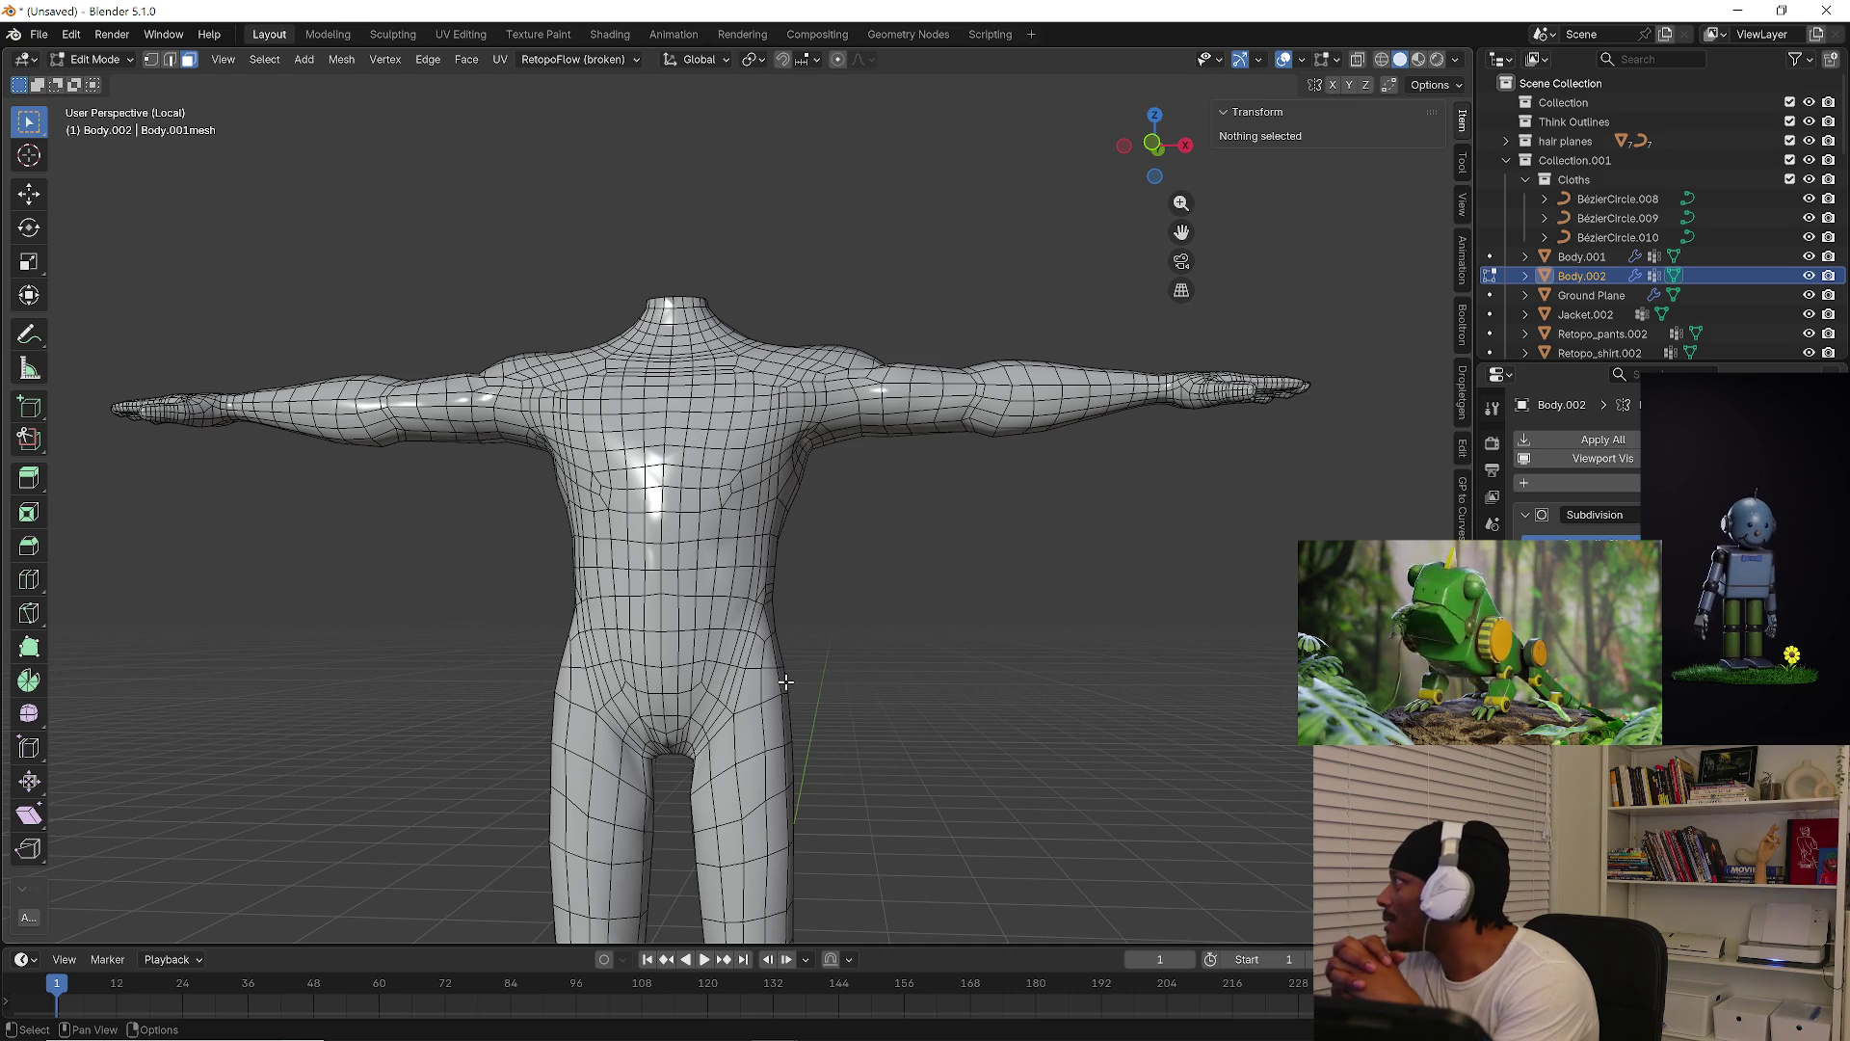
Return Body.002 to Object Mode and apply its Subdivision modifier with Ctrl+A
{"action": "key", "text": "ctrl+Tab"}
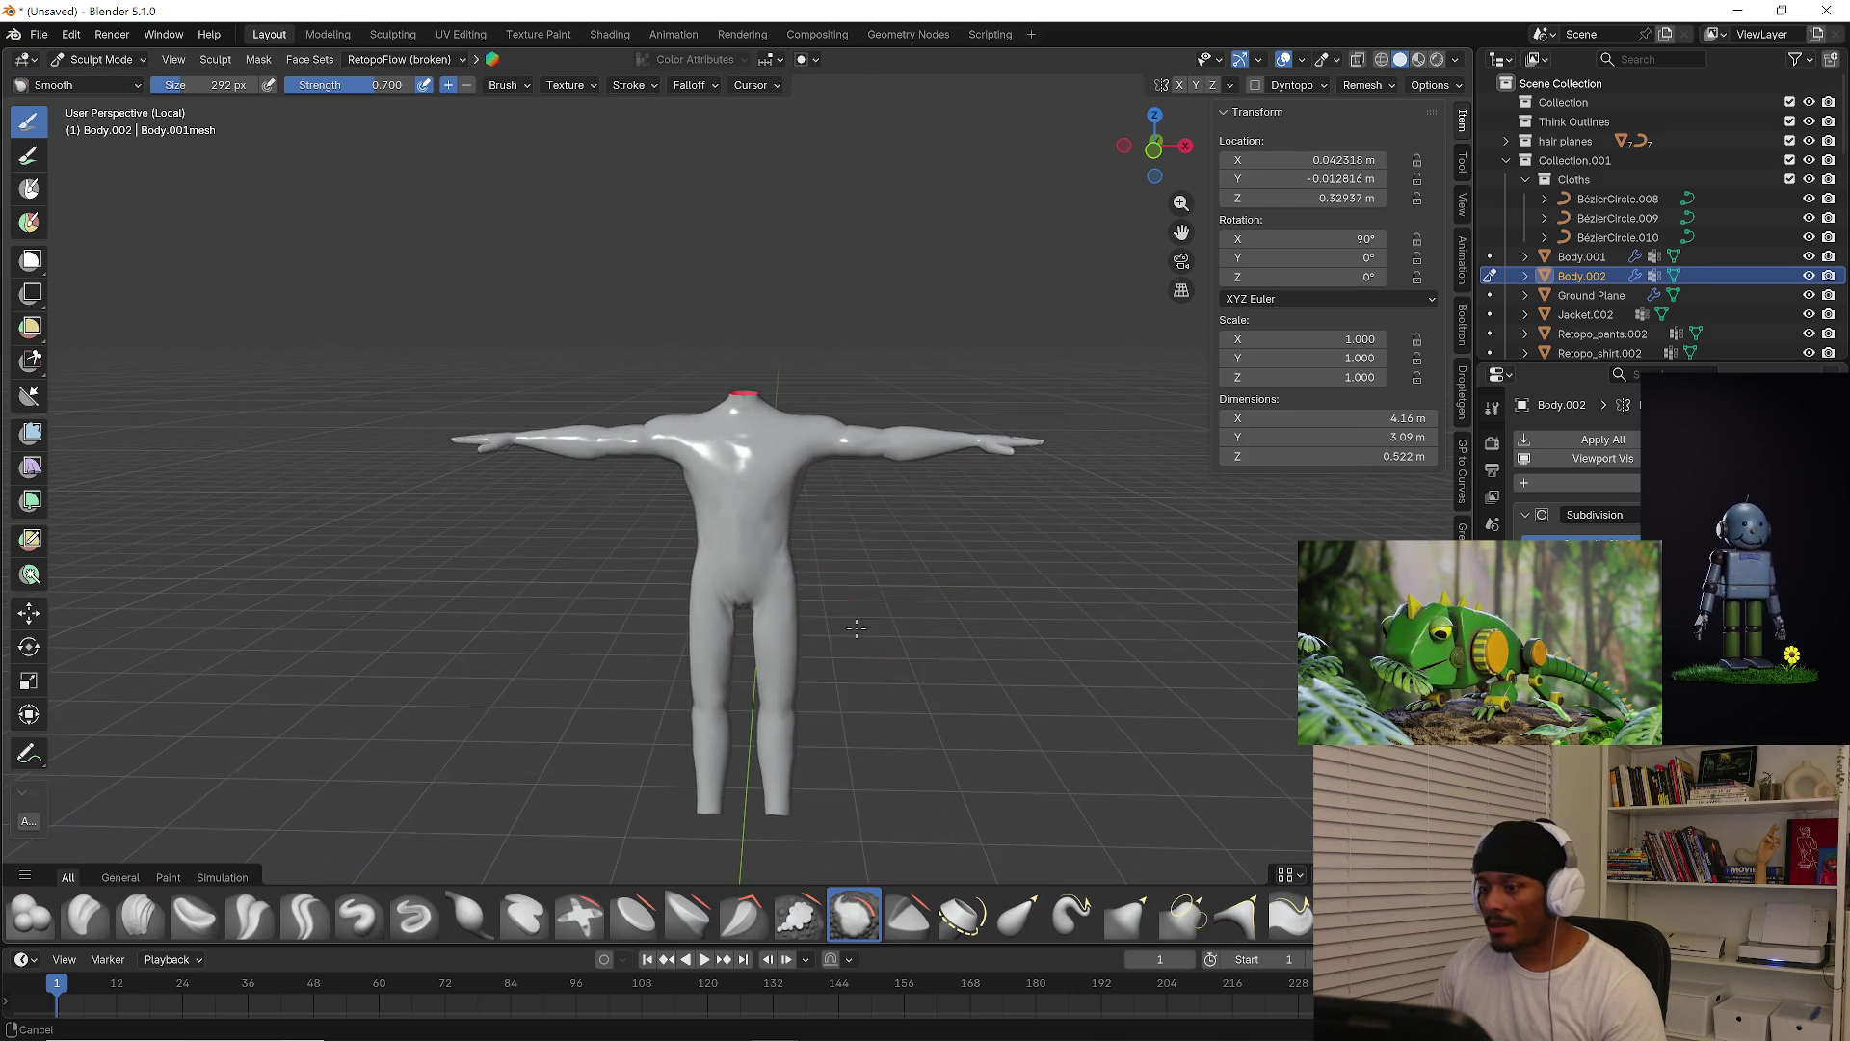
{"action": "left_click", "coordinate": [135, 58]}
{"action": "left_click", "coordinate": [97, 77]}
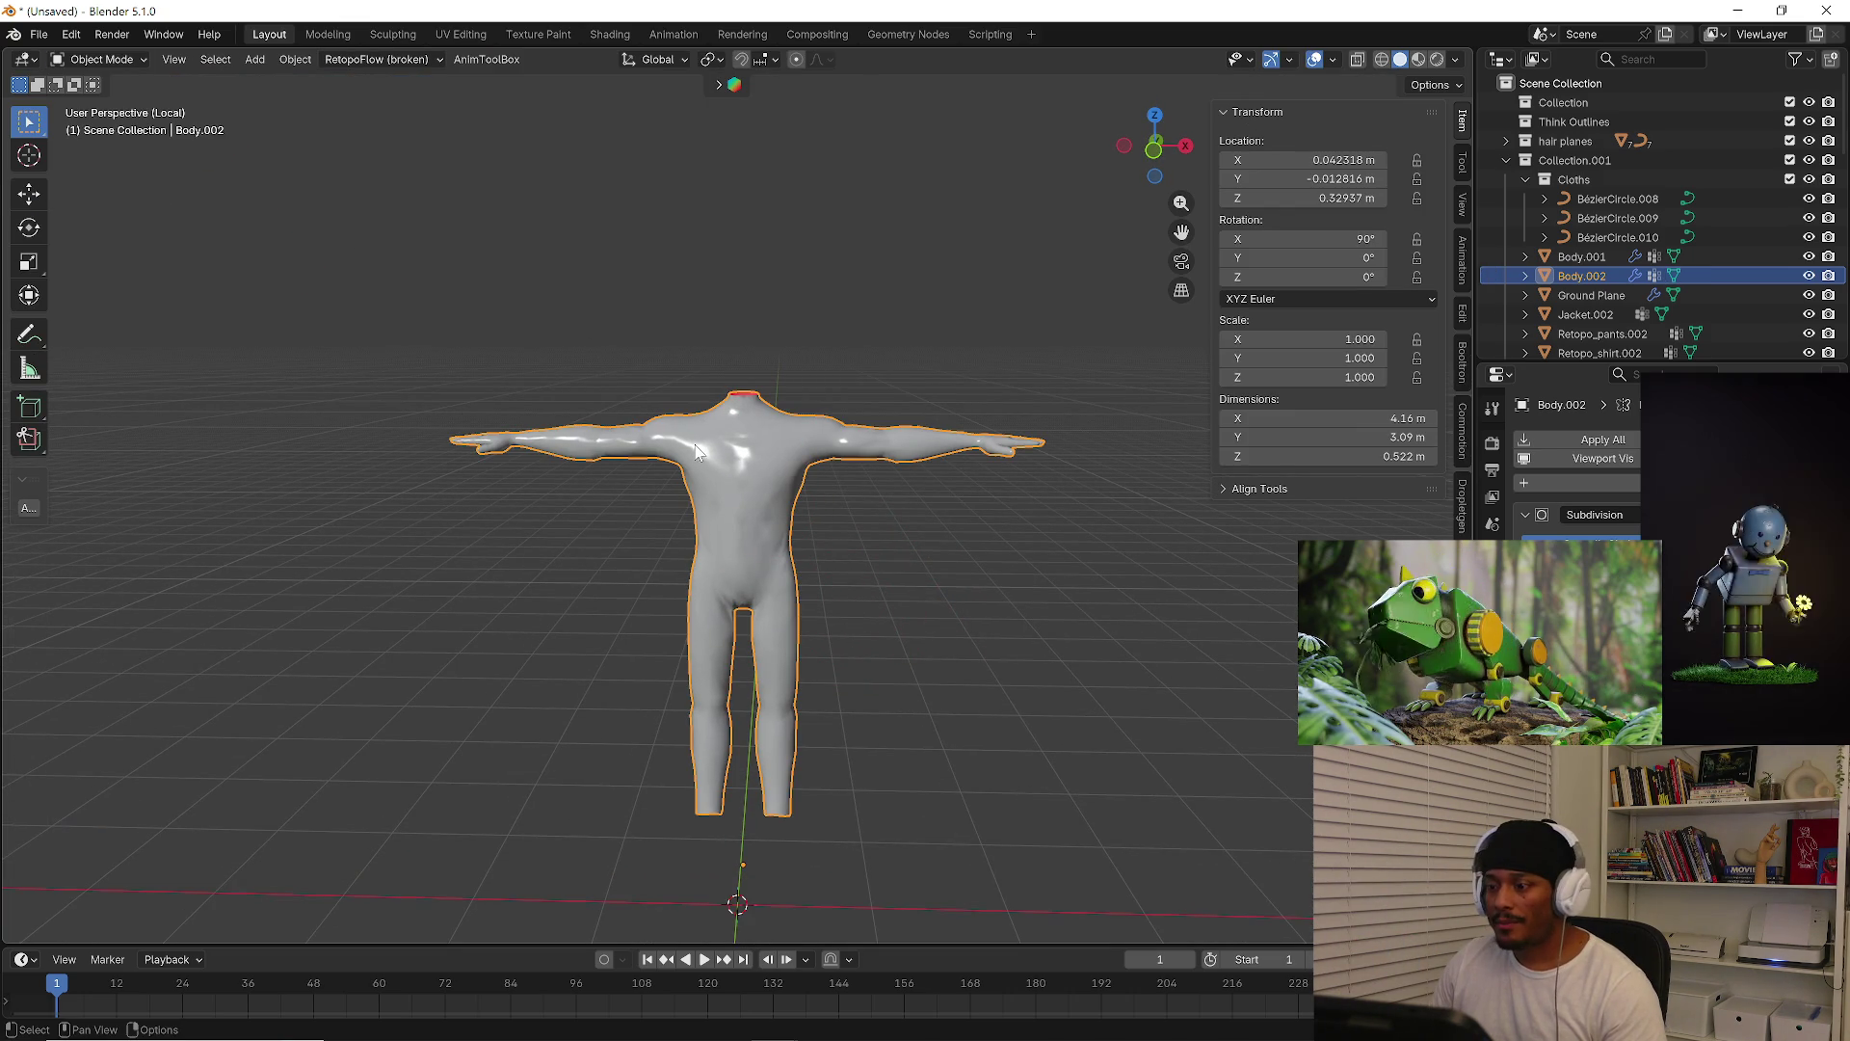
{"action": "key", "text": "ctrl+a"}
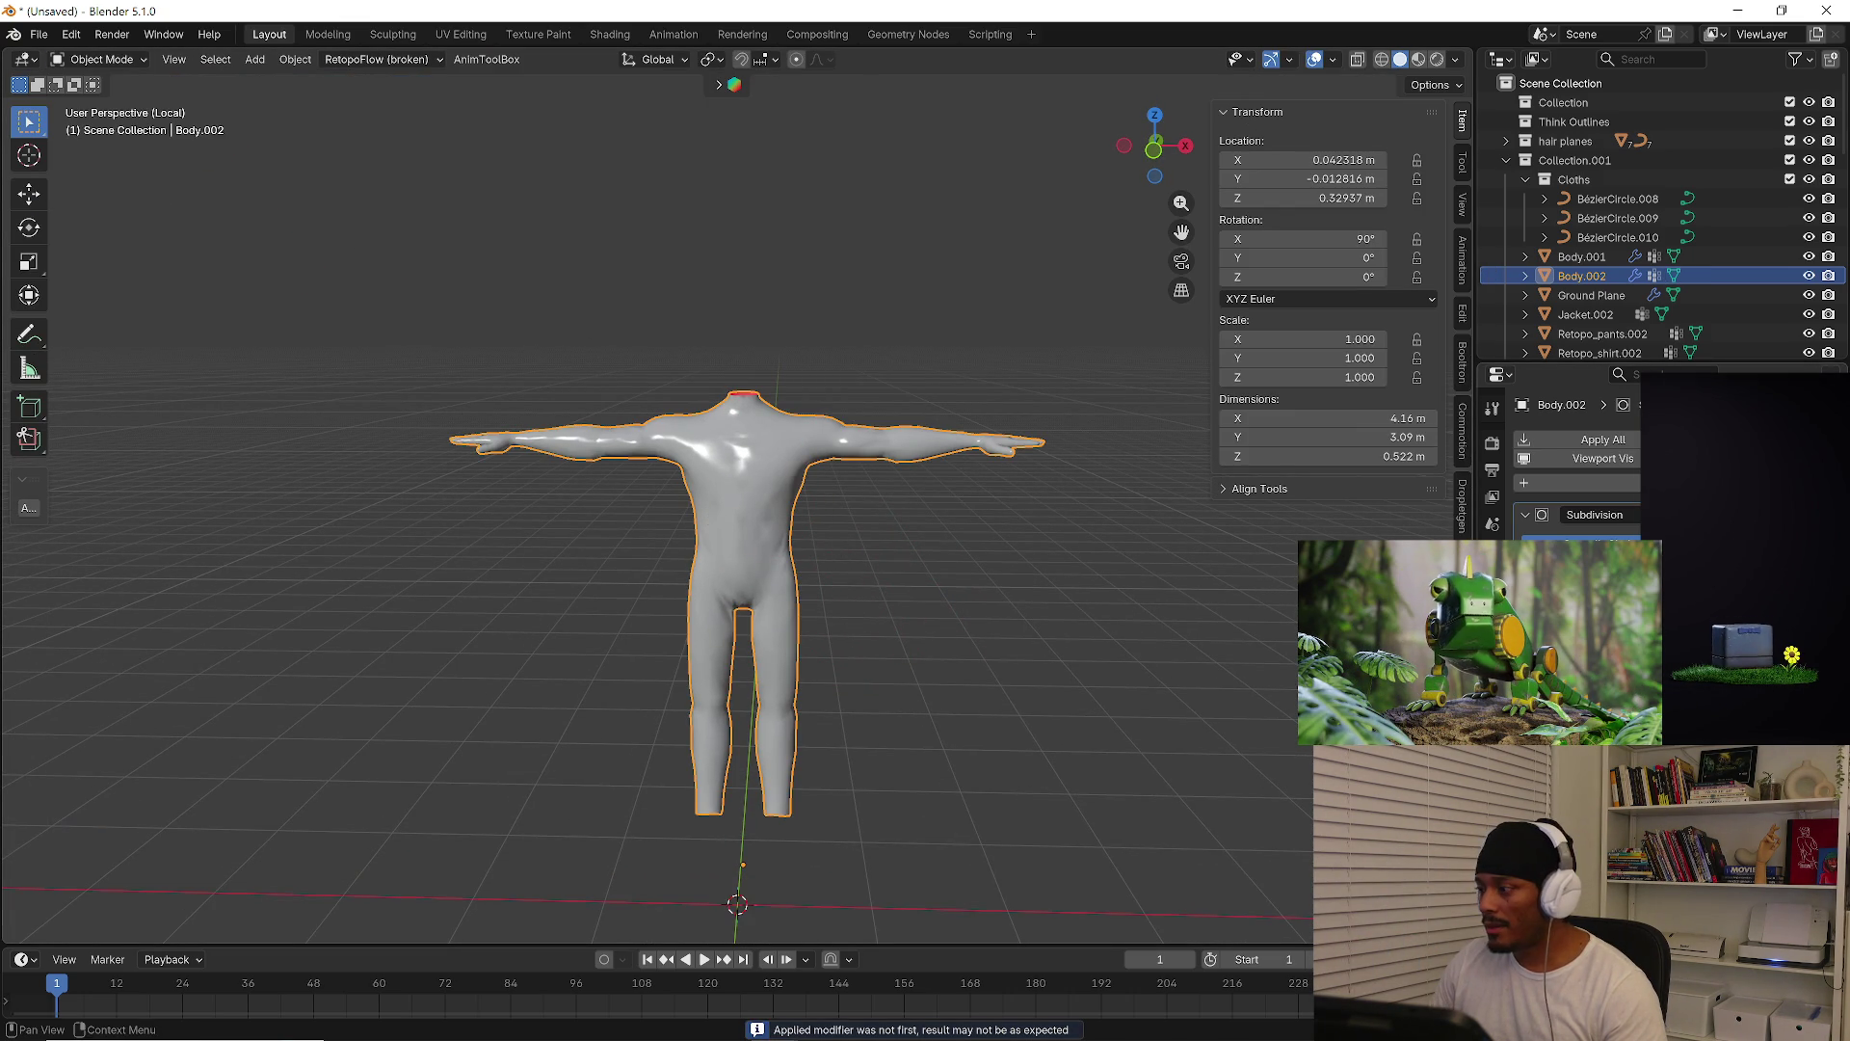
{"action": "key", "text": "ctrl+a"}
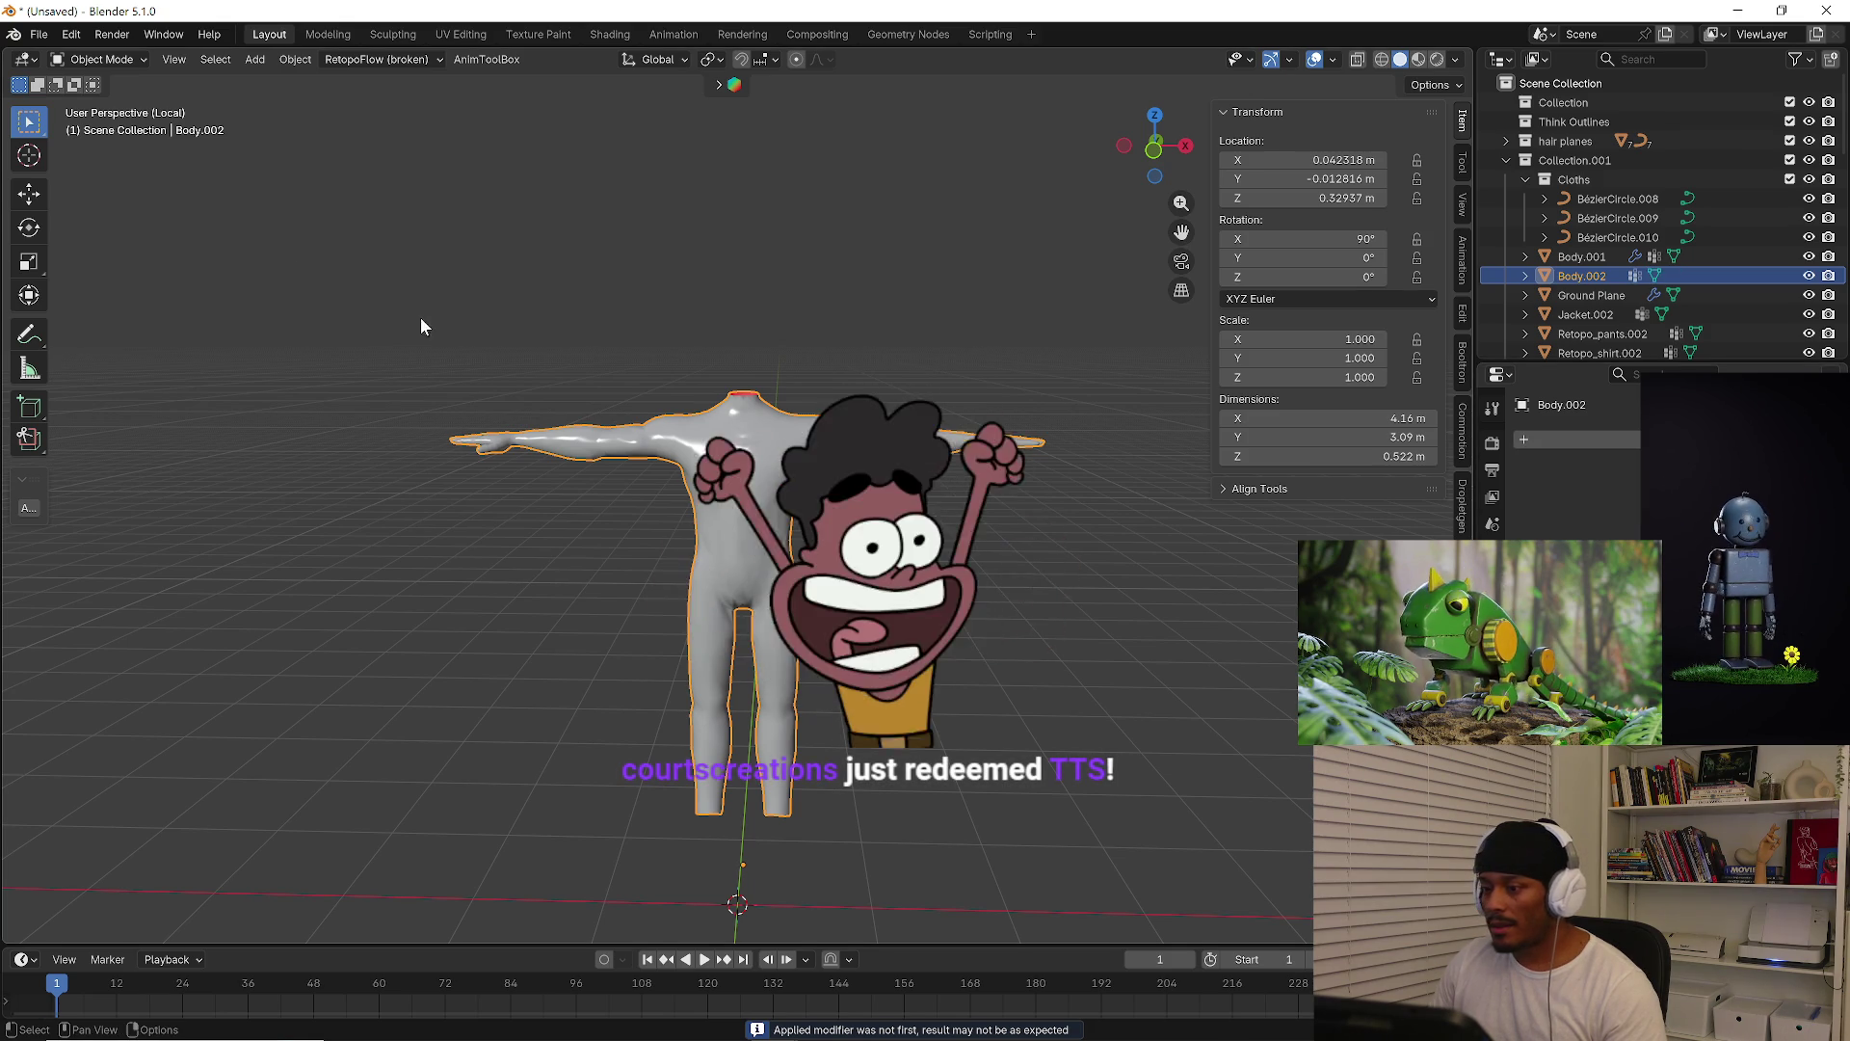
{"action": "left_click", "coordinate": [39, 35]}
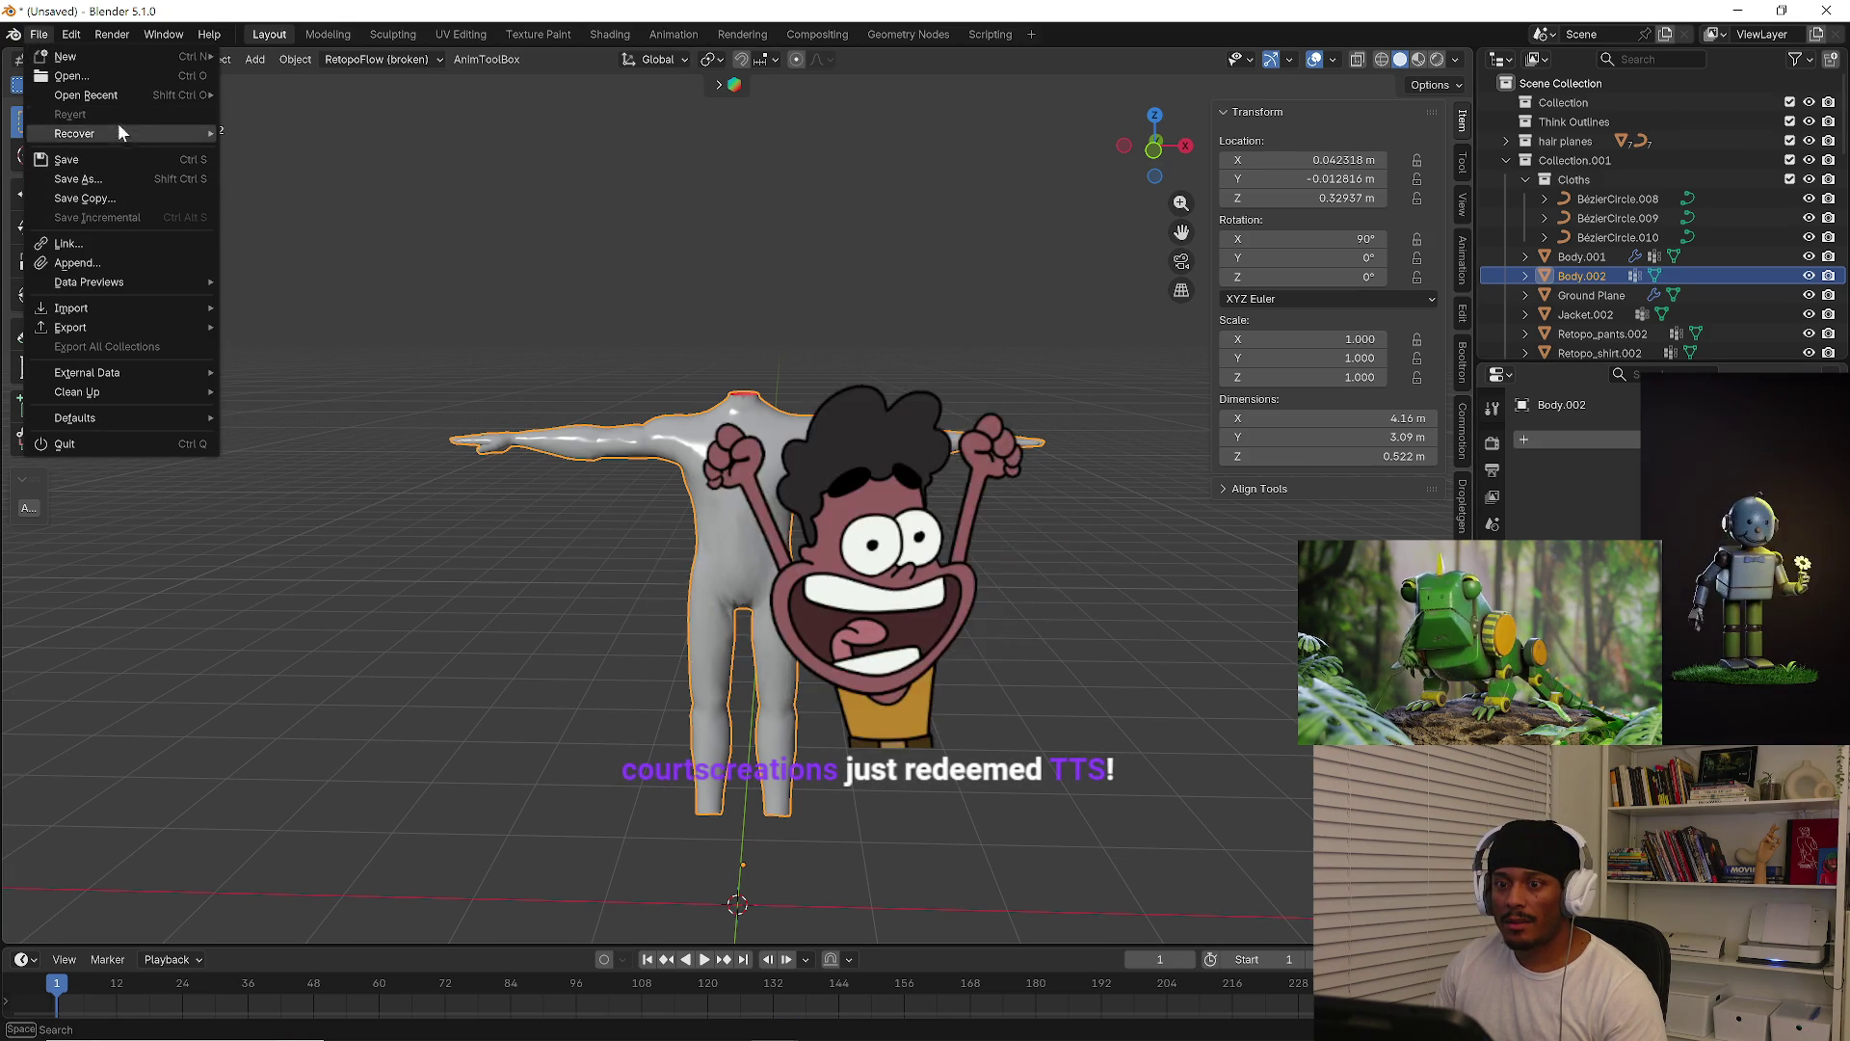
{"action": "left_click", "coordinate": [114, 181]}
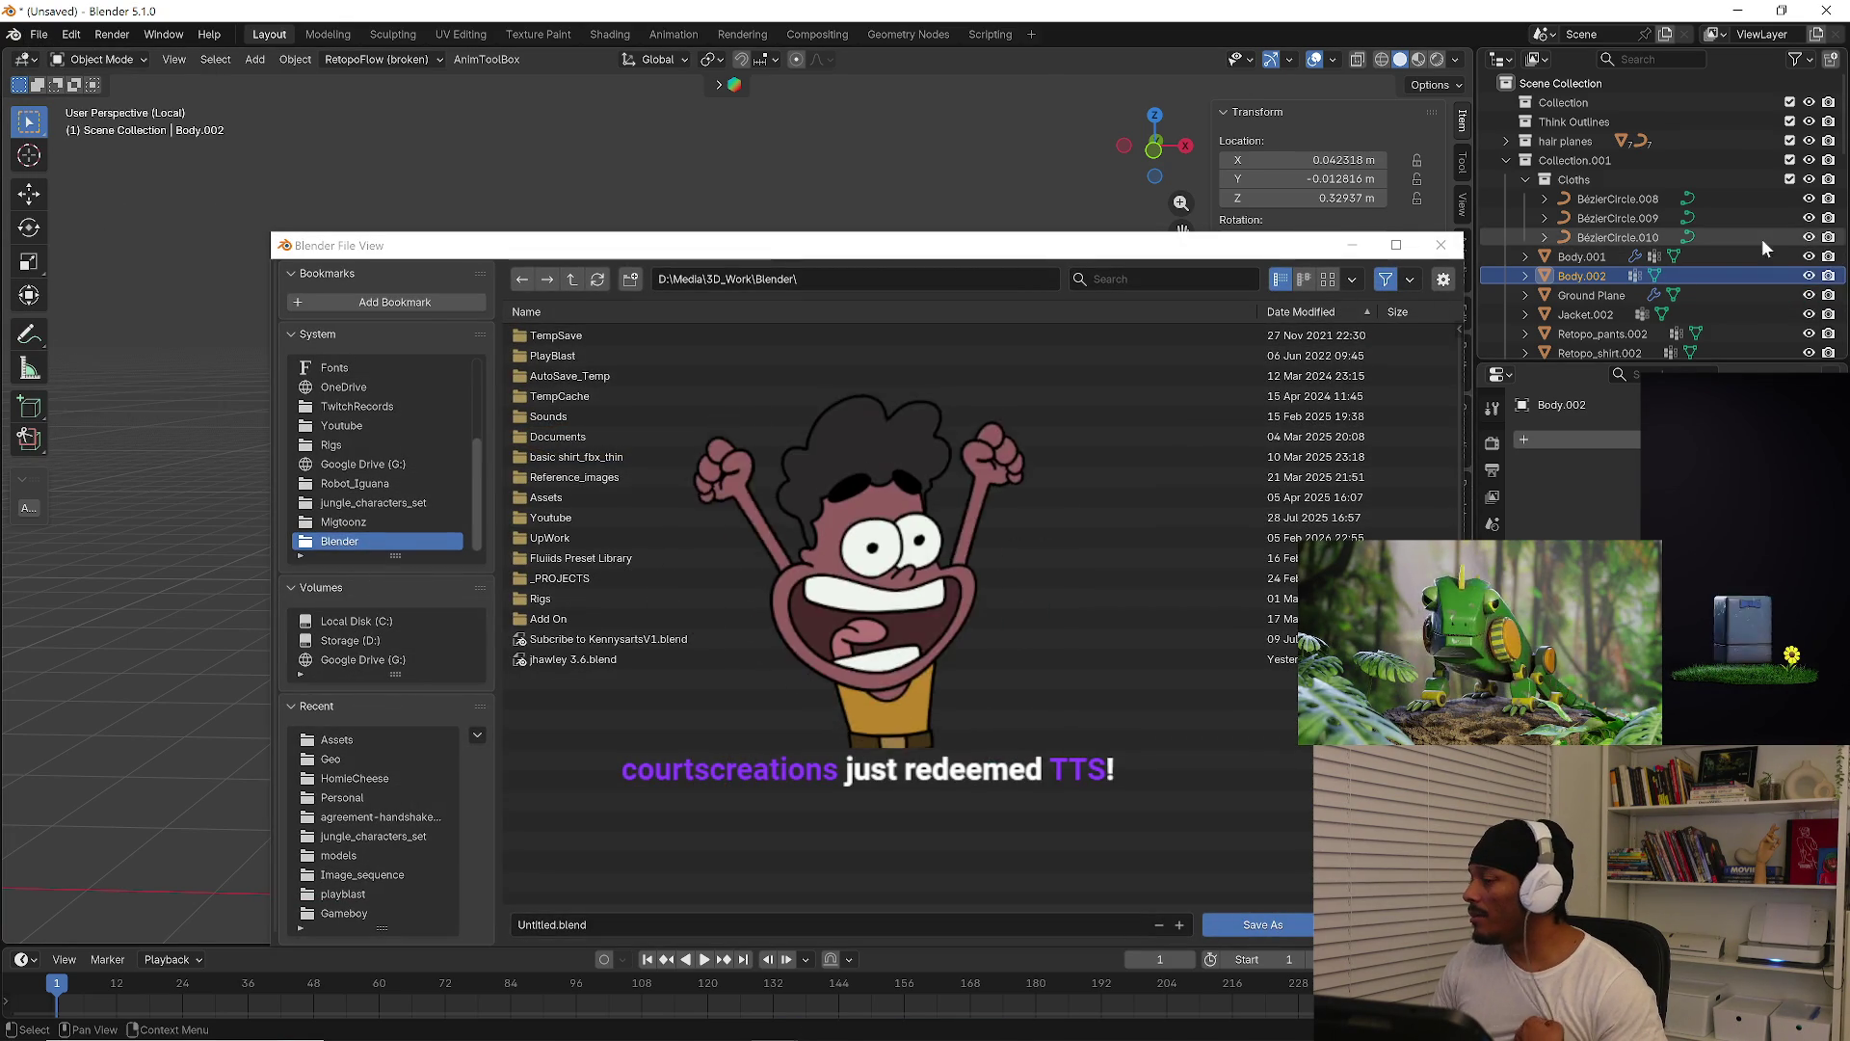
{"action": "left_click", "coordinate": [1441, 245]}
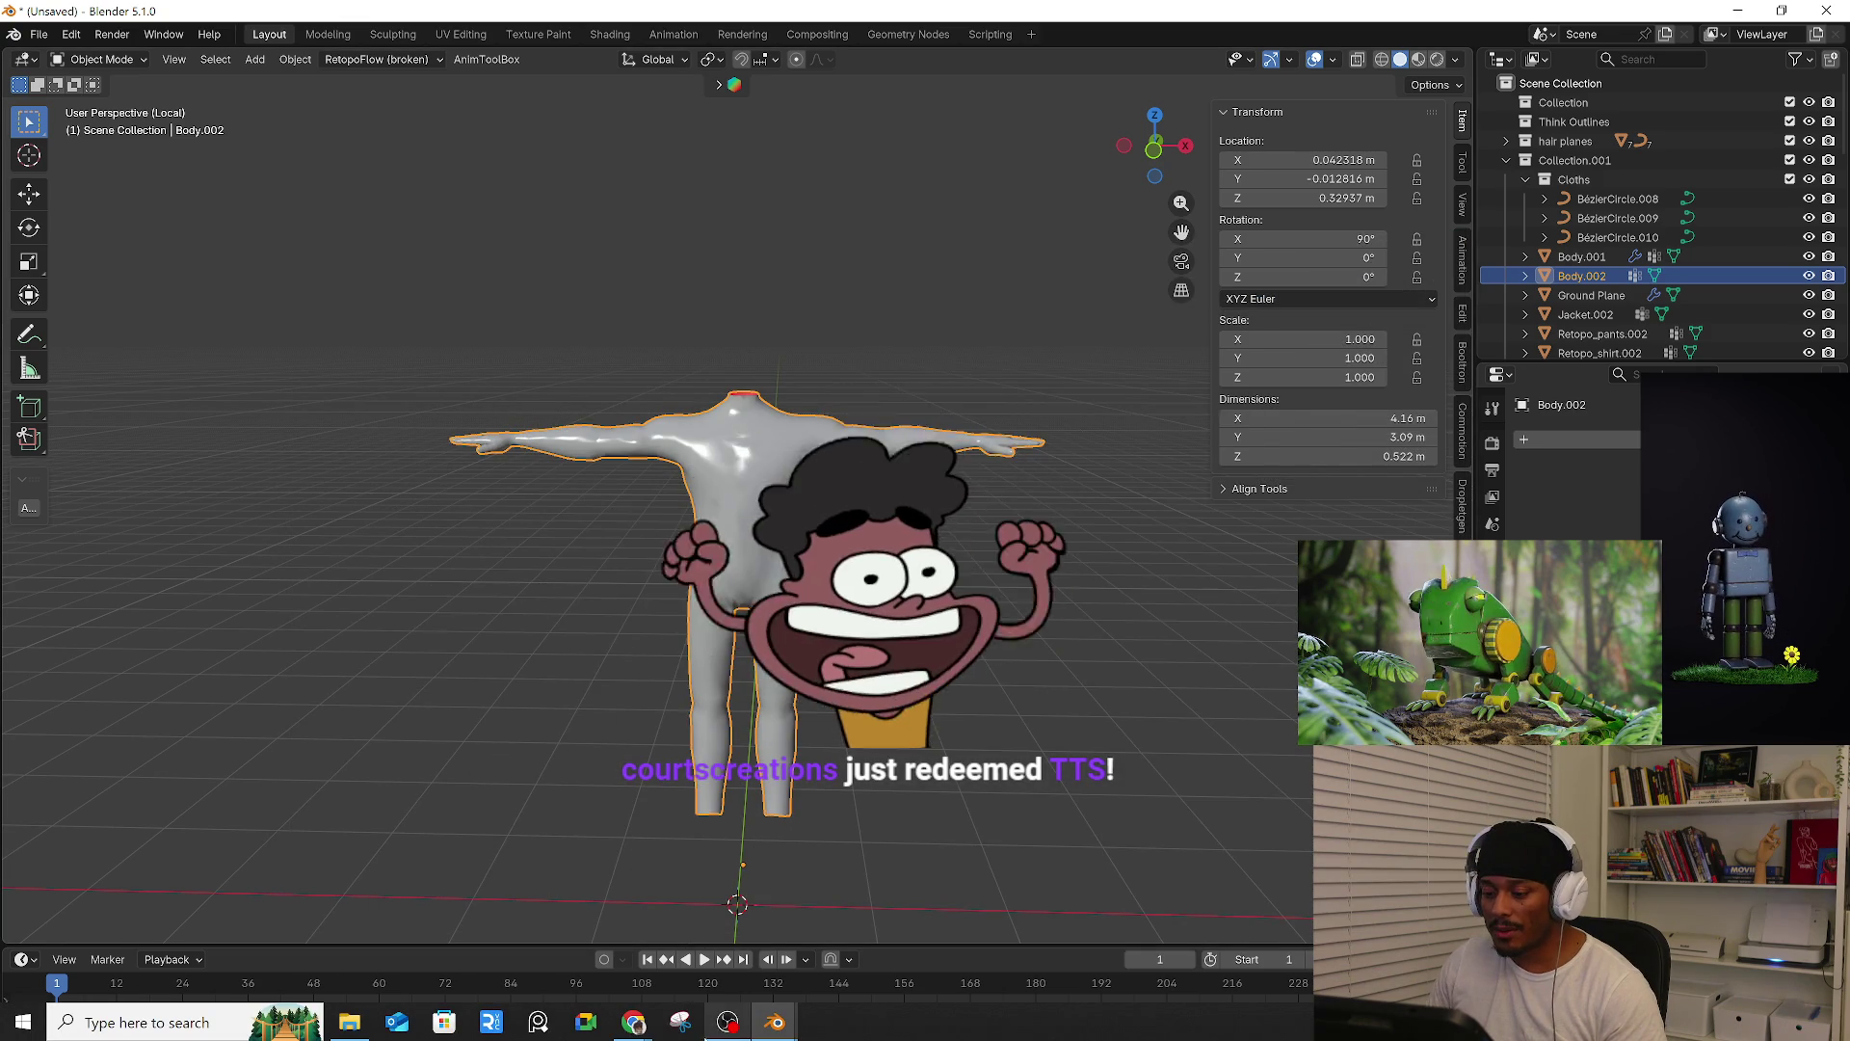
Switch to Pinterest and browse the related low-poly body topology pins
{"action": "mouse_move", "coordinate": [631, 1026]}
{"action": "left_click", "coordinate": [627, 930]}
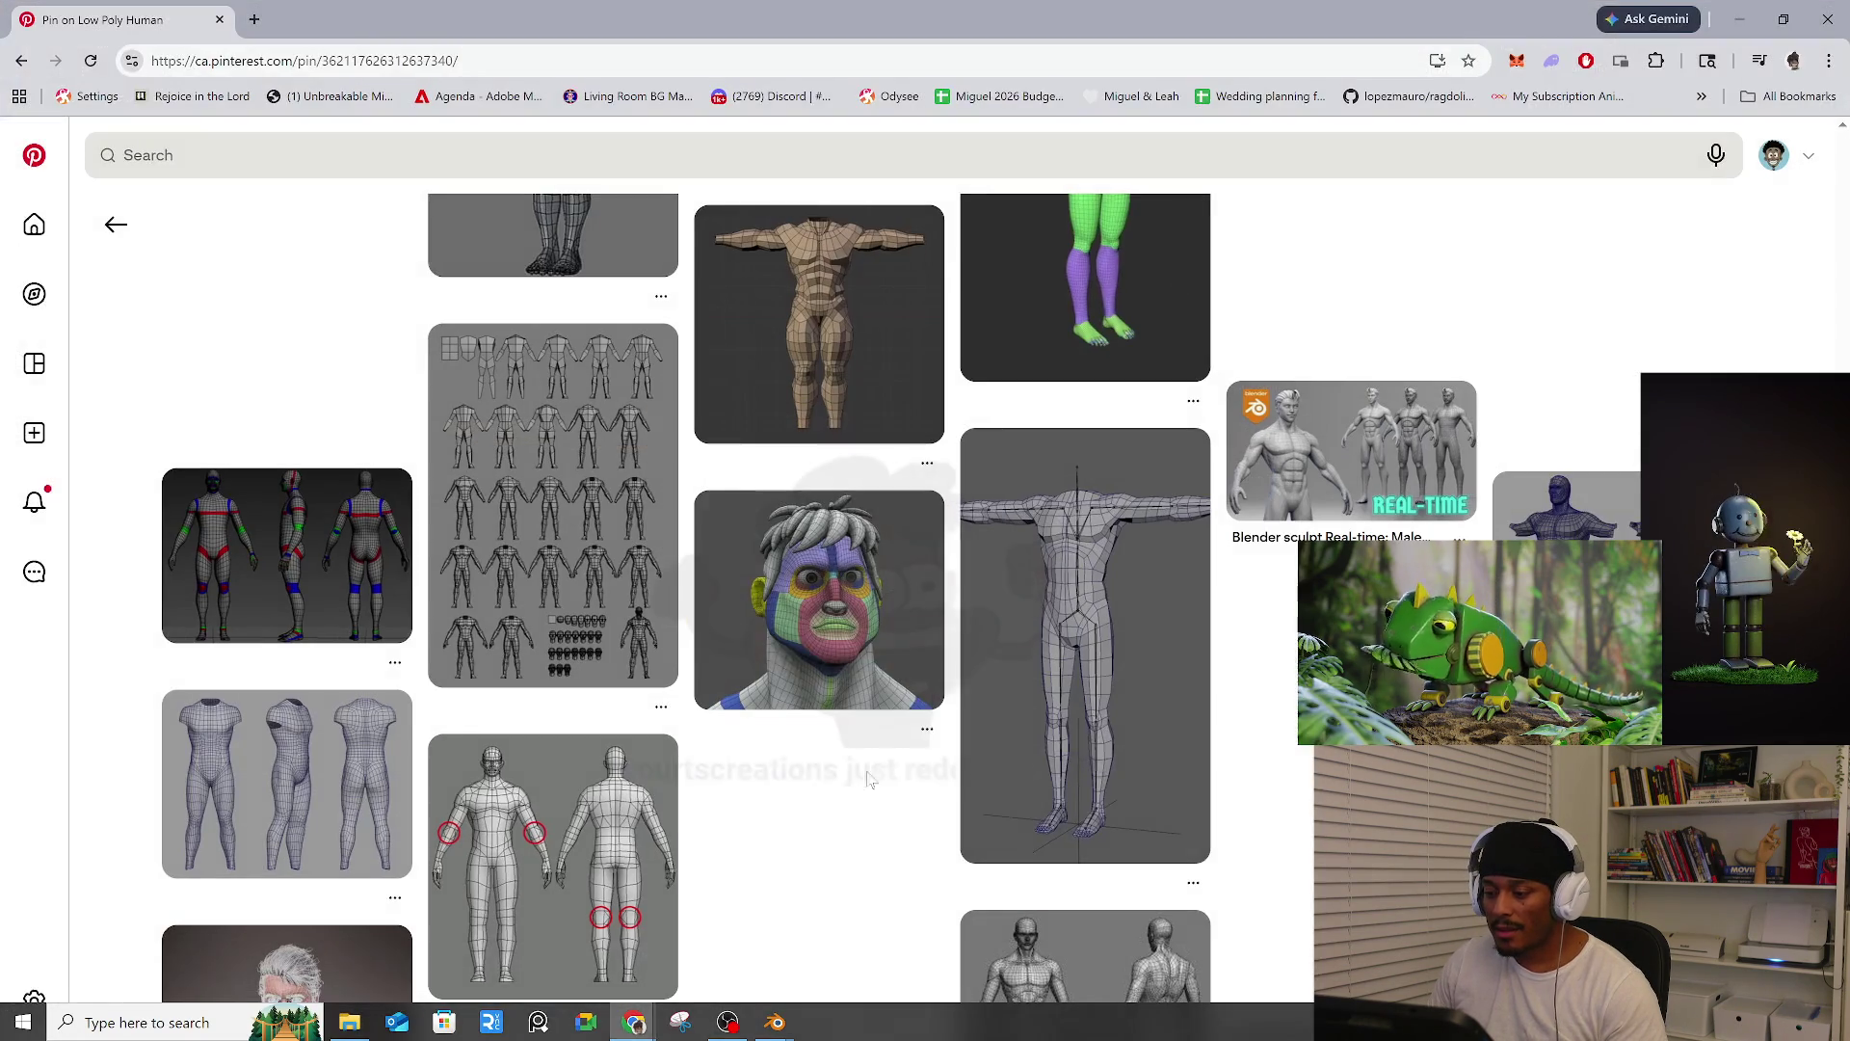
{"action": "scroll", "coordinate": [889, 626], "scroll_direction": "down", "scroll_amount": 1}
{"action": "scroll", "coordinate": [722, 692], "scroll_direction": "up", "scroll_amount": 2}
{"action": "scroll", "coordinate": [708, 713], "scroll_direction": "down", "scroll_amount": 5}
{"action": "scroll", "coordinate": [701, 729], "scroll_direction": "up", "scroll_amount": 10}
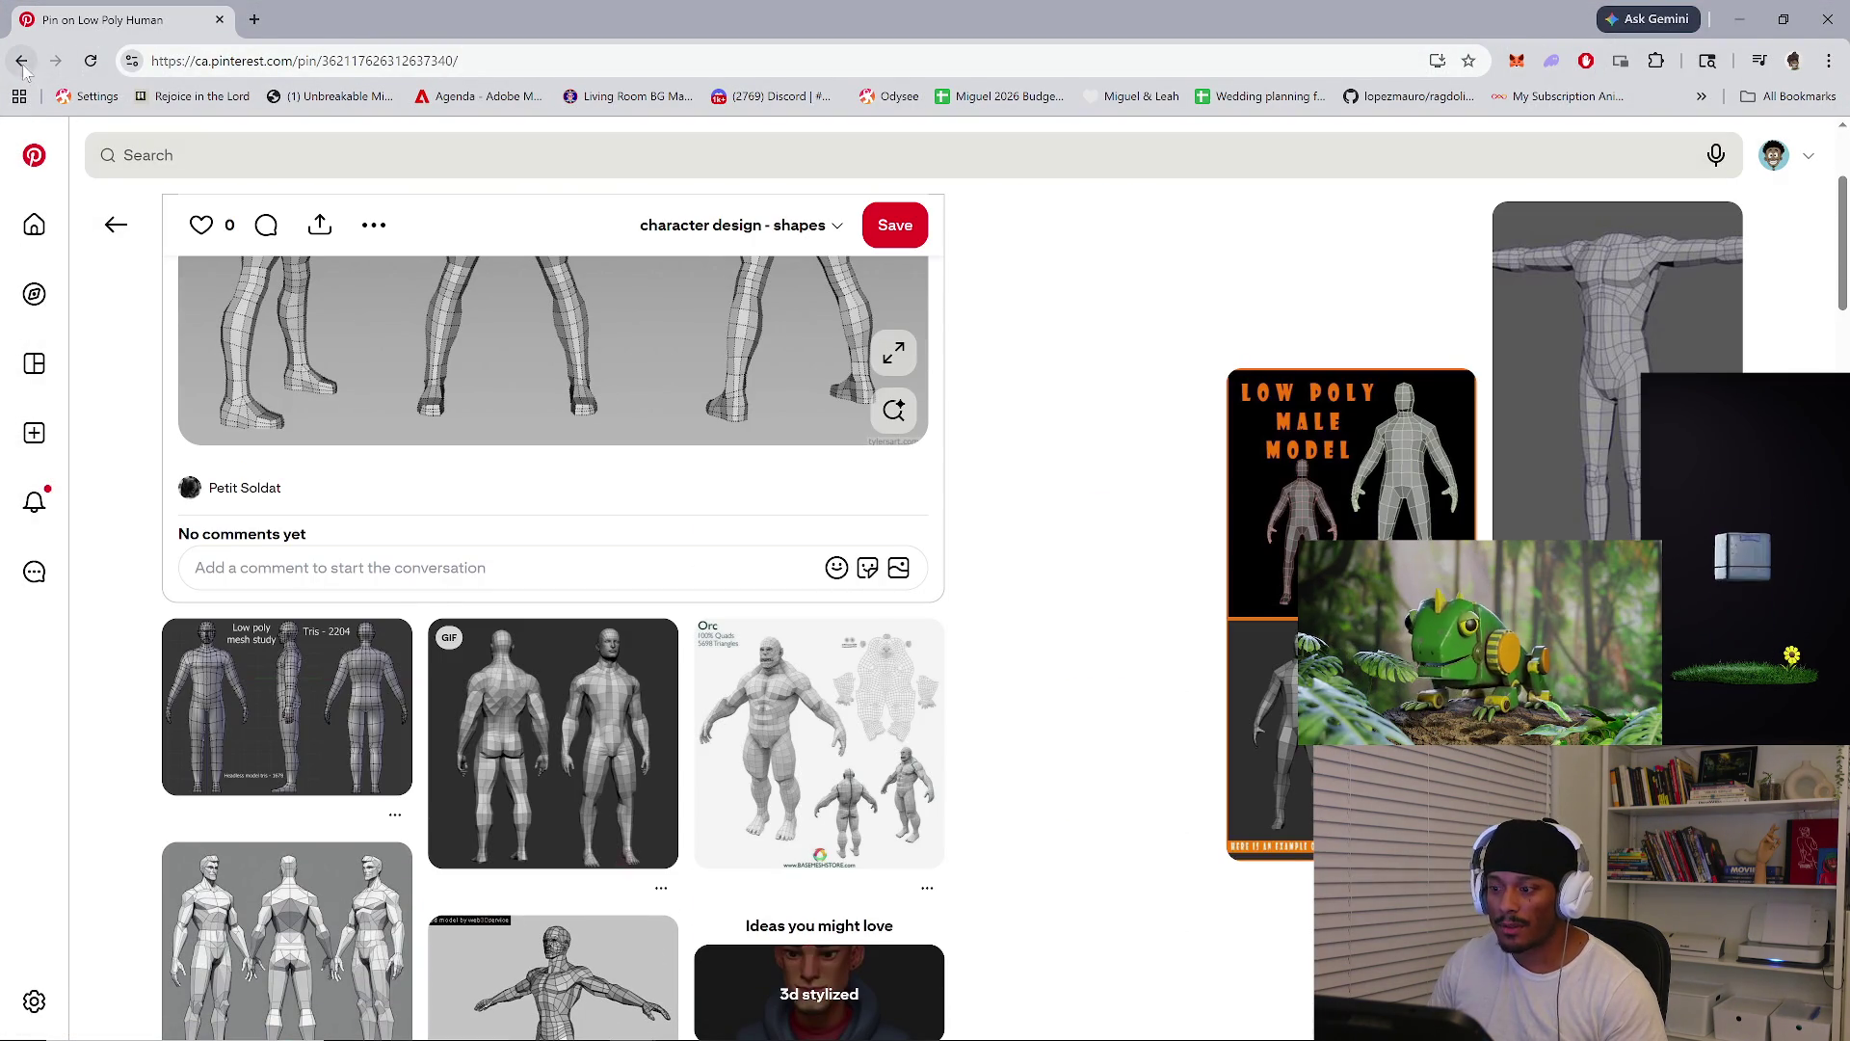
{"action": "left_click", "coordinate": [21, 61]}
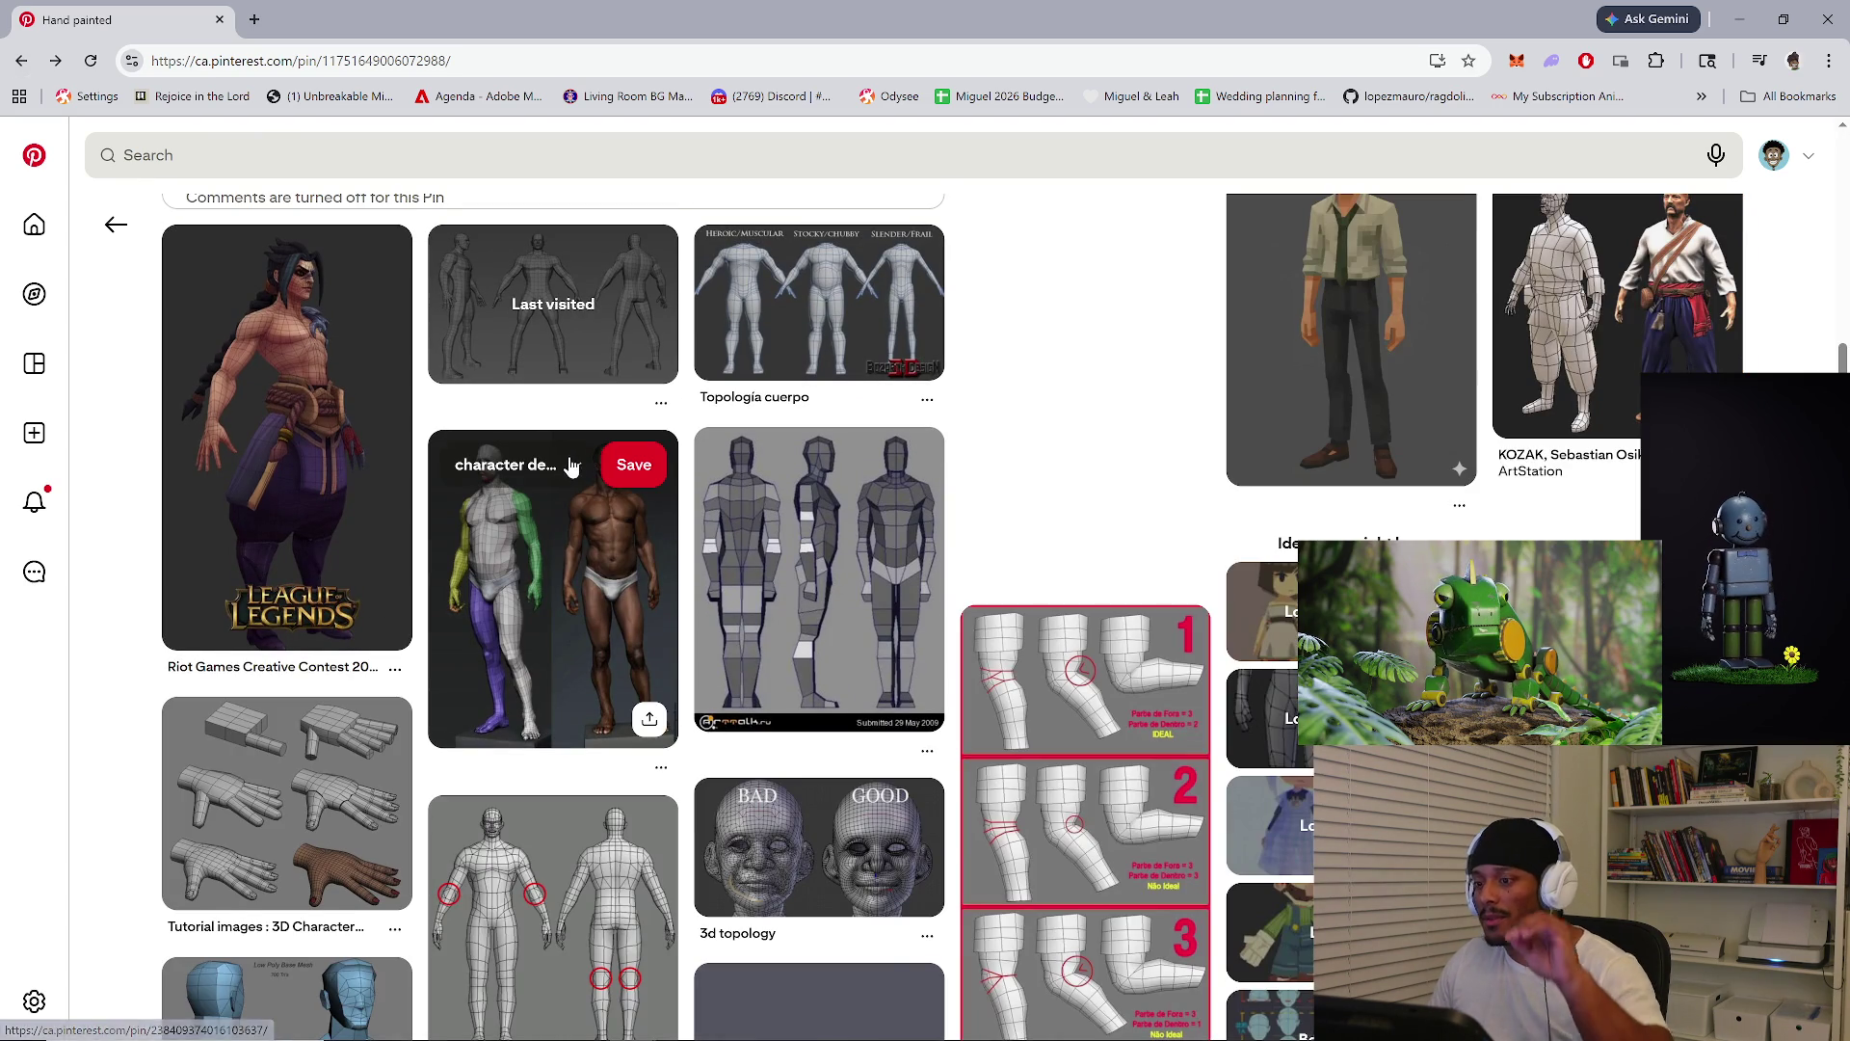
{"action": "scroll", "coordinate": [579, 470], "scroll_direction": "down", "scroll_amount": 6}
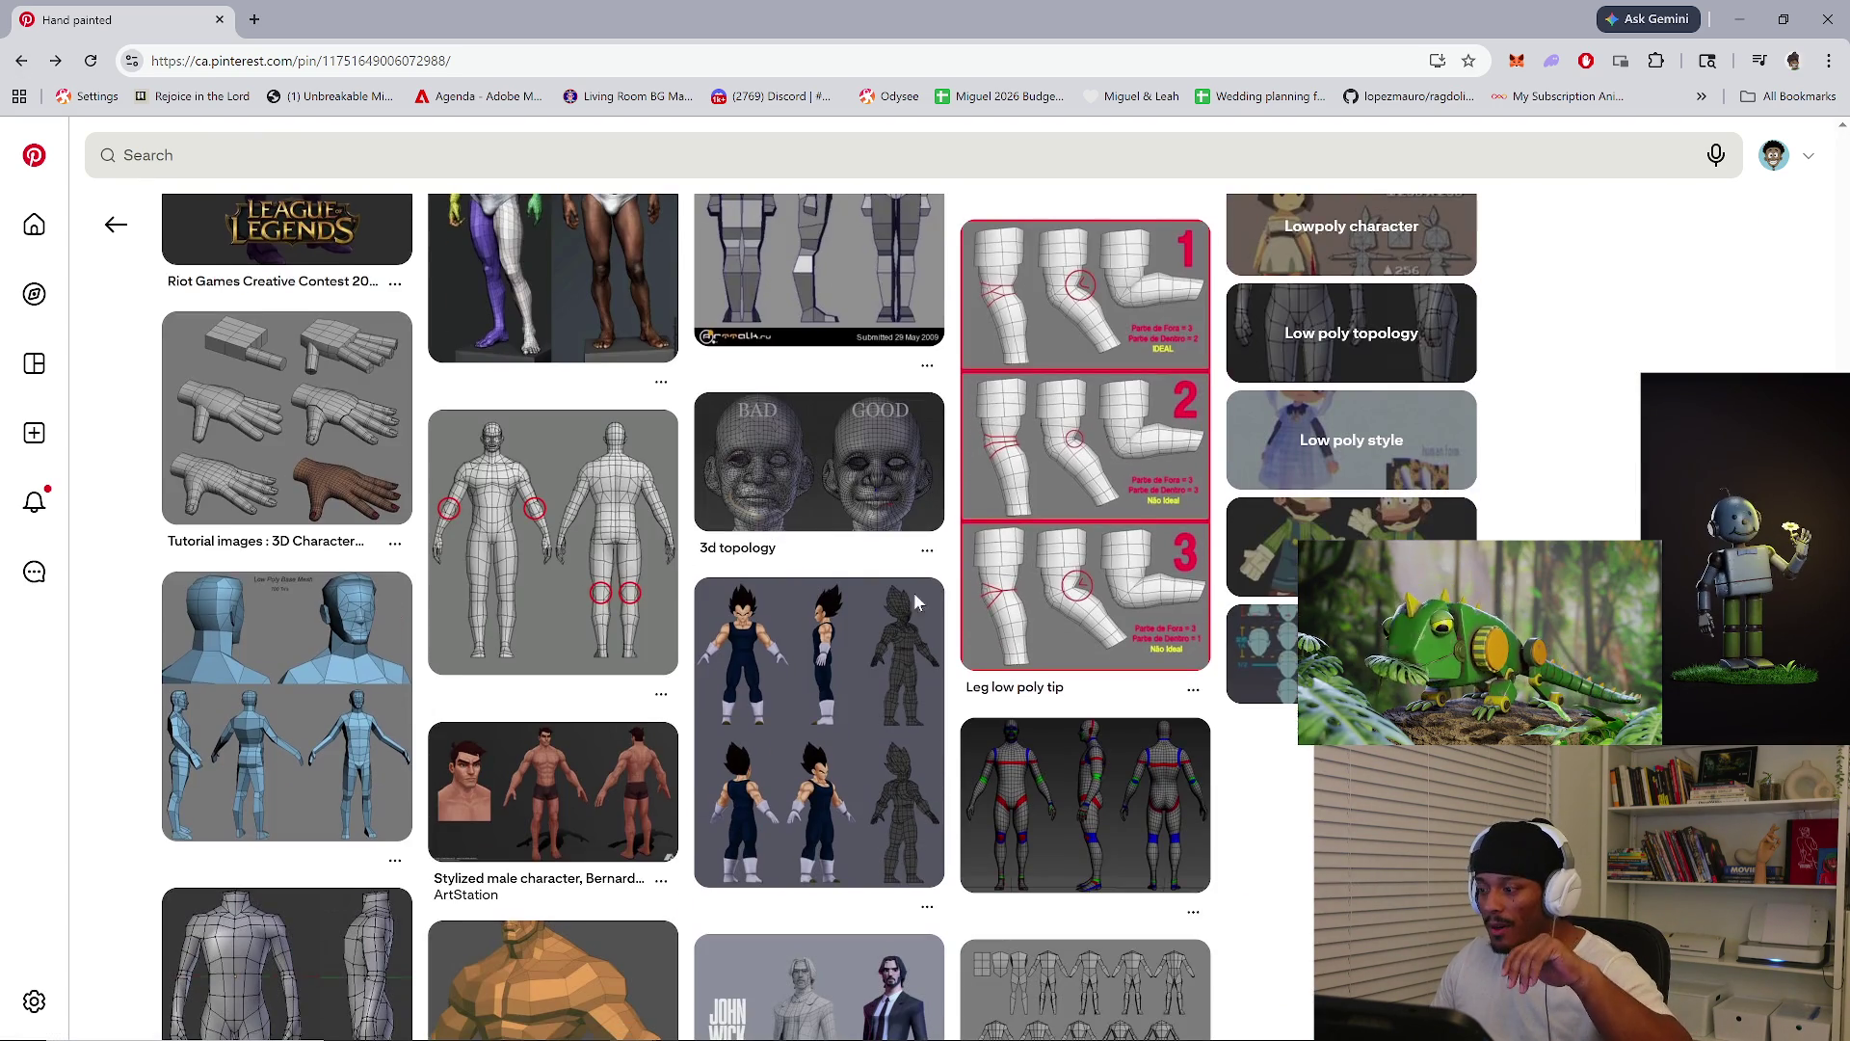
{"action": "scroll", "coordinate": [1047, 644], "scroll_direction": "down", "scroll_amount": 5}
{"action": "scroll", "coordinate": [1127, 630], "scroll_direction": "down", "scroll_amount": 7}
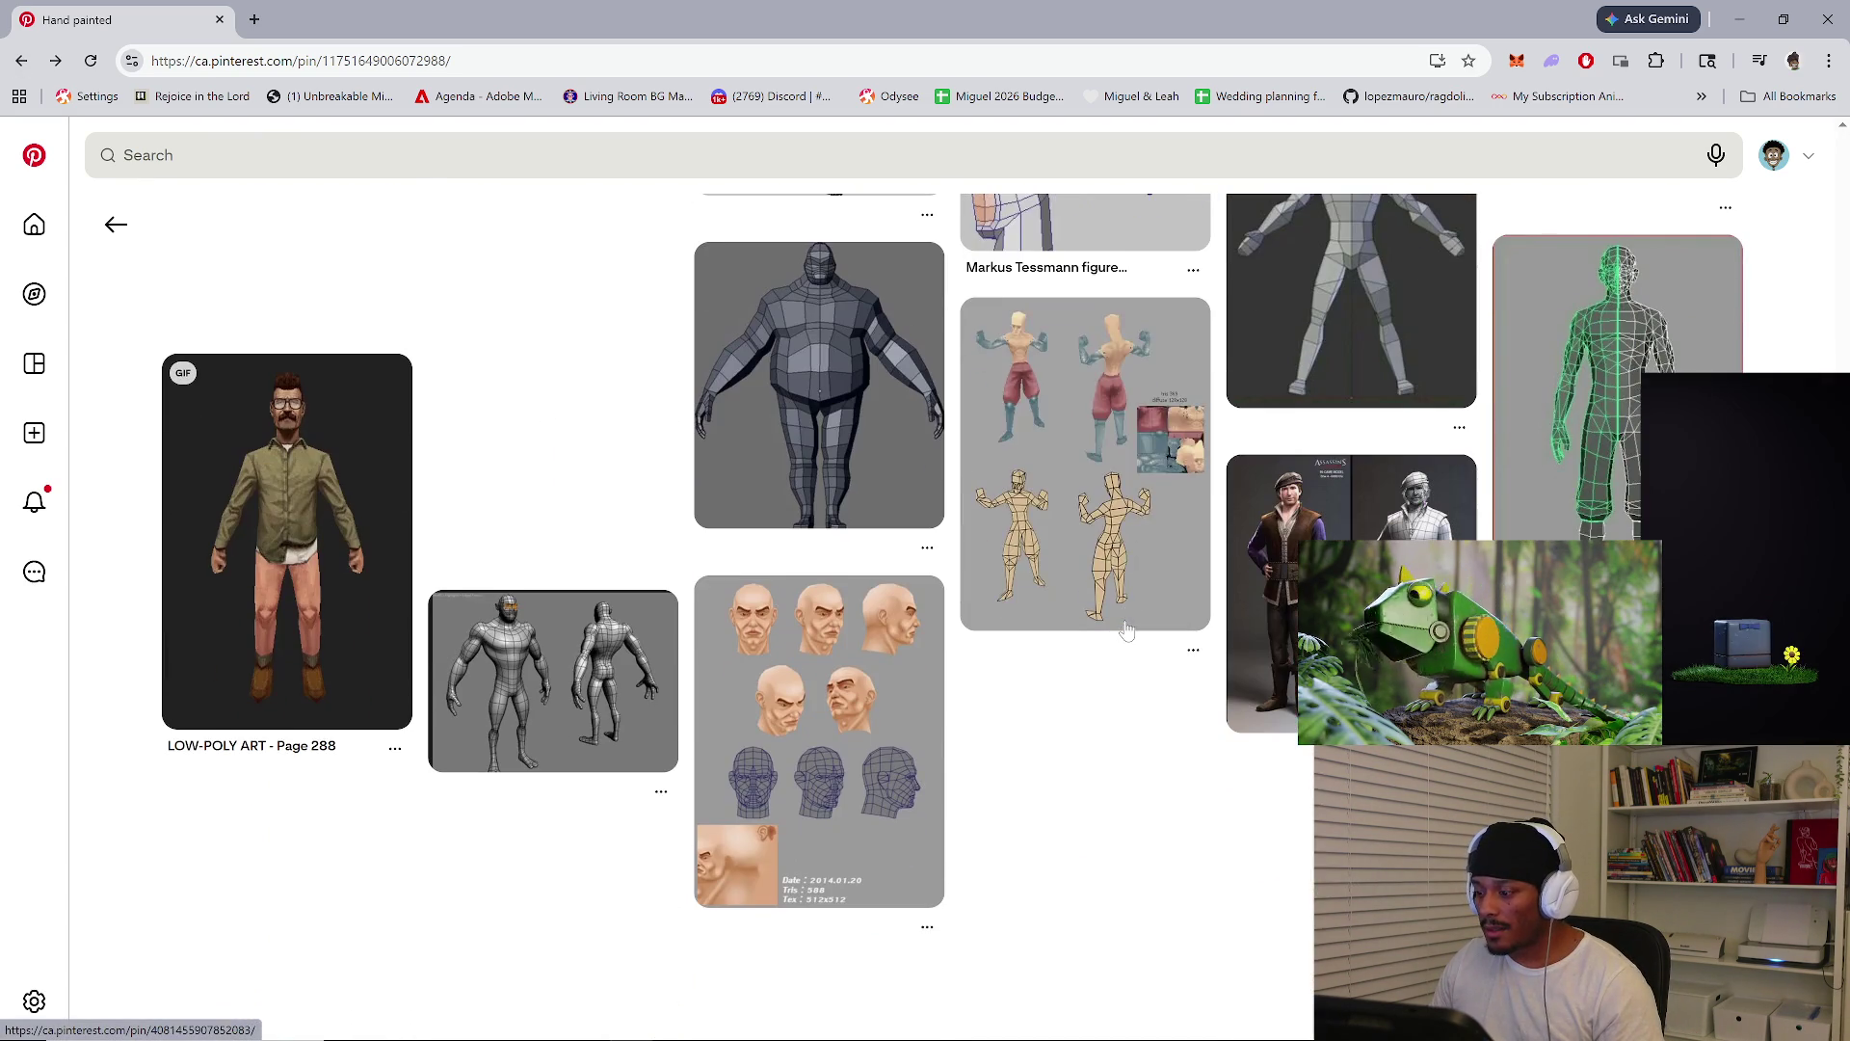
{"action": "scroll", "coordinate": [1127, 630], "scroll_direction": "down", "scroll_amount": 9}
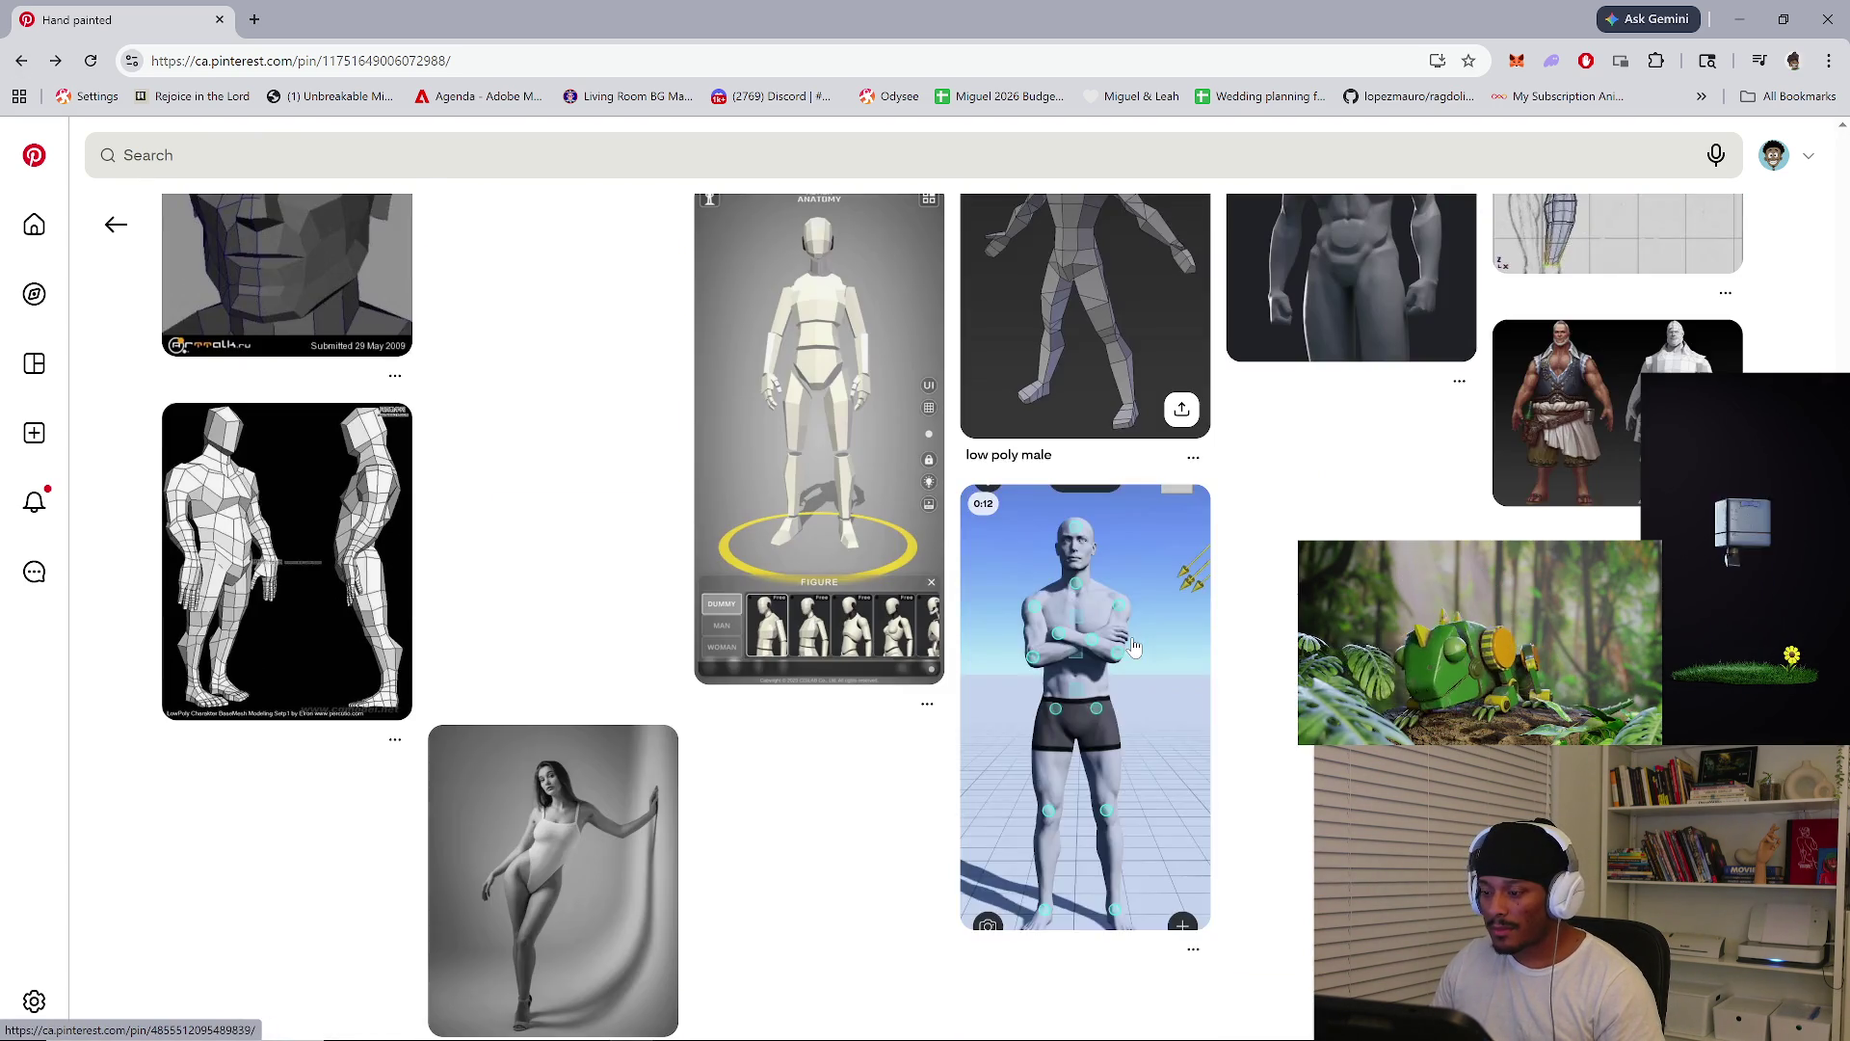
{"action": "scroll", "coordinate": [1135, 650], "scroll_direction": "up", "scroll_amount": 7}
{"action": "scroll", "coordinate": [1135, 648], "scroll_direction": "up", "scroll_amount": 10}
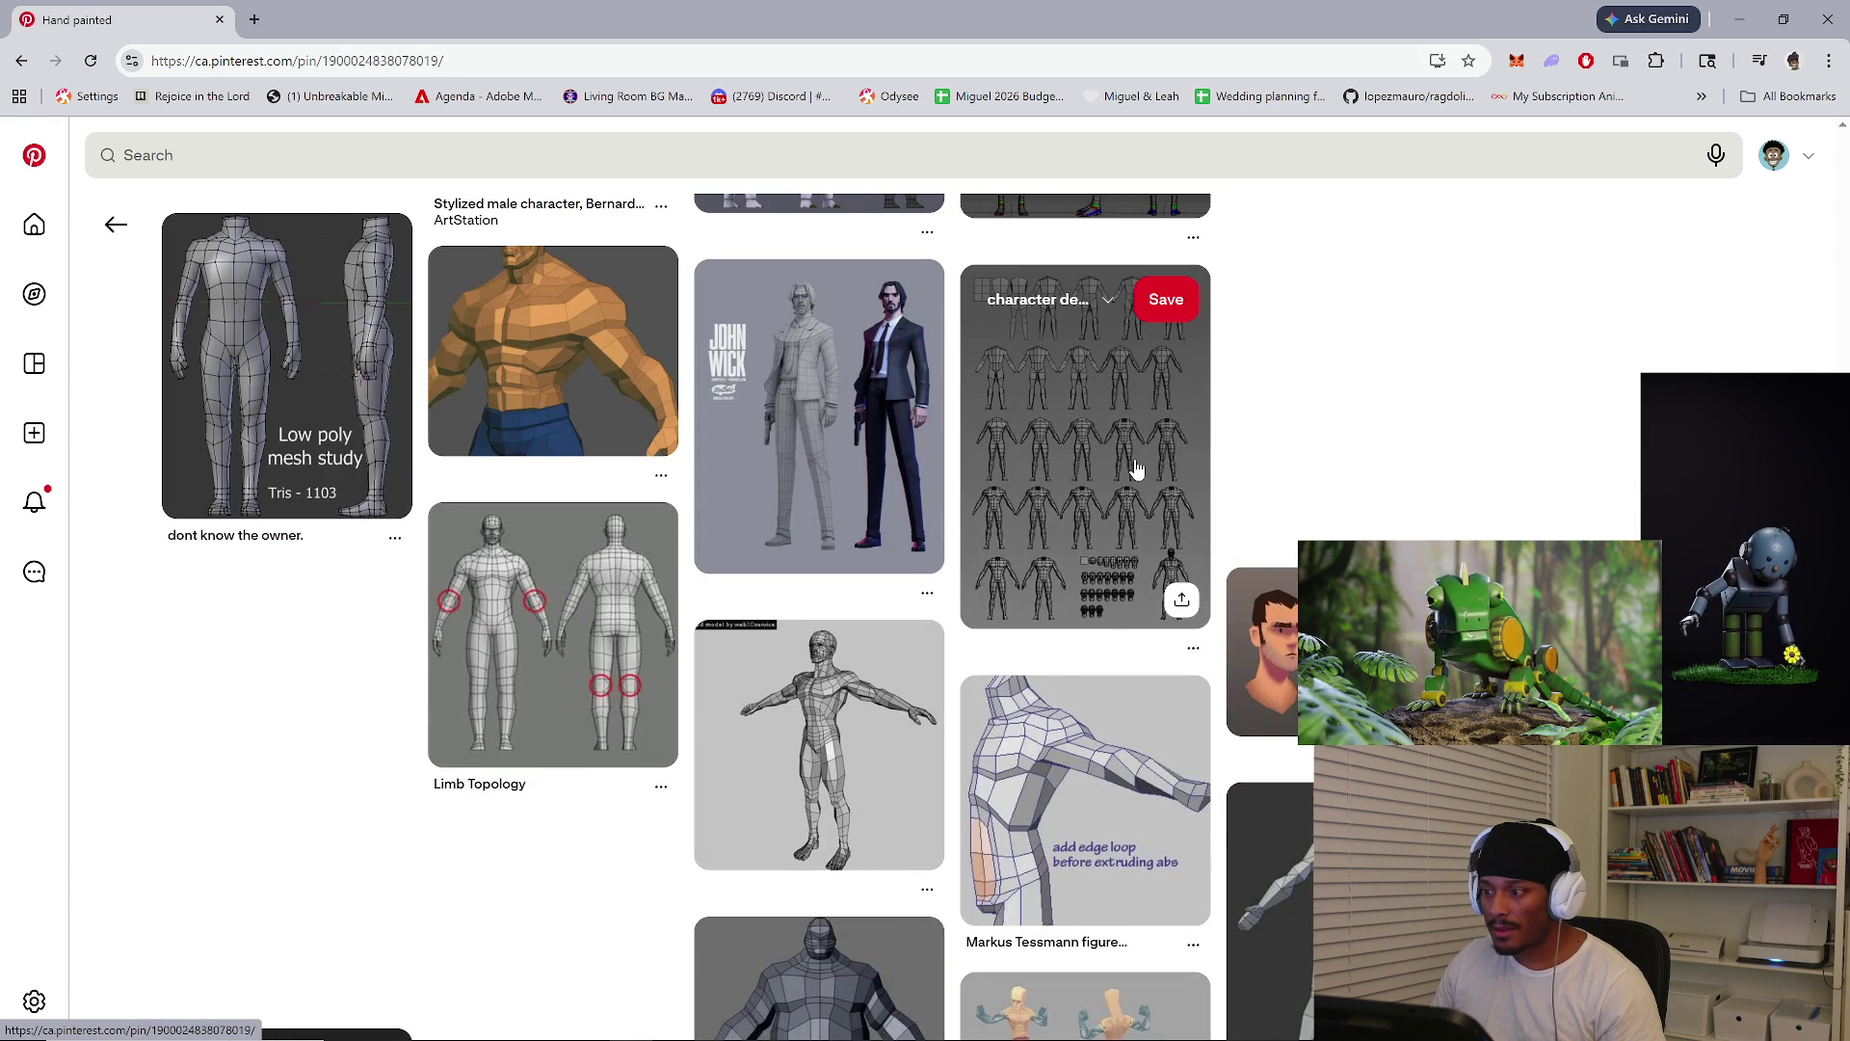
Open the 3d Topology Body pin, then go back to the character model topology results
{"action": "left_click", "coordinate": [1135, 460]}
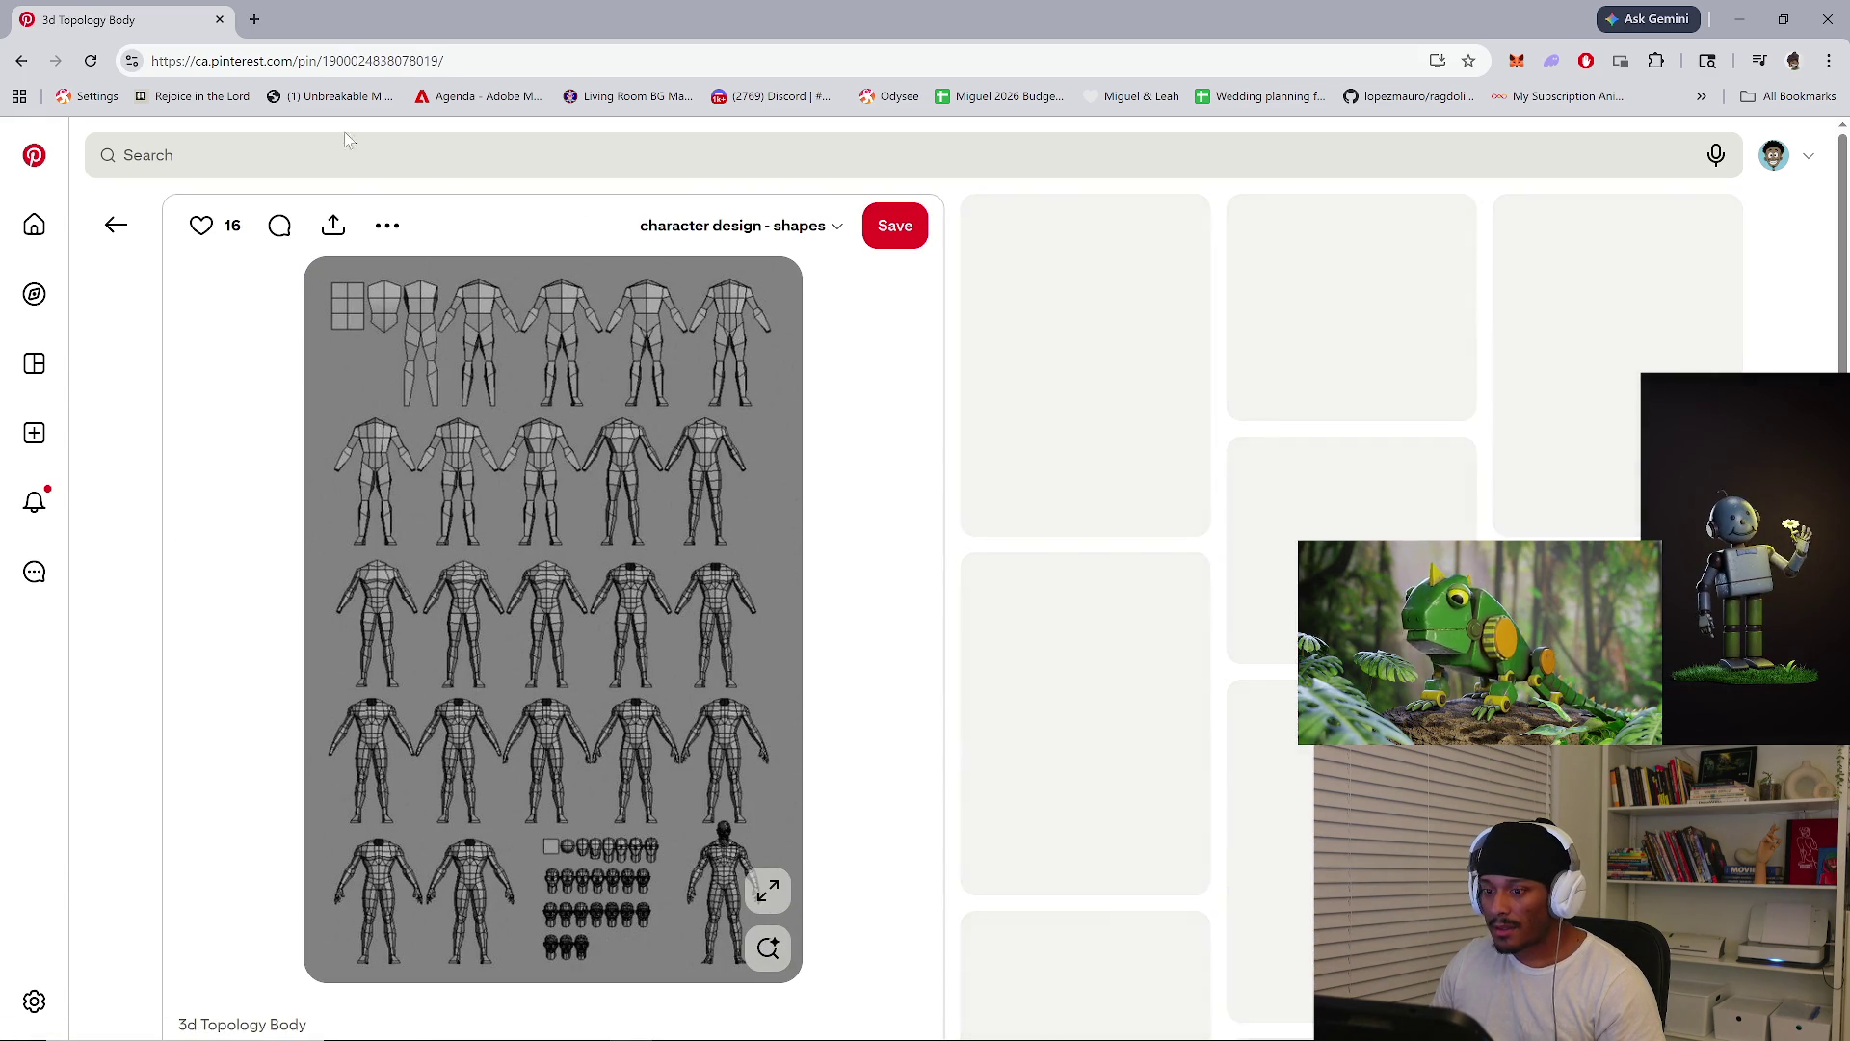
{"action": "left_click", "coordinate": [21, 60]}
{"action": "scroll", "coordinate": [1219, 551], "scroll_direction": "up", "scroll_amount": 4}
{"action": "scroll", "coordinate": [894, 617], "scroll_direction": "up", "scroll_amount": 10}
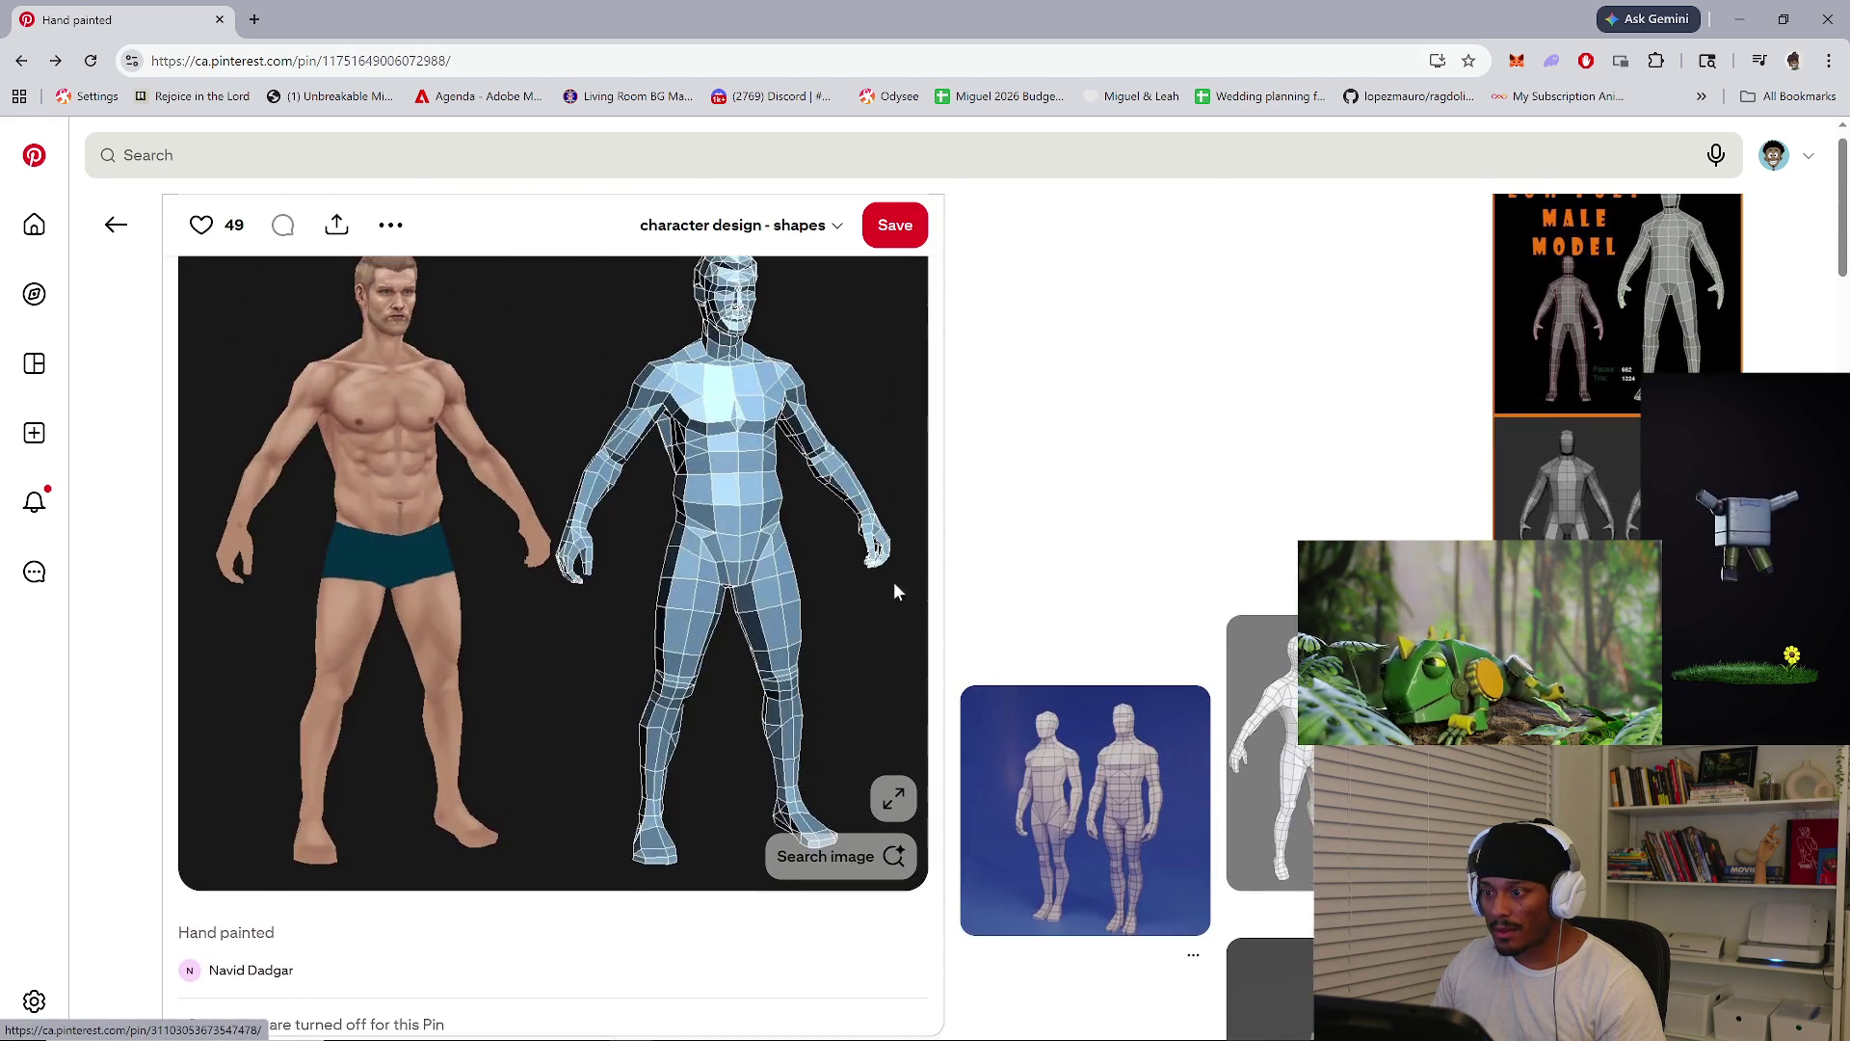
{"action": "left_click", "coordinate": [21, 60]}
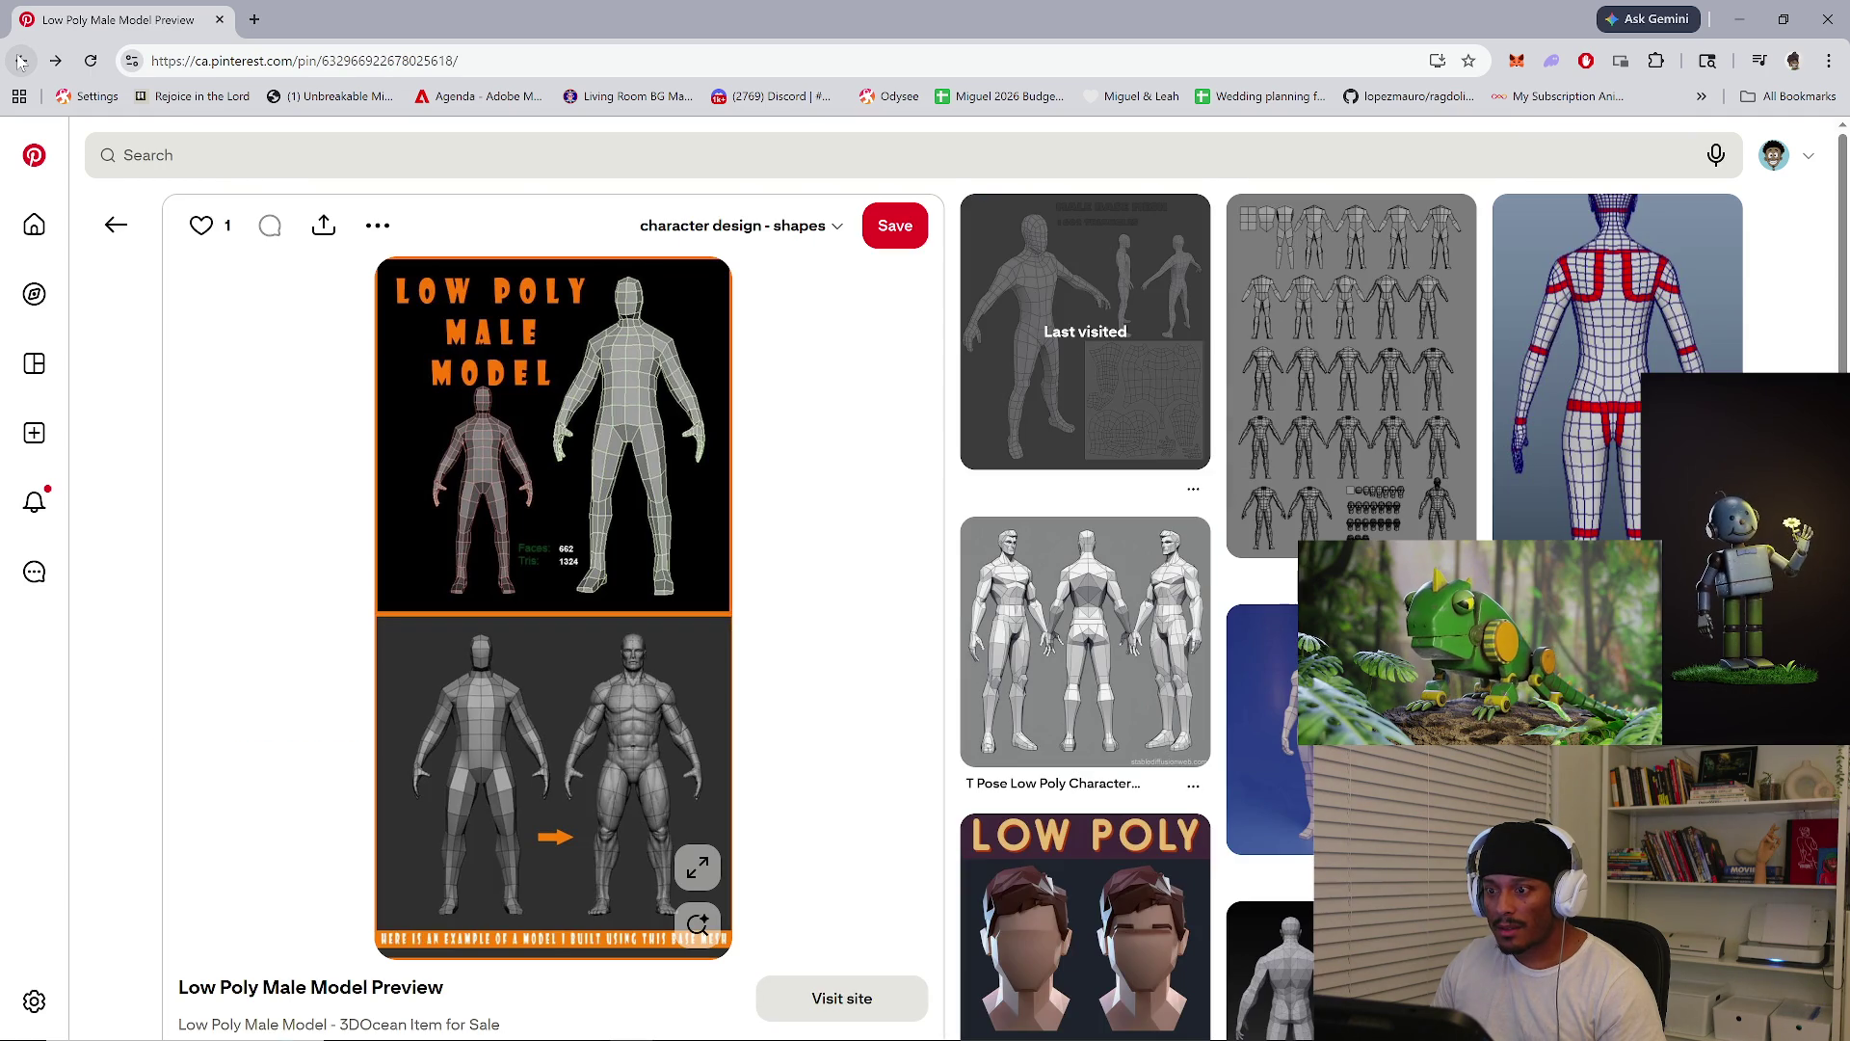
{"action": "left_click", "coordinate": [21, 61]}
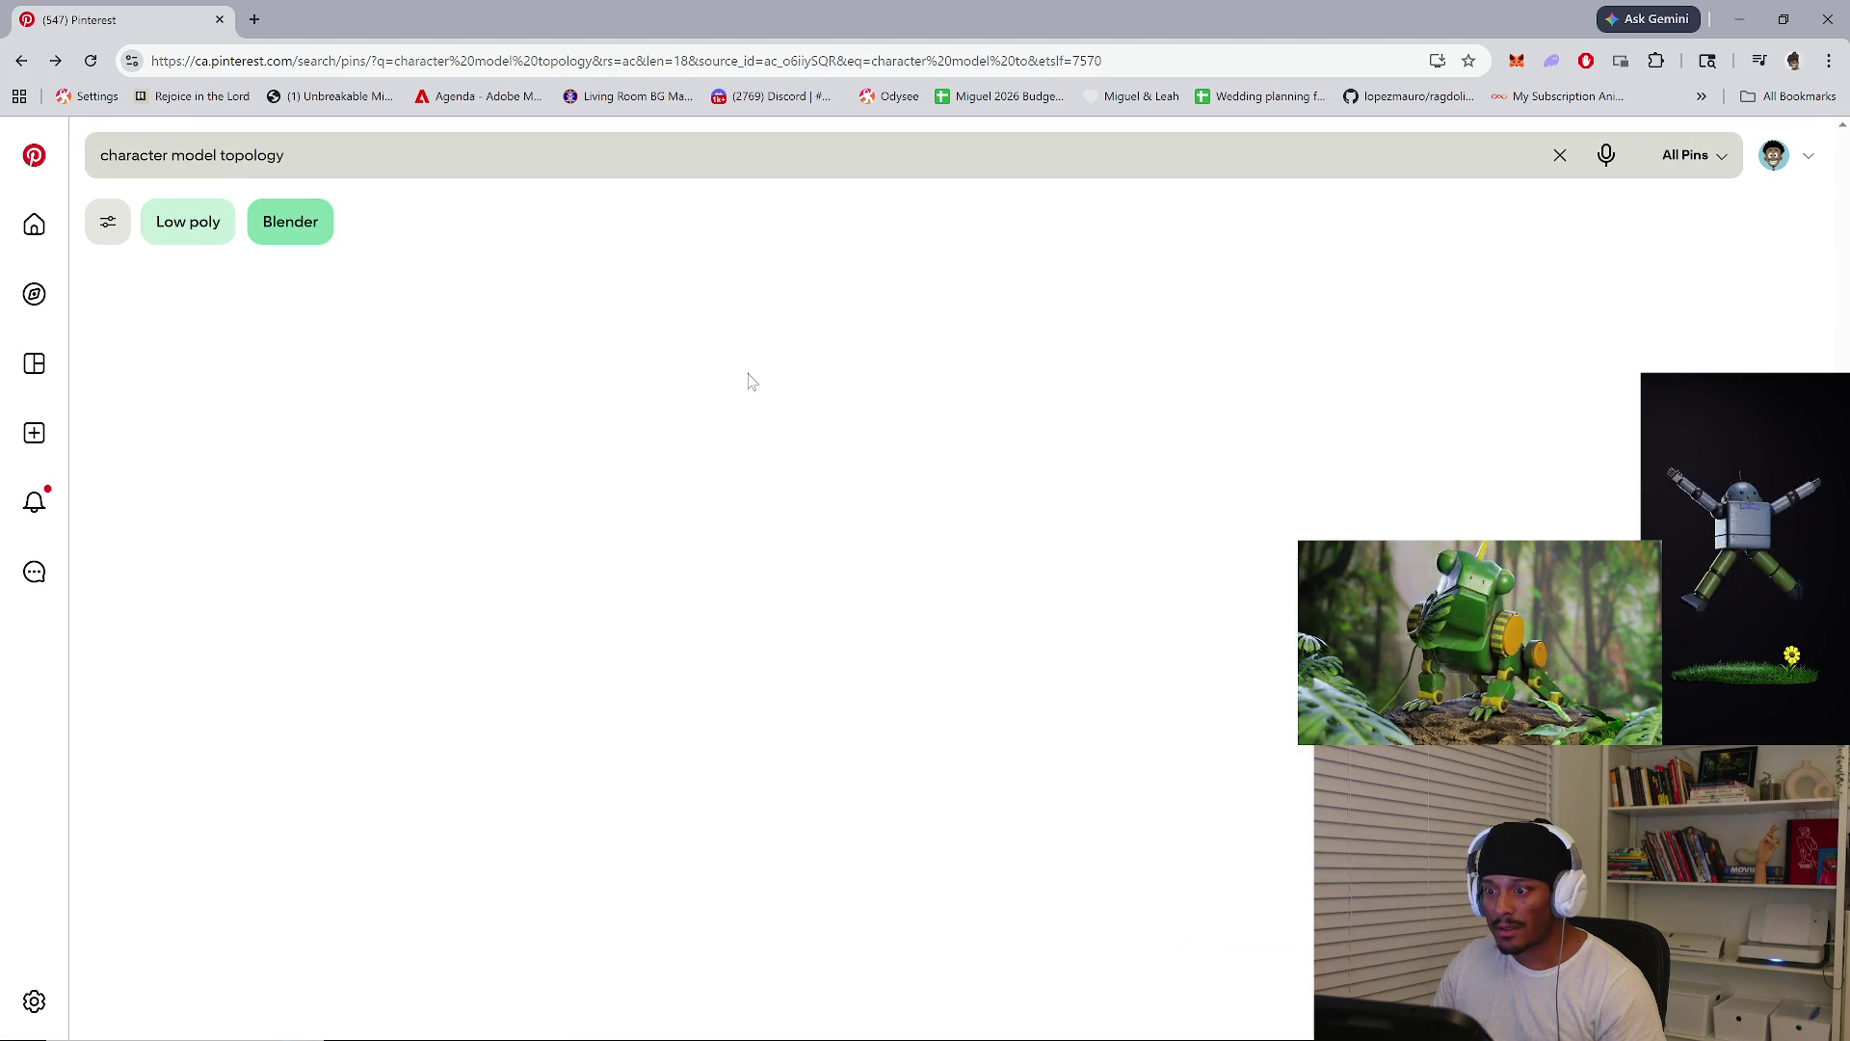
Scroll to the top of the results and open the Topology theorie Polygon Table pin
{"action": "scroll", "coordinate": [1134, 510], "scroll_direction": "up", "scroll_amount": 20}
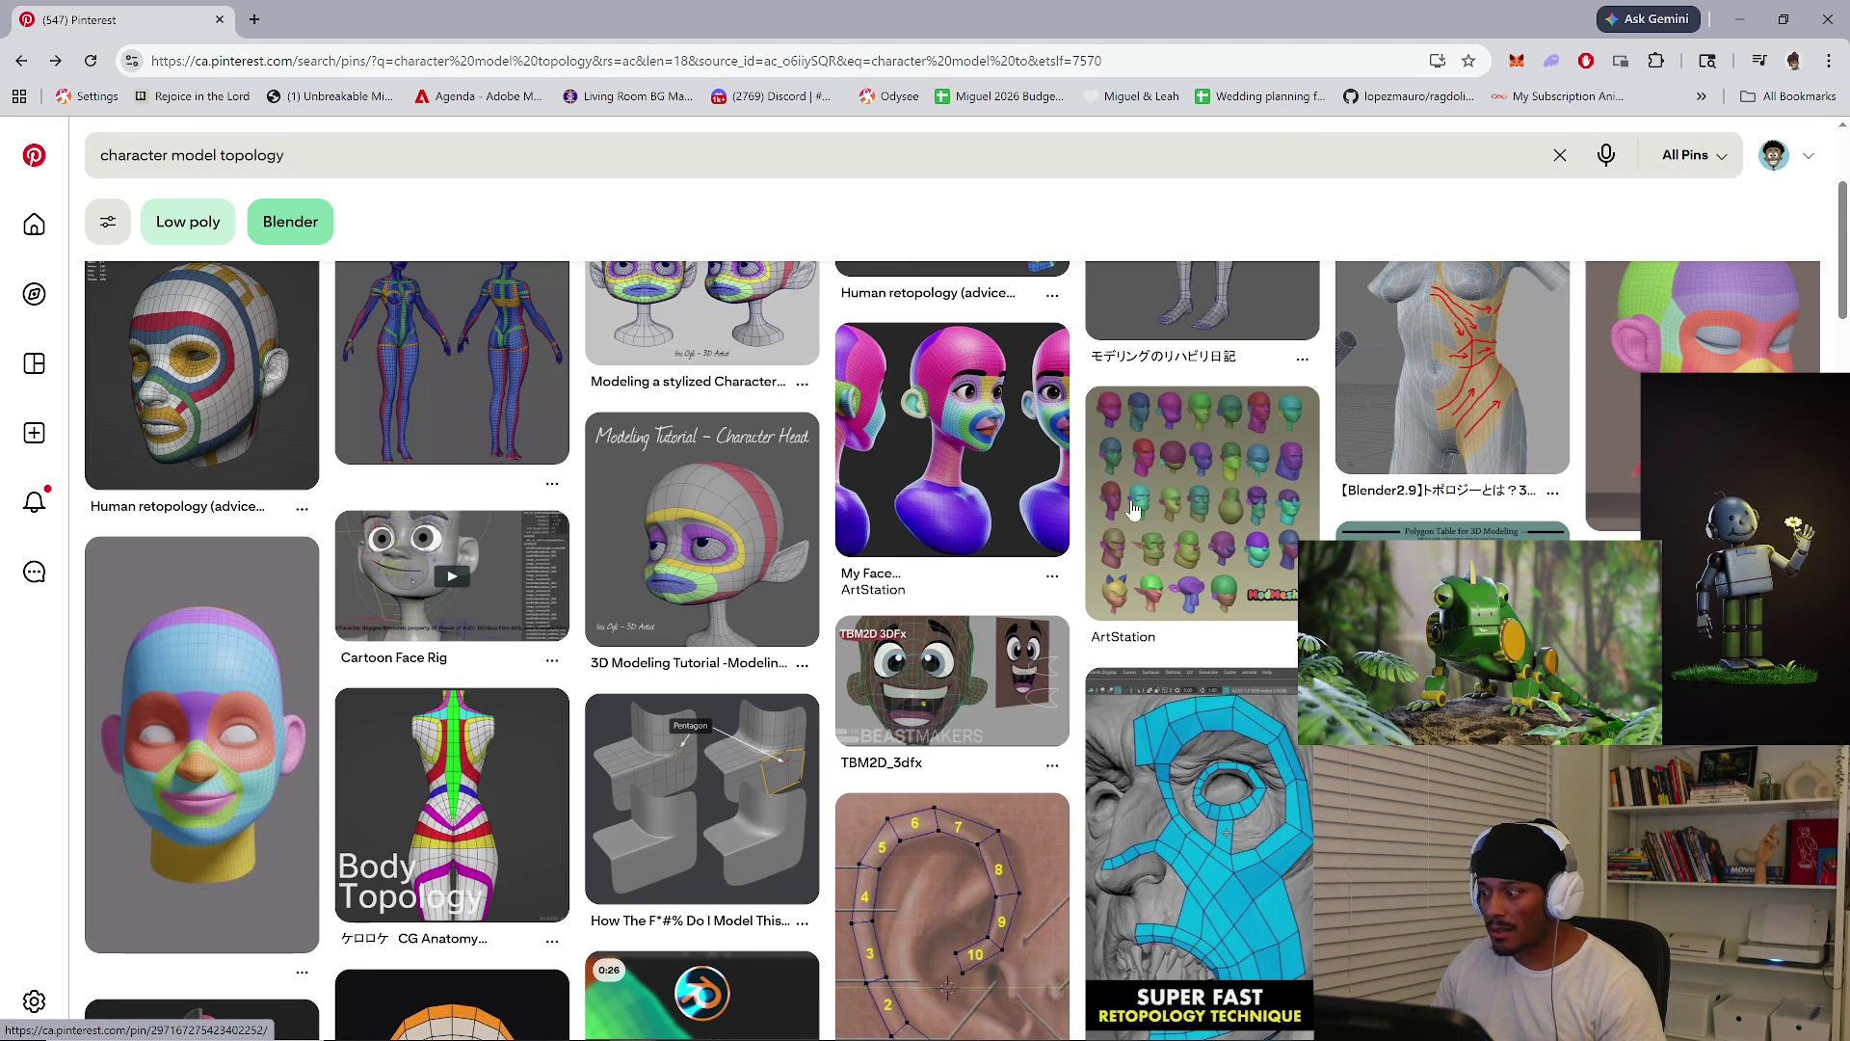
{"action": "mouse_move", "coordinate": [1134, 510]}
{"action": "left_click", "coordinate": [1446, 533]}
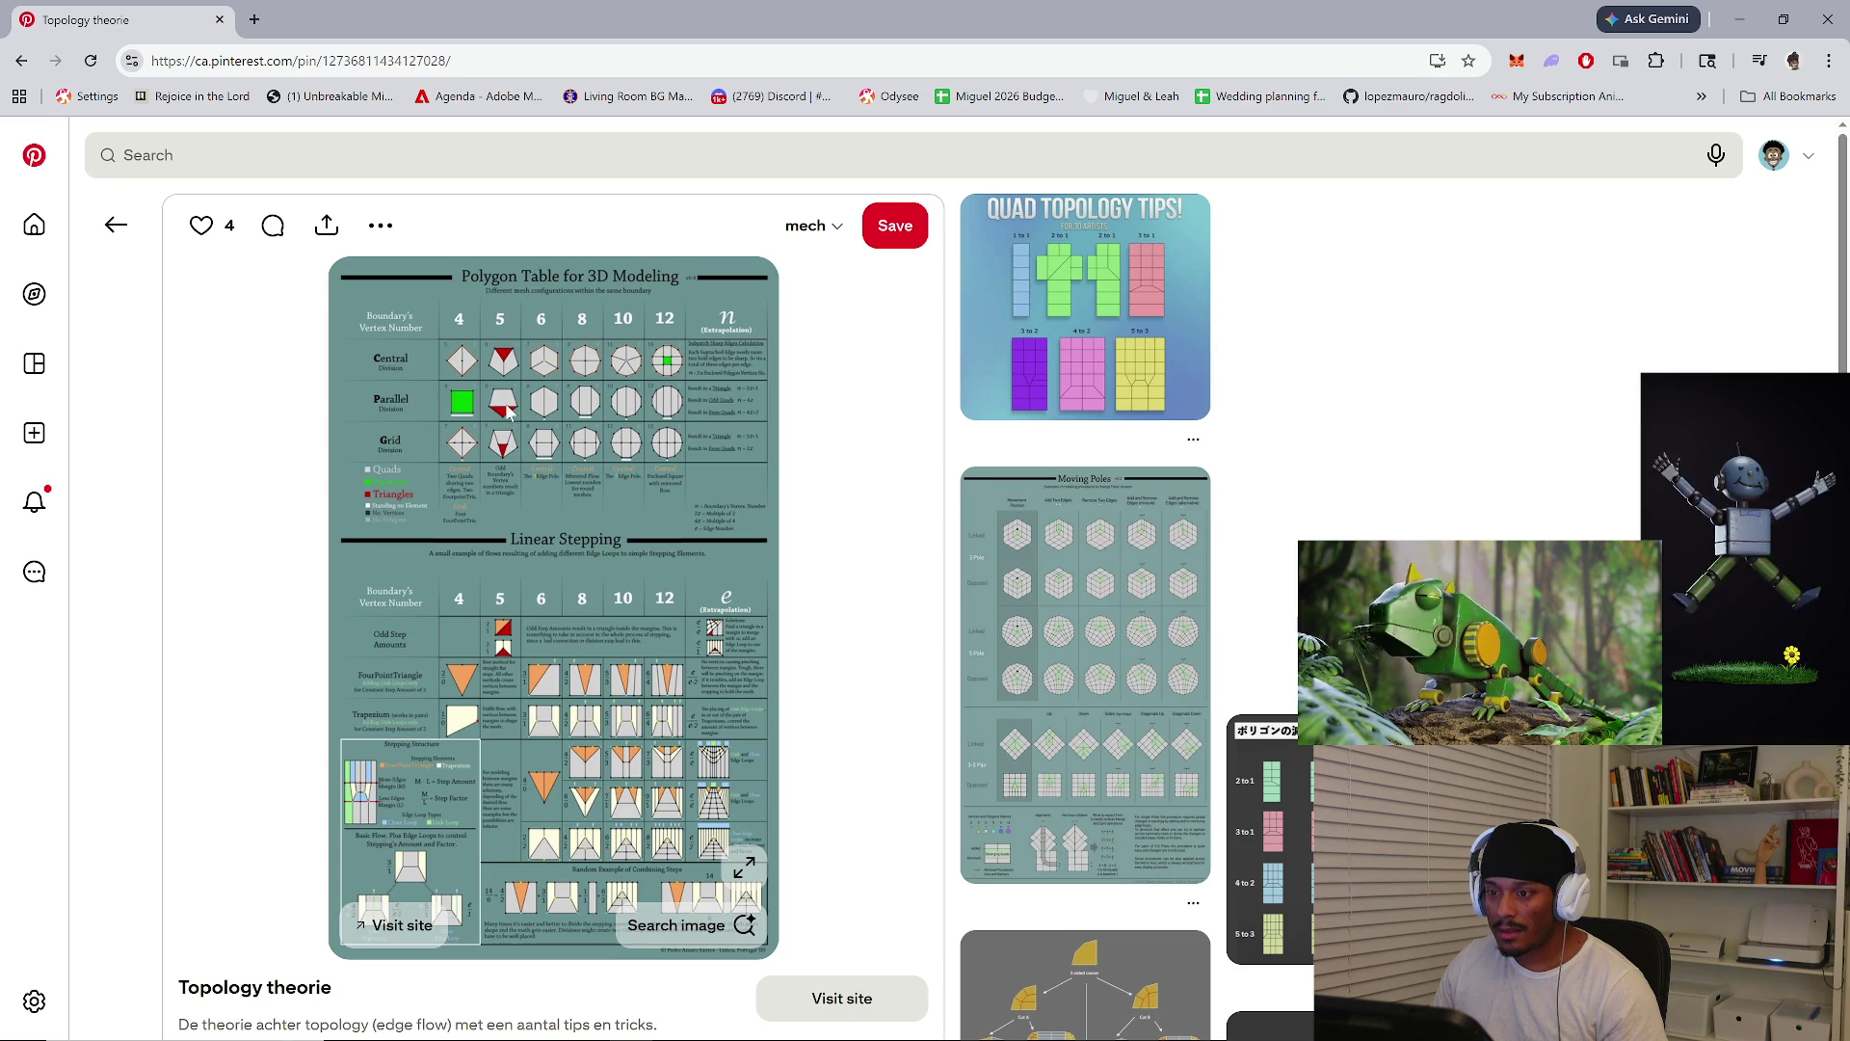
{"action": "scroll", "coordinate": [505, 403], "scroll_direction": "up", "scroll_amount": 4, "text": "ctrl"}
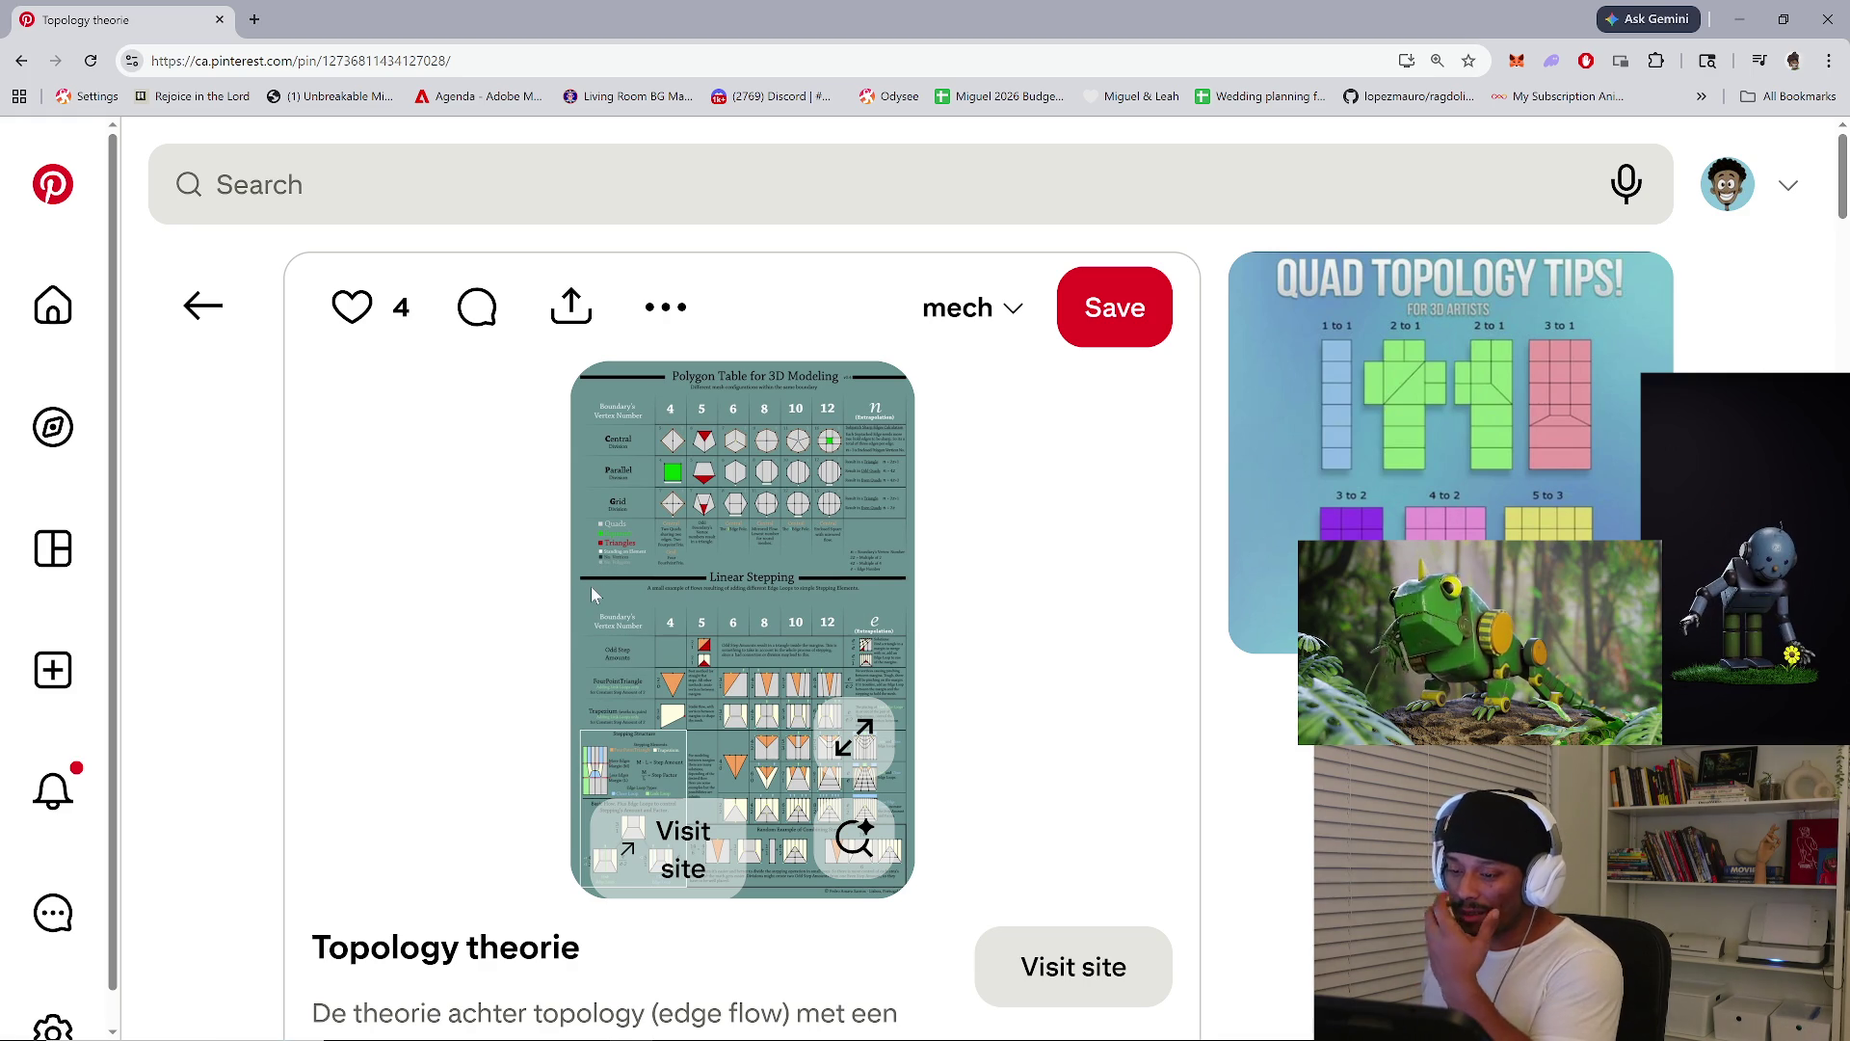
{"action": "scroll", "coordinate": [788, 578], "scroll_direction": "down", "scroll_amount": 2}
{"action": "scroll", "coordinate": [796, 638], "scroll_direction": "up", "scroll_amount": 2}
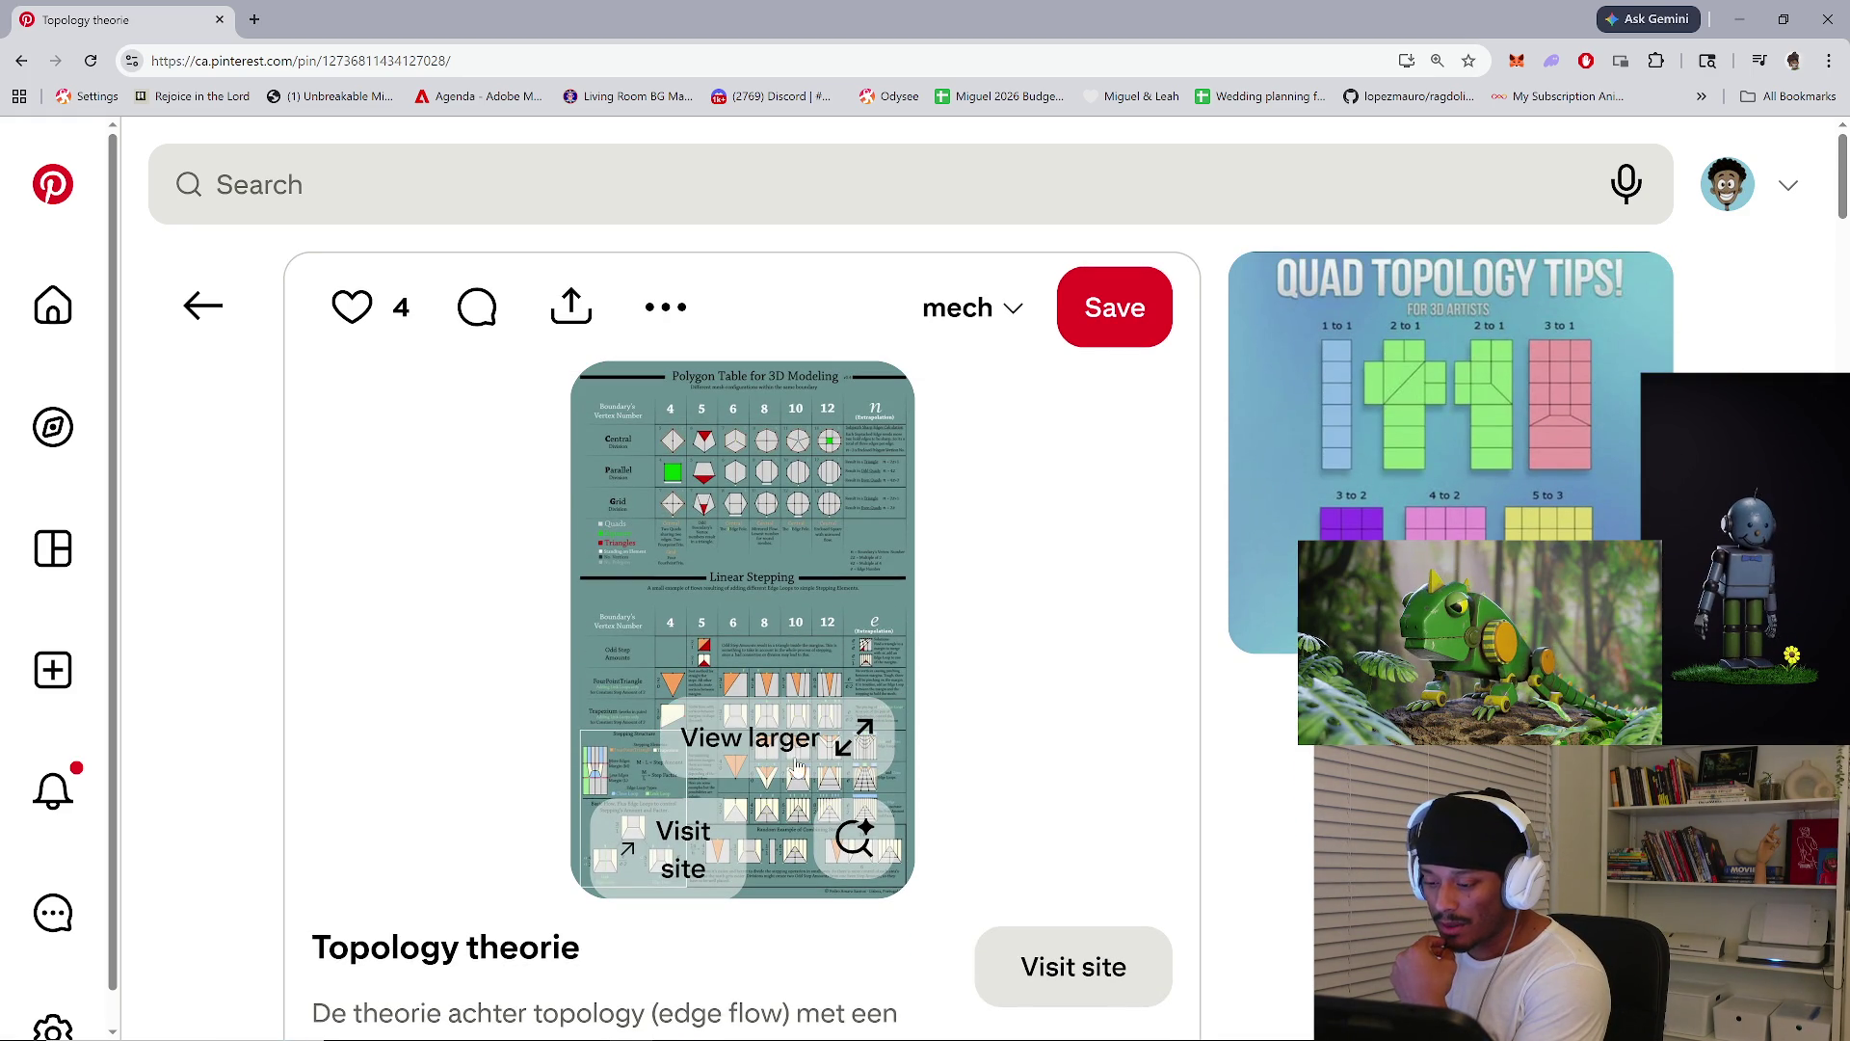
{"action": "left_click", "coordinate": [796, 753]}
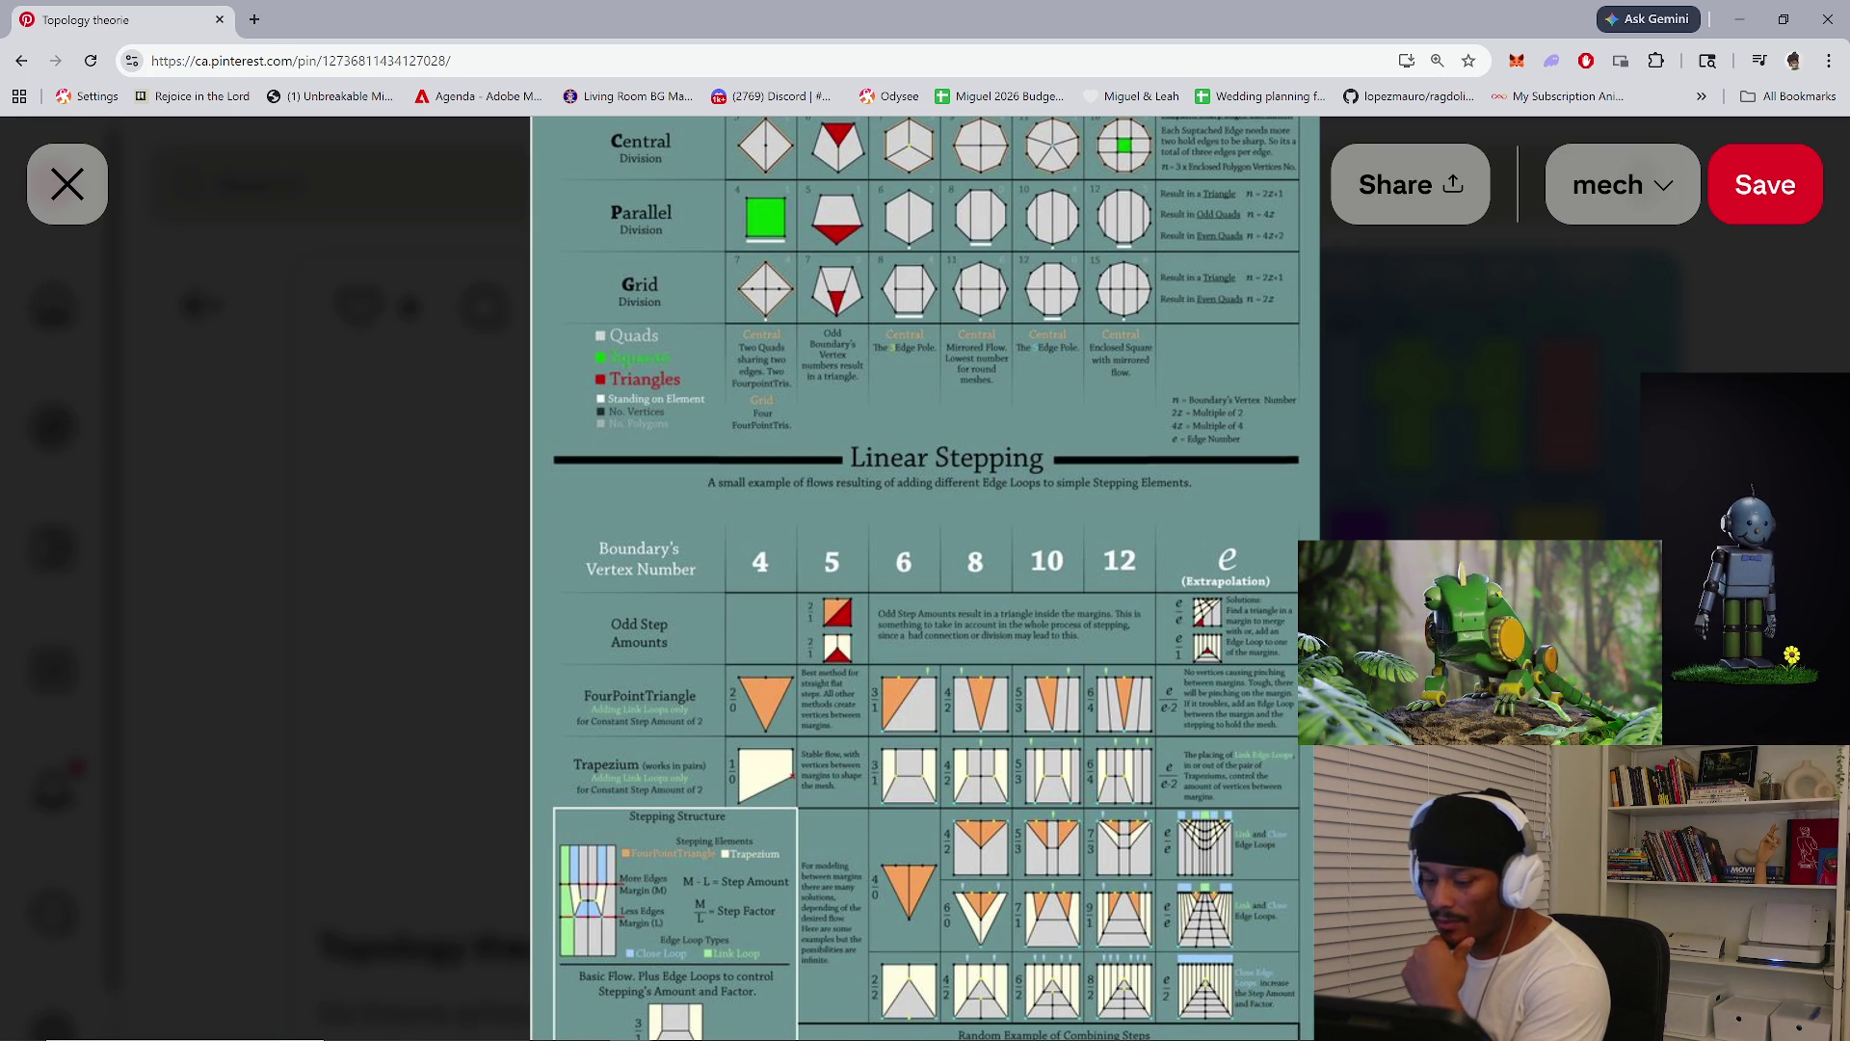
{"action": "left_click", "coordinate": [66, 184]}
{"action": "scroll", "coordinate": [795, 509], "scroll_direction": "down", "scroll_amount": 10}
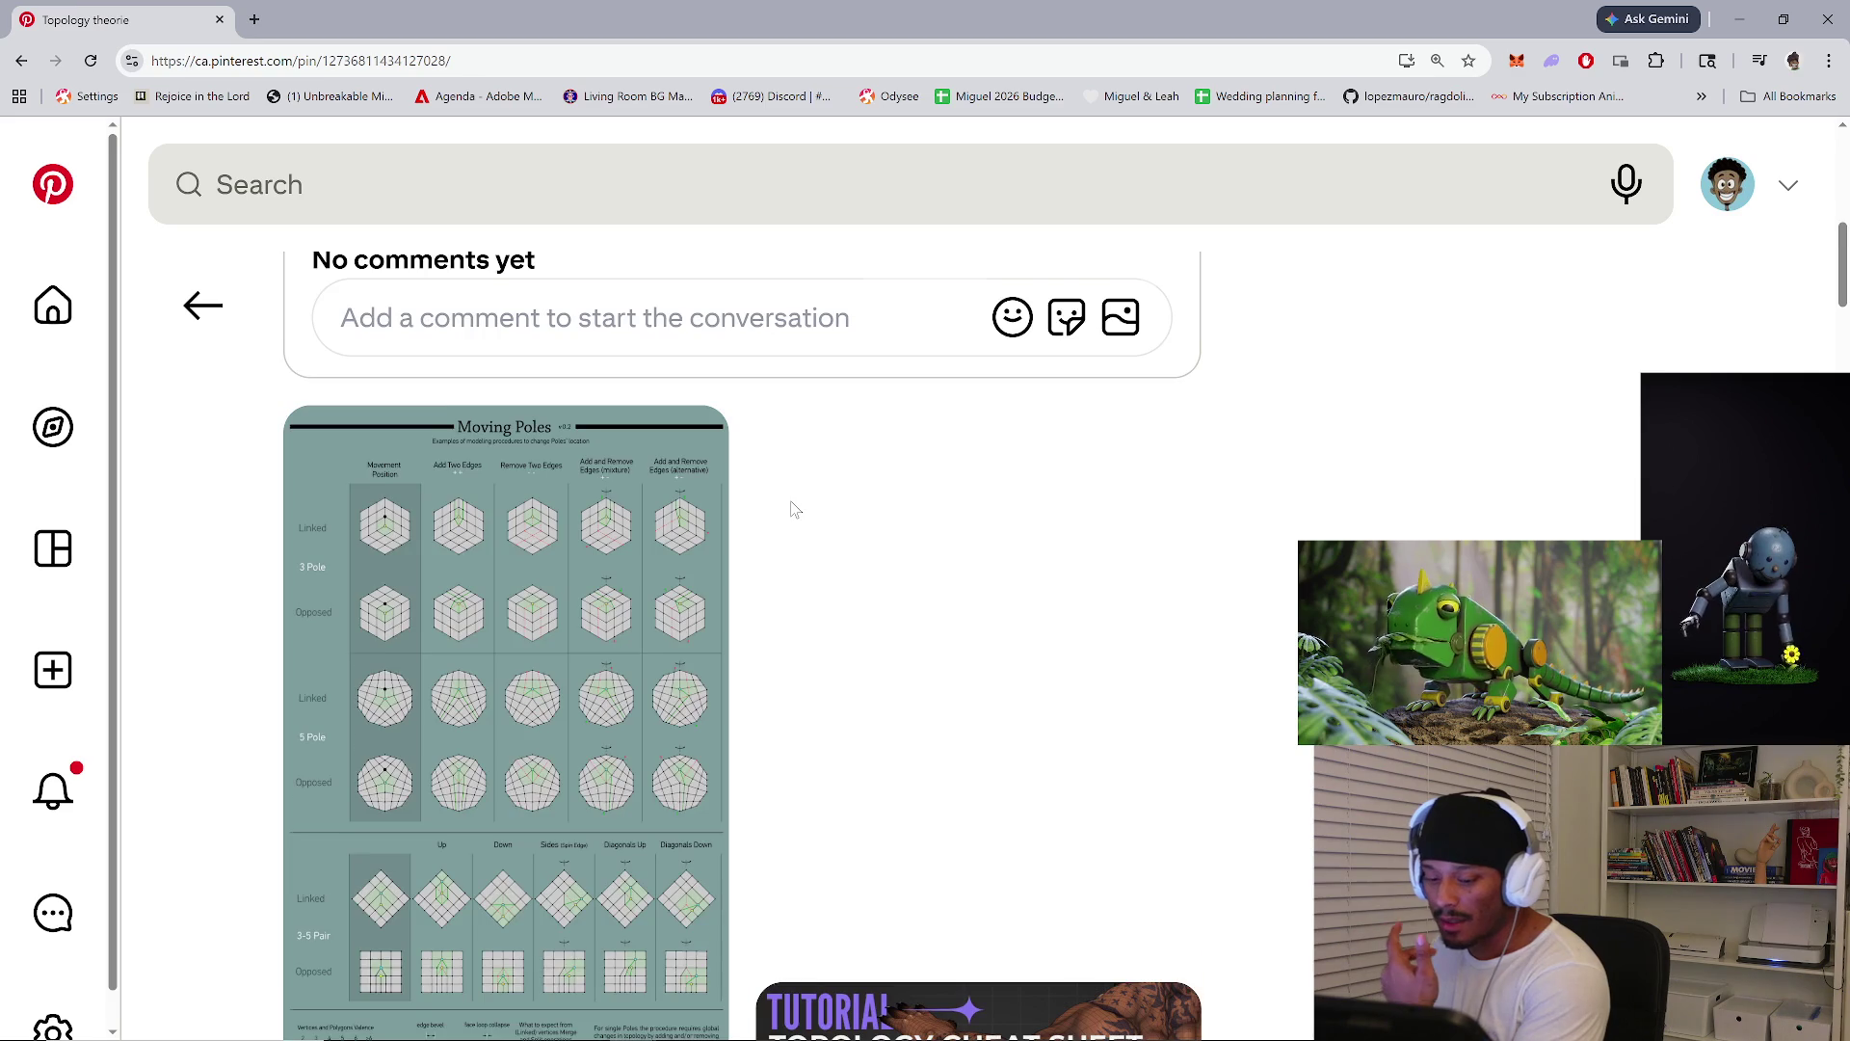
{"action": "scroll", "coordinate": [794, 509], "scroll_direction": "down", "scroll_amount": 7}
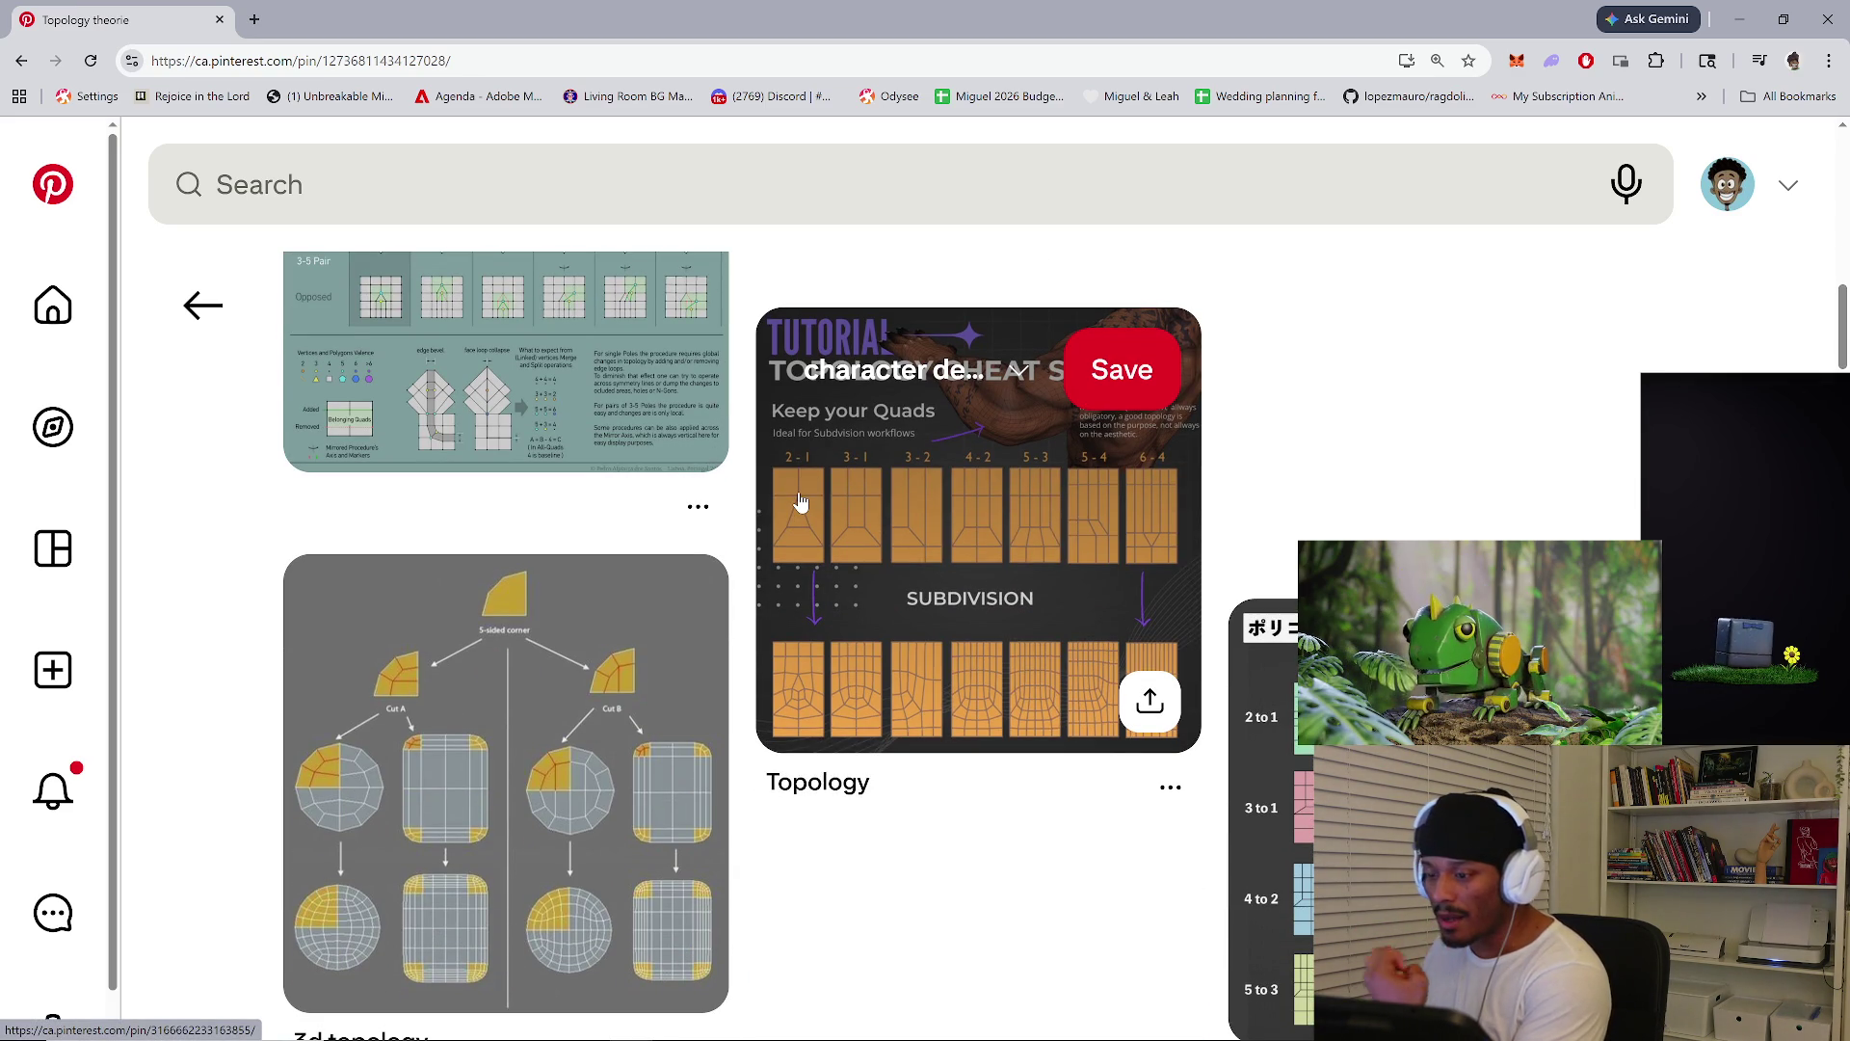
{"action": "scroll", "coordinate": [799, 502], "scroll_direction": "down", "scroll_amount": 9}
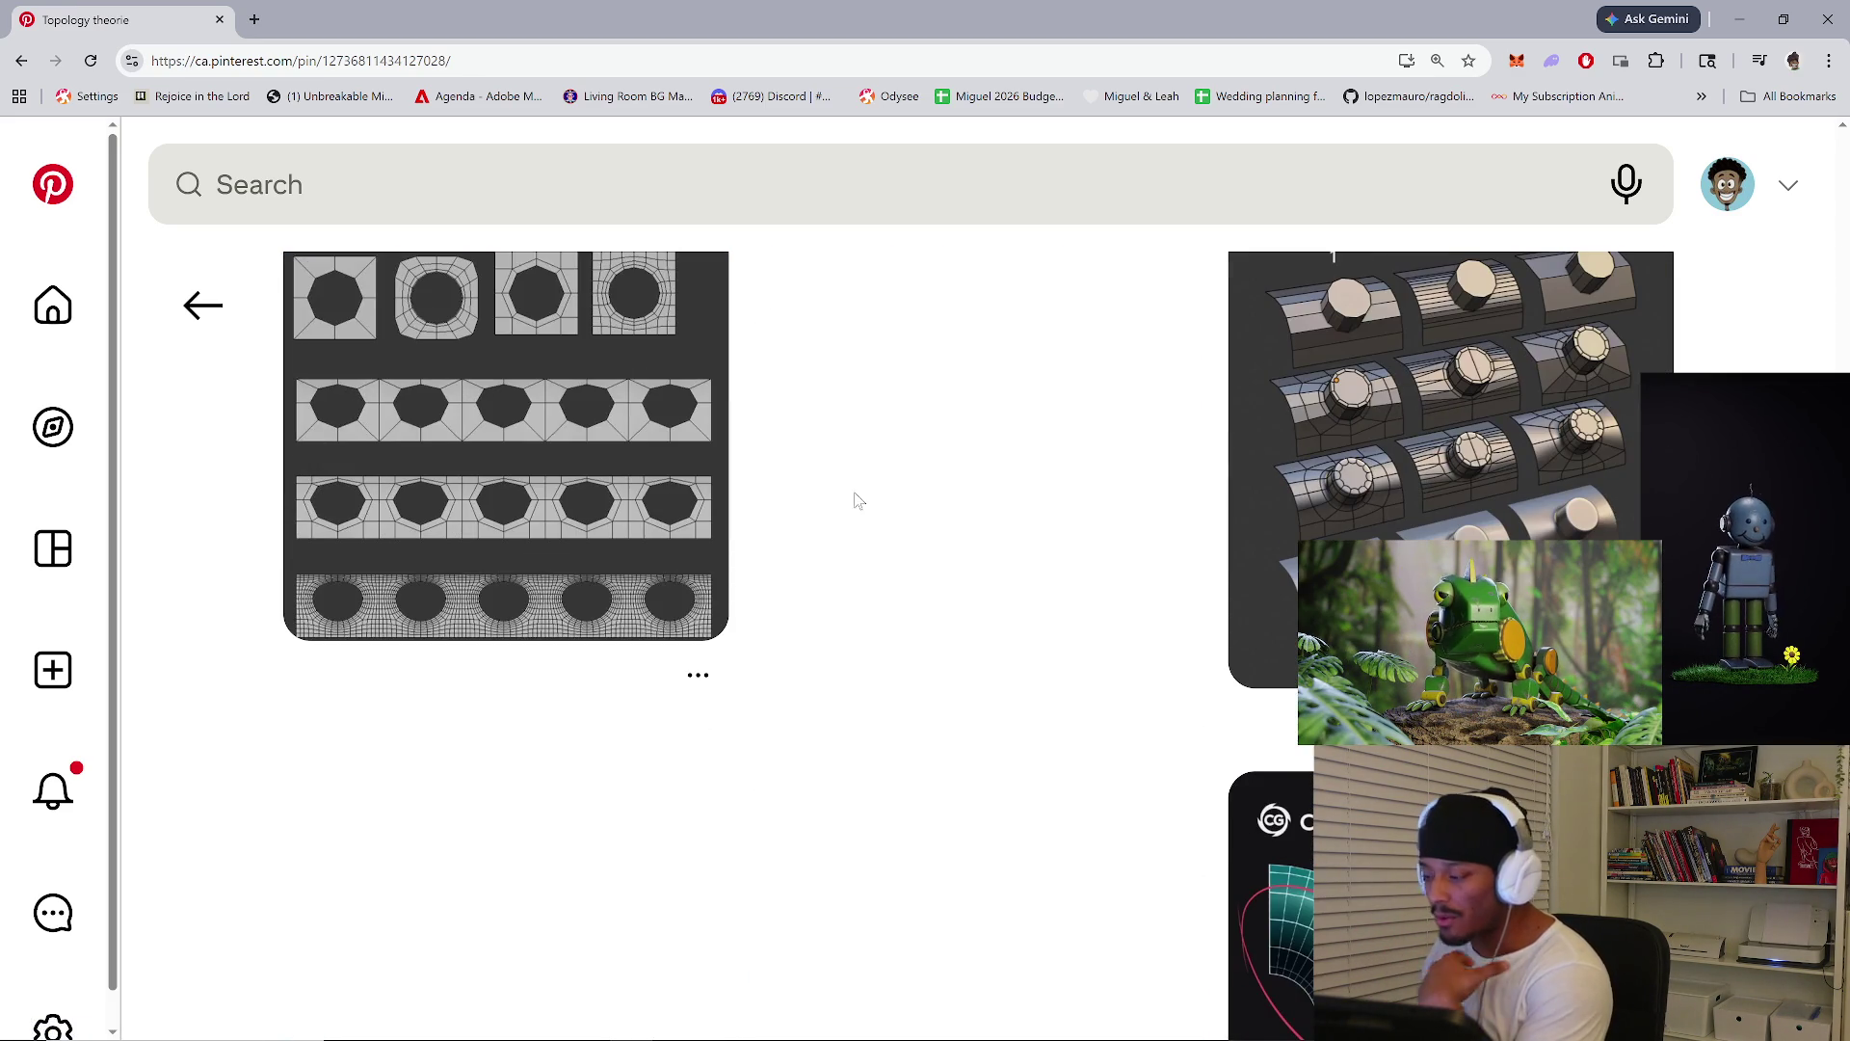
{"action": "left_click", "coordinate": [22, 60]}
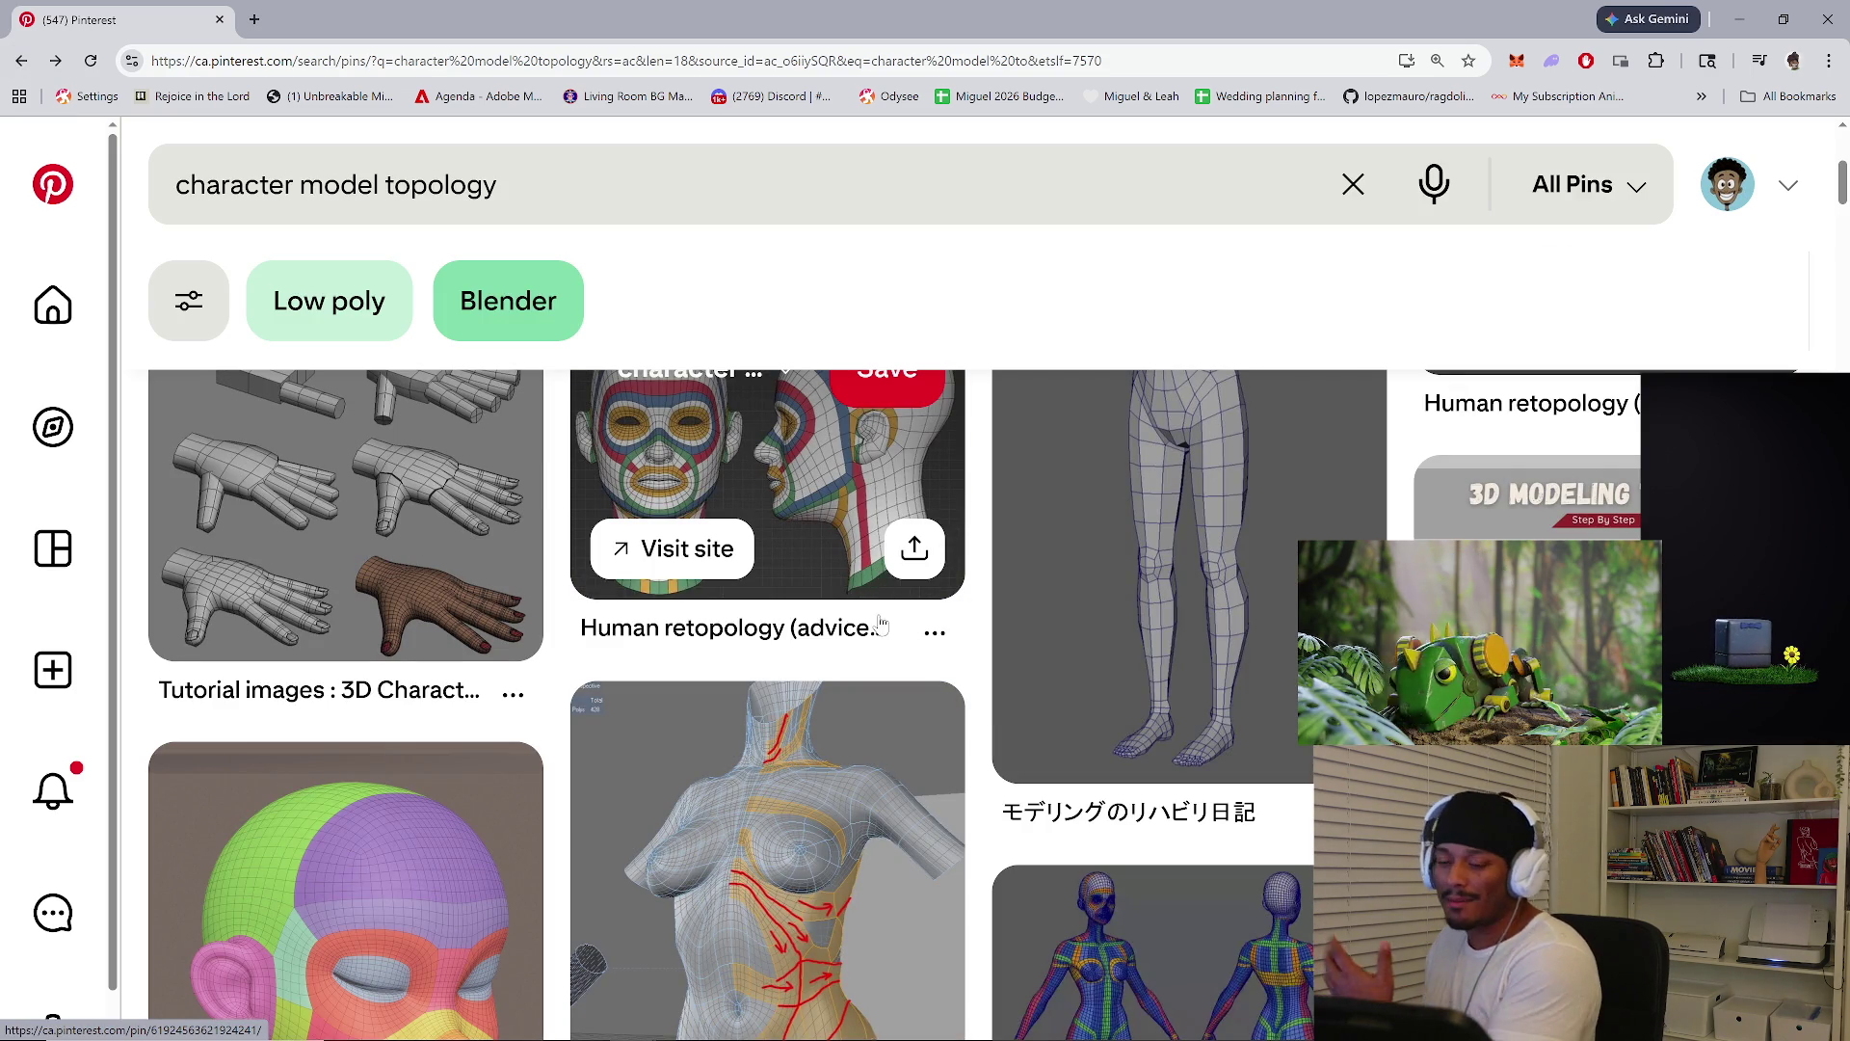
{"action": "scroll", "coordinate": [1291, 737], "scroll_direction": "down", "scroll_amount": 2}
{"action": "scroll", "coordinate": [1175, 789], "scroll_direction": "down", "scroll_amount": 8}
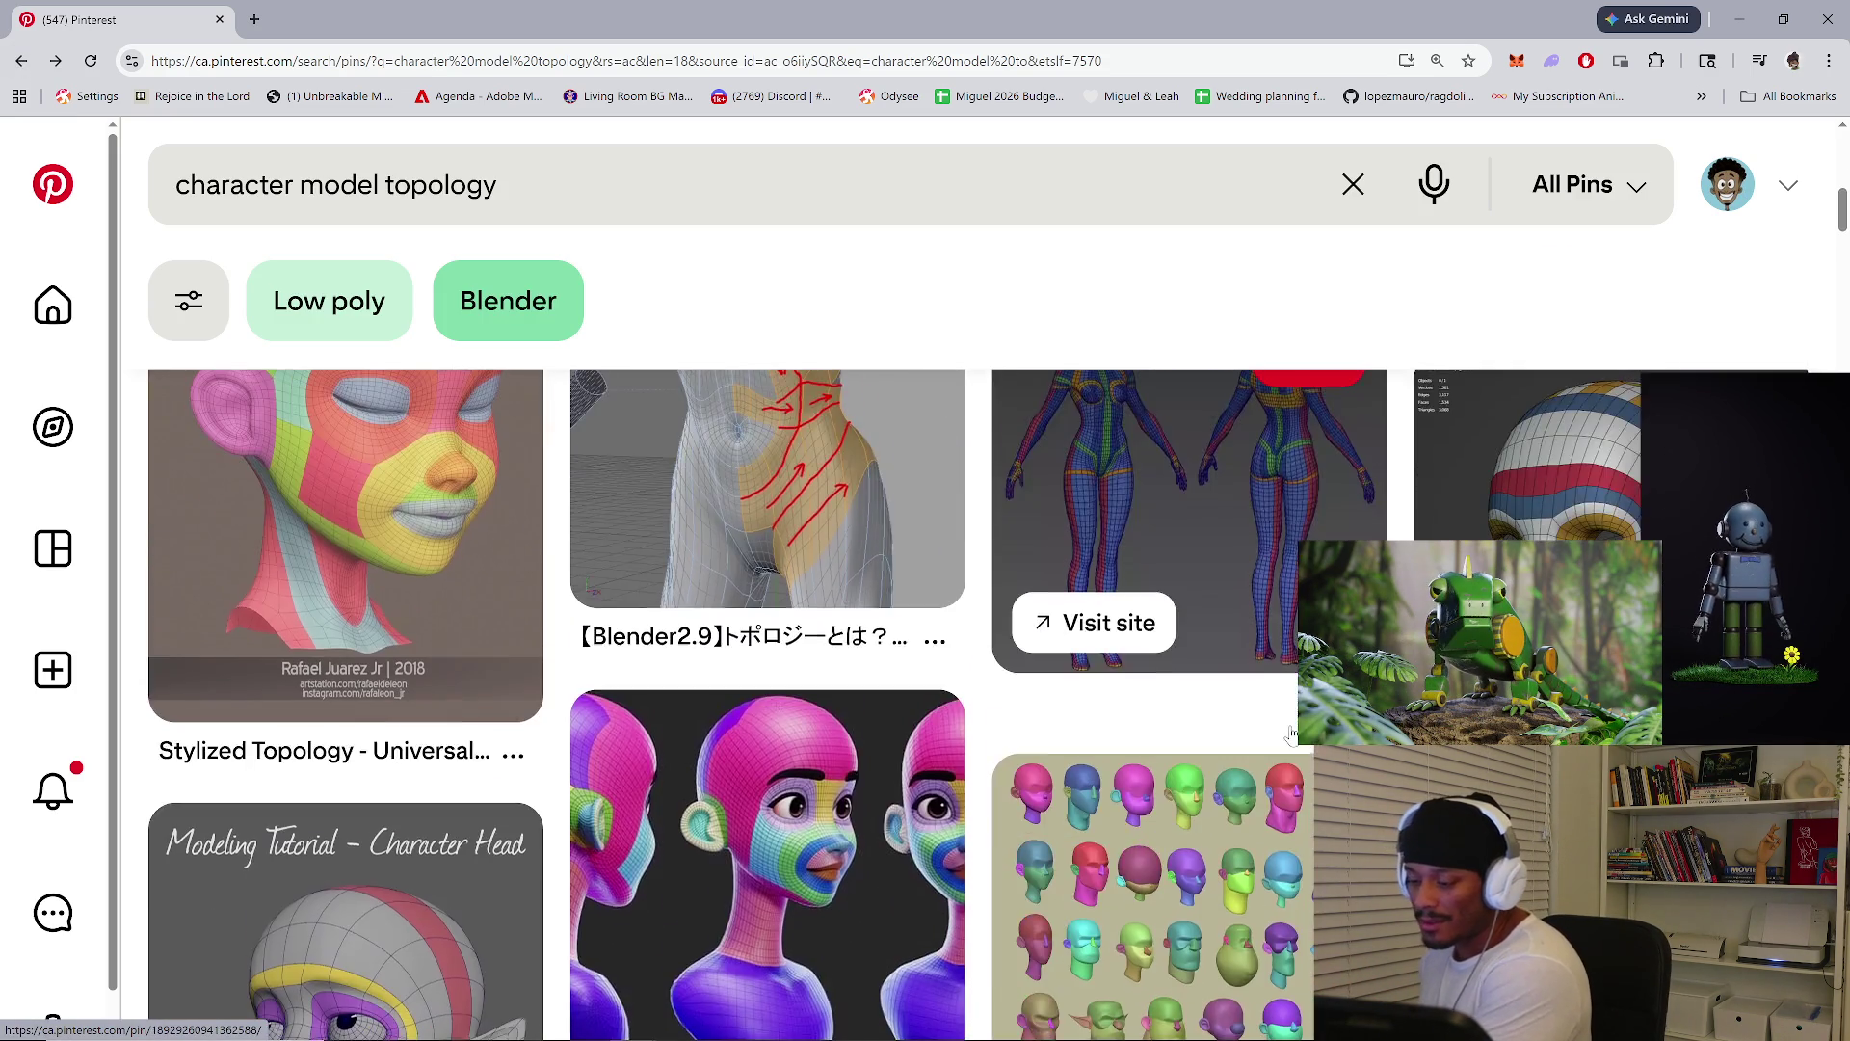
{"action": "scroll", "coordinate": [1175, 788], "scroll_direction": "down", "scroll_amount": 3}
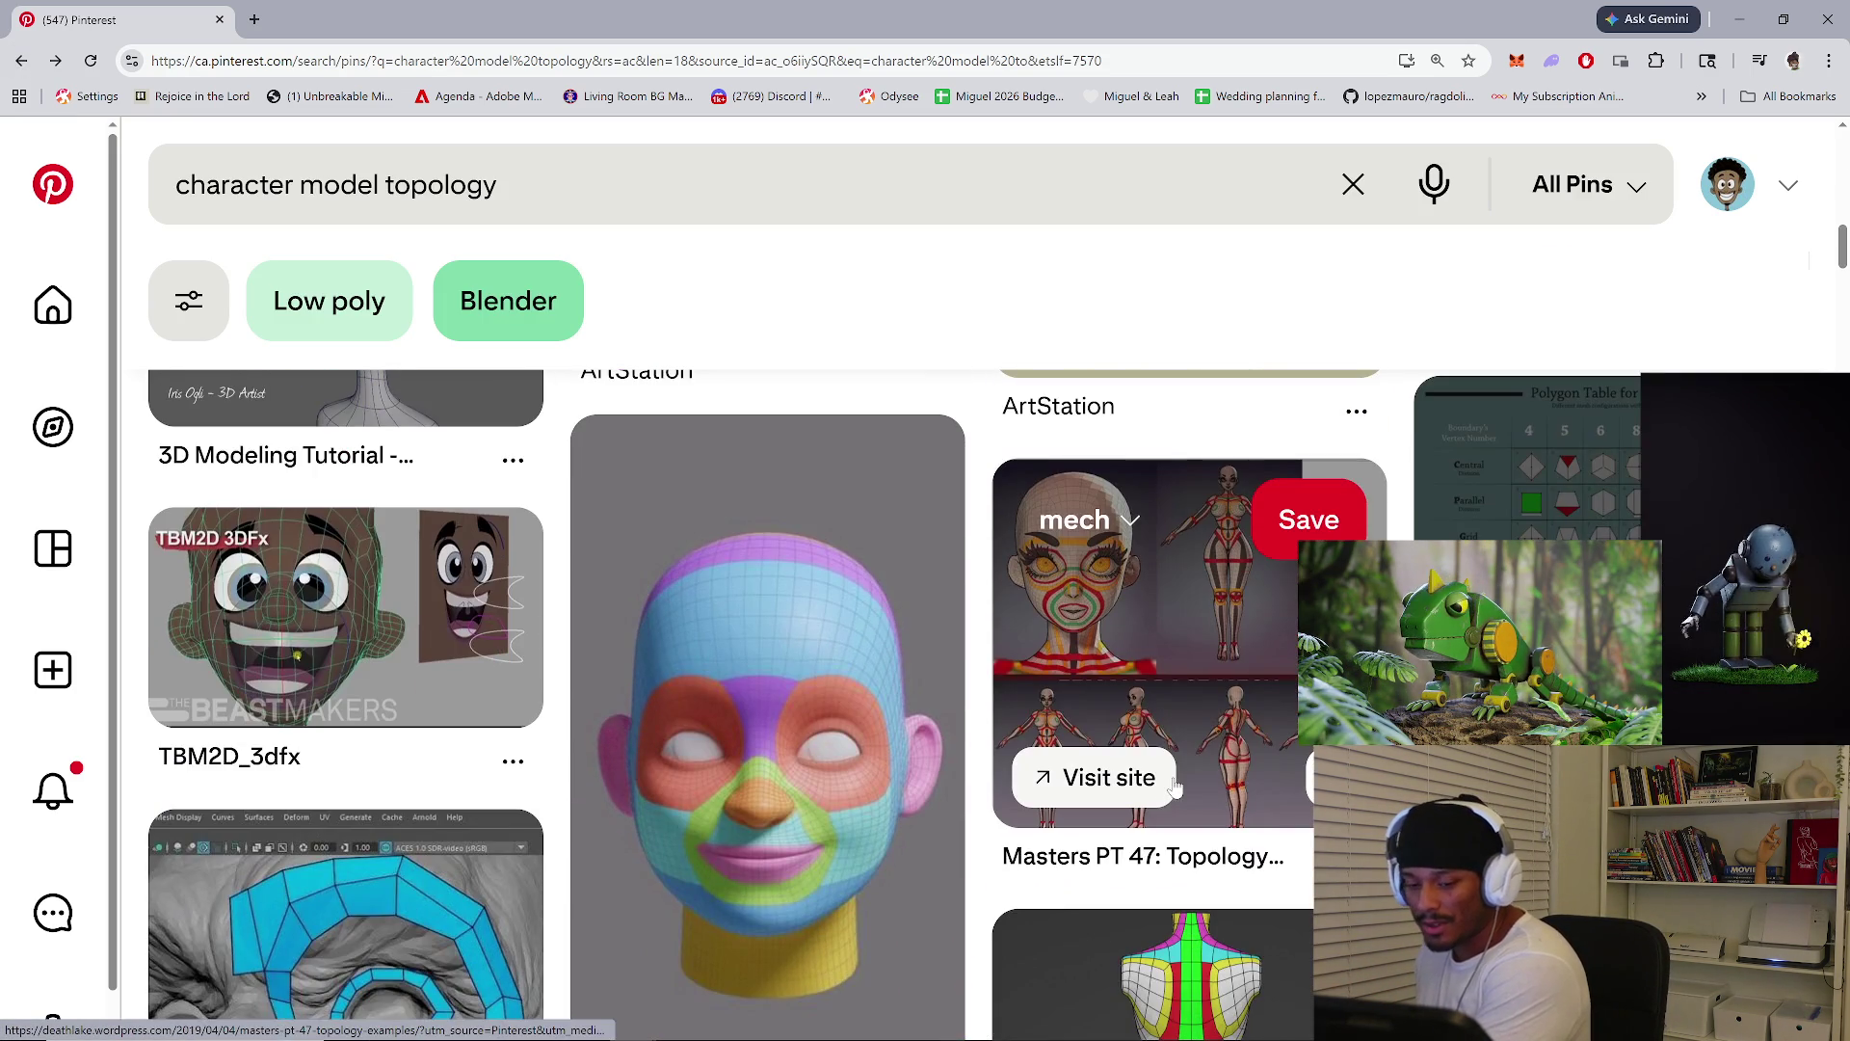
{"action": "scroll", "coordinate": [1175, 788], "scroll_direction": "down", "scroll_amount": 3}
{"action": "scroll", "coordinate": [993, 858], "scroll_direction": "down", "scroll_amount": 6}
{"action": "scroll", "coordinate": [987, 871], "scroll_direction": "down", "scroll_amount": 4}
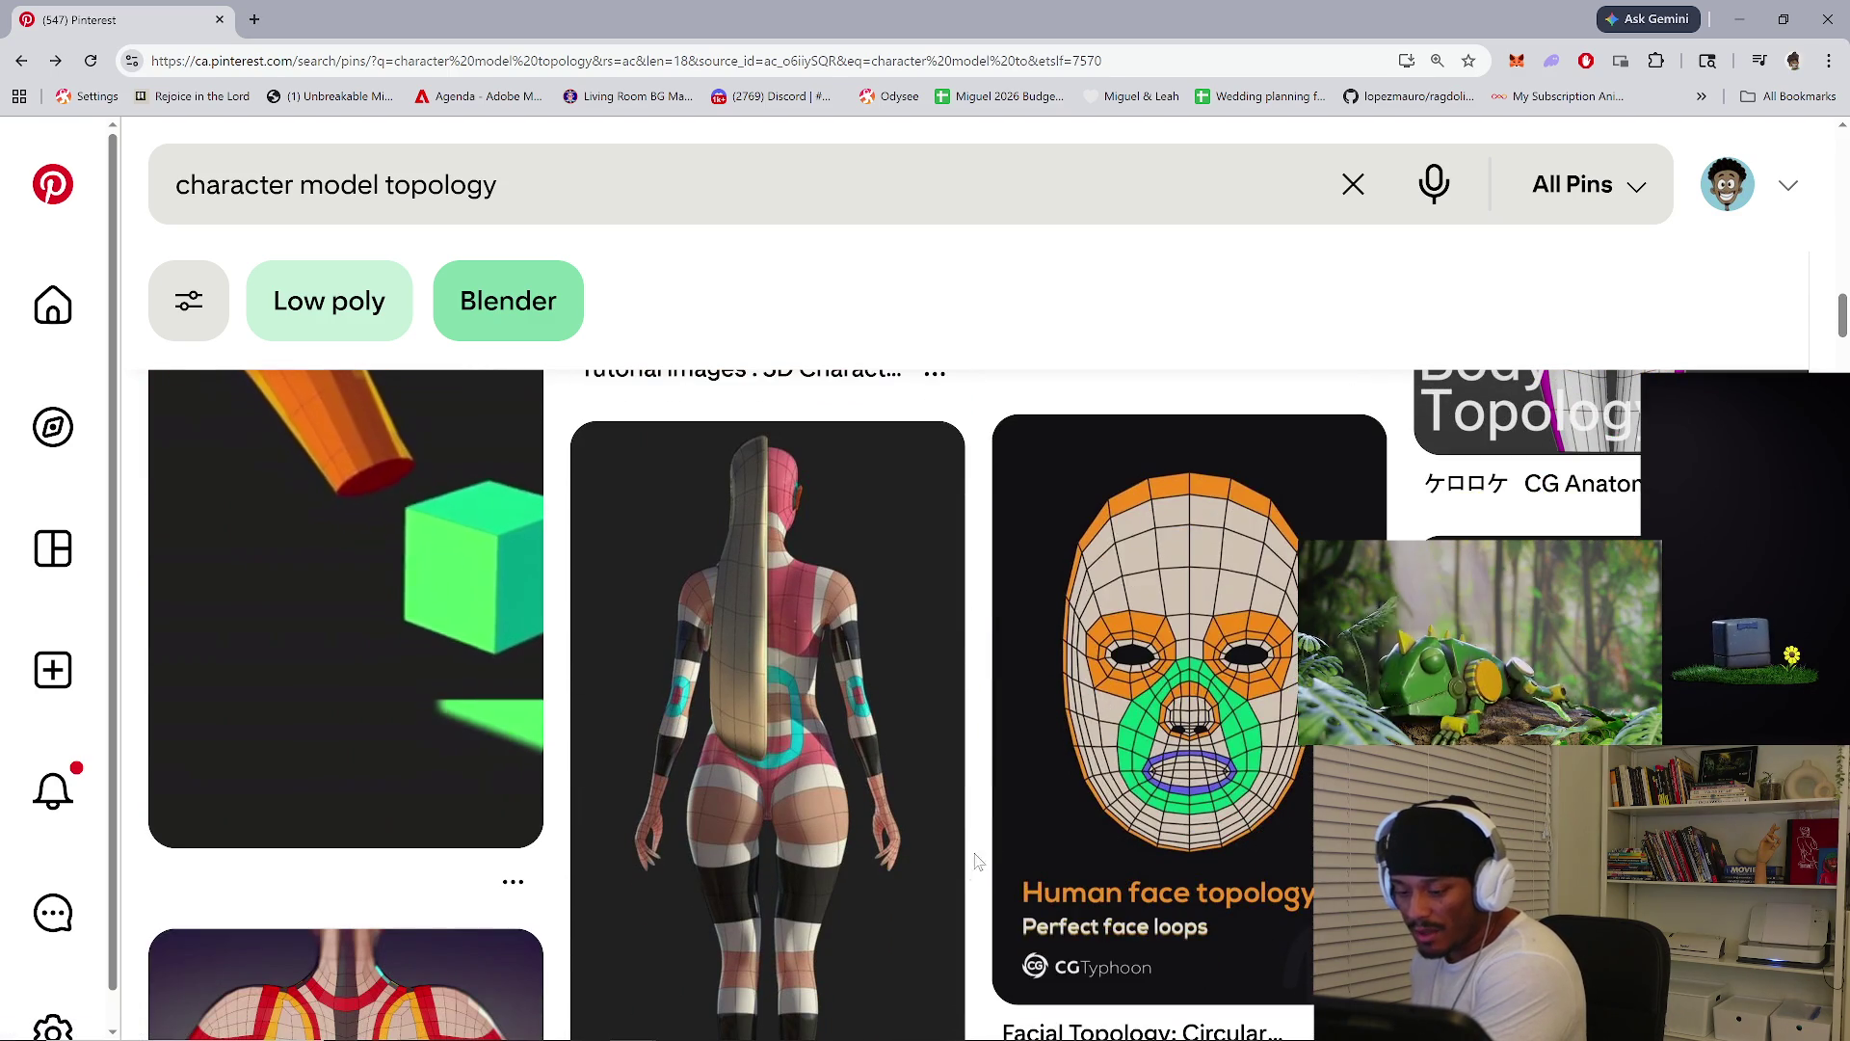
{"action": "scroll", "coordinate": [925, 719], "scroll_direction": "down", "scroll_amount": 7}
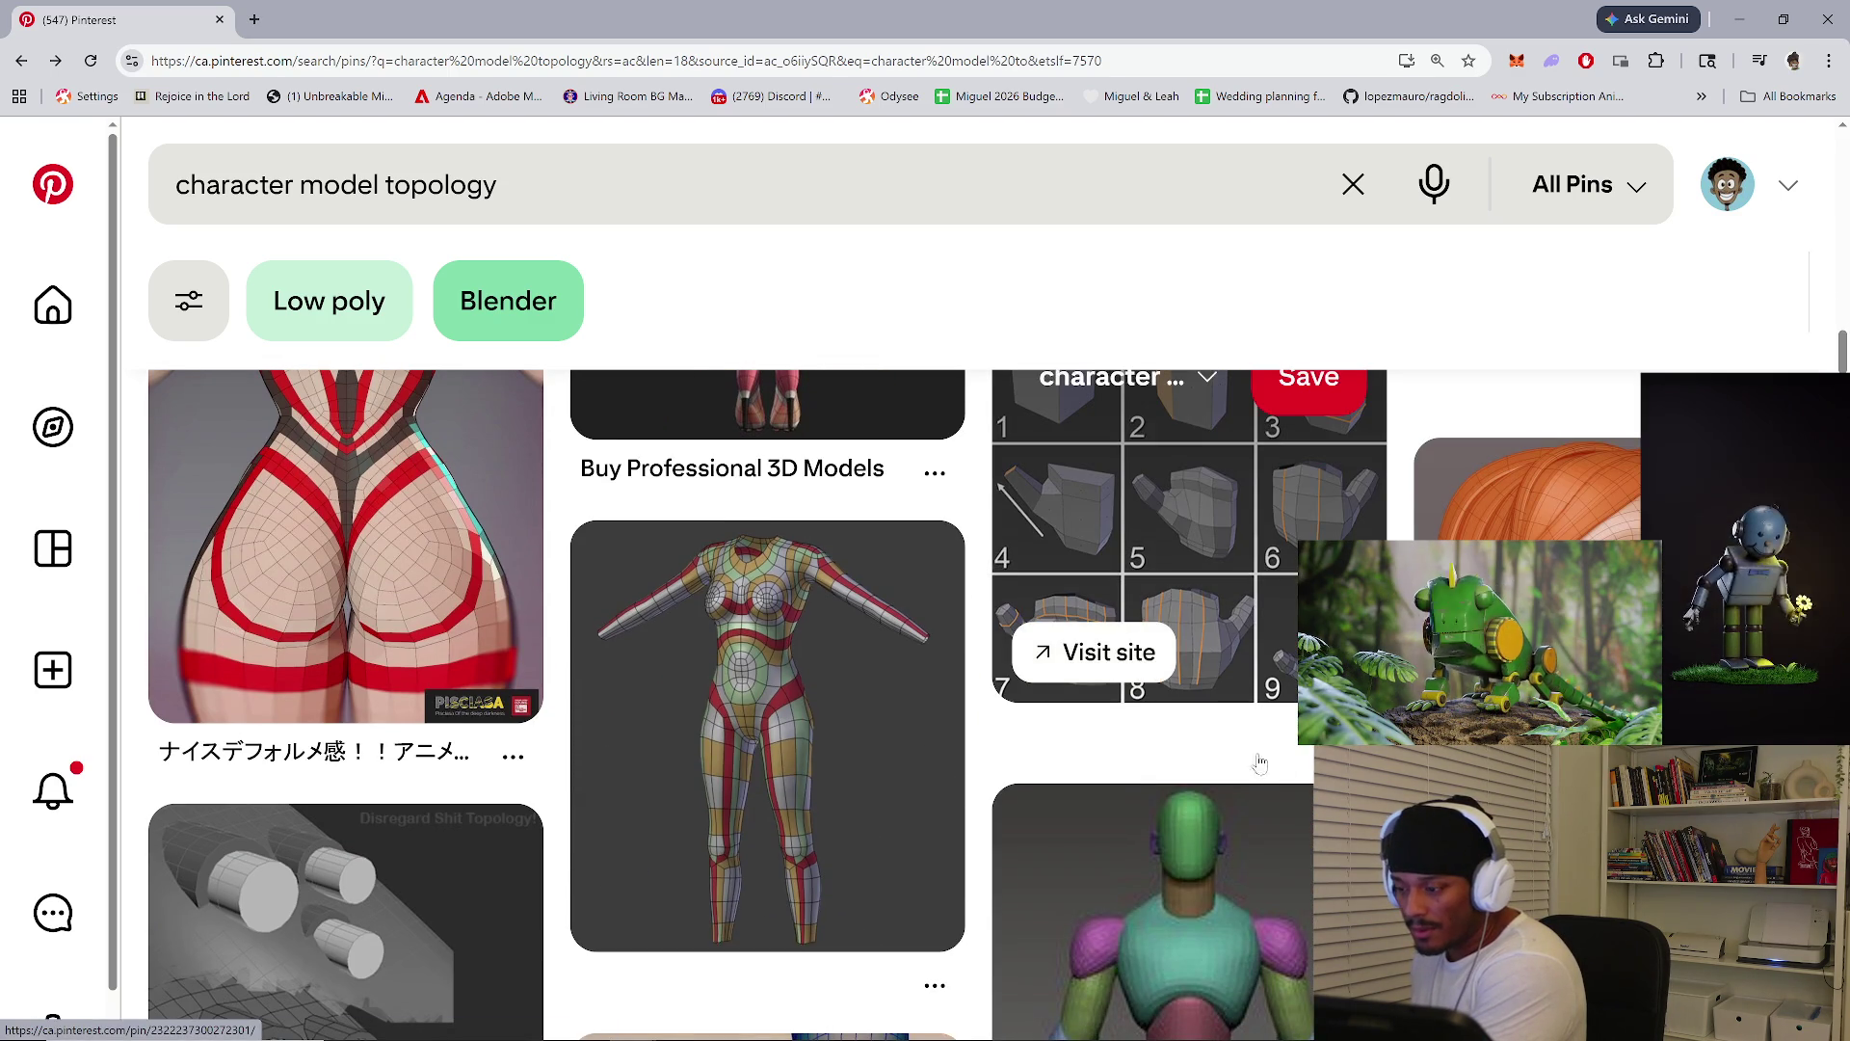
{"action": "scroll", "coordinate": [1260, 756], "scroll_direction": "down", "scroll_amount": 3}
{"action": "scroll", "coordinate": [888, 876], "scroll_direction": "down", "scroll_amount": 3}
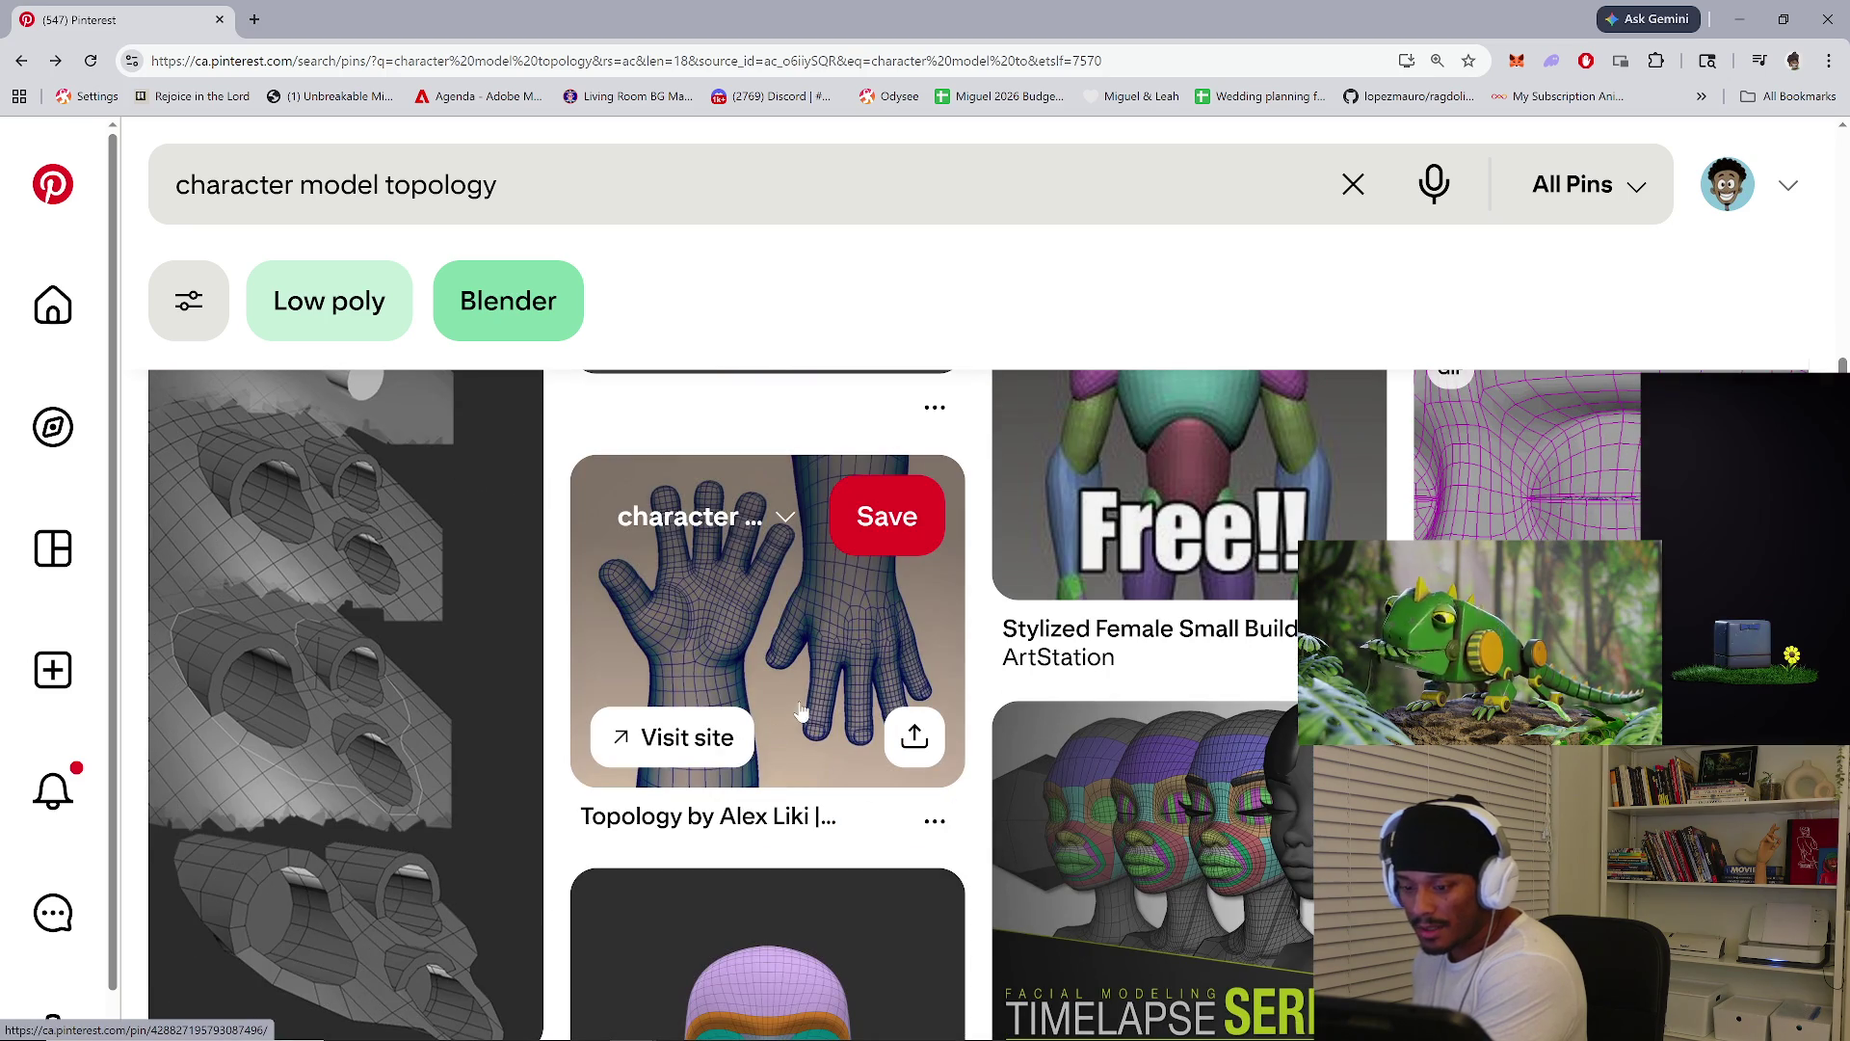
{"action": "left_click", "coordinate": [752, 654]}
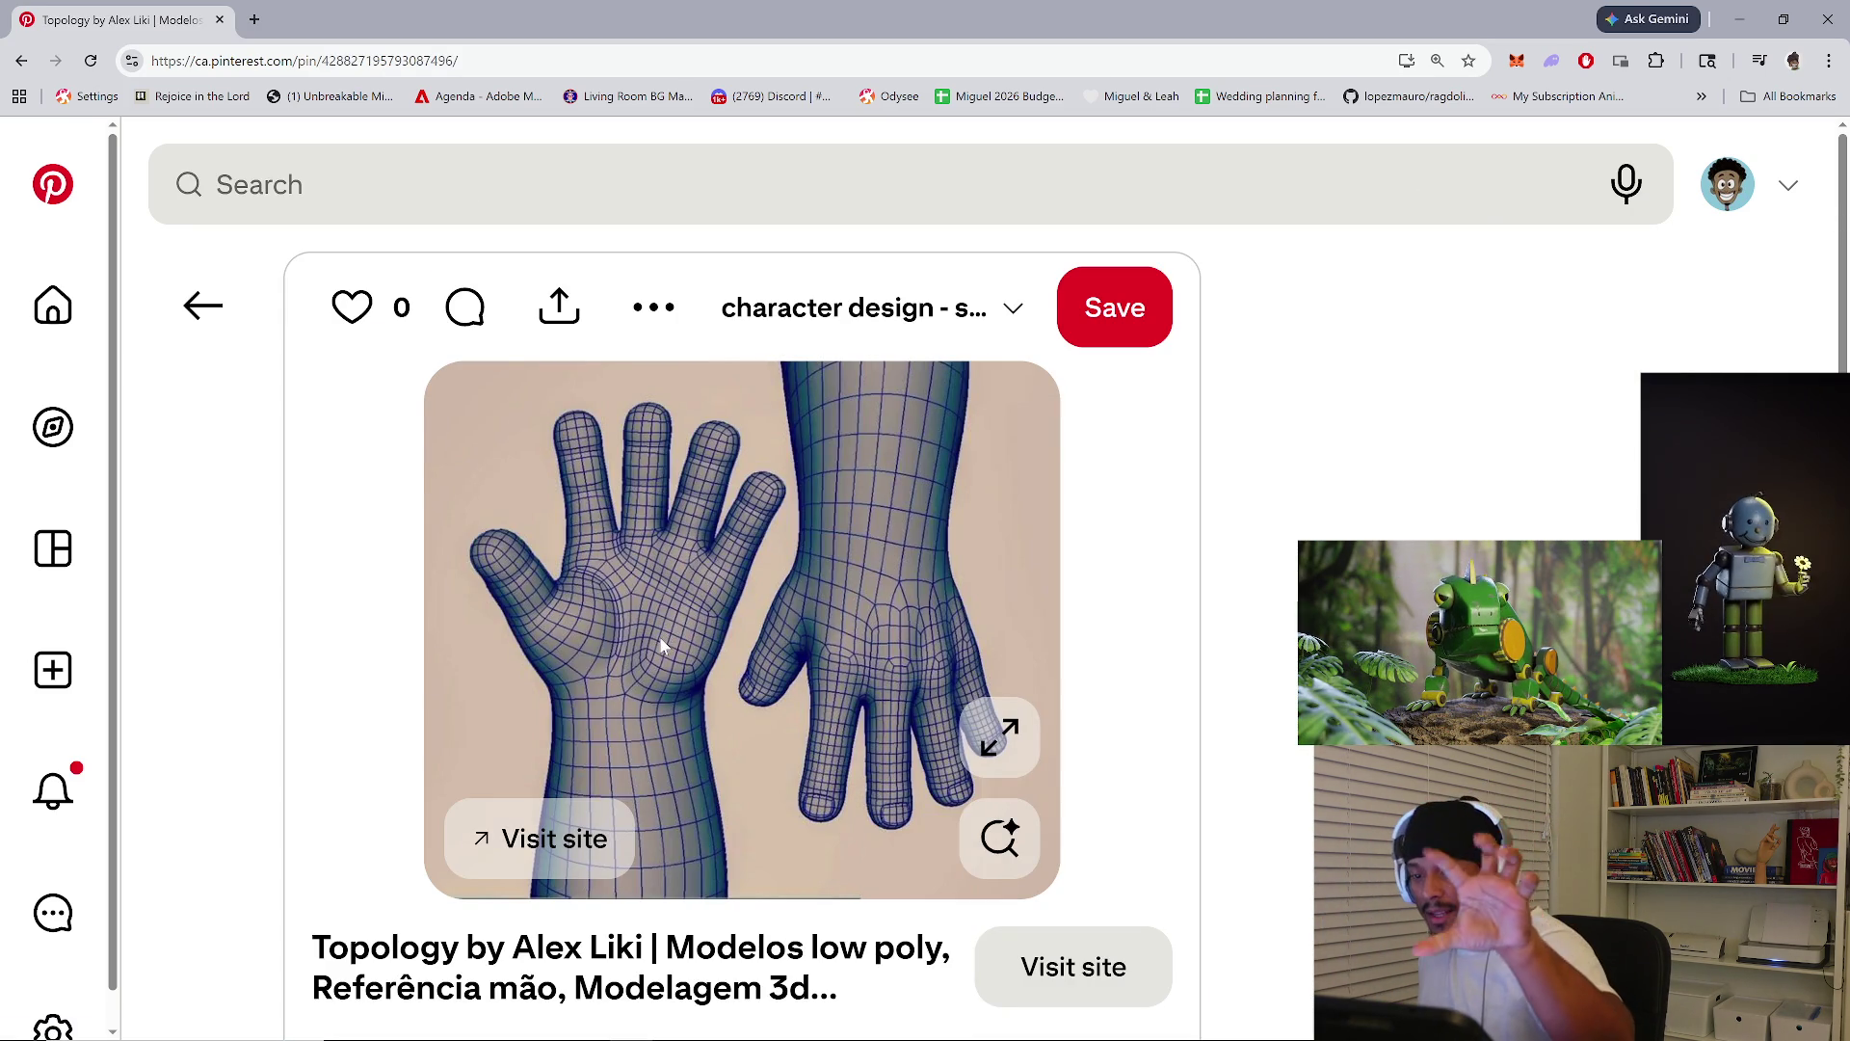
Scroll through the related hand topology pins, then return to the Body.002 model in Blender
{"action": "scroll", "coordinate": [743, 652], "scroll_direction": "down", "scroll_amount": 9}
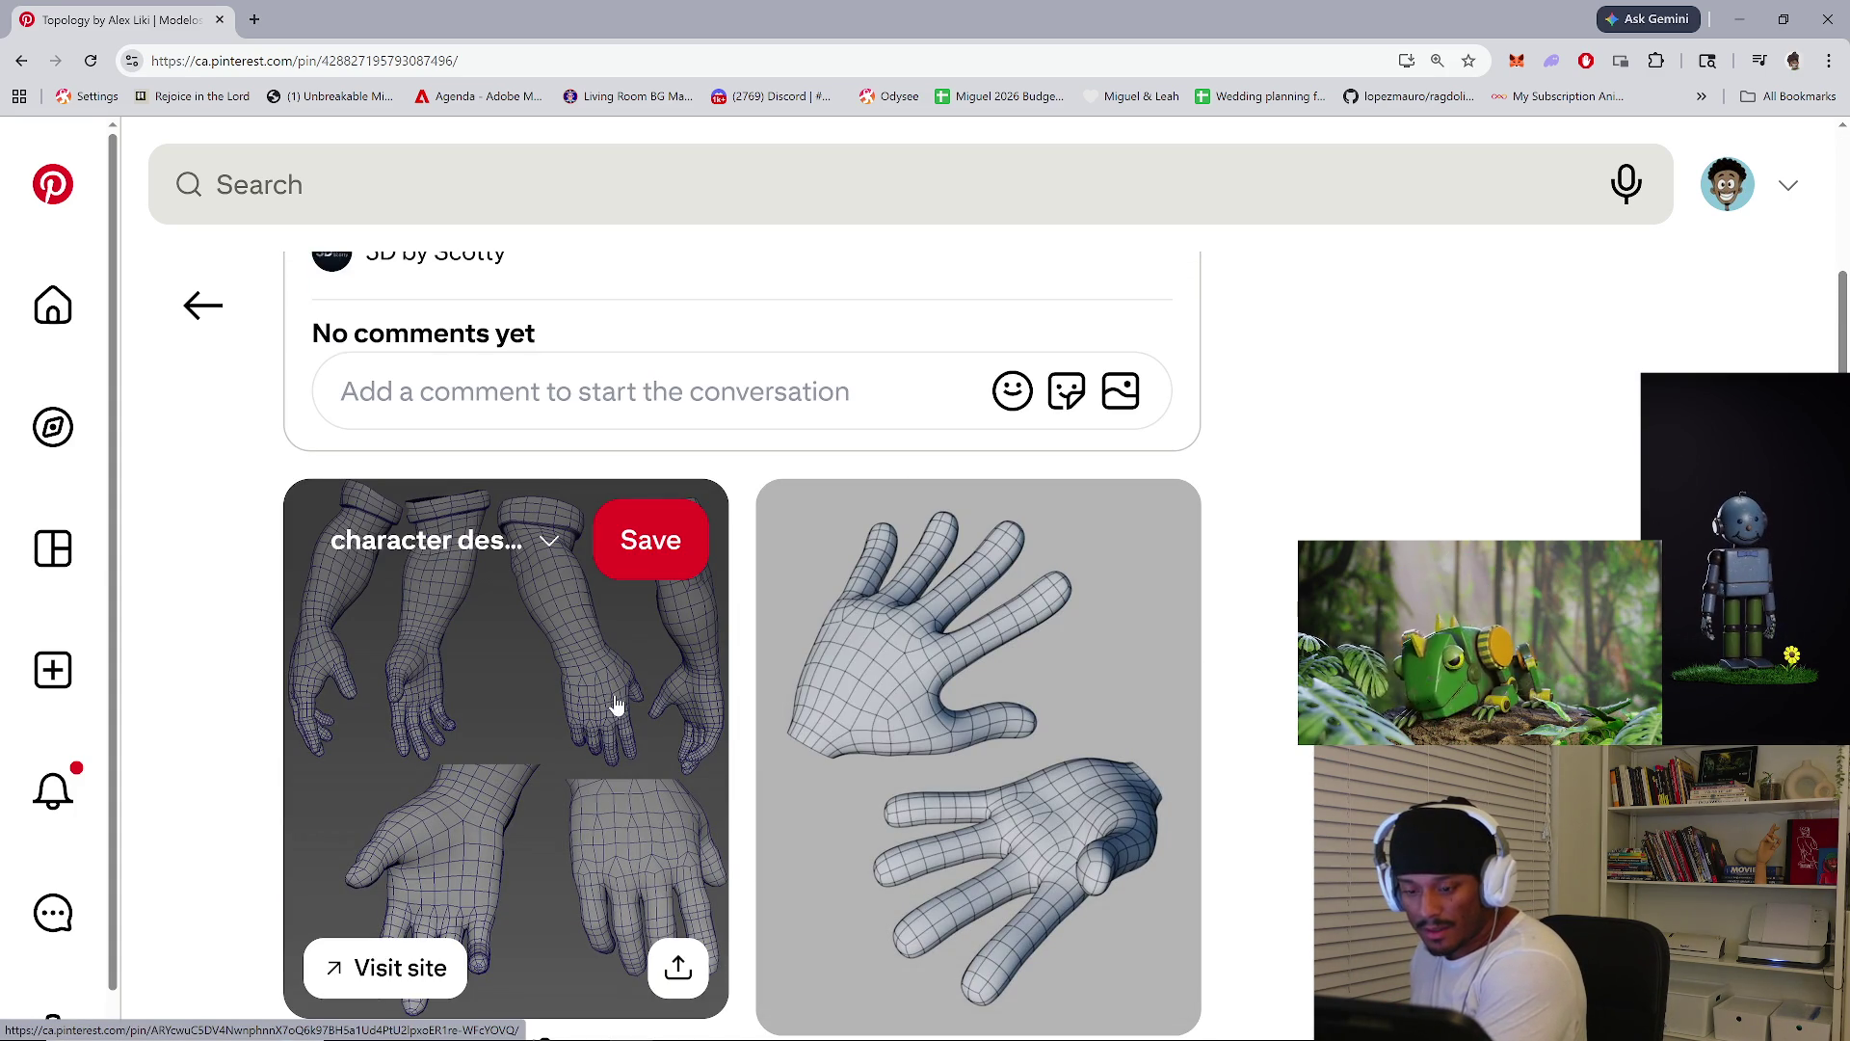
{"action": "scroll", "coordinate": [1046, 926], "scroll_direction": "down", "scroll_amount": 5}
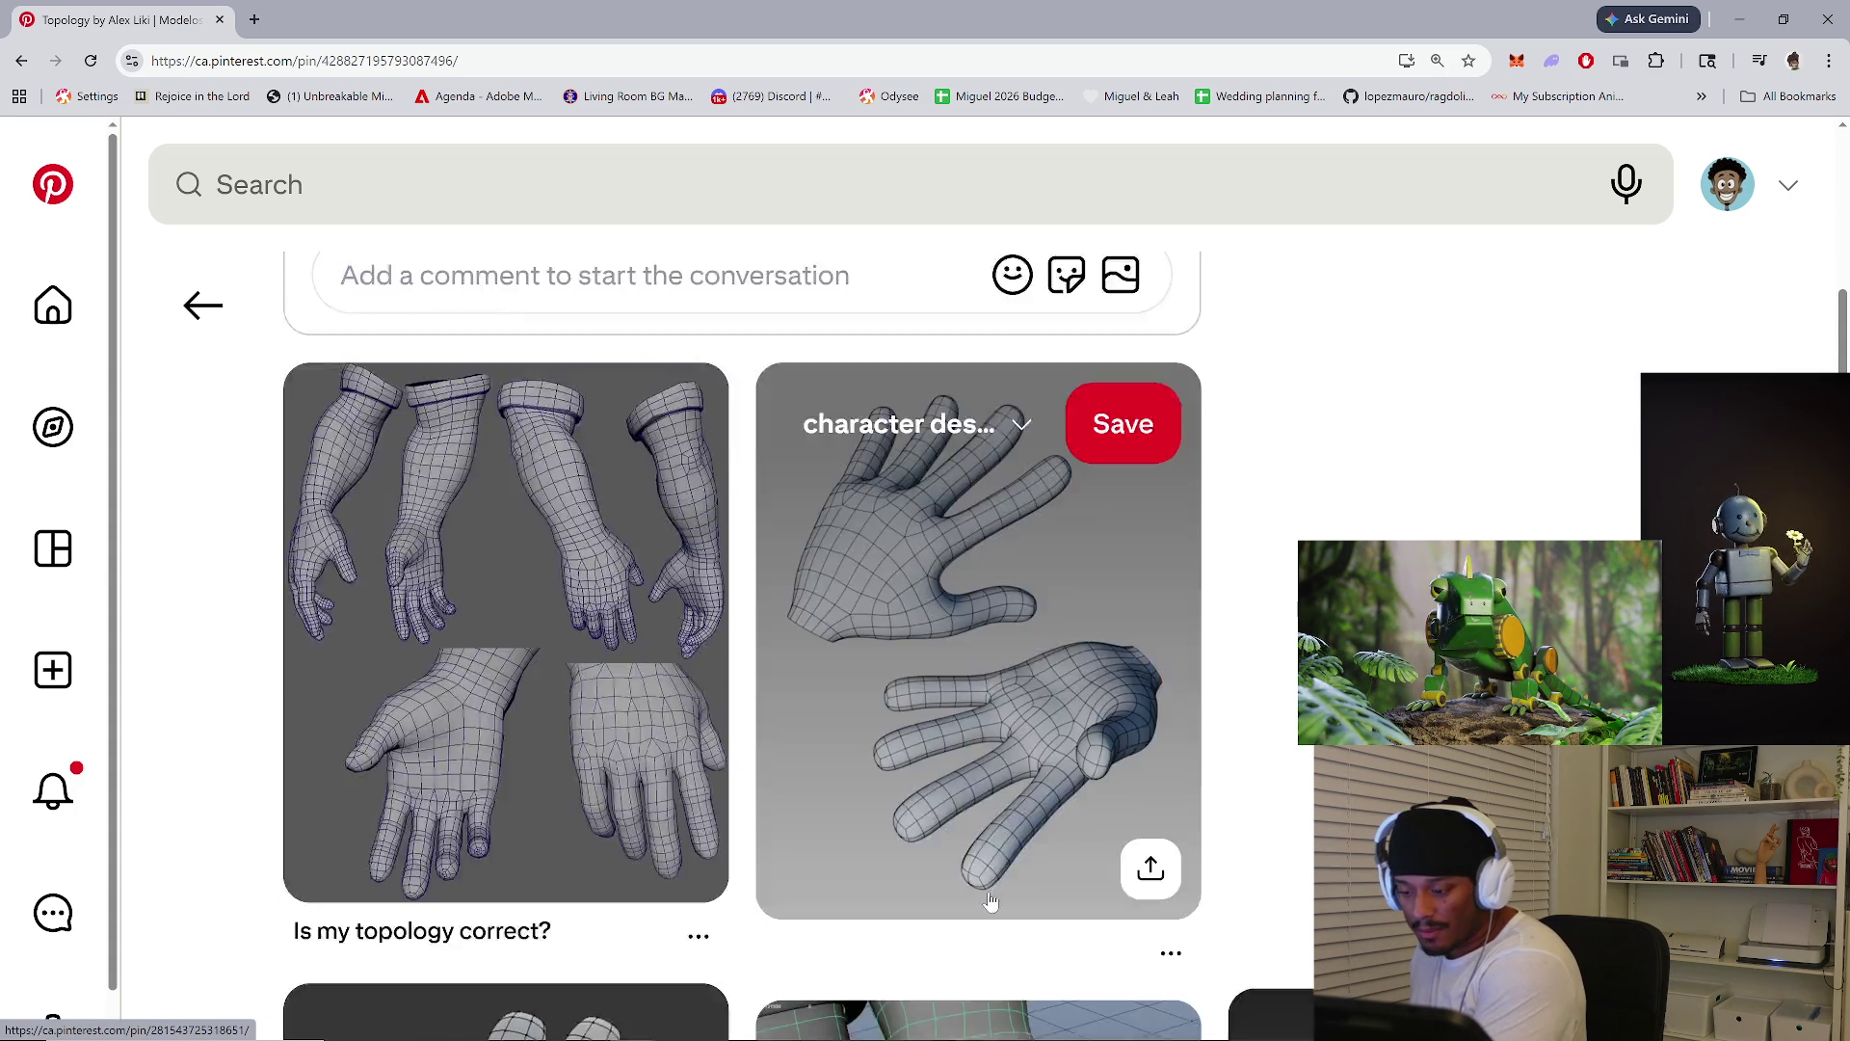
{"action": "scroll", "coordinate": [1041, 656], "scroll_direction": "up", "scroll_amount": 3}
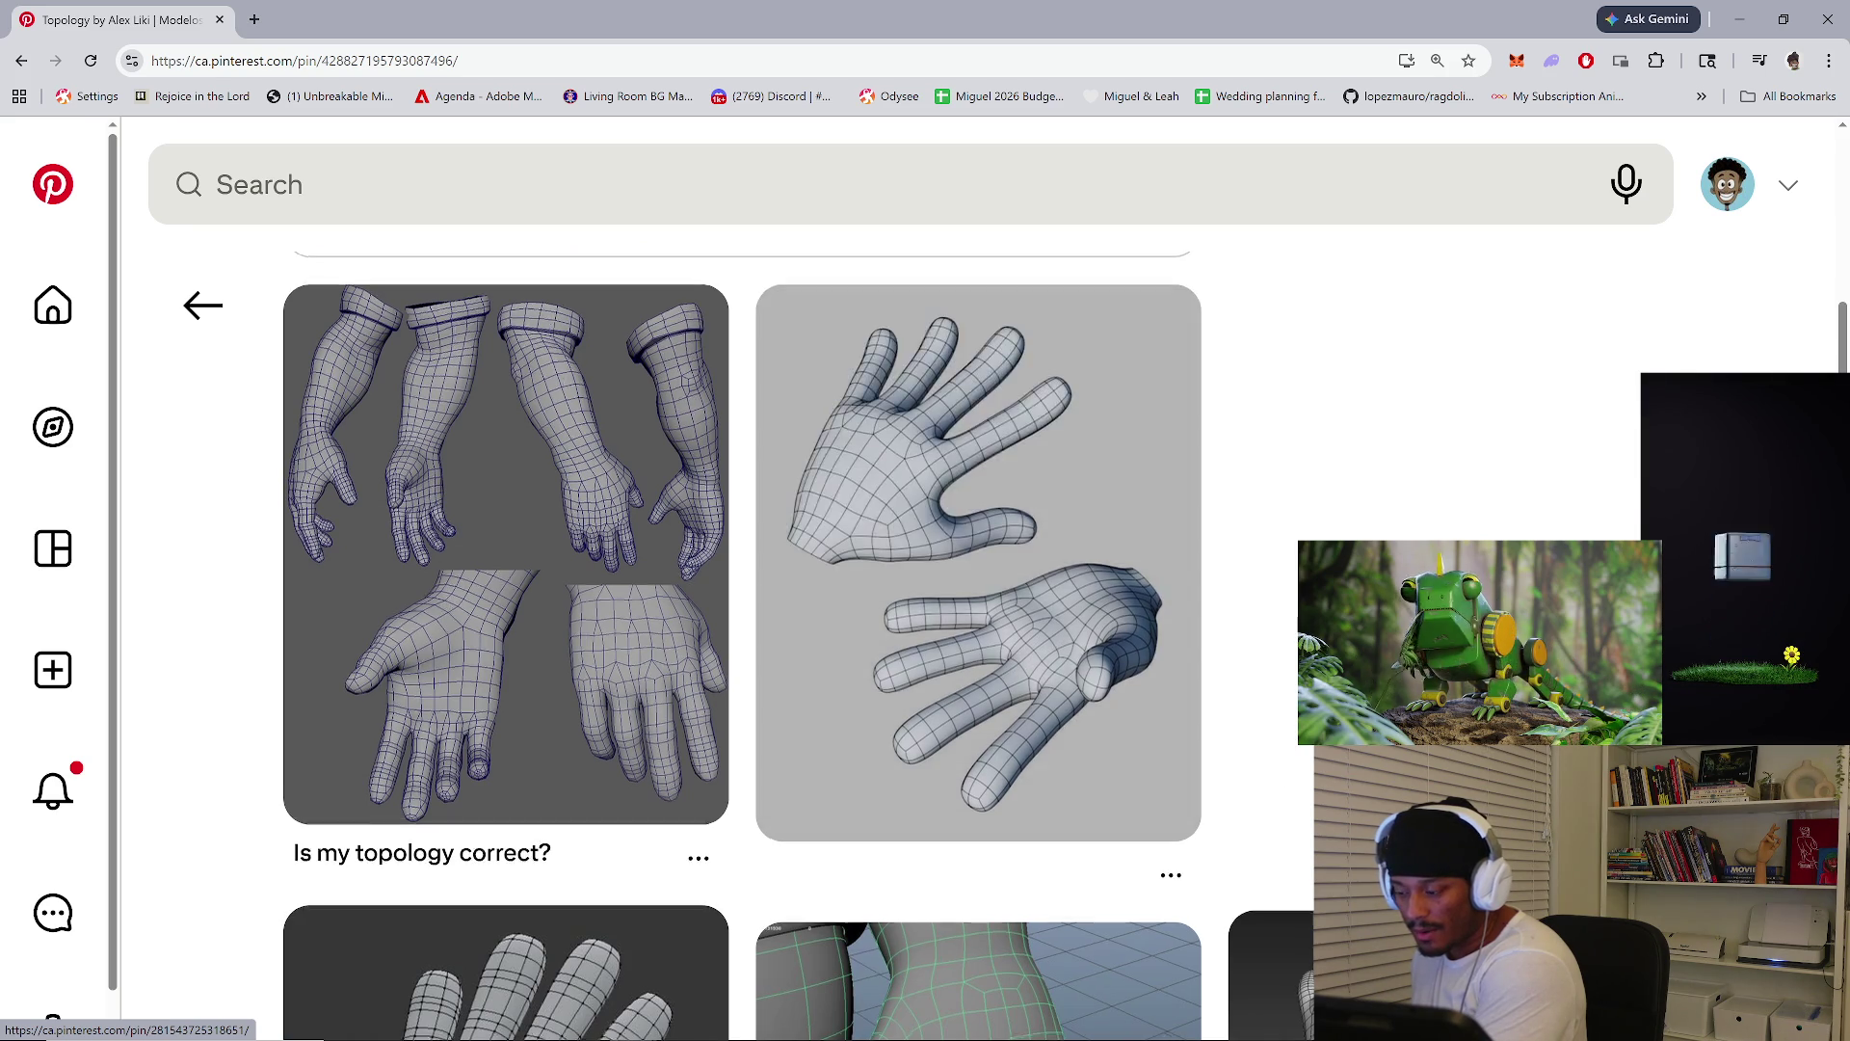
{"action": "scroll", "coordinate": [954, 814], "scroll_direction": "down", "scroll_amount": 7}
{"action": "scroll", "coordinate": [954, 814], "scroll_direction": "down", "scroll_amount": 4}
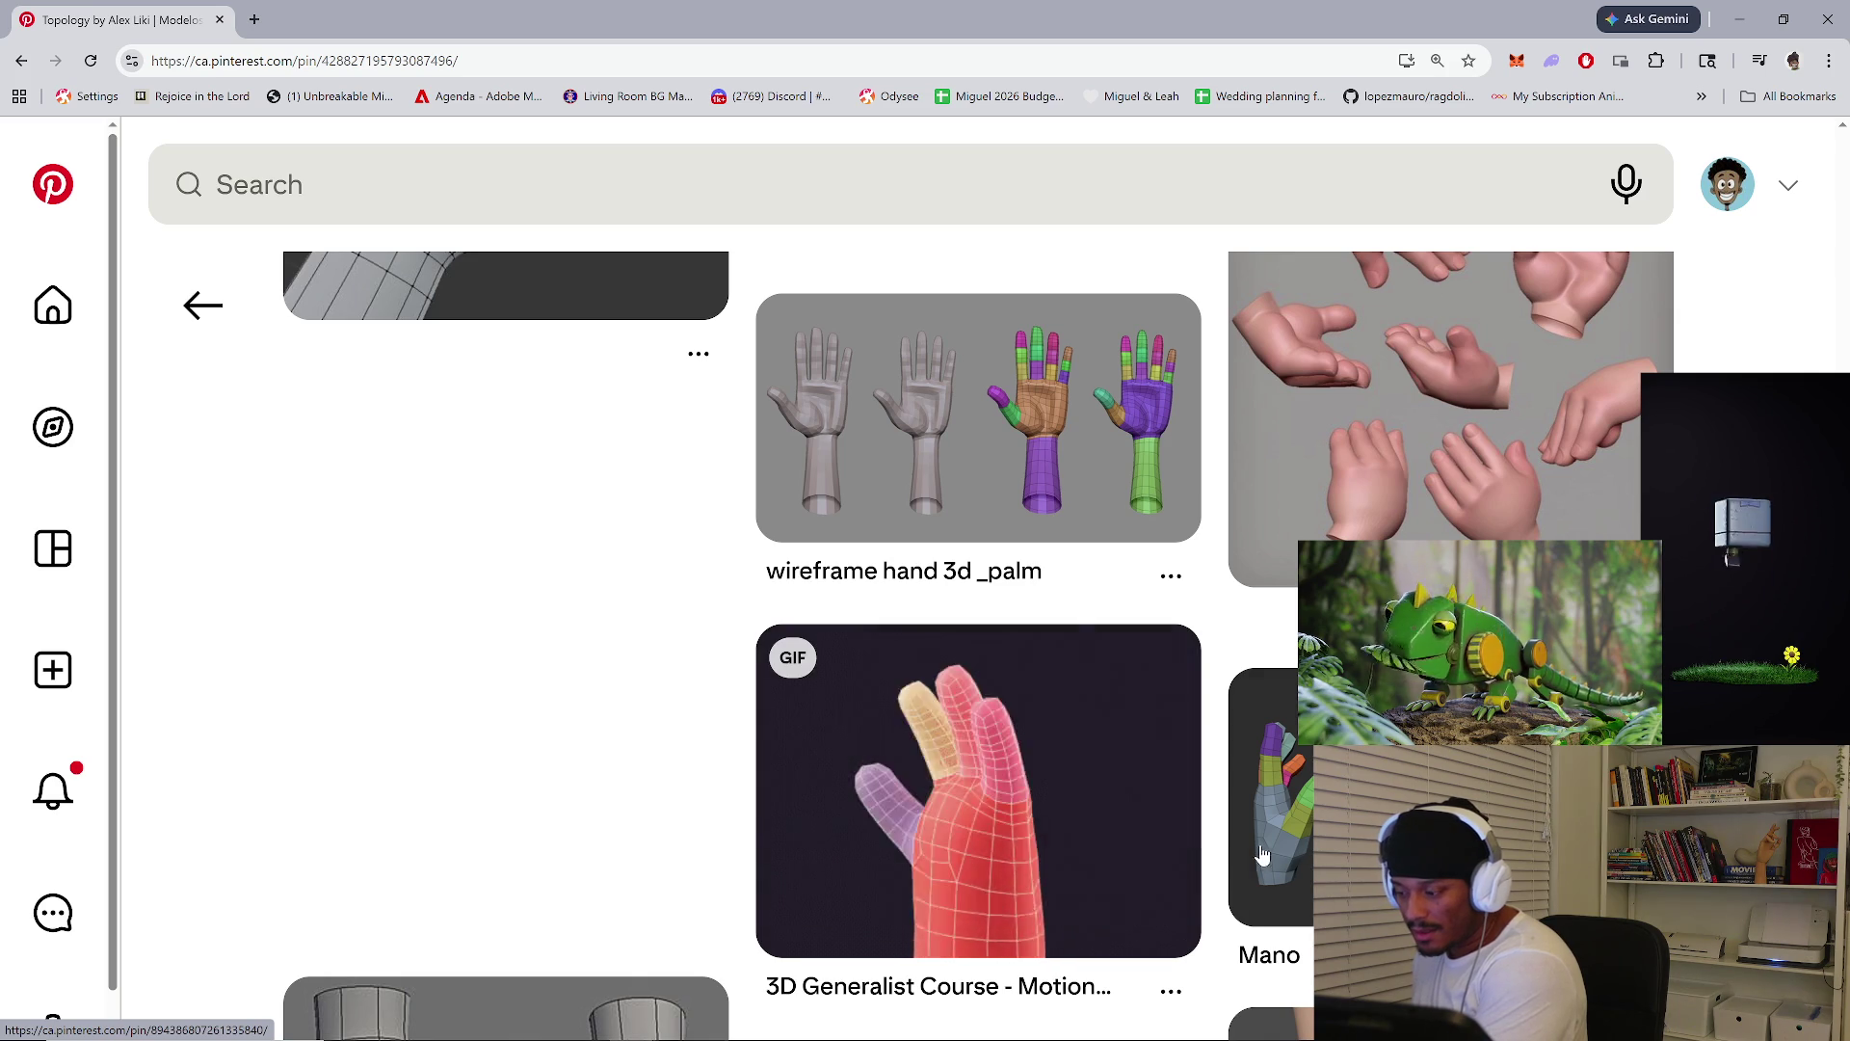
{"action": "scroll", "coordinate": [1133, 887], "scroll_direction": "down", "scroll_amount": 4}
{"action": "scroll", "coordinate": [1118, 882], "scroll_direction": "down", "scroll_amount": 5}
{"action": "scroll", "coordinate": [1012, 876], "scroll_direction": "up", "scroll_amount": 3}
{"action": "scroll", "coordinate": [1046, 949], "scroll_direction": "down", "scroll_amount": 3}
{"action": "scroll", "coordinate": [1046, 949], "scroll_direction": "down", "scroll_amount": 5}
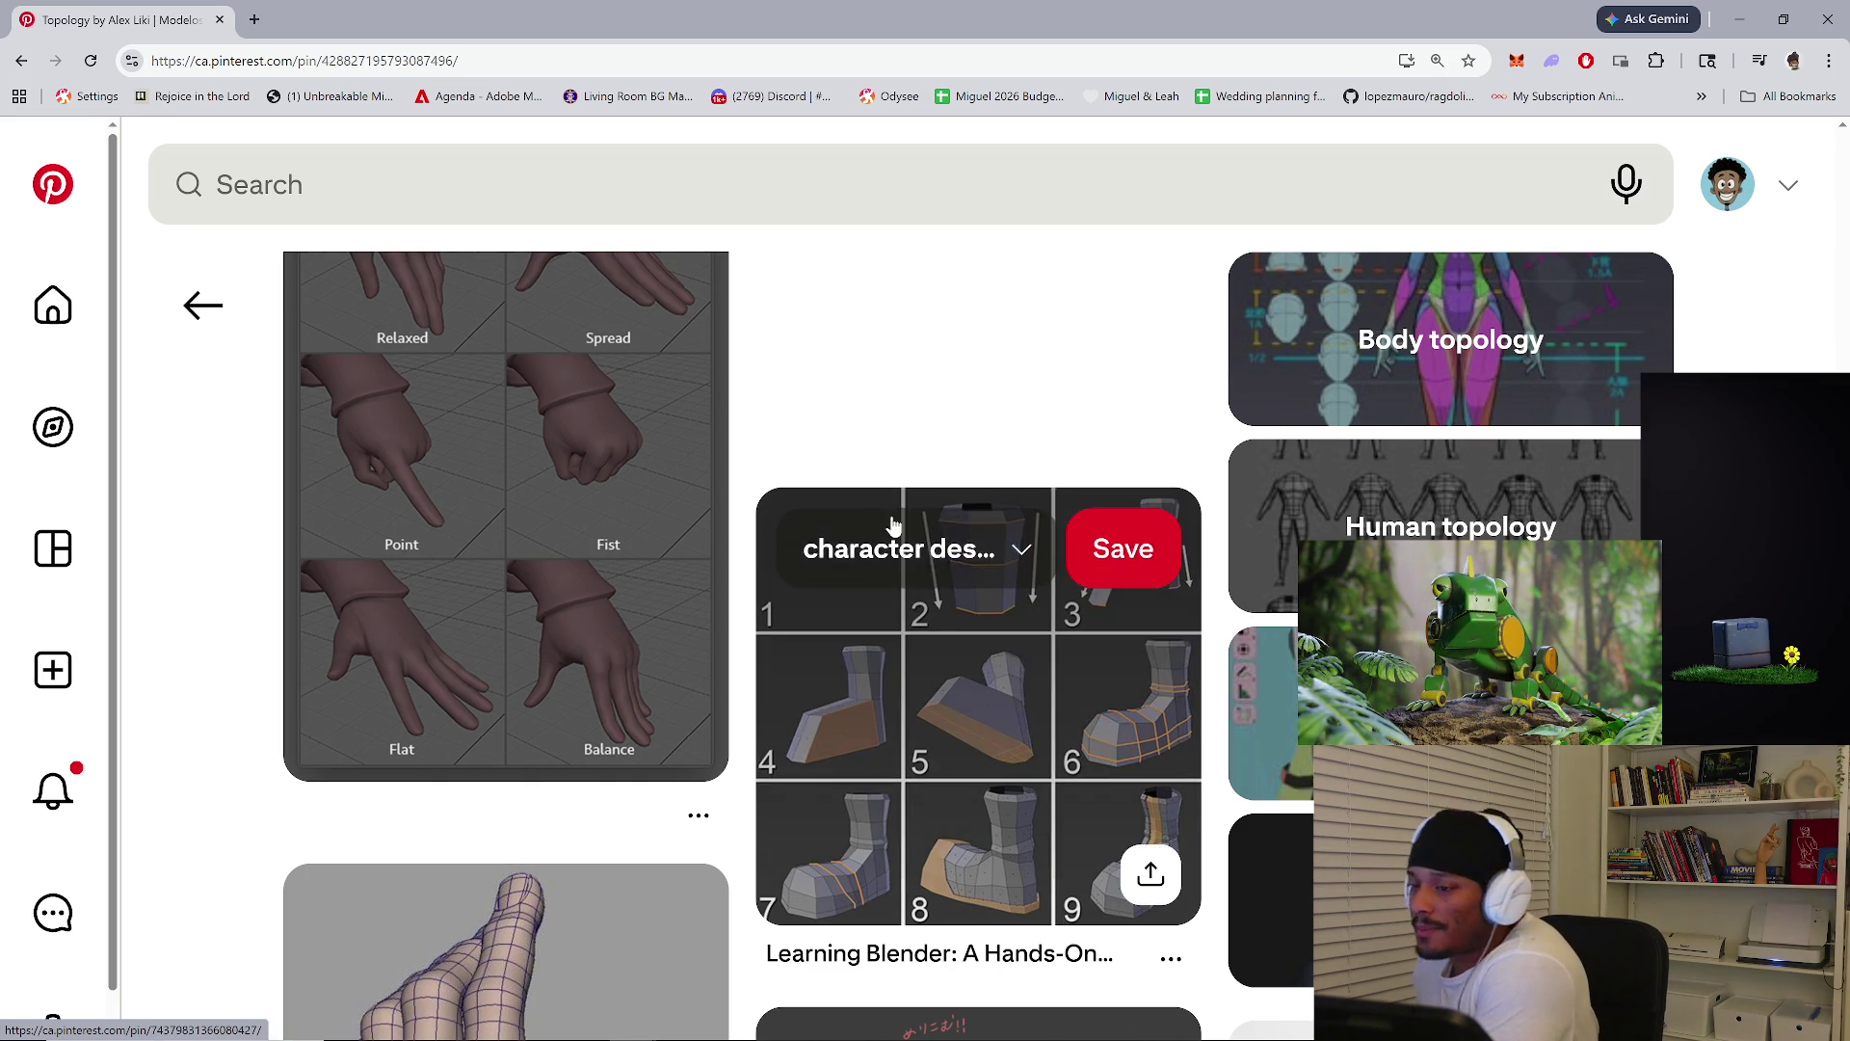
{"action": "key", "text": "alt+Tab"}
{"action": "mouse_move", "coordinate": [574, 519]}
{"action": "middle_mouse_down"}
{"action": "mouse_move", "coordinate": [857, 539]}
{"action": "mouse_move", "coordinate": [773, 507]}
{"action": "mouse_move", "coordinate": [650, 528]}
{"action": "mouse_move", "coordinate": [293, 528]}
{"action": "mouse_move", "coordinate": [512, 537]}
{"action": "mouse_move", "coordinate": [384, 525]}
{"action": "middle_mouse_up"}
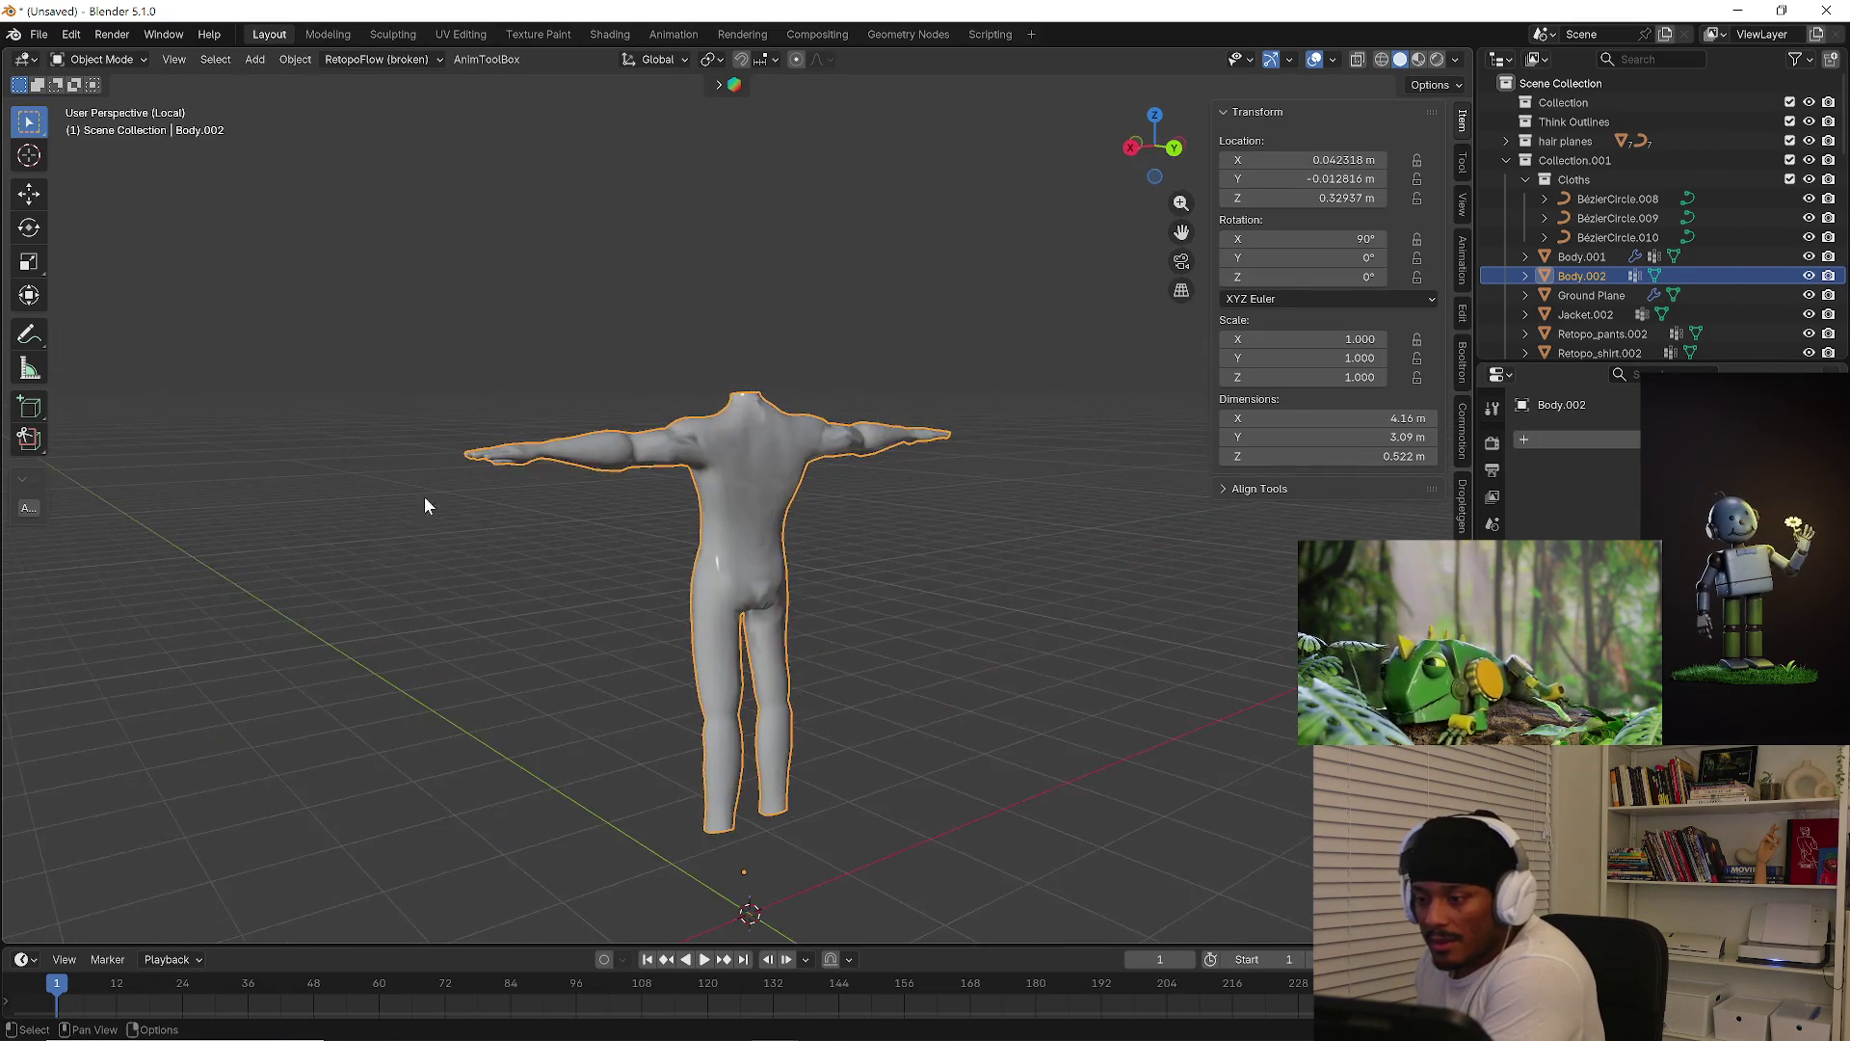
Shade Body.002 flat and apply its scale
{"action": "scroll", "coordinate": [709, 449], "scroll_direction": "up", "scroll_amount": 3}
{"action": "right_click", "coordinate": [700, 443]}
{"action": "left_click", "coordinate": [640, 484]}
{"action": "mouse_move", "coordinate": [640, 488]}
{"action": "middle_mouse_down"}
{"action": "mouse_move", "coordinate": [663, 474]}
{"action": "mouse_move", "coordinate": [642, 501]}
{"action": "middle_mouse_up"}
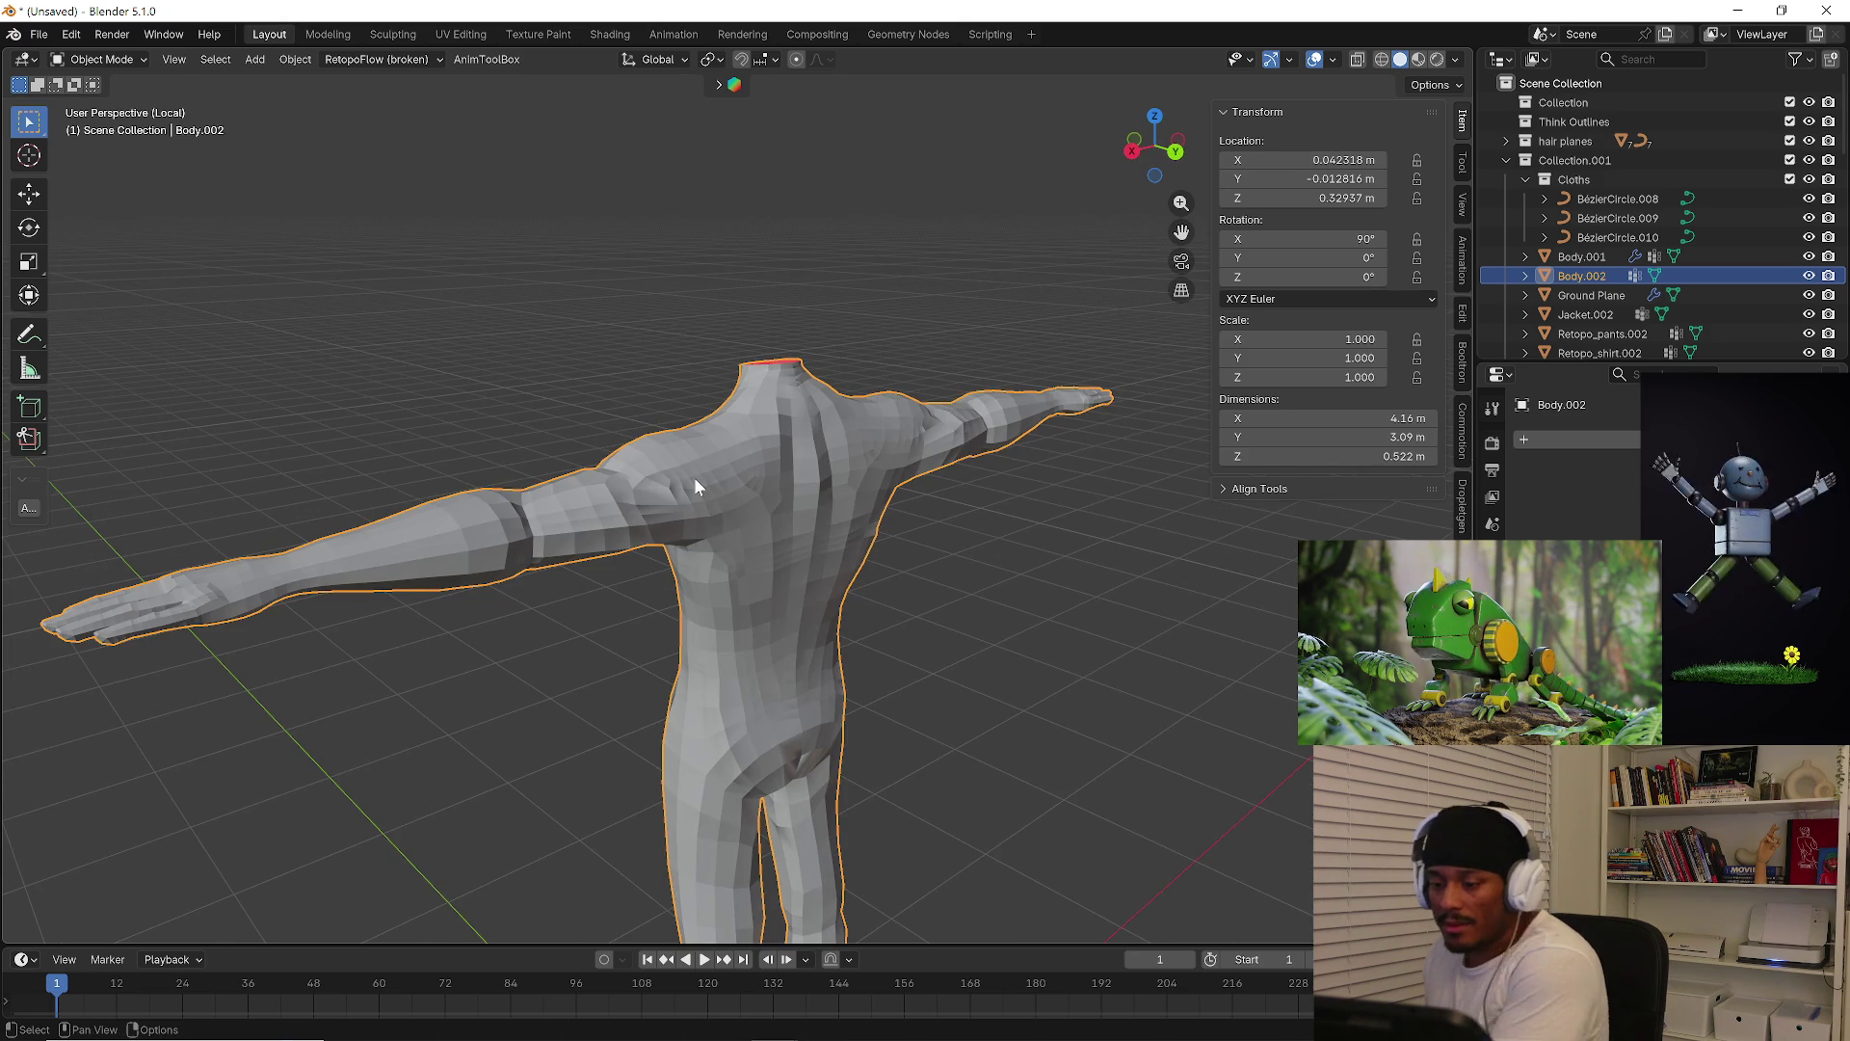
{"action": "key", "text": "ctrl+a"}
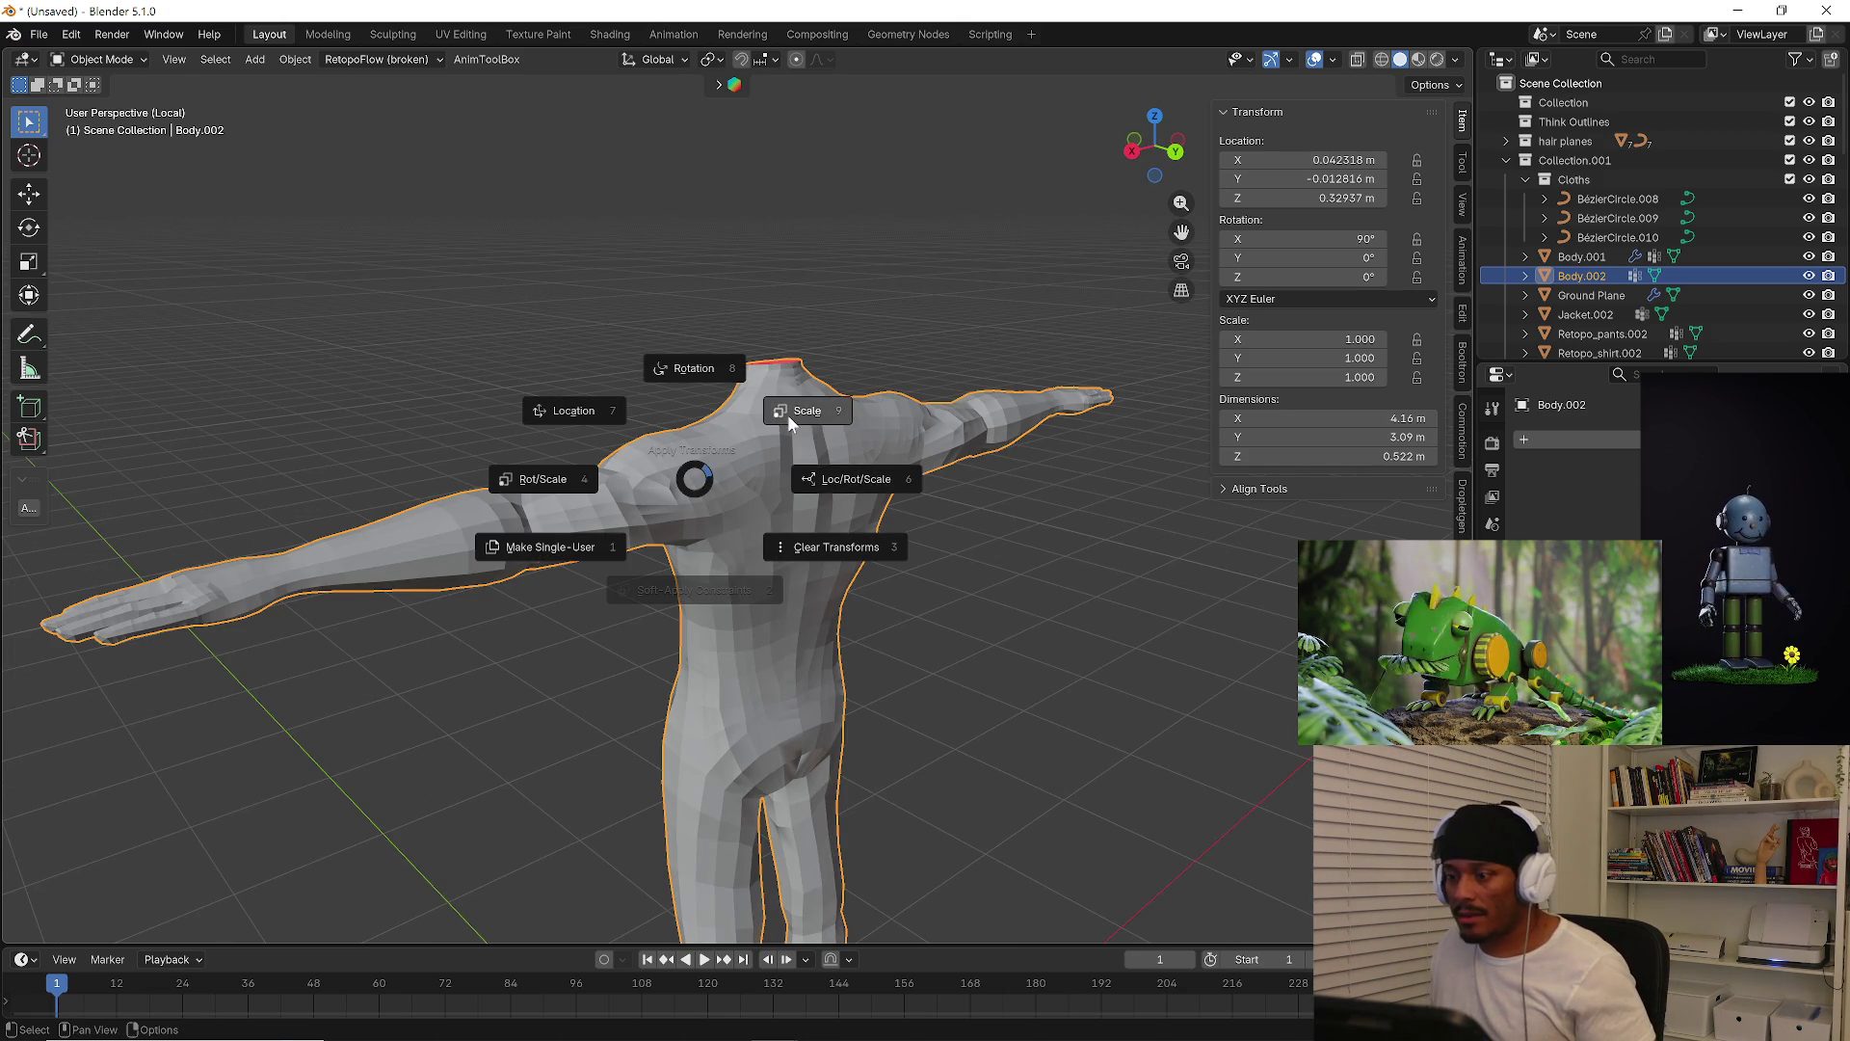
{"action": "left_click", "coordinate": [785, 418]}
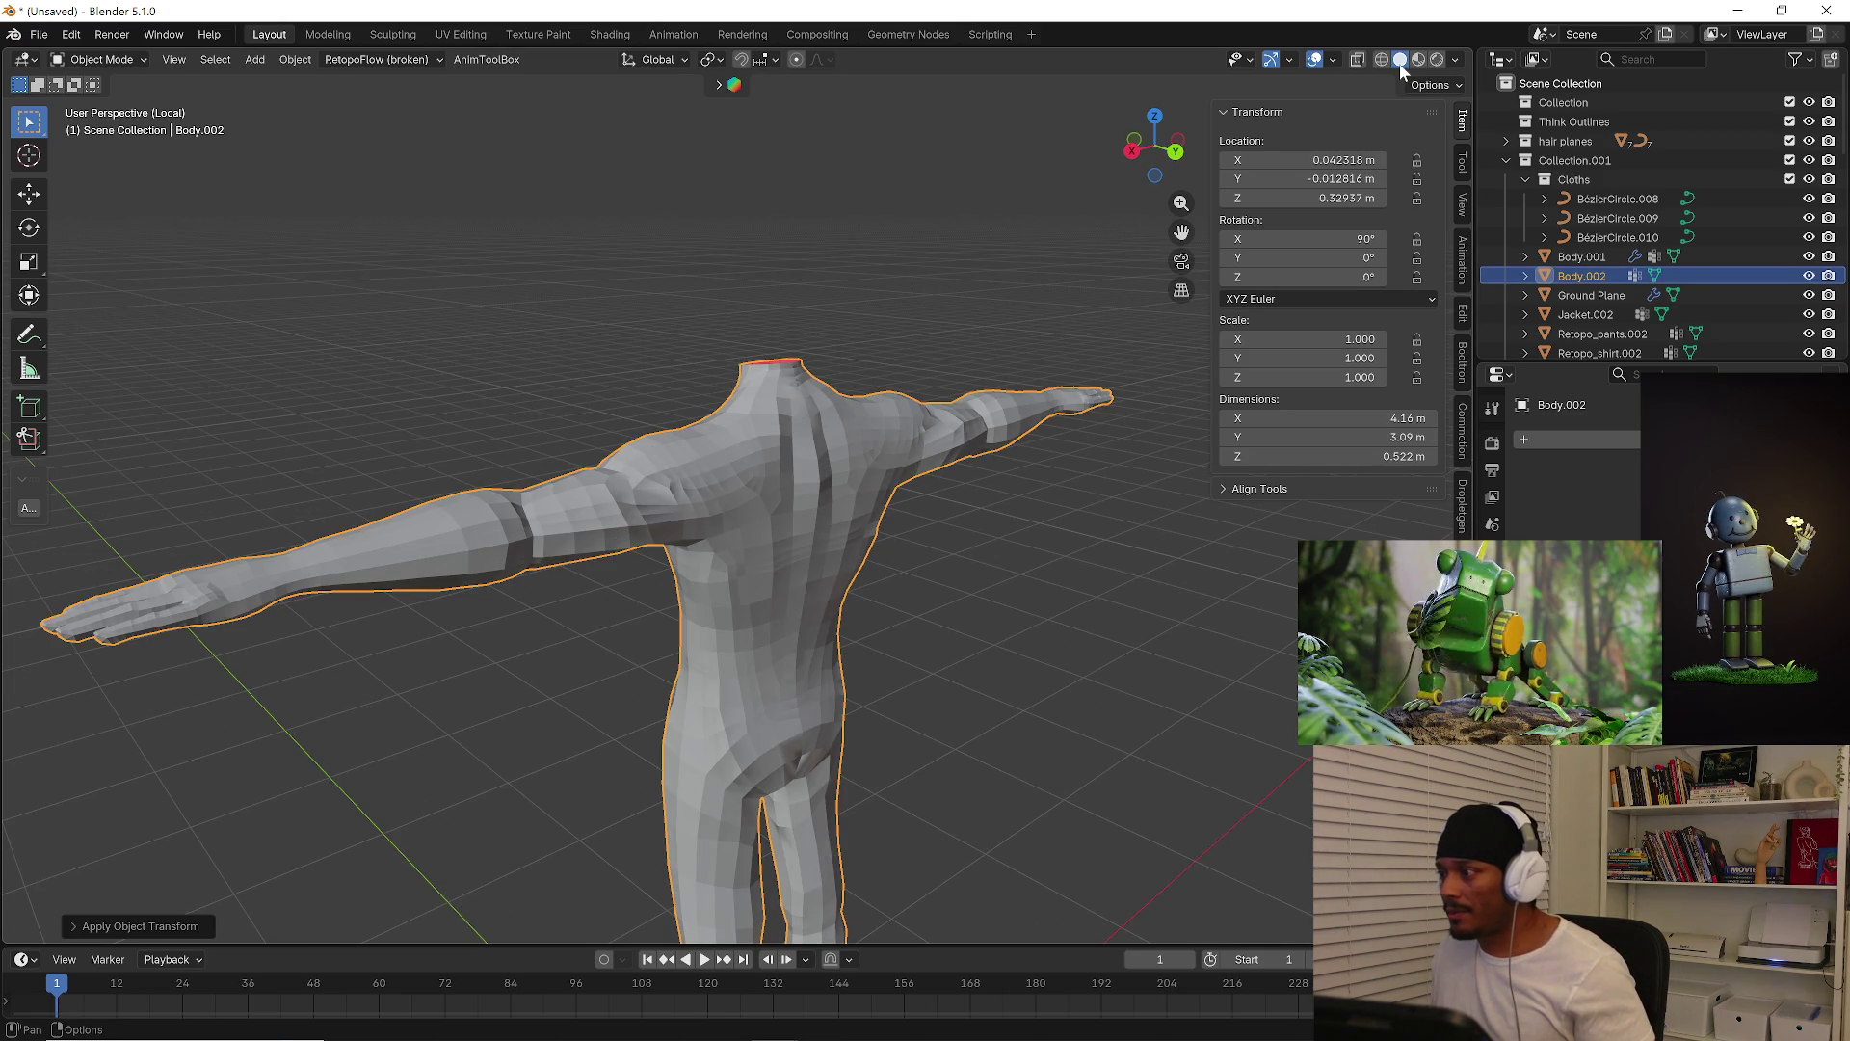
Give the body Shade Auto Smooth and remove the Smooth by Angle modifier
{"action": "left_click", "coordinate": [1332, 60]}
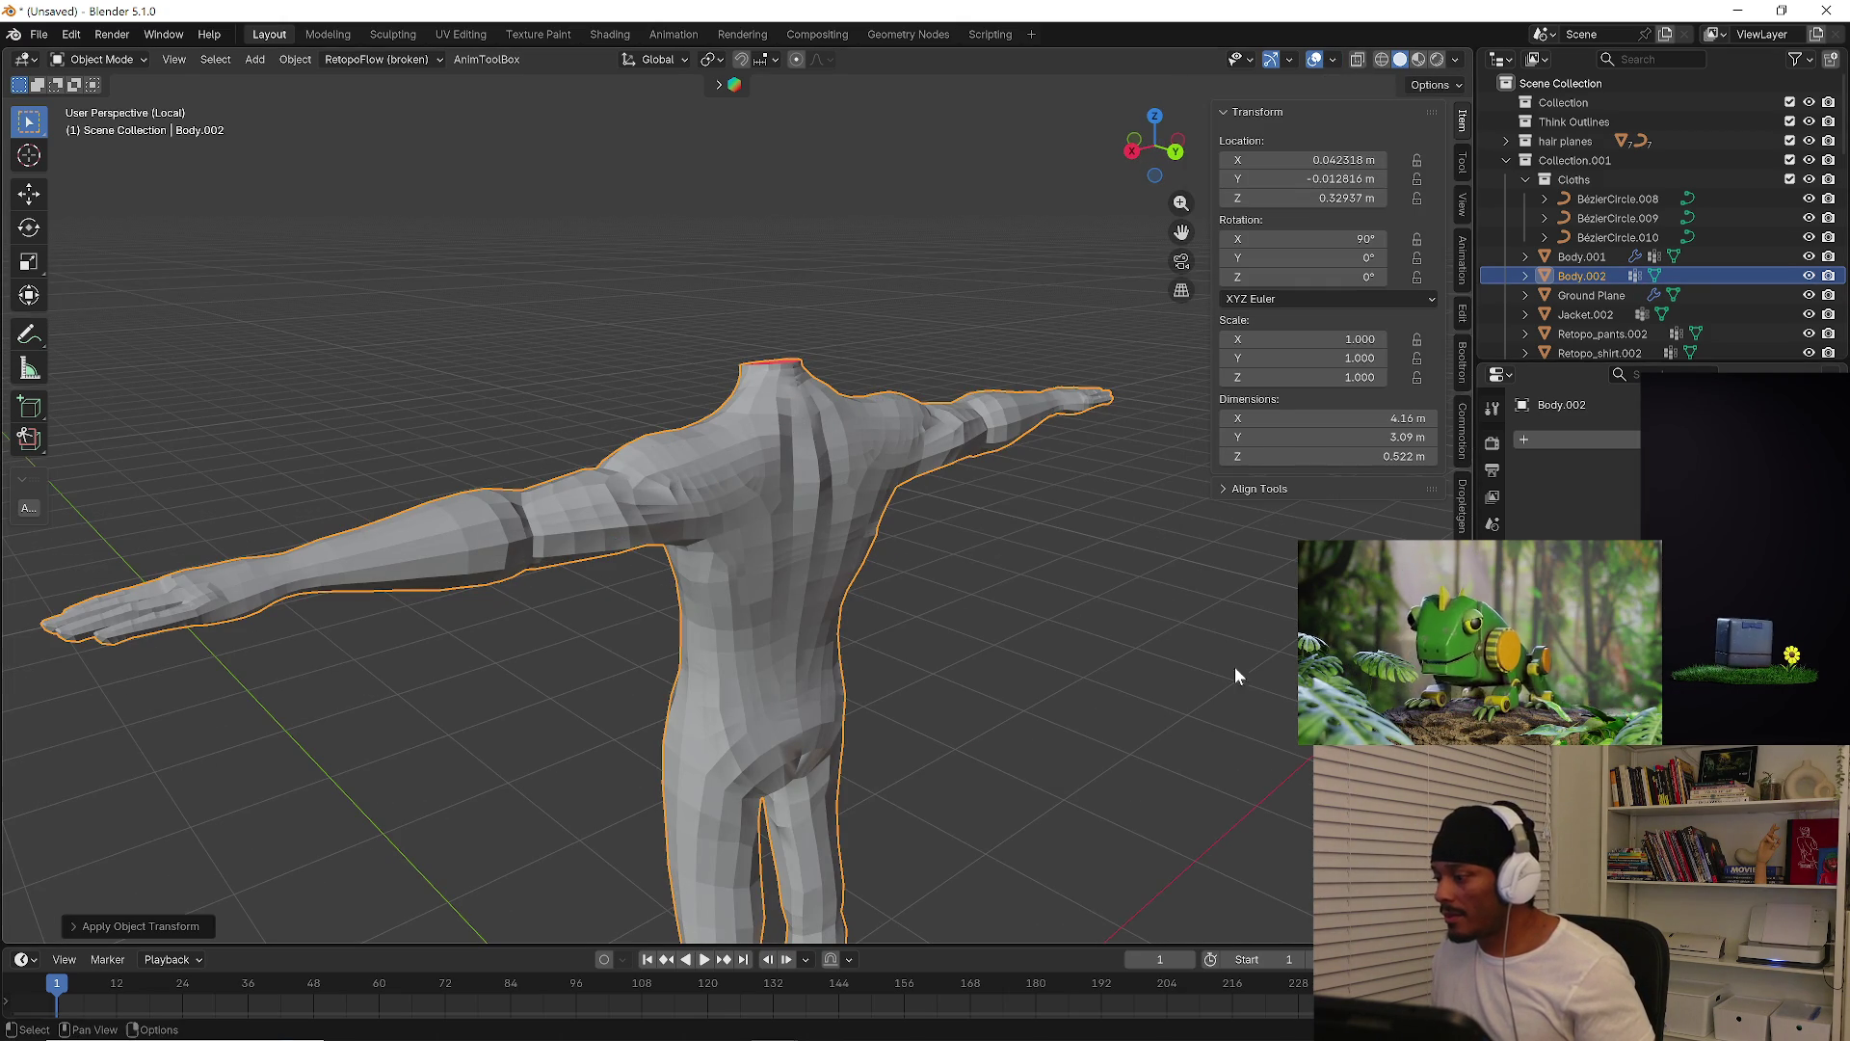
{"action": "right_click", "coordinate": [656, 441]}
{"action": "left_click", "coordinate": [643, 471]}
{"action": "middle_click_drag", "start_coordinate": [646, 472], "coordinate": [670, 488]}
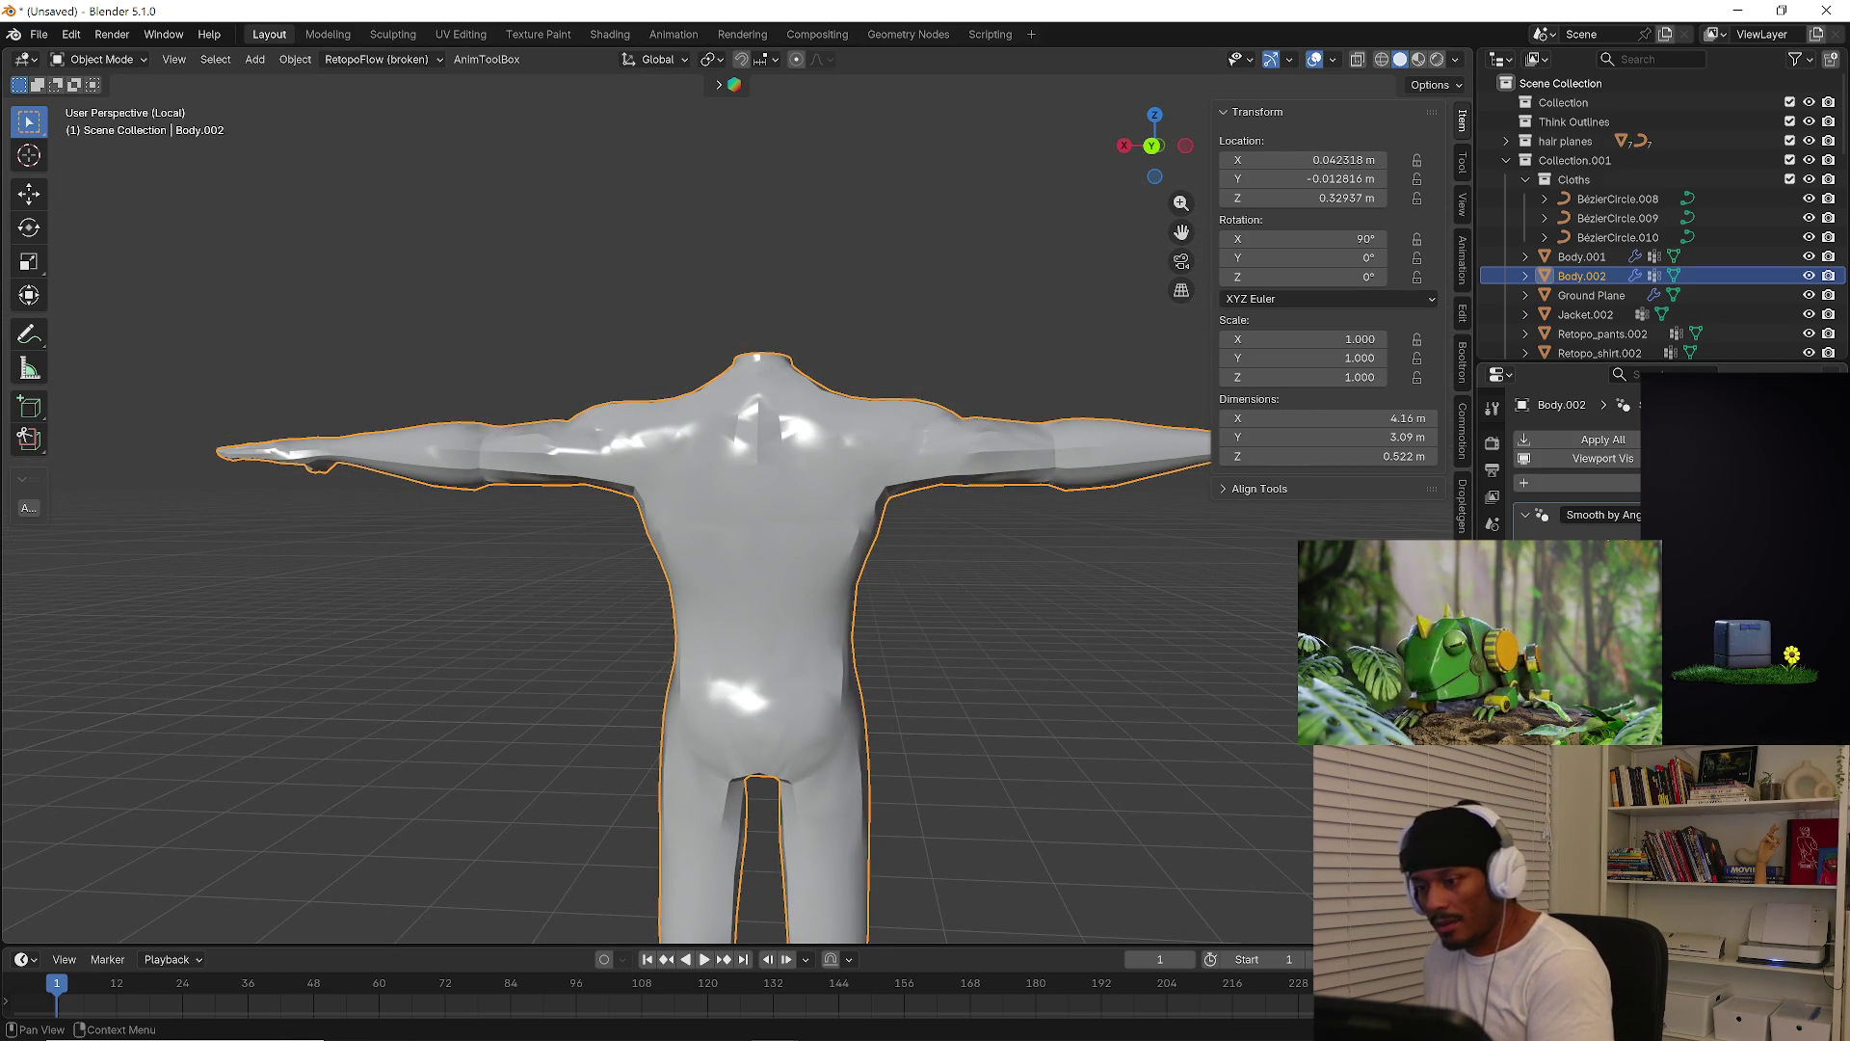
{"action": "key", "text": "ctrl+x"}
{"action": "mouse_move", "coordinate": [889, 525]}
{"action": "middle_mouse_down"}
{"action": "mouse_move", "coordinate": [963, 571]}
{"action": "mouse_move", "coordinate": [748, 536]}
{"action": "mouse_move", "coordinate": [739, 501]}
{"action": "middle_mouse_up"}
Inspect the mesh in Edit Mode, then add a Subdivision modifier with Ctrl+1 and re-enter Edit Mode
{"action": "key", "text": "Tab"}
{"action": "scroll", "coordinate": [722, 487], "scroll_direction": "up", "scroll_amount": 4}
{"action": "scroll", "coordinate": [713, 482], "scroll_direction": "up", "scroll_amount": 6}
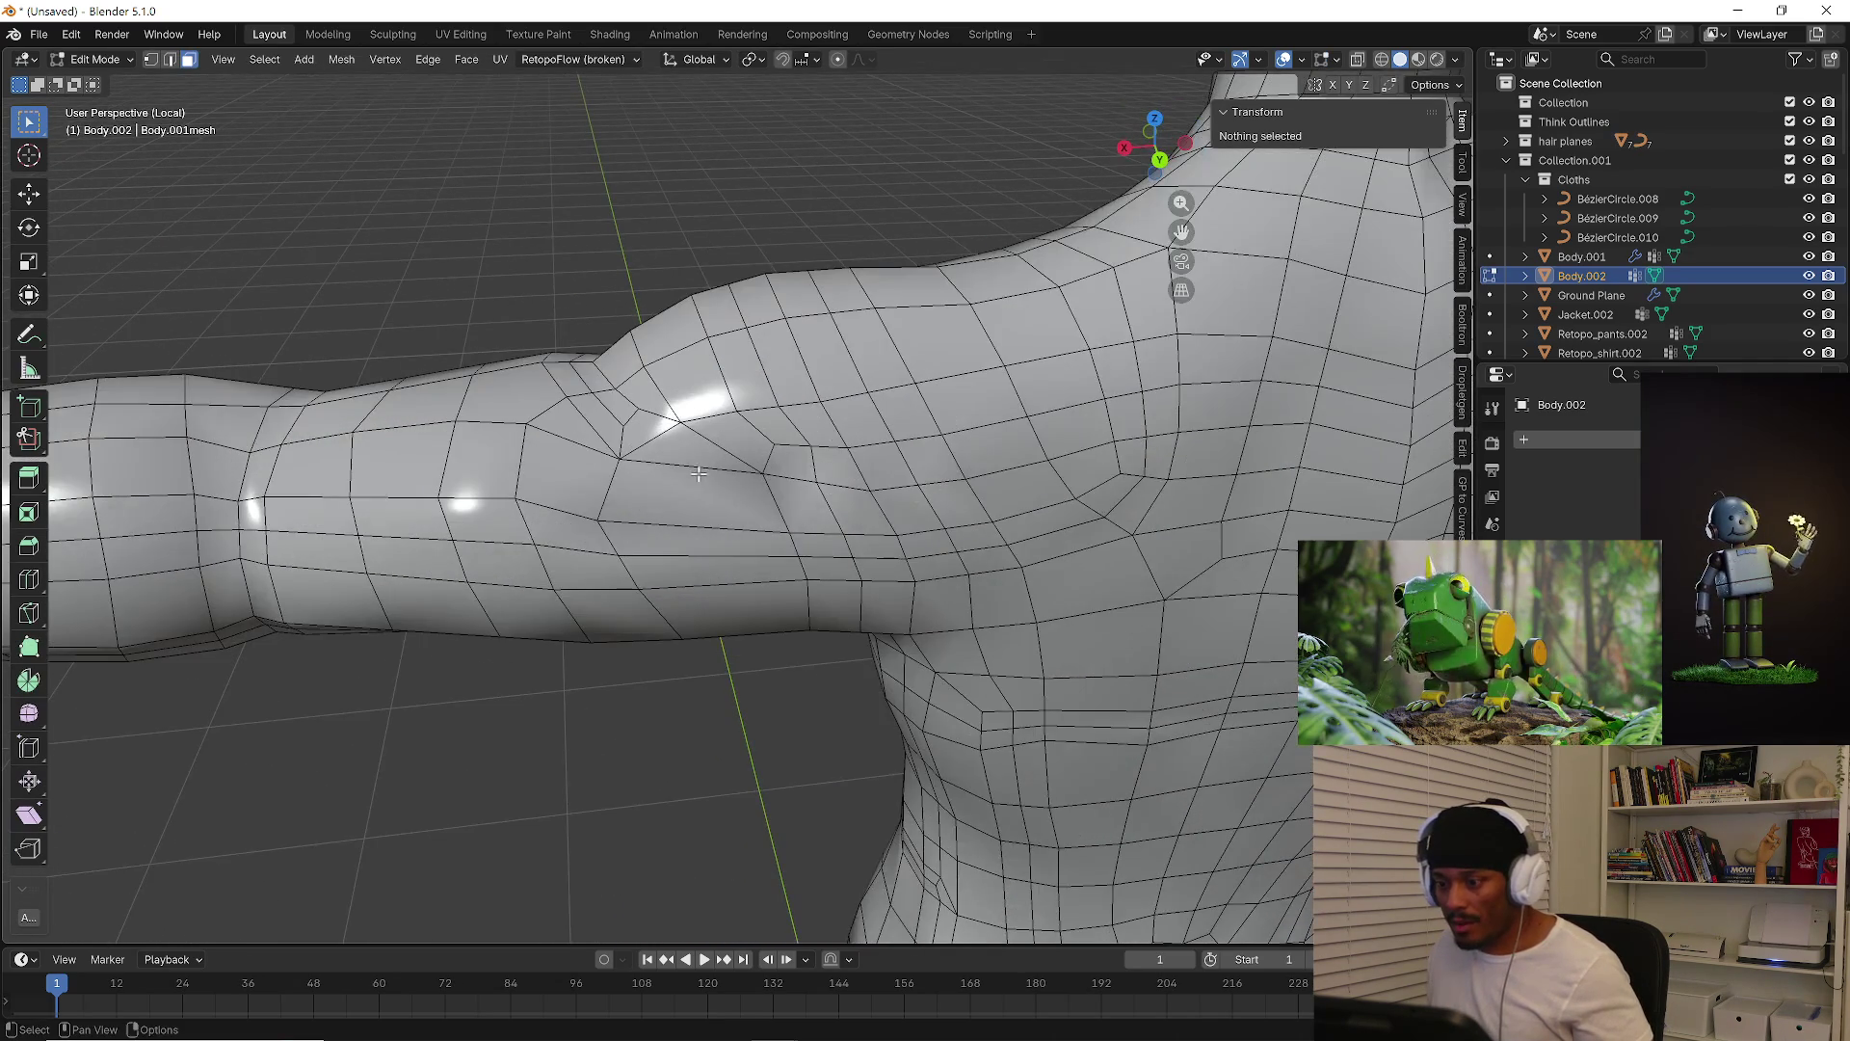
{"action": "scroll", "coordinate": [643, 495], "scroll_direction": "down", "scroll_amount": 3}
{"action": "mouse_move", "coordinate": [643, 494]}
{"action": "middle_mouse_down"}
{"action": "mouse_move", "coordinate": [926, 543]}
{"action": "mouse_move", "coordinate": [897, 575]}
{"action": "middle_mouse_up"}
{"action": "key", "text": "Tab"}
{"action": "scroll", "coordinate": [829, 501], "scroll_direction": "down", "scroll_amount": 4}
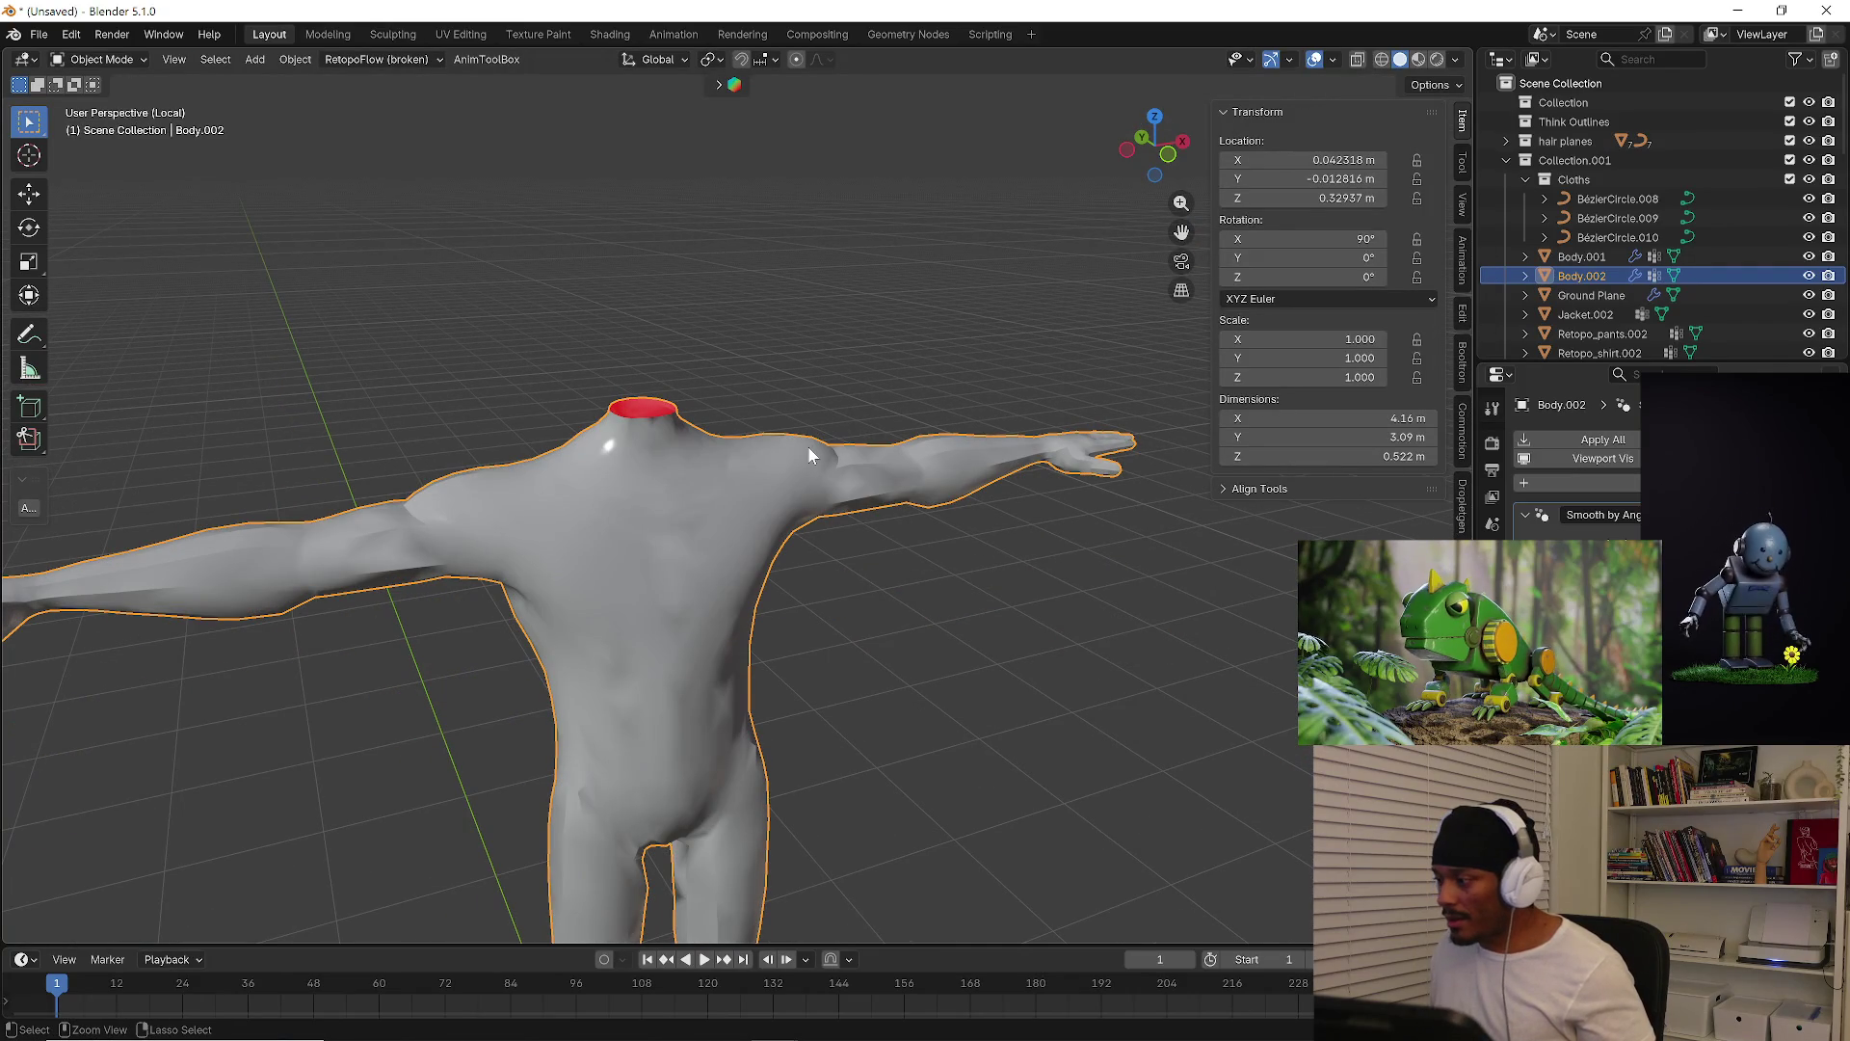
{"action": "key", "text": "ctrl+z"}
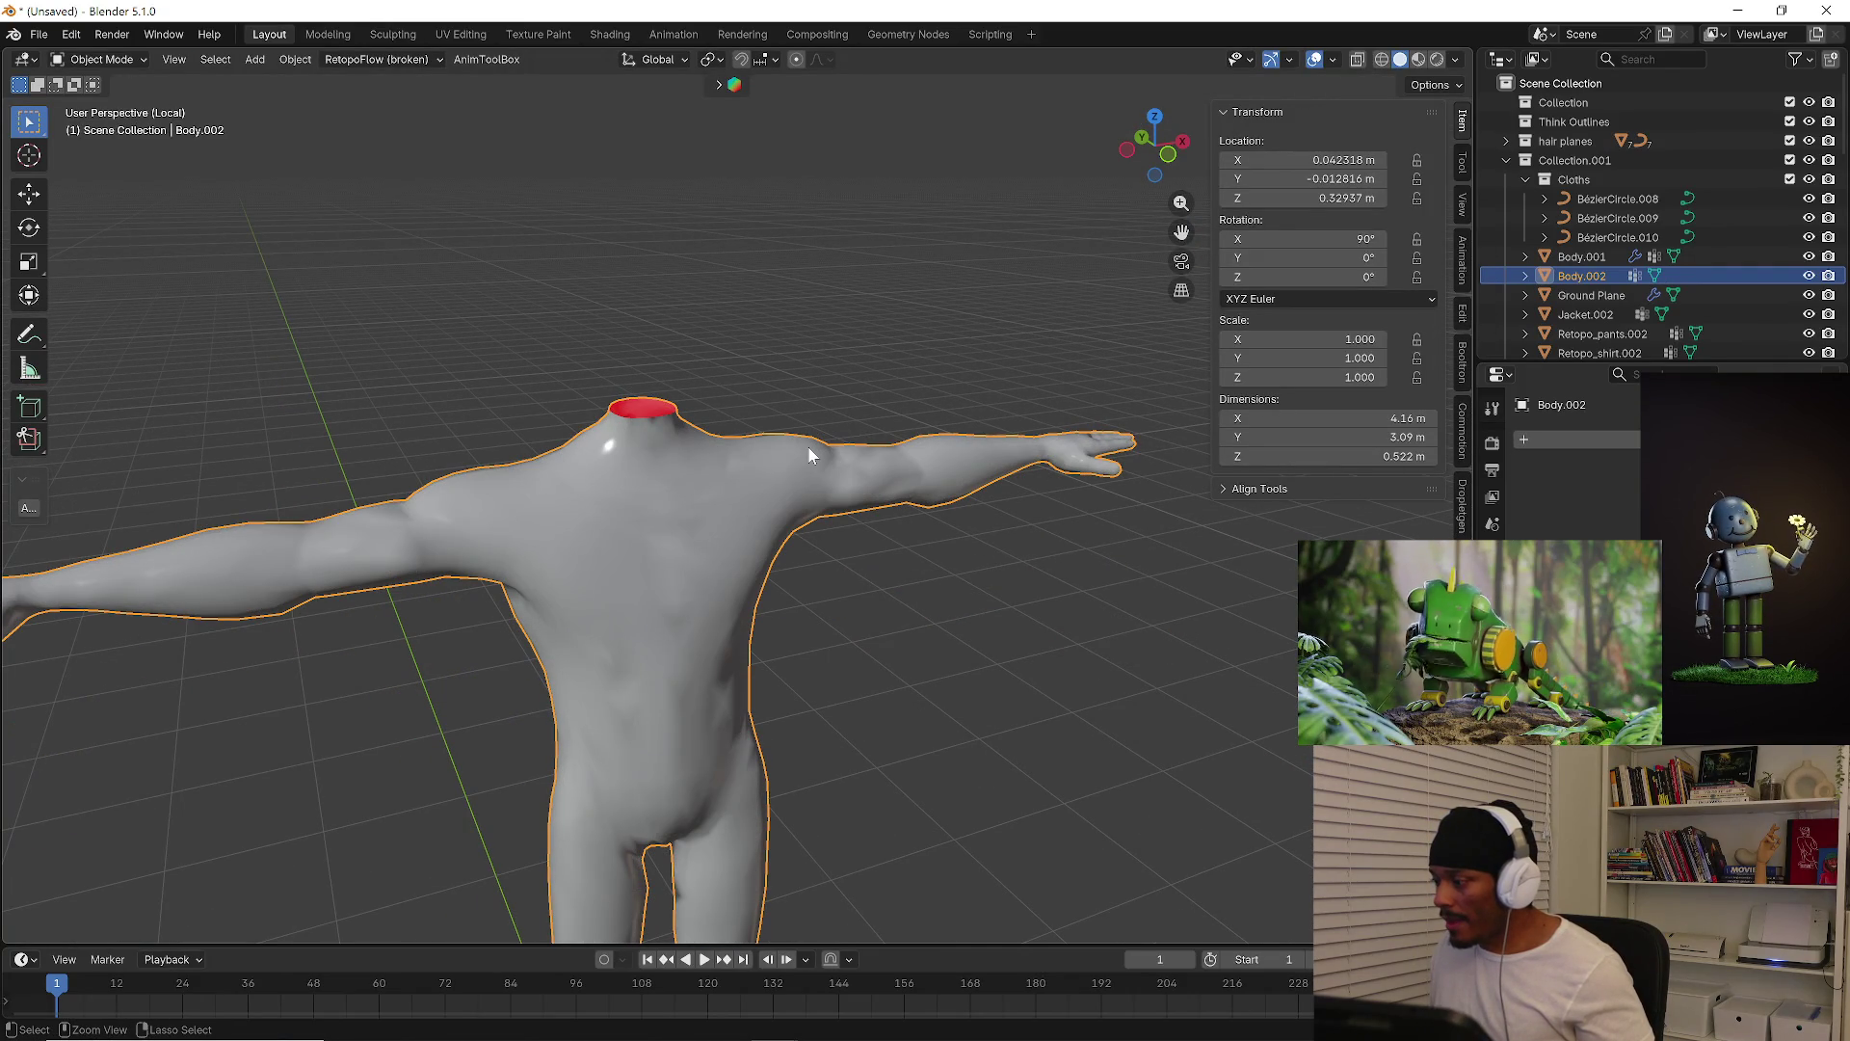
{"action": "key", "text": "ctrl+1"}
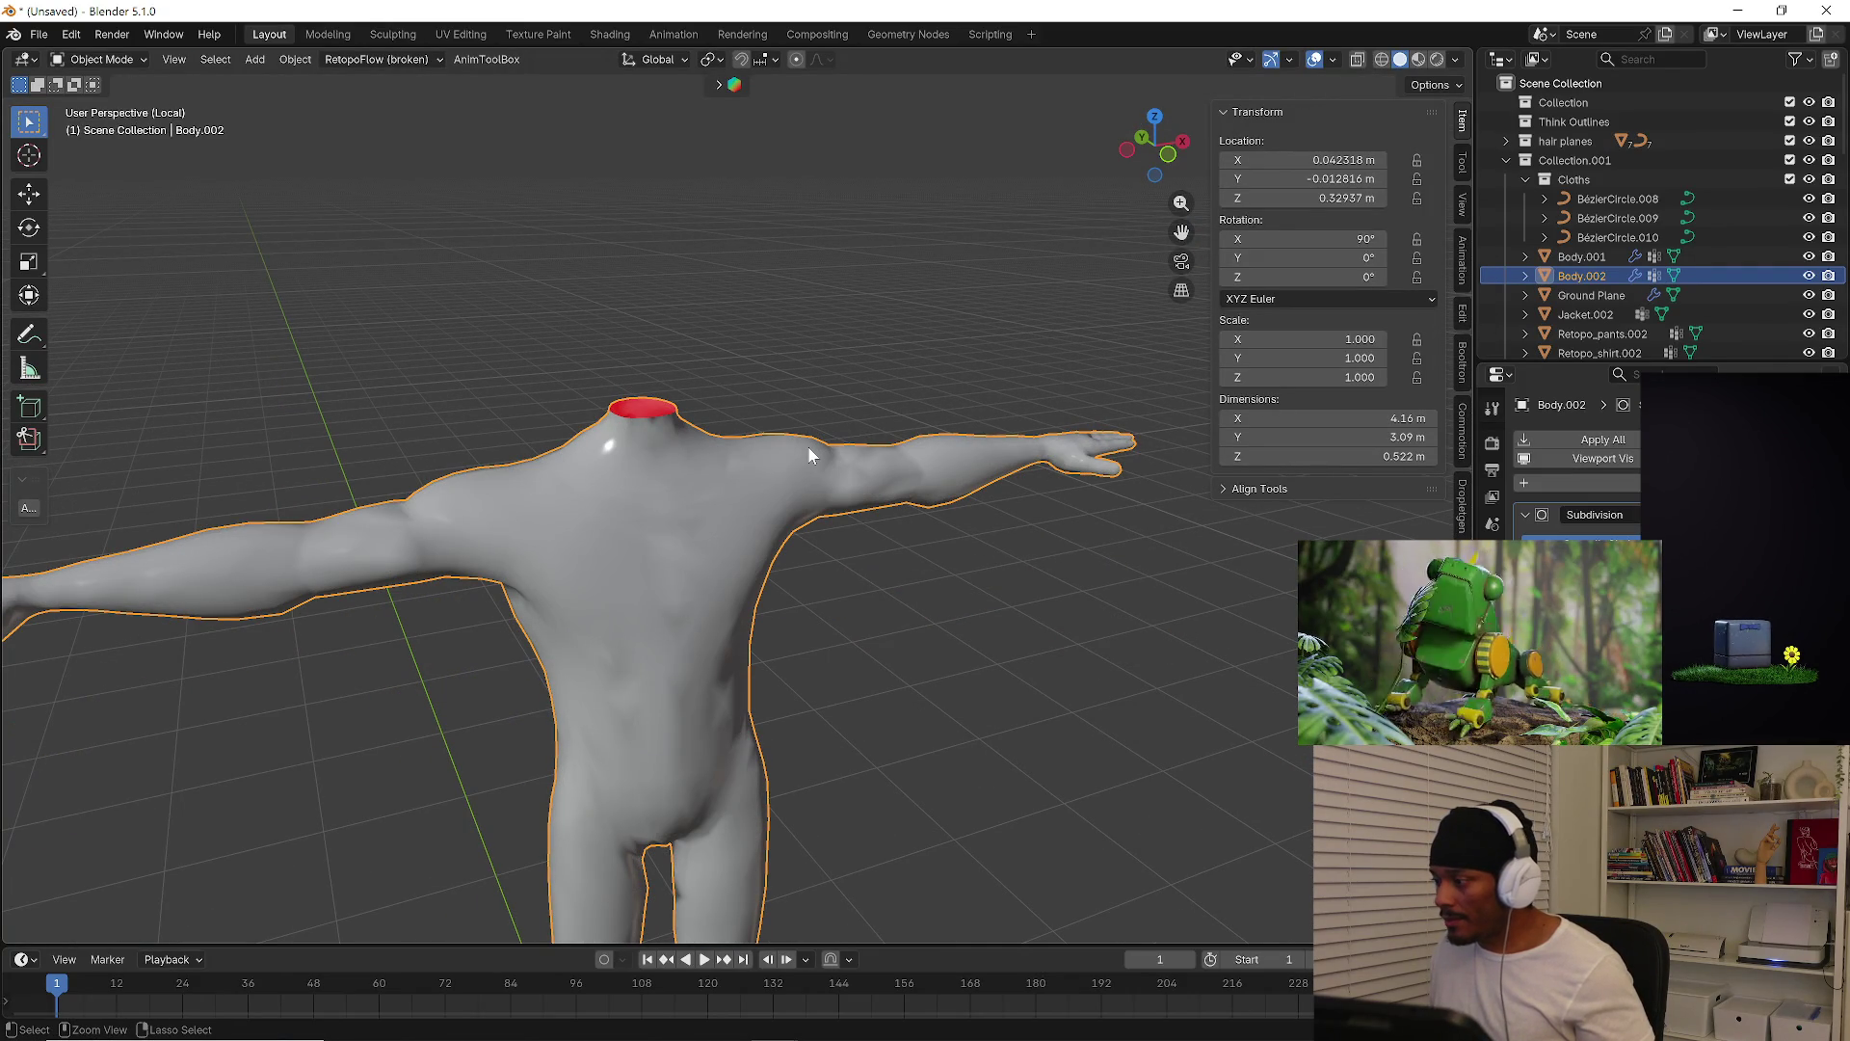
{"action": "key", "text": "Tab"}
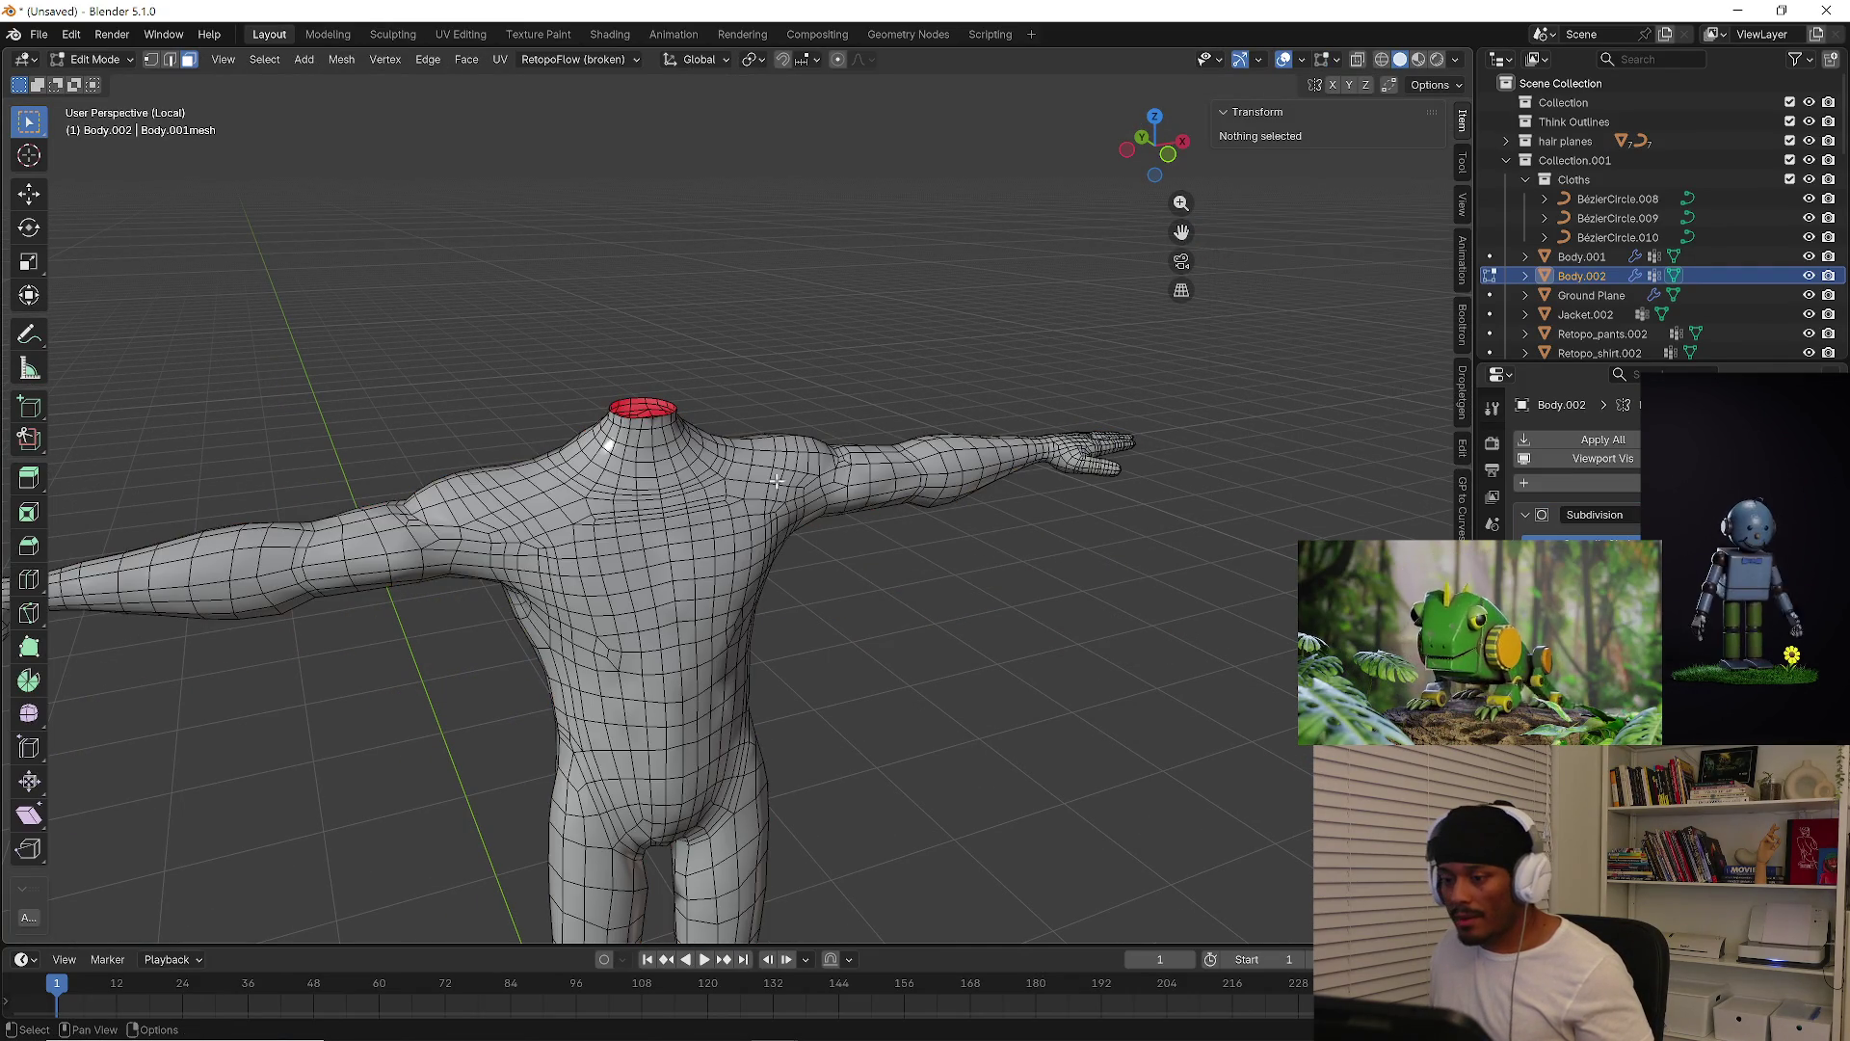
Zoom in on the arm and select the edge loop around the elbow in edge select mode
{"action": "mouse_move", "coordinate": [675, 502]}
{"action": "middle_mouse_down"}
{"action": "mouse_move", "coordinate": [984, 476]}
{"action": "mouse_move", "coordinate": [703, 463]}
{"action": "mouse_move", "coordinate": [690, 489]}
{"action": "mouse_move", "coordinate": [848, 453]}
{"action": "mouse_move", "coordinate": [963, 397]}
{"action": "mouse_move", "coordinate": [987, 481]}
{"action": "mouse_move", "coordinate": [468, 483]}
{"action": "middle_mouse_up"}
{"action": "scroll", "coordinate": [984, 476], "scroll_direction": "up", "scroll_amount": 4}
{"action": "scroll", "coordinate": [703, 463], "scroll_direction": "up", "scroll_amount": 5}
{"action": "key", "text": "ctrl+r"}
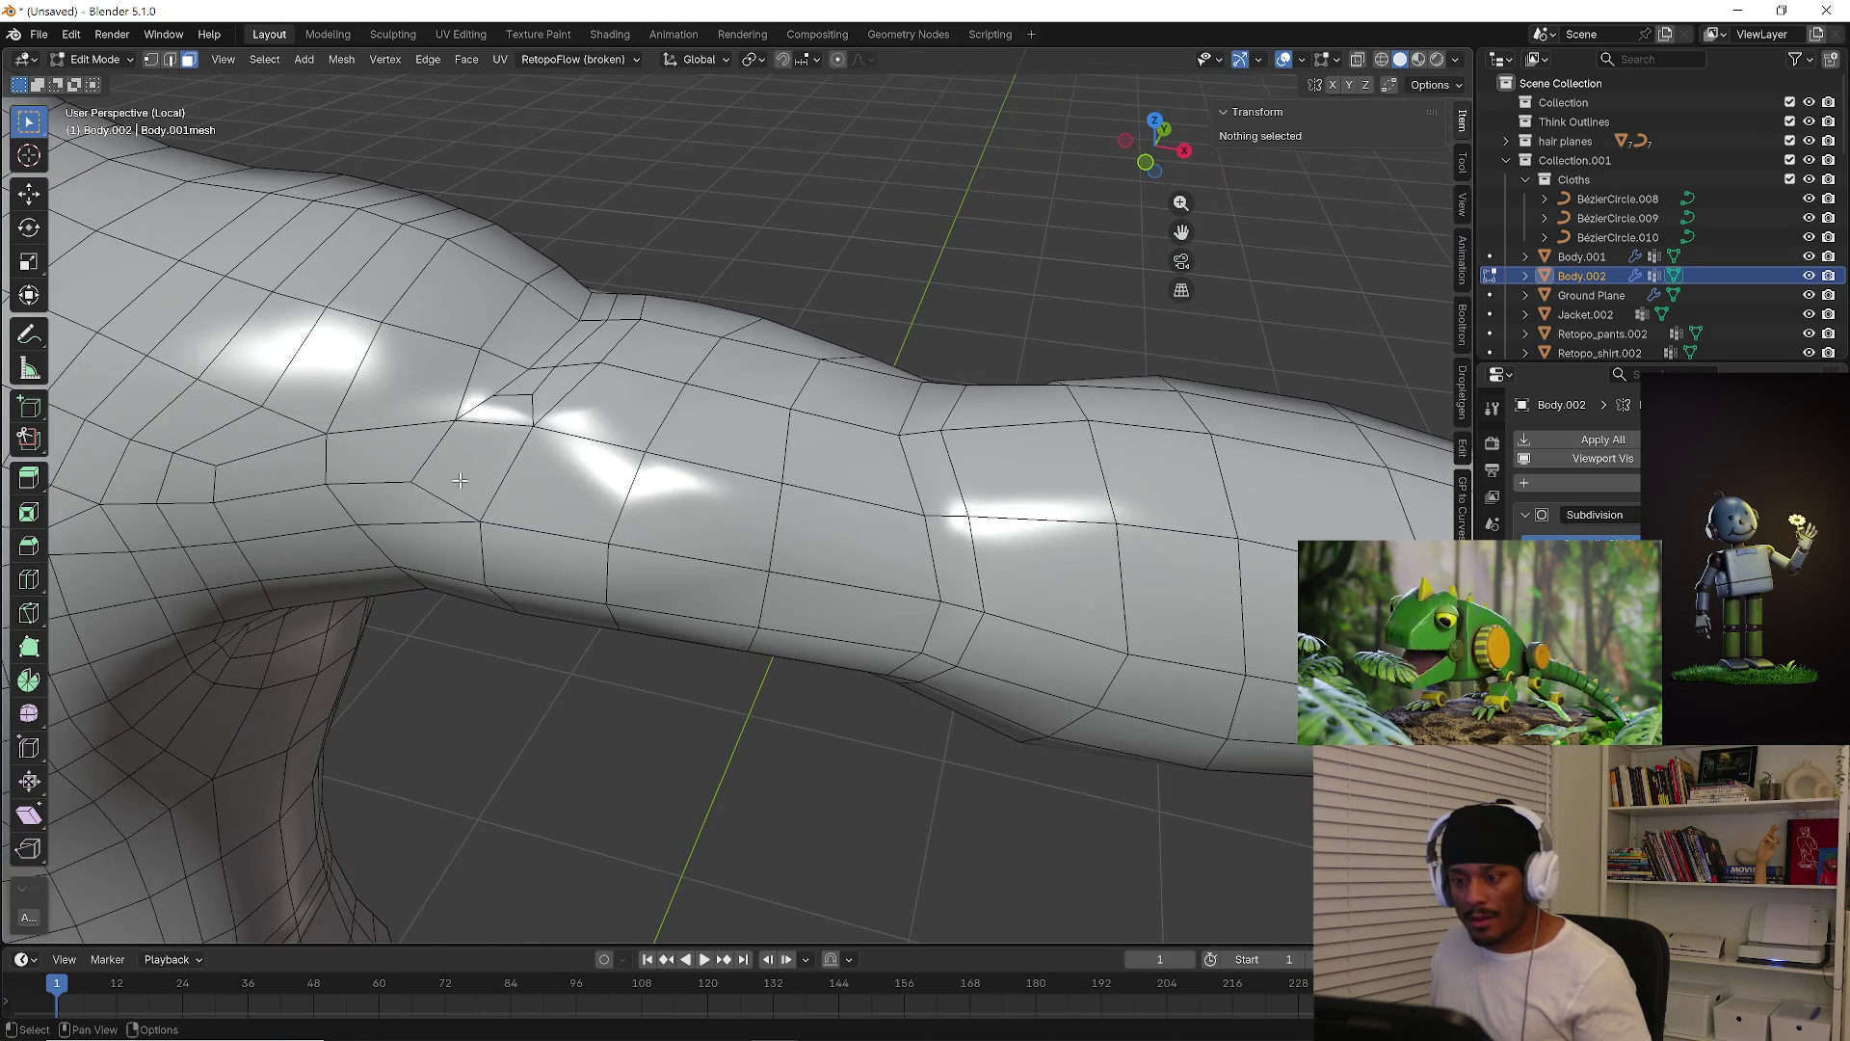
{"action": "left_click", "coordinate": [489, 475], "text": "alt"}
{"action": "key", "text": "2"}
{"action": "left_click", "coordinate": [483, 480], "text": "alt"}
{"action": "mouse_move", "coordinate": [483, 480]}
{"action": "middle_mouse_down"}
{"action": "mouse_move", "coordinate": [544, 555]}
{"action": "mouse_move", "coordinate": [391, 516]}
{"action": "mouse_move", "coordinate": [380, 558]}
{"action": "mouse_move", "coordinate": [742, 490]}
{"action": "mouse_move", "coordinate": [759, 542]}
{"action": "mouse_move", "coordinate": [686, 447]}
{"action": "middle_mouse_up"}
Knife-cut between two elbow vertices, then dissolve the extra elbow edge
{"action": "middle_click_drag", "start_coordinate": [674, 219], "coordinate": [720, 413]}
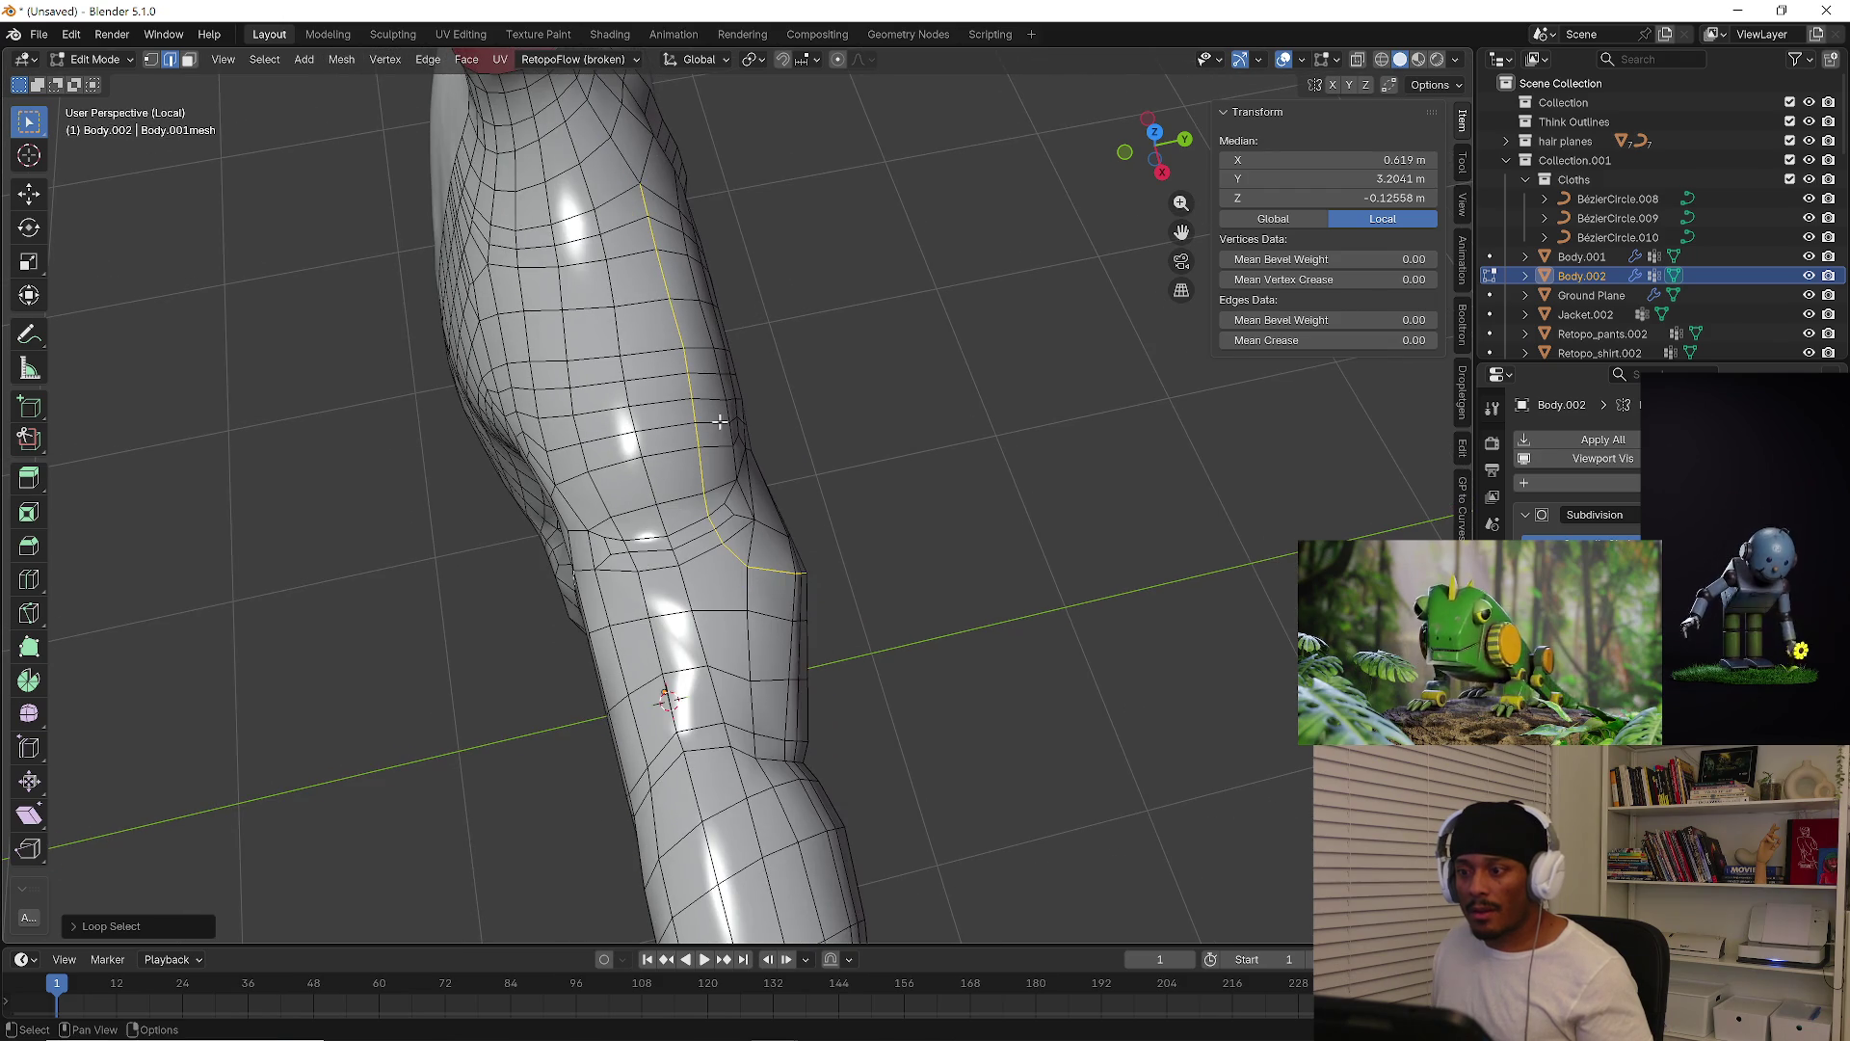
{"action": "scroll", "coordinate": [734, 572], "scroll_direction": "up", "scroll_amount": 2}
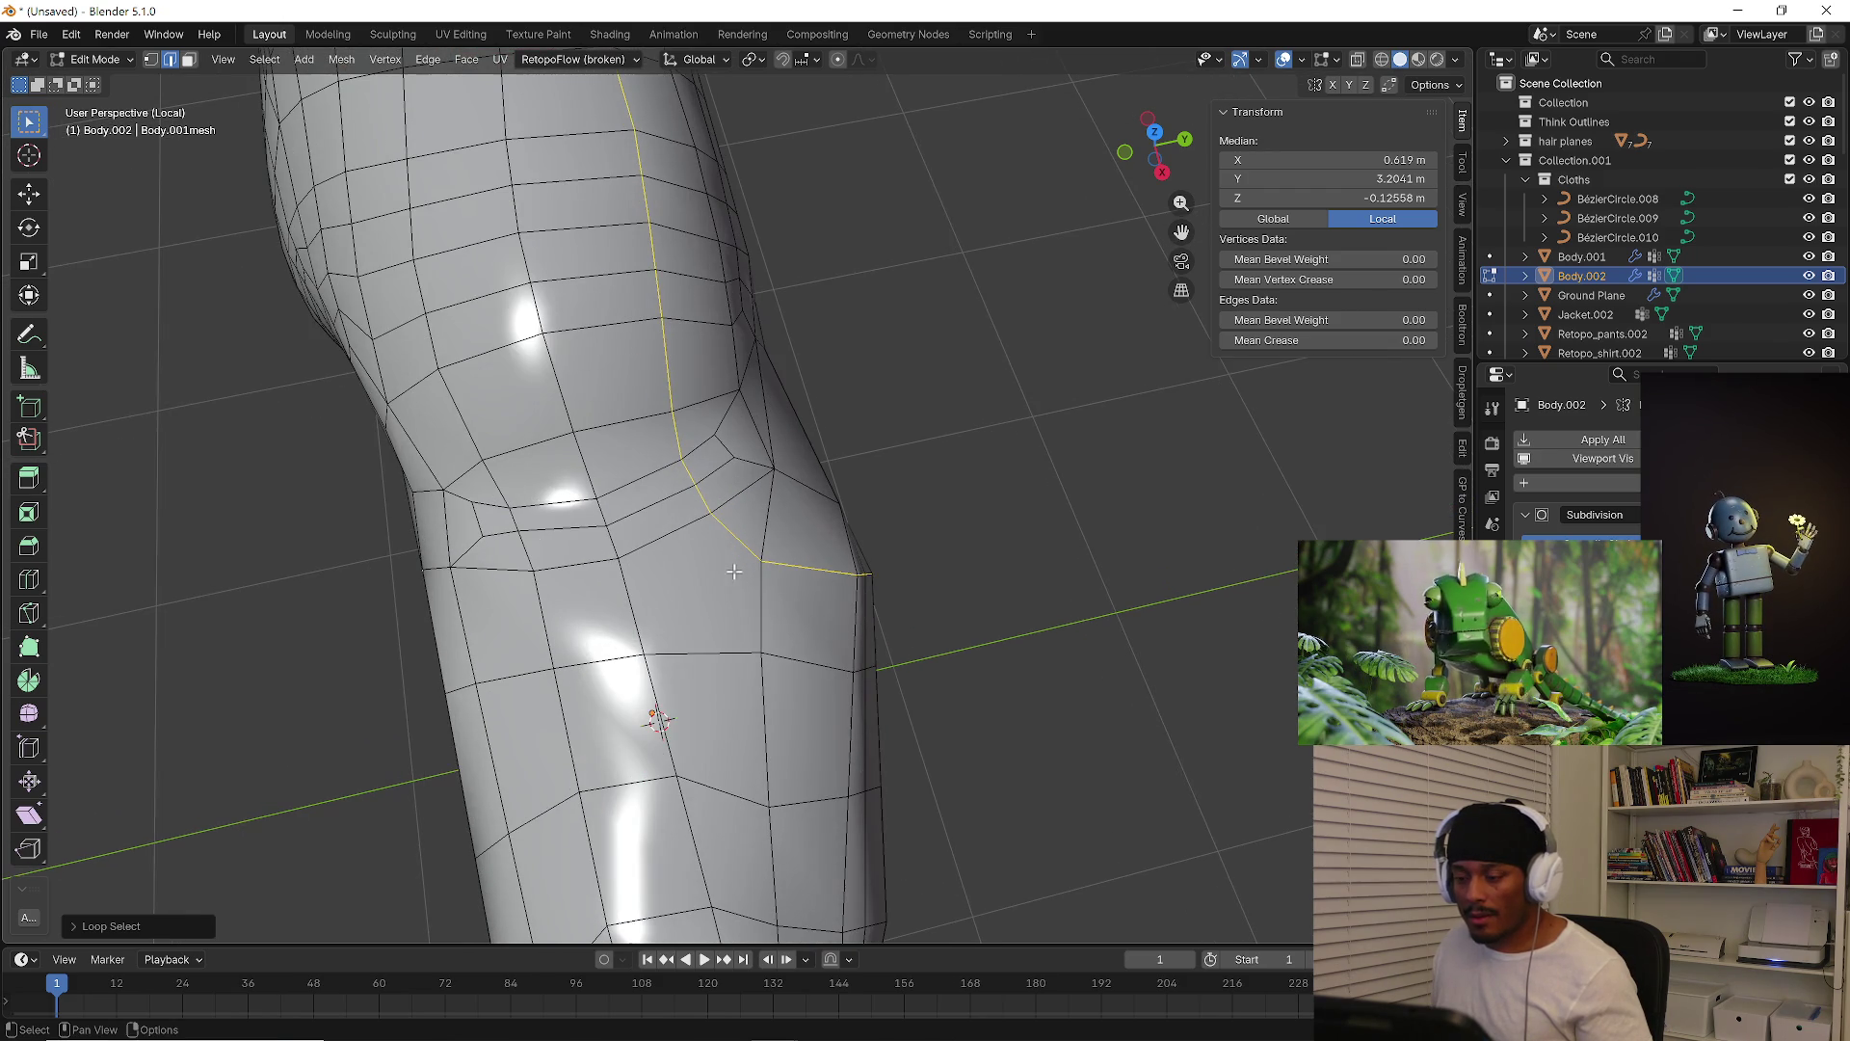
{"action": "key", "text": "k"}
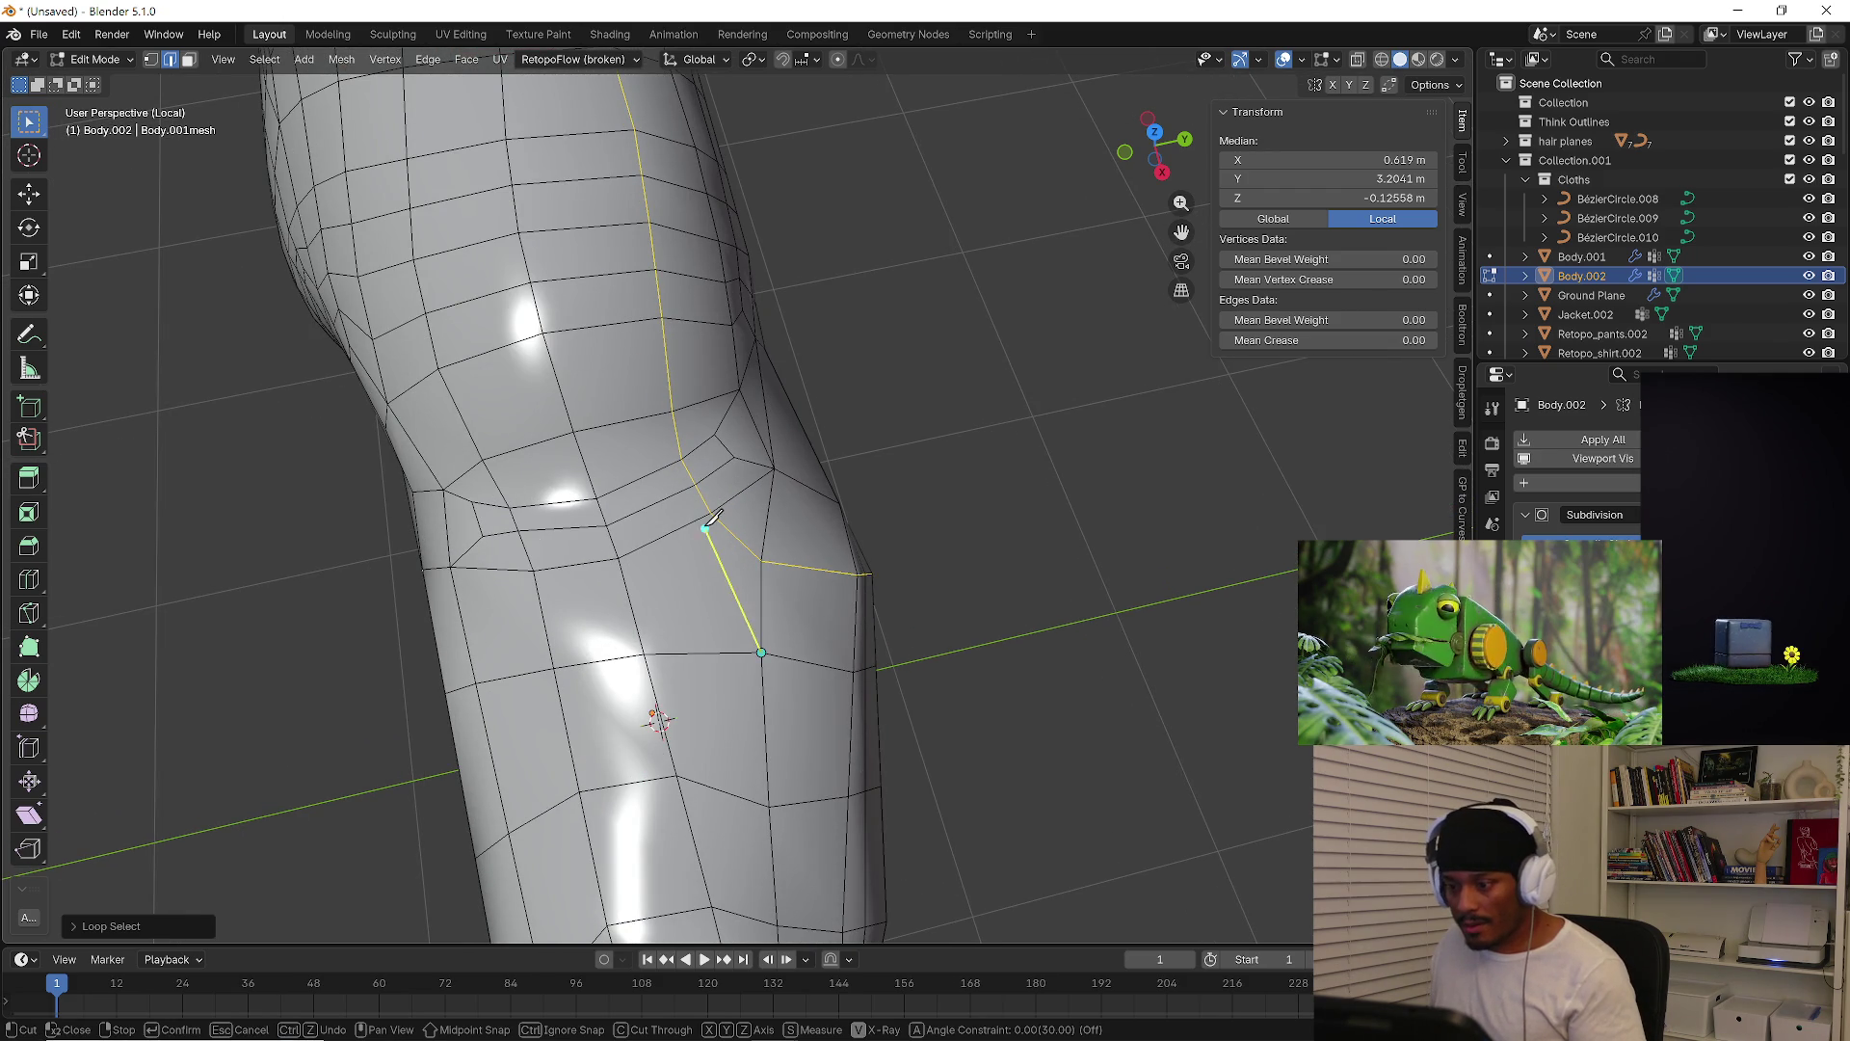
{"action": "left_click", "coordinate": [711, 513]}
{"action": "key", "text": "Return"}
{"action": "left_click", "coordinate": [761, 555]}
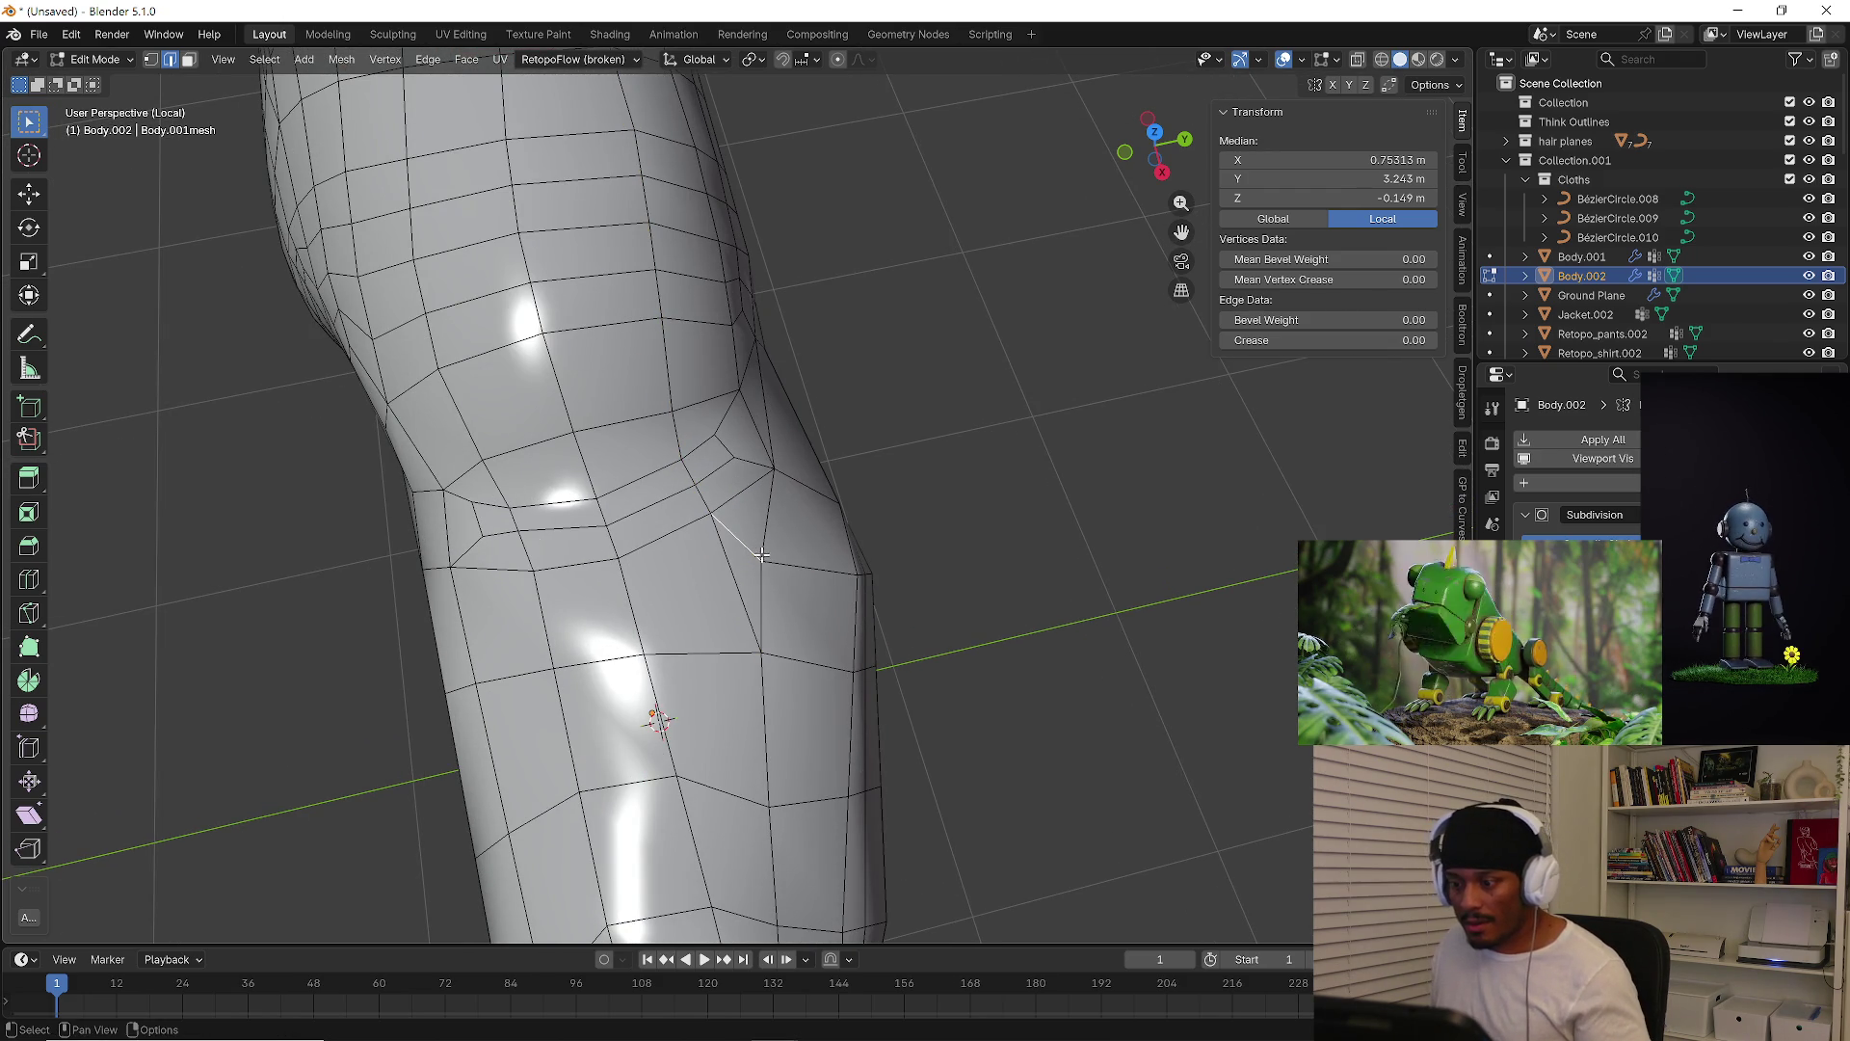
{"action": "key", "text": "x"}
{"action": "left_click", "coordinate": [759, 555]}
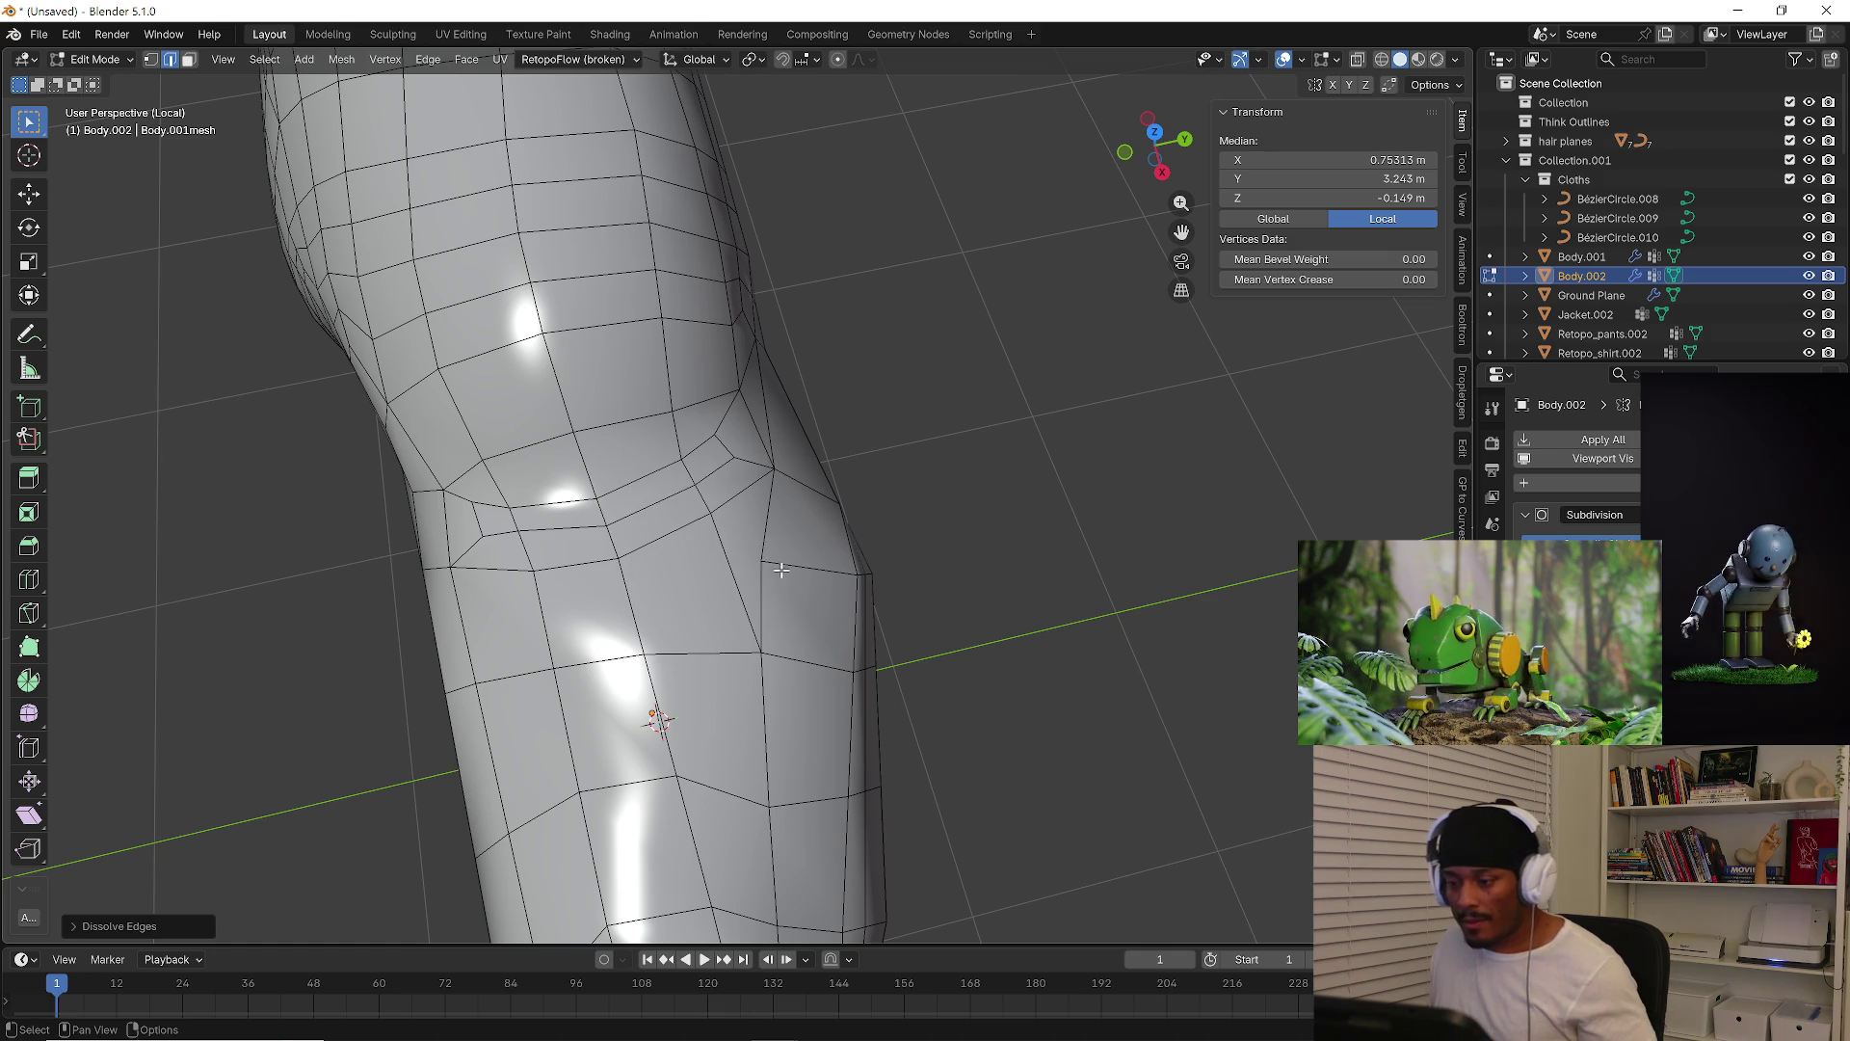
Slide the elbow vertex along its edge to even out the loop
{"action": "key", "text": "1"}
{"action": "left_click", "coordinate": [762, 565]}
{"action": "key", "text": "shift+v"}
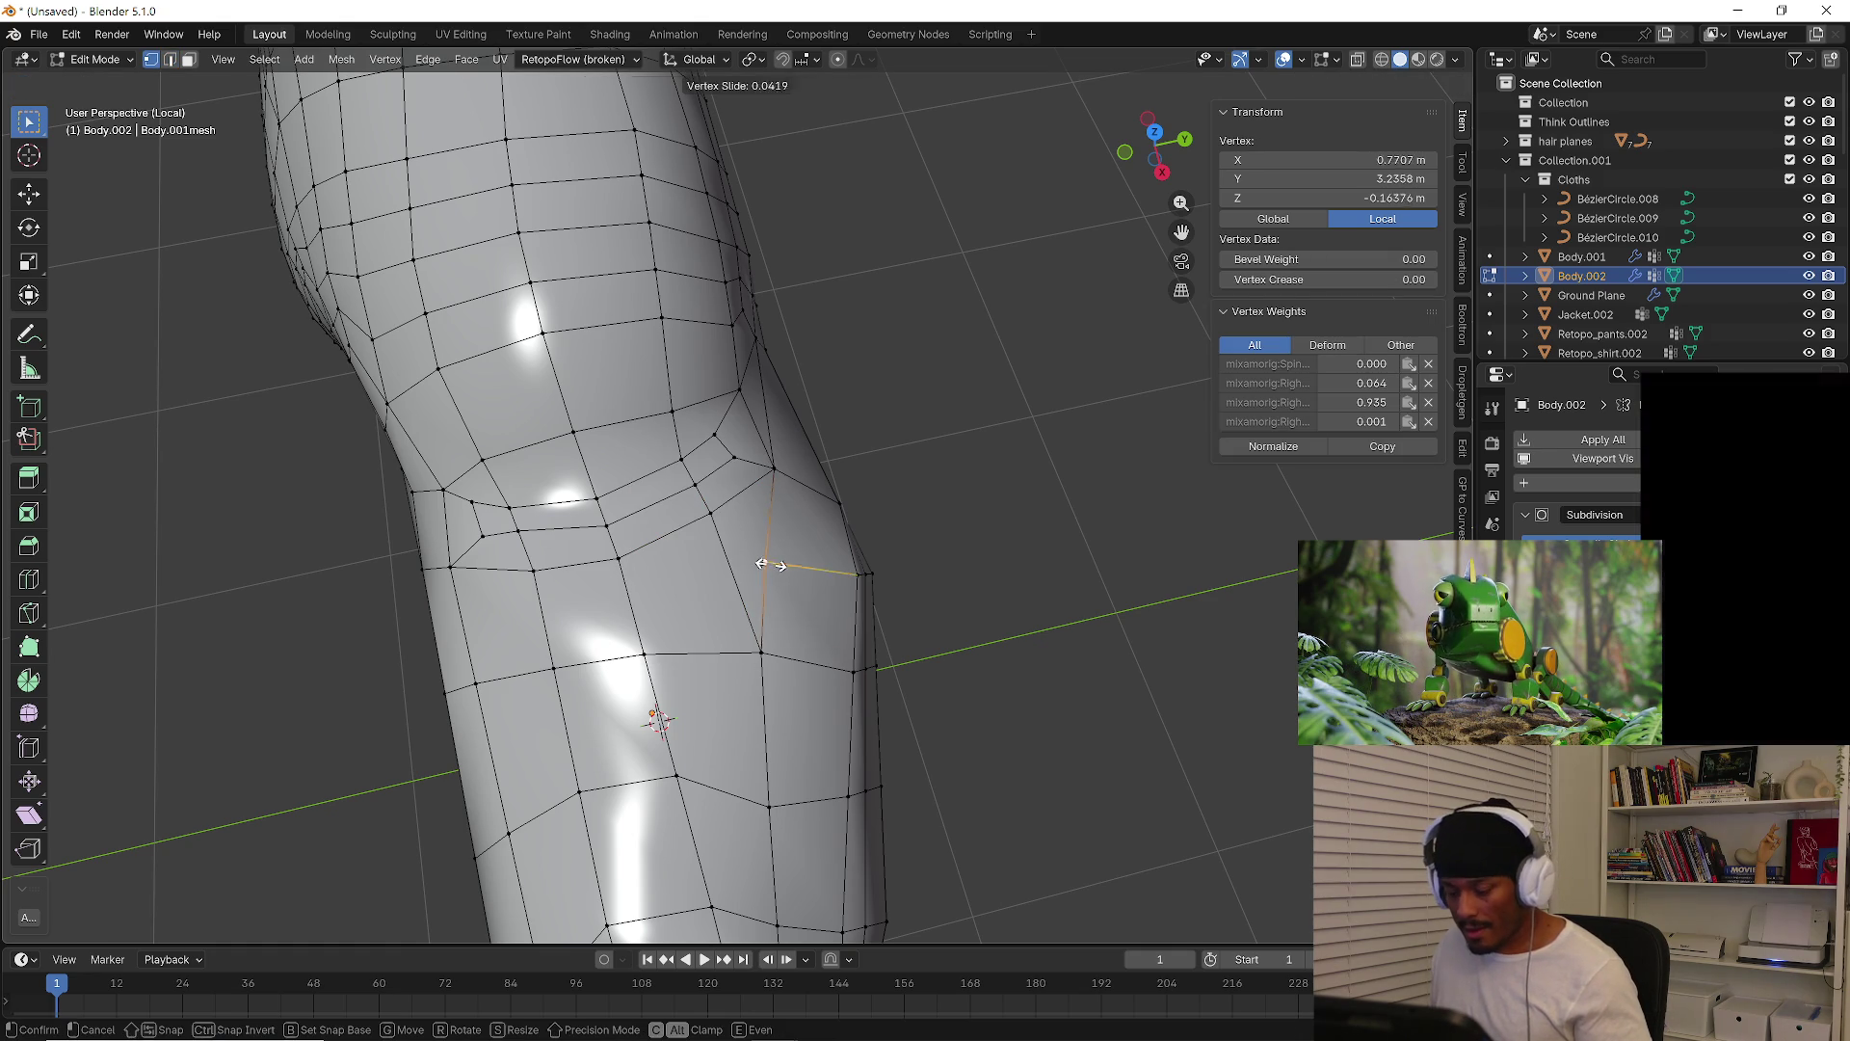
{"action": "left_click", "coordinate": [793, 563]}
{"action": "mouse_move", "coordinate": [793, 562]}
{"action": "middle_mouse_down"}
{"action": "mouse_move", "coordinate": [847, 570]}
{"action": "mouse_move", "coordinate": [791, 570]}
{"action": "mouse_move", "coordinate": [809, 592]}
{"action": "mouse_move", "coordinate": [558, 437]}
{"action": "middle_mouse_up"}
Select the face loop along the arm and the face ring on the upper arm
{"action": "key", "text": "3"}
{"action": "left_click", "coordinate": [783, 575], "text": "alt"}
{"action": "mouse_move", "coordinate": [708, 551]}
{"action": "middle_mouse_down"}
{"action": "mouse_move", "coordinate": [657, 515]}
{"action": "mouse_move", "coordinate": [697, 520]}
{"action": "mouse_move", "coordinate": [547, 434]}
{"action": "mouse_move", "coordinate": [746, 565]}
{"action": "mouse_move", "coordinate": [534, 497]}
{"action": "mouse_move", "coordinate": [530, 464]}
{"action": "middle_mouse_up"}
{"action": "left_click", "coordinate": [708, 444], "text": "alt"}
{"action": "mouse_move", "coordinate": [708, 443]}
{"action": "middle_mouse_down"}
{"action": "mouse_move", "coordinate": [689, 466]}
{"action": "mouse_move", "coordinate": [725, 479]}
{"action": "middle_mouse_up"}
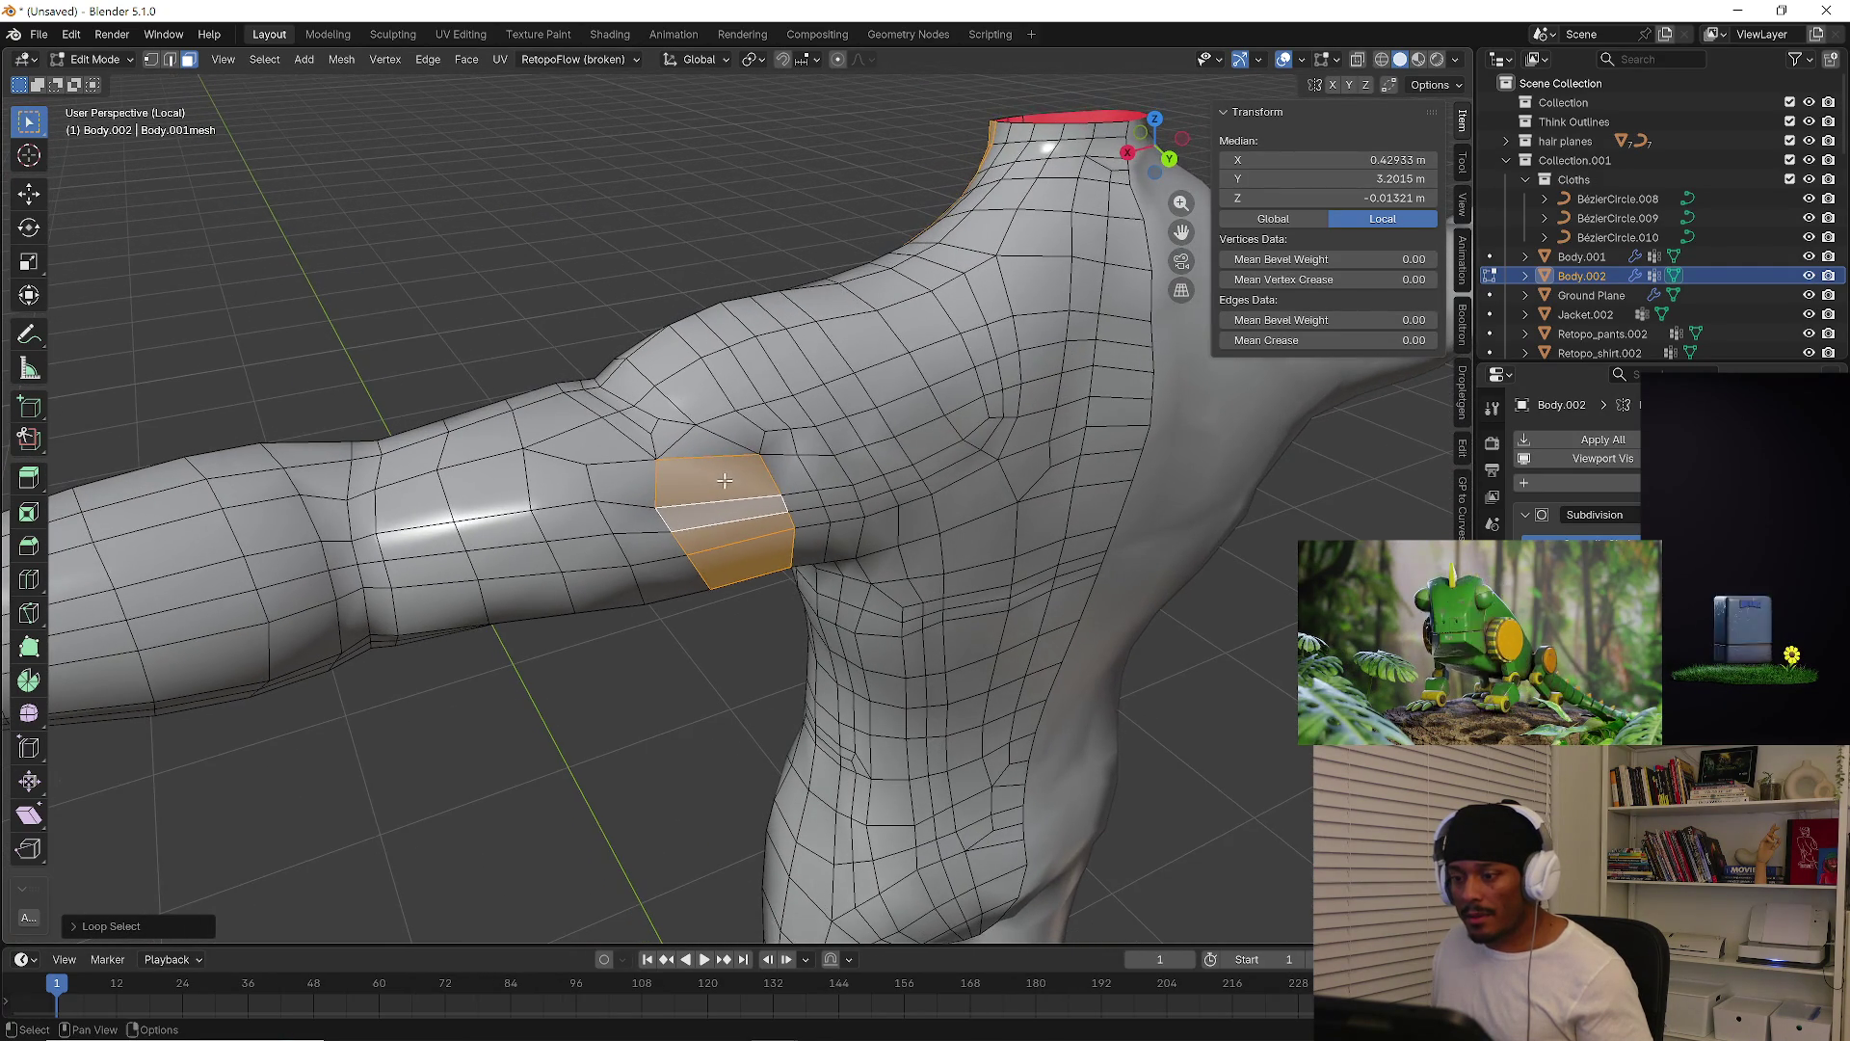
Delete the single upper-arm face and add a loop cut across the arm
{"action": "left_click", "coordinate": [714, 495]}
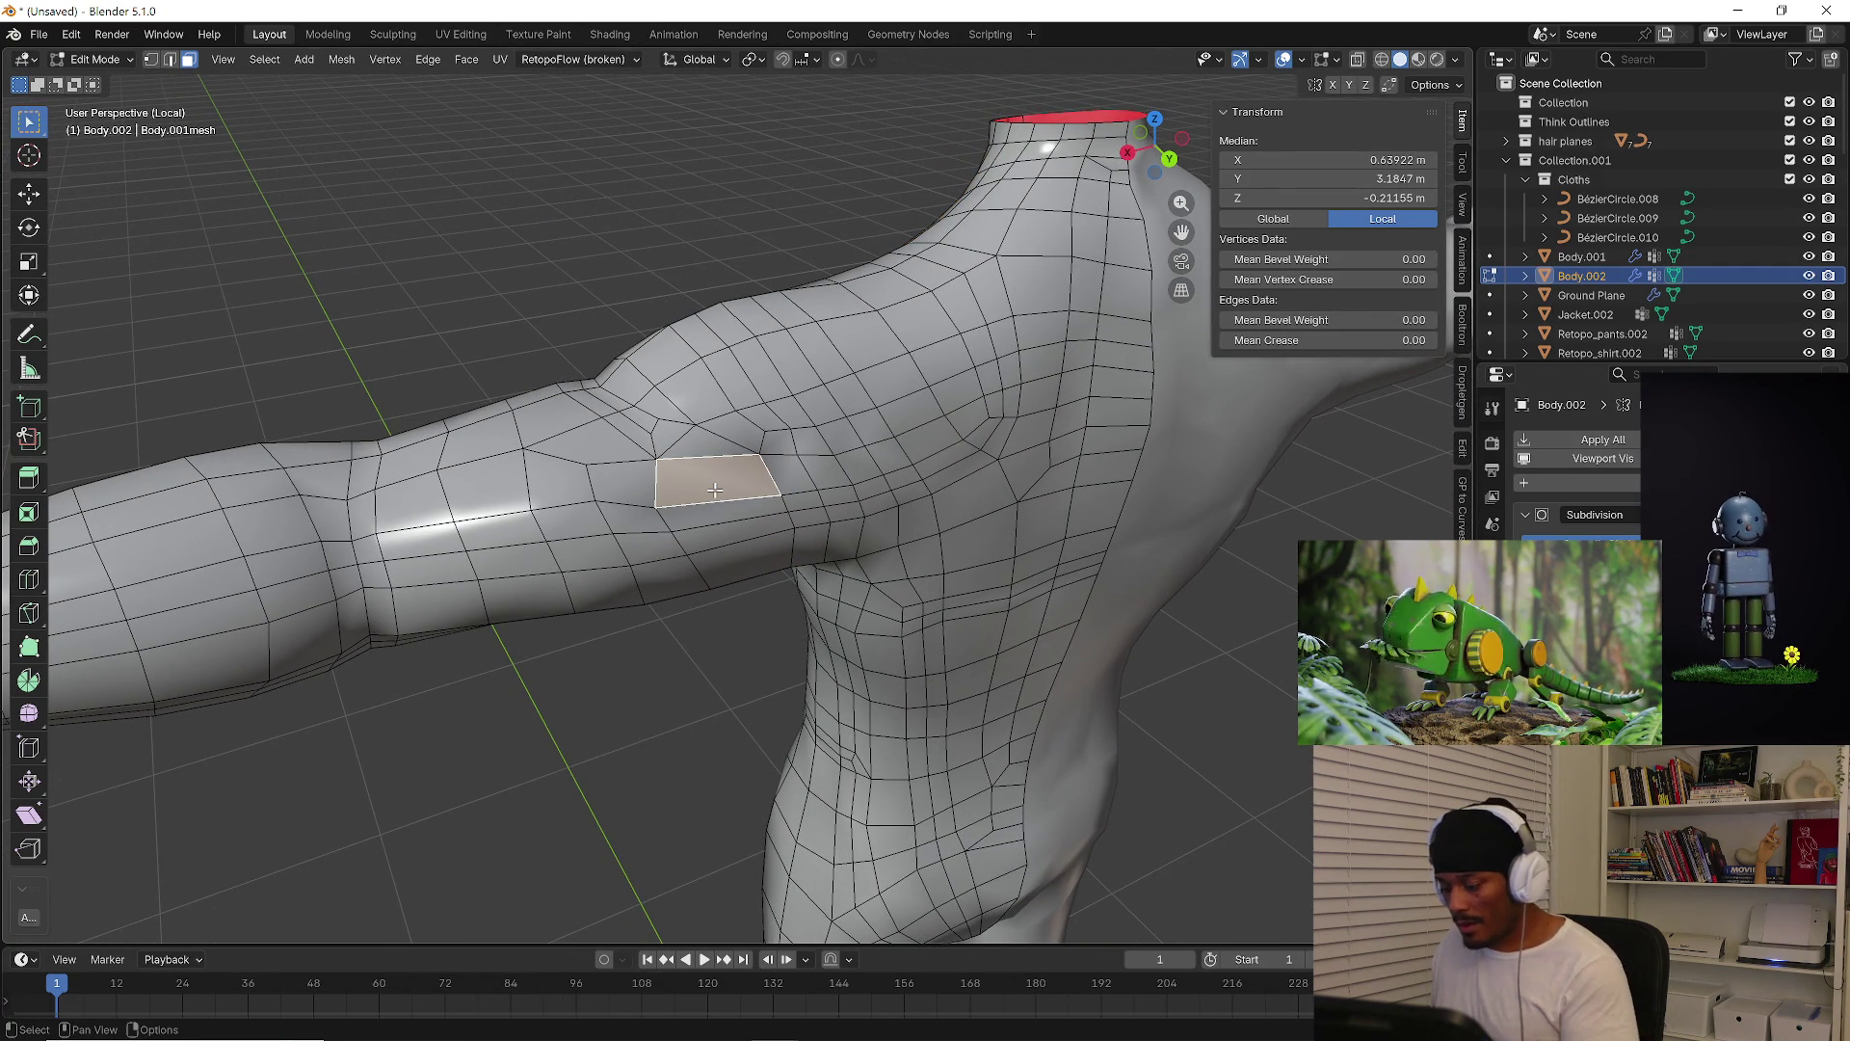
{"action": "key", "text": "x"}
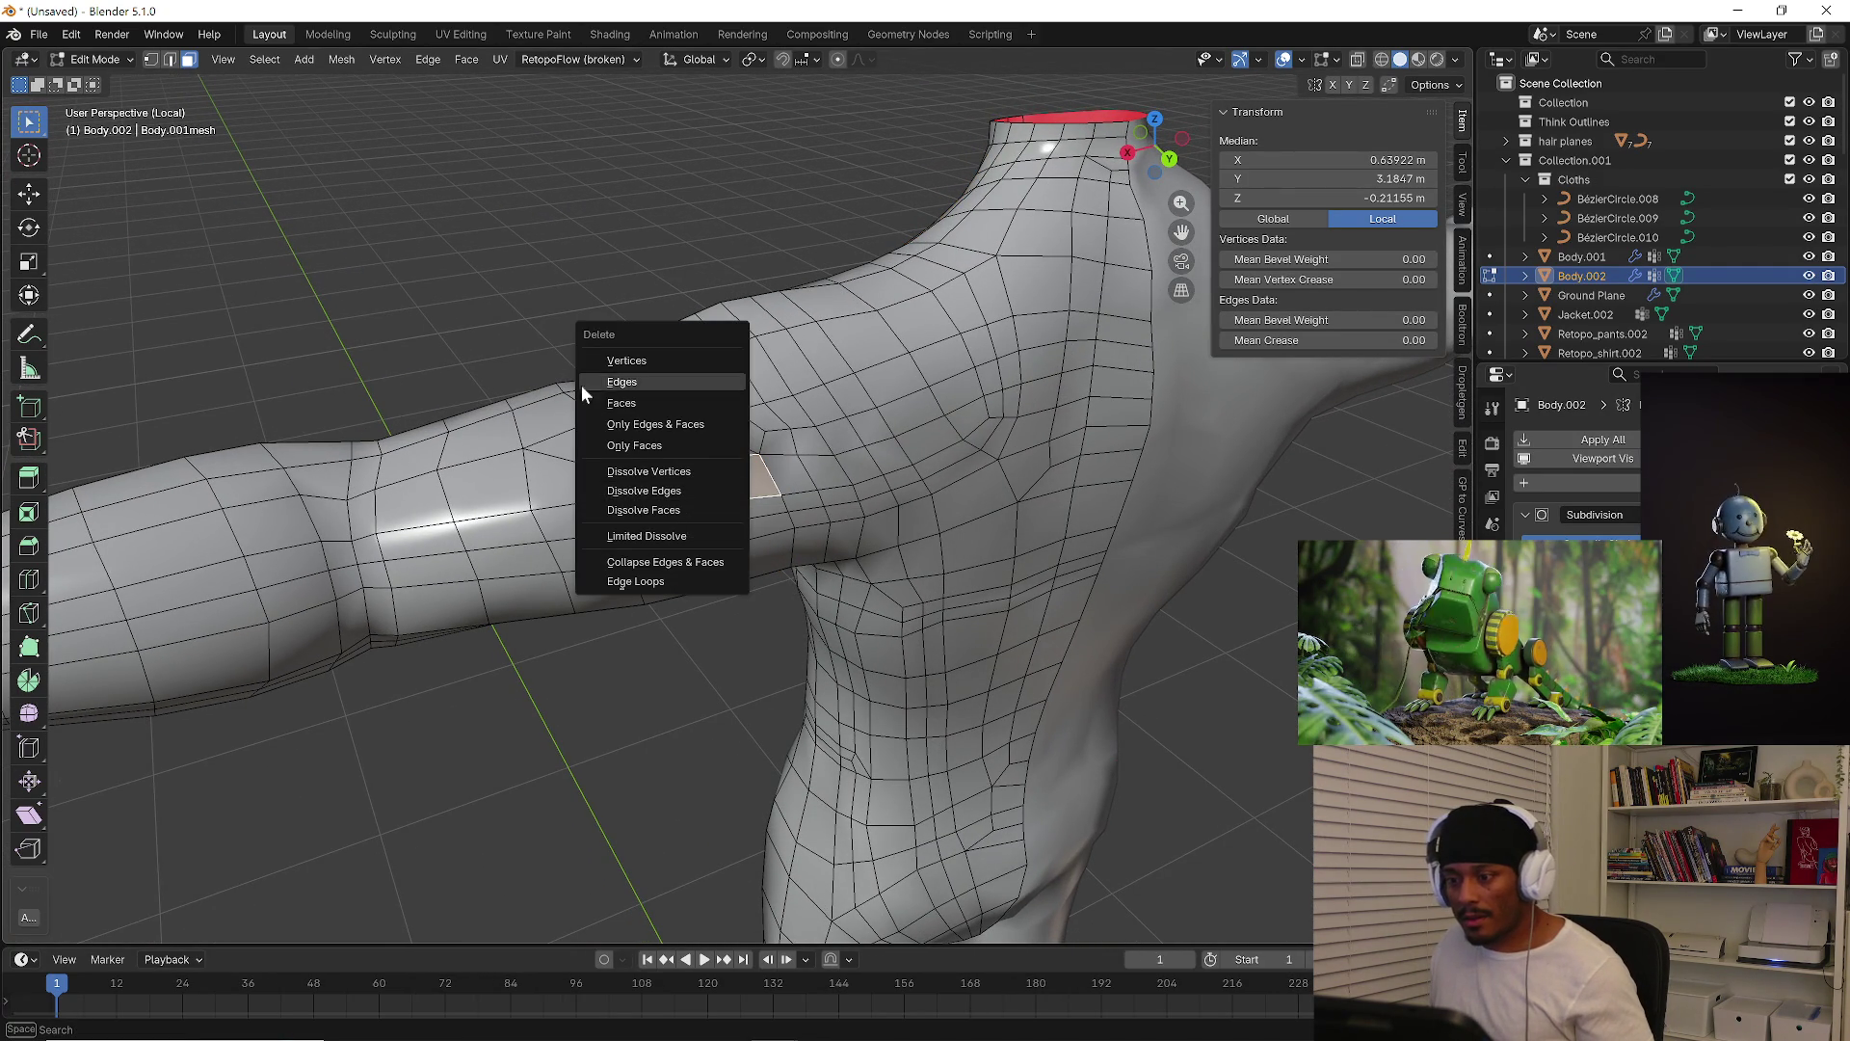
{"action": "left_click", "coordinate": [619, 412]}
{"action": "key", "text": "ctrl+r"}
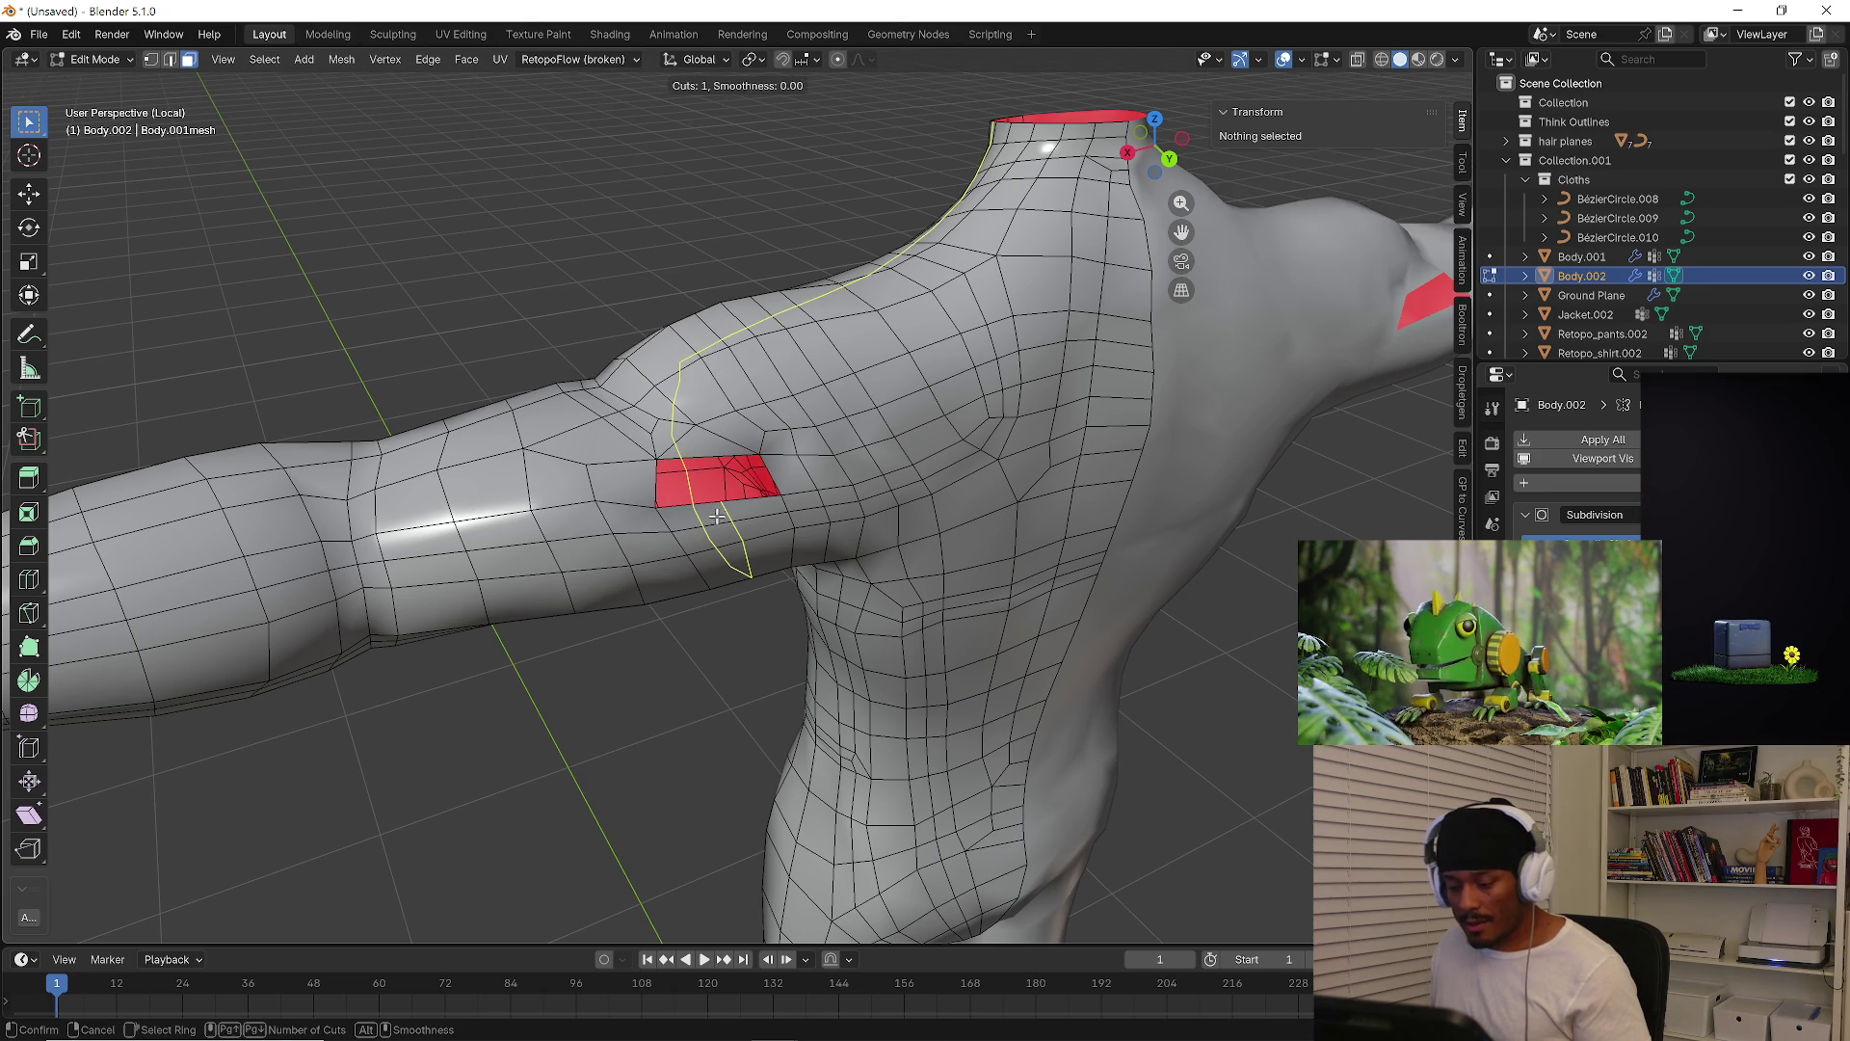
{"action": "left_click", "coordinate": [718, 517]}
{"action": "left_click", "coordinate": [718, 518]}
{"action": "middle_click_drag", "start_coordinate": [682, 465], "coordinate": [696, 444]}
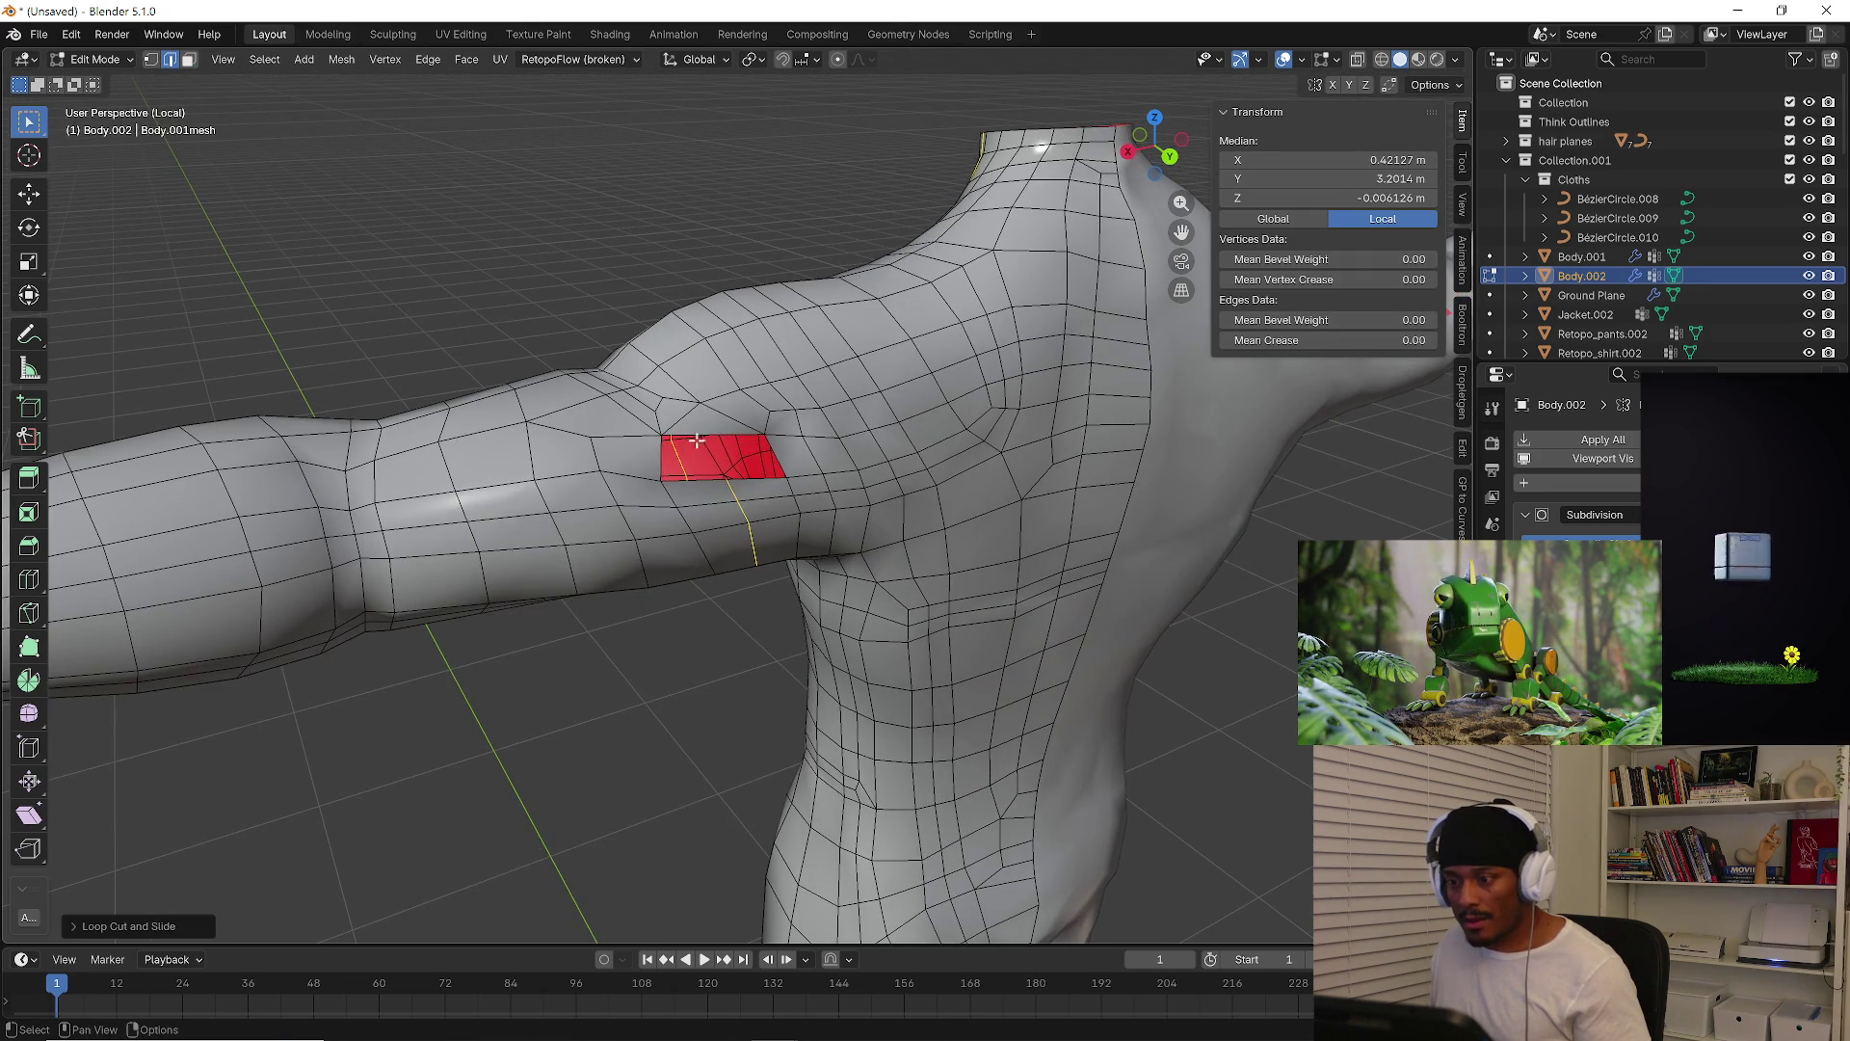
Fill the hole with a new face, knife-cut it, and slide a vertex along its edge
{"action": "left_click", "coordinate": [701, 431], "text": "alt"}
{"action": "key", "text": "f"}
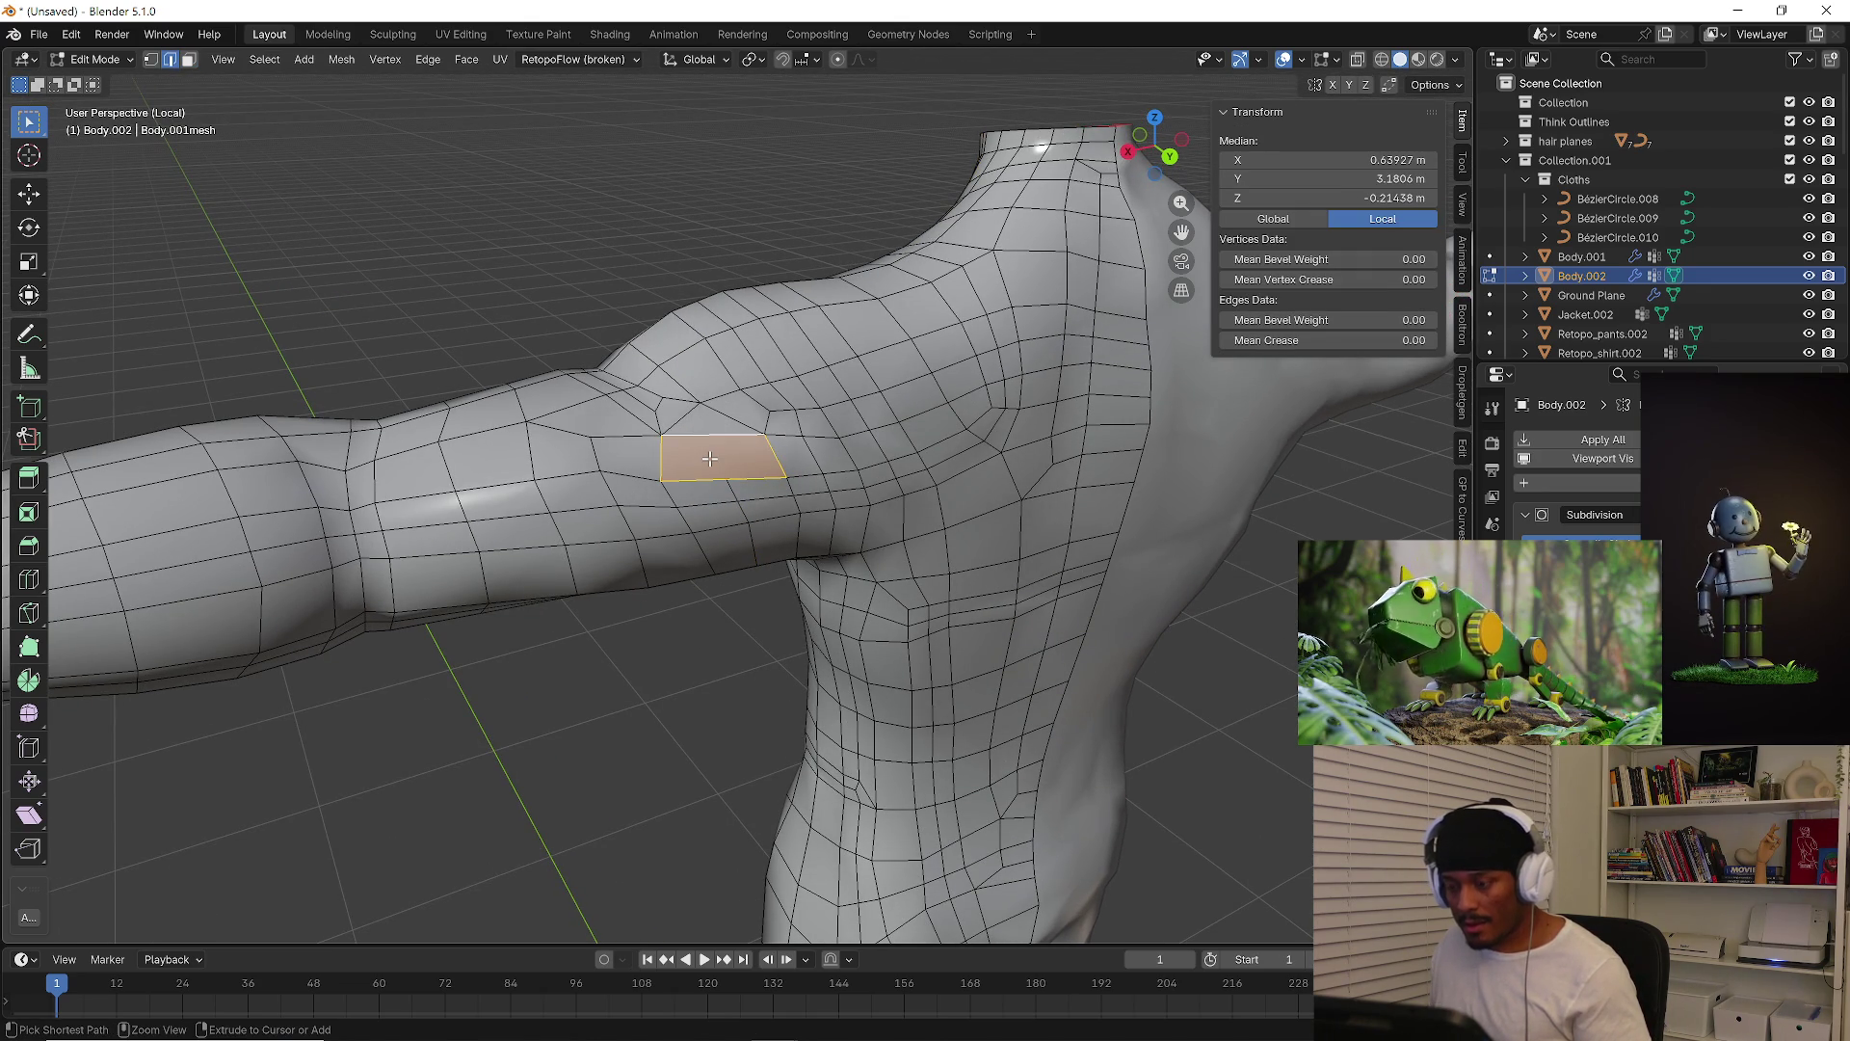
{"action": "key", "text": "k"}
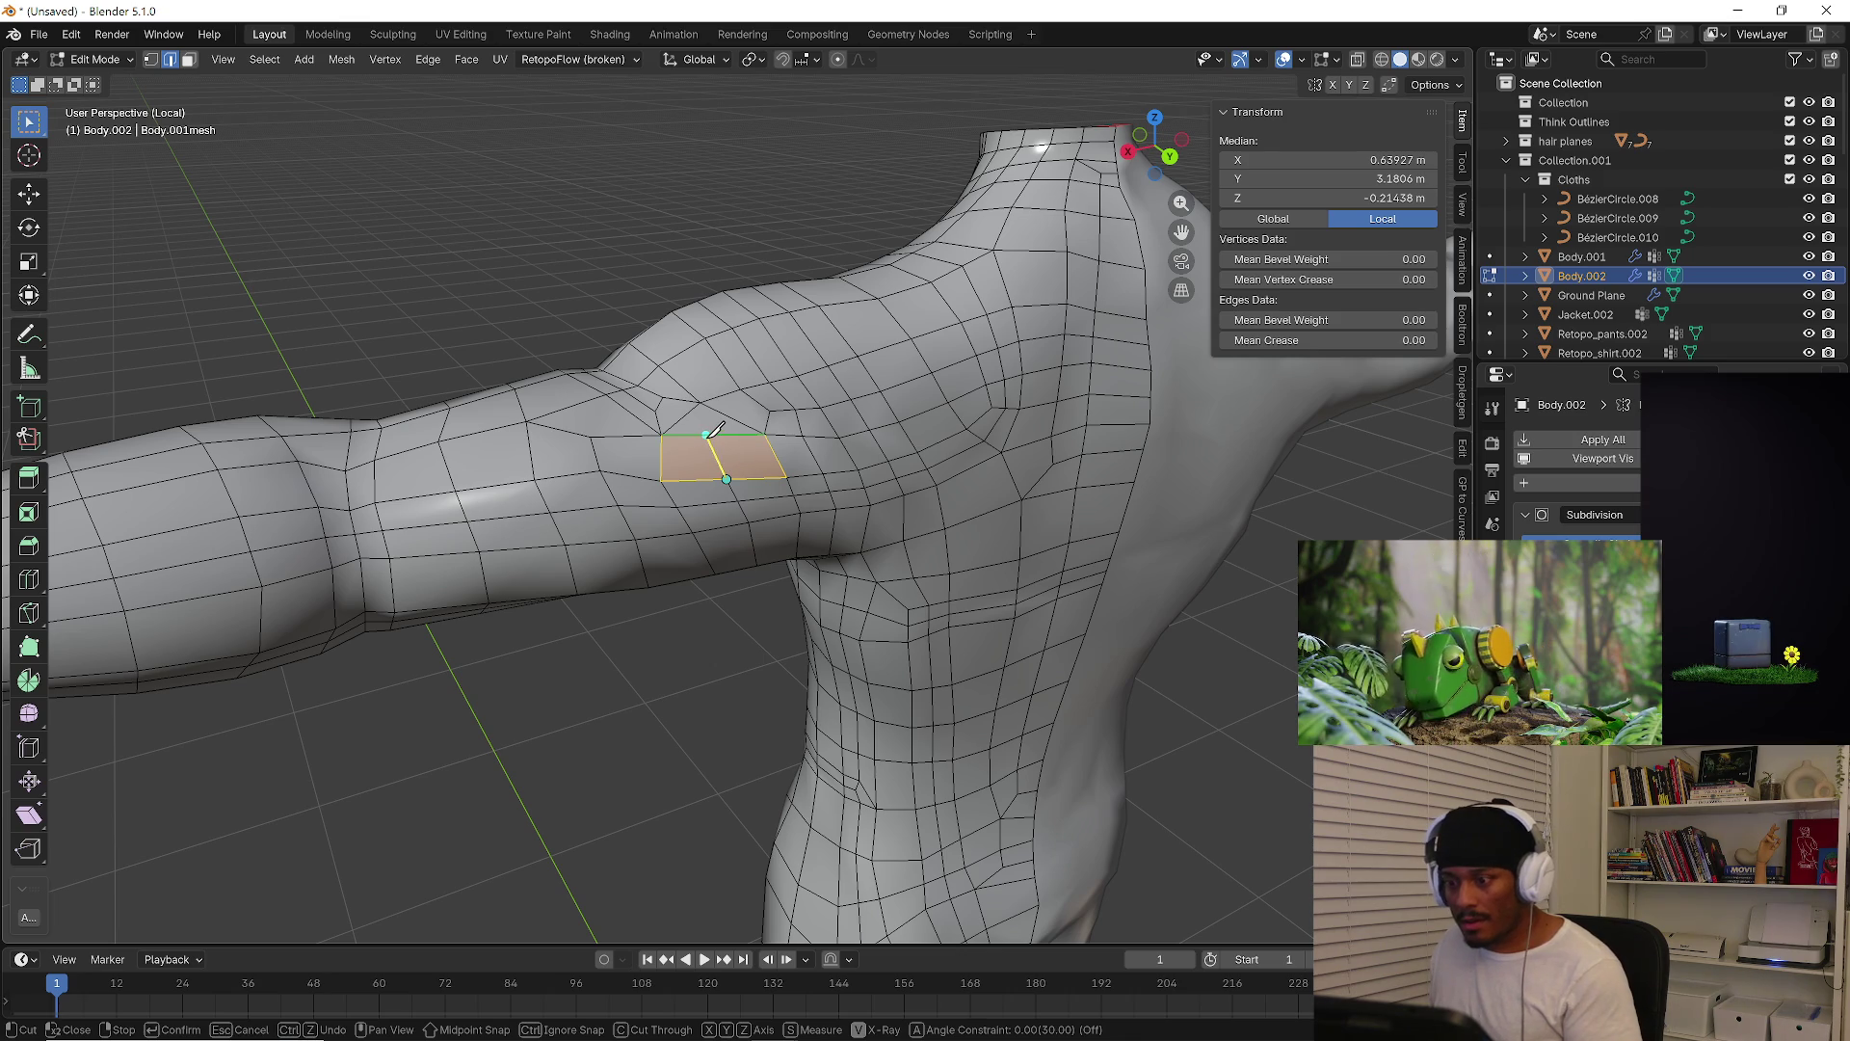
{"action": "left_click", "coordinate": [709, 435]}
{"action": "key", "text": "Return"}
{"action": "key", "text": "1"}
{"action": "left_click", "coordinate": [713, 439]}
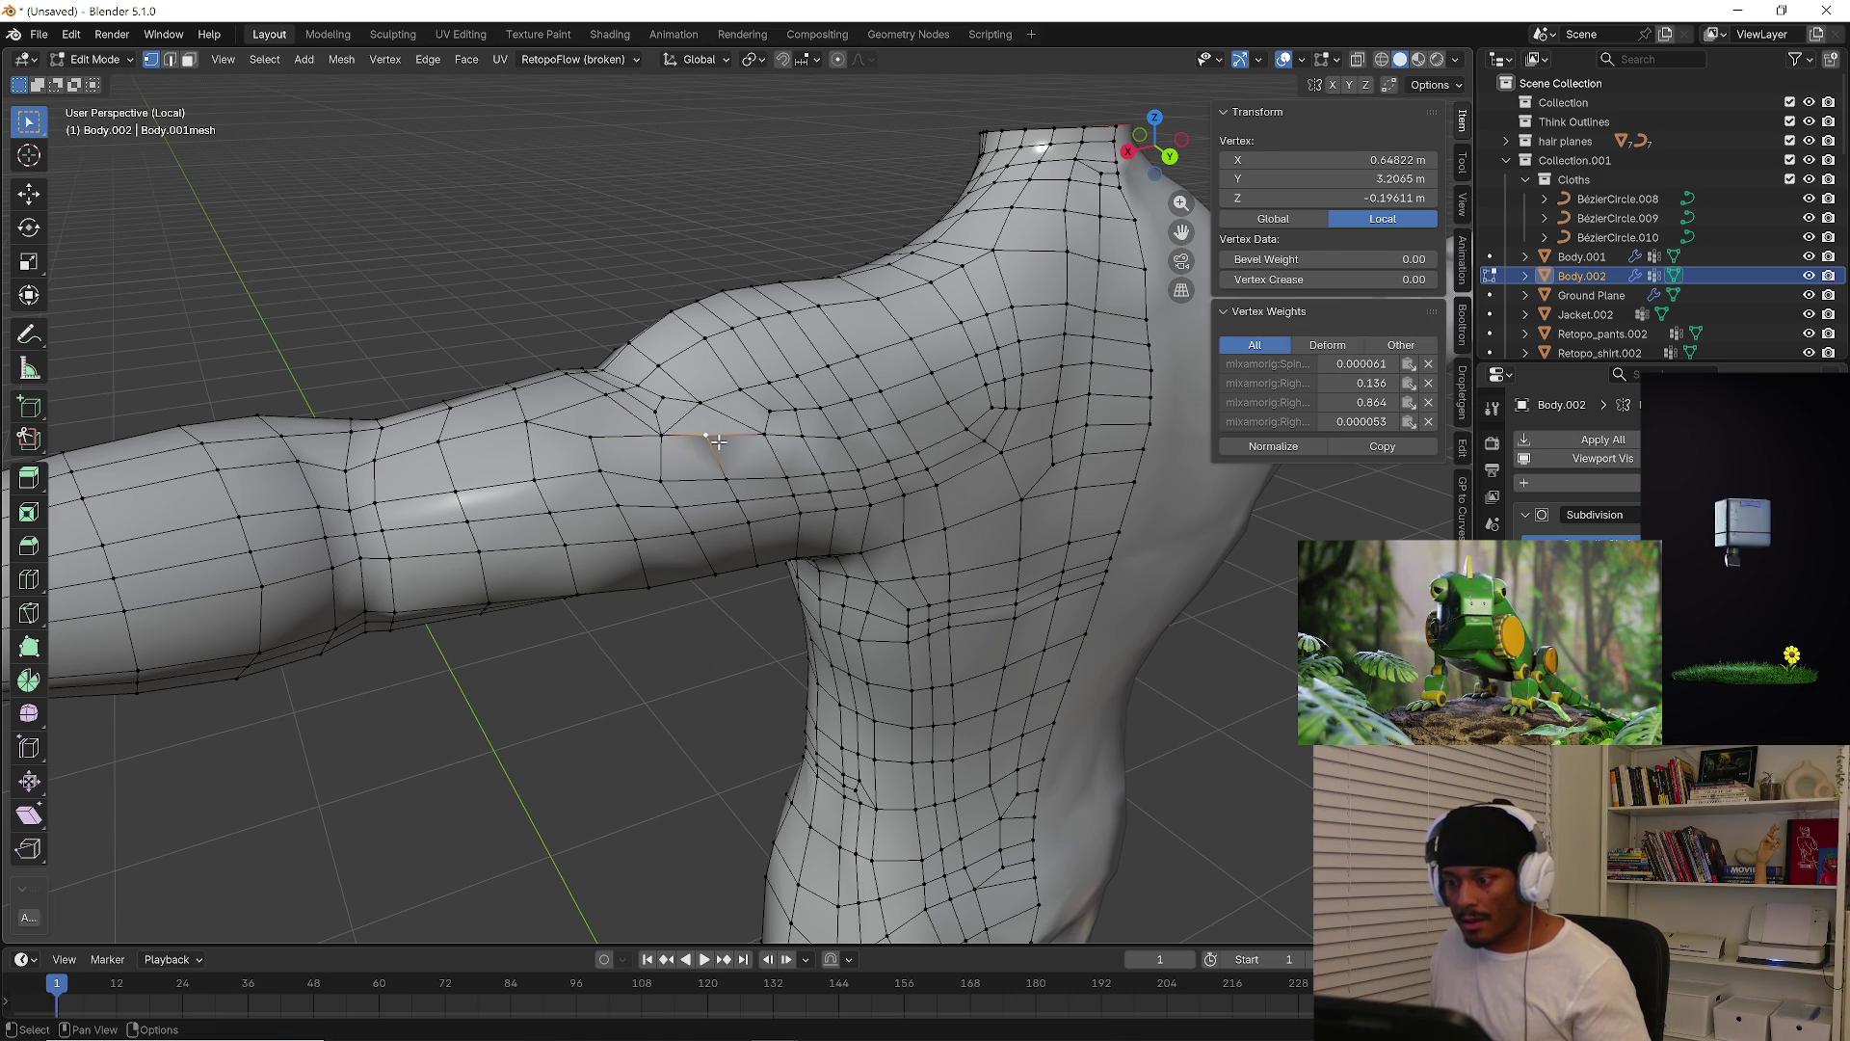
{"action": "key", "text": "shift+v"}
{"action": "left_click", "coordinate": [736, 453]}
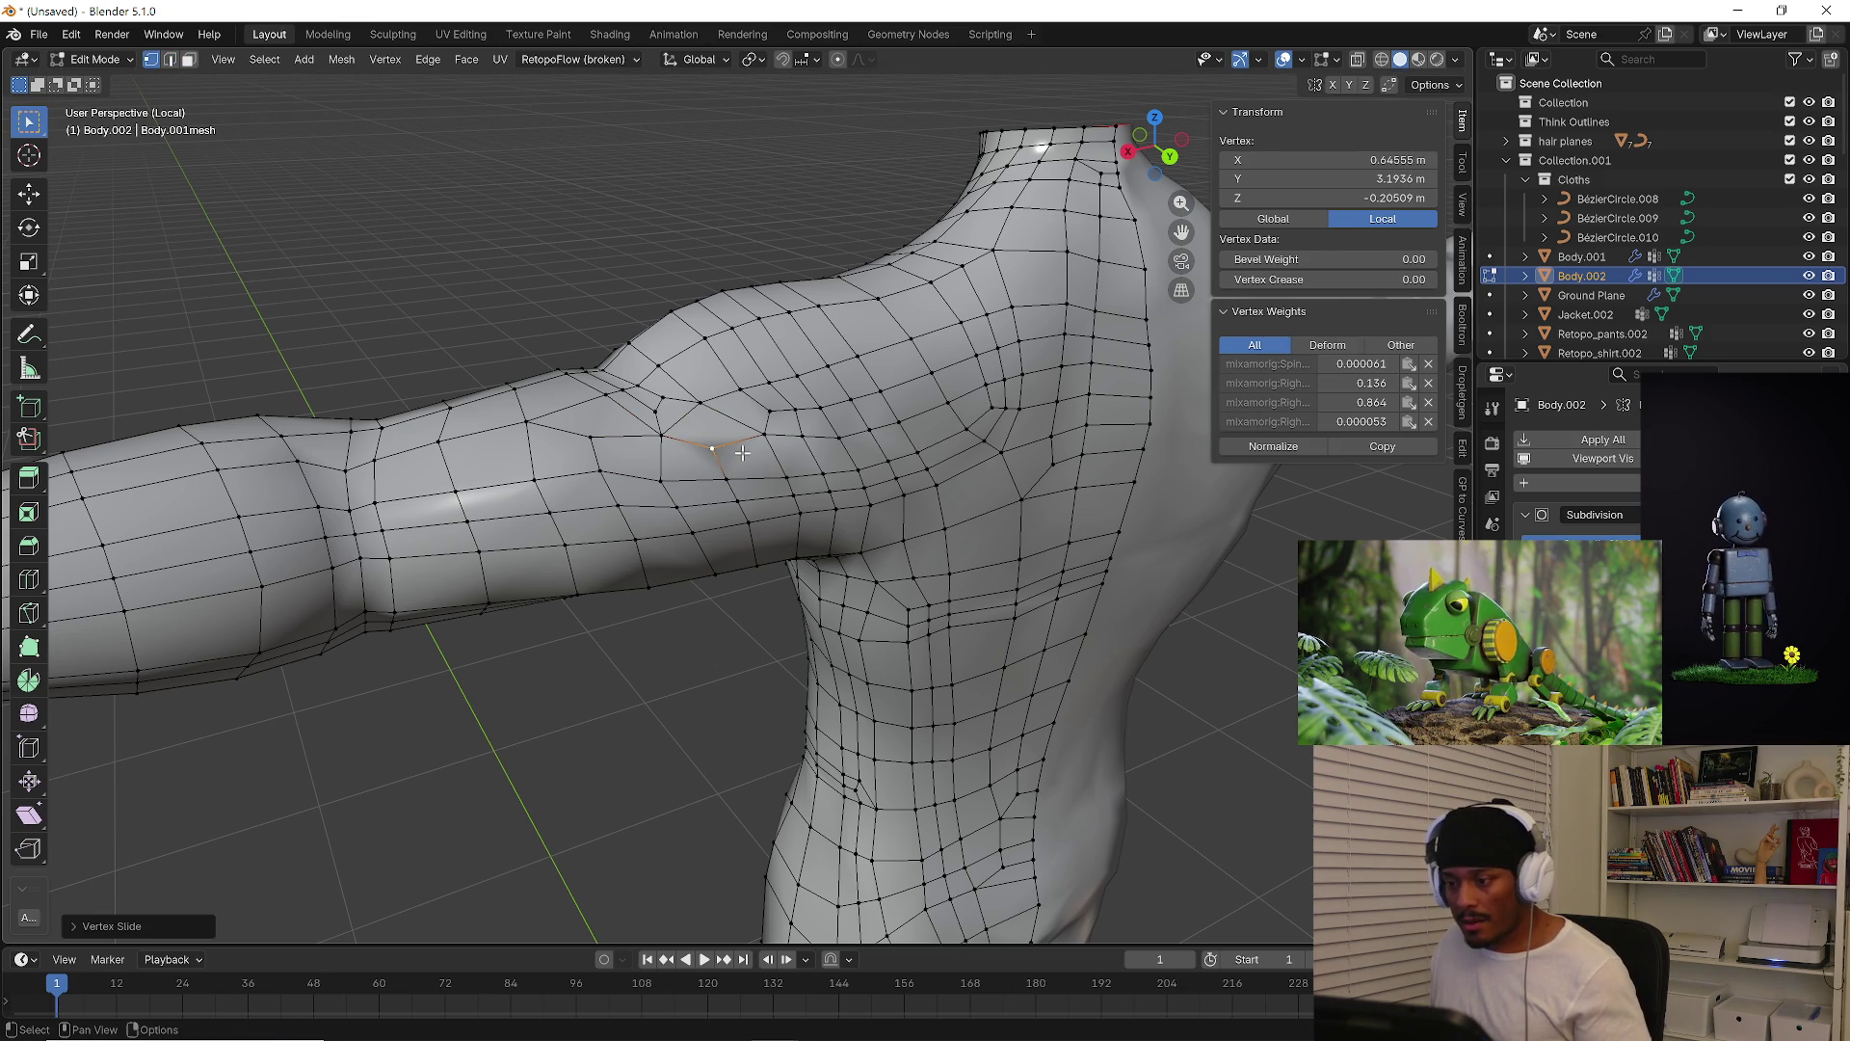
Slide a shoulder vertex along its edge to even out the loops
{"action": "mouse_move", "coordinate": [629, 318]}
{"action": "middle_mouse_down"}
{"action": "mouse_move", "coordinate": [682, 314]}
{"action": "mouse_move", "coordinate": [663, 358]}
{"action": "mouse_move", "coordinate": [689, 405]}
{"action": "mouse_move", "coordinate": [756, 446]}
{"action": "mouse_move", "coordinate": [535, 386]}
{"action": "mouse_move", "coordinate": [546, 413]}
{"action": "mouse_move", "coordinate": [837, 347]}
{"action": "mouse_move", "coordinate": [433, 347]}
{"action": "mouse_move", "coordinate": [477, 434]}
{"action": "mouse_move", "coordinate": [520, 433]}
{"action": "middle_mouse_up"}
{"action": "left_click", "coordinate": [689, 405], "text": "alt"}
{"action": "left_click", "coordinate": [708, 408]}
{"action": "key", "text": "shift+v"}
{"action": "left_click", "coordinate": [755, 437]}
Select face loops around the shoulder, upper arm and chest
{"action": "key", "text": "3"}
{"action": "left_click", "coordinate": [683, 410], "text": "alt"}
{"action": "left_click", "coordinate": [573, 393], "text": "alt"}
{"action": "left_click", "coordinate": [501, 371], "text": "alt+shift"}
{"action": "left_click", "coordinate": [520, 352], "text": "alt+shift"}
{"action": "left_click", "coordinate": [521, 434], "text": "alt+shift"}
Select face loops across the chest, shoulder and upper arm to inspect the topology flow
{"action": "left_click", "coordinate": [500, 435], "text": "alt"}
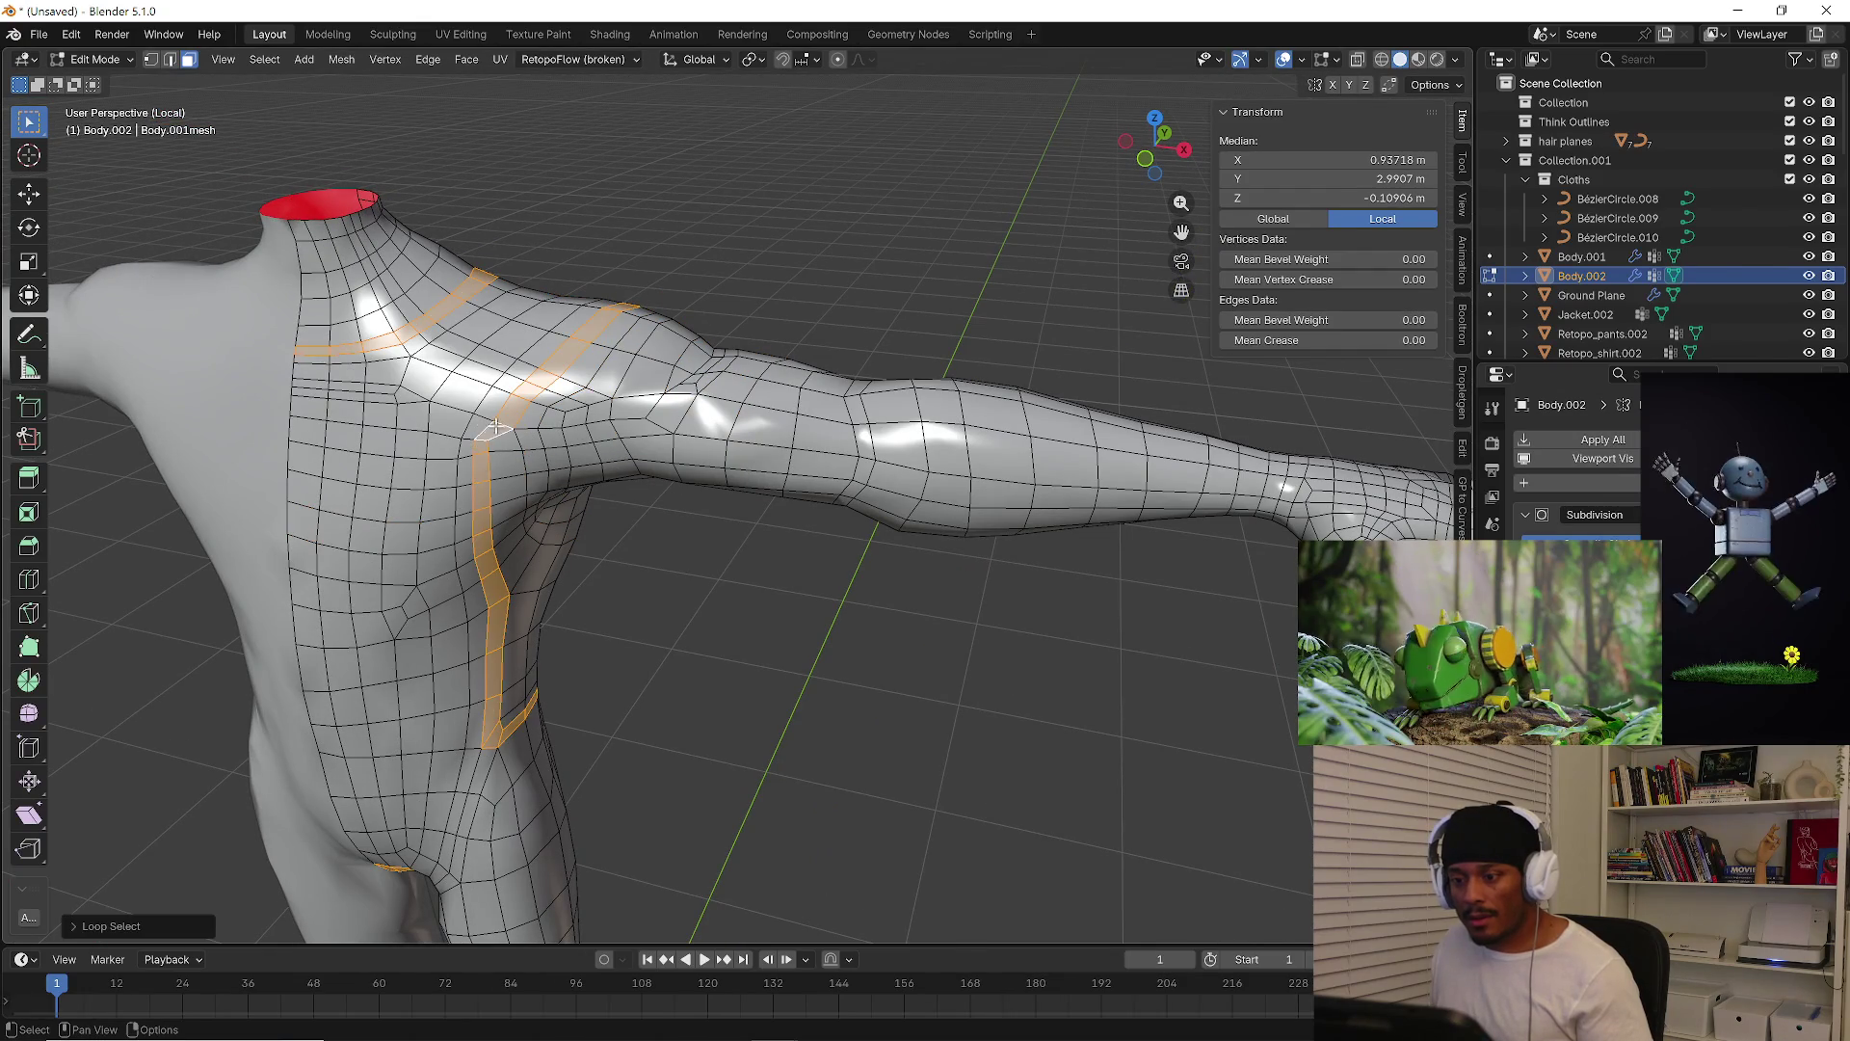
{"action": "left_click", "coordinate": [412, 394], "text": "alt"}
{"action": "left_click", "coordinate": [413, 376], "text": "alt+shift"}
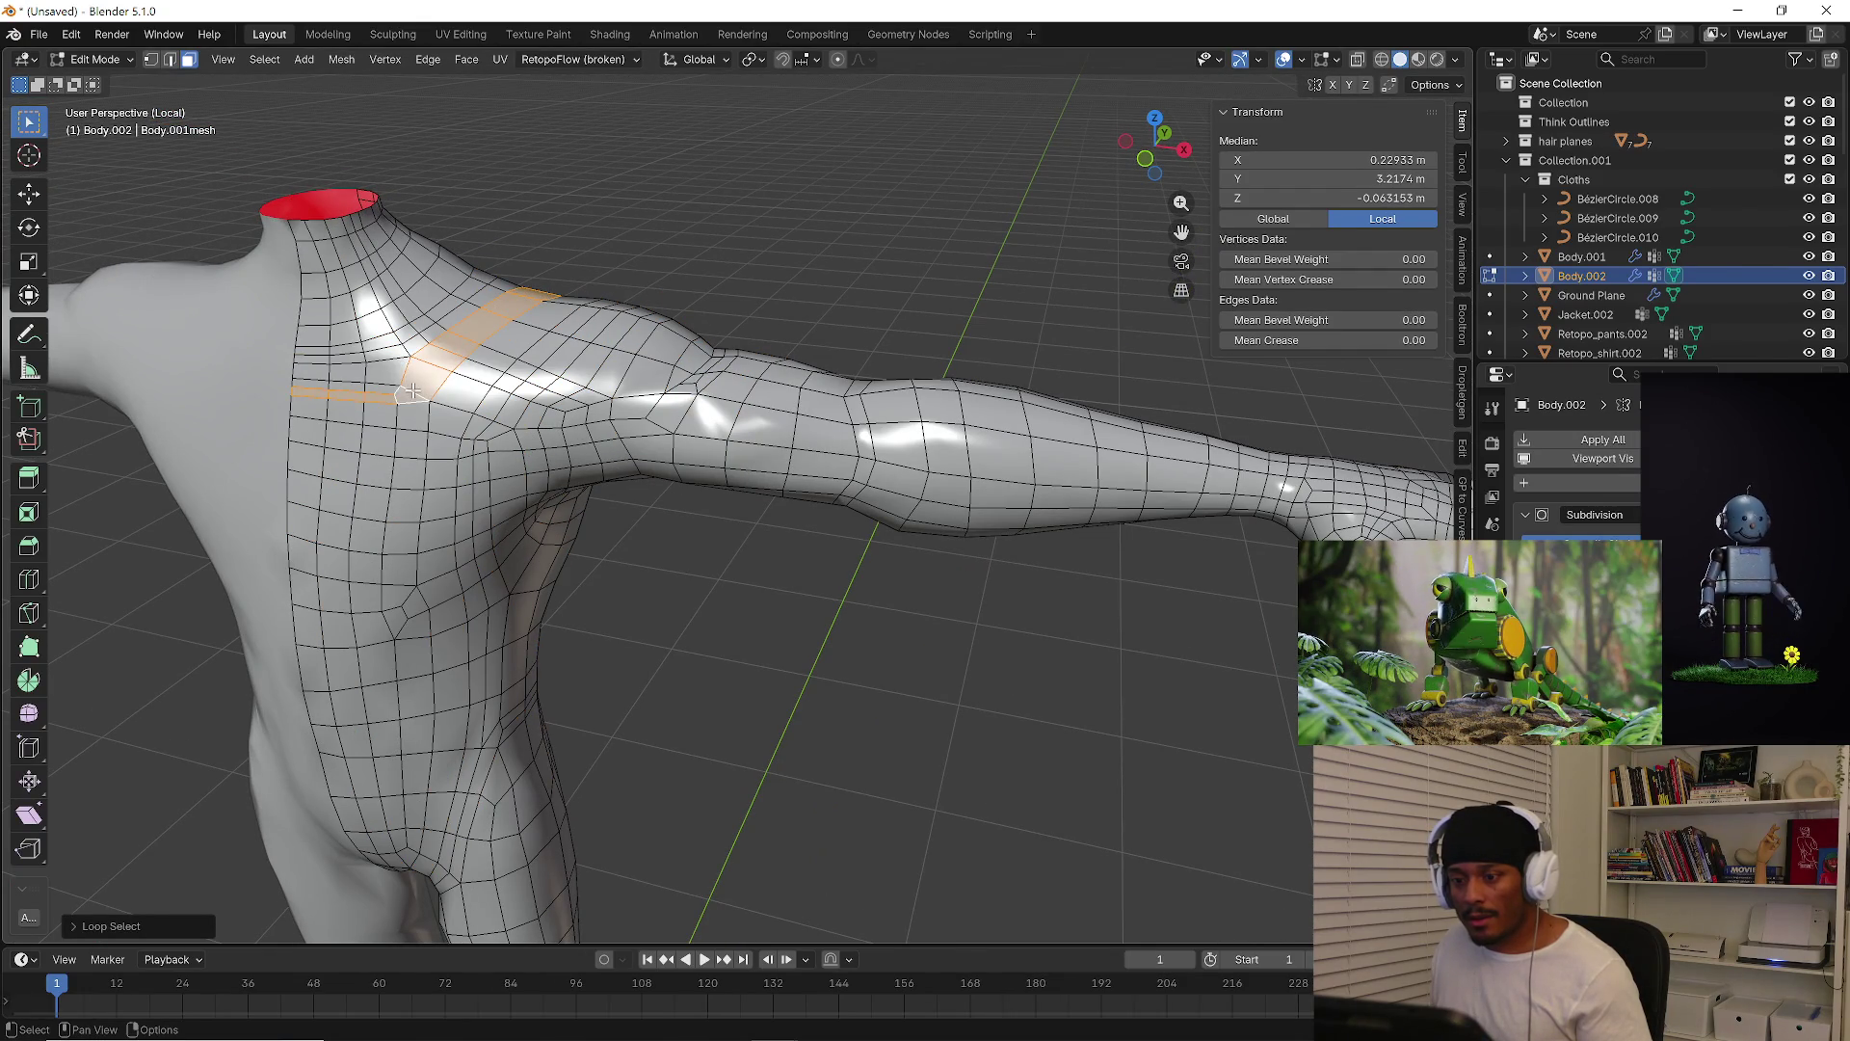
{"action": "middle_click_drag", "start_coordinate": [413, 376], "coordinate": [414, 357]}
{"action": "left_click", "coordinate": [413, 352], "text": "alt+shift"}
{"action": "left_click", "coordinate": [418, 335], "text": "alt"}
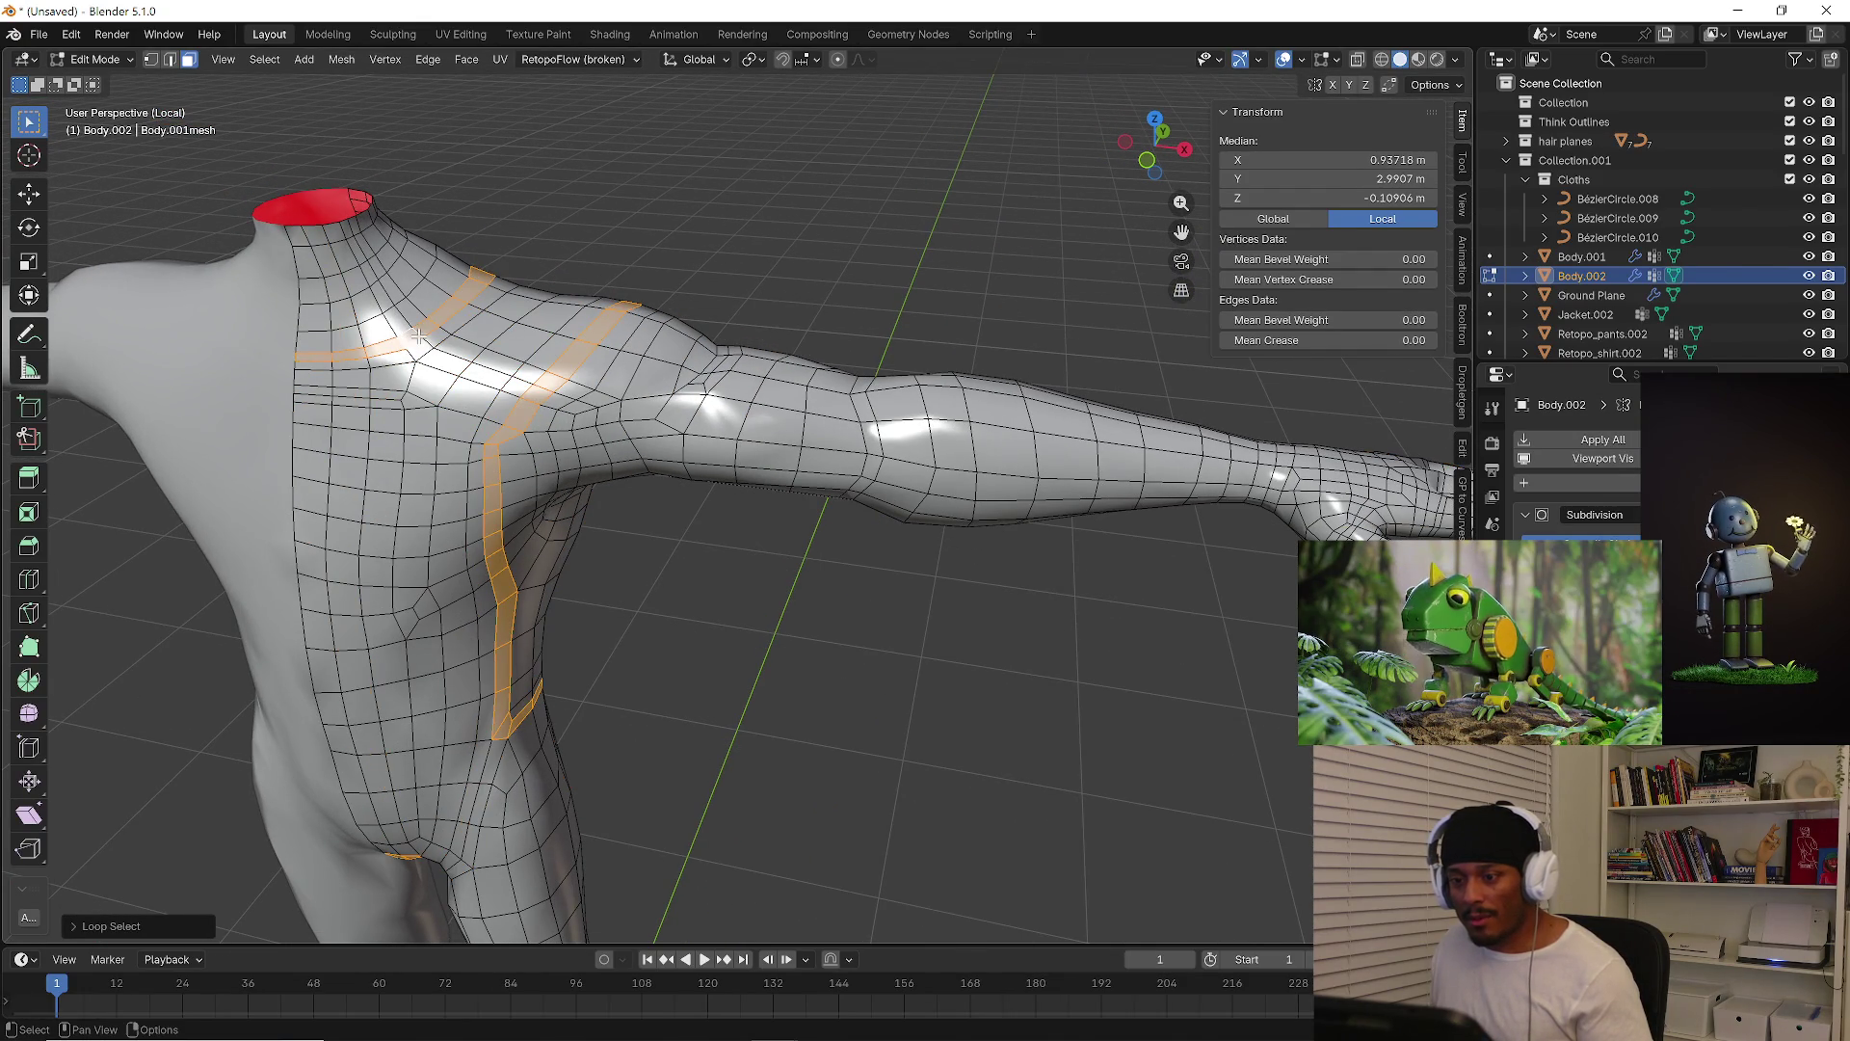
{"action": "left_click", "coordinate": [869, 448], "text": "alt"}
{"action": "left_click", "coordinate": [846, 455], "text": "alt"}
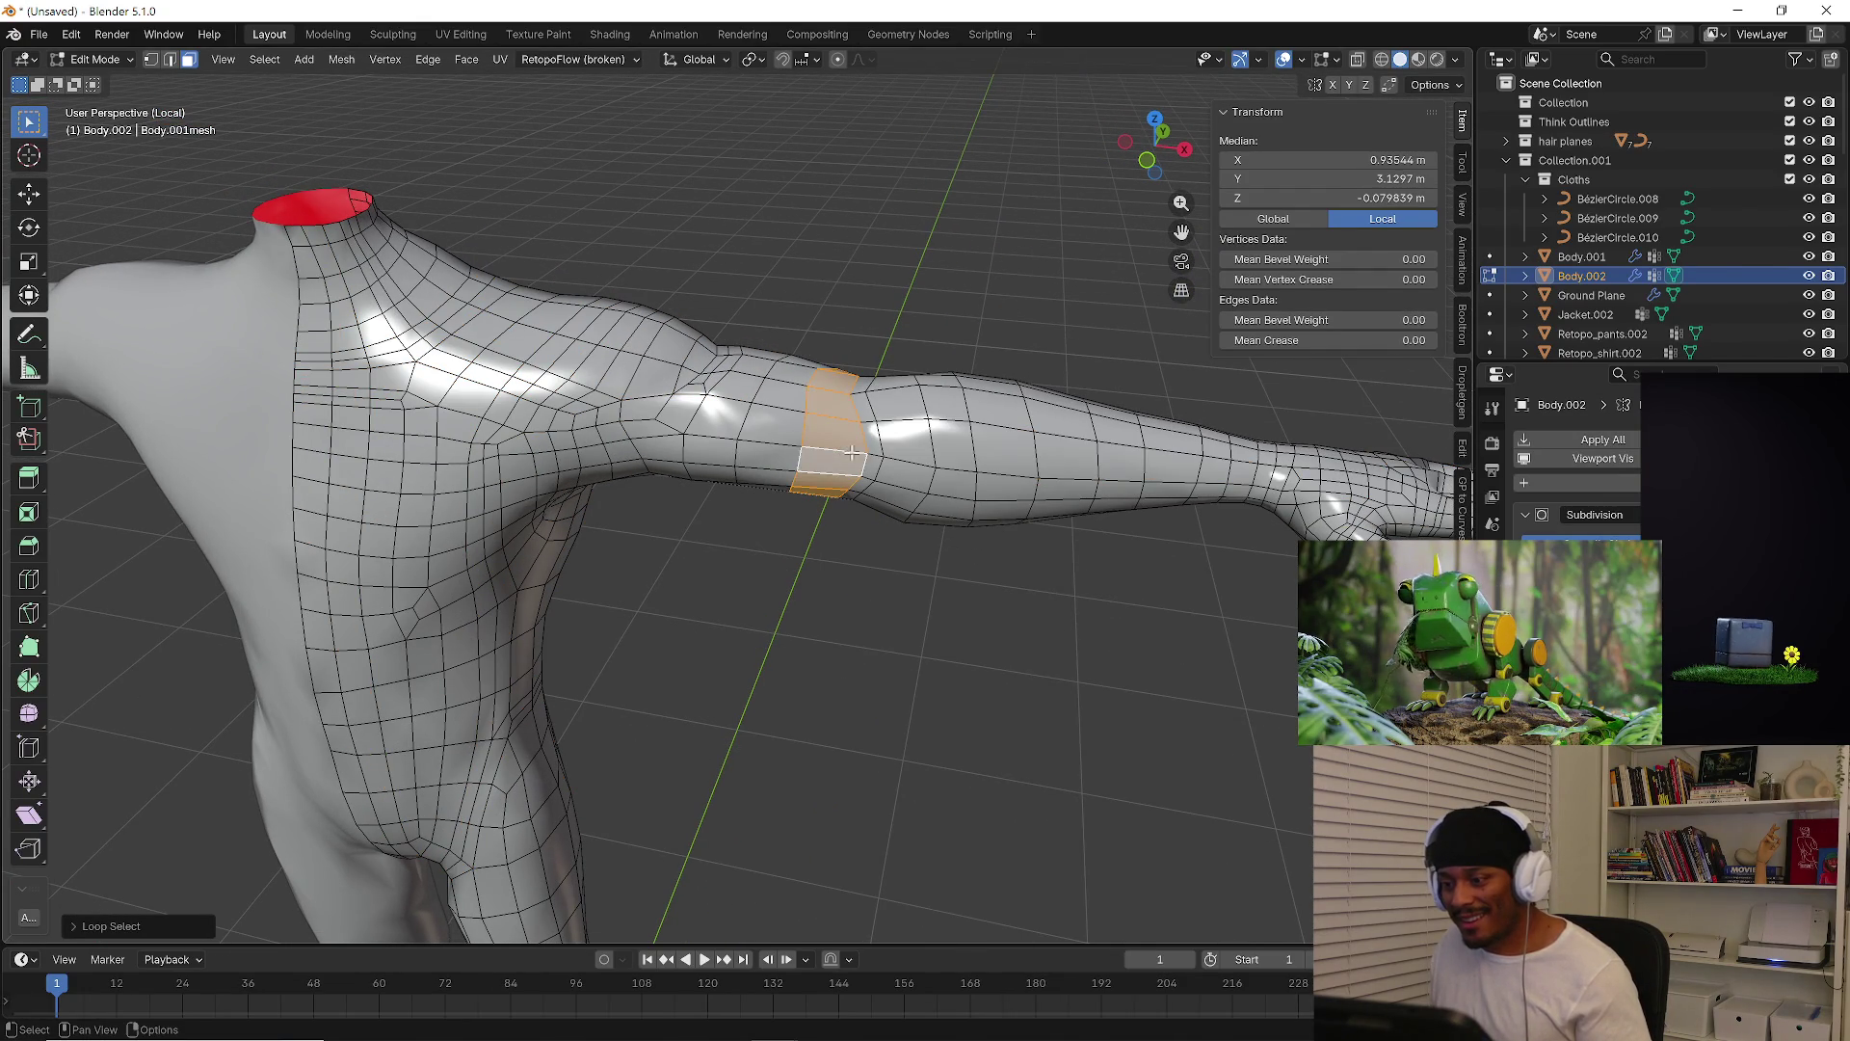
{"action": "left_click", "coordinate": [871, 451], "text": "alt"}
{"action": "mouse_move", "coordinate": [871, 451]}
{"action": "middle_mouse_down"}
{"action": "mouse_move", "coordinate": [553, 468]}
{"action": "mouse_move", "coordinate": [871, 477]}
{"action": "mouse_move", "coordinate": [885, 456]}
{"action": "middle_mouse_up"}
Add a new edge loop around the upper arm
{"action": "key", "text": "ctrl+r"}
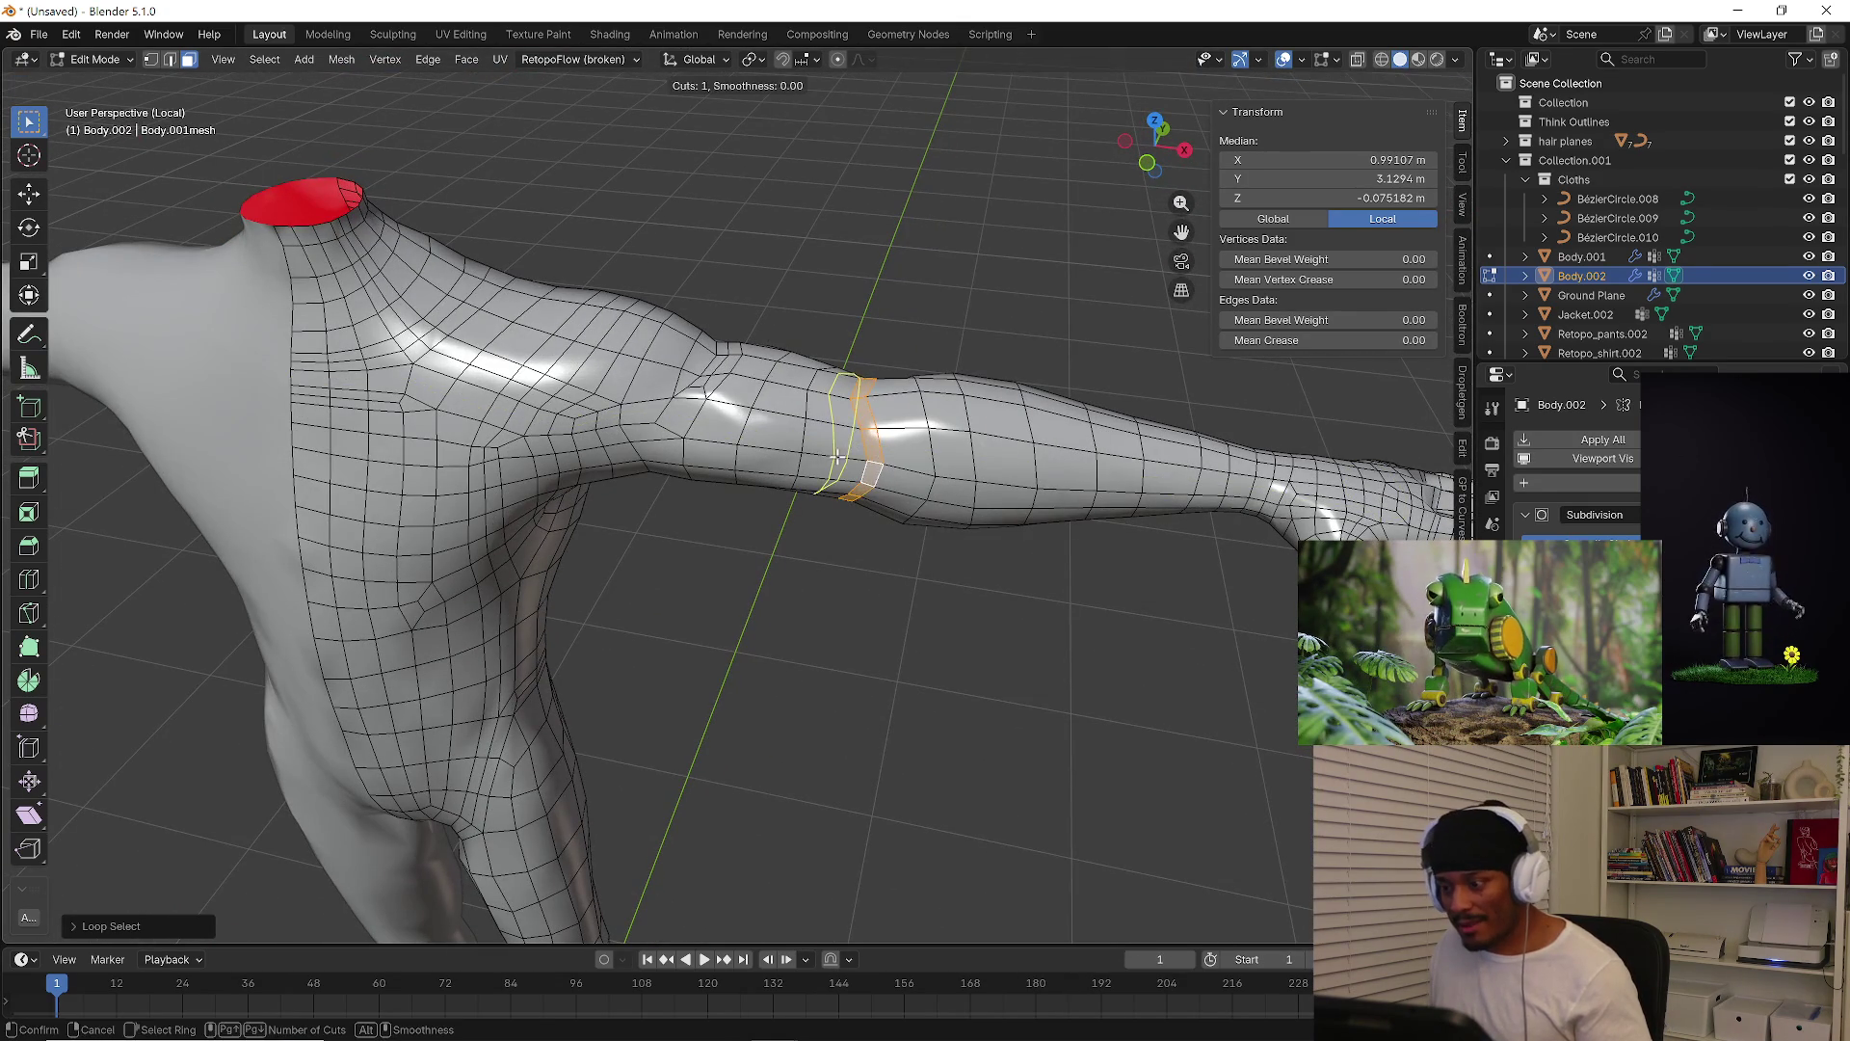
{"action": "left_click", "coordinate": [891, 461]}
{"action": "left_click", "coordinate": [904, 476]}
{"action": "mouse_move", "coordinate": [896, 578]}
{"action": "middle_mouse_down"}
{"action": "mouse_move", "coordinate": [822, 566]}
{"action": "mouse_move", "coordinate": [886, 512]}
{"action": "mouse_move", "coordinate": [819, 521]}
{"action": "middle_mouse_up"}
{"action": "middle_click_drag", "start_coordinate": [563, 399], "coordinate": [800, 540]}
Add two edge loops across the elbow
{"action": "key", "text": "ctrl+r"}
{"action": "scroll", "coordinate": [806, 543], "scroll_direction": "up", "scroll_amount": 1}
{"action": "left_click", "coordinate": [800, 540]}
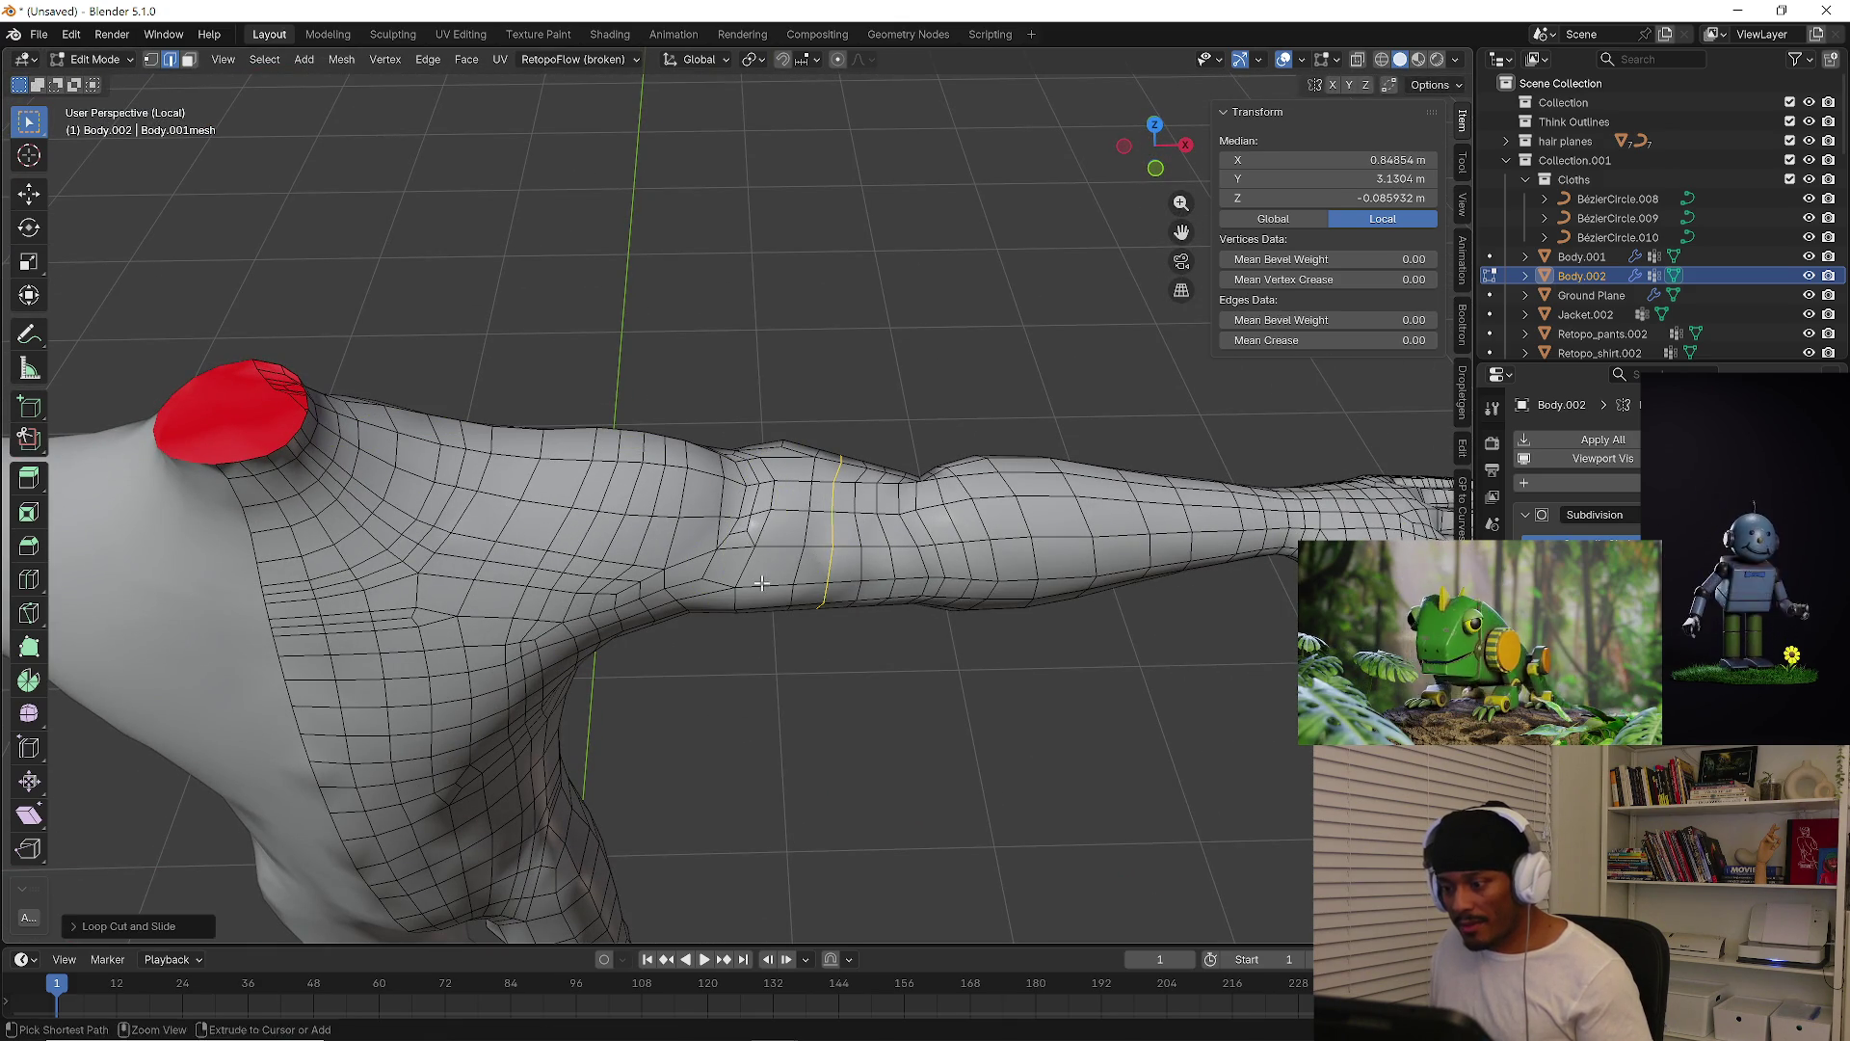
{"action": "left_click", "coordinate": [979, 648]}
{"action": "mouse_move", "coordinate": [979, 649]}
{"action": "middle_mouse_down"}
{"action": "mouse_move", "coordinate": [864, 628]}
{"action": "mouse_move", "coordinate": [958, 644]}
{"action": "mouse_move", "coordinate": [913, 590]}
{"action": "mouse_move", "coordinate": [838, 632]}
{"action": "mouse_move", "coordinate": [864, 462]}
{"action": "mouse_move", "coordinate": [881, 602]}
{"action": "mouse_move", "coordinate": [979, 591]}
{"action": "mouse_move", "coordinate": [838, 583]}
{"action": "mouse_move", "coordinate": [733, 679]}
{"action": "middle_mouse_up"}
{"action": "scroll", "coordinate": [983, 599], "scroll_direction": "down", "scroll_amount": 3}
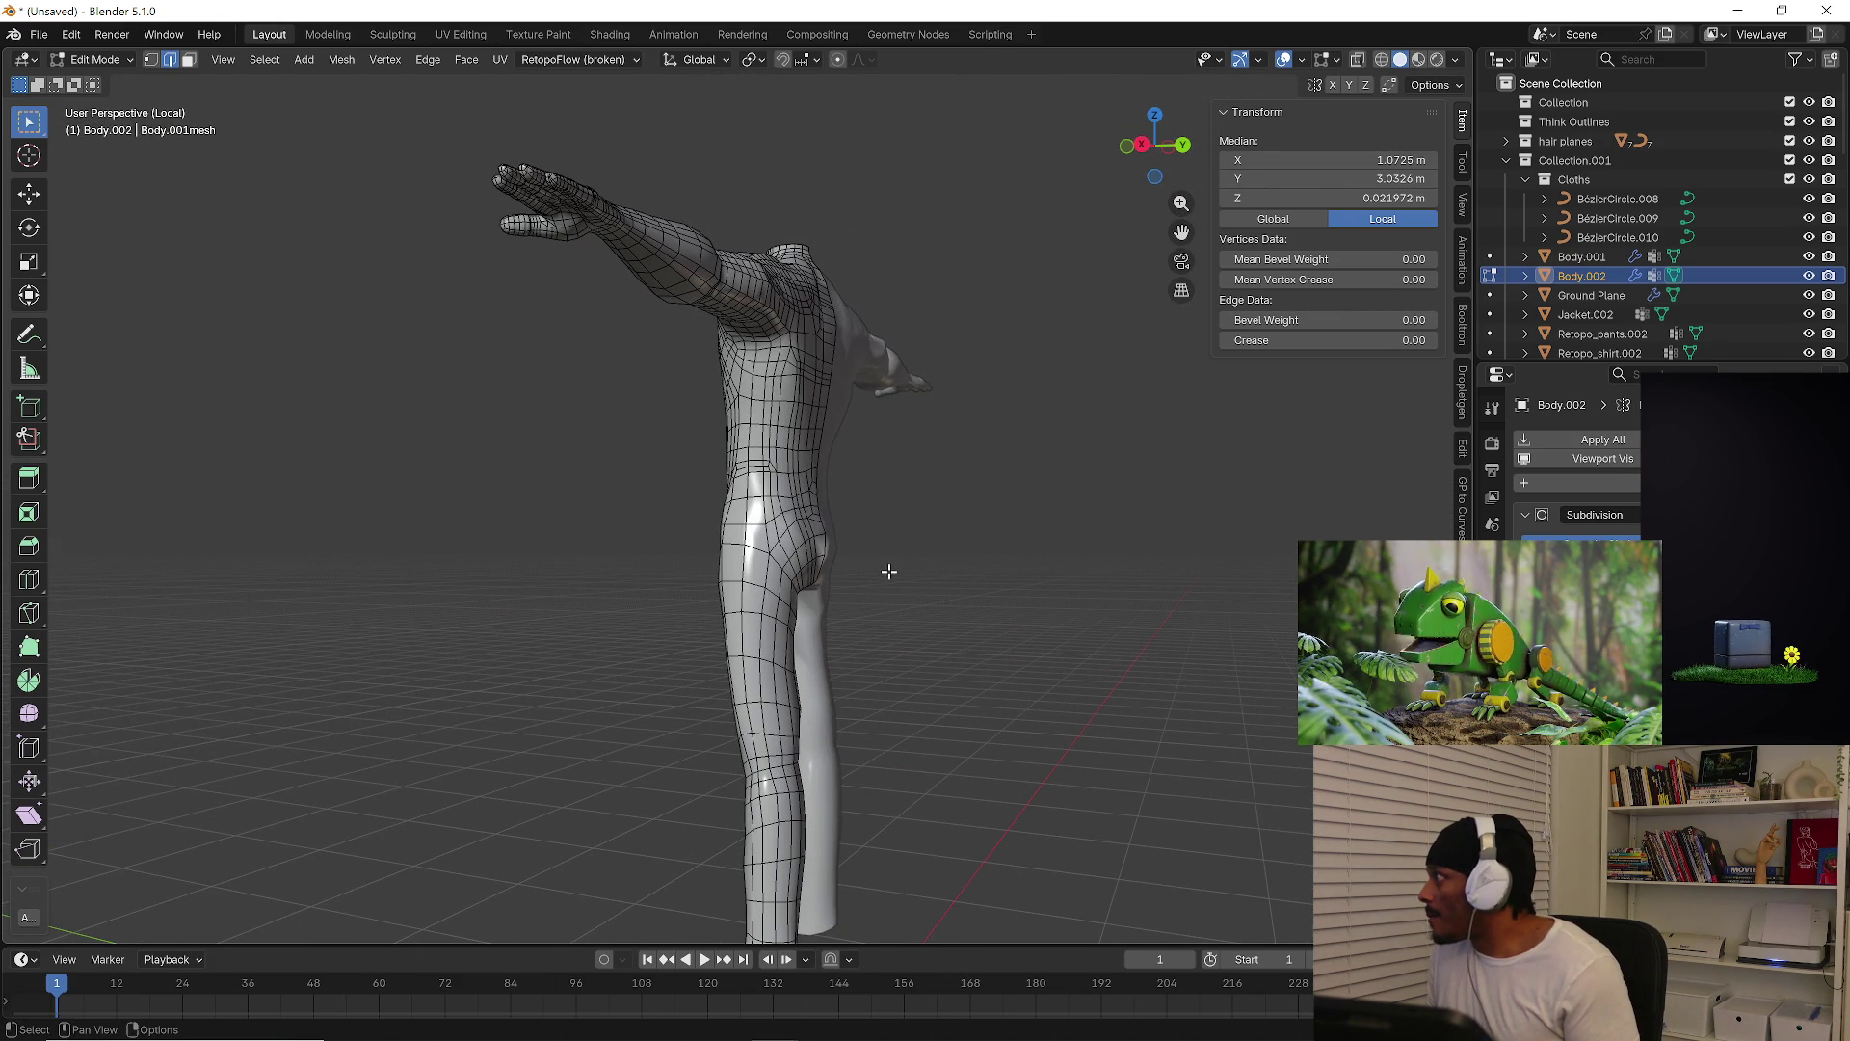
{"action": "mouse_move", "coordinate": [879, 552]}
{"action": "middle_mouse_down"}
{"action": "mouse_move", "coordinate": [880, 529]}
{"action": "mouse_move", "coordinate": [1041, 640]}
{"action": "mouse_move", "coordinate": [798, 454]}
{"action": "mouse_move", "coordinate": [804, 482]}
{"action": "mouse_move", "coordinate": [690, 520]}
{"action": "mouse_move", "coordinate": [681, 545]}
{"action": "mouse_move", "coordinate": [669, 488]}
{"action": "mouse_move", "coordinate": [579, 473]}
{"action": "middle_mouse_up"}
{"action": "scroll", "coordinate": [570, 470], "scroll_direction": "up", "scroll_amount": 2}
{"action": "scroll", "coordinate": [660, 487], "scroll_direction": "up", "scroll_amount": 6}
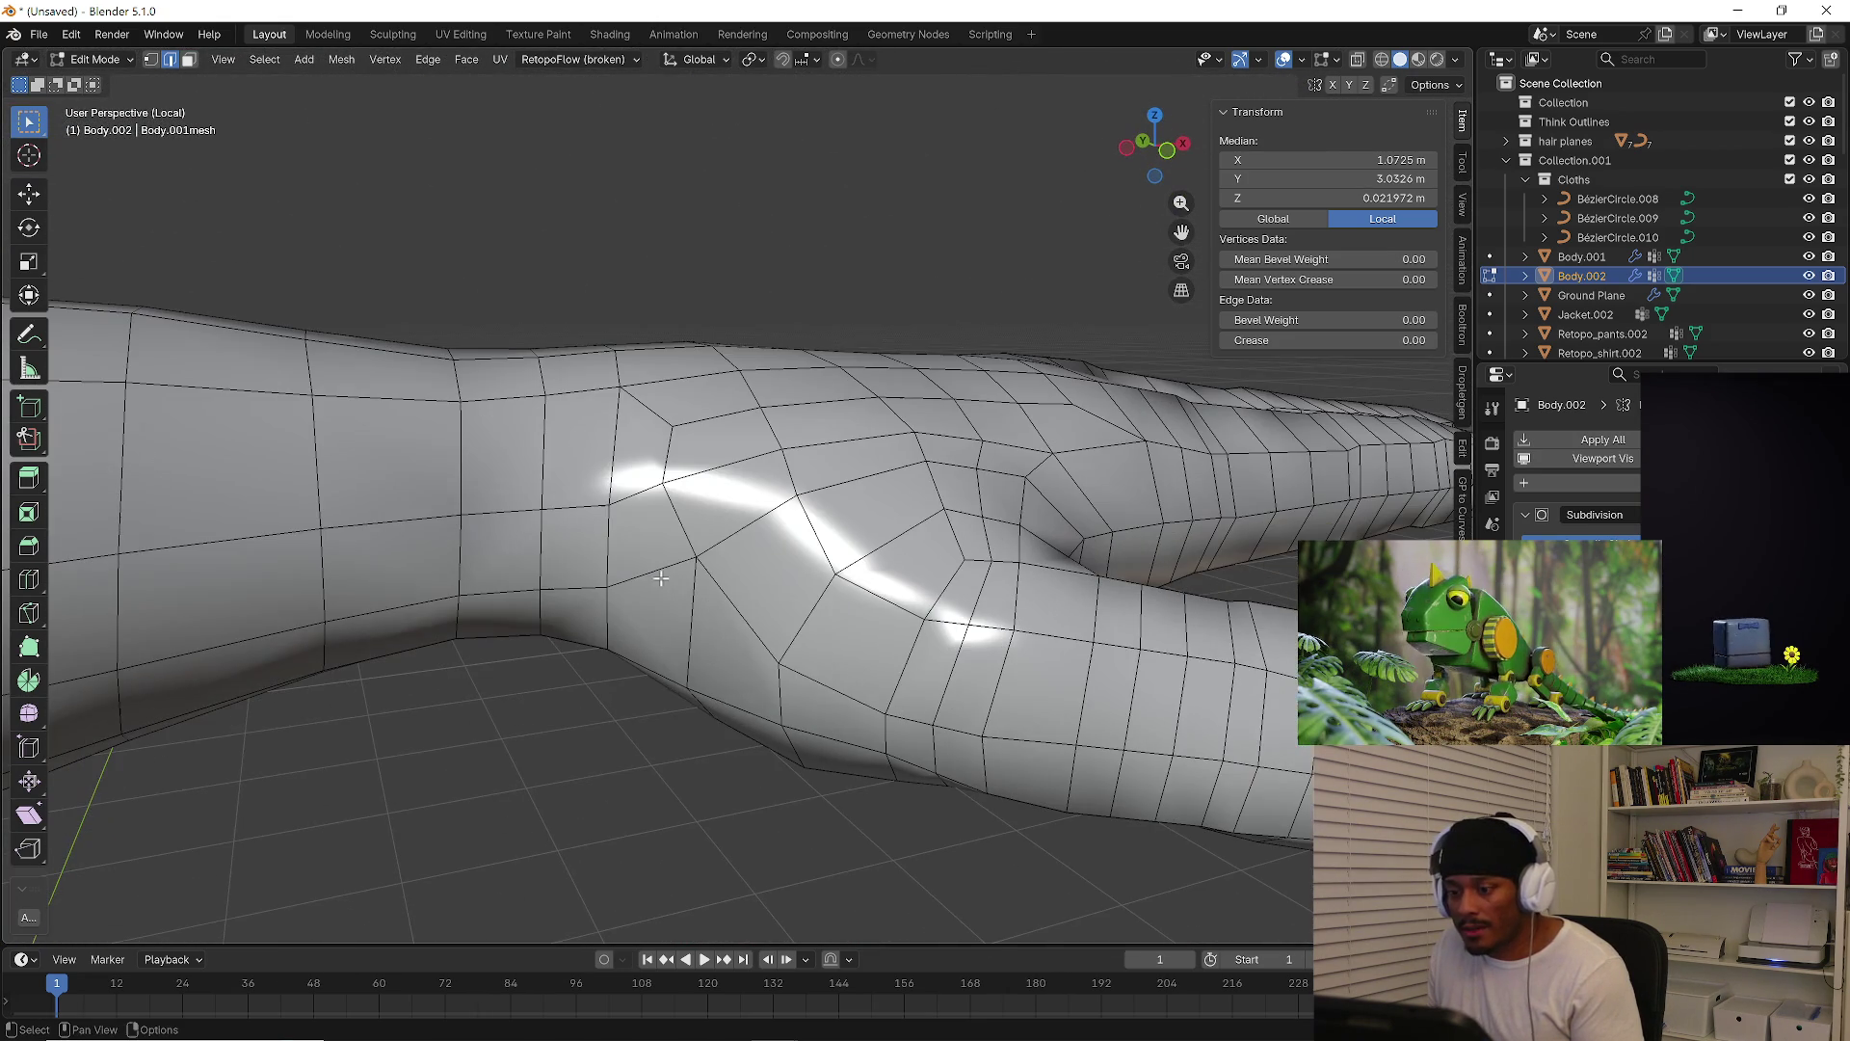
{"action": "key", "text": "3"}
{"action": "left_click", "coordinate": [712, 532]}
{"action": "left_click", "coordinate": [717, 537], "text": "alt"}
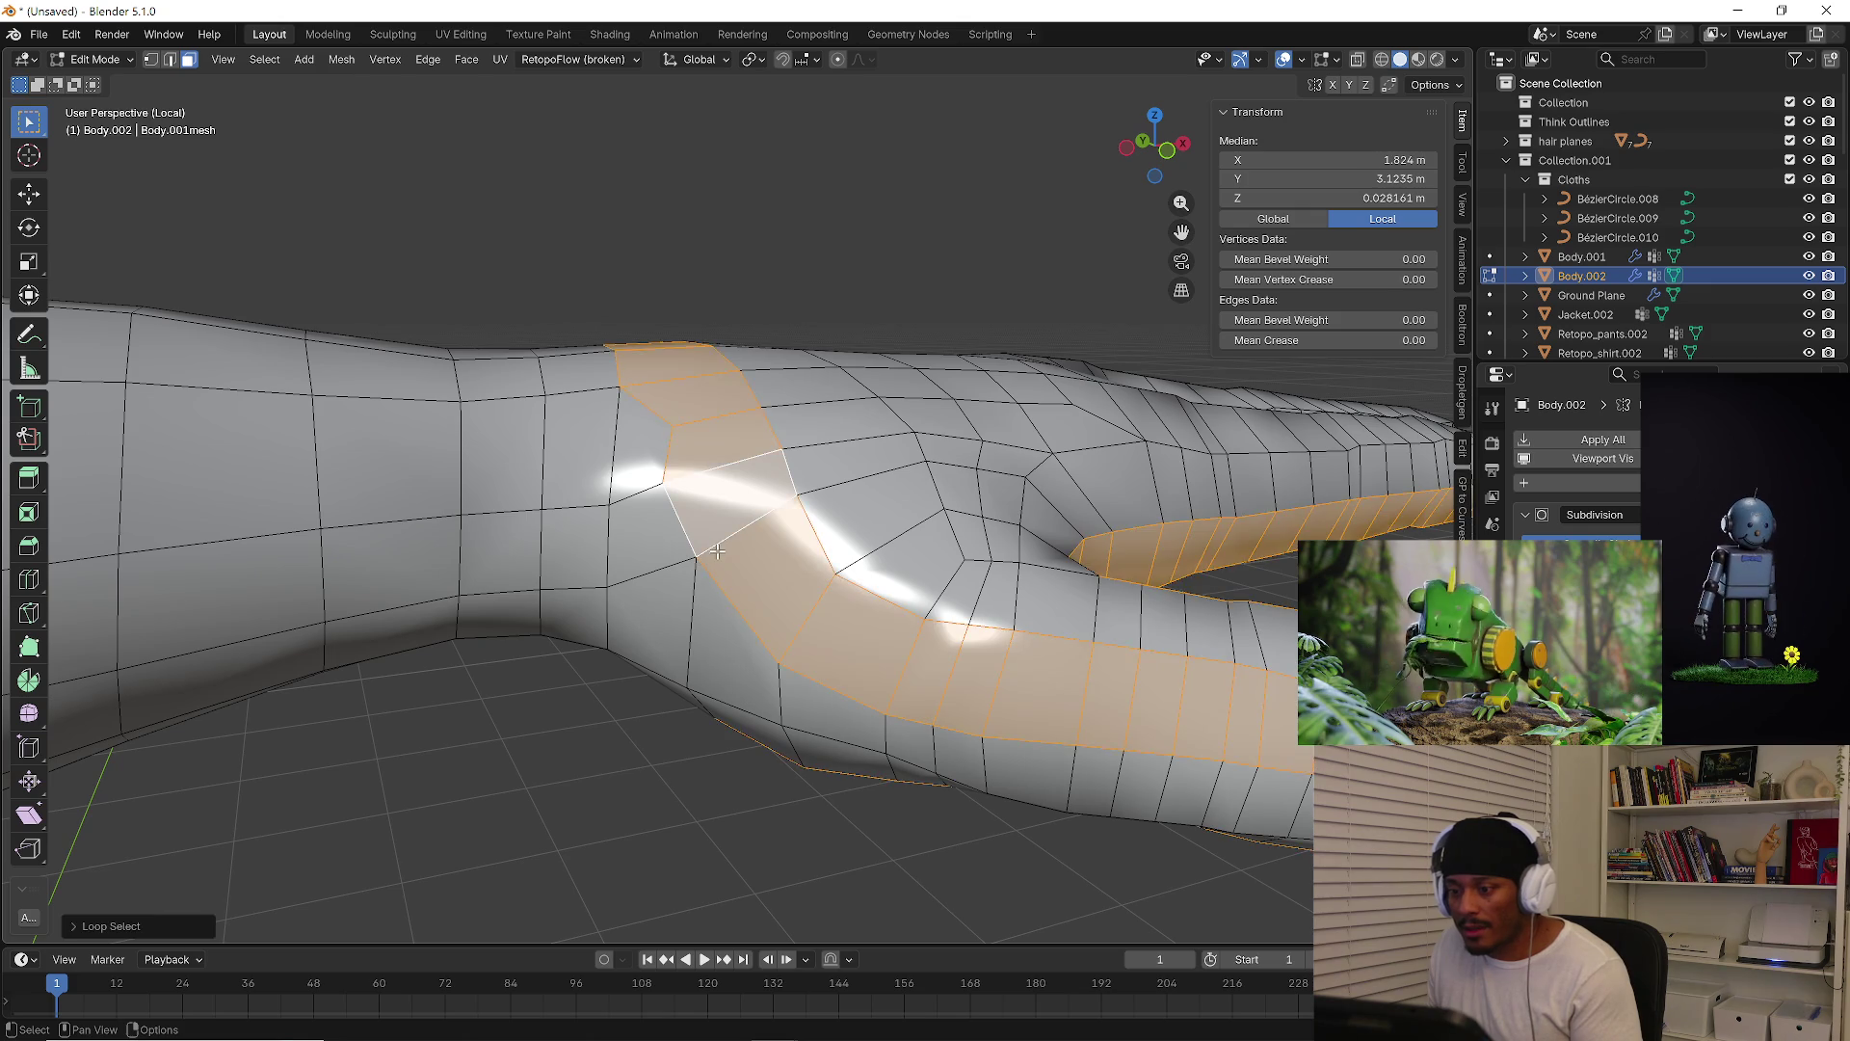
{"action": "scroll", "coordinate": [730, 539], "scroll_direction": "down", "scroll_amount": 6}
{"action": "mouse_move", "coordinate": [726, 560]}
{"action": "middle_mouse_down"}
{"action": "mouse_move", "coordinate": [839, 524]}
{"action": "mouse_move", "coordinate": [967, 622]}
{"action": "middle_mouse_up"}
{"action": "key", "text": "ctrl+z"}
{"action": "left_click", "coordinate": [931, 616], "text": "alt+shift"}
{"action": "left_click", "coordinate": [896, 618], "text": "alt"}
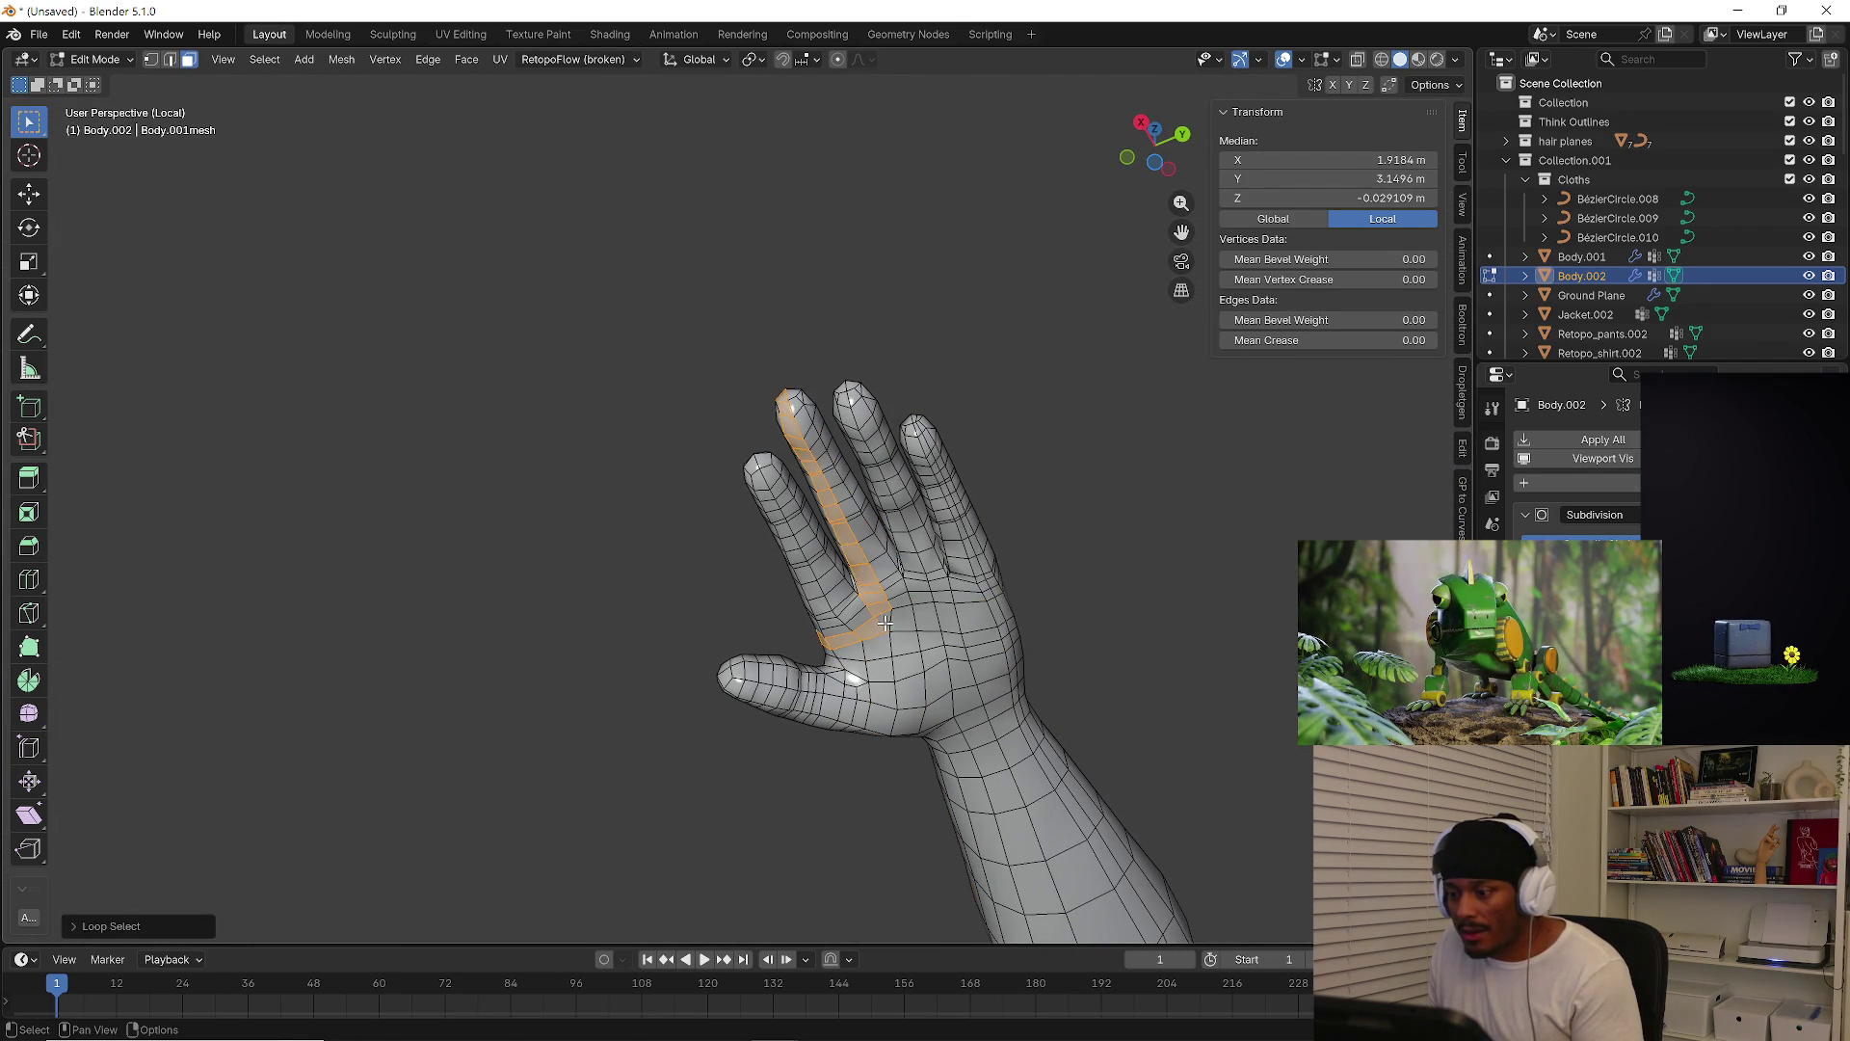
{"action": "scroll", "coordinate": [895, 617], "scroll_direction": "up", "scroll_amount": 6}
{"action": "left_click", "coordinate": [894, 615]}
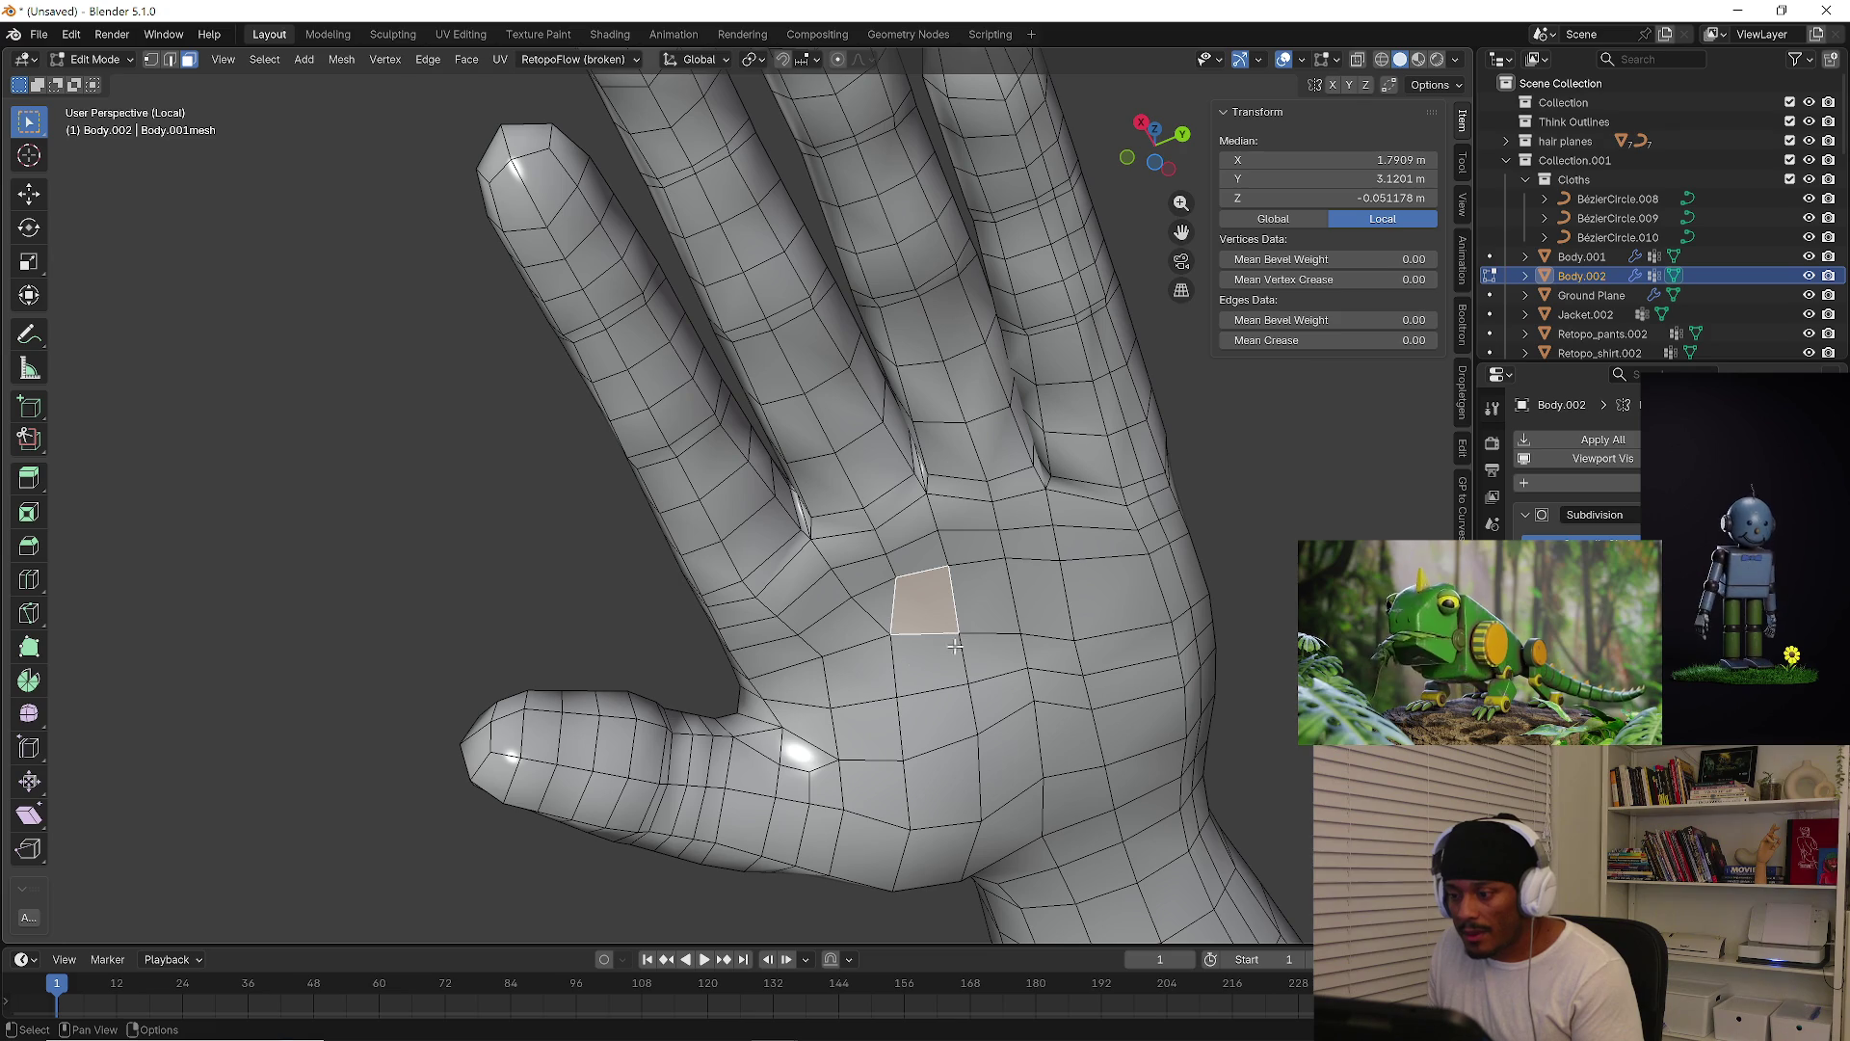
{"action": "key", "text": "ctrl+r"}
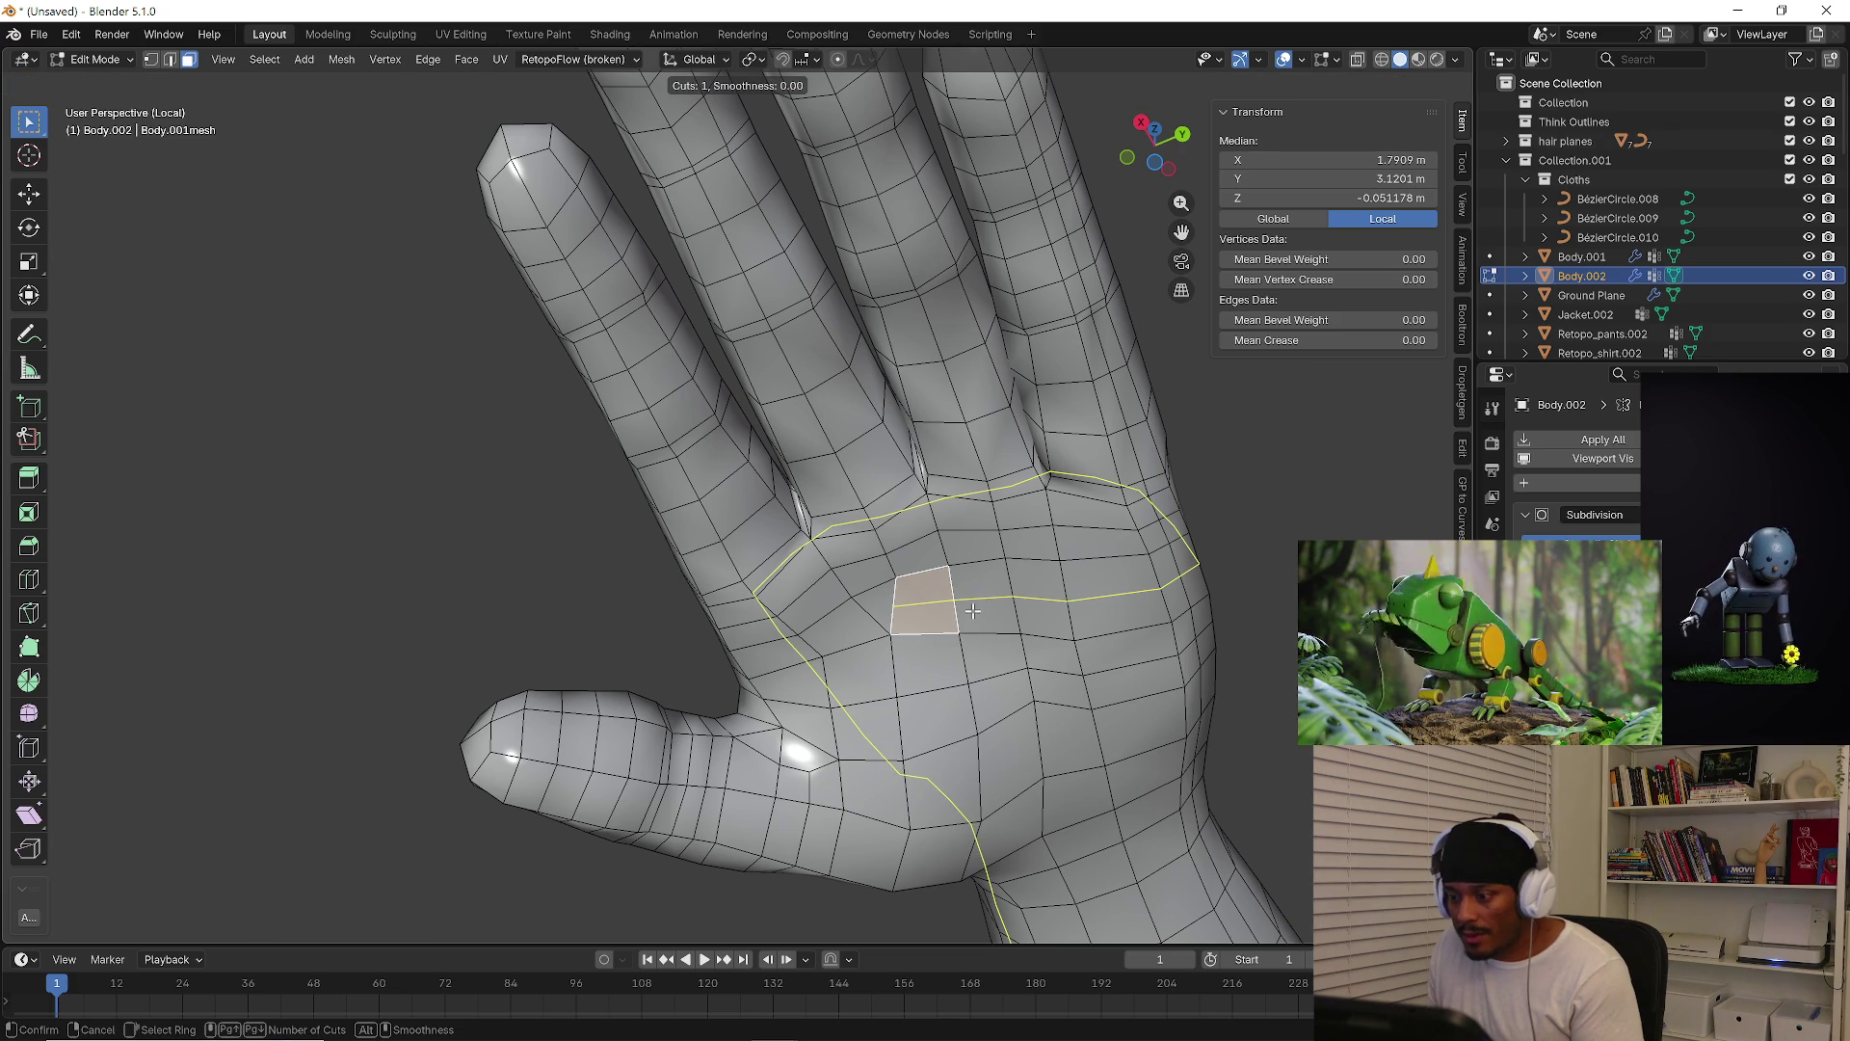
{"action": "middle_click_drag", "start_coordinate": [972, 611], "coordinate": [979, 624]}
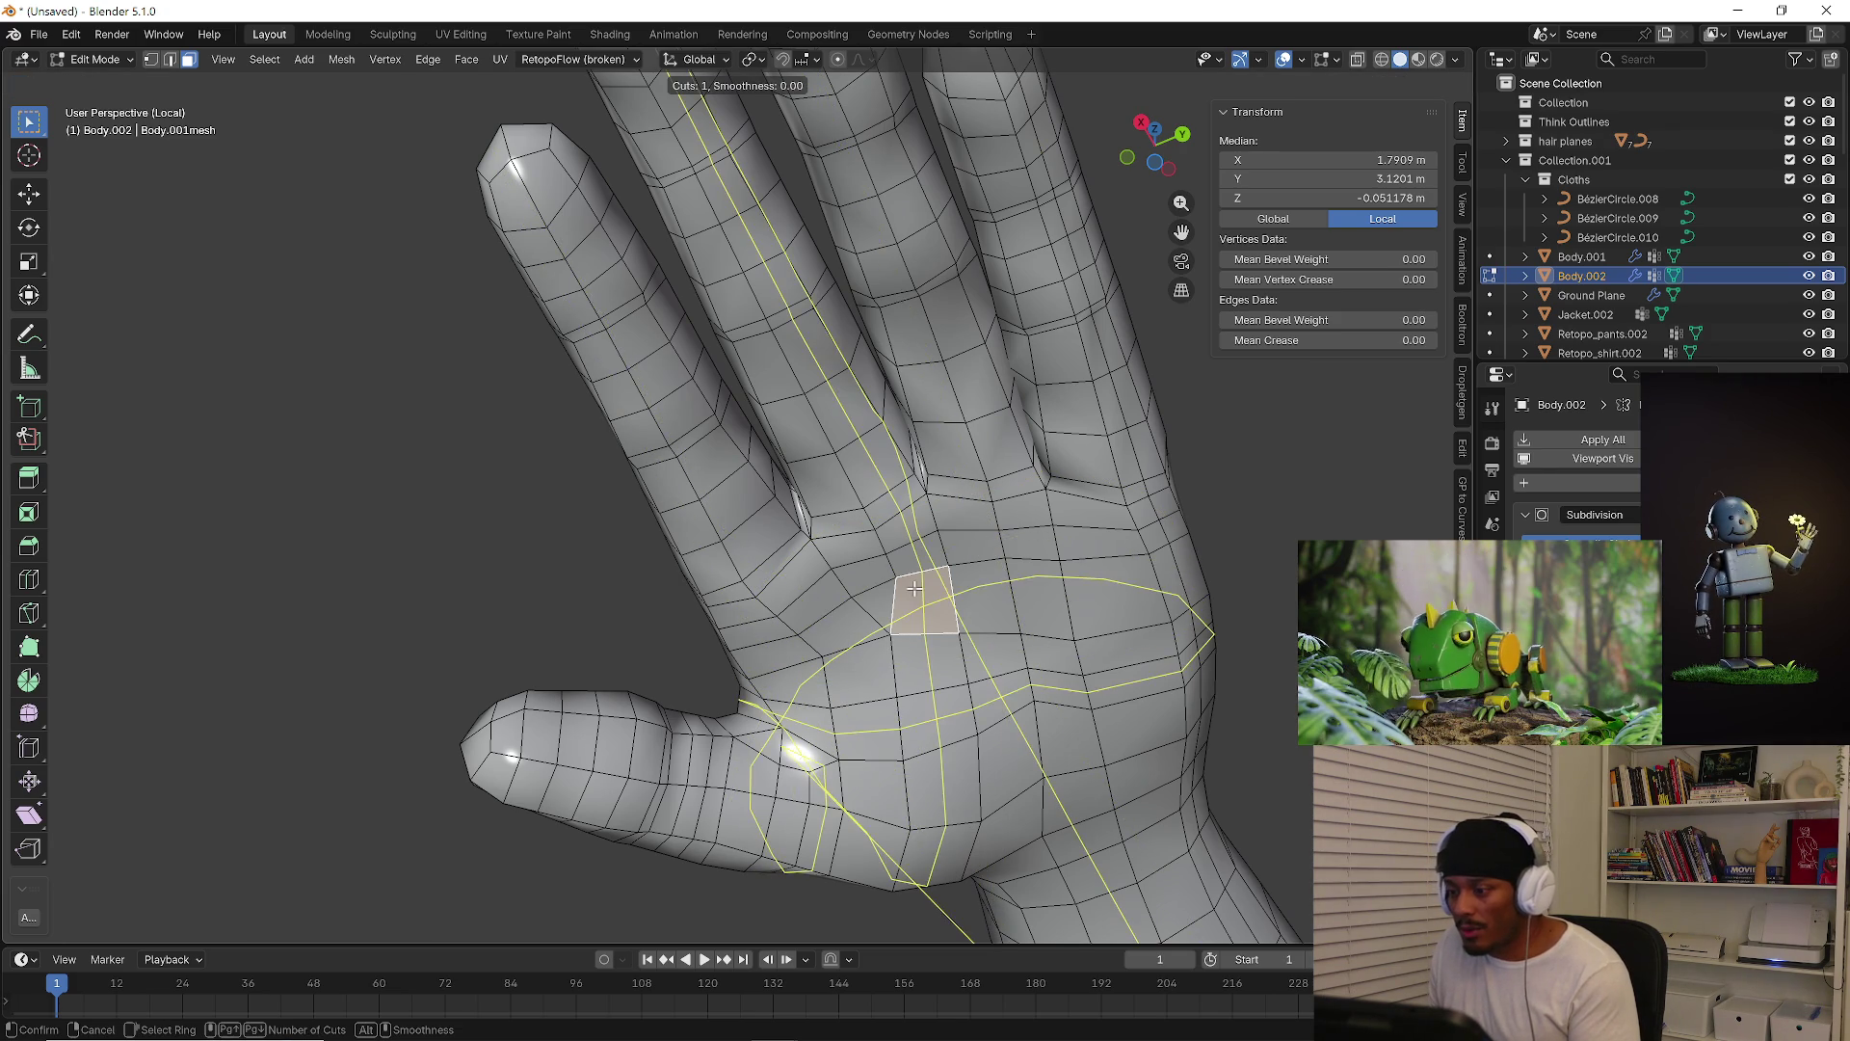
{"action": "key", "text": "Escape"}
{"action": "scroll", "coordinate": [979, 624], "scroll_direction": "down", "scroll_amount": 5}
{"action": "key", "text": "ctrl+r"}
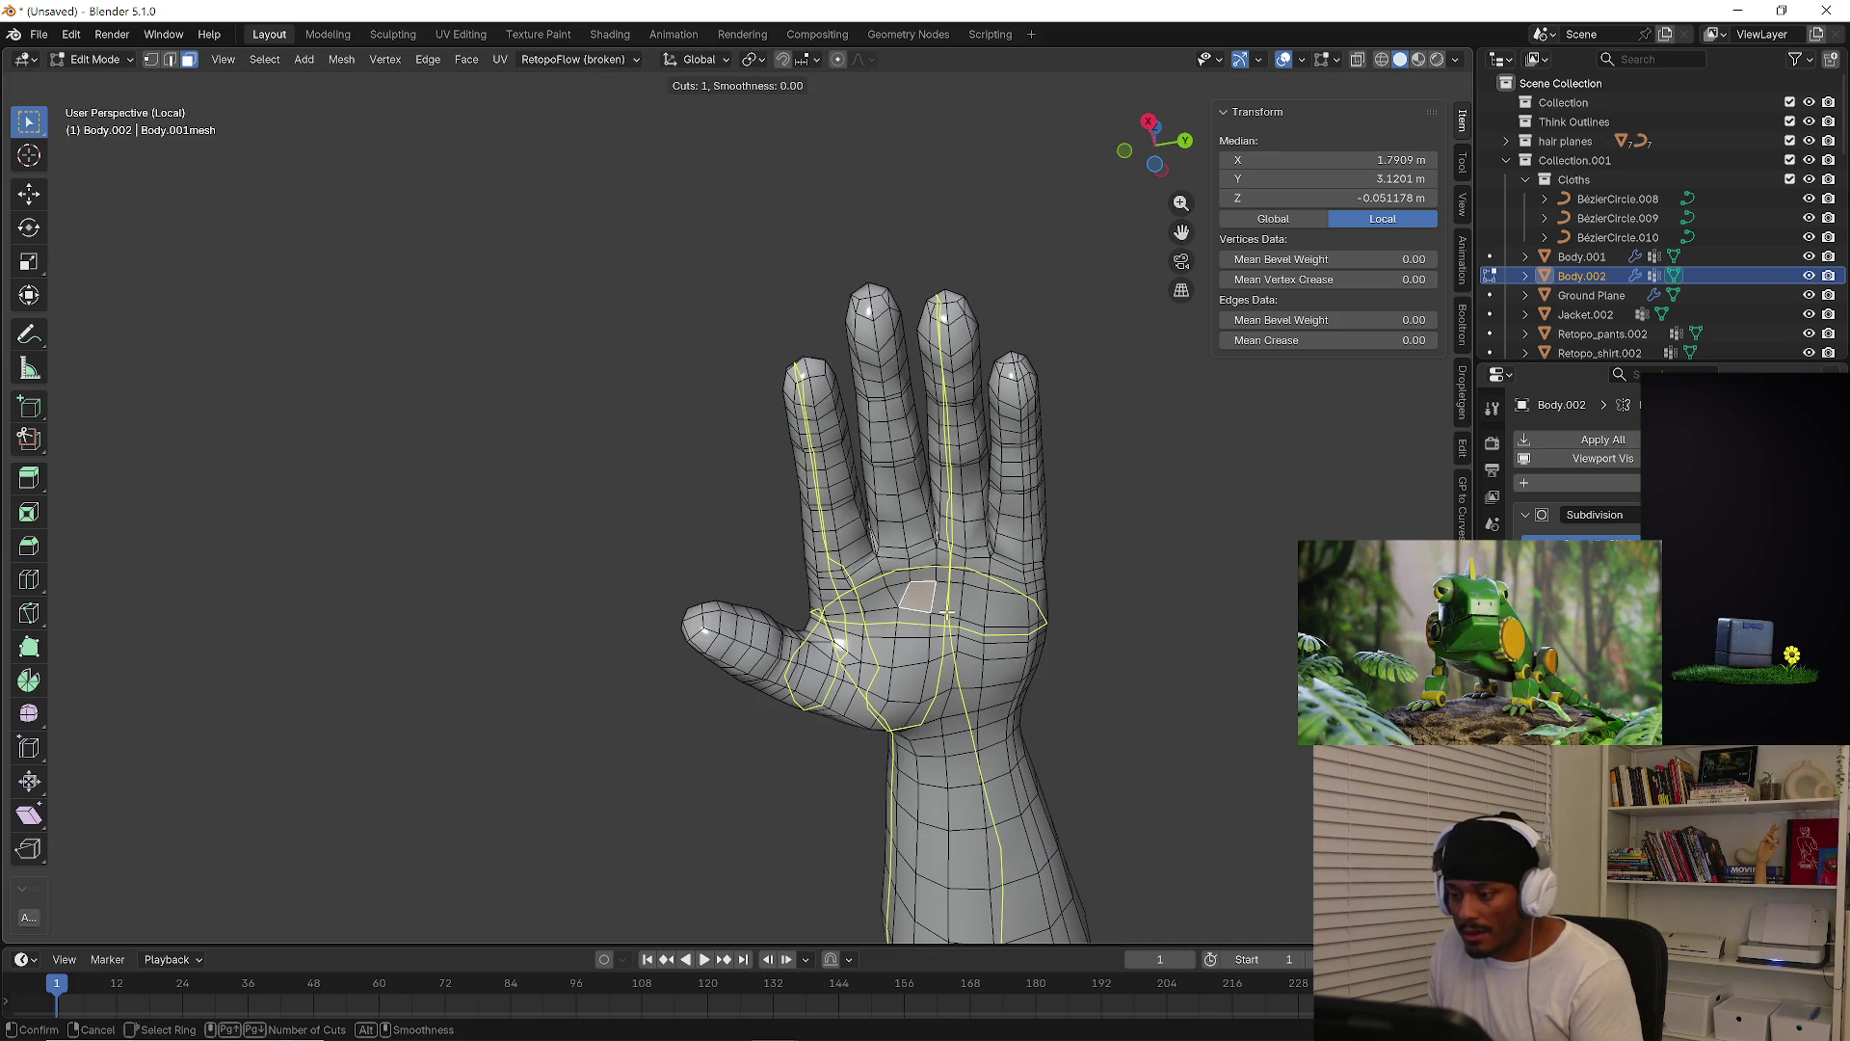
{"action": "key", "text": "Escape"}
{"action": "left_click", "coordinate": [1165, 615]}
{"action": "scroll", "coordinate": [915, 599], "scroll_direction": "up", "scroll_amount": 6}
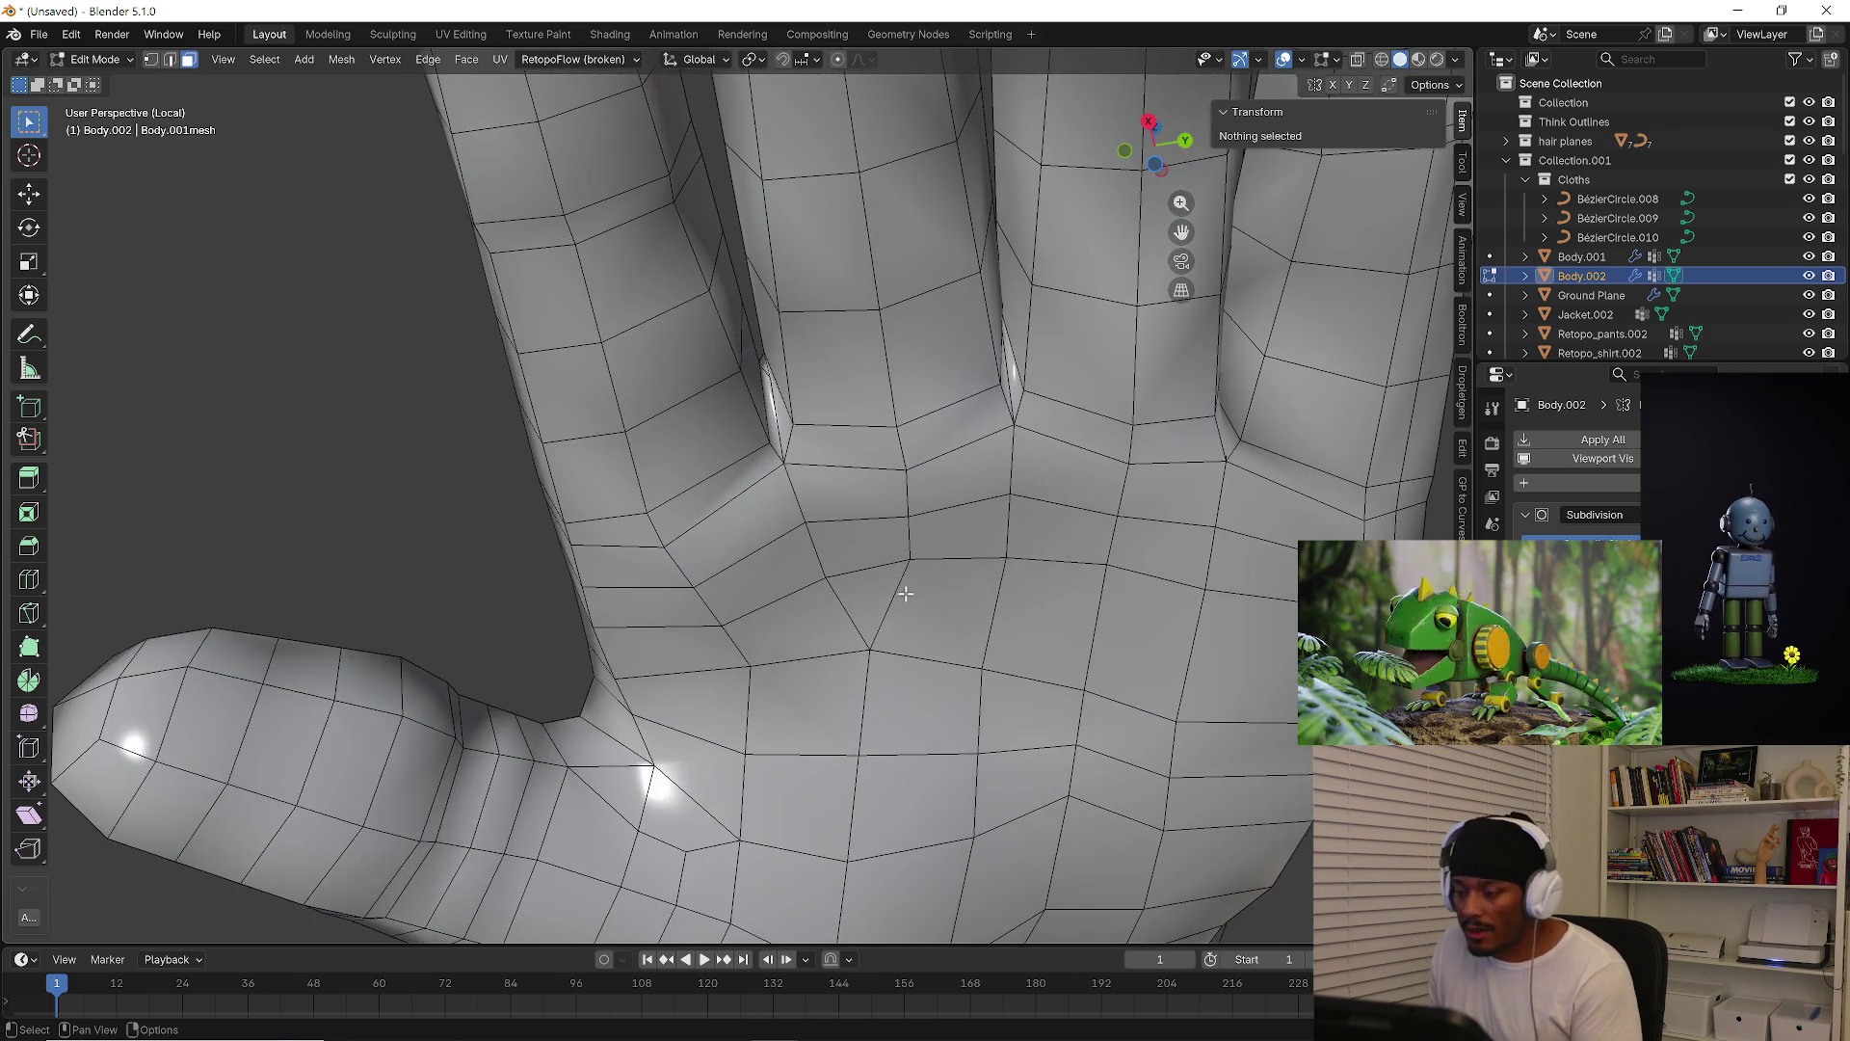
Orbit the hand so the fingers tilt left and select the triangular palm face
{"action": "scroll", "coordinate": [916, 600], "scroll_direction": "down", "scroll_amount": 6}
{"action": "middle_click_drag", "start_coordinate": [915, 602], "coordinate": [900, 518]}
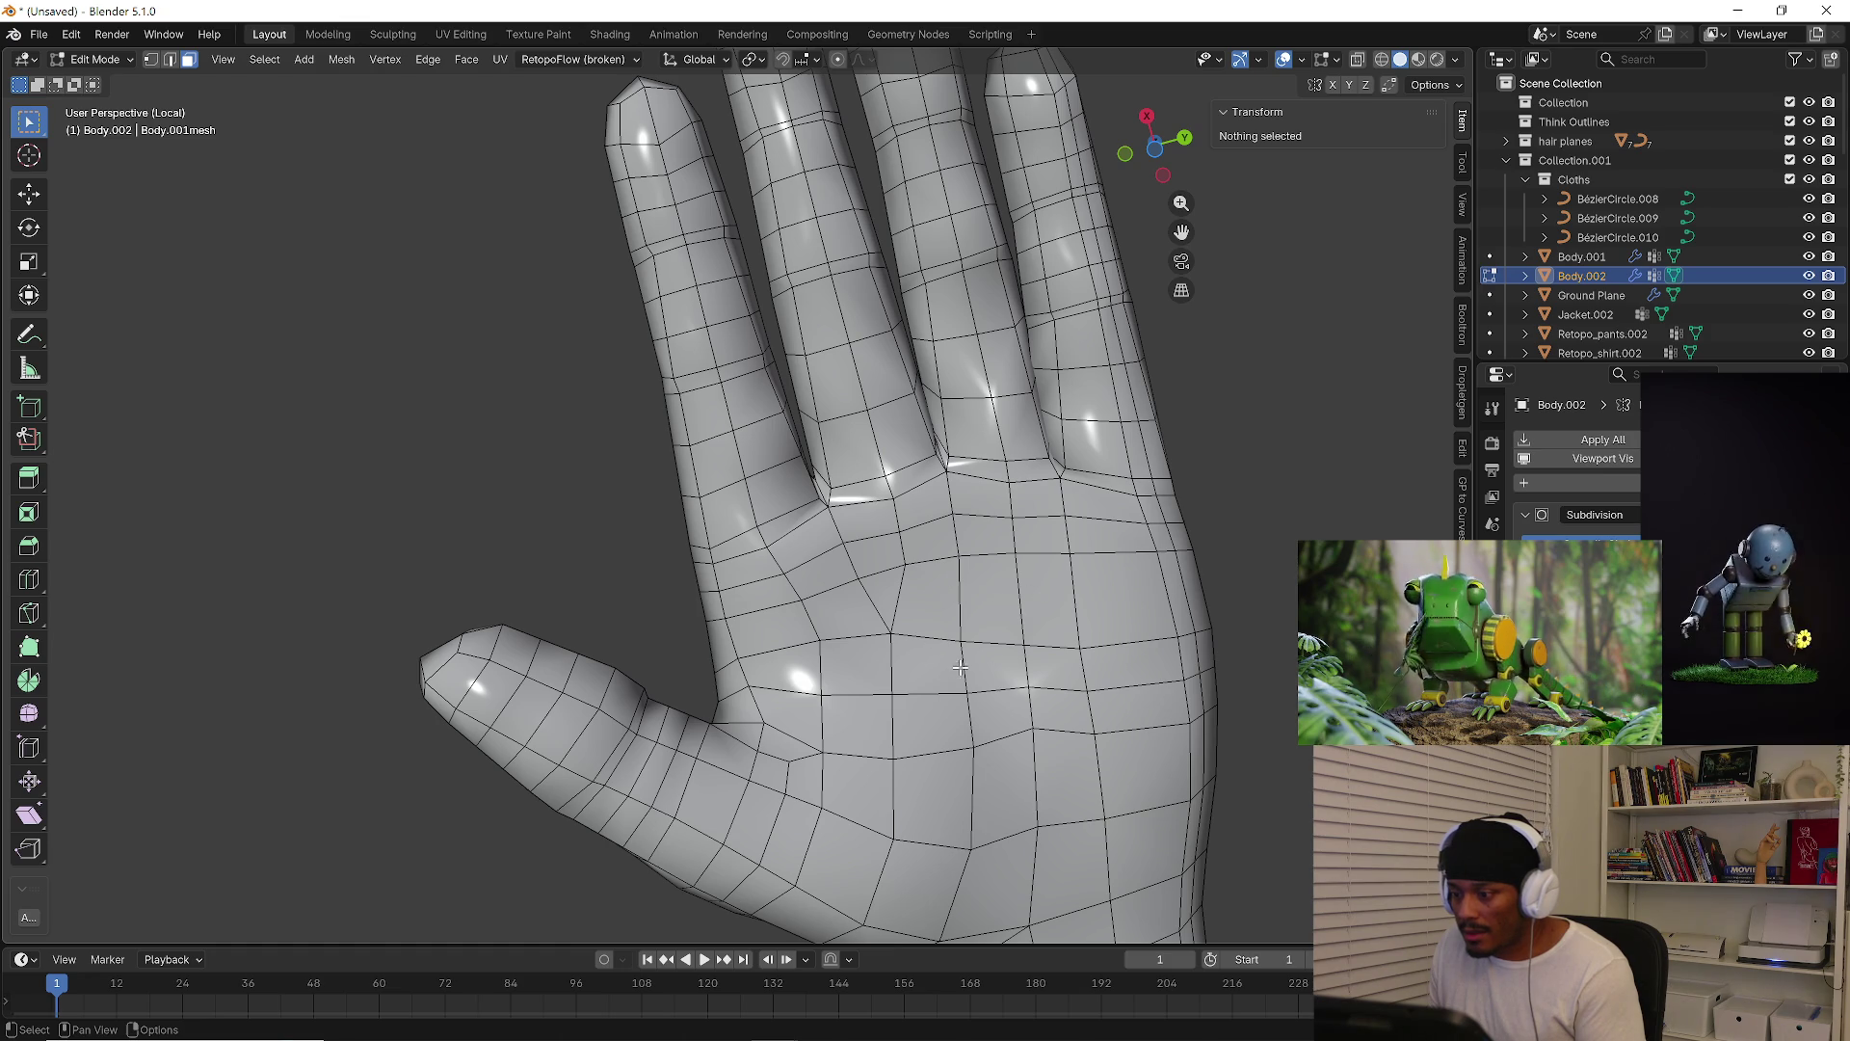
{"action": "left_click", "coordinate": [889, 588]}
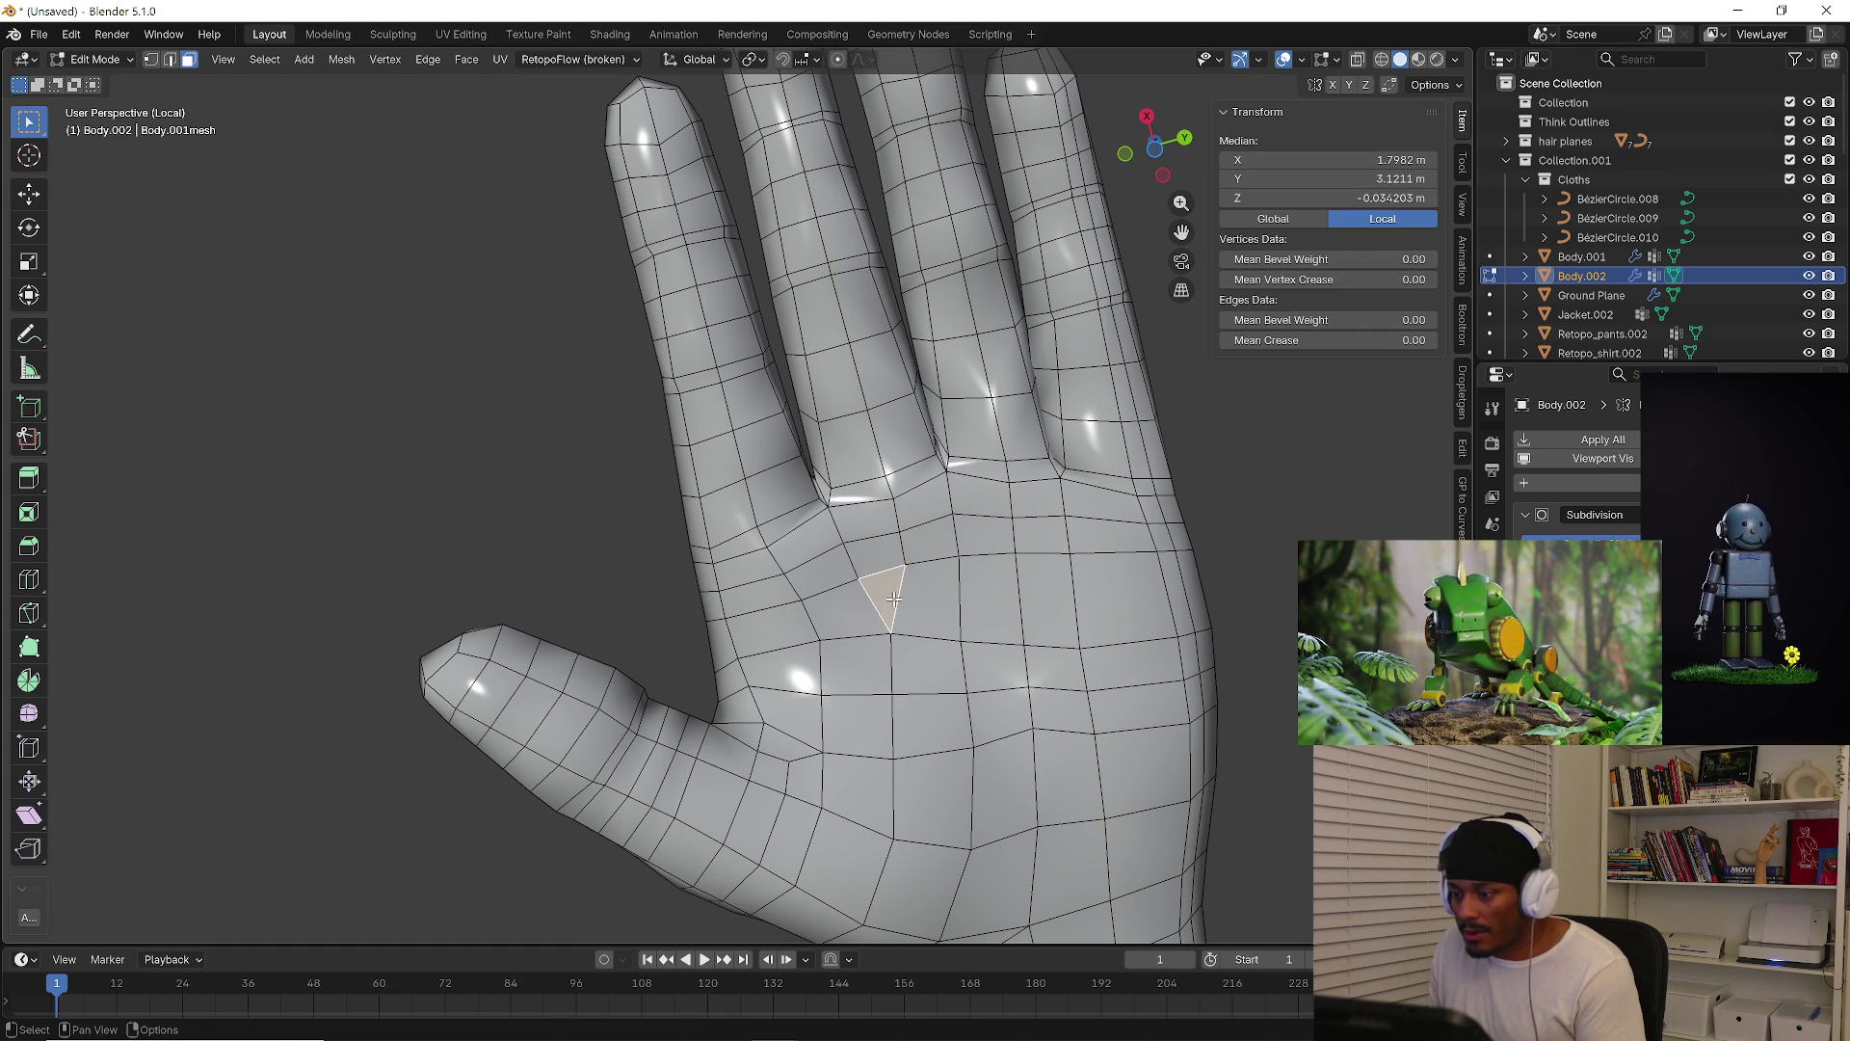
{"action": "key", "text": "1"}
{"action": "key", "text": "k"}
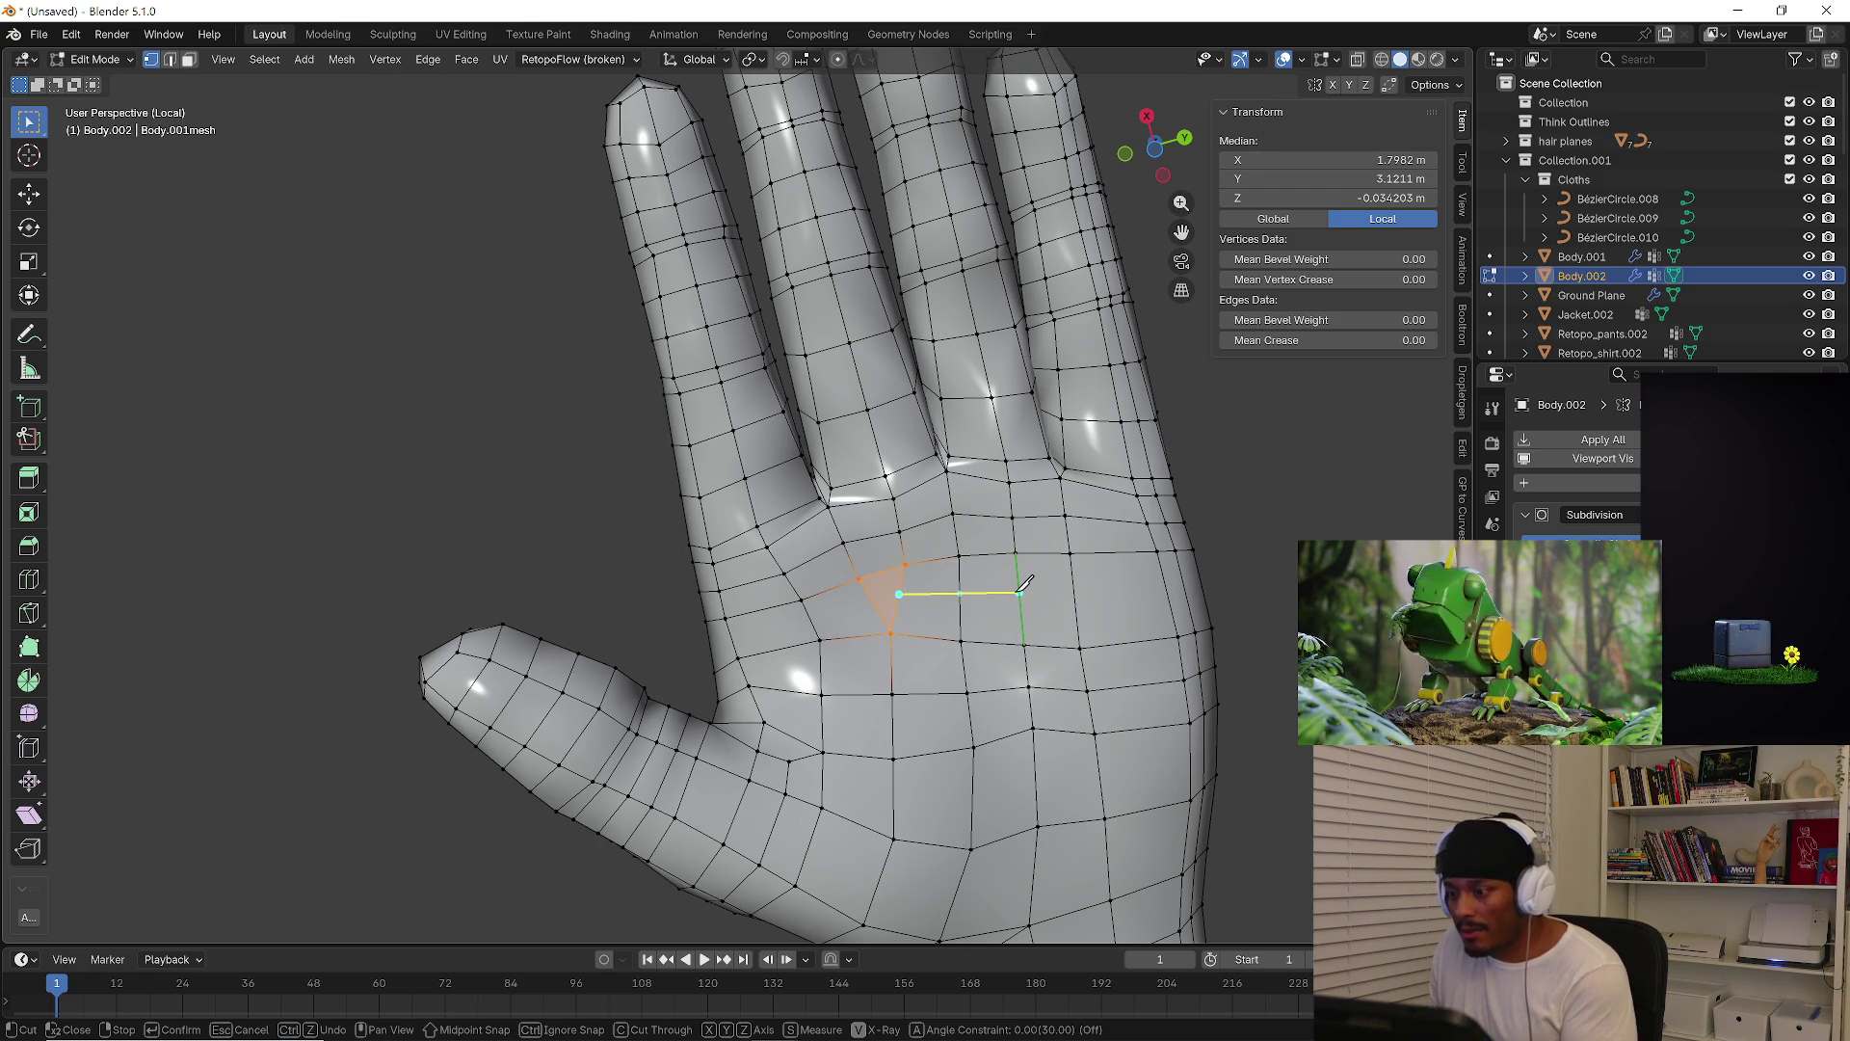
{"action": "key", "text": "Escape"}
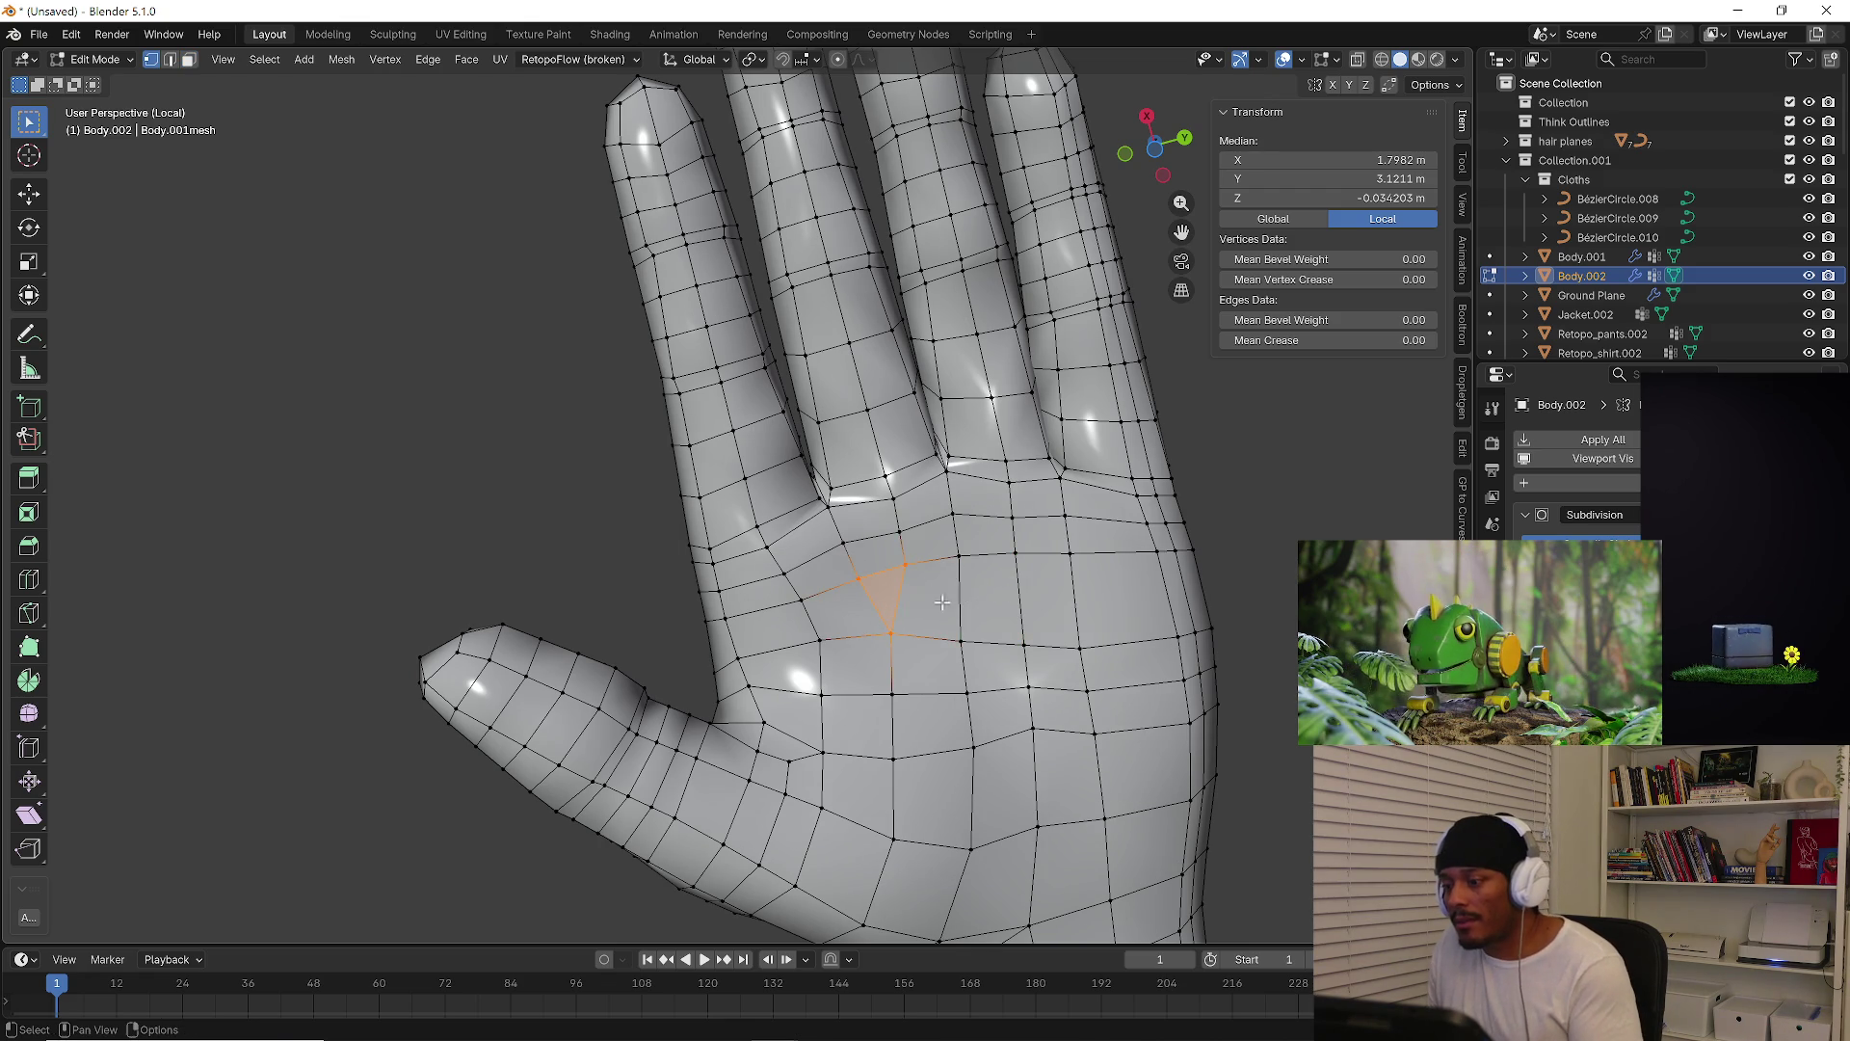
Try a knife cut from a palm vertex across the palm, then cancel and undo it
{"action": "left_click", "coordinate": [904, 569]}
{"action": "key", "text": "k"}
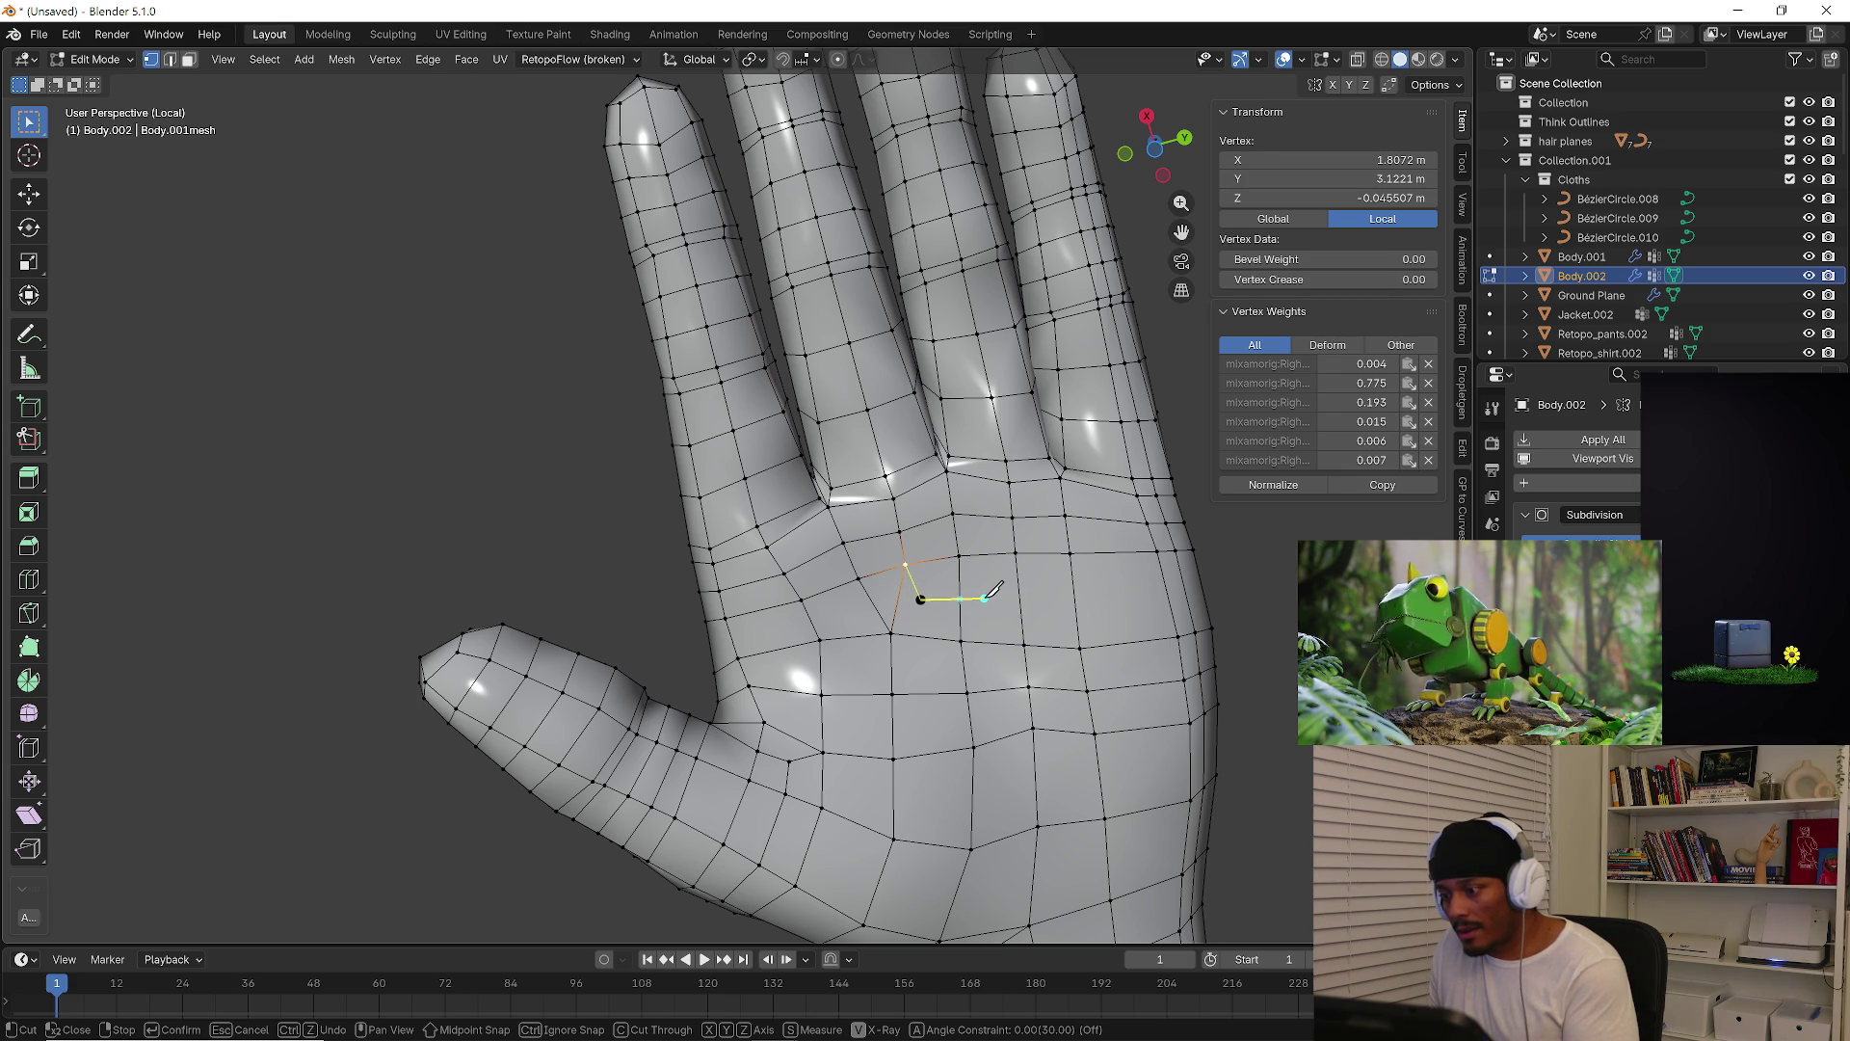
{"action": "left_click", "coordinate": [984, 599]}
{"action": "left_click", "coordinate": [1015, 552]}
{"action": "key", "text": "Return"}
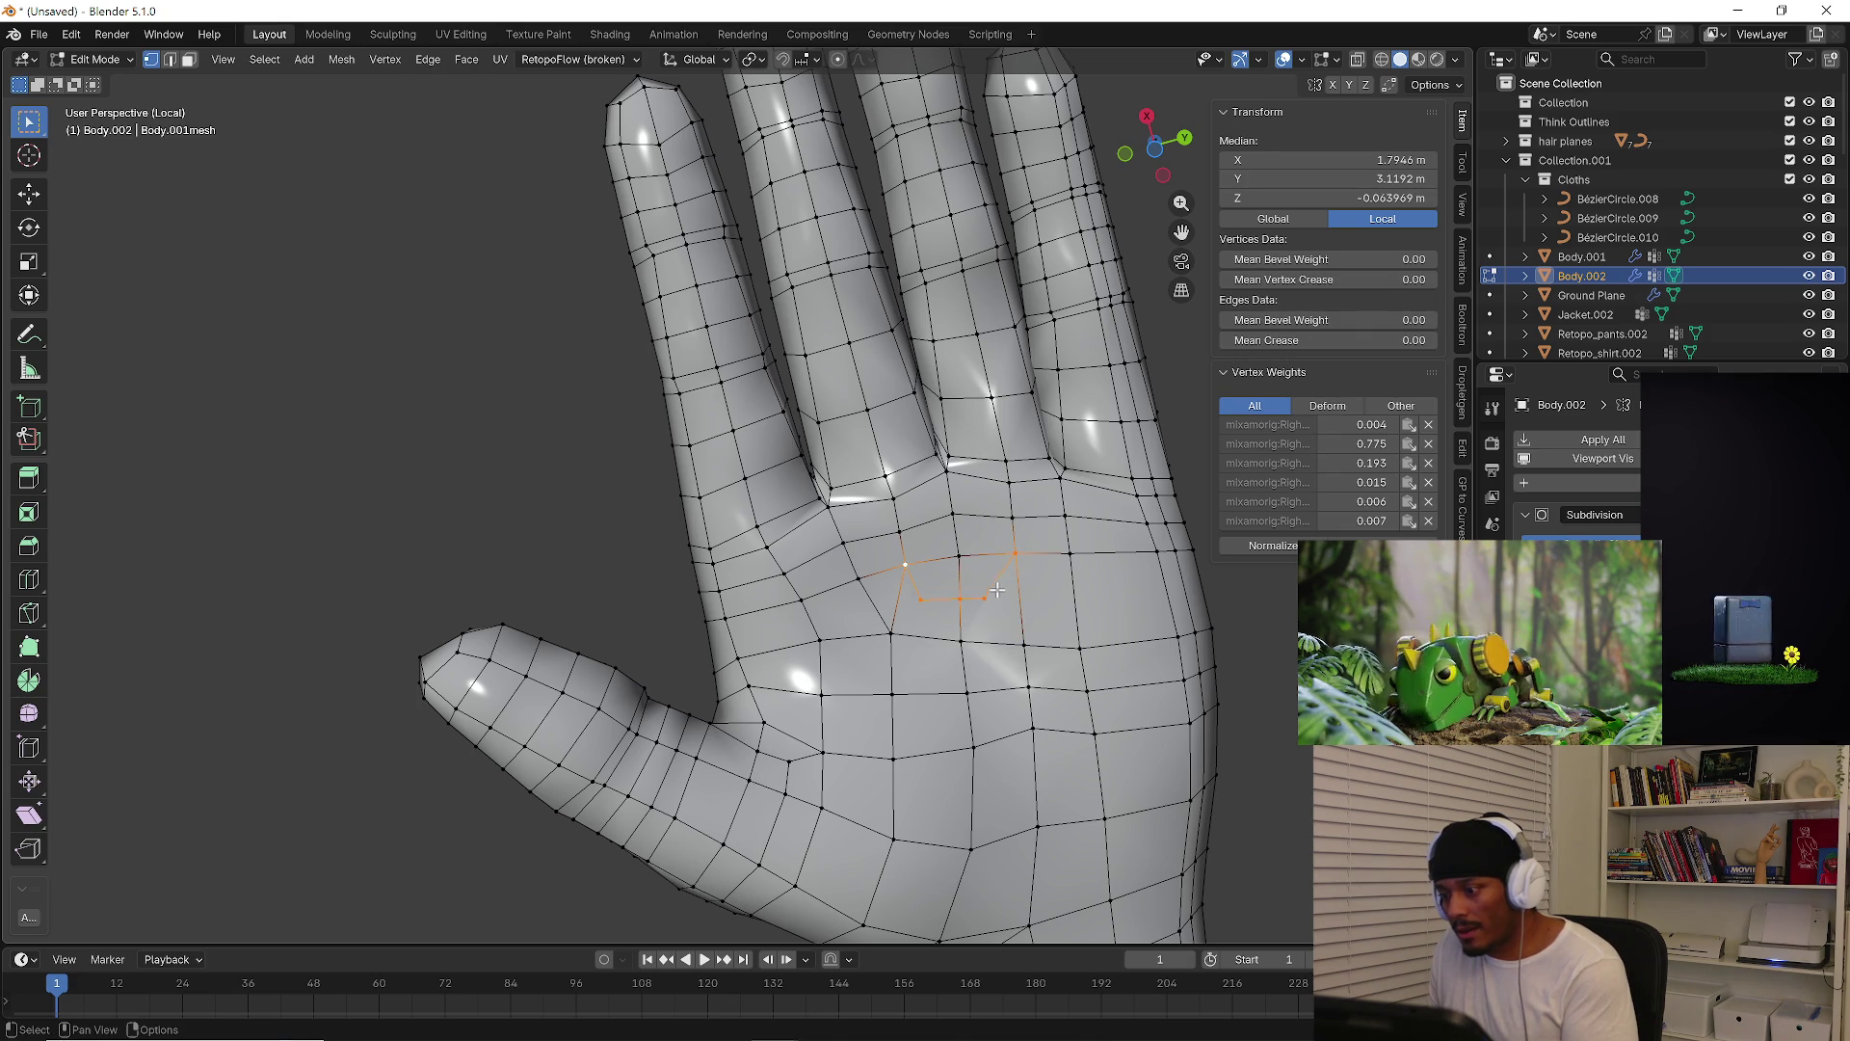
{"action": "key", "text": "k"}
{"action": "left_click", "coordinate": [986, 599]}
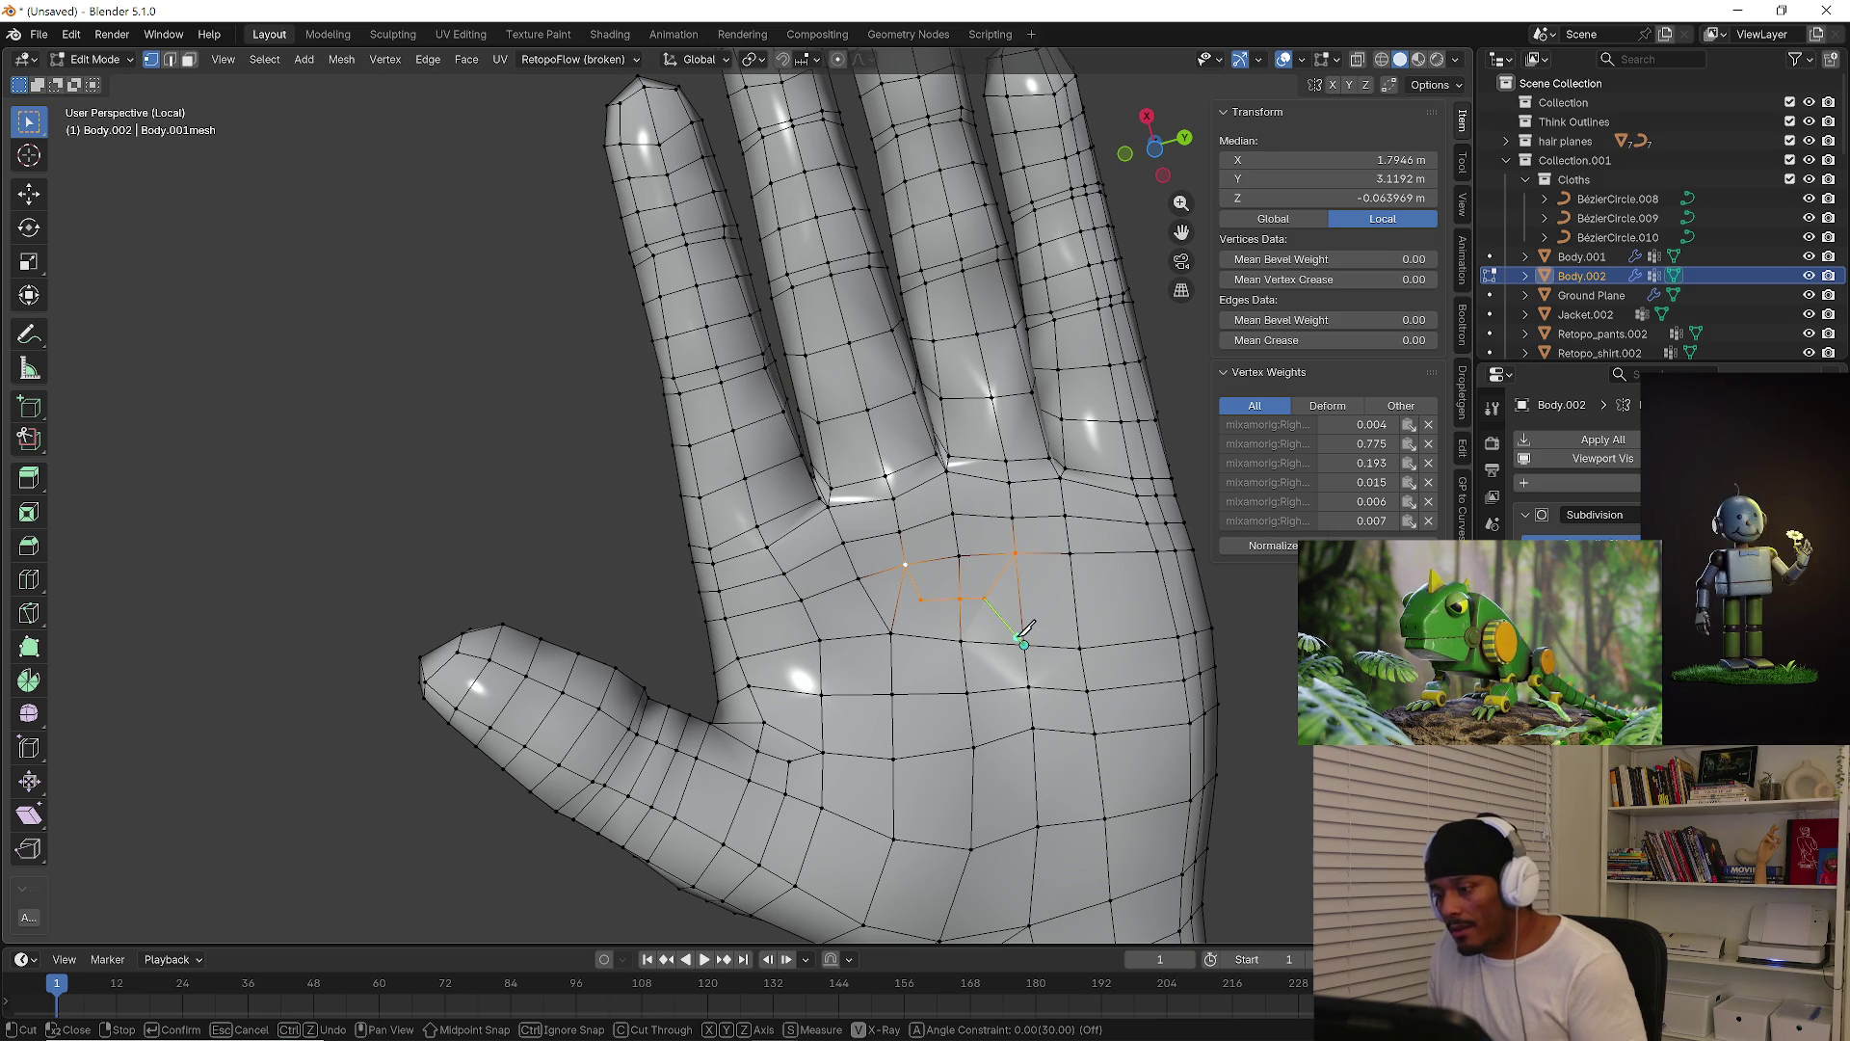
{"action": "key", "text": "Escape"}
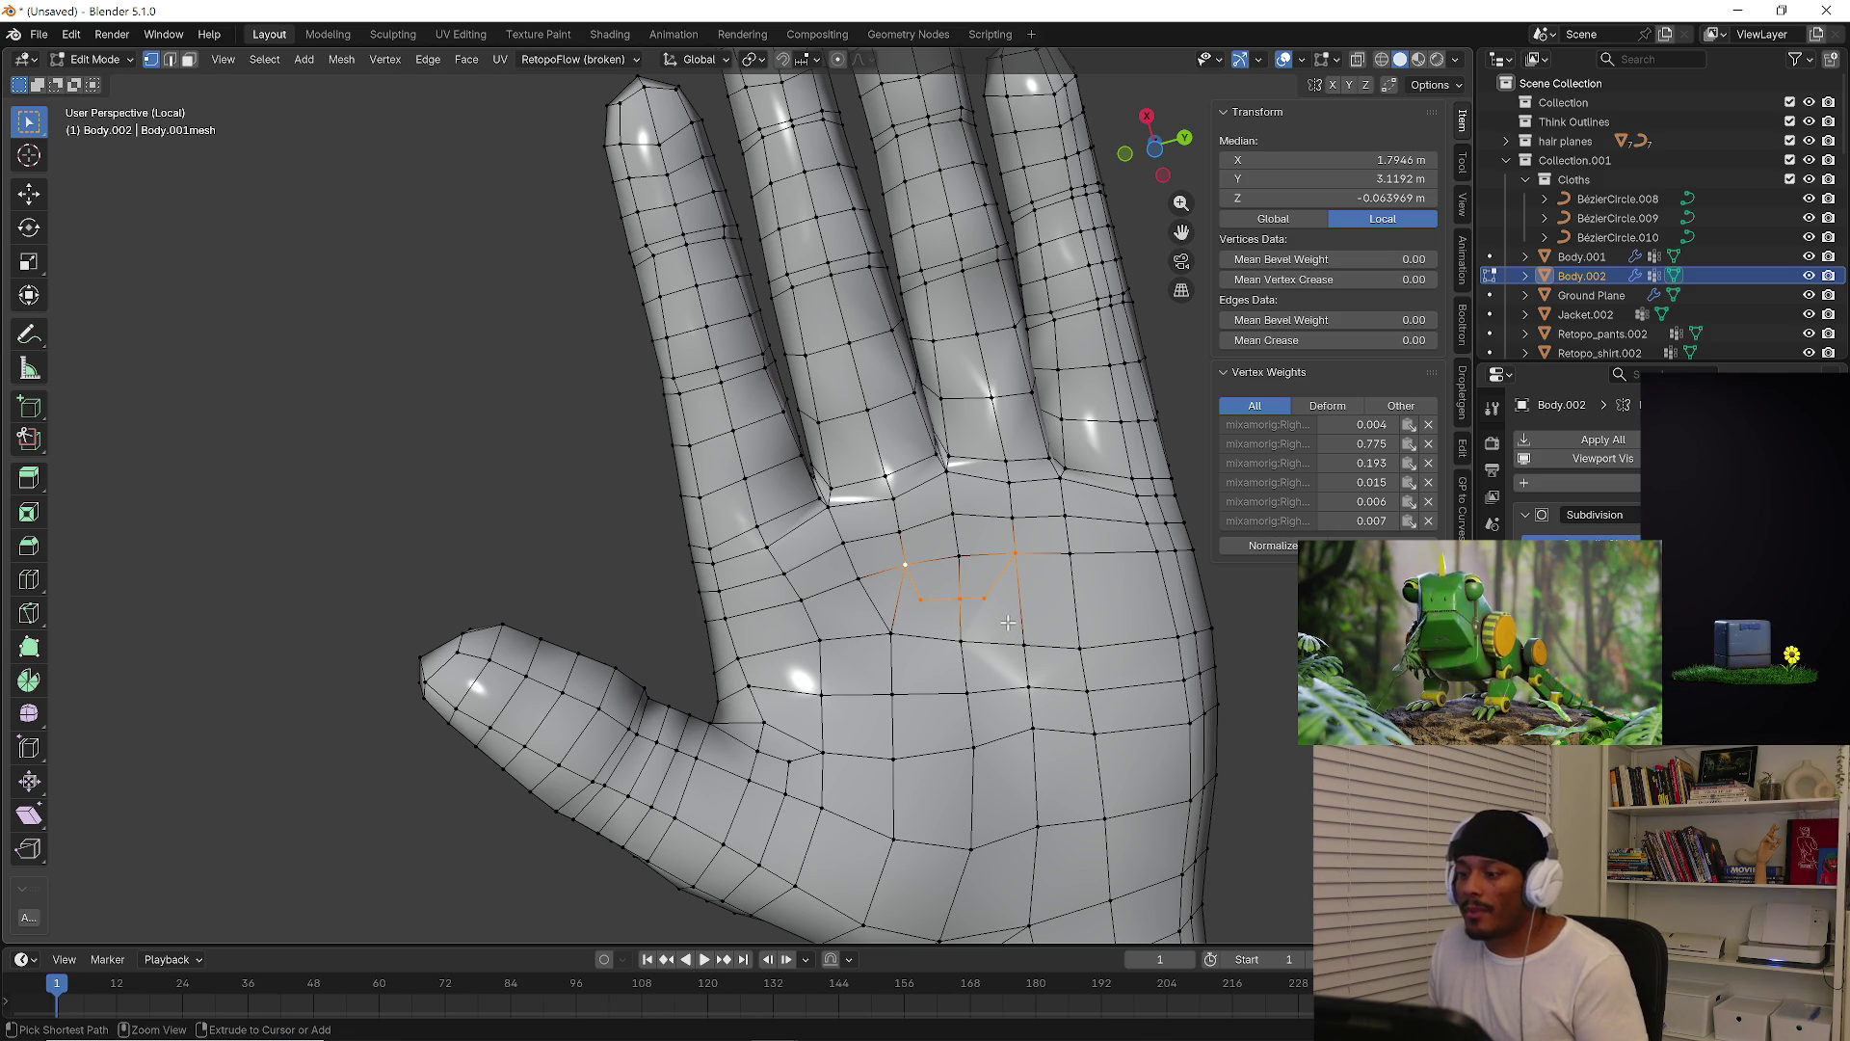
{"action": "key", "text": "ctrl+z"}
{"action": "key", "text": "ctrl+z"}
Knife two new cuts across the palm below the finger bases, confirming each
{"action": "scroll", "coordinate": [971, 591], "scroll_direction": "up", "scroll_amount": 2}
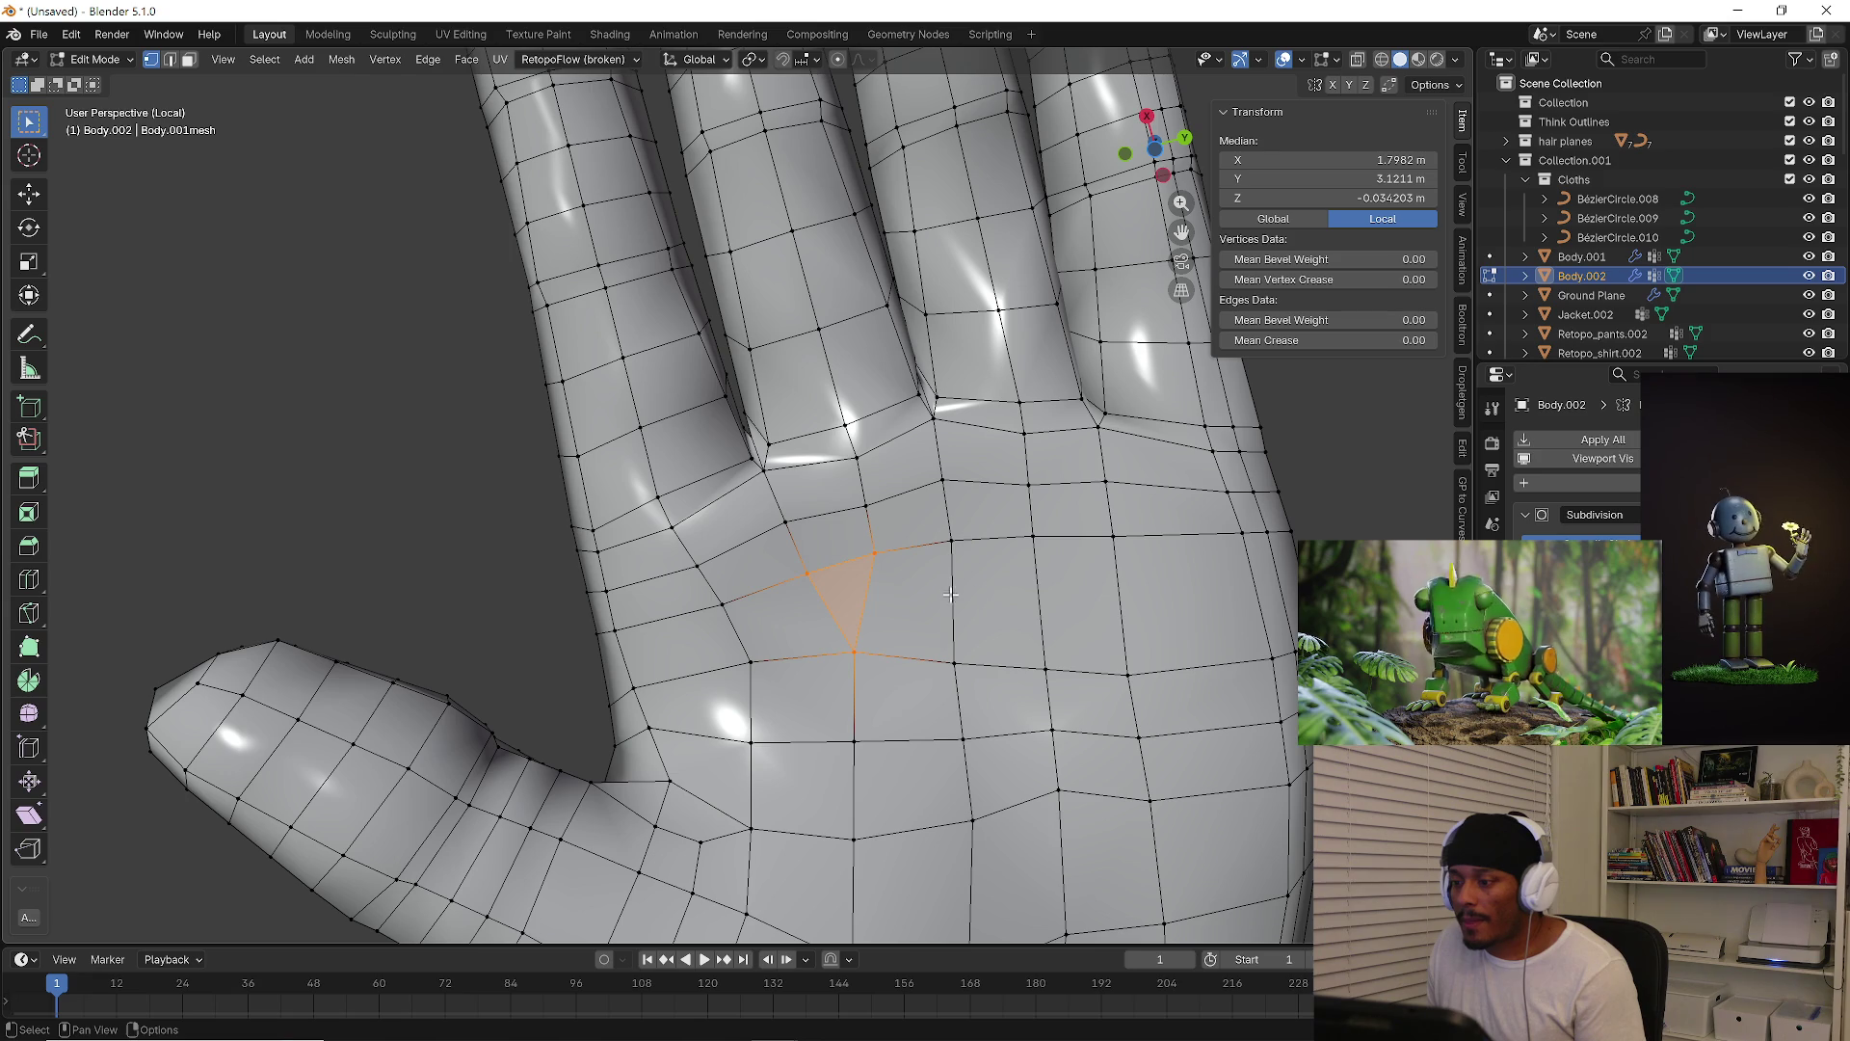
{"action": "left_click", "coordinate": [896, 583]}
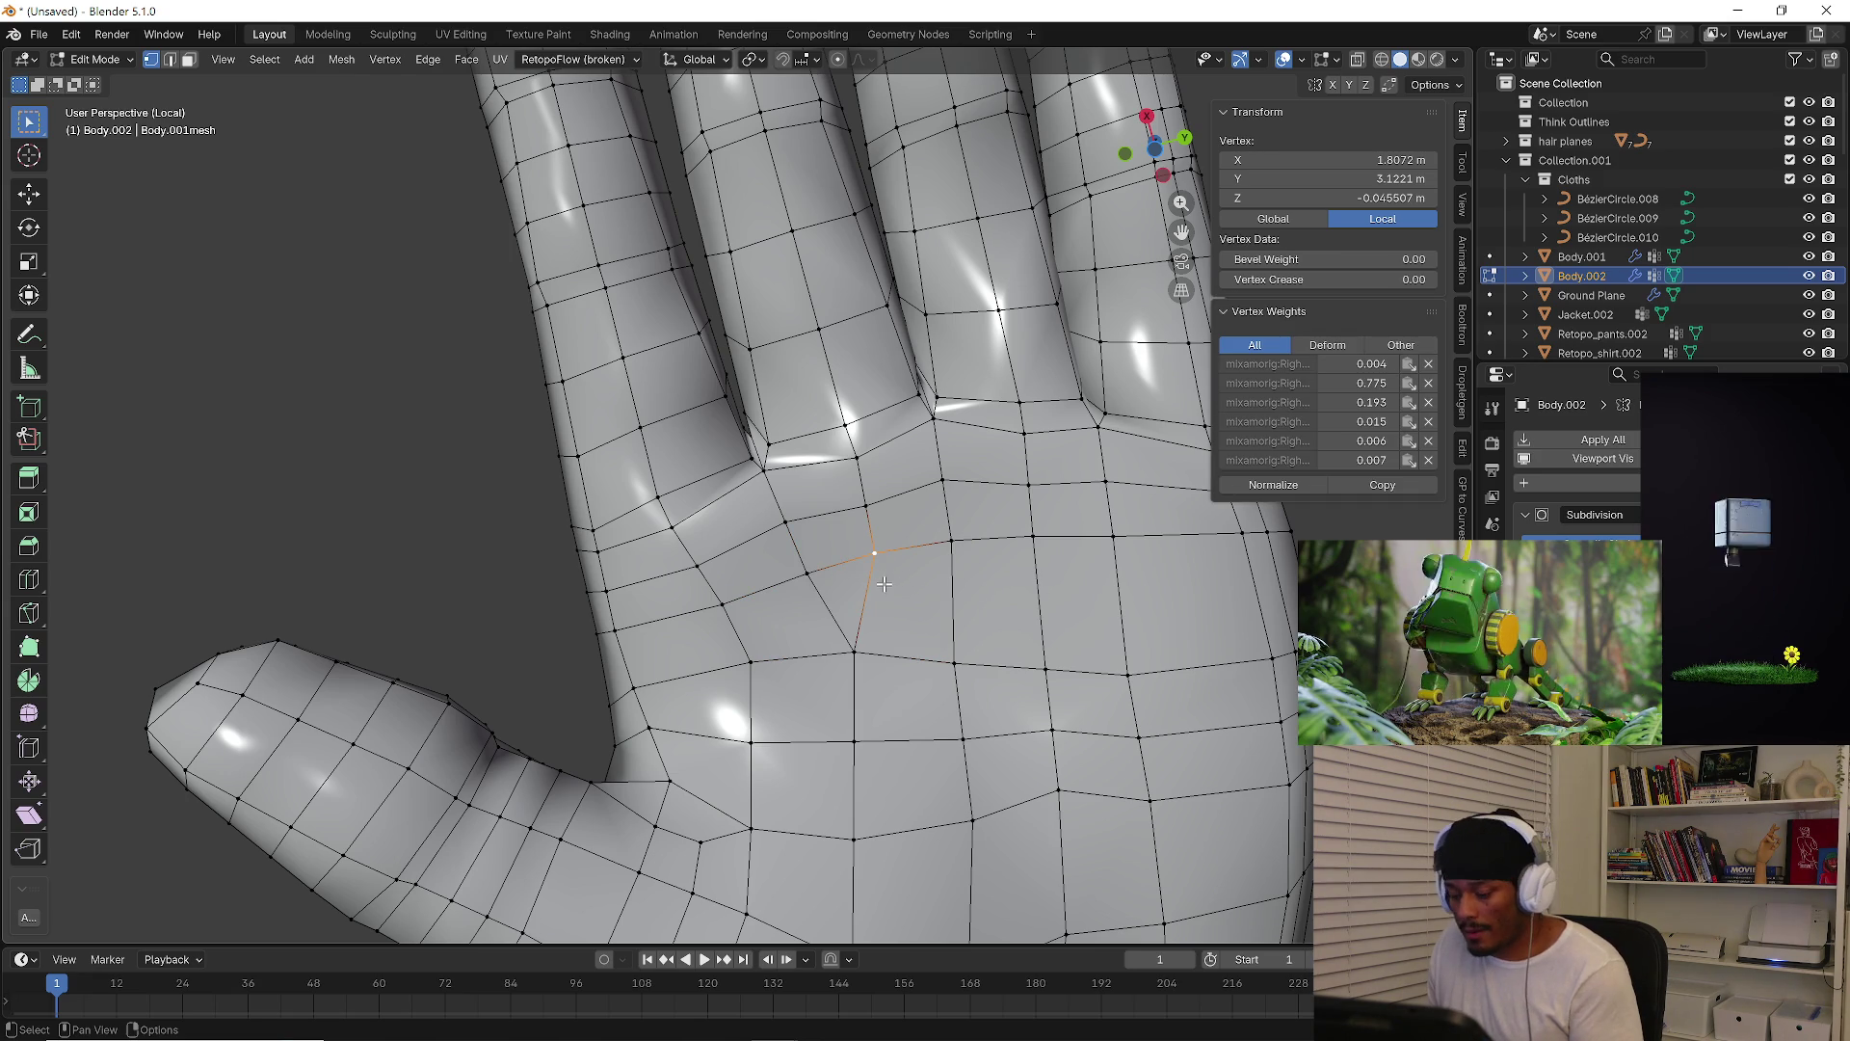
{"action": "key", "text": "k"}
{"action": "left_click", "coordinate": [874, 553]}
{"action": "left_click", "coordinate": [886, 601]}
{"action": "left_click", "coordinate": [1038, 595]}
{"action": "key", "text": "Return"}
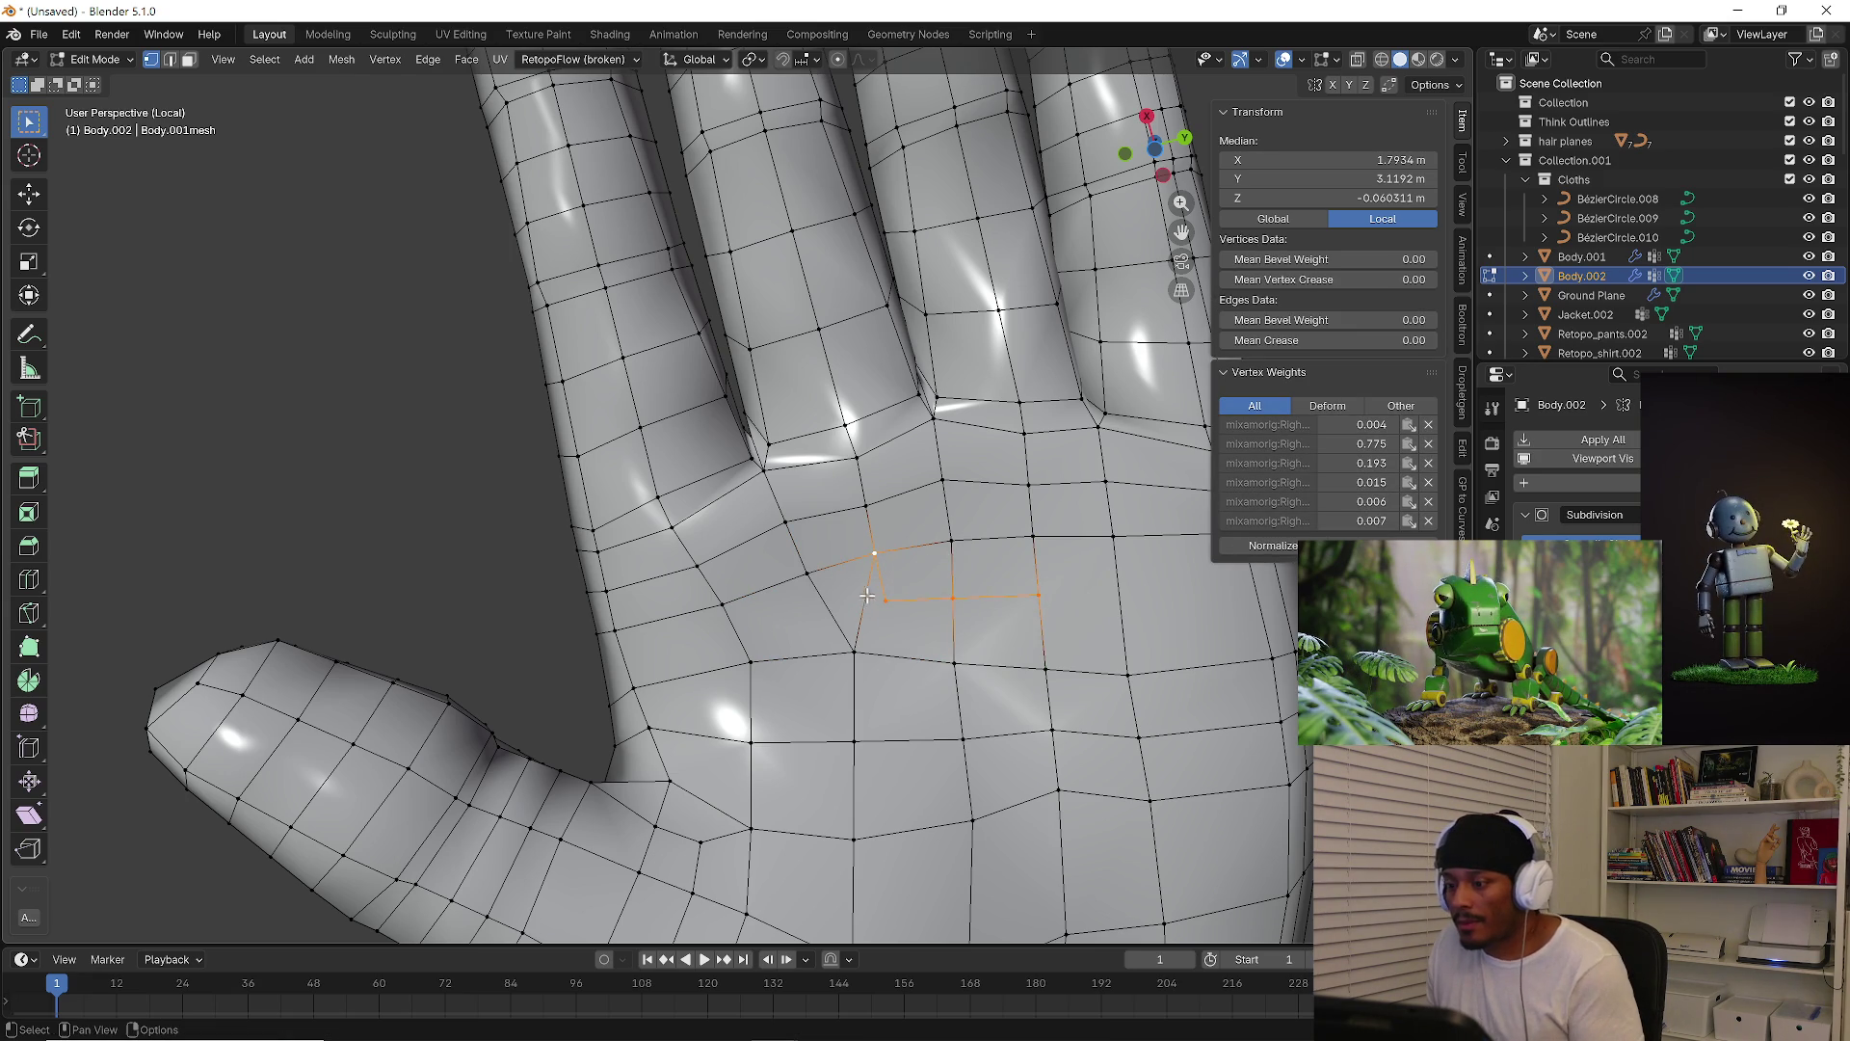
{"action": "key", "text": "k"}
{"action": "left_click", "coordinate": [885, 600]}
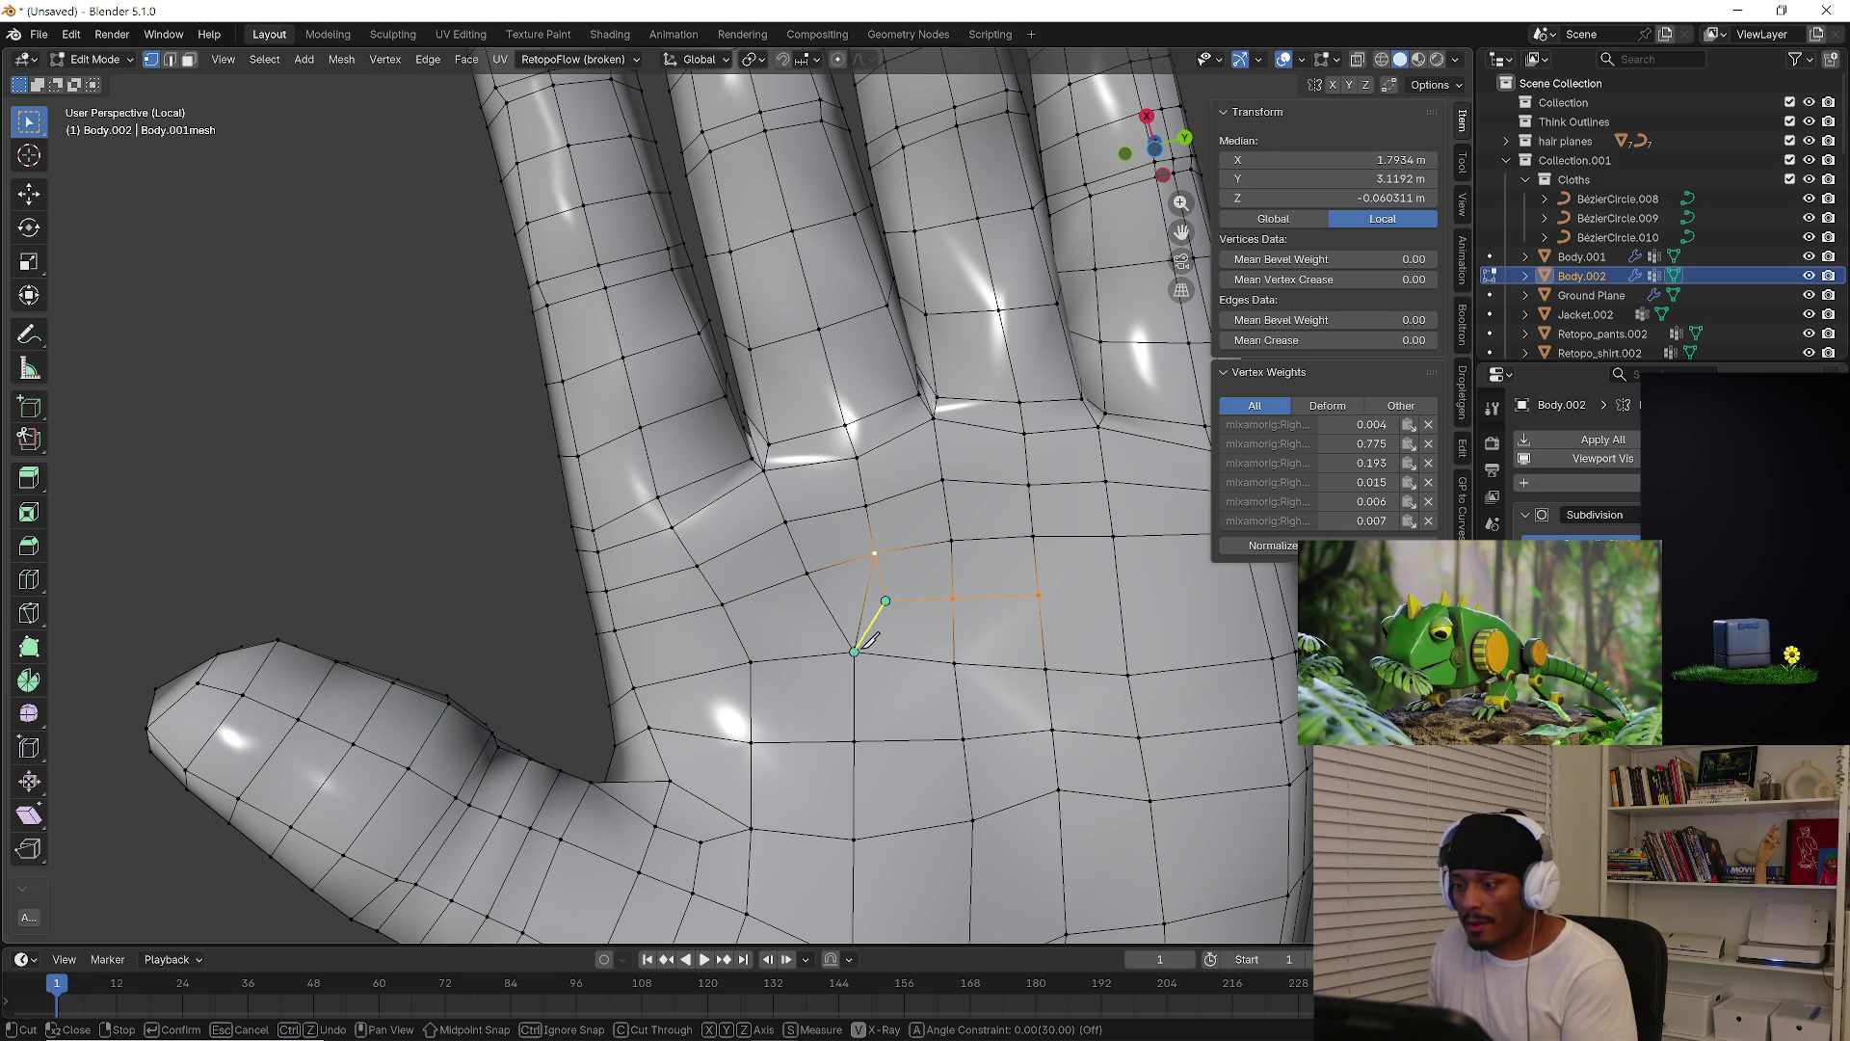
{"action": "left_click", "coordinate": [854, 652]}
{"action": "key", "text": "Return"}
Dissolve the unwanted edge left above the new palm cut
{"action": "key", "text": "2"}
{"action": "left_click", "coordinate": [864, 611]}
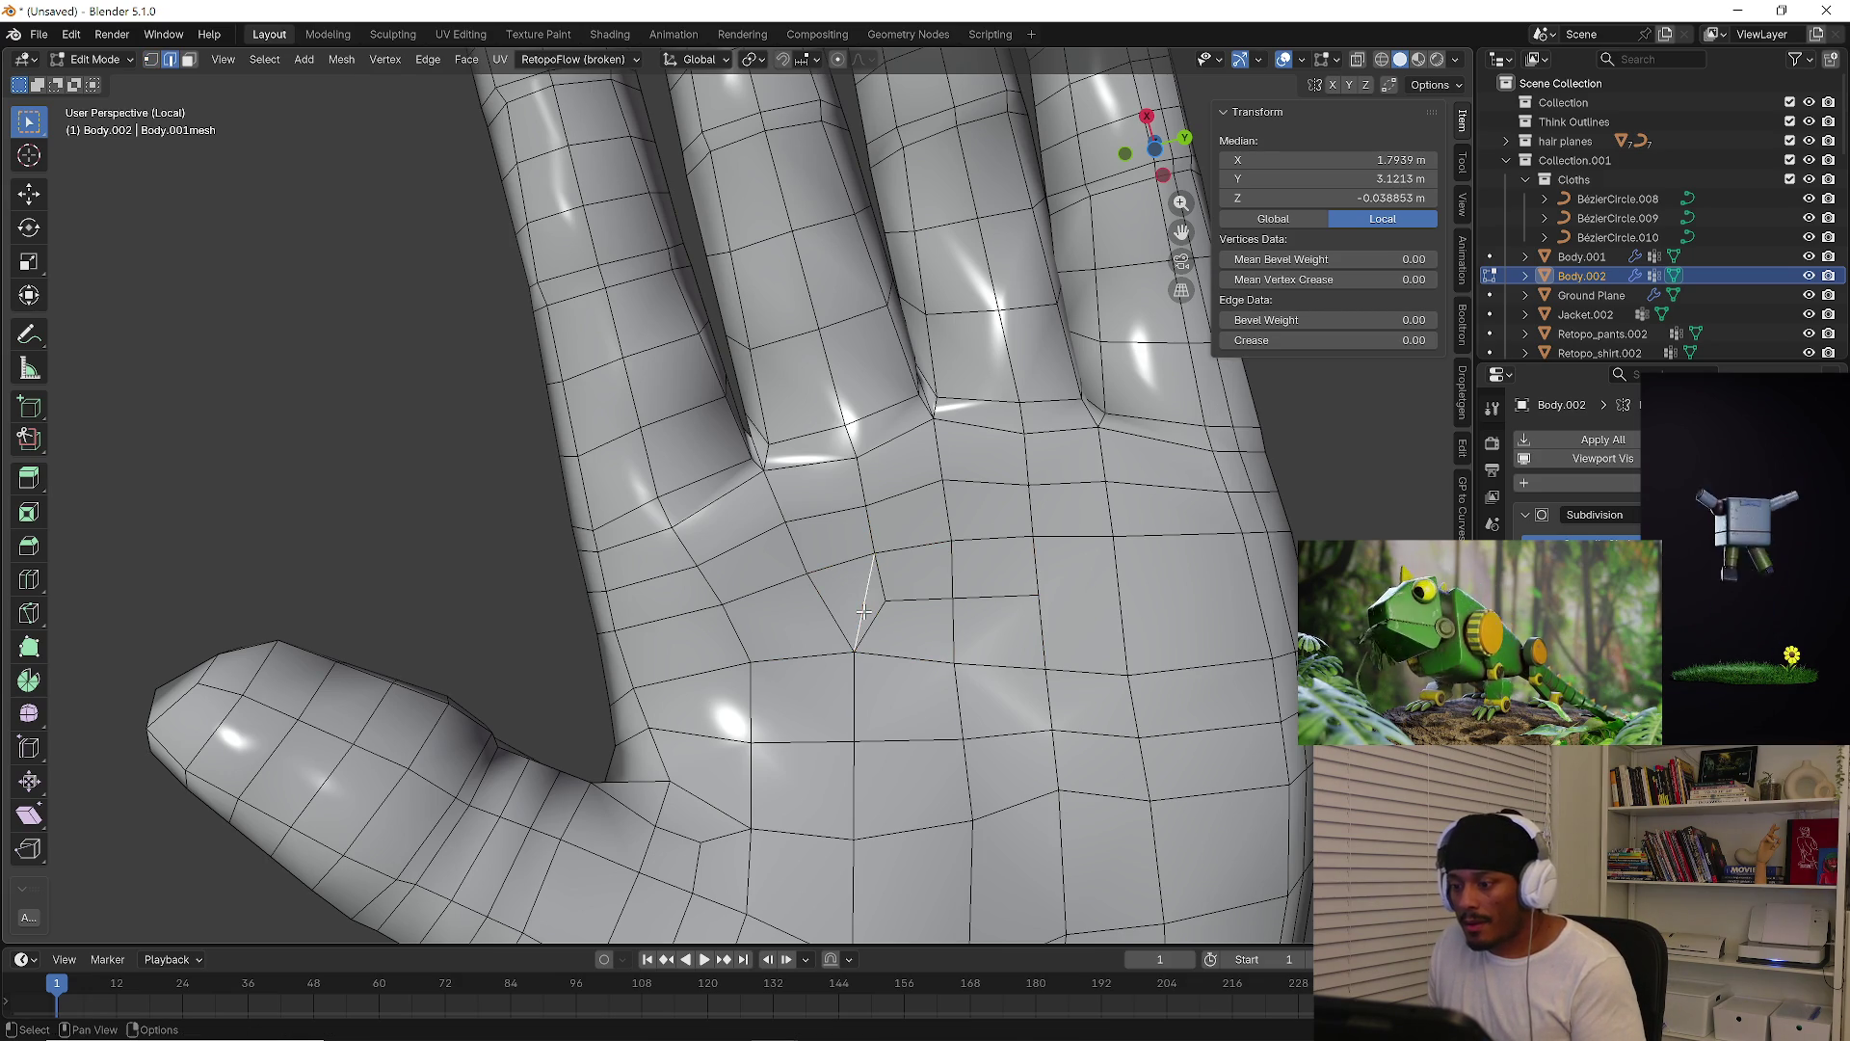
{"action": "key", "text": "x"}
{"action": "left_click", "coordinate": [840, 700]}
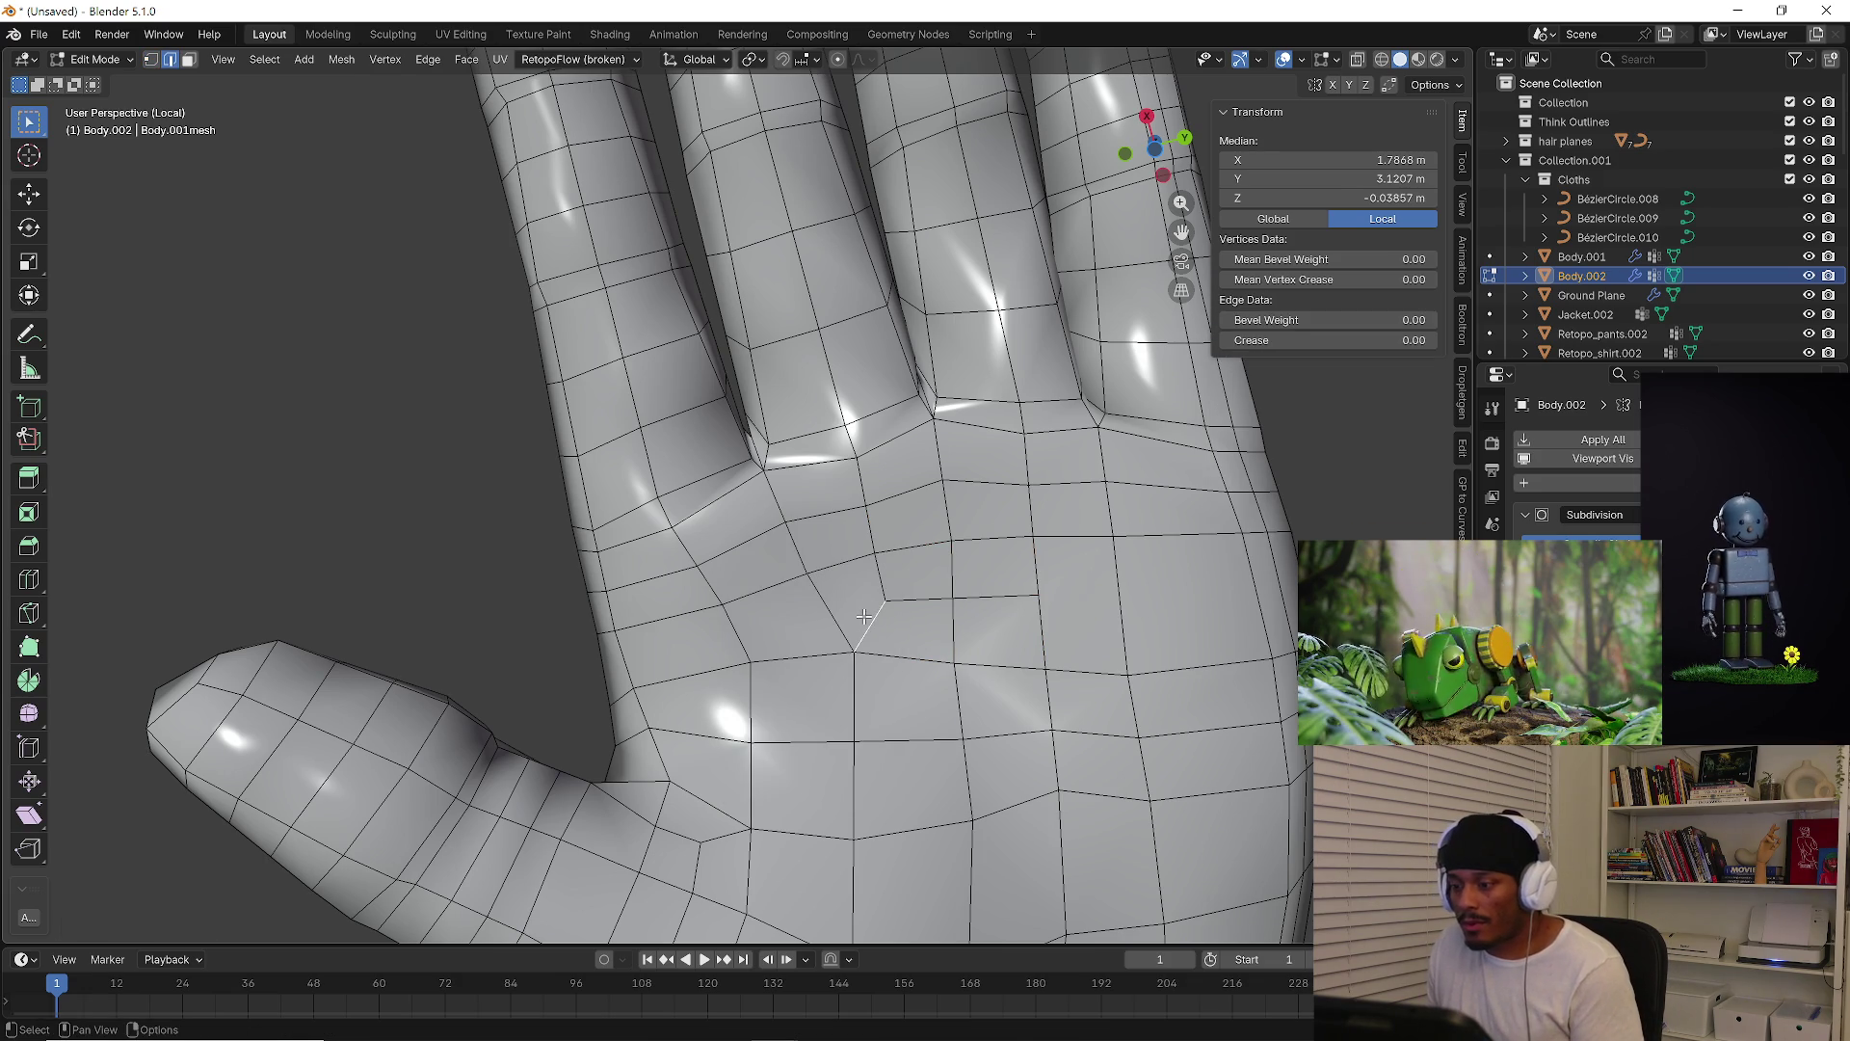
Inspect the palm faces around the new cuts, then clear the selection
{"action": "left_click", "coordinate": [852, 599]}
{"action": "middle_click_drag", "start_coordinate": [993, 606], "coordinate": [882, 605], "text": "shift"}
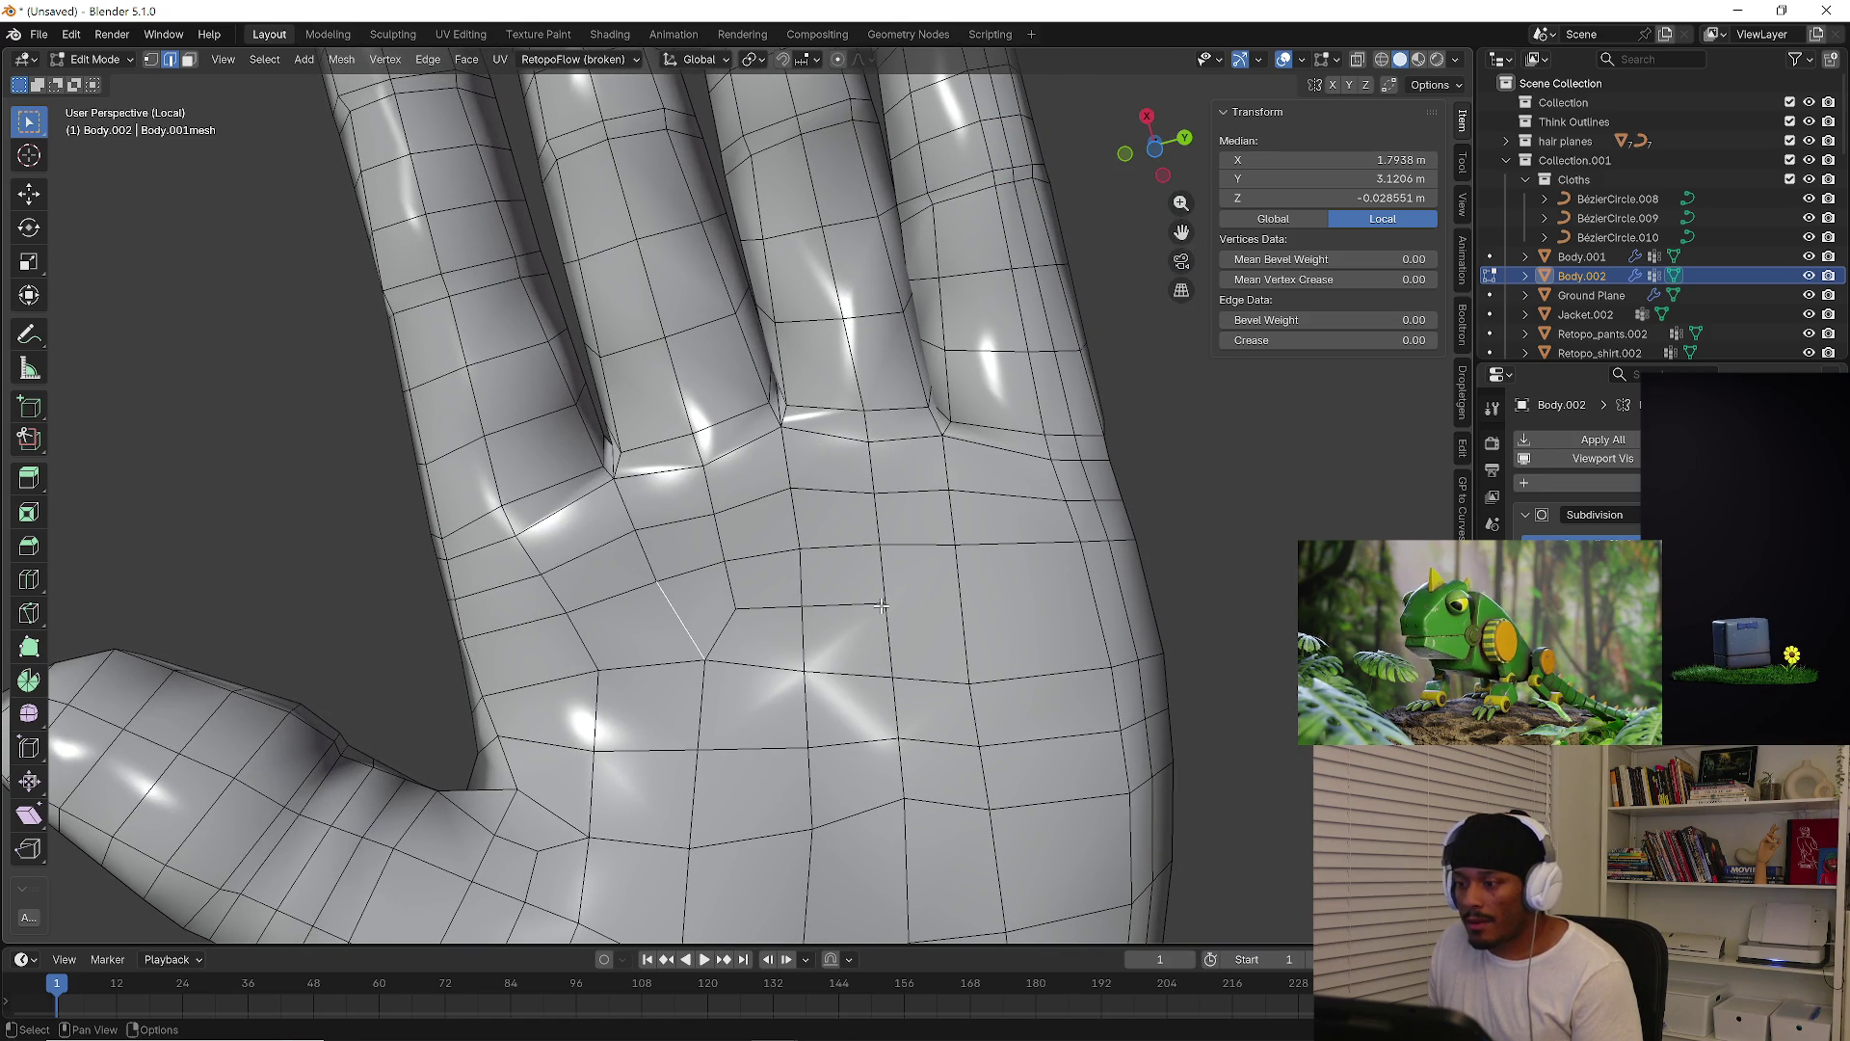
{"action": "key", "text": "3"}
{"action": "left_click", "coordinate": [713, 608]}
{"action": "left_click", "coordinate": [777, 640]}
{"action": "left_click", "coordinate": [848, 639]}
{"action": "left_click", "coordinate": [910, 573]}
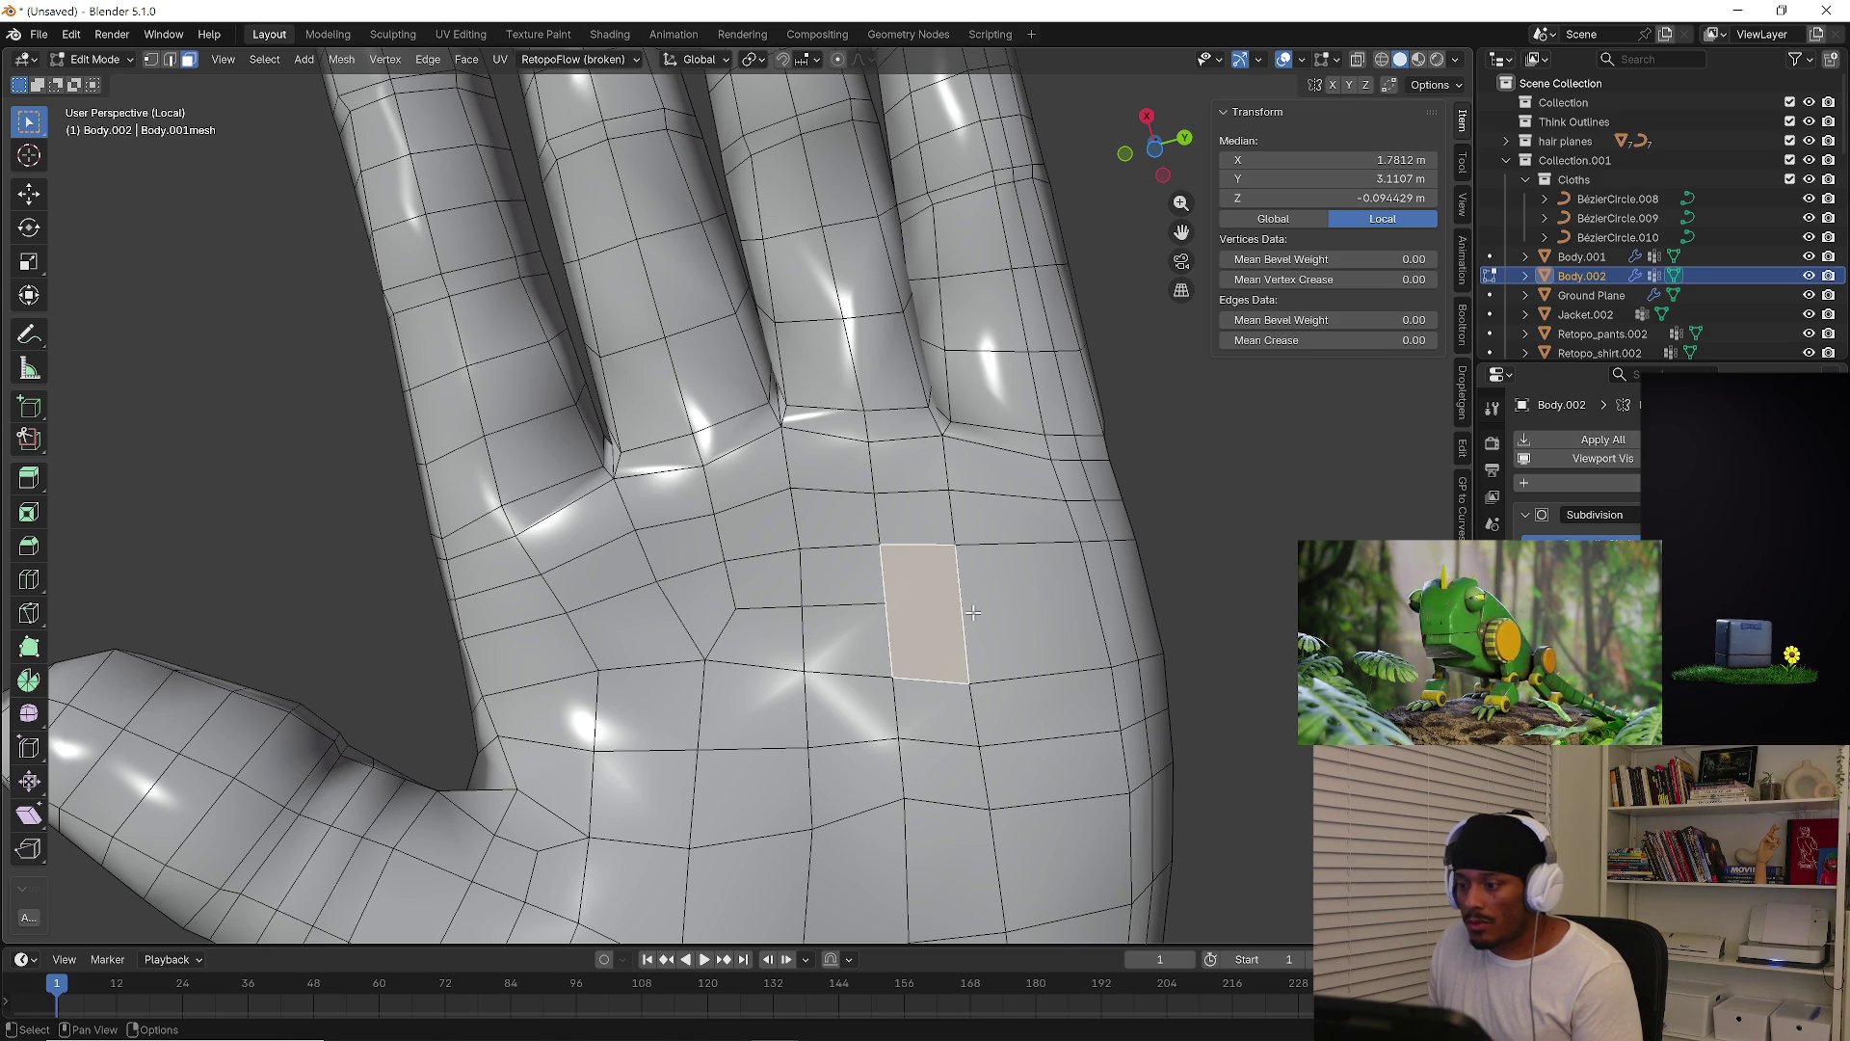
{"action": "scroll", "coordinate": [954, 610], "scroll_direction": "down", "scroll_amount": 4}
{"action": "mouse_move", "coordinate": [925, 579]}
{"action": "middle_mouse_down"}
{"action": "mouse_move", "coordinate": [858, 506]}
{"action": "mouse_move", "coordinate": [899, 584]}
{"action": "middle_mouse_up"}
{"action": "left_click", "coordinate": [892, 581]}
{"action": "left_click", "coordinate": [1060, 579]}
{"action": "scroll", "coordinate": [913, 553], "scroll_direction": "up", "scroll_amount": 3}
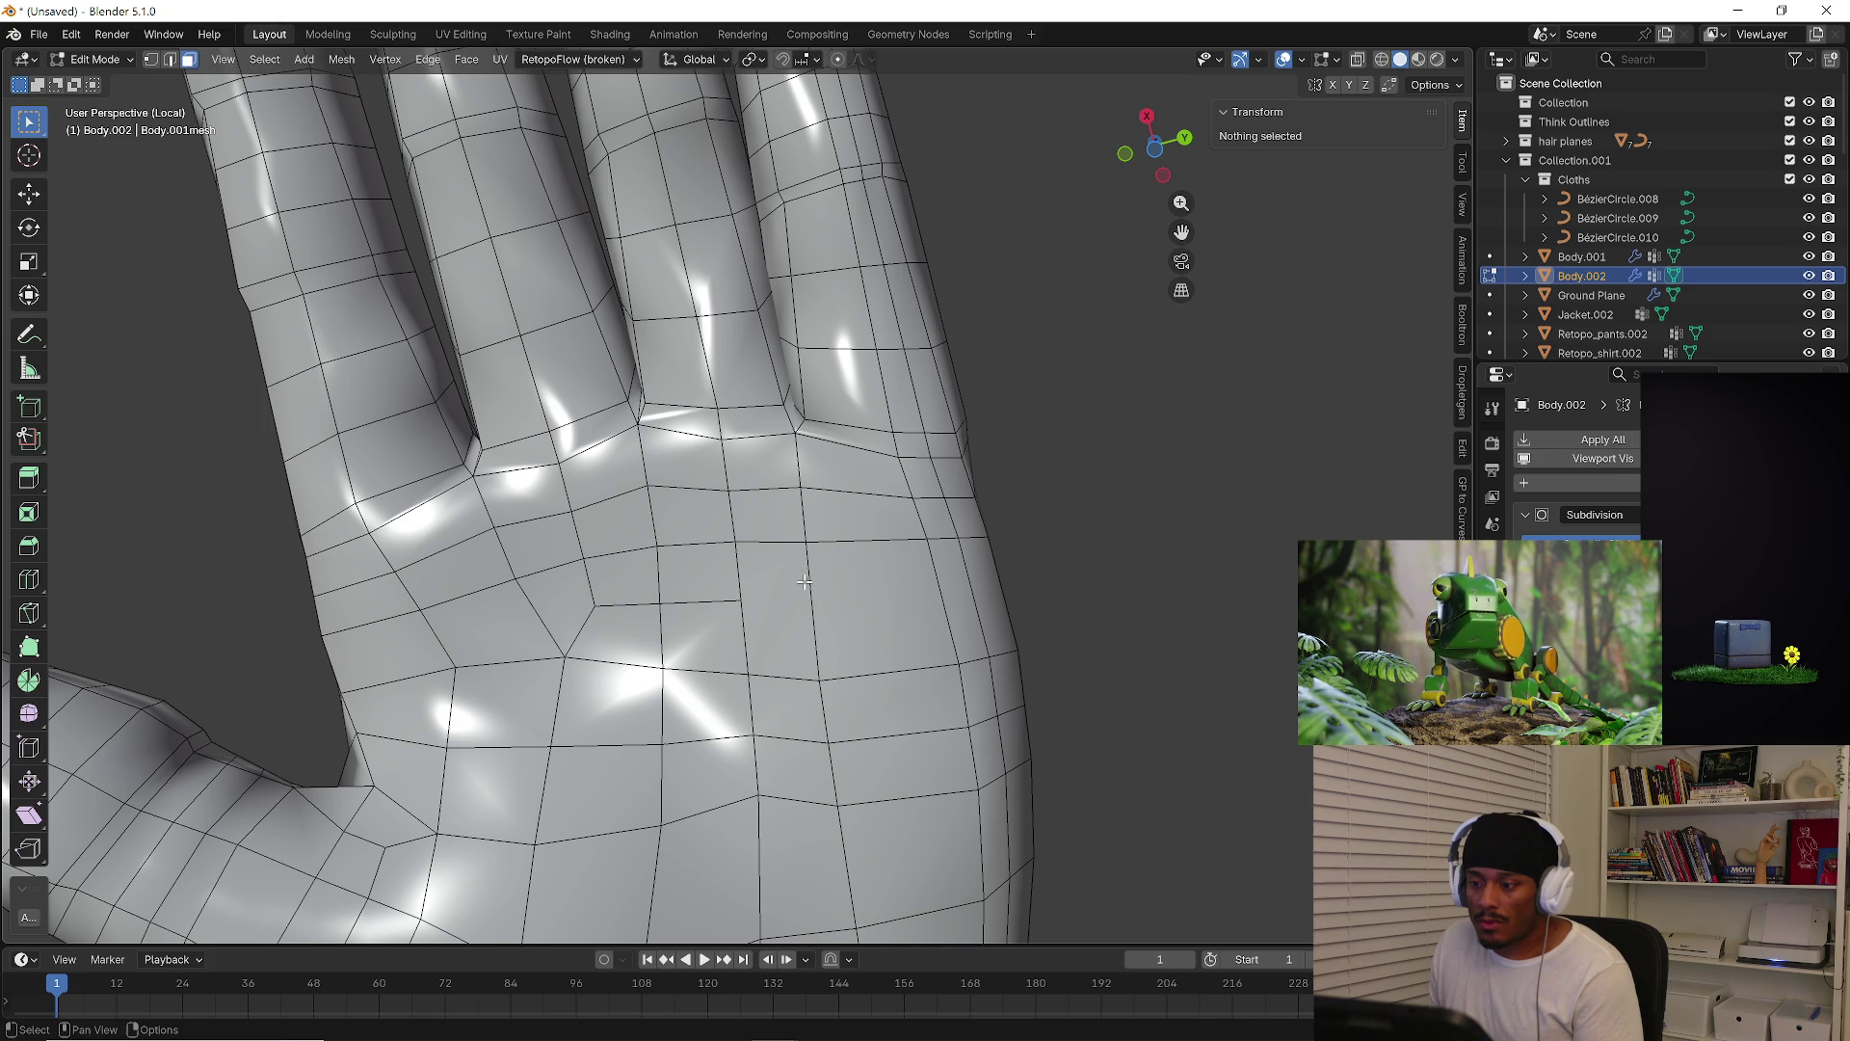
Try a knife cut and edge loop across the palm, then undo back to the clean palm
{"action": "key", "text": "k"}
{"action": "left_click", "coordinate": [741, 601]}
{"action": "left_click", "coordinate": [812, 594]}
{"action": "left_click", "coordinate": [870, 597]}
{"action": "left_click", "coordinate": [959, 663]}
{"action": "key", "text": "Return"}
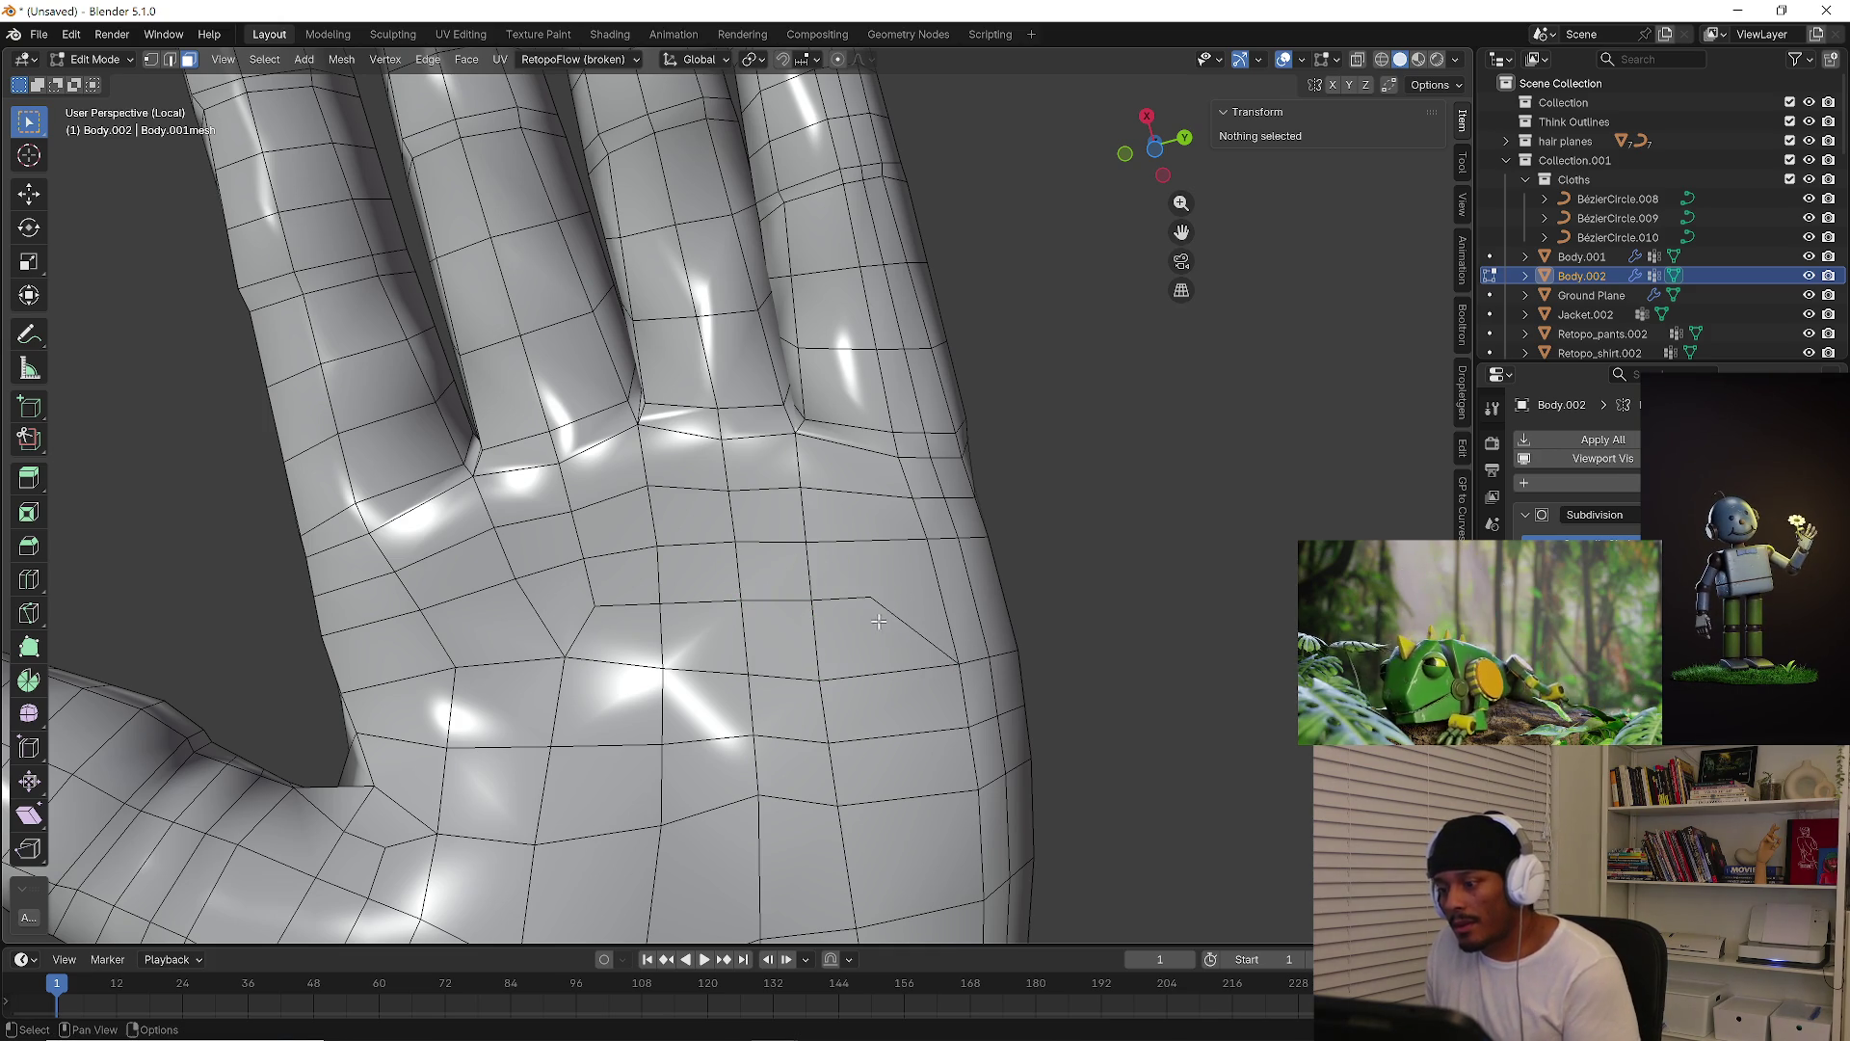
{"action": "key", "text": "ctrl+r"}
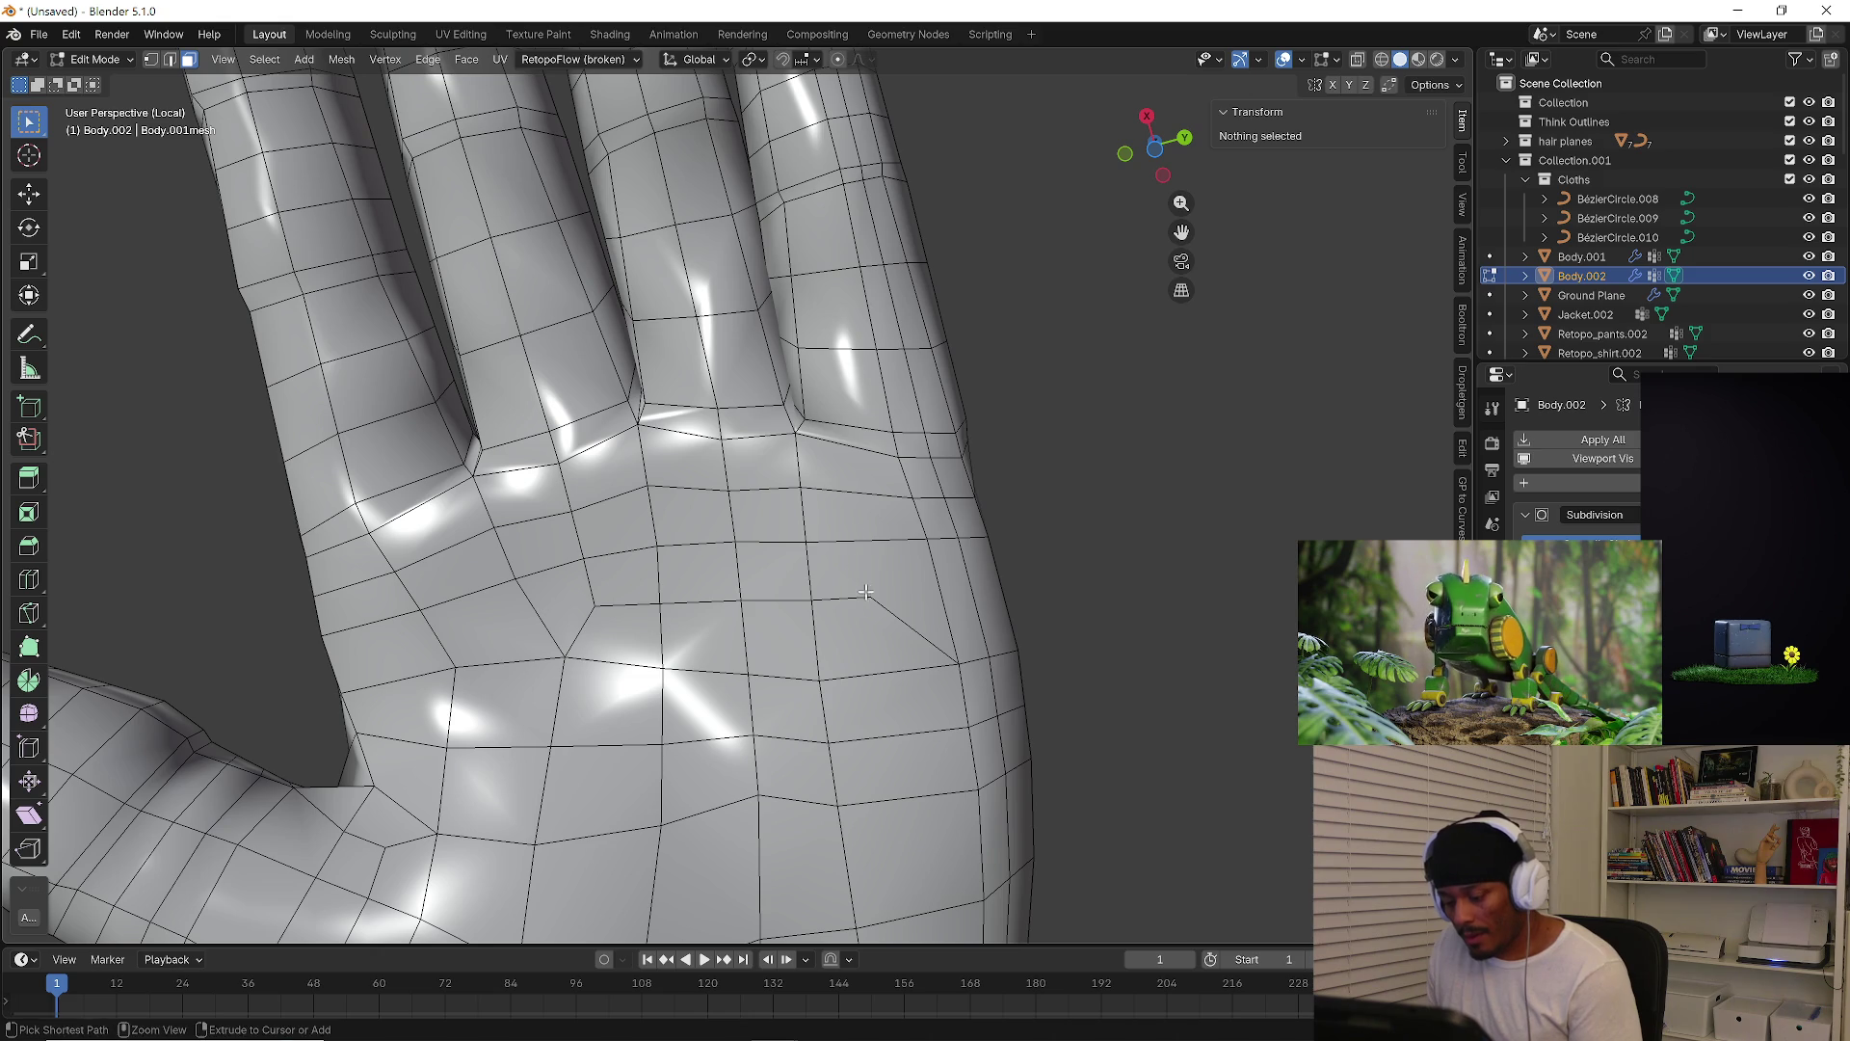
{"action": "key", "text": "Escape"}
{"action": "key", "text": "ctrl+z"}
{"action": "scroll", "coordinate": [610, 597], "scroll_direction": "down", "scroll_amount": 3}
{"action": "key", "text": "ctrl+z"}
{"action": "key", "text": "ctrl+z"}
{"action": "key", "text": "ctrl+z"}
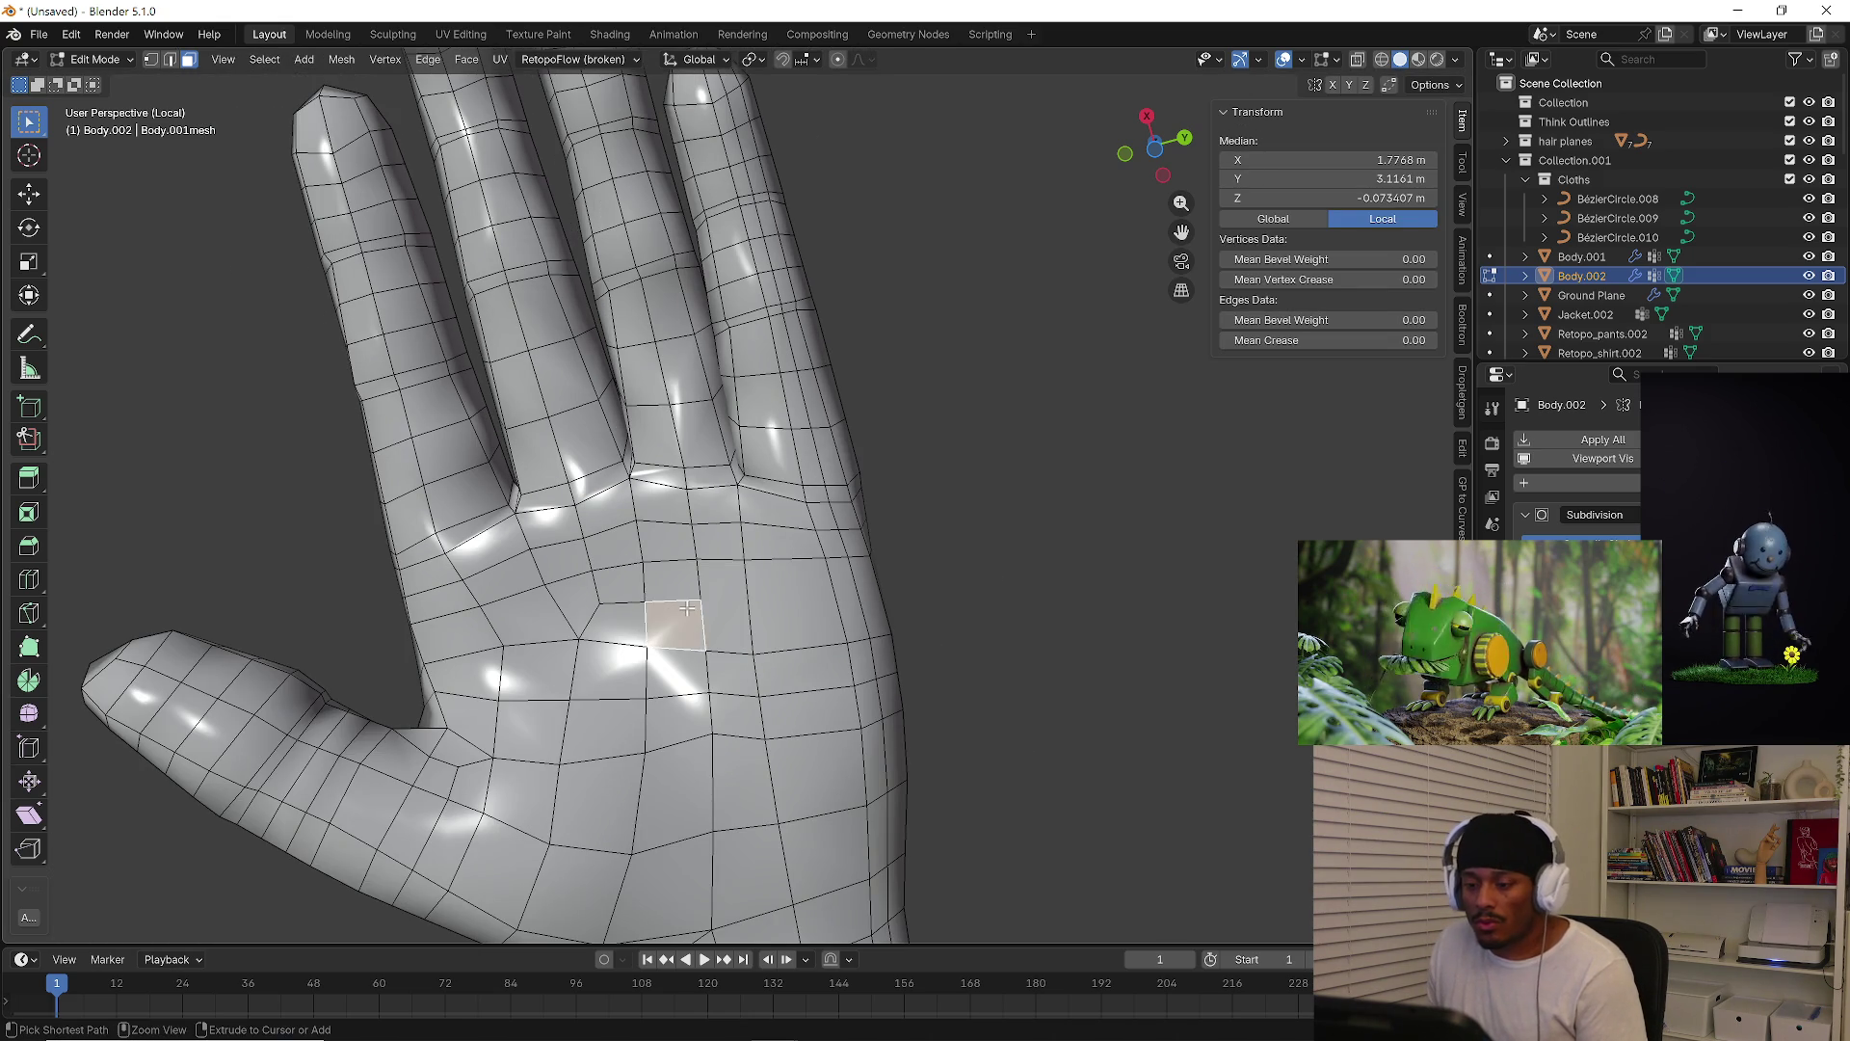
{"action": "key", "text": "ctrl+z"}
{"action": "key", "text": "ctrl+z"}
{"action": "key", "text": "ctrl+z"}
{"action": "key", "text": "ctrl+z"}
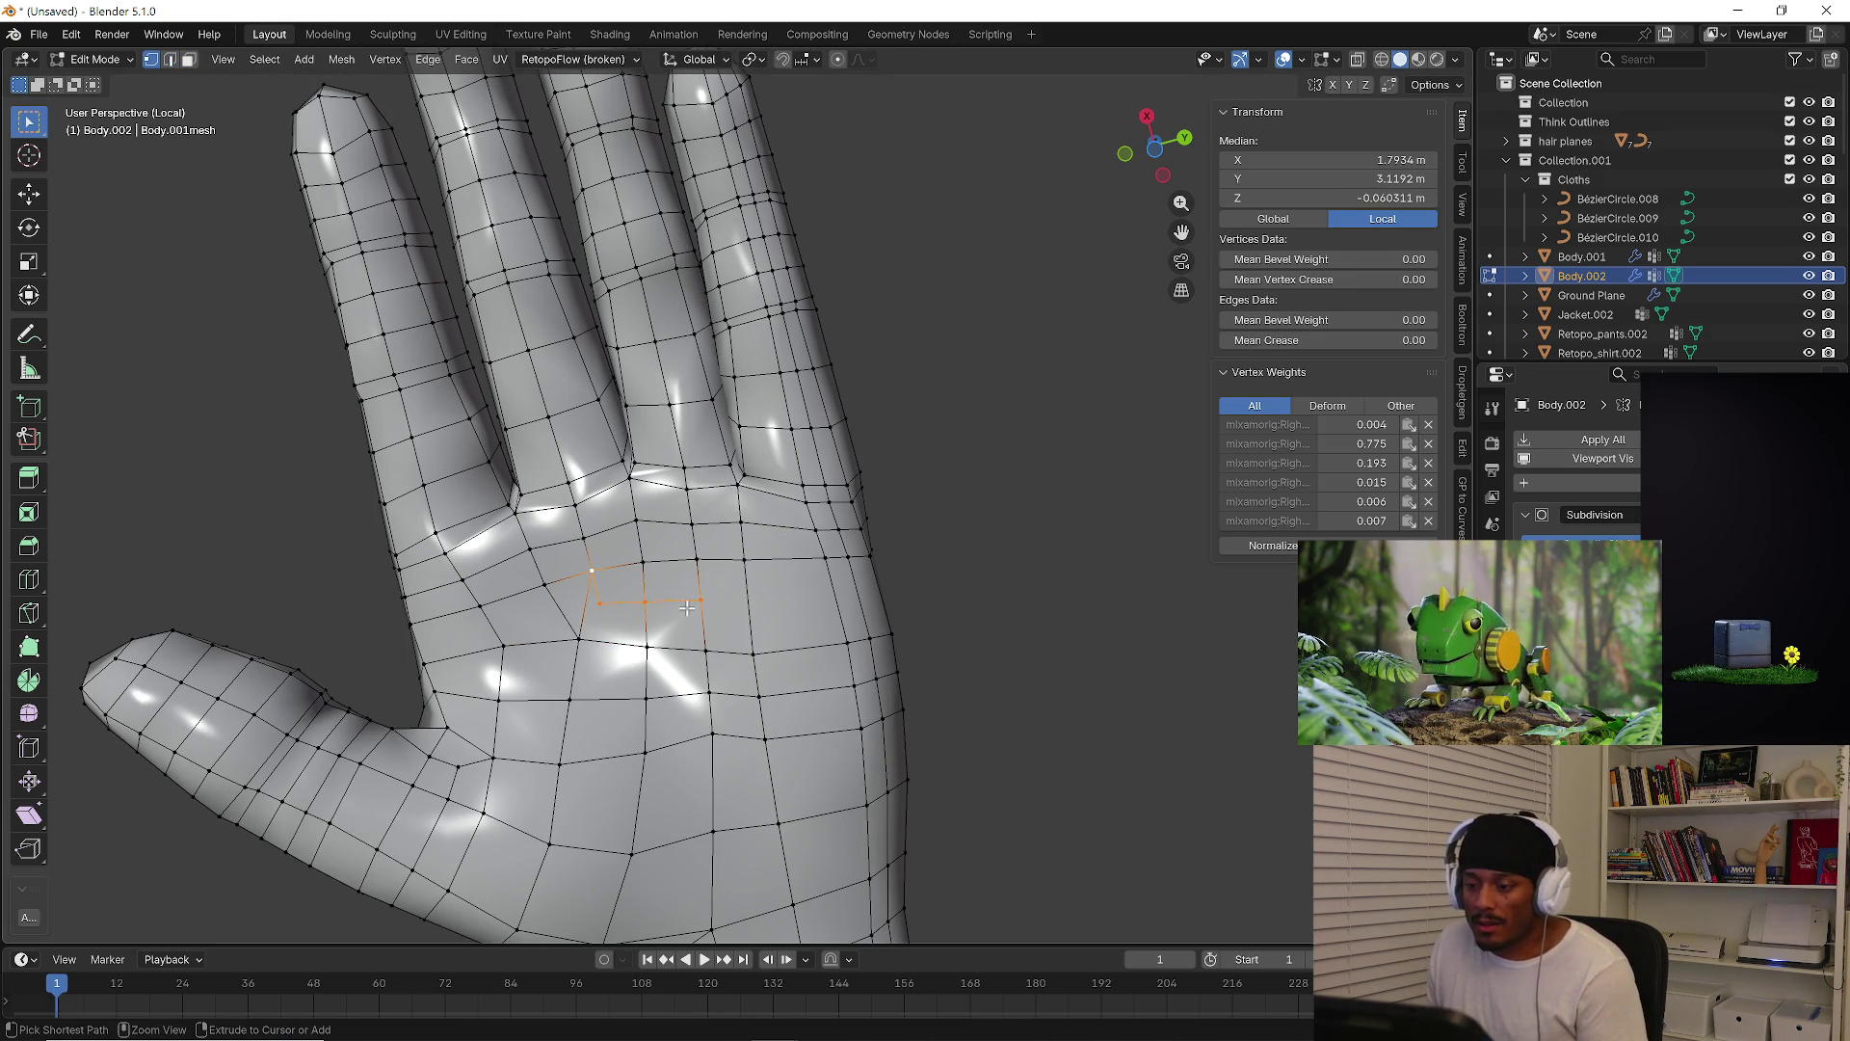
{"action": "key", "text": "ctrl+z"}
{"action": "key", "text": "ctrl+z"}
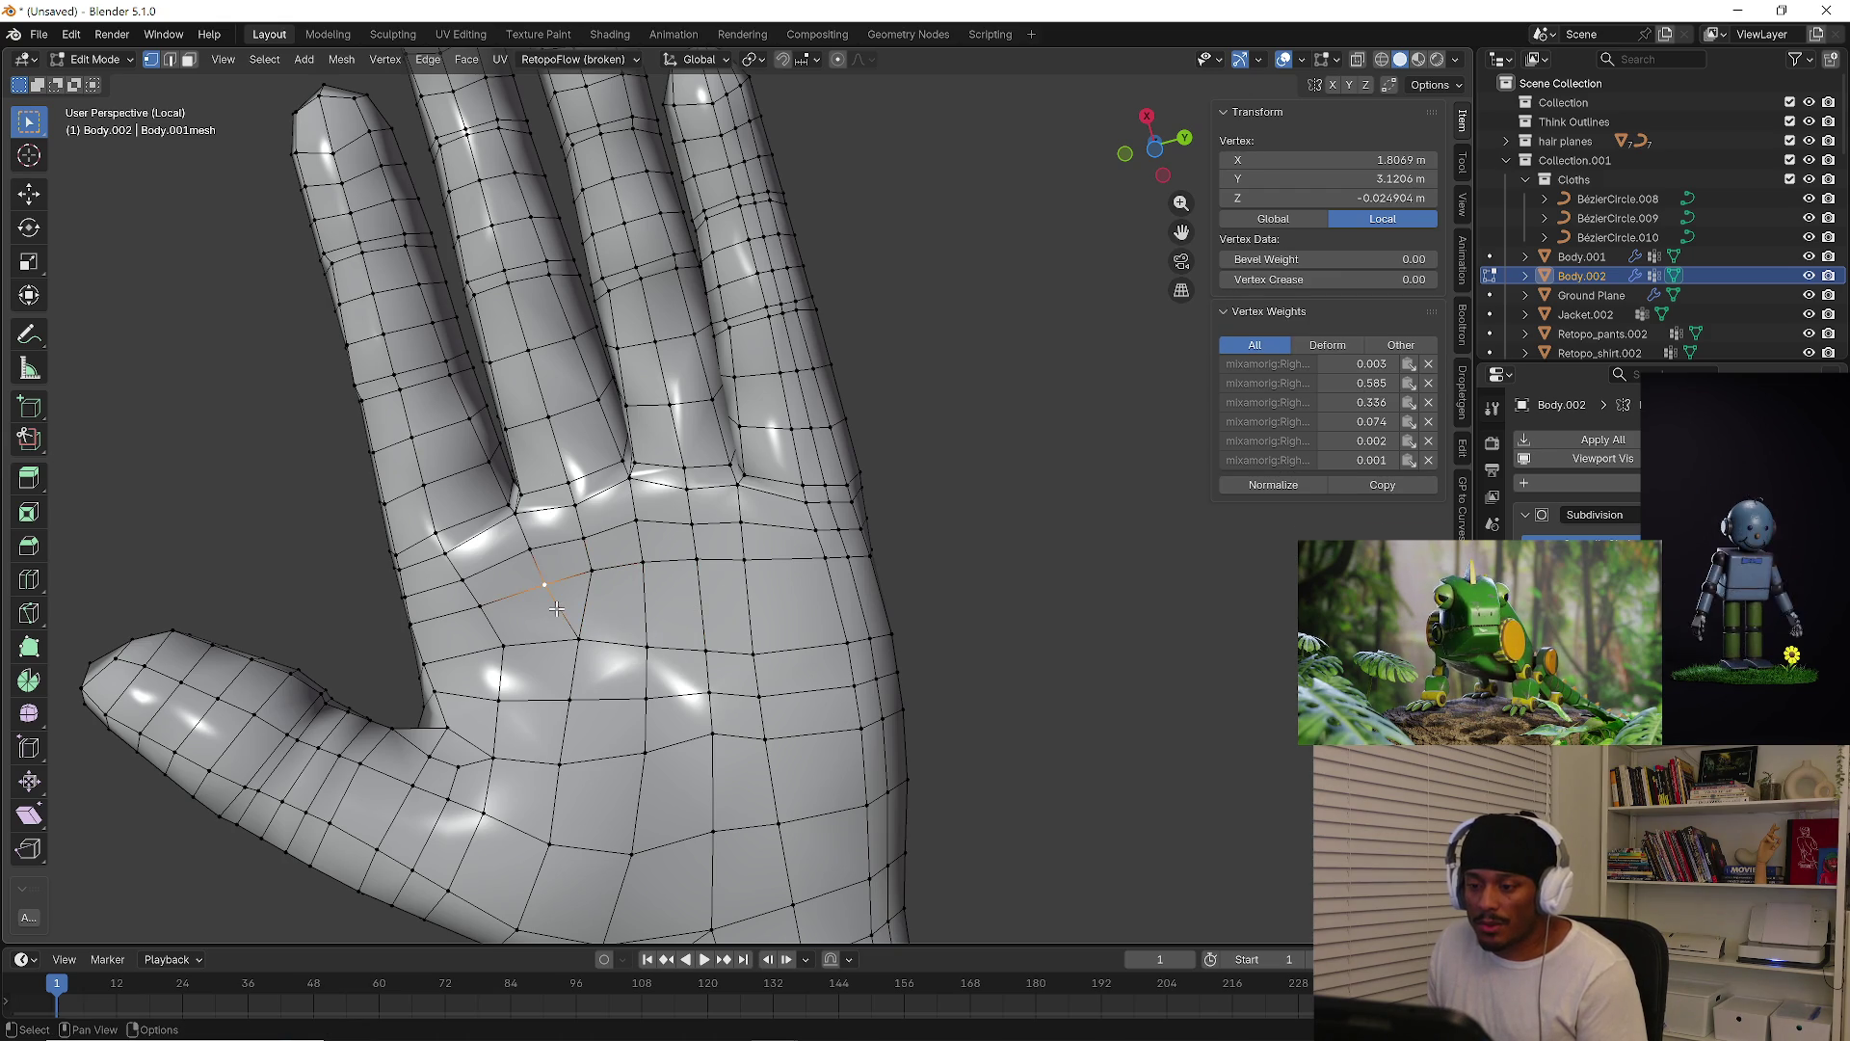
Dissolve two stray palm edges below the index finger
{"action": "left_click", "coordinate": [557, 610]}
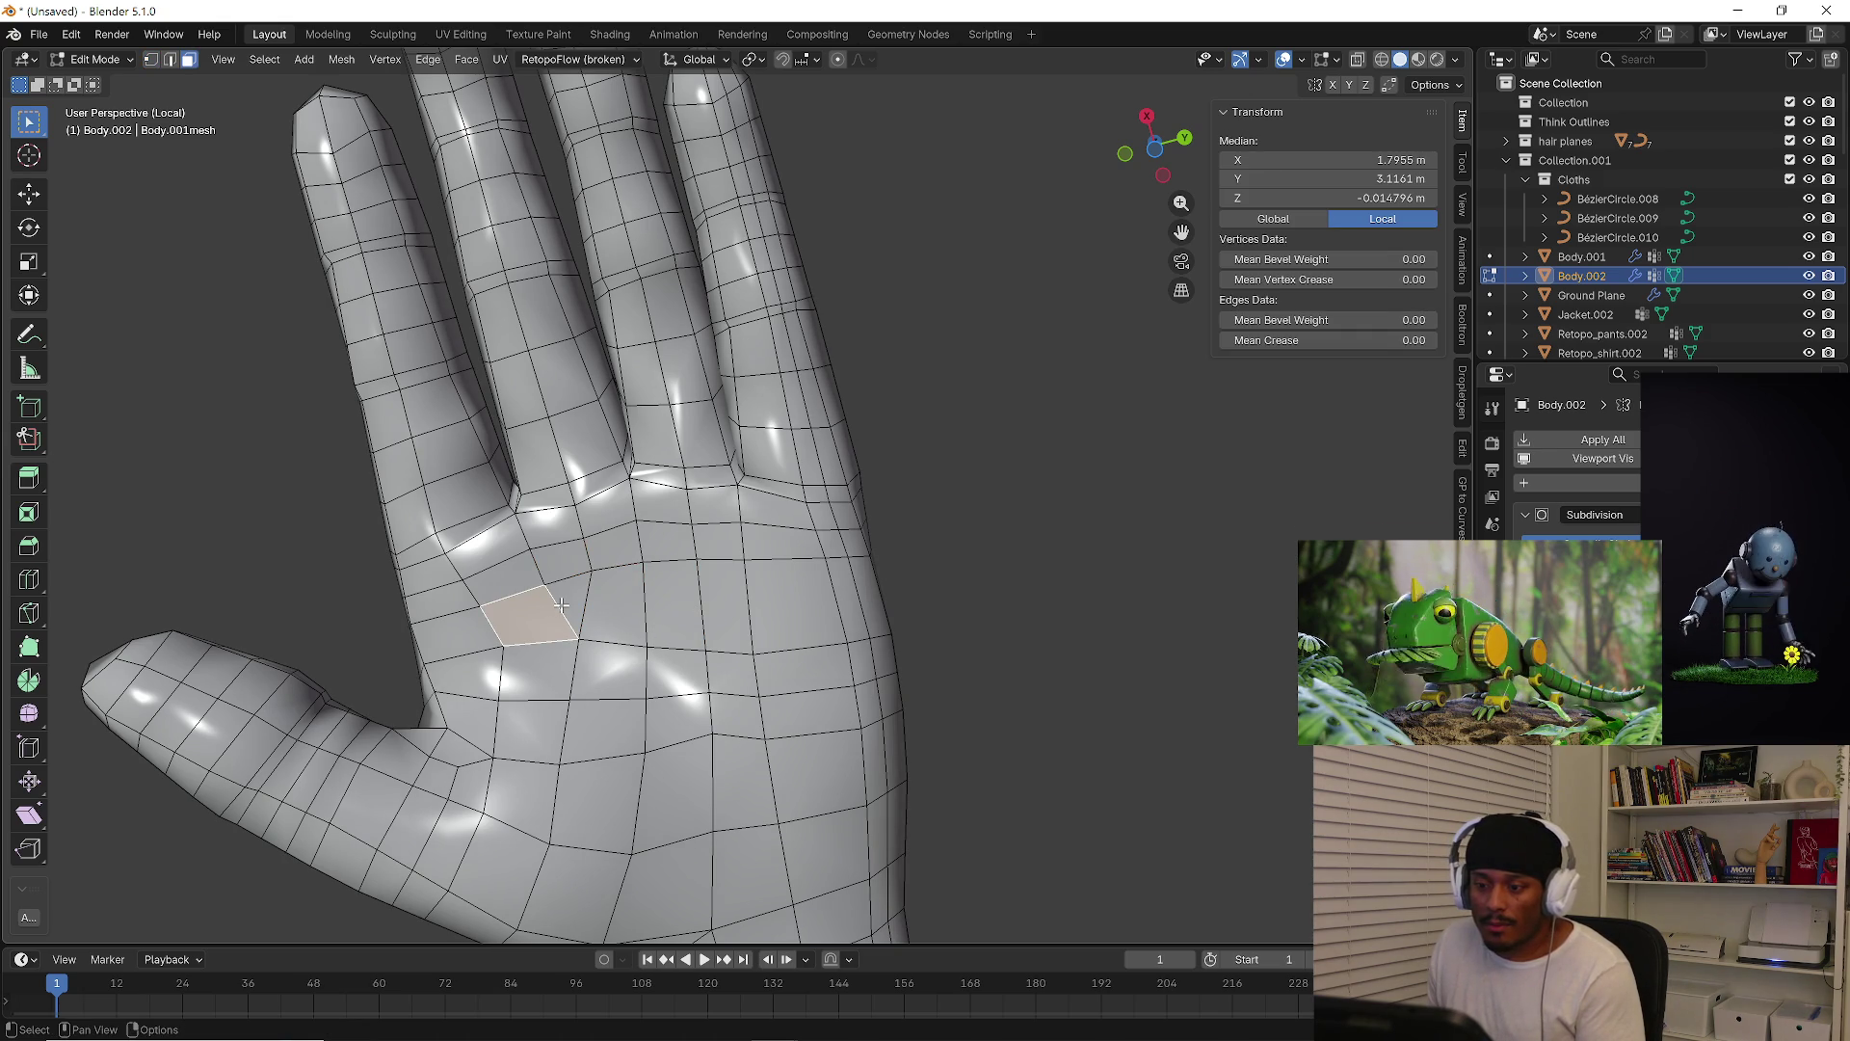
{"action": "left_click", "coordinate": [636, 631]}
{"action": "middle_click_drag", "start_coordinate": [636, 631], "coordinate": [578, 605]}
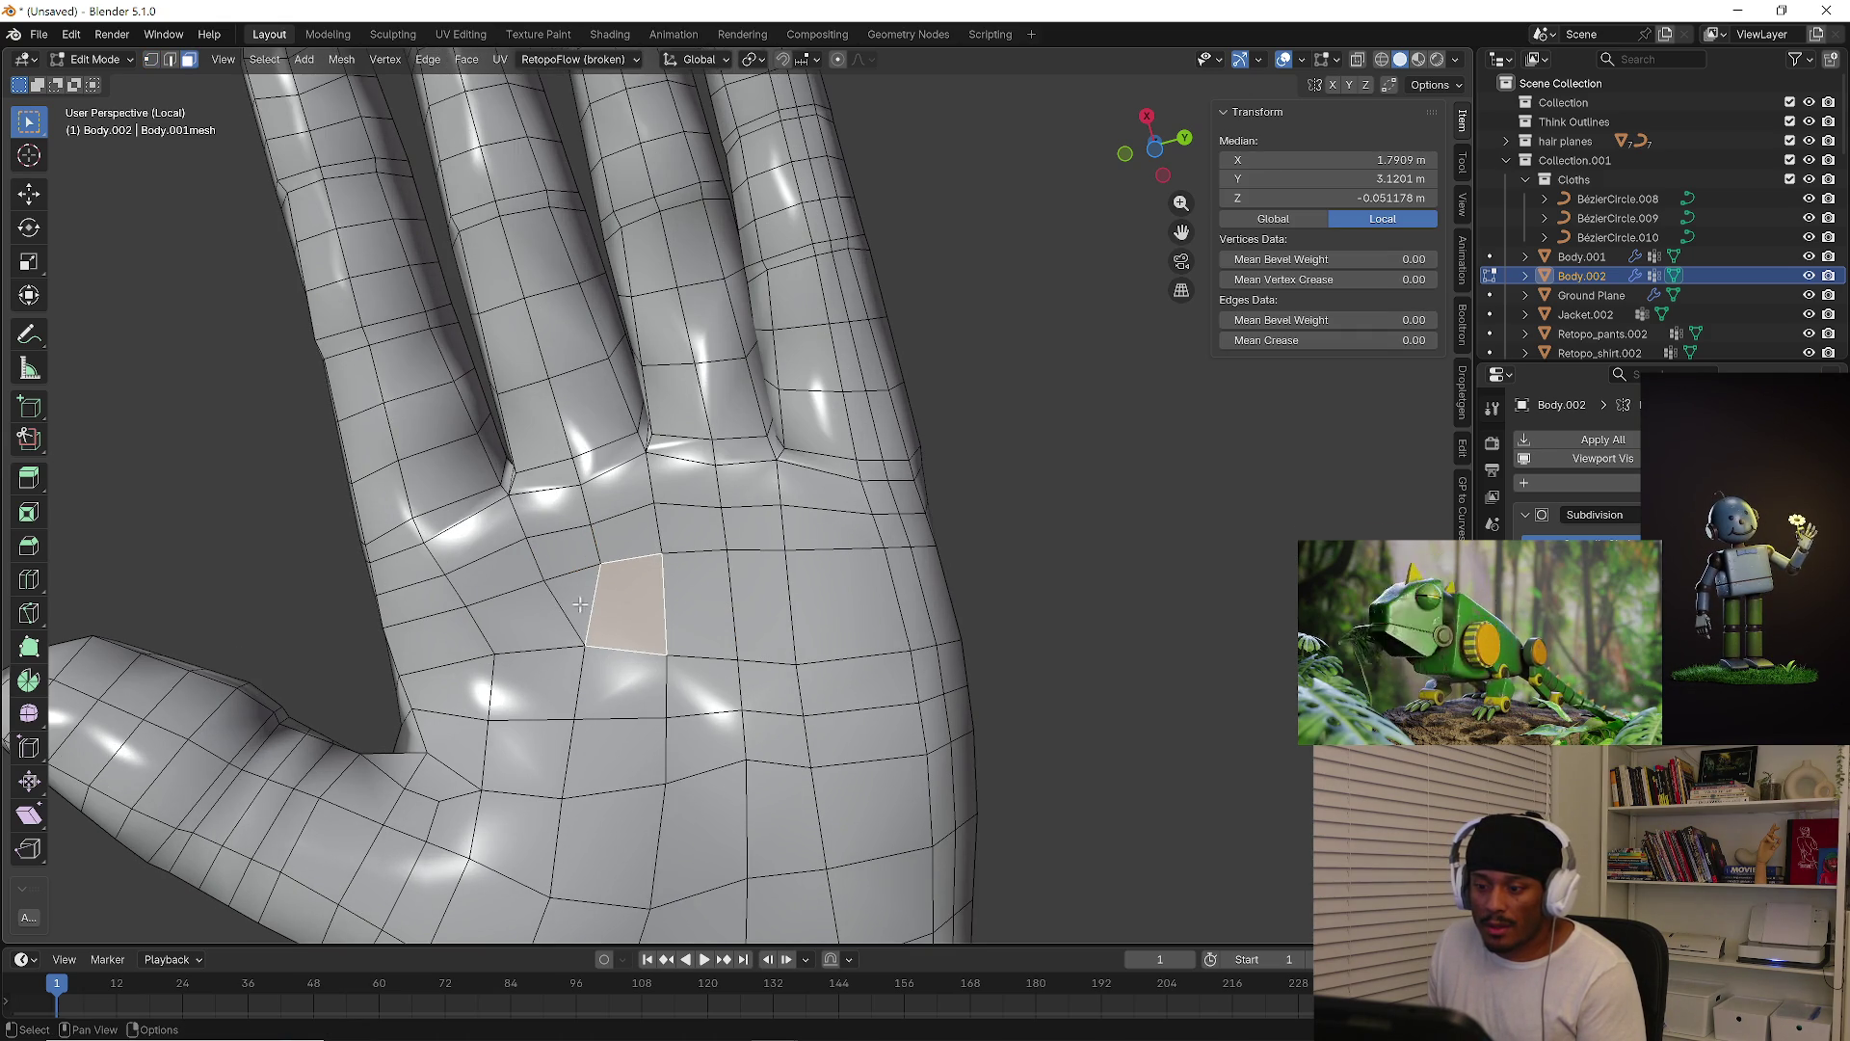
{"action": "key", "text": "2"}
{"action": "left_click", "coordinate": [593, 602]}
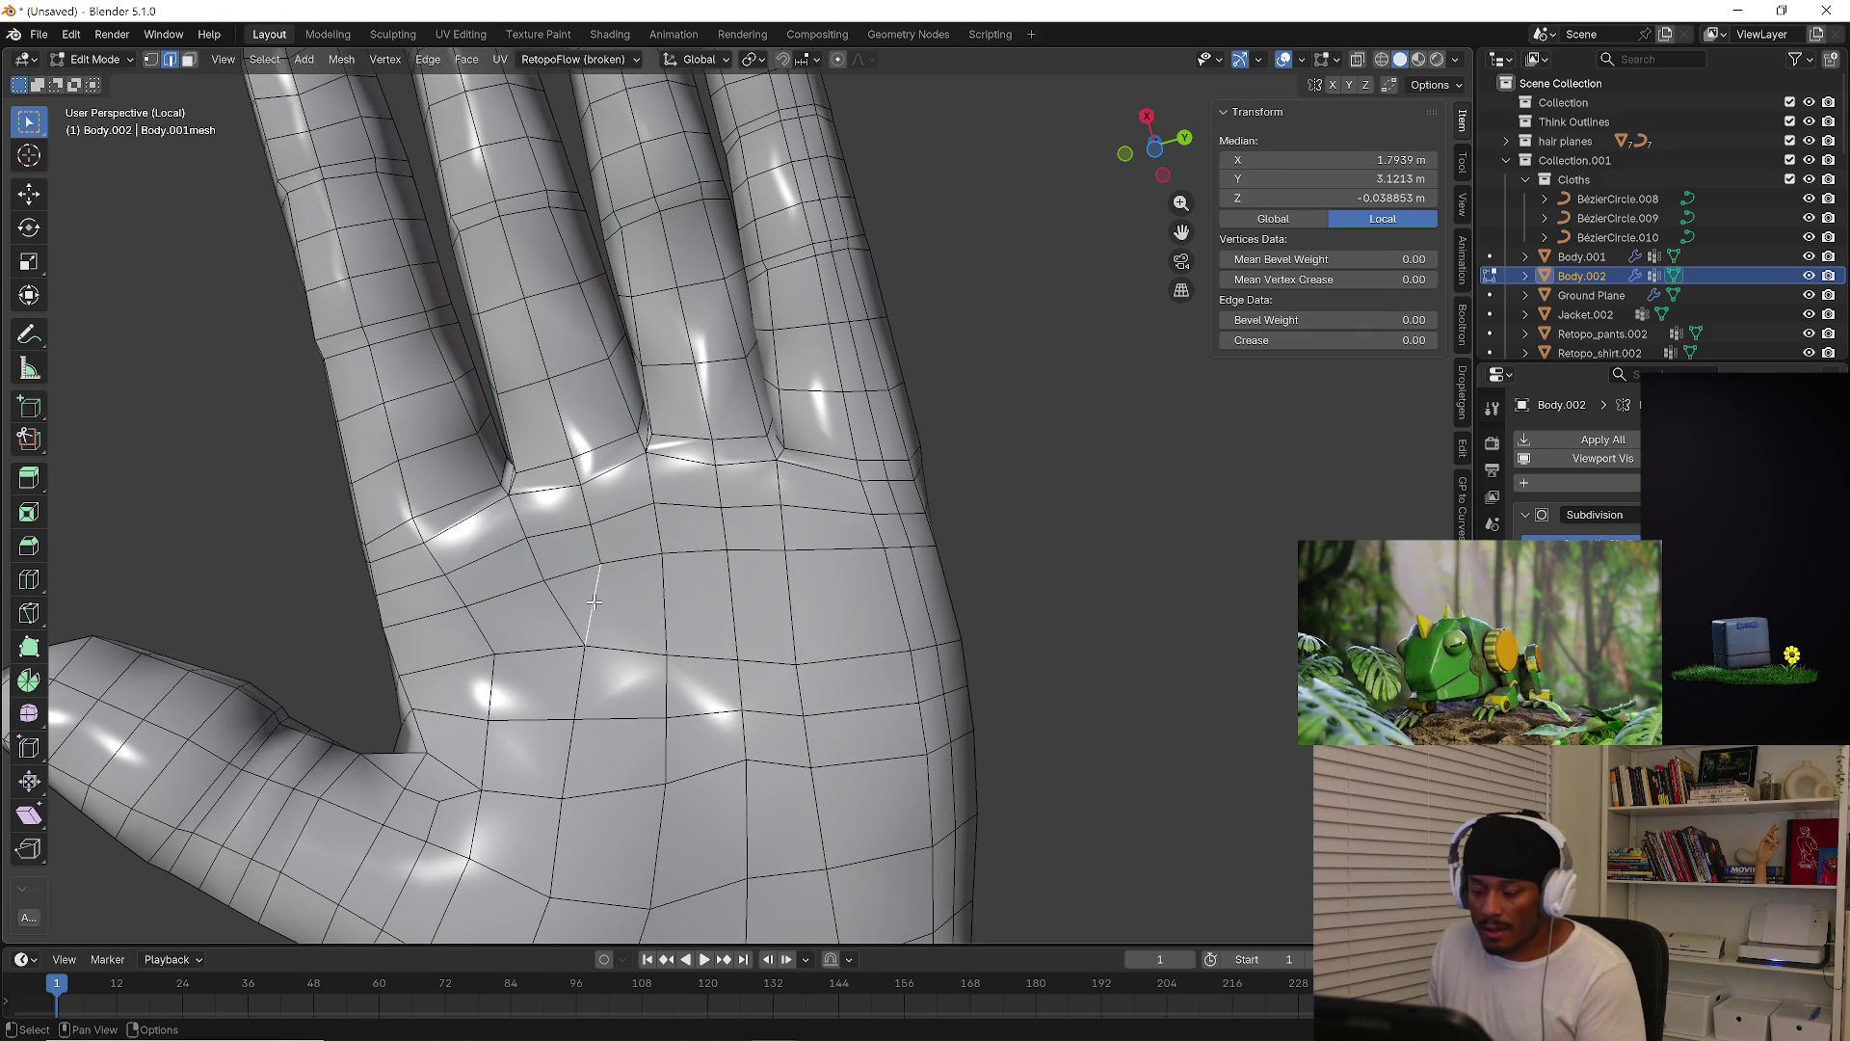
{"action": "key", "text": "x"}
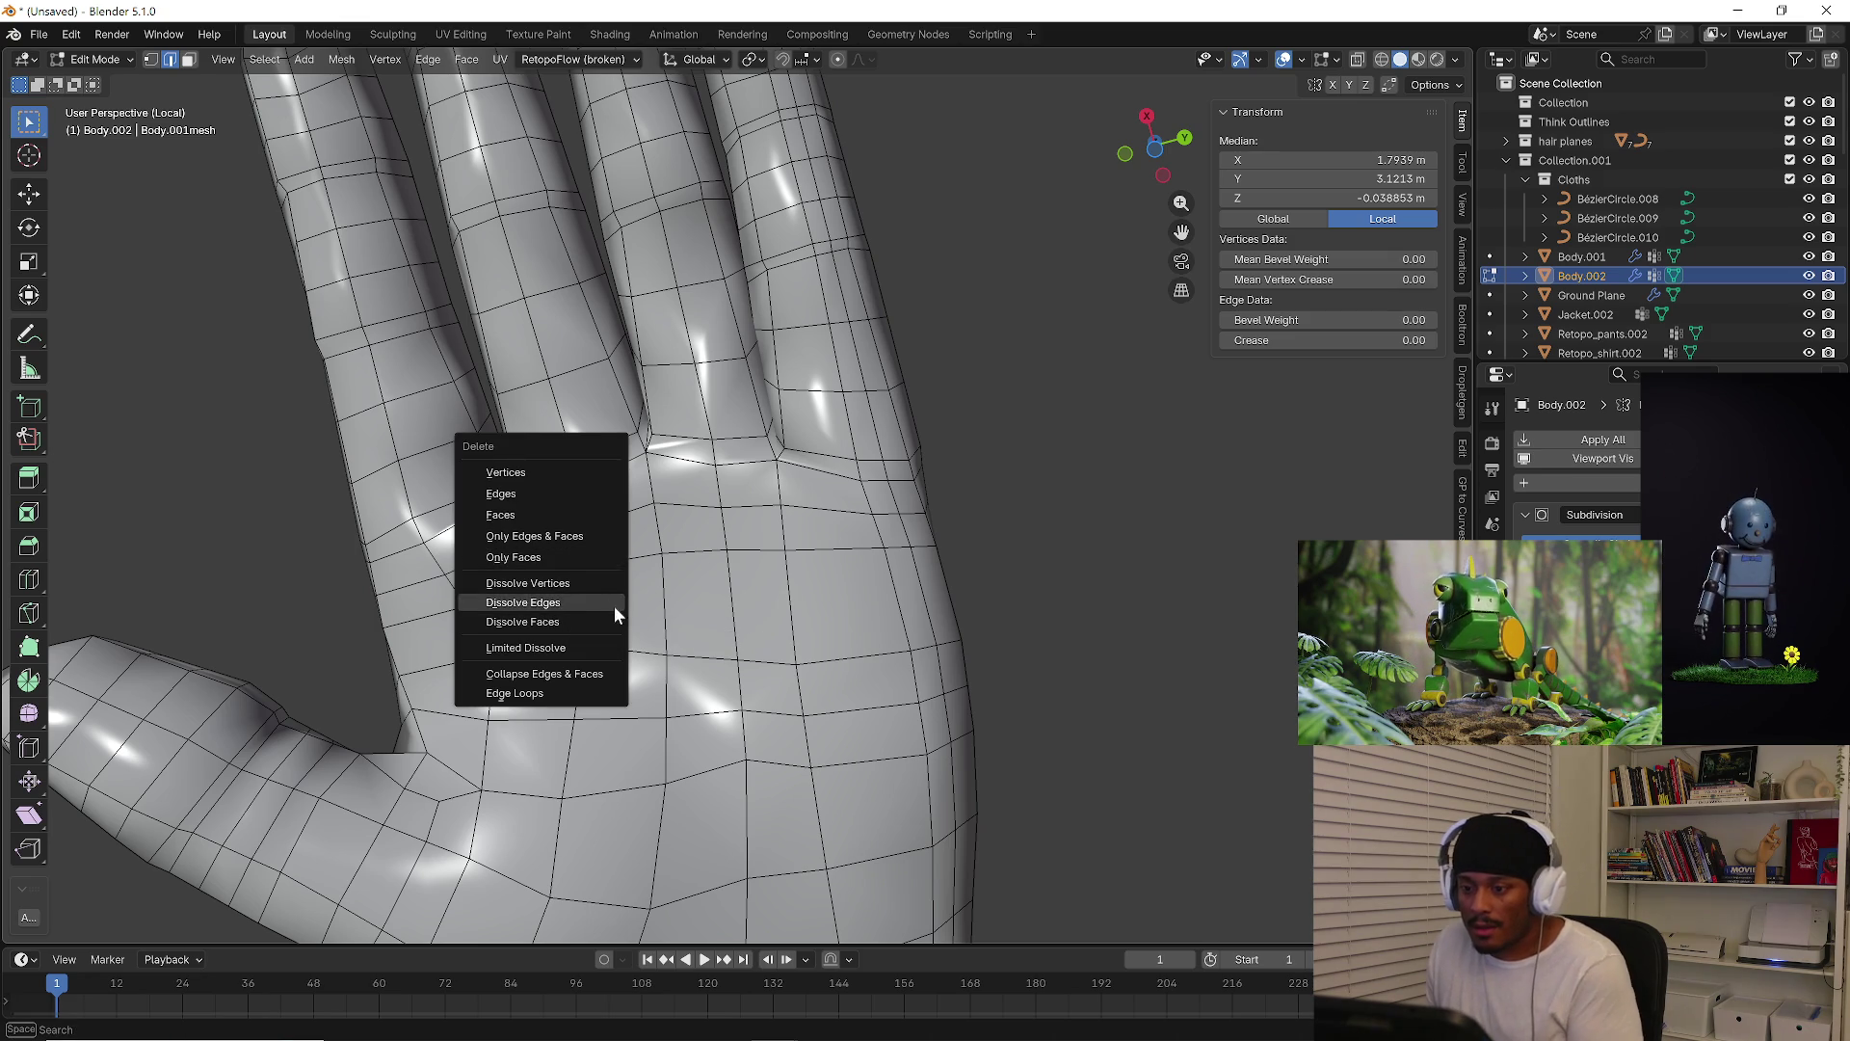
{"action": "left_click", "coordinate": [576, 600]}
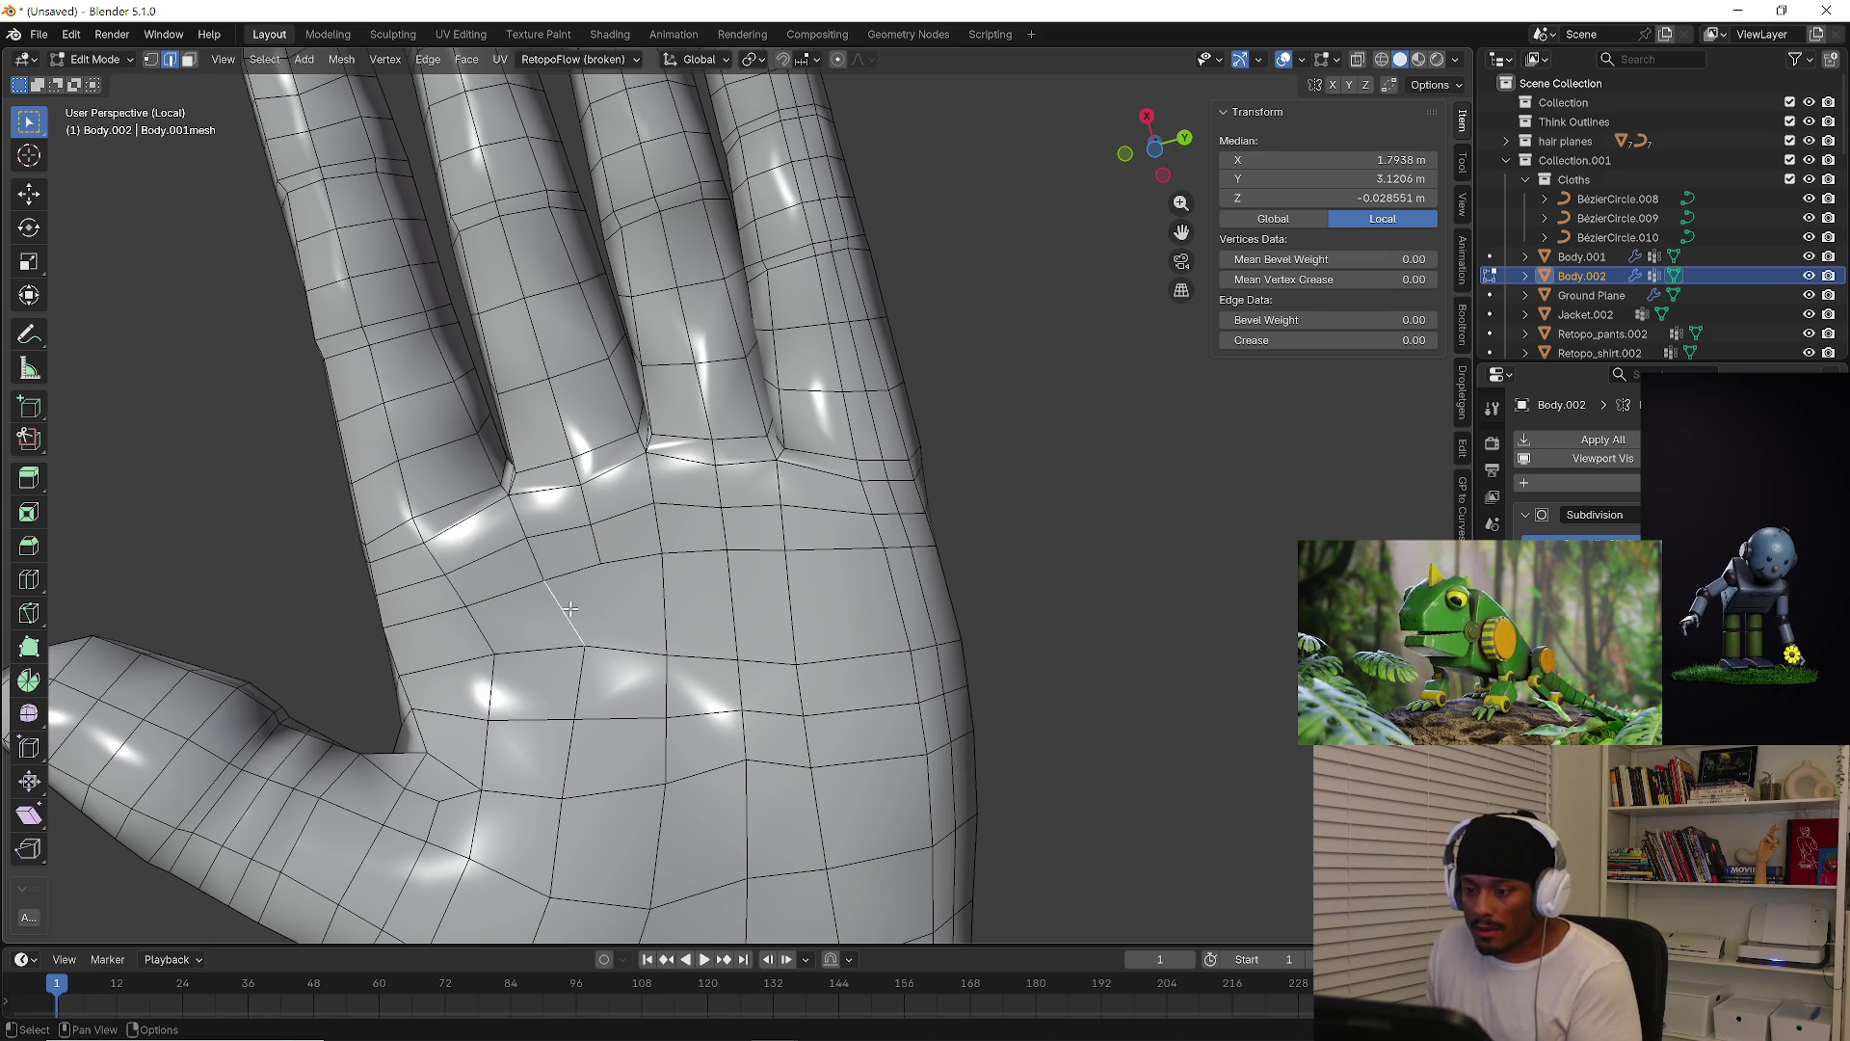
{"action": "key", "text": "x"}
{"action": "left_click", "coordinate": [570, 607]}
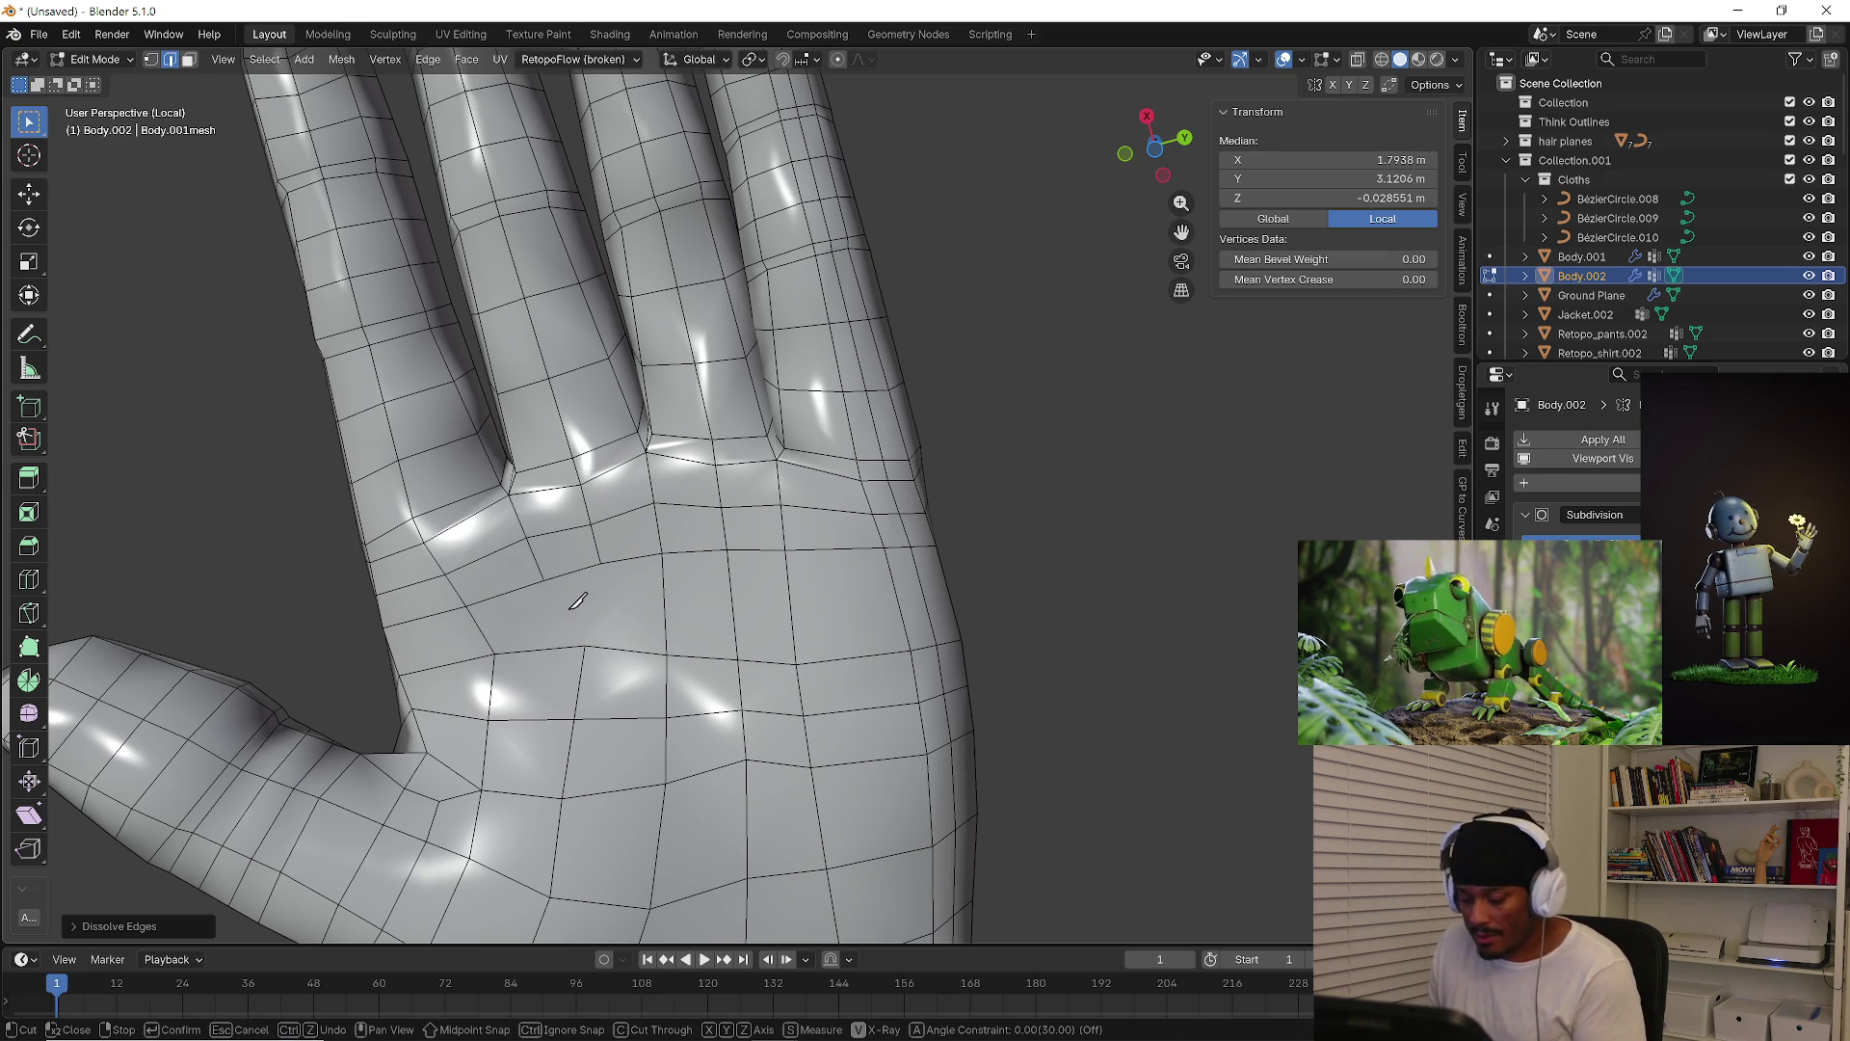
Knife two new cuts below the index finger, the second running down to the lower vertex
{"action": "key", "text": "k"}
{"action": "left_click", "coordinate": [544, 582]}
{"action": "left_click", "coordinate": [575, 616]}
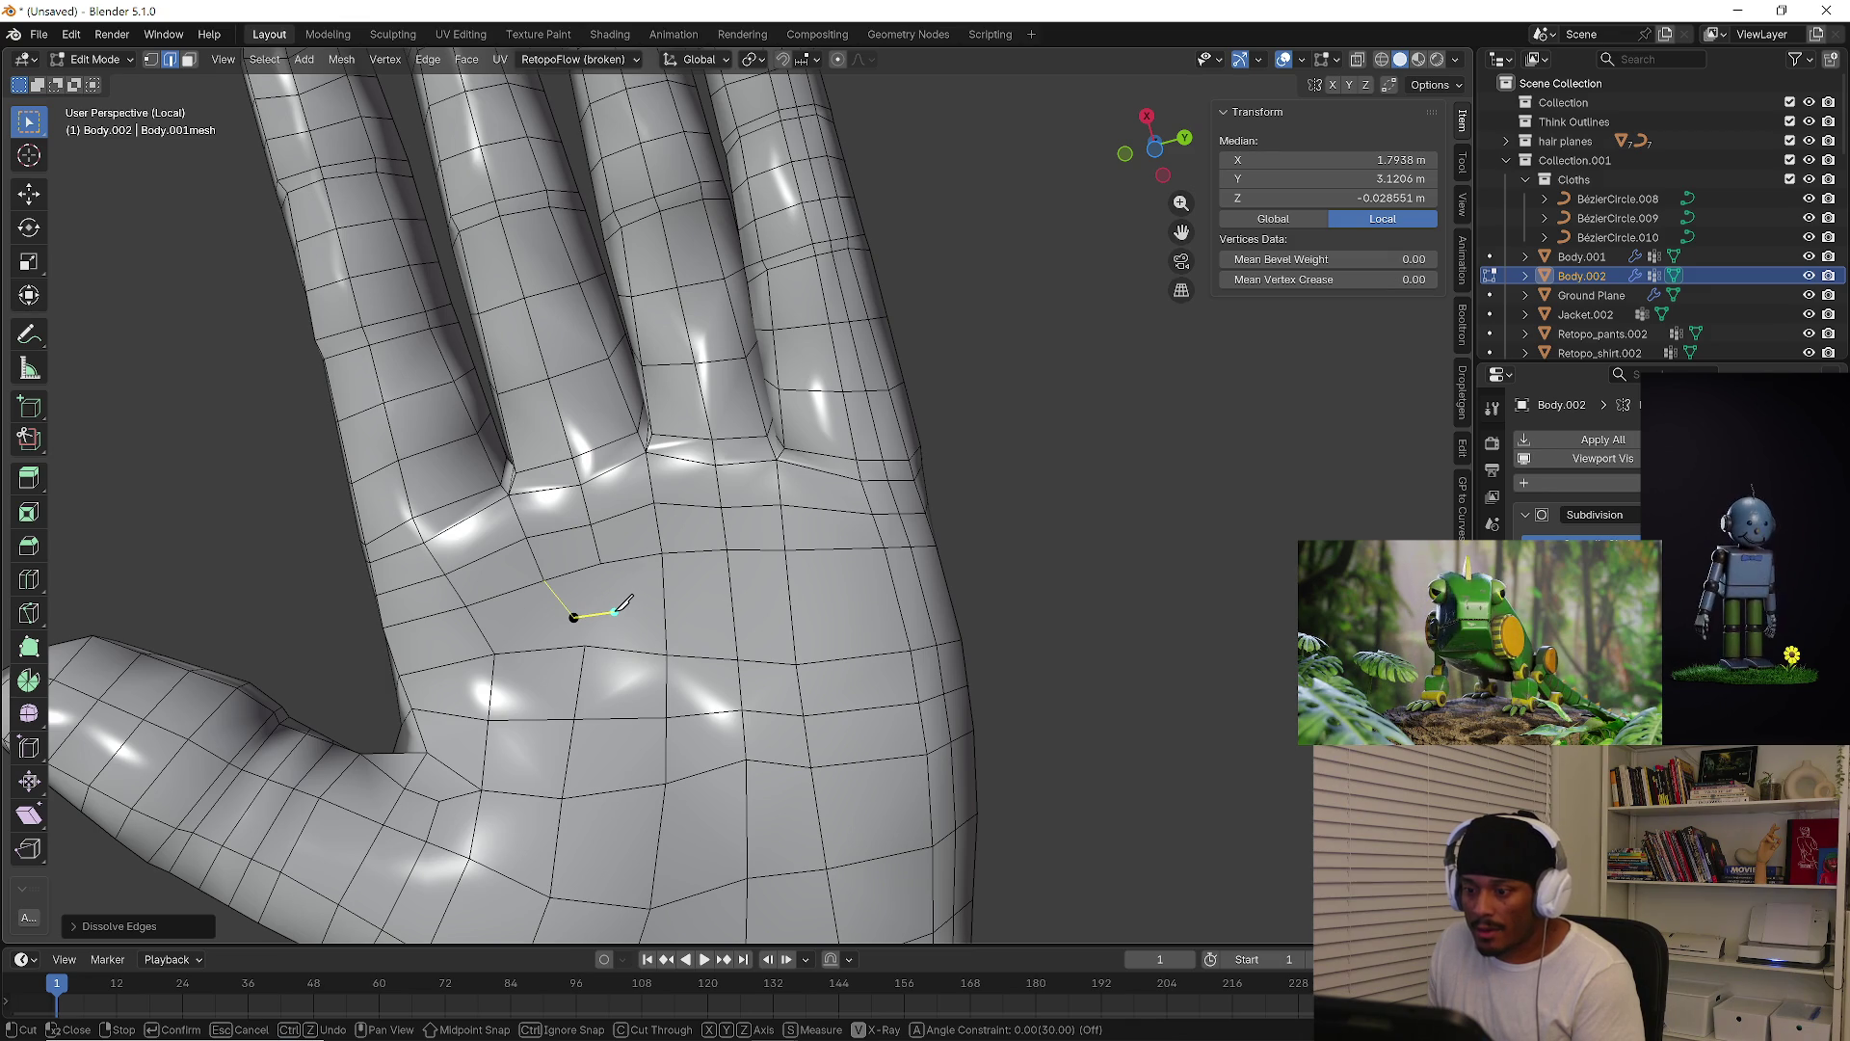
{"action": "left_click", "coordinate": [611, 608]}
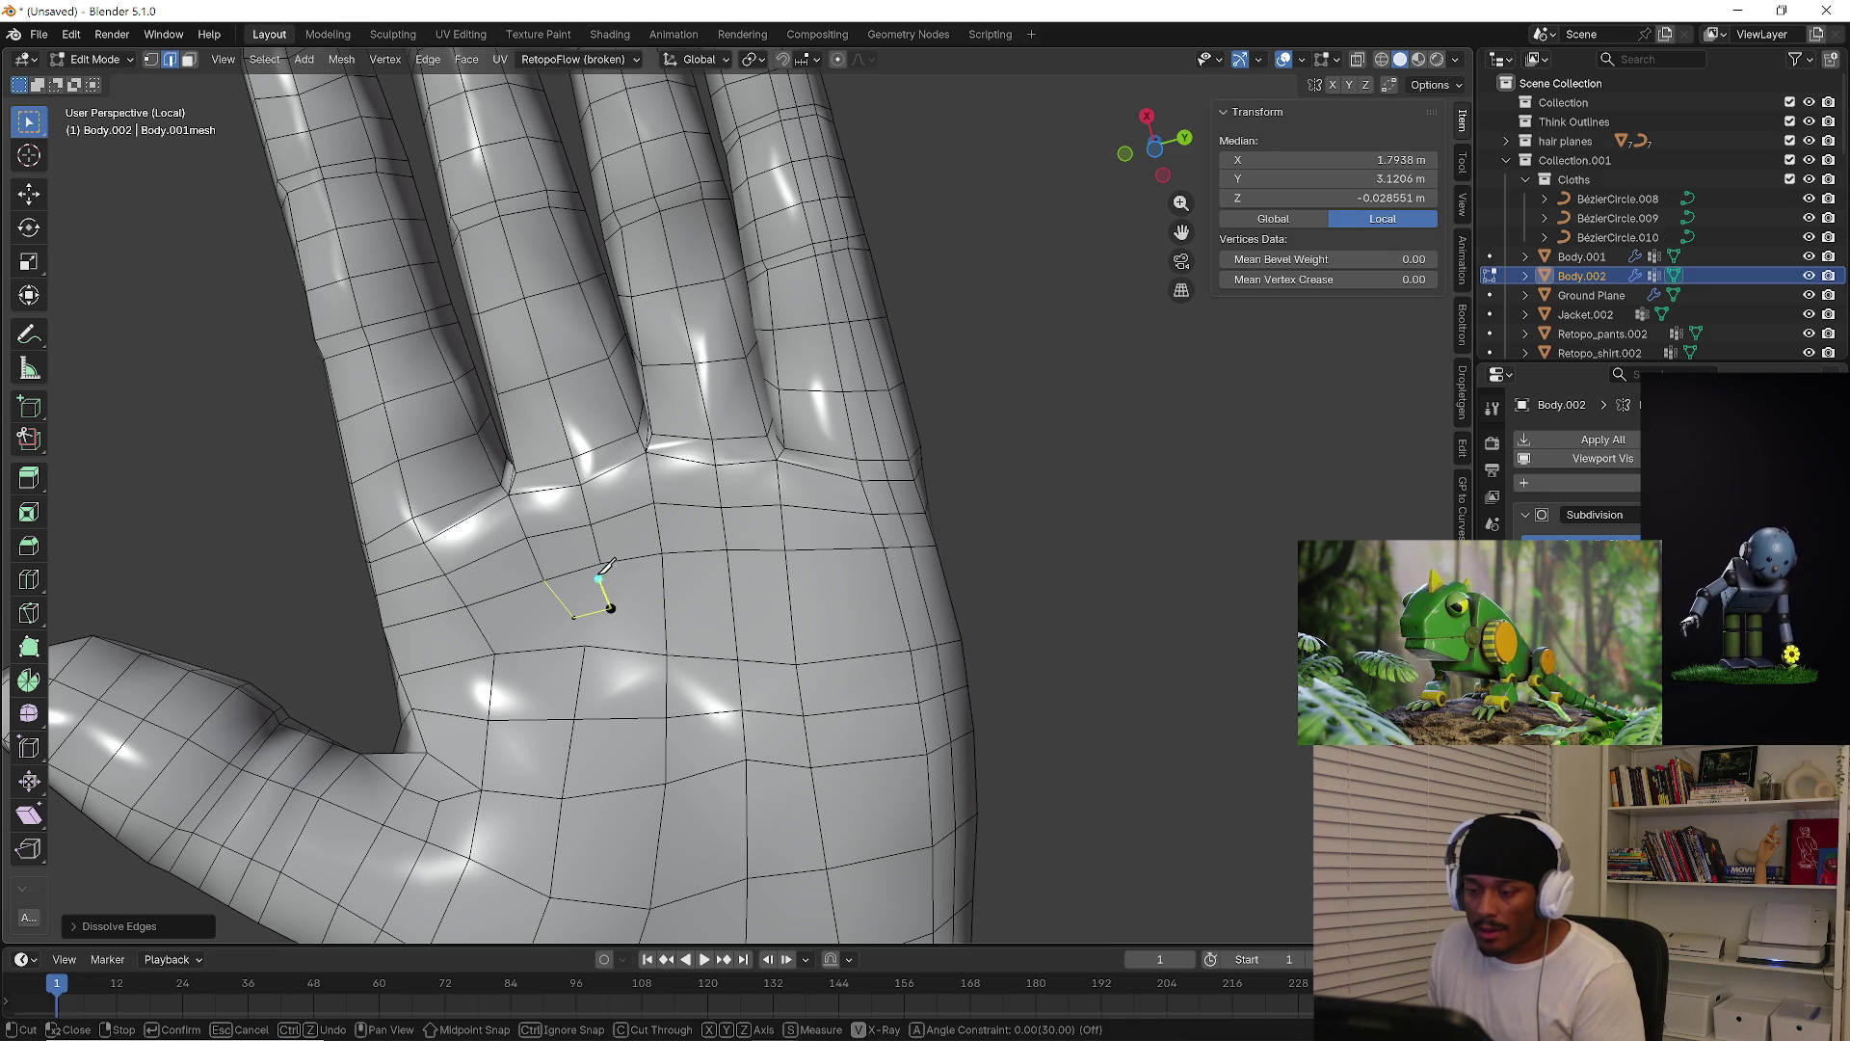
{"action": "key", "text": "Return"}
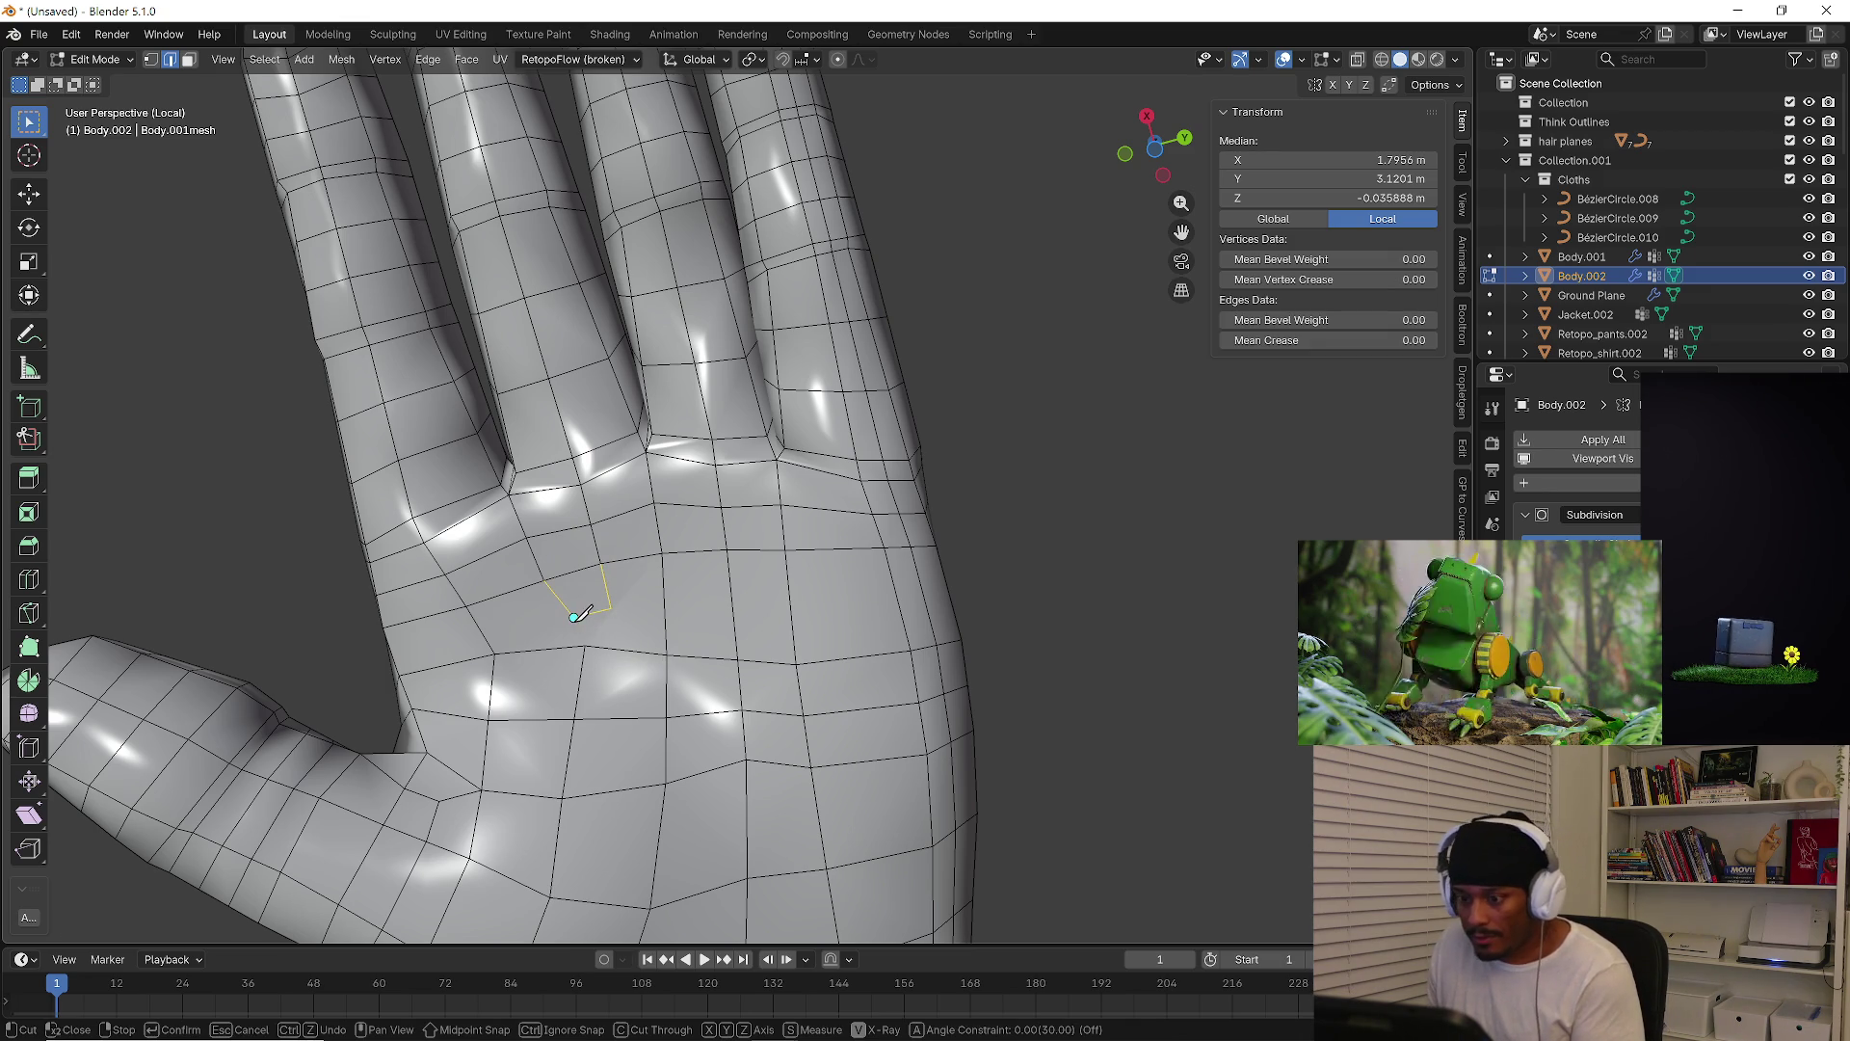
{"action": "key", "text": "k"}
{"action": "left_click", "coordinate": [609, 608]}
{"action": "left_click", "coordinate": [666, 653]}
{"action": "key", "text": "Return"}
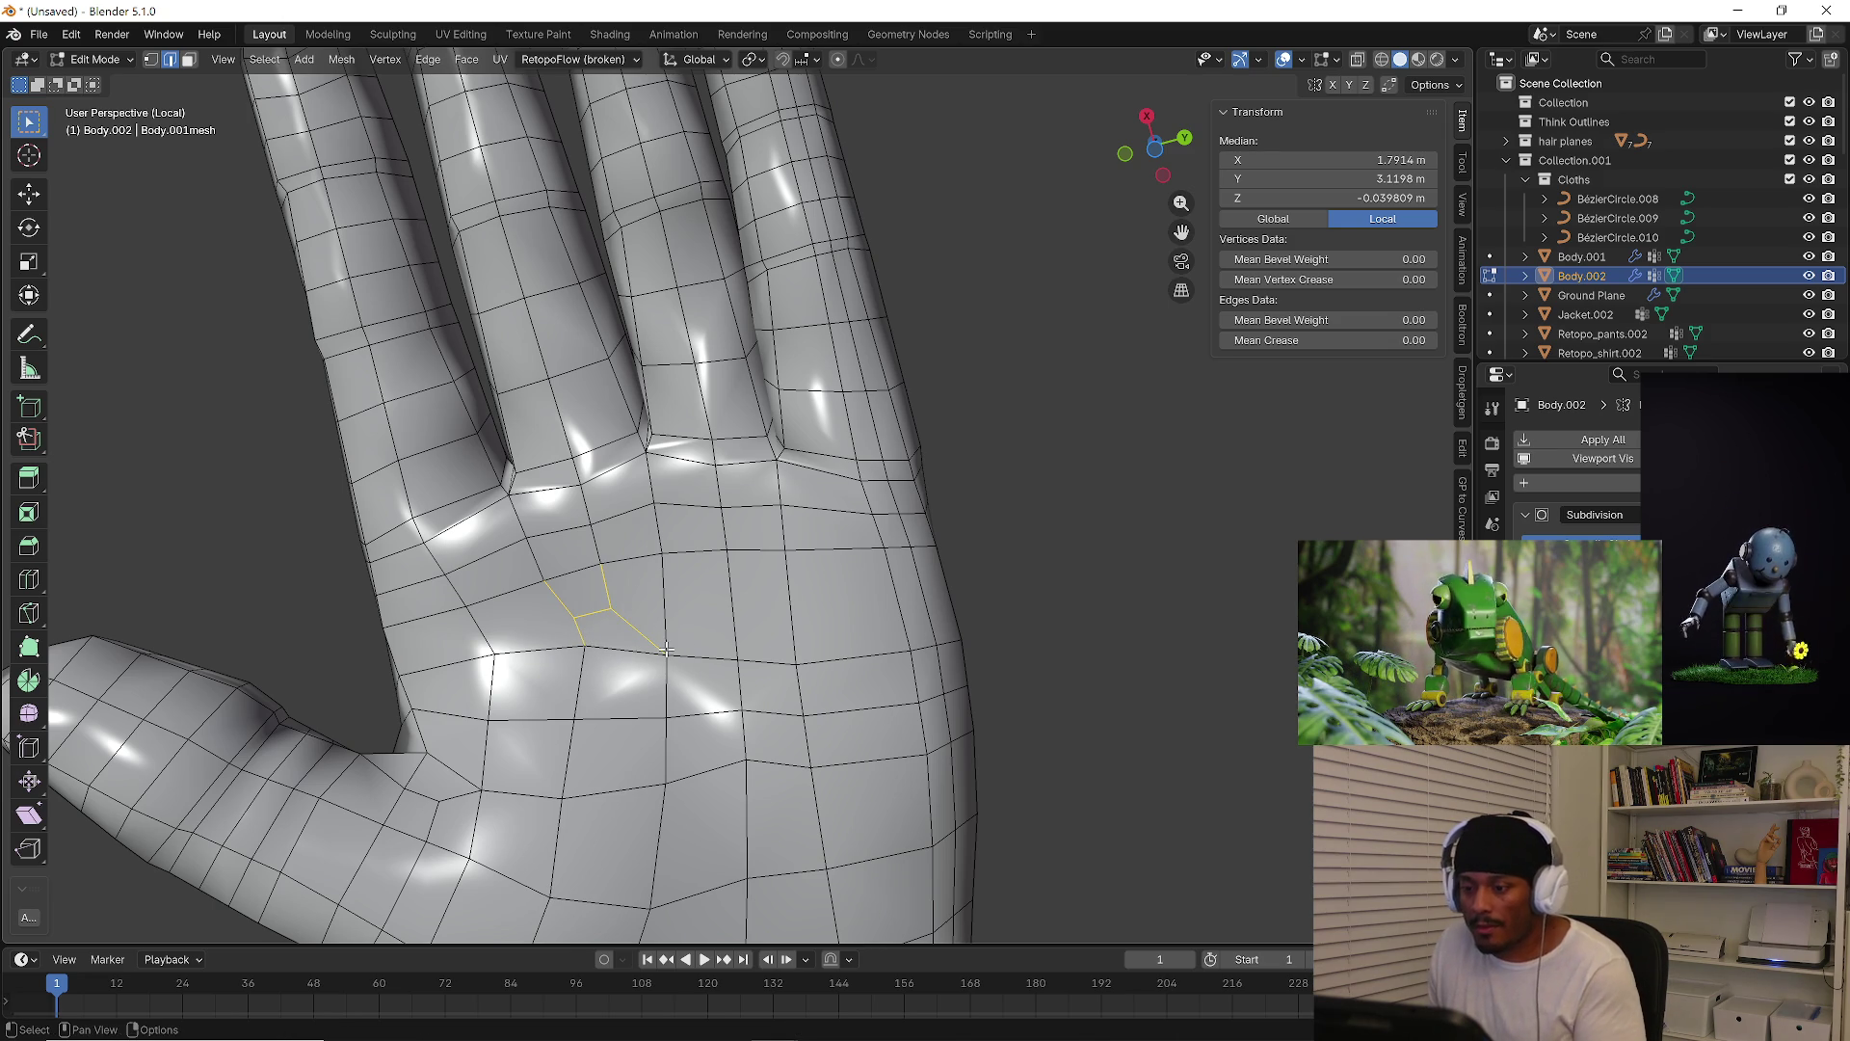
Slide the cut's palm vertex twice along its edges to even out the quads
{"action": "key", "text": "1"}
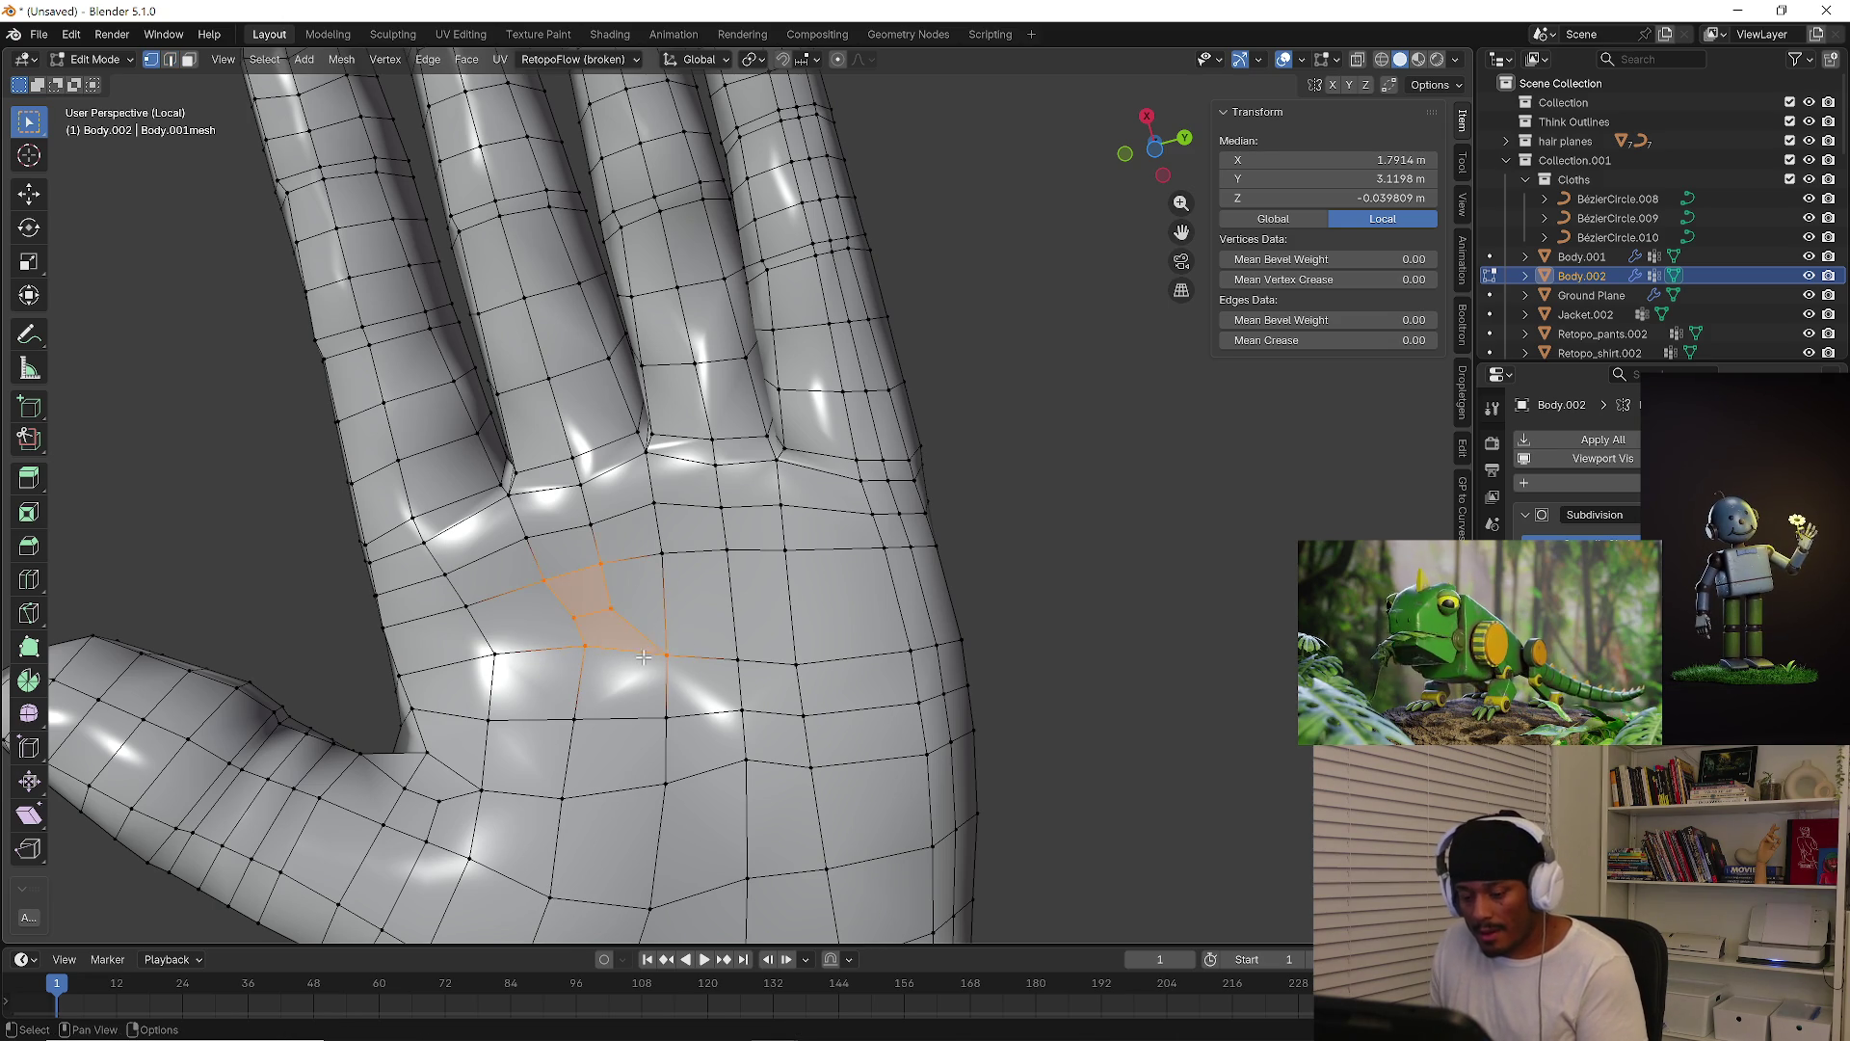
{"action": "left_click", "coordinate": [661, 648]}
{"action": "left_click", "coordinate": [577, 618]}
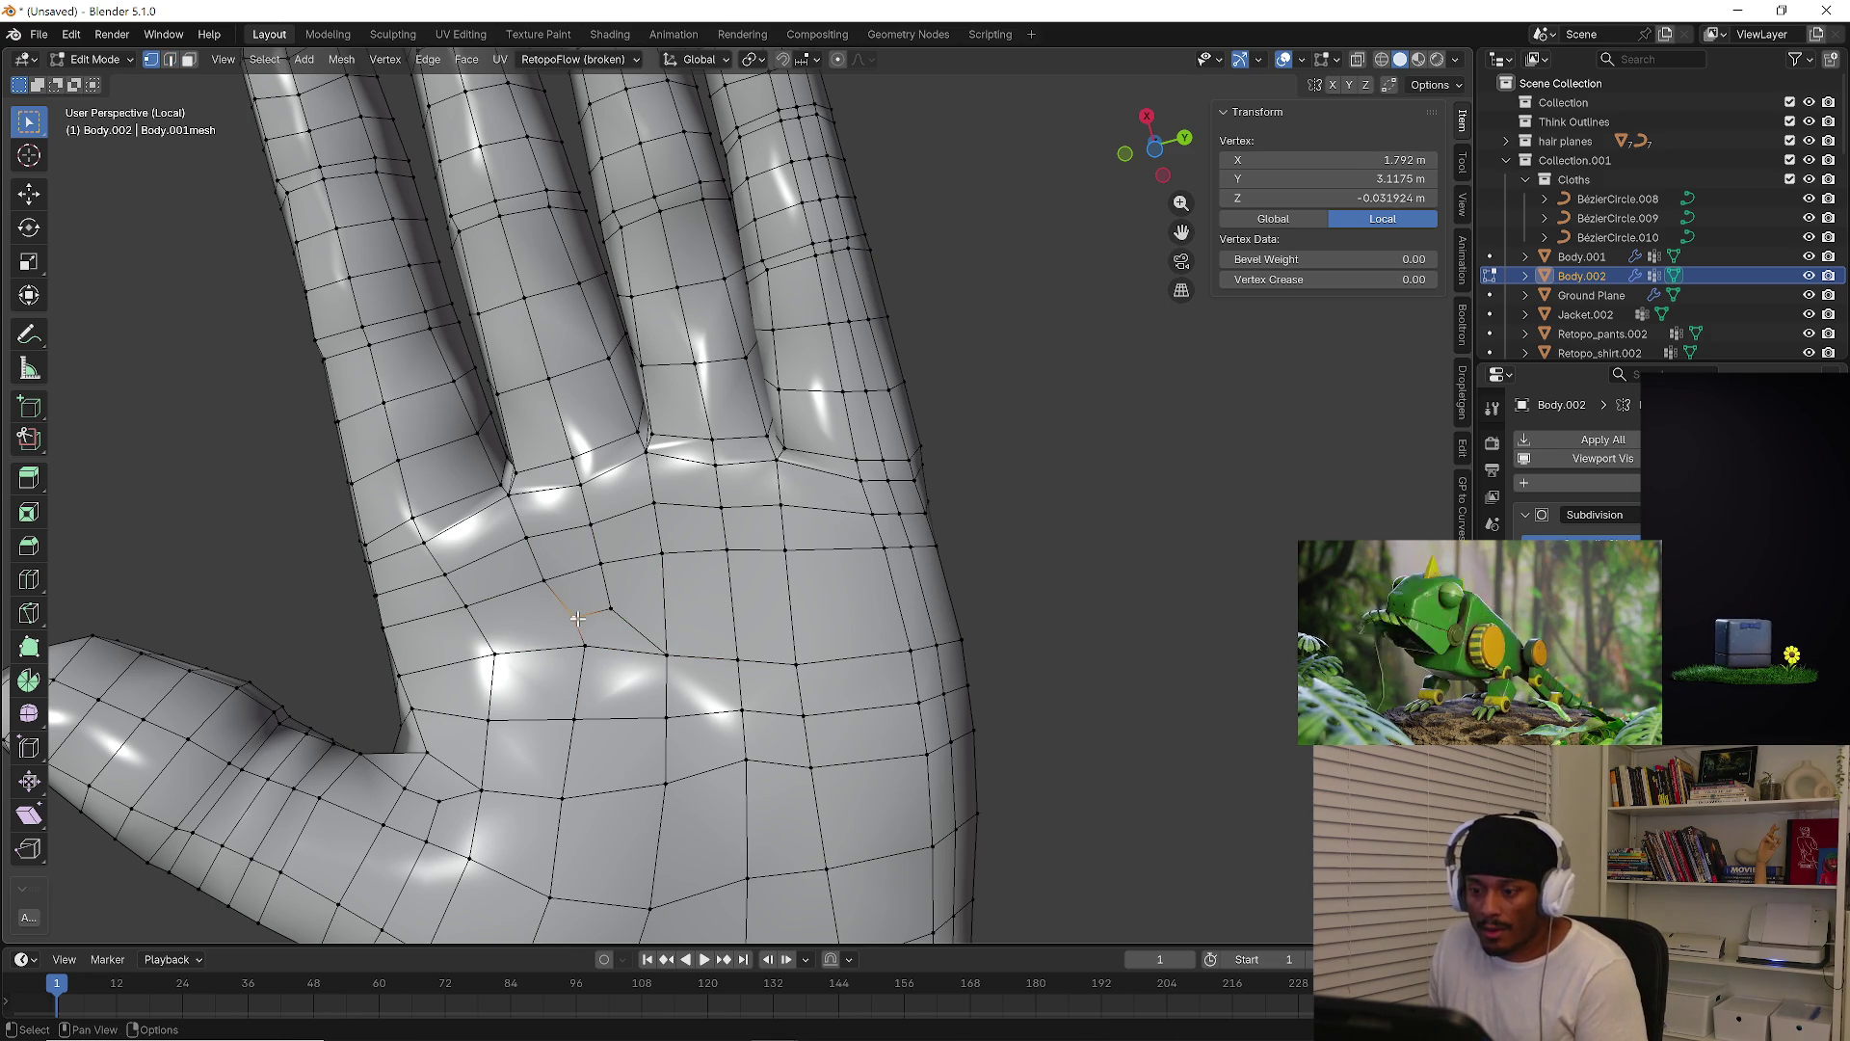
{"action": "key", "text": "shift+v"}
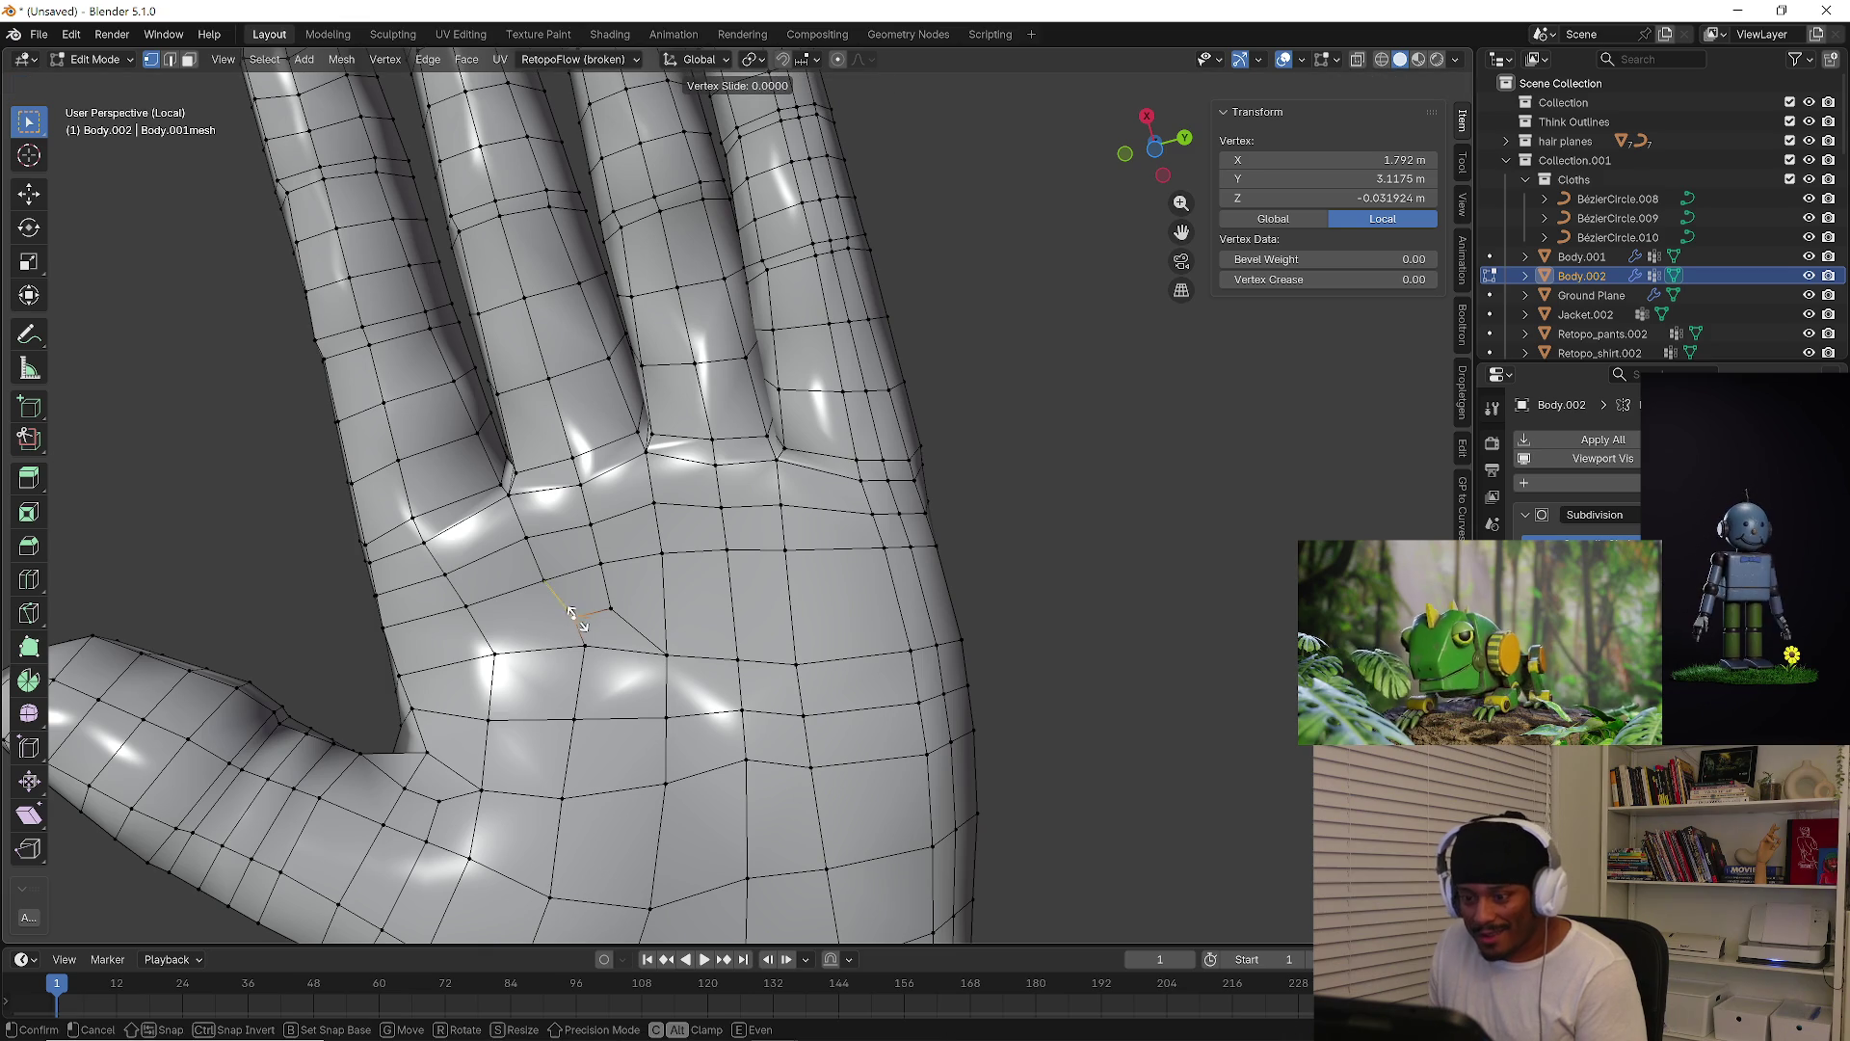
{"action": "left_click", "coordinate": [580, 606]}
{"action": "key", "text": "shift+v"}
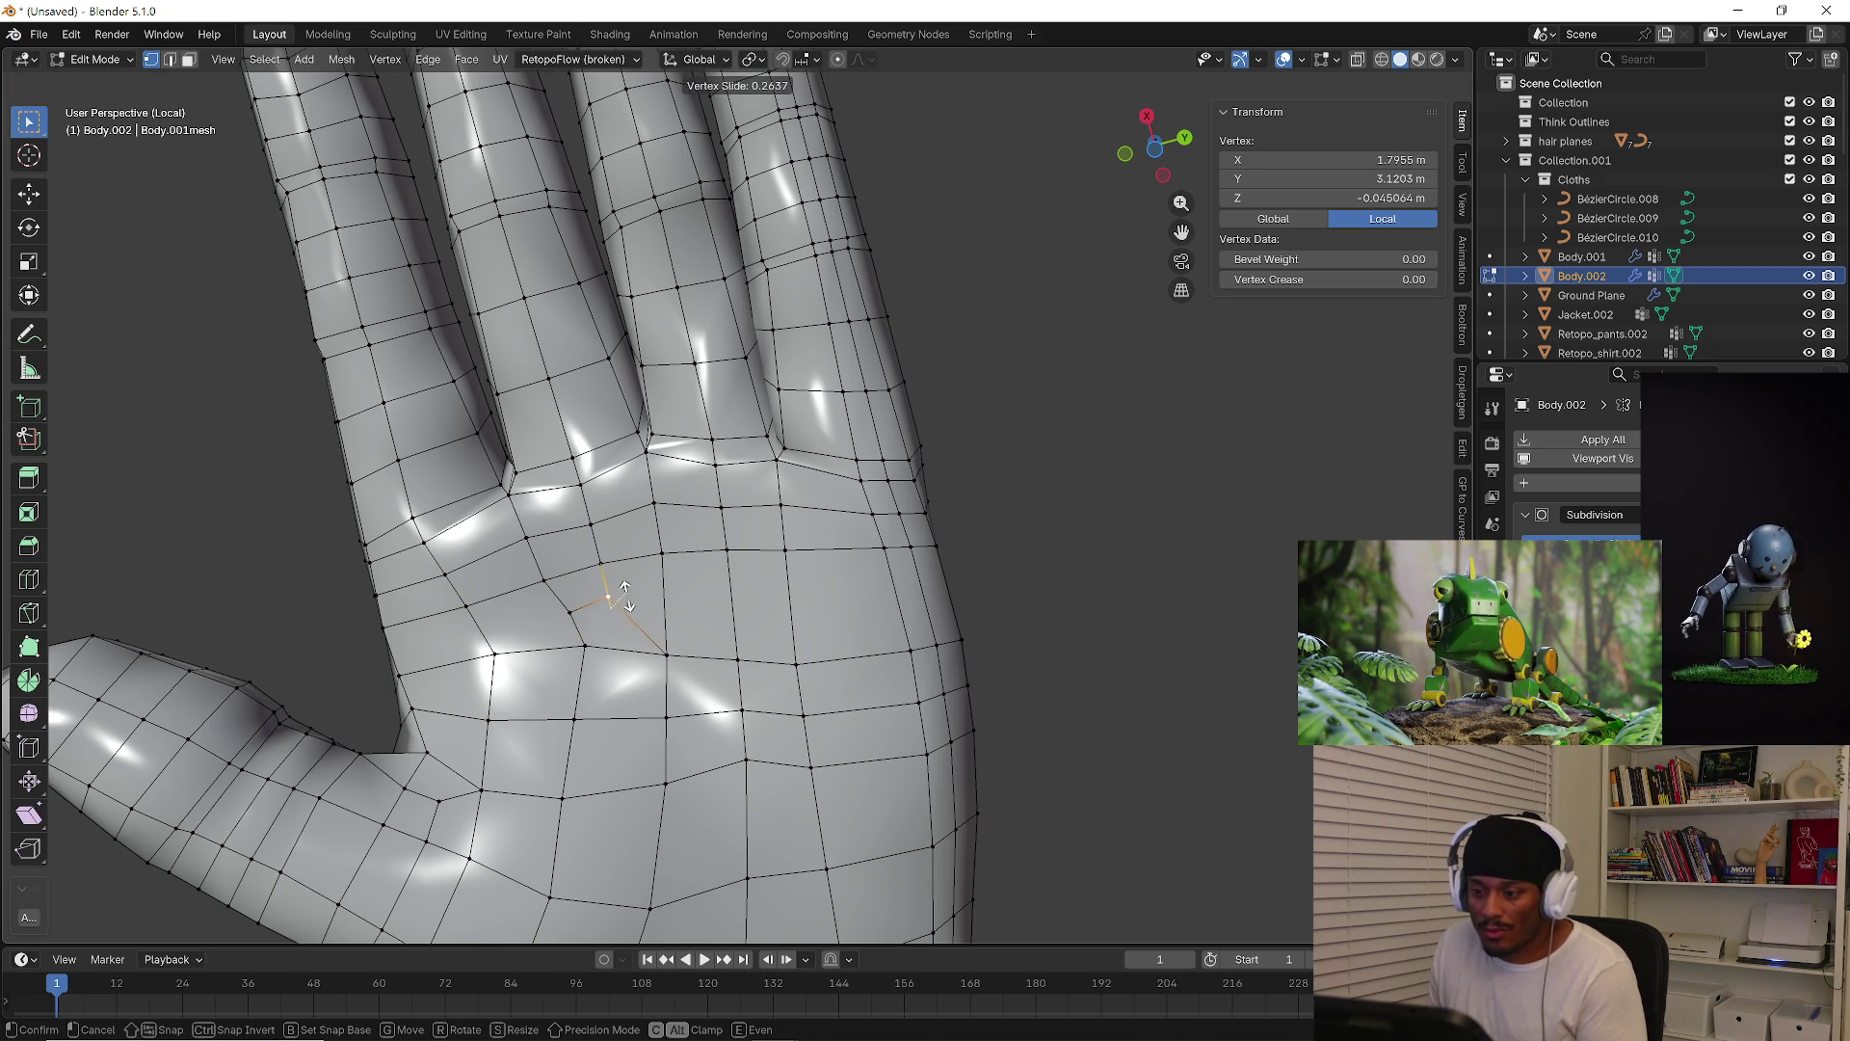
{"action": "left_click", "coordinate": [626, 604]}
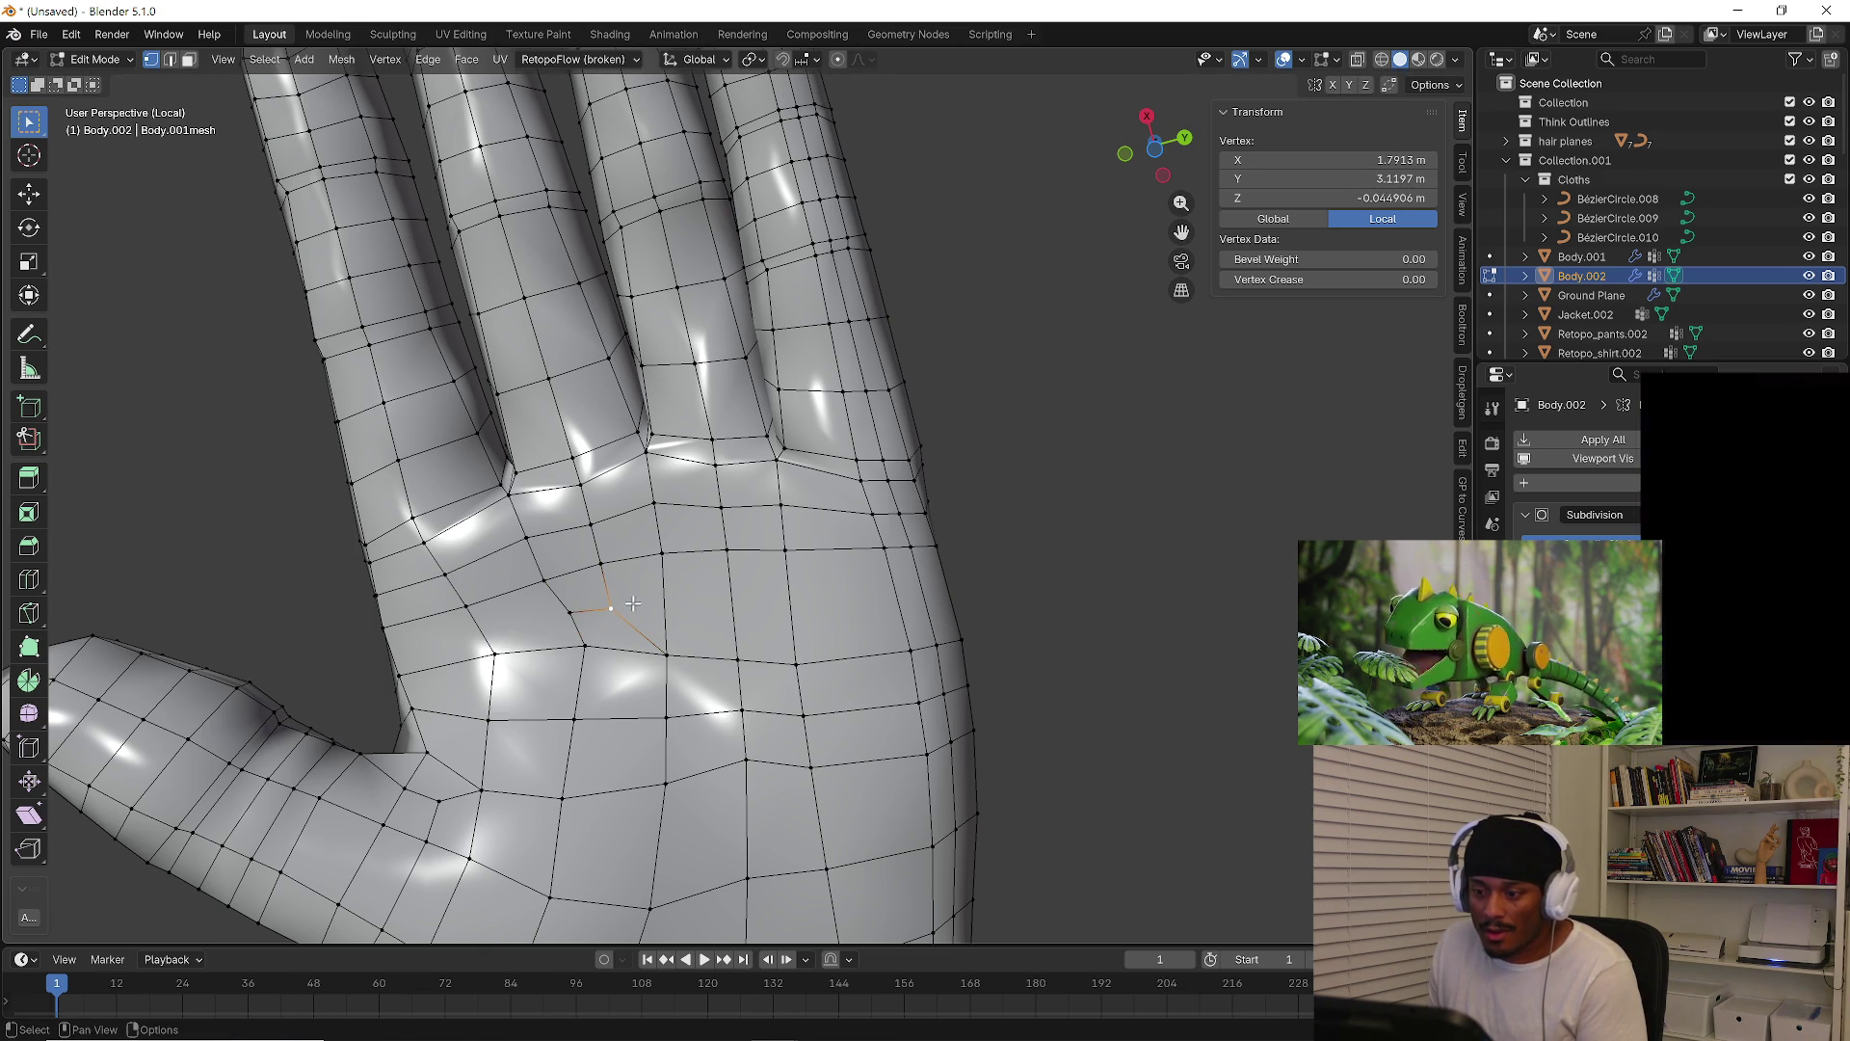
Orbit to a low side view, undo a trial edge selection, and turn the palm toward the view
{"action": "mouse_move", "coordinate": [476, 605]}
{"action": "middle_mouse_down"}
{"action": "mouse_move", "coordinate": [739, 777]}
{"action": "mouse_move", "coordinate": [622, 493]}
{"action": "mouse_move", "coordinate": [610, 541]}
{"action": "middle_mouse_up"}
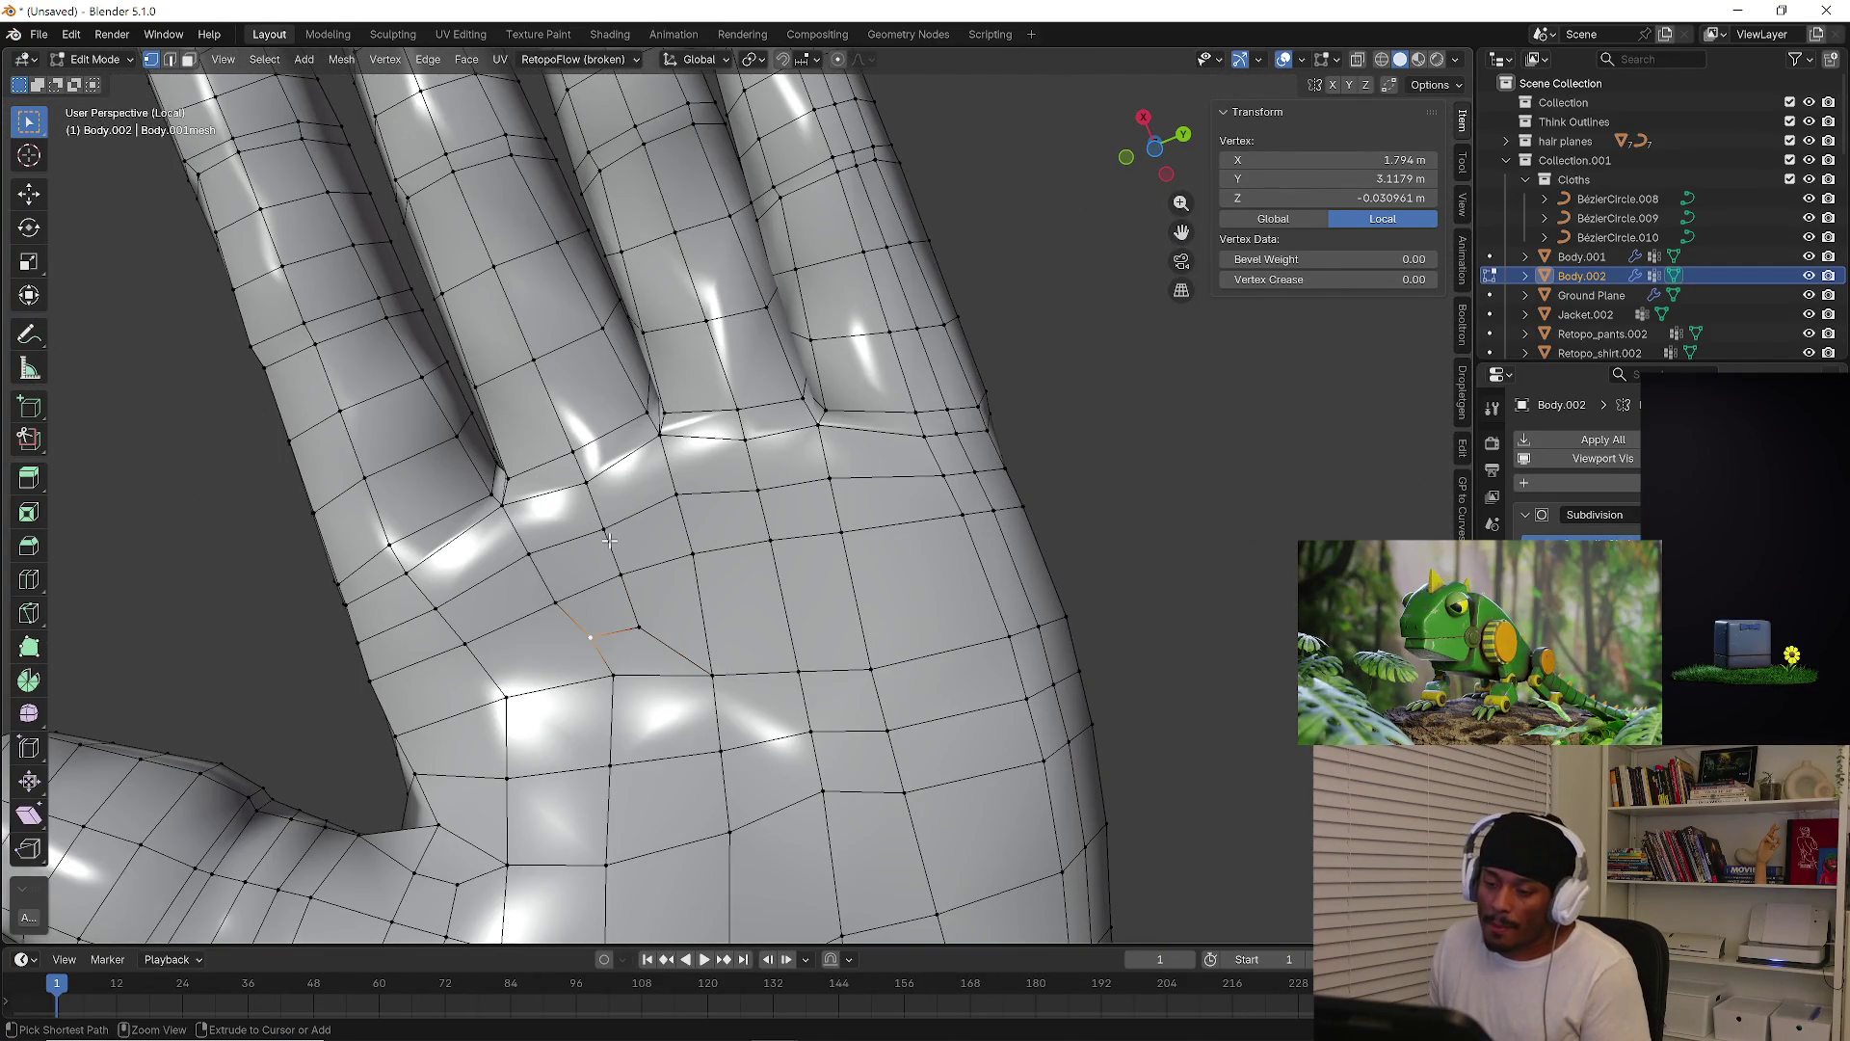
{"action": "key", "text": "2"}
{"action": "left_click", "coordinate": [644, 625], "text": "ctrl"}
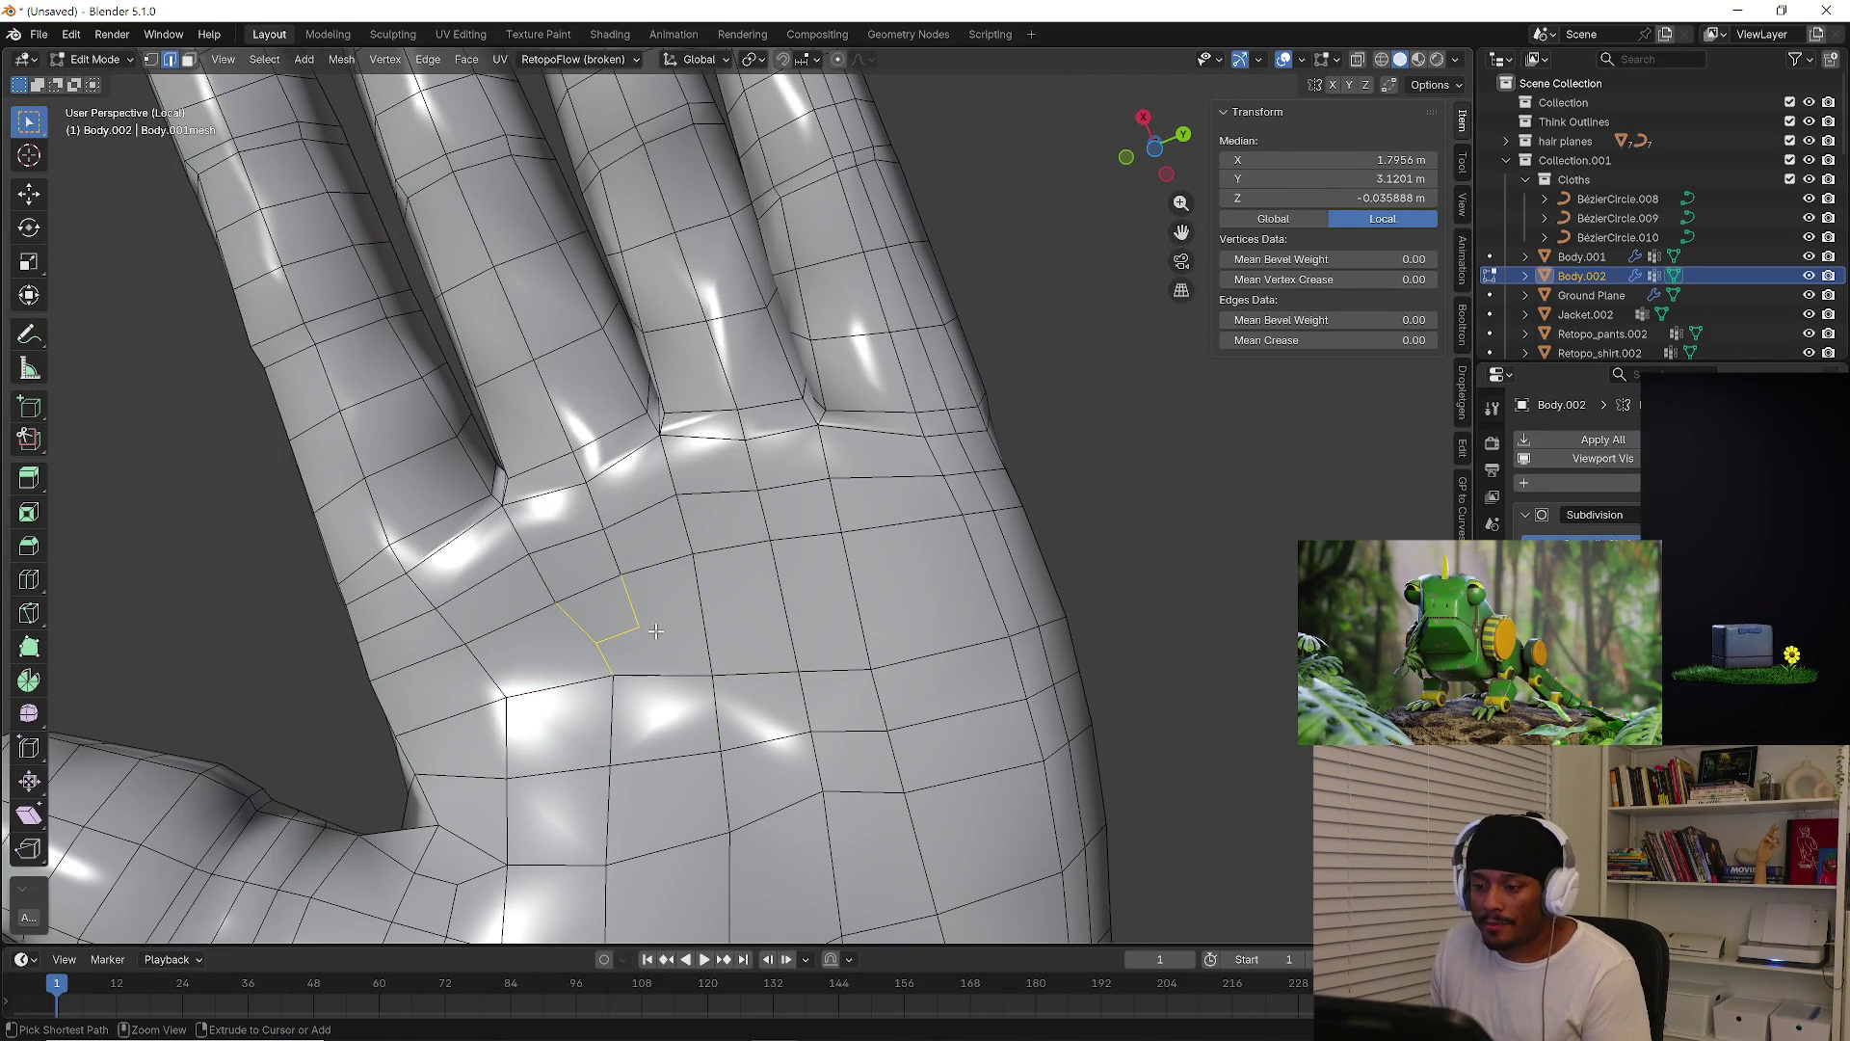
{"action": "key", "text": "ctrl+z"}
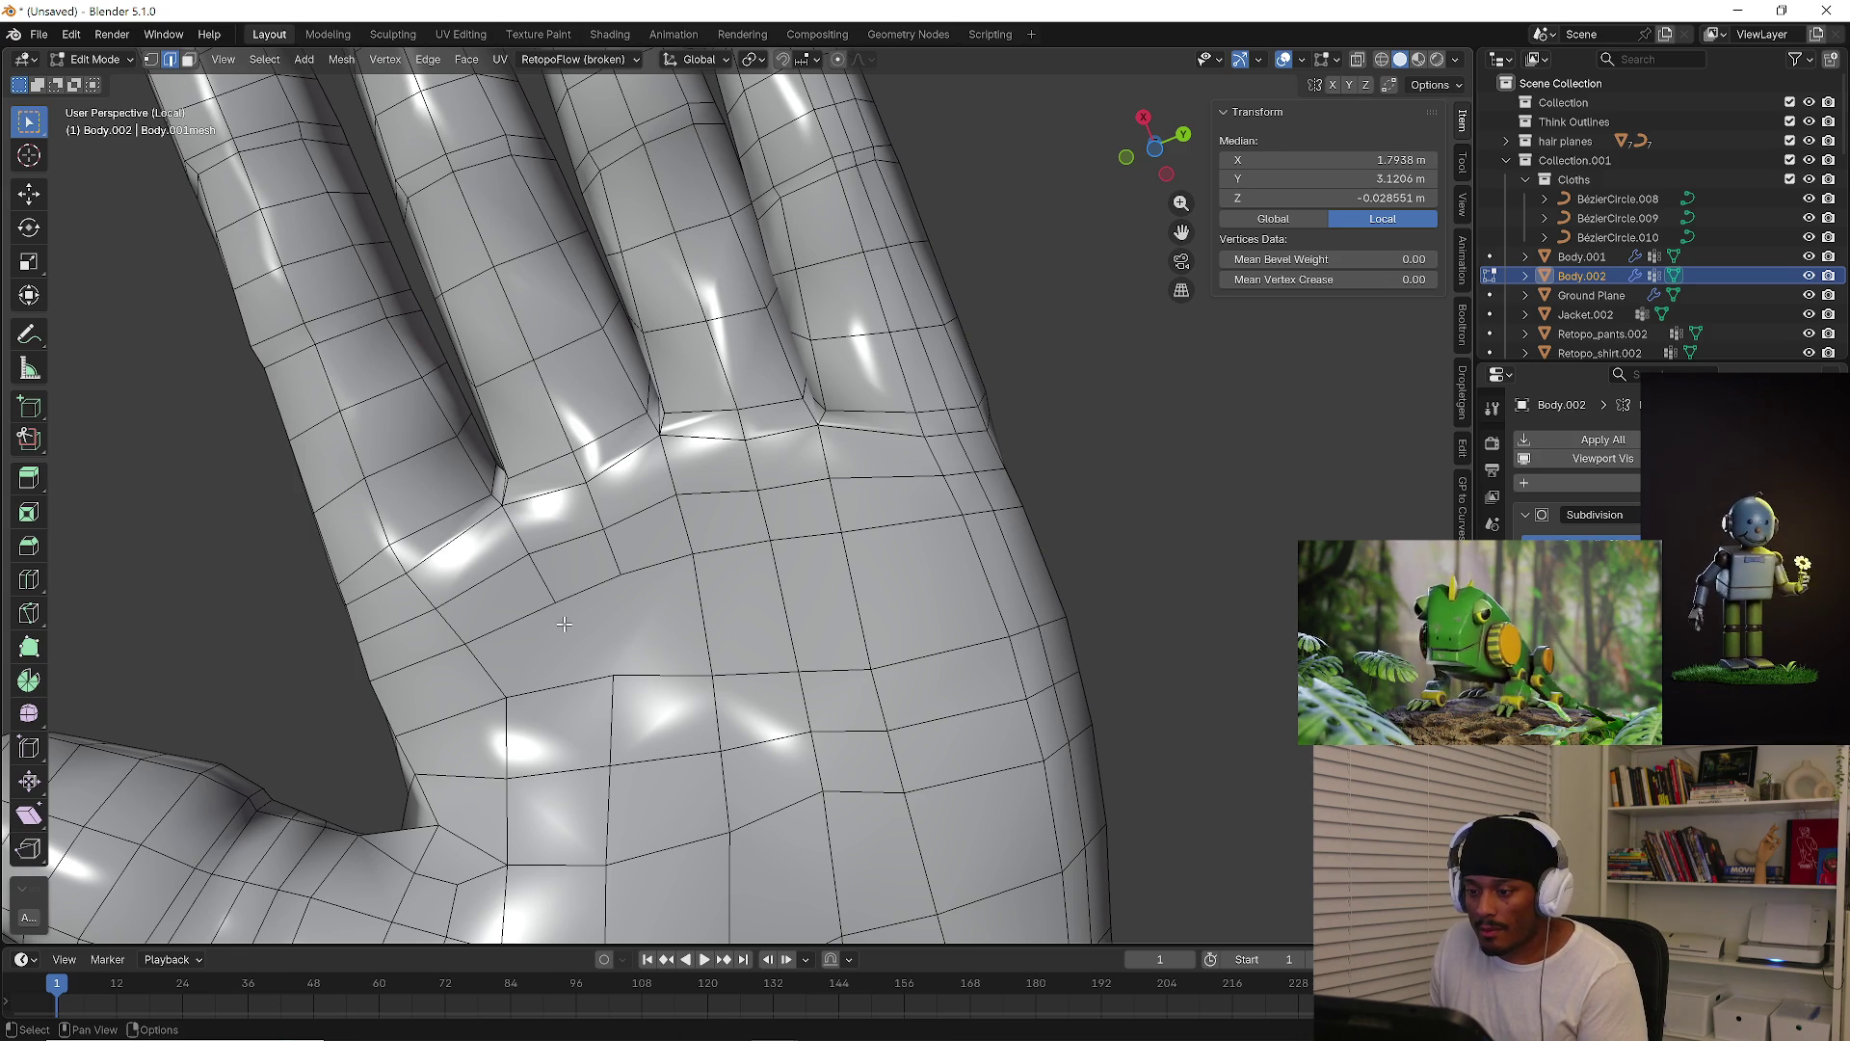
{"action": "middle_click_drag", "start_coordinate": [639, 631], "coordinate": [666, 526]}
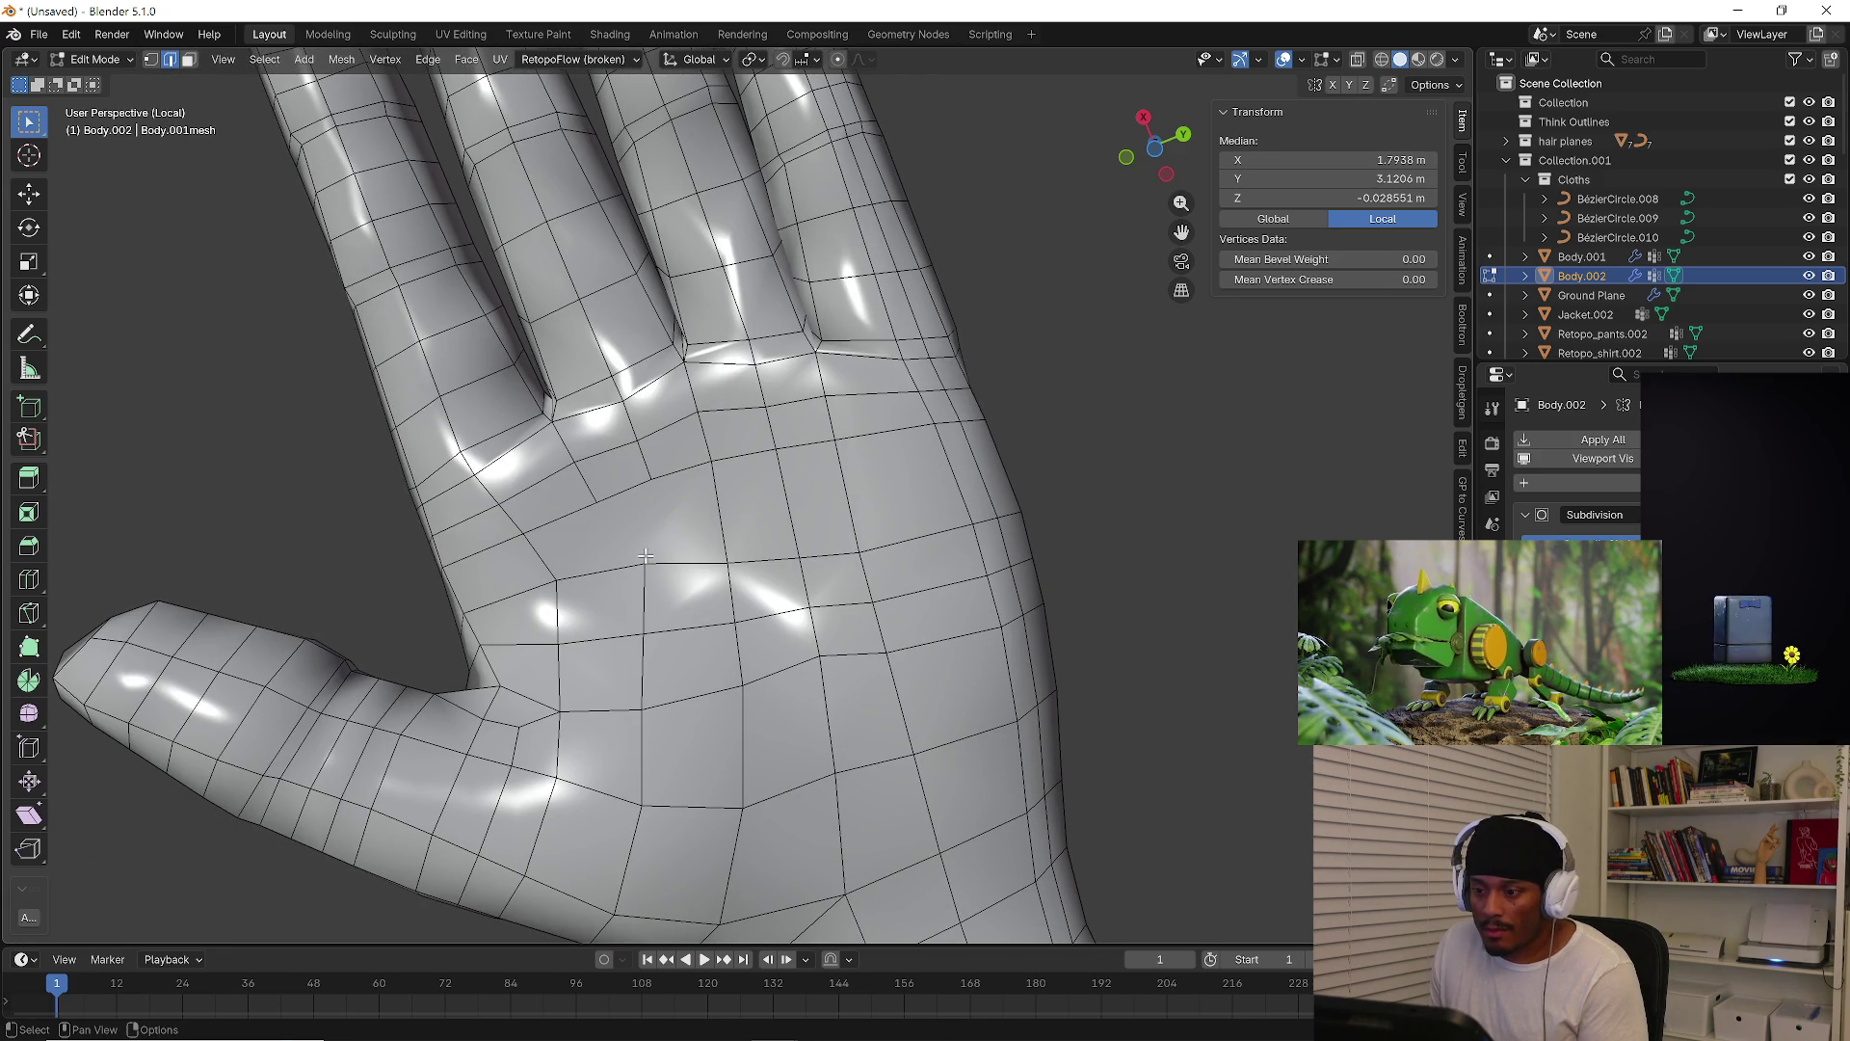
Knife a short vertical cut on the palm down to the vertex below
{"action": "key", "text": "1"}
{"action": "key", "text": "k"}
{"action": "left_click", "coordinate": [652, 479]}
{"action": "left_click", "coordinate": [648, 553]}
{"action": "key", "text": "Return"}
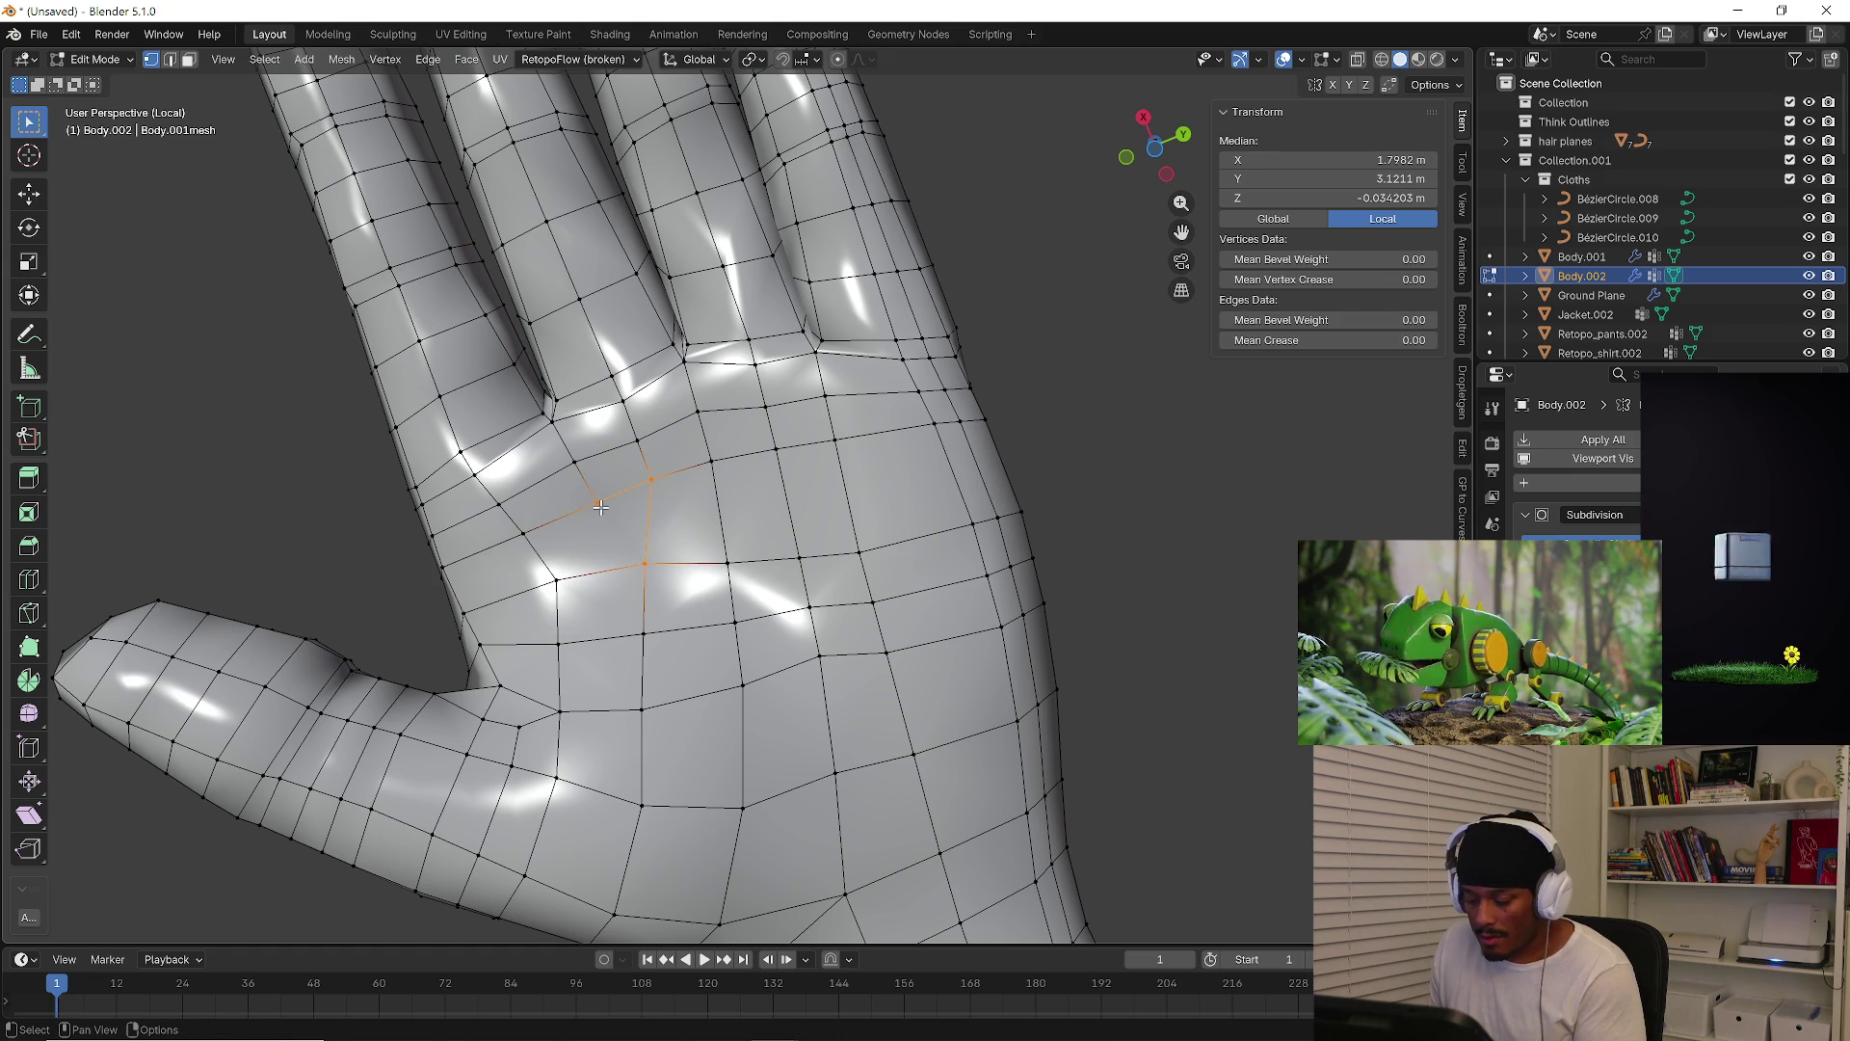
Knife a long cut down the palm ending at the thumb base
{"action": "key", "text": "k"}
{"action": "left_click", "coordinate": [598, 503]}
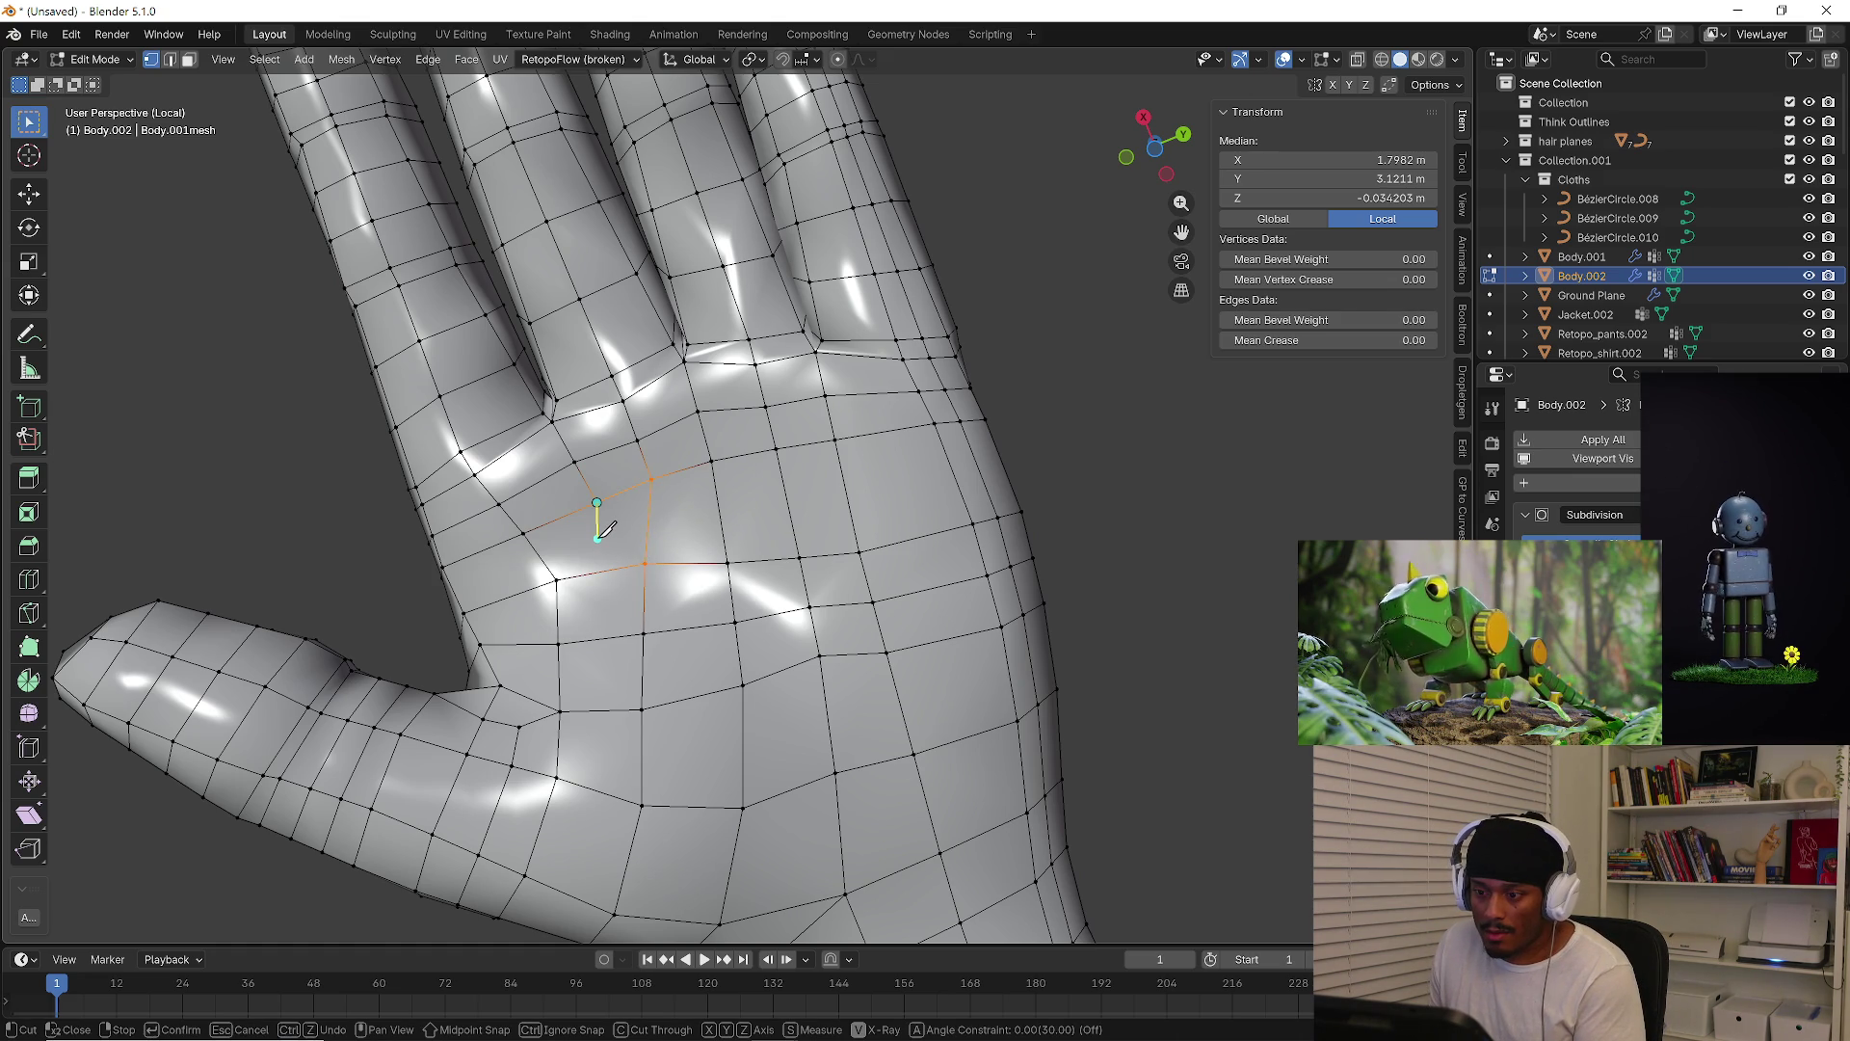
{"action": "left_click", "coordinate": [598, 573]}
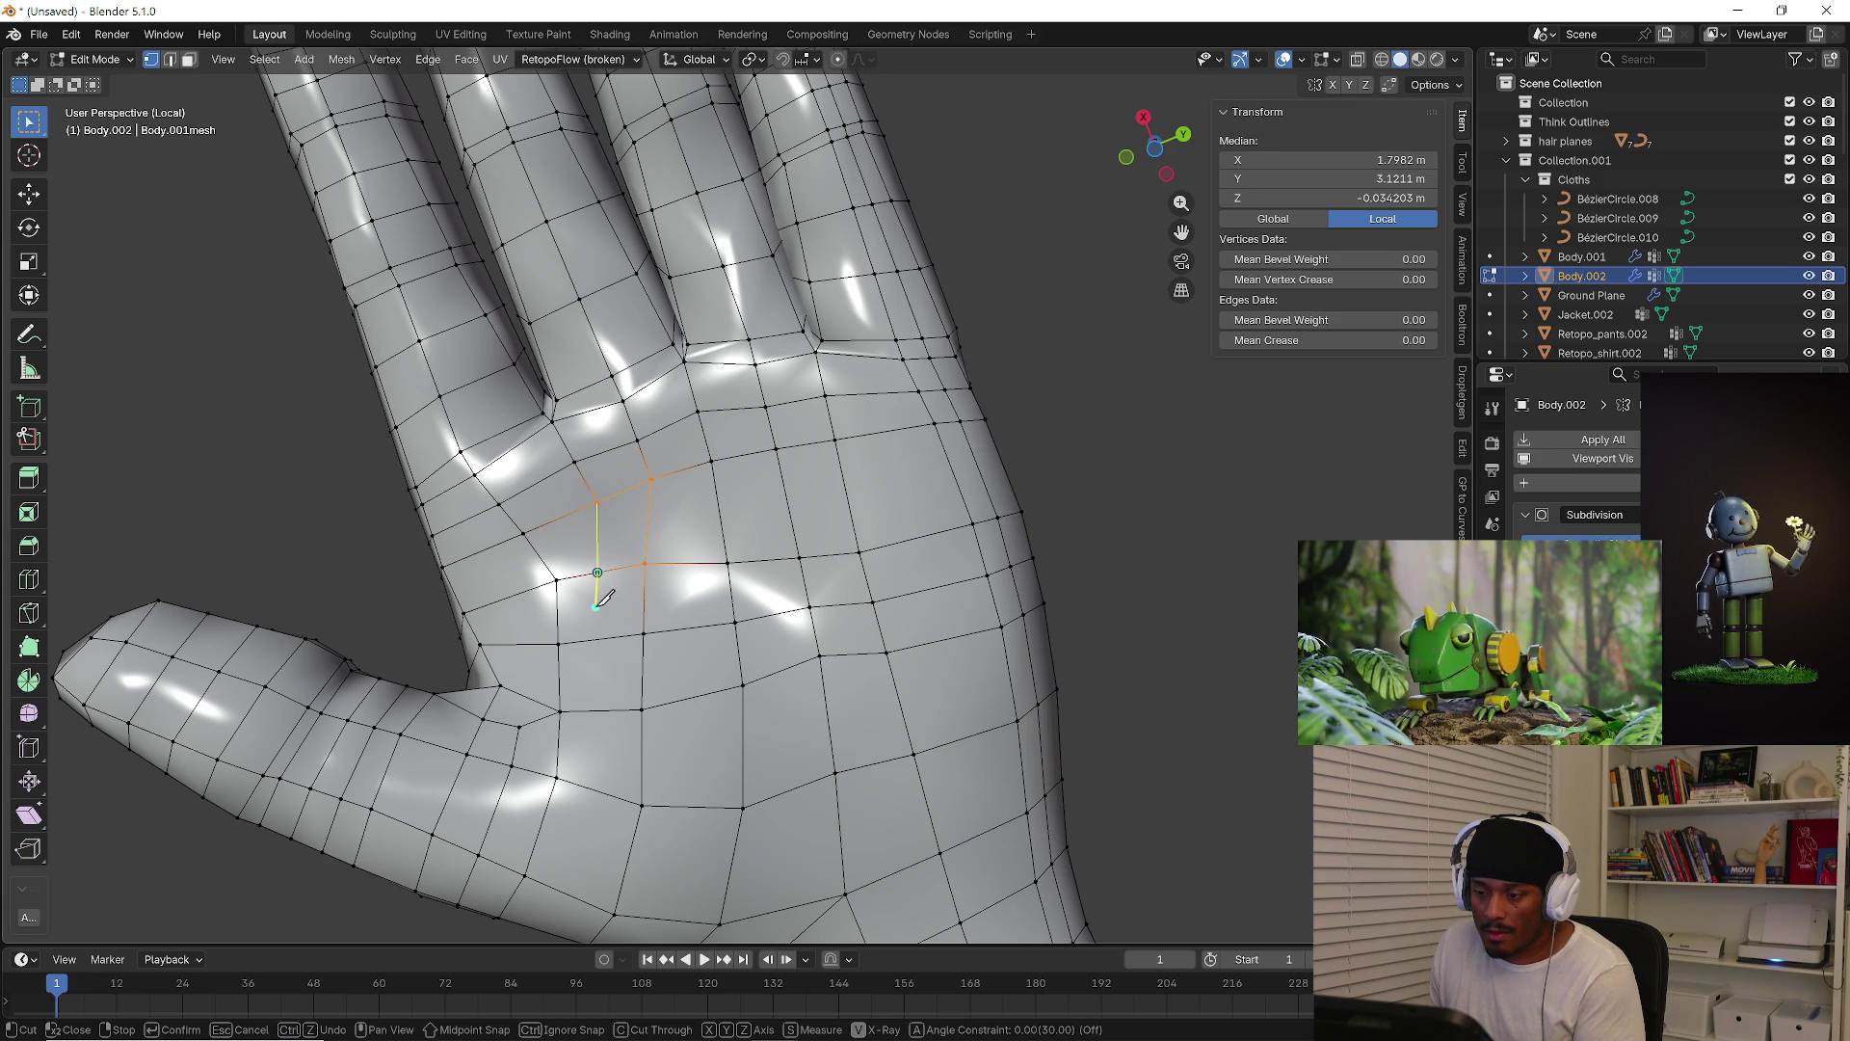
{"action": "left_click", "coordinate": [599, 679]}
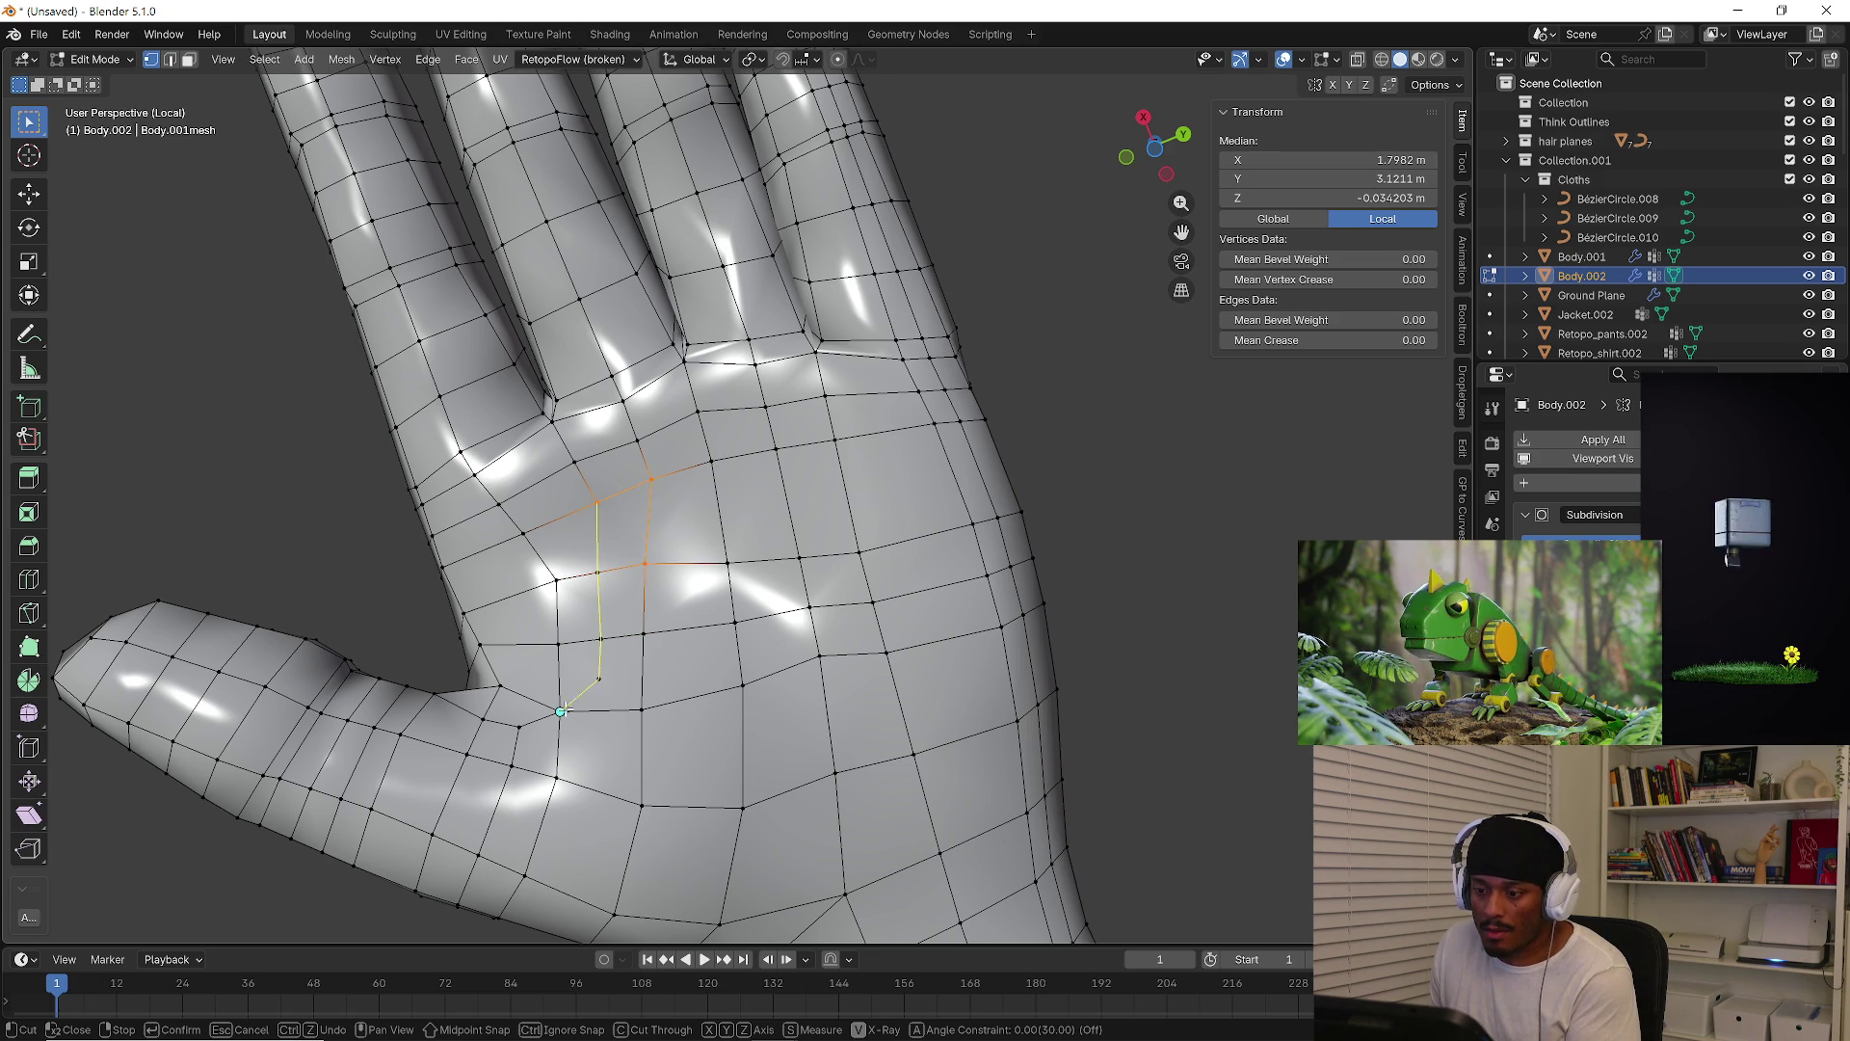
{"action": "left_click", "coordinate": [559, 711]}
{"action": "key", "text": "Return"}
{"action": "middle_click_drag", "start_coordinate": [612, 690], "coordinate": [614, 629], "text": "shift"}
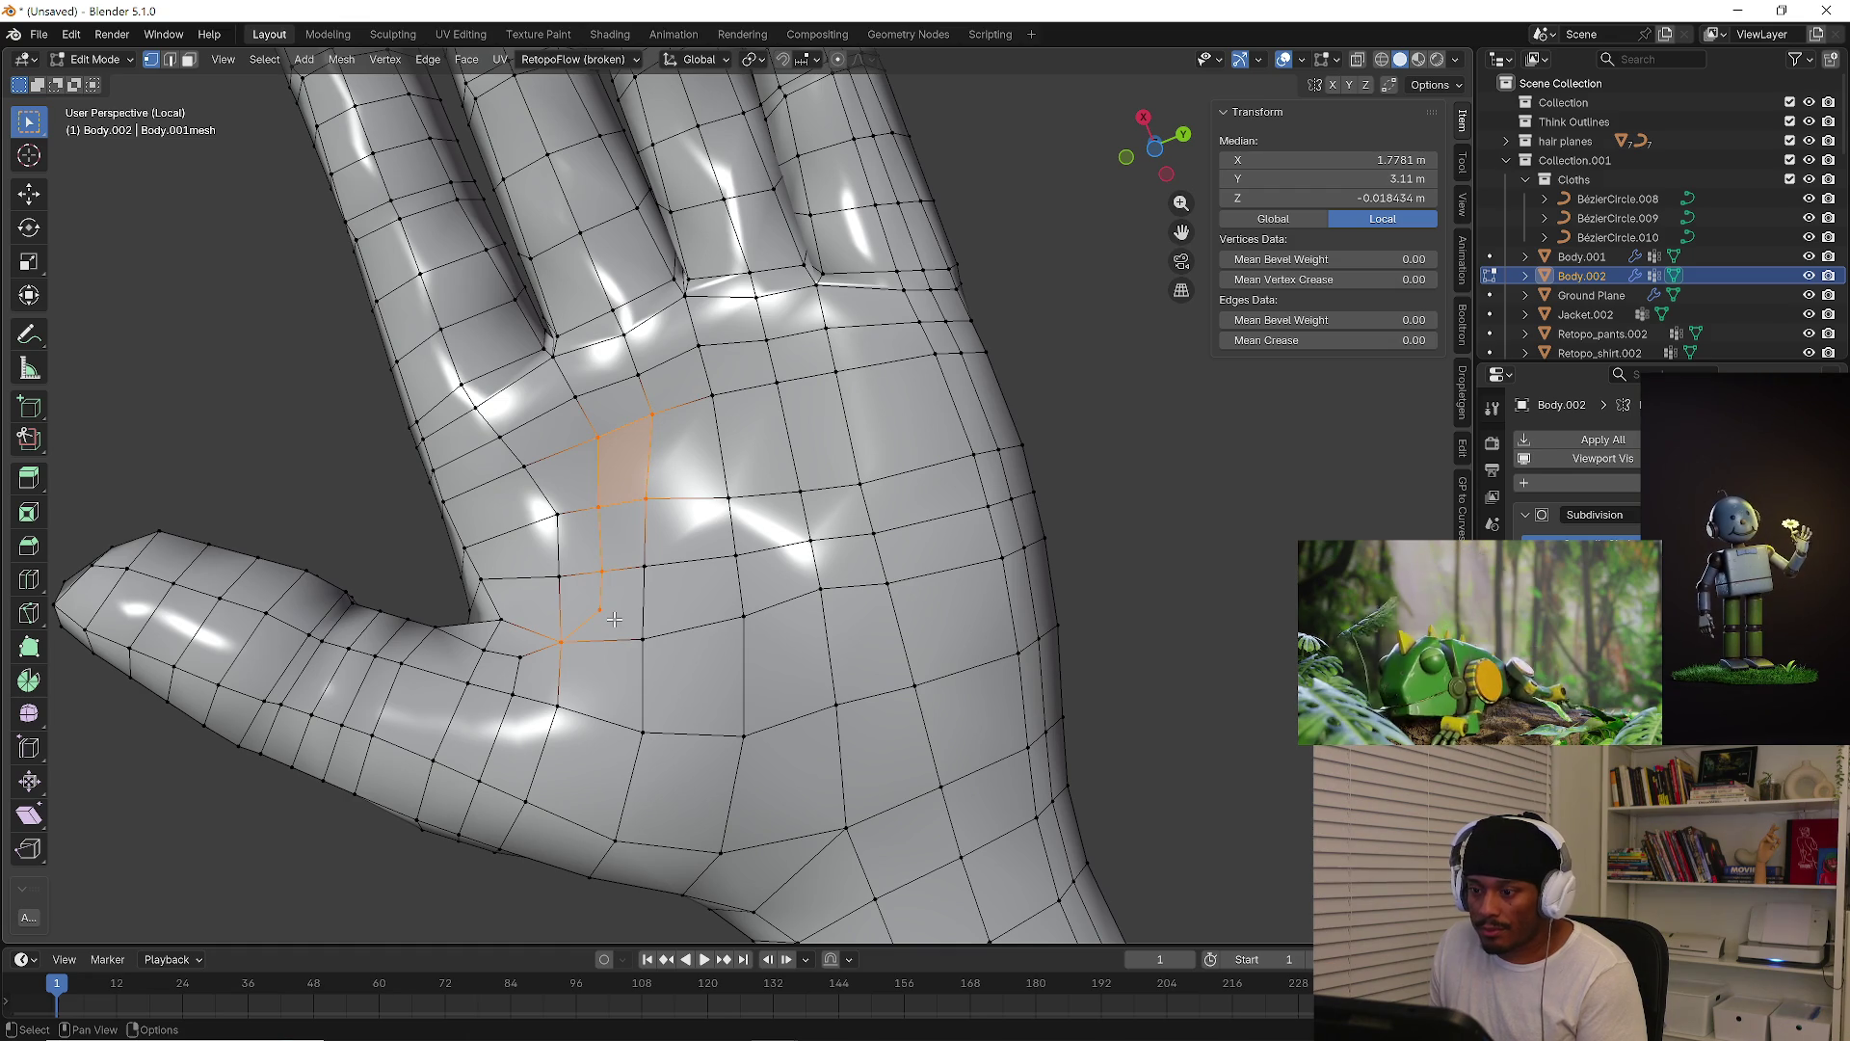
{"action": "left_click", "coordinate": [613, 618]}
{"action": "mouse_move", "coordinate": [614, 619]}
{"action": "middle_mouse_down"}
{"action": "mouse_move", "coordinate": [790, 694]}
{"action": "mouse_move", "coordinate": [681, 598]}
{"action": "mouse_move", "coordinate": [660, 372]}
{"action": "mouse_move", "coordinate": [675, 559]}
{"action": "mouse_move", "coordinate": [683, 433]}
{"action": "middle_mouse_up"}
Knife a cut across a forearm quad from a vertex to the lower edge
{"action": "key", "text": "k"}
{"action": "left_click", "coordinate": [723, 331]}
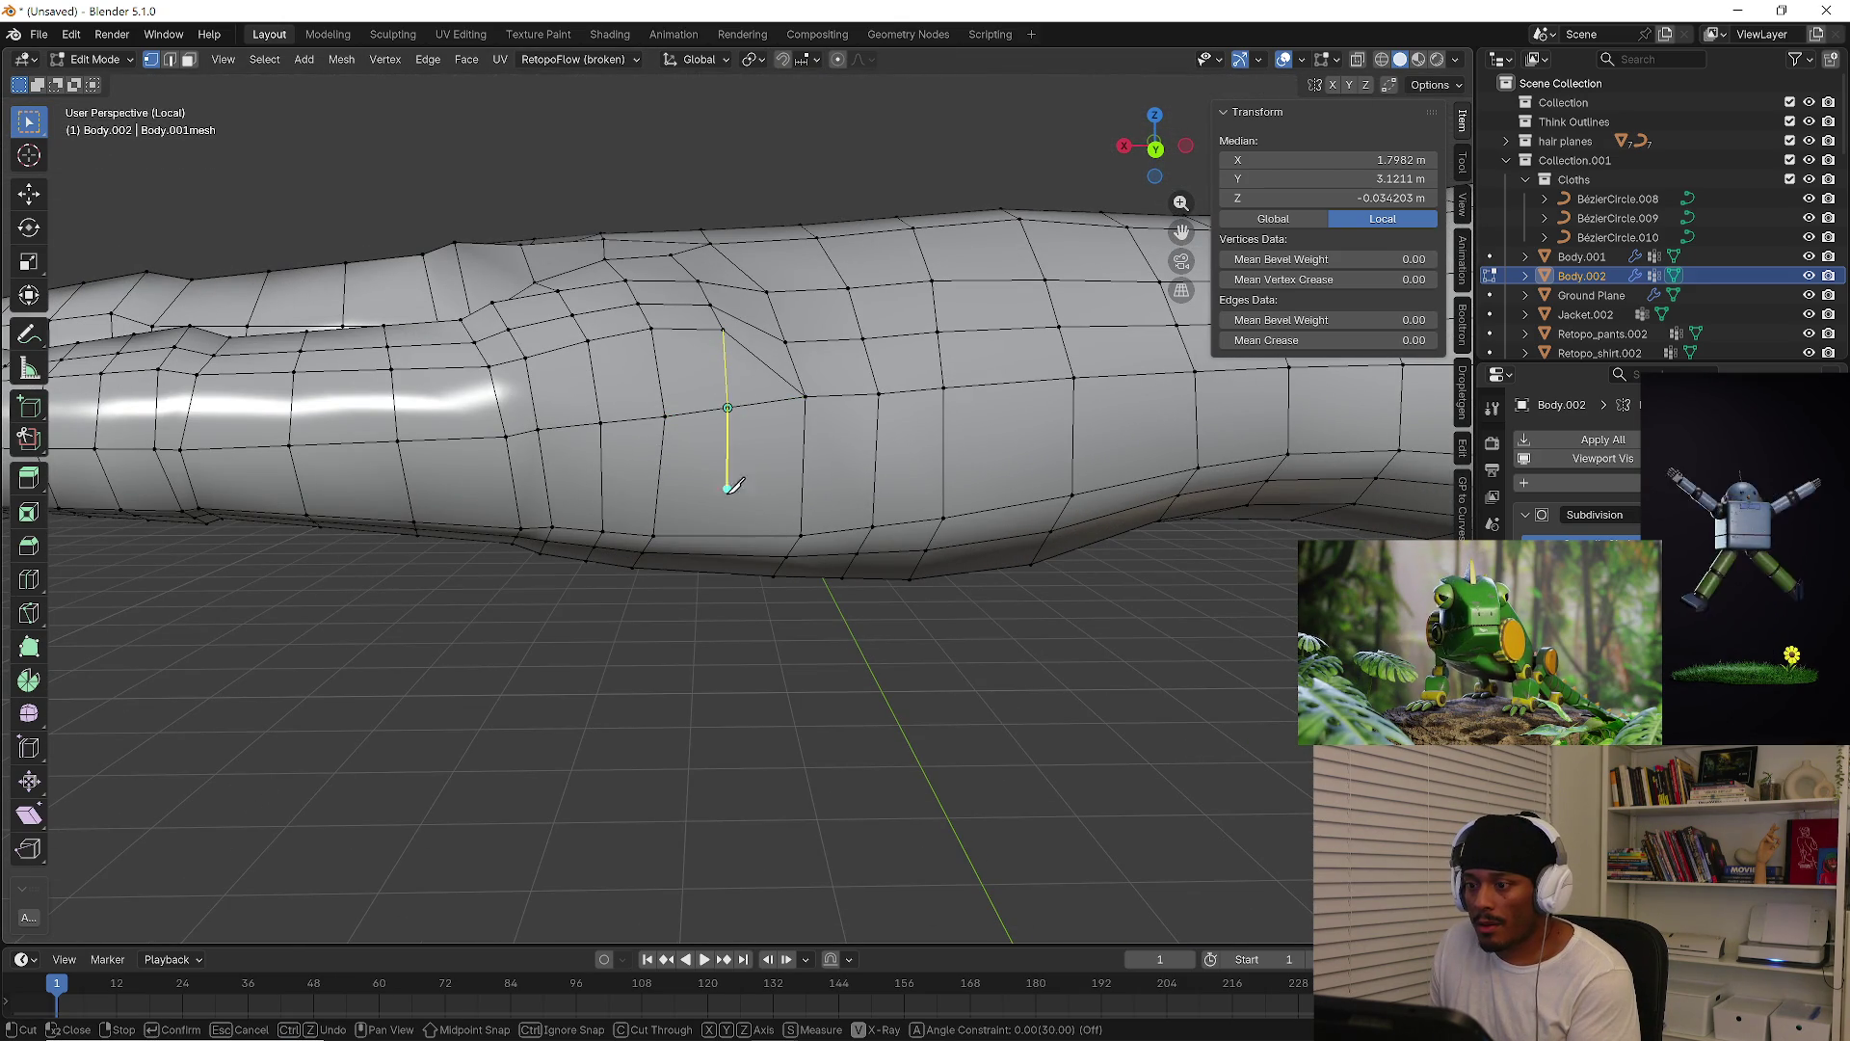
{"action": "left_click", "coordinate": [730, 535]}
{"action": "key", "text": "Return"}
{"action": "key", "text": "3"}
{"action": "left_click", "coordinate": [759, 386]}
{"action": "middle_click_drag", "start_coordinate": [759, 387], "coordinate": [740, 405]}
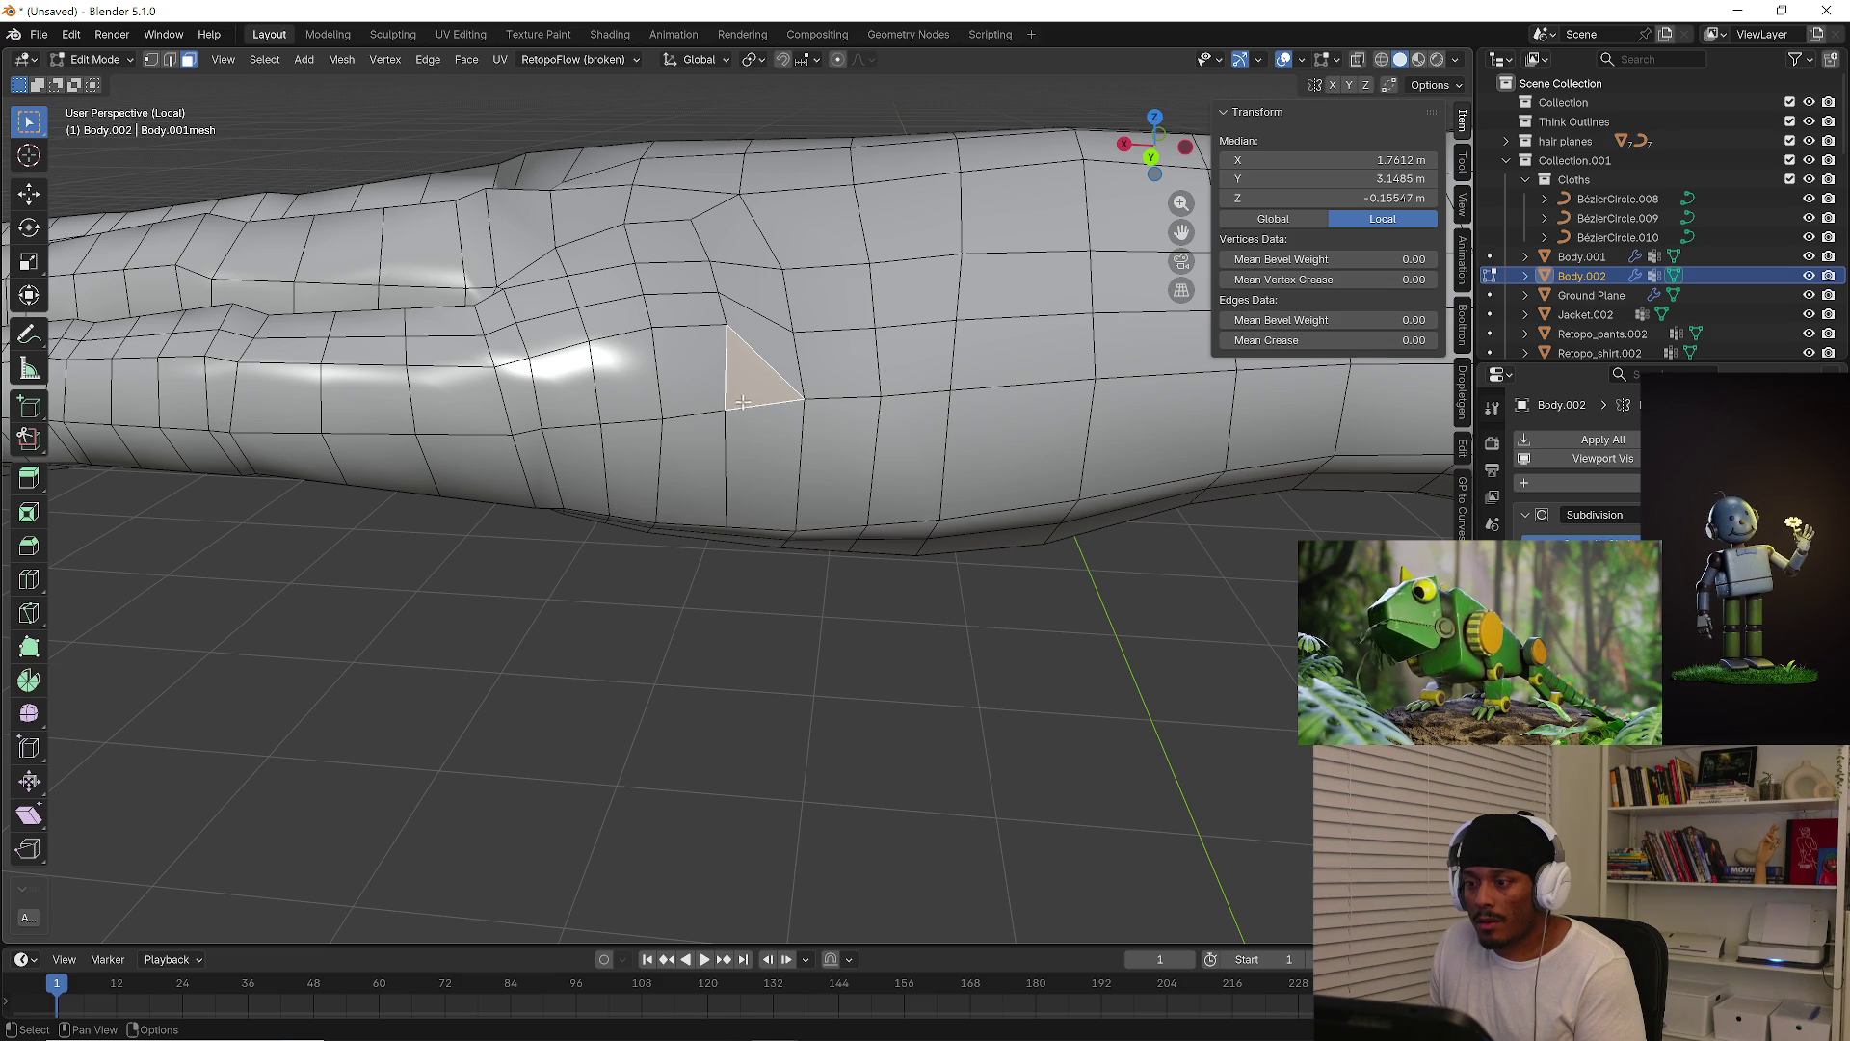
{"action": "key", "text": "2"}
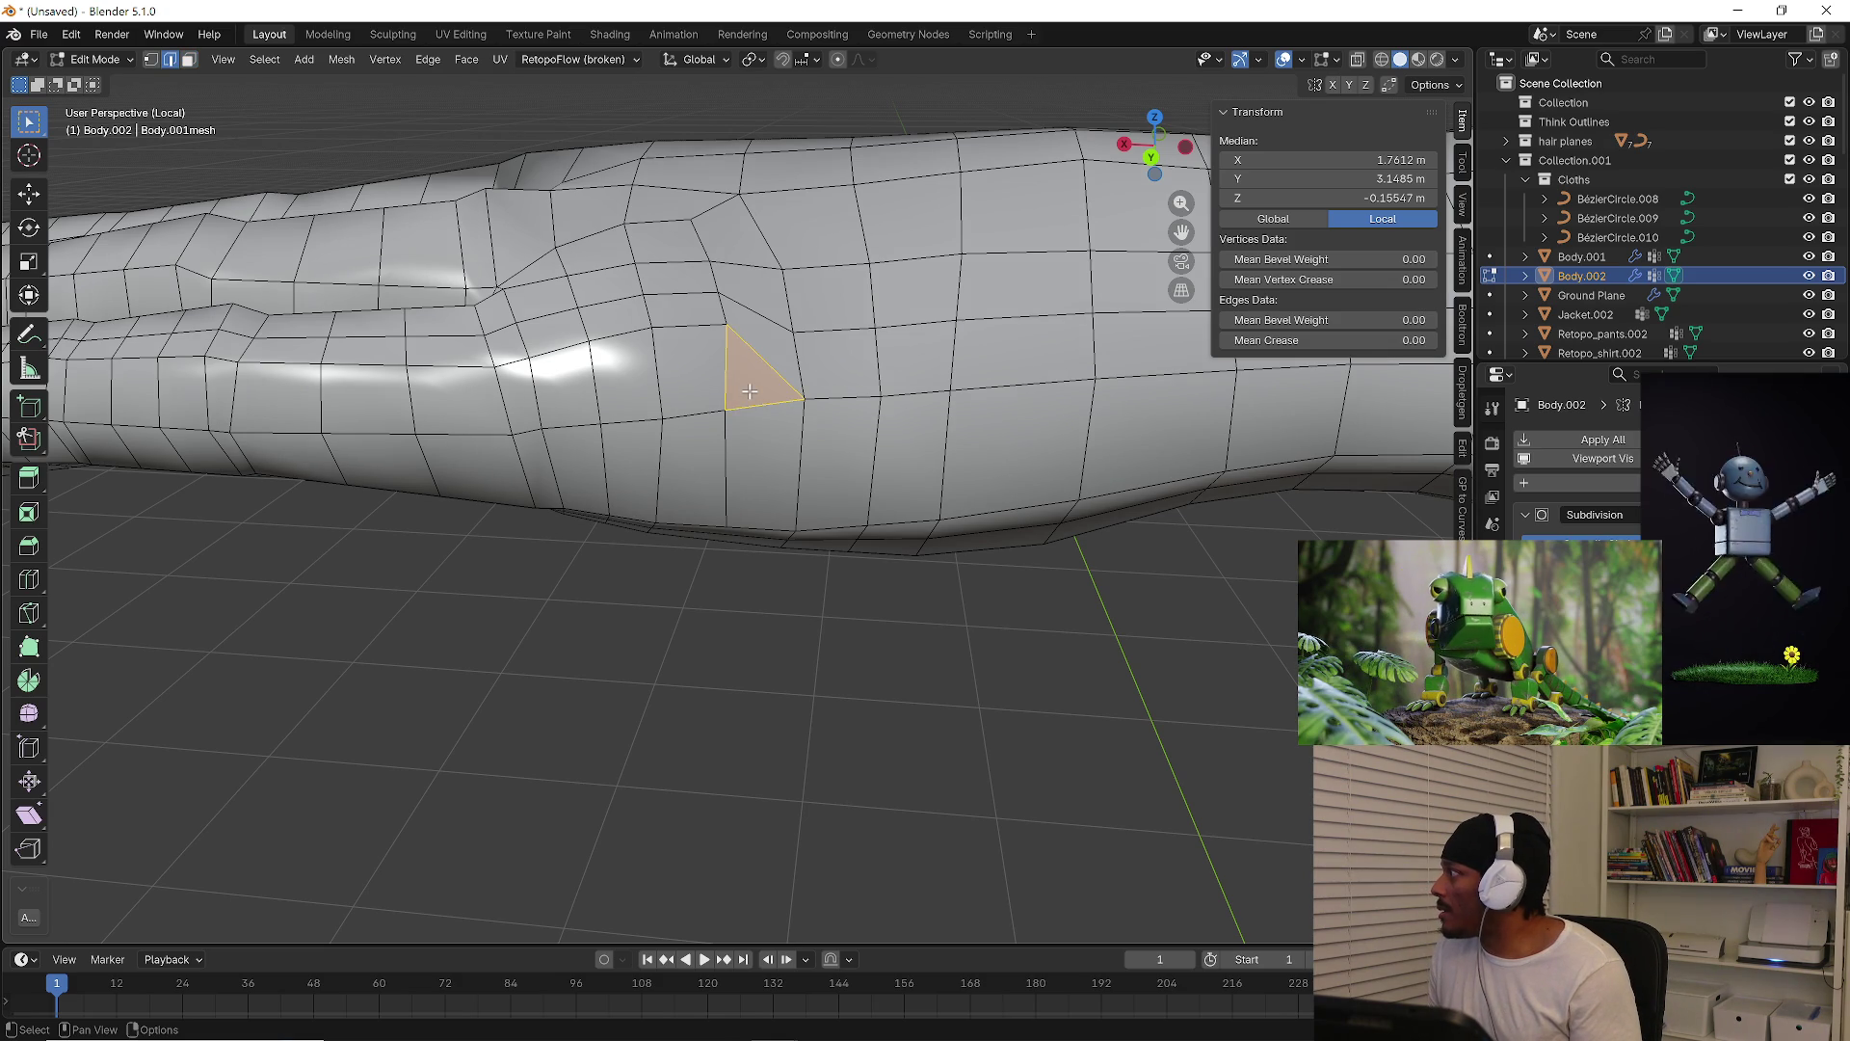
{"action": "mouse_move", "coordinate": [751, 474]}
{"action": "middle_mouse_down"}
{"action": "mouse_move", "coordinate": [859, 500]}
{"action": "mouse_move", "coordinate": [722, 511]}
{"action": "middle_mouse_up"}
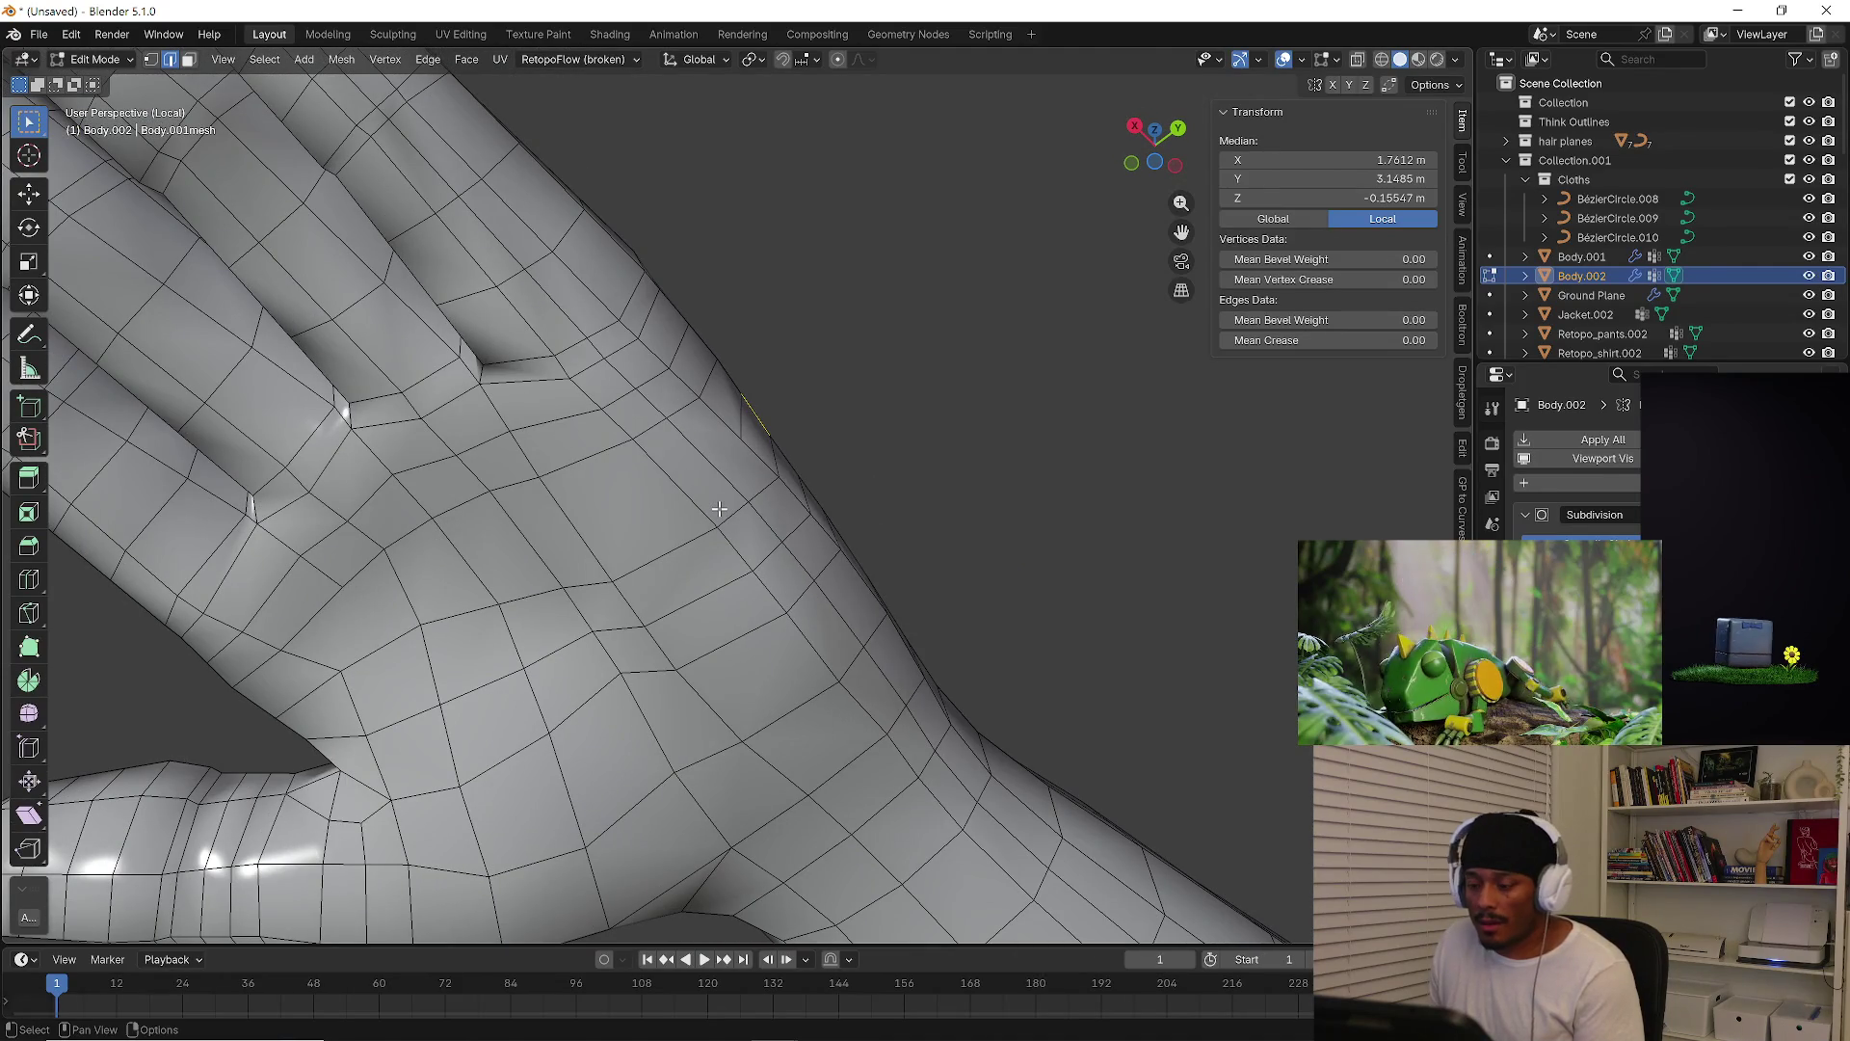
Knife a short cut at the hand's side and a bent cut across the back of the hand
{"action": "key", "text": "k"}
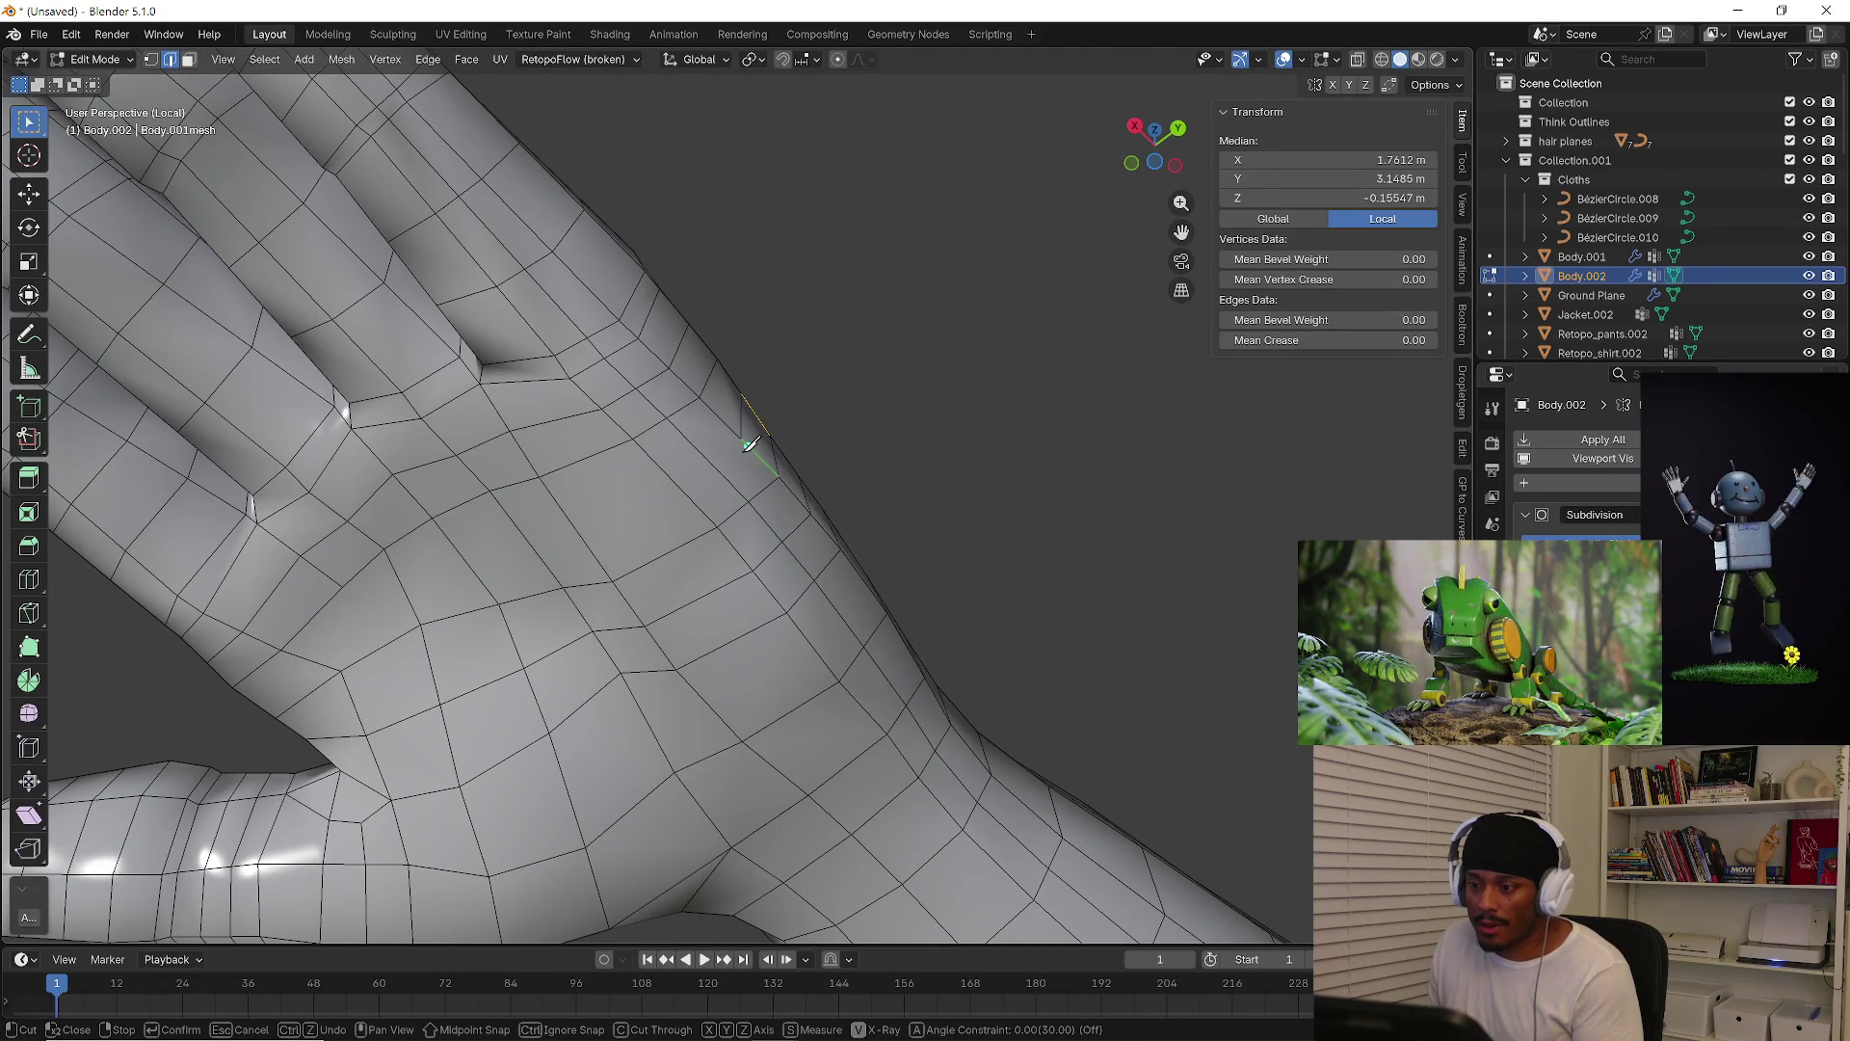
{"action": "left_click", "coordinate": [742, 439]}
{"action": "key", "text": "Return"}
{"action": "key", "text": "1"}
{"action": "key", "text": "k"}
{"action": "left_click", "coordinate": [741, 439]}
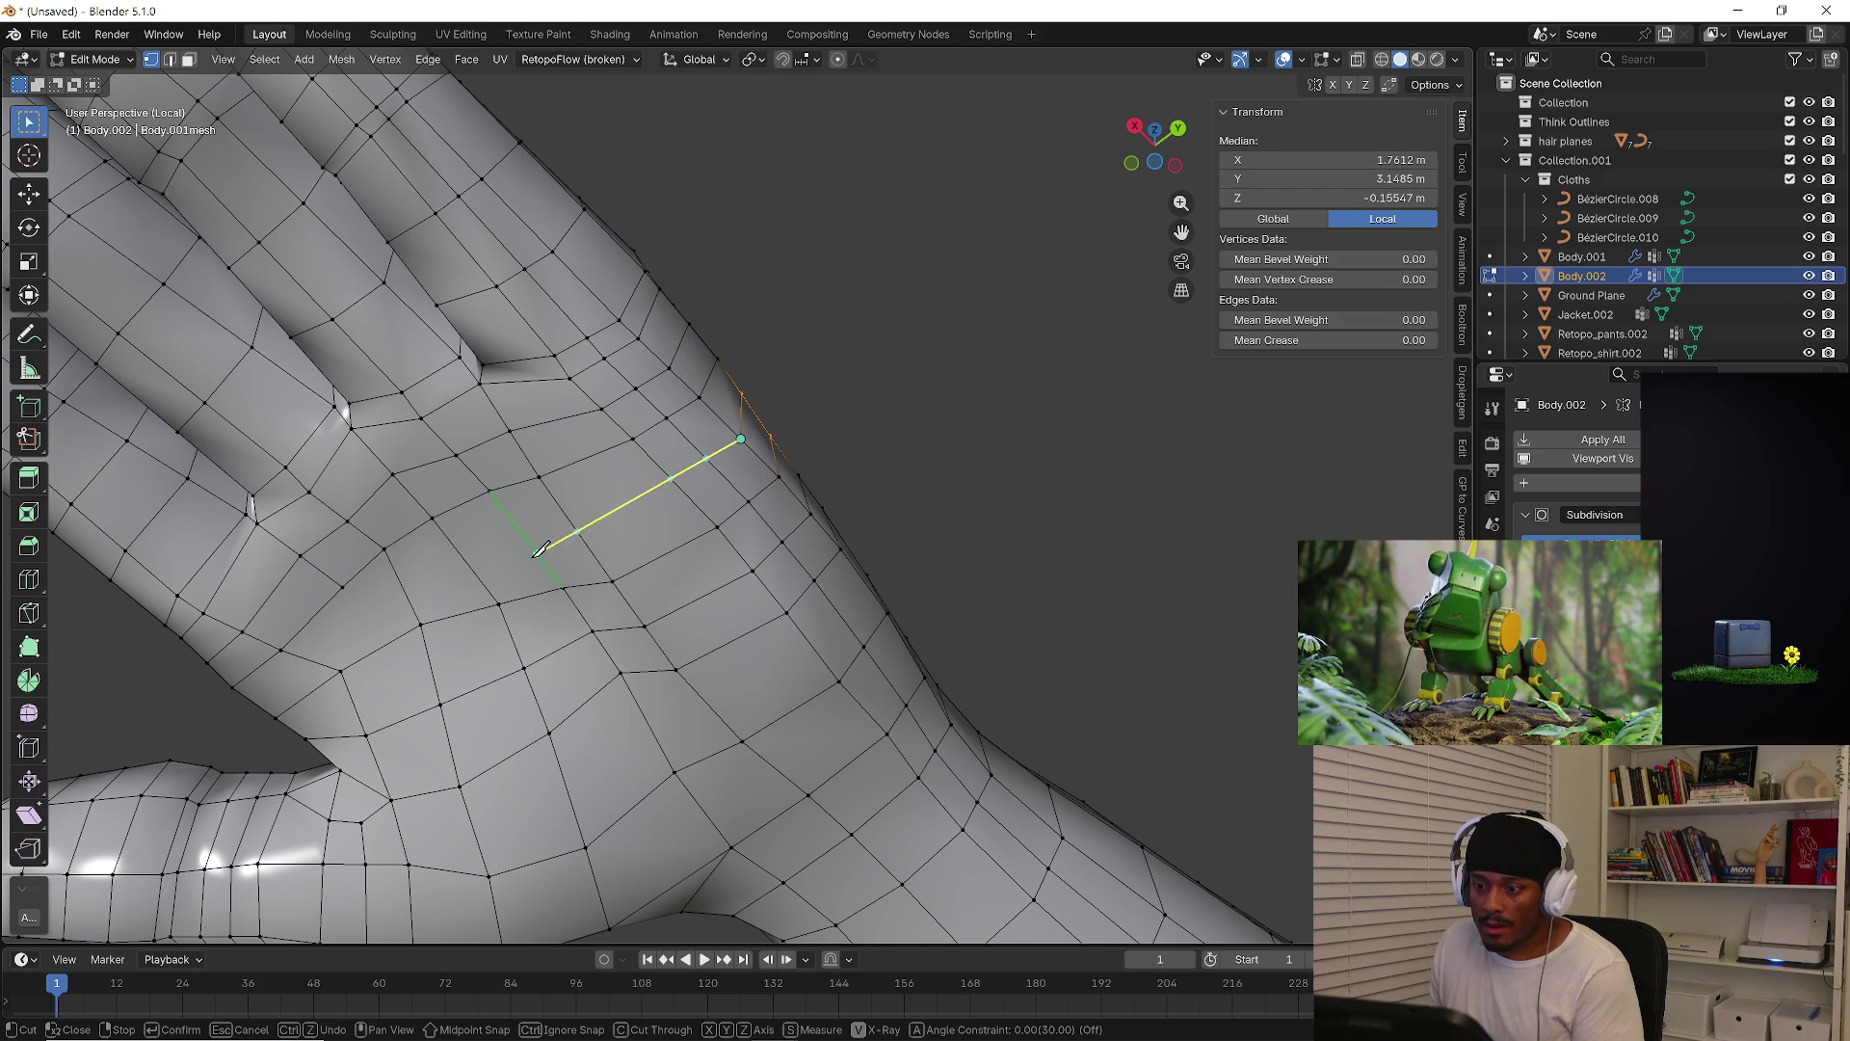
{"action": "left_click", "coordinate": [579, 533]}
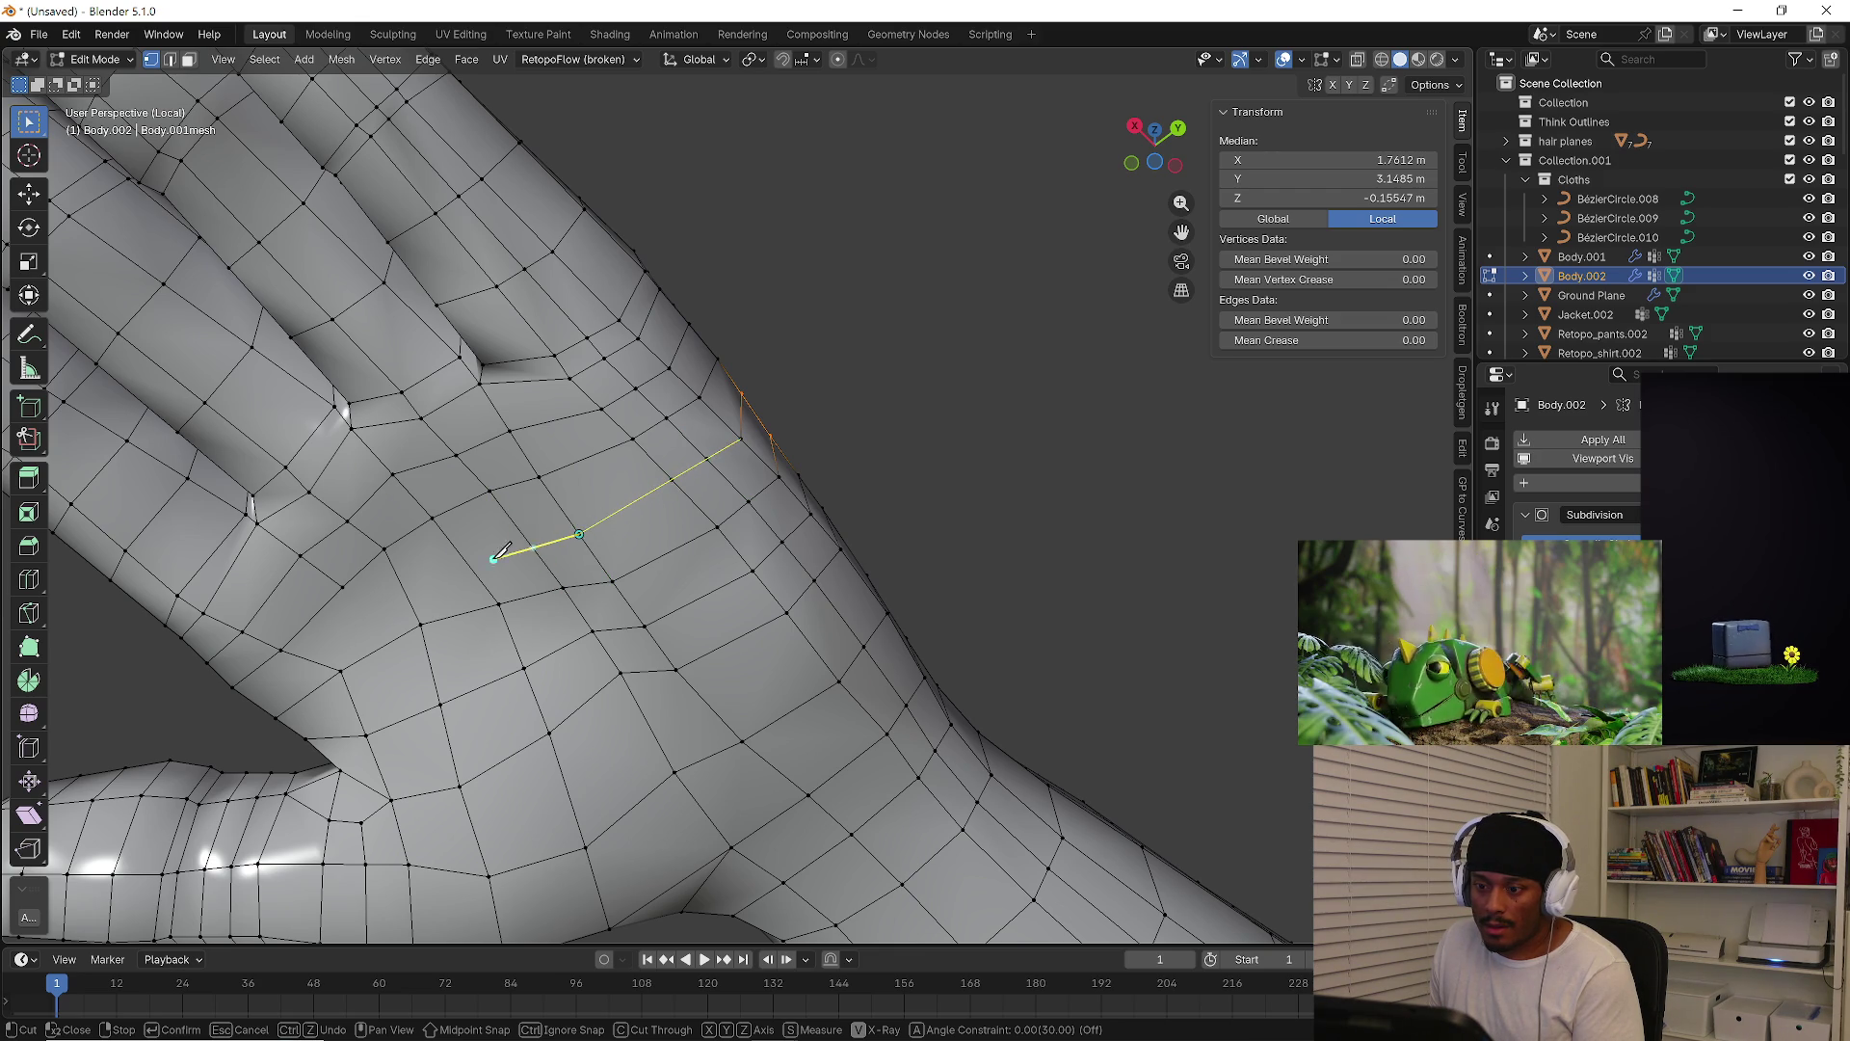
{"action": "left_click", "coordinate": [403, 588]}
{"action": "key", "text": "Return"}
Deselect everything and select the edge loop running along the arm near the wrist
{"action": "middle_click_drag", "start_coordinate": [810, 421], "coordinate": [668, 431]}
{"action": "key", "text": "2"}
{"action": "key", "text": "alt+a"}
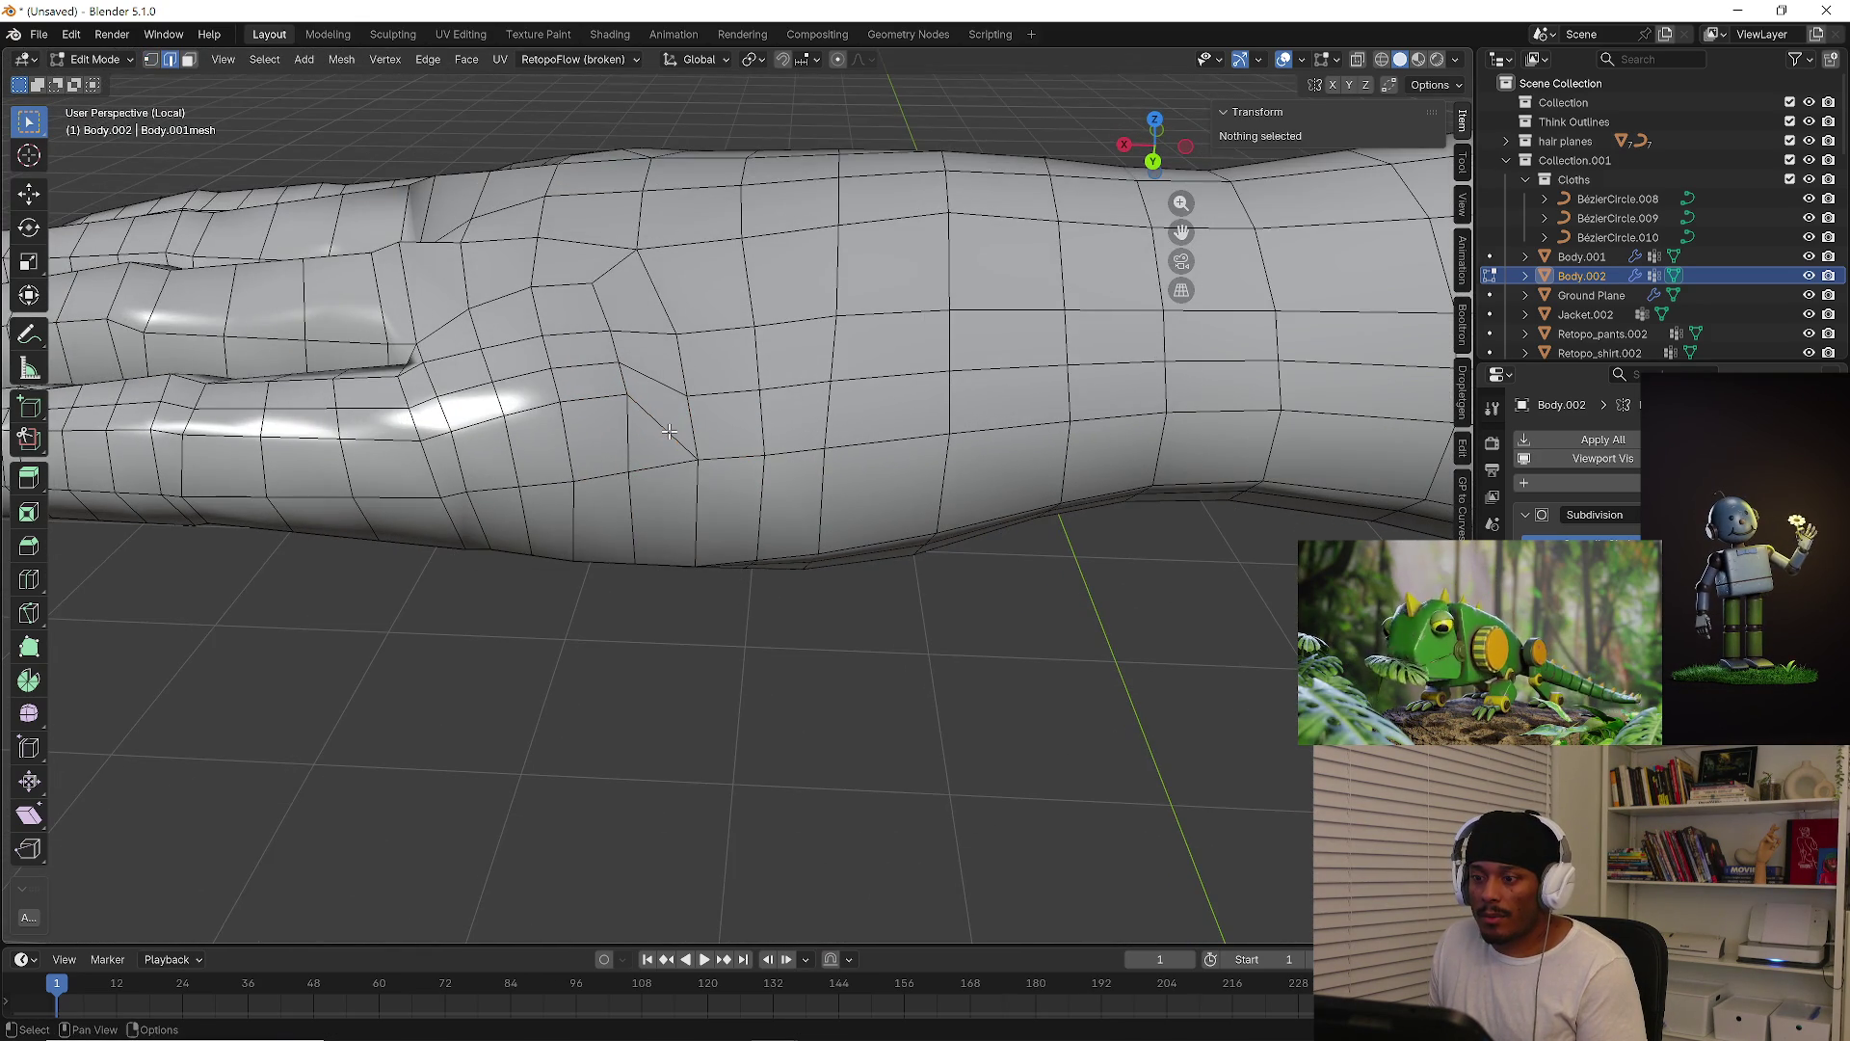
{"action": "left_click", "coordinate": [668, 431]}
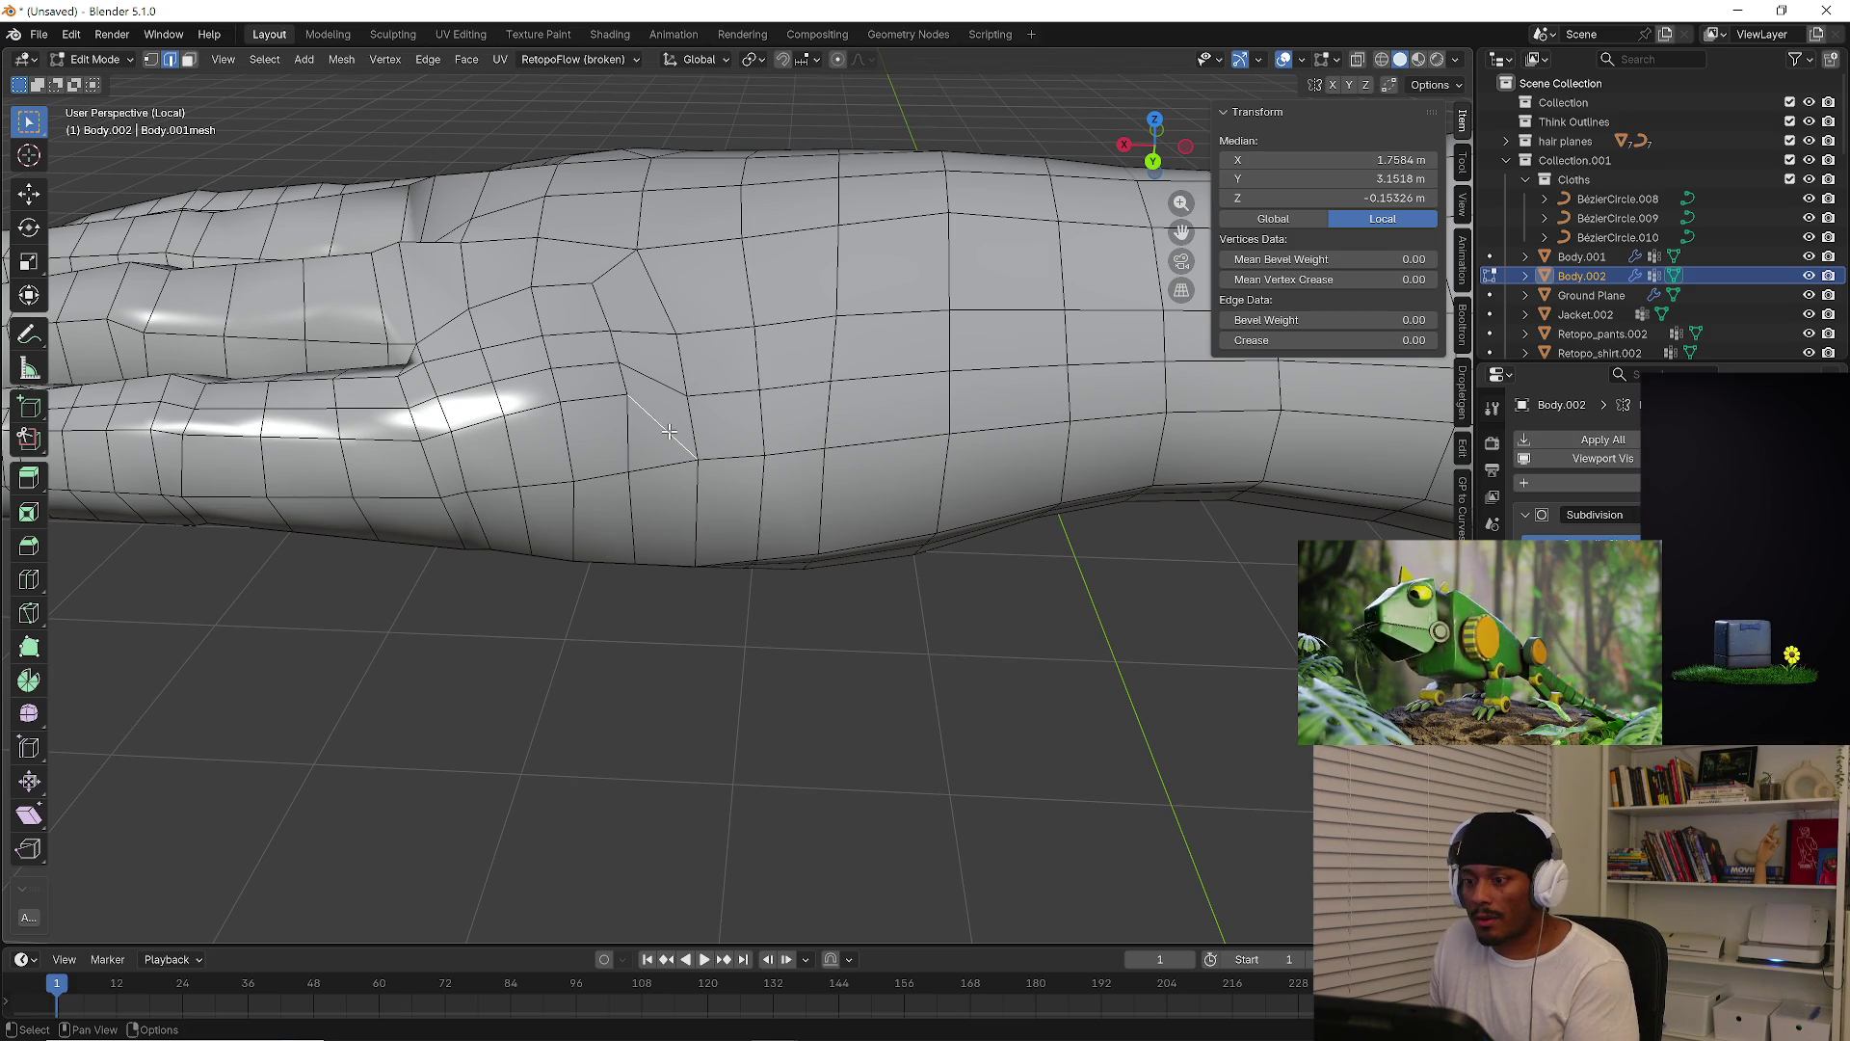
{"action": "left_click", "coordinate": [546, 375], "text": "alt"}
{"action": "mouse_move", "coordinate": [546, 375]}
{"action": "middle_mouse_down"}
{"action": "mouse_move", "coordinate": [521, 403]}
{"action": "mouse_move", "coordinate": [792, 383]}
{"action": "mouse_move", "coordinate": [900, 430]}
{"action": "middle_mouse_up"}
{"action": "scroll", "coordinate": [521, 403], "scroll_direction": "down", "scroll_amount": 3}
{"action": "scroll", "coordinate": [882, 376], "scroll_direction": "down", "scroll_amount": 2}
Dissolve the selected arm edge loop and the stray edge near the wrist
{"action": "key", "text": "x"}
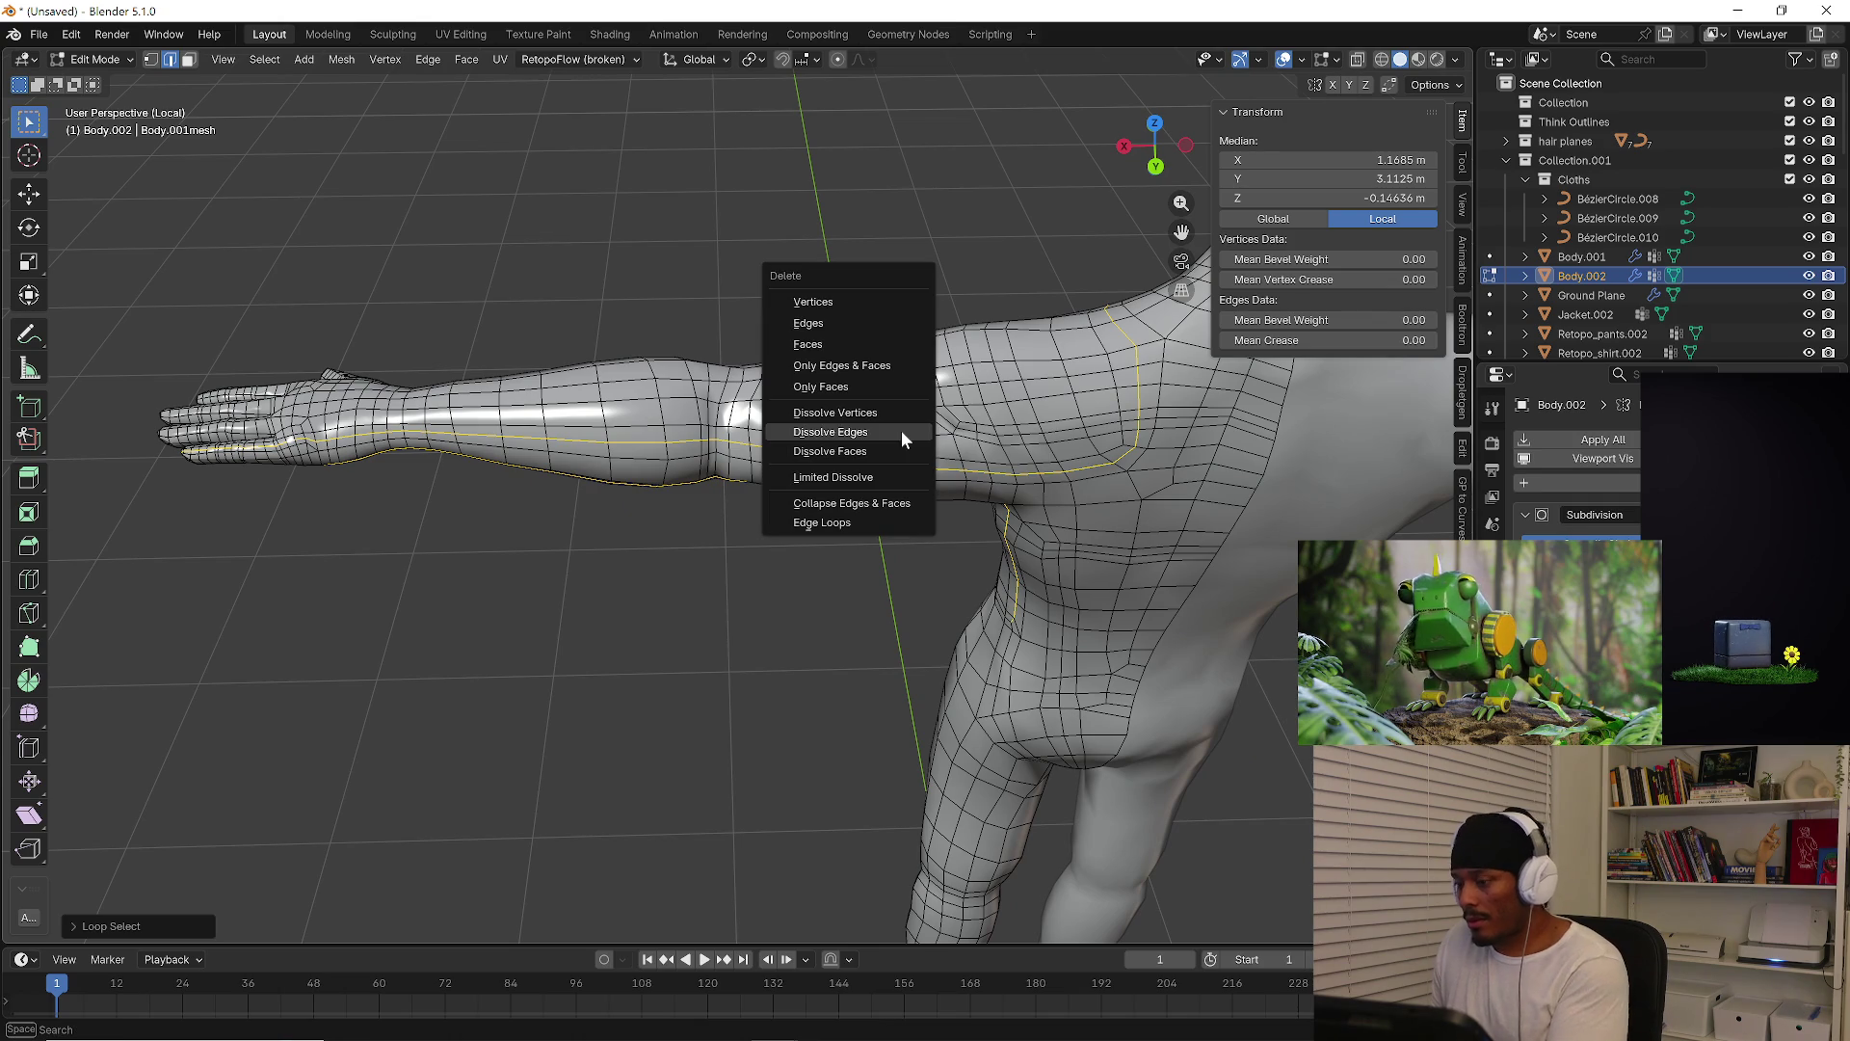
{"action": "left_click", "coordinate": [893, 439]}
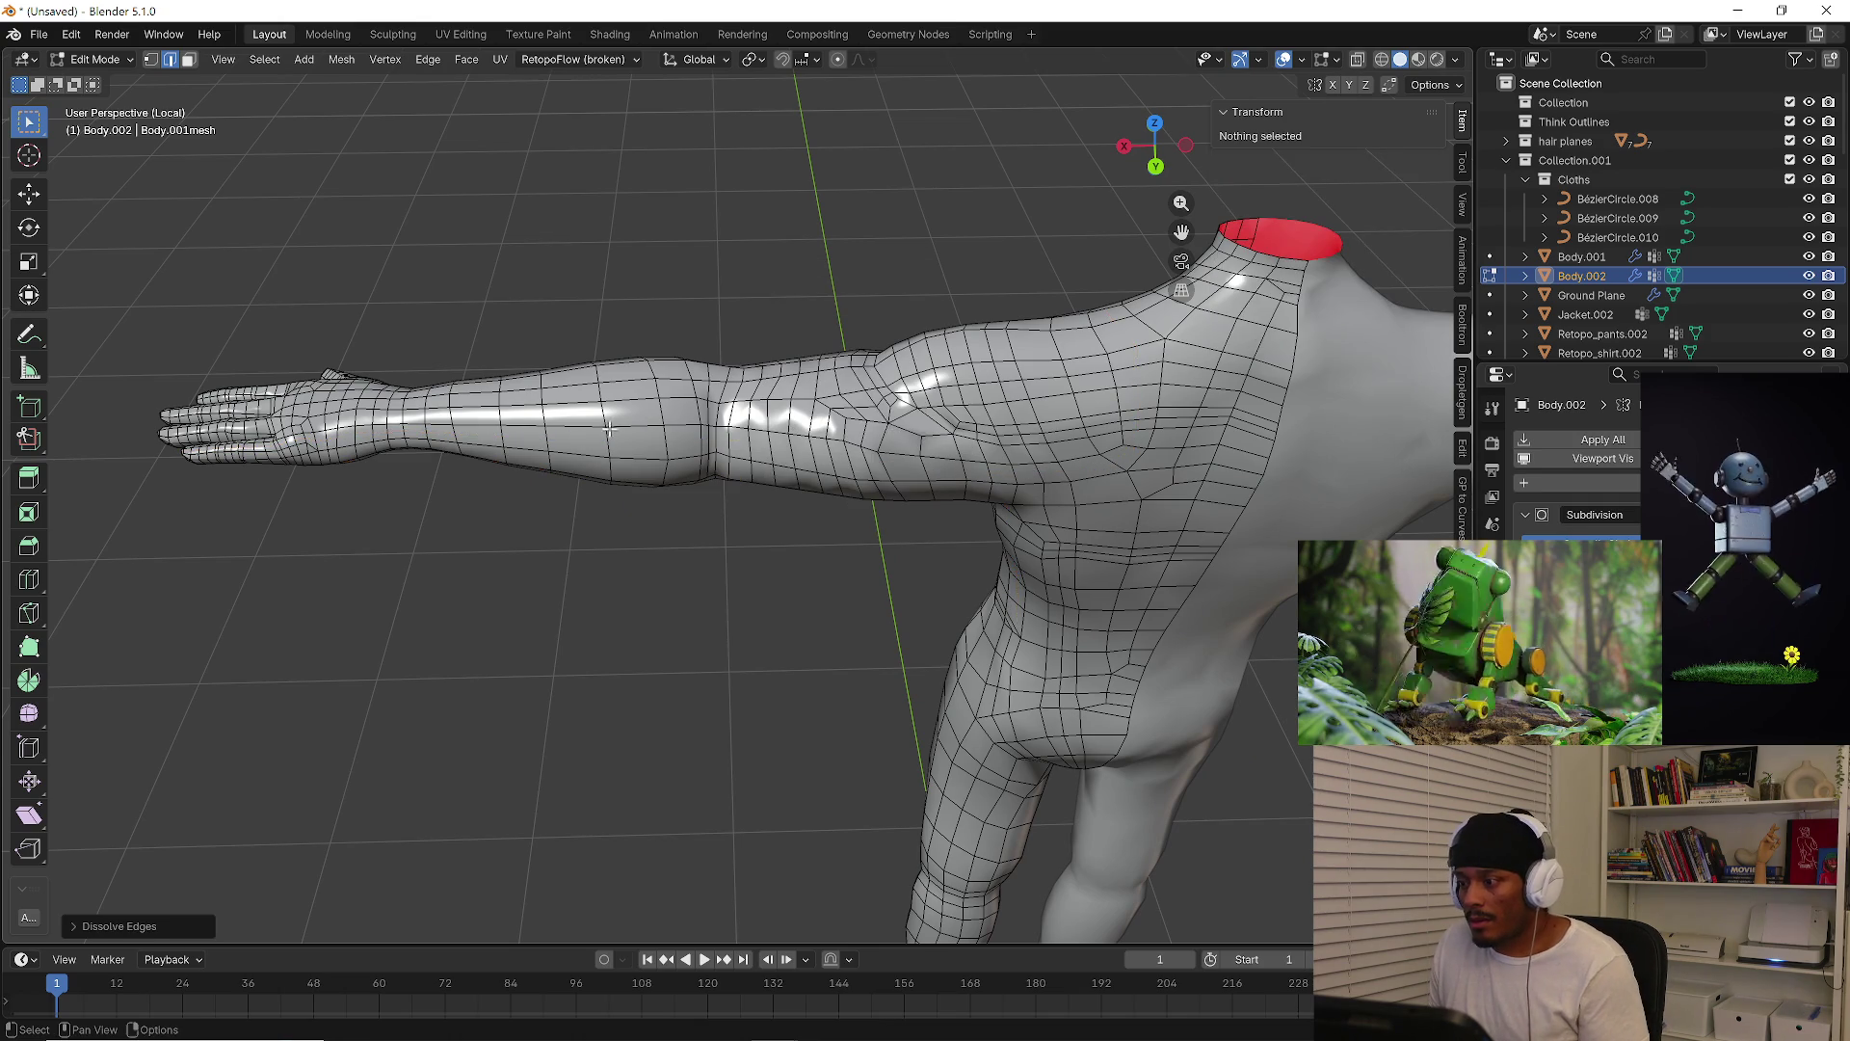
{"action": "scroll", "coordinate": [609, 429], "scroll_direction": "down", "scroll_amount": 3}
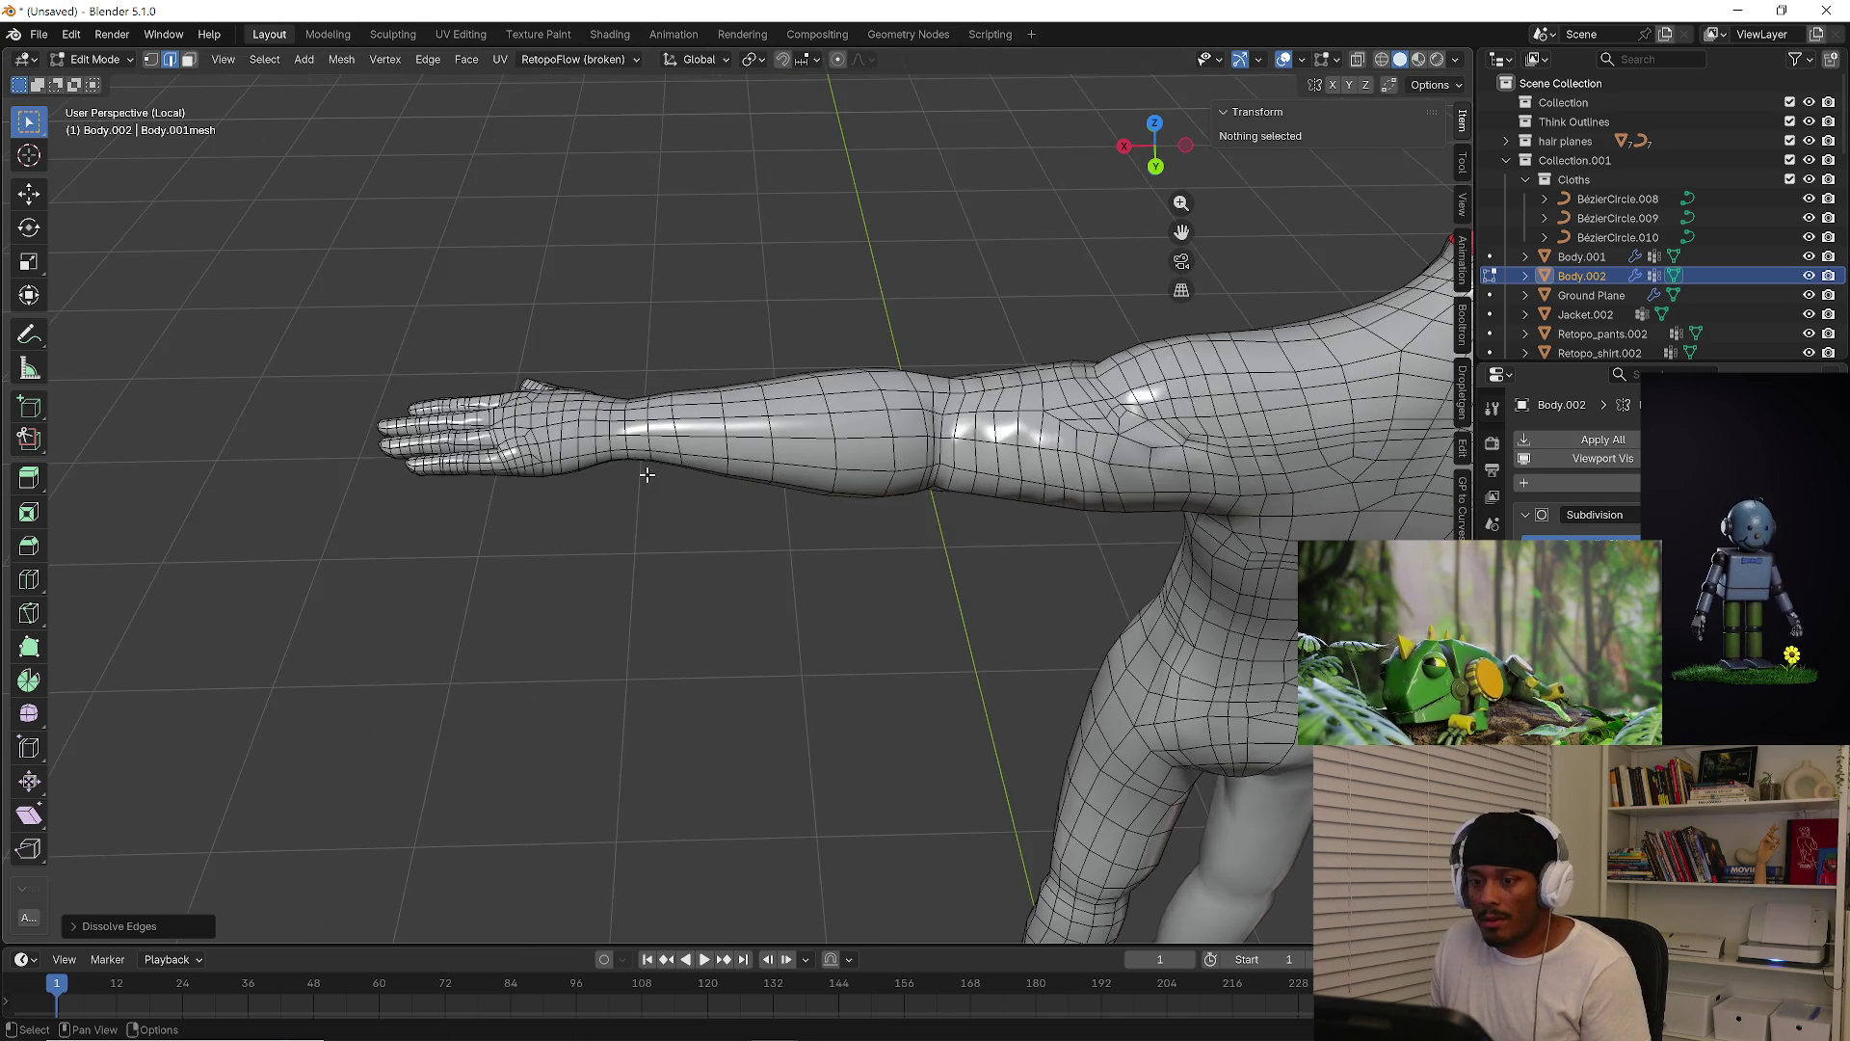
{"action": "scroll", "coordinate": [682, 476], "scroll_direction": "up", "scroll_amount": 9}
{"action": "middle_click_drag", "start_coordinate": [575, 447], "coordinate": [634, 494]}
{"action": "left_click", "coordinate": [634, 494]}
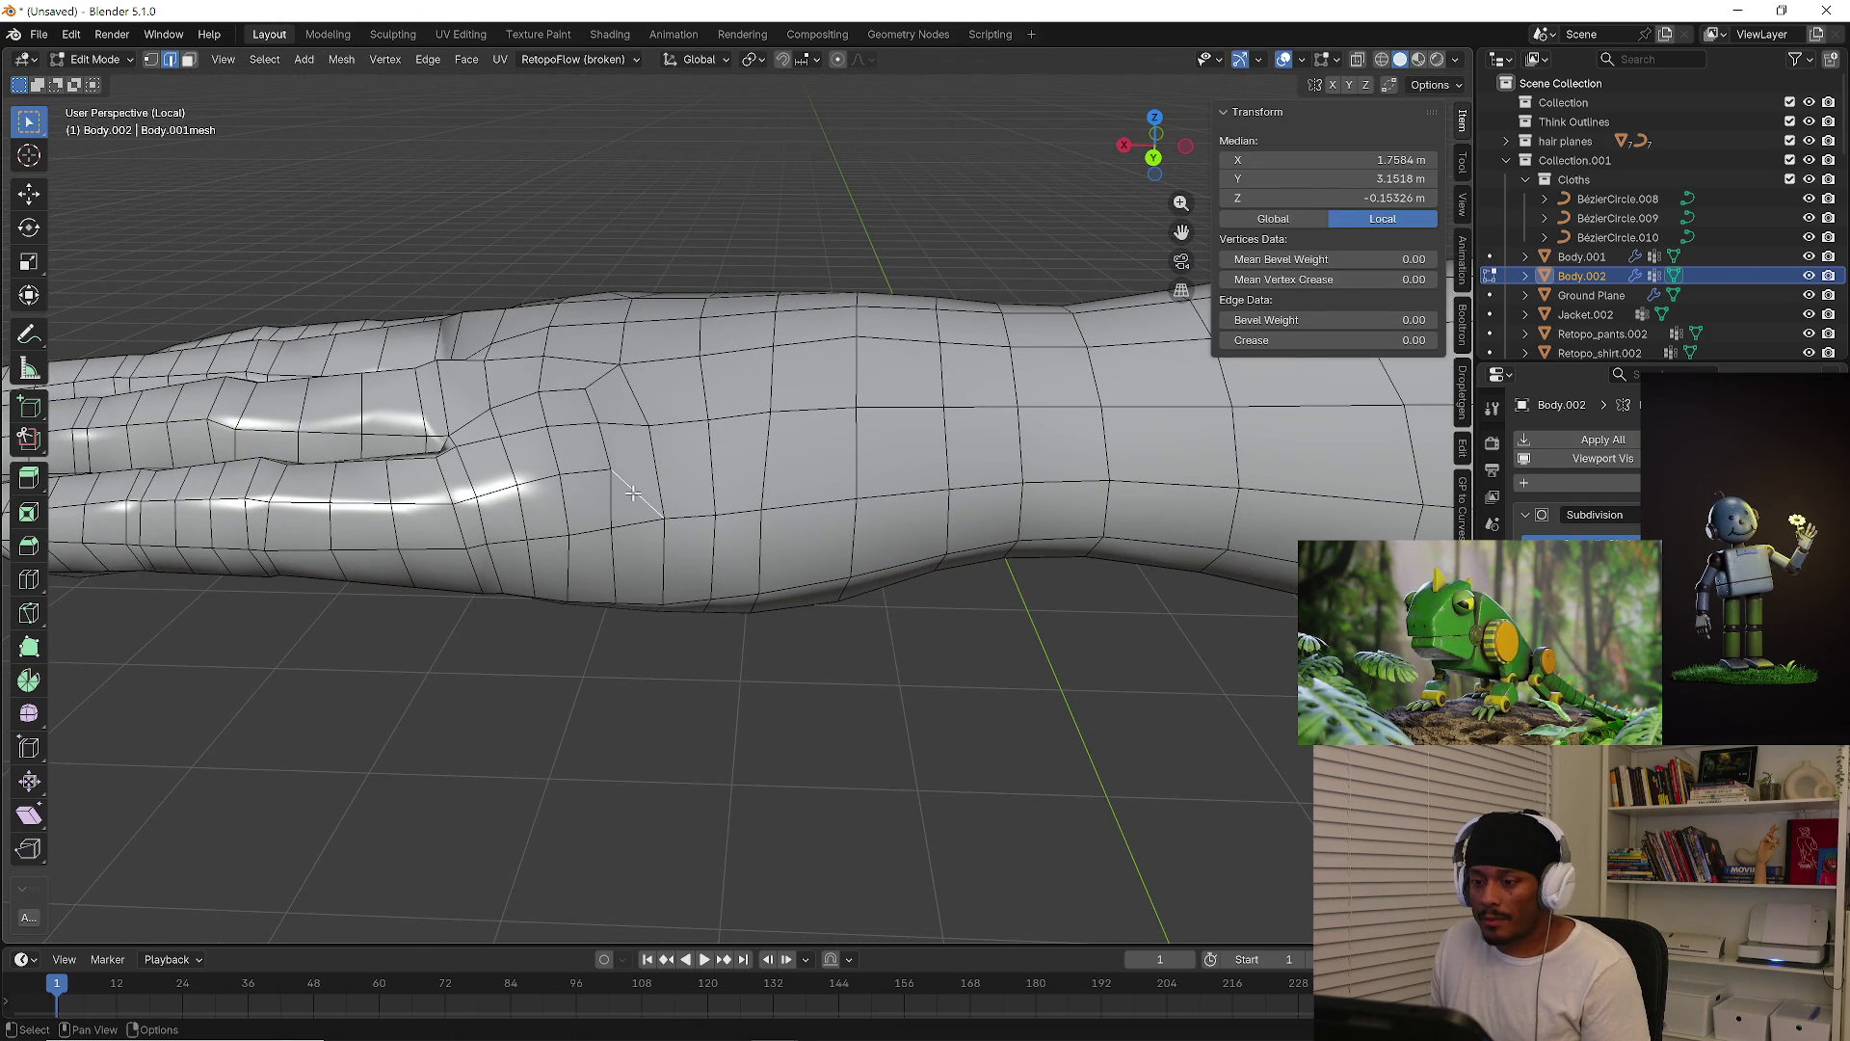
{"action": "key", "text": "x"}
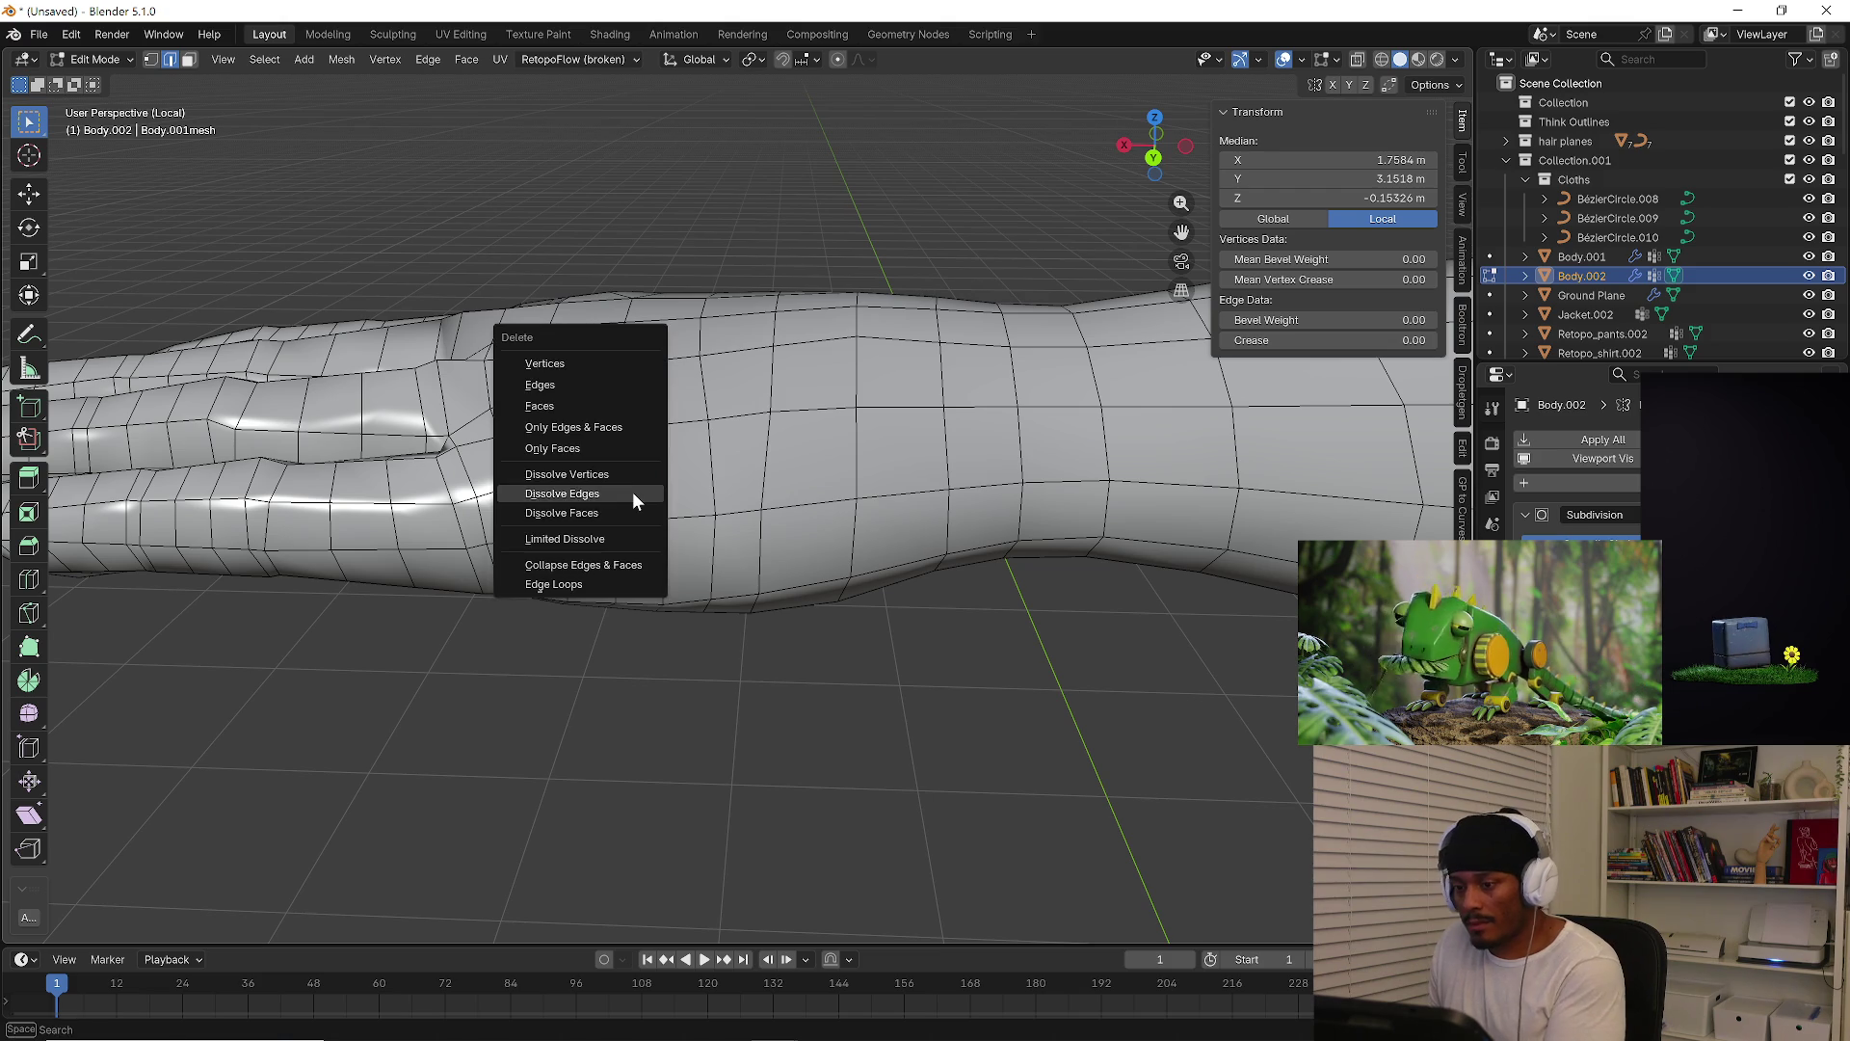
{"action": "left_click", "coordinate": [638, 496]}
Dissolve one more edge loop on the arm
{"action": "mouse_move", "coordinate": [638, 496]}
{"action": "middle_mouse_down"}
{"action": "mouse_move", "coordinate": [673, 525]}
{"action": "mouse_move", "coordinate": [643, 525]}
{"action": "middle_mouse_up"}
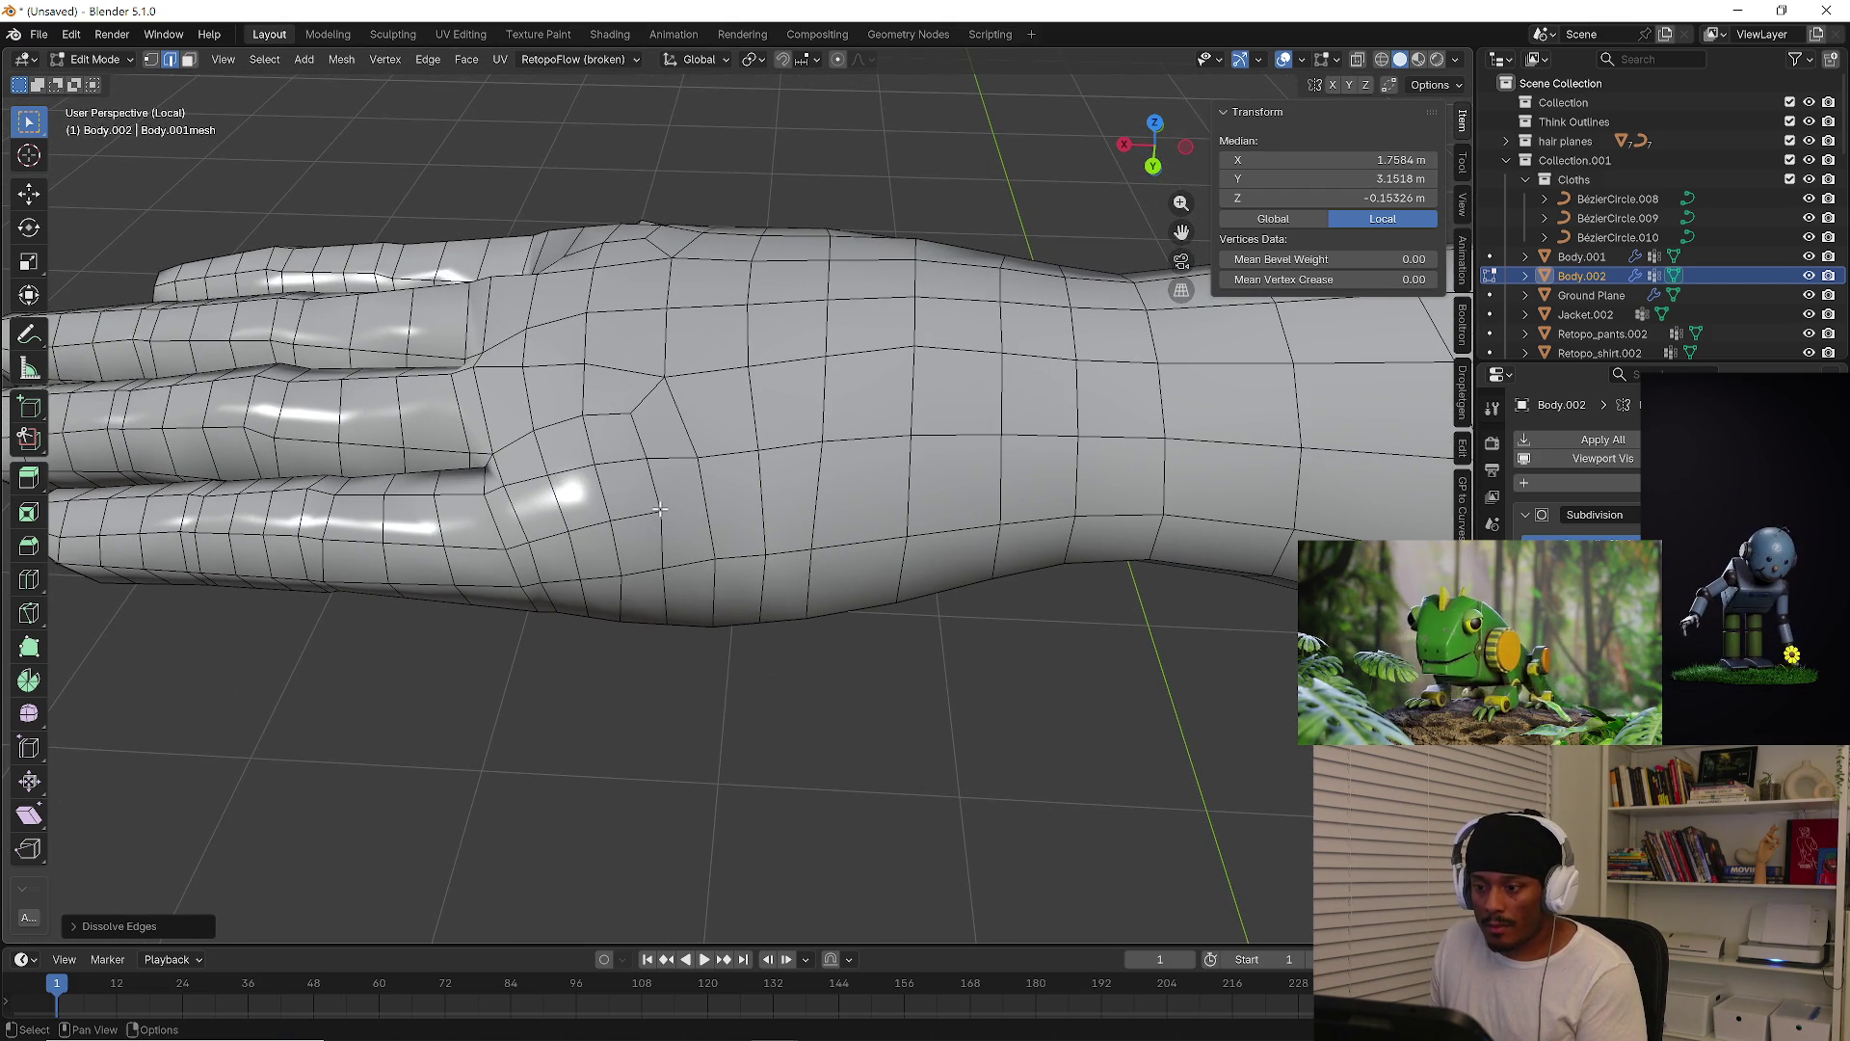
{"action": "mouse_move", "coordinate": [661, 516]}
{"action": "middle_mouse_down"}
{"action": "mouse_move", "coordinate": [687, 510]}
{"action": "mouse_move", "coordinate": [685, 372]}
{"action": "mouse_move", "coordinate": [711, 385]}
{"action": "mouse_move", "coordinate": [636, 657]}
{"action": "mouse_move", "coordinate": [648, 624]}
{"action": "middle_mouse_up"}
{"action": "left_click", "coordinate": [630, 672], "text": "alt"}
{"action": "key", "text": "x"}
{"action": "left_click", "coordinate": [648, 622]}
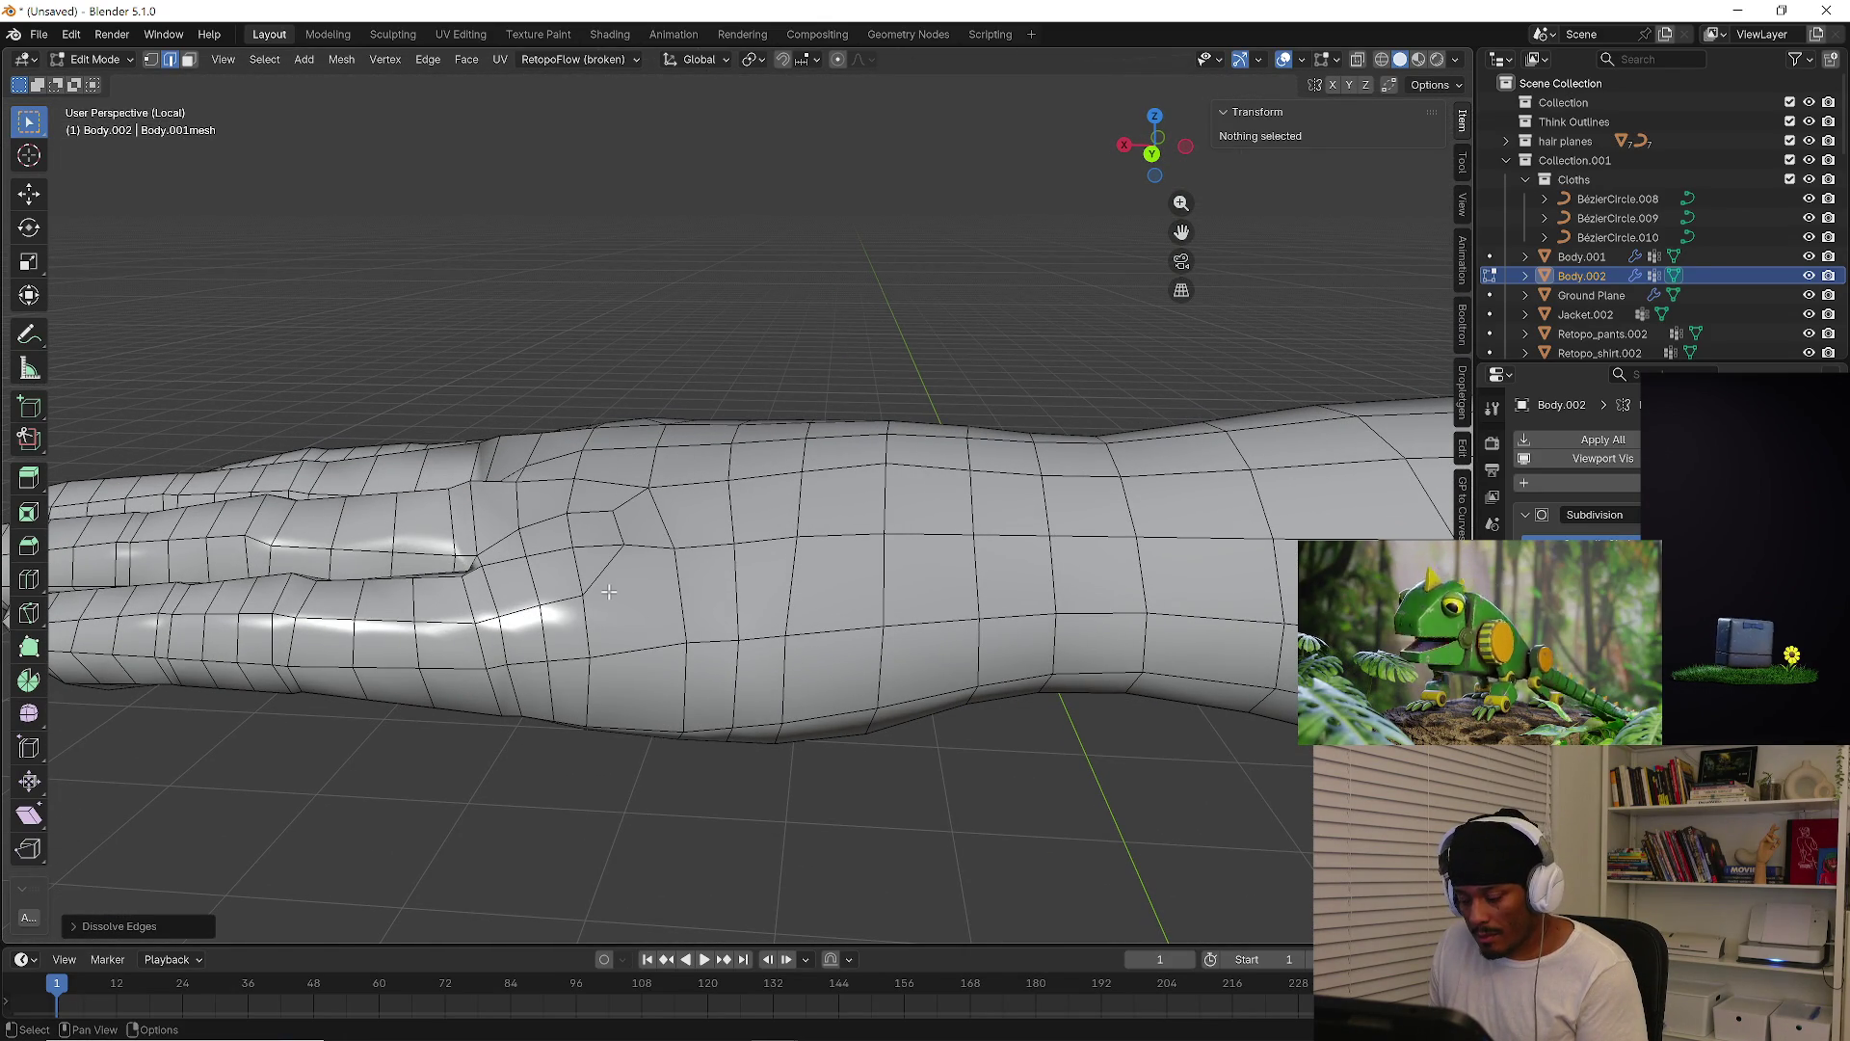
In vertex mode, knife-cut a new edge from a wrist vertex up the hand
{"action": "key", "text": "1"}
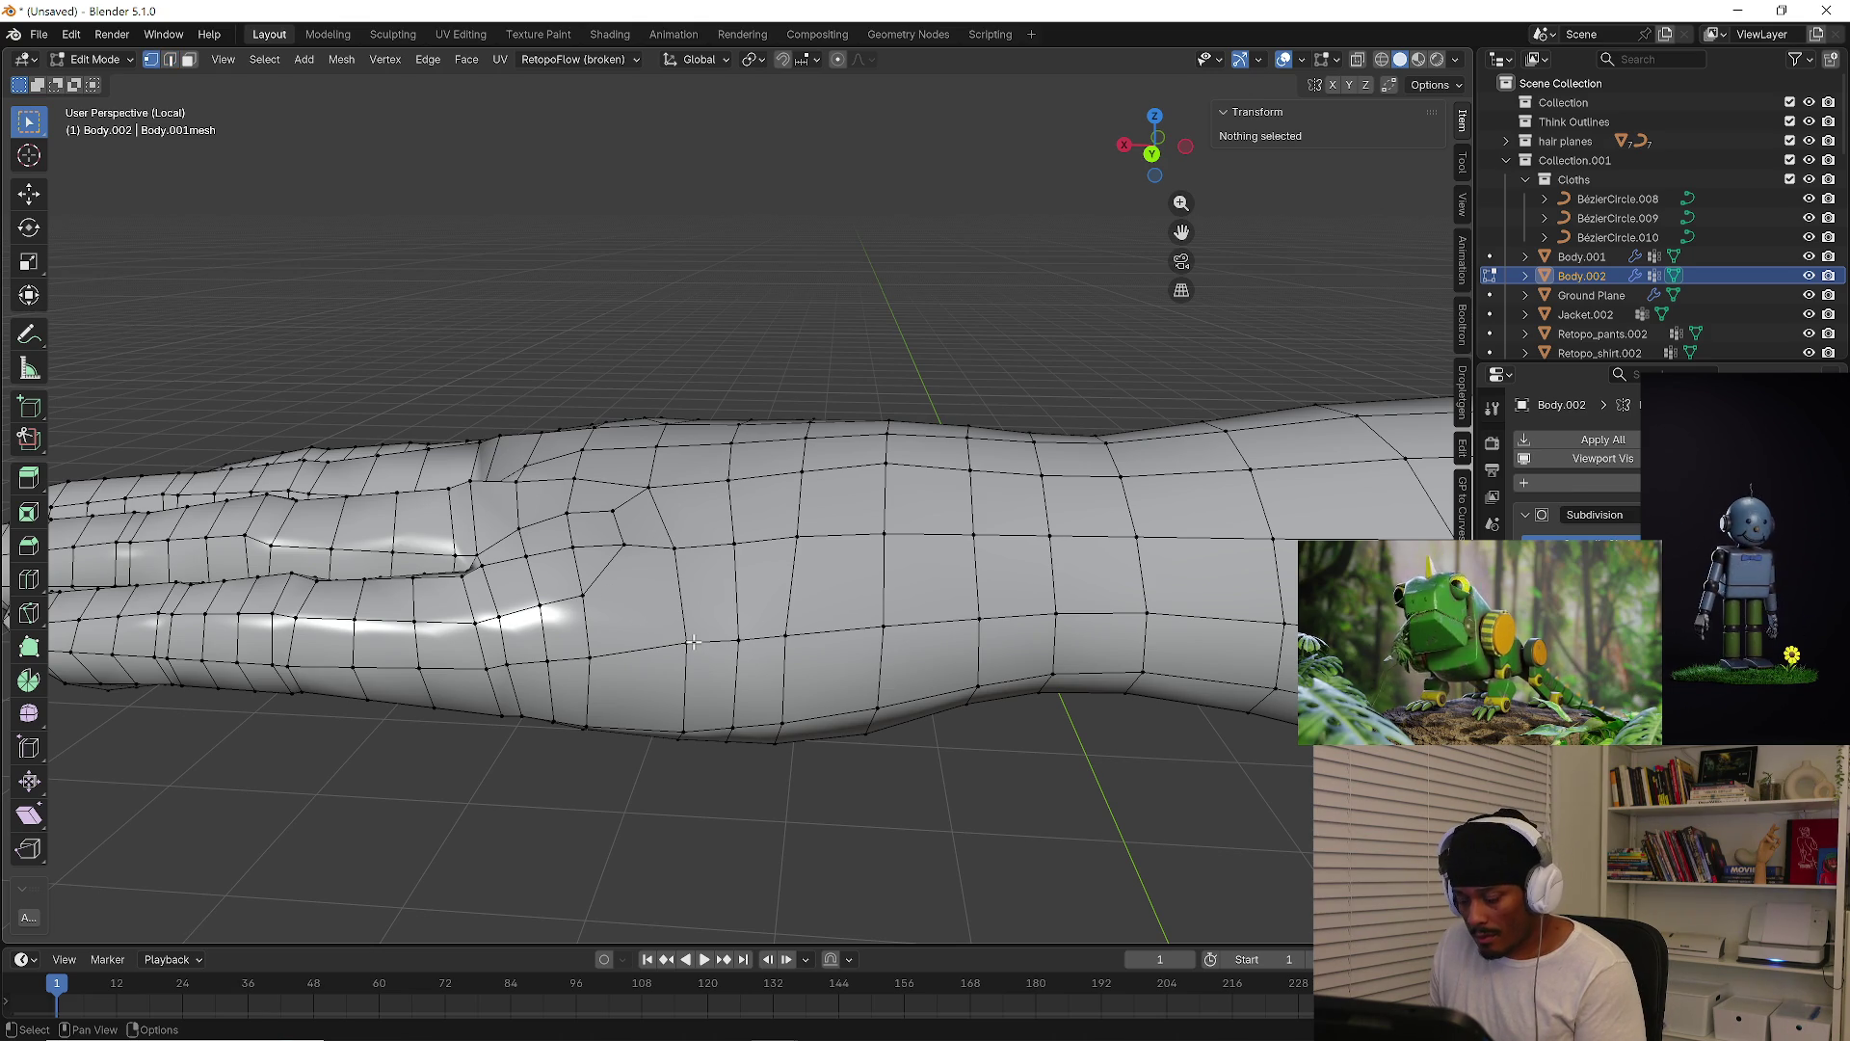
{"action": "key", "text": "k"}
{"action": "left_click", "coordinate": [686, 642]}
{"action": "left_click", "coordinate": [608, 570]}
{"action": "key", "text": "Return"}
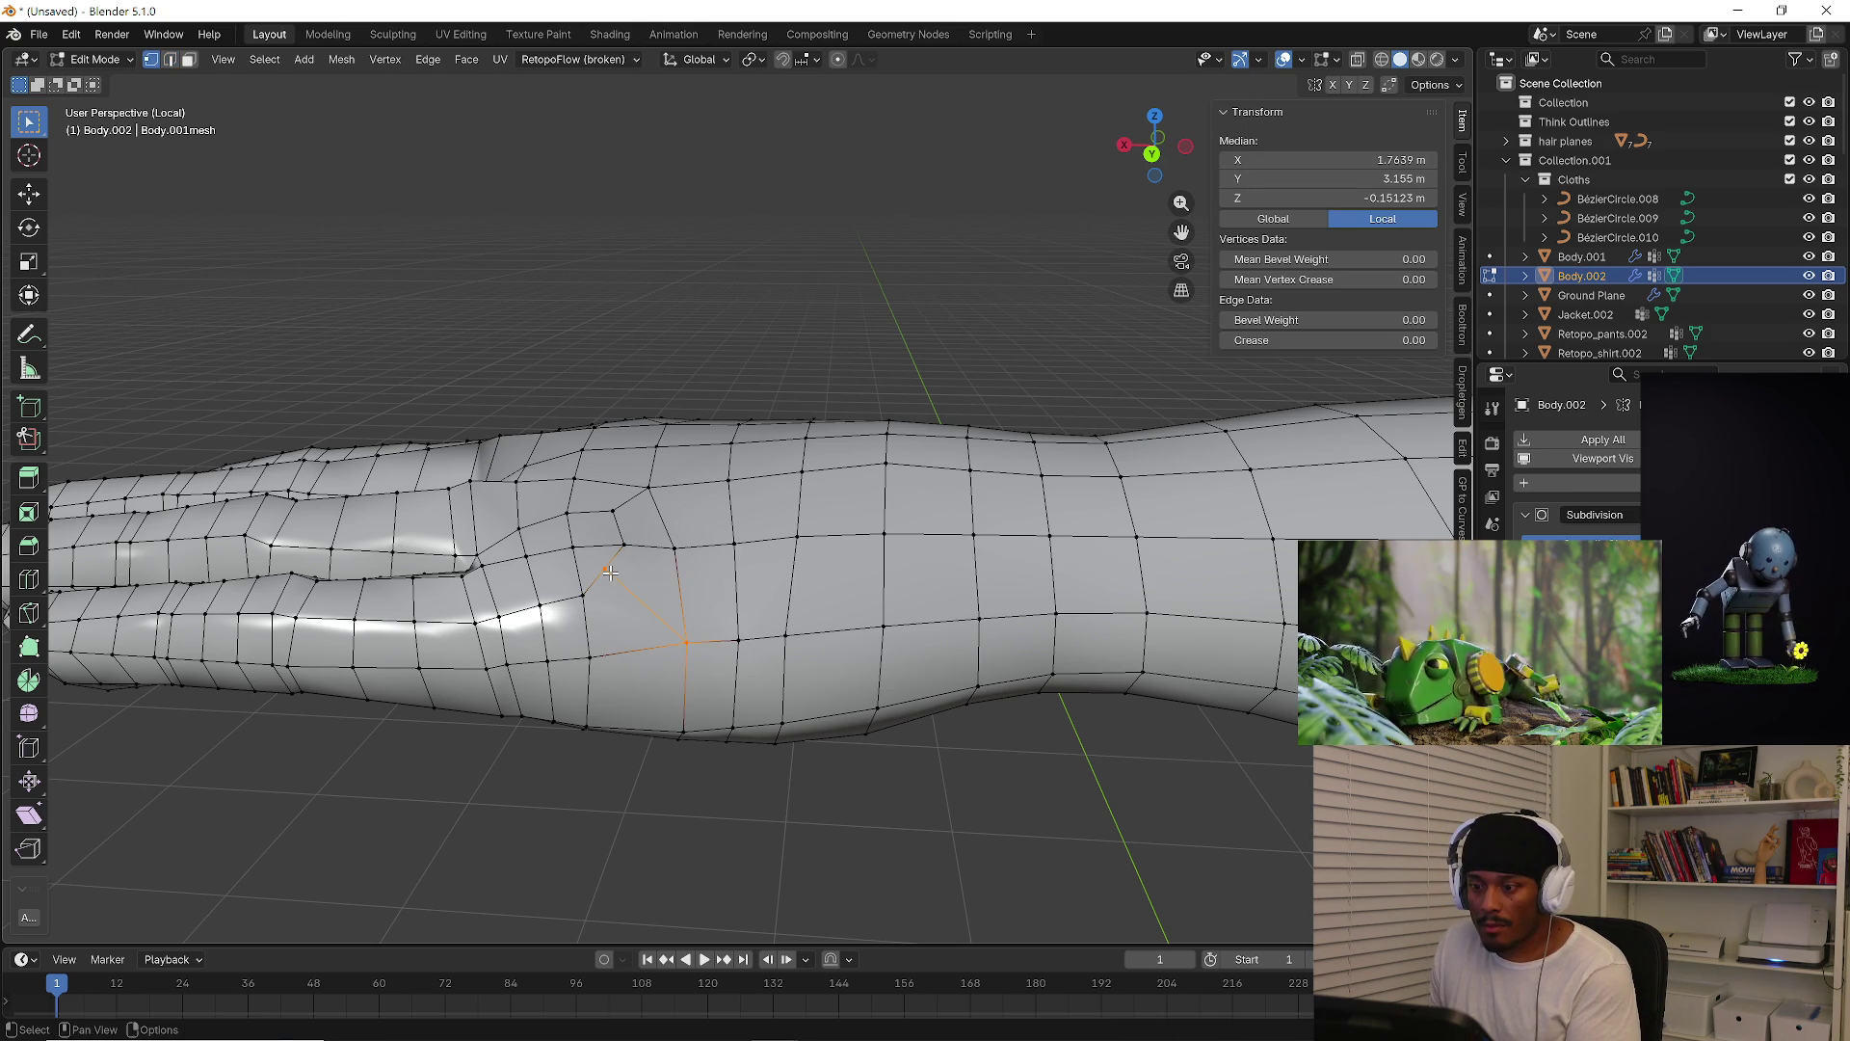
Slide the new cut's vertex along its edge to a better position
{"action": "left_click", "coordinate": [607, 571]}
{"action": "key", "text": "shift+v"}
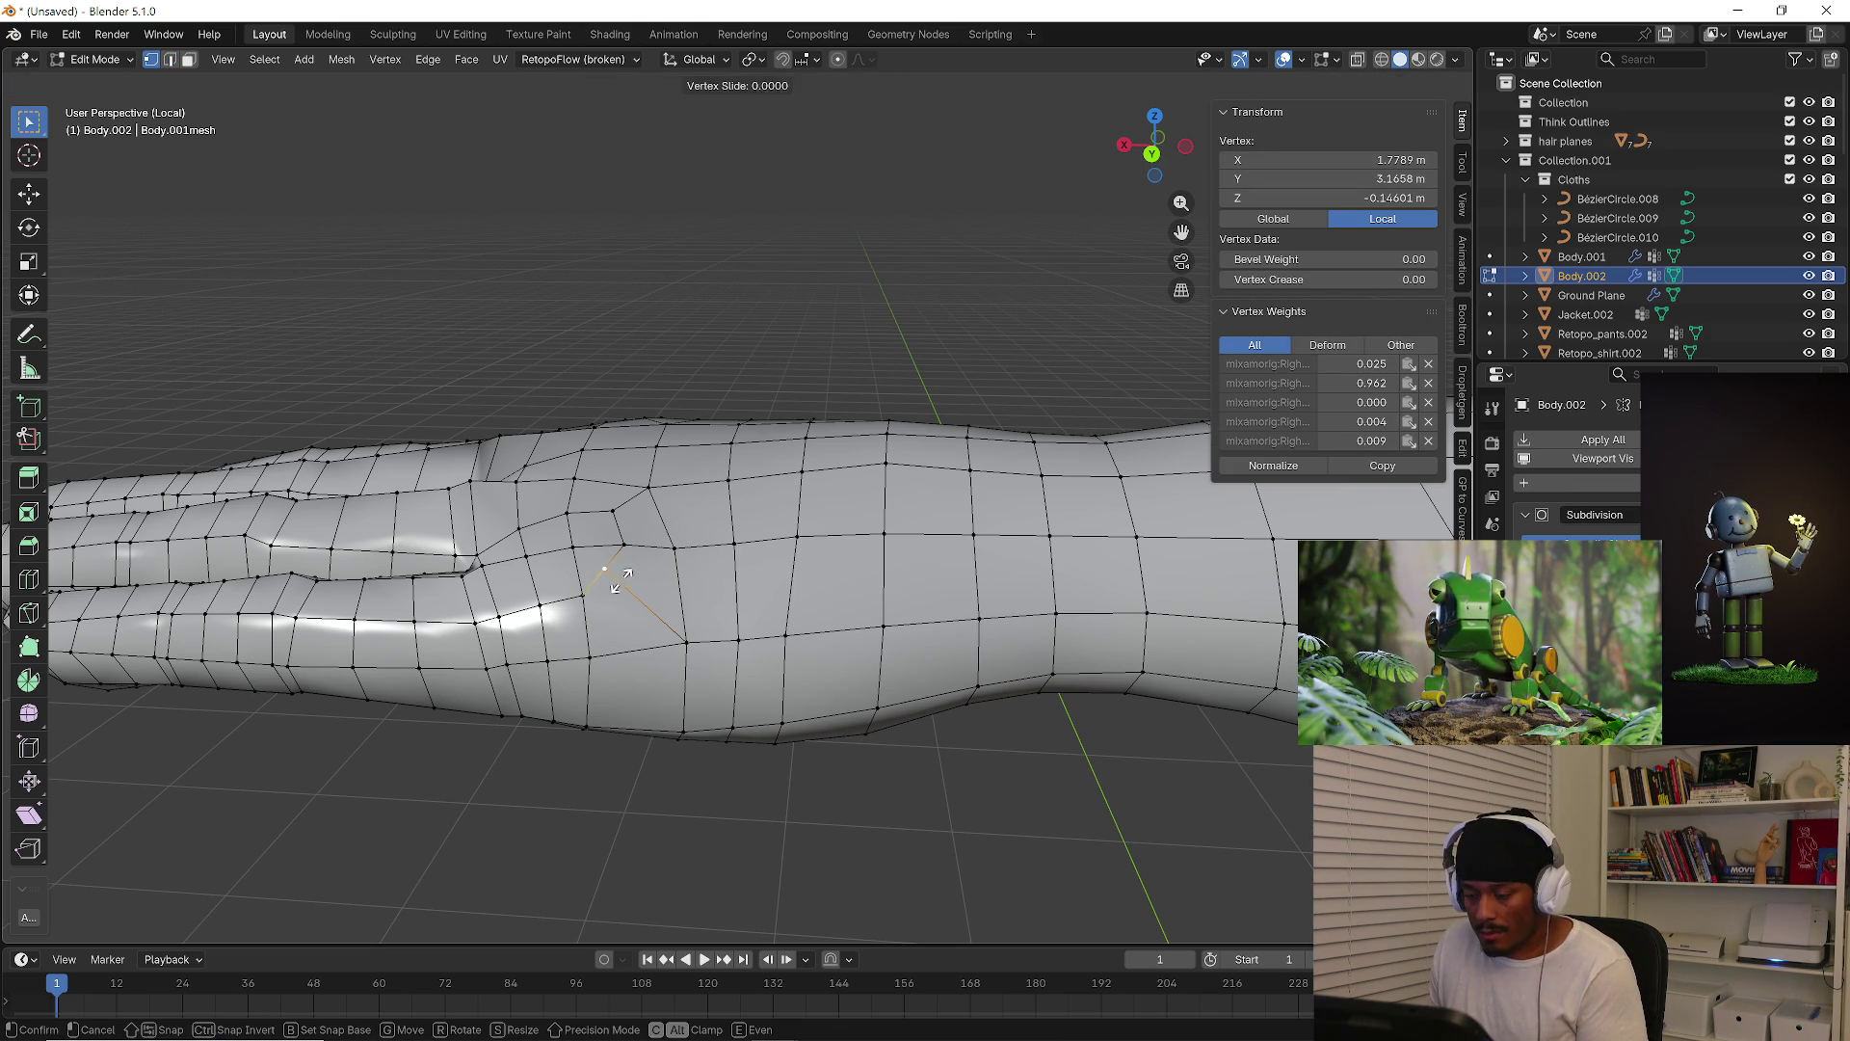
{"action": "left_click", "coordinate": [644, 613]}
{"action": "mouse_move", "coordinate": [644, 613]}
{"action": "middle_mouse_down"}
{"action": "mouse_move", "coordinate": [655, 628]}
{"action": "mouse_move", "coordinate": [640, 442]}
{"action": "mouse_move", "coordinate": [624, 593]}
{"action": "mouse_move", "coordinate": [676, 552]}
{"action": "mouse_move", "coordinate": [694, 632]}
{"action": "mouse_move", "coordinate": [686, 599]}
{"action": "middle_mouse_up"}
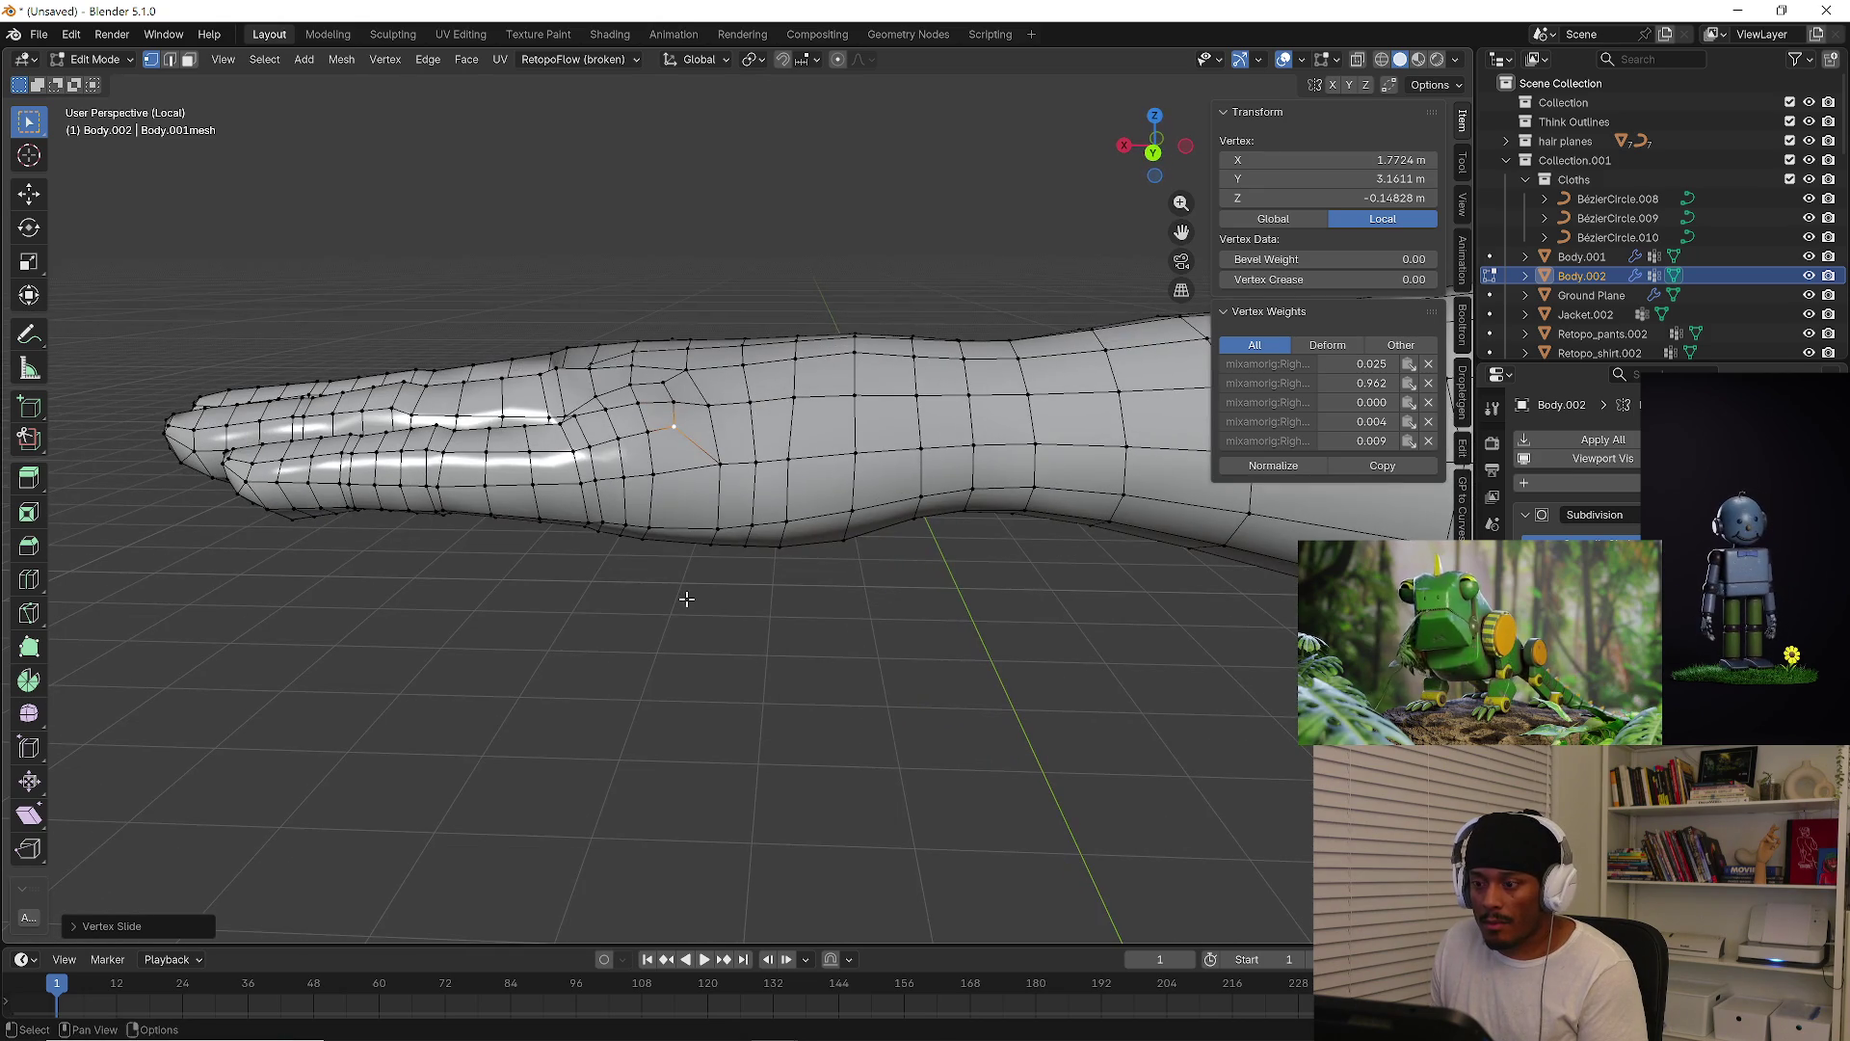
{"action": "left_click", "coordinate": [696, 458]}
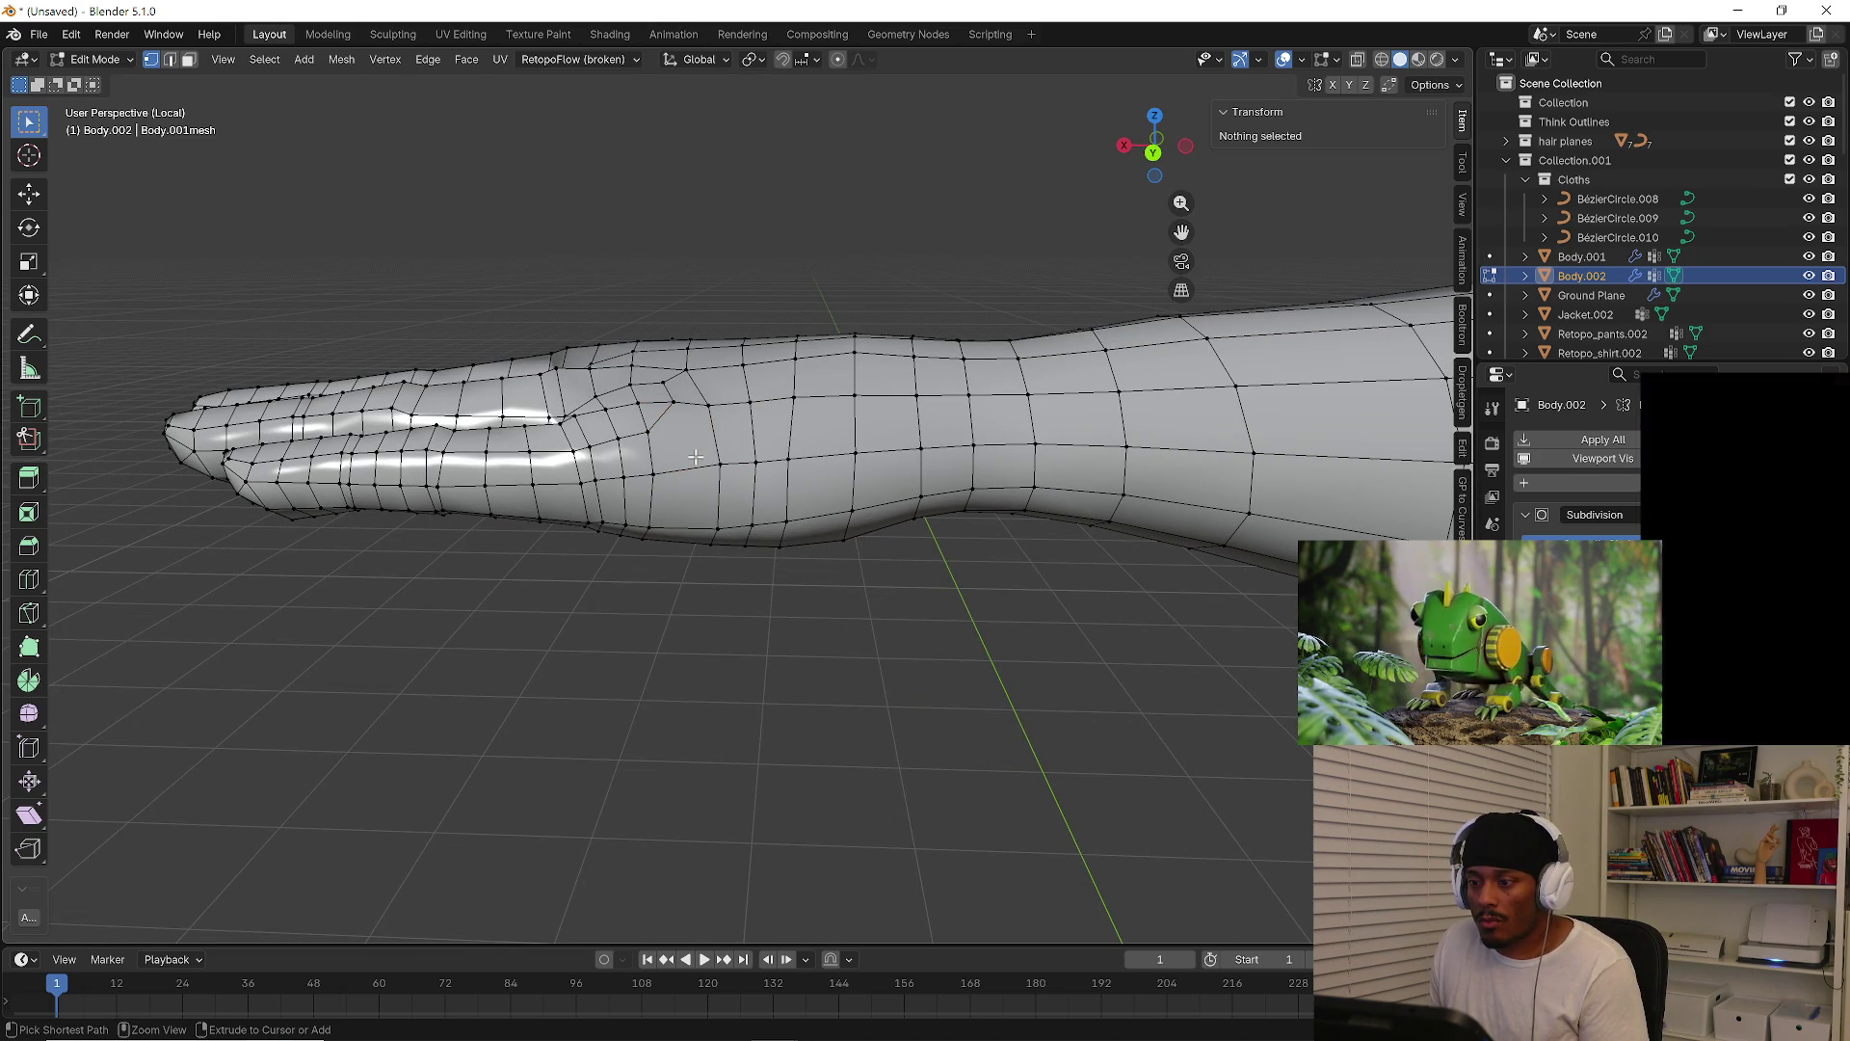
Dissolve the unwanted edge on the hand using X > Dissolve Edges
{"action": "key", "text": "2"}
{"action": "left_click", "coordinate": [663, 416]}
{"action": "key", "text": "x"}
{"action": "left_click", "coordinate": [663, 416]}
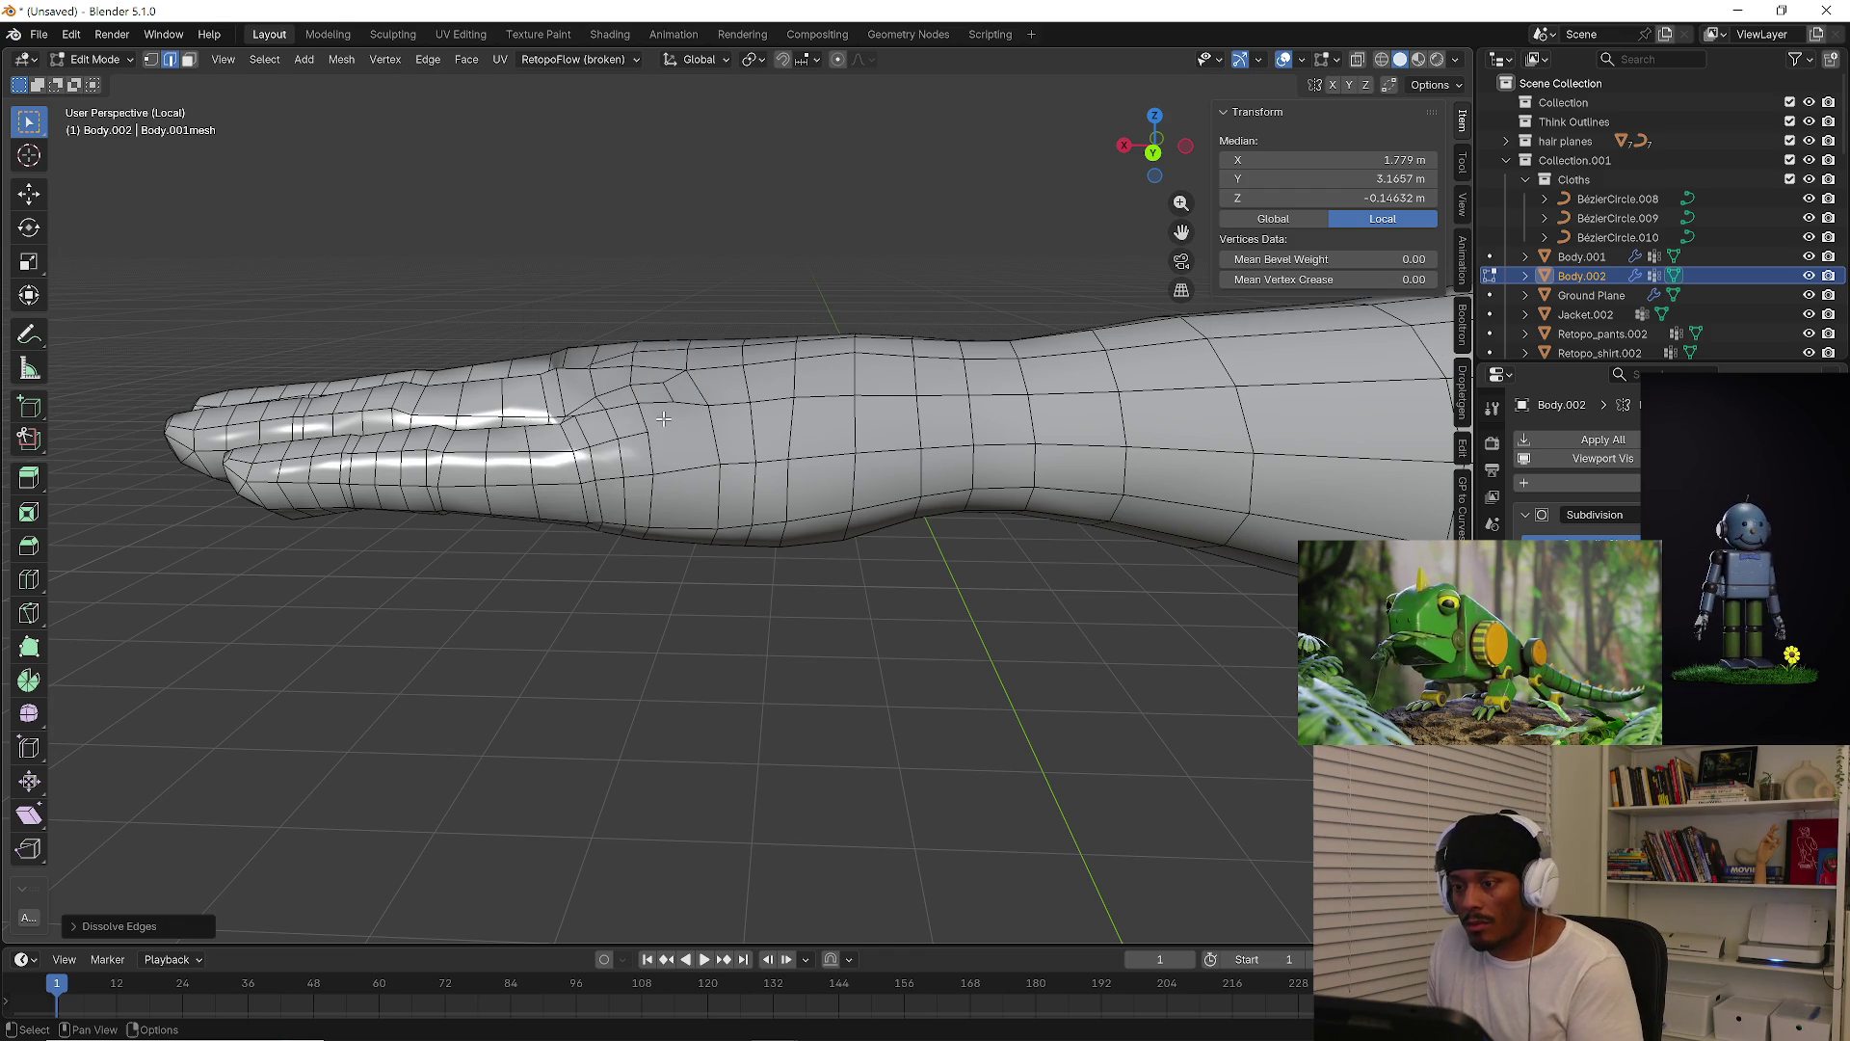
Knife-cut two more edges, a bent one at the wrist and one across the hand
{"action": "key", "text": "k"}
{"action": "left_click", "coordinate": [675, 403]}
{"action": "left_click", "coordinate": [685, 469]}
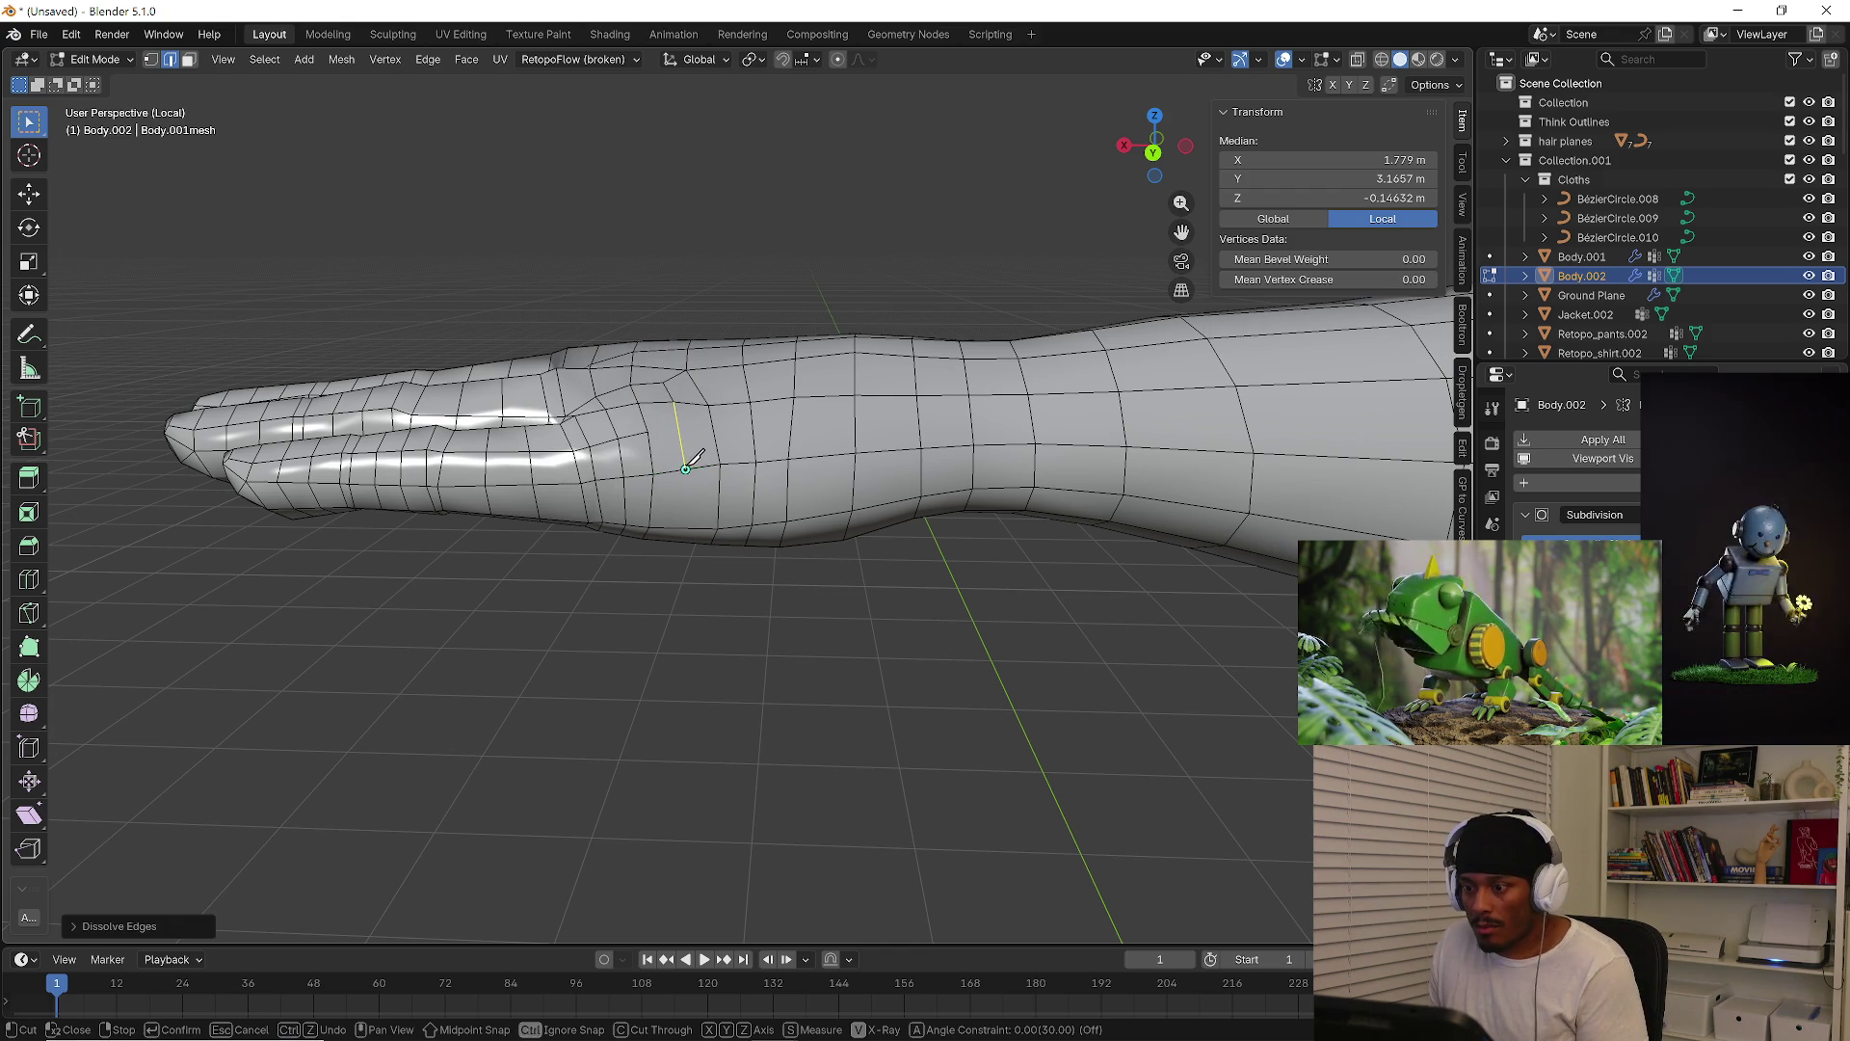
{"action": "left_click", "coordinate": [686, 518]}
{"action": "key", "text": "Return"}
{"action": "middle_click_drag", "start_coordinate": [686, 518], "coordinate": [616, 582]}
{"action": "key", "text": "k"}
{"action": "left_click", "coordinate": [683, 475]}
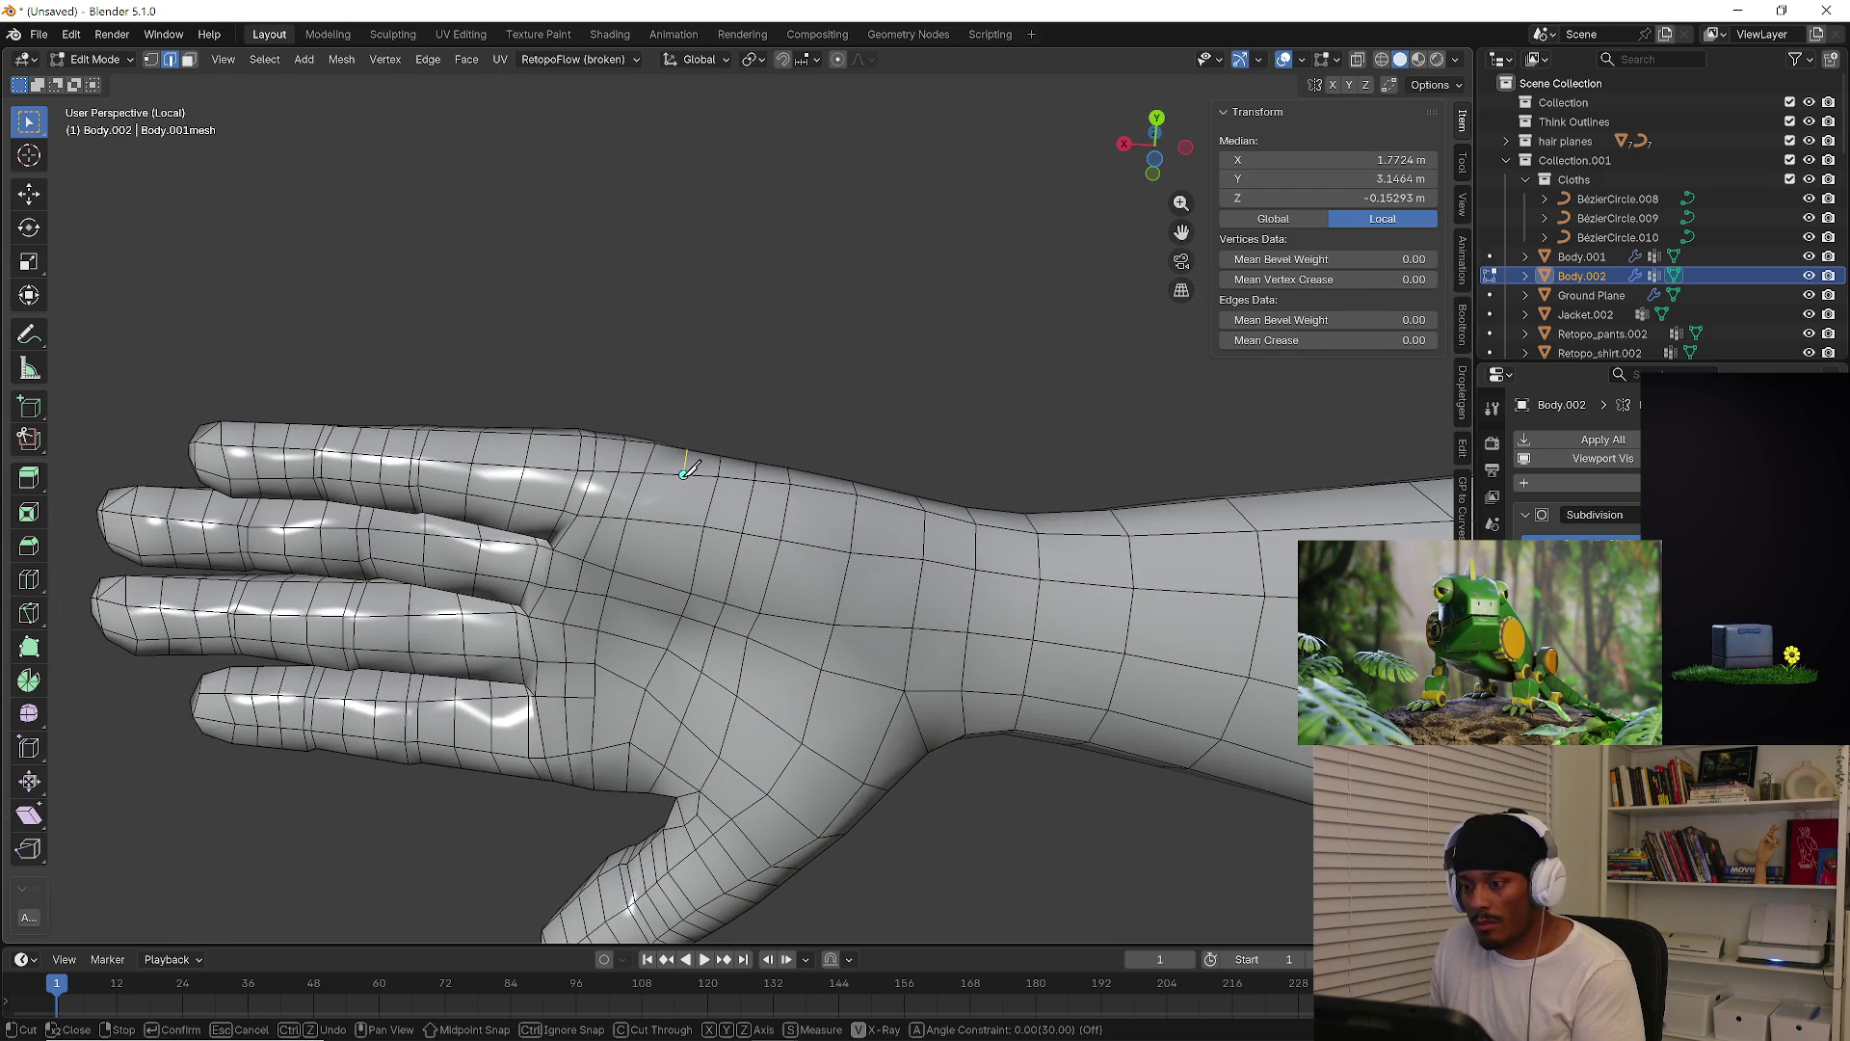
{"action": "left_click", "coordinate": [631, 679]}
{"action": "key", "text": "Return"}
{"action": "mouse_move", "coordinate": [708, 465]}
{"action": "middle_mouse_down"}
{"action": "mouse_move", "coordinate": [708, 641]}
{"action": "mouse_move", "coordinate": [683, 559]}
{"action": "mouse_move", "coordinate": [700, 555]}
{"action": "middle_mouse_up"}
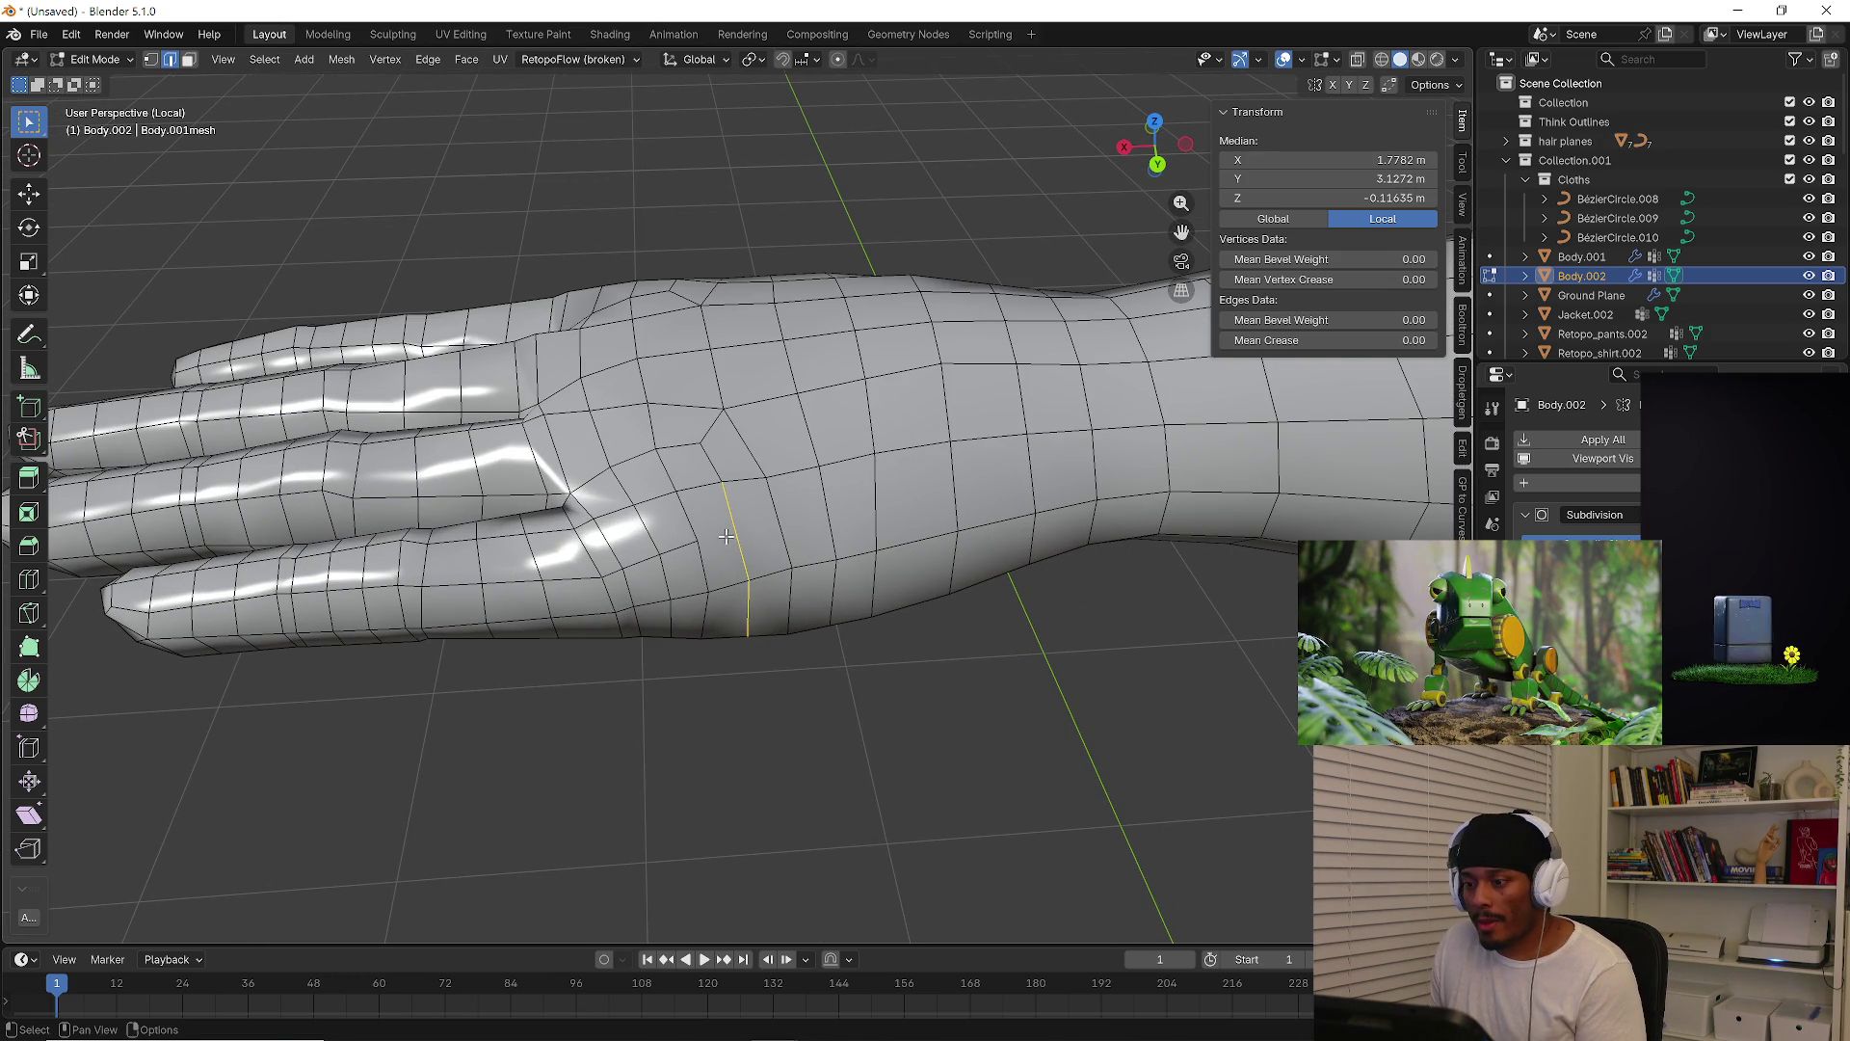
Add a centred lengthwise loop cut along the forearm with Ctrl+R
{"action": "scroll", "coordinate": [831, 511], "scroll_direction": "down", "scroll_amount": 3}
{"action": "key", "text": "ctrl+r"}
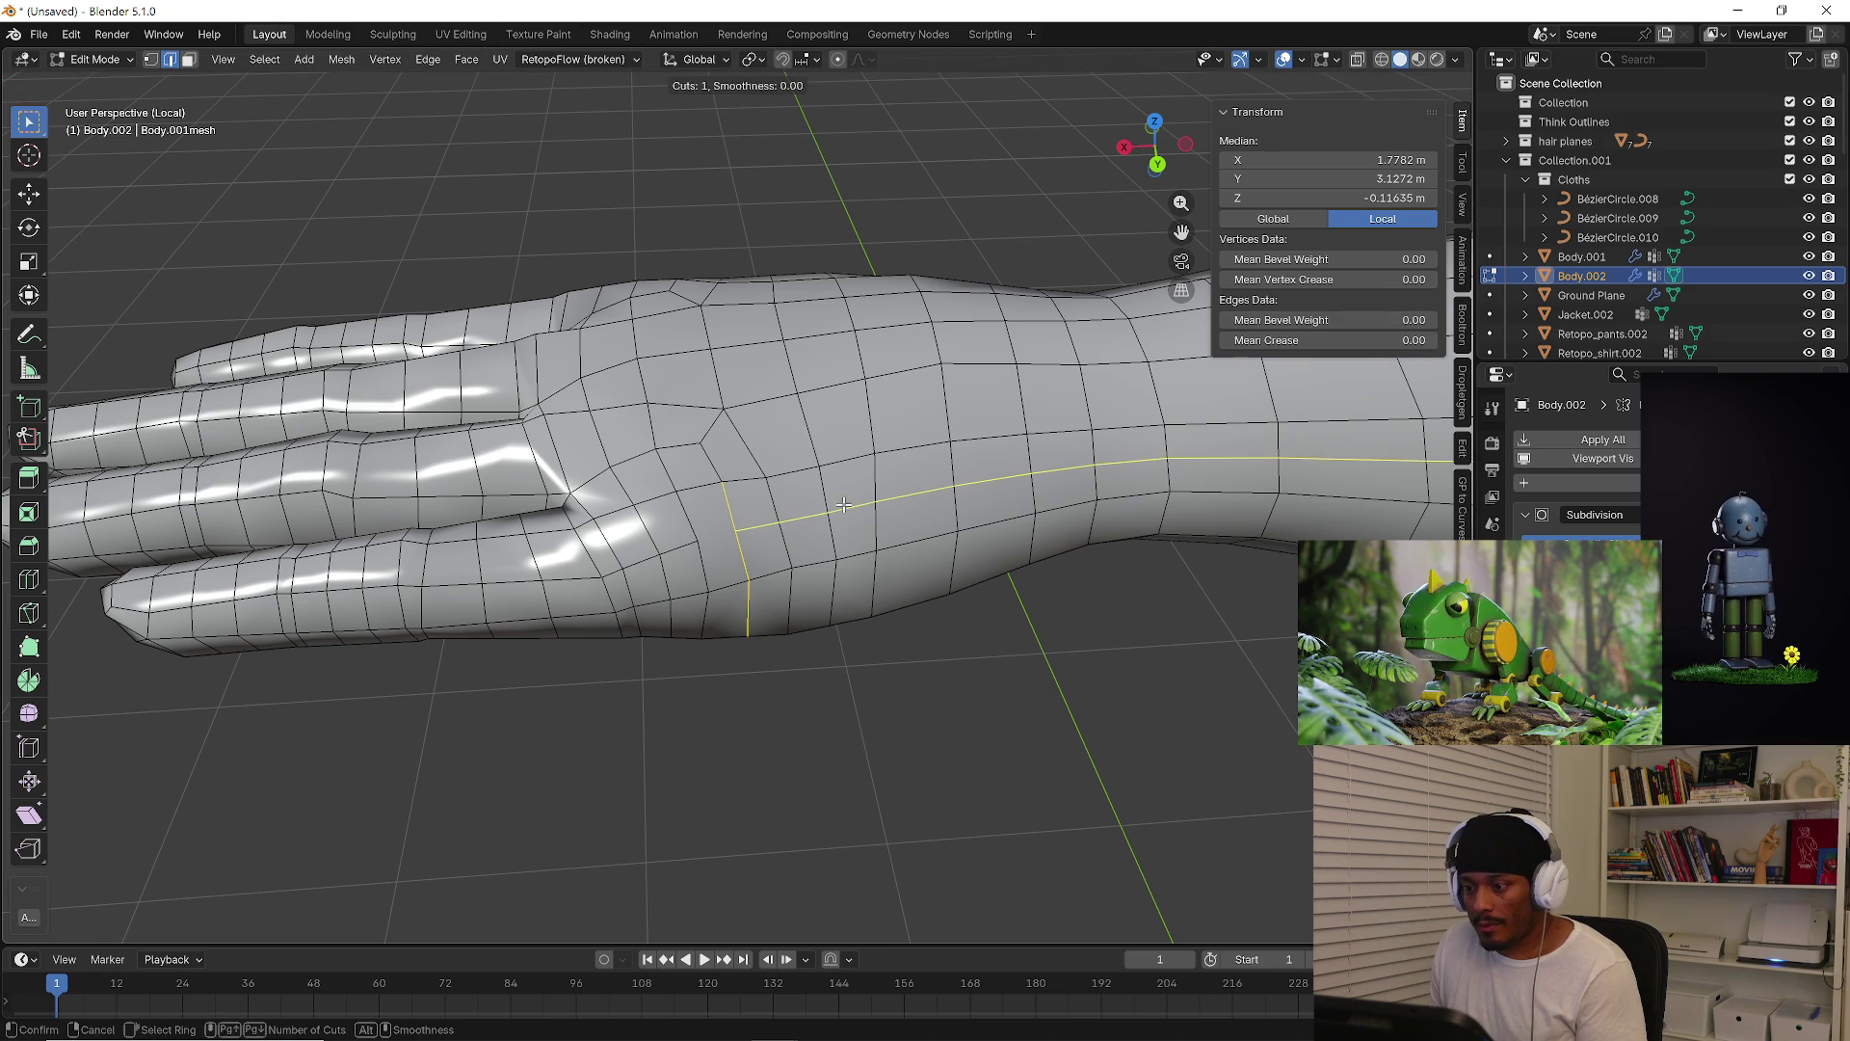
{"action": "left_click", "coordinate": [925, 526]}
{"action": "right_click", "coordinate": [925, 526]}
{"action": "scroll", "coordinate": [934, 533], "scroll_direction": "down", "scroll_amount": 3}
{"action": "middle_click_drag", "start_coordinate": [934, 533], "coordinate": [689, 565]}
{"action": "key", "text": "ctrl+r"}
{"action": "scroll", "coordinate": [689, 564], "scroll_direction": "up", "scroll_amount": 8}
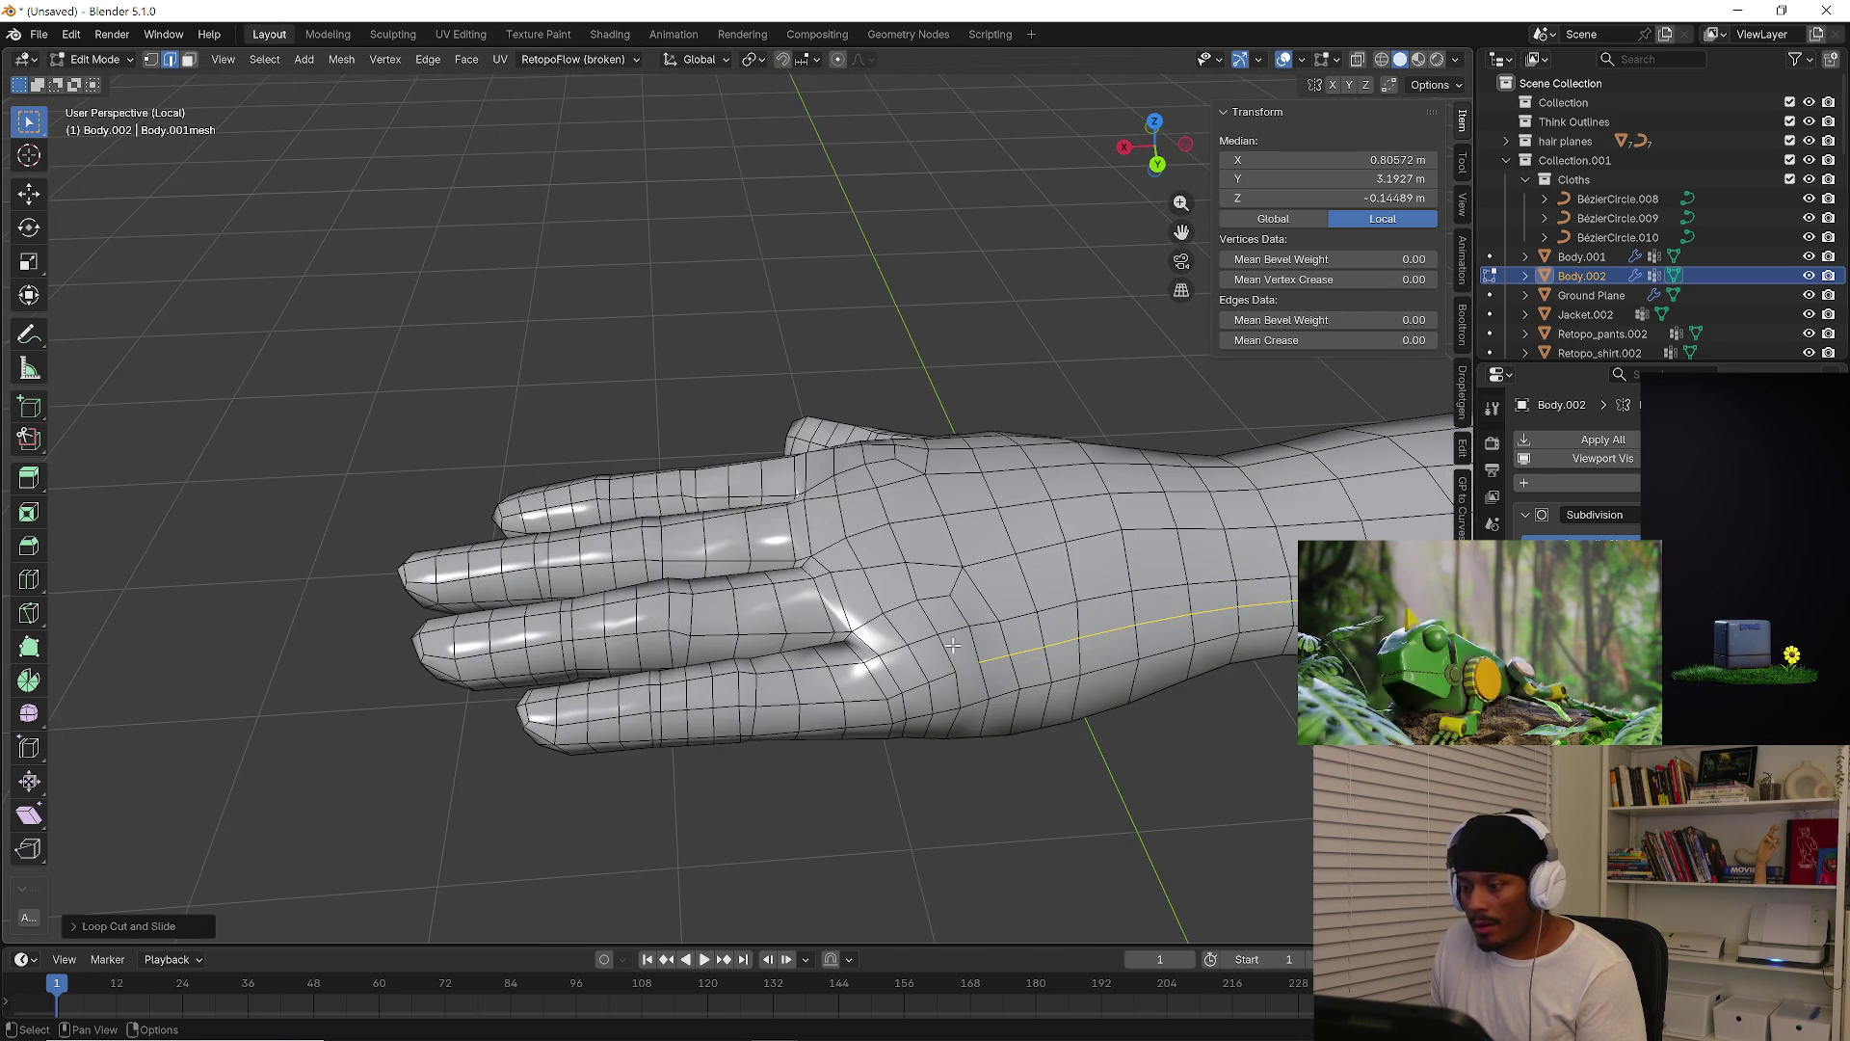
Knife-cut new edges on the back of the hand in vertex mode
{"action": "key", "text": "1"}
{"action": "key", "text": "k"}
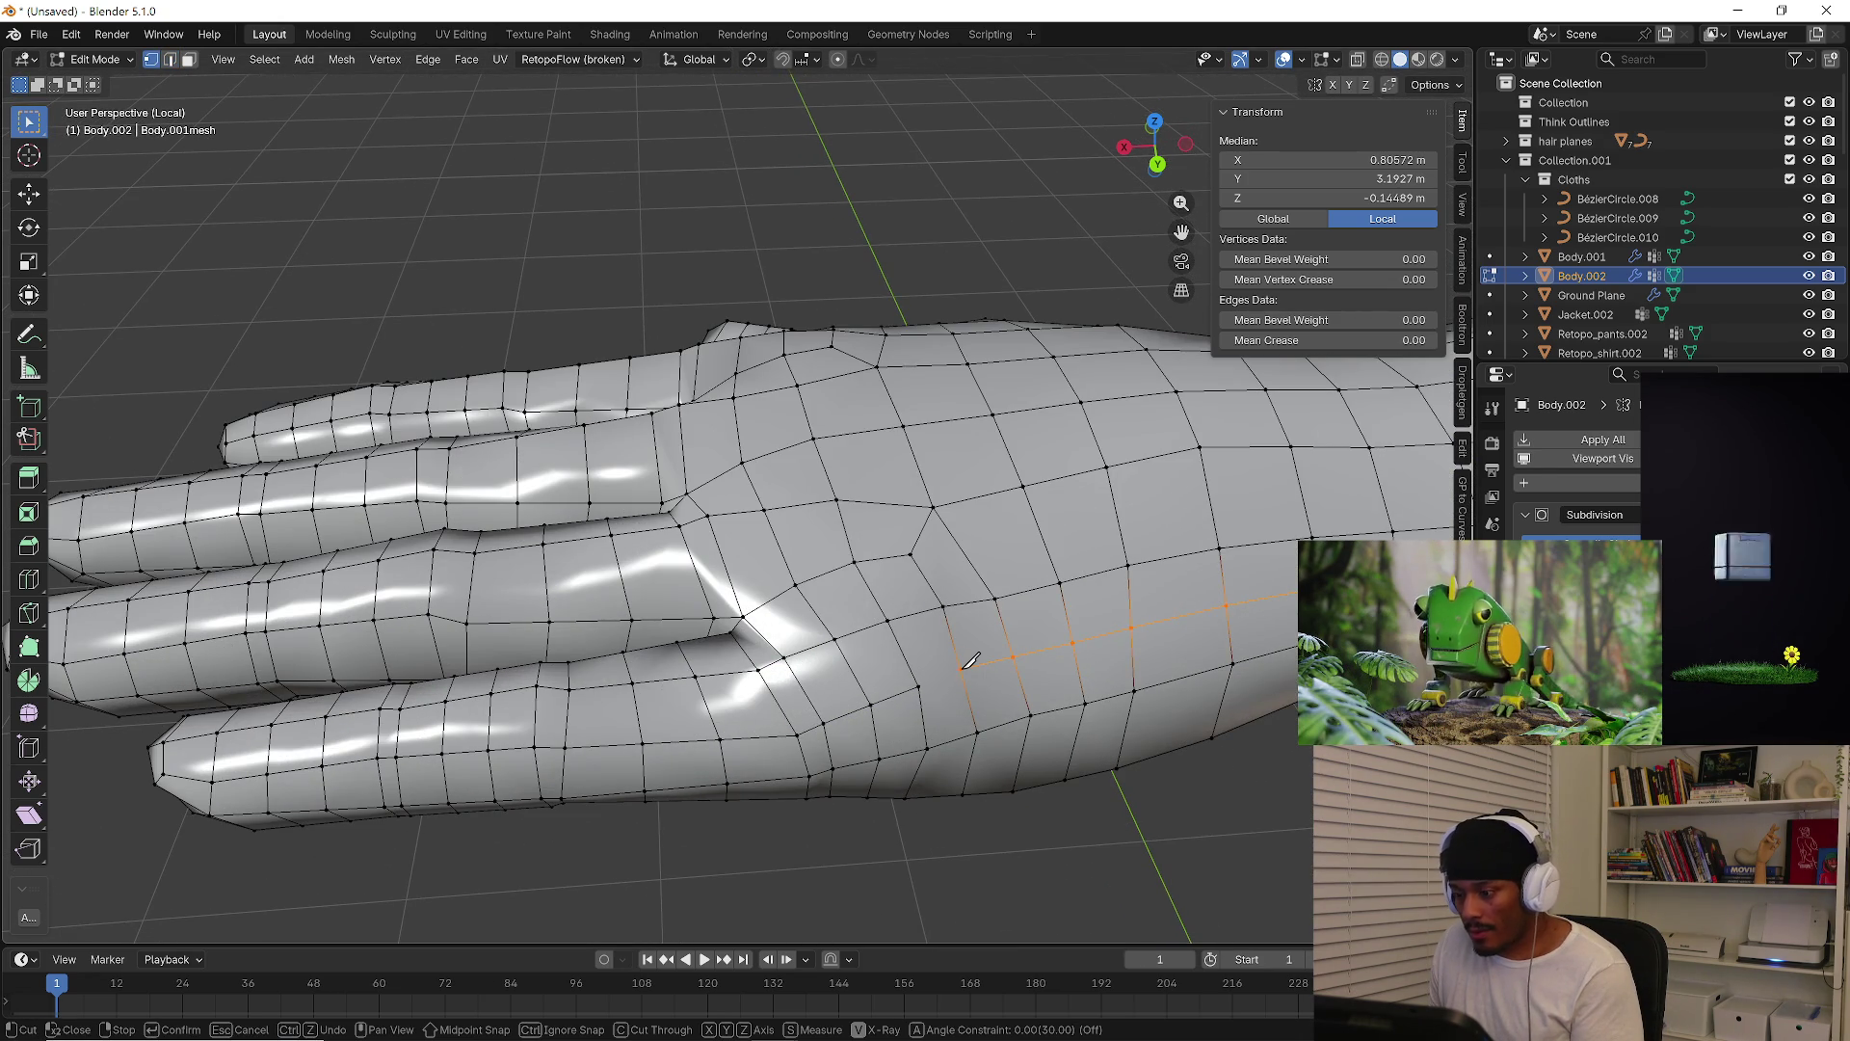
{"action": "key", "text": "Return"}
{"action": "scroll", "coordinate": [930, 675], "scroll_direction": "down", "scroll_amount": 4}
{"action": "mouse_move", "coordinate": [930, 674]}
{"action": "middle_mouse_down"}
{"action": "mouse_move", "coordinate": [868, 694]}
{"action": "mouse_move", "coordinate": [909, 751]}
{"action": "mouse_move", "coordinate": [834, 671]}
{"action": "mouse_move", "coordinate": [794, 723]}
{"action": "mouse_move", "coordinate": [794, 665]}
{"action": "middle_mouse_up"}
{"action": "scroll", "coordinate": [835, 672], "scroll_direction": "up", "scroll_amount": 6}
{"action": "scroll", "coordinate": [794, 651], "scroll_direction": "up", "scroll_amount": 2}
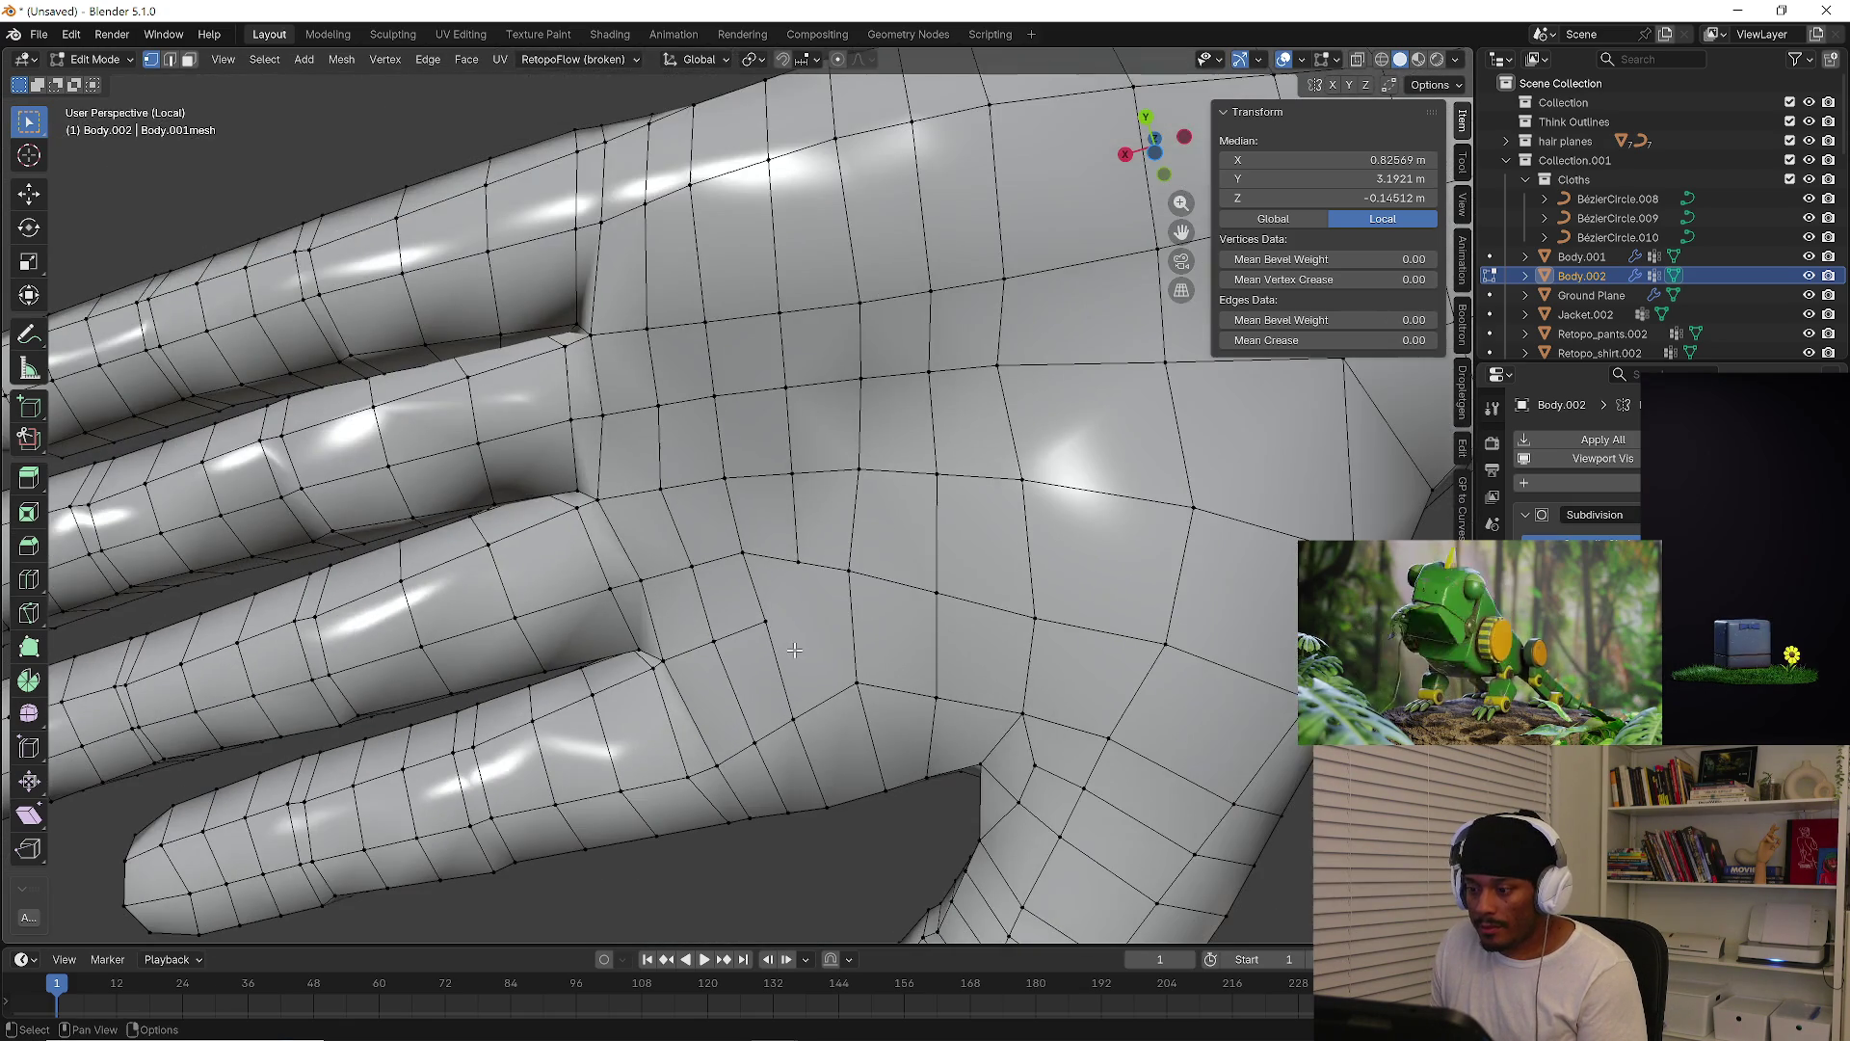
Knife-cut a new edge across the palm between the fingers
{"action": "key", "text": "k"}
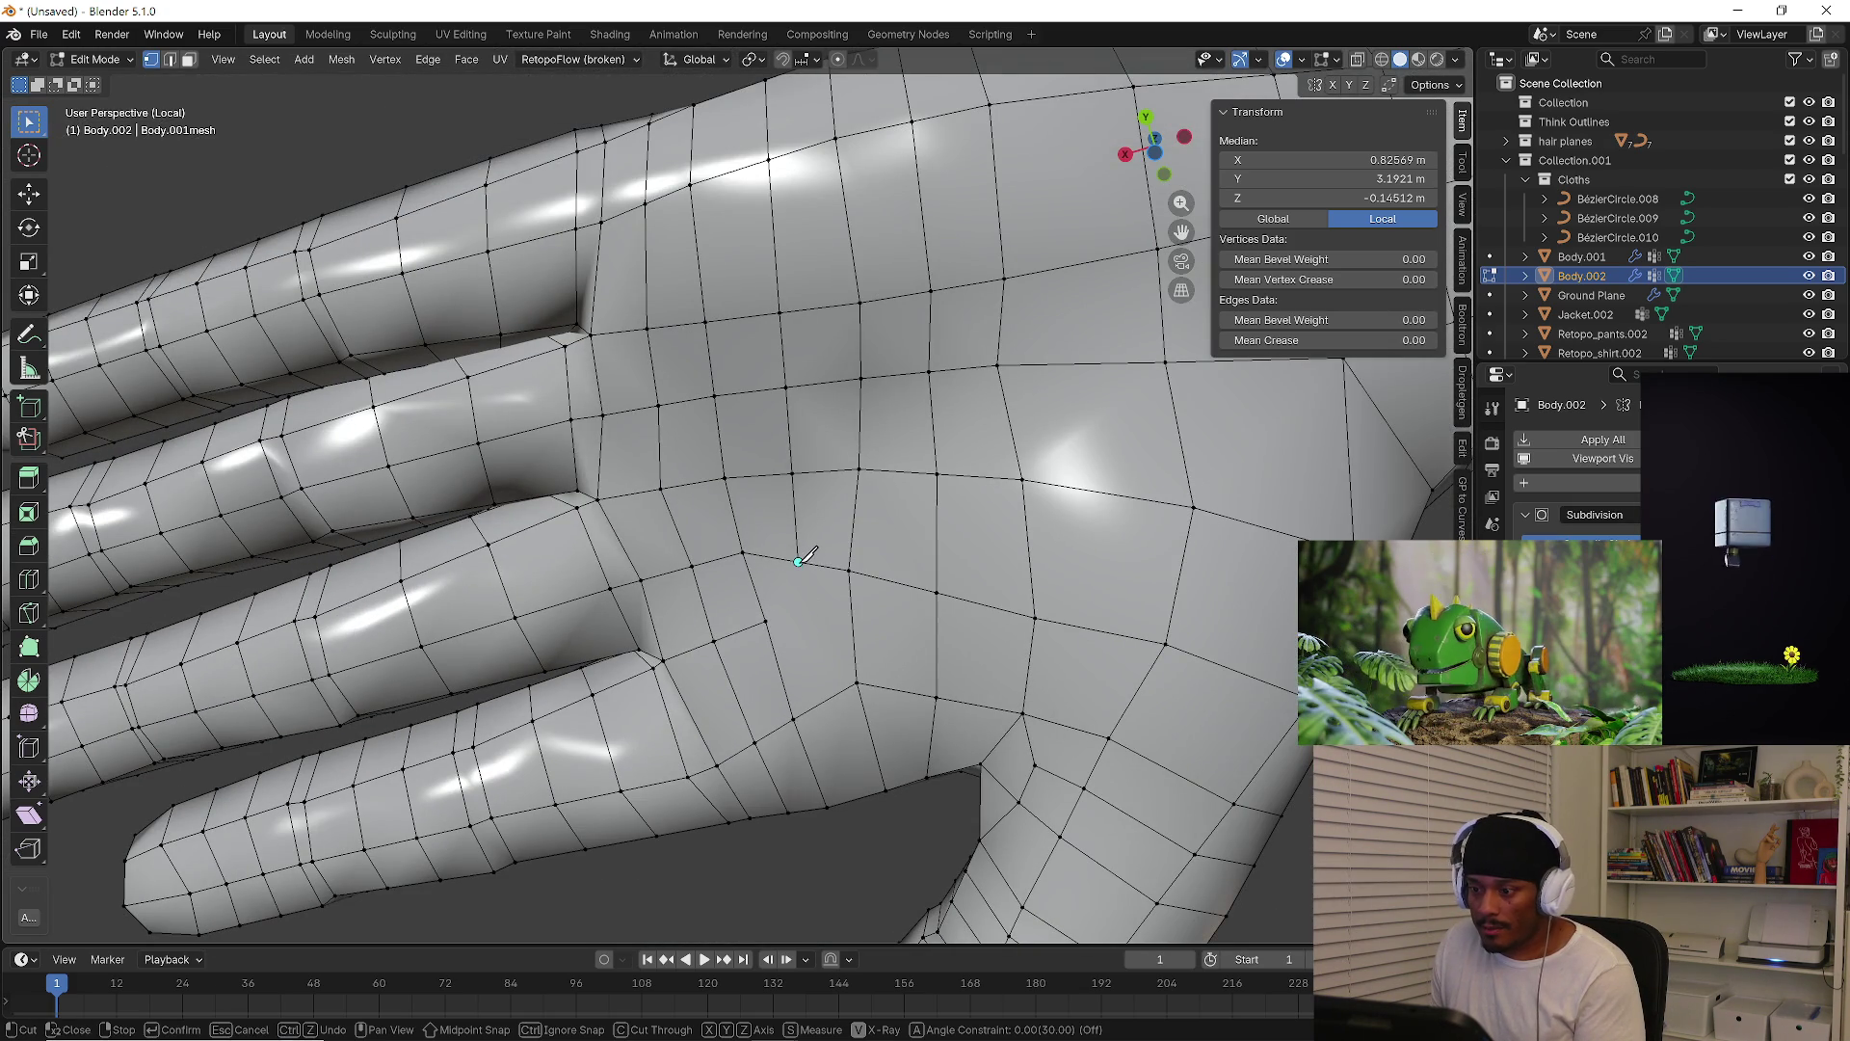
{"action": "key", "text": "Return"}
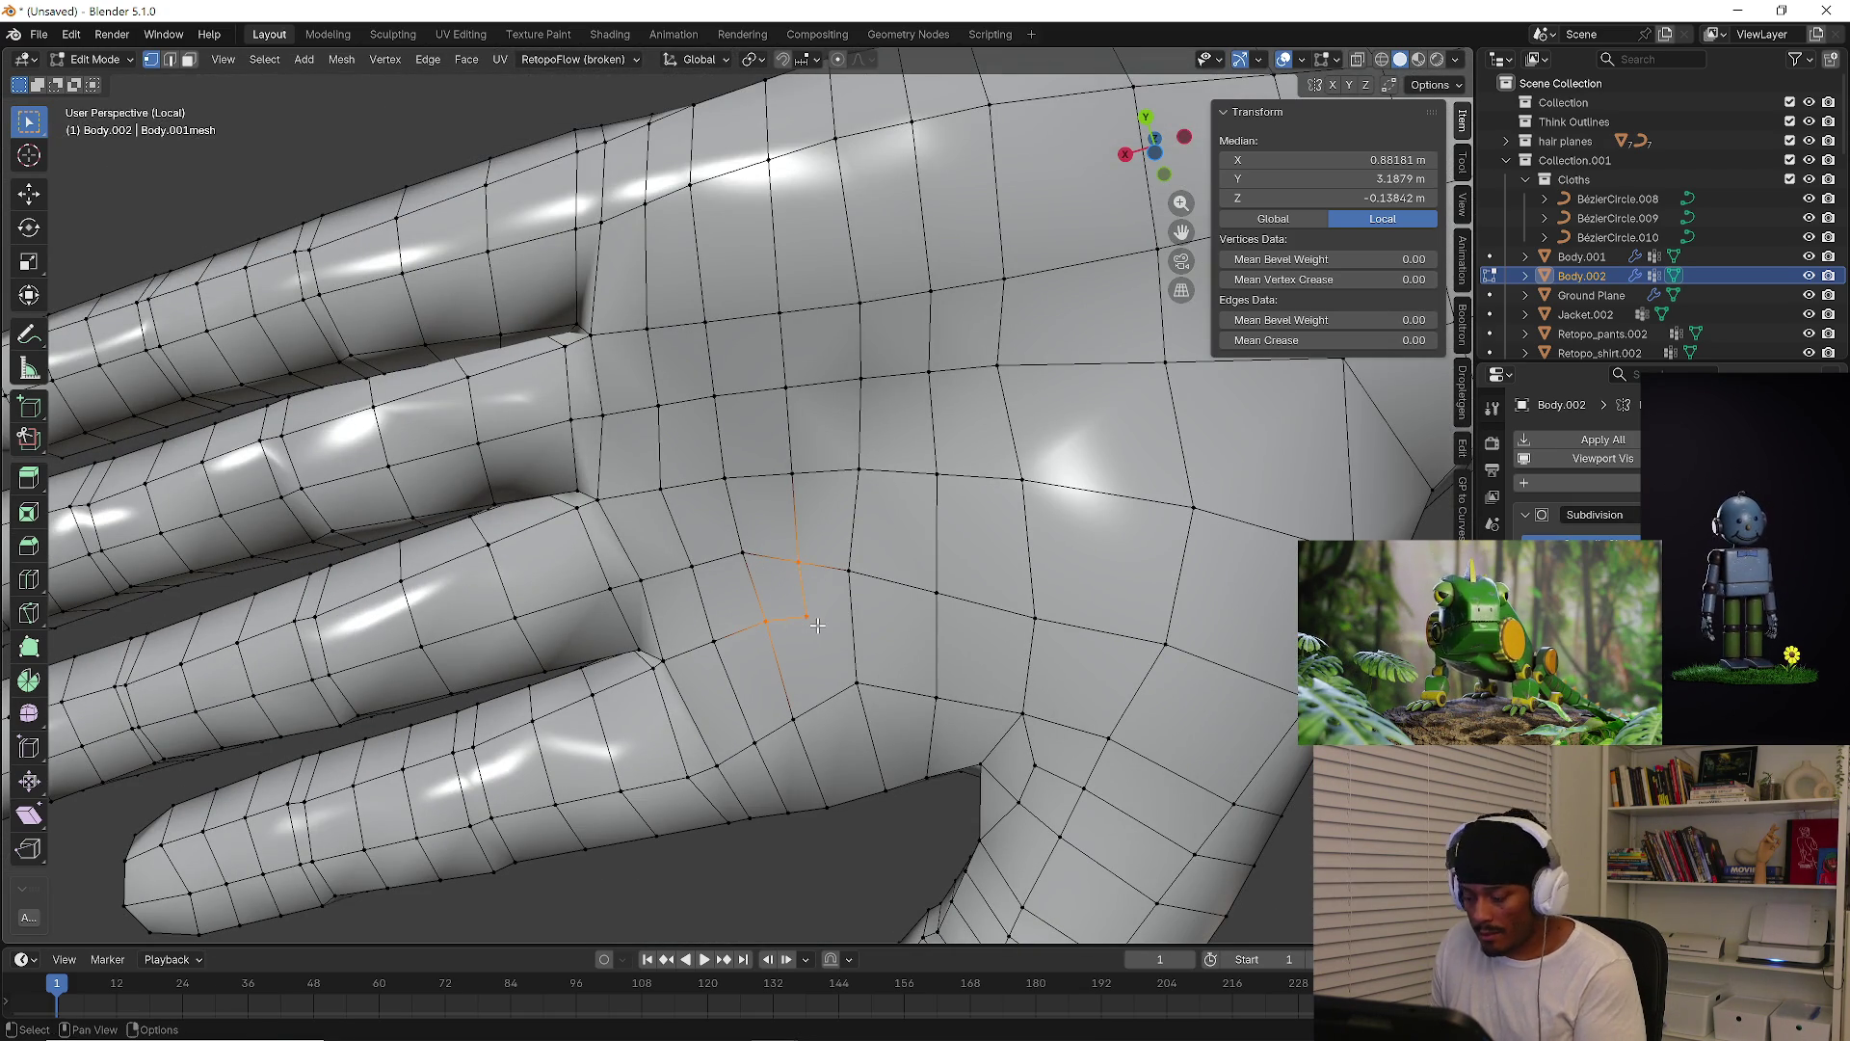
{"action": "scroll", "coordinate": [817, 625], "scroll_direction": "down", "scroll_amount": 3}
{"action": "mouse_move", "coordinate": [817, 625]}
{"action": "middle_mouse_down"}
{"action": "mouse_move", "coordinate": [868, 660]}
{"action": "mouse_move", "coordinate": [844, 600]}
{"action": "middle_mouse_up"}
{"action": "scroll", "coordinate": [824, 573], "scroll_direction": "down", "scroll_amount": 5}
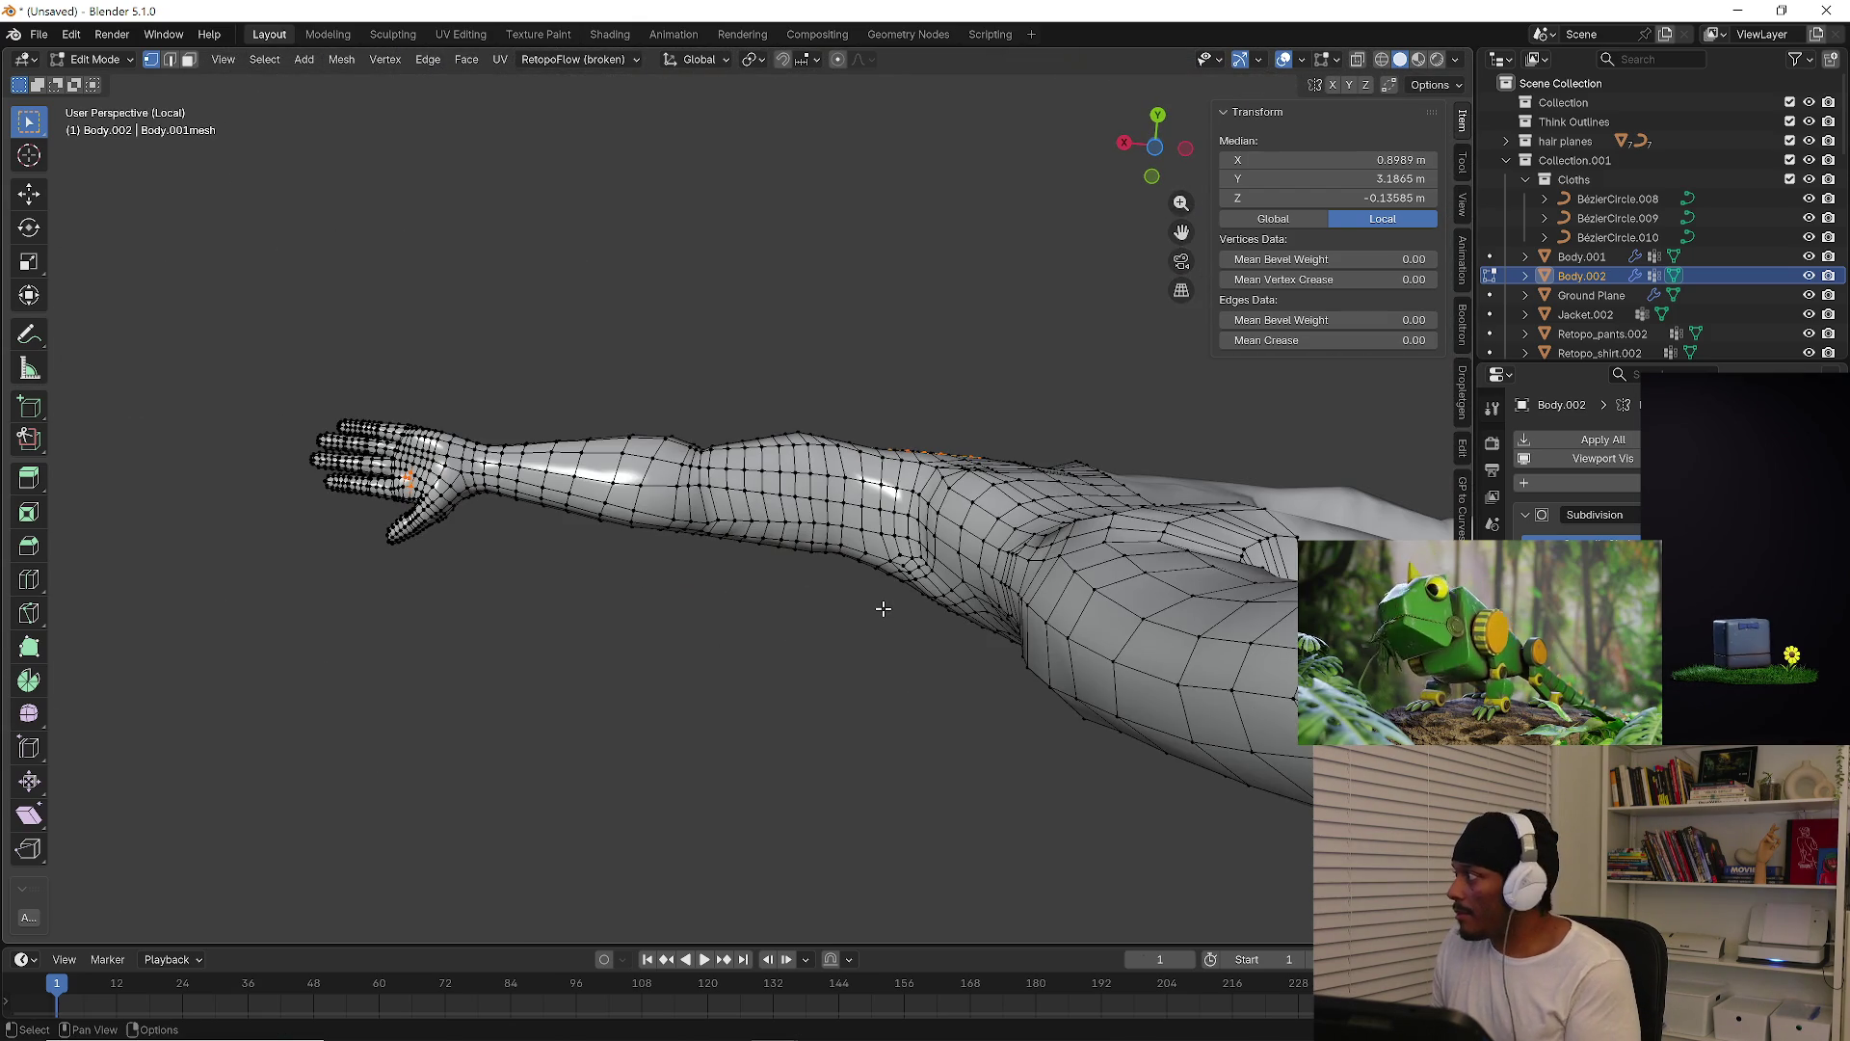
Inspect the other arm and torso, then select a single vertex on the hand
{"action": "mouse_move", "coordinate": [941, 556]}
{"action": "middle_mouse_down"}
{"action": "mouse_move", "coordinate": [698, 566]}
{"action": "mouse_move", "coordinate": [916, 578]}
{"action": "mouse_move", "coordinate": [1059, 440]}
{"action": "middle_mouse_up"}
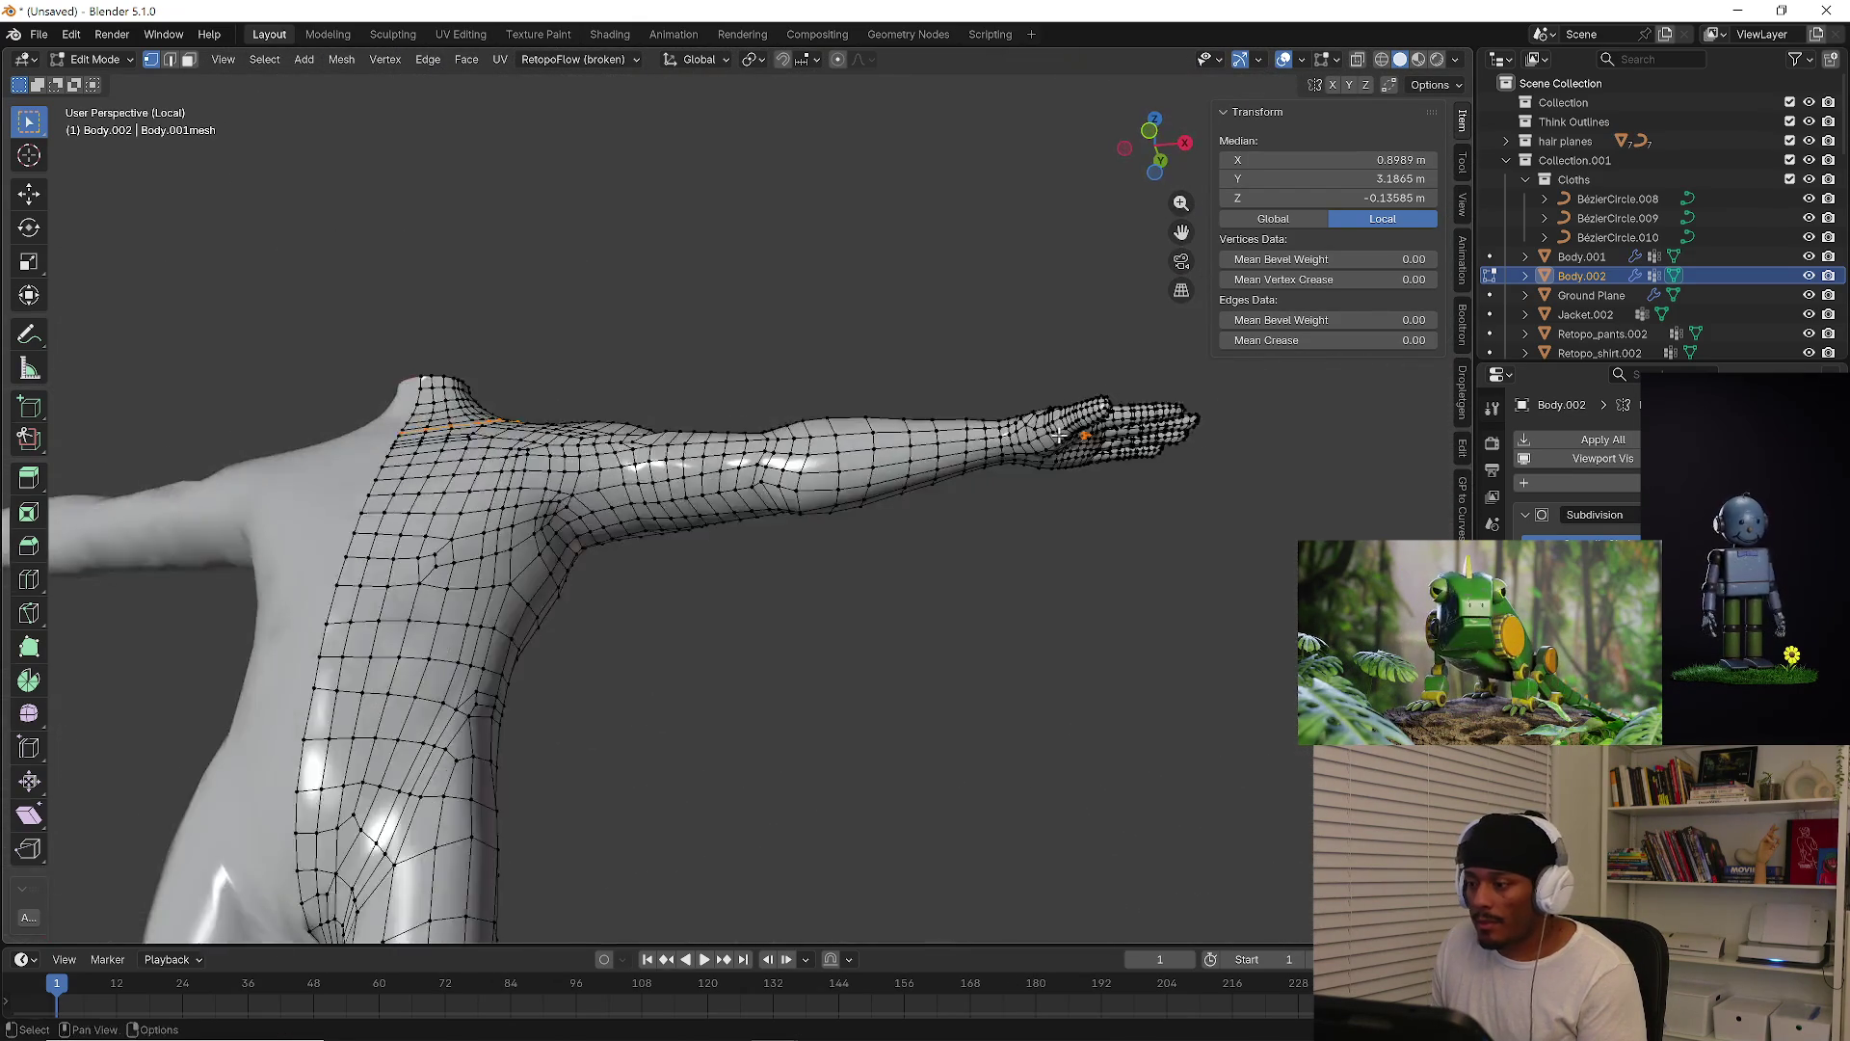
{"action": "scroll", "coordinate": [1059, 440], "scroll_direction": "up", "scroll_amount": 6}
{"action": "mouse_move", "coordinate": [915, 502]}
{"action": "middle_mouse_down"}
{"action": "mouse_move", "coordinate": [785, 584]}
{"action": "mouse_move", "coordinate": [805, 740]}
{"action": "mouse_move", "coordinate": [755, 575]}
{"action": "mouse_move", "coordinate": [761, 617]}
{"action": "mouse_move", "coordinate": [679, 593]}
{"action": "mouse_move", "coordinate": [722, 568]}
{"action": "mouse_move", "coordinate": [840, 672]}
{"action": "mouse_move", "coordinate": [555, 643]}
{"action": "mouse_move", "coordinate": [254, 670]}
{"action": "mouse_move", "coordinate": [425, 768]}
{"action": "mouse_move", "coordinate": [434, 665]}
{"action": "mouse_move", "coordinate": [639, 562]}
{"action": "mouse_move", "coordinate": [768, 566]}
{"action": "mouse_move", "coordinate": [814, 442]}
{"action": "middle_mouse_up"}
{"action": "left_click", "coordinate": [762, 617]}
{"action": "scroll", "coordinate": [723, 569], "scroll_direction": "up", "scroll_amount": 8}
{"action": "scroll", "coordinate": [723, 566], "scroll_direction": "down", "scroll_amount": 8}
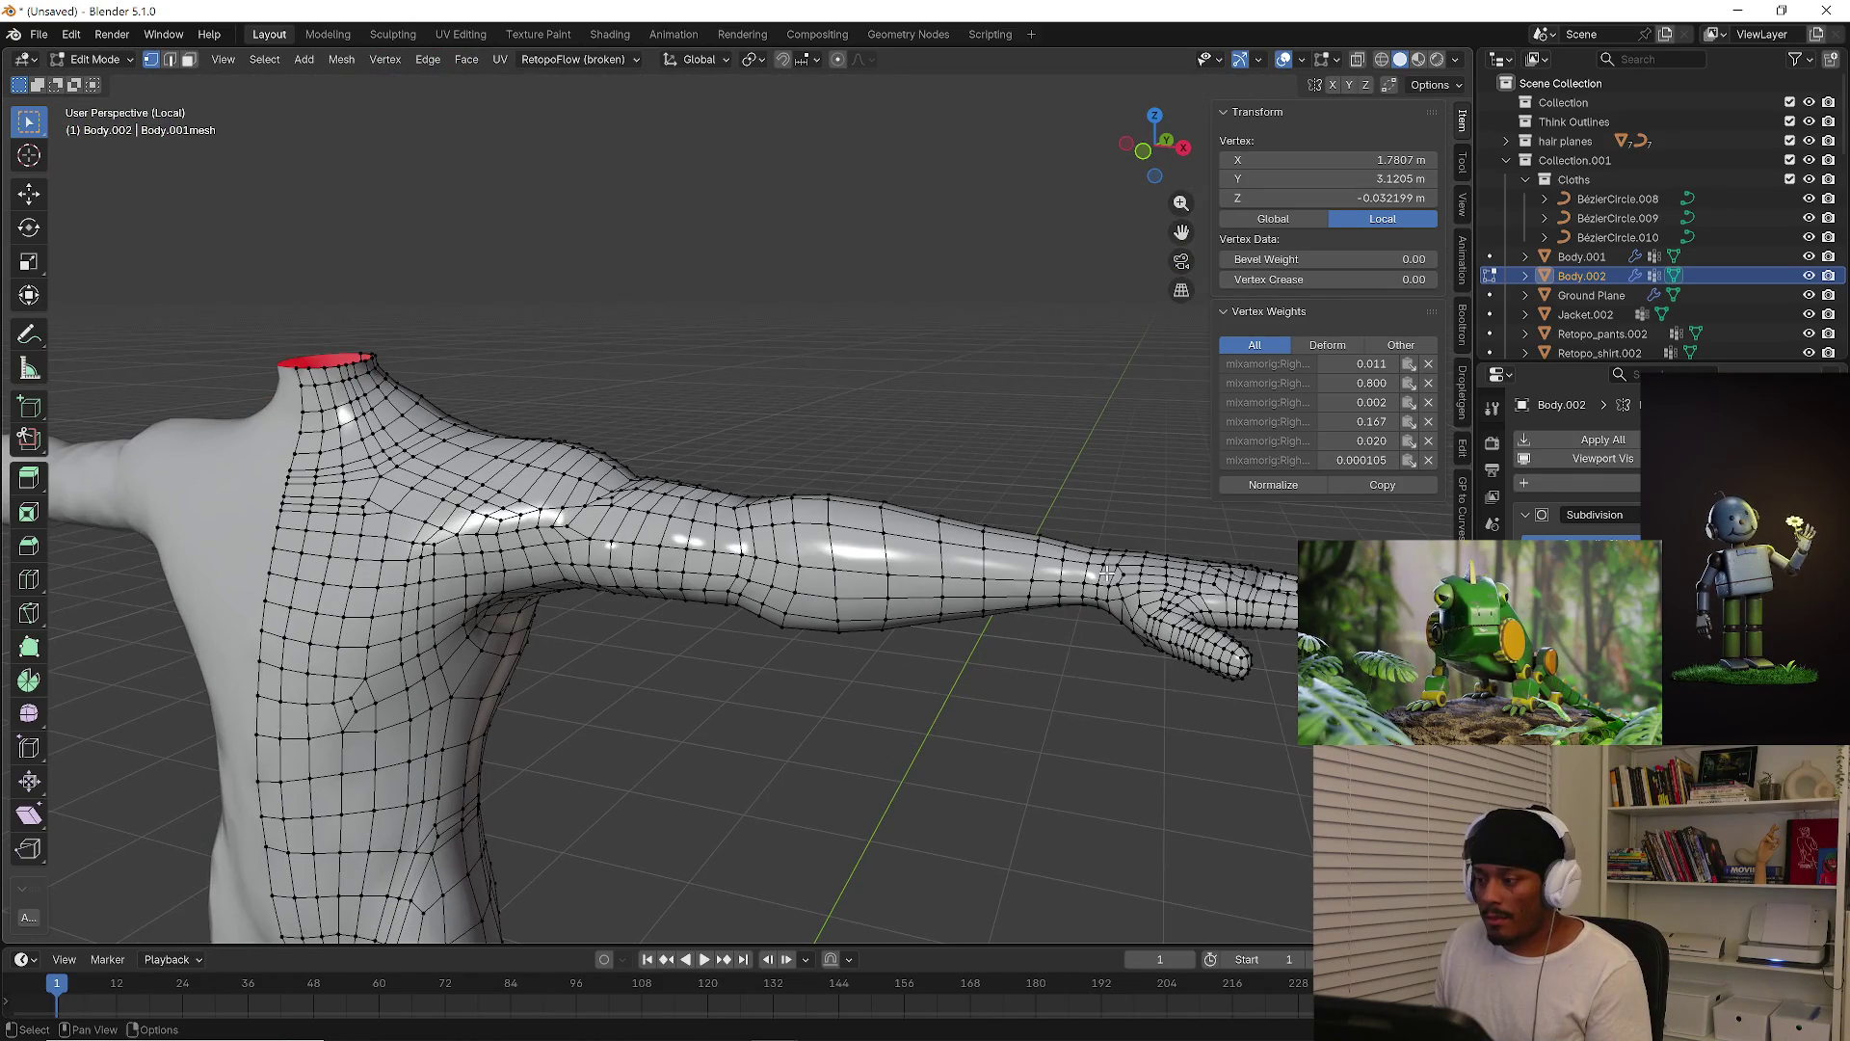
Clear the vertex selection and select the face loop running along the arm
{"action": "key", "text": "ctrl+z"}
{"action": "key", "text": "2"}
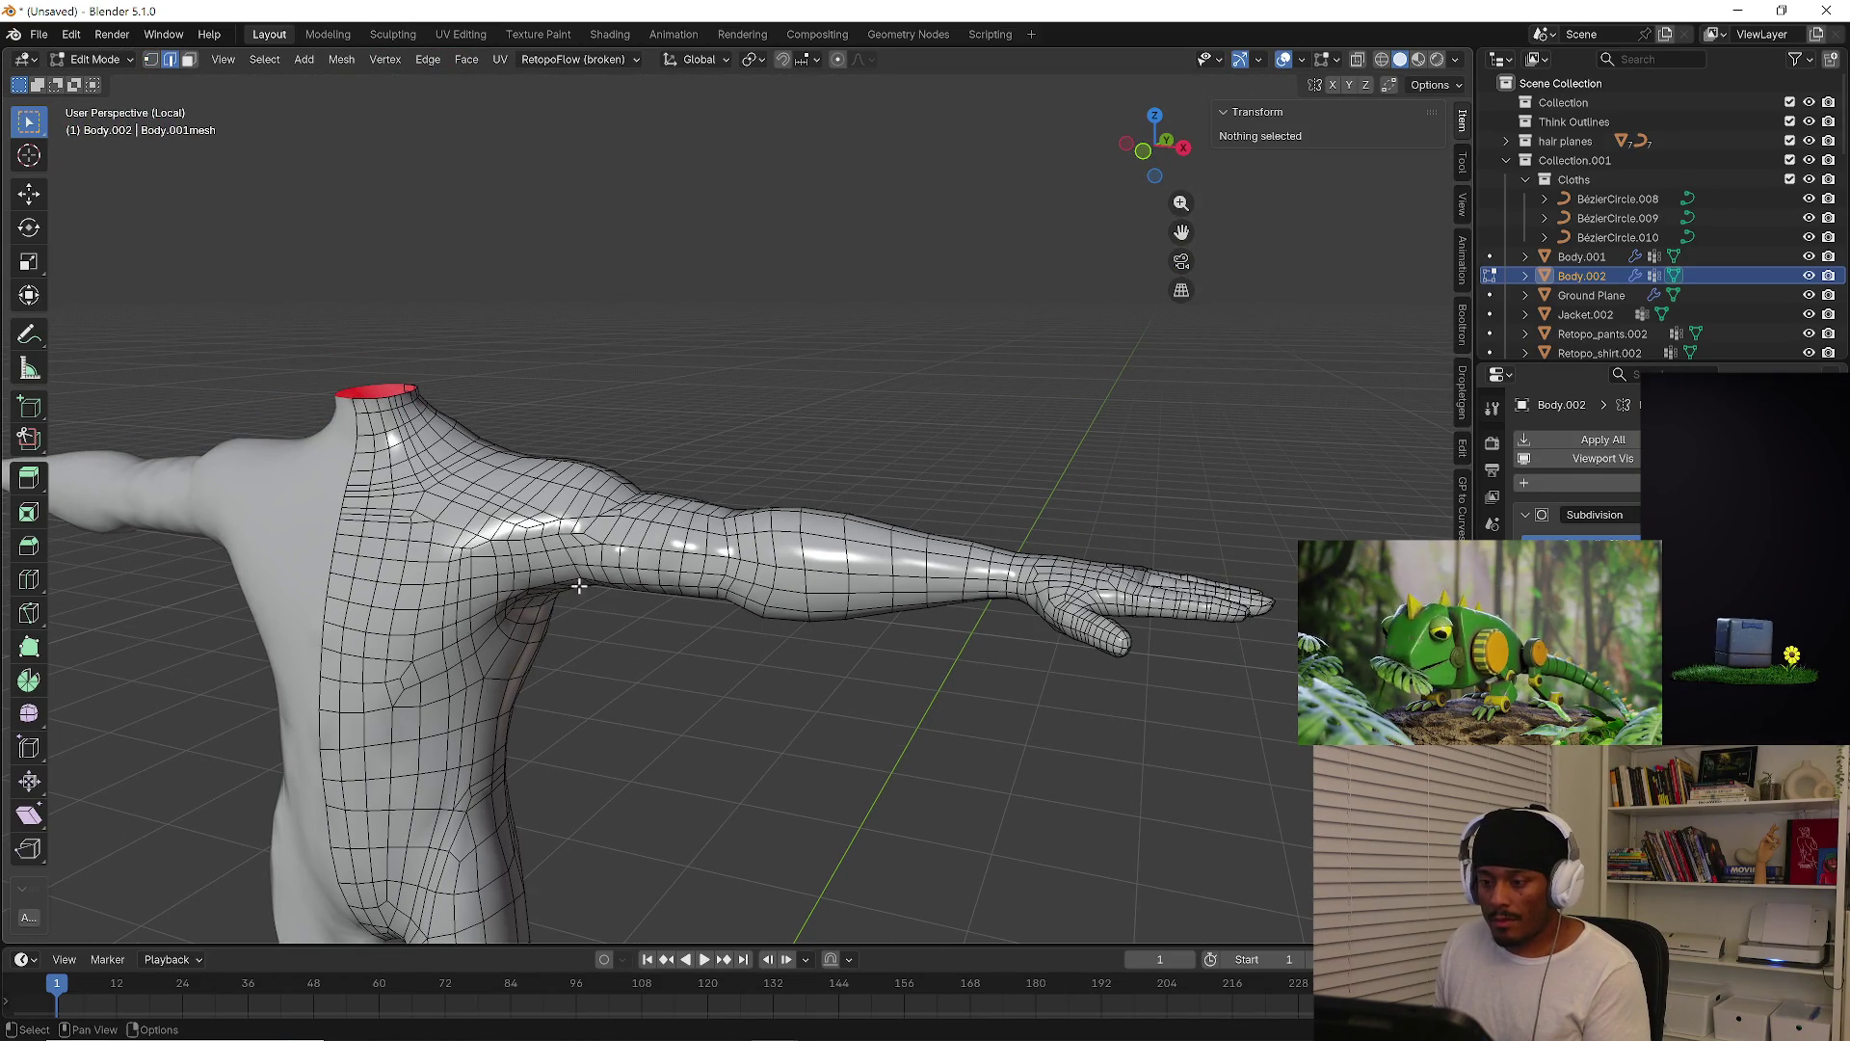
{"action": "left_click", "coordinate": [587, 547], "text": "alt"}
{"action": "key", "text": "3"}
{"action": "left_click", "coordinate": [582, 552], "text": "alt"}
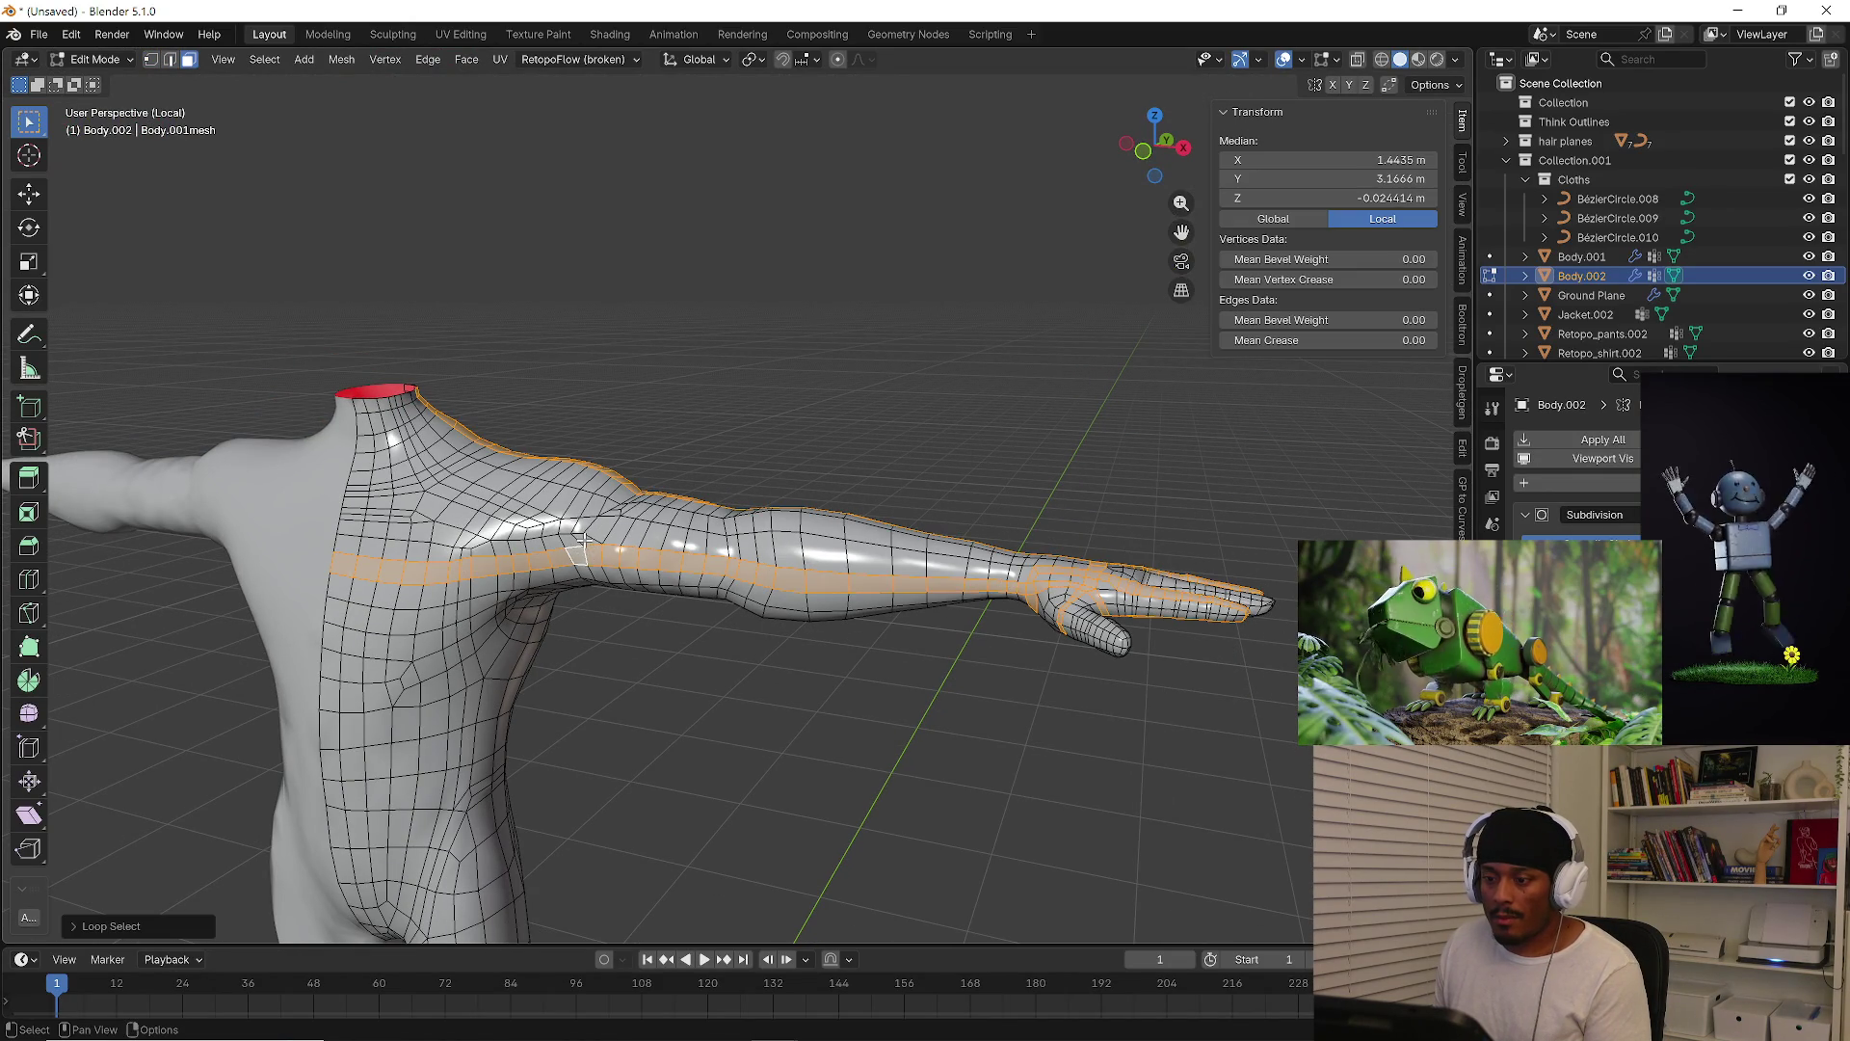
Select face loops around the shoulder, chest and under the arm
{"action": "left_click", "coordinate": [585, 541], "text": "alt"}
{"action": "left_click", "coordinate": [462, 656], "text": "alt"}
{"action": "left_click", "coordinate": [460, 676], "text": "alt+shift"}
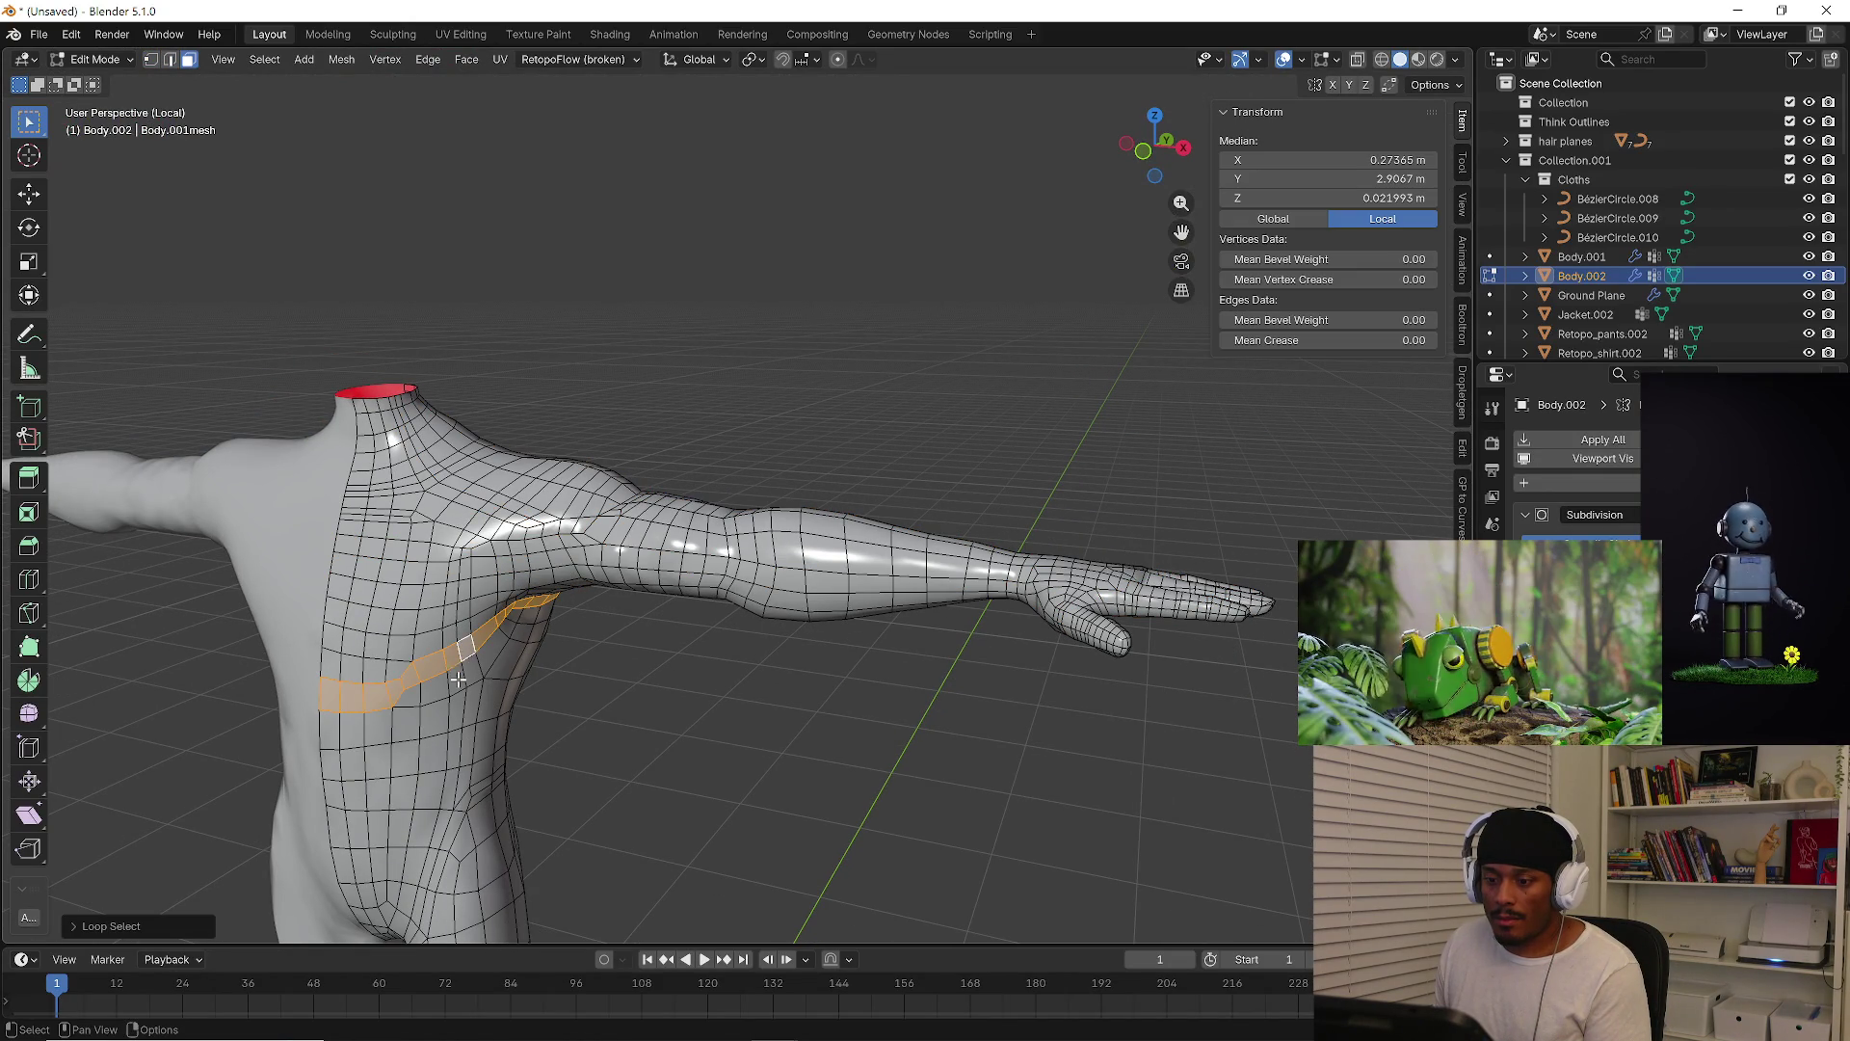
{"action": "left_click", "coordinate": [460, 677], "text": "alt+shift"}
{"action": "mouse_move", "coordinate": [460, 677]}
{"action": "middle_mouse_down"}
{"action": "mouse_move", "coordinate": [550, 589]}
{"action": "mouse_move", "coordinate": [469, 596]}
{"action": "middle_mouse_up"}
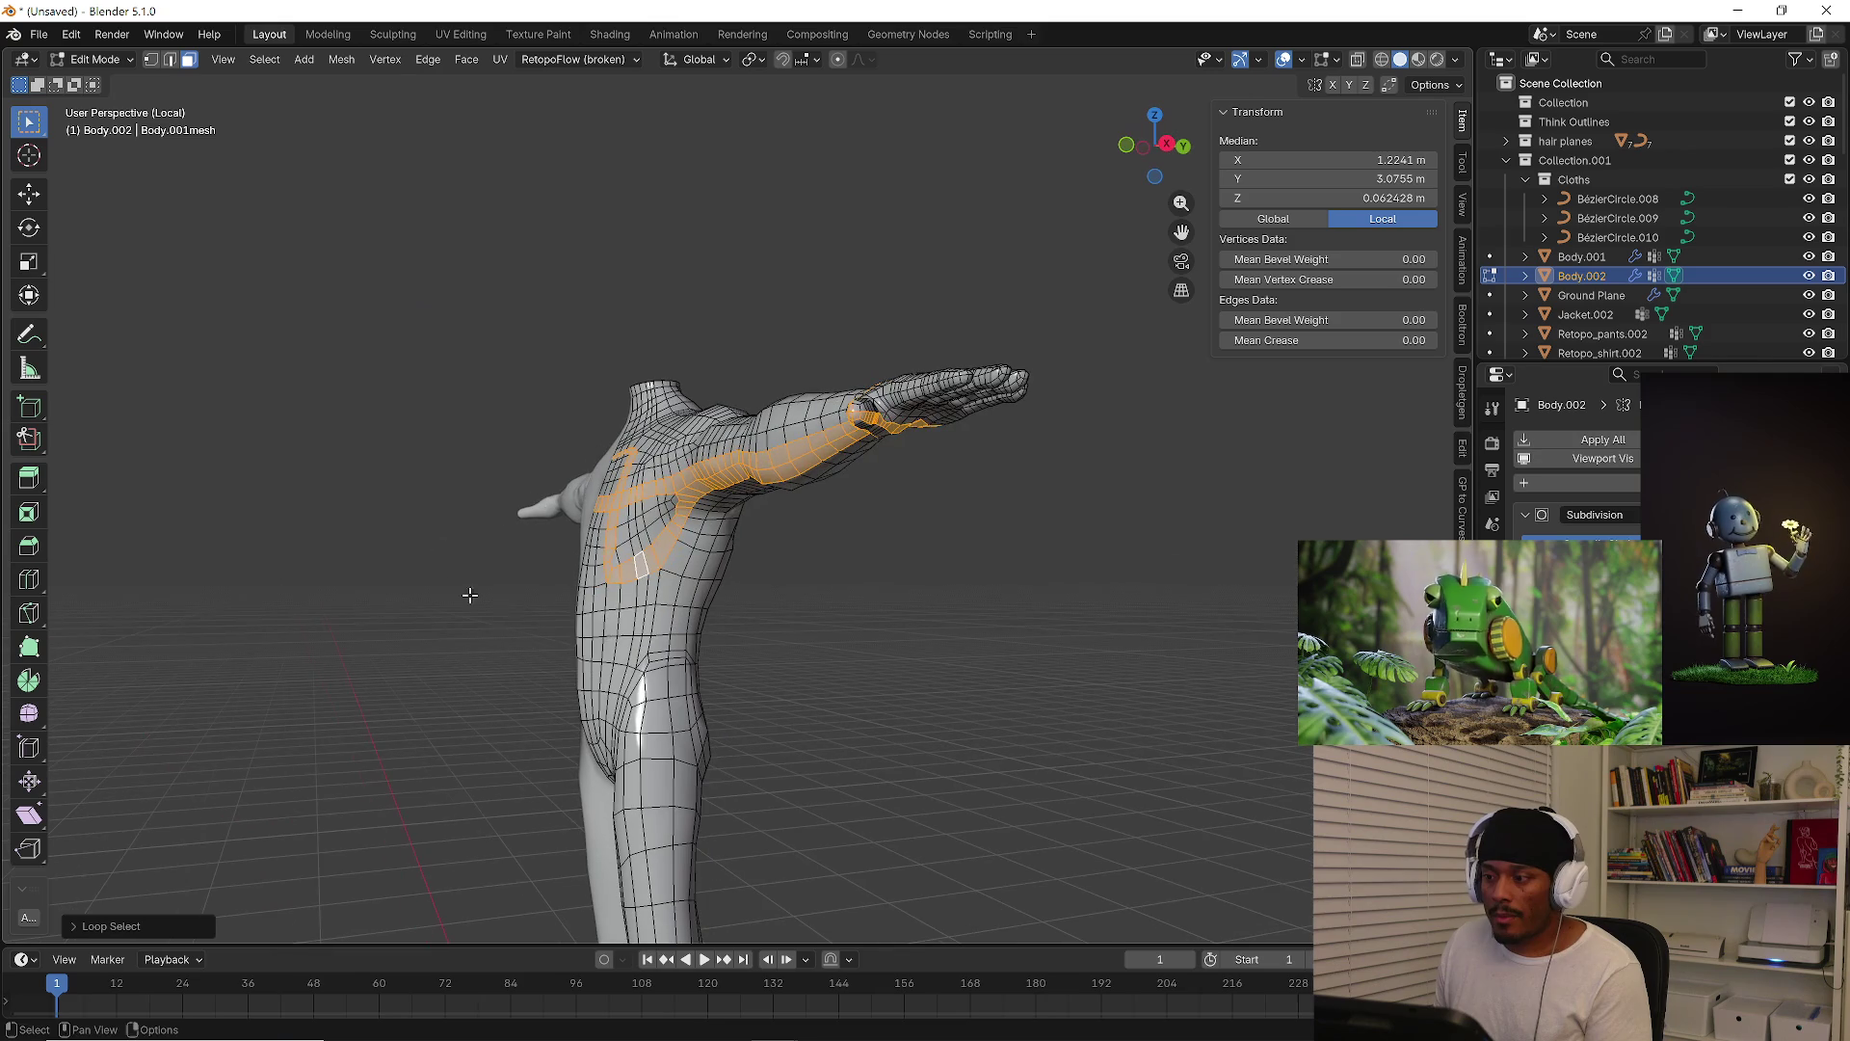
Check face loops around the waist, hip, torso and back, then clear the selection
{"action": "left_click", "coordinate": [648, 632], "text": "alt"}
{"action": "left_click", "coordinate": [651, 659], "text": "alt+shift"}
{"action": "left_click", "coordinate": [652, 659], "text": "alt"}
{"action": "left_click", "coordinate": [702, 718], "text": "alt+shift"}
{"action": "mouse_move", "coordinate": [743, 694]}
{"action": "middle_mouse_down"}
{"action": "mouse_move", "coordinate": [699, 686]}
{"action": "mouse_move", "coordinate": [723, 683]}
{"action": "middle_mouse_up"}
{"action": "left_click", "coordinate": [729, 683], "text": "alt"}
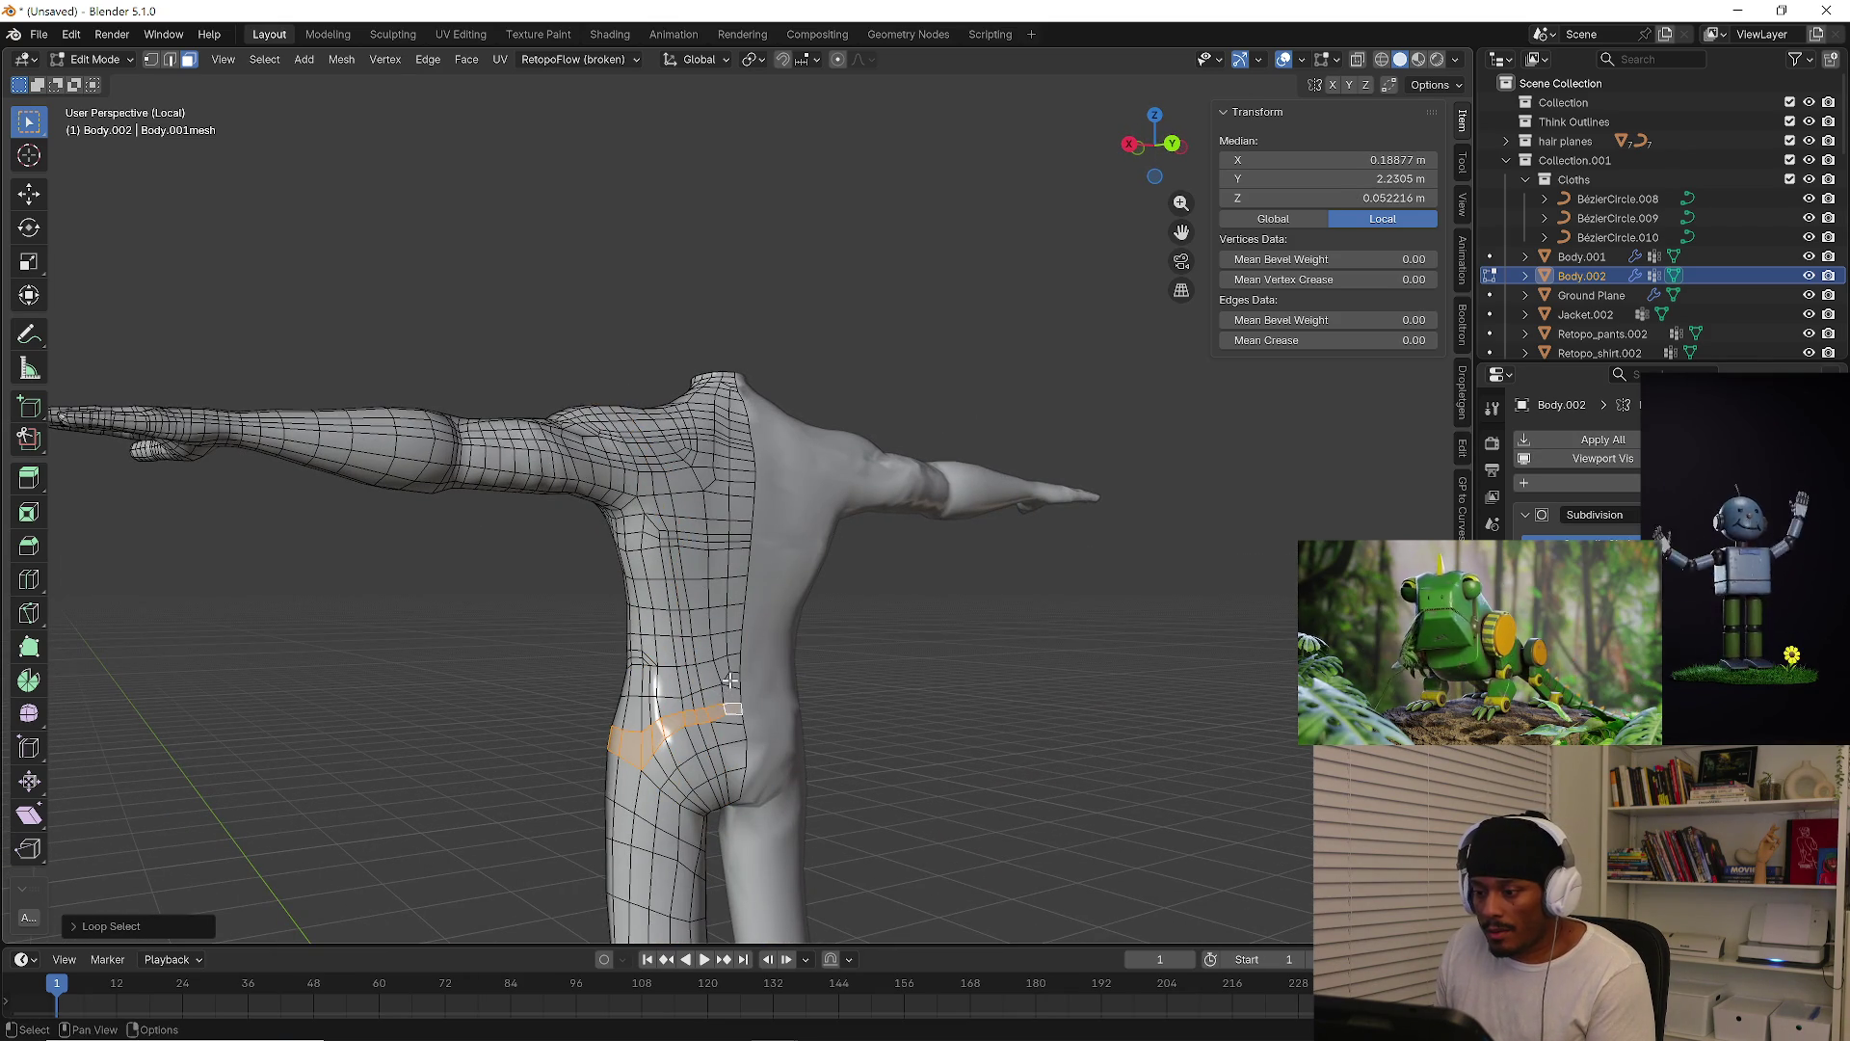
{"action": "left_click", "coordinate": [732, 680], "text": "alt"}
{"action": "left_click", "coordinate": [688, 538], "text": "alt"}
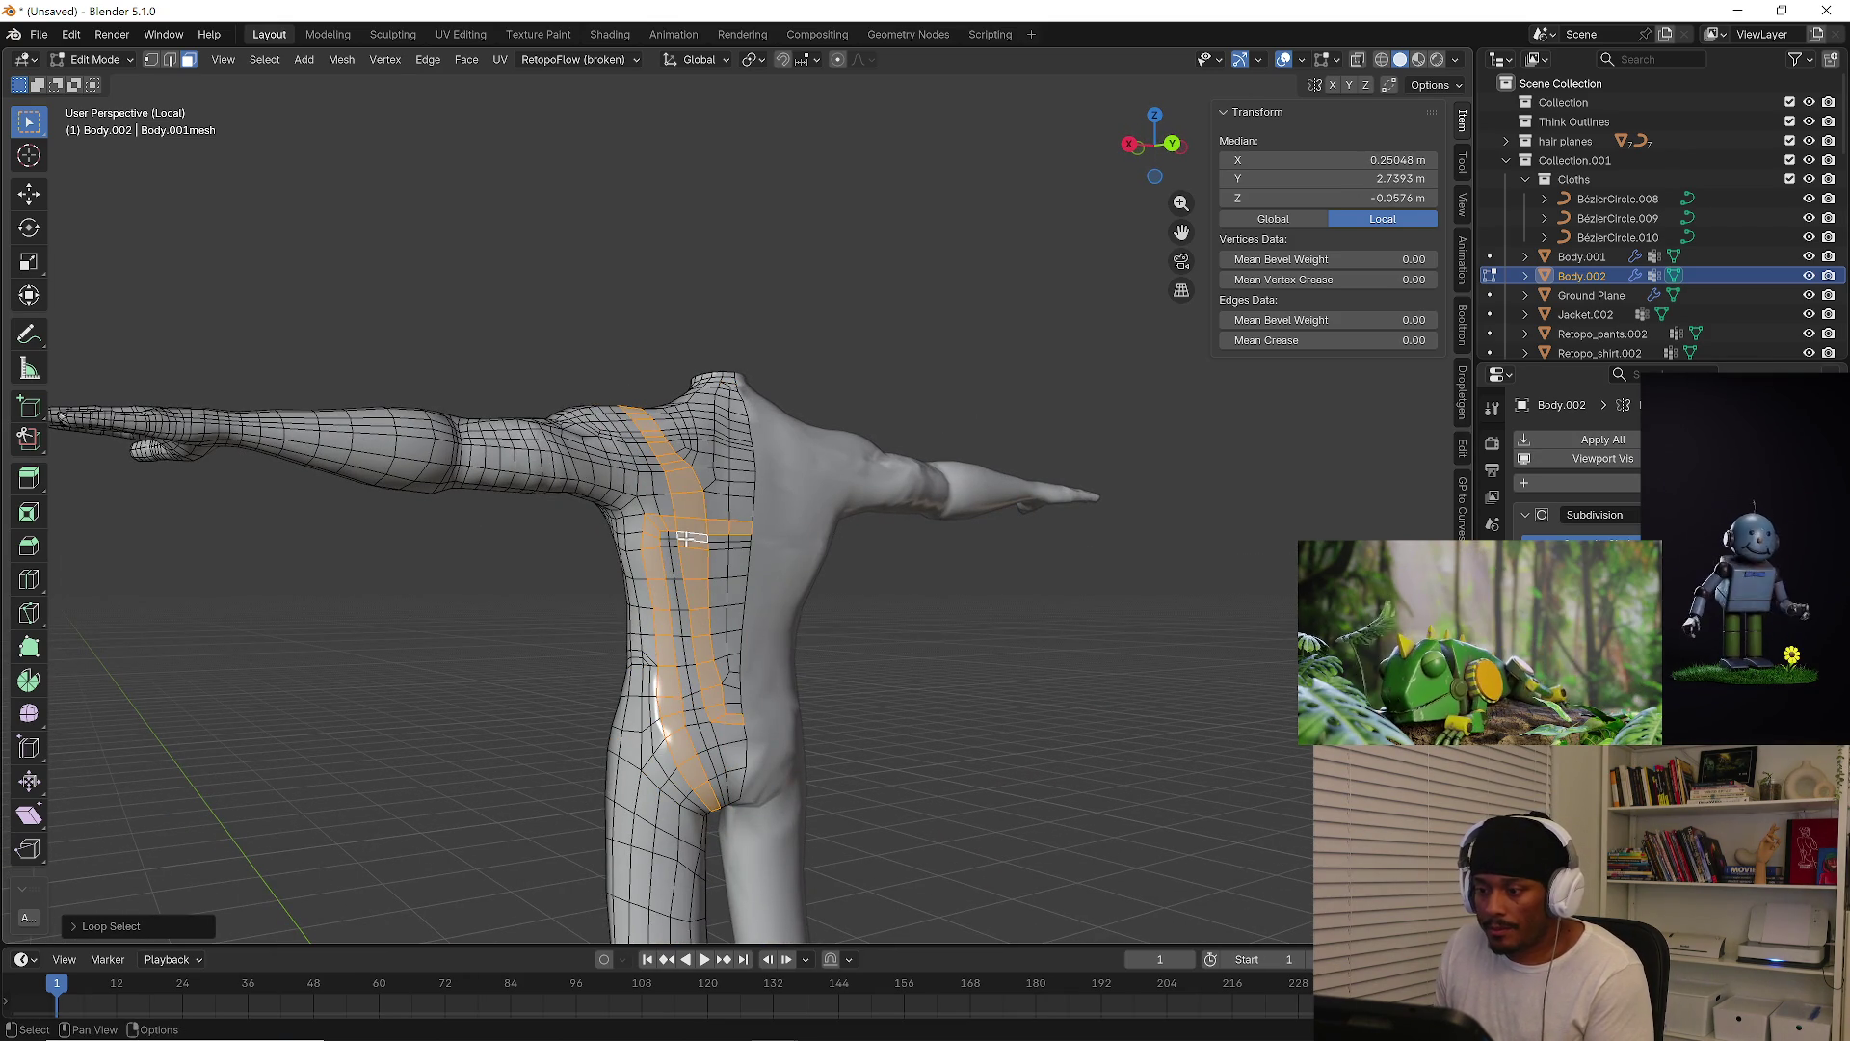
{"action": "key", "text": "alt+a"}
Review the retopologized arm and shoulder in vertex mode, then switch to Object Mode
{"action": "mouse_move", "coordinate": [793, 437]}
{"action": "middle_mouse_down"}
{"action": "mouse_move", "coordinate": [566, 537]}
{"action": "mouse_move", "coordinate": [968, 534]}
{"action": "mouse_move", "coordinate": [1002, 549]}
{"action": "mouse_move", "coordinate": [1054, 662]}
{"action": "mouse_move", "coordinate": [1025, 582]}
{"action": "middle_mouse_up"}
{"action": "key", "text": "1"}
{"action": "middle_click_drag", "start_coordinate": [641, 533], "coordinate": [1001, 551], "text": "shift"}
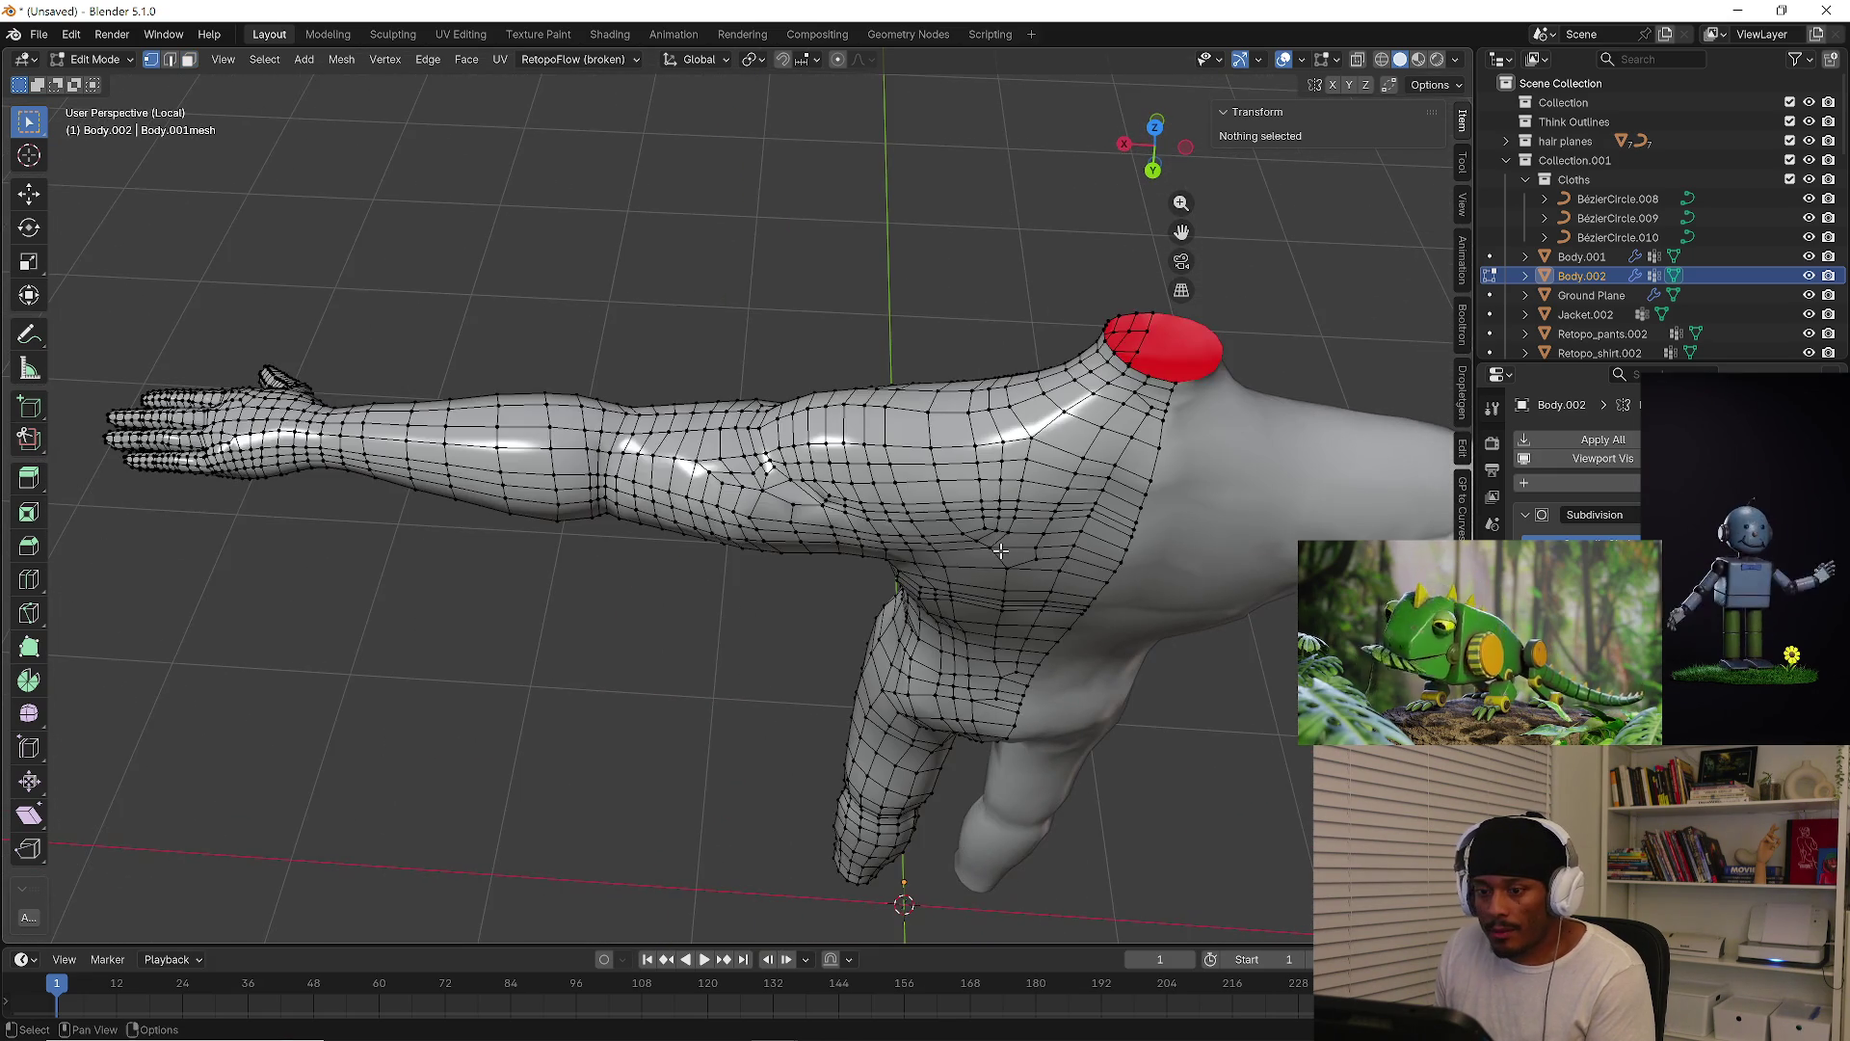
{"action": "mouse_move", "coordinate": [678, 538]}
{"action": "middle_mouse_down"}
{"action": "mouse_move", "coordinate": [719, 450]}
{"action": "mouse_move", "coordinate": [660, 598]}
{"action": "mouse_move", "coordinate": [668, 471]}
{"action": "mouse_move", "coordinate": [814, 727]}
{"action": "mouse_move", "coordinate": [724, 686]}
{"action": "middle_mouse_up"}
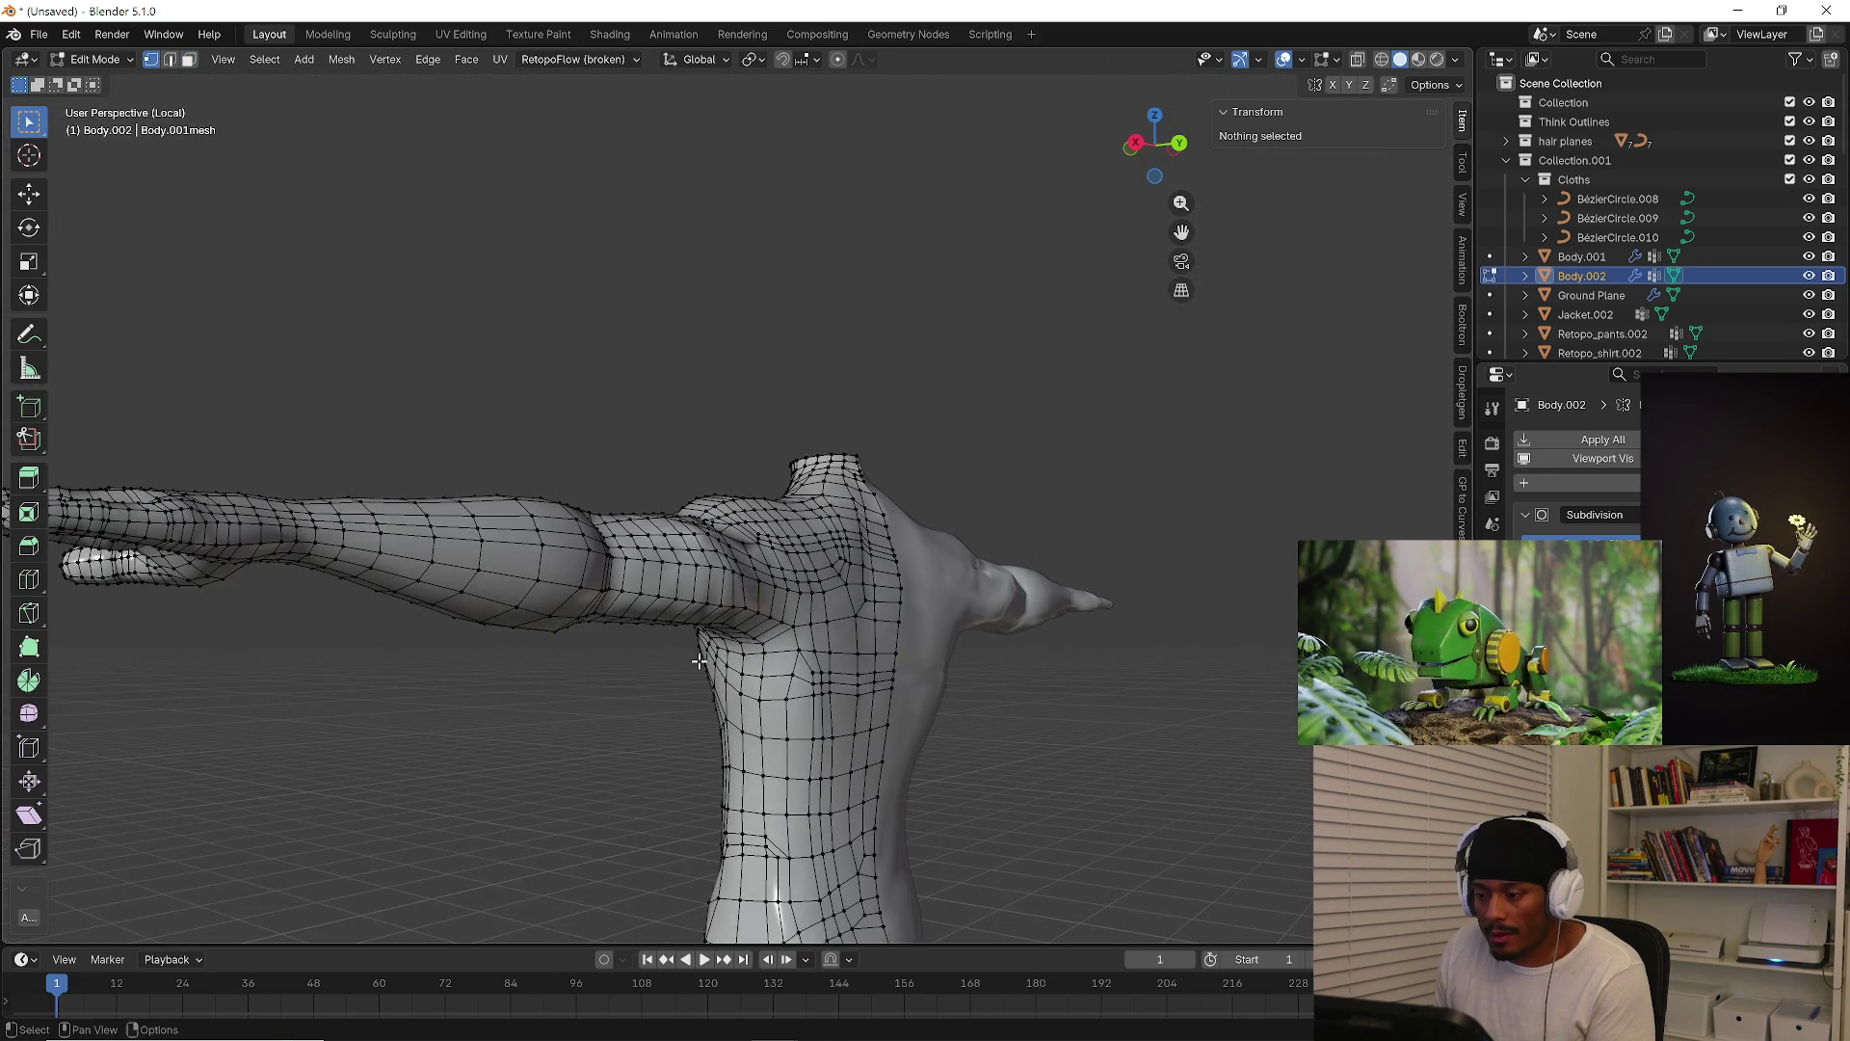
{"action": "left_click", "coordinate": [95, 58]}
{"action": "left_click", "coordinate": [96, 82]}
{"action": "mouse_move", "coordinate": [241, 154]}
{"action": "middle_mouse_down"}
{"action": "mouse_move", "coordinate": [340, 216]}
{"action": "mouse_move", "coordinate": [541, 525]}
{"action": "mouse_move", "coordinate": [592, 550]}
{"action": "middle_mouse_up"}
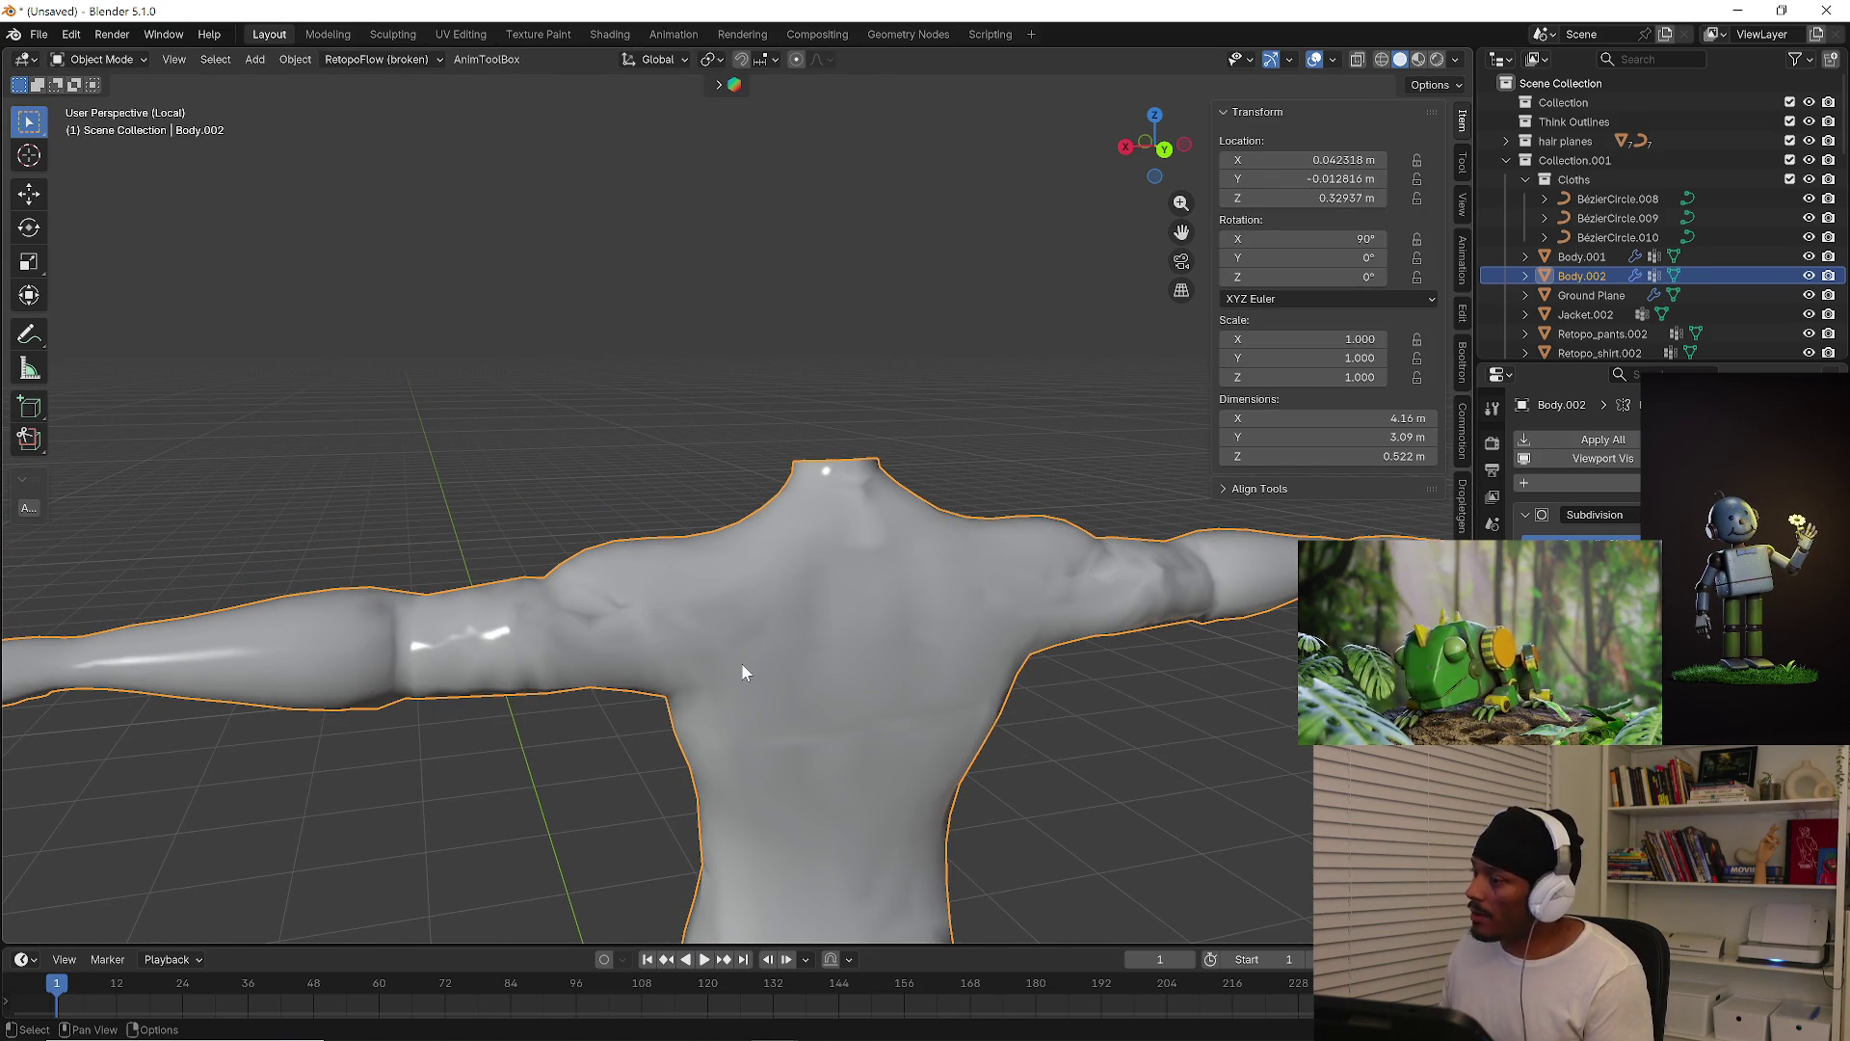
Apply the body's object transform with Ctrl+A, then deselect it
{"action": "key", "text": "ctrl+a"}
{"action": "left_click", "coordinate": [831, 599]}
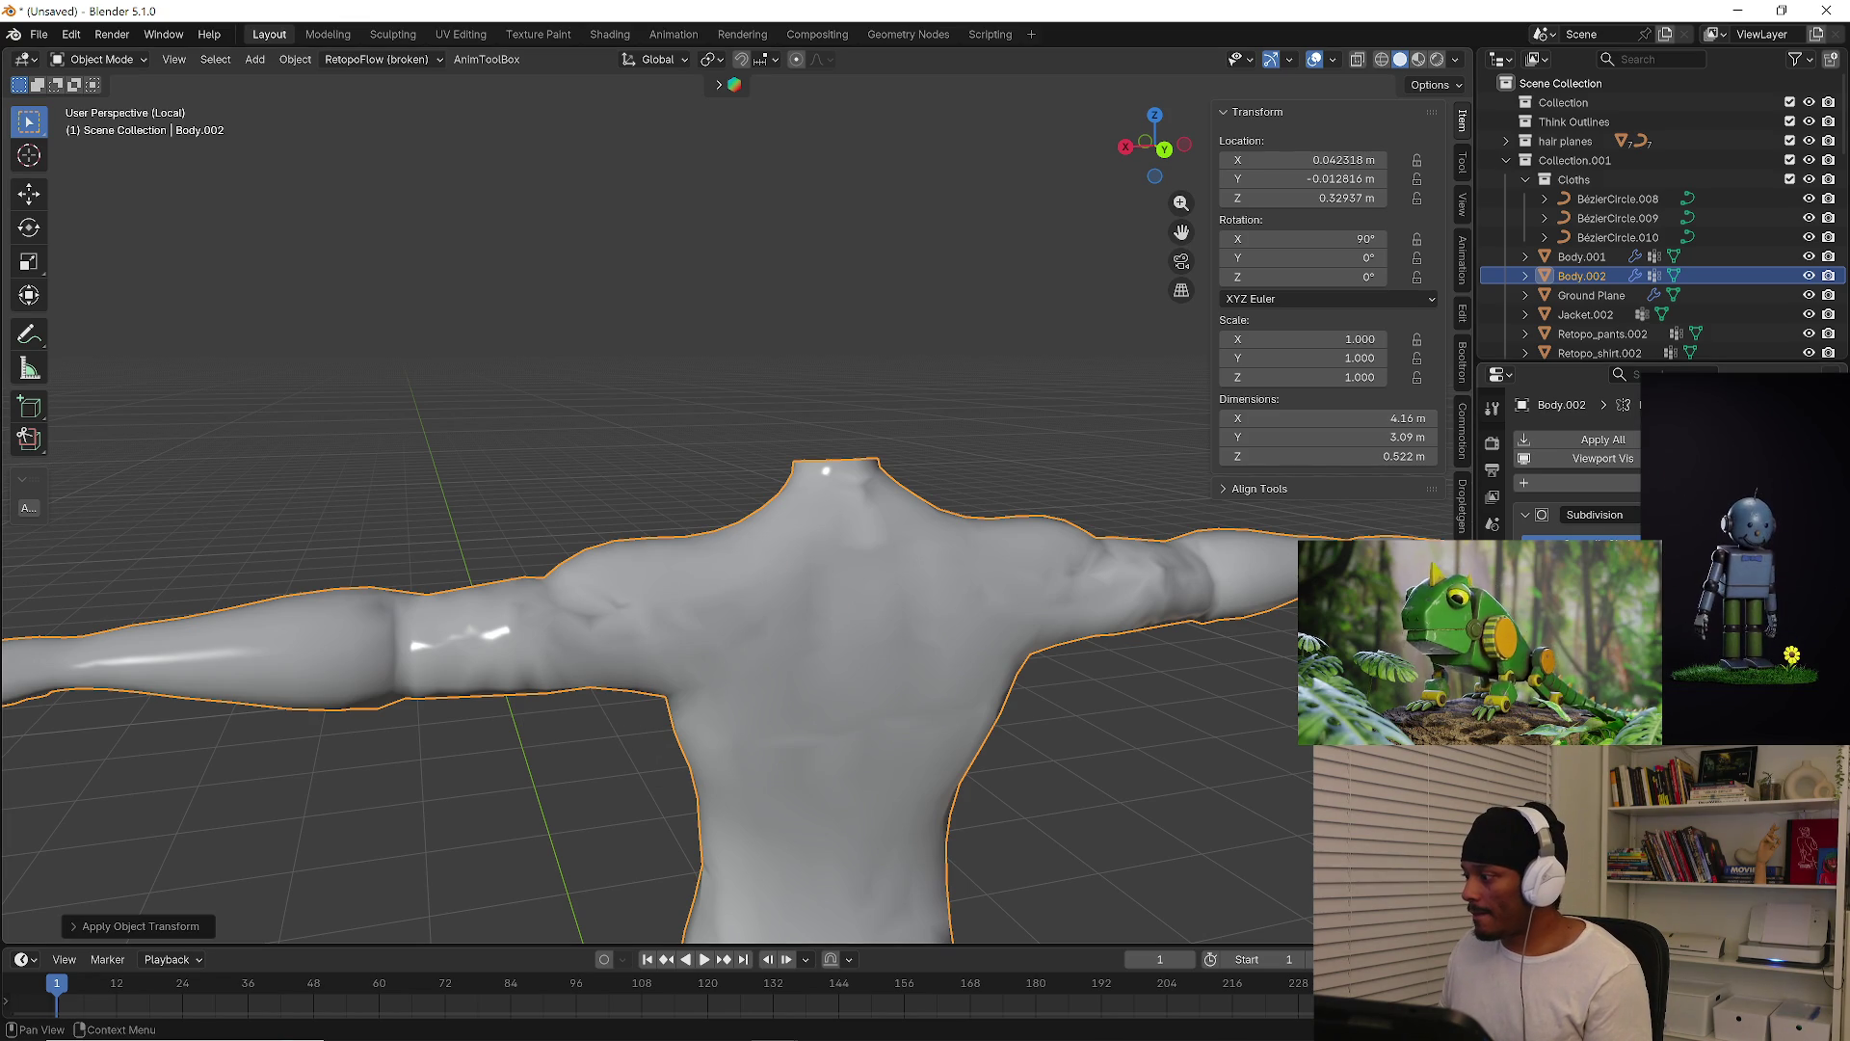
{"action": "scroll", "coordinate": [831, 611], "scroll_direction": "down", "scroll_amount": 5}
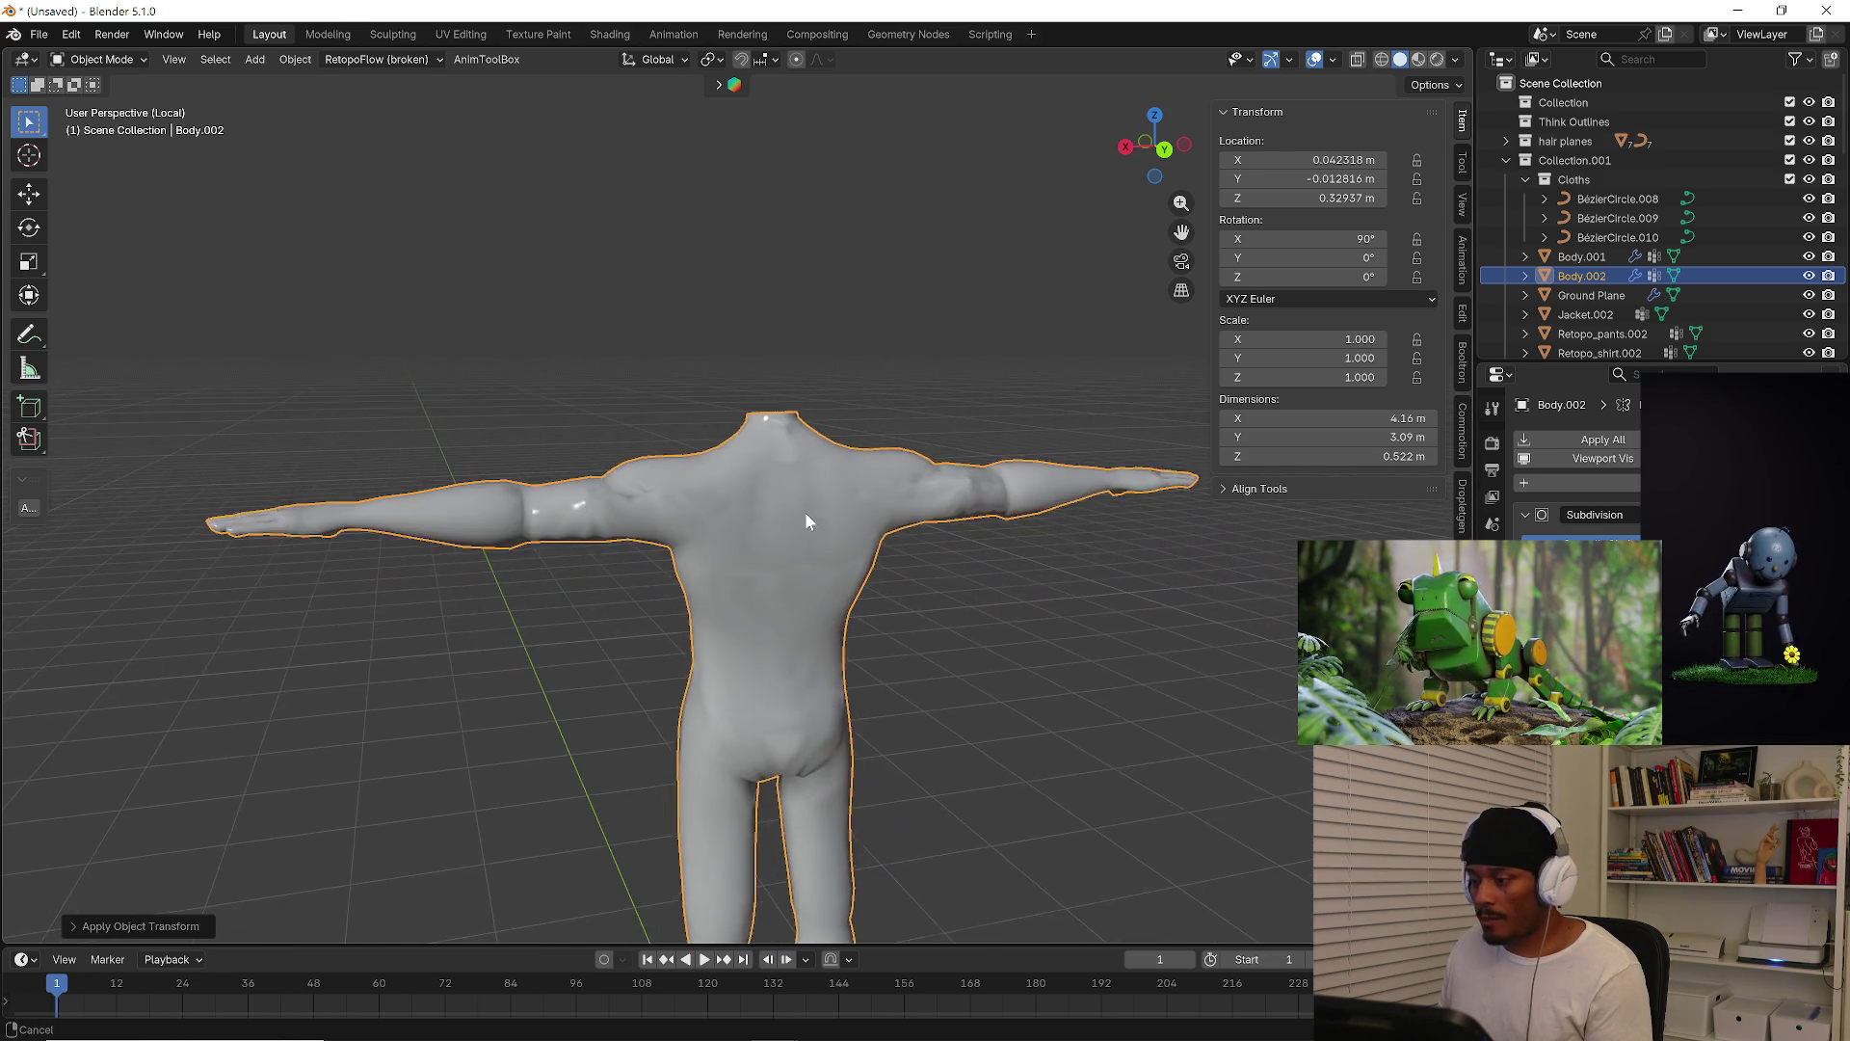
{"action": "left_click", "coordinate": [1039, 628]}
{"action": "mouse_move", "coordinate": [1038, 628]}
{"action": "middle_mouse_down"}
{"action": "mouse_move", "coordinate": [893, 671]}
{"action": "mouse_move", "coordinate": [853, 656]}
{"action": "mouse_move", "coordinate": [863, 671]}
{"action": "middle_mouse_up"}
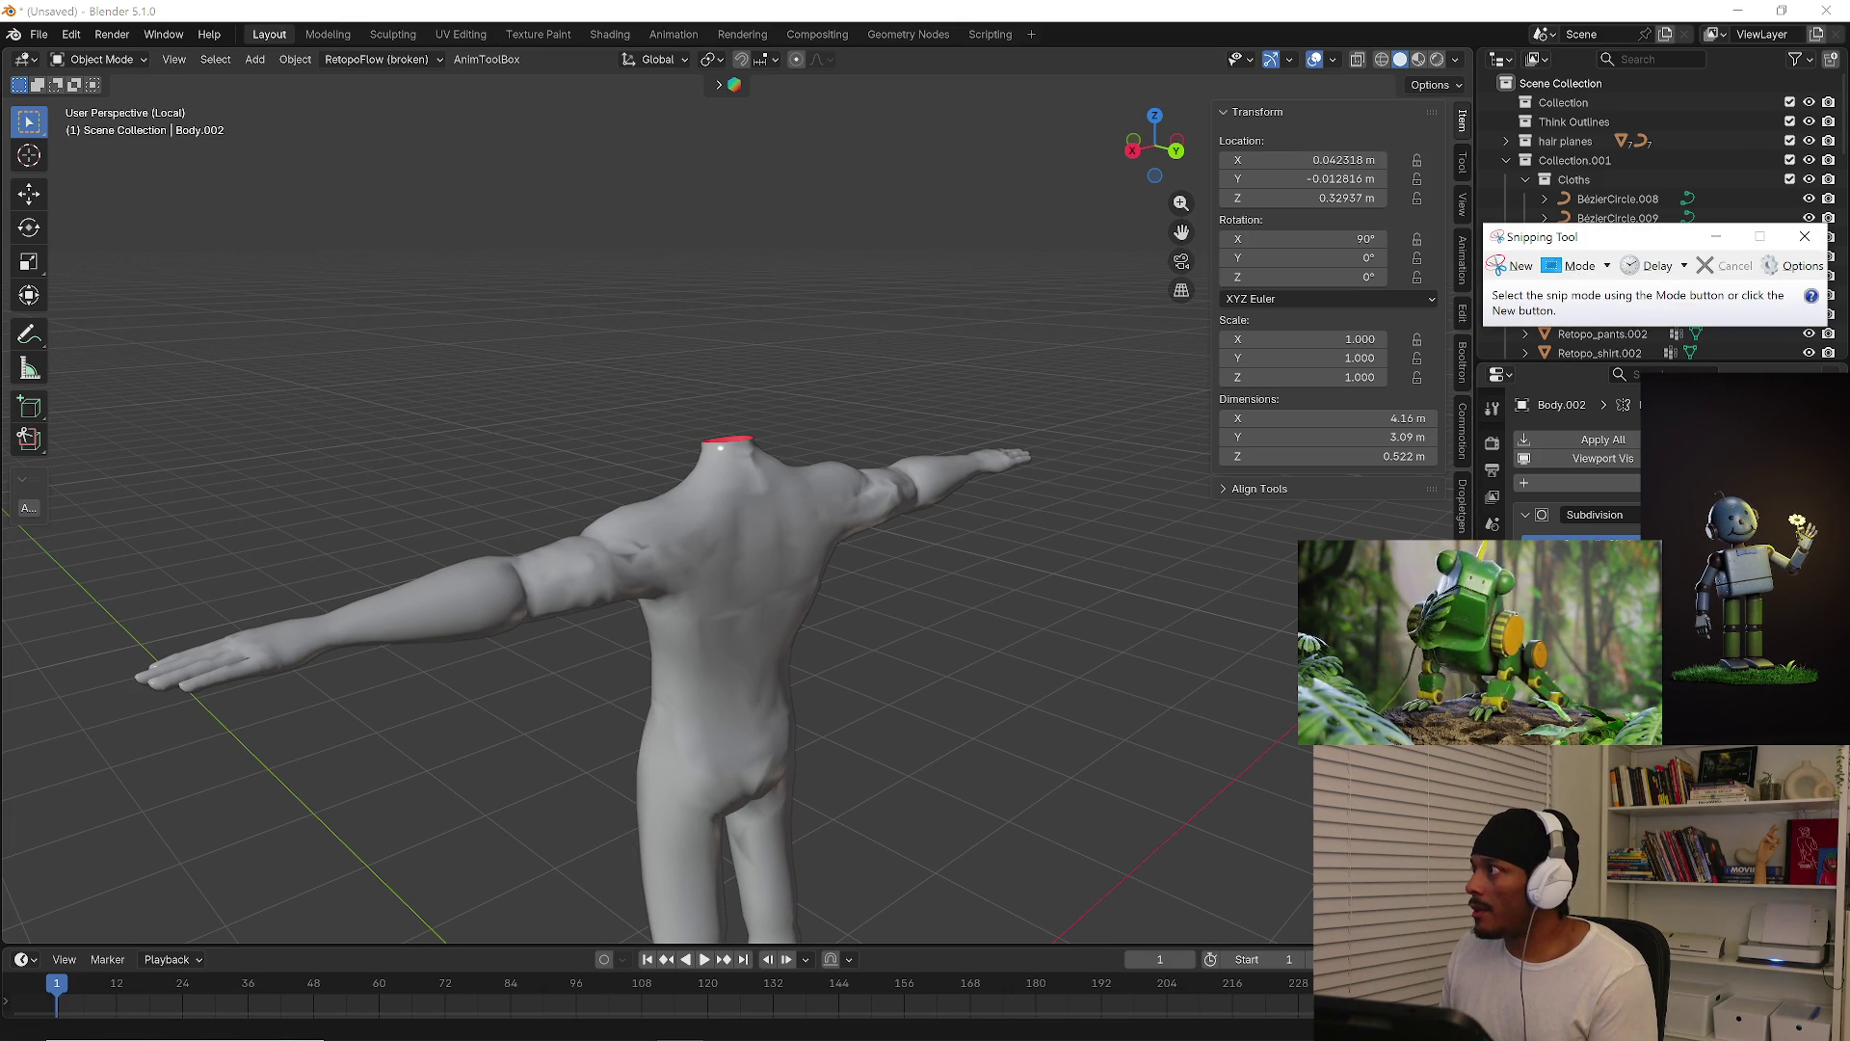
{"action": "key", "text": "super+shift+s"}
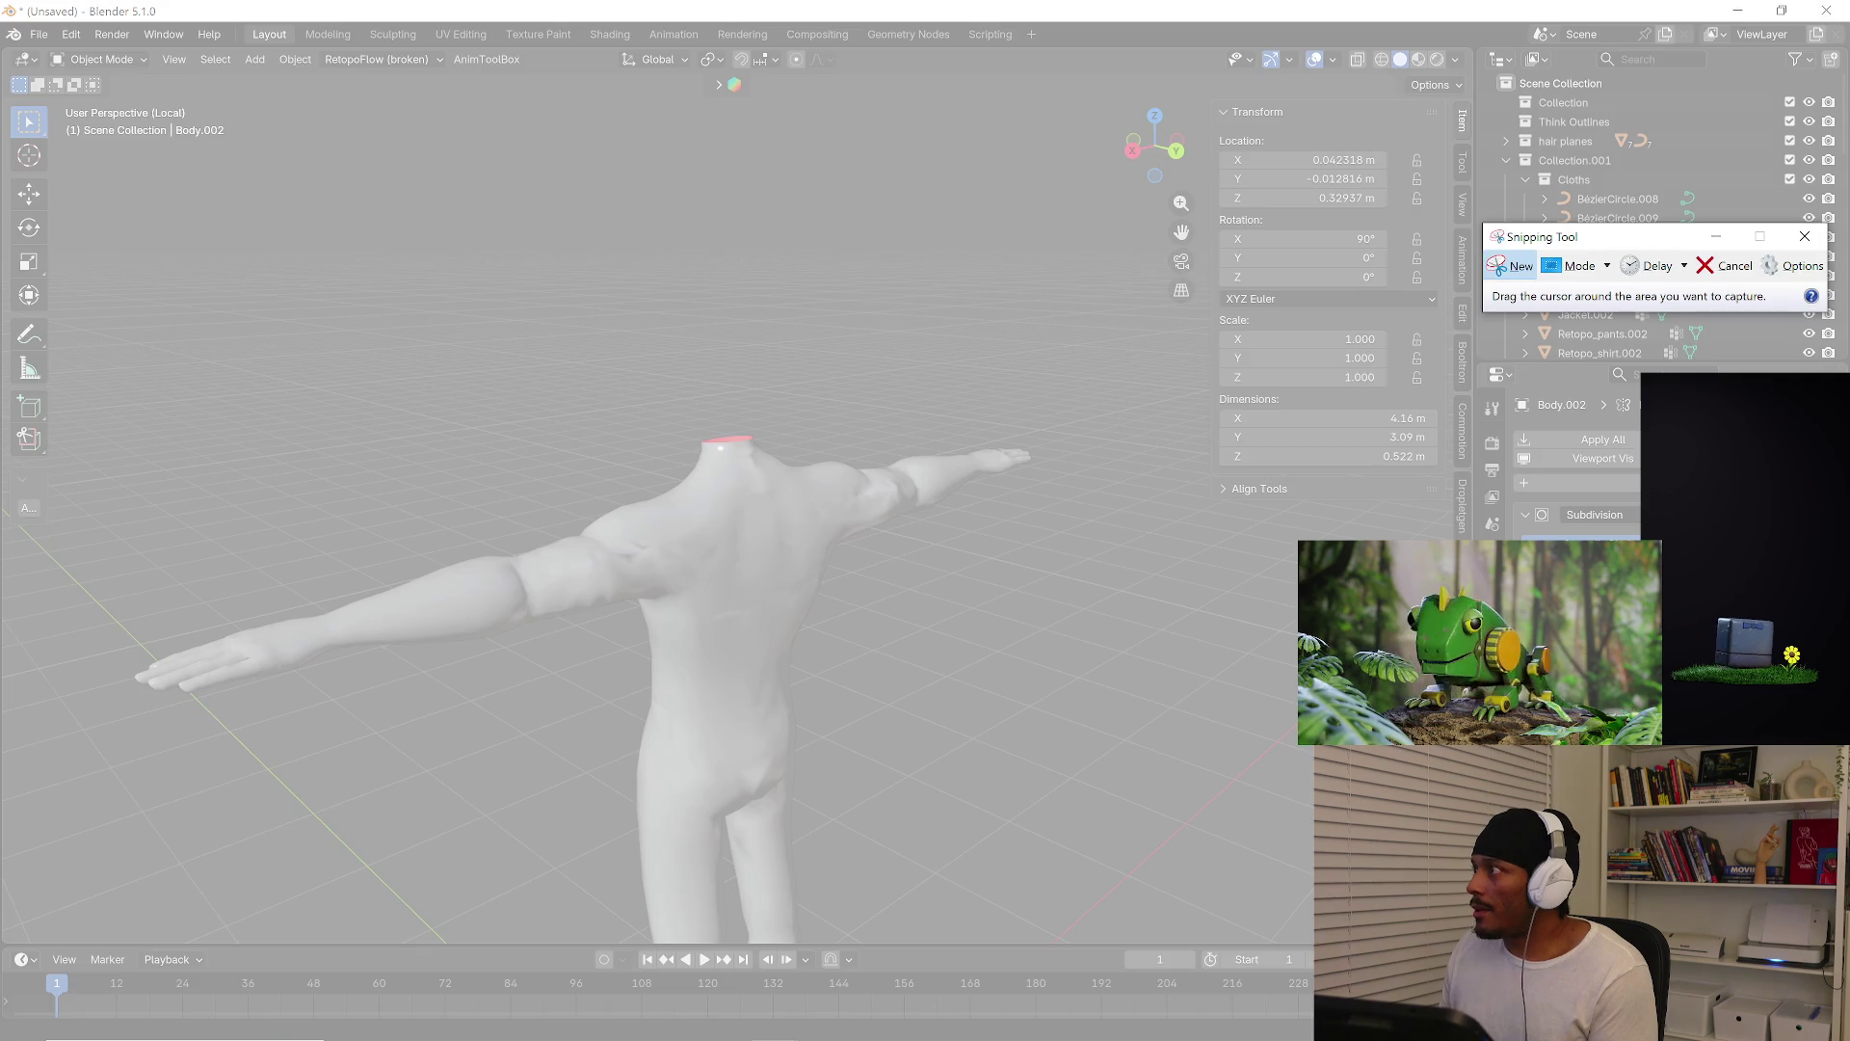
{"action": "key", "text": "Escape"}
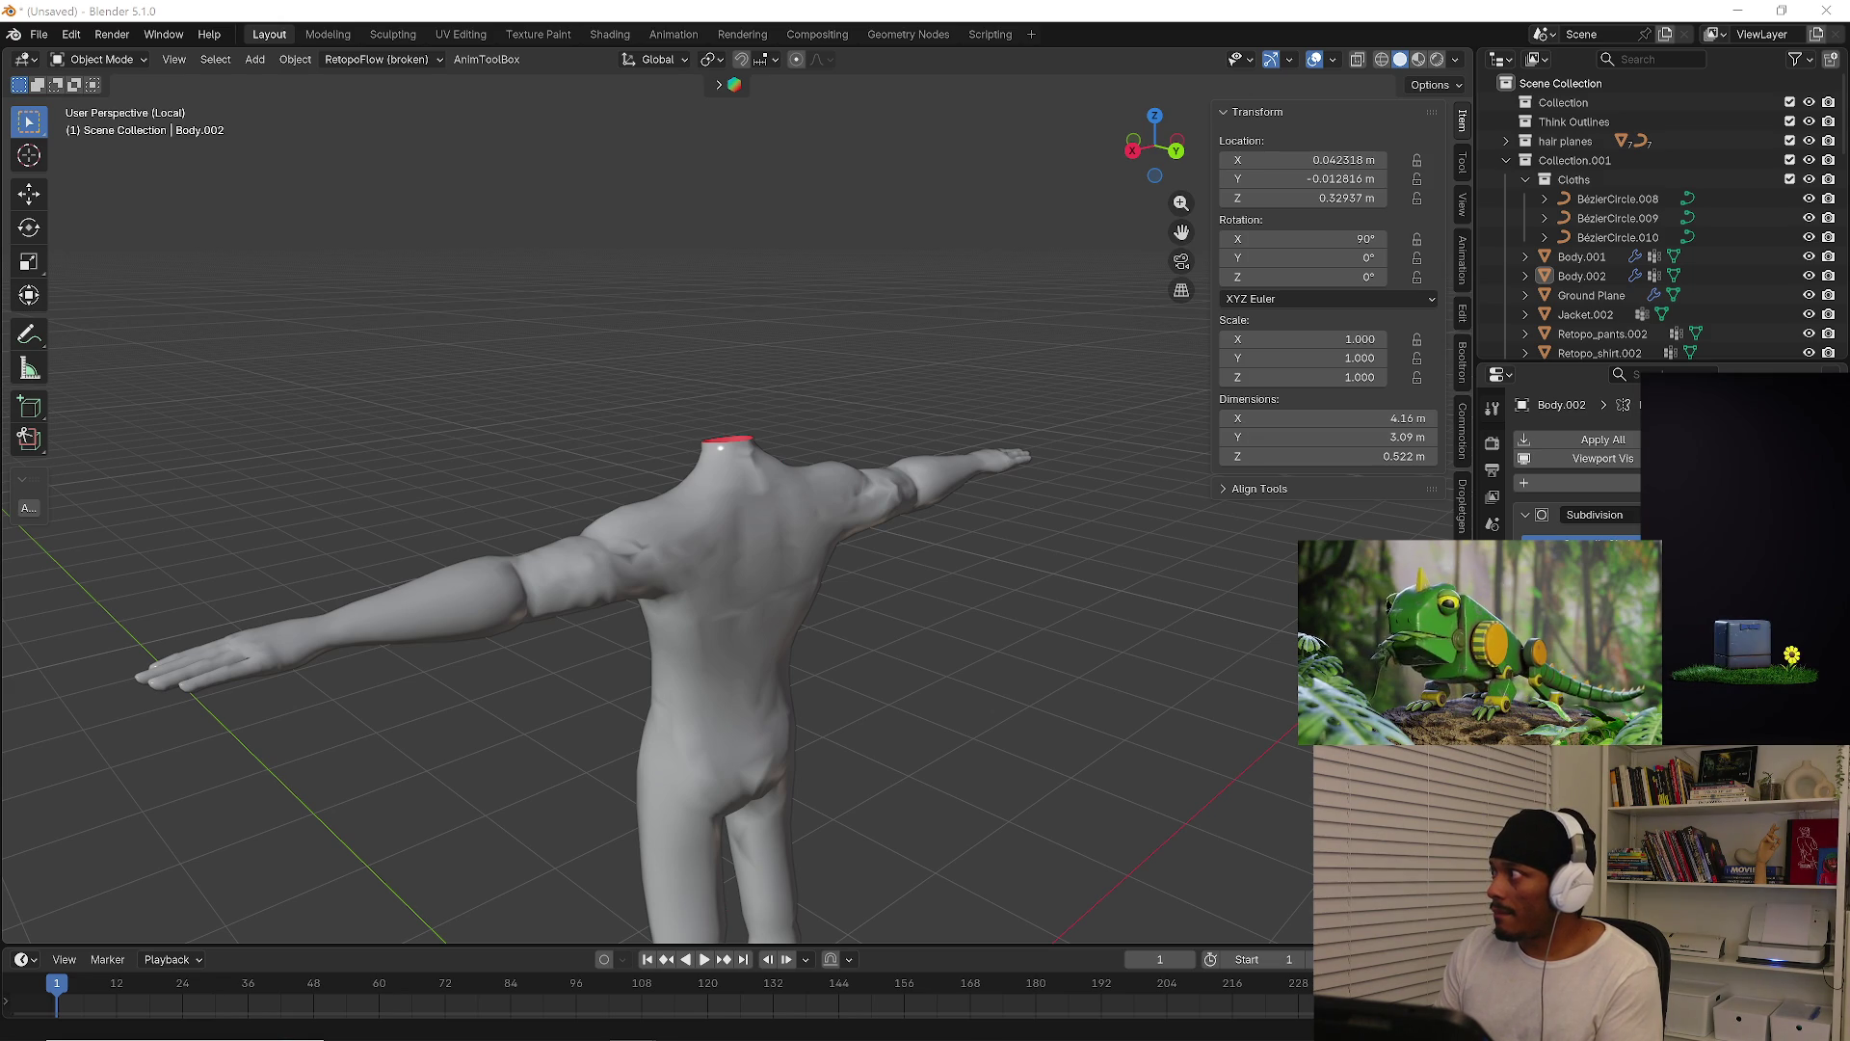
Toggle Edit Mode briefly, then reselect Body.002 and enter mesh editing
{"action": "mouse_move", "coordinate": [773, 684]}
{"action": "middle_mouse_down"}
{"action": "mouse_move", "coordinate": [669, 634]}
{"action": "mouse_move", "coordinate": [709, 671]}
{"action": "mouse_move", "coordinate": [732, 626]}
{"action": "mouse_move", "coordinate": [841, 649]}
{"action": "middle_mouse_up"}
{"action": "key", "text": "Tab"}
{"action": "scroll", "coordinate": [702, 686], "scroll_direction": "up", "scroll_amount": 3}
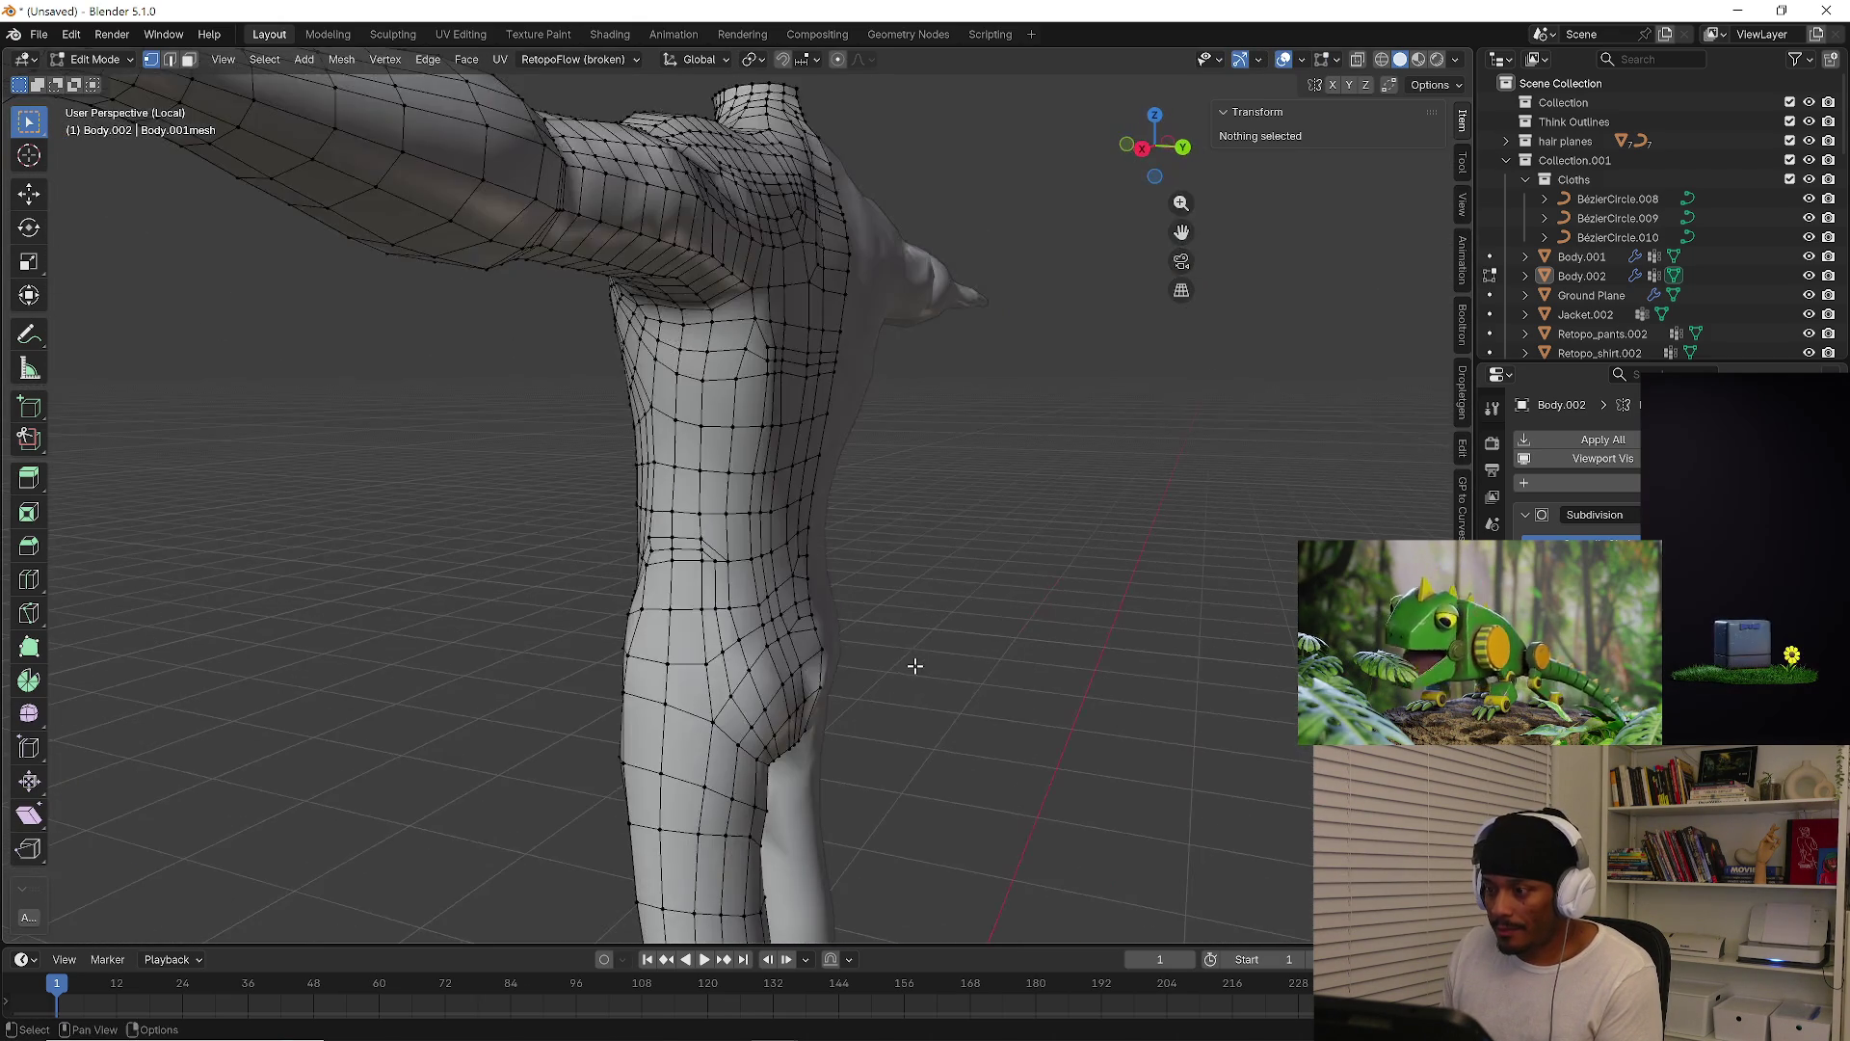
{"action": "key", "text": "Tab"}
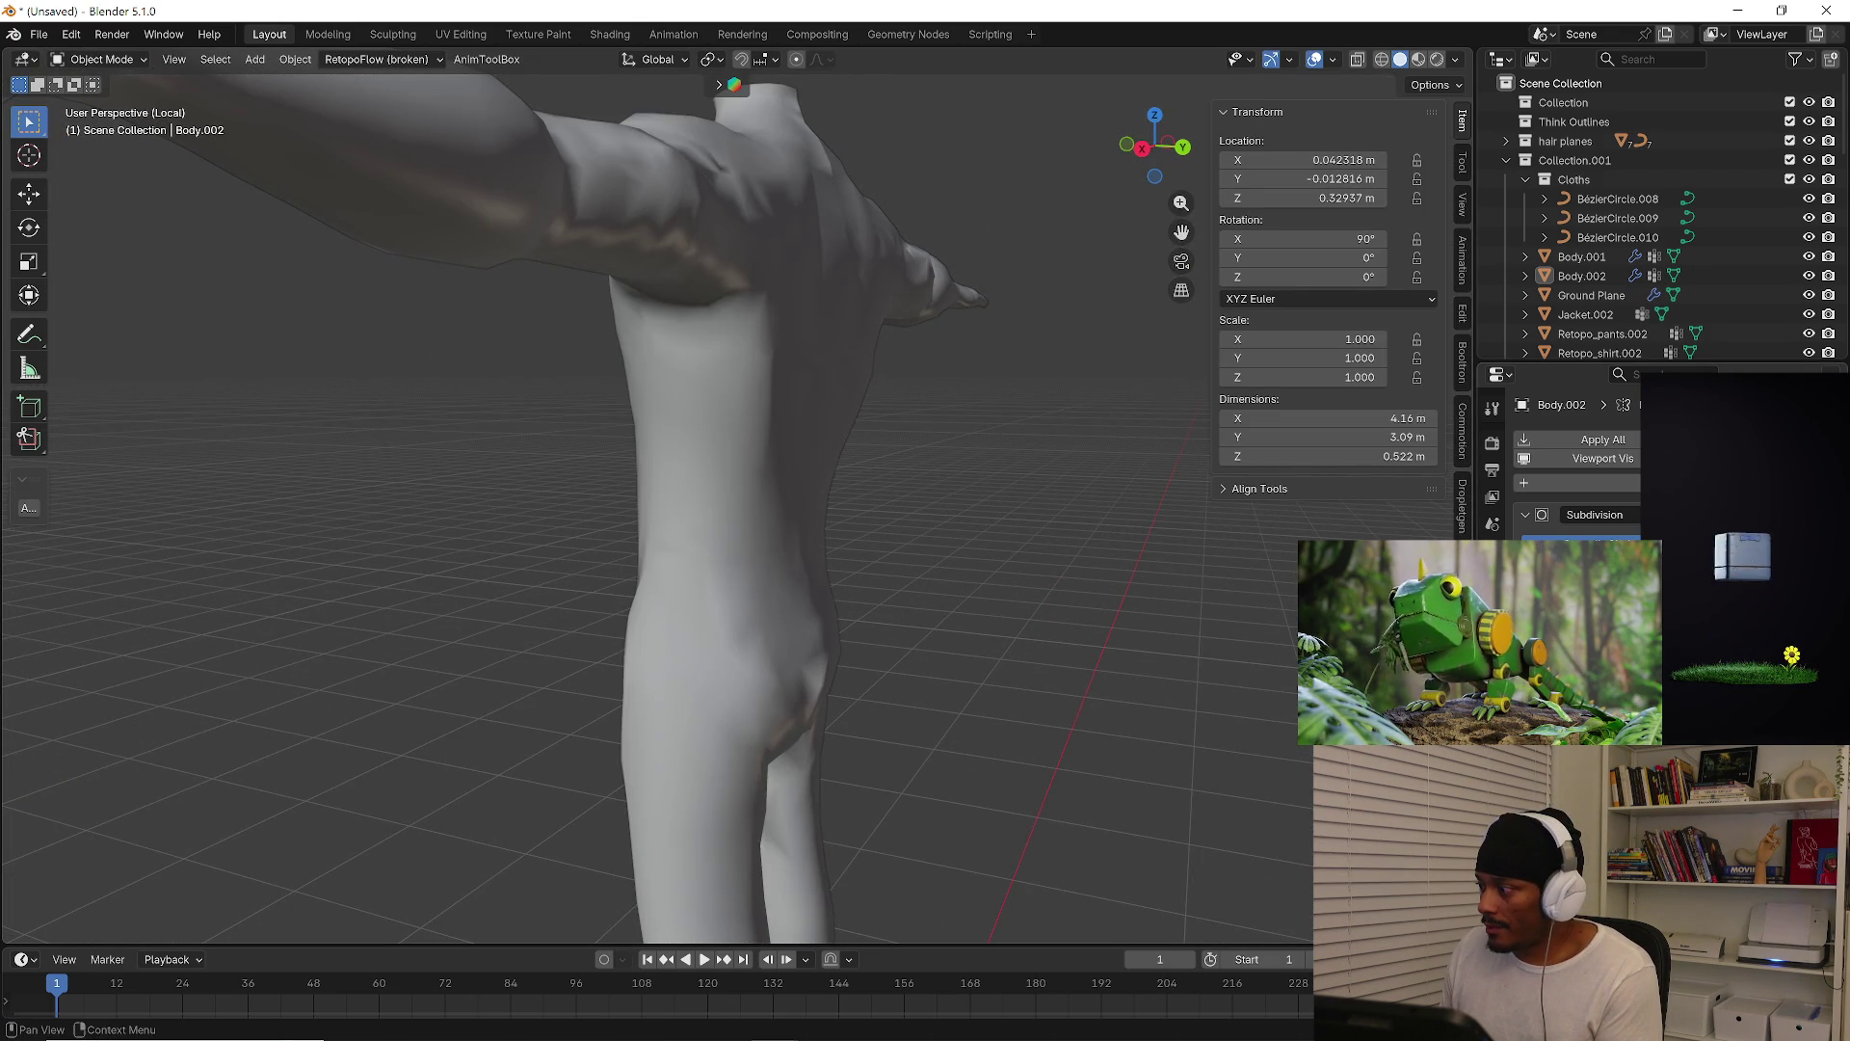
{"action": "mouse_move", "coordinate": [665, 539]}
{"action": "middle_mouse_down"}
{"action": "mouse_move", "coordinate": [540, 515]}
{"action": "mouse_move", "coordinate": [556, 490]}
{"action": "mouse_move", "coordinate": [869, 512]}
{"action": "mouse_move", "coordinate": [829, 520]}
{"action": "mouse_move", "coordinate": [847, 550]}
{"action": "mouse_move", "coordinate": [781, 537]}
{"action": "middle_mouse_up"}
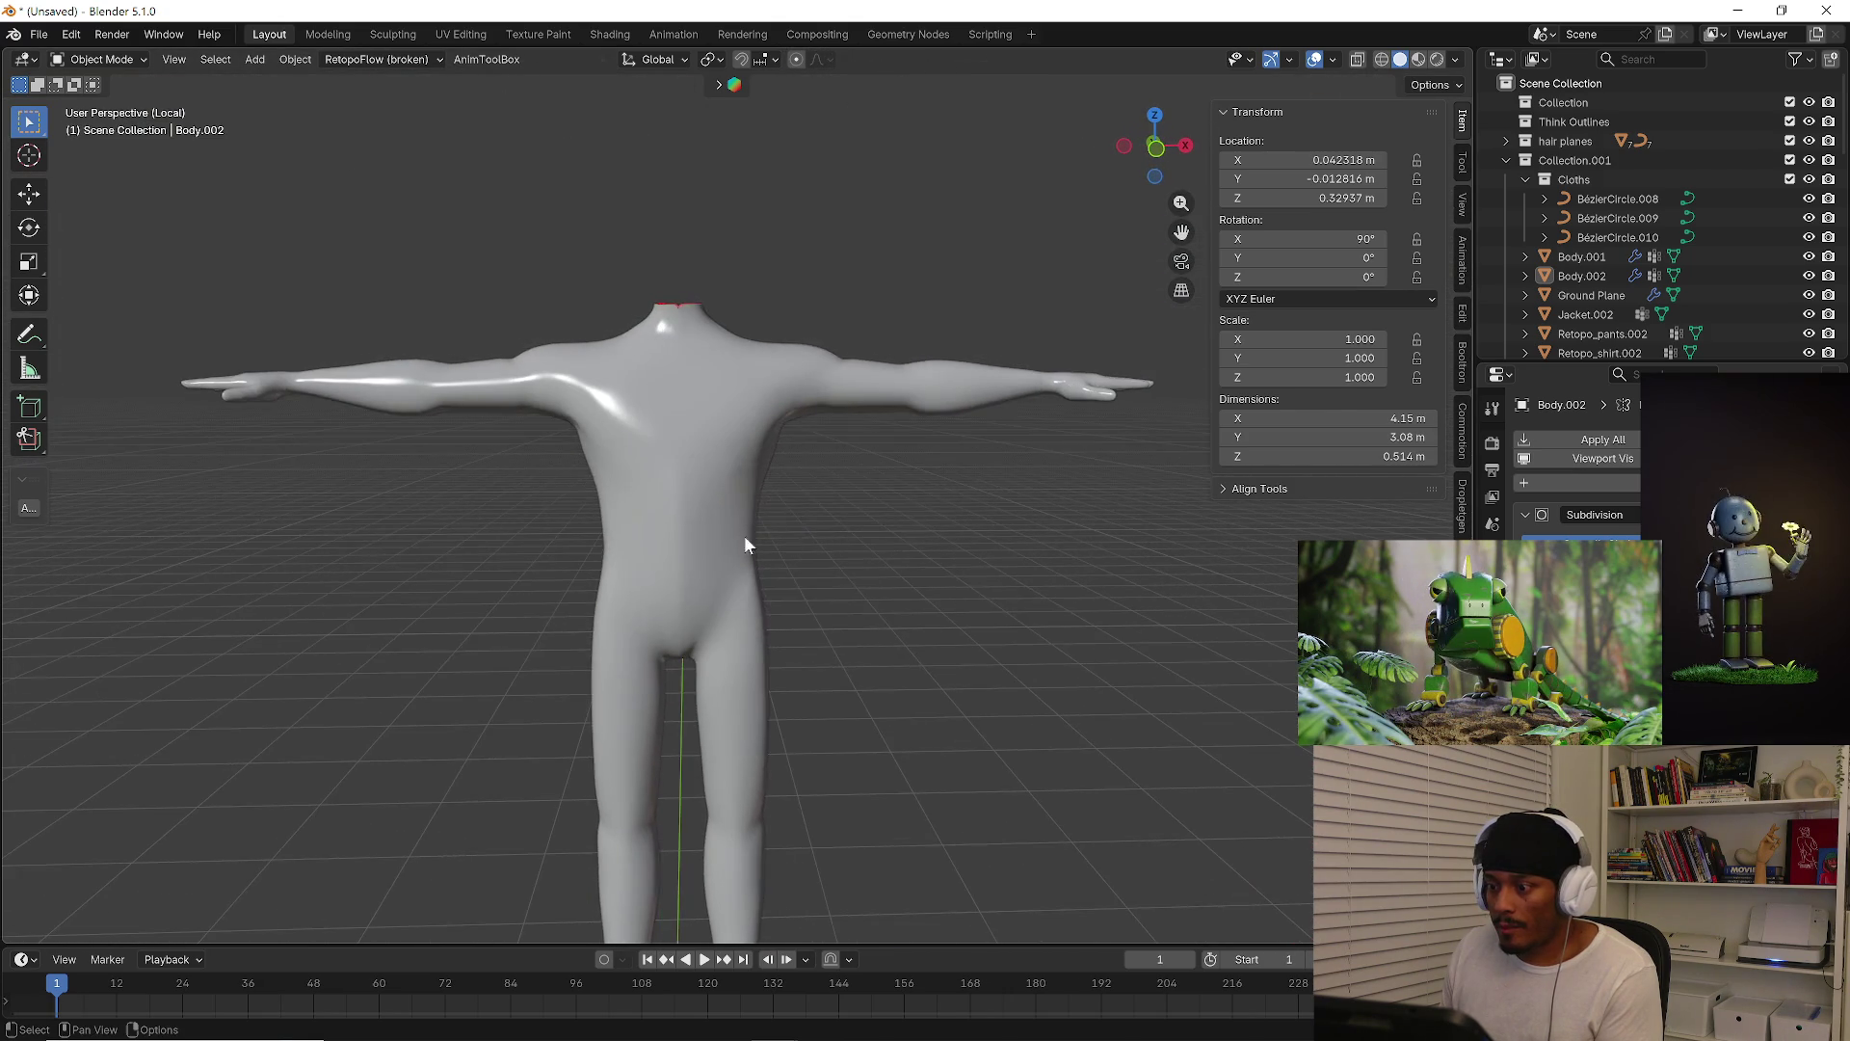
{"action": "left_click", "coordinate": [703, 546]}
{"action": "key", "text": "Tab"}
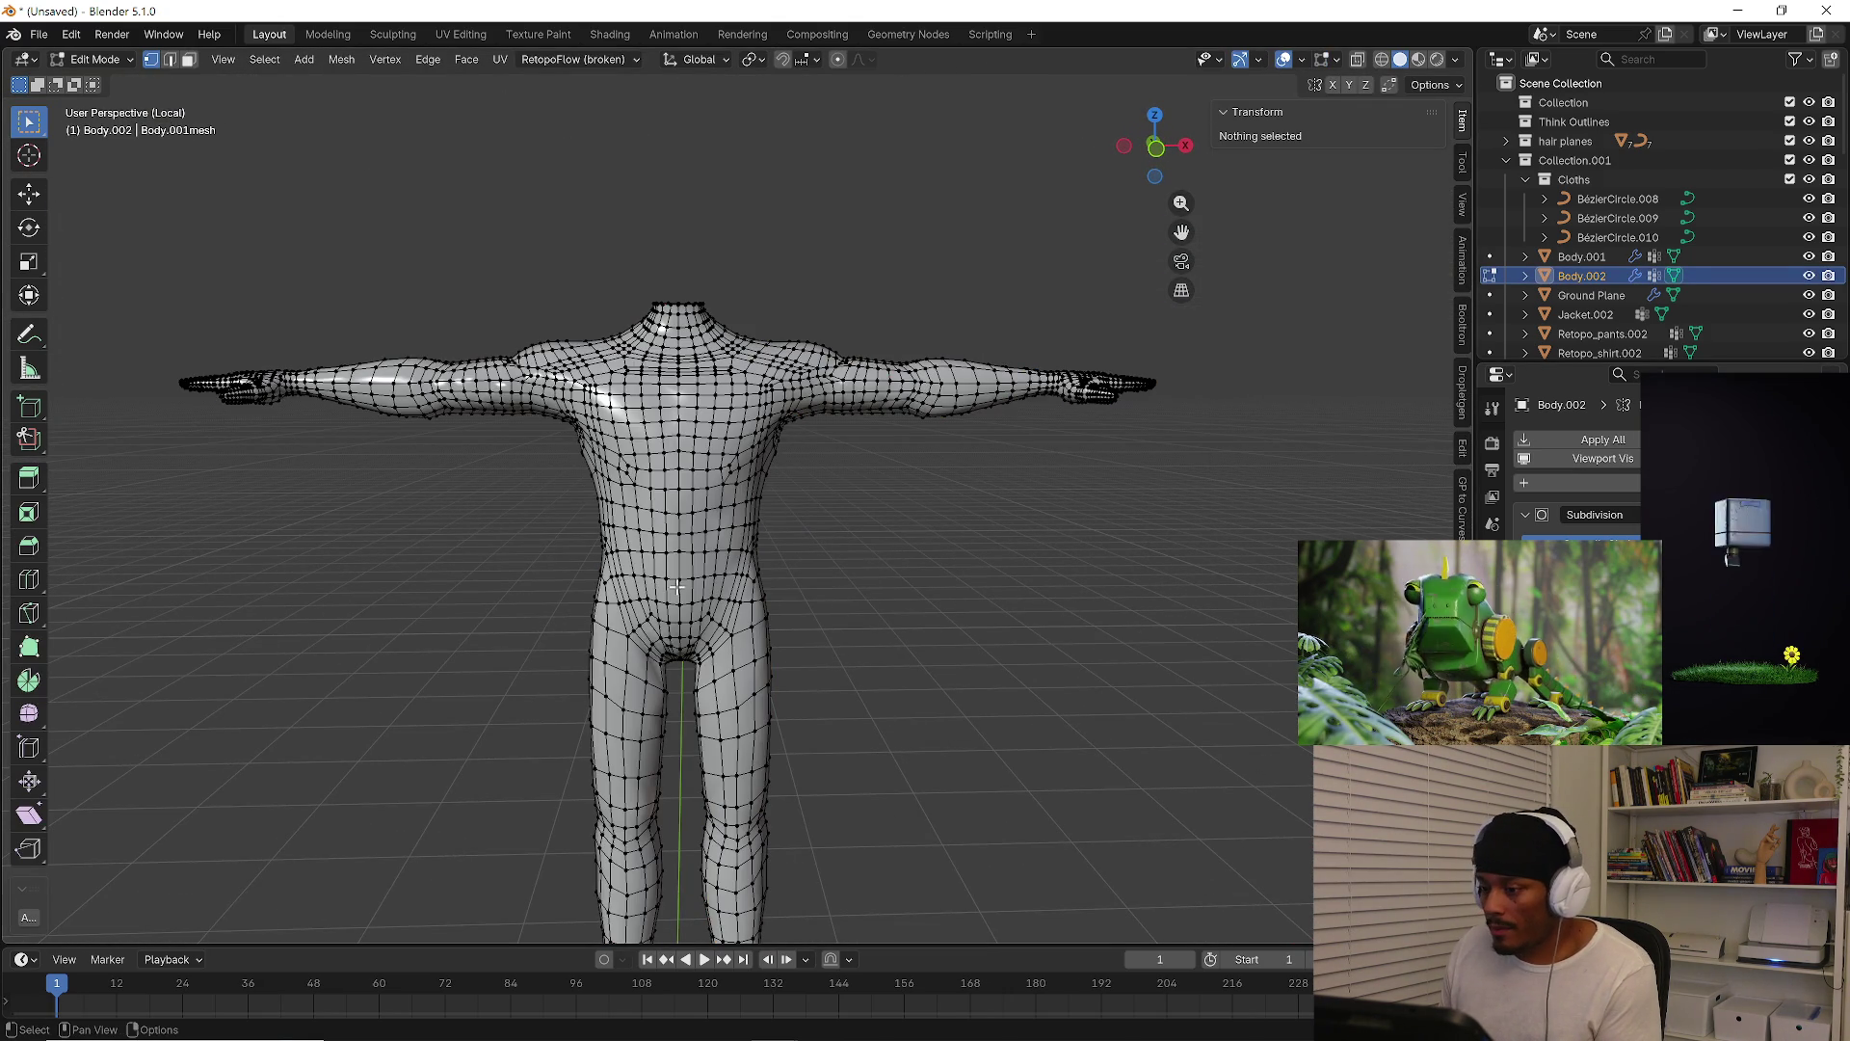
Select the vertical edge loop running down the body's centre in edge mode
{"action": "key", "text": "Tab"}
{"action": "mouse_move", "coordinate": [703, 610]}
{"action": "middle_mouse_down"}
{"action": "mouse_move", "coordinate": [675, 547]}
{"action": "mouse_move", "coordinate": [640, 585]}
{"action": "mouse_move", "coordinate": [685, 594]}
{"action": "mouse_move", "coordinate": [661, 588]}
{"action": "middle_mouse_up"}
{"action": "scroll", "coordinate": [655, 549], "scroll_direction": "up", "scroll_amount": 4}
{"action": "key", "text": "2"}
{"action": "scroll", "coordinate": [650, 505], "scroll_direction": "up", "scroll_amount": 3}
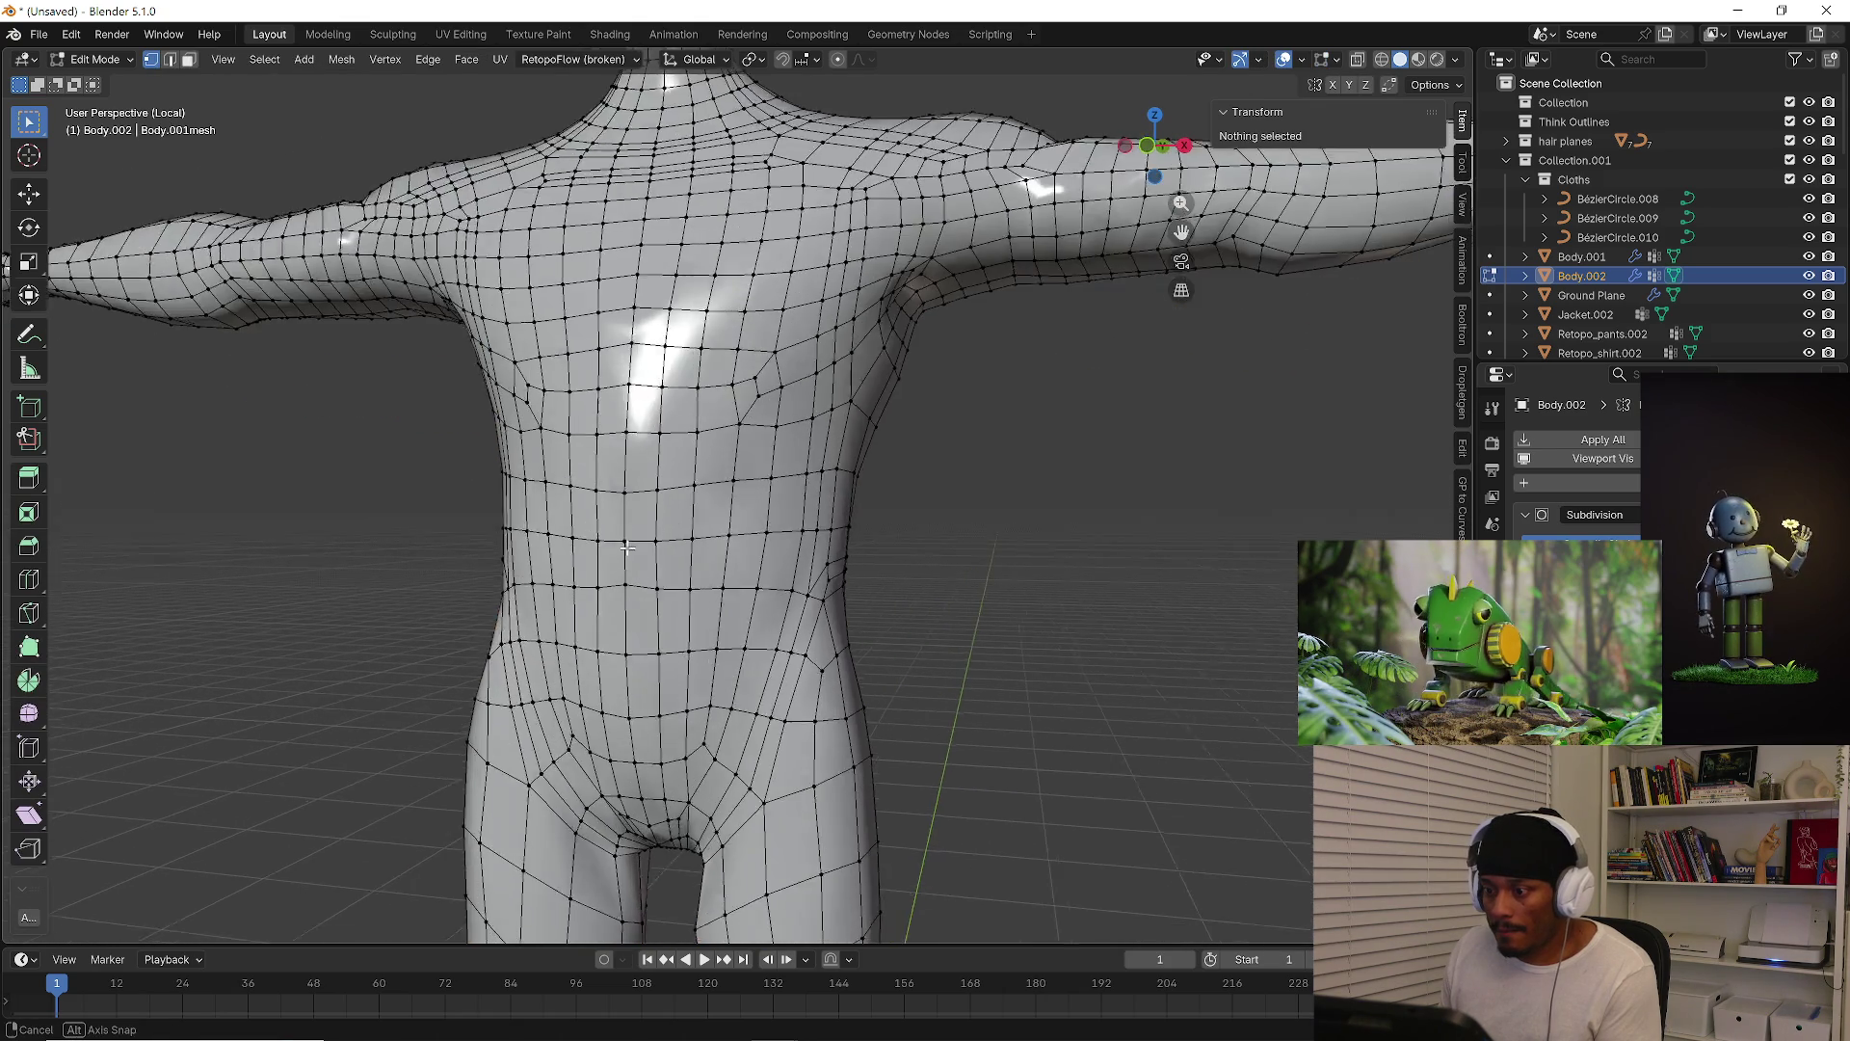
{"action": "left_click", "coordinate": [629, 549], "text": "alt"}
{"action": "scroll", "coordinate": [628, 548], "scroll_direction": "down", "scroll_amount": 4}
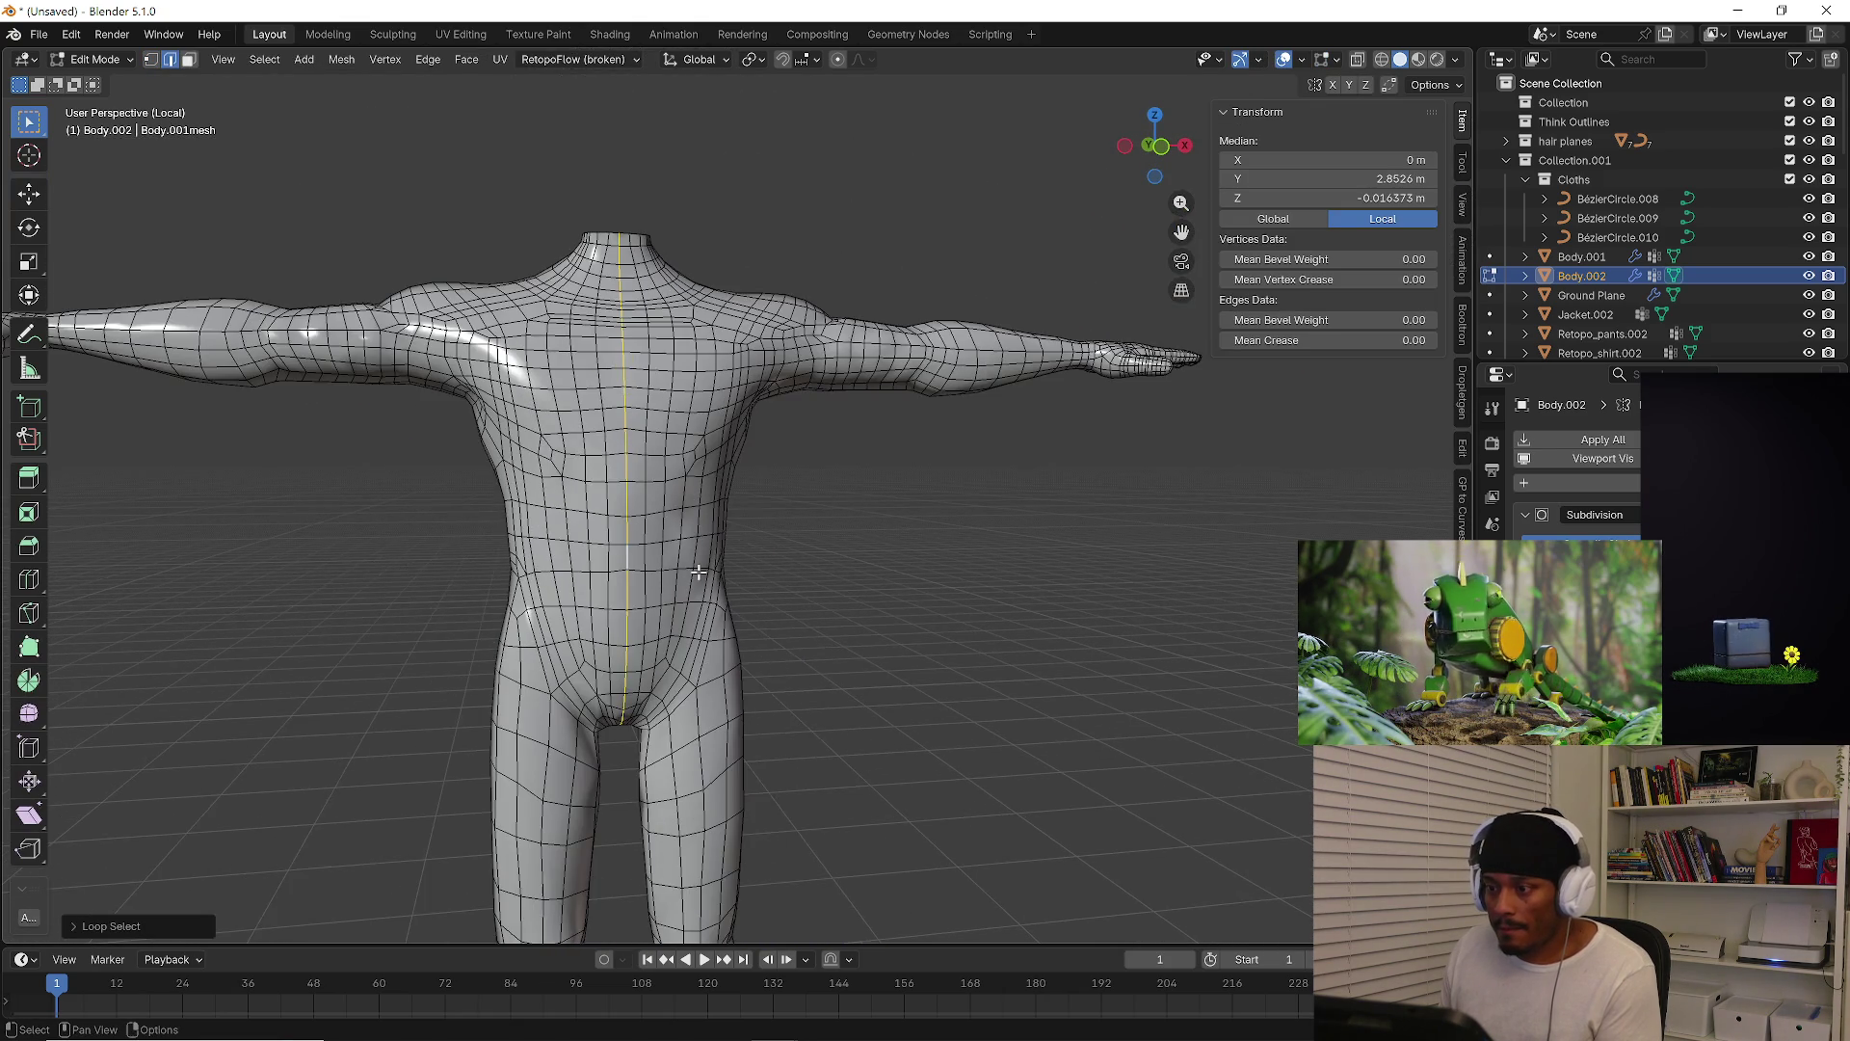
Select the whole mesh, cancel its X-axis move, and return to Object Mode
{"action": "key", "text": "a"}
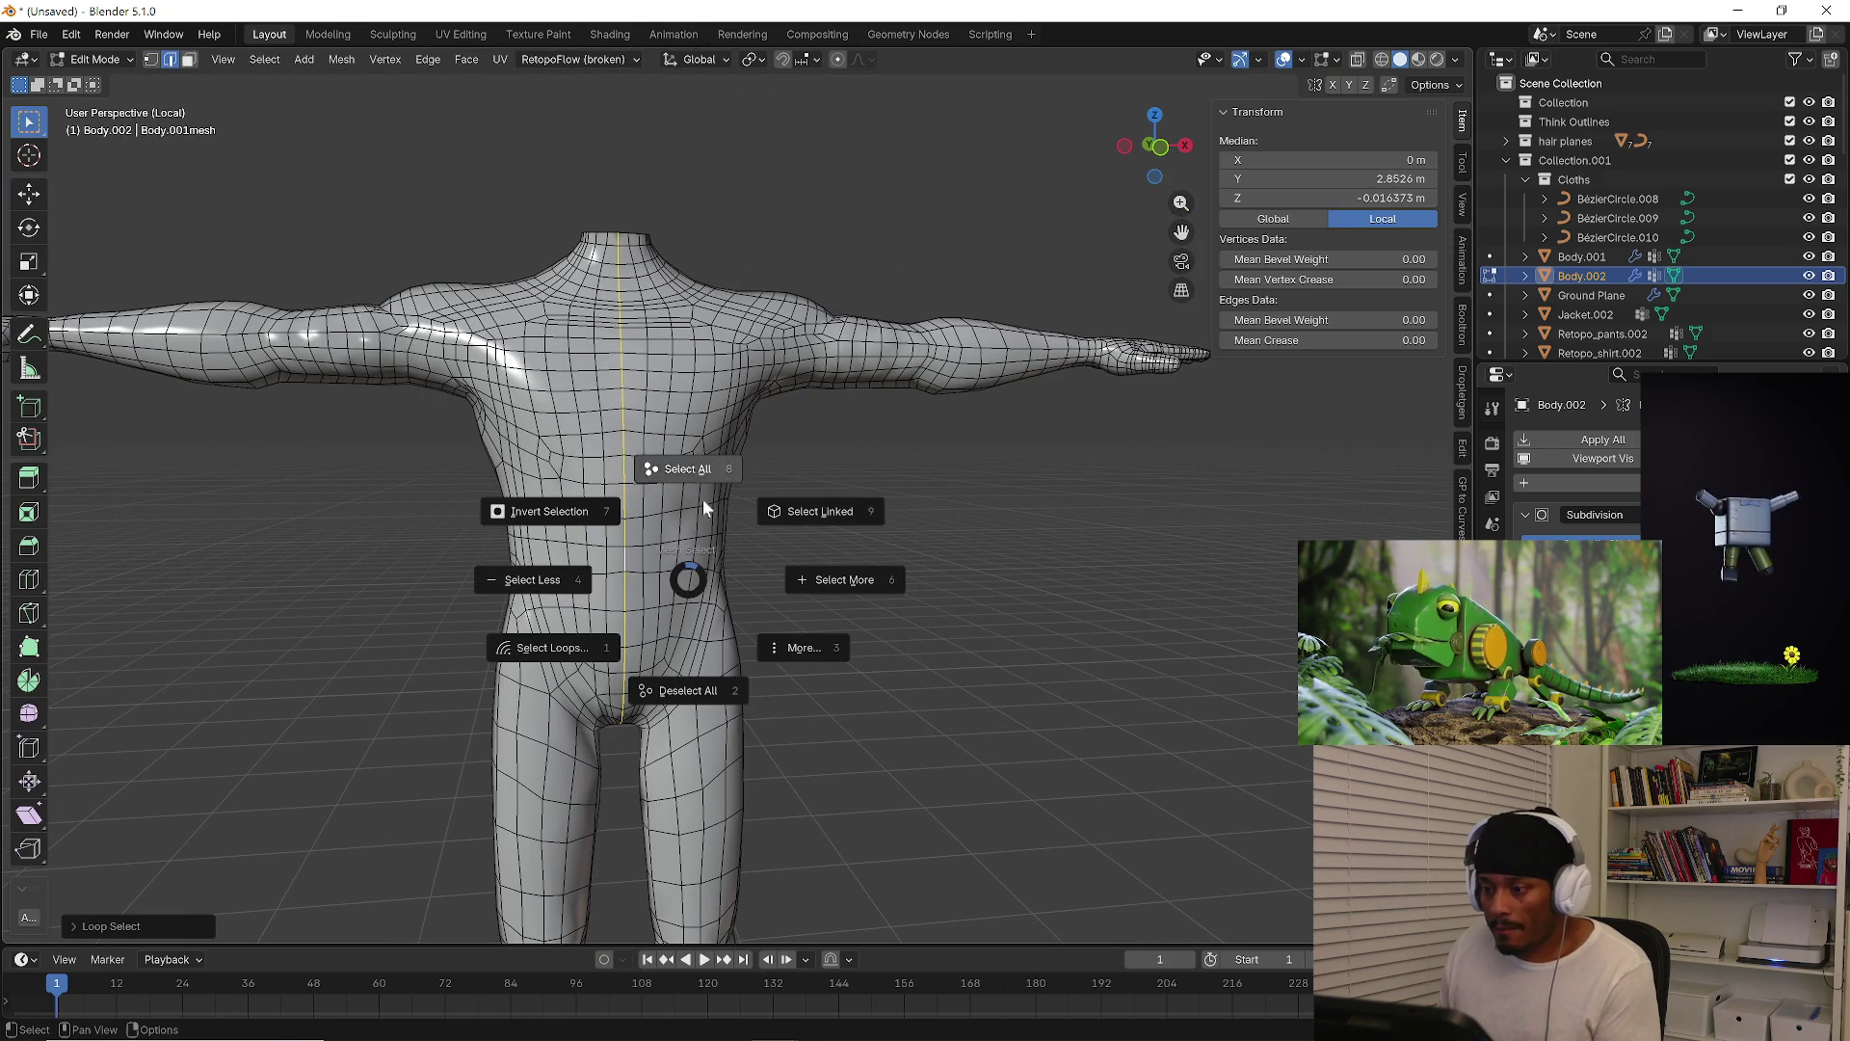
{"action": "left_click", "coordinate": [698, 527]}
{"action": "key", "text": "g"}
{"action": "key", "text": "x"}
{"action": "scroll", "coordinate": [788, 560], "scroll_direction": "down", "scroll_amount": 3}
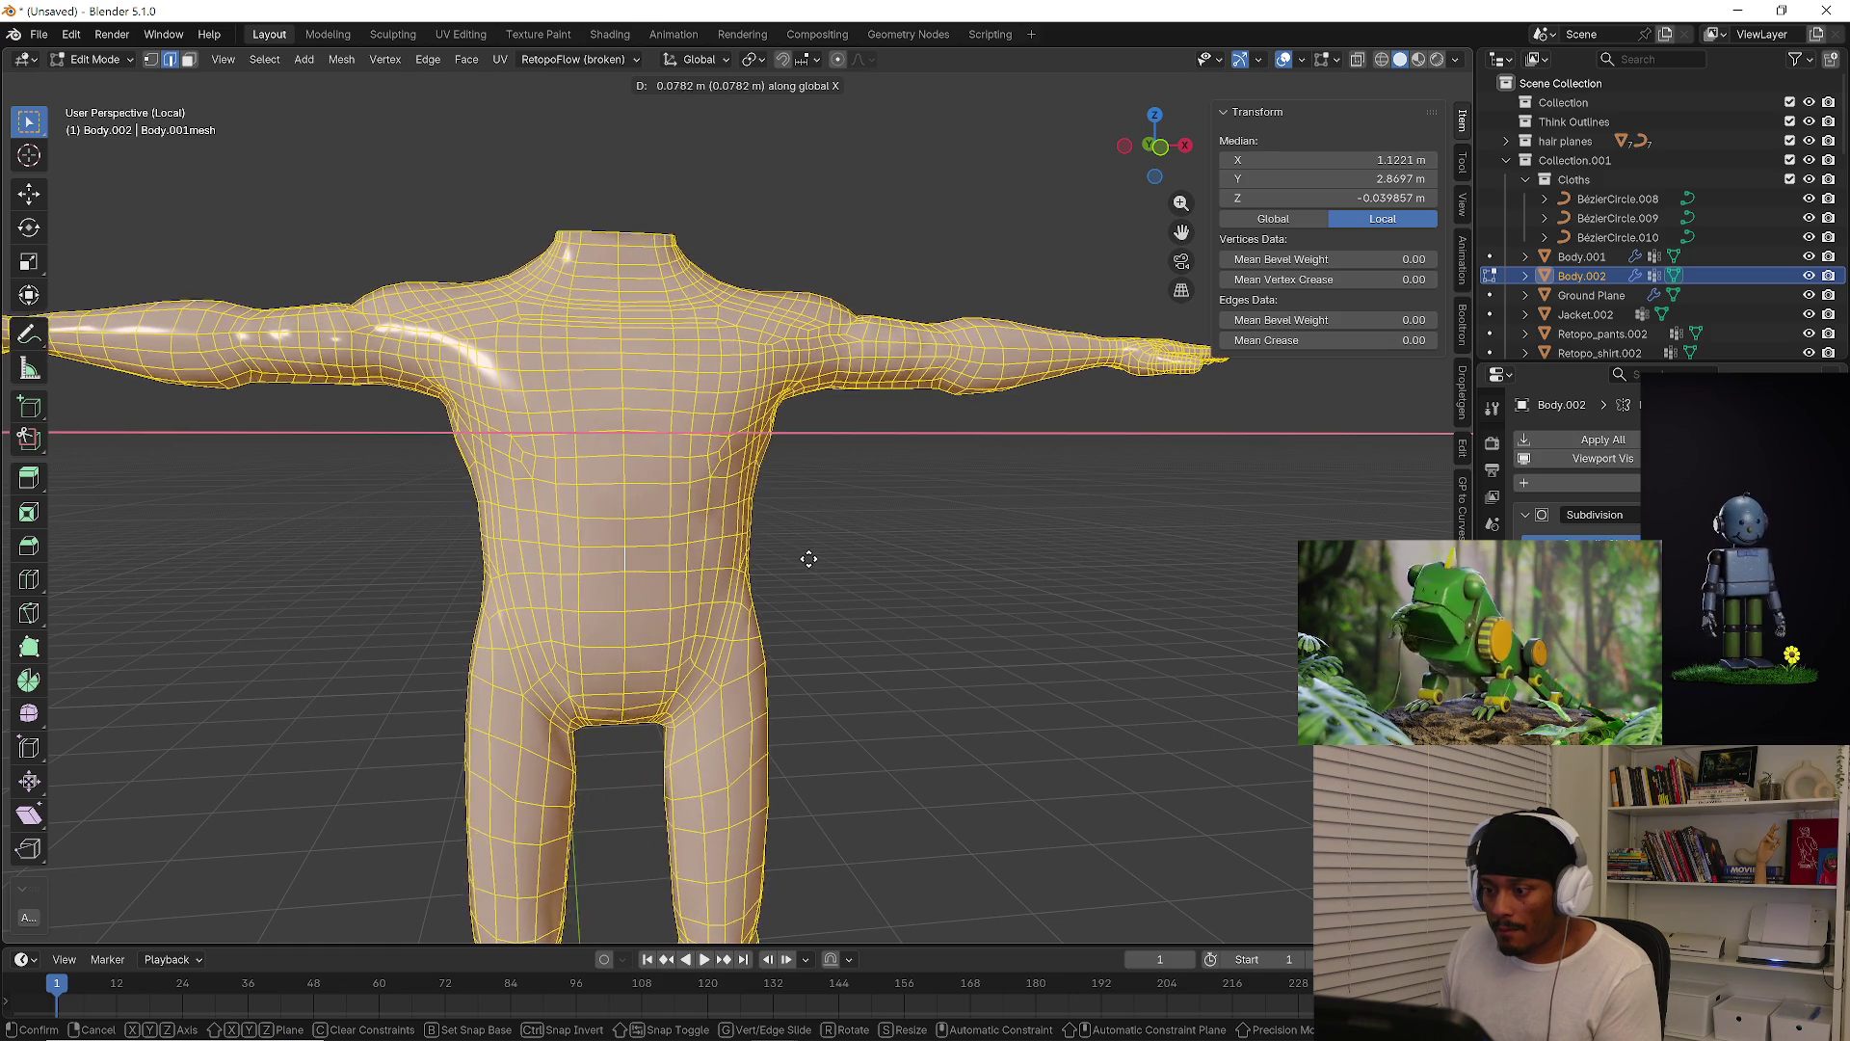
{"action": "scroll", "coordinate": [789, 561], "scroll_direction": "up", "scroll_amount": 3}
{"action": "right_click", "coordinate": [788, 561]}
{"action": "mouse_move", "coordinate": [785, 558]}
{"action": "middle_mouse_down"}
{"action": "mouse_move", "coordinate": [815, 578]}
{"action": "mouse_move", "coordinate": [748, 608]}
{"action": "mouse_move", "coordinate": [770, 674]}
{"action": "mouse_move", "coordinate": [774, 593]}
{"action": "middle_mouse_up"}
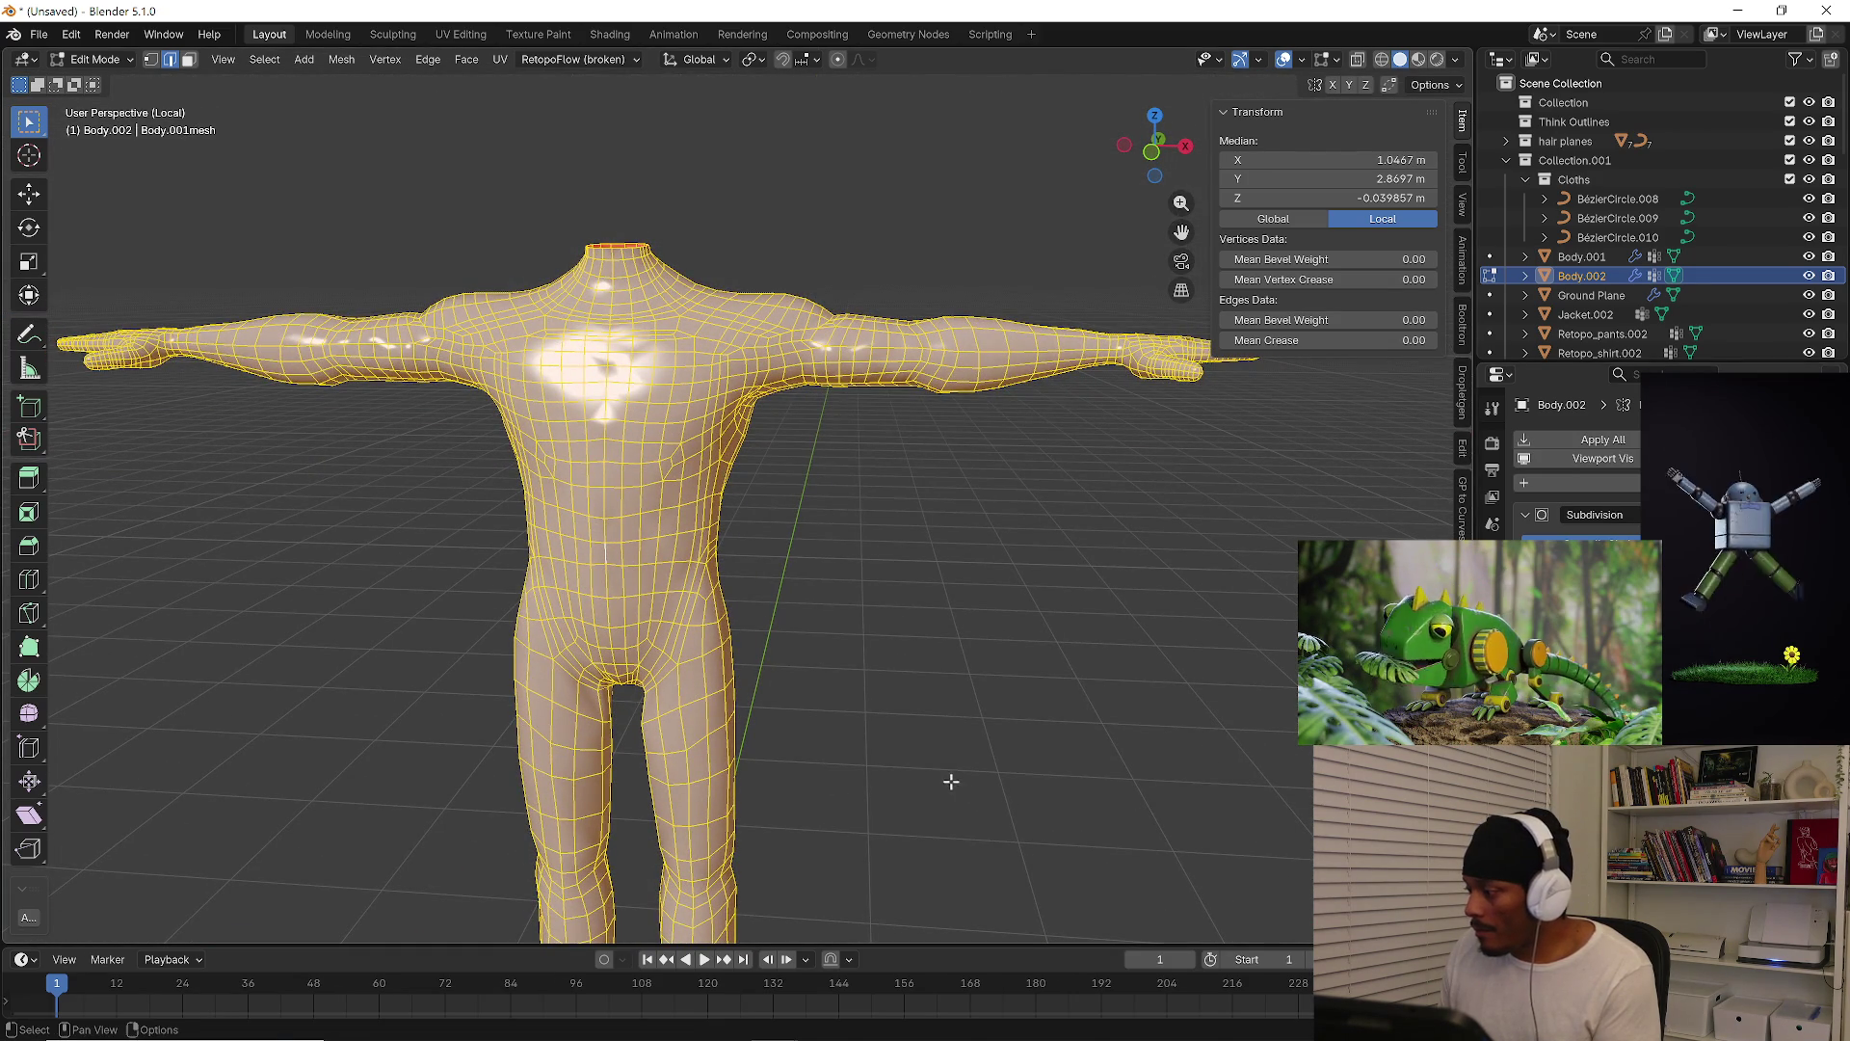
{"action": "key", "text": "Tab"}
{"action": "middle_click_drag", "start_coordinate": [774, 593], "coordinate": [774, 592]}
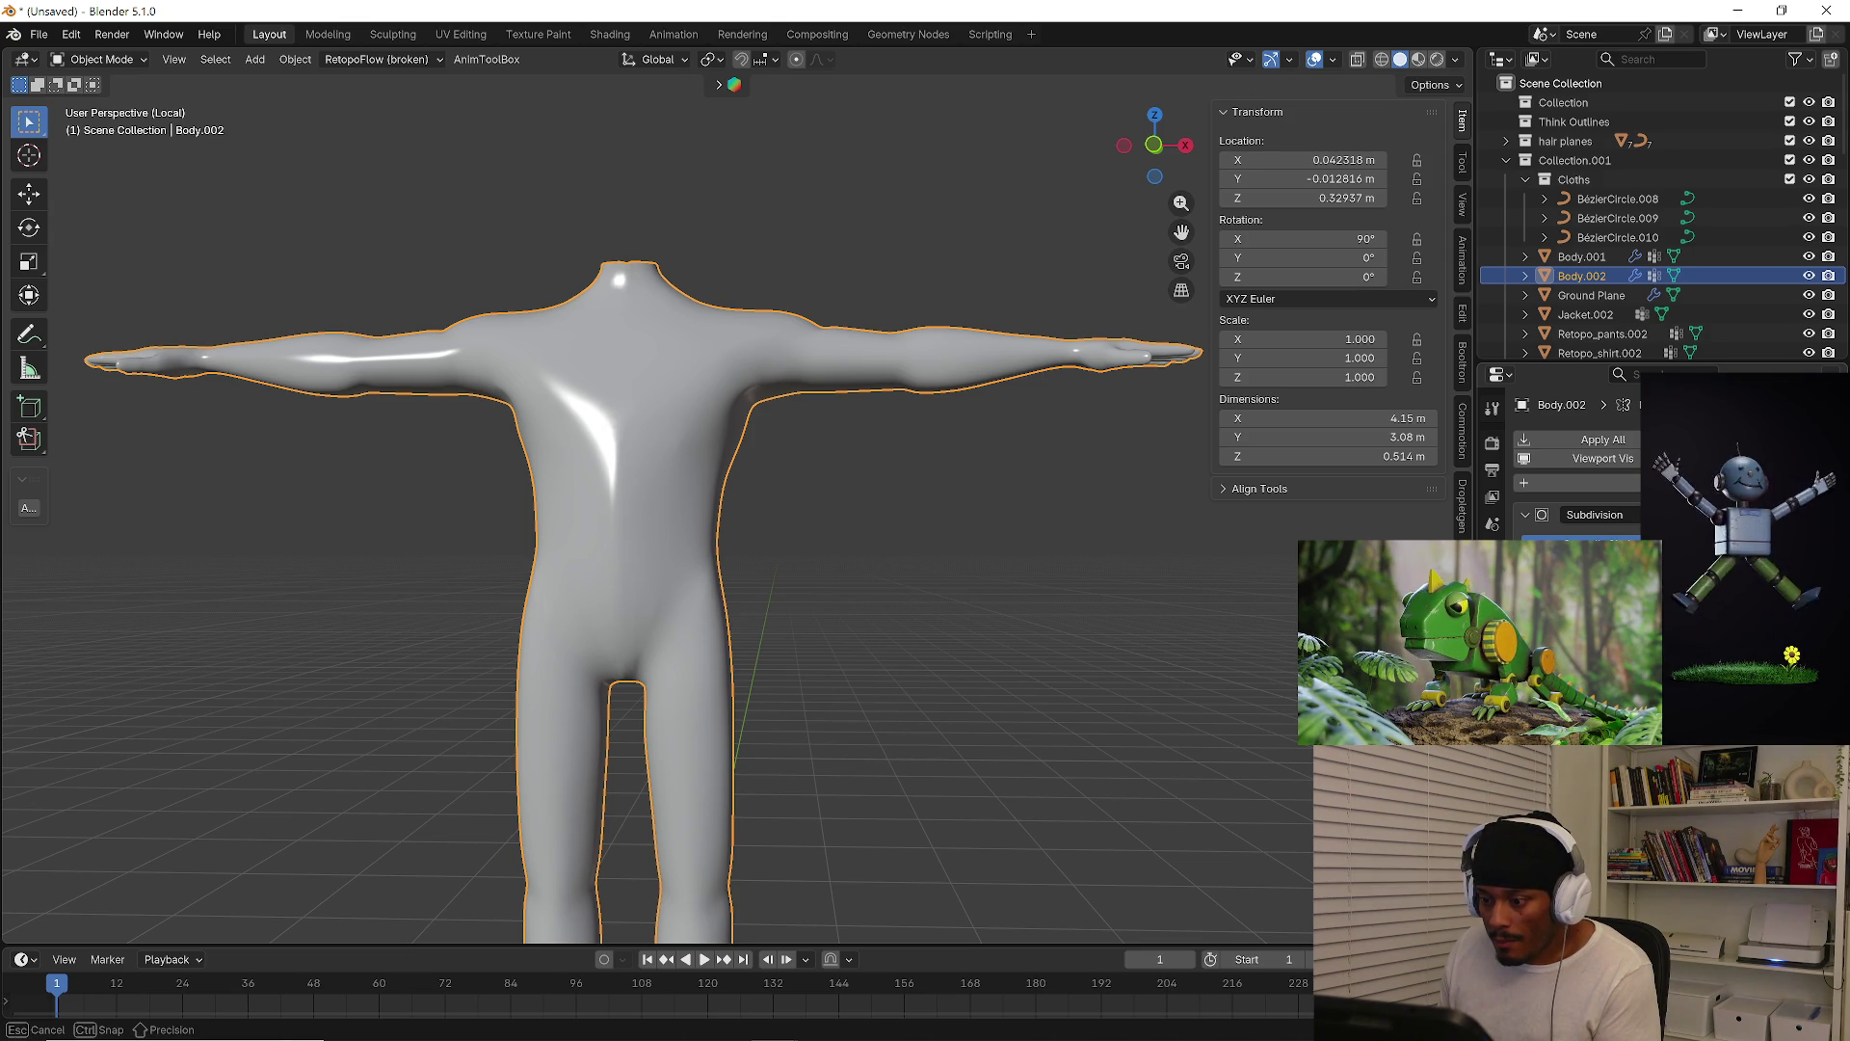
Switch Body.002 to Sculpt Mode from the mode dropdown, keeping the Smooth brush
{"action": "mouse_move", "coordinate": [774, 593]}
{"action": "middle_mouse_down"}
{"action": "mouse_move", "coordinate": [682, 610]}
{"action": "mouse_move", "coordinate": [1124, 679]}
{"action": "mouse_move", "coordinate": [1194, 710]}
{"action": "mouse_move", "coordinate": [1171, 748]}
{"action": "mouse_move", "coordinate": [1093, 772]}
{"action": "mouse_move", "coordinate": [997, 737]}
{"action": "mouse_move", "coordinate": [720, 746]}
{"action": "mouse_move", "coordinate": [763, 742]}
{"action": "mouse_move", "coordinate": [723, 661]}
{"action": "mouse_move", "coordinate": [692, 690]}
{"action": "middle_mouse_up"}
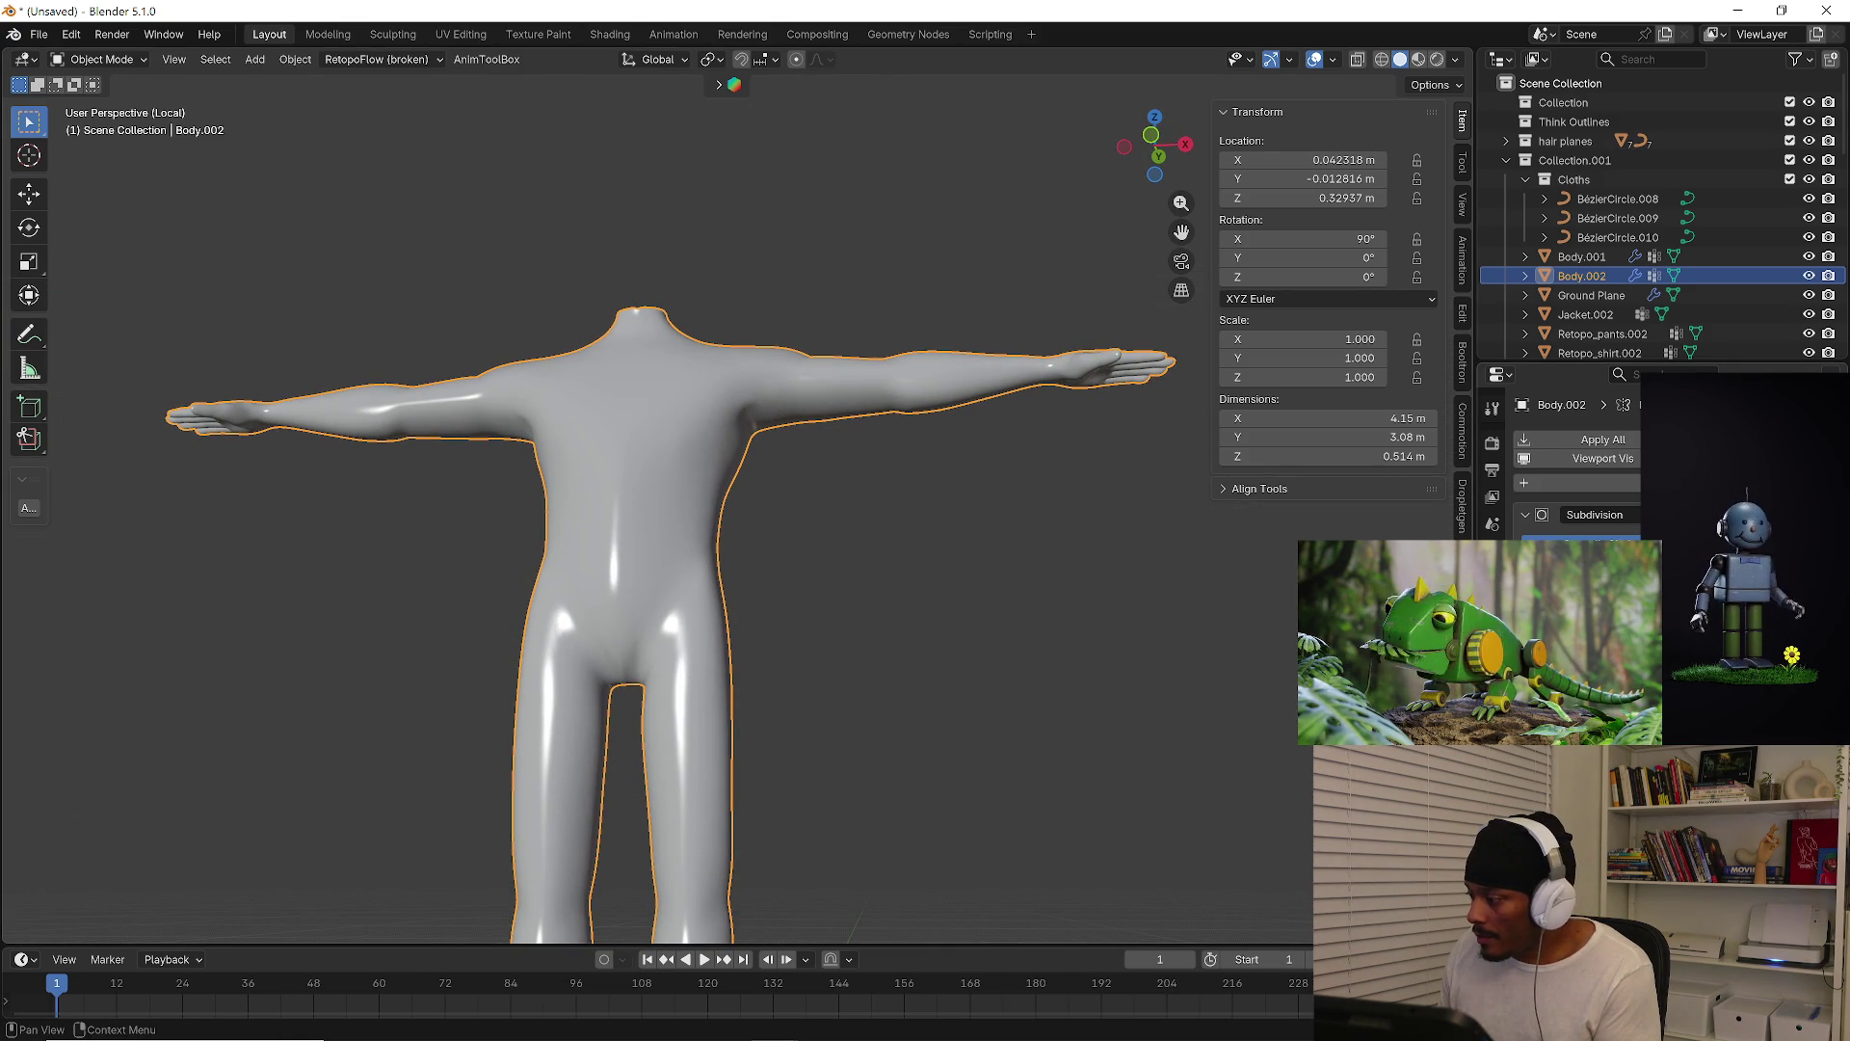
{"action": "mouse_move", "coordinate": [1093, 779]}
{"action": "middle_mouse_down"}
{"action": "mouse_move", "coordinate": [1149, 812]}
{"action": "mouse_move", "coordinate": [897, 611]}
{"action": "mouse_move", "coordinate": [715, 610]}
{"action": "middle_mouse_up"}
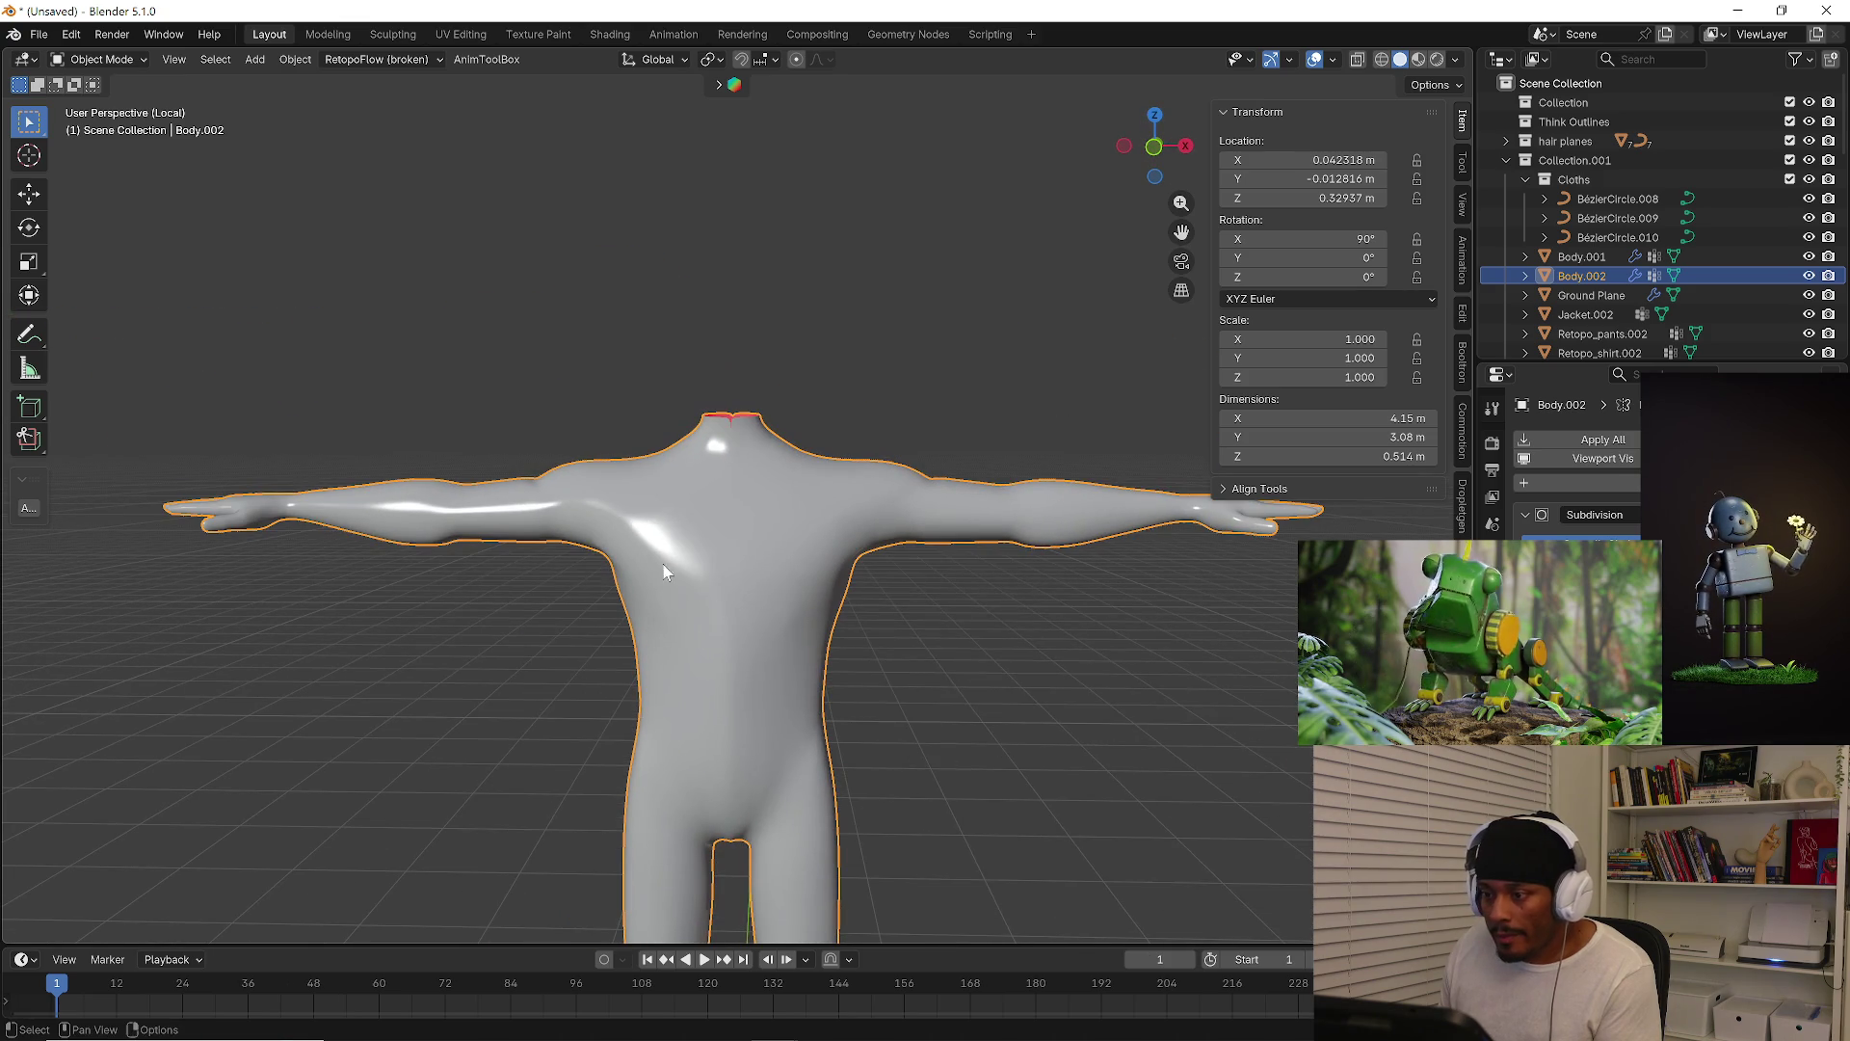
{"action": "left_click", "coordinate": [101, 59]}
{"action": "left_click", "coordinate": [102, 124]}
{"action": "mouse_move", "coordinate": [674, 520]}
{"action": "middle_mouse_down"}
{"action": "mouse_move", "coordinate": [759, 517]}
{"action": "mouse_move", "coordinate": [369, 496]}
{"action": "mouse_move", "coordinate": [599, 495]}
{"action": "mouse_move", "coordinate": [619, 524]}
{"action": "middle_mouse_up"}
Enlarge the Smooth brush and stroke down the back, then lightly smooth the torso
{"action": "key", "text": "f"}
{"action": "left_click", "coordinate": [744, 550]}
{"action": "mouse_move", "coordinate": [743, 483]}
{"action": "left_mouse_down"}
{"action": "mouse_move", "coordinate": [785, 620]}
{"action": "mouse_move", "coordinate": [732, 597]}
{"action": "left_mouse_up"}
{"action": "scroll", "coordinate": [1581, 482], "scroll_direction": "up", "scroll_amount": 2}
{"action": "mouse_move", "coordinate": [974, 525]}
{"action": "middle_mouse_down"}
{"action": "mouse_move", "coordinate": [916, 644]}
{"action": "mouse_move", "coordinate": [839, 607]}
{"action": "mouse_move", "coordinate": [771, 616]}
{"action": "mouse_move", "coordinate": [996, 656]}
{"action": "mouse_move", "coordinate": [732, 485]}
{"action": "middle_mouse_up"}
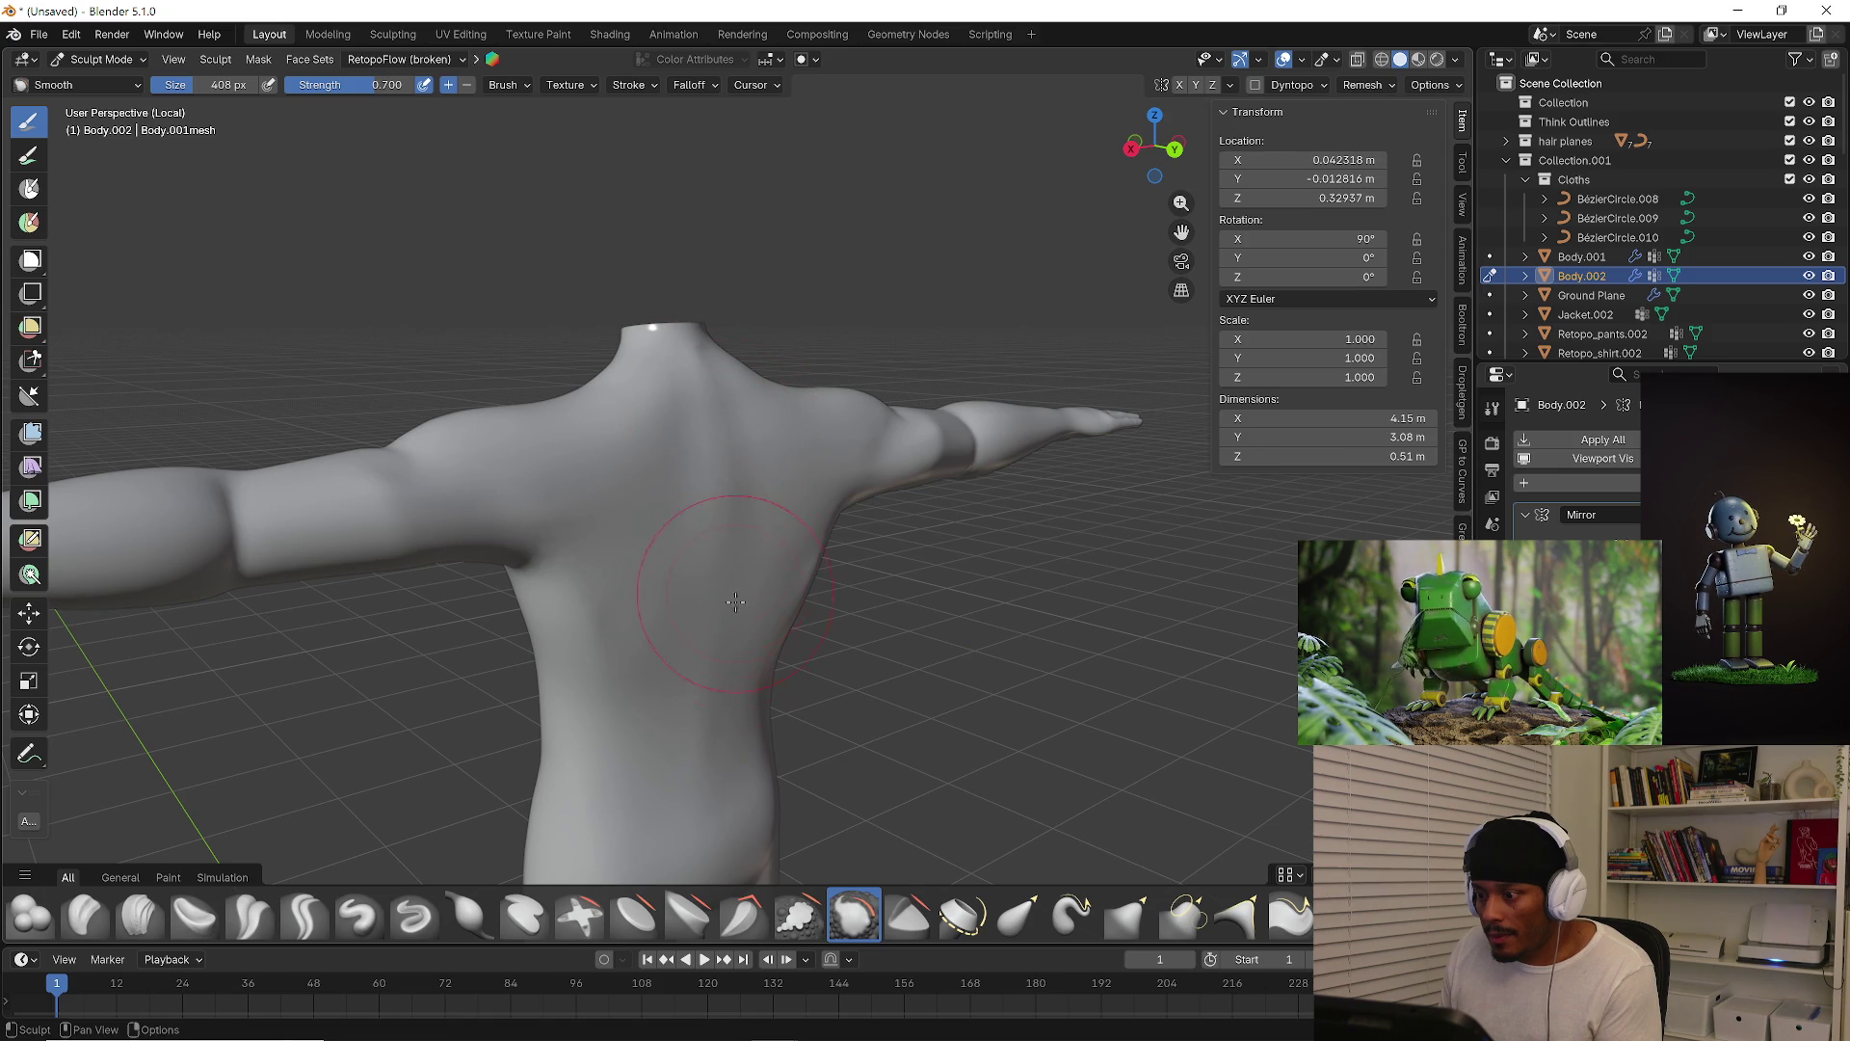
{"action": "mouse_move", "coordinate": [588, 670]}
{"action": "middle_mouse_down"}
{"action": "mouse_move", "coordinate": [575, 663]}
{"action": "mouse_move", "coordinate": [600, 620]}
{"action": "mouse_move", "coordinate": [794, 633]}
{"action": "mouse_move", "coordinate": [661, 683]}
{"action": "mouse_move", "coordinate": [763, 643]}
{"action": "middle_mouse_up"}
{"action": "mouse_move", "coordinate": [620, 661]}
{"action": "left_mouse_down"}
{"action": "mouse_move", "coordinate": [583, 649]}
{"action": "mouse_move", "coordinate": [632, 657]}
{"action": "mouse_move", "coordinate": [612, 735]}
{"action": "left_mouse_up"}
{"action": "mouse_move", "coordinate": [611, 736]}
{"action": "middle_mouse_down"}
{"action": "mouse_move", "coordinate": [598, 578]}
{"action": "mouse_move", "coordinate": [496, 647]}
{"action": "mouse_move", "coordinate": [418, 607]}
{"action": "mouse_move", "coordinate": [700, 610]}
{"action": "middle_mouse_up"}
{"action": "scroll", "coordinate": [700, 610], "scroll_direction": "up", "scroll_amount": 3}
{"action": "mouse_move", "coordinate": [694, 487]}
{"action": "middle_mouse_down"}
{"action": "mouse_move", "coordinate": [675, 482]}
{"action": "mouse_move", "coordinate": [578, 588]}
{"action": "mouse_move", "coordinate": [652, 471]}
{"action": "mouse_move", "coordinate": [771, 386]}
{"action": "middle_mouse_up"}
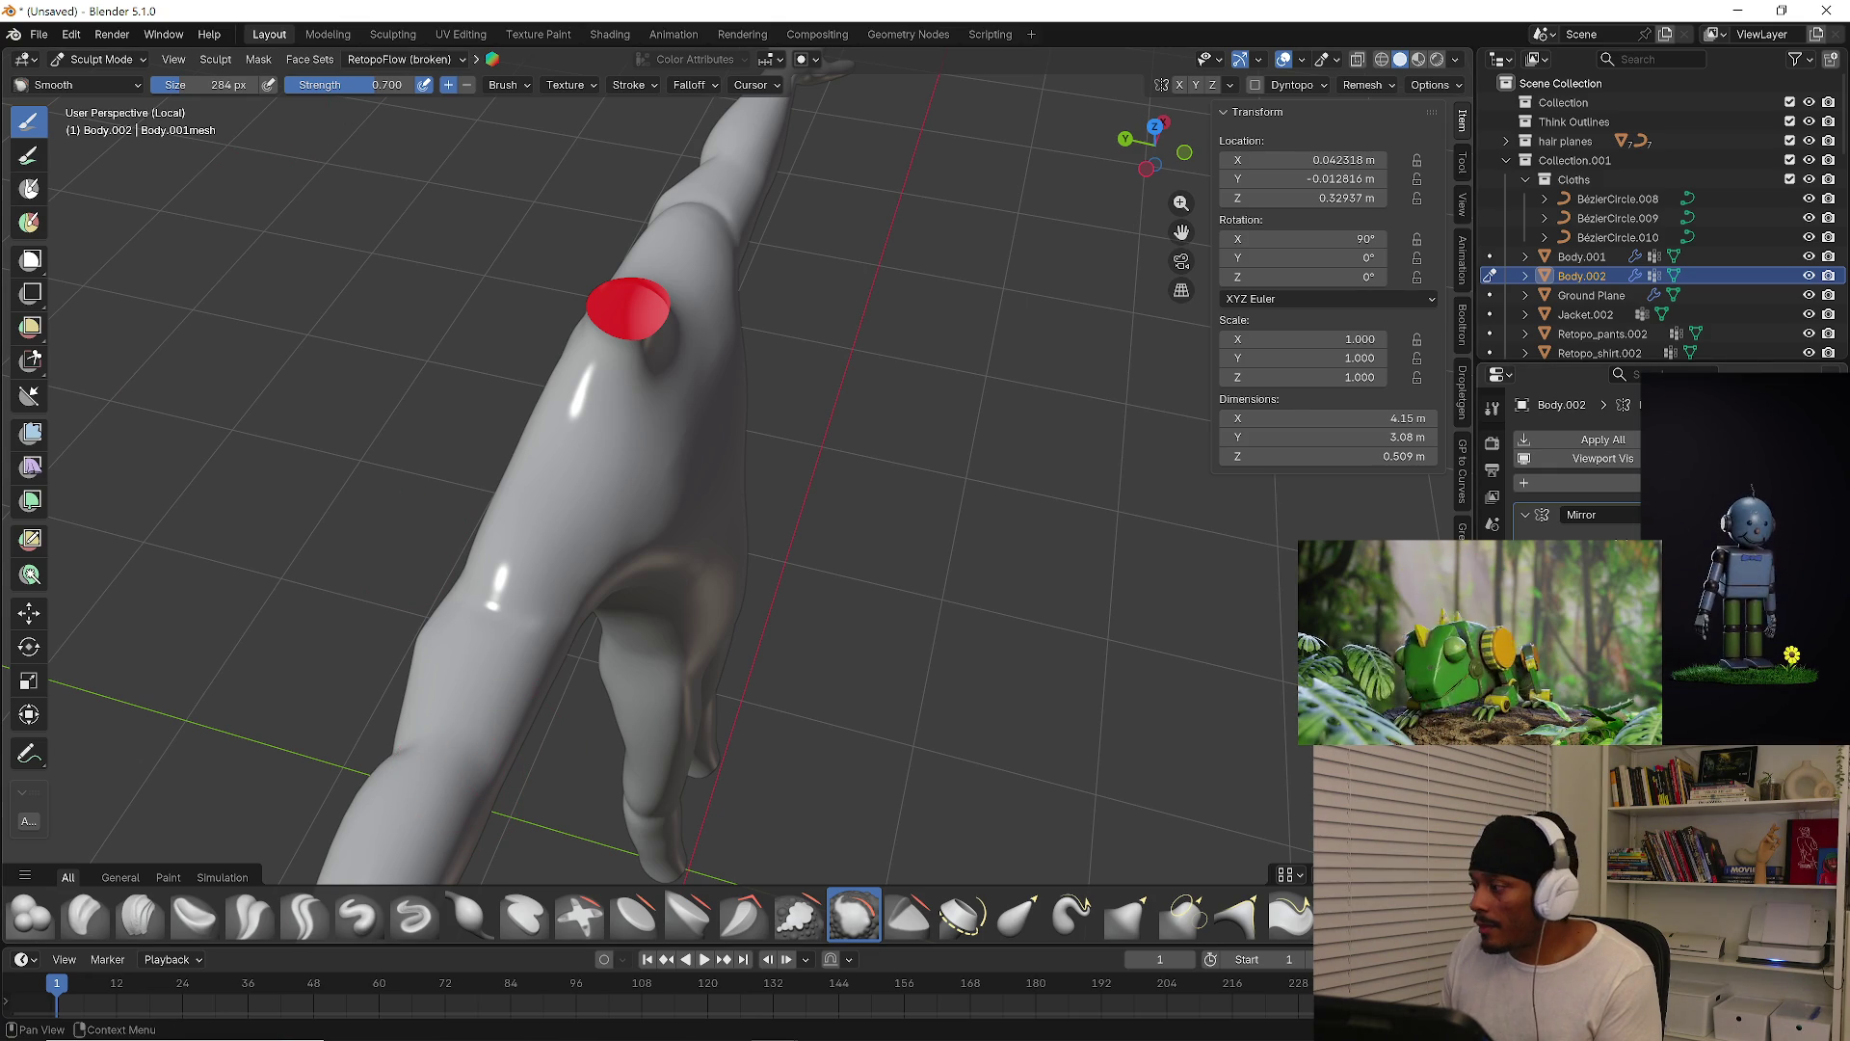
Toggle the masked leg view off and on, then switch to Edit Mode
{"action": "key", "text": "ctrl+z"}
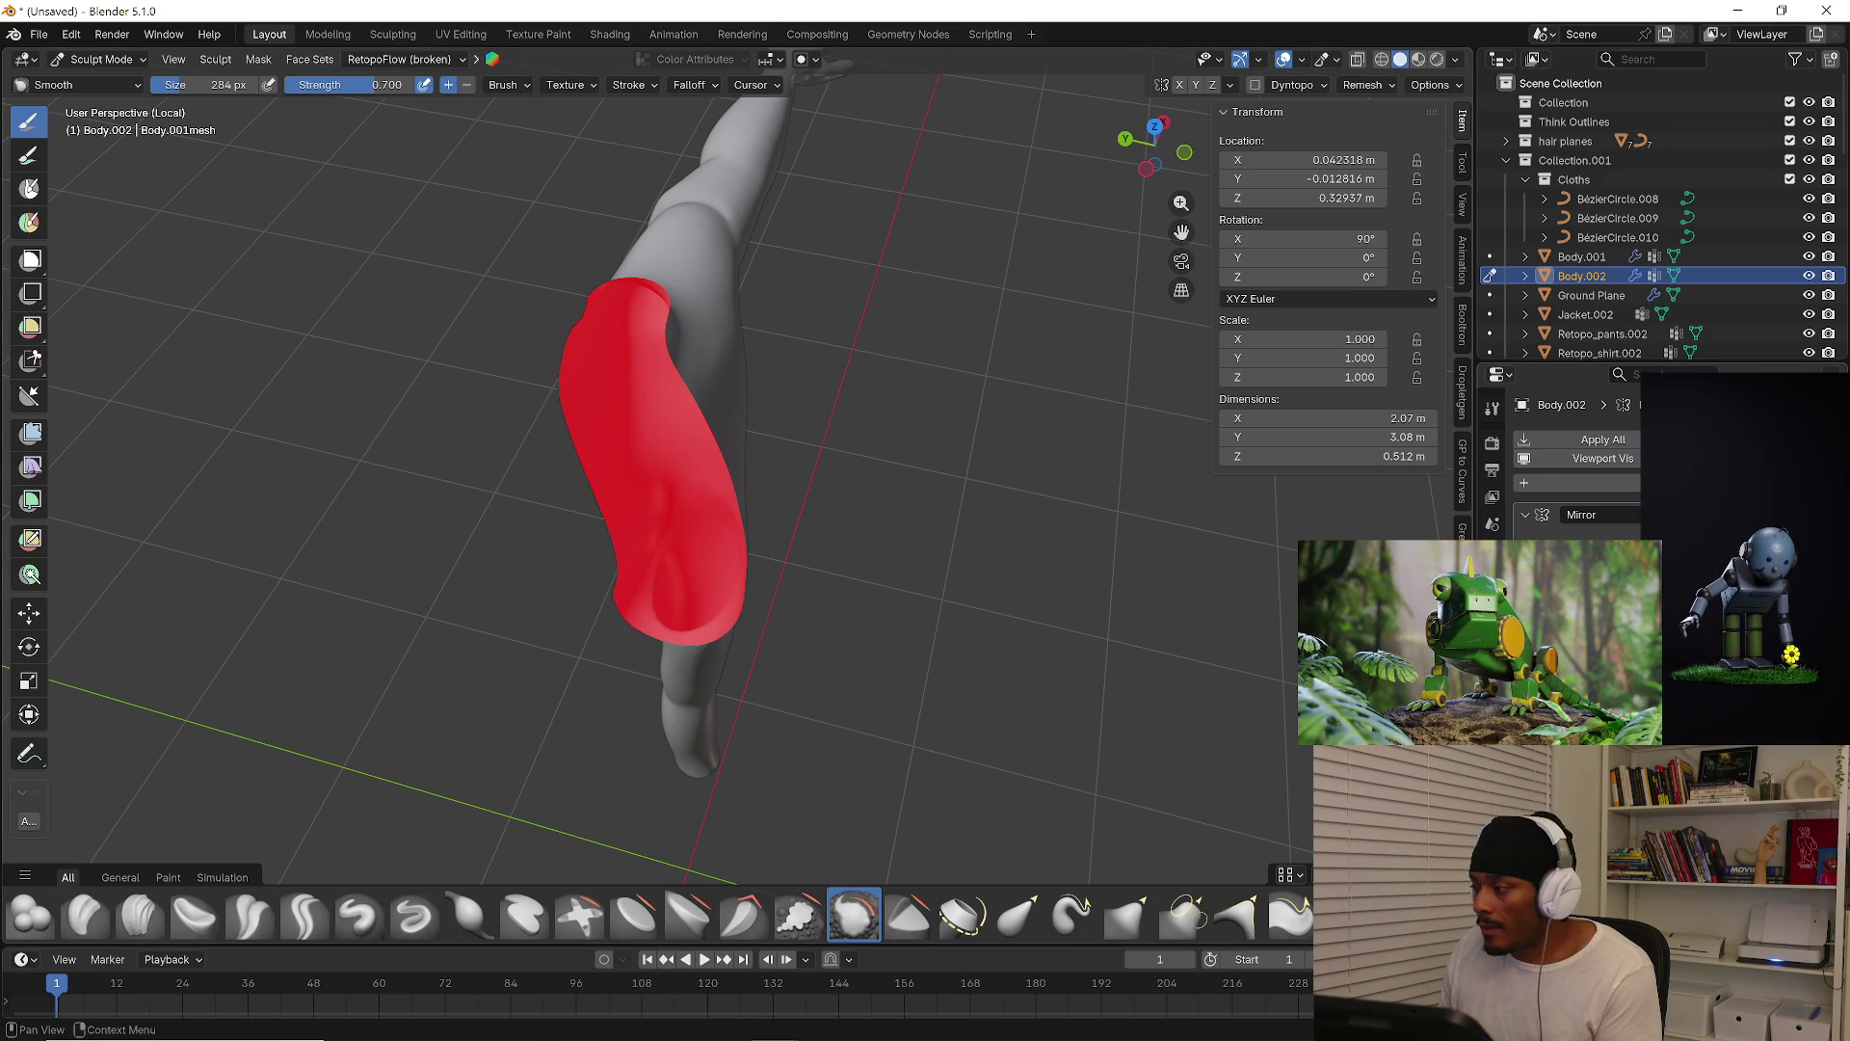
{"action": "key", "text": "ctrl+z"}
{"action": "key", "text": "ctrl+z"}
{"action": "key", "text": "ctrl+z"}
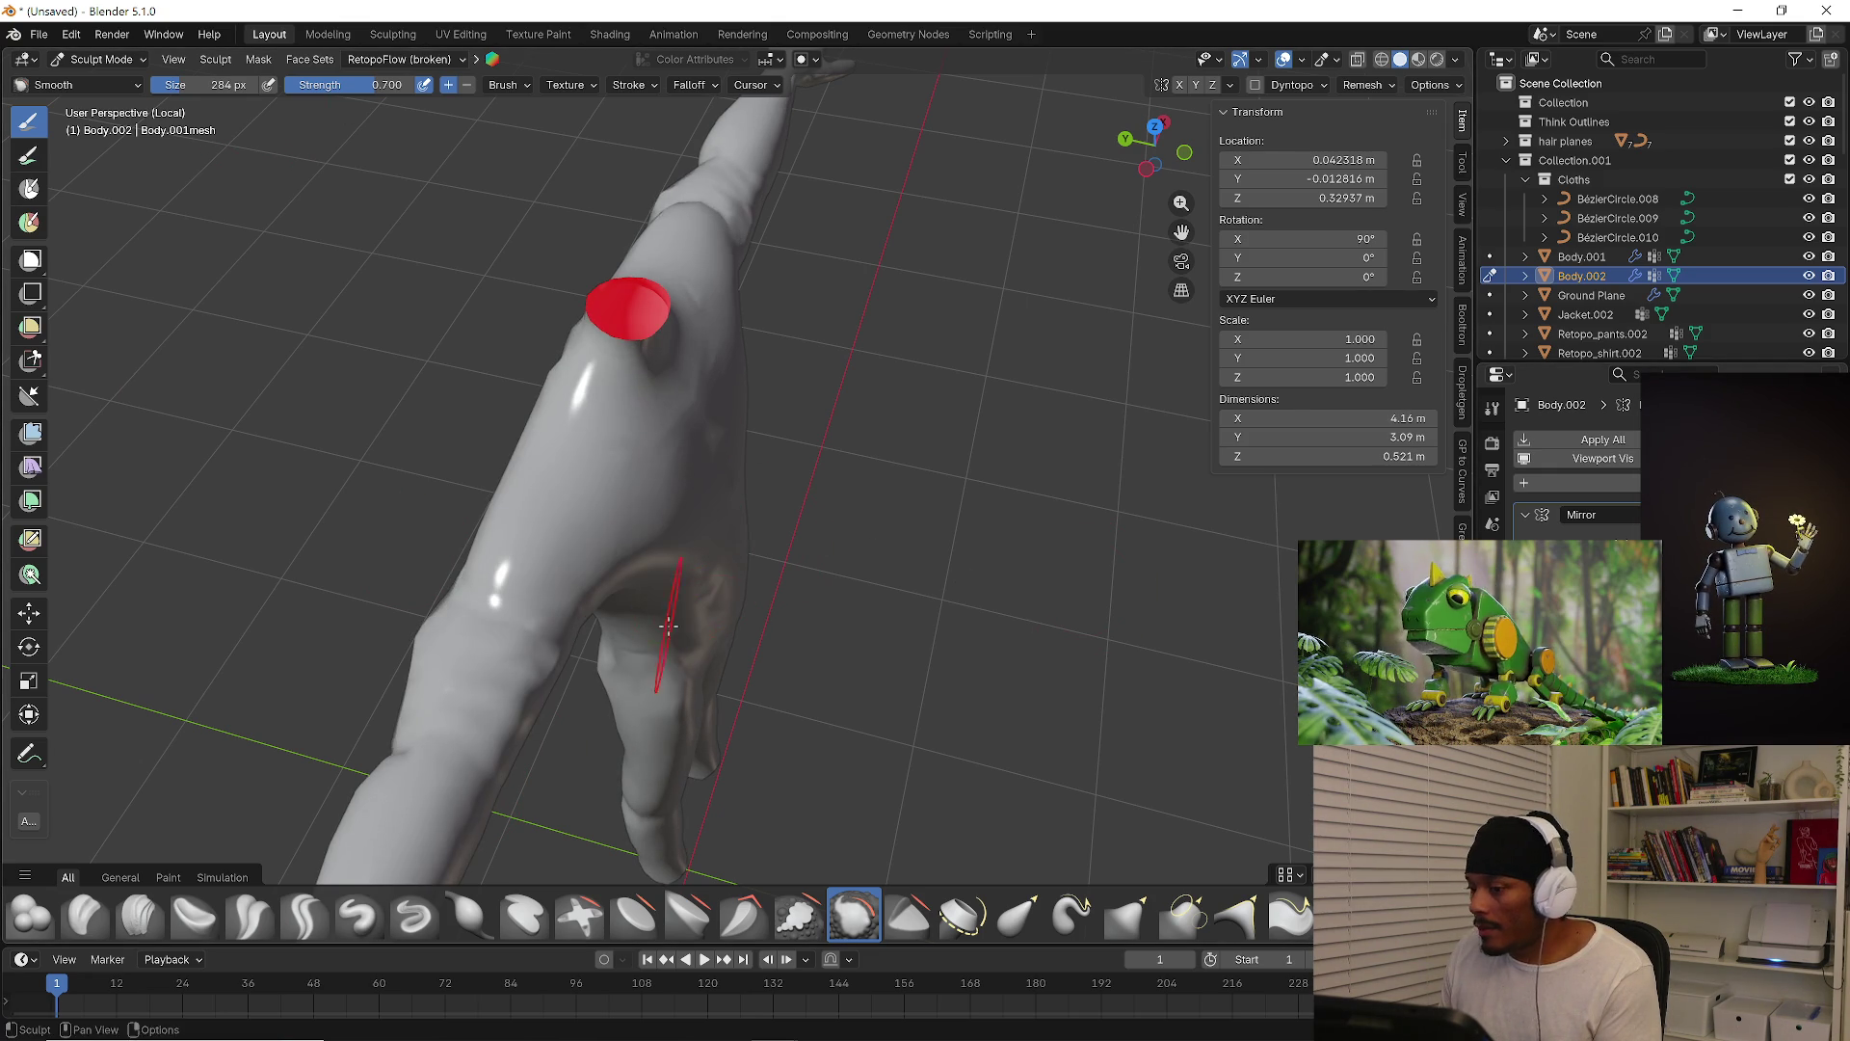
{"action": "left_click", "coordinate": [97, 58]}
{"action": "left_click", "coordinate": [96, 99]}
{"action": "middle_click_drag", "start_coordinate": [733, 463], "coordinate": [1060, 495]}
{"action": "left_click", "coordinate": [837, 468]}
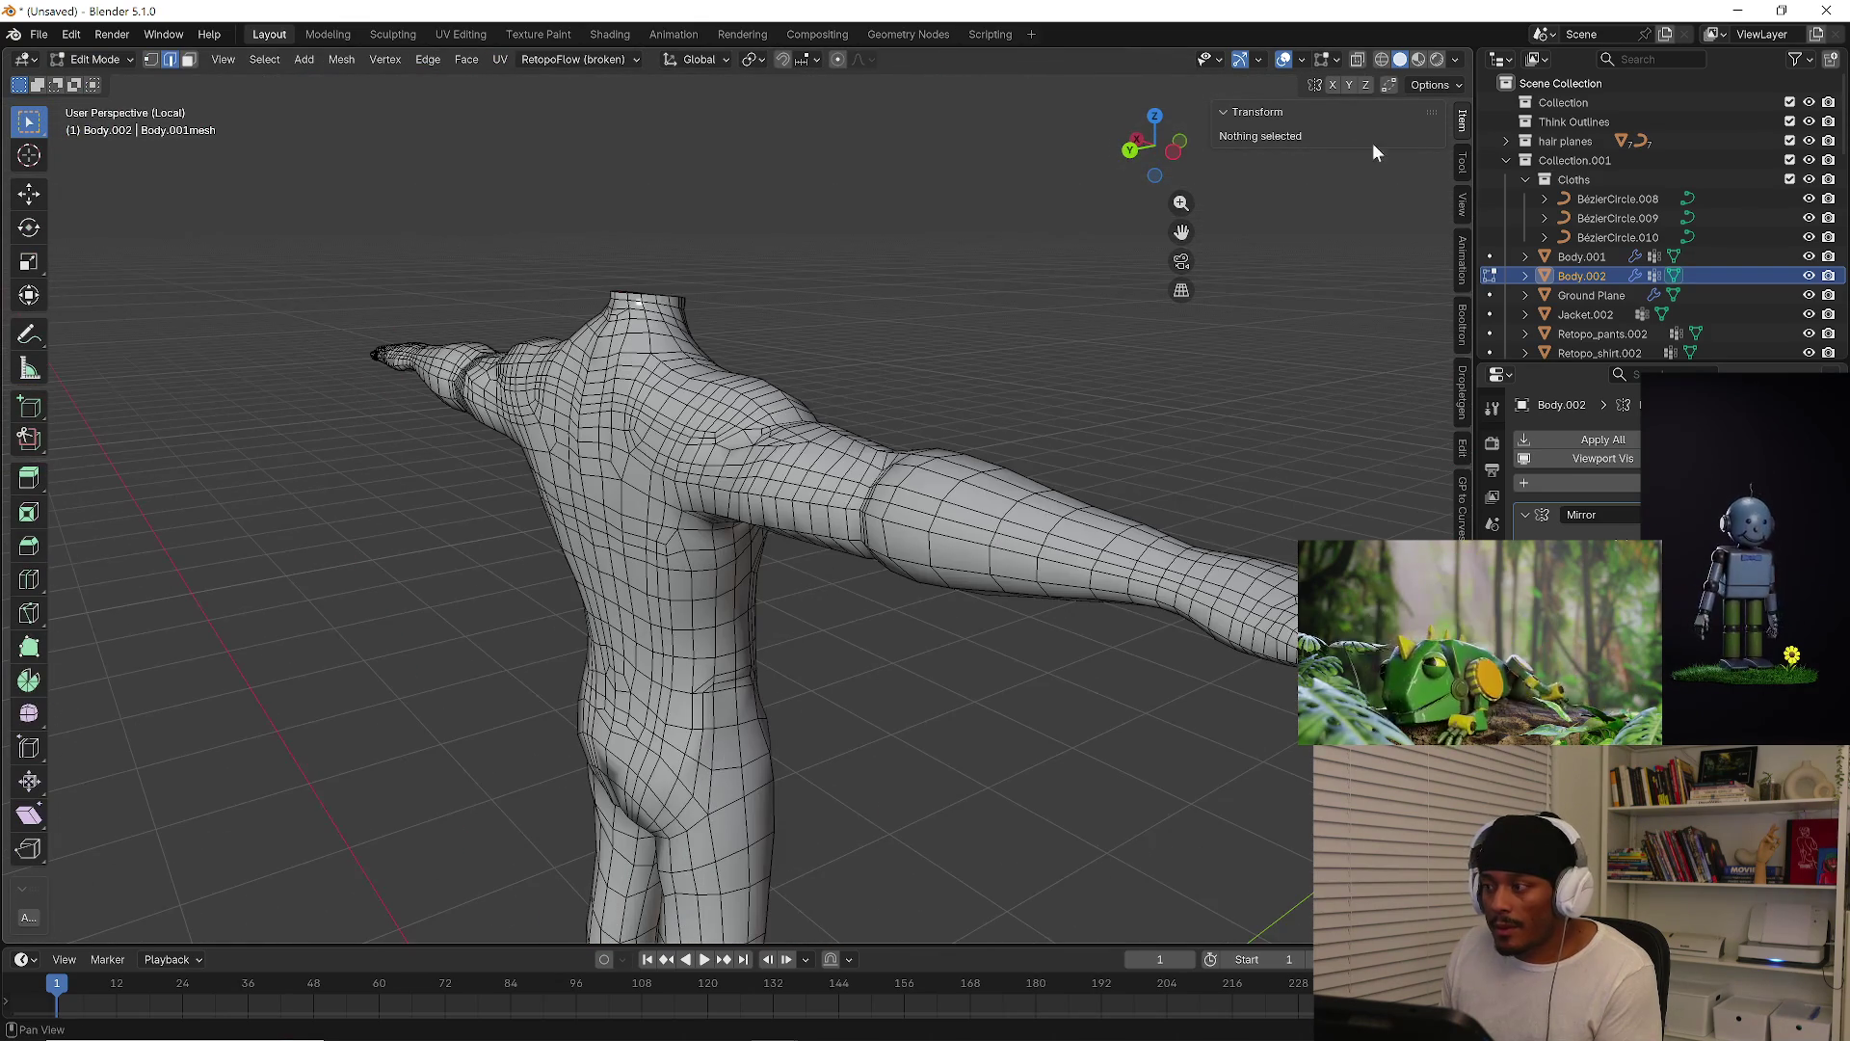
Select the whole body mesh and recalculate its normals
{"action": "left_click", "coordinate": [1304, 59]}
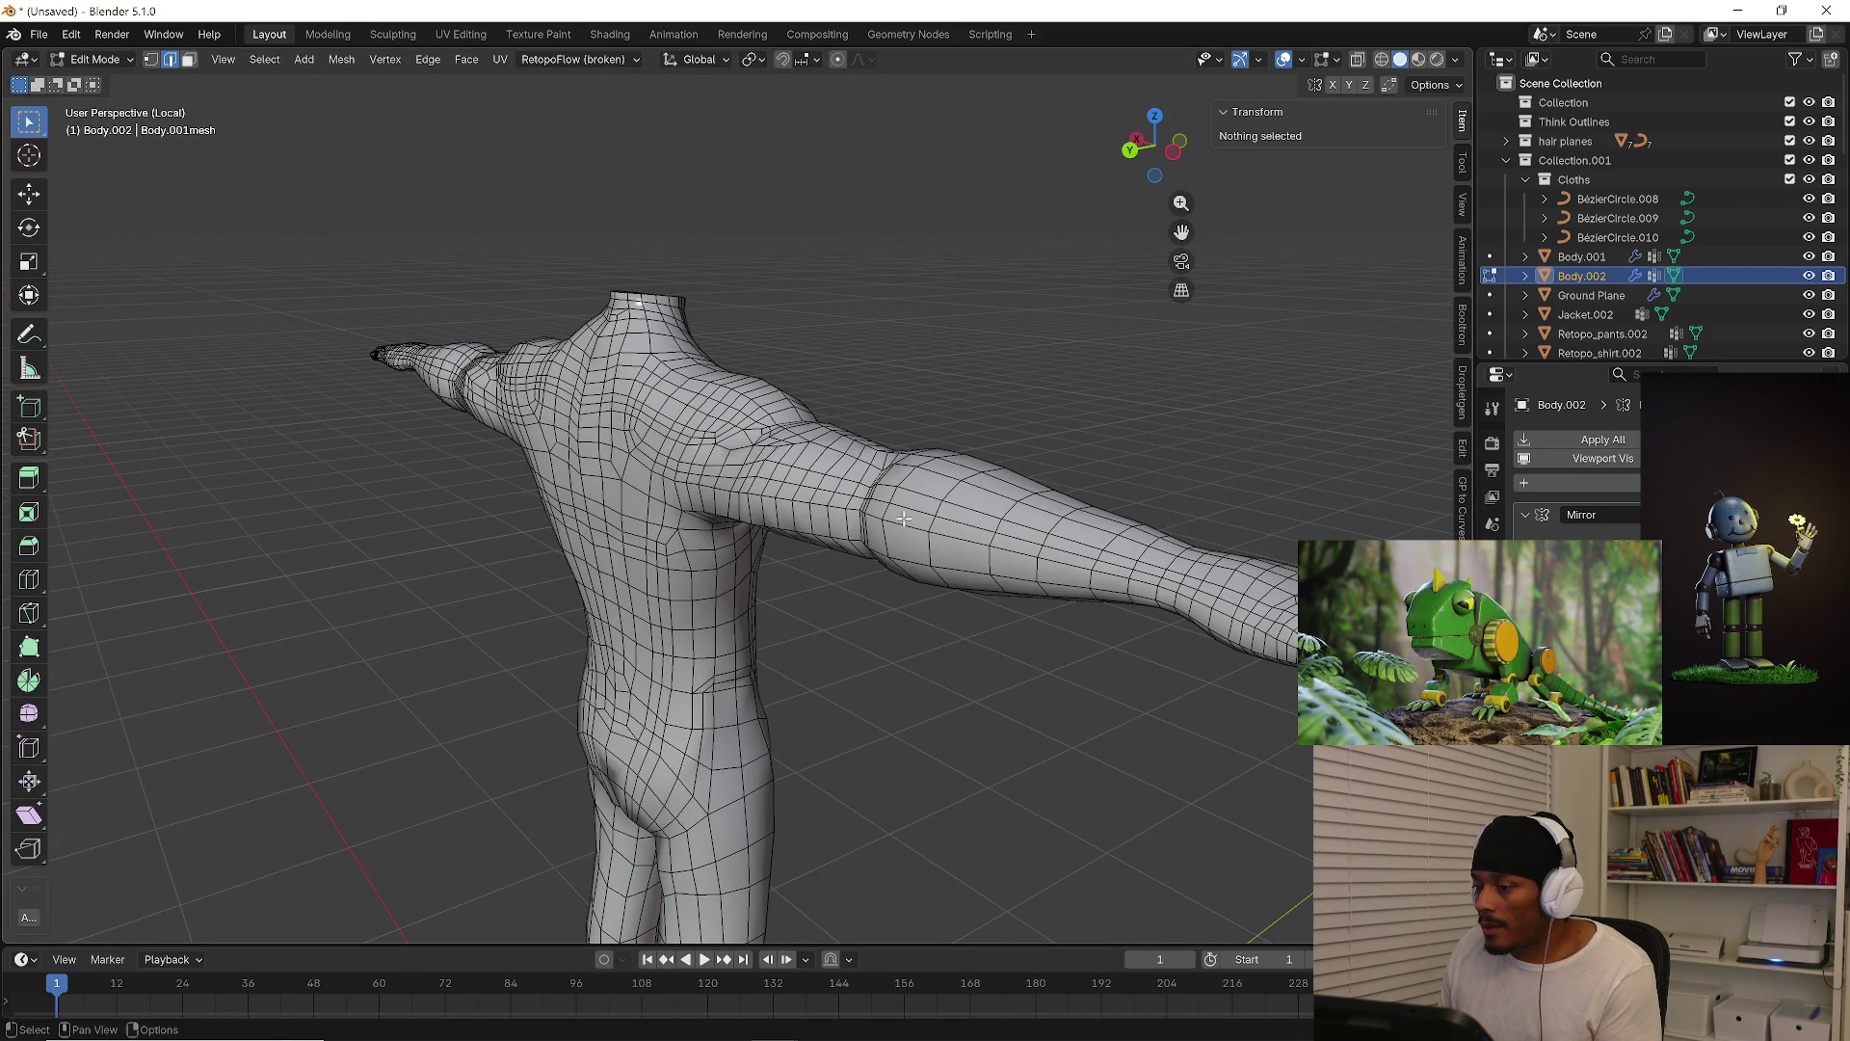
{"action": "middle_click_drag", "start_coordinate": [1012, 389], "coordinate": [928, 525]}
{"action": "key", "text": "a"}
{"action": "left_click", "coordinate": [947, 436]}
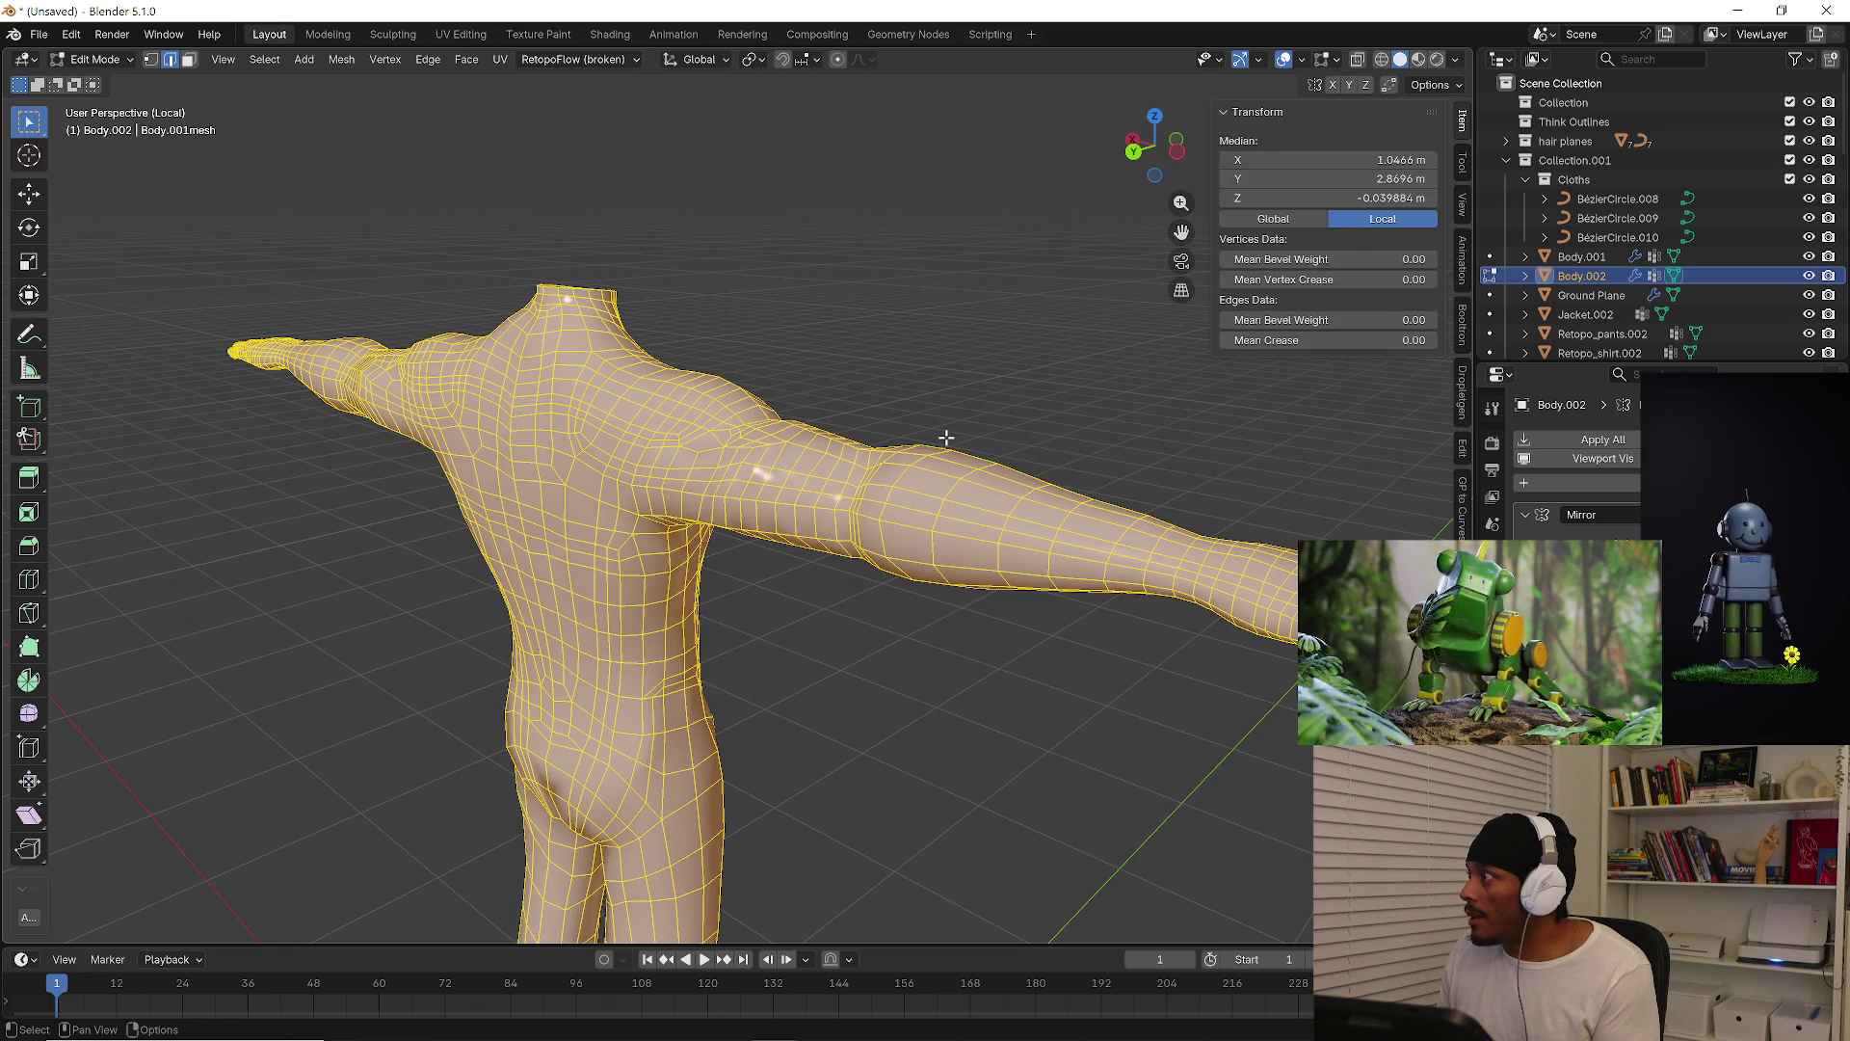
{"action": "key", "text": "shift+n"}
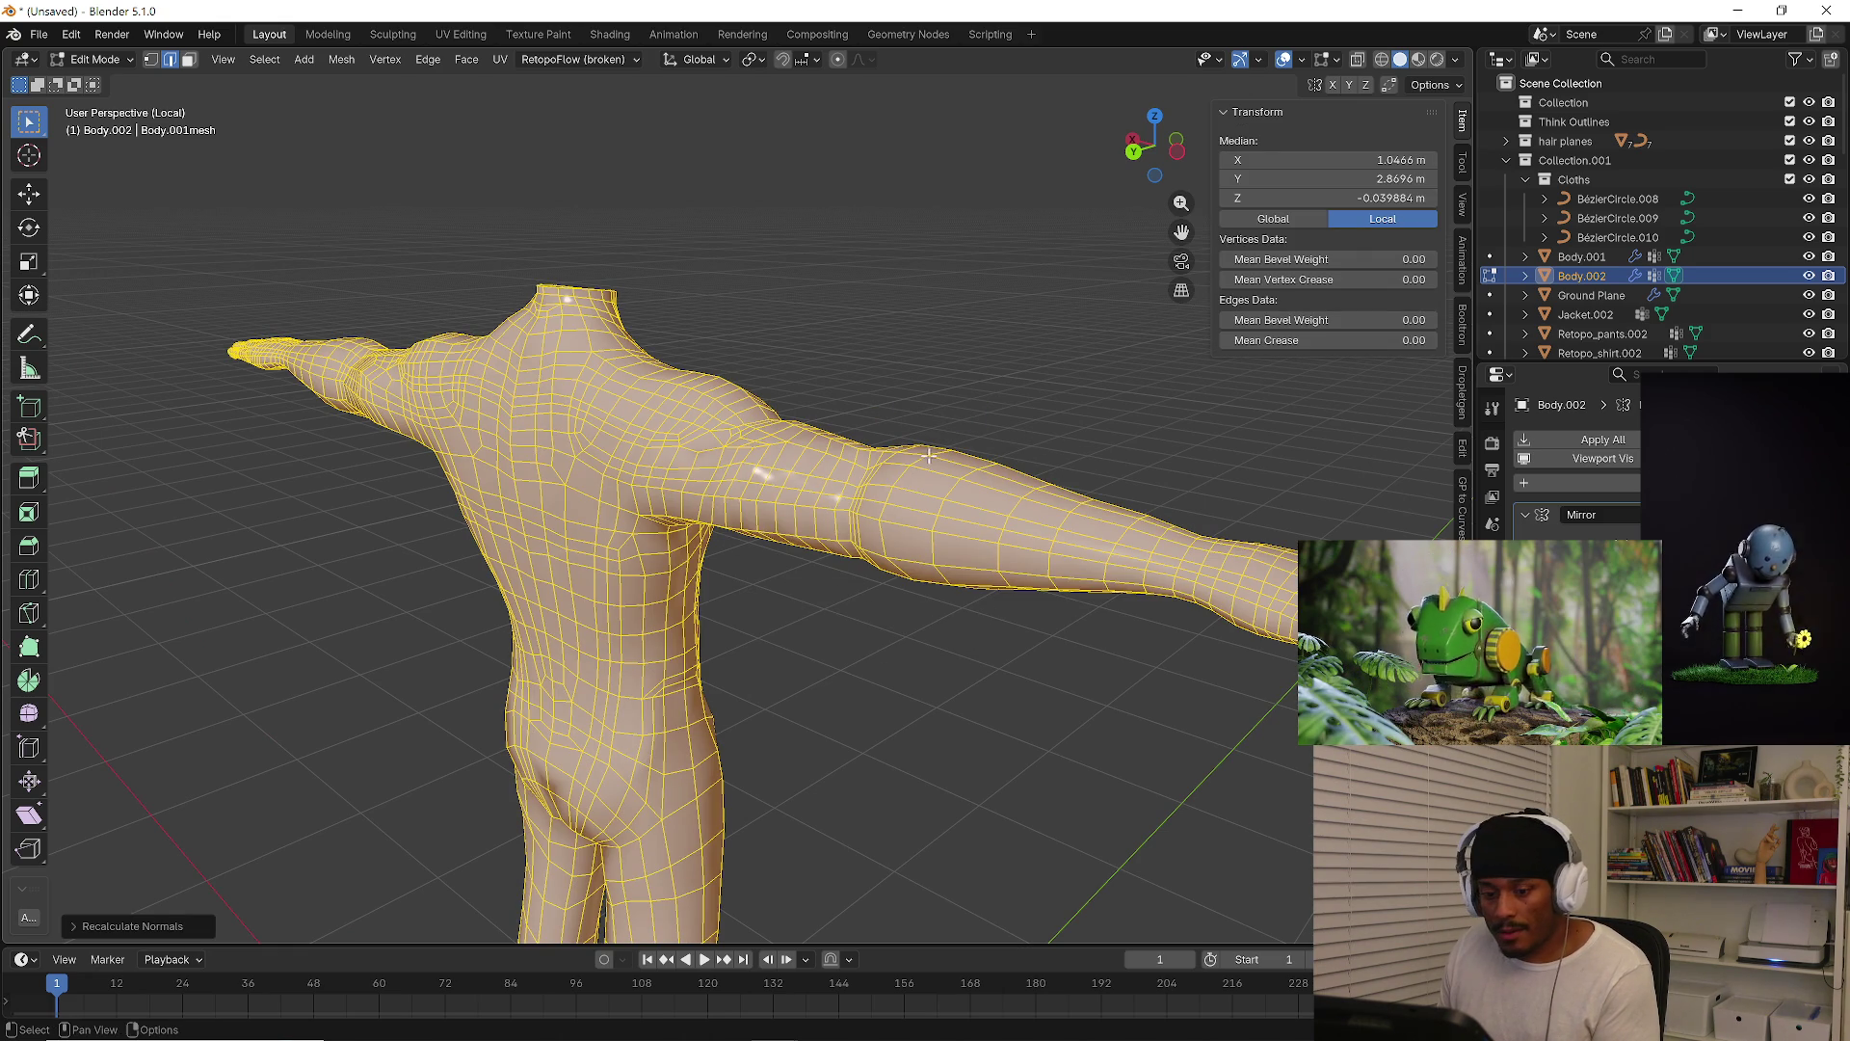
Leave Edit Mode, reselect the body object and return to editing its mesh
{"action": "mouse_move", "coordinate": [563, 652]}
{"action": "middle_mouse_down"}
{"action": "mouse_move", "coordinate": [834, 640]}
{"action": "mouse_move", "coordinate": [698, 720]}
{"action": "mouse_move", "coordinate": [1135, 565]}
{"action": "mouse_move", "coordinate": [557, 459]}
{"action": "middle_mouse_up"}
{"action": "key", "text": "Tab"}
{"action": "left_click", "coordinate": [910, 655]}
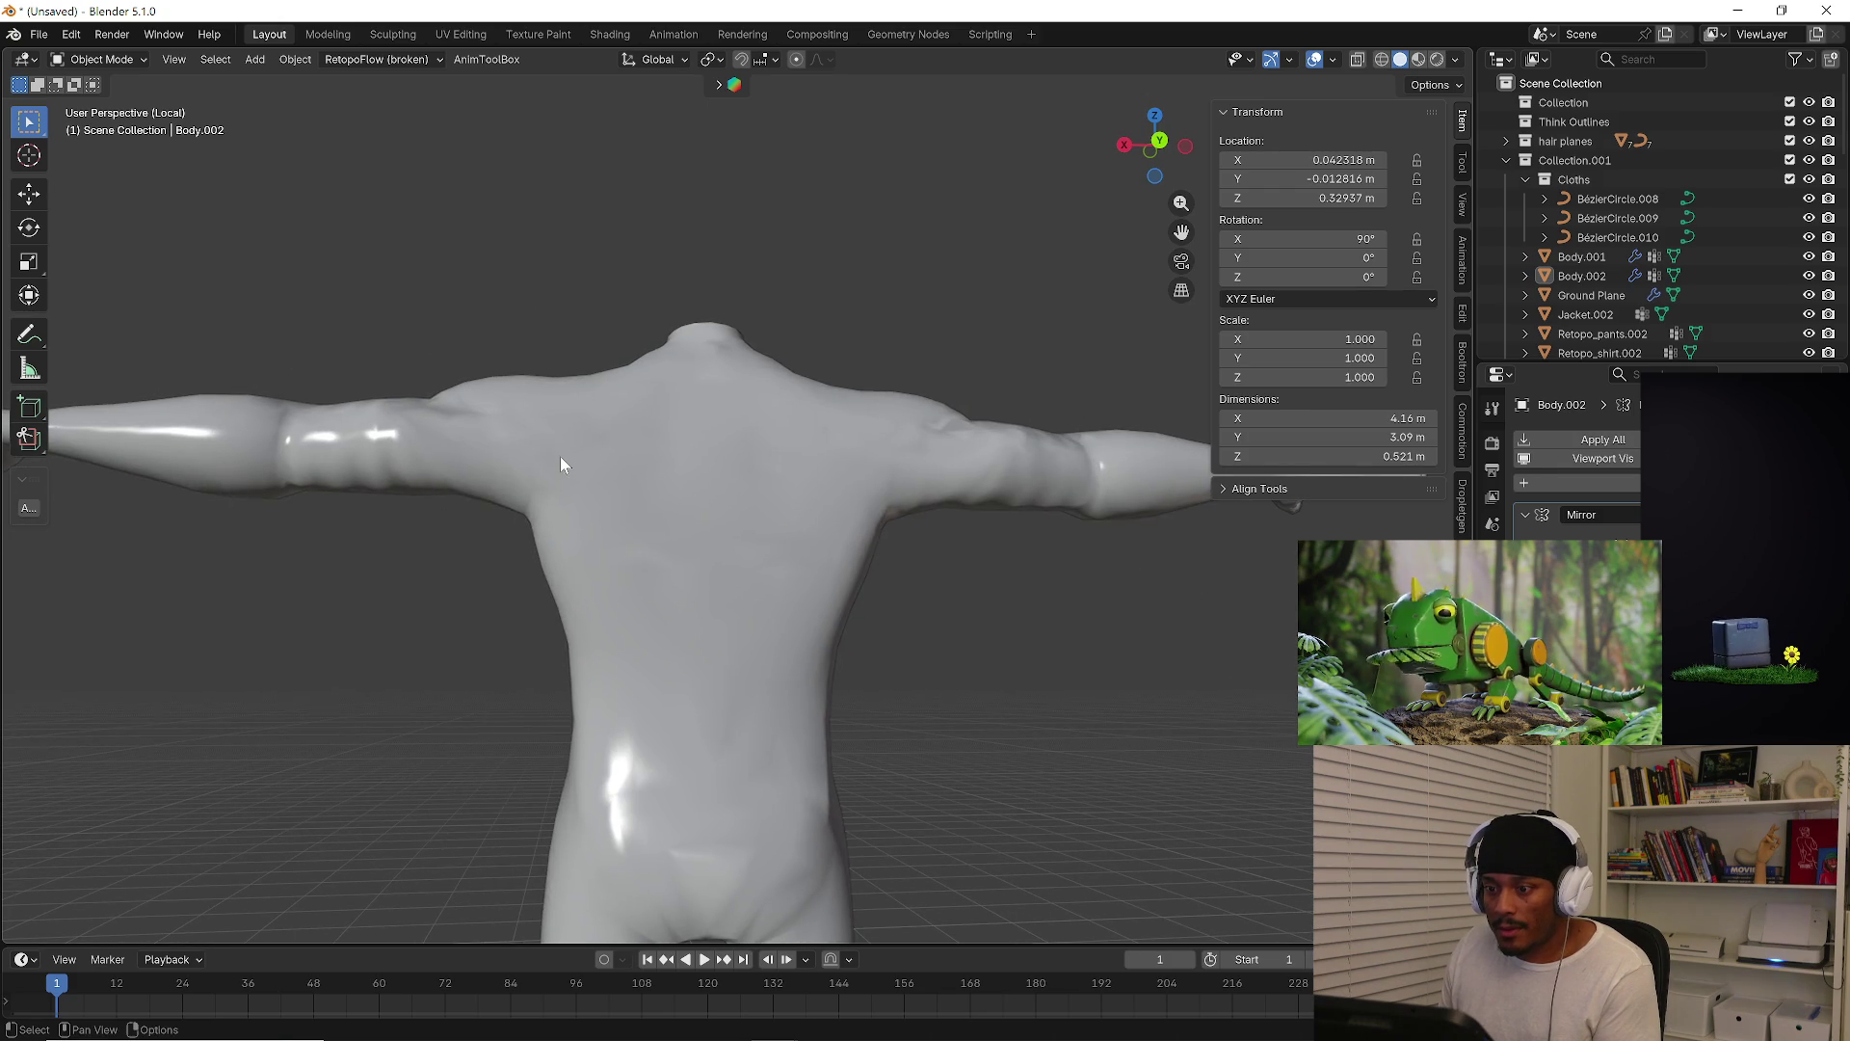
{"action": "left_click", "coordinate": [559, 456]}
{"action": "key", "text": "Tab"}
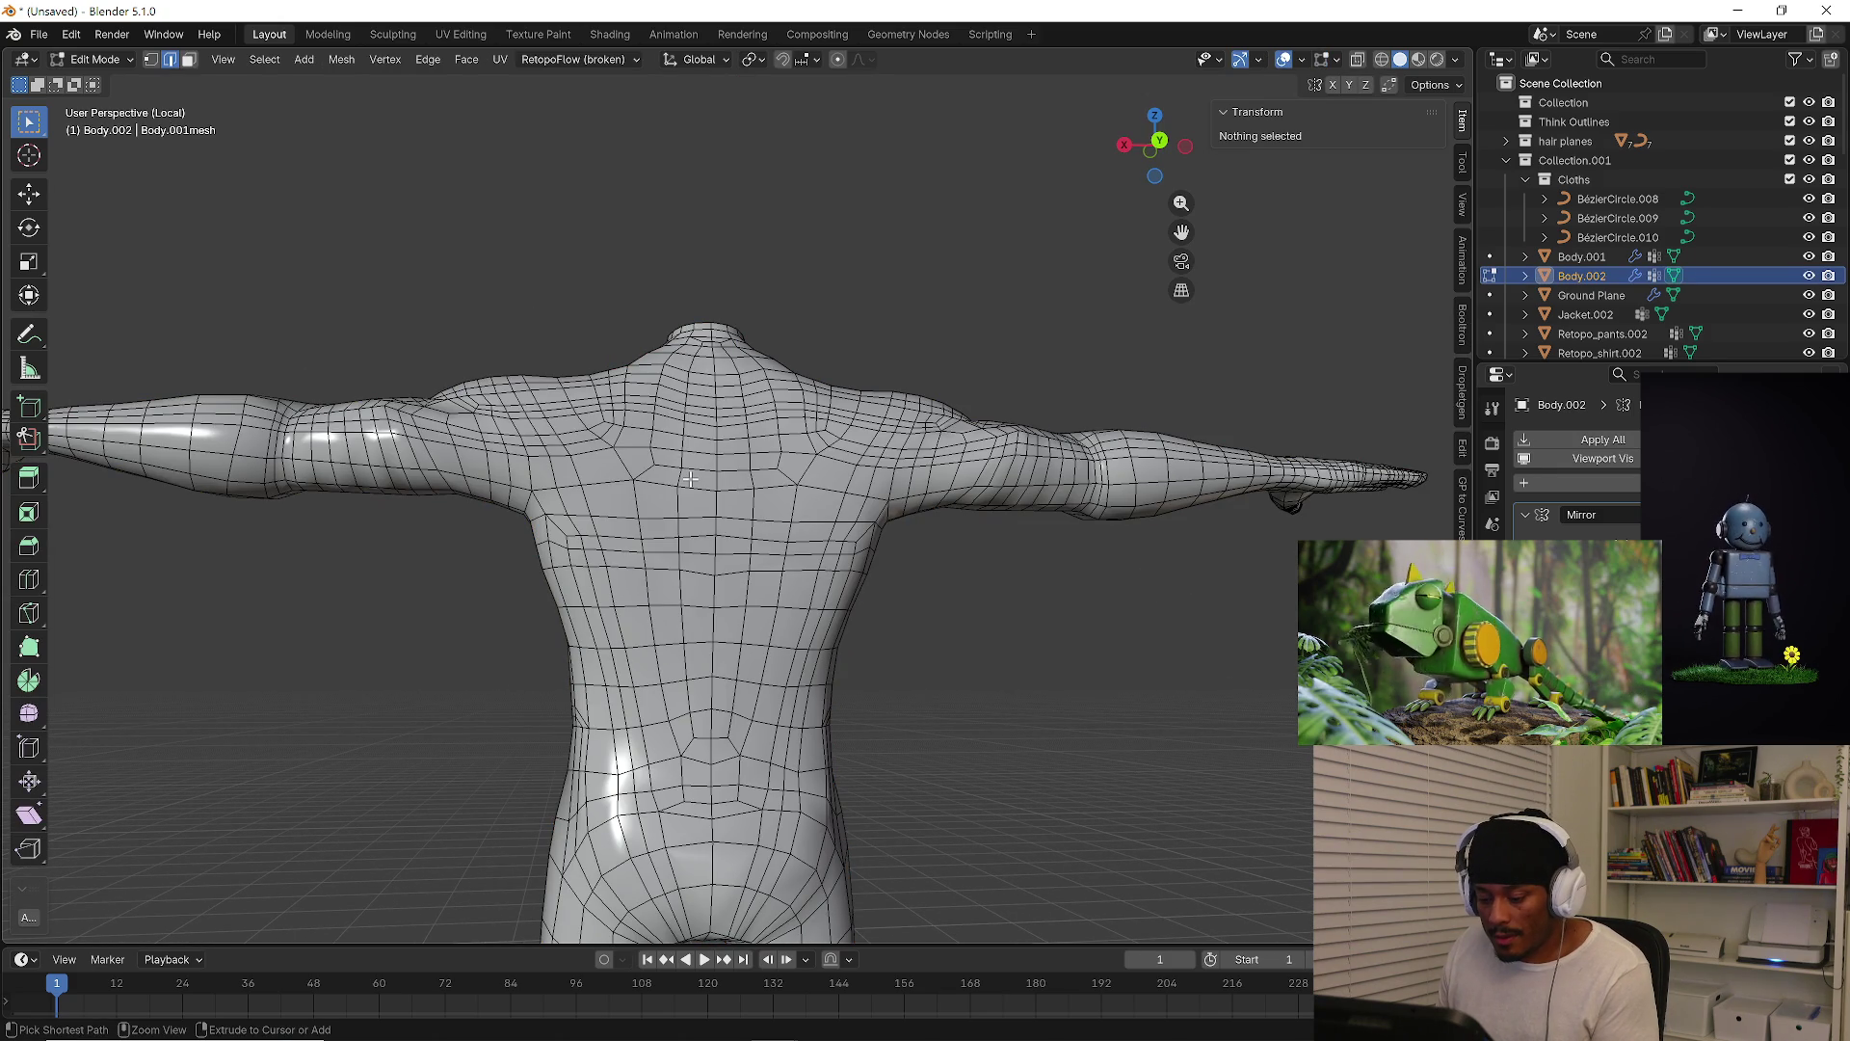
Recalculate normals across the whole mesh again with the Inside option enabled
{"action": "key", "text": "a"}
{"action": "left_click", "coordinate": [711, 403]}
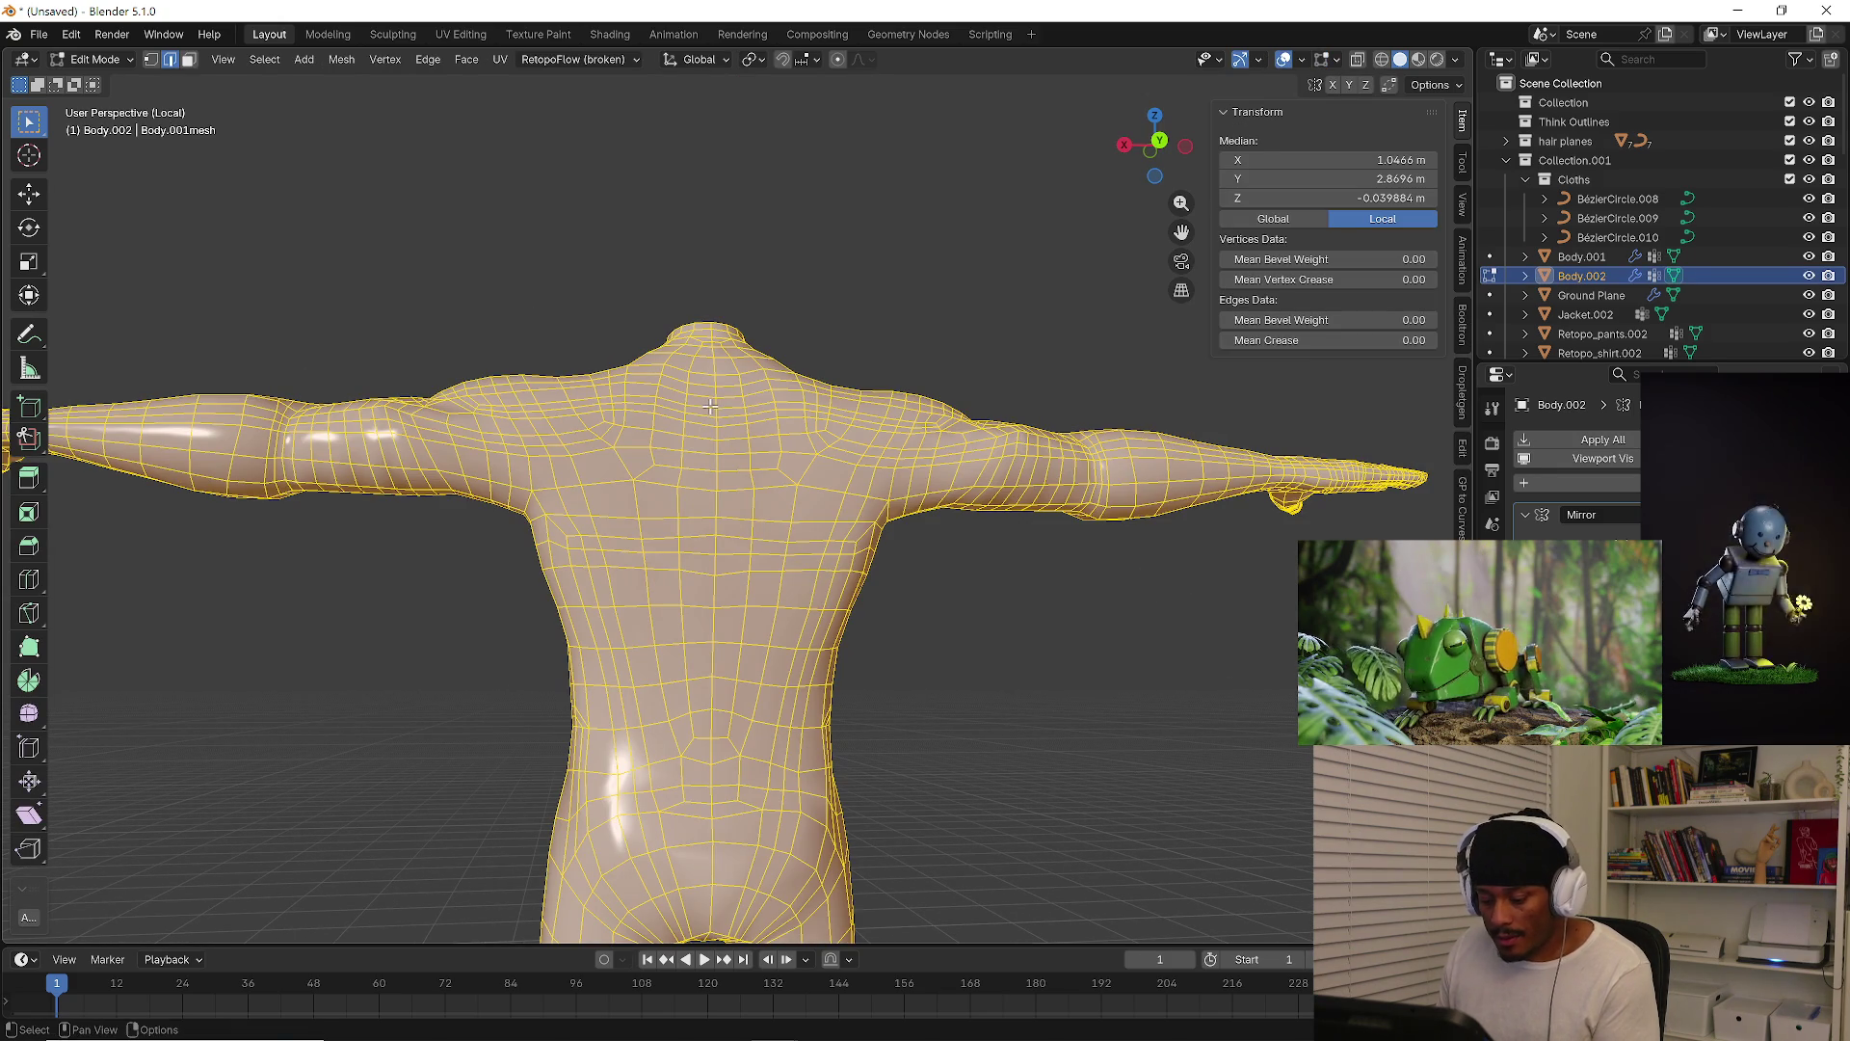
{"action": "key", "text": "shift+n"}
{"action": "left_click", "coordinate": [104, 927]}
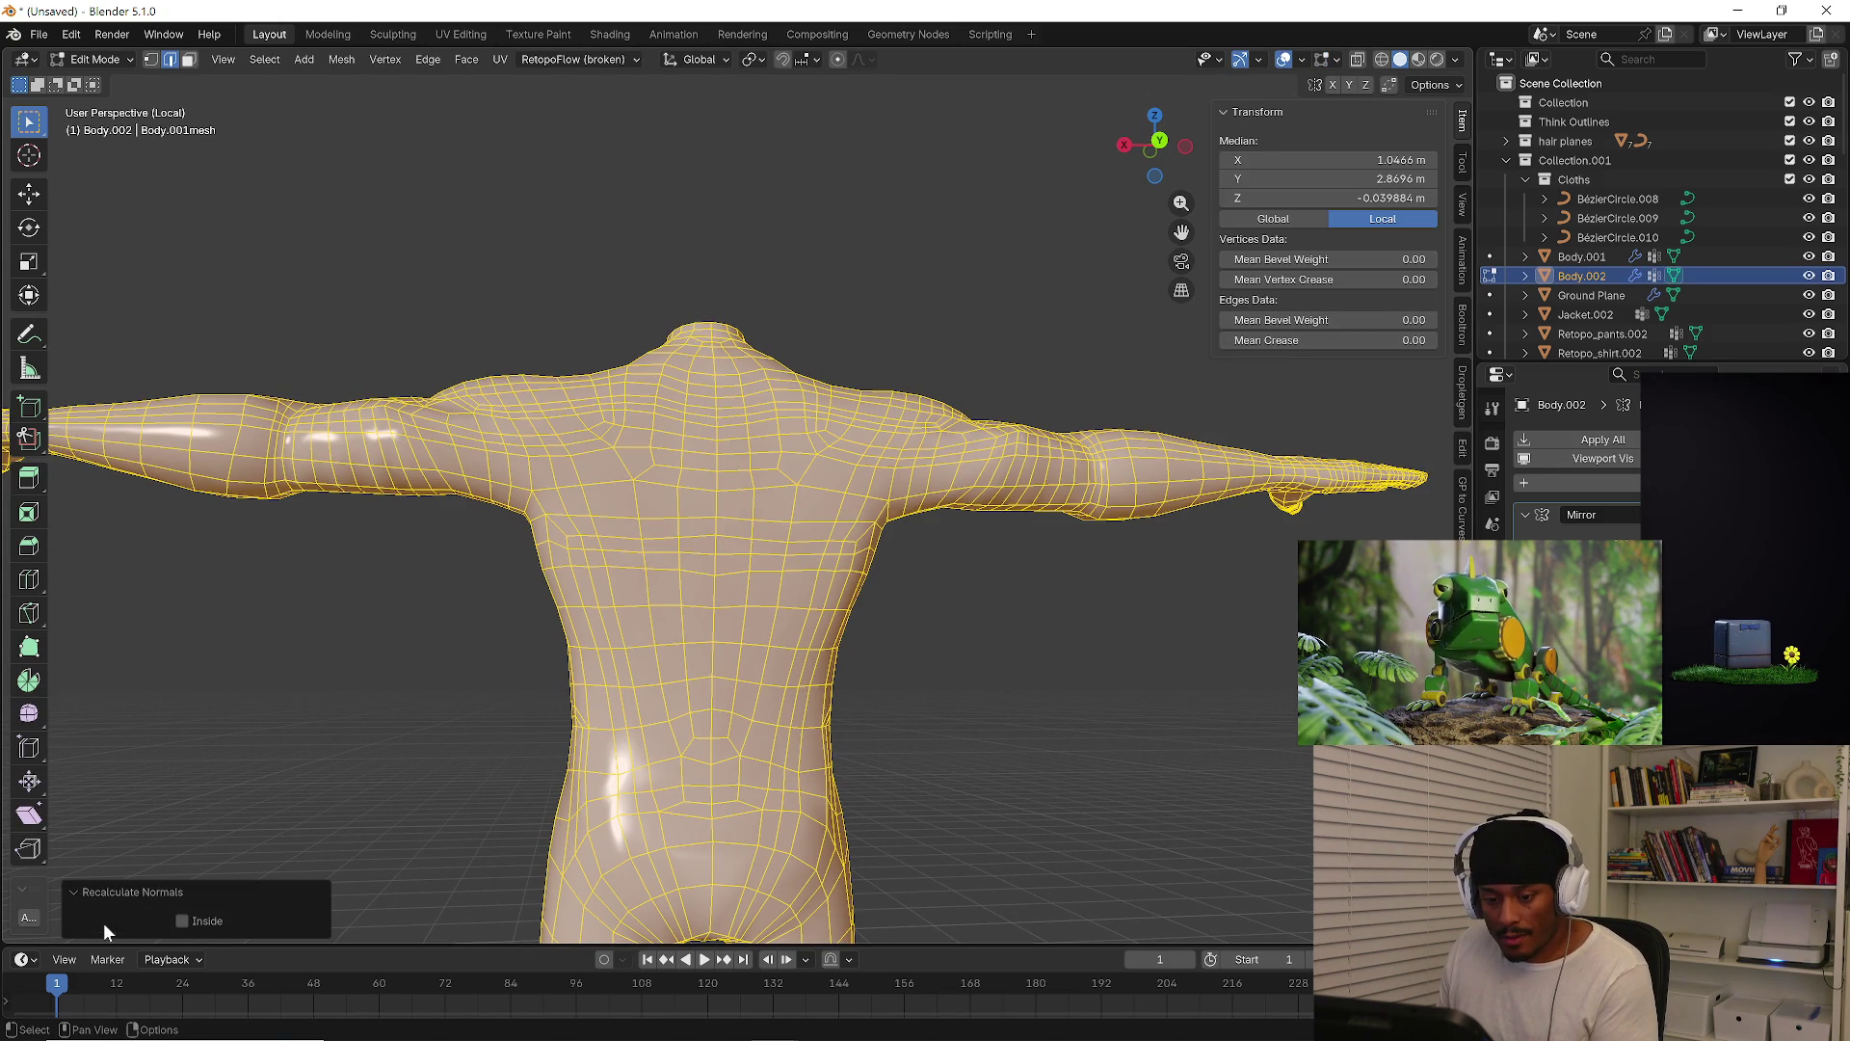
{"action": "left_click", "coordinate": [184, 922]}
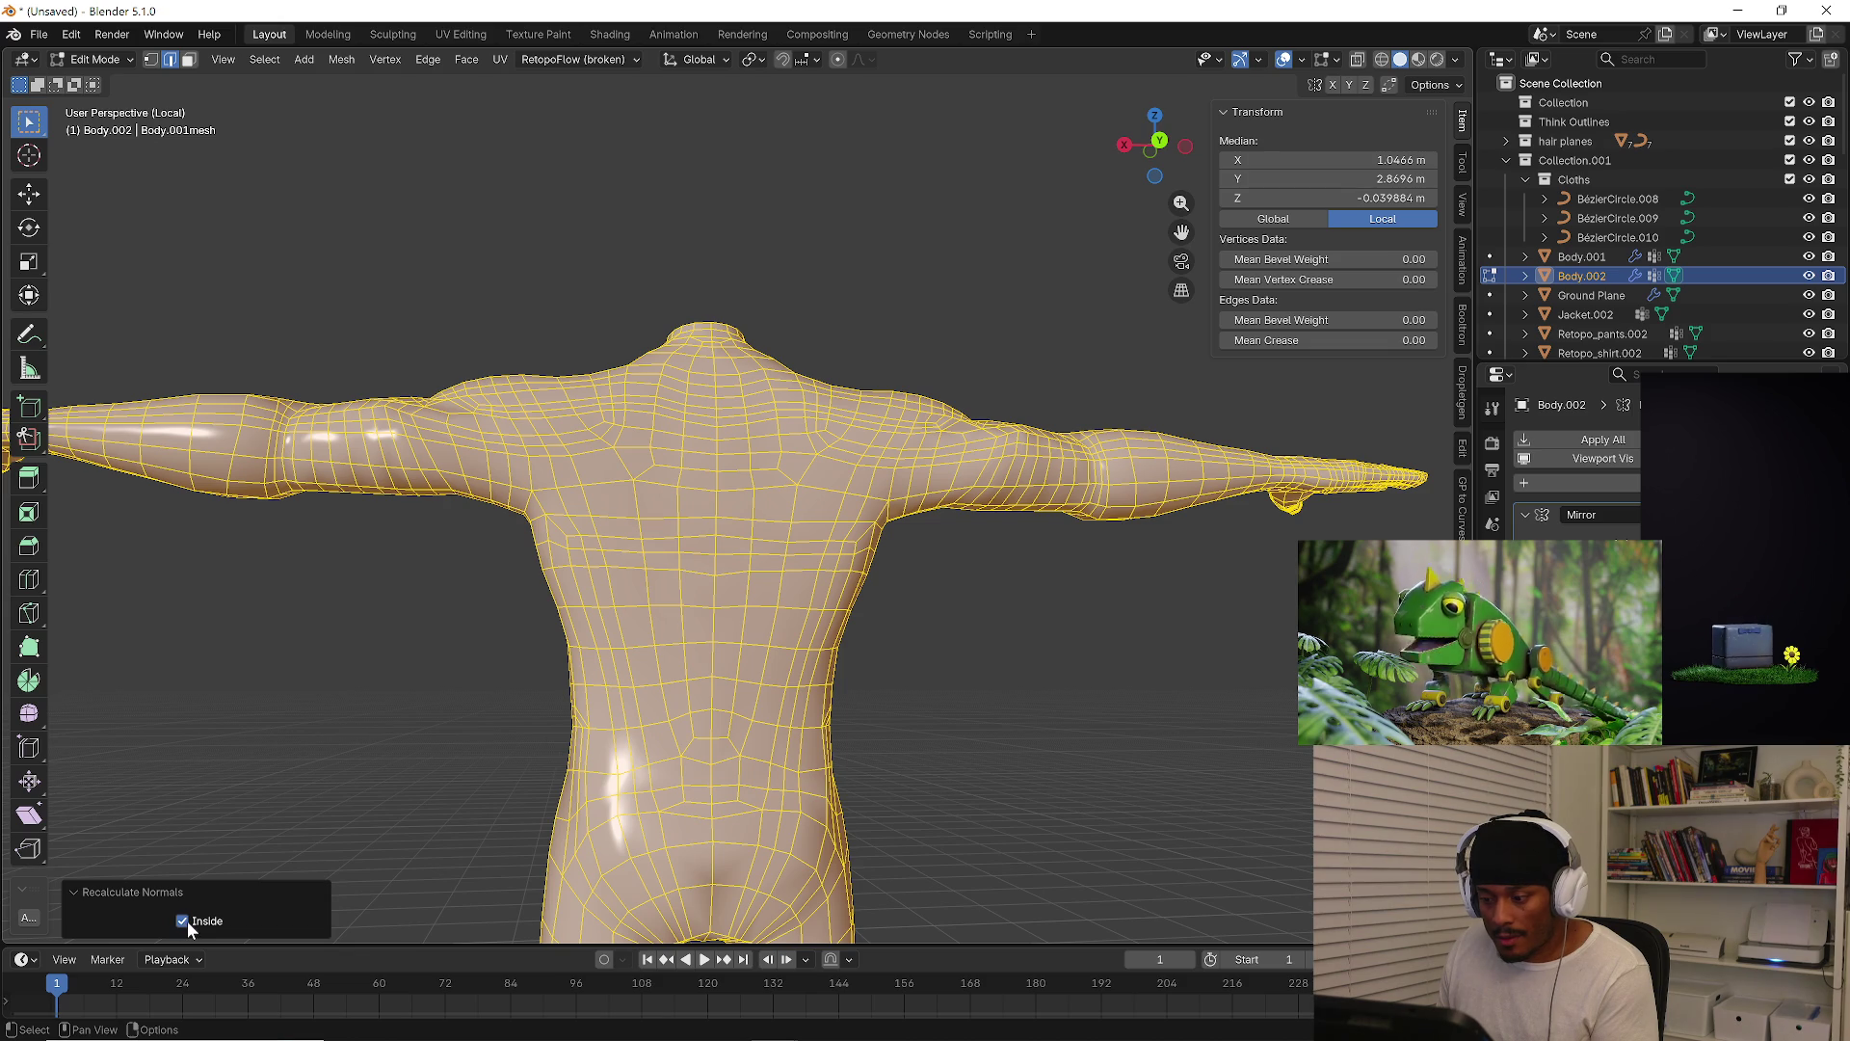
Deselect, reselect the entire mesh and bring up the edge context menu
{"action": "left_click", "coordinate": [293, 753]}
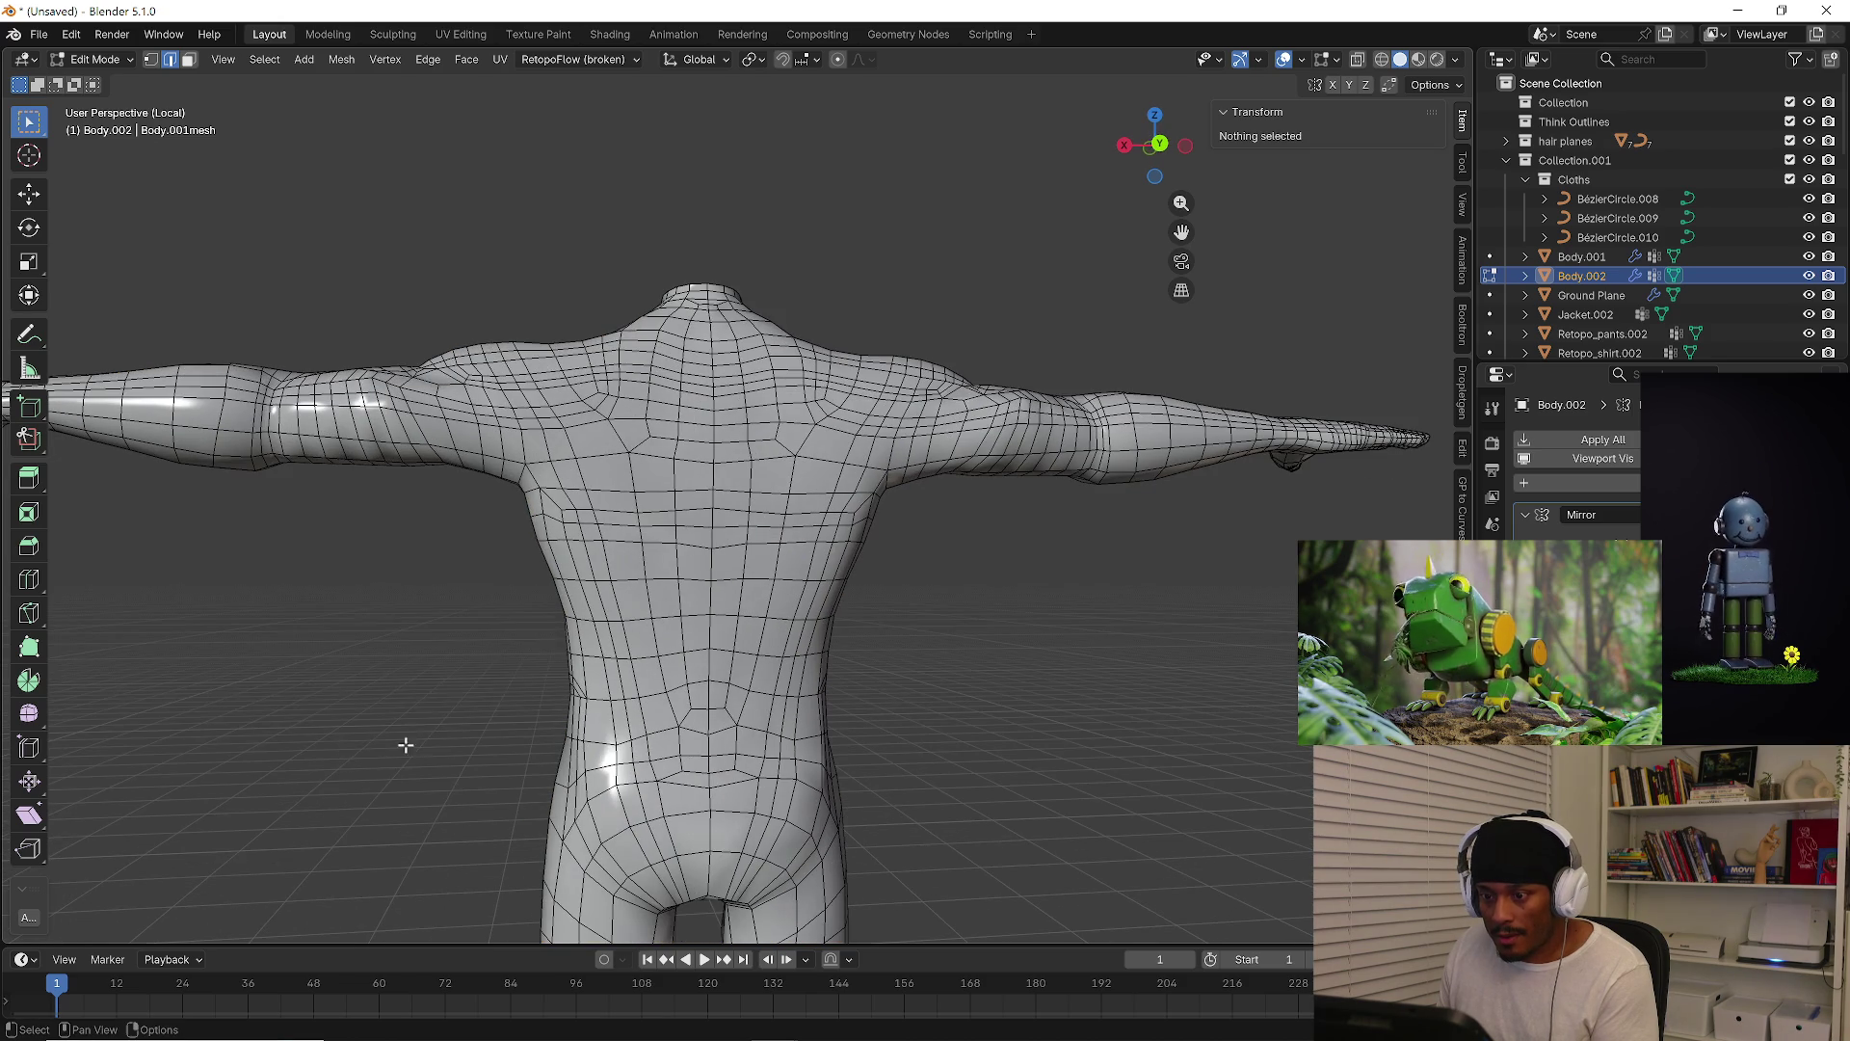
{"action": "key", "text": "a"}
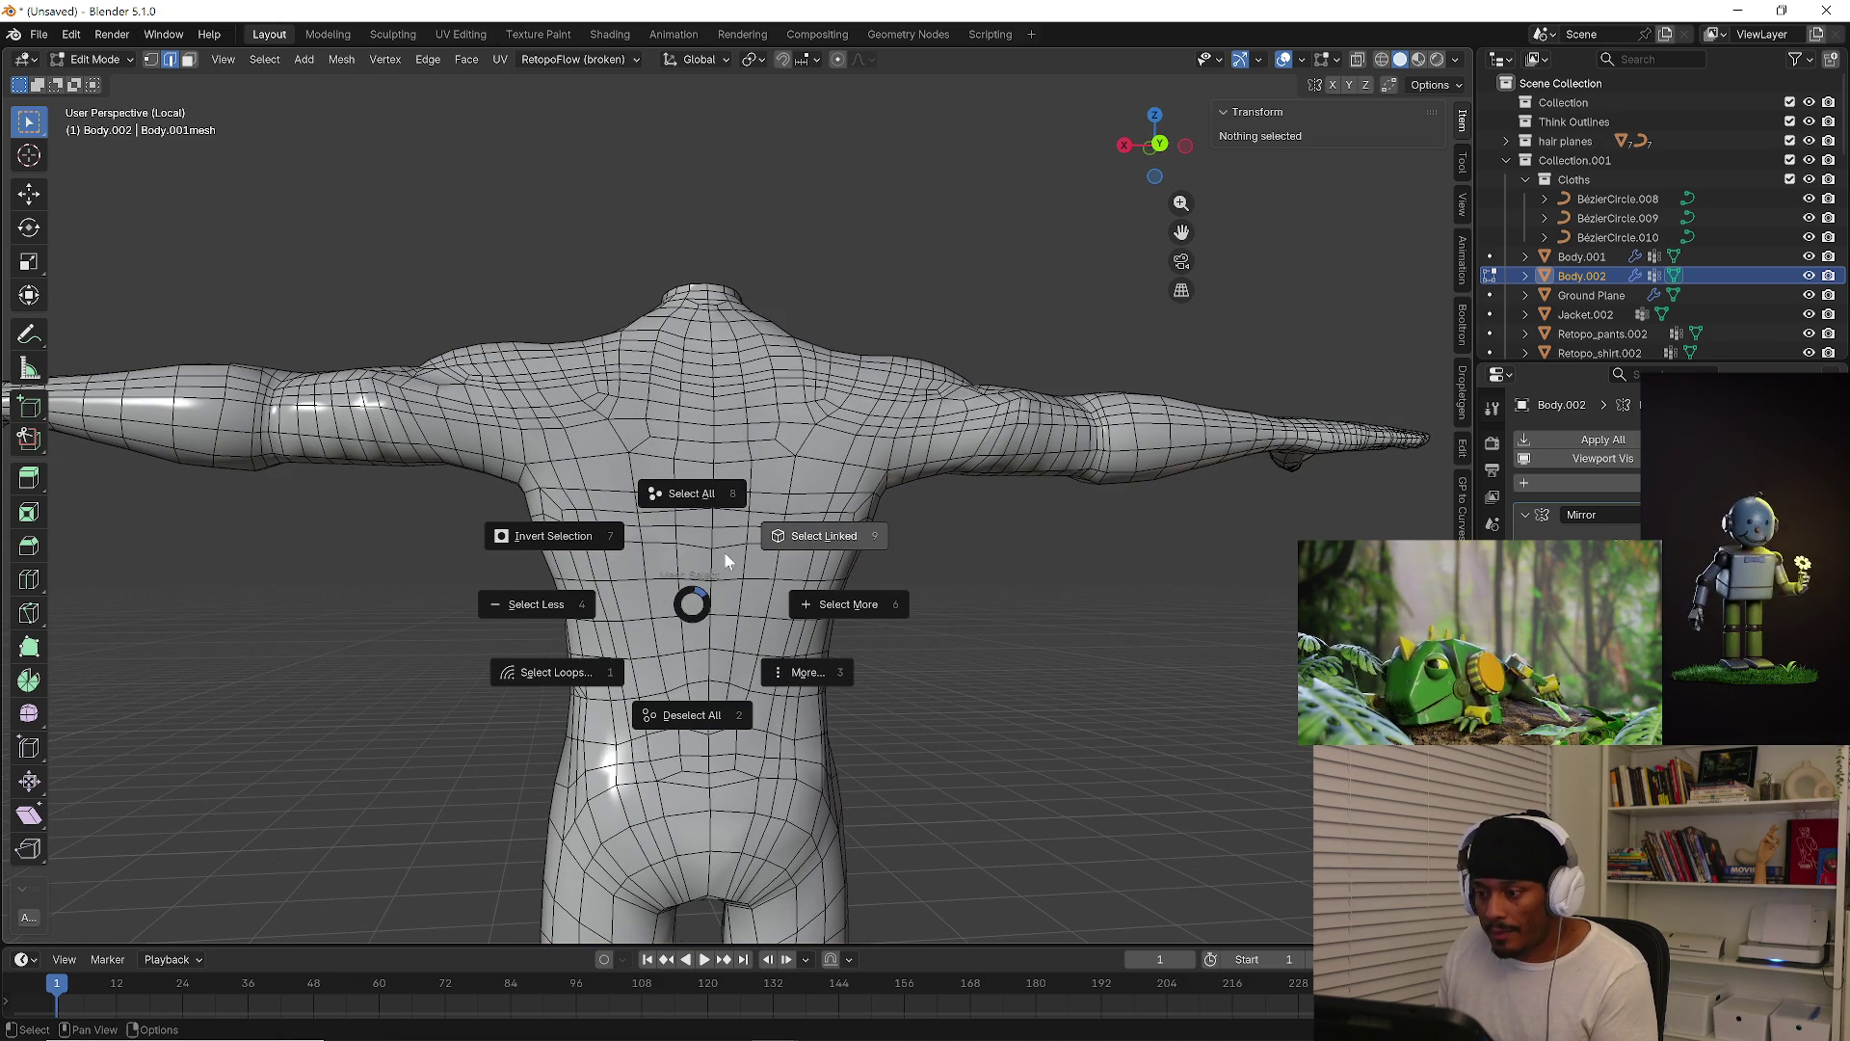
{"action": "left_click", "coordinate": [723, 551]}
{"action": "right_click", "coordinate": [713, 538]}
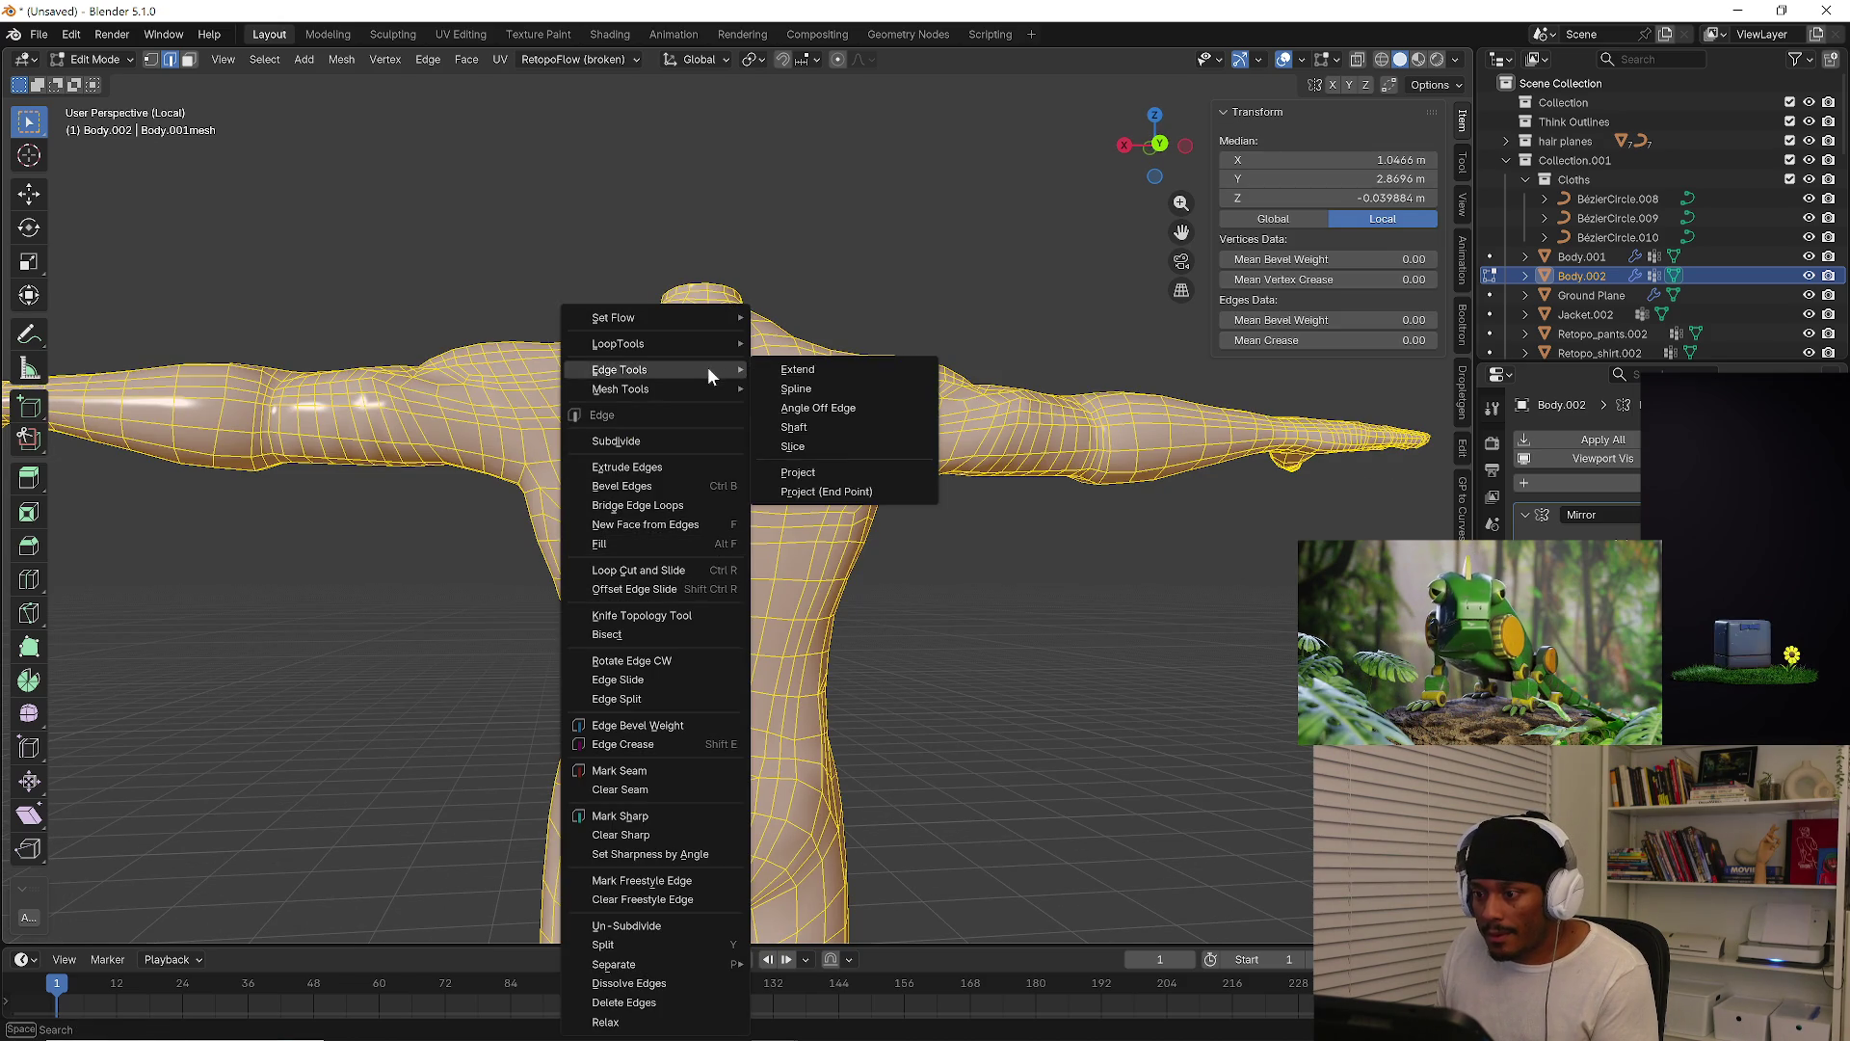
Dismiss the edge menu and orbit around Body.002 with its OUTLINE and Blenda-Suit materials listed
{"action": "mouse_move", "coordinate": [702, 388]}
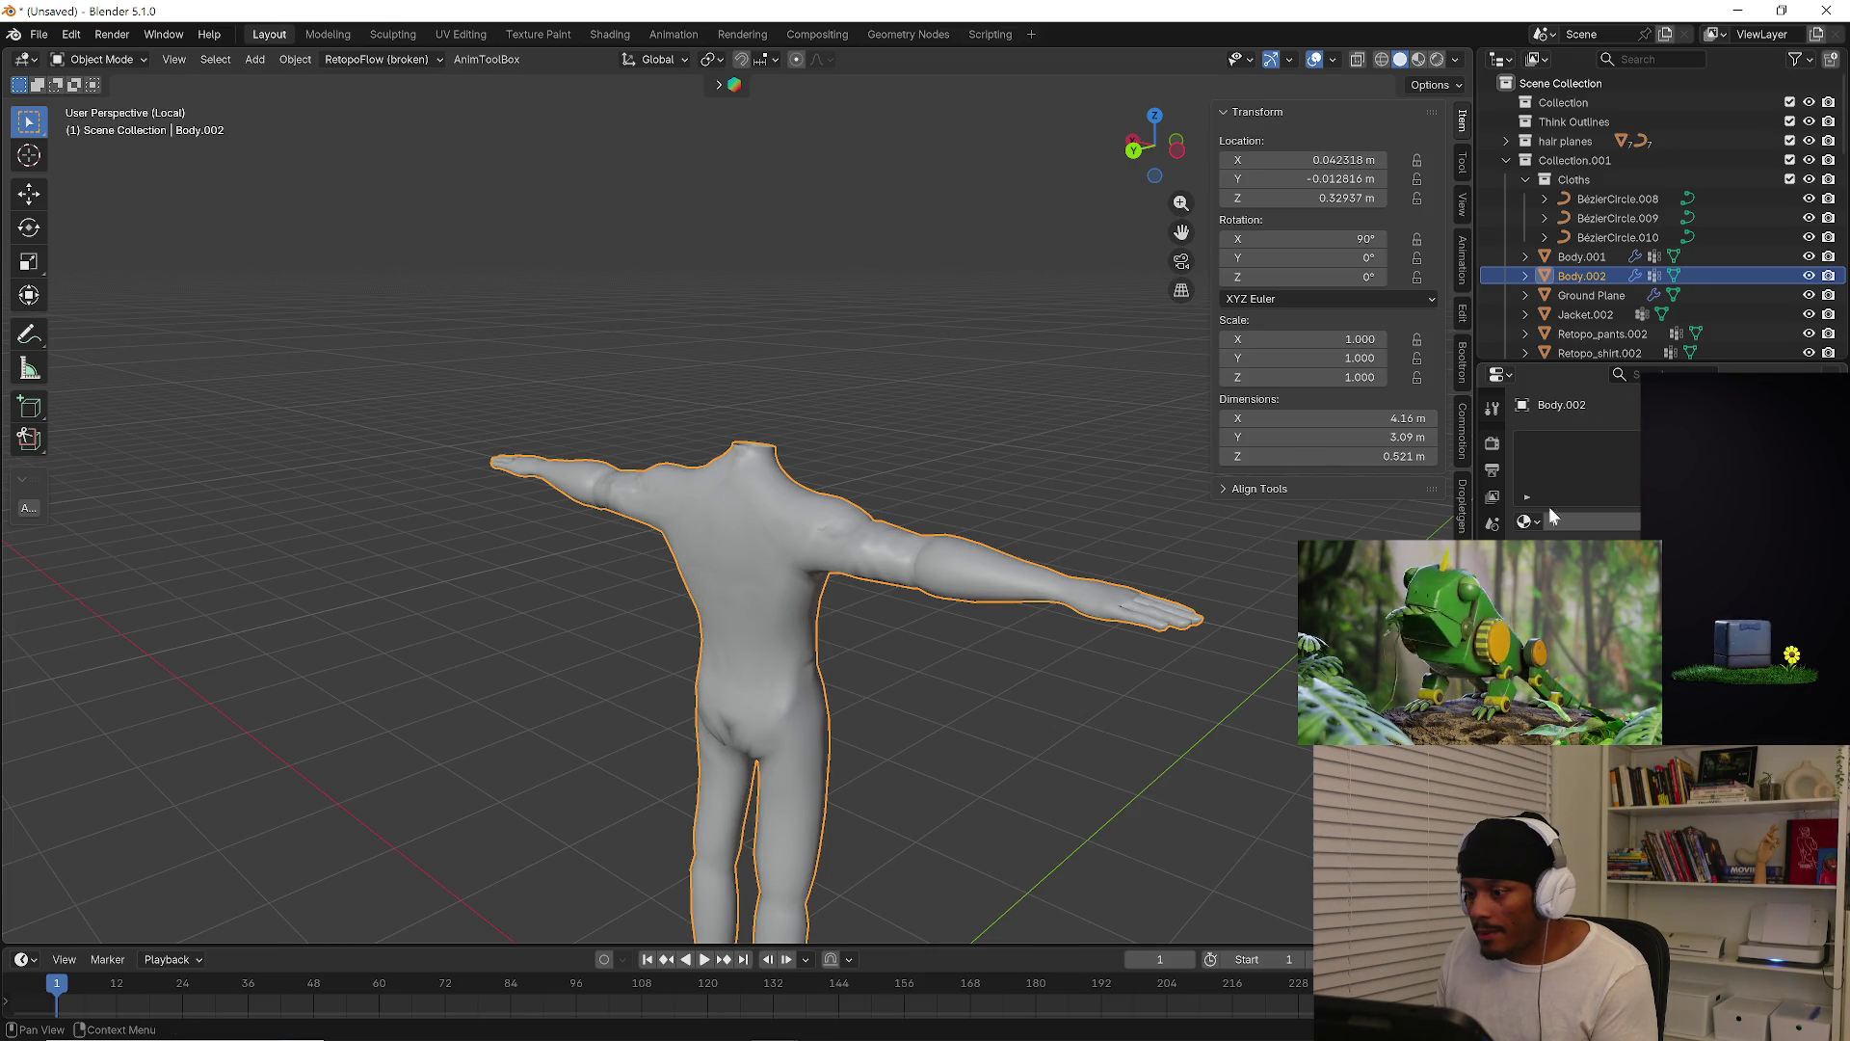
{"action": "mouse_move", "coordinate": [1018, 596]}
{"action": "middle_mouse_down"}
{"action": "mouse_move", "coordinate": [937, 617]}
{"action": "mouse_move", "coordinate": [1004, 611]}
{"action": "middle_mouse_up"}
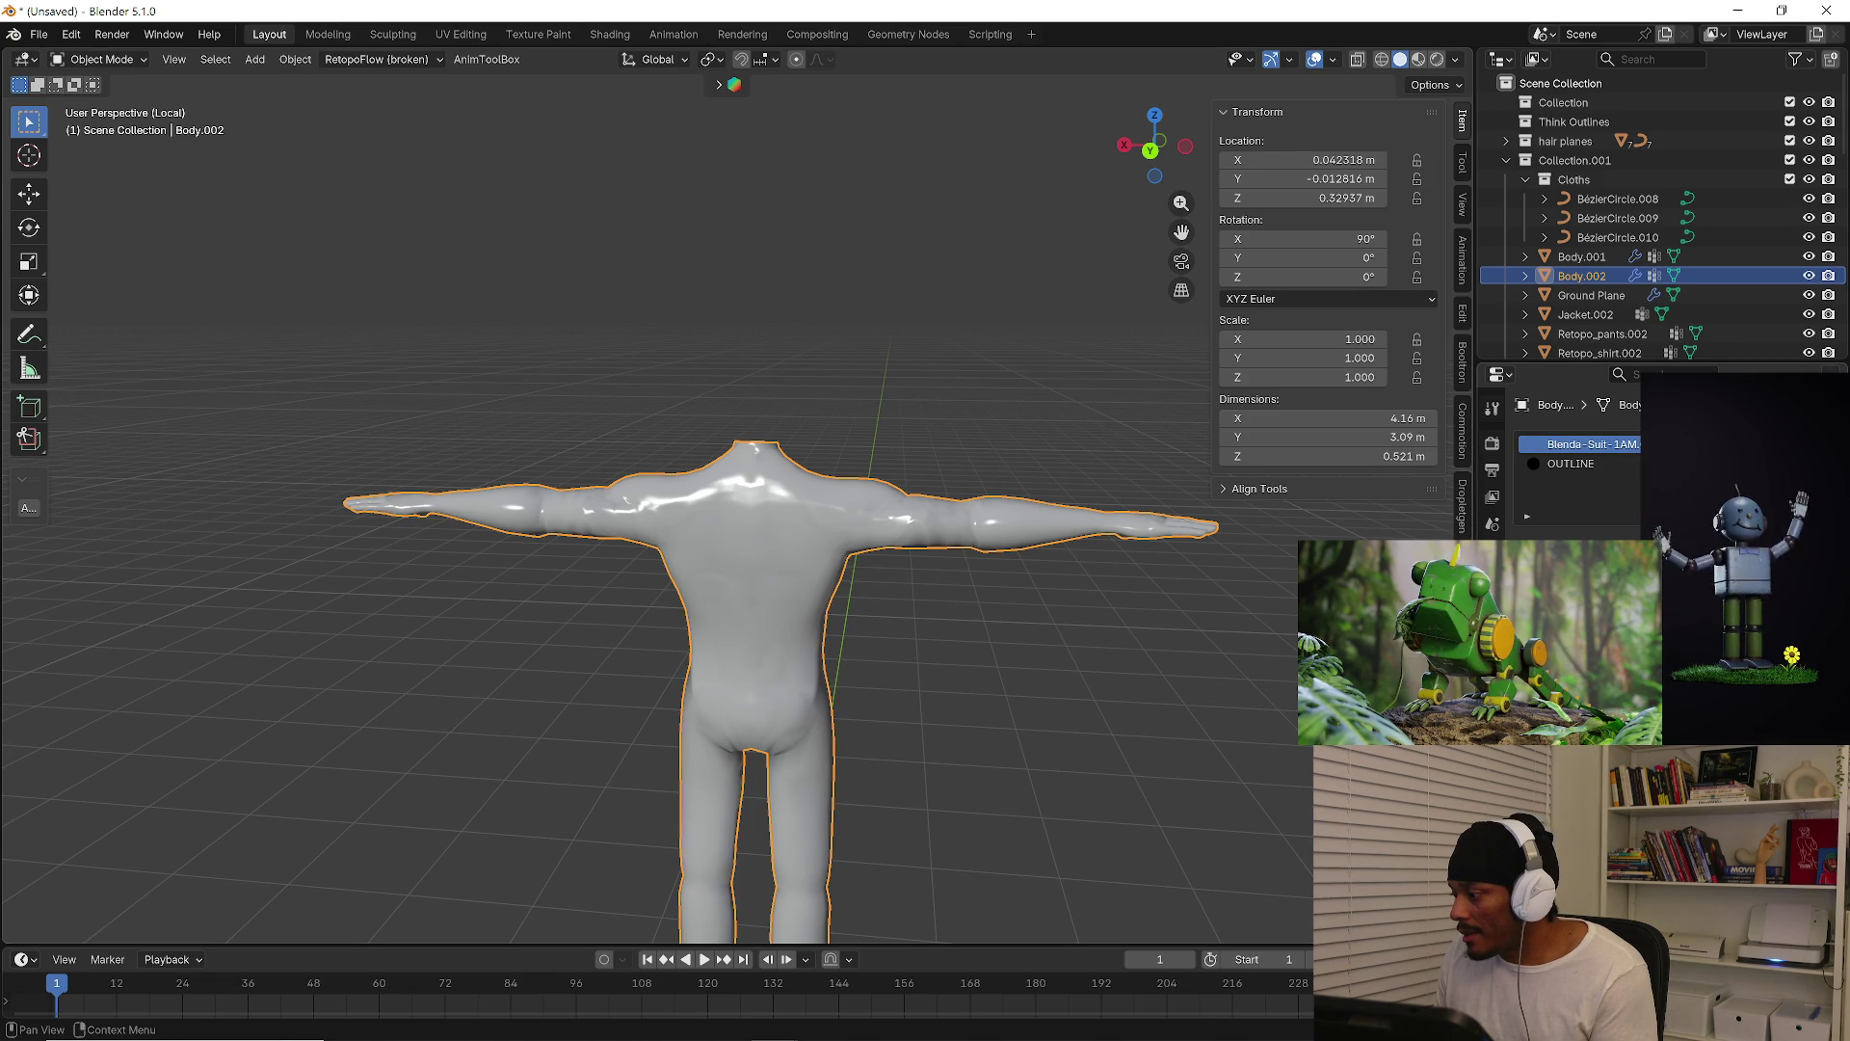
{"action": "middle_click_drag", "start_coordinate": [1002, 564], "coordinate": [851, 578]}
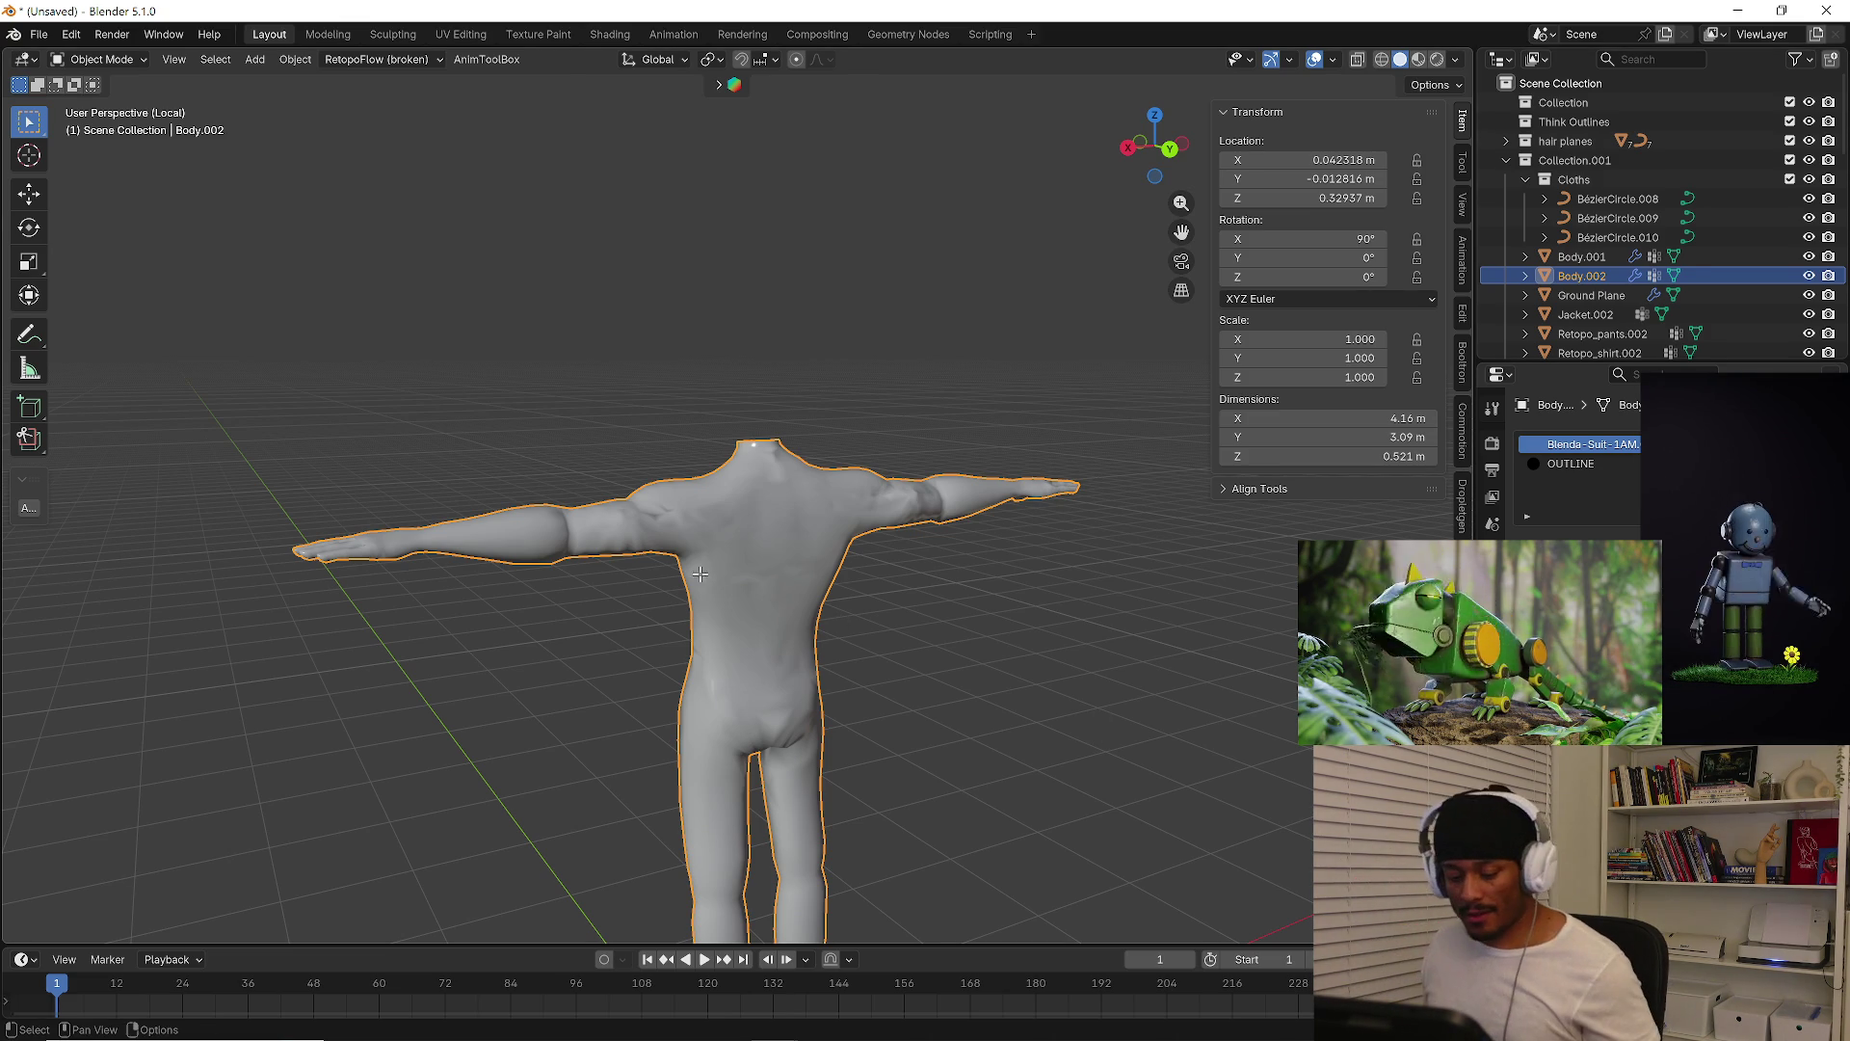
Merge all vertices by distance at 0.0001 m with Sharp Edges and Unselected on, removing none
{"action": "key", "text": "Tab"}
{"action": "left_click", "coordinate": [749, 502]}
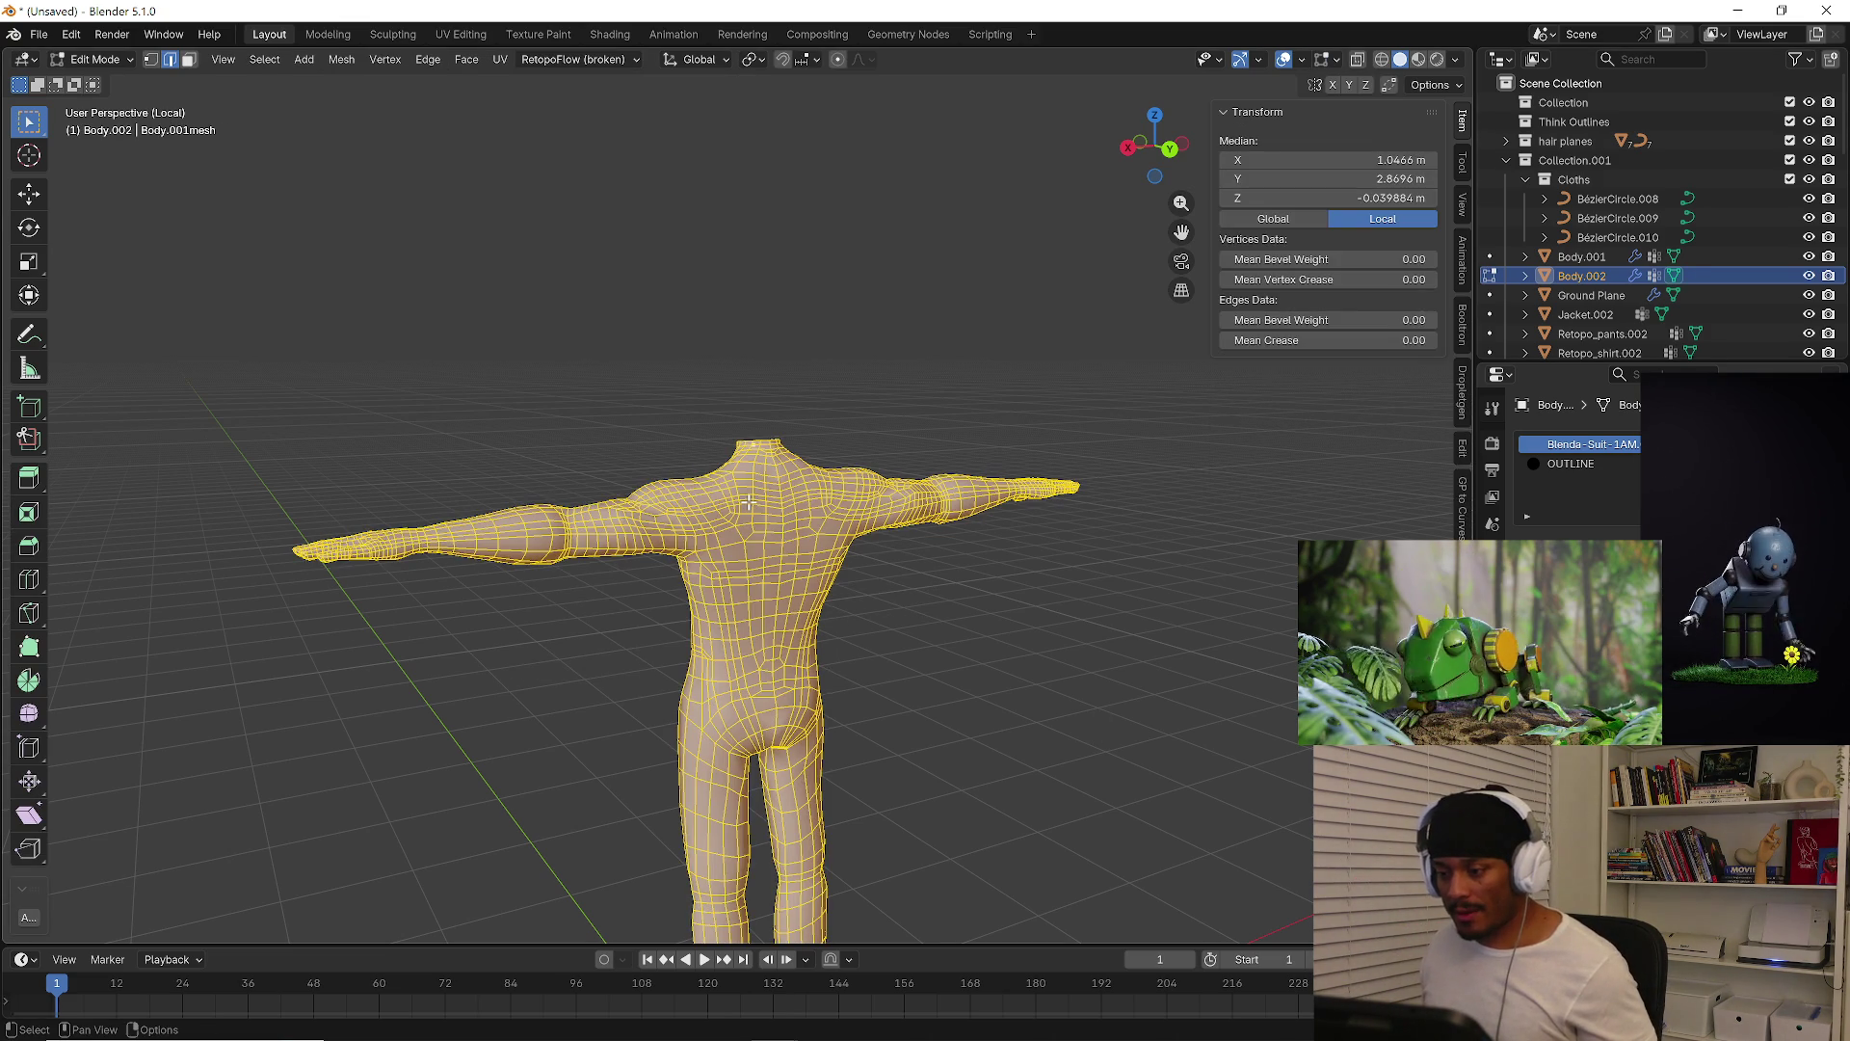
{"action": "key", "text": "m"}
{"action": "left_click", "coordinate": [622, 513]}
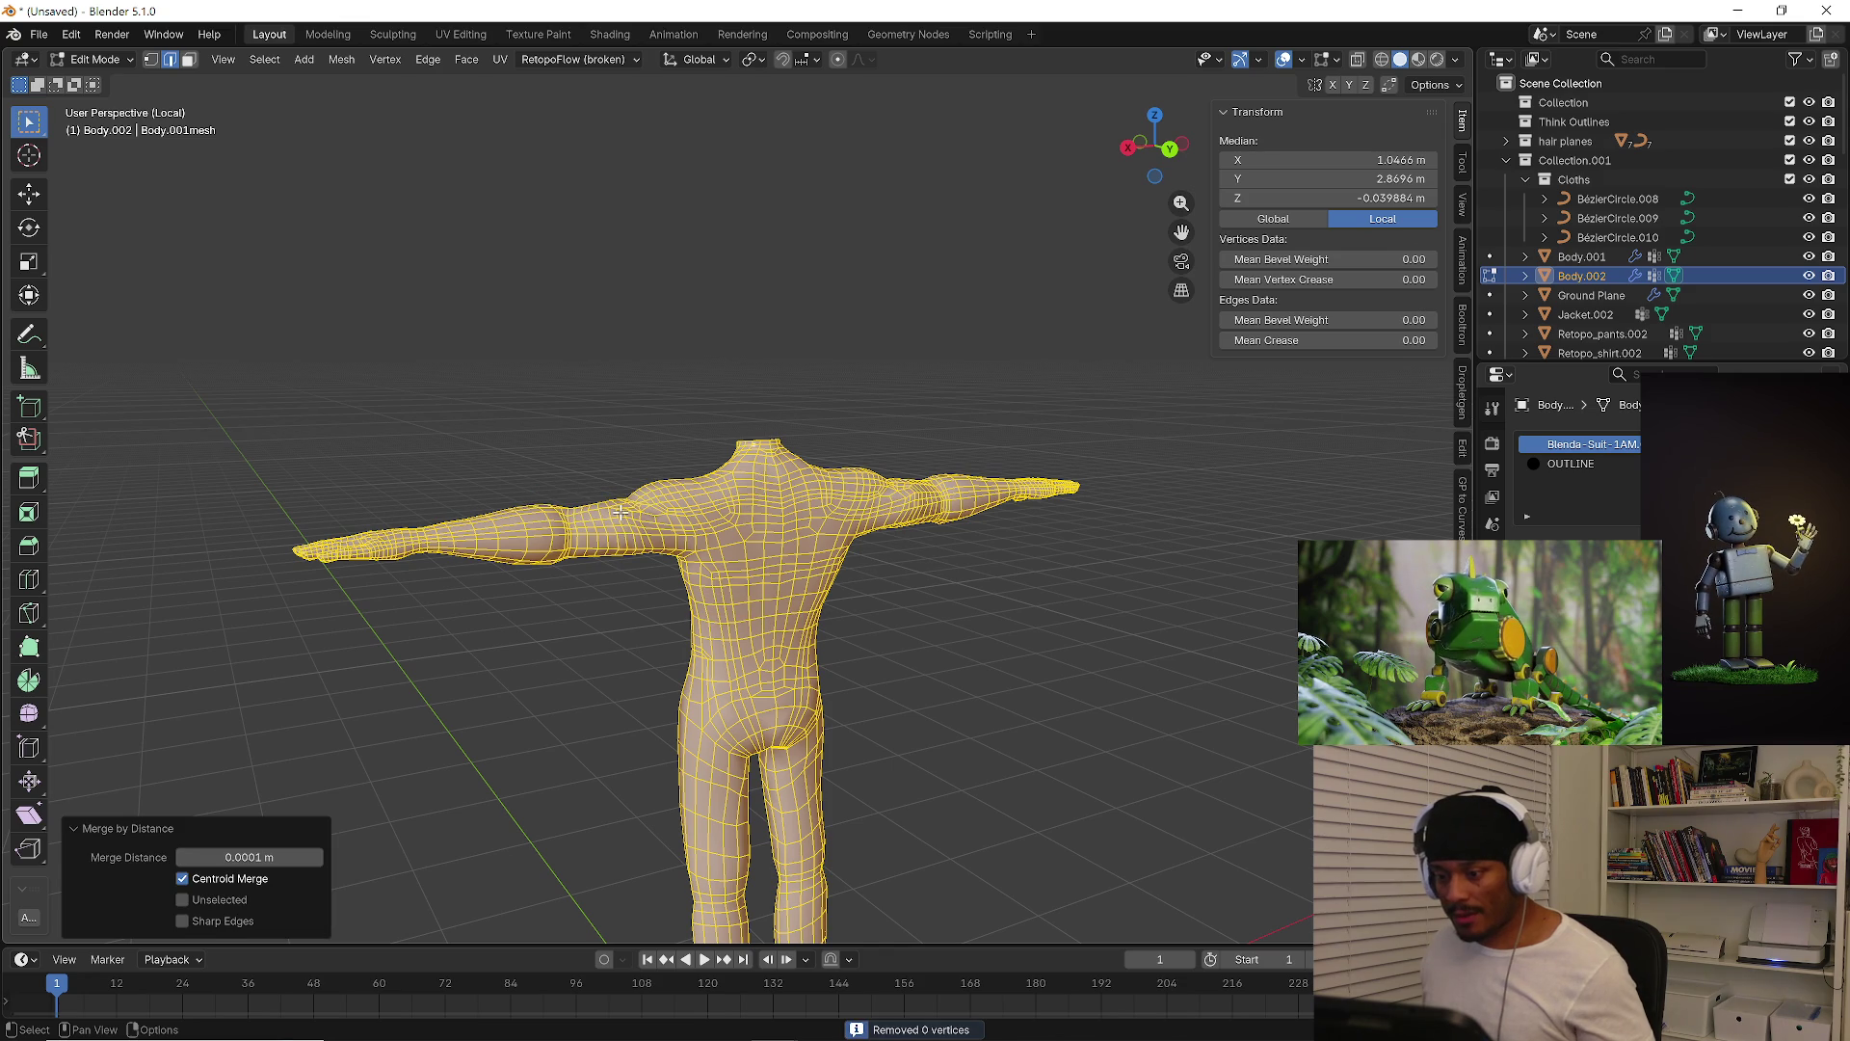
{"action": "left_click", "coordinate": [245, 920]}
{"action": "left_click", "coordinate": [245, 900]}
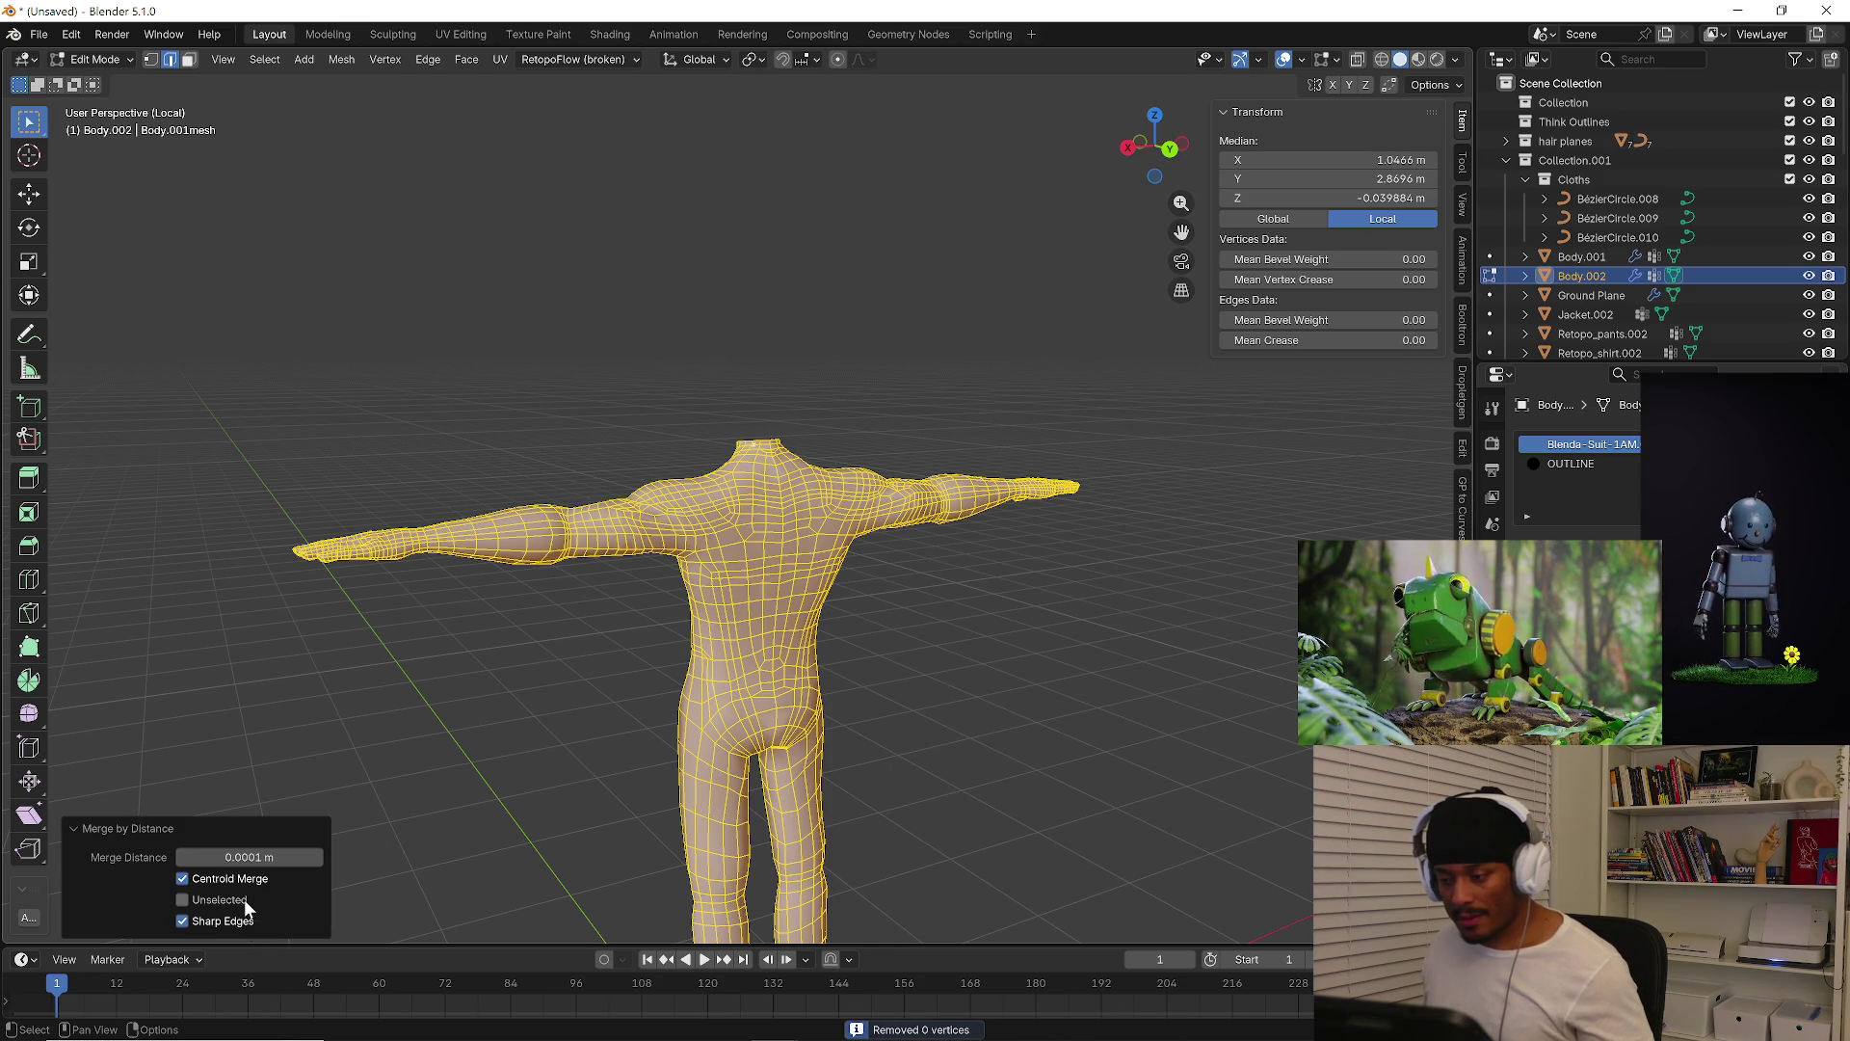
{"action": "key", "text": "Tab"}
{"action": "mouse_move", "coordinate": [624, 704]}
{"action": "middle_mouse_down"}
{"action": "mouse_move", "coordinate": [476, 673]}
{"action": "mouse_move", "coordinate": [845, 696]}
{"action": "mouse_move", "coordinate": [619, 669]}
{"action": "mouse_move", "coordinate": [724, 636]}
{"action": "mouse_move", "coordinate": [859, 669]}
{"action": "middle_mouse_up"}
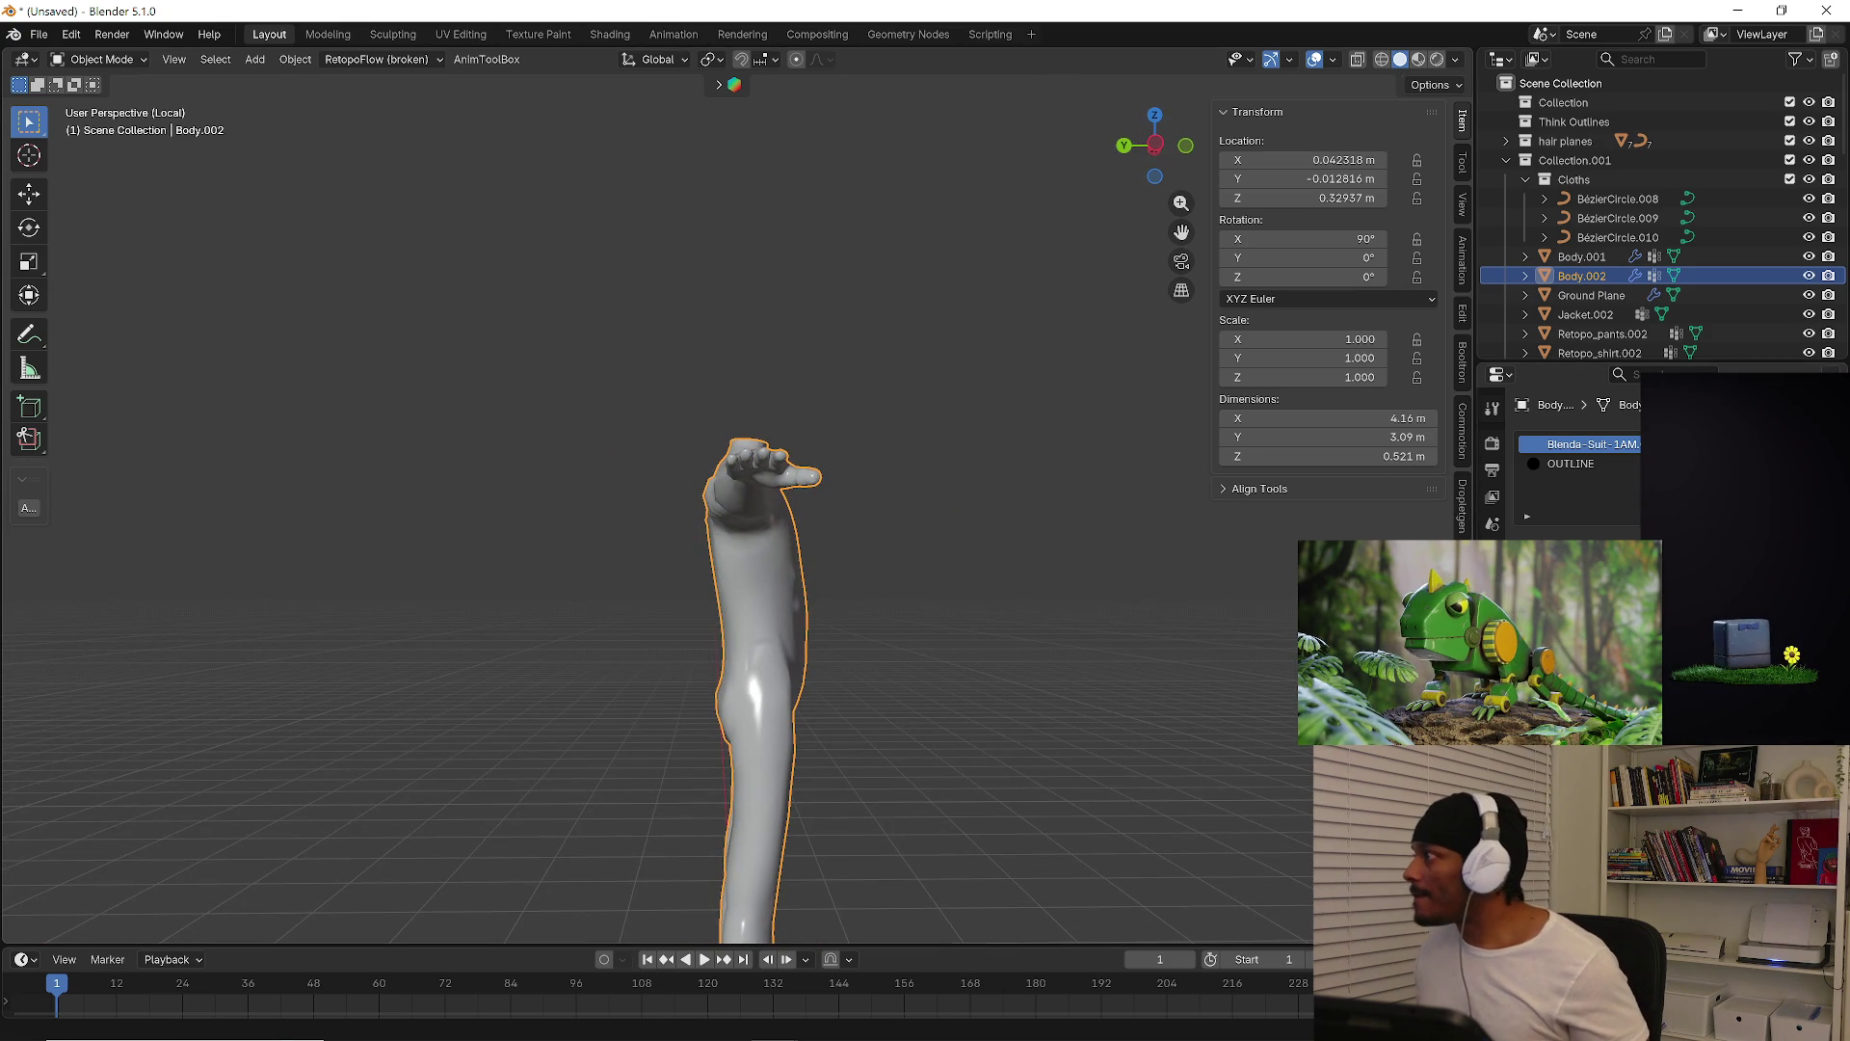
Review the body's modifier stack and mesh data while orbiting to its front
{"action": "left_click", "coordinate": [1492, 631]}
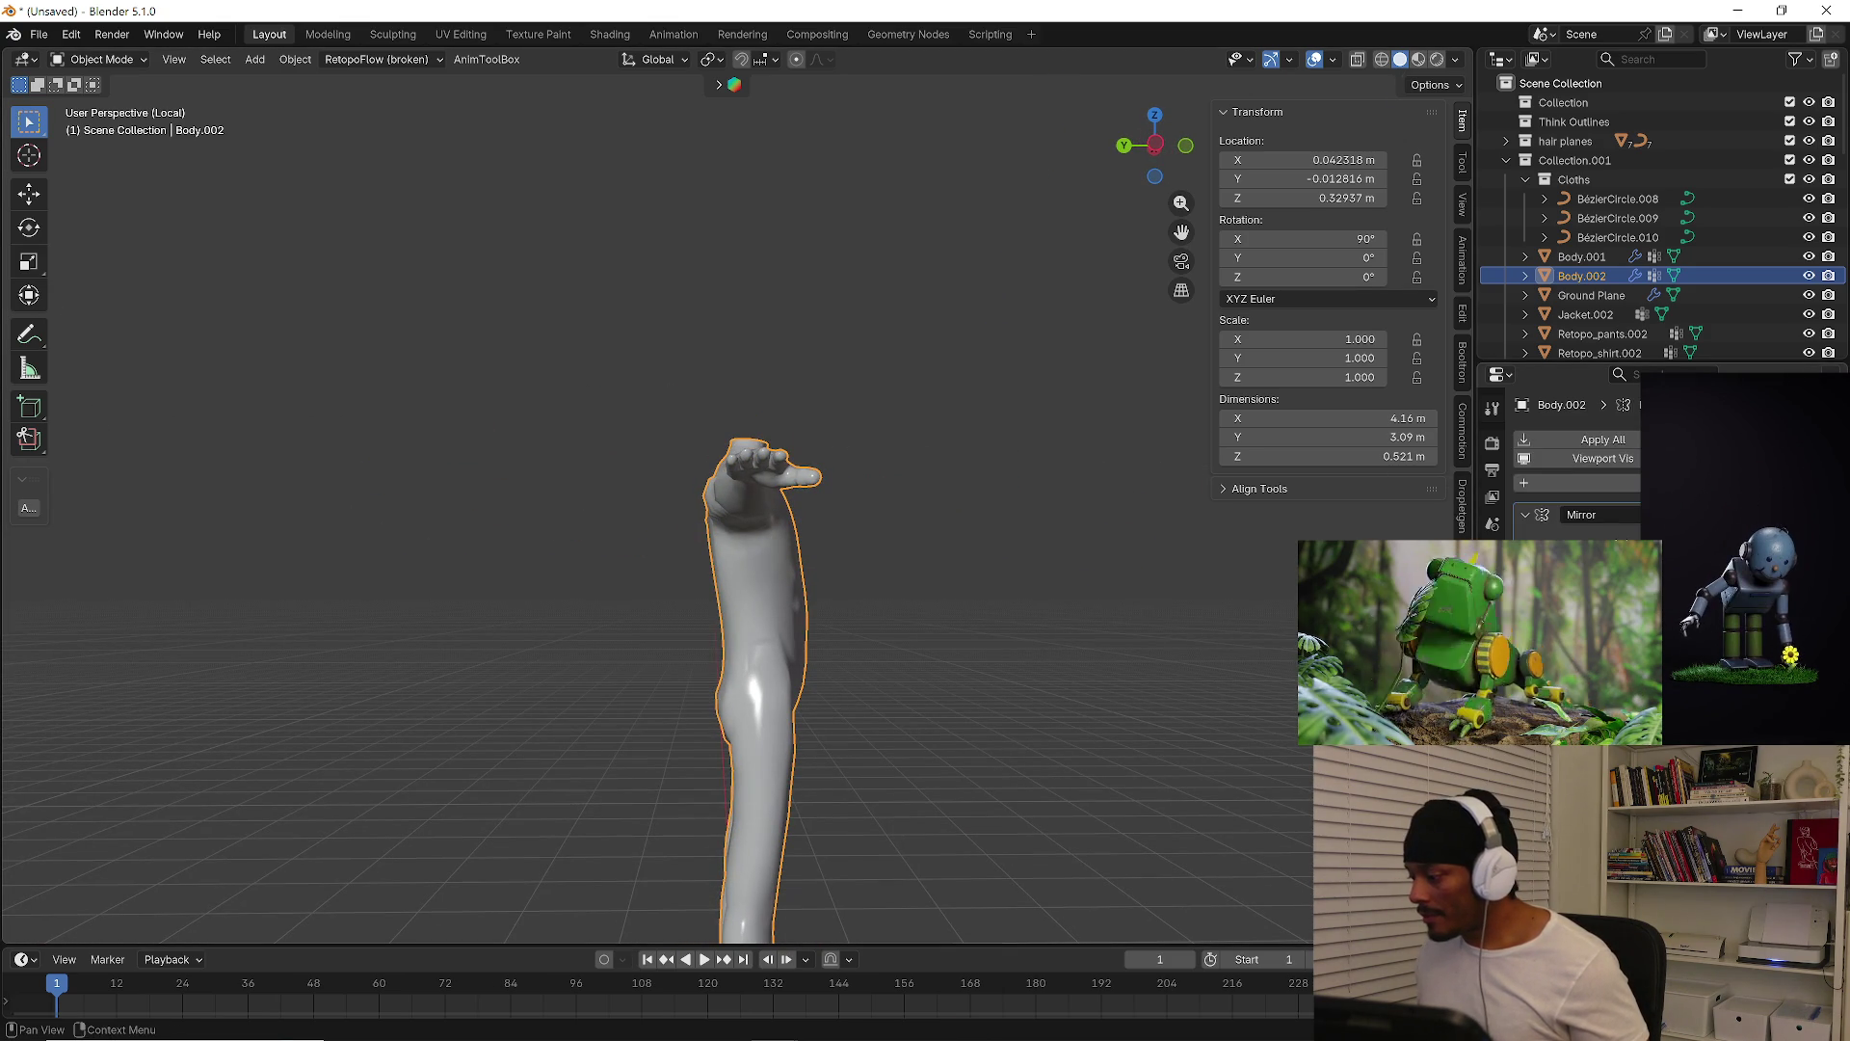
{"action": "scroll", "coordinate": [1576, 462], "scroll_direction": "down", "scroll_amount": 2}
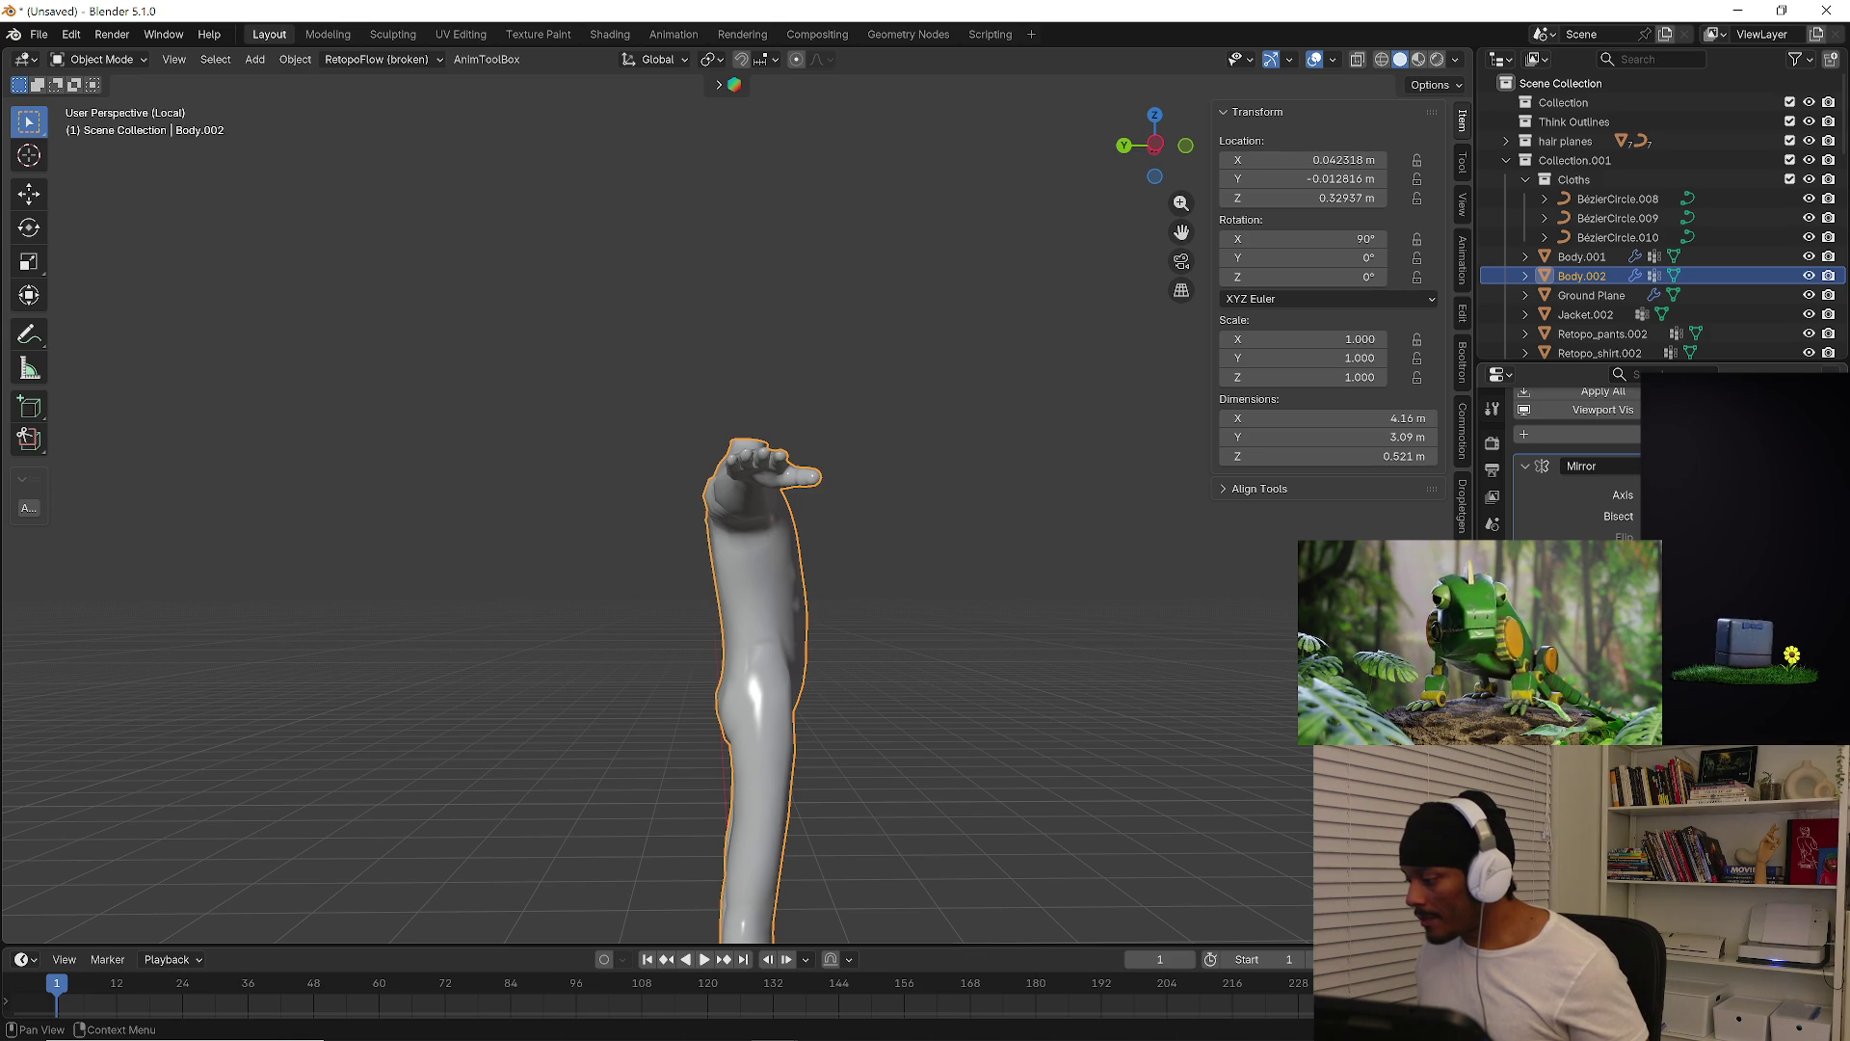
{"action": "scroll", "coordinate": [1576, 462], "scroll_direction": "up", "scroll_amount": 2}
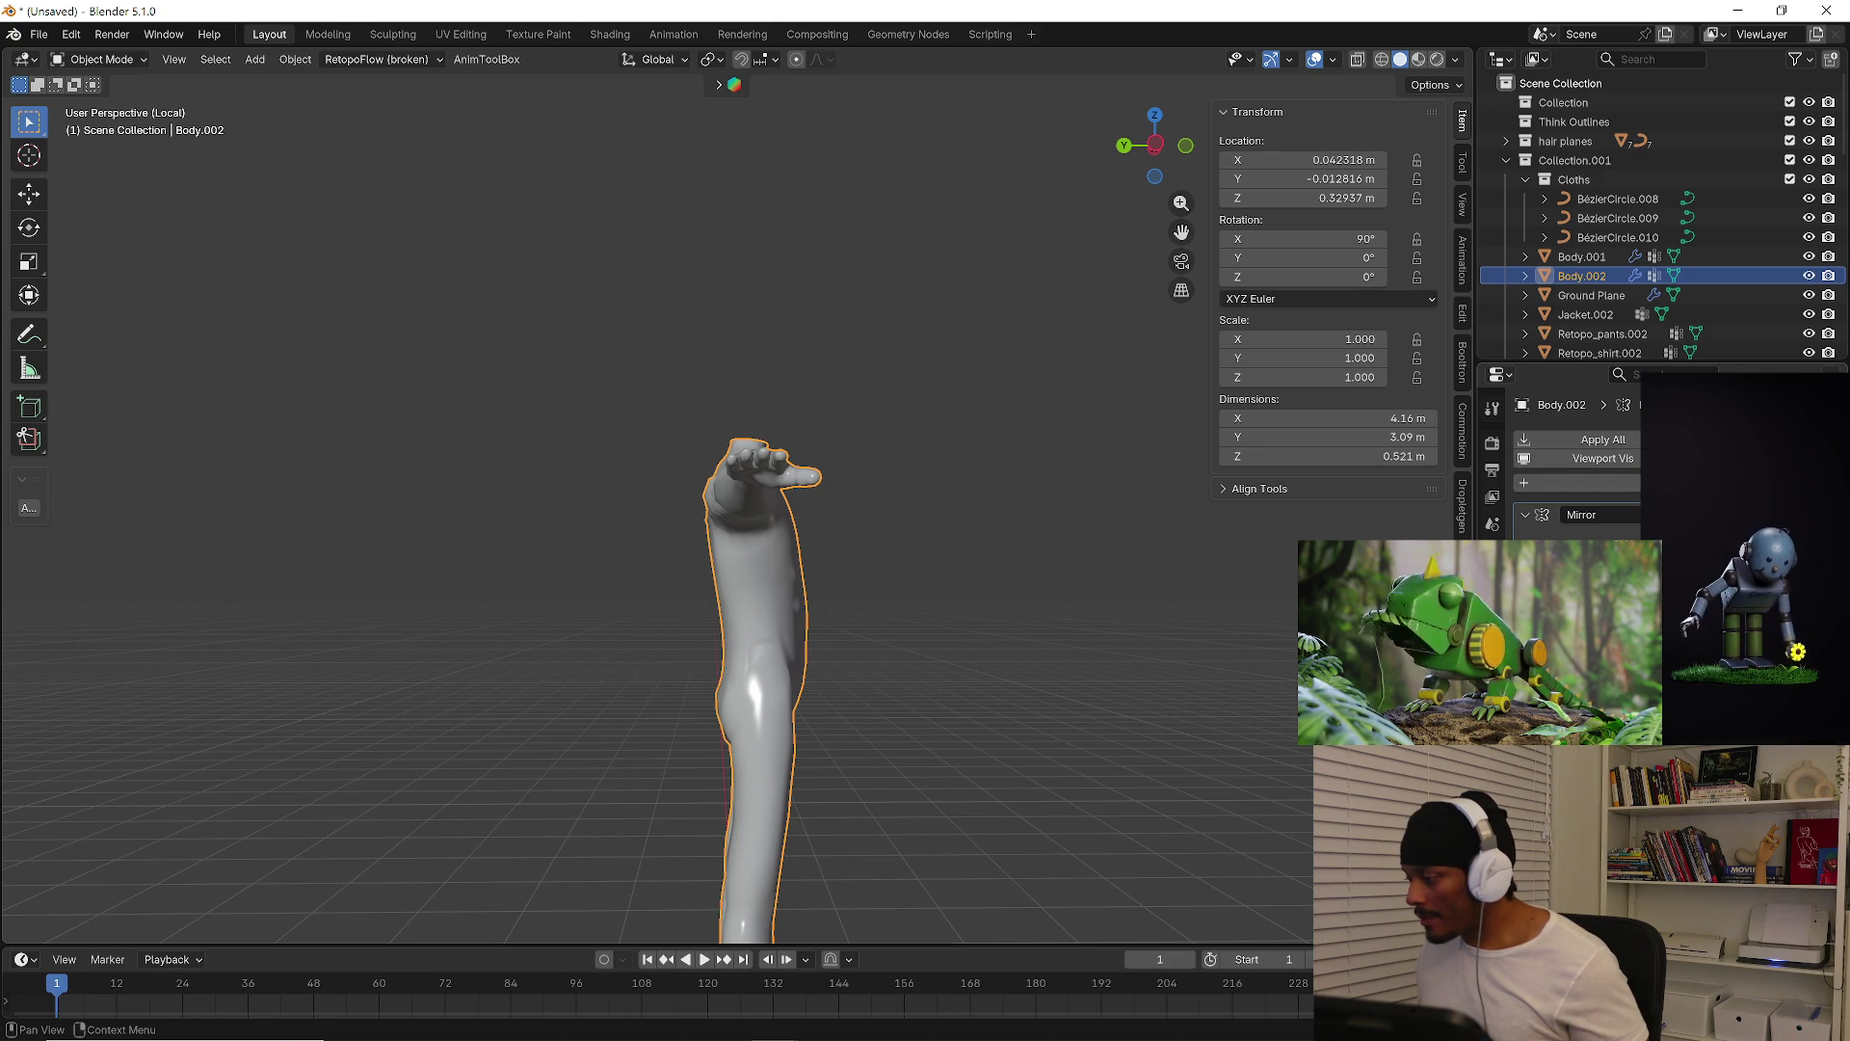
{"action": "left_click", "coordinate": [1492, 743]}
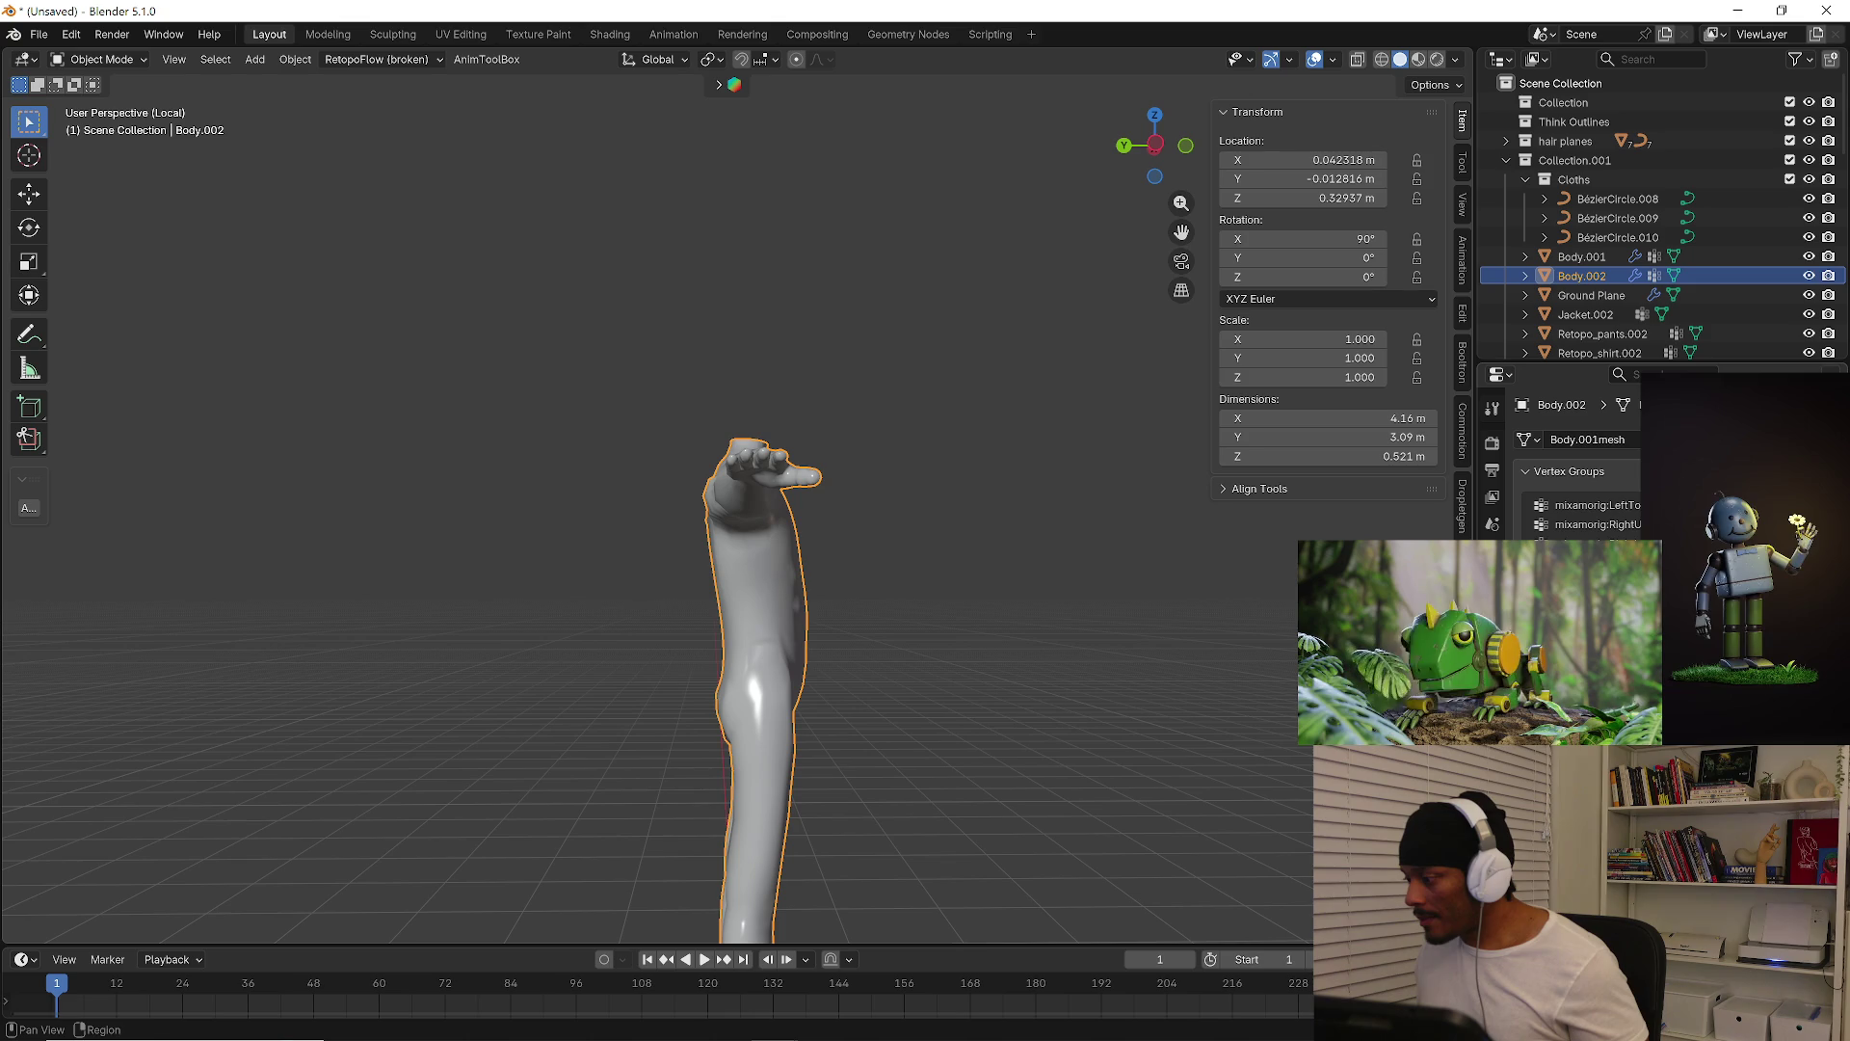
{"action": "middle_click_drag", "start_coordinate": [1156, 702], "coordinate": [1272, 702]}
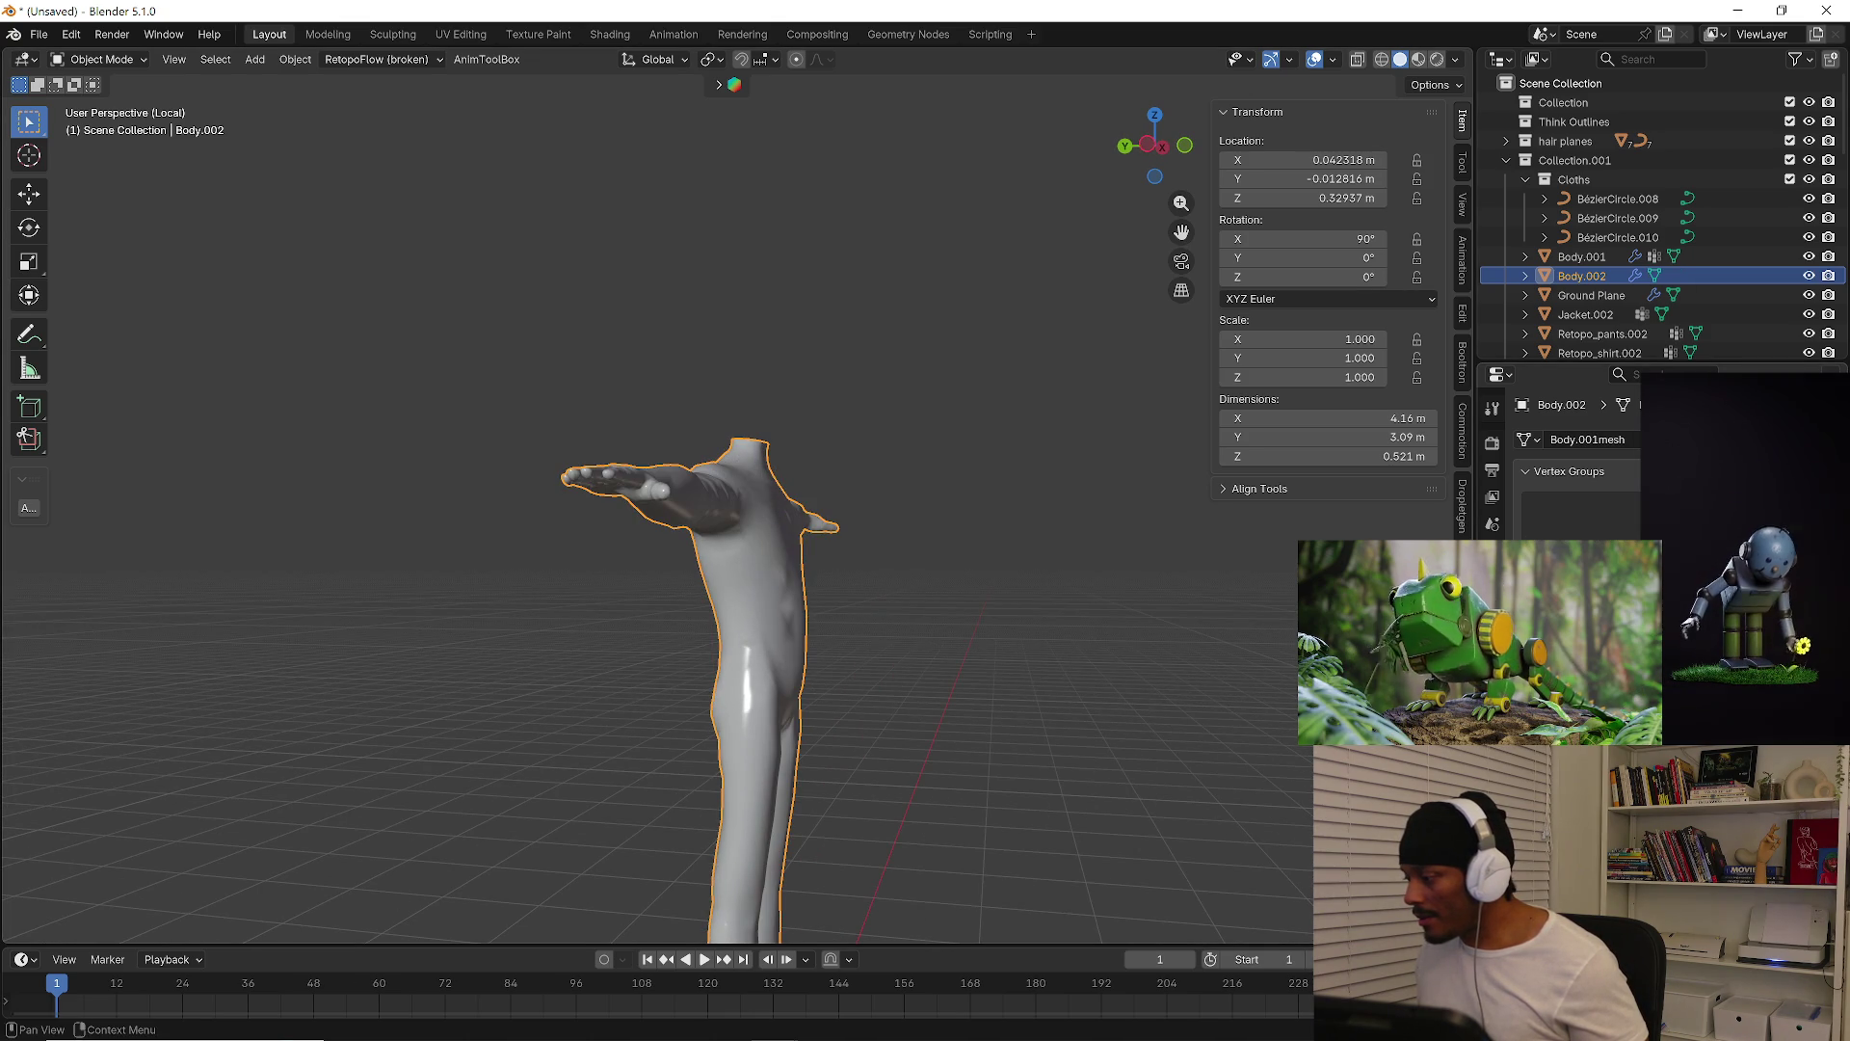
{"action": "mouse_move", "coordinate": [989, 642]}
{"action": "middle_mouse_down"}
{"action": "mouse_move", "coordinate": [819, 668]}
{"action": "mouse_move", "coordinate": [1246, 719]}
{"action": "middle_mouse_up"}
Check the material slots and modifiers, ending on the Object transform properties
{"action": "left_click", "coordinate": [1491, 770]}
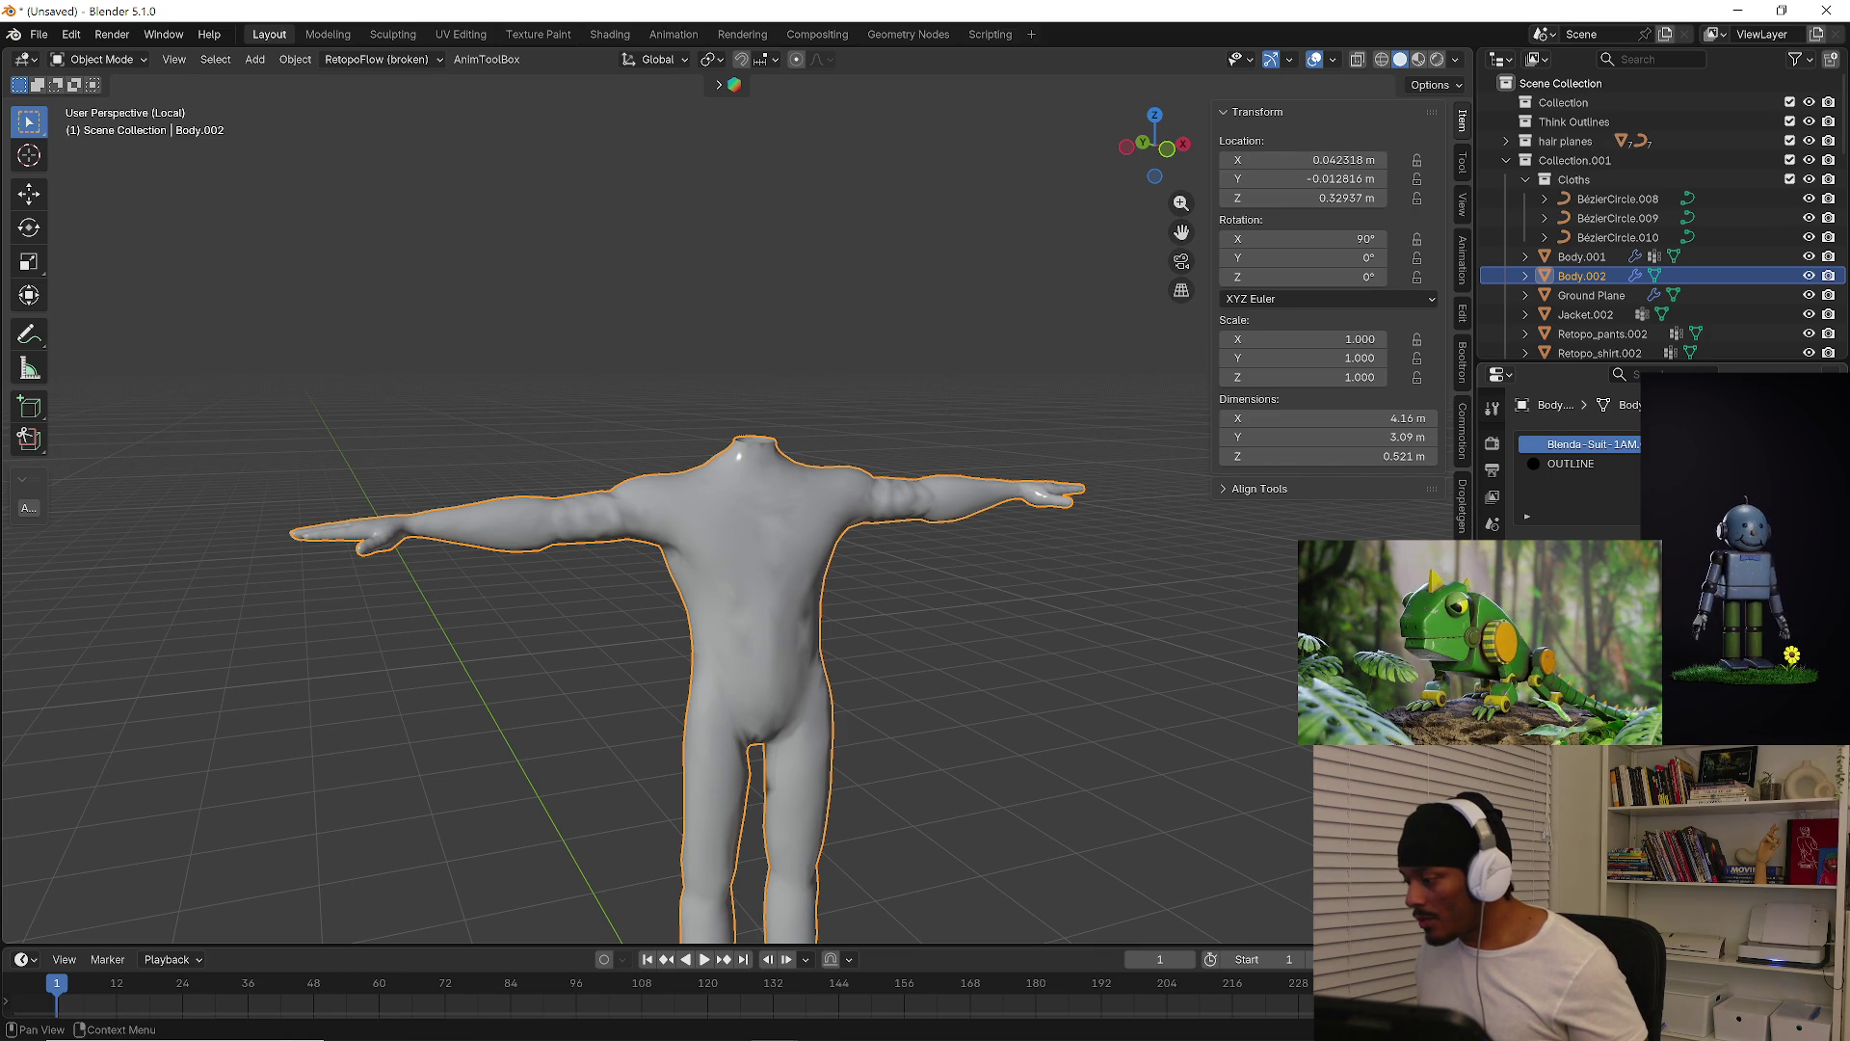
{"action": "middle_click_drag", "start_coordinate": [1122, 661], "coordinate": [1195, 612], "text": "shift"}
{"action": "left_click", "coordinate": [1492, 635]}
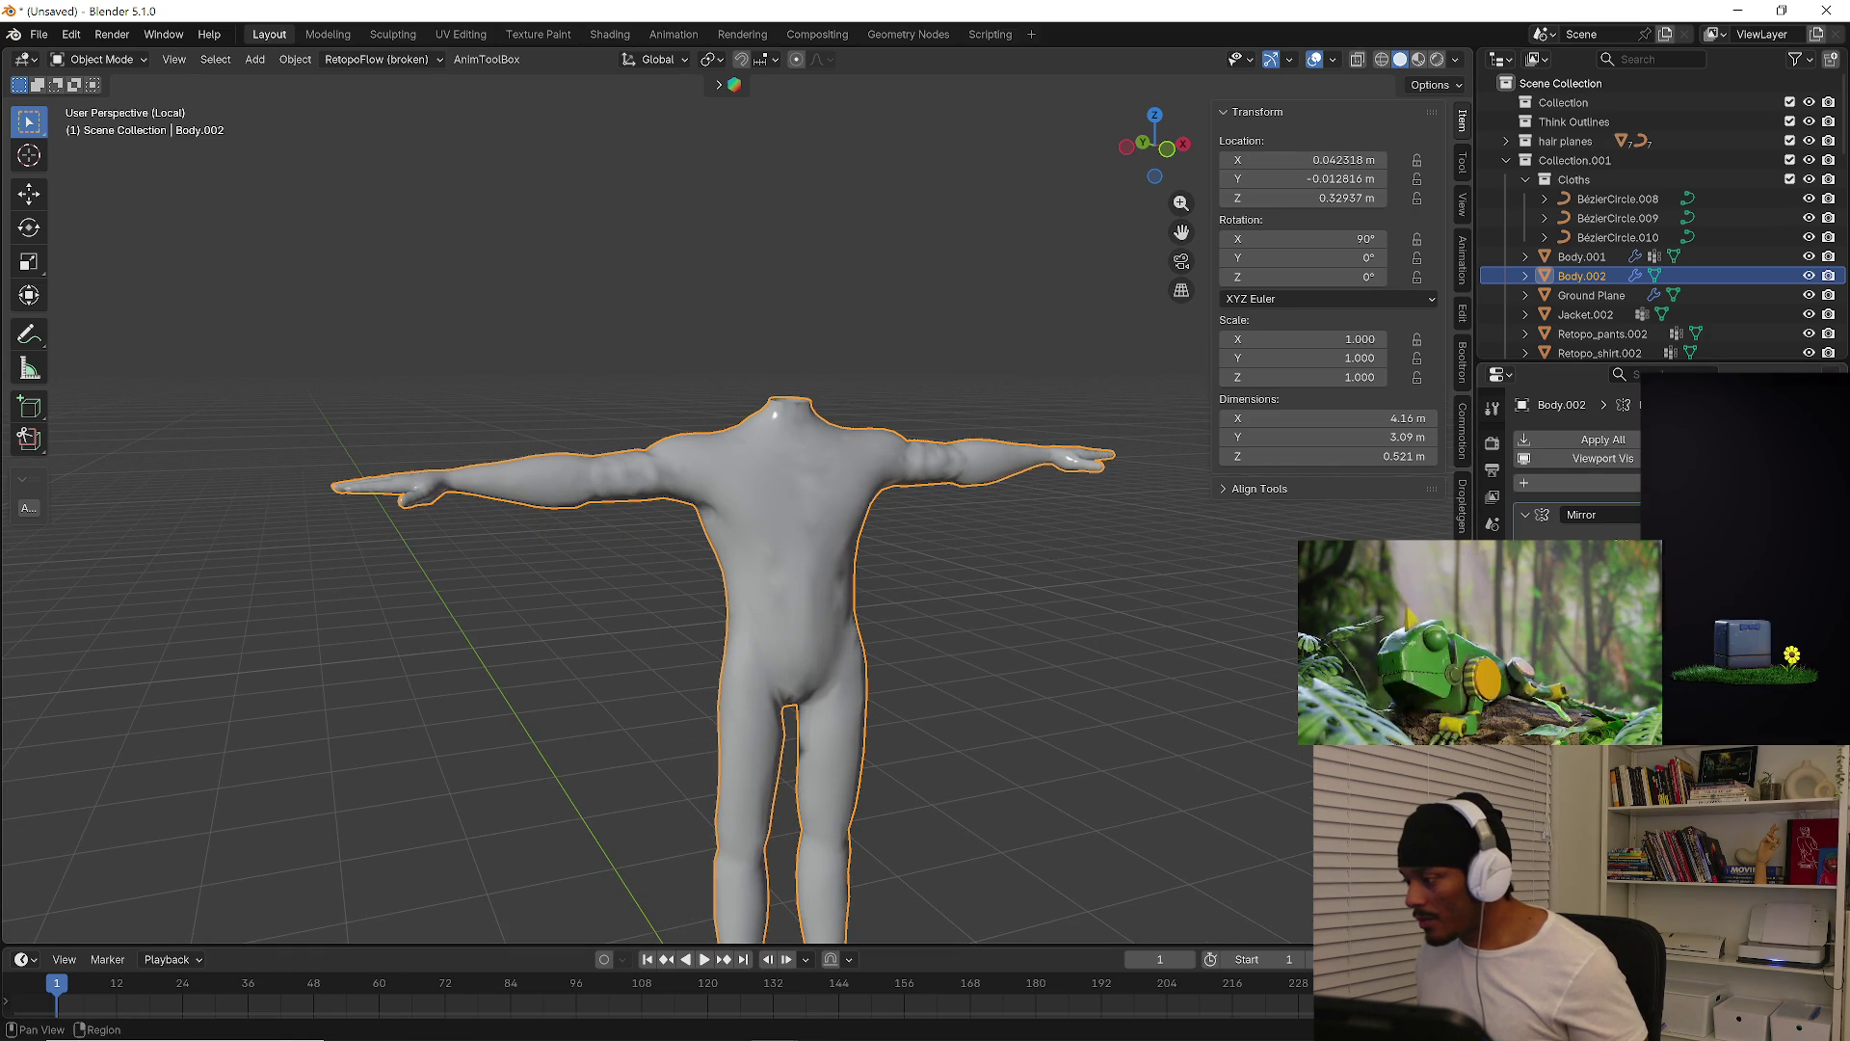
{"action": "left_click", "coordinate": [1492, 608]}
{"action": "scroll", "coordinate": [1176, 633], "scroll_direction": "down", "scroll_amount": 2}
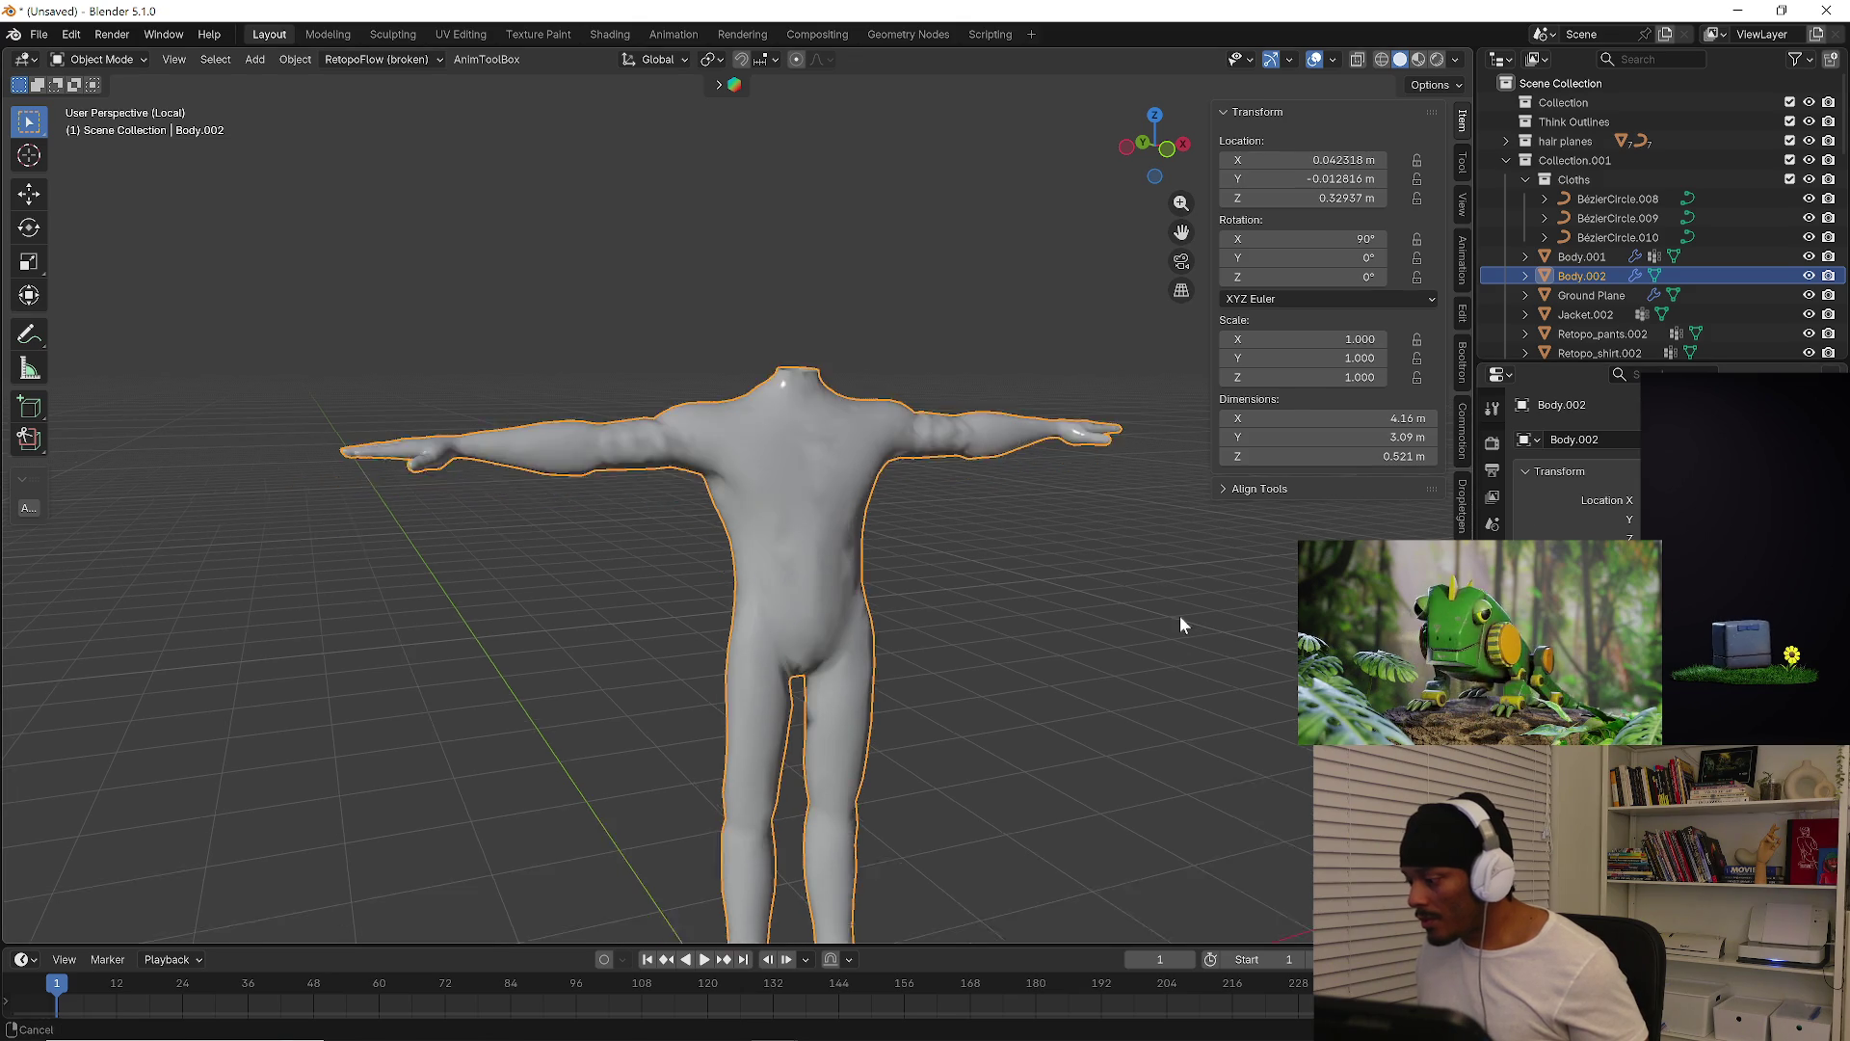
{"action": "mouse_move", "coordinate": [1174, 638]}
{"action": "middle_mouse_down"}
{"action": "mouse_move", "coordinate": [914, 599]}
{"action": "mouse_move", "coordinate": [854, 558]}
{"action": "middle_mouse_up"}
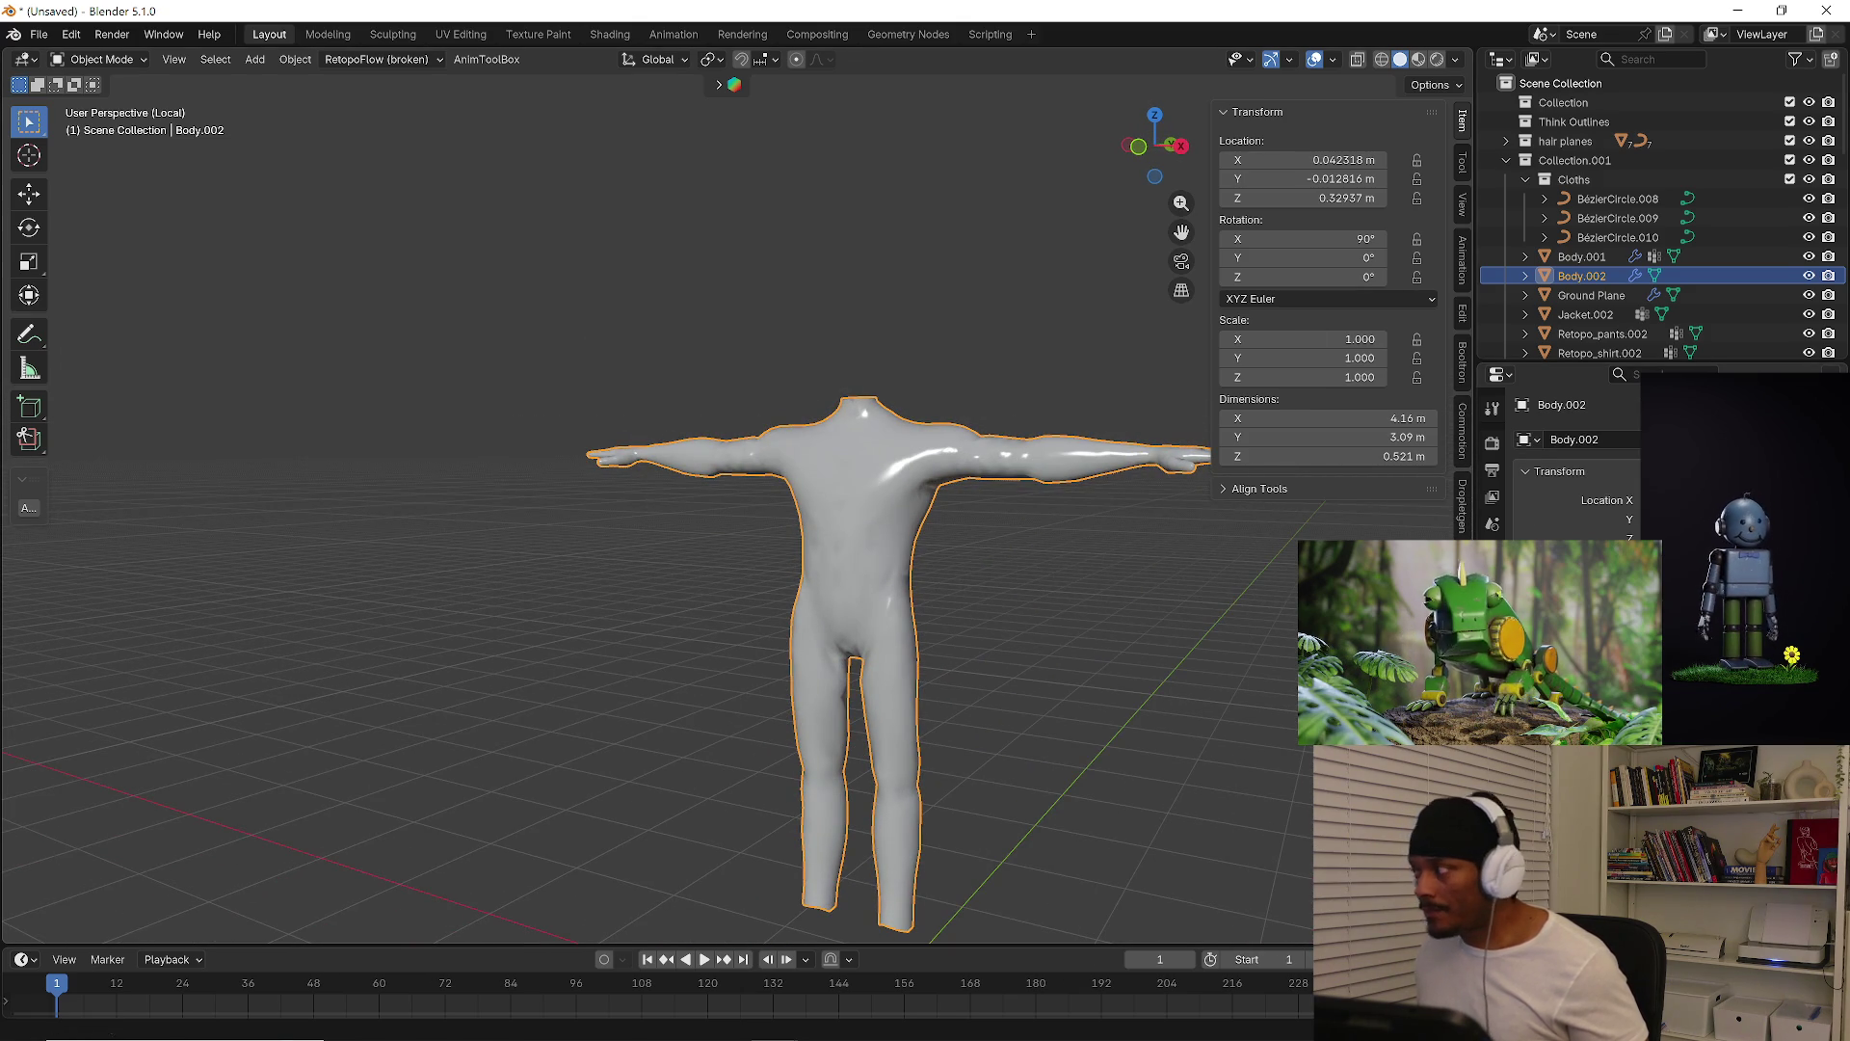
Set Body.002 to flat shading
{"action": "right_click", "coordinate": [848, 506]}
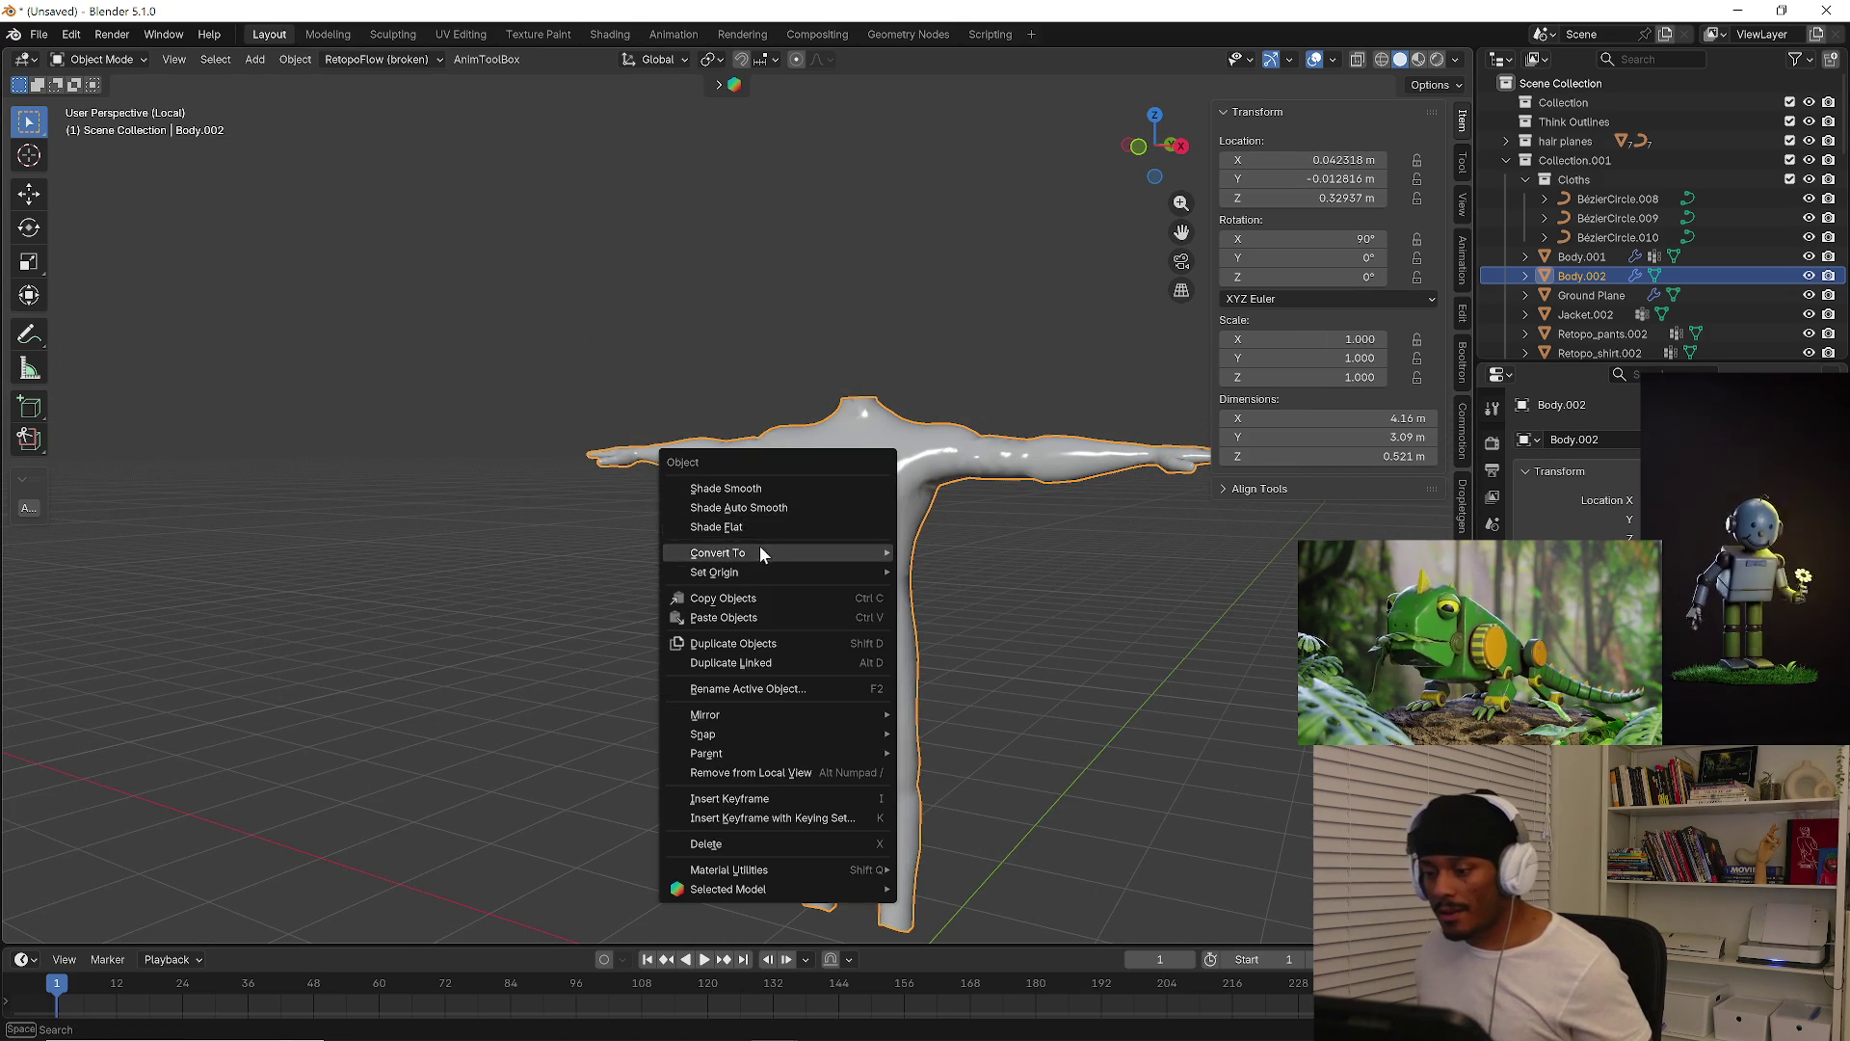
{"action": "left_click", "coordinate": [765, 540]}
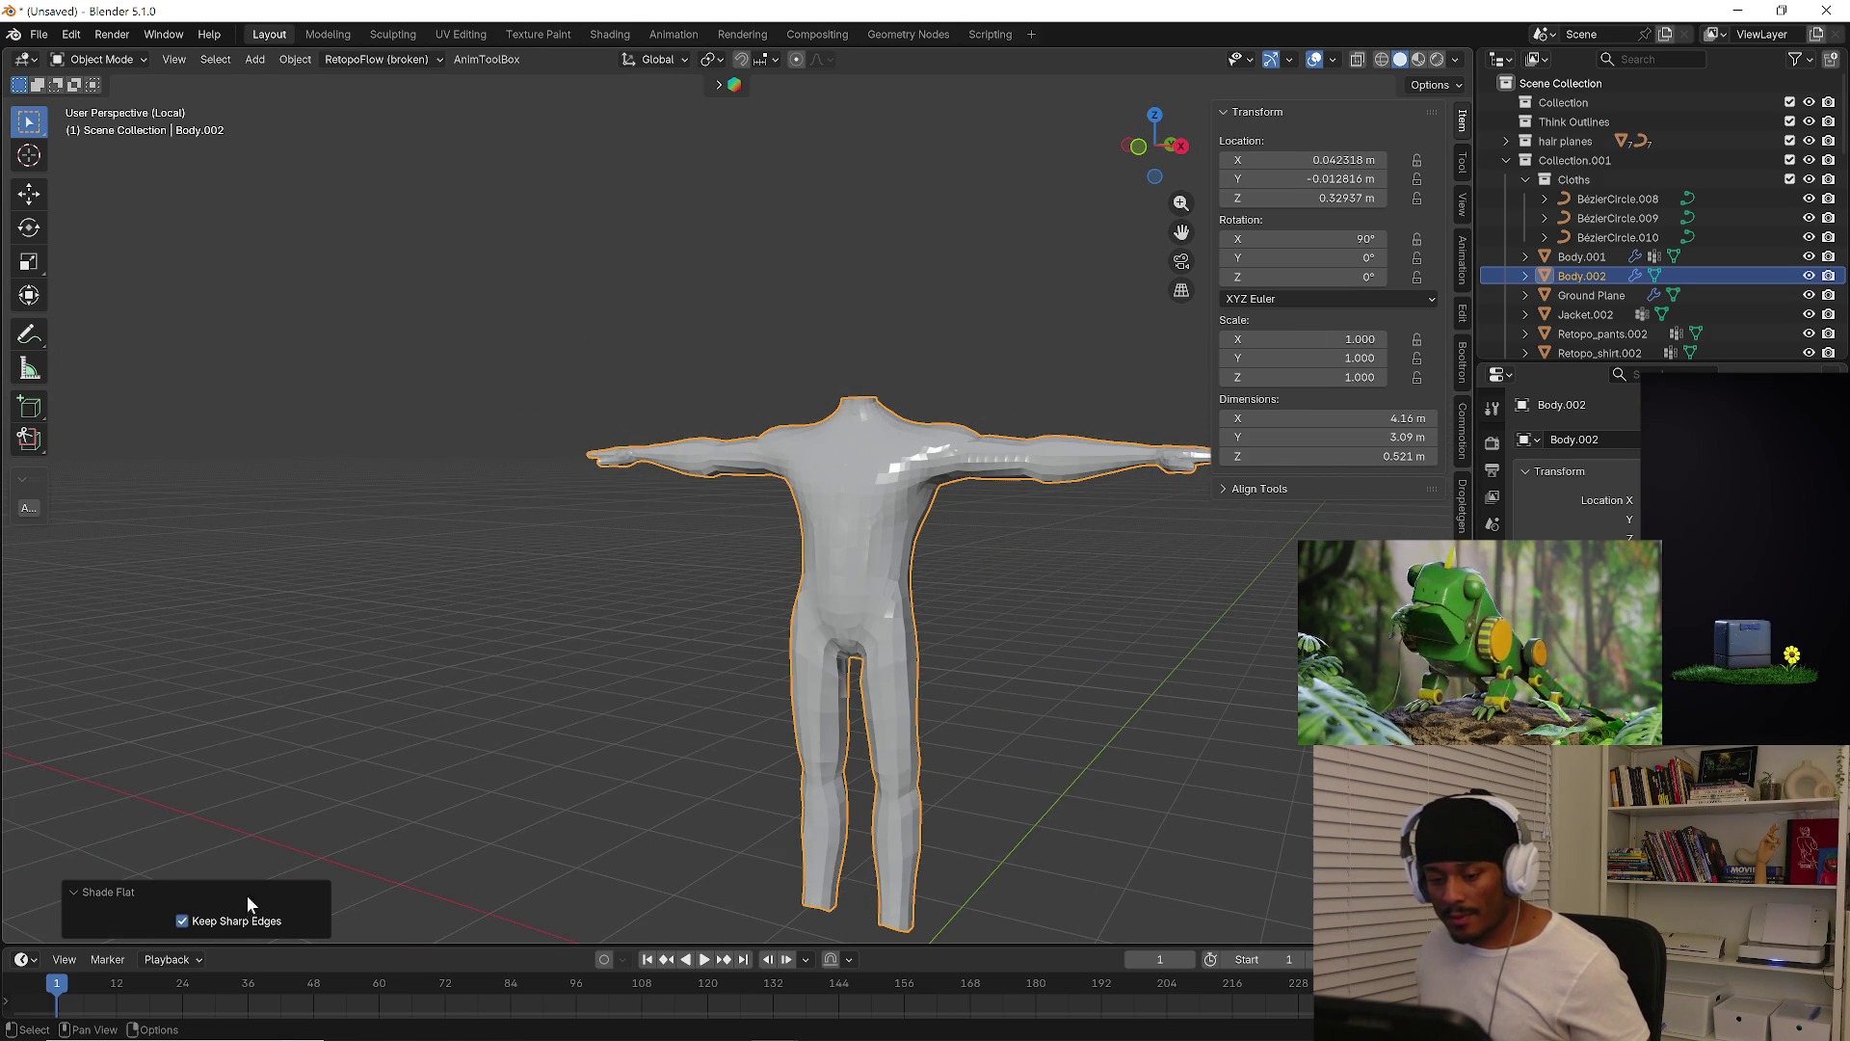
{"action": "middle_click_drag", "start_coordinate": [844, 724], "coordinate": [930, 692]}
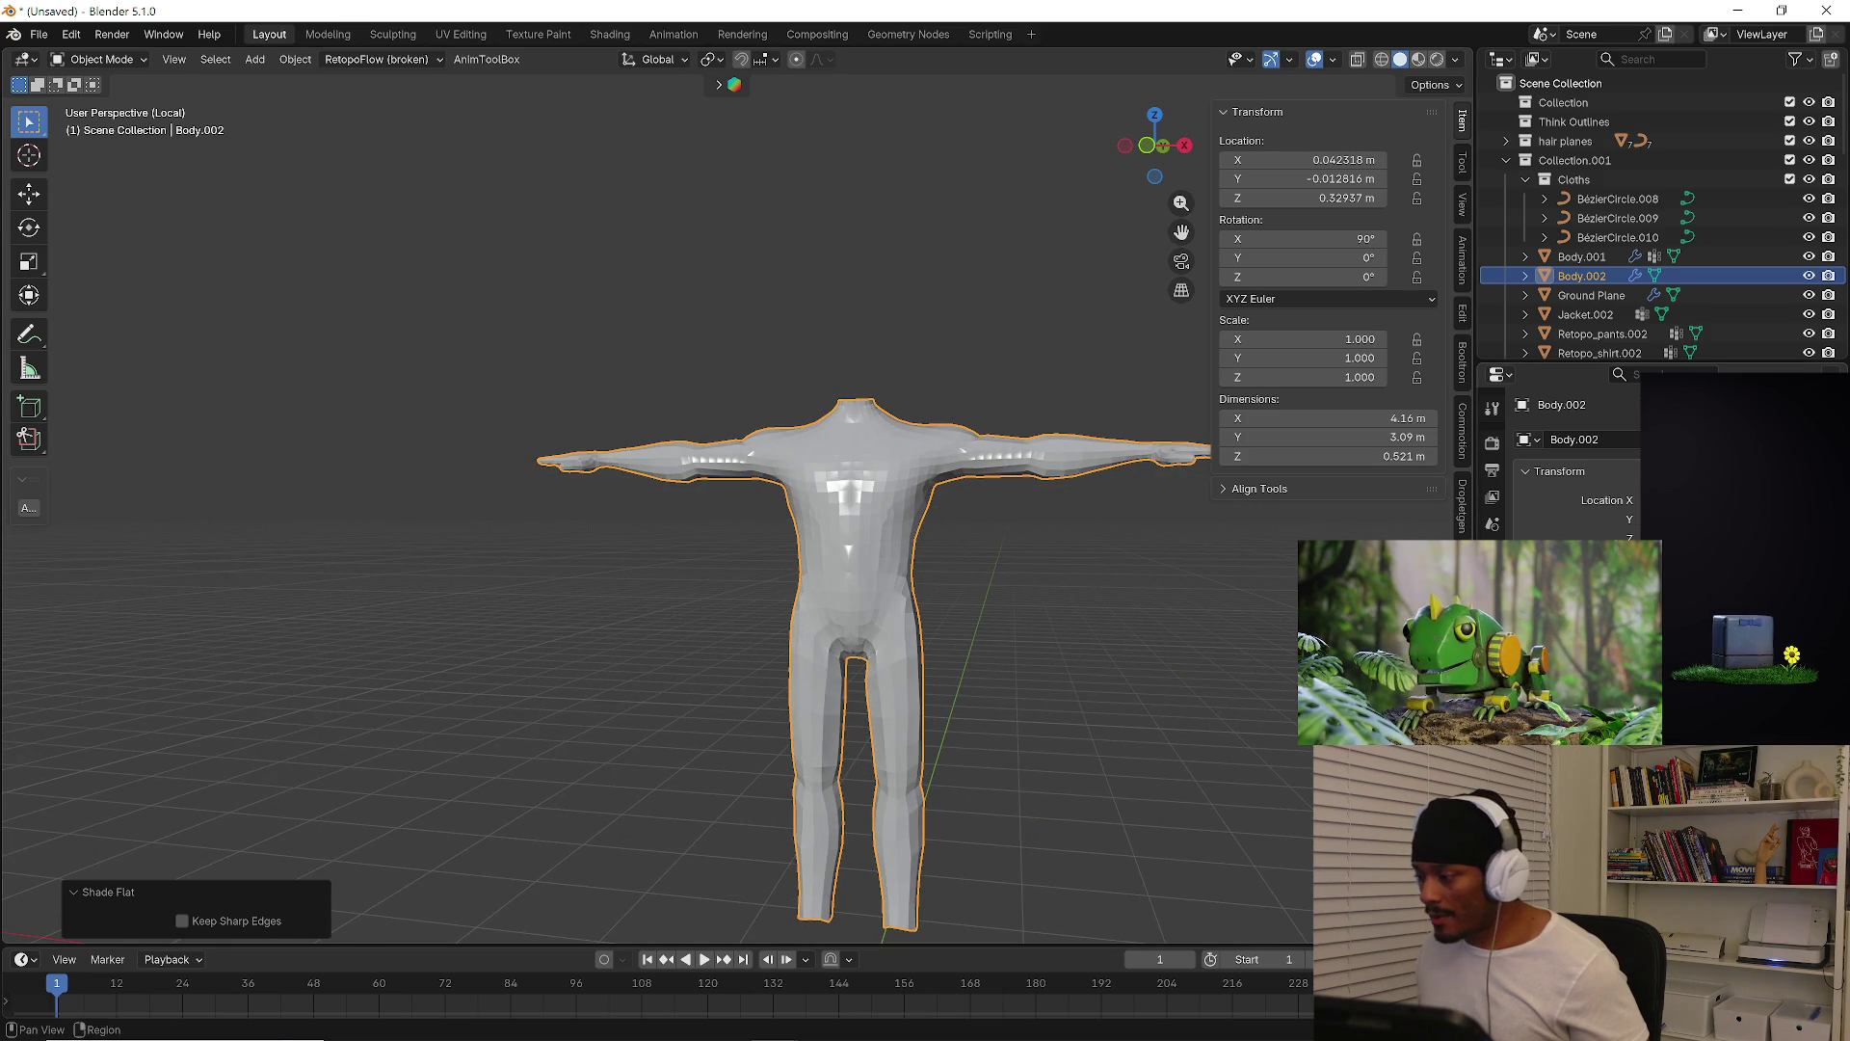
{"action": "middle_click_drag", "start_coordinate": [980, 592], "coordinate": [987, 592]}
Switch the body to Shade Auto Smooth at 30° and inspect the shoulder and arm shading
{"action": "right_click", "coordinate": [800, 499]}
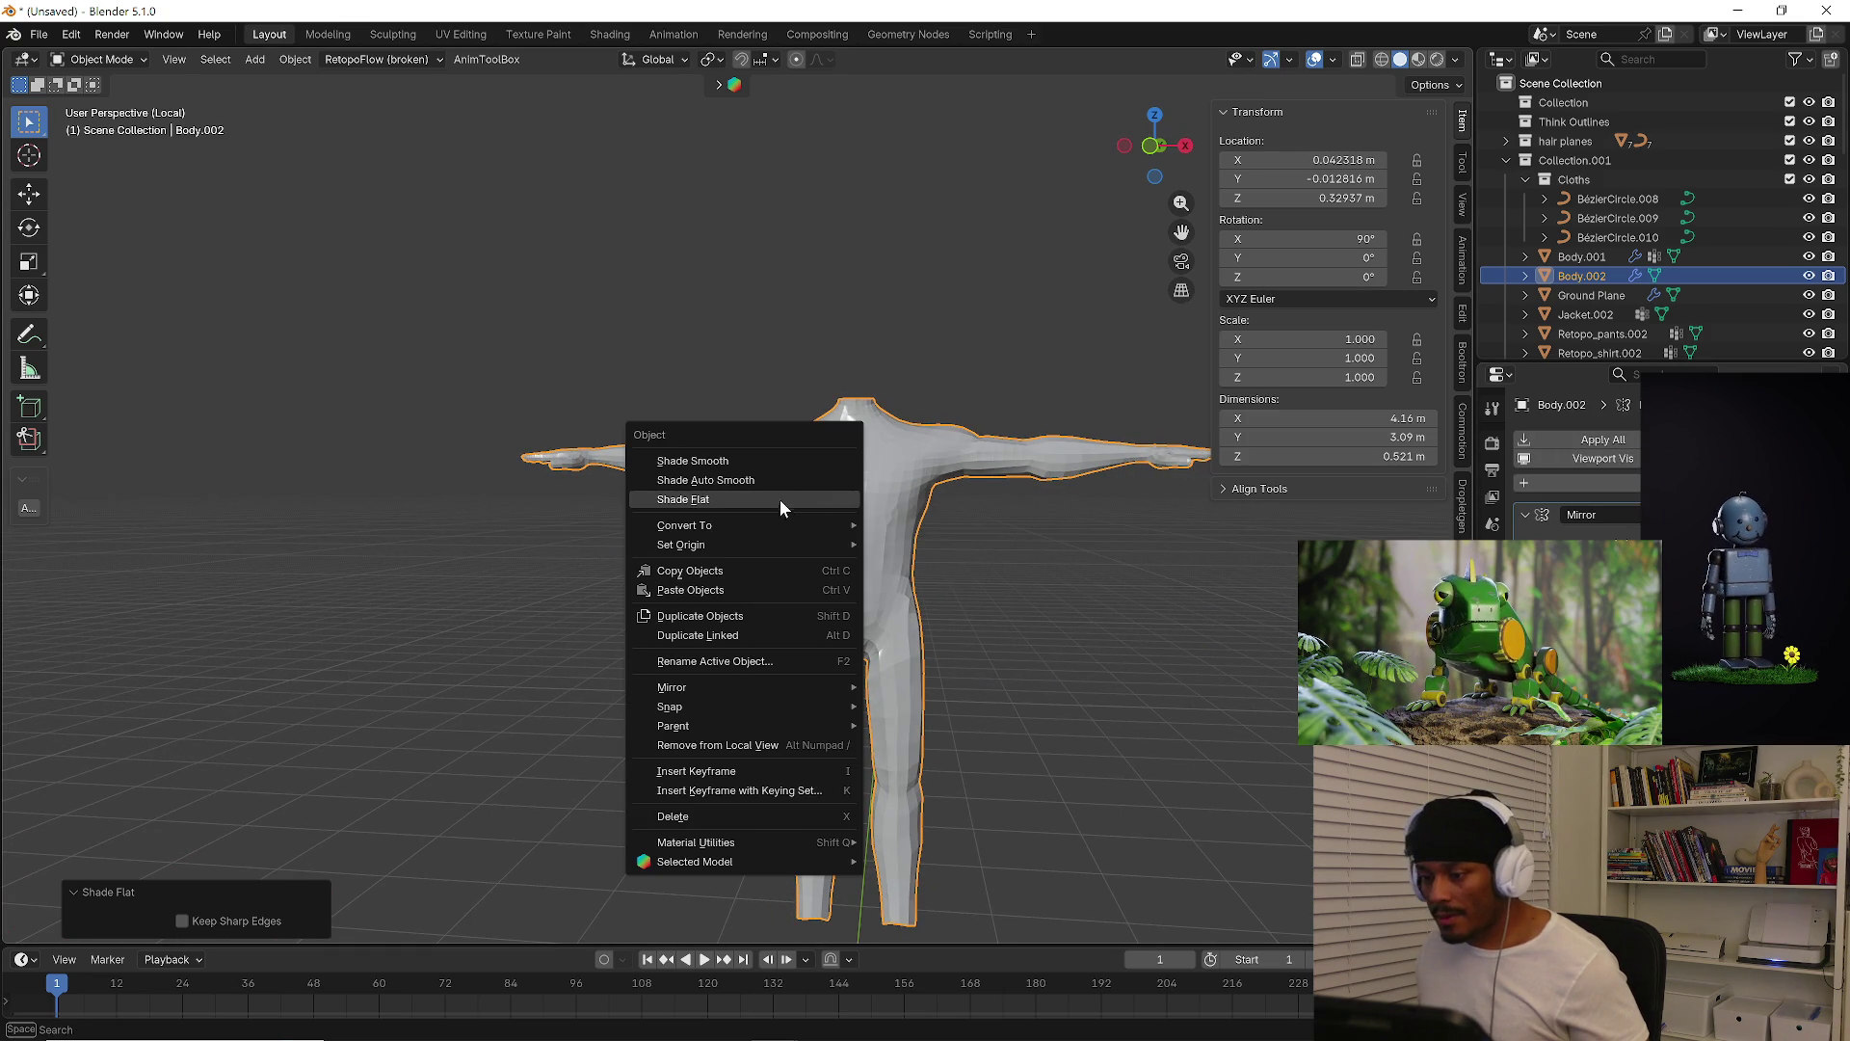
{"action": "left_click", "coordinate": [745, 480]}
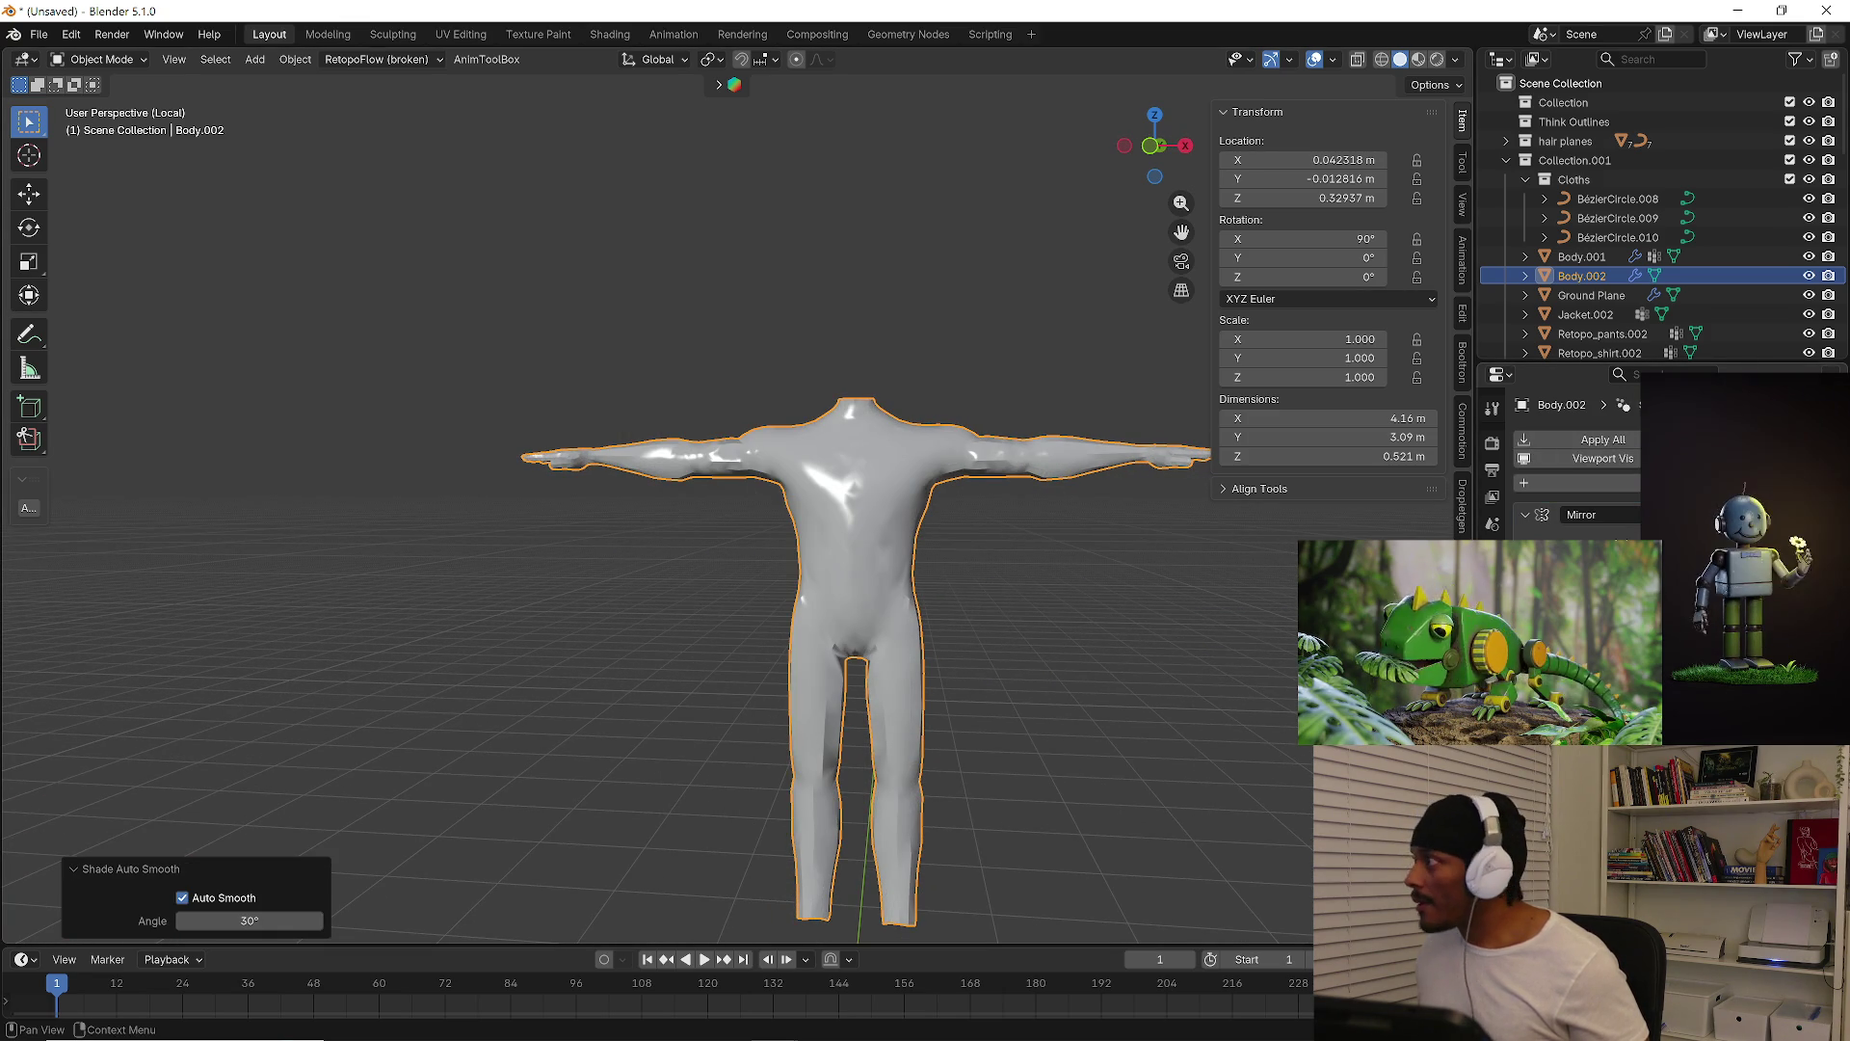
{"action": "middle_click_drag", "start_coordinate": [924, 730], "coordinate": [1070, 766]}
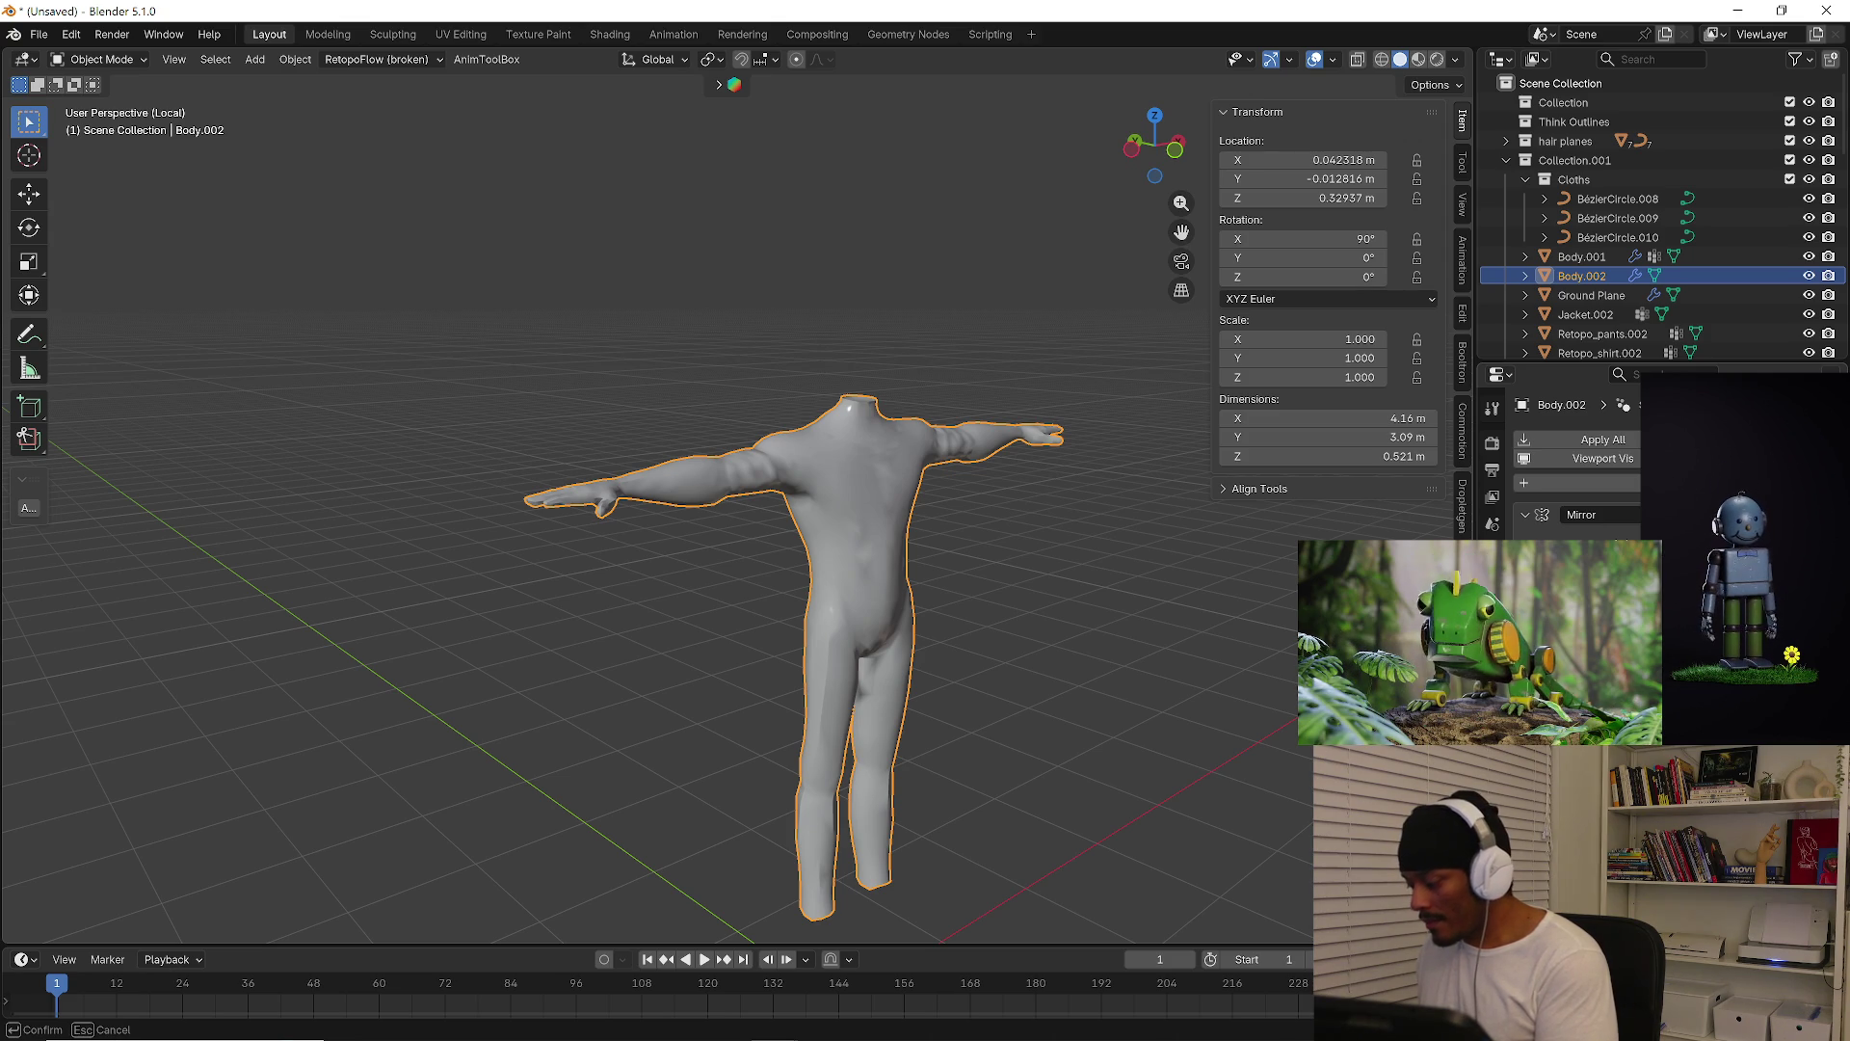
{"action": "key", "text": "Num_Lock"}
{"action": "key", "text": "Escape"}
{"action": "mouse_move", "coordinate": [1145, 777]}
{"action": "middle_mouse_down"}
{"action": "mouse_move", "coordinate": [954, 743]}
{"action": "mouse_move", "coordinate": [1021, 749]}
{"action": "middle_mouse_up"}
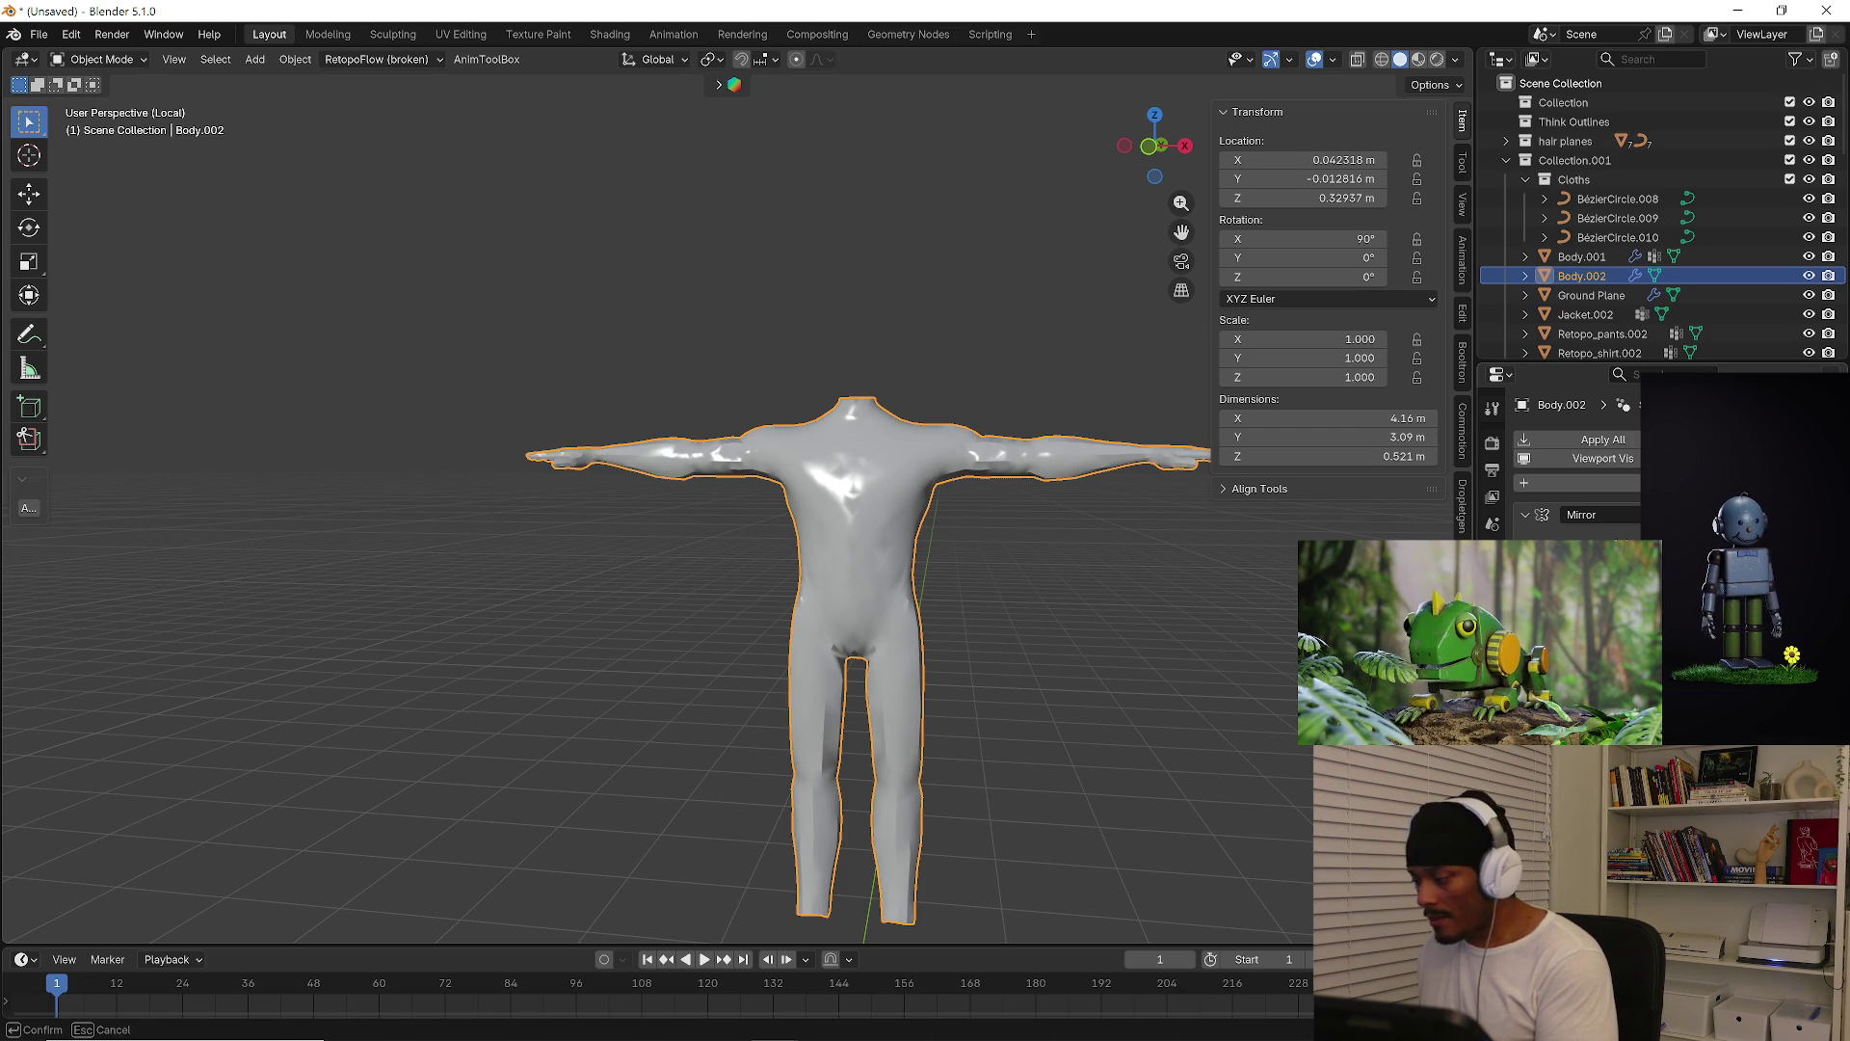
{"action": "mouse_move", "coordinate": [800, 723]}
{"action": "middle_mouse_down"}
{"action": "mouse_move", "coordinate": [774, 719]}
{"action": "mouse_move", "coordinate": [748, 448]}
{"action": "mouse_move", "coordinate": [740, 505]}
{"action": "middle_mouse_up"}
{"action": "scroll", "coordinate": [775, 719], "scroll_direction": "up", "scroll_amount": 5}
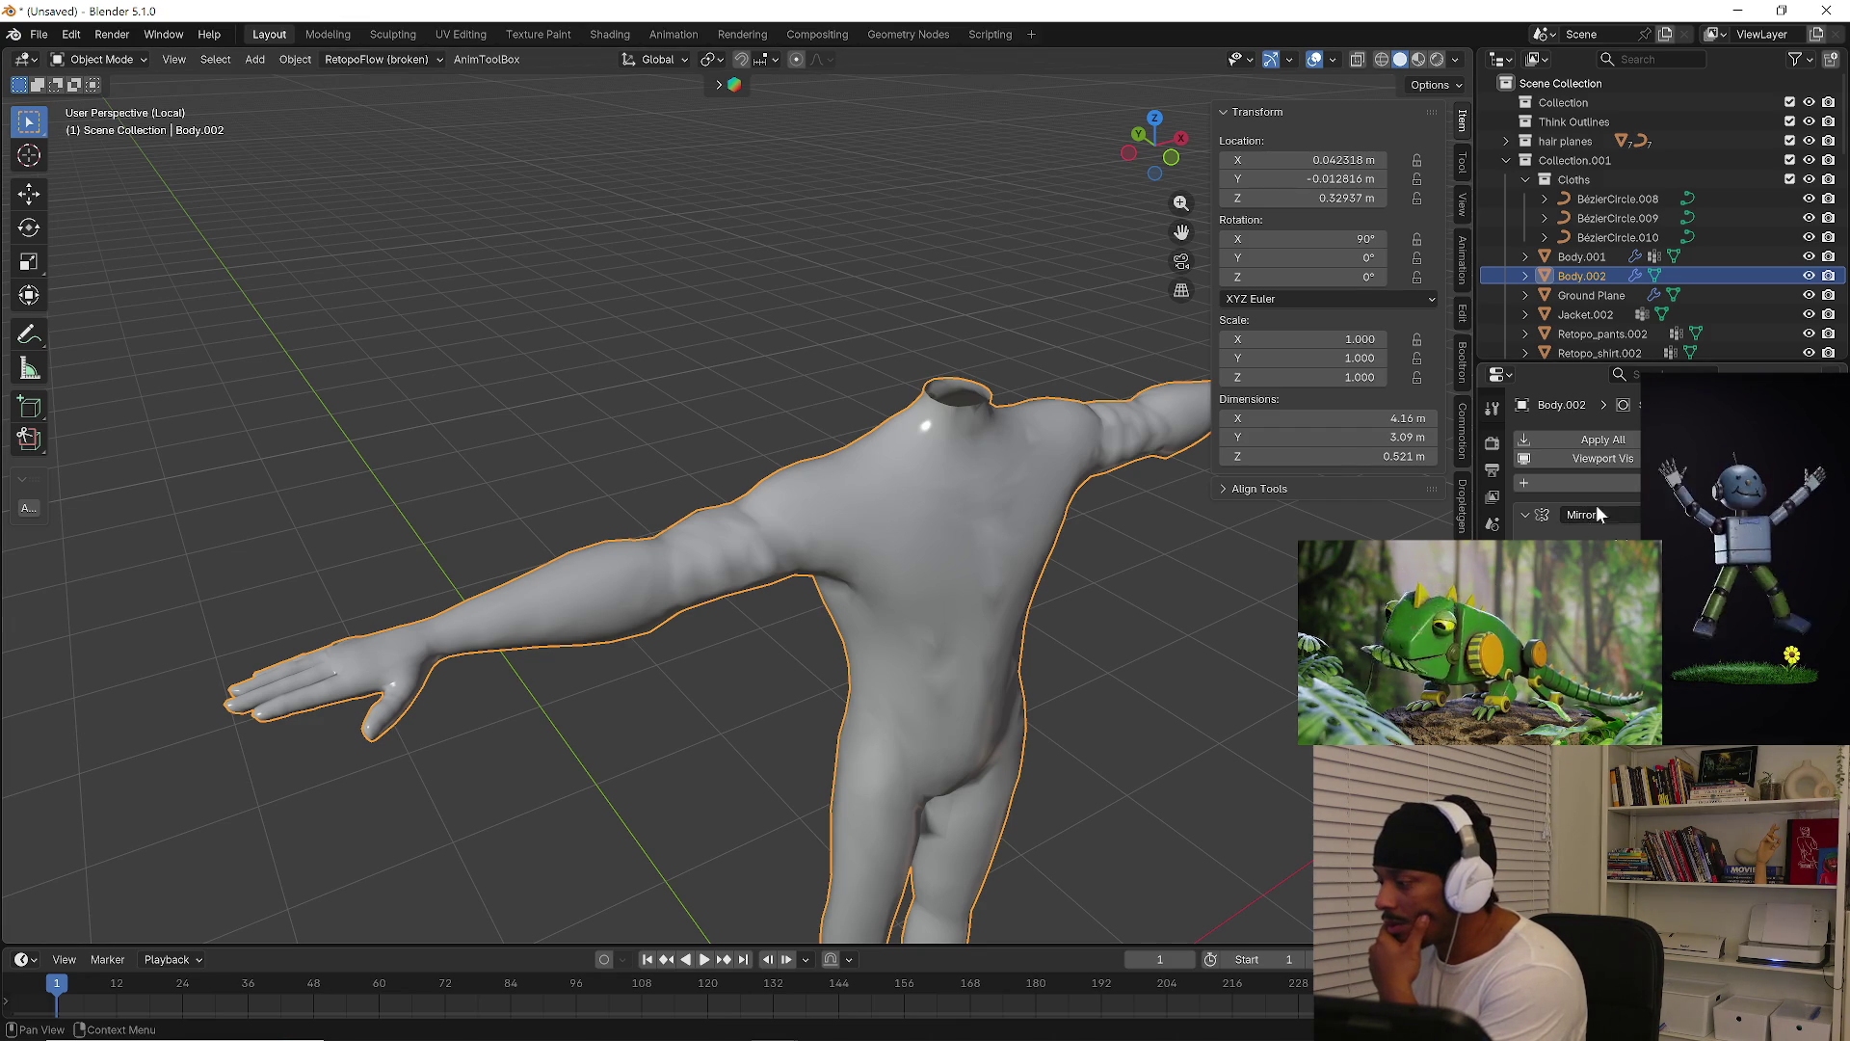
Add a Normal Edit modifier to the body, found by searching 'nor'
{"action": "left_click", "coordinate": [1623, 484]}
{"action": "type", "text": "nor"}
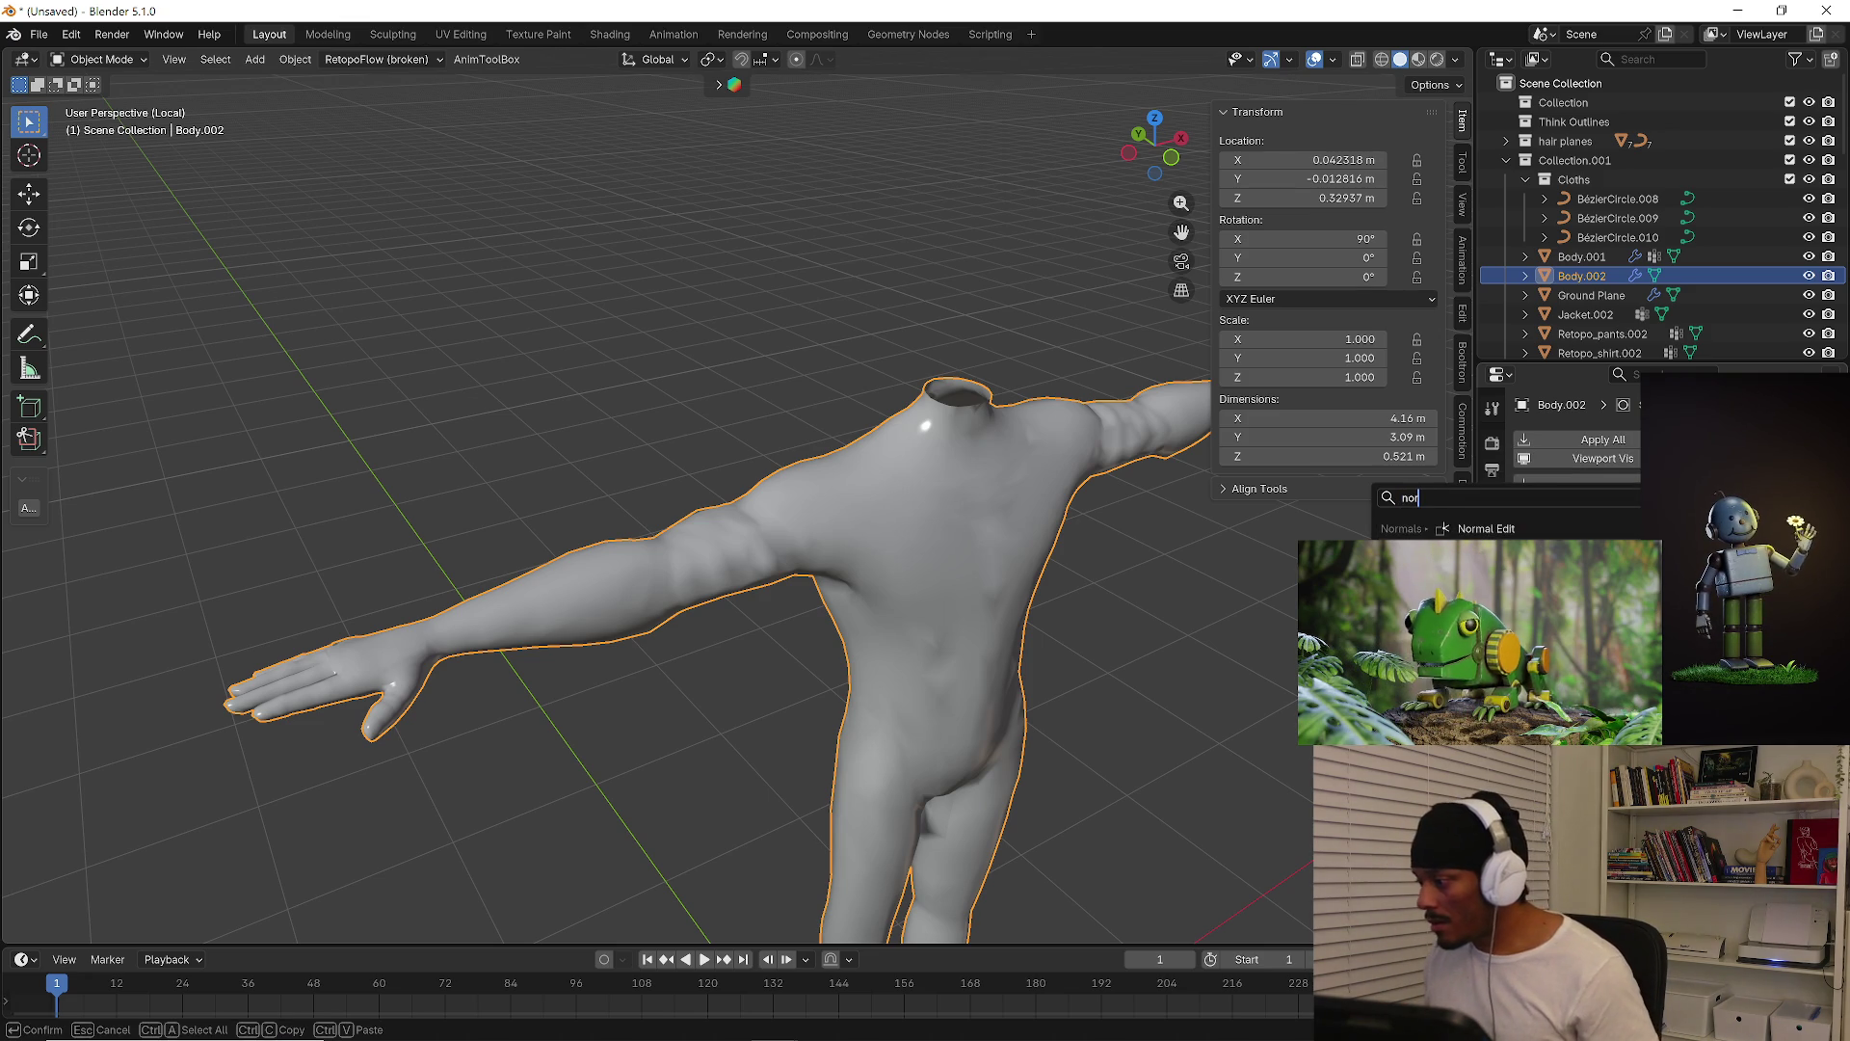
{"action": "key", "text": "Return"}
{"action": "mouse_move", "coordinate": [1122, 686]}
{"action": "middle_mouse_down"}
{"action": "mouse_move", "coordinate": [1075, 633]}
{"action": "mouse_move", "coordinate": [997, 632]}
{"action": "mouse_move", "coordinate": [1128, 586]}
{"action": "mouse_move", "coordinate": [719, 605]}
{"action": "mouse_move", "coordinate": [744, 593]}
{"action": "middle_mouse_up"}
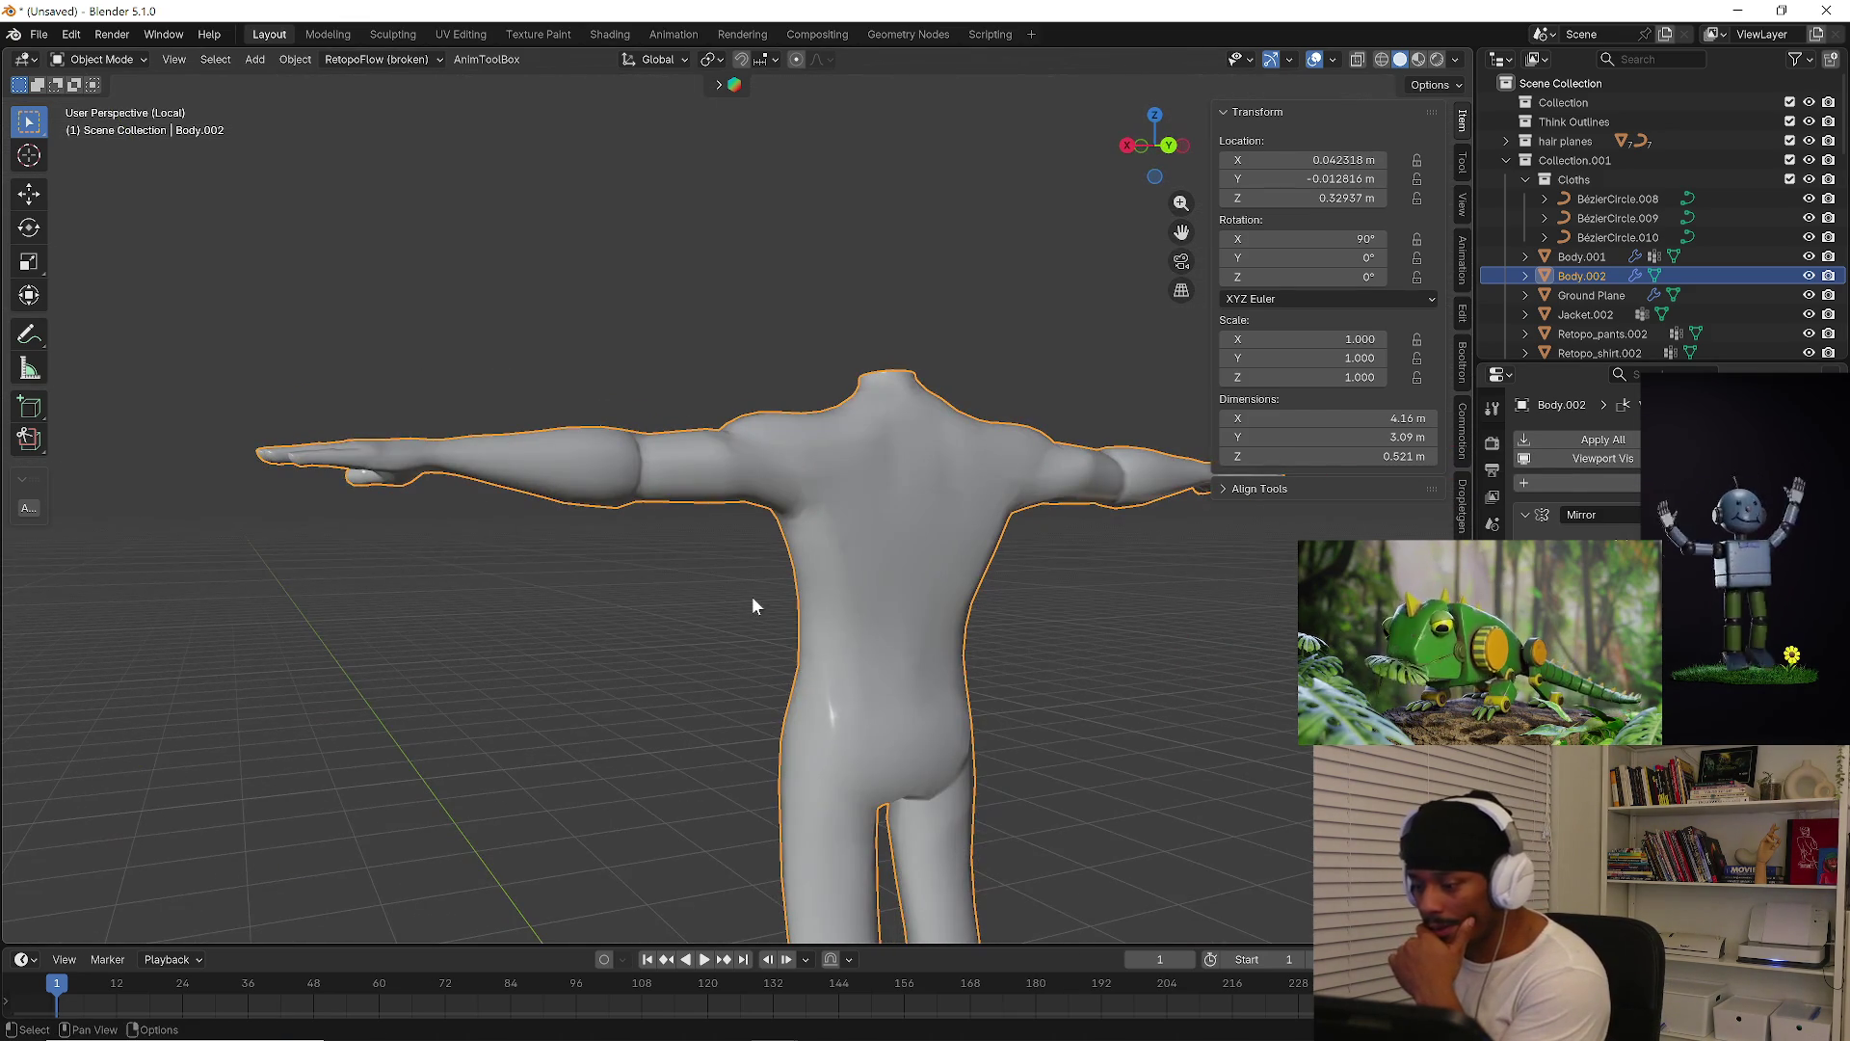
{"action": "mouse_move", "coordinate": [887, 613]}
{"action": "middle_mouse_down"}
{"action": "mouse_move", "coordinate": [813, 684]}
{"action": "mouse_move", "coordinate": [839, 665]}
{"action": "middle_mouse_up"}
{"action": "scroll", "coordinate": [1049, 512], "scroll_direction": "up", "scroll_amount": 4}
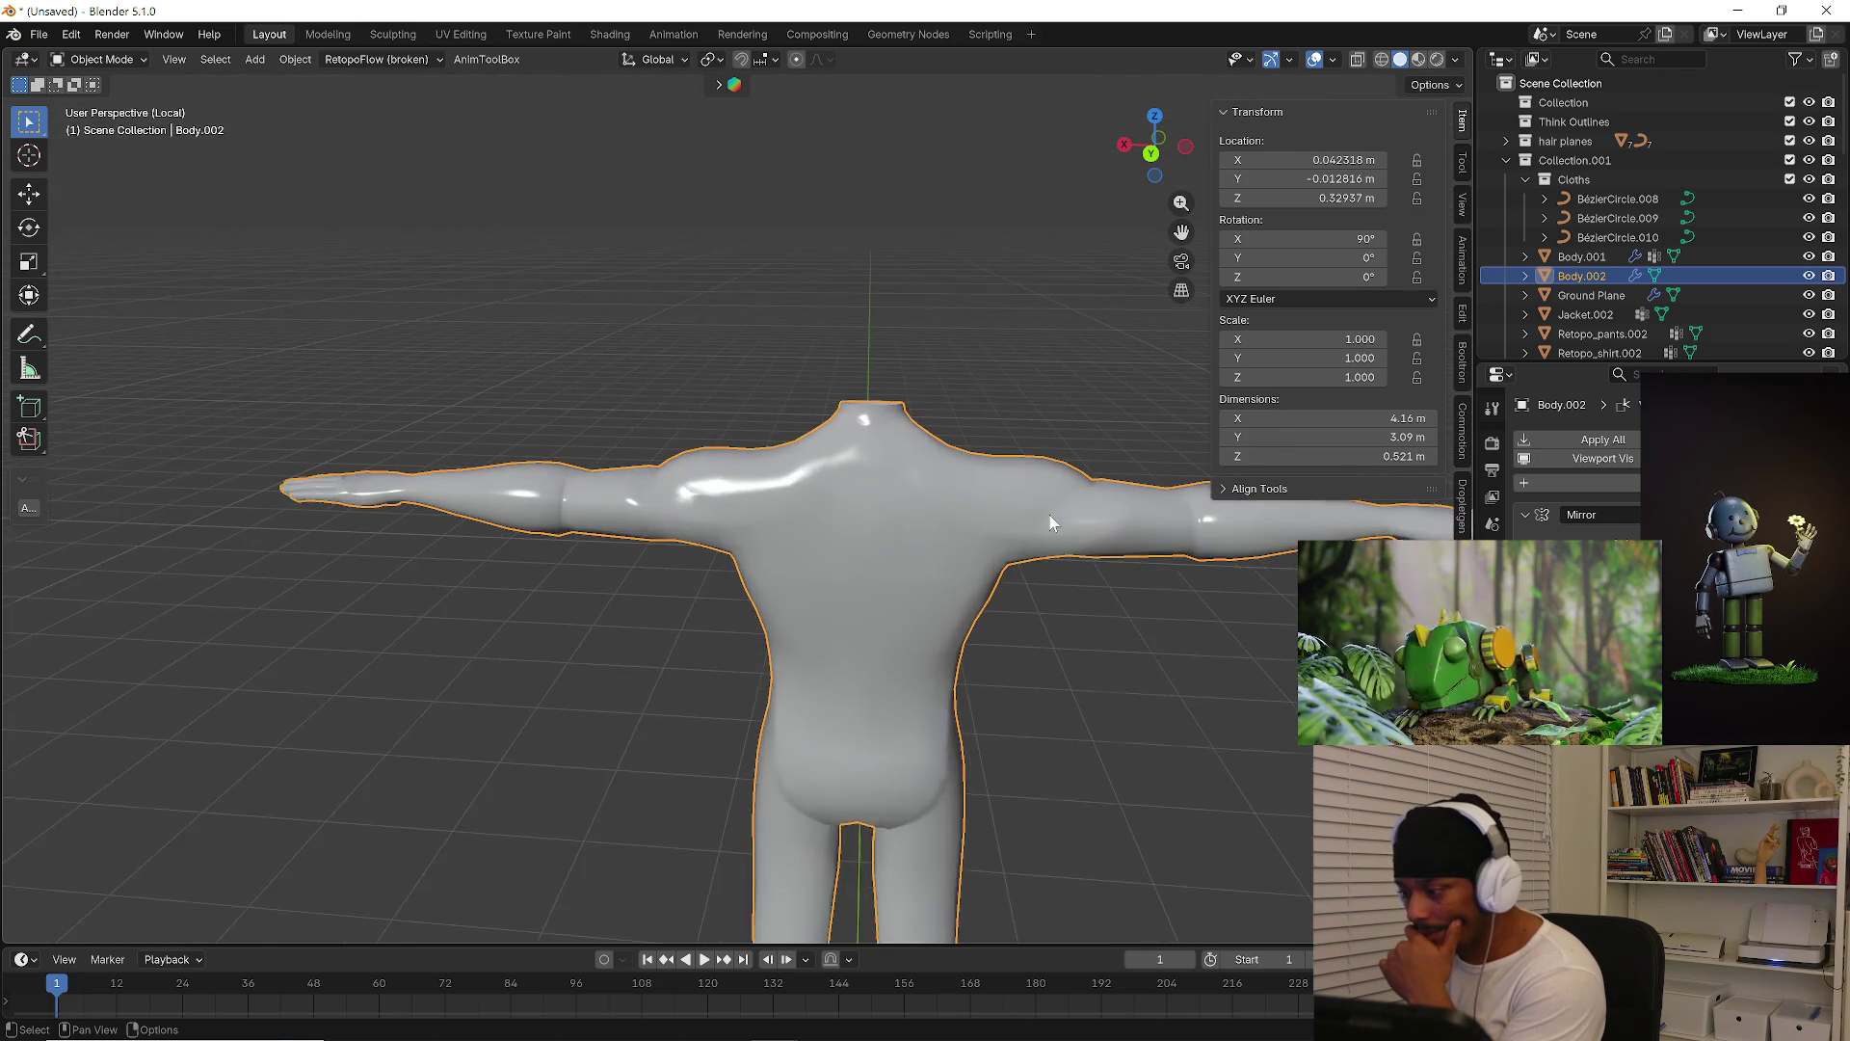
Check the body's mesh in Edit Mode from the front, then return to Object Mode
{"action": "key", "text": "Tab"}
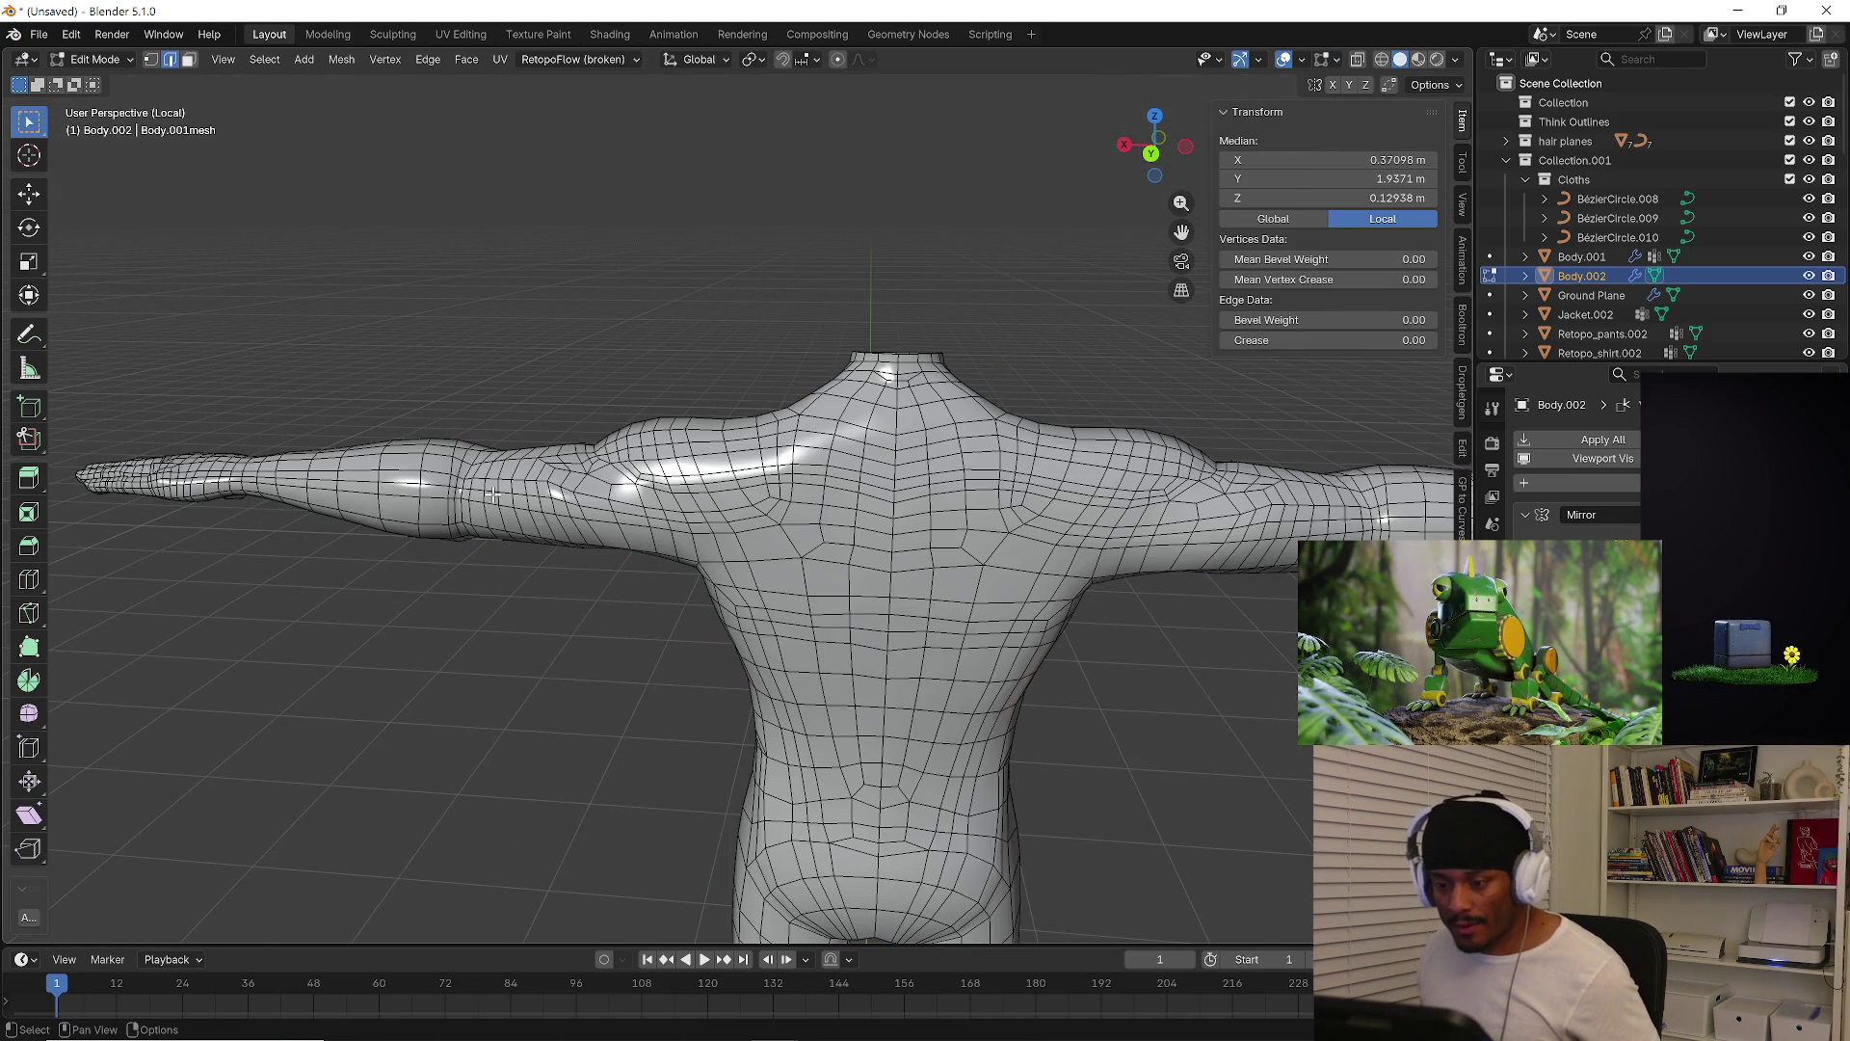
{"action": "scroll", "coordinate": [437, 613], "scroll_direction": "up", "scroll_amount": 5}
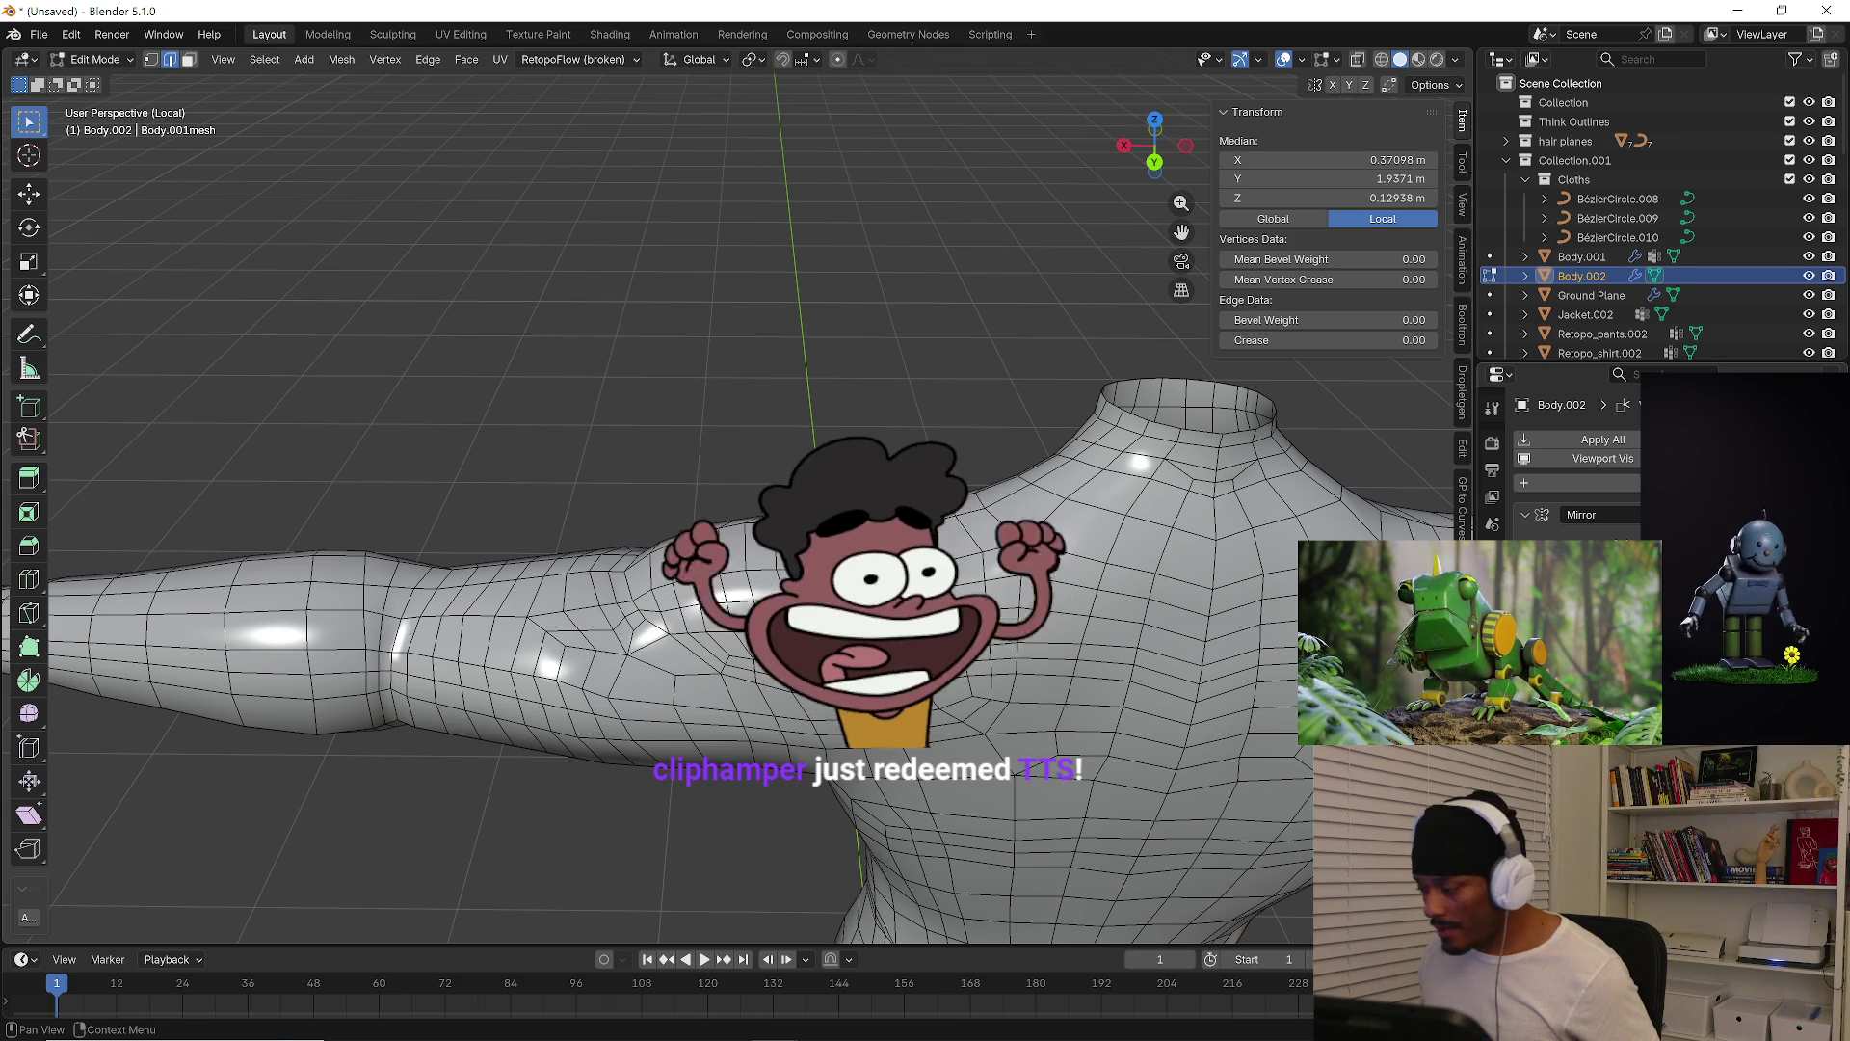
{"action": "scroll", "coordinate": [1082, 670], "scroll_direction": "down", "scroll_amount": 5}
{"action": "middle_click_drag", "start_coordinate": [1137, 617], "coordinate": [1219, 640]}
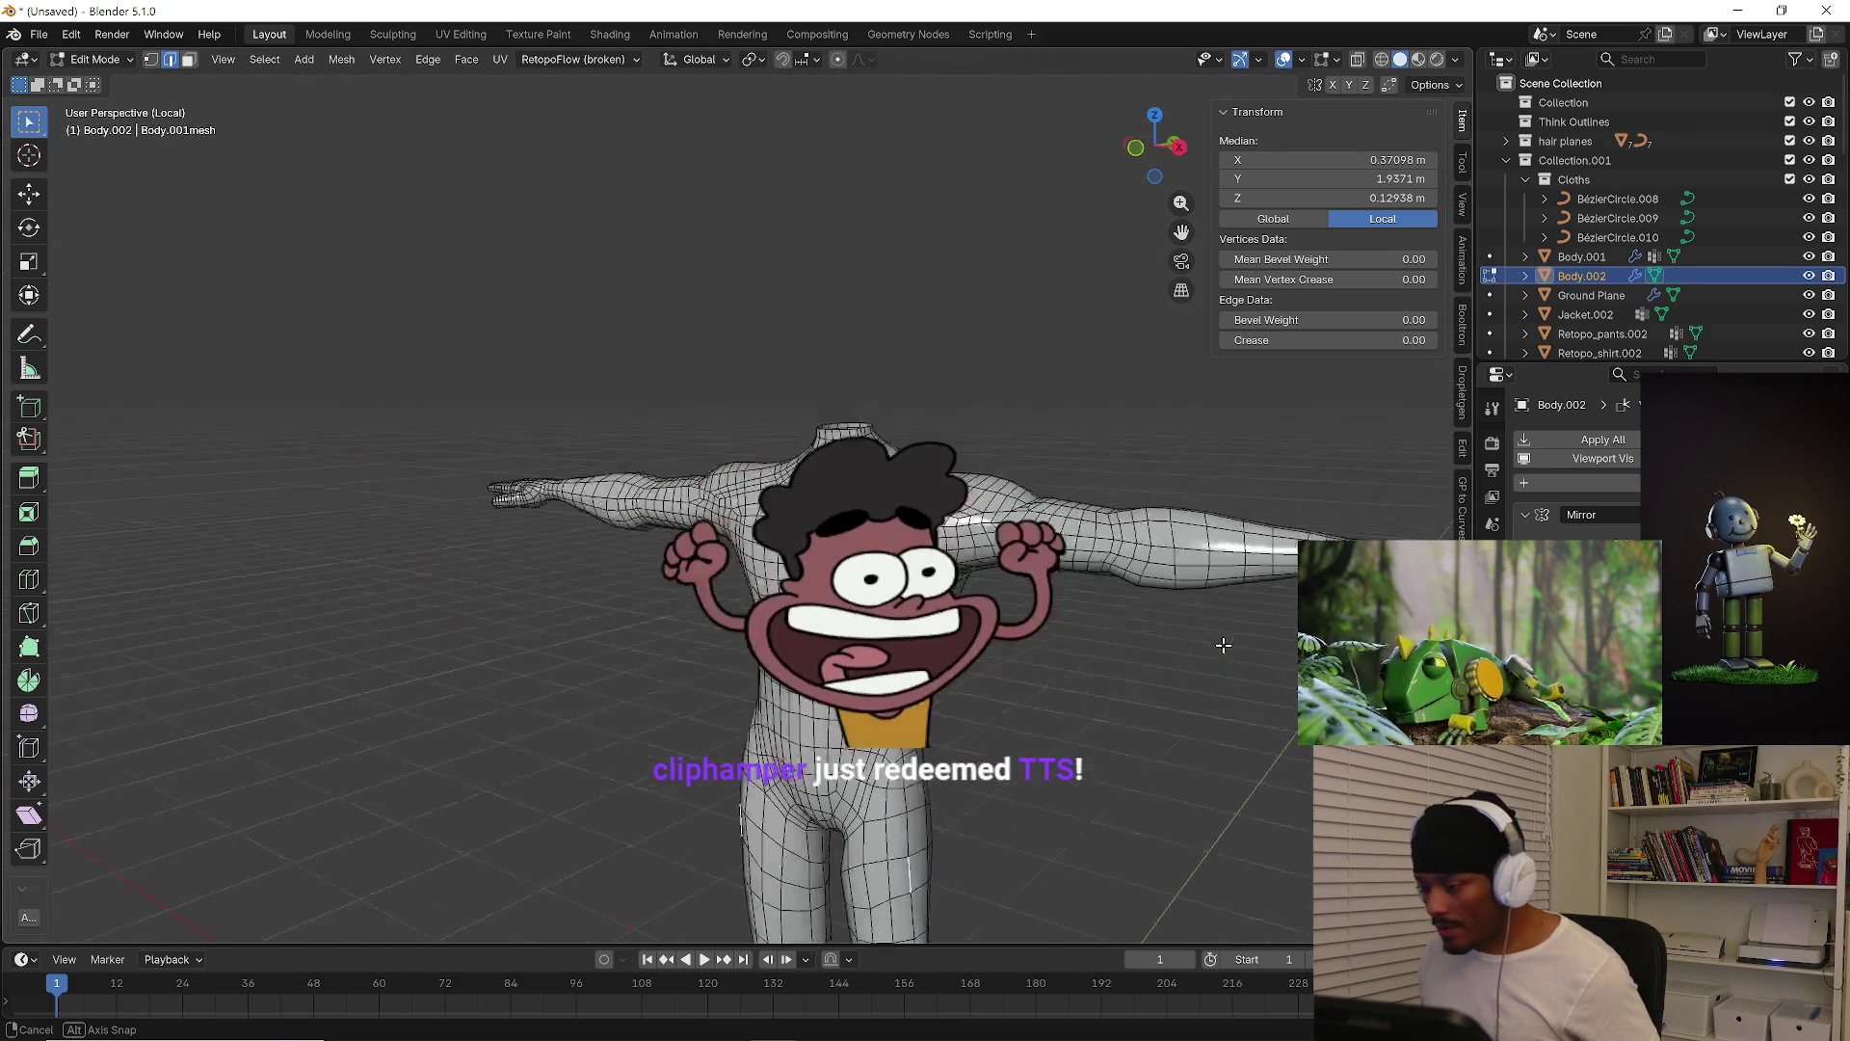
{"action": "key", "text": "Tab"}
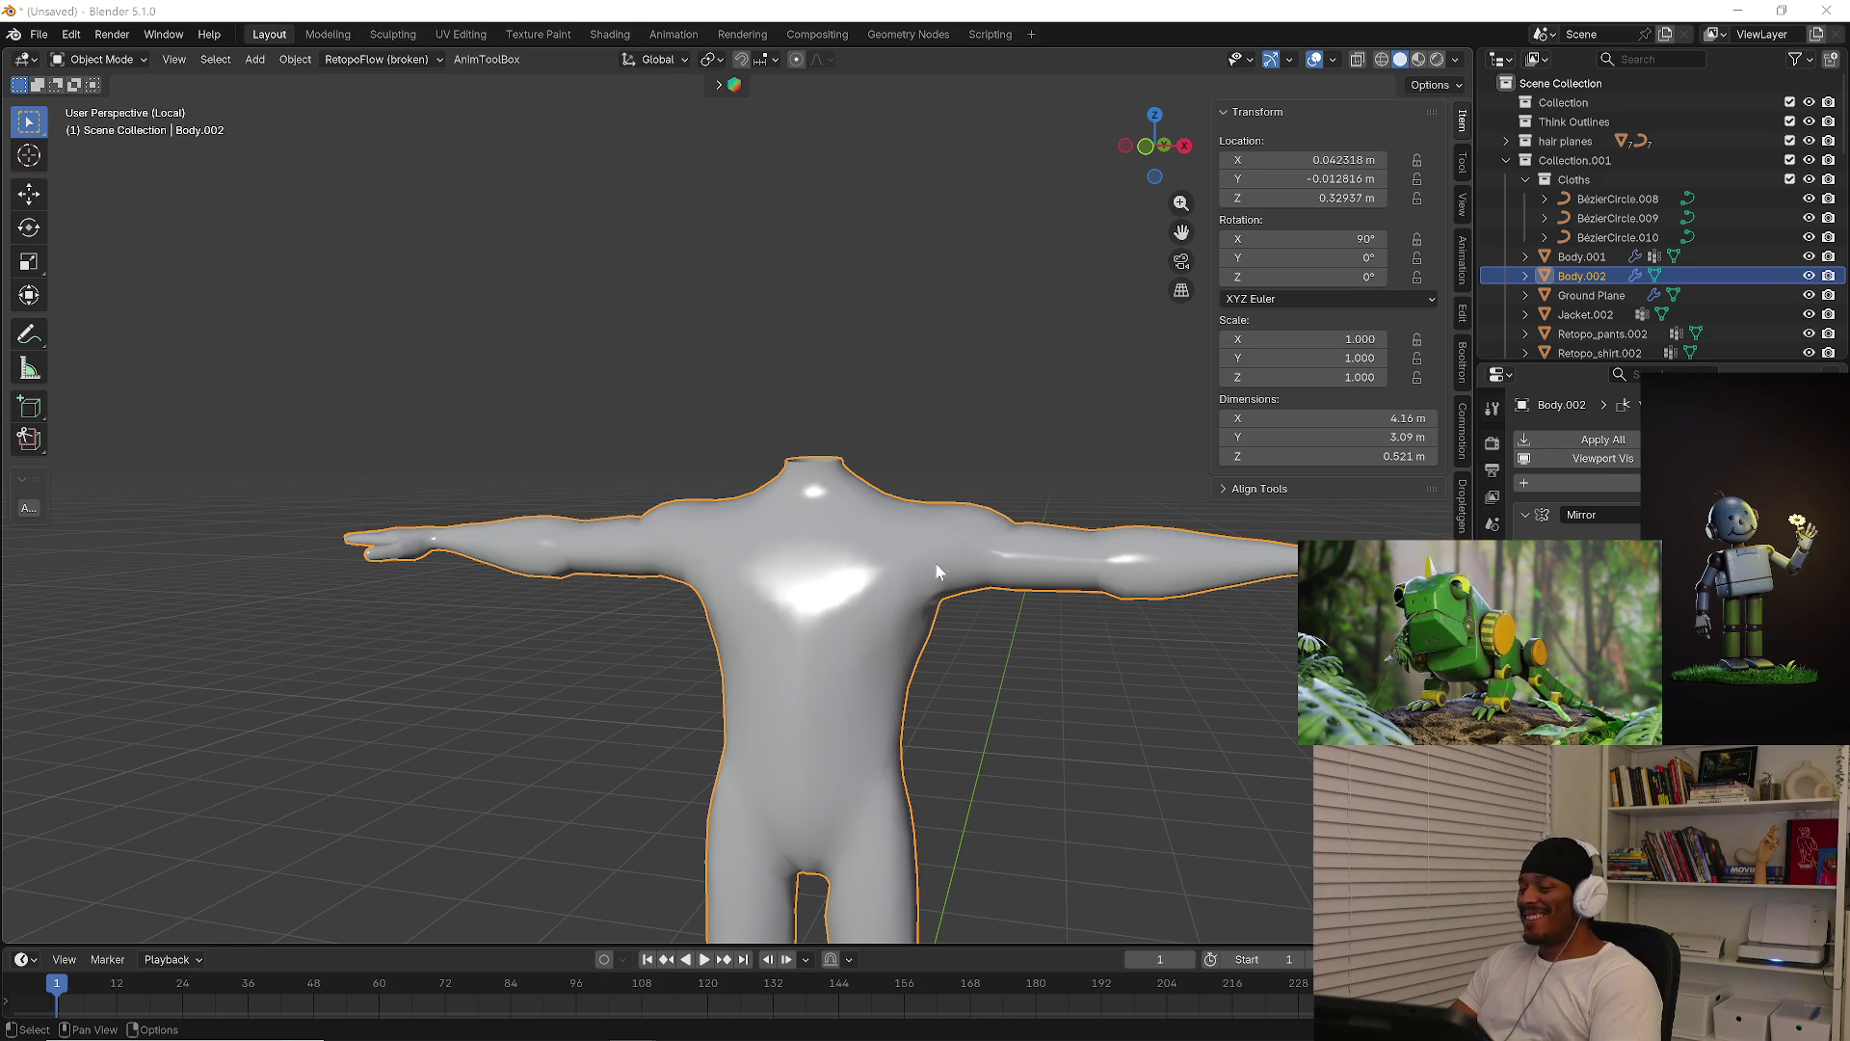
{"action": "scroll", "coordinate": [964, 599], "scroll_direction": "down", "scroll_amount": 2}
{"action": "mouse_move", "coordinate": [999, 615]}
{"action": "middle_mouse_down"}
{"action": "mouse_move", "coordinate": [870, 621]}
{"action": "mouse_move", "coordinate": [783, 551]}
{"action": "mouse_move", "coordinate": [871, 558]}
{"action": "mouse_move", "coordinate": [799, 527]}
{"action": "mouse_move", "coordinate": [1016, 501]}
{"action": "mouse_move", "coordinate": [742, 489]}
{"action": "middle_mouse_up"}
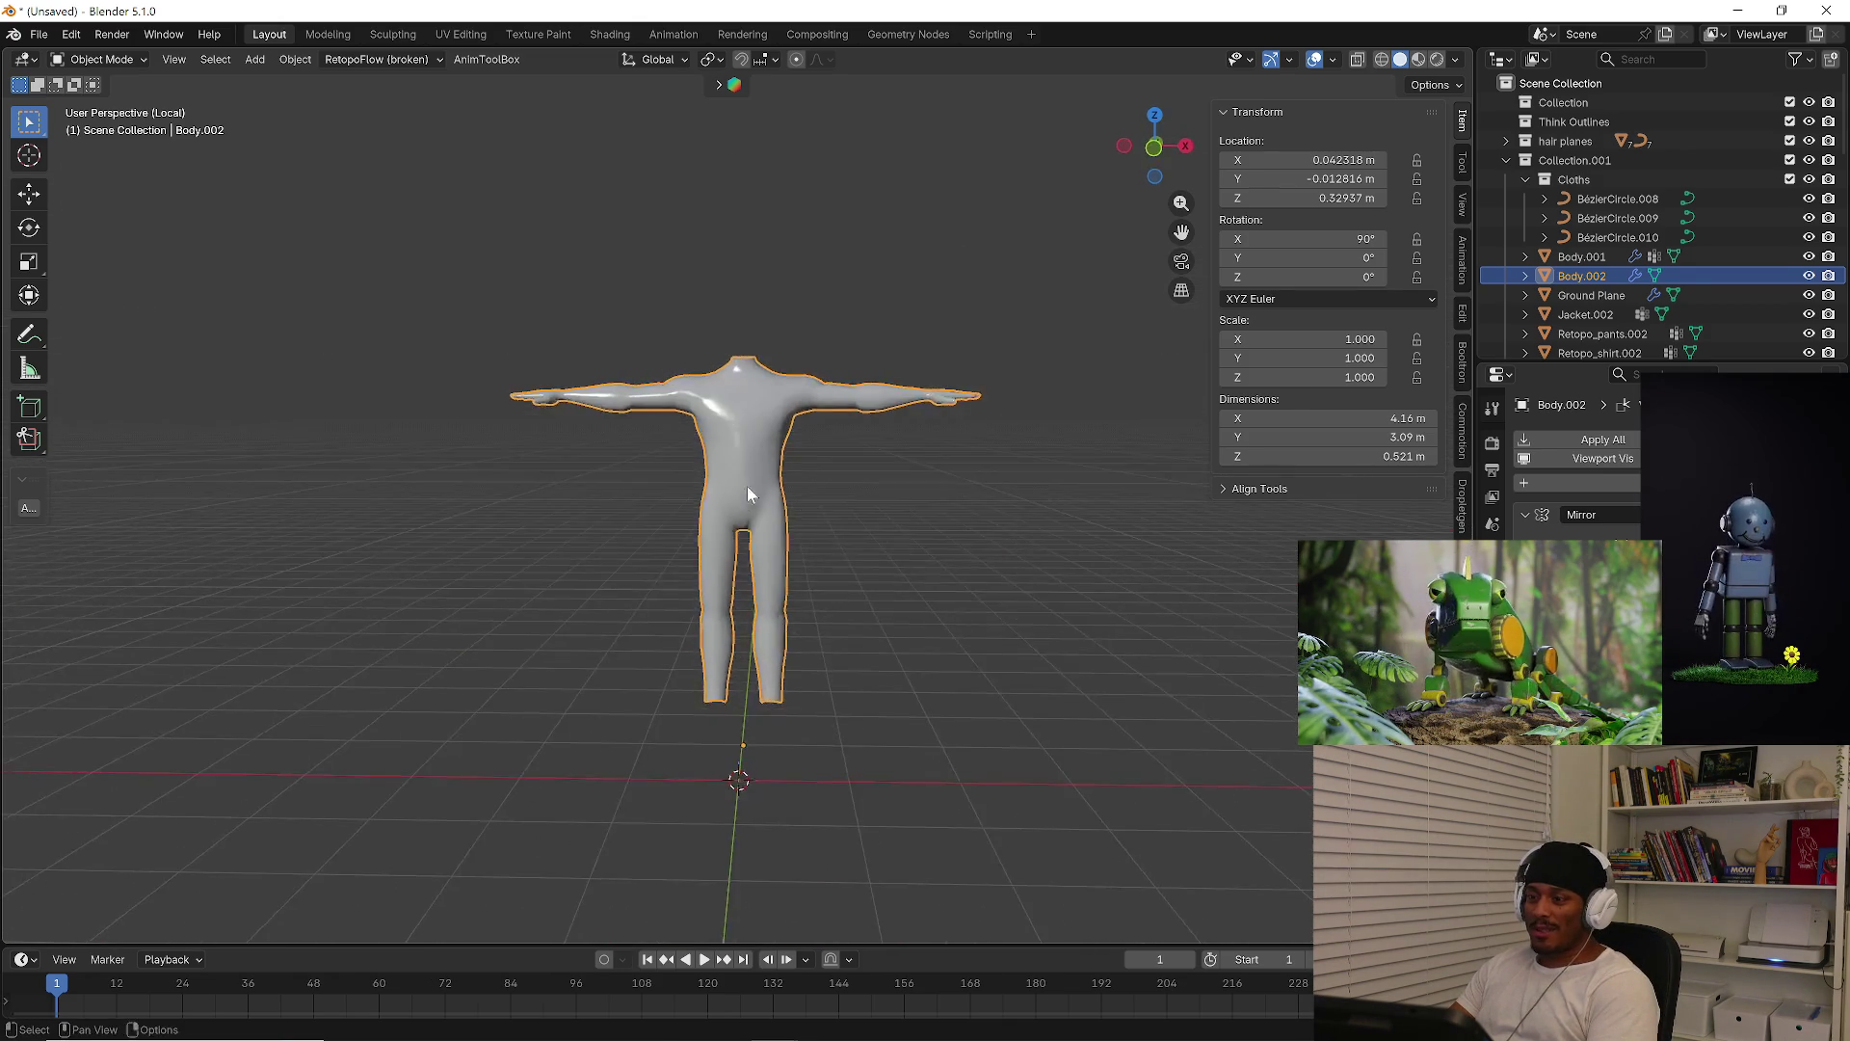
{"action": "scroll", "coordinate": [790, 459], "scroll_direction": "up", "scroll_amount": 3}
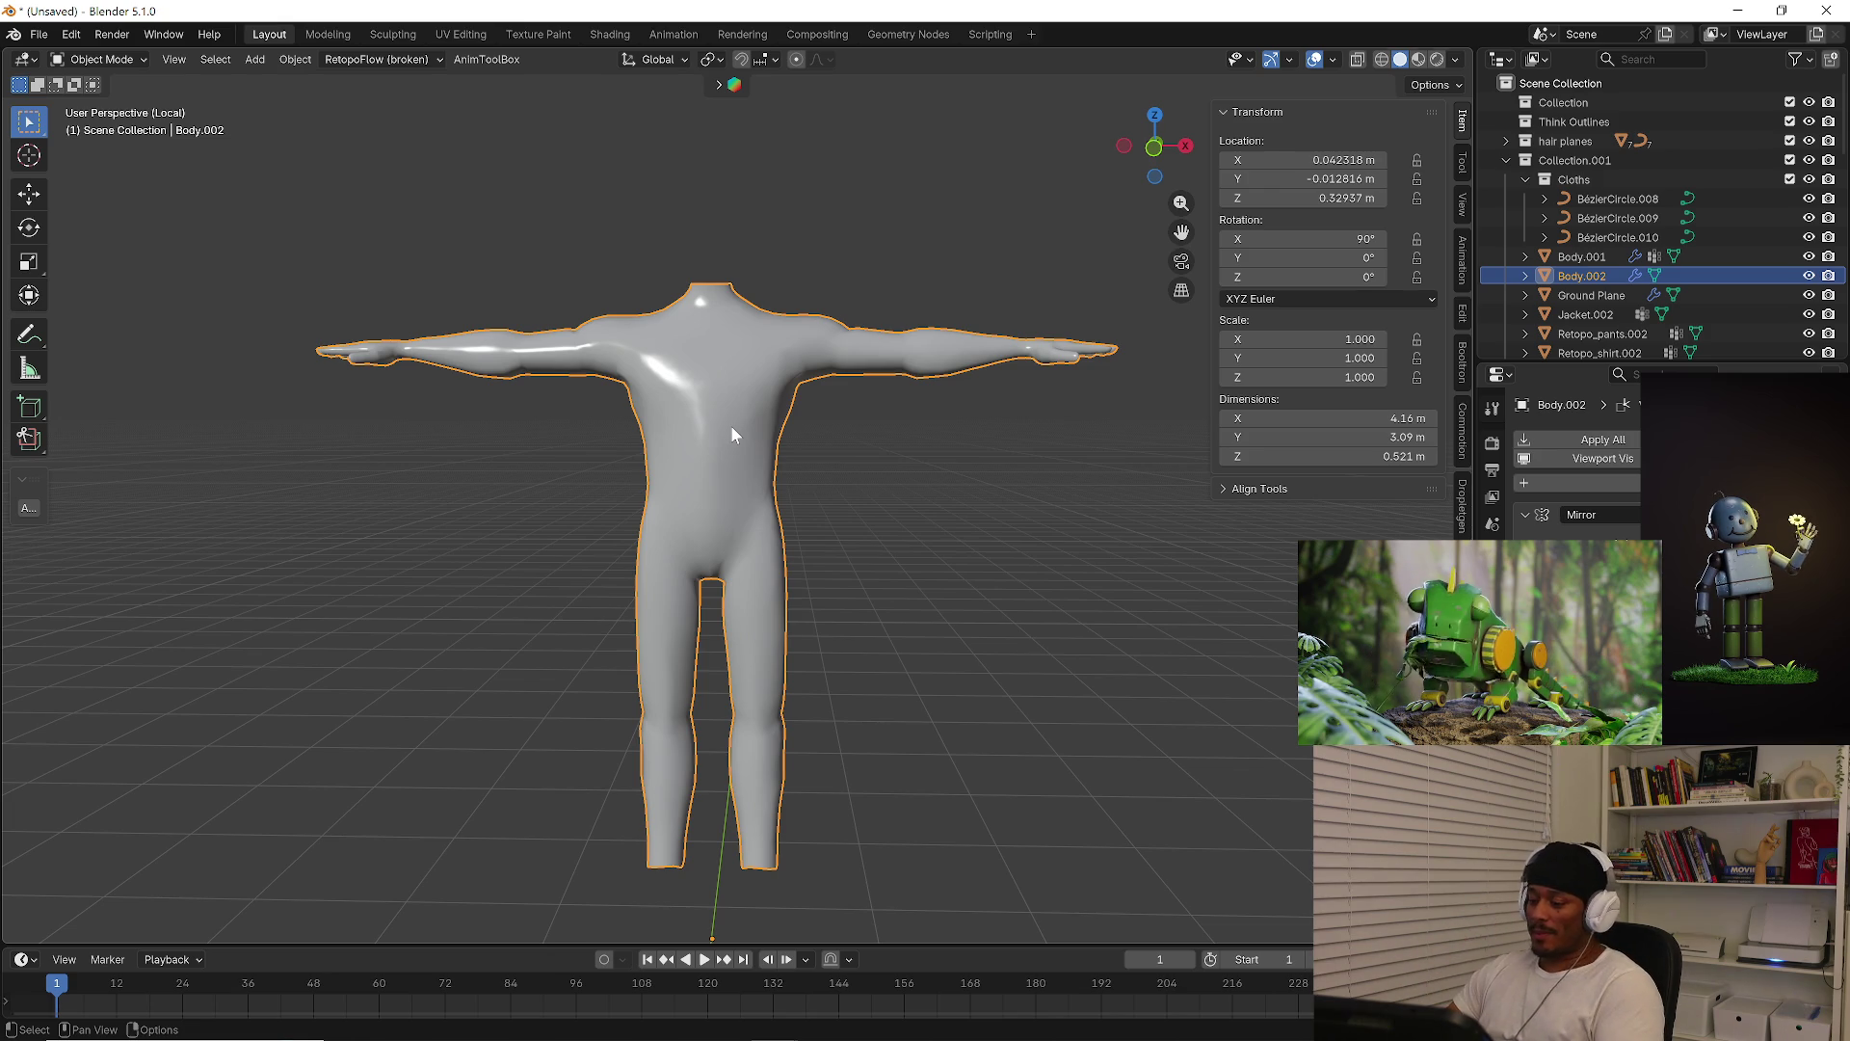
Isolate the body in Local View and open its mesh in Edit Mode
{"action": "key", "text": "KP_Divide"}
{"action": "scroll", "coordinate": [929, 625], "scroll_direction": "up", "scroll_amount": 3}
{"action": "key", "text": "KP_Divide"}
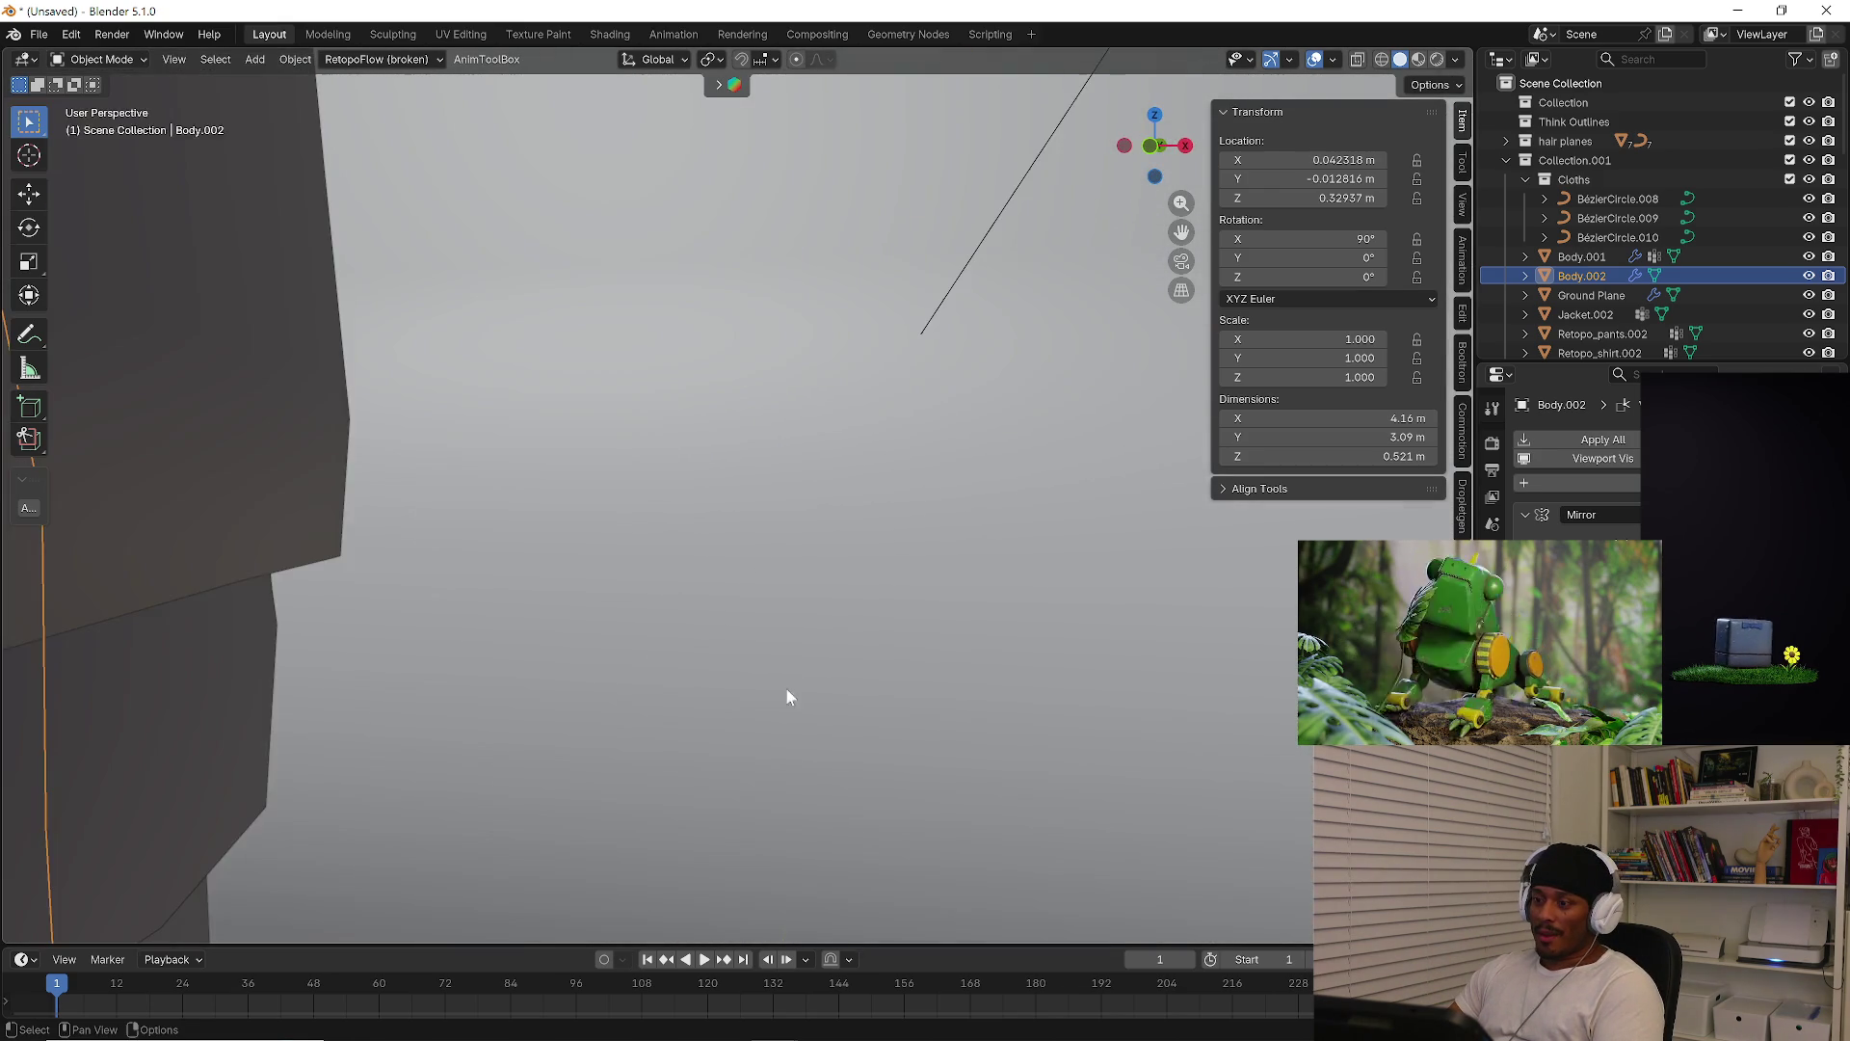
{"action": "key", "text": "KP_Divide"}
{"action": "key", "text": "KP_Divide"}
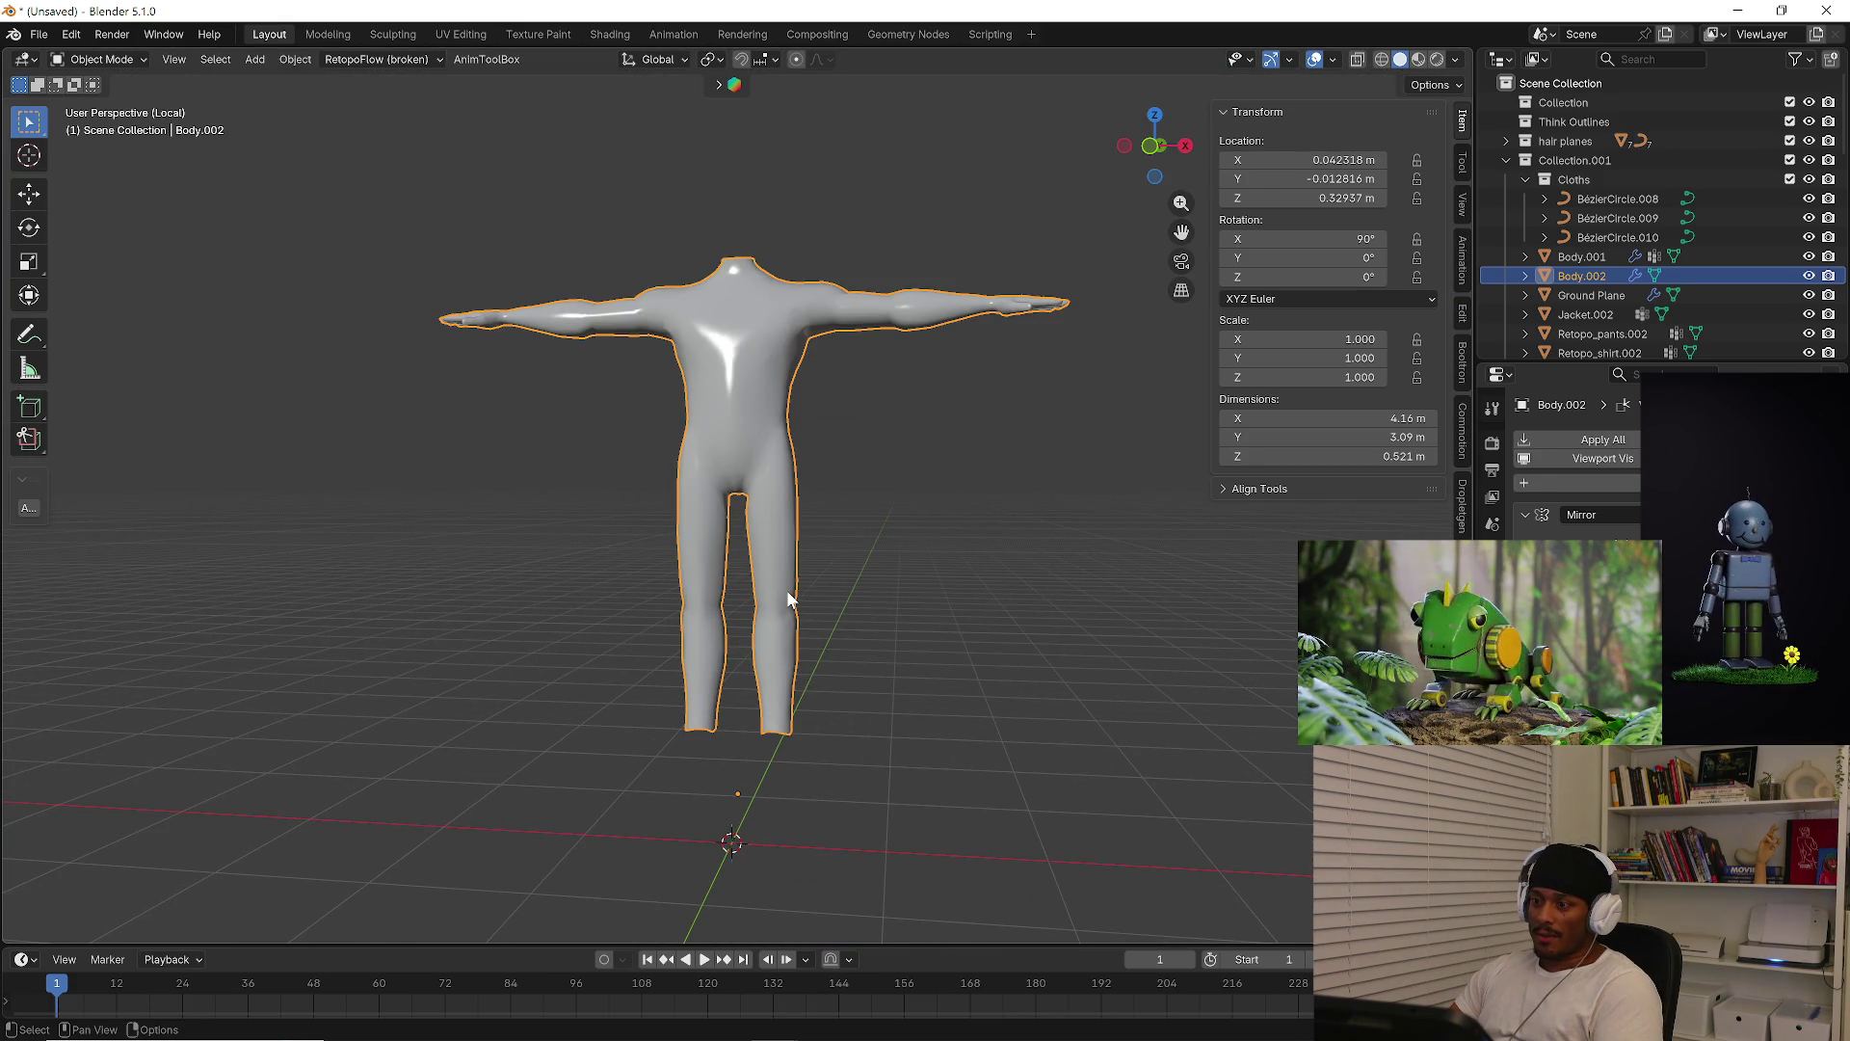
{"action": "key", "text": "Tab"}
{"action": "scroll", "coordinate": [789, 479], "scroll_direction": "up", "scroll_amount": 3}
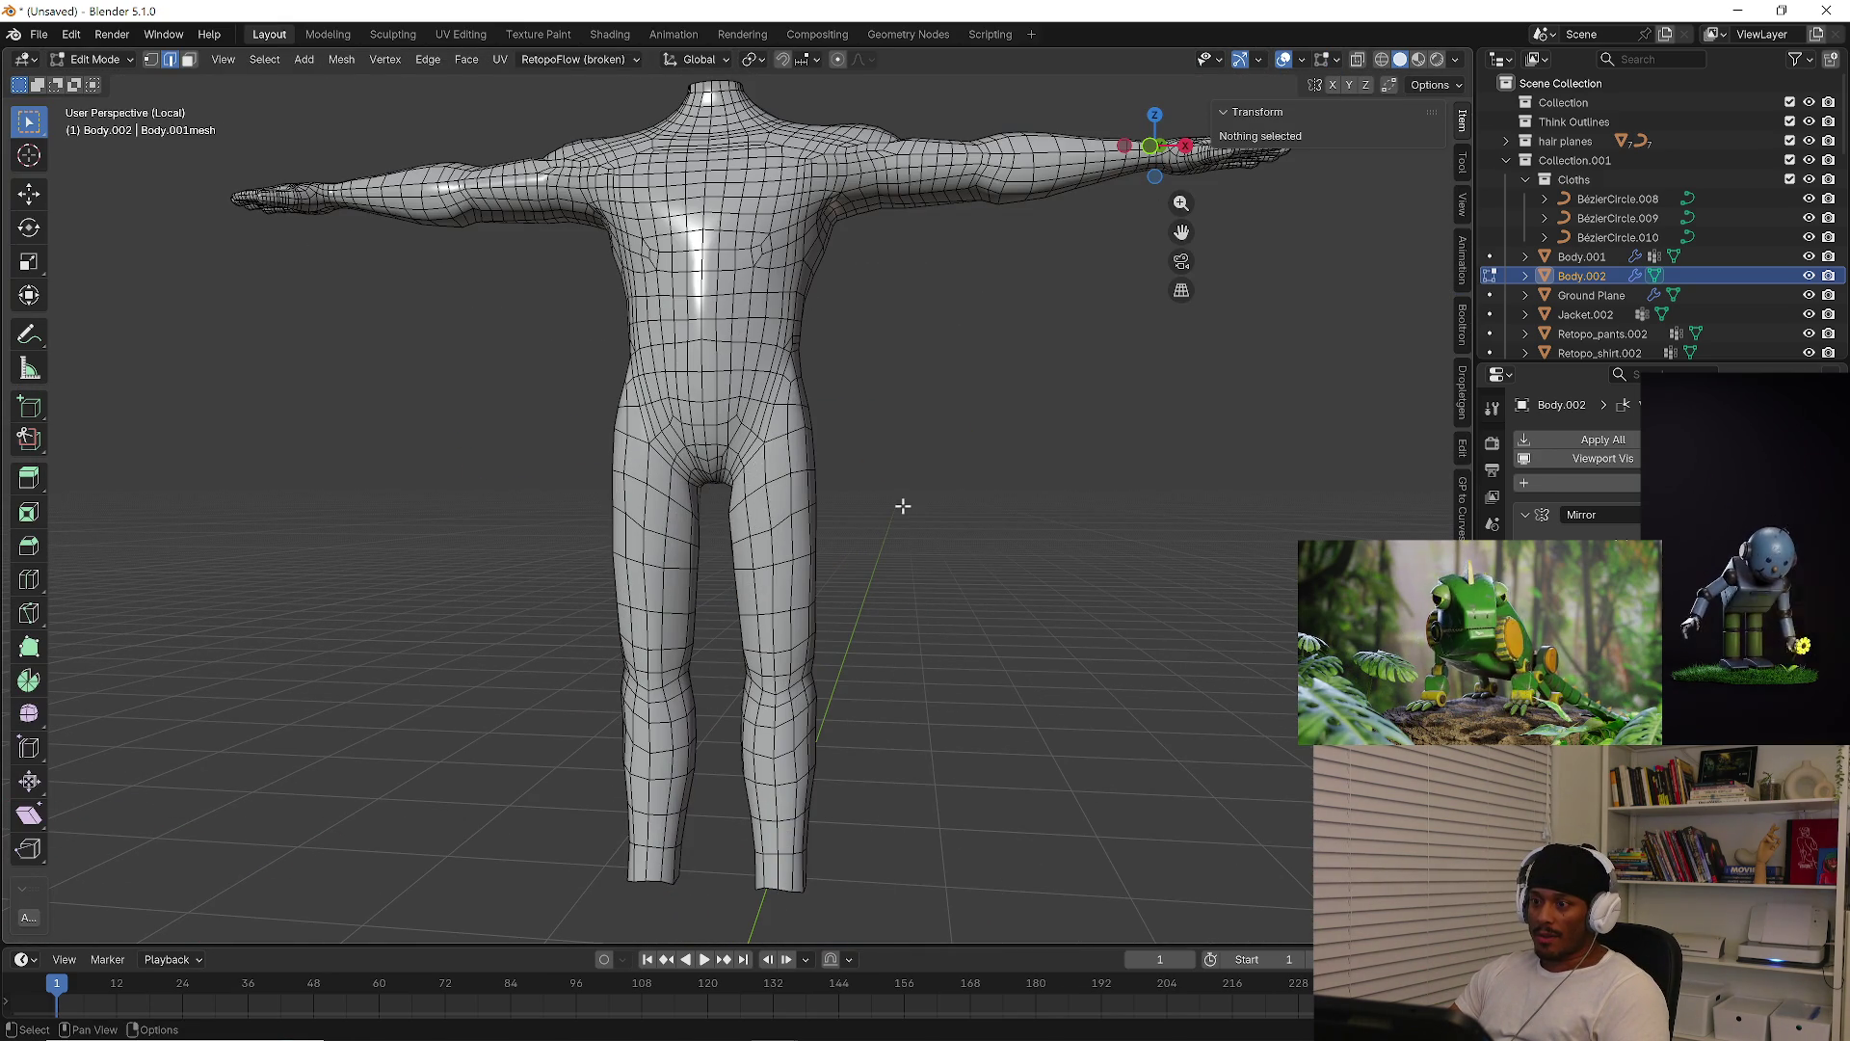
In front X-ray view, box-select the legs and hips and grow the selection two rings to the waist
{"action": "key", "text": "KP_1"}
{"action": "key", "text": "alt+z"}
{"action": "left_click_drag", "start_coordinate": [562, 351], "coordinate": [957, 913]}
{"action": "mouse_move", "coordinate": [930, 735]}
{"action": "middle_mouse_down"}
{"action": "mouse_move", "coordinate": [628, 693]}
{"action": "mouse_move", "coordinate": [769, 692]}
{"action": "mouse_move", "coordinate": [895, 590]}
{"action": "middle_mouse_up"}
{"action": "scroll", "coordinate": [843, 521], "scroll_direction": "up", "scroll_amount": 2}
{"action": "key", "text": "ctrl+KP_Add"}
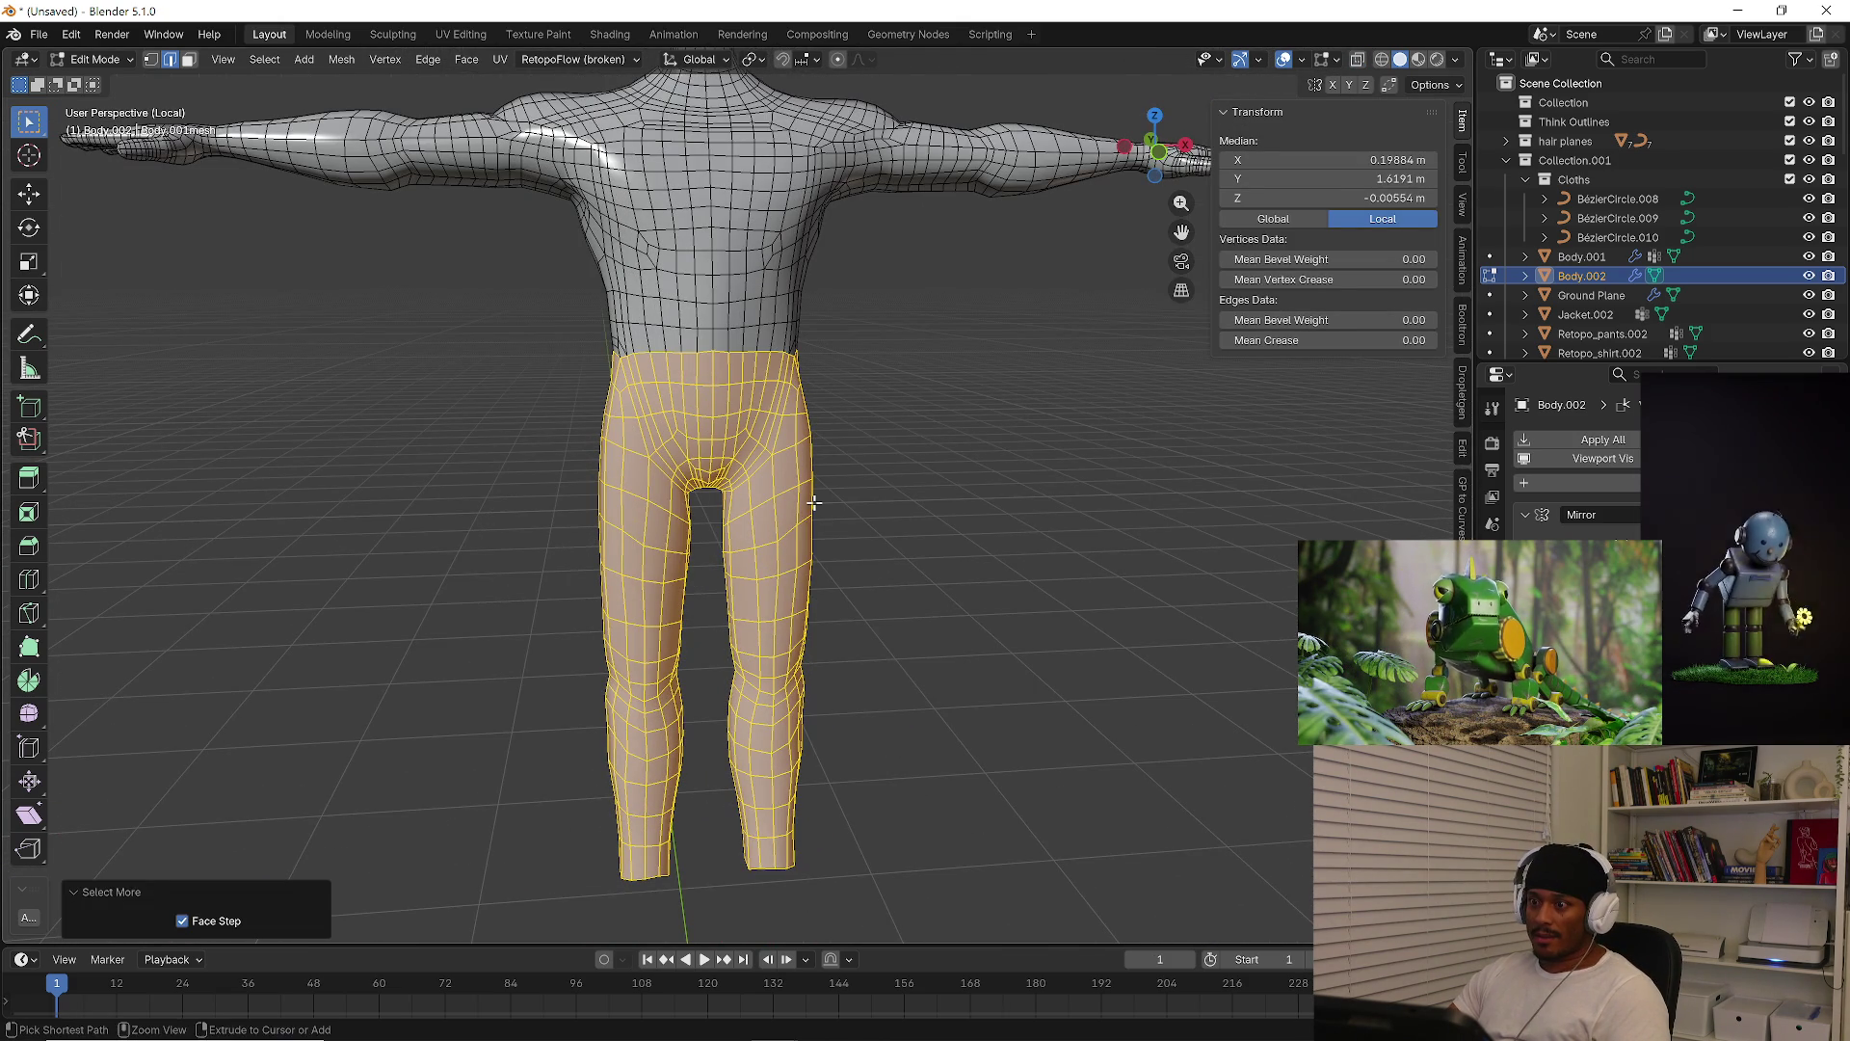
{"action": "key", "text": "ctrl+KP_Add"}
{"action": "mouse_move", "coordinate": [815, 502]}
{"action": "middle_mouse_down"}
{"action": "mouse_move", "coordinate": [1041, 430]}
{"action": "mouse_move", "coordinate": [888, 361]}
{"action": "middle_mouse_up"}
{"action": "scroll", "coordinate": [887, 360], "scroll_direction": "up", "scroll_amount": 3}
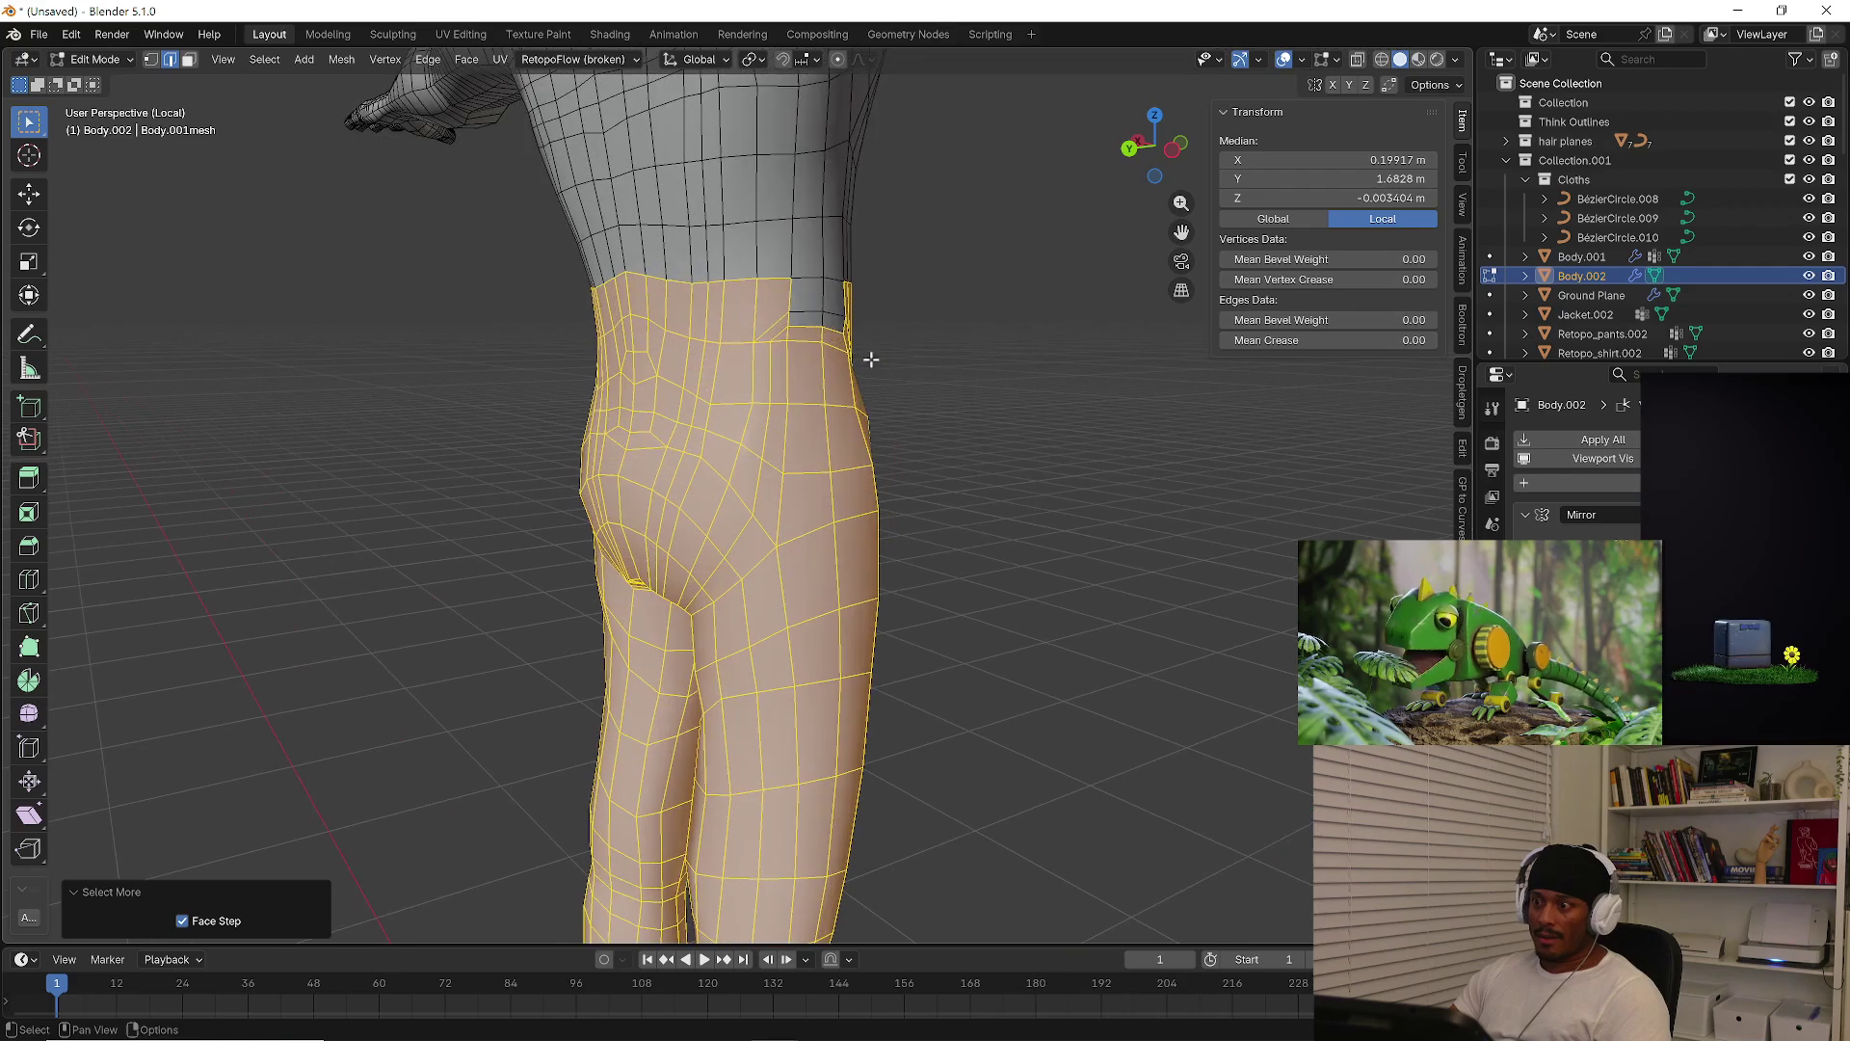
{"action": "left_click", "coordinate": [817, 305], "text": "shift"}
{"action": "key", "text": "3"}
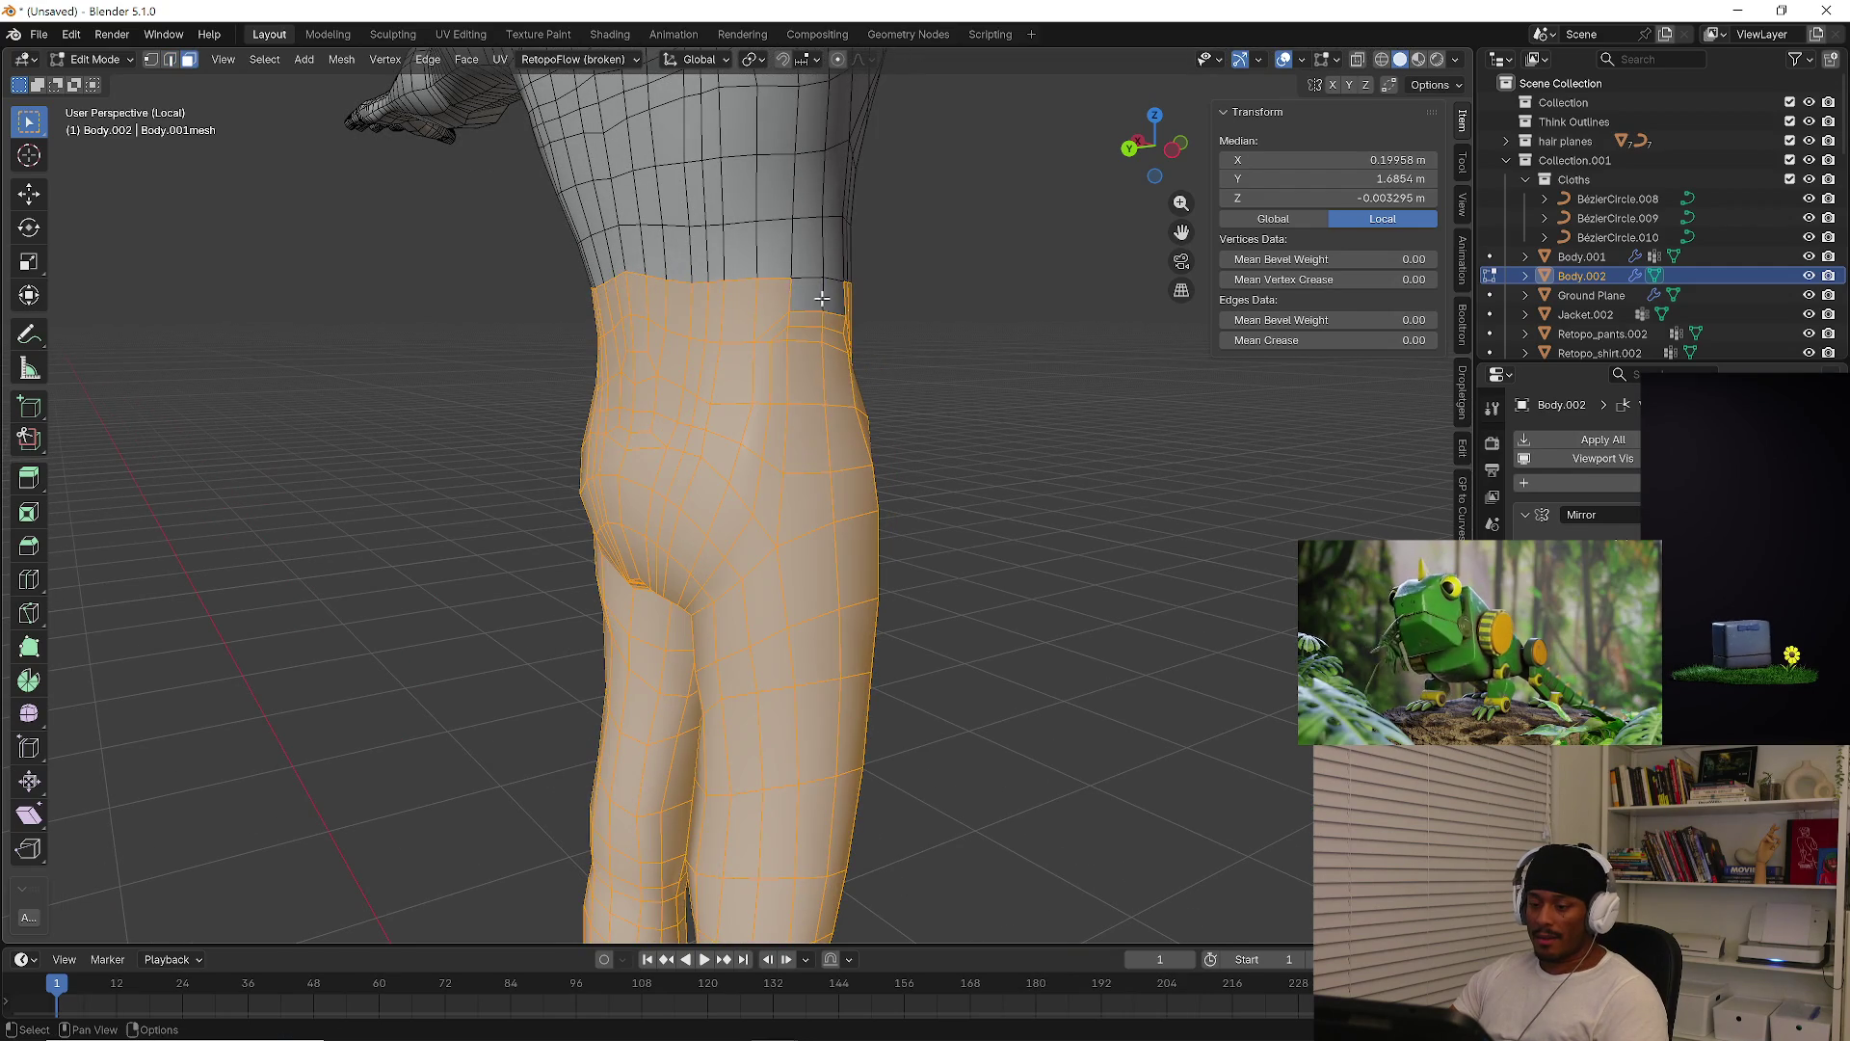
Exit Local View to see the whole scene, then isolate the body mesh again
{"action": "middle_click_drag", "start_coordinate": [983, 337], "coordinate": [732, 347]}
{"action": "scroll", "coordinate": [796, 344], "scroll_direction": "down", "scroll_amount": 3}
{"action": "key", "text": "KP_Divide"}
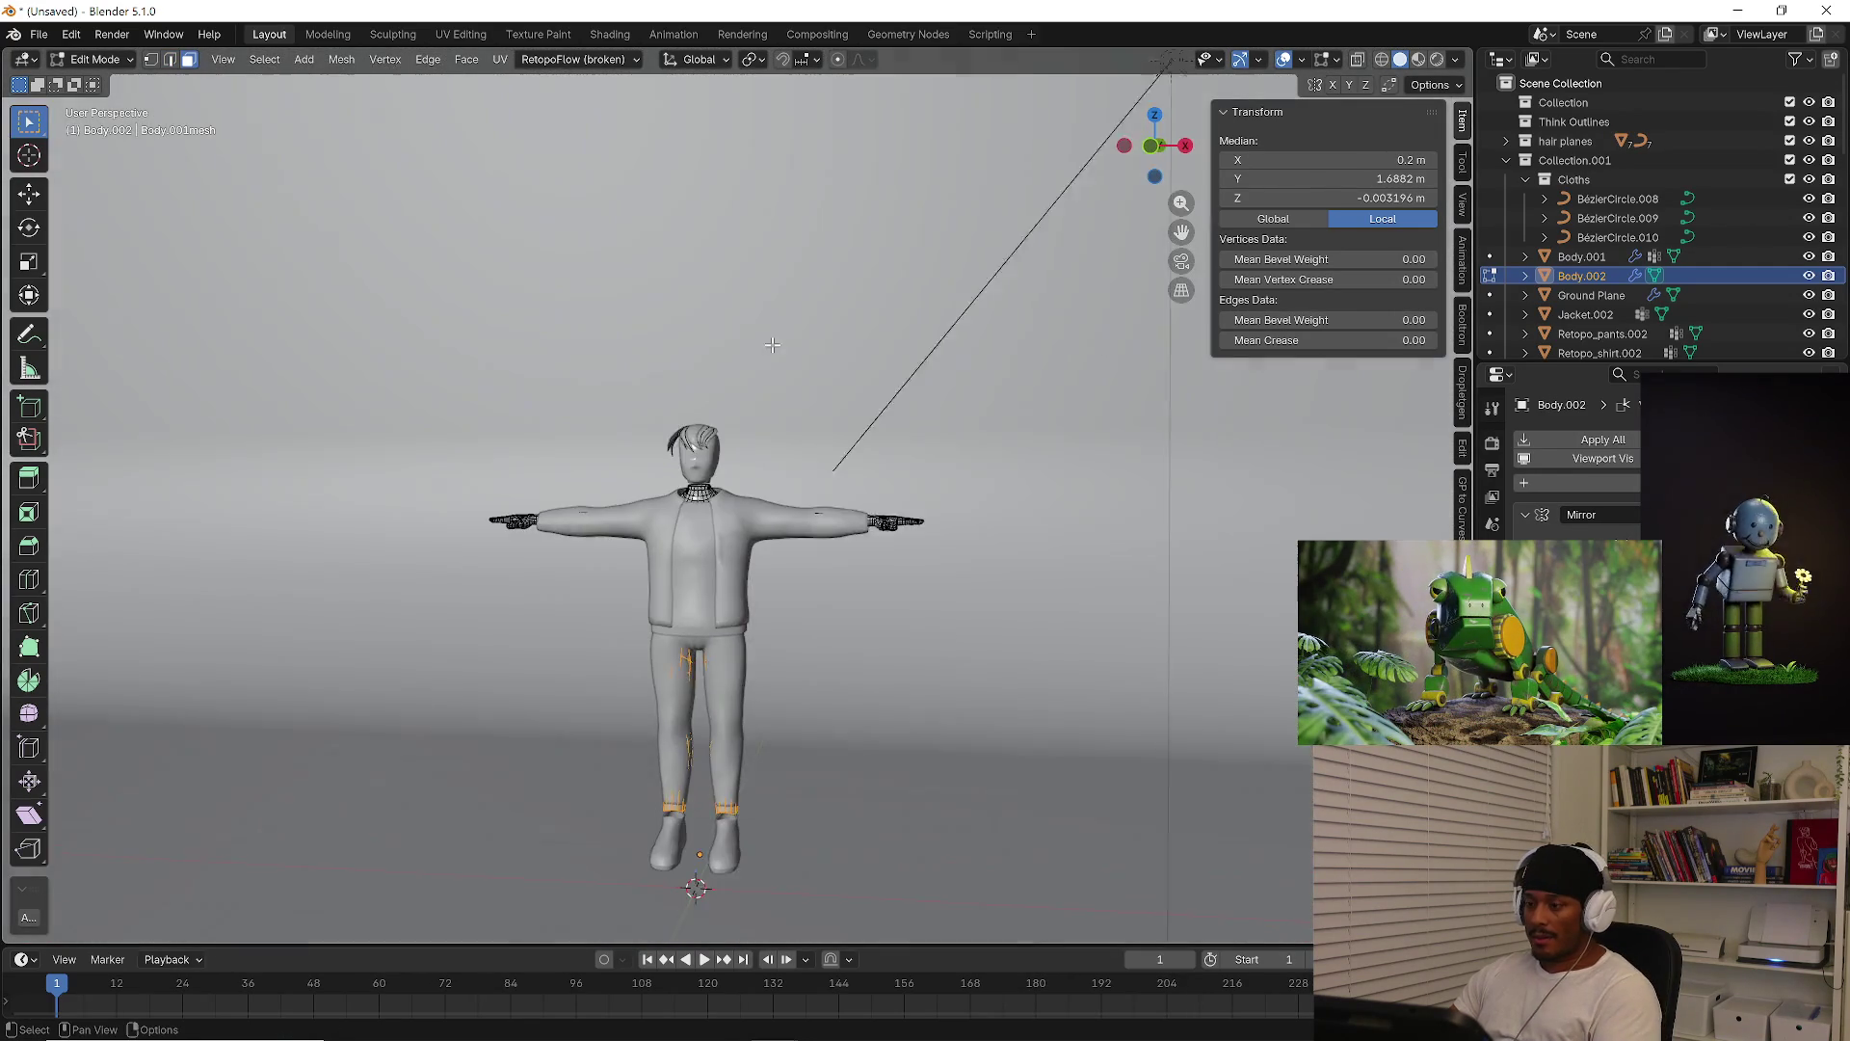
{"action": "mouse_move", "coordinate": [687, 694]}
{"action": "middle_mouse_down"}
{"action": "mouse_move", "coordinate": [701, 719]}
{"action": "mouse_move", "coordinate": [591, 641]}
{"action": "mouse_move", "coordinate": [612, 612]}
{"action": "mouse_move", "coordinate": [704, 584]}
{"action": "mouse_move", "coordinate": [797, 652]}
{"action": "mouse_move", "coordinate": [664, 648]}
{"action": "middle_mouse_up"}
{"action": "key", "text": "KP_Divide"}
{"action": "mouse_move", "coordinate": [813, 569]}
{"action": "middle_mouse_down"}
{"action": "mouse_move", "coordinate": [960, 599]}
{"action": "mouse_move", "coordinate": [826, 413]}
{"action": "mouse_move", "coordinate": [732, 405]}
{"action": "middle_mouse_up"}
{"action": "scroll", "coordinate": [719, 405], "scroll_direction": "up", "scroll_amount": 3}
In edge mode, select a waist edge loop and try a vertical scale, then undo it
{"action": "left_click", "coordinate": [719, 406]}
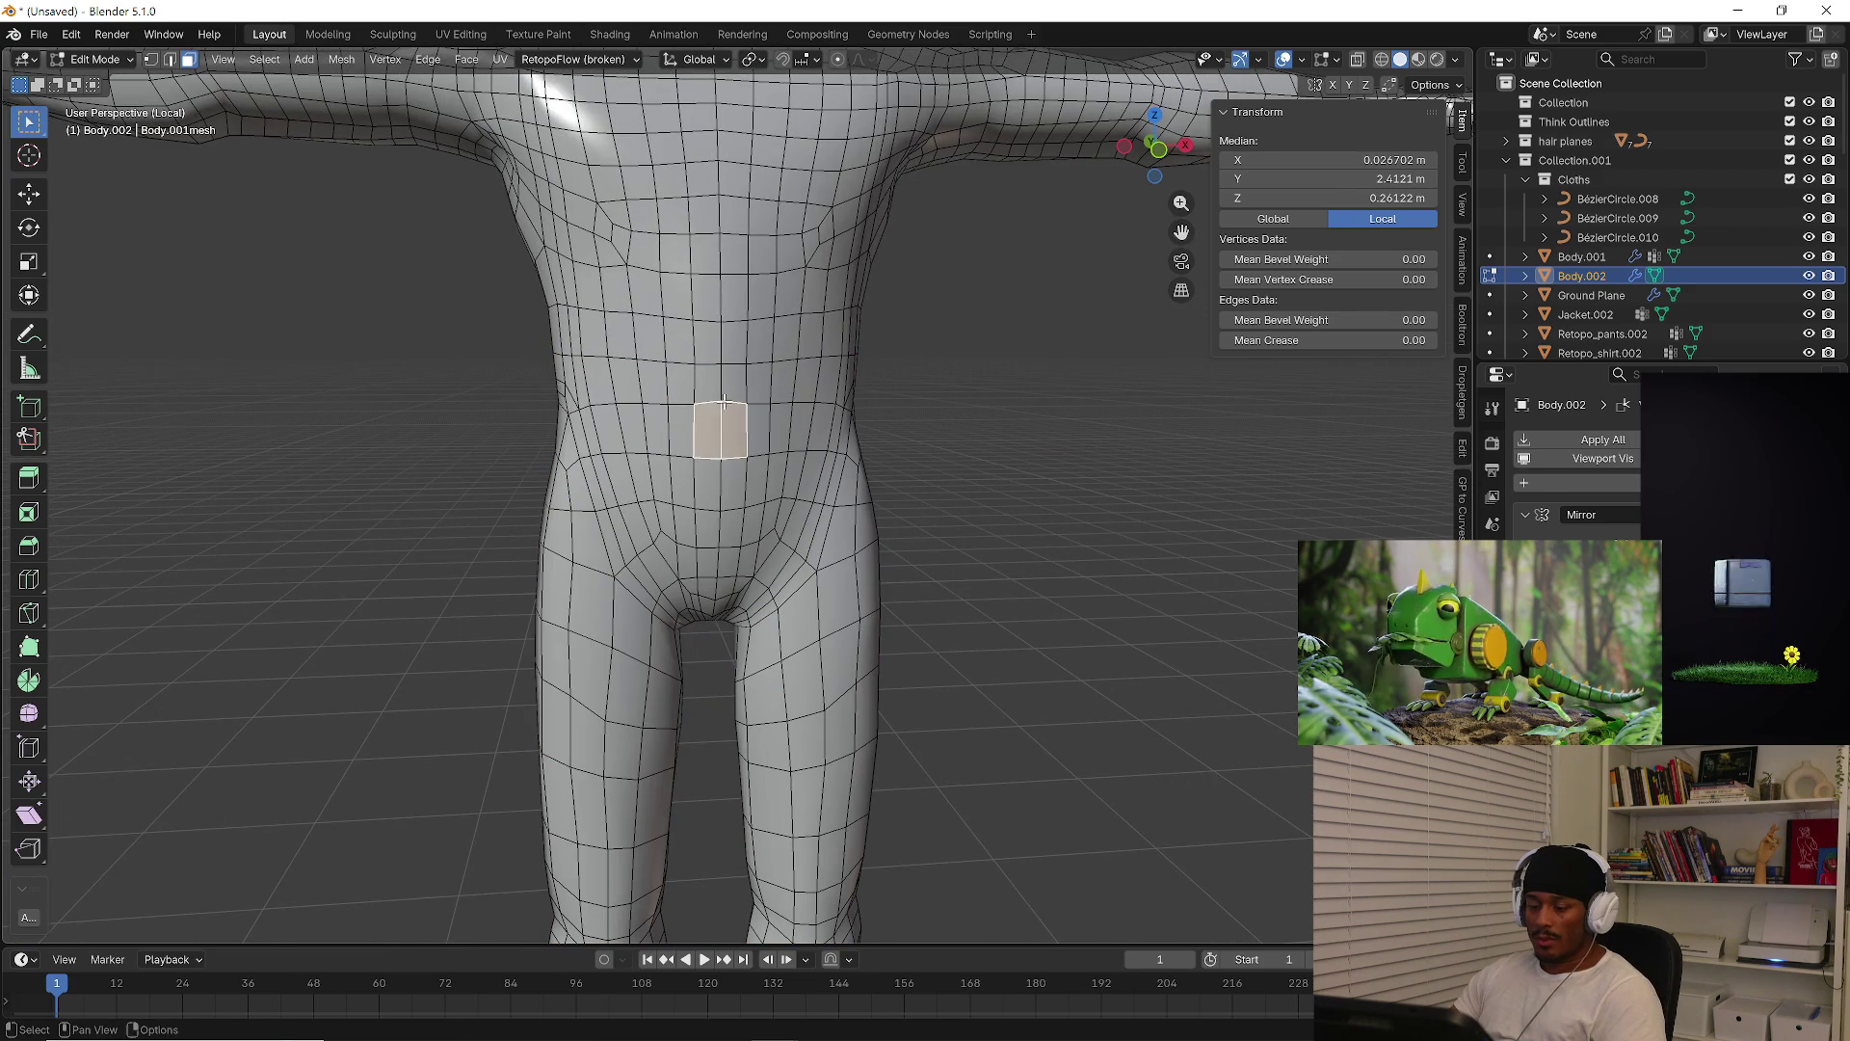
{"action": "key", "text": "2"}
{"action": "left_click", "coordinate": [723, 403], "text": "alt"}
{"action": "key", "text": "s"}
{"action": "key", "text": "z"}
{"action": "left_click", "coordinate": [883, 438]}
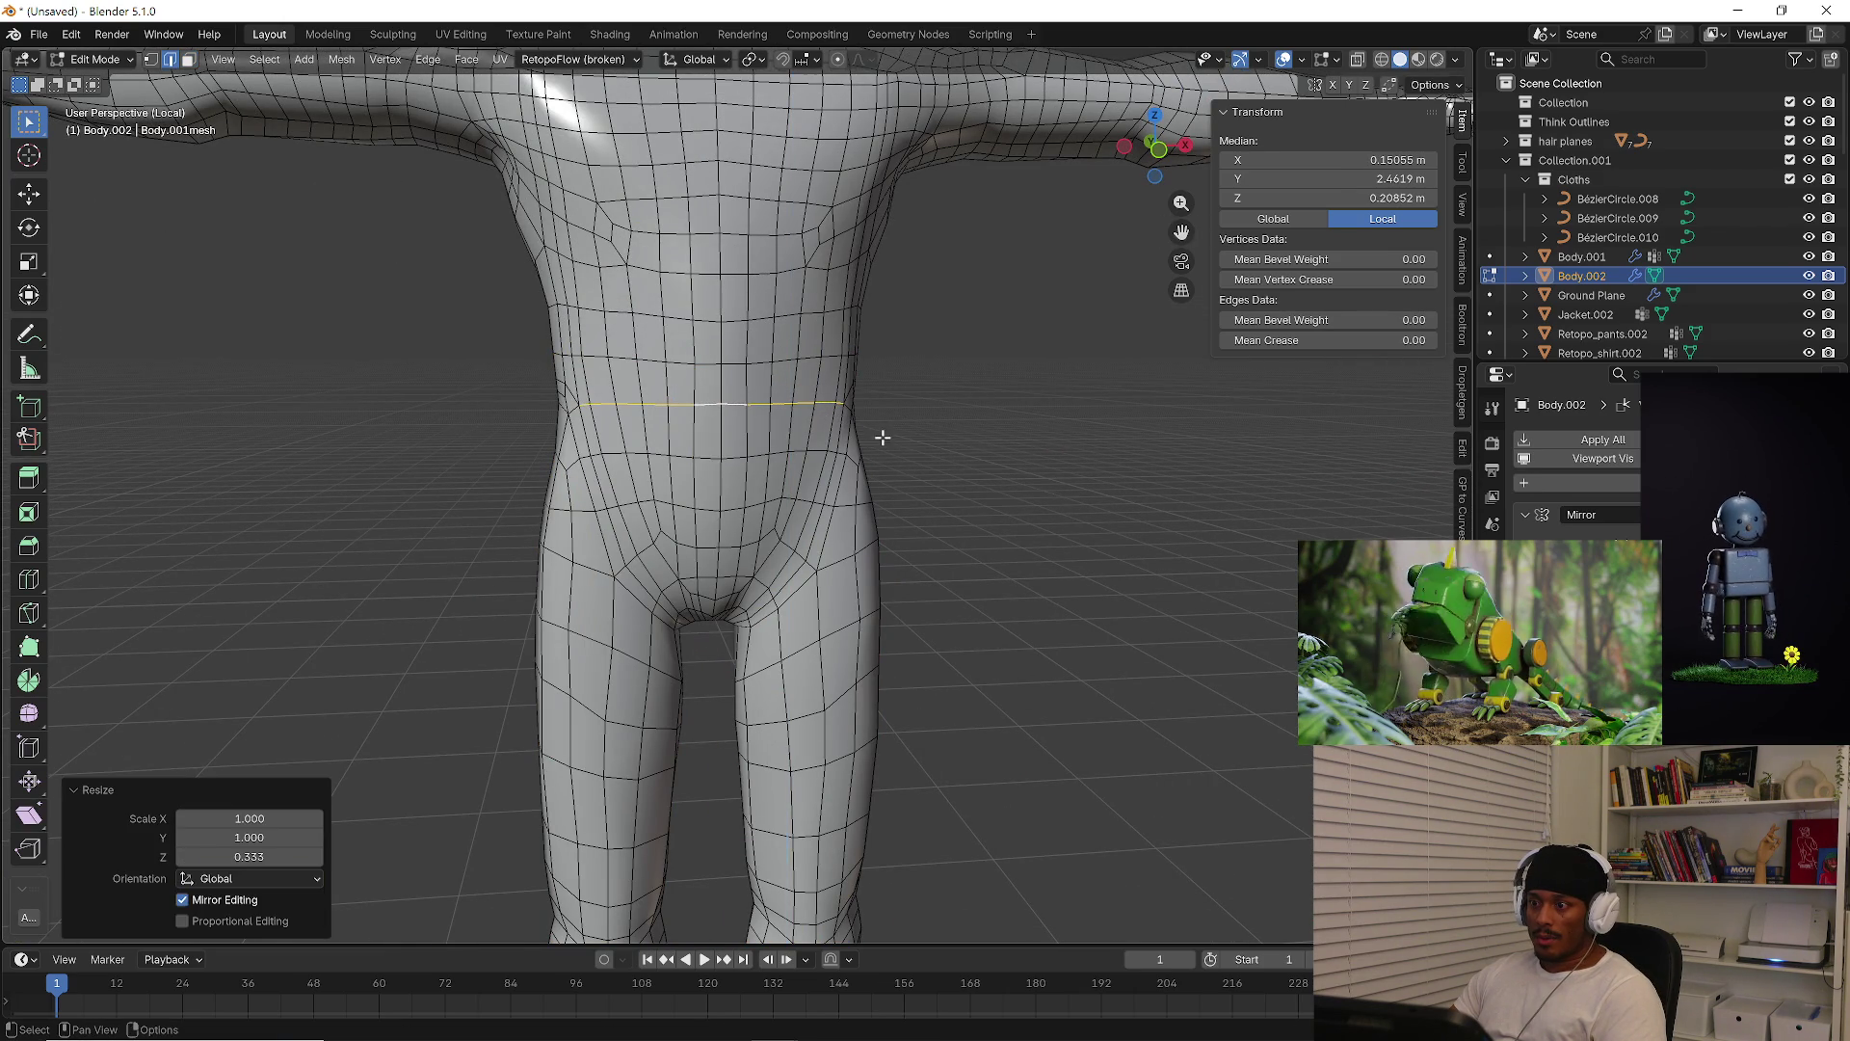
{"action": "key", "text": "ctrl+z"}
Flatten the waist loop by scaling it along Z
{"action": "middle_click_drag", "start_coordinate": [1073, 549], "coordinate": [1202, 563]}
{"action": "key", "text": "s"}
{"action": "key", "text": "z"}
{"action": "left_click", "coordinate": [970, 508]}
{"action": "mouse_move", "coordinate": [971, 508]}
{"action": "middle_mouse_down"}
{"action": "mouse_move", "coordinate": [578, 491]}
{"action": "mouse_move", "coordinate": [628, 495]}
{"action": "middle_mouse_up"}
Select the back waist loop and flatten it with a Z scale
{"action": "left_click", "coordinate": [922, 385]}
{"action": "left_click", "coordinate": [922, 385], "text": "alt"}
{"action": "key", "text": "s"}
{"action": "key", "text": "z"}
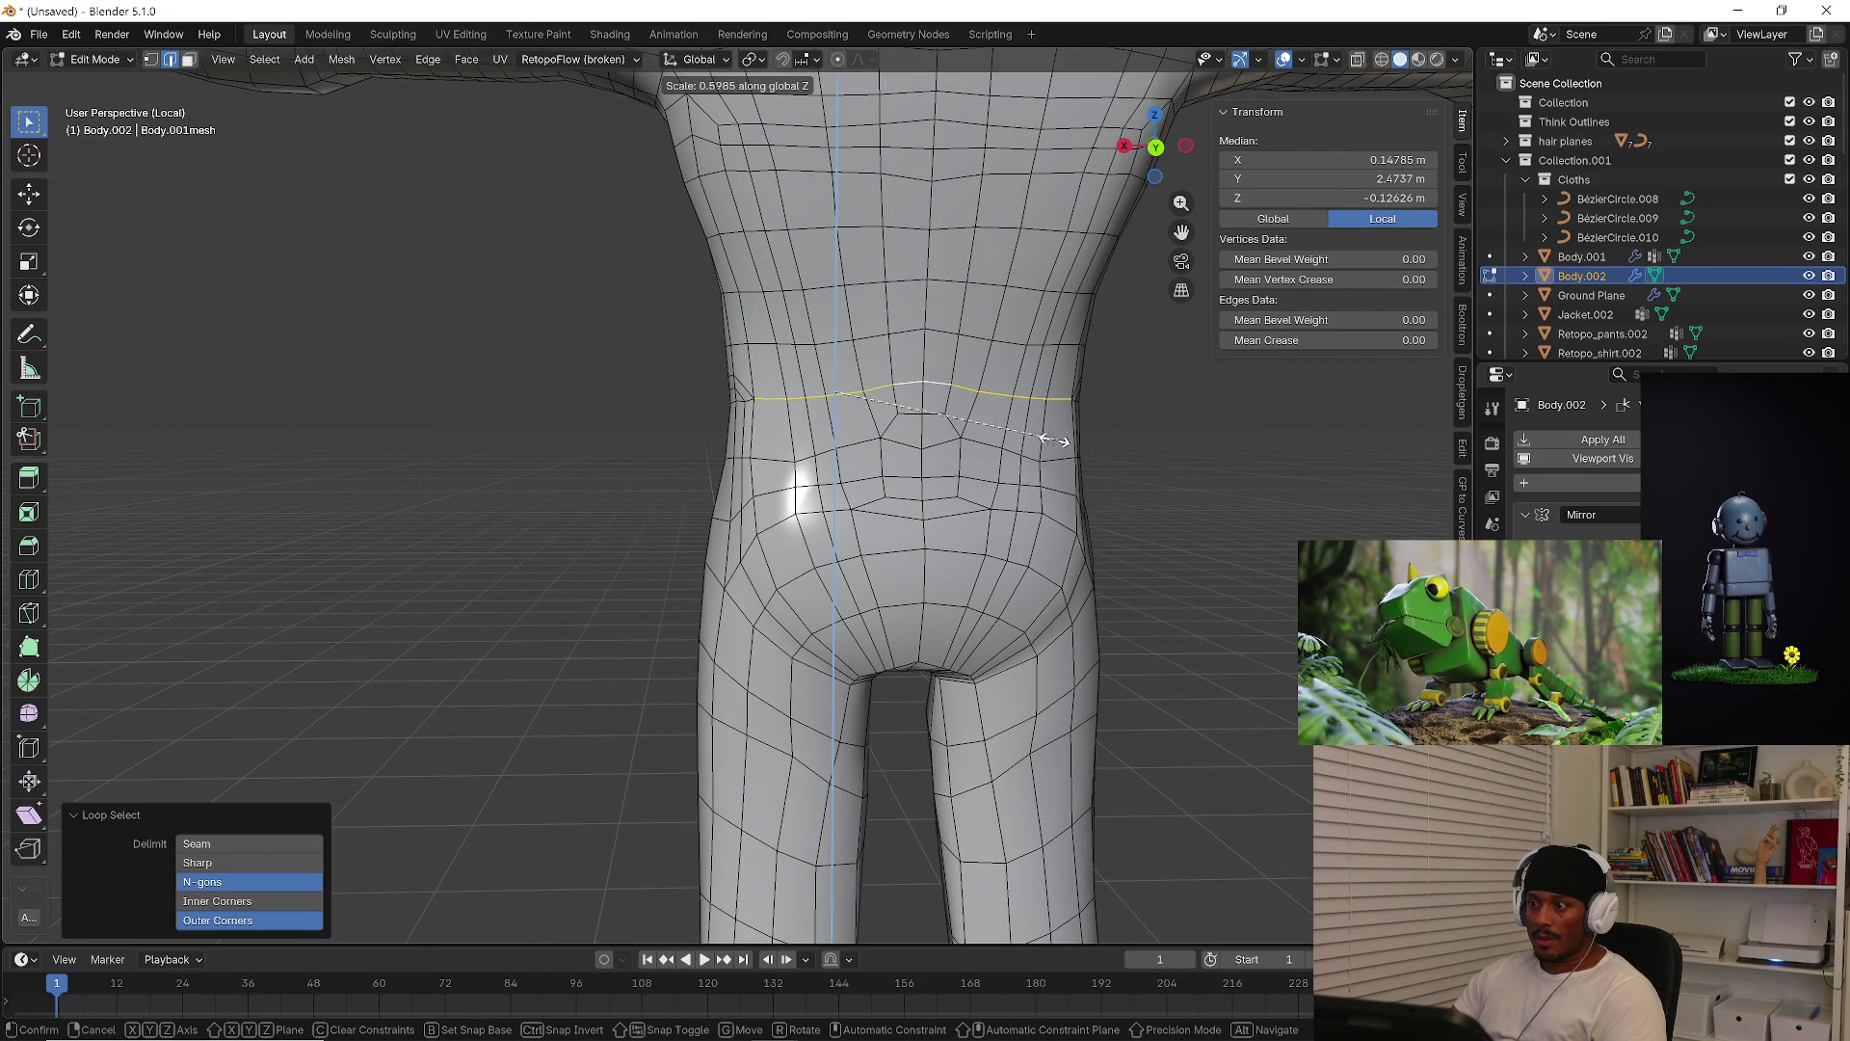
{"action": "left_click", "coordinate": [1039, 436]}
{"action": "mouse_move", "coordinate": [1039, 435]}
{"action": "middle_mouse_down"}
{"action": "mouse_move", "coordinate": [937, 504]}
{"action": "mouse_move", "coordinate": [1128, 507]}
{"action": "mouse_move", "coordinate": [839, 511]}
{"action": "middle_mouse_up"}
Scale the next waist loop along Z, then undo, cancel the retry and clear the selection
{"action": "left_click", "coordinate": [833, 511], "text": "alt"}
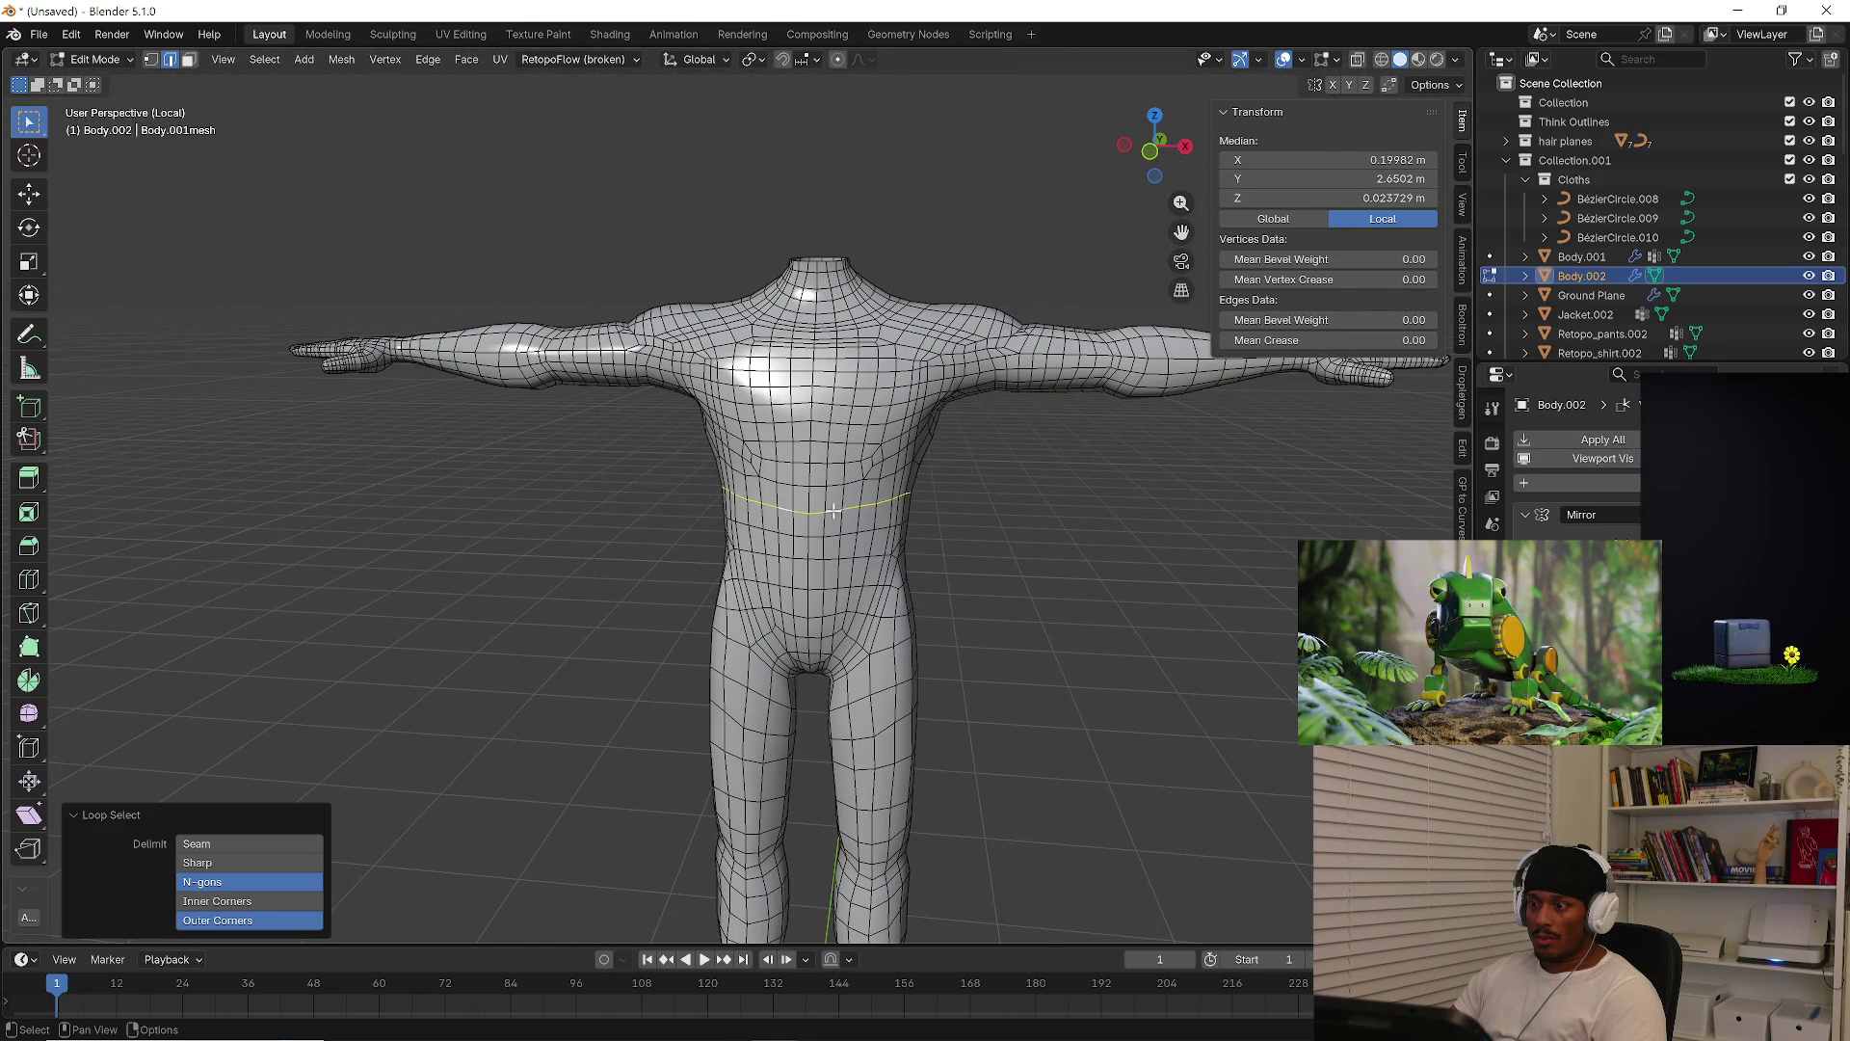
{"action": "key", "text": "s"}
{"action": "key", "text": "z"}
{"action": "left_click", "coordinate": [1012, 523]}
{"action": "key", "text": "ctrl+z"}
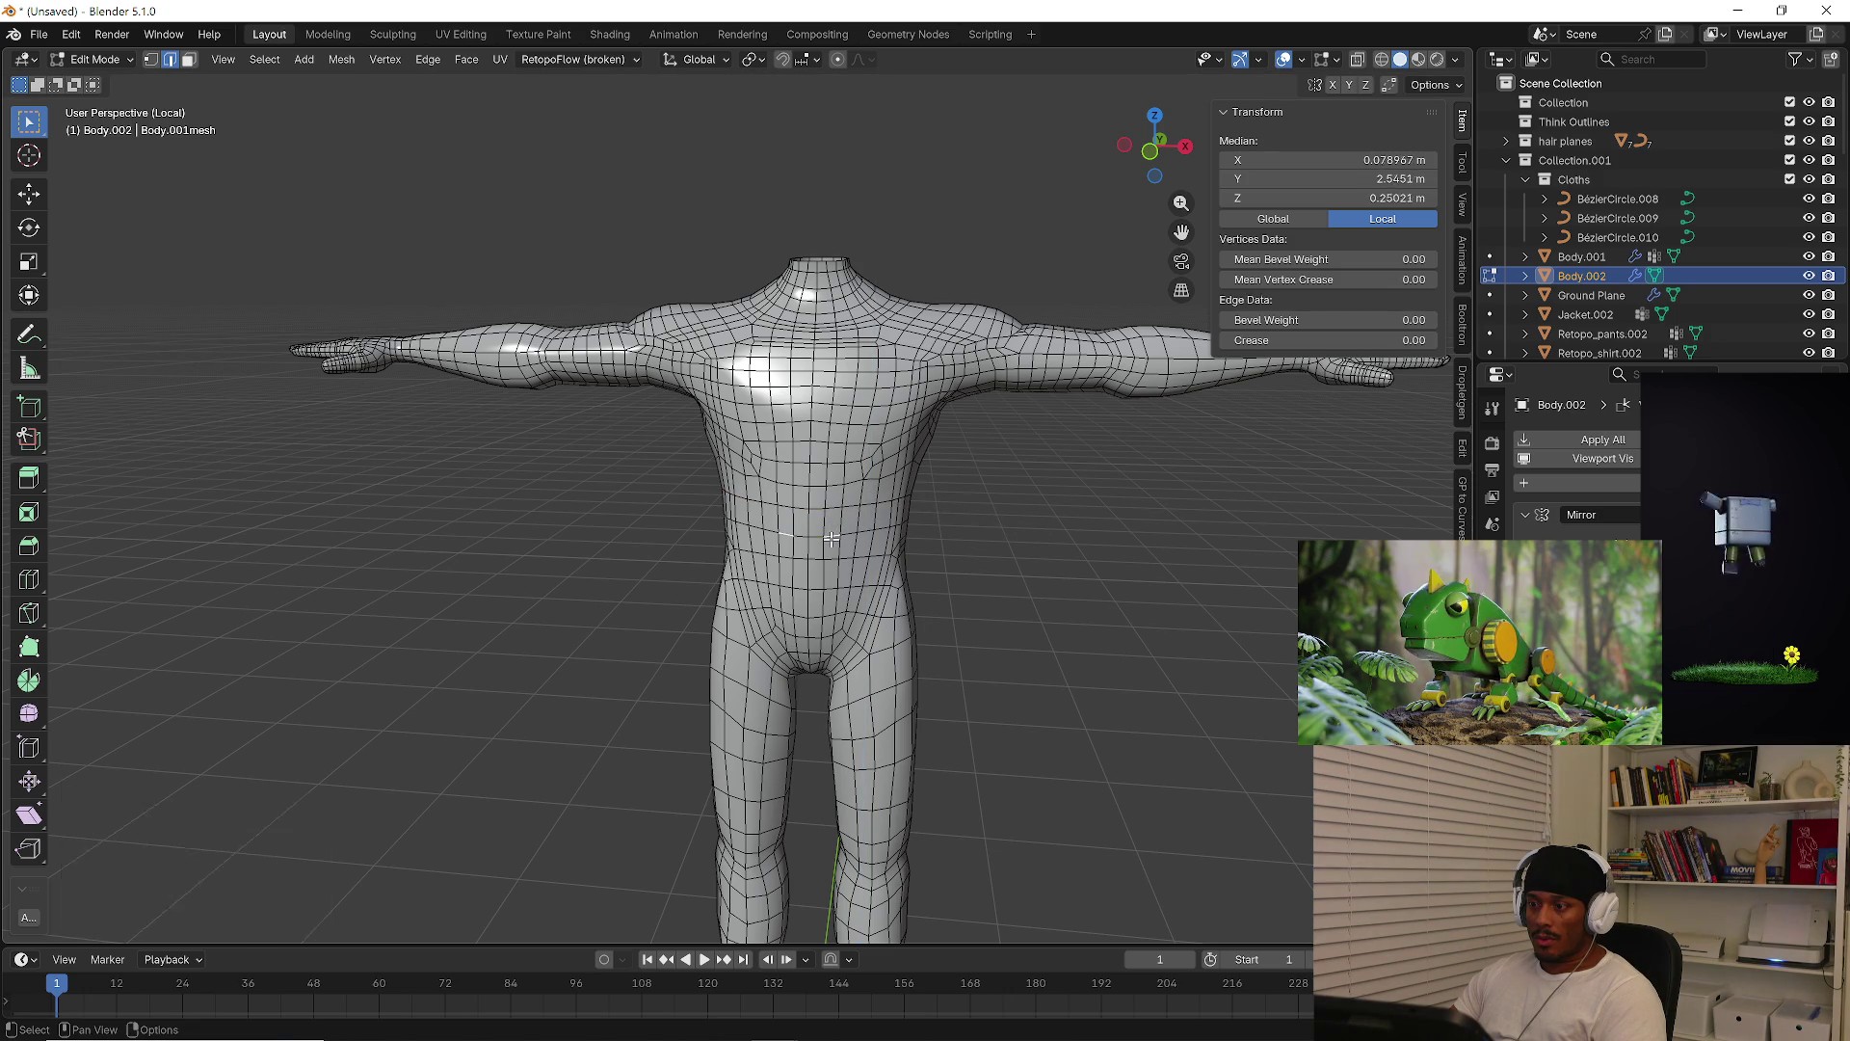
{"action": "key", "text": "s"}
{"action": "key", "text": "z"}
{"action": "key", "text": "Escape"}
{"action": "key", "text": "ctrl+z"}
{"action": "mouse_move", "coordinate": [1044, 558]}
{"action": "middle_mouse_down"}
{"action": "mouse_move", "coordinate": [1103, 585]}
{"action": "mouse_move", "coordinate": [1046, 636]}
{"action": "mouse_move", "coordinate": [1061, 702]}
{"action": "mouse_move", "coordinate": [982, 632]}
{"action": "middle_mouse_up"}
{"action": "scroll", "coordinate": [931, 559], "scroll_direction": "up", "scroll_amount": 2}
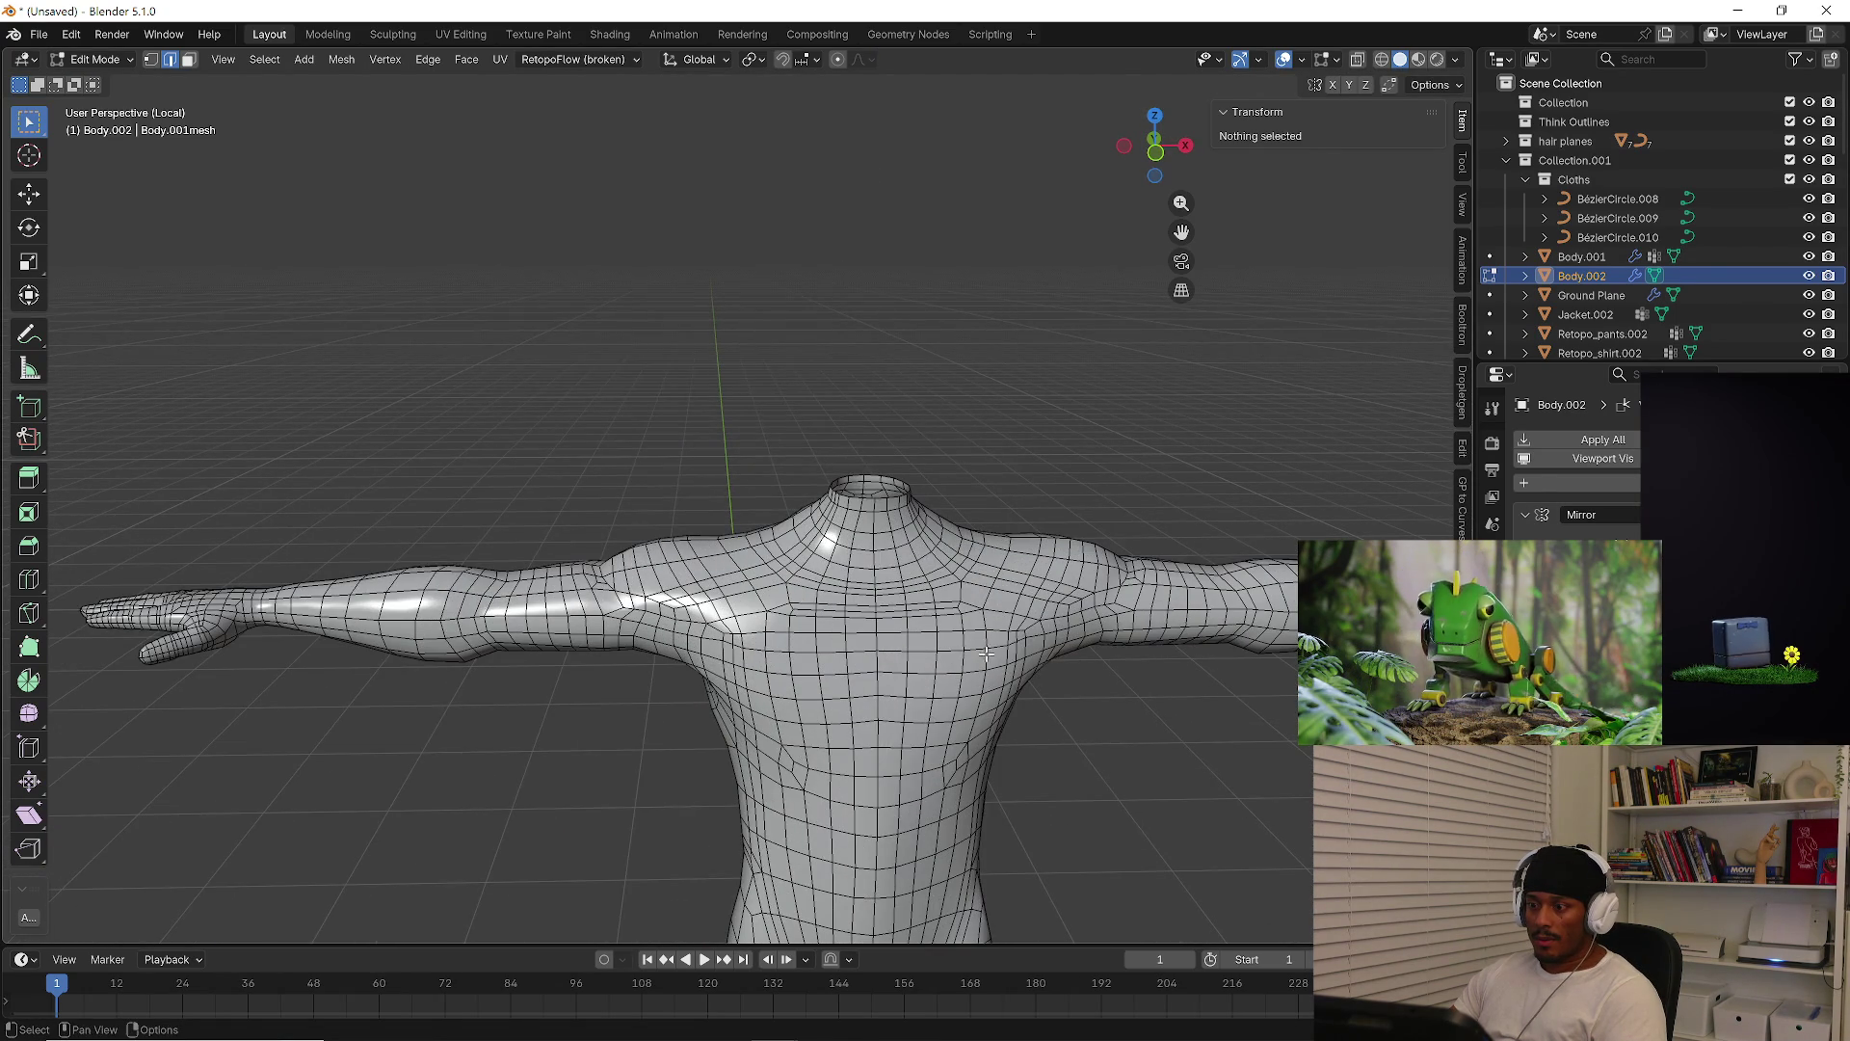
Select the thigh edge loop and flatten it vertically to a 0.663 Z scale
{"action": "scroll", "coordinate": [997, 652], "scroll_direction": "up", "scroll_amount": 5}
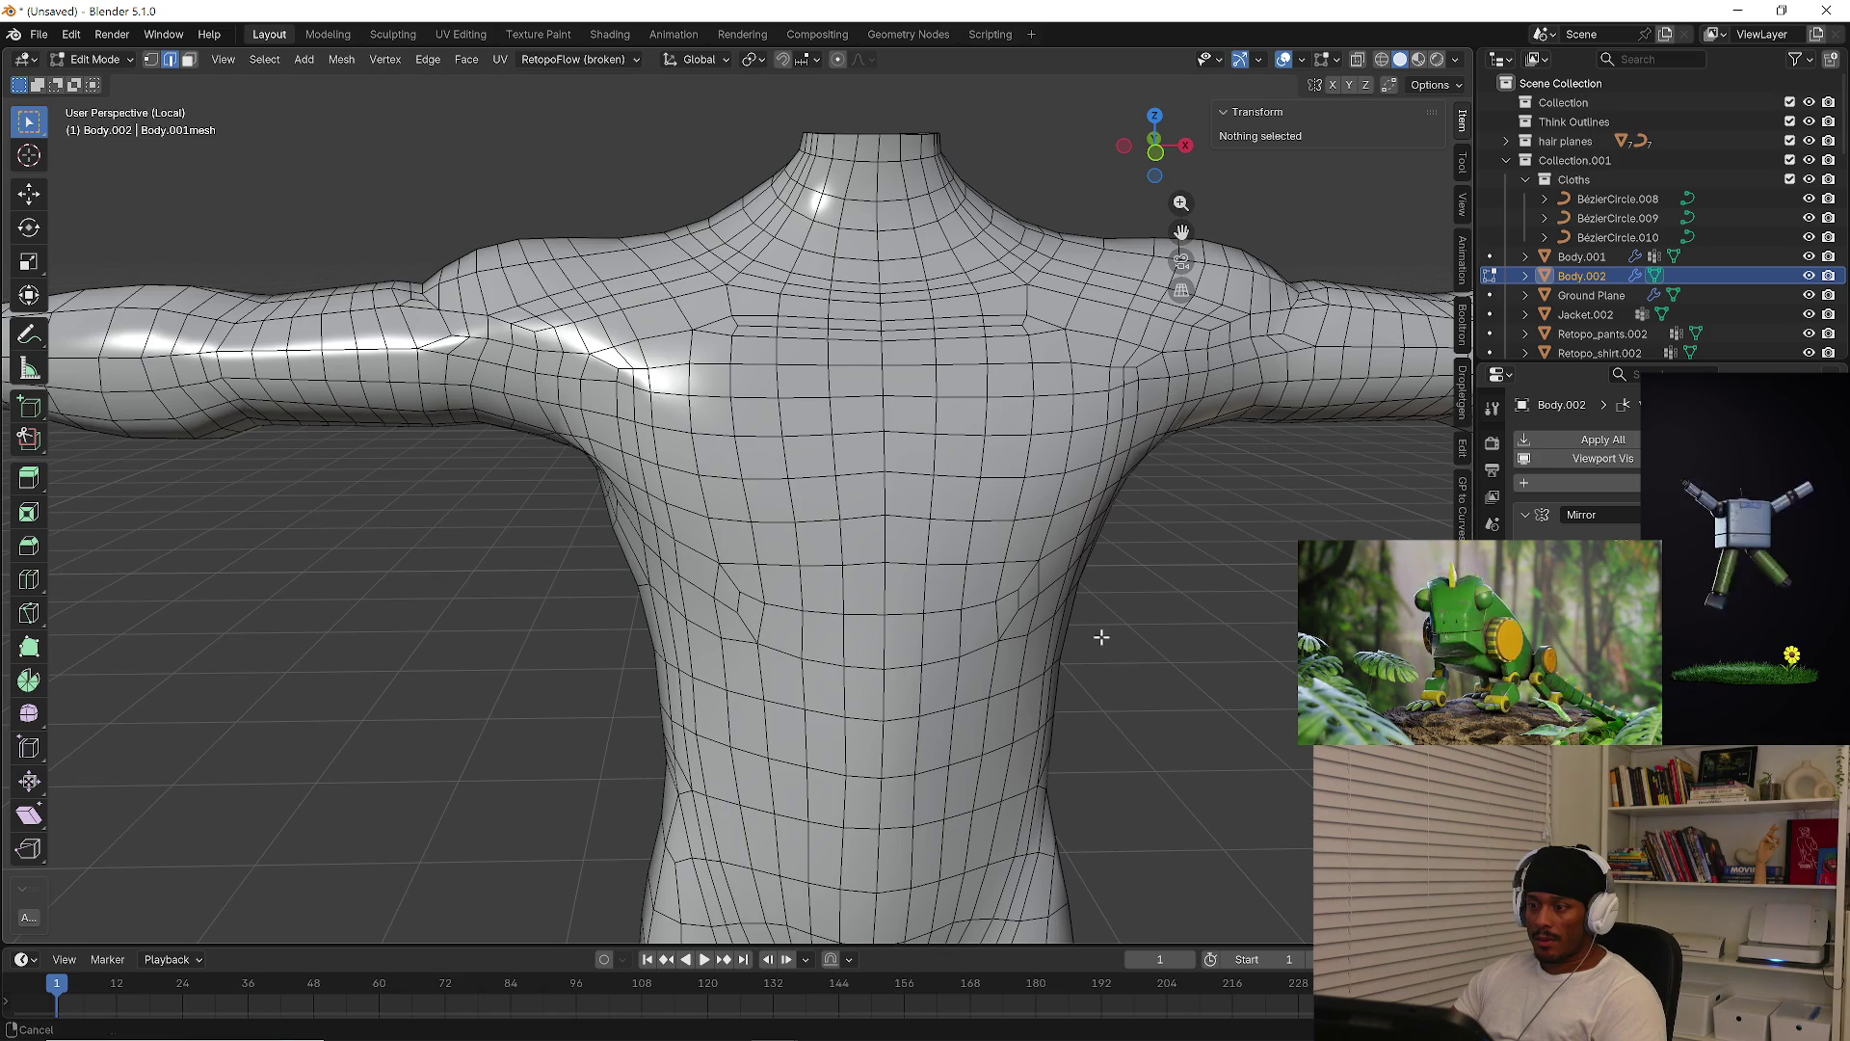
{"action": "scroll", "coordinate": [933, 578], "scroll_direction": "down", "scroll_amount": 4}
{"action": "scroll", "coordinate": [906, 607], "scroll_direction": "up", "scroll_amount": 3}
{"action": "middle_click_drag", "start_coordinate": [829, 697], "coordinate": [848, 686]}
{"action": "left_click", "coordinate": [848, 687], "text": "alt"}
{"action": "key", "text": "s"}
{"action": "key", "text": "z"}
{"action": "key", "text": "z"}
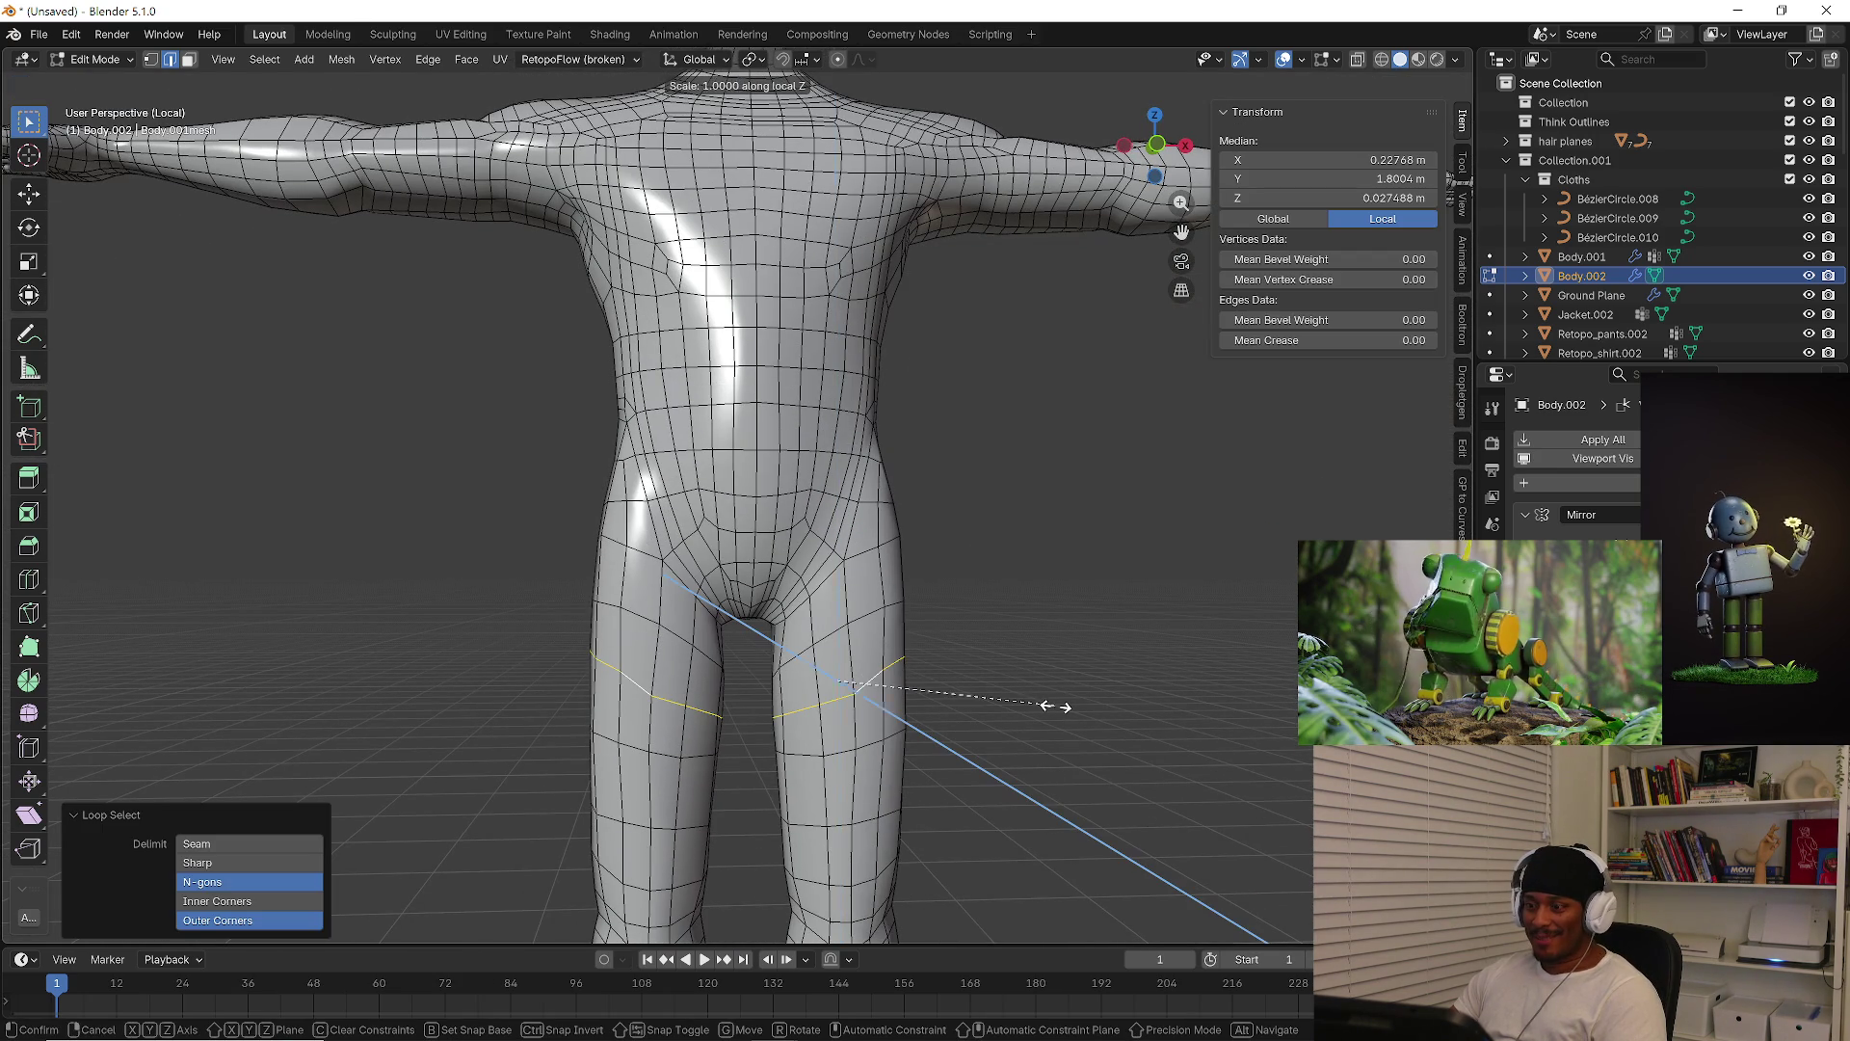
{"action": "key", "text": "z"}
{"action": "key", "text": "z"}
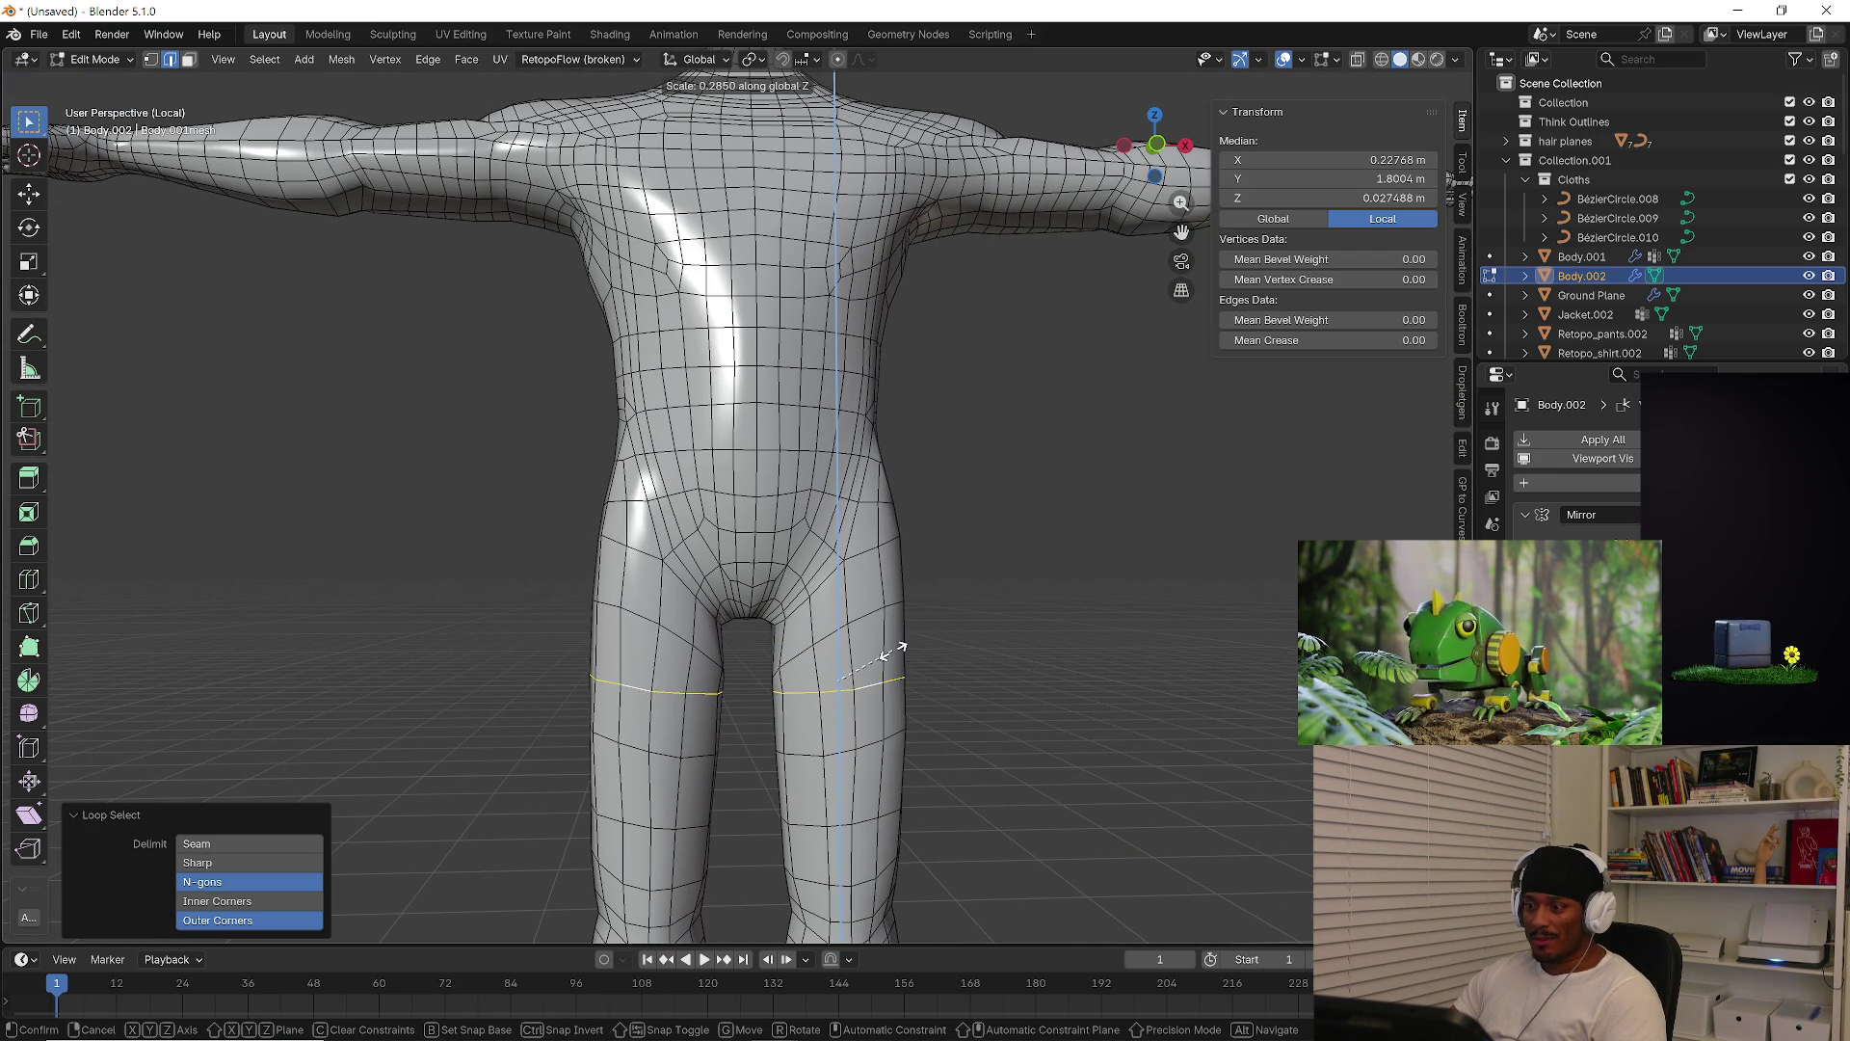
{"action": "left_click", "coordinate": [954, 652]}
{"action": "key", "text": "ctrl+z"}
{"action": "key", "text": "s"}
{"action": "key", "text": "z"}
{"action": "left_click", "coordinate": [1016, 661]}
In front view, redo the thigh loop's vertical scale at 0.625
{"action": "key", "text": "KP_1"}
{"action": "scroll", "coordinate": [982, 618], "scroll_direction": "up", "scroll_amount": 1}
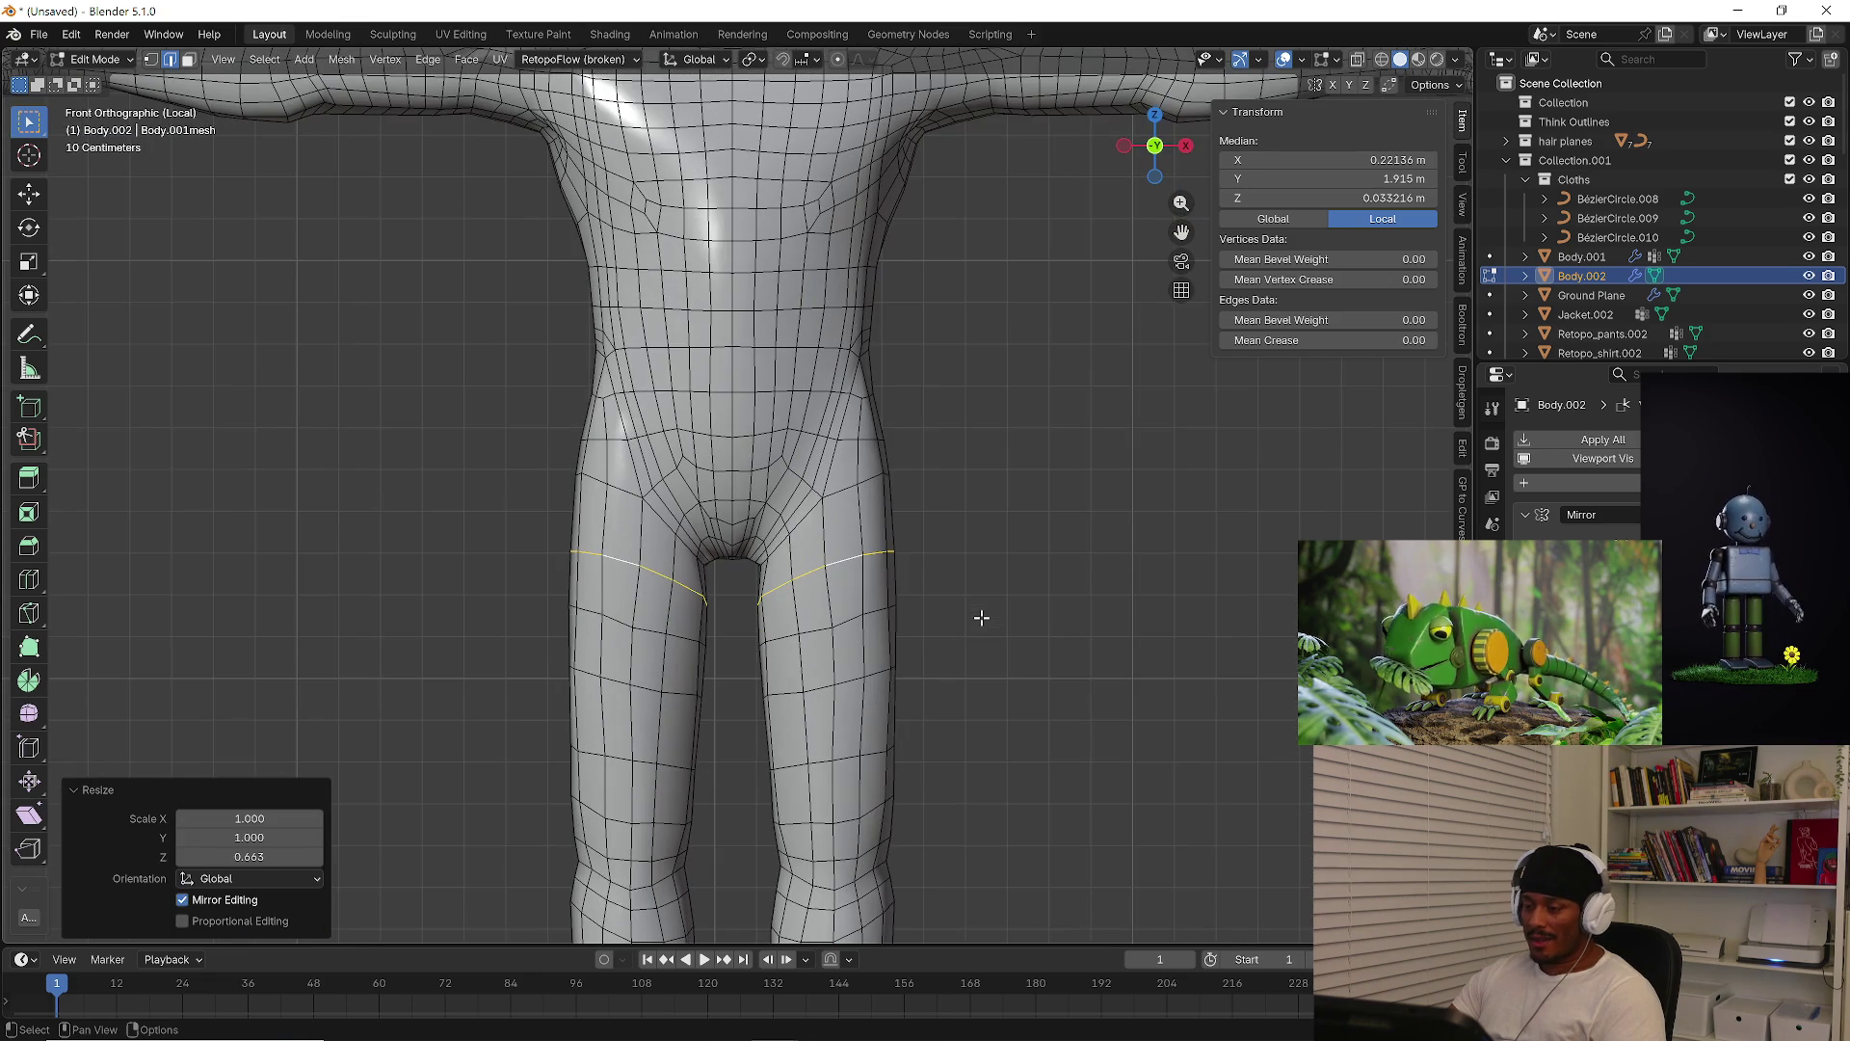
{"action": "key", "text": "ctrl+z"}
{"action": "key", "text": "s"}
{"action": "key", "text": "z"}
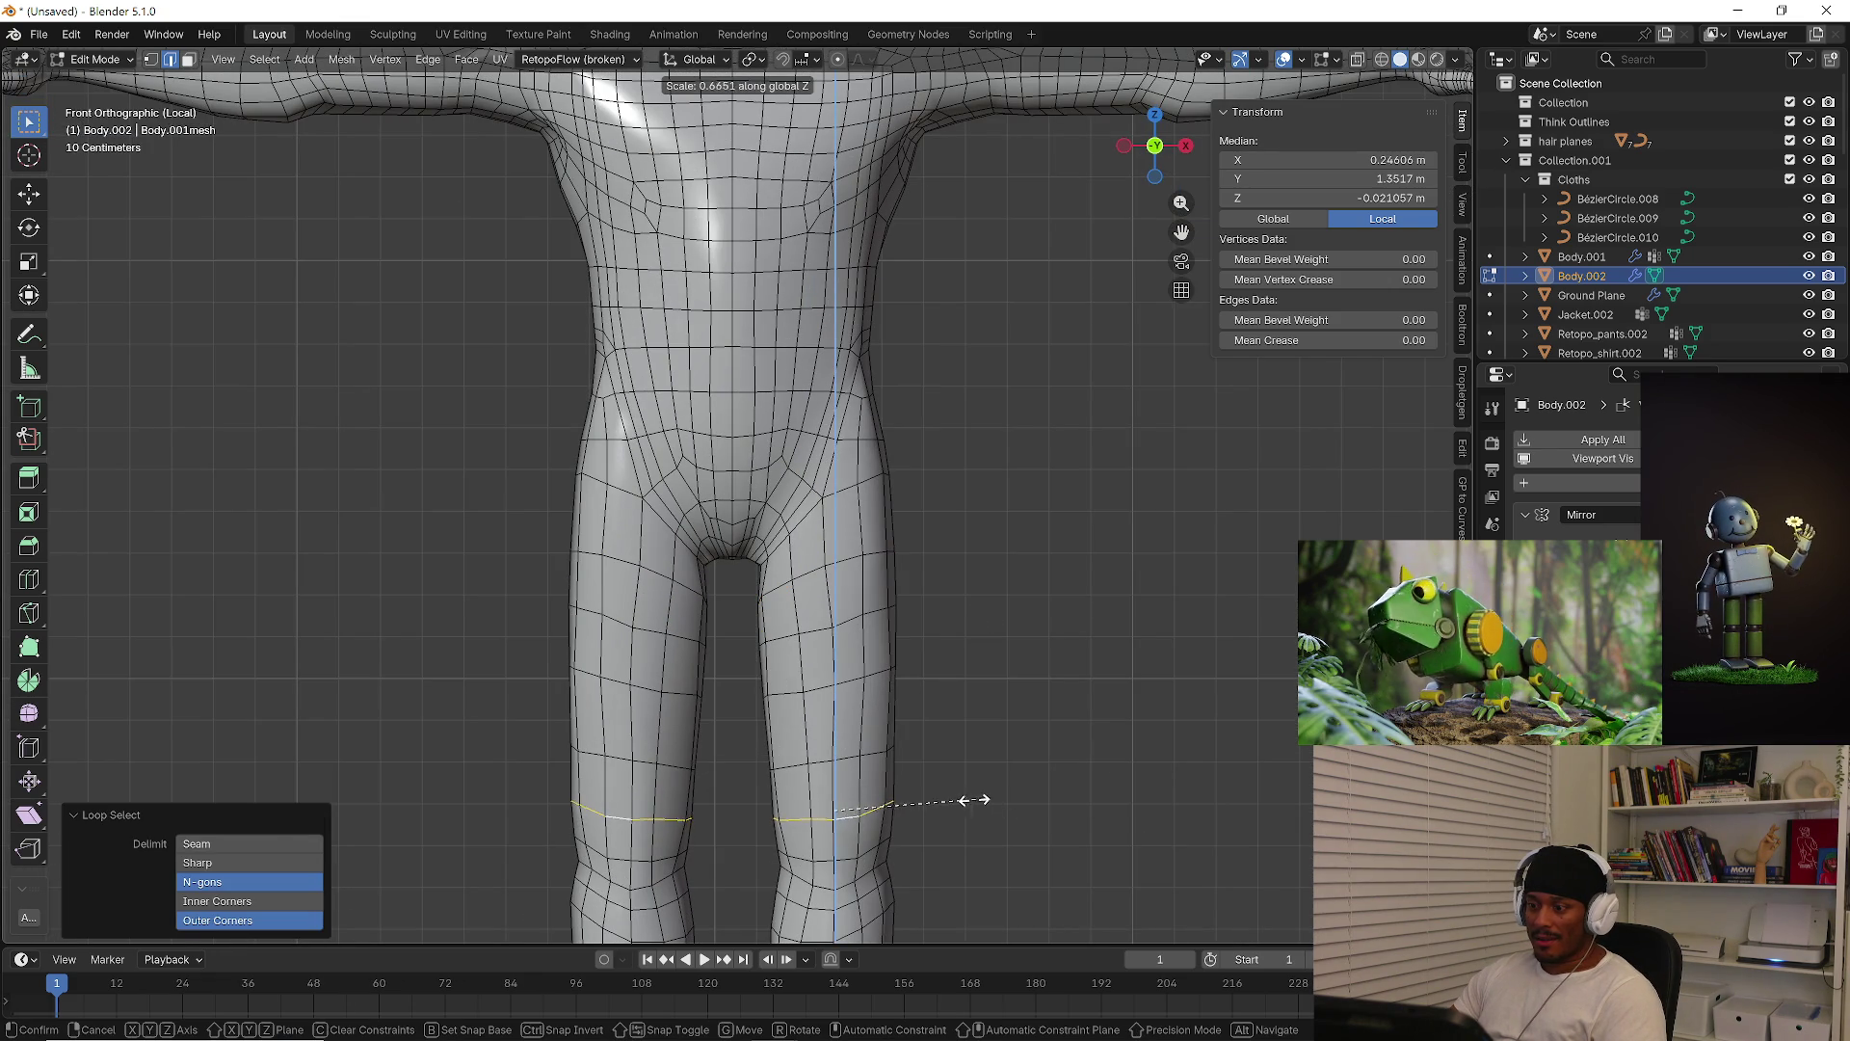
{"action": "left_click", "coordinate": [966, 797]}
Select the knee and below-knee edge loops and flatten them along Z
{"action": "middle_click_drag", "start_coordinate": [966, 797], "coordinate": [941, 684], "text": "shift"}
{"action": "left_click", "coordinate": [820, 769], "text": "alt"}
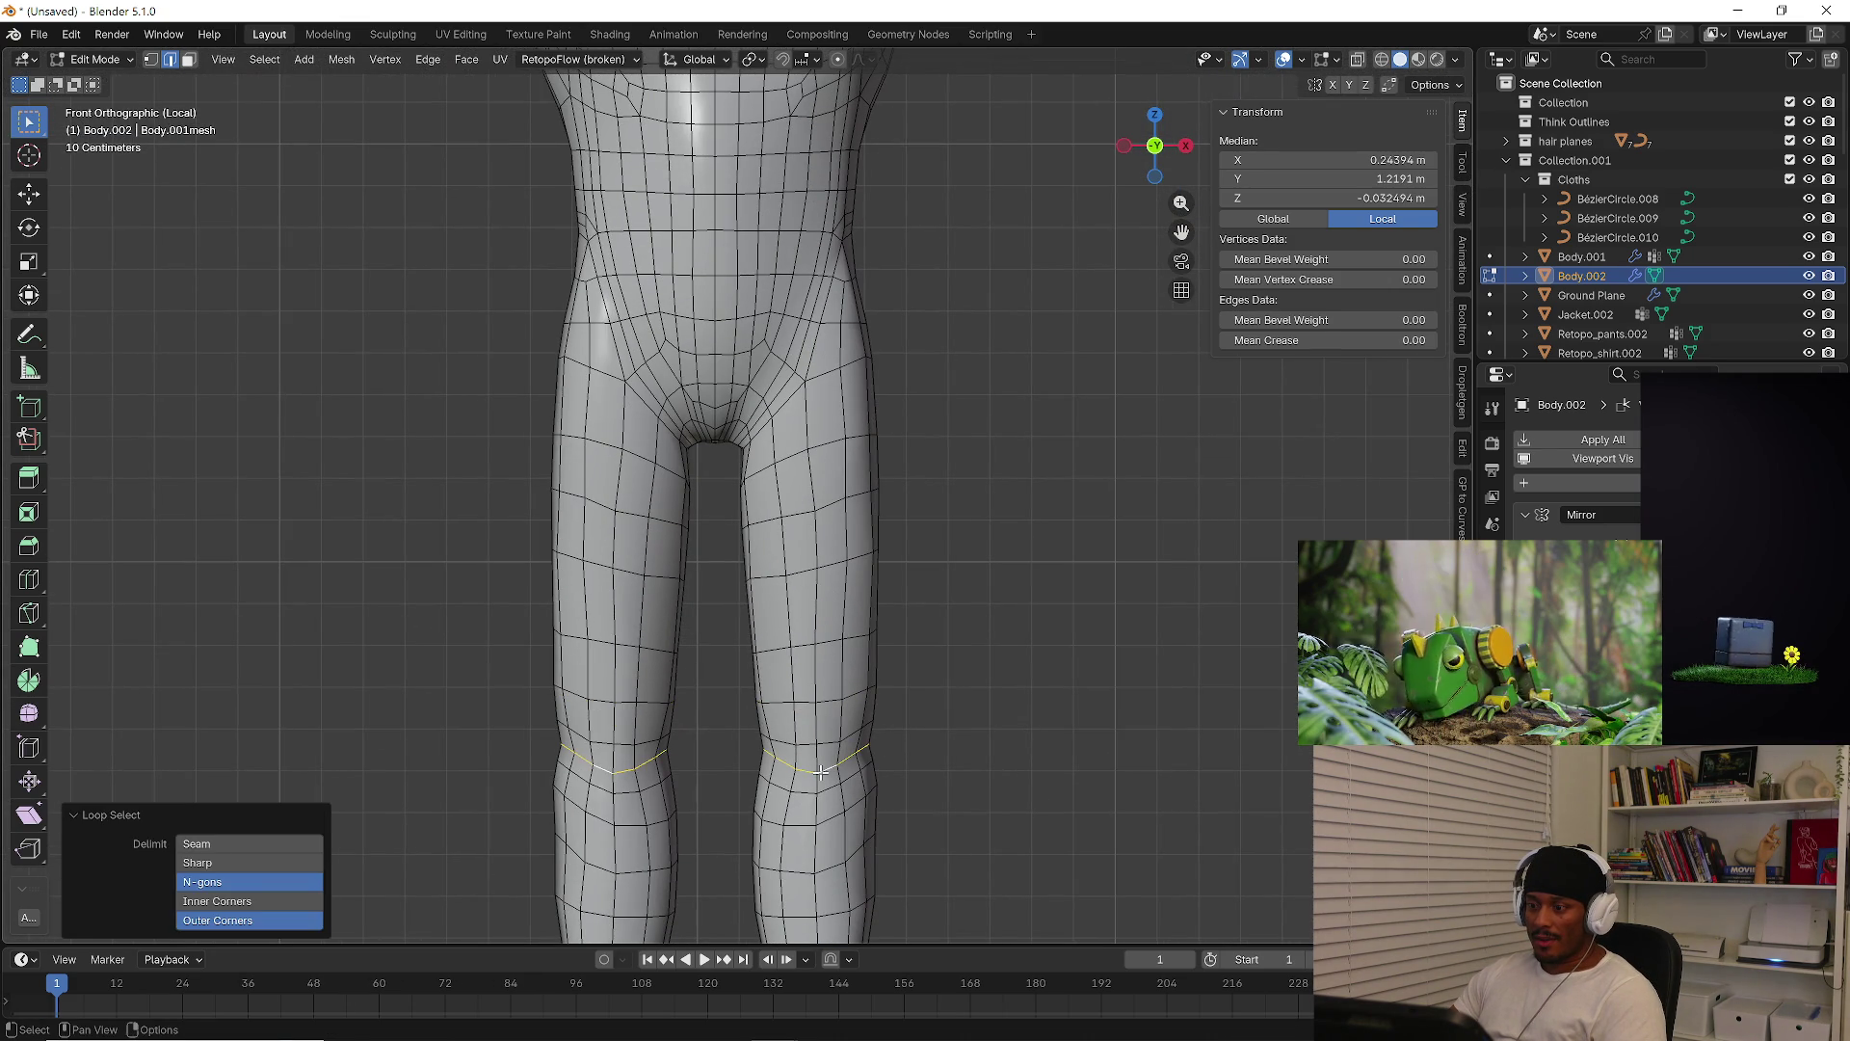
{"action": "middle_click_drag", "start_coordinate": [1060, 796], "coordinate": [797, 739], "text": "shift"}
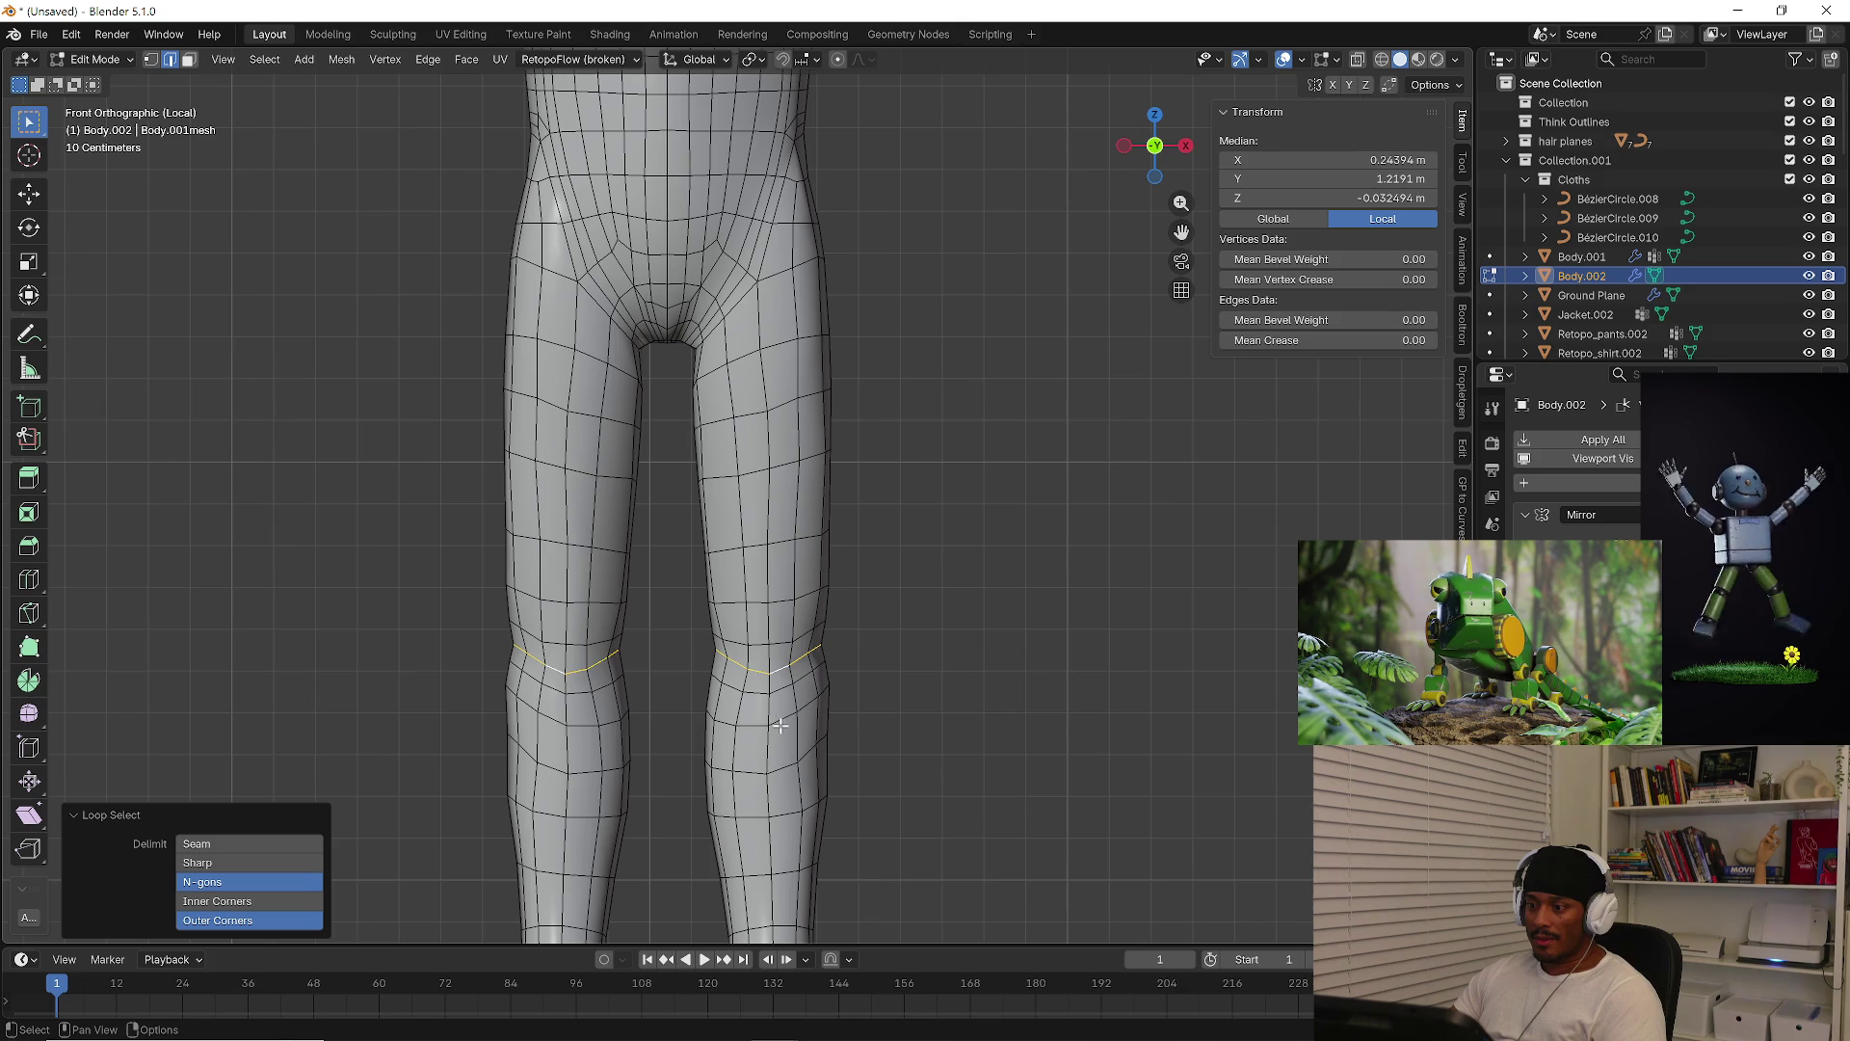
{"action": "left_click", "coordinate": [780, 725], "text": "alt"}
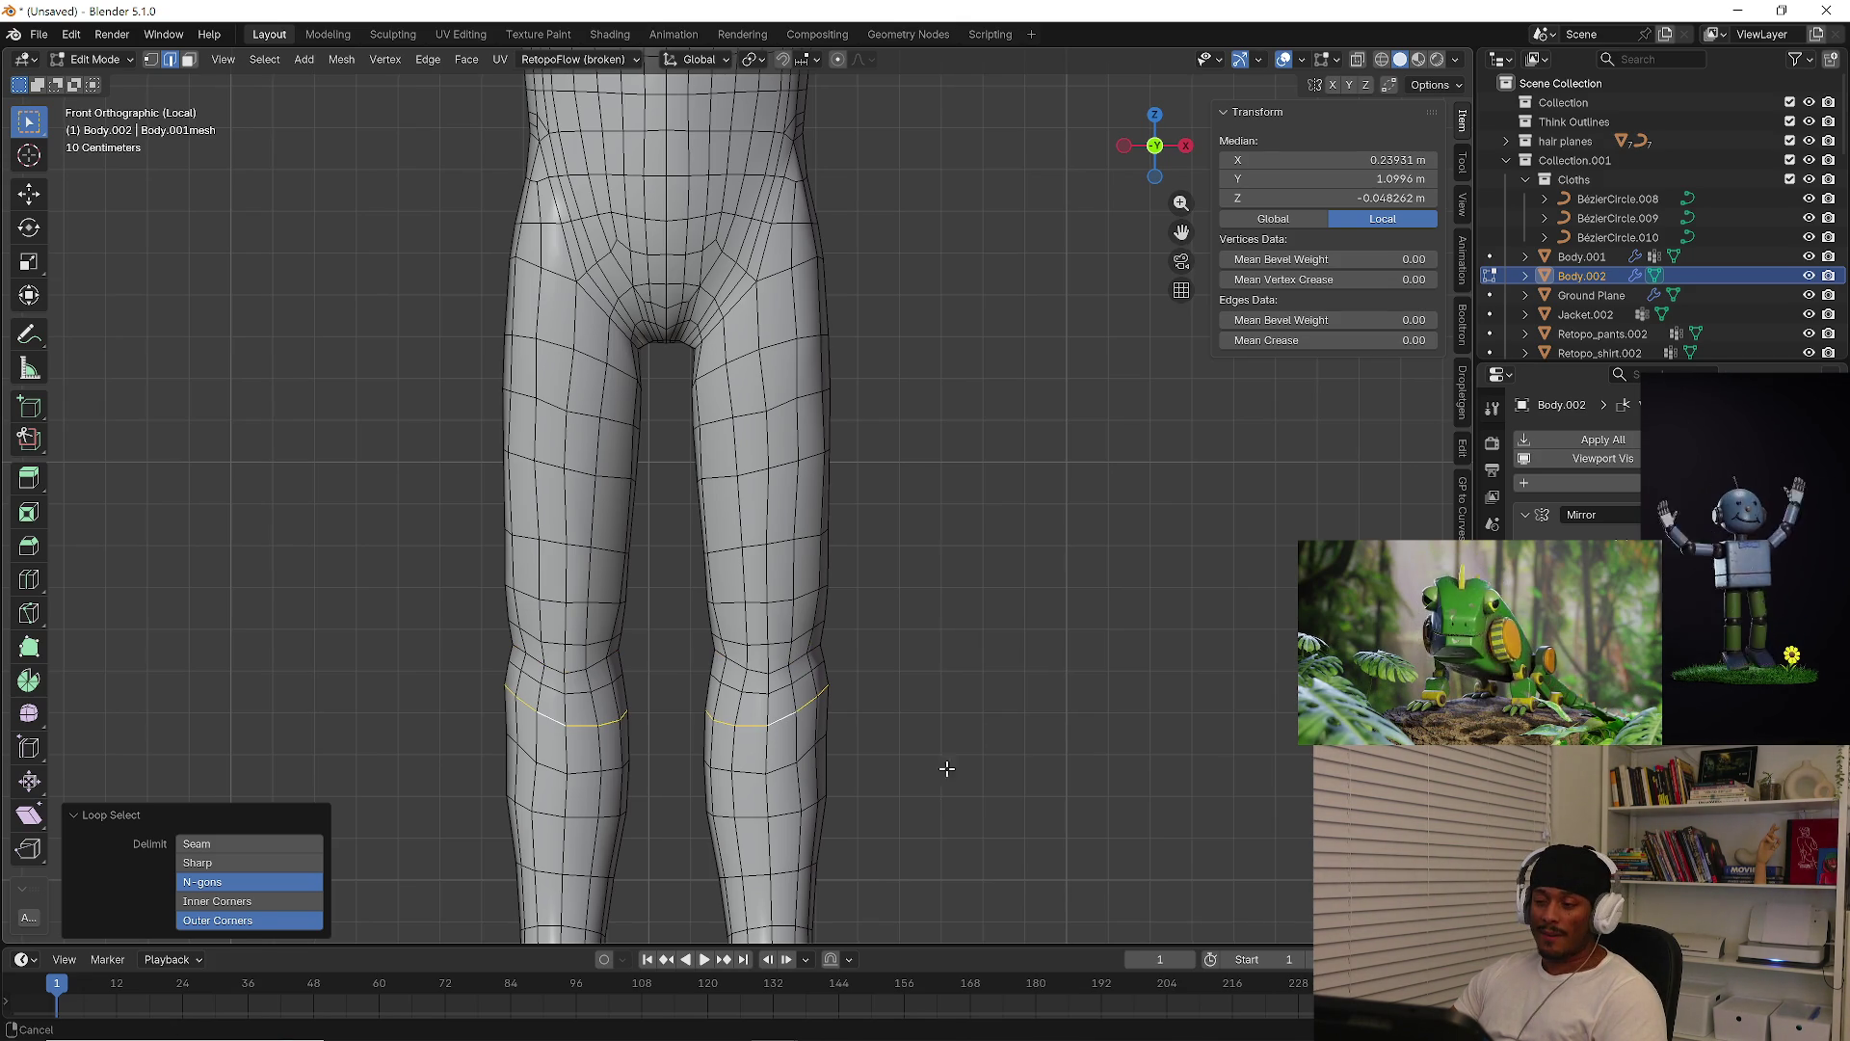
{"action": "middle_click_drag", "start_coordinate": [938, 797], "coordinate": [946, 722], "text": "shift"}
{"action": "key", "text": "s"}
{"action": "key", "text": "z"}
{"action": "key", "text": "z"}
{"action": "key", "text": "z"}
{"action": "key", "text": "z"}
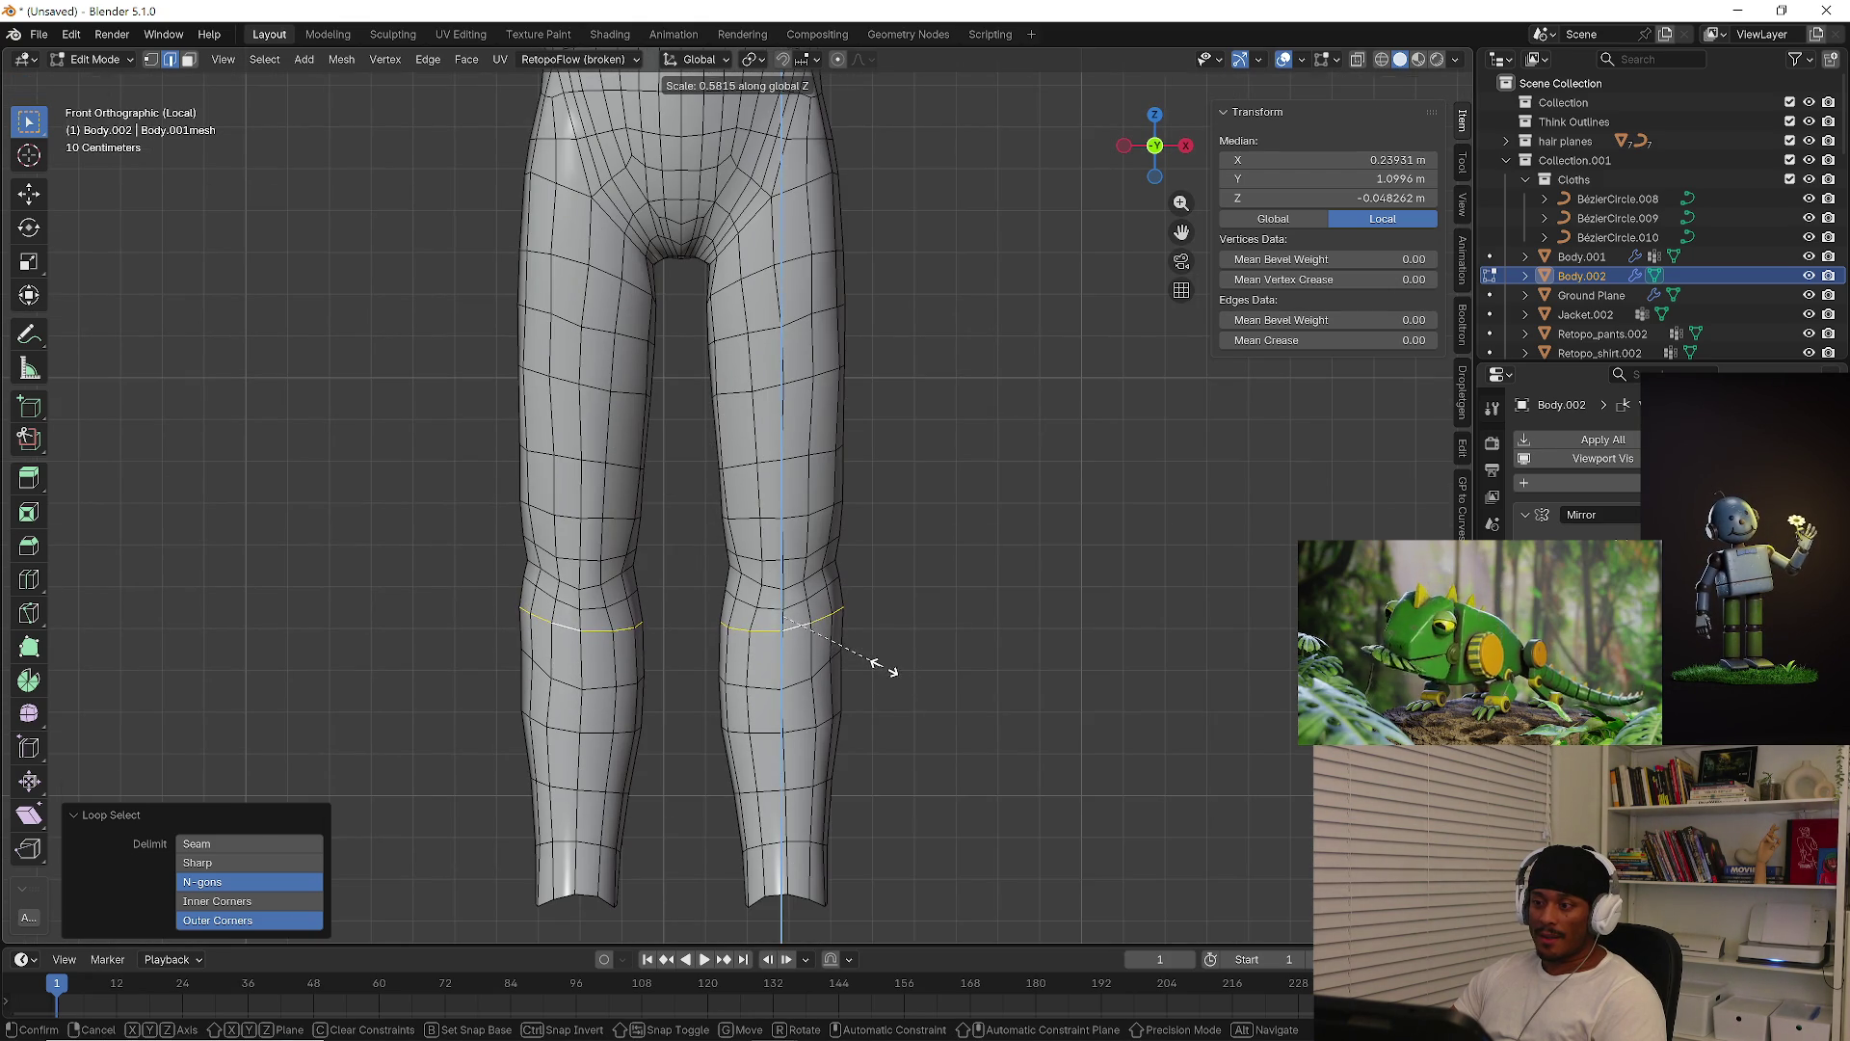
{"action": "left_click", "coordinate": [880, 661]}
Flatten the lower leg loop to 0.340 and the shin loop to 0.367 along Z
{"action": "left_click", "coordinate": [798, 682], "text": "alt"}
{"action": "key", "text": "s"}
{"action": "key", "text": "z"}
{"action": "key", "text": "z"}
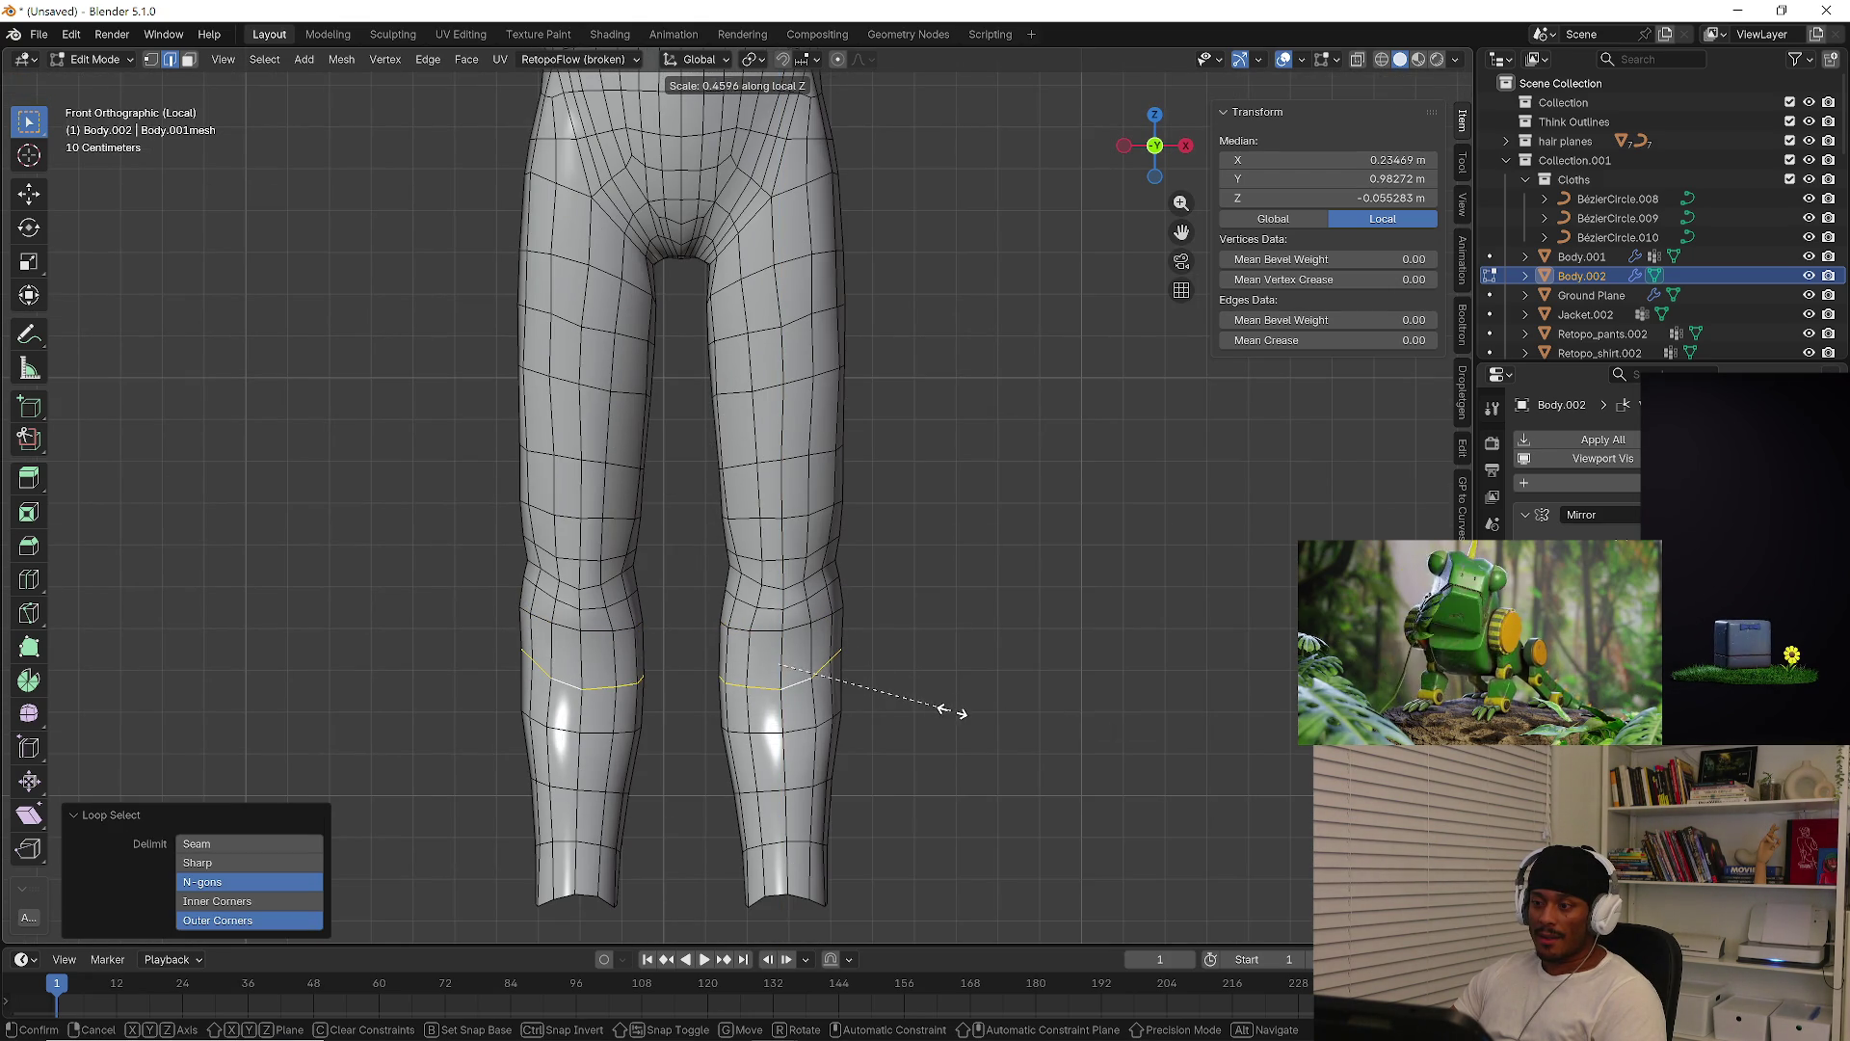
{"action": "key", "text": "z"}
{"action": "key", "text": "z"}
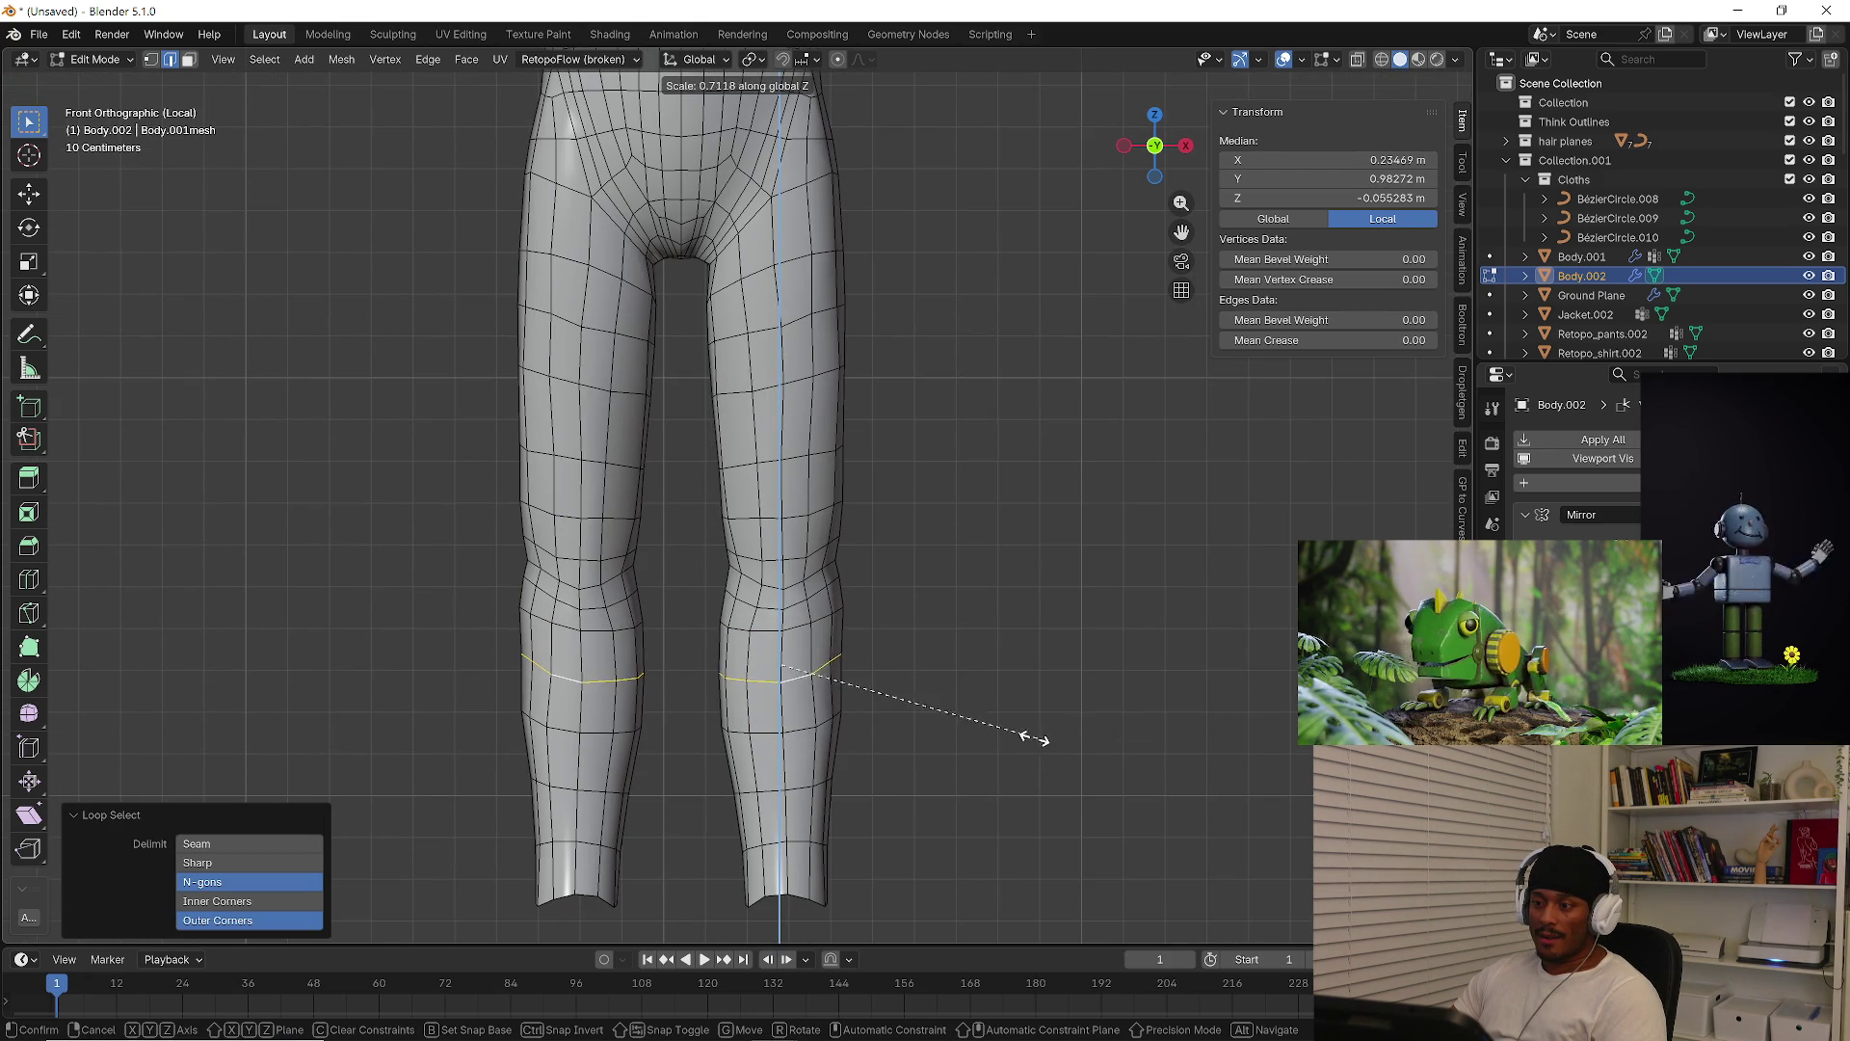
{"action": "left_click", "coordinate": [906, 702]}
{"action": "left_click", "coordinate": [804, 718], "text": "alt"}
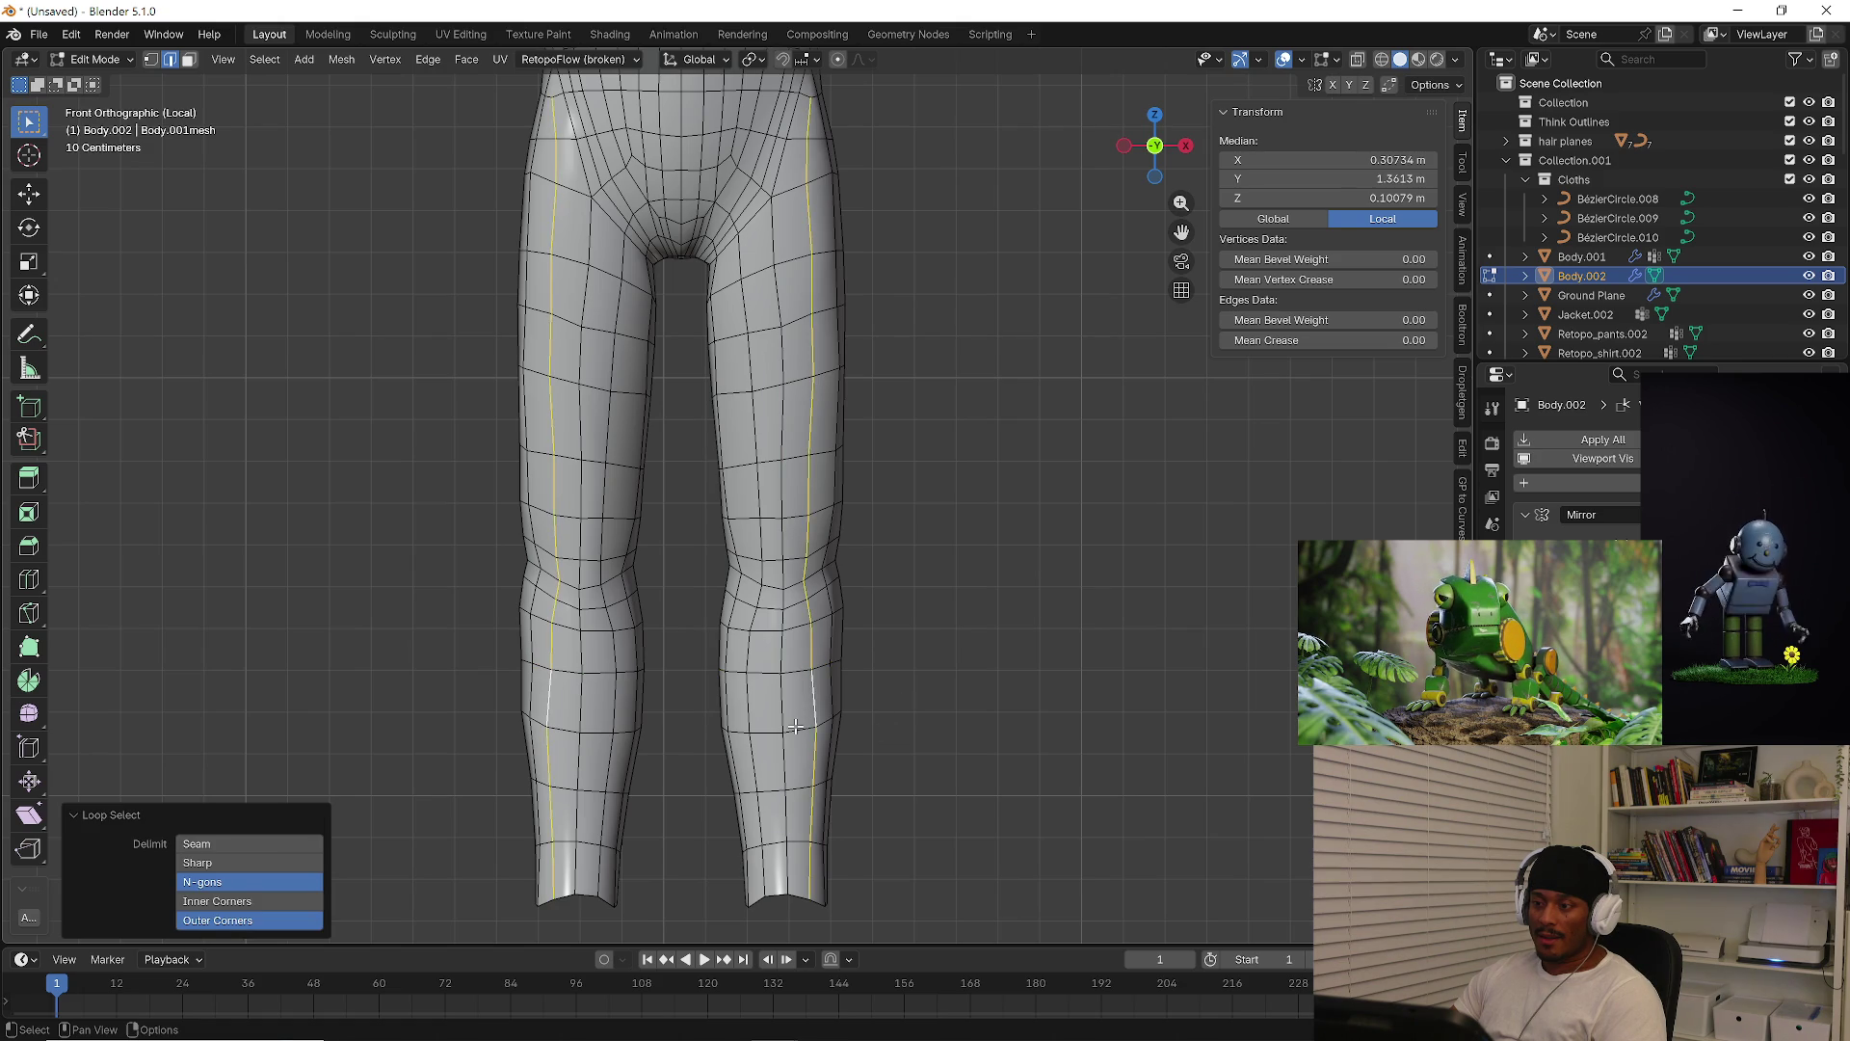
{"action": "key", "text": "s"}
{"action": "key", "text": "z"}
{"action": "key", "text": "z"}
{"action": "key", "text": "z"}
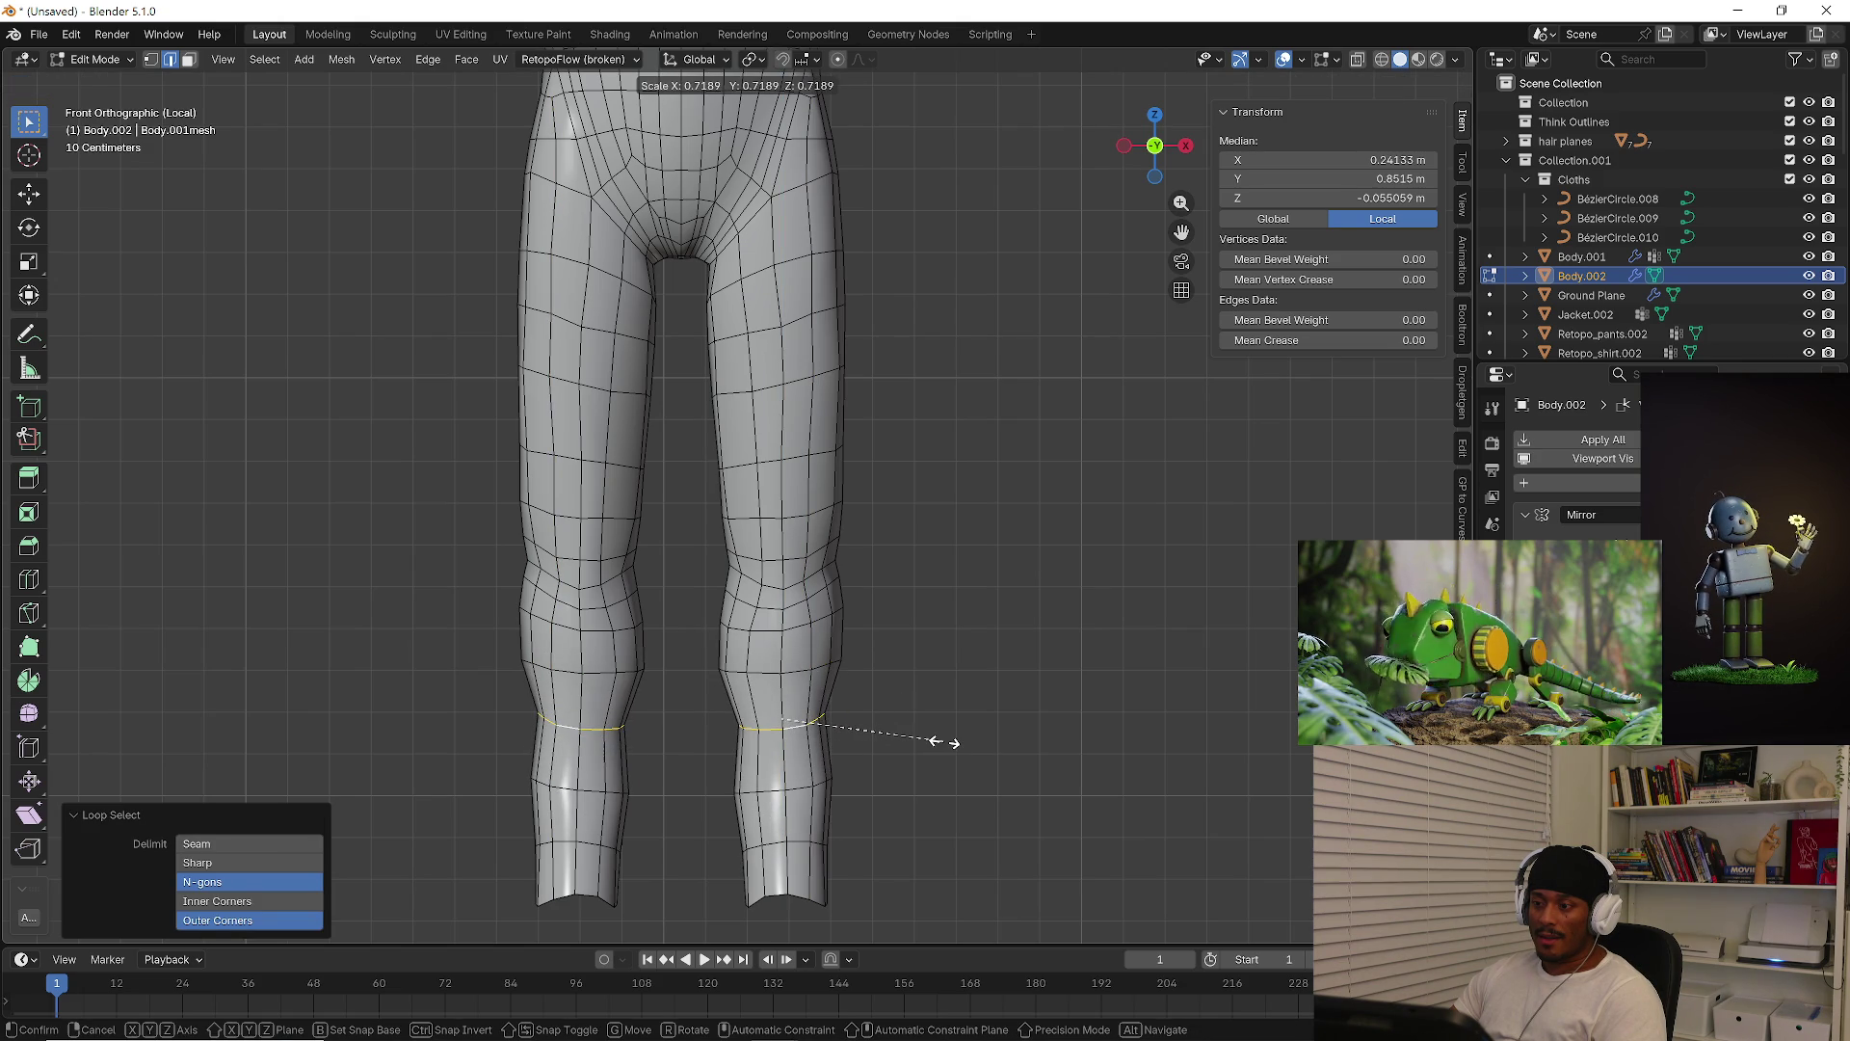
{"action": "key", "text": "z"}
{"action": "left_click", "coordinate": [886, 734]}
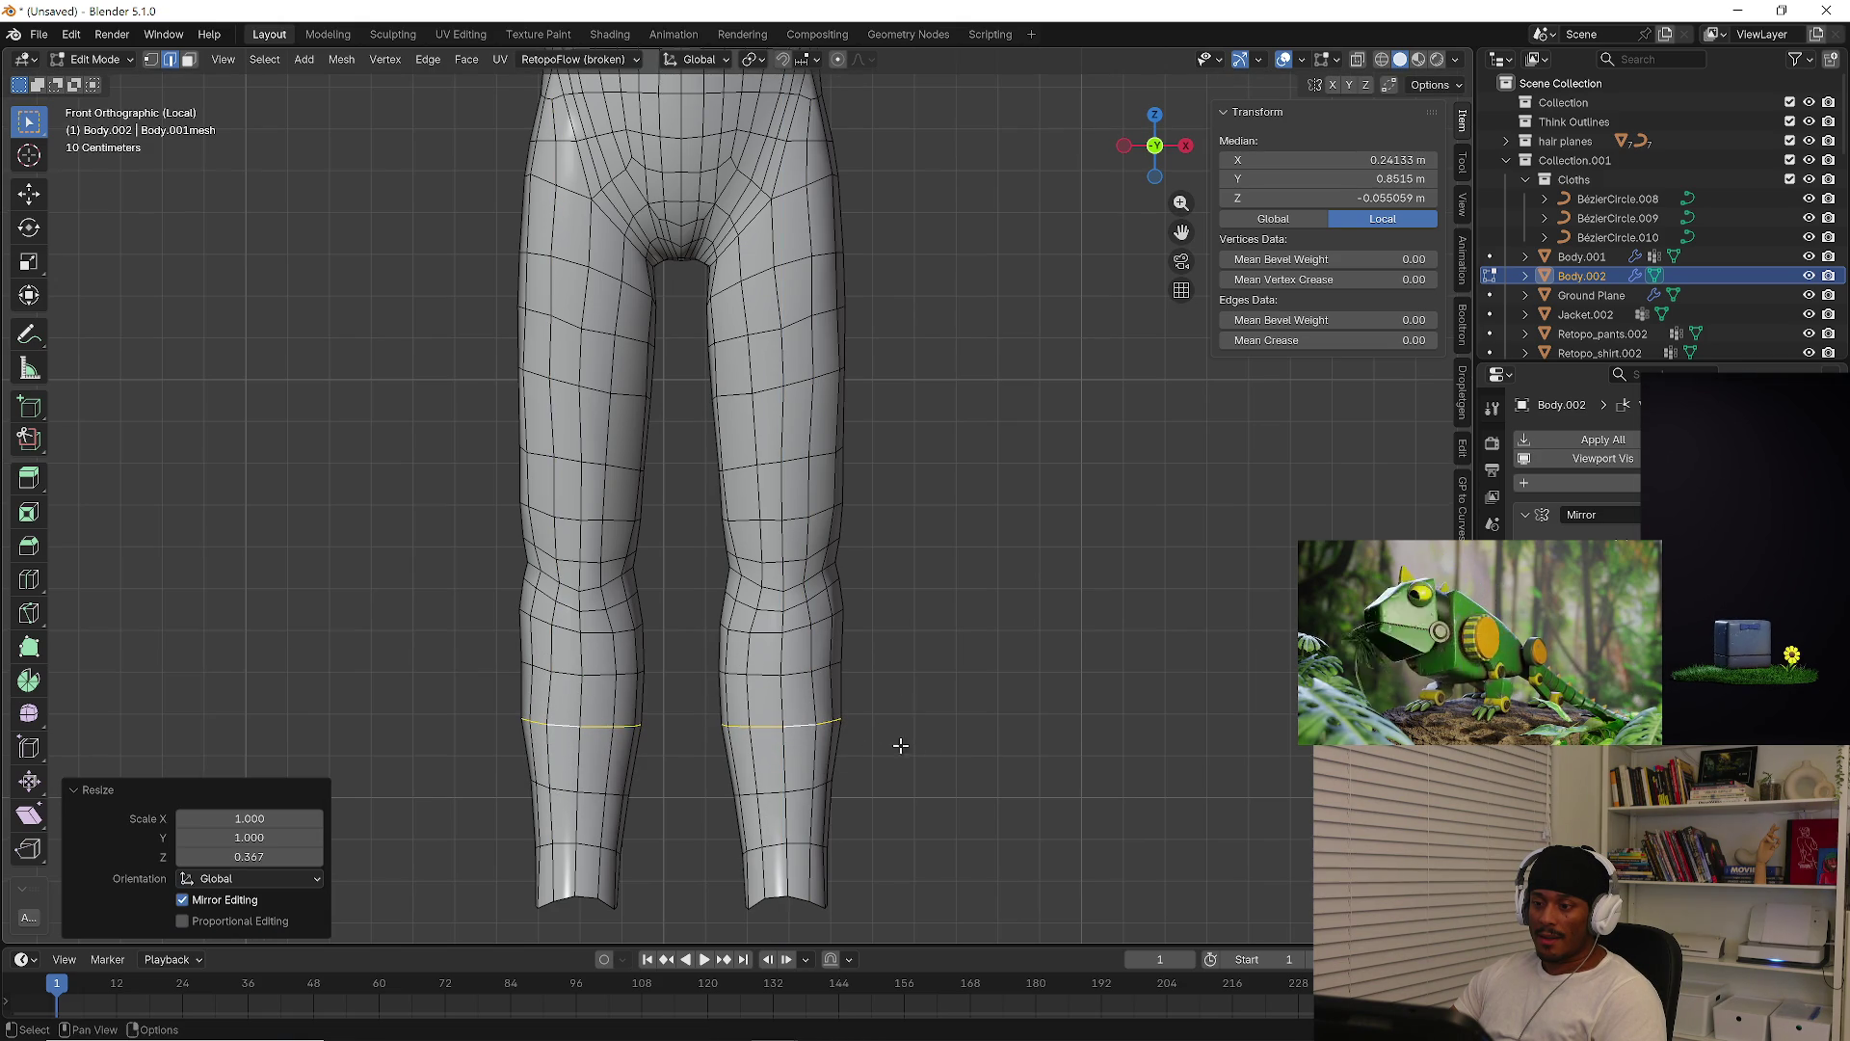
Slide an outer knee vertex along its edge from the front view, then deselect everything
{"action": "mouse_move", "coordinate": [1005, 713]}
{"action": "middle_mouse_down"}
{"action": "mouse_move", "coordinate": [674, 710]}
{"action": "mouse_move", "coordinate": [748, 713]}
{"action": "middle_mouse_up"}
{"action": "key", "text": "KP_1"}
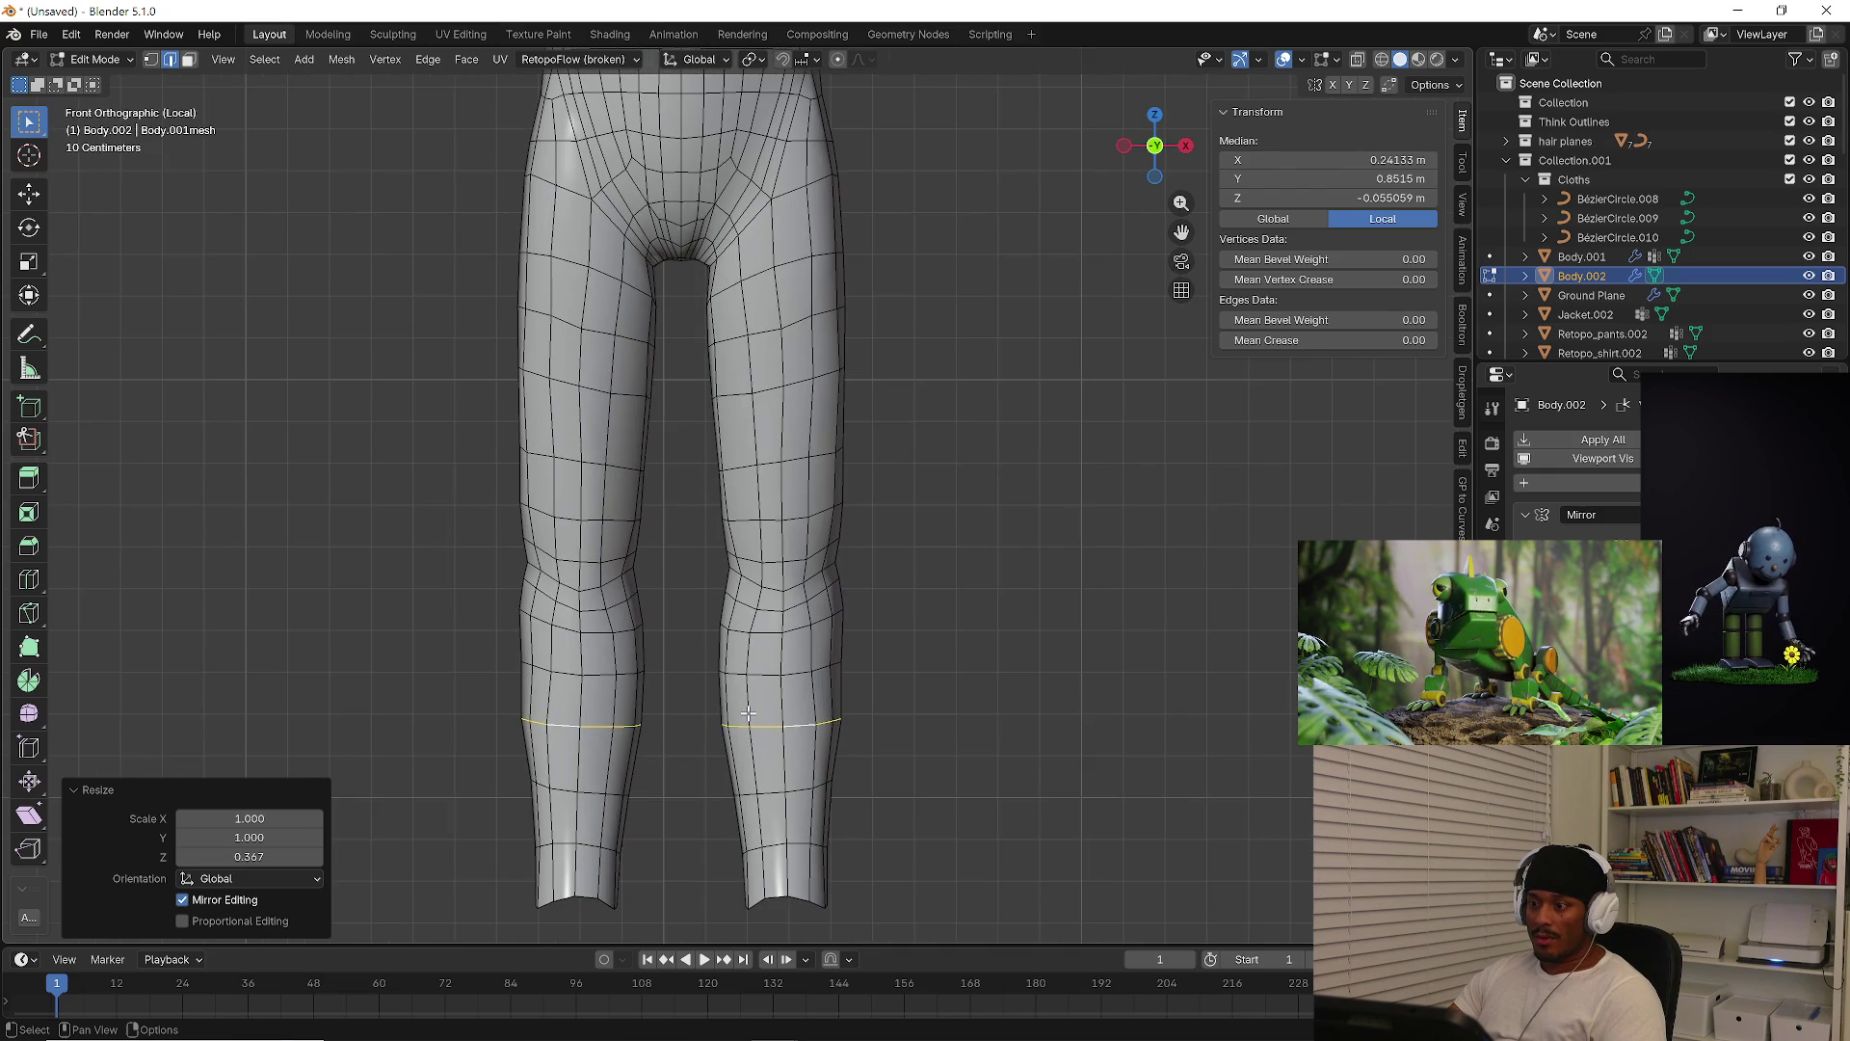
{"action": "key", "text": "1"}
{"action": "left_click", "coordinate": [832, 665]}
{"action": "key", "text": "g"}
{"action": "left_click", "coordinate": [887, 669]}
{"action": "left_click", "coordinate": [899, 667]}
Return to Object Mode and orbit around the whole smoothed body
{"action": "scroll", "coordinate": [899, 667], "scroll_direction": "down", "scroll_amount": 4}
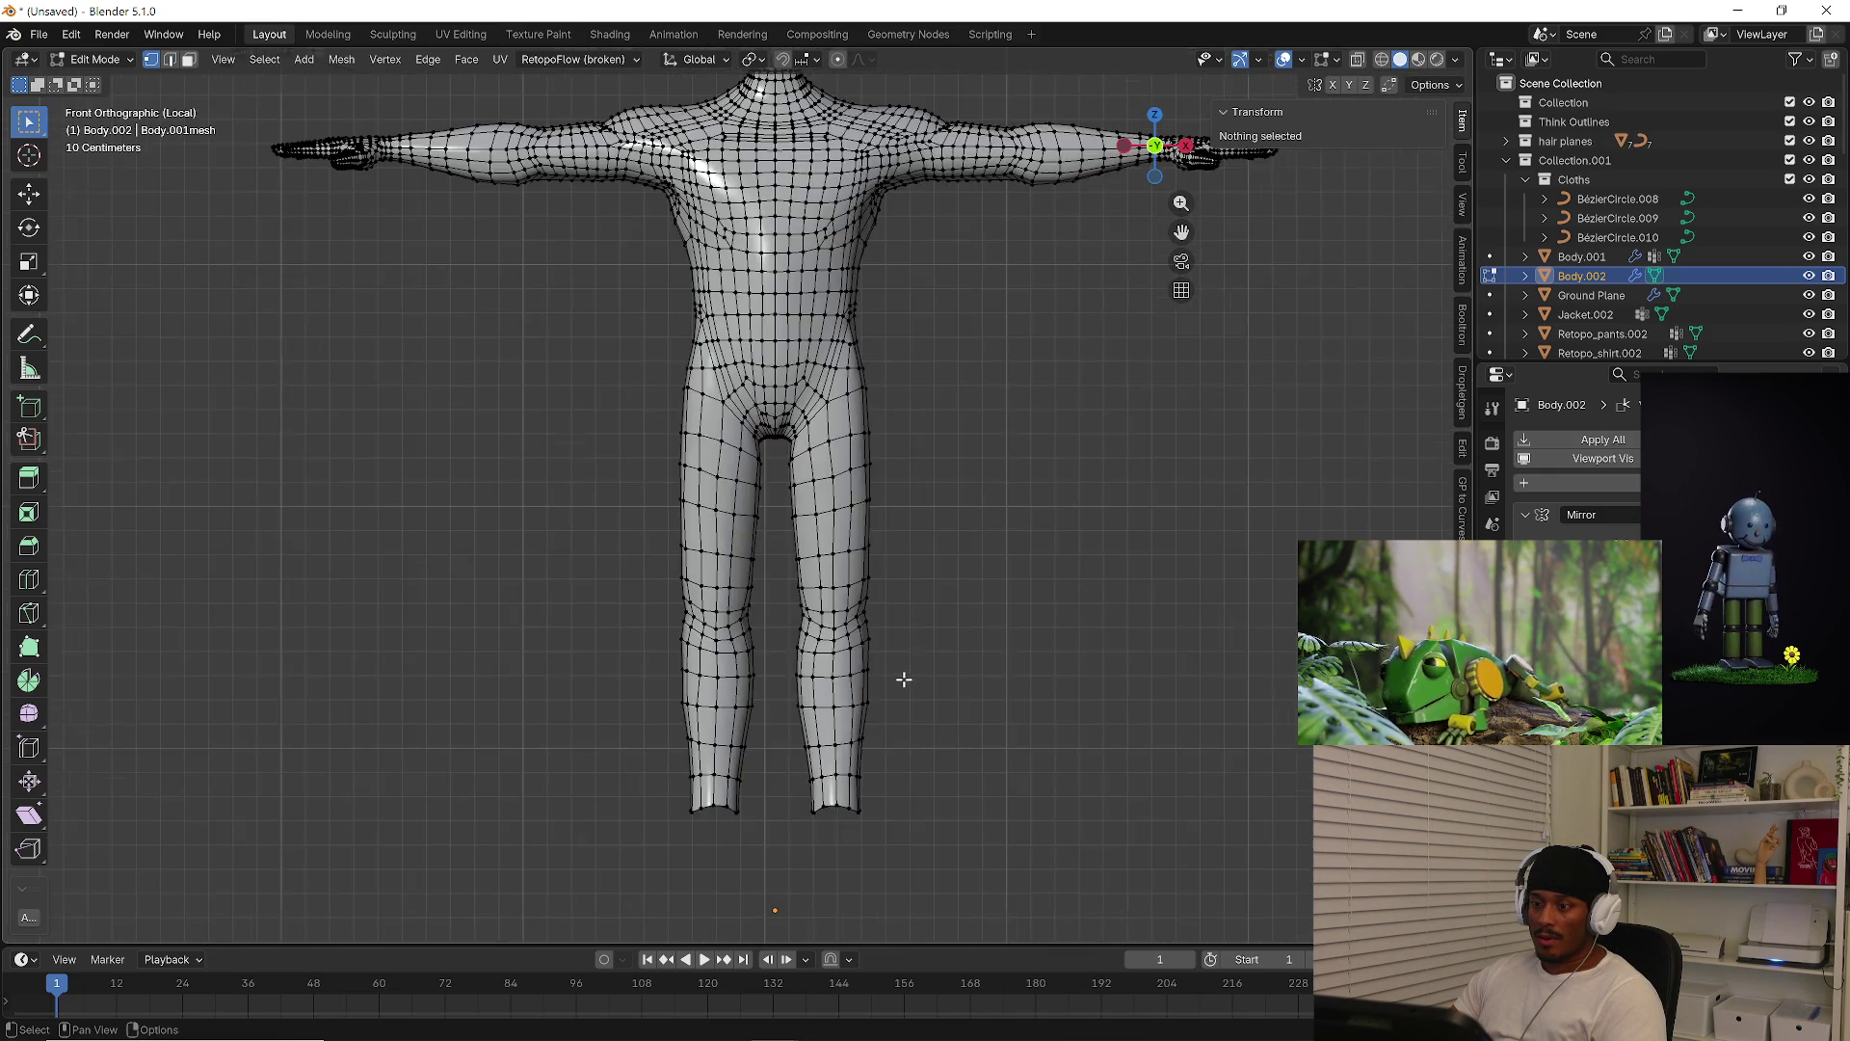
{"action": "key", "text": "Tab"}
{"action": "mouse_move", "coordinate": [942, 723]}
{"action": "middle_mouse_down"}
{"action": "mouse_move", "coordinate": [1153, 743]}
{"action": "mouse_move", "coordinate": [1173, 764]}
{"action": "mouse_move", "coordinate": [1134, 877]}
{"action": "mouse_move", "coordinate": [980, 861]}
{"action": "mouse_move", "coordinate": [917, 707]}
{"action": "mouse_move", "coordinate": [660, 703]}
{"action": "mouse_move", "coordinate": [694, 617]}
{"action": "mouse_move", "coordinate": [1130, 620]}
{"action": "middle_mouse_up"}
{"action": "scroll", "coordinate": [732, 618], "scroll_direction": "up", "scroll_amount": 3}
{"action": "scroll", "coordinate": [789, 629], "scroll_direction": "down", "scroll_amount": 2}
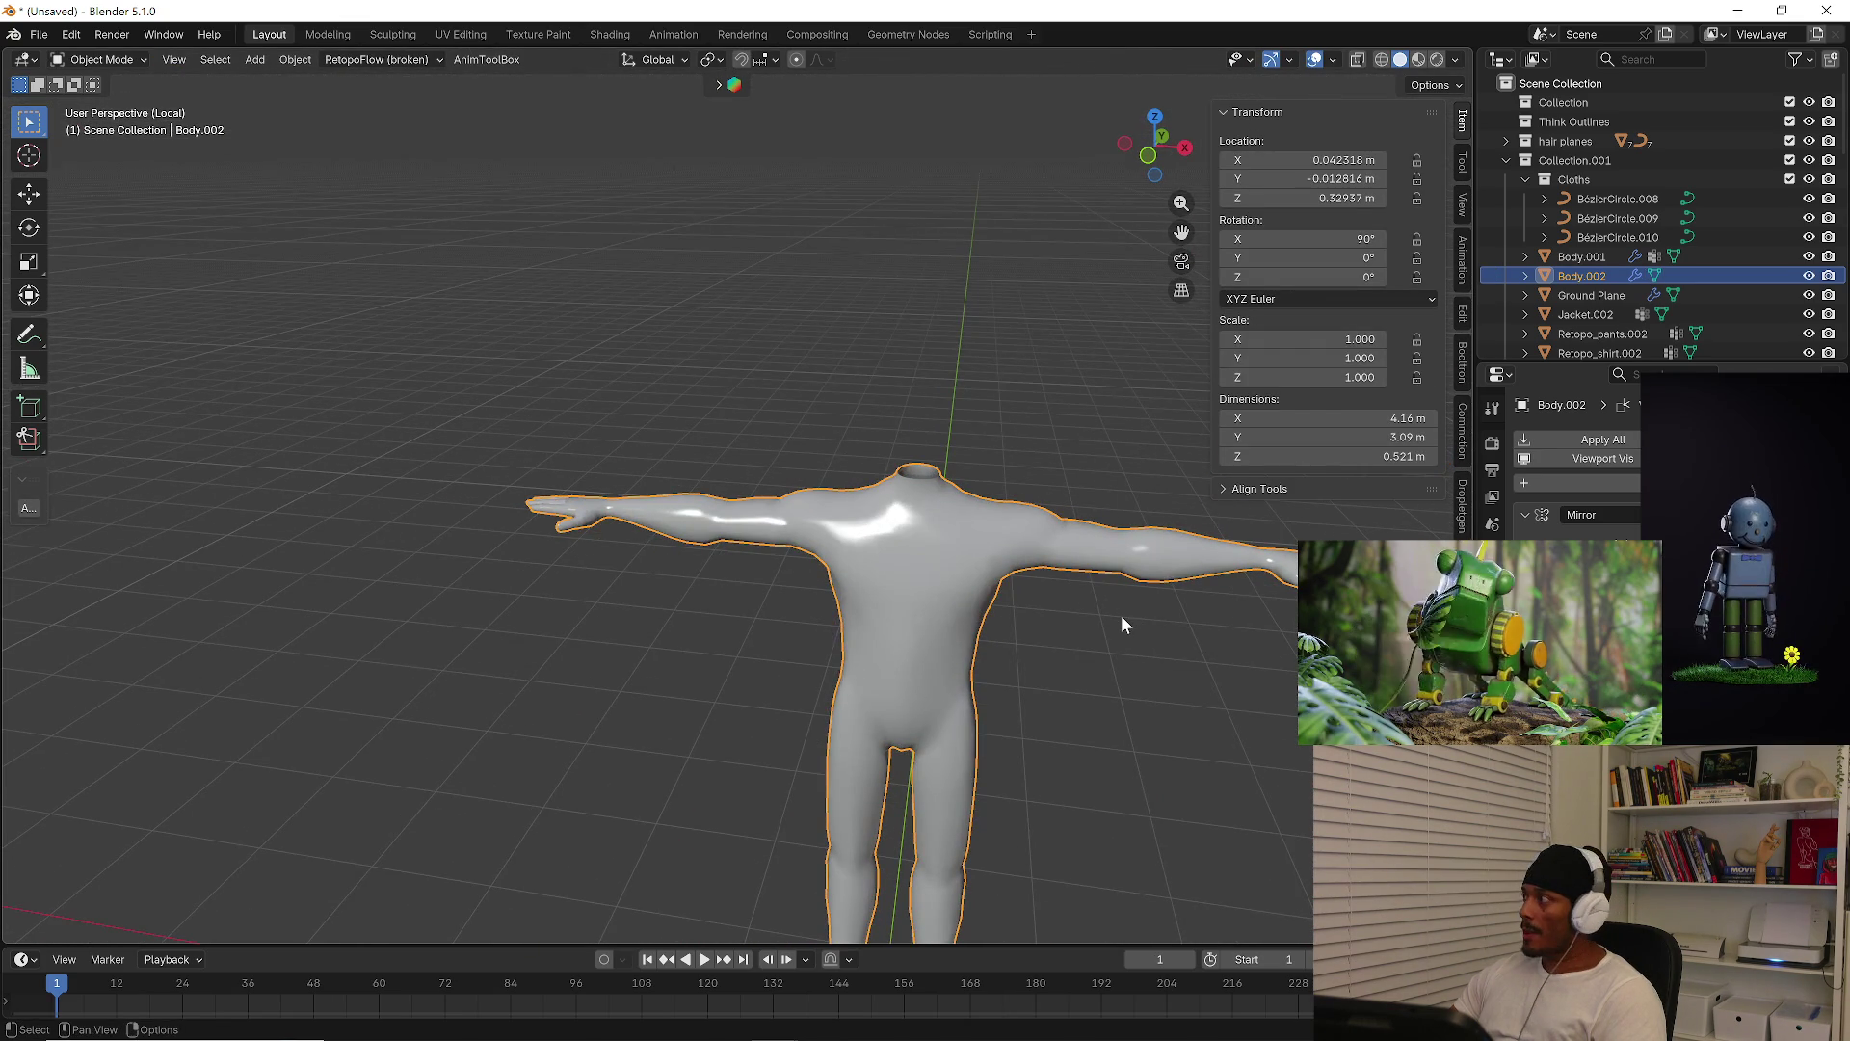
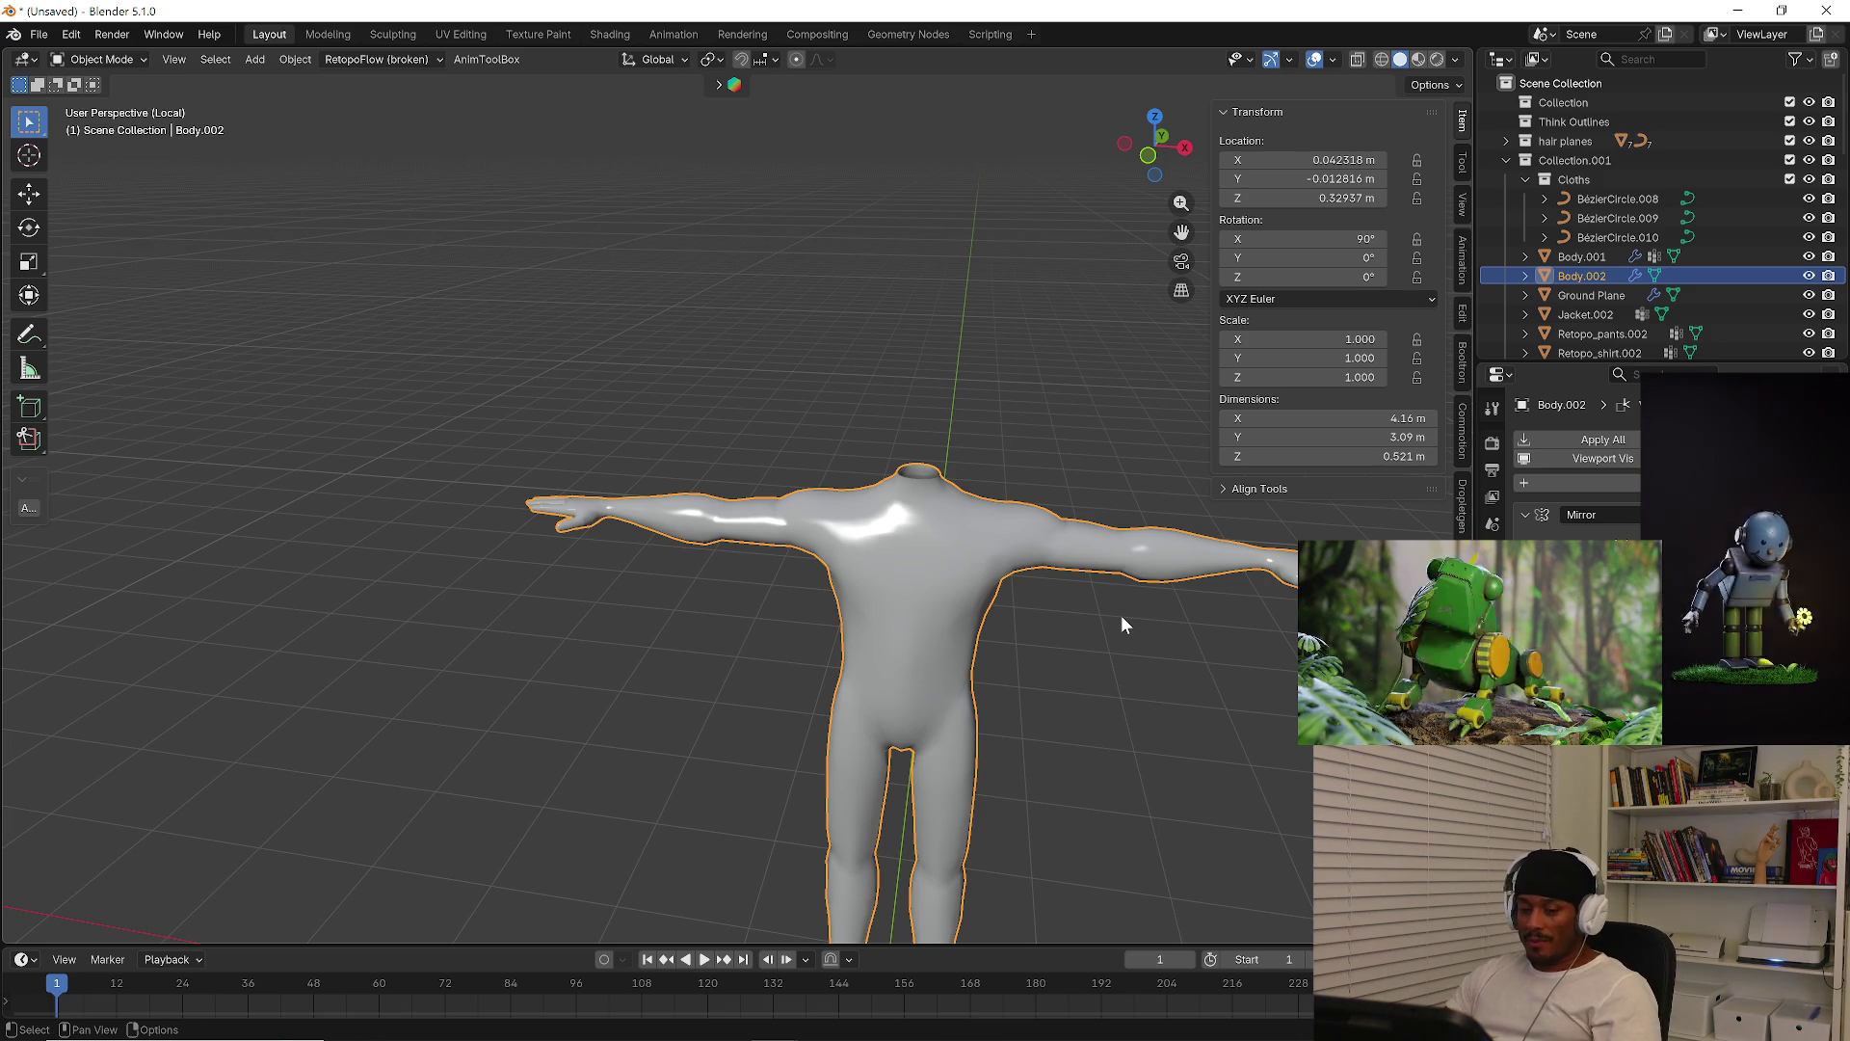
Enter Edit Mode on Body.002, isolate it in Local View and zoom onto the hips
{"action": "mouse_move", "coordinate": [848, 564]}
{"action": "middle_mouse_down"}
{"action": "mouse_move", "coordinate": [807, 576]}
{"action": "mouse_move", "coordinate": [763, 497]}
{"action": "mouse_move", "coordinate": [752, 511]}
{"action": "middle_mouse_up"}
{"action": "key", "text": "Tab"}
{"action": "scroll", "coordinate": [752, 510], "scroll_direction": "up", "scroll_amount": 5}
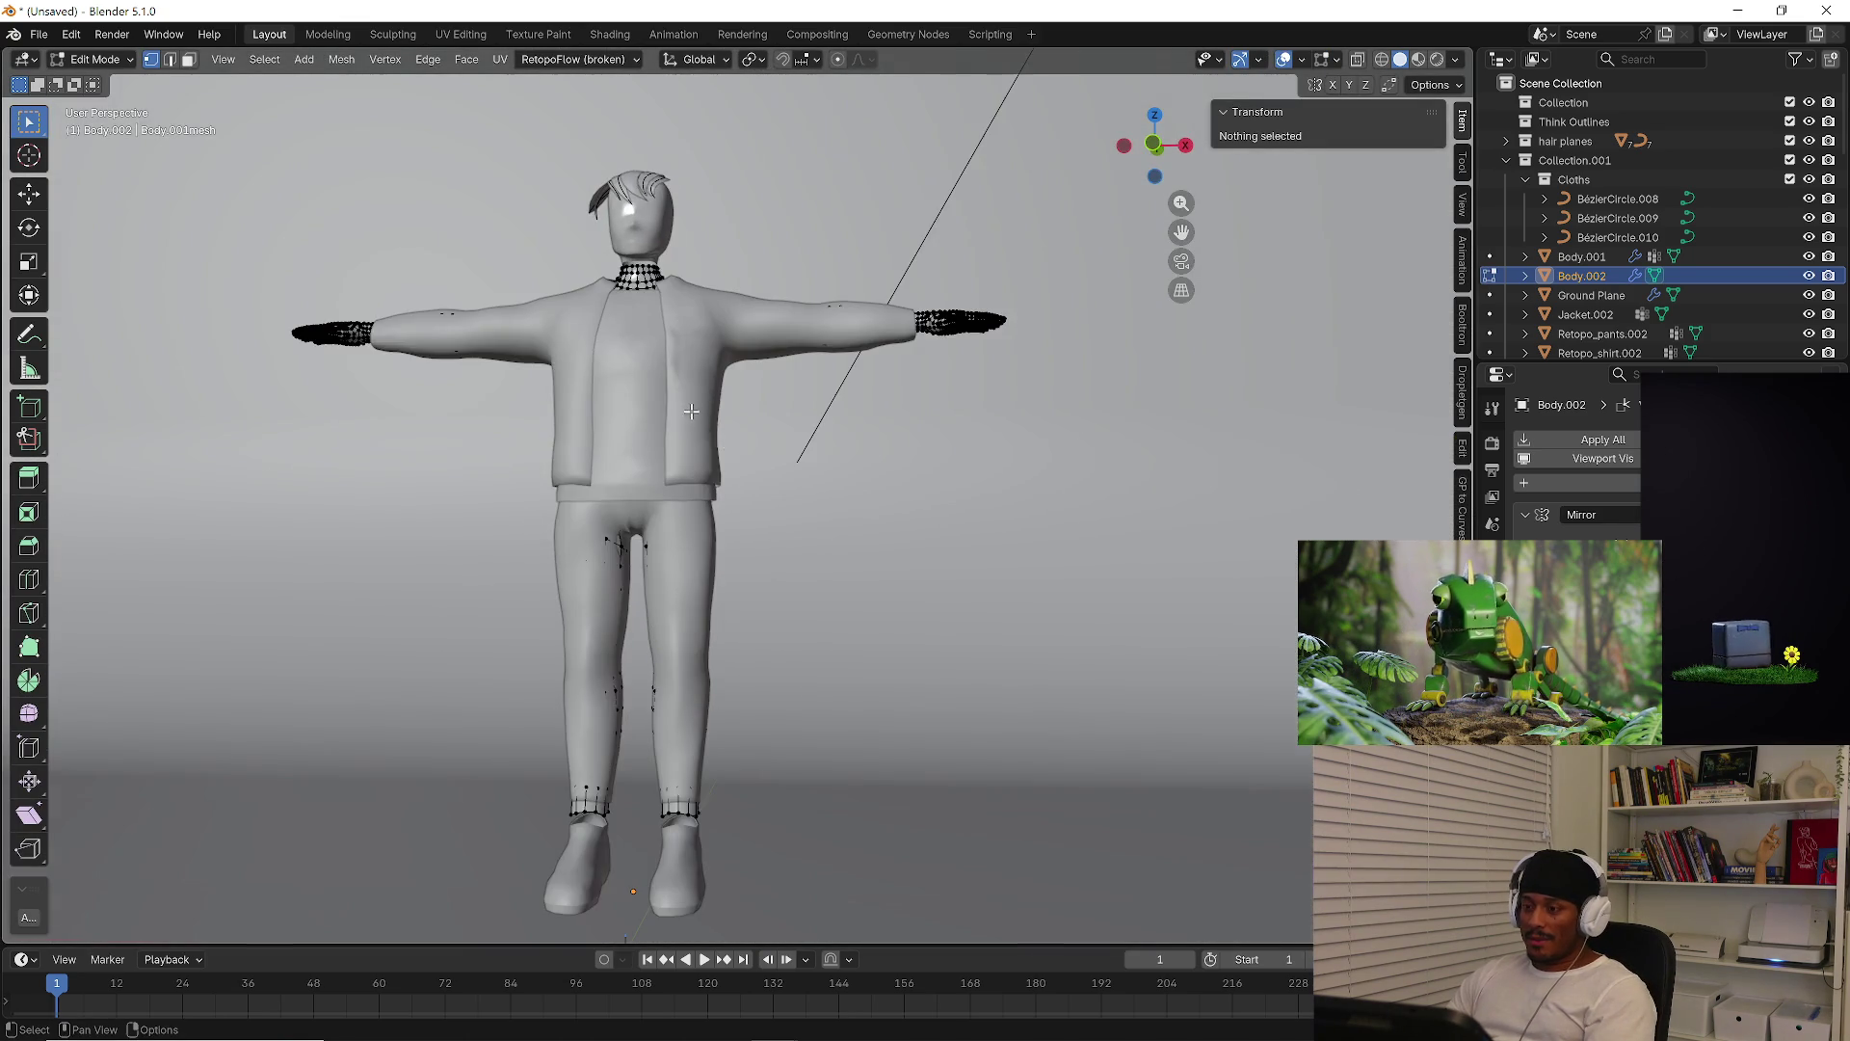
{"action": "scroll", "coordinate": [679, 404], "scroll_direction": "up", "scroll_amount": 1}
{"action": "key", "text": "KP_Divide"}
{"action": "scroll", "coordinate": [665, 482], "scroll_direction": "up", "scroll_amount": 8}
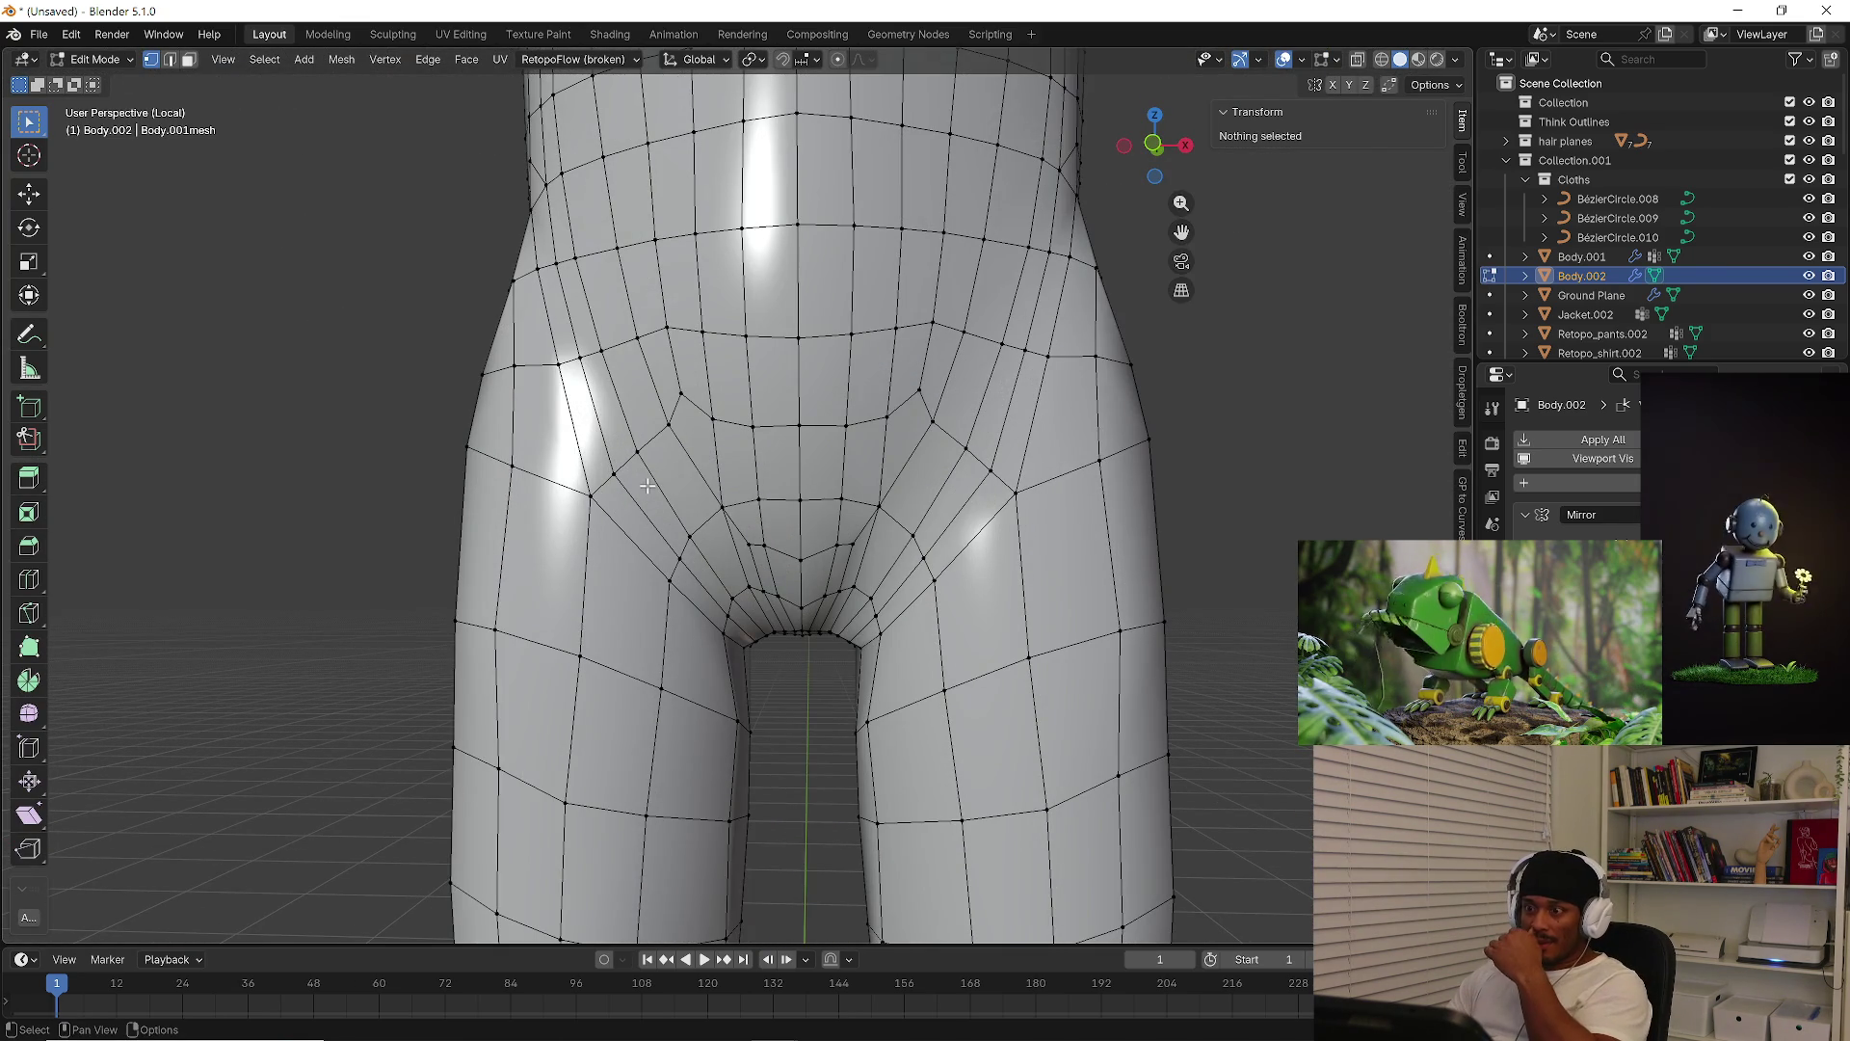
{"action": "mouse_move", "coordinate": [656, 468]}
{"action": "middle_mouse_down"}
{"action": "mouse_move", "coordinate": [826, 462]}
{"action": "mouse_move", "coordinate": [801, 486]}
{"action": "middle_mouse_up"}
Insert an unslid loop cut across the hips
{"action": "key", "text": "ctrl+r"}
{"action": "left_click", "coordinate": [807, 385]}
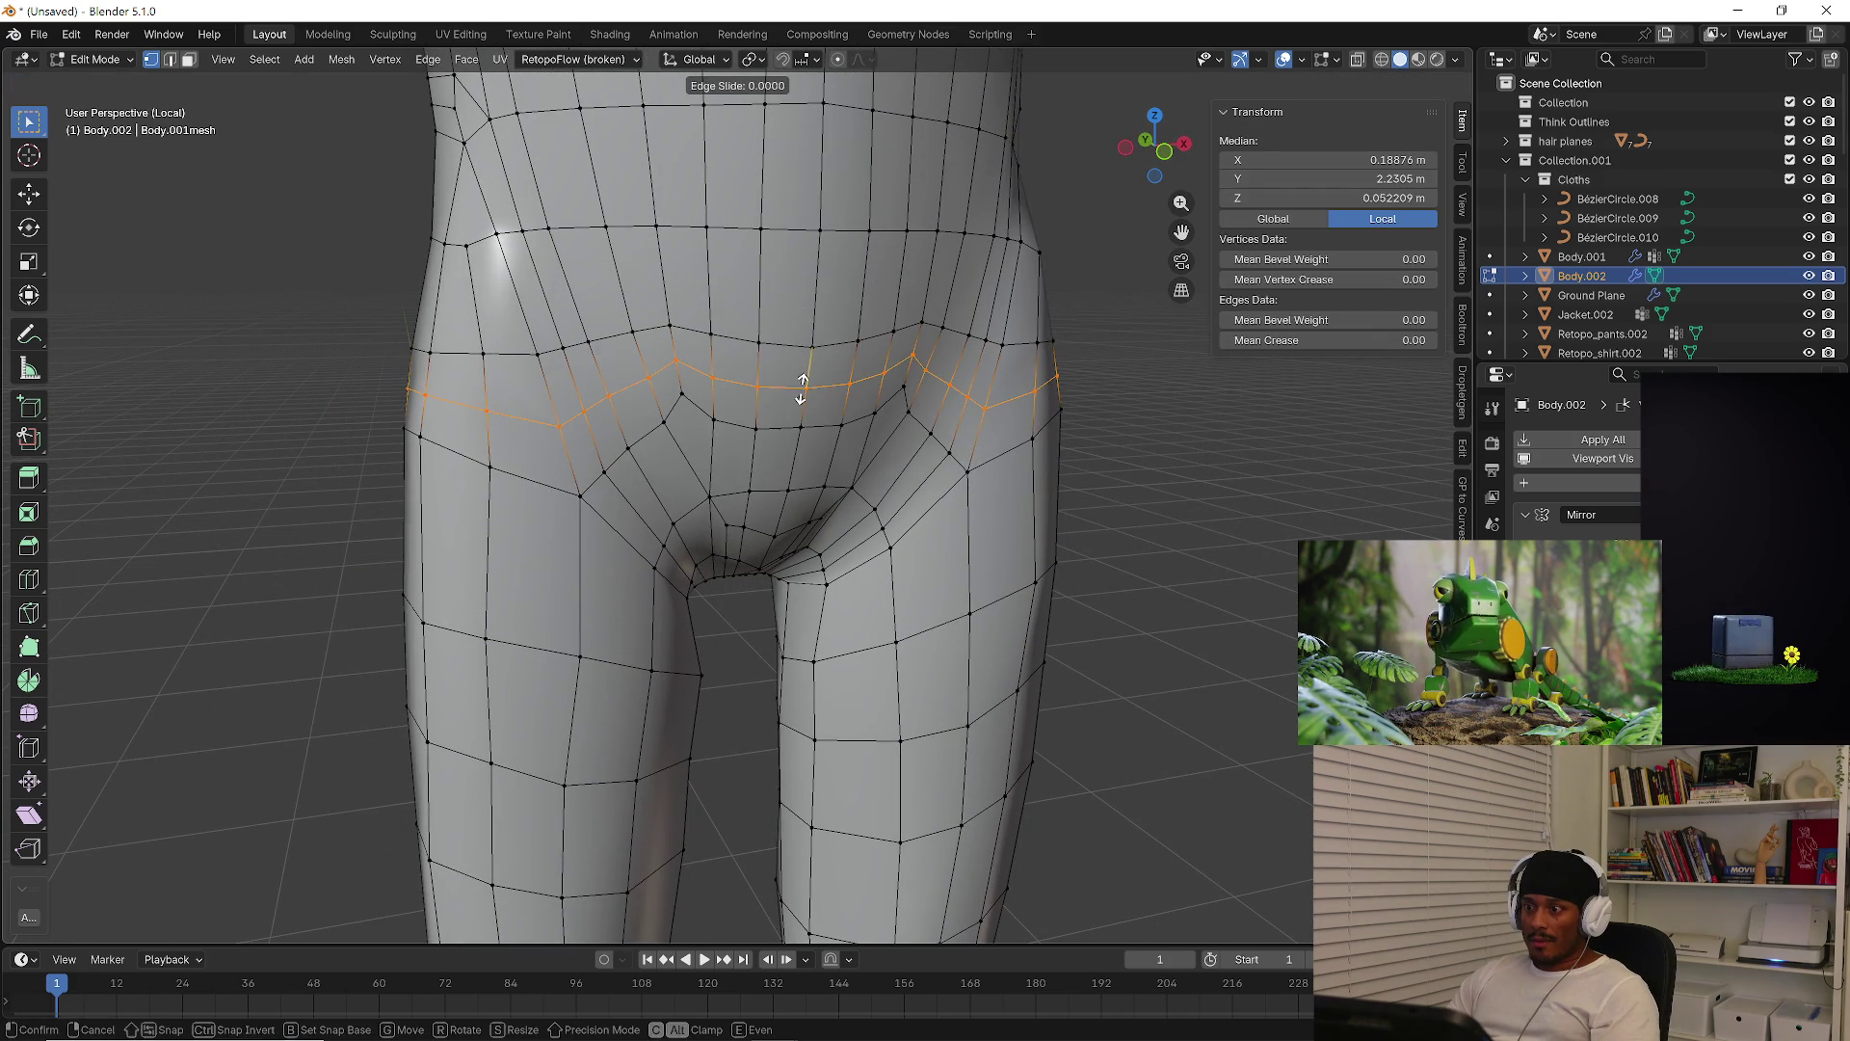
{"action": "right_click", "coordinate": [808, 386]}
{"action": "key", "text": "alt+a"}
{"action": "mouse_move", "coordinate": [1212, 583]}
{"action": "middle_mouse_down"}
{"action": "mouse_move", "coordinate": [1132, 526]}
{"action": "mouse_move", "coordinate": [766, 488]}
{"action": "middle_mouse_up"}
{"action": "scroll", "coordinate": [761, 513], "scroll_direction": "up", "scroll_amount": 1}
Insert a second unslid loop cut across the lower hips
{"action": "key", "text": "ctrl+r"}
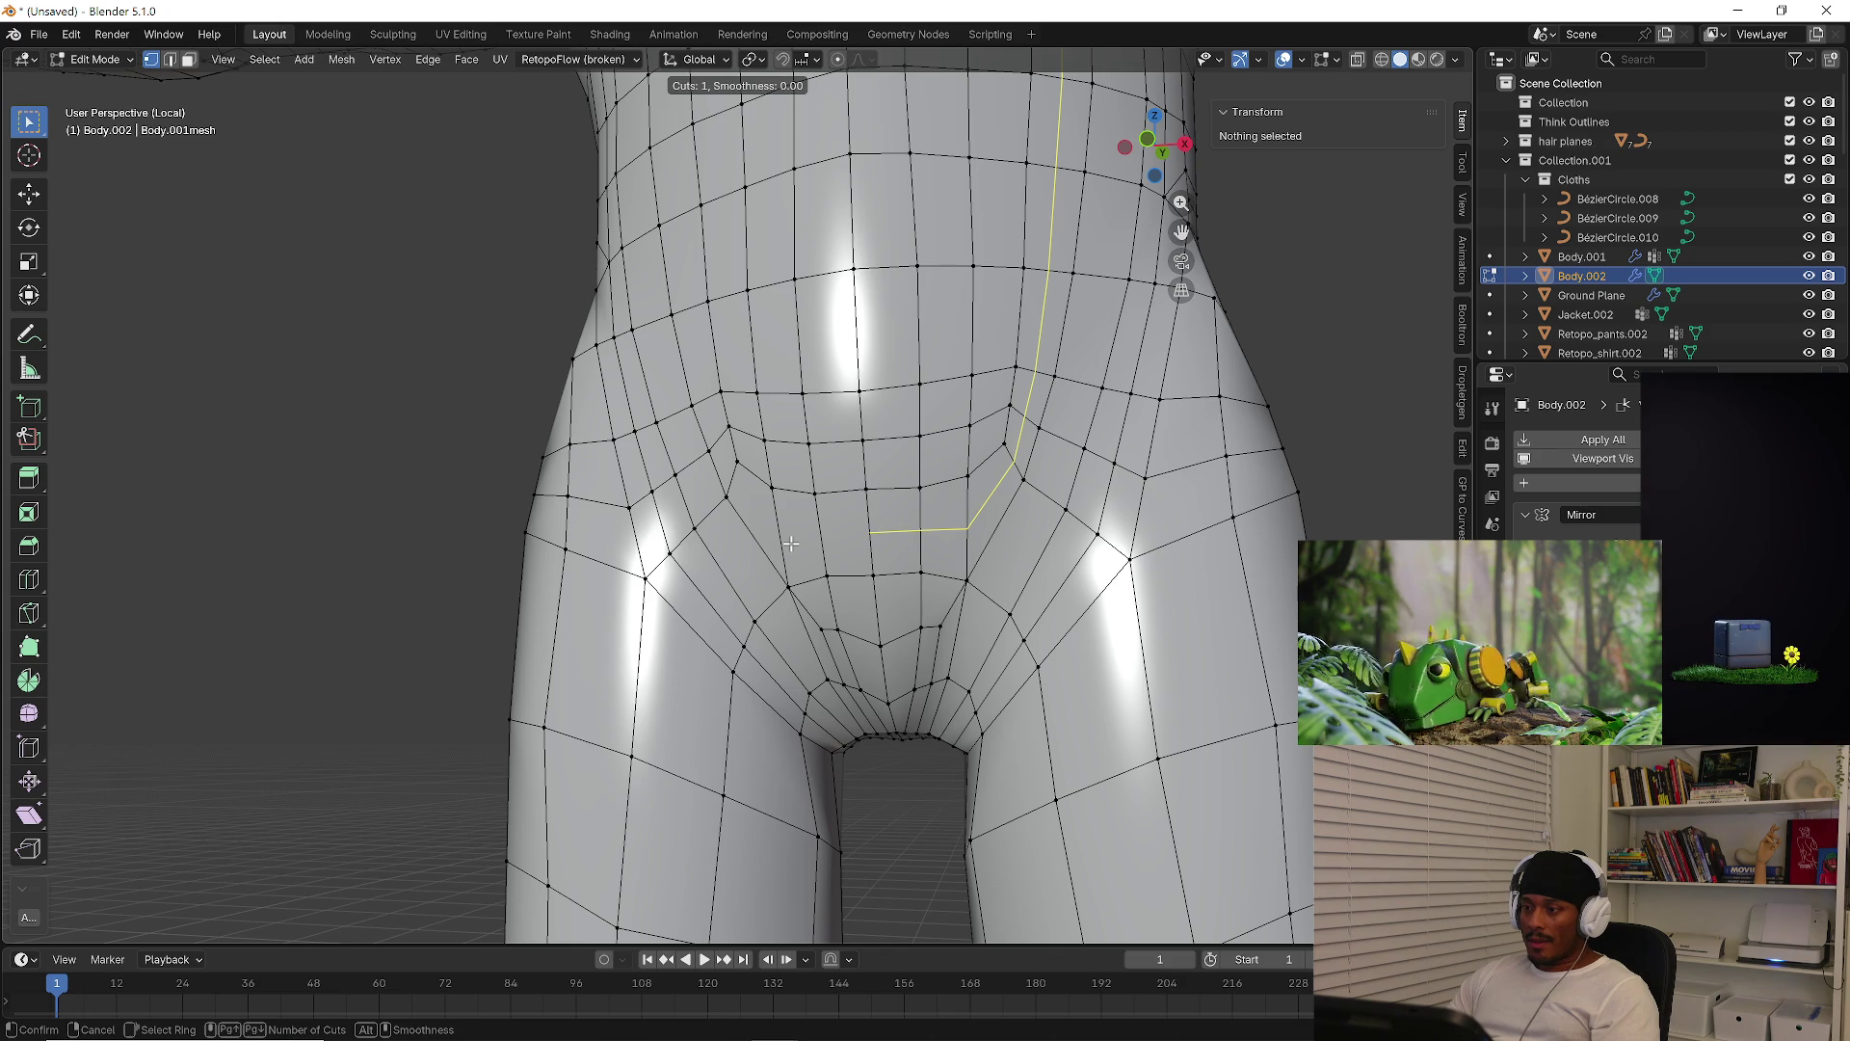
{"action": "left_click", "coordinate": [790, 543]}
{"action": "right_click", "coordinate": [790, 544]}
{"action": "left_click", "coordinate": [1133, 562]}
{"action": "key", "text": "ctrl+r"}
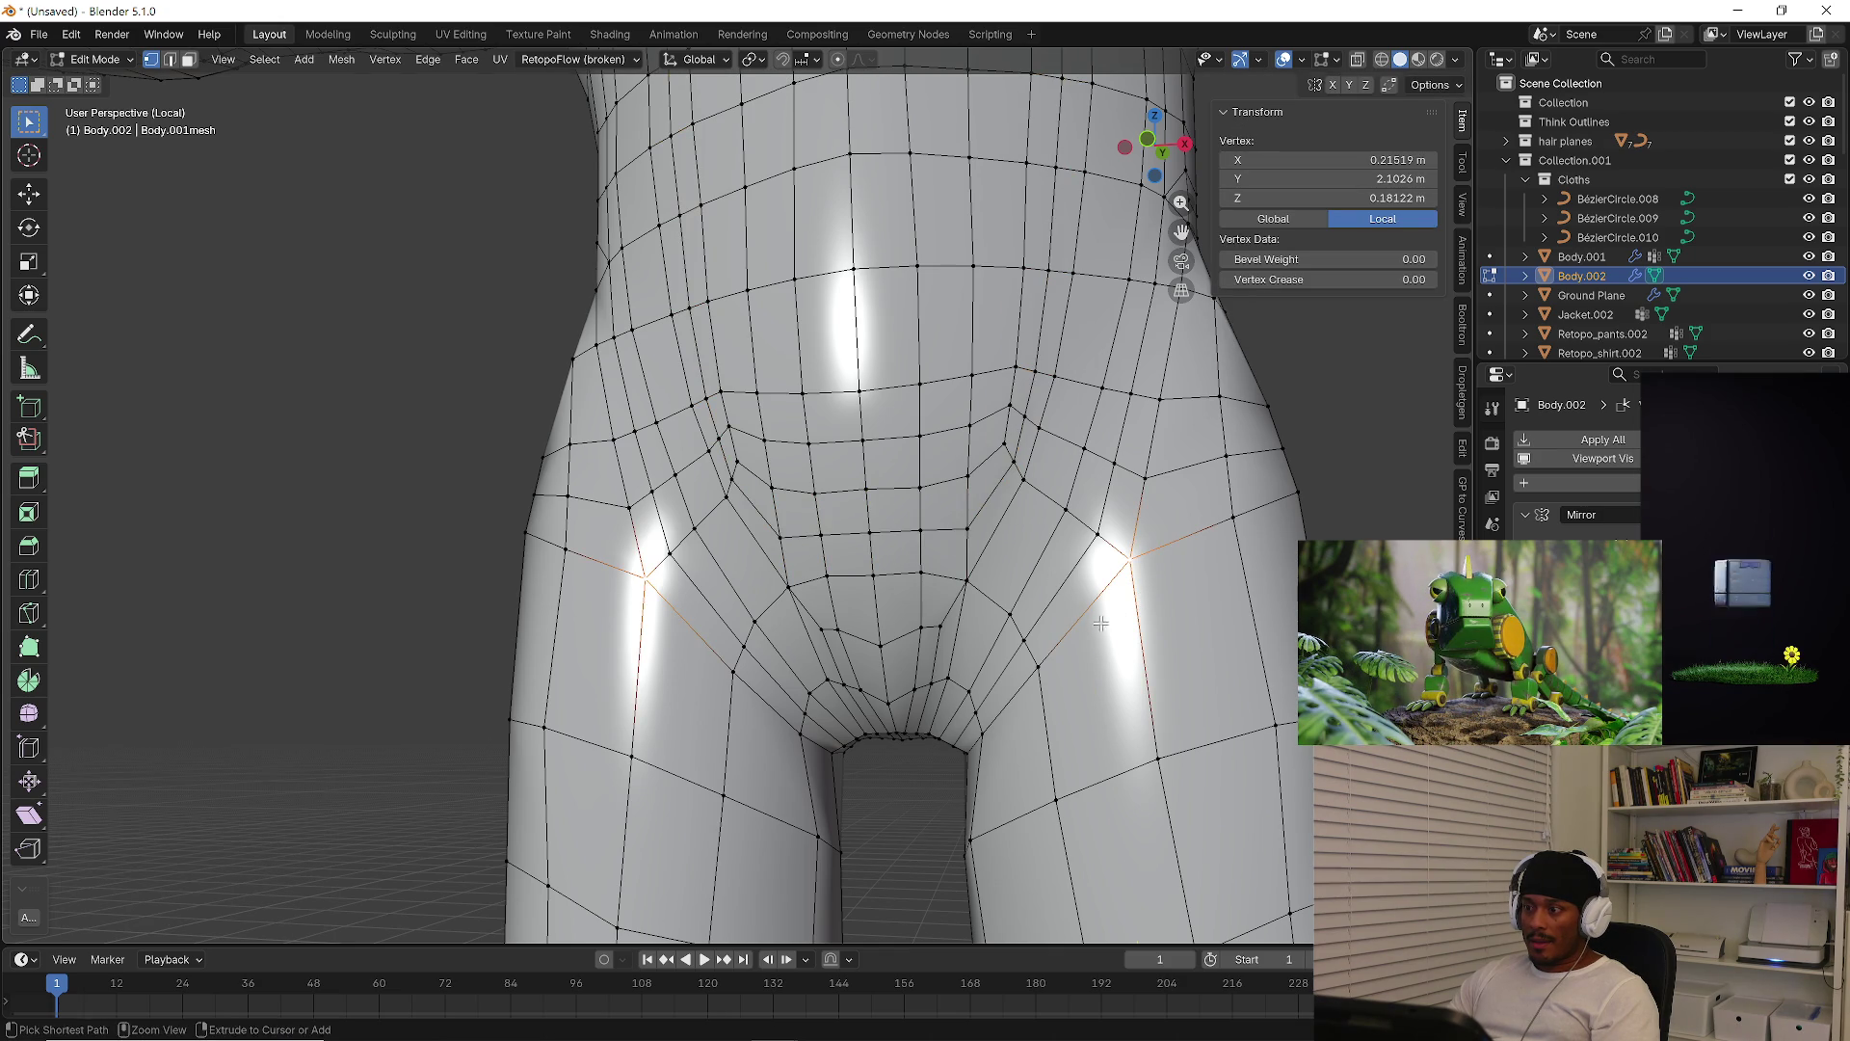
{"action": "right_click", "coordinate": [1088, 623]}
{"action": "scroll", "coordinate": [964, 482], "scroll_direction": "down", "scroll_amount": 3}
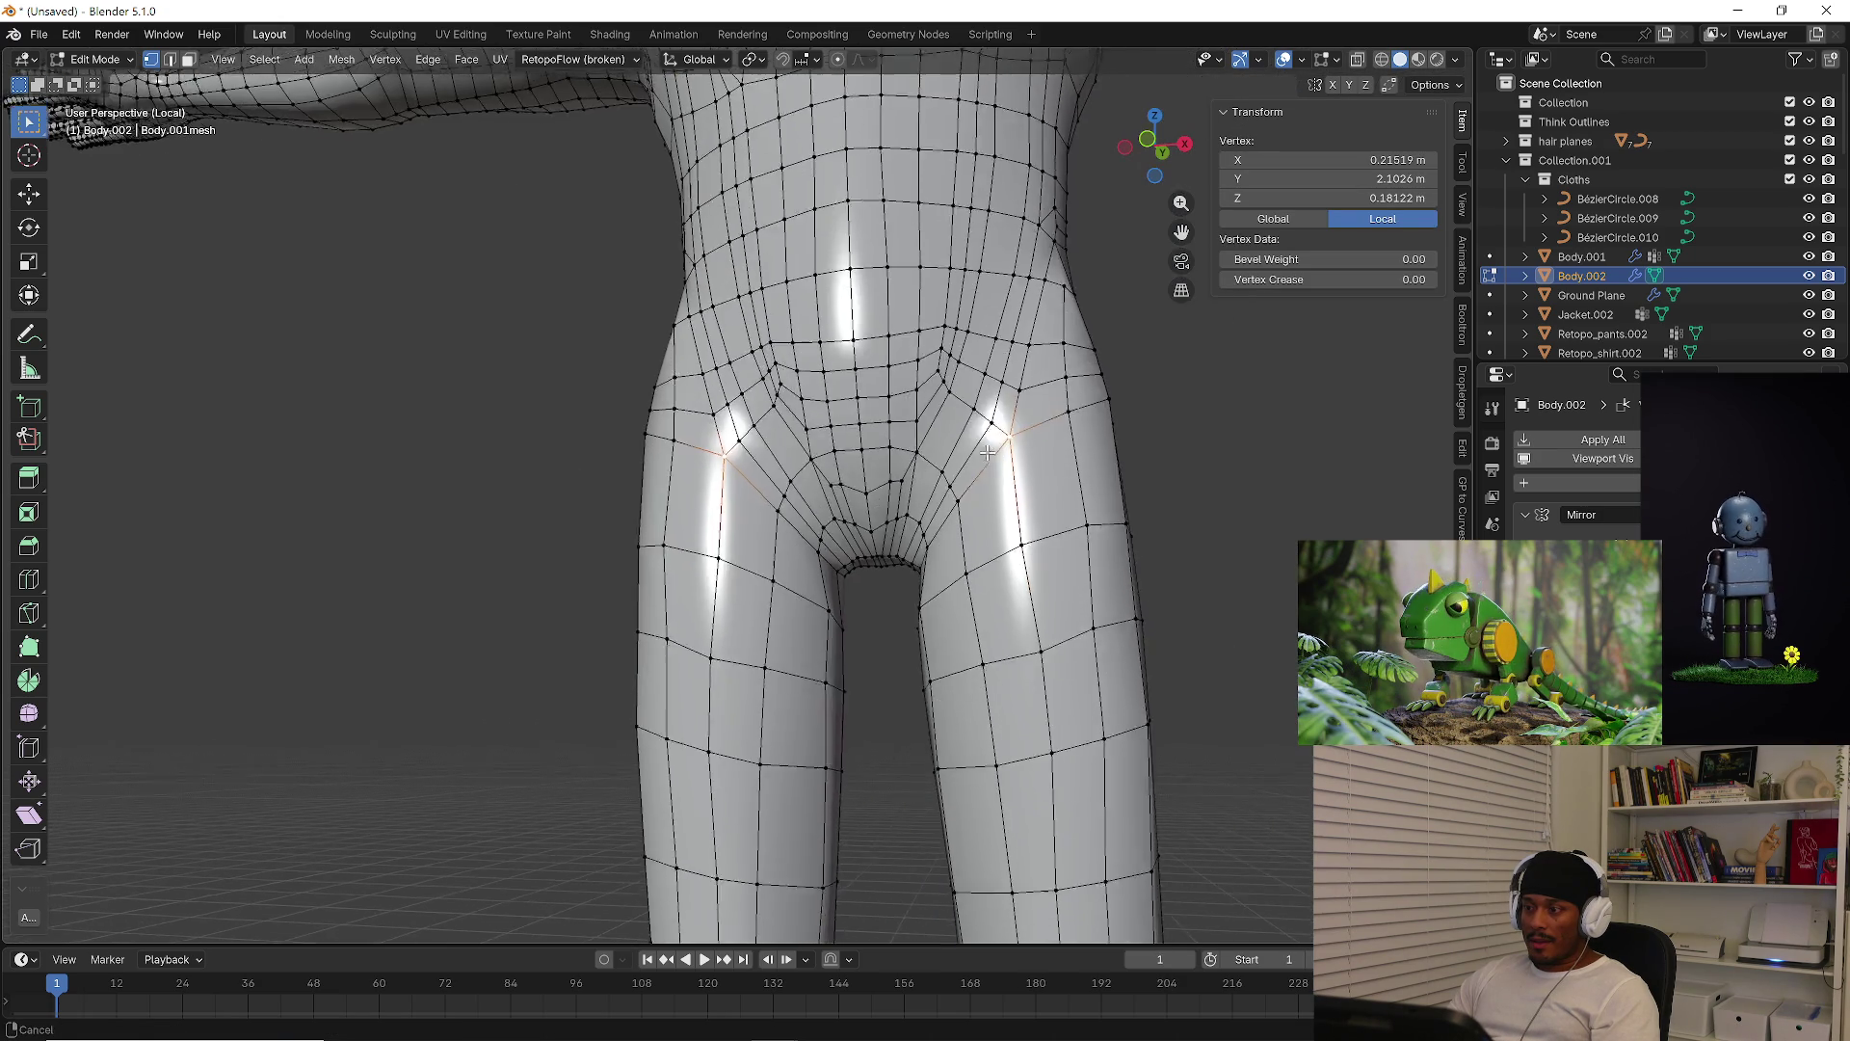
{"action": "scroll", "coordinate": [914, 426], "scroll_direction": "up", "scroll_amount": 3}
{"action": "middle_click_drag", "start_coordinate": [913, 426], "coordinate": [946, 503], "text": "shift"}
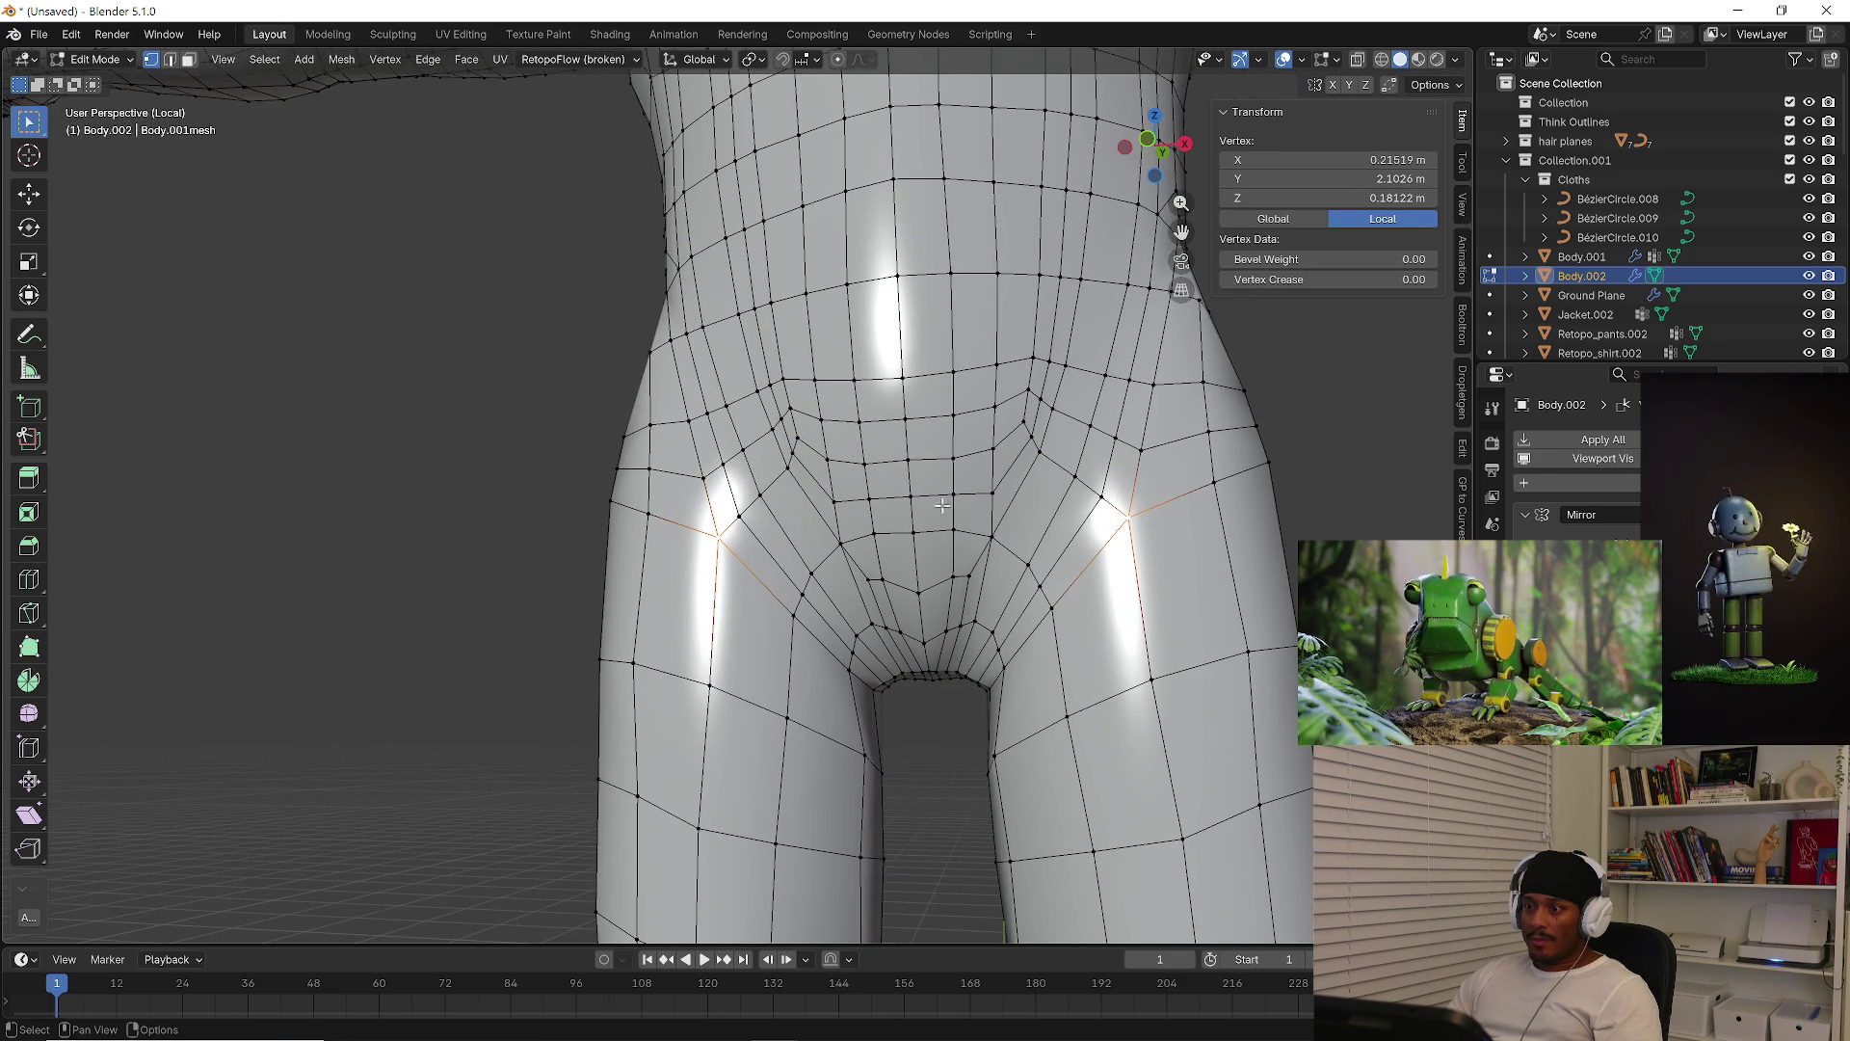
Dissolve the rectangular edge loop on the front of the torso
{"action": "key", "text": "2"}
{"action": "left_click", "coordinate": [819, 484], "text": "alt"}
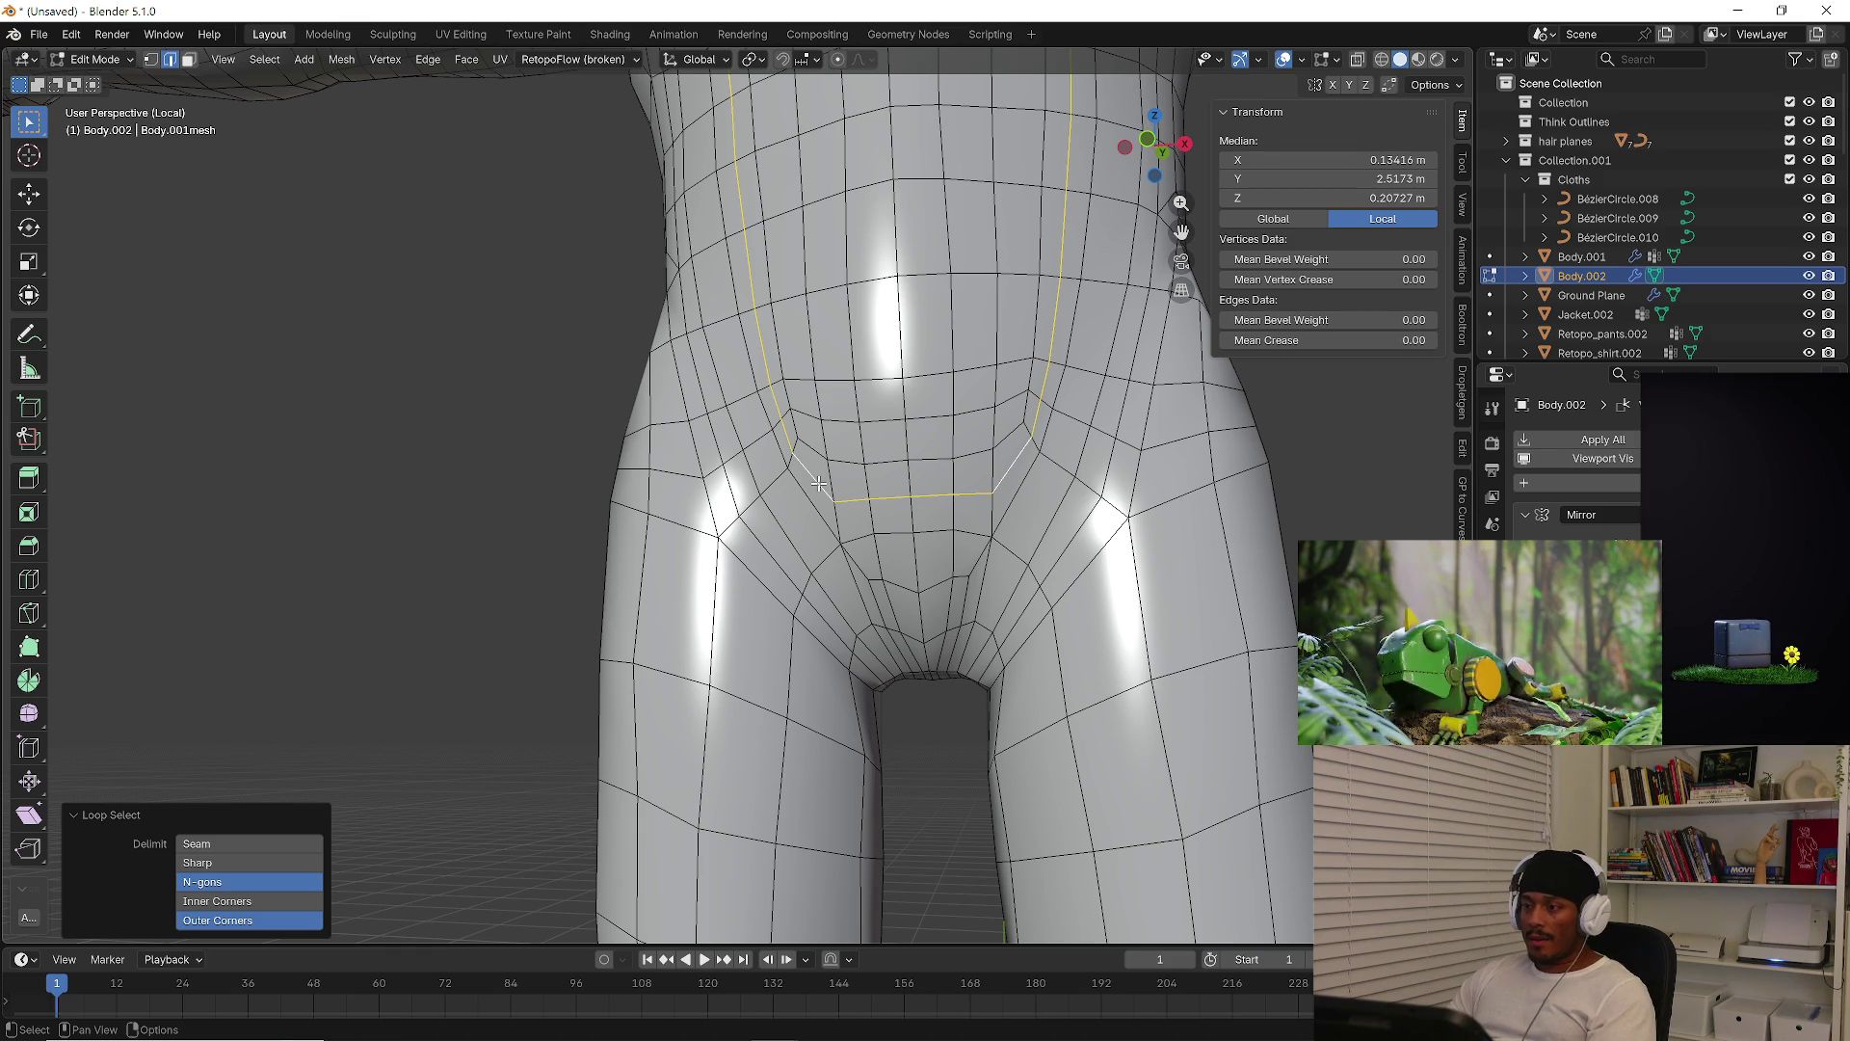
{"action": "scroll", "coordinate": [820, 484], "scroll_direction": "down", "scroll_amount": 5}
{"action": "scroll", "coordinate": [850, 459], "scroll_direction": "up", "scroll_amount": 3}
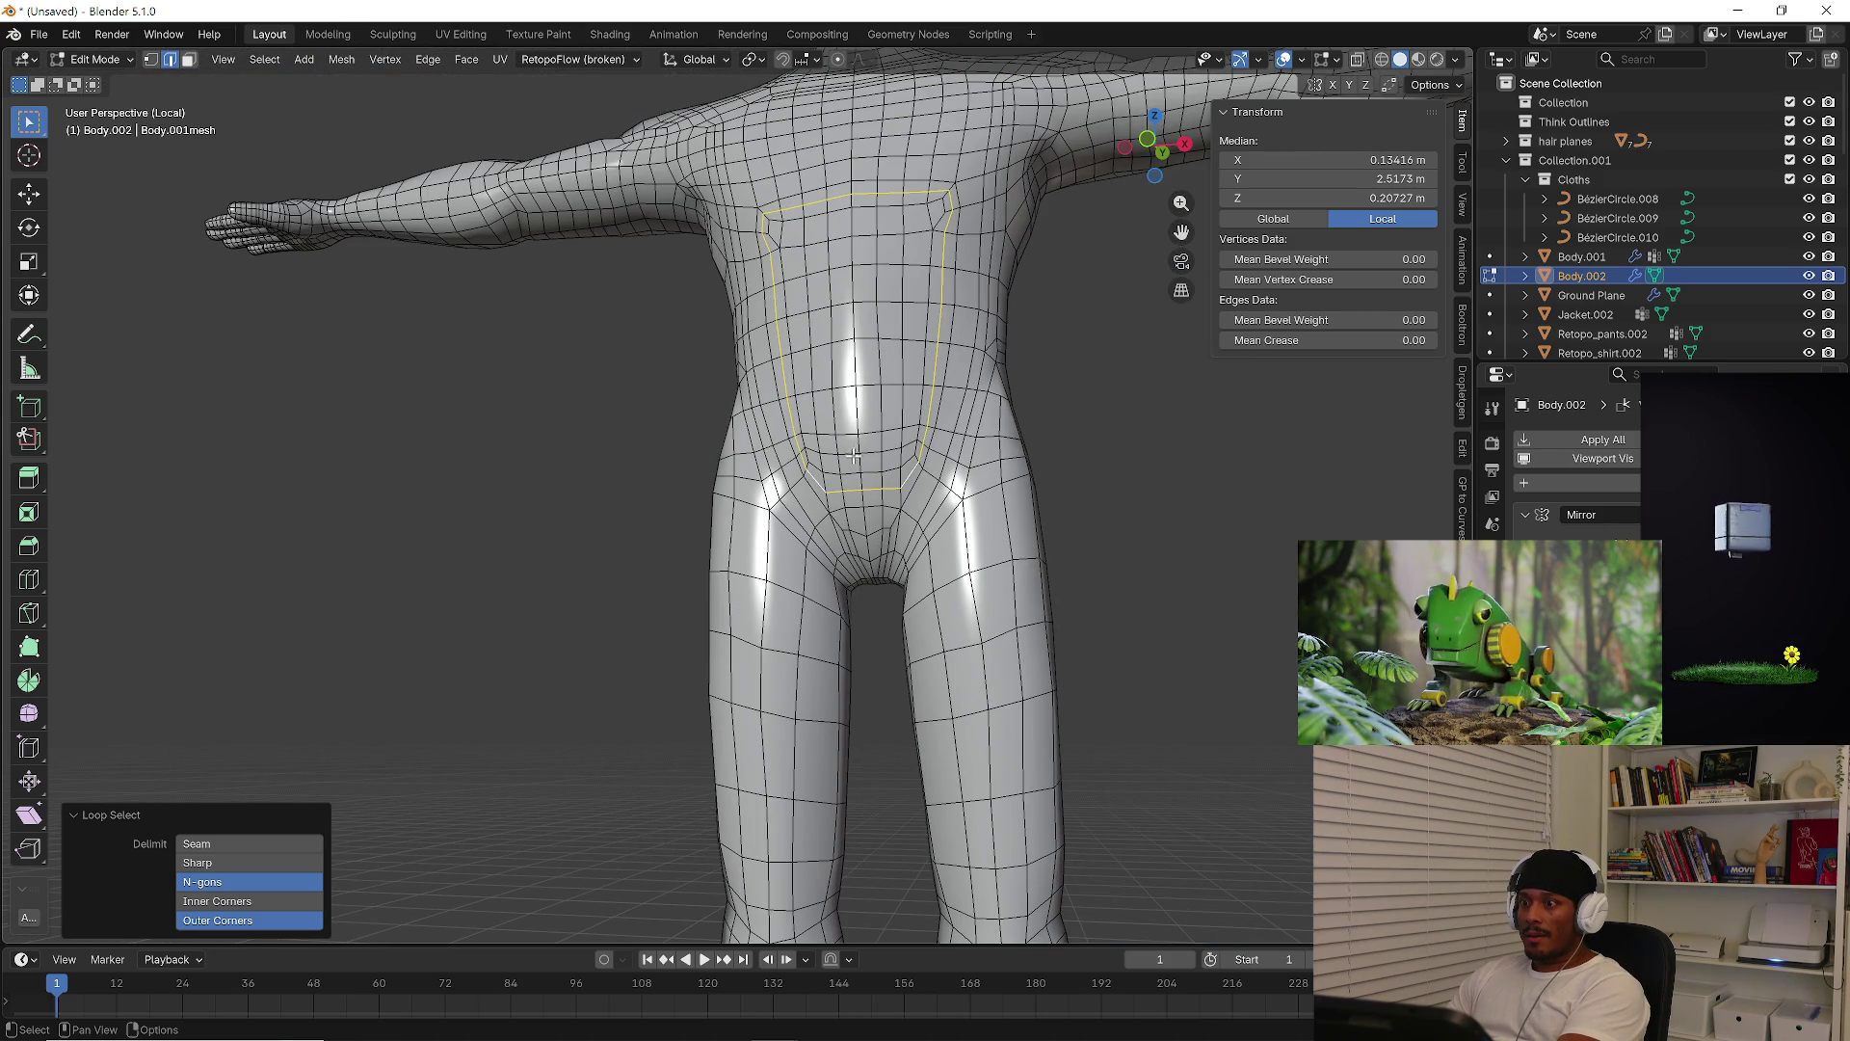
{"action": "scroll", "coordinate": [850, 458], "scroll_direction": "up", "scroll_amount": 1}
{"action": "key", "text": "x"}
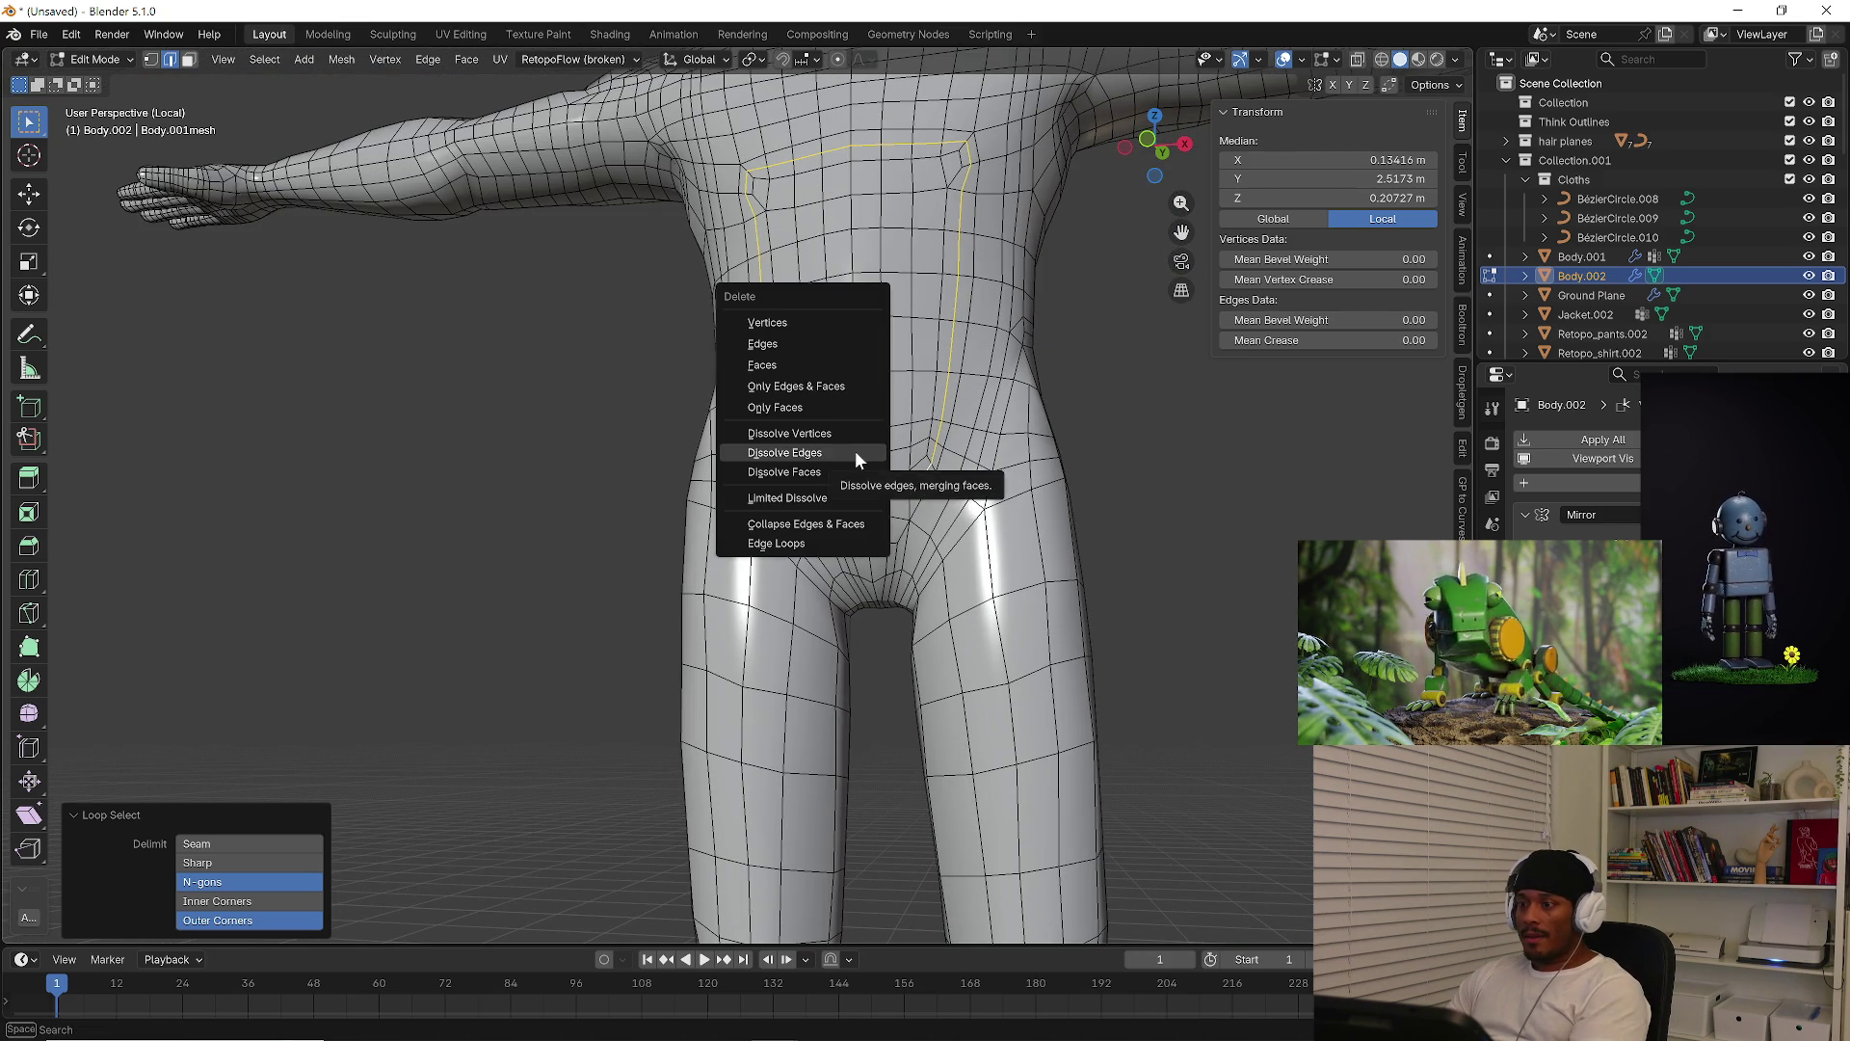
{"action": "left_click", "coordinate": [854, 451]}
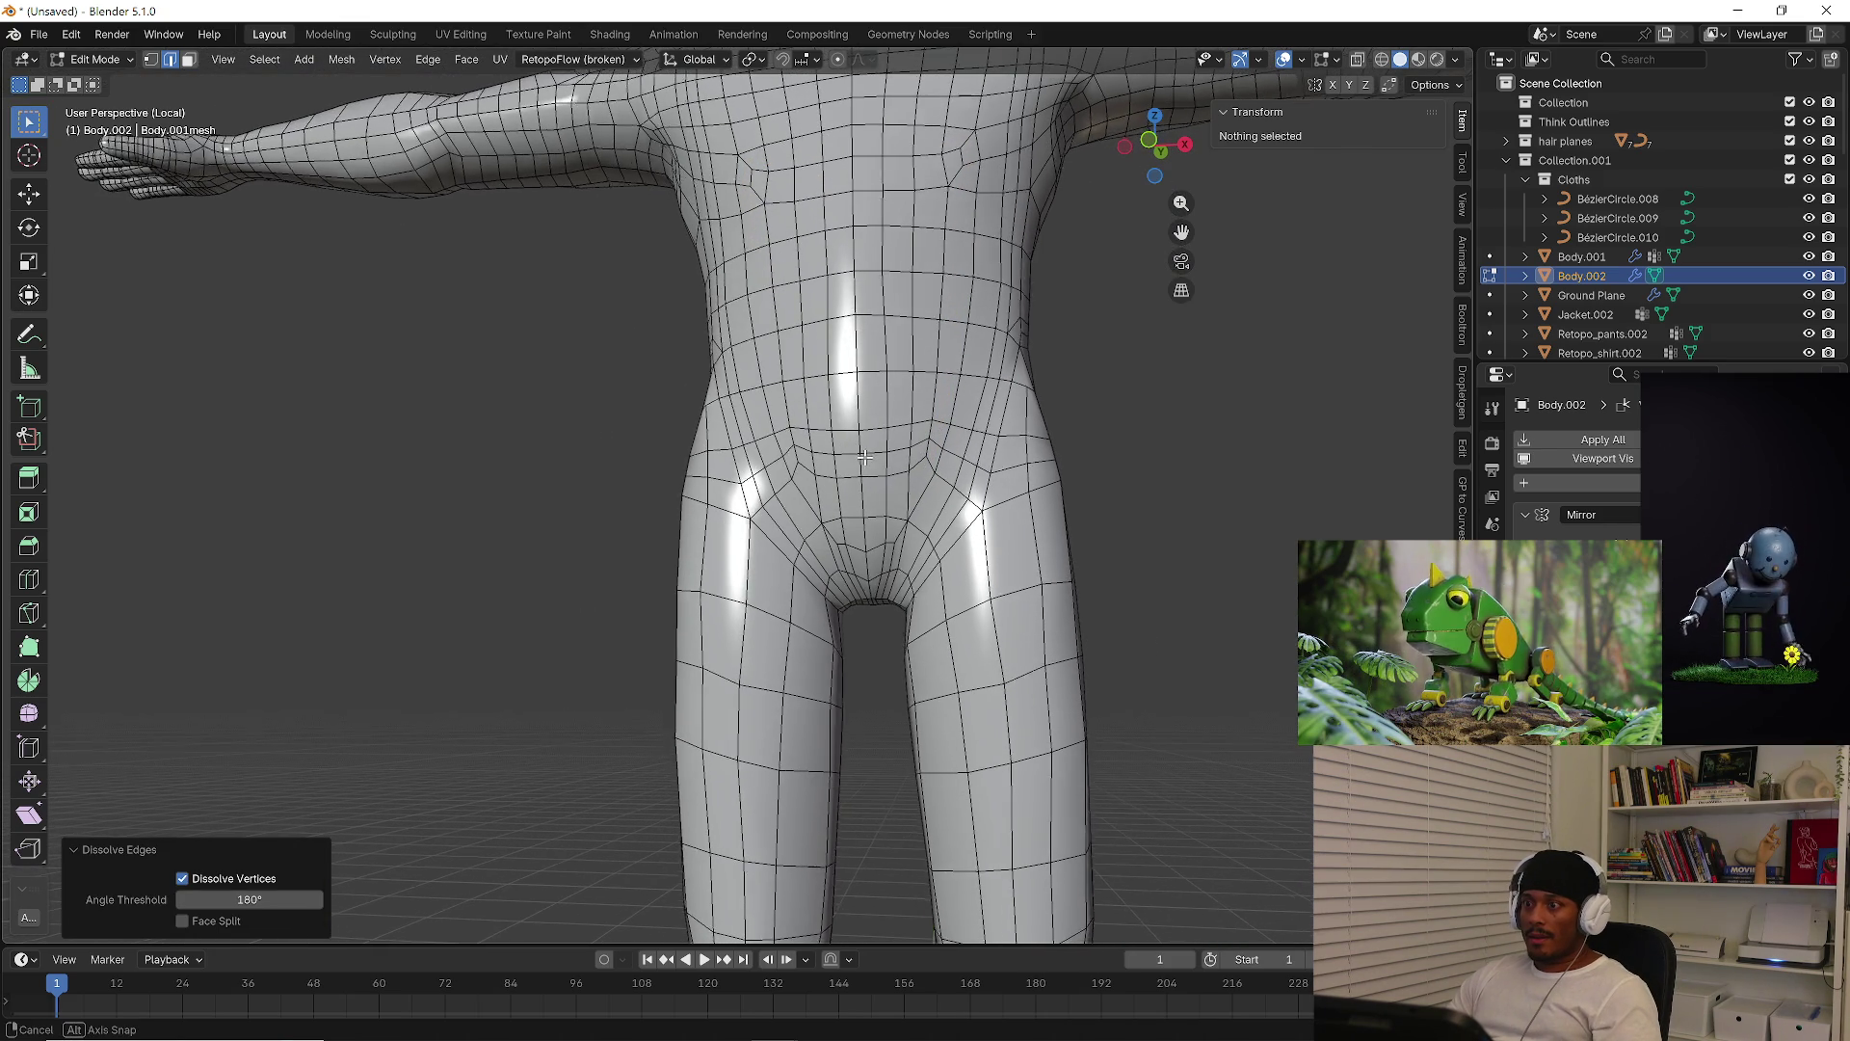
{"action": "mouse_move", "coordinate": [864, 457]}
{"action": "middle_mouse_down"}
{"action": "mouse_move", "coordinate": [901, 549]}
{"action": "mouse_move", "coordinate": [932, 569]}
{"action": "middle_mouse_up"}
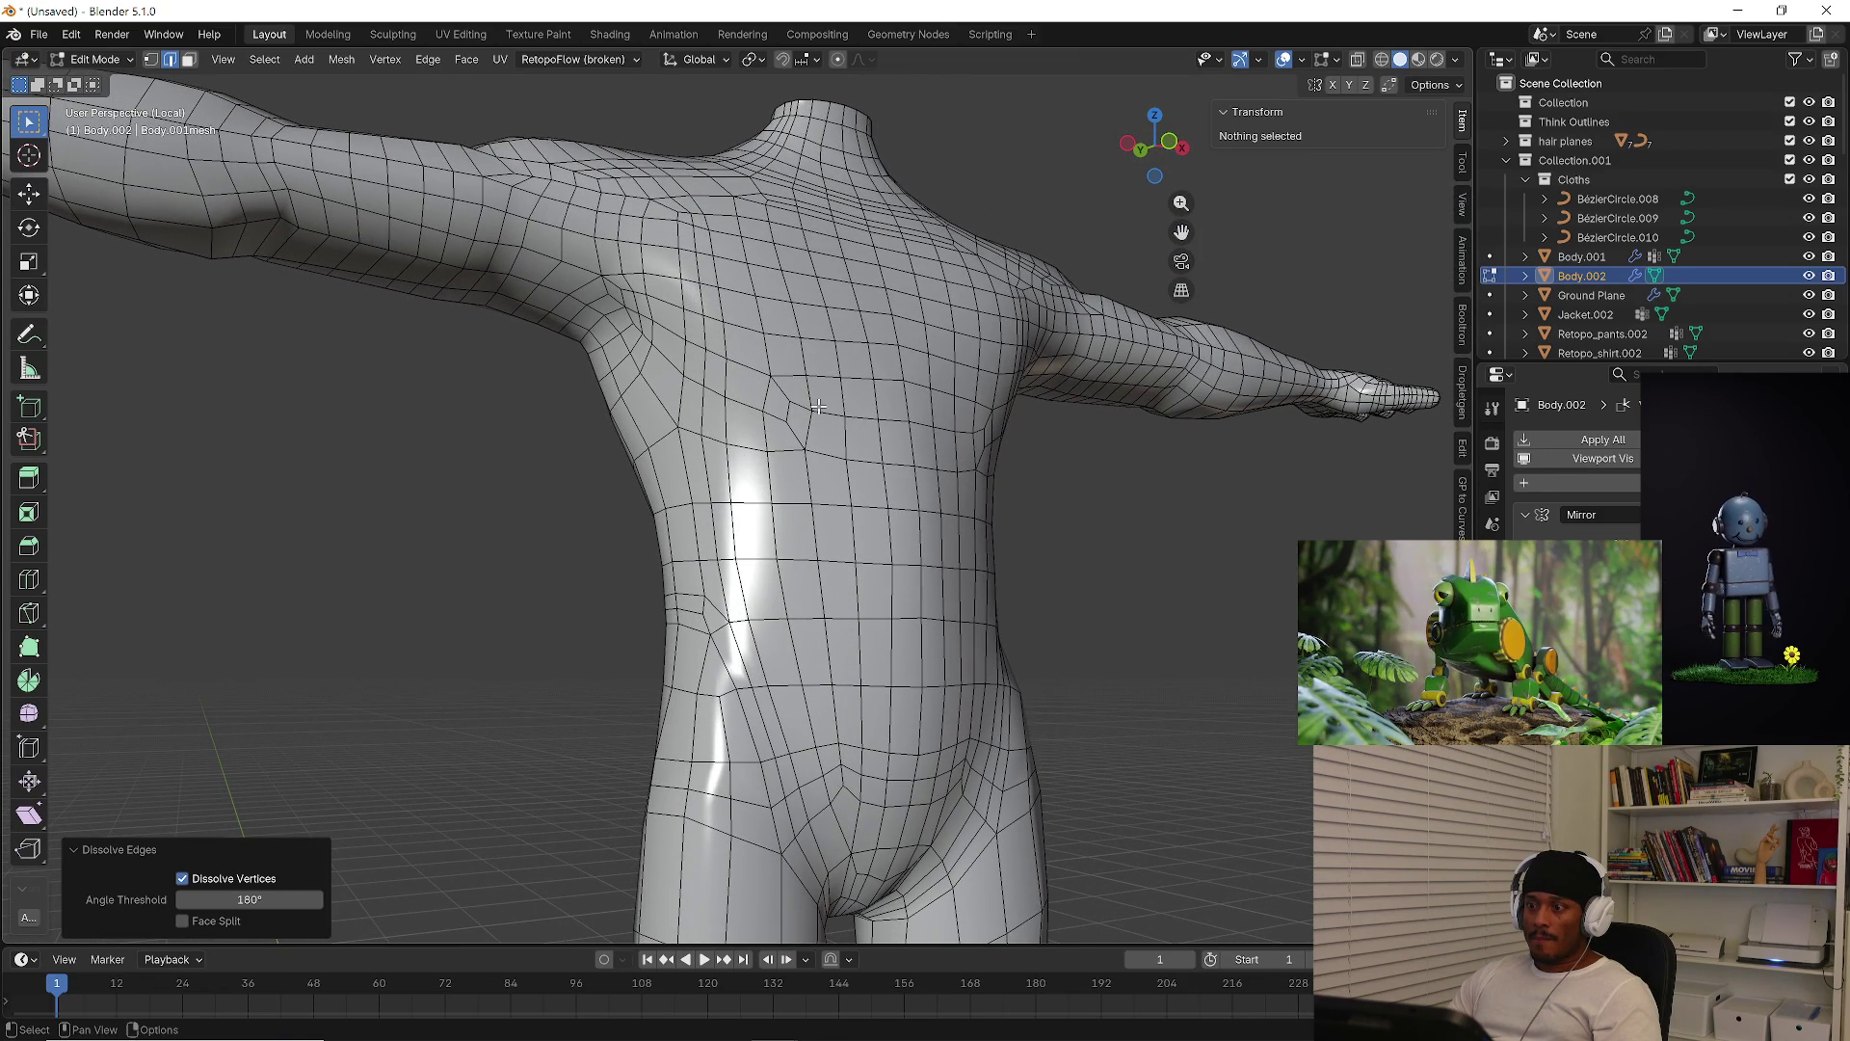
Dissolve the three stray edges on the left side of the chest
{"action": "scroll", "coordinate": [818, 407], "scroll_direction": "up", "scroll_amount": 4}
{"action": "middle_click_drag", "start_coordinate": [798, 421], "coordinate": [771, 423]}
{"action": "key", "text": "1"}
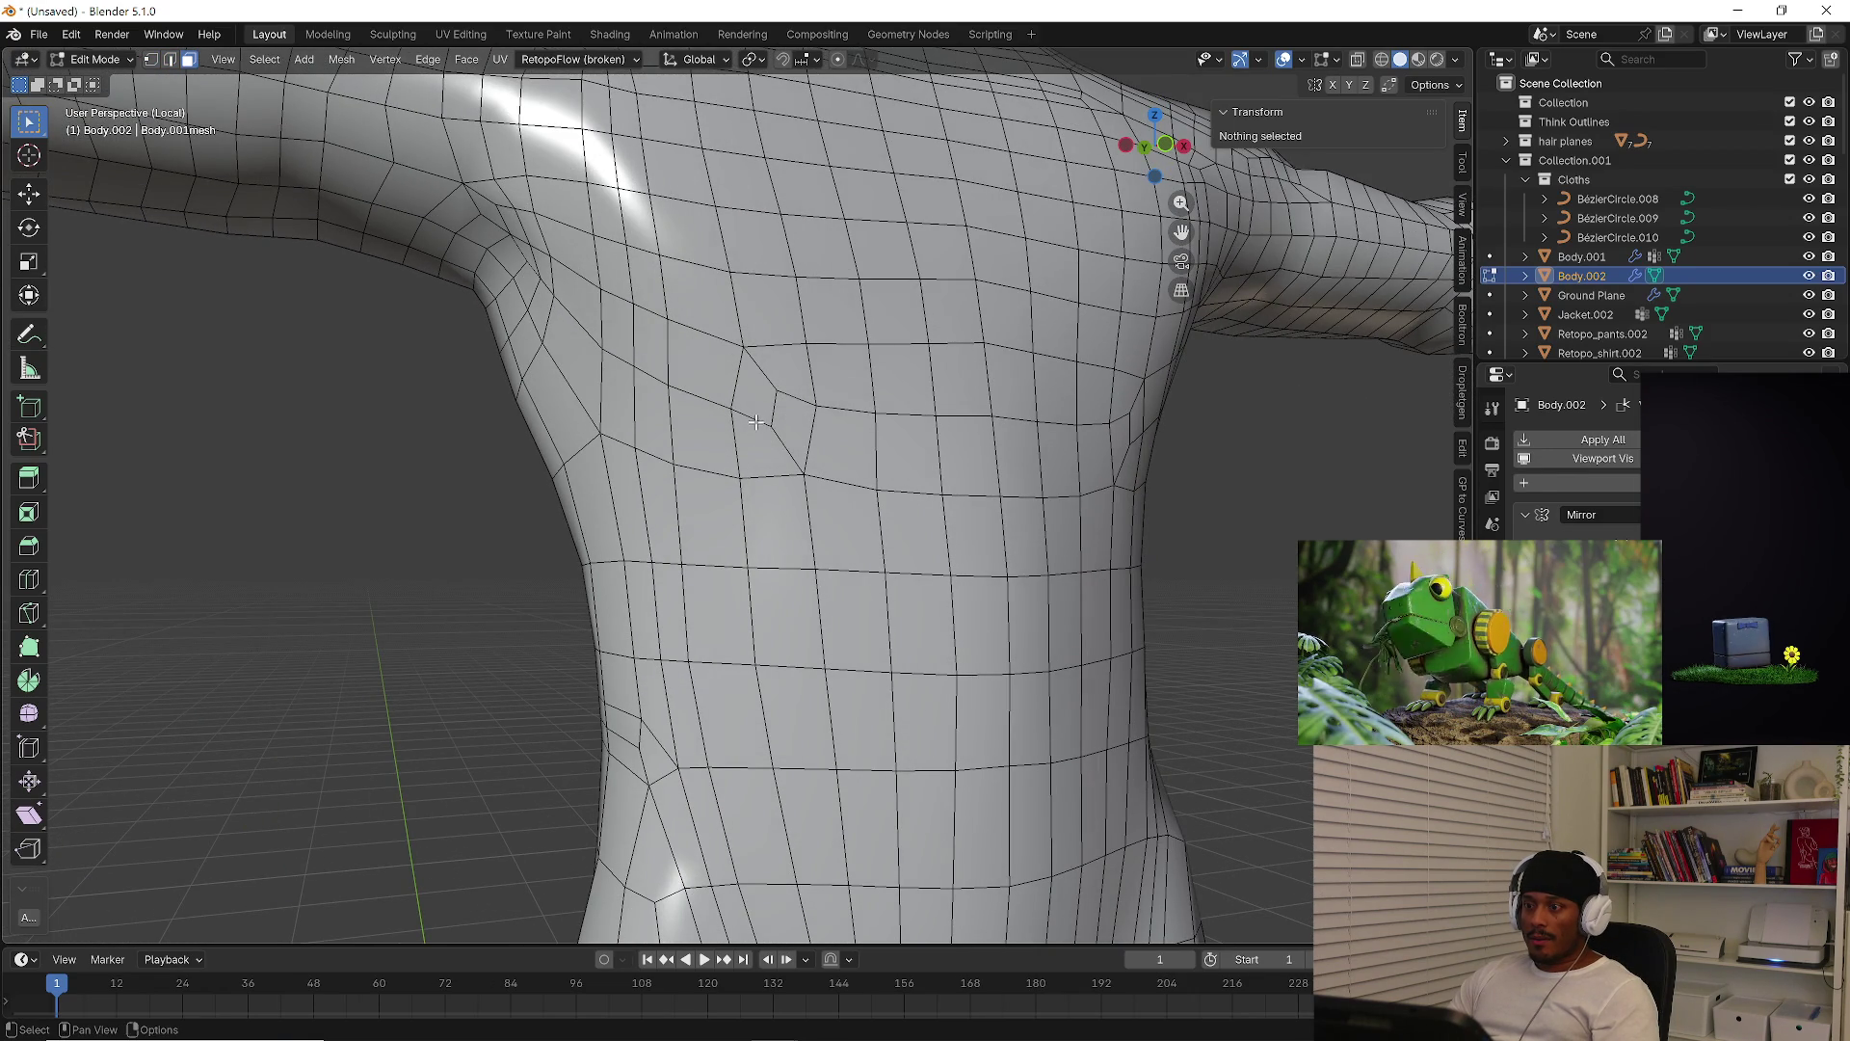
{"action": "left_click", "coordinate": [756, 421]}
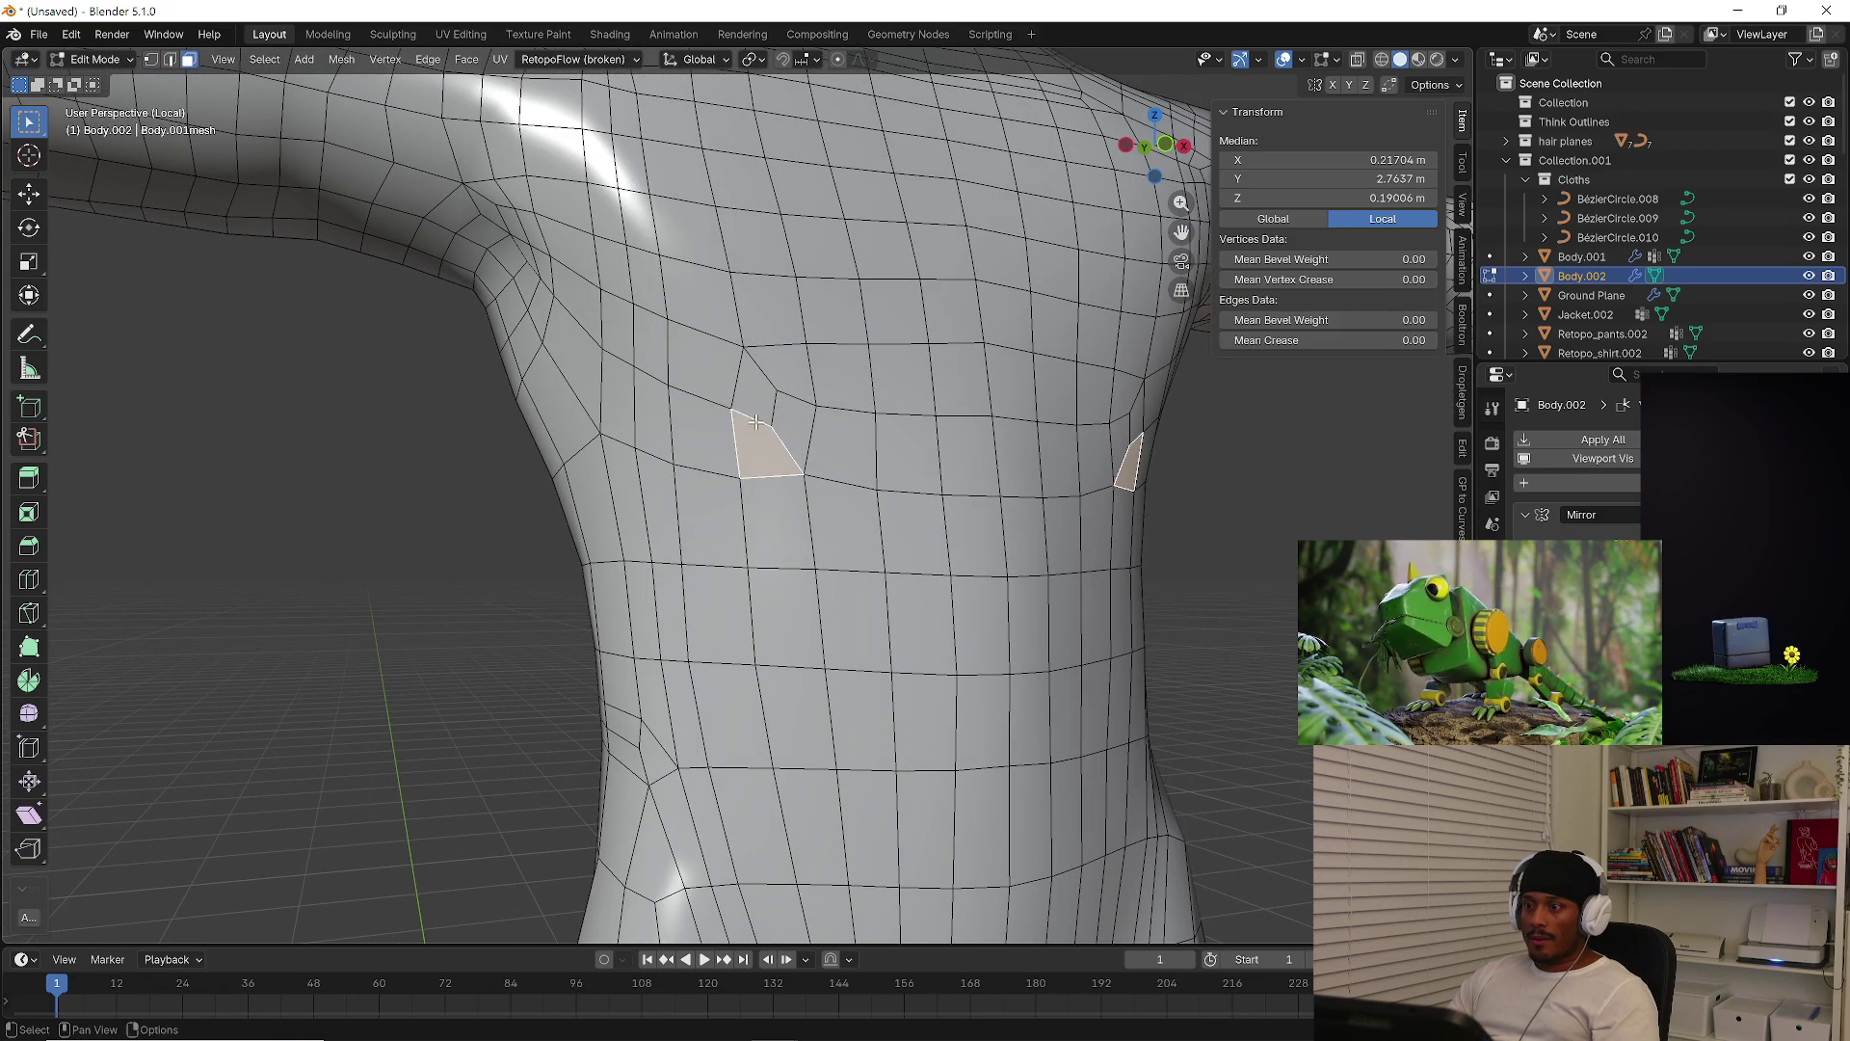
{"action": "key", "text": "2"}
{"action": "left_click", "coordinate": [755, 418]}
{"action": "left_click", "coordinate": [761, 383], "text": "shift"}
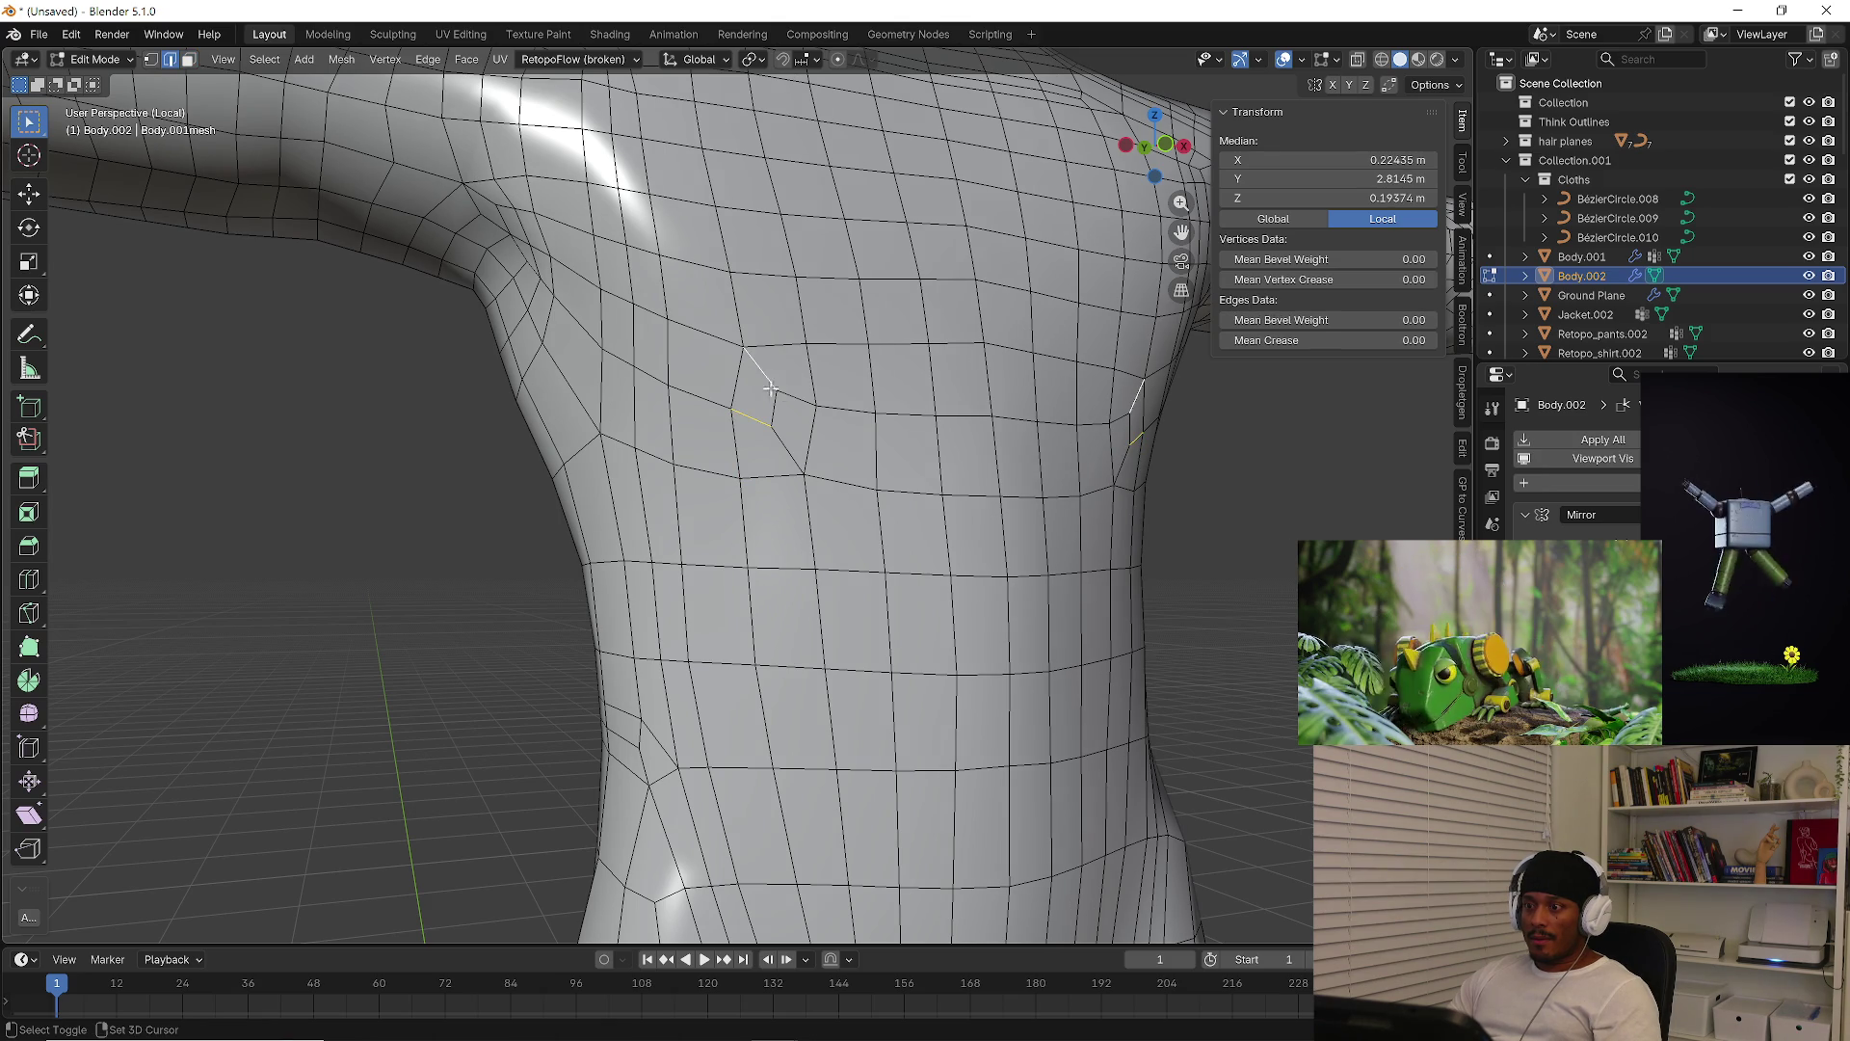
{"action": "left_click", "coordinate": [788, 429], "text": "shift"}
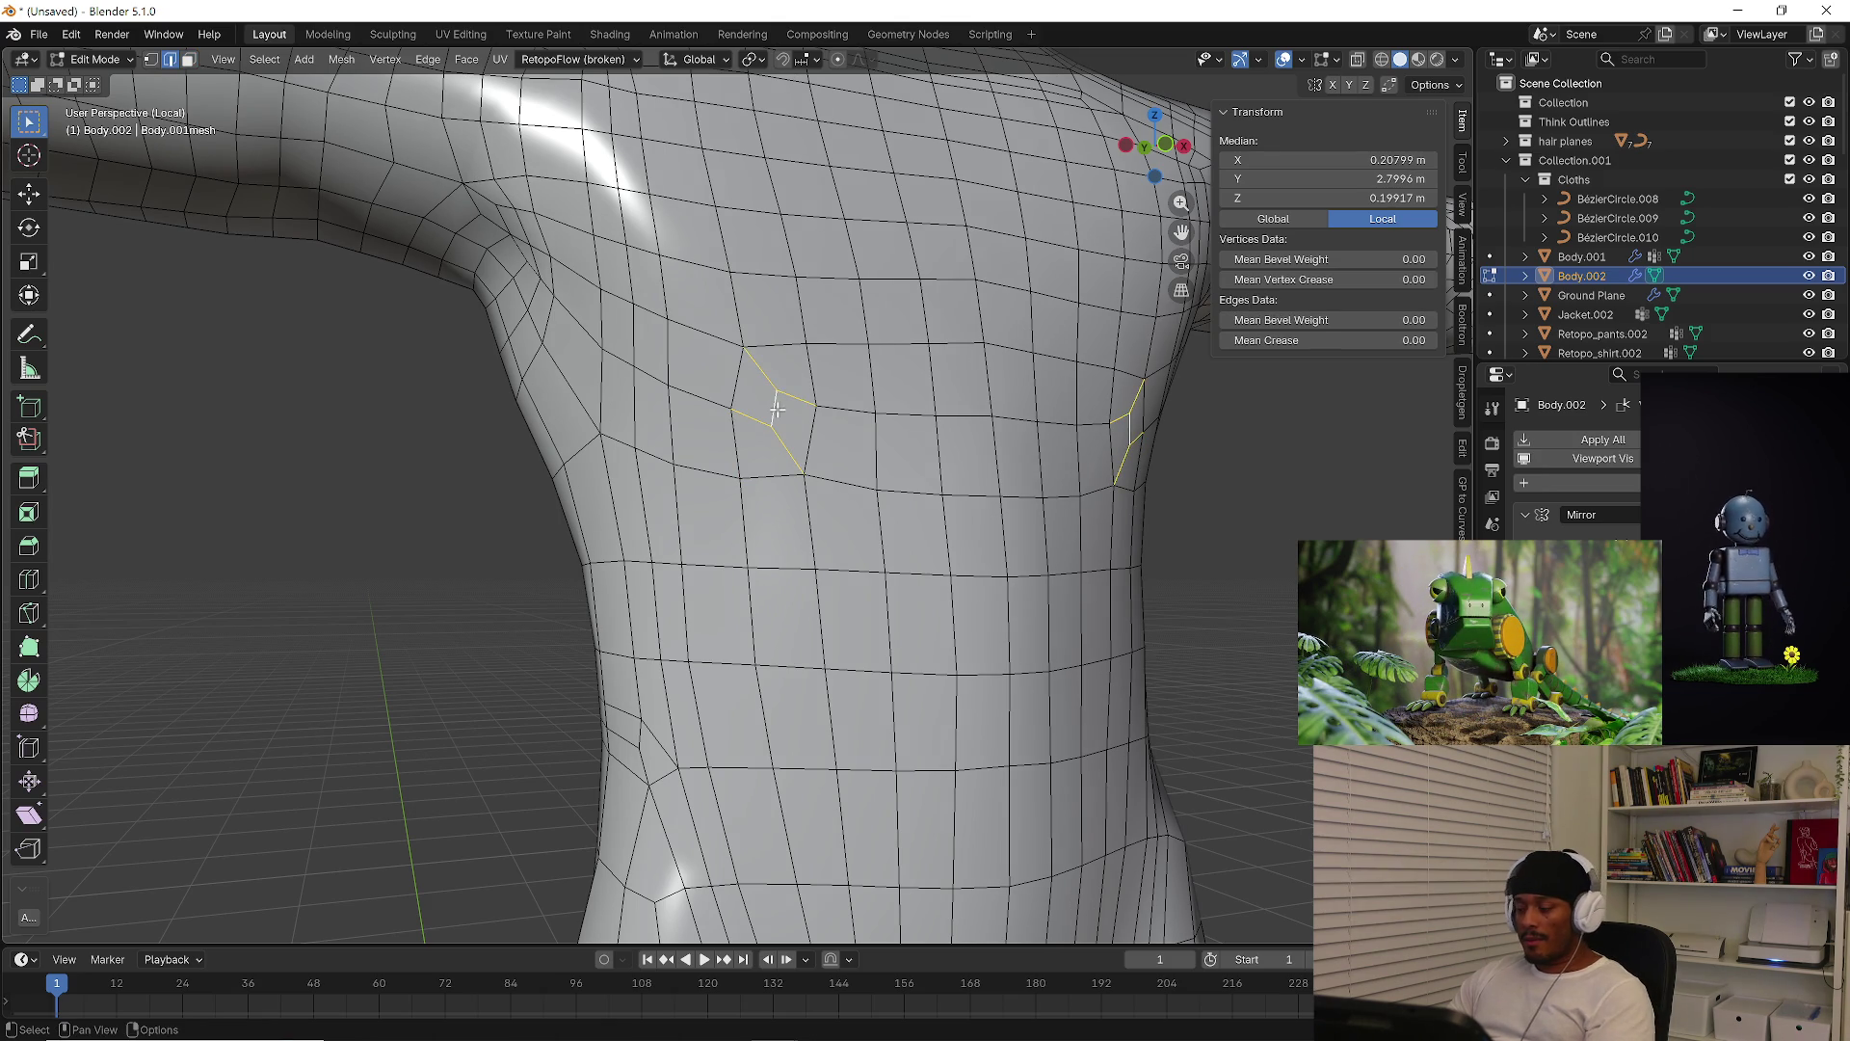
{"action": "key", "text": "x"}
{"action": "left_click", "coordinate": [777, 409]}
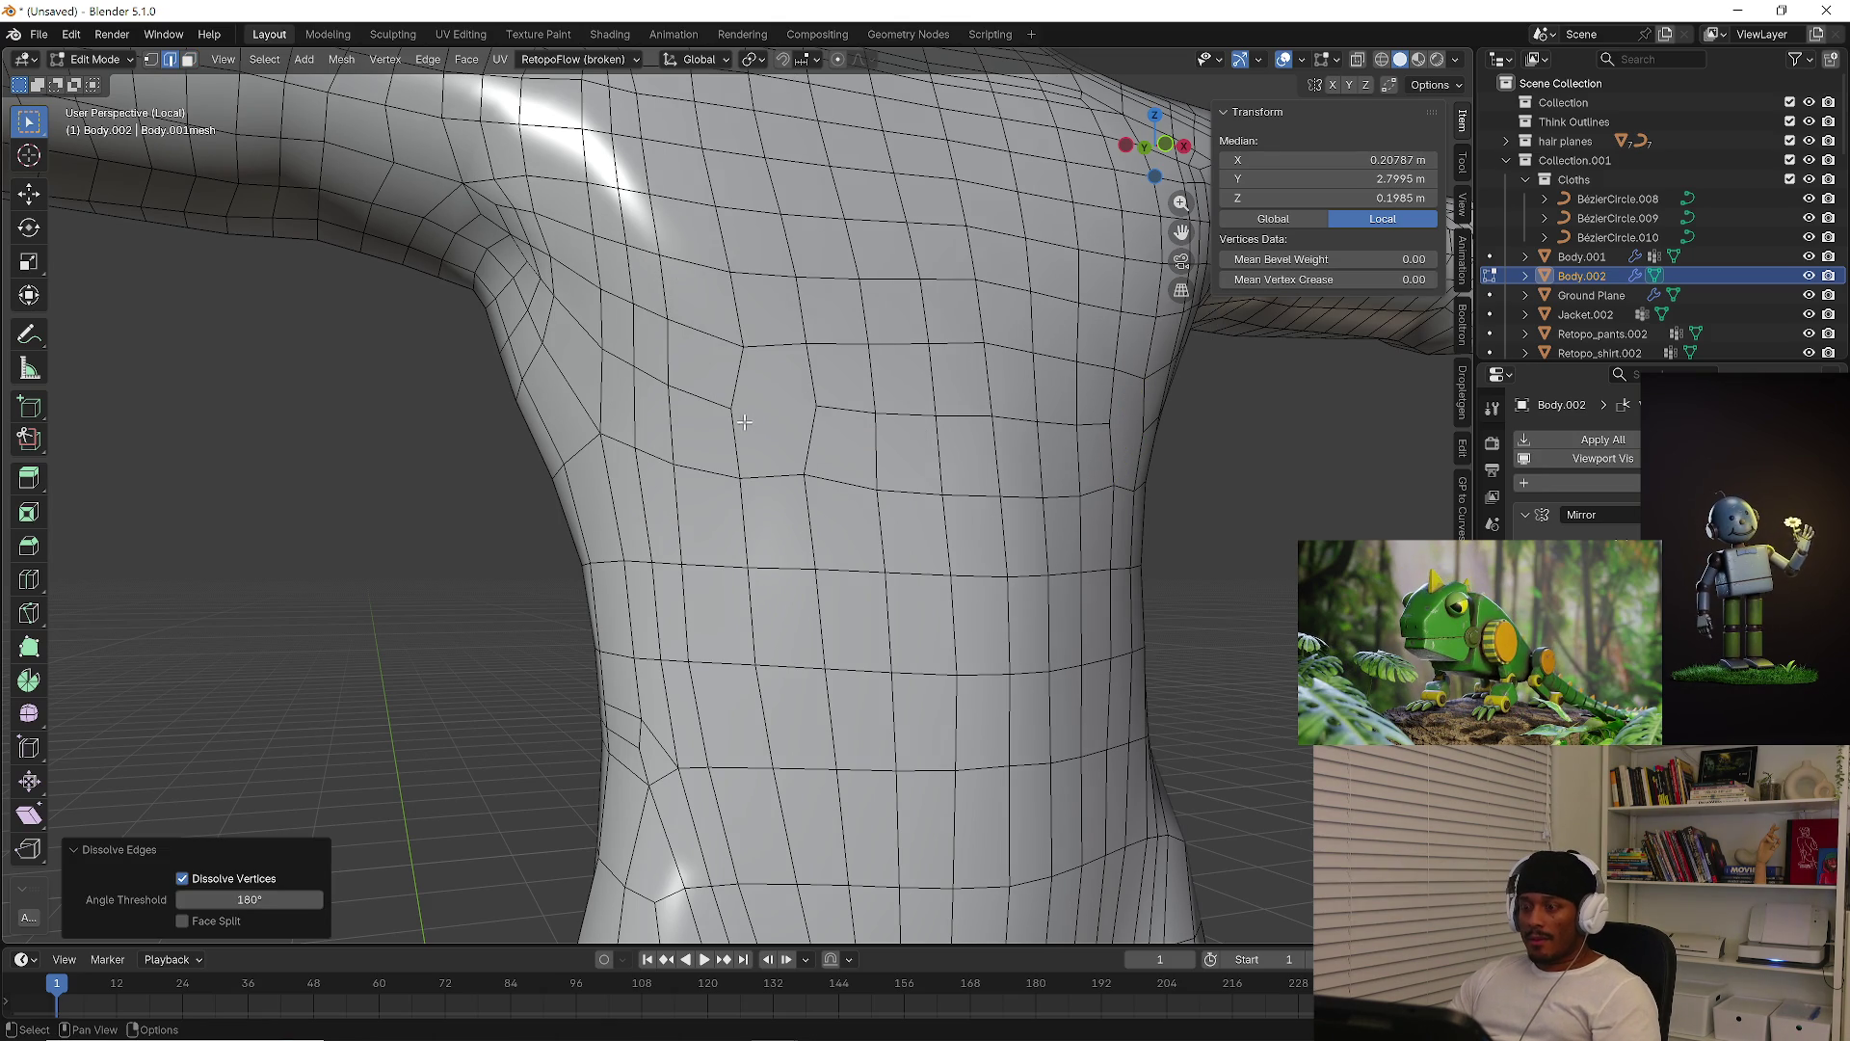
Knife-cut a new edge from a chest vertex to its neighbouring vertex
{"action": "key", "text": "k"}
{"action": "left_click", "coordinate": [732, 406]}
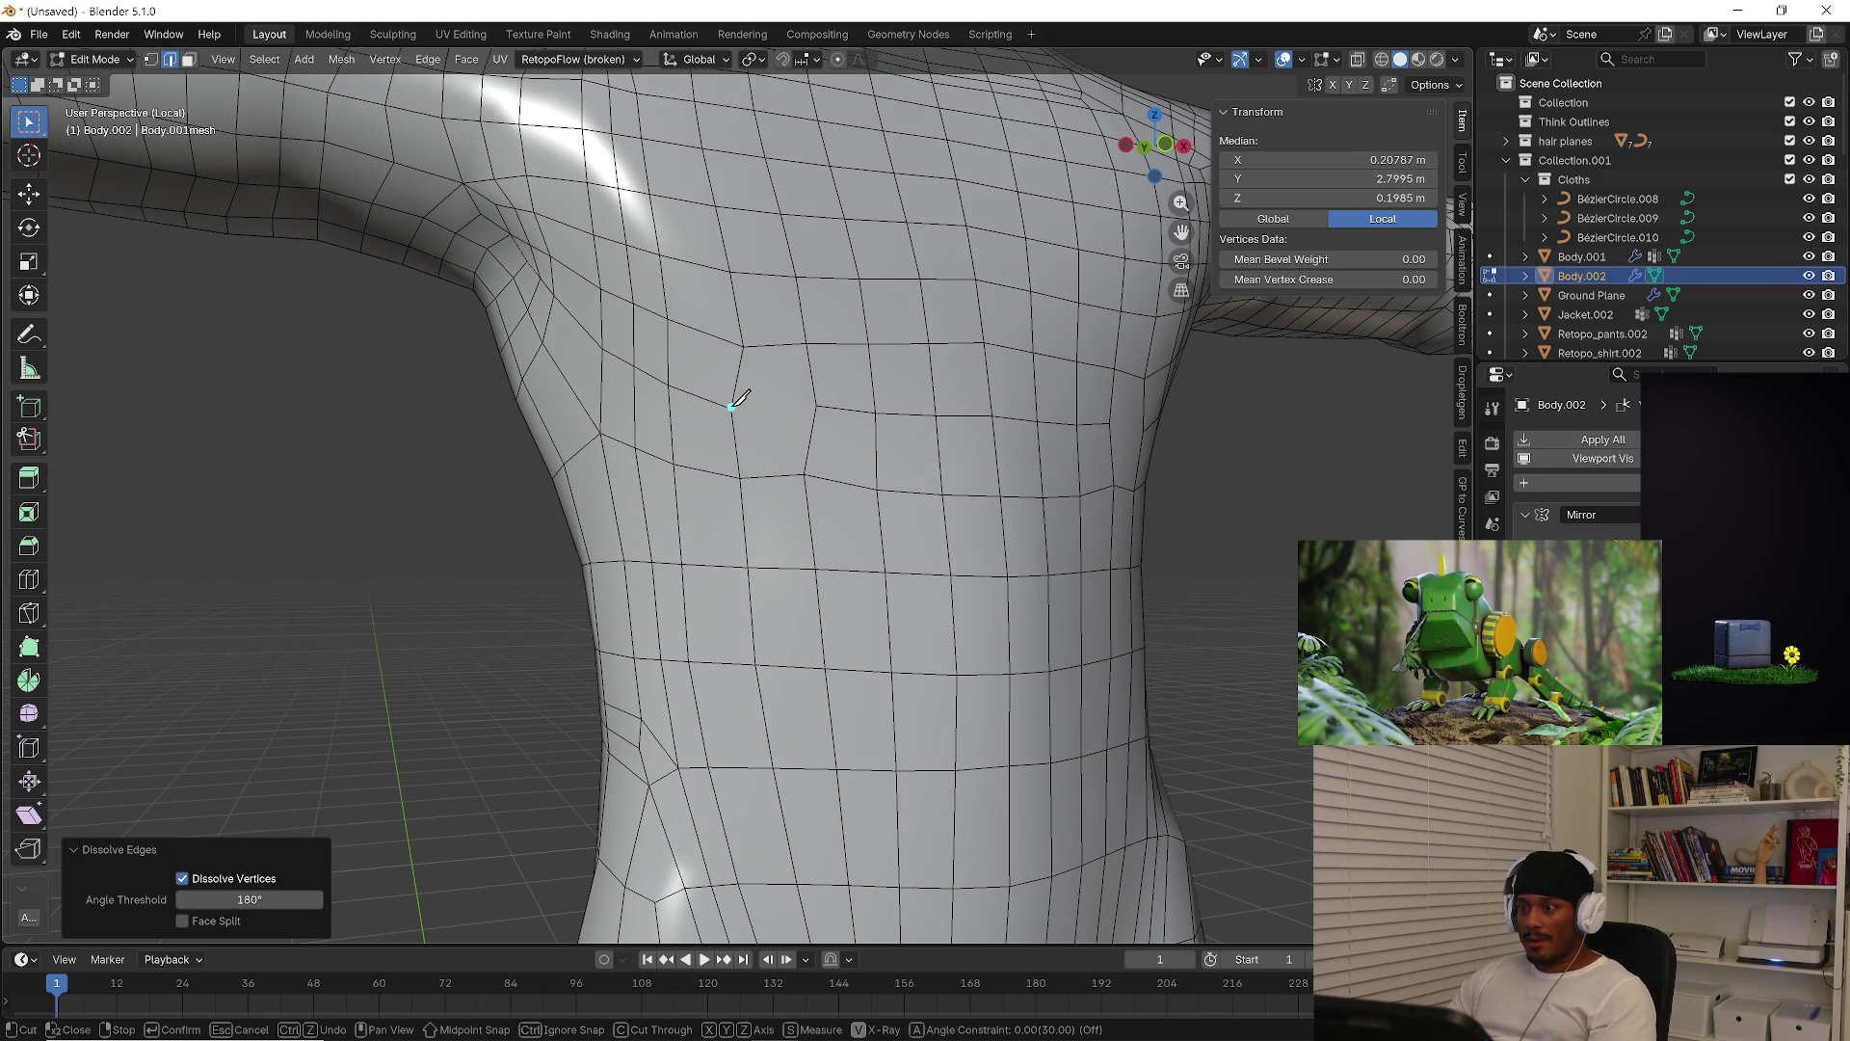
{"action": "key", "text": "Escape"}
{"action": "mouse_move", "coordinate": [820, 409]}
{"action": "middle_mouse_down"}
{"action": "mouse_move", "coordinate": [1115, 437]}
{"action": "mouse_move", "coordinate": [1162, 470]}
{"action": "middle_mouse_up"}
{"action": "key", "text": "1"}
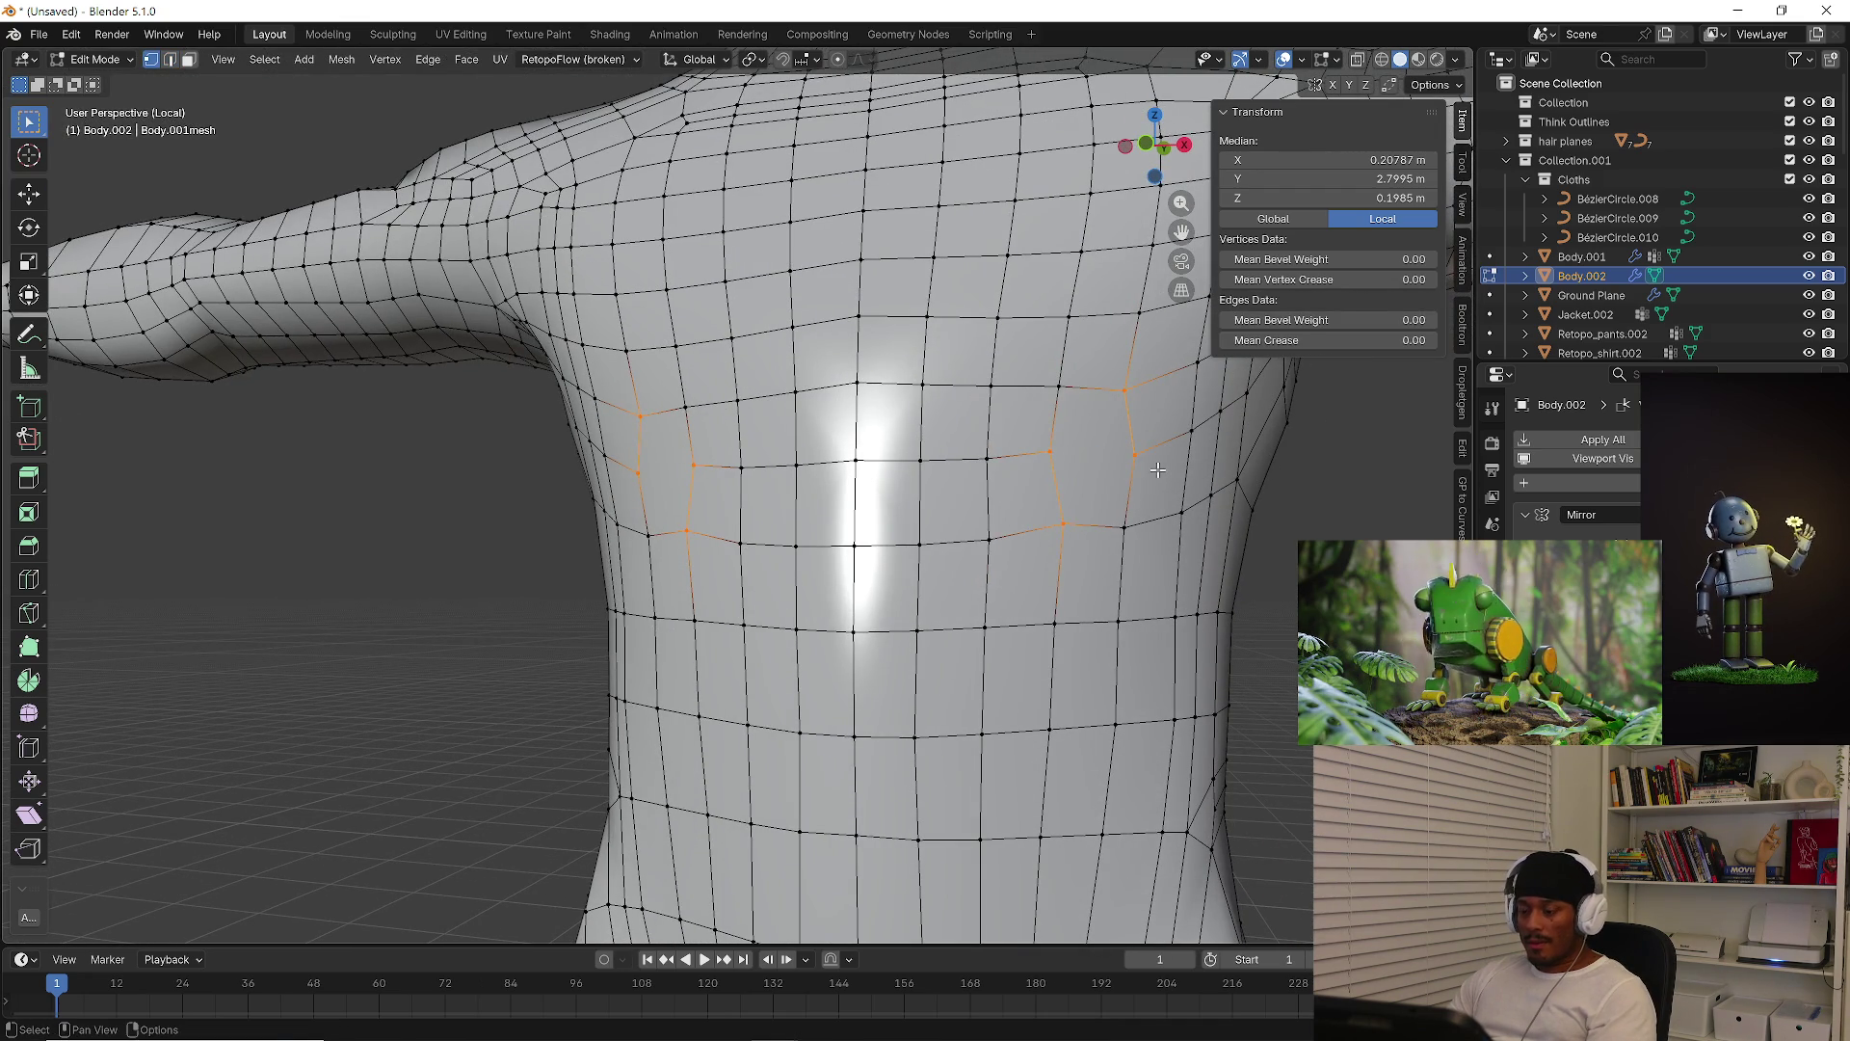
{"action": "left_click", "coordinate": [1136, 454]}
{"action": "key", "text": "k"}
{"action": "left_click", "coordinate": [1134, 454]}
{"action": "left_click", "coordinate": [1051, 452]}
{"action": "key", "text": "Return"}
{"action": "middle_click_drag", "start_coordinate": [1060, 482], "coordinate": [1288, 568]}
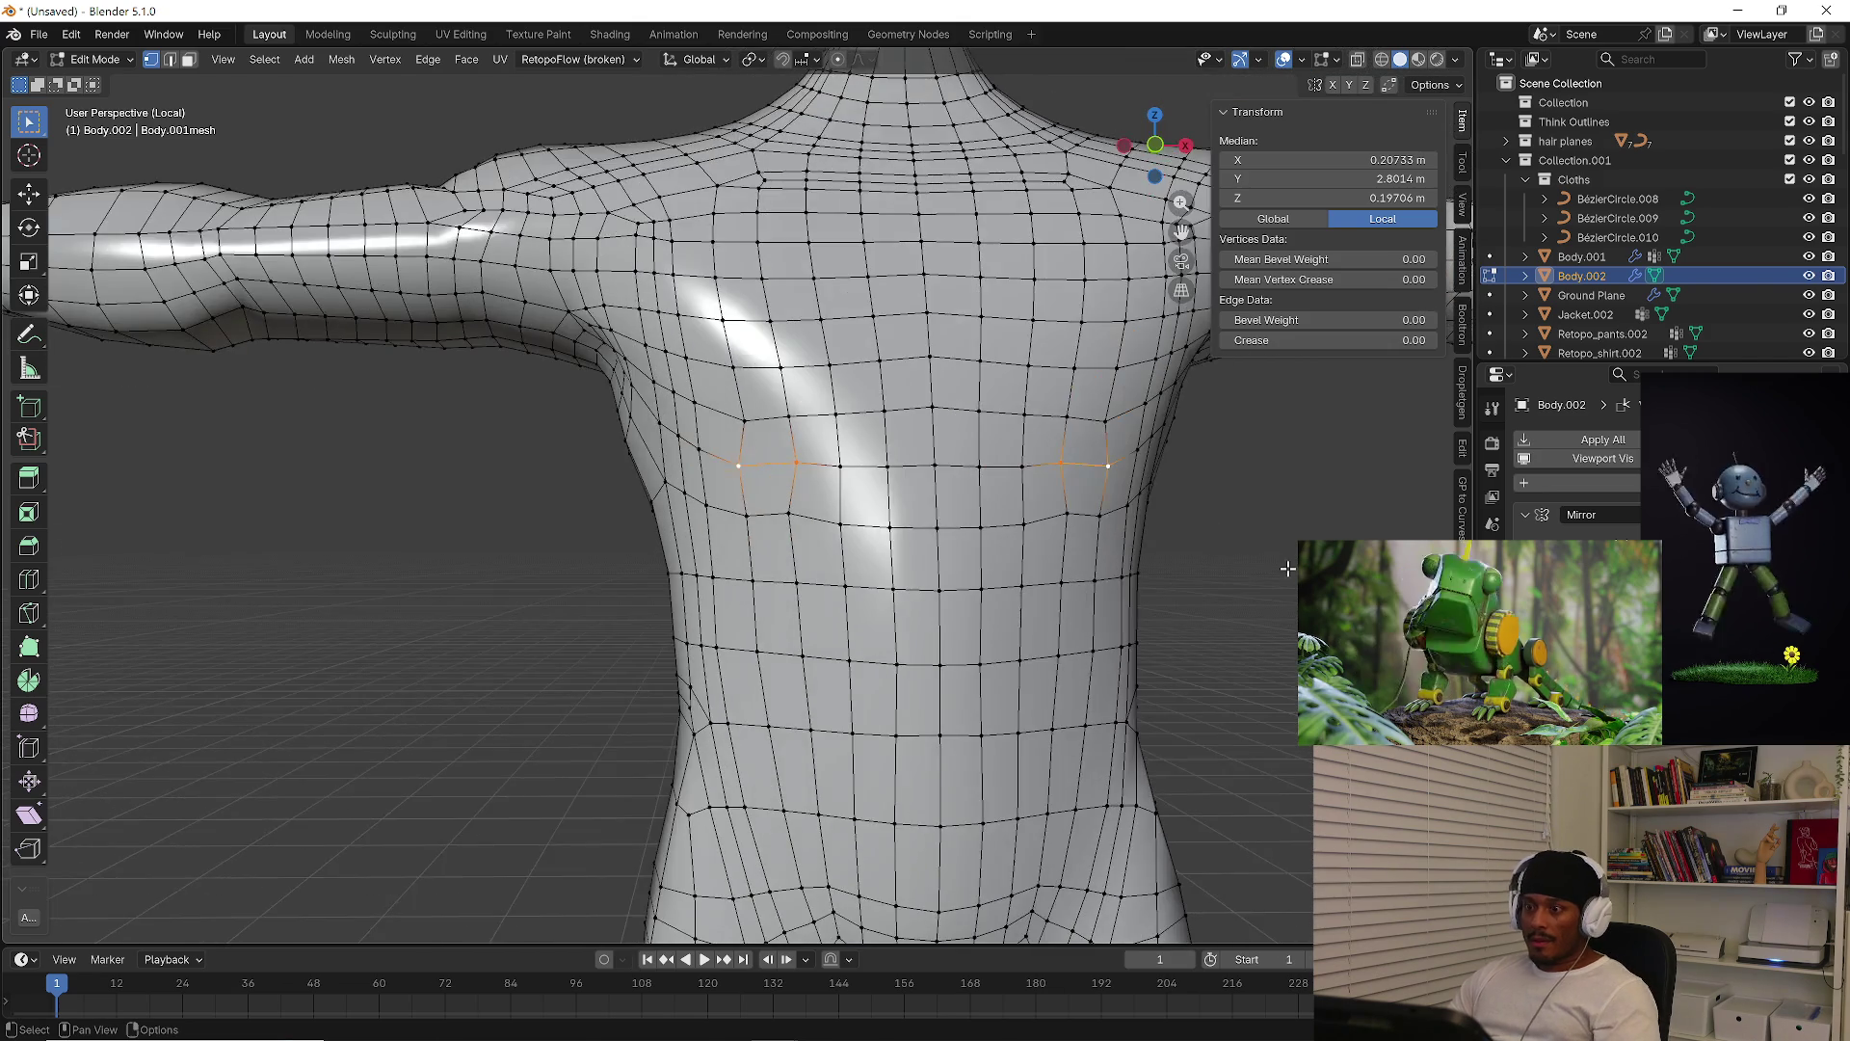
{"action": "left_click", "coordinate": [1289, 568]}
{"action": "scroll", "coordinate": [1253, 559], "scroll_direction": "down", "scroll_amount": 3}
Try selecting chest face loops and a chest vertex, then clear the selection
{"action": "key", "text": "3"}
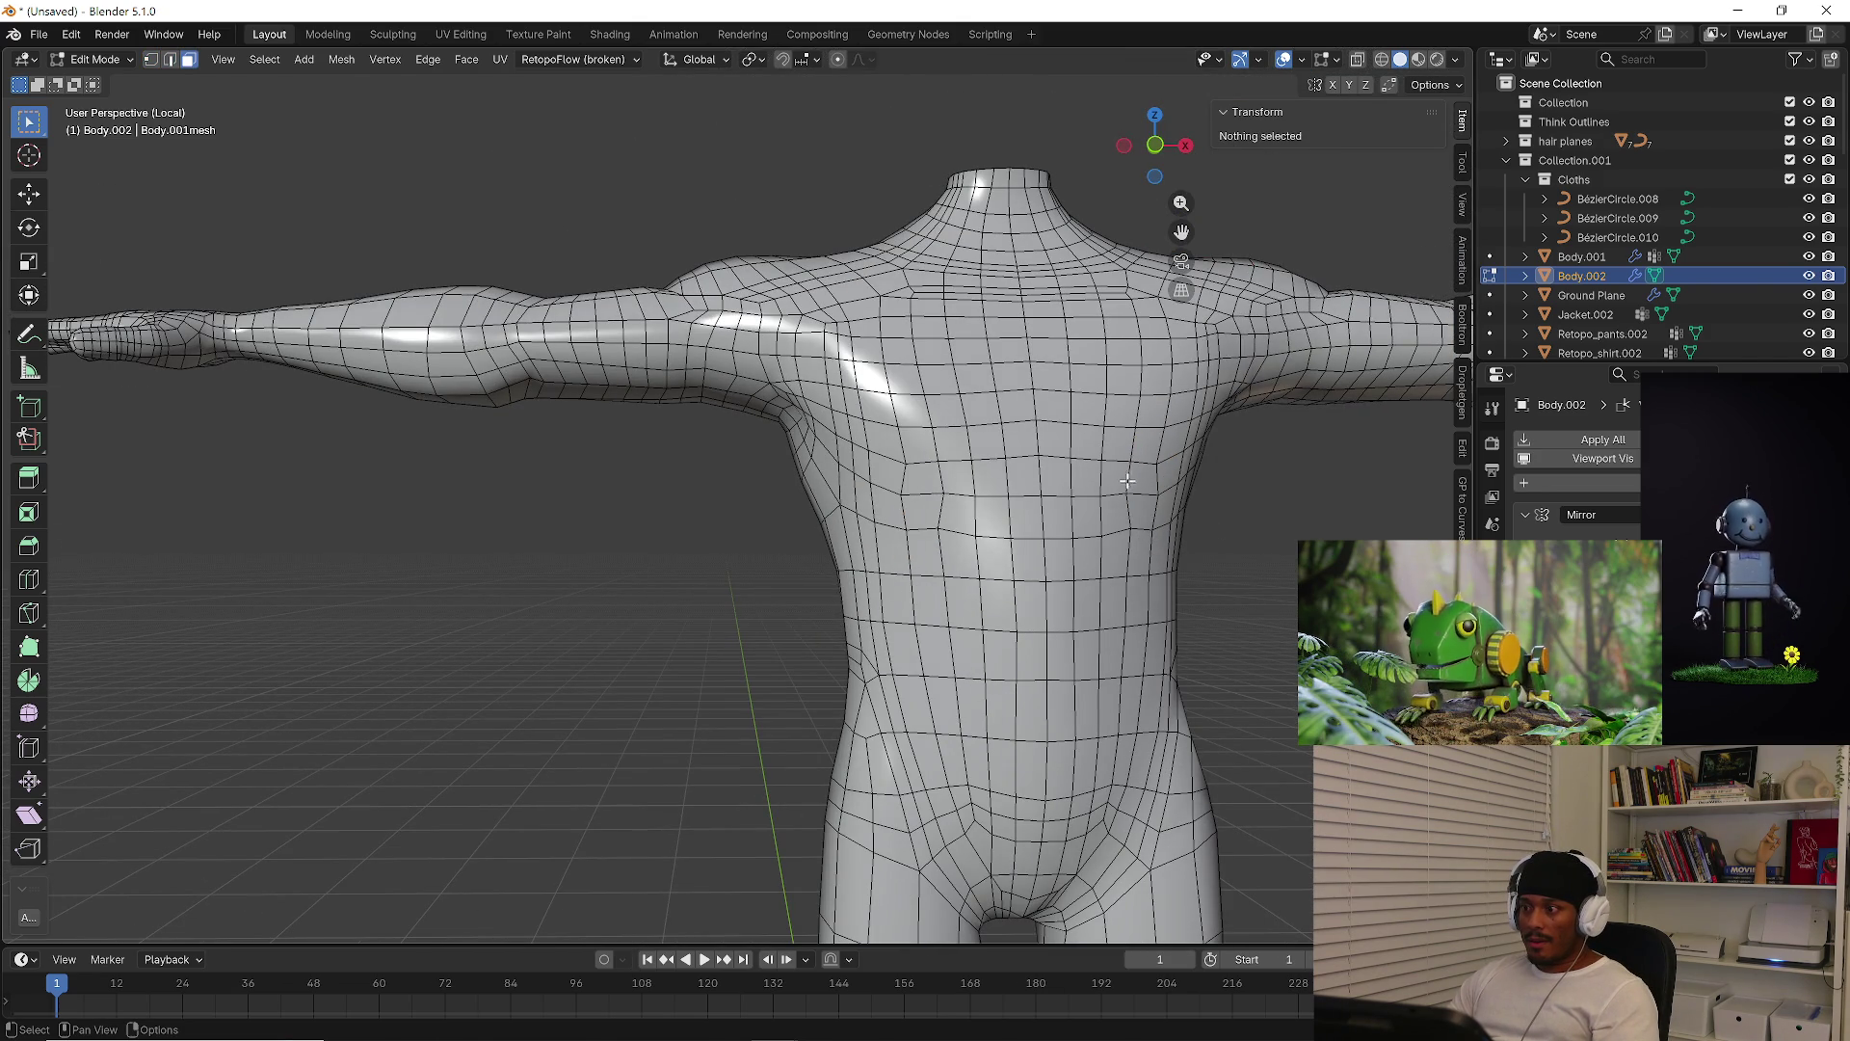
{"action": "left_click", "coordinate": [1129, 479], "text": "alt"}
{"action": "left_click", "coordinate": [1129, 505], "text": "alt"}
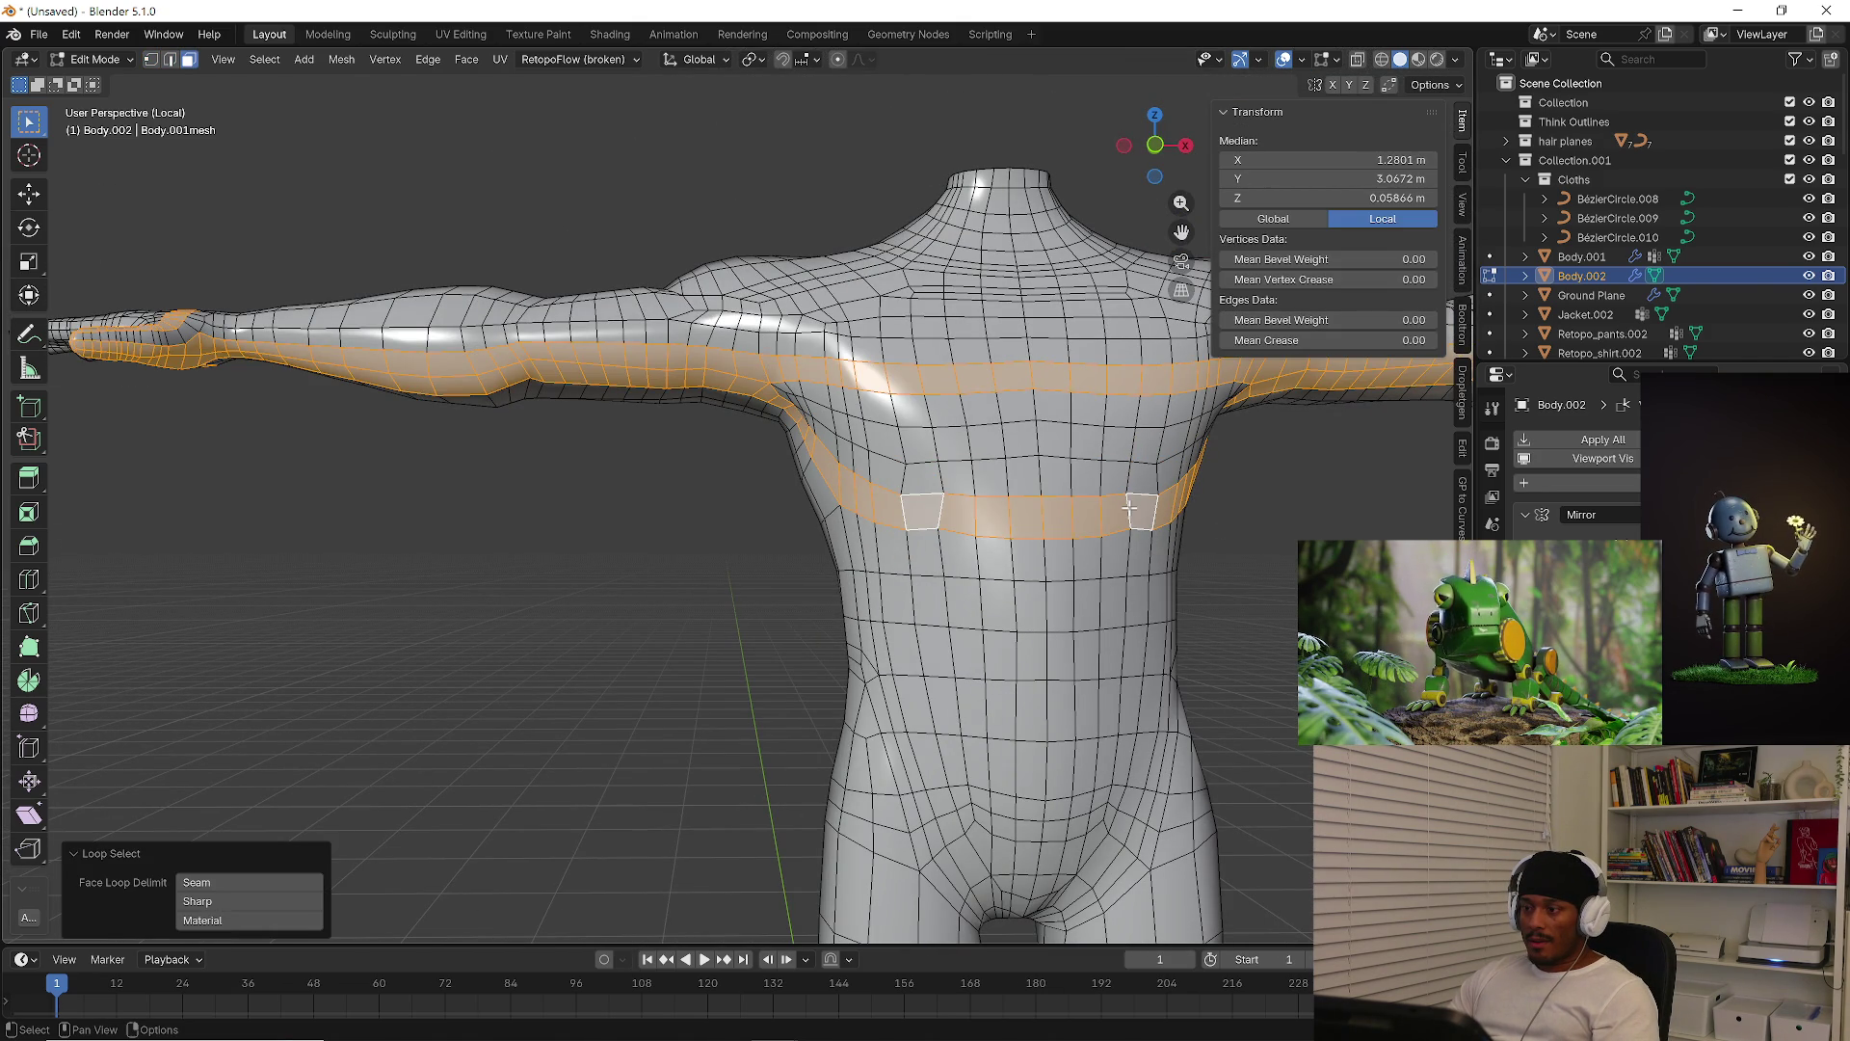
{"action": "left_click", "coordinate": [1253, 546]}
{"action": "middle_click_drag", "start_coordinate": [1260, 546], "coordinate": [1196, 545]}
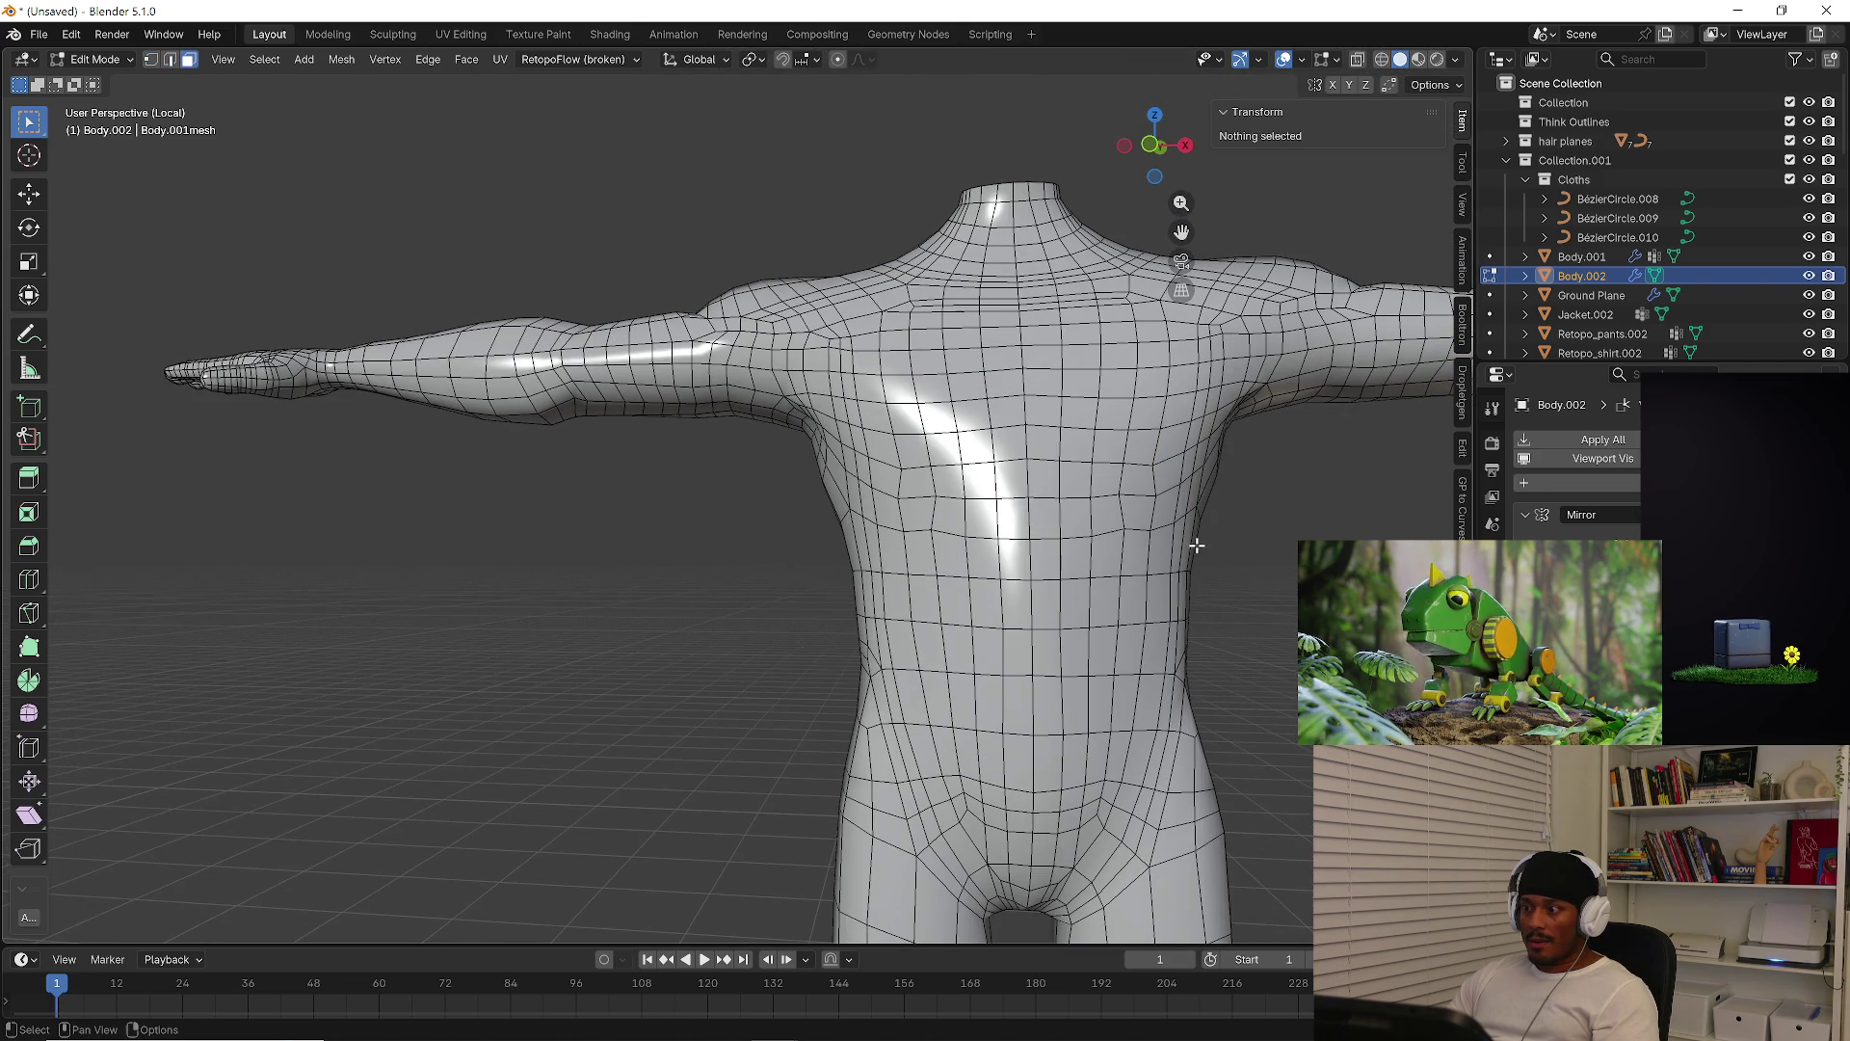
{"action": "key", "text": "1"}
{"action": "left_click", "coordinate": [1119, 529]}
{"action": "left_click", "coordinate": [1142, 535]}
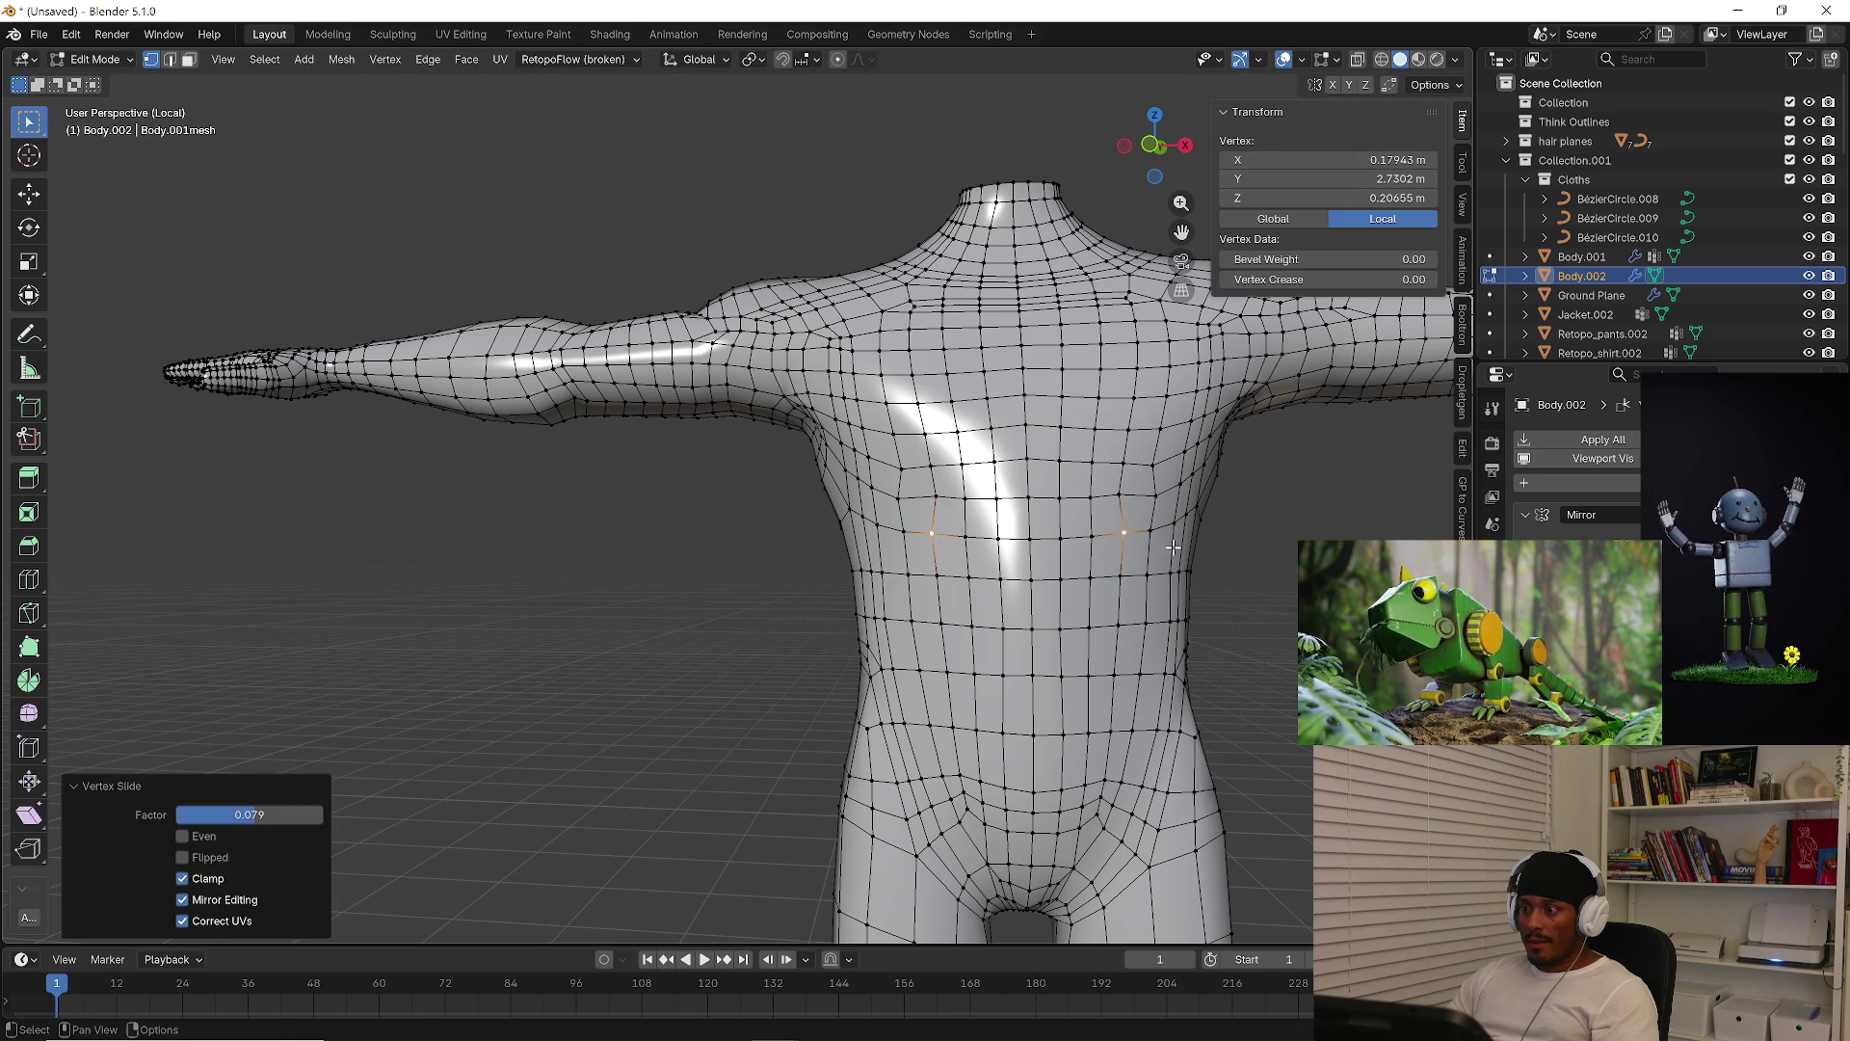
{"action": "left_click", "coordinate": [1285, 597]}
{"action": "middle_click_drag", "start_coordinate": [1284, 597], "coordinate": [1195, 521]}
Slide the mirrored chest vertex pair along their edges, then deselect them
{"action": "left_click", "coordinate": [1060, 441]}
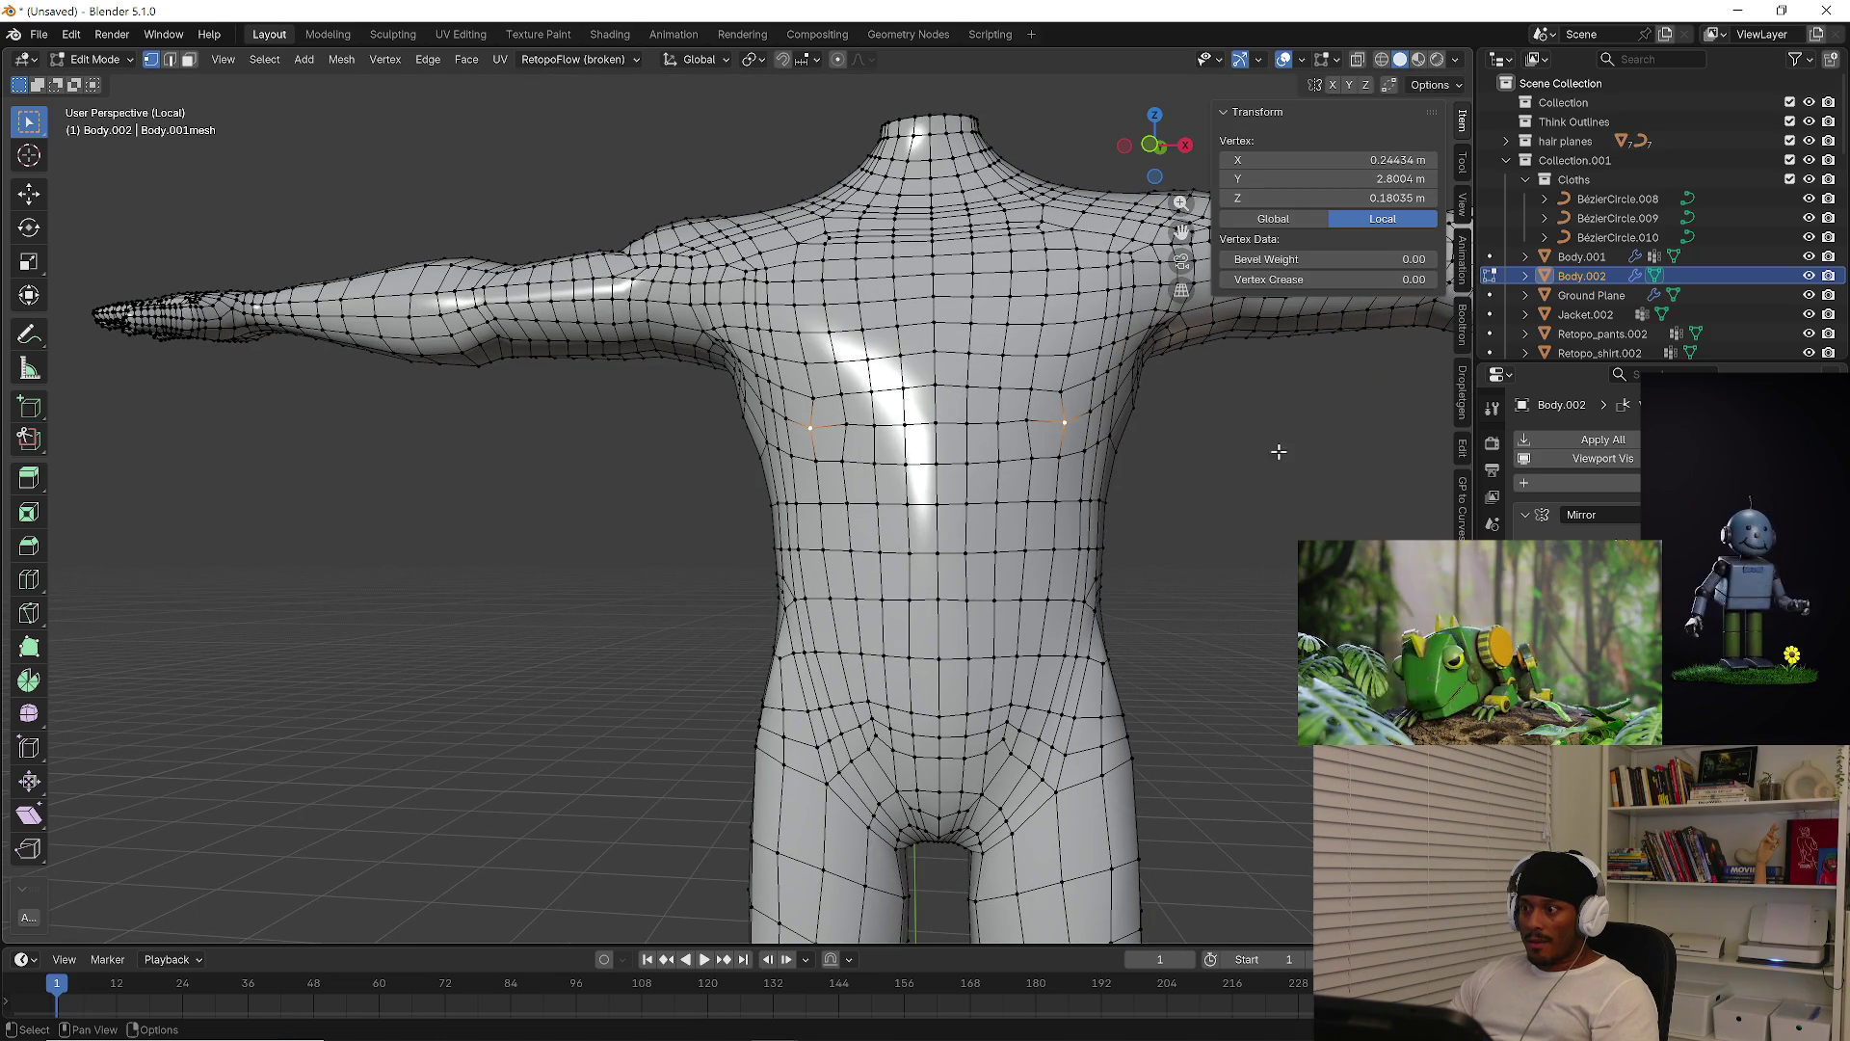
{"action": "key", "text": "g"}
{"action": "key", "text": "g"}
{"action": "left_click", "coordinate": [1289, 457]}
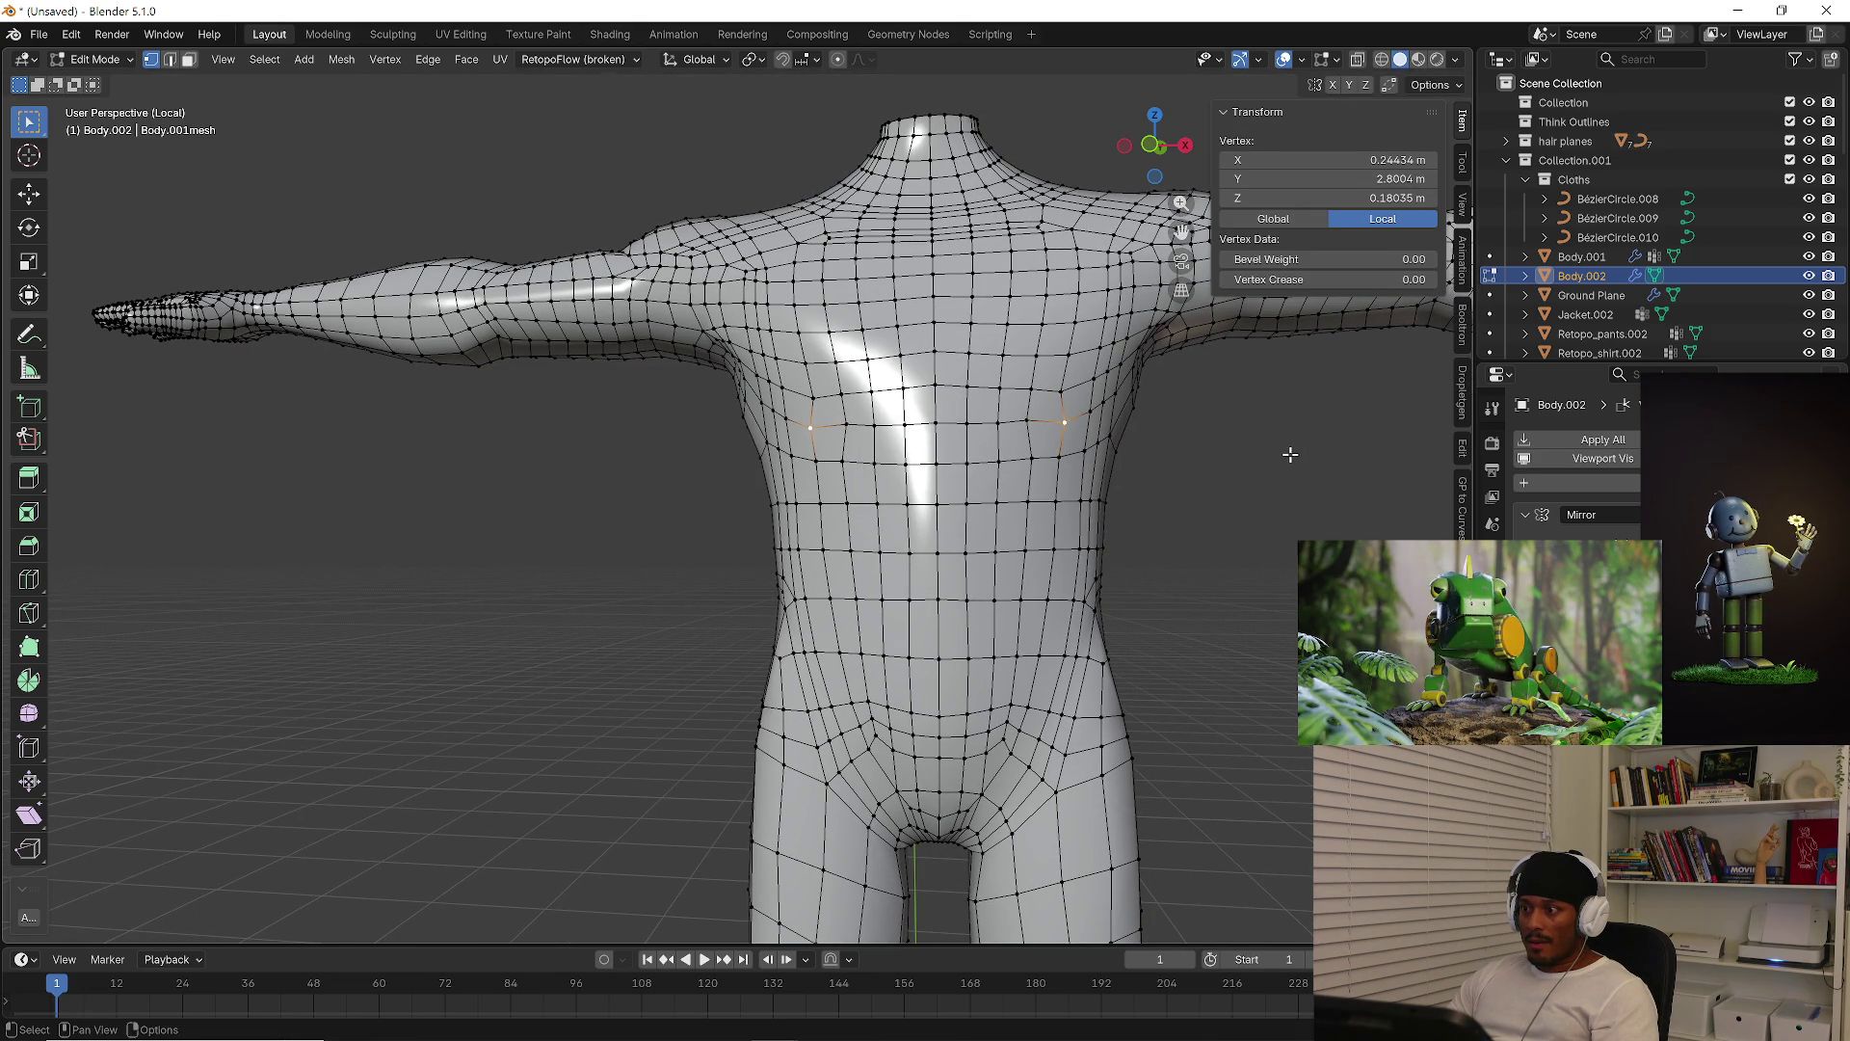
{"action": "scroll", "coordinate": [1061, 405], "scroll_direction": "up", "scroll_amount": 5}
{"action": "key", "text": "g"}
{"action": "left_click", "coordinate": [1046, 408]}
{"action": "key", "text": "g"}
{"action": "key", "text": "g"}
{"action": "left_click", "coordinate": [834, 409]}
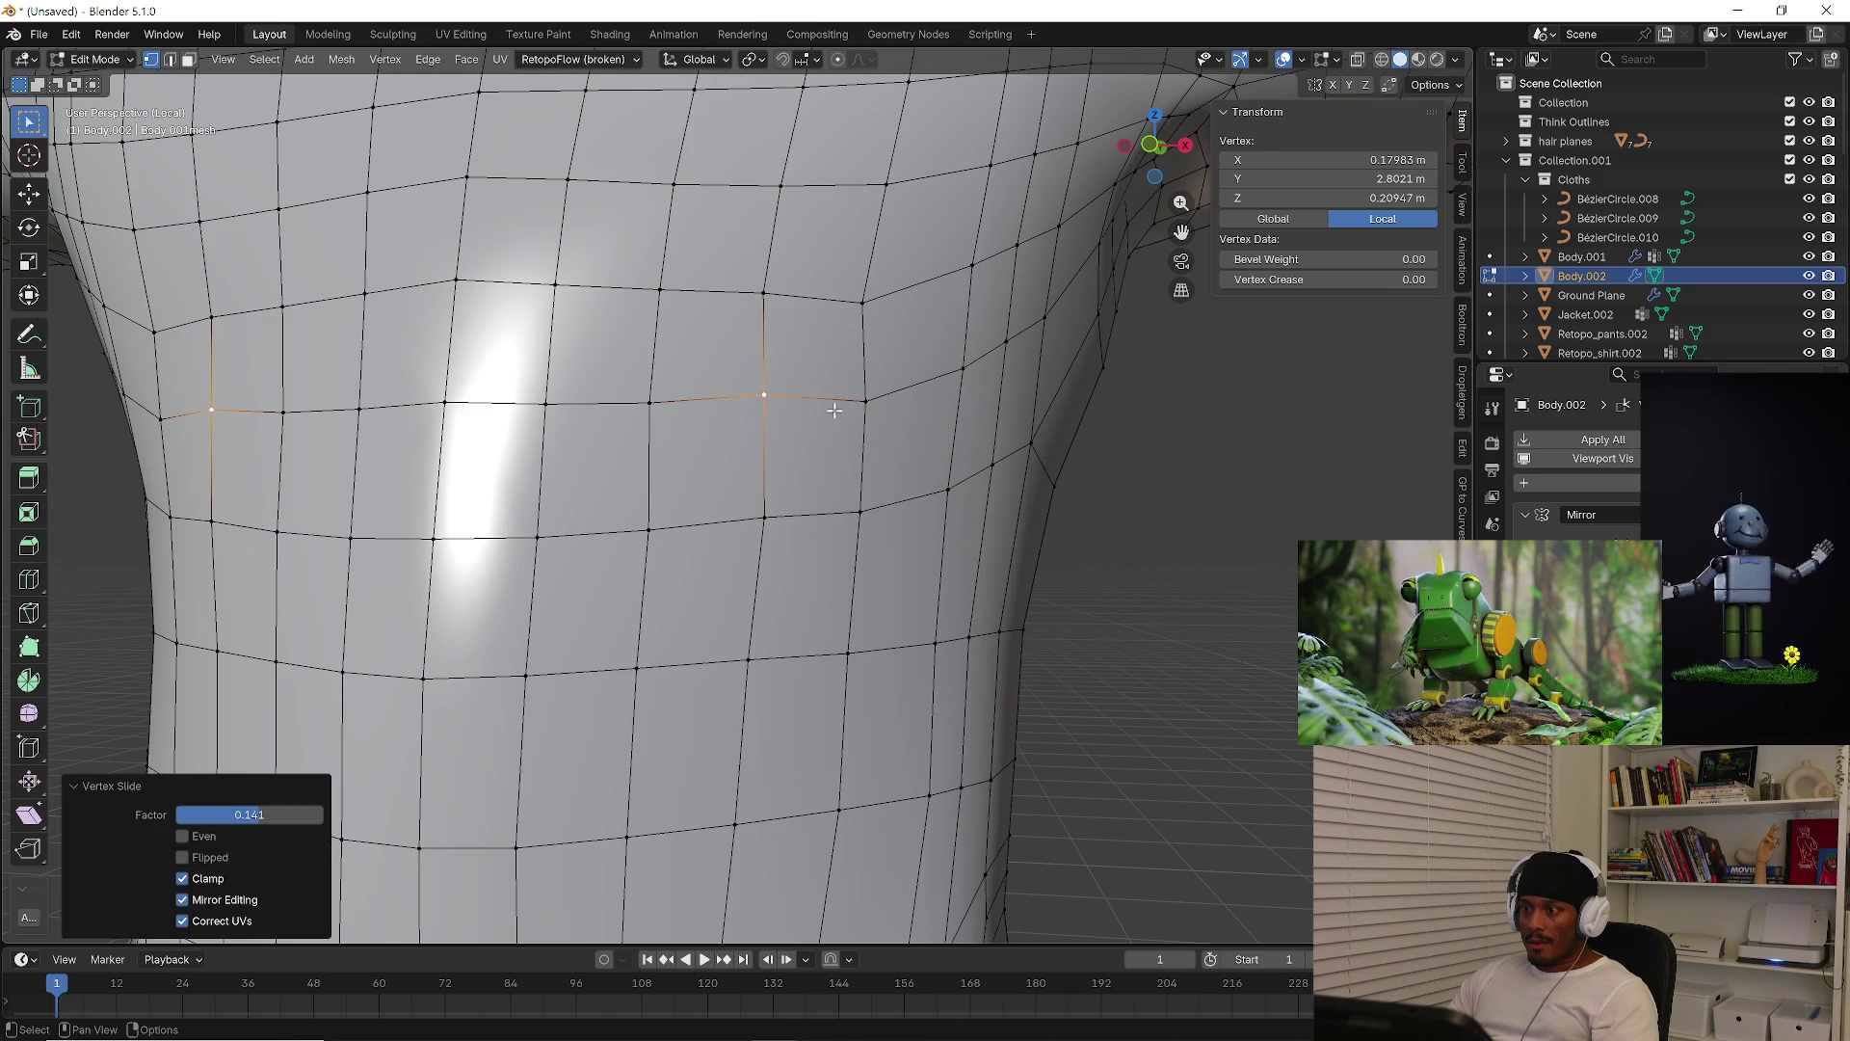
{"action": "scroll", "coordinate": [1096, 525], "scroll_direction": "down", "scroll_amount": 5}
{"action": "left_click", "coordinate": [1095, 526]}
{"action": "scroll", "coordinate": [1096, 526], "scroll_direction": "down", "scroll_amount": 4}
{"action": "scroll", "coordinate": [1169, 582], "scroll_direction": "up", "scroll_amount": 2}
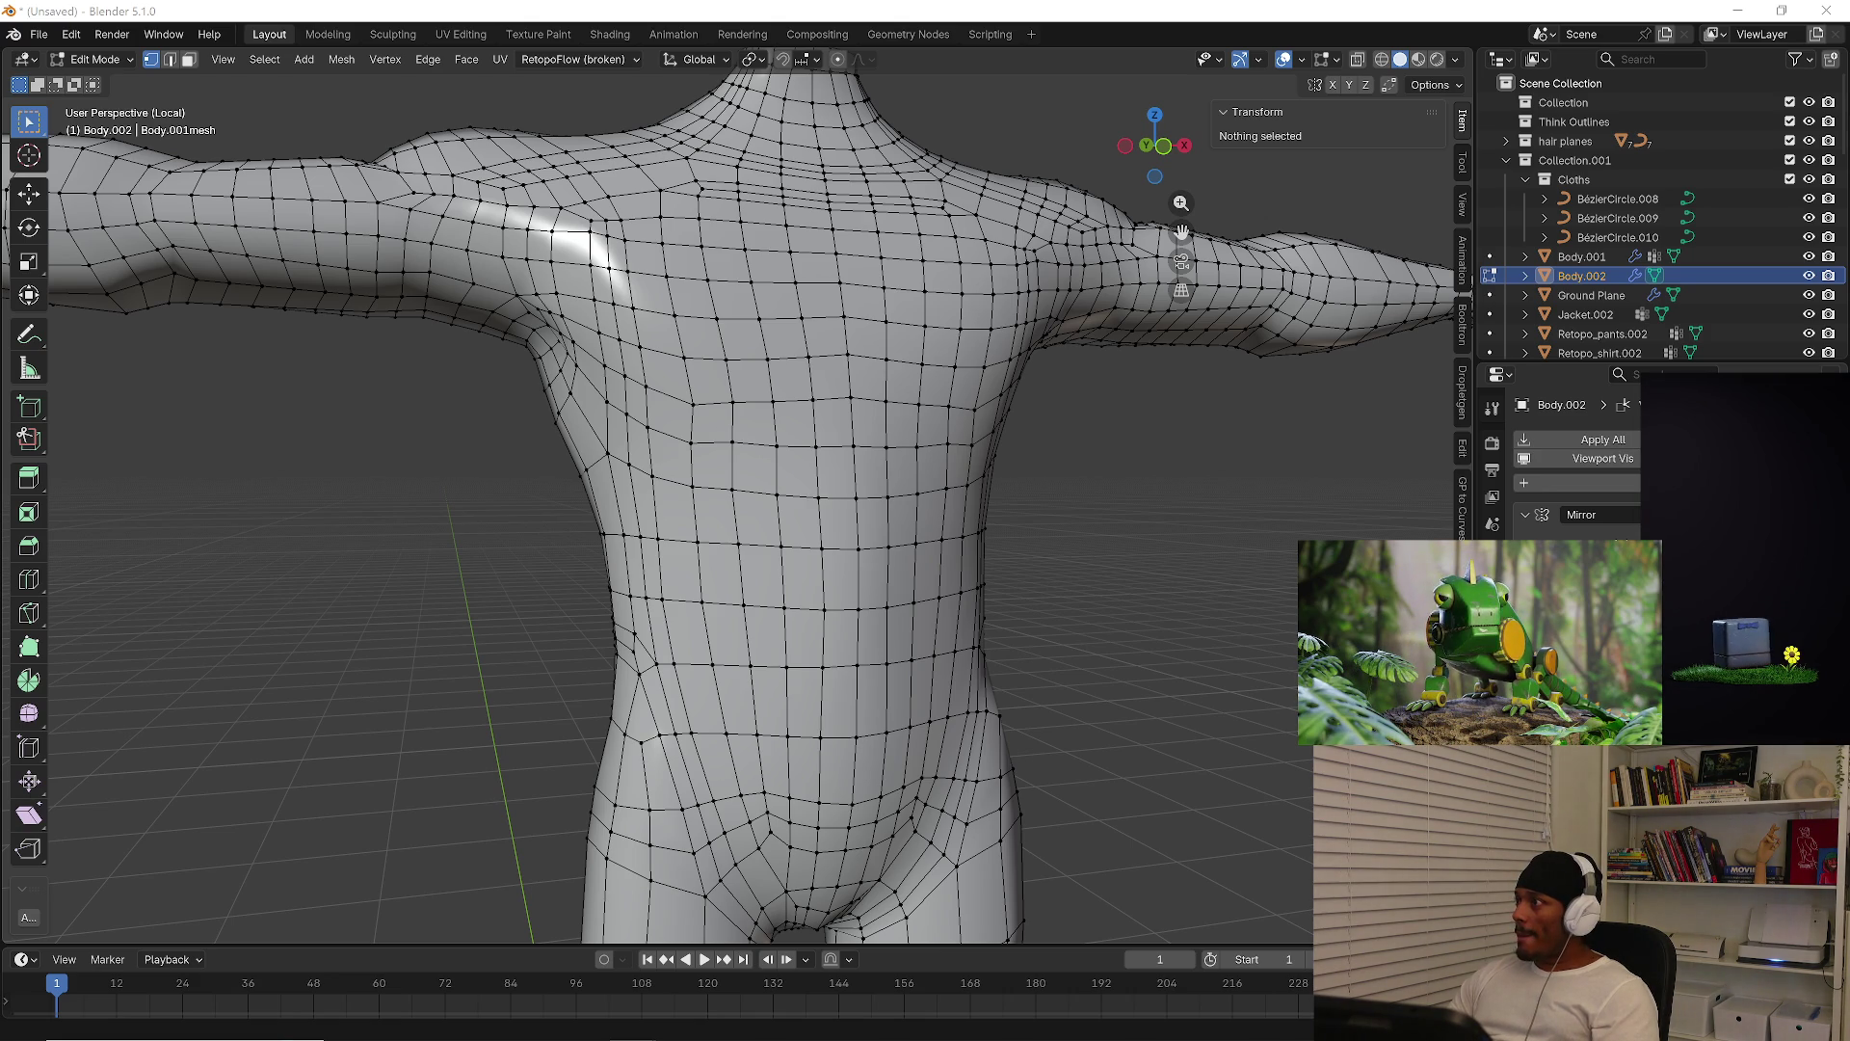
Frame the lower belly and hips, abandoning a started loop cut
{"action": "middle_click_drag", "start_coordinate": [1186, 733], "coordinate": [1185, 446], "text": "shift"}
{"action": "scroll", "coordinate": [1185, 447], "scroll_direction": "down", "scroll_amount": 2}
{"action": "scroll", "coordinate": [1014, 549], "scroll_direction": "down", "scroll_amount": 1}
{"action": "scroll", "coordinate": [1015, 548], "scroll_direction": "up", "scroll_amount": 2}
{"action": "scroll", "coordinate": [843, 495], "scroll_direction": "up", "scroll_amount": 2}
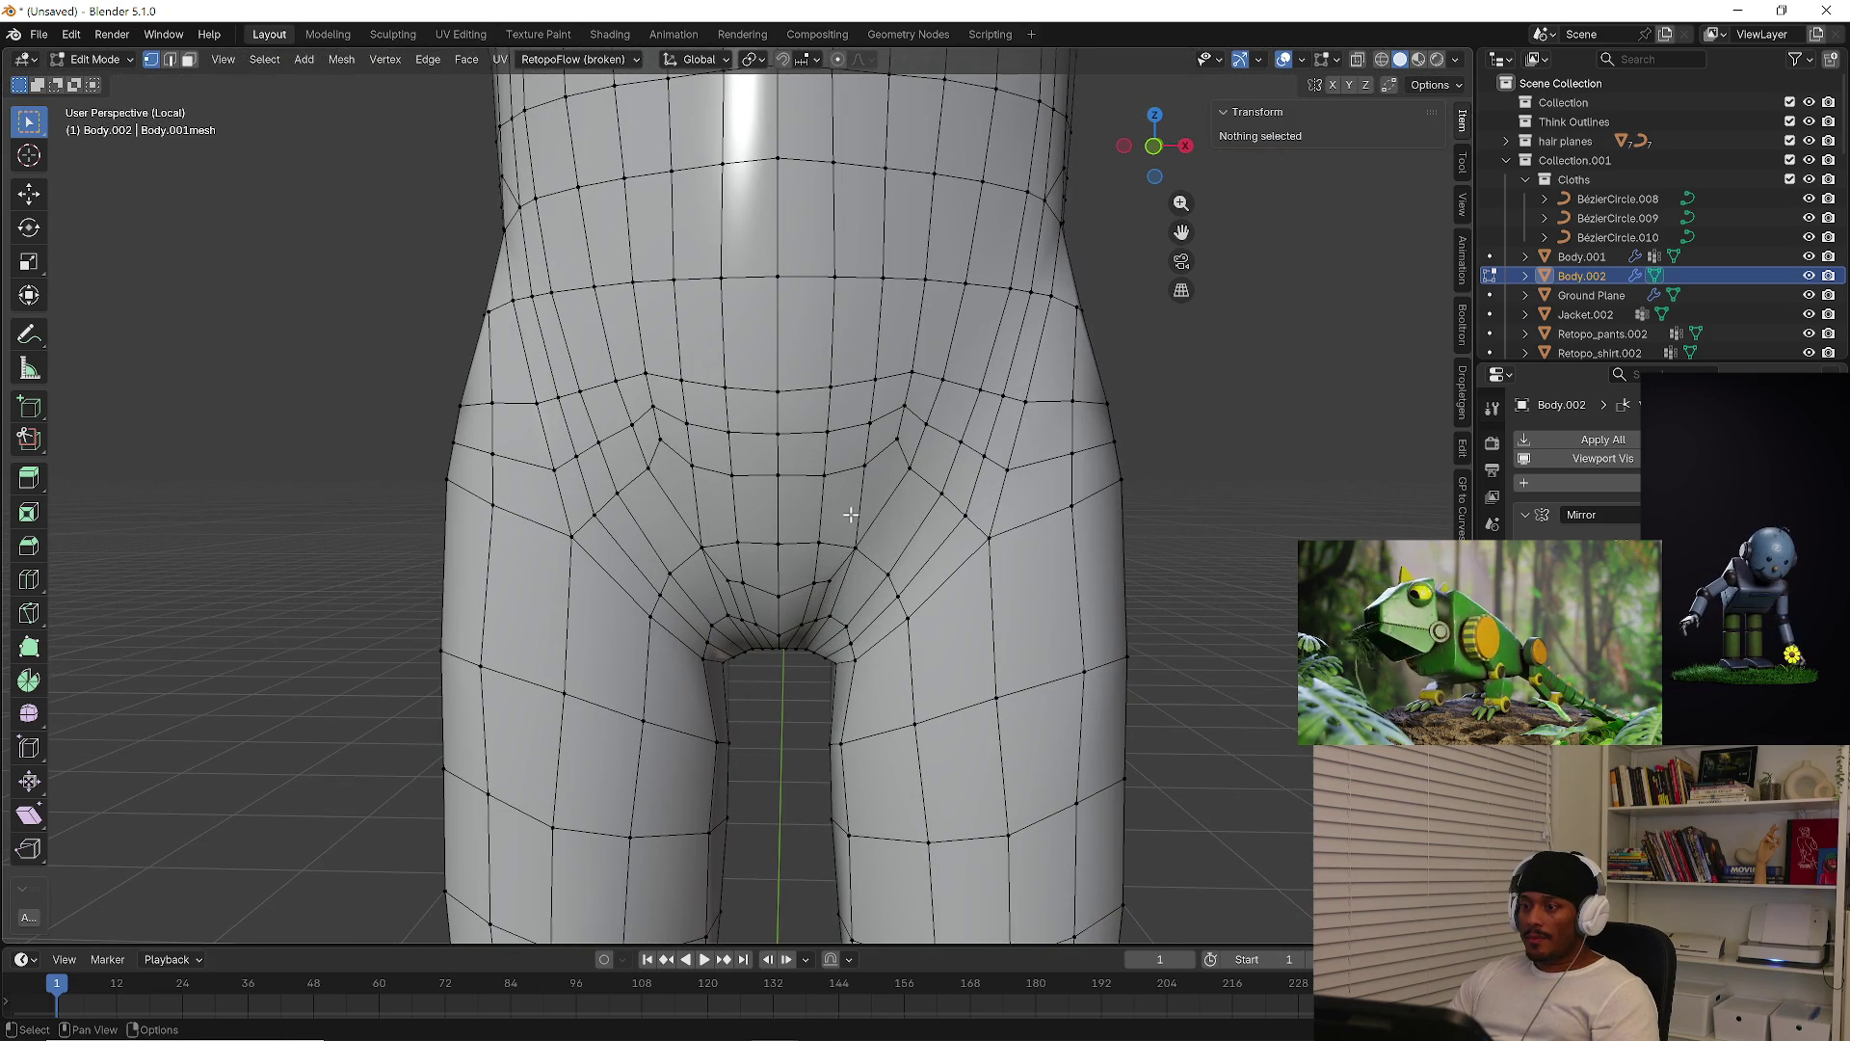
{"action": "scroll", "coordinate": [882, 543], "scroll_direction": "down", "scroll_amount": 3}
{"action": "scroll", "coordinate": [891, 498], "scroll_direction": "up", "scroll_amount": 1}
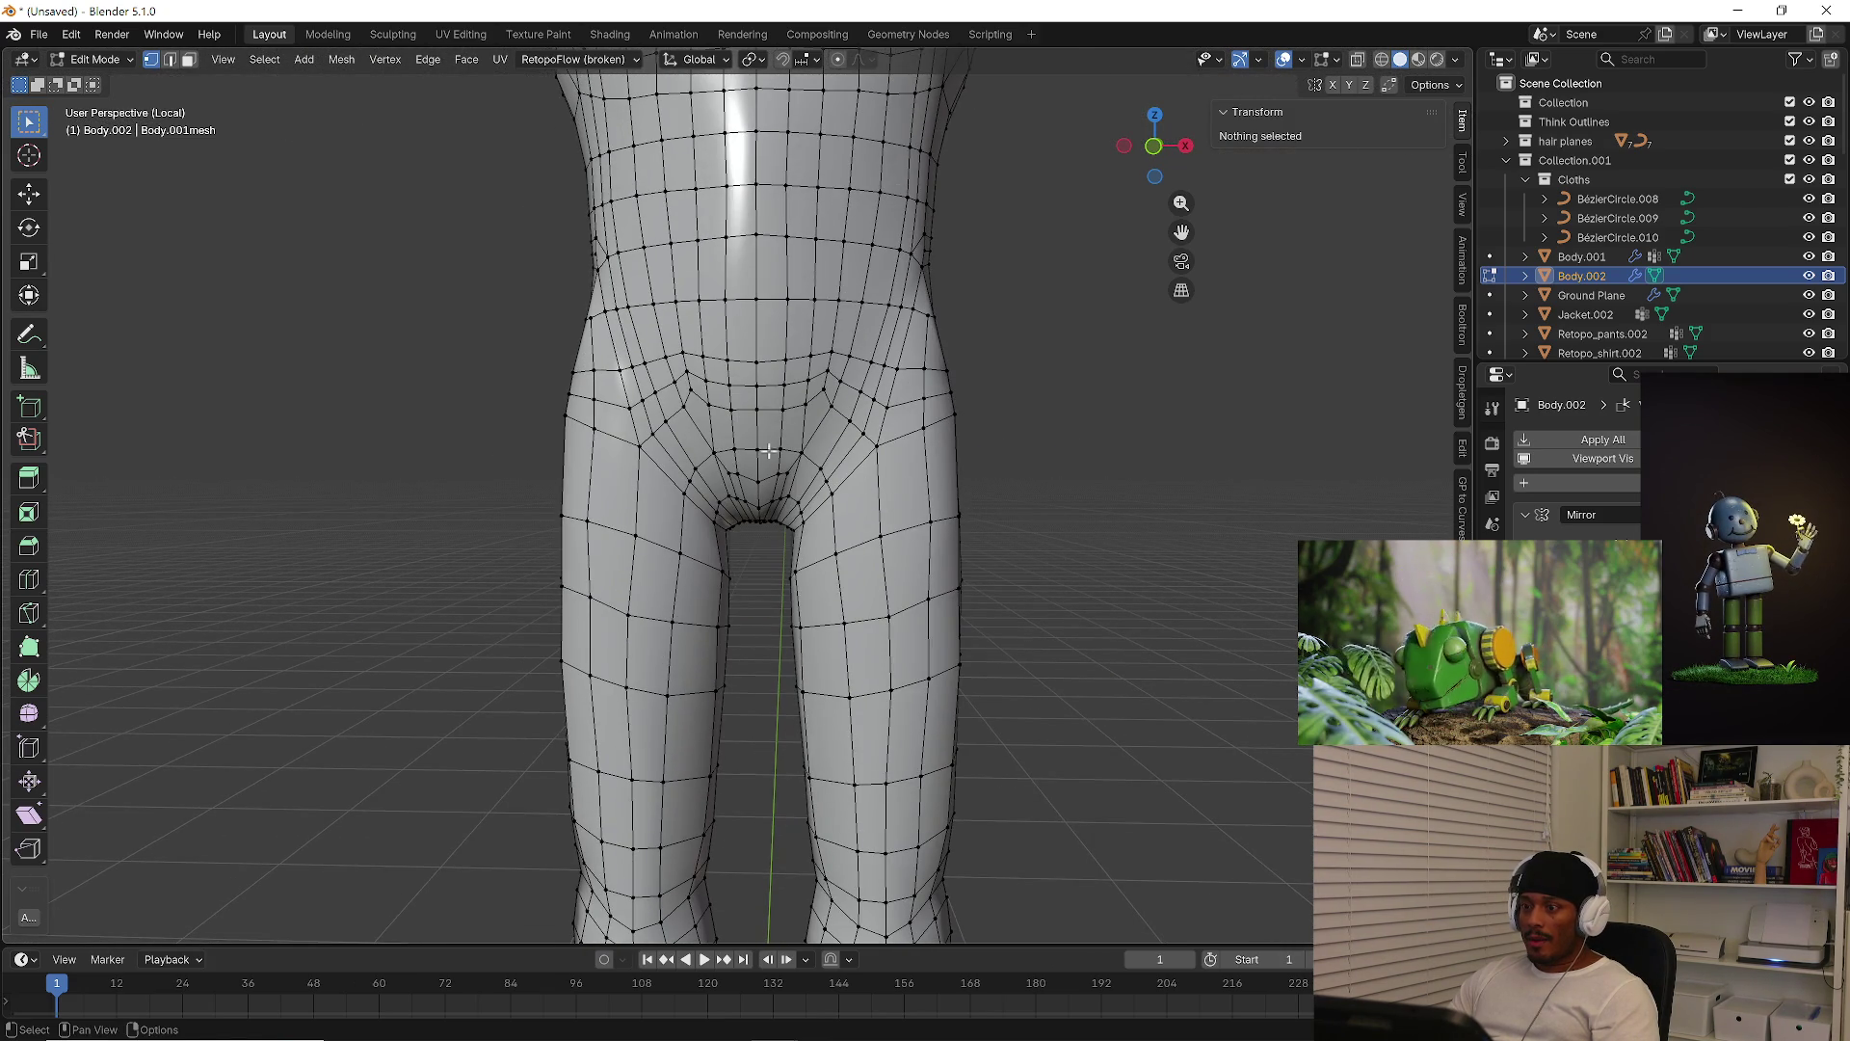
{"action": "scroll", "coordinate": [803, 467], "scroll_direction": "up", "scroll_amount": 2}
{"action": "key", "text": "ctrl+r"}
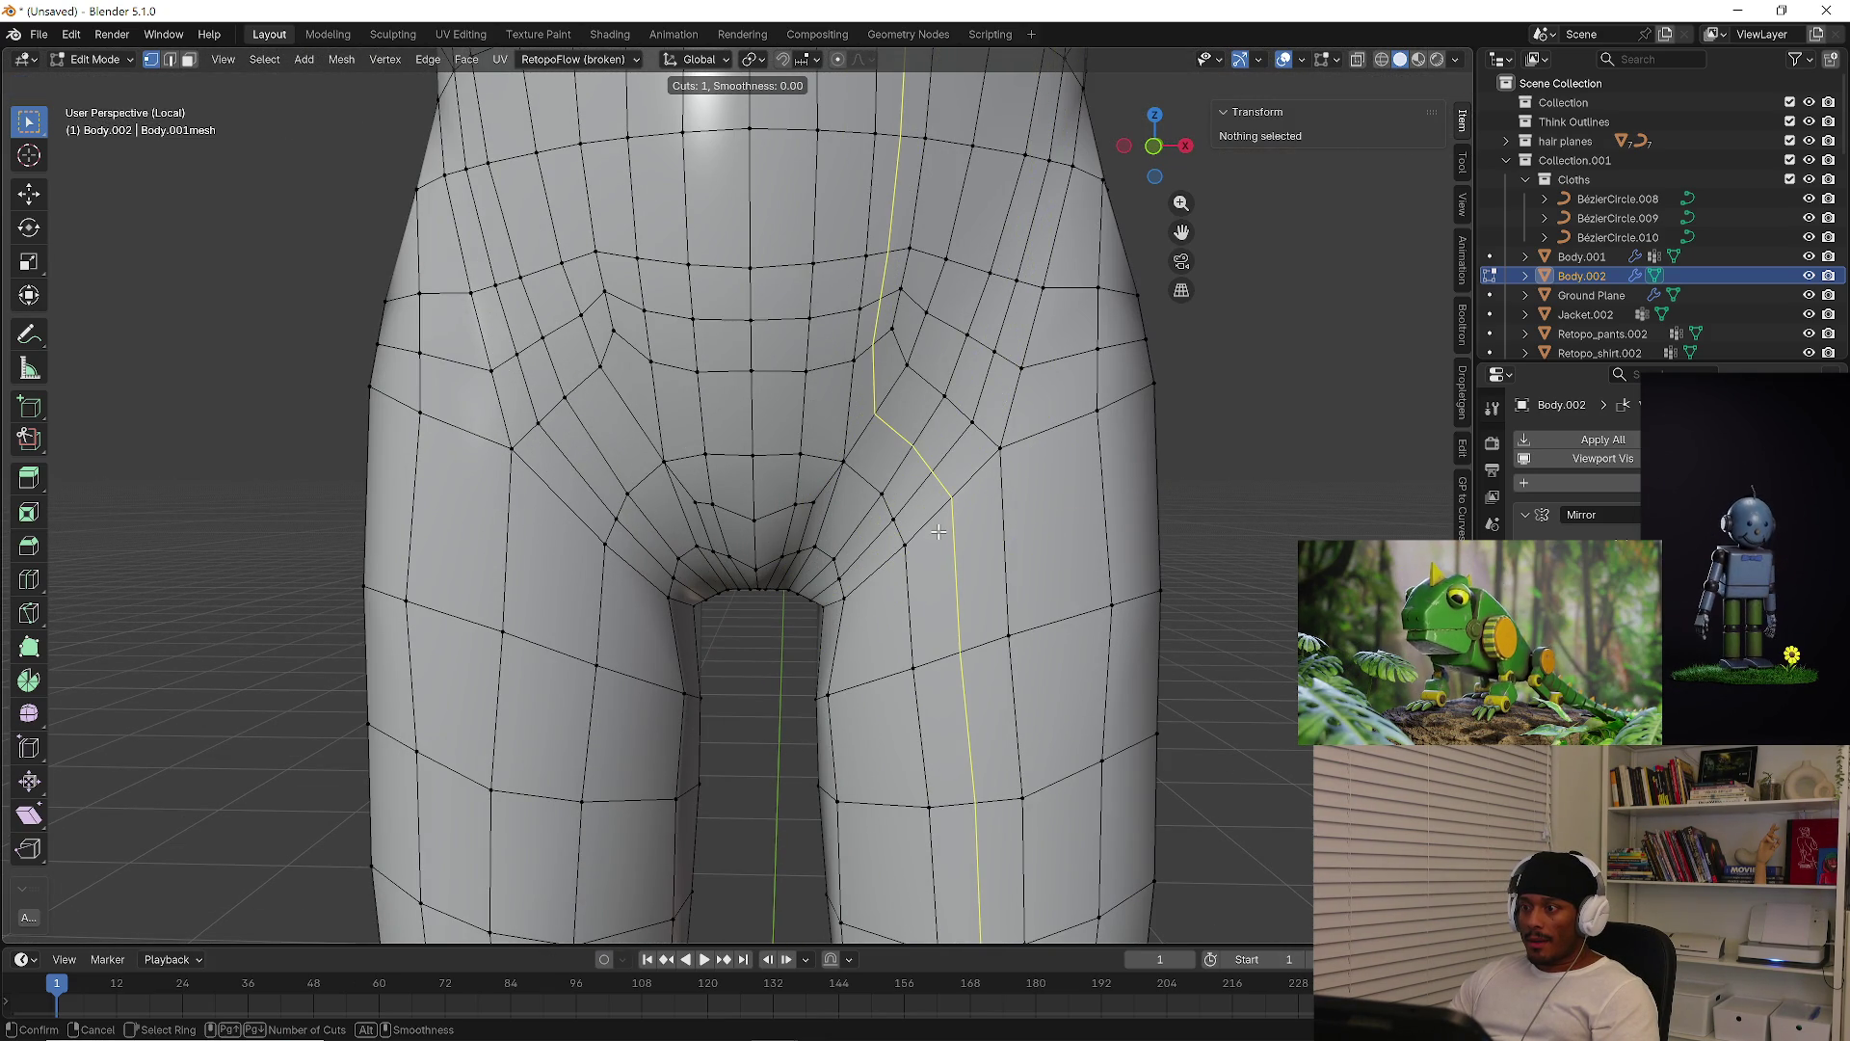
{"action": "key", "text": "Escape"}
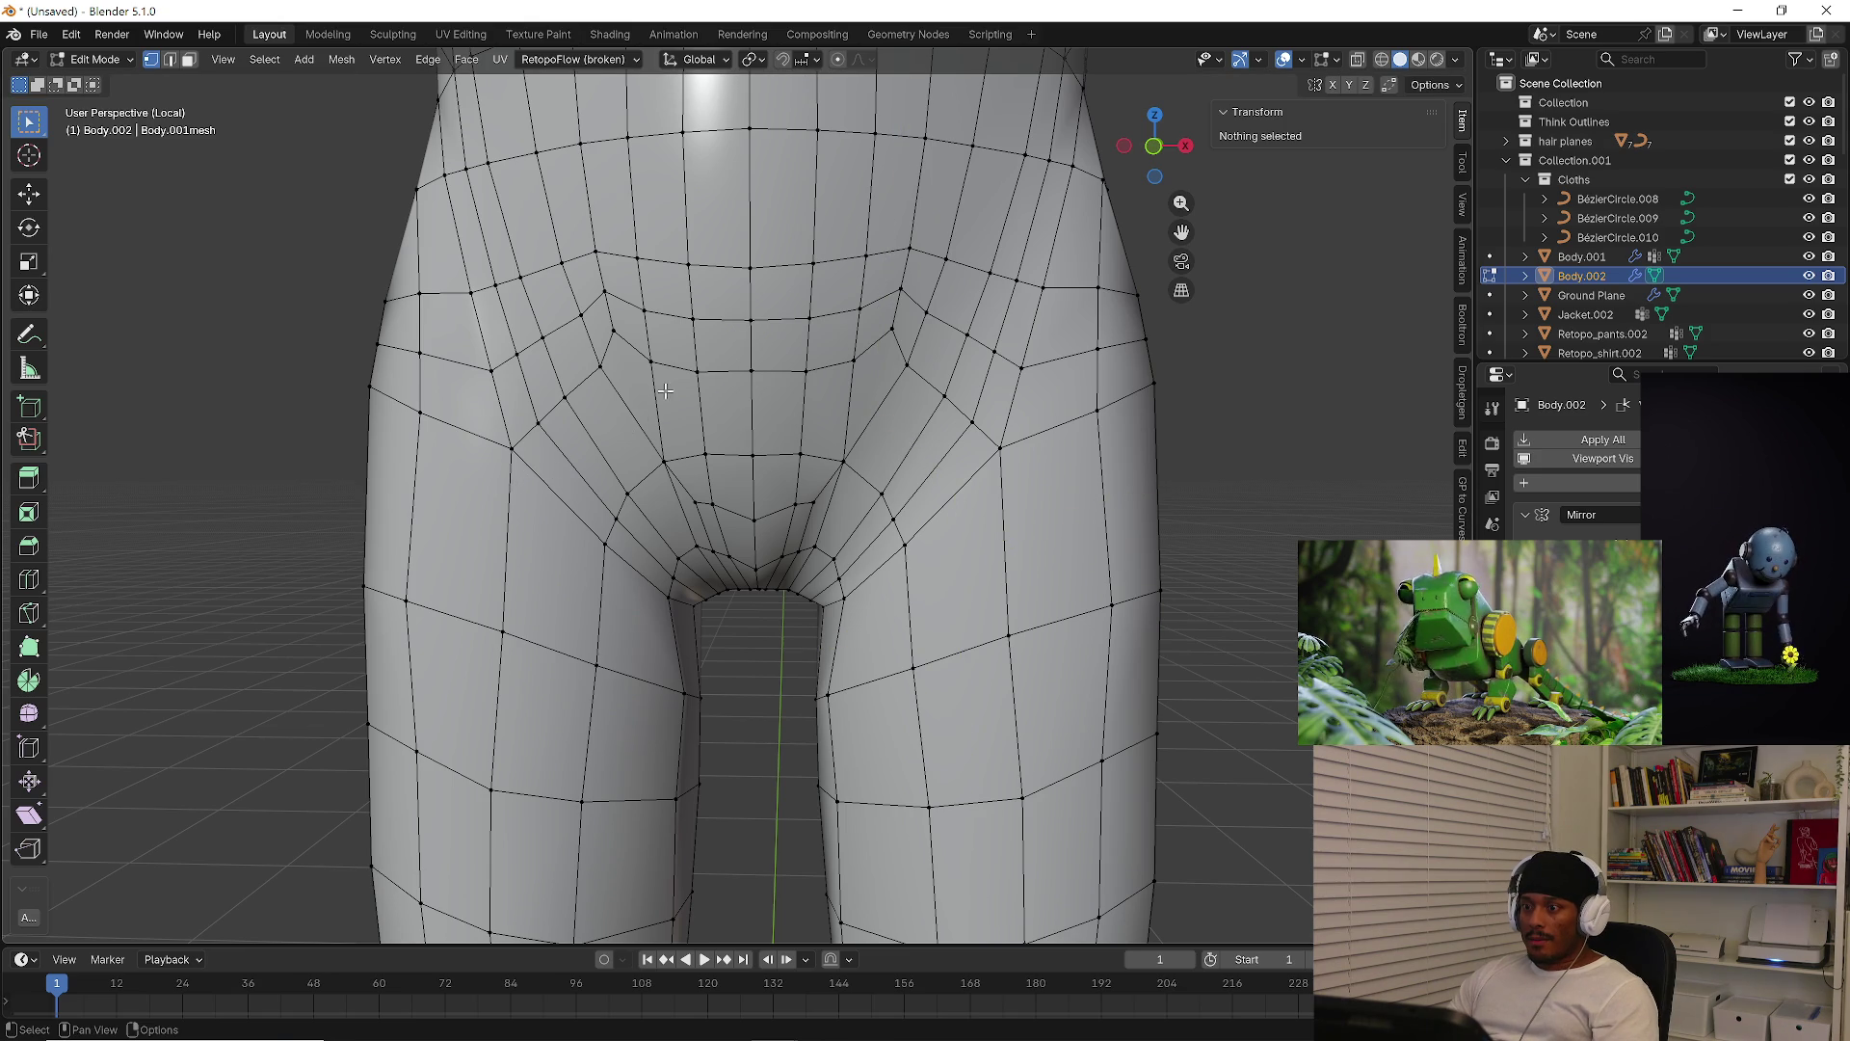
Slide the mirrored lower-belly vertex pair upward, then select the lower-belly edge loop
{"action": "left_click", "coordinate": [624, 336]}
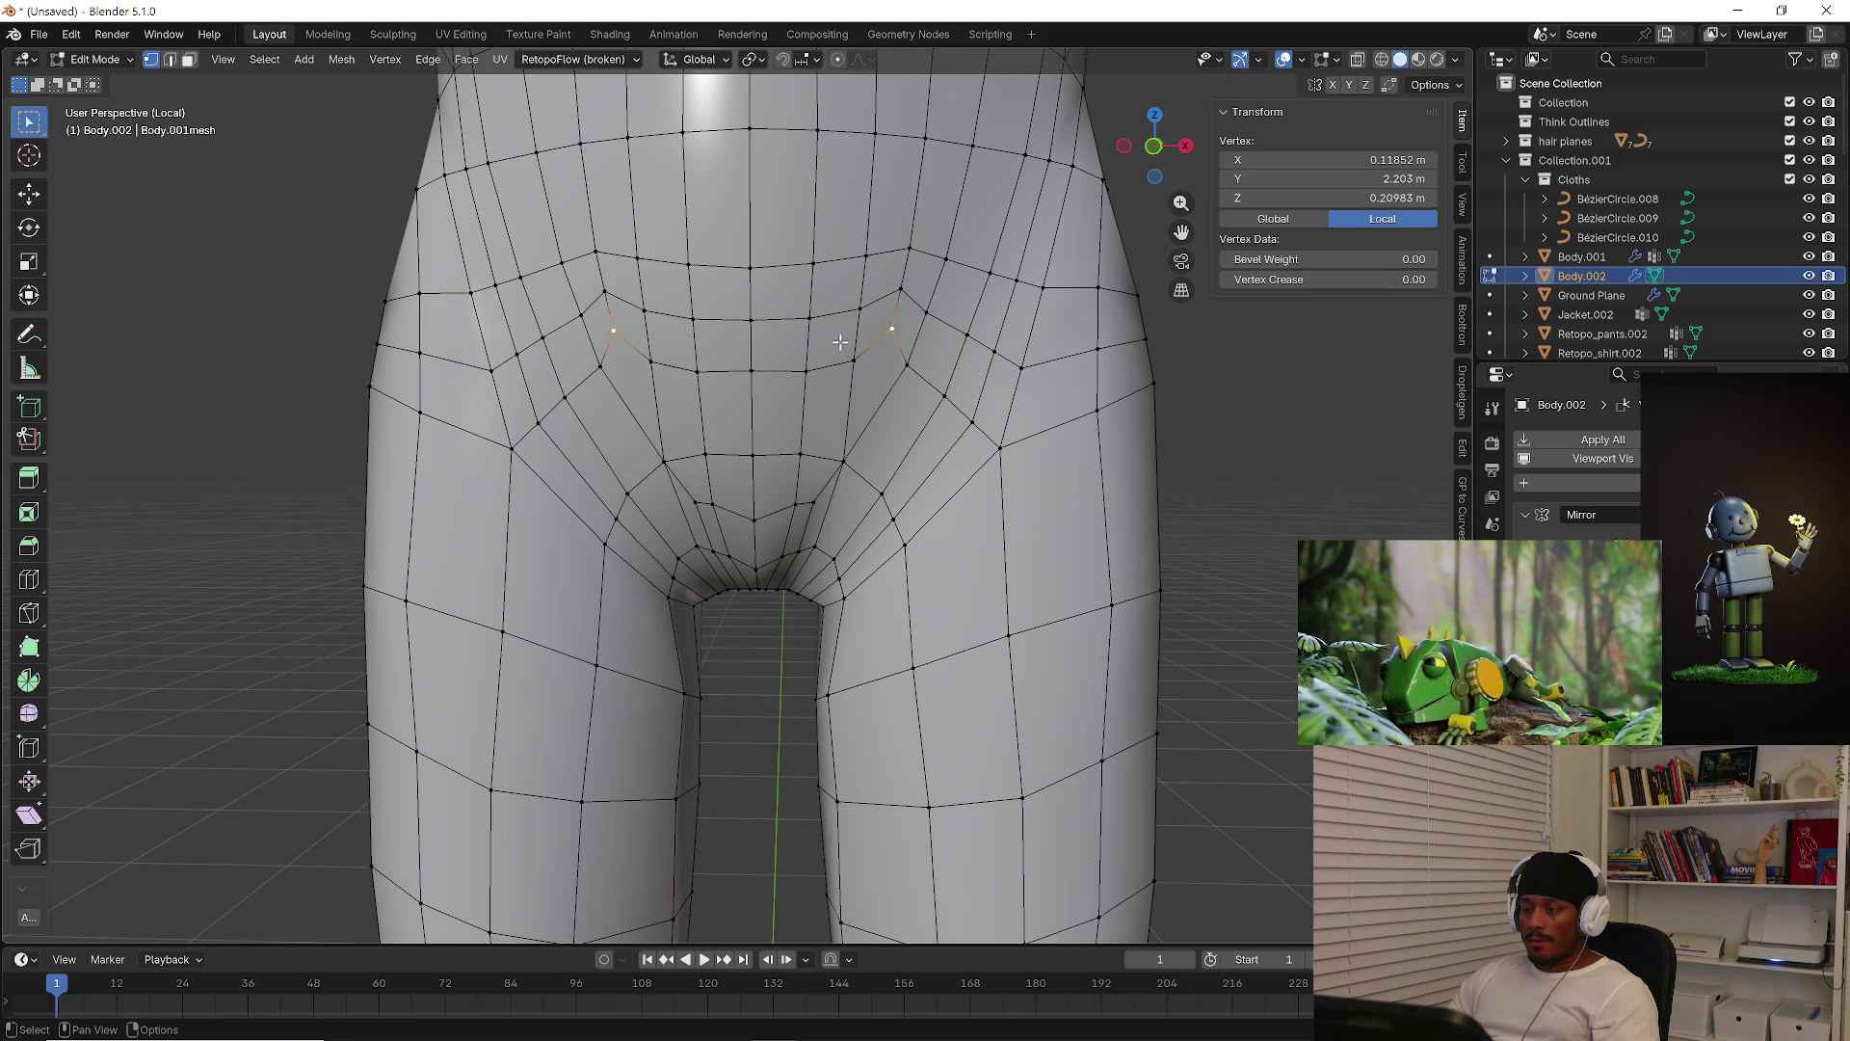
{"action": "key", "text": "g"}
{"action": "key", "text": "g"}
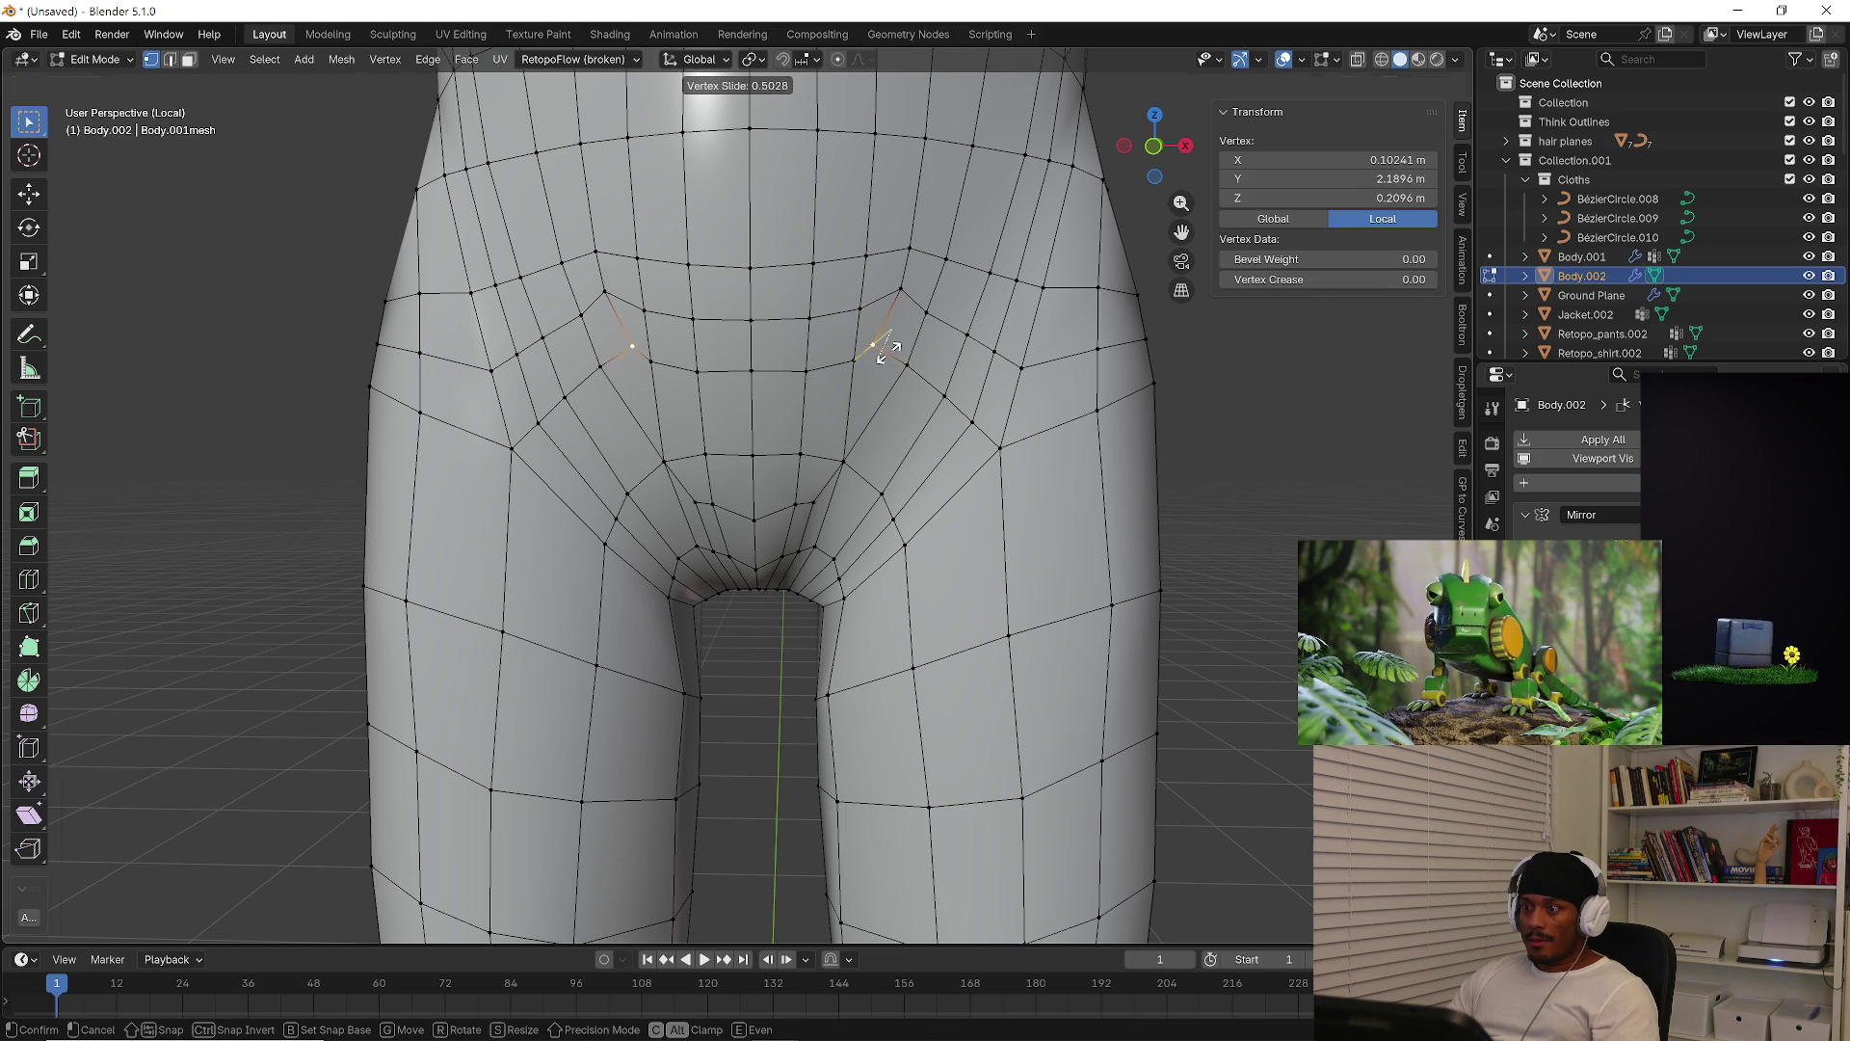
{"action": "left_click", "coordinate": [880, 343]}
{"action": "key", "text": "g"}
{"action": "key", "text": "g"}
{"action": "left_click", "coordinate": [896, 294]}
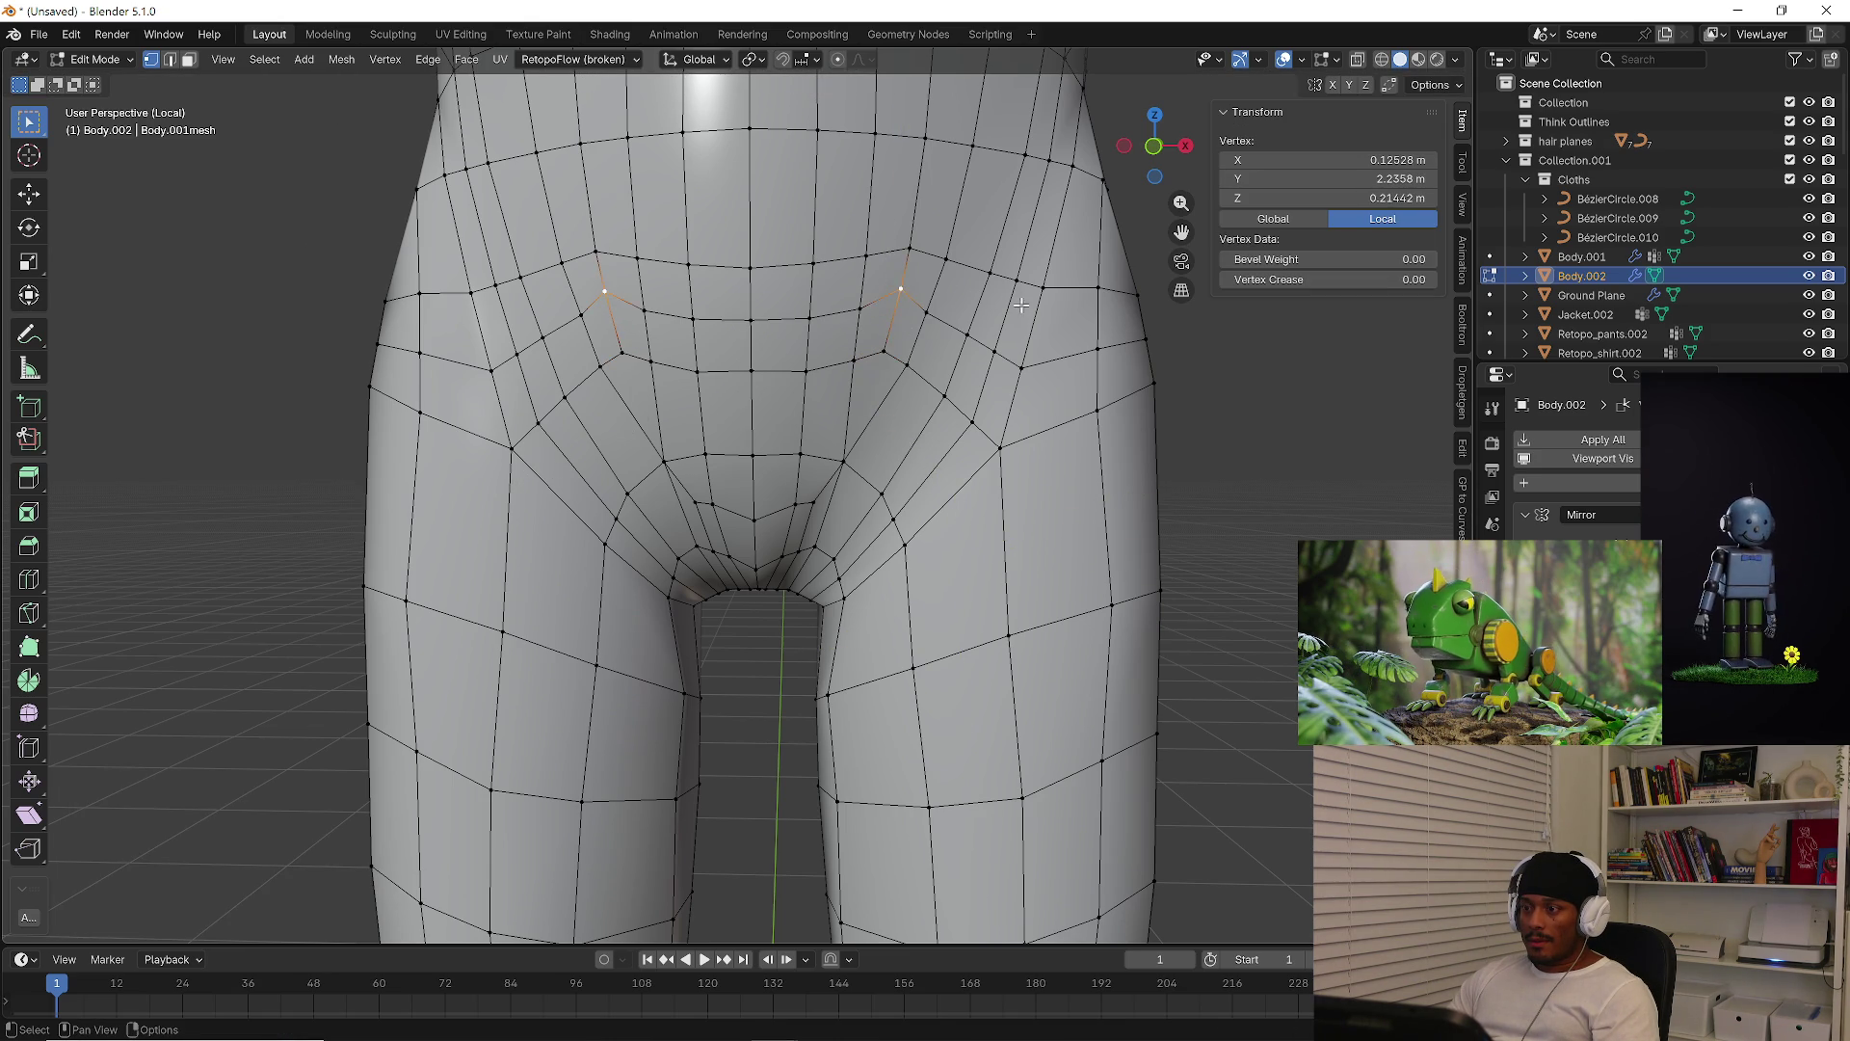
{"action": "key", "text": "g"}
{"action": "key", "text": "g"}
{"action": "left_click", "coordinate": [1017, 323]}
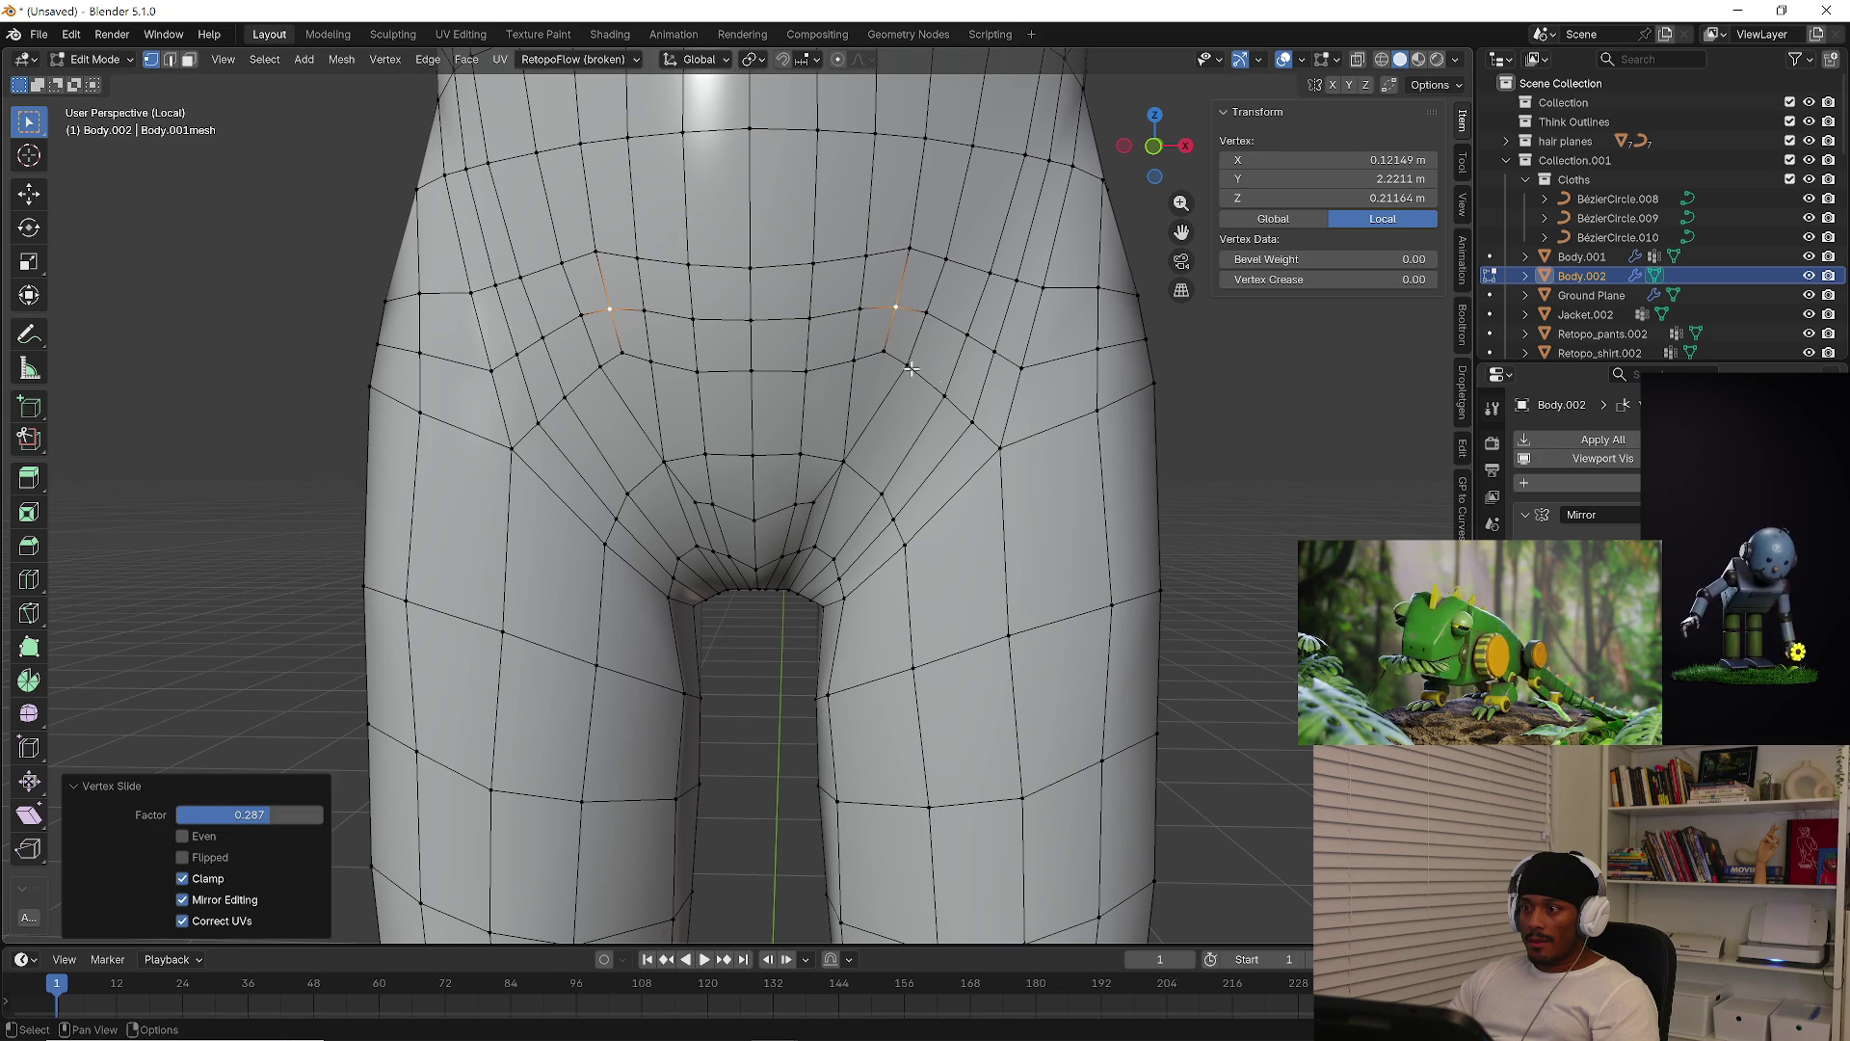
{"action": "key", "text": "g"}
{"action": "key", "text": "g"}
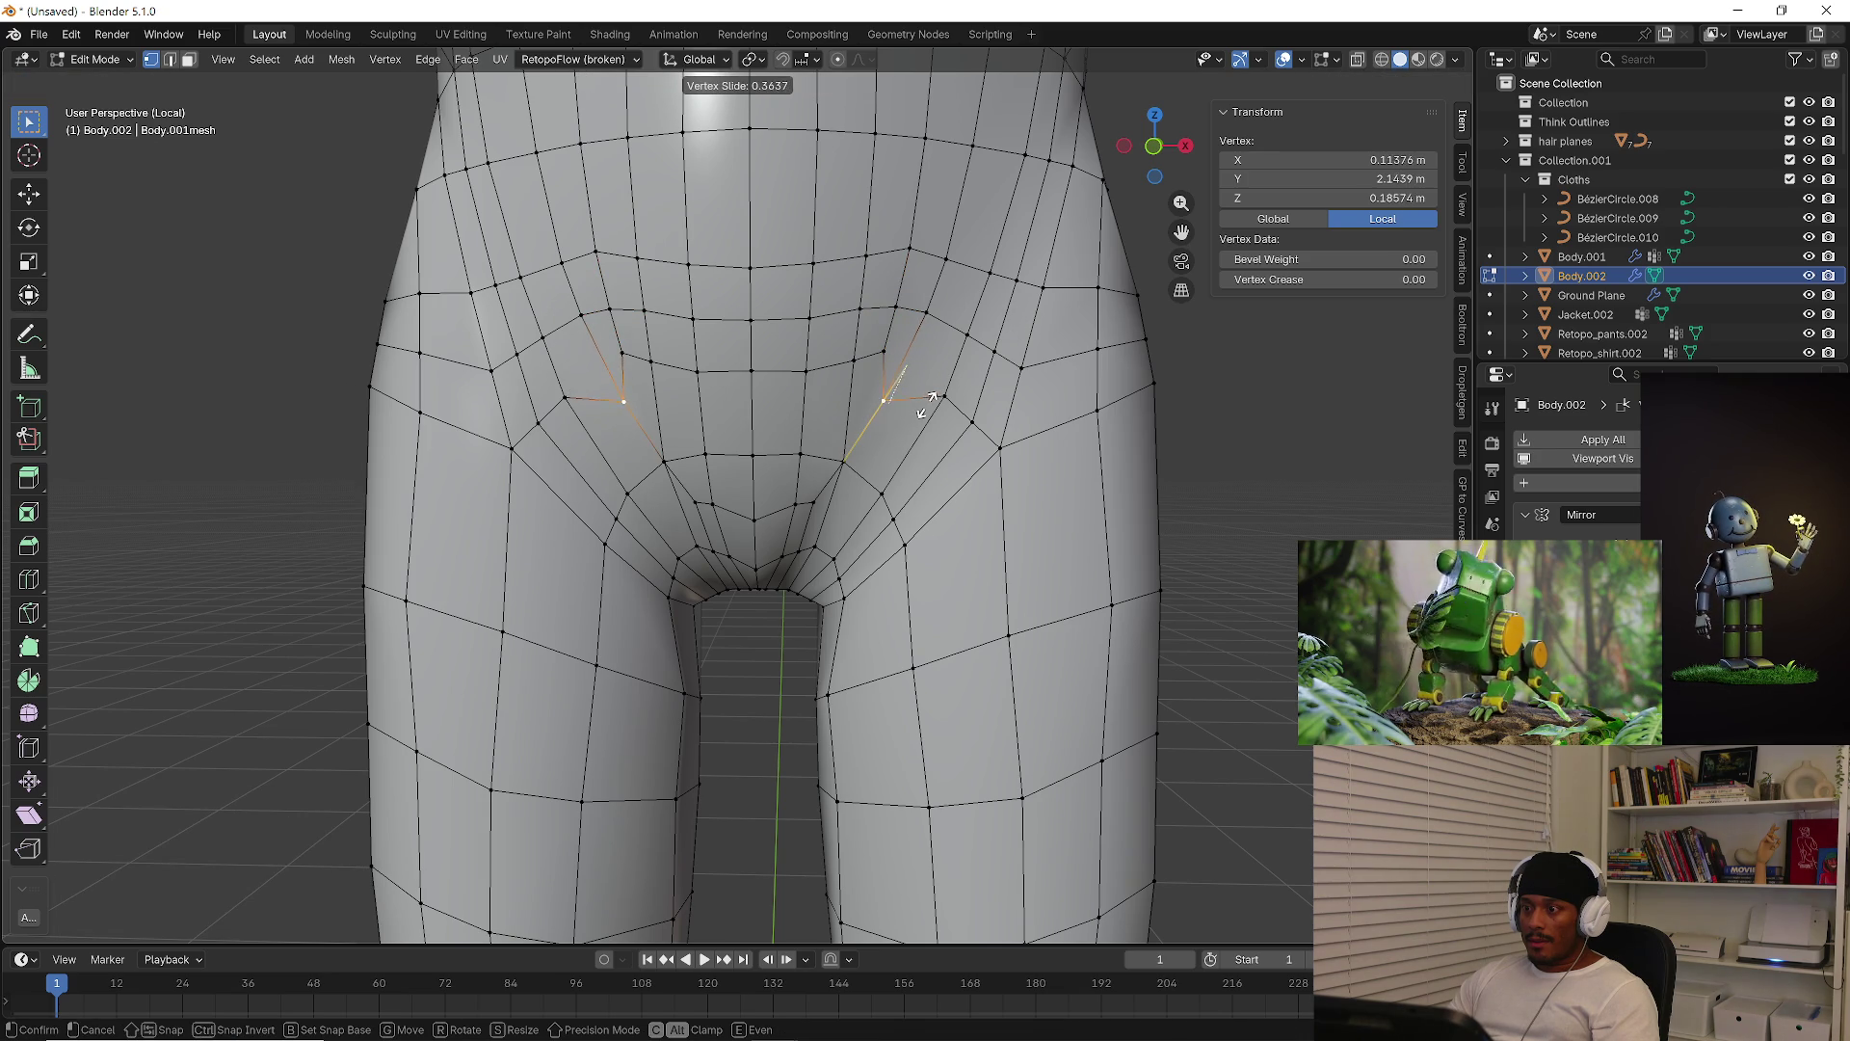
{"action": "right_click", "coordinate": [933, 399]}
{"action": "left_click", "coordinate": [863, 358], "text": "alt"}
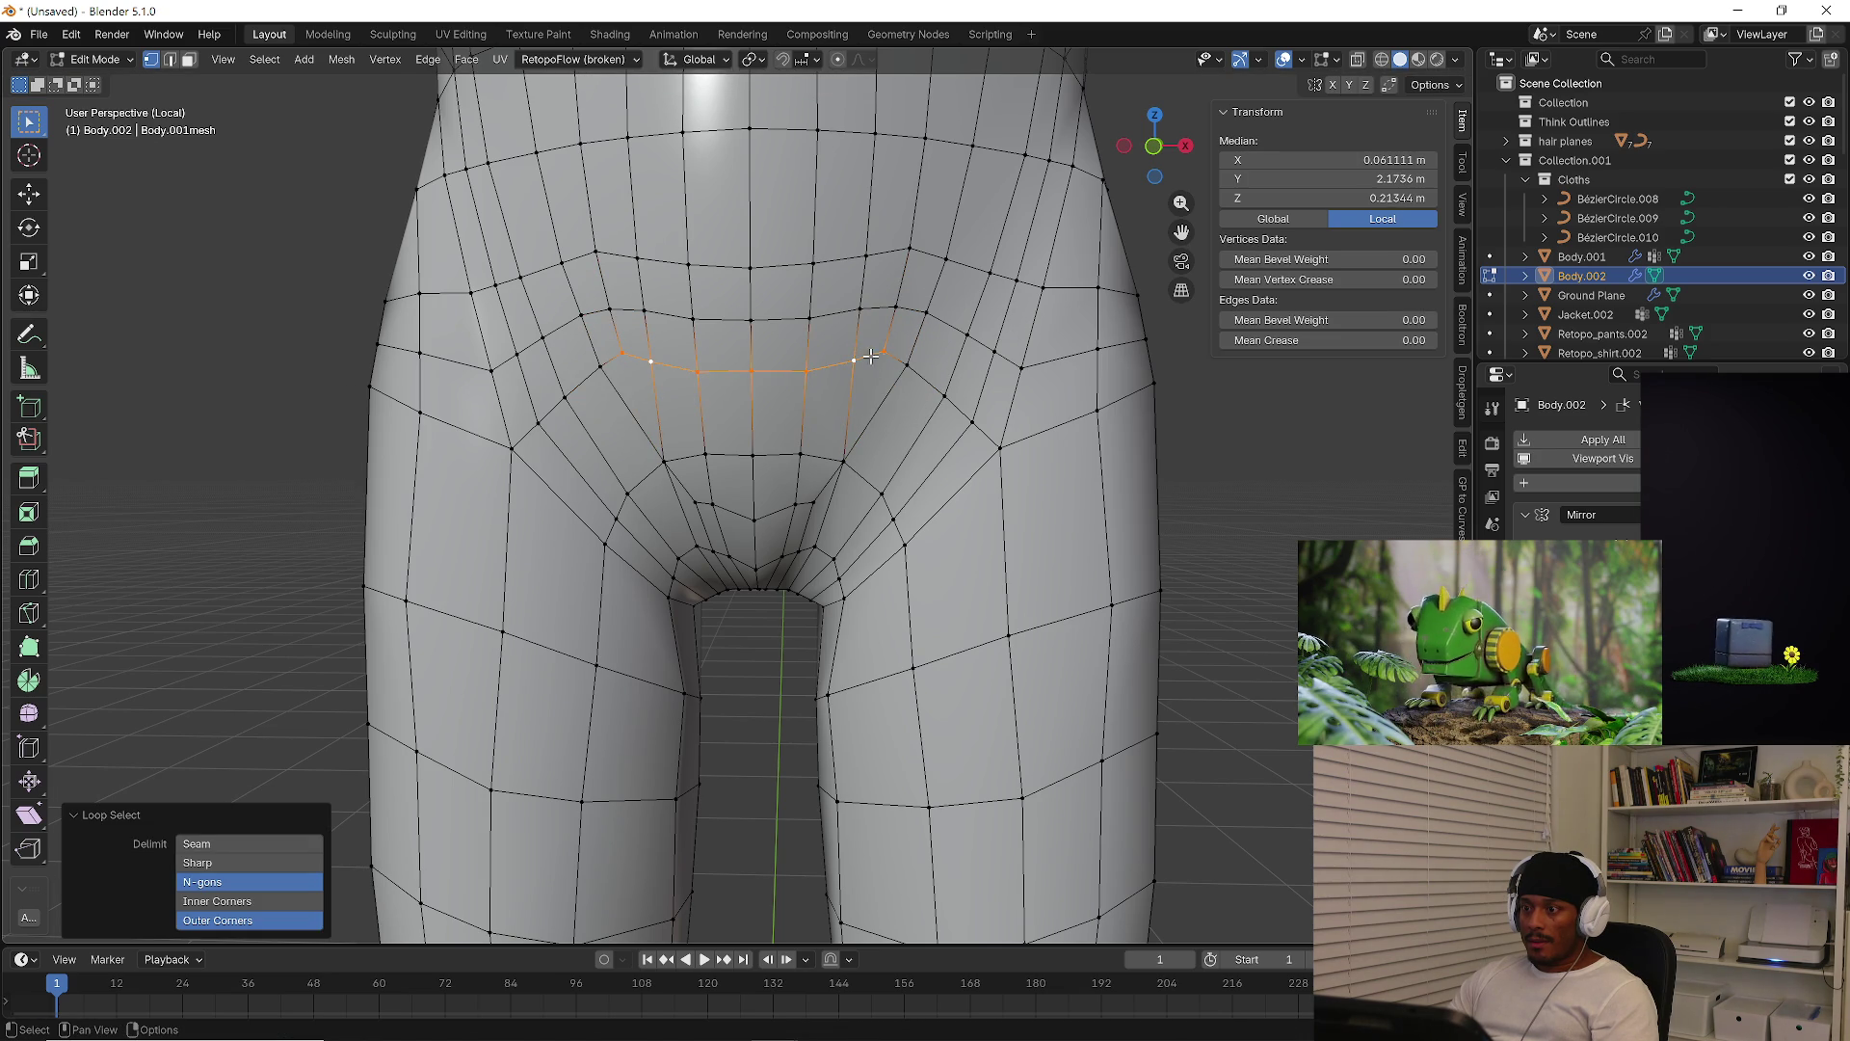
Slide the extended edge loop and its corner vertices inward around the crotch
{"action": "left_click", "coordinate": [895, 359], "text": "alt+shift"}
{"action": "key", "text": "g"}
{"action": "key", "text": "g"}
{"action": "left_click", "coordinate": [968, 409]}
{"action": "scroll", "coordinate": [927, 399], "scroll_direction": "up", "scroll_amount": 2}
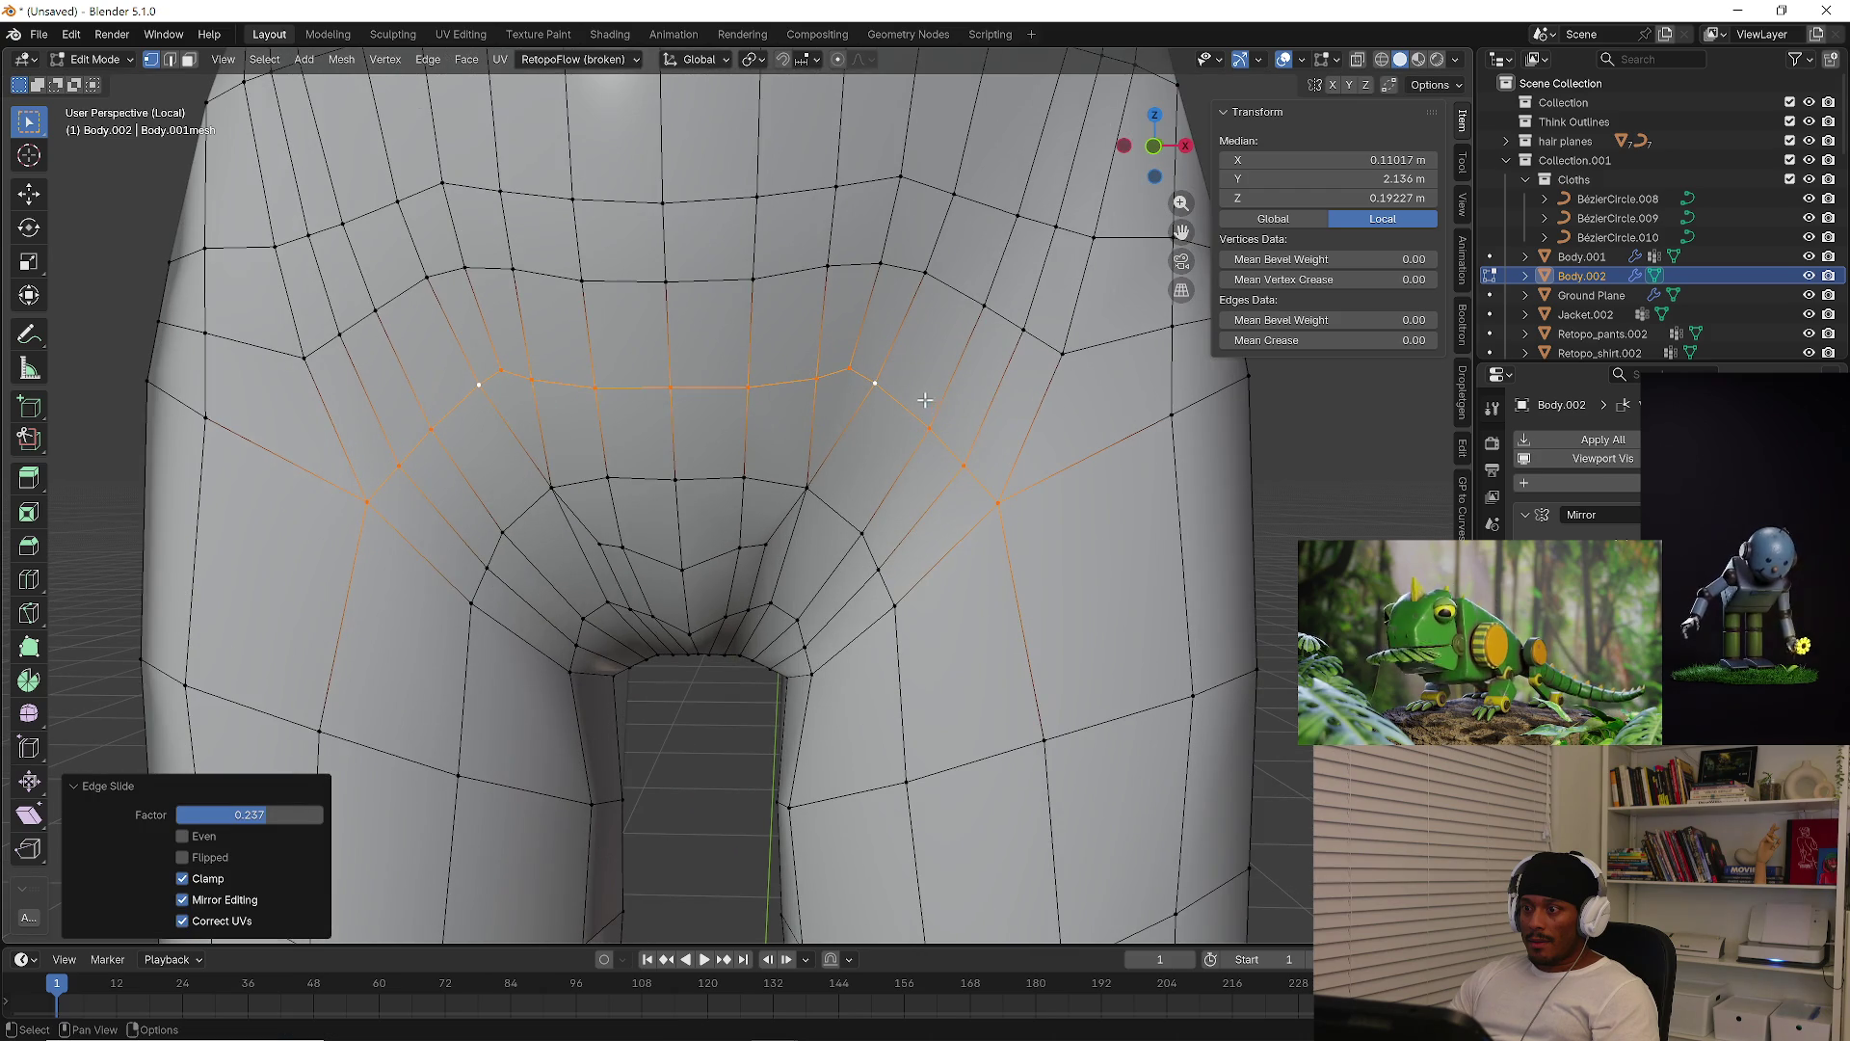
{"action": "left_click", "coordinate": [882, 383]}
{"action": "key", "text": "g"}
{"action": "key", "text": "g"}
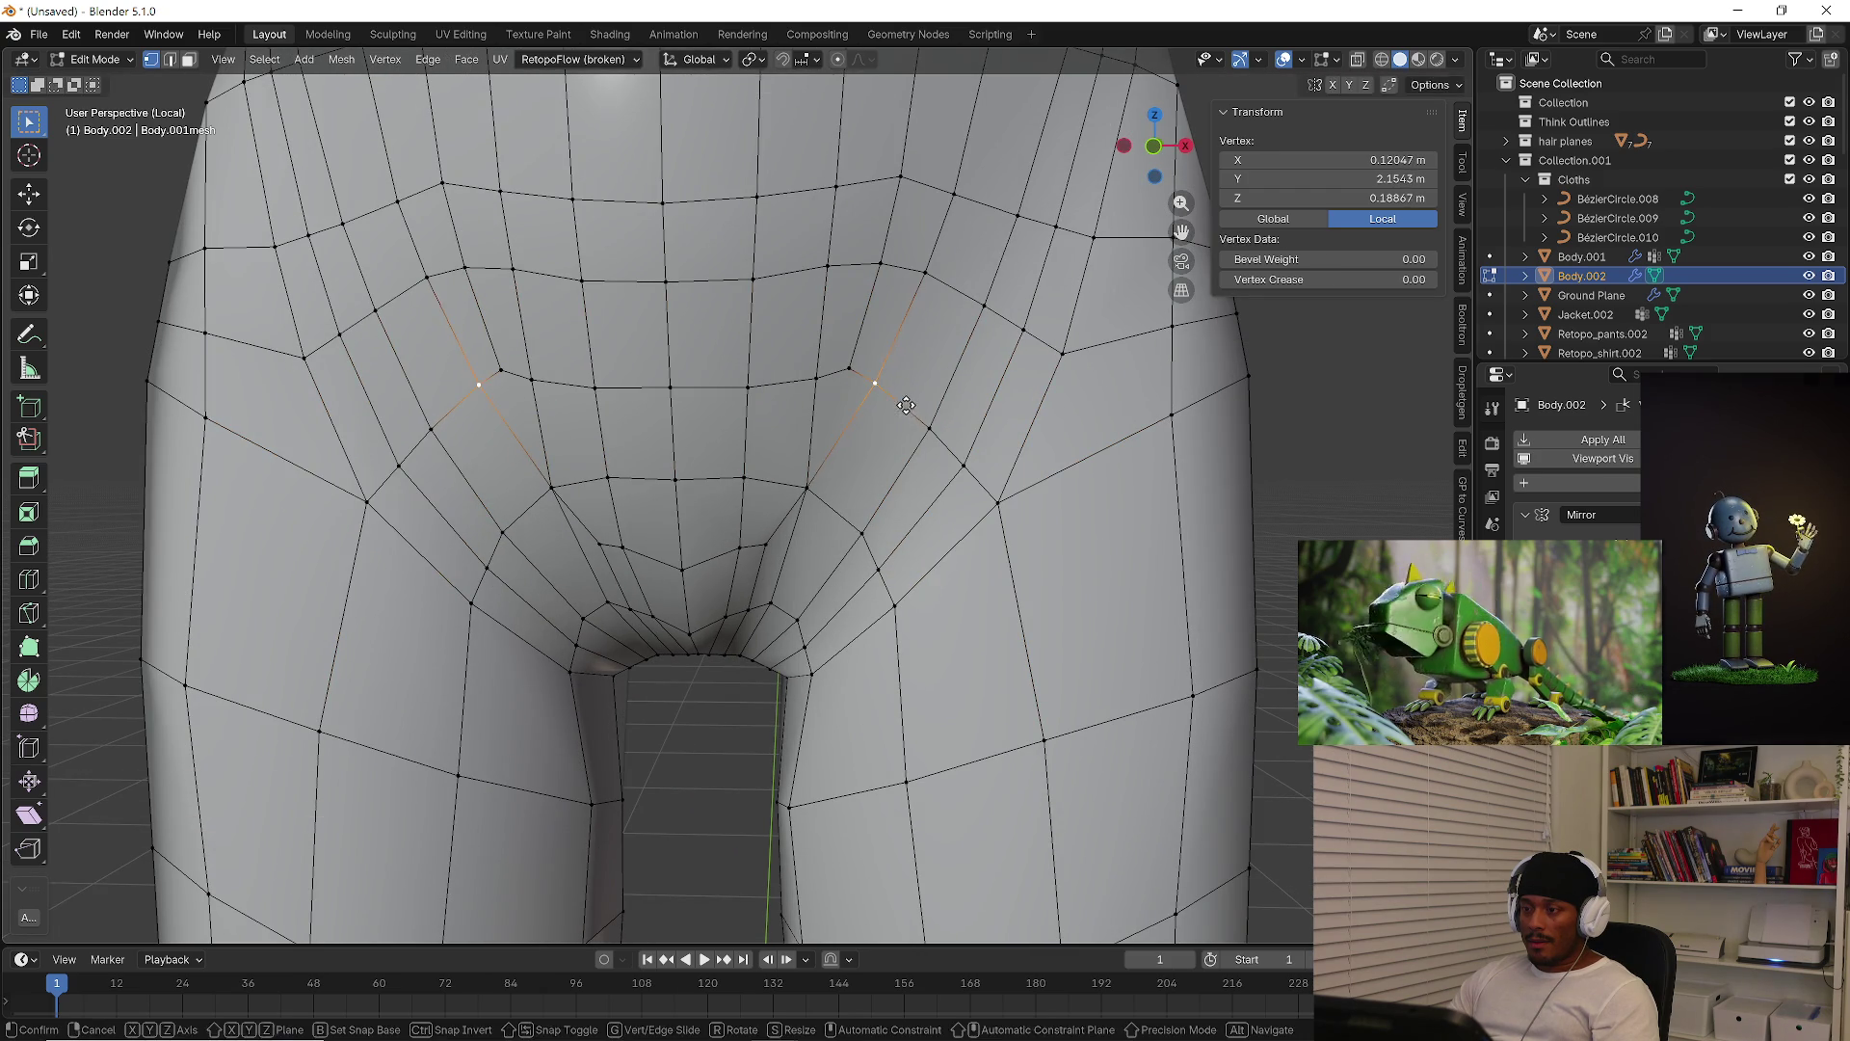
{"action": "left_click", "coordinate": [918, 412]}
{"action": "key", "text": "g"}
{"action": "key", "text": "g"}
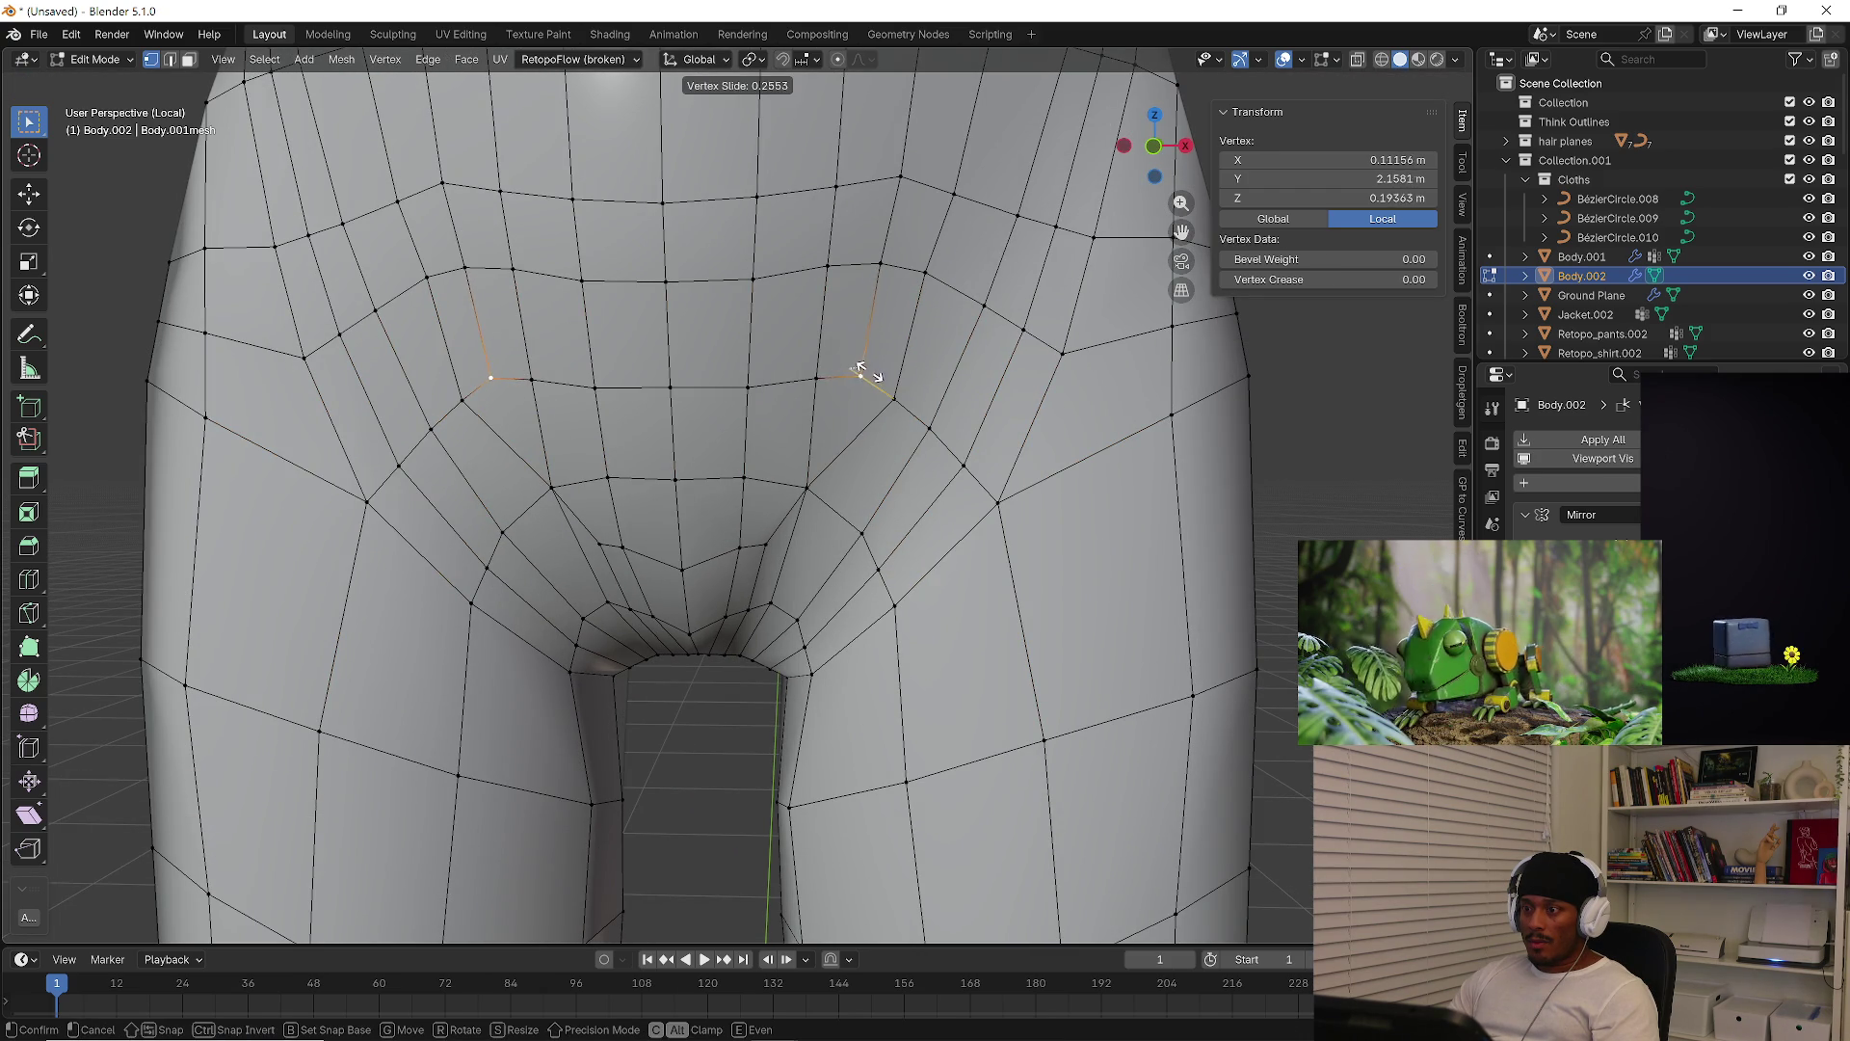
{"action": "left_click", "coordinate": [868, 371]}
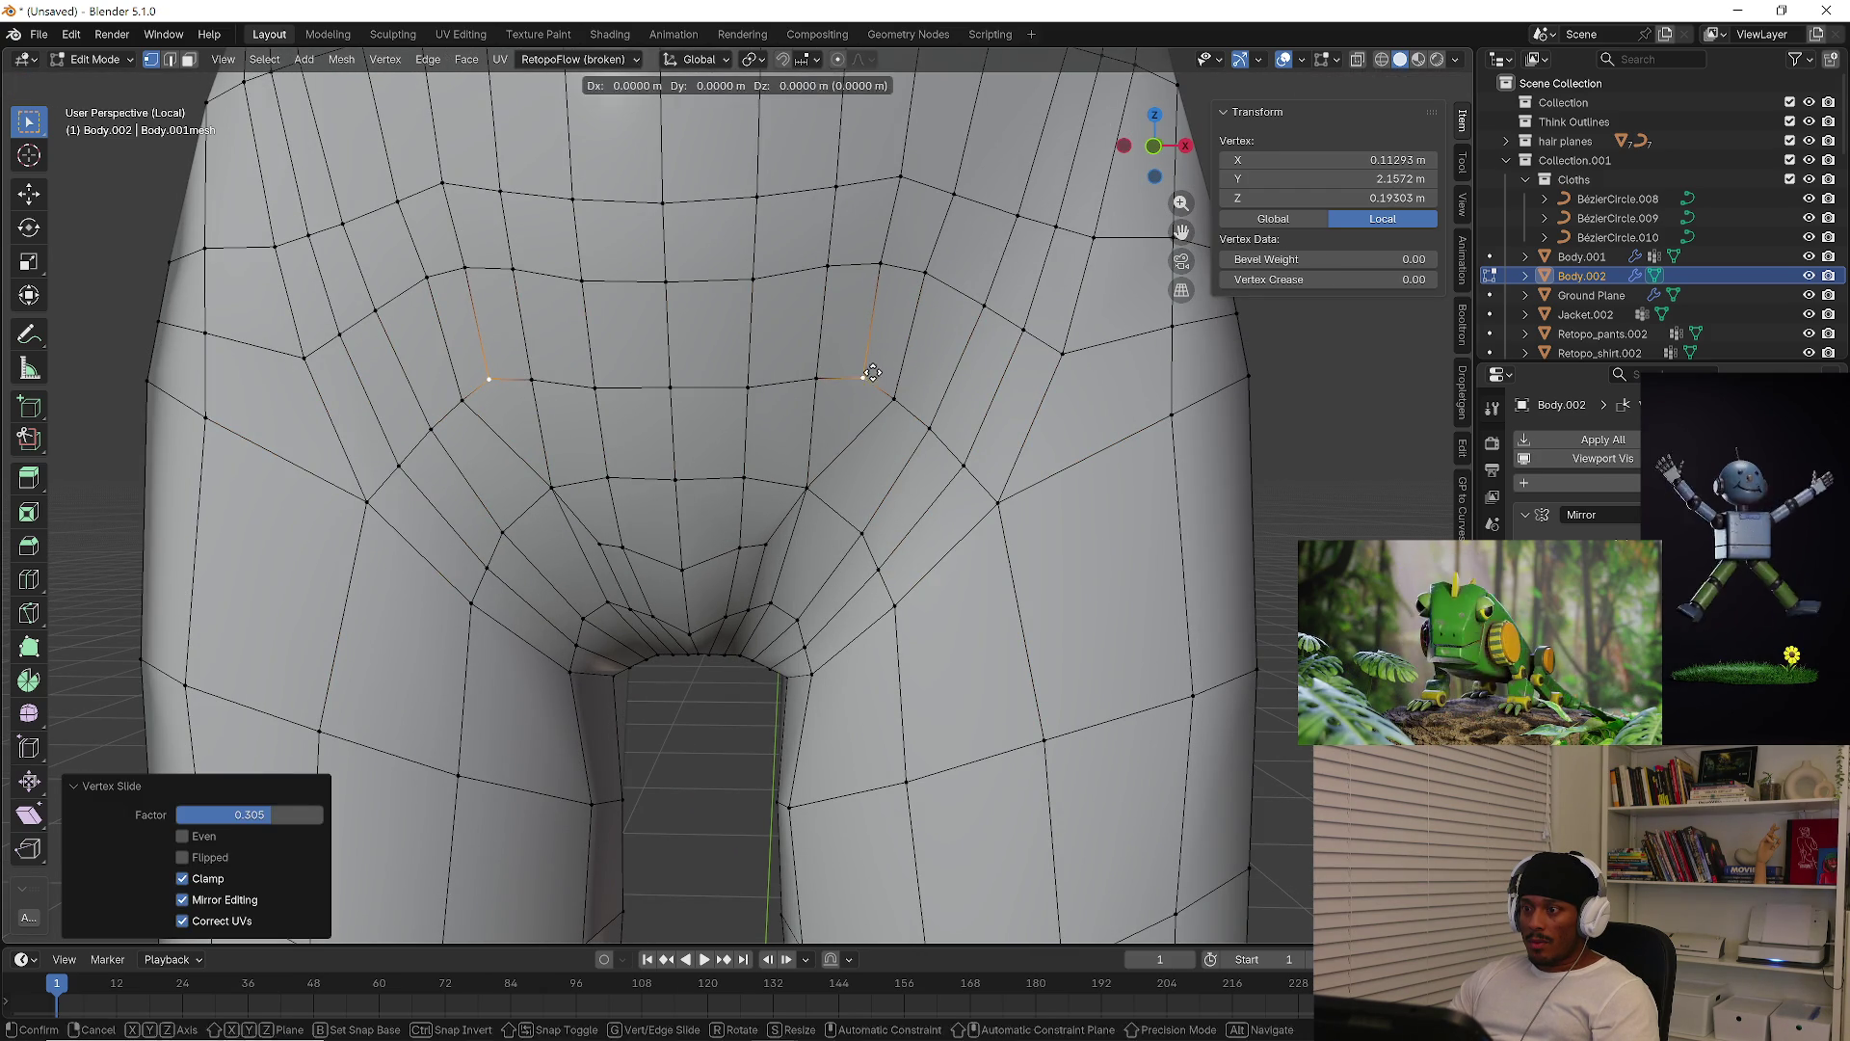
{"action": "key", "text": "g"}
{"action": "key", "text": "g"}
{"action": "left_click", "coordinate": [931, 417]}
From beneath the model, slide the centre-line vertices under the crotch along their edges
{"action": "key", "text": "g"}
{"action": "key", "text": "g"}
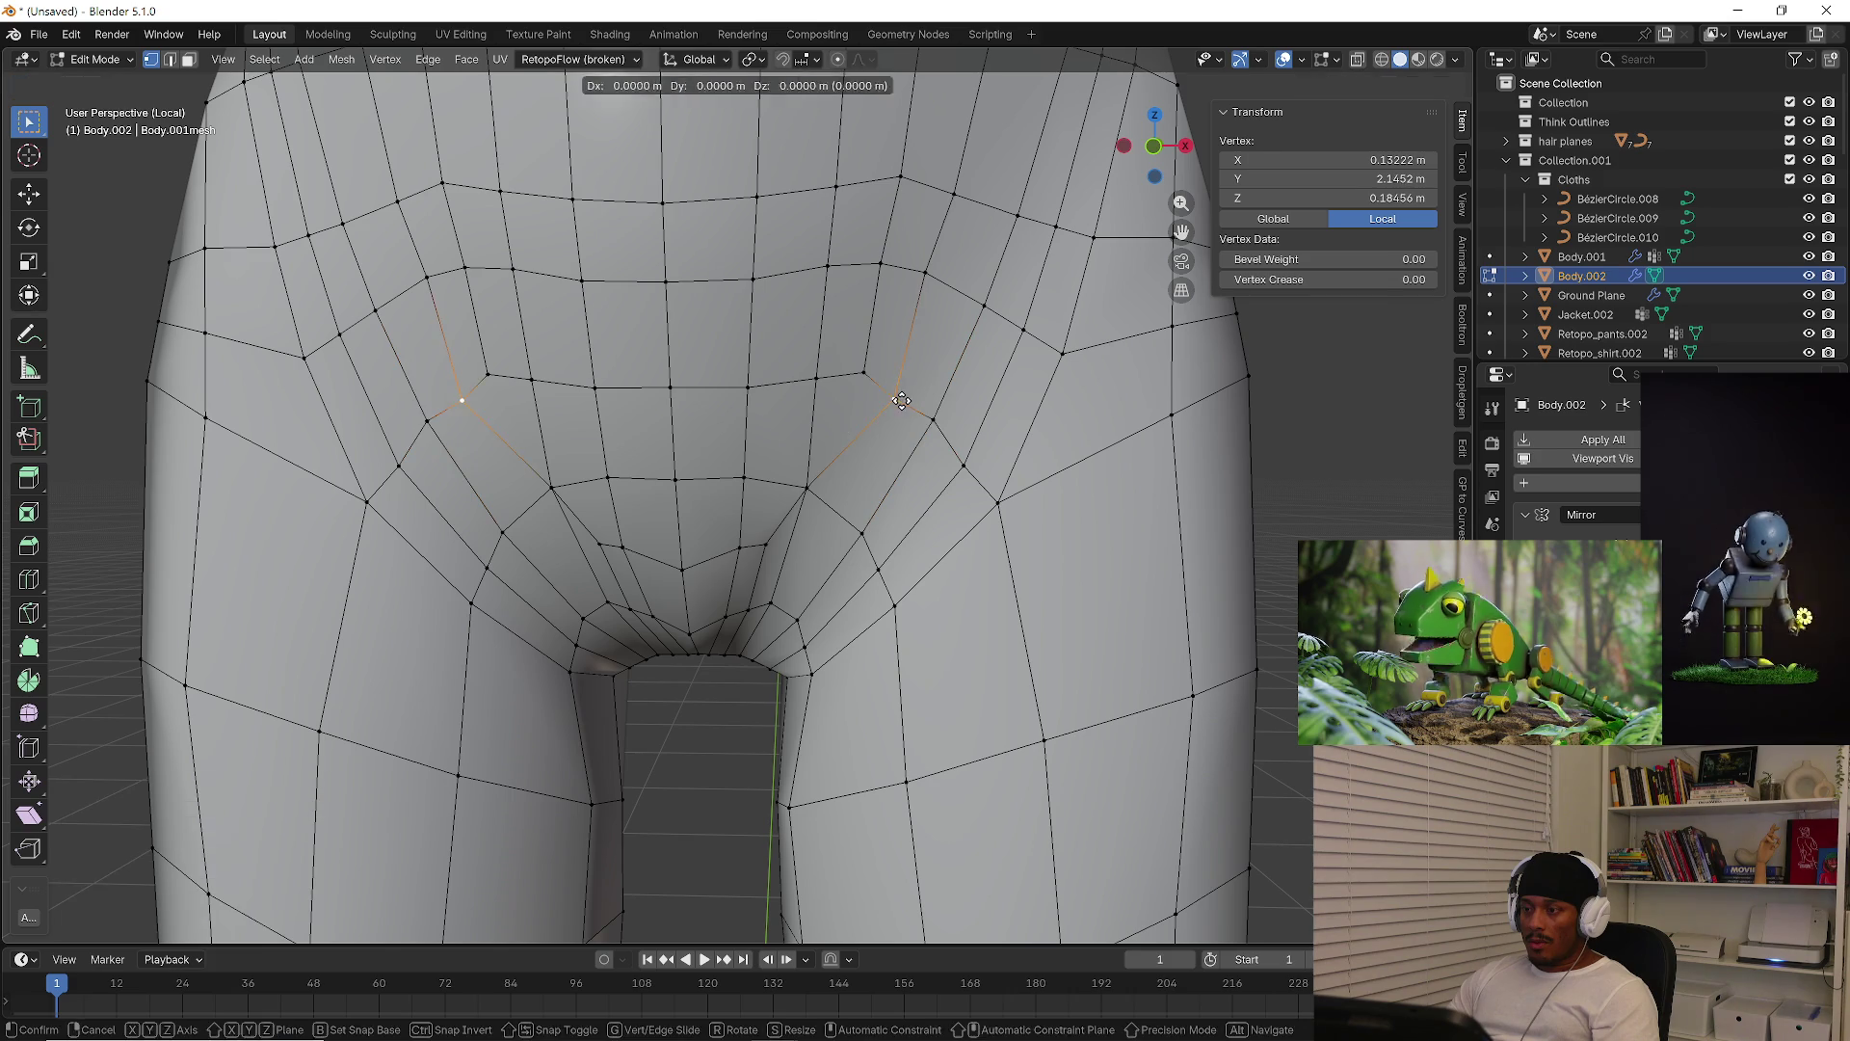
{"action": "left_click", "coordinate": [902, 395]}
{"action": "middle_click_drag", "start_coordinate": [902, 394], "coordinate": [769, 533]}
{"action": "left_click", "coordinate": [694, 602]}
{"action": "middle_click_drag", "start_coordinate": [694, 601], "coordinate": [760, 555]}
{"action": "key", "text": "g"}
{"action": "key", "text": "g"}
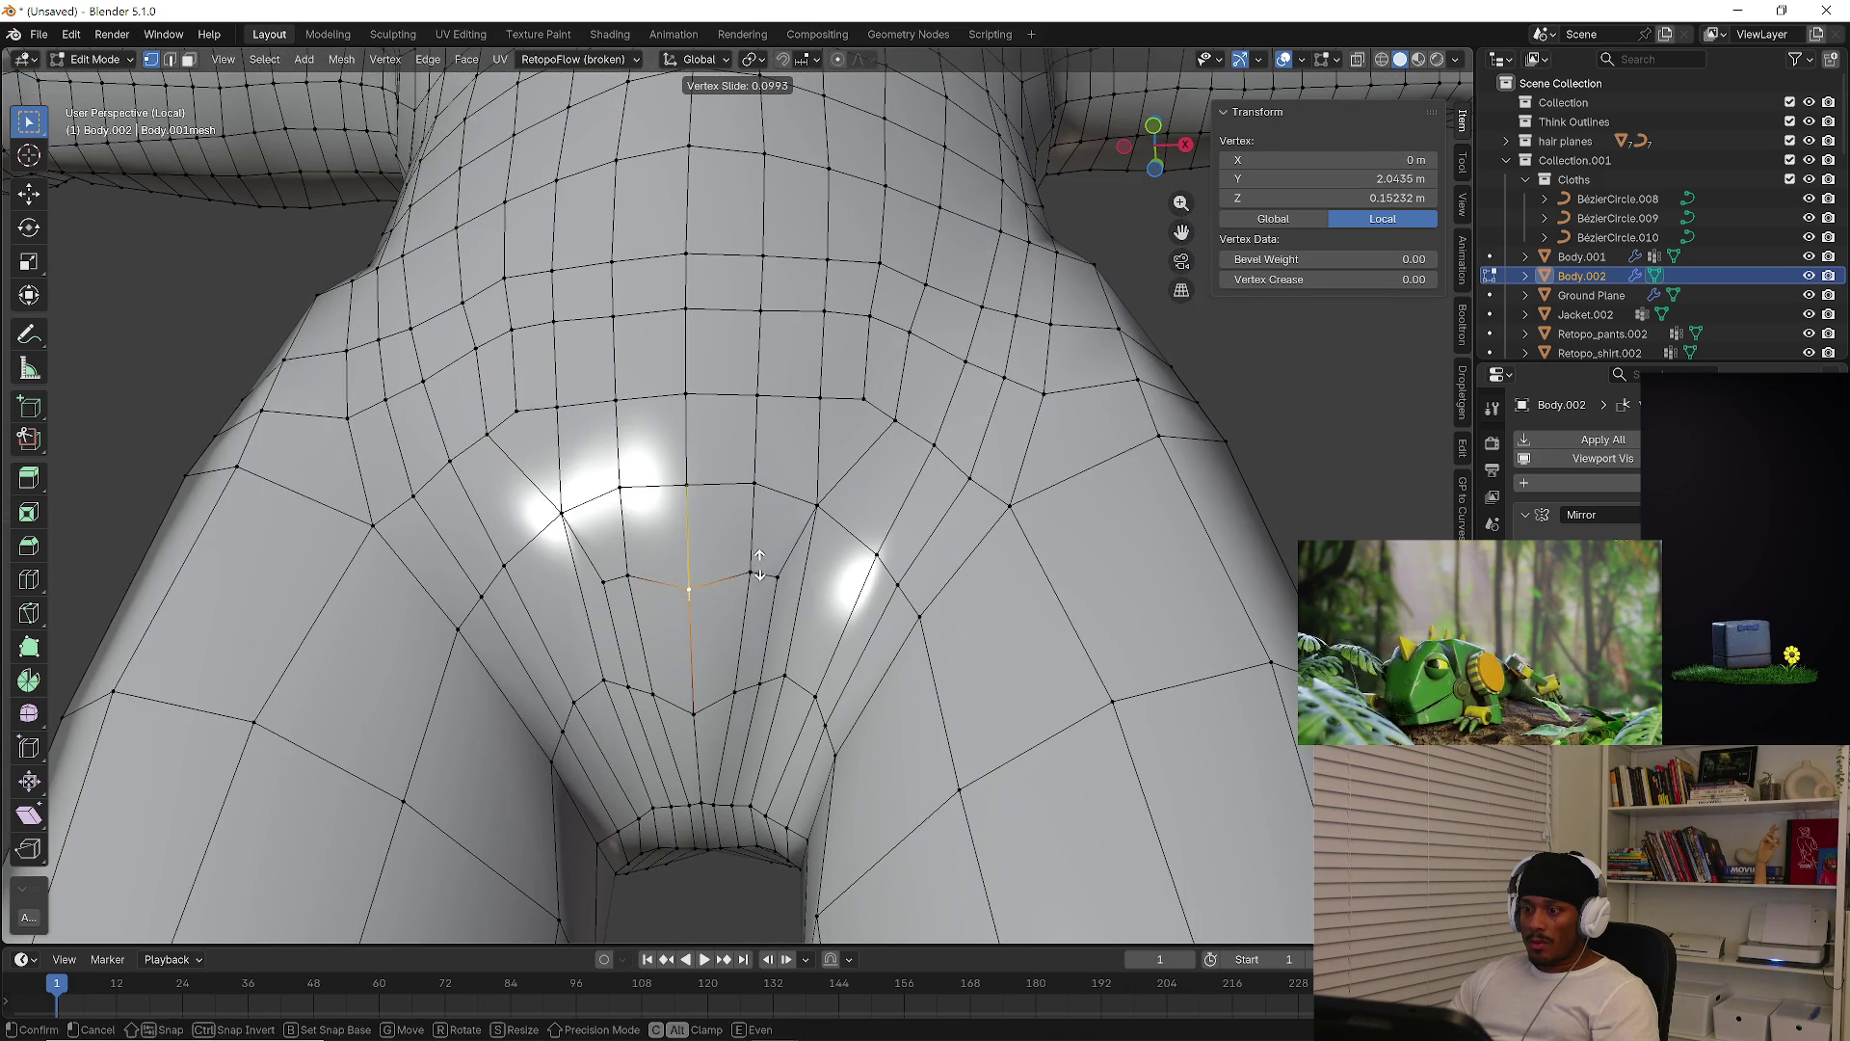
{"action": "left_click", "coordinate": [761, 555]}
{"action": "left_click", "coordinate": [693, 694]}
{"action": "key", "text": "g"}
{"action": "key", "text": "g"}
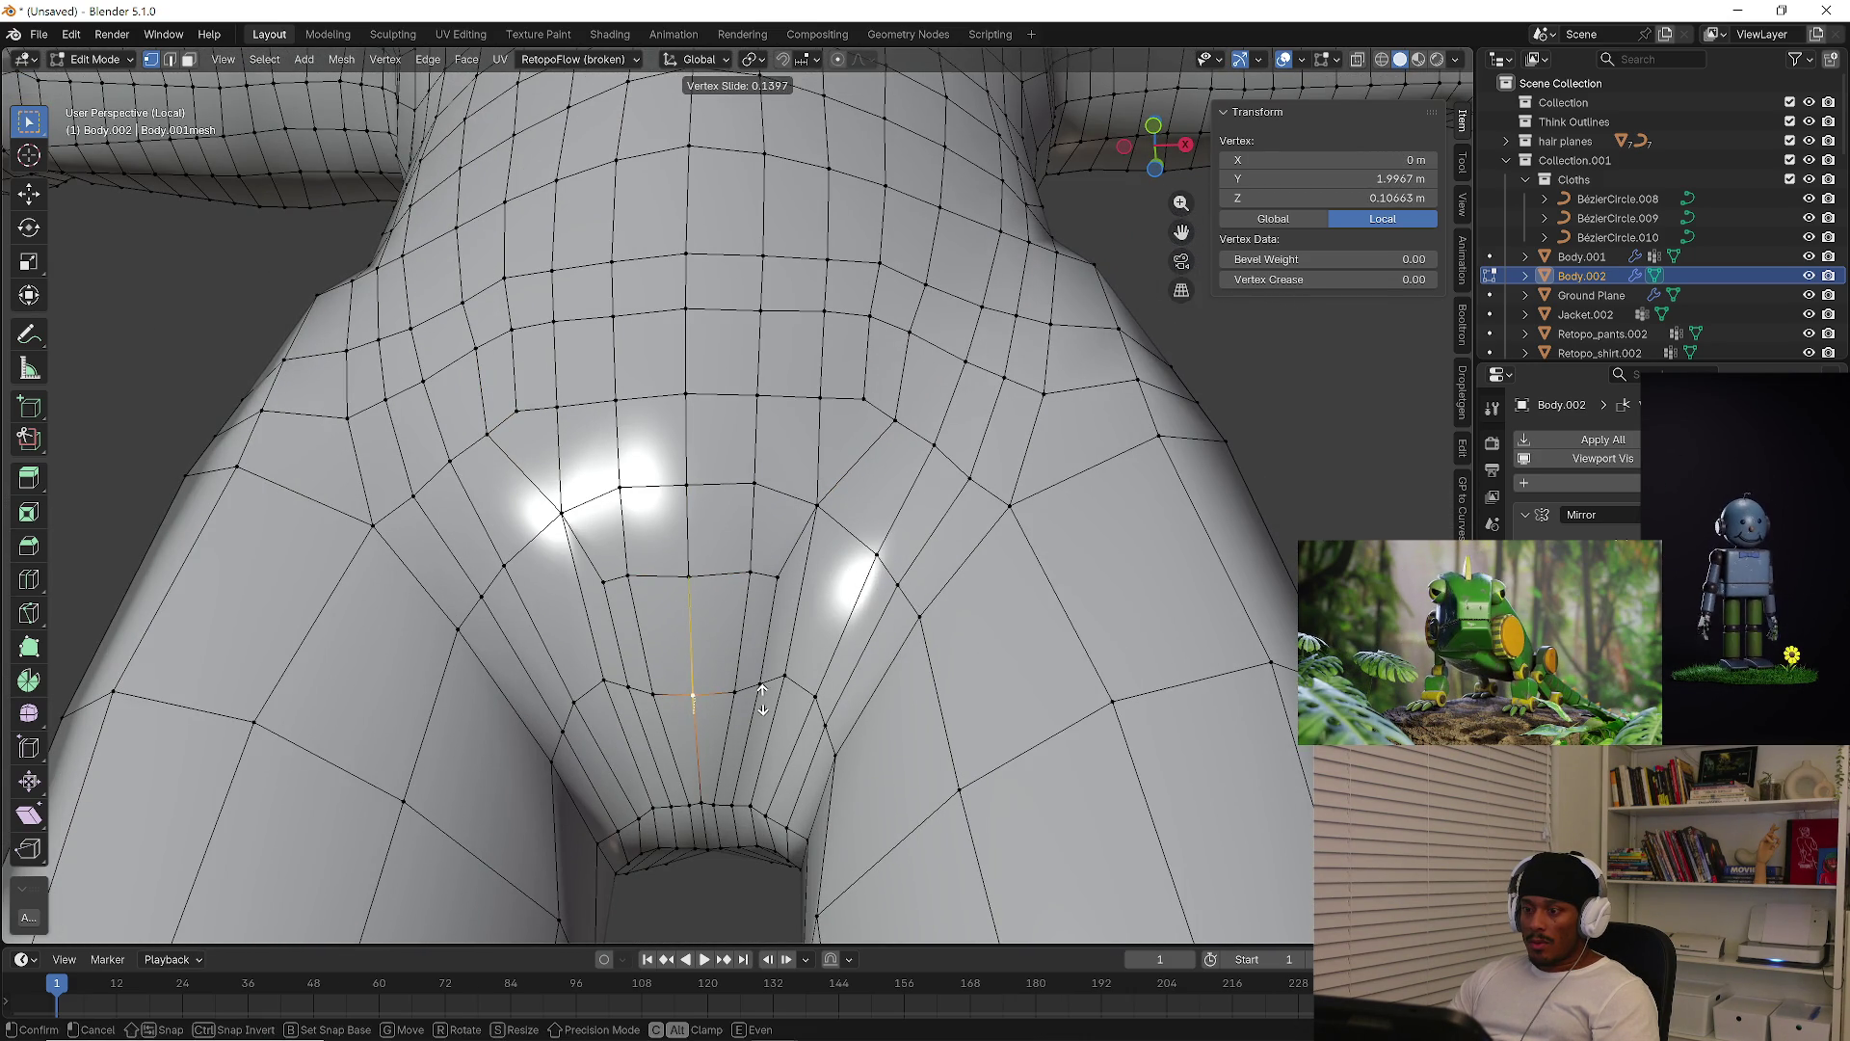
{"action": "left_click", "coordinate": [751, 721]}
{"action": "mouse_move", "coordinate": [751, 721]}
{"action": "middle_mouse_down"}
{"action": "mouse_move", "coordinate": [727, 675]}
{"action": "mouse_move", "coordinate": [727, 703]}
{"action": "mouse_move", "coordinate": [758, 650]}
{"action": "mouse_move", "coordinate": [705, 535]}
{"action": "mouse_move", "coordinate": [769, 617]}
{"action": "mouse_move", "coordinate": [723, 628]}
{"action": "mouse_move", "coordinate": [1003, 599]}
{"action": "middle_mouse_up"}
Add a centred Ctrl+R loop cut around the crotch, then deselect everything
{"action": "key", "text": "ctrl+r"}
{"action": "left_click", "coordinate": [771, 621]}
{"action": "right_click", "coordinate": [771, 622]}
{"action": "key", "text": "alt+a"}
{"action": "mouse_move", "coordinate": [983, 756]}
{"action": "middle_mouse_down"}
{"action": "mouse_move", "coordinate": [1027, 751]}
{"action": "mouse_move", "coordinate": [697, 287]}
{"action": "mouse_move", "coordinate": [810, 570]}
{"action": "mouse_move", "coordinate": [562, 529]}
{"action": "mouse_move", "coordinate": [848, 570]}
{"action": "mouse_move", "coordinate": [797, 562]}
{"action": "mouse_move", "coordinate": [958, 553]}
{"action": "mouse_move", "coordinate": [1029, 644]}
{"action": "mouse_move", "coordinate": [979, 662]}
{"action": "mouse_move", "coordinate": [1172, 550]}
{"action": "mouse_move", "coordinate": [964, 655]}
{"action": "mouse_move", "coordinate": [948, 644]}
{"action": "middle_mouse_up"}
{"action": "scroll", "coordinate": [698, 287], "scroll_direction": "down", "scroll_amount": 2}
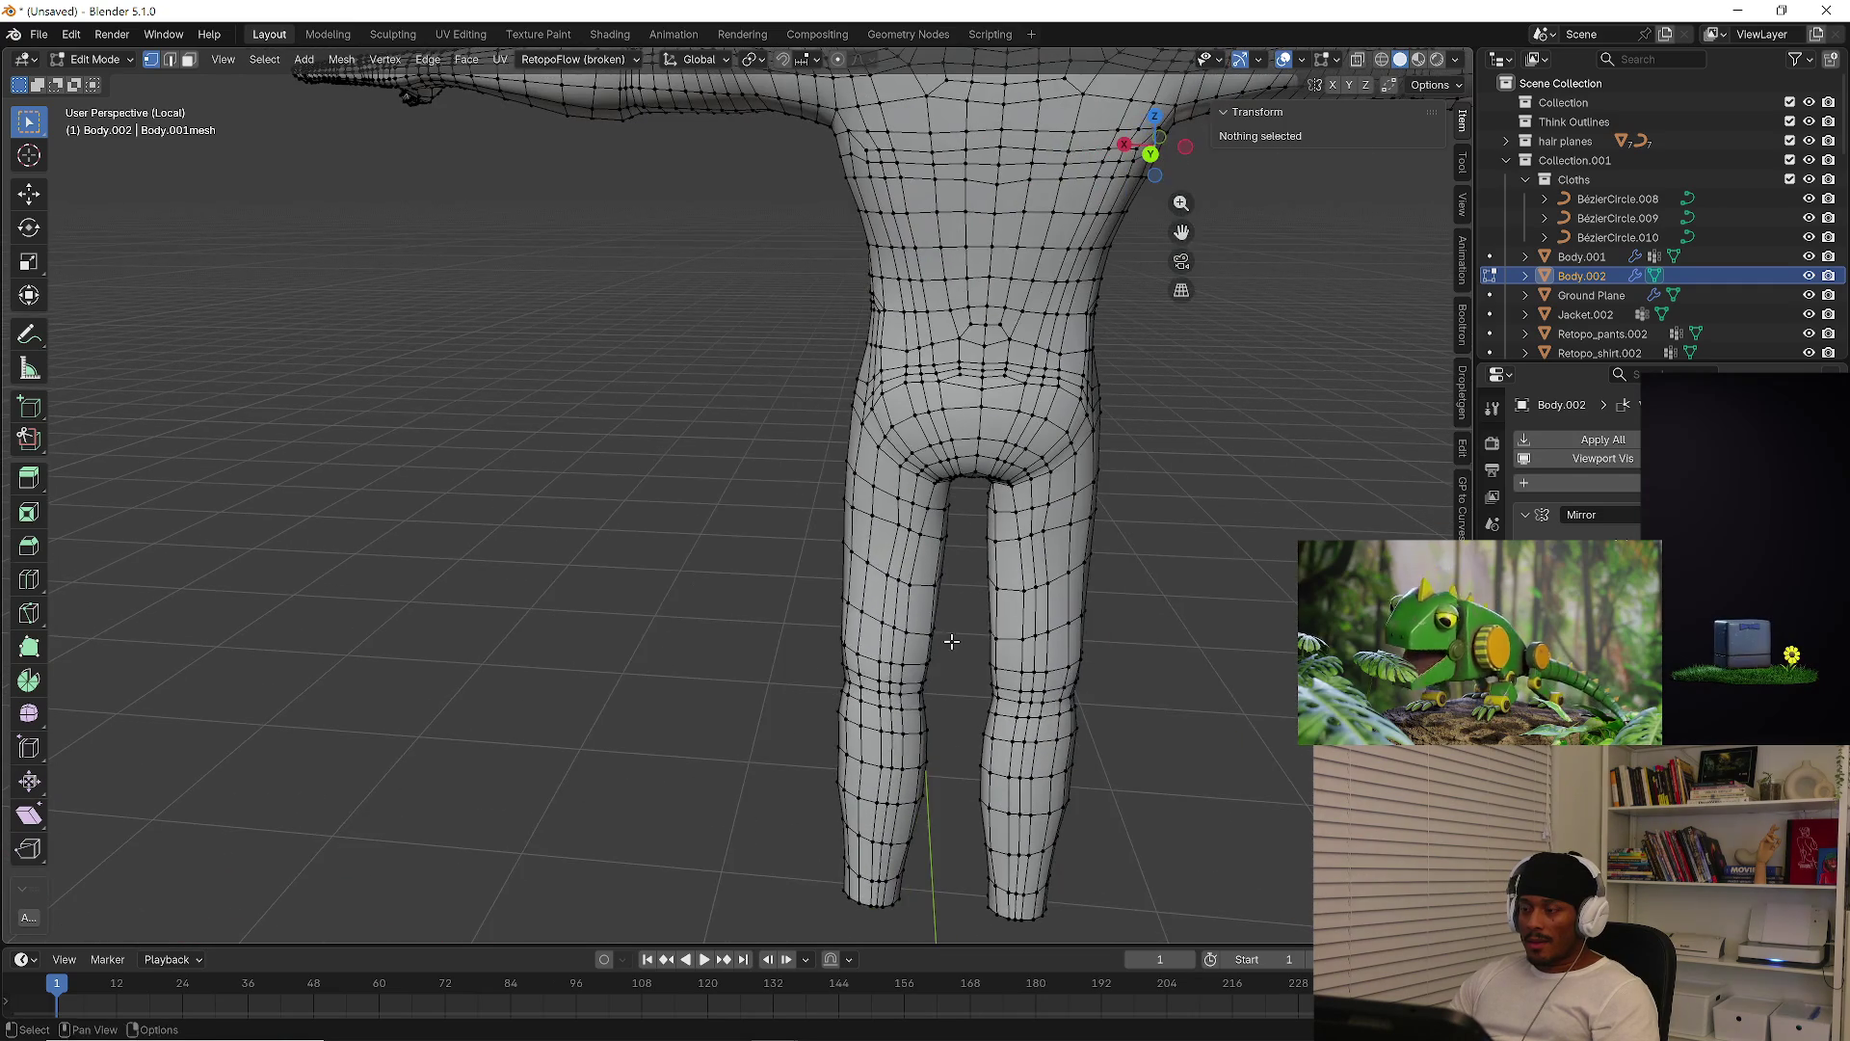
Close the accidentally opened file browser and undo the selection back to one vertex
{"action": "key", "text": "ctrl+o"}
{"action": "key", "text": "Escape"}
{"action": "key", "text": "ctrl+z"}
{"action": "key", "text": "ctrl+z"}
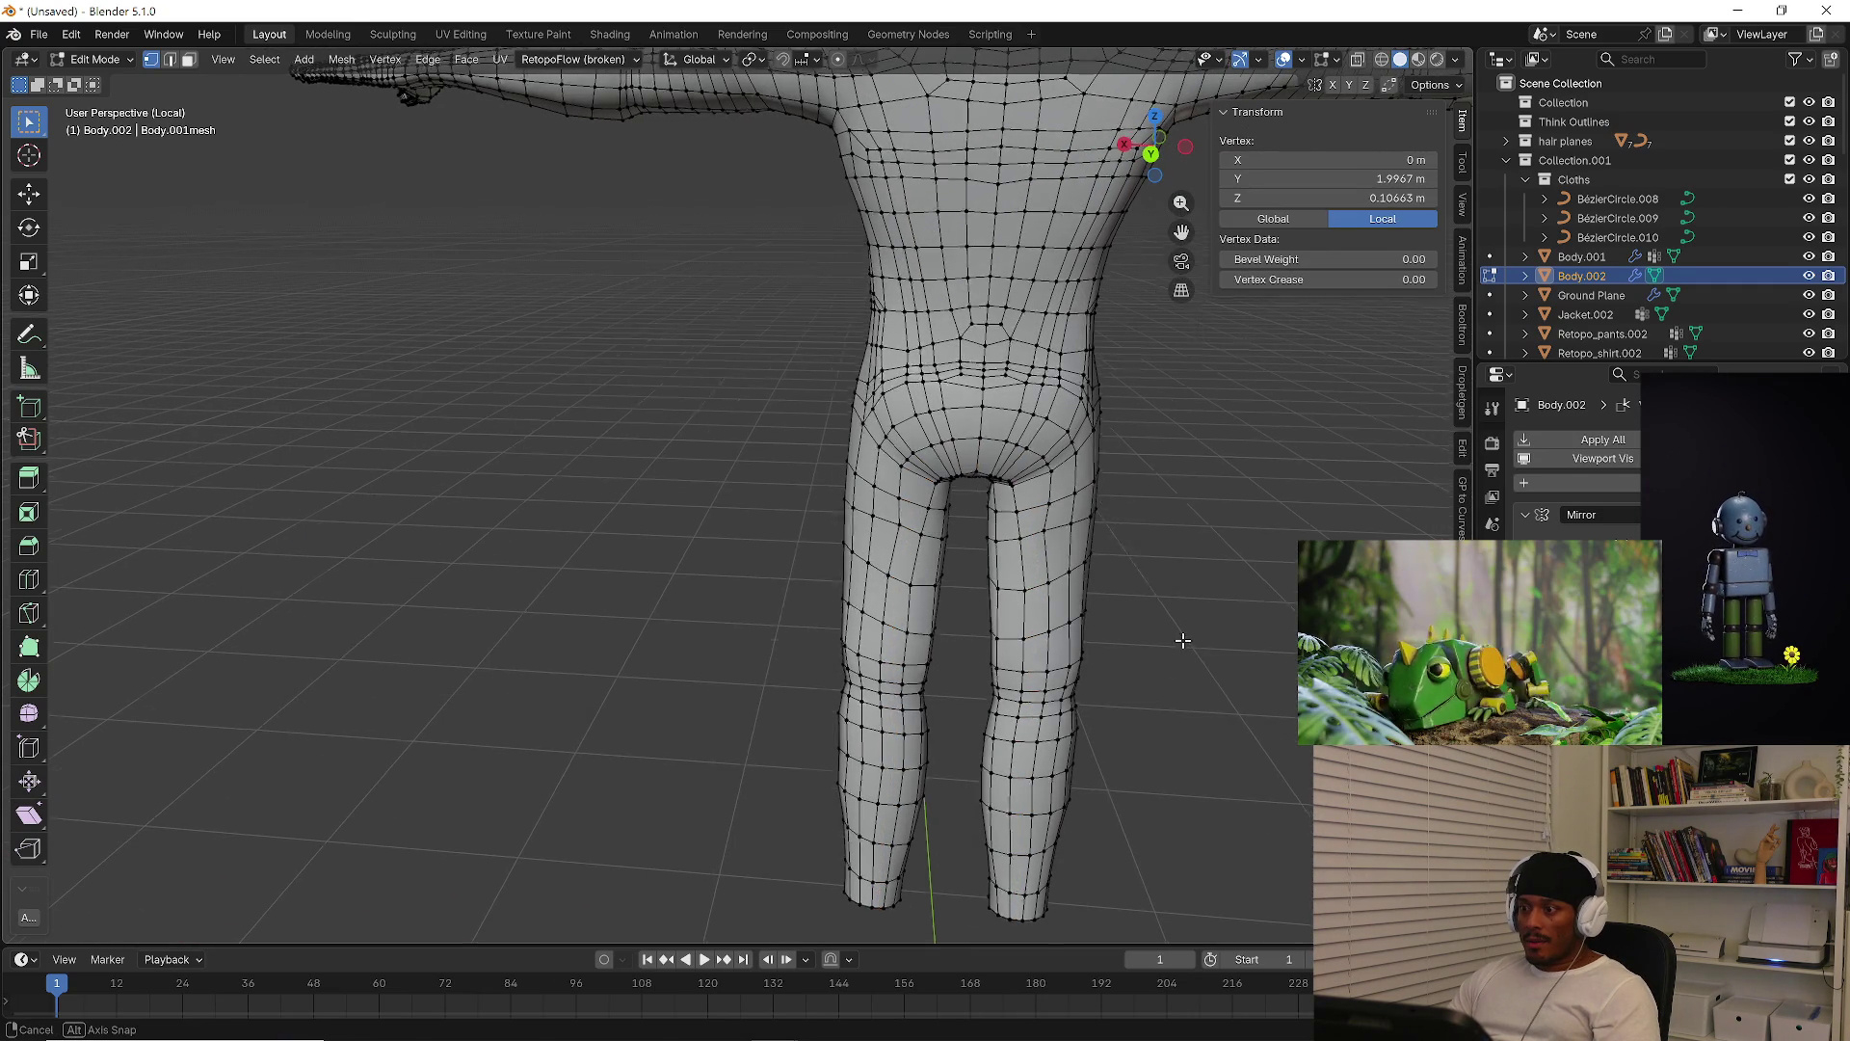
{"action": "middle_click_drag", "start_coordinate": [1182, 647], "coordinate": [1186, 537]}
{"action": "scroll", "coordinate": [1185, 537], "scroll_direction": "up", "scroll_amount": 5}
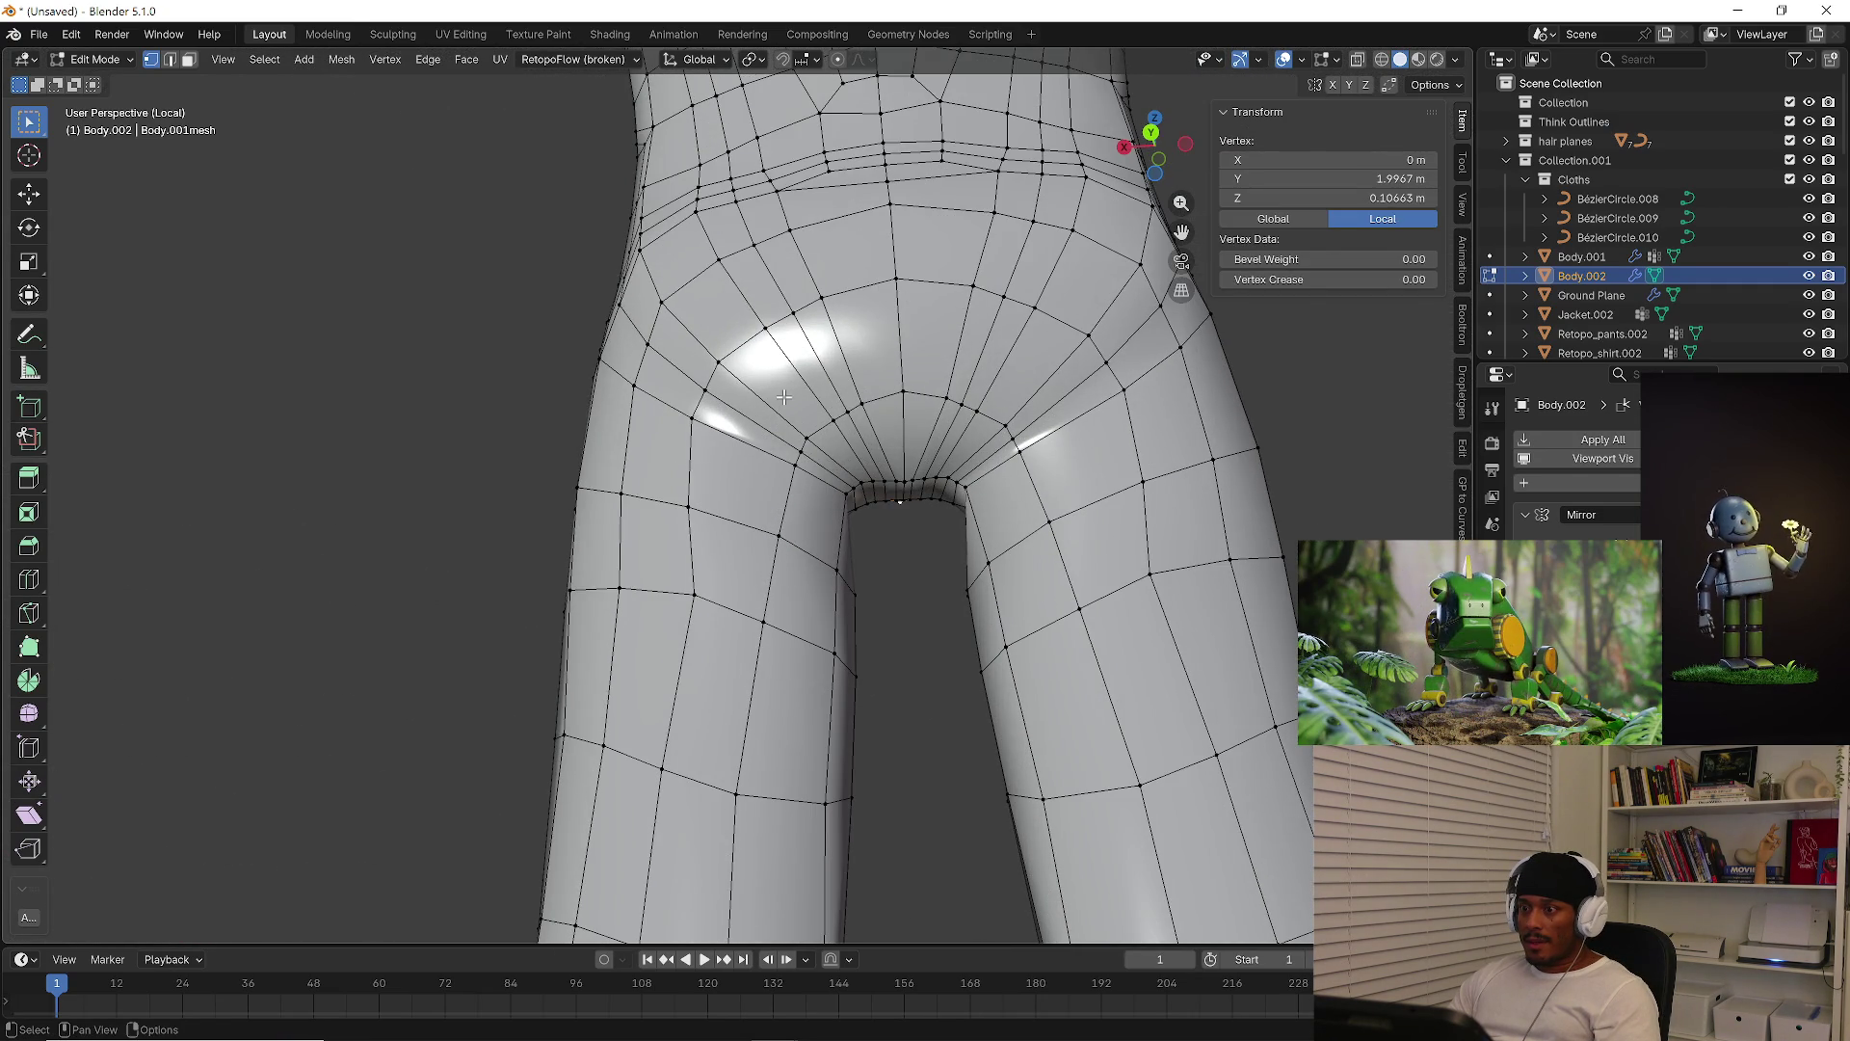
{"action": "scroll", "coordinate": [709, 406], "scroll_direction": "down", "scroll_amount": 3}
{"action": "middle_click_drag", "start_coordinate": [709, 406], "coordinate": [819, 378]}
In edge select mode, slide the crotch edge loop inward
{"action": "key", "text": "2"}
{"action": "left_click", "coordinate": [796, 368], "text": "alt"}
{"action": "key", "text": "g"}
{"action": "key", "text": "g"}
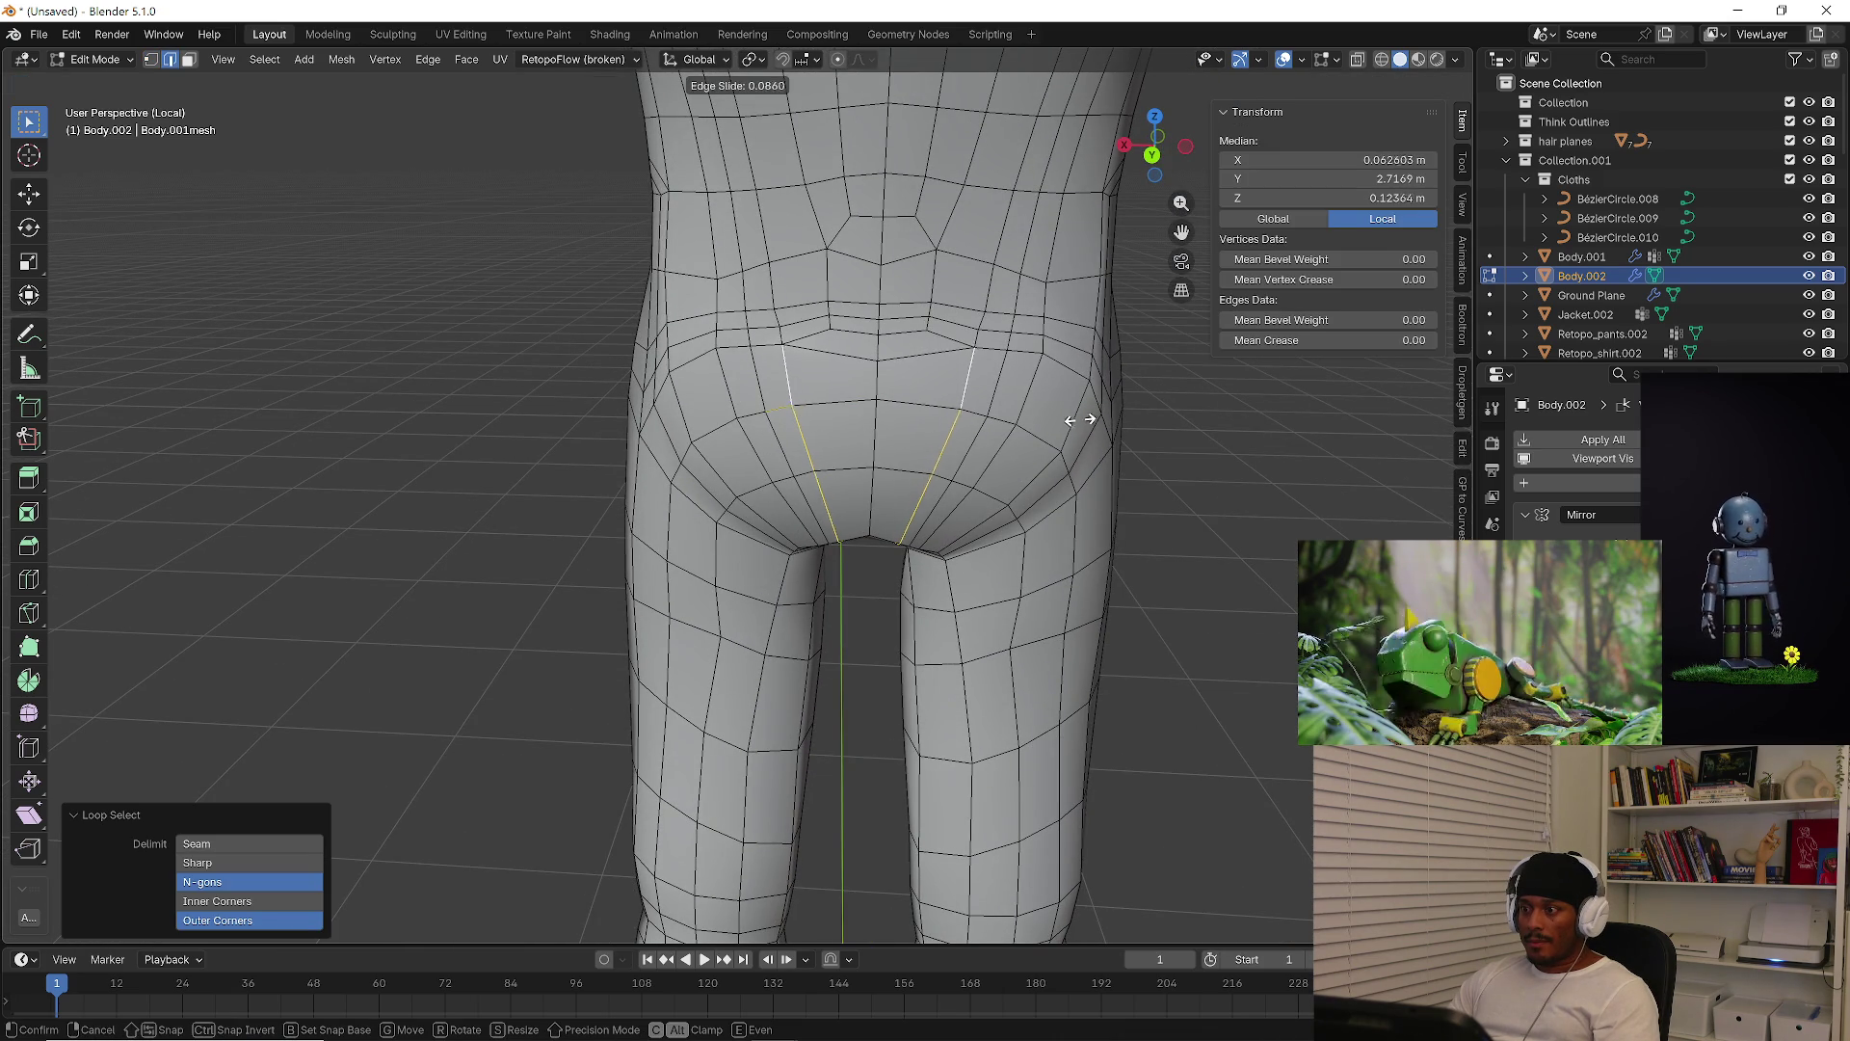
{"action": "left_click", "coordinate": [1072, 422]}
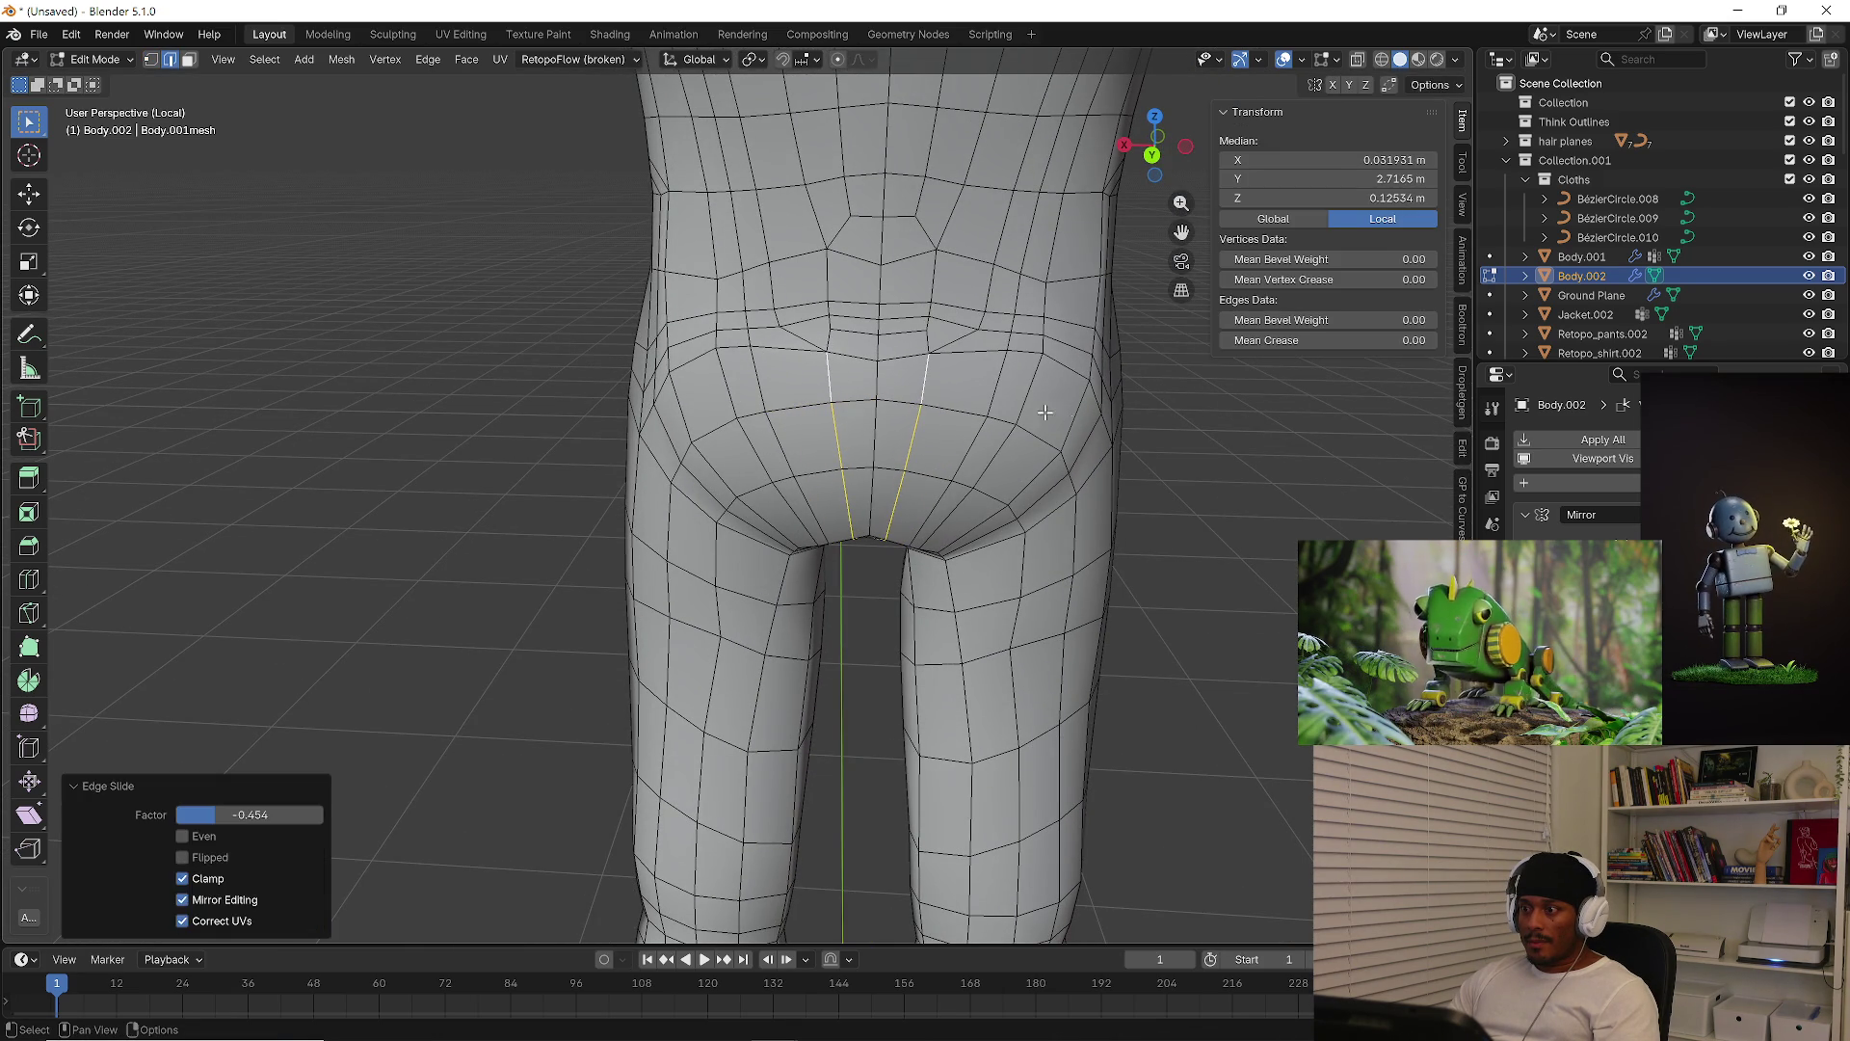
Select the edge path between the front crotch edges and slide it
{"action": "left_click", "coordinate": [999, 385], "text": "alt"}
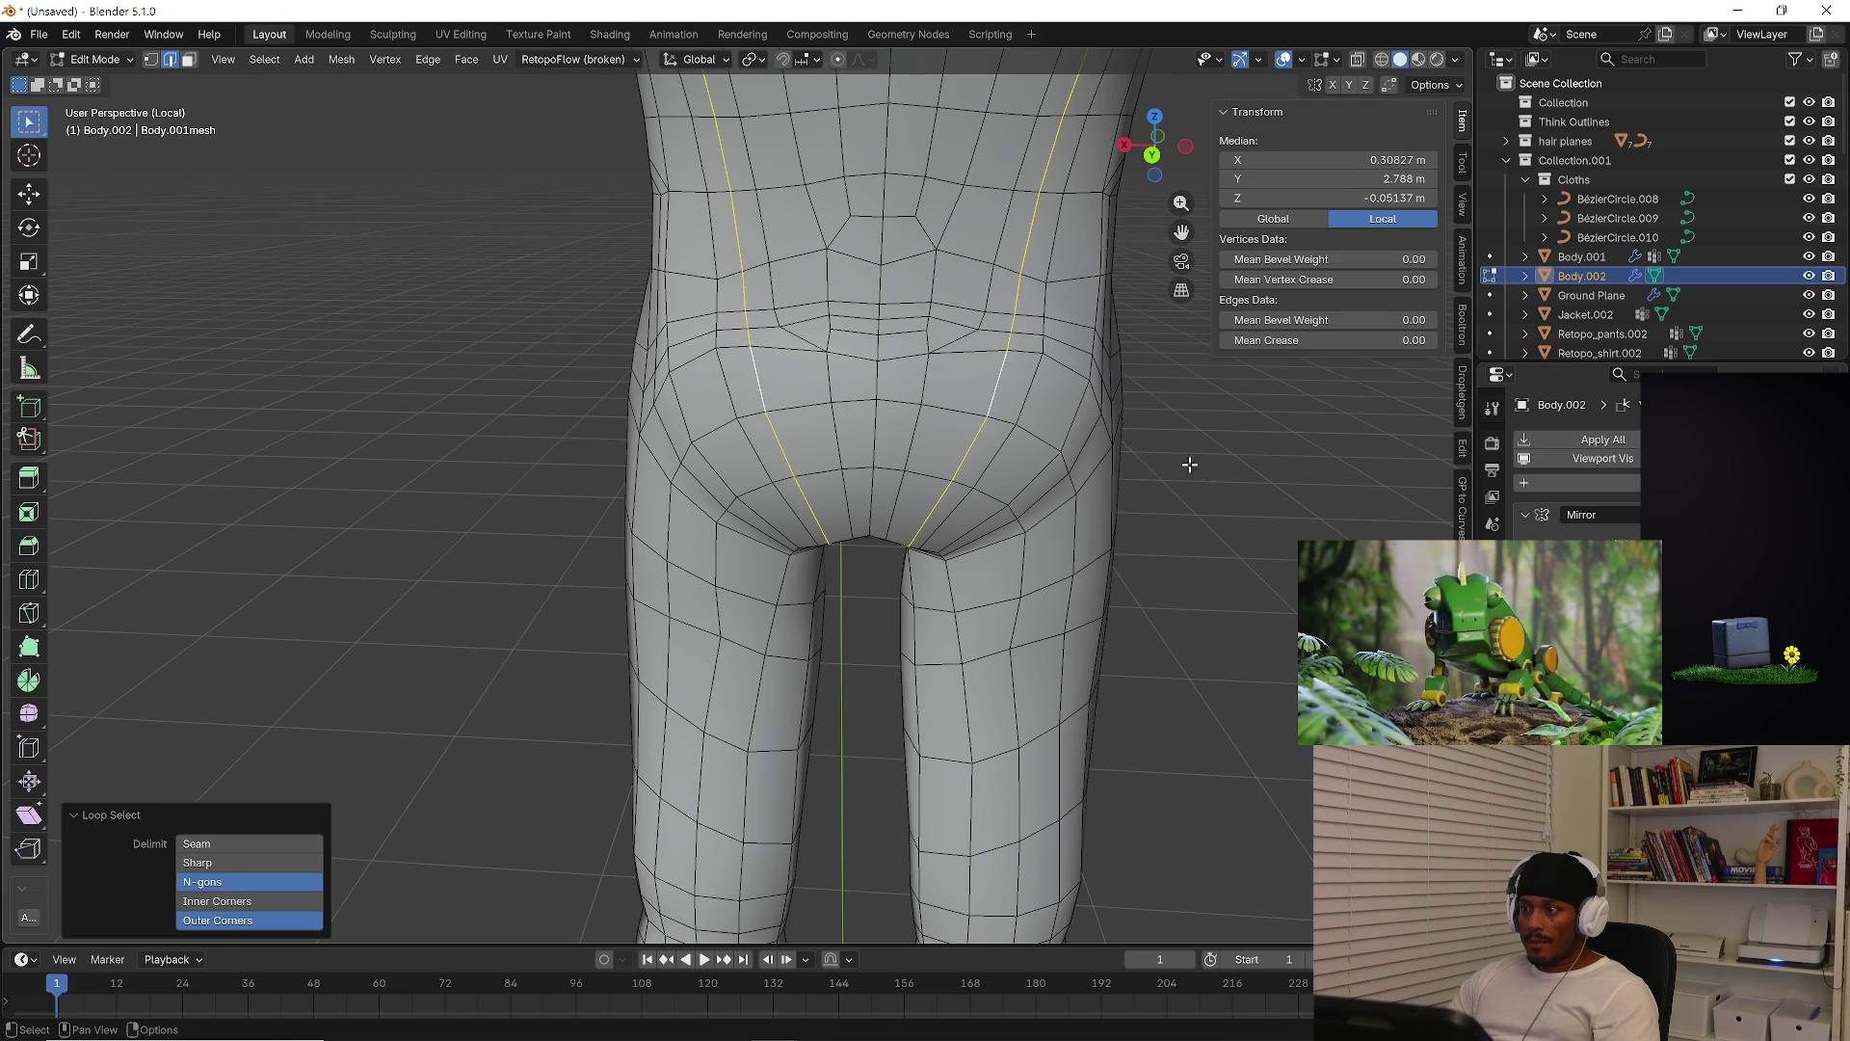
{"action": "left_click", "coordinate": [990, 388]}
{"action": "middle_click_drag", "start_coordinate": [990, 388], "coordinate": [964, 511]}
{"action": "left_click", "coordinate": [932, 532], "text": "shift"}
{"action": "left_click", "coordinate": [930, 541], "text": "ctrl"}
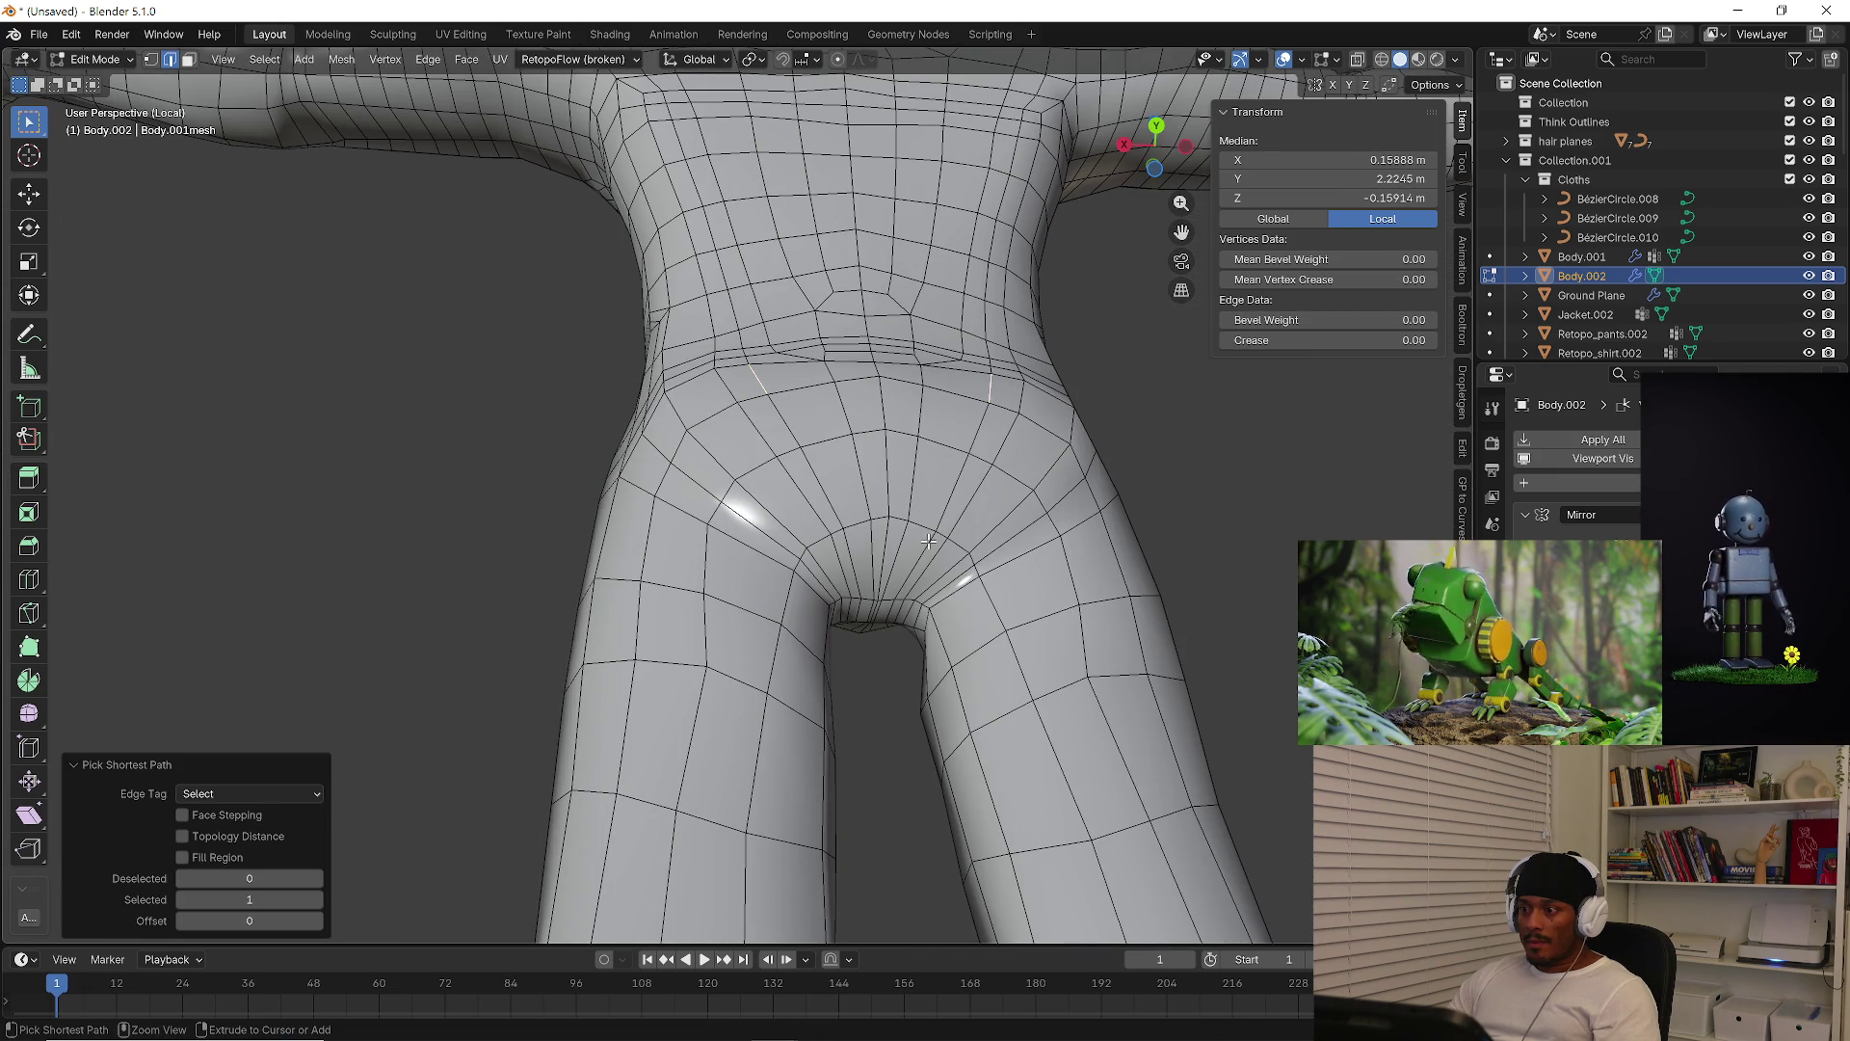
{"action": "key", "text": "g"}
{"action": "key", "text": "g"}
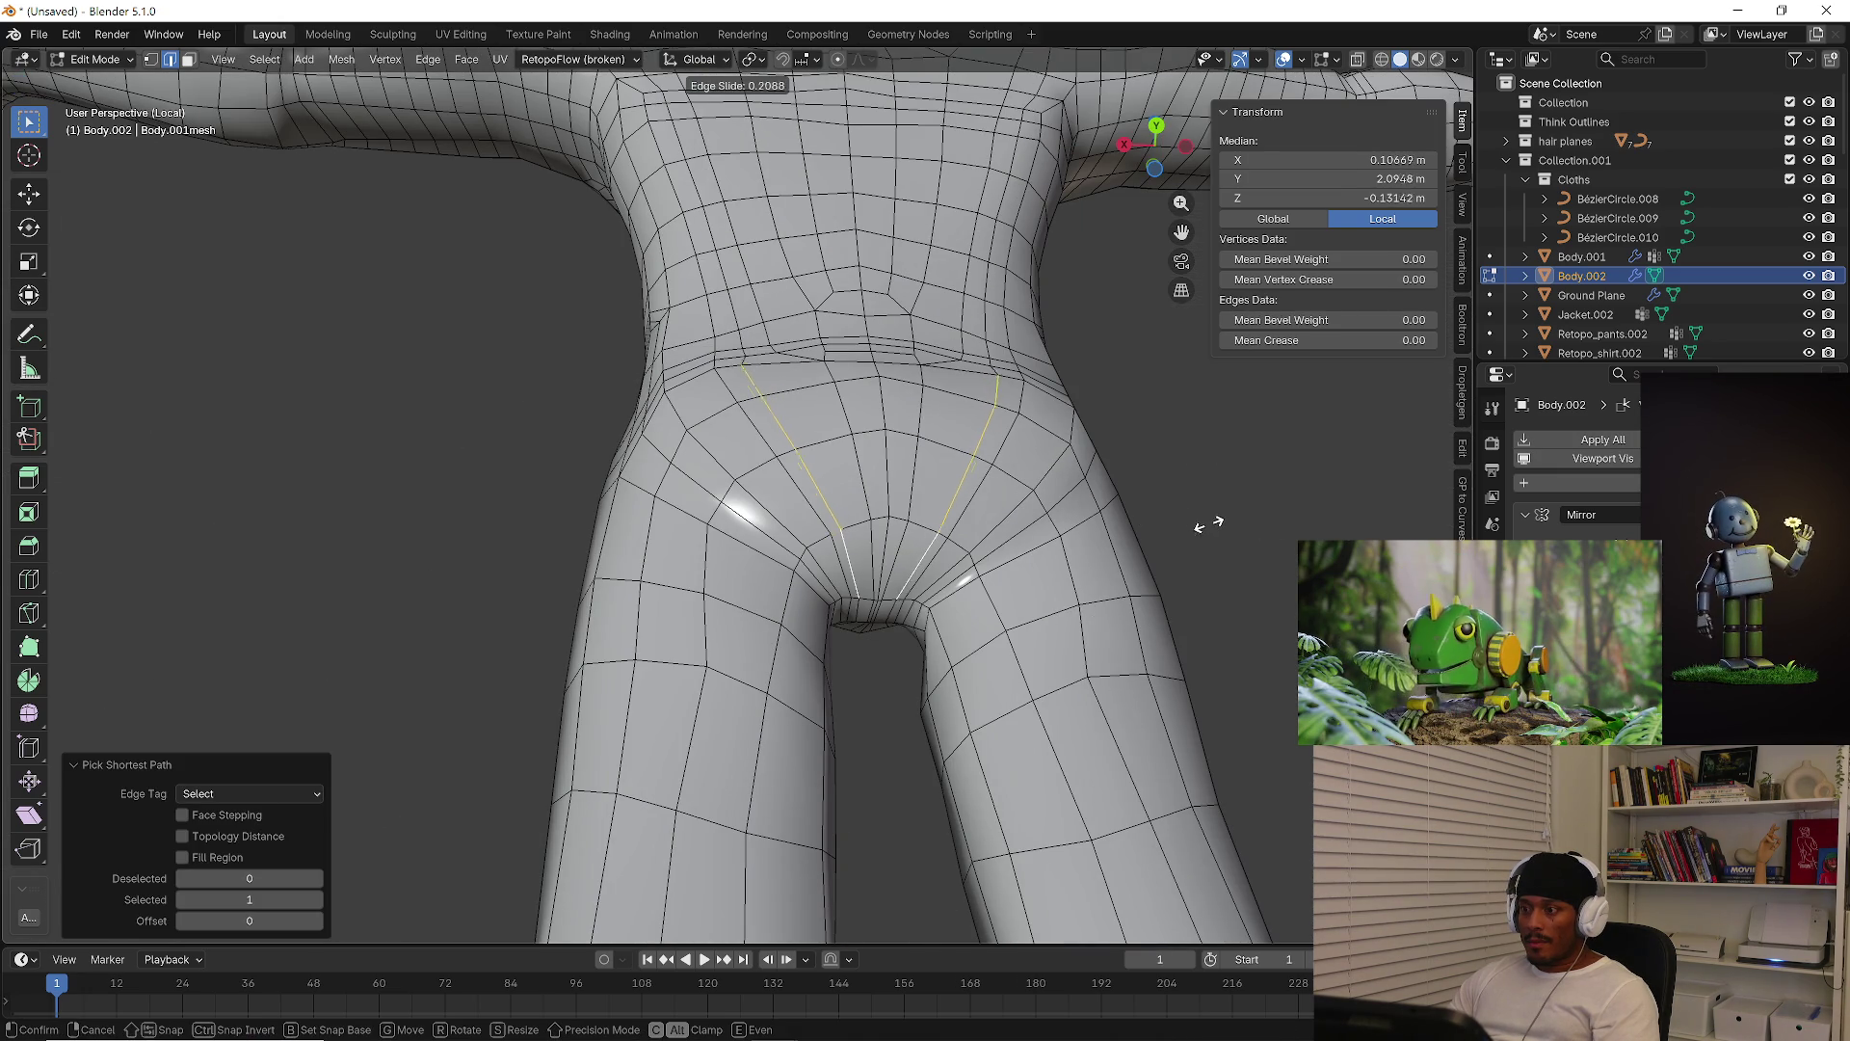
{"action": "left_click", "coordinate": [1223, 525]}
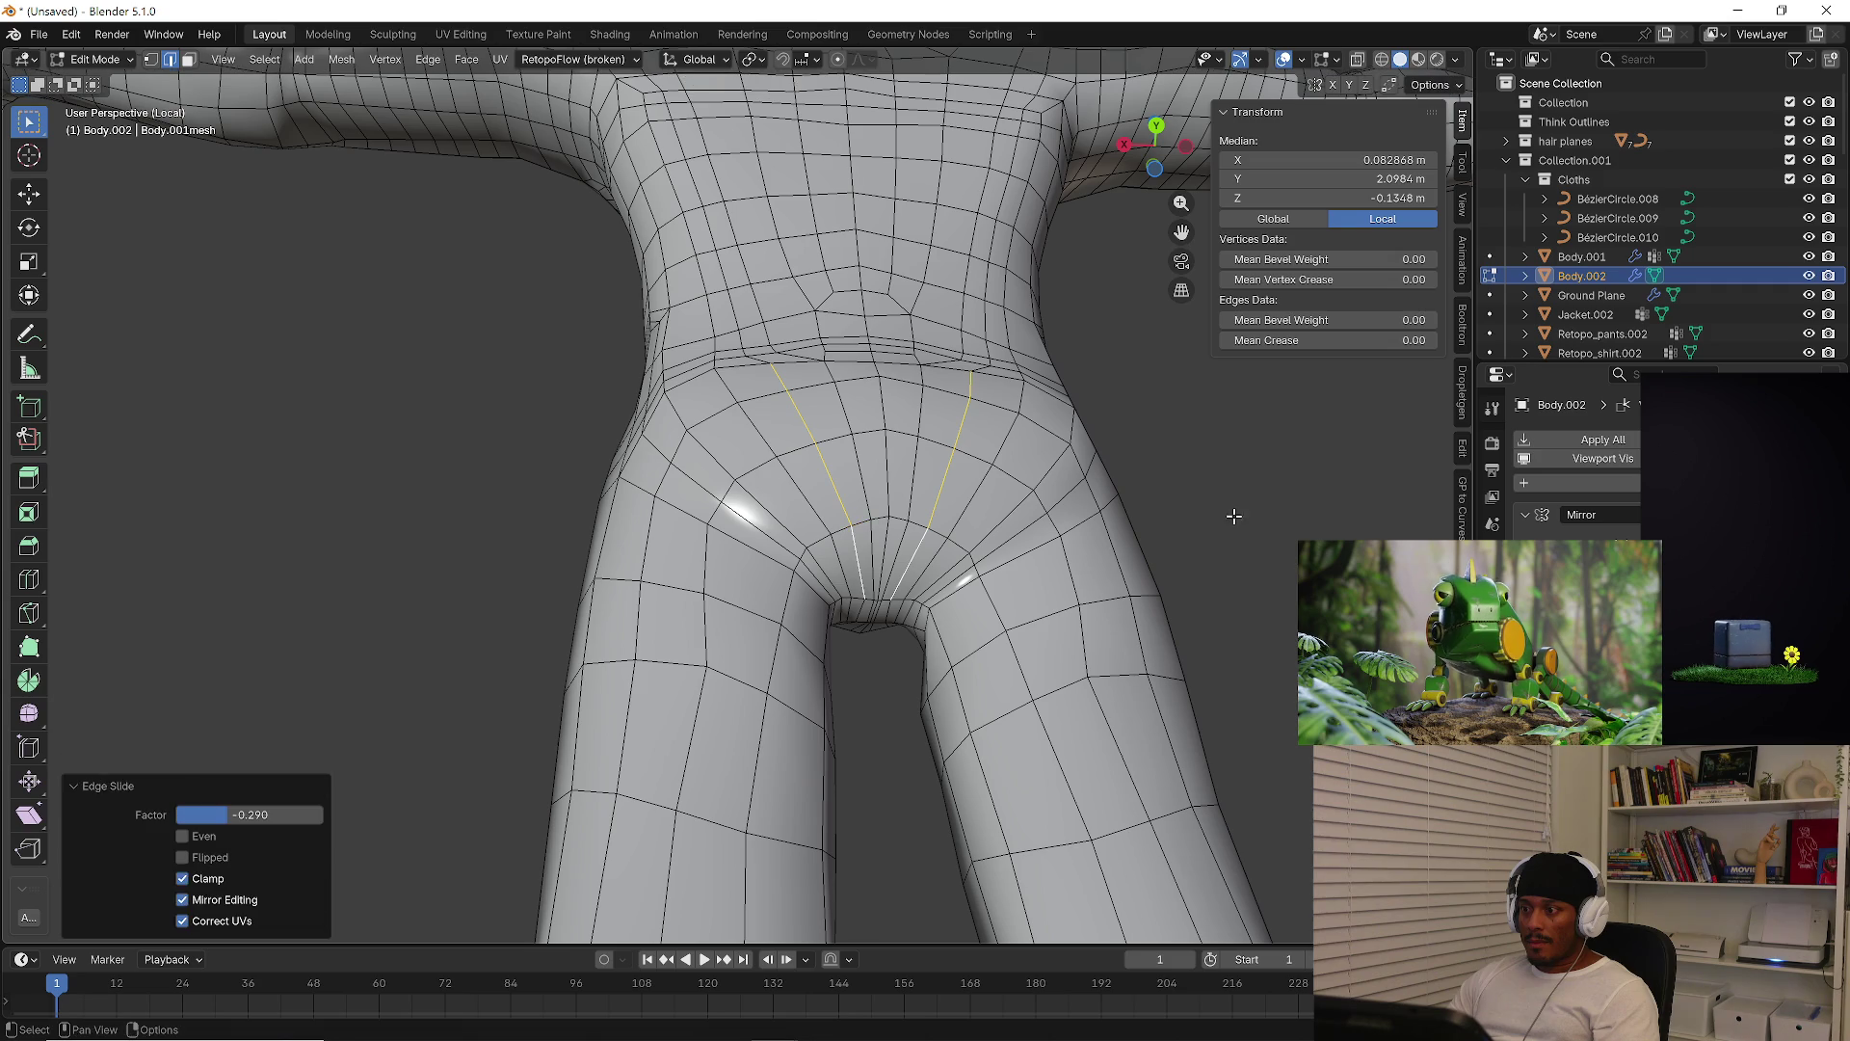
{"action": "key", "text": "alt+a"}
Edge-slide the edge under the crotch with a factor of 0.287
{"action": "mouse_move", "coordinate": [1239, 517]}
{"action": "middle_mouse_down"}
{"action": "mouse_move", "coordinate": [1231, 636]}
{"action": "mouse_move", "coordinate": [1155, 504]}
{"action": "mouse_move", "coordinate": [912, 450]}
{"action": "mouse_move", "coordinate": [963, 504]}
{"action": "mouse_move", "coordinate": [1012, 381]}
{"action": "middle_mouse_up"}
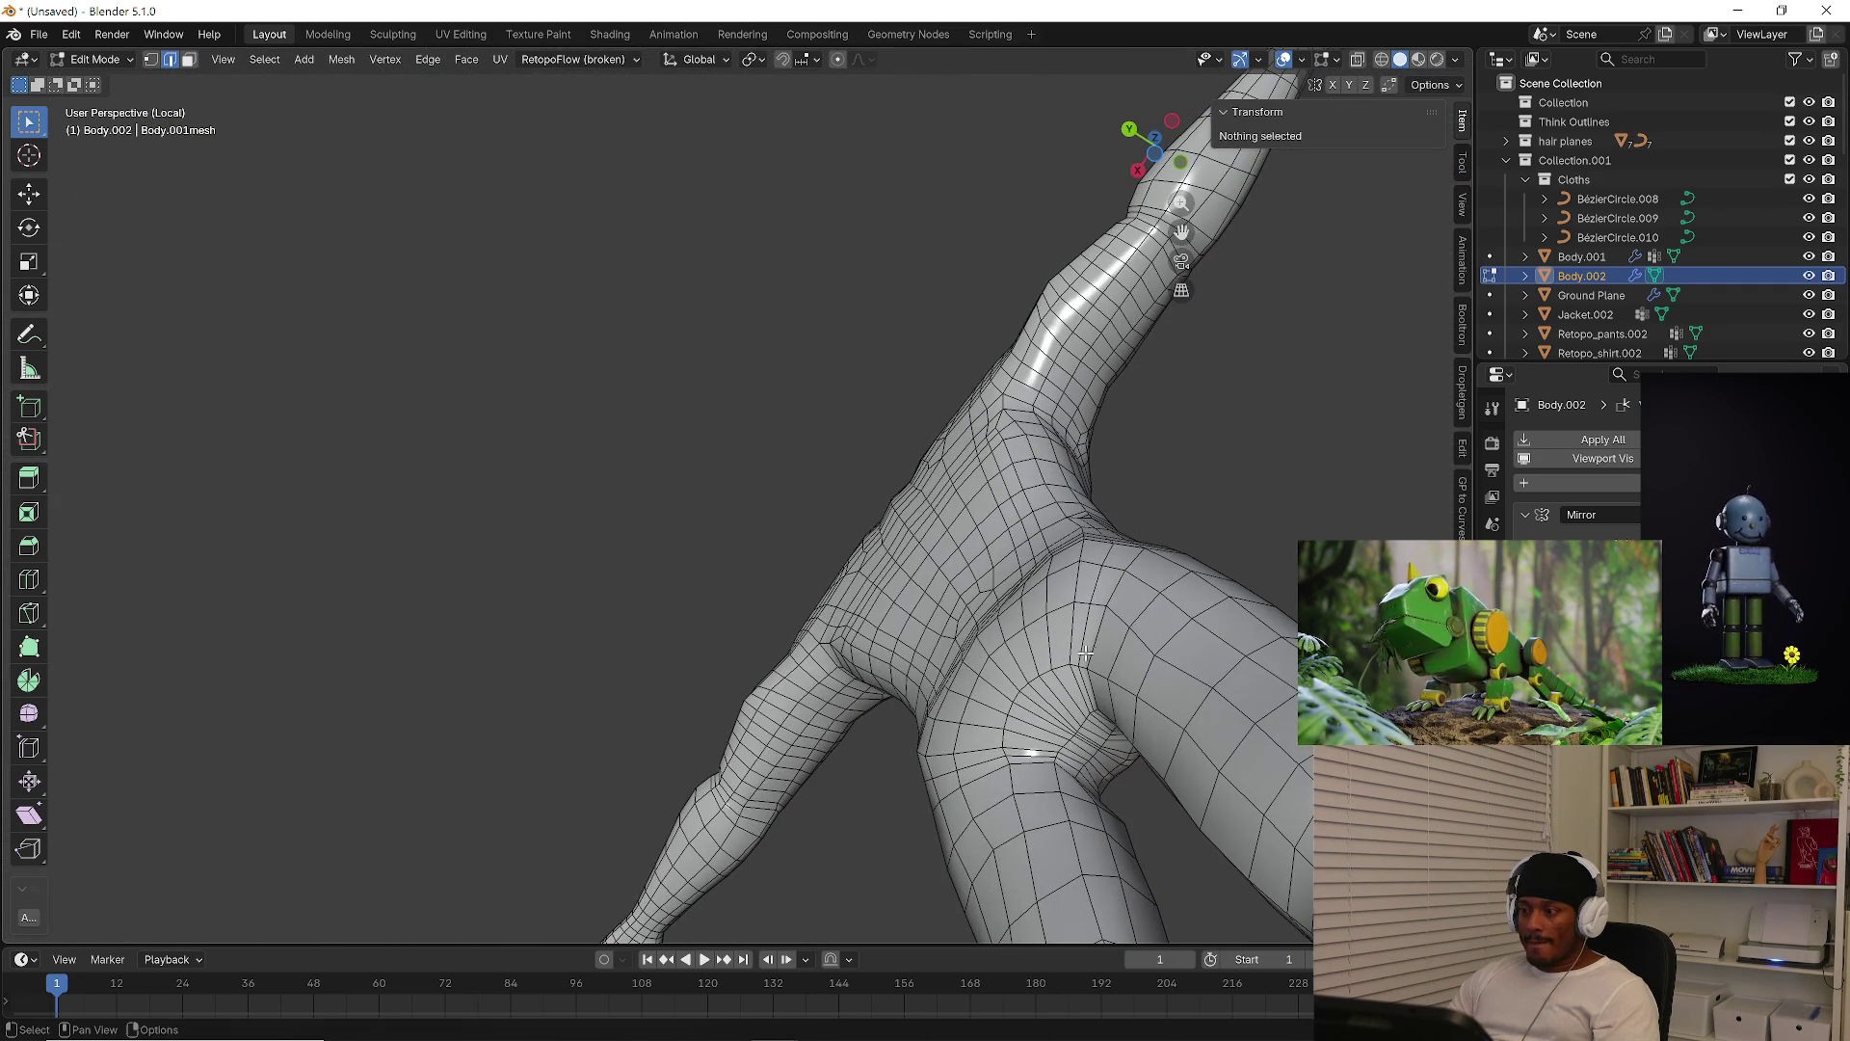
{"action": "mouse_move", "coordinate": [963, 635]}
{"action": "middle_mouse_down"}
{"action": "mouse_move", "coordinate": [848, 633]}
{"action": "mouse_move", "coordinate": [945, 639]}
{"action": "mouse_move", "coordinate": [864, 707]}
{"action": "mouse_move", "coordinate": [921, 683]}
{"action": "middle_mouse_up"}
{"action": "scroll", "coordinate": [921, 682], "scroll_direction": "up", "scroll_amount": 5}
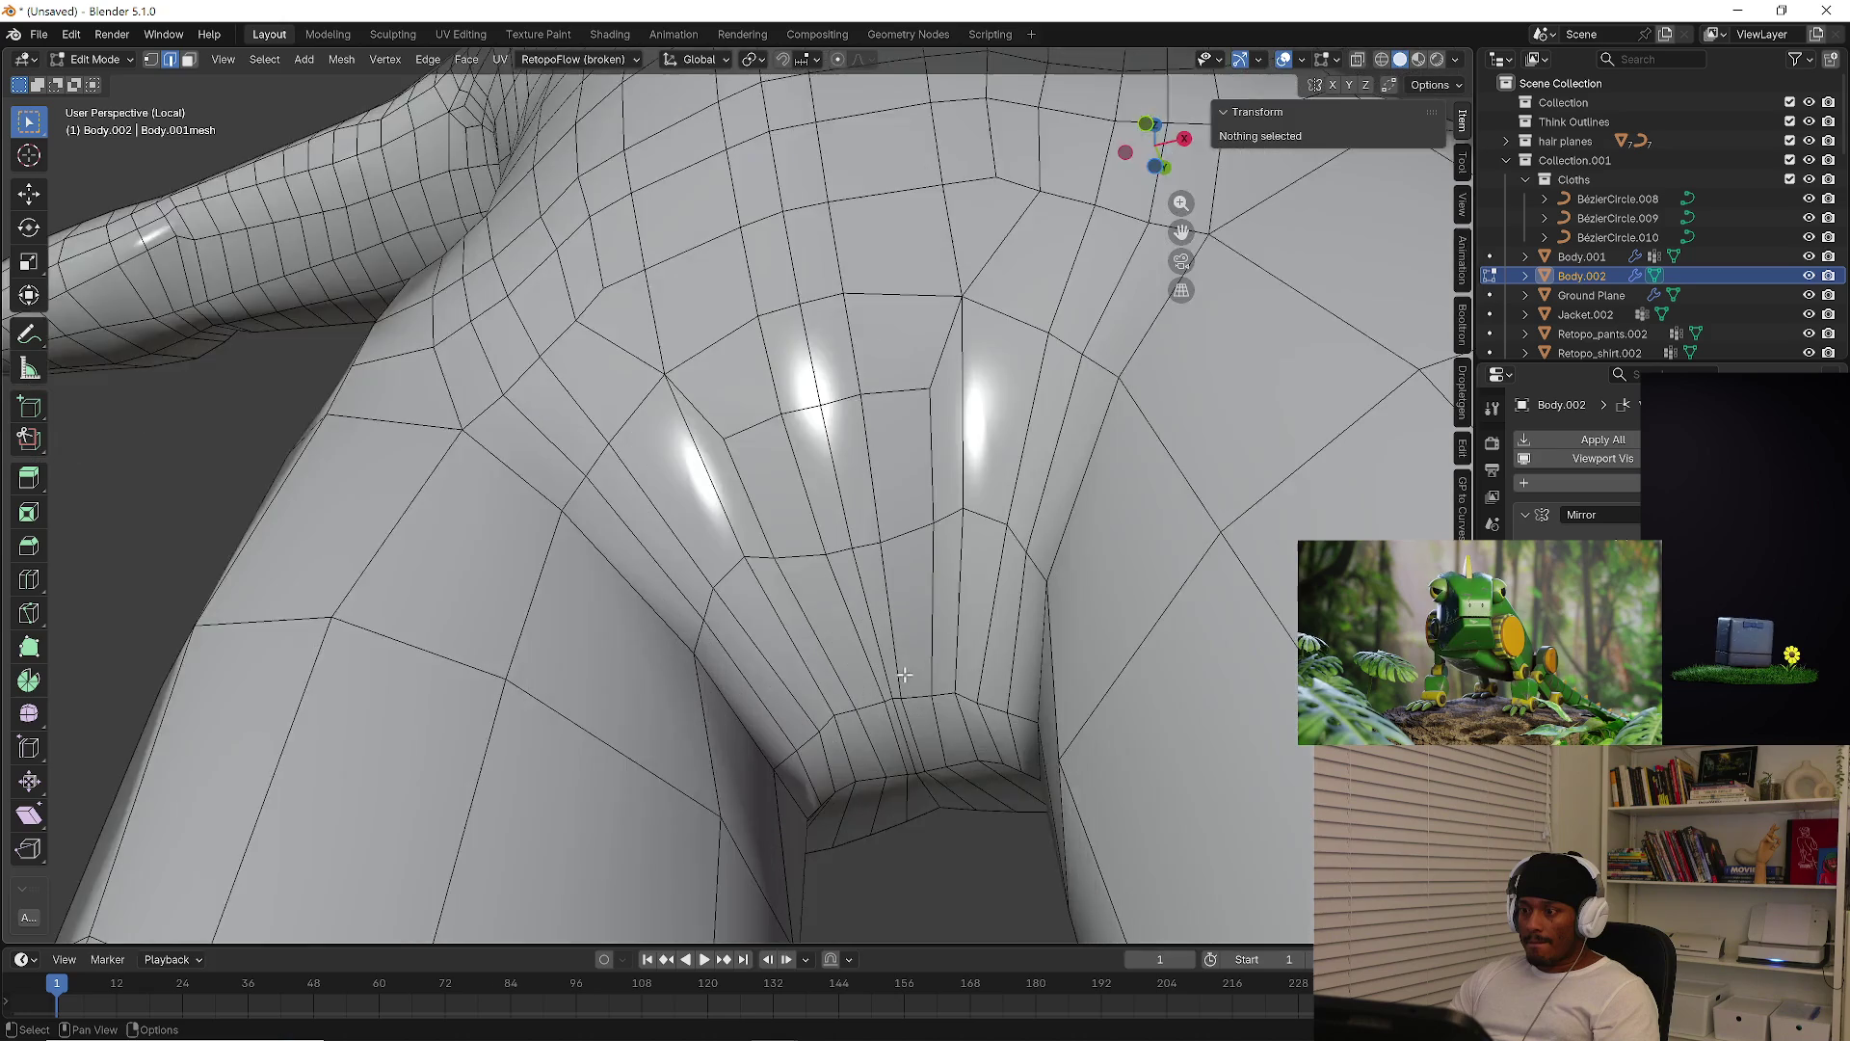
{"action": "left_click", "coordinate": [906, 722]}
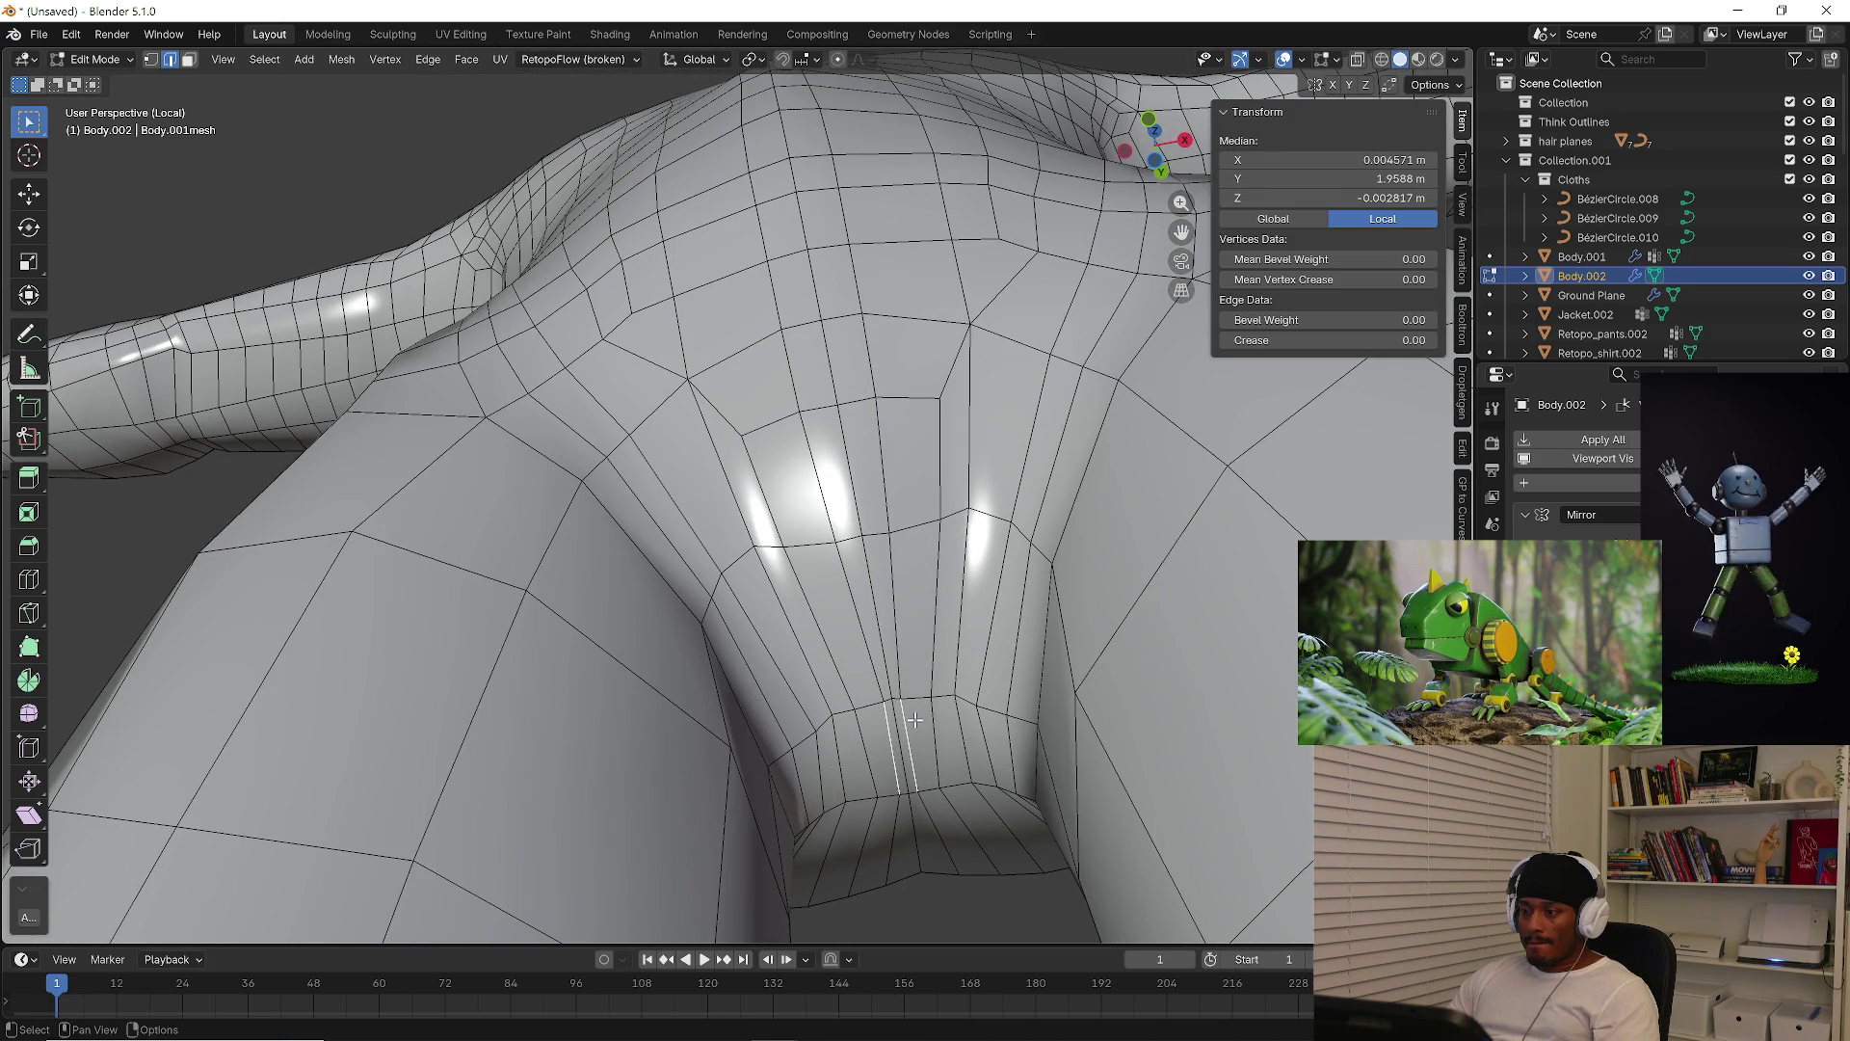
{"action": "key", "text": "g"}
{"action": "key", "text": "g"}
{"action": "left_click", "coordinate": [922, 719]}
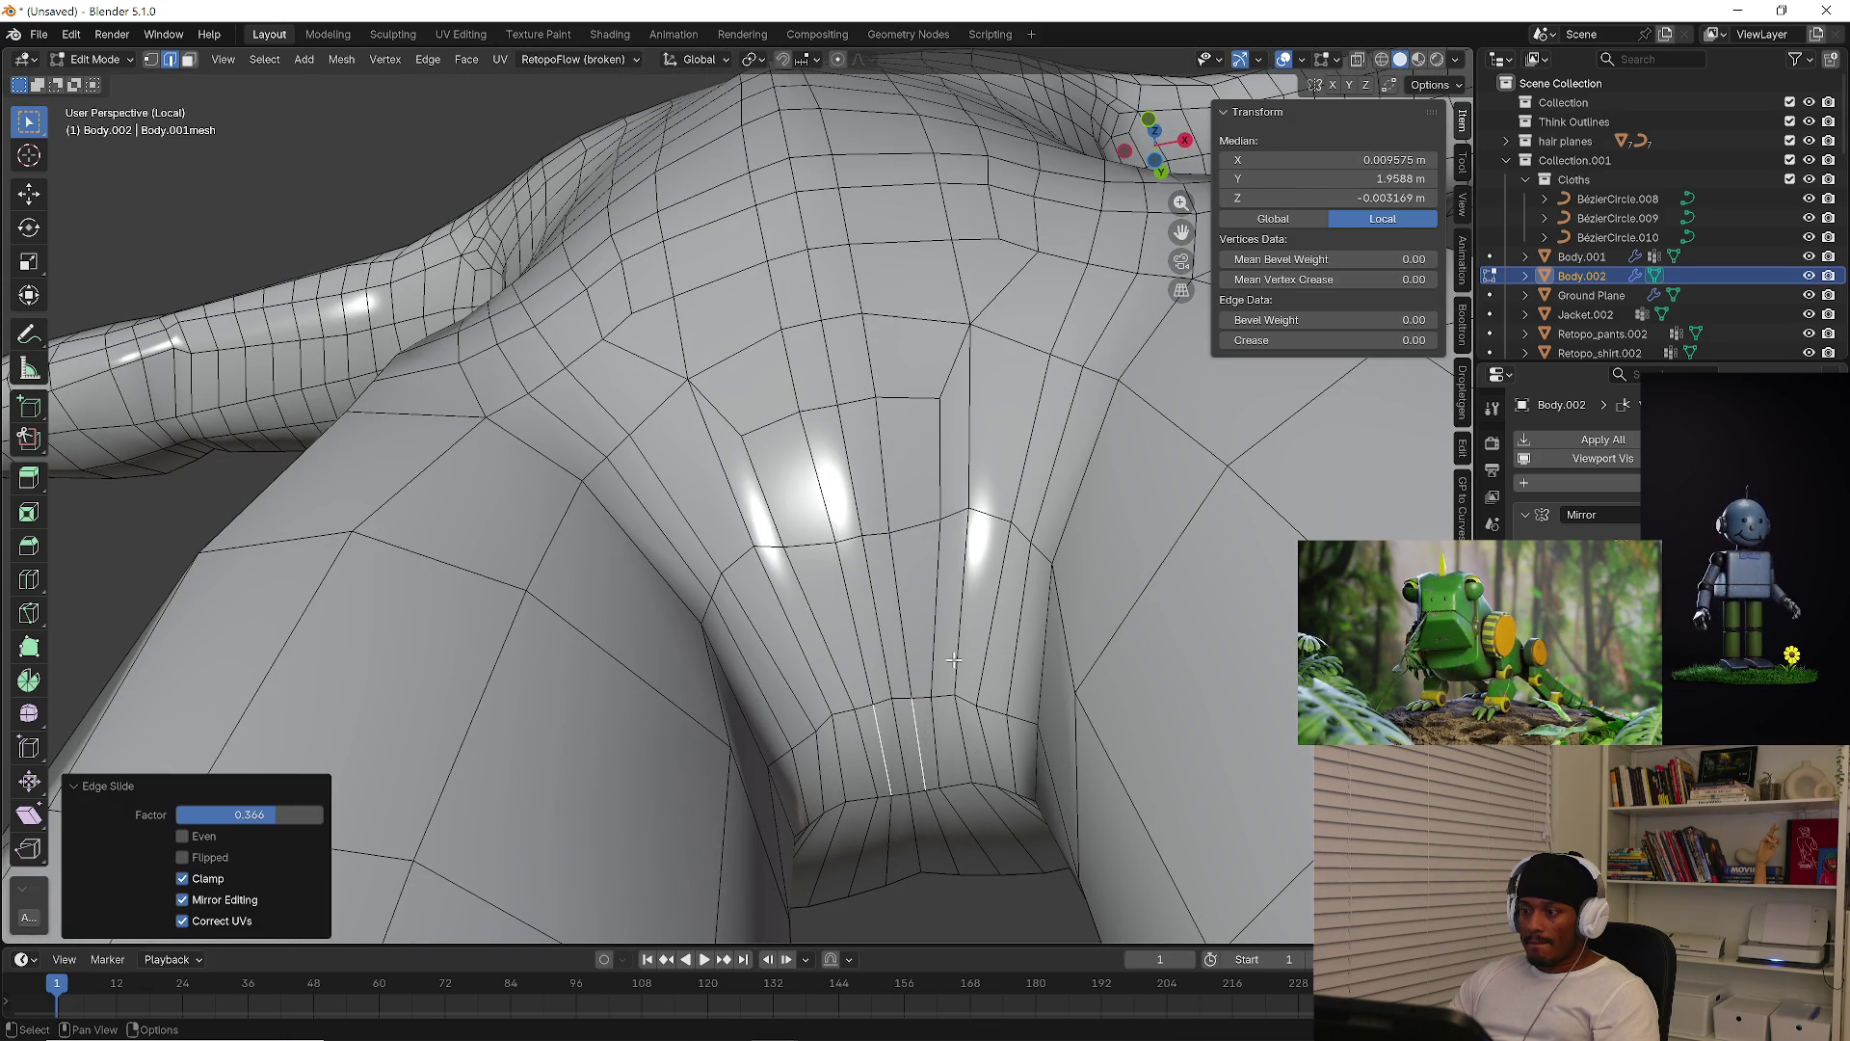
{"action": "left_click_drag", "start_coordinate": [248, 815], "coordinate": [222, 814]}
{"action": "mouse_move", "coordinate": [928, 713]}
{"action": "middle_mouse_down"}
{"action": "mouse_move", "coordinate": [957, 567]}
{"action": "mouse_move", "coordinate": [948, 675]}
{"action": "middle_mouse_up"}
{"action": "scroll", "coordinate": [948, 674], "scroll_direction": "up", "scroll_amount": 3}
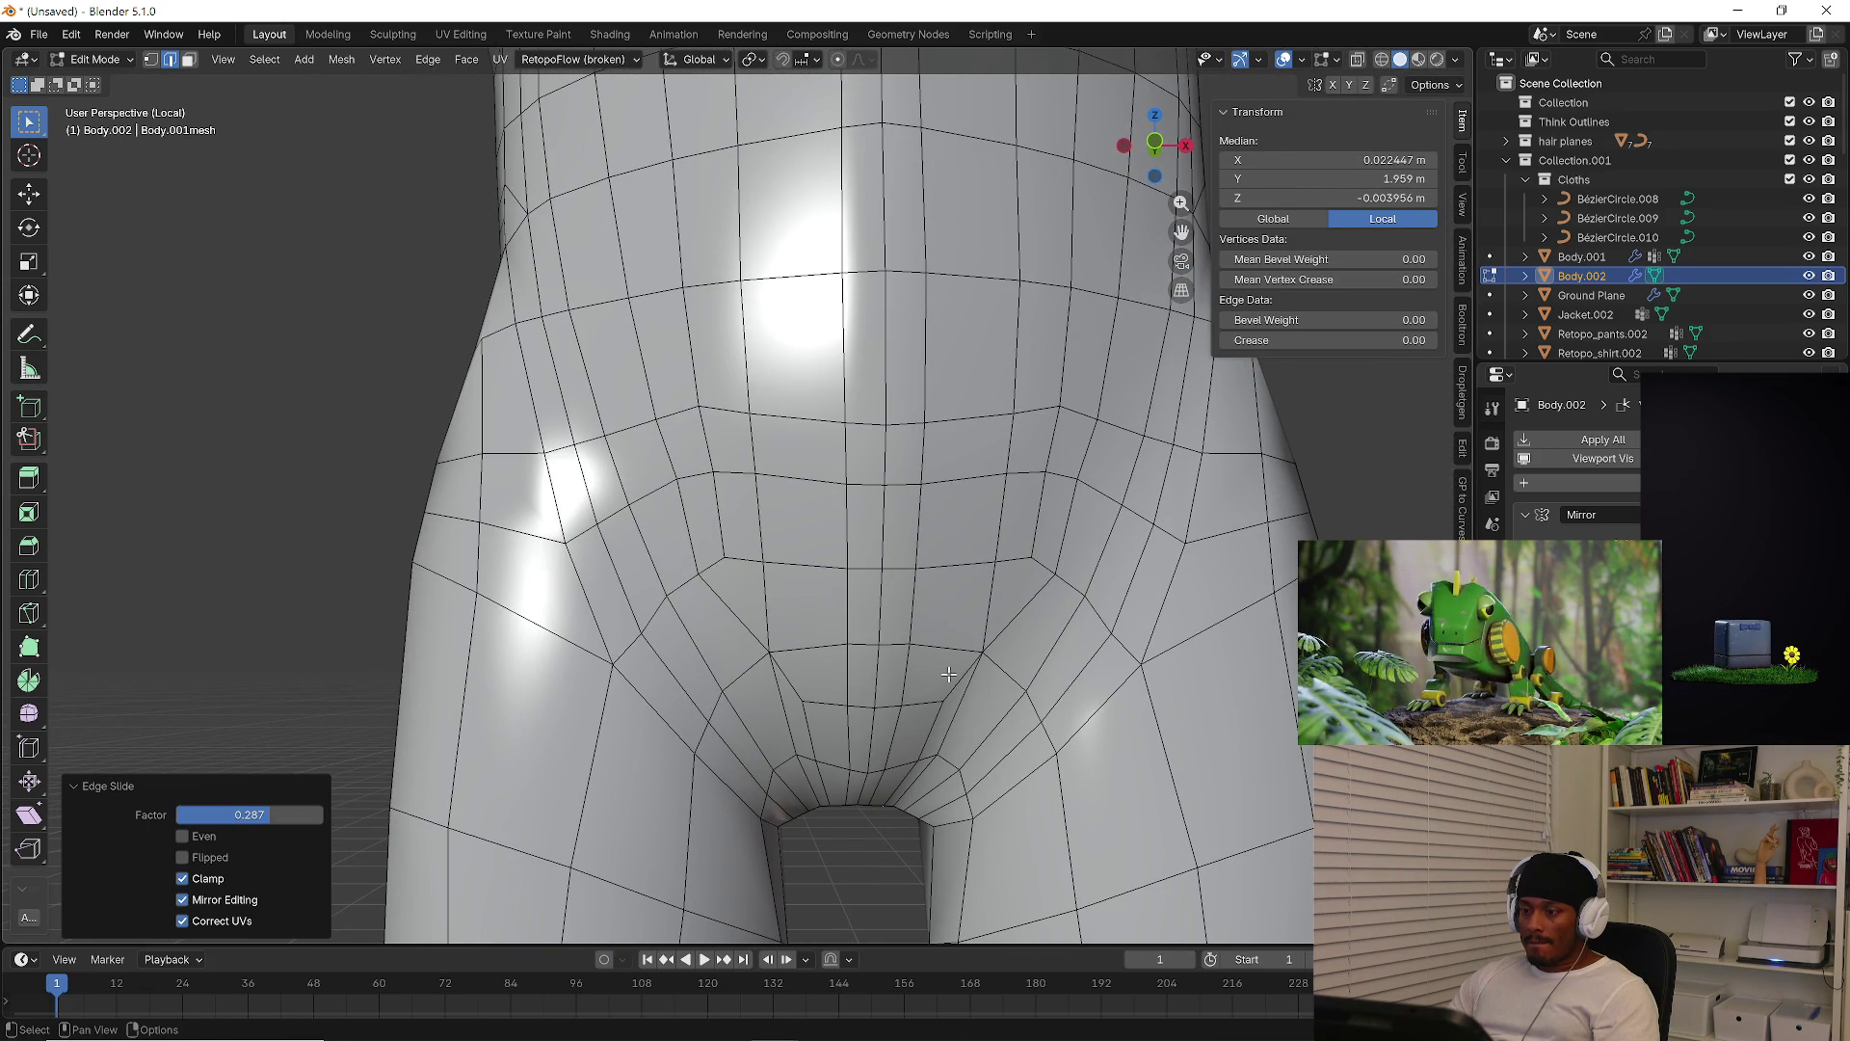
{"action": "scroll", "coordinate": [799, 710], "scroll_direction": "down", "scroll_amount": 4}
{"action": "mouse_move", "coordinate": [799, 711]}
{"action": "middle_mouse_down"}
{"action": "mouse_move", "coordinate": [893, 496]}
{"action": "mouse_move", "coordinate": [1070, 583]}
{"action": "mouse_move", "coordinate": [1205, 616]}
{"action": "middle_mouse_up"}
{"action": "scroll", "coordinate": [892, 495], "scroll_direction": "down", "scroll_amount": 3}
Switch the body to Vertex Paint mode and enlarge the brush to 208 px
{"action": "left_click", "coordinate": [106, 60]}
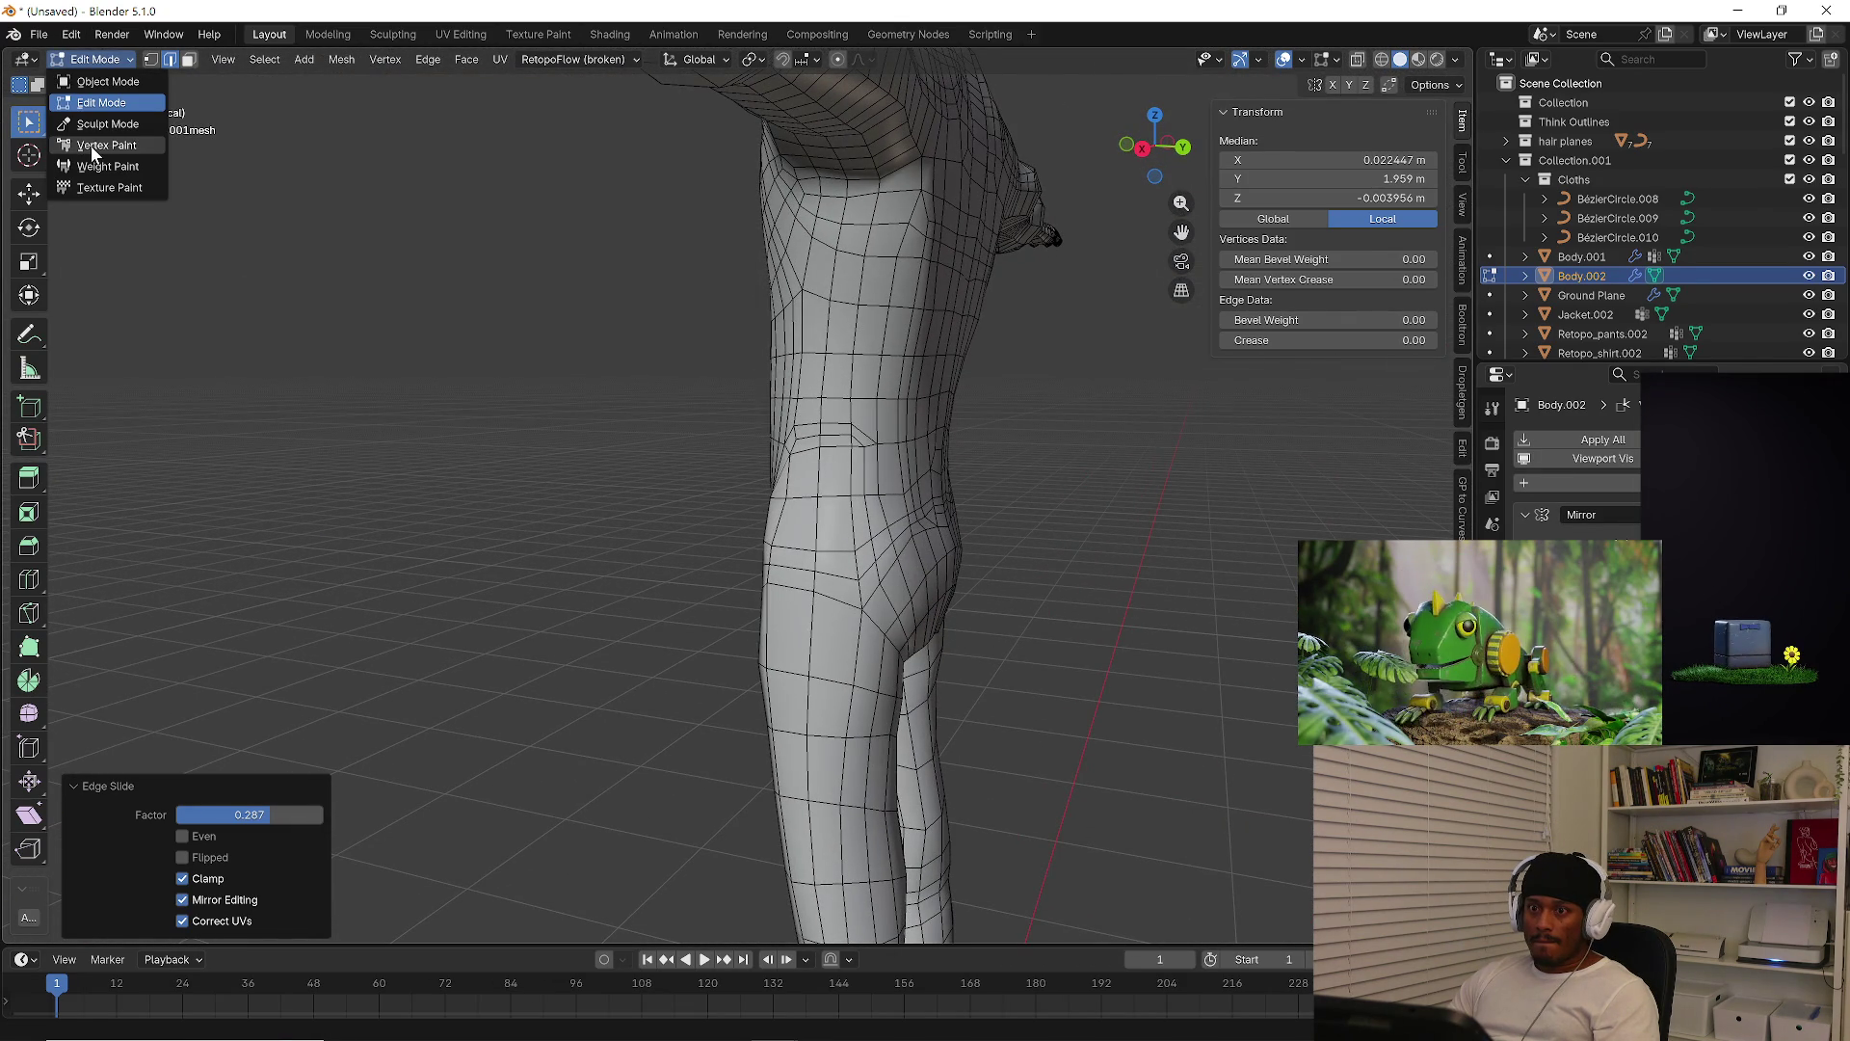
{"action": "left_click", "coordinate": [90, 144]}
{"action": "mouse_move", "coordinate": [784, 451]}
{"action": "middle_mouse_down"}
{"action": "mouse_move", "coordinate": [735, 412]}
{"action": "mouse_move", "coordinate": [458, 418]}
{"action": "mouse_move", "coordinate": [540, 413]}
{"action": "middle_mouse_up"}
{"action": "scroll", "coordinate": [540, 412], "scroll_direction": "up", "scroll_amount": 2}
{"action": "key", "text": "f"}
{"action": "left_click", "coordinate": [539, 429]}
Enter Sculpt Mode, set the Smooth brush to 412 px, and smooth the hip
{"action": "left_click", "coordinate": [93, 62]}
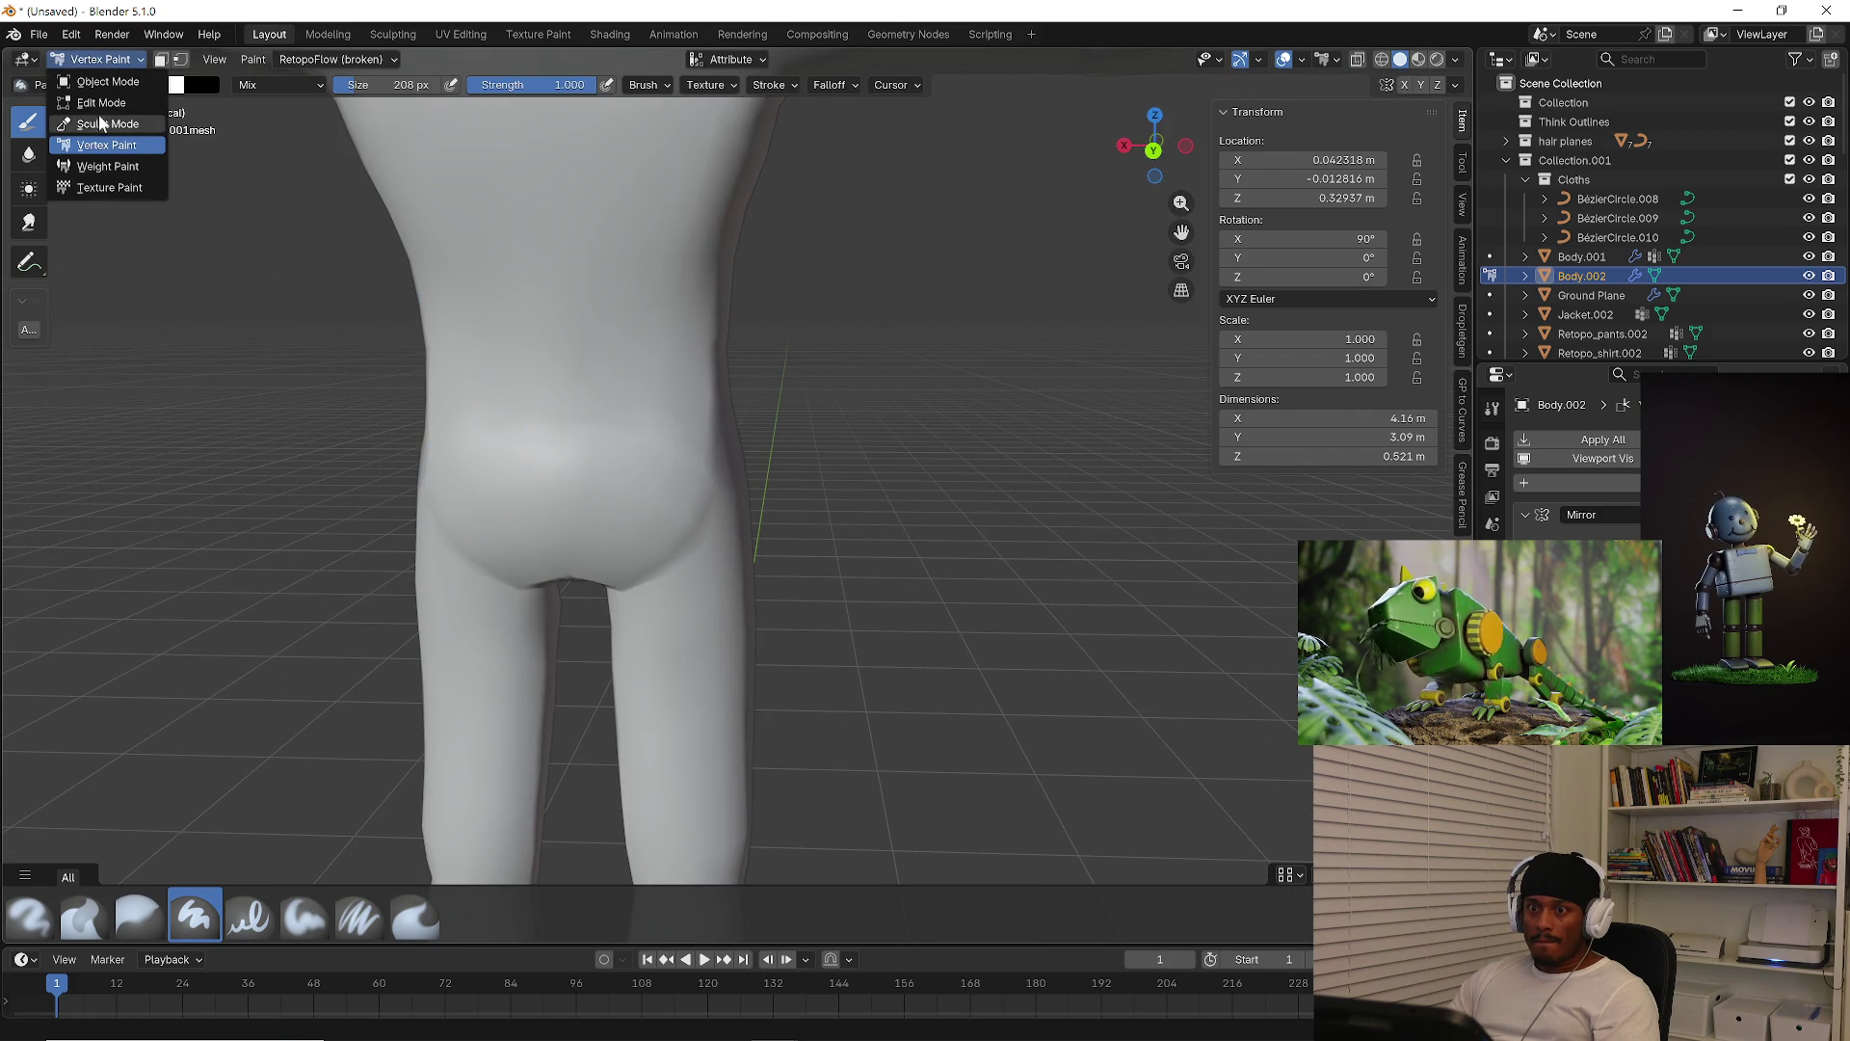
{"action": "left_click", "coordinate": [107, 123]}
{"action": "mouse_move", "coordinate": [762, 578]}
{"action": "middle_mouse_down", "text": "shift"}
{"action": "mouse_move", "coordinate": [863, 576]}
{"action": "mouse_move", "coordinate": [797, 645]}
{"action": "mouse_move", "coordinate": [748, 451]}
{"action": "middle_mouse_up", "text": "shift"}
{"action": "key", "text": "f"}
{"action": "left_click", "coordinate": [888, 549]}
{"action": "mouse_move", "coordinate": [800, 308]}
{"action": "left_mouse_down"}
{"action": "mouse_move", "coordinate": [682, 425]}
{"action": "mouse_move", "coordinate": [752, 500]}
{"action": "left_mouse_up"}
Enable Wireframe in the Viewport Overlays to show the mesh over the body
{"action": "middle_click_drag", "start_coordinate": [752, 549], "coordinate": [826, 549]}
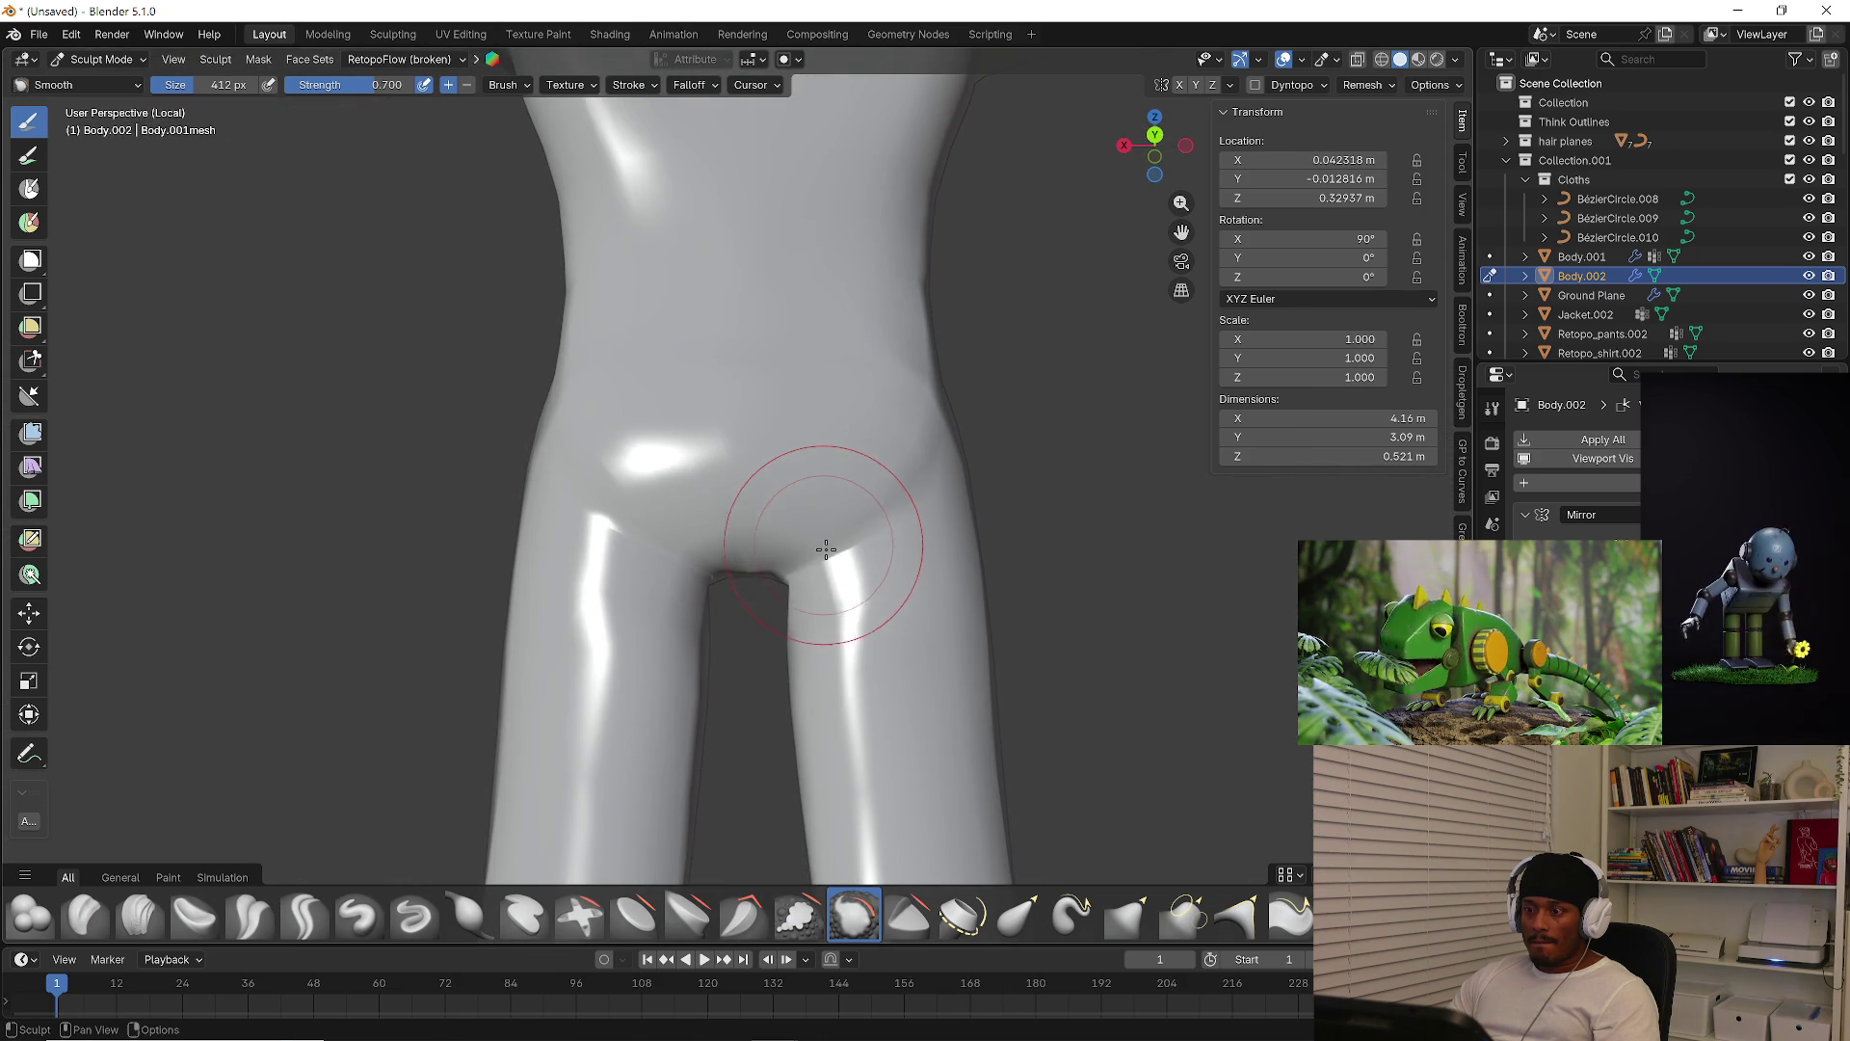
{"action": "left_click", "coordinate": [1338, 60]}
{"action": "left_click", "coordinate": [1302, 59]}
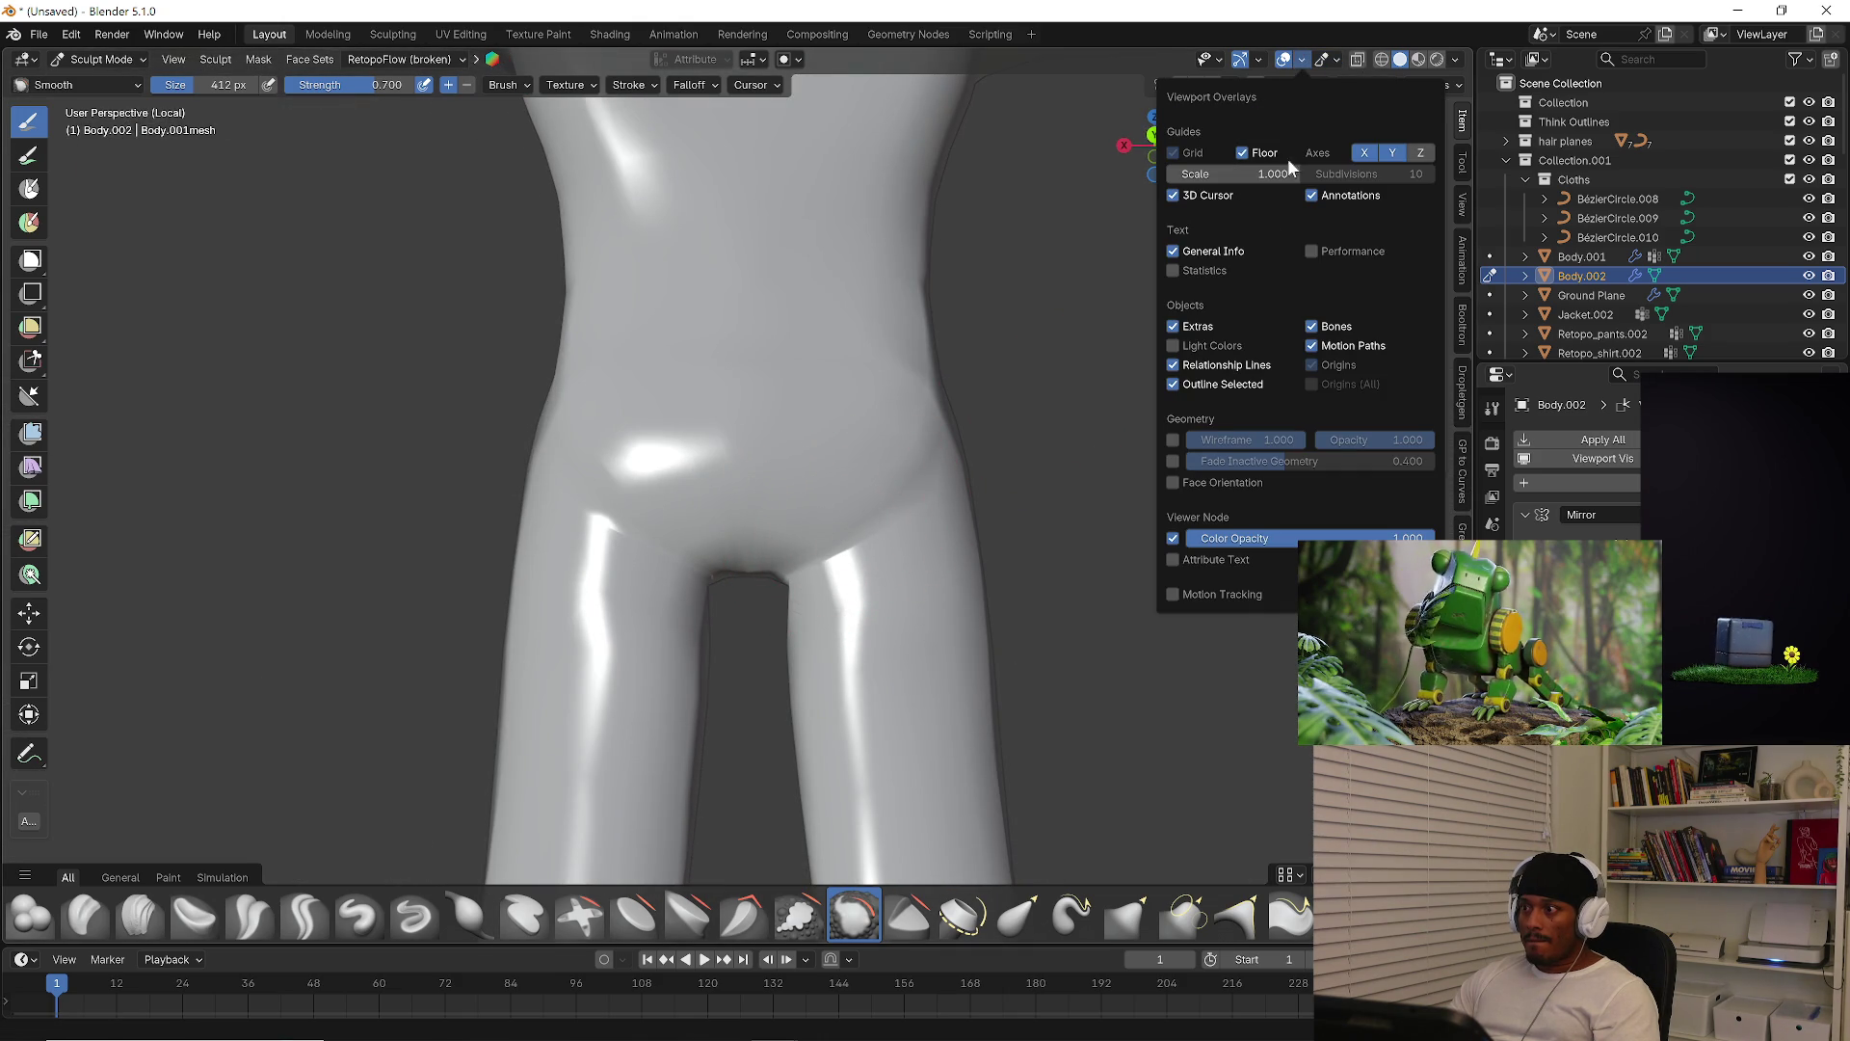
{"action": "left_click", "coordinate": [1174, 440]}
{"action": "mouse_move", "coordinate": [877, 382]}
{"action": "middle_mouse_down"}
{"action": "mouse_move", "coordinate": [578, 487]}
{"action": "mouse_move", "coordinate": [691, 453]}
{"action": "middle_mouse_up"}
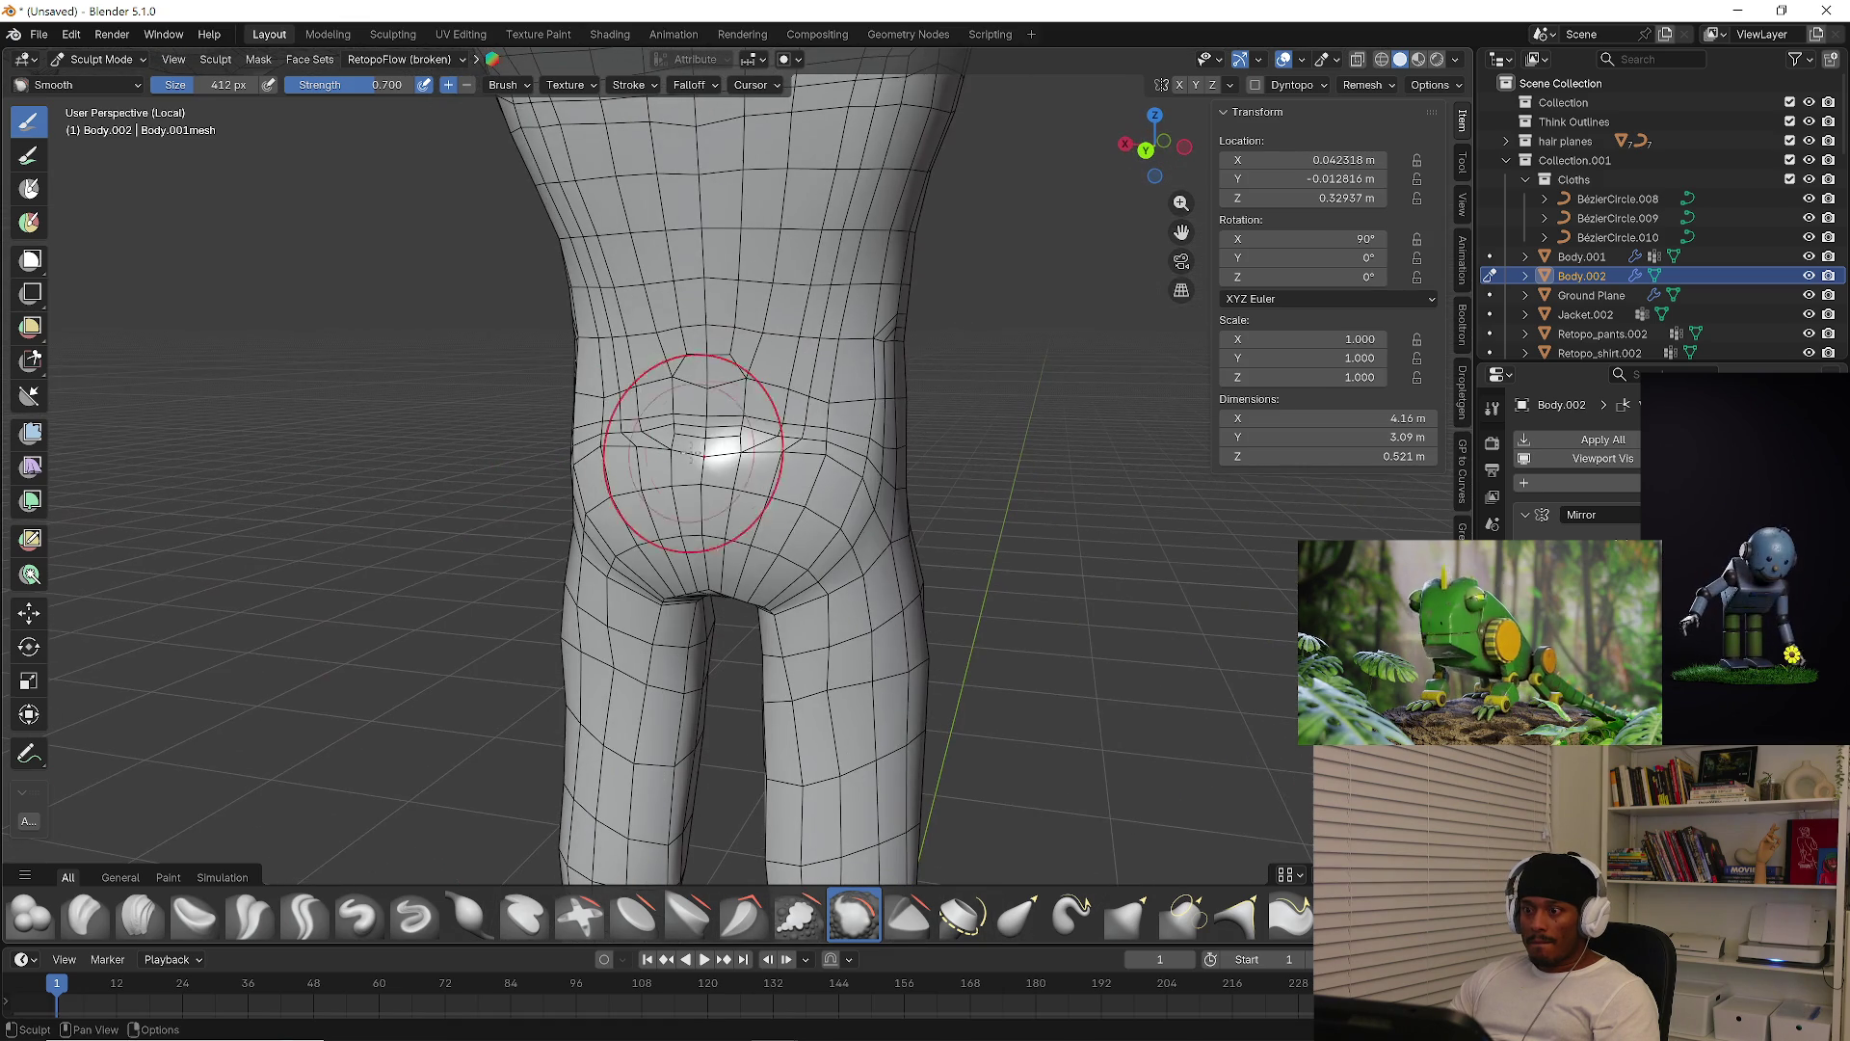
Bring the neck into view and smooth the upper chest below it
{"action": "mouse_move", "coordinate": [982, 479]}
{"action": "middle_mouse_down"}
{"action": "mouse_move", "coordinate": [701, 487]}
{"action": "mouse_move", "coordinate": [605, 382]}
{"action": "middle_mouse_up"}
{"action": "mouse_move", "coordinate": [578, 465]}
{"action": "middle_mouse_down"}
{"action": "mouse_move", "coordinate": [594, 440]}
{"action": "mouse_move", "coordinate": [592, 494]}
{"action": "middle_mouse_up"}
{"action": "middle_click_drag", "start_coordinate": [589, 419], "coordinate": [615, 502], "text": "shift"}
{"action": "middle_click_drag", "start_coordinate": [620, 403], "coordinate": [658, 522], "text": "shift"}
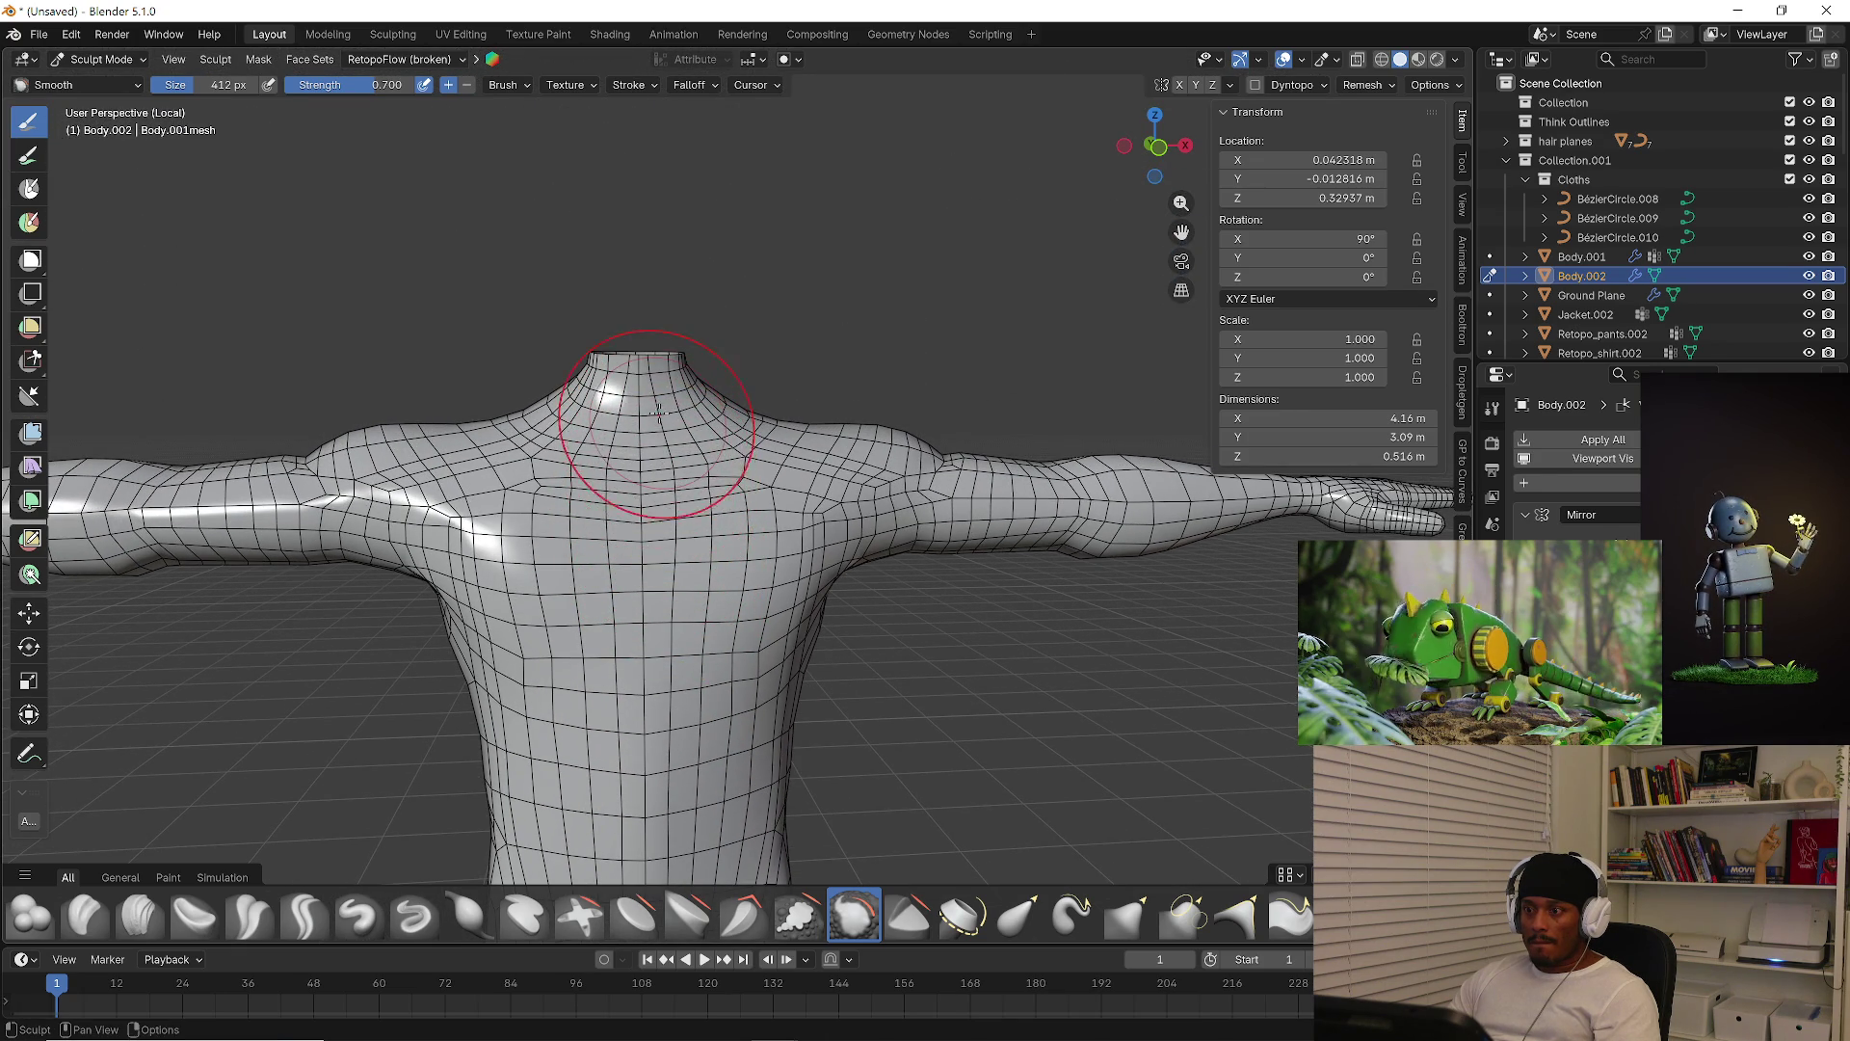
{"action": "left_click_drag", "start_coordinate": [740, 475], "coordinate": [742, 487]}
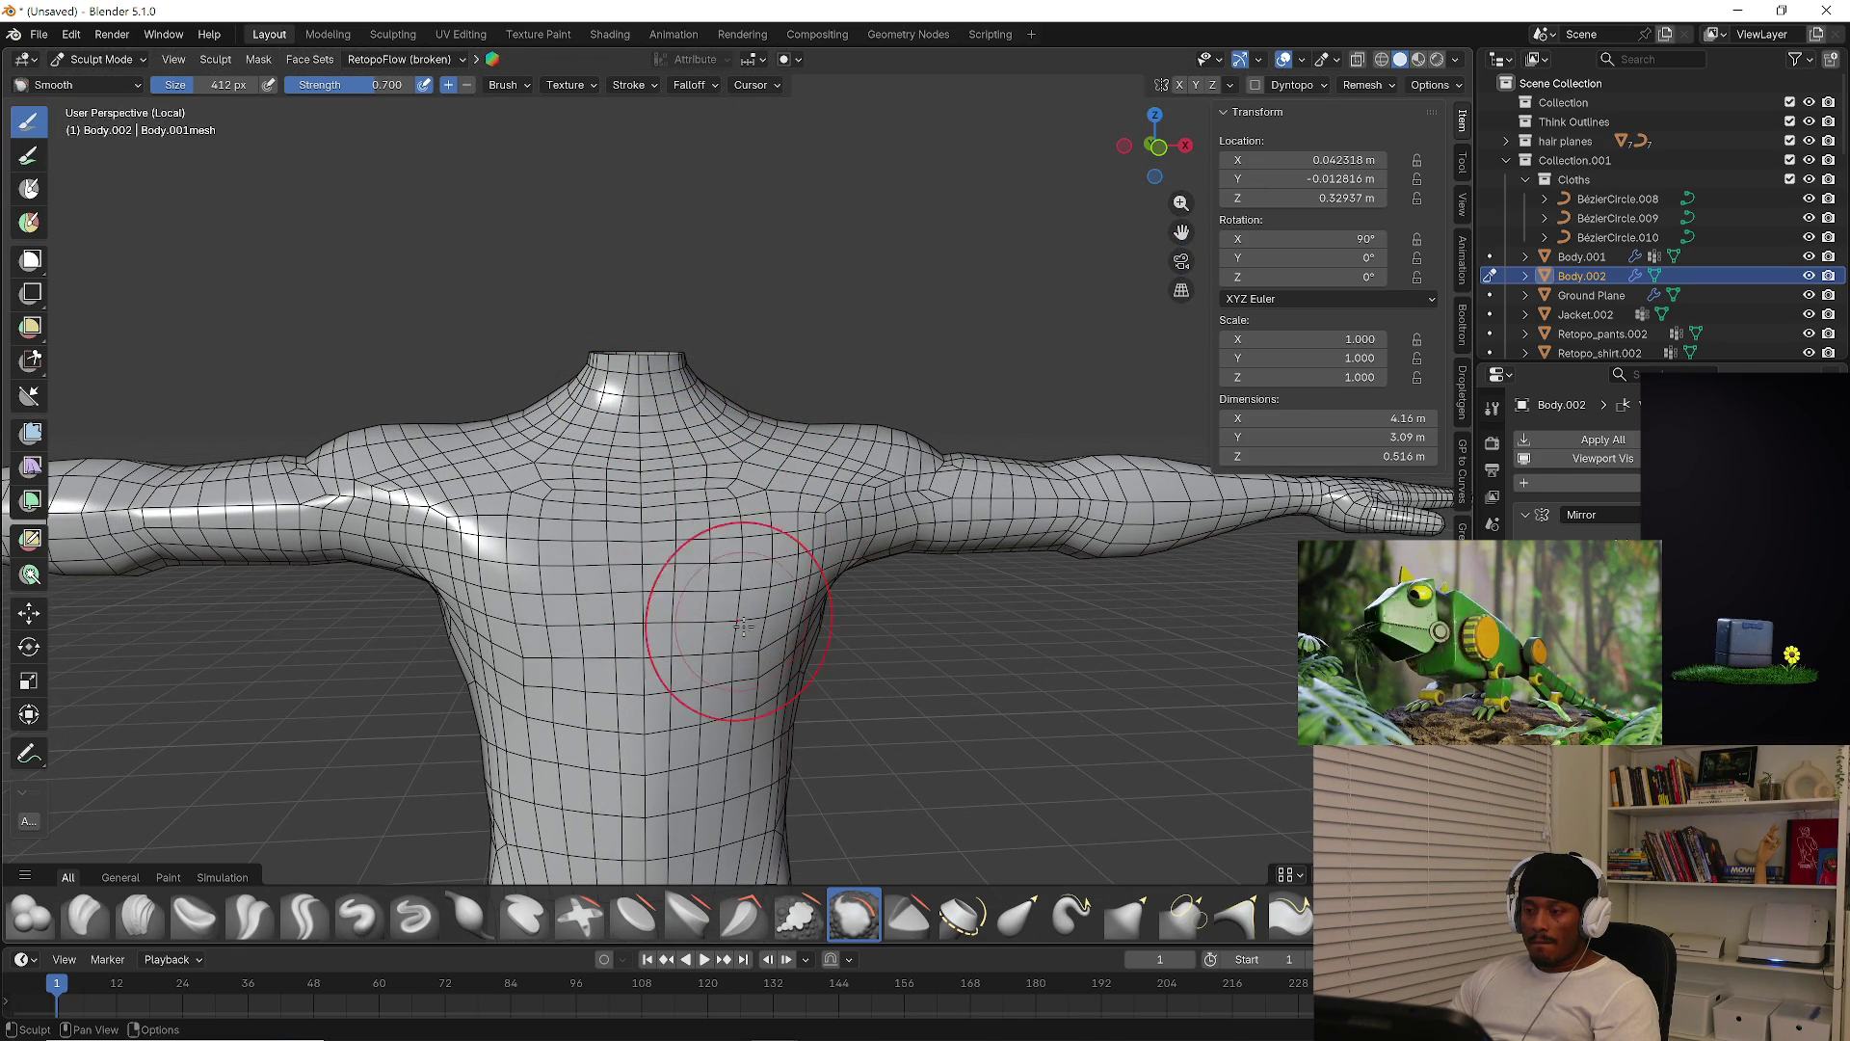
From the front view (numpad 1), smooth the mesh over the shoulder
{"action": "middle_click_drag", "start_coordinate": [740, 618], "coordinate": [759, 612]}
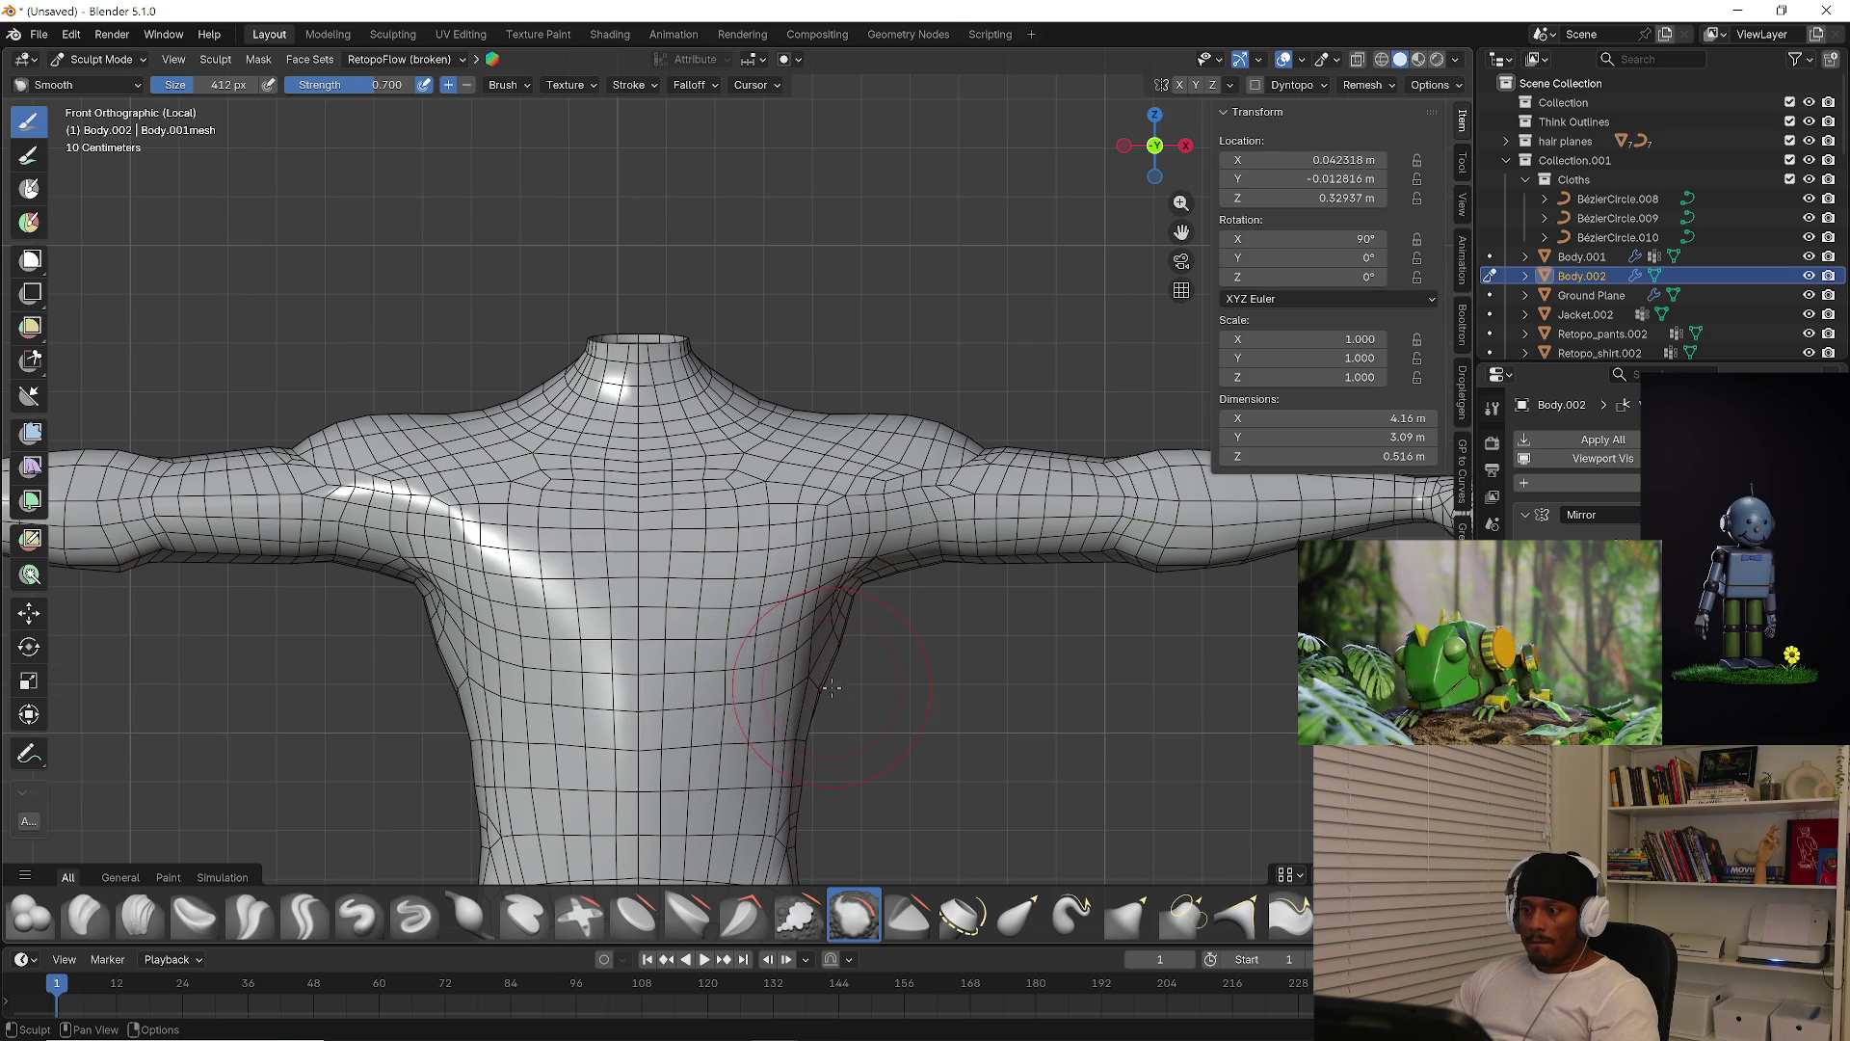
{"action": "key", "text": "KP_1"}
{"action": "scroll", "coordinate": [616, 656], "scroll_direction": "down", "scroll_amount": 3}
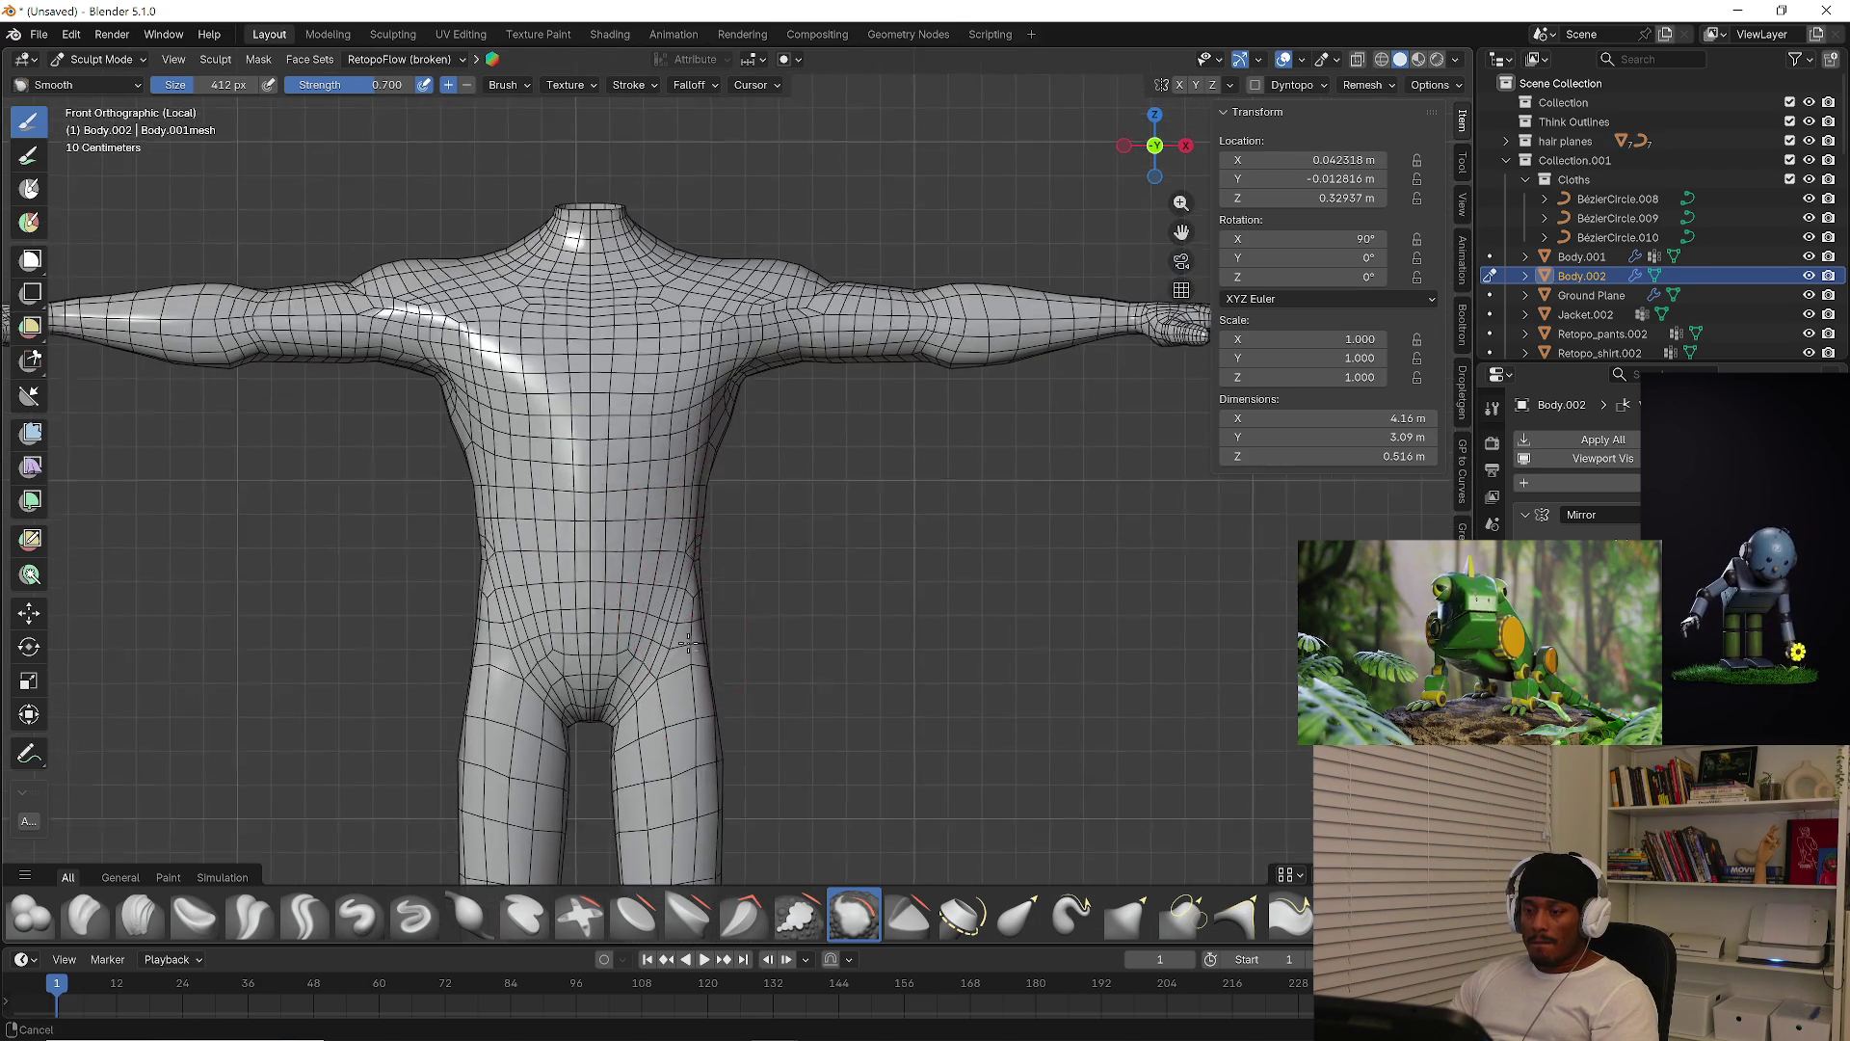
{"action": "scroll", "coordinate": [661, 620], "scroll_direction": "up", "scroll_amount": 3}
{"action": "scroll", "coordinate": [662, 620], "scroll_direction": "down", "scroll_amount": 3, "text": "shift"}
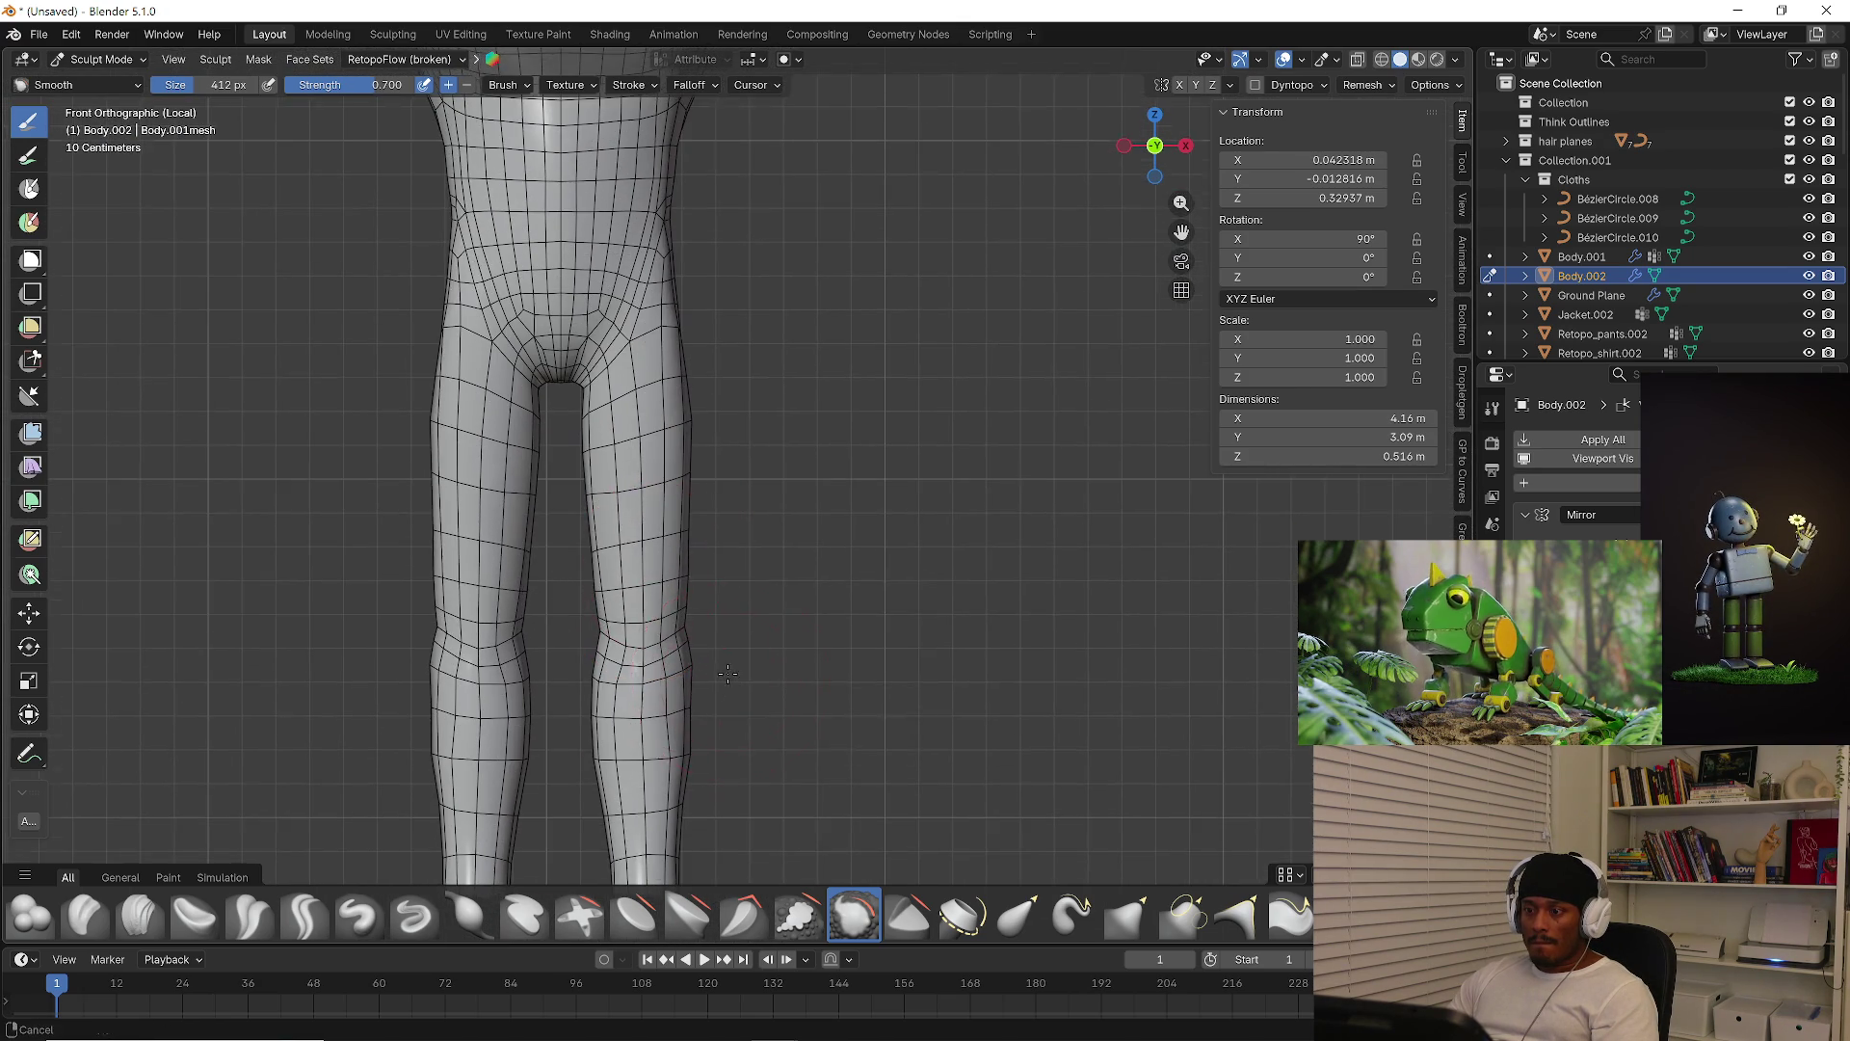
{"action": "scroll", "coordinate": [675, 655], "scroll_direction": "down", "scroll_amount": 2, "text": "shift"}
{"action": "scroll", "coordinate": [905, 548], "scroll_direction": "up", "scroll_amount": 3, "text": "shift"}
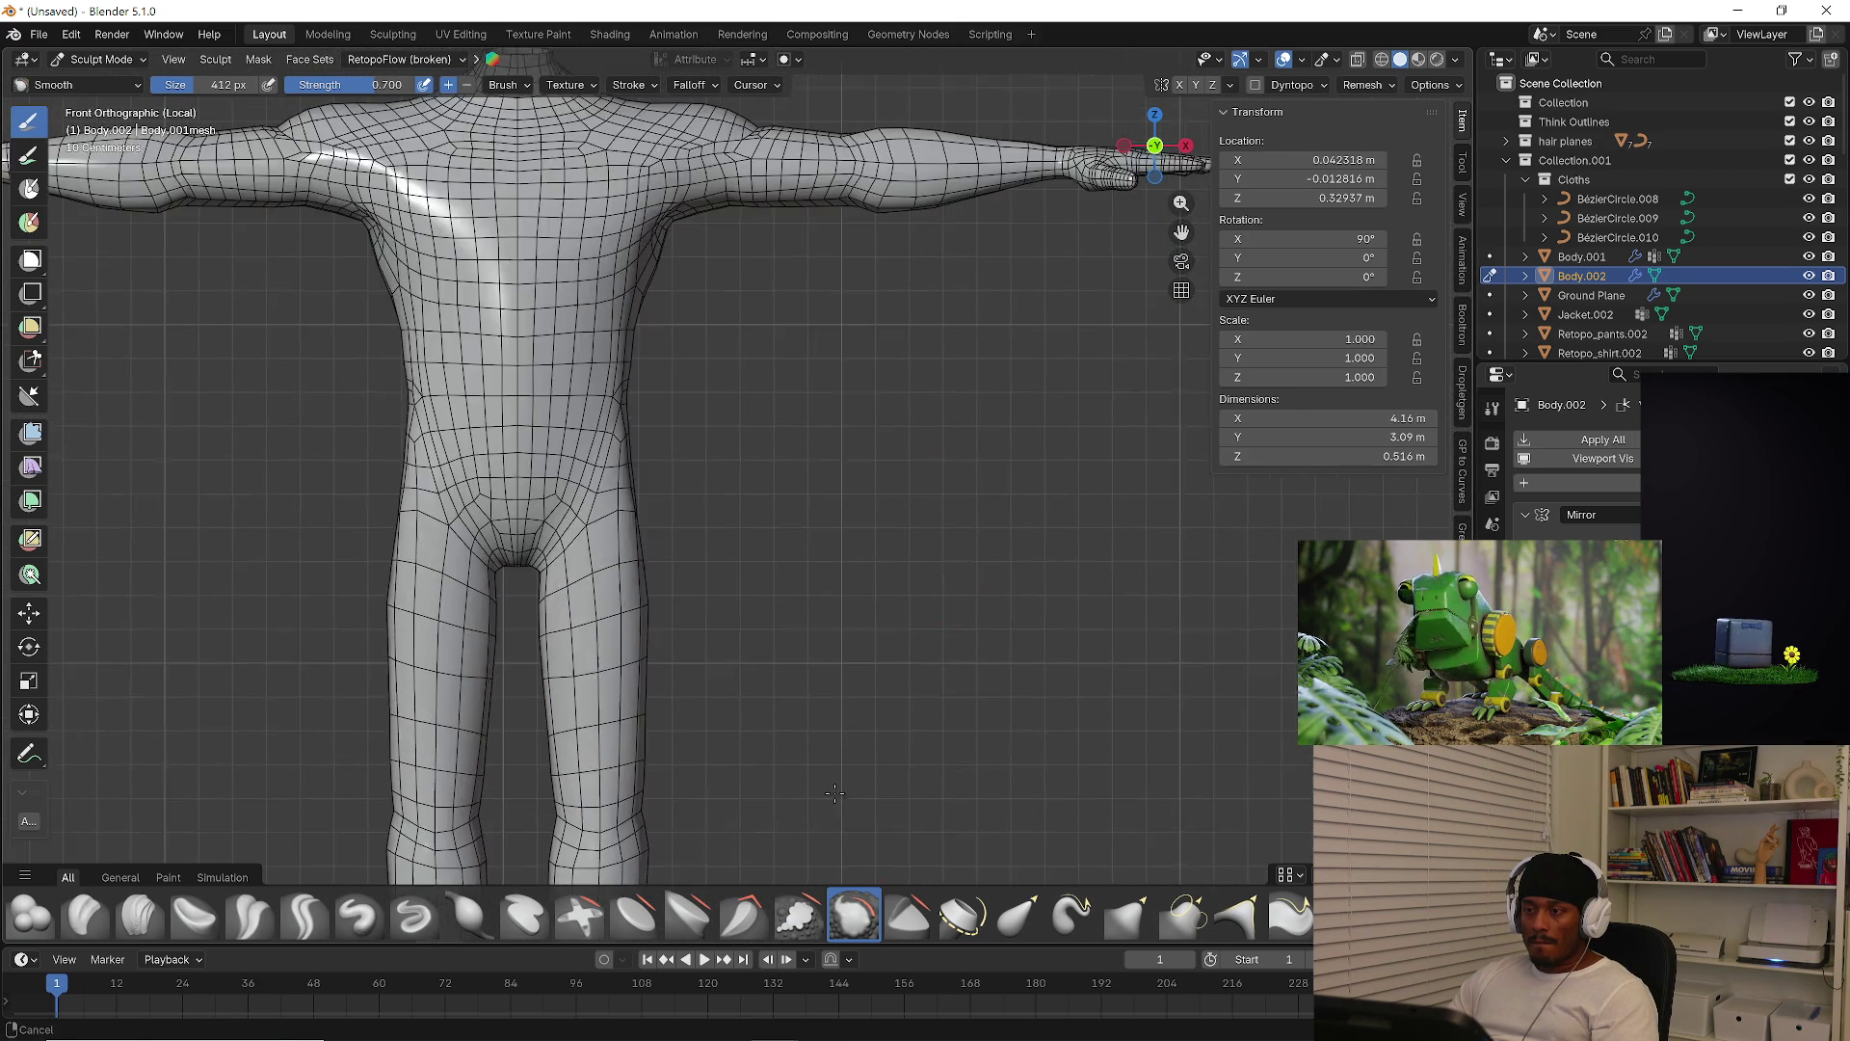
{"action": "scroll", "coordinate": [678, 228], "scroll_direction": "up", "scroll_amount": 4}
{"action": "left_click_drag", "start_coordinate": [678, 229], "coordinate": [613, 245]}
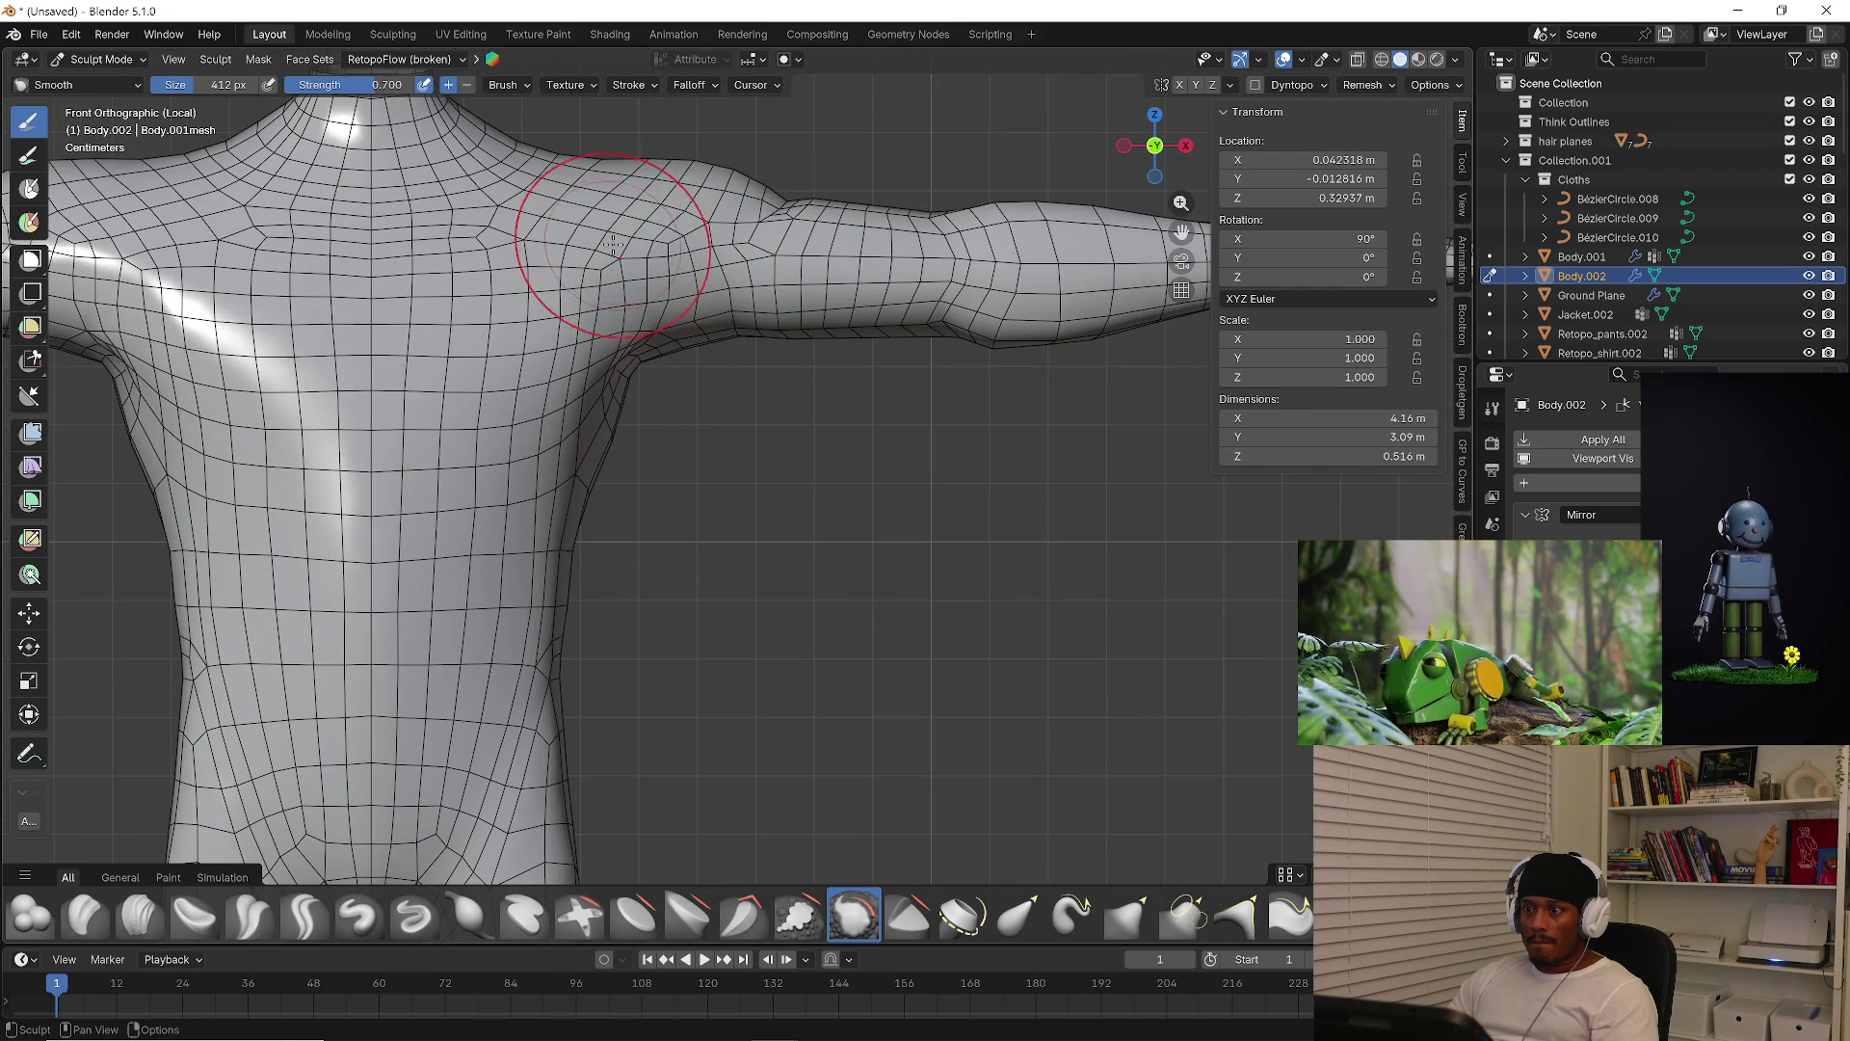
{"action": "key", "text": "KP_3"}
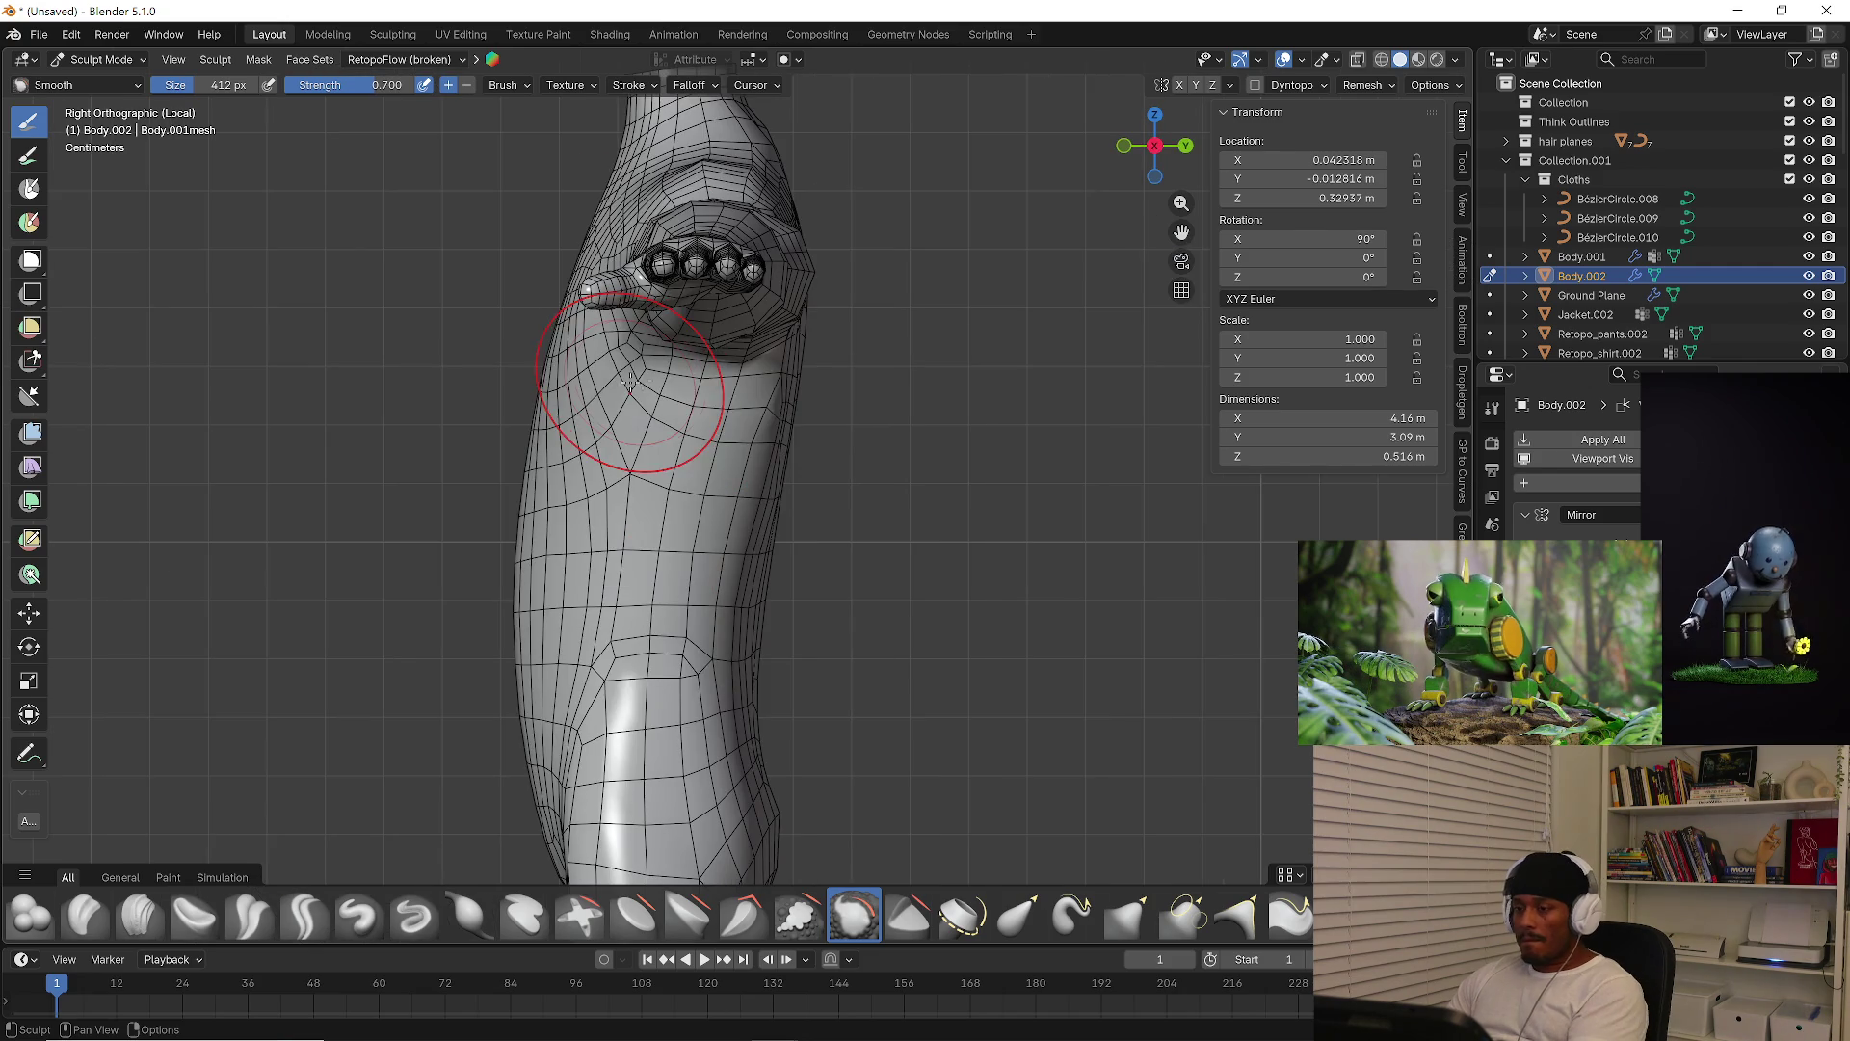
Snap to Back Orthographic view and work across the back, lower back, arms and shoulders
{"action": "mouse_move", "coordinate": [765, 466]}
{"action": "middle_mouse_down"}
{"action": "mouse_move", "coordinate": [860, 450]}
{"action": "mouse_move", "coordinate": [848, 434]}
{"action": "middle_mouse_up"}
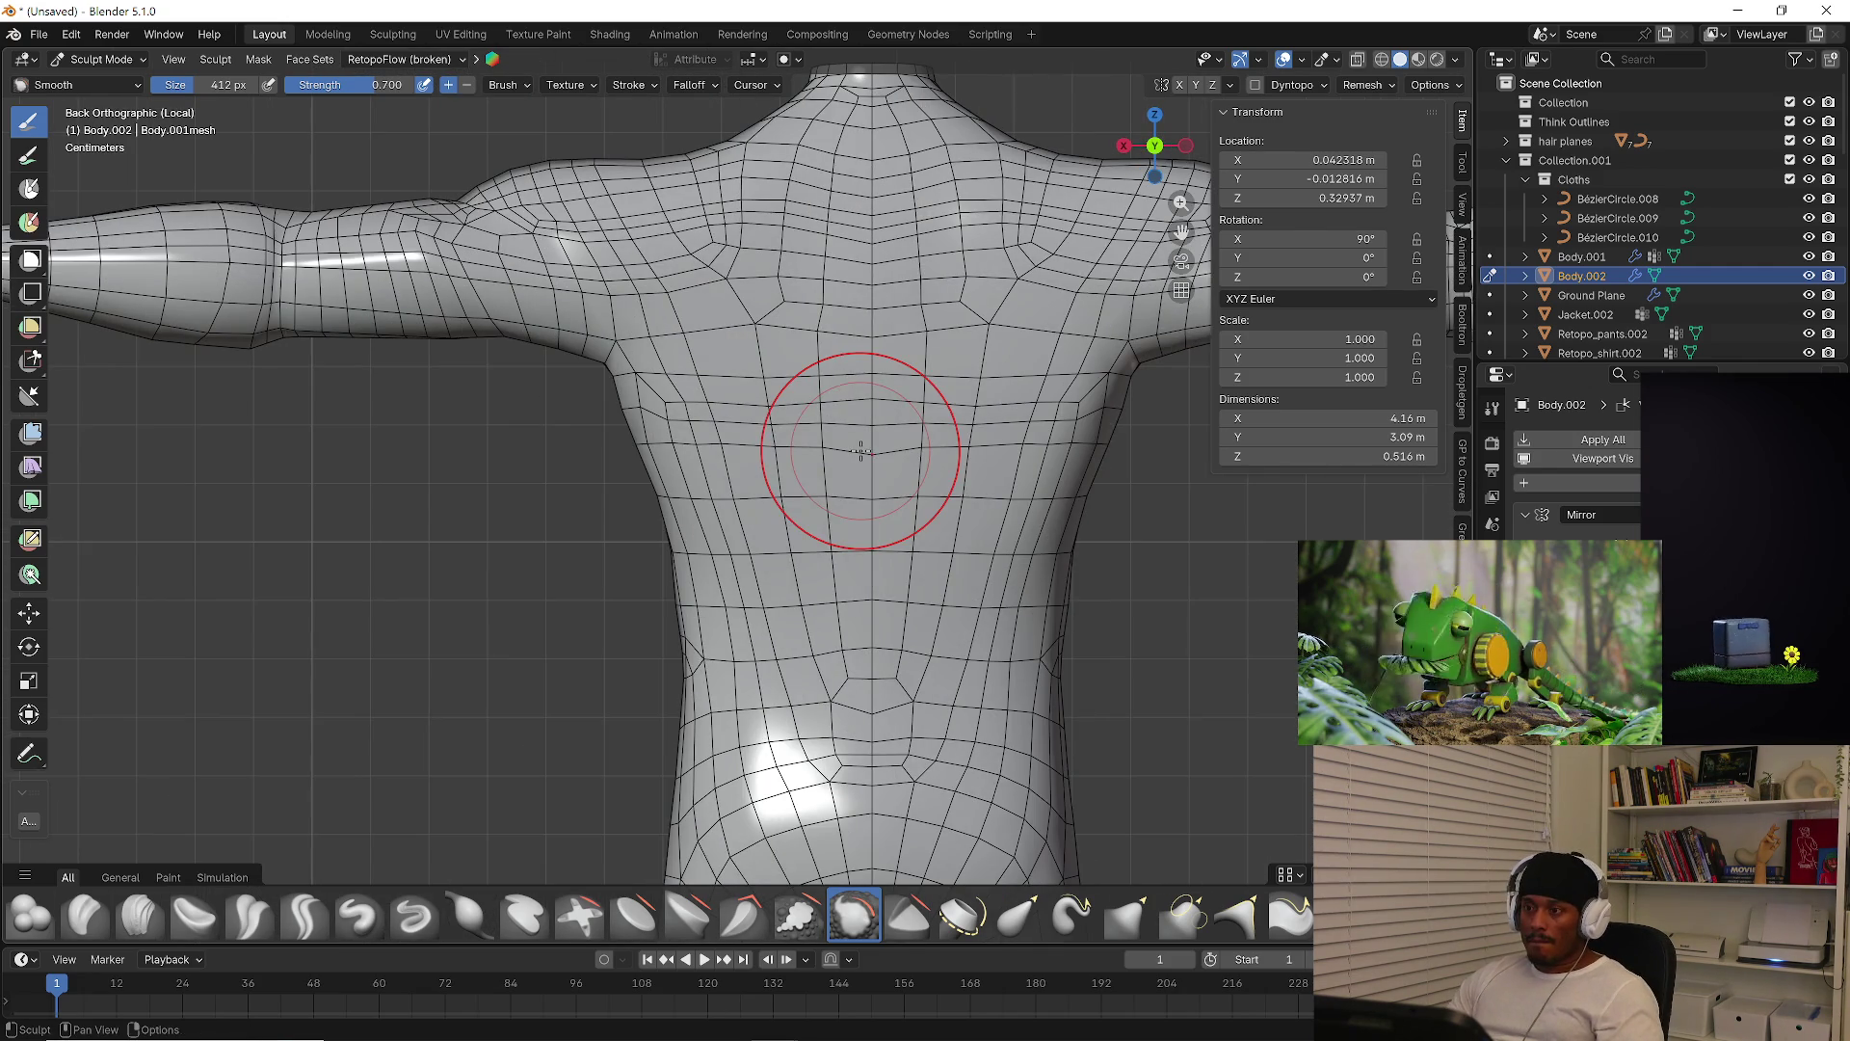
{"action": "key", "text": "ctrl+KP_1"}
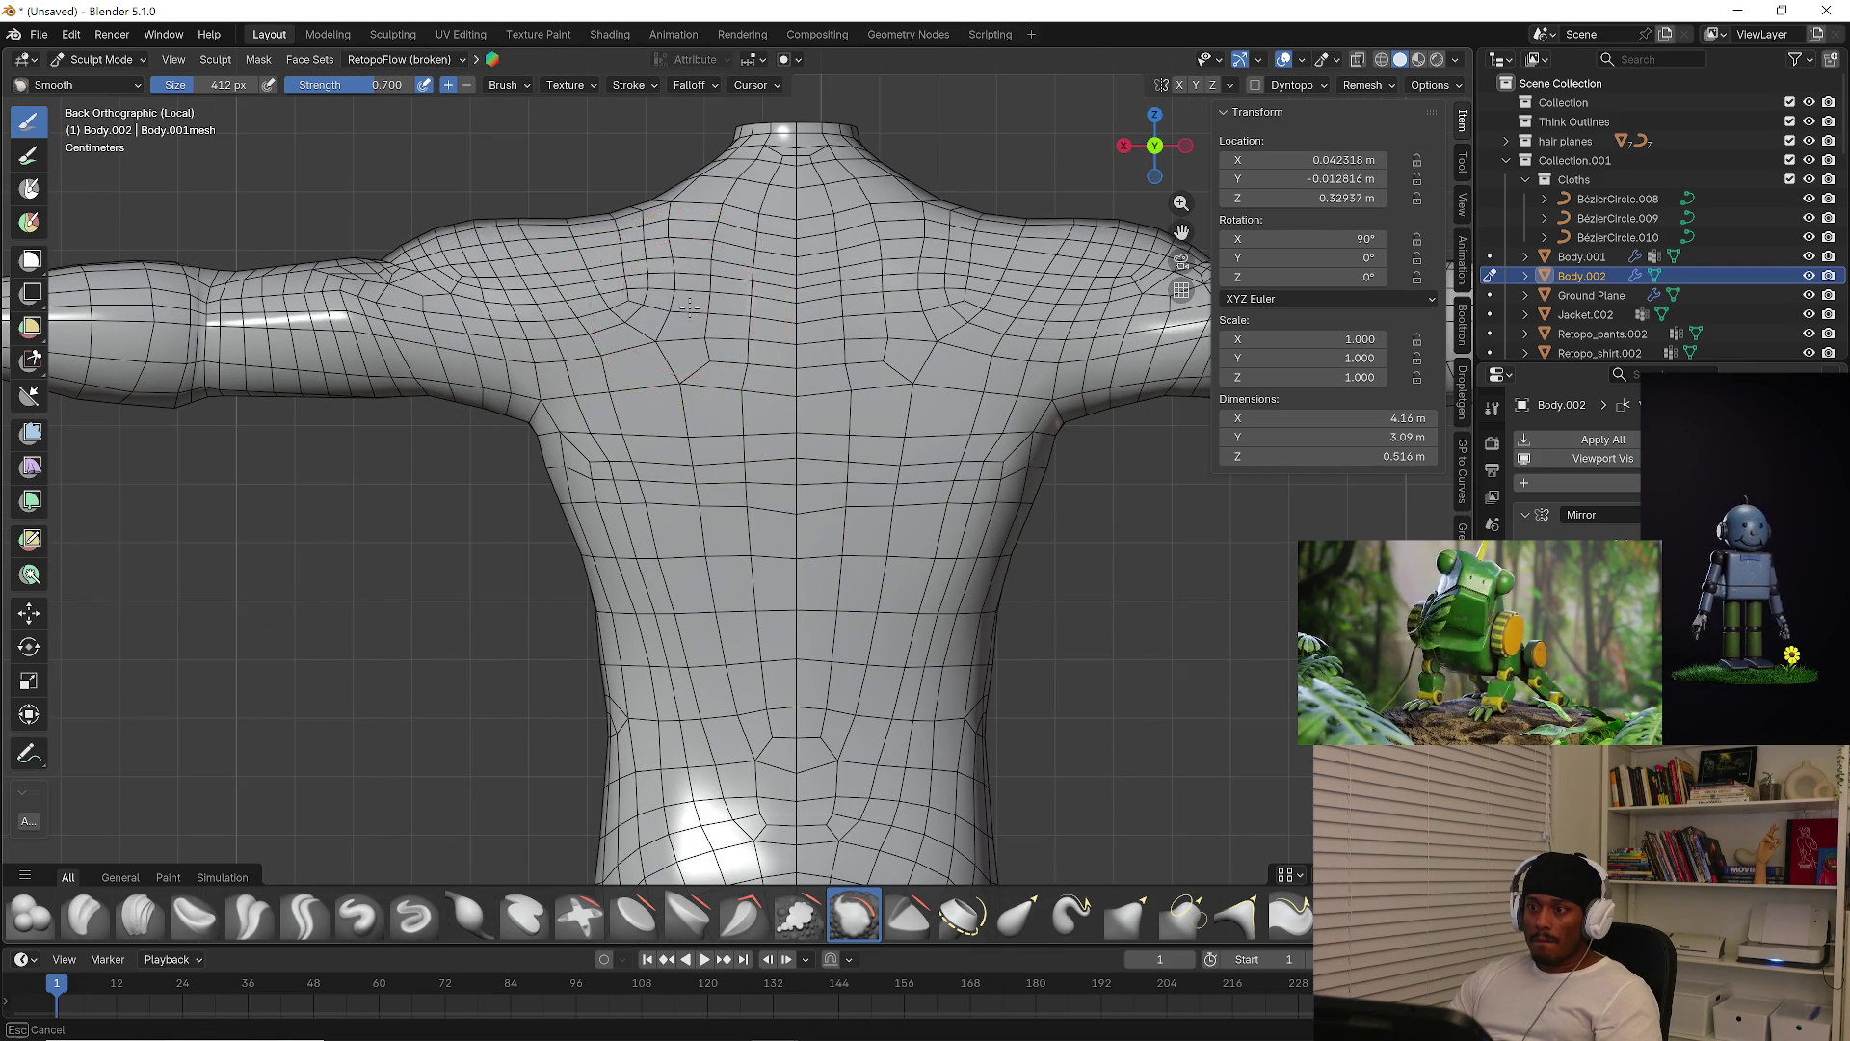
{"action": "middle_click_drag", "start_coordinate": [720, 255], "coordinate": [721, 424], "text": "shift"}
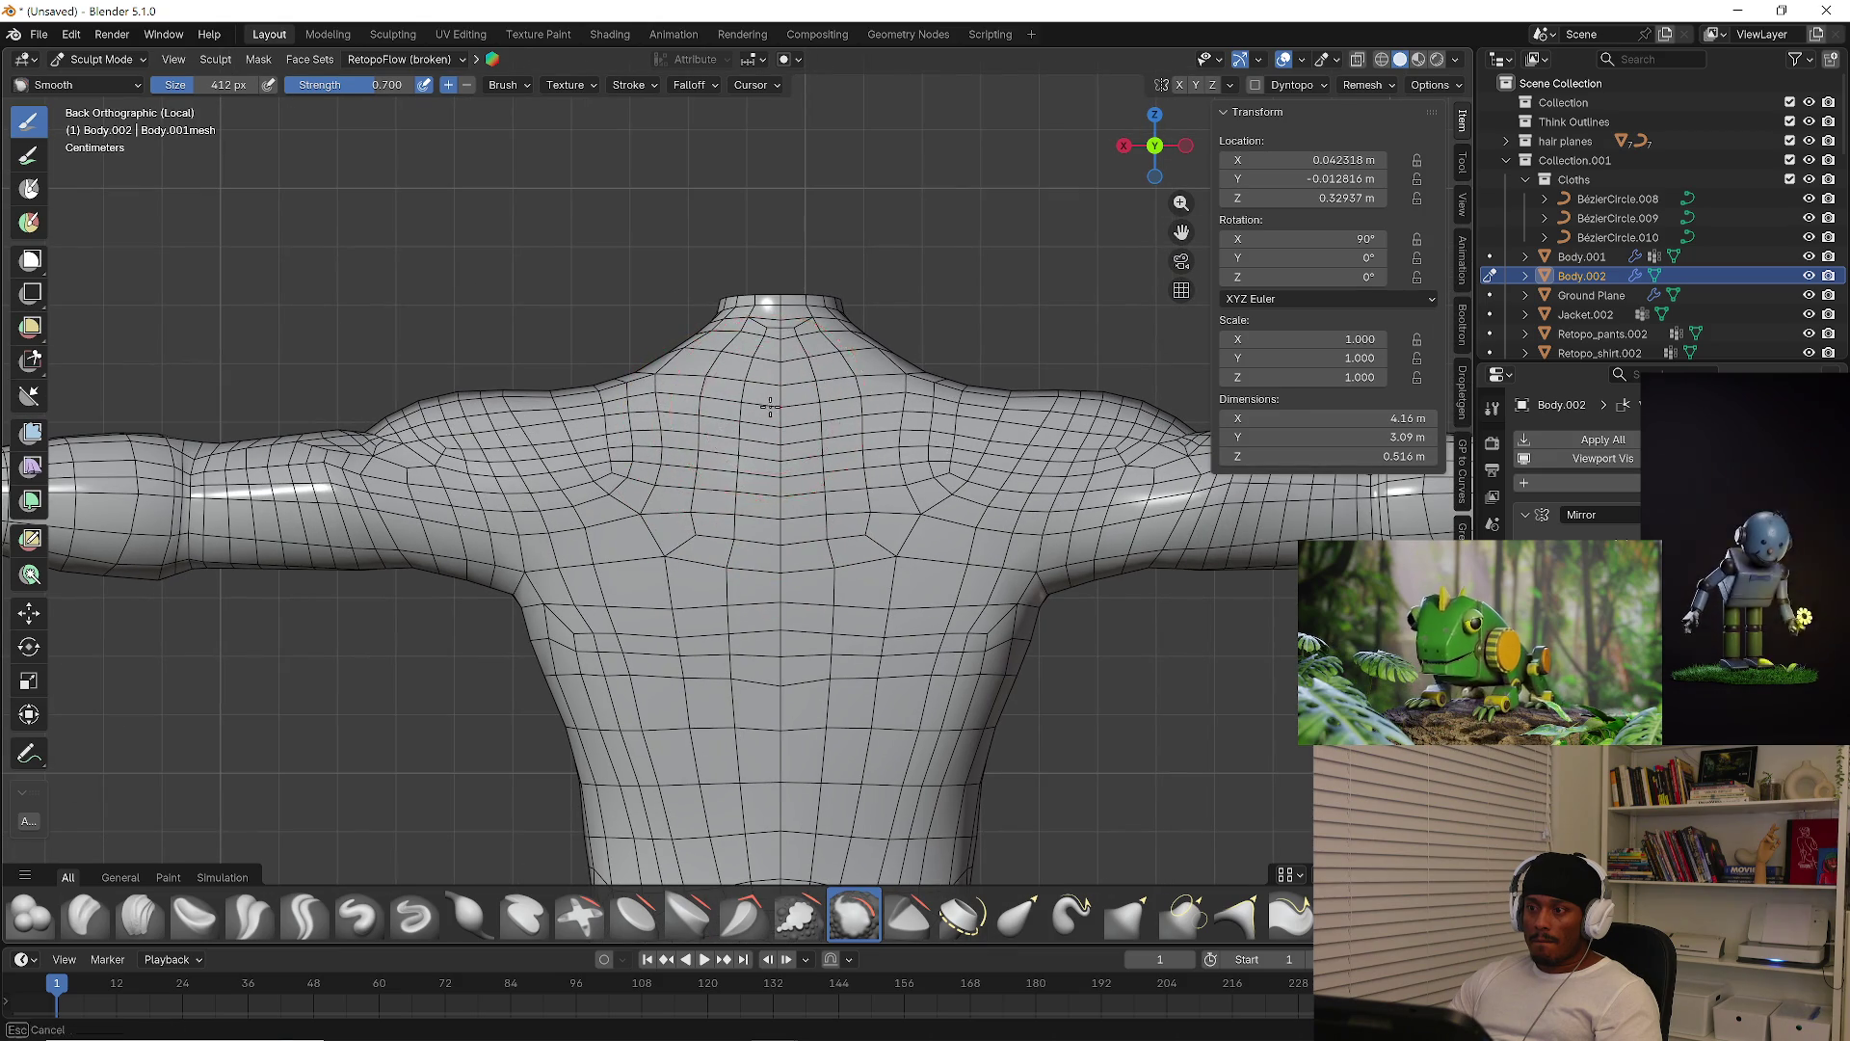
{"action": "middle_click_drag", "start_coordinate": [313, 448], "coordinate": [584, 472], "text": "shift"}
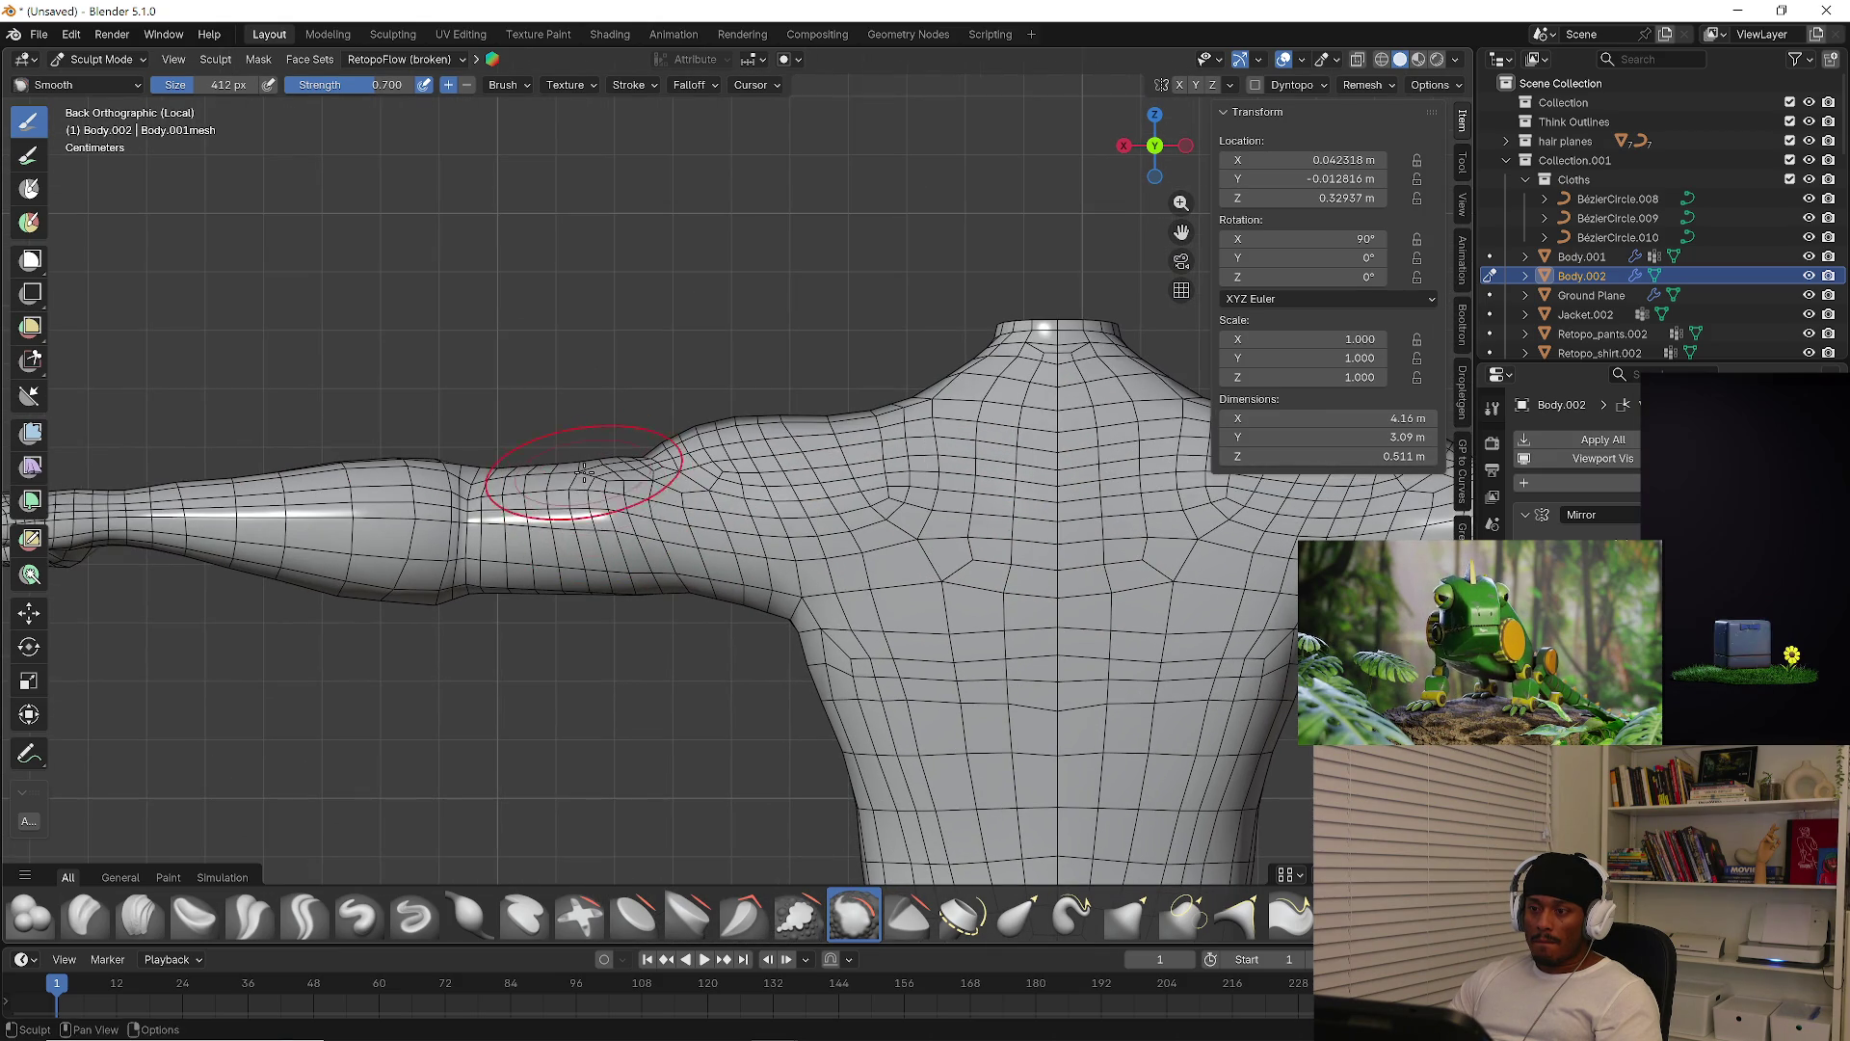
{"action": "mouse_move", "coordinate": [810, 525]}
{"action": "middle_mouse_down", "text": "shift"}
{"action": "mouse_move", "coordinate": [682, 443]}
{"action": "mouse_move", "coordinate": [690, 483]}
{"action": "middle_mouse_up", "text": "shift"}
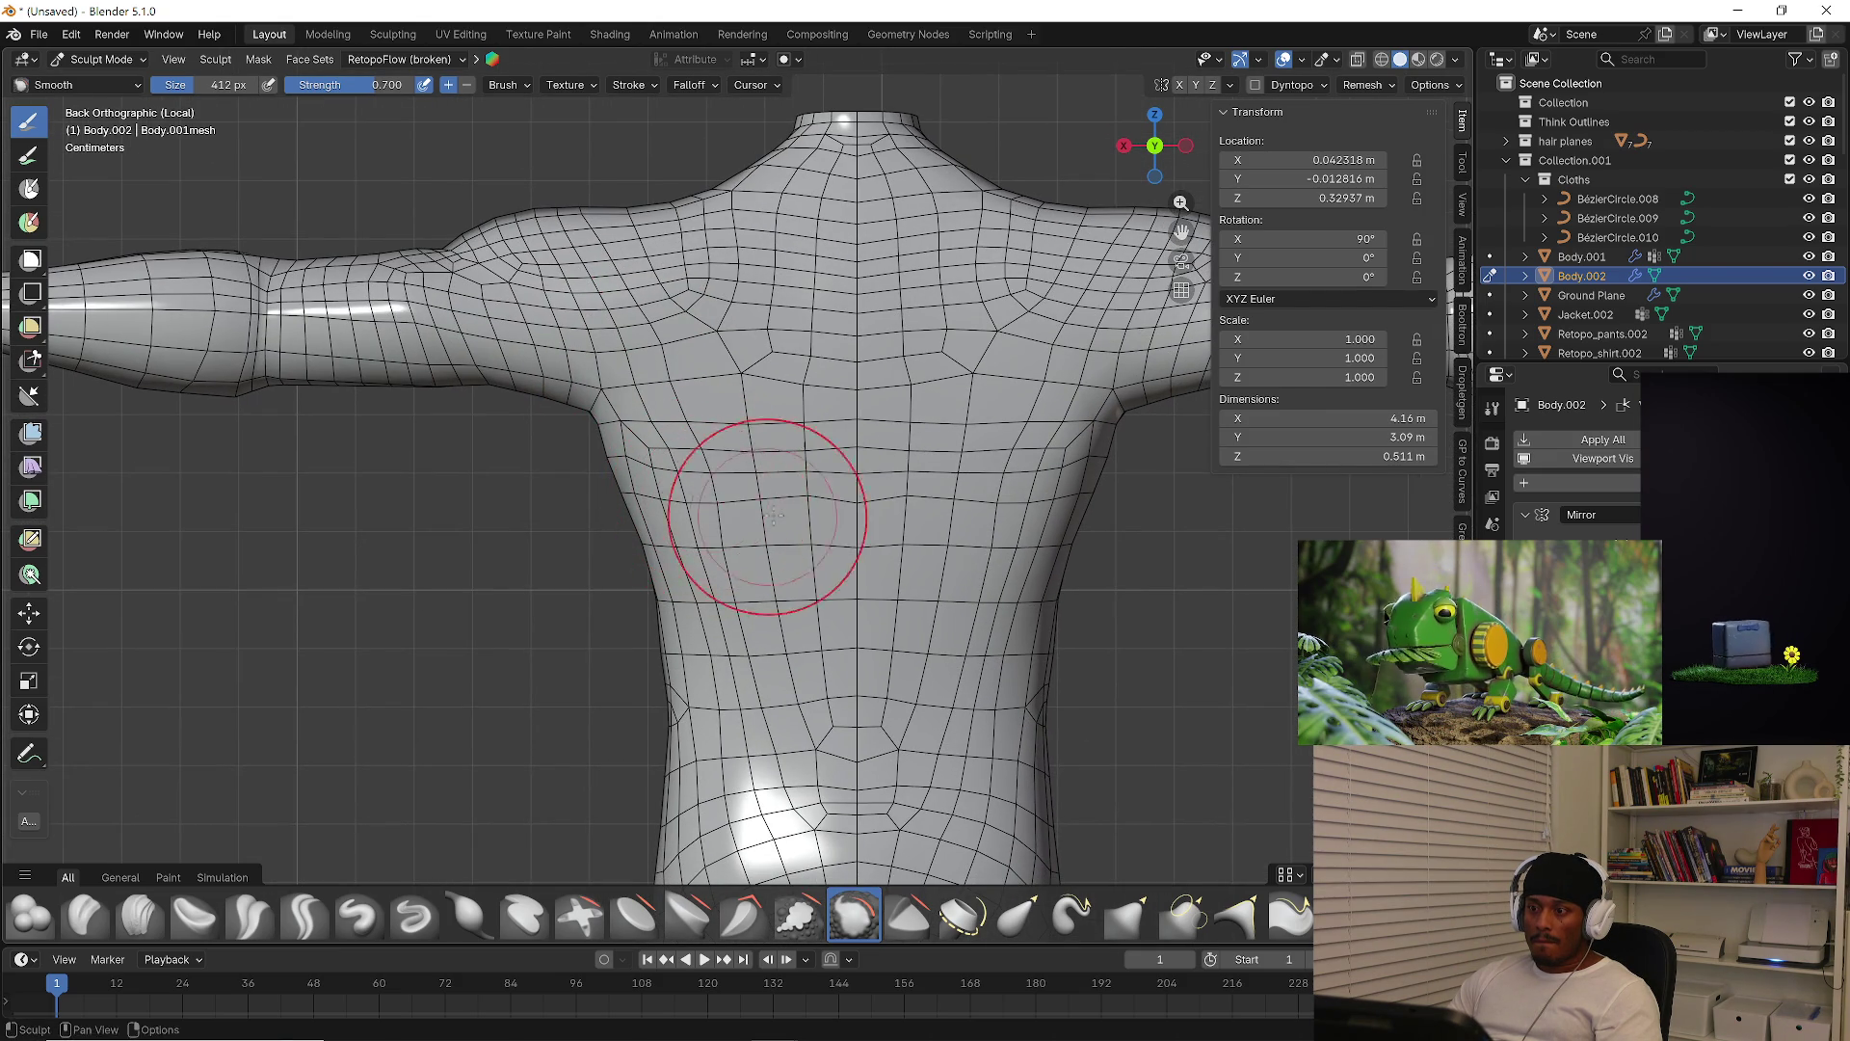
{"action": "middle_click_drag", "start_coordinate": [843, 527], "coordinate": [793, 476], "text": "shift"}
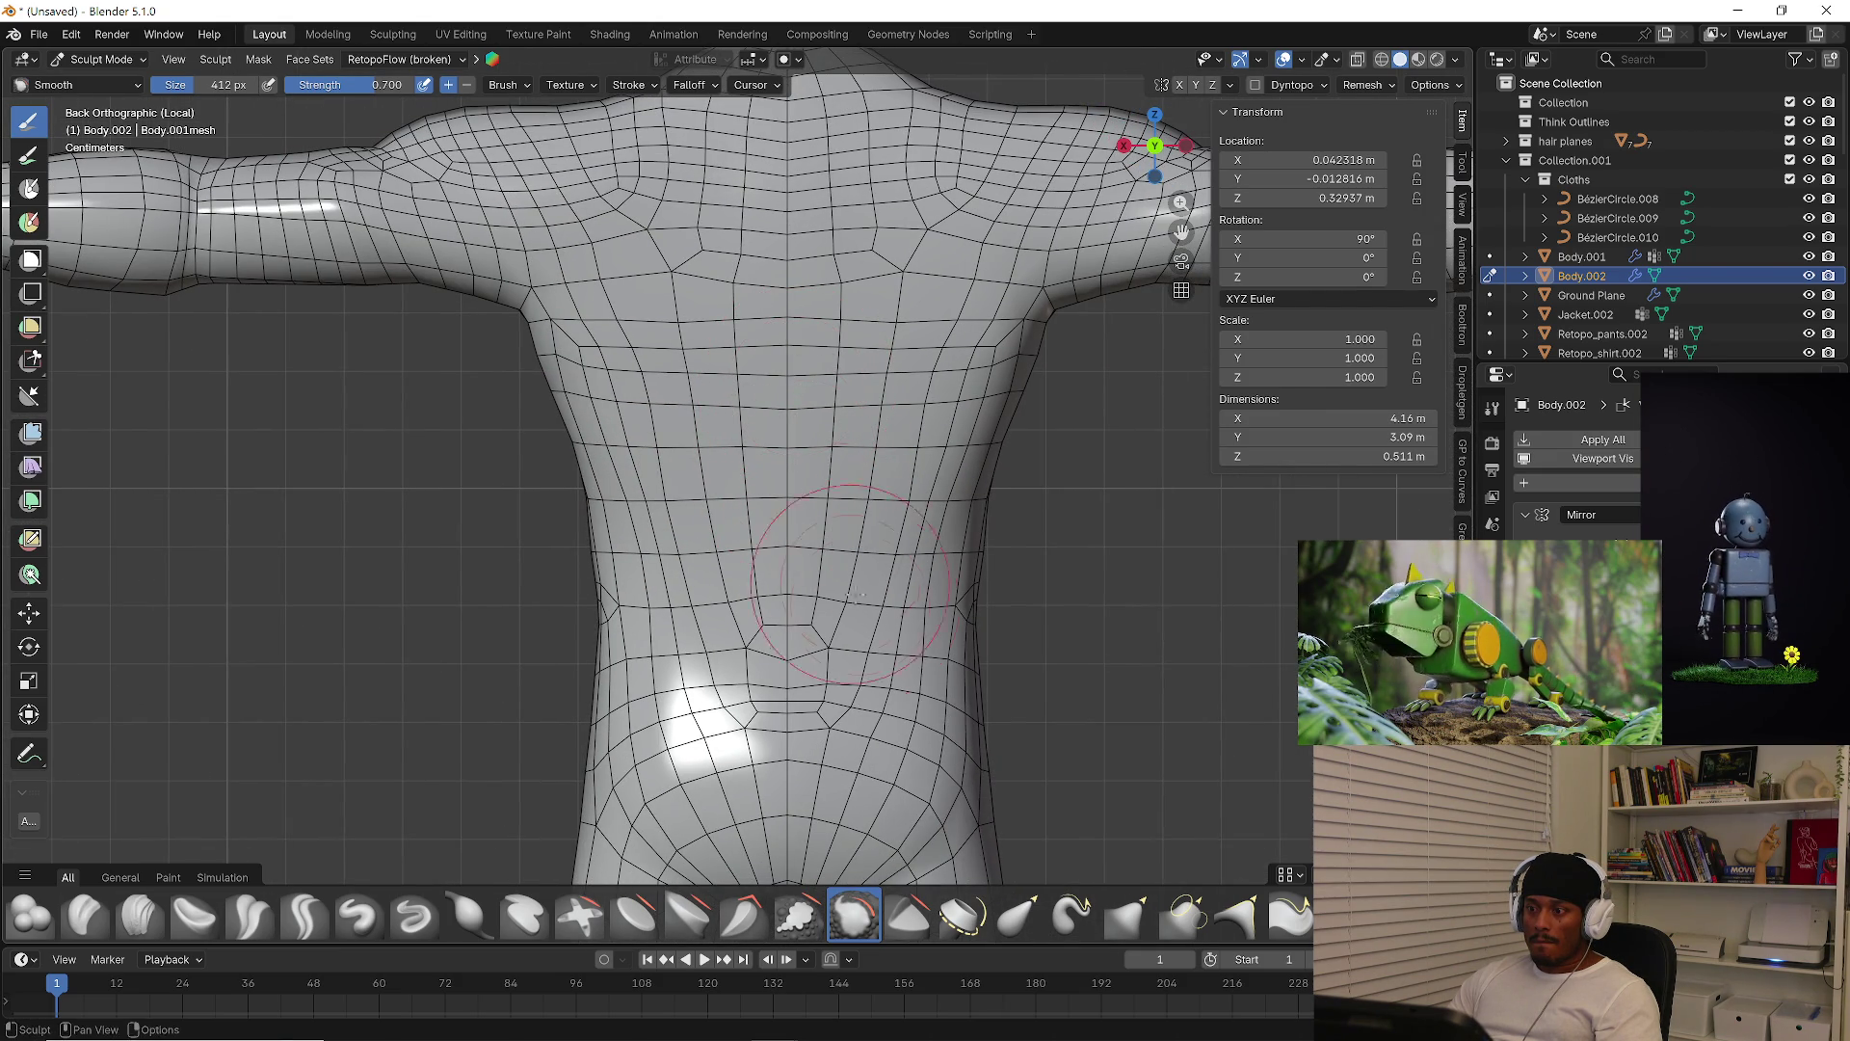
{"action": "middle_click_drag", "start_coordinate": [821, 670], "coordinate": [764, 499], "text": "shift"}
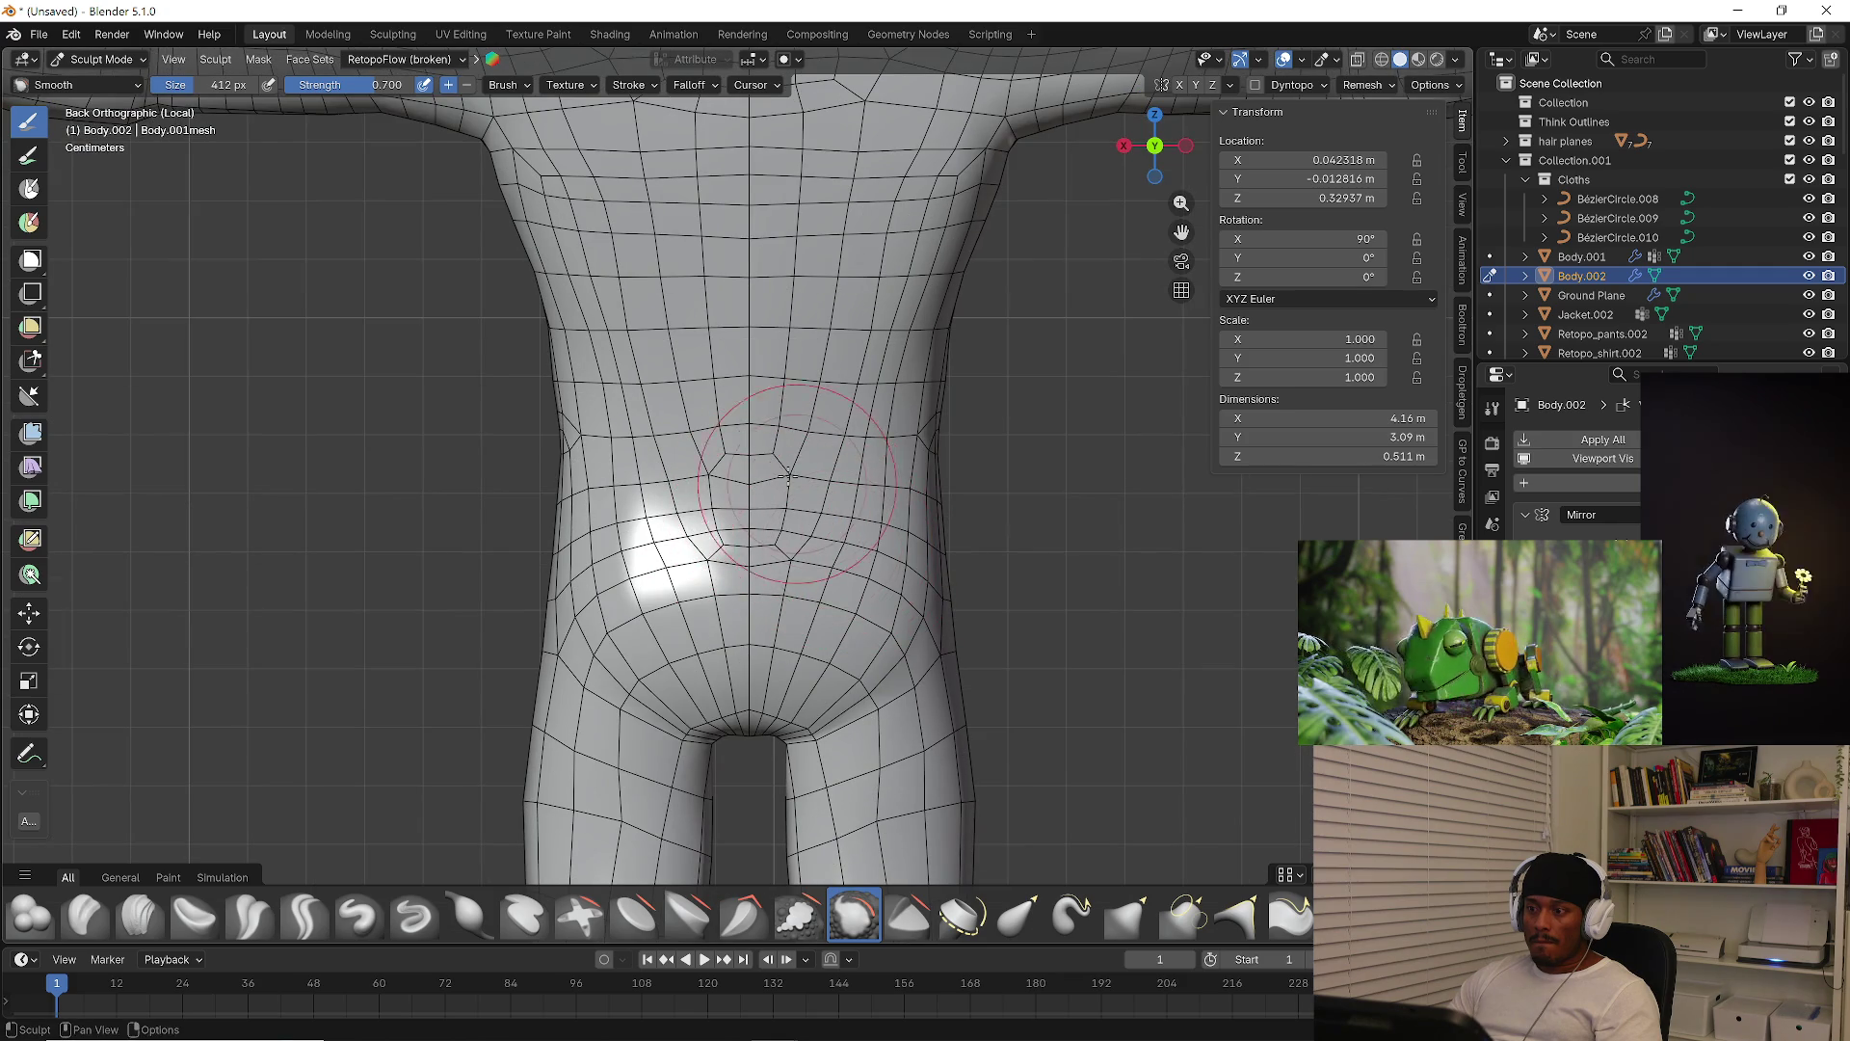
{"action": "middle_click_drag", "start_coordinate": [692, 444], "coordinate": [682, 599], "text": "shift"}
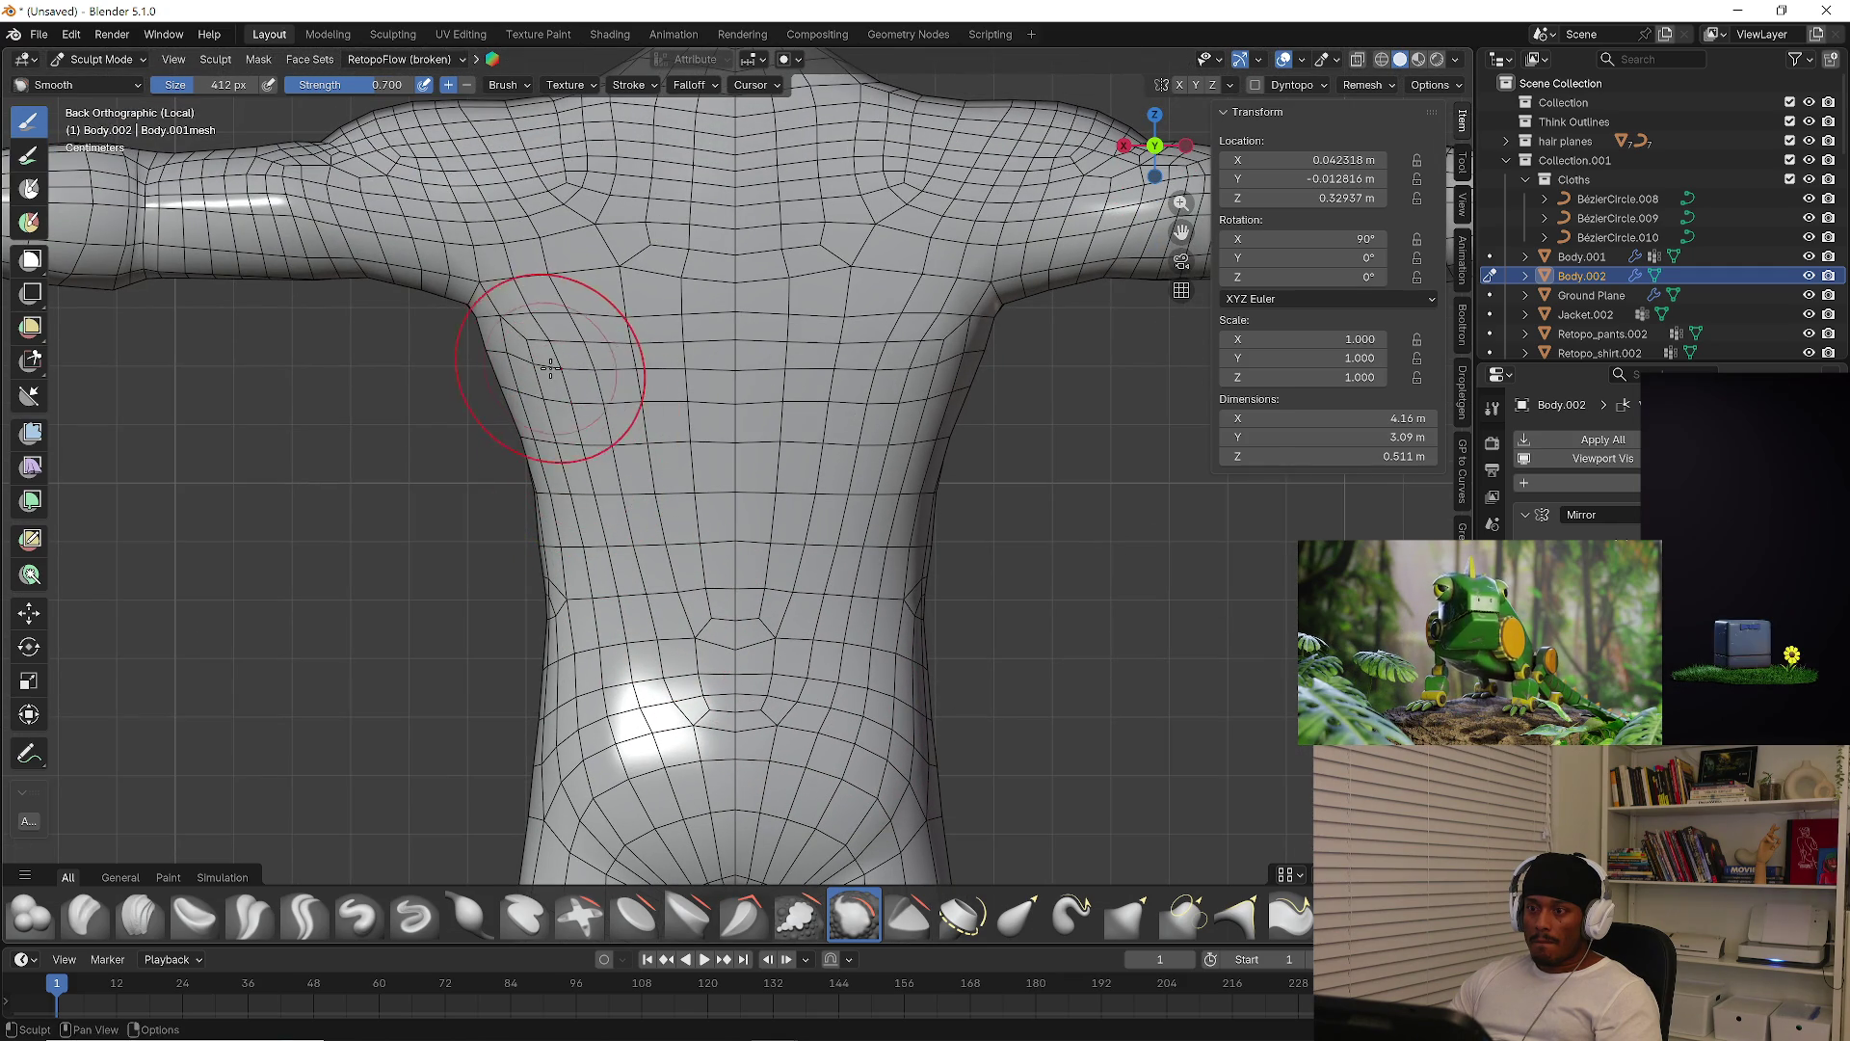
{"action": "mouse_move", "coordinate": [524, 261]}
{"action": "middle_mouse_down", "text": "shift"}
{"action": "mouse_move", "coordinate": [577, 445]}
{"action": "mouse_move", "coordinate": [690, 495]}
{"action": "mouse_move", "coordinate": [704, 523]}
{"action": "mouse_move", "coordinate": [718, 409]}
{"action": "mouse_move", "coordinate": [721, 462]}
{"action": "mouse_move", "coordinate": [675, 434]}
{"action": "mouse_move", "coordinate": [620, 475]}
{"action": "middle_mouse_up", "text": "shift"}
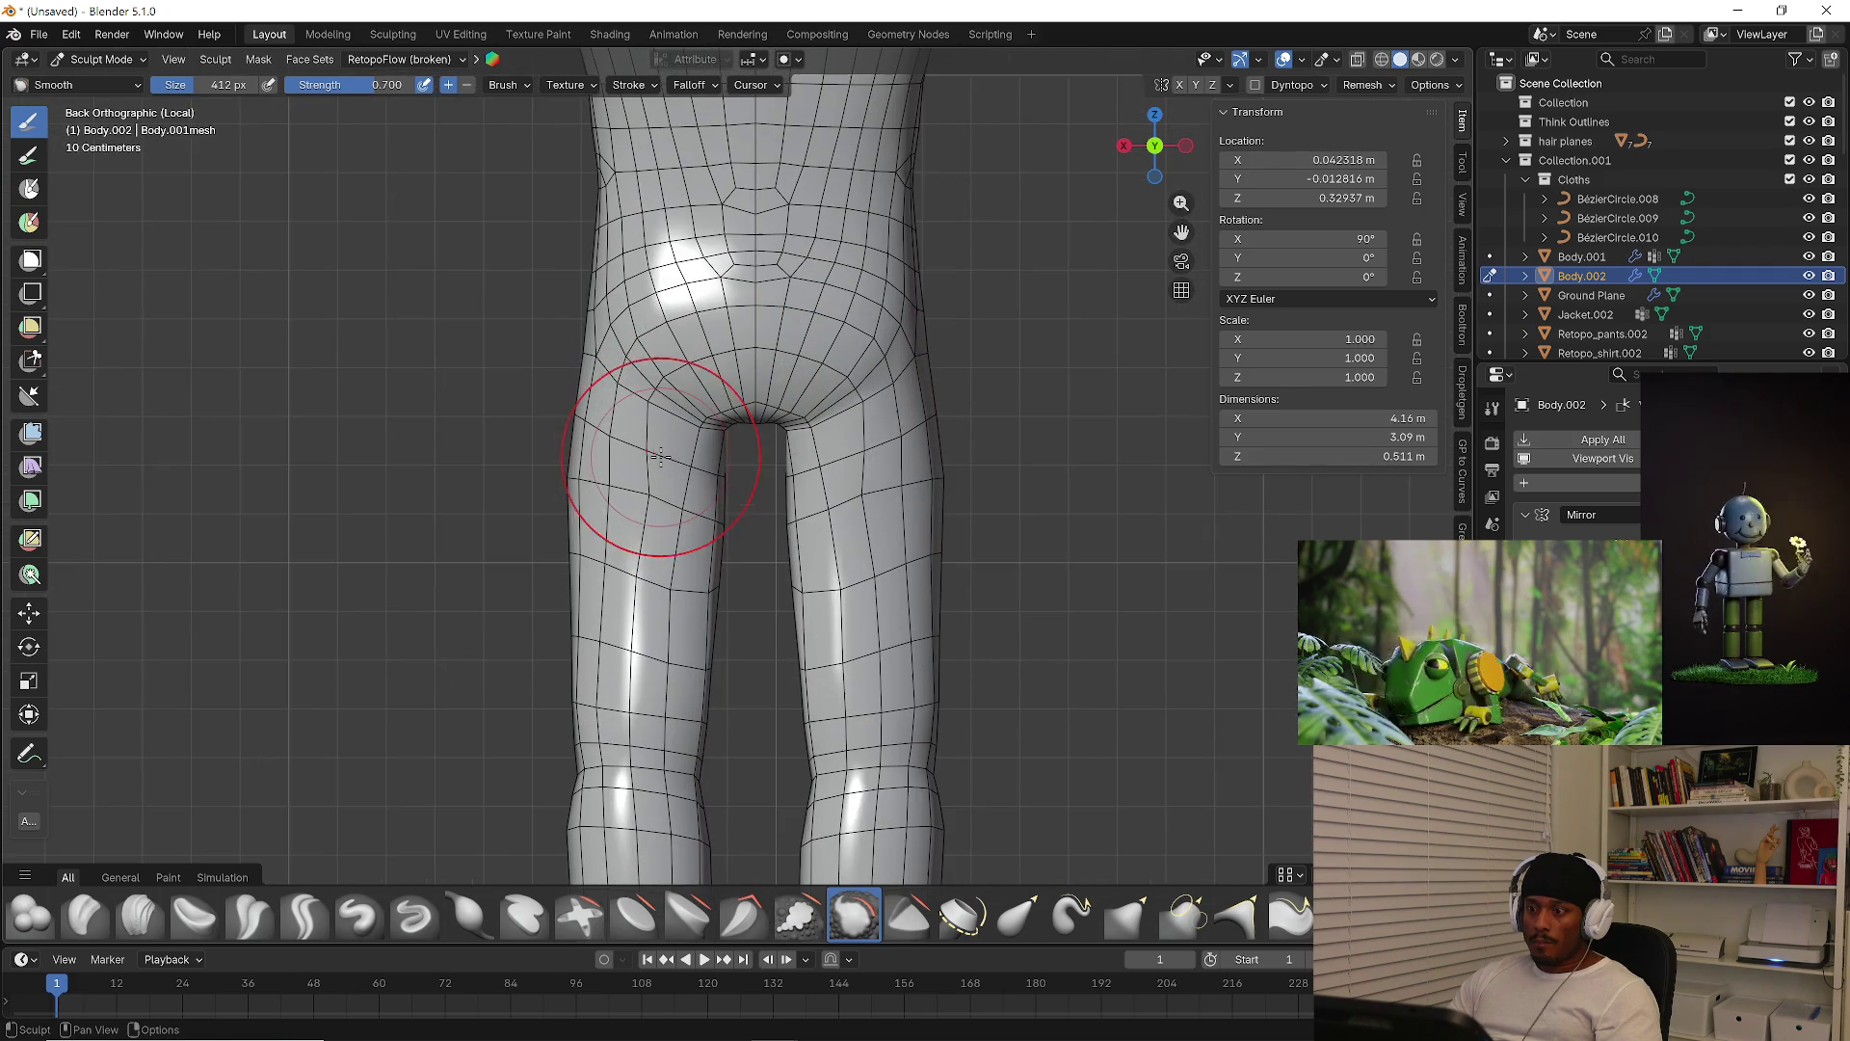
Set the Smooth brush to 246 px and smooth the left knee
{"action": "key", "text": "f"}
{"action": "left_click", "coordinate": [646, 486]}
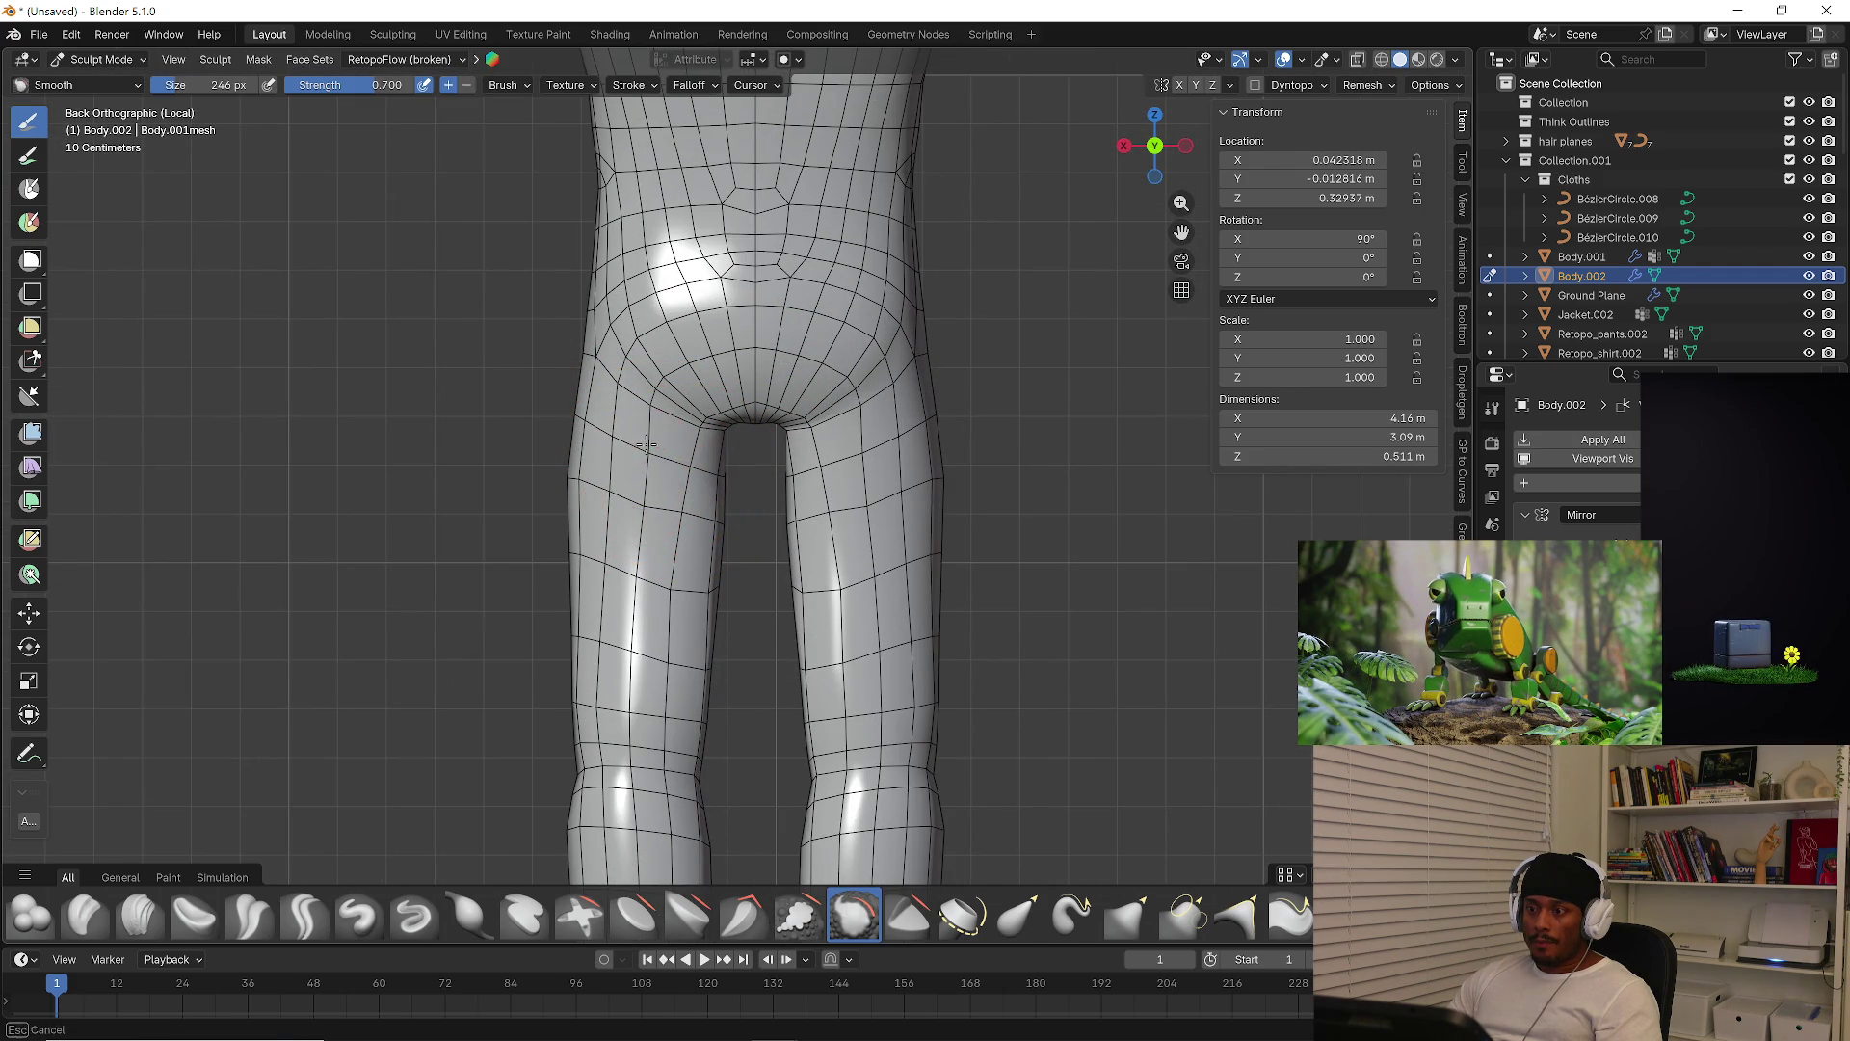
{"action": "middle_click_drag", "start_coordinate": [663, 475], "coordinate": [651, 381], "text": "shift"}
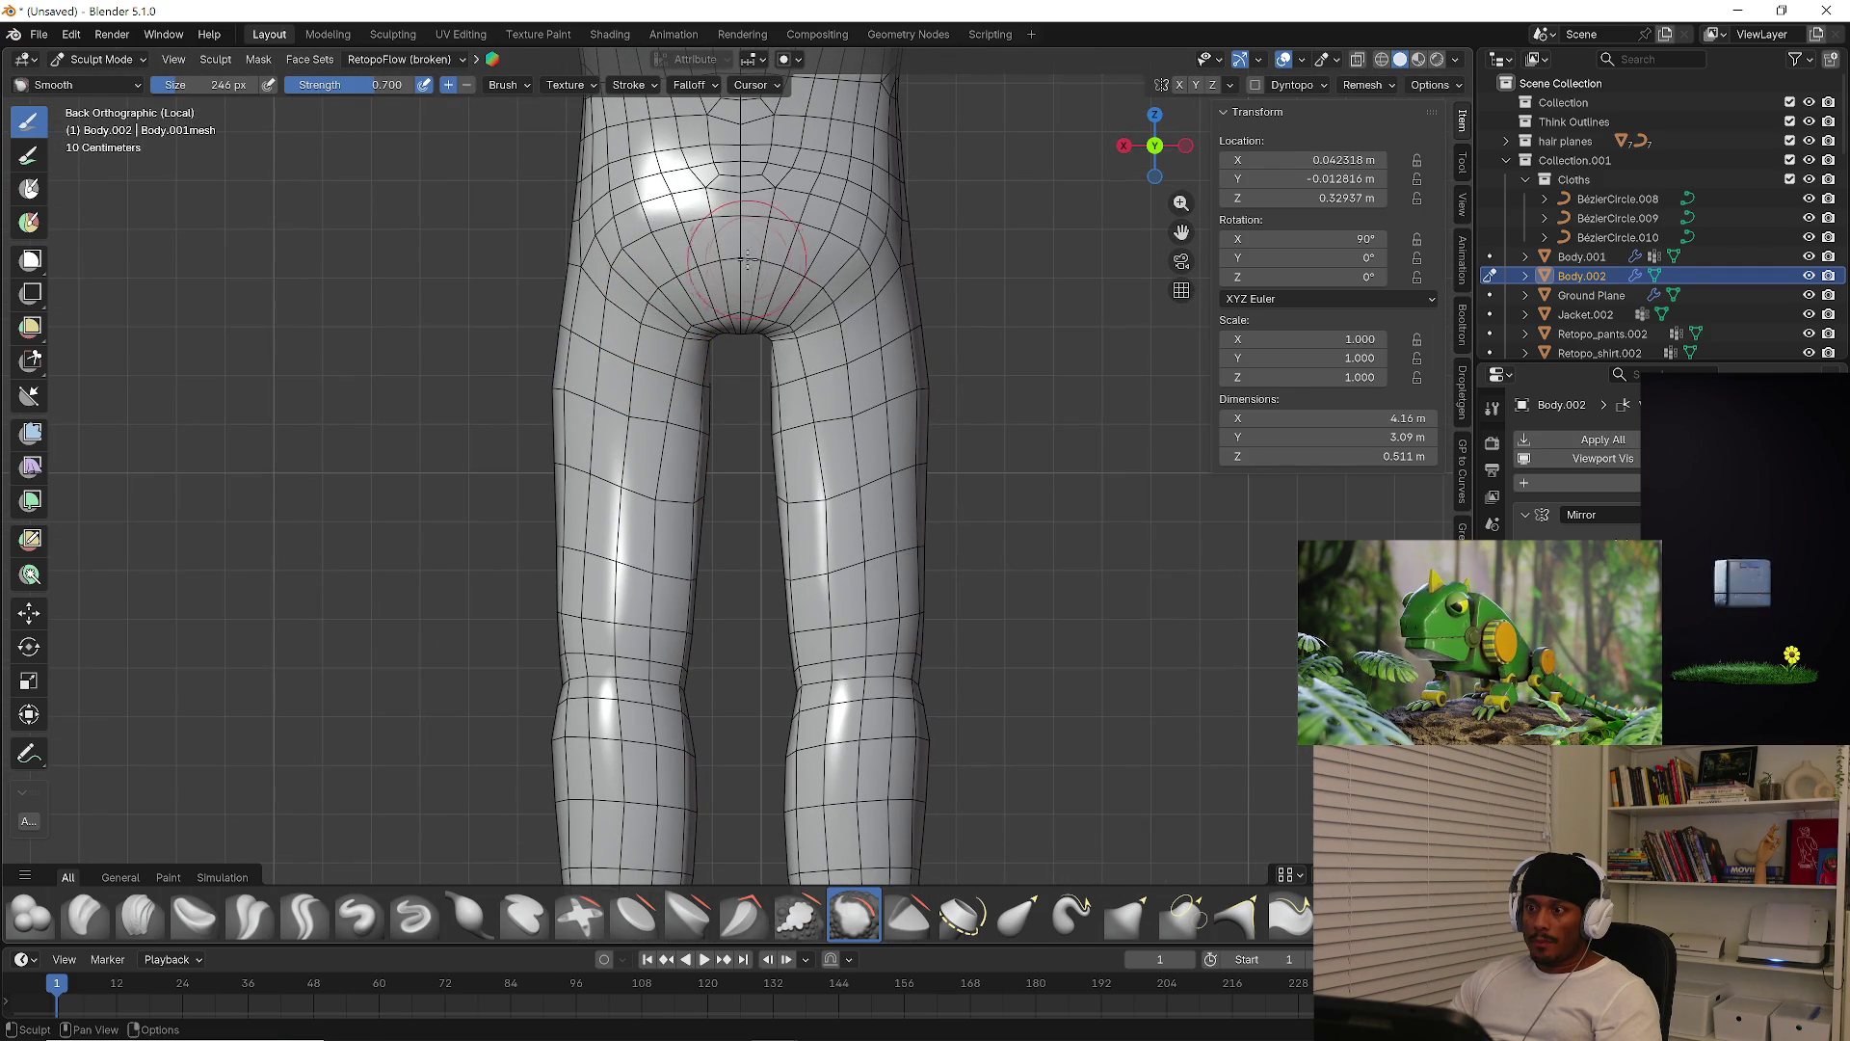
{"action": "mouse_move", "coordinate": [877, 362]}
{"action": "middle_mouse_down", "text": "ctrl"}
{"action": "mouse_move", "coordinate": [732, 479]}
{"action": "mouse_move", "coordinate": [648, 425]}
{"action": "middle_mouse_up", "text": "ctrl"}
{"action": "left_click_drag", "start_coordinate": [649, 425], "coordinate": [638, 535]}
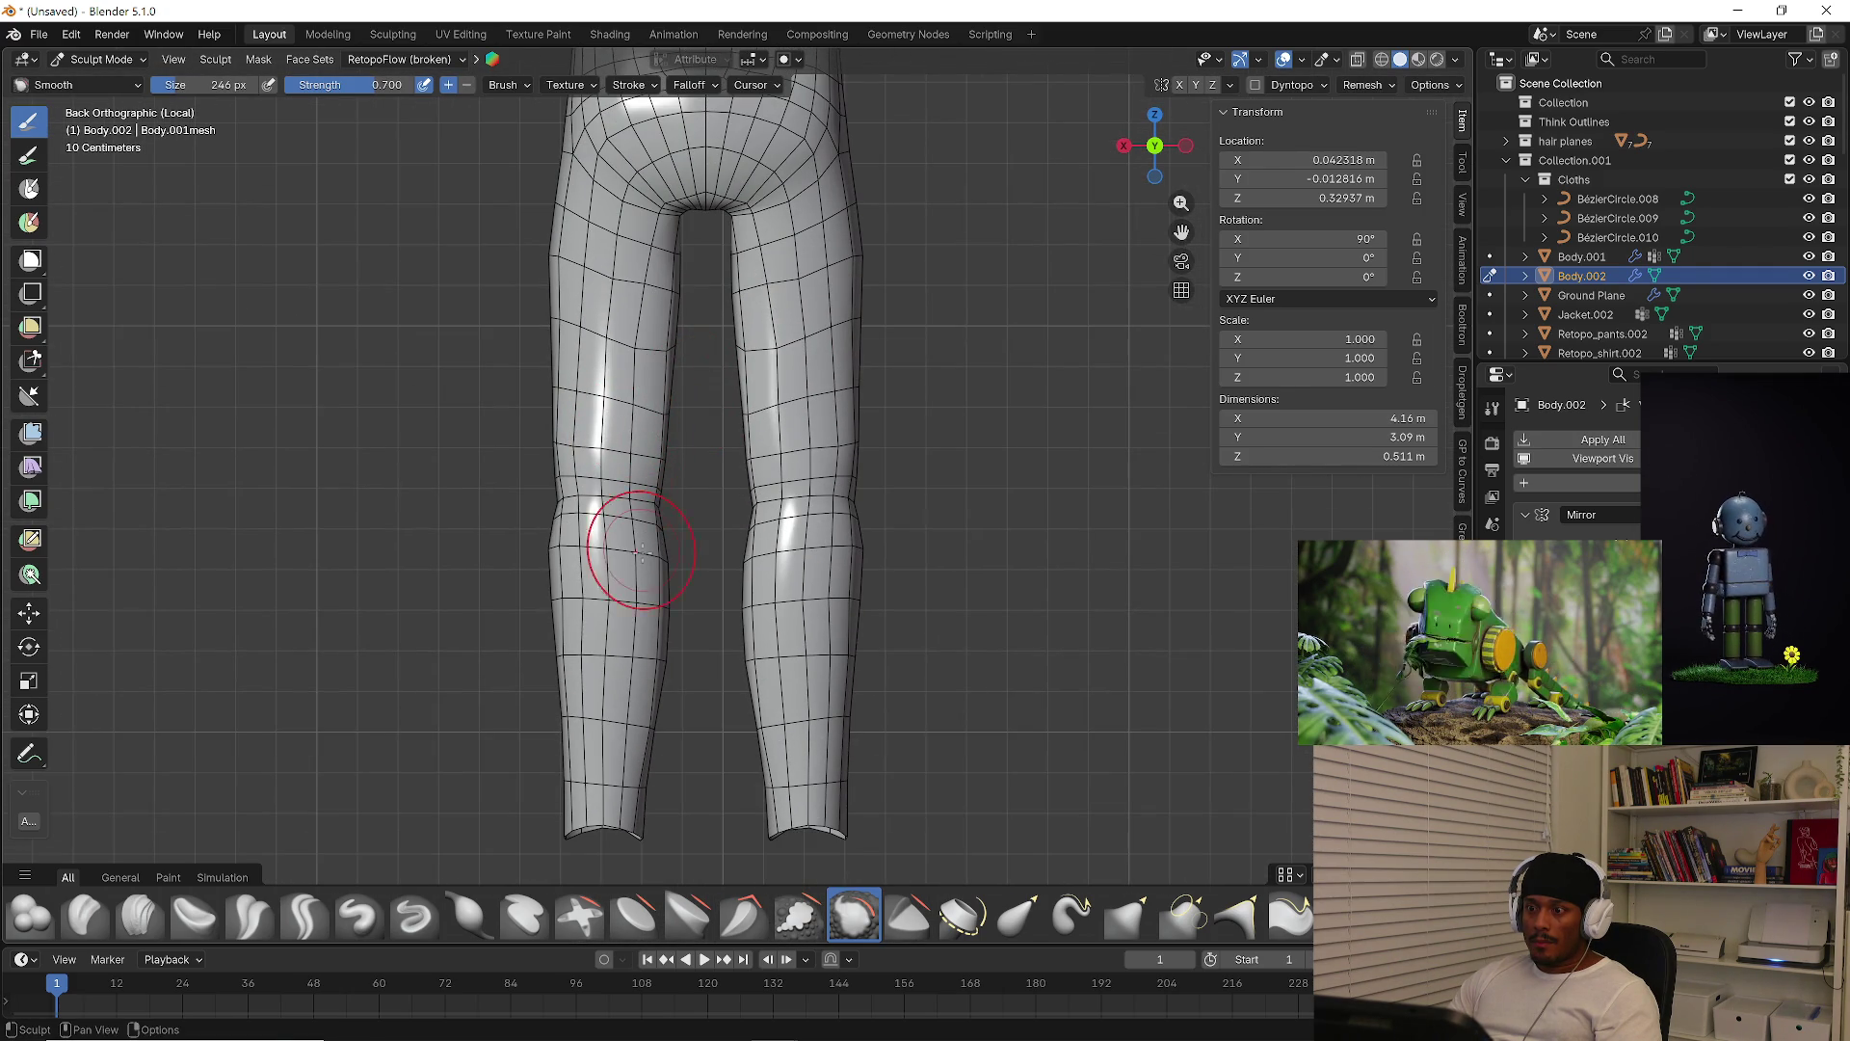
Enlarge the brush to 656 px and smooth the buttock crease
{"action": "middle_click_drag", "start_coordinate": [724, 680], "coordinate": [652, 570]}
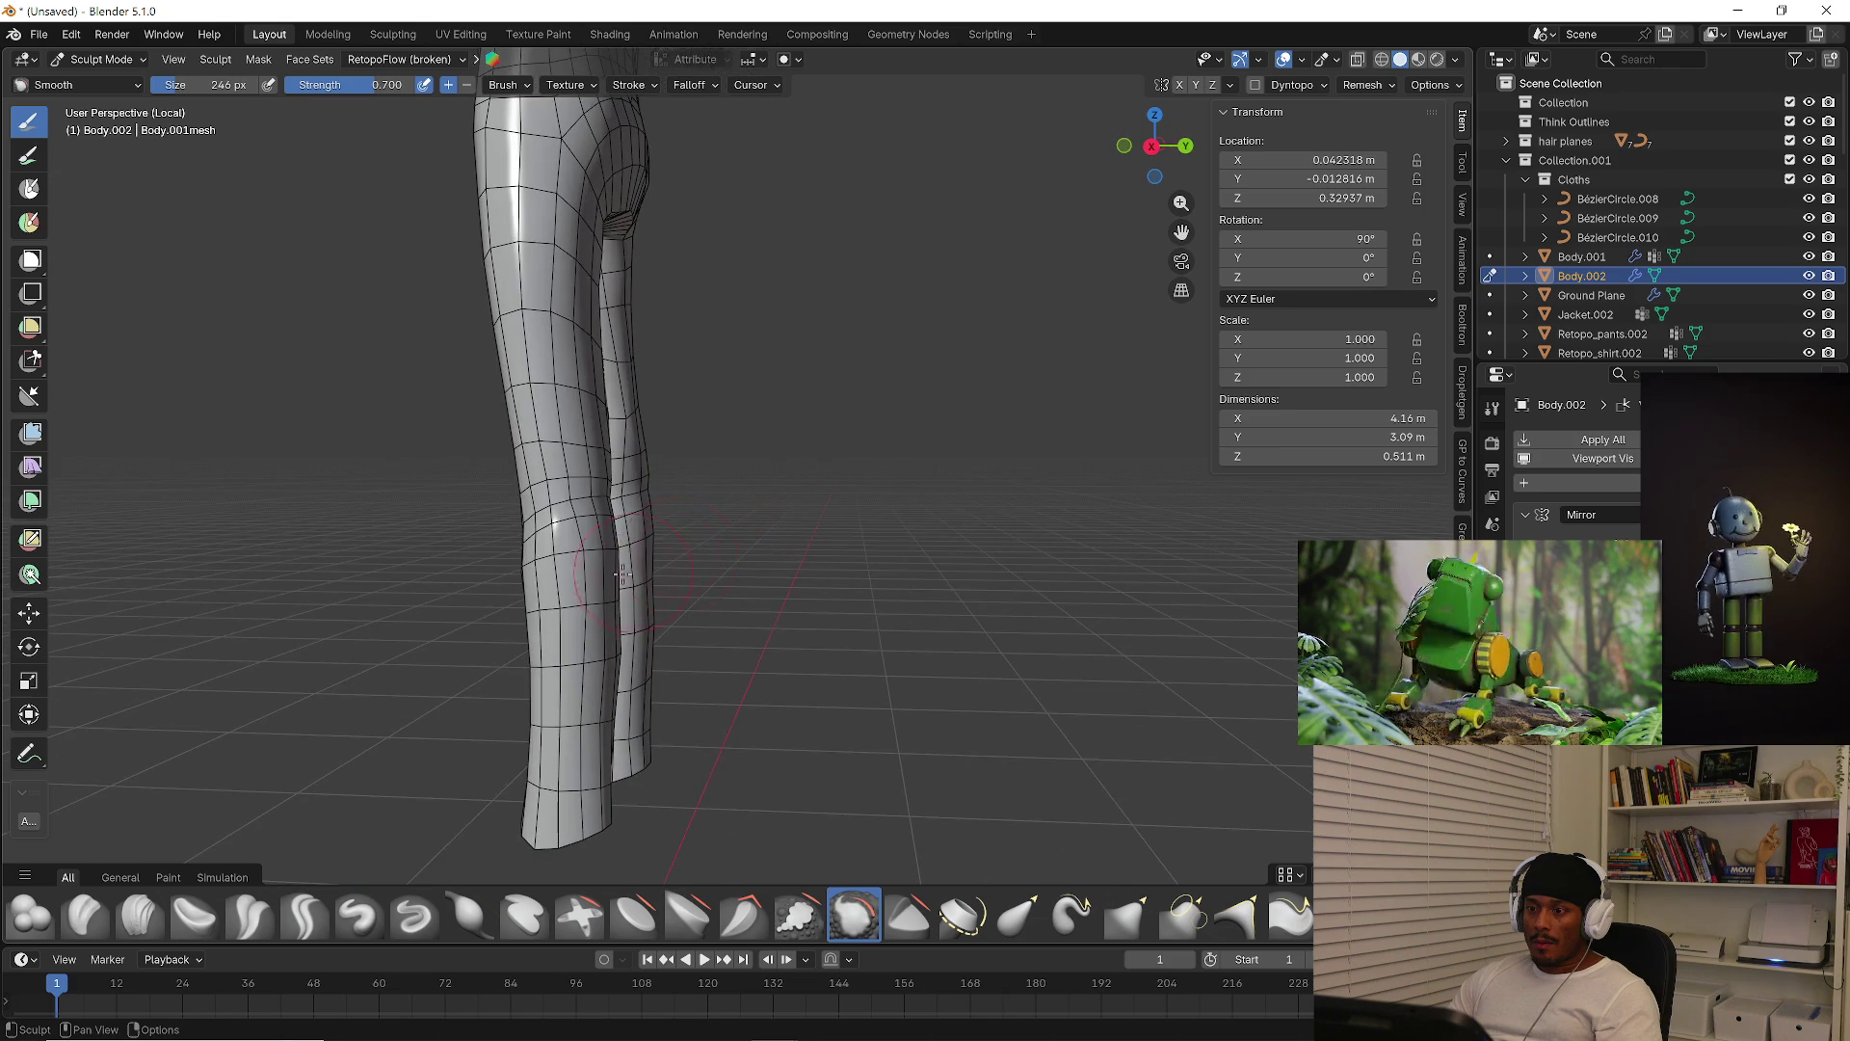
{"action": "mouse_move", "coordinate": [559, 631]}
{"action": "middle_mouse_down"}
{"action": "mouse_move", "coordinate": [725, 690]}
{"action": "mouse_move", "coordinate": [771, 627]}
{"action": "mouse_move", "coordinate": [876, 550]}
{"action": "middle_mouse_up"}
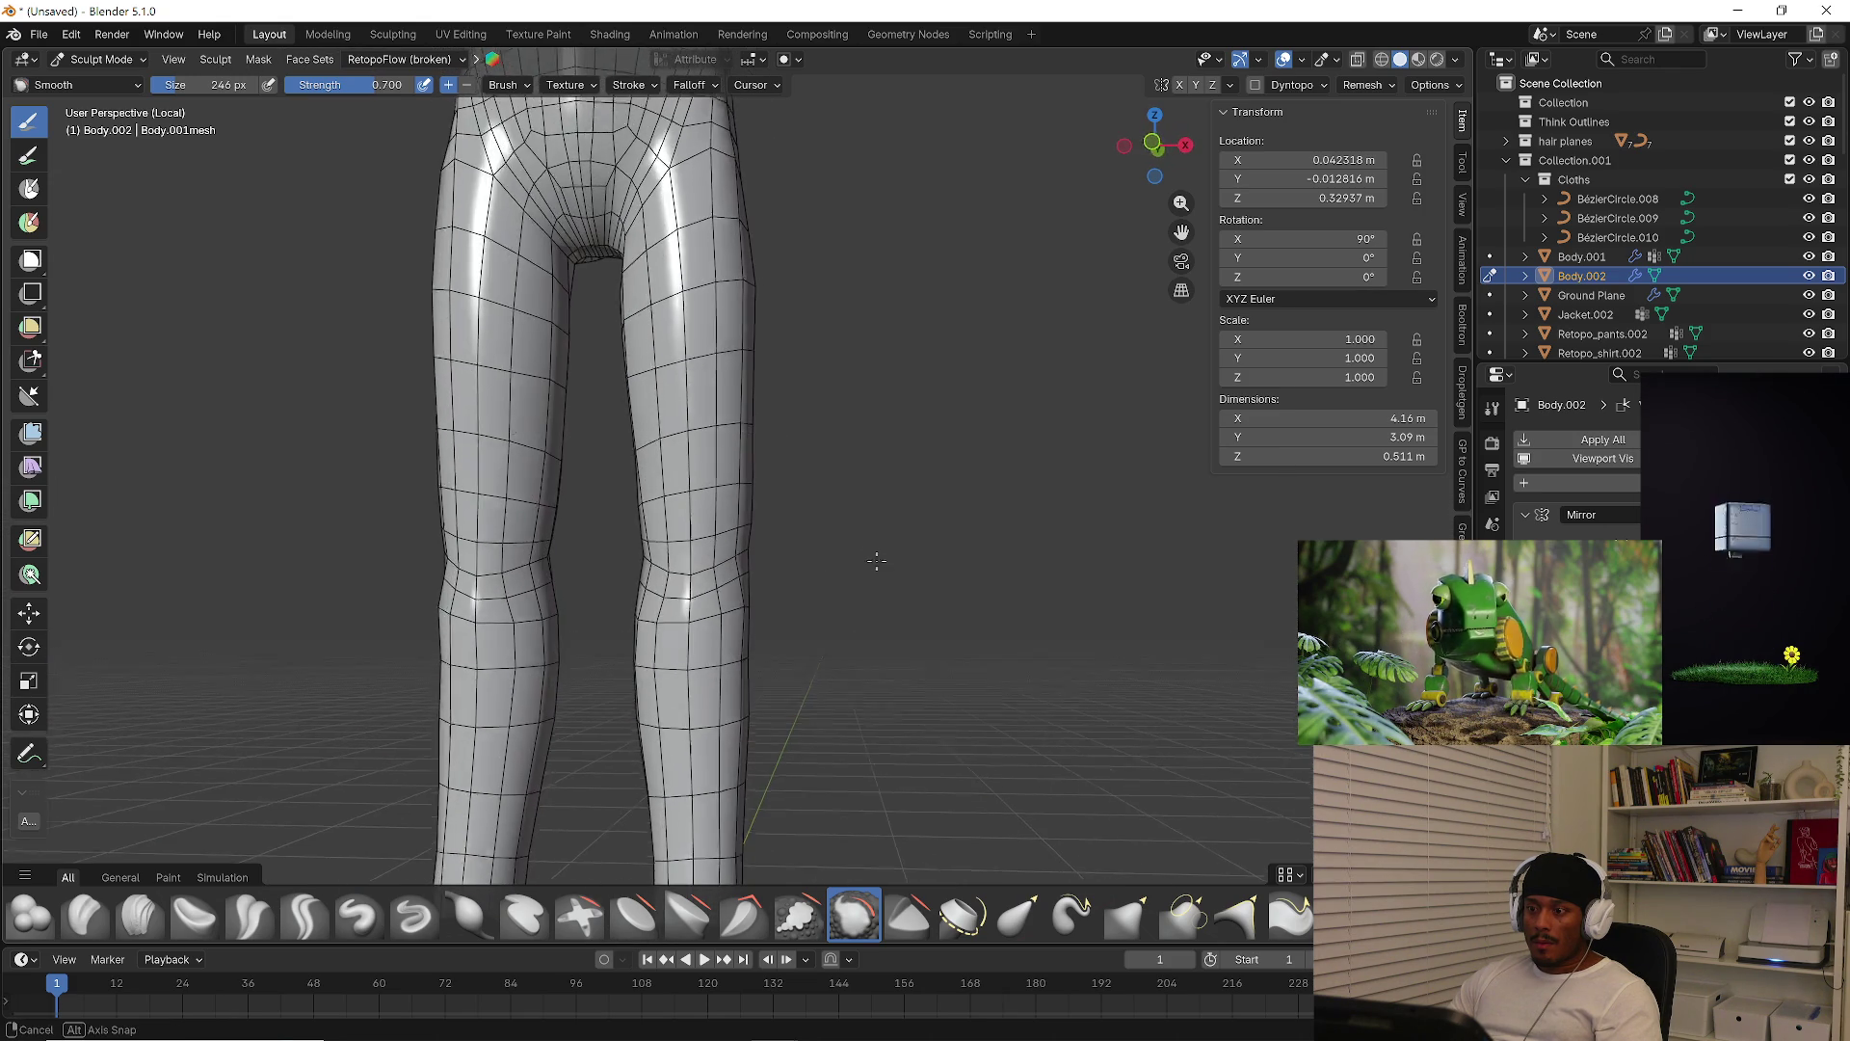
{"action": "scroll", "coordinate": [897, 588], "scroll_direction": "down", "scroll_amount": 4}
{"action": "mouse_move", "coordinate": [860, 448]}
{"action": "middle_mouse_down"}
{"action": "mouse_move", "coordinate": [848, 530]}
{"action": "mouse_move", "coordinate": [964, 550]}
{"action": "mouse_move", "coordinate": [1011, 605]}
{"action": "mouse_move", "coordinate": [905, 569]}
{"action": "middle_mouse_up"}
{"action": "scroll", "coordinate": [840, 545], "scroll_direction": "up", "scroll_amount": 3}
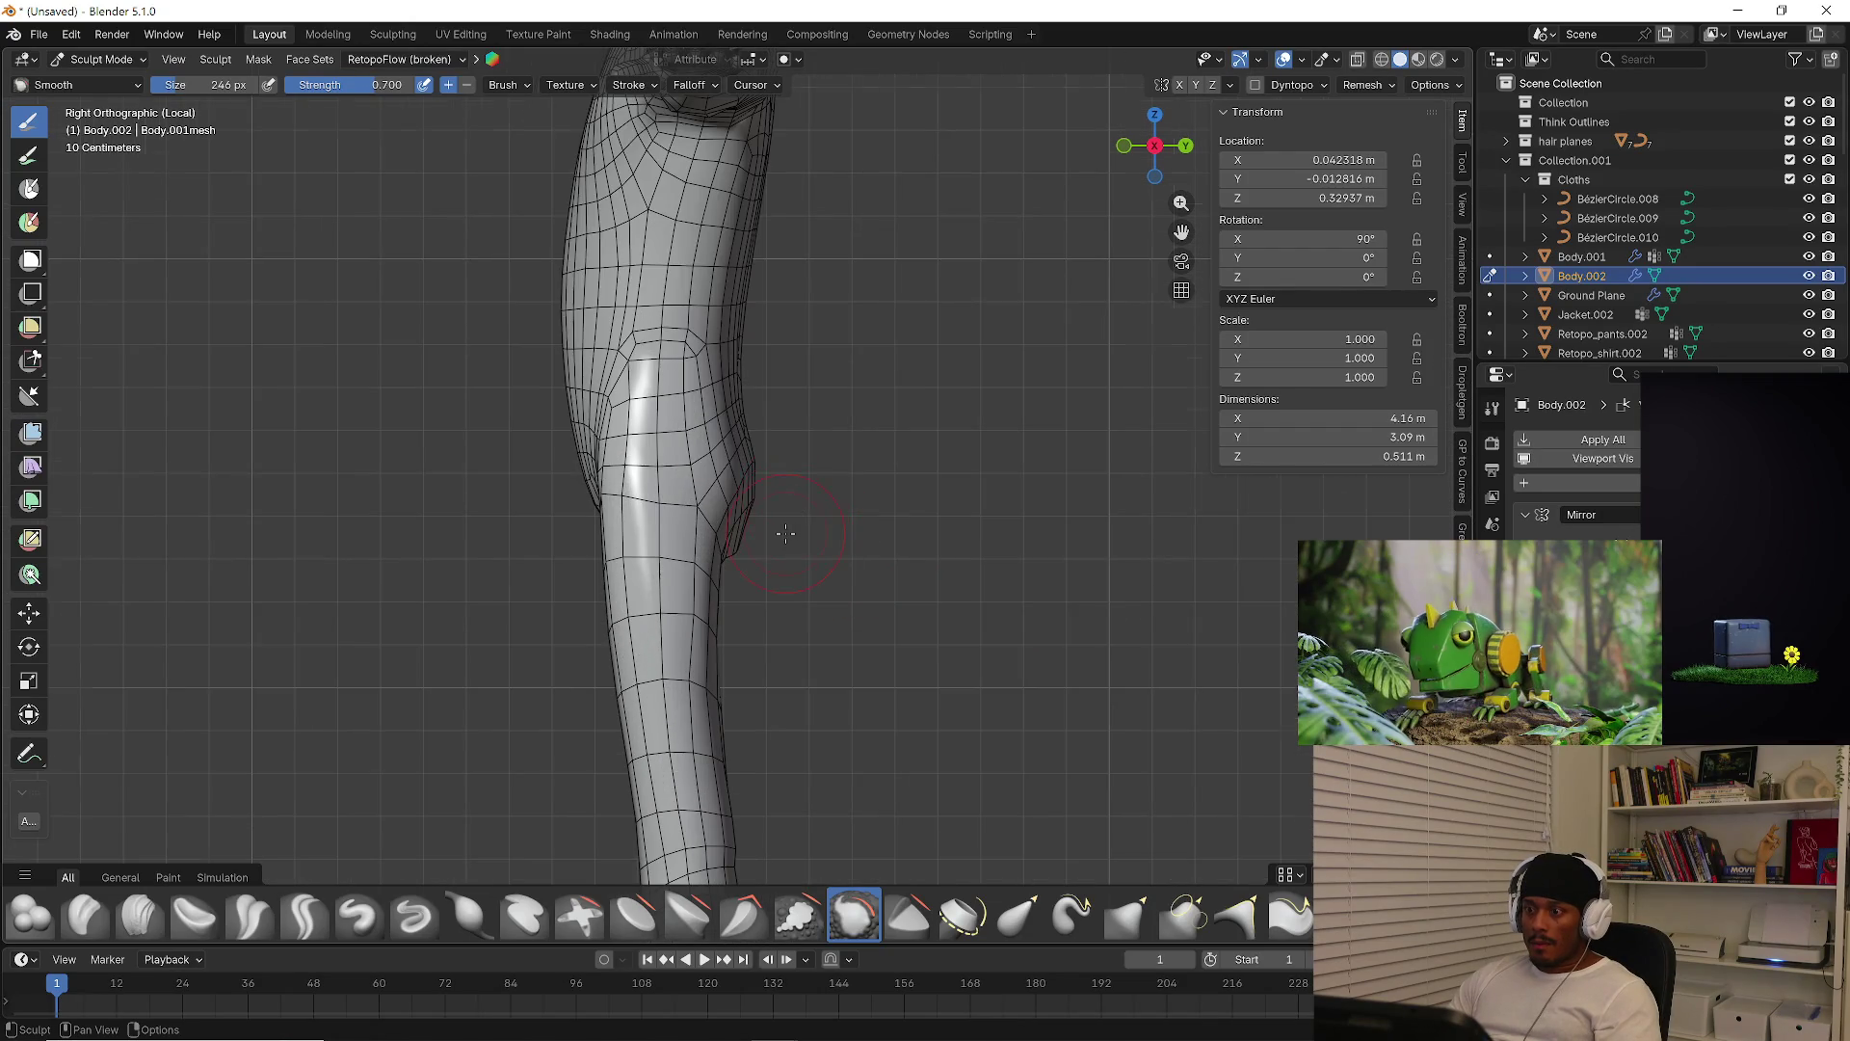
{"action": "scroll", "coordinate": [735, 560], "scroll_direction": "up", "scroll_amount": 3}
{"action": "middle_click_drag", "start_coordinate": [705, 565], "coordinate": [714, 498]}
{"action": "mouse_move", "coordinate": [795, 634]}
{"action": "middle_mouse_down"}
{"action": "mouse_move", "coordinate": [823, 569]}
{"action": "mouse_move", "coordinate": [1059, 618]}
{"action": "middle_mouse_up"}
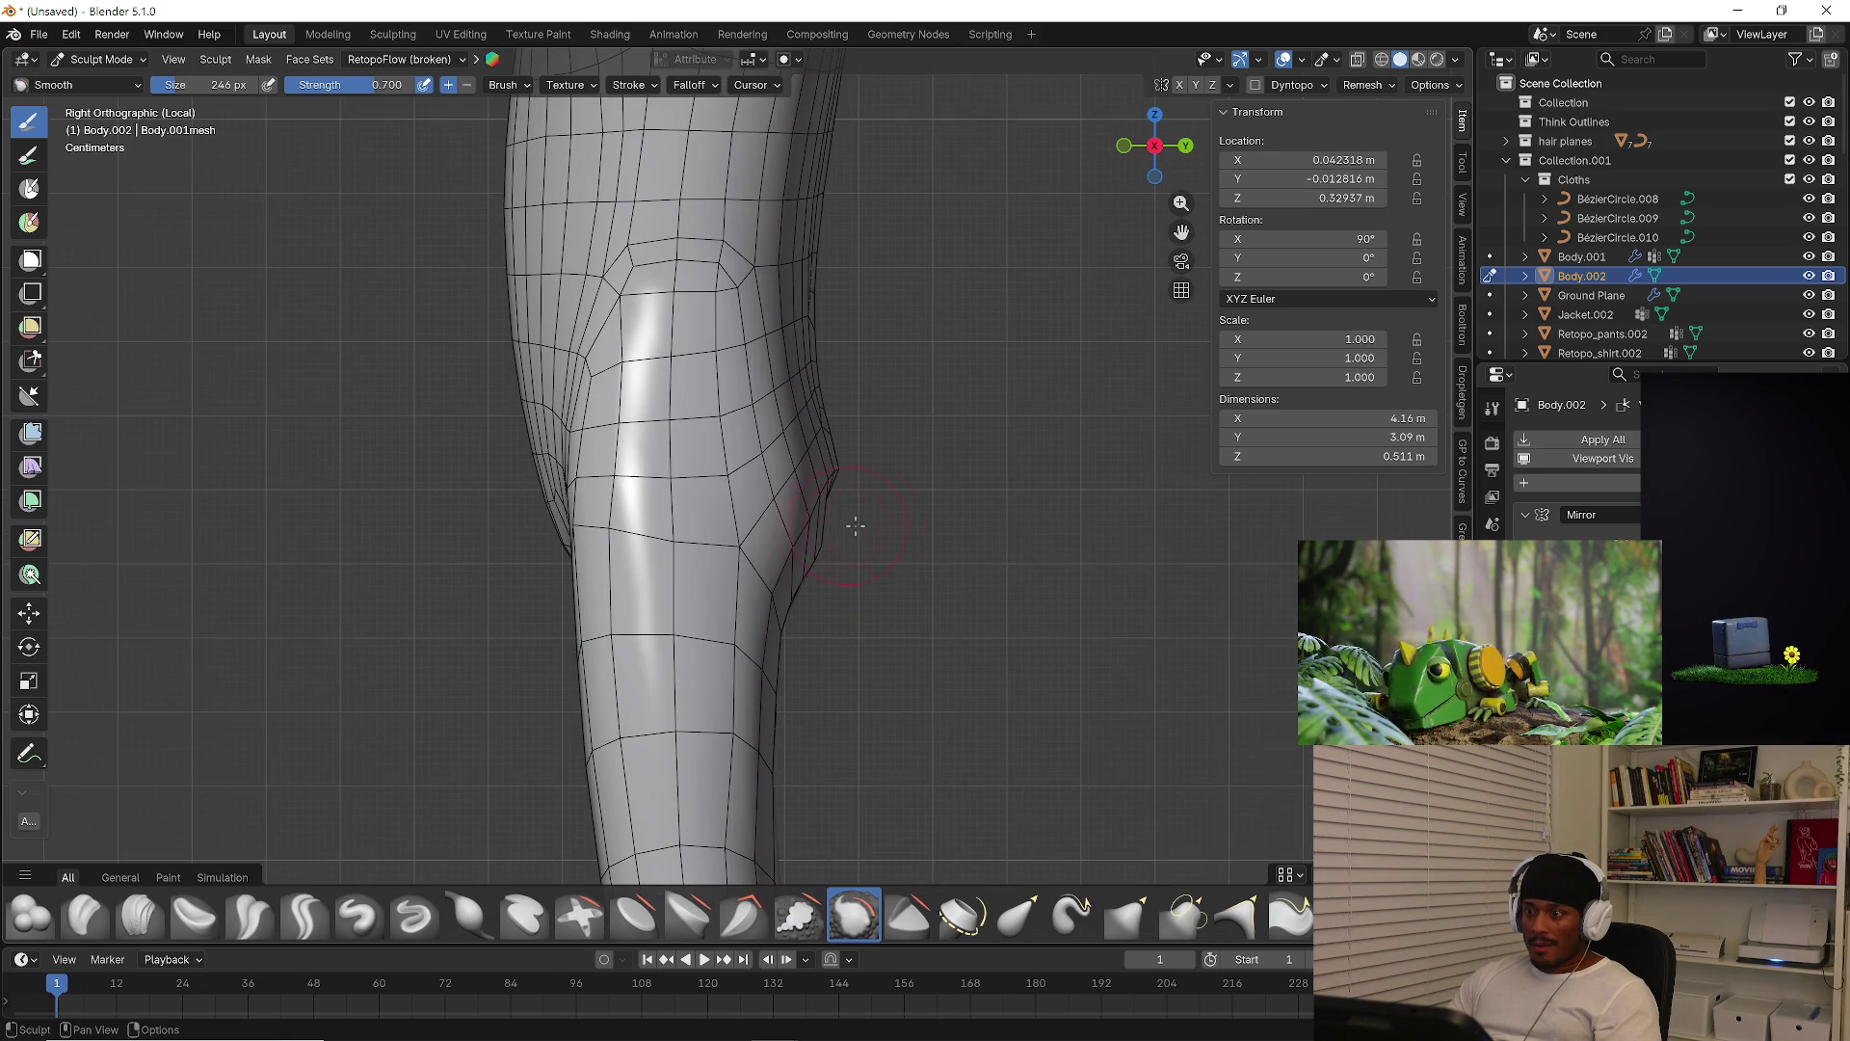
{"action": "middle_click_drag", "start_coordinate": [844, 525], "coordinate": [854, 530]}
{"action": "key", "text": "f"}
{"action": "left_click", "coordinate": [1004, 536]}
{"action": "scroll", "coordinate": [979, 541], "scroll_direction": "up", "scroll_amount": 2}
{"action": "left_click_drag", "start_coordinate": [957, 545], "coordinate": [957, 544]}
Check the hips from side and front views and enlarge the smoothing brush further
{"action": "middle_click_drag", "start_coordinate": [957, 544], "coordinate": [822, 535]}
{"action": "key", "text": "KP_3"}
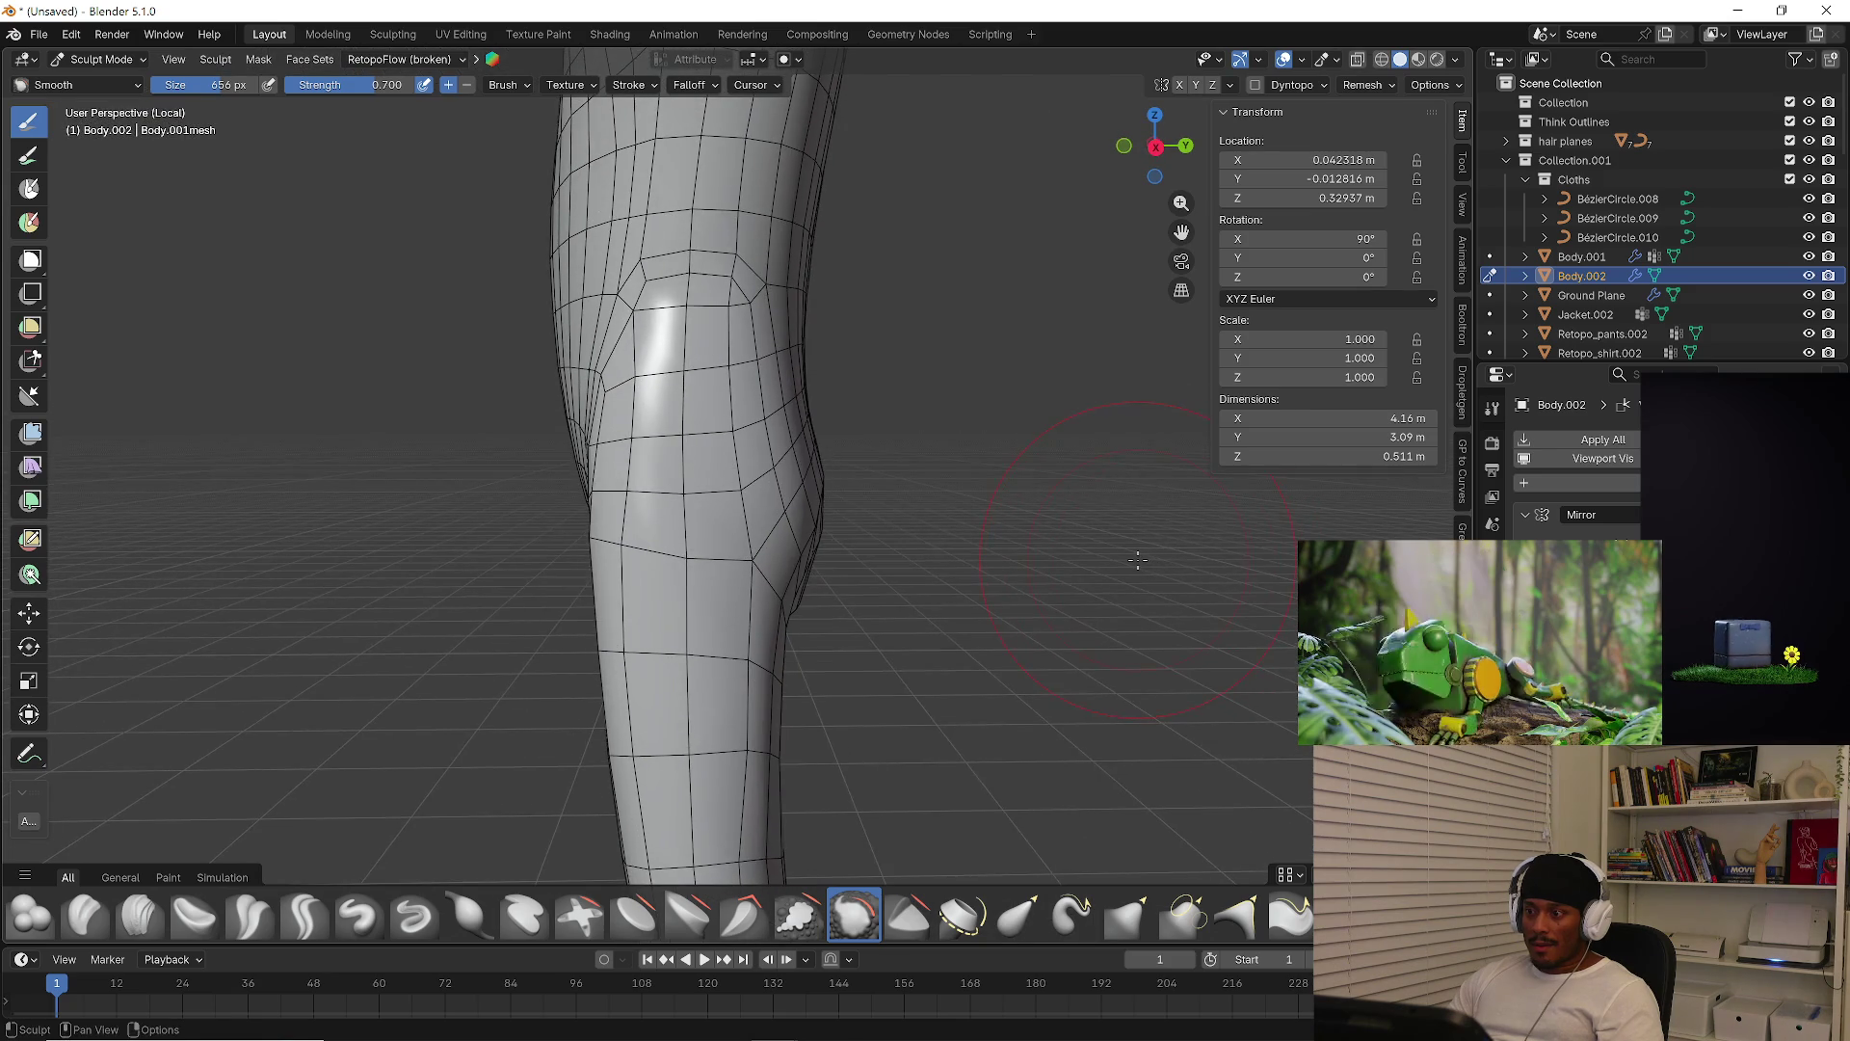
{"action": "key", "text": "KP_1"}
{"action": "key", "text": "KP_3"}
{"action": "mouse_move", "coordinate": [926, 504]}
{"action": "middle_mouse_down"}
{"action": "mouse_move", "coordinate": [876, 625]}
{"action": "mouse_move", "coordinate": [640, 661]}
{"action": "mouse_move", "coordinate": [868, 615]}
{"action": "middle_mouse_up"}
{"action": "scroll", "coordinate": [863, 612], "scroll_direction": "up", "scroll_amount": 4}
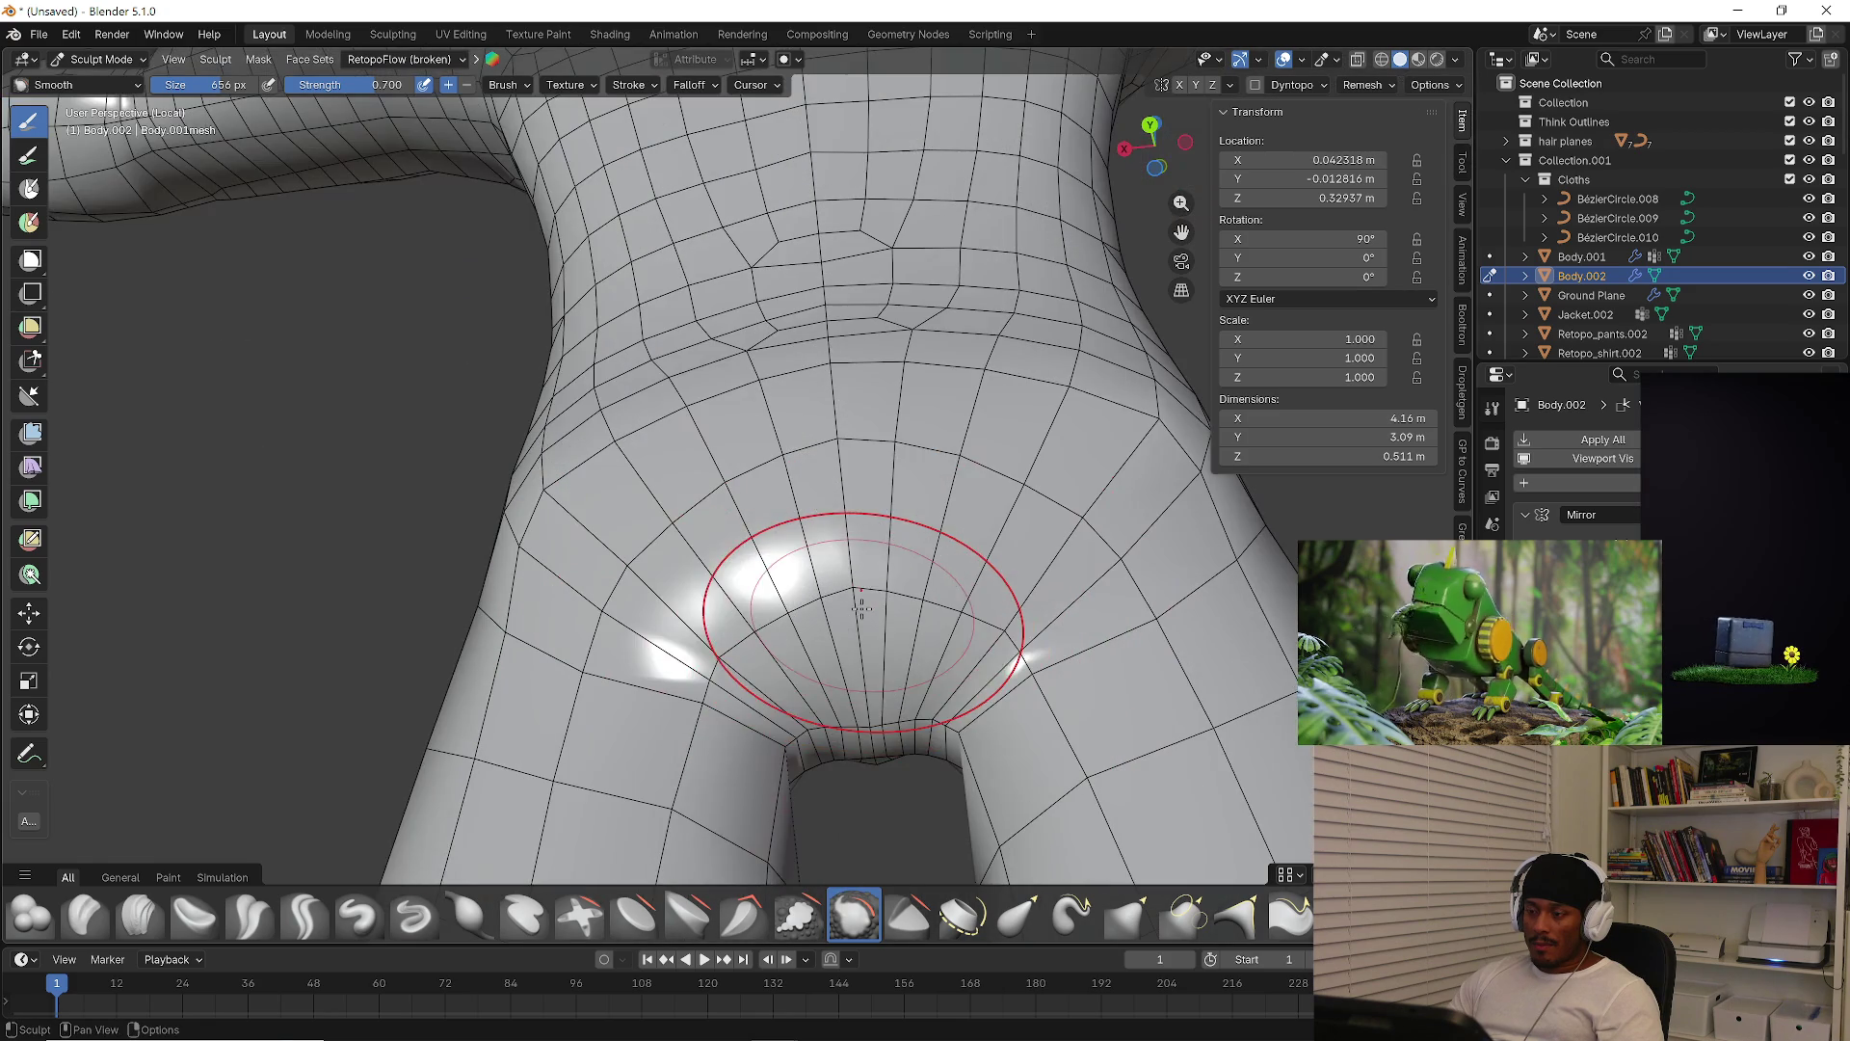
{"action": "scroll", "coordinate": [966, 596], "scroll_direction": "down", "scroll_amount": 2}
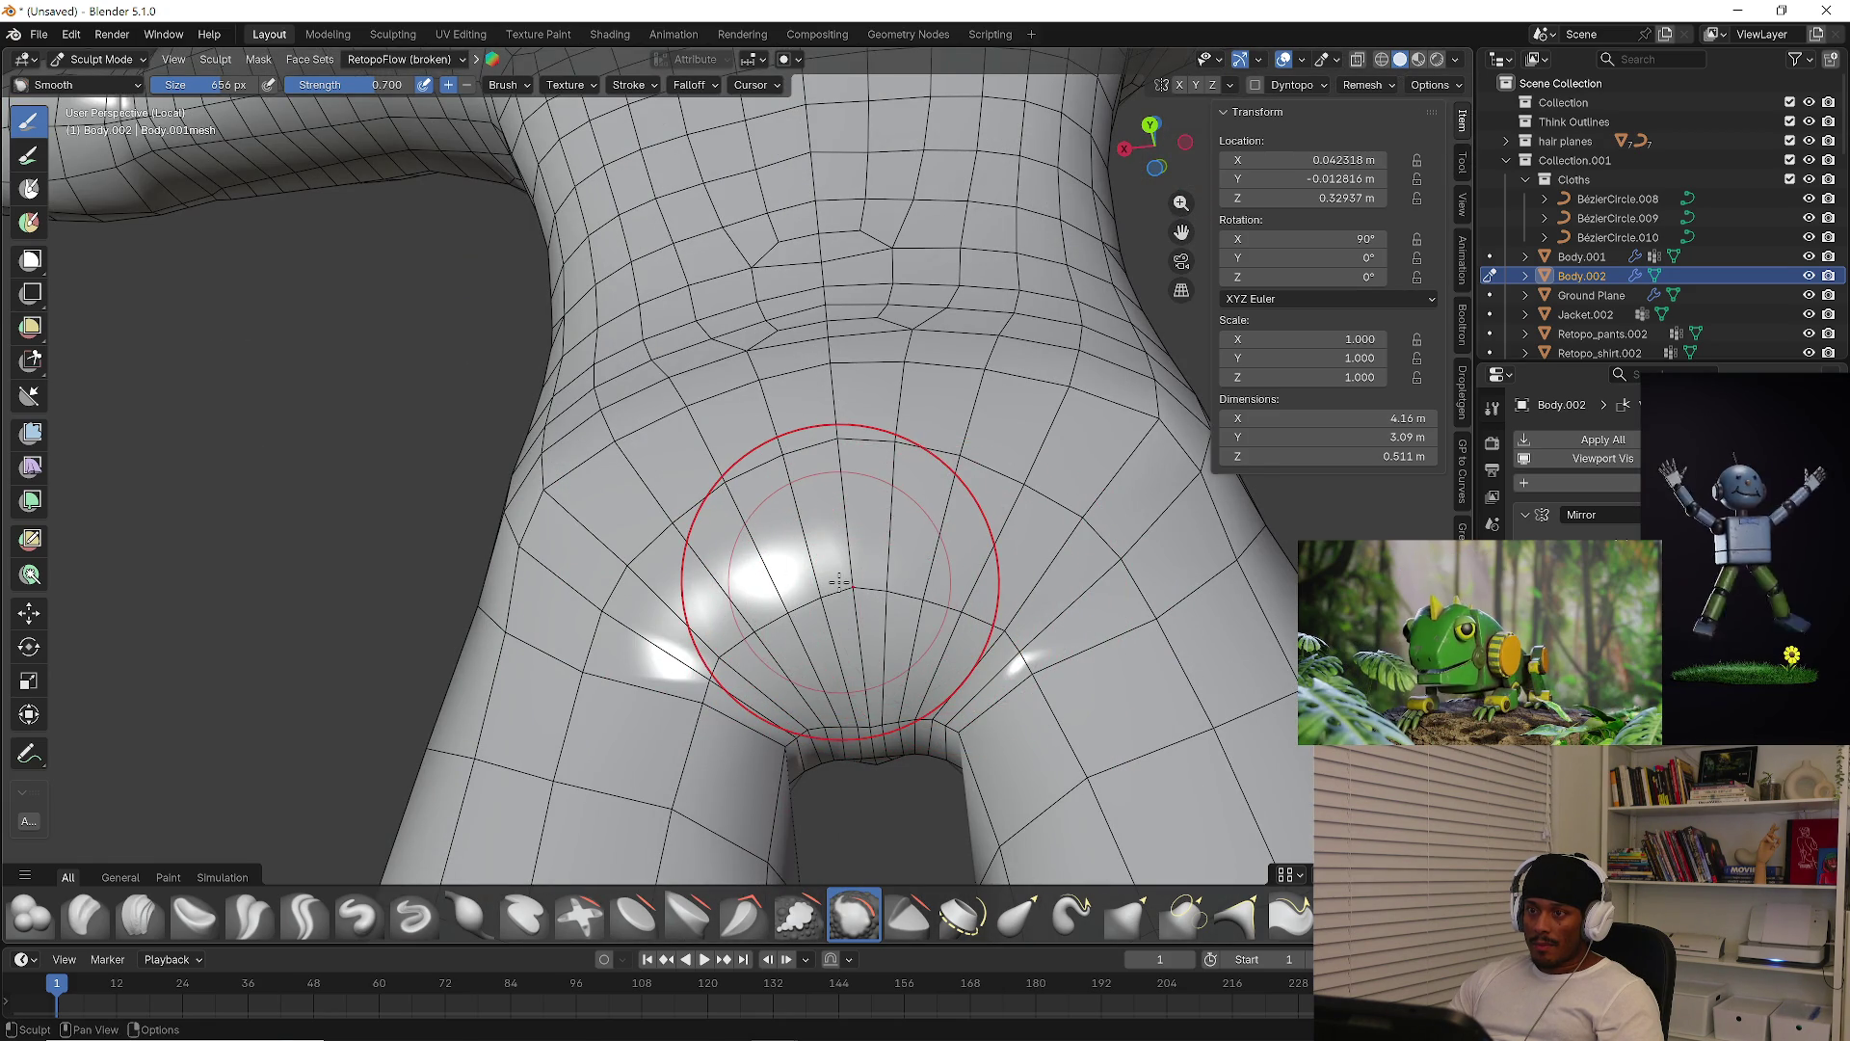
{"action": "scroll", "coordinate": [805, 578], "scroll_direction": "down", "scroll_amount": 3}
{"action": "key", "text": "f"}
{"action": "left_click", "coordinate": [819, 626]}
{"action": "mouse_move", "coordinate": [800, 680]}
{"action": "middle_mouse_down"}
{"action": "mouse_move", "coordinate": [941, 620]}
{"action": "mouse_move", "coordinate": [1053, 661]}
{"action": "mouse_move", "coordinate": [1086, 652]}
{"action": "mouse_move", "coordinate": [1066, 631]}
{"action": "middle_mouse_up"}
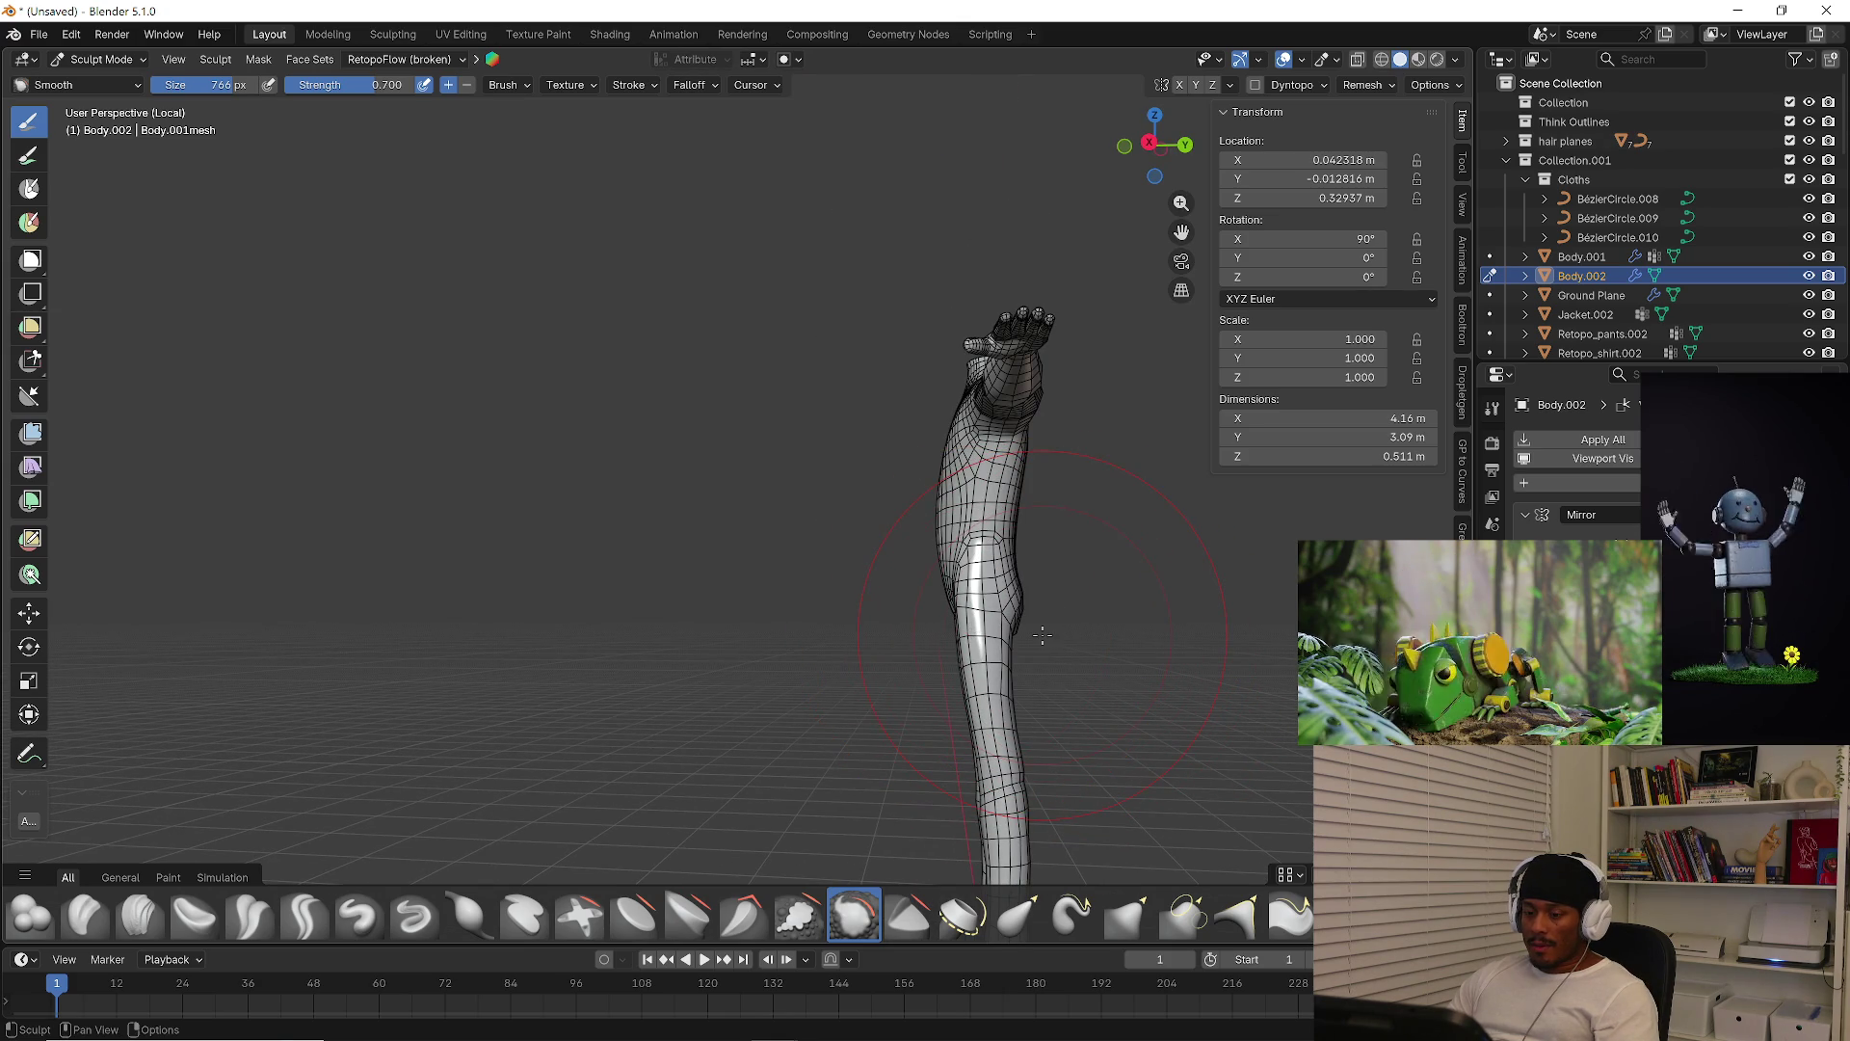
Return to Object Mode, deselect Body.002, and exit local view to show the whole character
{"action": "key", "text": "ctrl+Tab"}
{"action": "left_click", "coordinate": [911, 626]}
{"action": "mouse_move", "coordinate": [916, 630]}
{"action": "middle_mouse_down"}
{"action": "mouse_move", "coordinate": [1145, 667]}
{"action": "mouse_move", "coordinate": [925, 702]}
{"action": "mouse_move", "coordinate": [836, 667]}
{"action": "mouse_move", "coordinate": [861, 663]}
{"action": "mouse_move", "coordinate": [776, 567]}
{"action": "mouse_move", "coordinate": [910, 621]}
{"action": "mouse_move", "coordinate": [754, 554]}
{"action": "middle_mouse_up"}
{"action": "left_click", "coordinate": [1145, 667]}
{"action": "key", "text": "KP_Divide"}
Hide the Retopo_pants.002 mesh from the outliner
{"action": "left_click", "coordinate": [792, 673]}
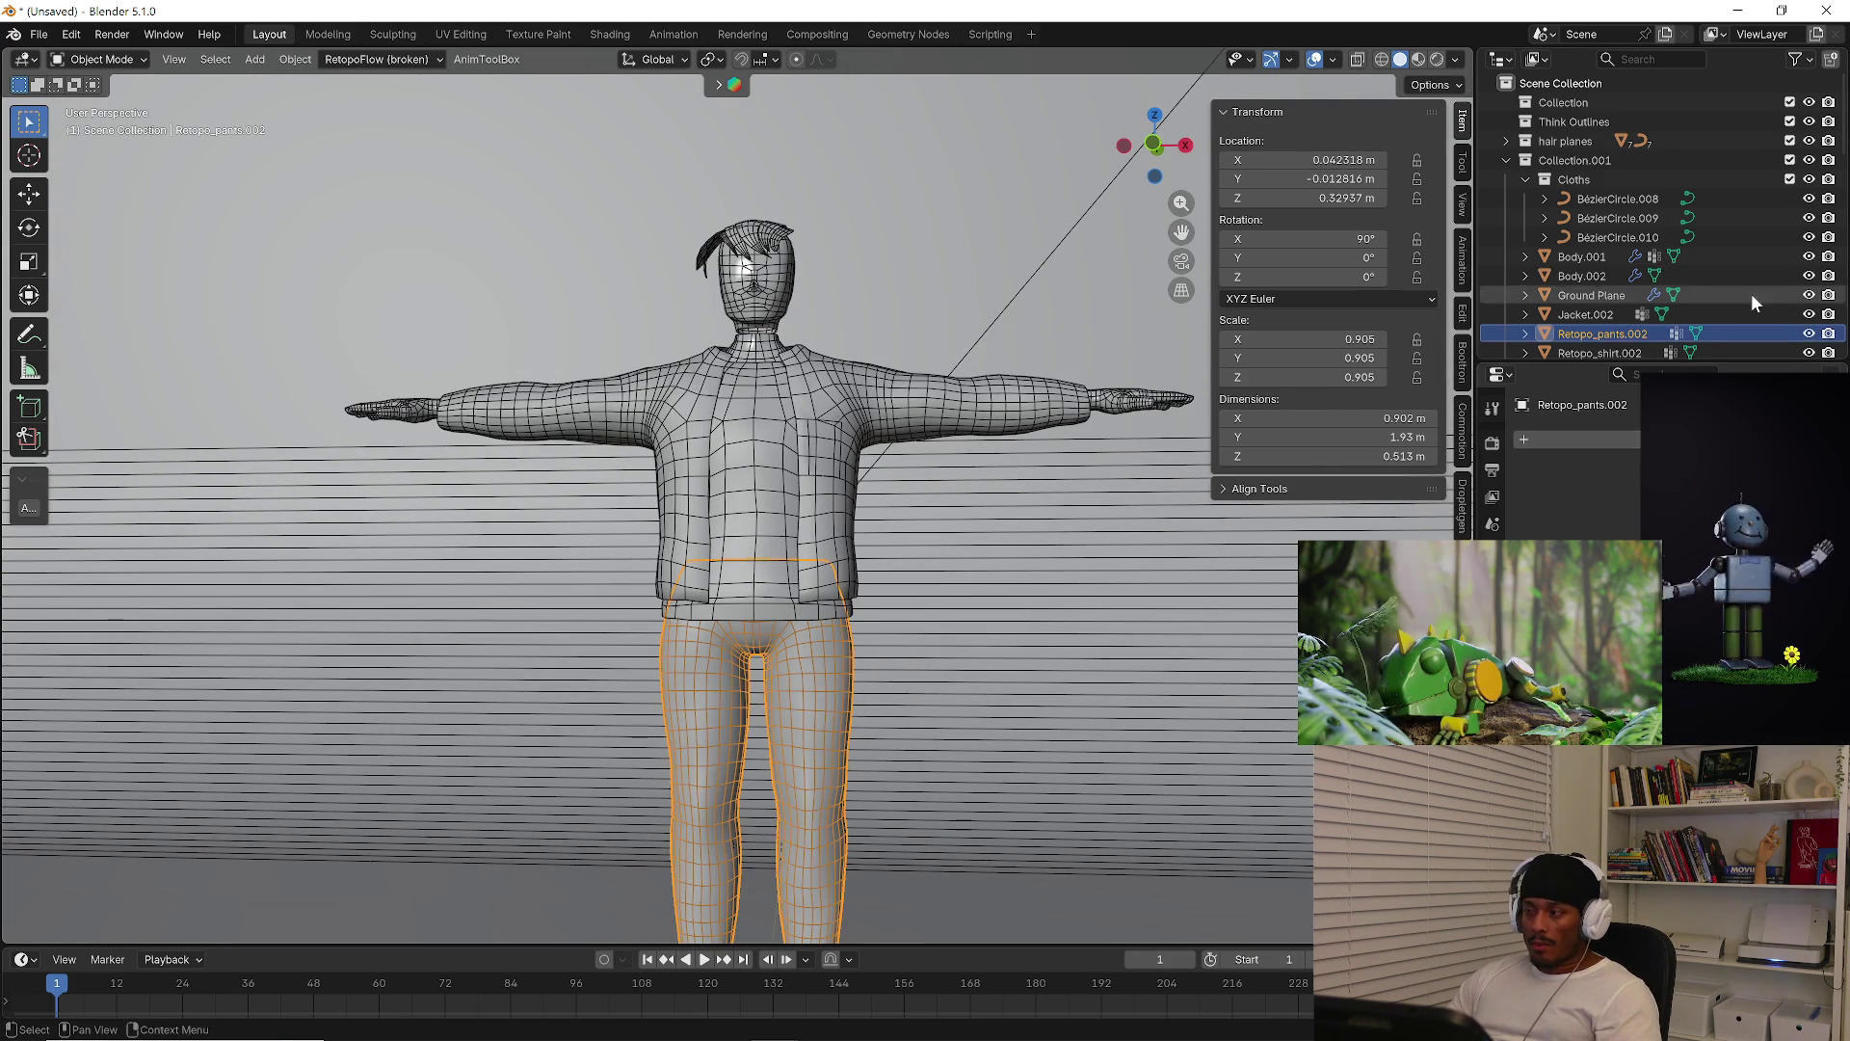
{"action": "left_click", "coordinate": [1809, 335]}
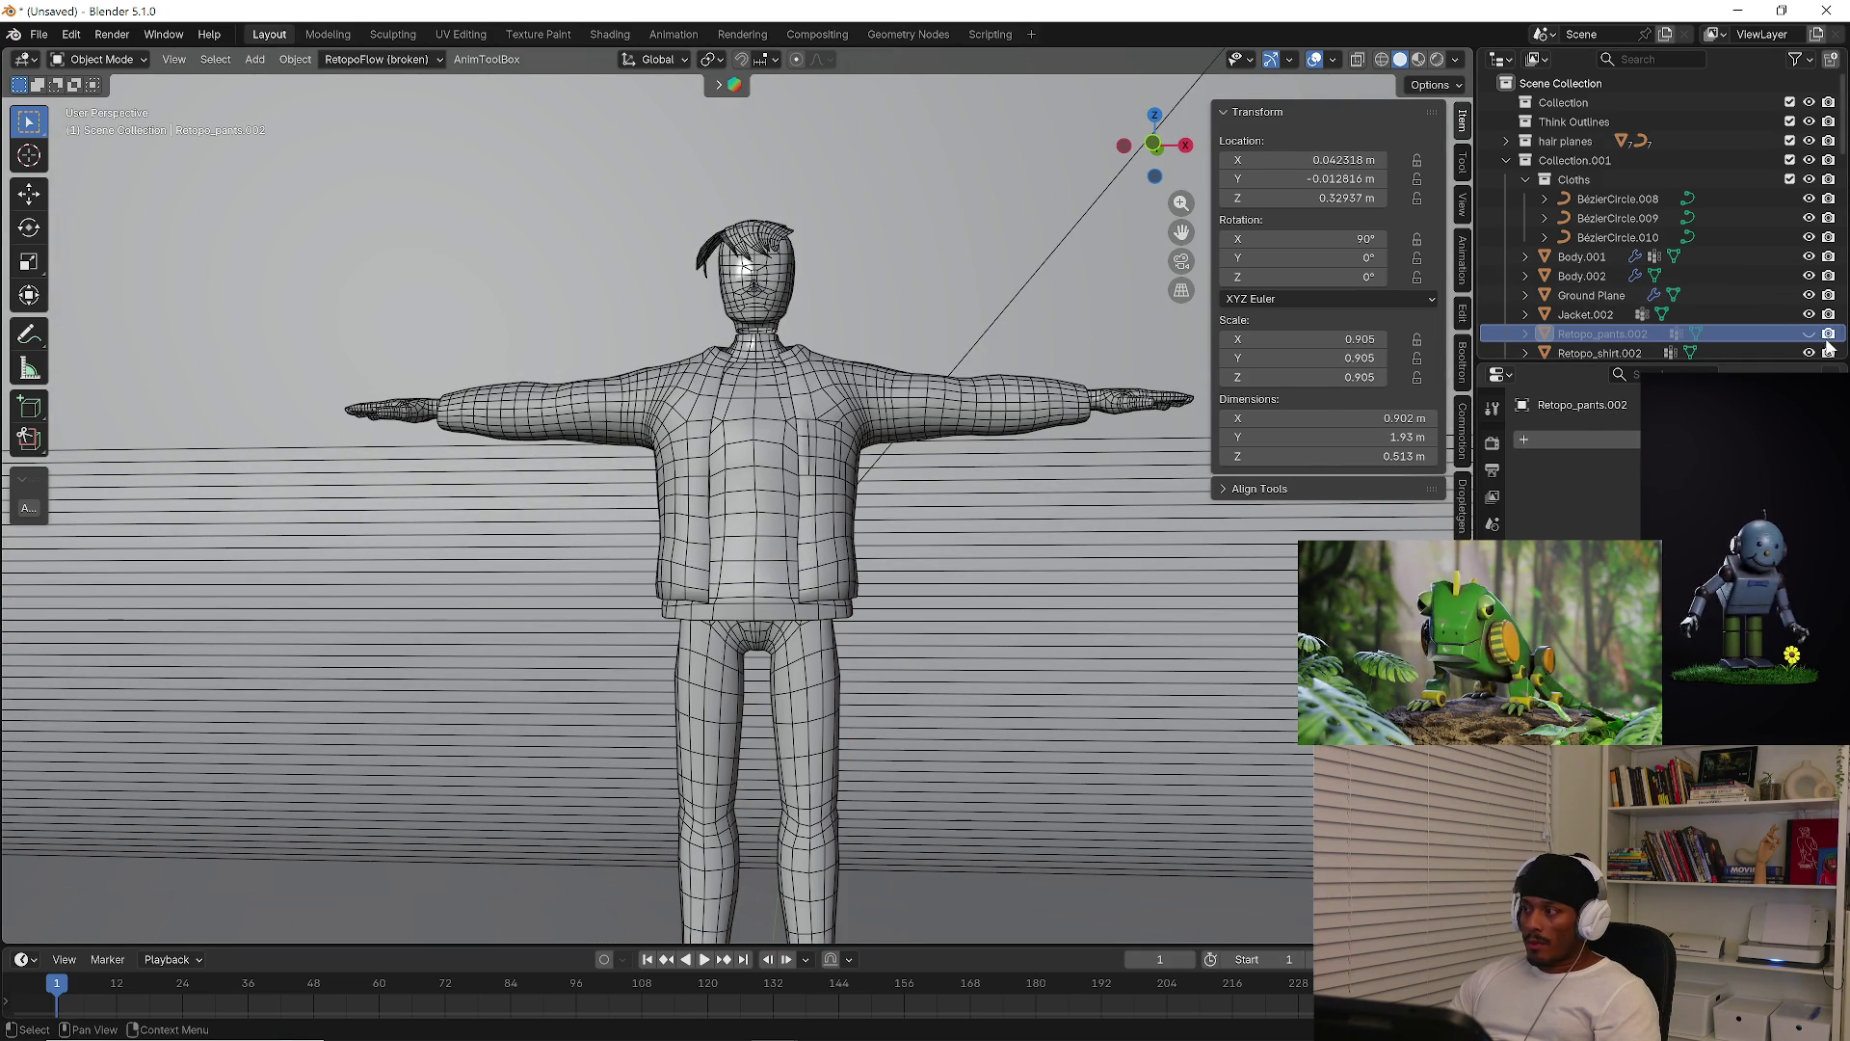
{"action": "mouse_move", "coordinate": [761, 486]}
{"action": "middle_mouse_down"}
{"action": "mouse_move", "coordinate": [894, 580]}
{"action": "mouse_move", "coordinate": [818, 632]}
{"action": "middle_mouse_up"}
{"action": "scroll", "coordinate": [818, 631], "scroll_direction": "up", "scroll_amount": 3}
{"action": "scroll", "coordinate": [735, 627], "scroll_direction": "down", "scroll_amount": 3}
{"action": "scroll", "coordinate": [996, 633], "scroll_direction": "up", "scroll_amount": 3}
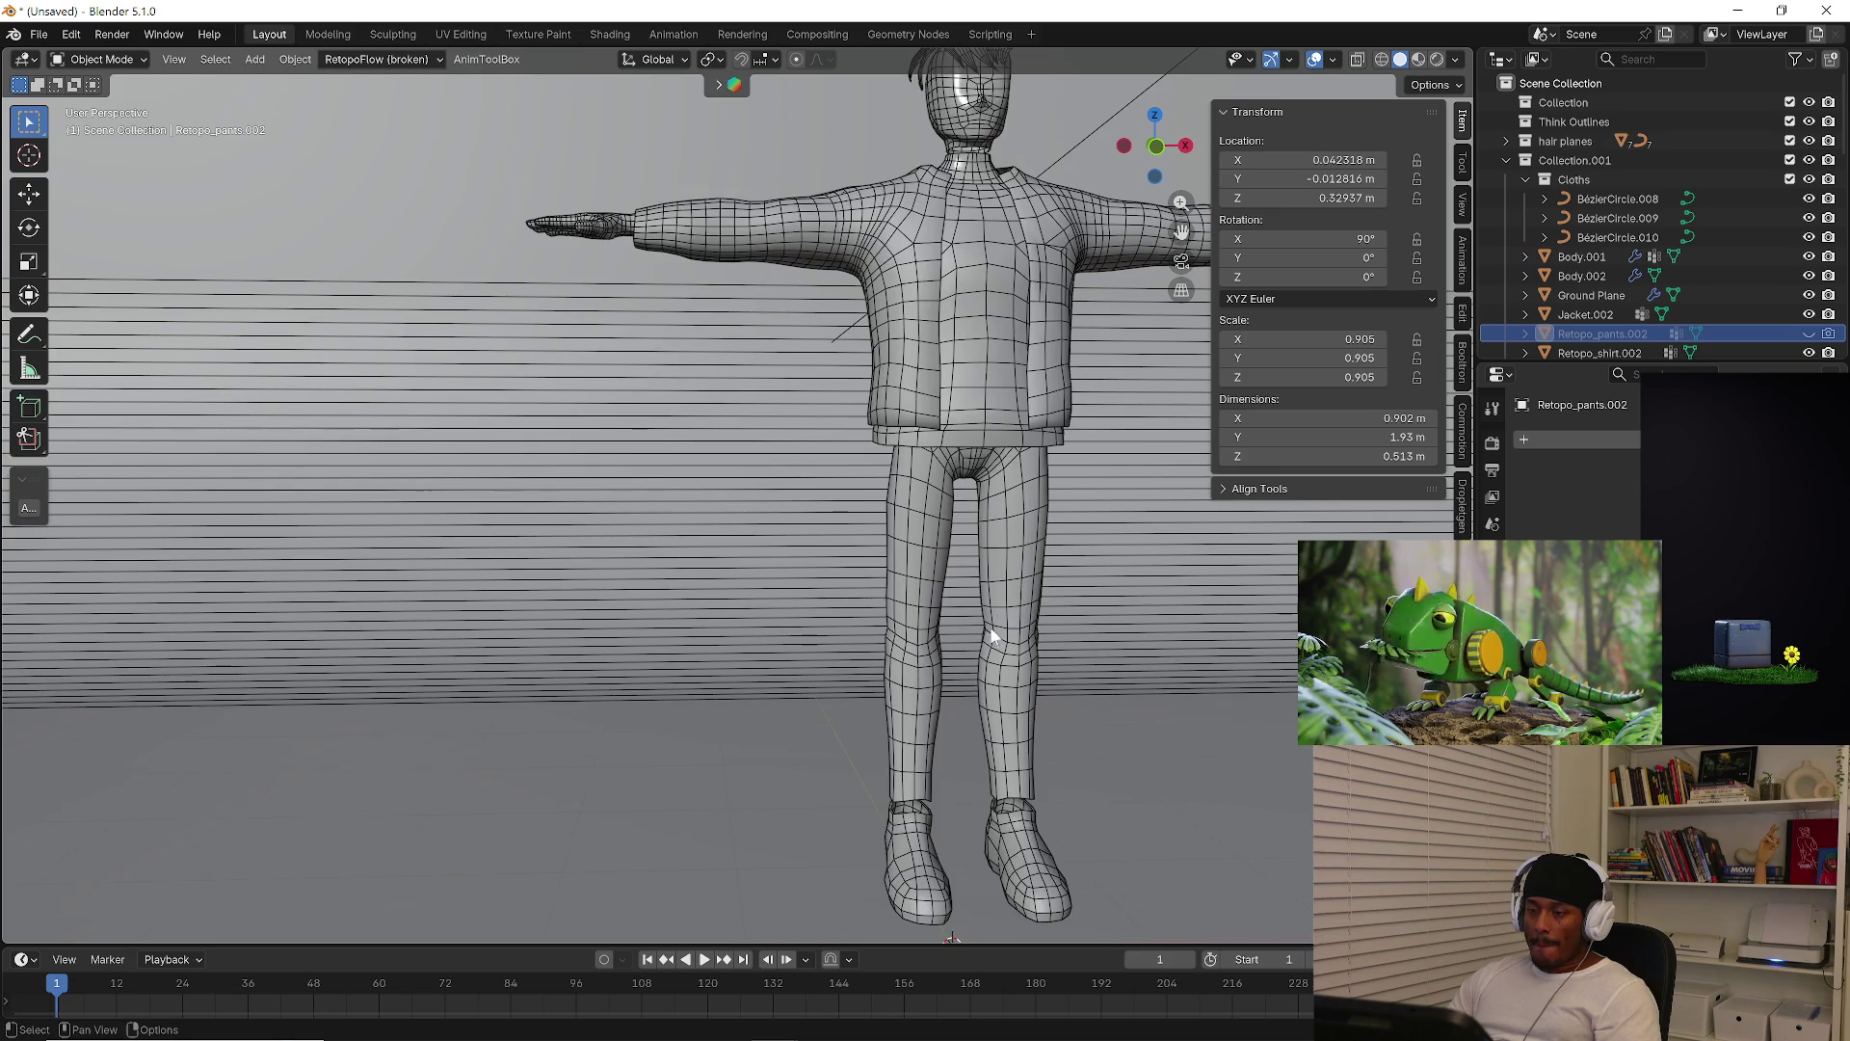
Isolate Body.002 in local view from the front and enter Edit Mode
{"action": "left_click", "coordinate": [1020, 738]}
{"action": "scroll", "coordinate": [1044, 706], "scroll_direction": "up", "scroll_amount": 4}
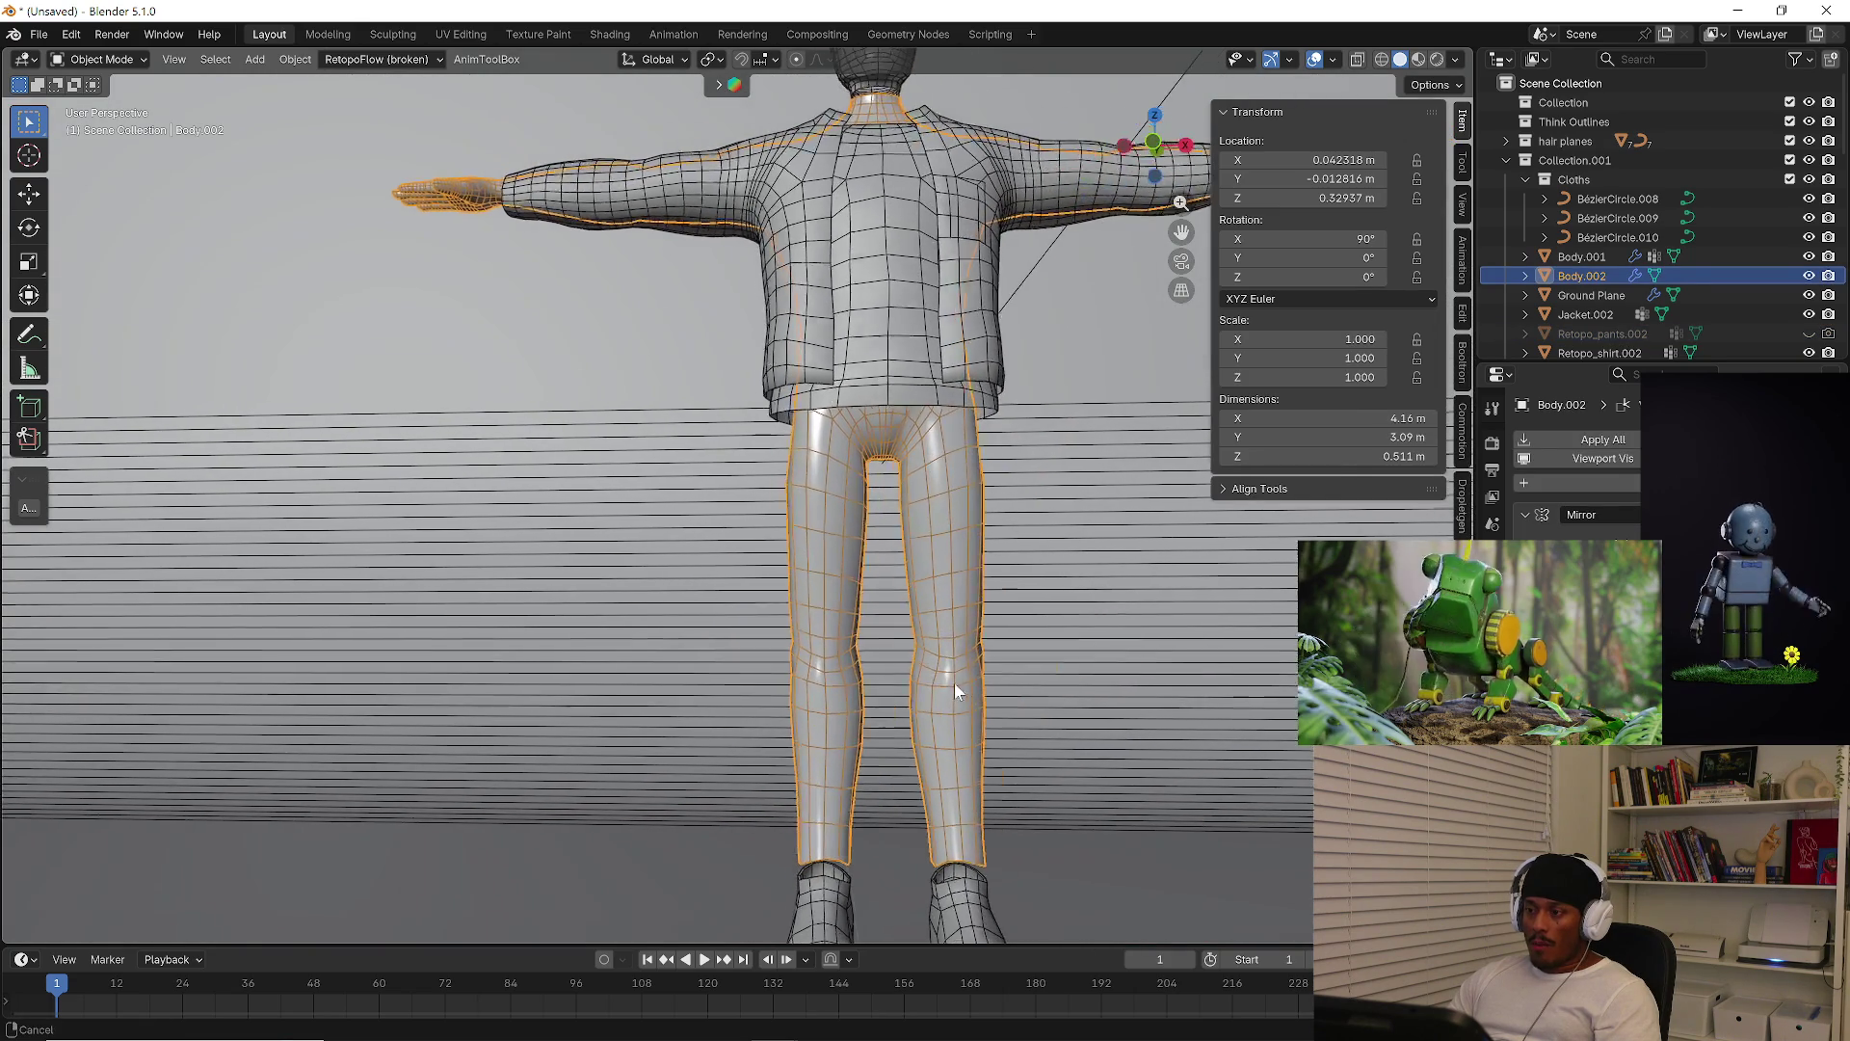
{"action": "key", "text": "KP_Divide"}
{"action": "scroll", "coordinate": [648, 530], "scroll_direction": "up", "scroll_amount": 1}
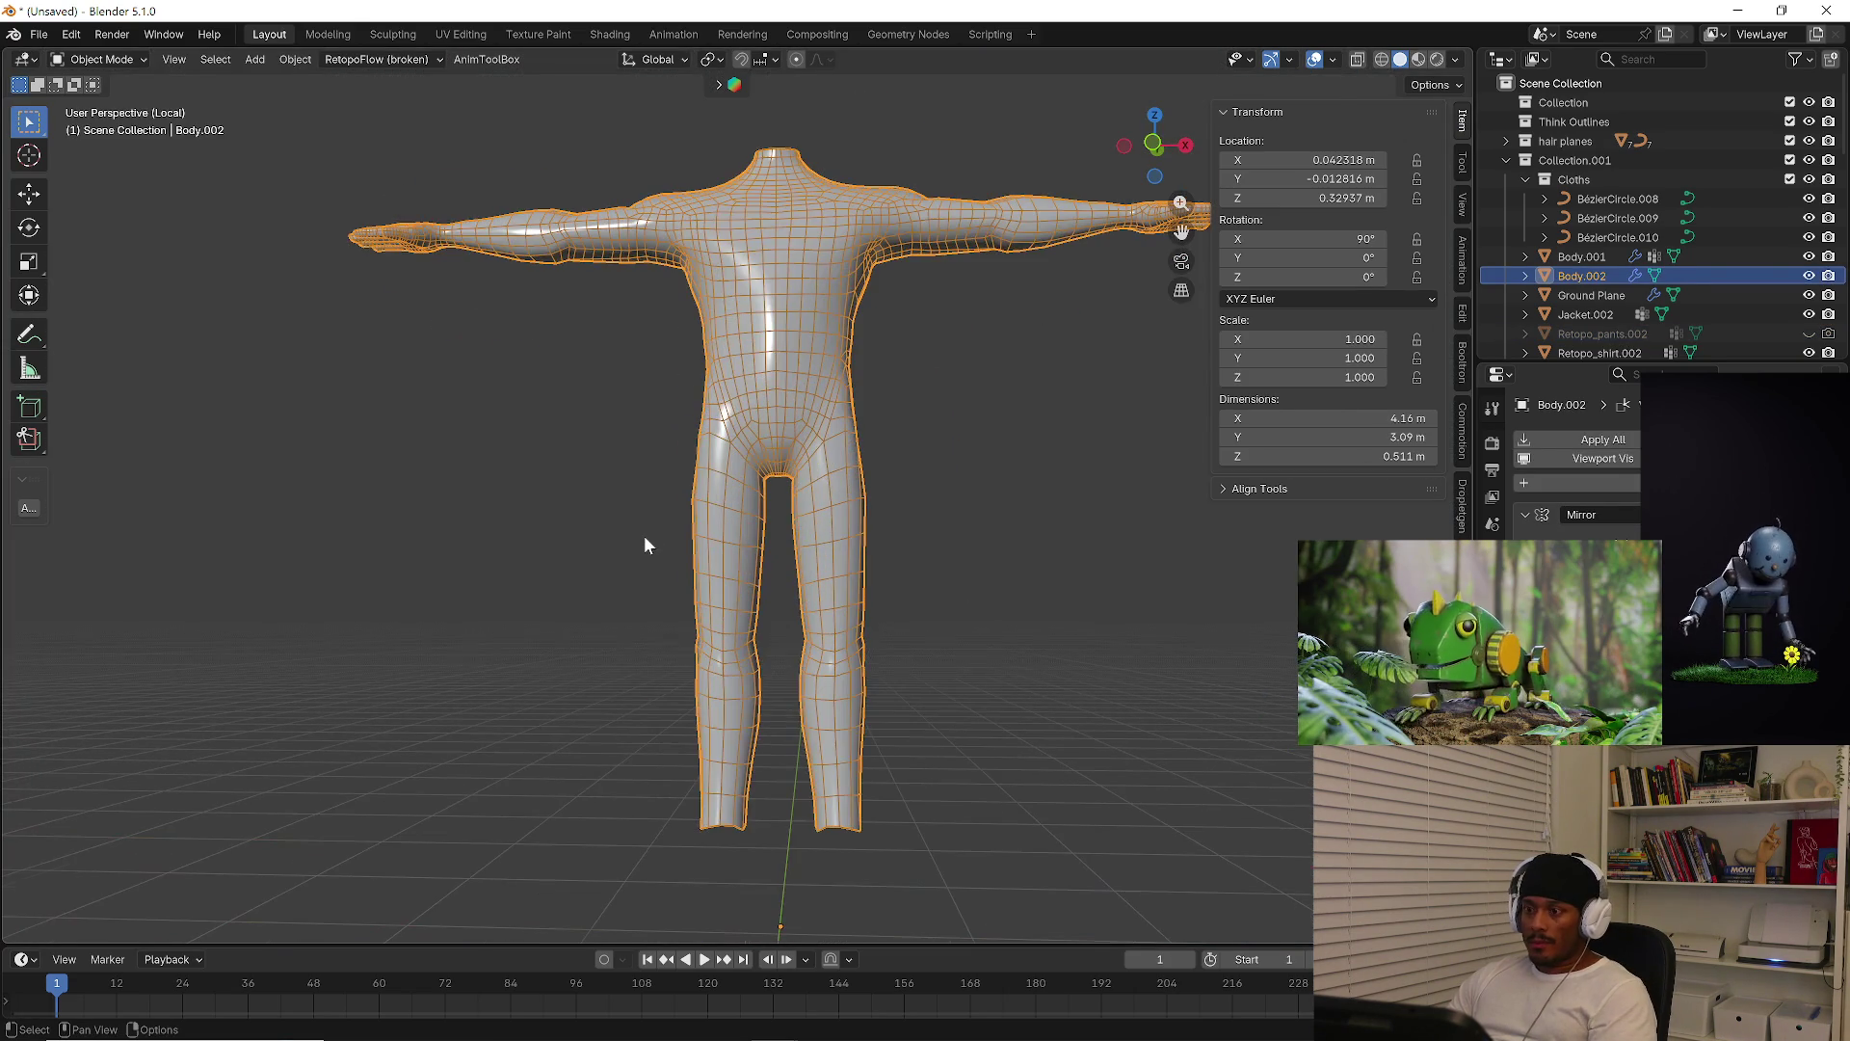
{"action": "key", "text": "KP_1"}
{"action": "key", "text": "Tab"}
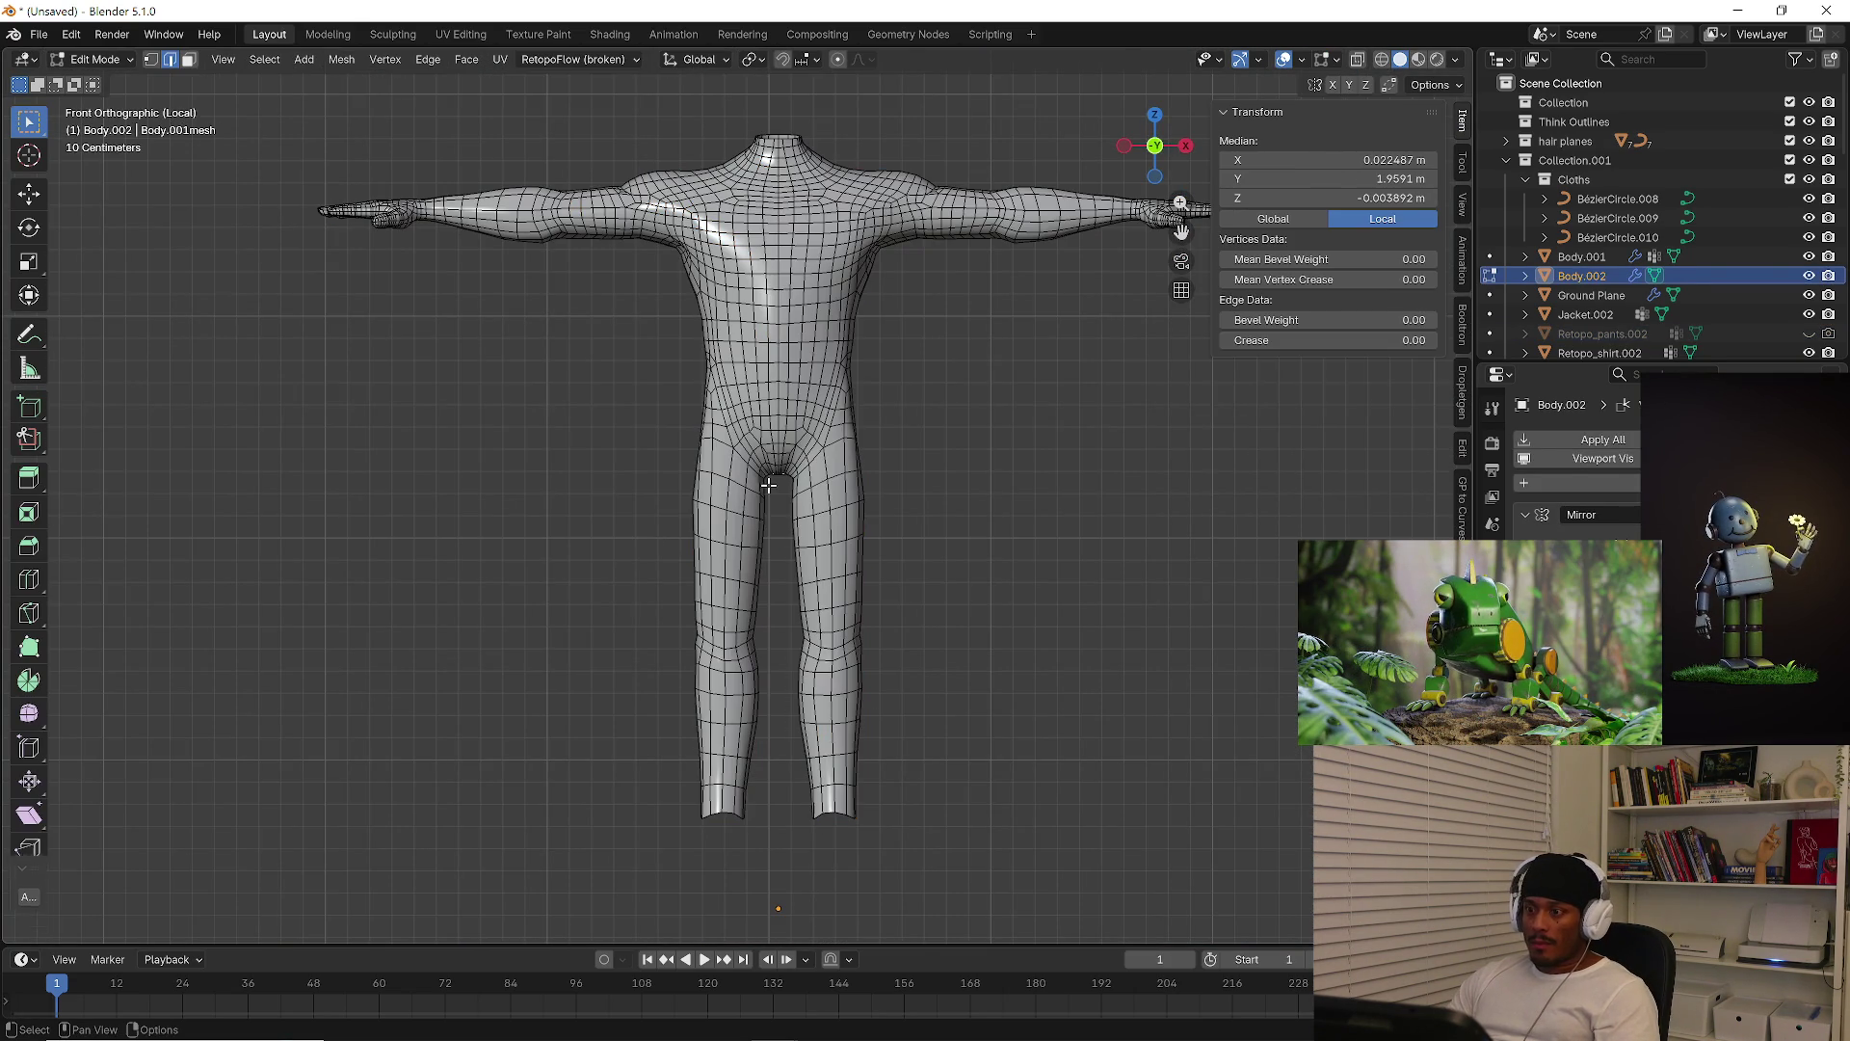
Box-select Body.002's legs in X-ray and grow the selection up over the hips
{"action": "key", "text": "alt+z"}
{"action": "left_click_drag", "start_coordinate": [595, 355], "coordinate": [1043, 860]}
{"action": "key", "text": "alt+z"}
{"action": "scroll", "coordinate": [827, 533], "scroll_direction": "up", "scroll_amount": 5}
{"action": "middle_click_drag", "start_coordinate": [720, 330], "coordinate": [864, 346]}
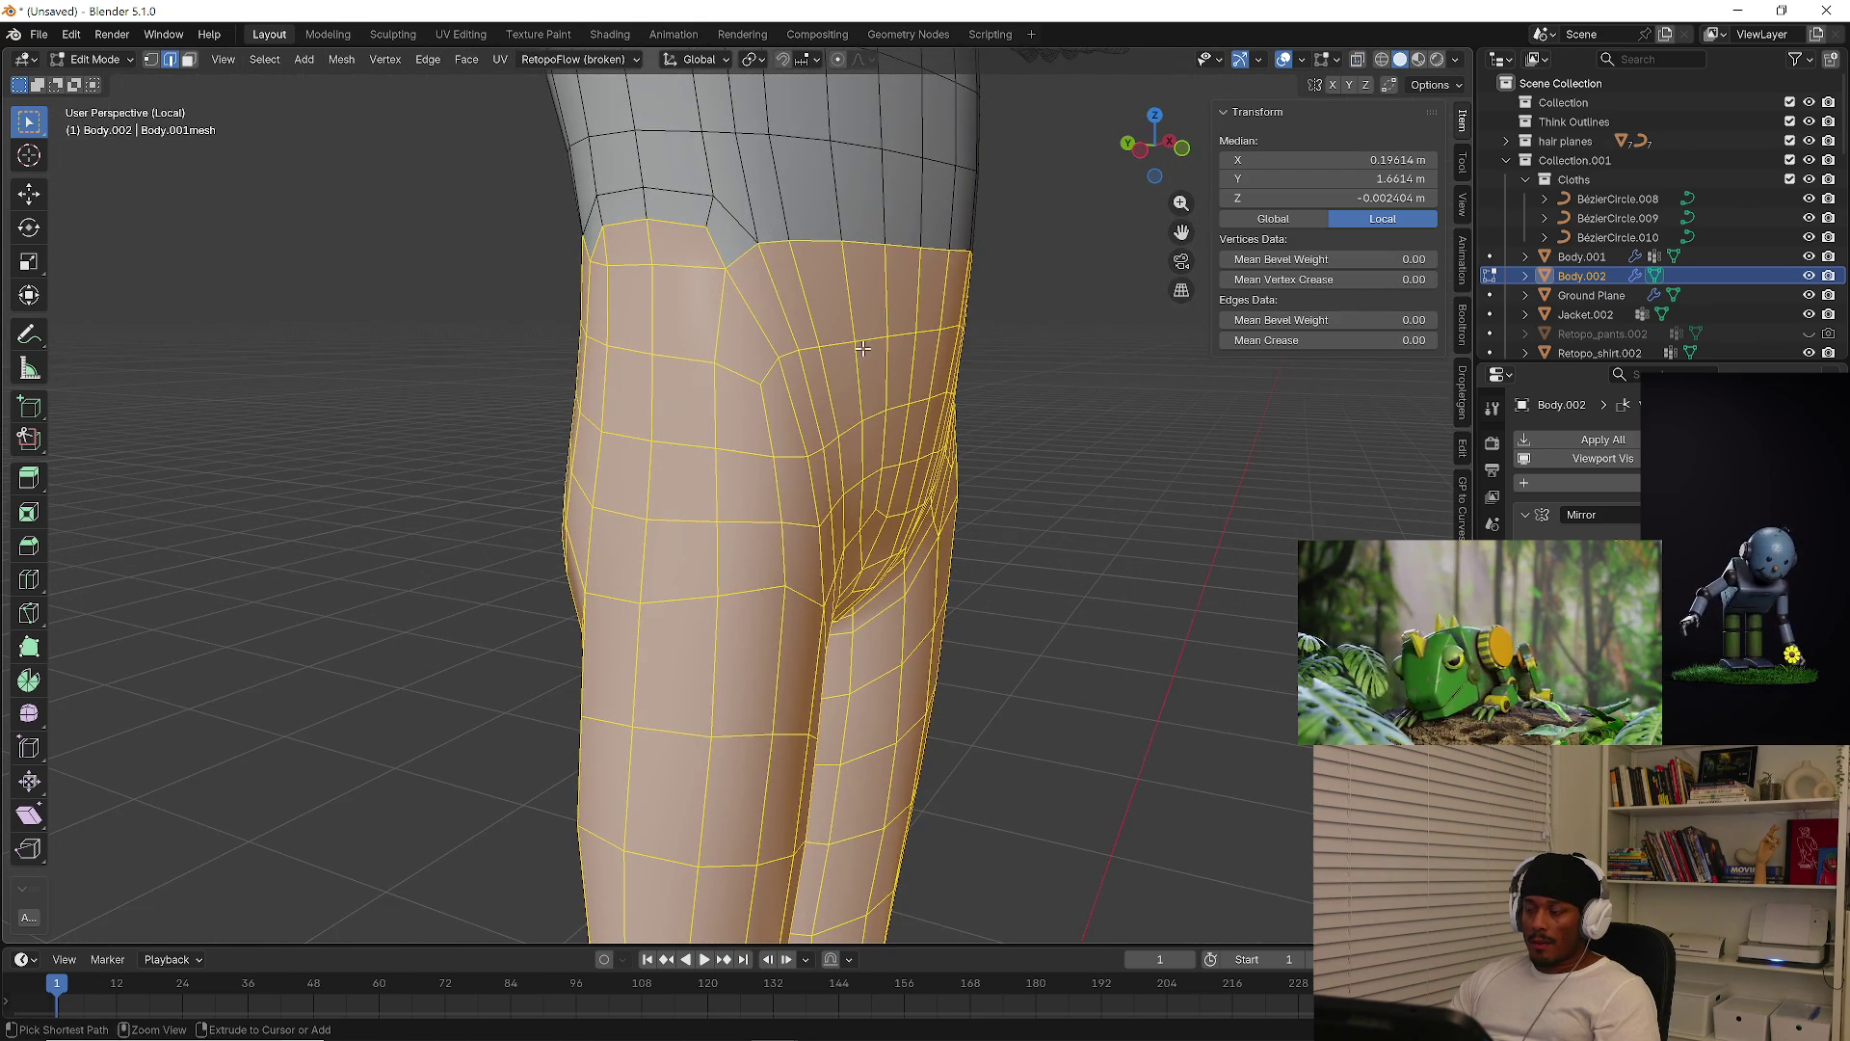
{"action": "key", "text": "ctrl+KP_Add"}
{"action": "key", "text": "ctrl+KP_Add"}
{"action": "scroll", "coordinate": [862, 347], "scroll_direction": "down", "scroll_amount": 6}
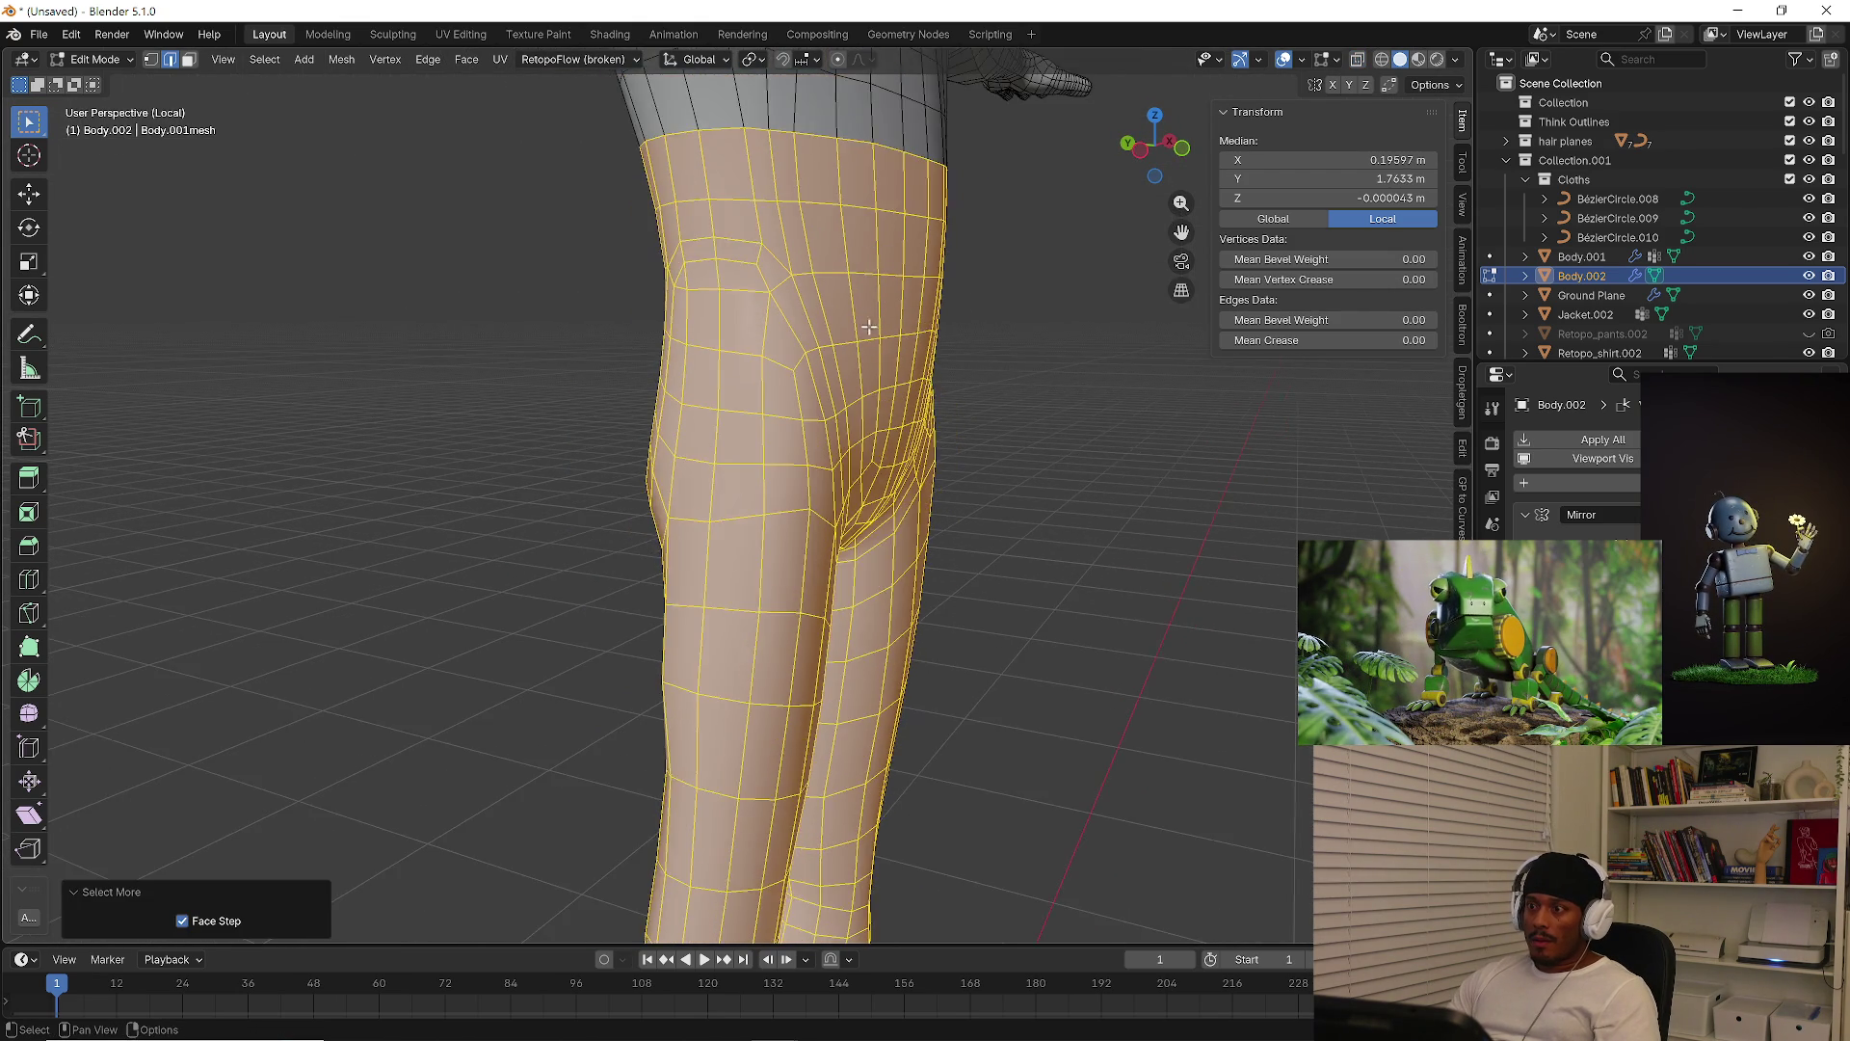
{"action": "mouse_move", "coordinate": [862, 347]}
{"action": "middle_mouse_down"}
{"action": "mouse_move", "coordinate": [1146, 392]}
{"action": "mouse_move", "coordinate": [667, 384]}
{"action": "mouse_move", "coordinate": [695, 383]}
{"action": "mouse_move", "coordinate": [918, 661]}
{"action": "mouse_move", "coordinate": [703, 681]}
{"action": "mouse_move", "coordinate": [905, 647]}
{"action": "middle_mouse_up"}
Duplicate the hip-and-leg faces in place and separate them into Body.003, back in Object Mode
{"action": "key", "text": "shift+d"}
{"action": "right_click", "coordinate": [986, 681]}
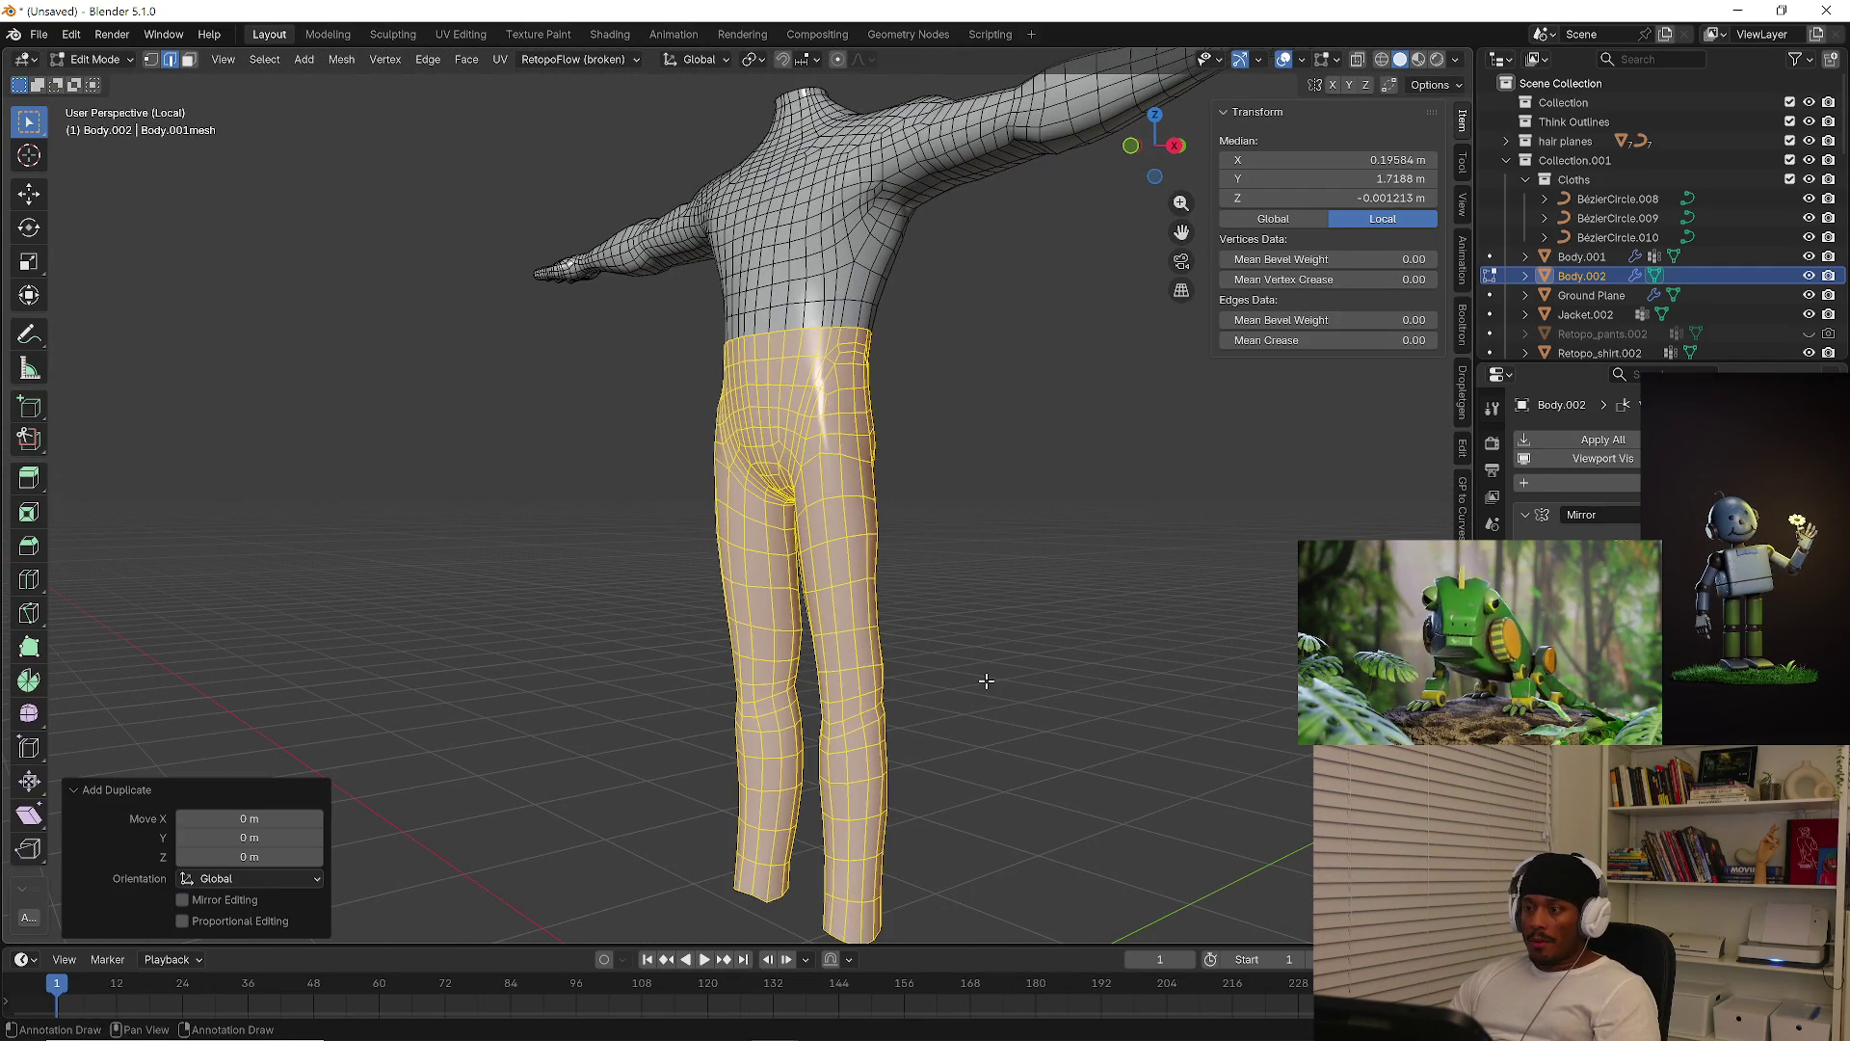
{"action": "key", "text": "p"}
{"action": "left_click", "coordinate": [986, 680]}
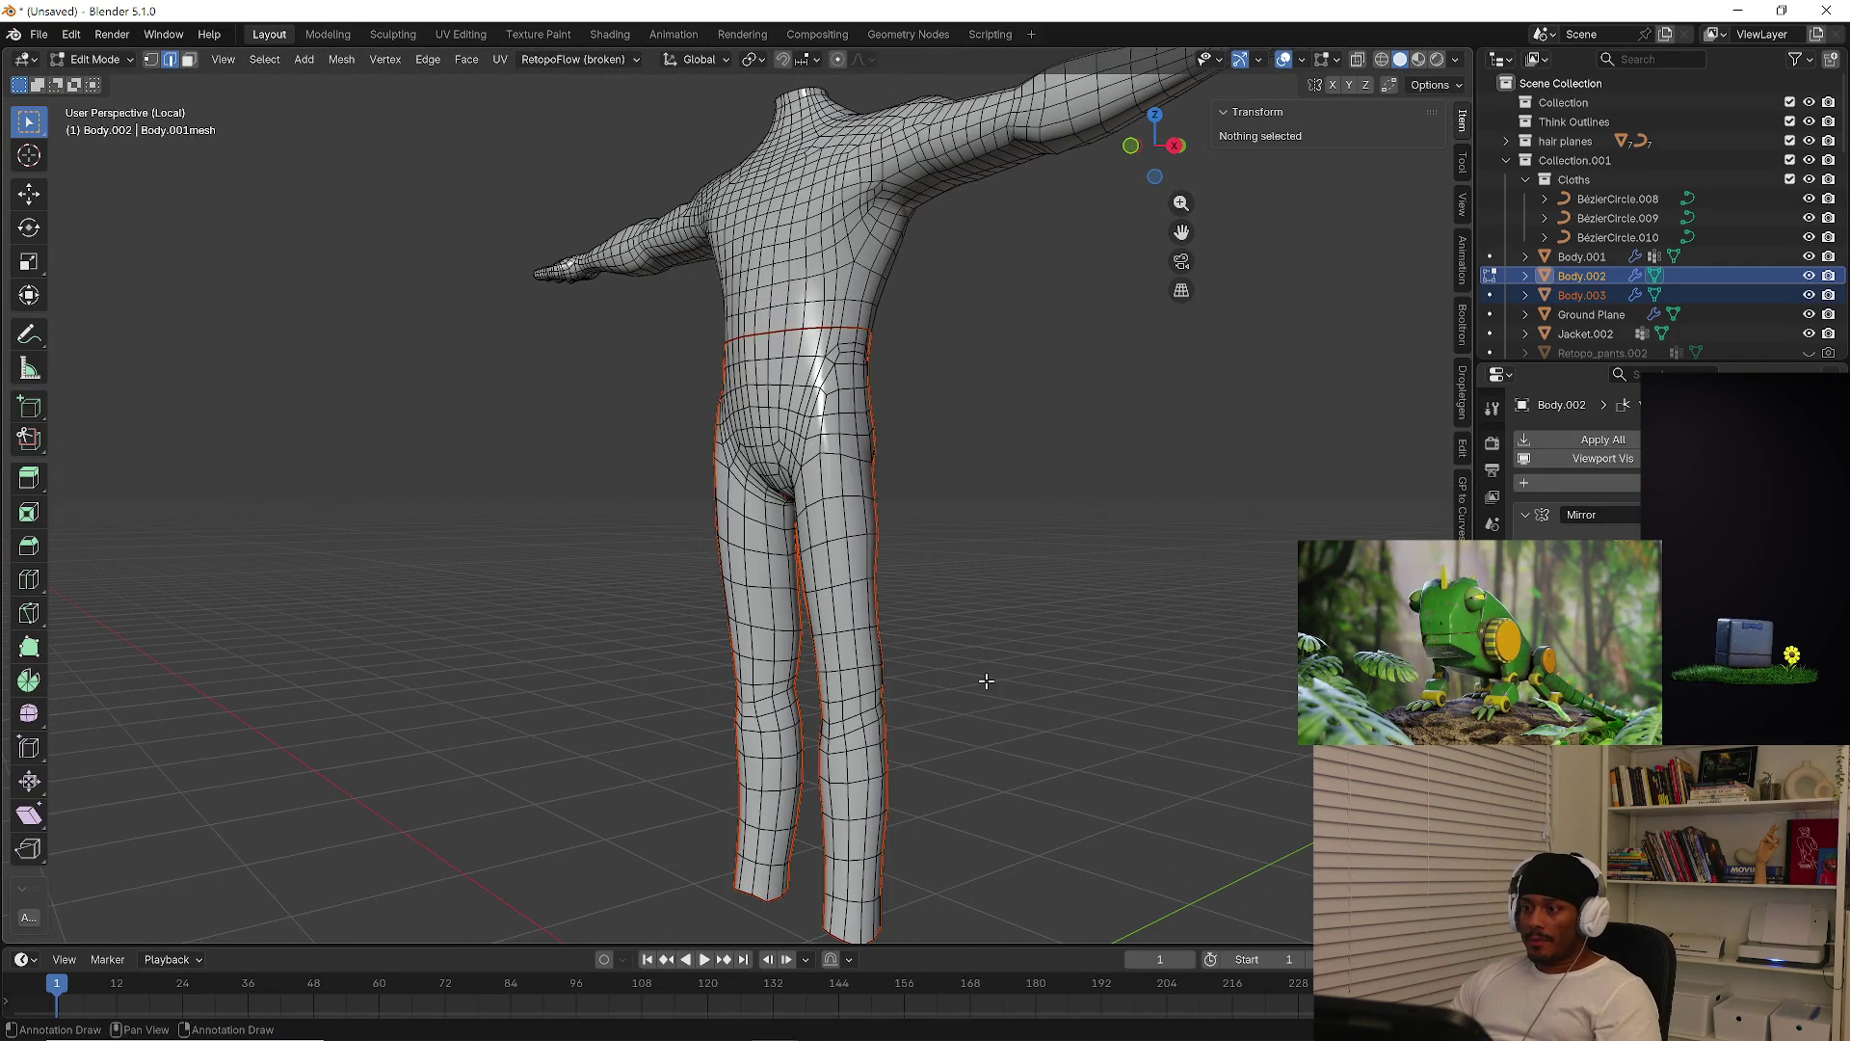
{"action": "middle_click_drag", "start_coordinate": [986, 679], "coordinate": [1098, 694]}
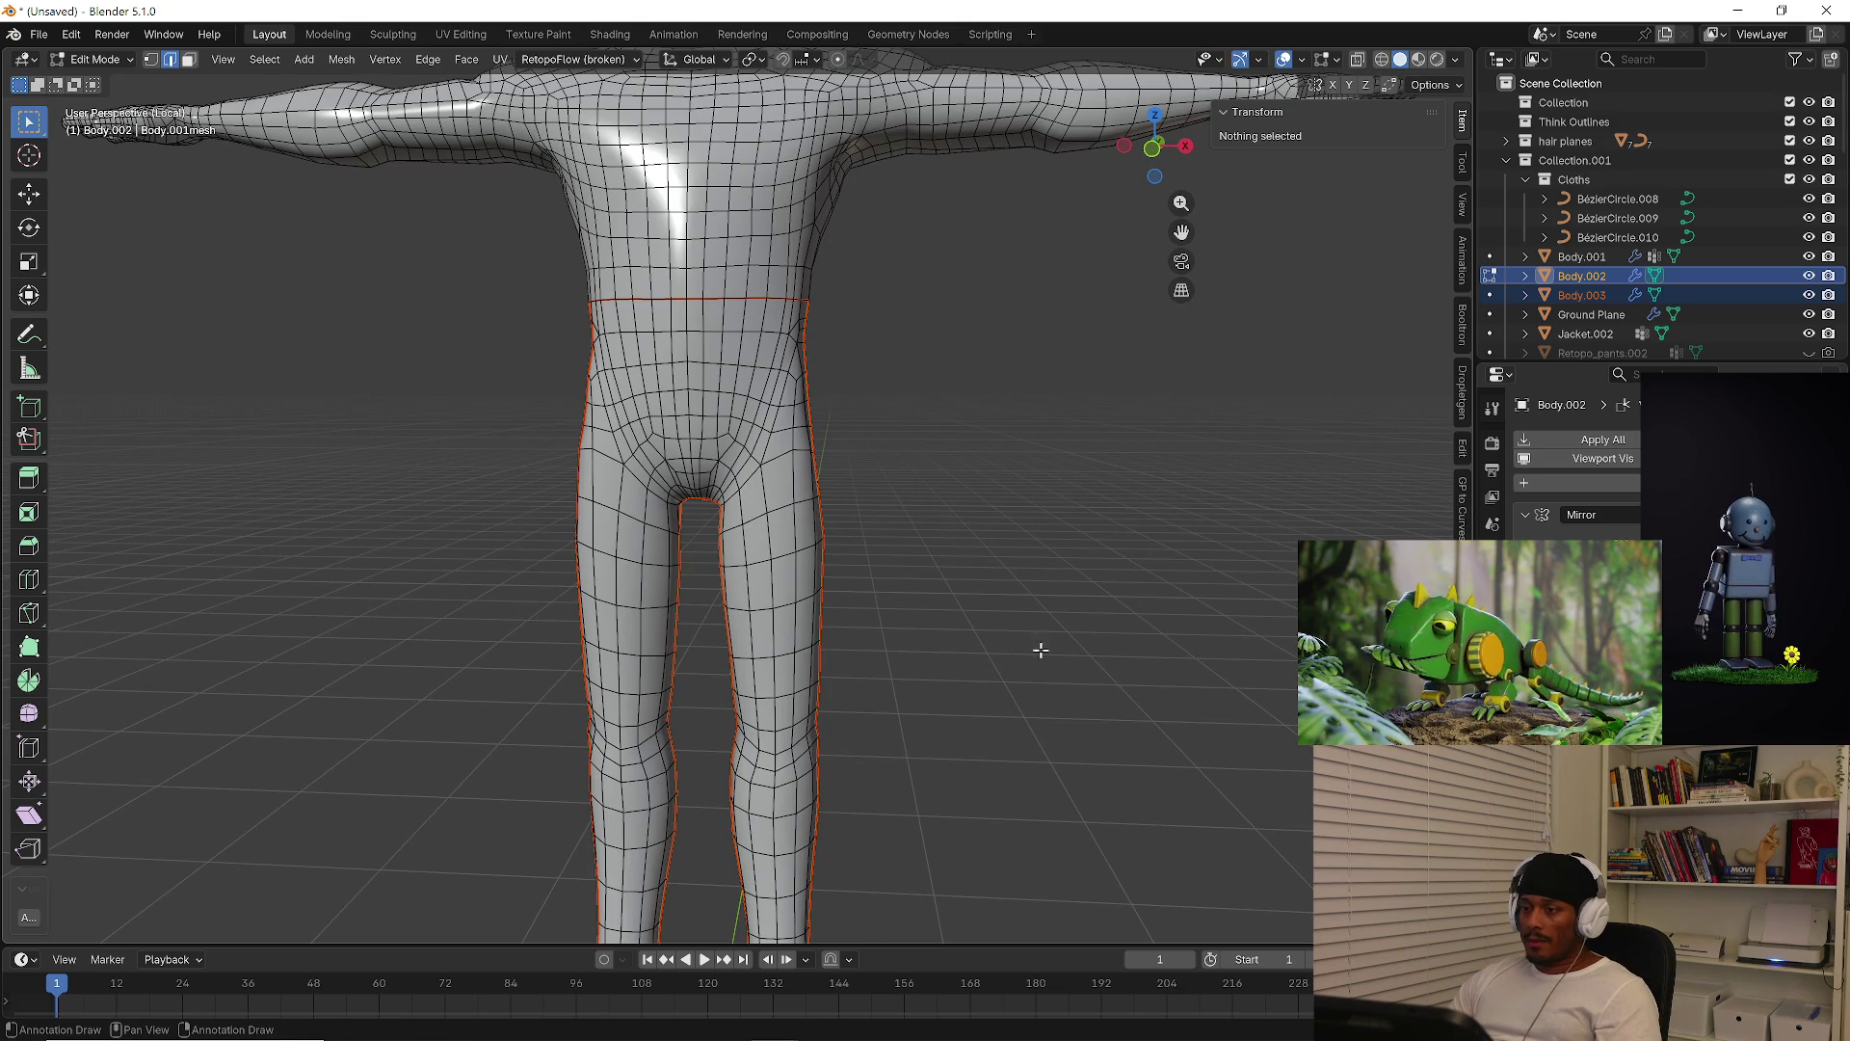
{"action": "scroll", "coordinate": [1022, 529], "scroll_direction": "down", "scroll_amount": 2}
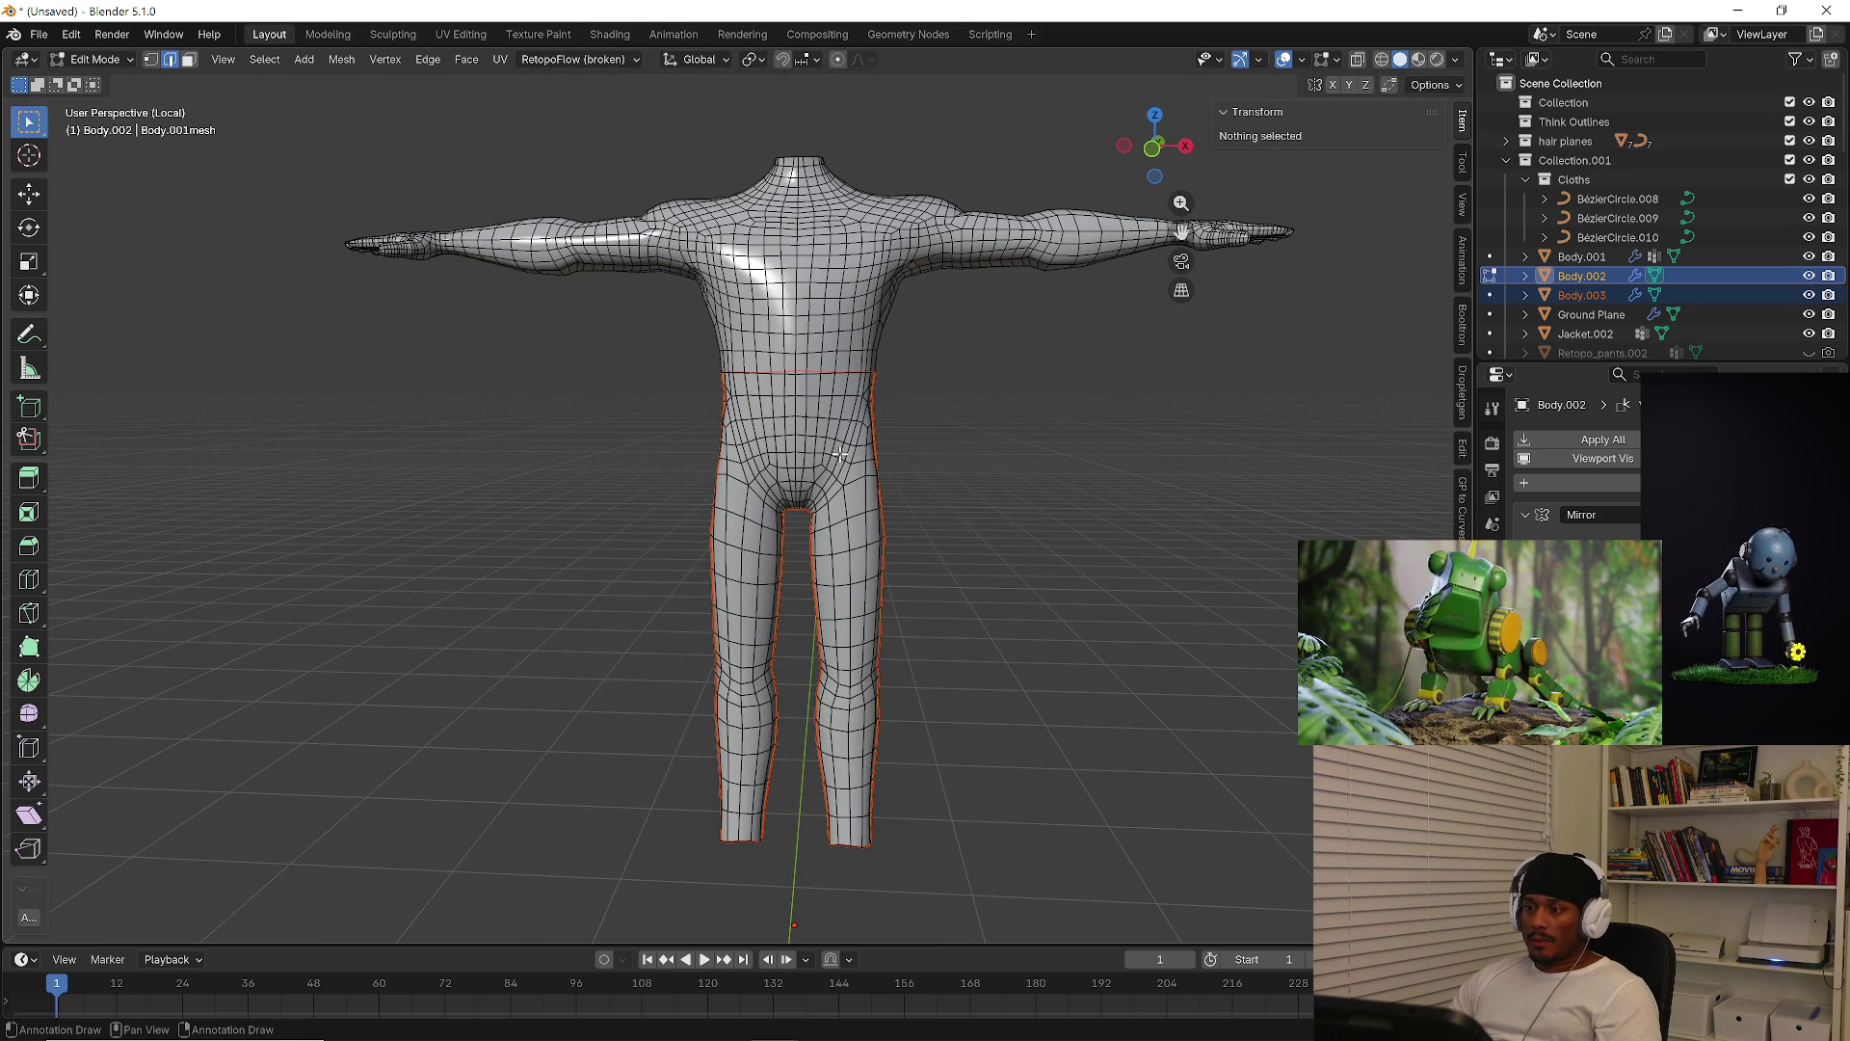
{"action": "key", "text": "Tab"}
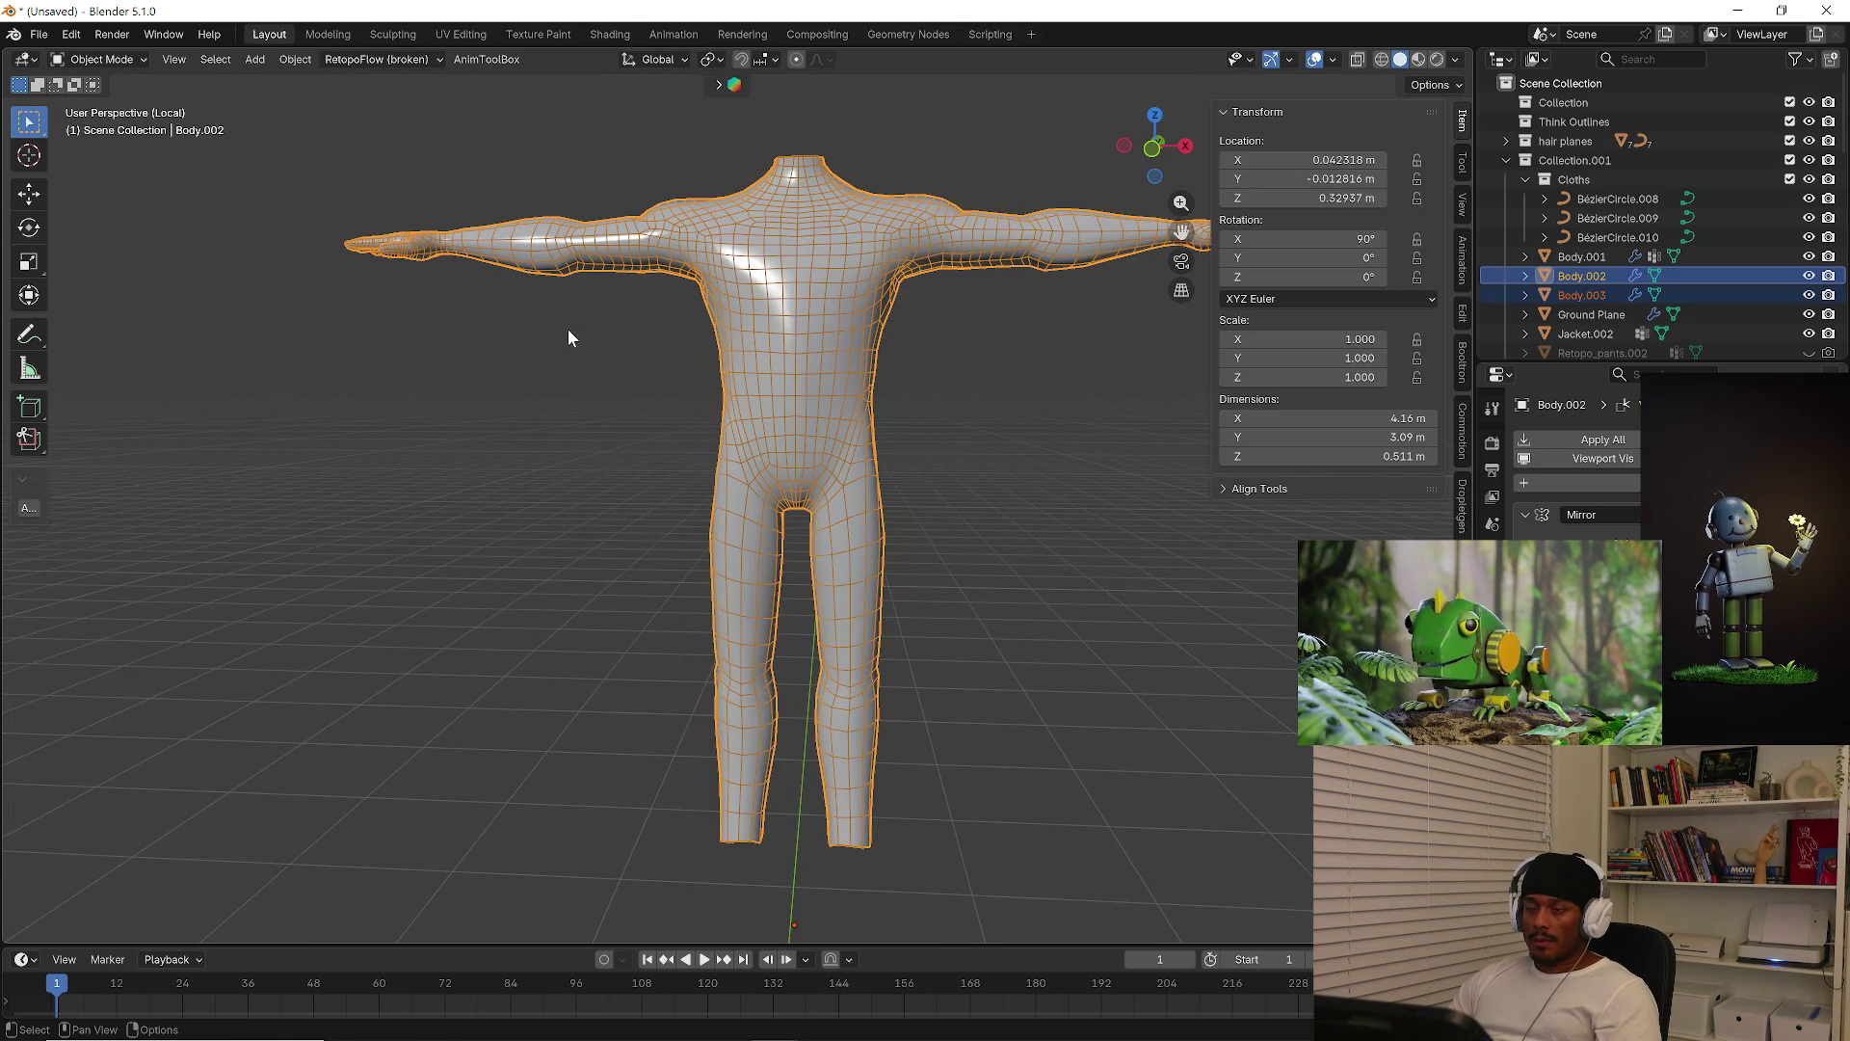
Select the separated Body.003 pants and enter Edit Mode
{"action": "middle_click_drag", "start_coordinate": [868, 581], "coordinate": [849, 551], "text": "shift"}
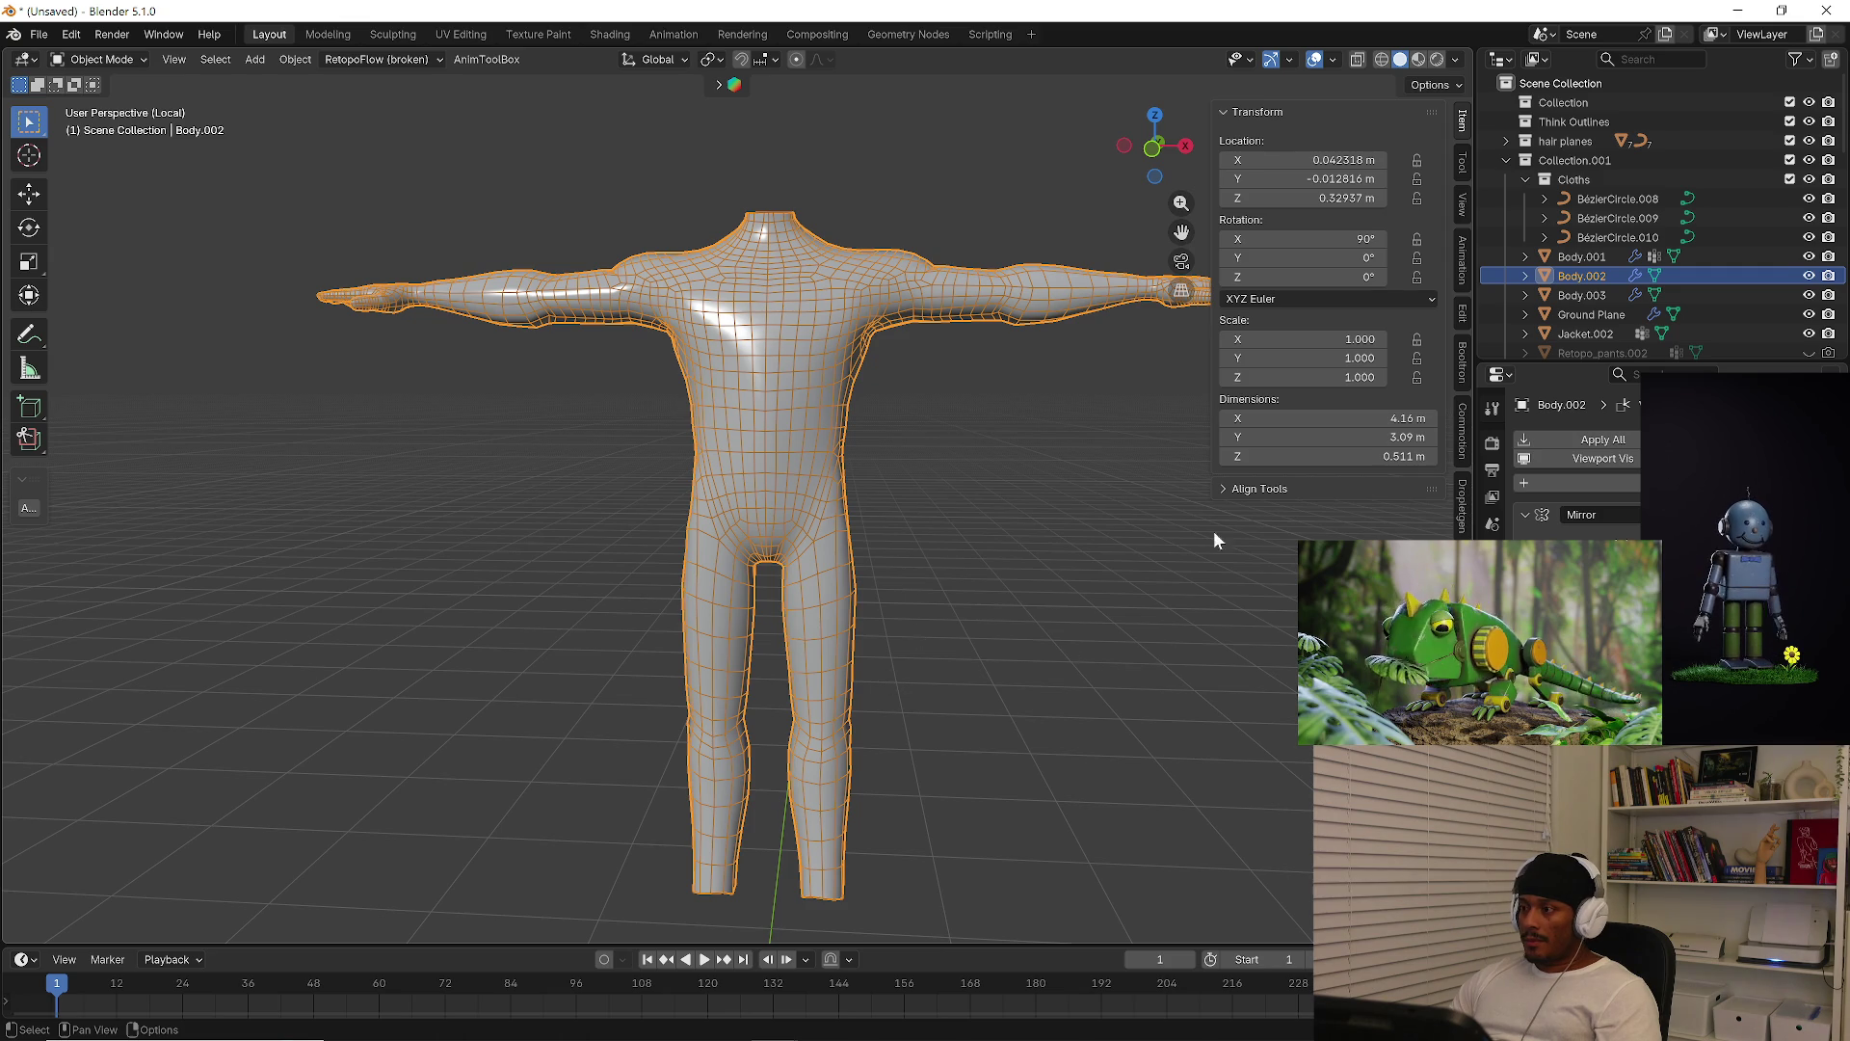
{"action": "left_click", "coordinate": [994, 589]}
{"action": "key", "text": "alt+z"}
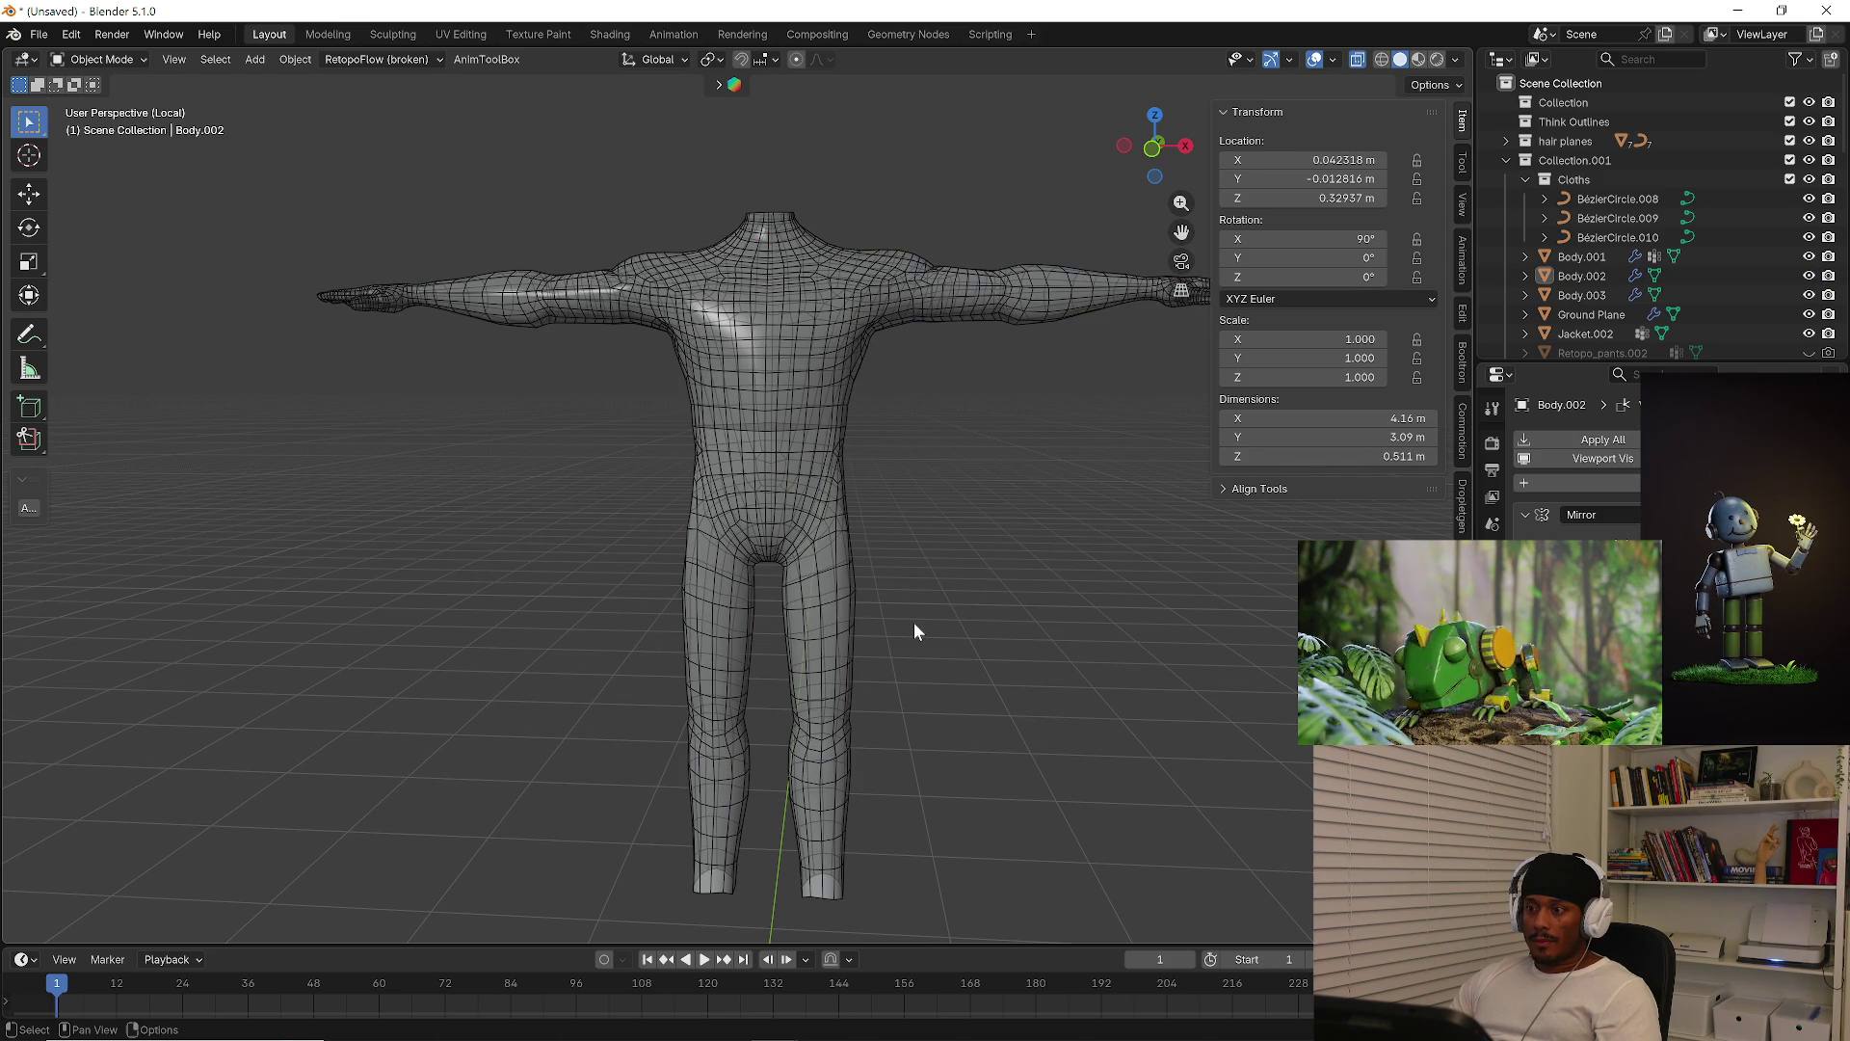
{"action": "left_click", "coordinate": [812, 472]}
{"action": "left_click", "coordinate": [816, 453]}
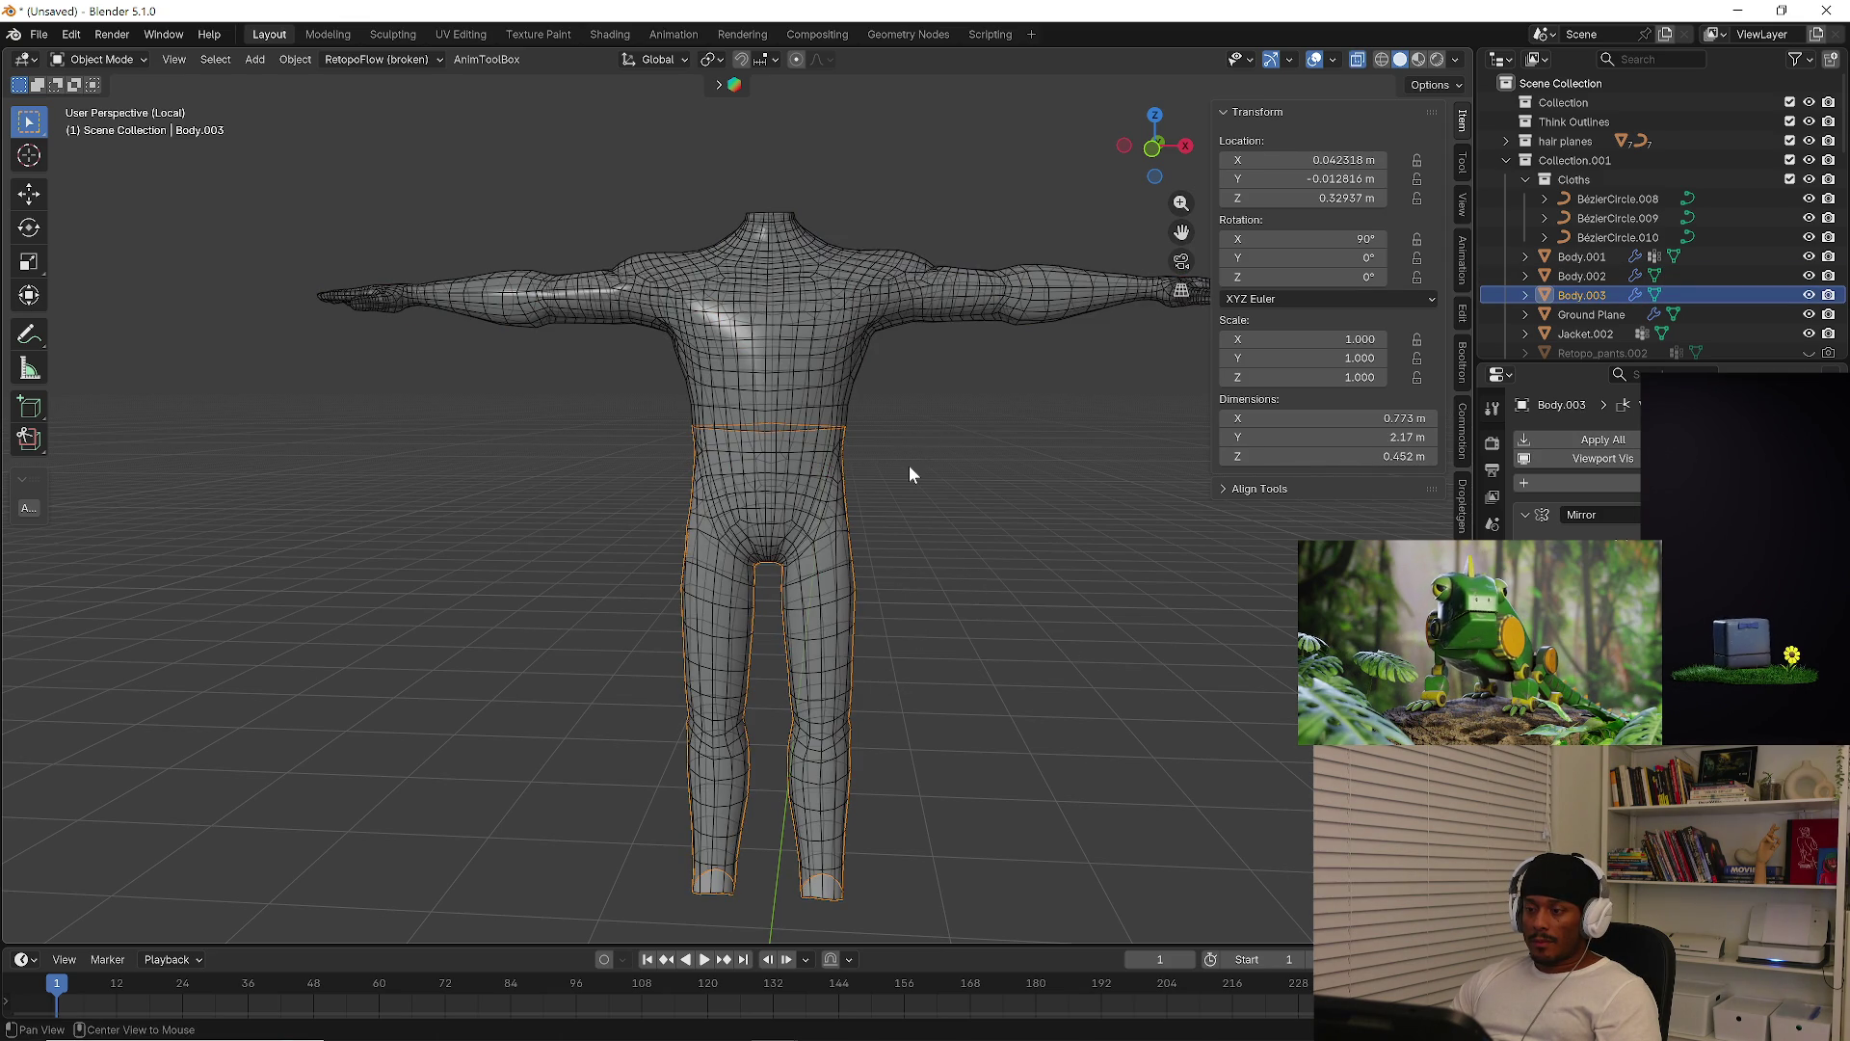
{"action": "key", "text": "alt+z"}
{"action": "scroll", "coordinate": [905, 499], "scroll_direction": "up", "scroll_amount": 1}
{"action": "key", "text": "Tab"}
{"action": "key", "text": "Tab"}
{"action": "key", "text": "Tab"}
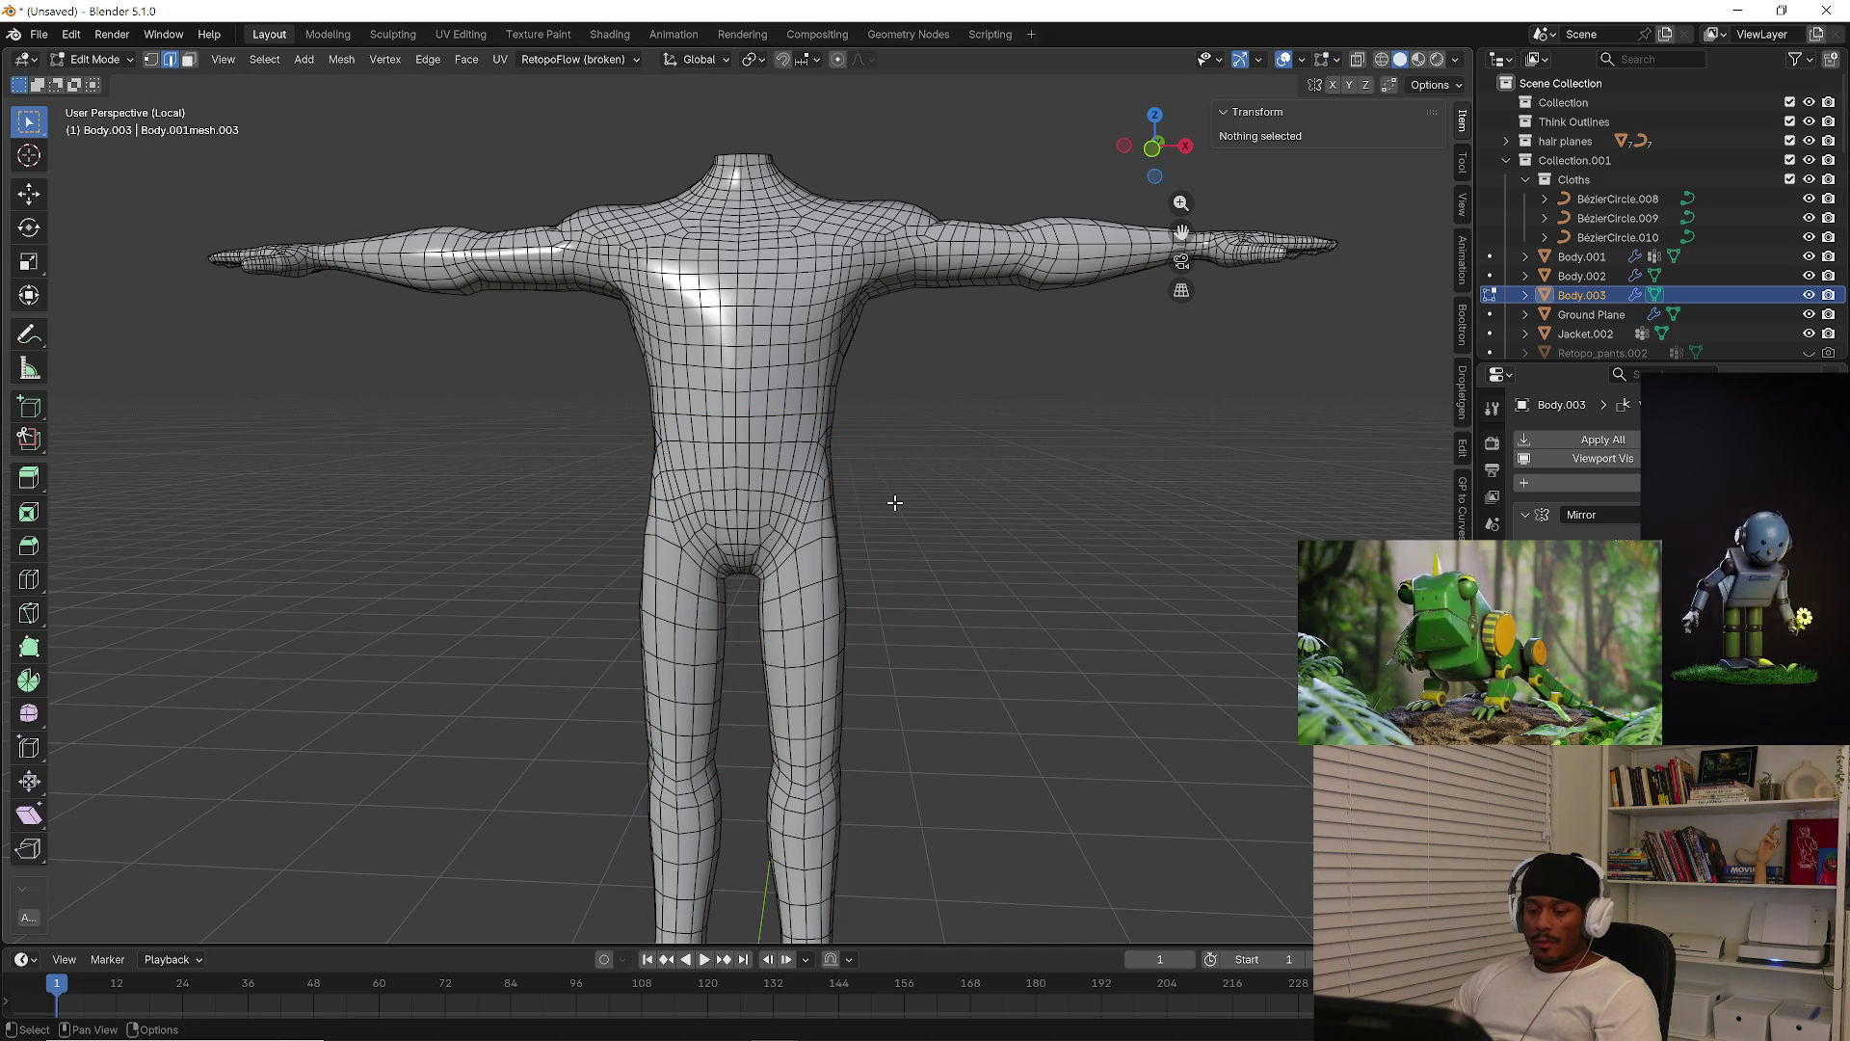
Select all of Body.003's geometry and start Shrink/Fatten with Alt+S
{"action": "key", "text": "w"}
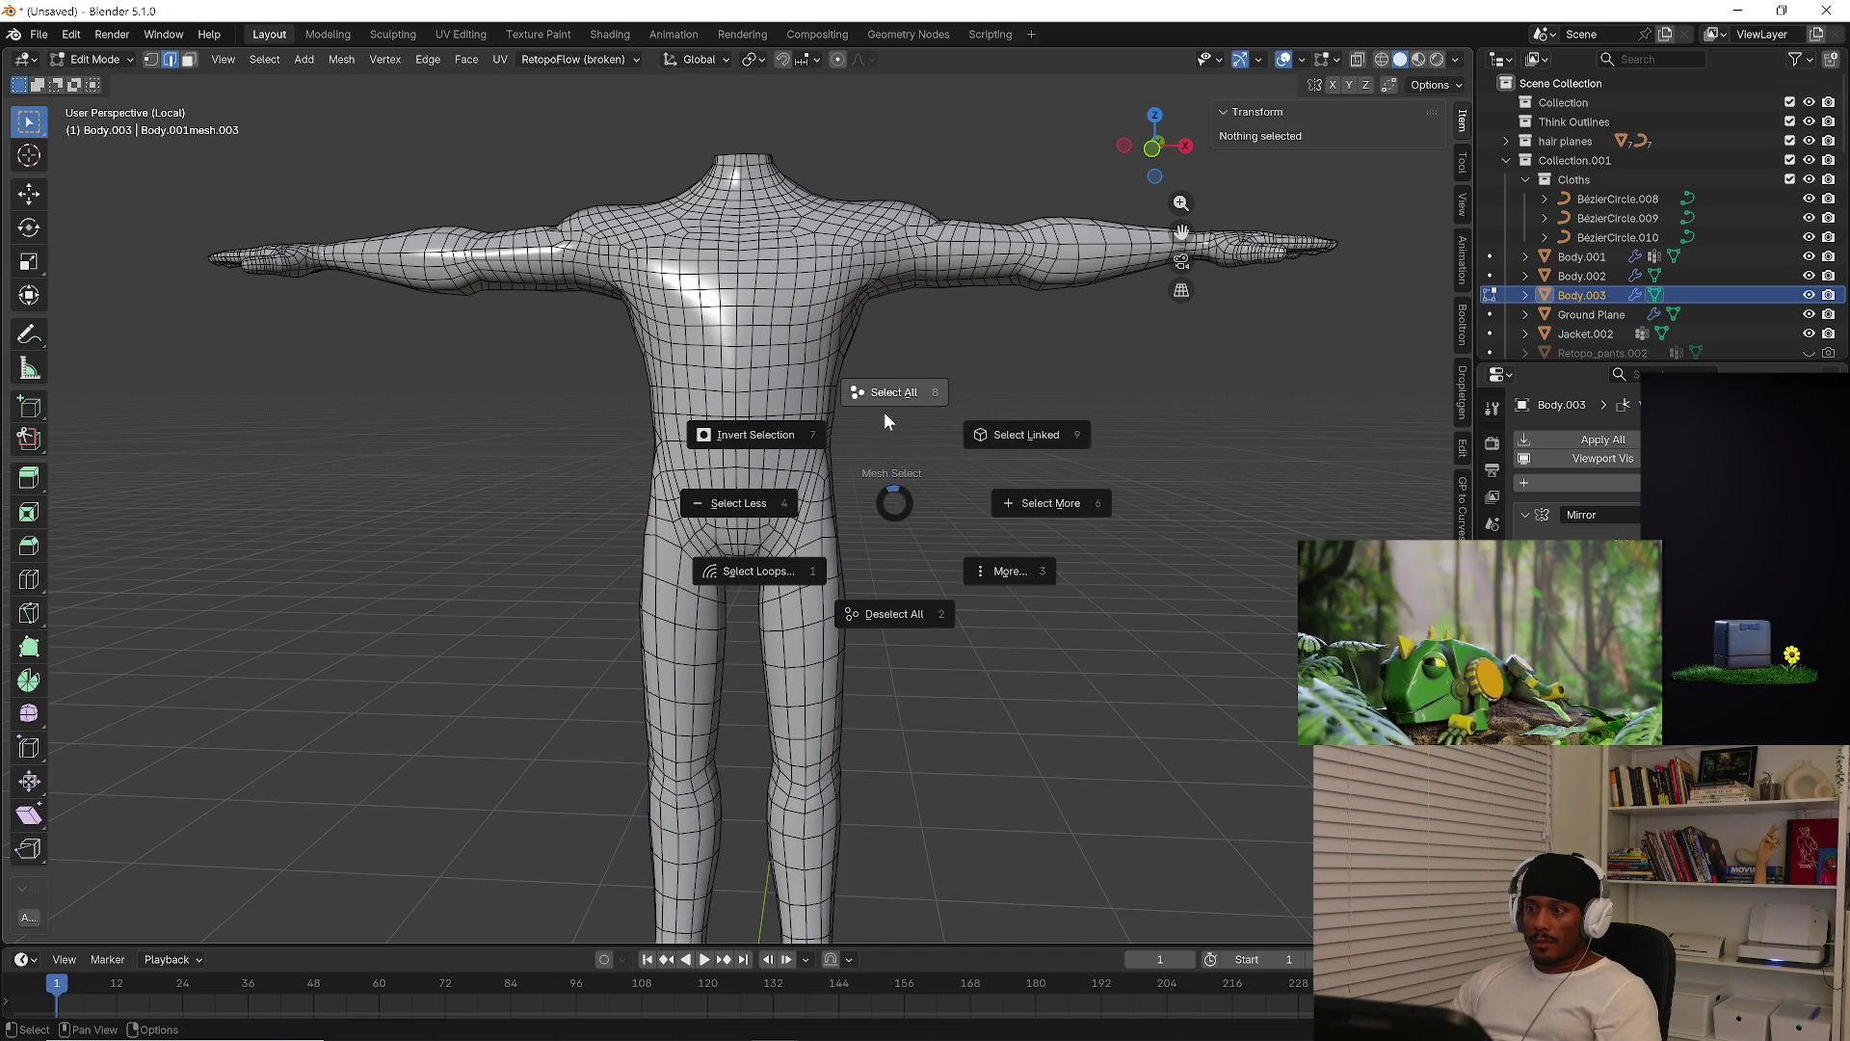
{"action": "left_click", "coordinate": [889, 447]}
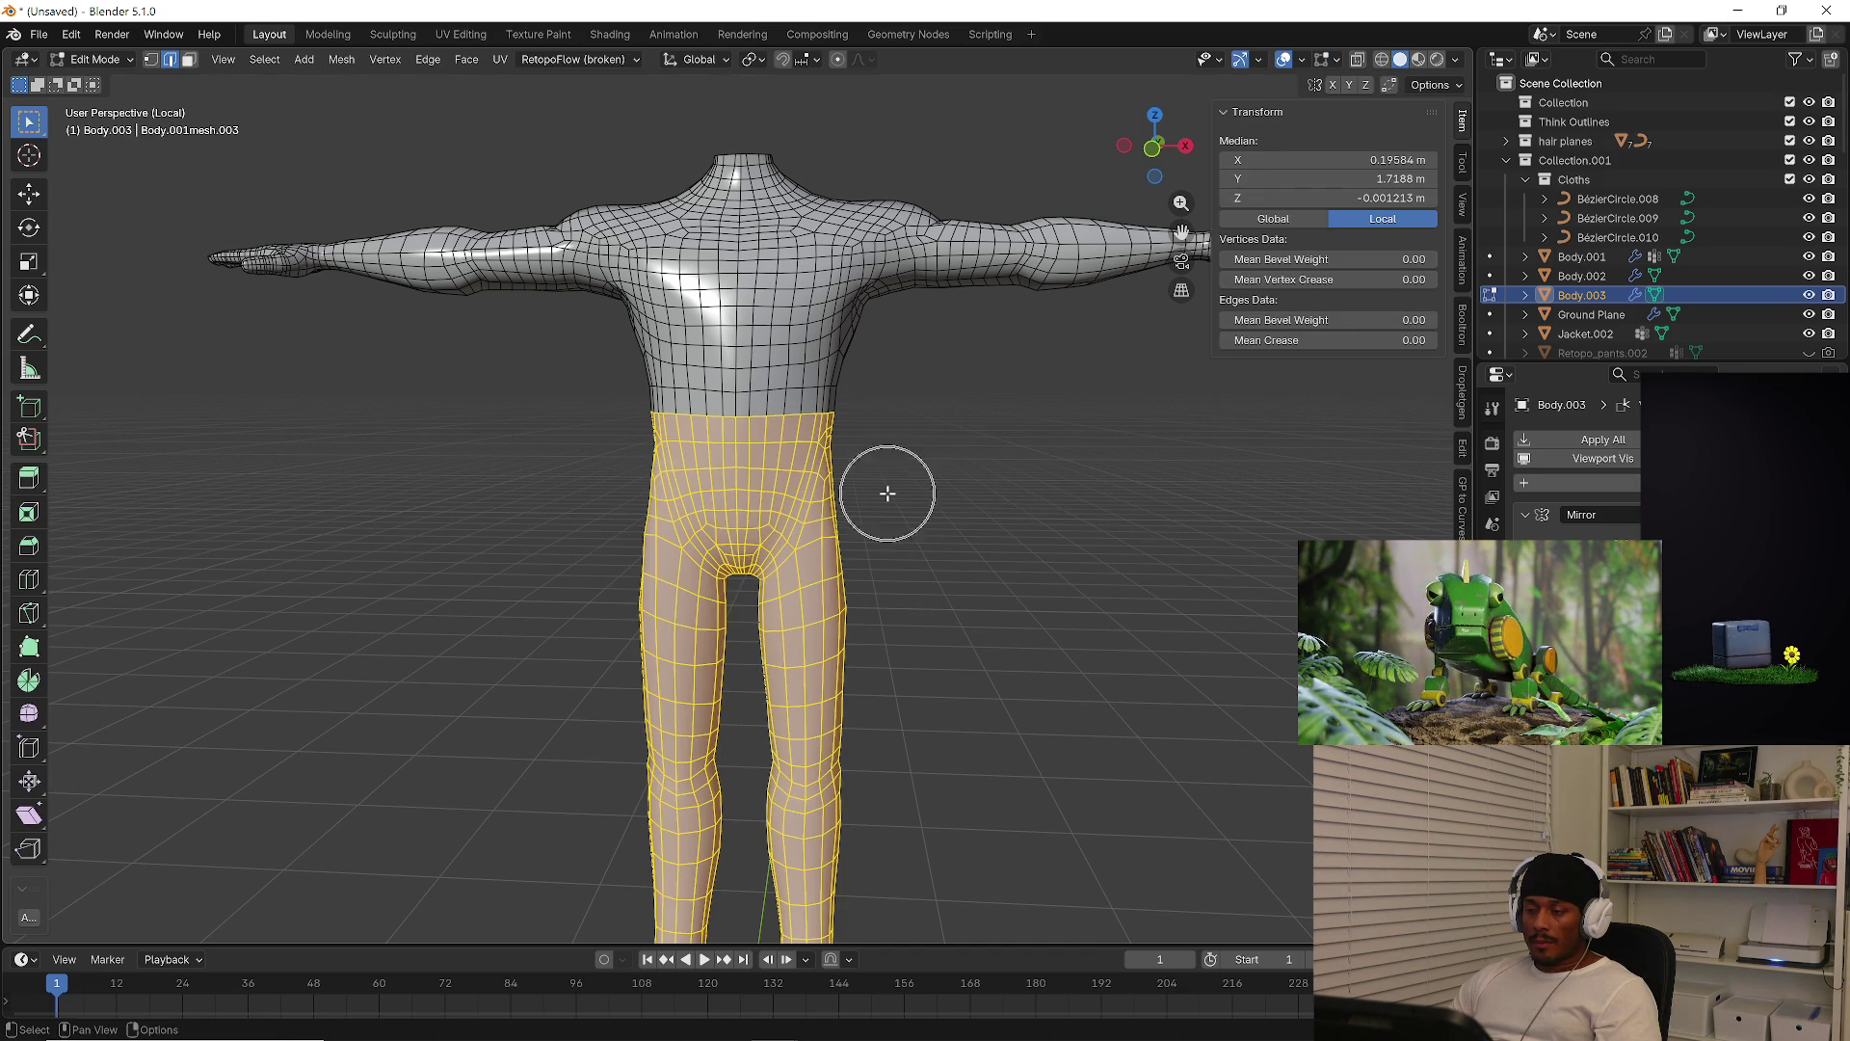
{"action": "key", "text": "Escape"}
{"action": "key", "text": "shift+s"}
{"action": "key", "text": "Escape"}
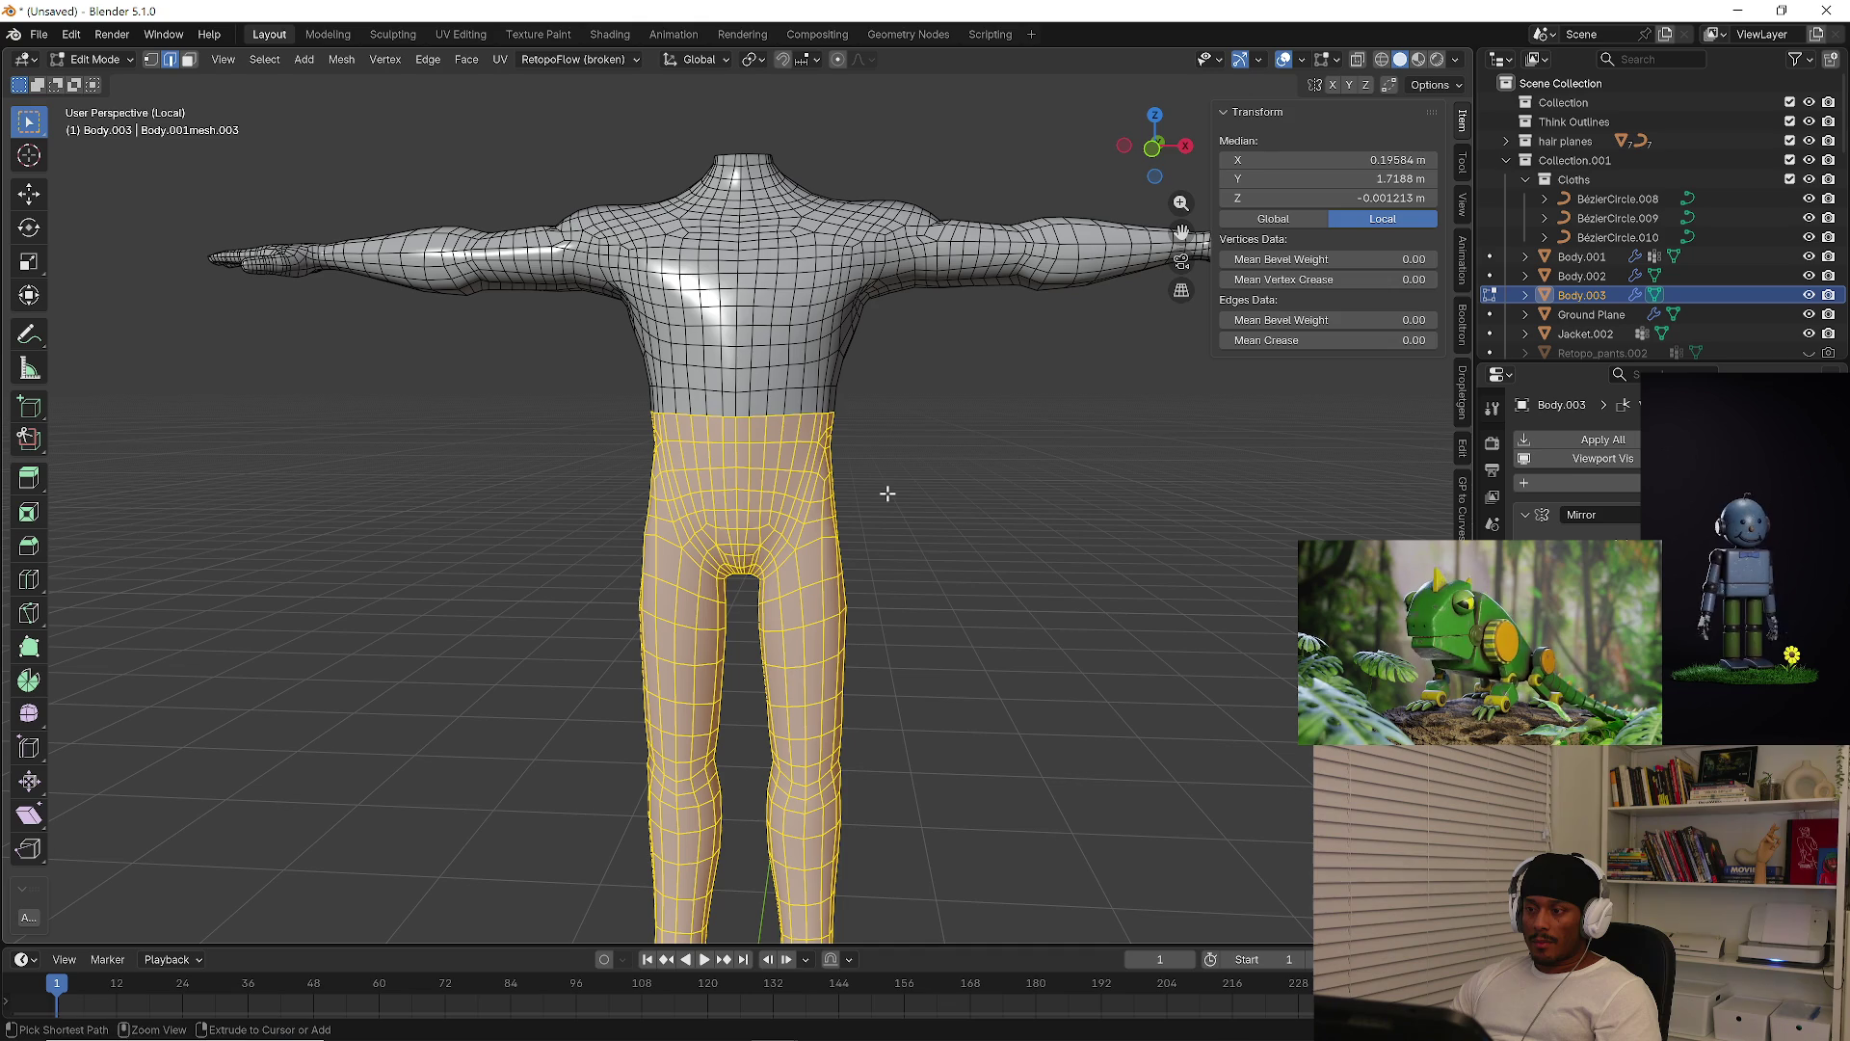
{"action": "key", "text": "ctrl+s"}
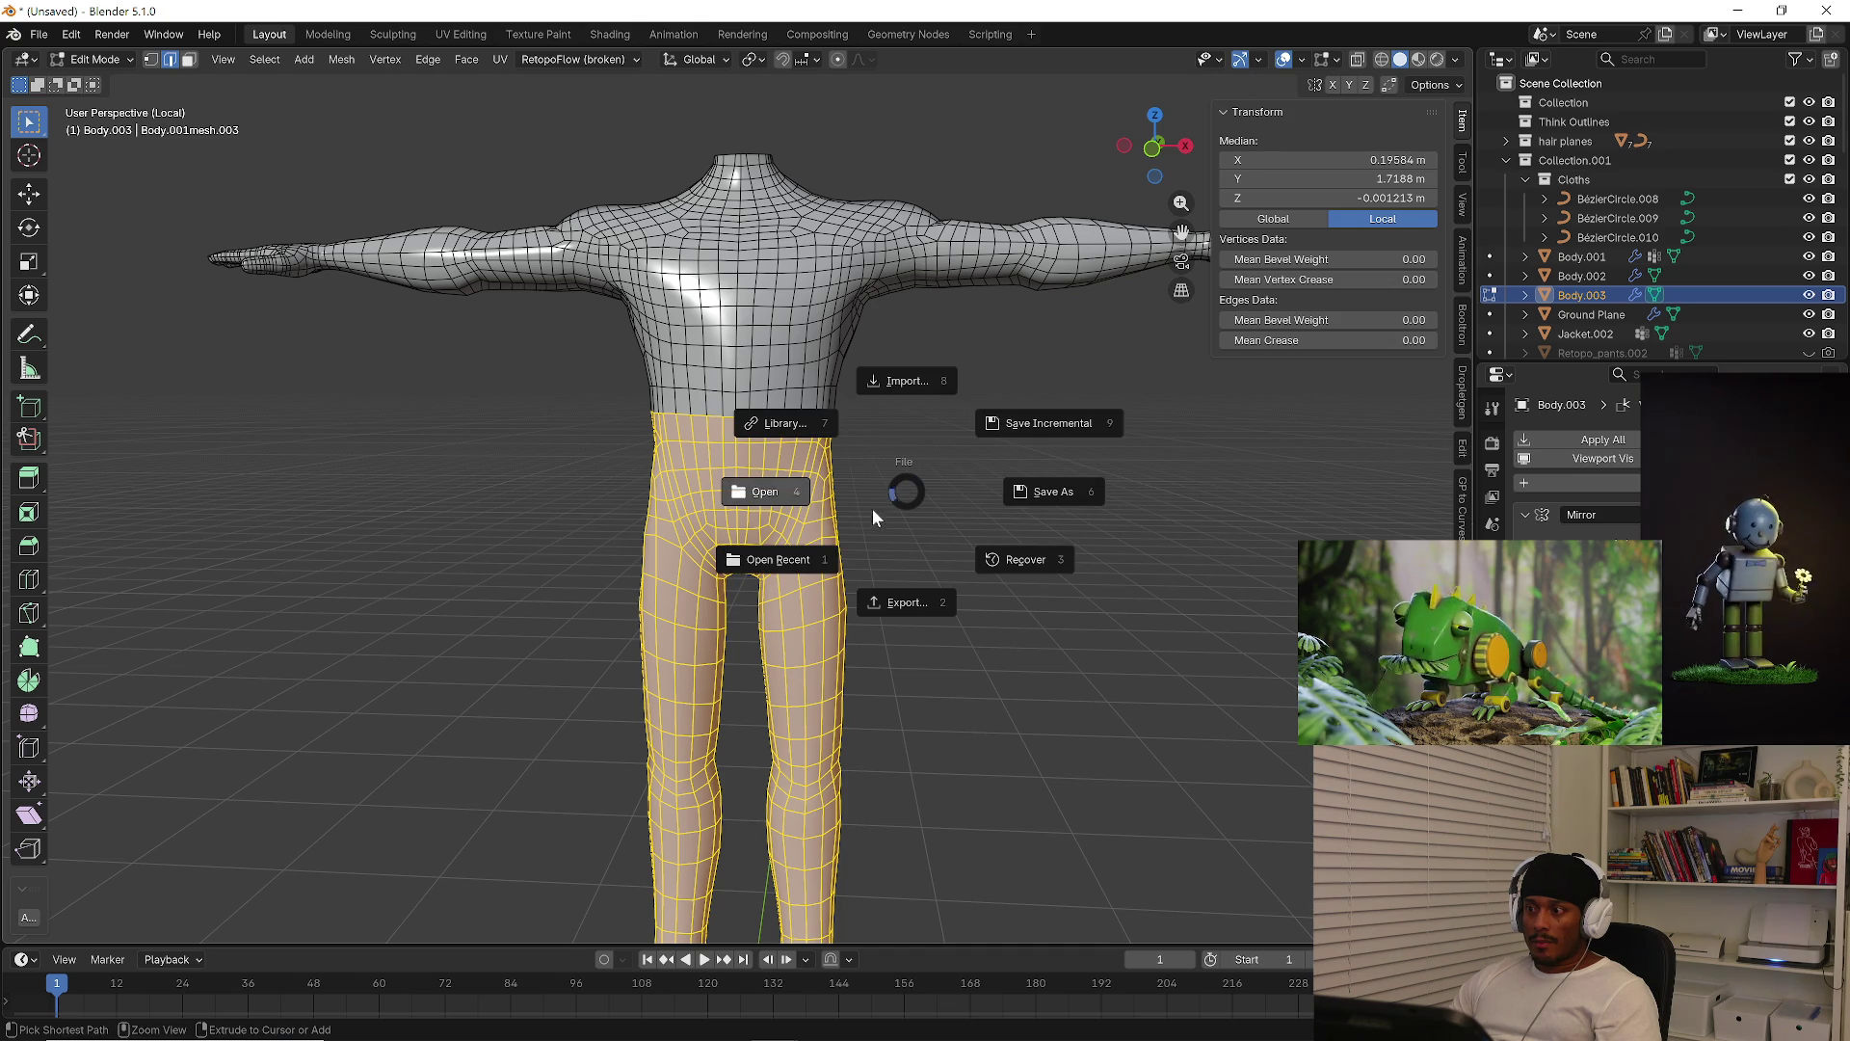
{"action": "left_click", "coordinate": [910, 489]}
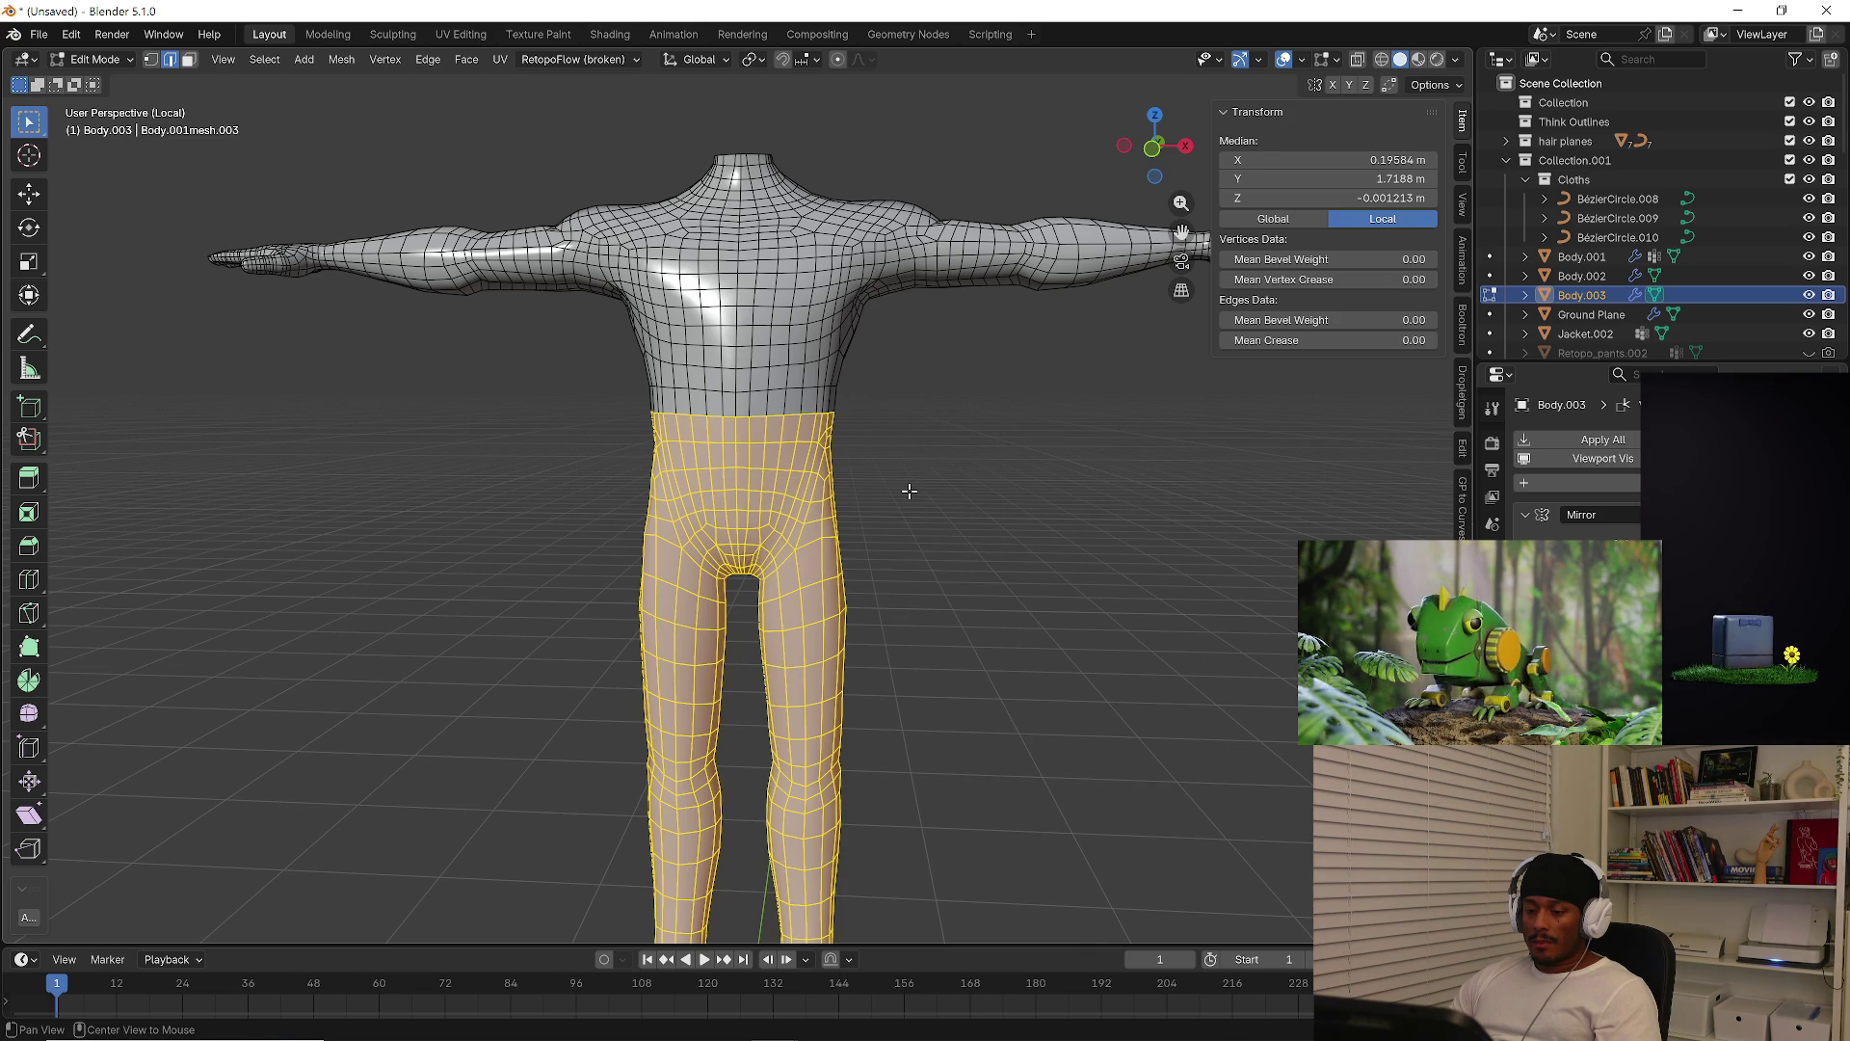
{"action": "key", "text": "alt+s"}
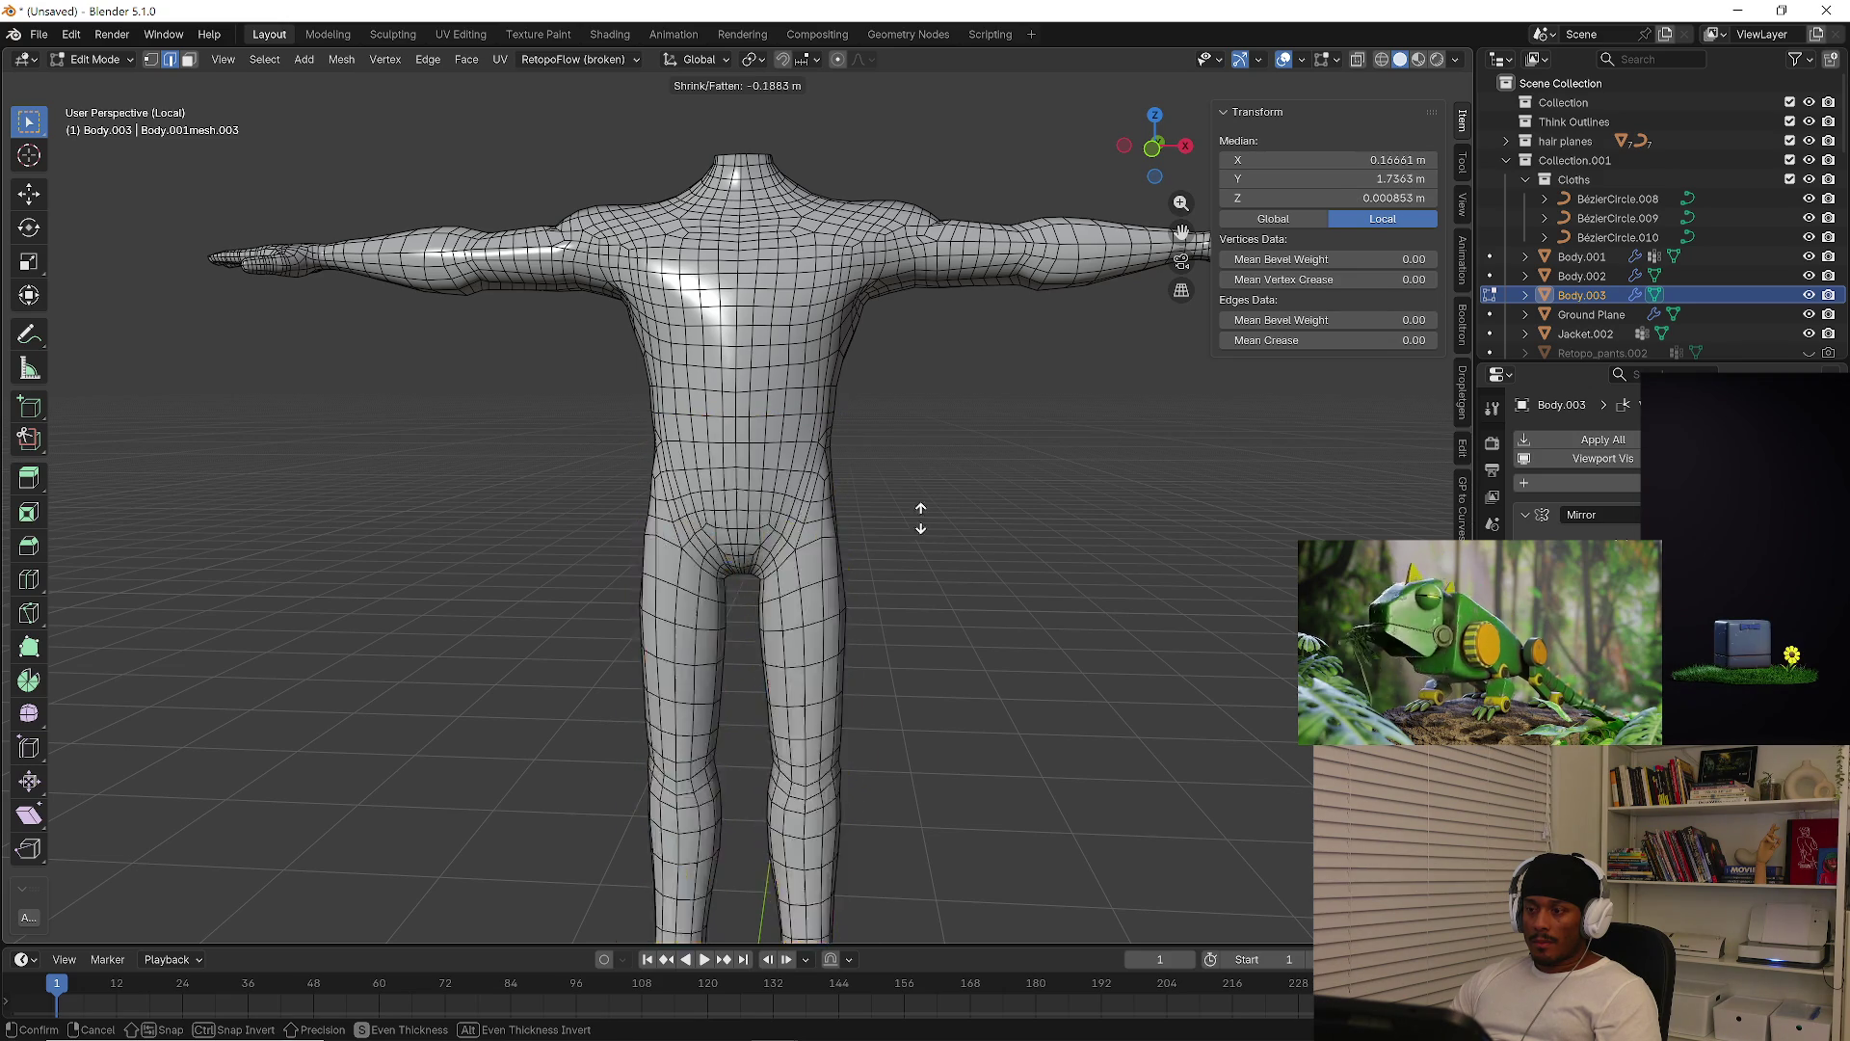
Cancel the thickening, clear the selection, and run Merge by Distance in face mode
{"action": "right_click", "coordinate": [909, 558]}
{"action": "scroll", "coordinate": [934, 563], "scroll_direction": "up", "scroll_amount": 1}
{"action": "key", "text": "alt+a"}
{"action": "scroll", "coordinate": [945, 570], "scroll_direction": "up", "scroll_amount": 2}
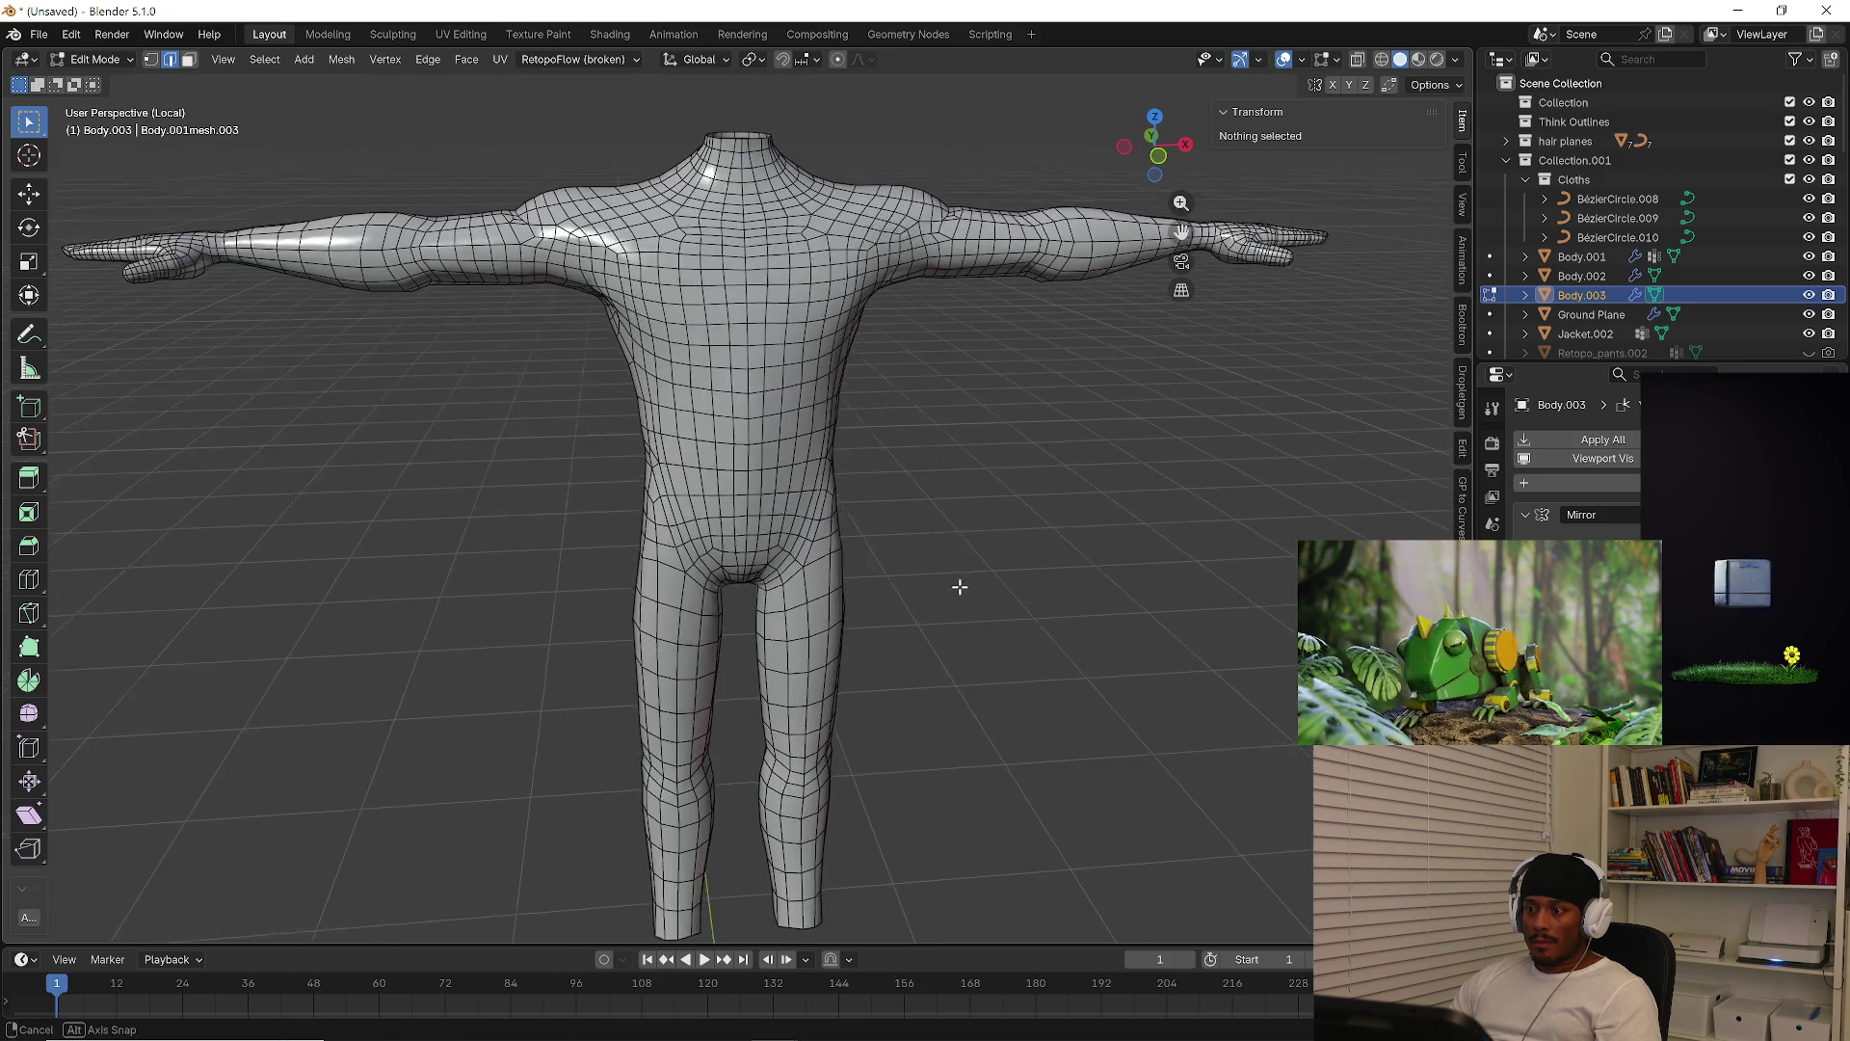
{"action": "key", "text": "ctrl"}
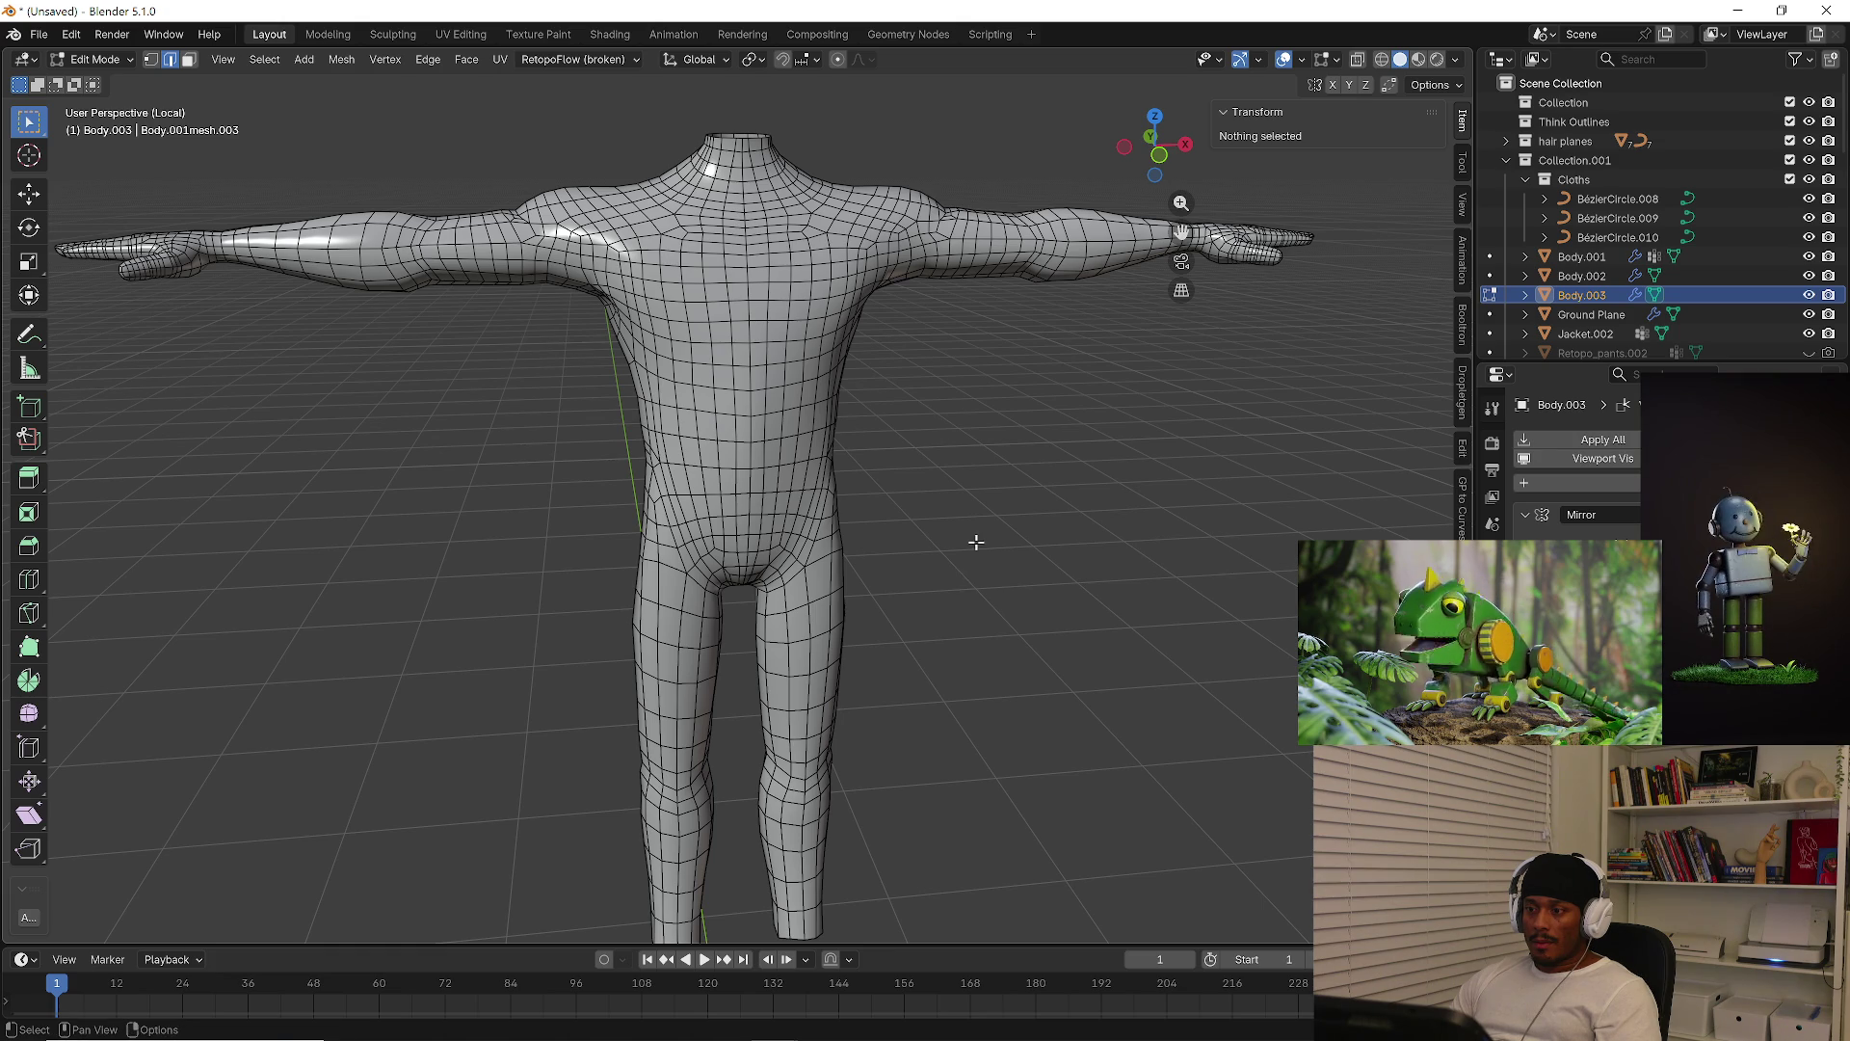
{"action": "middle_click_drag", "start_coordinate": [963, 553], "coordinate": [938, 524]}
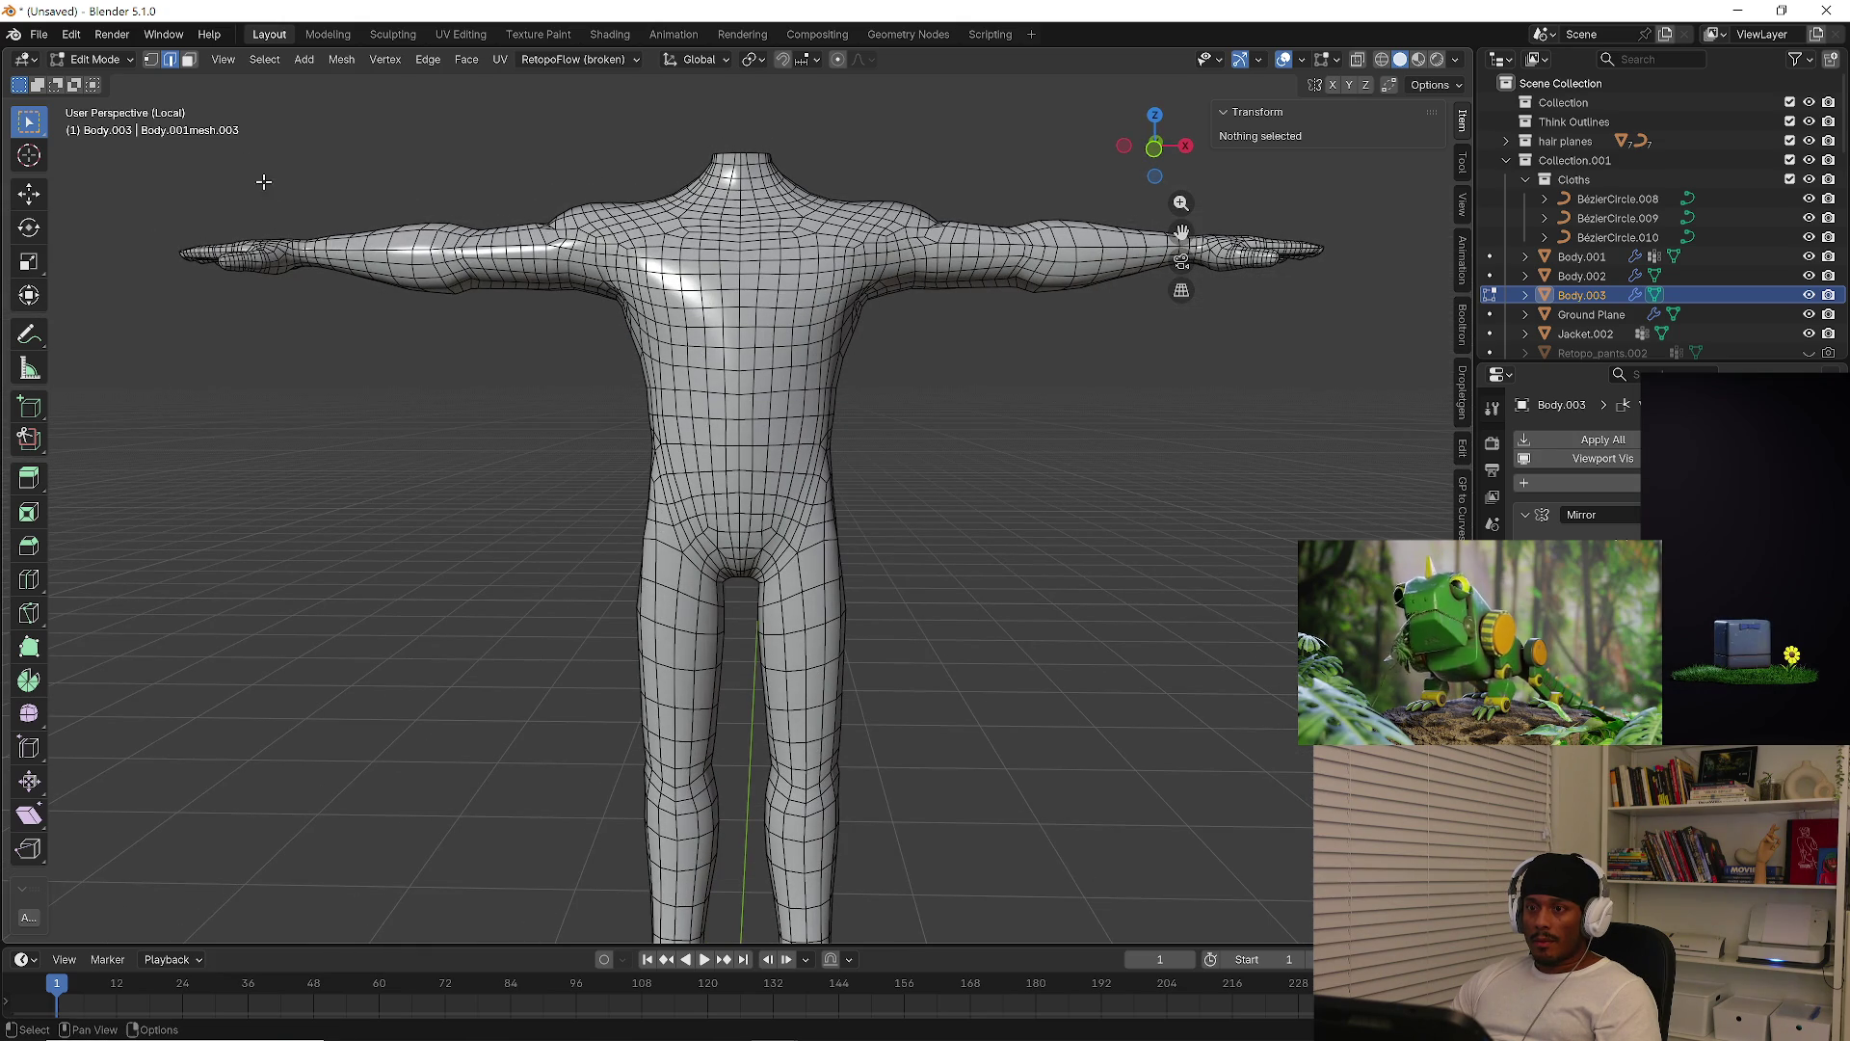
{"action": "left_click", "coordinate": [189, 62]}
{"action": "right_click", "coordinate": [967, 427]}
{"action": "left_click", "coordinate": [1185, 439]}
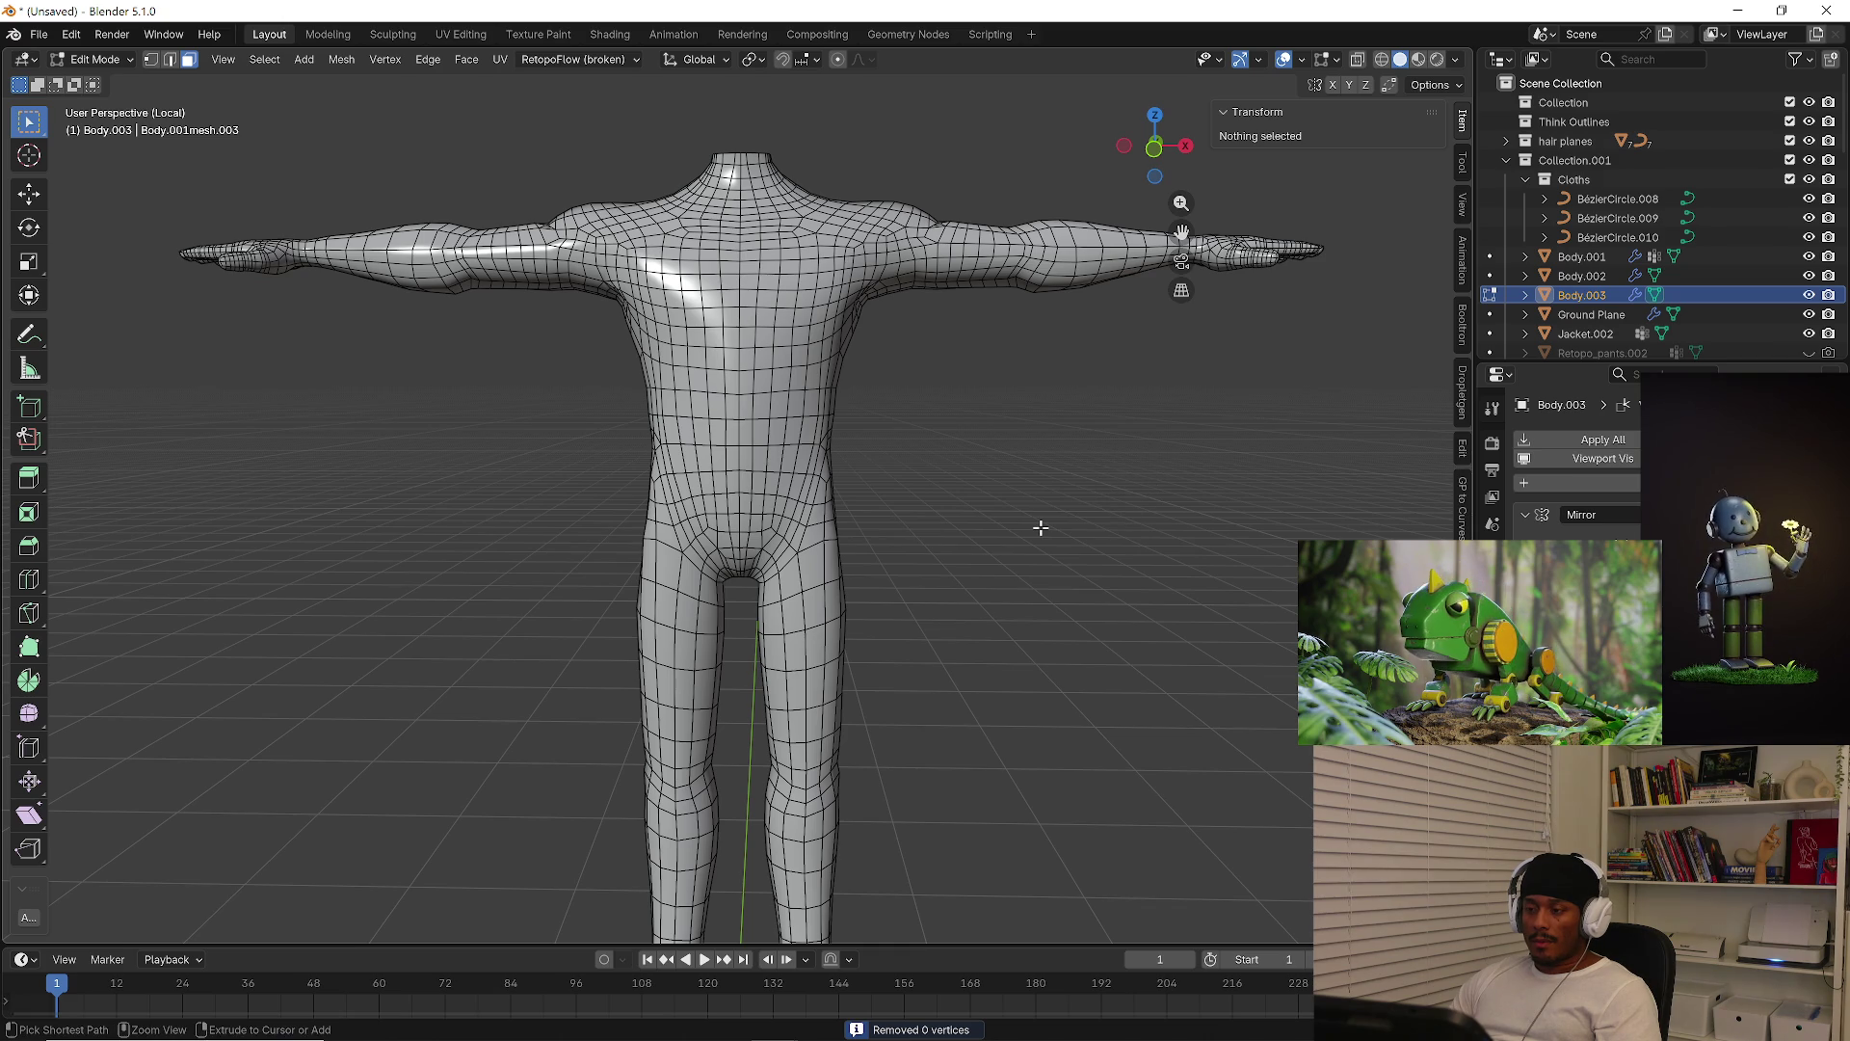
{"action": "key", "text": "shift+a"}
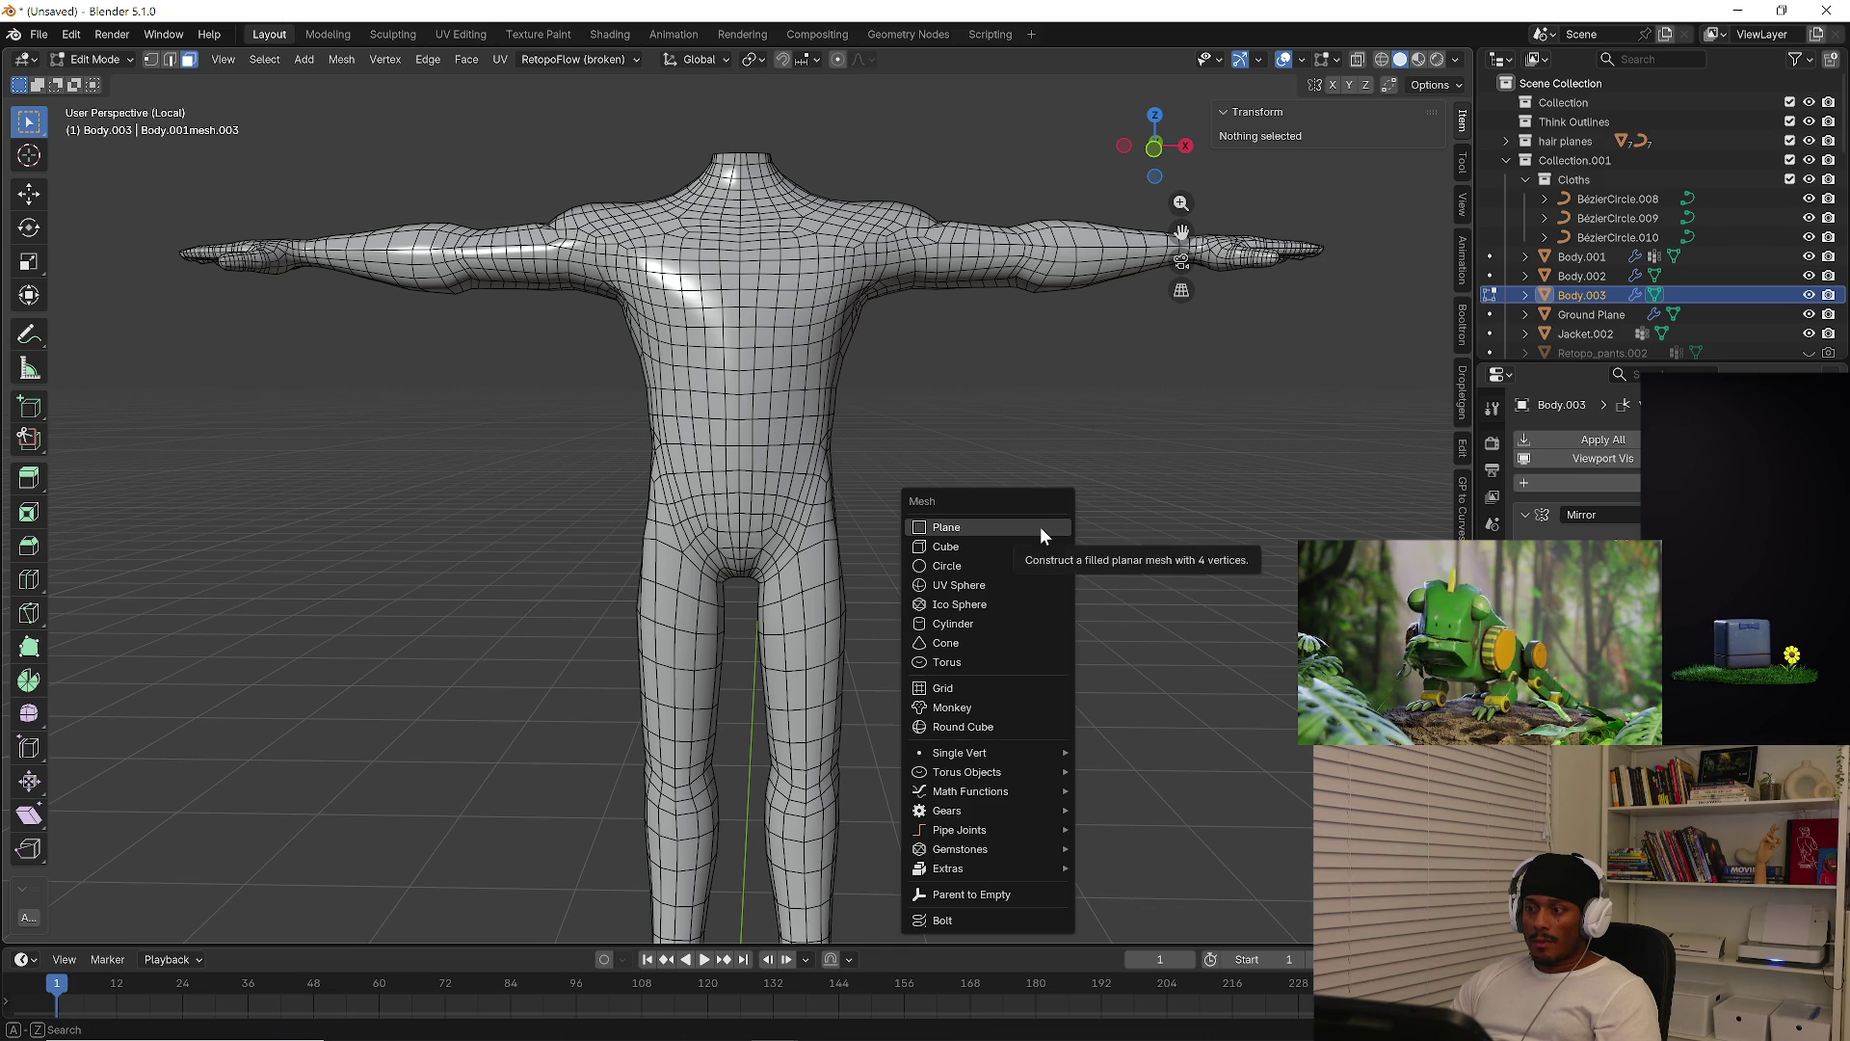
In X-ray and edge mode, select the linked lower body from the waist down
{"action": "mouse_move", "coordinate": [976, 452]}
{"action": "middle_mouse_down"}
{"action": "mouse_move", "coordinate": [979, 483]}
{"action": "mouse_move", "coordinate": [934, 488]}
{"action": "mouse_move", "coordinate": [1108, 492]}
{"action": "mouse_move", "coordinate": [937, 500]}
{"action": "middle_mouse_up"}
{"action": "key", "text": "alt+z"}
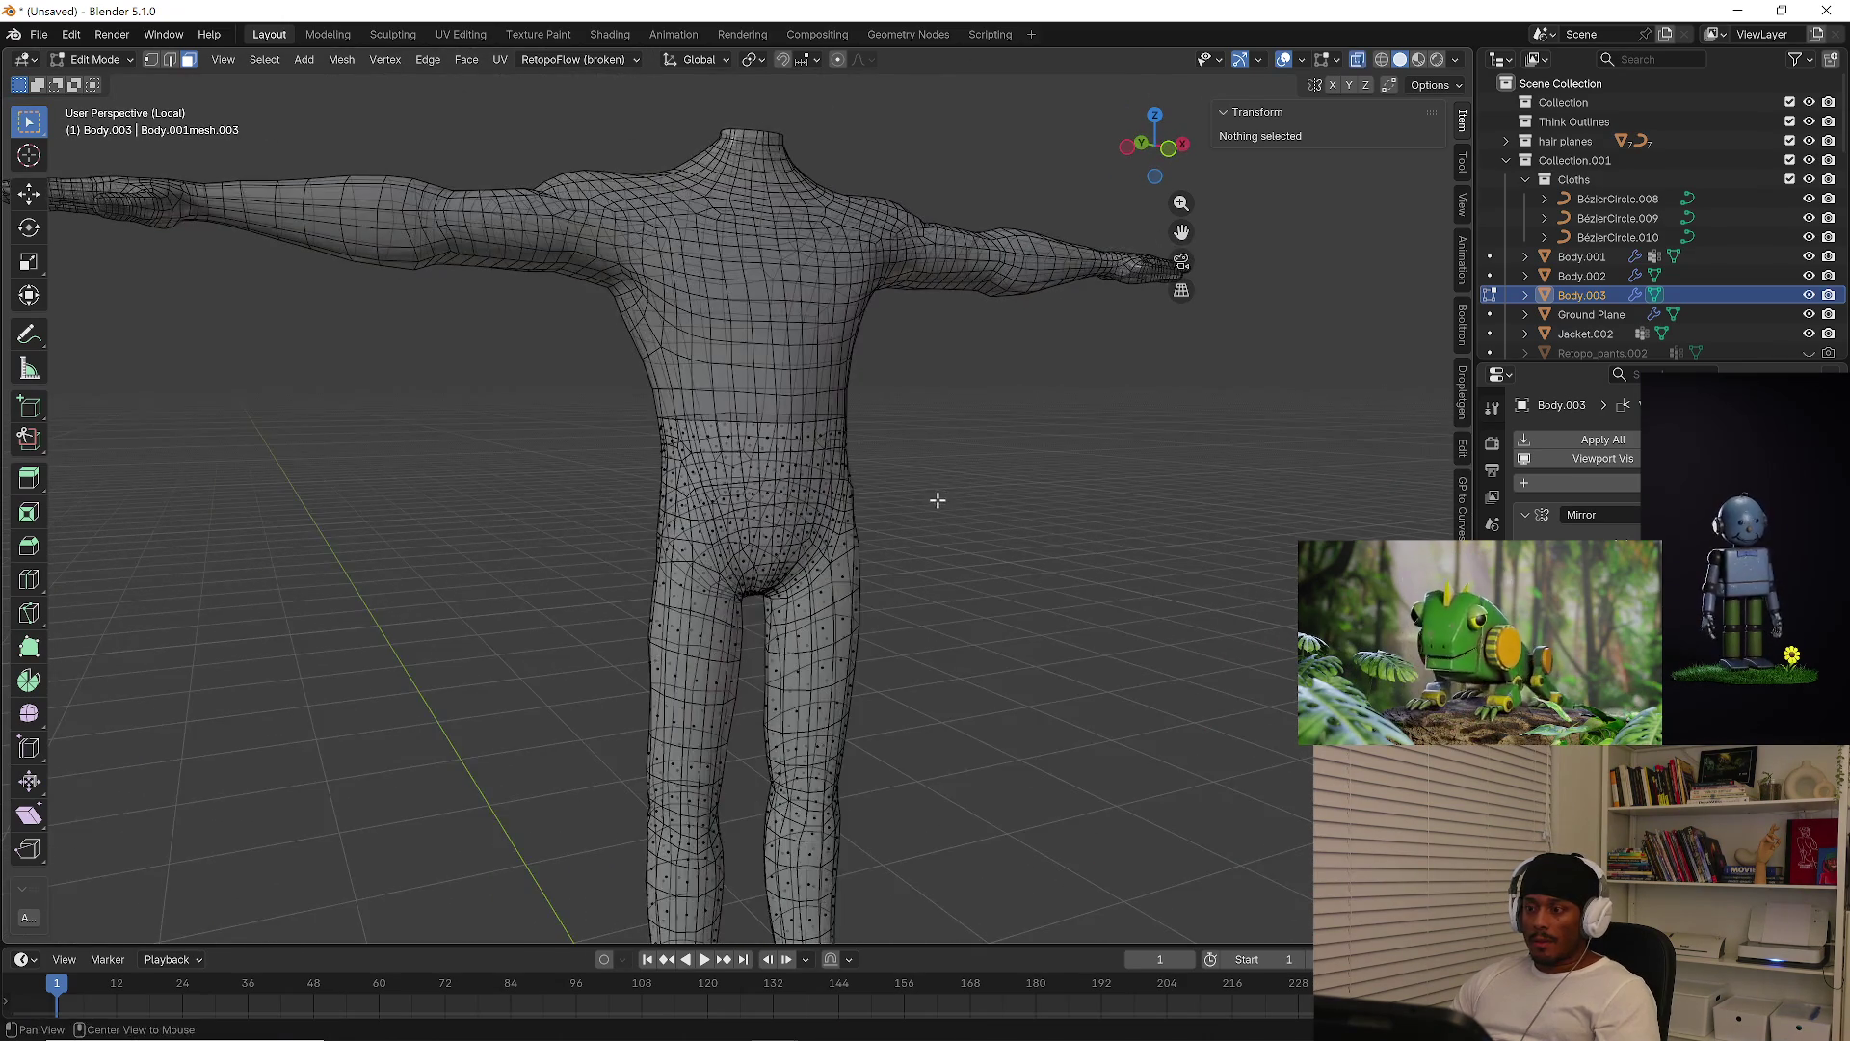
{"action": "middle_click_drag", "start_coordinate": [838, 467], "coordinate": [826, 487]}
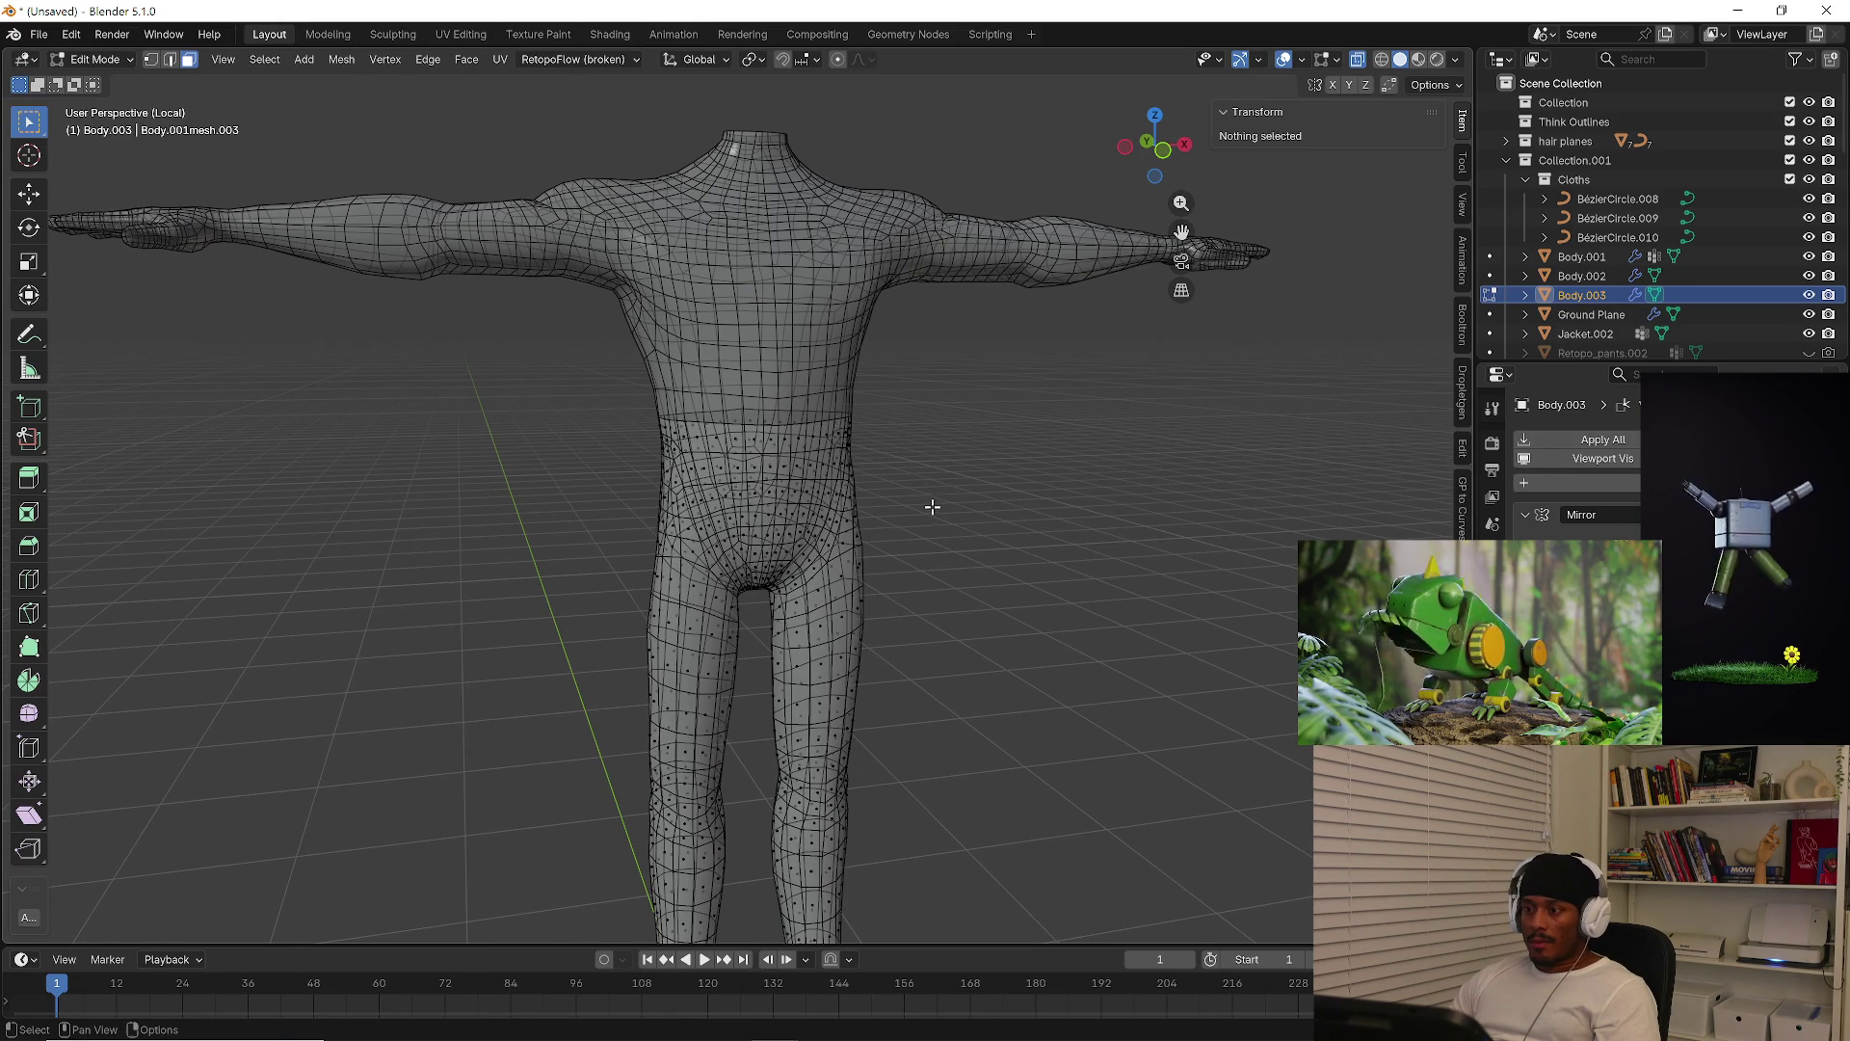
{"action": "middle_click_drag", "start_coordinate": [934, 508], "coordinate": [869, 496]}
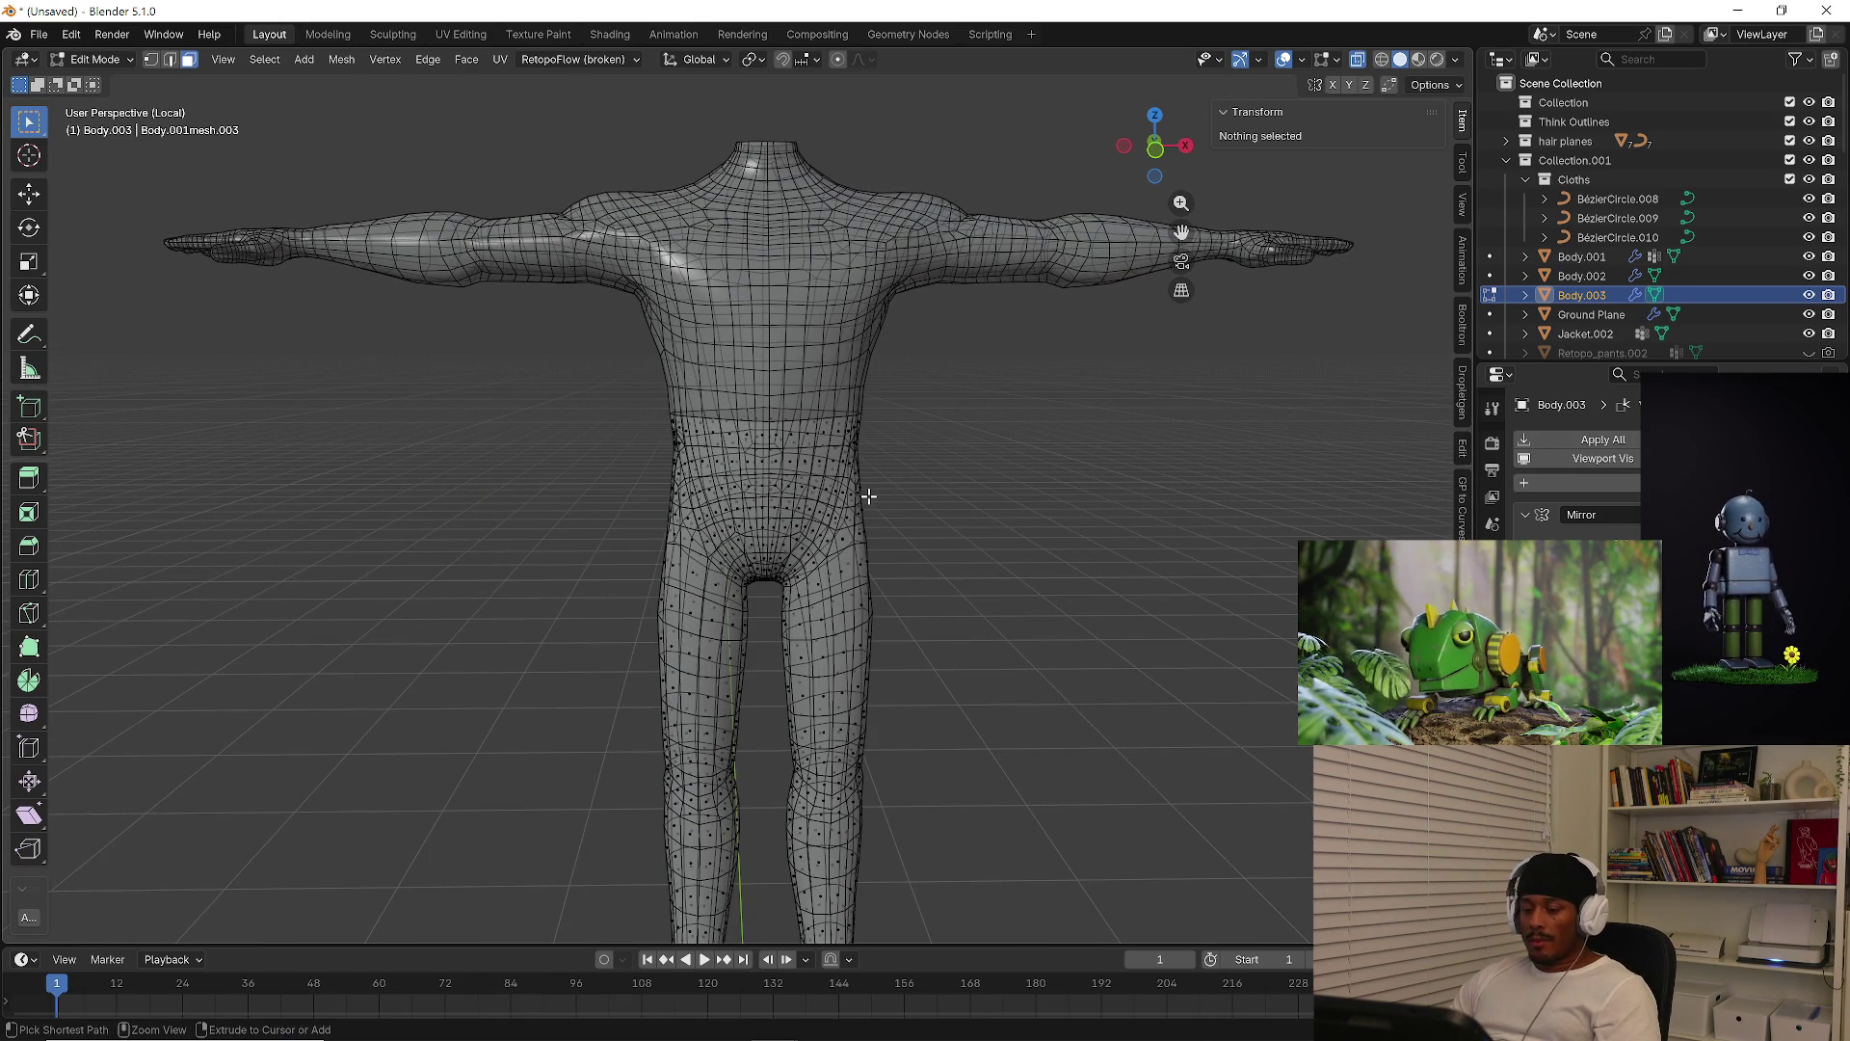
{"action": "key", "text": "2"}
{"action": "key", "text": "l"}
{"action": "mouse_move", "coordinate": [923, 490]}
{"action": "middle_mouse_down"}
{"action": "mouse_move", "coordinate": [910, 467]}
{"action": "mouse_move", "coordinate": [911, 530]}
{"action": "middle_mouse_up"}
{"action": "key", "text": "alt+z"}
{"action": "left_click", "coordinate": [917, 529]}
Fatten the selected waist-down faces outward by 0.0211 m
{"action": "key", "text": "ctrl+z"}
{"action": "key", "text": "alt+s"}
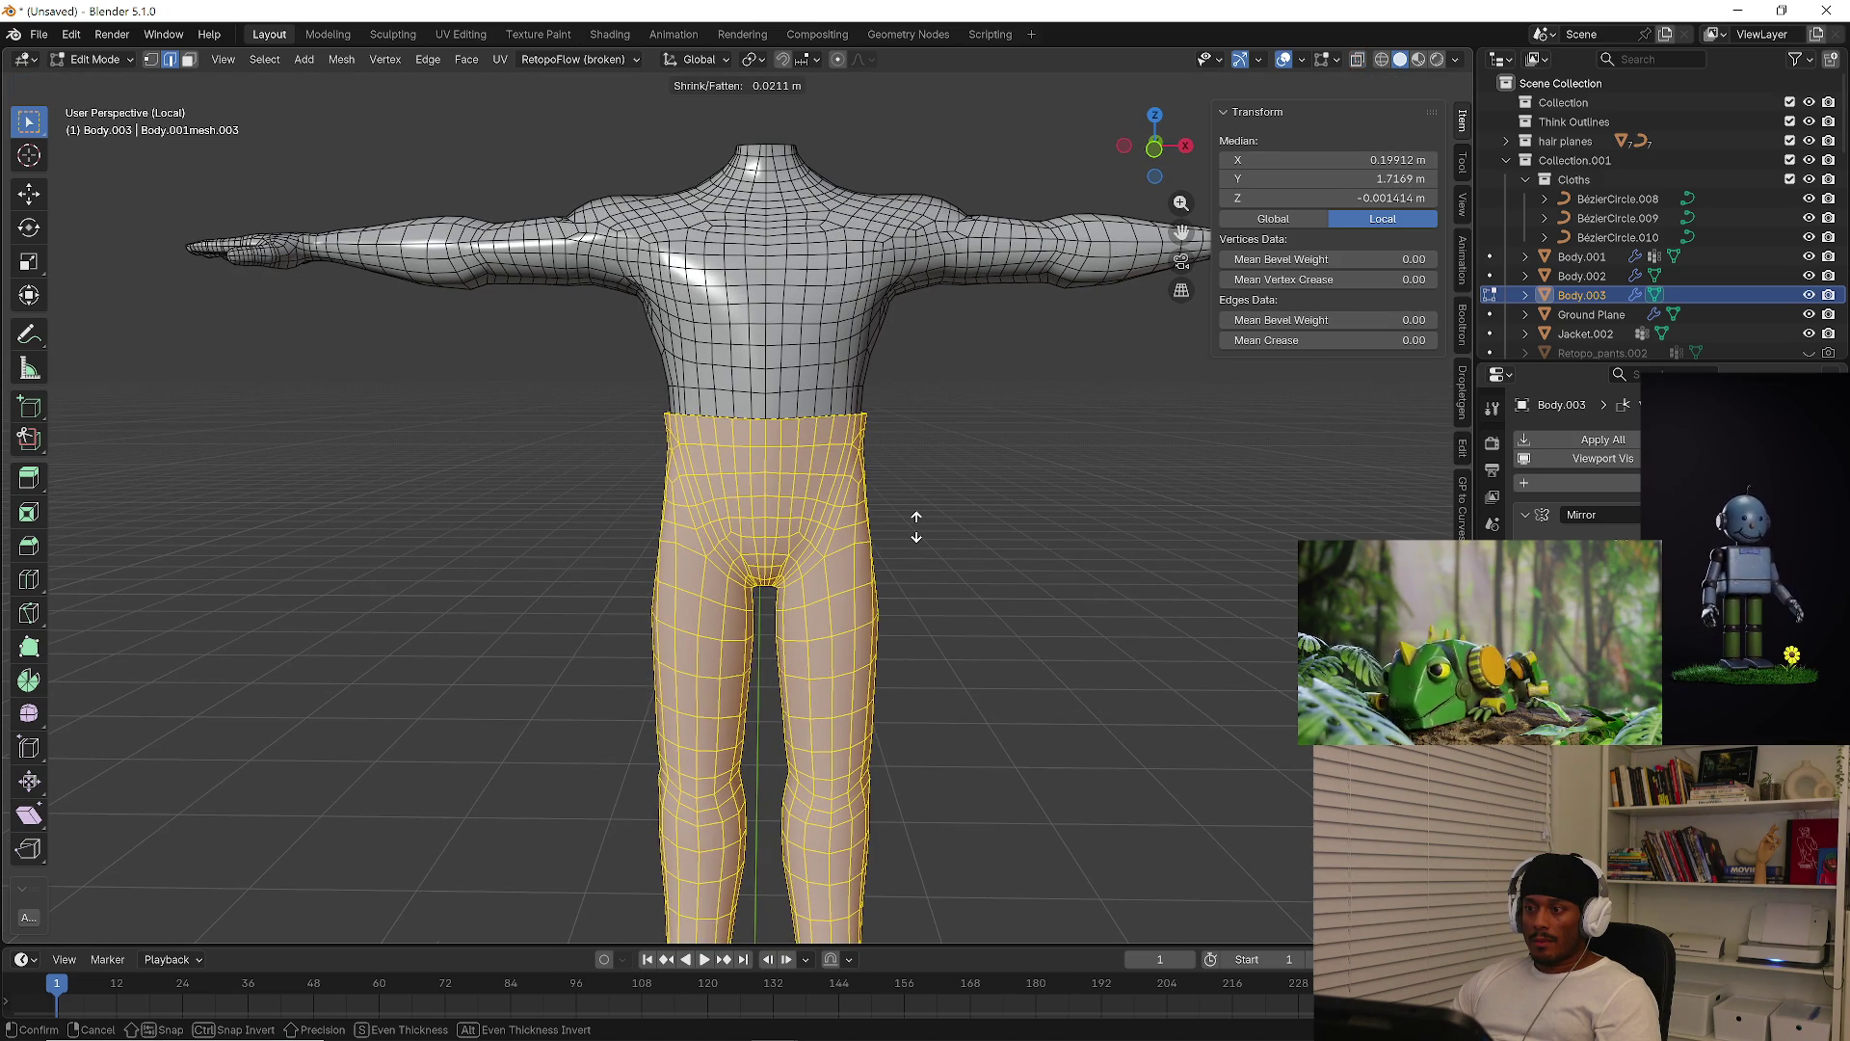
{"action": "left_click", "coordinate": [916, 530]}
{"action": "mouse_move", "coordinate": [983, 545]}
{"action": "middle_mouse_down"}
{"action": "mouse_move", "coordinate": [1061, 549]}
{"action": "mouse_move", "coordinate": [995, 540]}
{"action": "middle_mouse_up"}
Select the Body.003 pants in Object Mode, isolate them in local view, and enter Edit Mode
{"action": "key", "text": "Tab"}
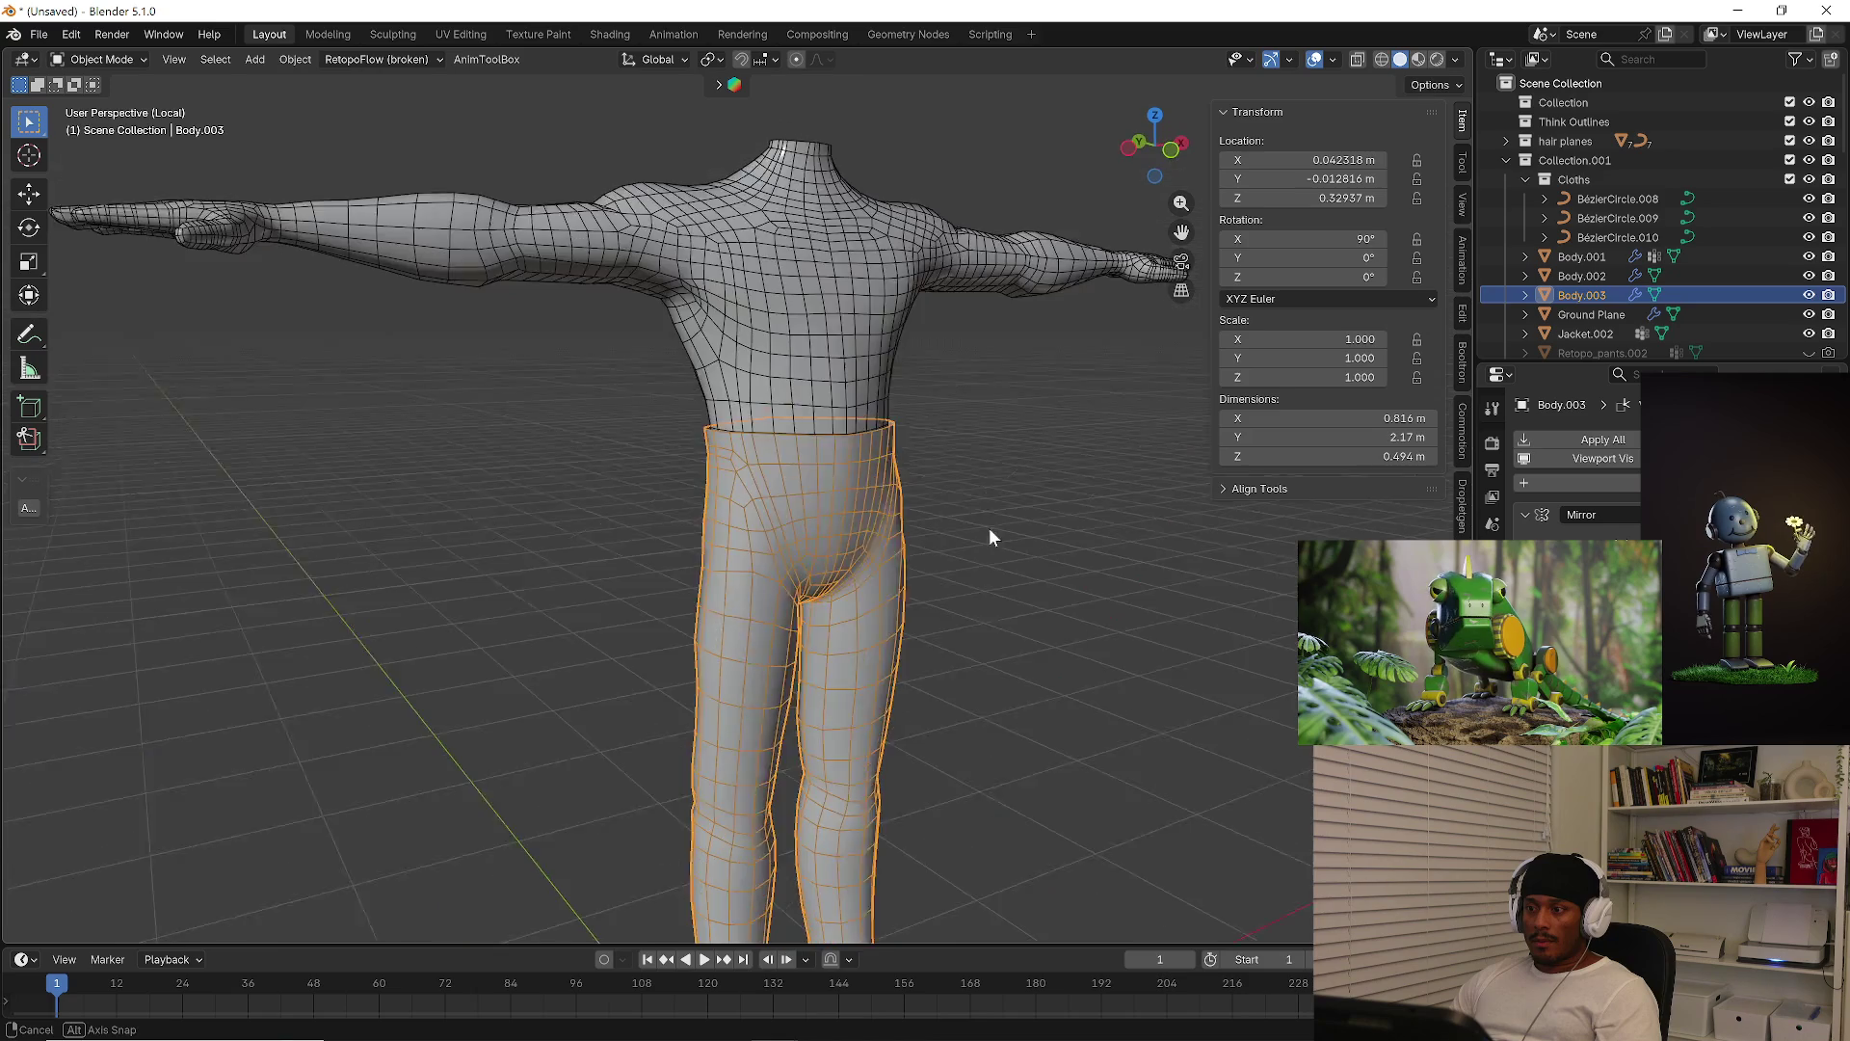
{"action": "left_click", "coordinate": [981, 513]}
{"action": "scroll", "coordinate": [899, 397], "scroll_direction": "down", "scroll_amount": 5}
{"action": "mouse_move", "coordinate": [899, 397]}
{"action": "middle_mouse_down"}
{"action": "mouse_move", "coordinate": [800, 491]}
{"action": "mouse_move", "coordinate": [847, 549]}
{"action": "mouse_move", "coordinate": [812, 489]}
{"action": "mouse_move", "coordinate": [710, 521]}
{"action": "middle_mouse_up"}
{"action": "scroll", "coordinate": [773, 492], "scroll_direction": "up", "scroll_amount": 4}
{"action": "left_click", "coordinate": [719, 511]}
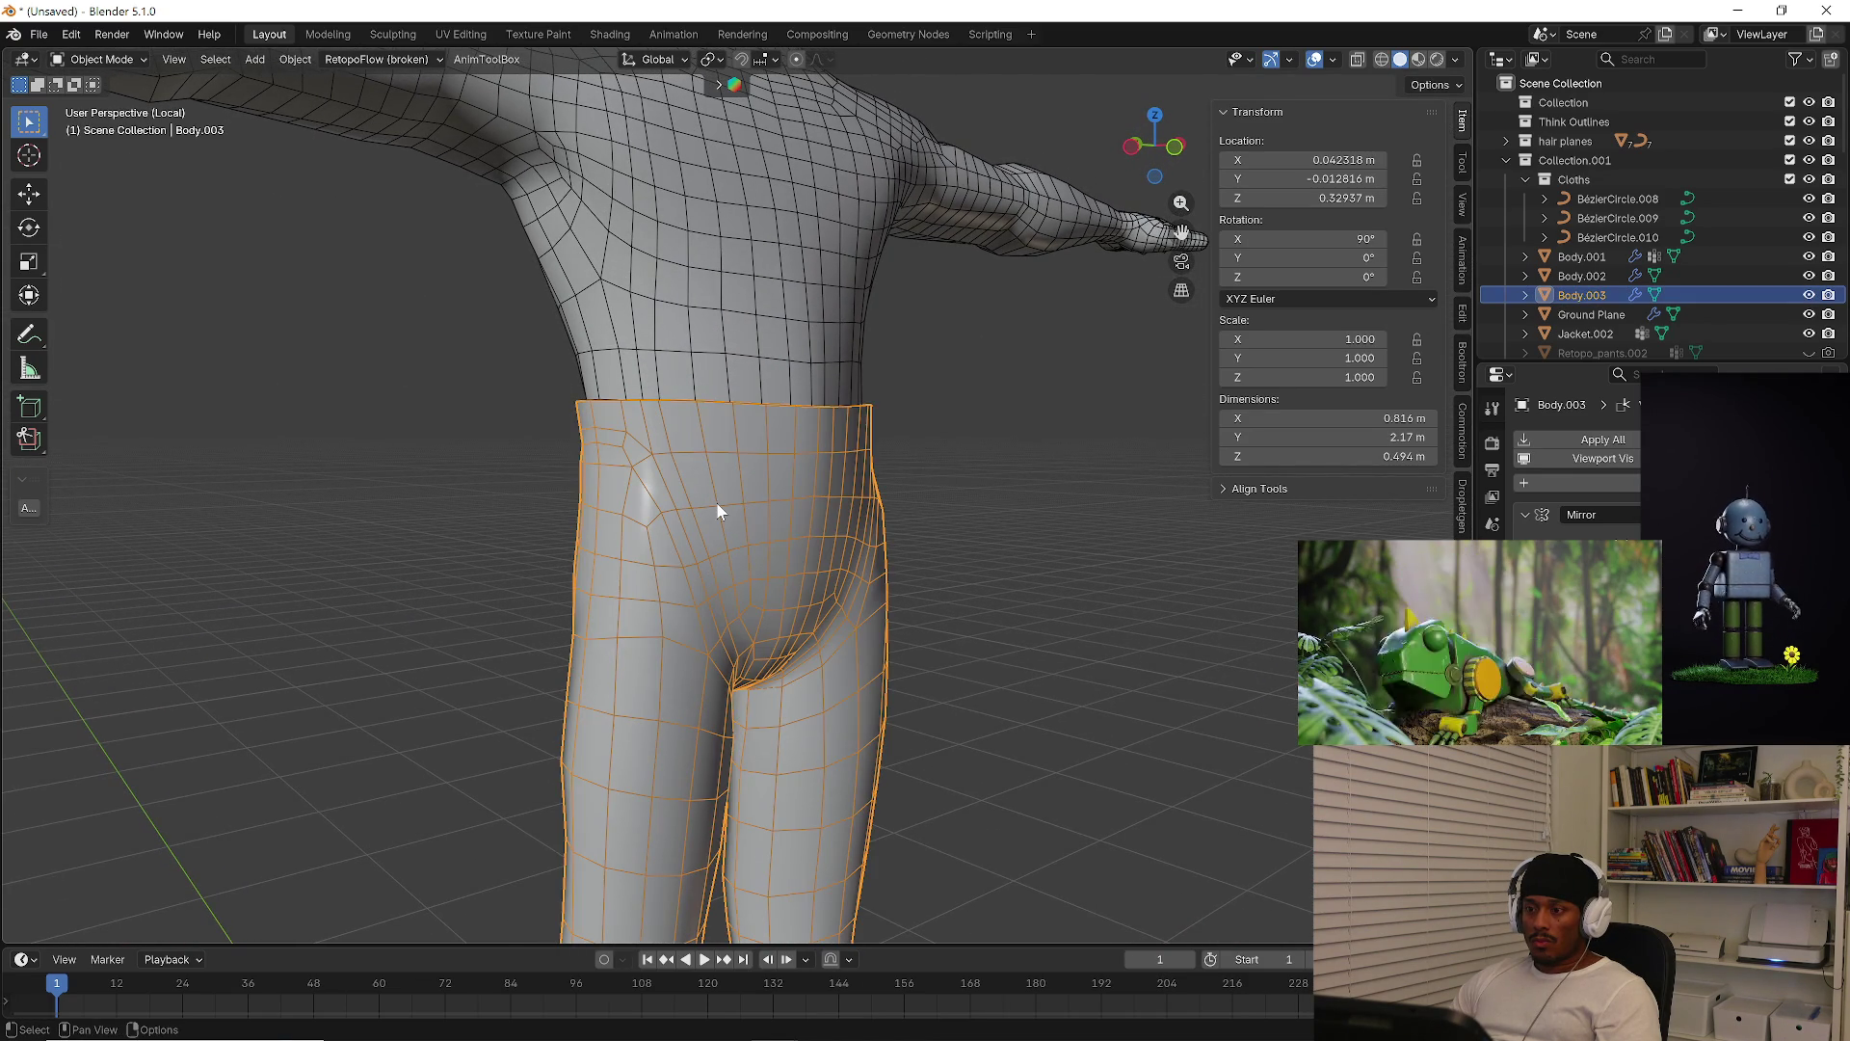
{"action": "mouse_move", "coordinate": [668, 455]}
{"action": "middle_mouse_down"}
{"action": "mouse_move", "coordinate": [744, 509]}
{"action": "mouse_move", "coordinate": [858, 496]}
{"action": "mouse_move", "coordinate": [822, 387]}
{"action": "mouse_move", "coordinate": [885, 386]}
{"action": "mouse_move", "coordinate": [796, 345]}
{"action": "mouse_move", "coordinate": [980, 333]}
{"action": "mouse_move", "coordinate": [870, 349]}
{"action": "mouse_move", "coordinate": [643, 313]}
{"action": "middle_mouse_up"}
{"action": "key", "text": "slash"}
{"action": "key", "text": "slash"}
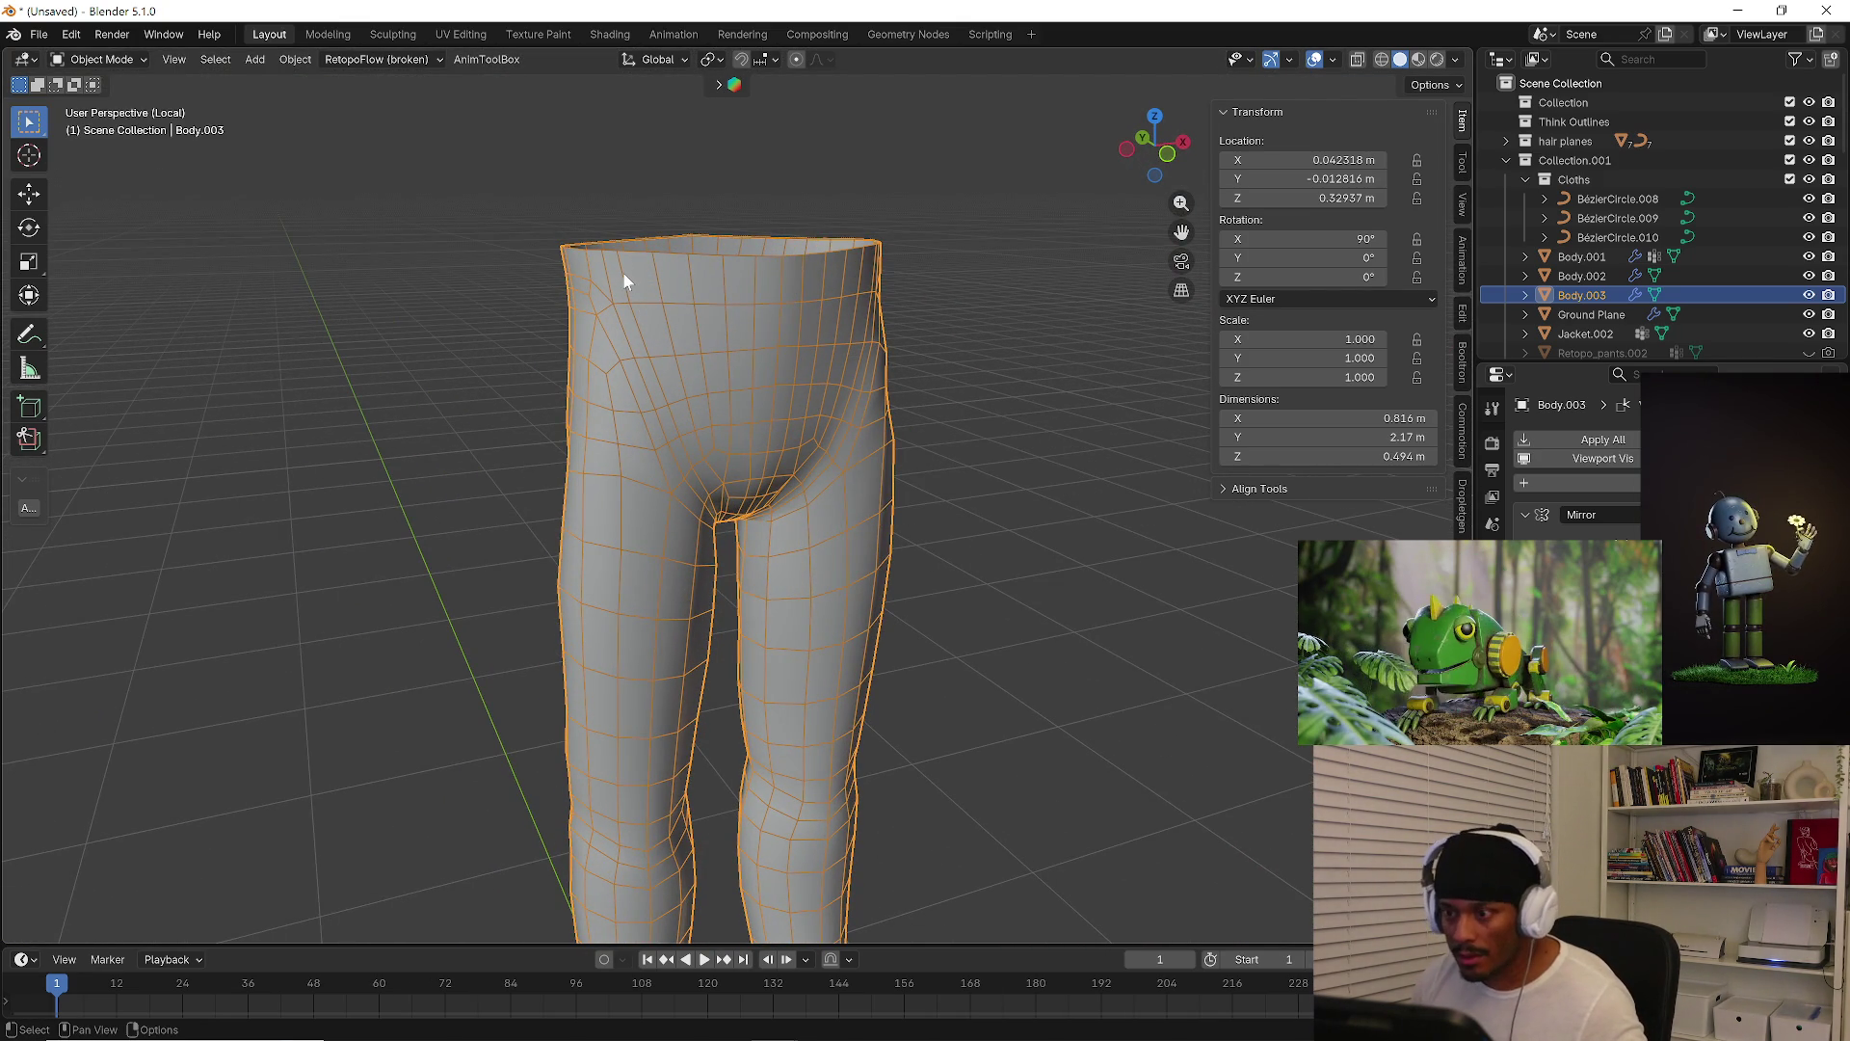
{"action": "key", "text": "Tab"}
Delete the top face loops from the pants' waist
{"action": "key", "text": "3"}
{"action": "key", "text": "alt+a"}
{"action": "left_click", "coordinate": [623, 274], "text": "alt"}
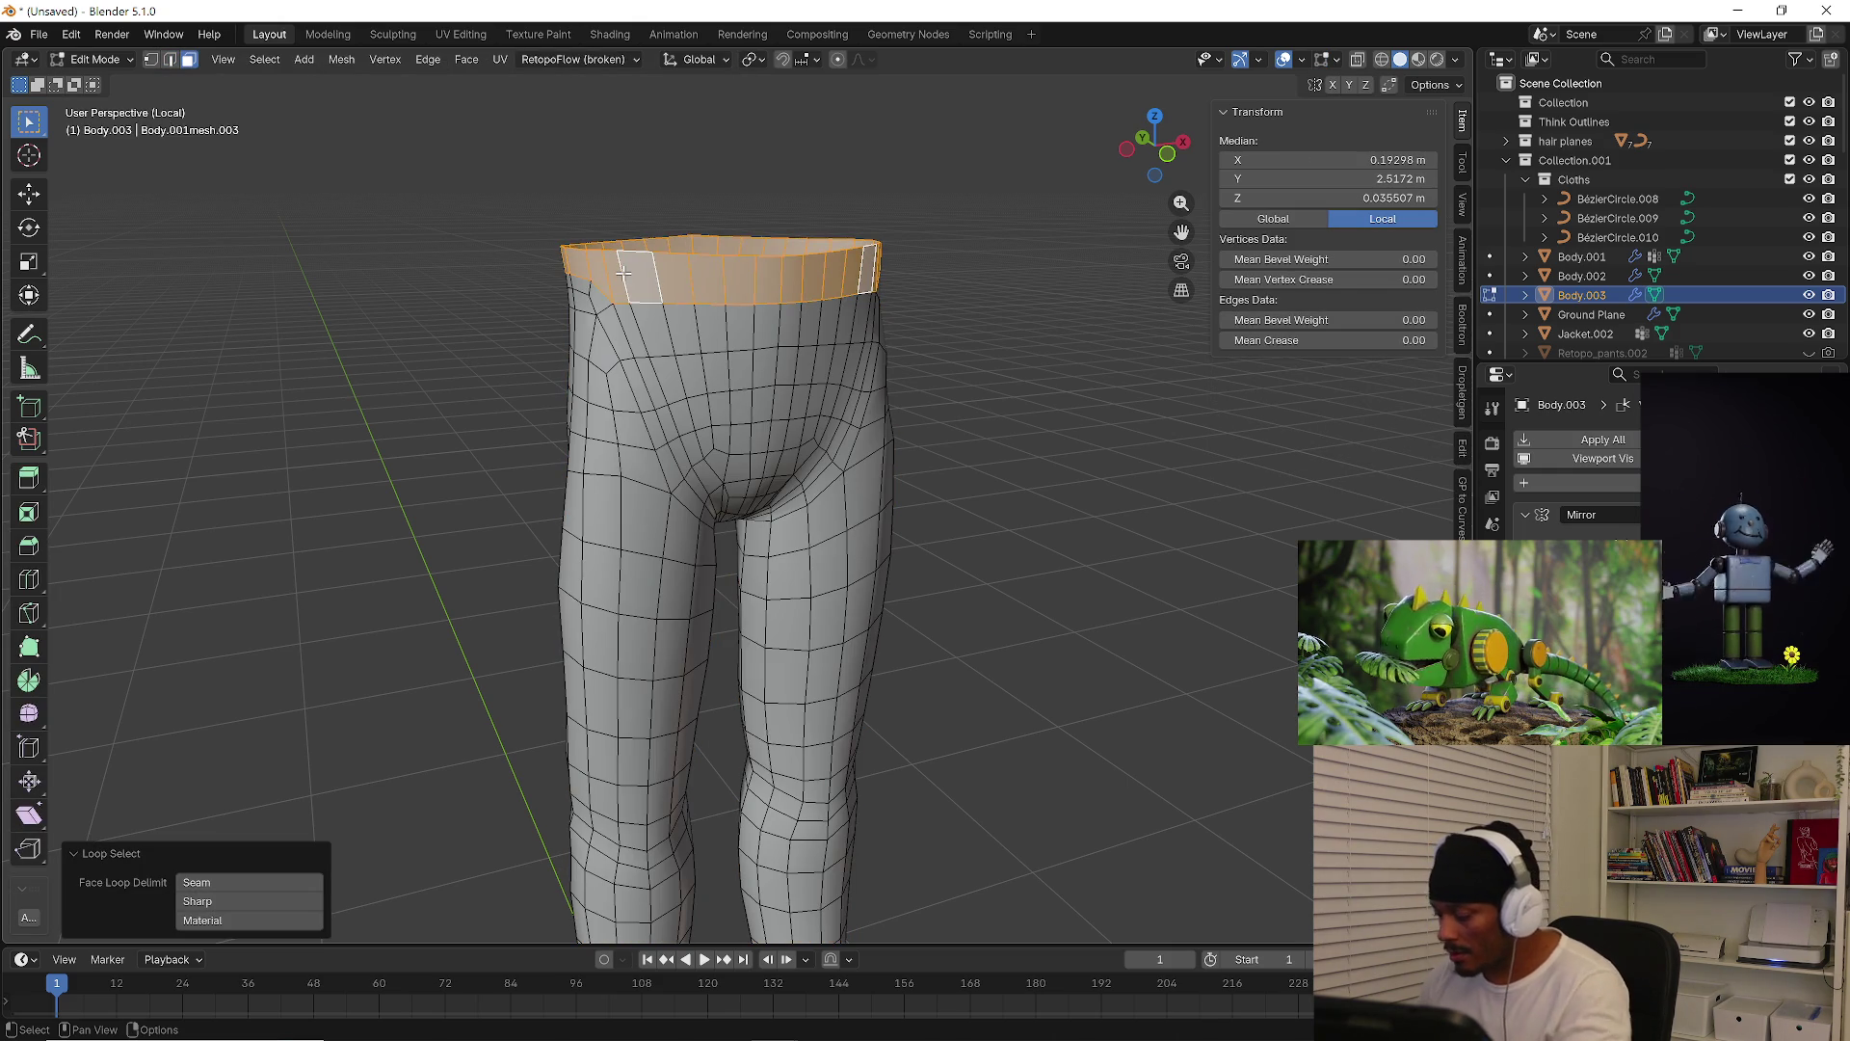
{"action": "key", "text": "x"}
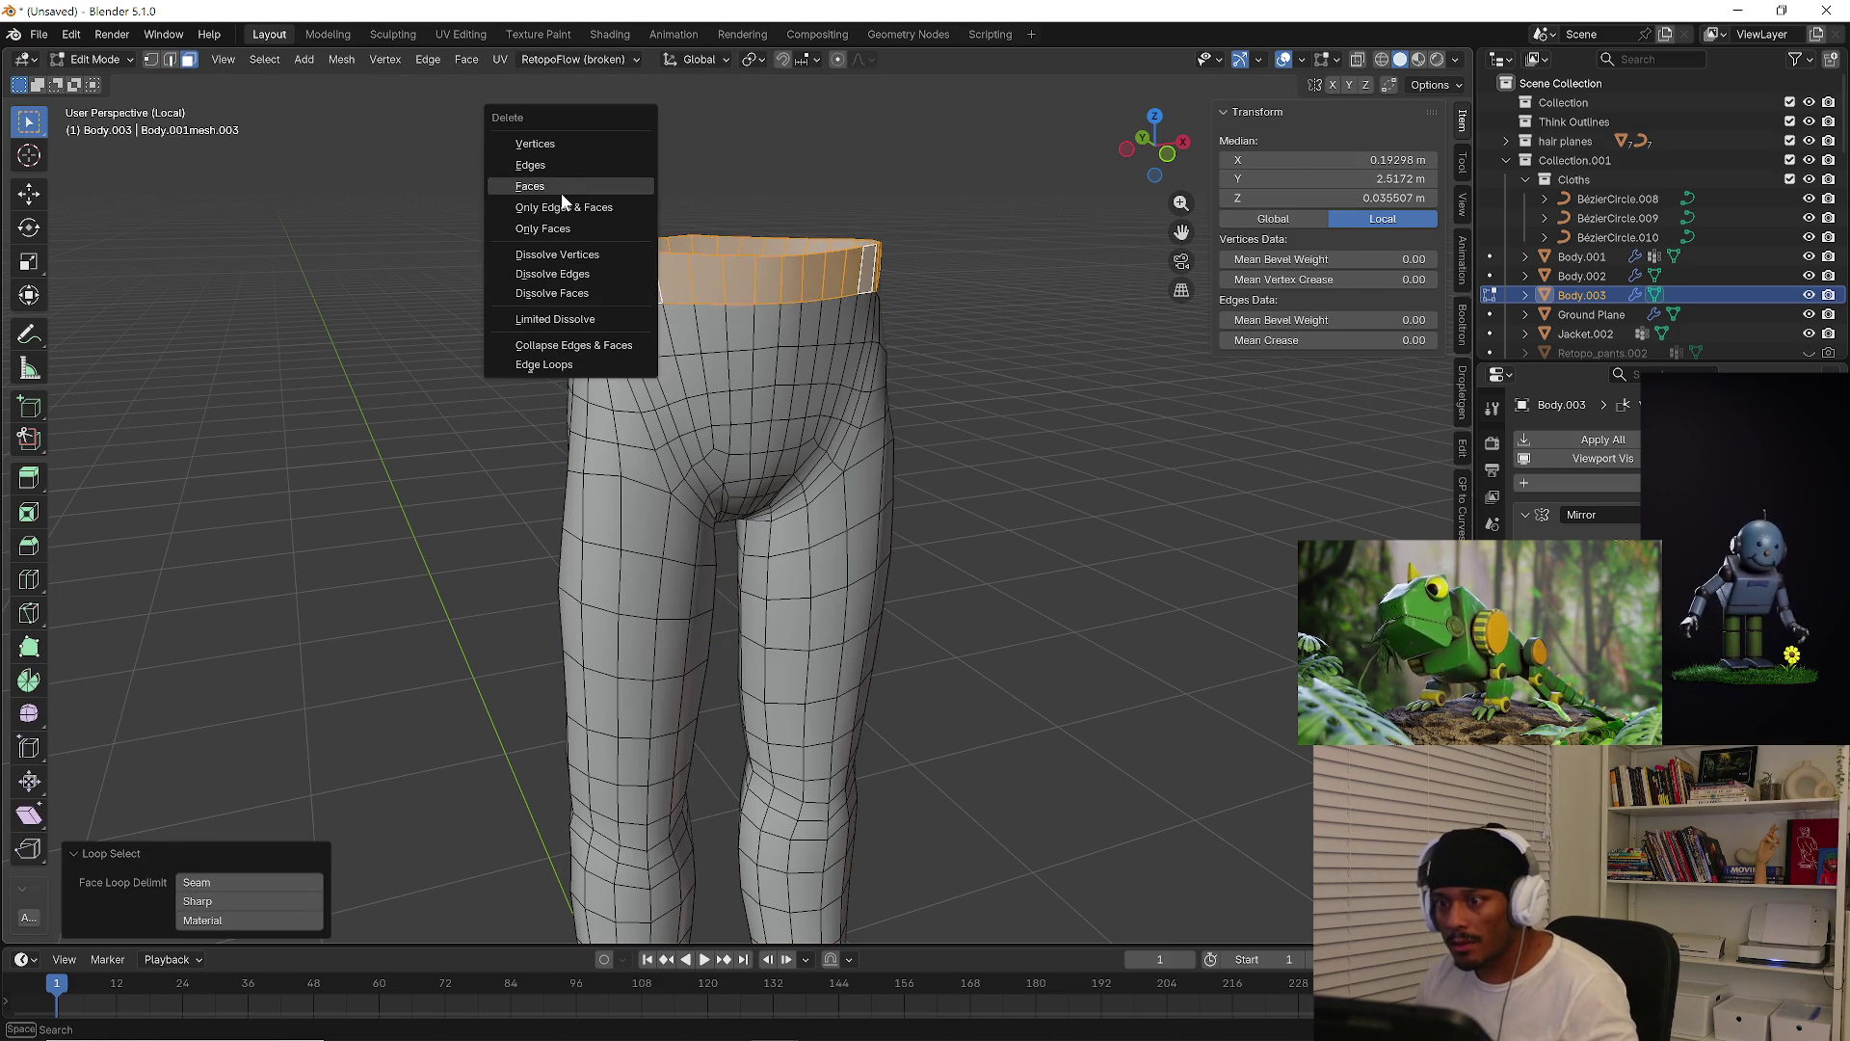
{"action": "left_click", "coordinate": [561, 191]}
{"action": "middle_click_drag", "start_coordinate": [583, 281], "coordinate": [895, 245]}
{"action": "left_click", "coordinate": [592, 296], "text": "alt"}
{"action": "left_click", "coordinate": [988, 289], "text": "alt"}
{"action": "mouse_move", "coordinate": [988, 289]}
{"action": "middle_mouse_down"}
{"action": "mouse_move", "coordinate": [1003, 309]}
{"action": "mouse_move", "coordinate": [835, 332]}
{"action": "middle_mouse_up"}
{"action": "key", "text": "x"}
{"action": "left_click", "coordinate": [969, 310]}
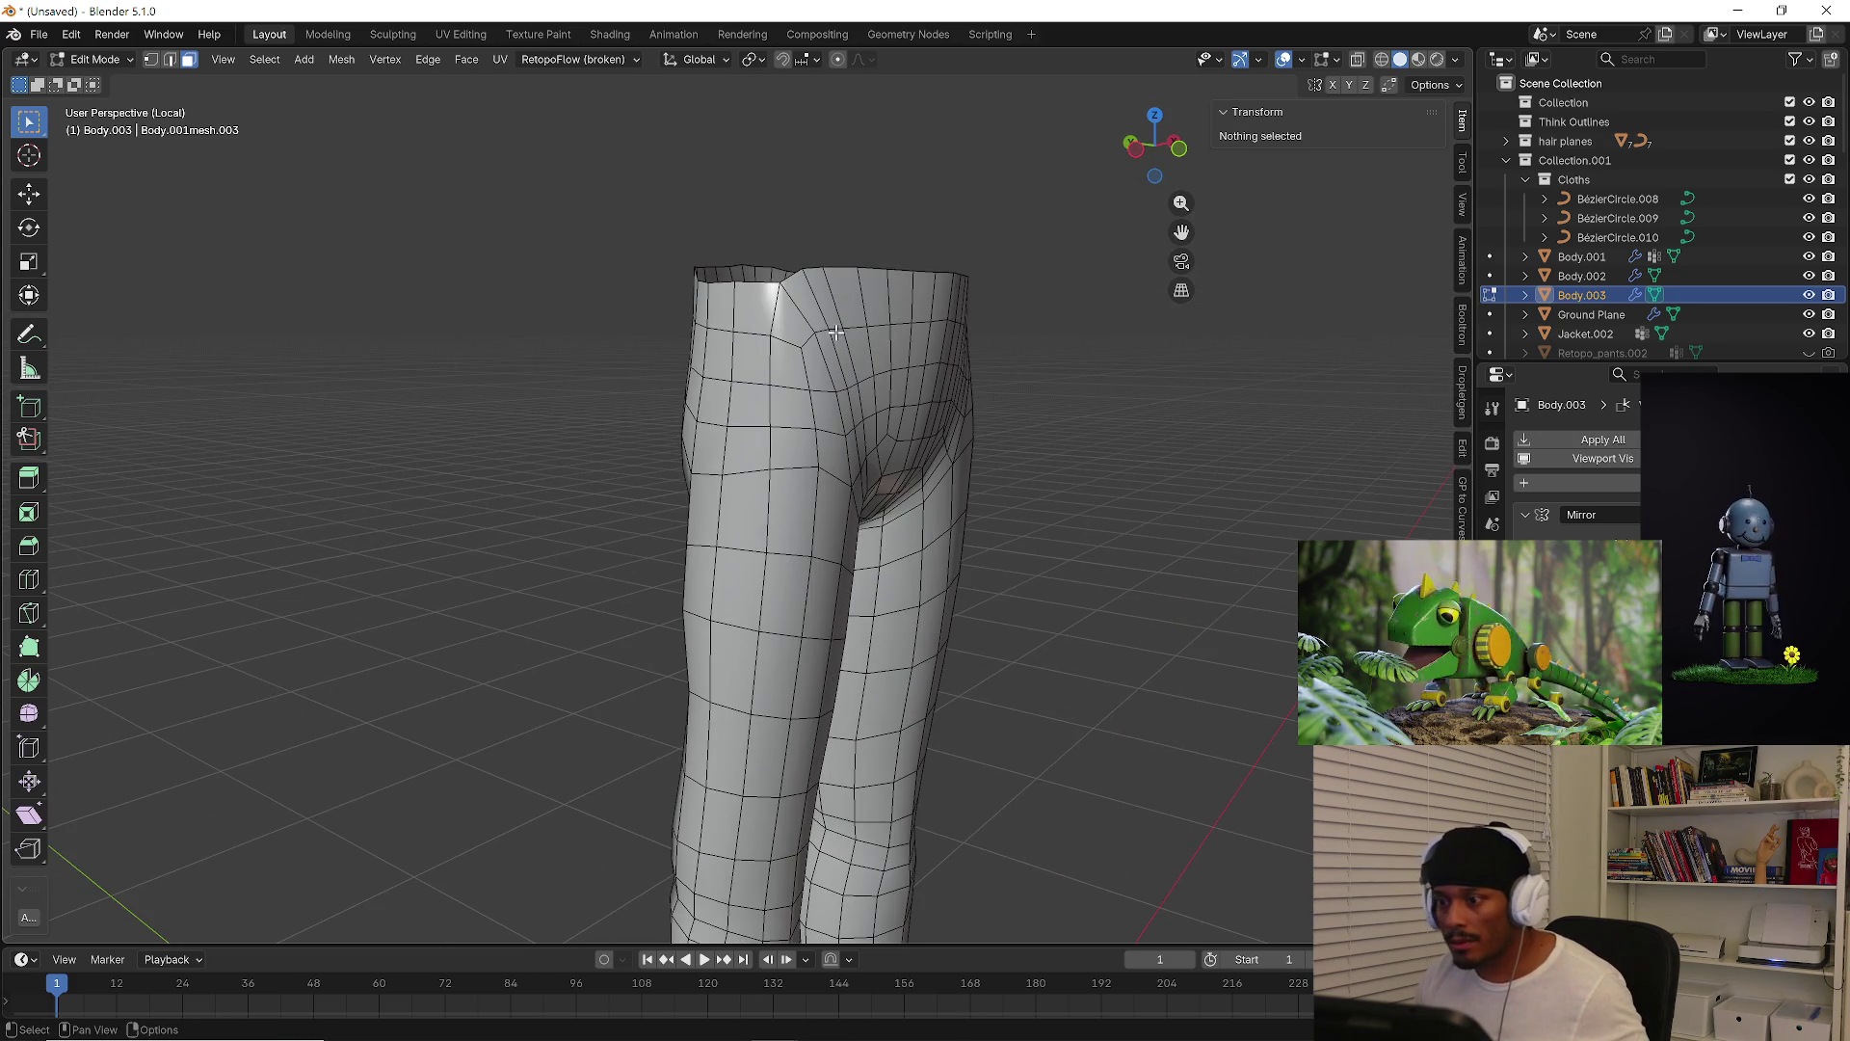
Flatten the waist rim edge loop to zero height on Z
{"action": "left_click", "coordinate": [853, 262], "text": "alt"}
{"action": "key", "text": "2"}
{"action": "left_click", "coordinate": [846, 270], "text": "alt"}
{"action": "key", "text": "s"}
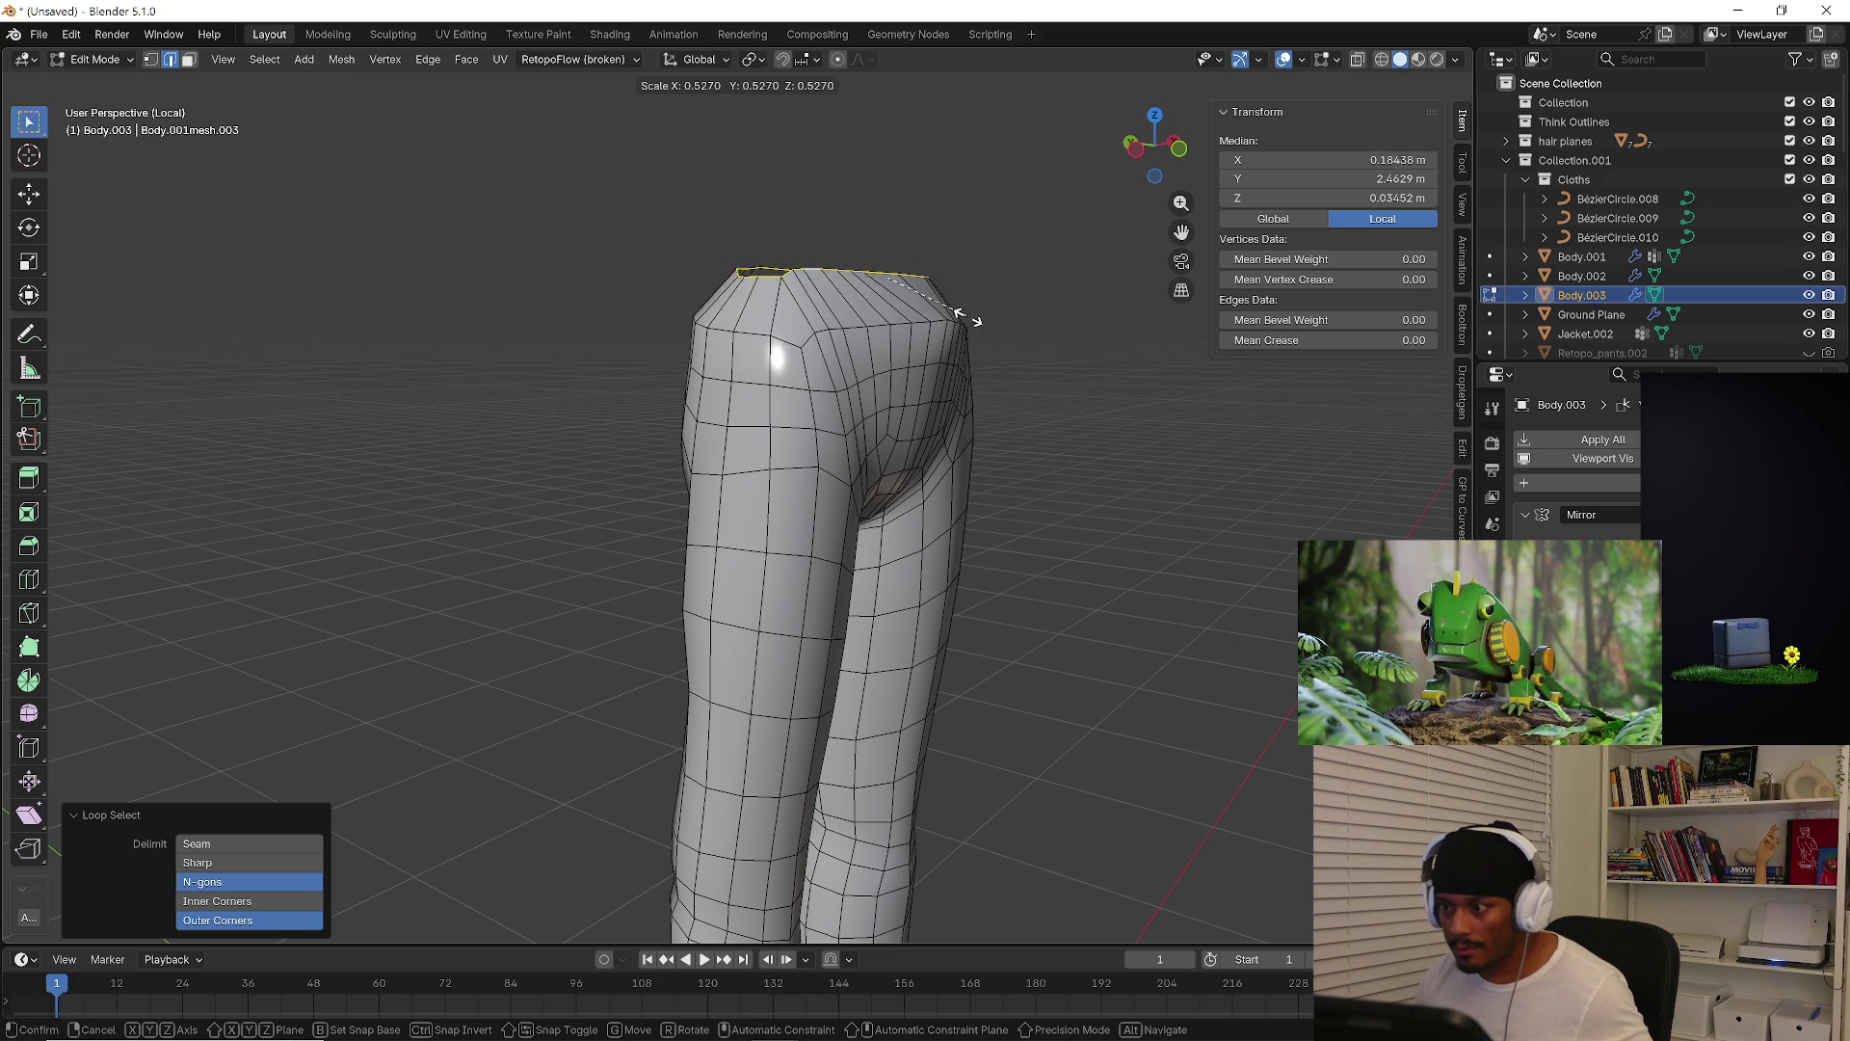
{"action": "key", "text": "z"}
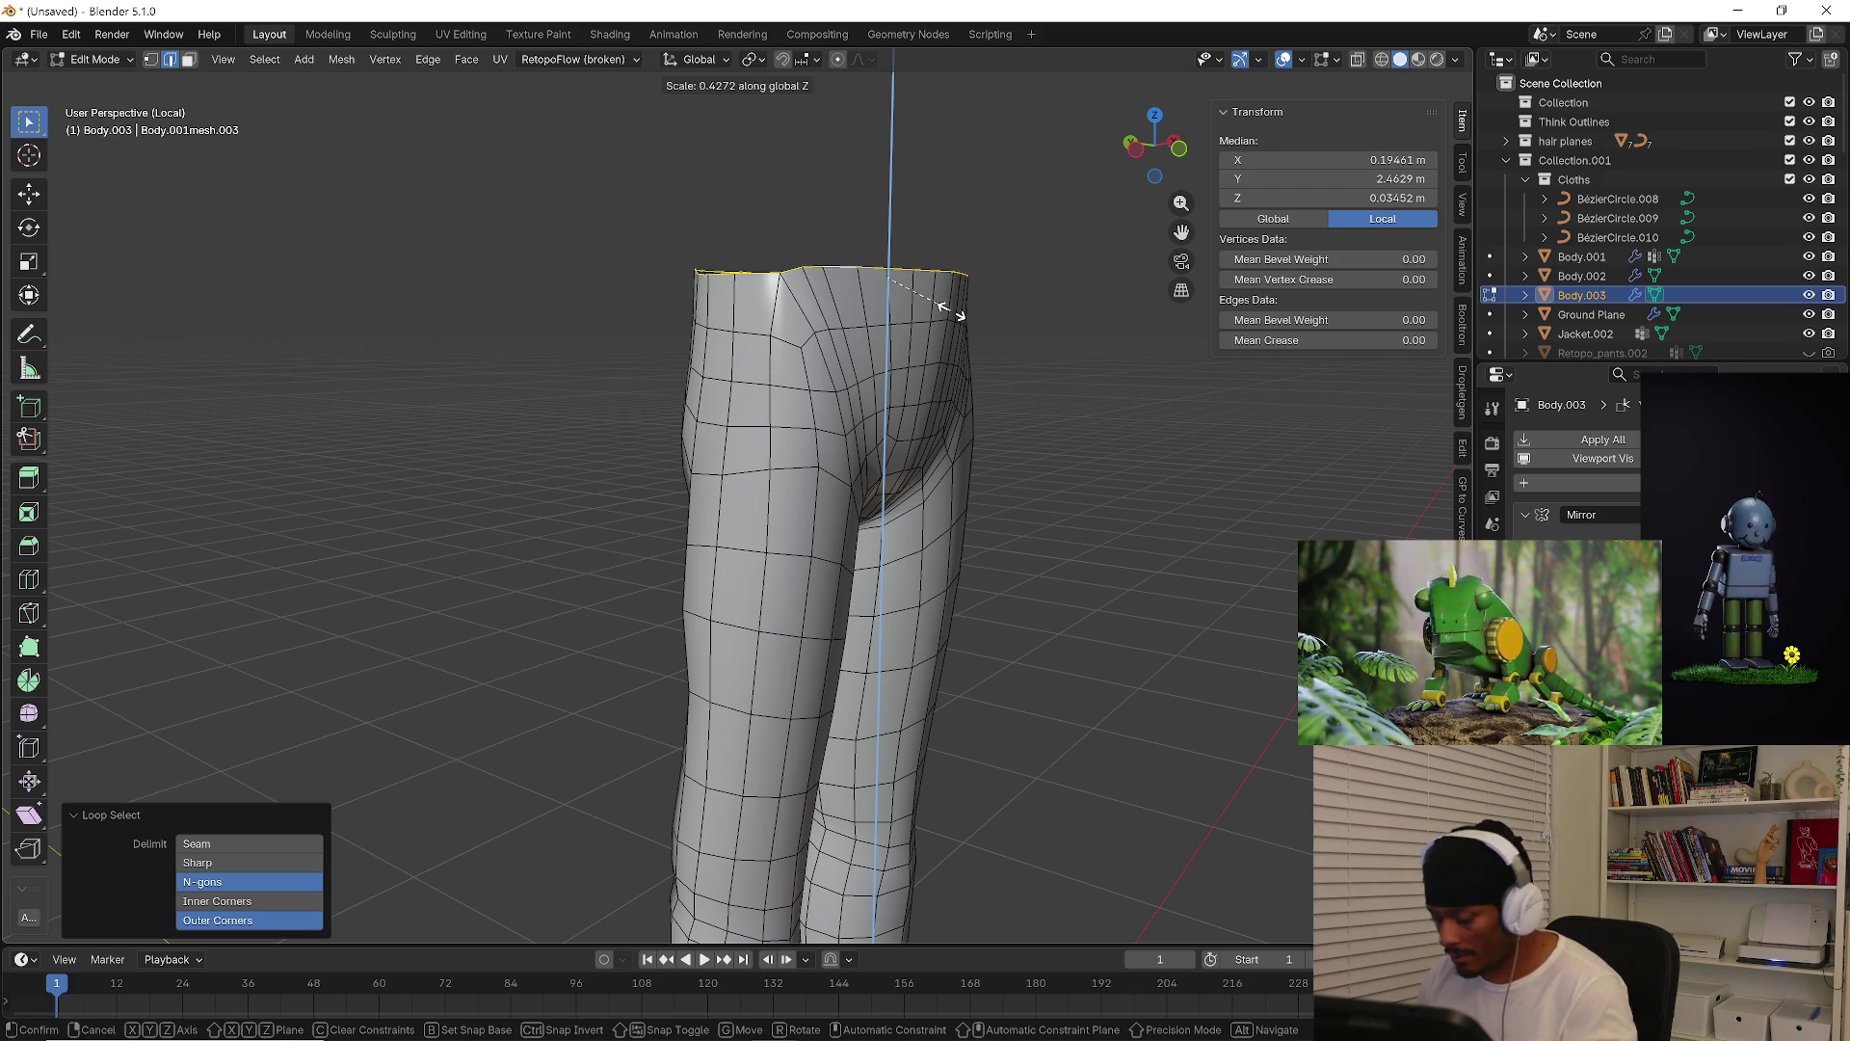
{"action": "key", "text": "0"}
{"action": "key", "text": "Return"}
{"action": "mouse_move", "coordinate": [947, 310]}
{"action": "middle_mouse_down"}
{"action": "mouse_move", "coordinate": [959, 356]}
{"action": "mouse_move", "coordinate": [922, 356]}
{"action": "middle_mouse_up"}
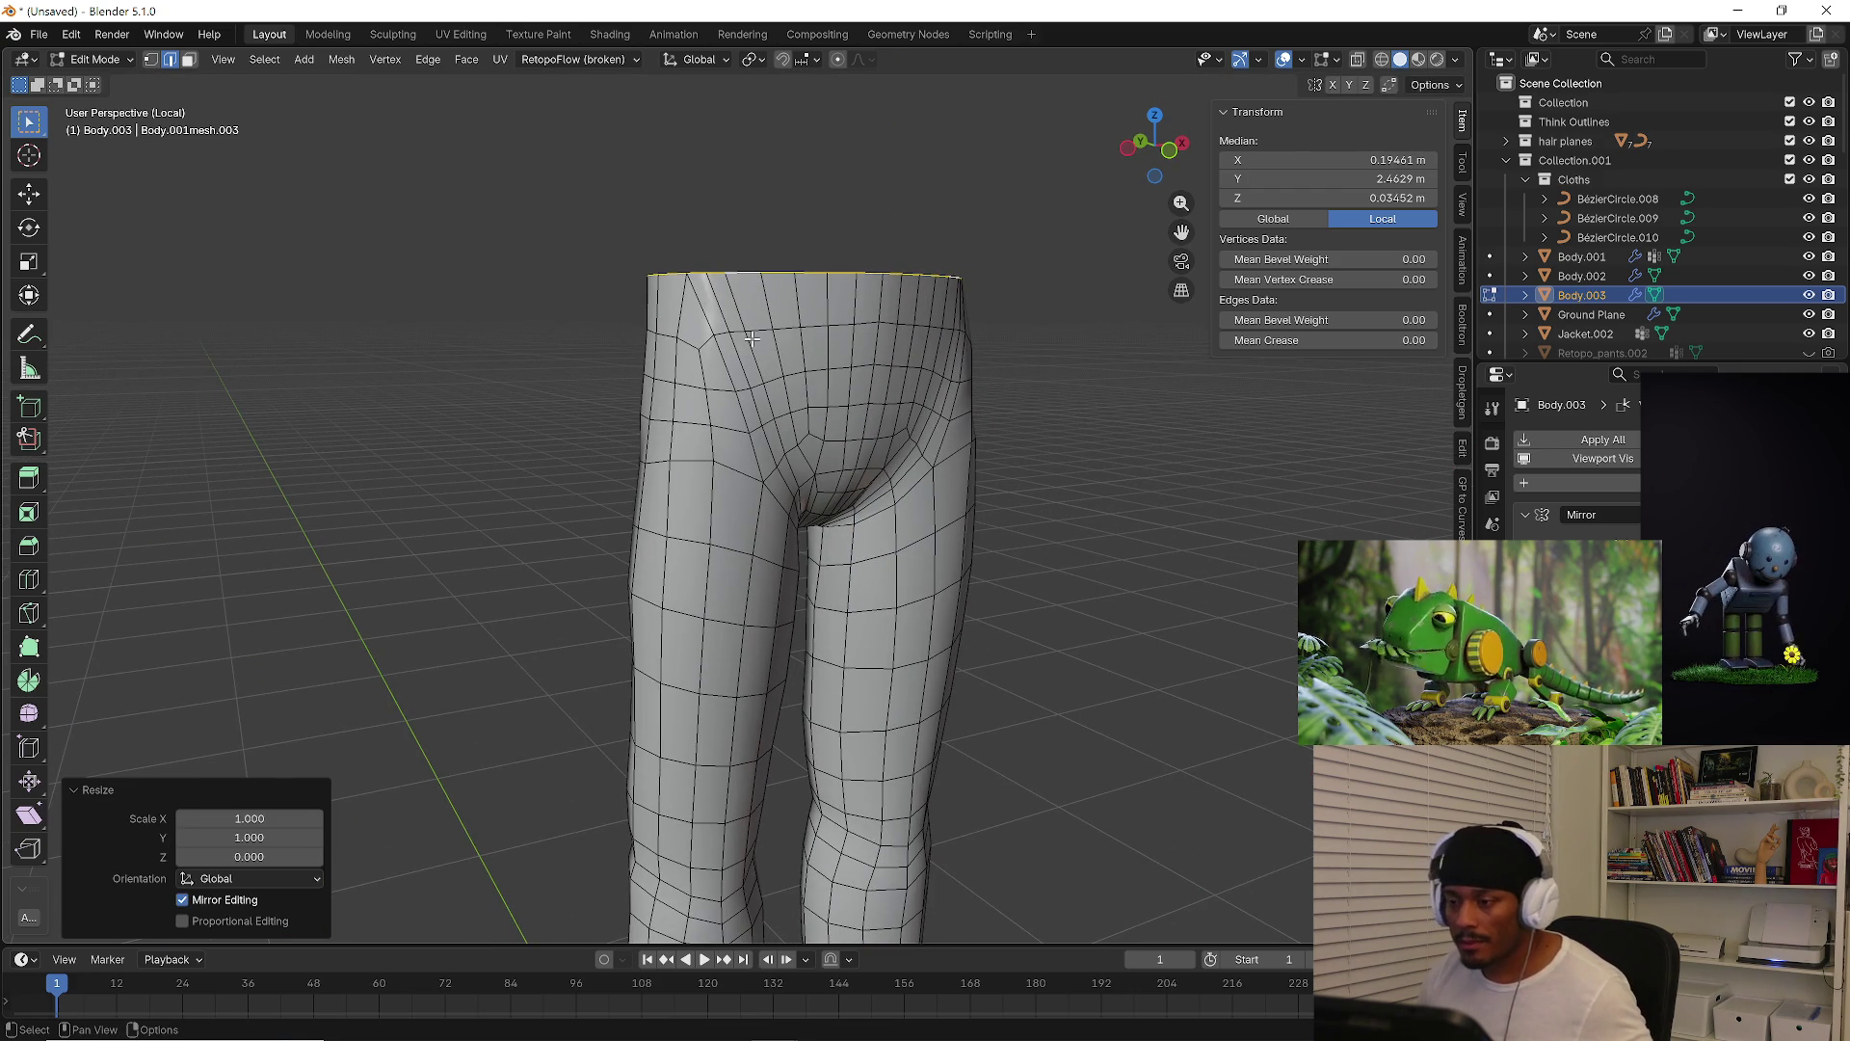
{"action": "middle_click_drag", "start_coordinate": [752, 338], "coordinate": [809, 339]}
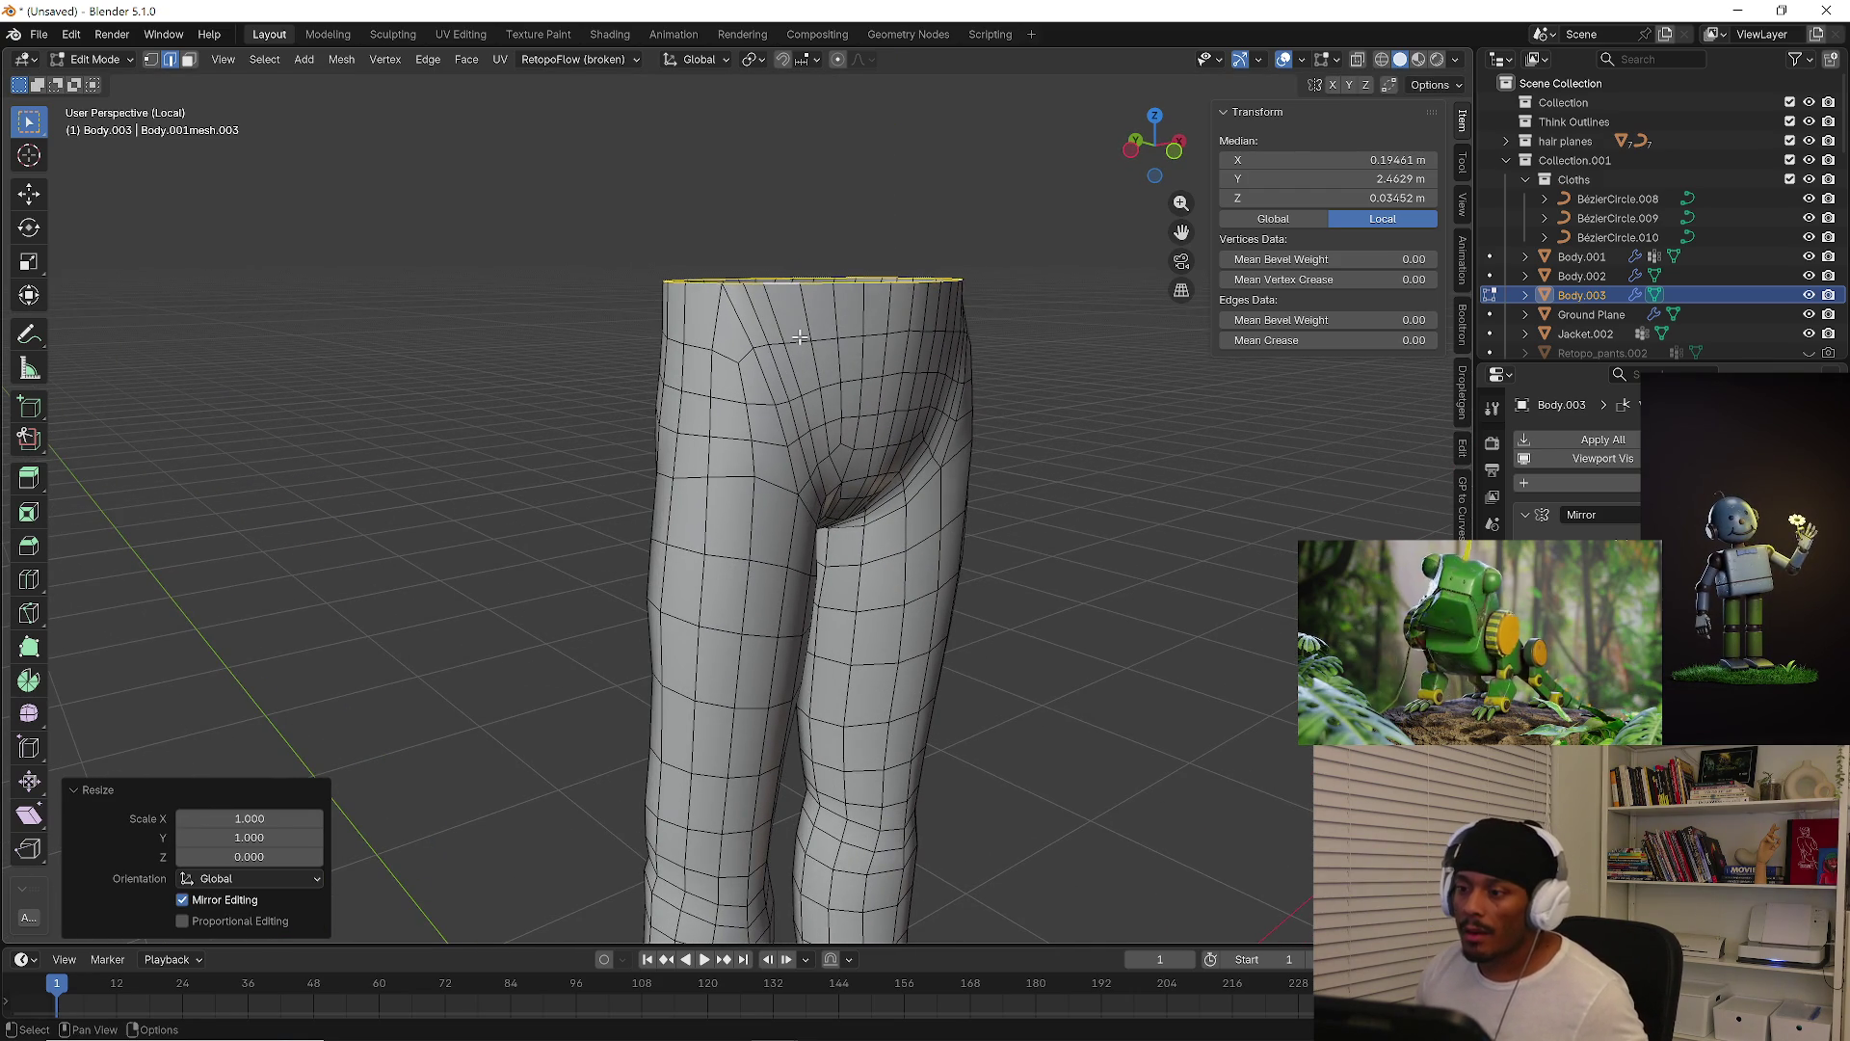
Add a centred loop cut down the pants leg
{"action": "key", "text": "ctrl+r"}
{"action": "left_click", "coordinate": [732, 318]}
{"action": "right_click", "coordinate": [732, 319]}
{"action": "left_click", "coordinate": [1108, 398]}
{"action": "mouse_move", "coordinate": [1108, 398]}
{"action": "middle_mouse_down"}
{"action": "mouse_move", "coordinate": [1066, 425]}
{"action": "mouse_move", "coordinate": [954, 409]}
{"action": "mouse_move", "coordinate": [1044, 418]}
{"action": "middle_mouse_up"}
{"action": "scroll", "coordinate": [1021, 415], "scroll_direction": "down", "scroll_amount": 2}
Raise the waist rim 0.0314 m along Z to extend the waistband
{"action": "key", "text": "ctrl+z"}
{"action": "key", "text": "ctrl+z"}
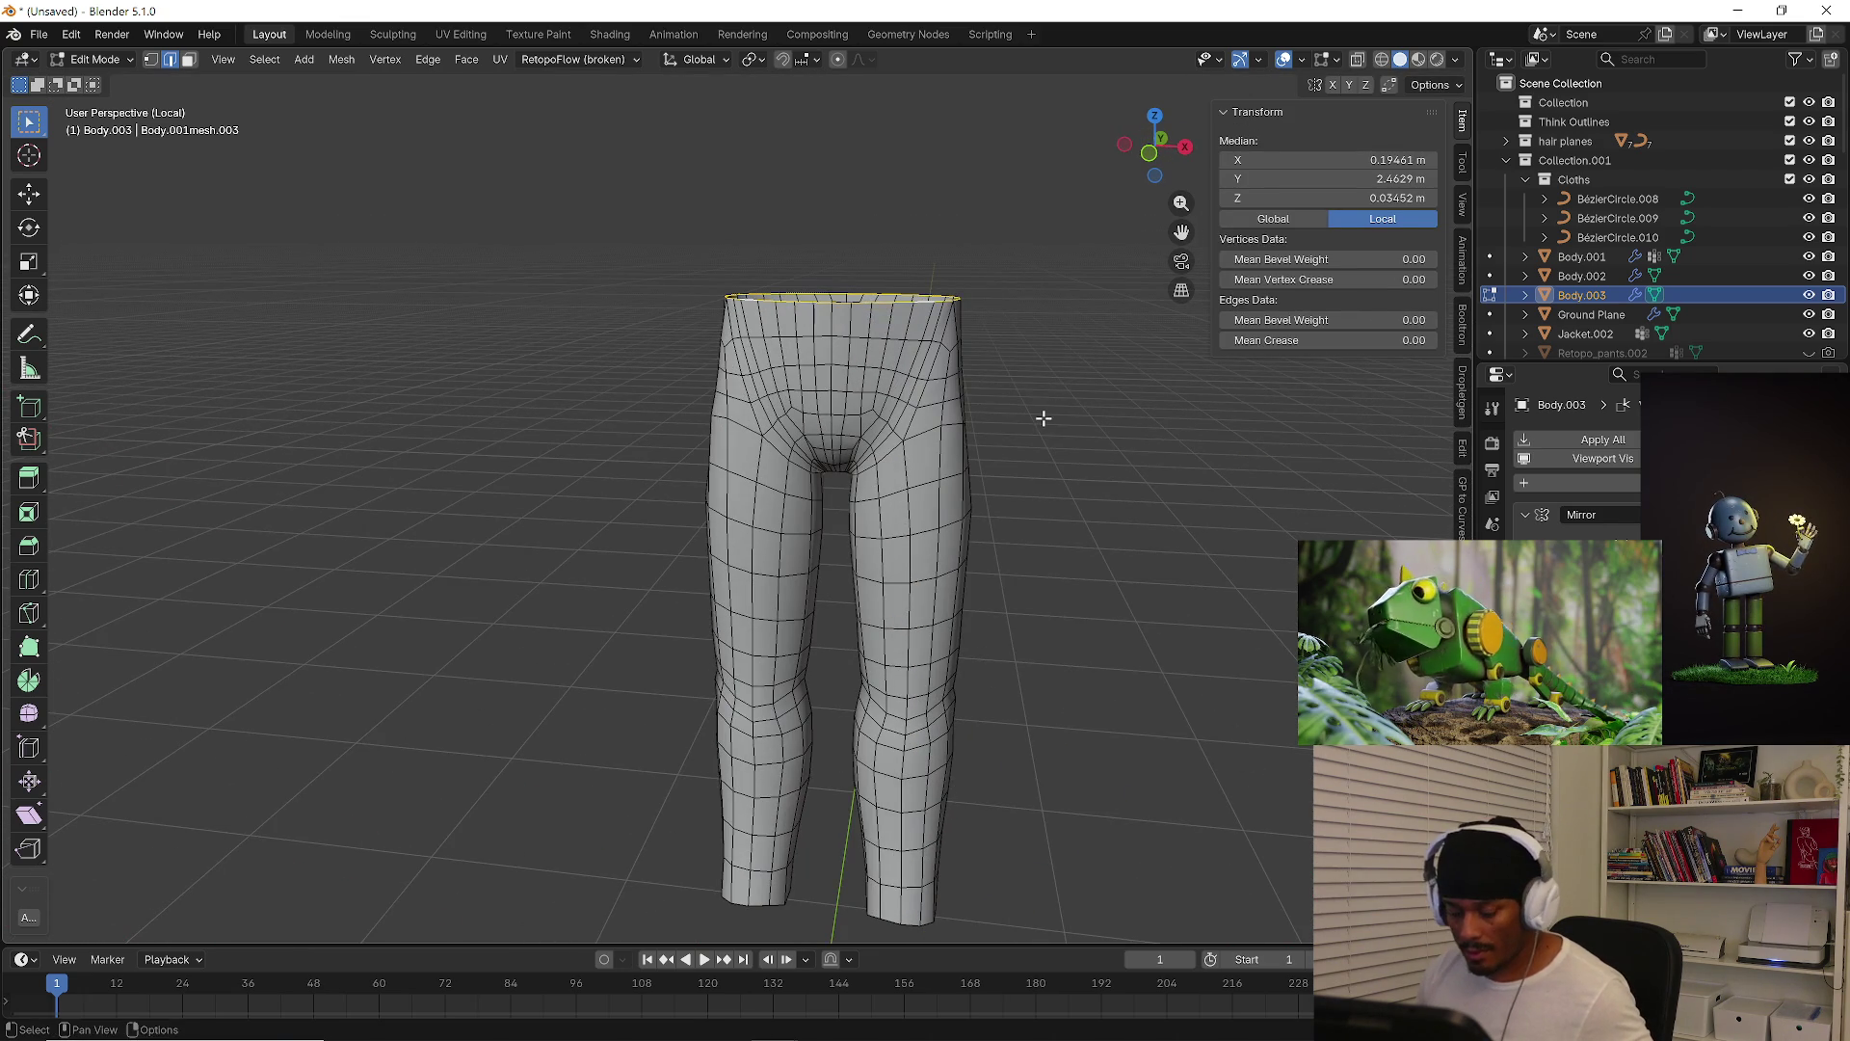
{"action": "key", "text": "g"}
{"action": "key", "text": "z"}
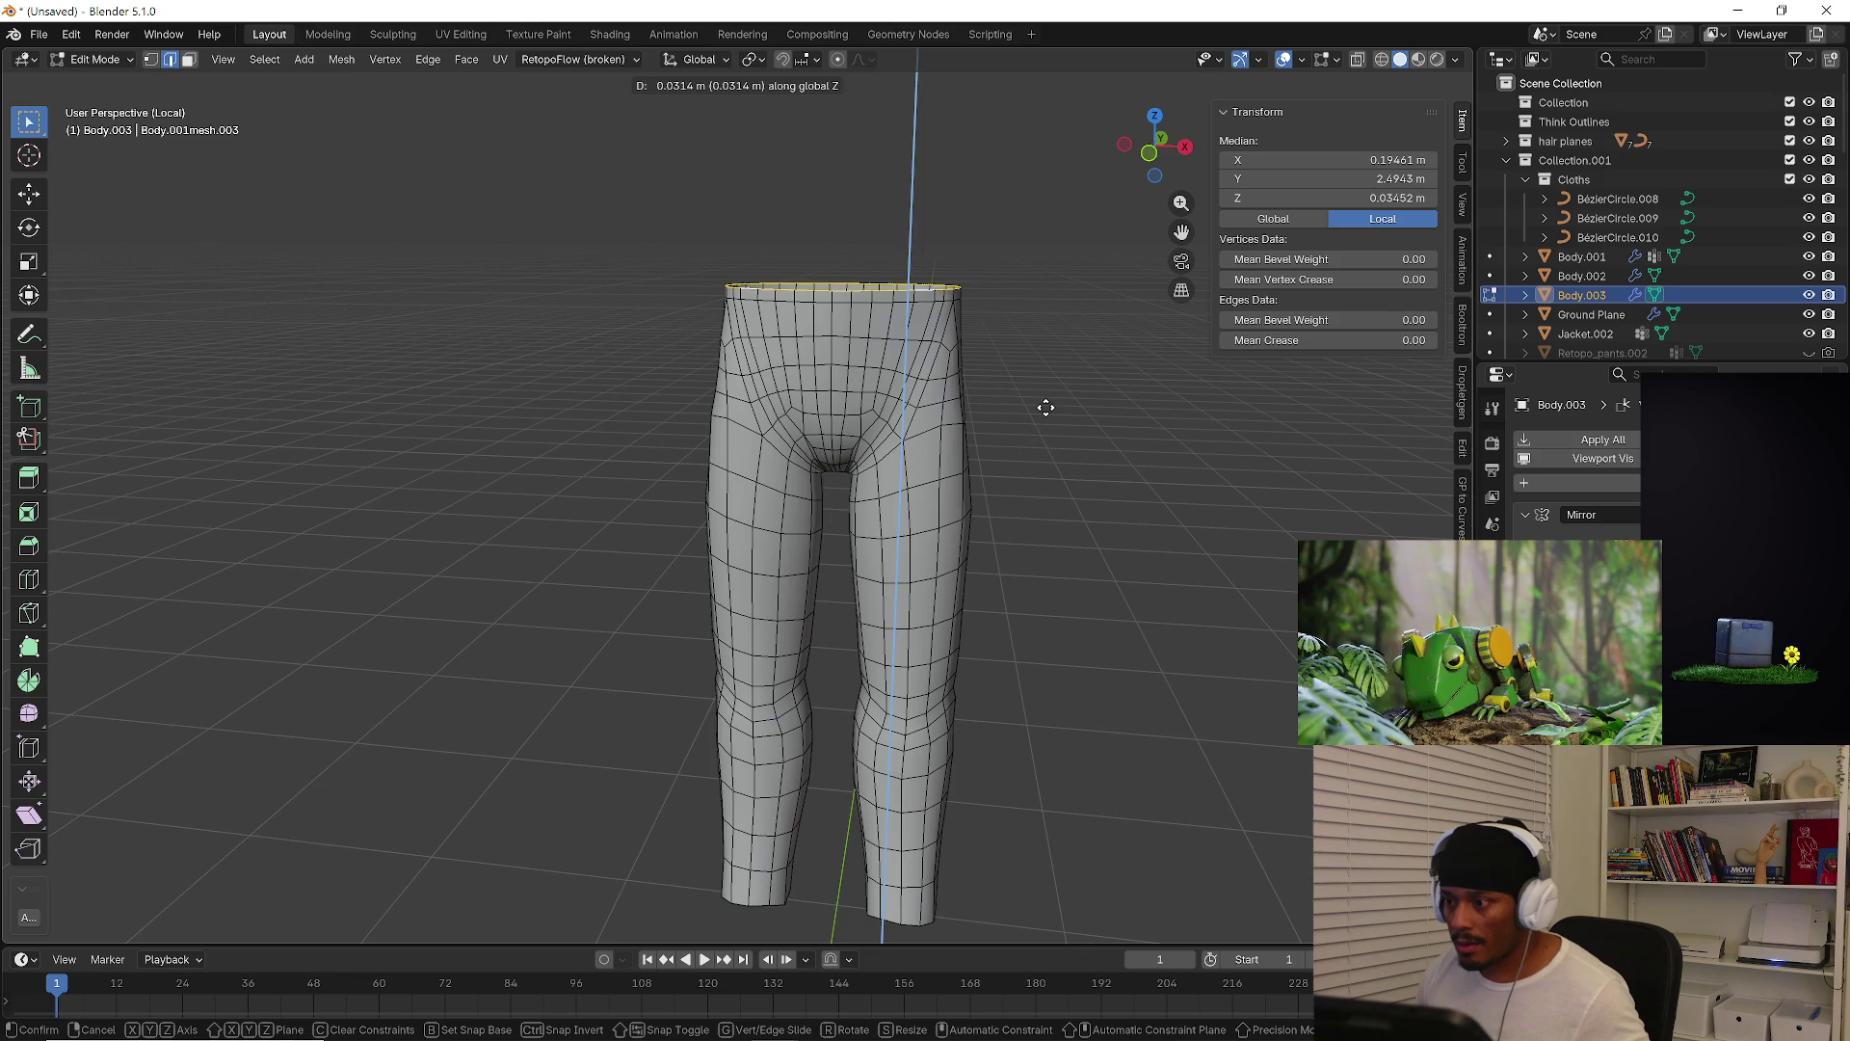
{"action": "left_click", "coordinate": [1045, 407]}
{"action": "mouse_move", "coordinate": [1046, 407]}
{"action": "middle_mouse_down"}
{"action": "mouse_move", "coordinate": [867, 351]}
{"action": "mouse_move", "coordinate": [636, 380]}
{"action": "mouse_move", "coordinate": [891, 378]}
{"action": "mouse_move", "coordinate": [899, 353]}
{"action": "mouse_move", "coordinate": [930, 354]}
{"action": "mouse_move", "coordinate": [890, 385]}
{"action": "middle_mouse_up"}
{"action": "key", "text": "ctrl+r"}
{"action": "key", "text": "Escape"}
Delete two faces at the front waist of the pants mesh
{"action": "key", "text": "3"}
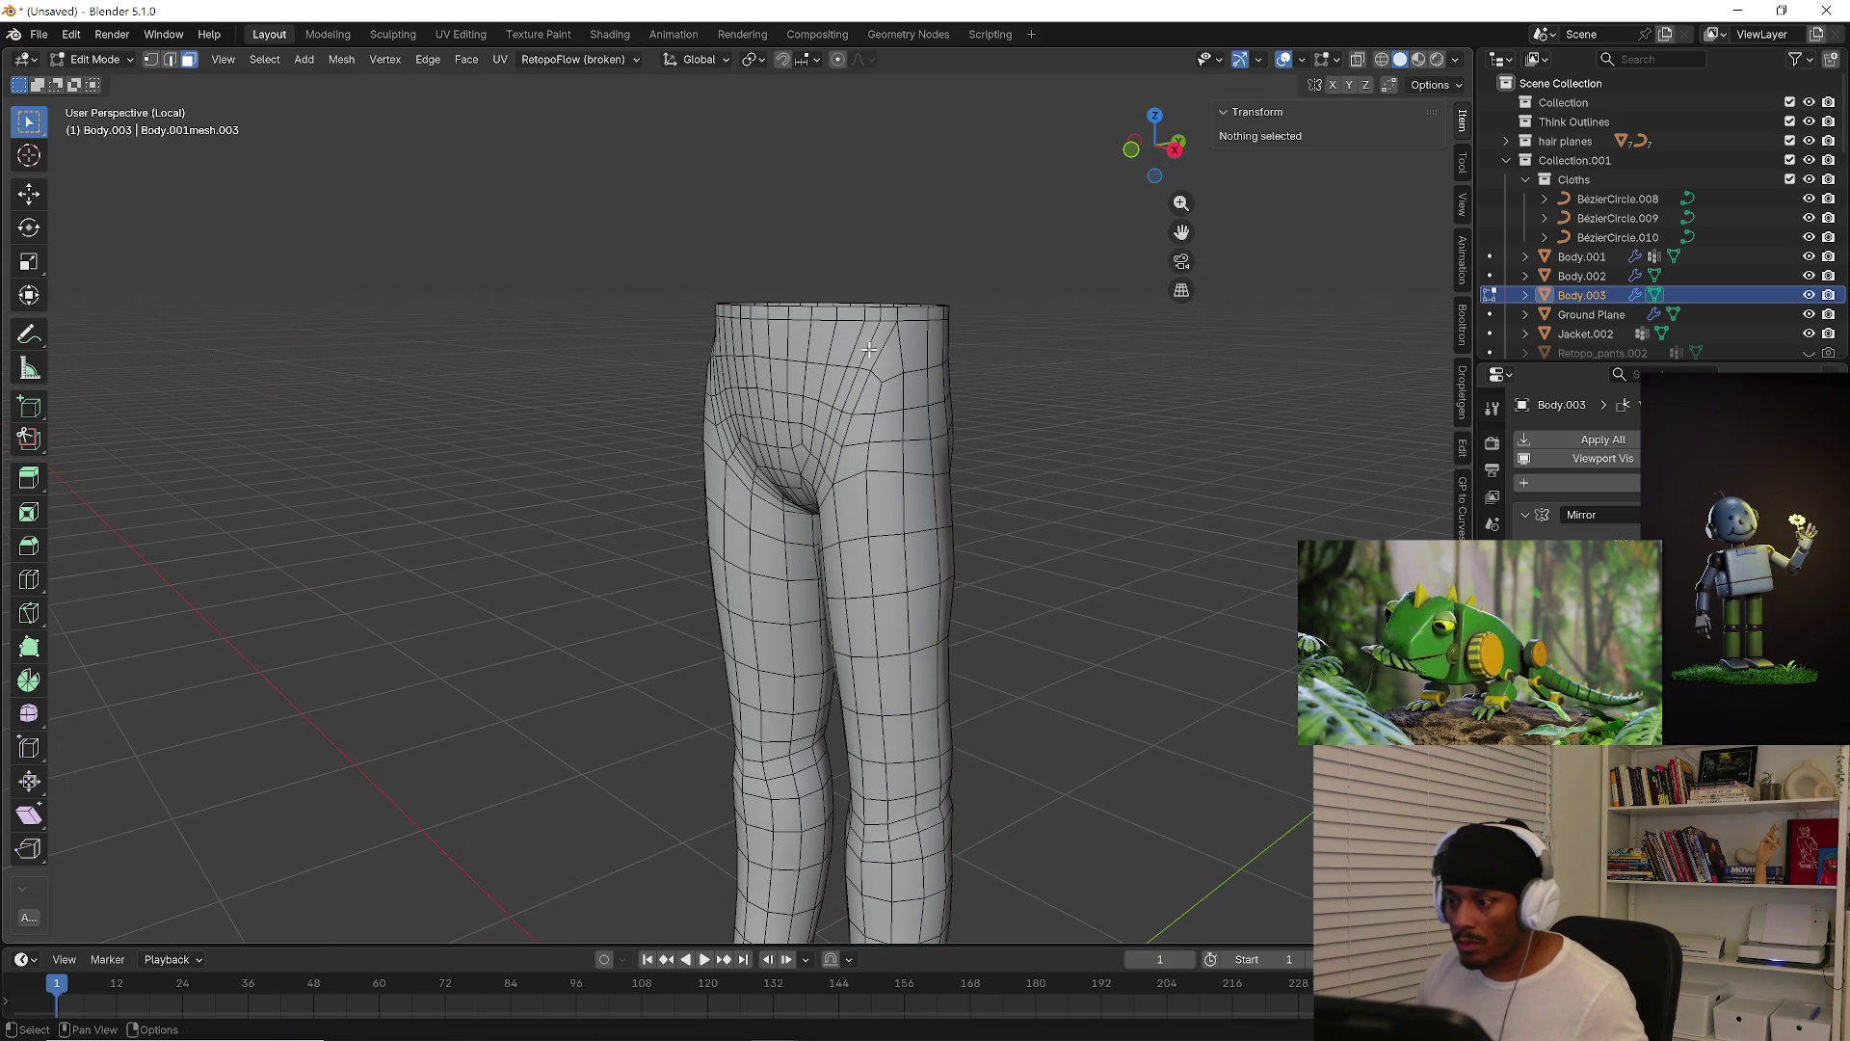
{"action": "left_click", "coordinate": [872, 347]}
{"action": "left_click", "coordinate": [887, 361], "text": "shift"}
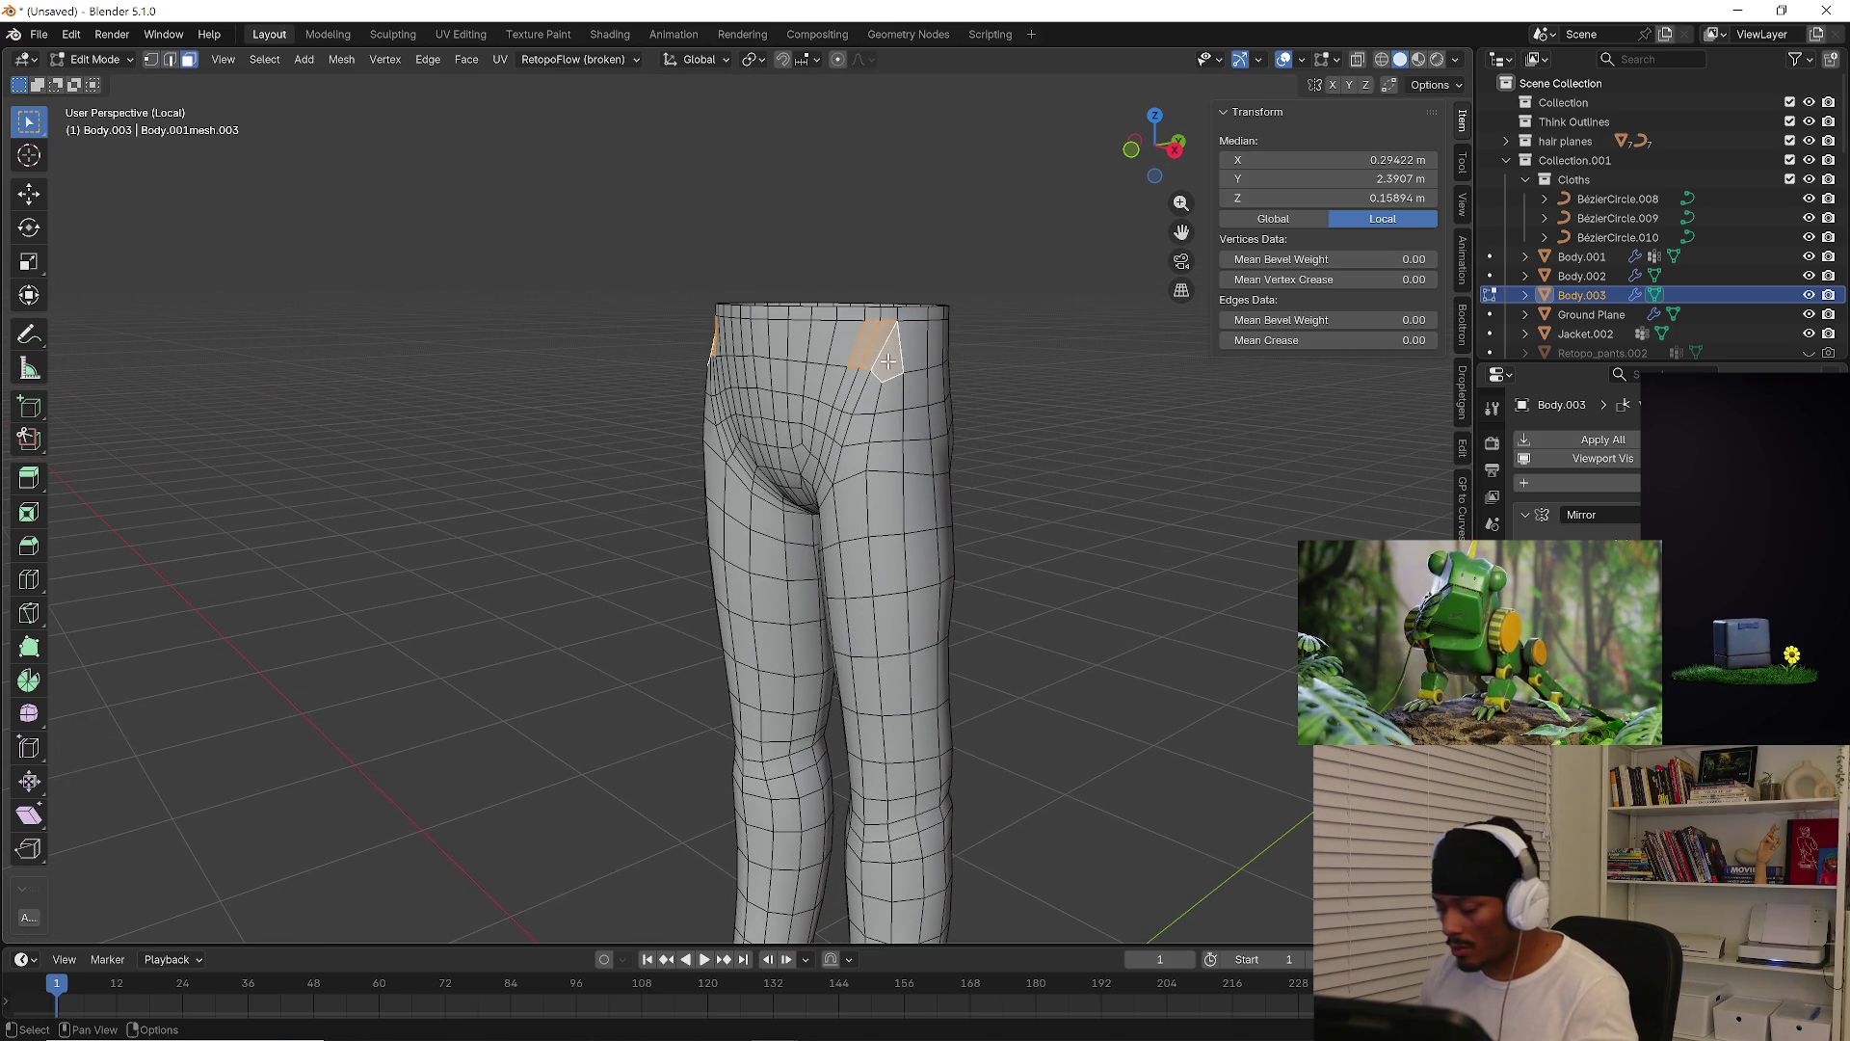
{"action": "key", "text": "x"}
{"action": "left_click", "coordinate": [888, 360]}
{"action": "mouse_move", "coordinate": [887, 360]}
{"action": "middle_mouse_down"}
{"action": "mouse_move", "coordinate": [901, 384]}
{"action": "mouse_move", "coordinate": [931, 358]}
{"action": "middle_mouse_up"}
Add a centred loop cut near the waist top and select the pocket-hole edges
{"action": "key", "text": "ctrl+r"}
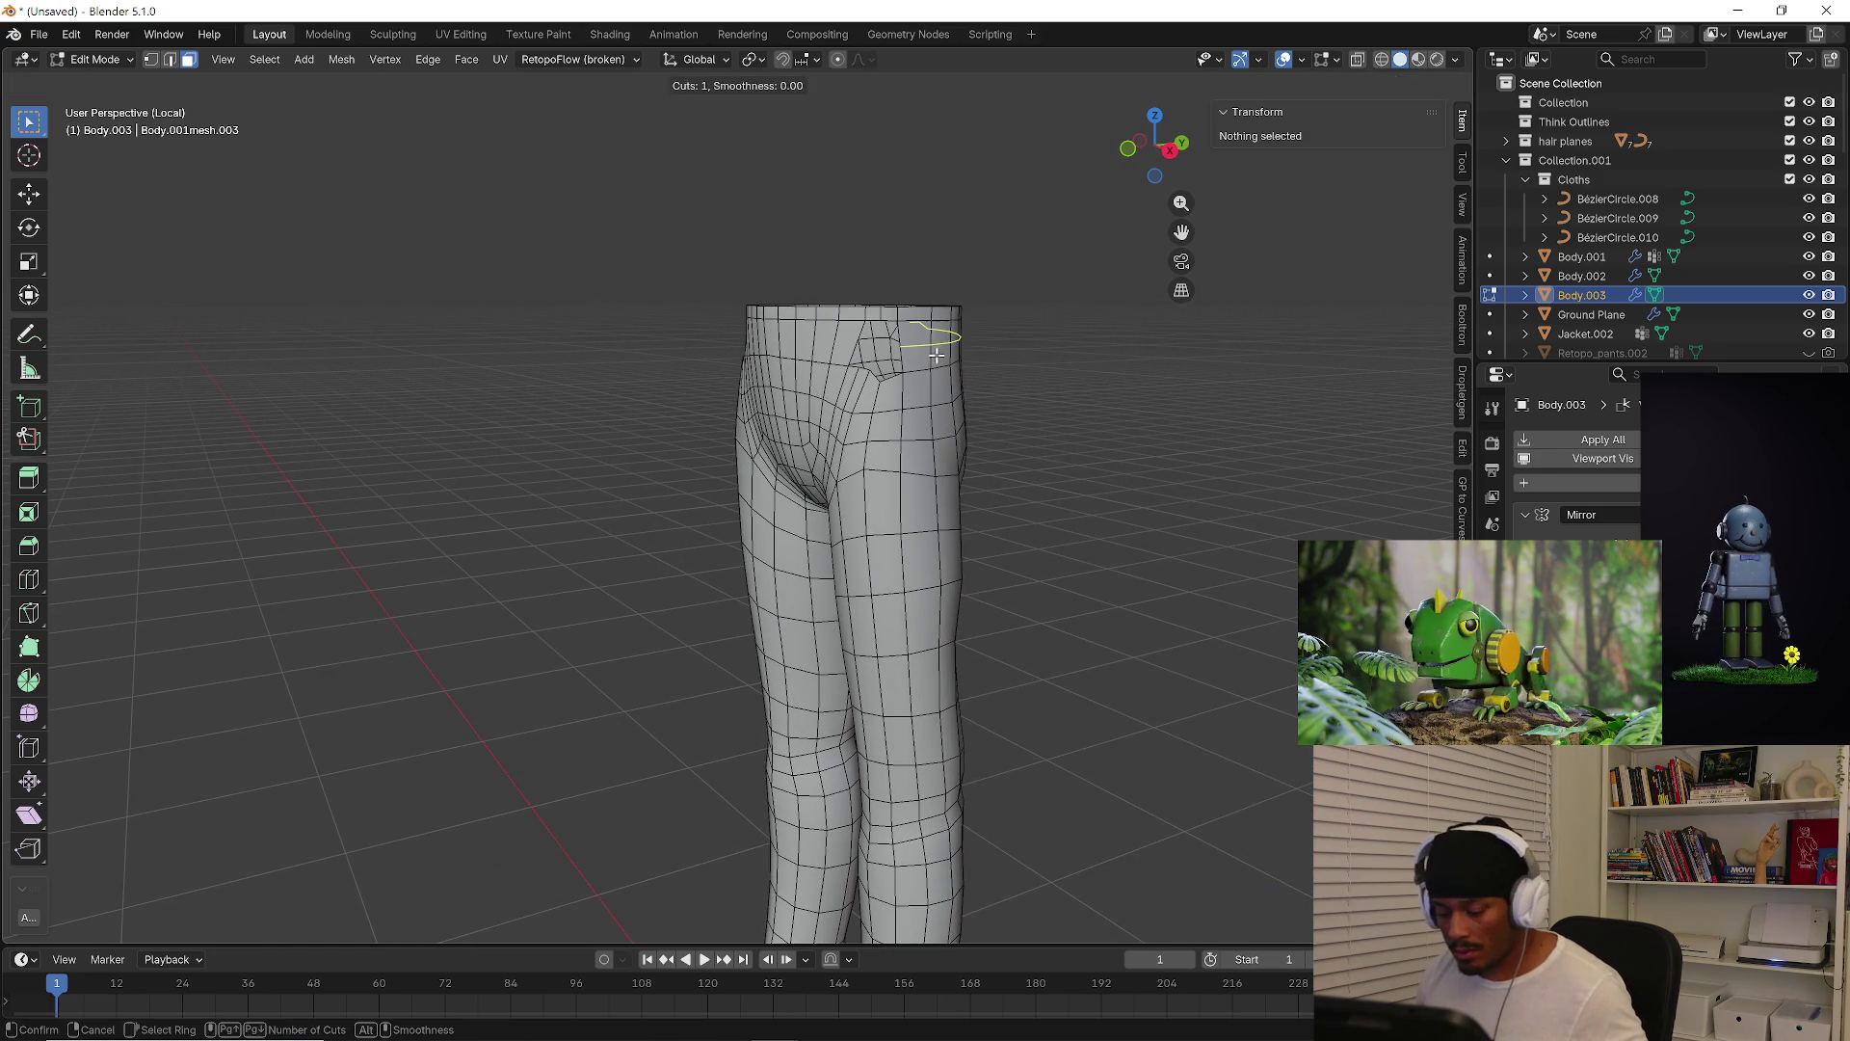
{"action": "left_click", "coordinate": [954, 354]}
{"action": "right_click", "coordinate": [954, 354]}
{"action": "scroll", "coordinate": [944, 356], "scroll_direction": "up", "scroll_amount": 3}
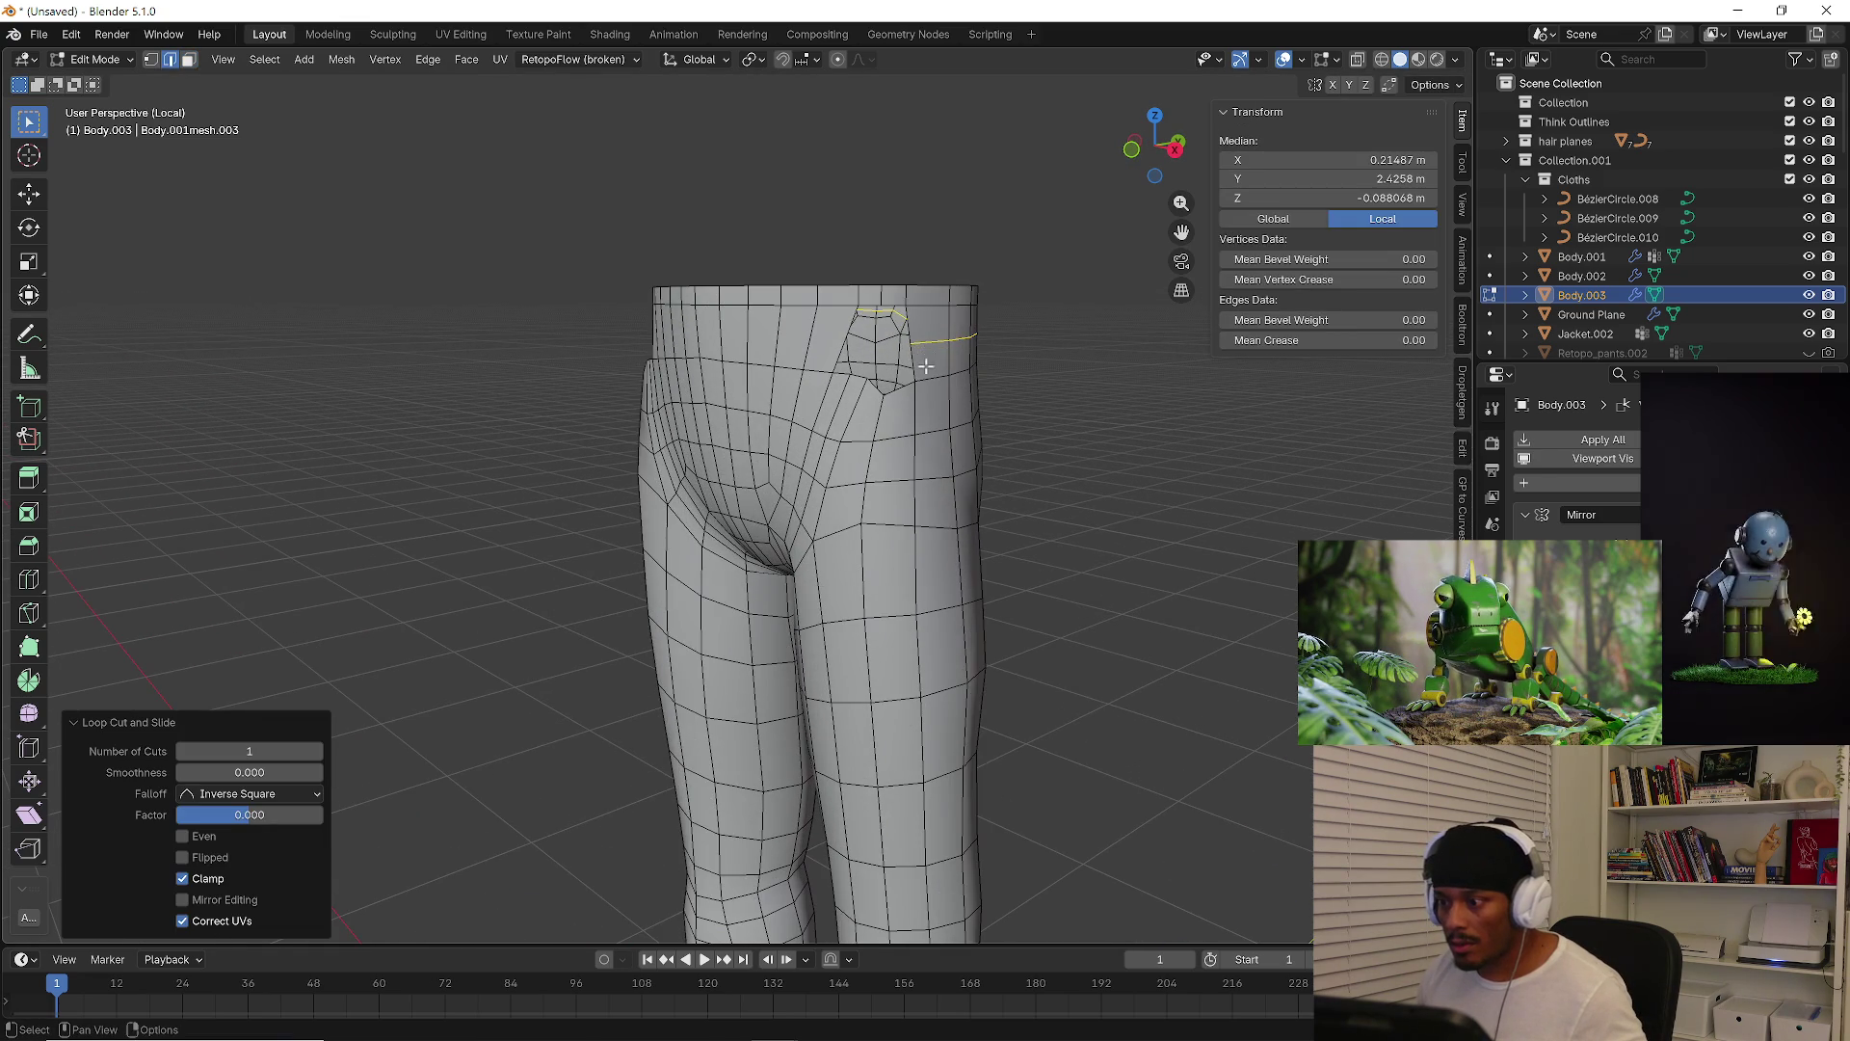
{"action": "left_click", "coordinate": [904, 384], "text": "alt"}
{"action": "left_click", "coordinate": [913, 369], "text": "shift"}
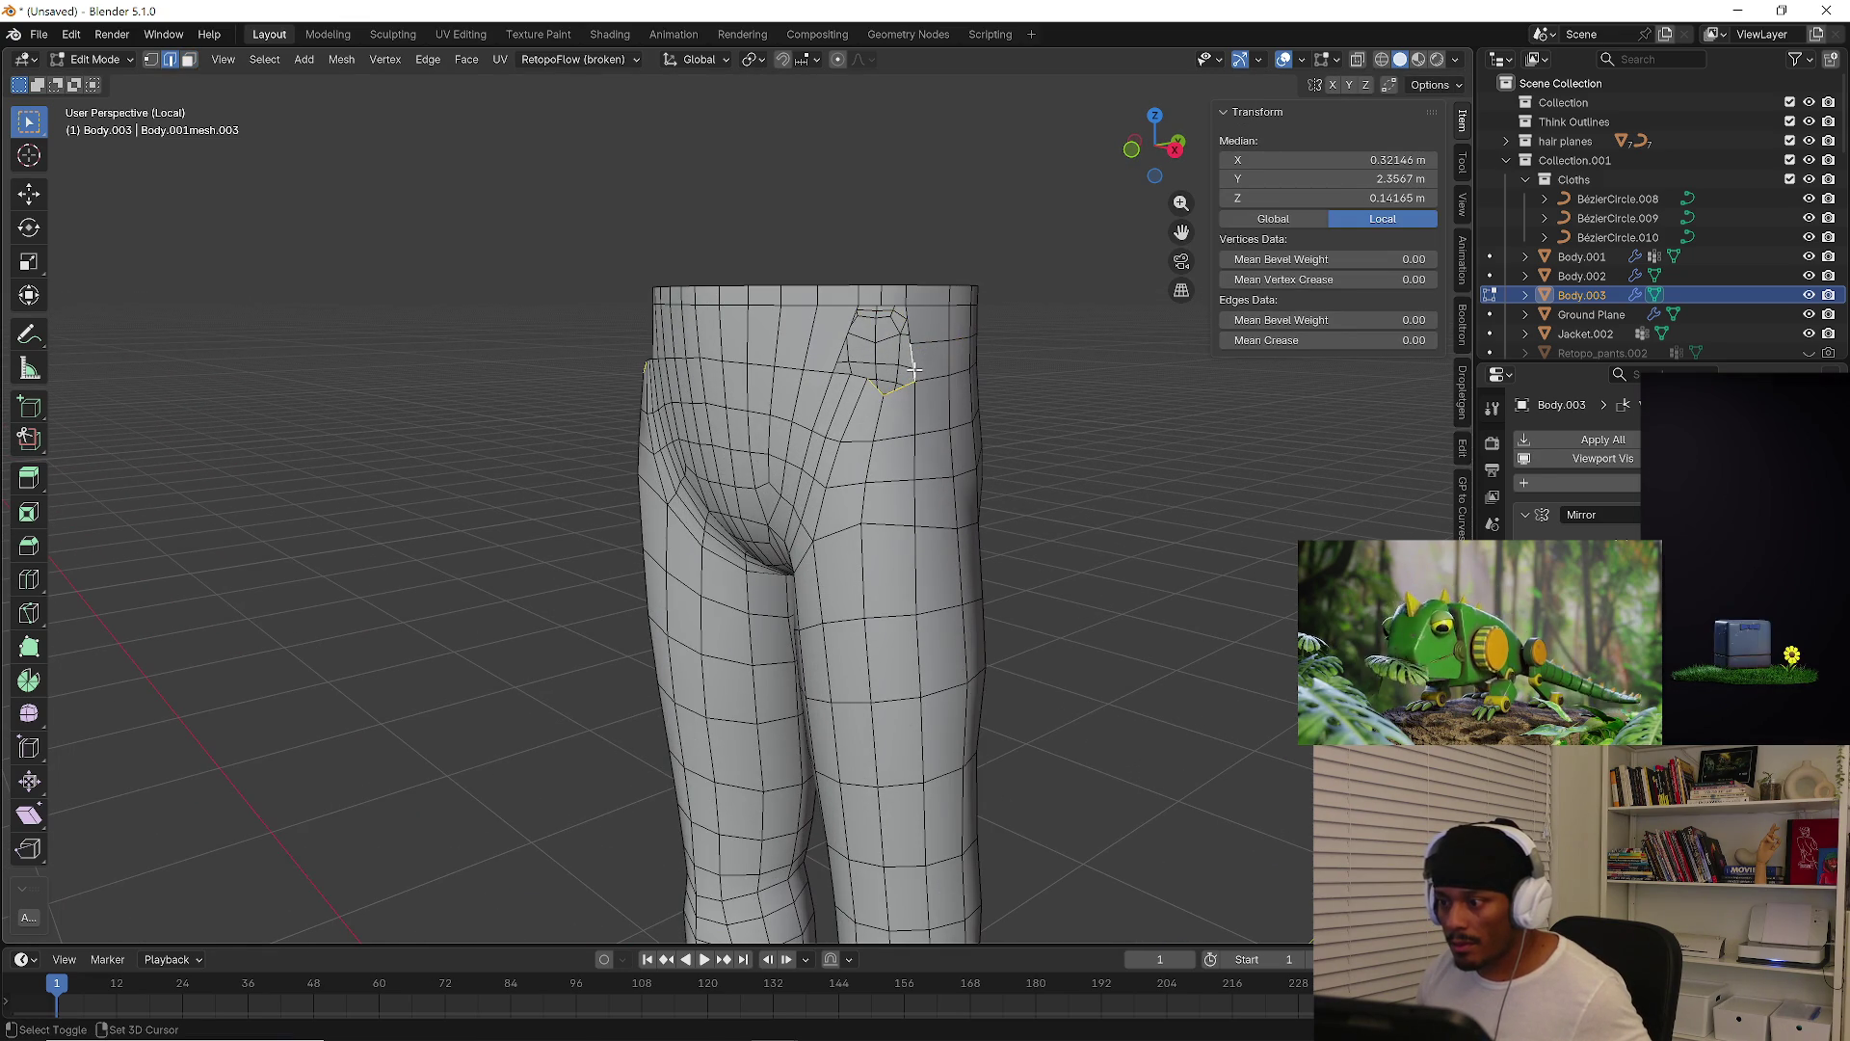
{"action": "middle_click_drag", "start_coordinate": [914, 369], "coordinate": [912, 472]}
{"action": "scroll", "coordinate": [921, 434], "scroll_direction": "up", "scroll_amount": 3}
Add a second centred loop cut across the waist
{"action": "key", "text": "ctrl+r"}
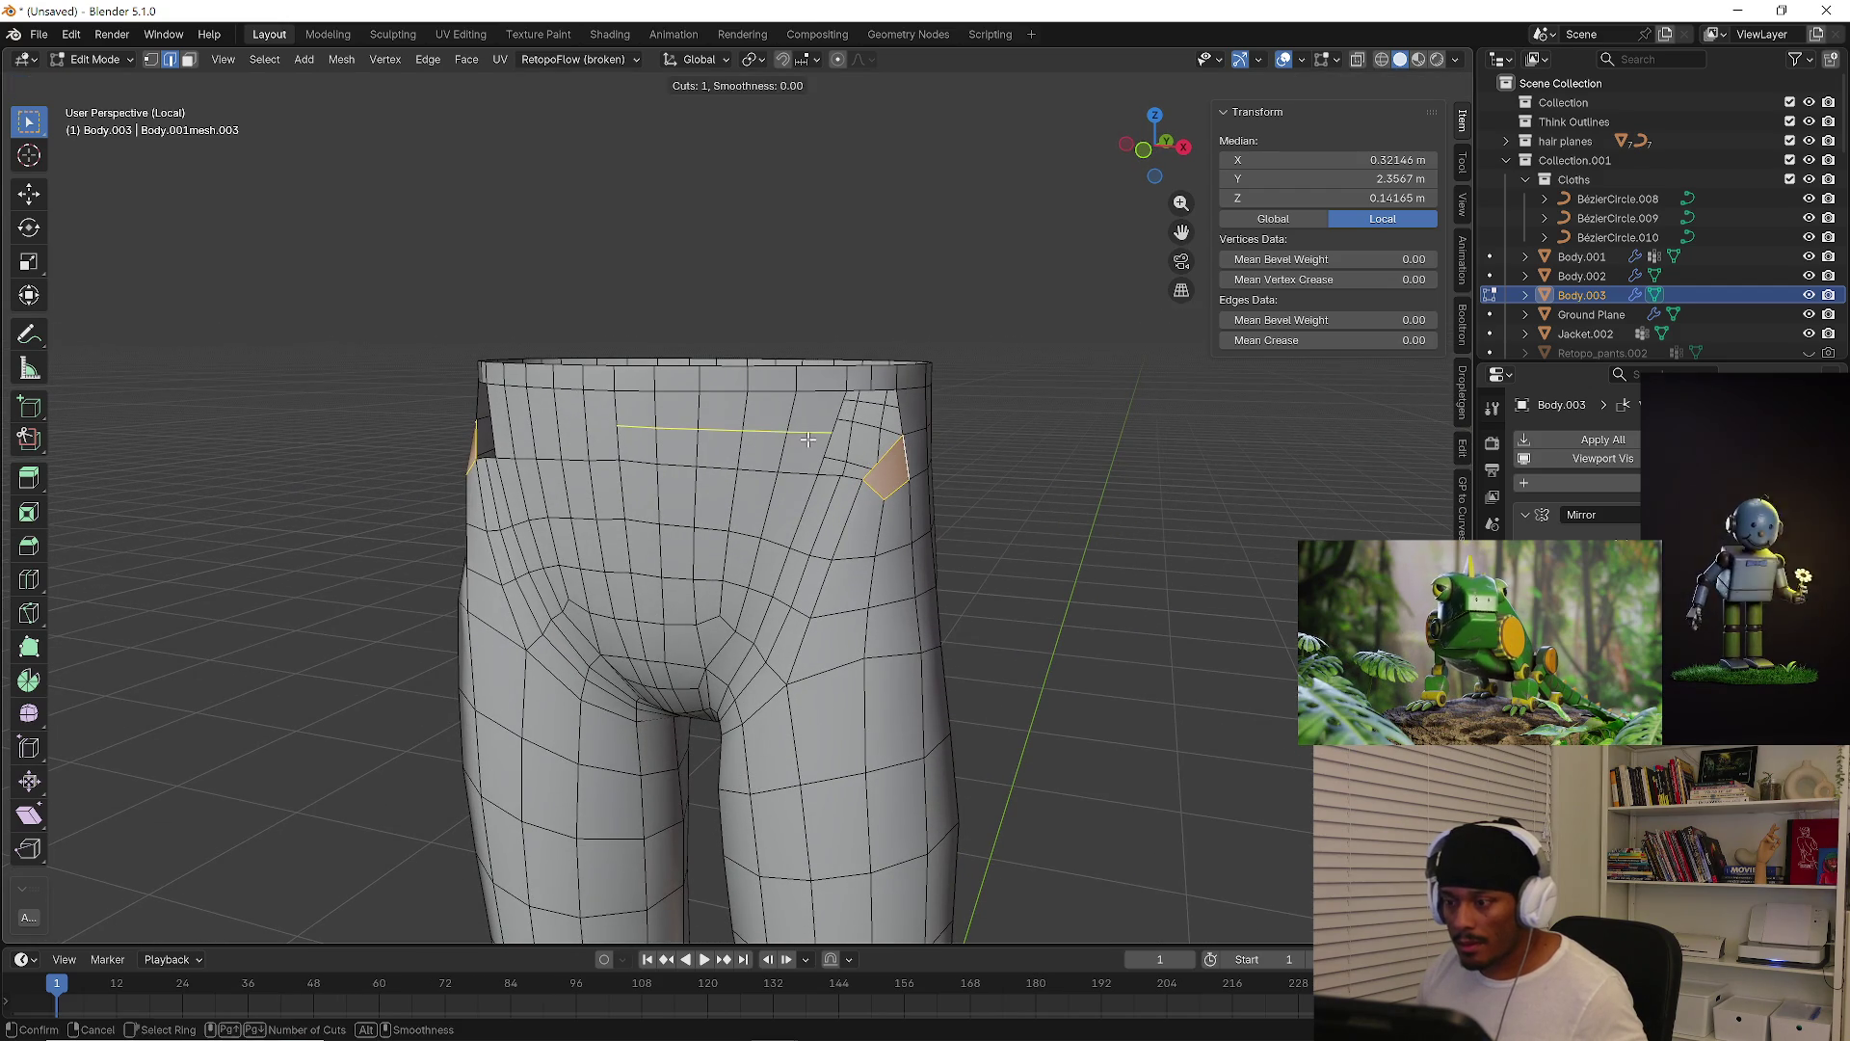
{"action": "left_click", "coordinate": [807, 436]}
{"action": "right_click", "coordinate": [807, 437]}
{"action": "mouse_move", "coordinate": [807, 437]}
{"action": "middle_mouse_down"}
{"action": "mouse_move", "coordinate": [1003, 456]}
{"action": "mouse_move", "coordinate": [936, 446]}
{"action": "middle_mouse_up"}
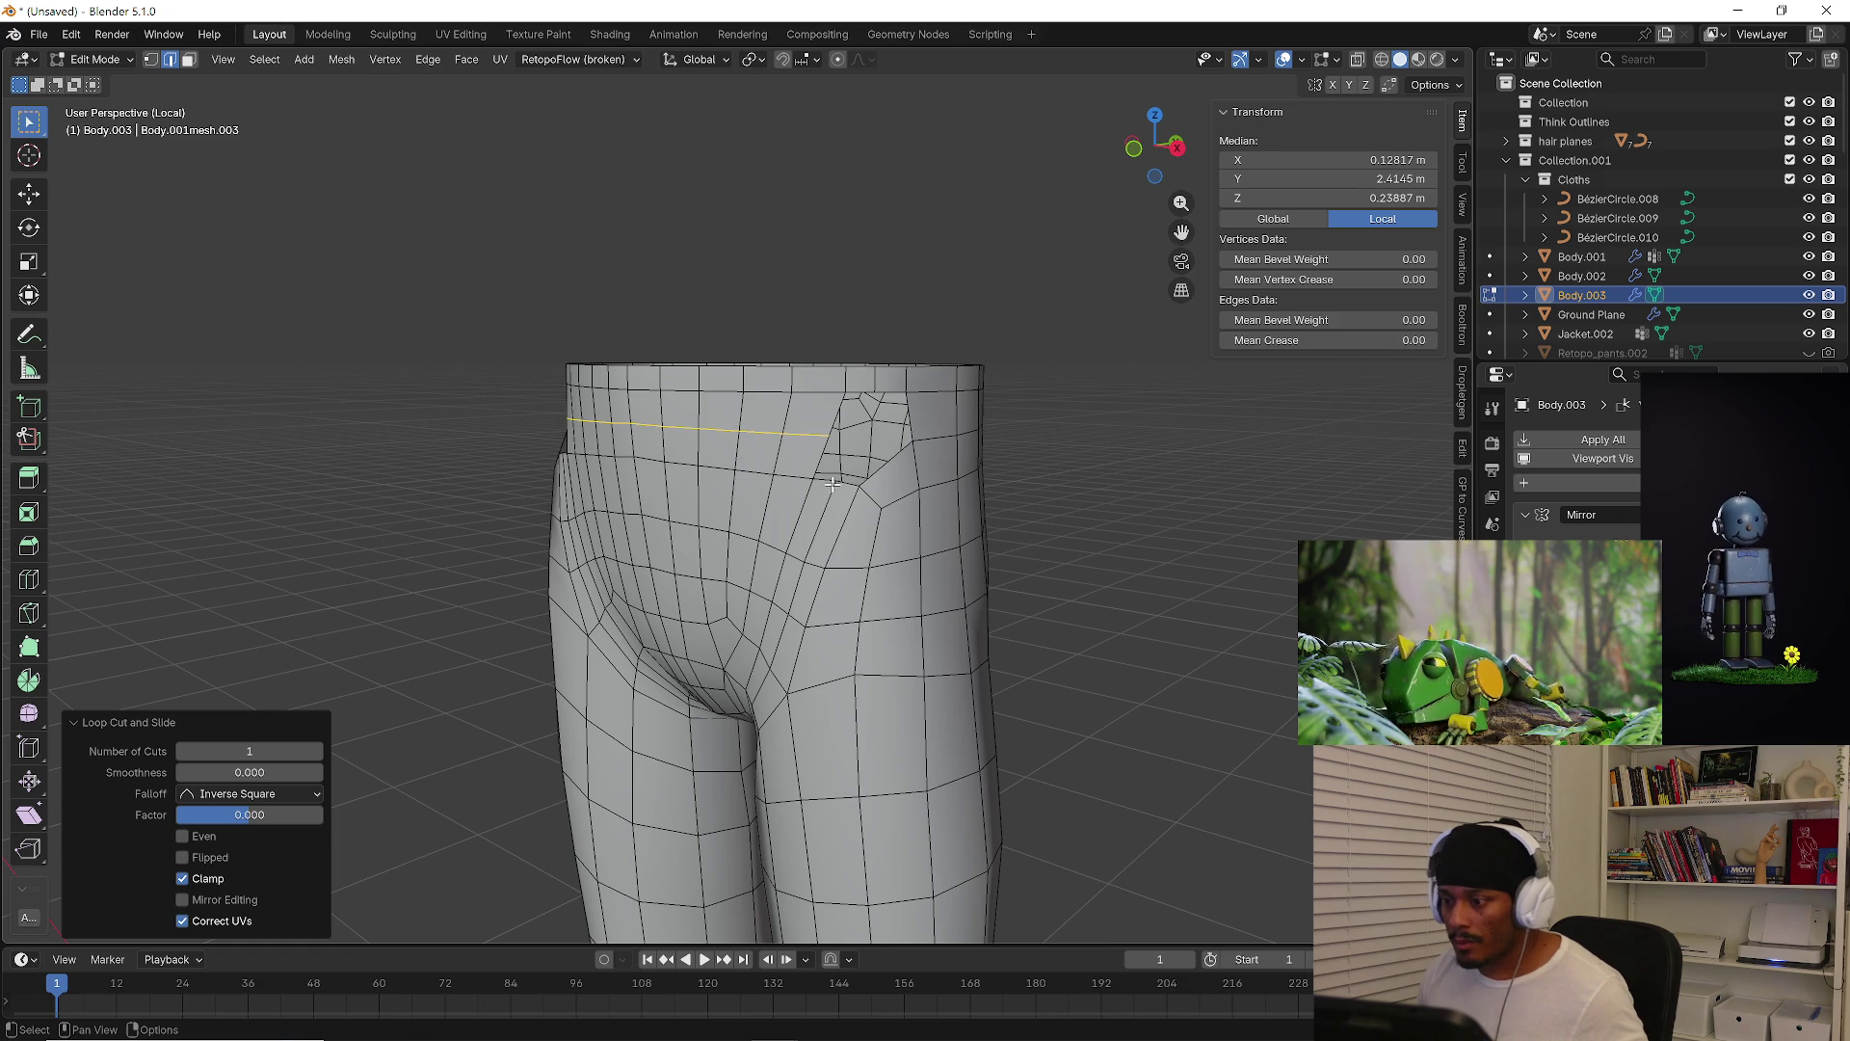
Select the edges around the pocket hole, then undo the last change
{"action": "left_click", "coordinate": [832, 415]}
{"action": "mouse_move", "coordinate": [833, 415]}
{"action": "middle_mouse_down"}
{"action": "mouse_move", "coordinate": [868, 395]}
{"action": "mouse_move", "coordinate": [906, 456]}
{"action": "middle_mouse_up"}
{"action": "left_click", "coordinate": [867, 396], "text": "shift"}
{"action": "left_click", "coordinate": [910, 416], "text": "shift"}
{"action": "left_click", "coordinate": [902, 391], "text": "shift"}
{"action": "left_click", "coordinate": [896, 392]}
{"action": "middle_click_drag", "start_coordinate": [896, 392], "coordinate": [850, 388]}
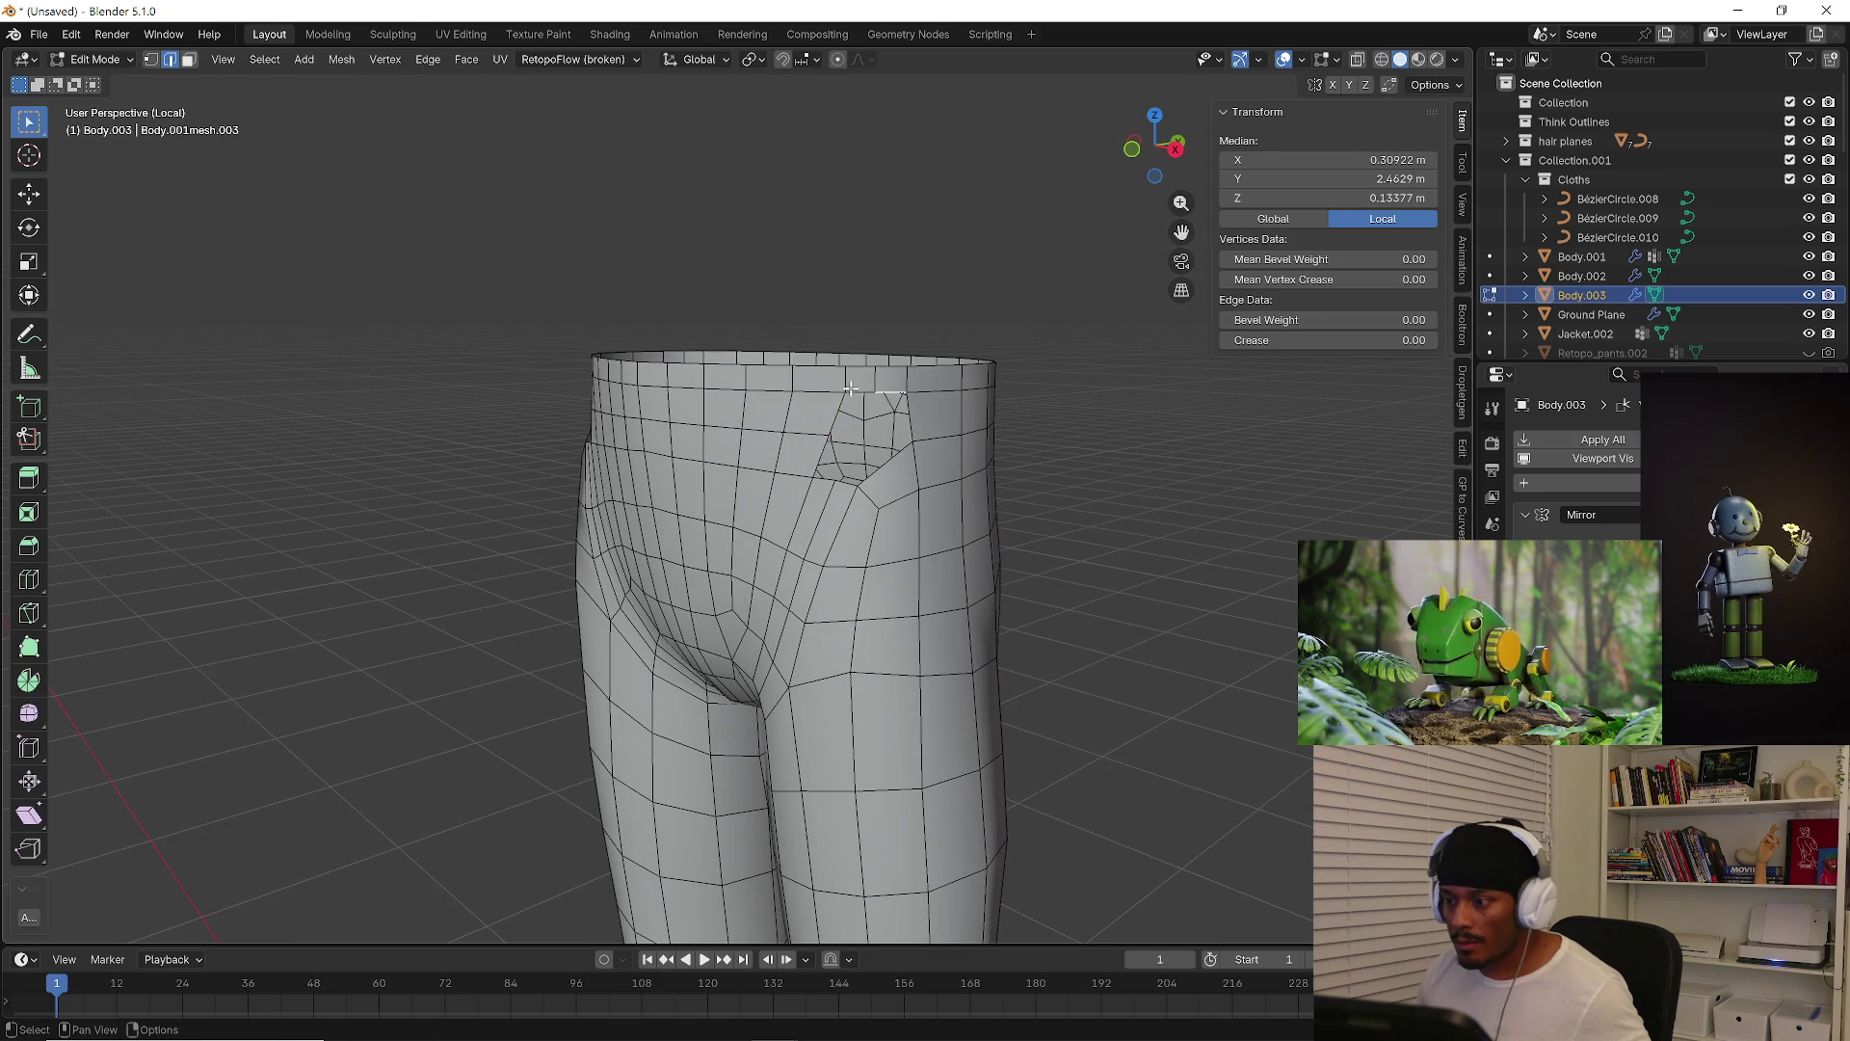
{"action": "key", "text": "ctrl+z"}
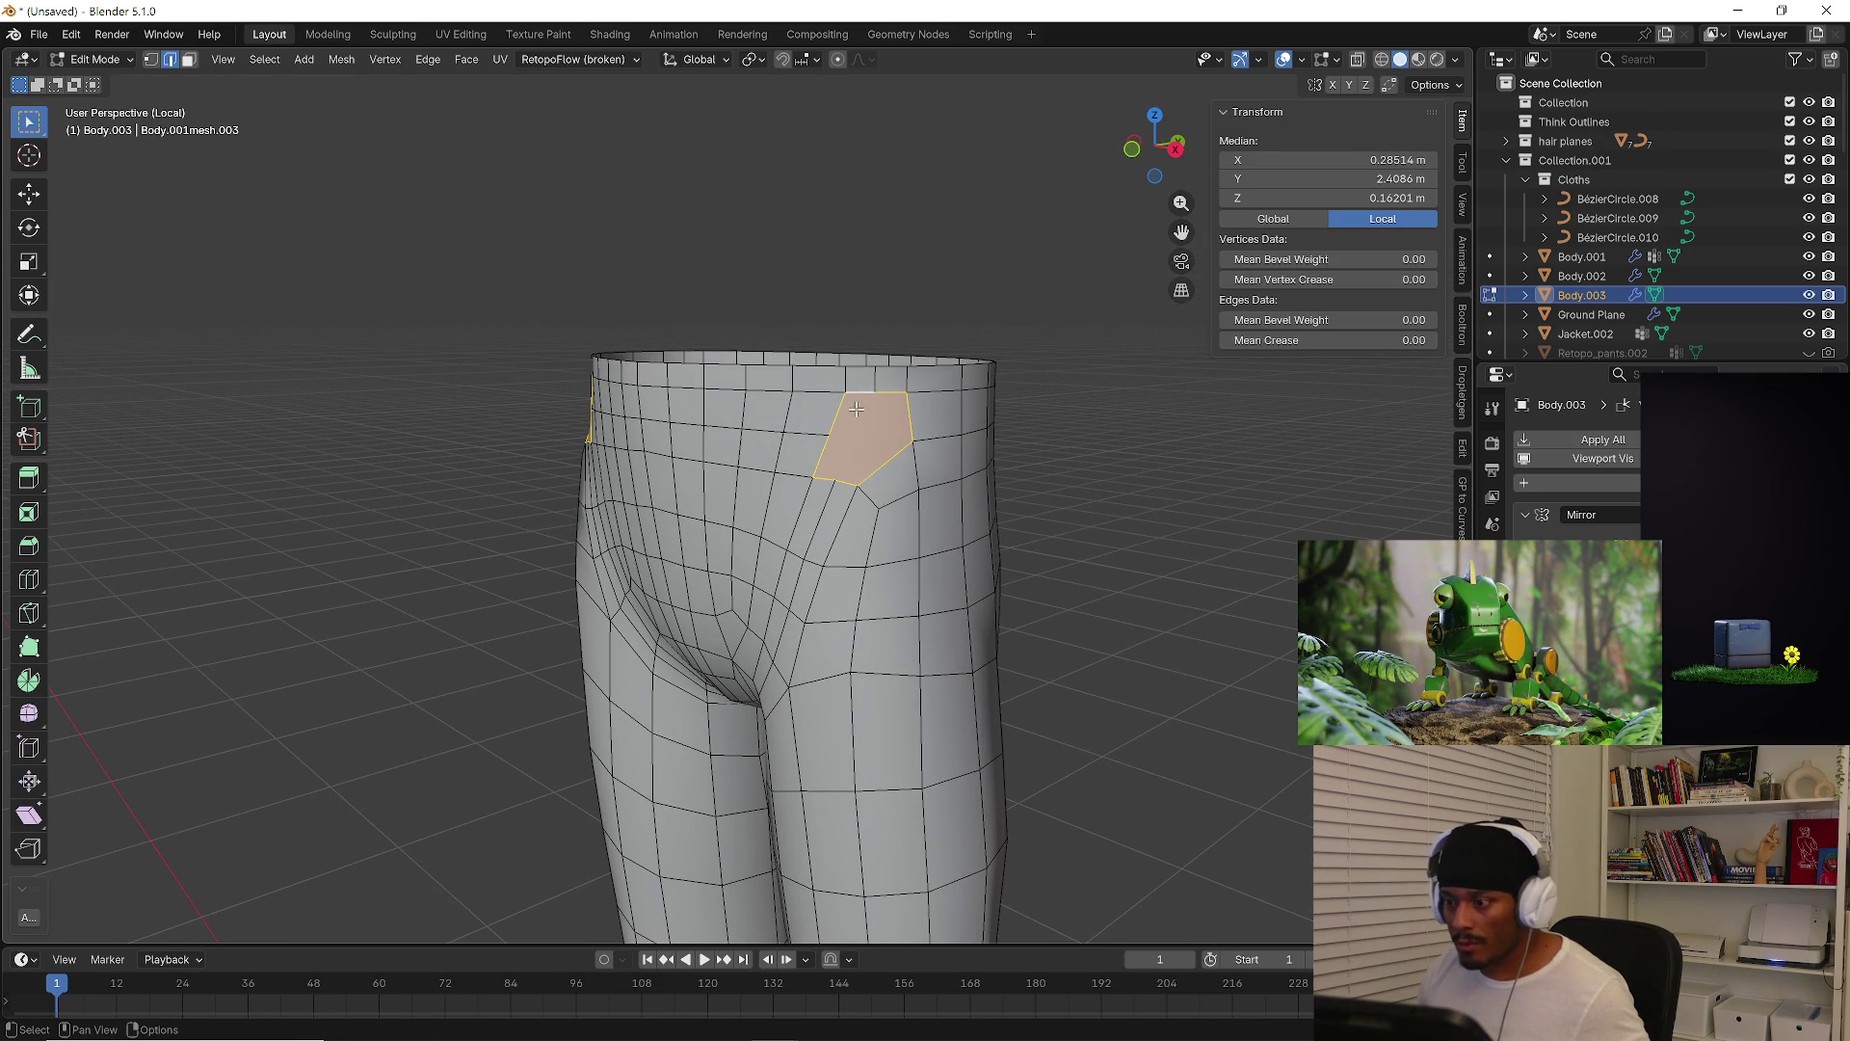
Make two knife cuts across the hip faces down to the waist vertex
{"action": "key", "text": "1"}
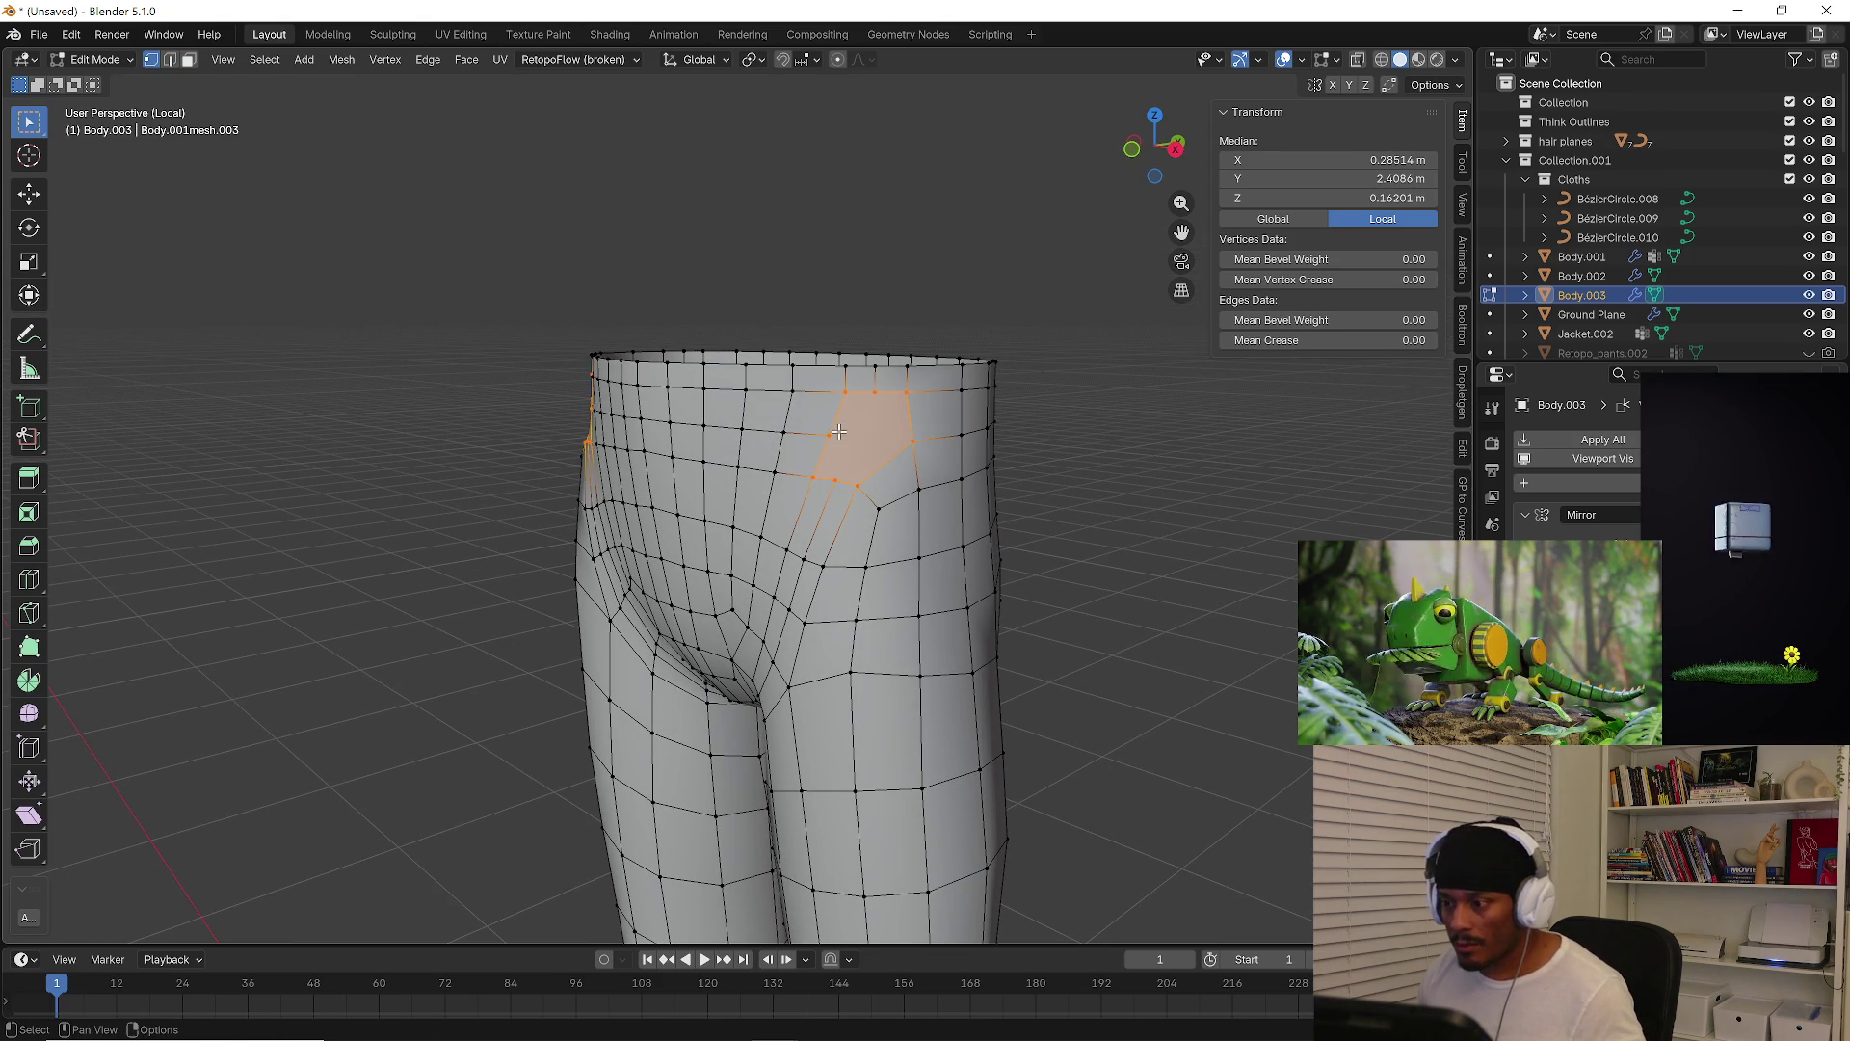
{"action": "key", "text": "k"}
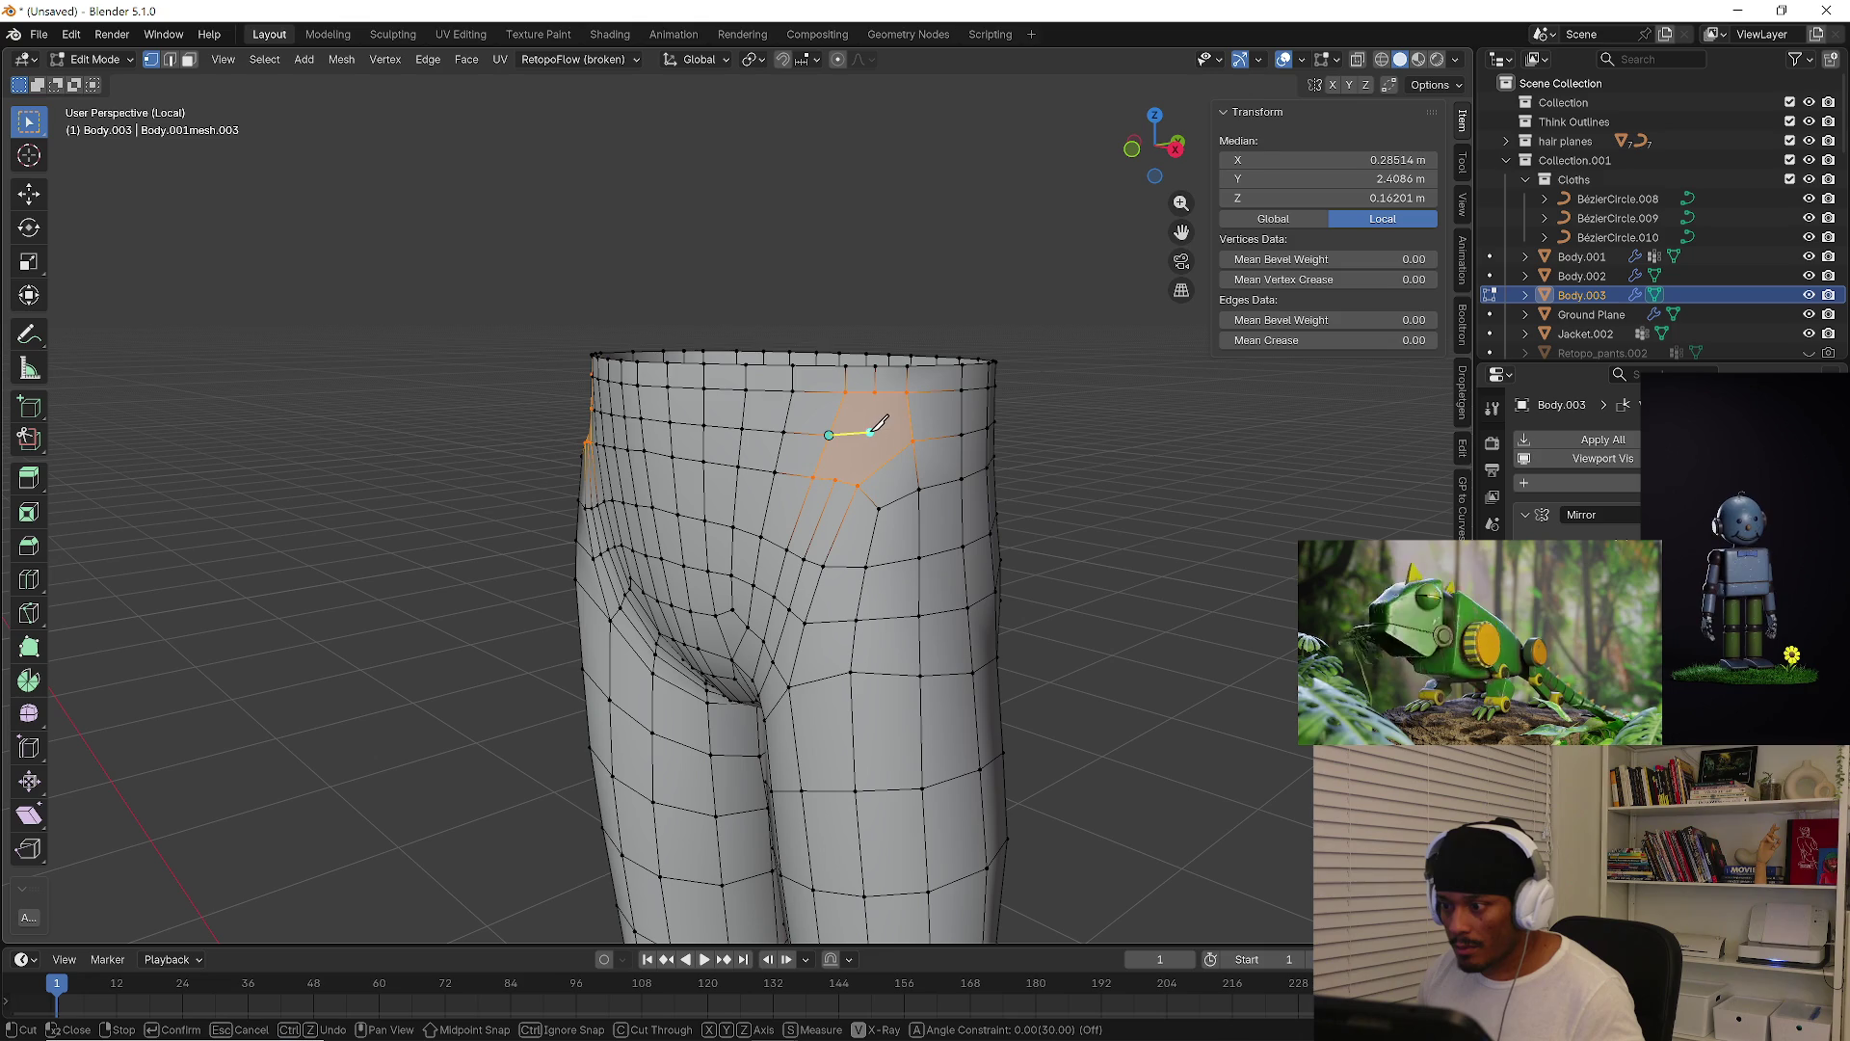
{"action": "left_click", "coordinate": [875, 392]}
{"action": "key", "text": "Return"}
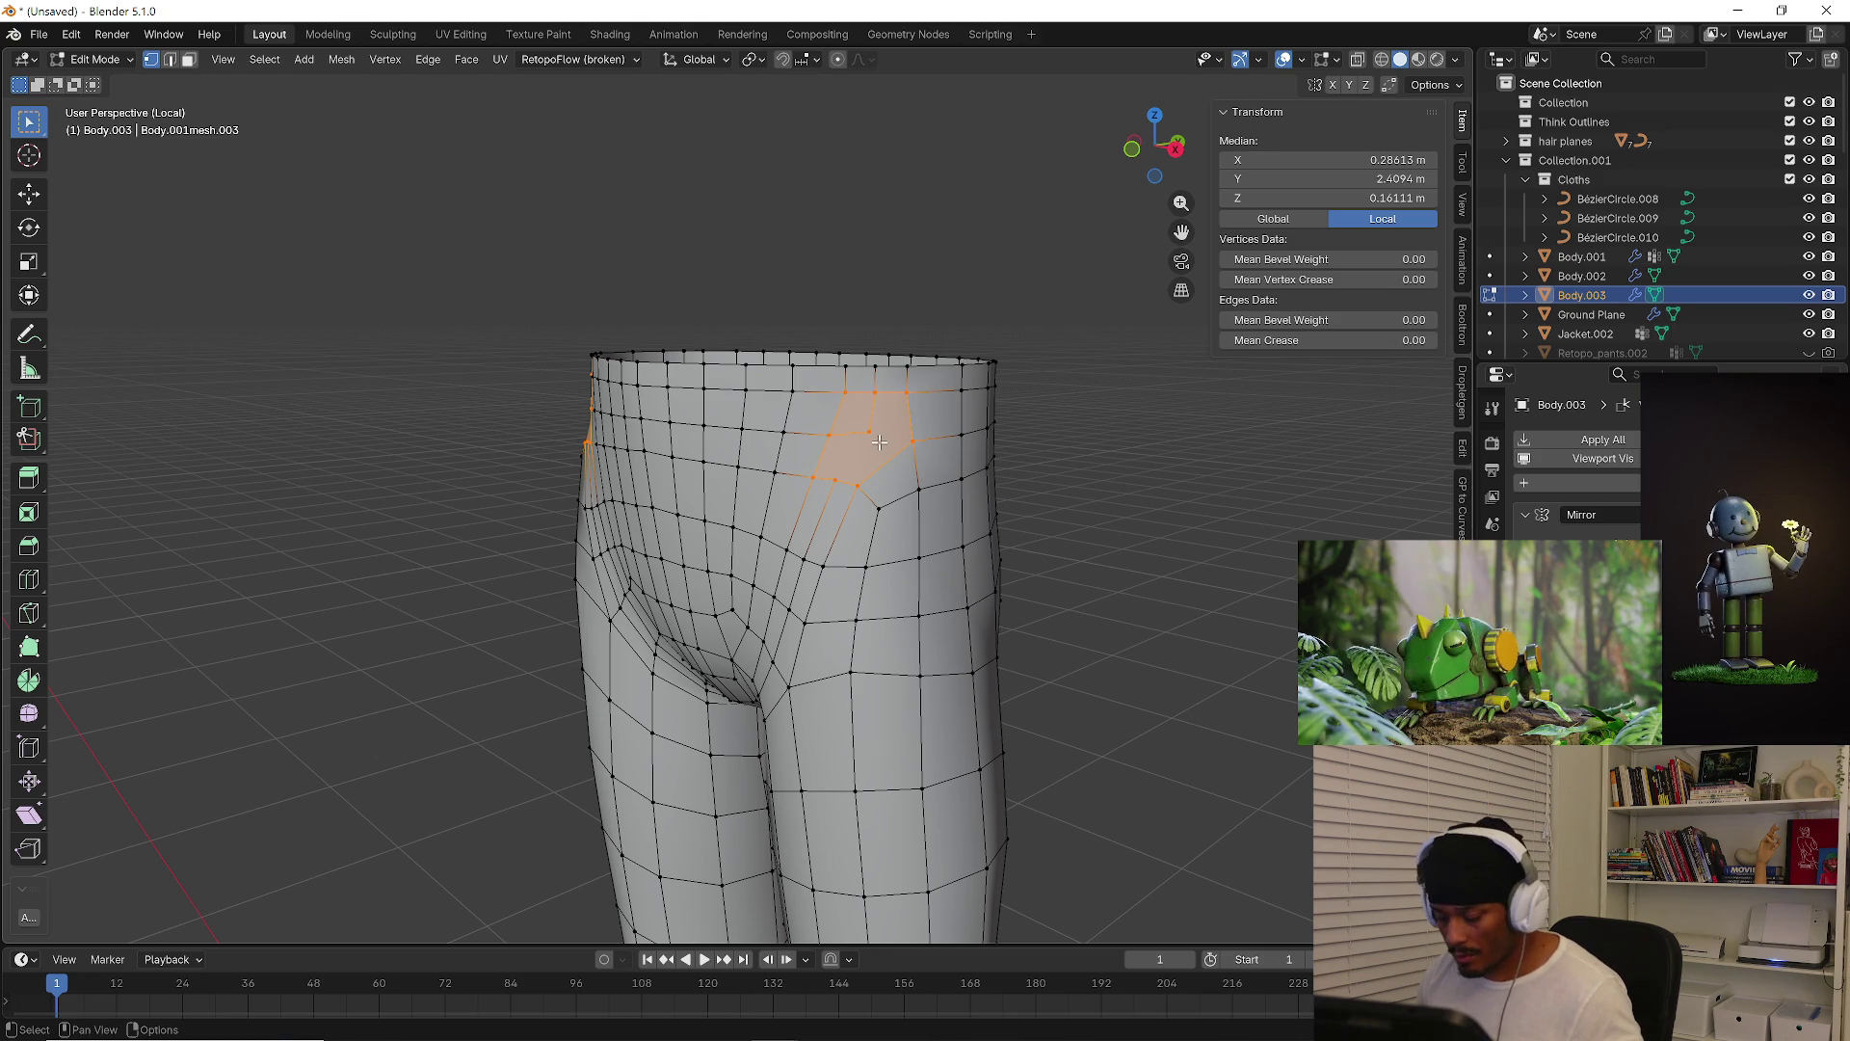
{"action": "key", "text": "k"}
{"action": "left_click", "coordinate": [913, 441]}
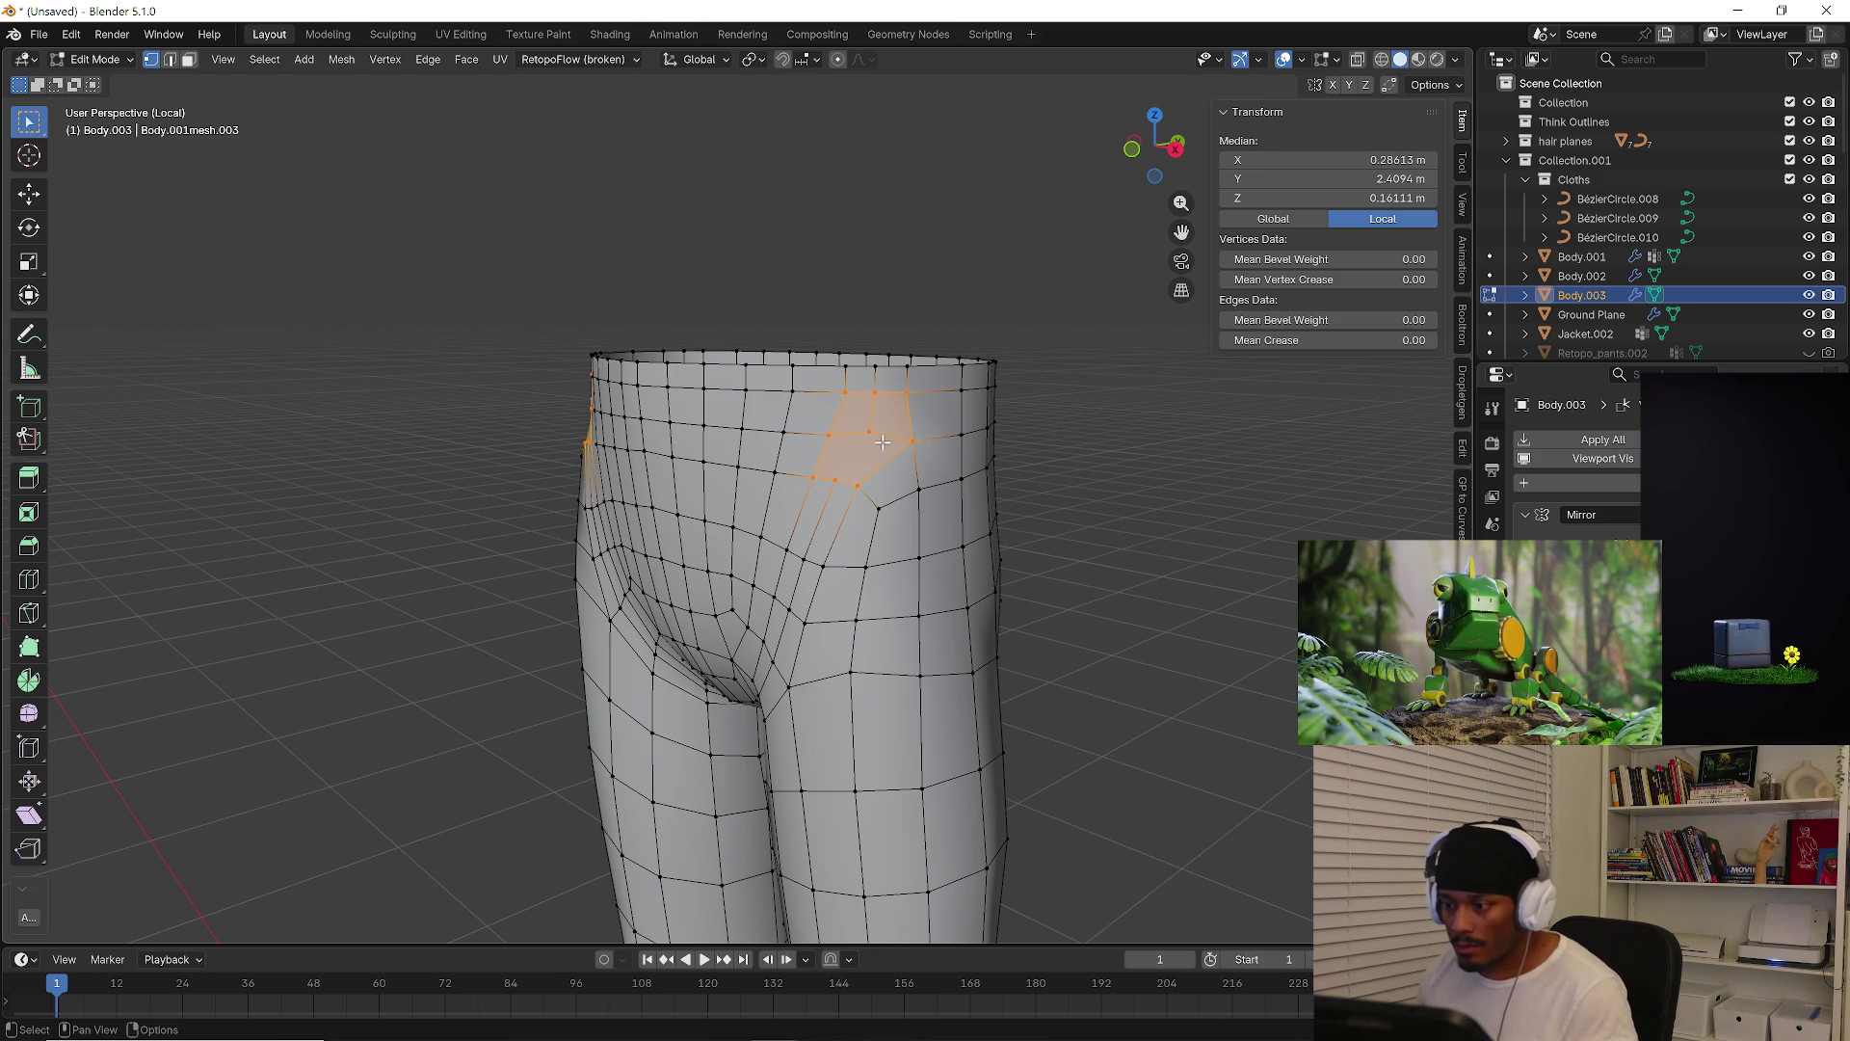
{"action": "key", "text": "Return"}
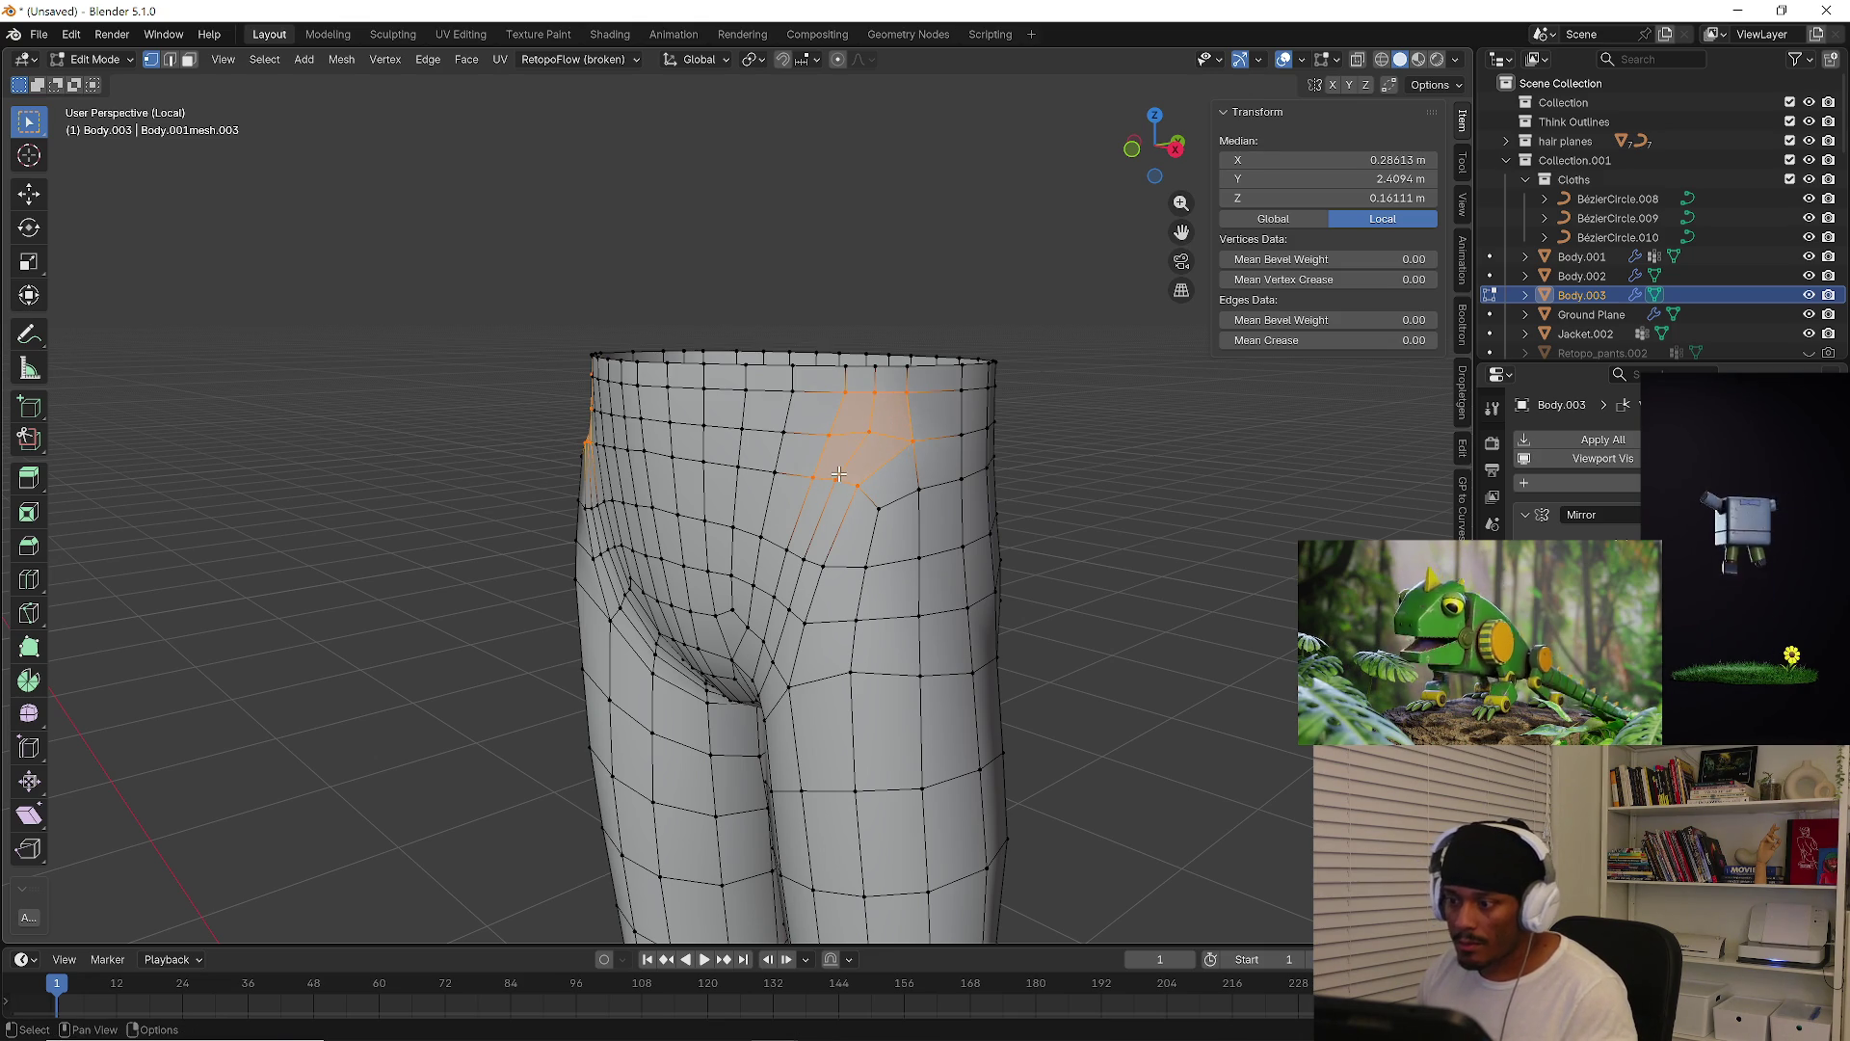
{"action": "left_click", "coordinate": [1034, 485]}
Select a vertical face loop on the leg to check flow, then deselect
{"action": "mouse_move", "coordinate": [1034, 484]}
{"action": "middle_mouse_down"}
{"action": "mouse_move", "coordinate": [1057, 491]}
{"action": "mouse_move", "coordinate": [857, 453]}
{"action": "middle_mouse_up"}
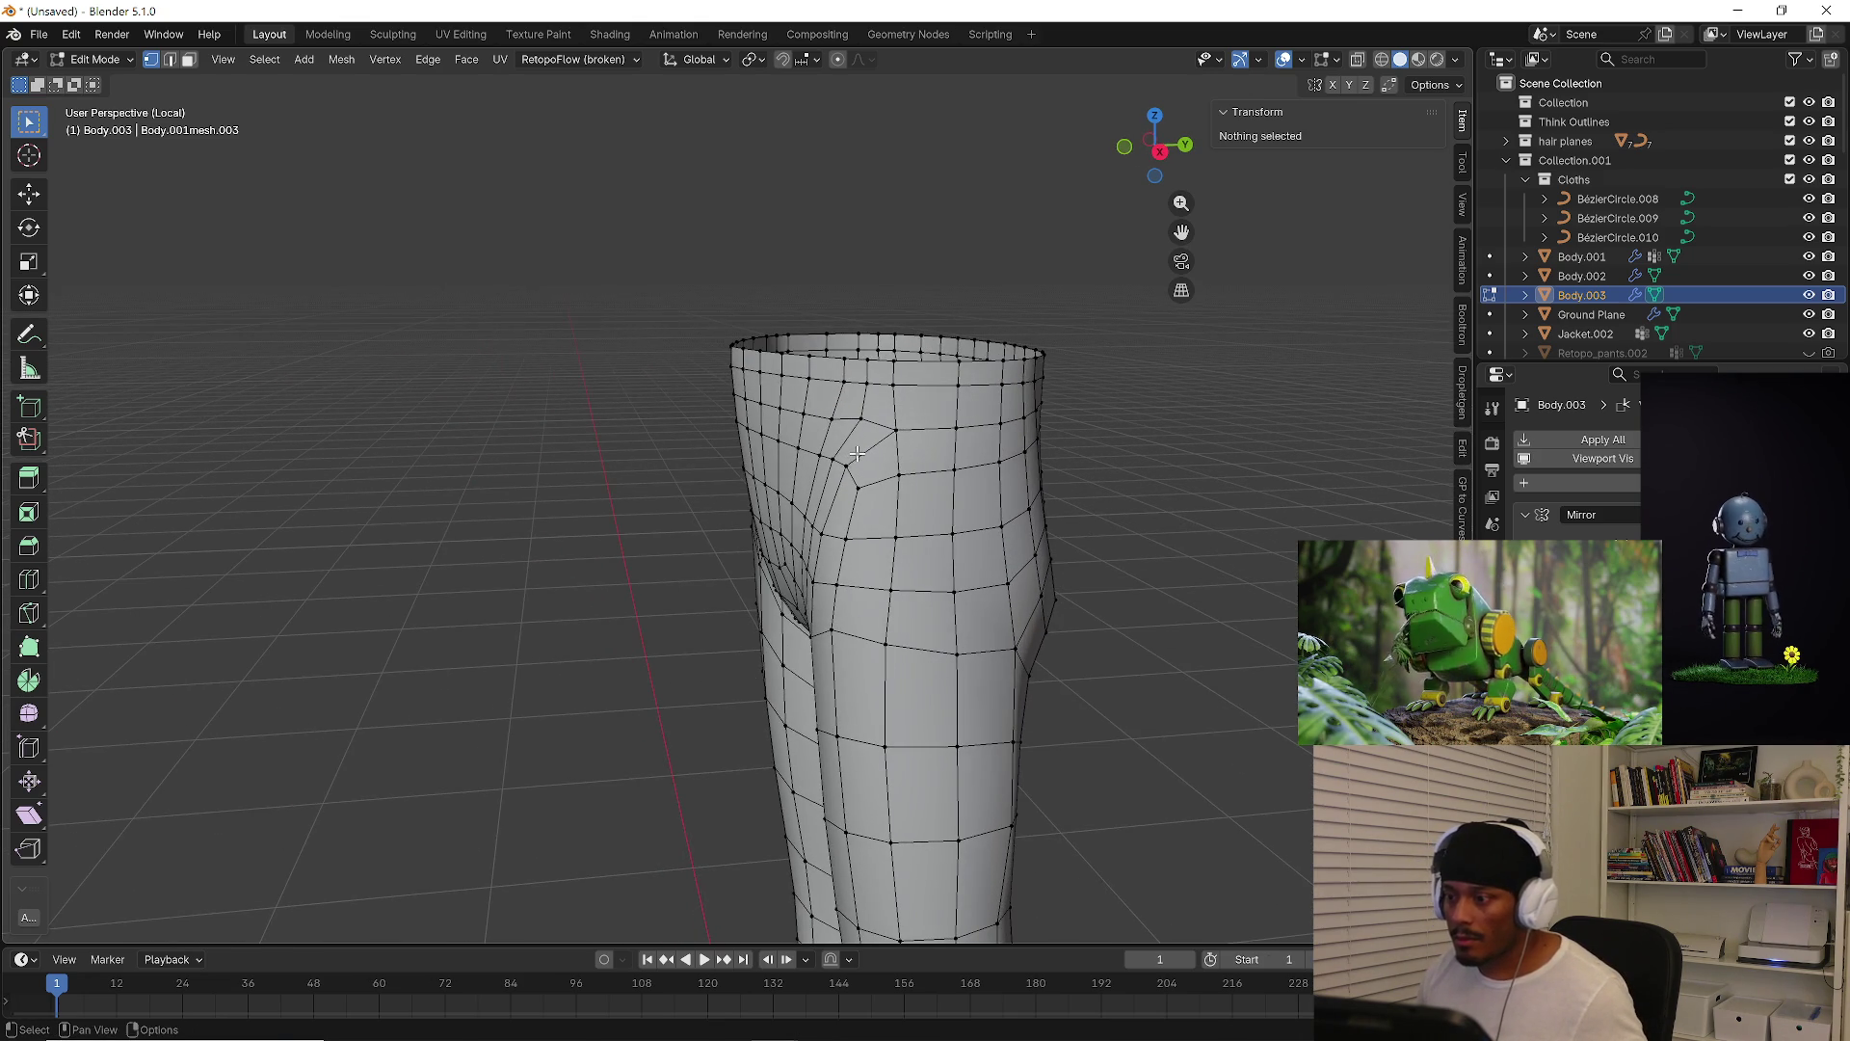
{"action": "left_click", "coordinate": [887, 437], "text": "alt"}
{"action": "key", "text": "3"}
{"action": "left_click", "coordinate": [882, 442], "text": "alt"}
{"action": "left_click", "coordinate": [875, 448], "text": "alt"}
{"action": "mouse_move", "coordinate": [877, 448]}
{"action": "middle_mouse_down"}
{"action": "mouse_move", "coordinate": [1004, 434]}
{"action": "mouse_move", "coordinate": [1066, 459]}
{"action": "mouse_move", "coordinate": [870, 422]}
{"action": "middle_mouse_up"}
{"action": "left_click", "coordinate": [974, 454]}
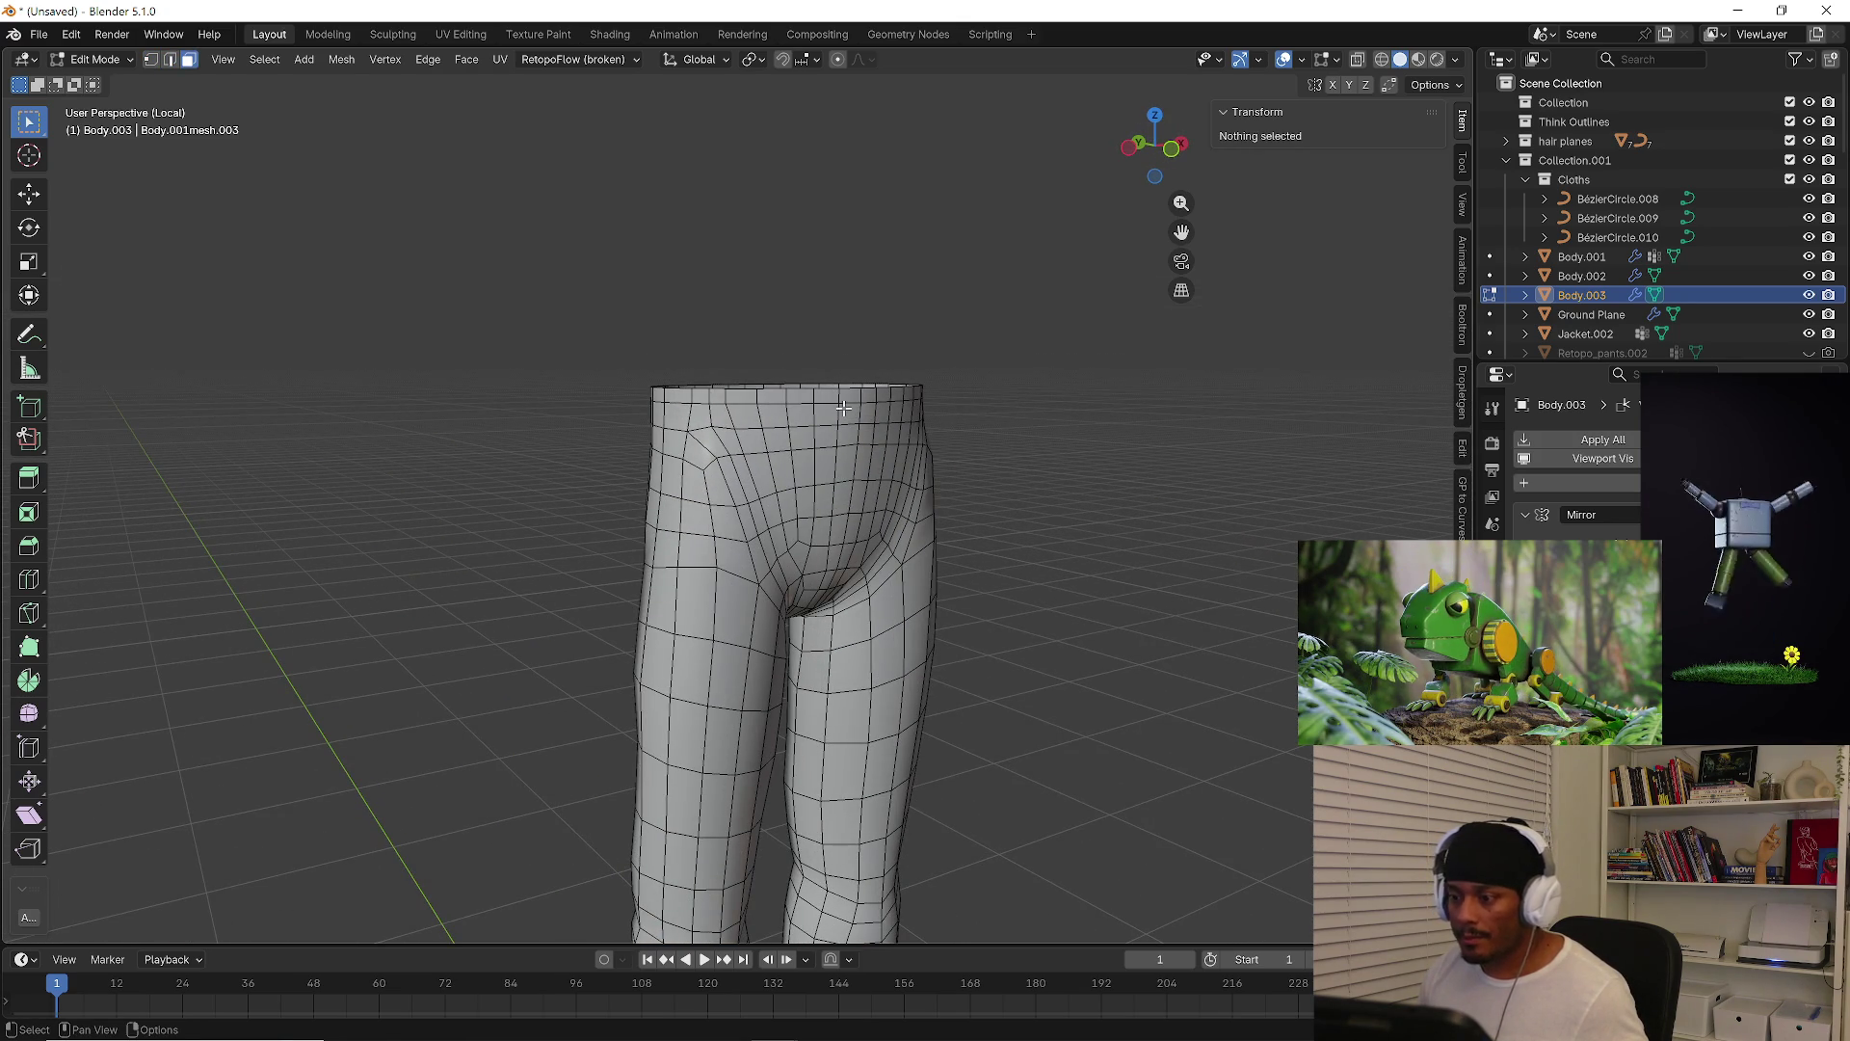
Shrink the waistband edge loop inward with smooth proportional falloff
{"action": "key", "text": "2"}
{"action": "left_click", "coordinate": [844, 408], "text": "alt"}
{"action": "key", "text": "o"}
{"action": "key", "text": "s"}
{"action": "left_click", "coordinate": [835, 405]}
{"action": "key", "text": "KP_Divide"}
{"action": "mouse_move", "coordinate": [1109, 675]}
{"action": "middle_mouse_down"}
{"action": "mouse_move", "coordinate": [1163, 743]}
{"action": "mouse_move", "coordinate": [1079, 732]}
{"action": "middle_mouse_up"}
{"action": "scroll", "coordinate": [1079, 733], "scroll_direction": "up", "scroll_amount": 5}
Scale the ankle loops of the pants
{"action": "key", "text": "s"}
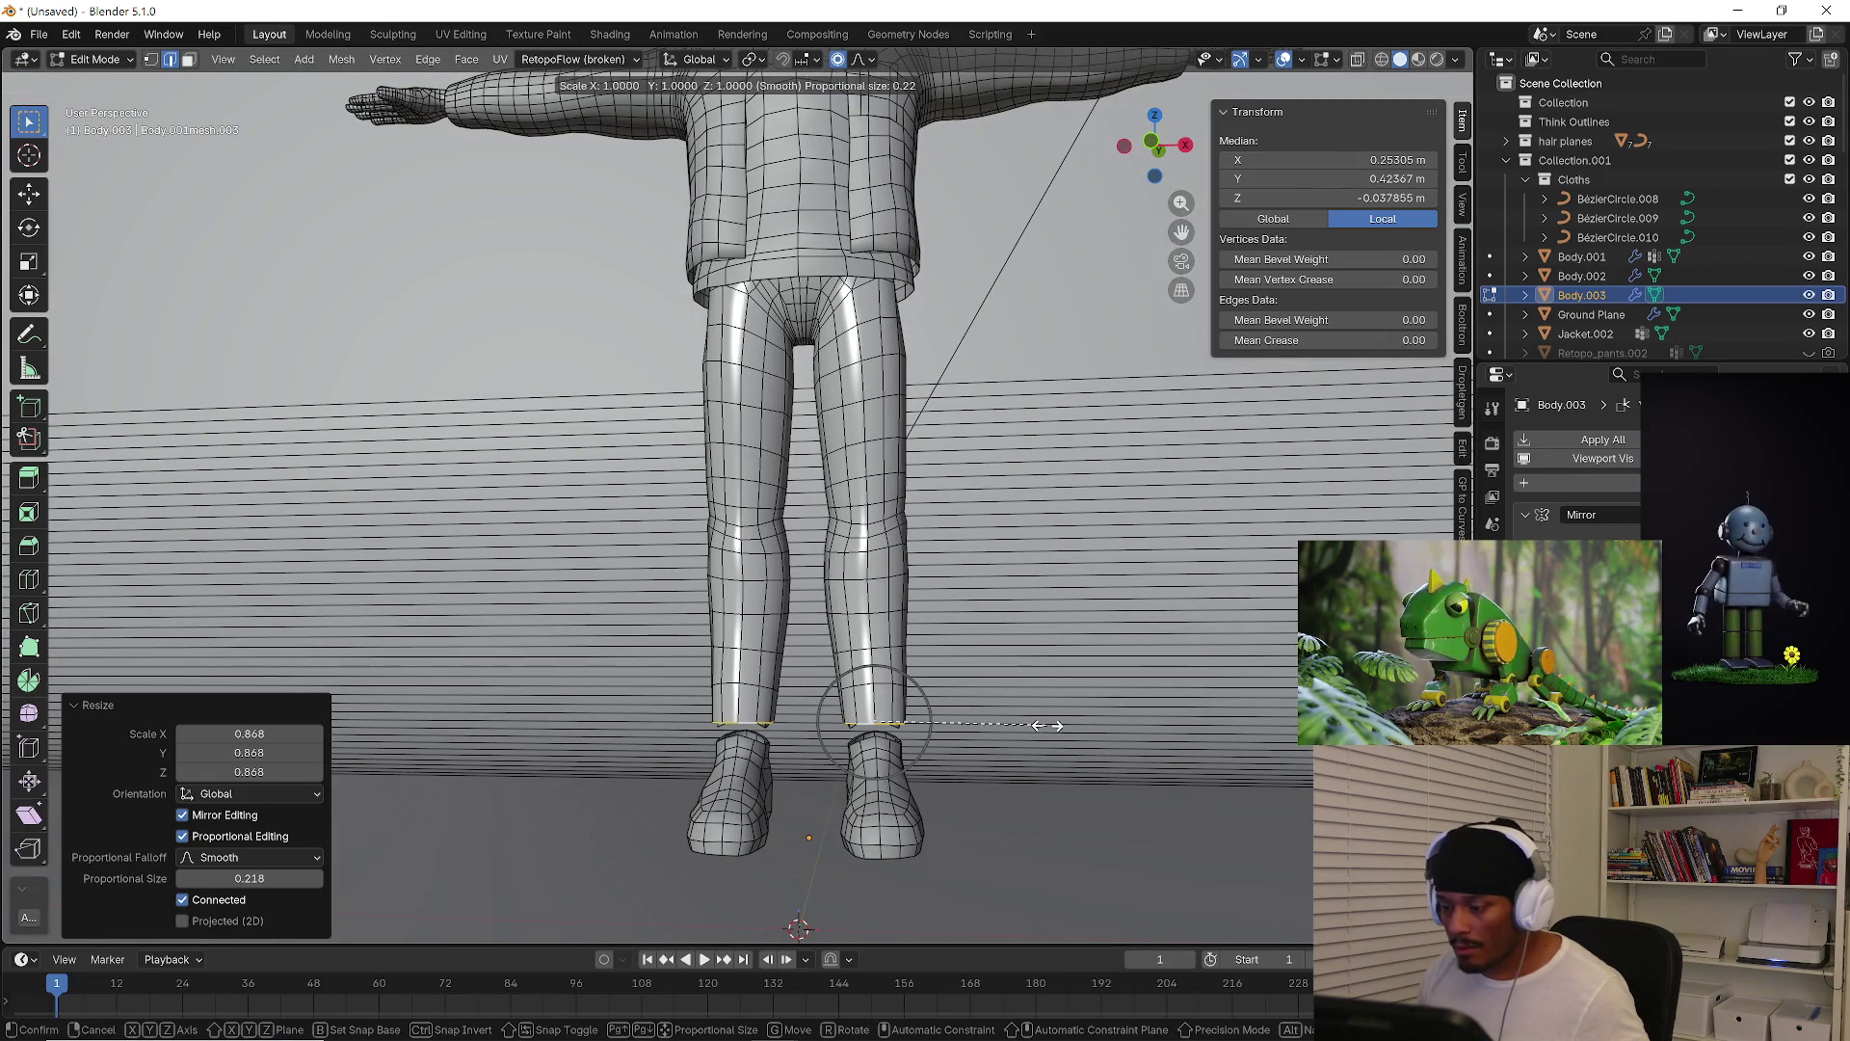
{"action": "left_click", "coordinate": [1060, 728]}
{"action": "middle_click_drag", "start_coordinate": [1003, 732], "coordinate": [783, 617]}
{"action": "scroll", "coordinate": [922, 691], "scroll_direction": "up", "scroll_amount": 4}
{"action": "scroll", "coordinate": [922, 691], "scroll_direction": "down", "scroll_amount": 4}
{"action": "scroll", "coordinate": [678, 599], "scroll_direction": "up", "scroll_amount": 3}
Lower the crotch point about 0.0379 m along Z with proportional editing
{"action": "left_click", "coordinate": [651, 582]}
{"action": "middle_click_drag", "start_coordinate": [650, 582], "coordinate": [745, 604]}
{"action": "key", "text": "g"}
{"action": "key", "text": "z"}
{"action": "scroll", "coordinate": [716, 609], "scroll_direction": "down", "scroll_amount": 3}
{"action": "left_click", "coordinate": [721, 615]}
{"action": "scroll", "coordinate": [752, 571], "scroll_direction": "down", "scroll_amount": 5}
{"action": "middle_click_drag", "start_coordinate": [751, 572], "coordinate": [909, 654]}
Return to Object Mode and isolate the pants in Local view
{"action": "key", "text": "Tab"}
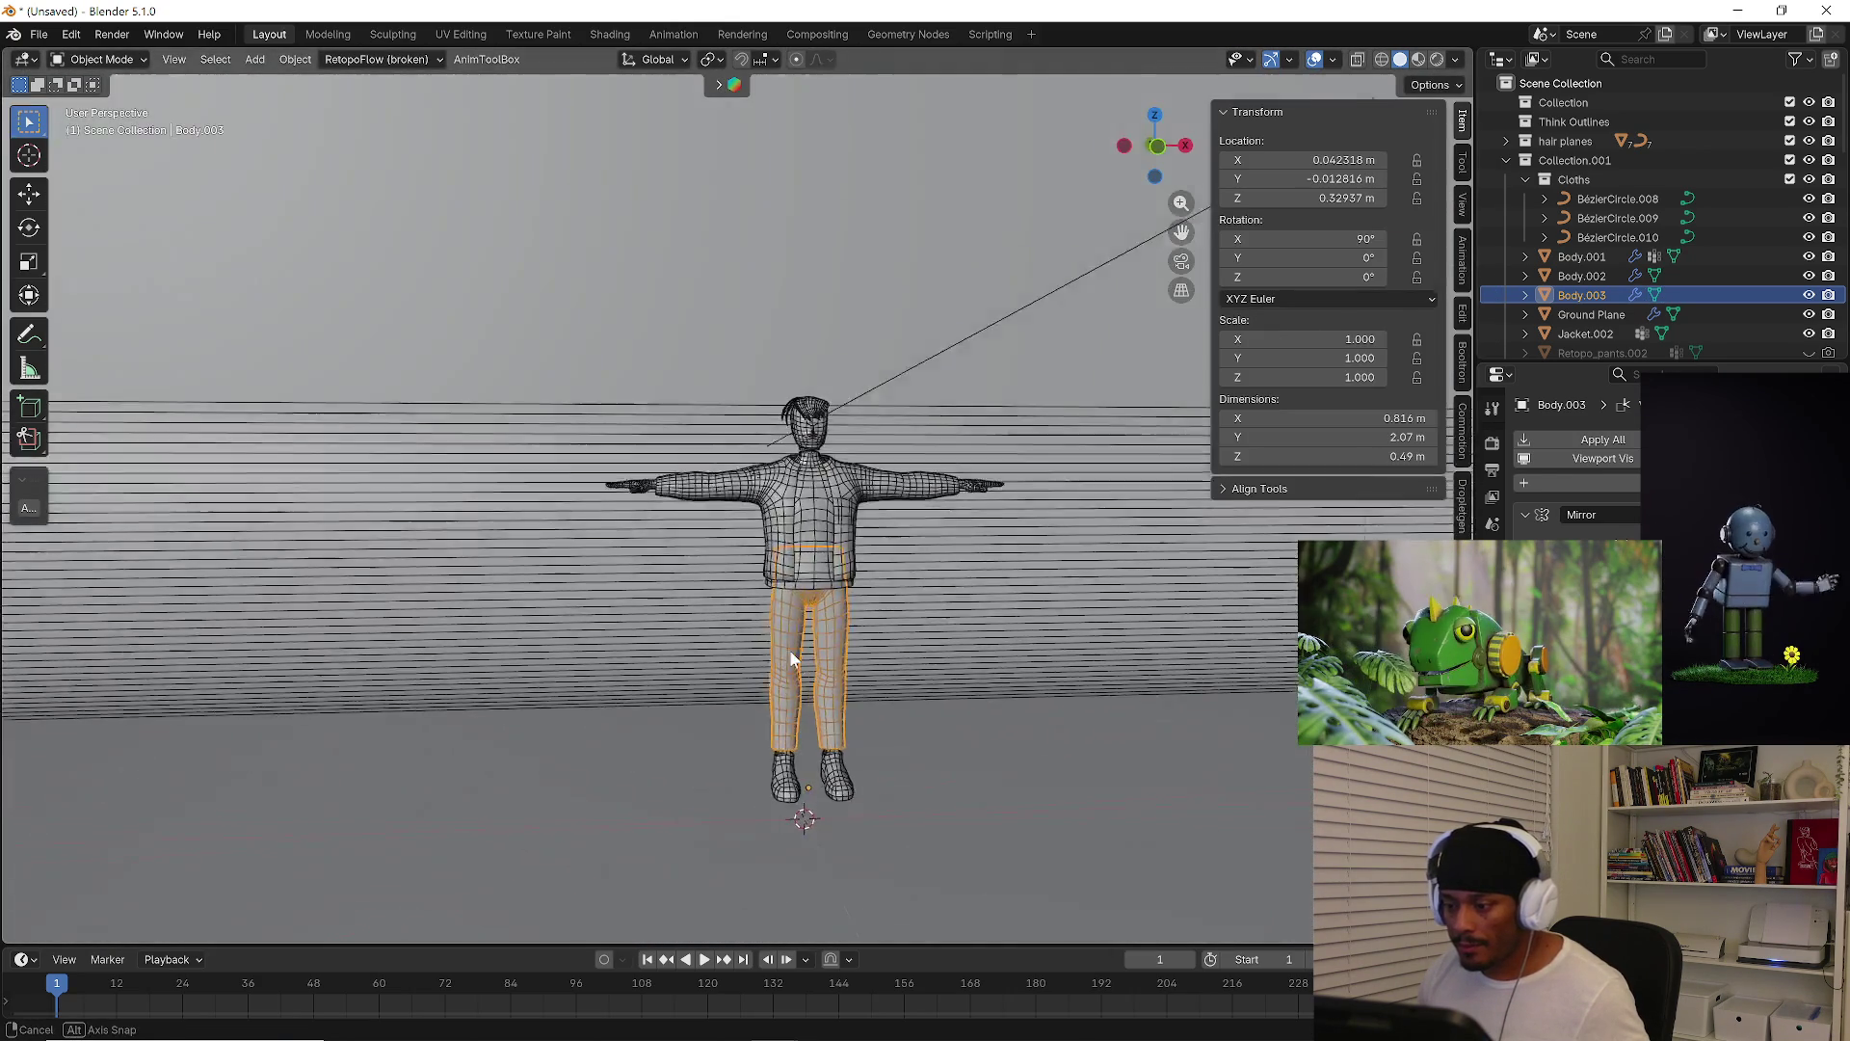
{"action": "key", "text": "slash"}
{"action": "scroll", "coordinate": [854, 564], "scroll_direction": "up", "scroll_amount": 5, "text": "shift"}
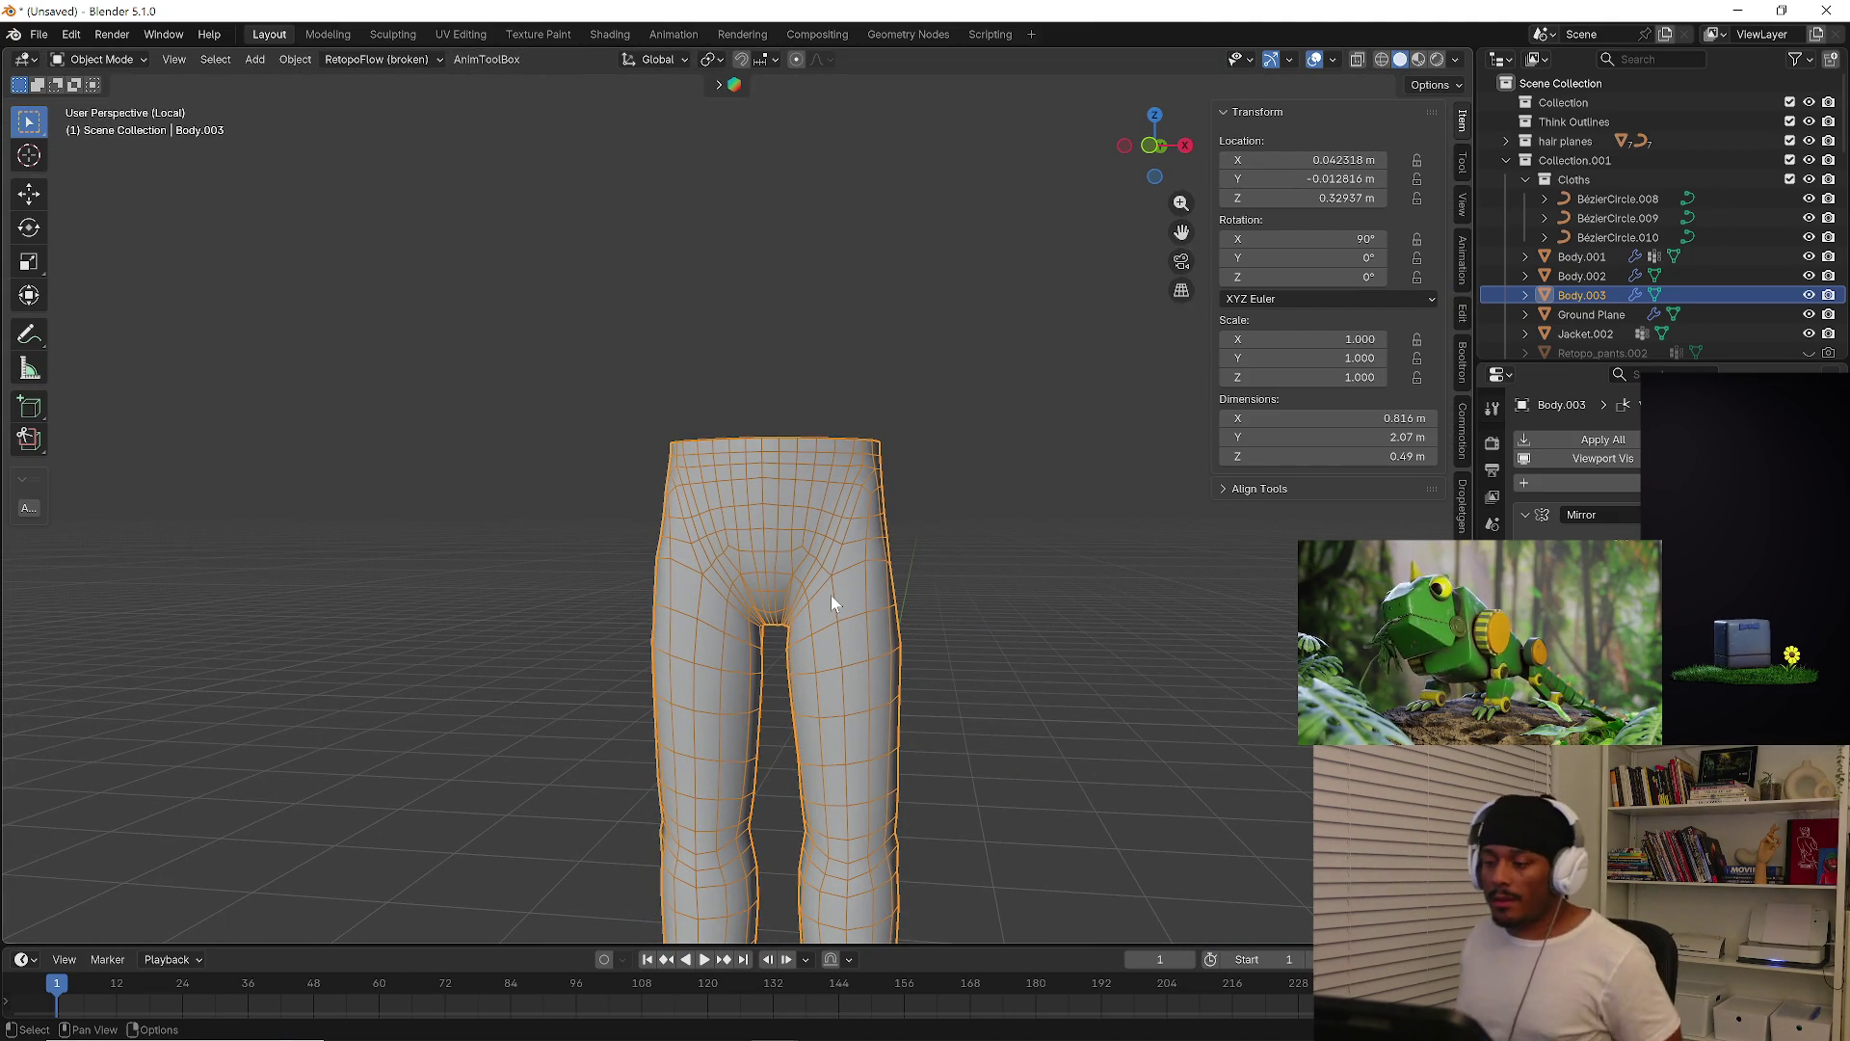
{"action": "mouse_move", "coordinate": [850, 292]}
{"action": "middle_mouse_down"}
{"action": "mouse_move", "coordinate": [809, 476]}
{"action": "mouse_move", "coordinate": [954, 488]}
{"action": "mouse_move", "coordinate": [728, 484]}
{"action": "middle_mouse_up"}
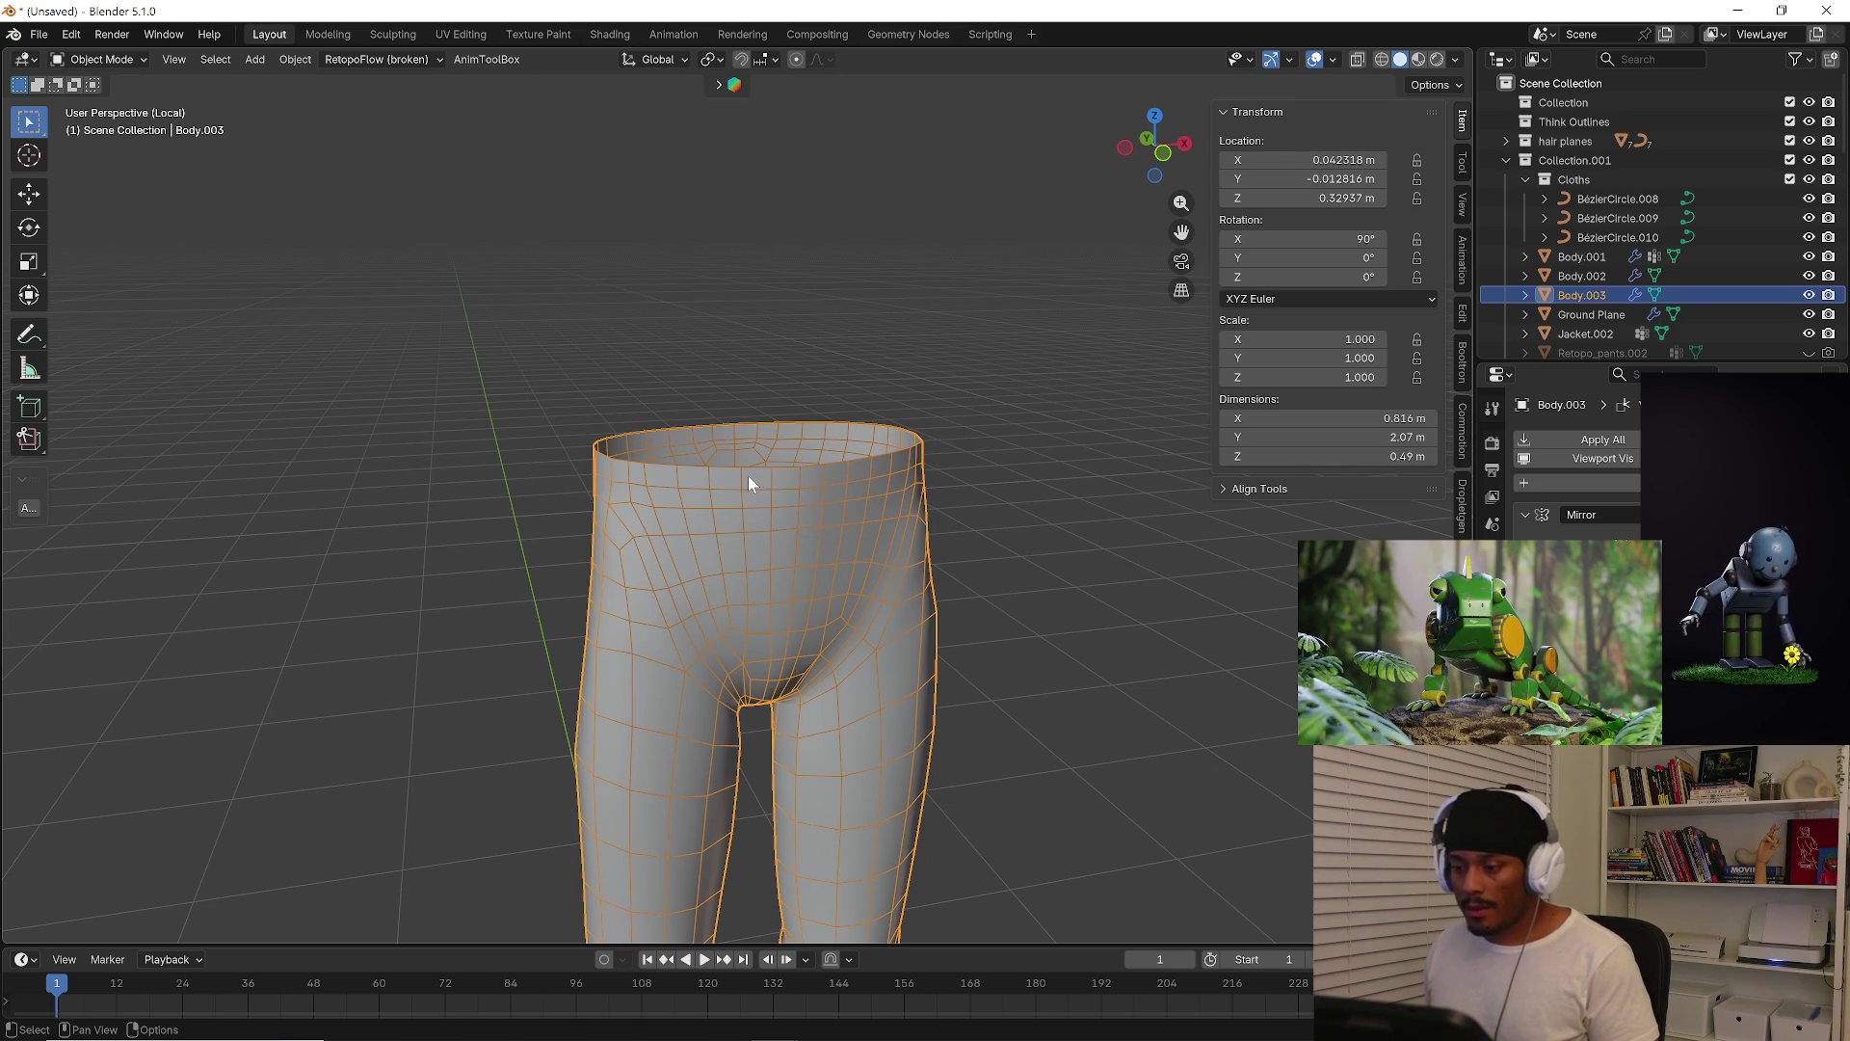
Enter Edit Mode on the pants and select the waistband face loop
{"action": "key", "text": "Tab"}
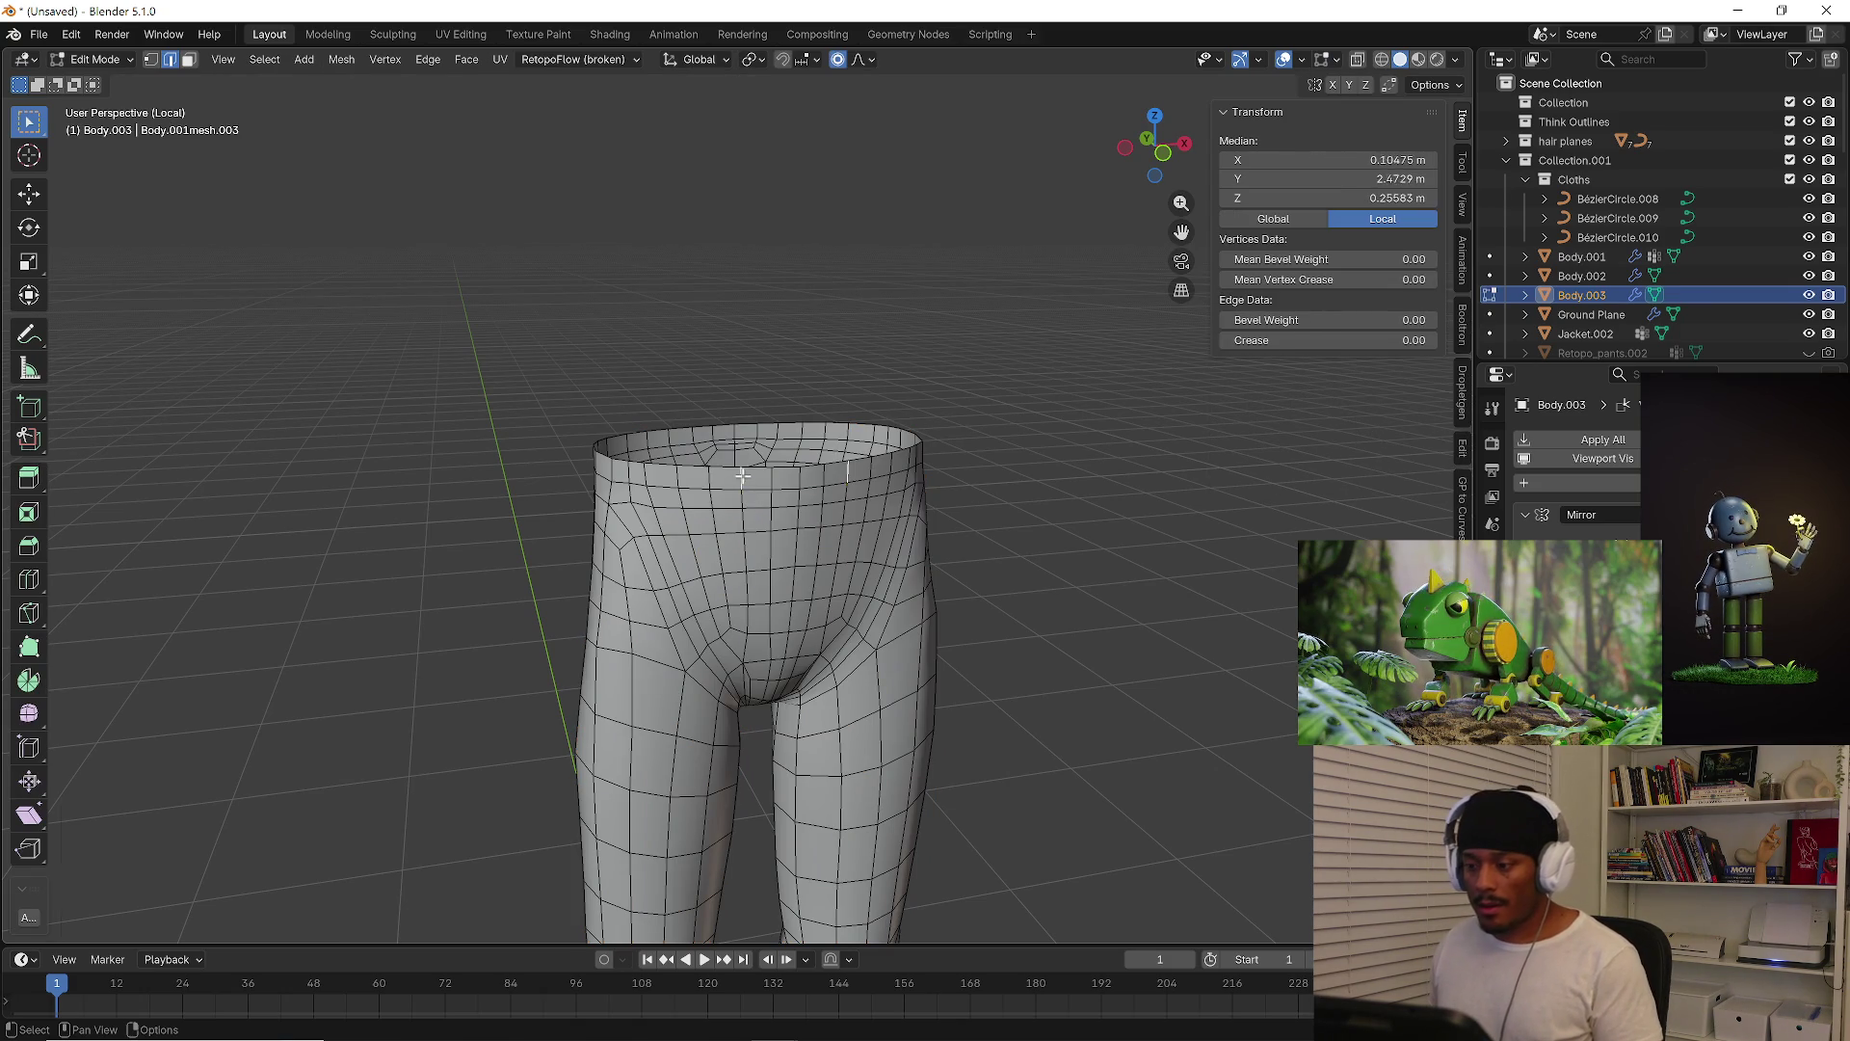
{"action": "key", "text": "3"}
{"action": "left_click", "coordinate": [742, 488], "text": "alt"}
{"action": "mouse_move", "coordinate": [795, 523]}
{"action": "middle_mouse_down"}
{"action": "mouse_move", "coordinate": [860, 492]}
{"action": "mouse_move", "coordinate": [944, 494]}
{"action": "mouse_move", "coordinate": [824, 503]}
{"action": "middle_mouse_up"}
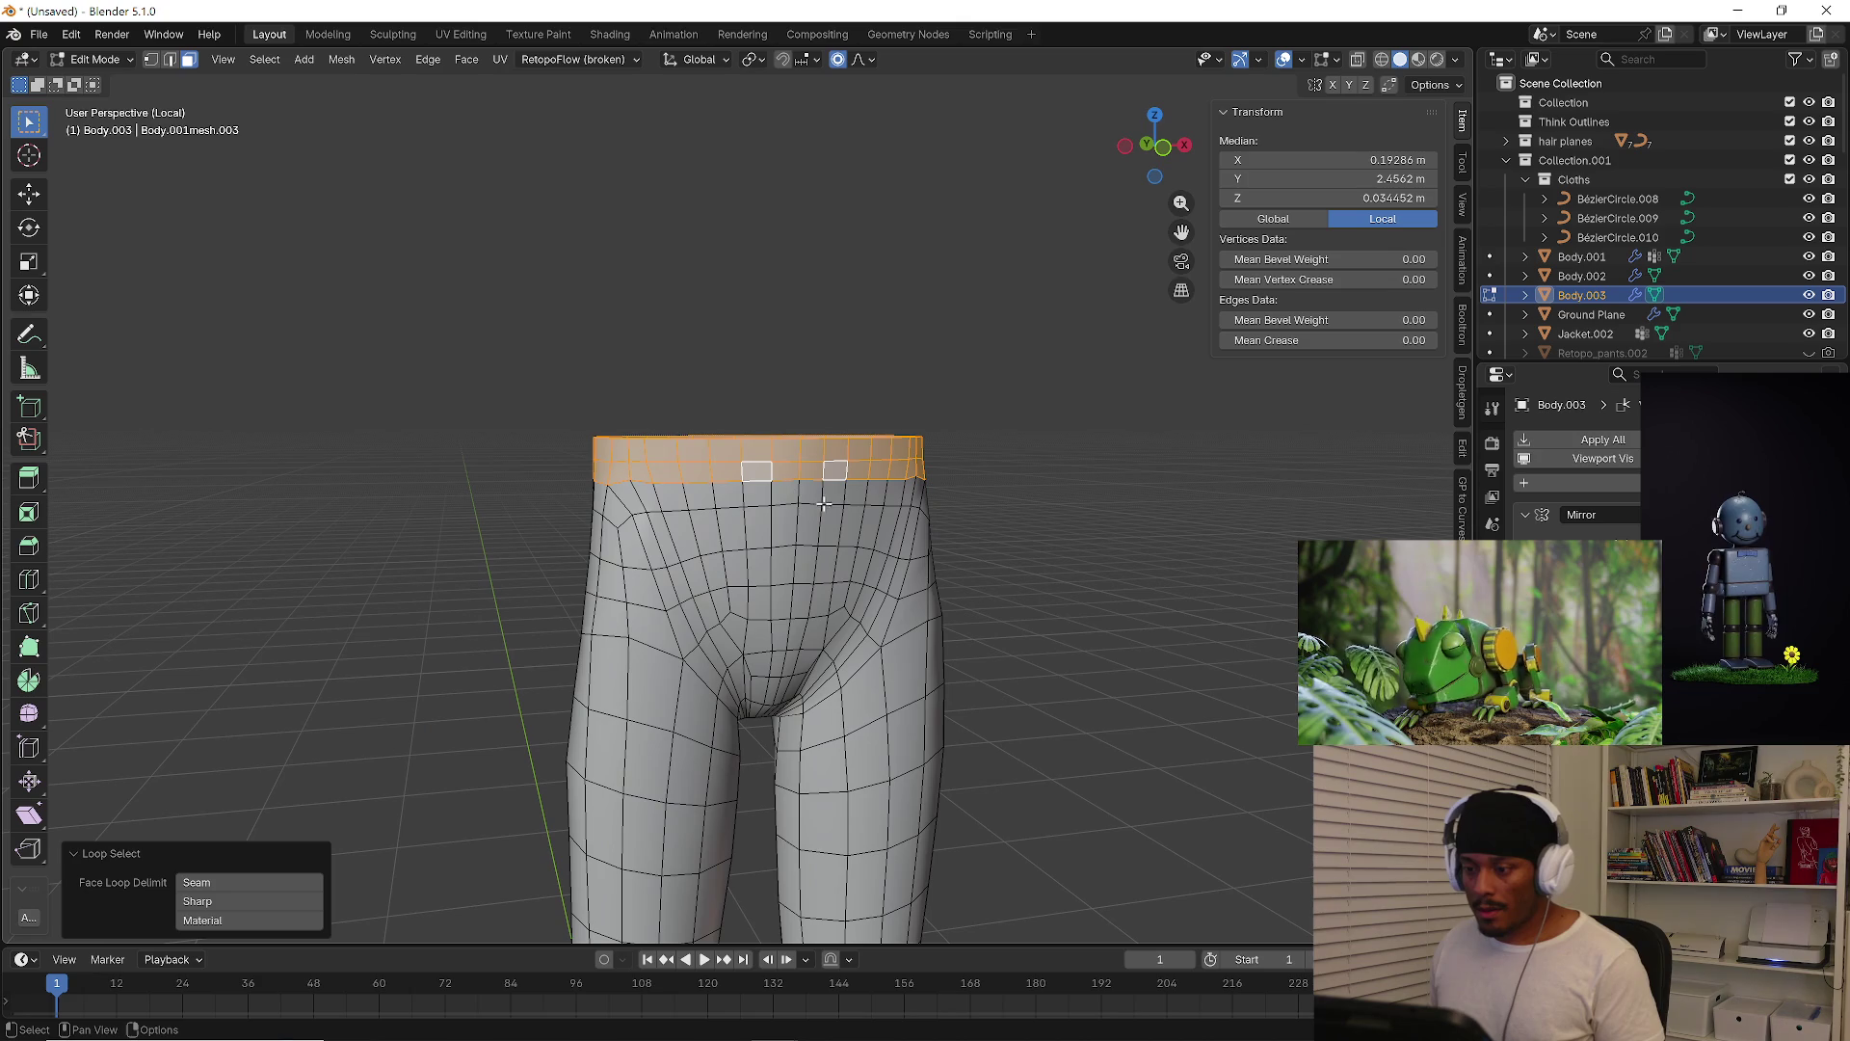
With proportional editing off, scale the below-waistband edge loop flat to 0.333 on Z
{"action": "key", "text": "2"}
{"action": "left_click", "coordinate": [691, 478], "text": "alt"}
{"action": "key", "text": "g"}
{"action": "key", "text": "z"}
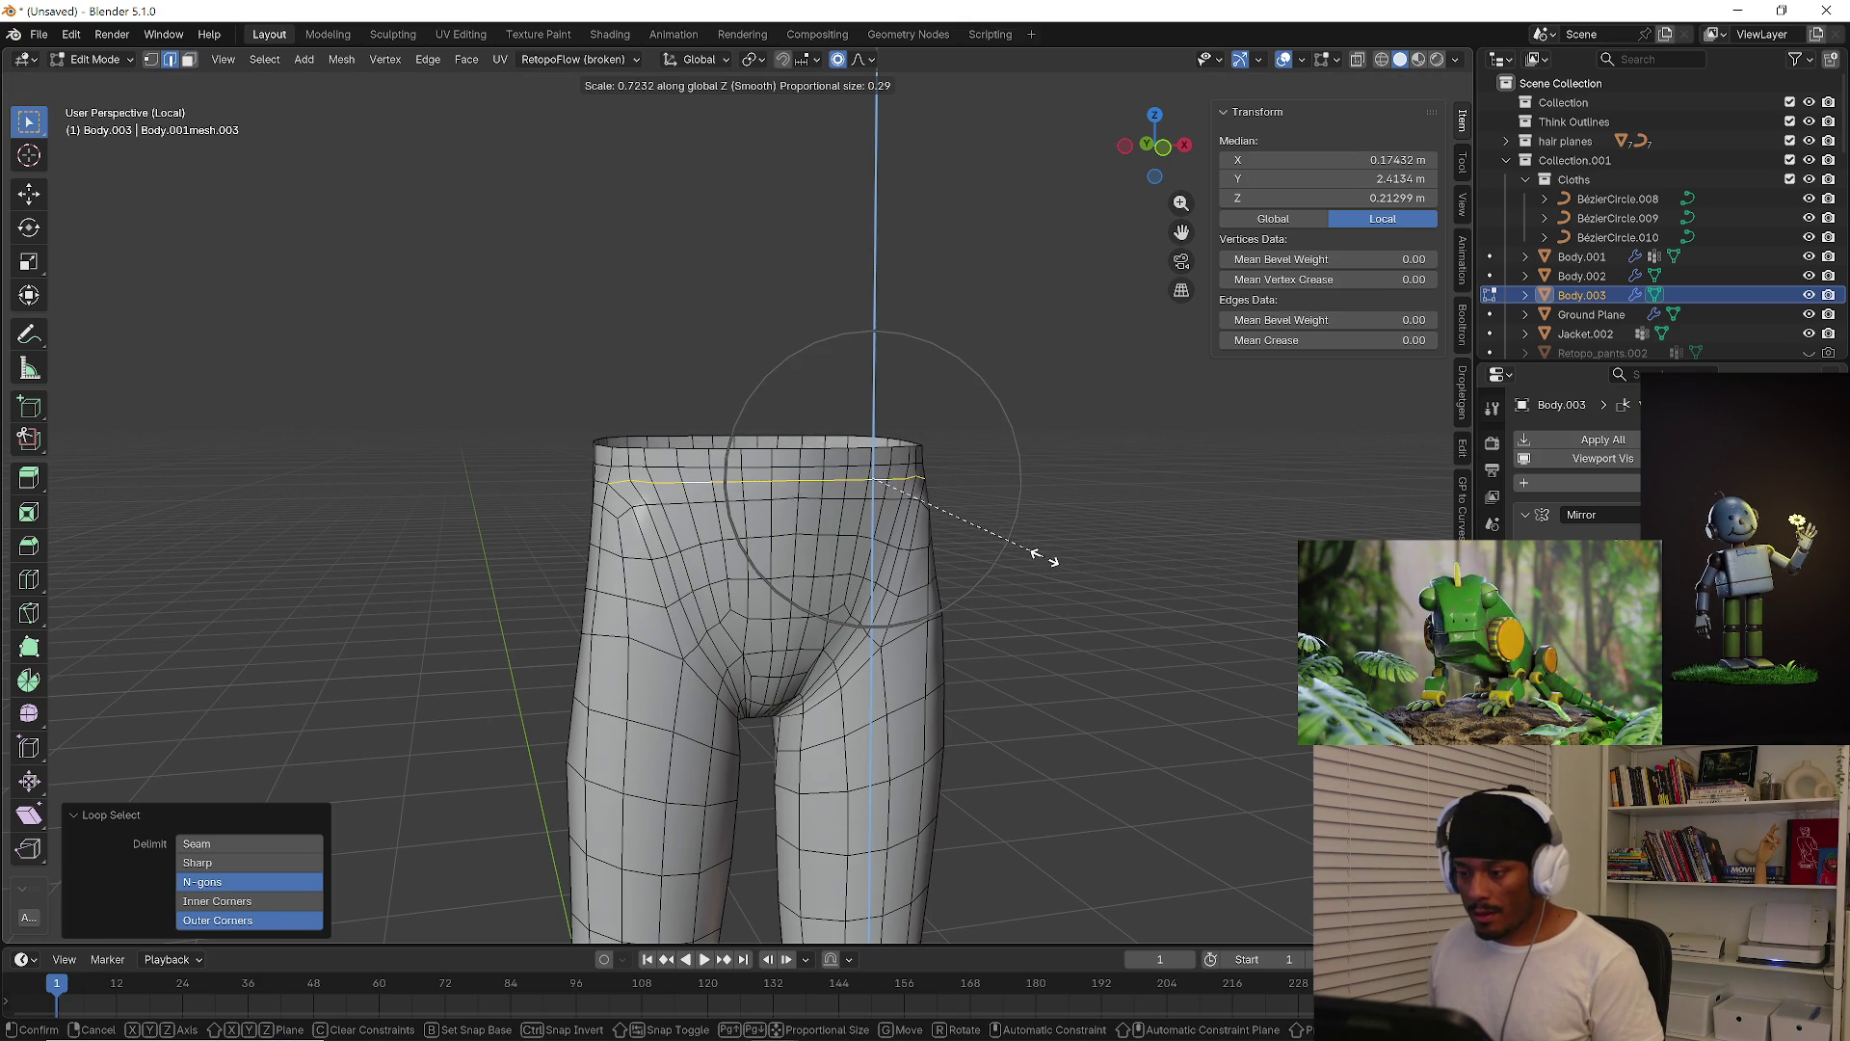
{"action": "key", "text": "Escape"}
{"action": "left_click", "coordinate": [838, 60]}
{"action": "key", "text": "s"}
{"action": "key", "text": "z"}
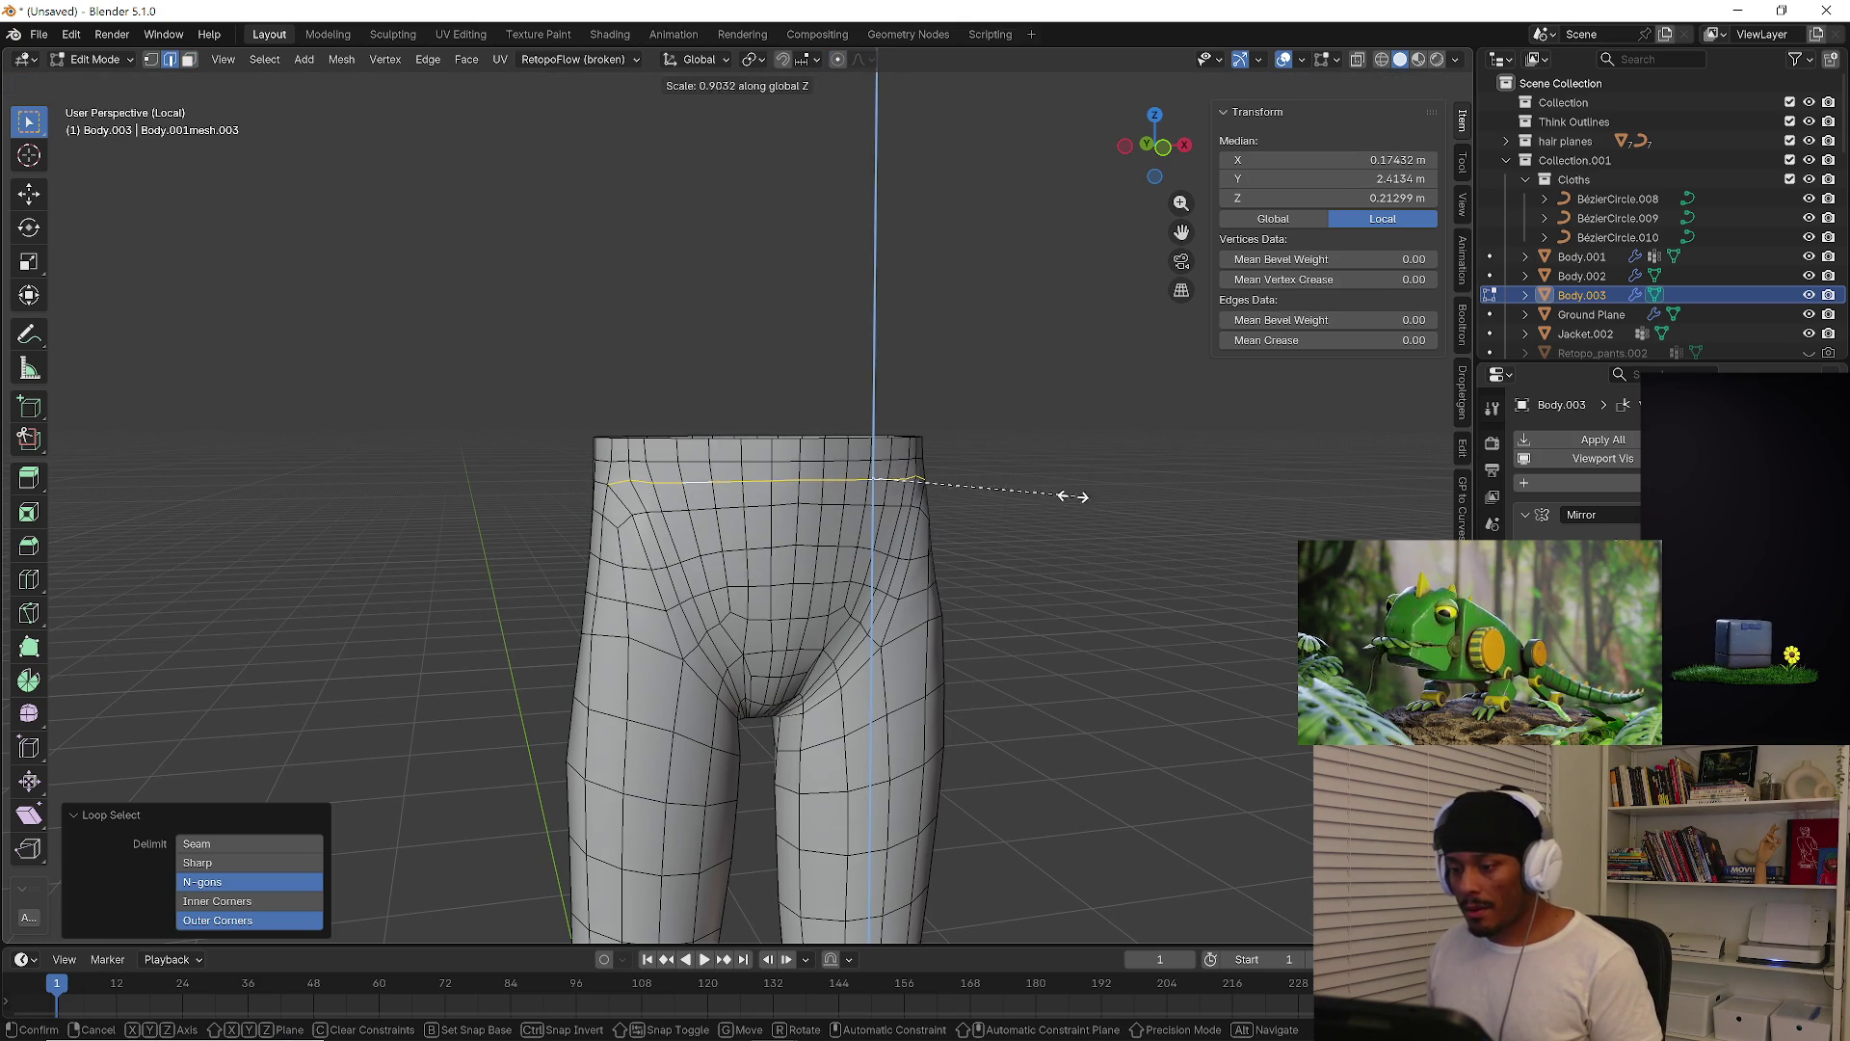
{"action": "left_click", "coordinate": [948, 475]}
Select a waist edge at the back of the pants
{"action": "mouse_move", "coordinate": [948, 475]}
{"action": "middle_mouse_down"}
{"action": "mouse_move", "coordinate": [1061, 511]}
{"action": "mouse_move", "coordinate": [1162, 515]}
{"action": "mouse_move", "coordinate": [858, 491]}
{"action": "mouse_move", "coordinate": [945, 505]}
{"action": "middle_mouse_up"}
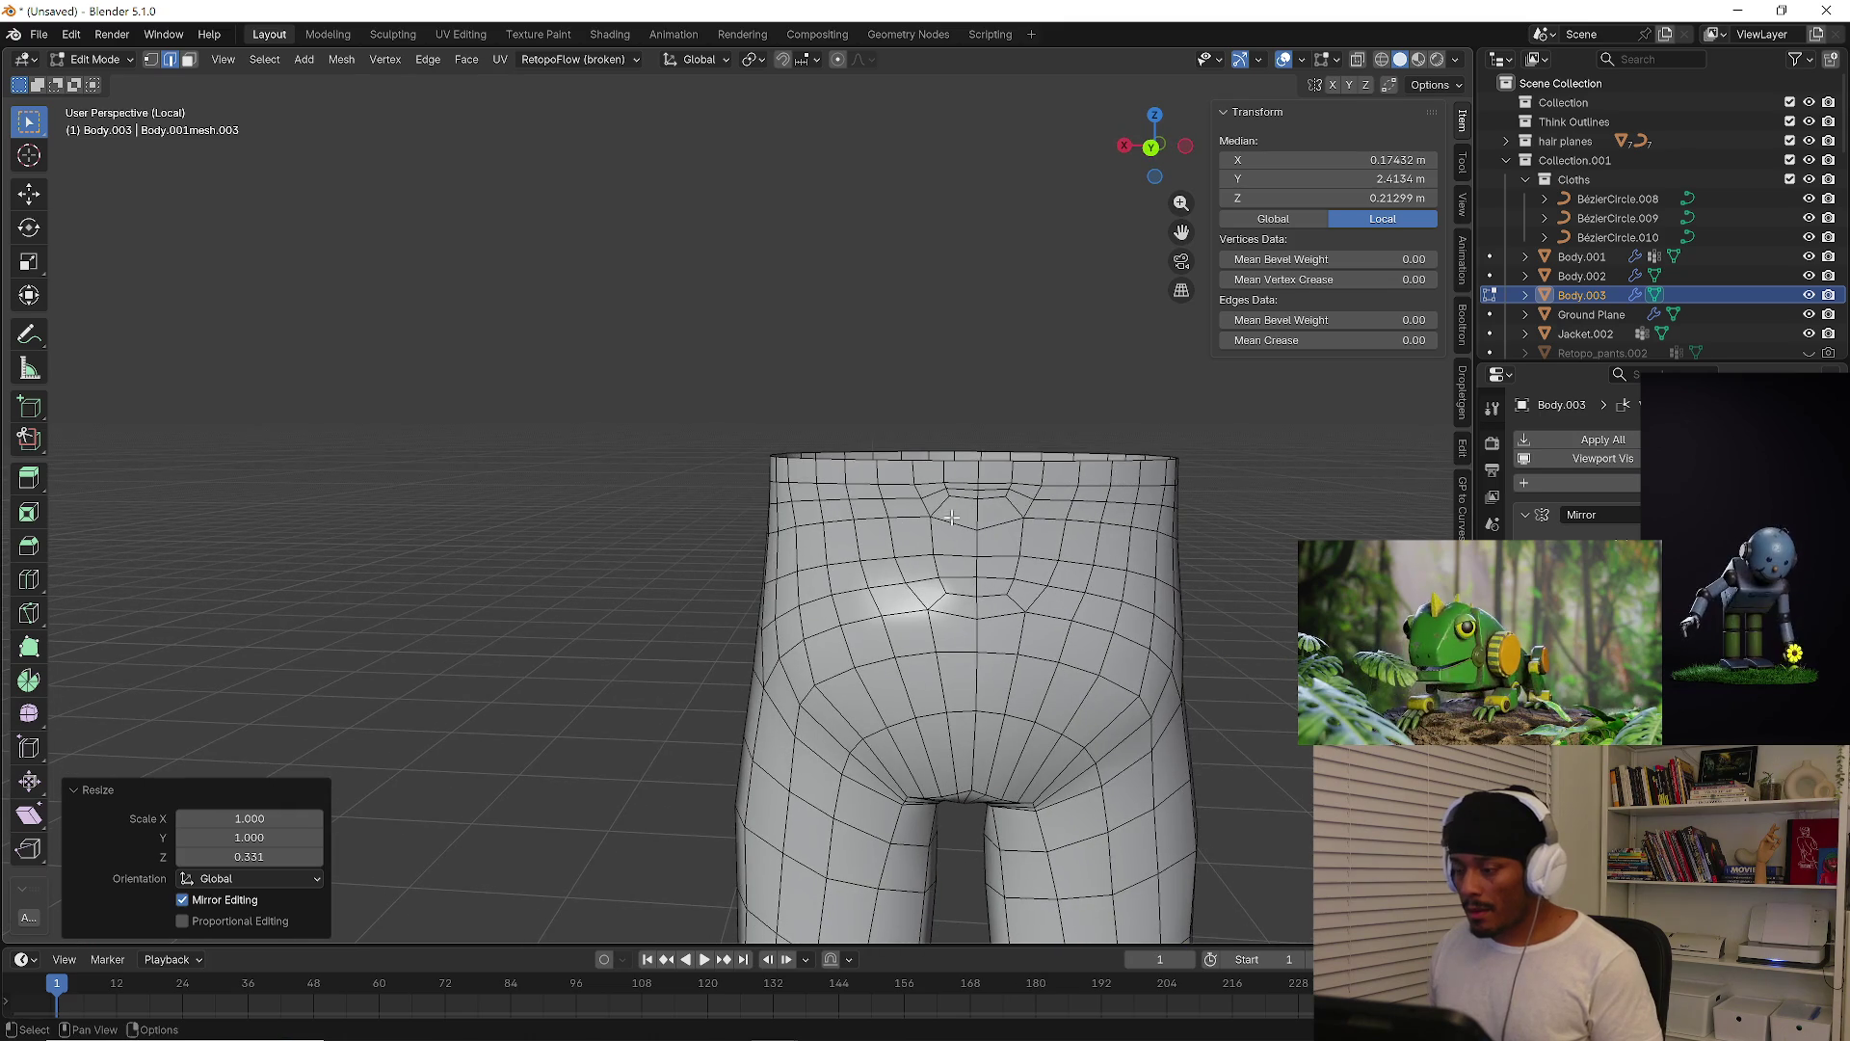
{"action": "left_click", "coordinate": [944, 505]}
{"action": "scroll", "coordinate": [947, 502], "scroll_direction": "up", "scroll_amount": 2}
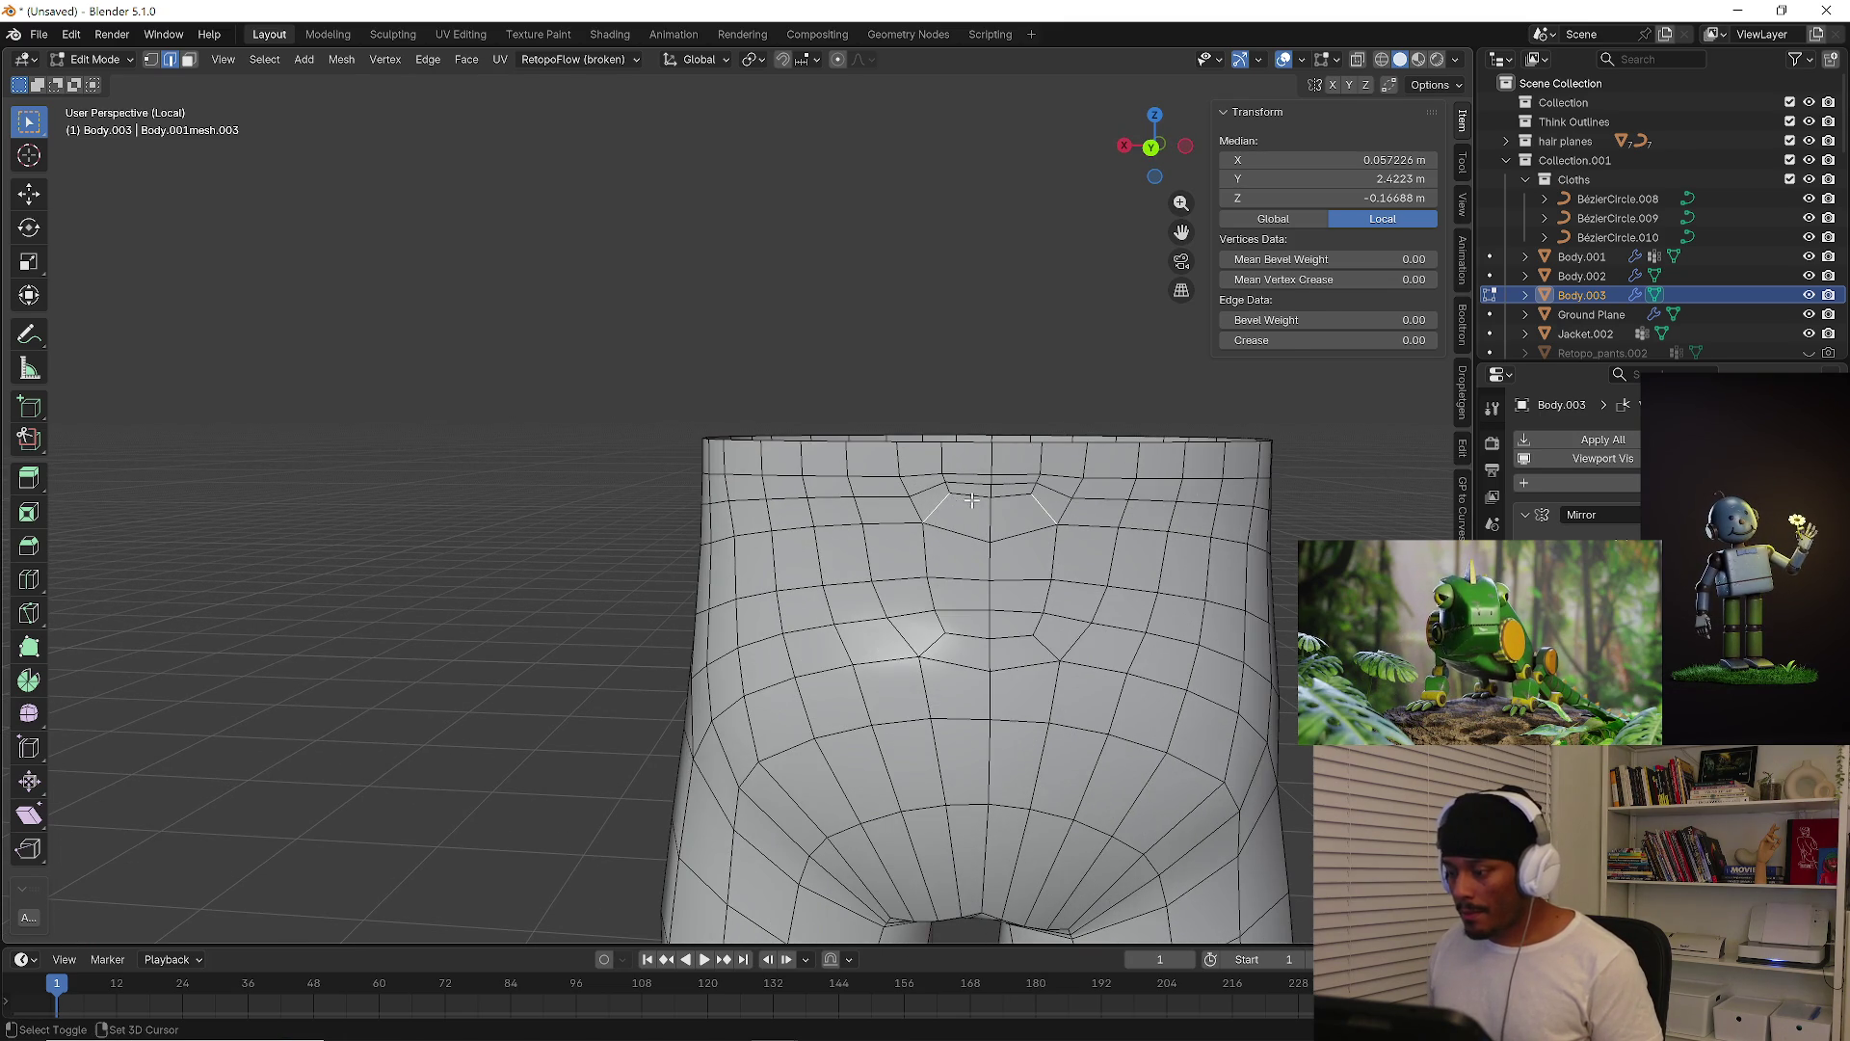
Dissolve the extra back-waist edges and slide the remaining waist edge into a V shape
{"action": "left_click", "coordinate": [989, 495], "text": "shift"}
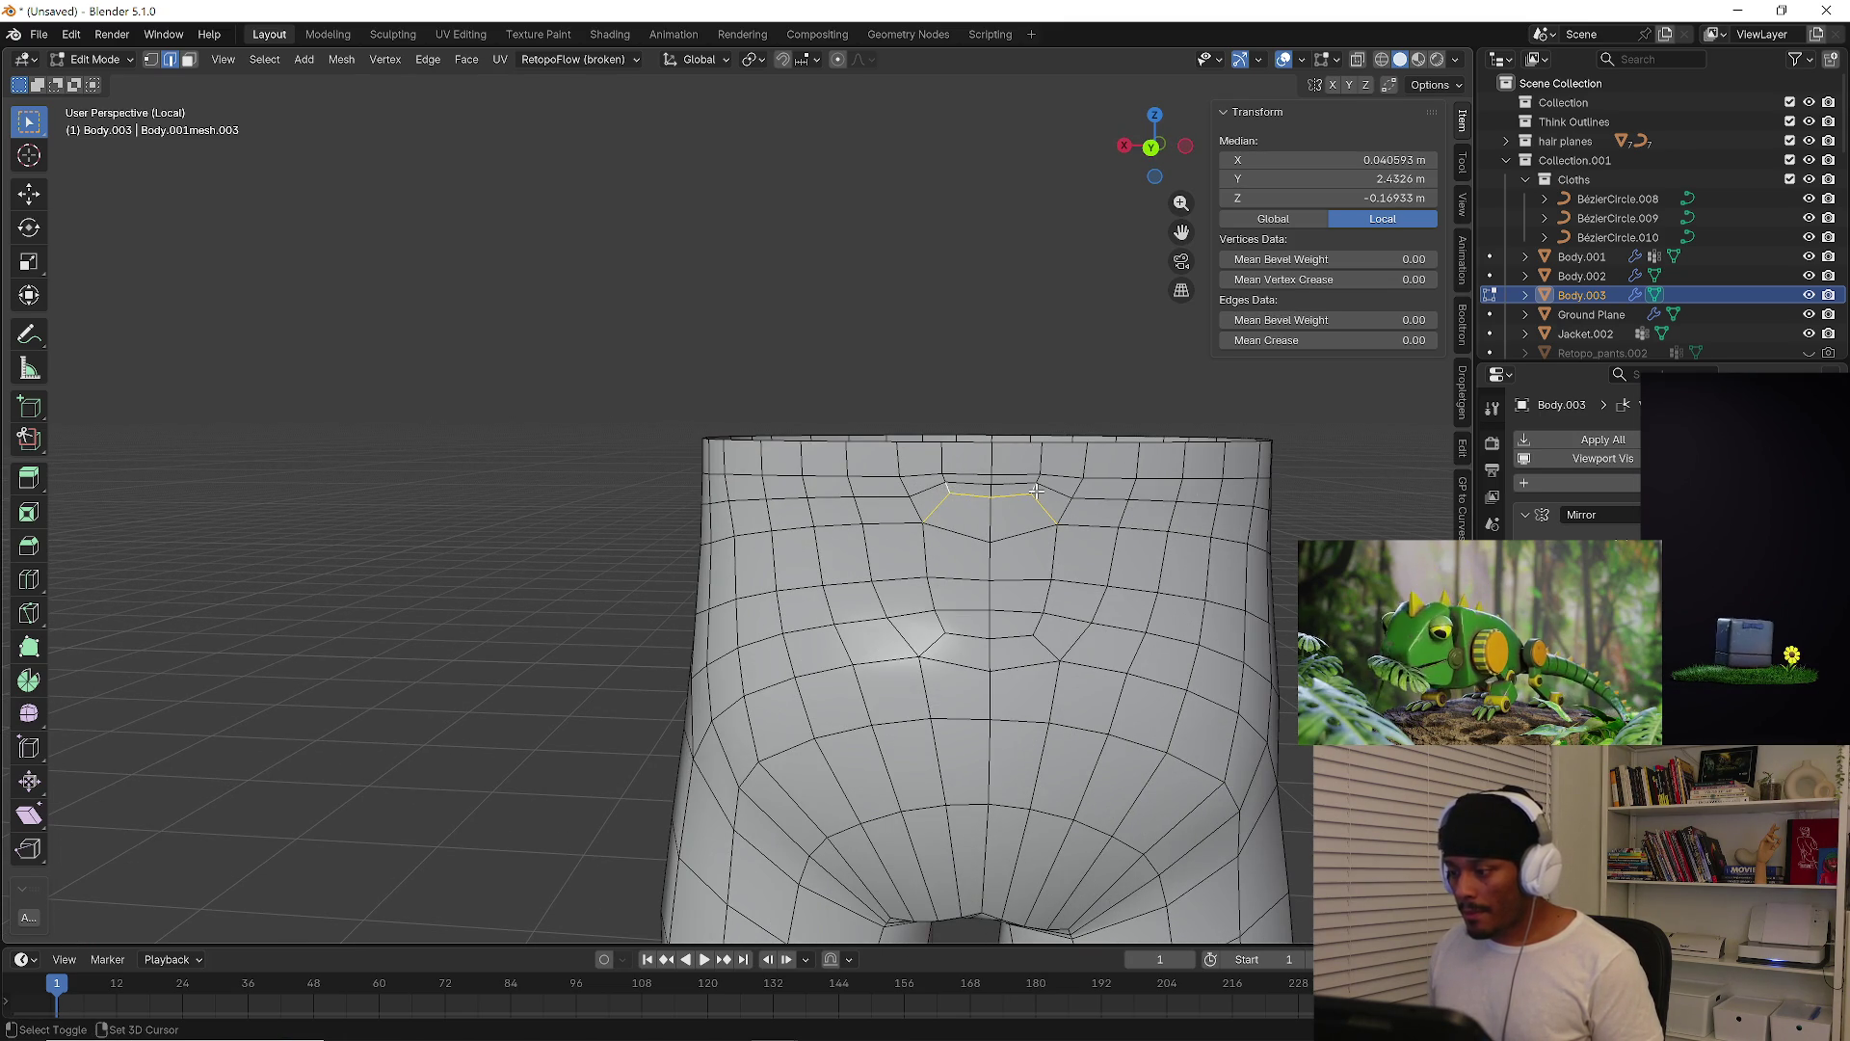
{"action": "key", "text": "x"}
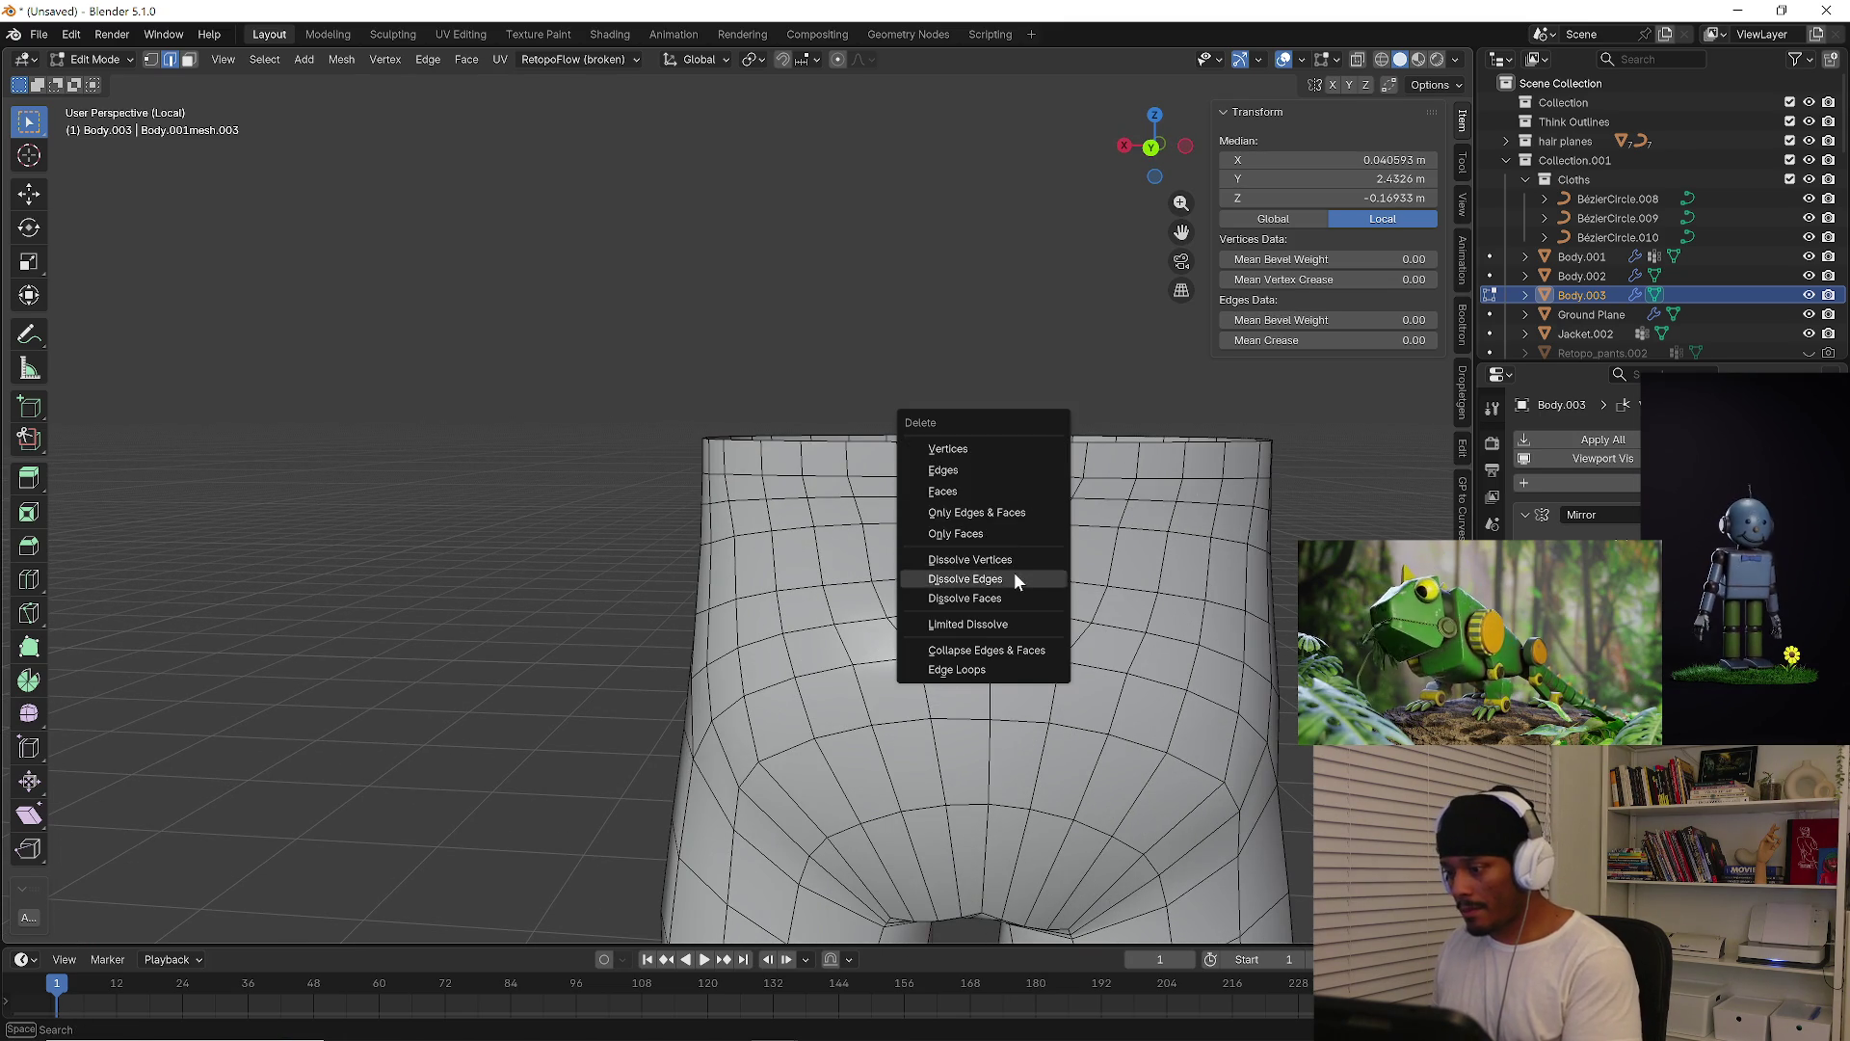
{"action": "left_click", "coordinate": [1016, 581]}
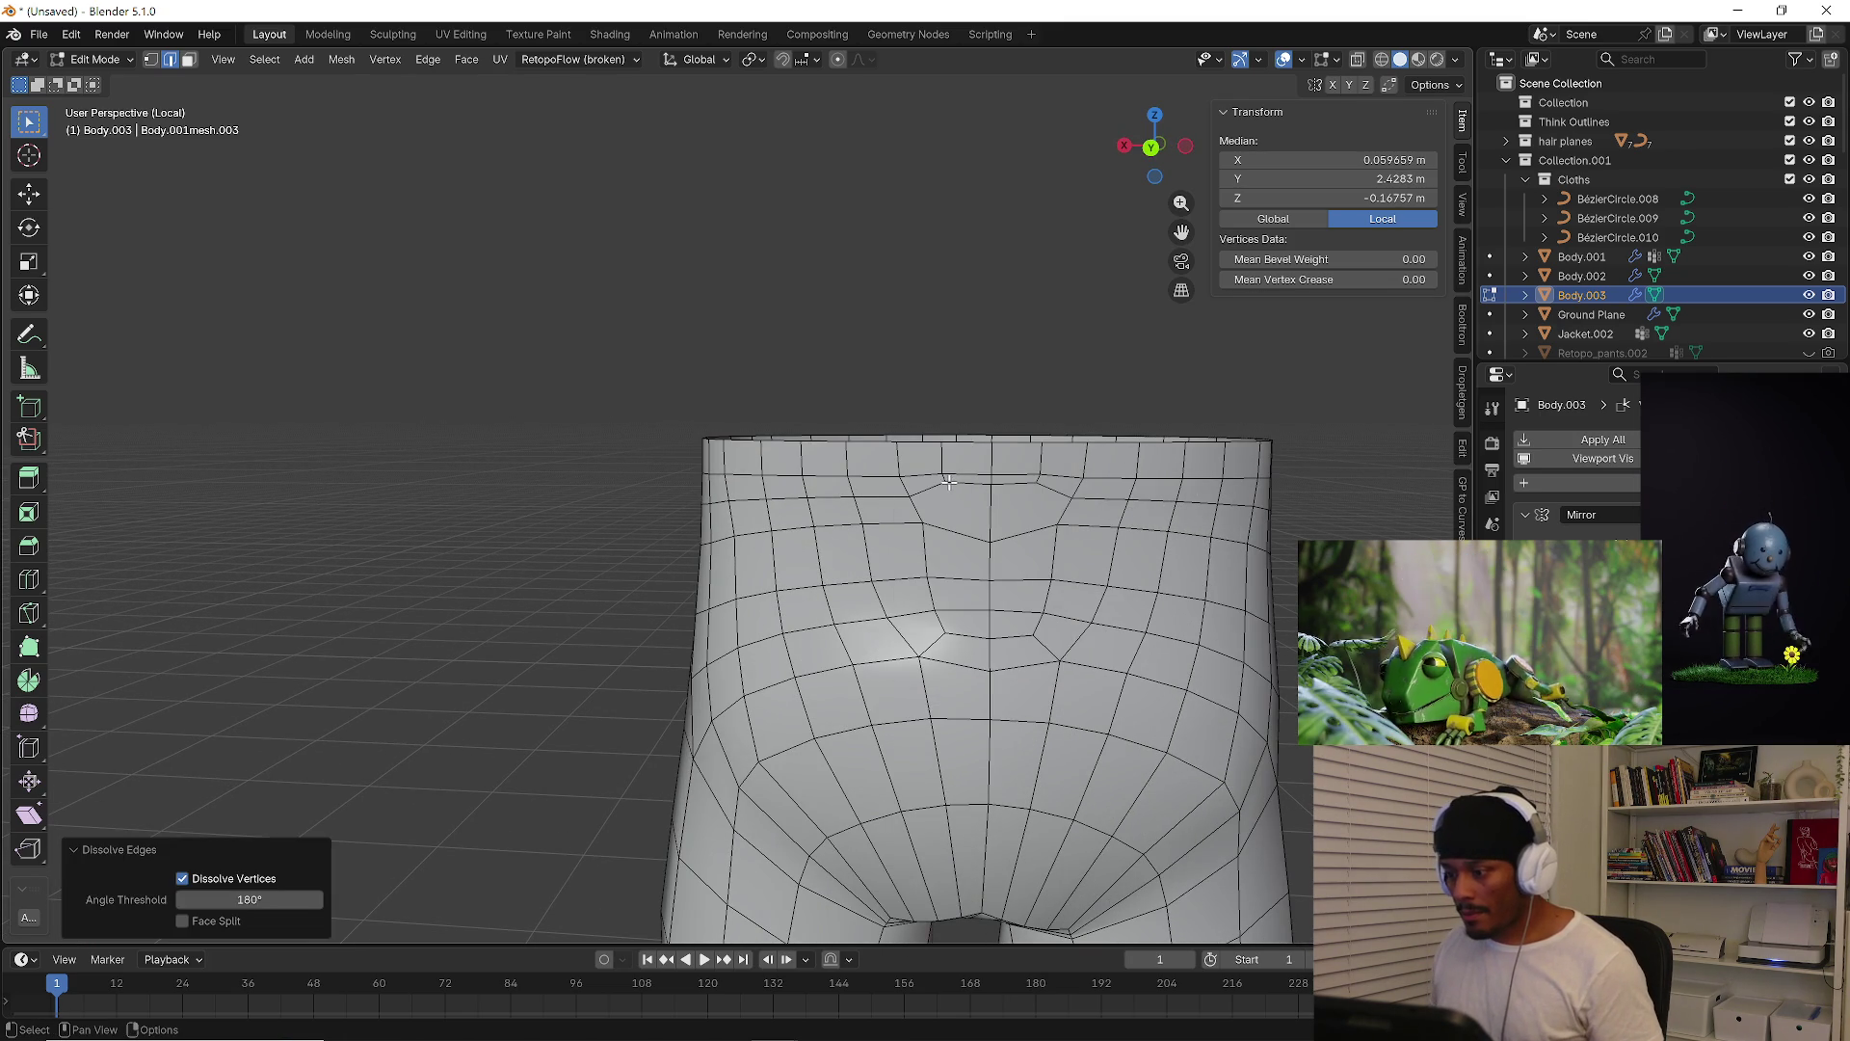
{"action": "left_click", "coordinate": [975, 487]}
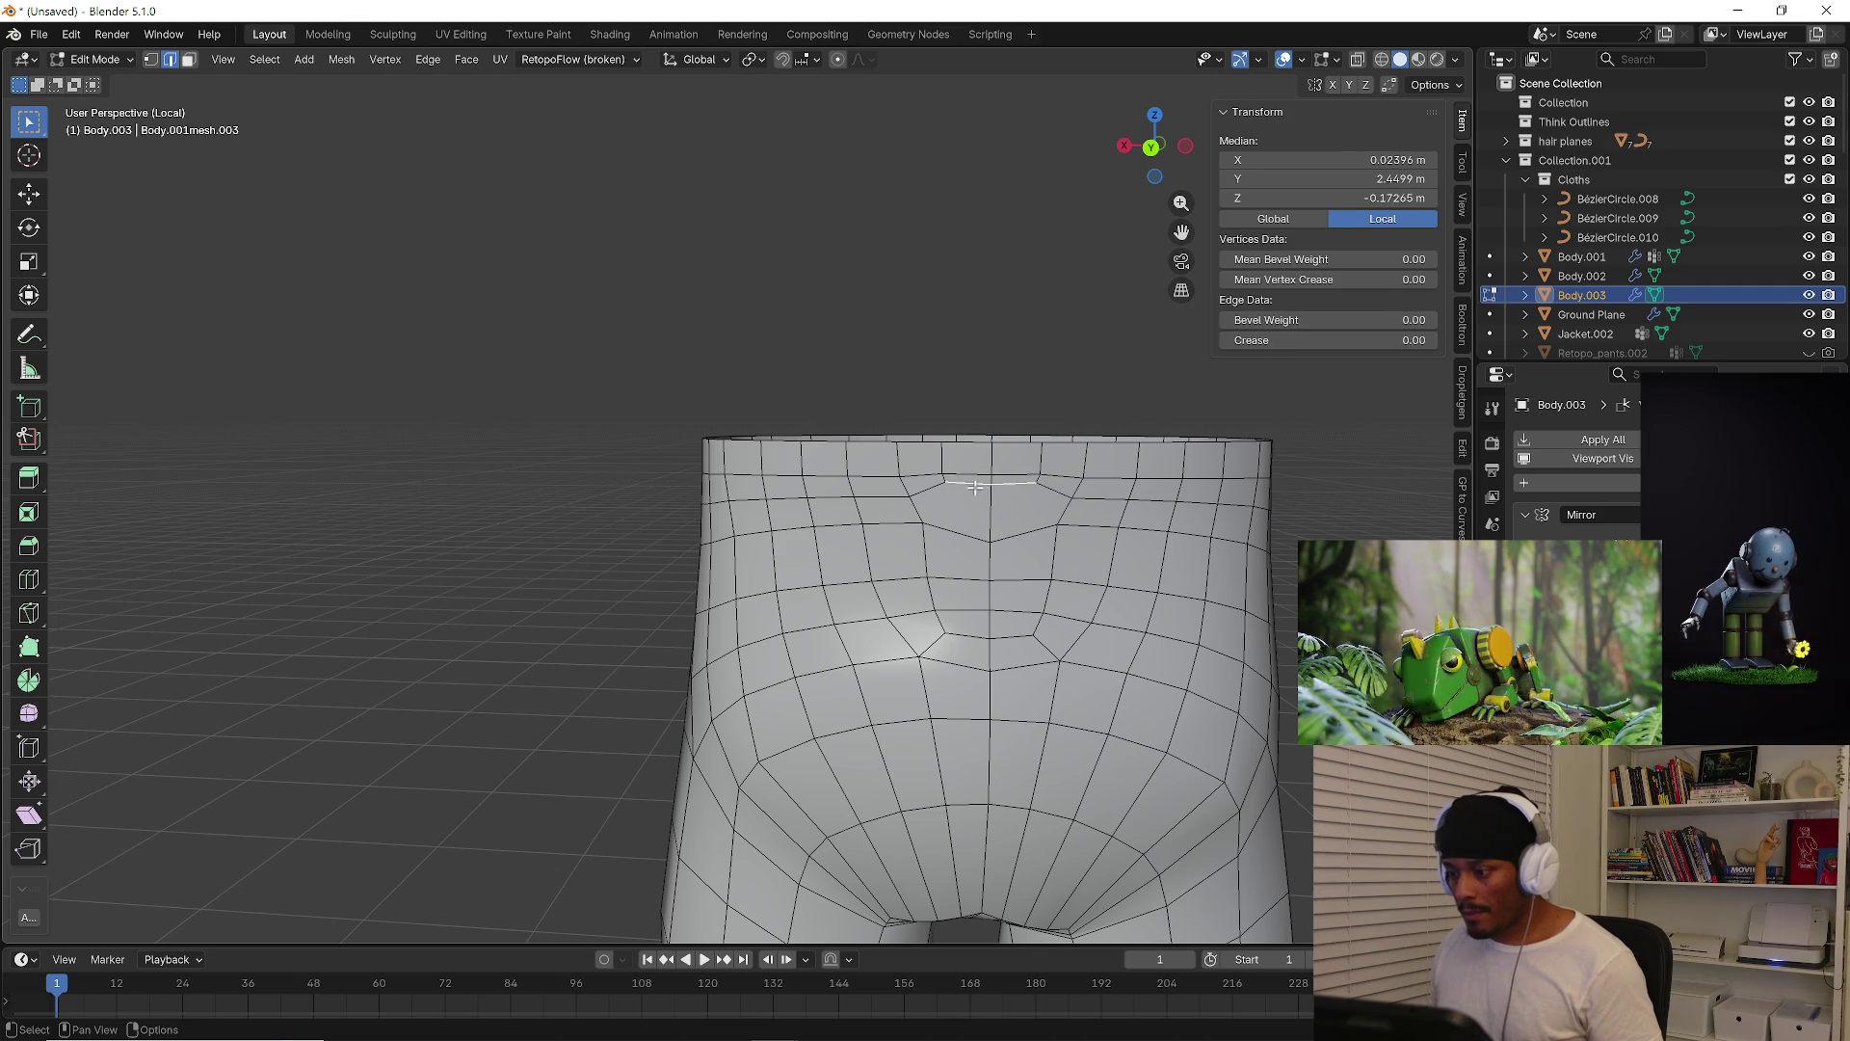
{"action": "key", "text": "g"}
{"action": "key", "text": "g"}
{"action": "left_click", "coordinate": [1001, 500]}
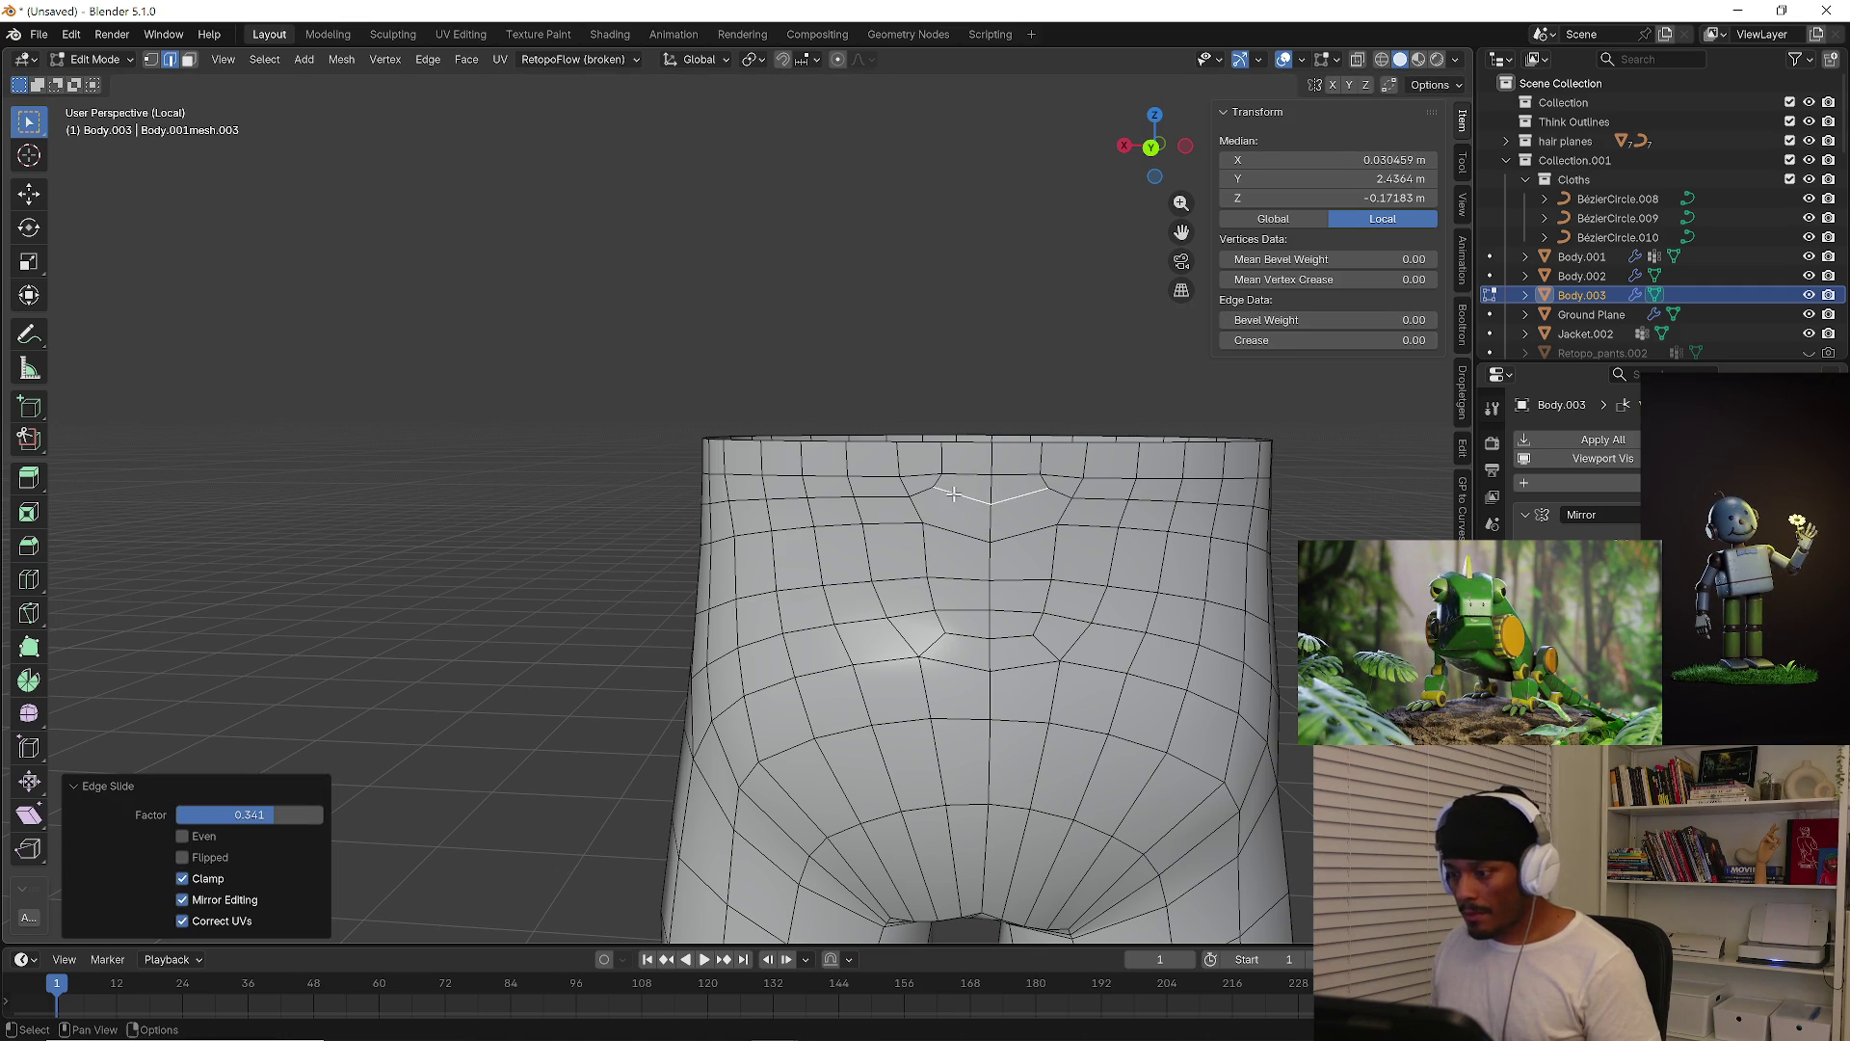
{"action": "left_click", "coordinate": [933, 488]}
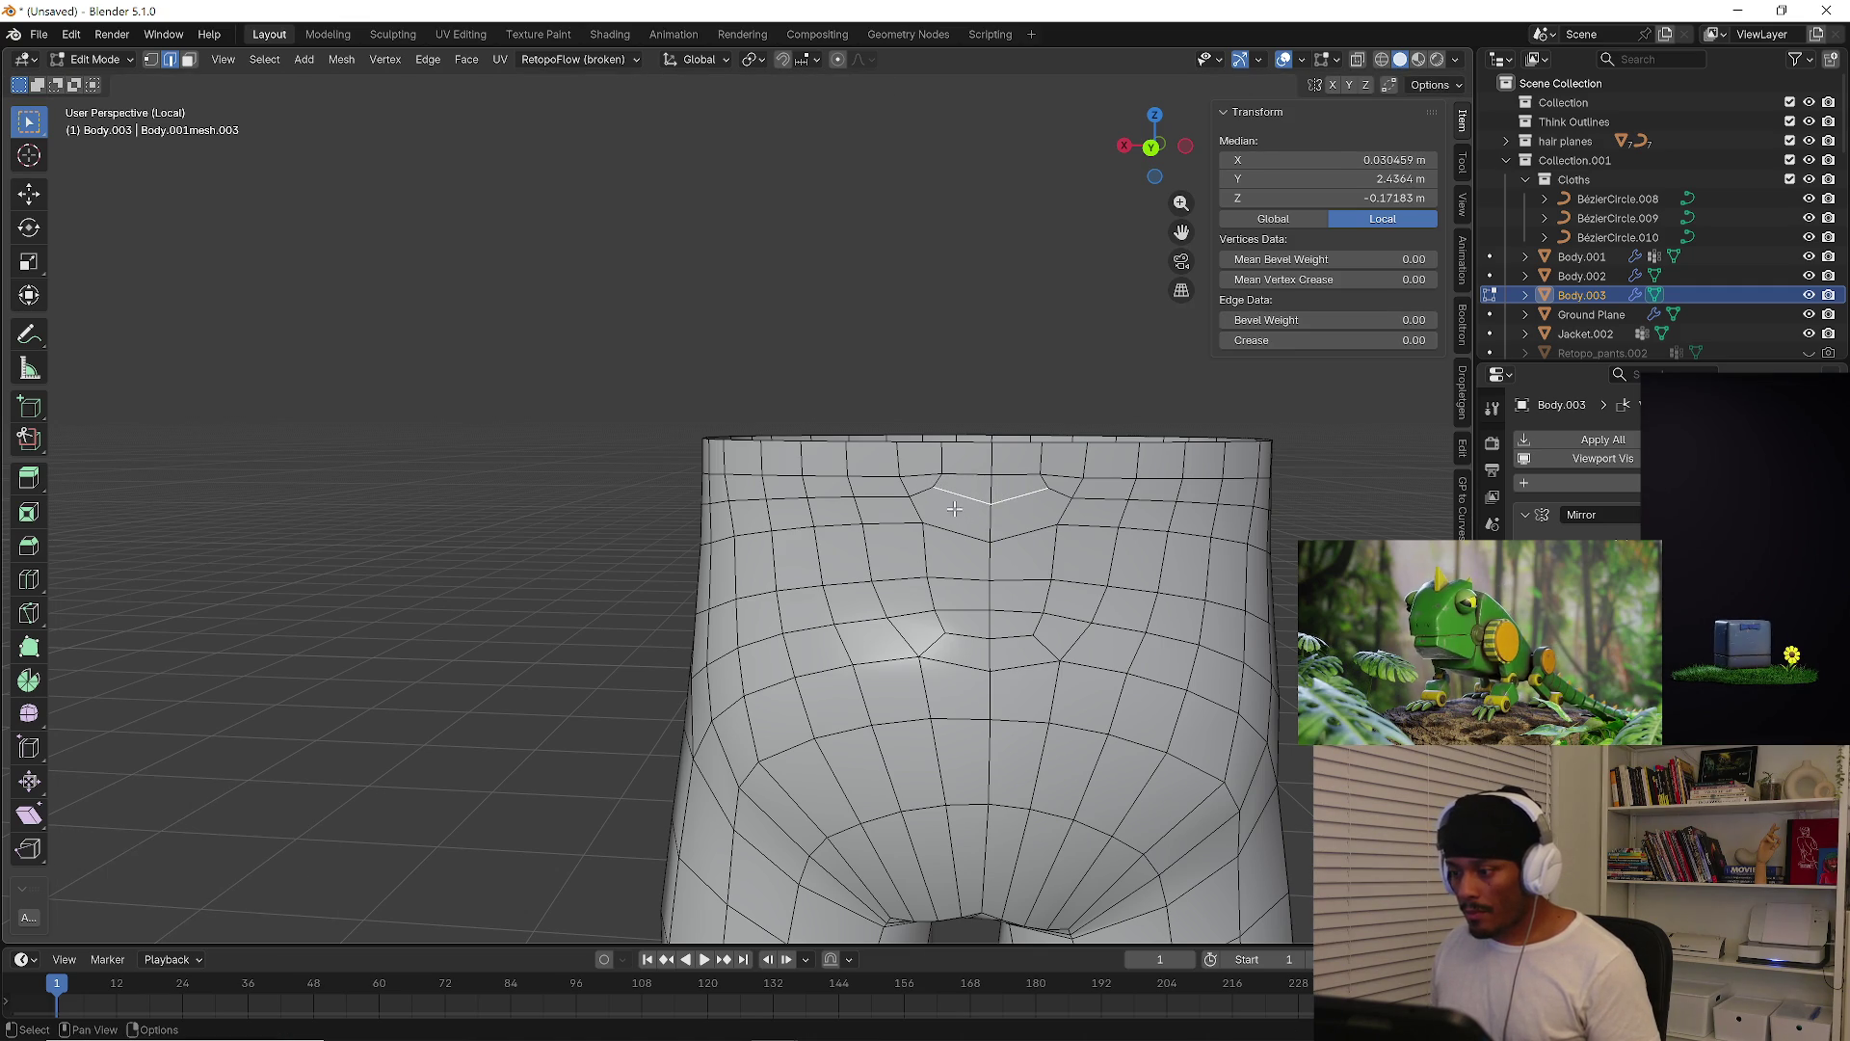
Slide the centre vertex up the centre line and reposition the neighbouring pair of waist vertices
{"action": "key", "text": "1"}
{"action": "left_click", "coordinate": [991, 543]}
{"action": "key", "text": "g"}
{"action": "key", "text": "g"}
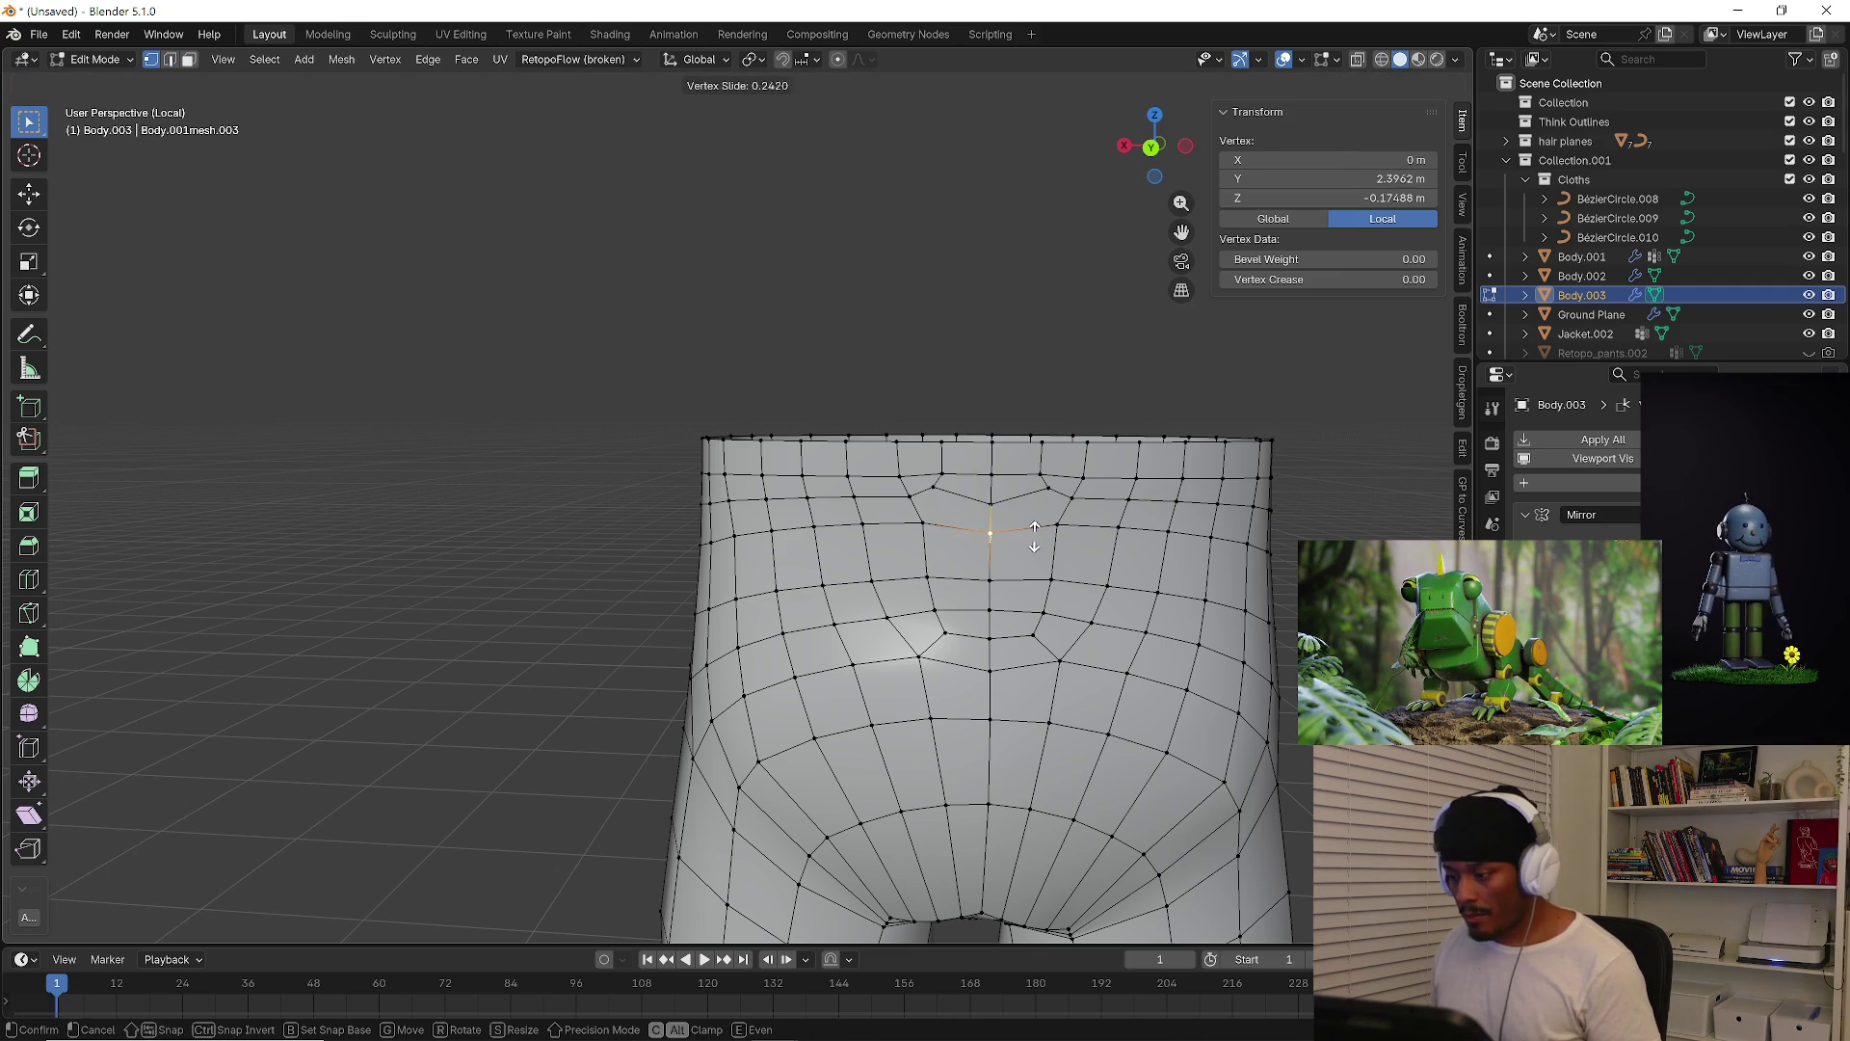
{"action": "left_click", "coordinate": [992, 501]}
{"action": "left_click", "coordinate": [925, 479]}
{"action": "key", "text": "g"}
{"action": "key", "text": "g"}
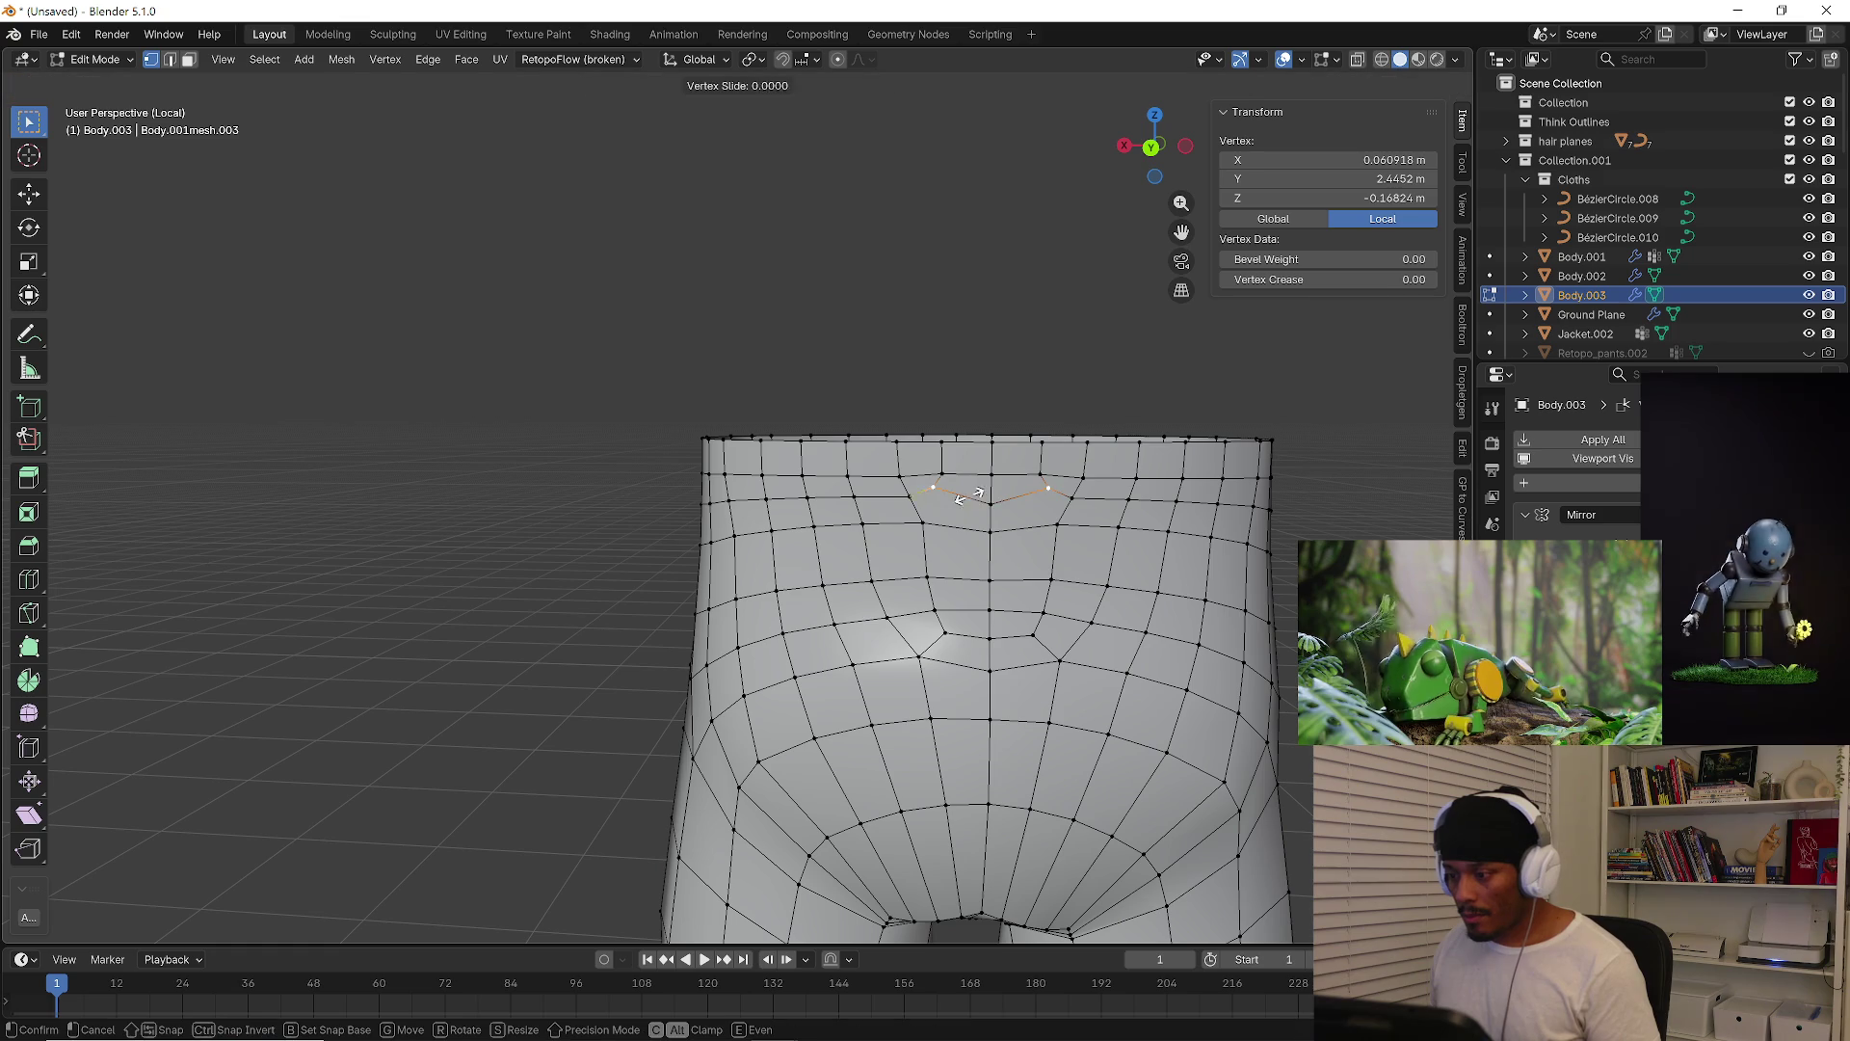
{"action": "left_click", "coordinate": [978, 502]}
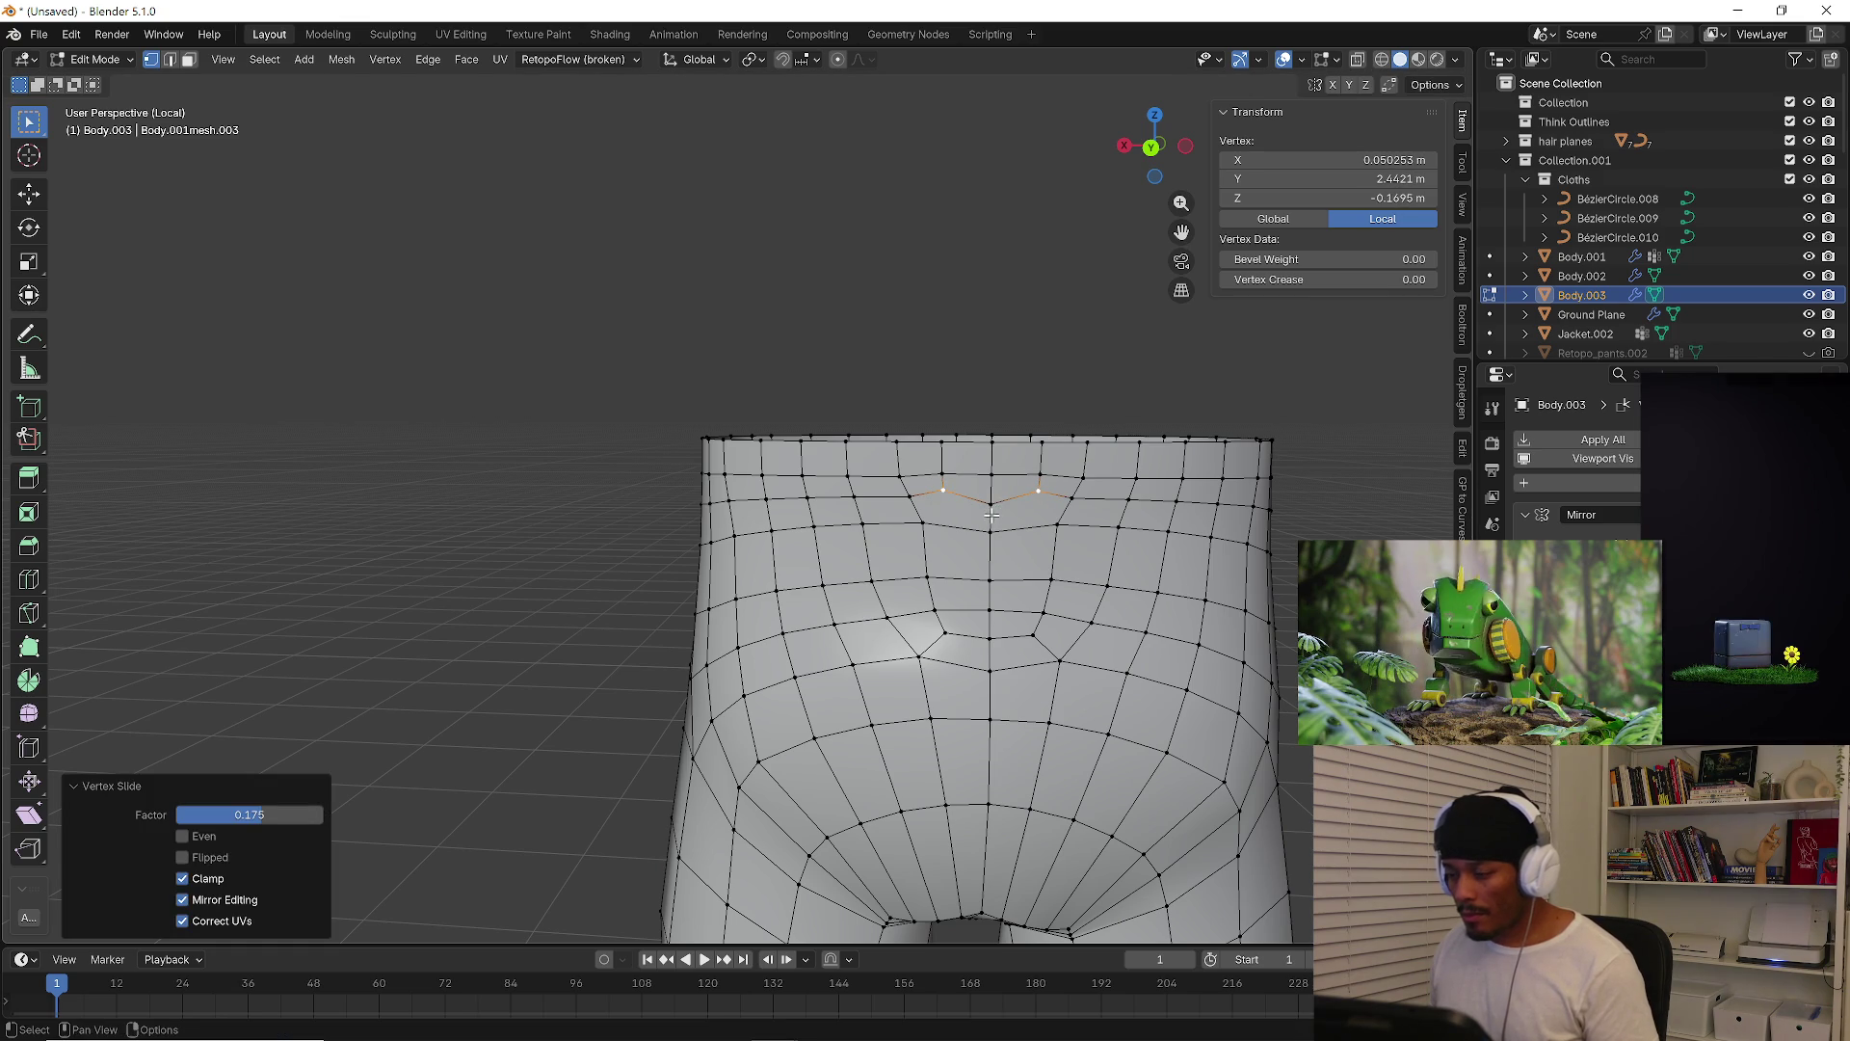
Dissolve the V-shaped edges at the back of the waist with Ctrl+X
{"action": "mouse_move", "coordinate": [996, 513]}
{"action": "middle_mouse_down"}
{"action": "mouse_move", "coordinate": [964, 538]}
{"action": "mouse_move", "coordinate": [1022, 595]}
{"action": "mouse_move", "coordinate": [975, 509]}
{"action": "middle_mouse_up"}
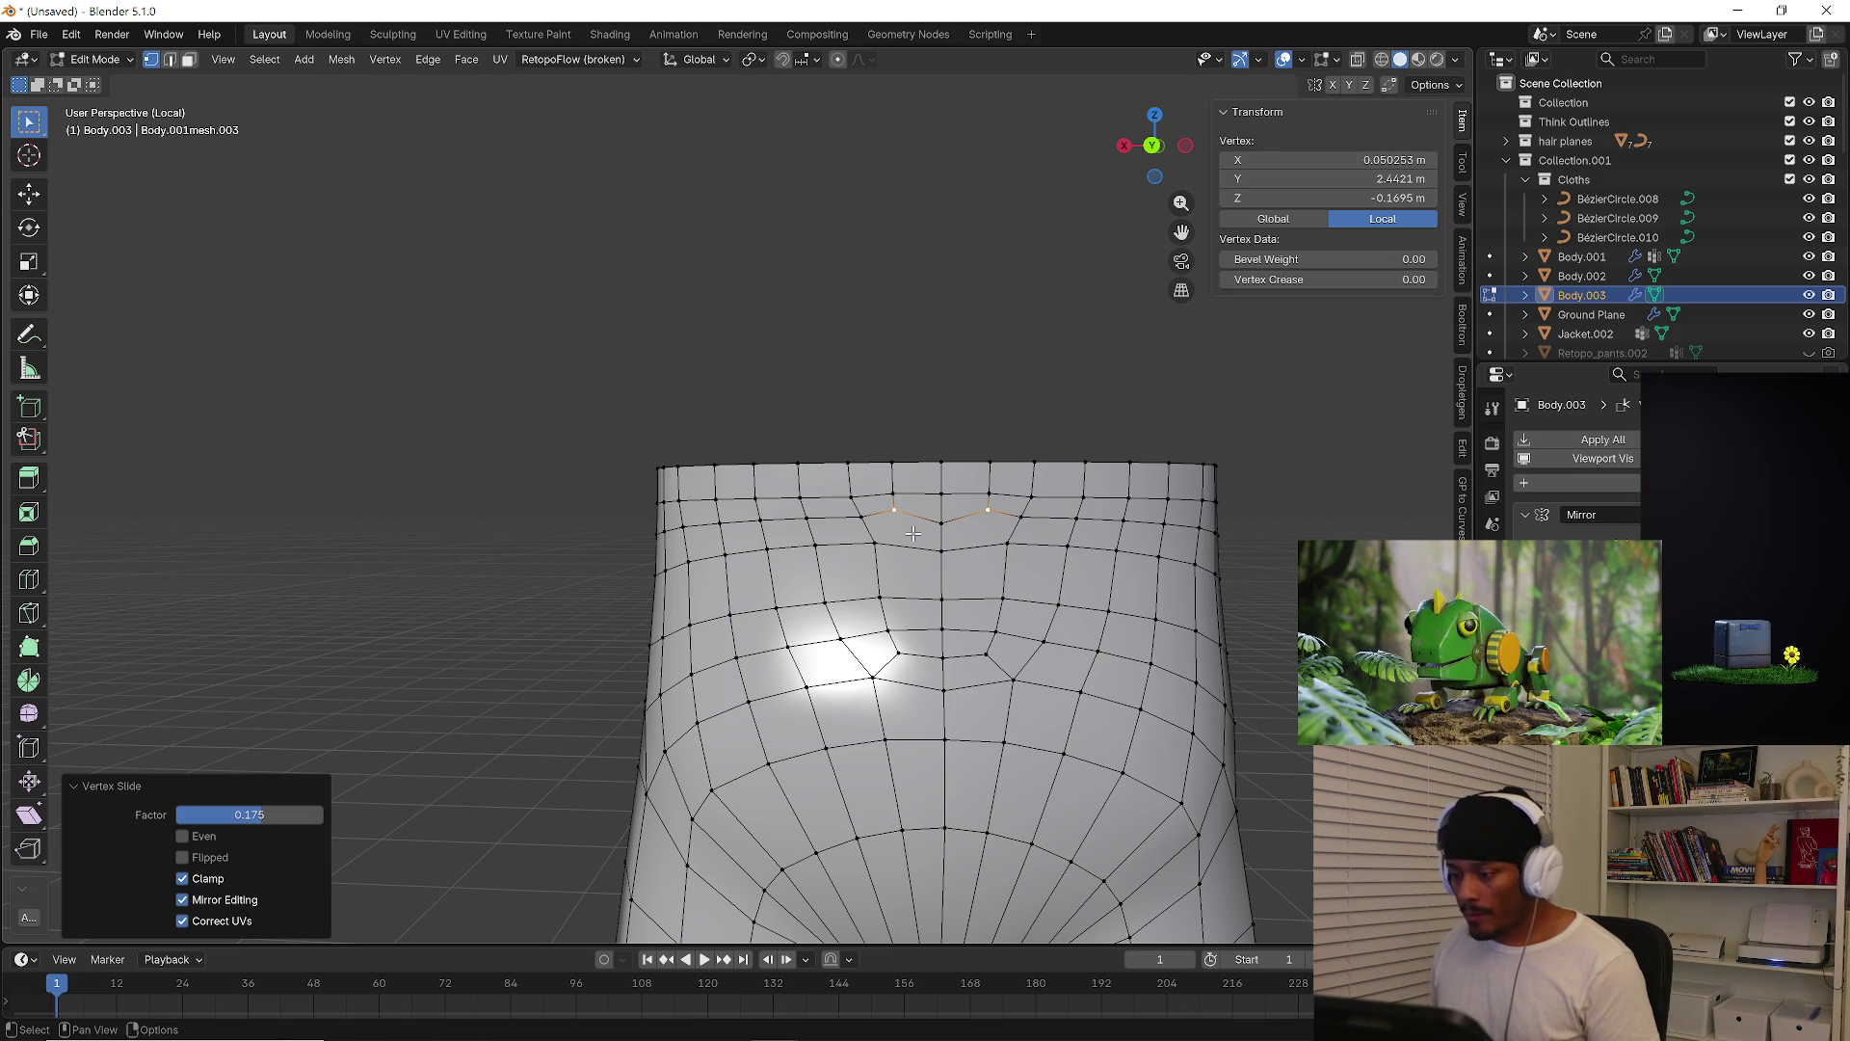
{"action": "middle_click_drag", "start_coordinate": [912, 533], "coordinate": [906, 492]}
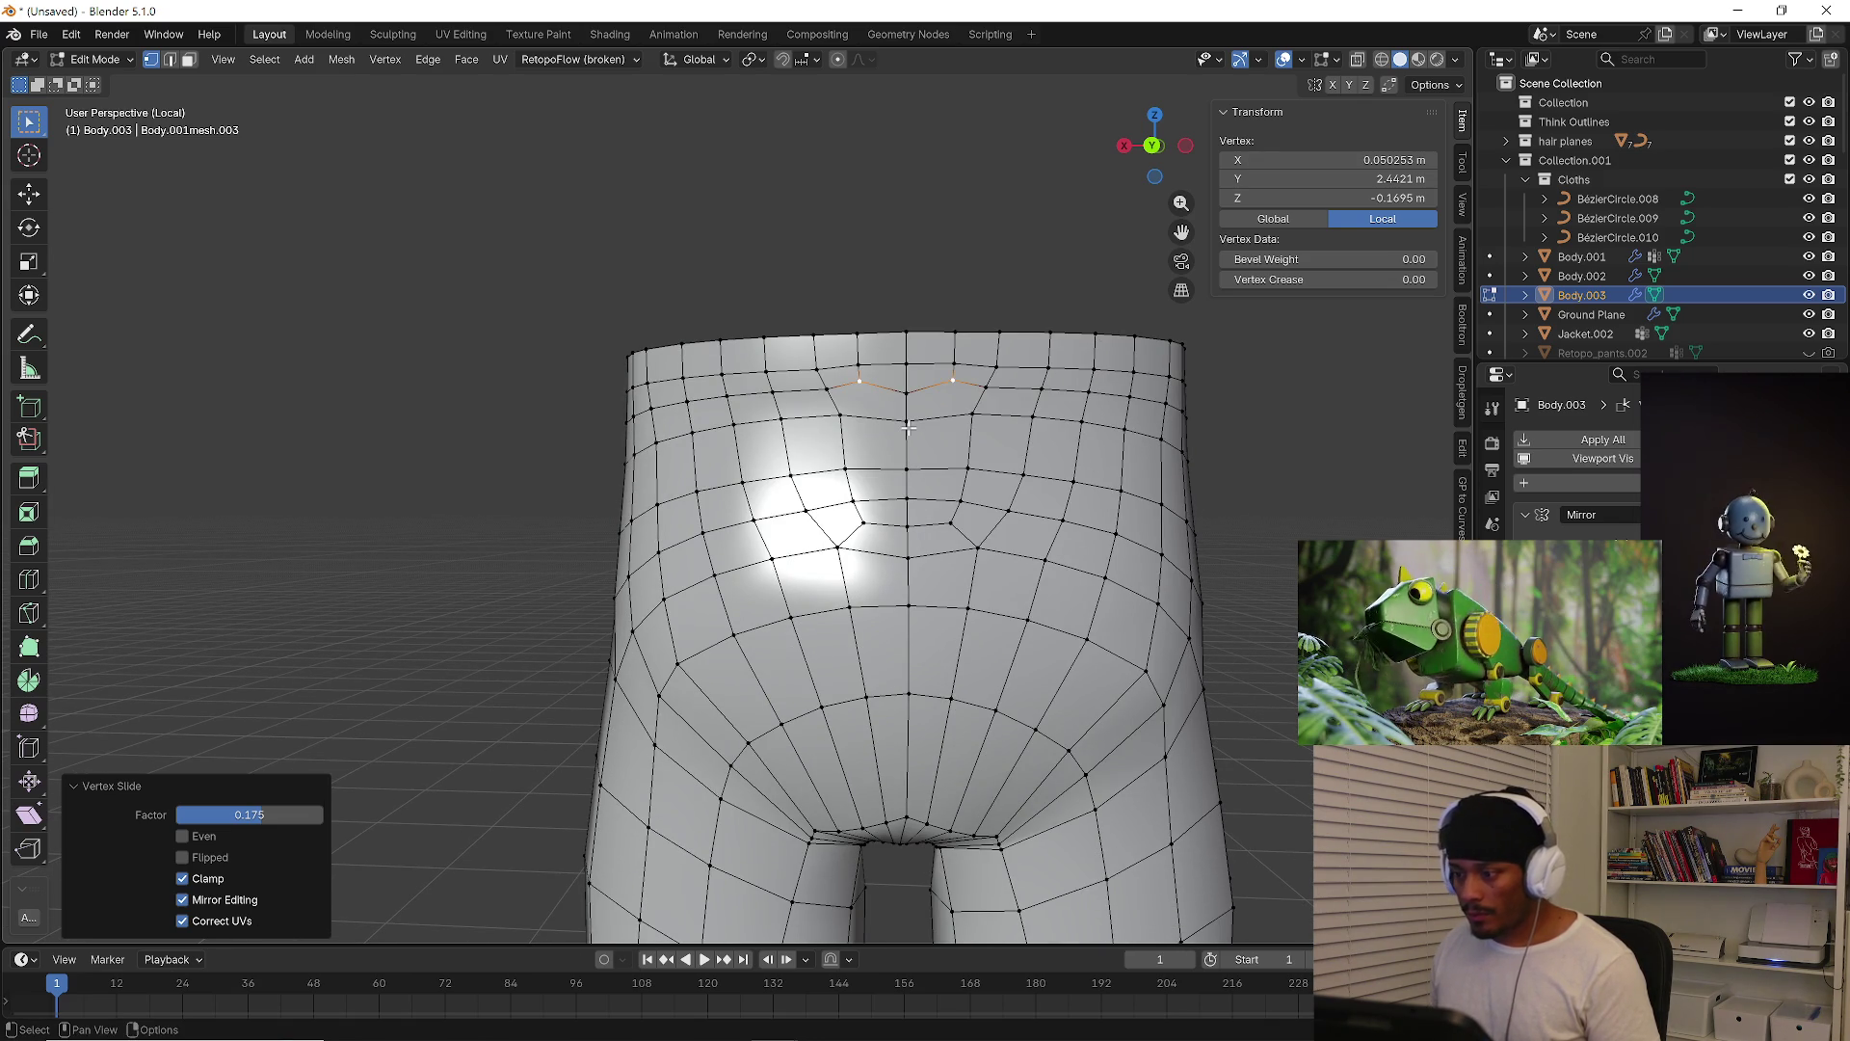
{"action": "left_click", "coordinate": [908, 427]}
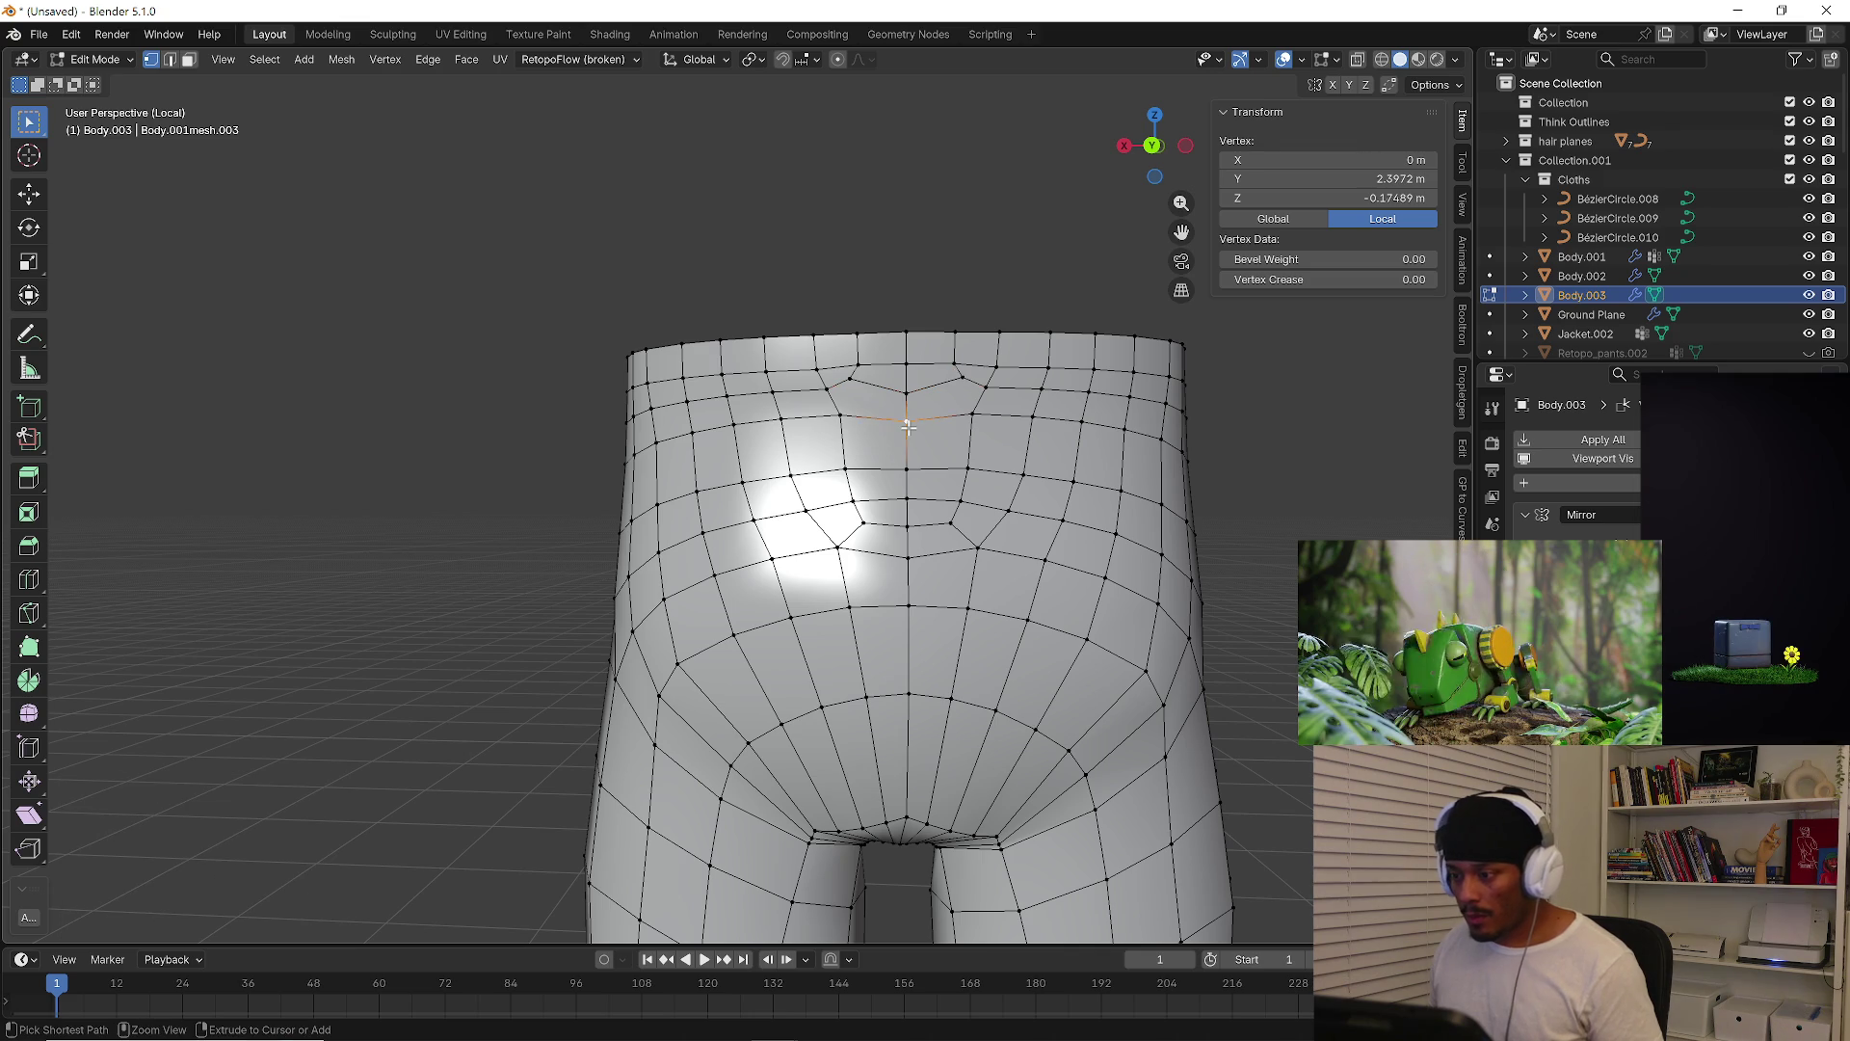
{"action": "key", "text": "2"}
{"action": "left_click", "coordinate": [908, 427]}
{"action": "key", "text": "ctrl+x"}
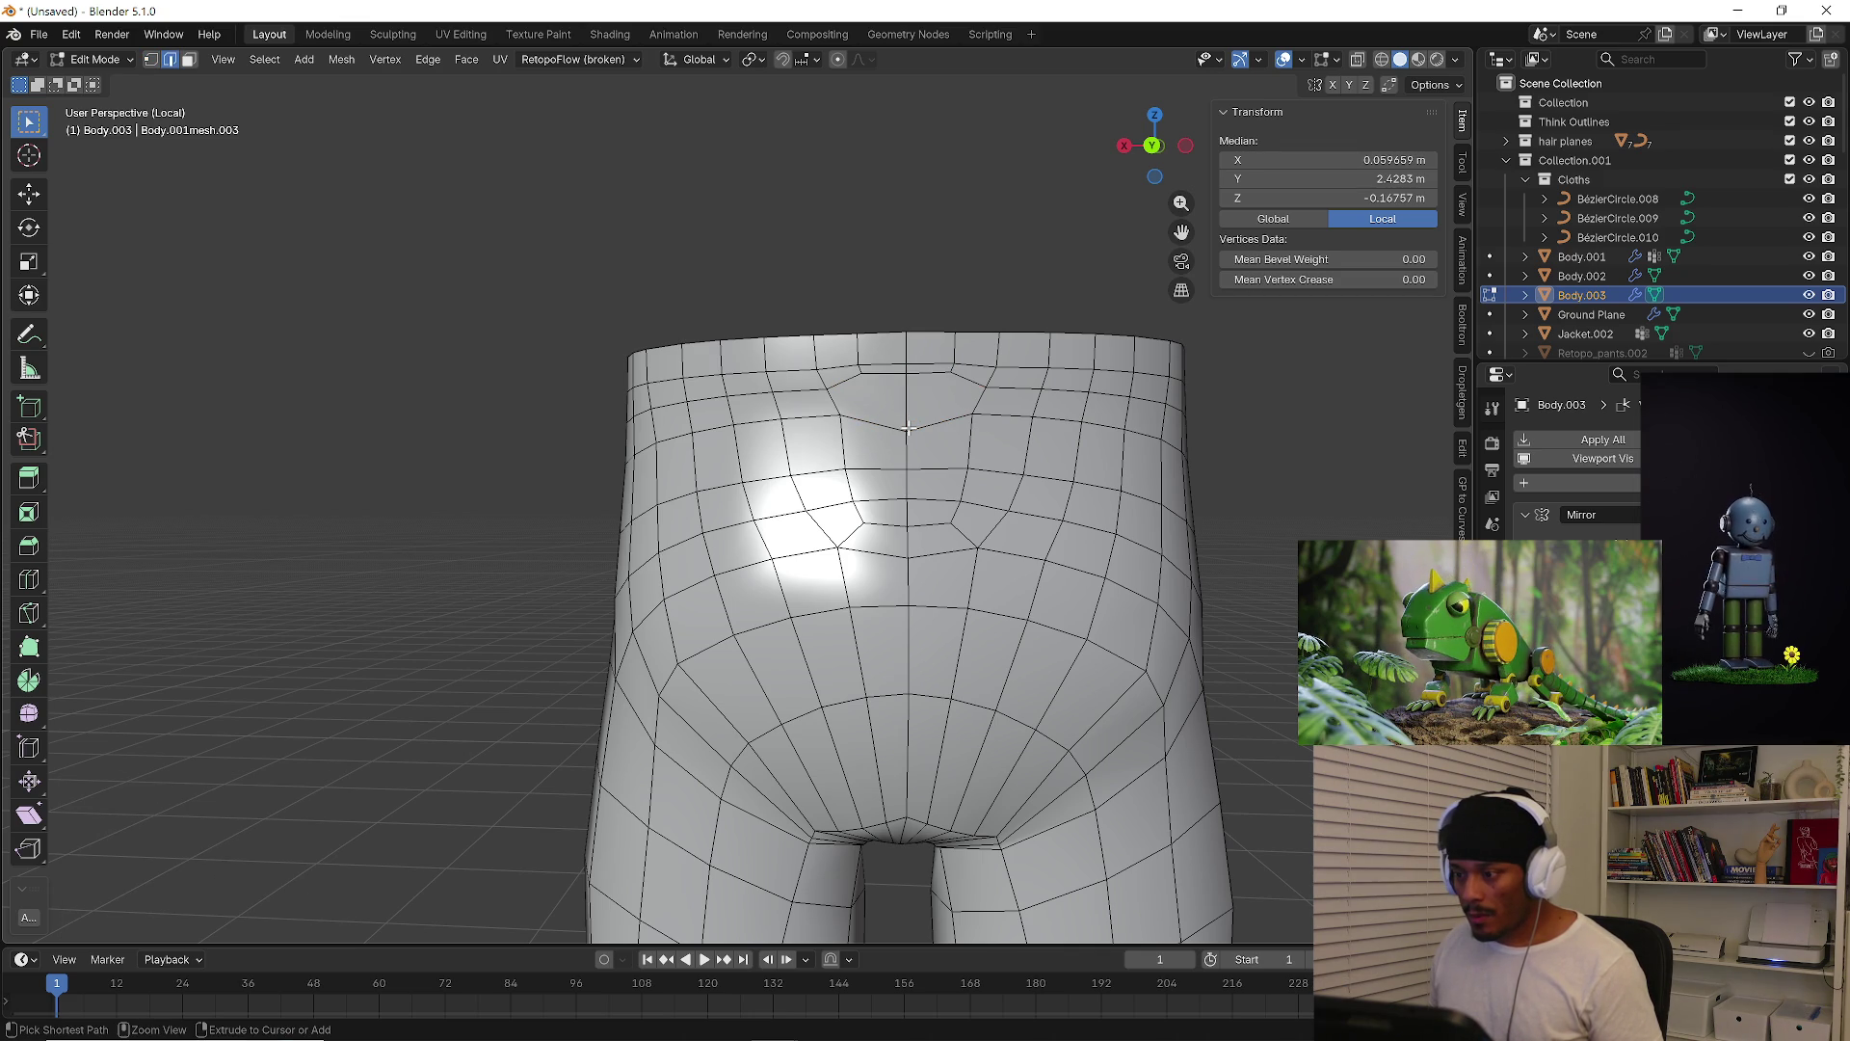
{"action": "left_click", "coordinate": [908, 427]}
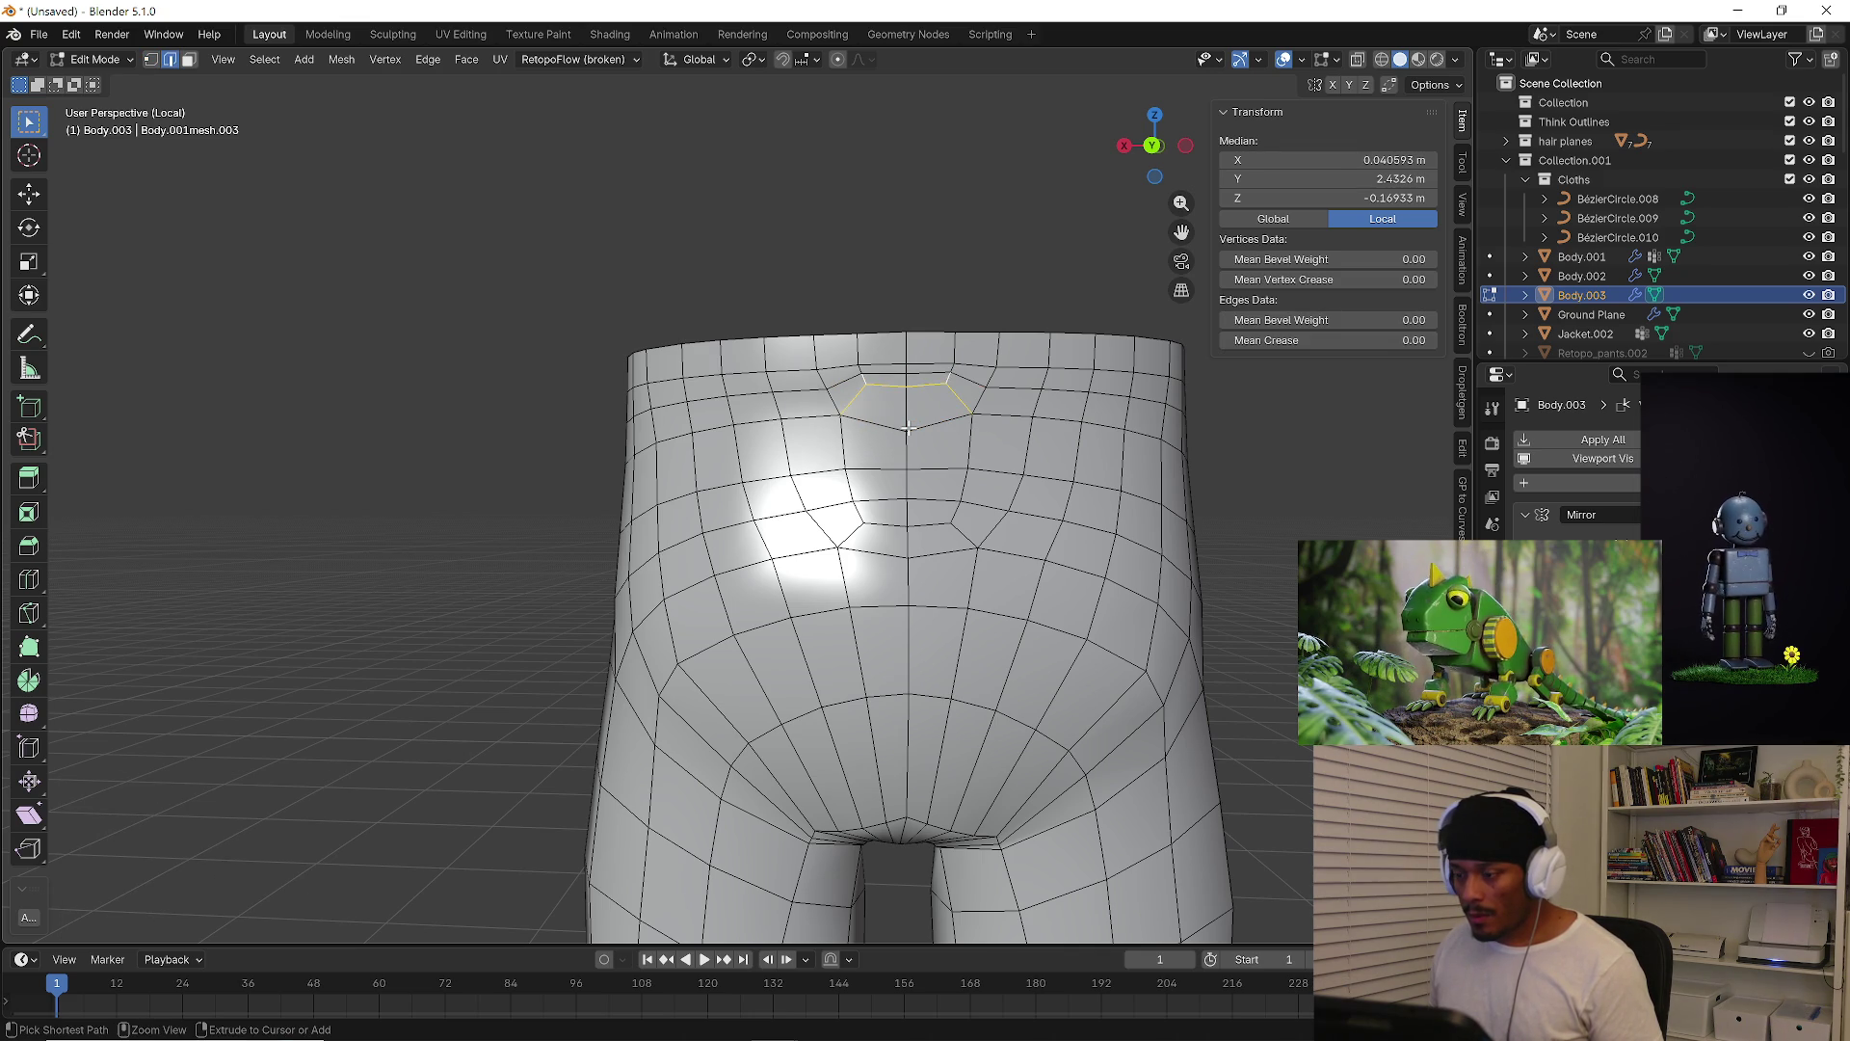
{"action": "left_click", "coordinate": [908, 427], "text": "ctrl"}
Select the short edge at the back dip and vertex-slide its vertices along their edges
{"action": "mouse_move", "coordinate": [908, 427]}
{"action": "middle_mouse_down"}
{"action": "mouse_move", "coordinate": [1017, 482]}
{"action": "mouse_move", "coordinate": [944, 434]}
{"action": "middle_mouse_up"}
{"action": "left_click", "coordinate": [878, 385], "text": "alt"}
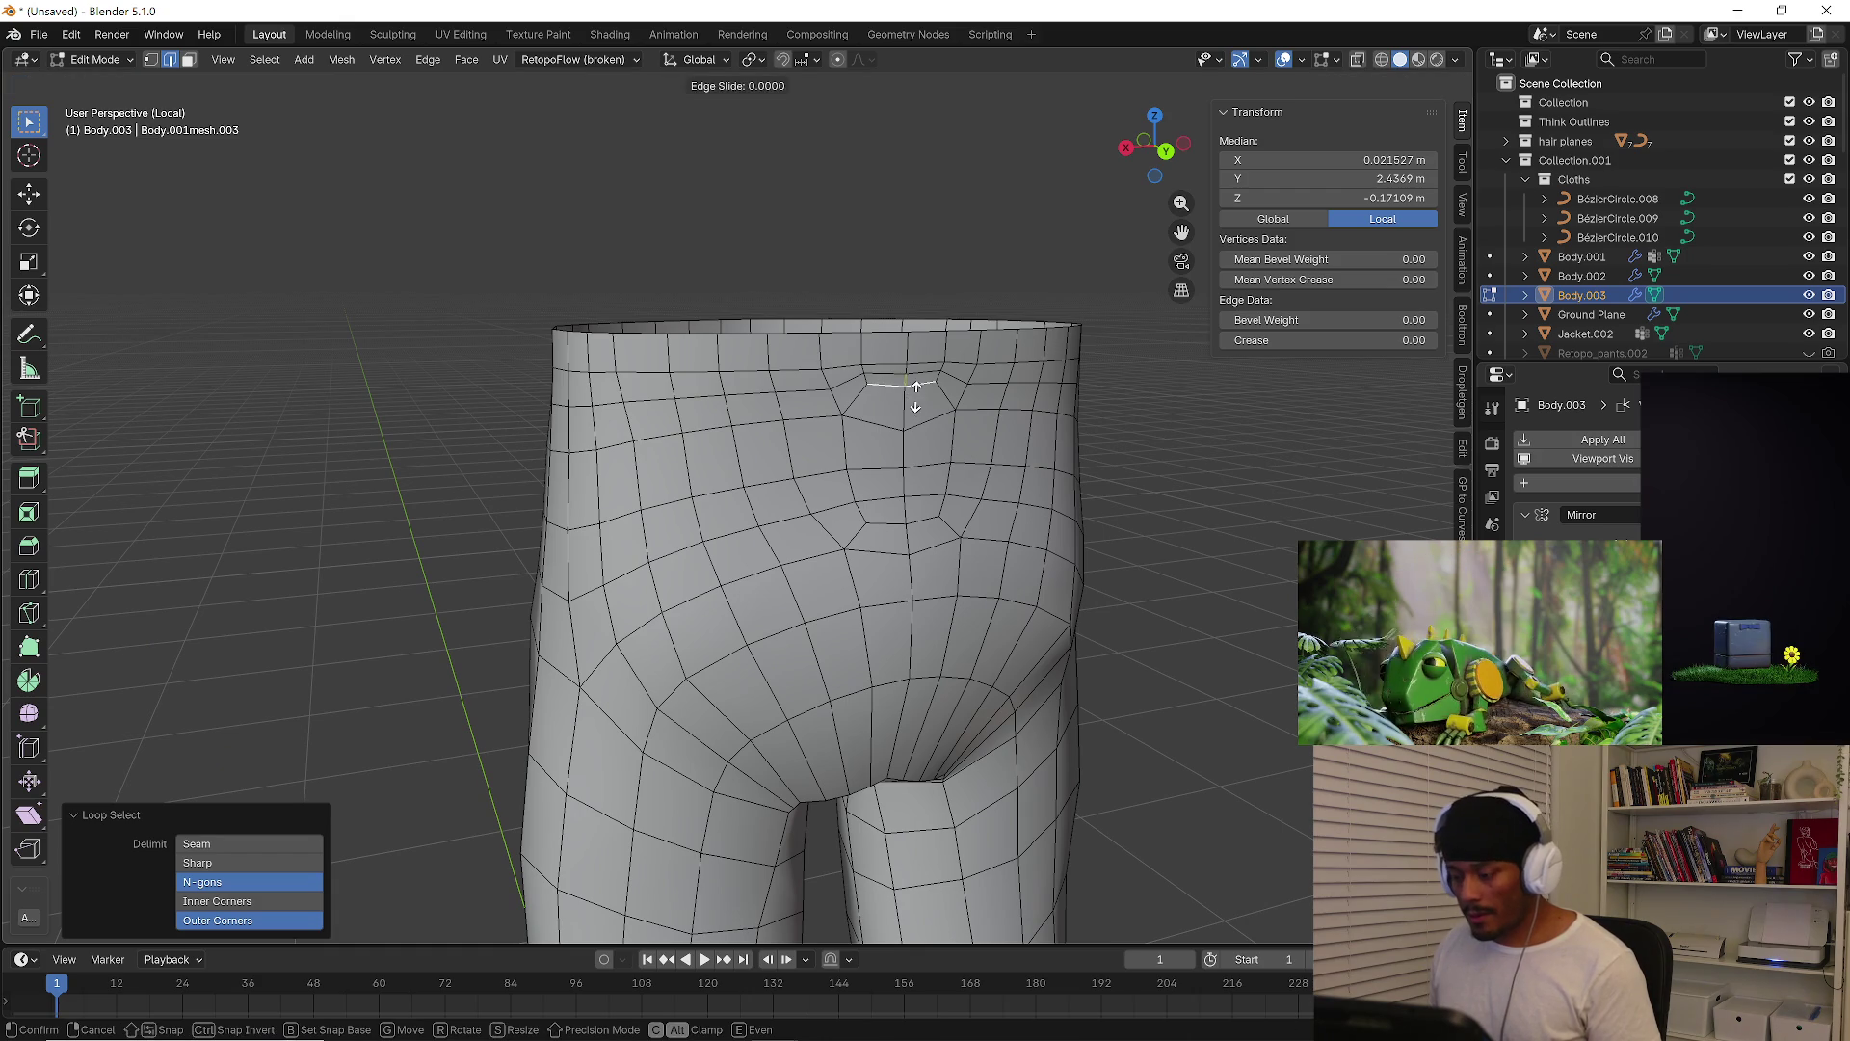
{"action": "left_click", "coordinate": [897, 375]}
{"action": "left_click", "coordinate": [897, 375], "text": "alt"}
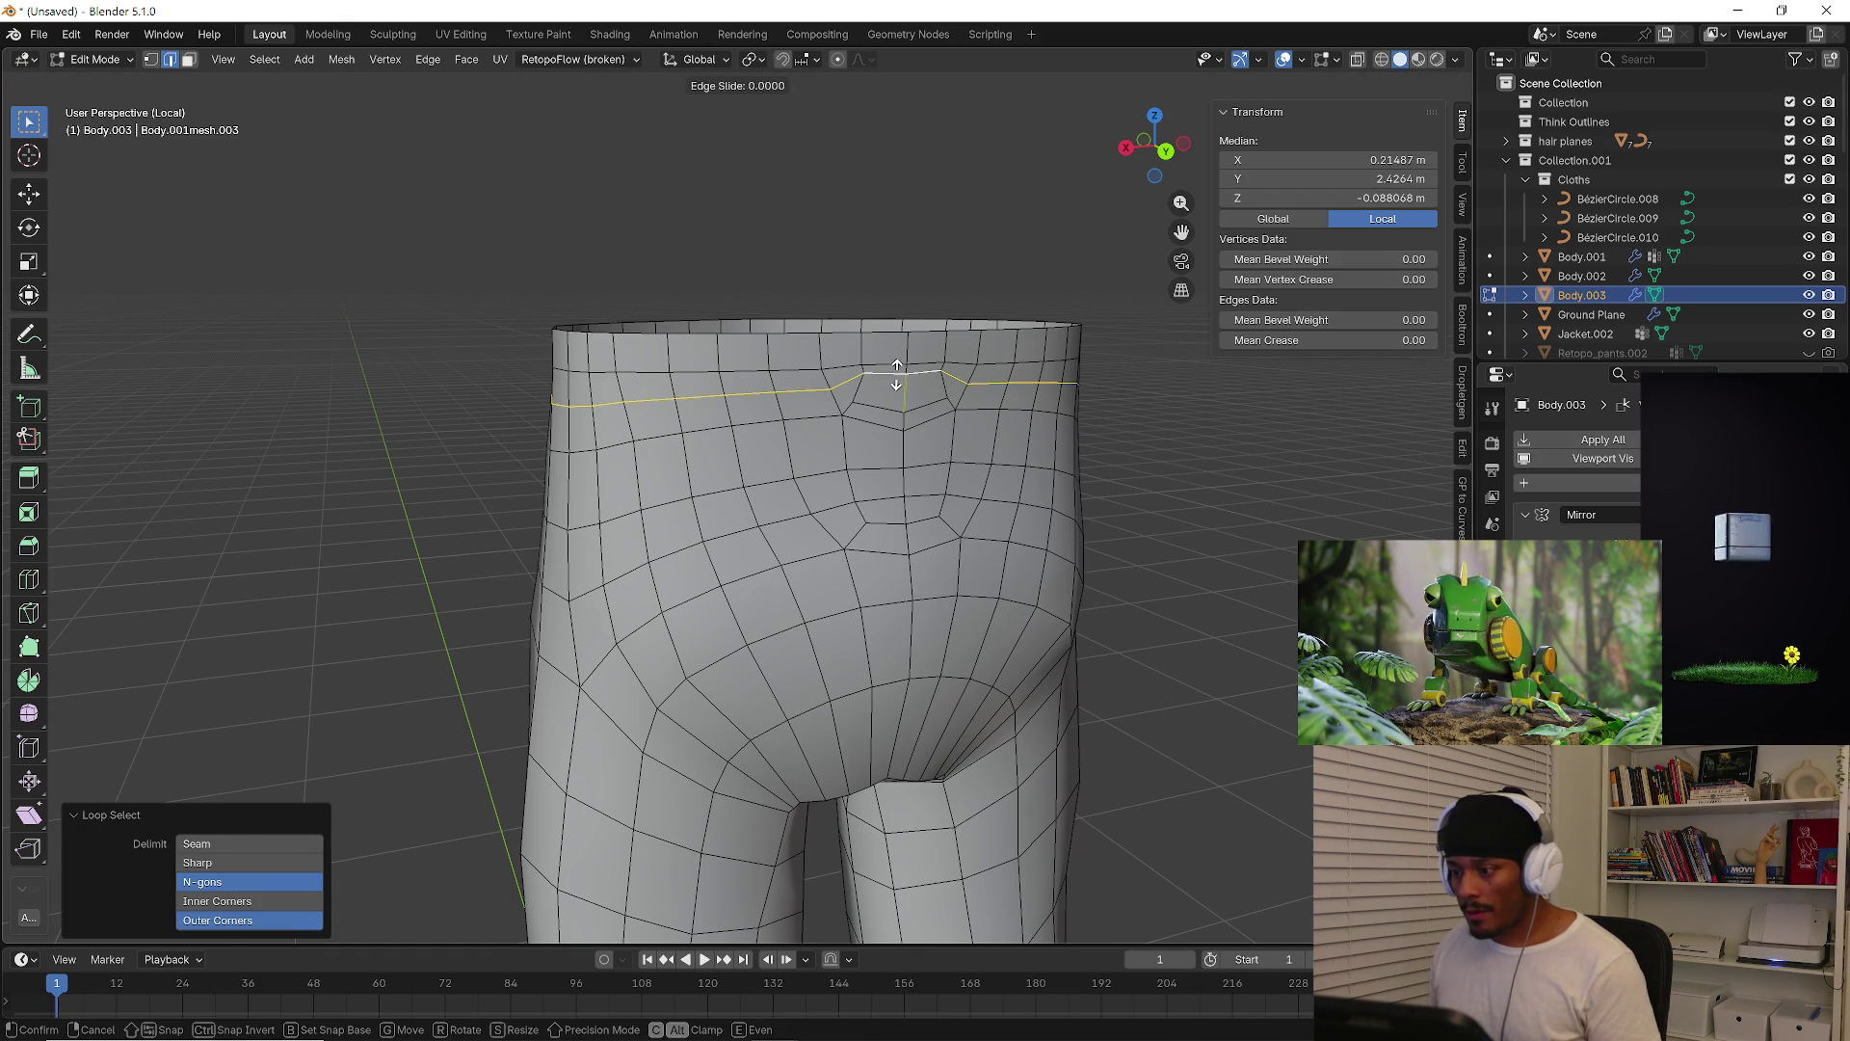
{"action": "left_click", "coordinate": [898, 375]}
{"action": "key", "text": "g"}
{"action": "key", "text": "g"}
{"action": "right_click", "coordinate": [897, 386]}
{"action": "mouse_move", "coordinate": [897, 390]}
{"action": "middle_mouse_down"}
{"action": "mouse_move", "coordinate": [902, 410]}
{"action": "mouse_move", "coordinate": [963, 424]}
{"action": "middle_mouse_up"}
{"action": "key", "text": "1"}
{"action": "key", "text": "shift+v"}
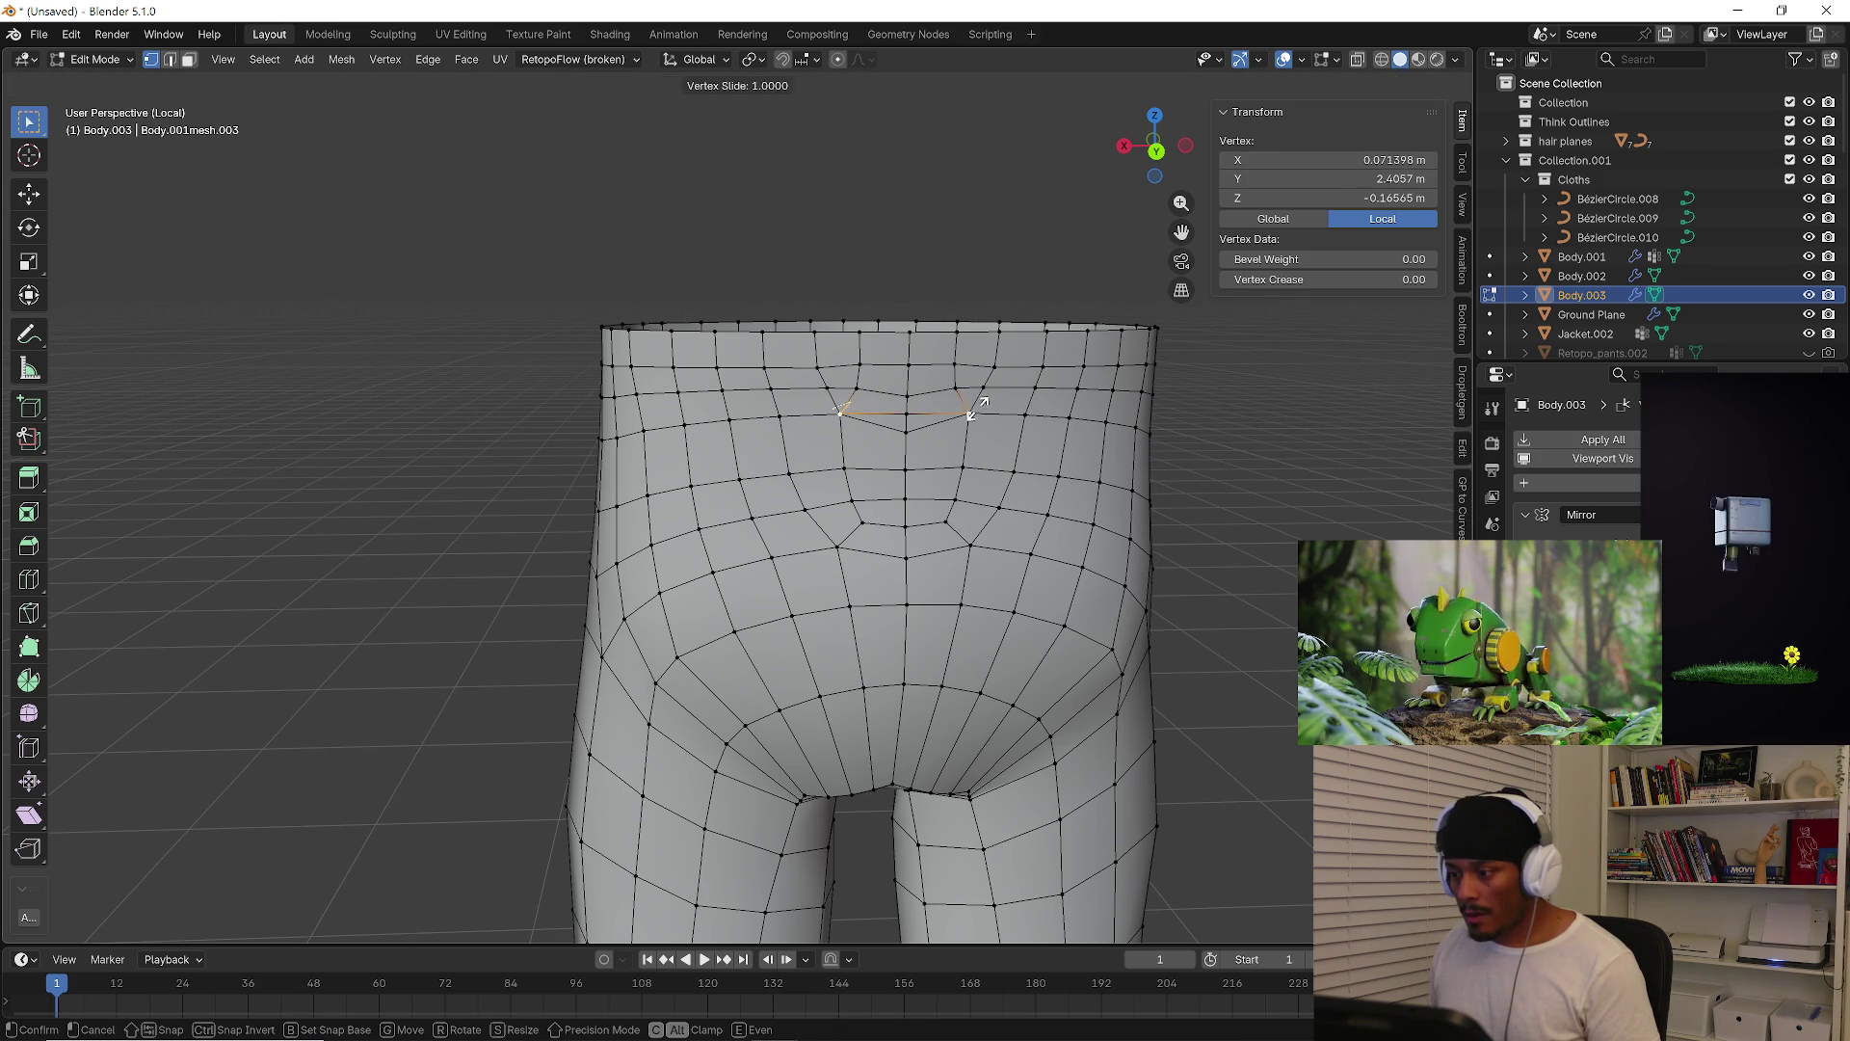
{"action": "left_click", "coordinate": [972, 412]}
{"action": "middle_click_drag", "start_coordinate": [971, 412], "coordinate": [963, 404]}
In Back Orthographic view, move the selected back-waist vertices into a new position
{"action": "key", "text": "ctrl+KP_1"}
{"action": "scroll", "coordinate": [964, 405], "scroll_direction": "up", "scroll_amount": 5}
{"action": "key", "text": "g"}
{"action": "key", "text": "Escape"}
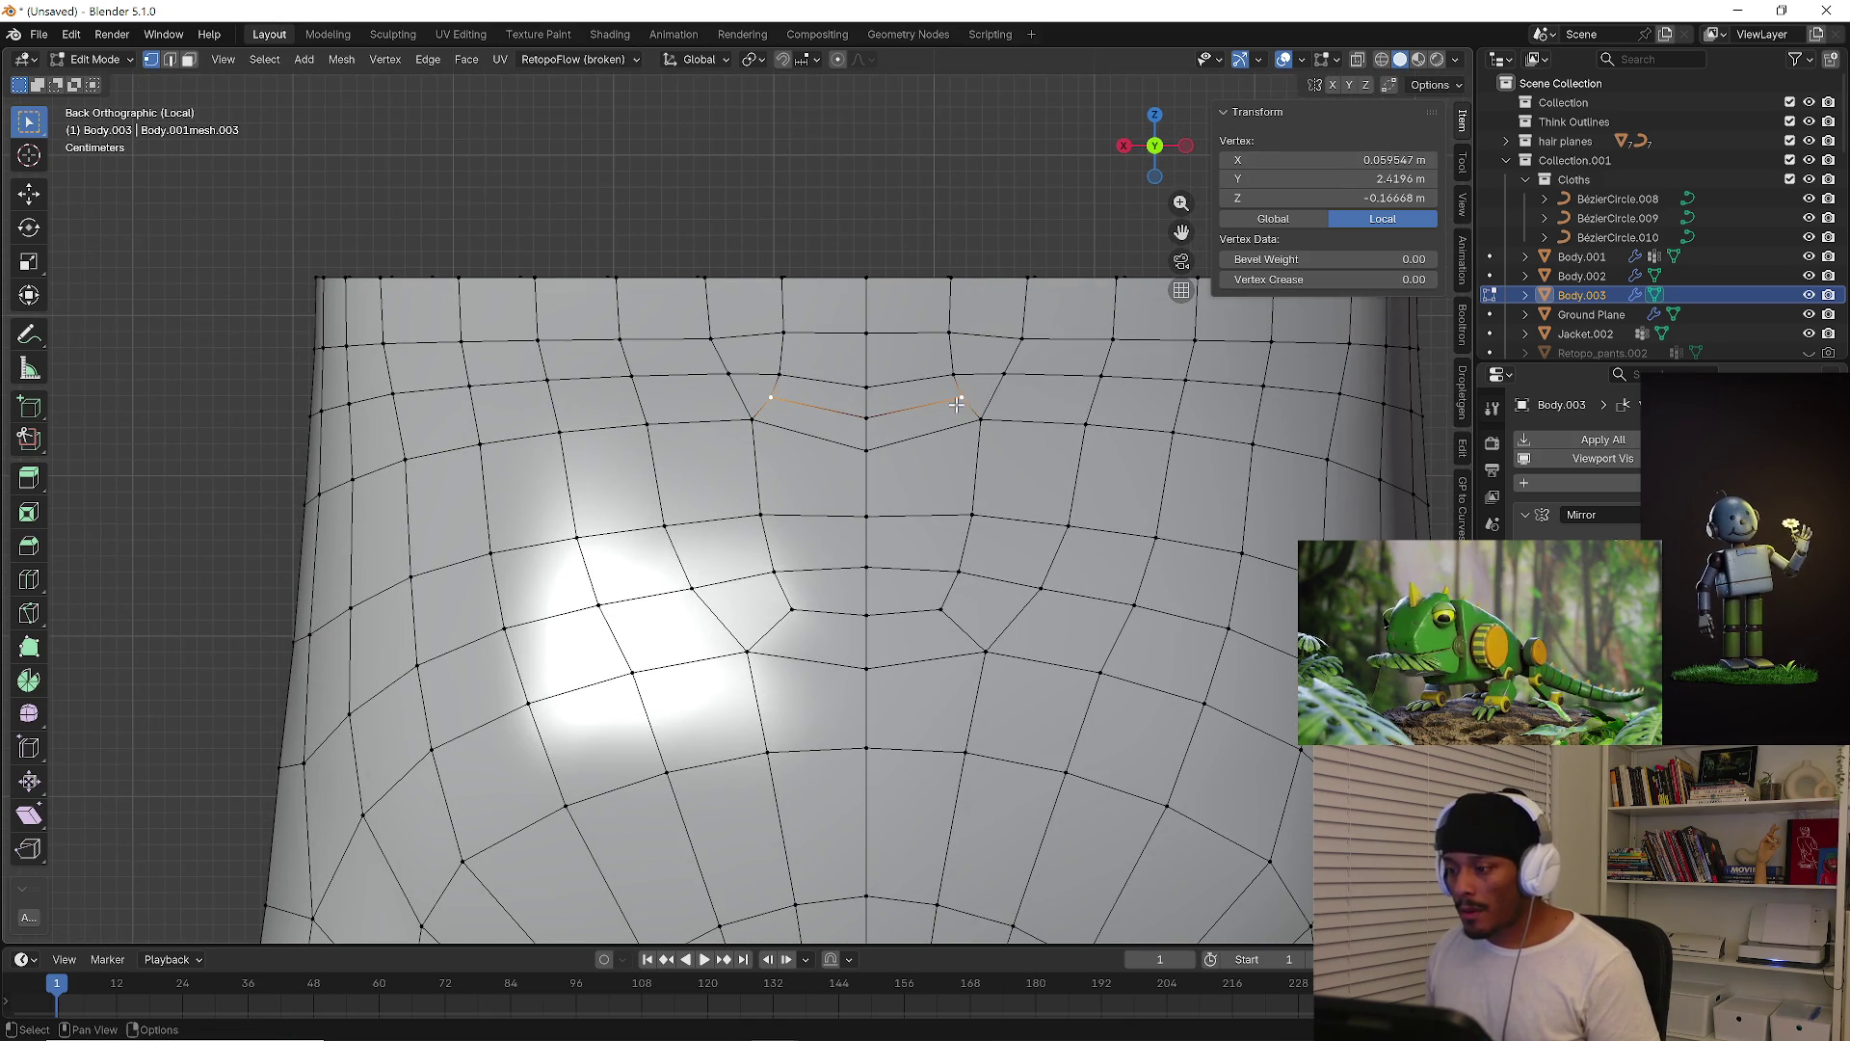
{"action": "key", "text": "g"}
{"action": "key", "text": "Escape"}
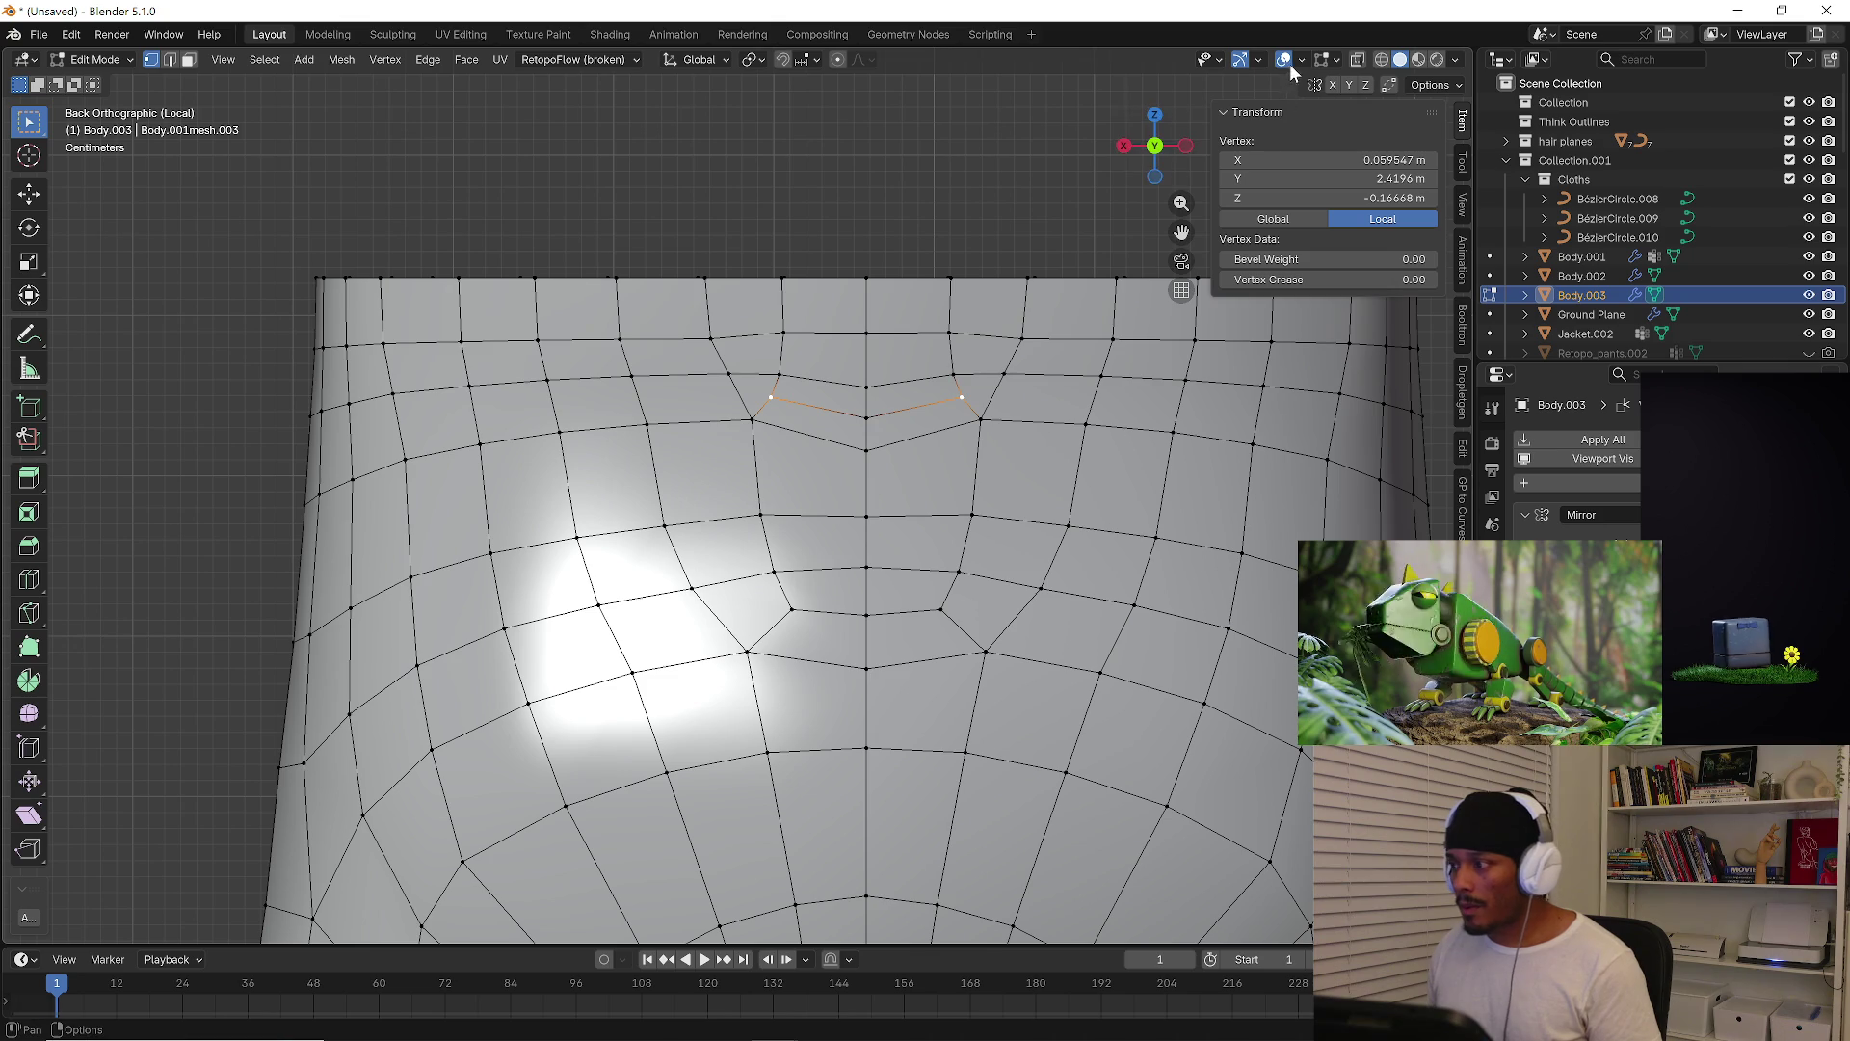
{"action": "key", "text": "g"}
{"action": "left_click", "coordinate": [800, 403]}
{"action": "key", "text": "g"}
{"action": "left_click", "coordinate": [810, 432]}
Lower the three-vertex loop at the back dip and move the first top-loop vertices into line
{"action": "left_click", "coordinate": [856, 447], "text": "alt"}
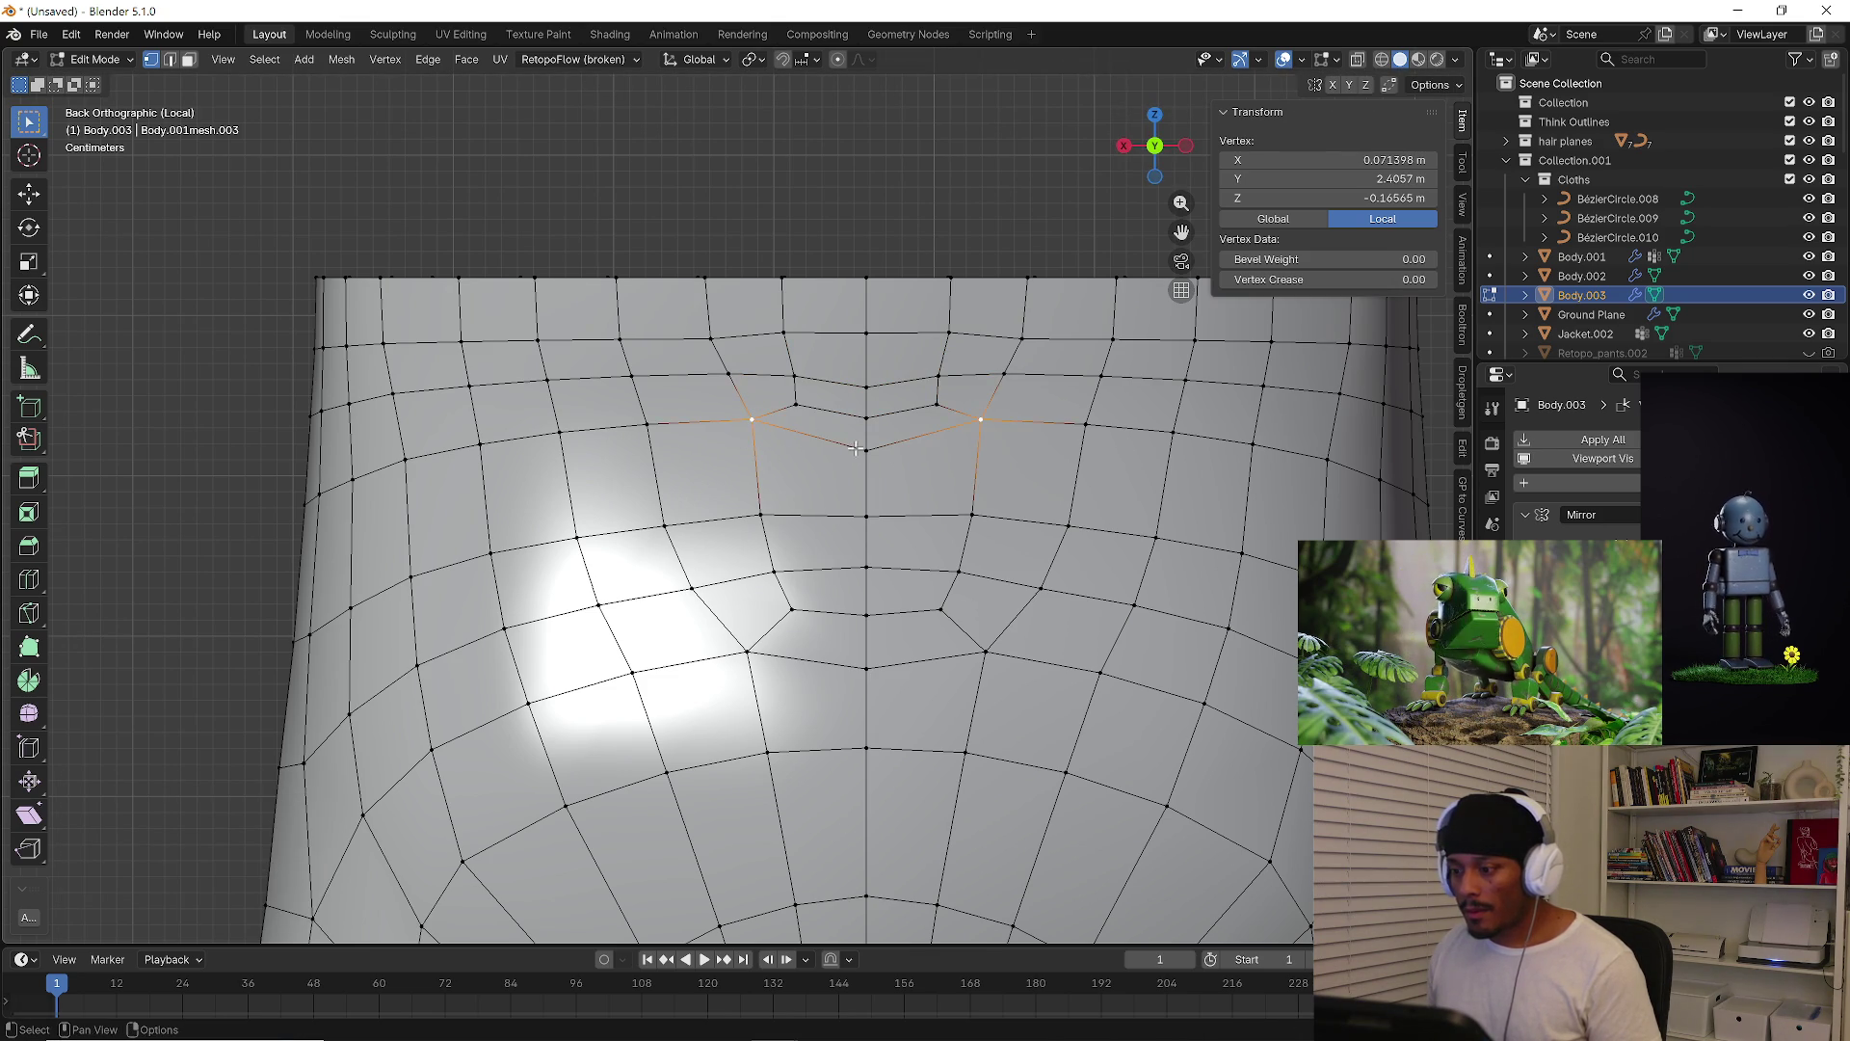
{"action": "key", "text": "g"}
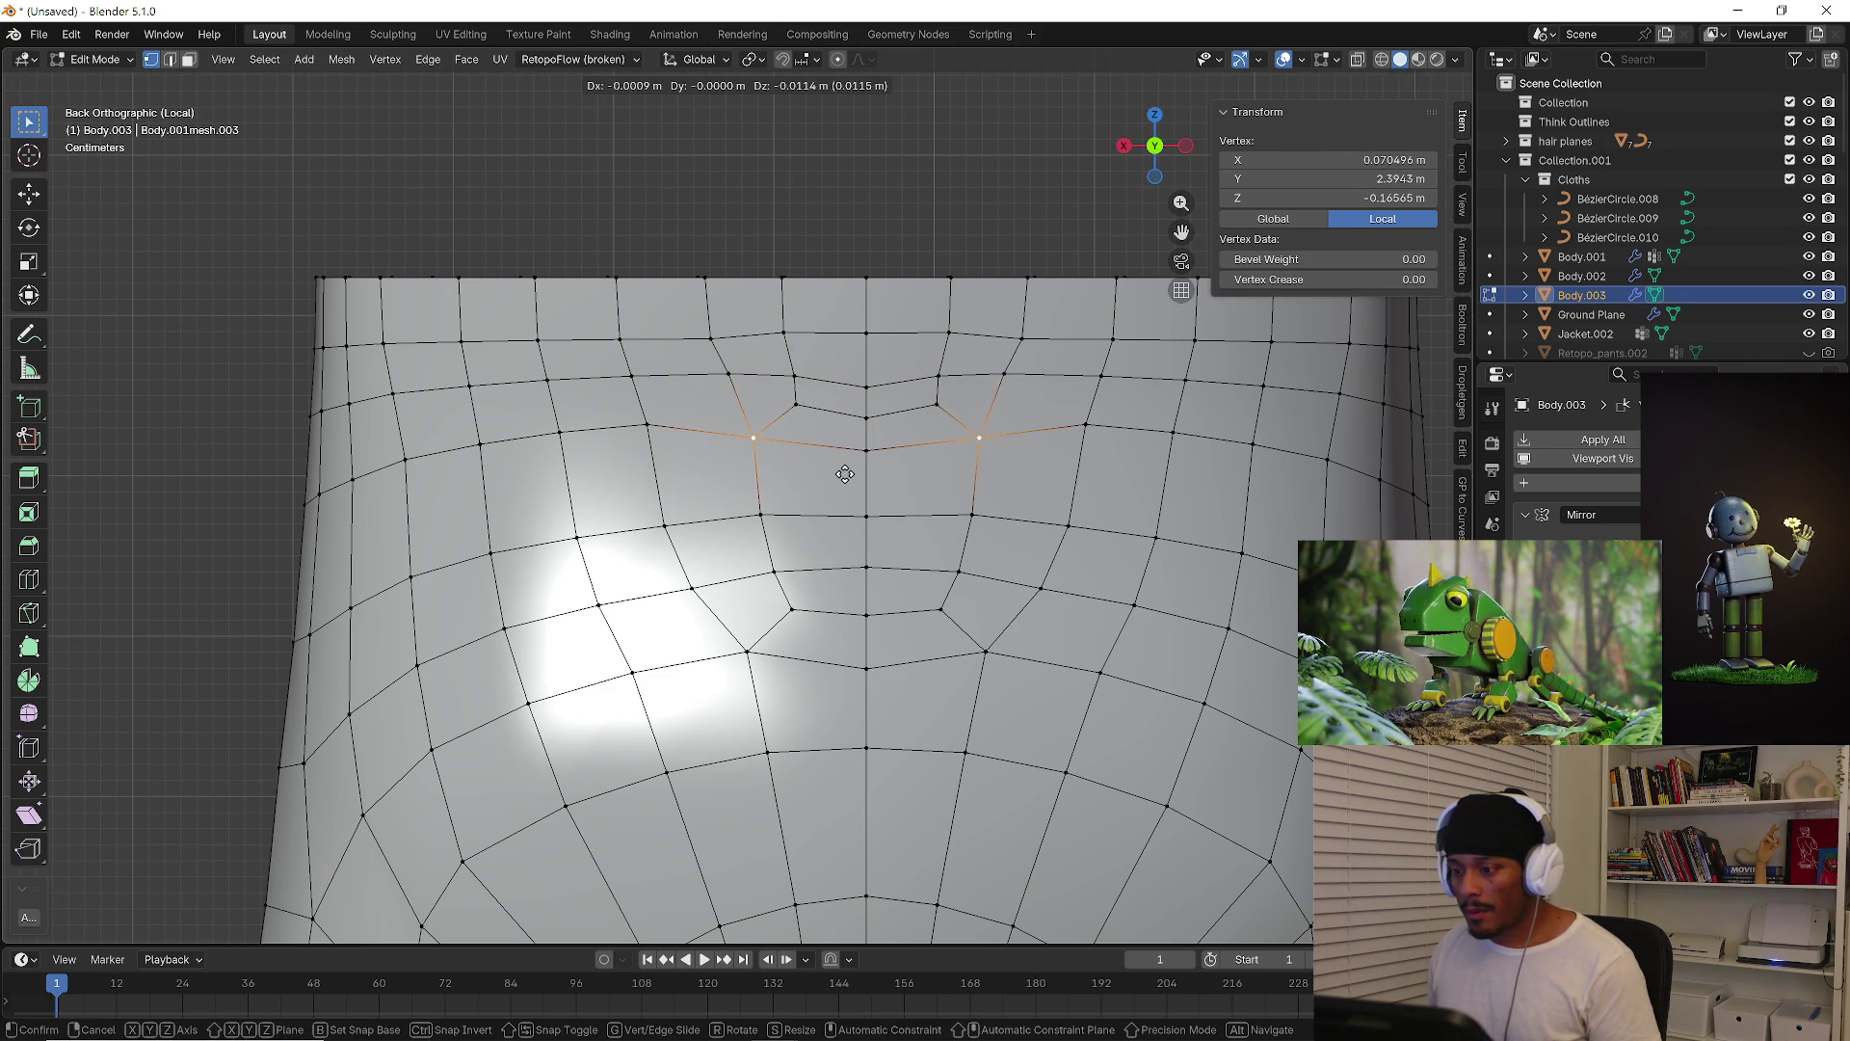
{"action": "left_click", "coordinate": [844, 472]}
{"action": "left_click", "coordinate": [813, 408], "text": "alt"}
{"action": "key", "text": "g"}
{"action": "left_click", "coordinate": [819, 414]}
{"action": "left_click", "coordinate": [762, 334], "text": "alt"}
Move the remaining top-loop vertices and the centre vertex so the top loop runs level
{"action": "key", "text": "g"}
{"action": "left_click", "coordinate": [768, 329]}
{"action": "left_click", "coordinate": [788, 333]}
{"action": "key", "text": "g"}
{"action": "left_click", "coordinate": [803, 338]}
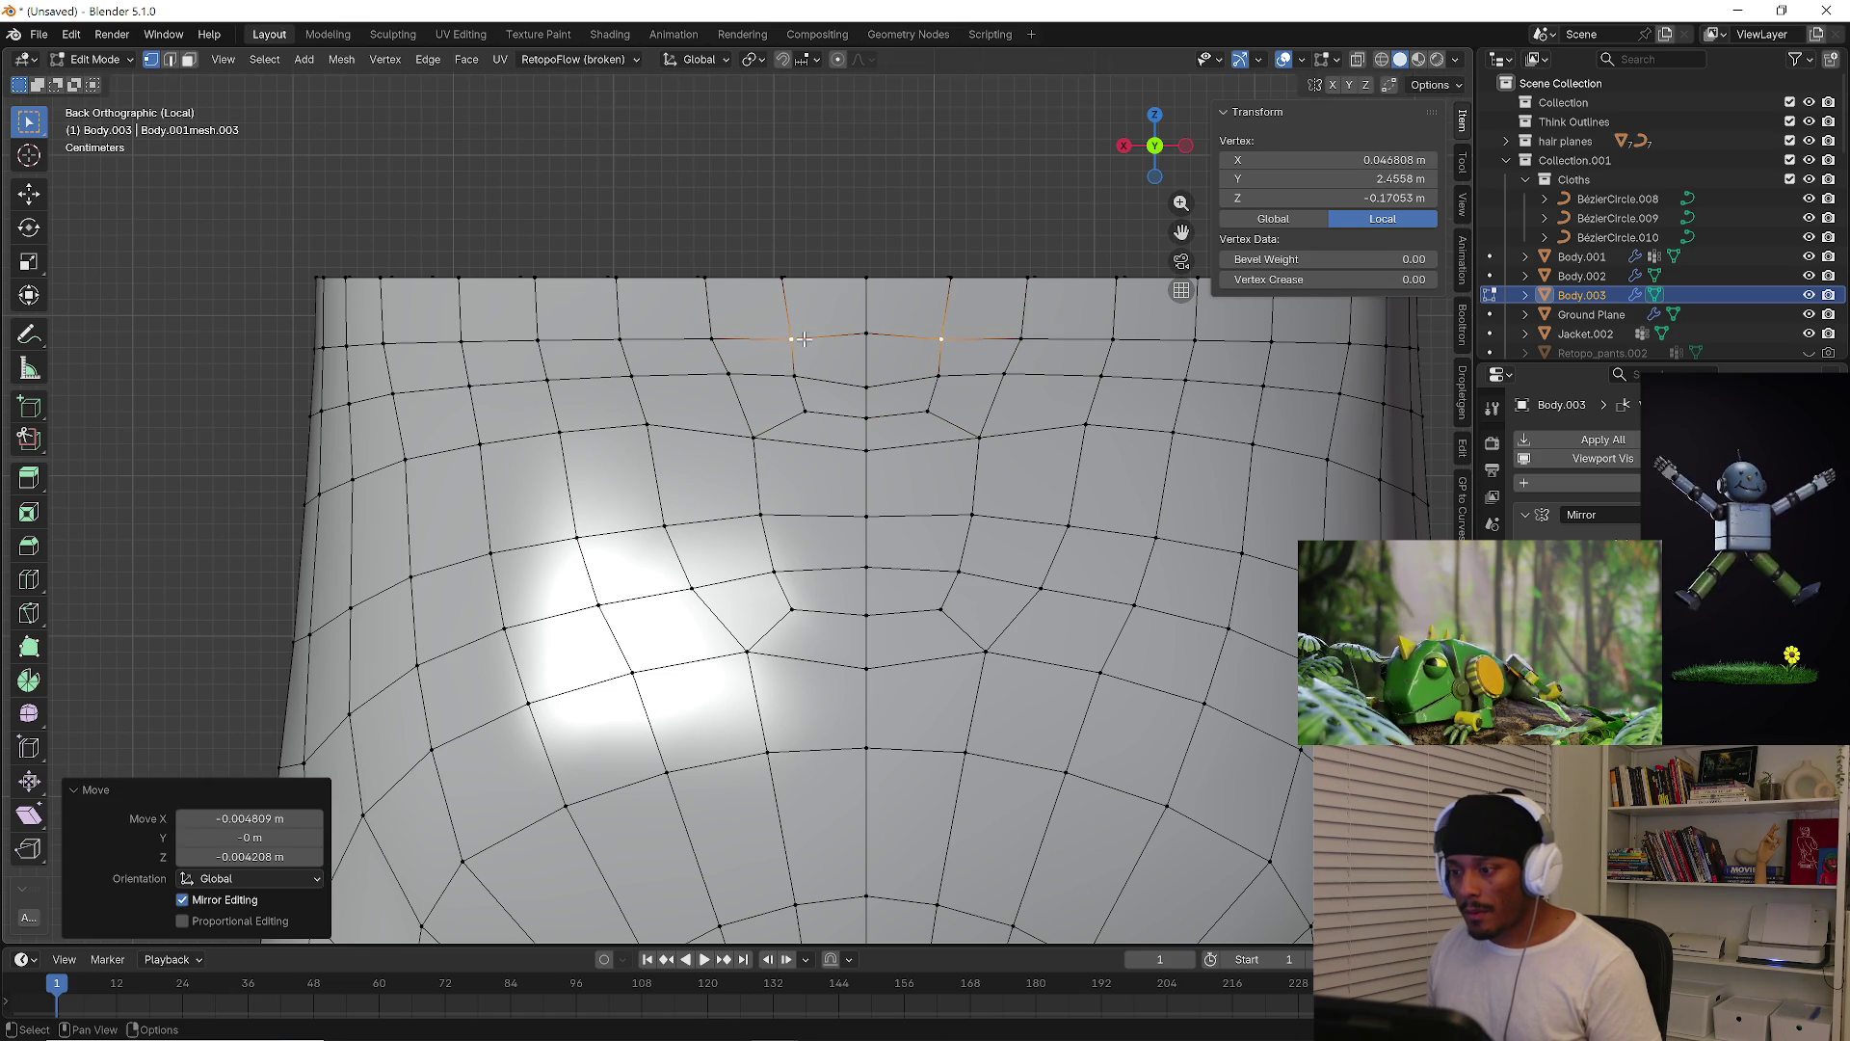
{"action": "key", "text": "g"}
{"action": "left_click", "coordinate": [867, 378]}
{"action": "left_click", "coordinate": [868, 341]}
{"action": "key", "text": "g"}
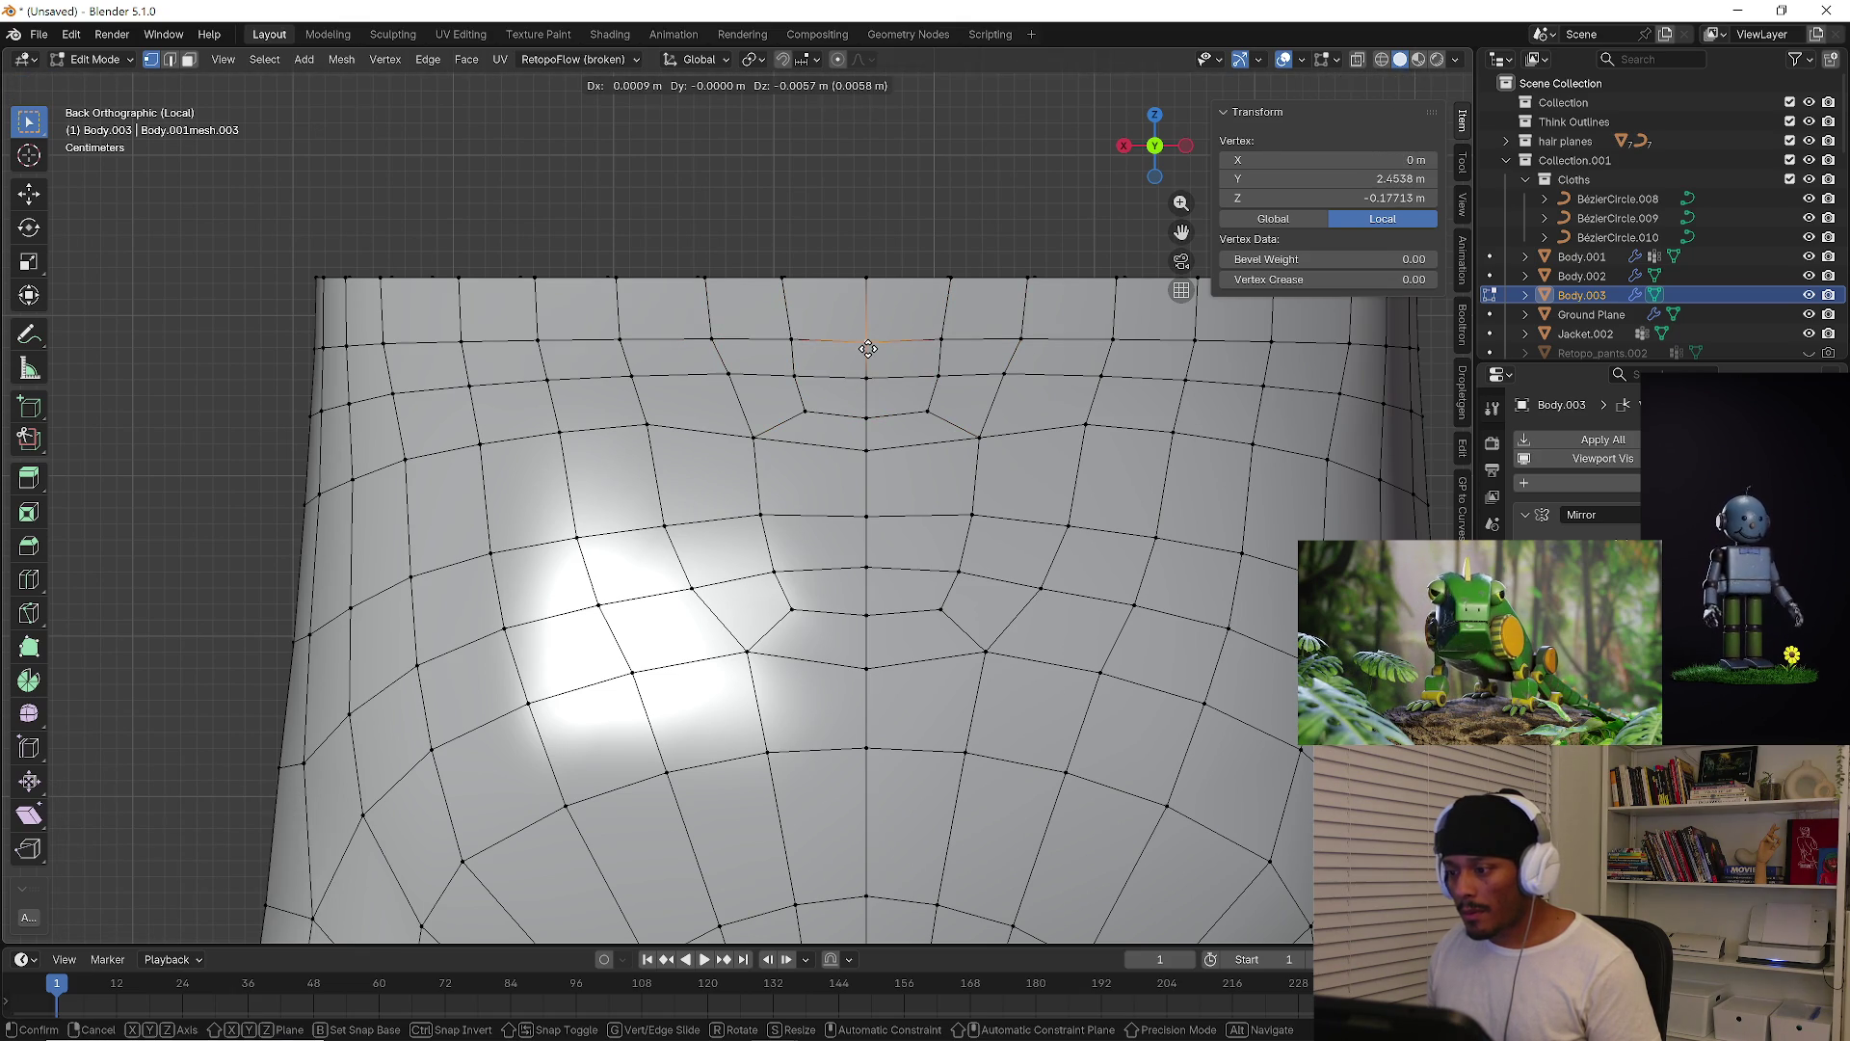
{"action": "left_click", "coordinate": [868, 347]}
{"action": "scroll", "coordinate": [868, 347], "scroll_direction": "down", "scroll_amount": 3}
{"action": "scroll", "coordinate": [868, 386], "scroll_direction": "down", "scroll_amount": 3}
{"action": "mouse_move", "coordinate": [926, 443]}
{"action": "middle_mouse_down"}
{"action": "mouse_move", "coordinate": [1035, 511]}
{"action": "mouse_move", "coordinate": [960, 500]}
{"action": "middle_mouse_up"}
{"action": "scroll", "coordinate": [899, 501], "scroll_direction": "down", "scroll_amount": 2}
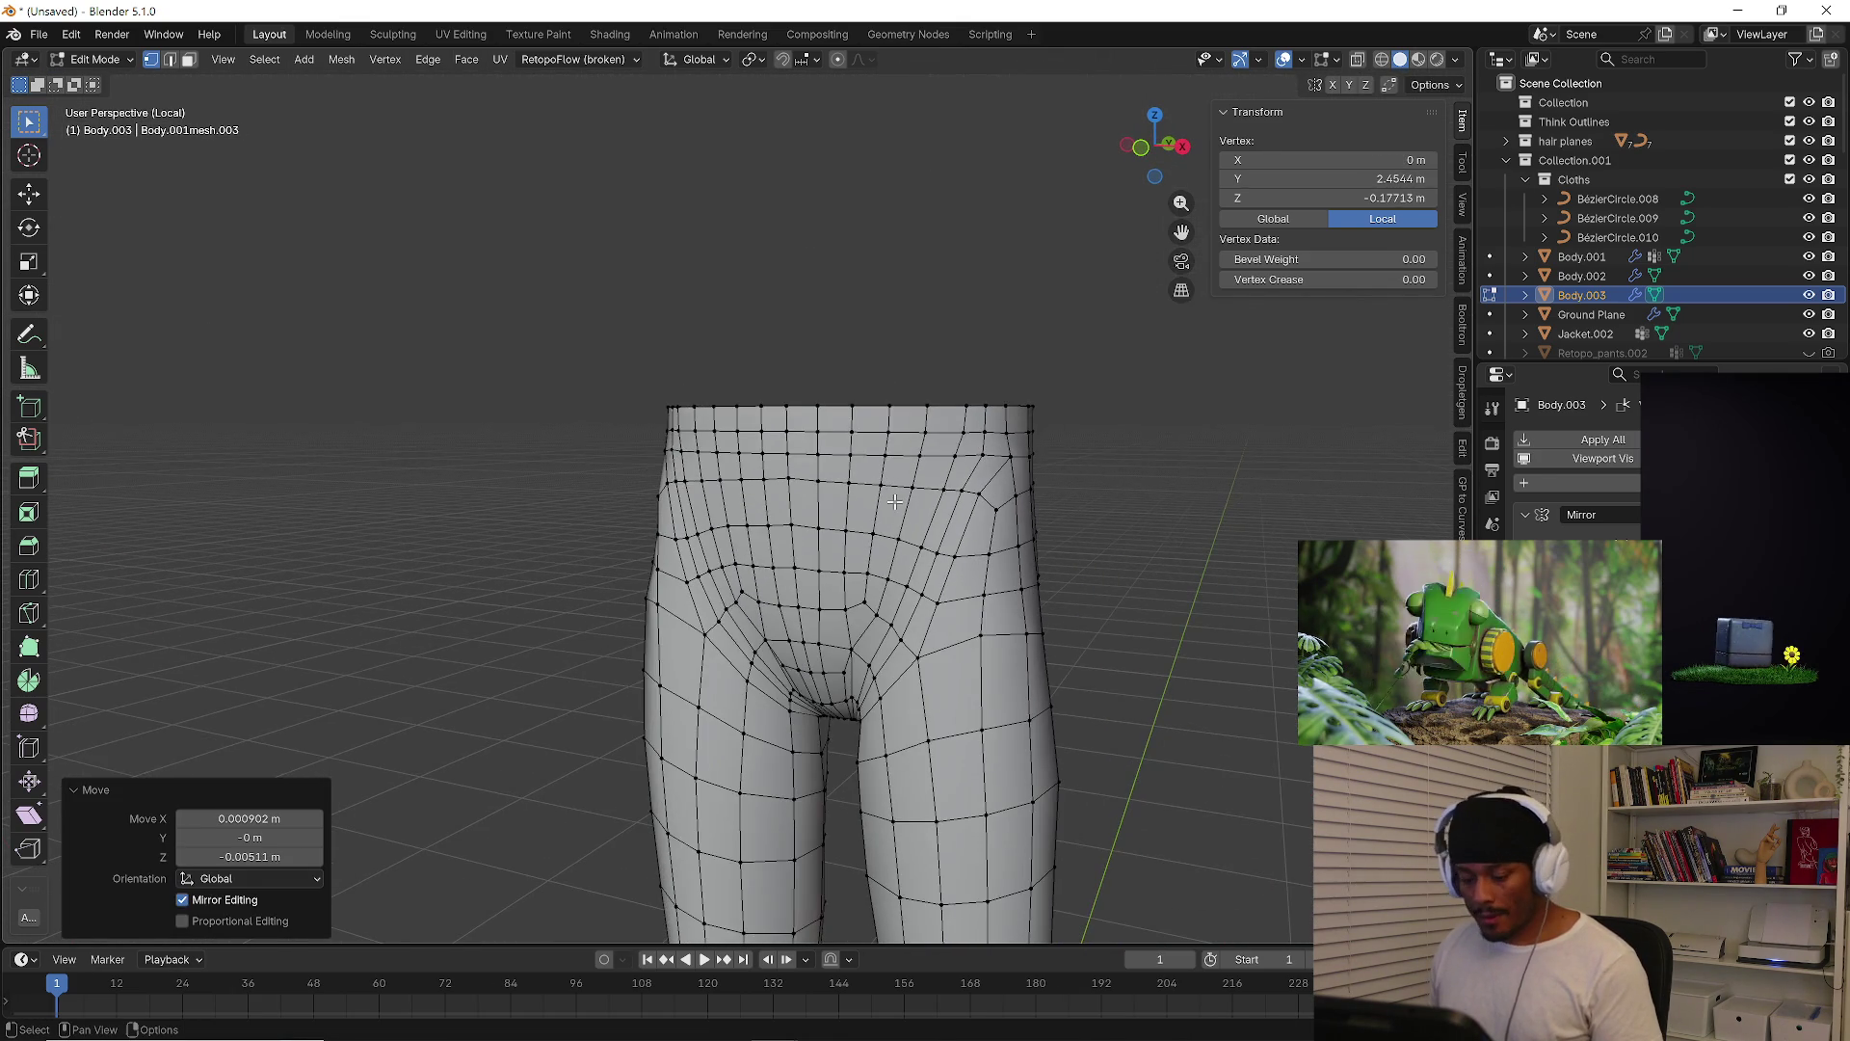
Select the waist face band and extrude it along its normals into a raised waistband
{"action": "key", "text": "3"}
{"action": "key", "text": "alt+a"}
{"action": "mouse_move", "coordinate": [857, 456]}
{"action": "middle_mouse_down"}
{"action": "mouse_move", "coordinate": [829, 429]}
{"action": "mouse_move", "coordinate": [920, 471]}
{"action": "middle_mouse_up"}
{"action": "left_click", "coordinate": [824, 424], "text": "alt"}
{"action": "left_click", "coordinate": [815, 445], "text": "alt+shift"}
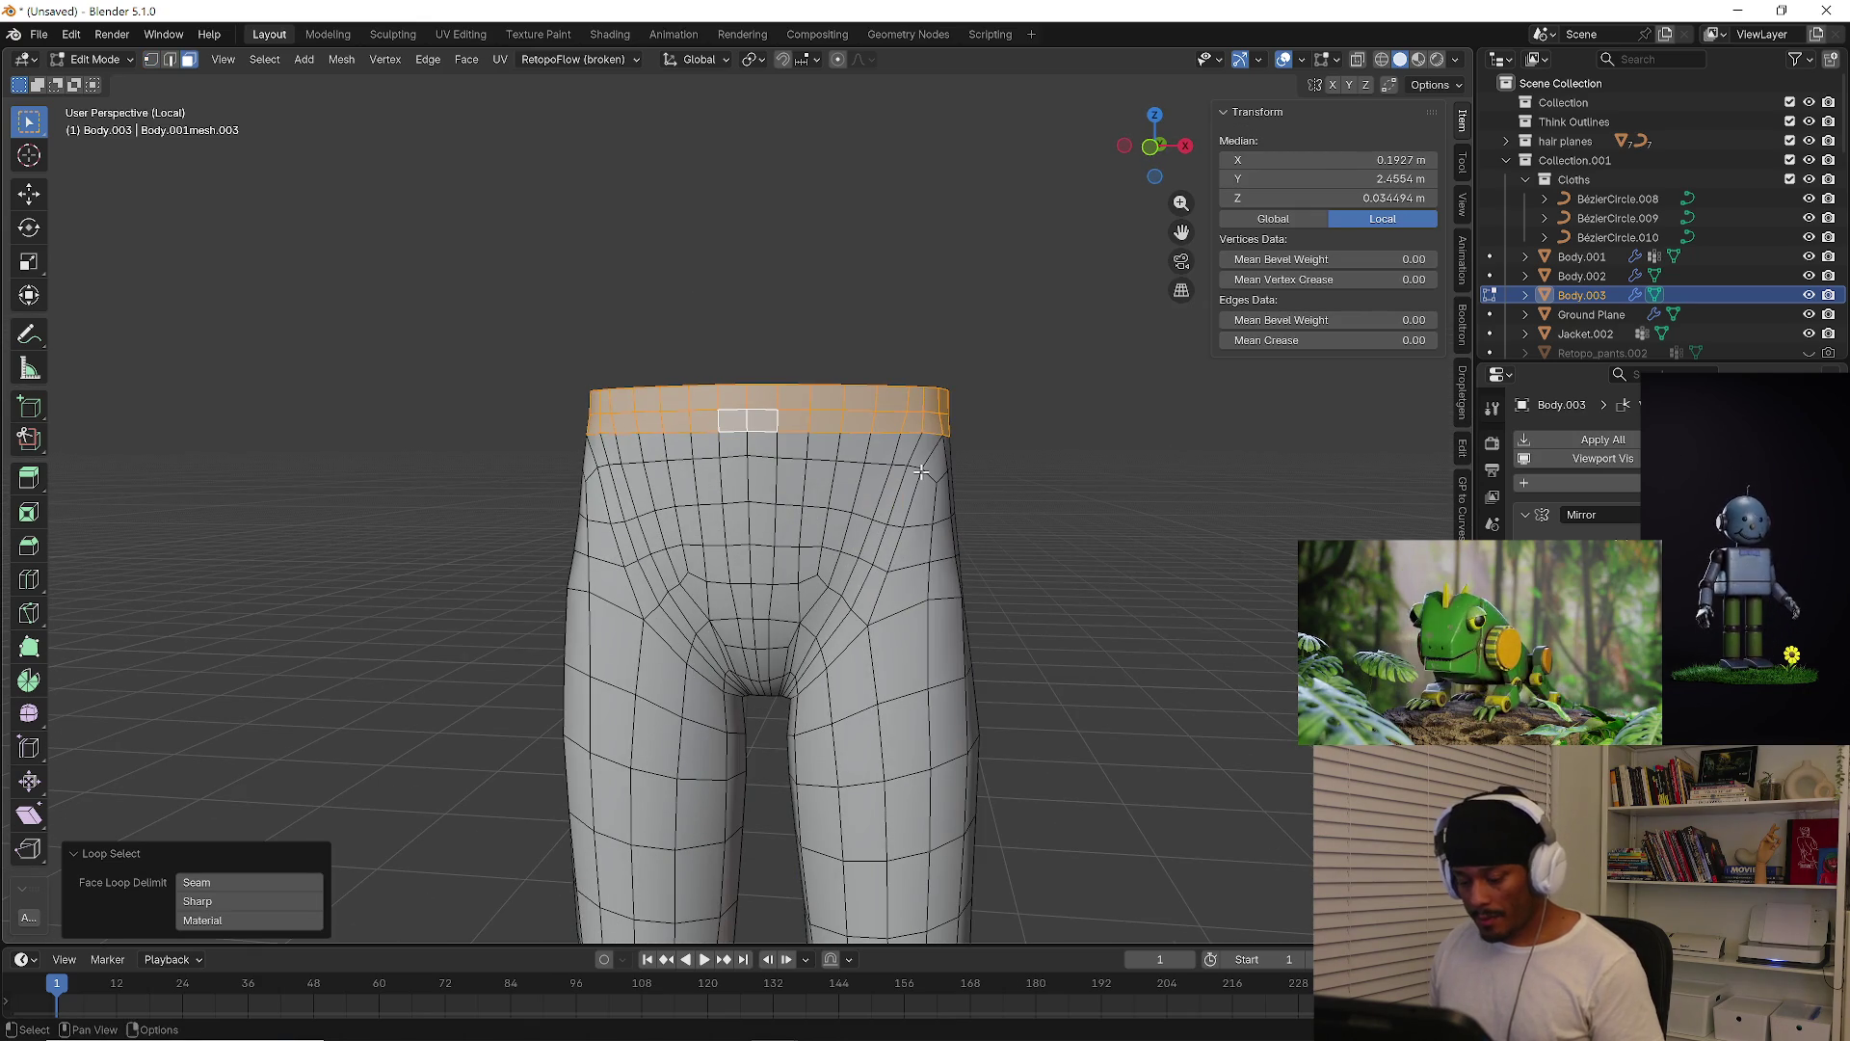
{"action": "right_click", "coordinate": [920, 471]}
{"action": "left_click", "coordinate": [919, 479]}
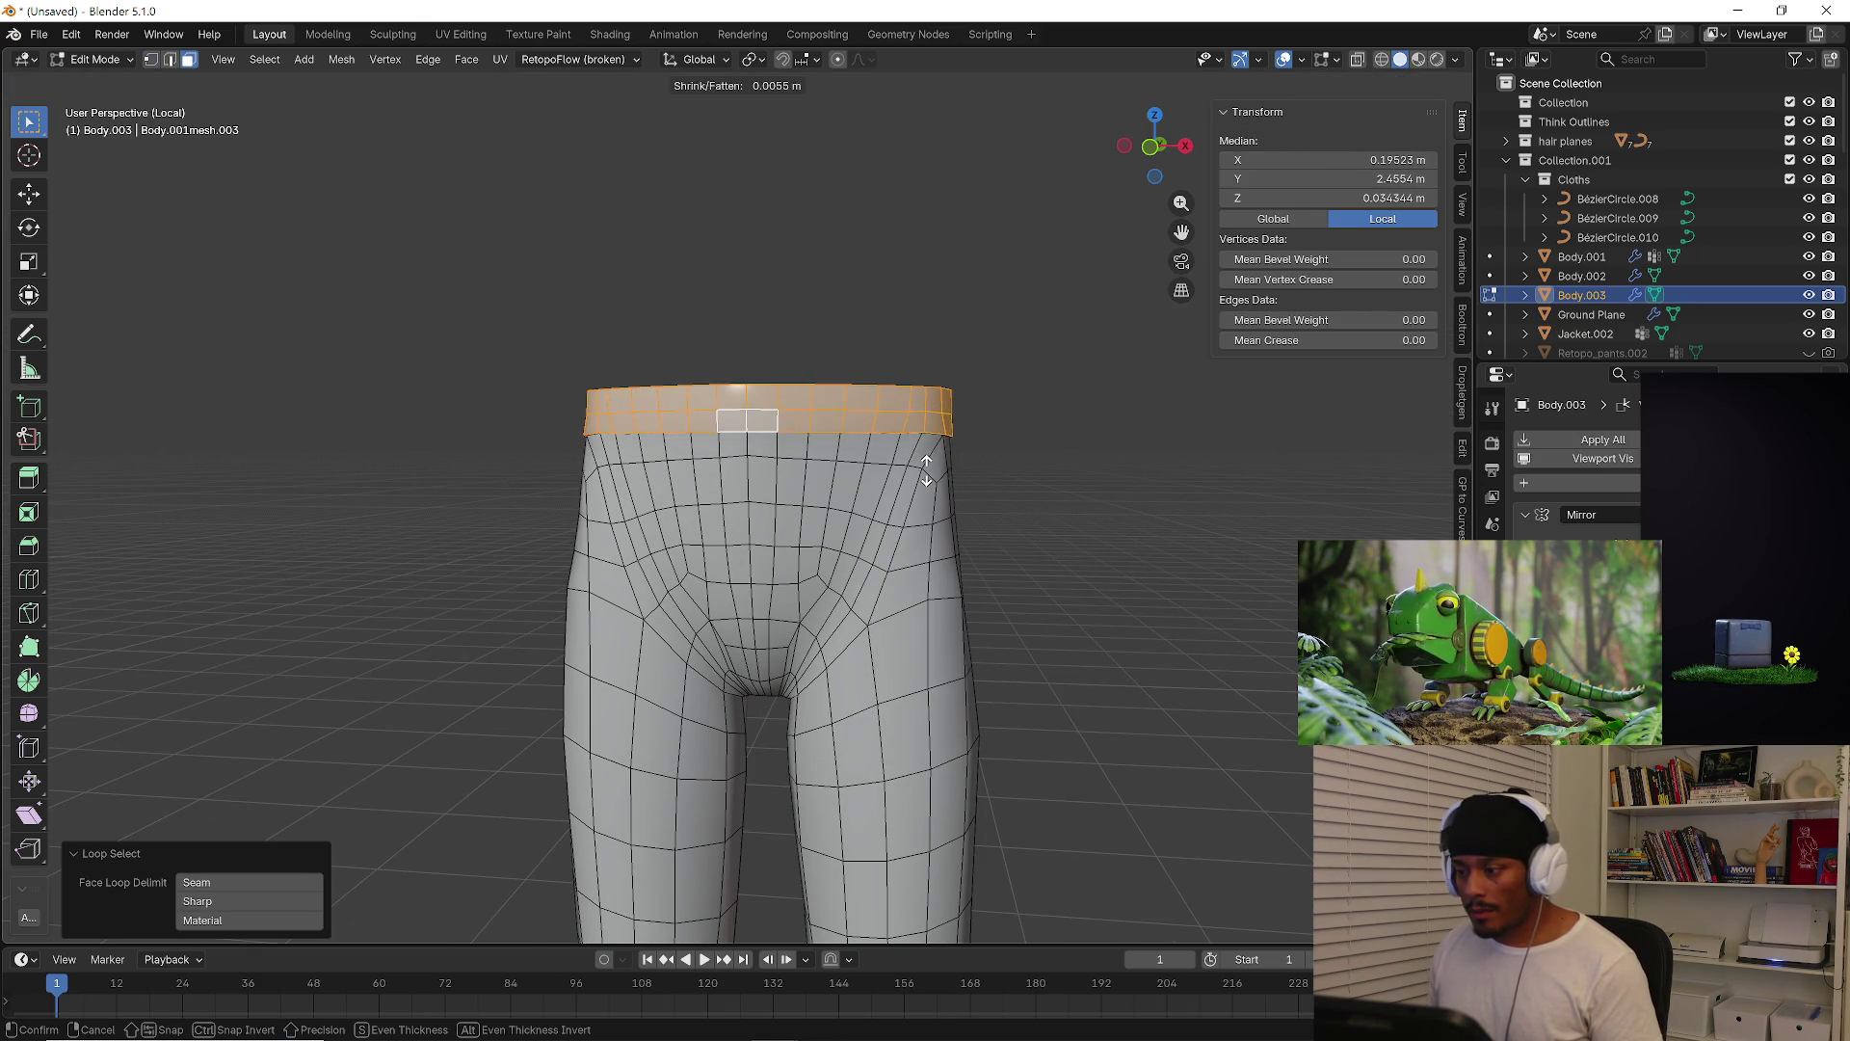
{"action": "left_click", "coordinate": [926, 470]}
{"action": "mouse_move", "coordinate": [926, 470]}
{"action": "middle_mouse_down"}
{"action": "mouse_move", "coordinate": [1041, 466]}
{"action": "mouse_move", "coordinate": [943, 492]}
{"action": "mouse_move", "coordinate": [980, 522]}
{"action": "middle_mouse_up"}
{"action": "key", "text": "alt+a"}
Turn off the Wireframe overlay in Object Mode, then reselect the pants and re-enter Edit Mode
{"action": "key", "text": "Tab"}
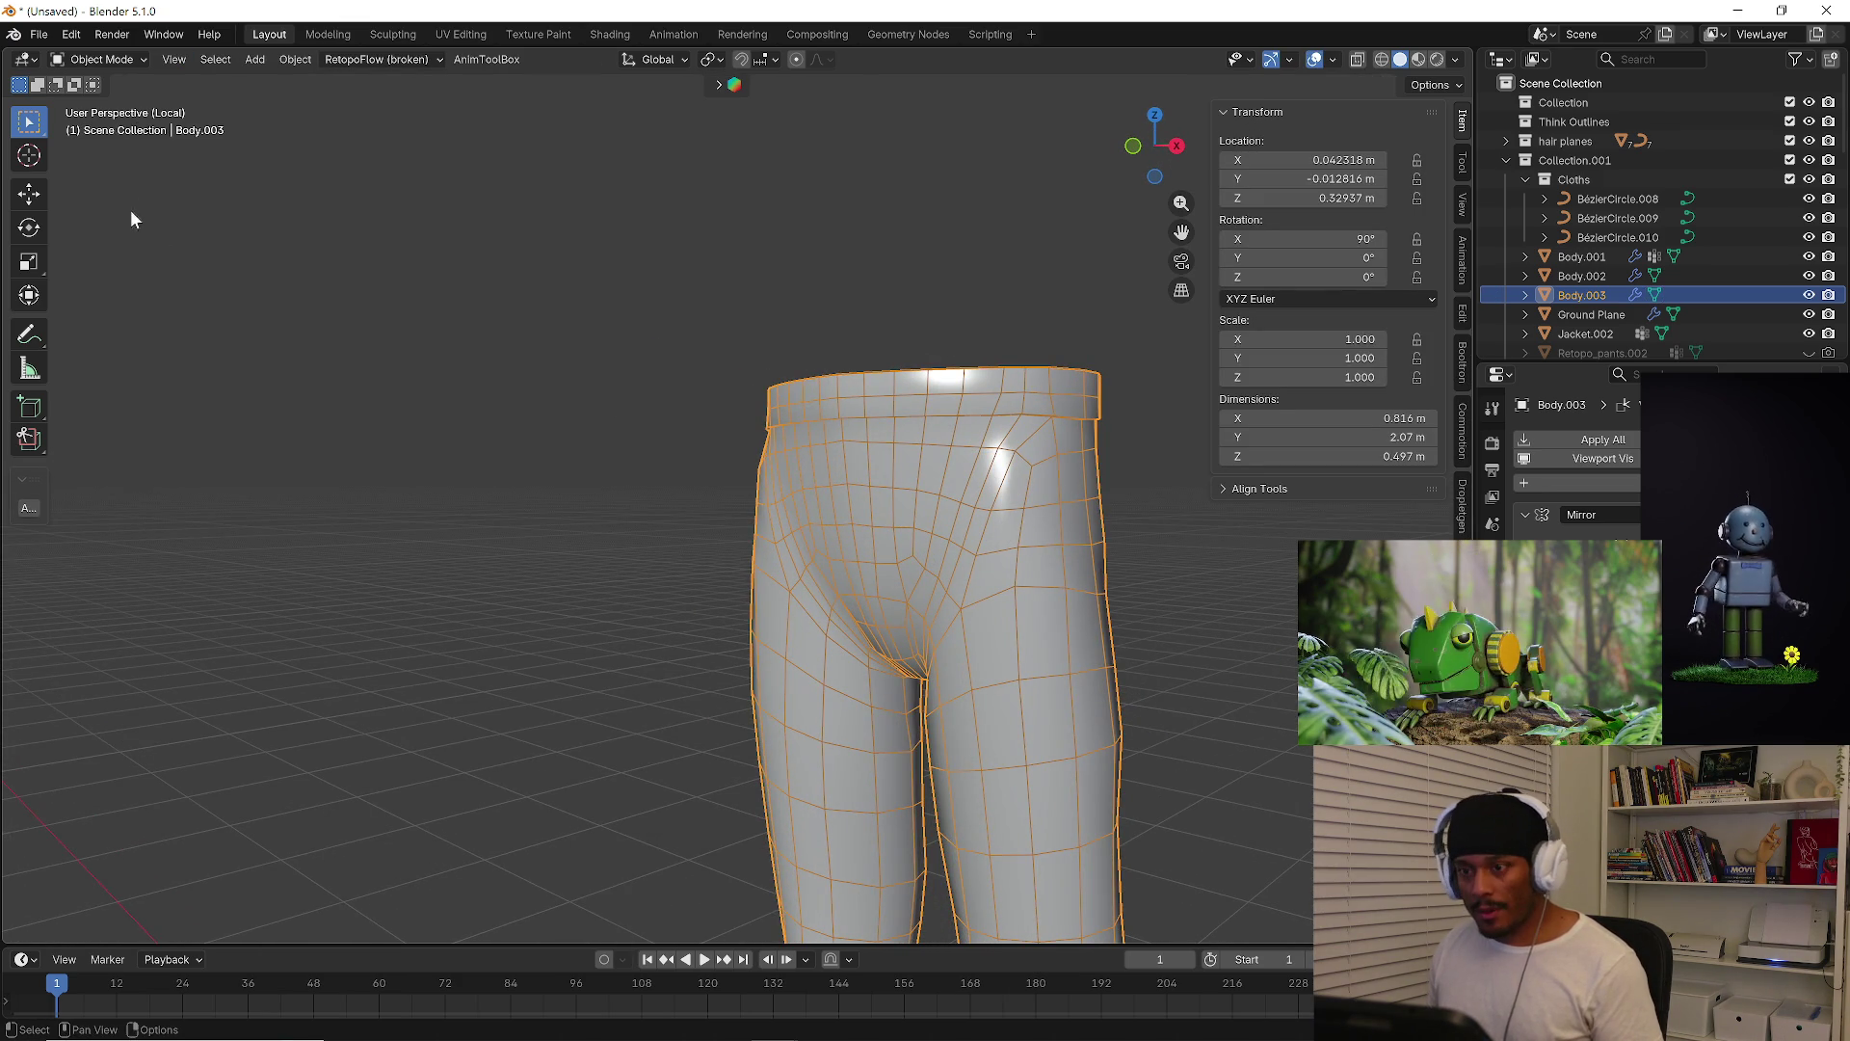
{"action": "left_click", "coordinate": [133, 60]}
{"action": "left_click", "coordinate": [541, 384]}
{"action": "middle_click_drag", "start_coordinate": [541, 384], "coordinate": [703, 441]}
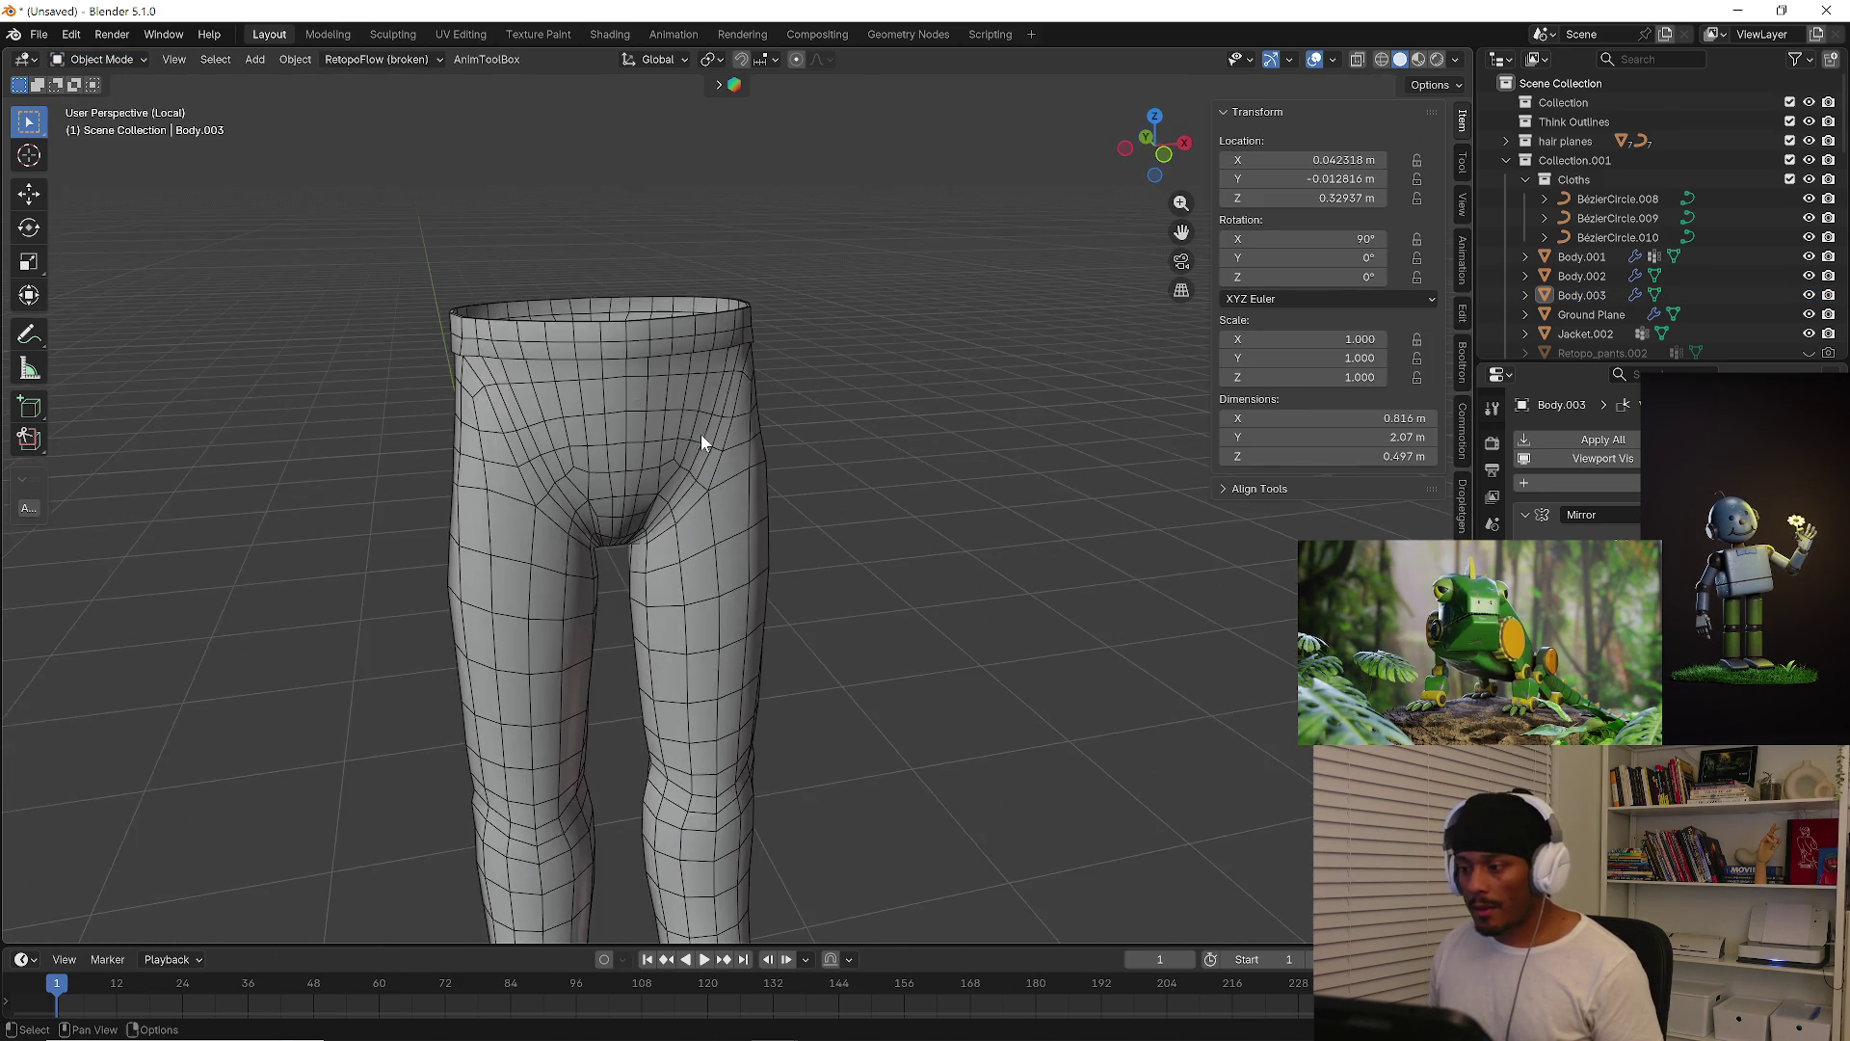
{"action": "scroll", "coordinate": [696, 434], "scroll_direction": "down", "scroll_amount": 2}
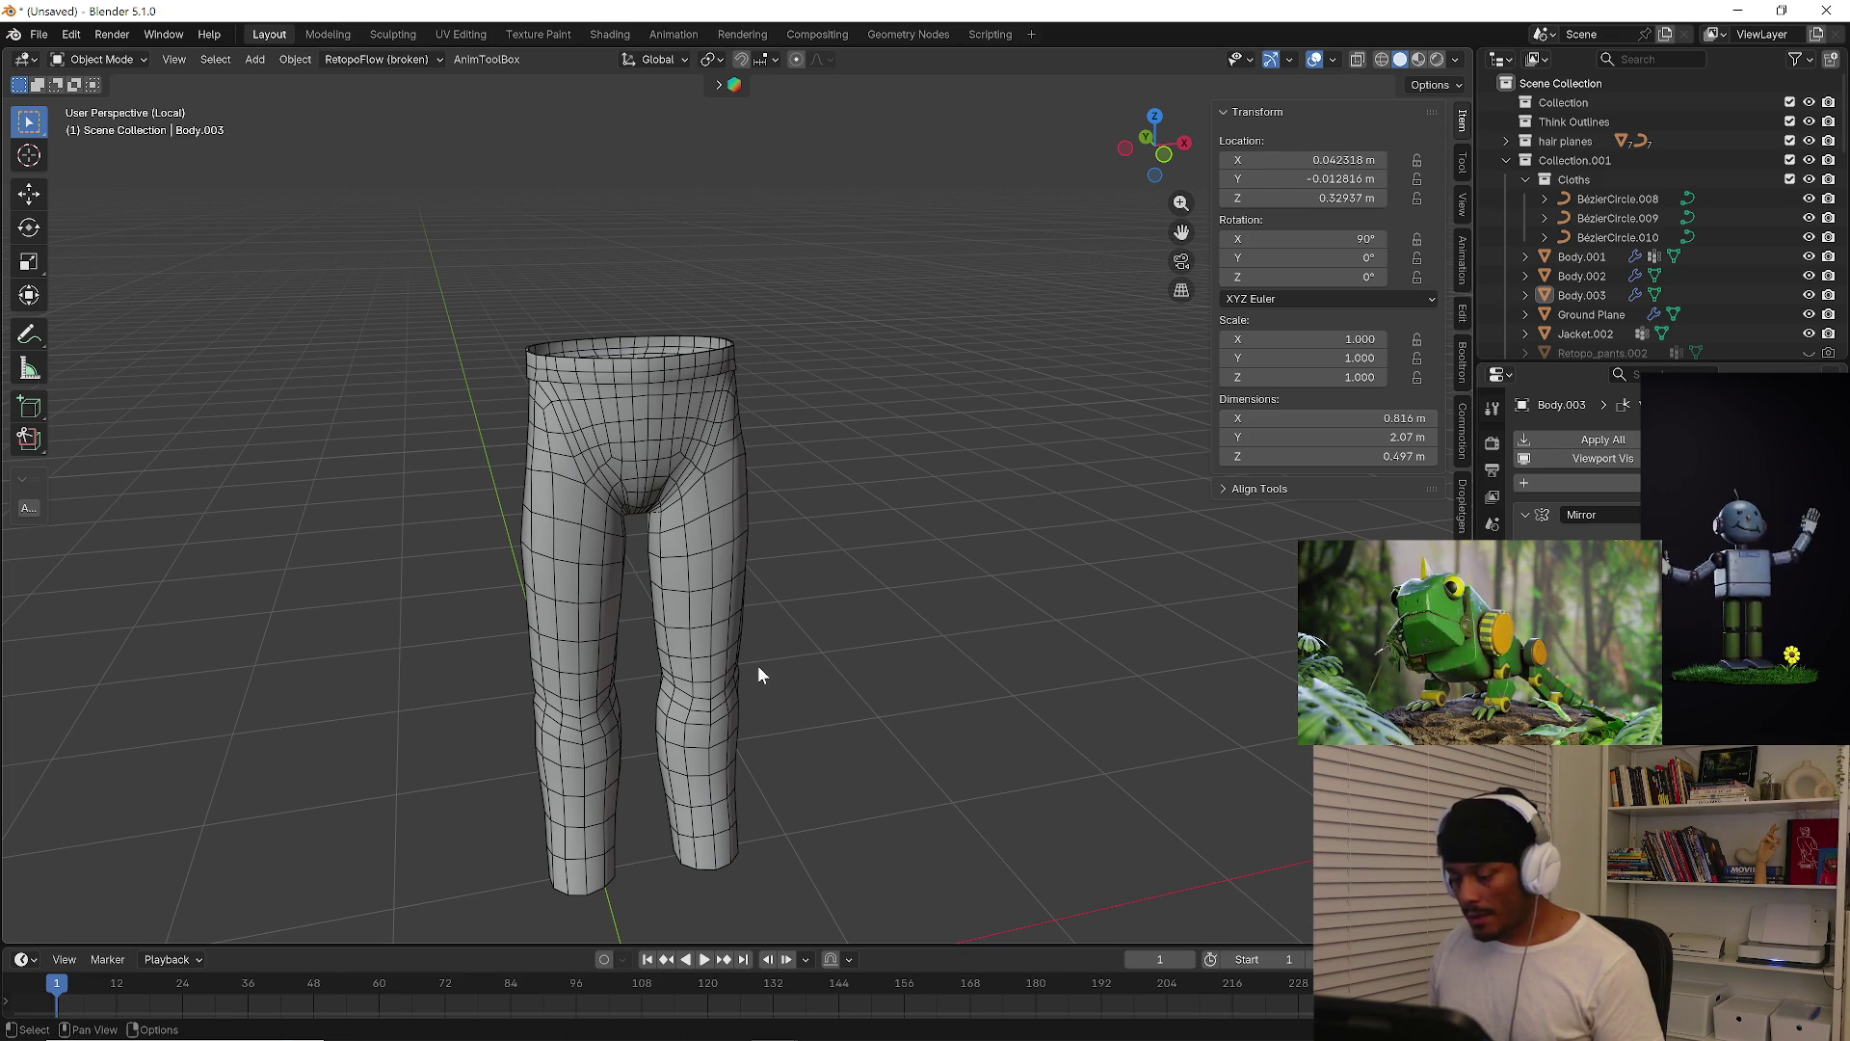
{"action": "left_click", "coordinate": [1334, 59]}
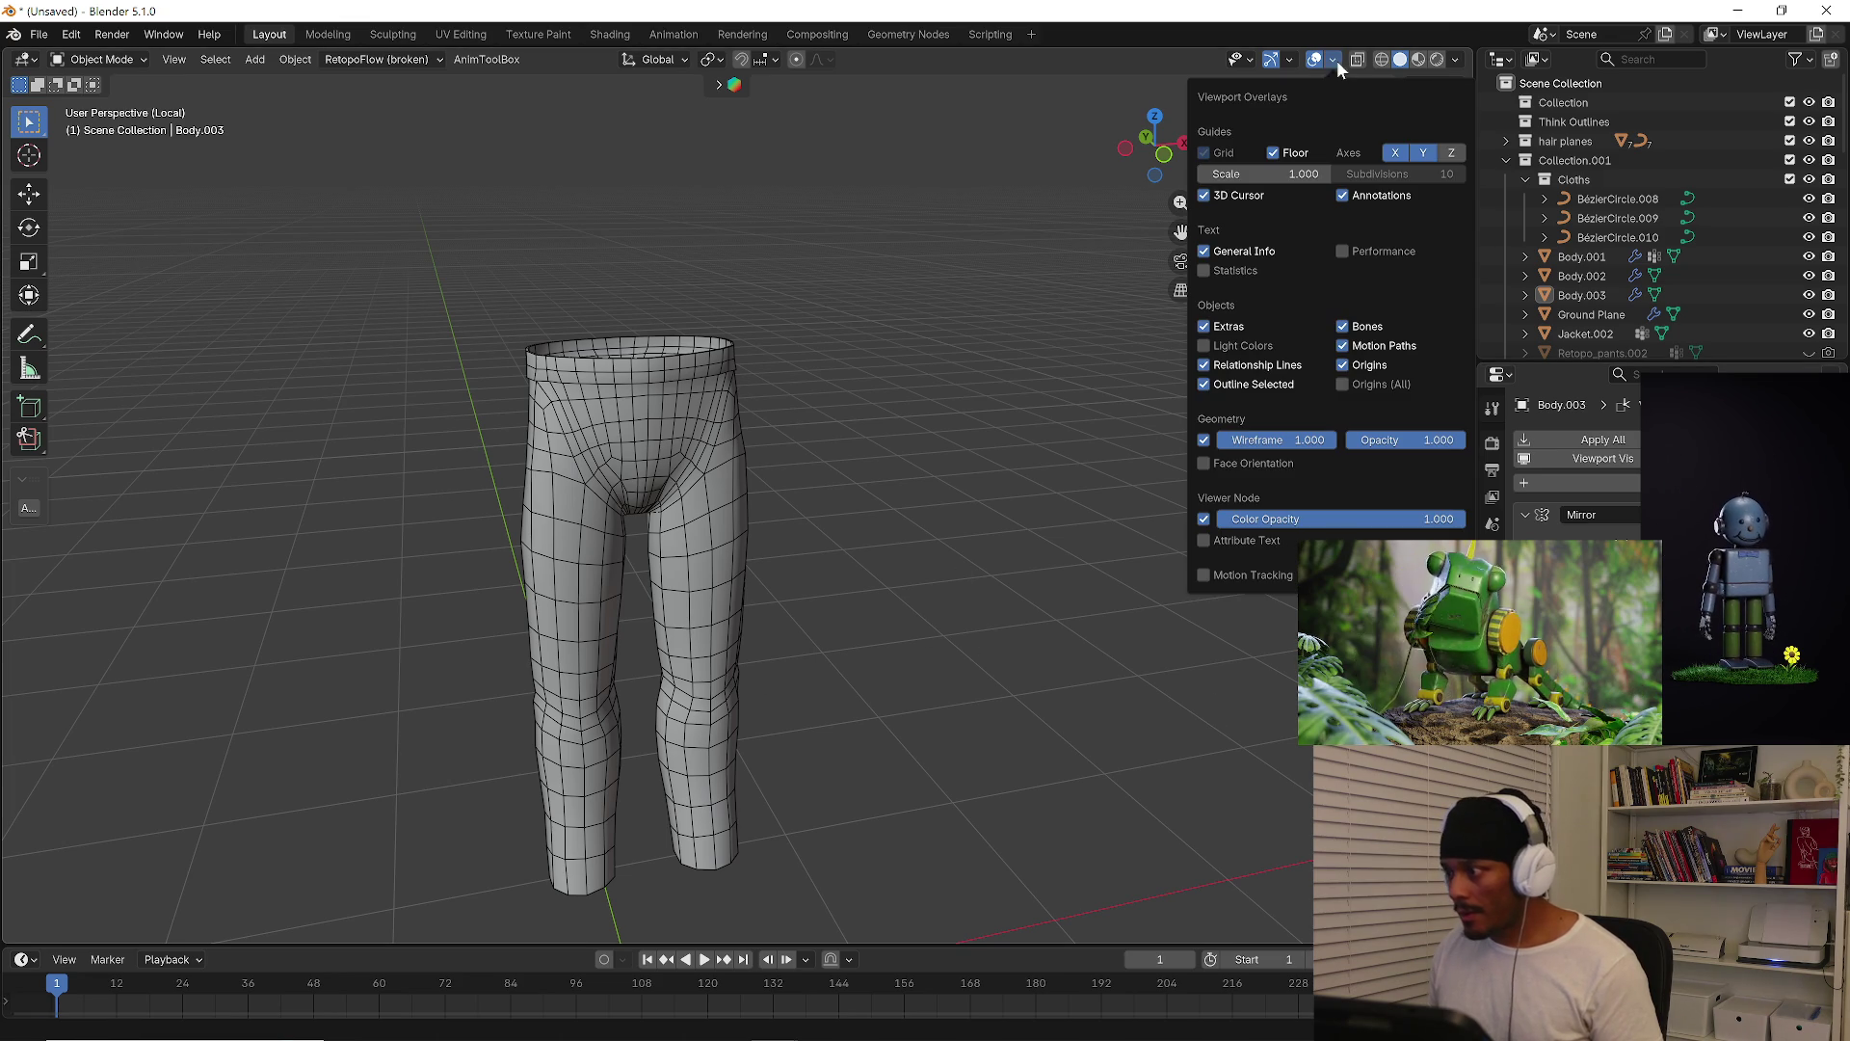
{"action": "left_click", "coordinate": [1205, 442]}
{"action": "key", "text": "n"}
{"action": "mouse_move", "coordinate": [964, 497]}
{"action": "middle_mouse_down"}
{"action": "mouse_move", "coordinate": [767, 473]}
{"action": "mouse_move", "coordinate": [800, 424]}
{"action": "middle_mouse_up"}
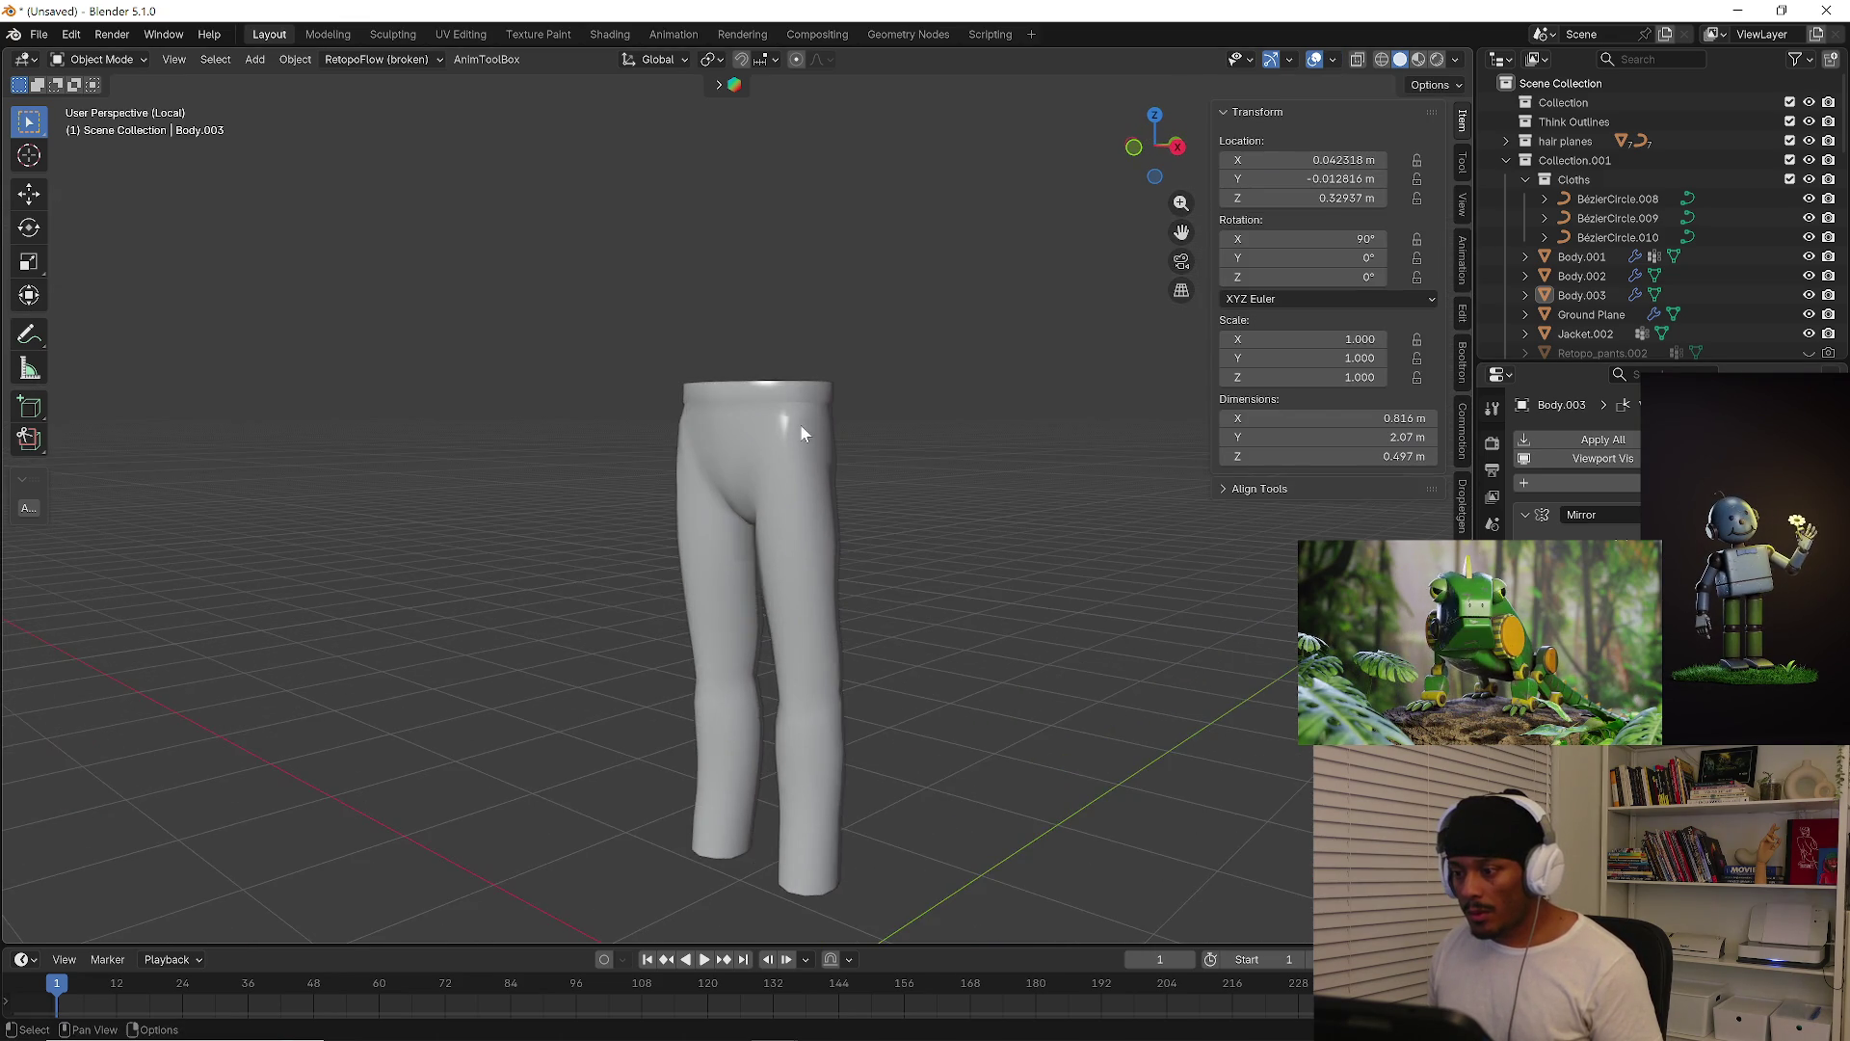
{"action": "left_click", "coordinate": [800, 424]}
{"action": "key", "text": "Tab"}
{"action": "scroll", "coordinate": [771, 425], "scroll_direction": "up", "scroll_amount": 8}
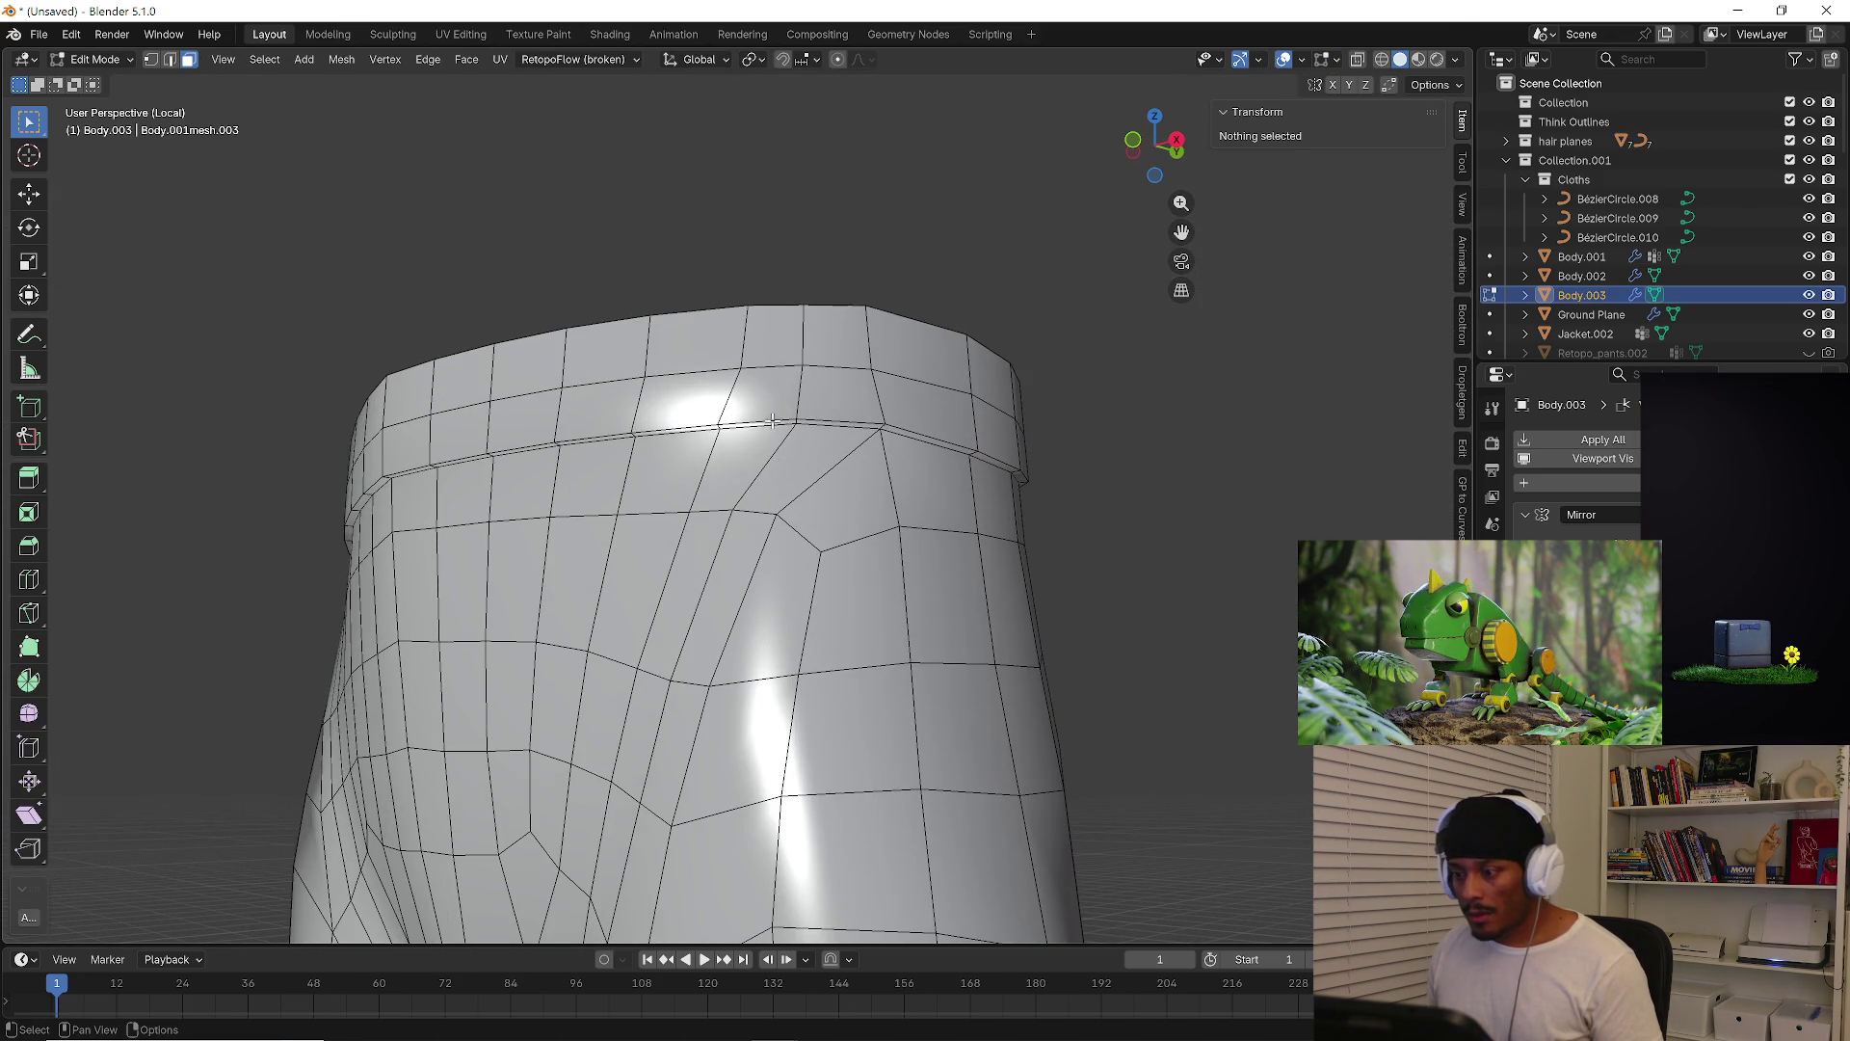
Bevel the edge loop under the waistband with 2 segments and a 0.00363 m width
{"action": "left_click", "coordinate": [771, 422], "text": "alt"}
{"action": "middle_click_drag", "start_coordinate": [771, 422], "coordinate": [778, 417]}
{"action": "key", "text": "1"}
{"action": "left_click", "coordinate": [768, 404], "text": "alt"}
{"action": "key", "text": "2"}
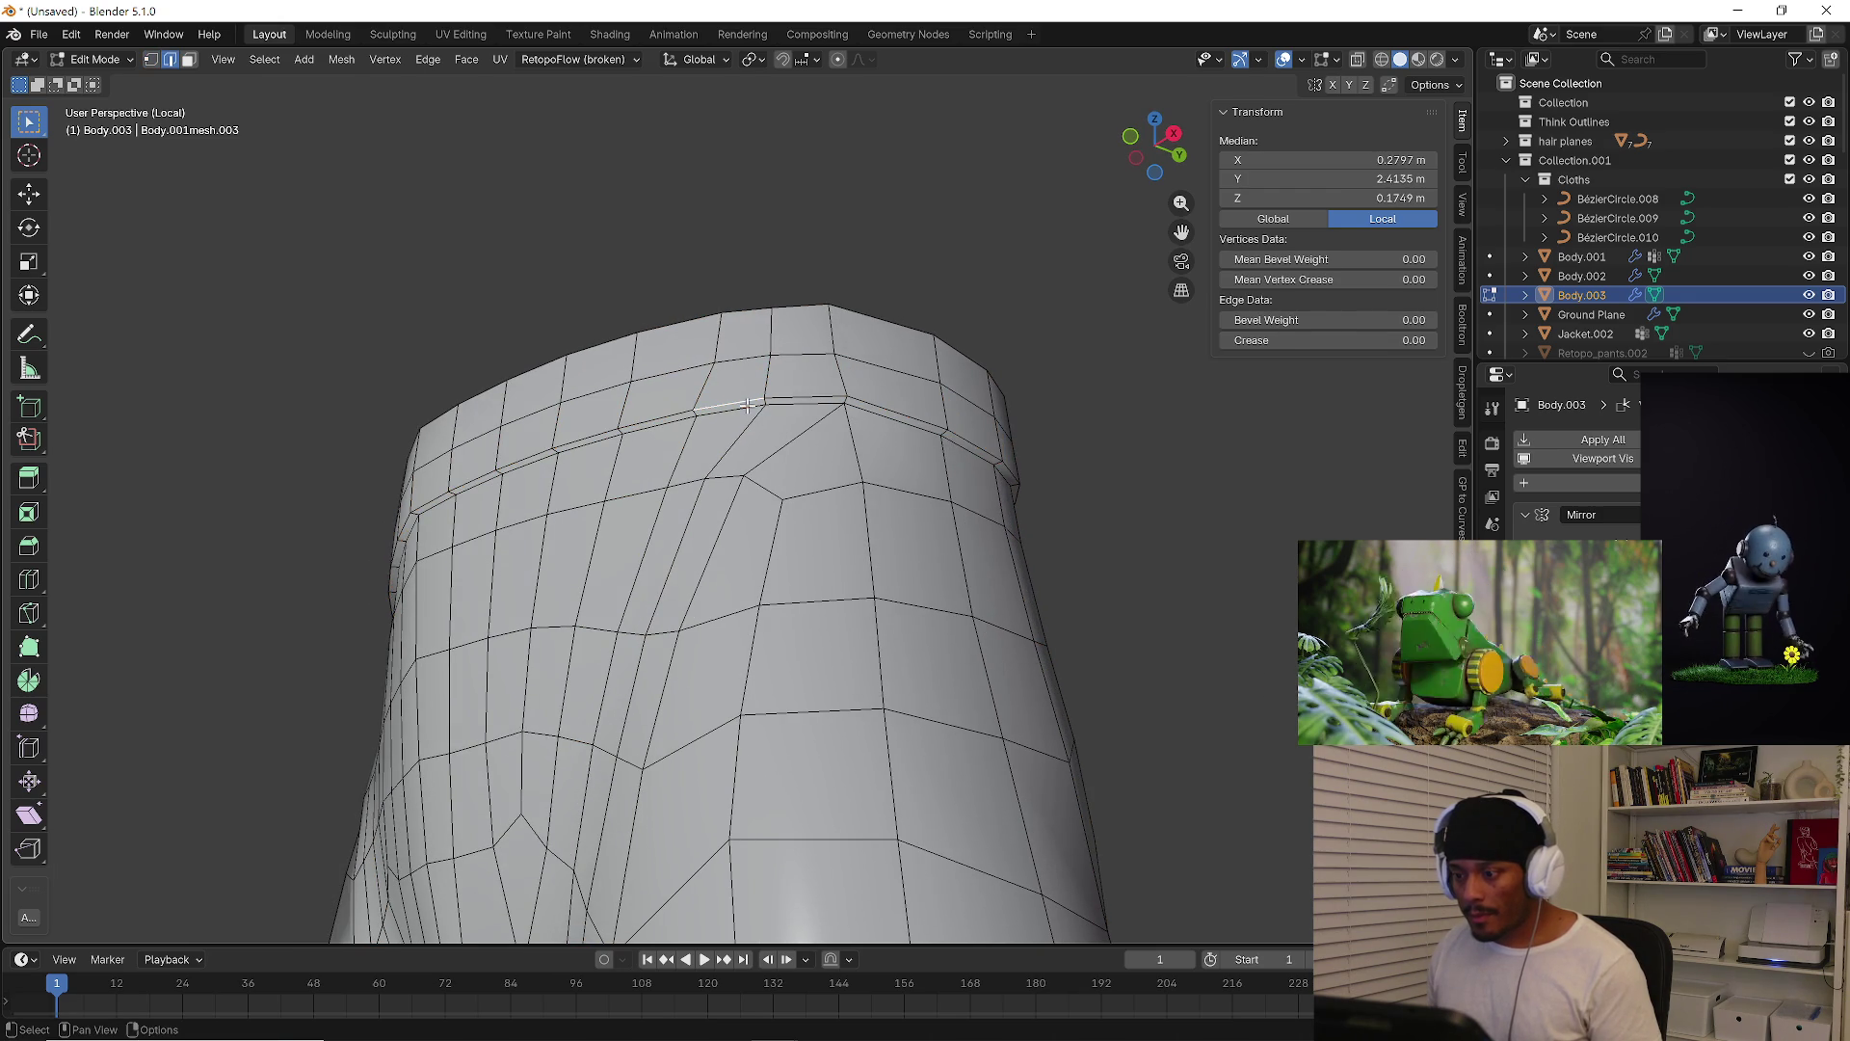
{"action": "scroll", "coordinate": [867, 434], "scroll_direction": "up", "scroll_amount": 5}
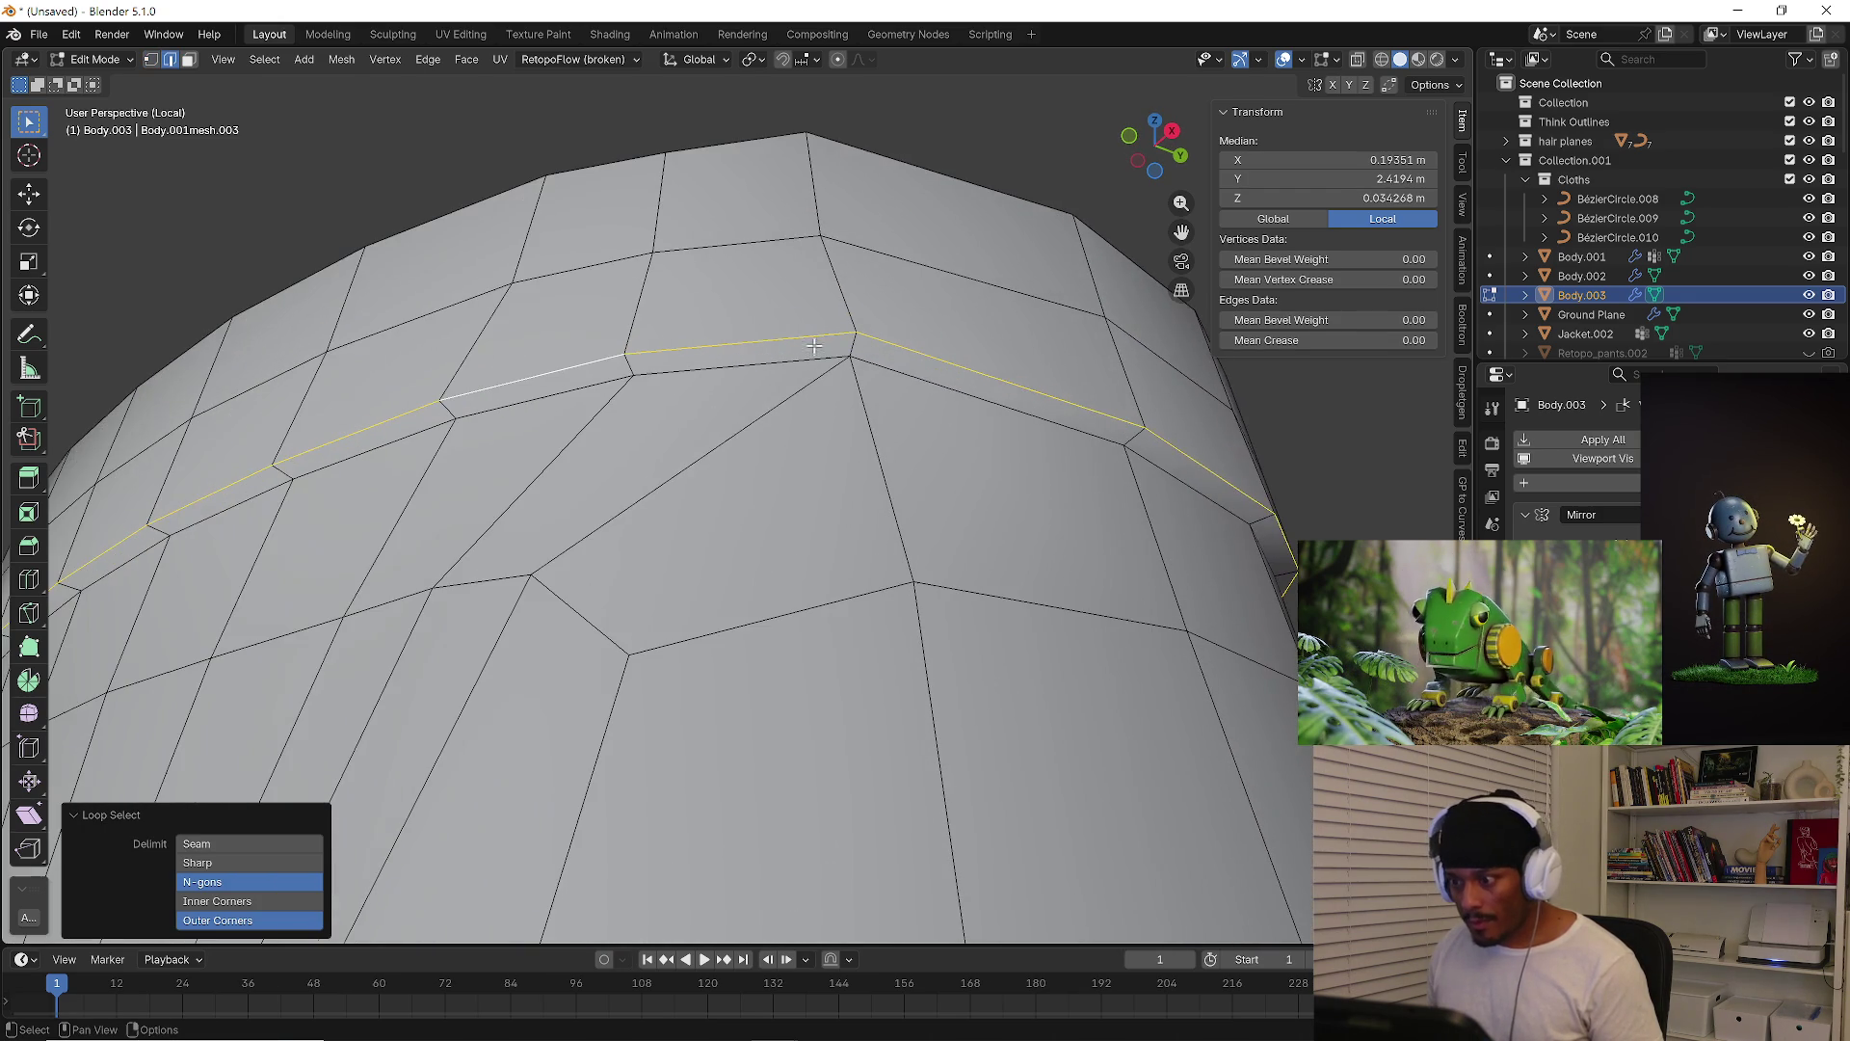
{"action": "key", "text": "ctrl+b"}
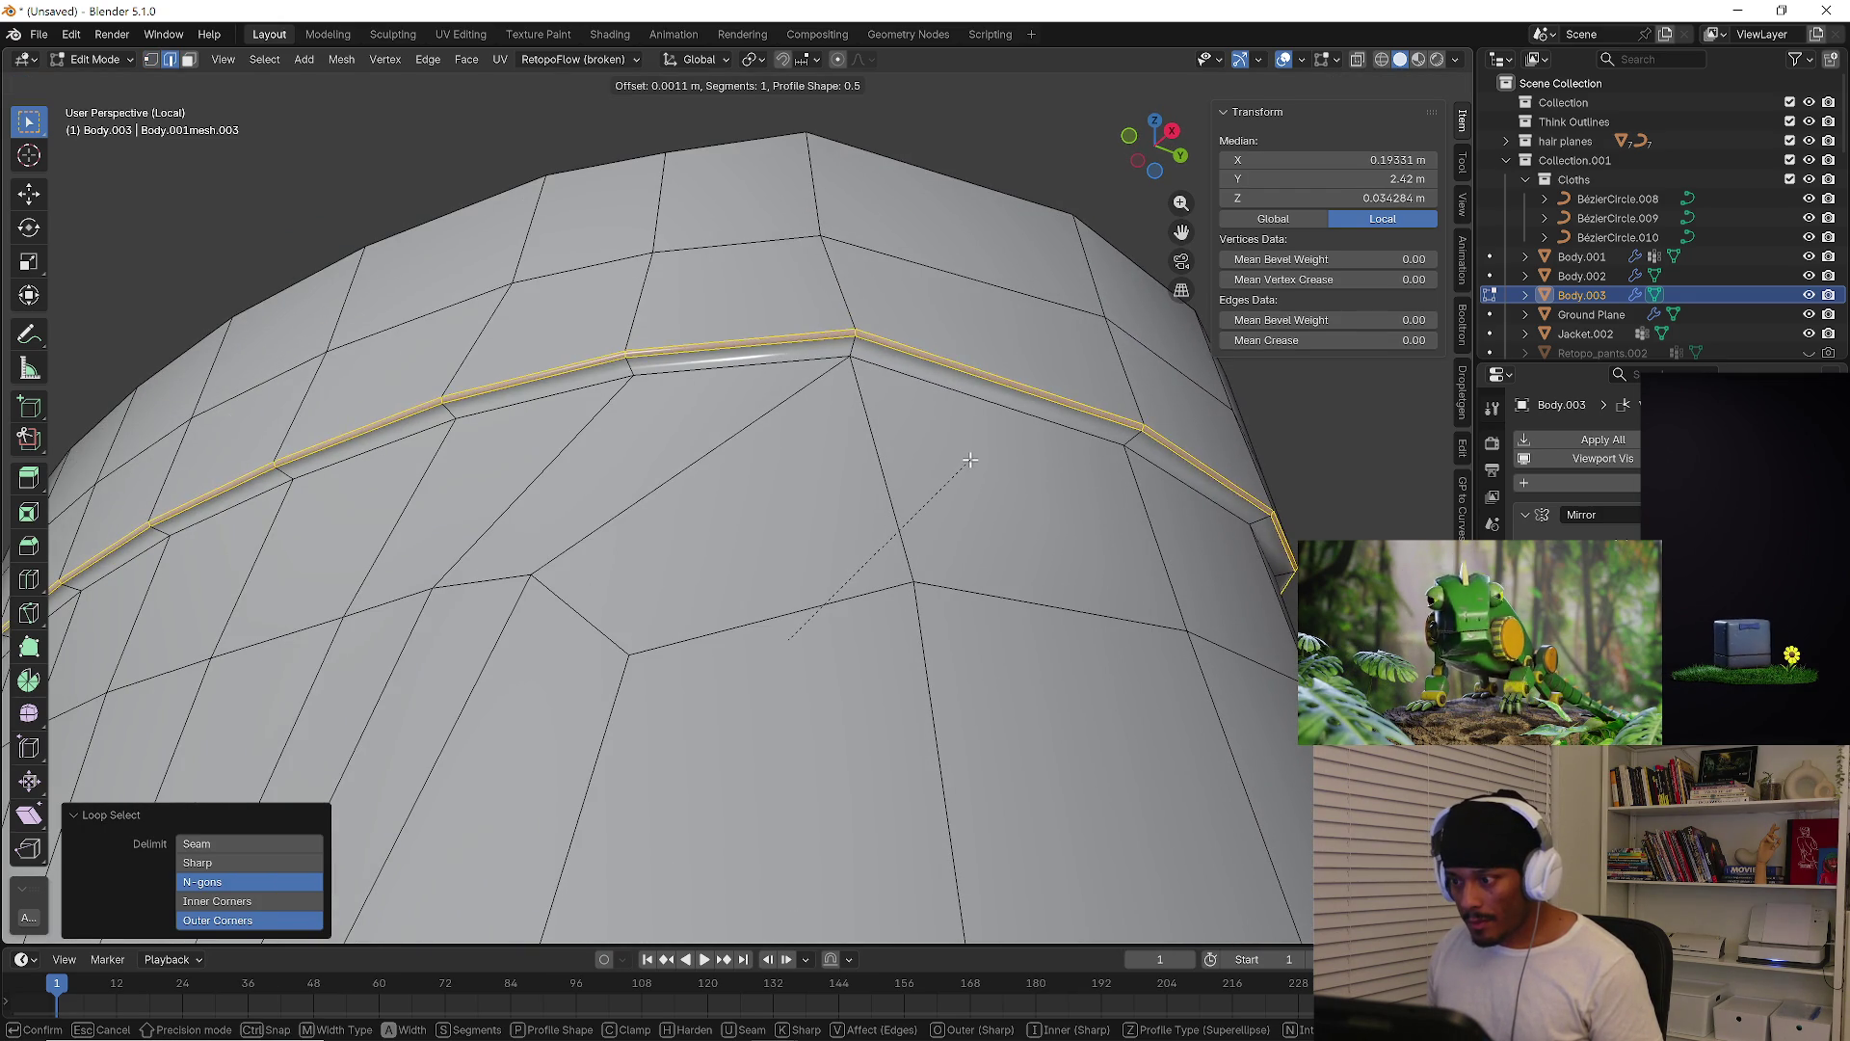
{"action": "left_click", "coordinate": [962, 480]}
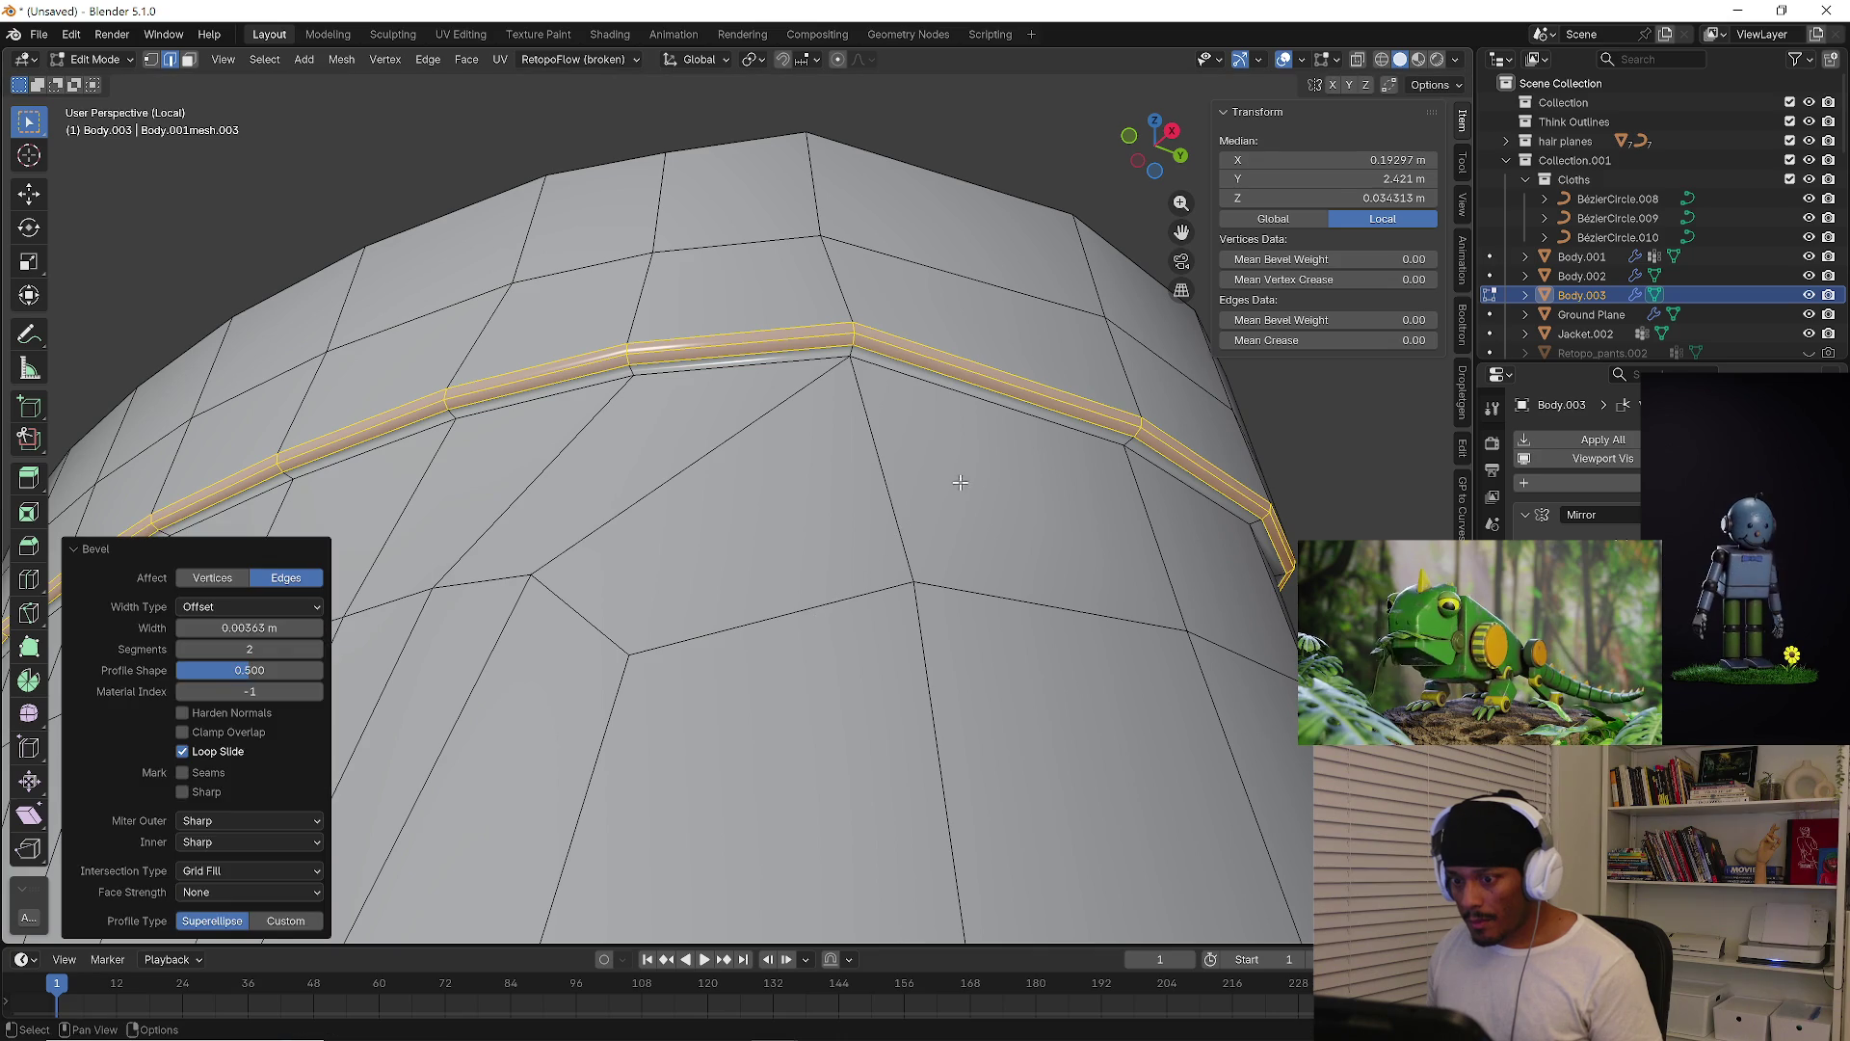
{"action": "left_click", "coordinate": [951, 505]}
{"action": "scroll", "coordinate": [954, 521], "scroll_direction": "down", "scroll_amount": 5}
Back in Object Mode, apply the scale of the Body.003 pants
{"action": "key", "text": "Tab"}
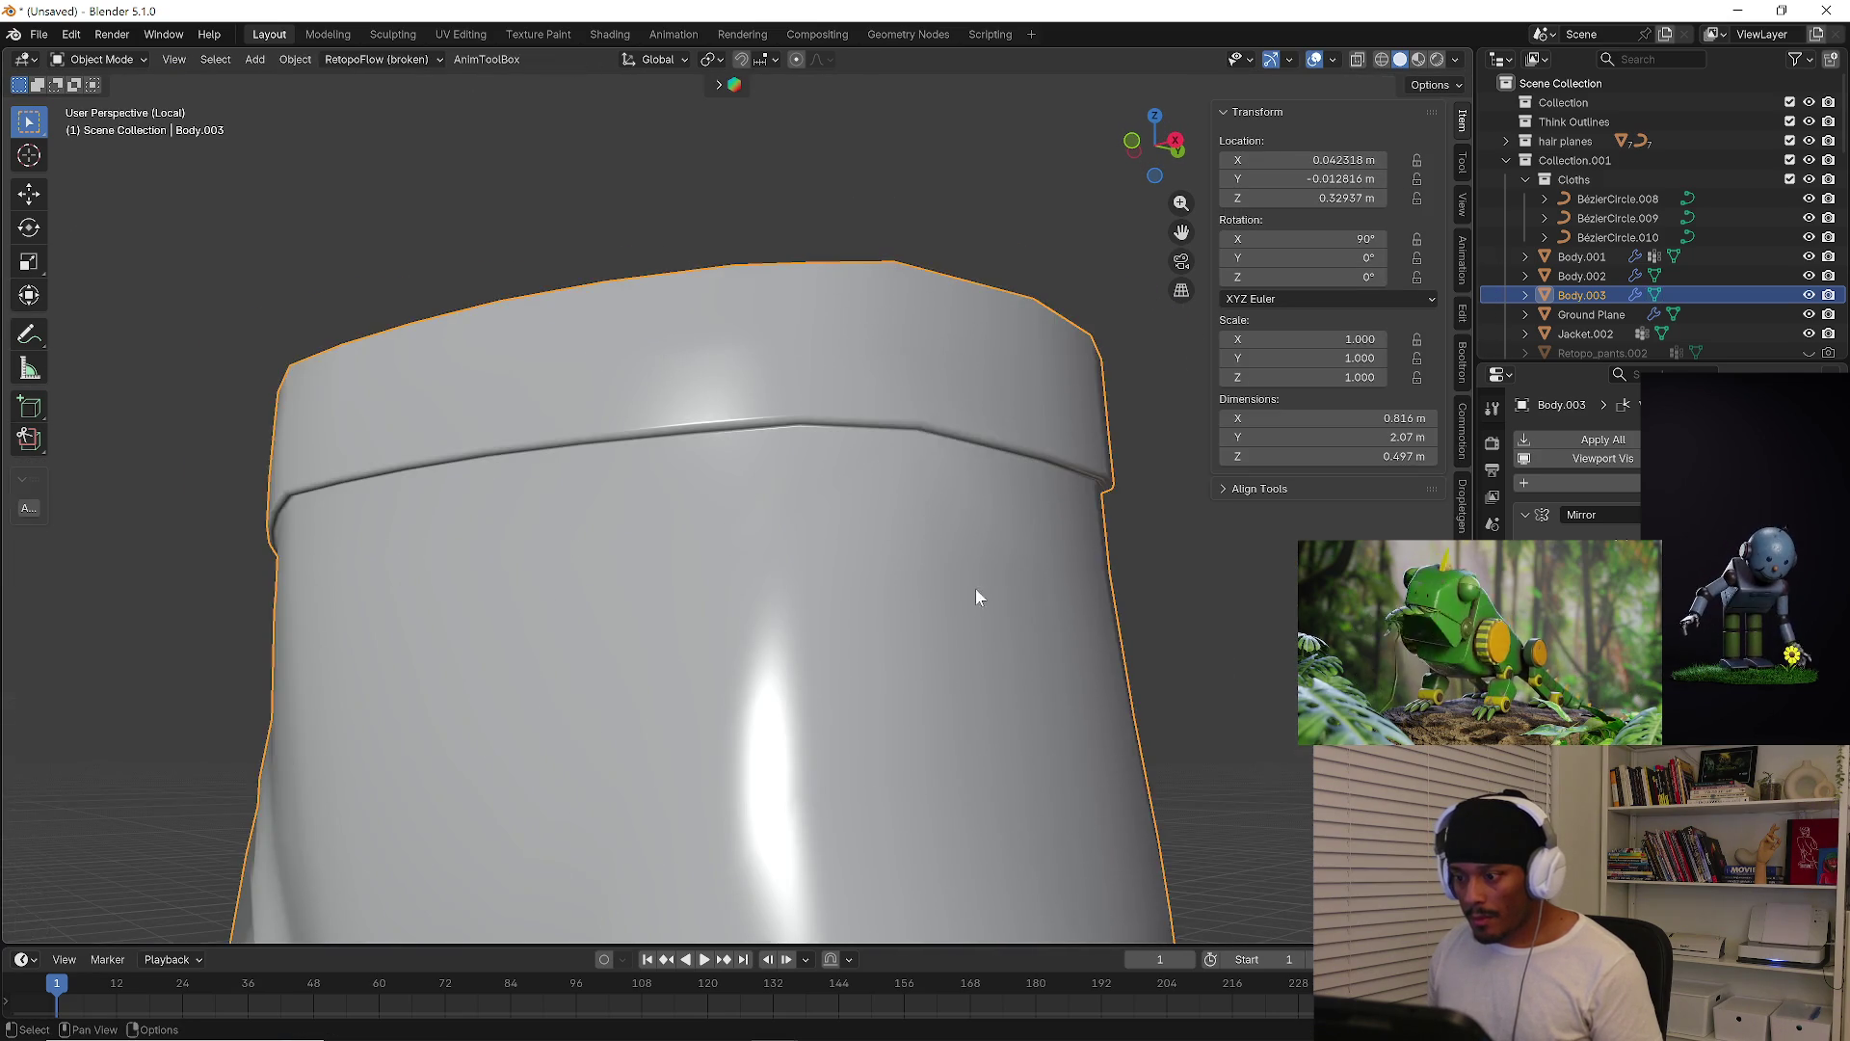
{"action": "scroll", "coordinate": [976, 592], "scroll_direction": "down", "scroll_amount": 2}
{"action": "scroll", "coordinate": [976, 592], "scroll_direction": "down", "scroll_amount": 4}
{"action": "mouse_move", "coordinate": [923, 494]}
{"action": "middle_mouse_down"}
{"action": "mouse_move", "coordinate": [1048, 549]}
{"action": "mouse_move", "coordinate": [744, 565]}
{"action": "mouse_move", "coordinate": [1116, 586]}
{"action": "mouse_move", "coordinate": [1051, 603]}
{"action": "middle_mouse_up"}
{"action": "key", "text": "ctrl+a"}
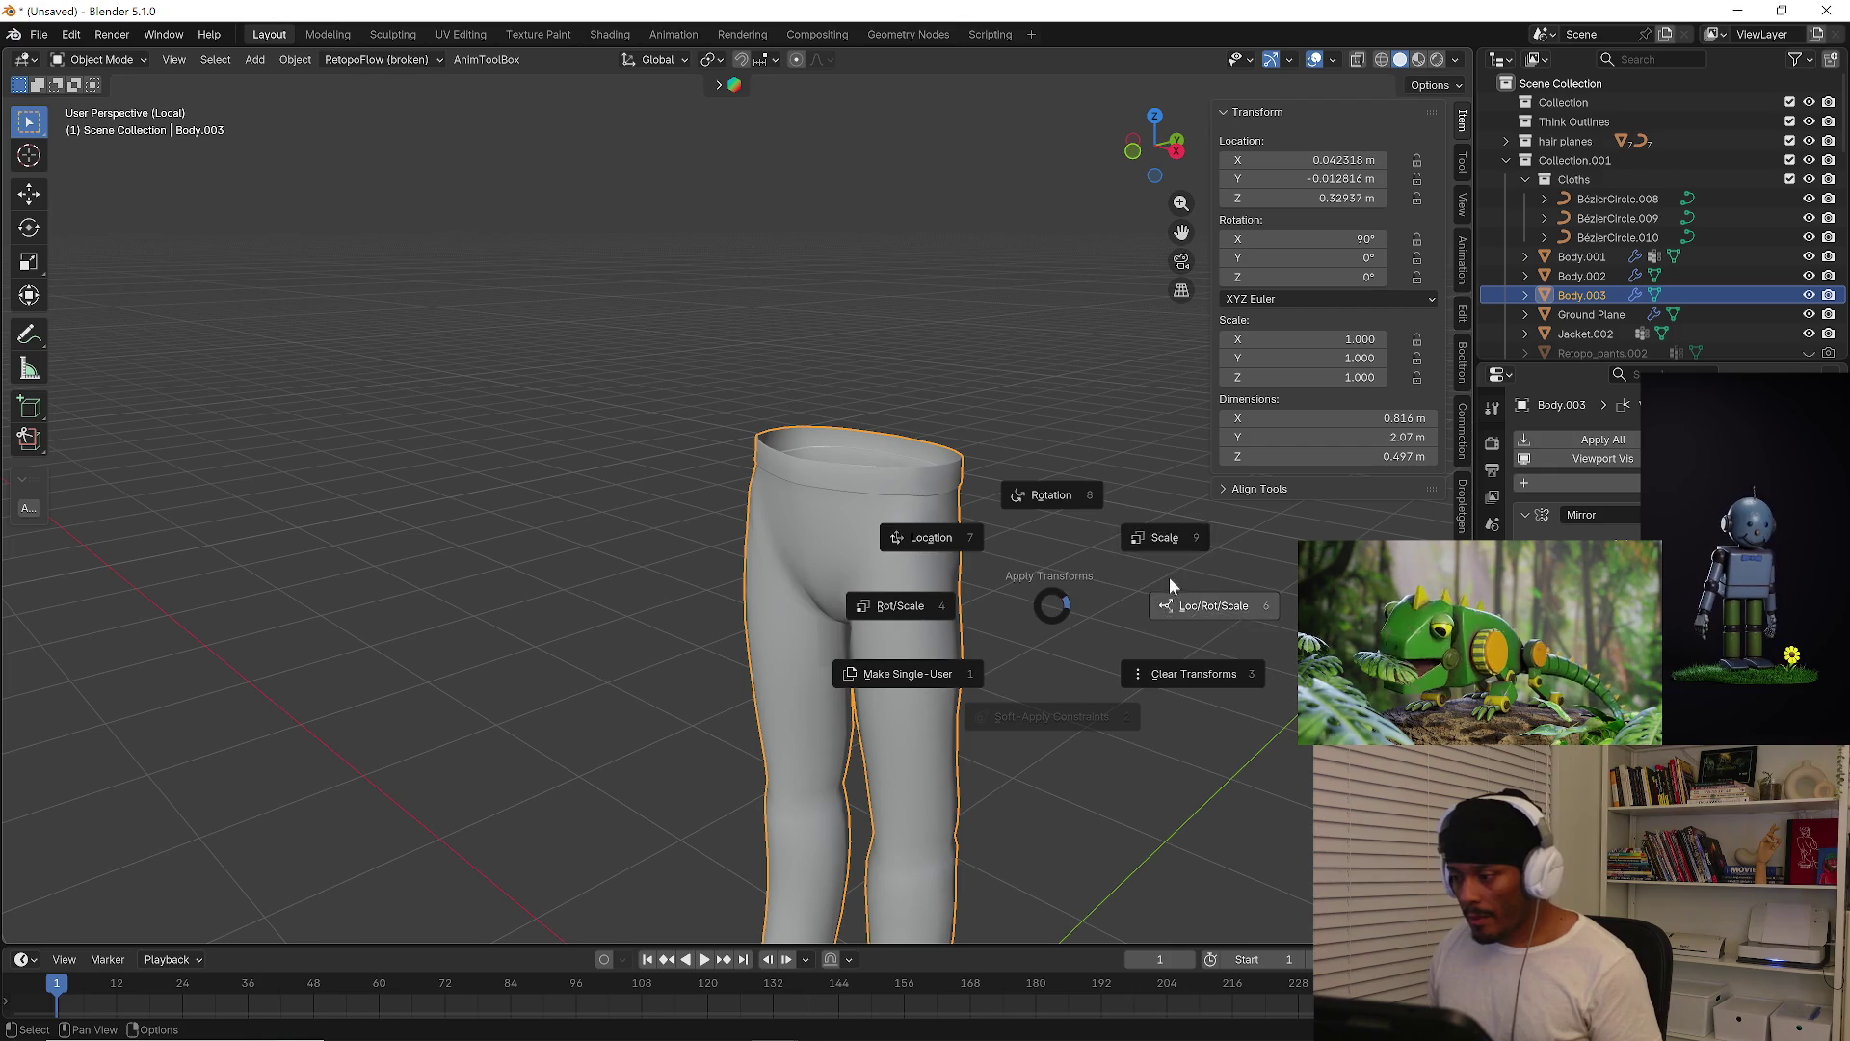
{"action": "left_click", "coordinate": [1171, 532]}
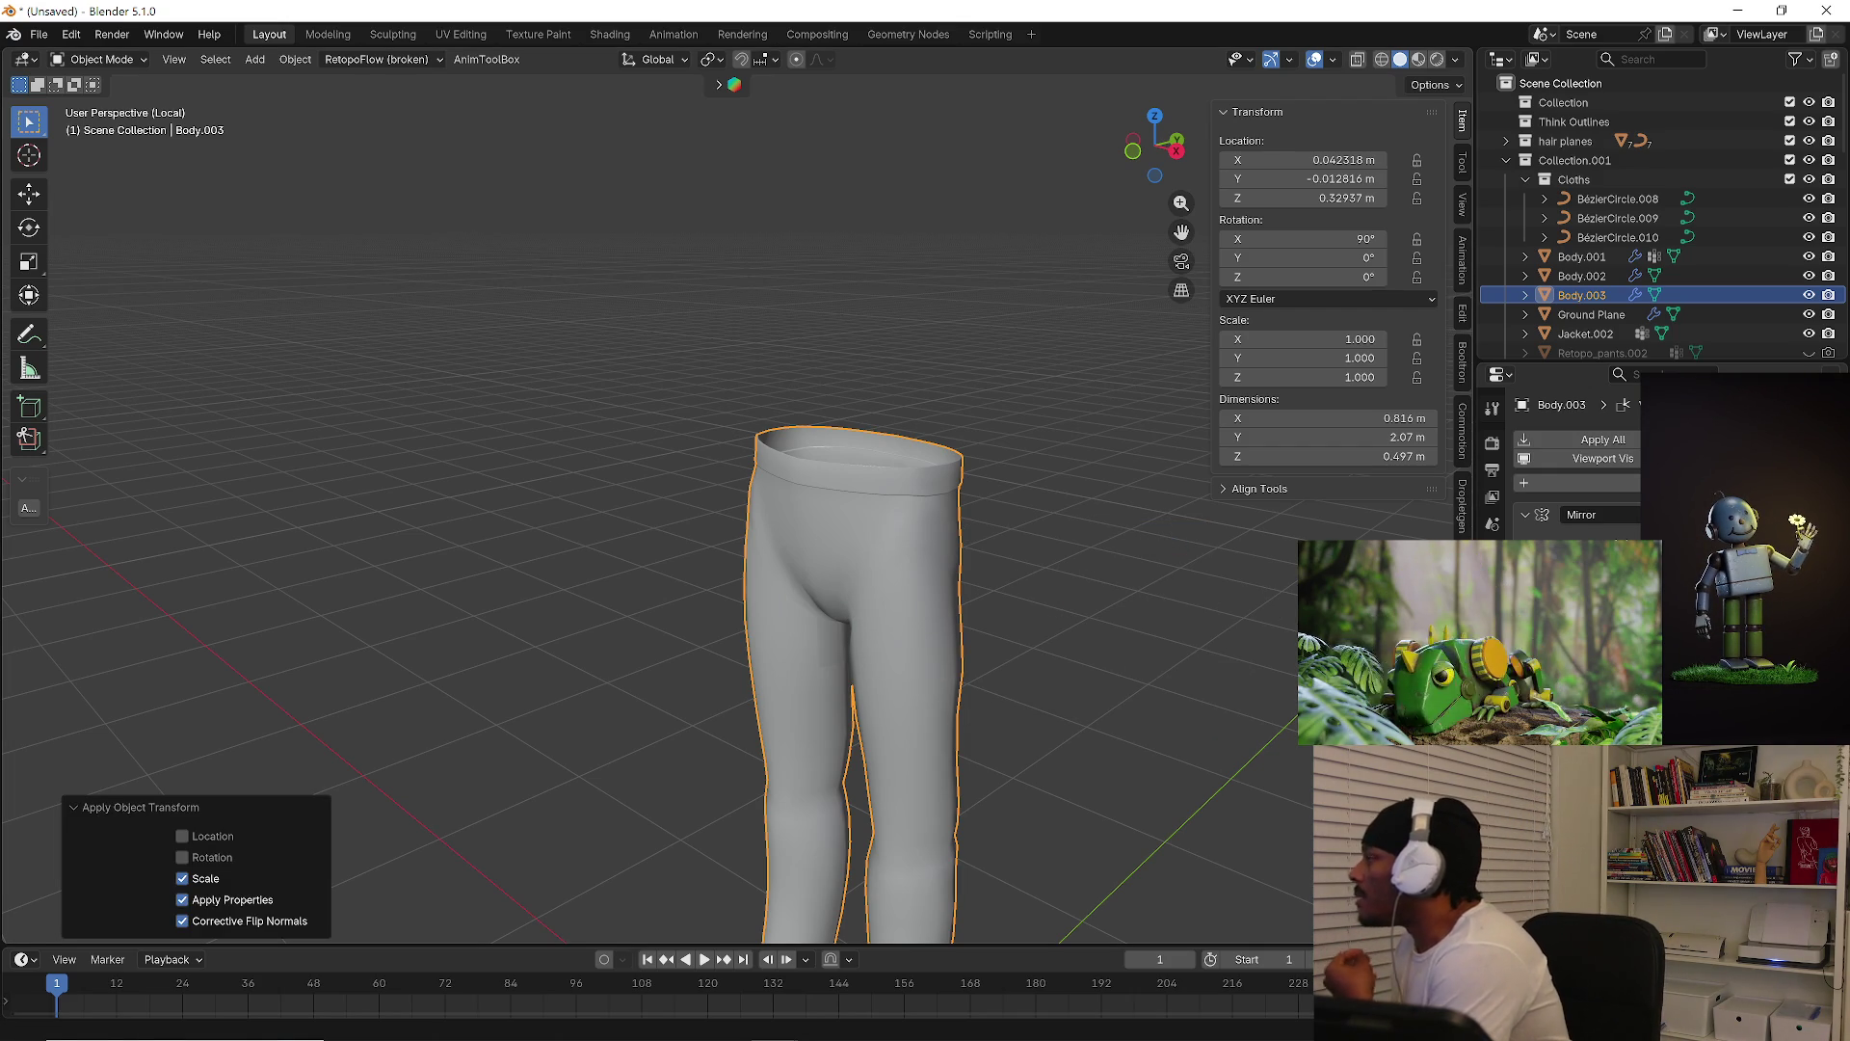
{"action": "mouse_move", "coordinate": [689, 1032]}
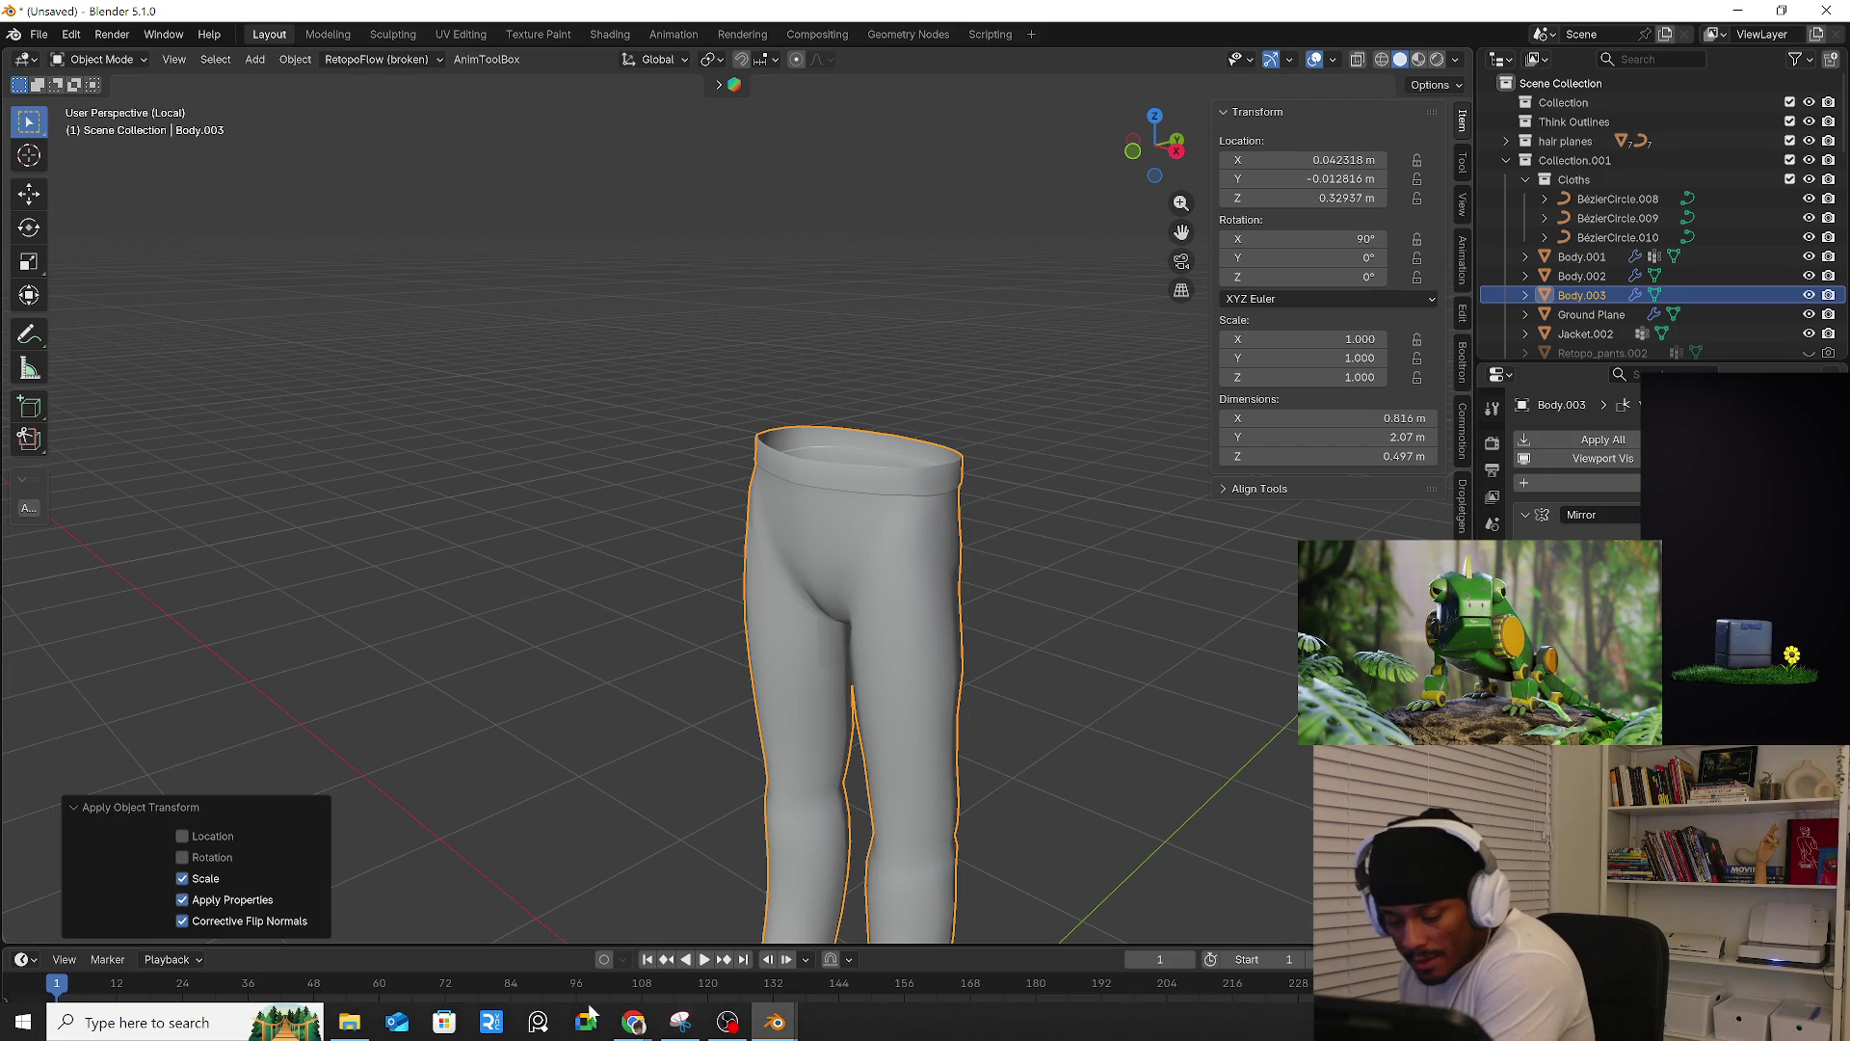
Open the Blender Projects reference board and browse the Flower, TV-Drone and Handy Man cards
{"action": "left_click", "coordinate": [540, 1024]}
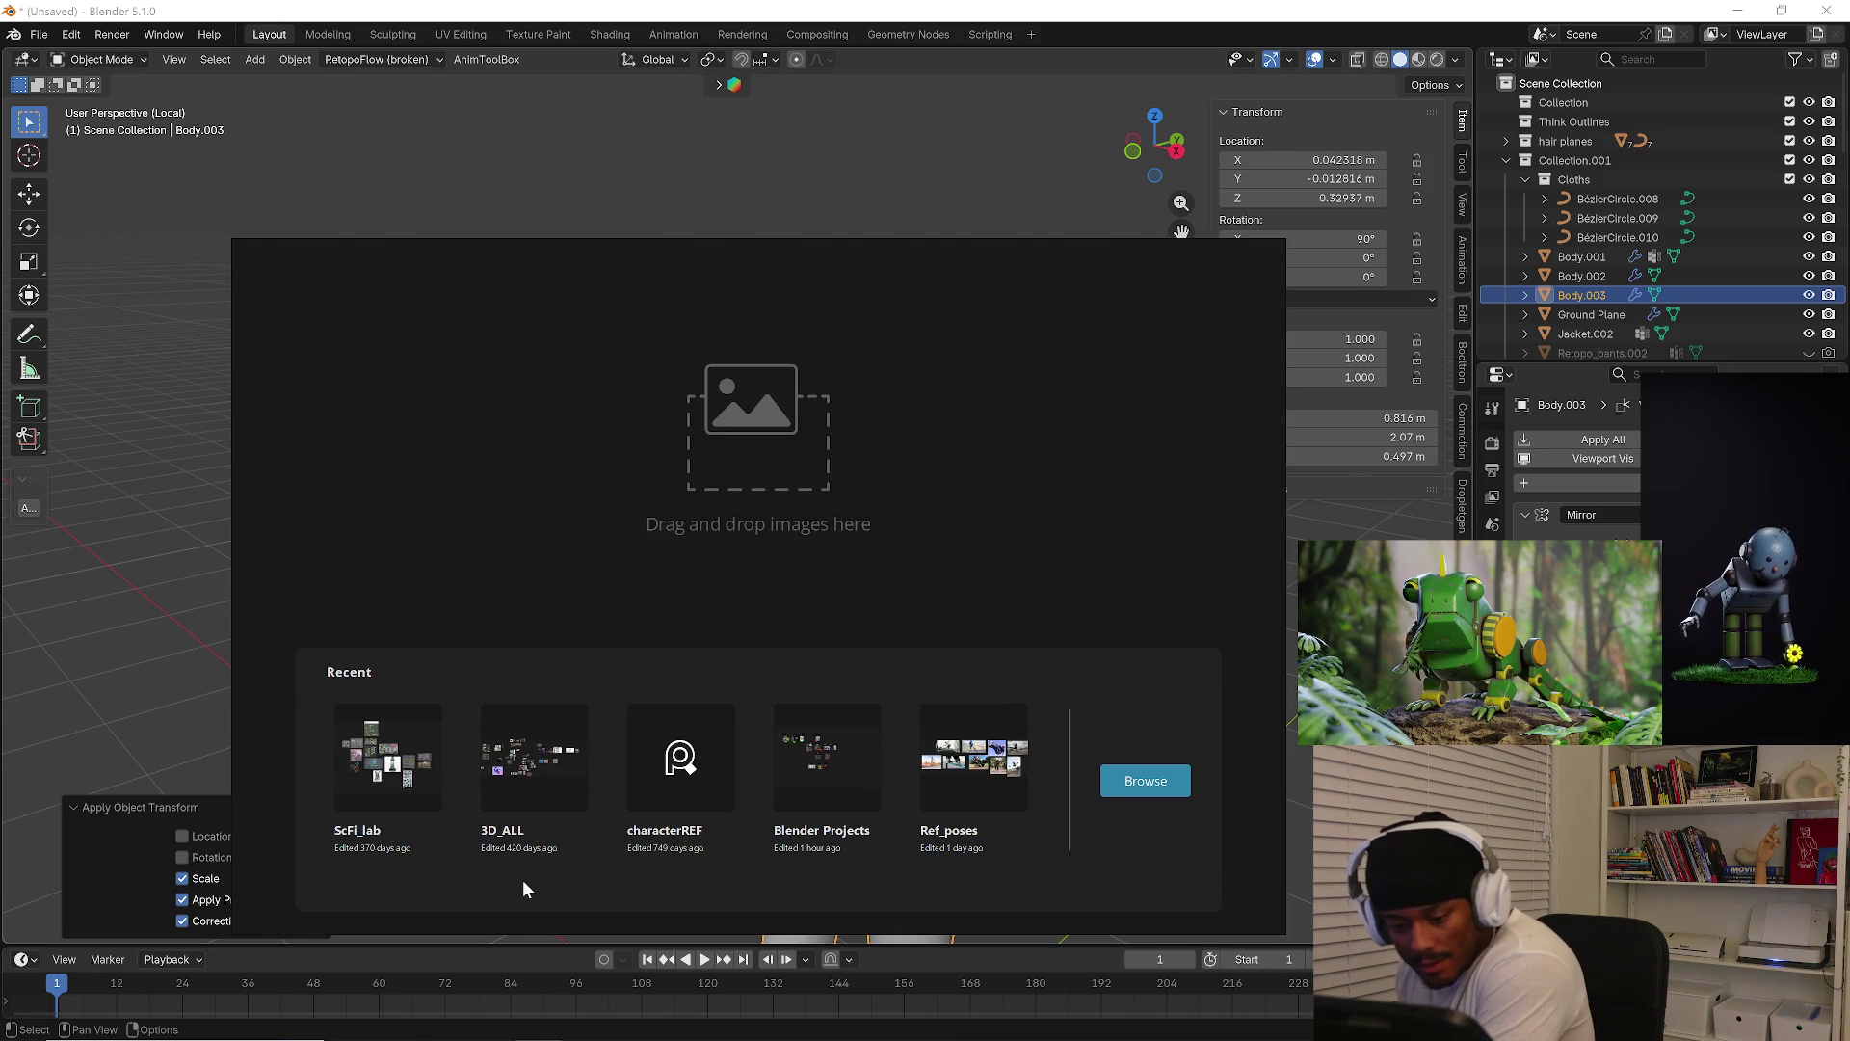
{"action": "left_click", "coordinate": [822, 783]}
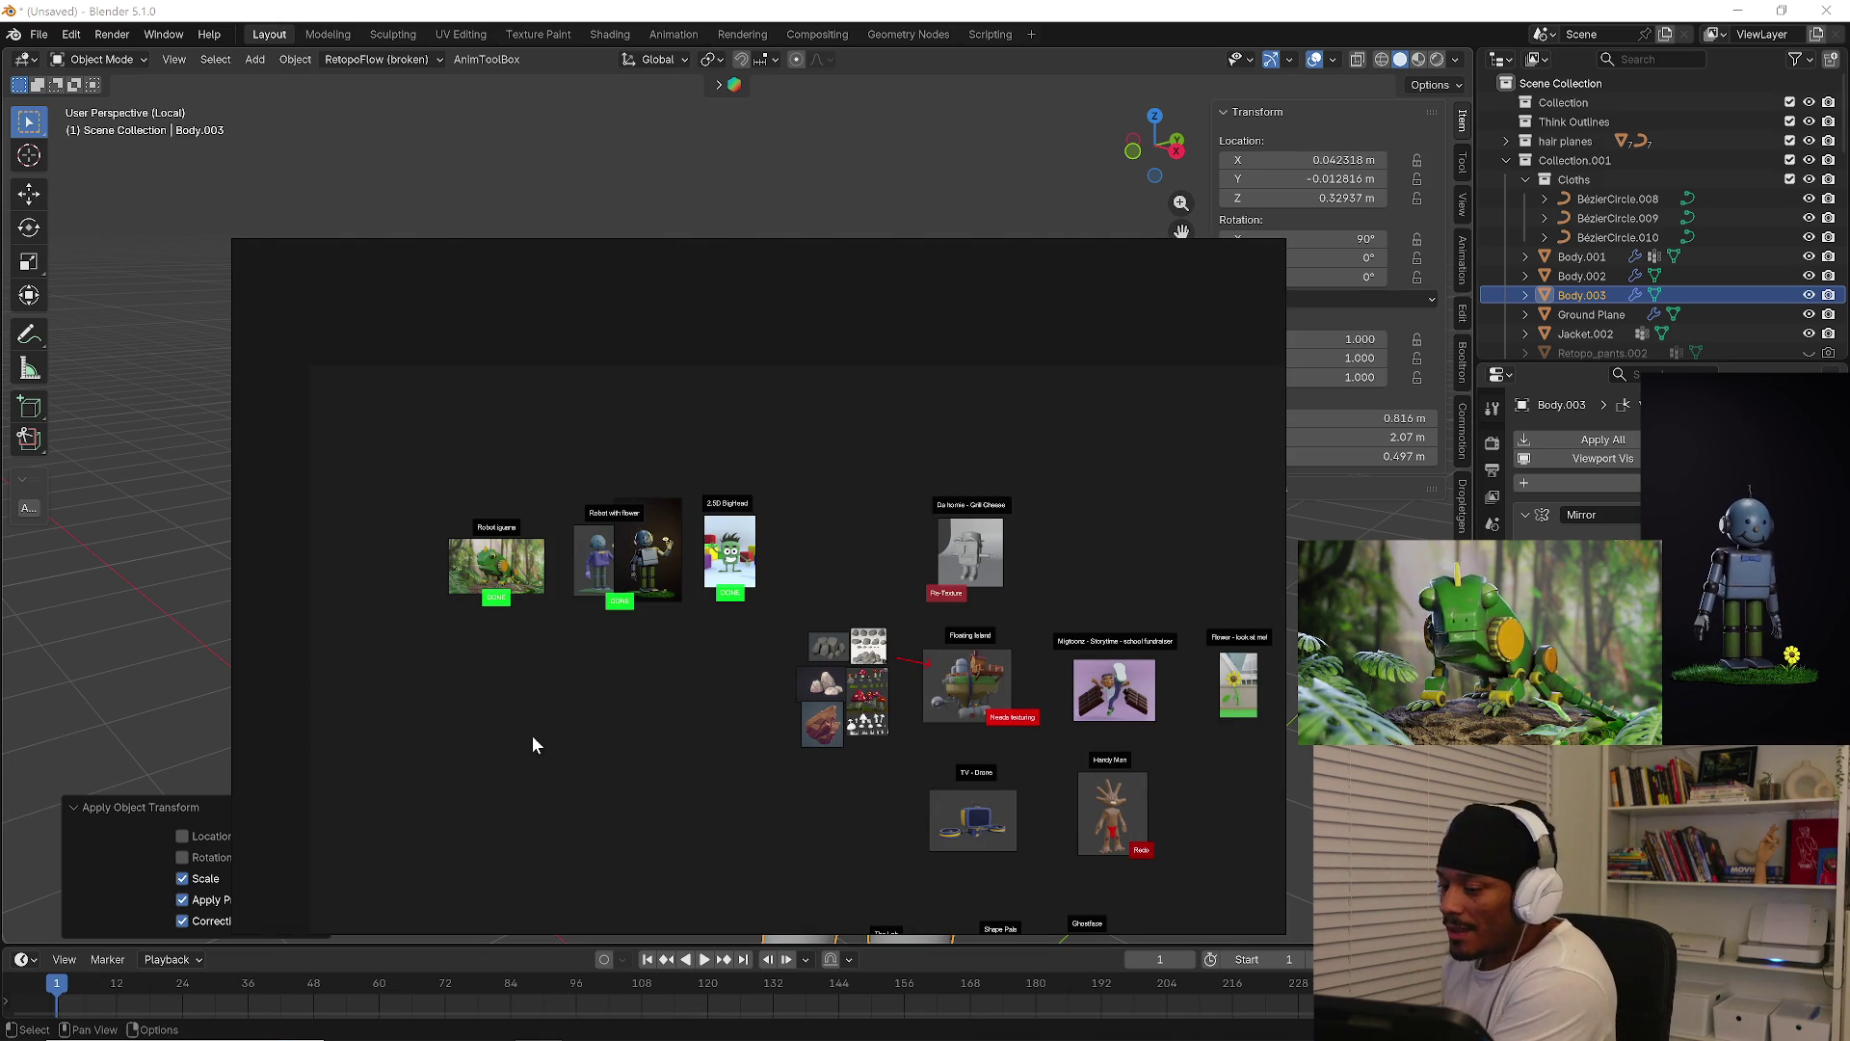
{"action": "scroll", "coordinate": [579, 588], "scroll_direction": "up", "scroll_amount": 5}
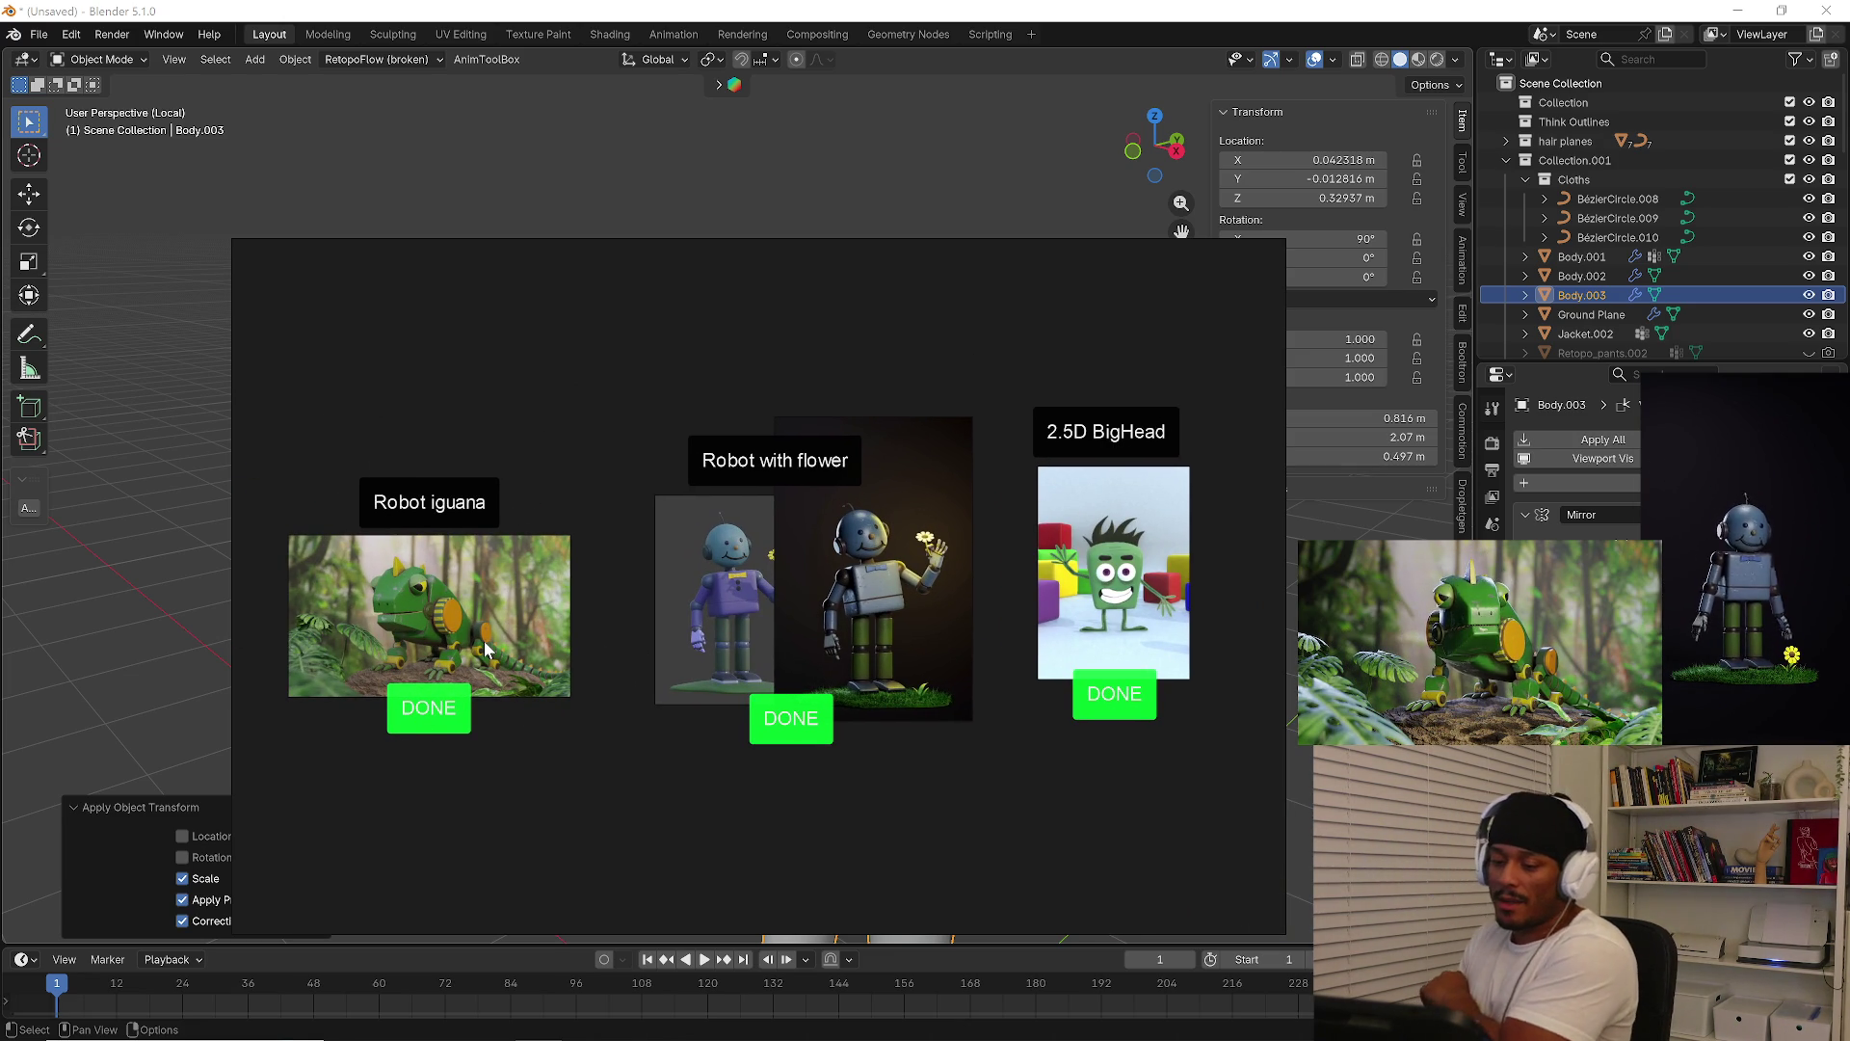
{"action": "scroll", "coordinate": [789, 669], "scroll_direction": "down", "scroll_amount": 5}
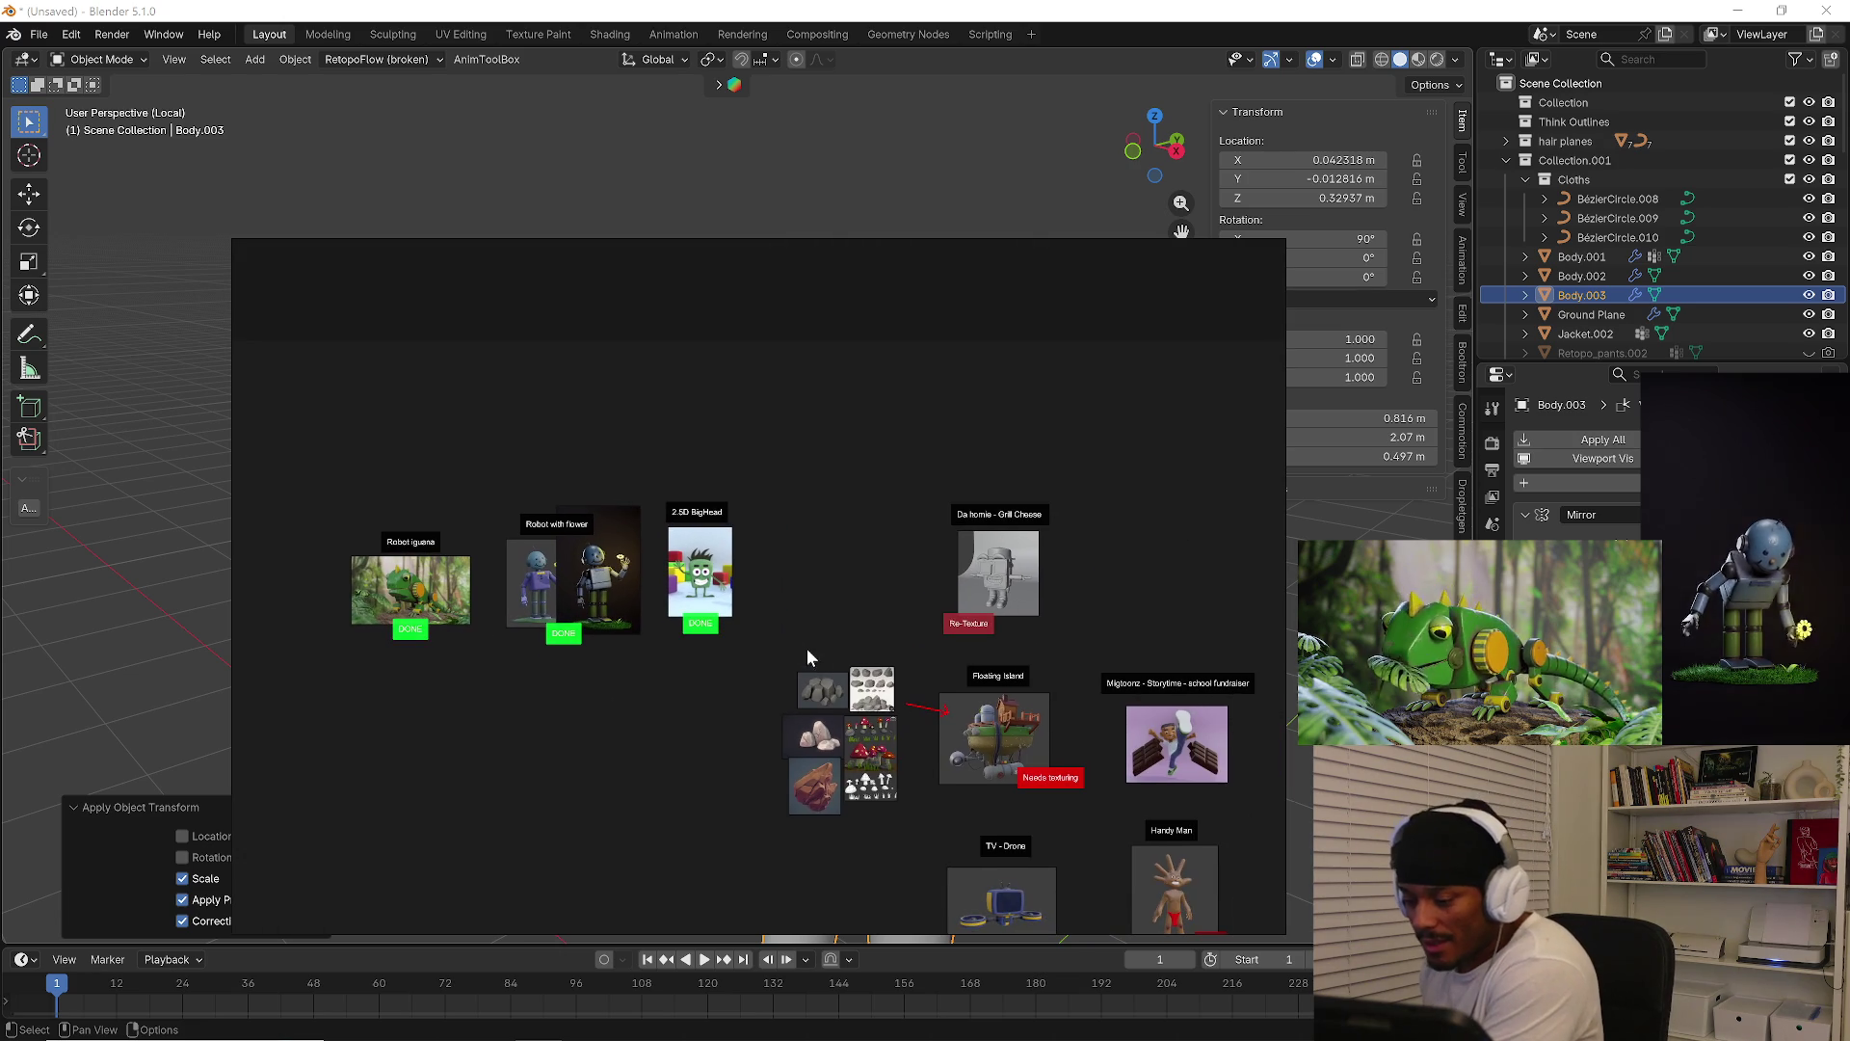
{"action": "scroll", "coordinate": [826, 504], "scroll_direction": "up", "scroll_amount": 5}
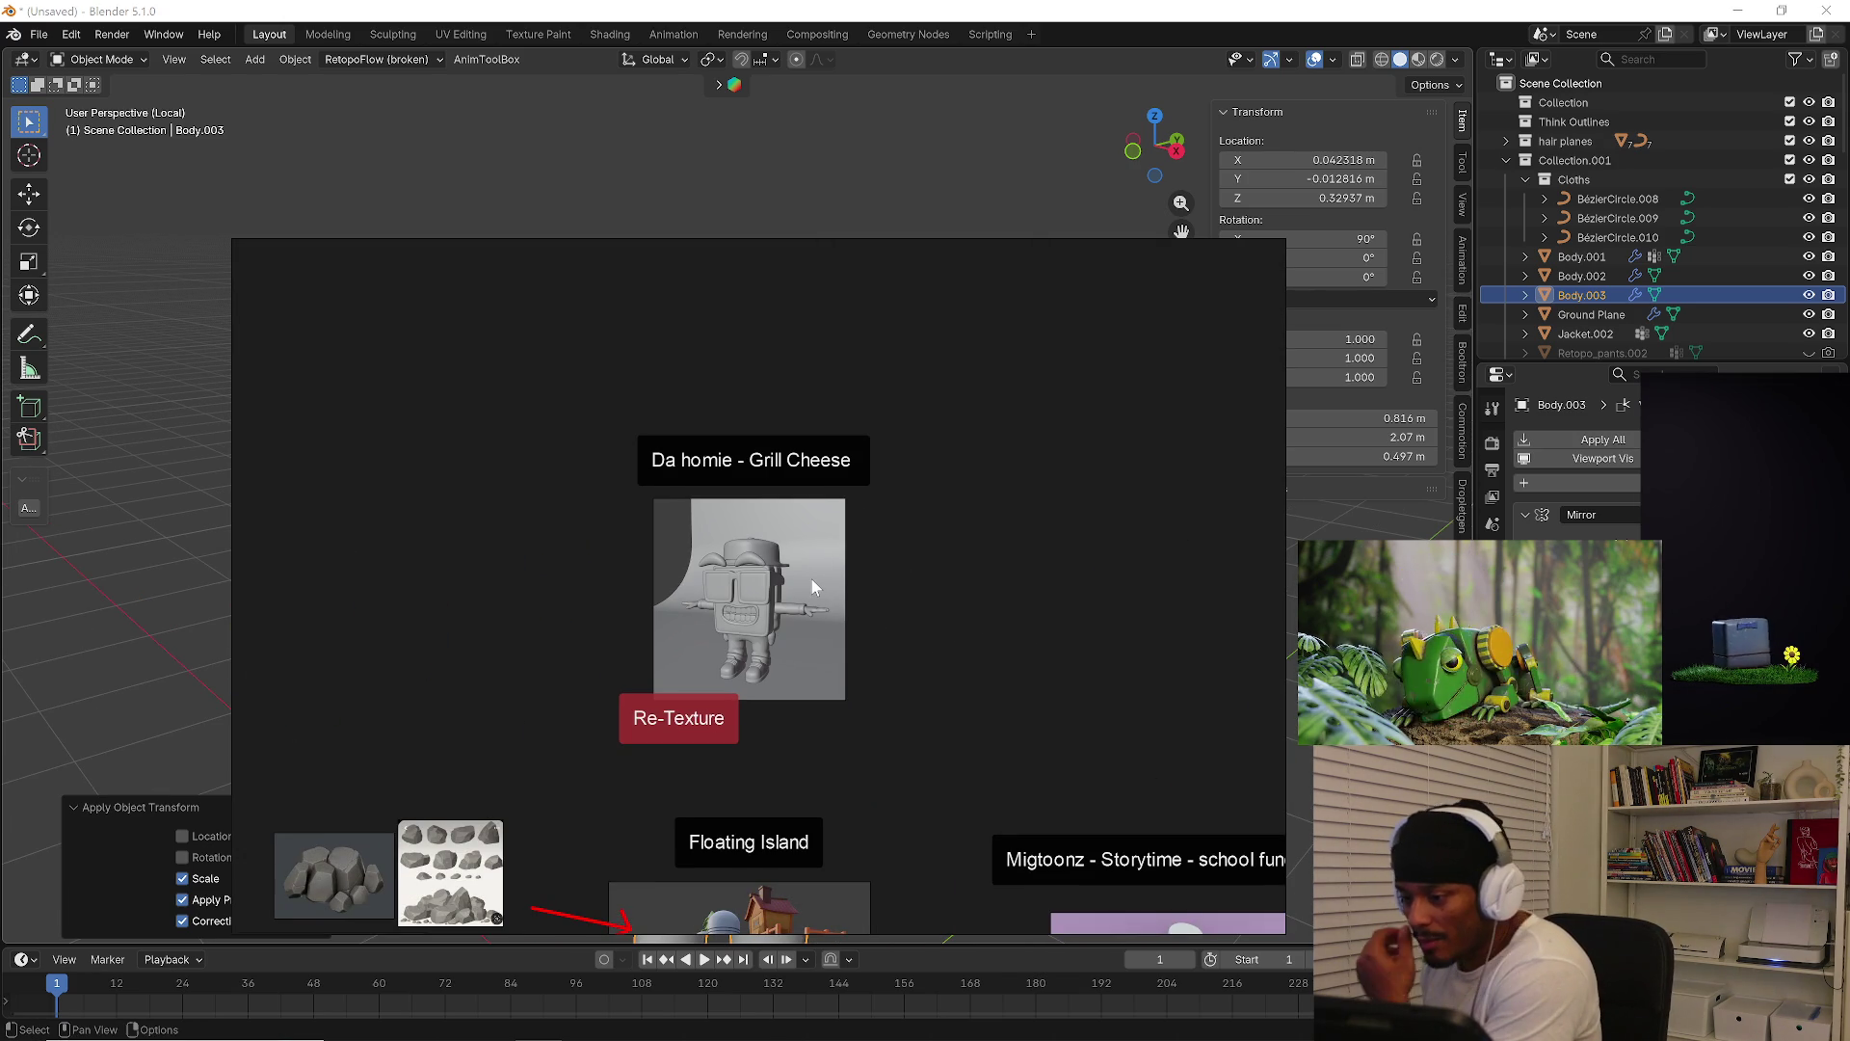
{"action": "scroll", "coordinate": [935, 755], "scroll_direction": "down", "scroll_amount": 5}
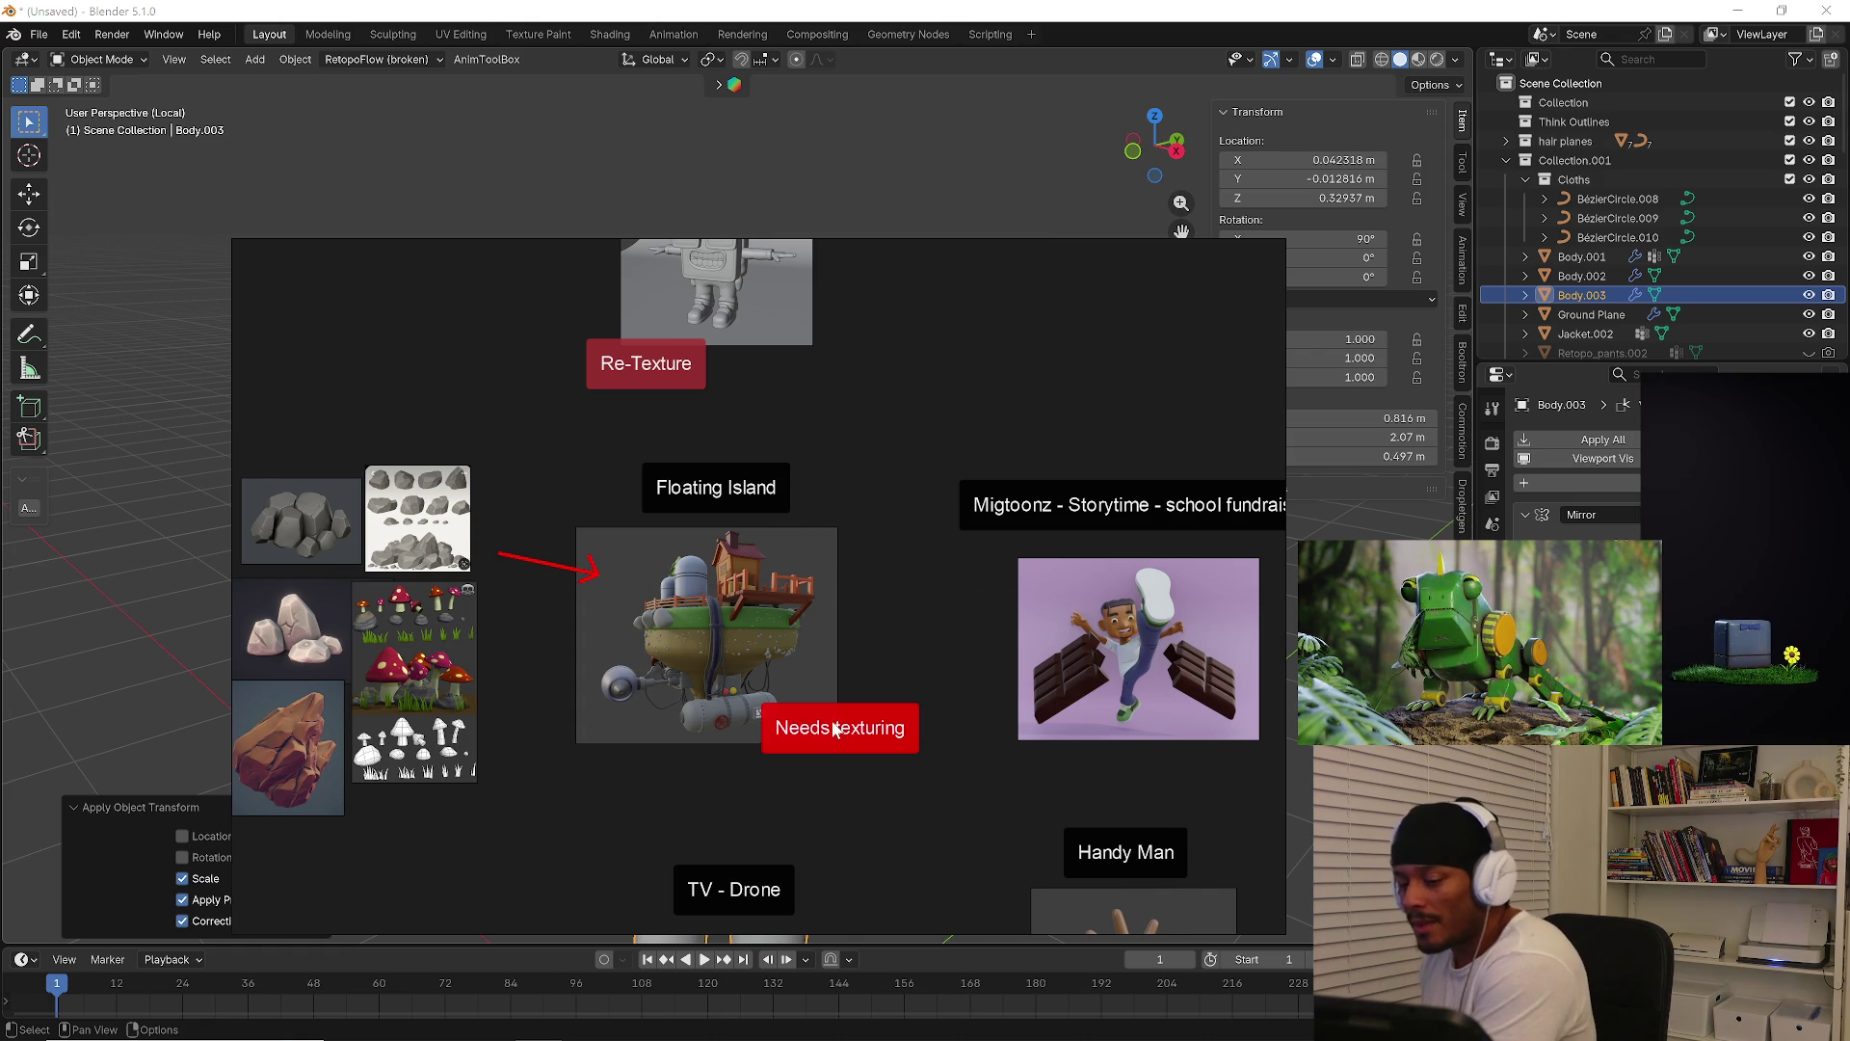
{"action": "scroll", "coordinate": [702, 586], "scroll_direction": "down", "scroll_amount": 5}
{"action": "scroll", "coordinate": [618, 694], "scroll_direction": "up", "scroll_amount": 5}
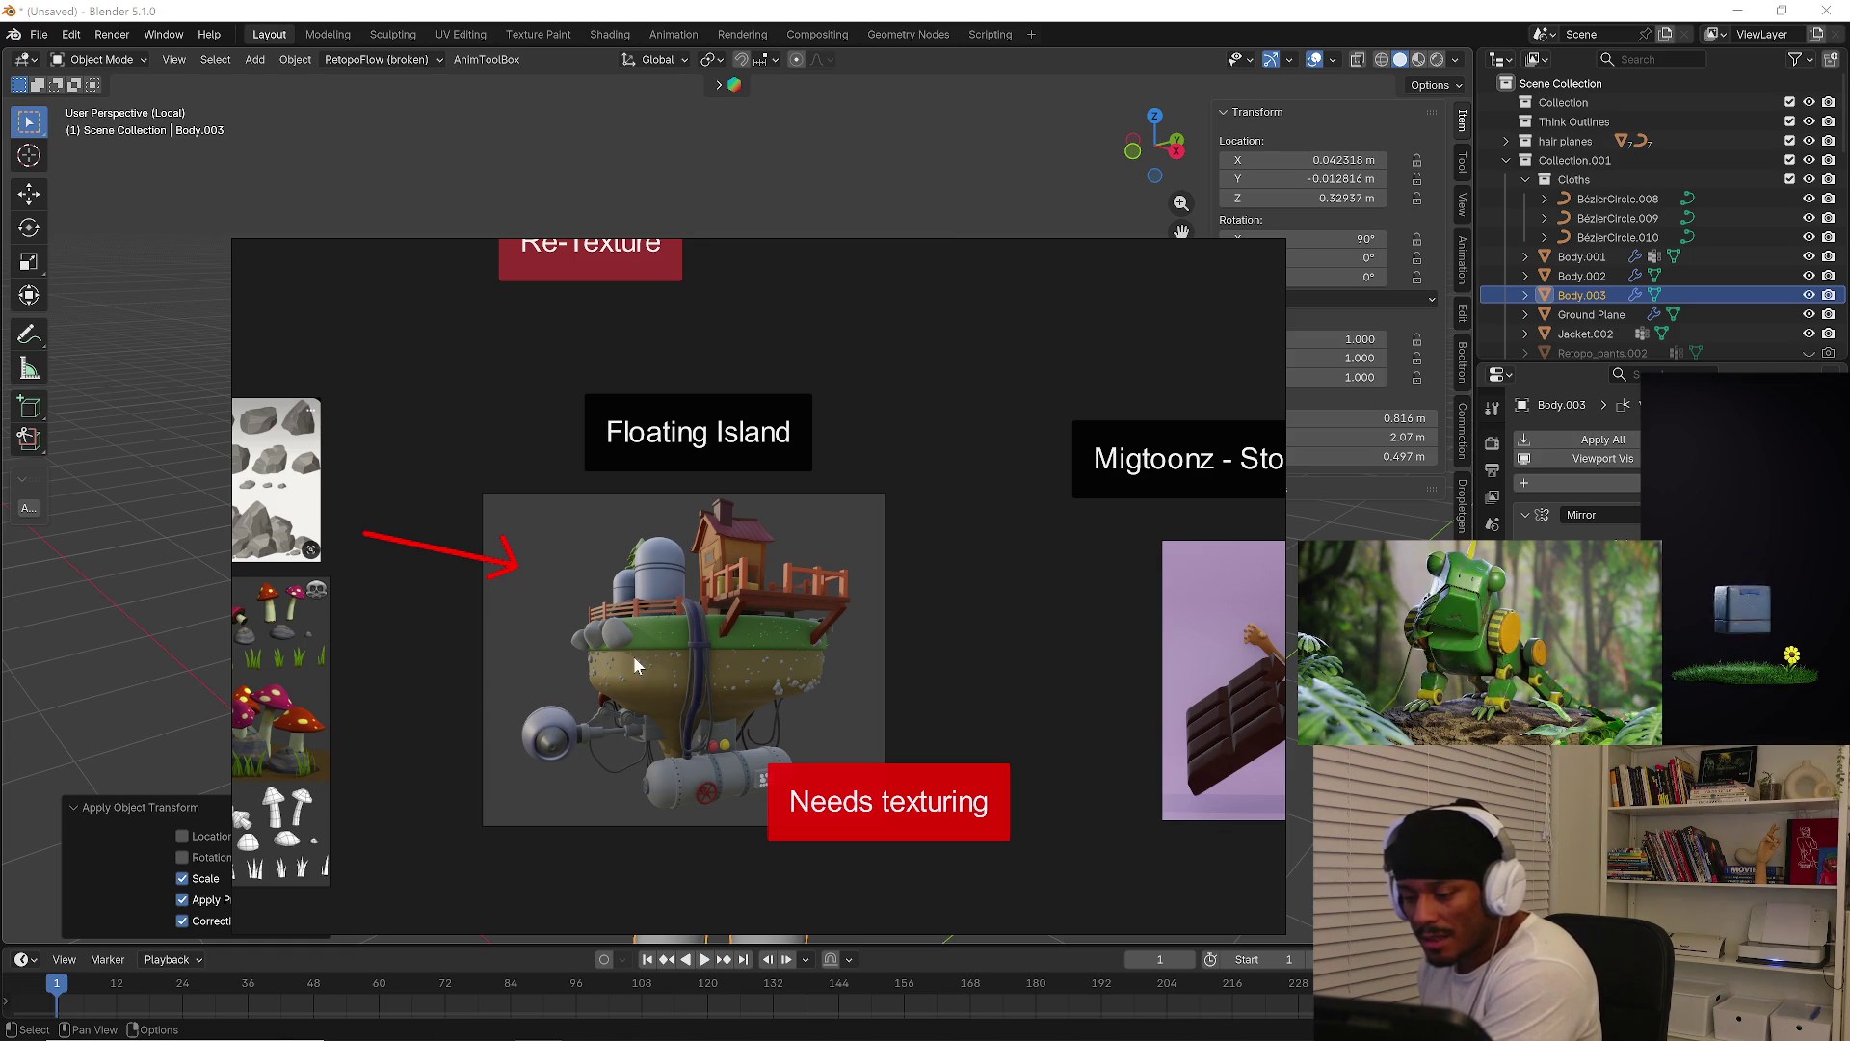
{"action": "scroll", "coordinate": [663, 664], "scroll_direction": "down", "scroll_amount": 1}
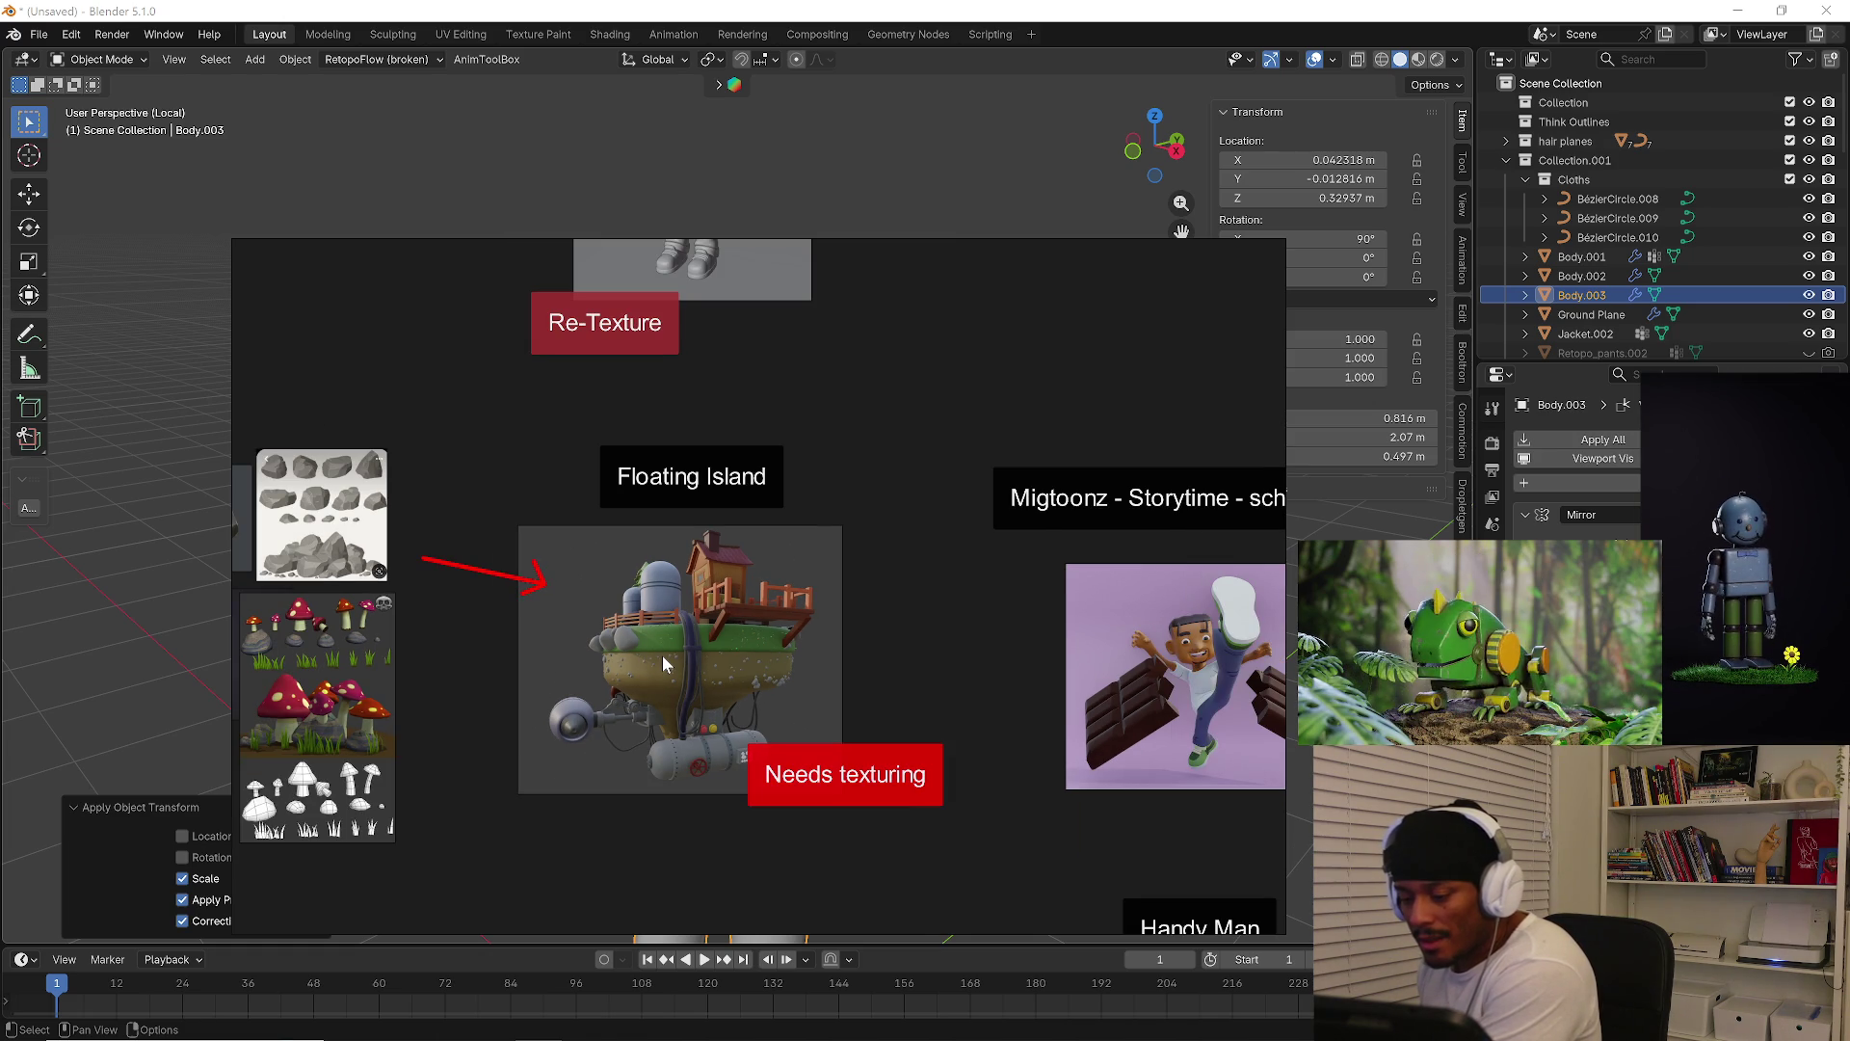
{"action": "scroll", "coordinate": [662, 655], "scroll_direction": "down", "scroll_amount": 2}
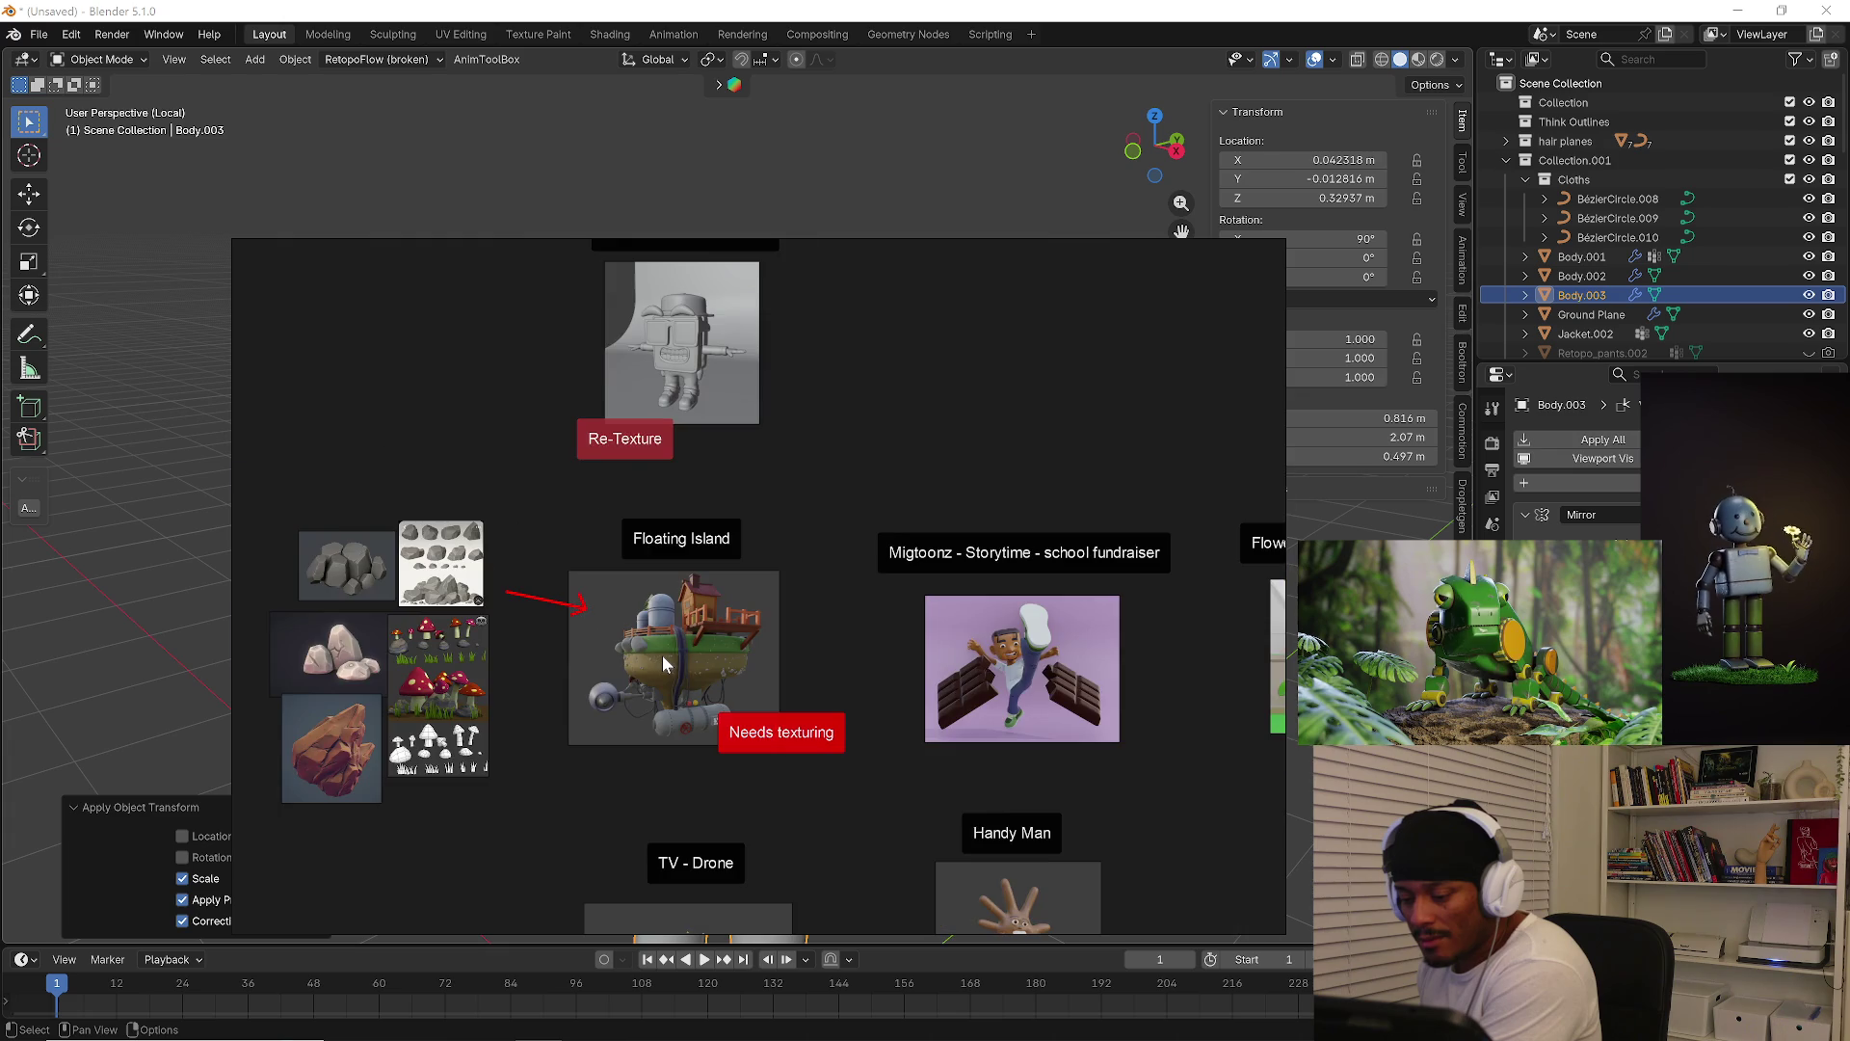
{"action": "middle_click_drag", "start_coordinate": [846, 749], "coordinate": [599, 678]}
{"action": "scroll", "coordinate": [939, 732], "scroll_direction": "down", "scroll_amount": 1}
{"action": "scroll", "coordinate": [846, 702], "scroll_direction": "up", "scroll_amount": 1}
{"action": "mouse_move", "coordinate": [794, 604]}
{"action": "middle_mouse_down"}
{"action": "mouse_move", "coordinate": [958, 636]}
{"action": "mouse_move", "coordinate": [980, 615]}
{"action": "middle_mouse_up"}
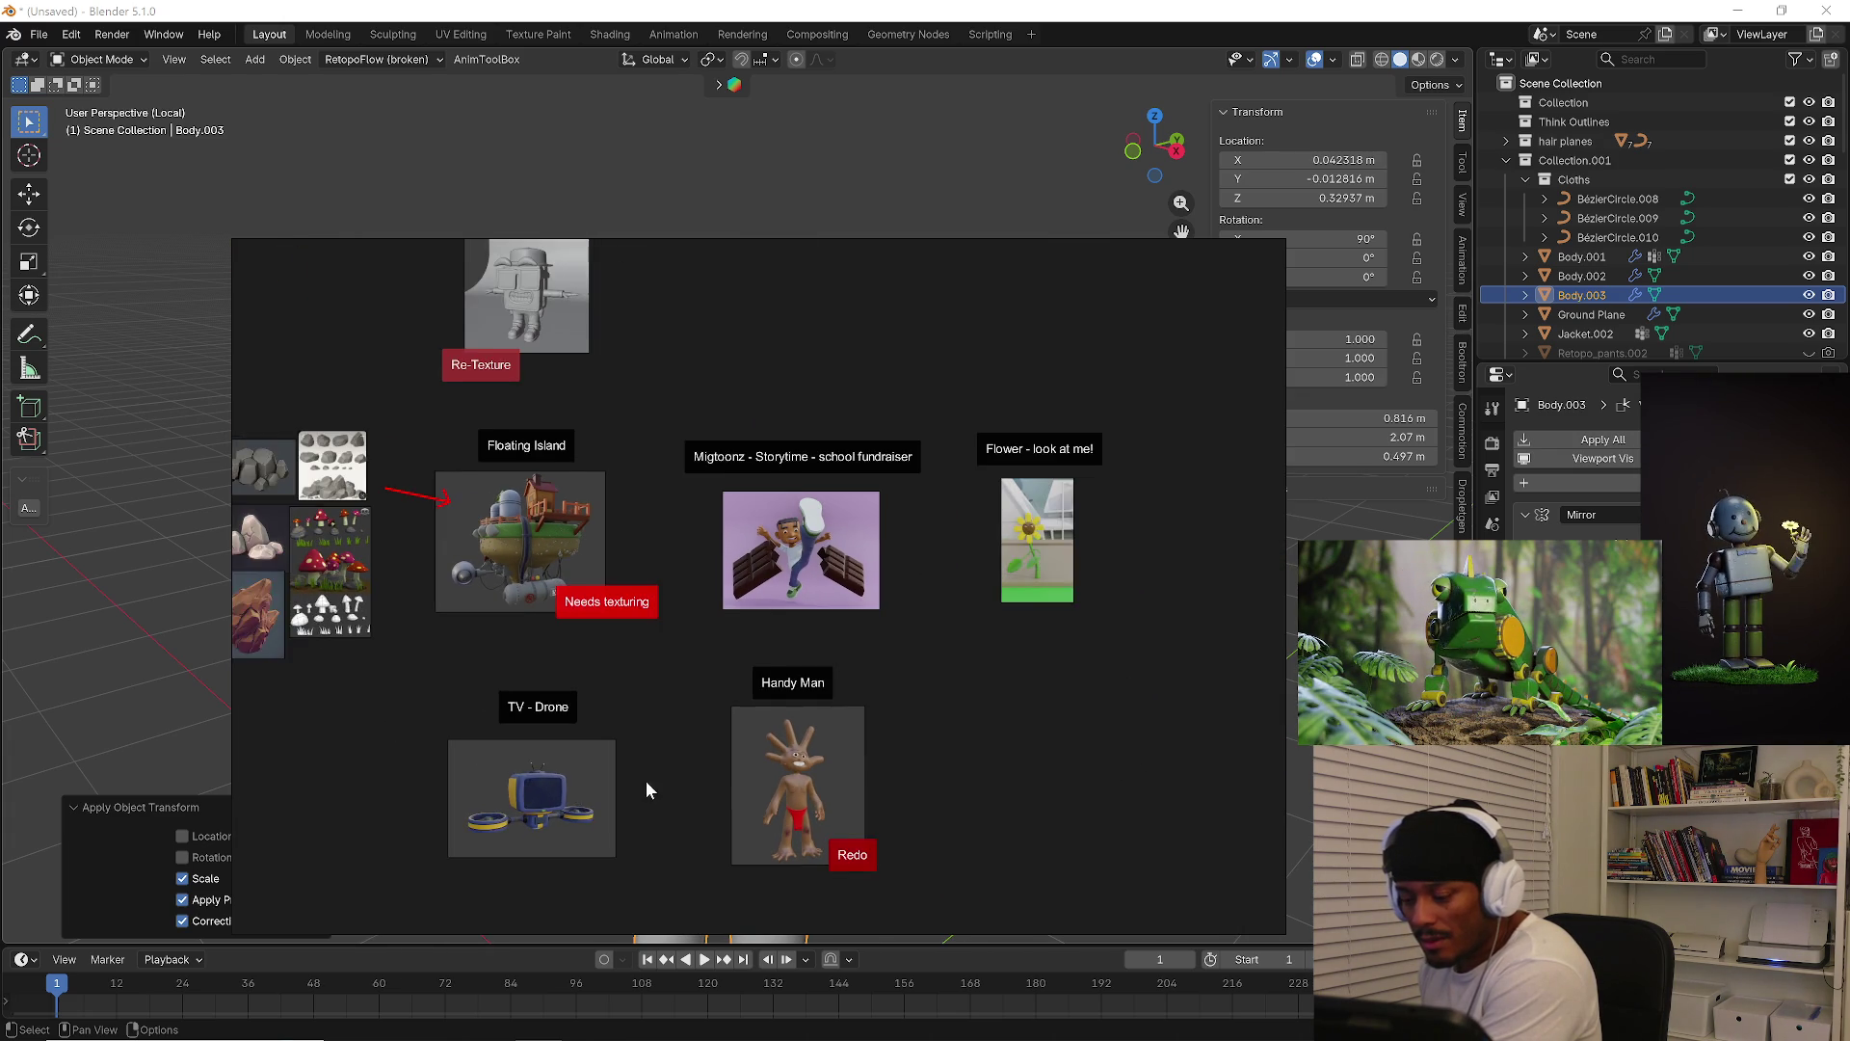
Select the Migtoonz and Flower images, then frame the Grill Cheese group
{"action": "middle_click_drag", "start_coordinate": [639, 449], "coordinate": [503, 633]}
{"action": "left_click_drag", "start_coordinate": [673, 500], "coordinate": [1128, 735]}
{"action": "middle_click_drag", "start_coordinate": [779, 877], "coordinate": [1143, 846]}
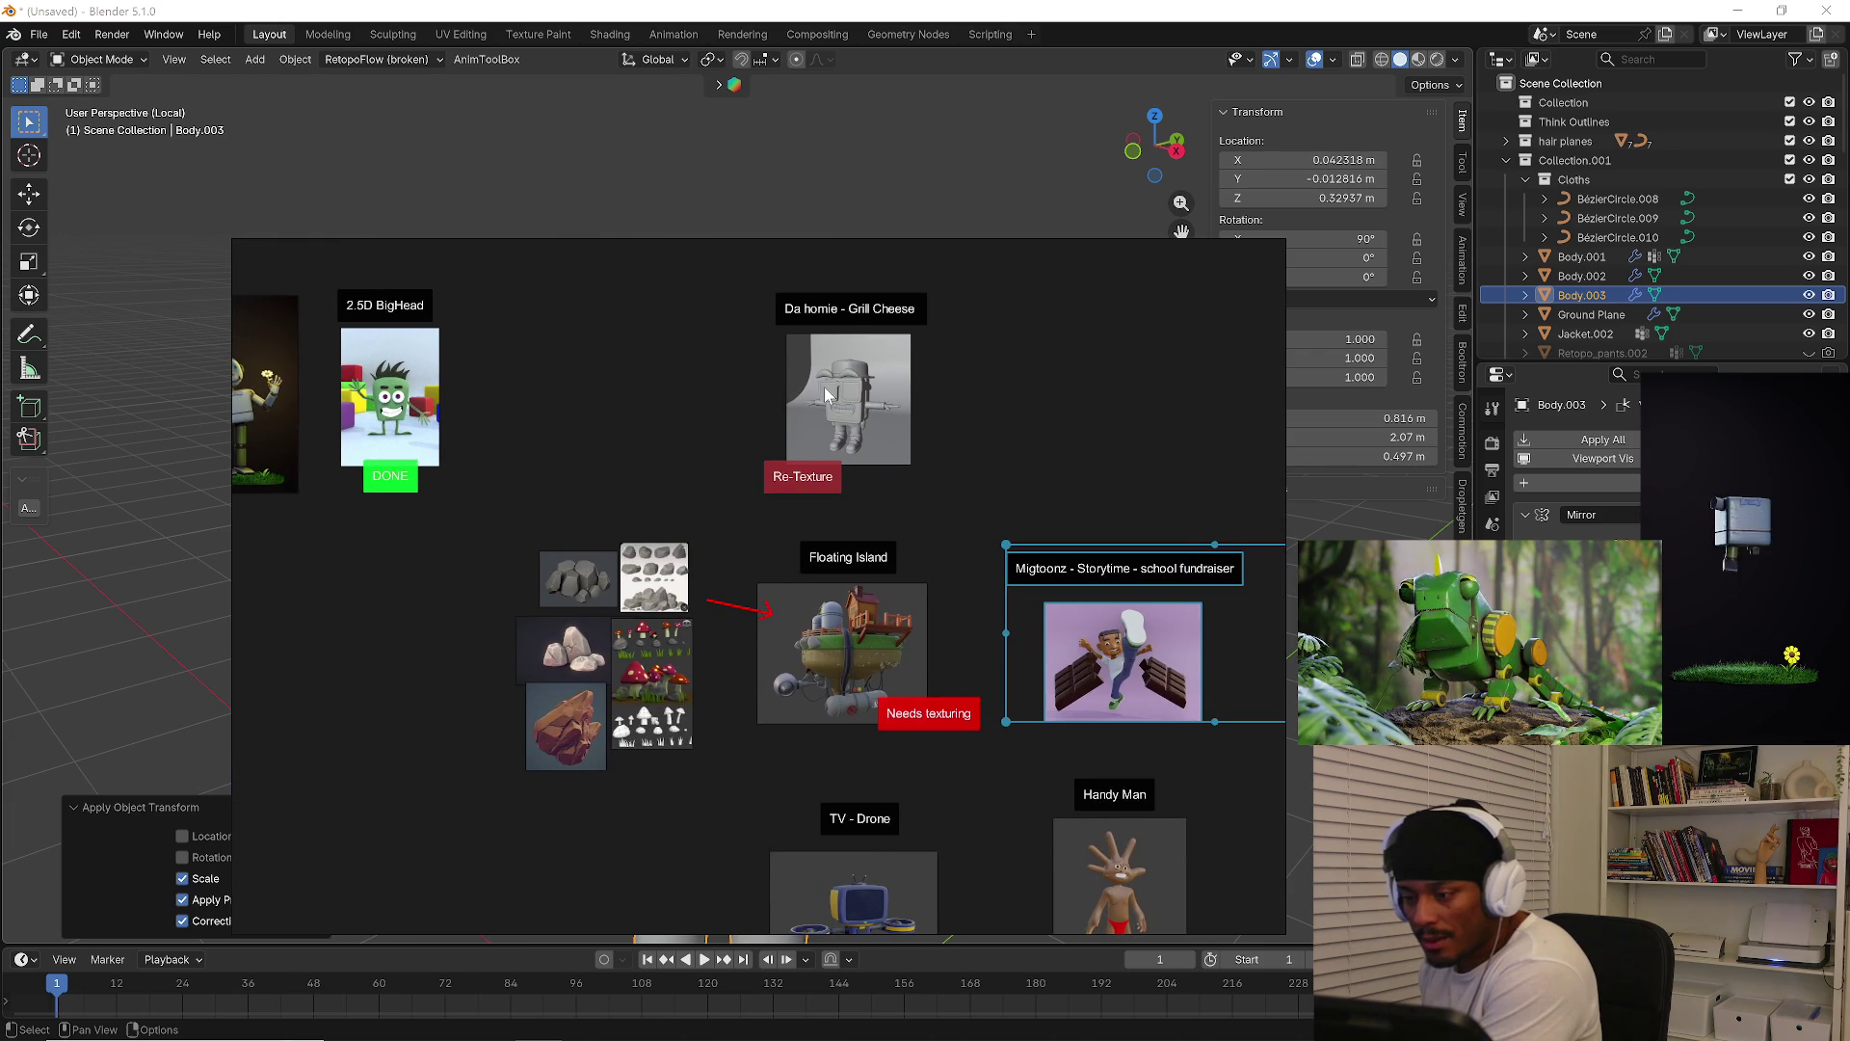
{"action": "middle_click_drag", "start_coordinate": [824, 385], "coordinate": [891, 509]}
{"action": "left_click", "coordinate": [1026, 663]}
{"action": "double_click", "coordinate": [835, 530]}
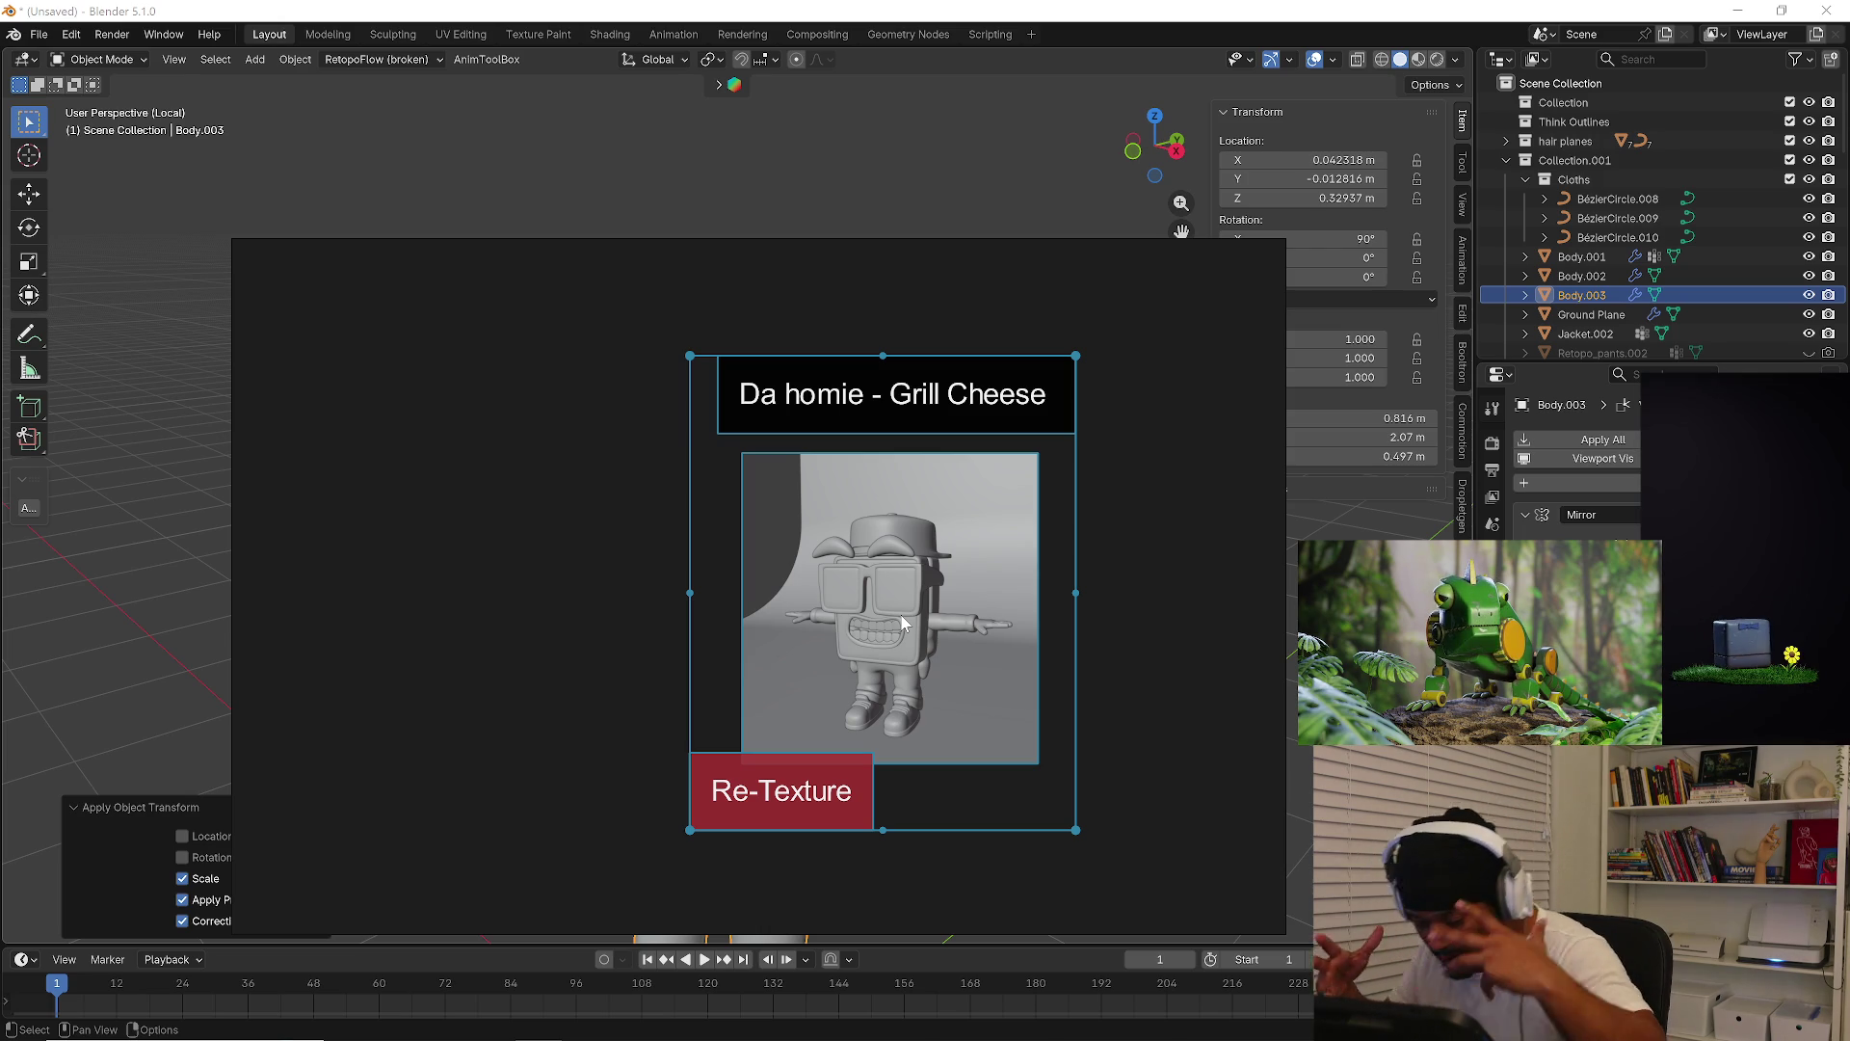
Look over the Robot with flower, 2.5D BigHead and Robot iguana cards, then close the board
{"action": "left_click", "coordinate": [598, 644]}
{"action": "scroll", "coordinate": [386, 655], "scroll_direction": "down", "scroll_amount": 5}
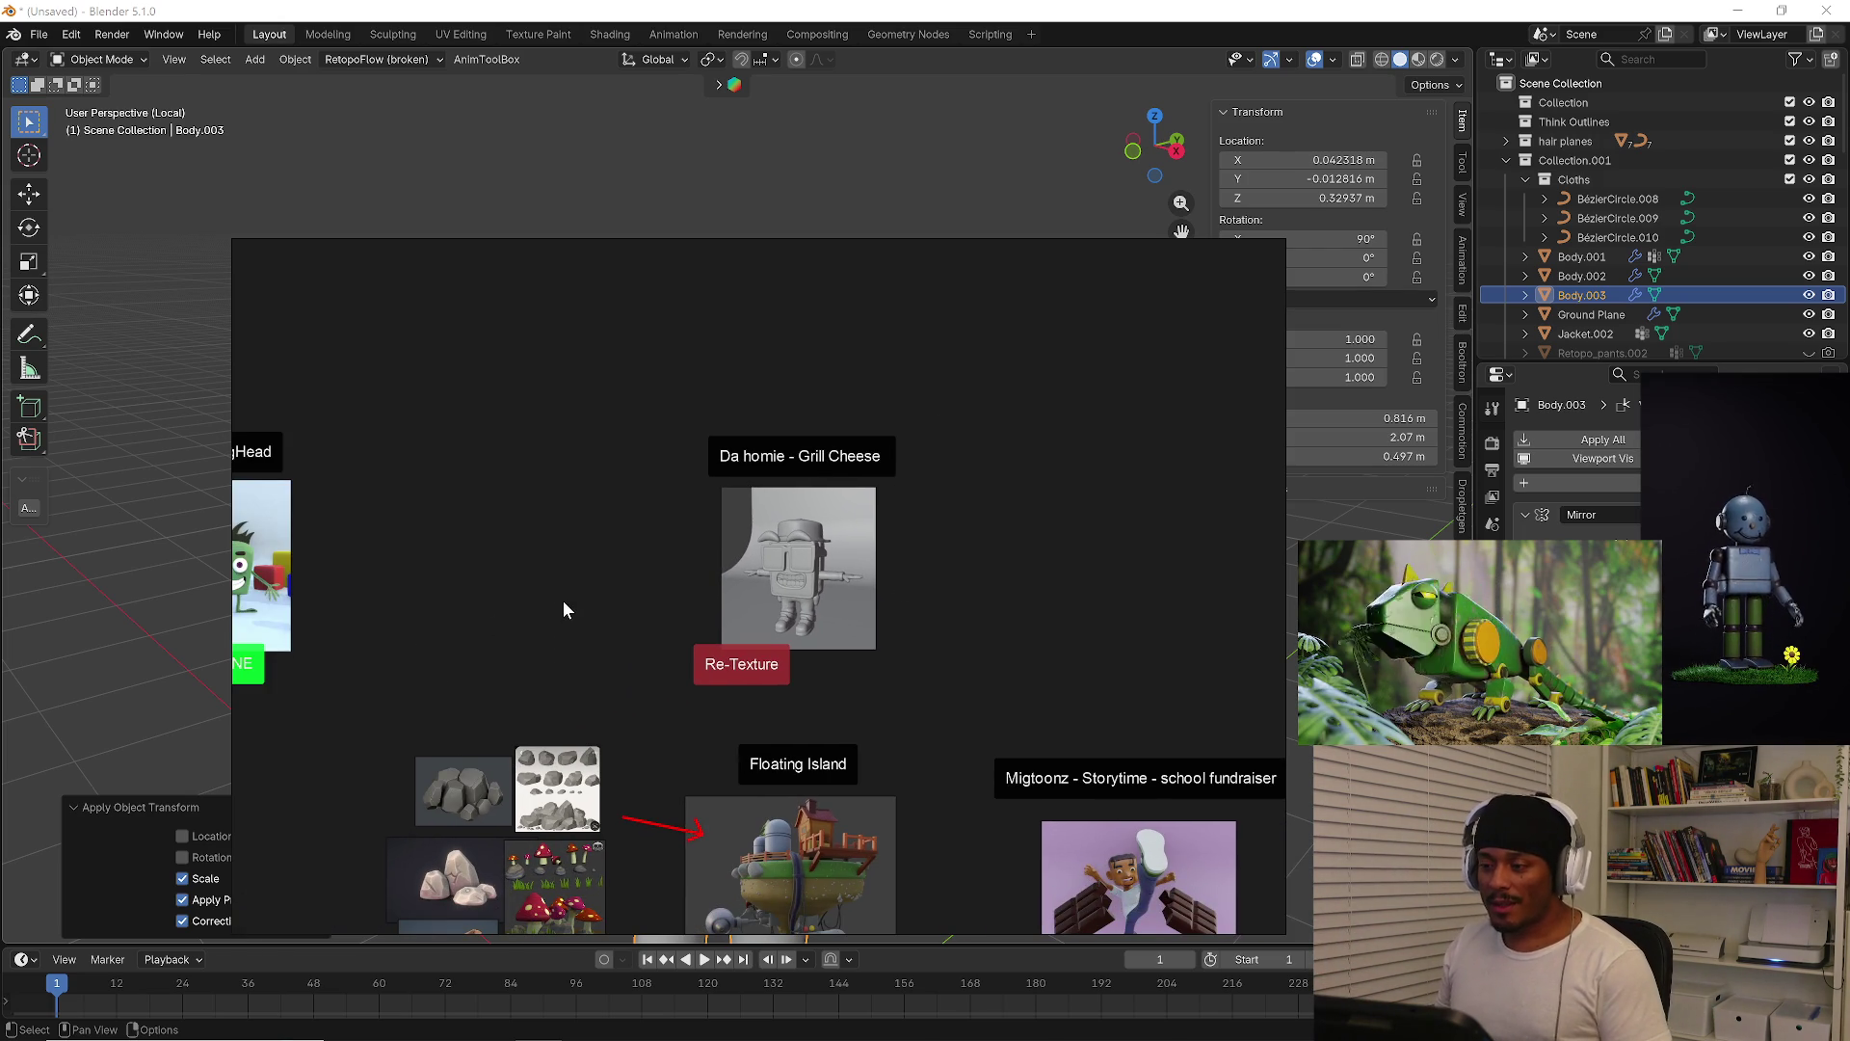
{"action": "middle_click_drag", "start_coordinate": [418, 632], "coordinate": [833, 624]}
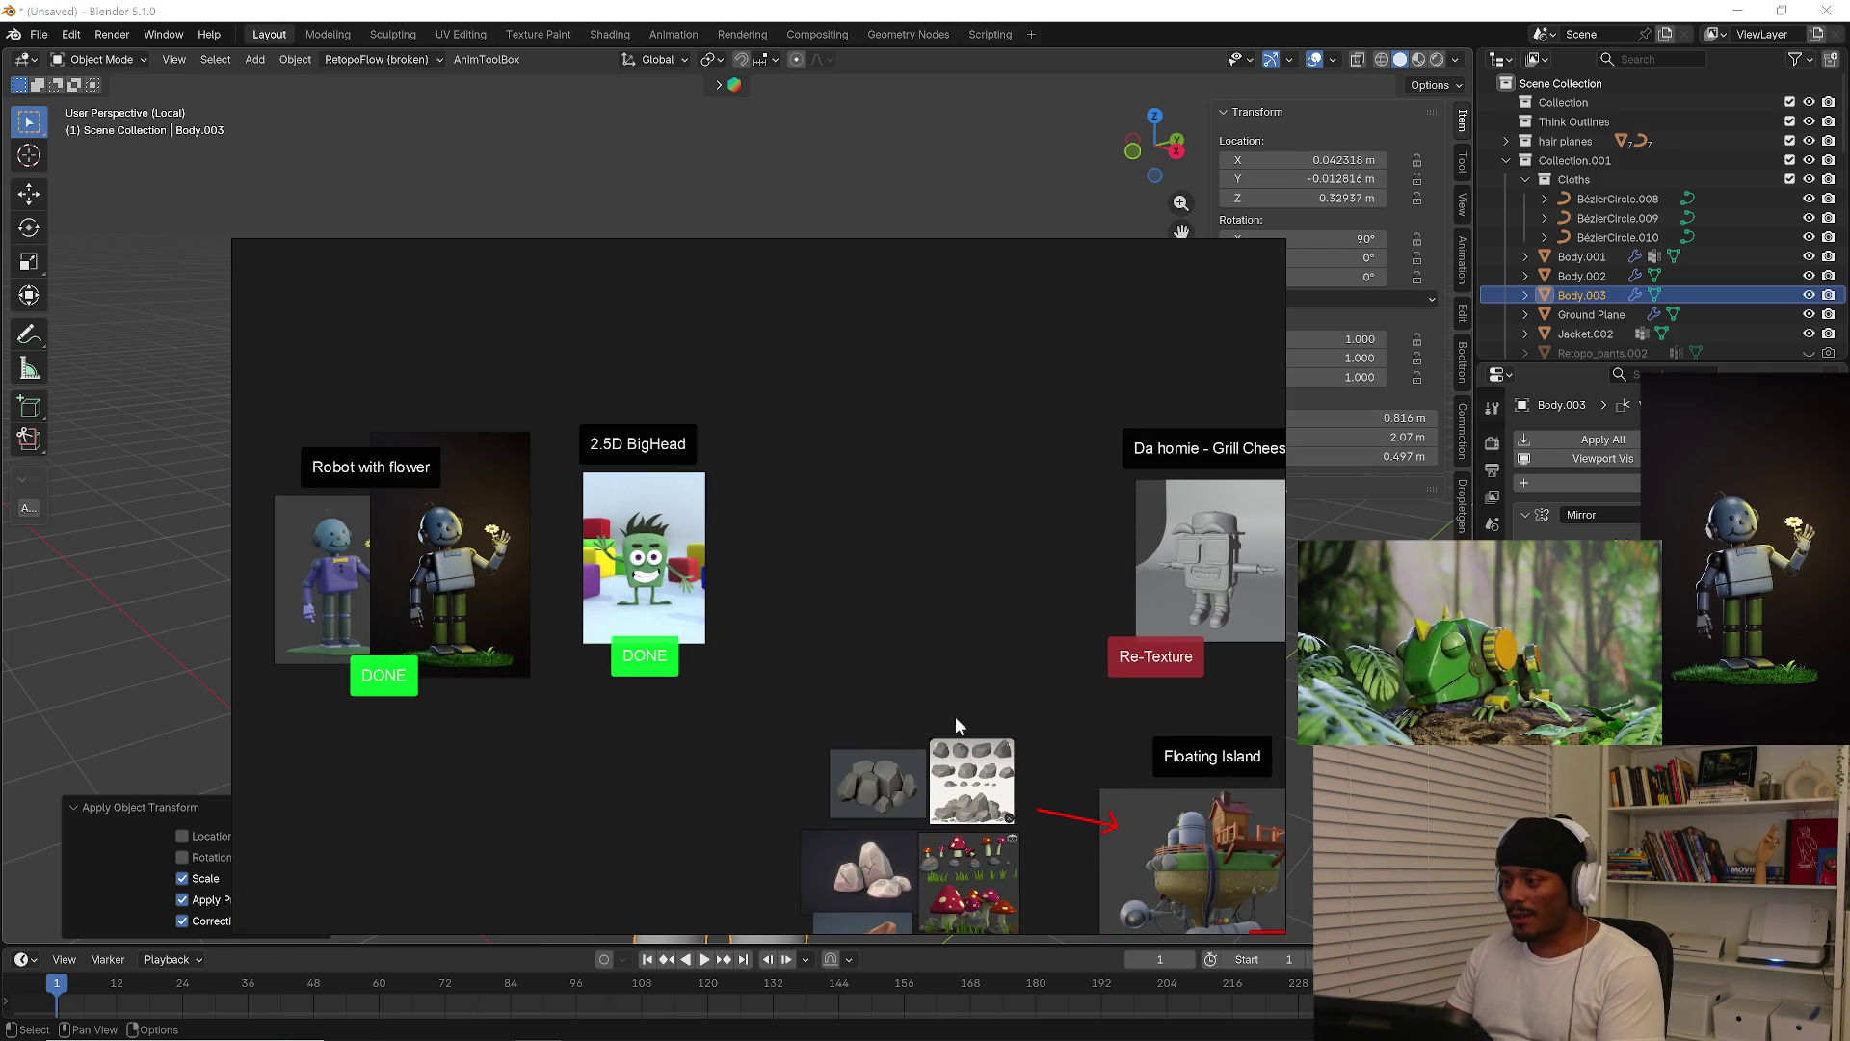
{"action": "middle_click_drag", "start_coordinate": [441, 803], "coordinate": [846, 805]}
{"action": "scroll", "coordinate": [578, 752], "scroll_direction": "up", "scroll_amount": 4}
{"action": "scroll", "coordinate": [868, 781], "scroll_direction": "down", "scroll_amount": 2}
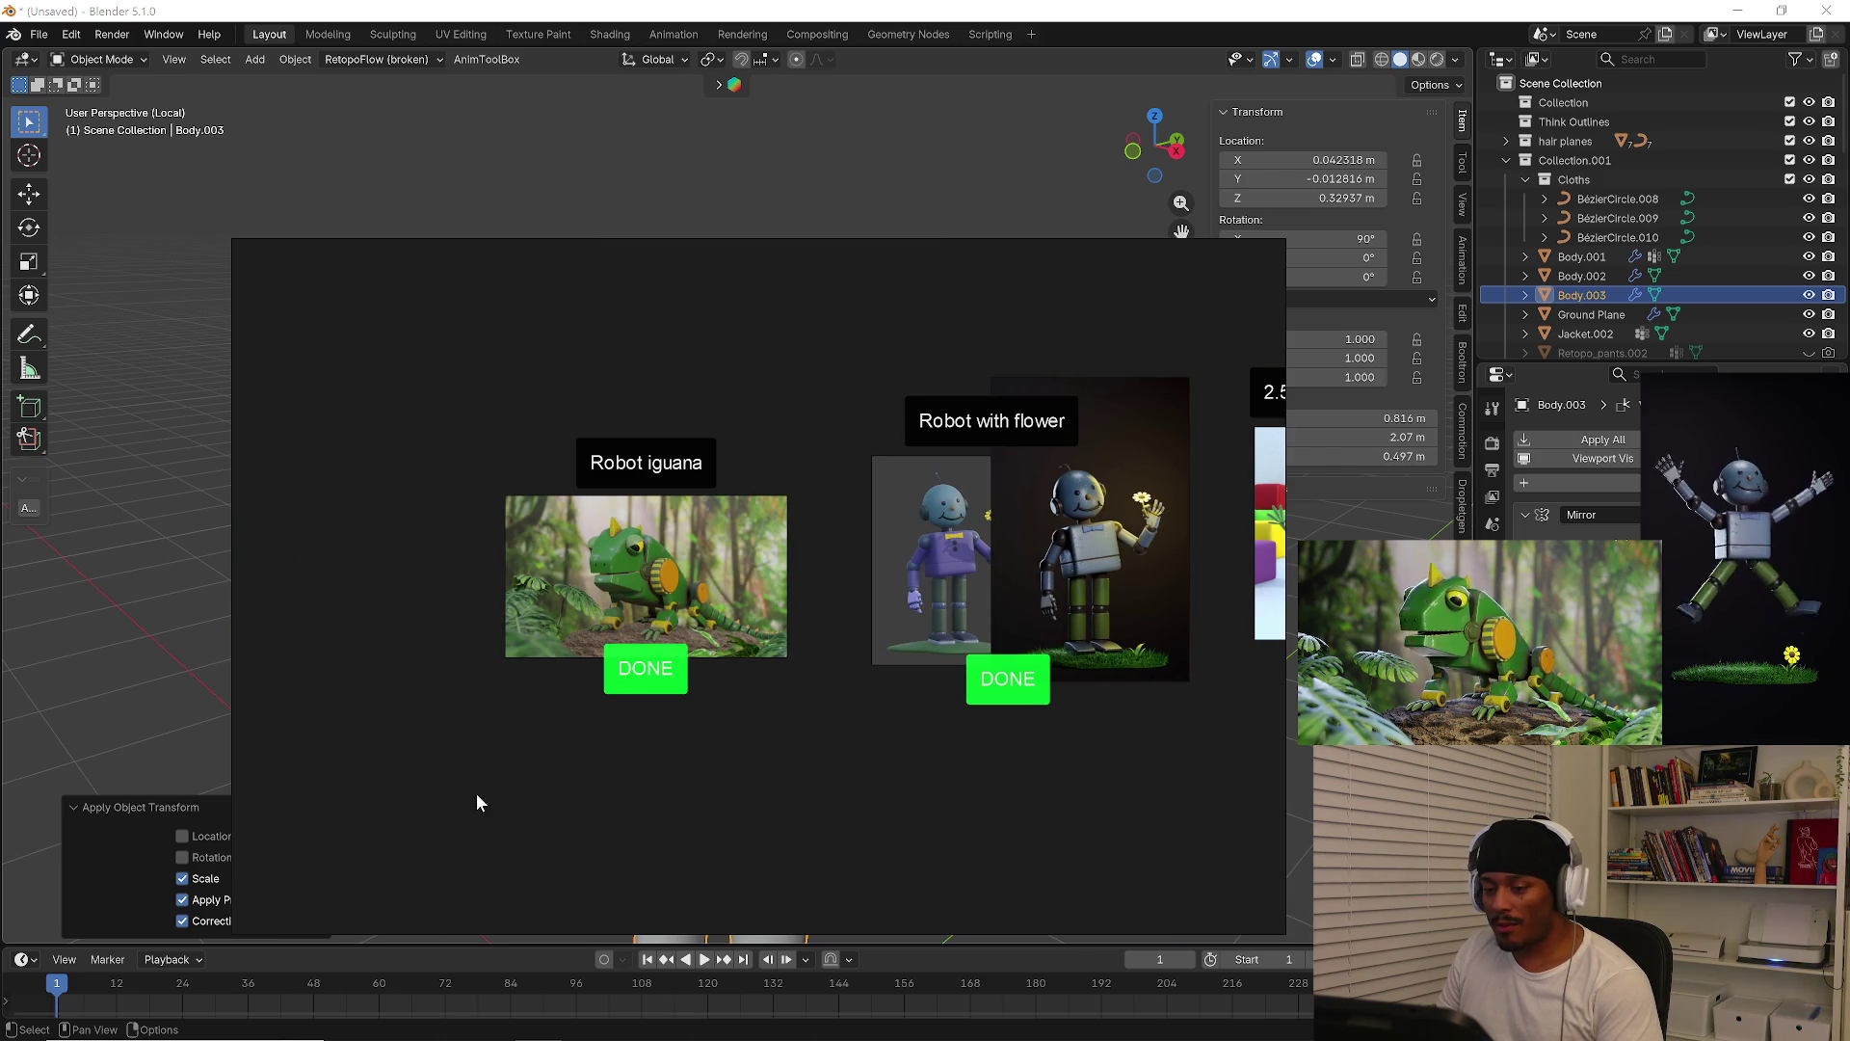
{"action": "left_click", "coordinate": [1212, 253]}
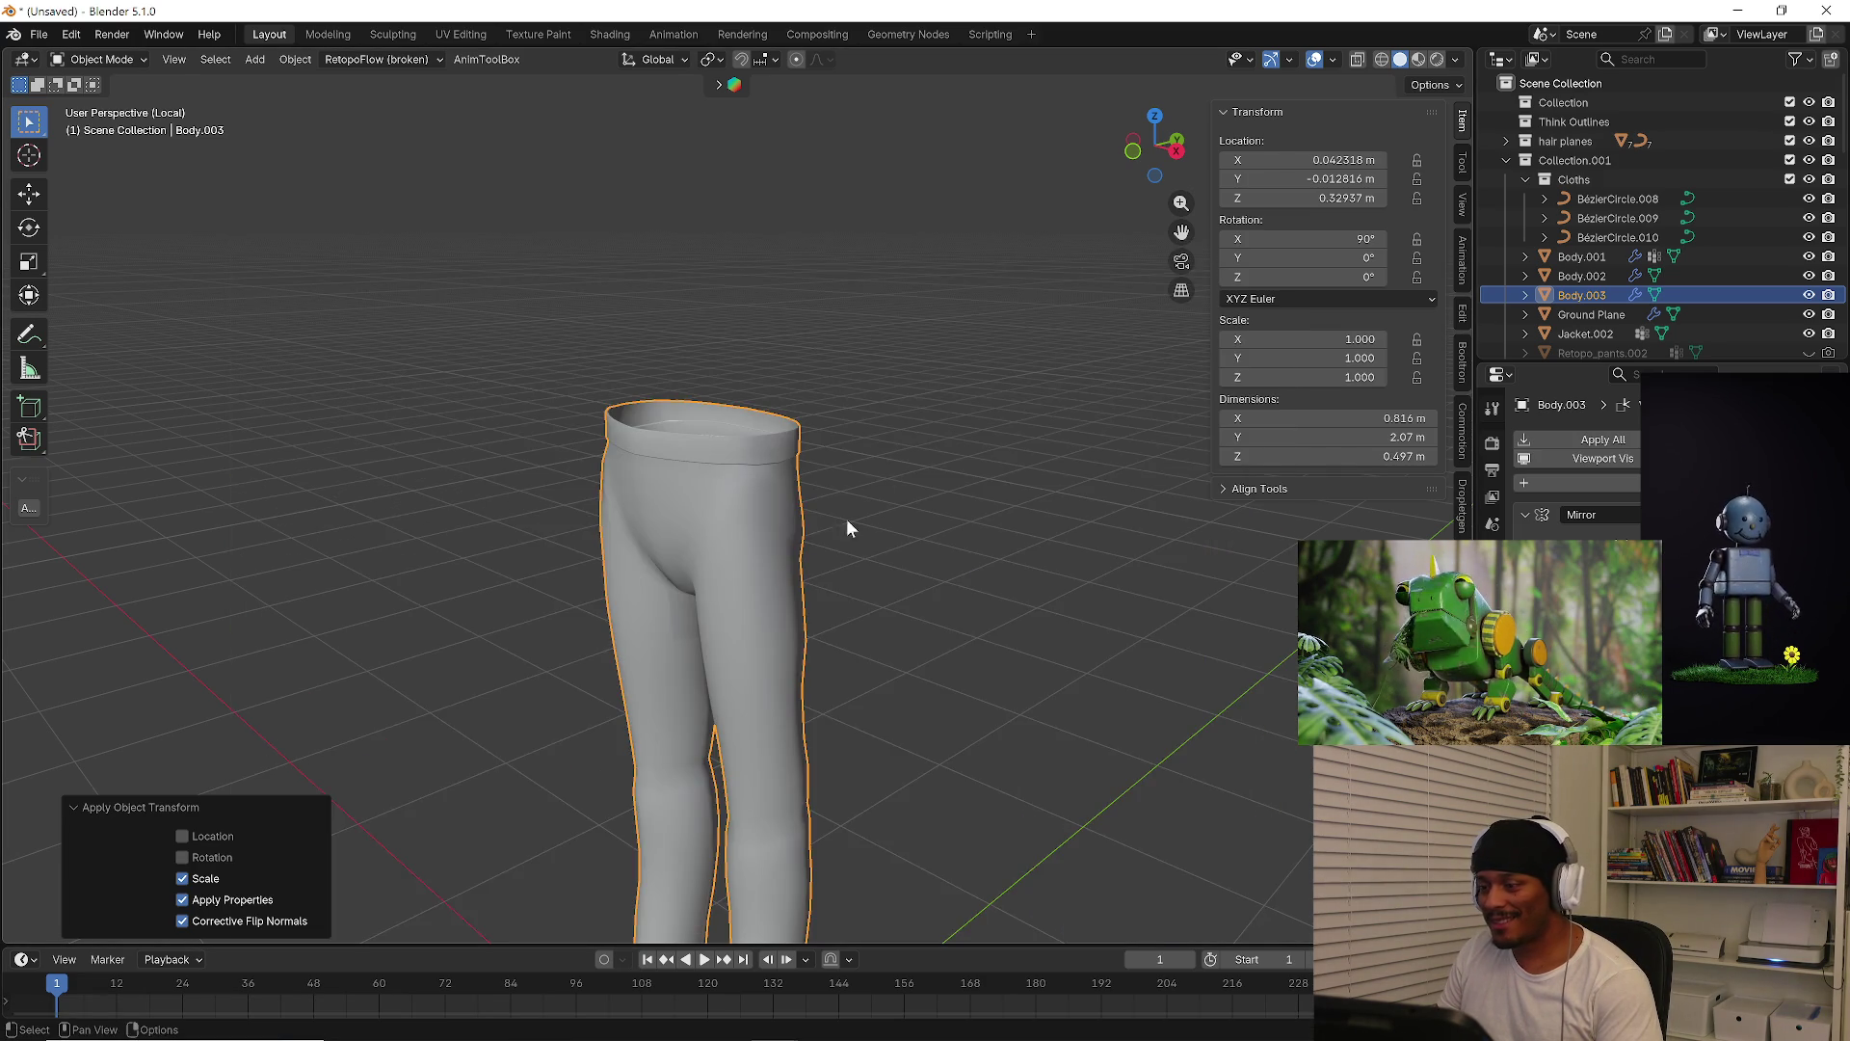
Leave local view so the full clothed character shows again, with nothing selected
{"action": "middle_click_drag", "start_coordinate": [881, 479], "coordinate": [772, 590]}
{"action": "scroll", "coordinate": [835, 484], "scroll_direction": "down", "scroll_amount": 2}
{"action": "key", "text": "slash"}
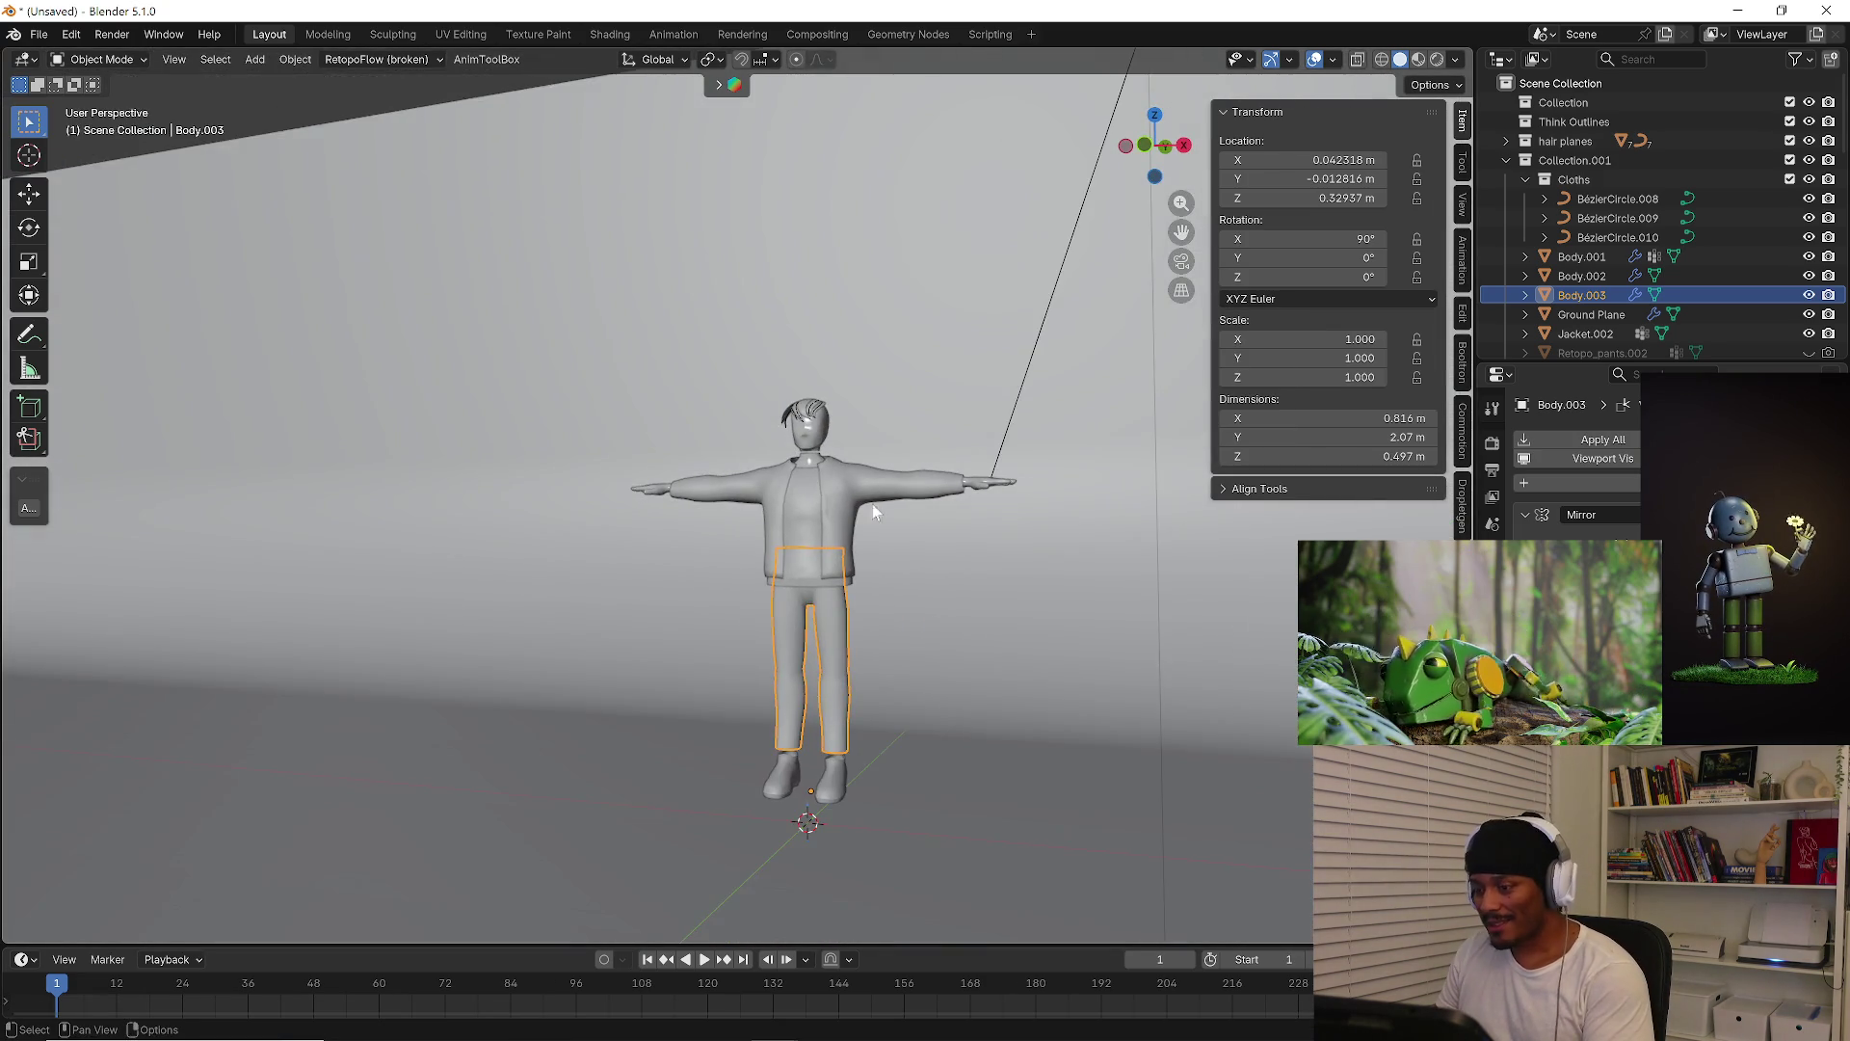
{"action": "left_click", "coordinate": [956, 588]}
{"action": "mouse_move", "coordinate": [818, 576]}
{"action": "middle_mouse_down", "text": "shift"}
{"action": "mouse_move", "coordinate": [819, 496]}
{"action": "mouse_move", "coordinate": [725, 811]}
{"action": "middle_mouse_up", "text": "shift"}
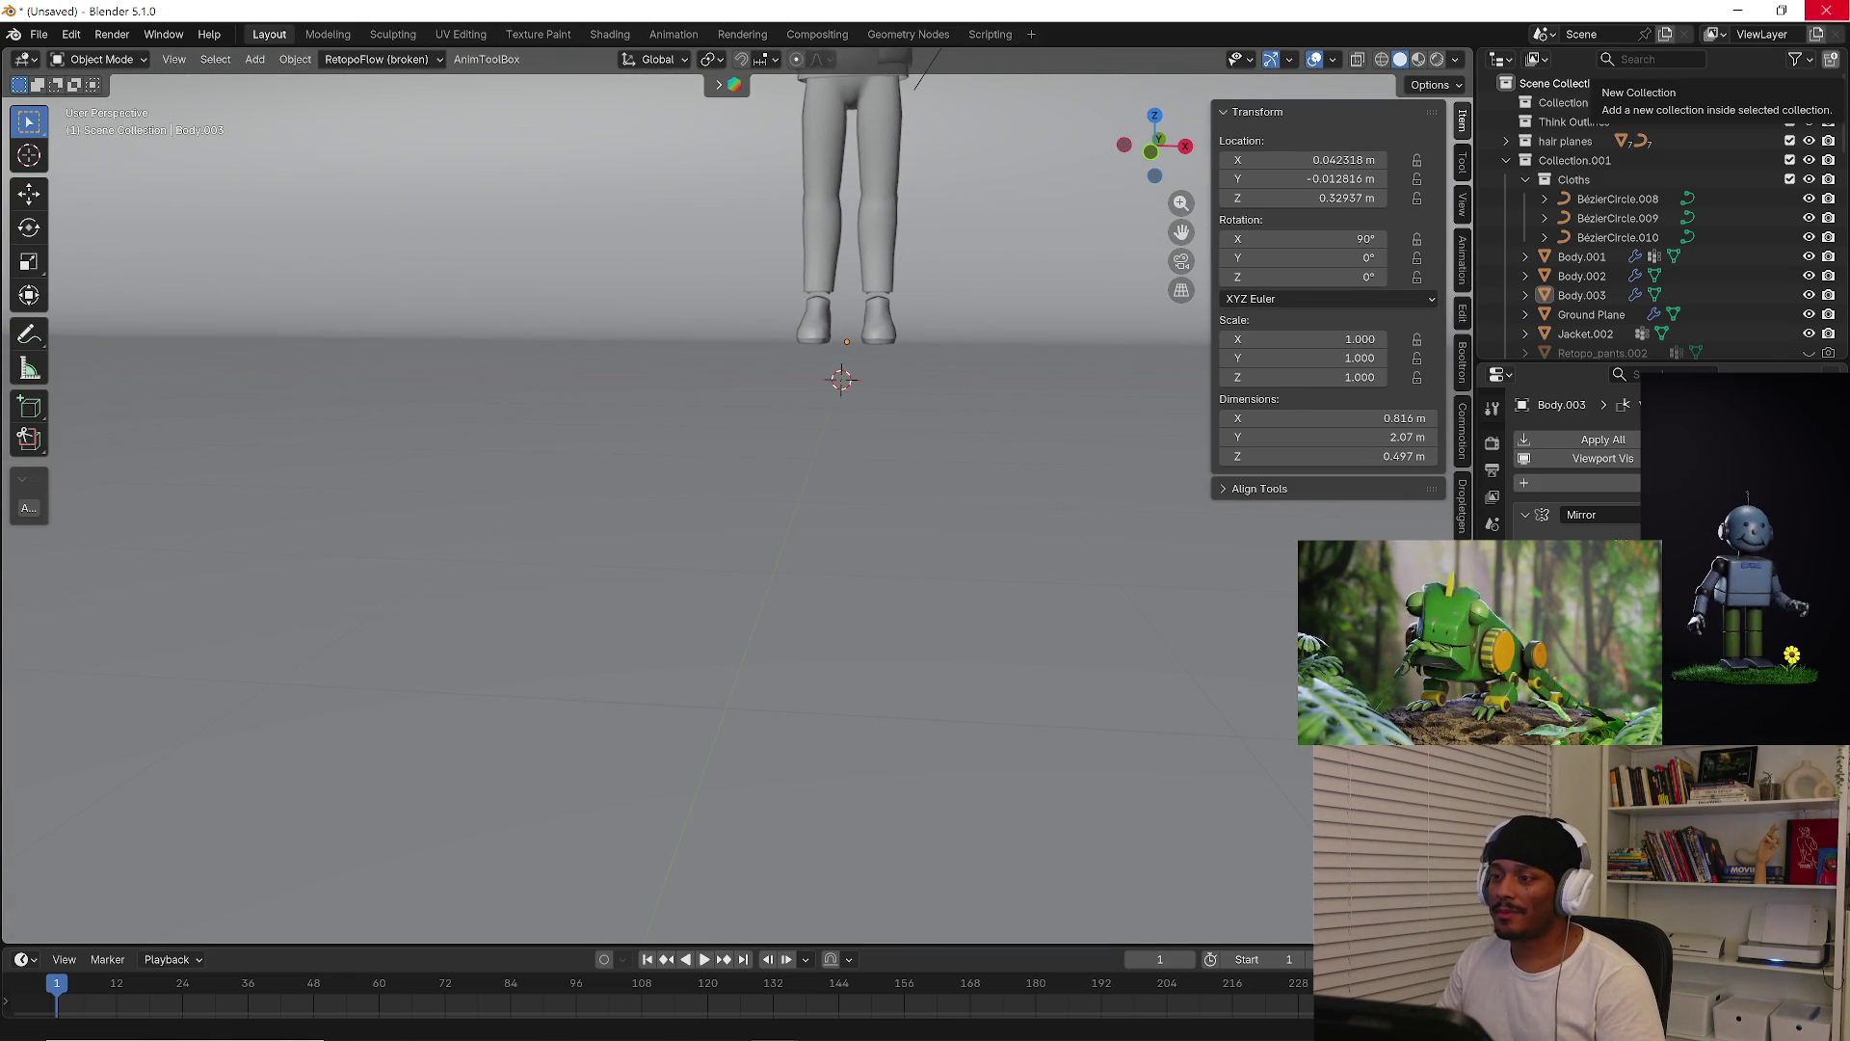
{"action": "scroll", "coordinate": [853, 362], "scroll_direction": "up", "scroll_amount": 5, "text": "shift"}
{"action": "scroll", "coordinate": [829, 547], "scroll_direction": "up", "scroll_amount": 5}
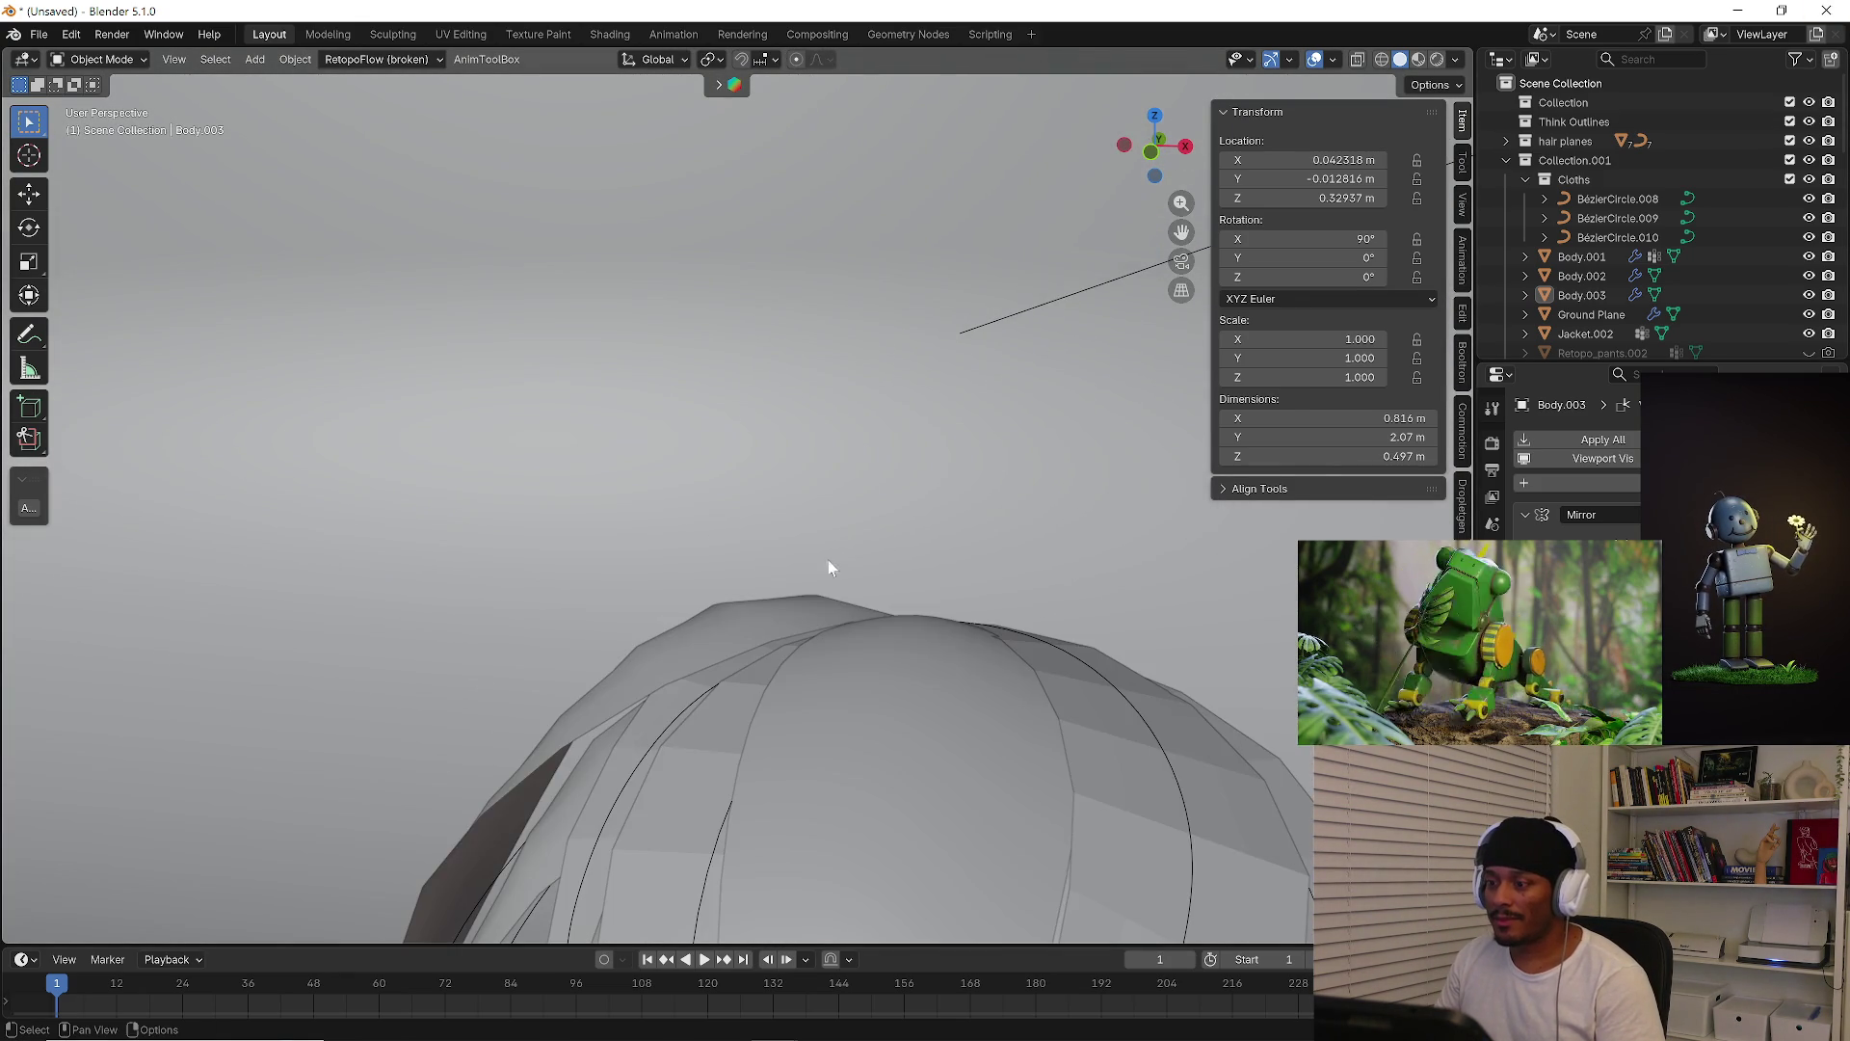
{"action": "scroll", "coordinate": [827, 548], "scroll_direction": "down", "scroll_amount": 8}
Frame the head, orbit to face the neck from the front, and select the torso
{"action": "left_click", "coordinate": [827, 569]}
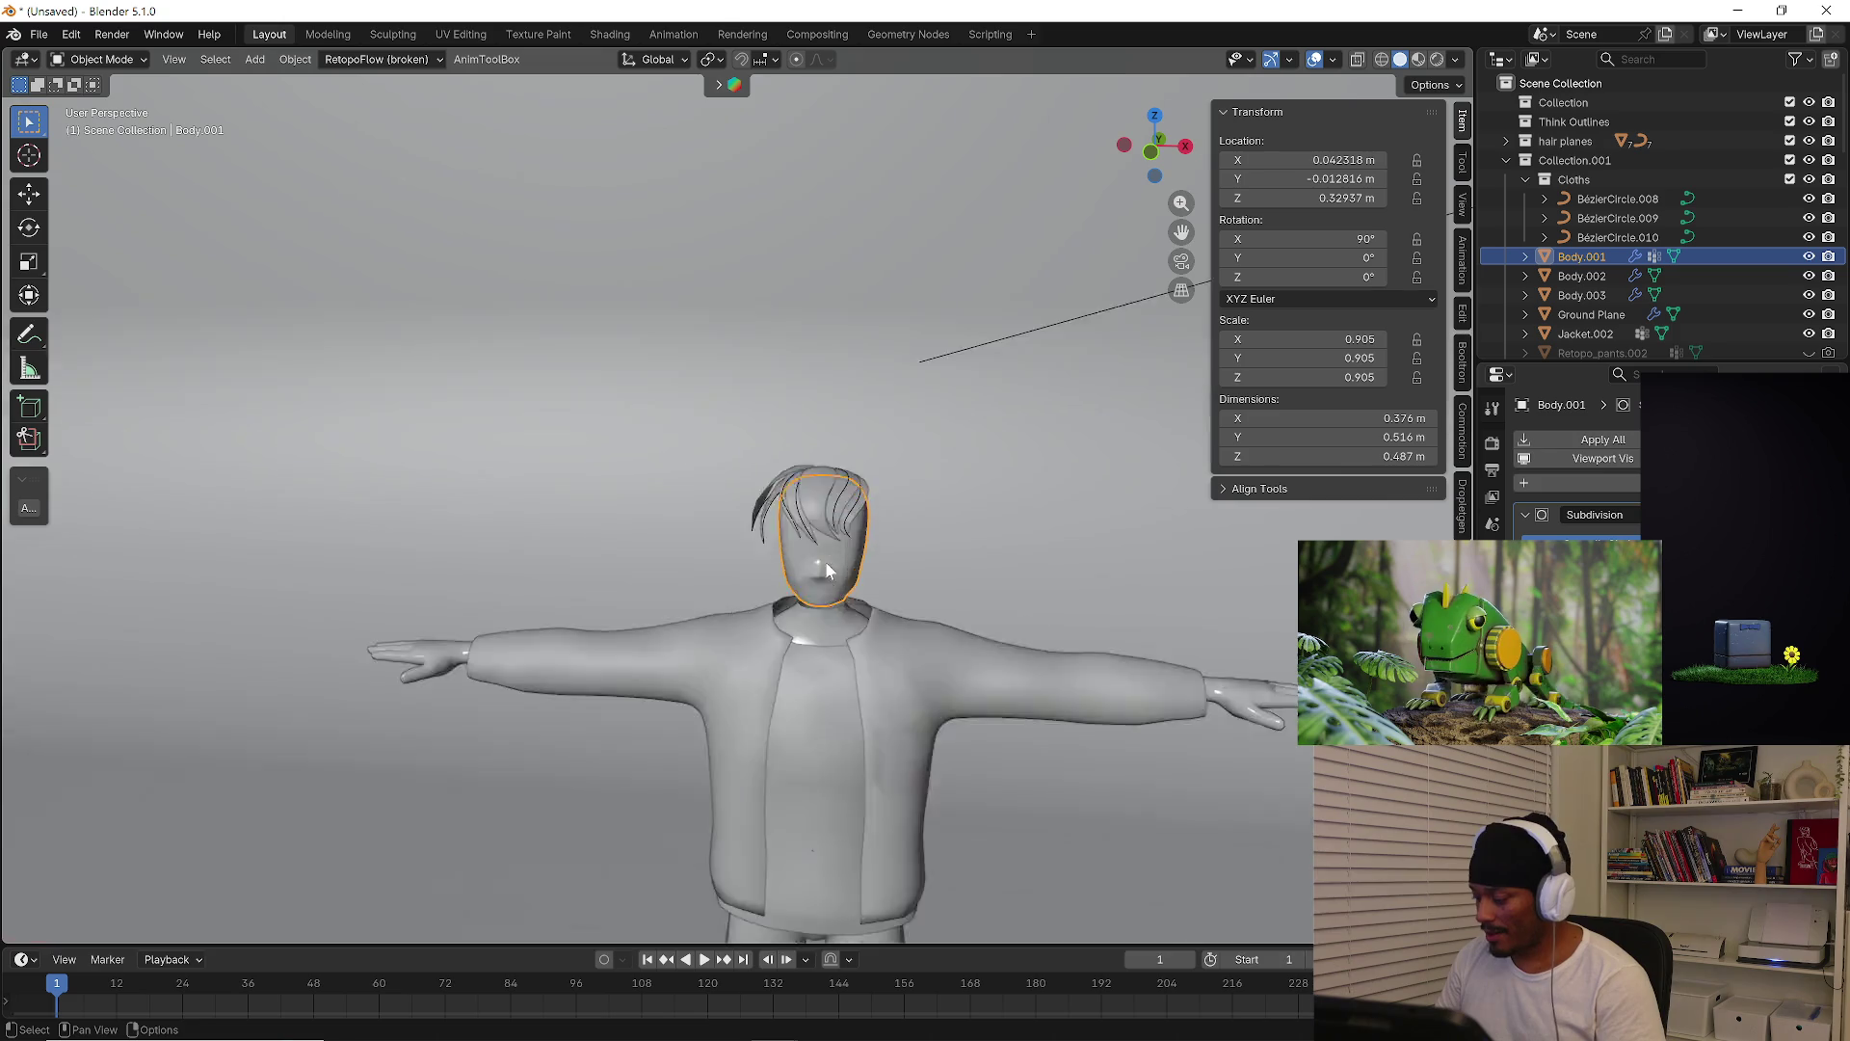
{"action": "key", "text": "KP_Decimal"}
{"action": "mouse_move", "coordinate": [825, 561]}
{"action": "middle_mouse_down"}
{"action": "mouse_move", "coordinate": [863, 674]}
{"action": "mouse_move", "coordinate": [918, 657]}
{"action": "mouse_move", "coordinate": [1130, 668]}
{"action": "mouse_move", "coordinate": [611, 690]}
{"action": "mouse_move", "coordinate": [668, 689]}
{"action": "mouse_move", "coordinate": [799, 611]}
{"action": "middle_mouse_up"}
{"action": "mouse_move", "coordinate": [759, 742]}
{"action": "middle_mouse_down"}
{"action": "mouse_move", "coordinate": [848, 605]}
{"action": "mouse_move", "coordinate": [807, 727]}
{"action": "middle_mouse_up"}
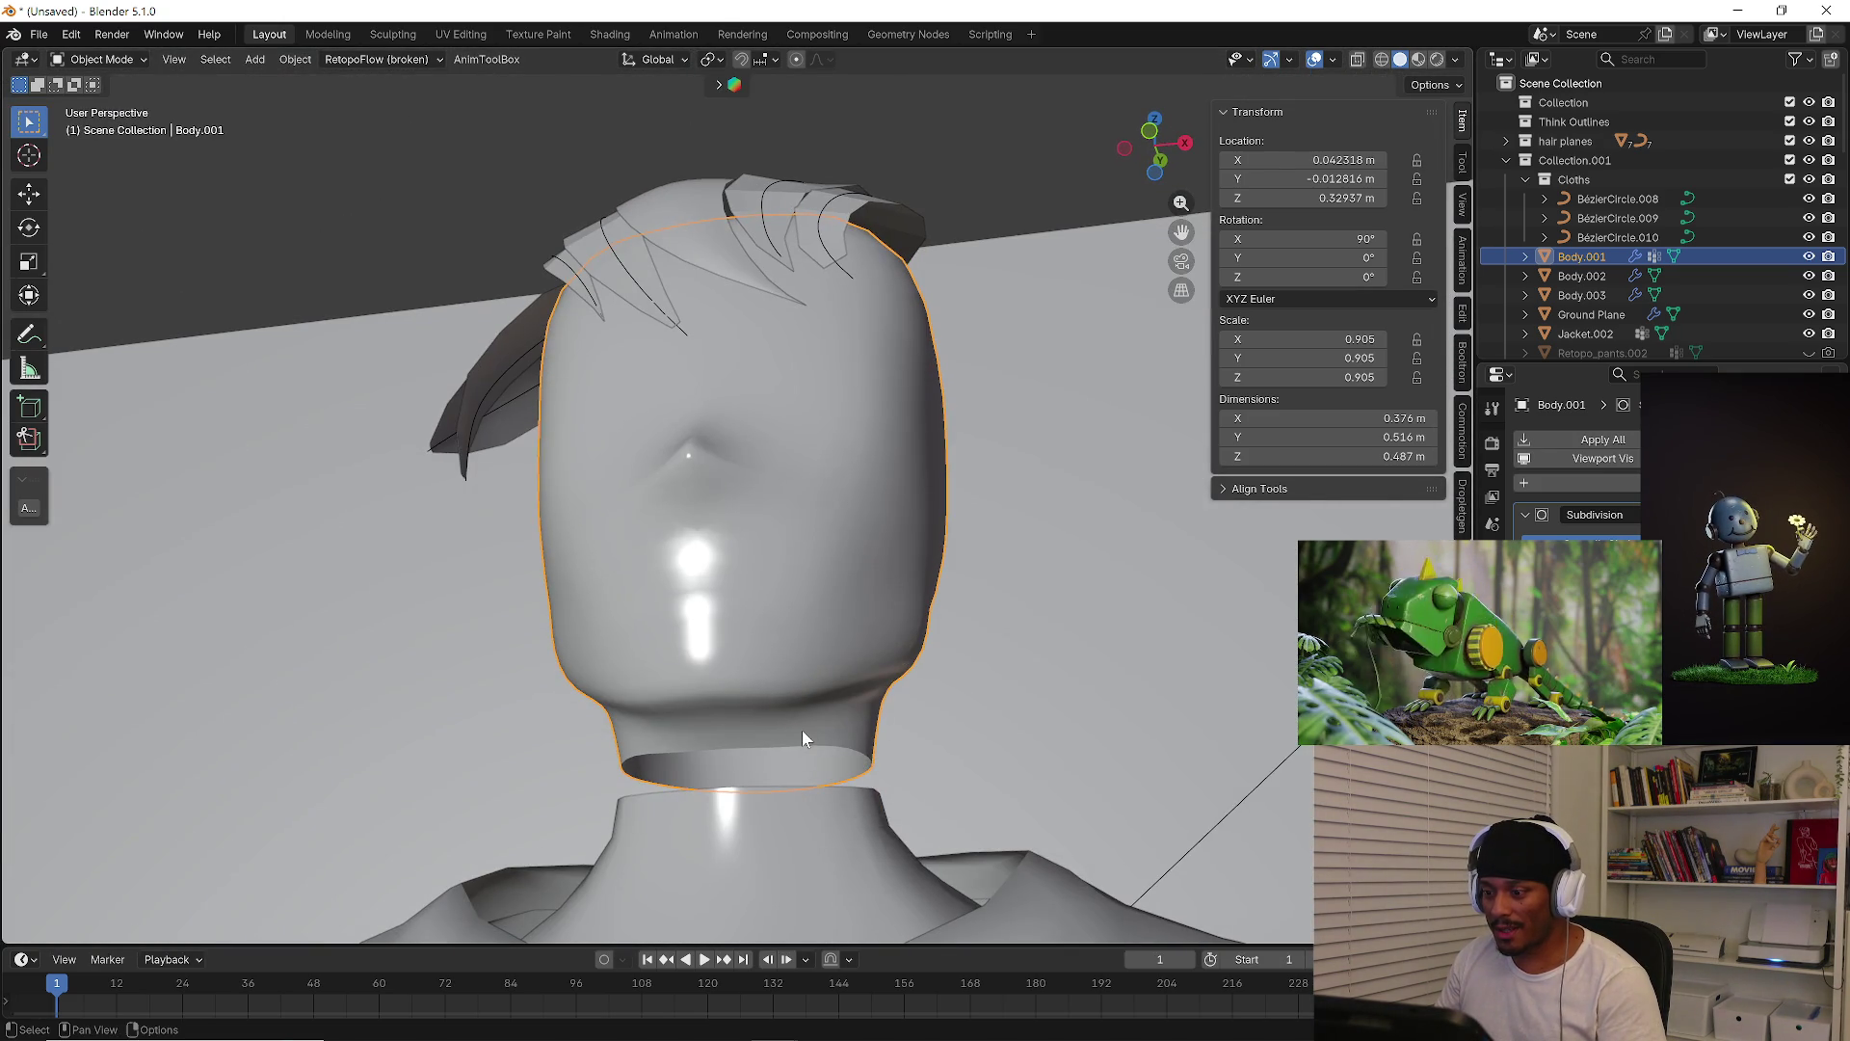
{"action": "scroll", "coordinate": [790, 848], "scroll_direction": "down", "scroll_amount": 5}
{"action": "left_click", "coordinate": [808, 736]}
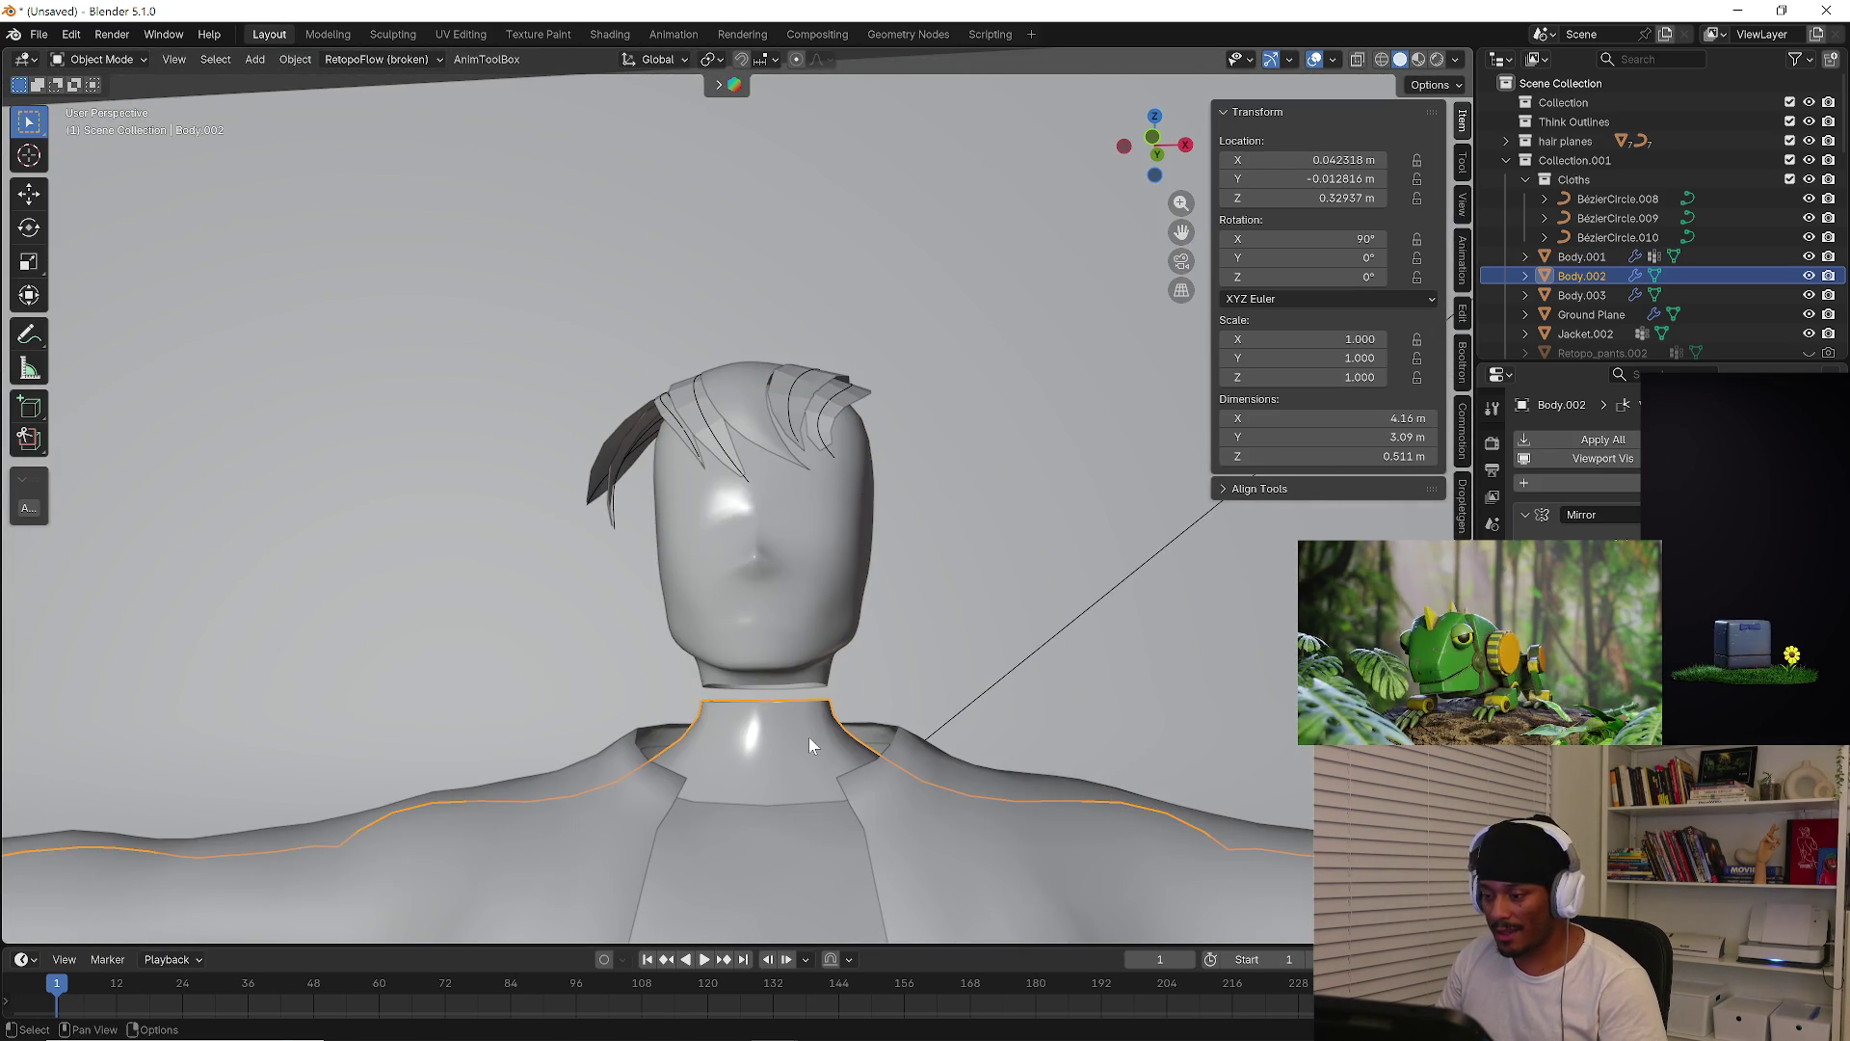
Isolate the head and torso together in local view with the body active
{"action": "left_click", "coordinate": [819, 627], "text": "shift"}
{"action": "key", "text": "KP_Divide"}
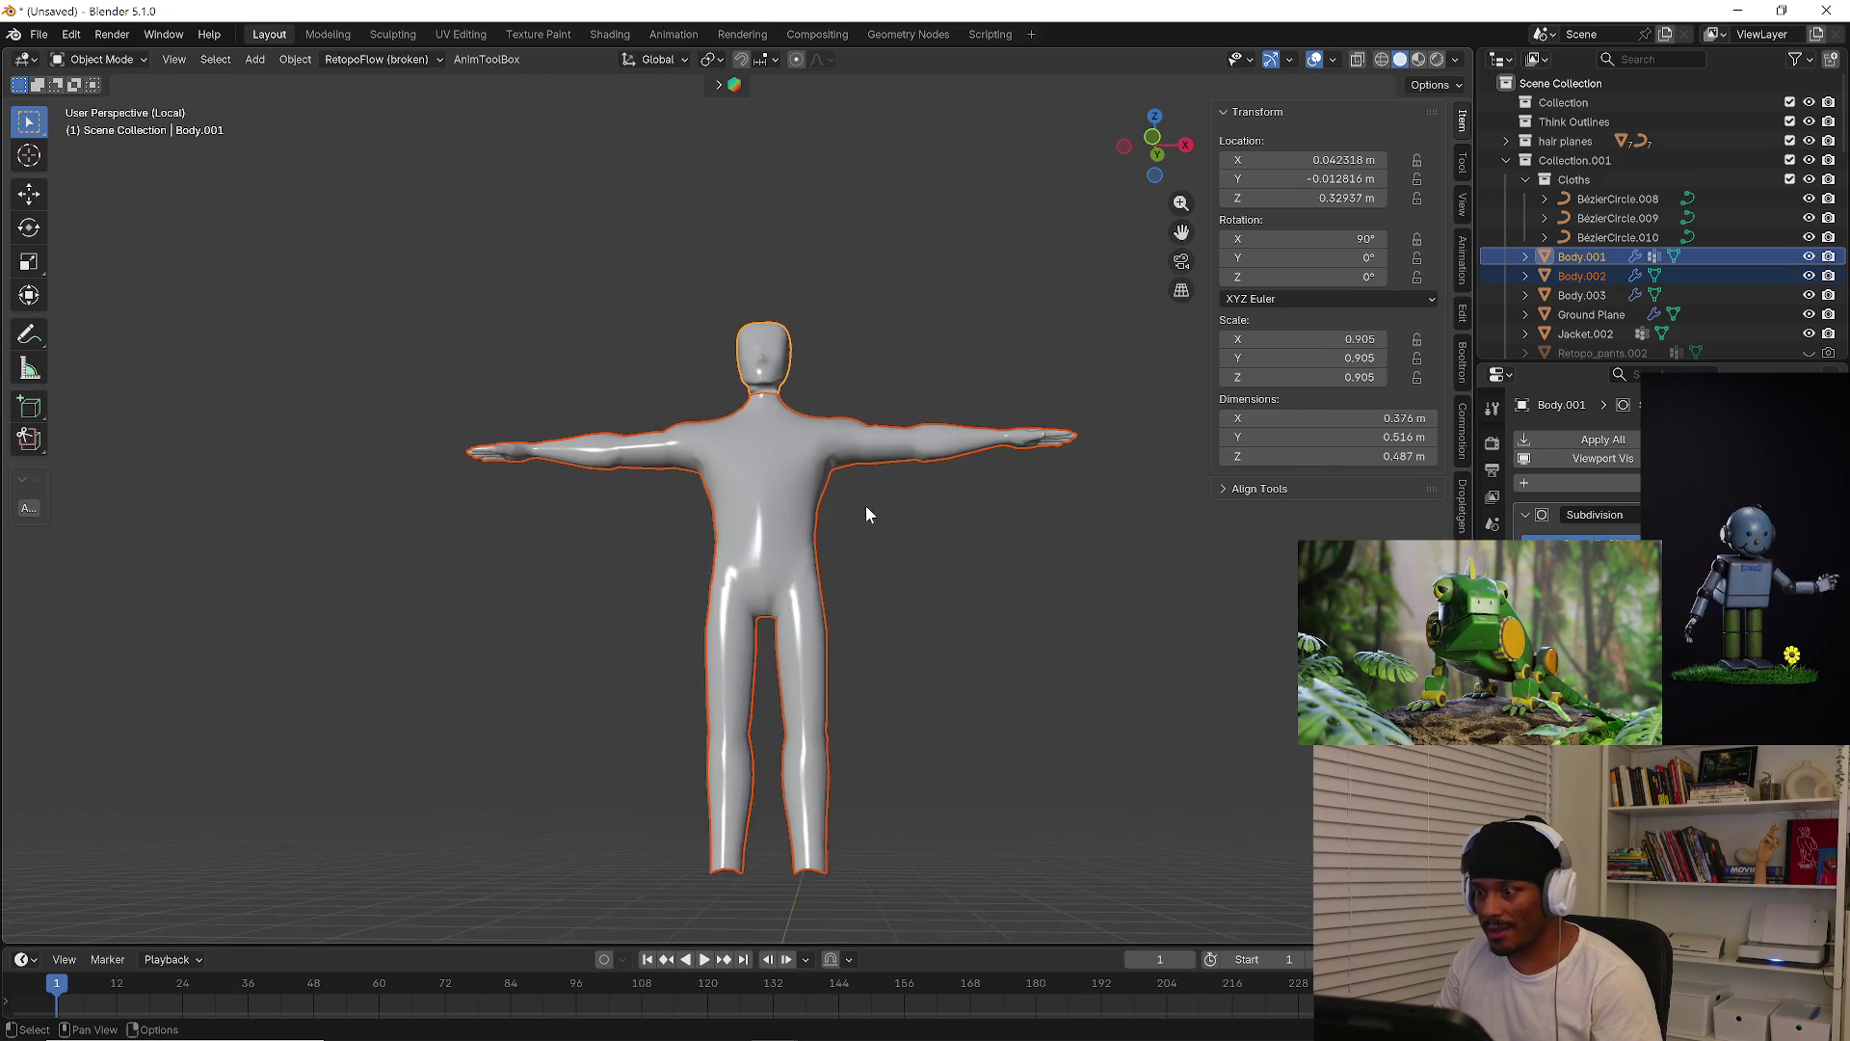
{"action": "mouse_move", "coordinate": [845, 440]}
{"action": "middle_mouse_down"}
{"action": "mouse_move", "coordinate": [1038, 465]}
{"action": "mouse_move", "coordinate": [737, 467]}
{"action": "mouse_move", "coordinate": [732, 443]}
{"action": "mouse_move", "coordinate": [910, 404]}
{"action": "mouse_move", "coordinate": [934, 337]}
{"action": "mouse_move", "coordinate": [867, 462]}
{"action": "middle_mouse_up"}
{"action": "scroll", "coordinate": [755, 547], "scroll_direction": "up", "scroll_amount": 4}
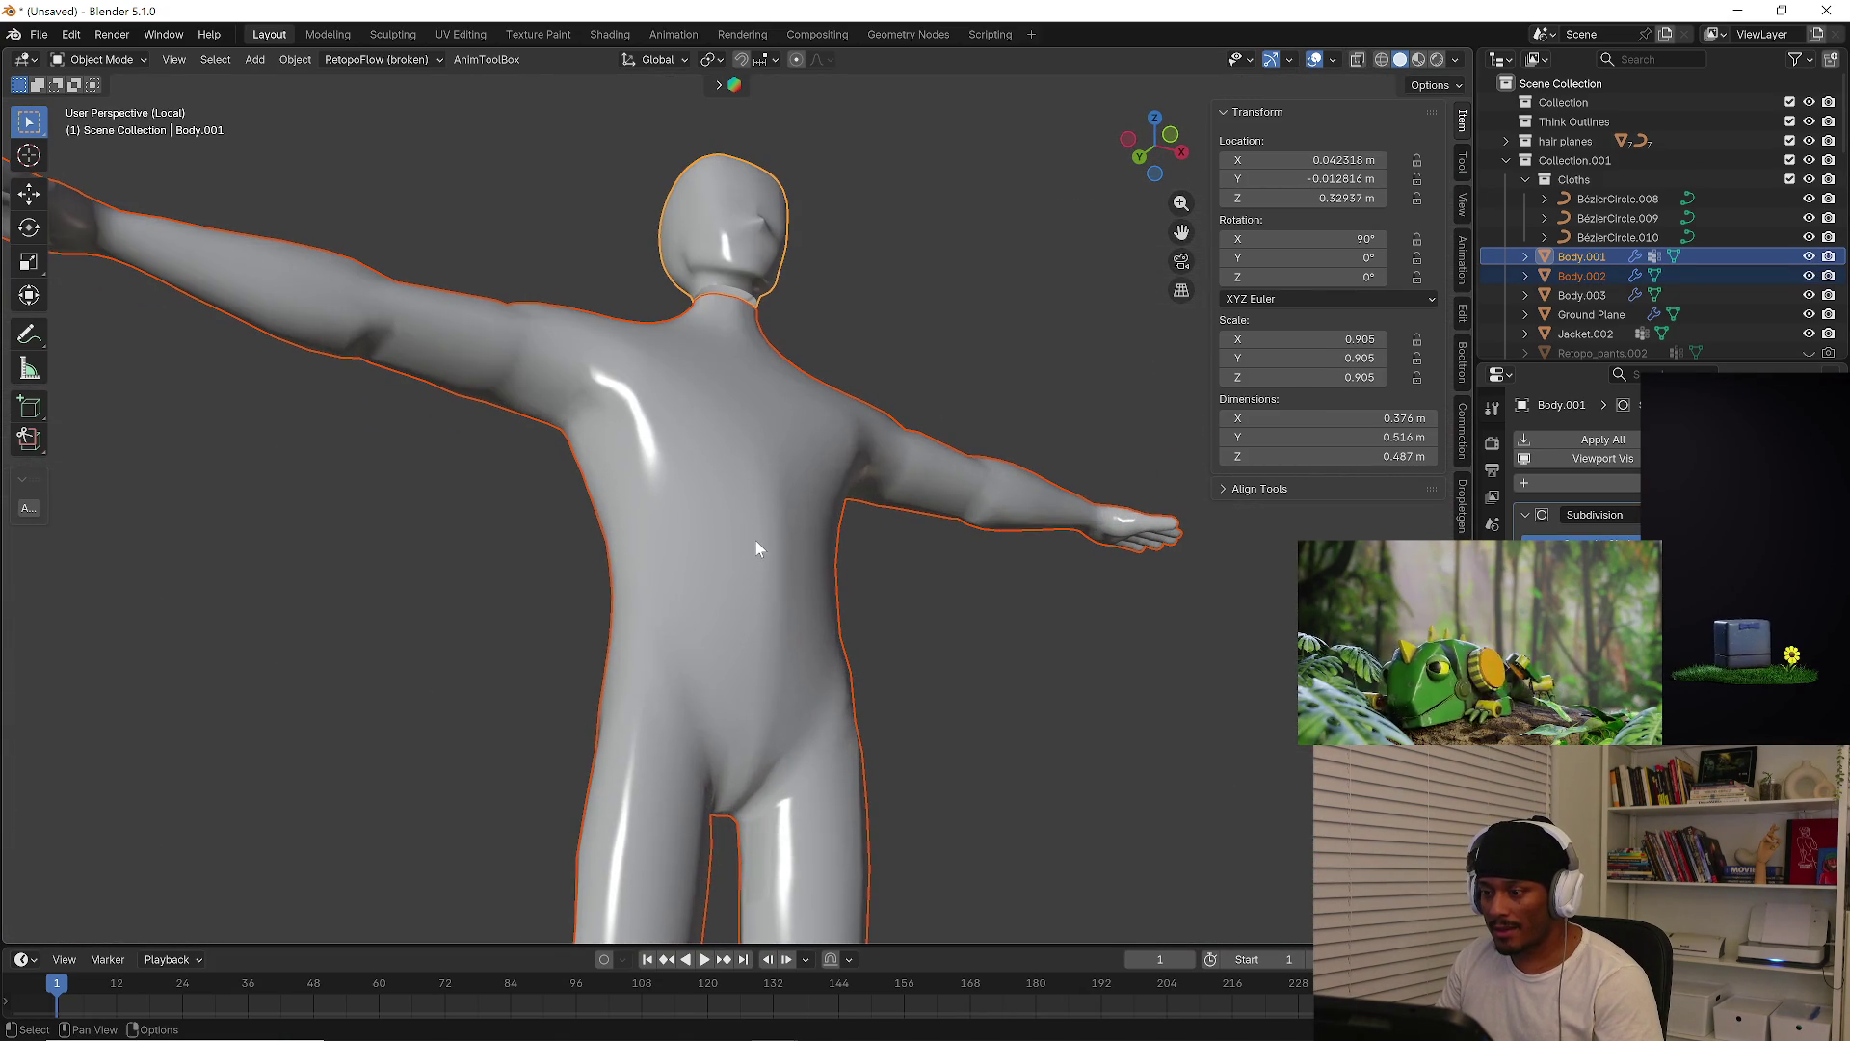
{"action": "left_click", "coordinate": [812, 590]}
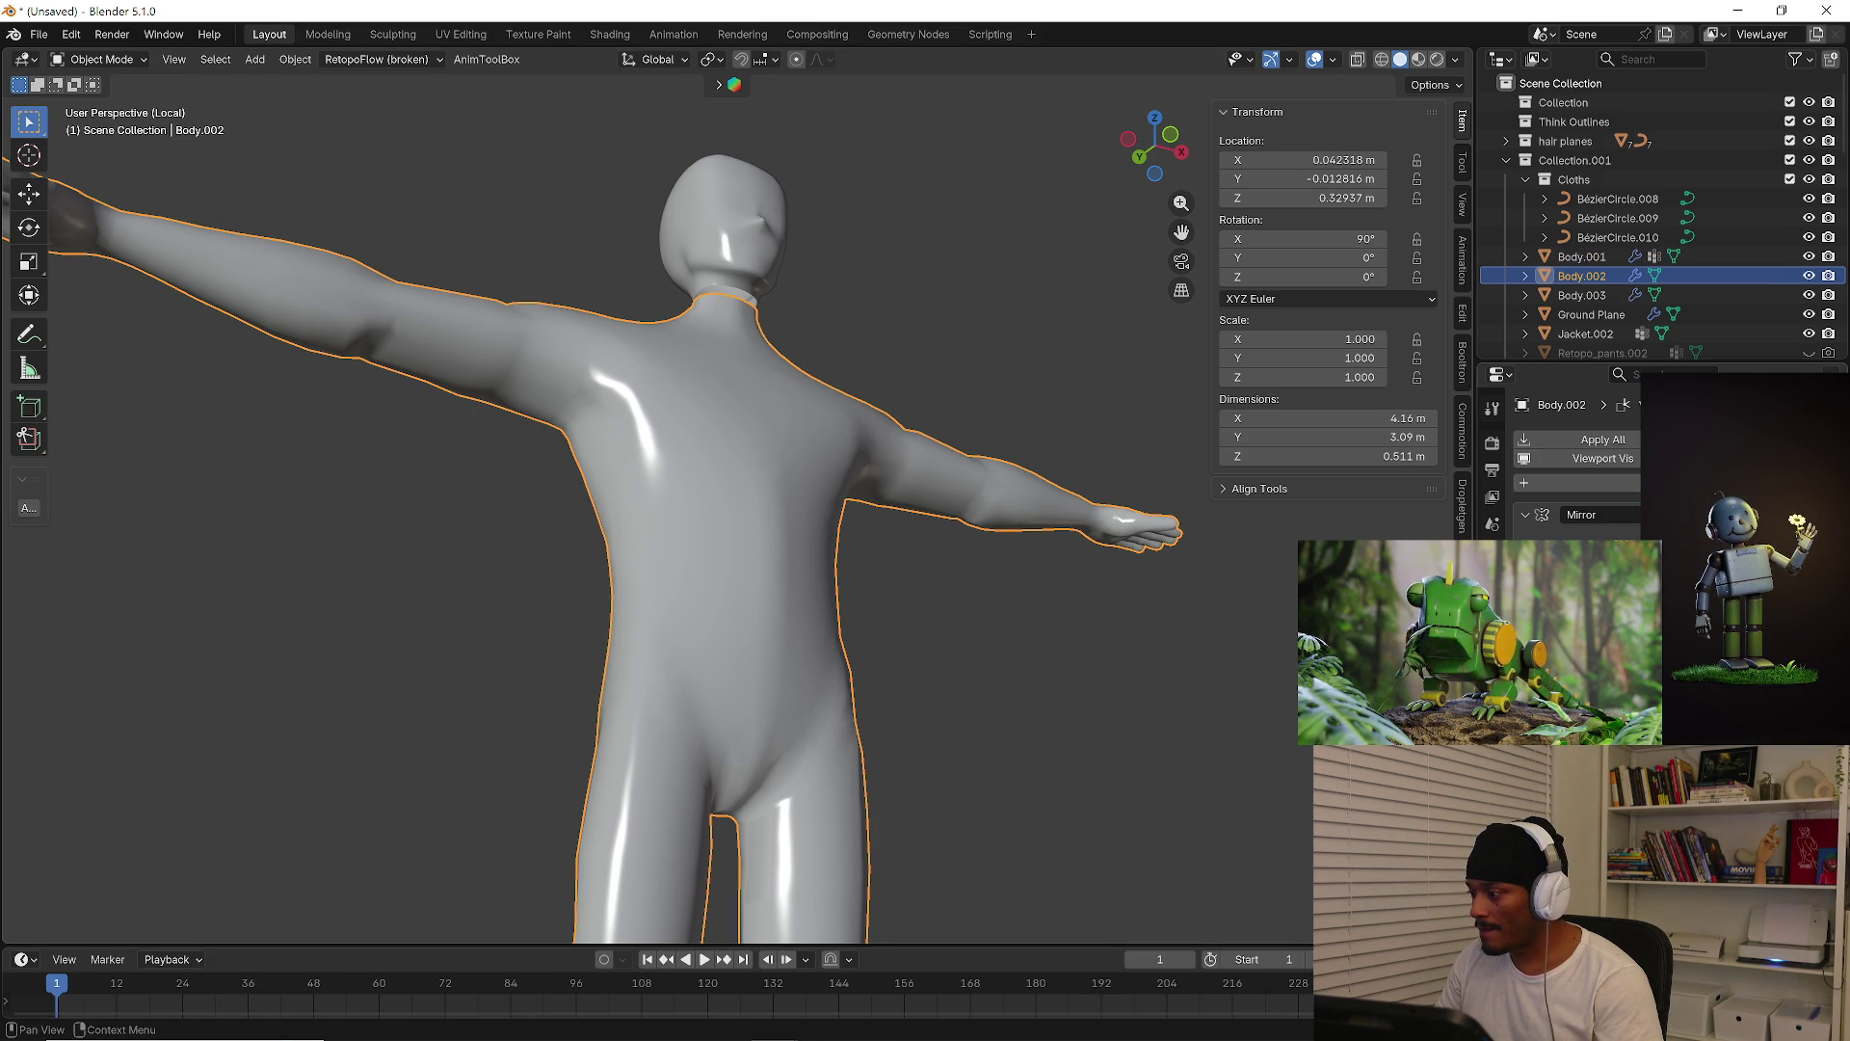
Remove the body's Mirror modifier, then undo the removal to restore it
{"action": "key", "text": "ctrl+x"}
{"action": "key", "text": "ctrl+z"}
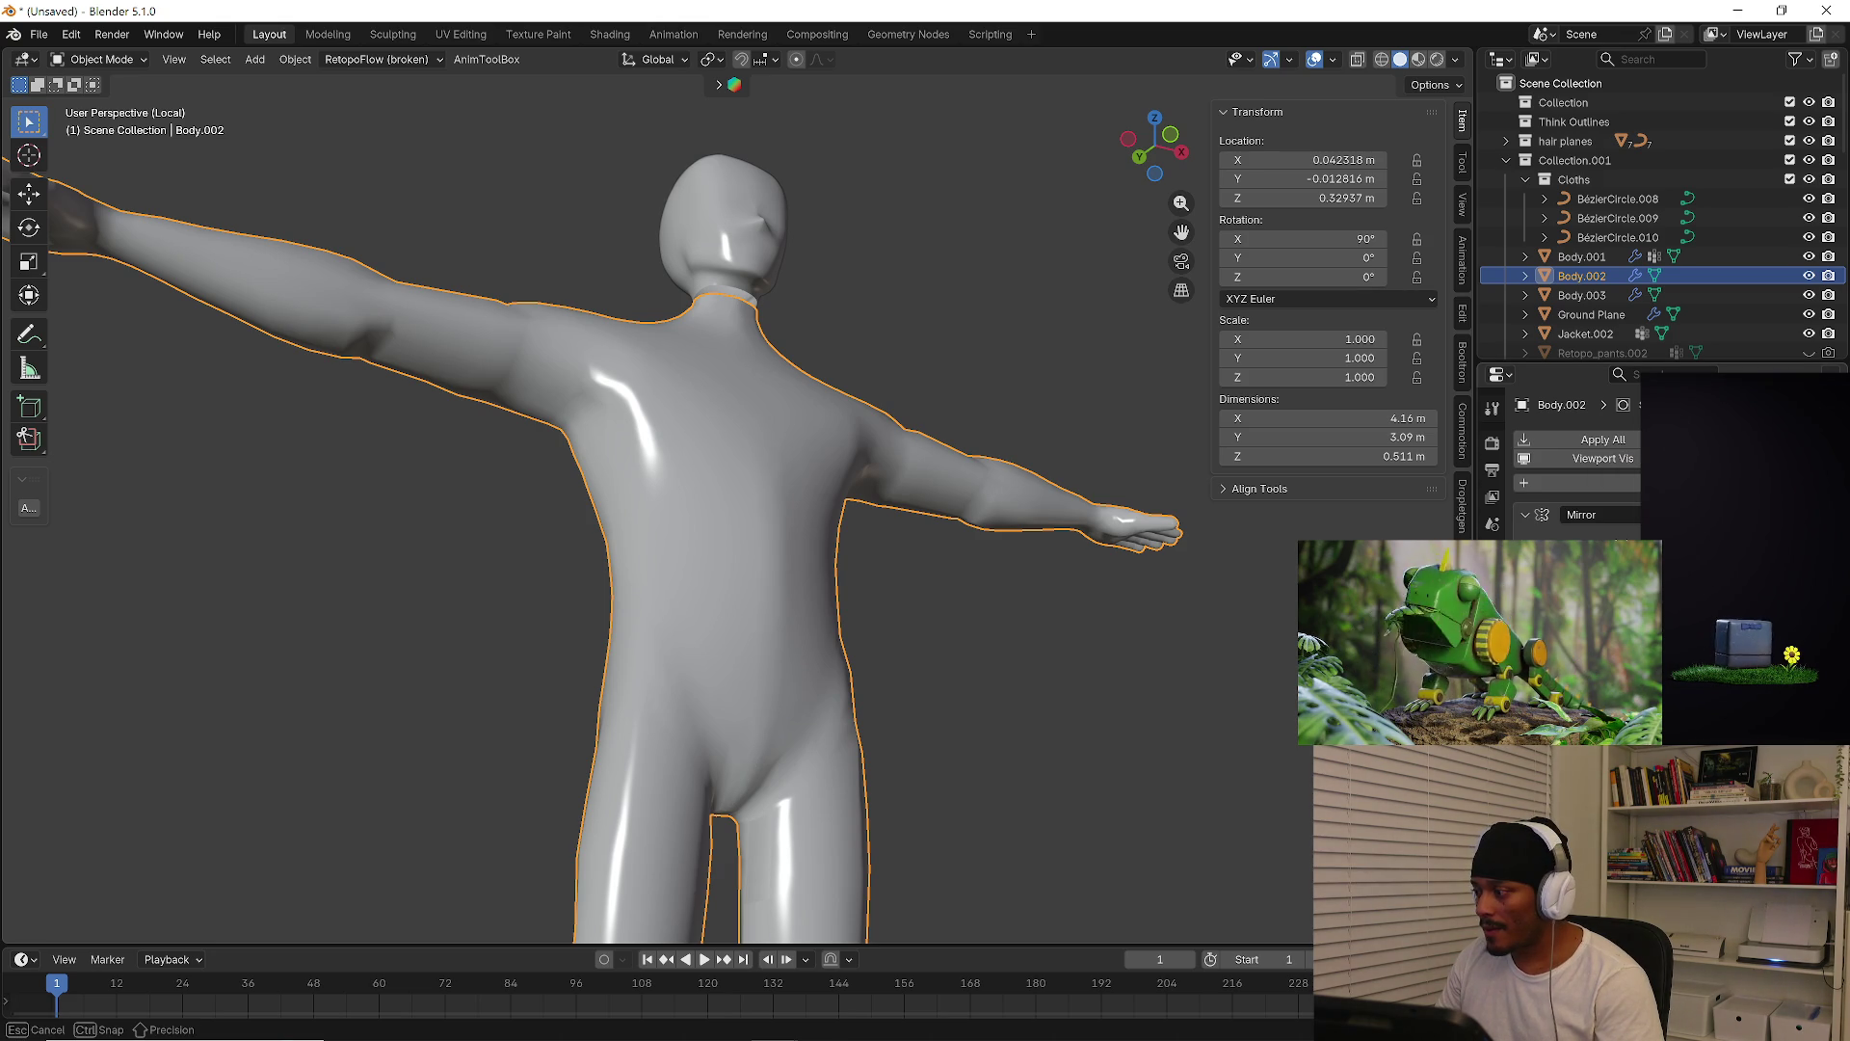
{"action": "middle_click_drag", "start_coordinate": [1060, 617], "coordinate": [1039, 638]}
{"action": "scroll", "coordinate": [987, 606], "scroll_direction": "down", "scroll_amount": 2}
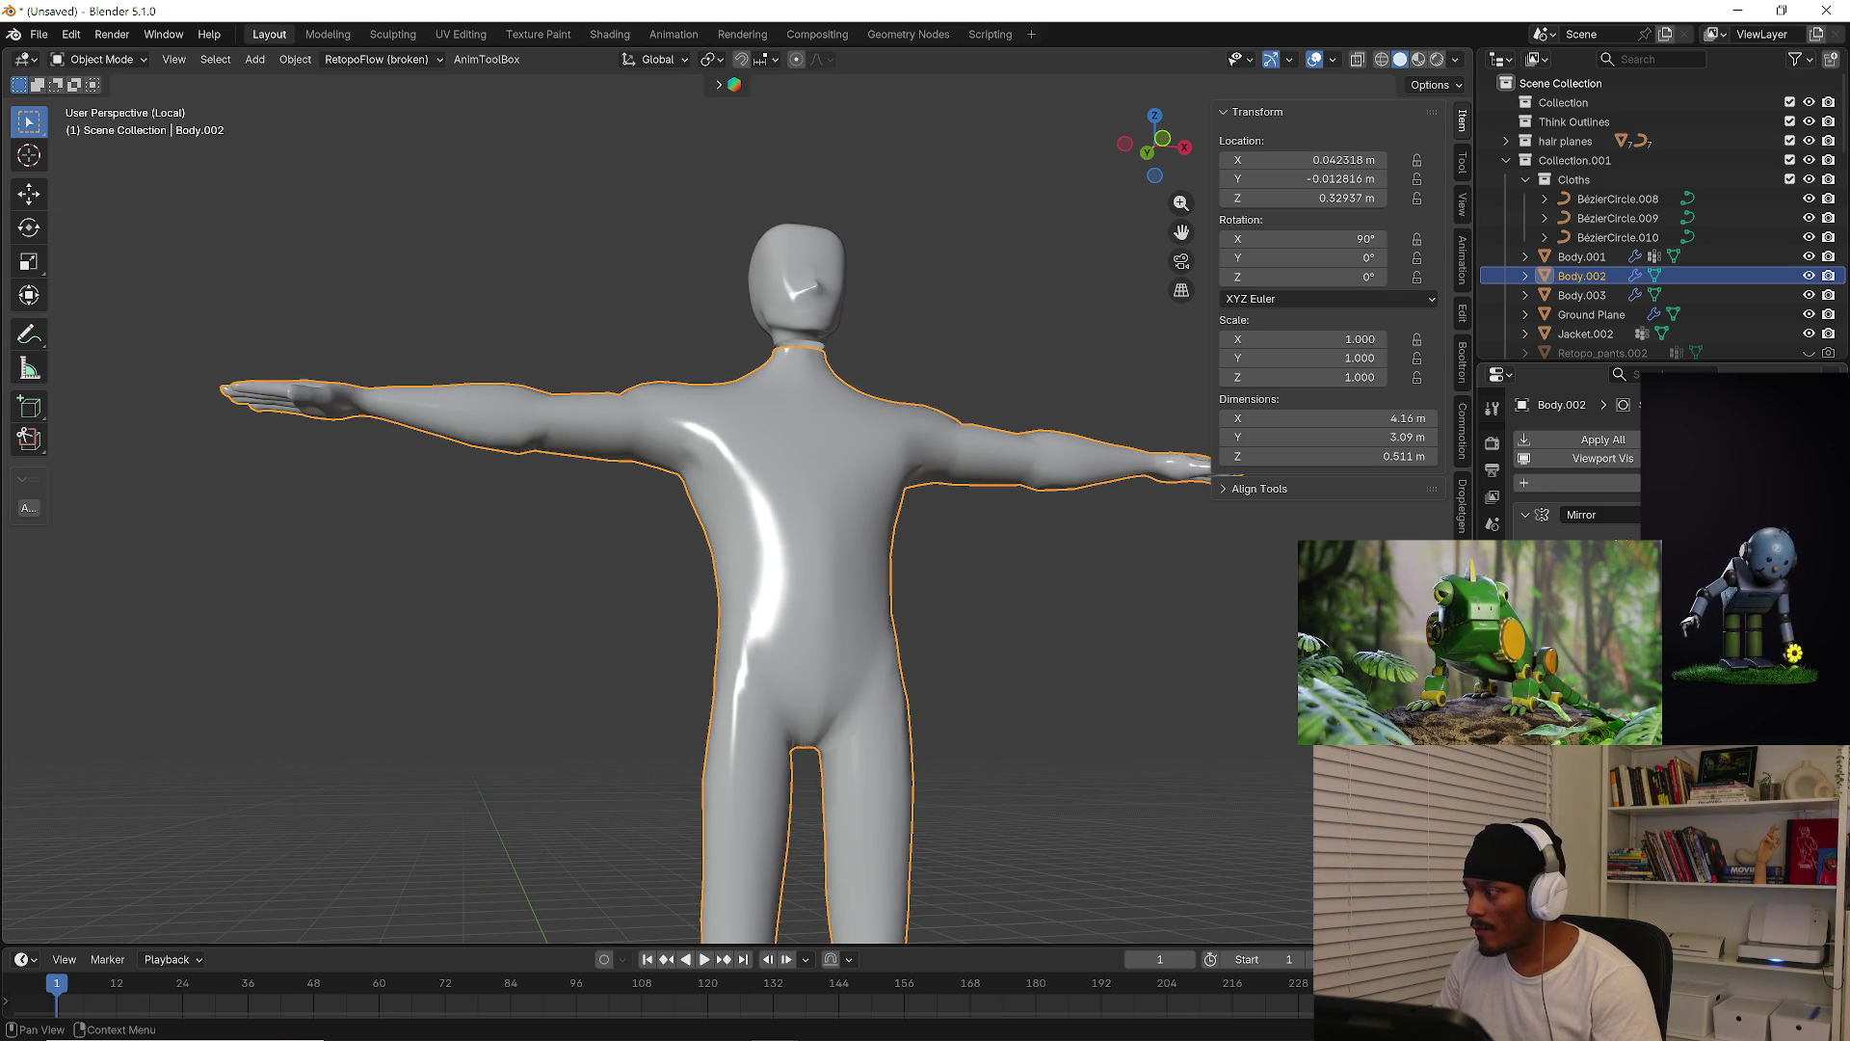
{"action": "scroll", "coordinate": [1581, 540], "scroll_direction": "down", "scroll_amount": 2}
Reselect the body mesh with the head added to the selection
{"action": "left_click", "coordinate": [838, 328]}
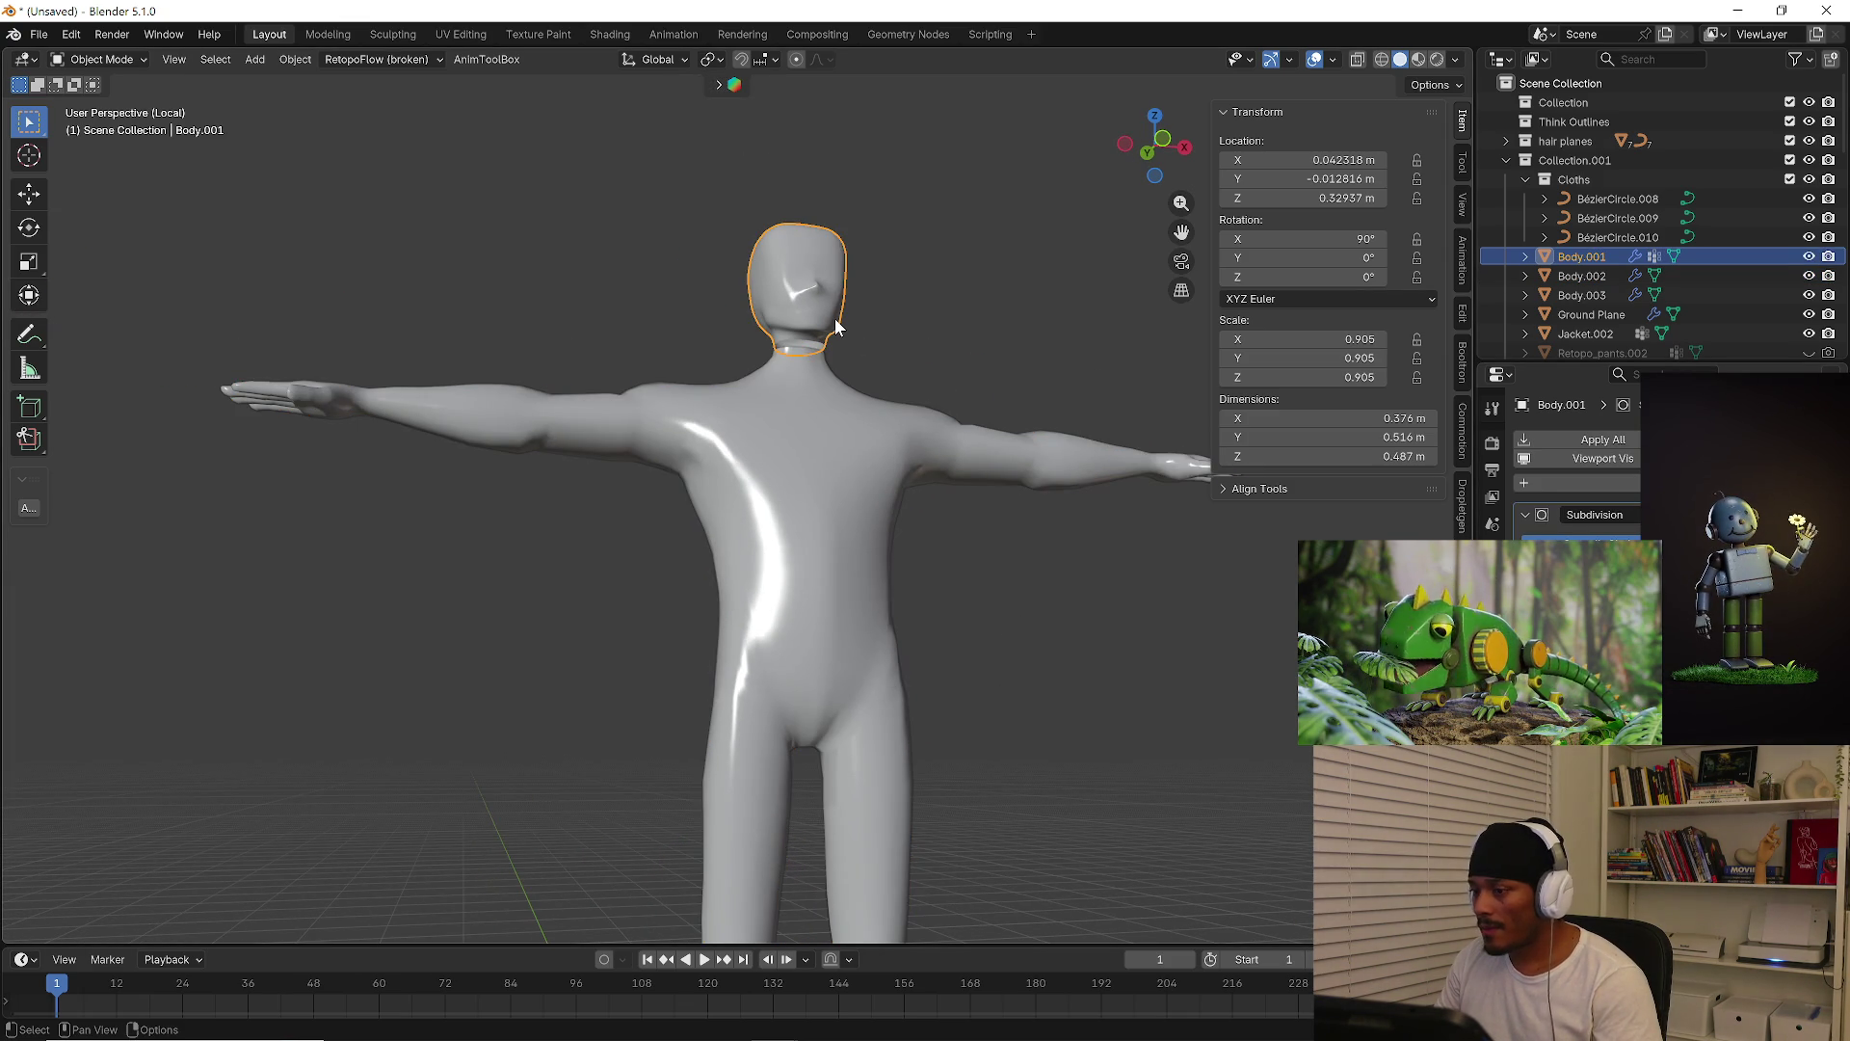
{"action": "left_click", "coordinate": [814, 430]}
{"action": "left_click", "coordinate": [821, 310], "text": "shift"}
{"action": "left_click", "coordinate": [819, 384], "text": "shift"}
Try joining head into body, undo it, and reselect body and head
{"action": "right_click", "coordinate": [818, 384]}
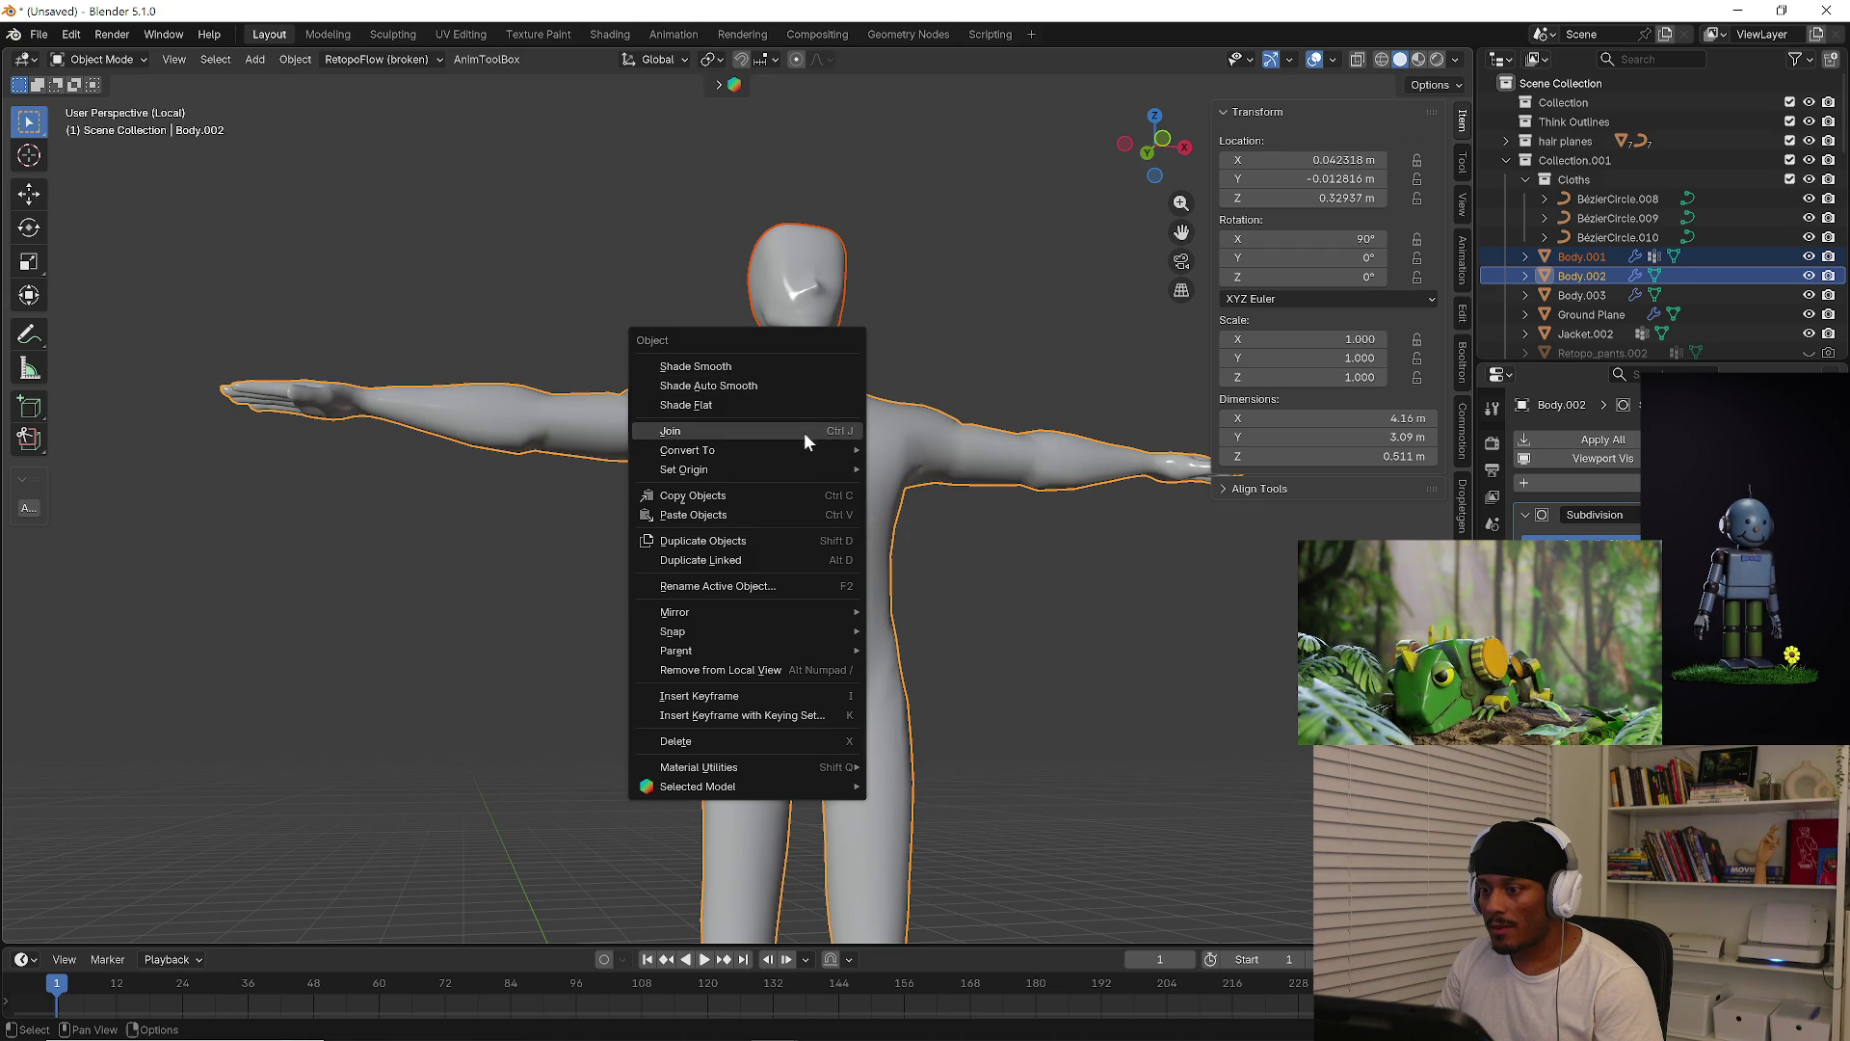
{"action": "left_click", "coordinate": [804, 431]}
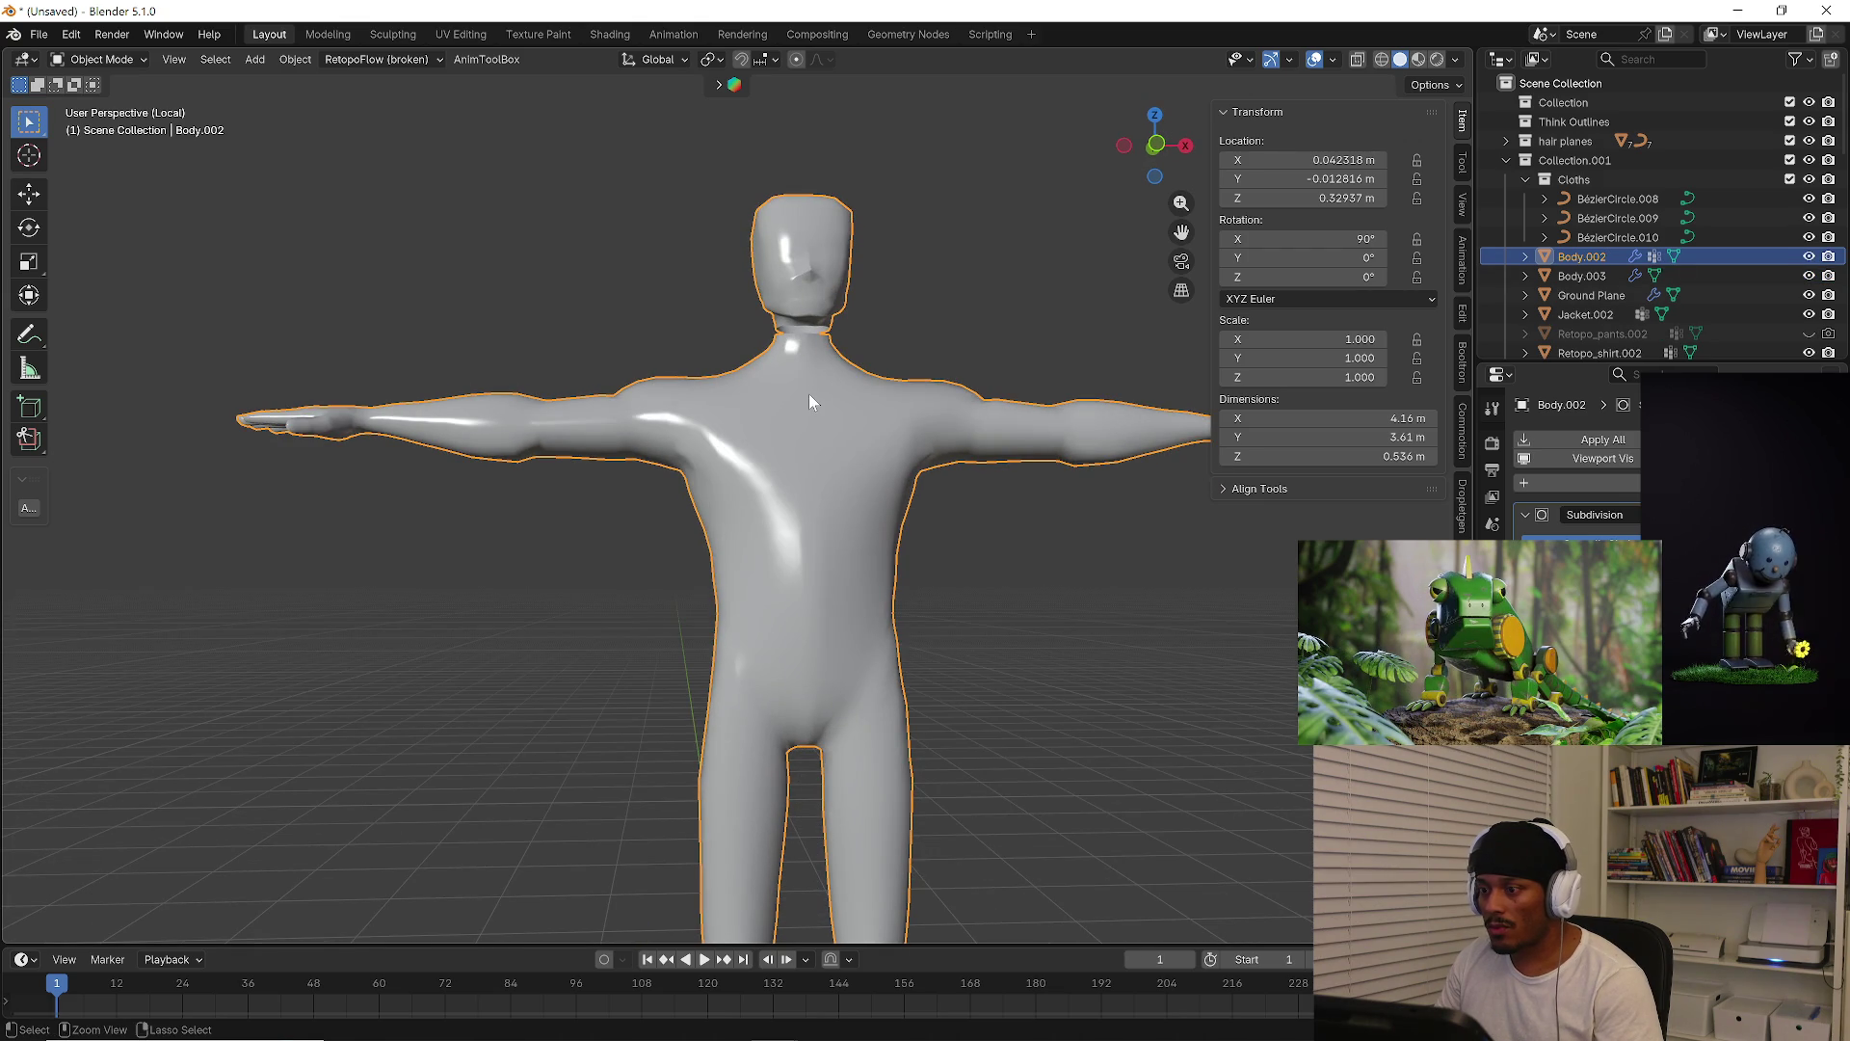
{"action": "key", "text": "ctrl+z"}
{"action": "left_click", "coordinate": [841, 307]}
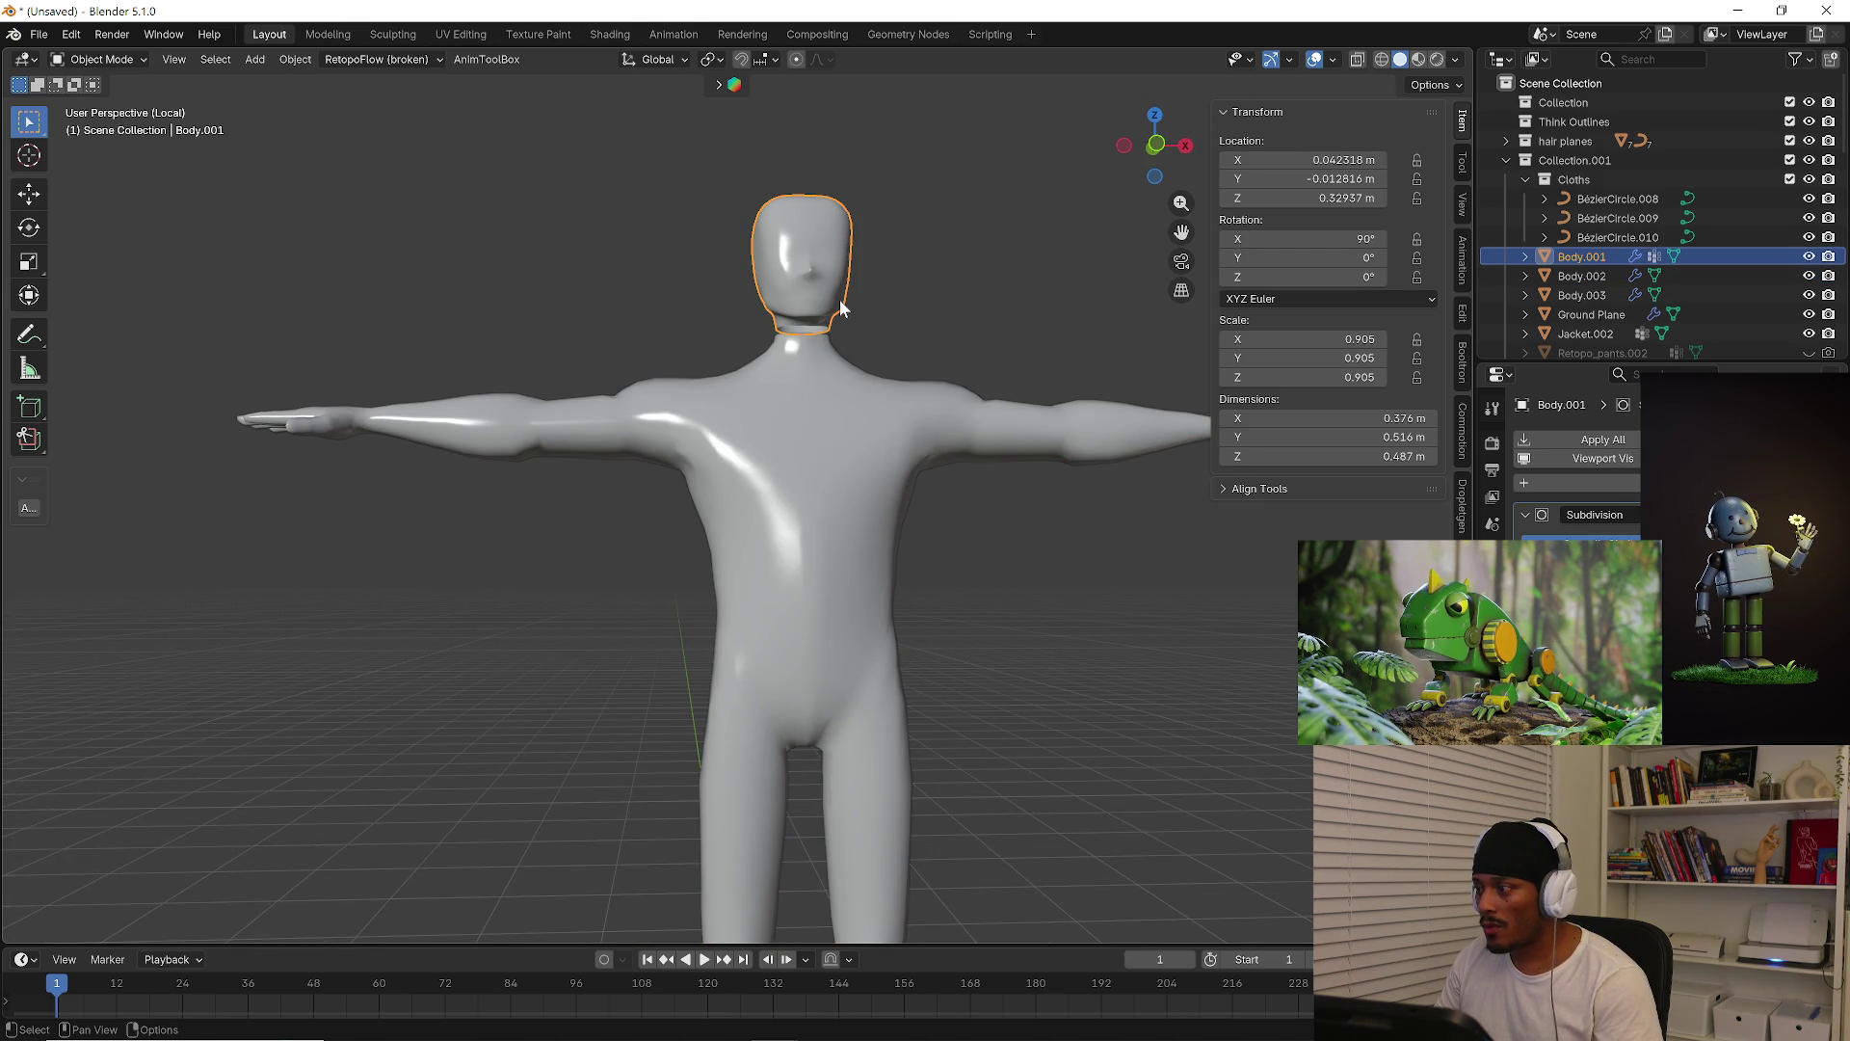
{"action": "mouse_move", "coordinate": [841, 307]}
{"action": "middle_mouse_down"}
{"action": "mouse_move", "coordinate": [990, 345]}
{"action": "mouse_move", "coordinate": [850, 360]}
{"action": "middle_mouse_up"}
{"action": "left_click", "coordinate": [842, 382]}
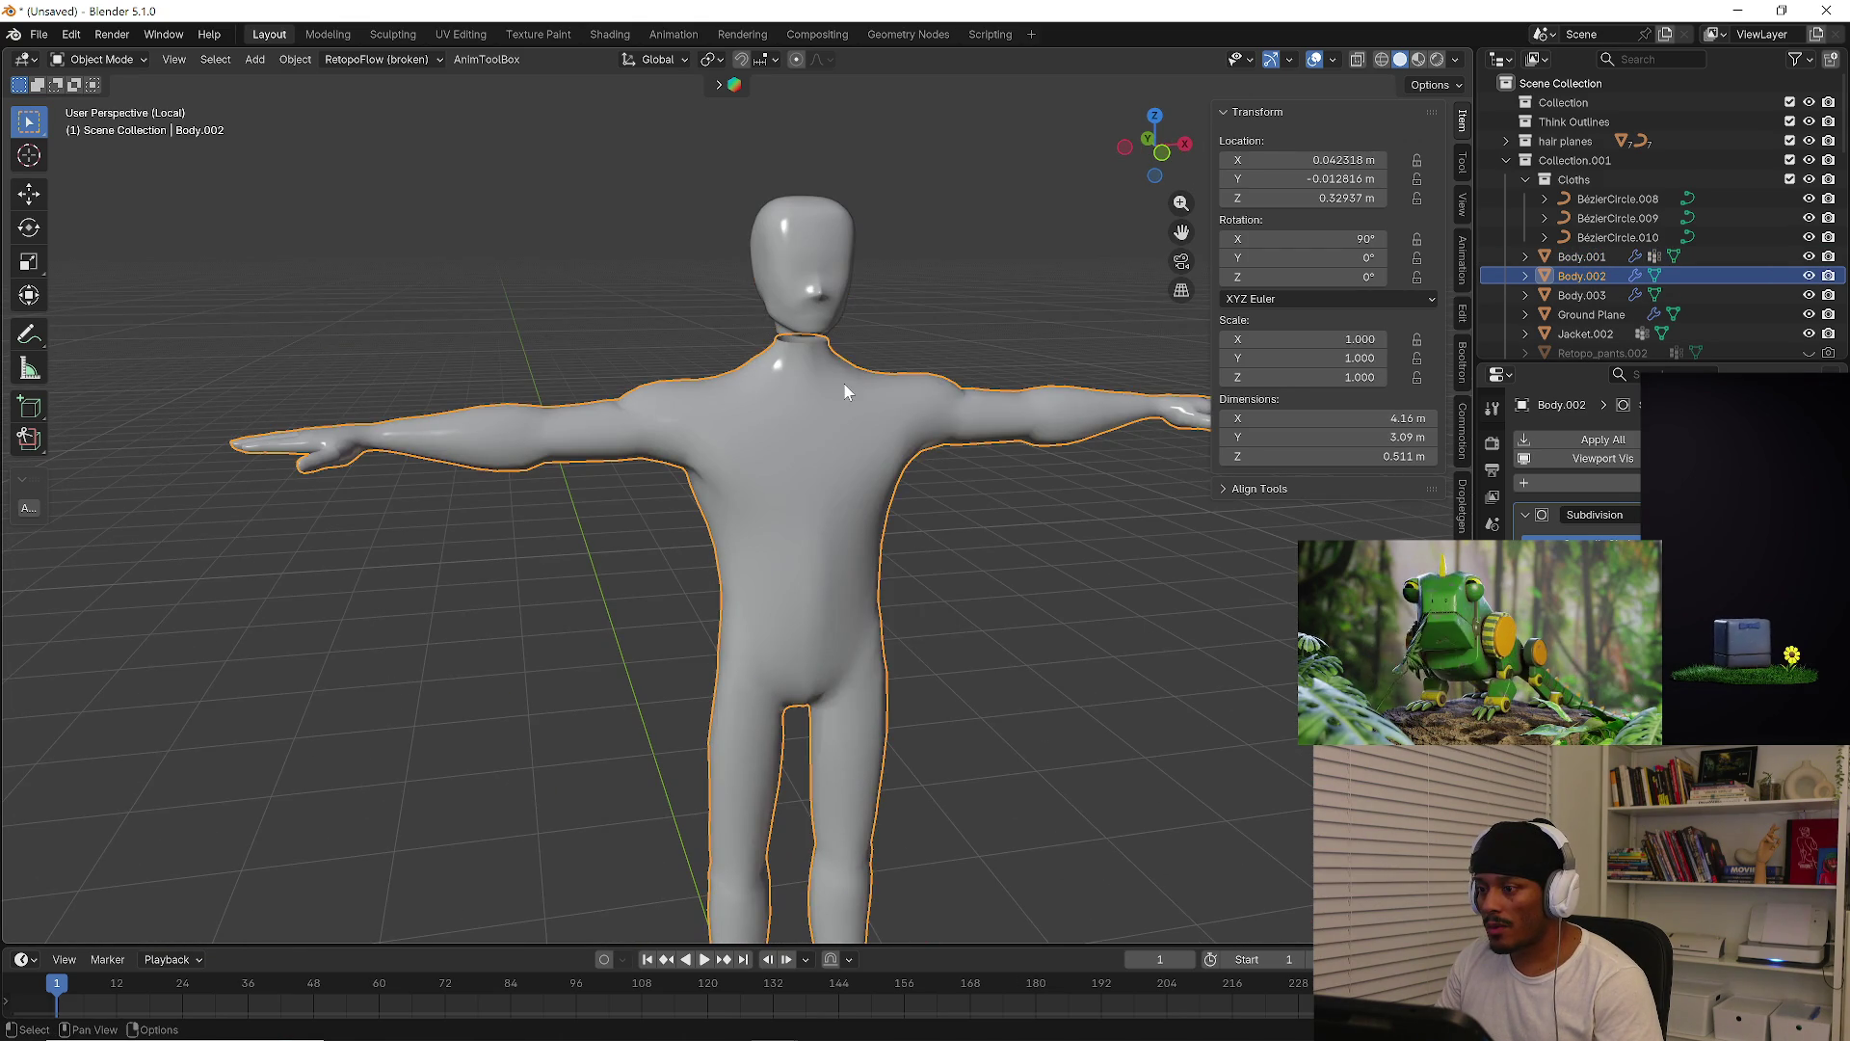
{"action": "left_click", "coordinate": [819, 279]}
{"action": "left_click", "coordinate": [848, 379], "text": "shift"}
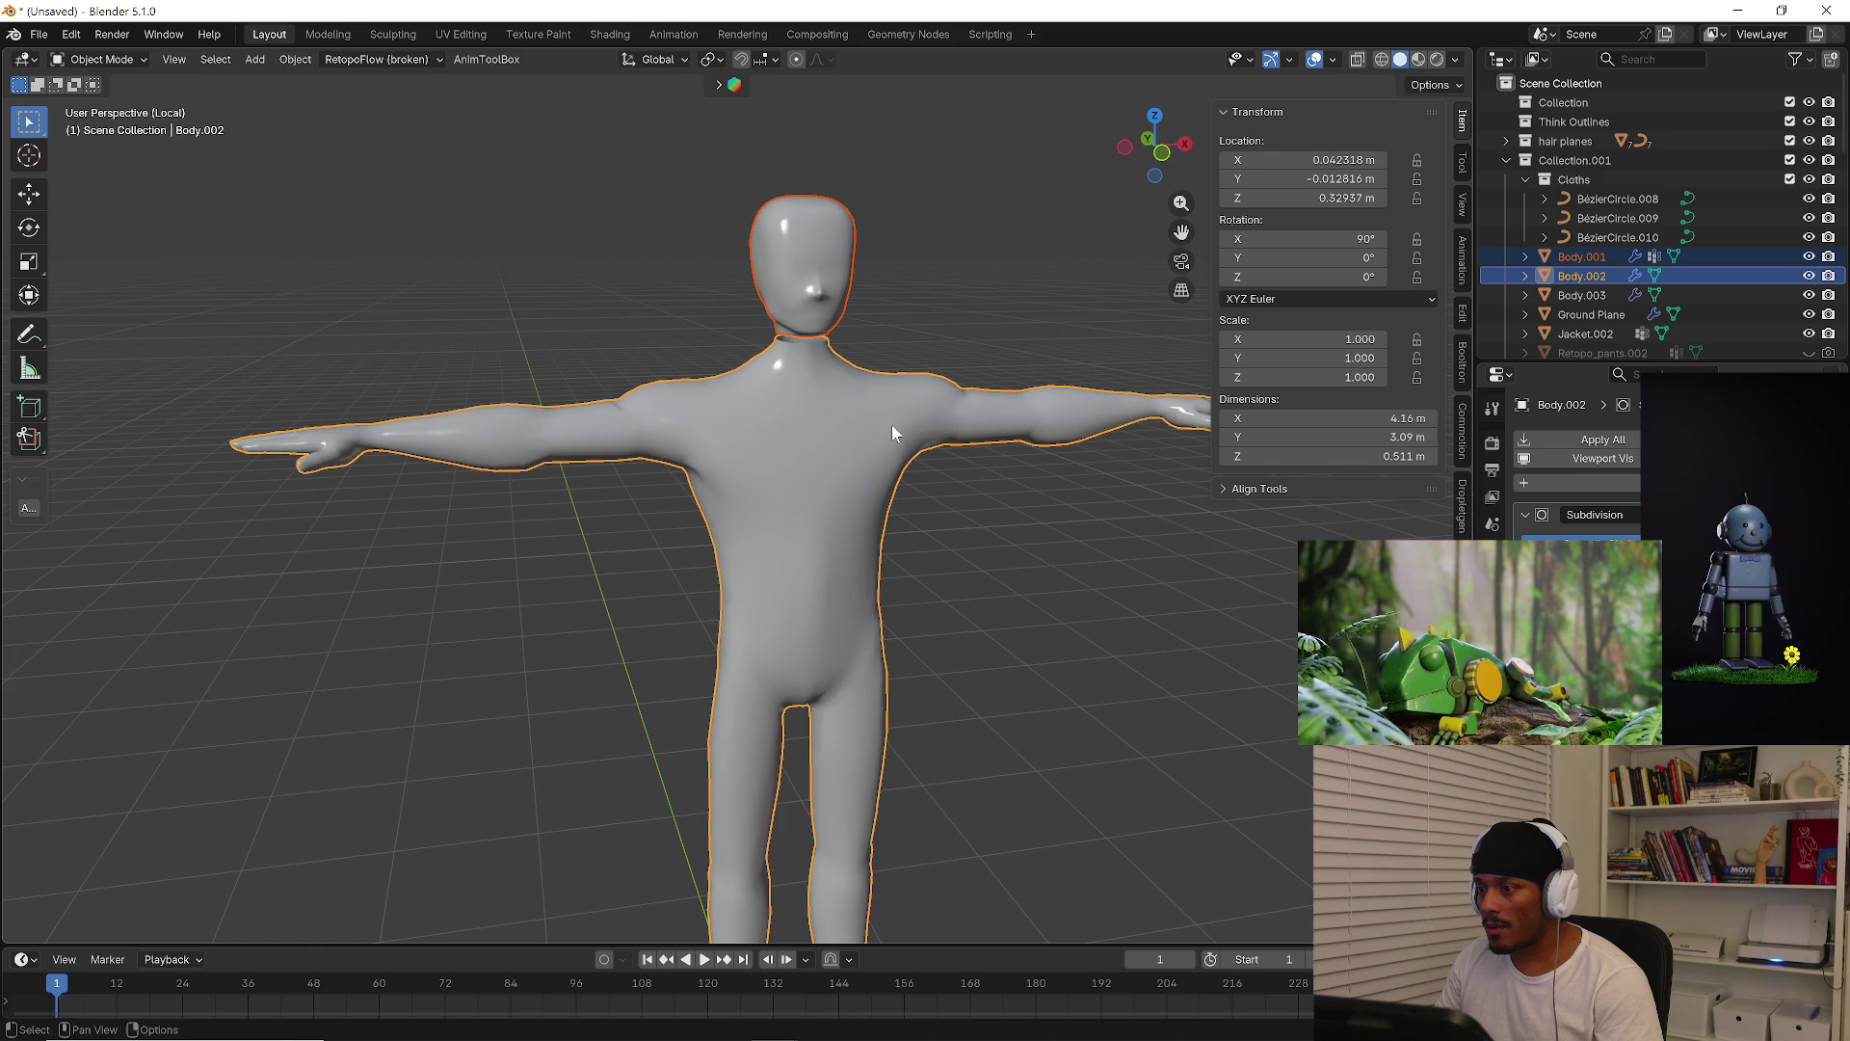
Select the head, add the body as active, and join them into Body.002
{"action": "left_click", "coordinate": [817, 285]}
{"action": "mouse_move", "coordinate": [825, 386]}
{"action": "middle_mouse_down"}
{"action": "mouse_move", "coordinate": [917, 373]}
{"action": "mouse_move", "coordinate": [802, 364]}
{"action": "mouse_move", "coordinate": [840, 355]}
{"action": "mouse_move", "coordinate": [833, 412]}
{"action": "middle_mouse_up"}
{"action": "left_click", "coordinate": [811, 358], "text": "shift"}
{"action": "right_click", "coordinate": [812, 357]}
{"action": "left_click", "coordinate": [807, 358]}
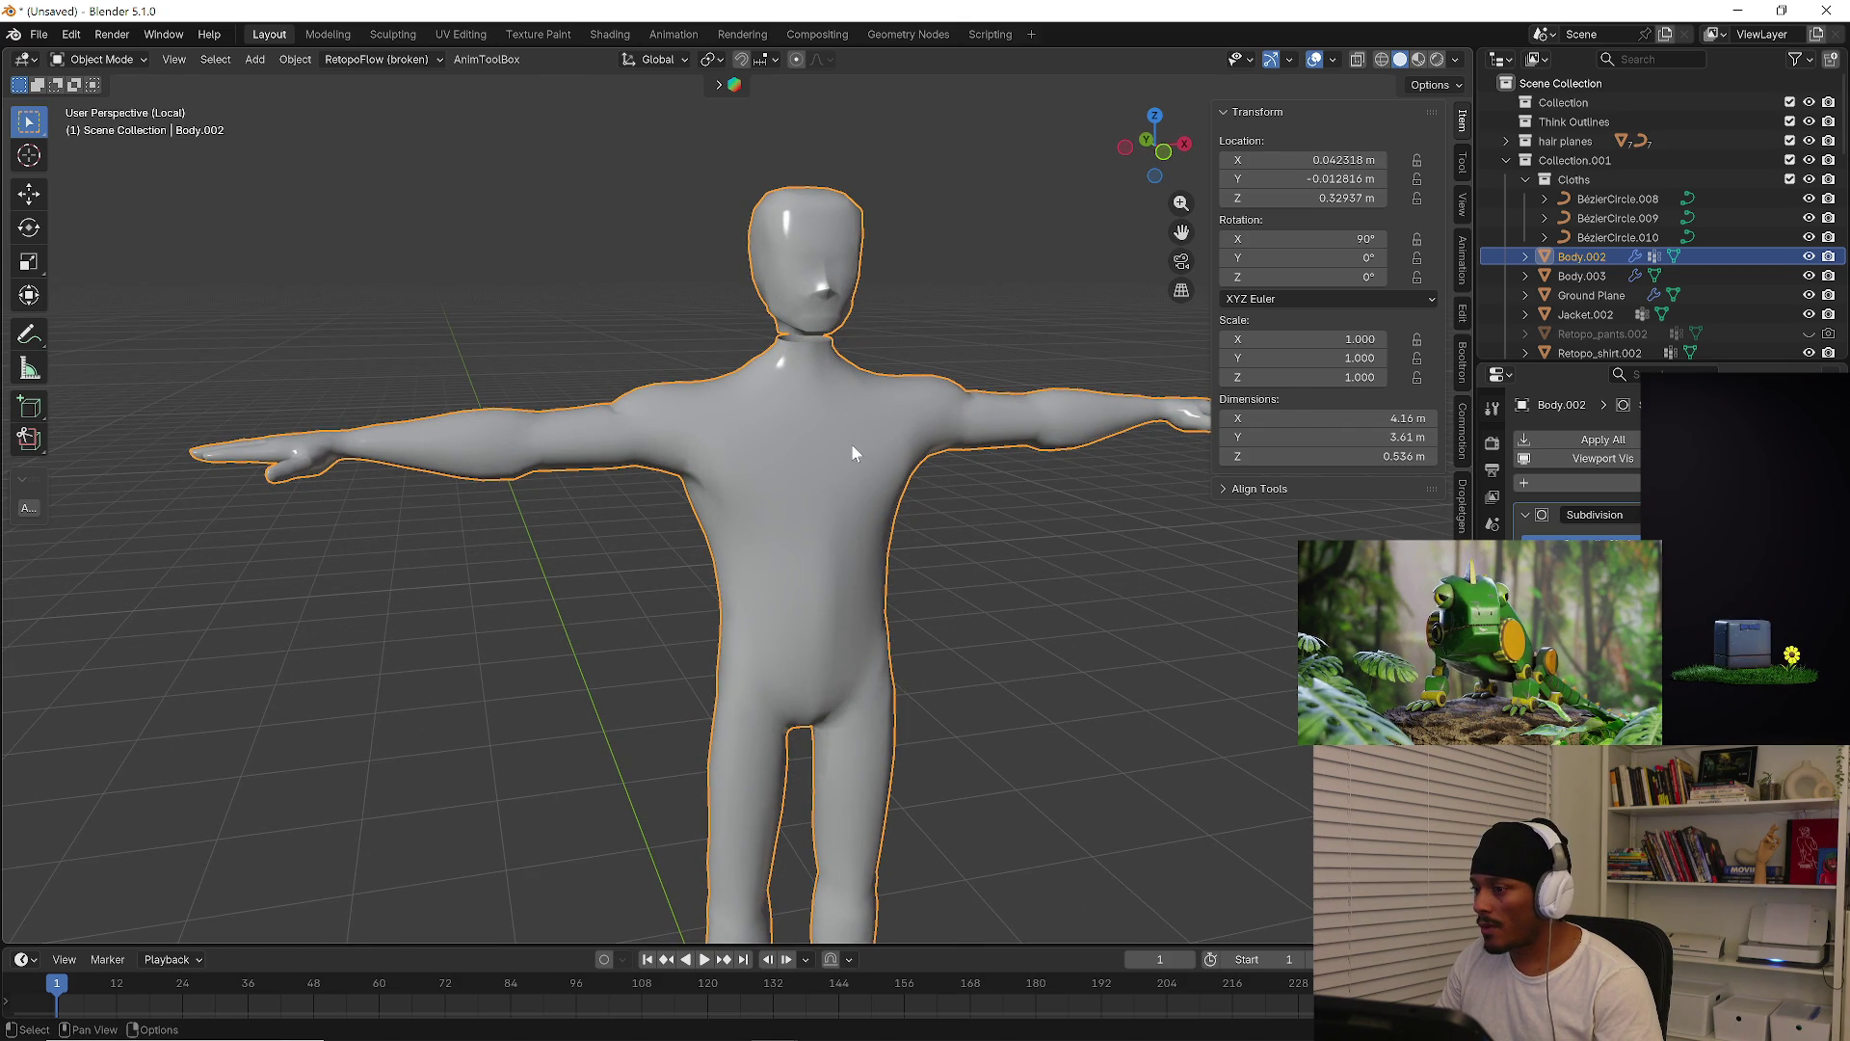
Turn to a front view and edit Body.002's mesh, zoomed in on the neck
{"action": "middle_click_drag", "start_coordinate": [852, 453], "coordinate": [836, 384]}
{"action": "key", "text": "Tab"}
{"action": "scroll", "coordinate": [795, 385], "scroll_direction": "up", "scroll_amount": 8}
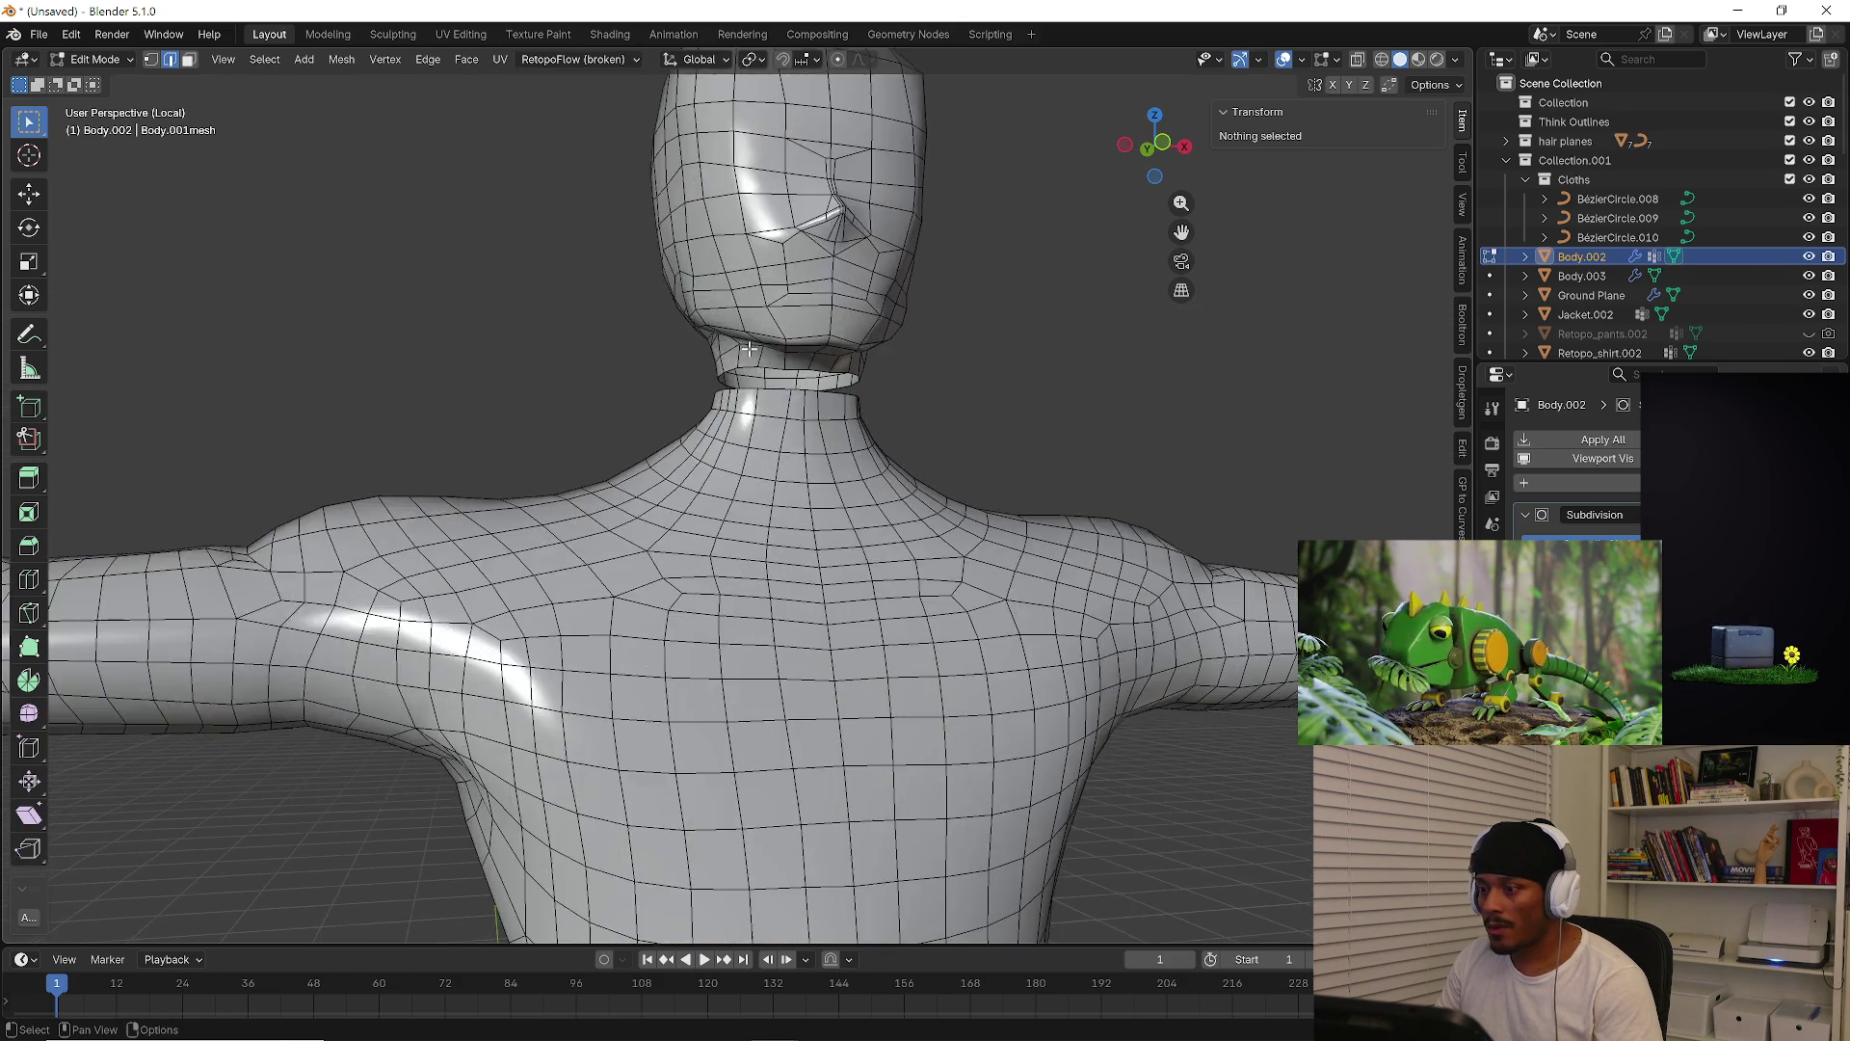
Select edges across the neck gap and fill one test face with F
{"action": "left_click", "coordinate": [796, 394]}
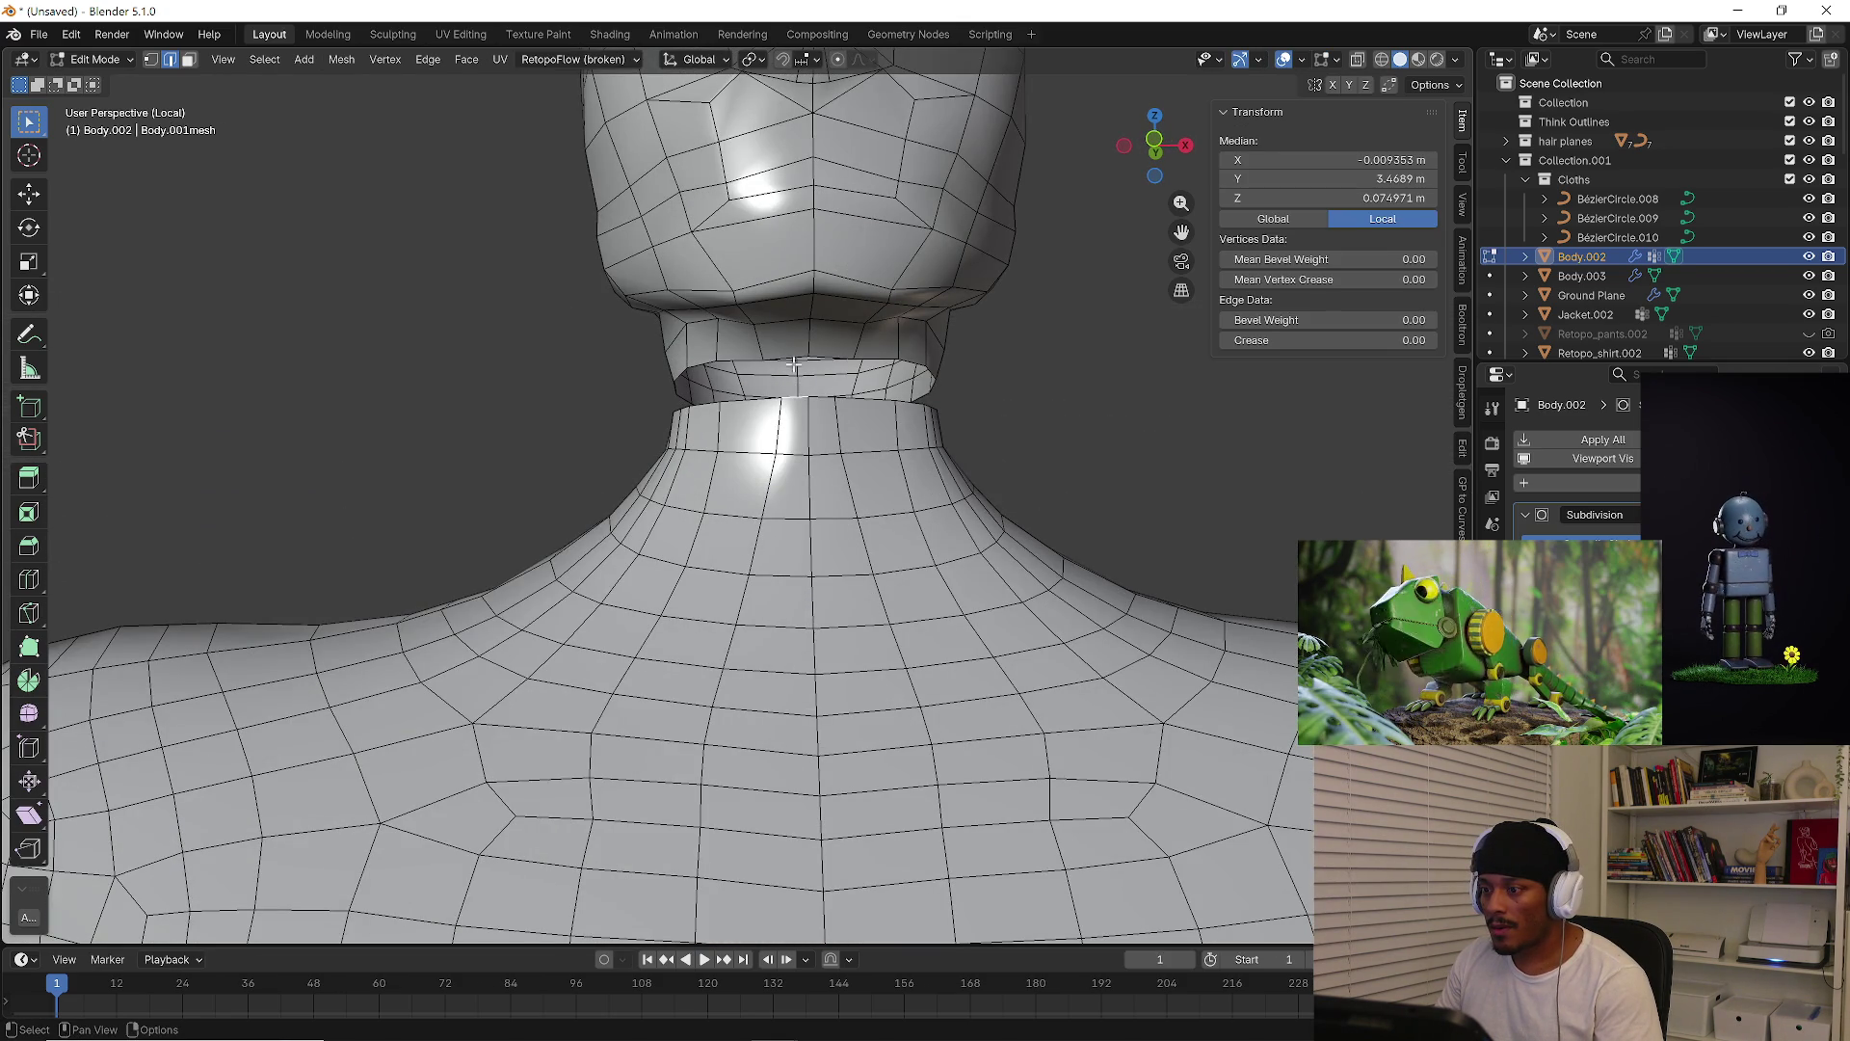
{"action": "middle_click_drag", "start_coordinate": [796, 359], "coordinate": [870, 363]}
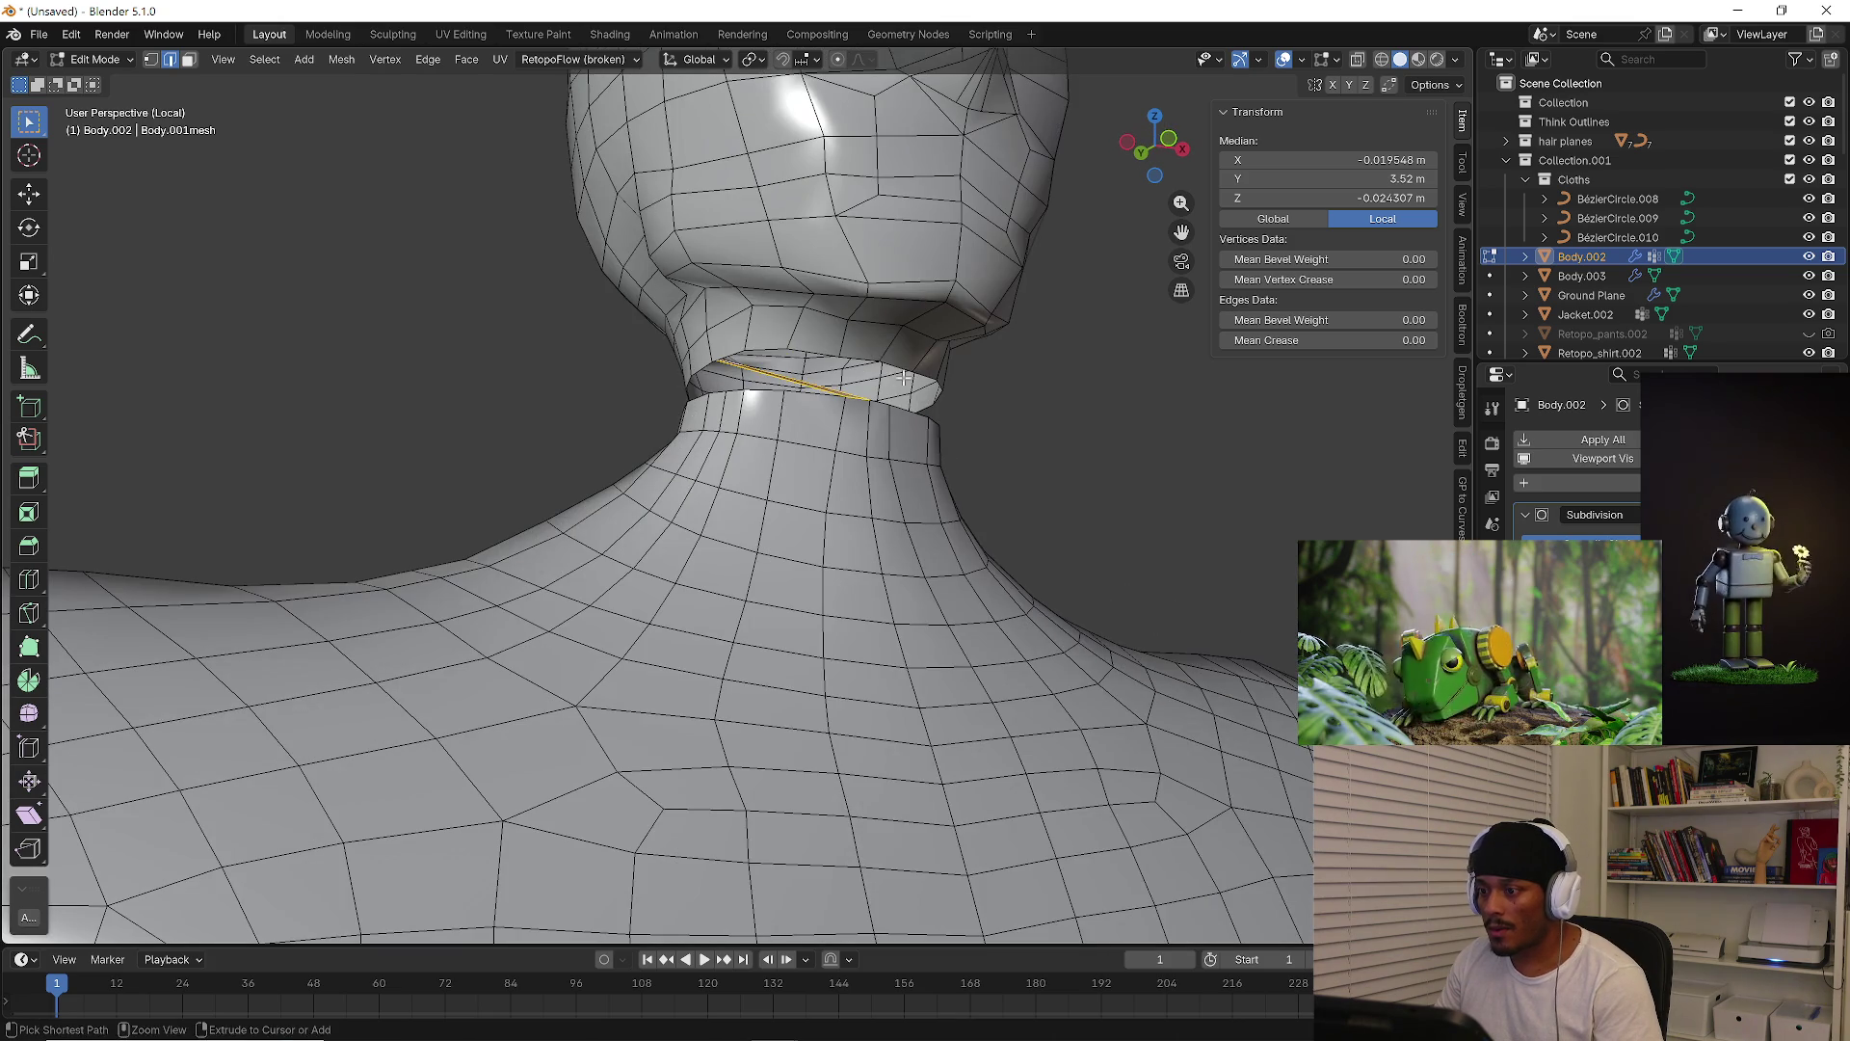
{"action": "left_click", "coordinate": [865, 393]}
{"action": "mouse_move", "coordinate": [865, 393]}
{"action": "middle_mouse_down"}
{"action": "mouse_move", "coordinate": [834, 436]}
{"action": "mouse_move", "coordinate": [892, 395]}
{"action": "mouse_move", "coordinate": [1041, 414]}
{"action": "middle_mouse_up"}
{"action": "left_click", "coordinate": [867, 390]}
{"action": "left_click", "coordinate": [1007, 376]}
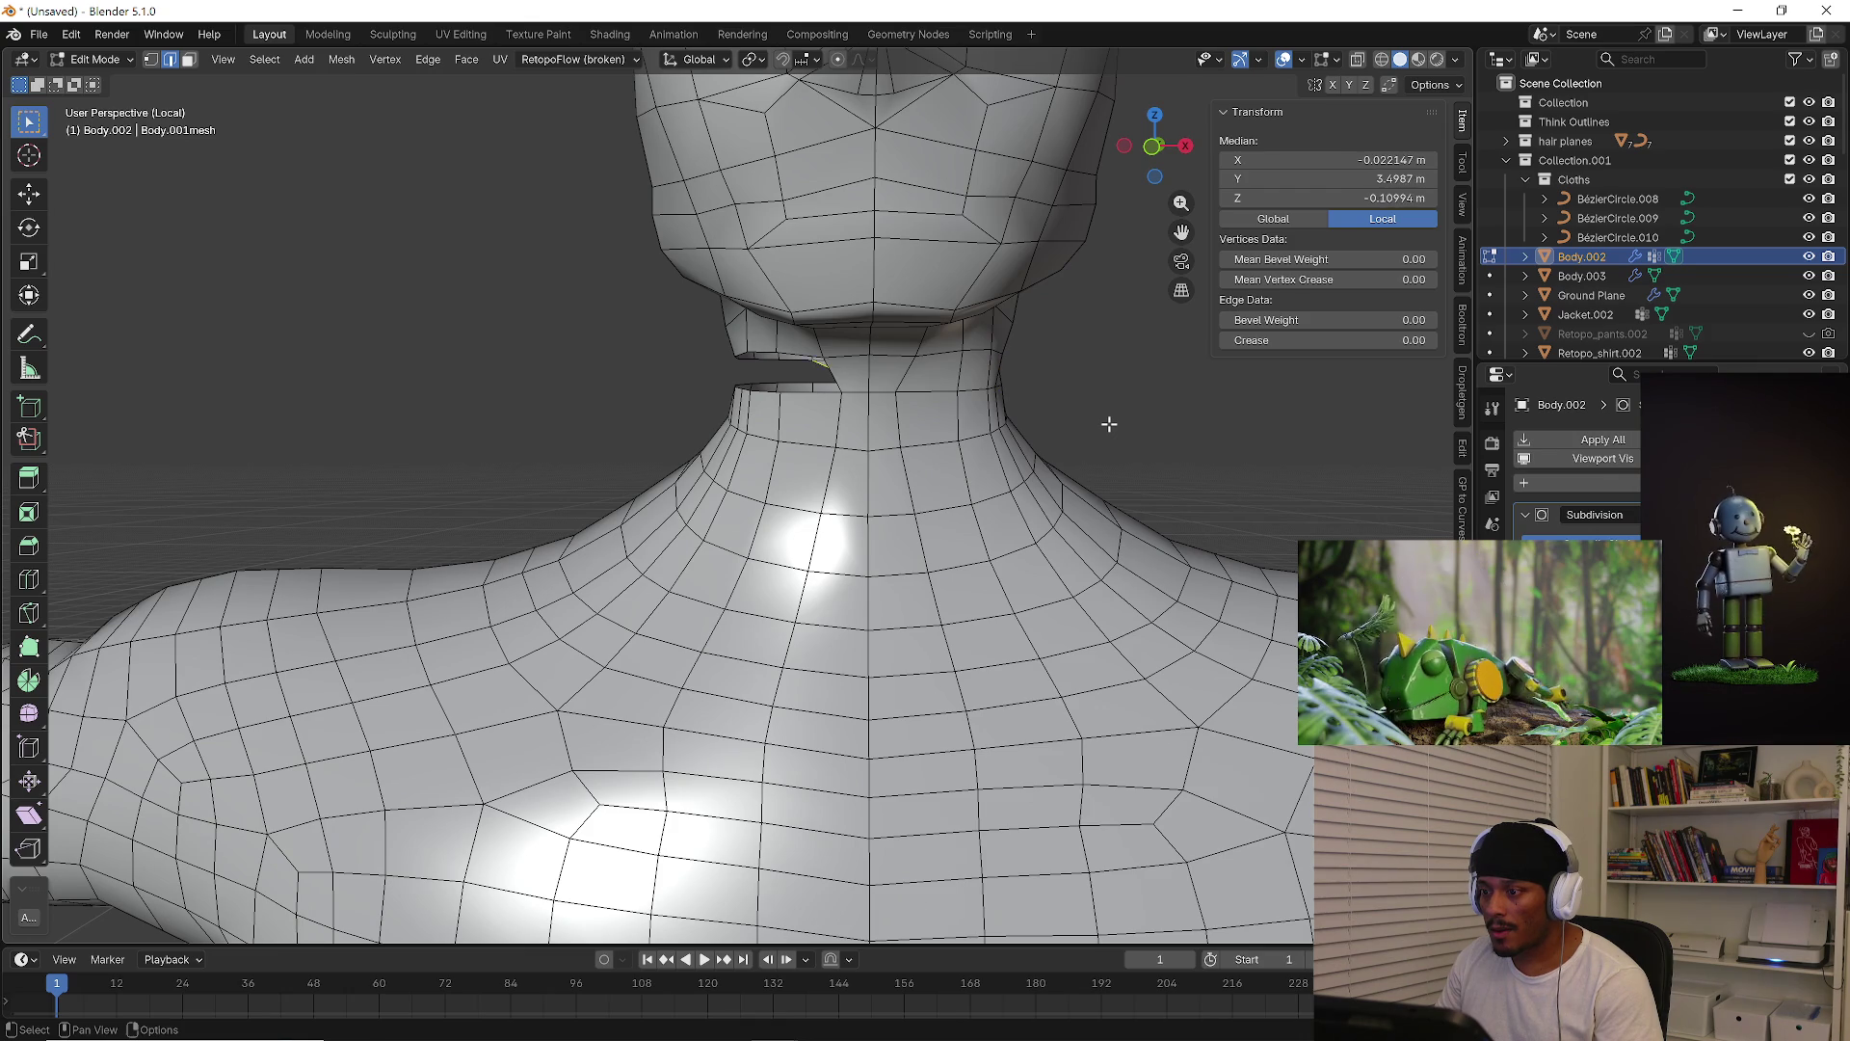
{"action": "key", "text": "f"}
{"action": "key", "text": "f"}
Fill another face at the back of the neck, then select both neck-gap edge loops
{"action": "mouse_move", "coordinate": [1108, 421]}
{"action": "middle_mouse_down"}
{"action": "mouse_move", "coordinate": [1016, 446]}
{"action": "mouse_move", "coordinate": [1305, 455]}
{"action": "mouse_move", "coordinate": [891, 447]}
{"action": "mouse_move", "coordinate": [866, 462]}
{"action": "middle_mouse_up"}
{"action": "left_click", "coordinate": [891, 447]}
{"action": "left_click", "coordinate": [866, 462]}
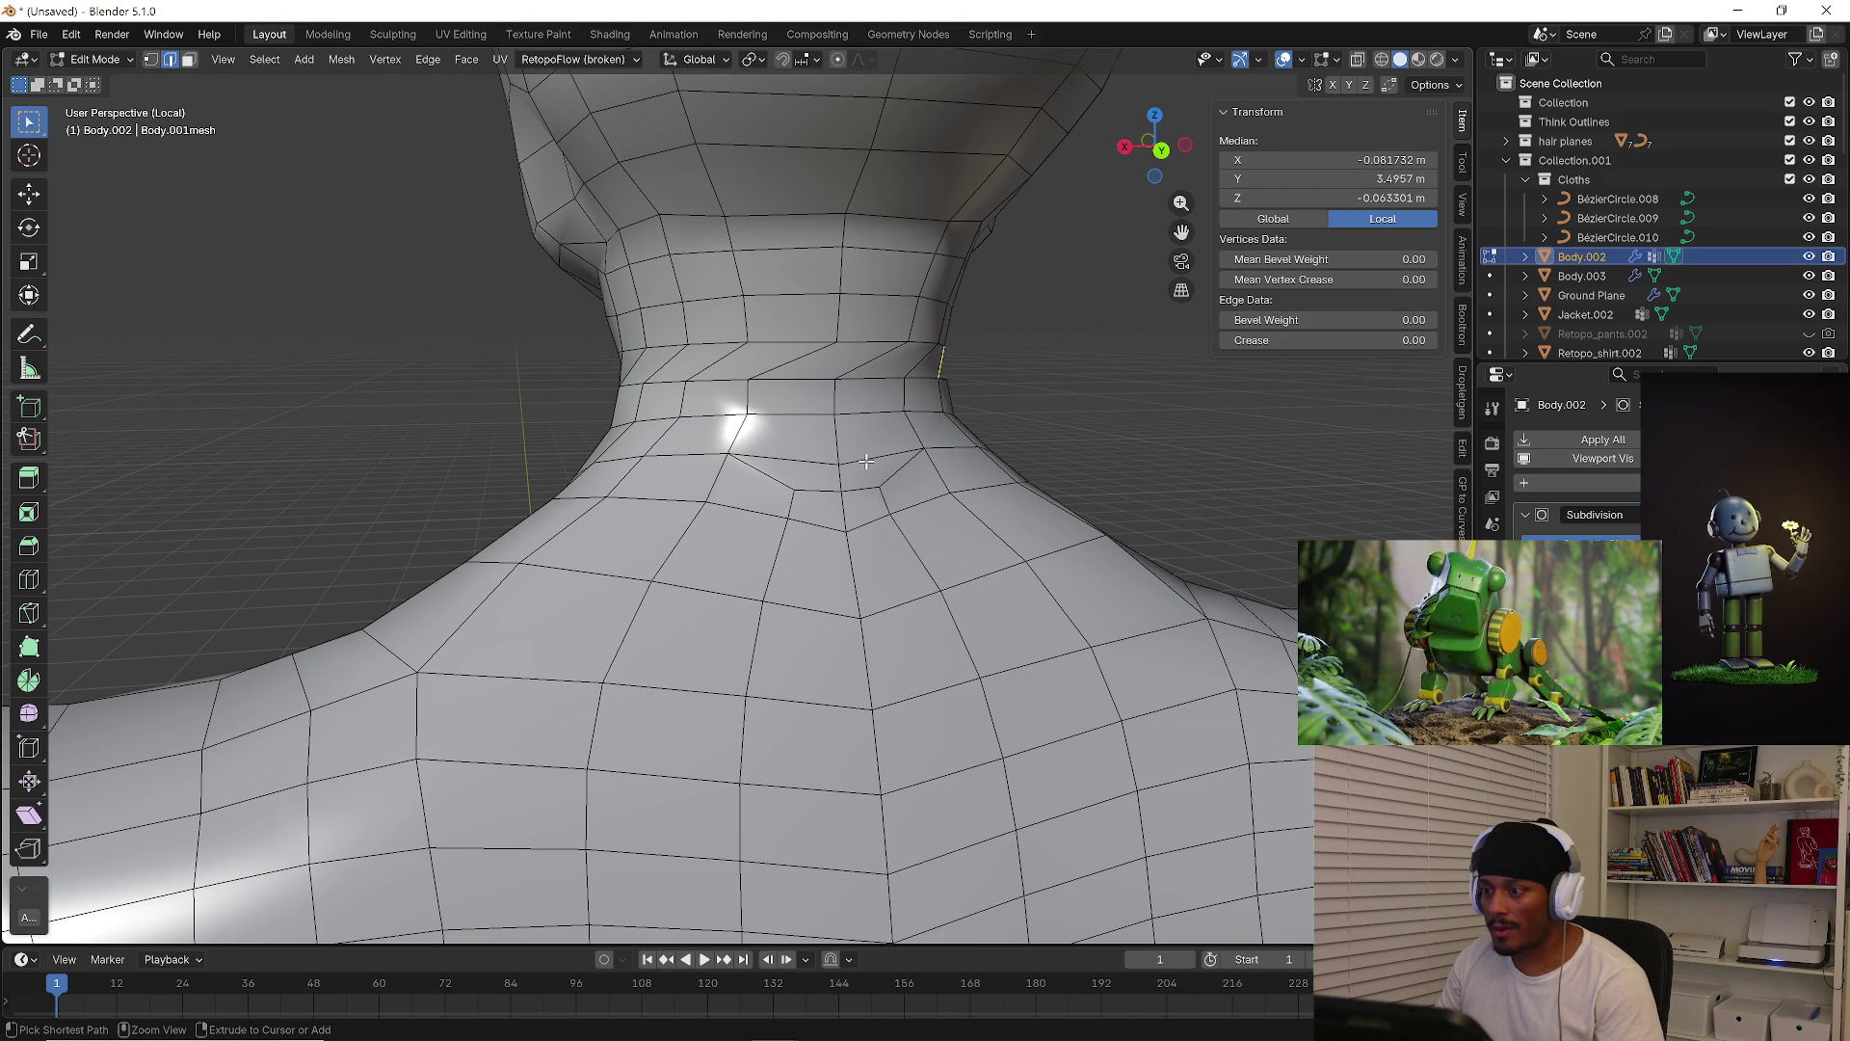
{"action": "key", "text": "f"}
{"action": "key", "text": "f"}
{"action": "key", "text": "f"}
{"action": "key", "text": "f"}
{"action": "key", "text": "f"}
{"action": "key", "text": "f"}
{"action": "key", "text": "f"}
{"action": "key", "text": "f"}
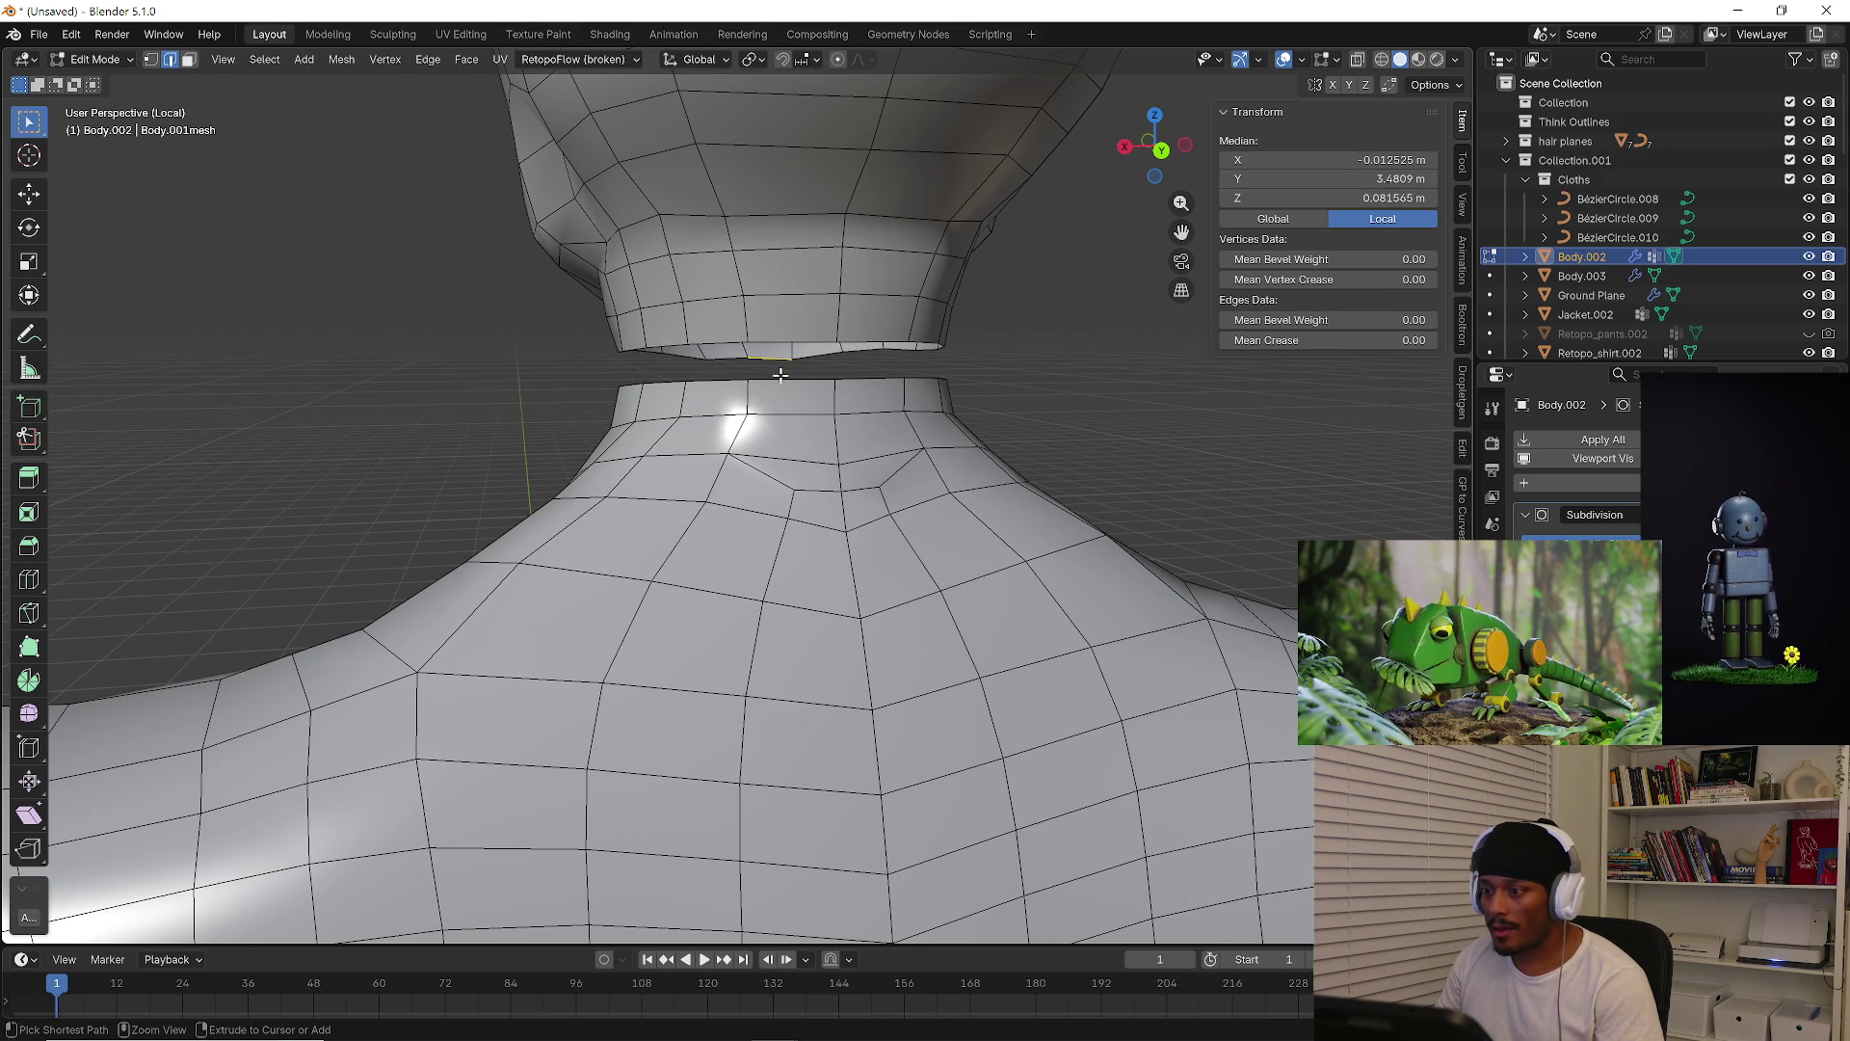
{"action": "left_click", "coordinate": [778, 358], "text": "alt"}
{"action": "left_click", "coordinate": [776, 379], "text": "alt+shift"}
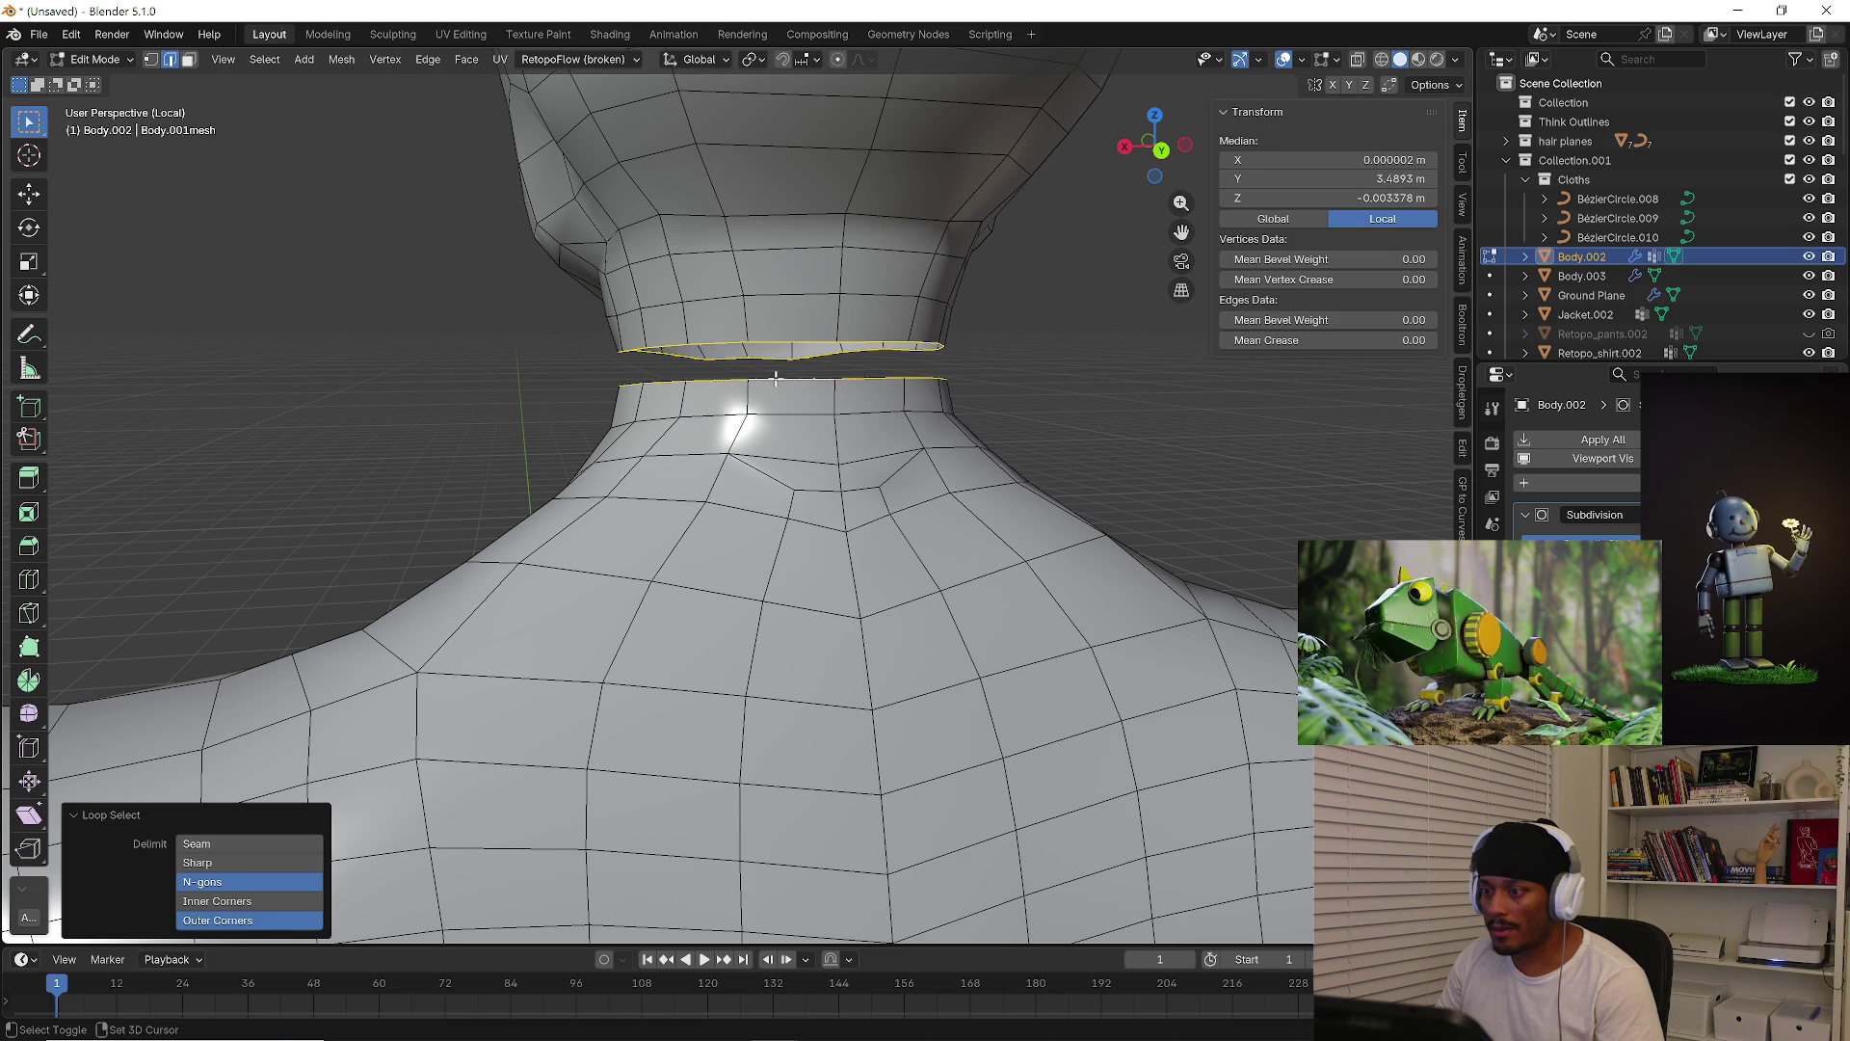
Bridge the two neck edge loops and toggle Merge on and off
{"action": "right_click", "coordinate": [775, 378]}
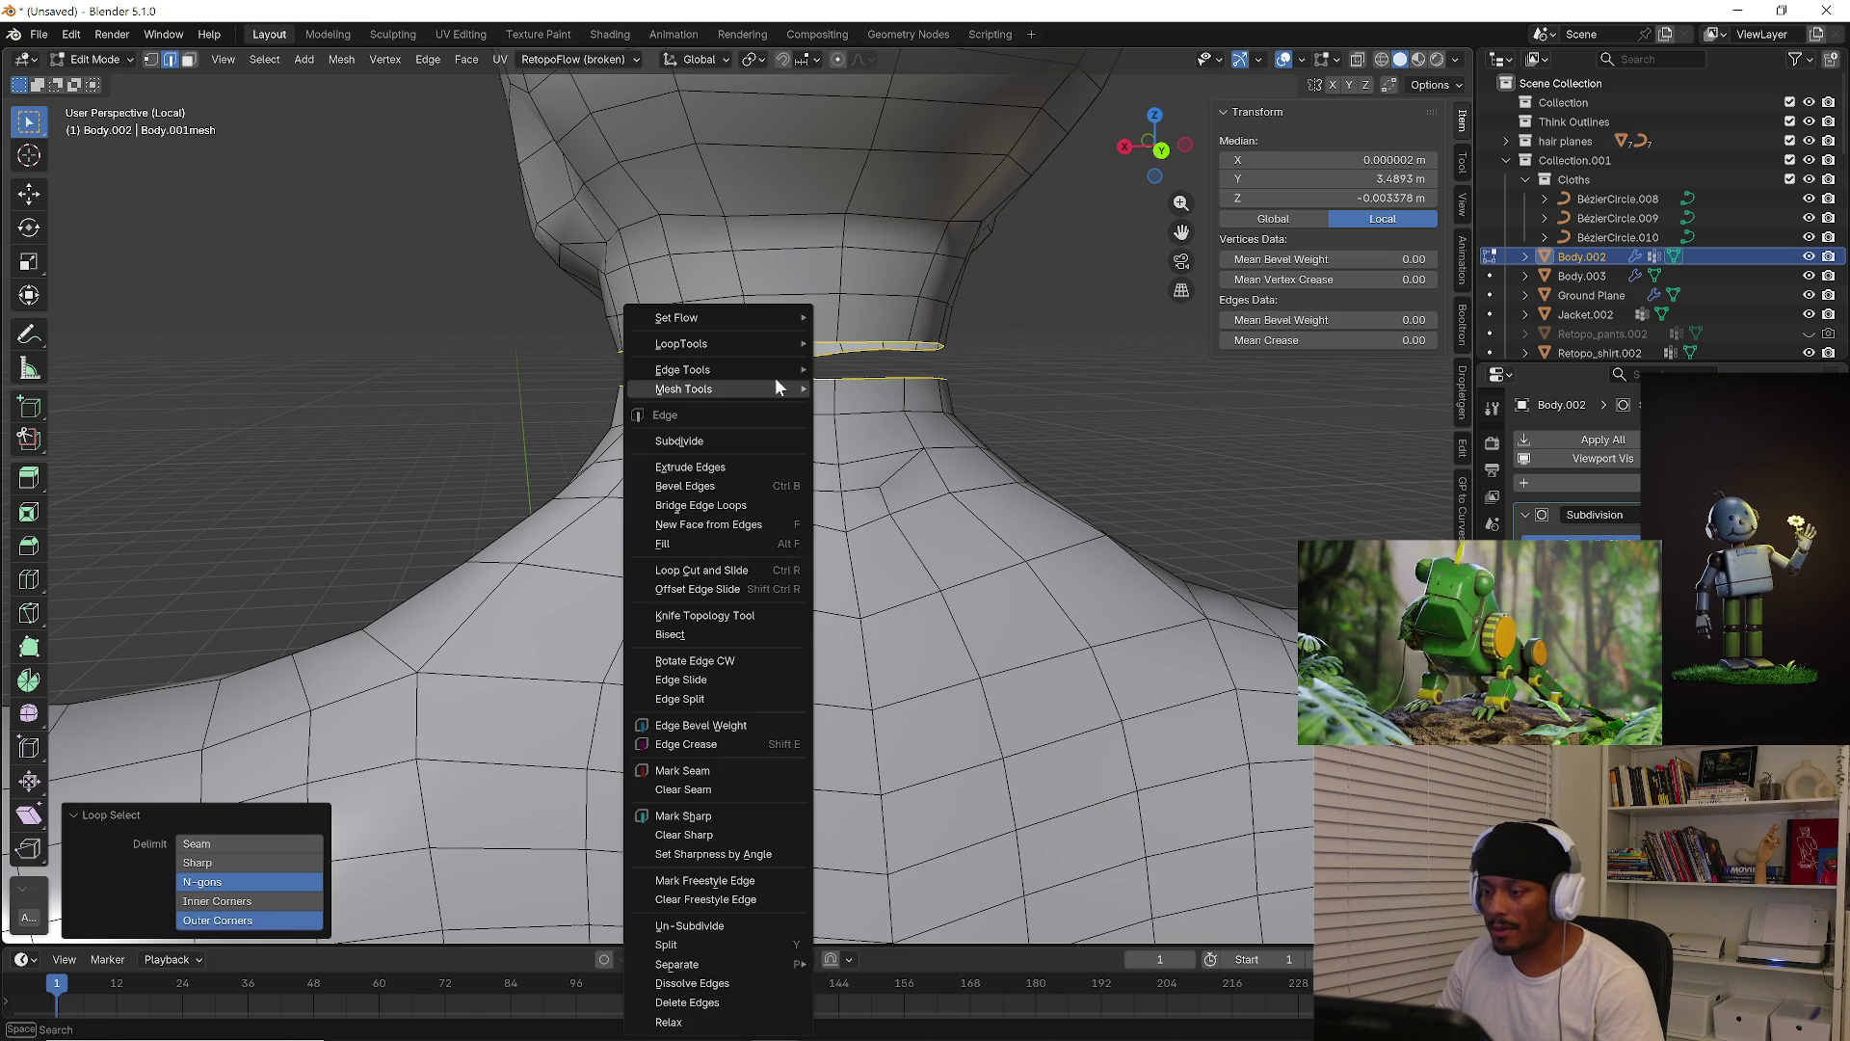
{"action": "left_click", "coordinate": [735, 515]}
{"action": "middle_click_drag", "start_coordinate": [737, 508], "coordinate": [1104, 475]}
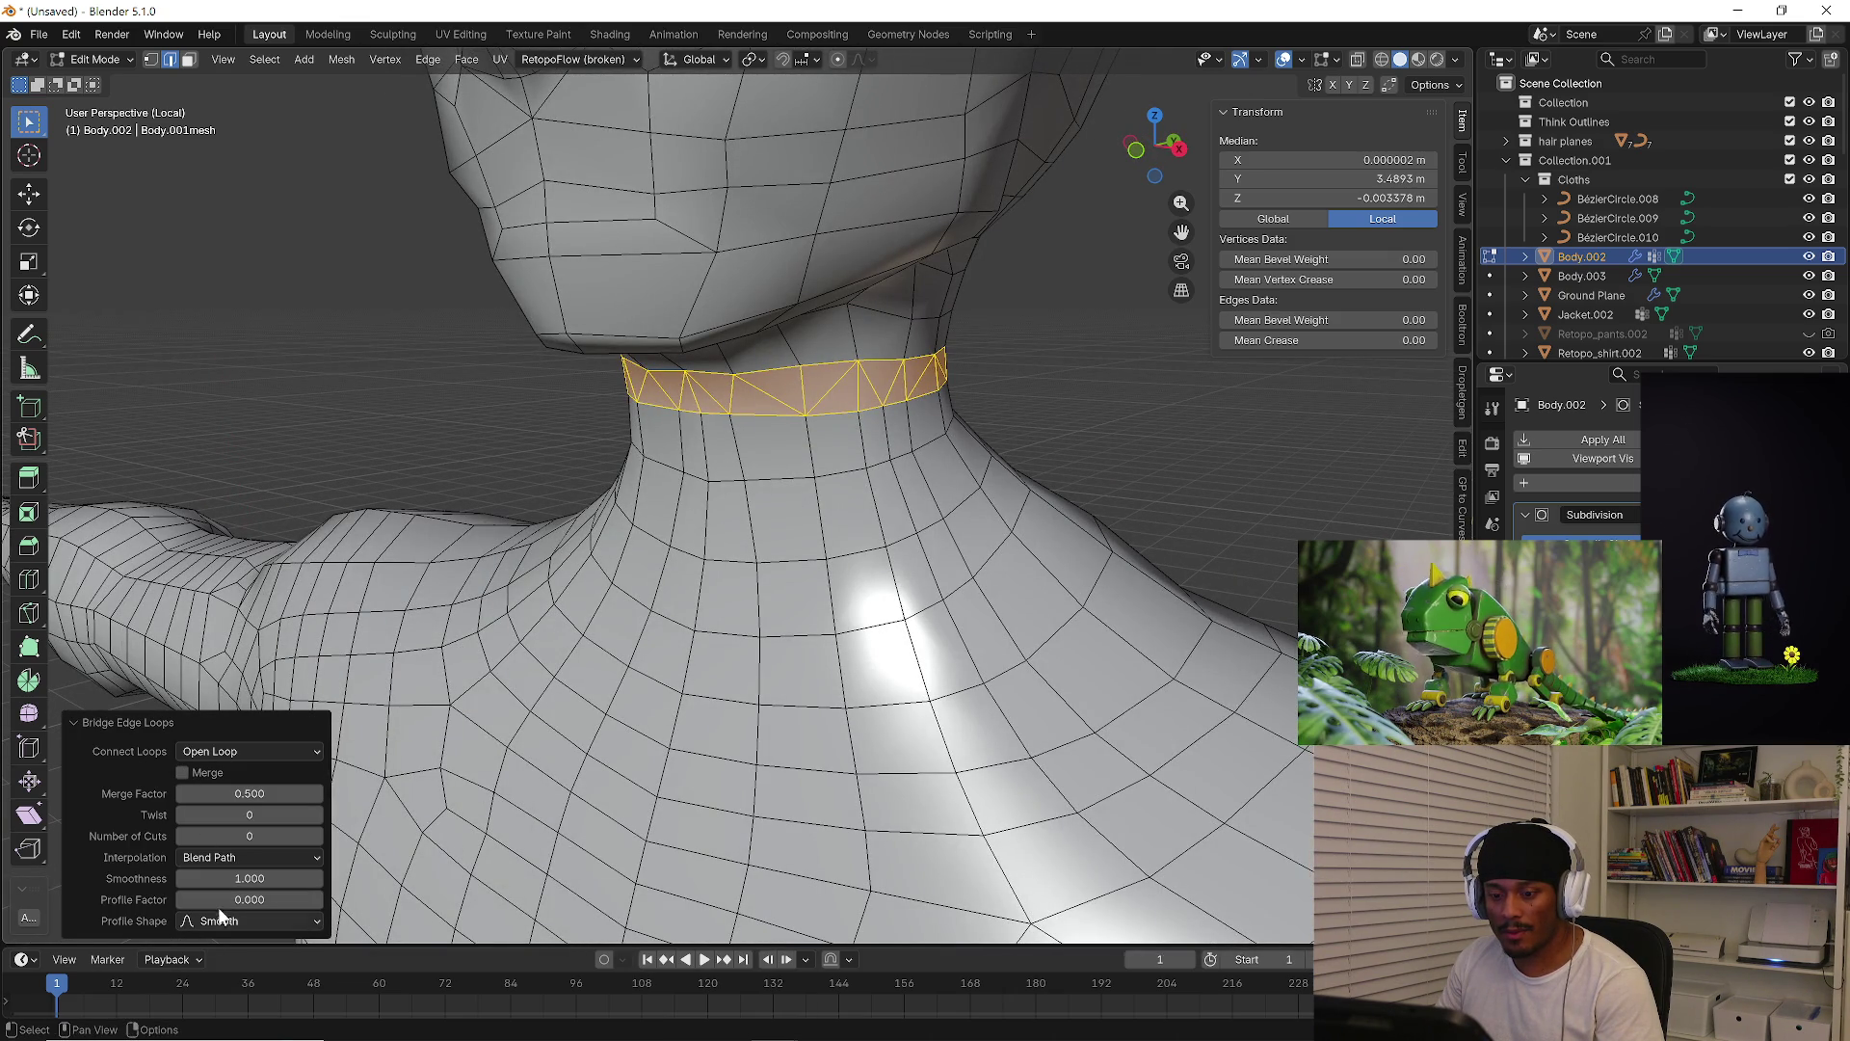
{"action": "left_click", "coordinate": [199, 773]}
{"action": "left_click", "coordinate": [199, 773]}
Try Closed Loop and Loop Pairs connection options, settling on Open Loop
{"action": "left_click", "coordinate": [210, 754]}
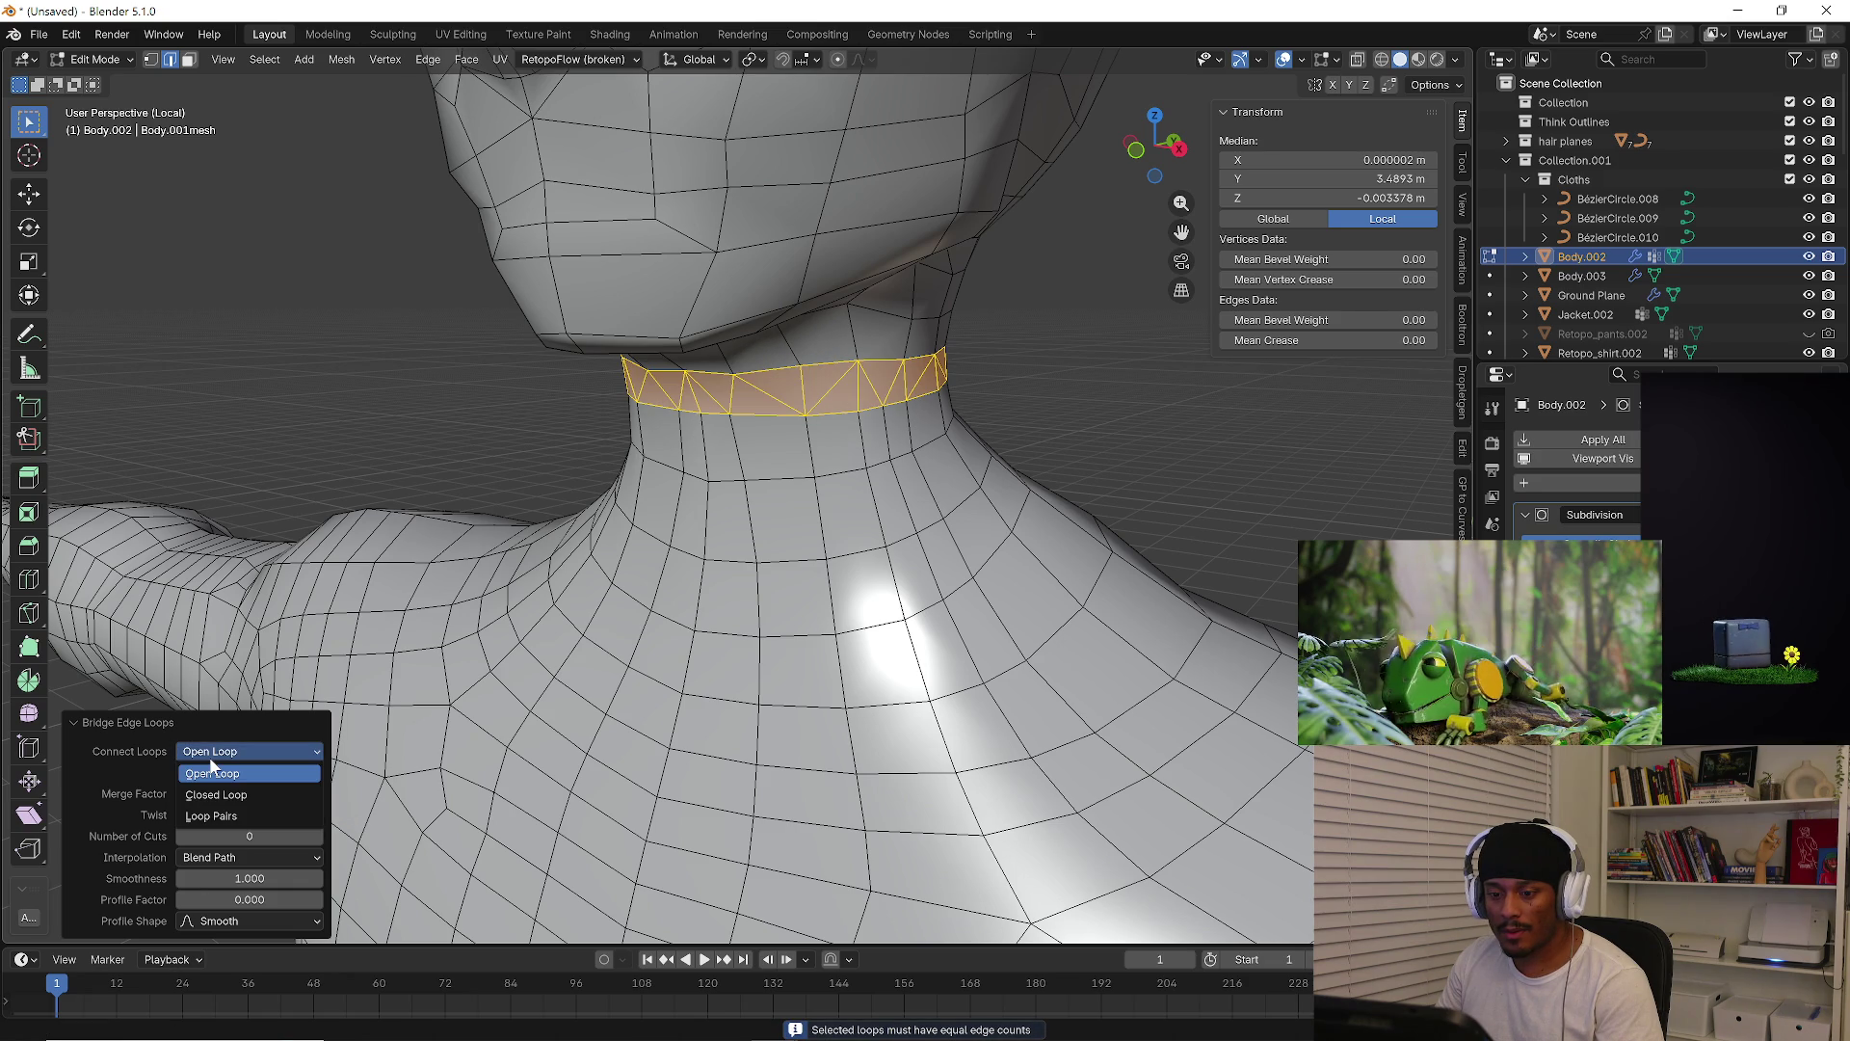
{"action": "left_click", "coordinate": [225, 798]}
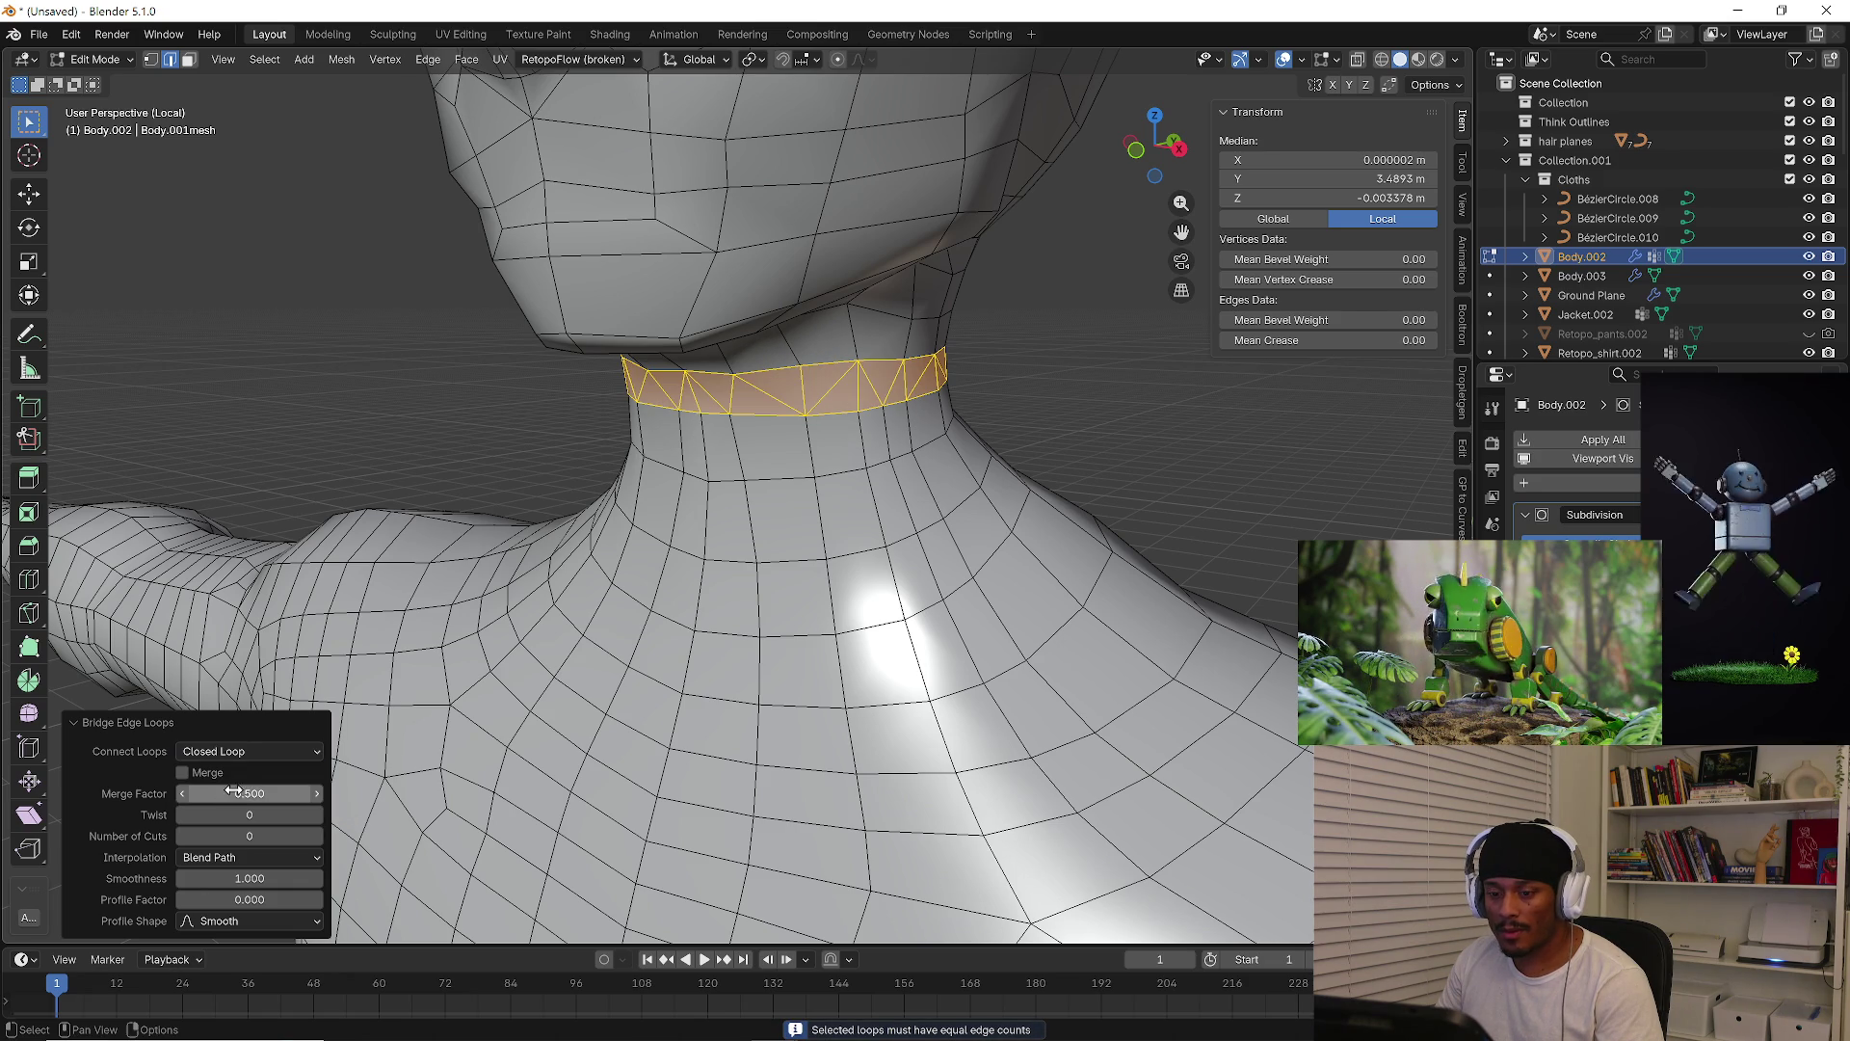
{"action": "left_click", "coordinate": [245, 751]}
{"action": "left_click", "coordinate": [245, 814]}
{"action": "left_click", "coordinate": [239, 753]}
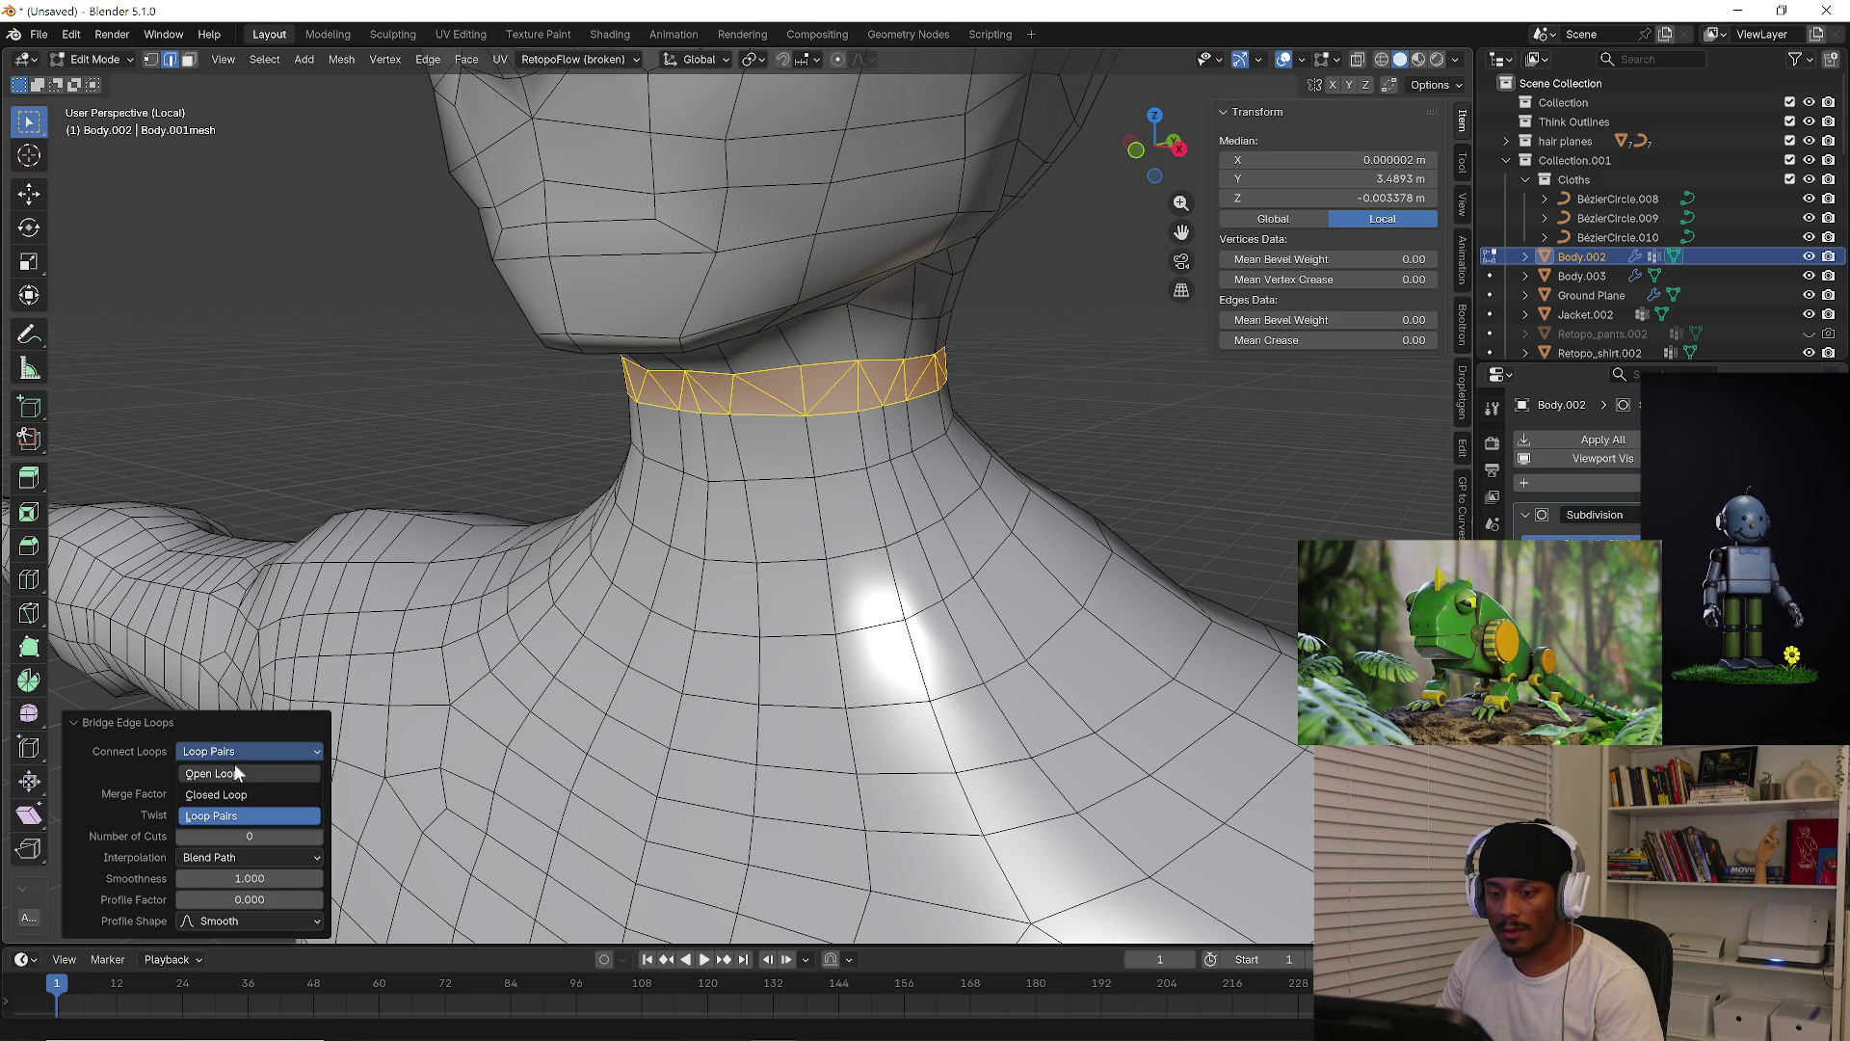
{"action": "left_click", "coordinate": [234, 774]}
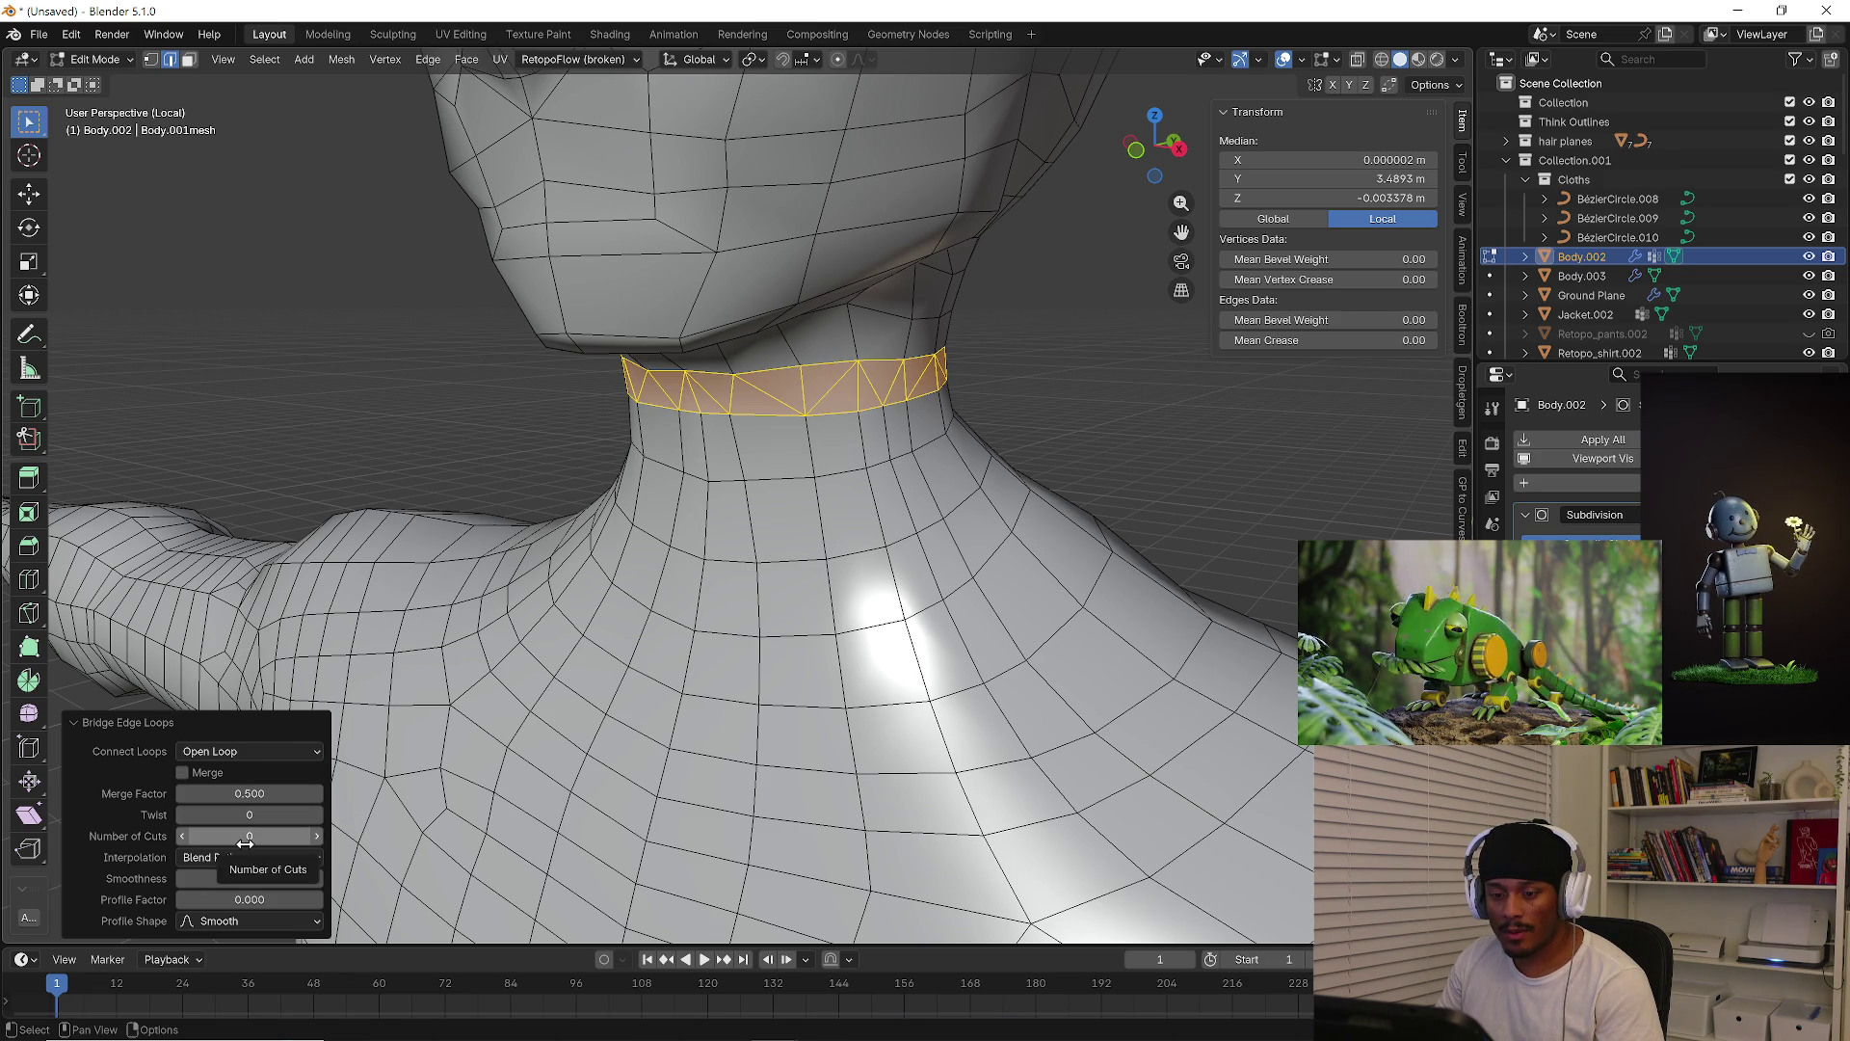
{"action": "left_click", "coordinate": [253, 753]}
{"action": "left_click", "coordinate": [253, 788]}
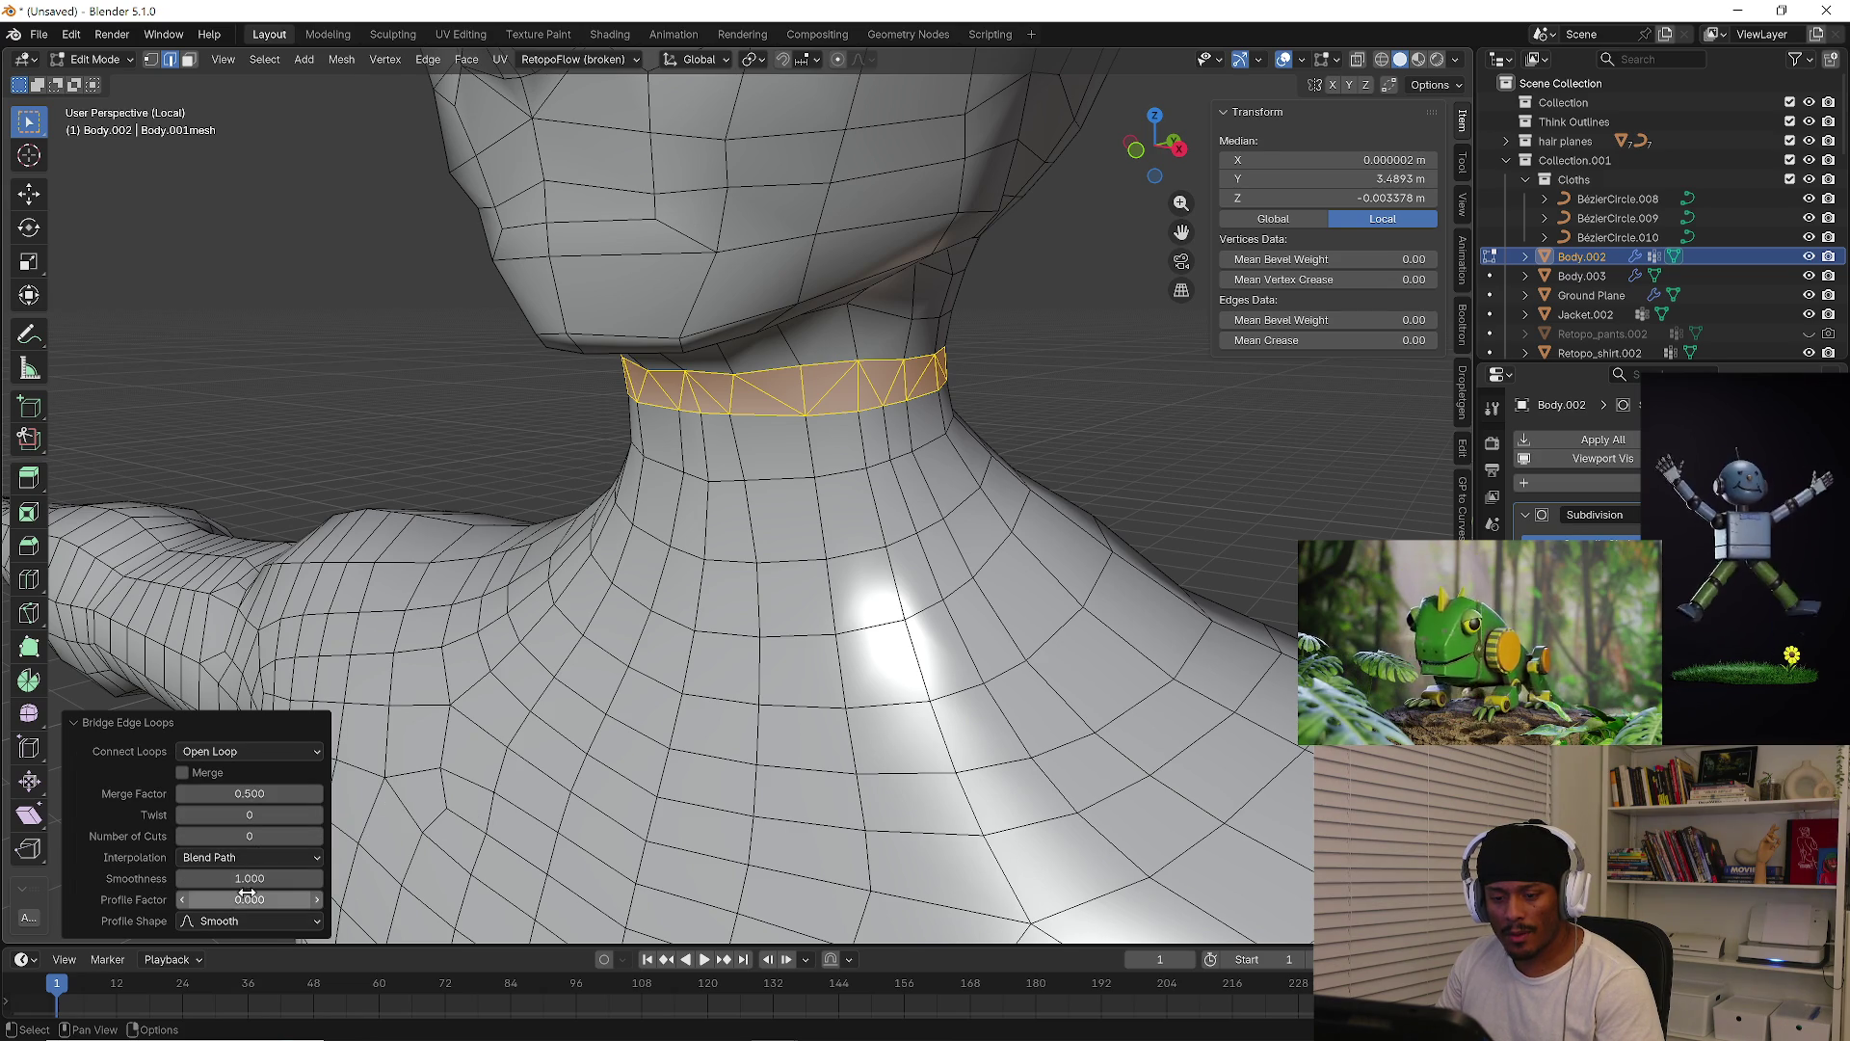
Undo the bridge, bridge again, undo once more, and reopen the Edge menu
{"action": "mouse_move", "coordinate": [634, 636]}
{"action": "middle_mouse_down"}
{"action": "mouse_move", "coordinate": [829, 518]}
{"action": "mouse_move", "coordinate": [912, 516]}
{"action": "mouse_move", "coordinate": [800, 453]}
{"action": "mouse_move", "coordinate": [776, 399]}
{"action": "middle_mouse_up"}
{"action": "key", "text": "ctrl+z"}
{"action": "right_click", "coordinate": [775, 396]}
{"action": "mouse_move", "coordinate": [775, 395]}
{"action": "left_click", "coordinate": [774, 506]}
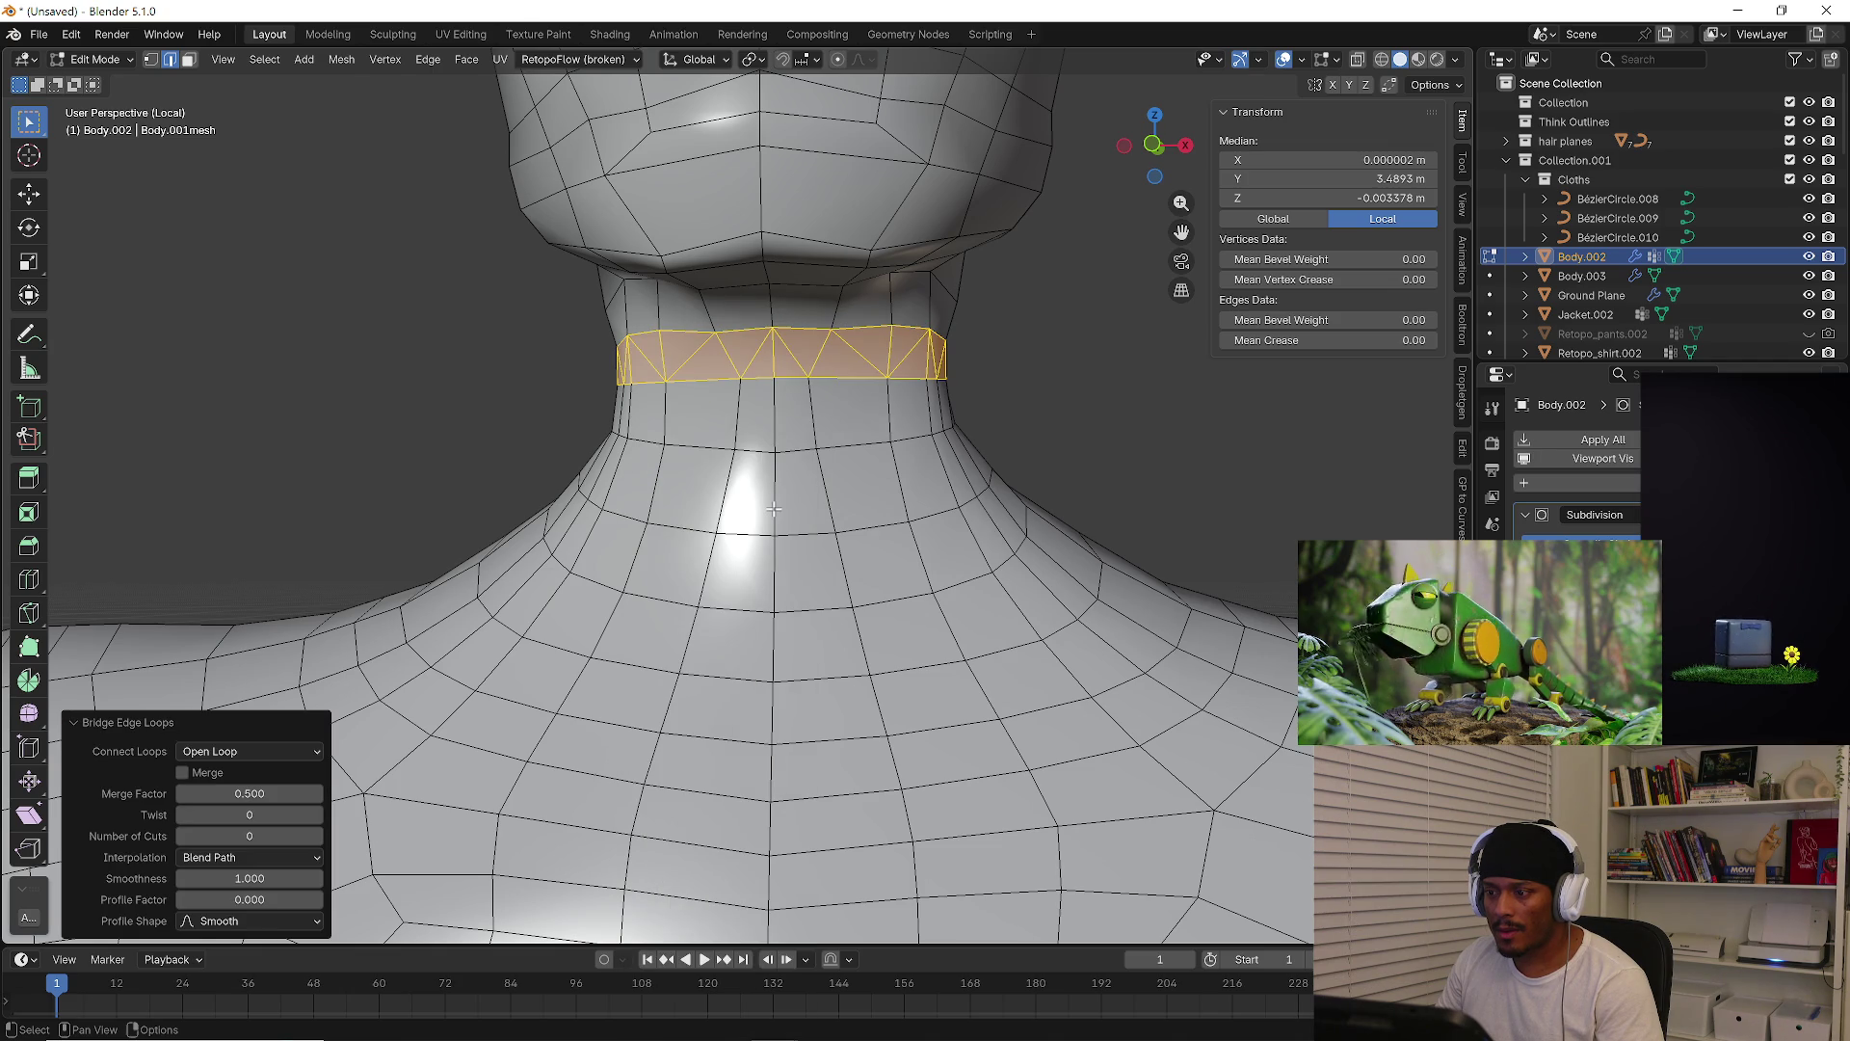
{"action": "key", "text": "ctrl+z"}
{"action": "right_click", "coordinate": [818, 402]}
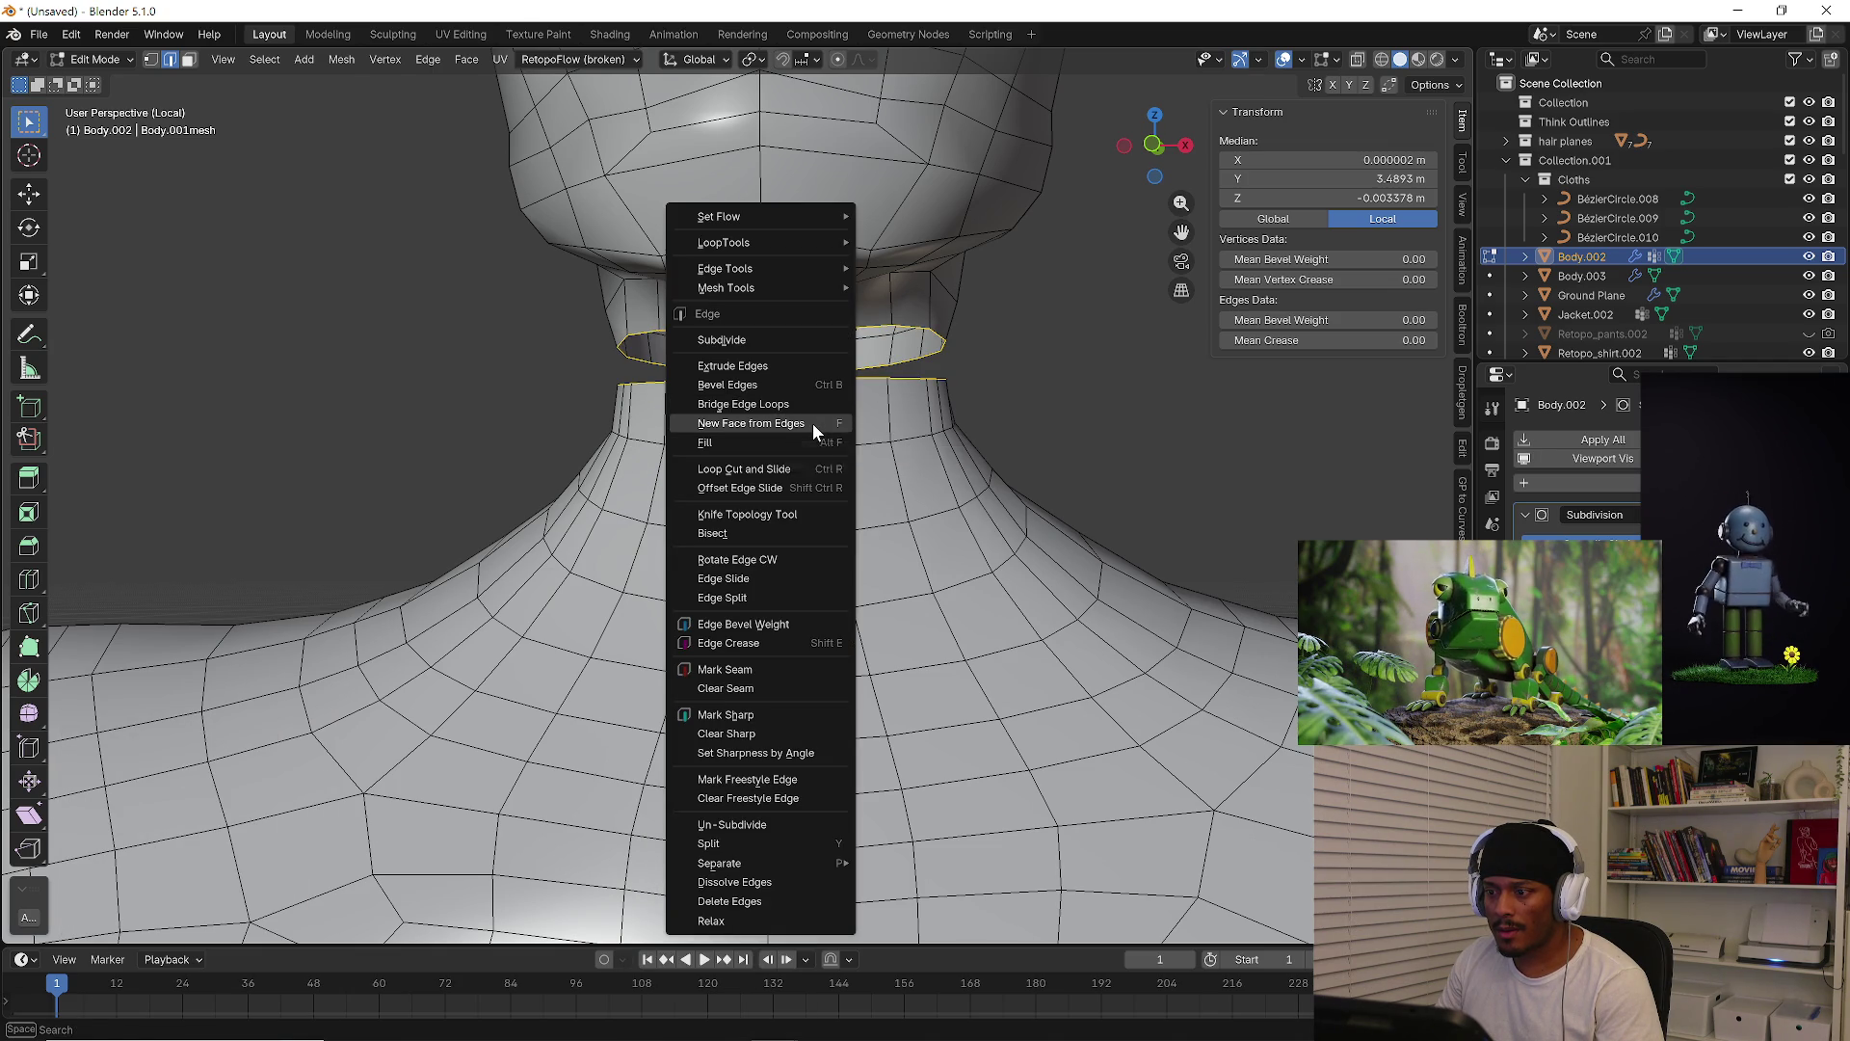
Test a single neck face and another bridge, undoing both
{"action": "left_click", "coordinate": [812, 424]}
{"action": "key", "text": "ctrl+z"}
{"action": "right_click", "coordinate": [811, 422]}
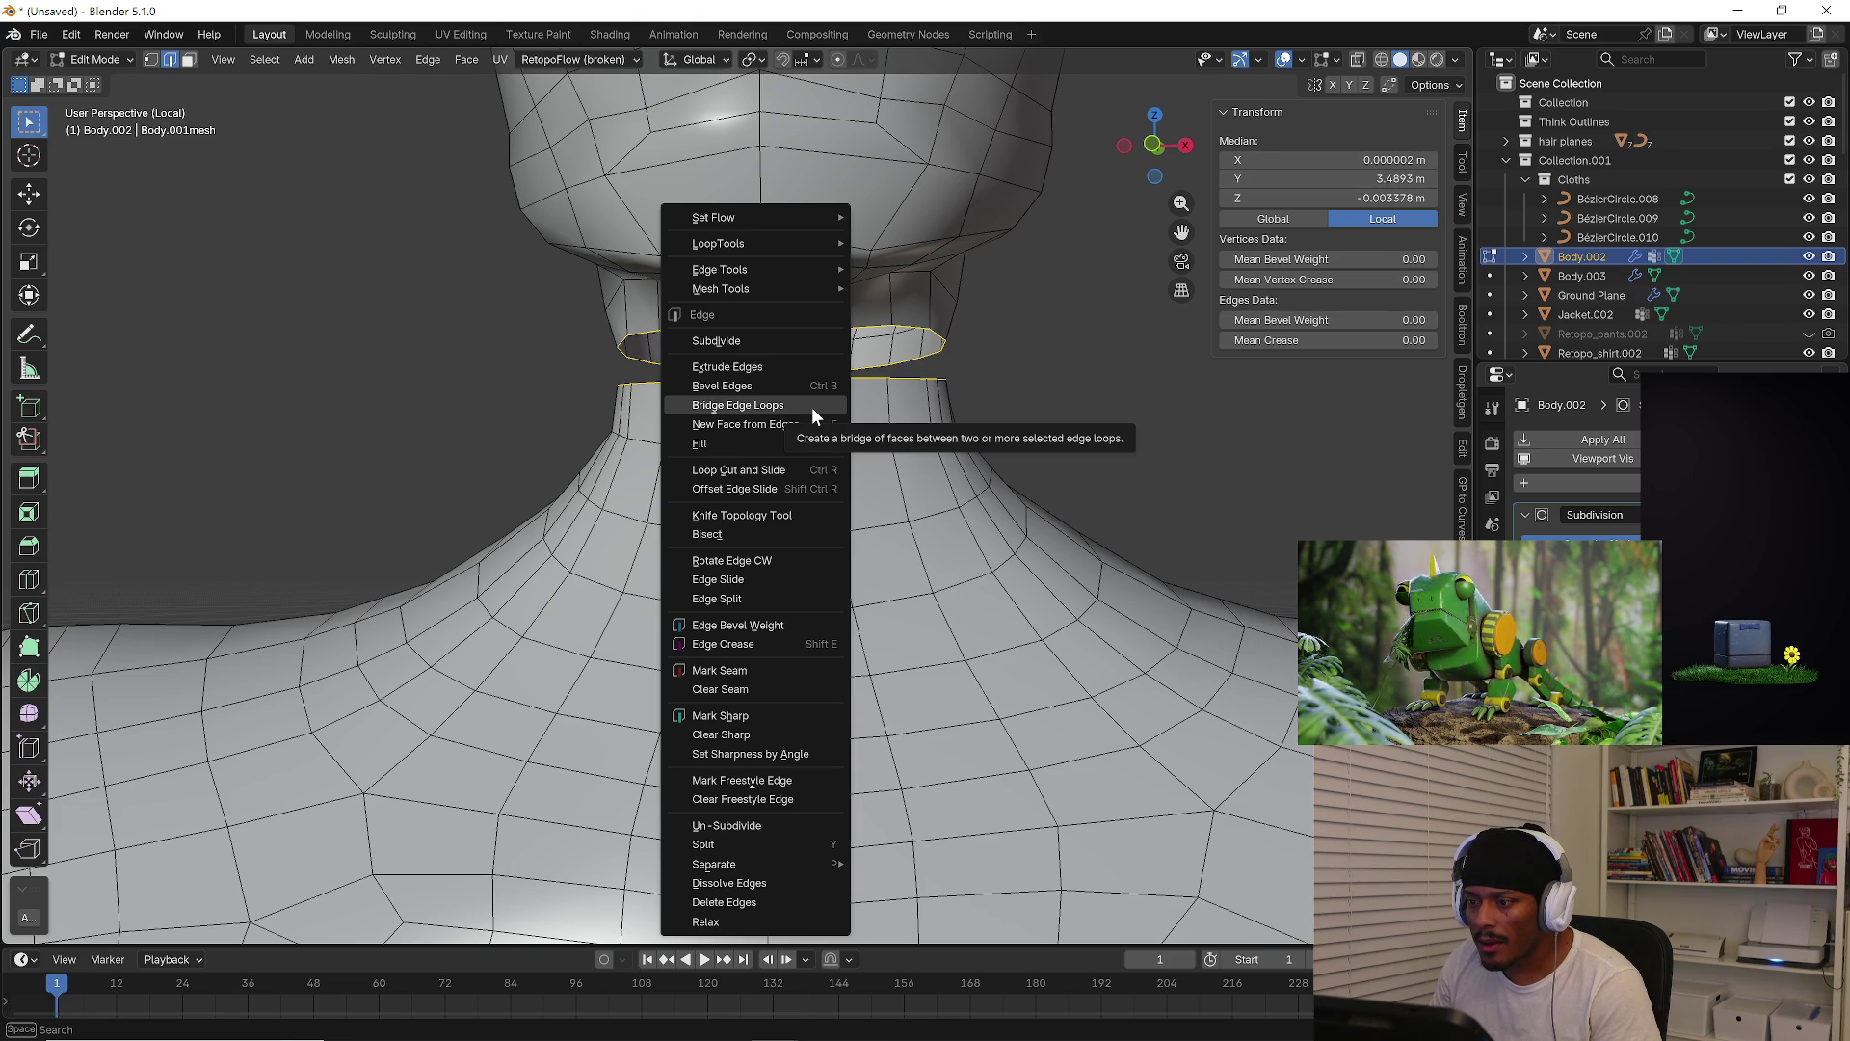
{"action": "left_click", "coordinate": [813, 408]}
{"action": "mouse_move", "coordinate": [813, 409]}
{"action": "middle_mouse_down"}
{"action": "mouse_move", "coordinate": [941, 396]}
{"action": "mouse_move", "coordinate": [920, 414]}
{"action": "mouse_move", "coordinate": [1099, 442]}
{"action": "mouse_move", "coordinate": [915, 416]}
{"action": "mouse_move", "coordinate": [735, 422]}
{"action": "middle_mouse_up"}
{"action": "key", "text": "ctrl+z"}
Apply Body.002's scale in Object Mode, then bridge the neck edge loops in Edit Mode
{"action": "key", "text": "Tab"}
{"action": "key", "text": "ctrl+a"}
{"action": "left_click", "coordinate": [885, 406]}
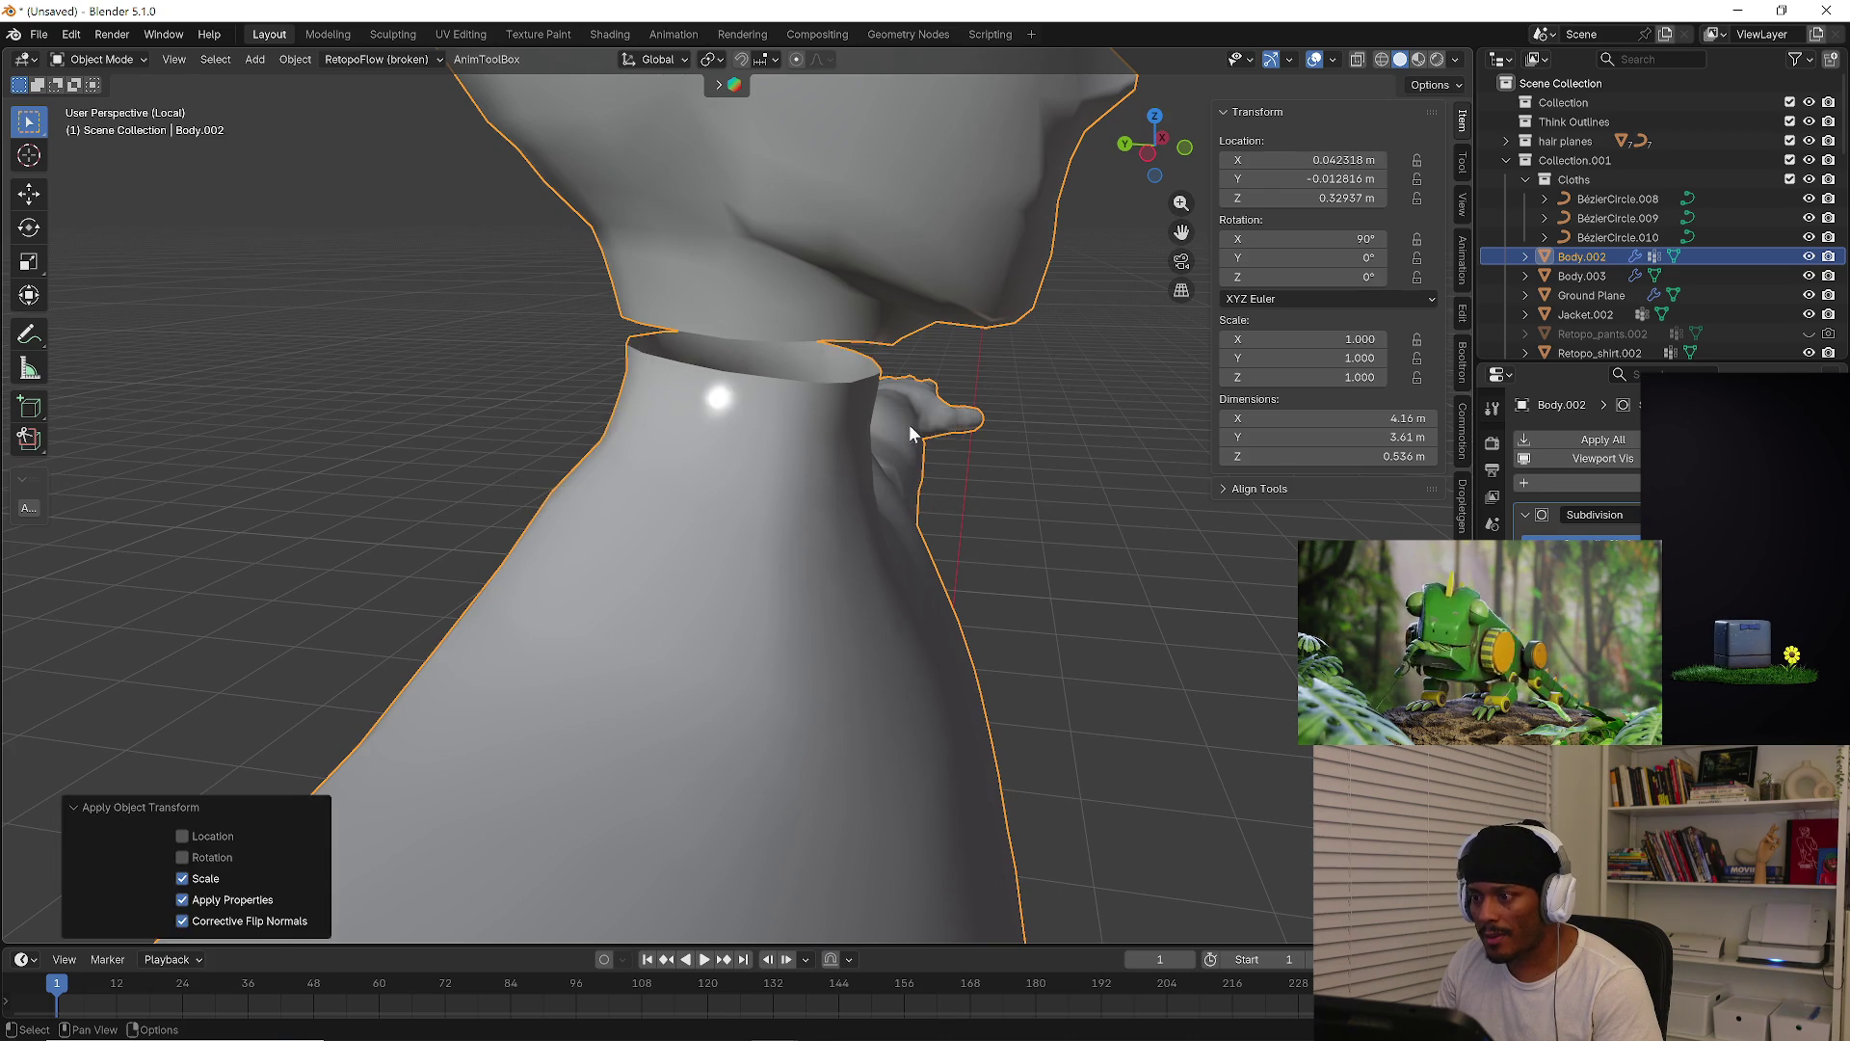
{"action": "middle_click_drag", "start_coordinate": [884, 407], "coordinate": [791, 421]}
{"action": "key", "text": "Tab"}
{"action": "key", "text": "ctrl+e"}
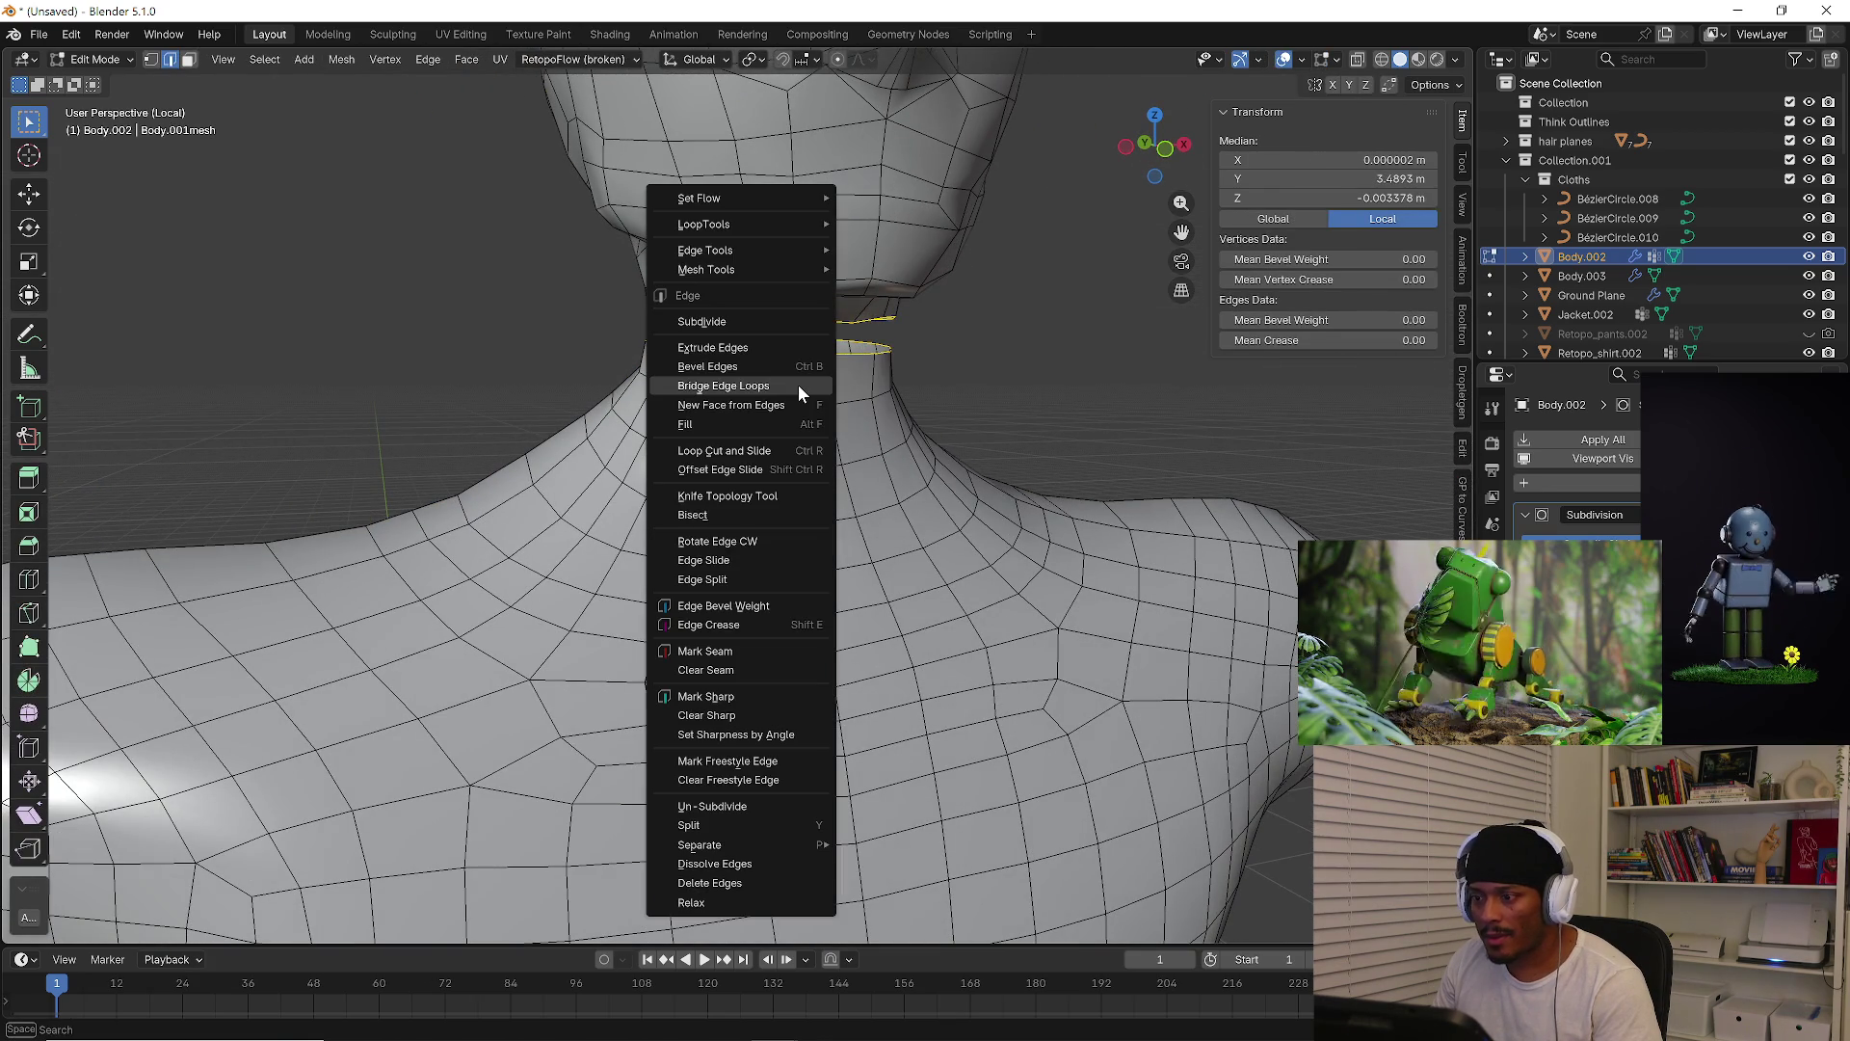
{"action": "left_click", "coordinate": [798, 384]}
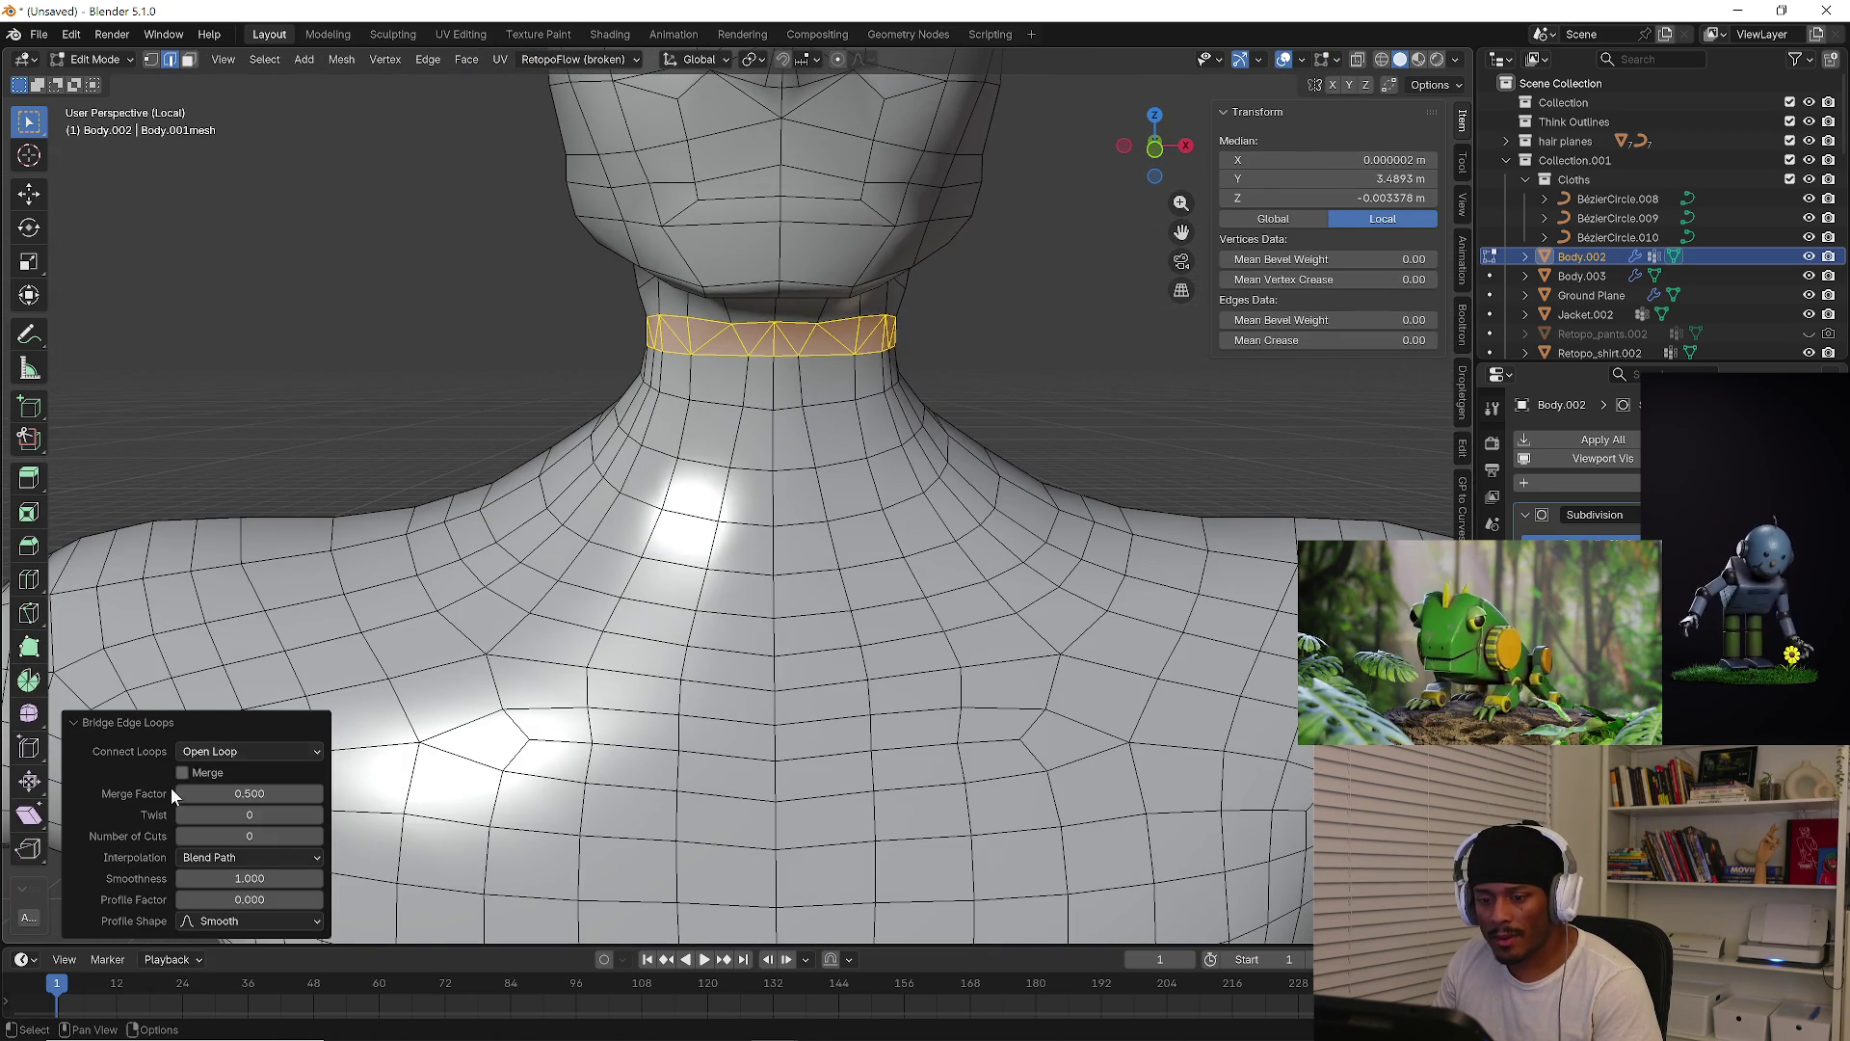
{"action": "left_click_drag", "start_coordinate": [188, 793], "coordinate": [241, 793]}
{"action": "right_click", "coordinate": [260, 794]}
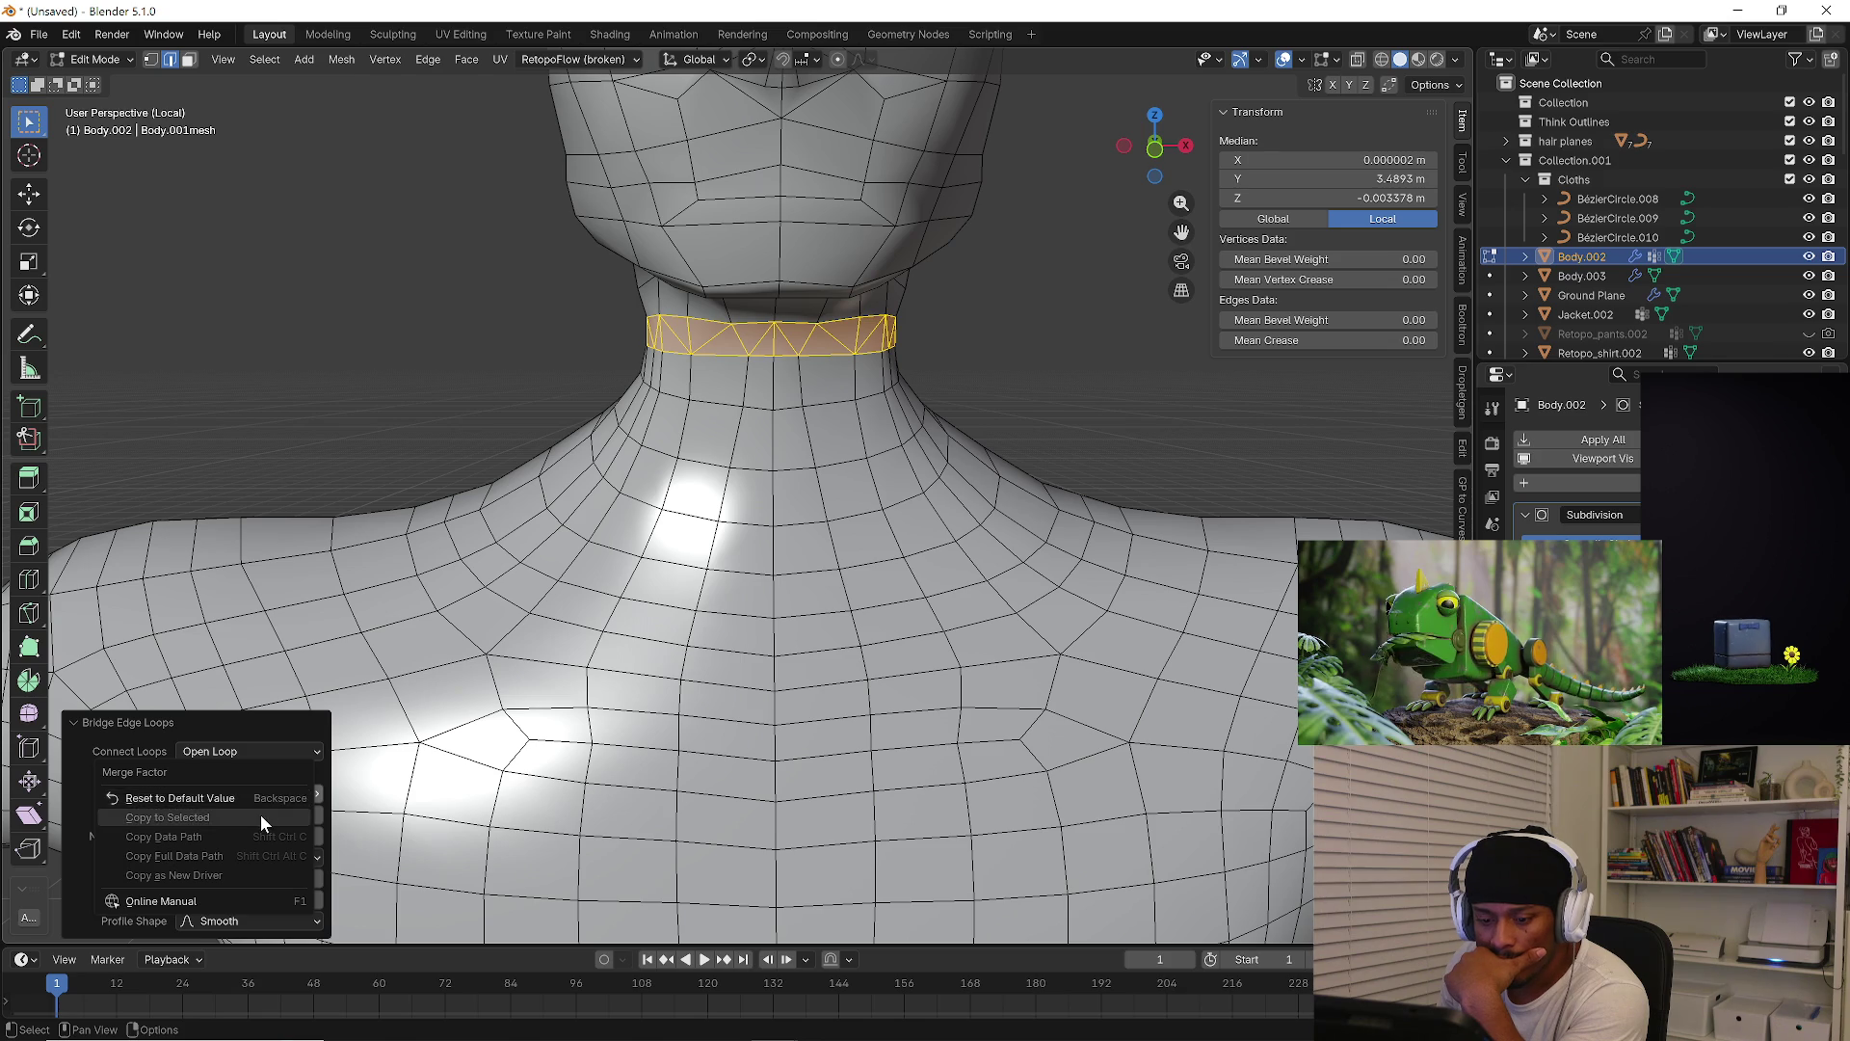
{"action": "left_click", "coordinate": [268, 790]}
{"action": "left_click", "coordinate": [286, 854]}
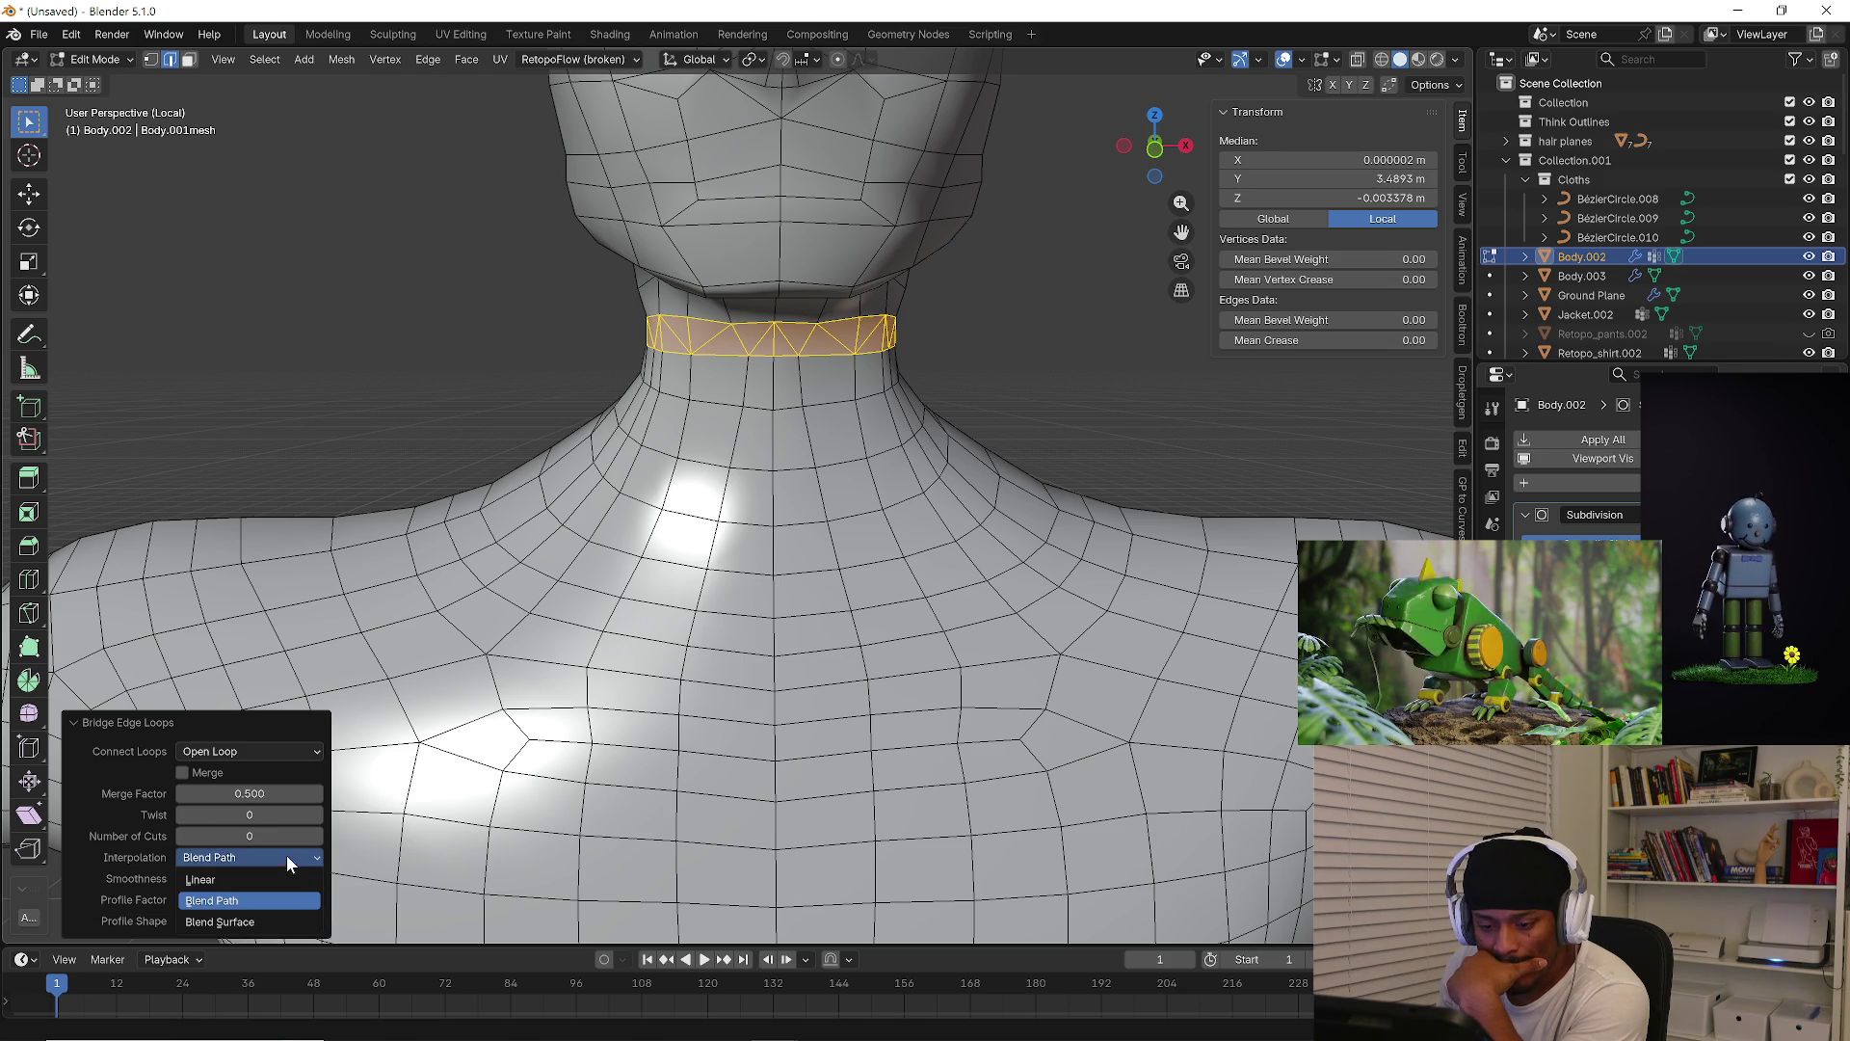
{"action": "left_click", "coordinate": [271, 876]}
{"action": "left_click", "coordinate": [270, 854]}
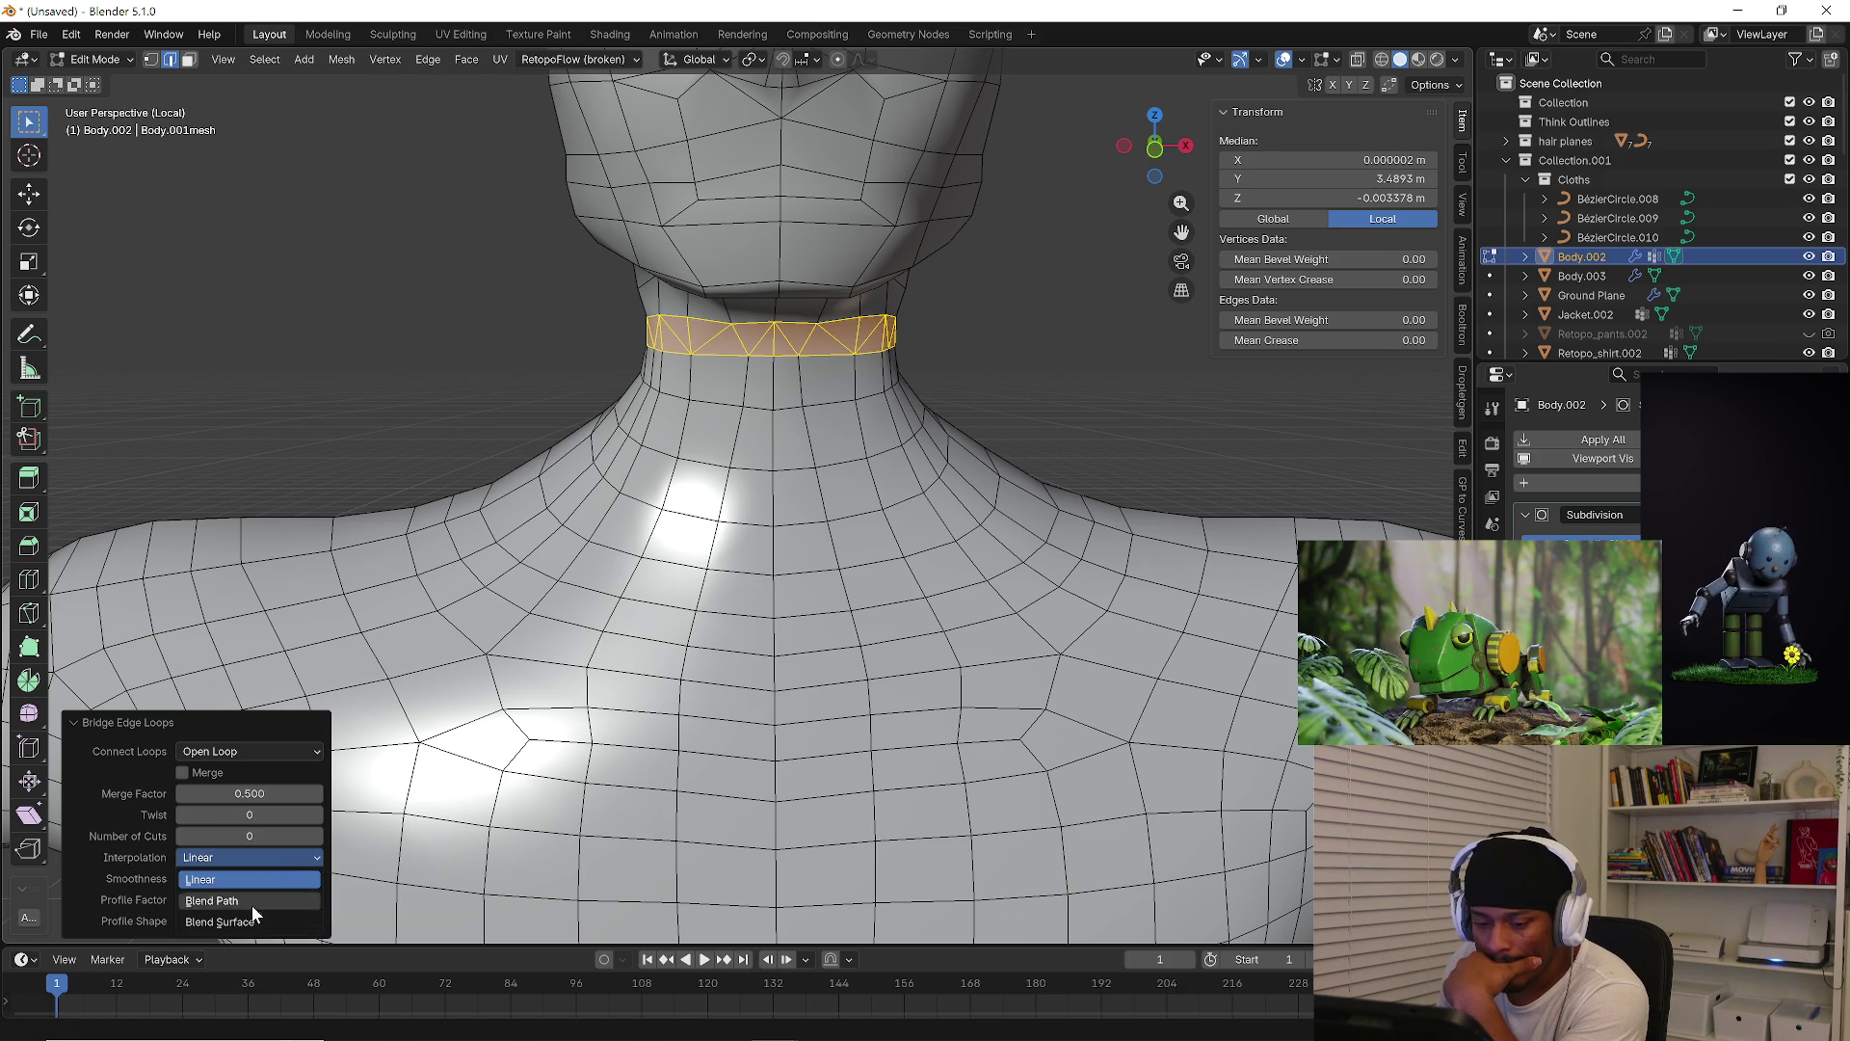
{"action": "left_click", "coordinate": [252, 896]}
{"action": "left_click", "coordinate": [272, 859]}
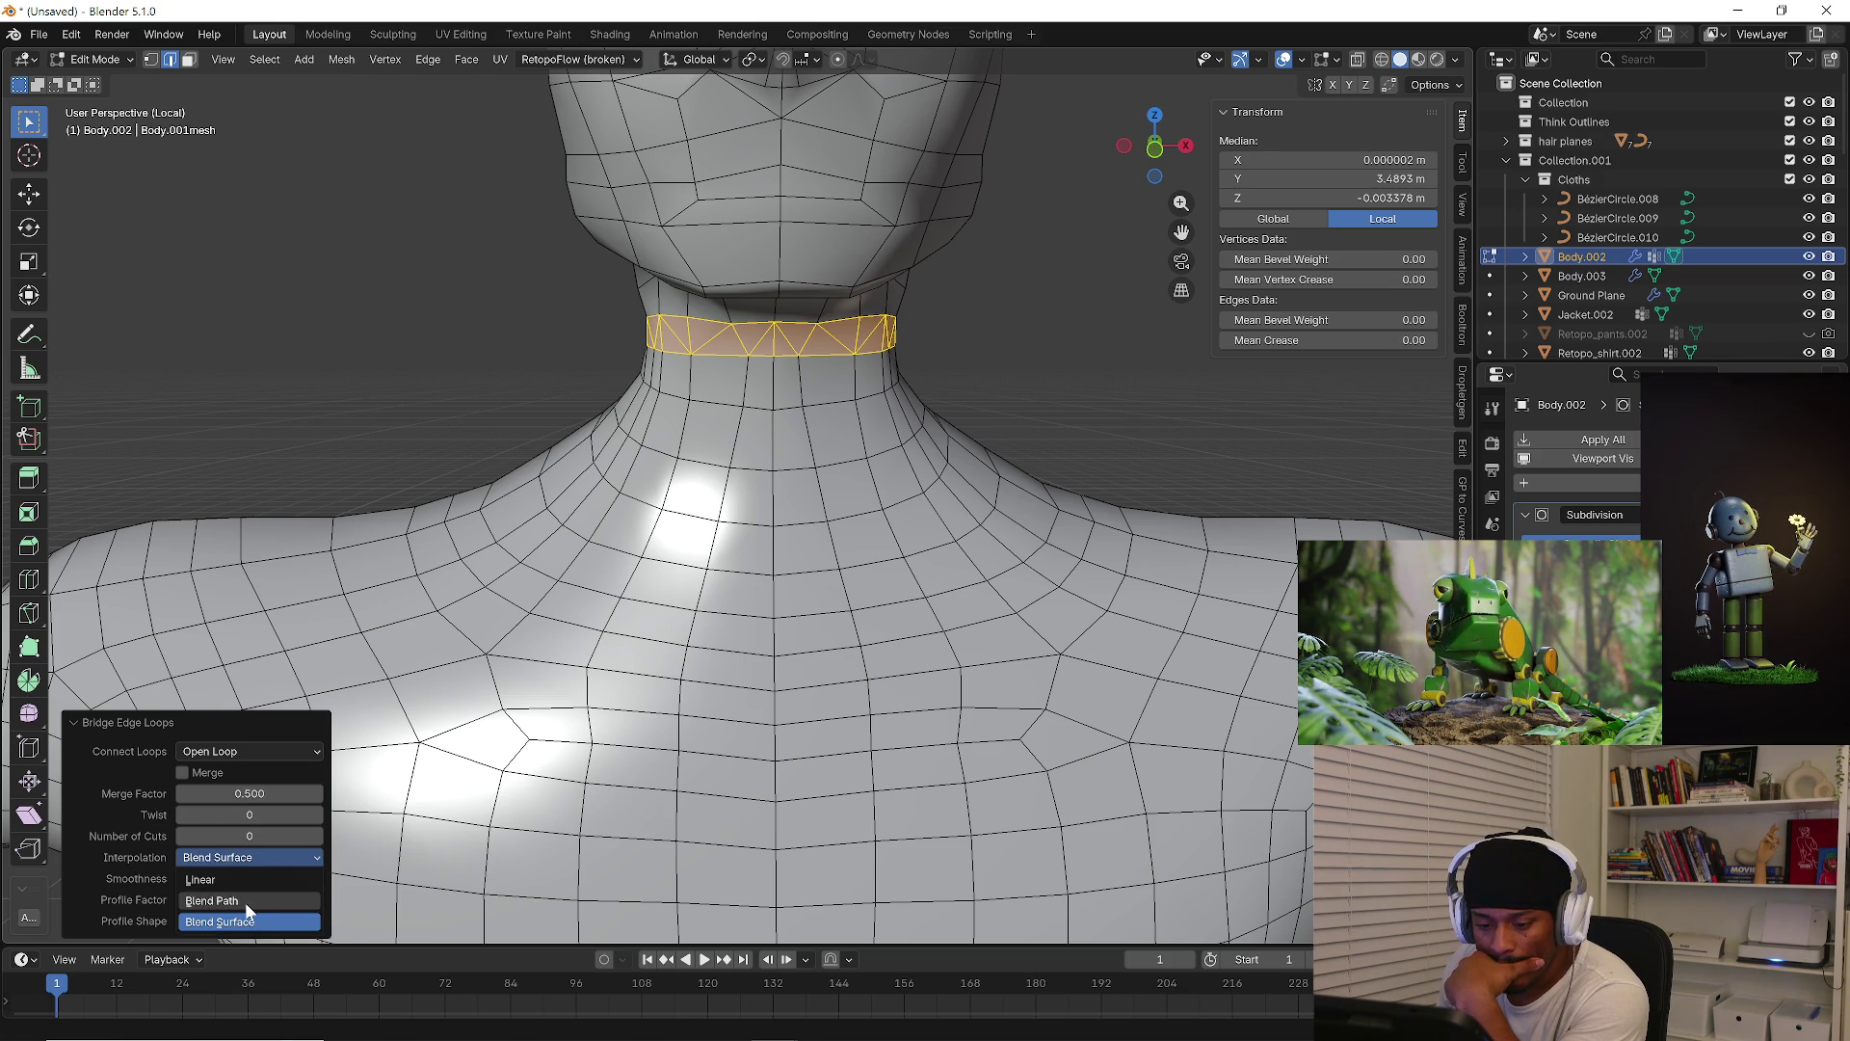
{"action": "left_click", "coordinate": [248, 906]}
{"action": "left_click", "coordinate": [245, 921]}
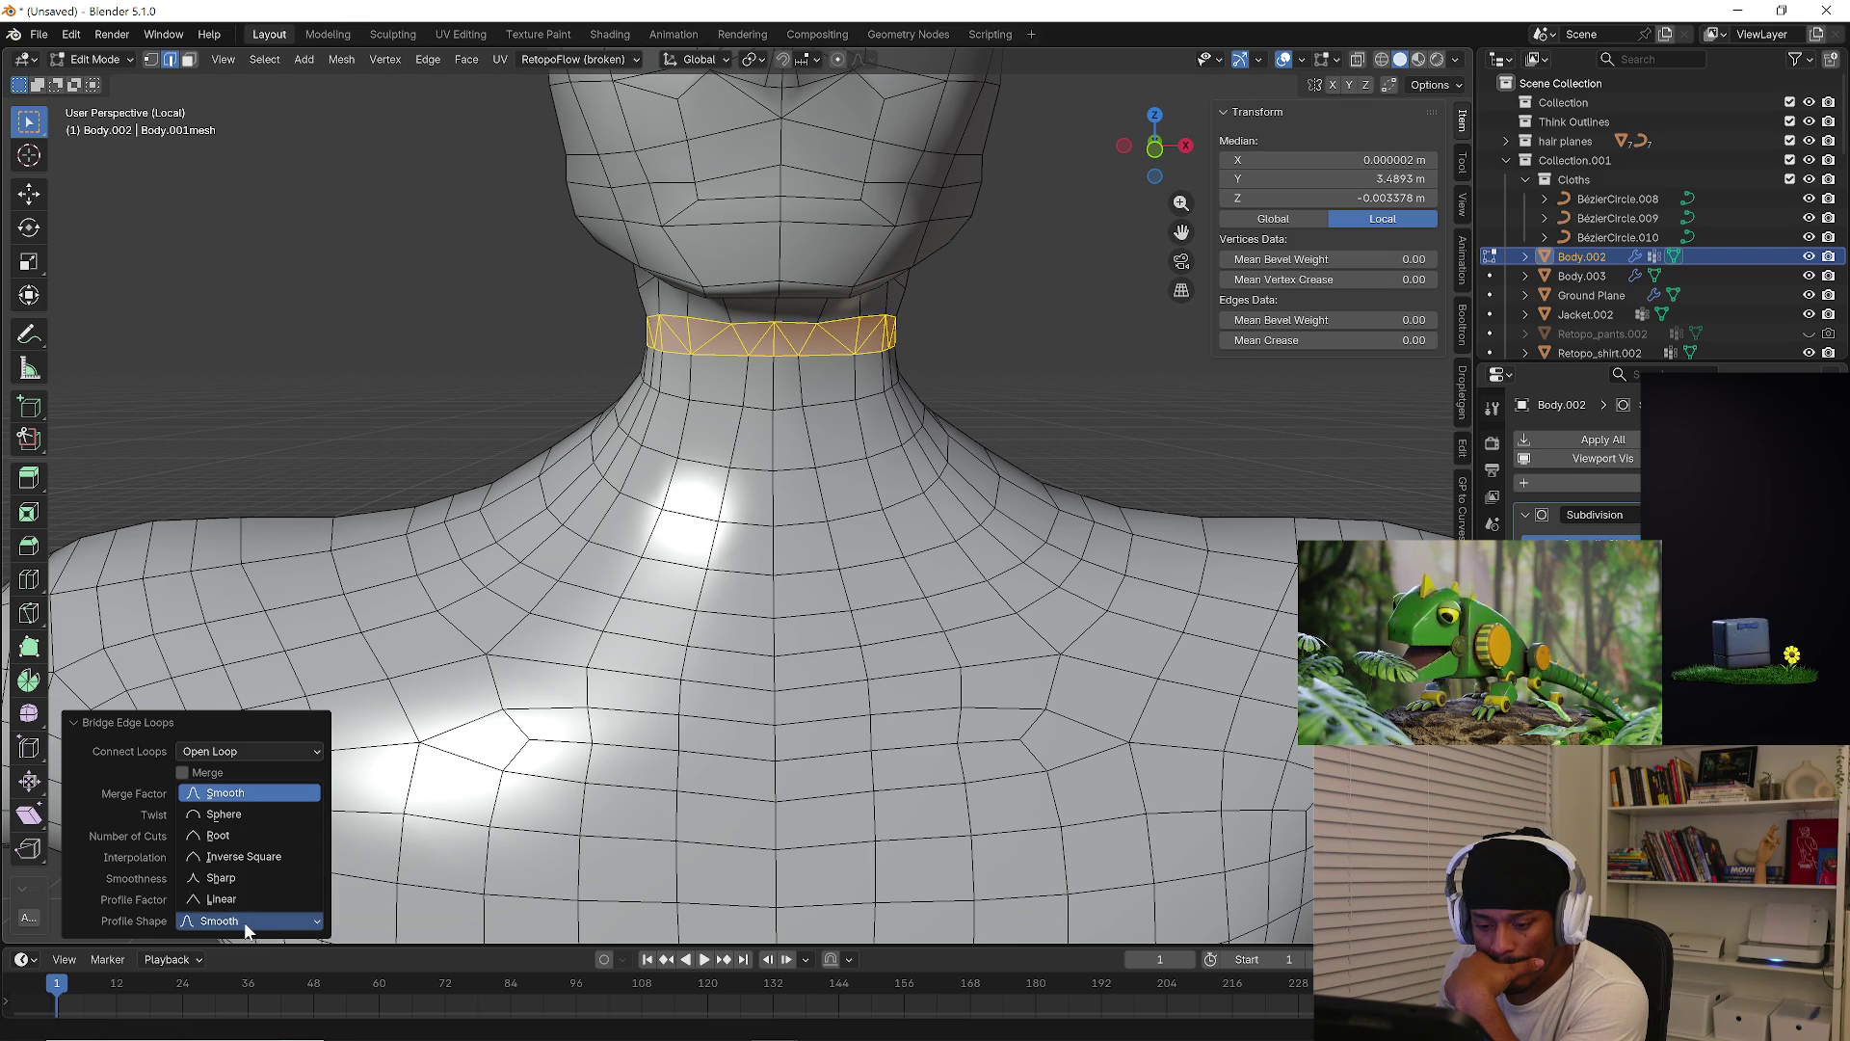
{"action": "left_click", "coordinate": [244, 922]}
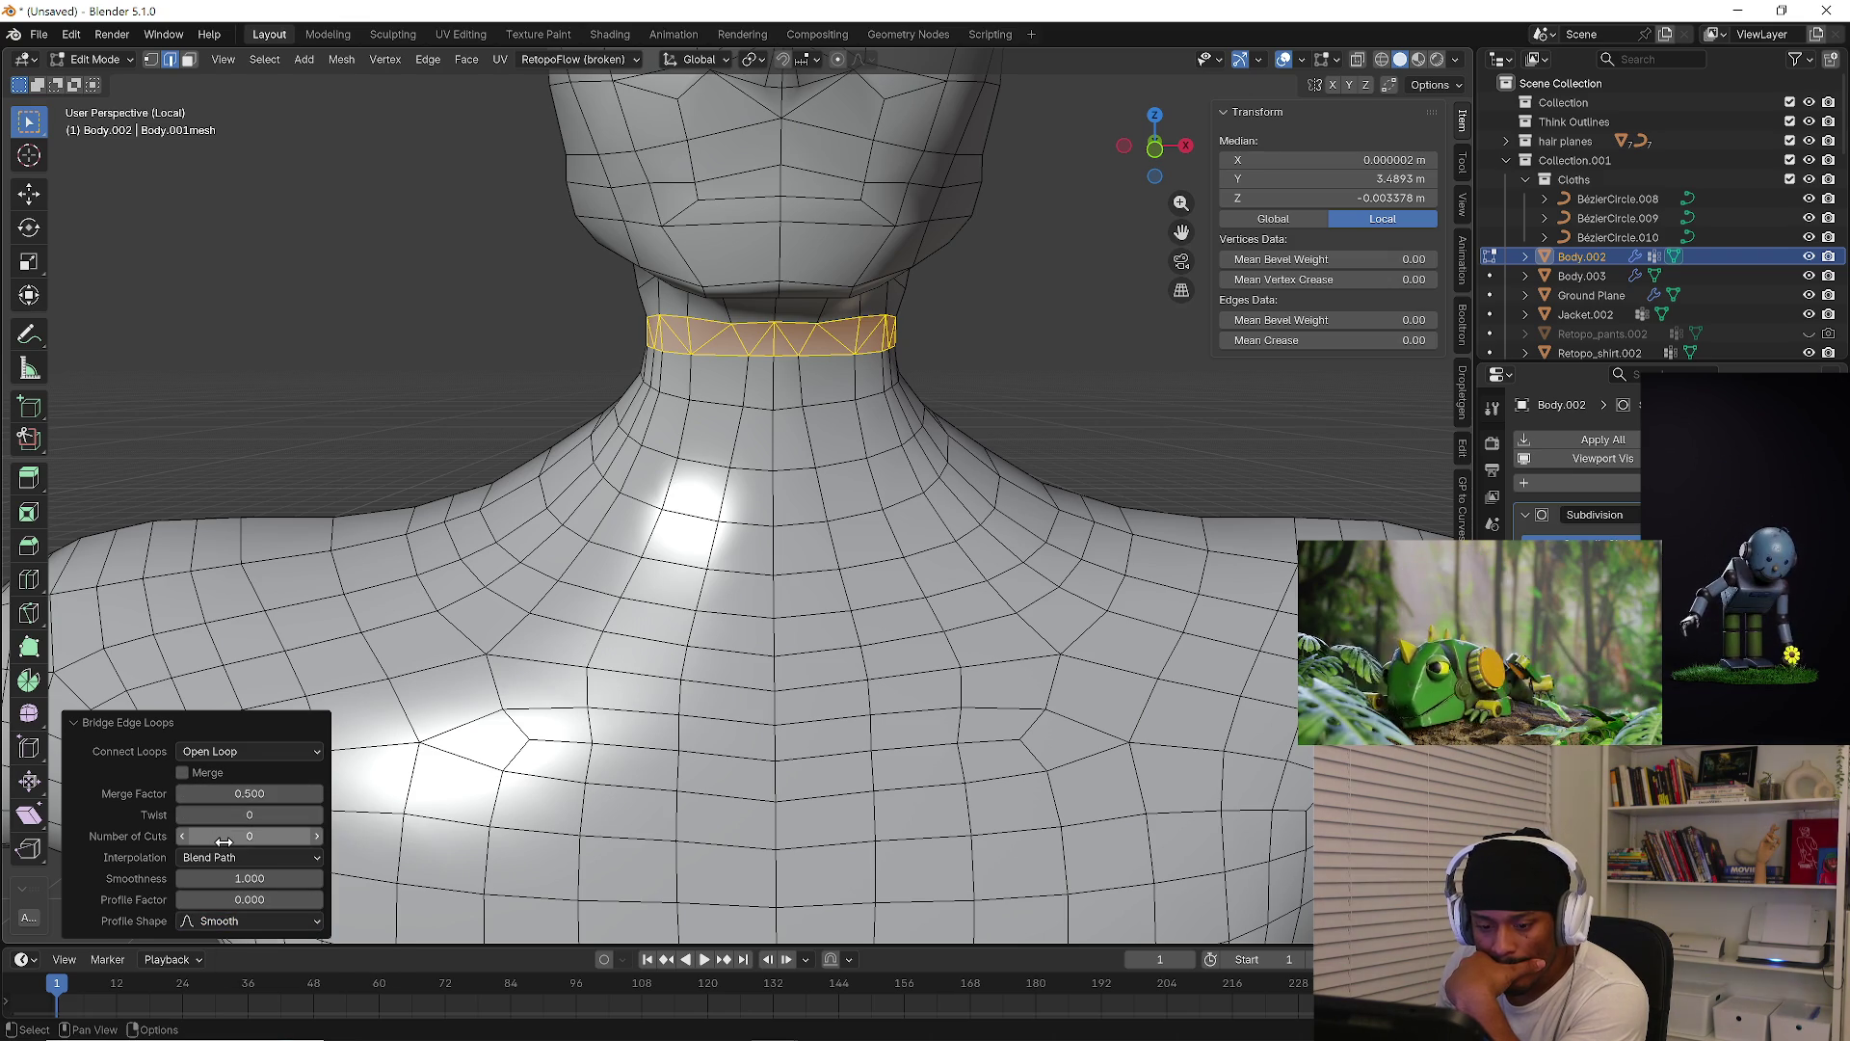
{"action": "left_click_drag", "start_coordinate": [226, 841], "coordinate": [253, 841]}
{"action": "left_click_drag", "start_coordinate": [249, 836], "coordinate": [214, 835]}
{"action": "left_click", "coordinate": [980, 340]}
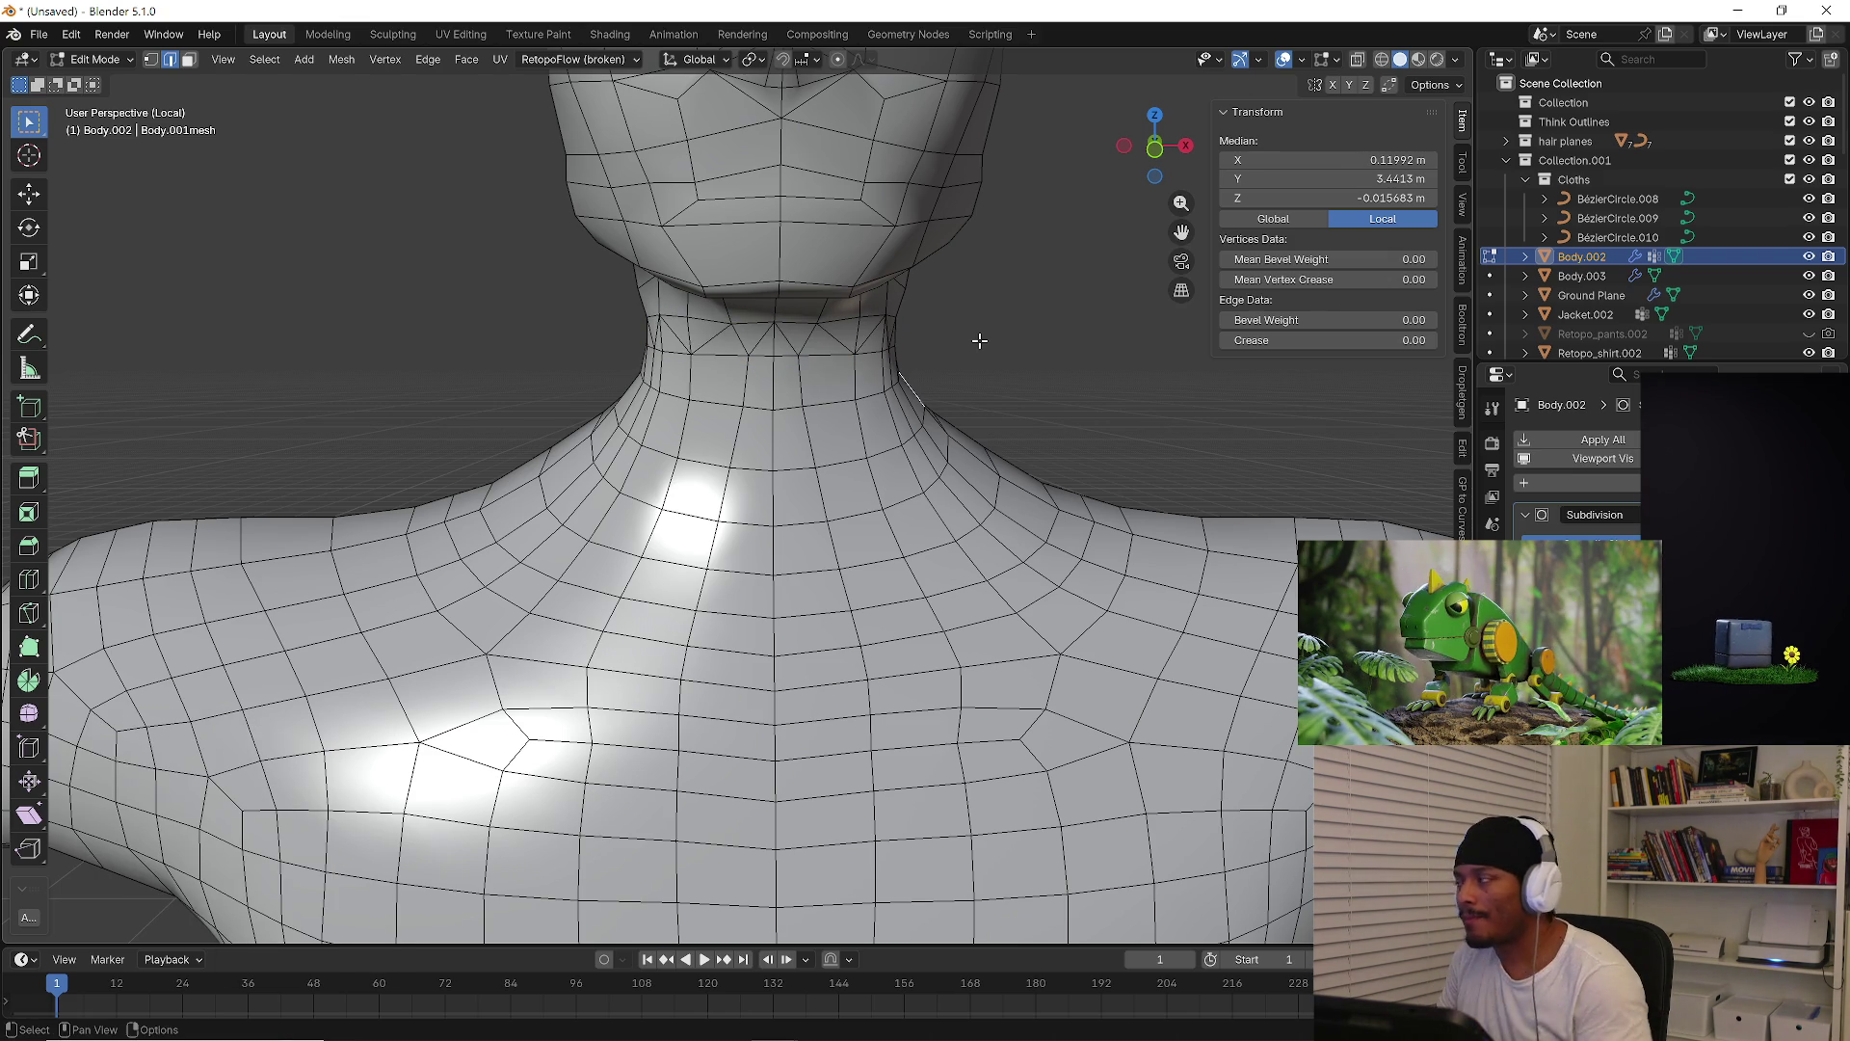
{"action": "key", "text": "ctrl+l"}
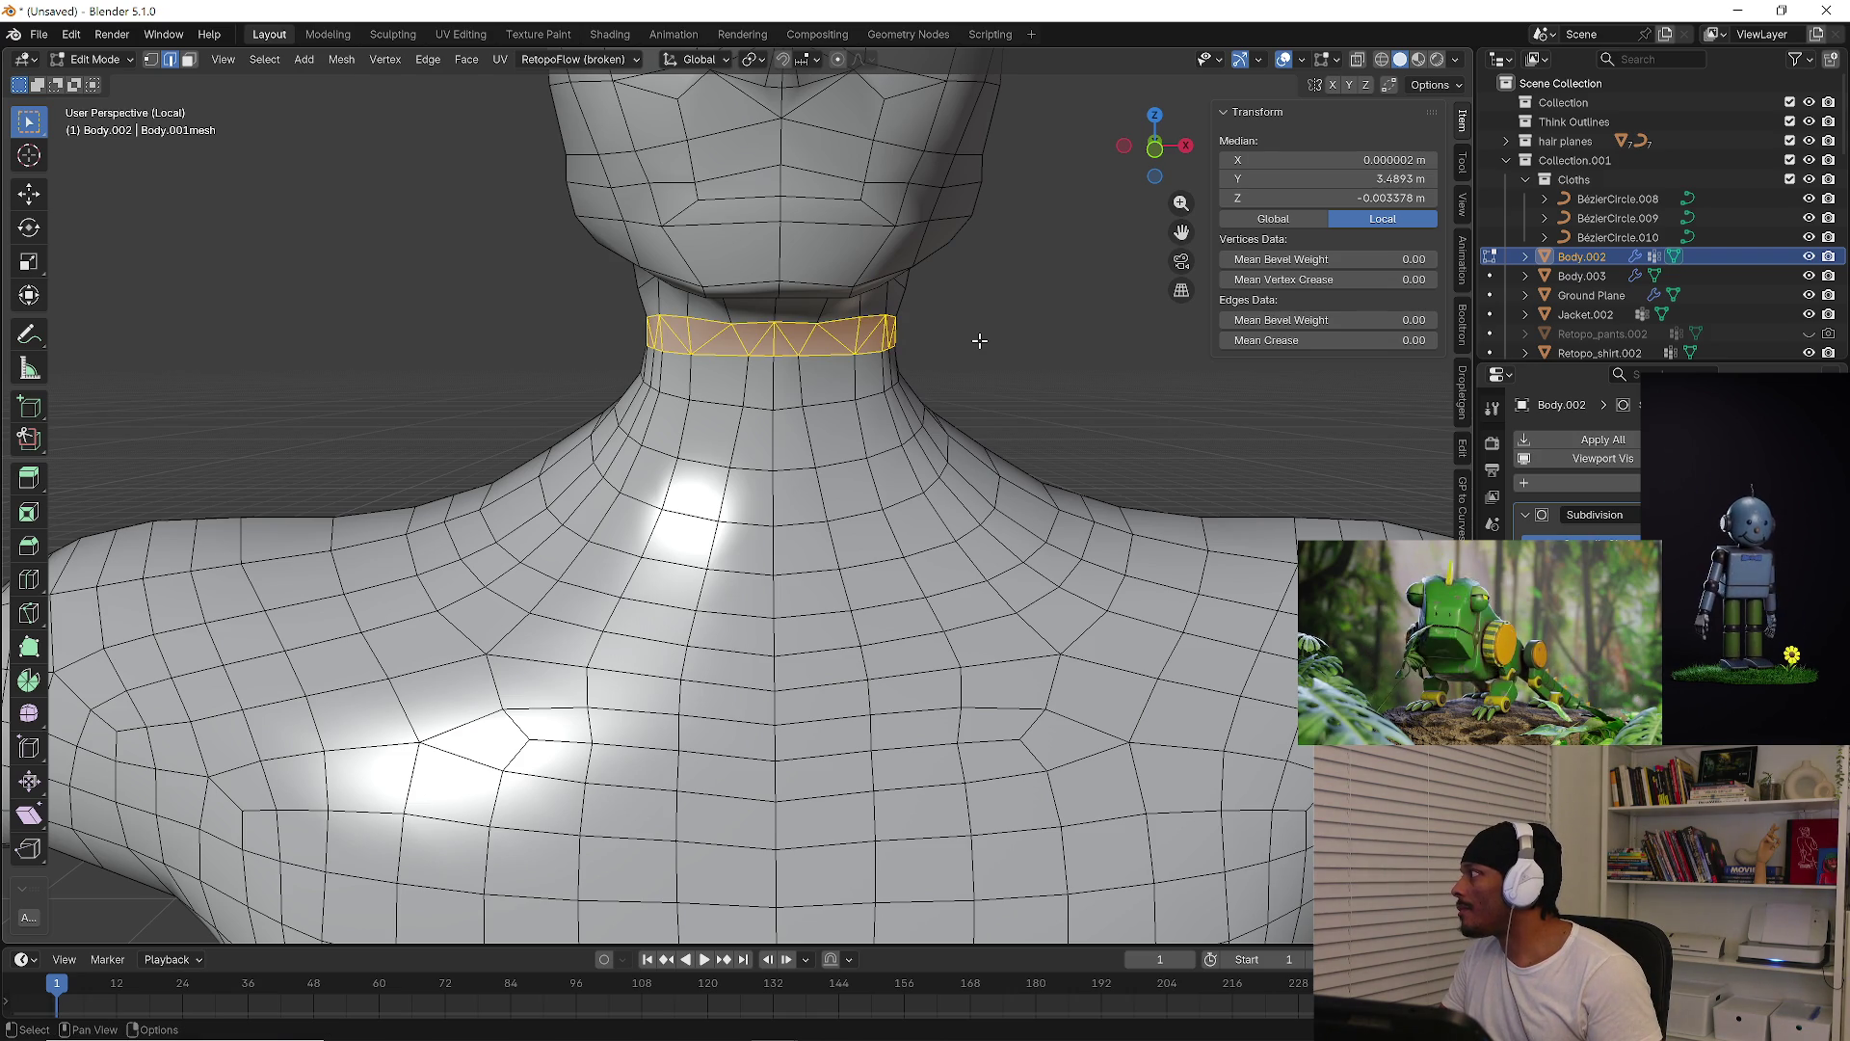
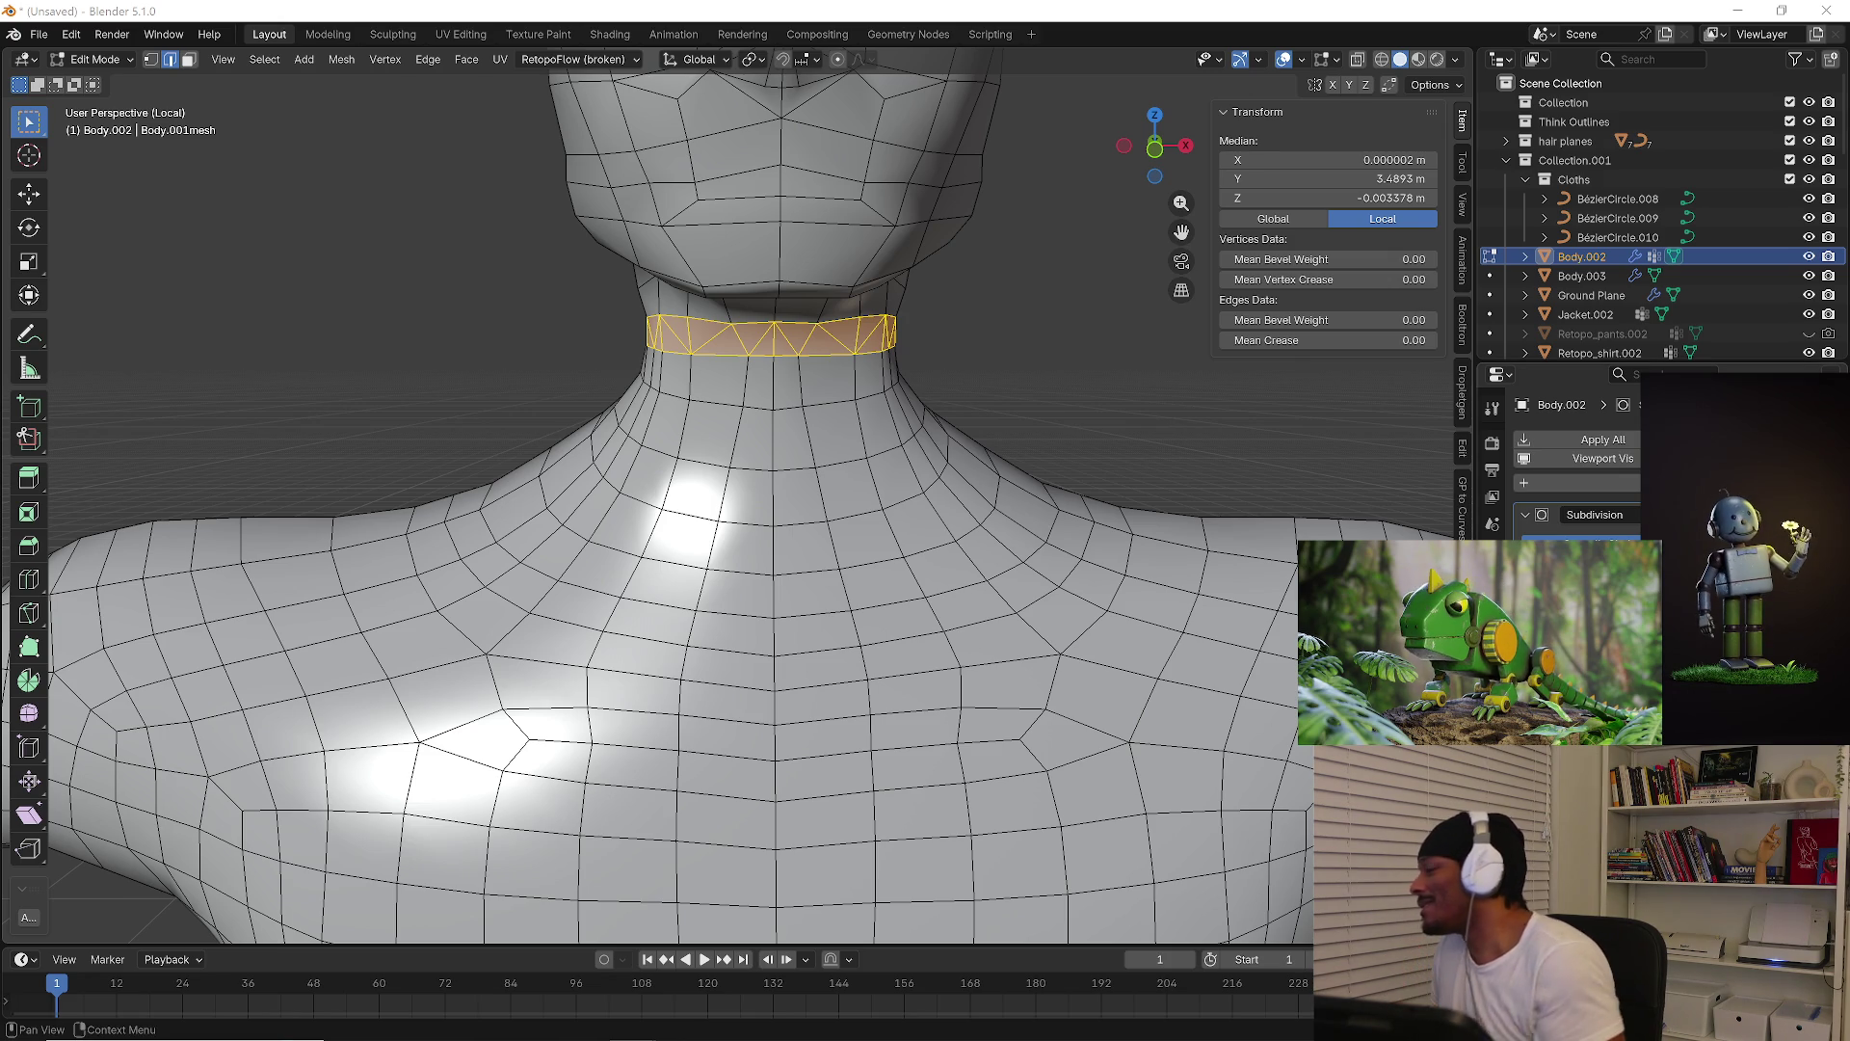
Delete the selected neck band faces, then select the top neck edge ring in front view
{"action": "mouse_move", "coordinate": [1021, 459]}
{"action": "middle_mouse_down"}
{"action": "mouse_move", "coordinate": [929, 367]}
{"action": "mouse_move", "coordinate": [736, 327]}
{"action": "mouse_move", "coordinate": [777, 356]}
{"action": "middle_mouse_up"}
{"action": "key", "text": "ctrl+x"}
{"action": "key", "text": "KP_1"}
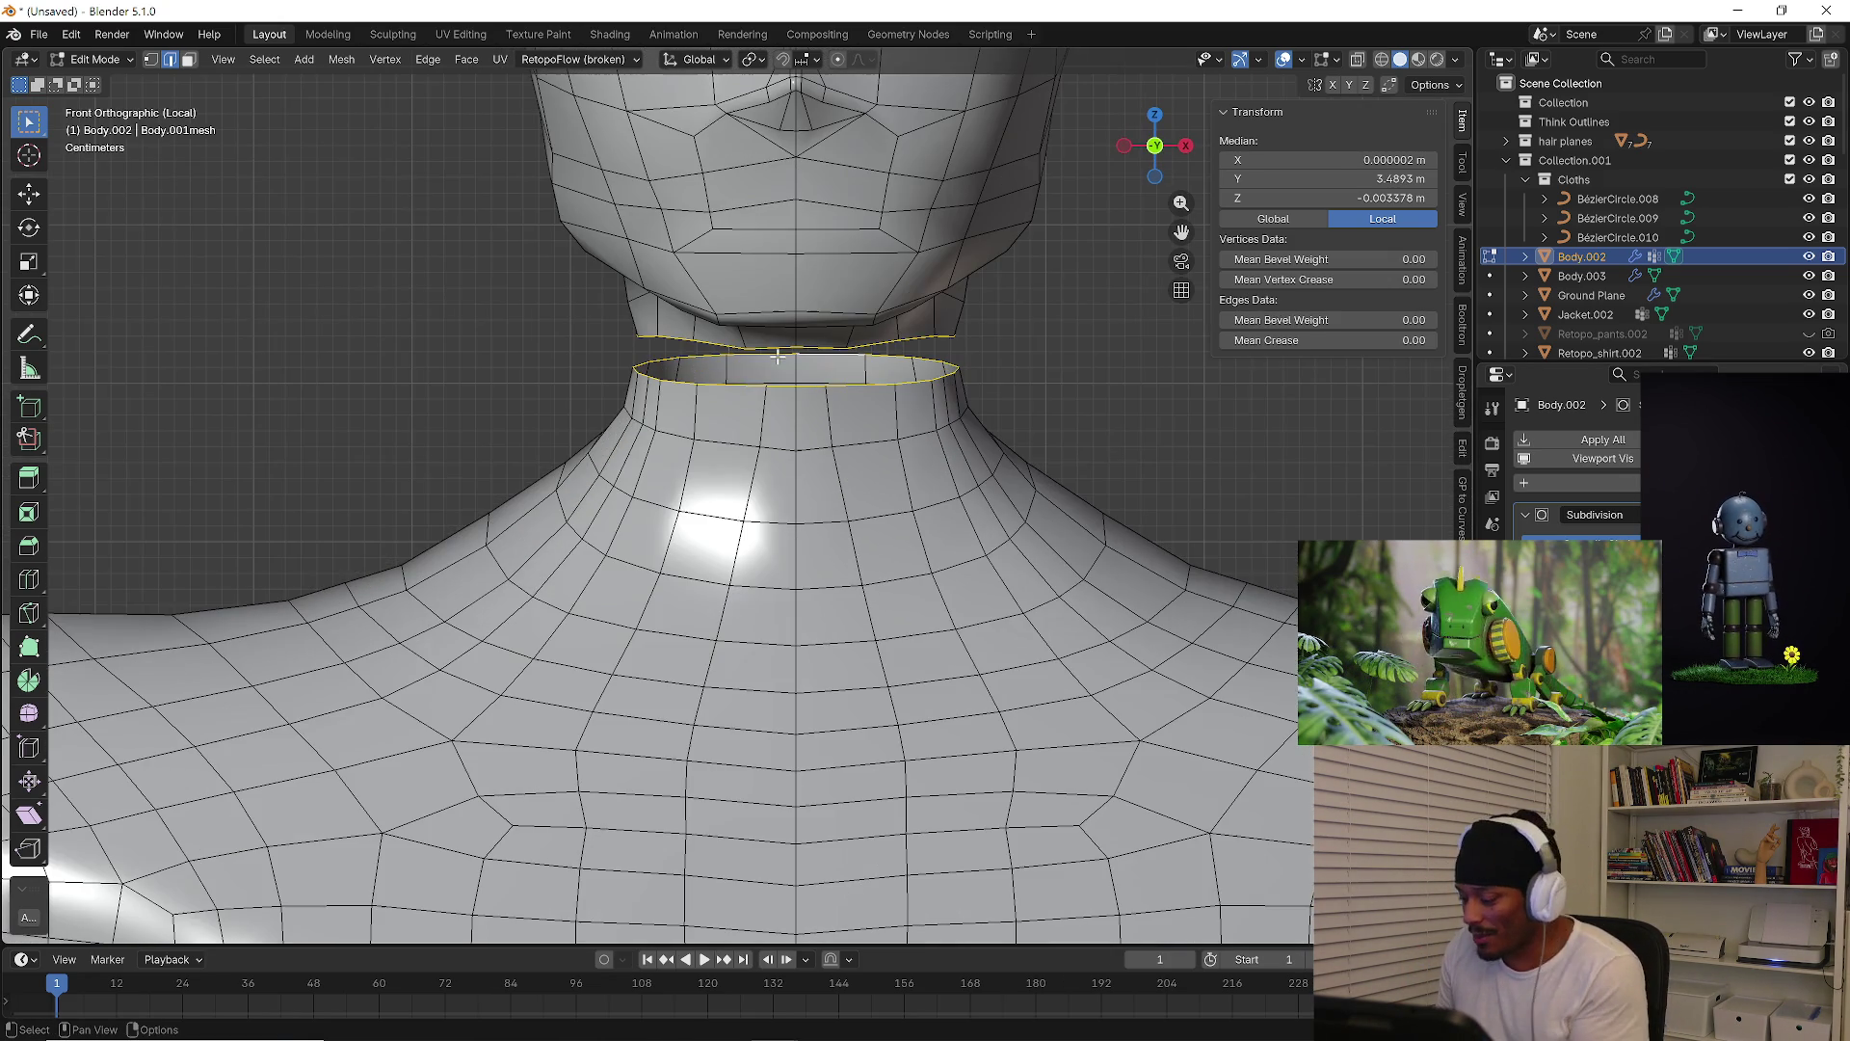
{"action": "key", "text": "1"}
{"action": "left_click", "coordinate": [758, 385]}
{"action": "key", "text": "shift+v"}
{"action": "right_click", "coordinate": [787, 394]}
{"action": "left_click", "coordinate": [824, 386], "text": "alt"}
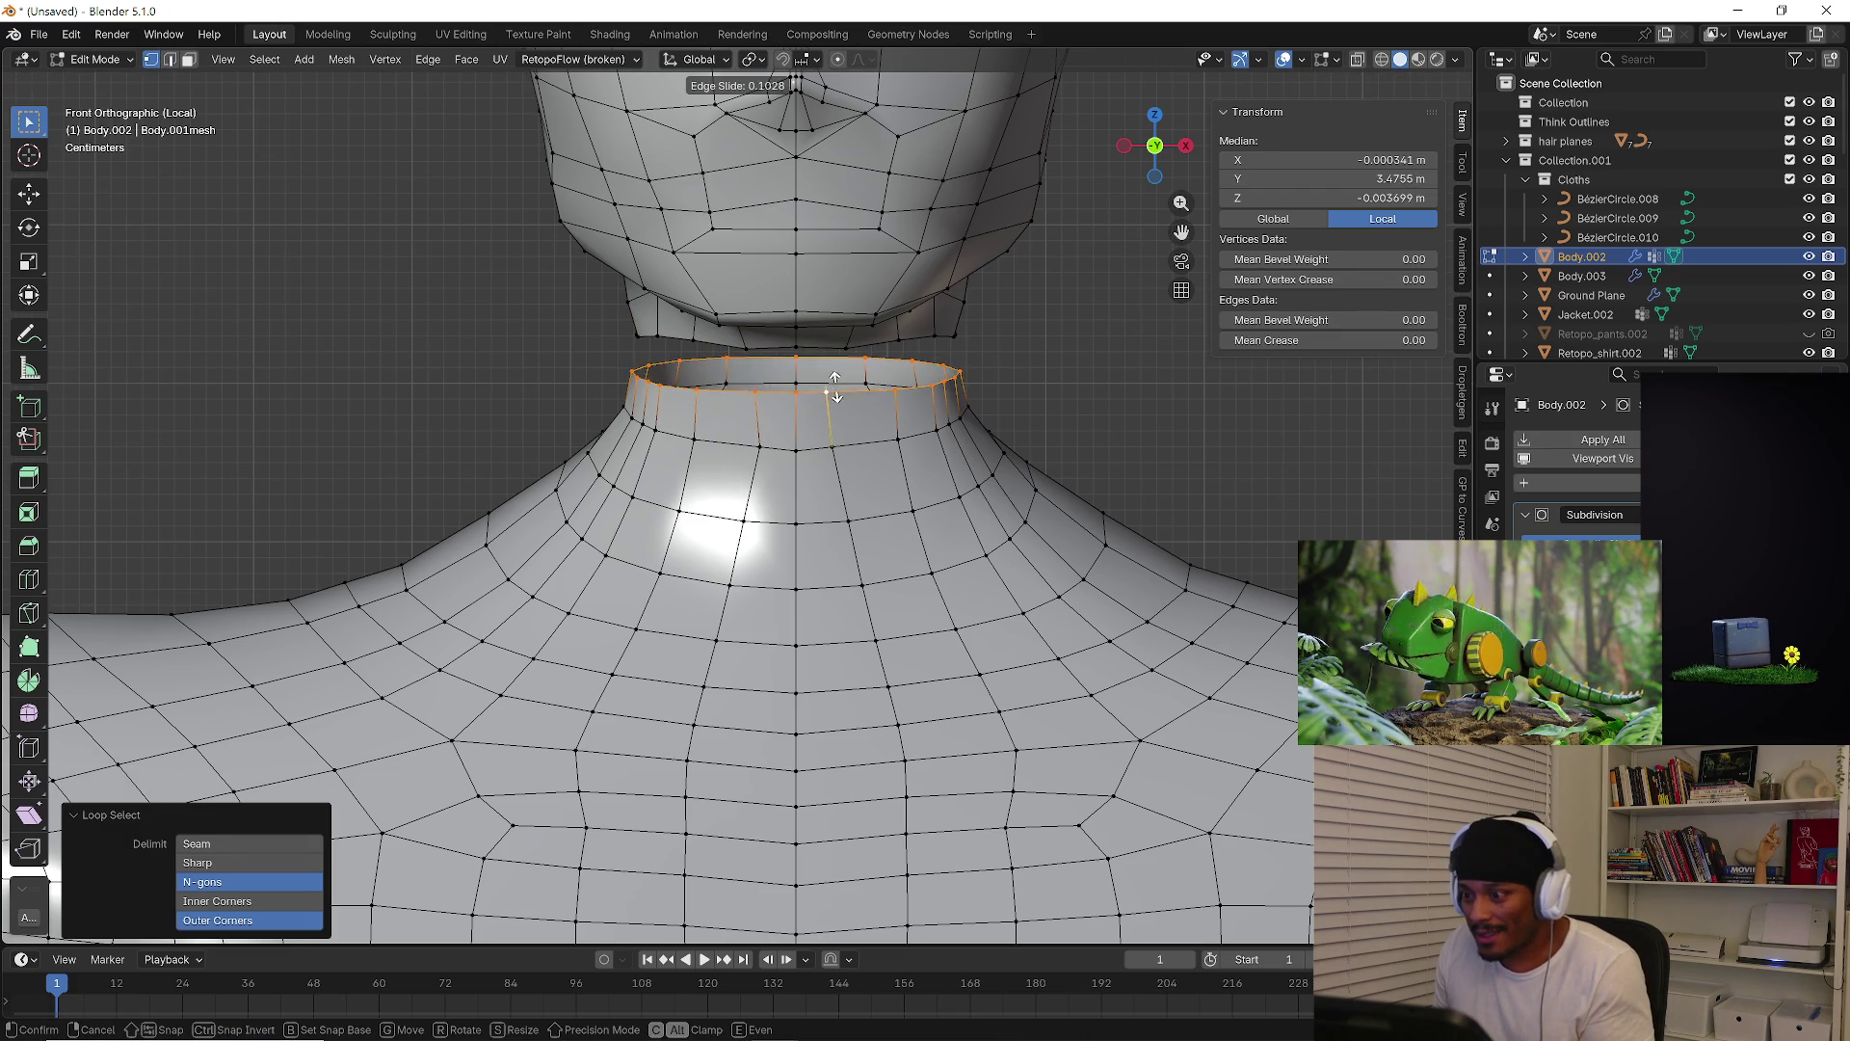
Try extruding a top neck ring edge toward the head, then undo it
{"action": "key", "text": "3"}
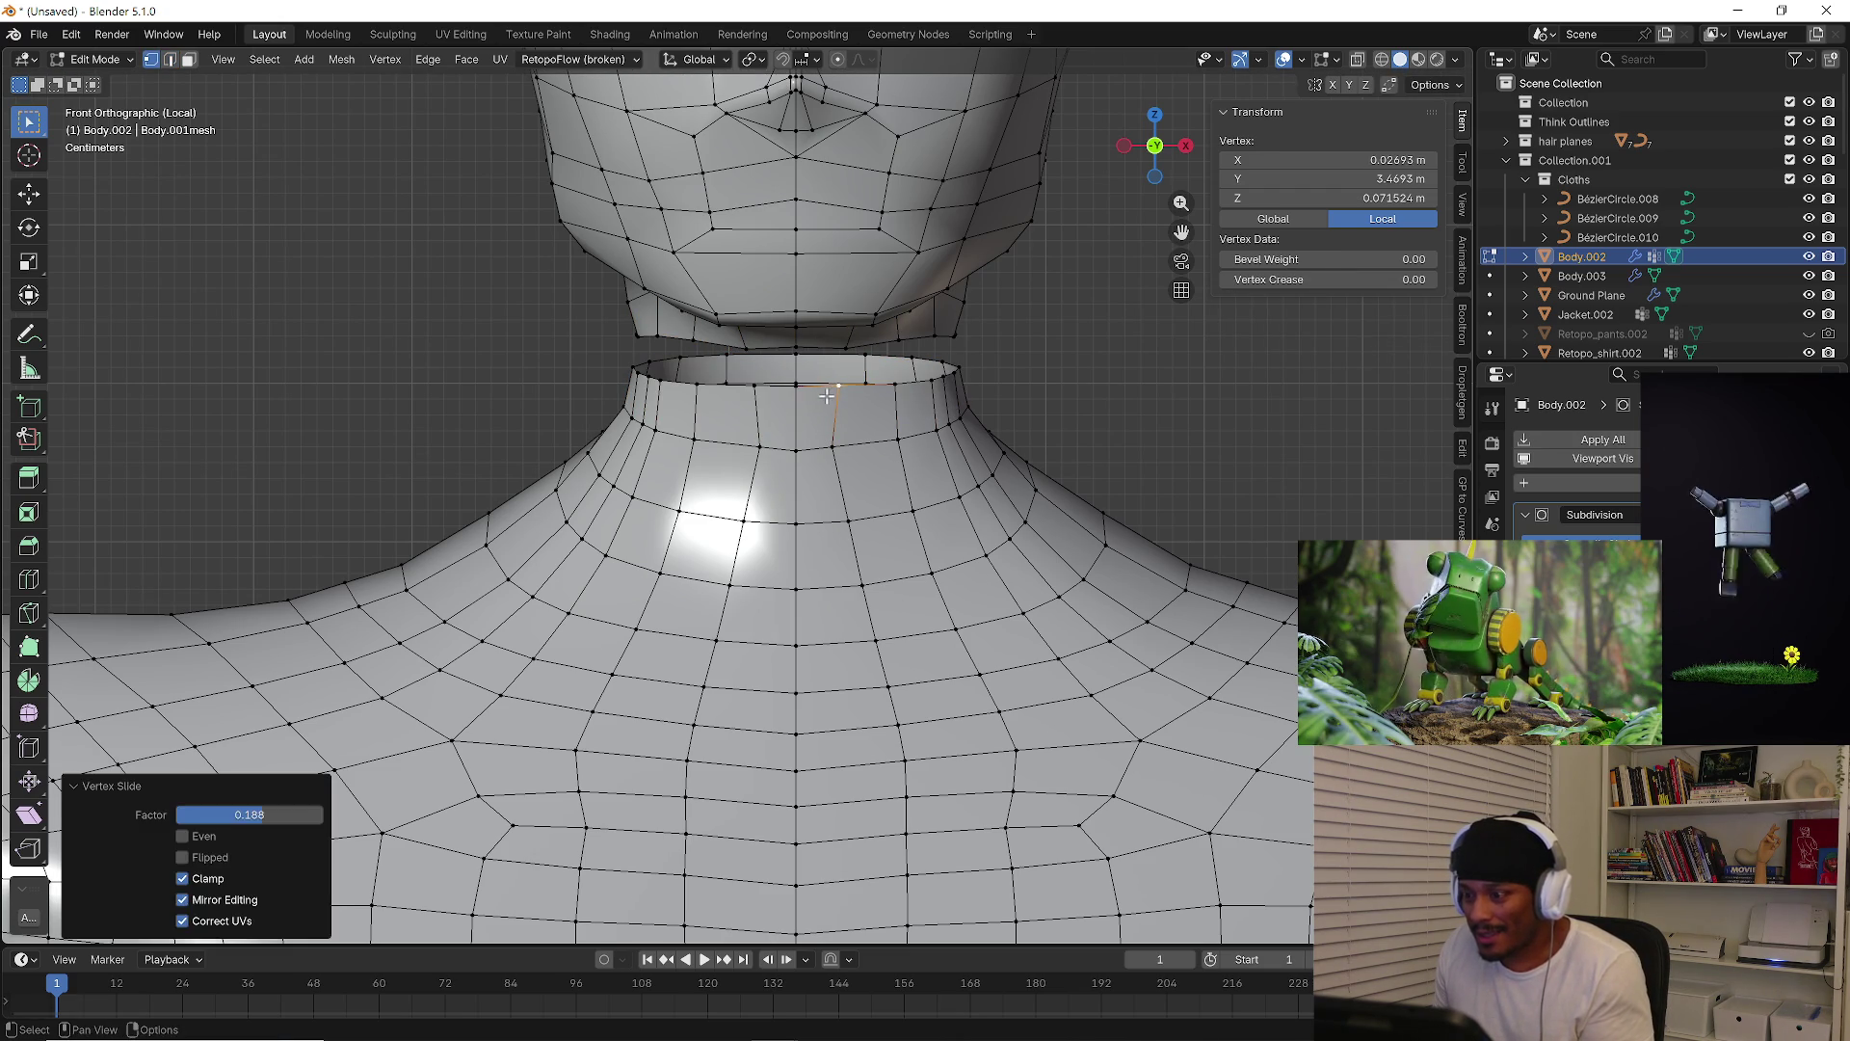
{"action": "left_click", "coordinate": [817, 414]}
{"action": "key", "text": "2"}
{"action": "left_click", "coordinate": [817, 383]}
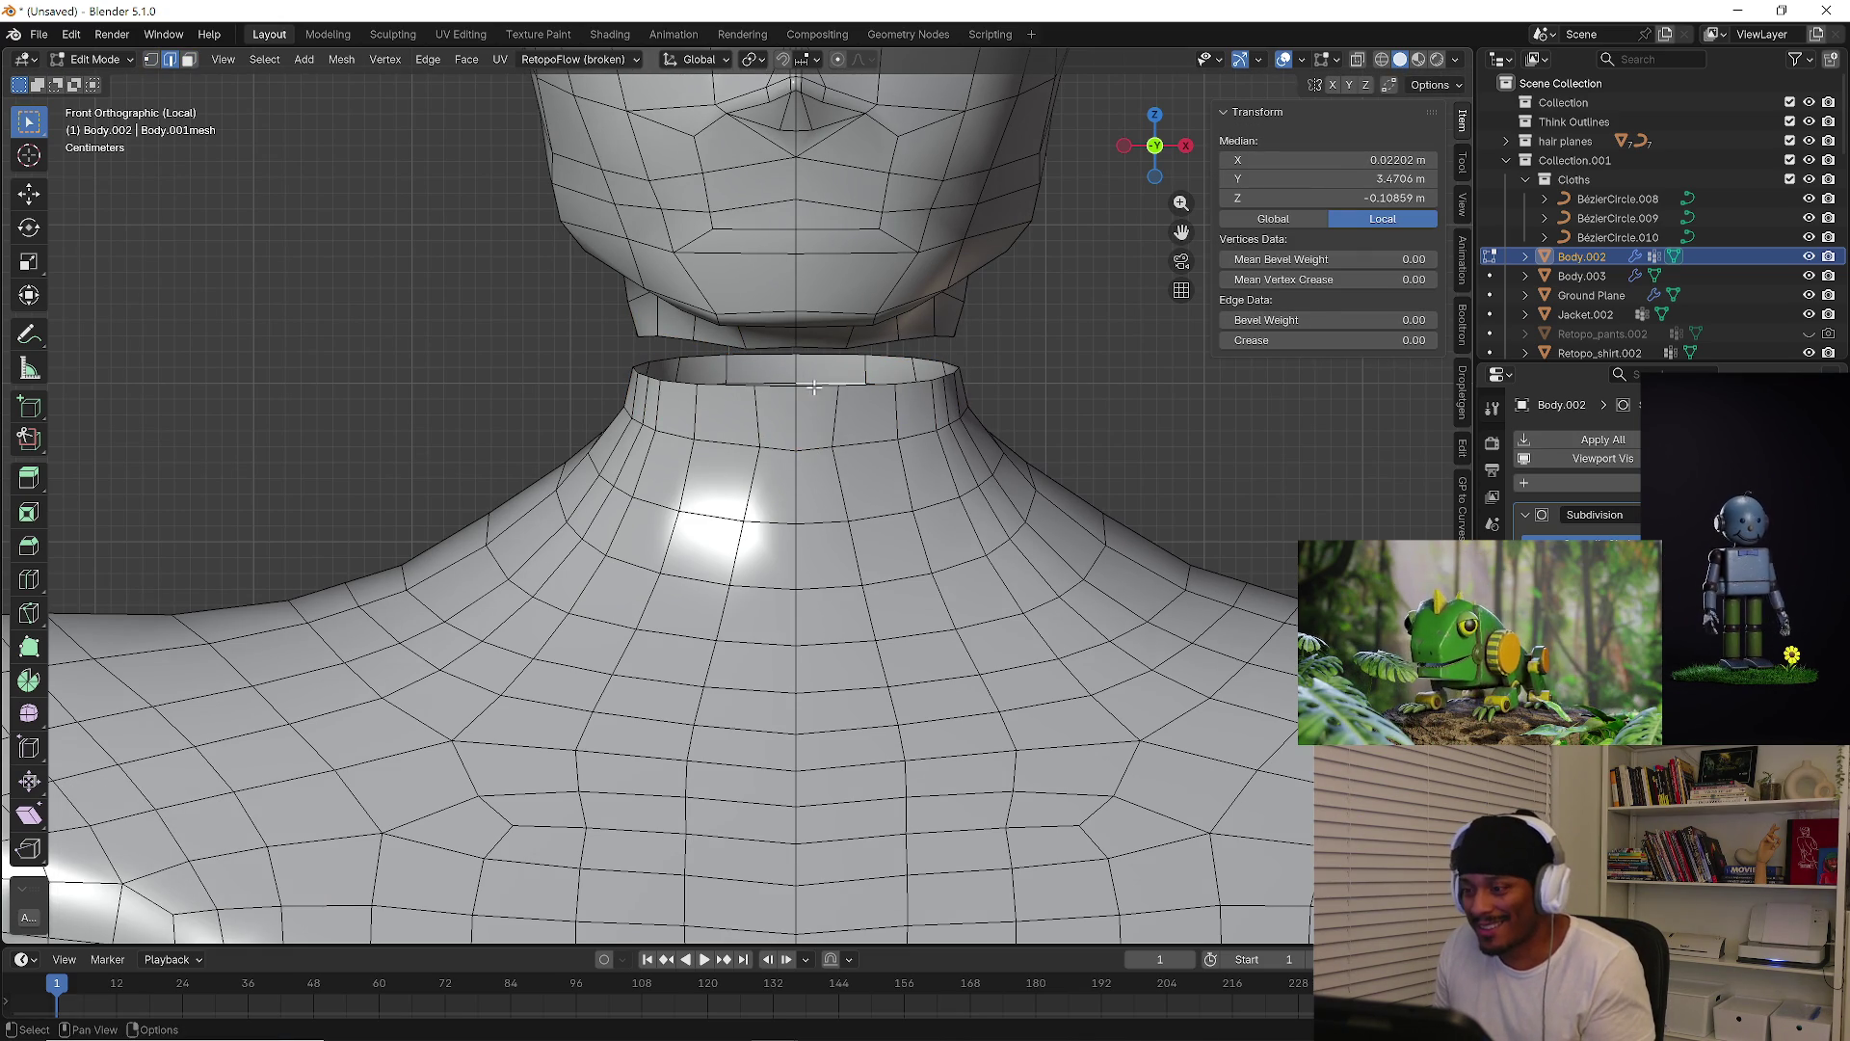
{"action": "middle_click_drag", "start_coordinate": [853, 363], "coordinate": [784, 359]}
{"action": "mouse_move", "coordinate": [761, 295]}
{"action": "middle_mouse_down"}
{"action": "mouse_move", "coordinate": [796, 325]}
{"action": "mouse_move", "coordinate": [654, 357]}
{"action": "middle_mouse_up"}
{"action": "key", "text": "e"}
{"action": "left_click", "coordinate": [767, 323]}
{"action": "key", "text": "ctrl+z"}
Try and undo another extrusion, then drag a neck edge to narrow the gap
{"action": "left_click", "coordinate": [732, 329]}
{"action": "key", "text": "e"}
{"action": "left_click", "coordinate": [647, 319]}
{"action": "key", "text": "ctrl+z"}
{"action": "left_click", "coordinate": [679, 339]}
{"action": "mouse_move", "coordinate": [679, 340]}
{"action": "middle_mouse_down"}
{"action": "mouse_move", "coordinate": [622, 348]}
{"action": "mouse_move", "coordinate": [916, 357]}
{"action": "mouse_move", "coordinate": [1054, 398]}
{"action": "middle_mouse_up"}
{"action": "left_click", "coordinate": [916, 357]}
{"action": "mouse_move", "coordinate": [1053, 398]}
{"action": "left_mouse_down"}
{"action": "mouse_move", "coordinate": [1085, 401]}
{"action": "mouse_move", "coordinate": [1099, 456]}
{"action": "left_mouse_up"}
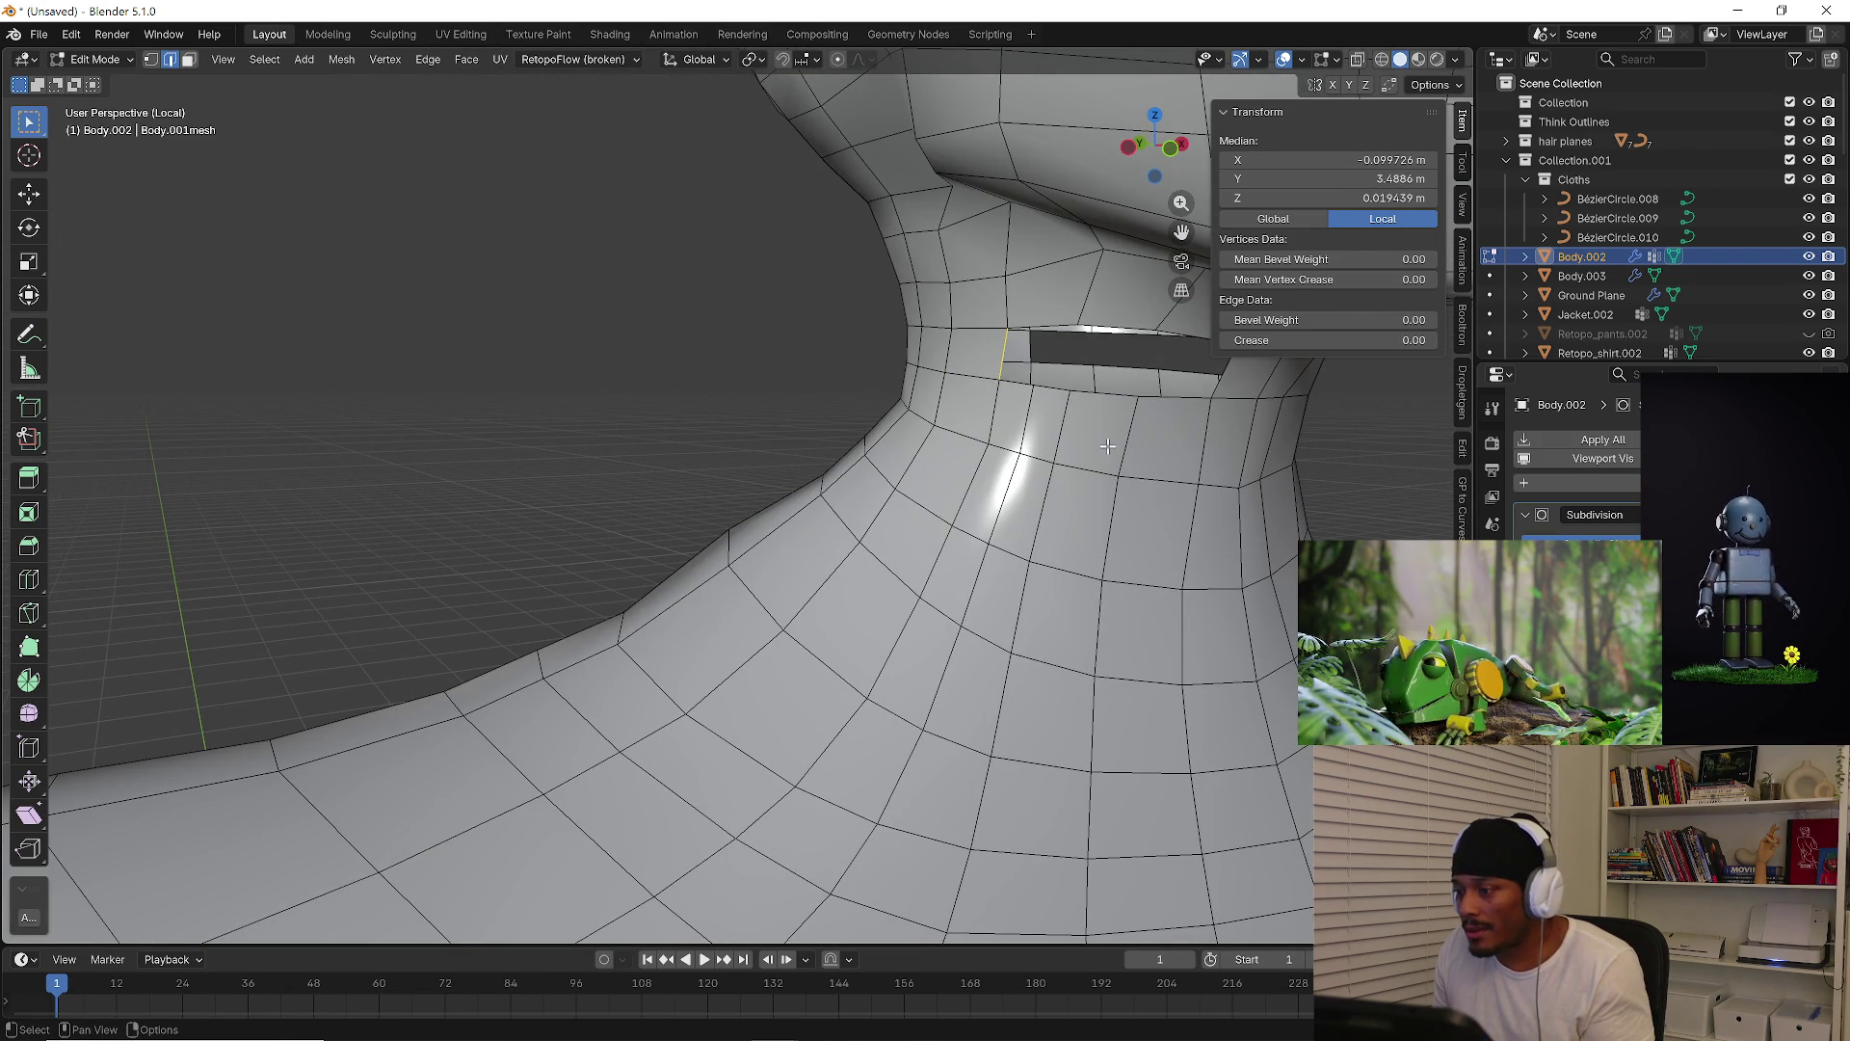
Select edges around the side of the neck to locate the stray ones
{"action": "scroll", "coordinate": [1099, 456], "scroll_direction": "down", "scroll_amount": 3}
{"action": "mouse_move", "coordinate": [1099, 456]}
{"action": "middle_mouse_down"}
{"action": "mouse_move", "coordinate": [1118, 387]}
{"action": "mouse_move", "coordinate": [911, 452]}
{"action": "mouse_move", "coordinate": [1079, 429]}
{"action": "middle_mouse_up"}
{"action": "left_click", "coordinate": [1108, 400]}
{"action": "left_click", "coordinate": [1129, 383], "text": "shift"}
{"action": "left_click", "coordinate": [1129, 383]}
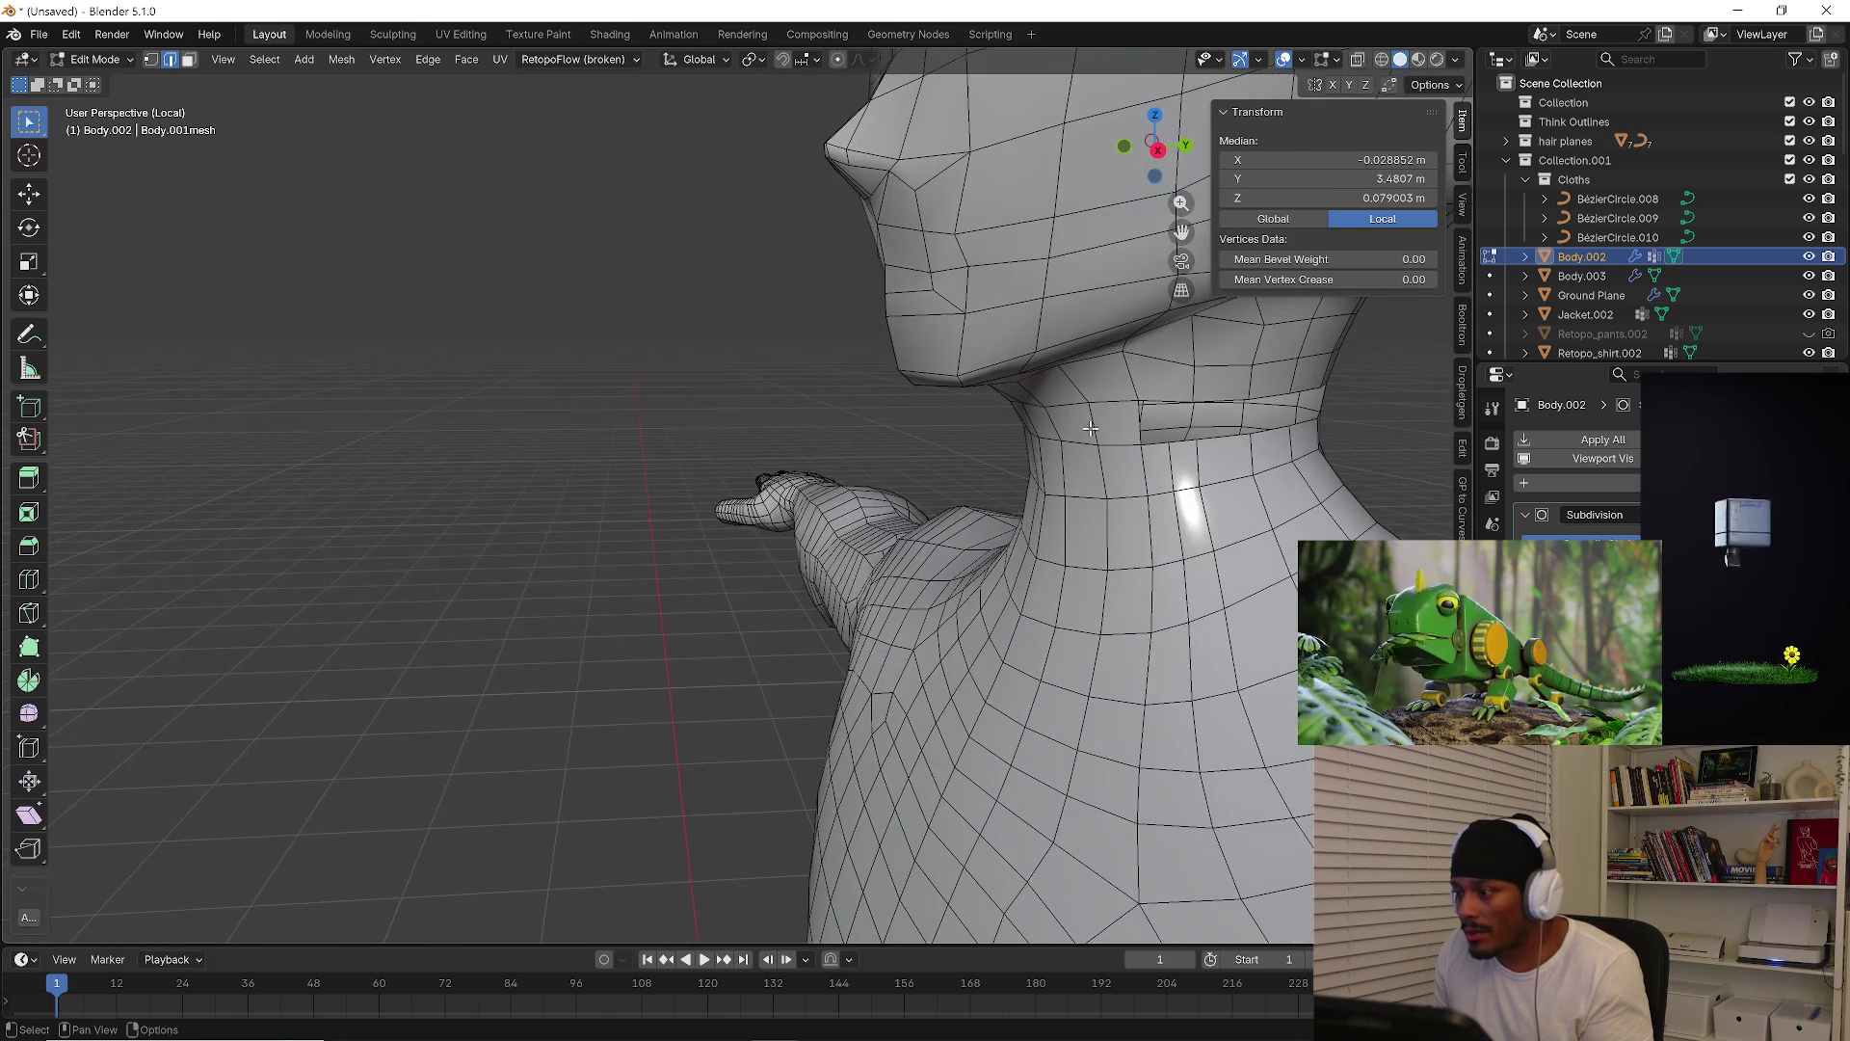
{"action": "left_click", "coordinate": [1139, 421]}
{"action": "mouse_move", "coordinate": [1203, 443]}
{"action": "middle_mouse_down"}
{"action": "mouse_move", "coordinate": [1249, 419]}
{"action": "mouse_move", "coordinate": [1107, 441]}
{"action": "mouse_move", "coordinate": [1302, 461]}
{"action": "mouse_move", "coordinate": [1086, 507]}
{"action": "mouse_move", "coordinate": [1106, 530]}
{"action": "mouse_move", "coordinate": [1195, 529]}
{"action": "middle_mouse_up"}
{"action": "left_click", "coordinate": [1217, 403]}
{"action": "left_click", "coordinate": [1255, 420]}
{"action": "left_click", "coordinate": [1289, 442]}
Dissolve the stray edges on the right and left sides of the neck
{"action": "left_click", "coordinate": [1101, 513]}
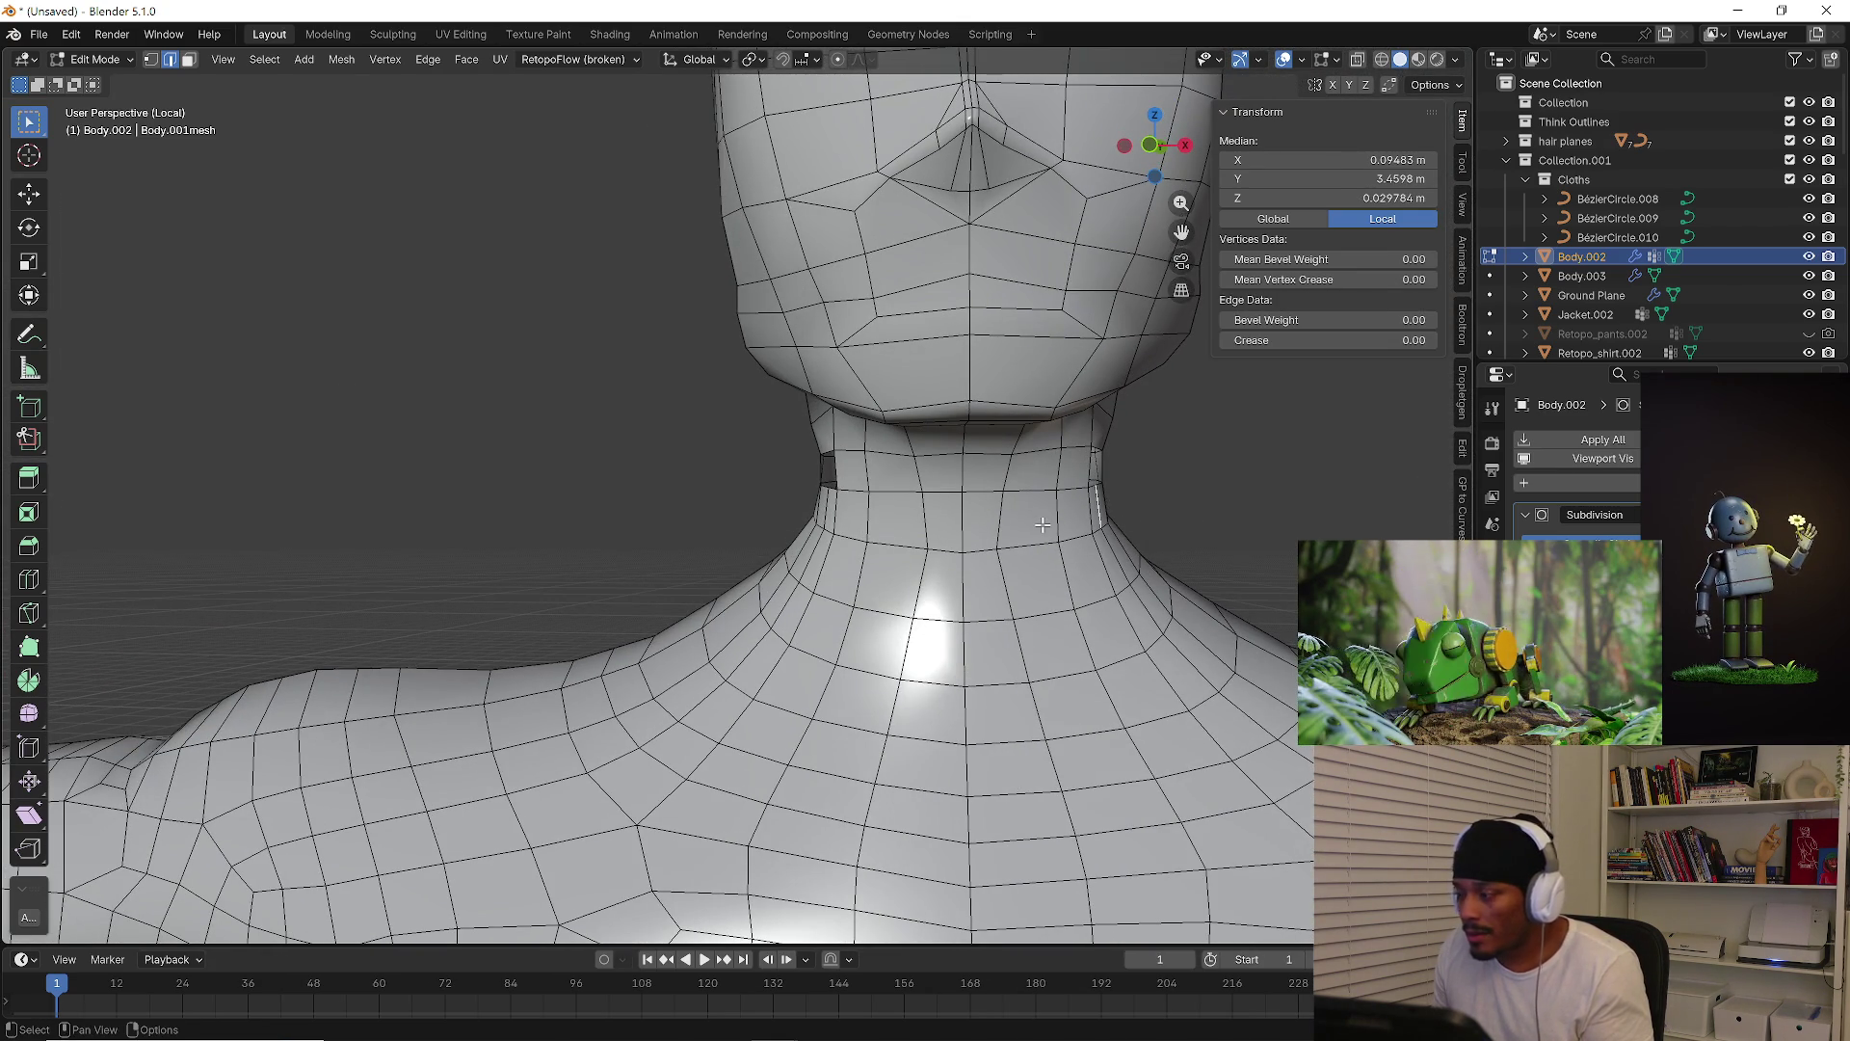
{"action": "left_click", "coordinate": [857, 521], "text": "shift"}
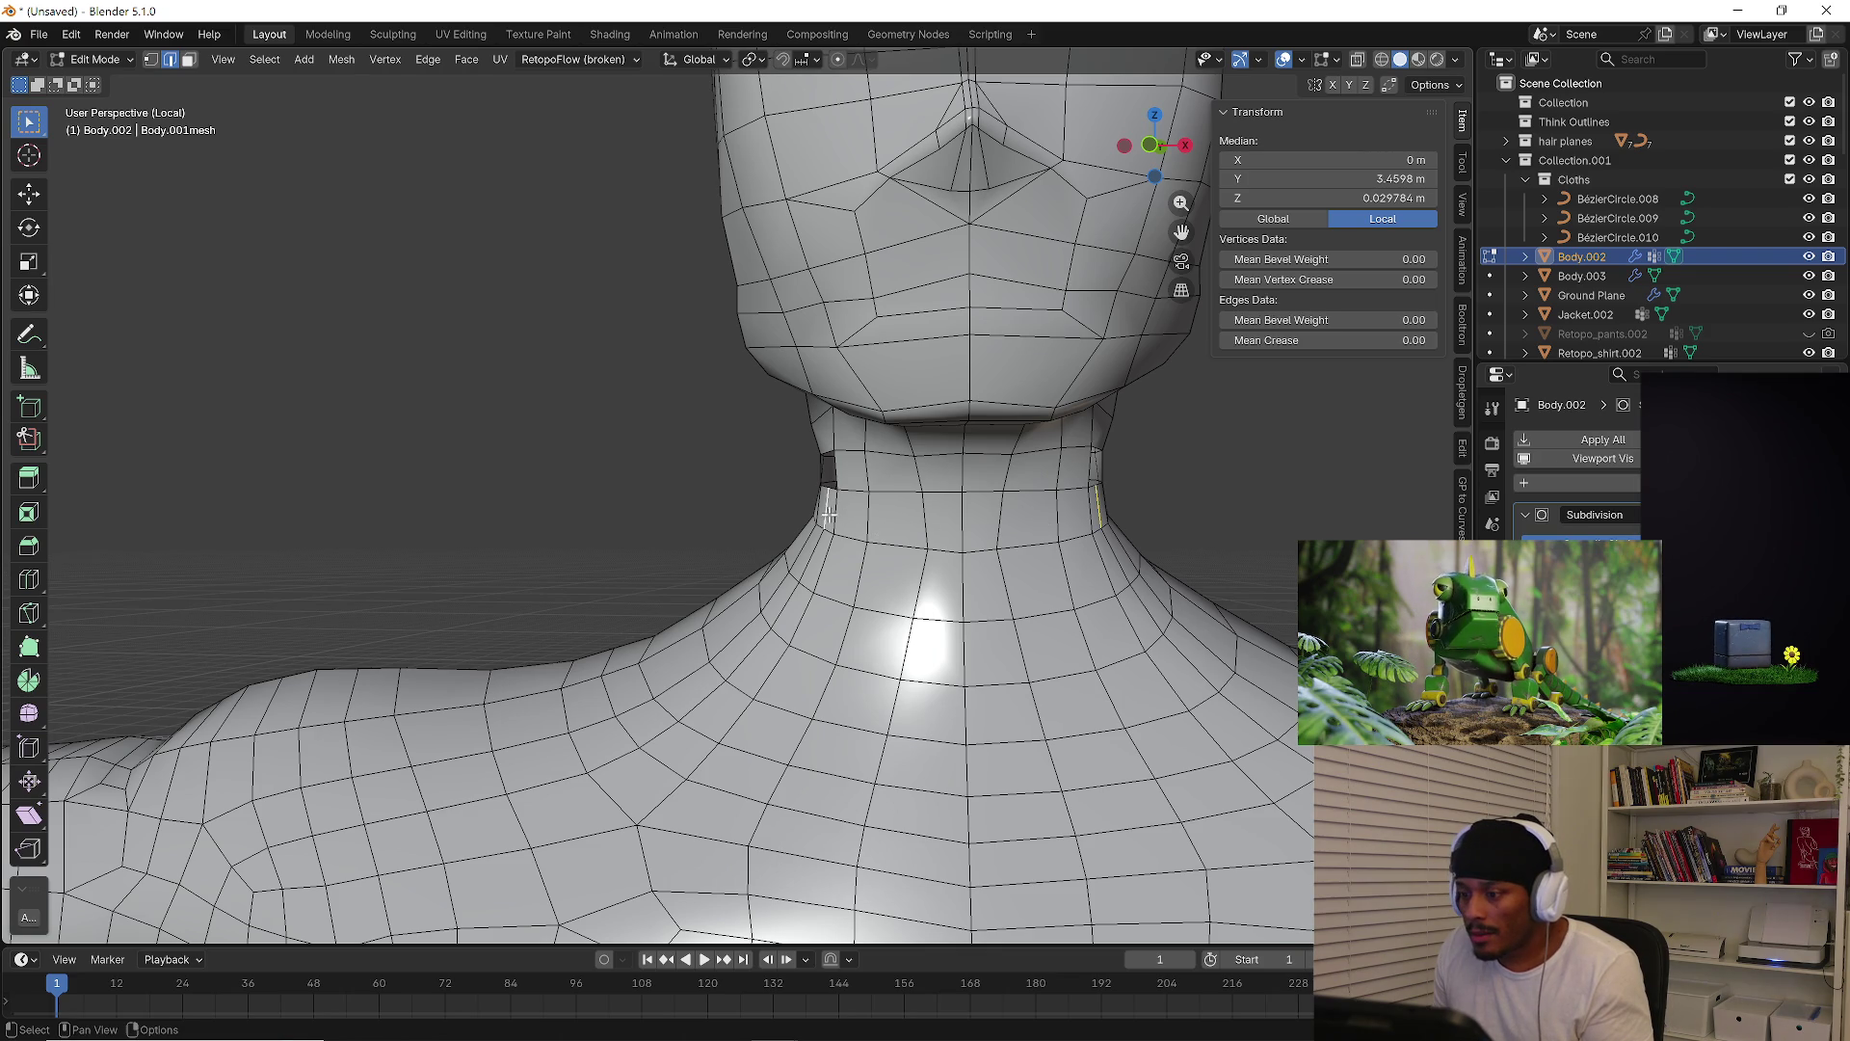
{"action": "key", "text": "x"}
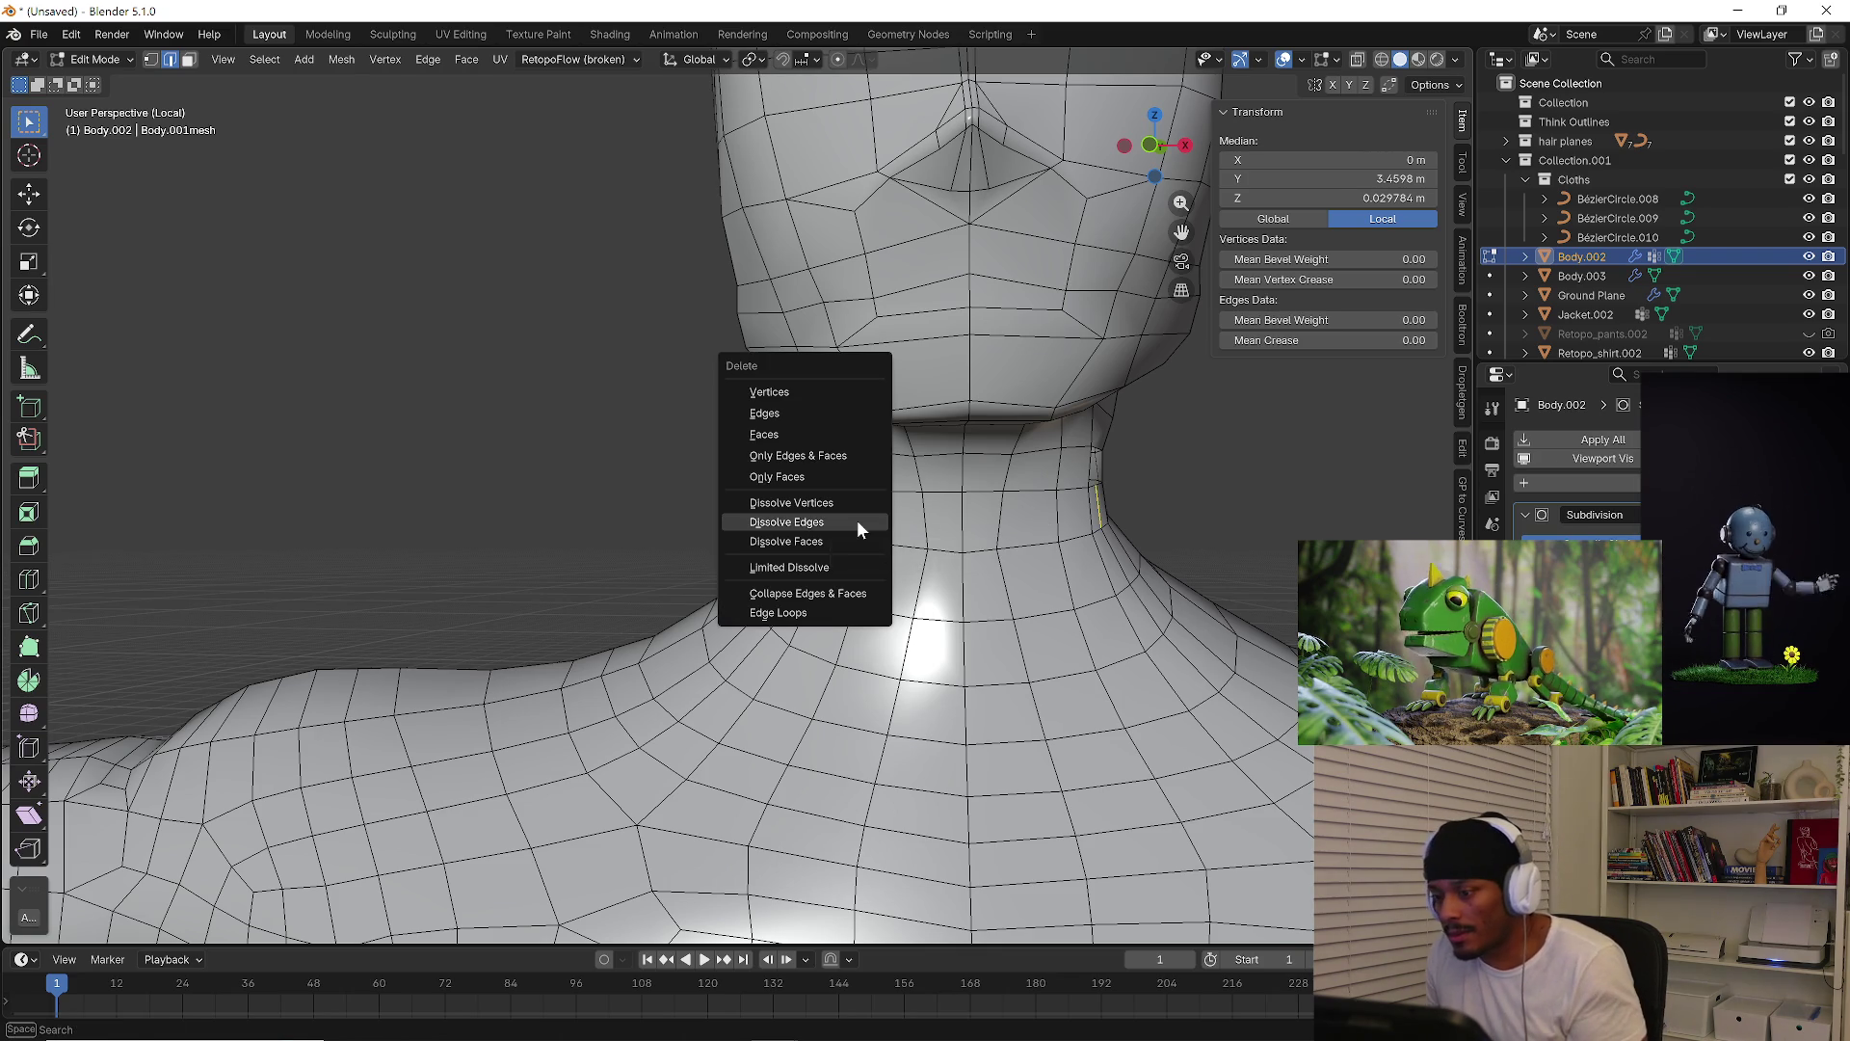
{"action": "left_click", "coordinate": [858, 521]}
Select matching faces on both sides of the neck
{"action": "mouse_move", "coordinate": [858, 521]}
{"action": "middle_mouse_down"}
{"action": "mouse_move", "coordinate": [985, 585]}
{"action": "mouse_move", "coordinate": [1057, 571]}
{"action": "mouse_move", "coordinate": [1072, 520]}
{"action": "mouse_move", "coordinate": [1055, 497]}
{"action": "mouse_move", "coordinate": [1169, 504]}
{"action": "middle_mouse_up"}
{"action": "left_click", "coordinate": [1041, 479], "text": "alt"}
{"action": "left_click", "coordinate": [1041, 479]}
{"action": "left_click", "coordinate": [815, 483]}
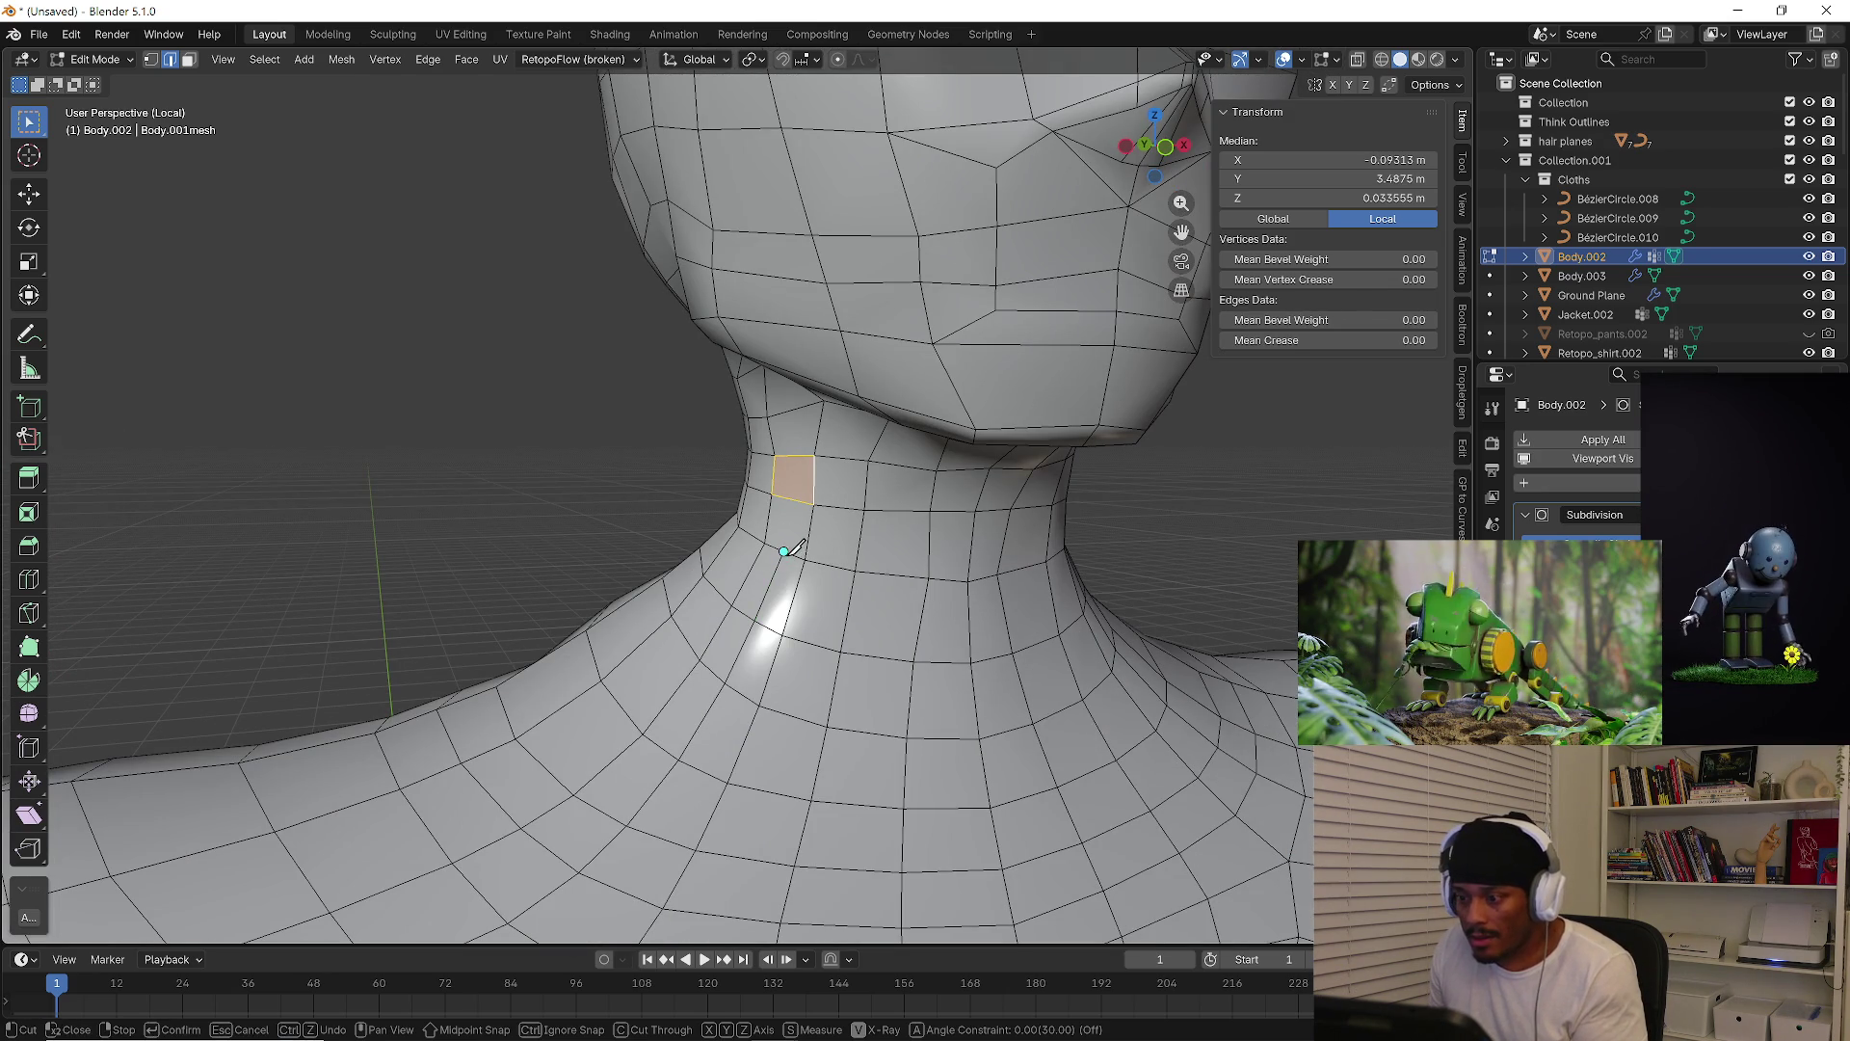
Select the left neck vertex in vertex mode and switch to front orthographic view
{"action": "left_click", "coordinate": [151, 59]}
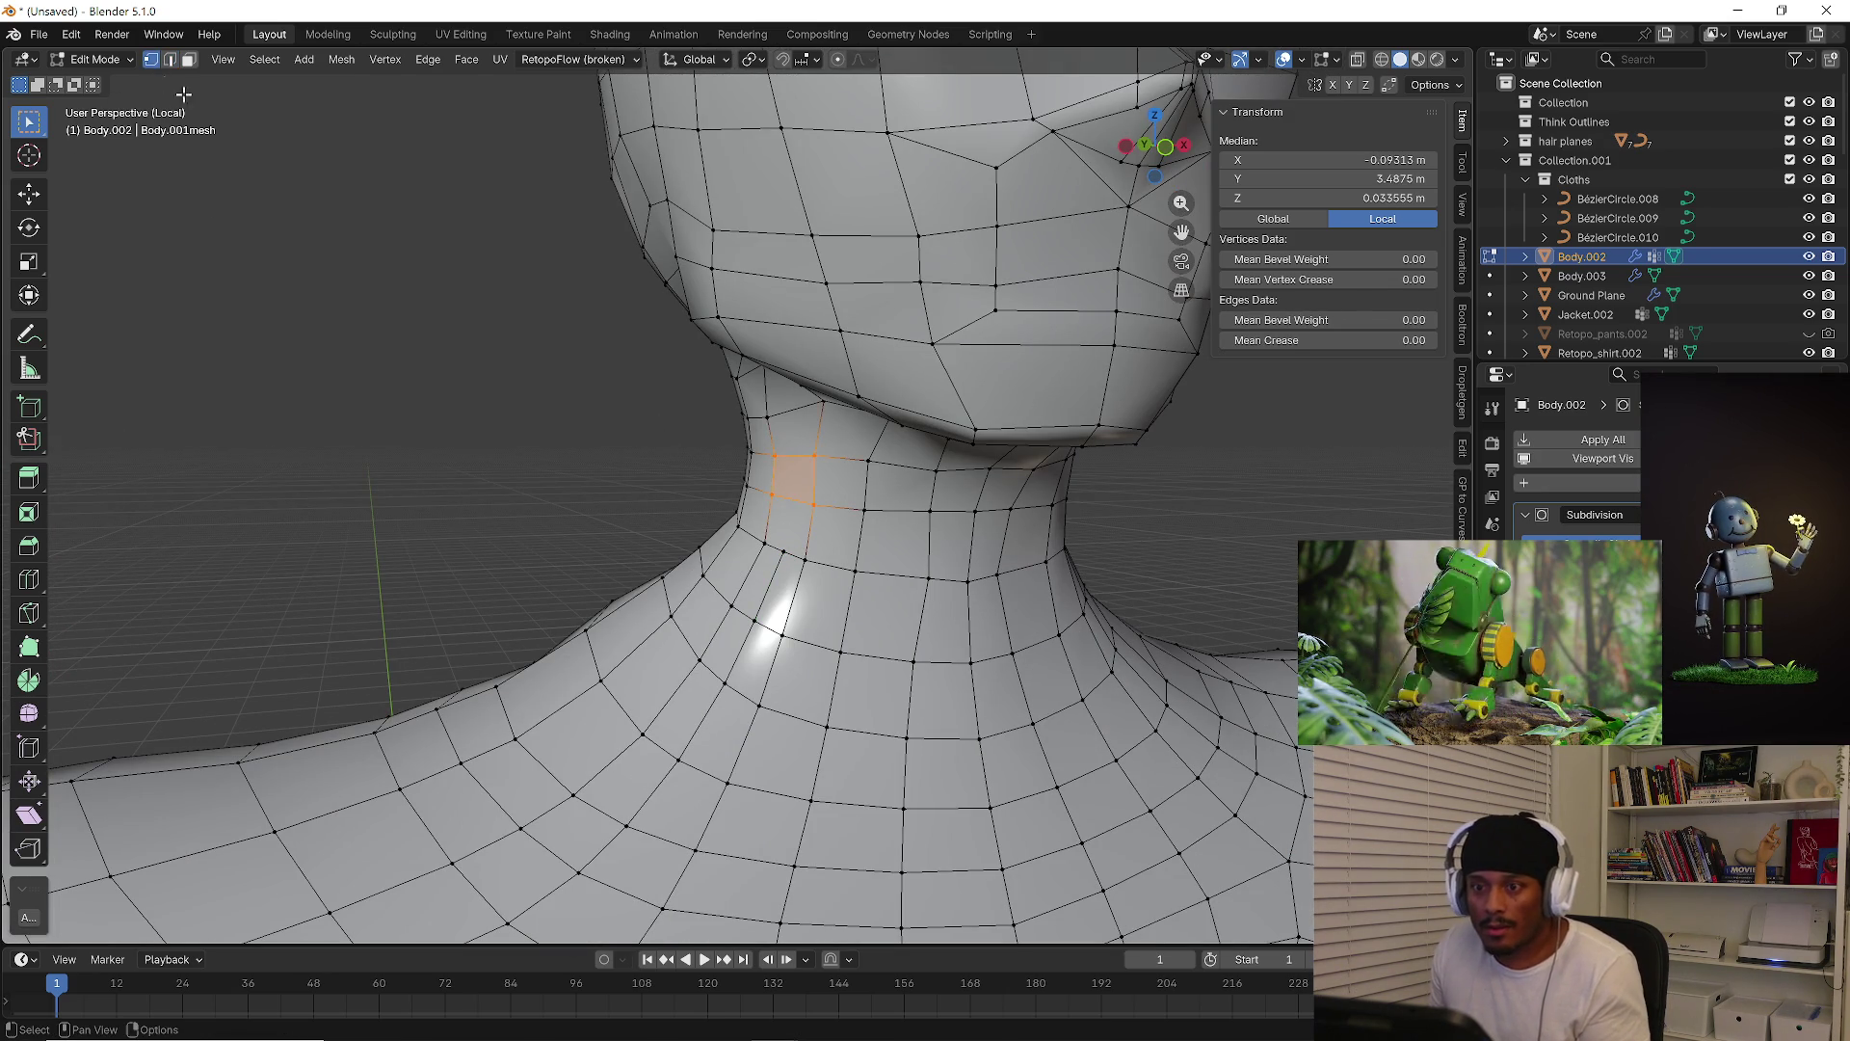
{"action": "left_click", "coordinate": [775, 498]}
{"action": "left_click", "coordinate": [783, 553]}
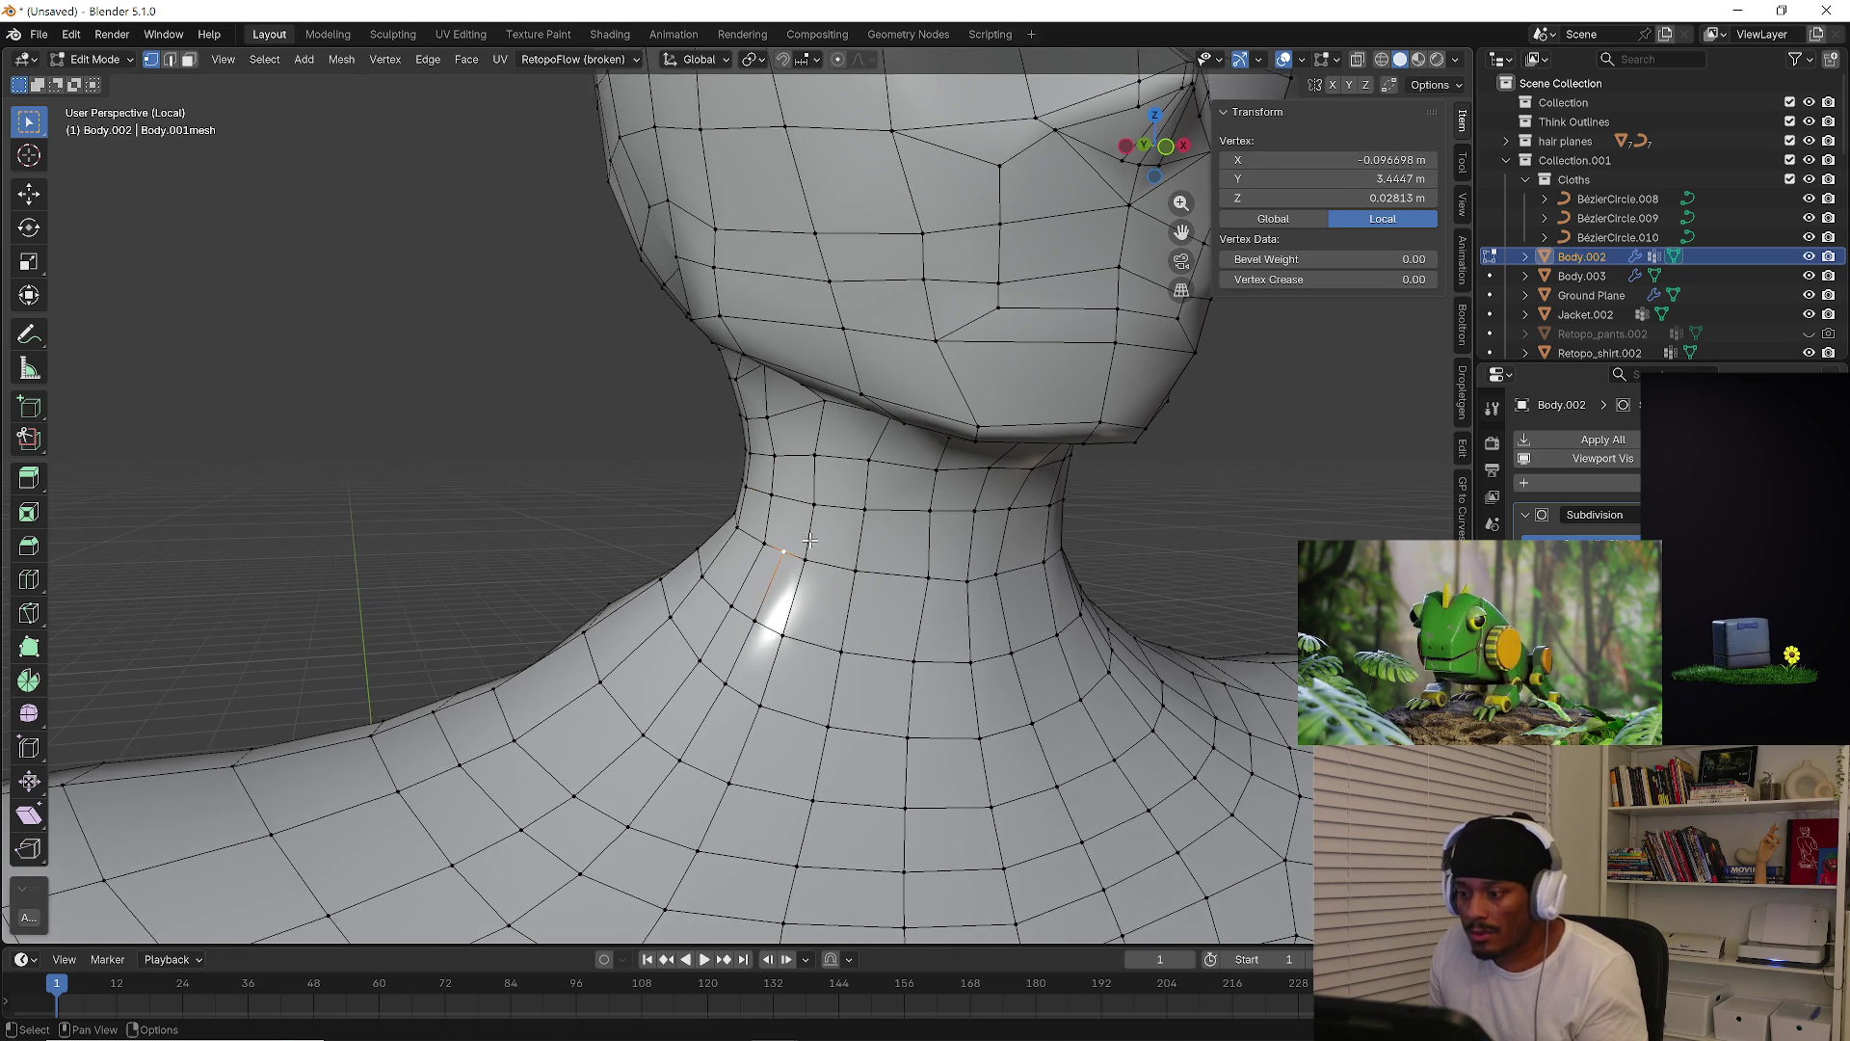
{"action": "key", "text": "KP_5"}
{"action": "key", "text": "KP_1"}
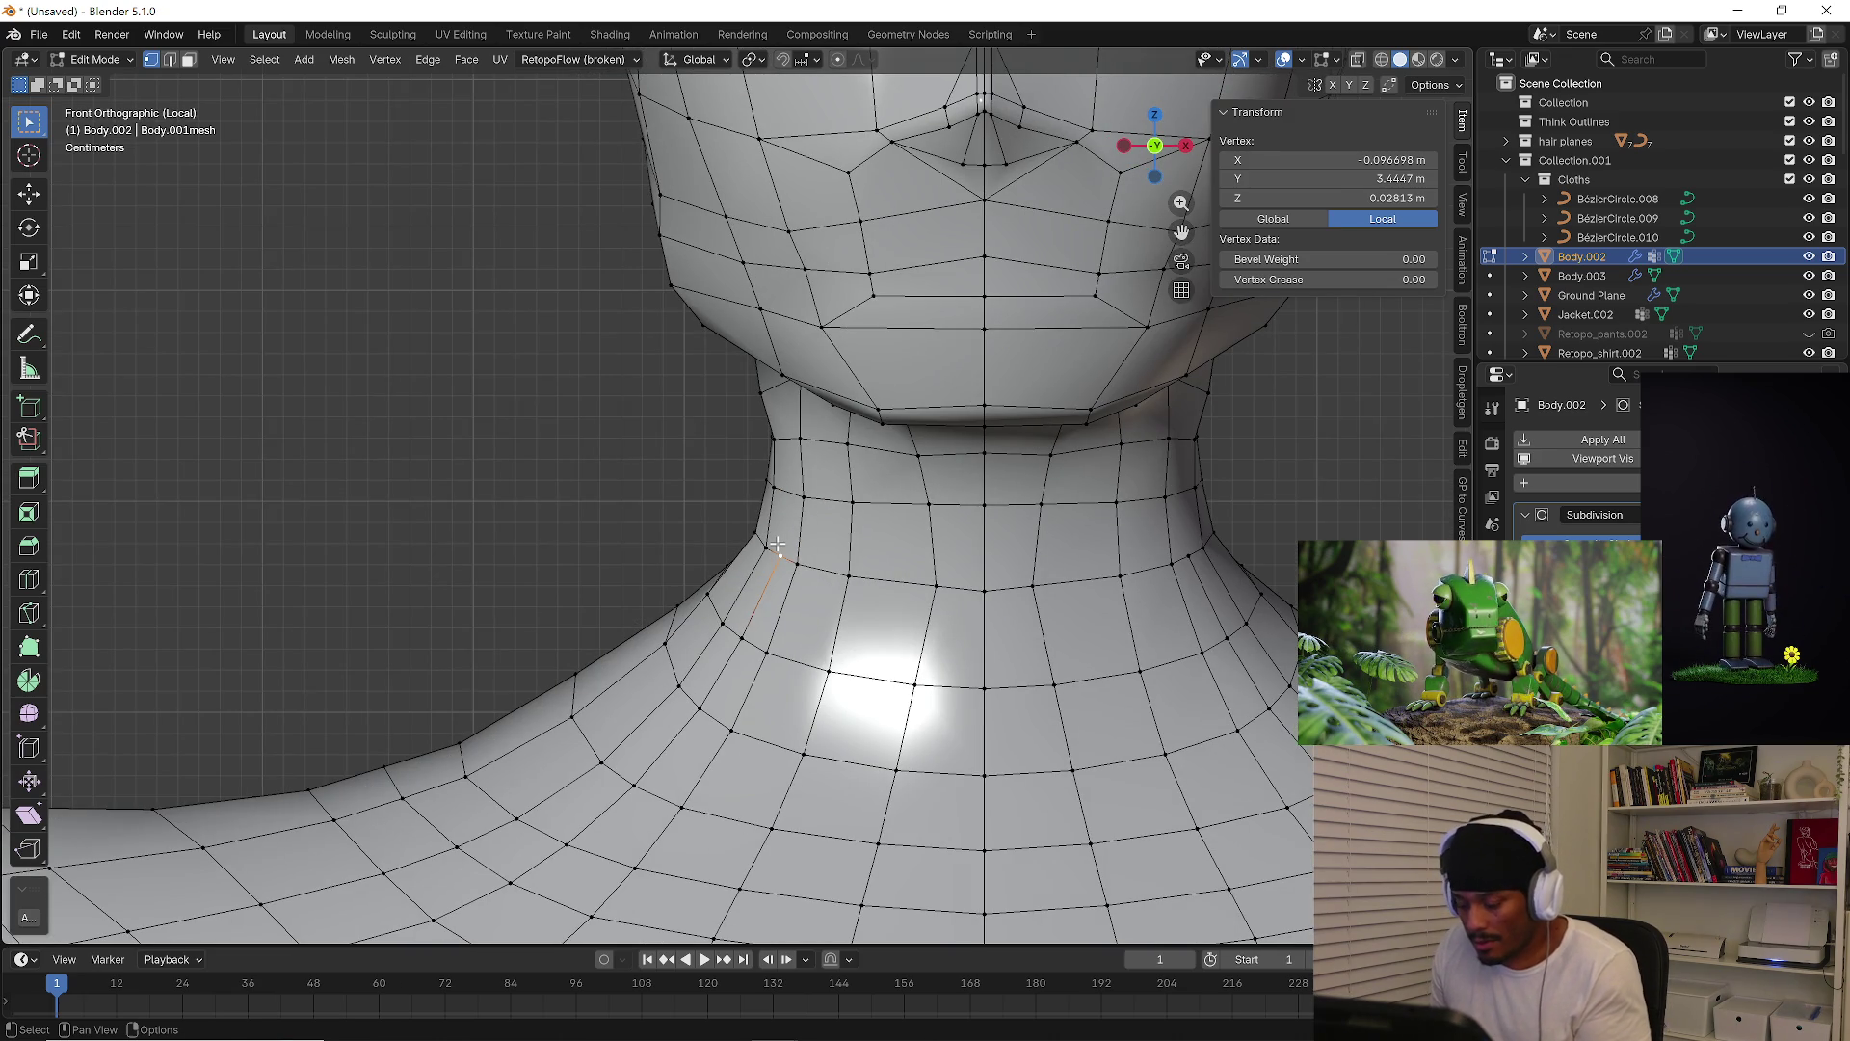
Knife-cut an edge line from the left neck vertex through the midline to the right
{"action": "key", "text": "k"}
{"action": "left_click", "coordinate": [781, 554]}
{"action": "left_click", "coordinate": [784, 527]}
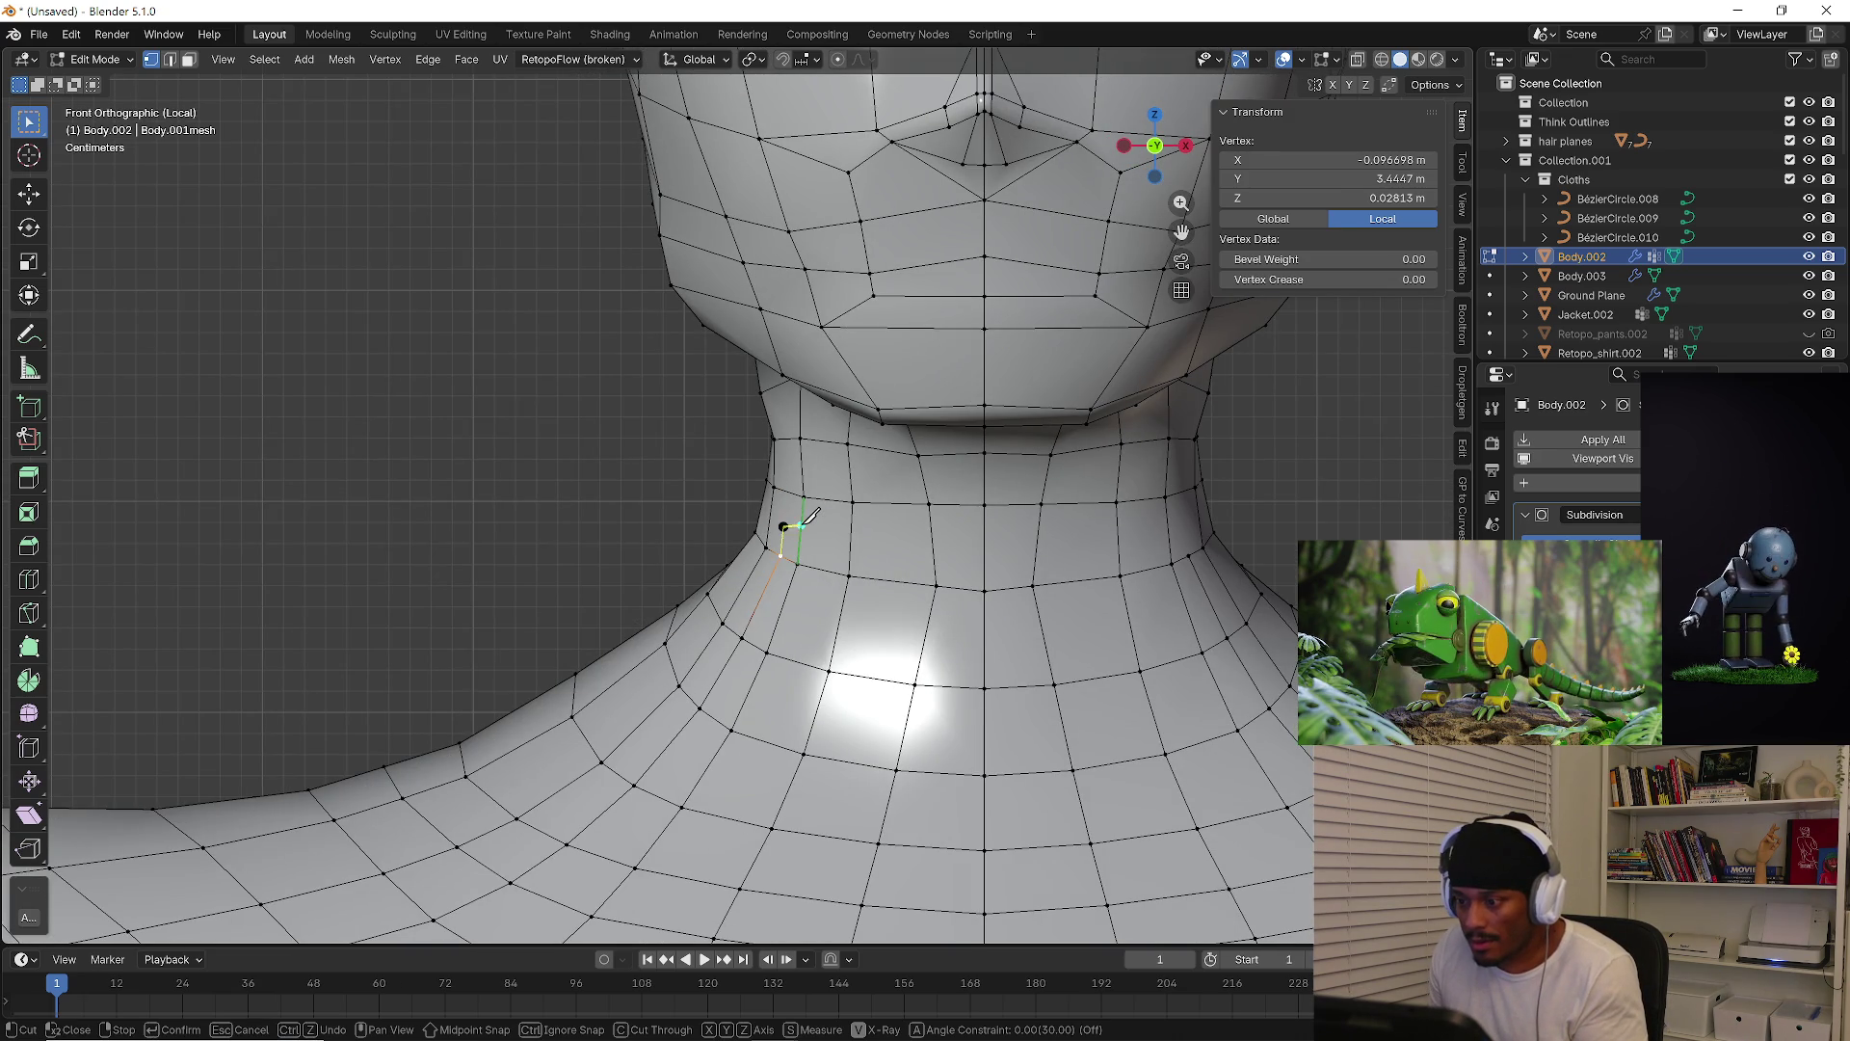
{"action": "left_click", "coordinate": [985, 546]}
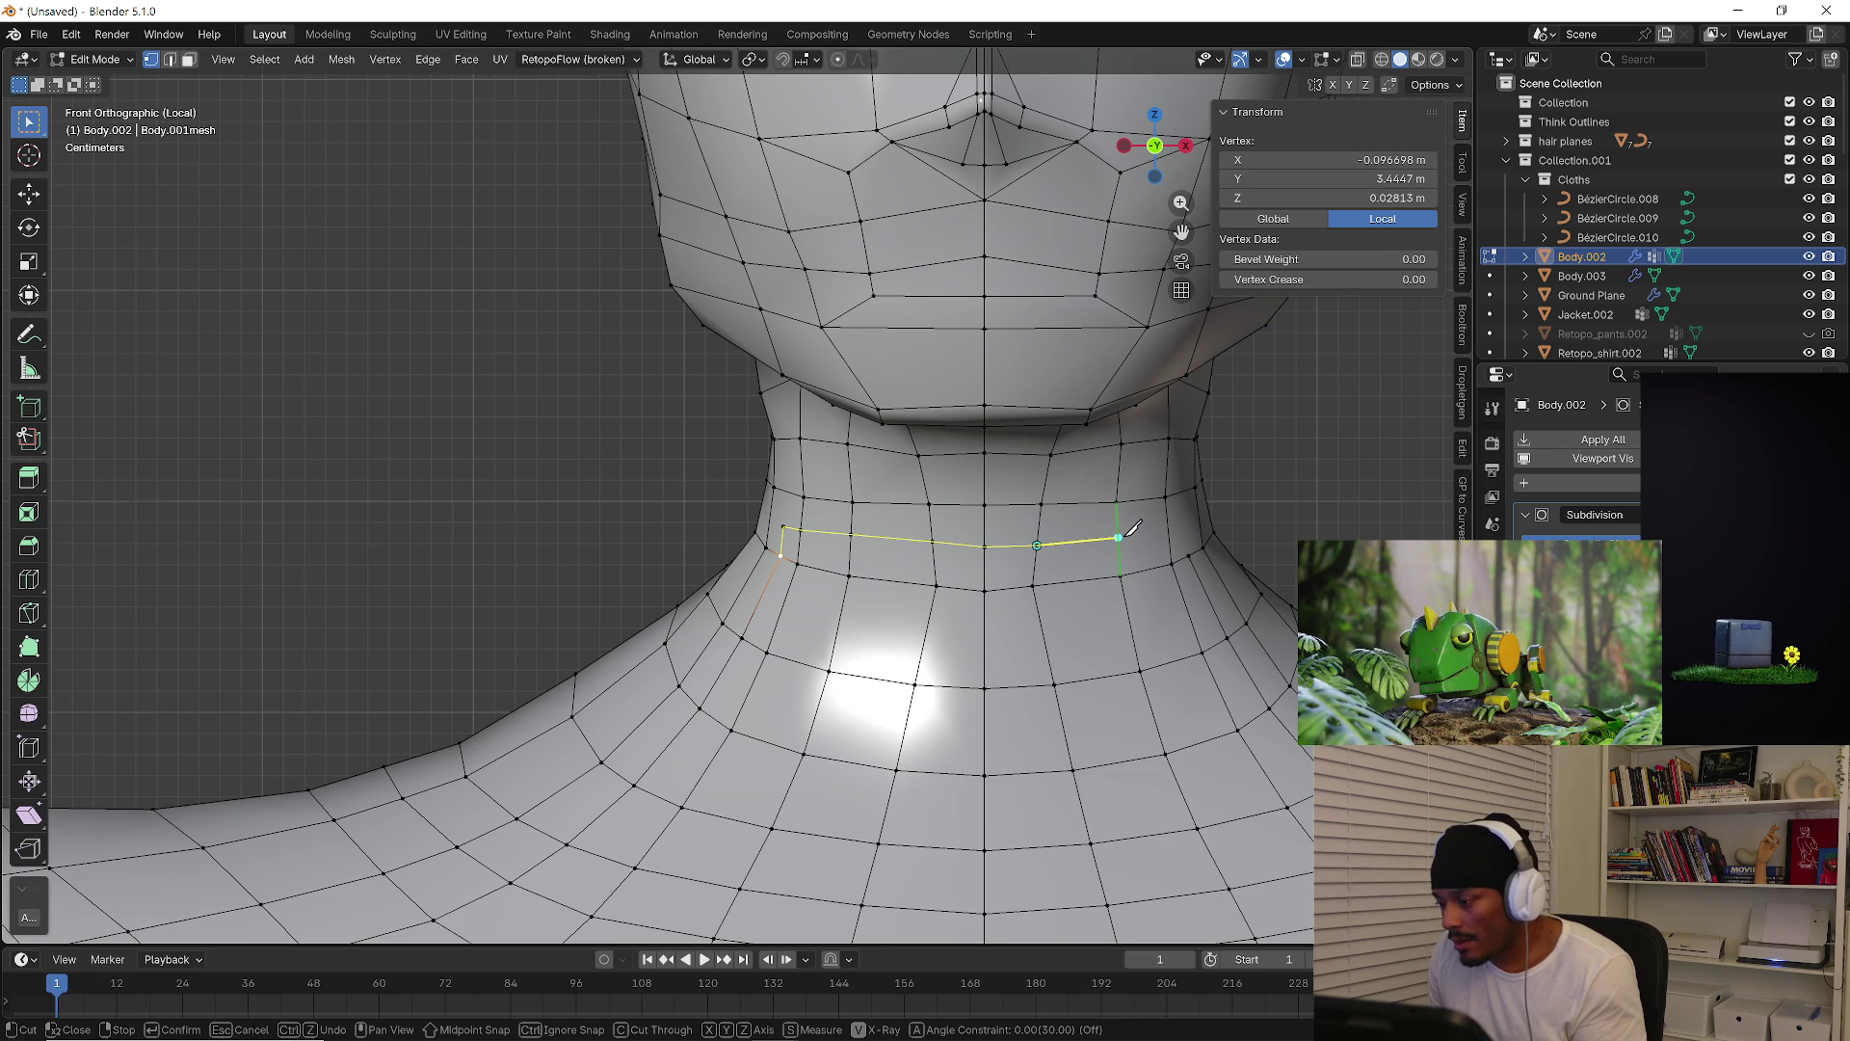
{"action": "left_click", "coordinate": [1184, 526]}
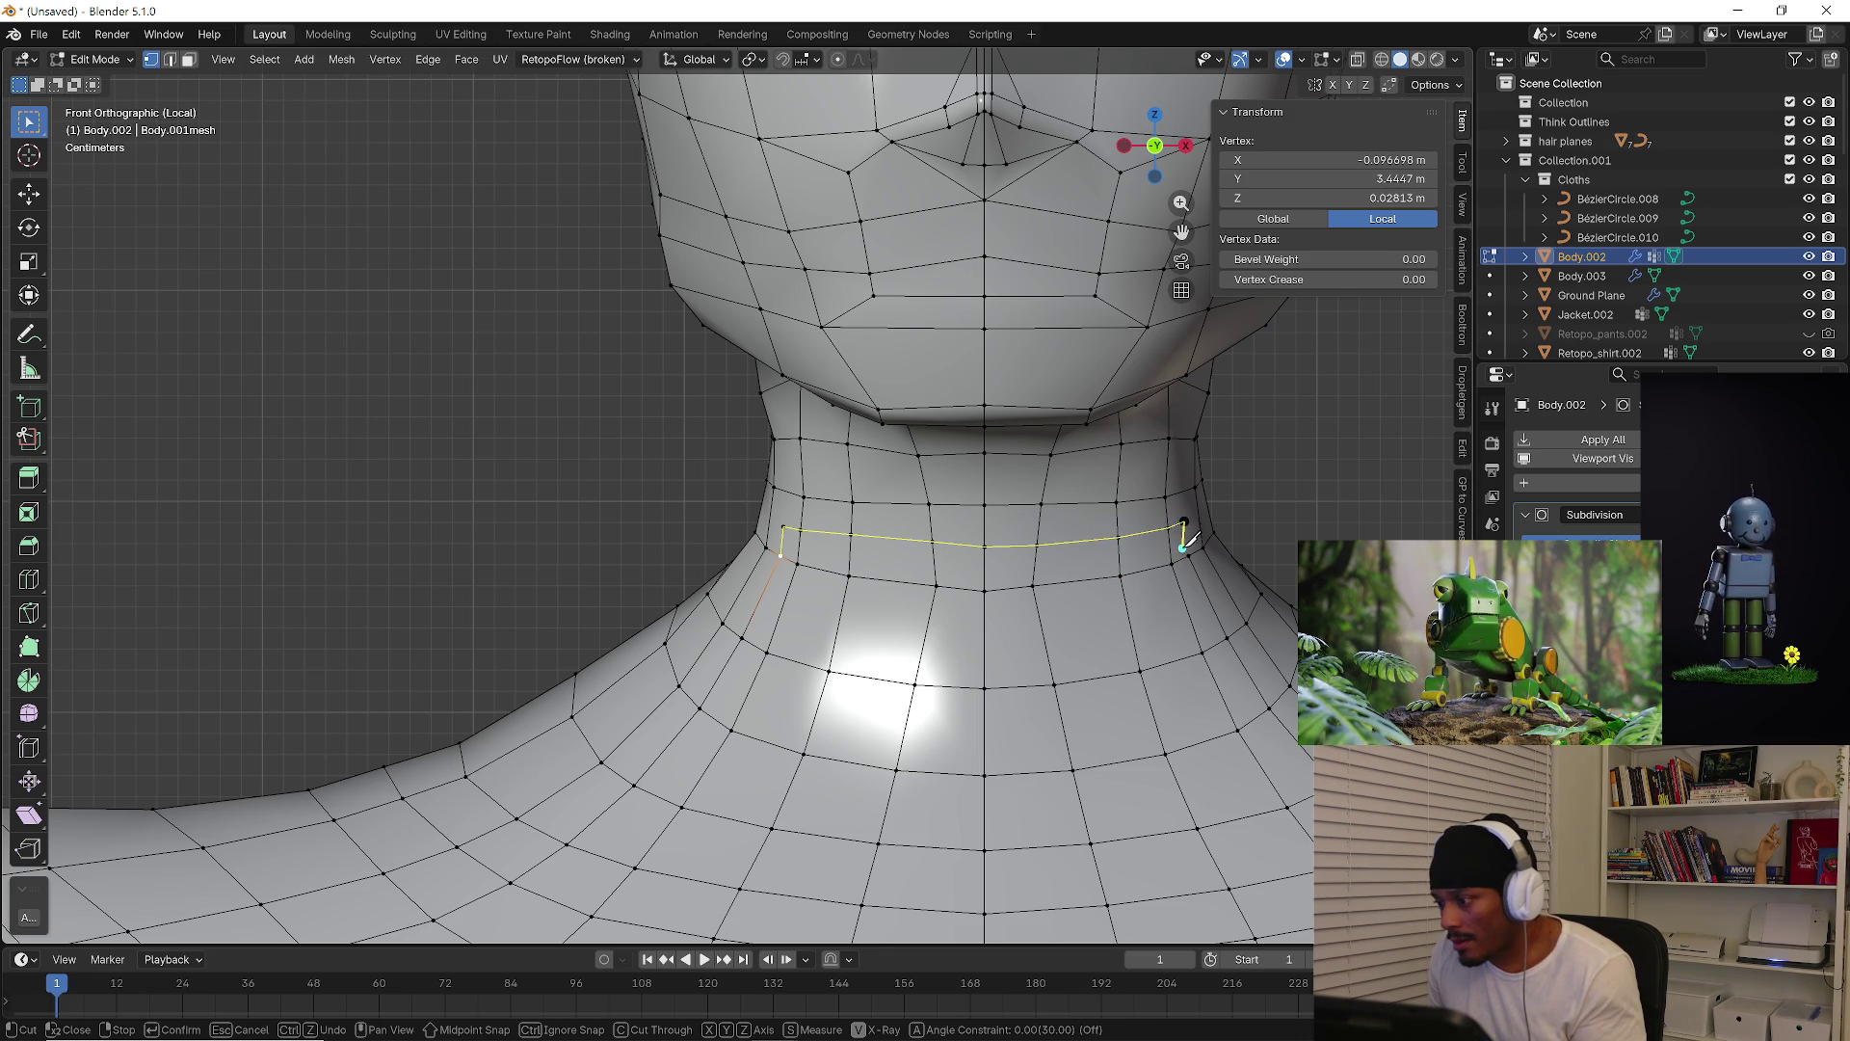
{"action": "left_click", "coordinate": [1192, 554]}
{"action": "key", "text": "Return"}
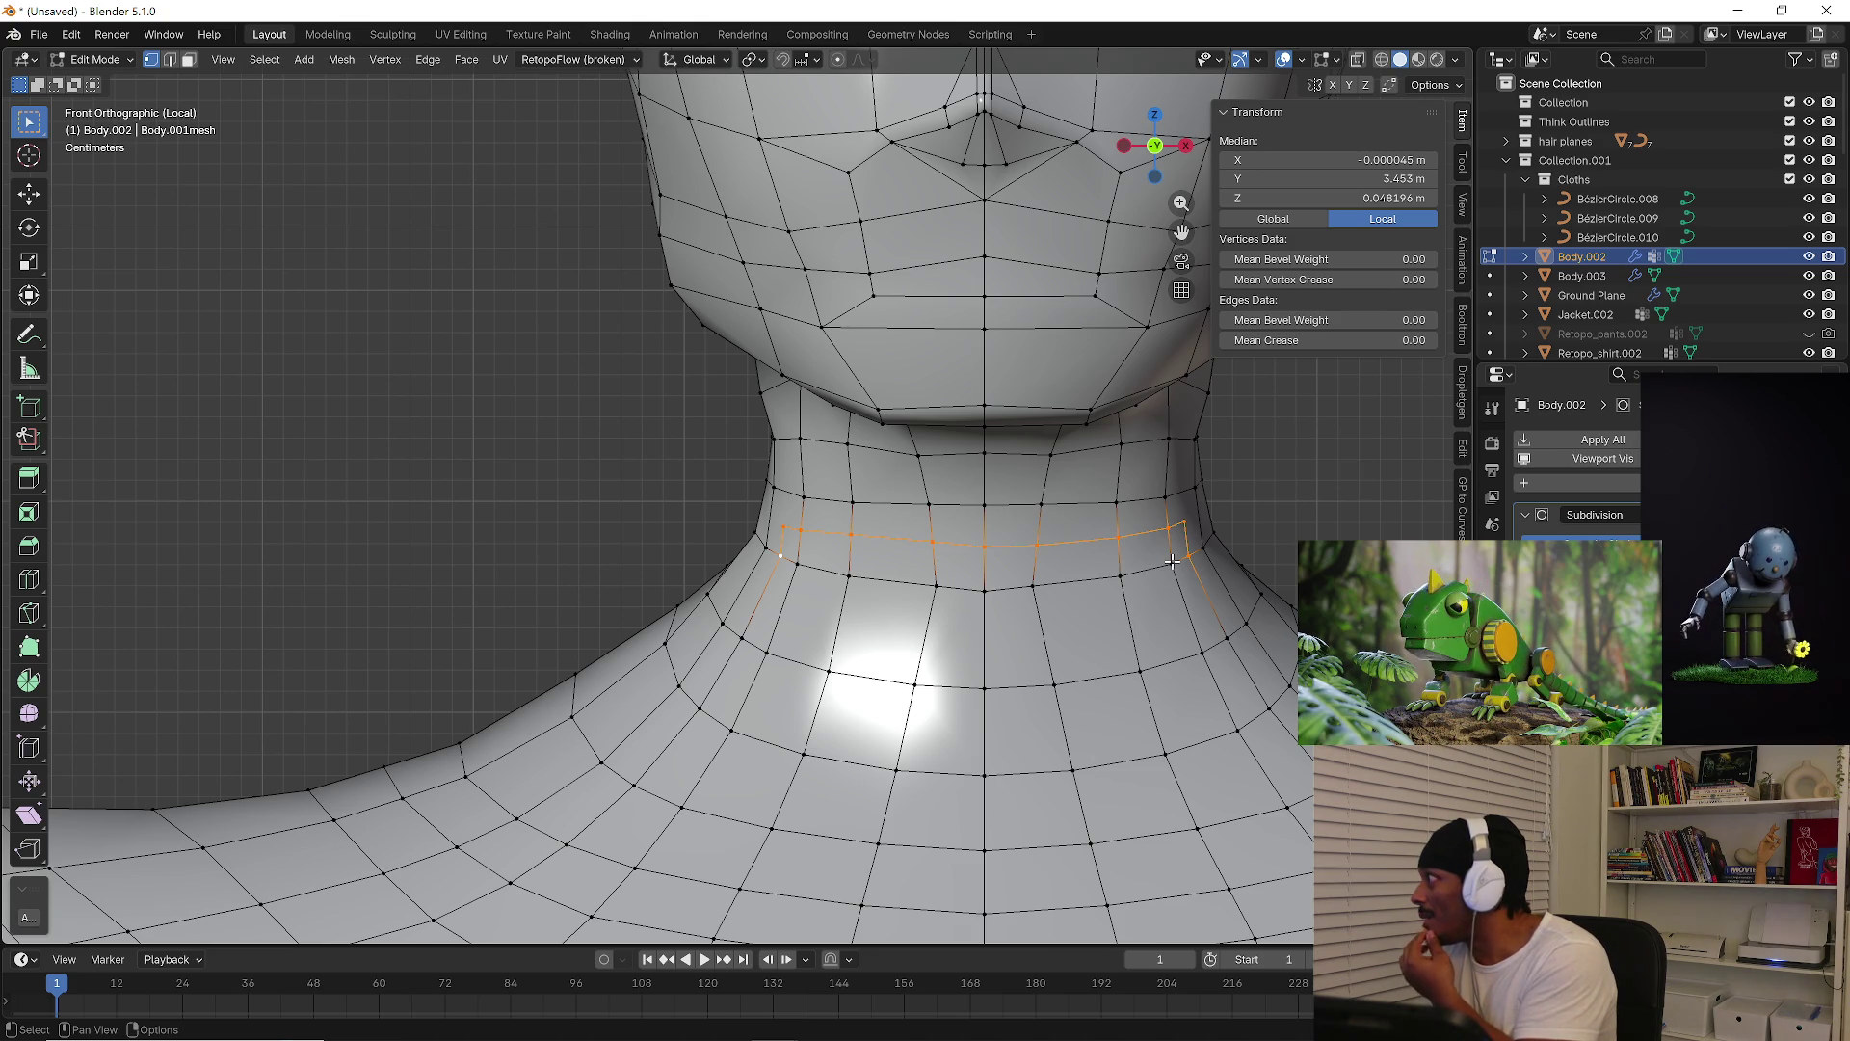
{"action": "middle_click_drag", "start_coordinate": [1185, 578], "coordinate": [1056, 566]}
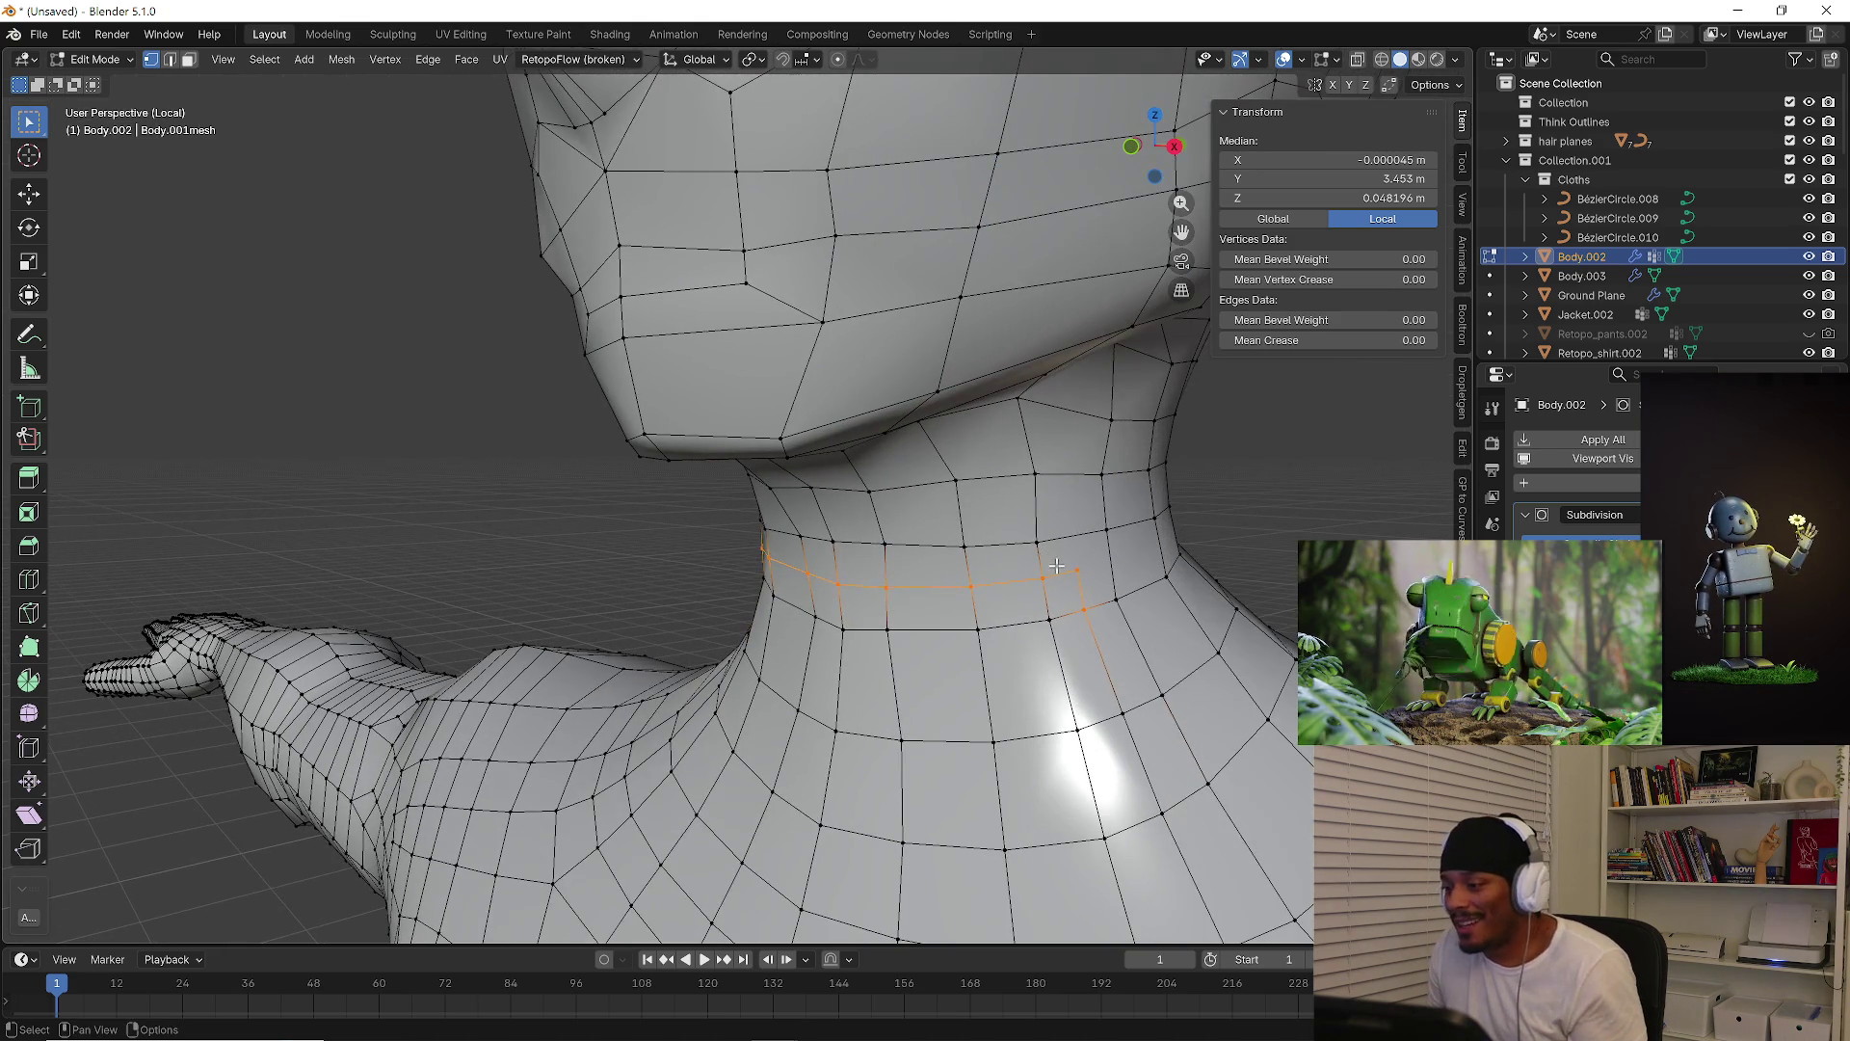
Select a few neck vertices to inspect the cut, then clear the selection
{"action": "left_click", "coordinate": [1078, 571]}
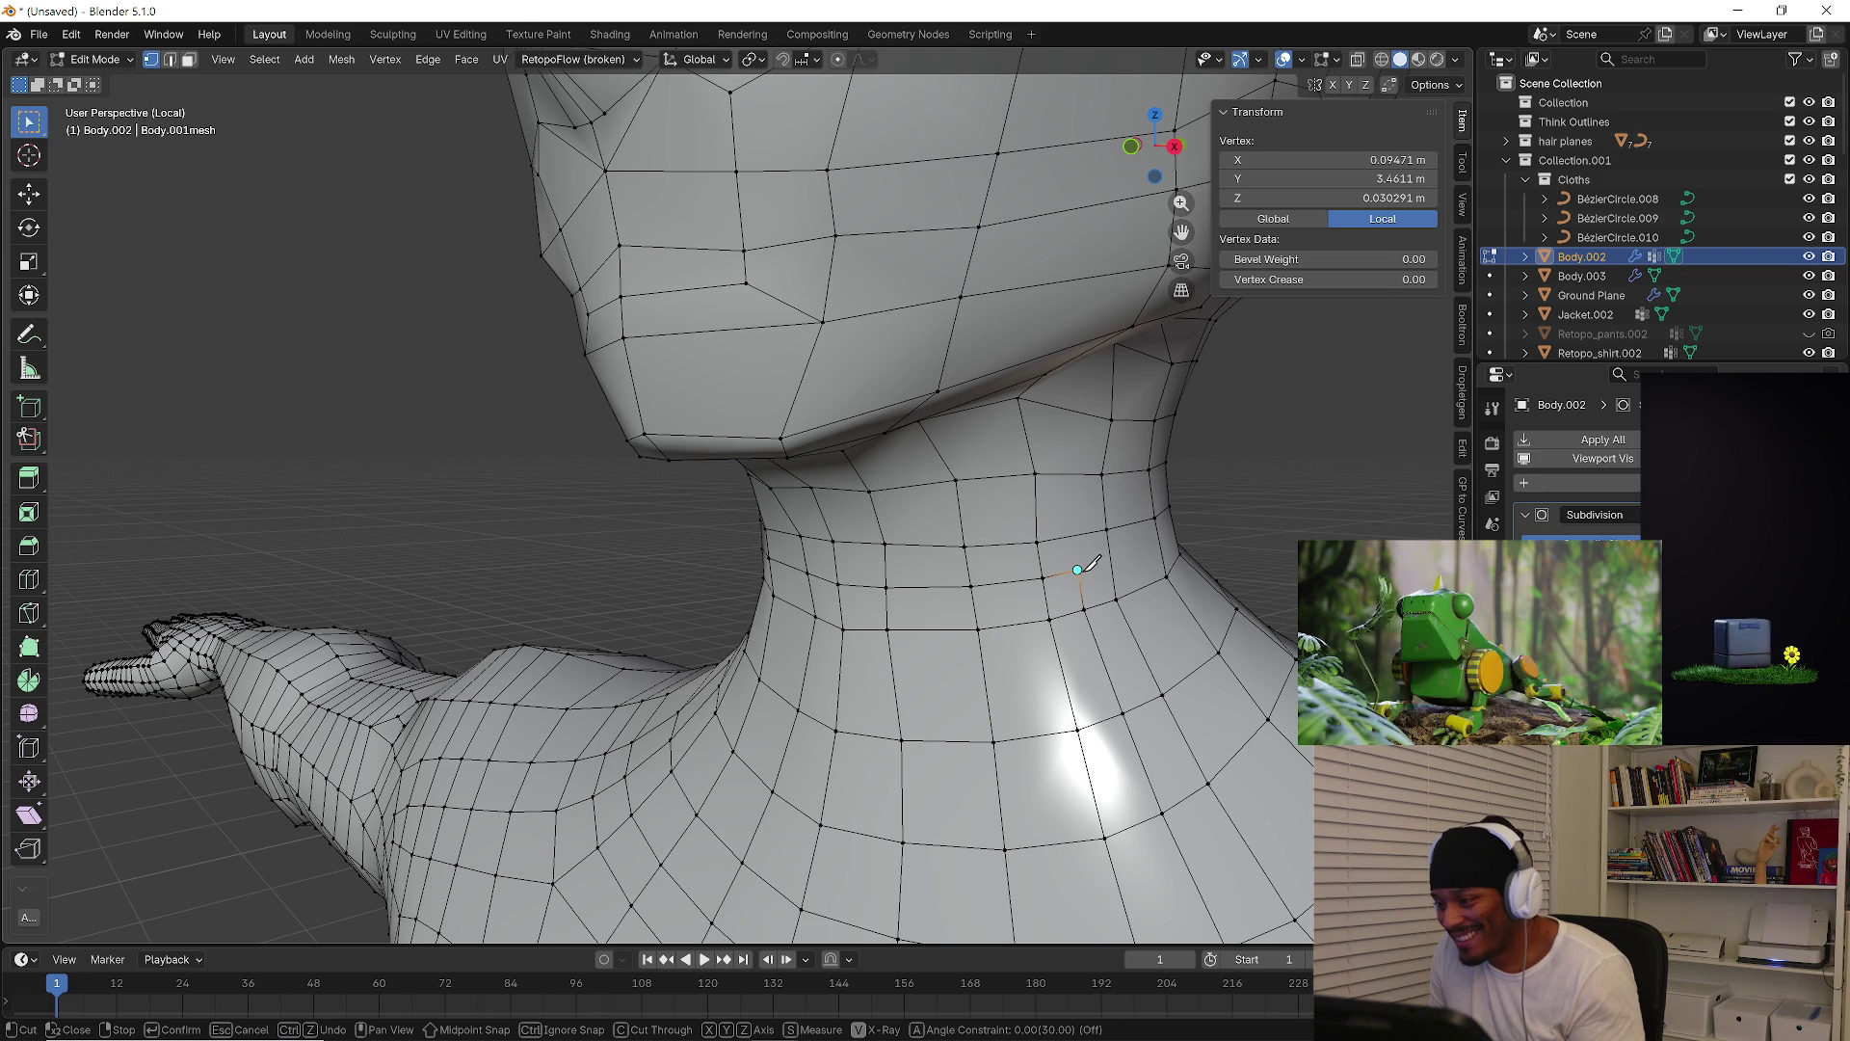
{"action": "left_click", "coordinate": [1106, 529], "text": "shift"}
{"action": "mouse_move", "coordinate": [953, 601]}
{"action": "middle_mouse_down"}
{"action": "mouse_move", "coordinate": [674, 555]}
{"action": "mouse_move", "coordinate": [697, 570]}
{"action": "middle_mouse_up"}
{"action": "left_click", "coordinate": [742, 584]}
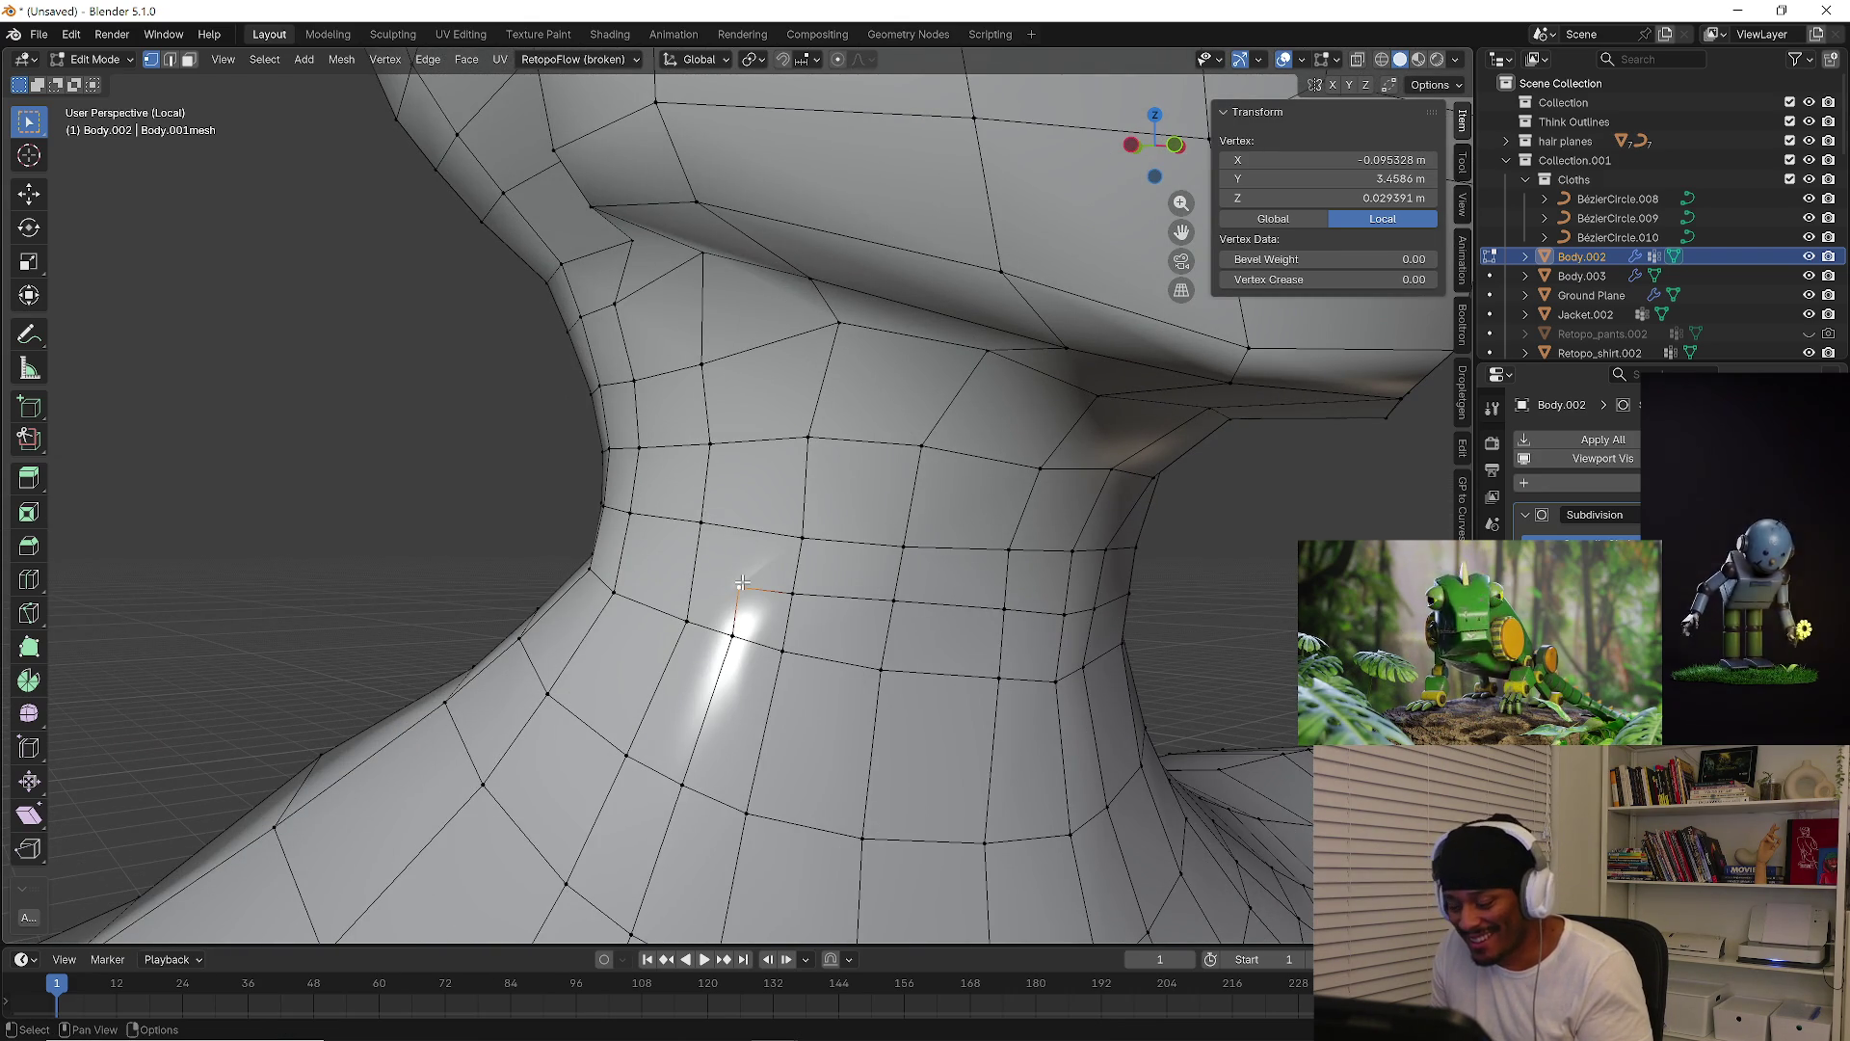
{"action": "left_click", "coordinate": [704, 527], "text": "shift"}
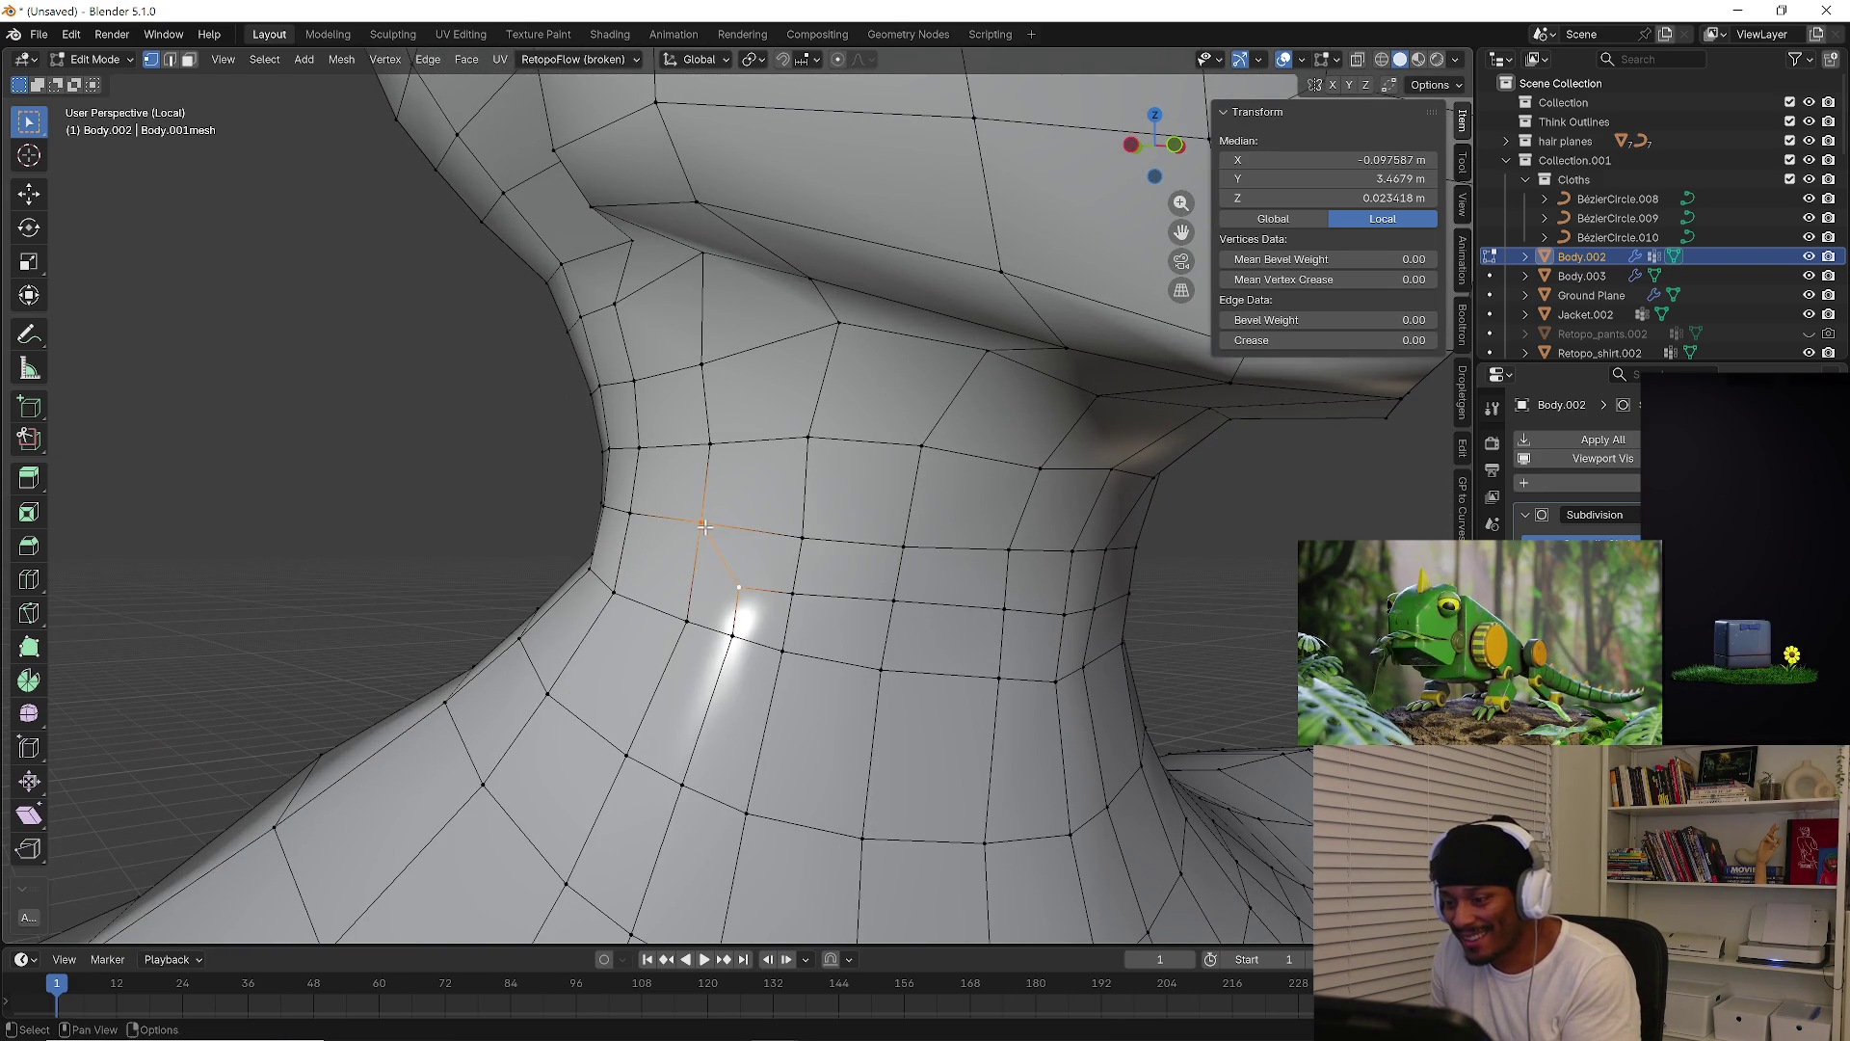
{"action": "scroll", "coordinate": [705, 527], "scroll_direction": "down", "scroll_amount": 5}
{"action": "mouse_move", "coordinate": [705, 527]}
{"action": "middle_mouse_down"}
{"action": "mouse_move", "coordinate": [1090, 631]}
{"action": "mouse_move", "coordinate": [825, 633]}
{"action": "mouse_move", "coordinate": [1116, 578]}
{"action": "mouse_move", "coordinate": [1060, 661]}
{"action": "mouse_move", "coordinate": [1045, 655]}
{"action": "mouse_move", "coordinate": [1122, 662]}
{"action": "mouse_move", "coordinate": [934, 658]}
{"action": "mouse_move", "coordinate": [437, 532]}
{"action": "mouse_move", "coordinate": [445, 613]}
{"action": "mouse_move", "coordinate": [551, 659]}
{"action": "mouse_move", "coordinate": [499, 600]}
{"action": "mouse_move", "coordinate": [773, 582]}
{"action": "mouse_move", "coordinate": [852, 637]}
{"action": "mouse_move", "coordinate": [921, 652]}
{"action": "mouse_move", "coordinate": [887, 649]}
{"action": "middle_mouse_up"}
{"action": "left_click", "coordinate": [1090, 630]}
Return to Object Mode, deselect the body and zoom out to the whole figure
{"action": "left_click", "coordinate": [108, 56]}
{"action": "left_click", "coordinate": [96, 77]}
{"action": "scroll", "coordinate": [1045, 655], "scroll_direction": "down", "scroll_amount": 3}
{"action": "scroll", "coordinate": [1045, 655], "scroll_direction": "up", "scroll_amount": 1}
{"action": "left_click", "coordinate": [1118, 656]}
{"action": "scroll", "coordinate": [934, 658], "scroll_direction": "down", "scroll_amount": 3}
Bring back the full scene, frame the pants, and rename the Body.003 pants object
{"action": "key", "text": "Tab"}
{"action": "key", "text": "Tab"}
{"action": "scroll", "coordinate": [875, 645], "scroll_direction": "down", "scroll_amount": 3}
{"action": "key", "text": "KP_Divide"}
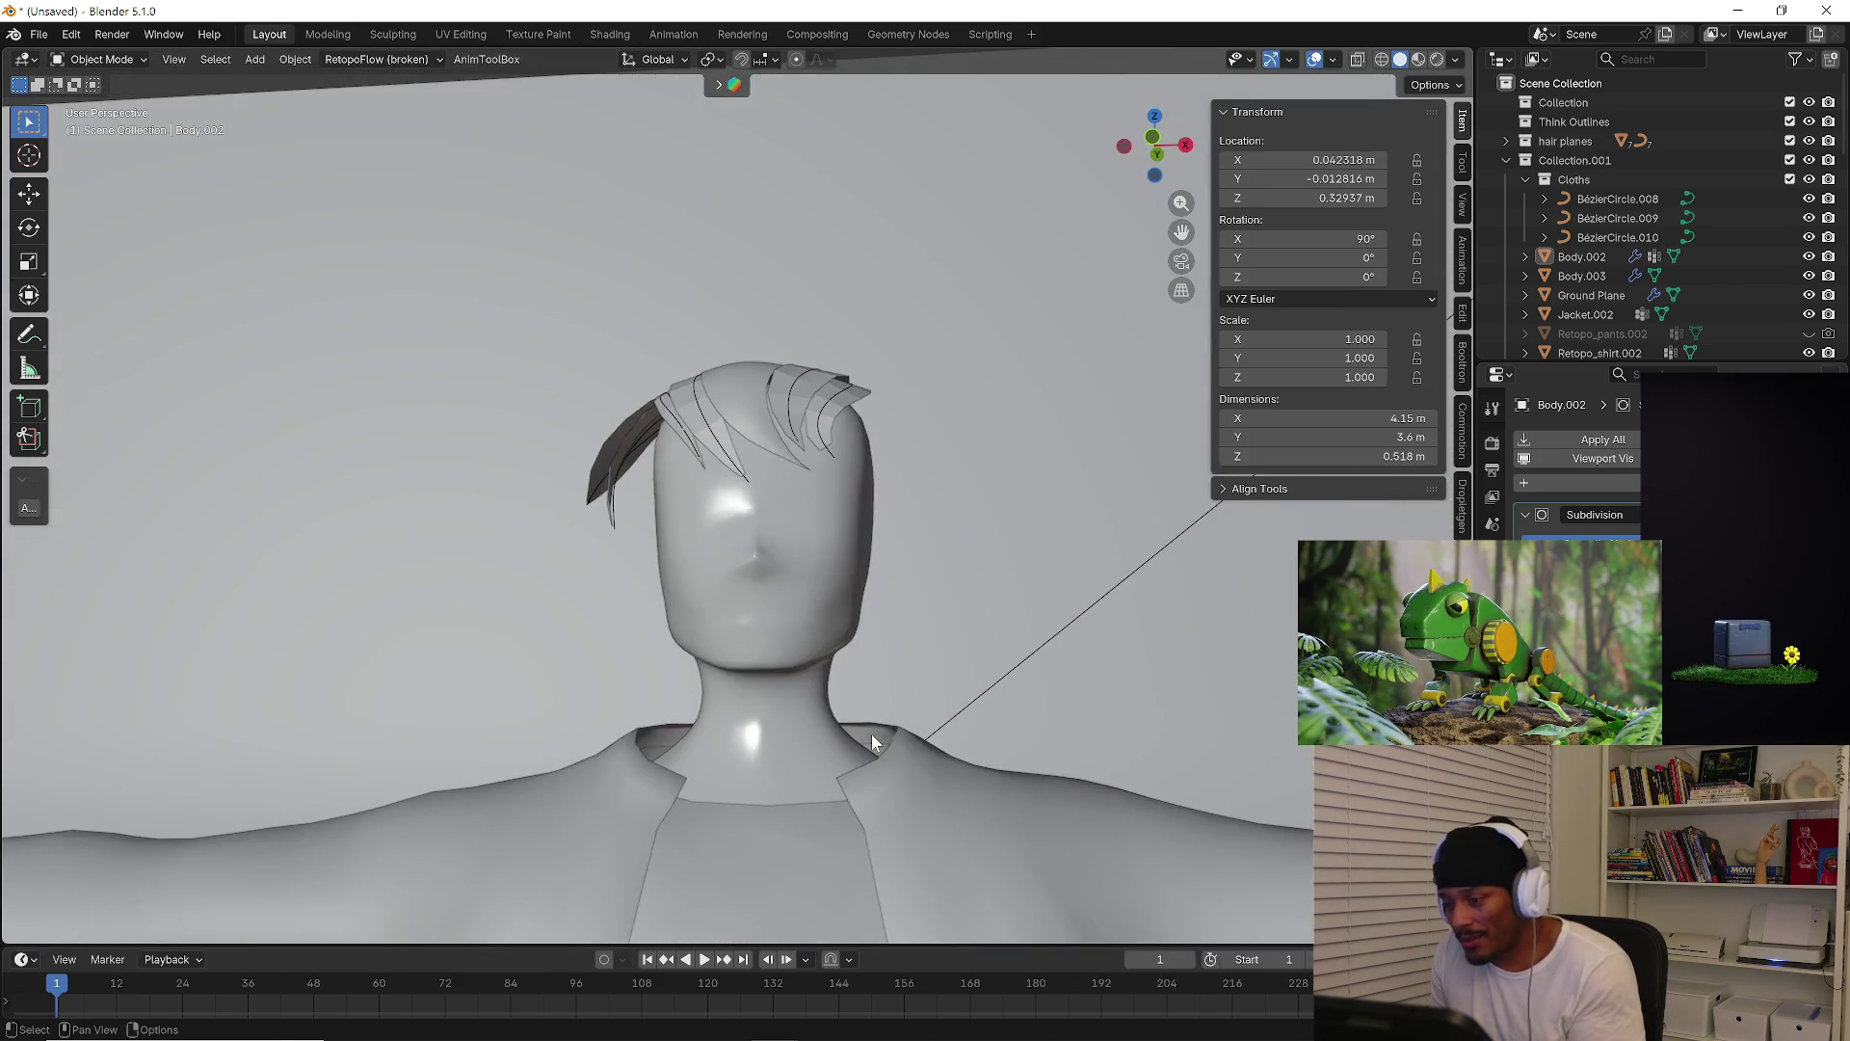
{"action": "mouse_move", "coordinate": [818, 537]}
{"action": "middle_mouse_down"}
{"action": "mouse_move", "coordinate": [767, 637]}
{"action": "mouse_move", "coordinate": [895, 779]}
{"action": "mouse_move", "coordinate": [928, 702]}
{"action": "mouse_move", "coordinate": [964, 721]}
{"action": "middle_mouse_up"}
{"action": "left_click", "coordinate": [962, 718]}
{"action": "key", "text": "KP_Decimal"}
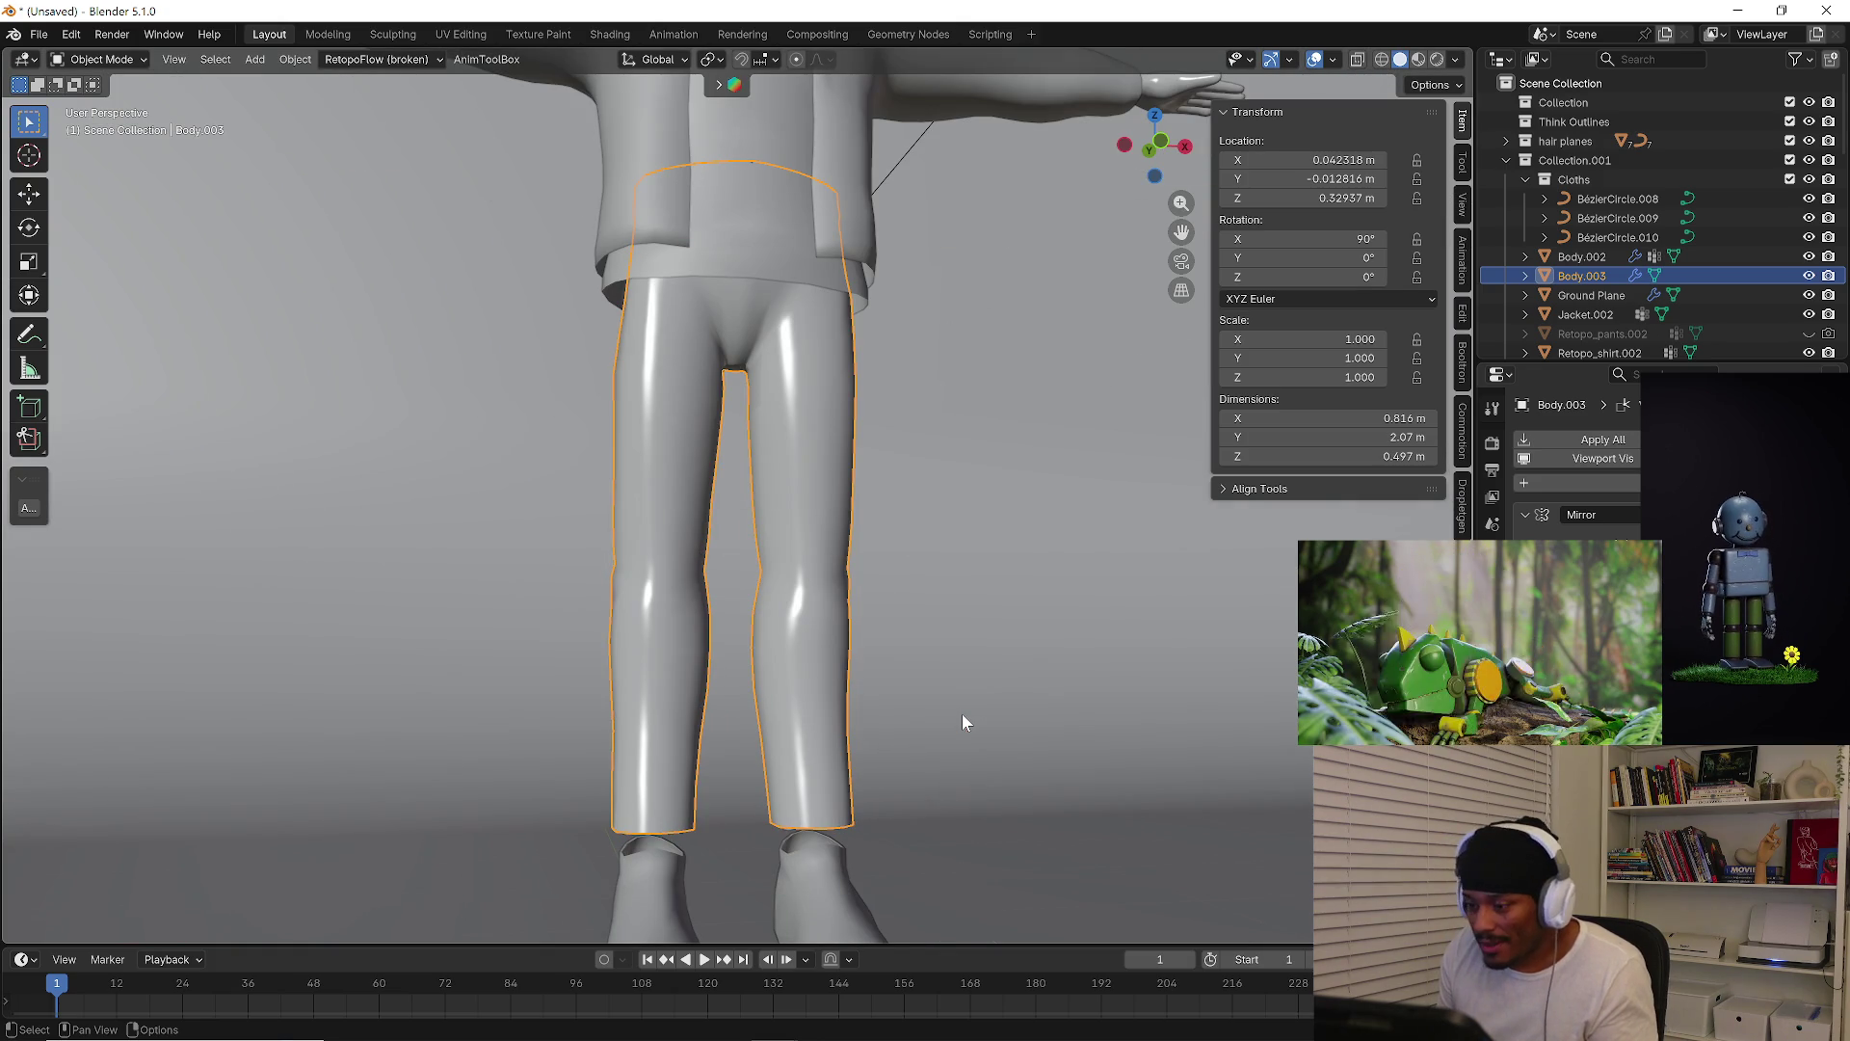
{"action": "double_click", "coordinate": [1600, 280]}
{"action": "type", "text": "p"}
{"action": "type", "text": "pants"}
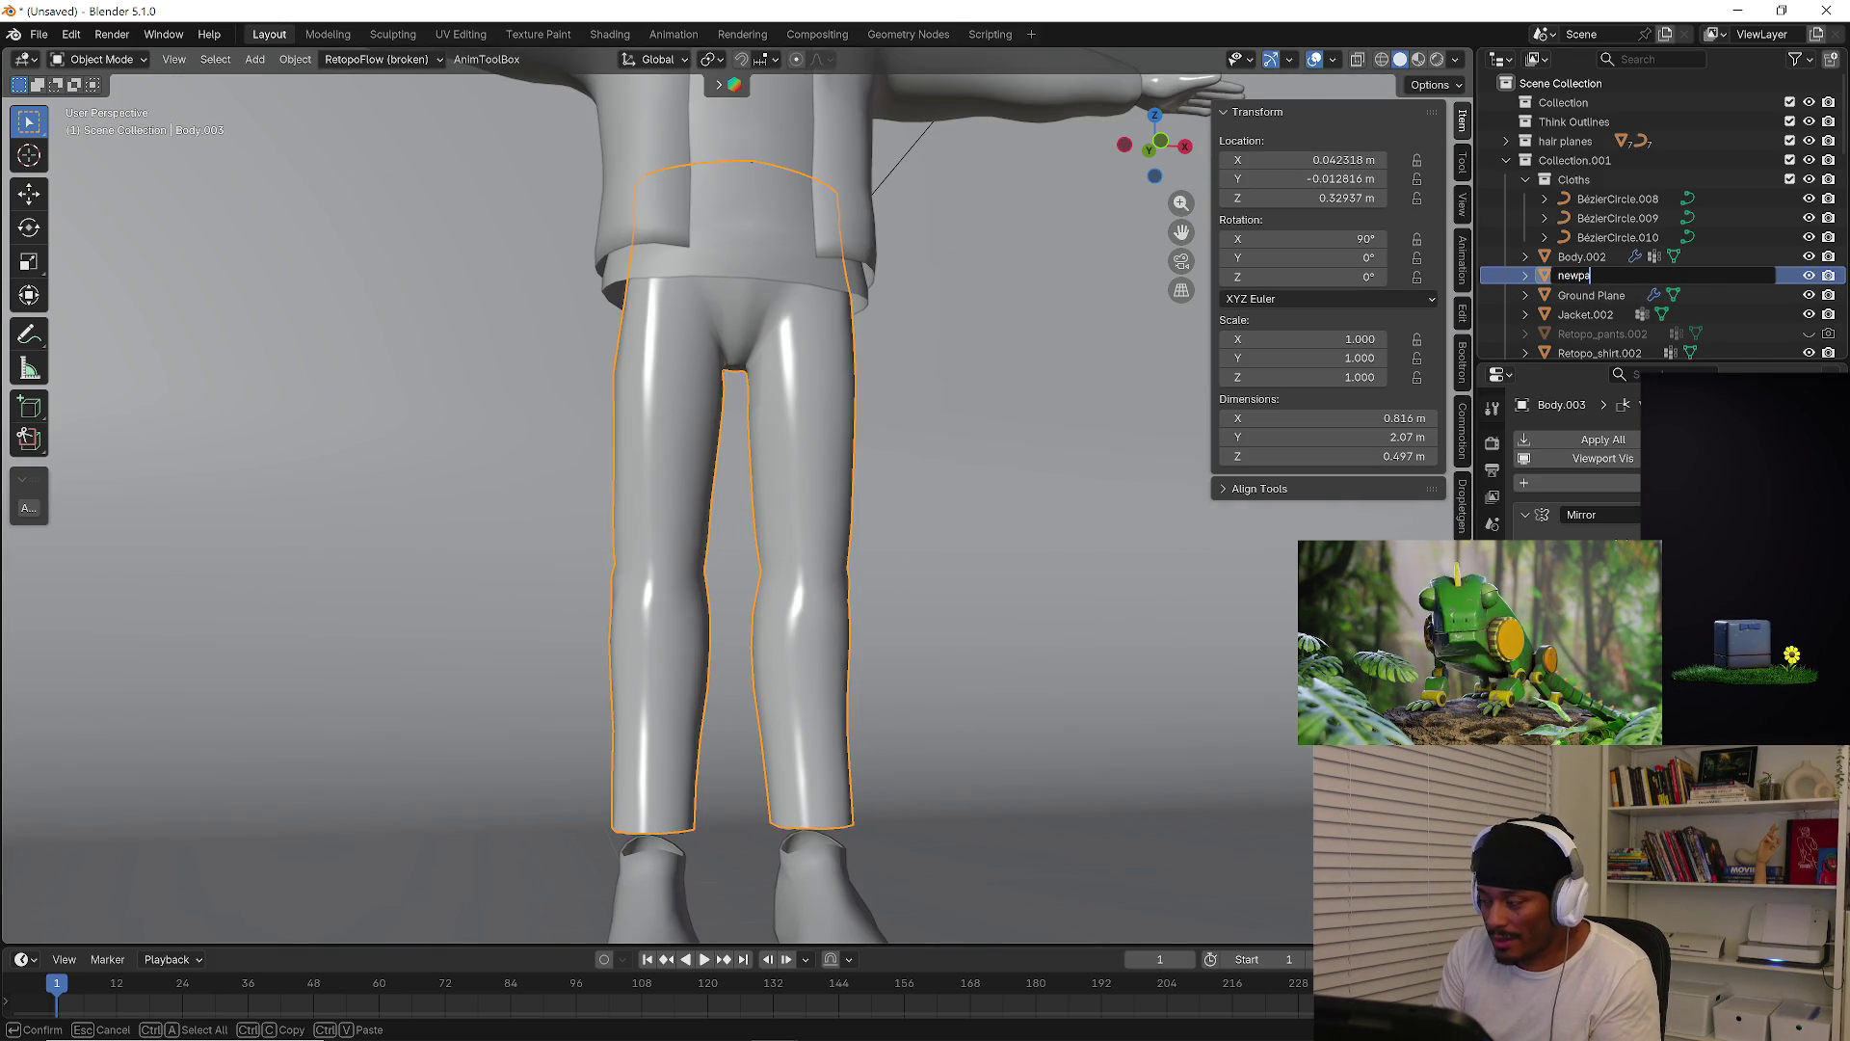
{"action": "key", "text": "Return"}
Isolate Retopo_shirt.002 in local view, check it in Edit Mode, then show everything again
{"action": "scroll", "coordinate": [607, 337], "scroll_direction": "down", "scroll_amount": 5}
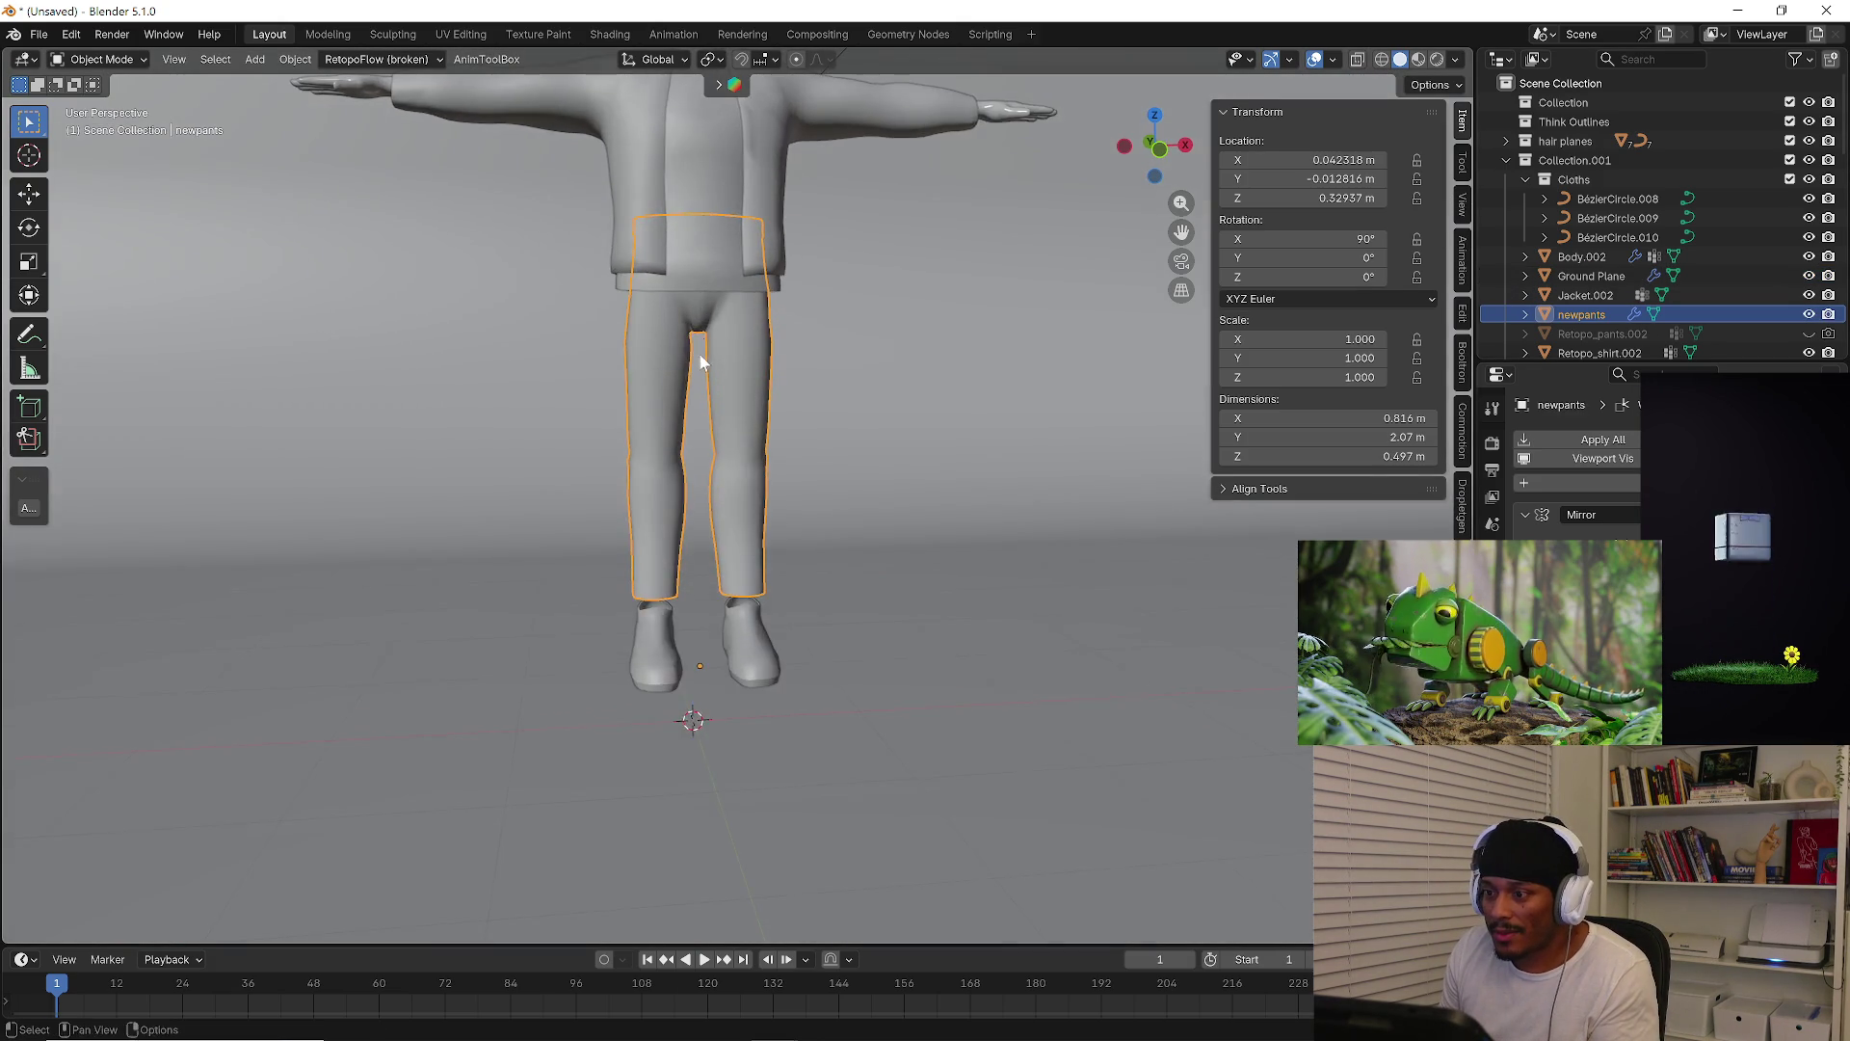
{"action": "left_click", "coordinate": [764, 374]}
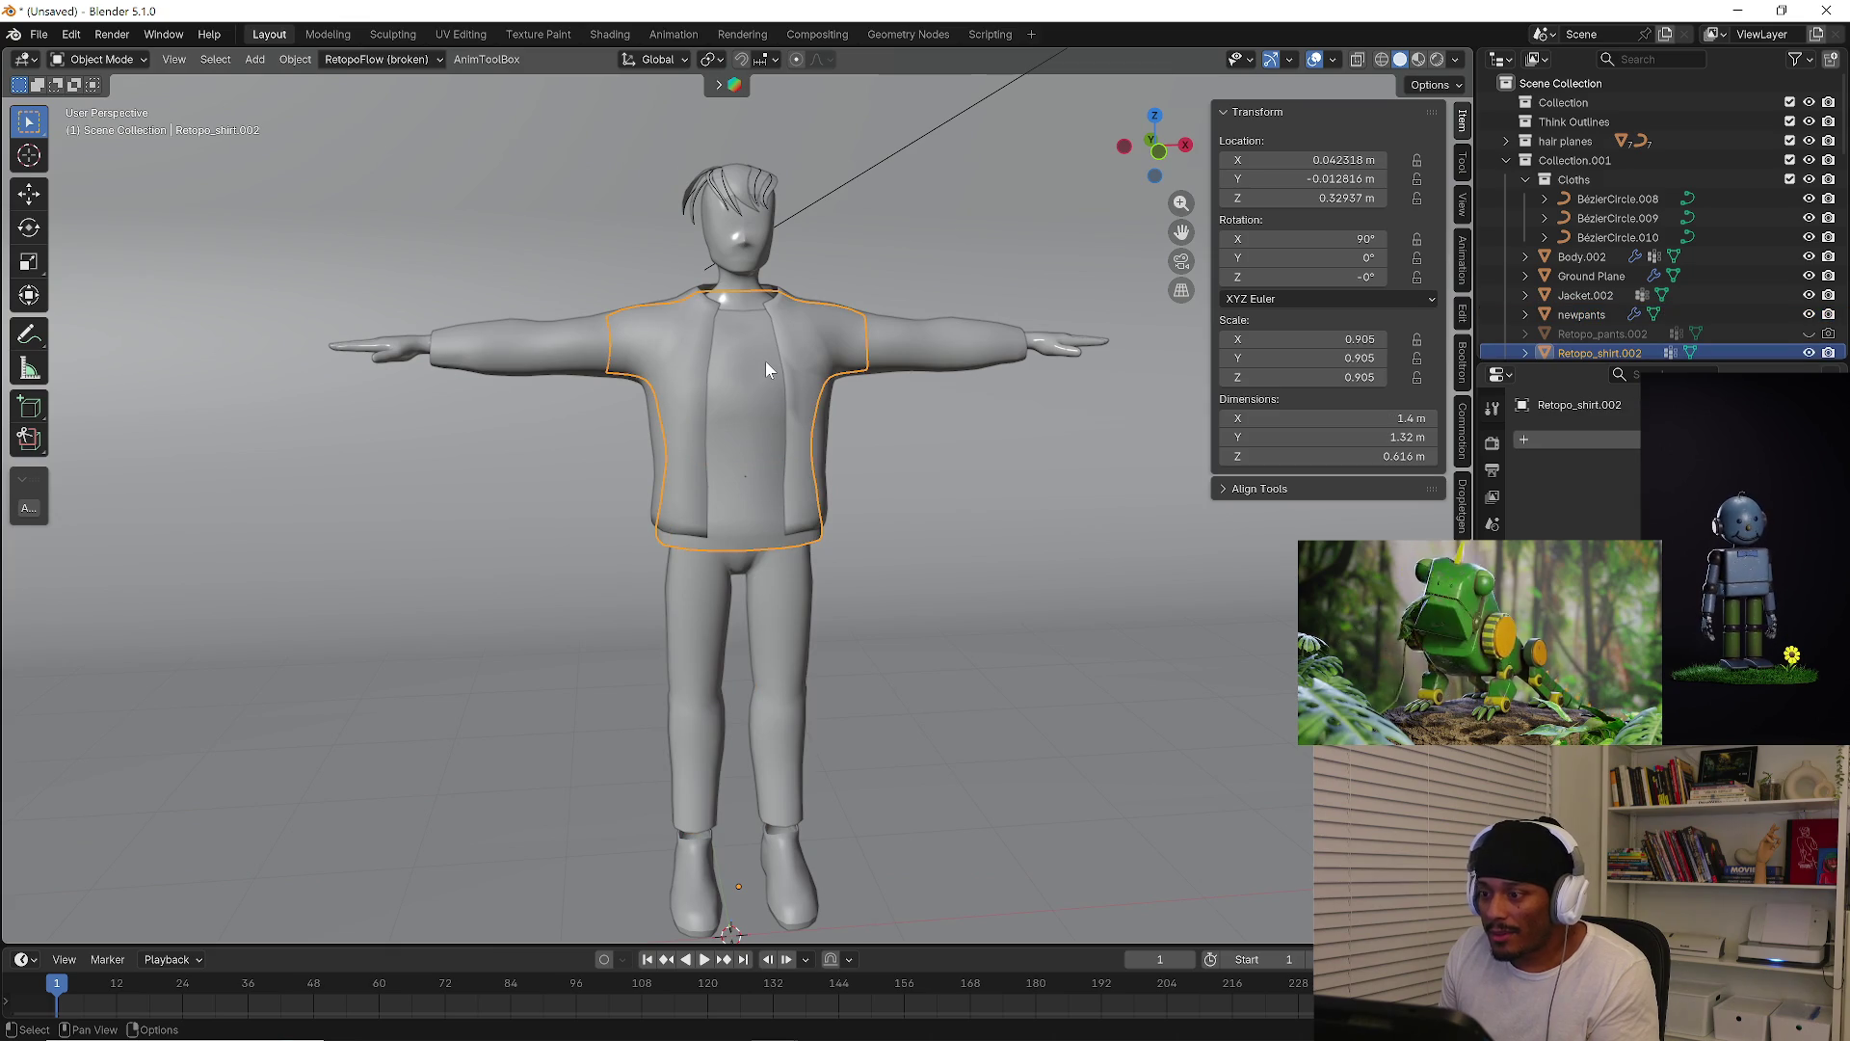
{"action": "key", "text": "KP_Divide"}
{"action": "key", "text": "Tab"}
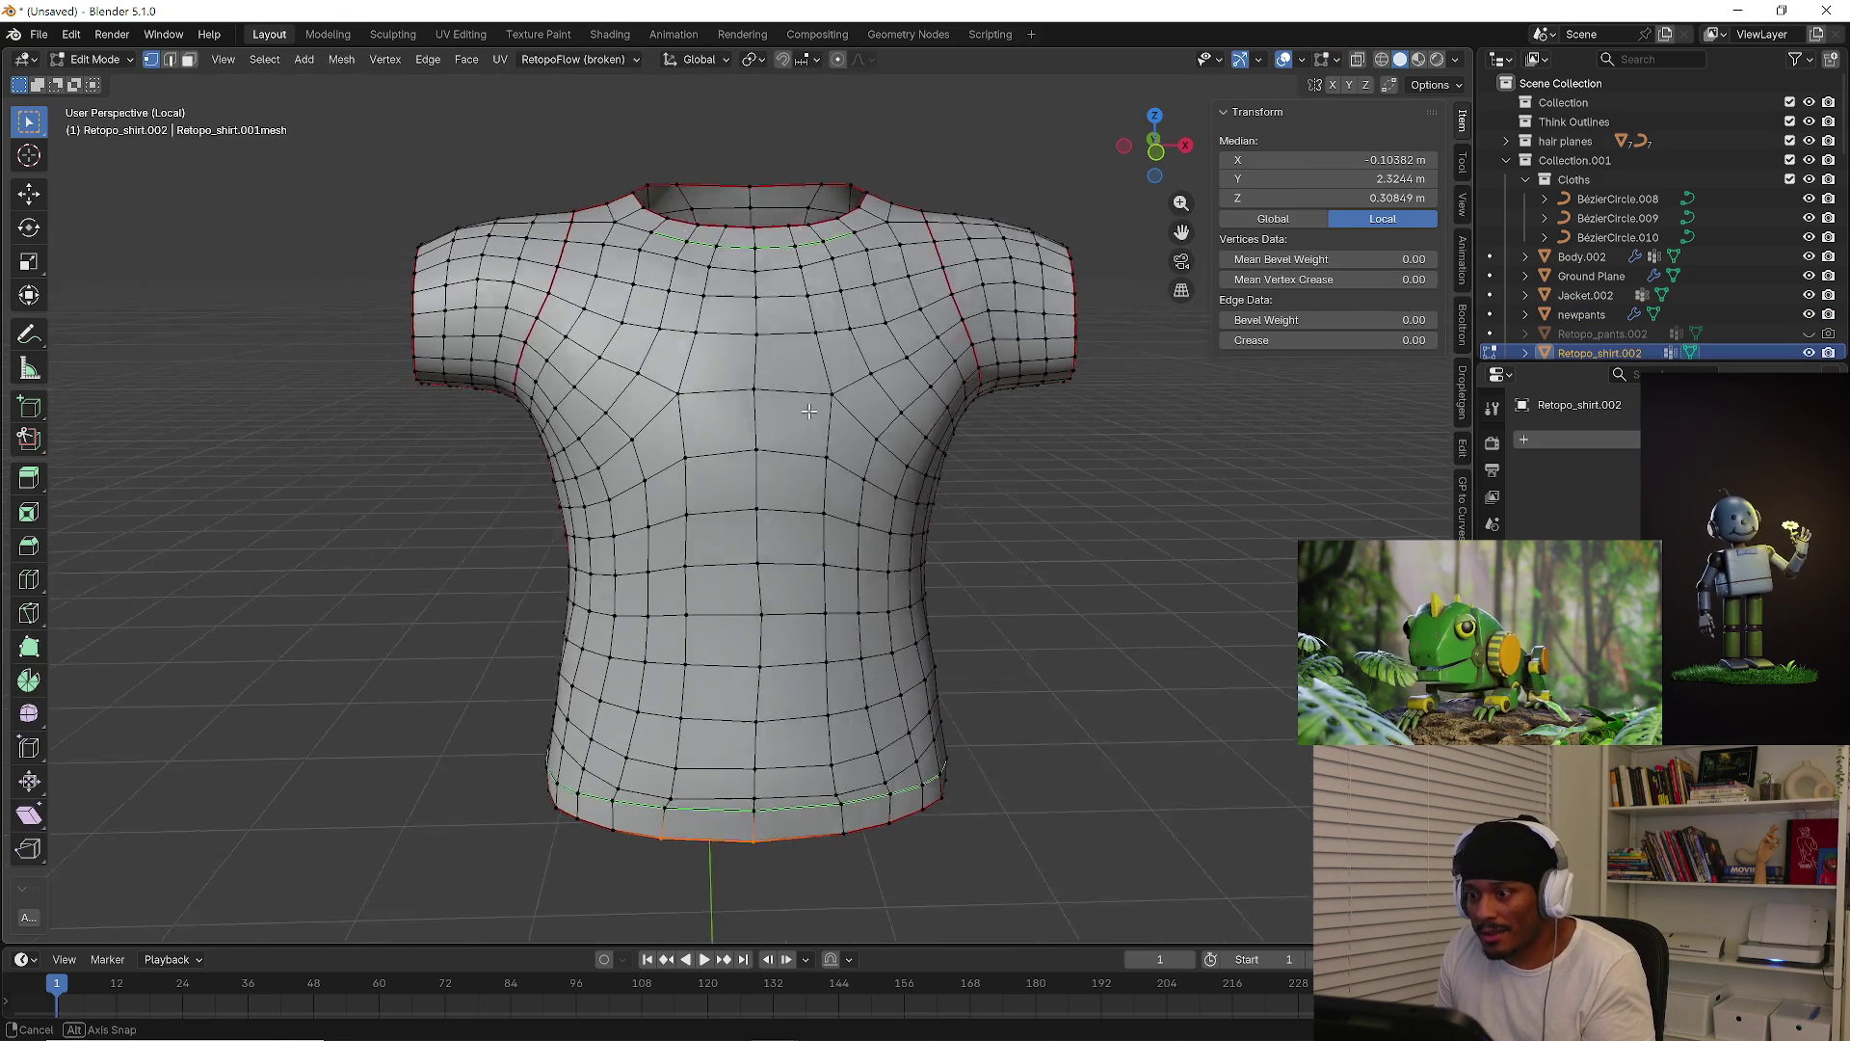
{"action": "middle_click_drag", "start_coordinate": [820, 409], "coordinate": [805, 405]}
{"action": "scroll", "coordinate": [805, 404], "scroll_direction": "down", "scroll_amount": 5}
{"action": "key", "text": "Tab"}
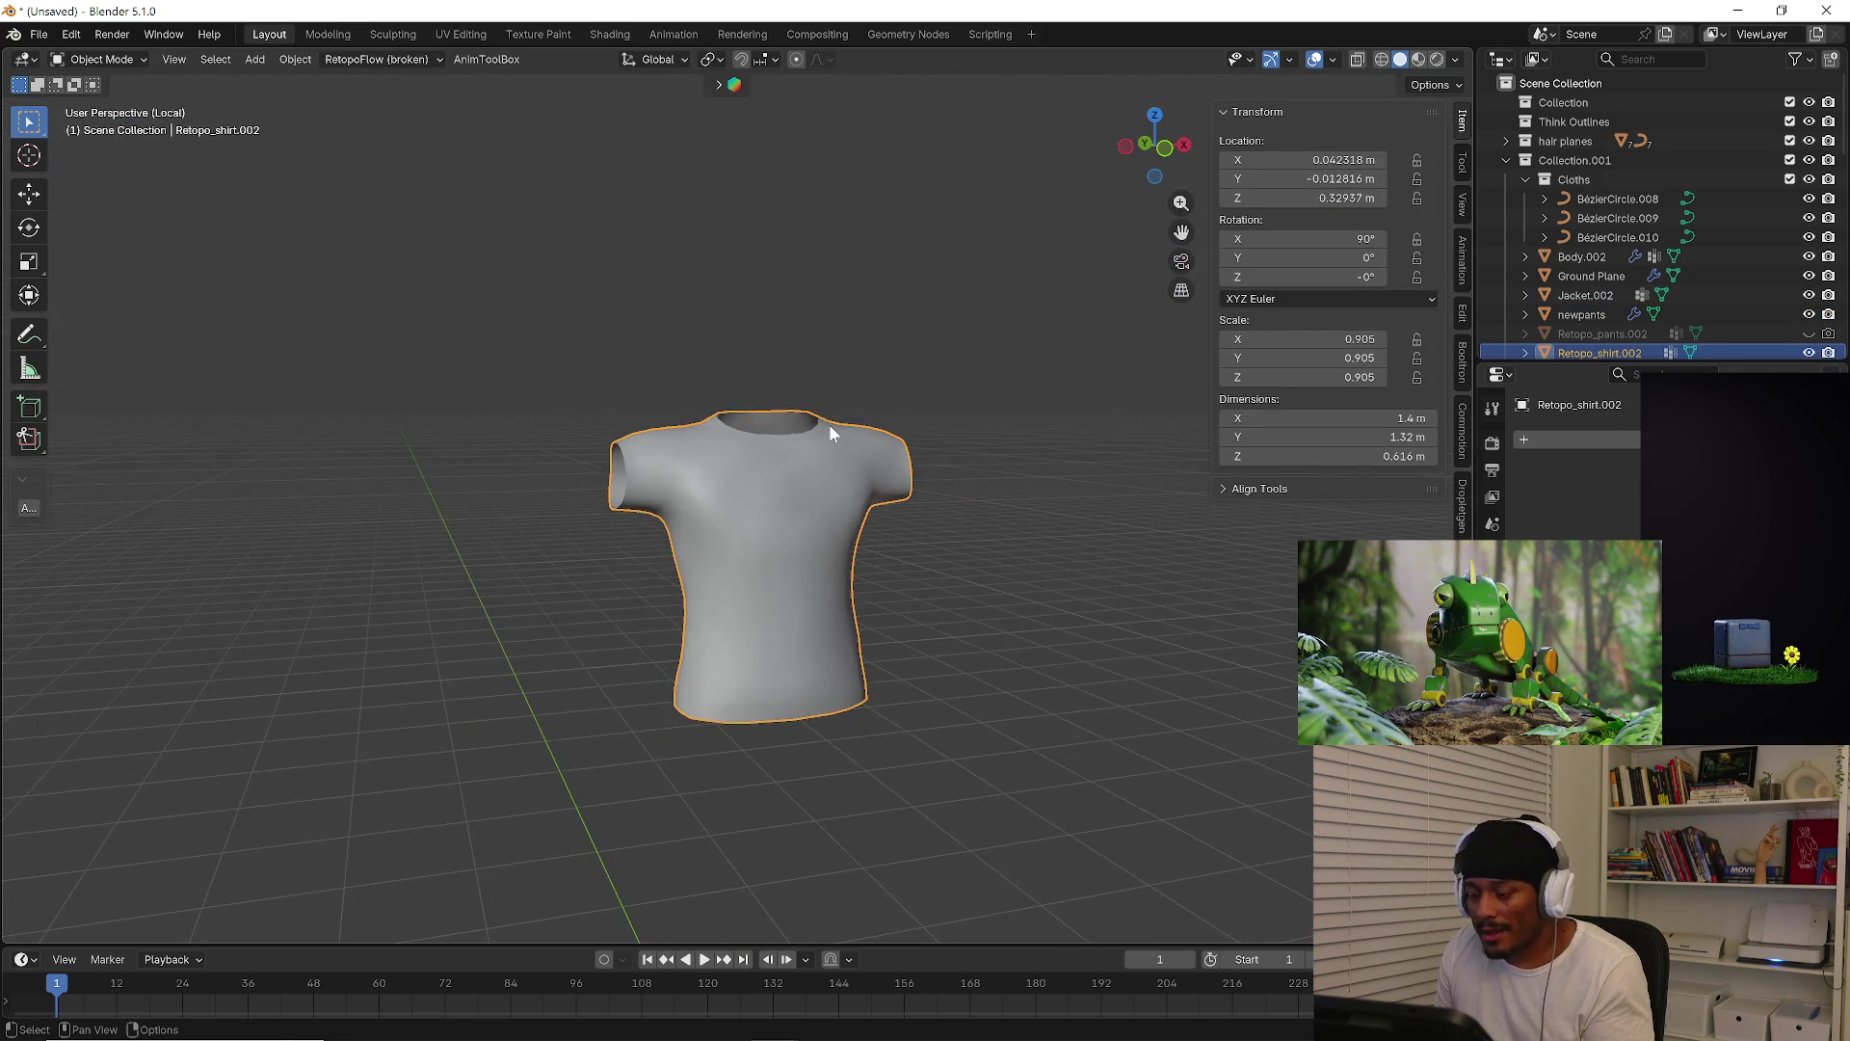
{"action": "key", "text": "KP_Divide"}
Select Body.002, check a jaw vertex in Edit Mode, and isolate the body in local view
{"action": "mouse_move", "coordinate": [796, 424]}
{"action": "middle_mouse_down"}
{"action": "mouse_move", "coordinate": [1027, 405]}
{"action": "mouse_move", "coordinate": [771, 374]}
{"action": "middle_mouse_up"}
{"action": "scroll", "coordinate": [771, 374], "scroll_direction": "up", "scroll_amount": 3}
{"action": "scroll", "coordinate": [736, 380], "scroll_direction": "down", "scroll_amount": 5}
{"action": "left_click", "coordinate": [733, 381]}
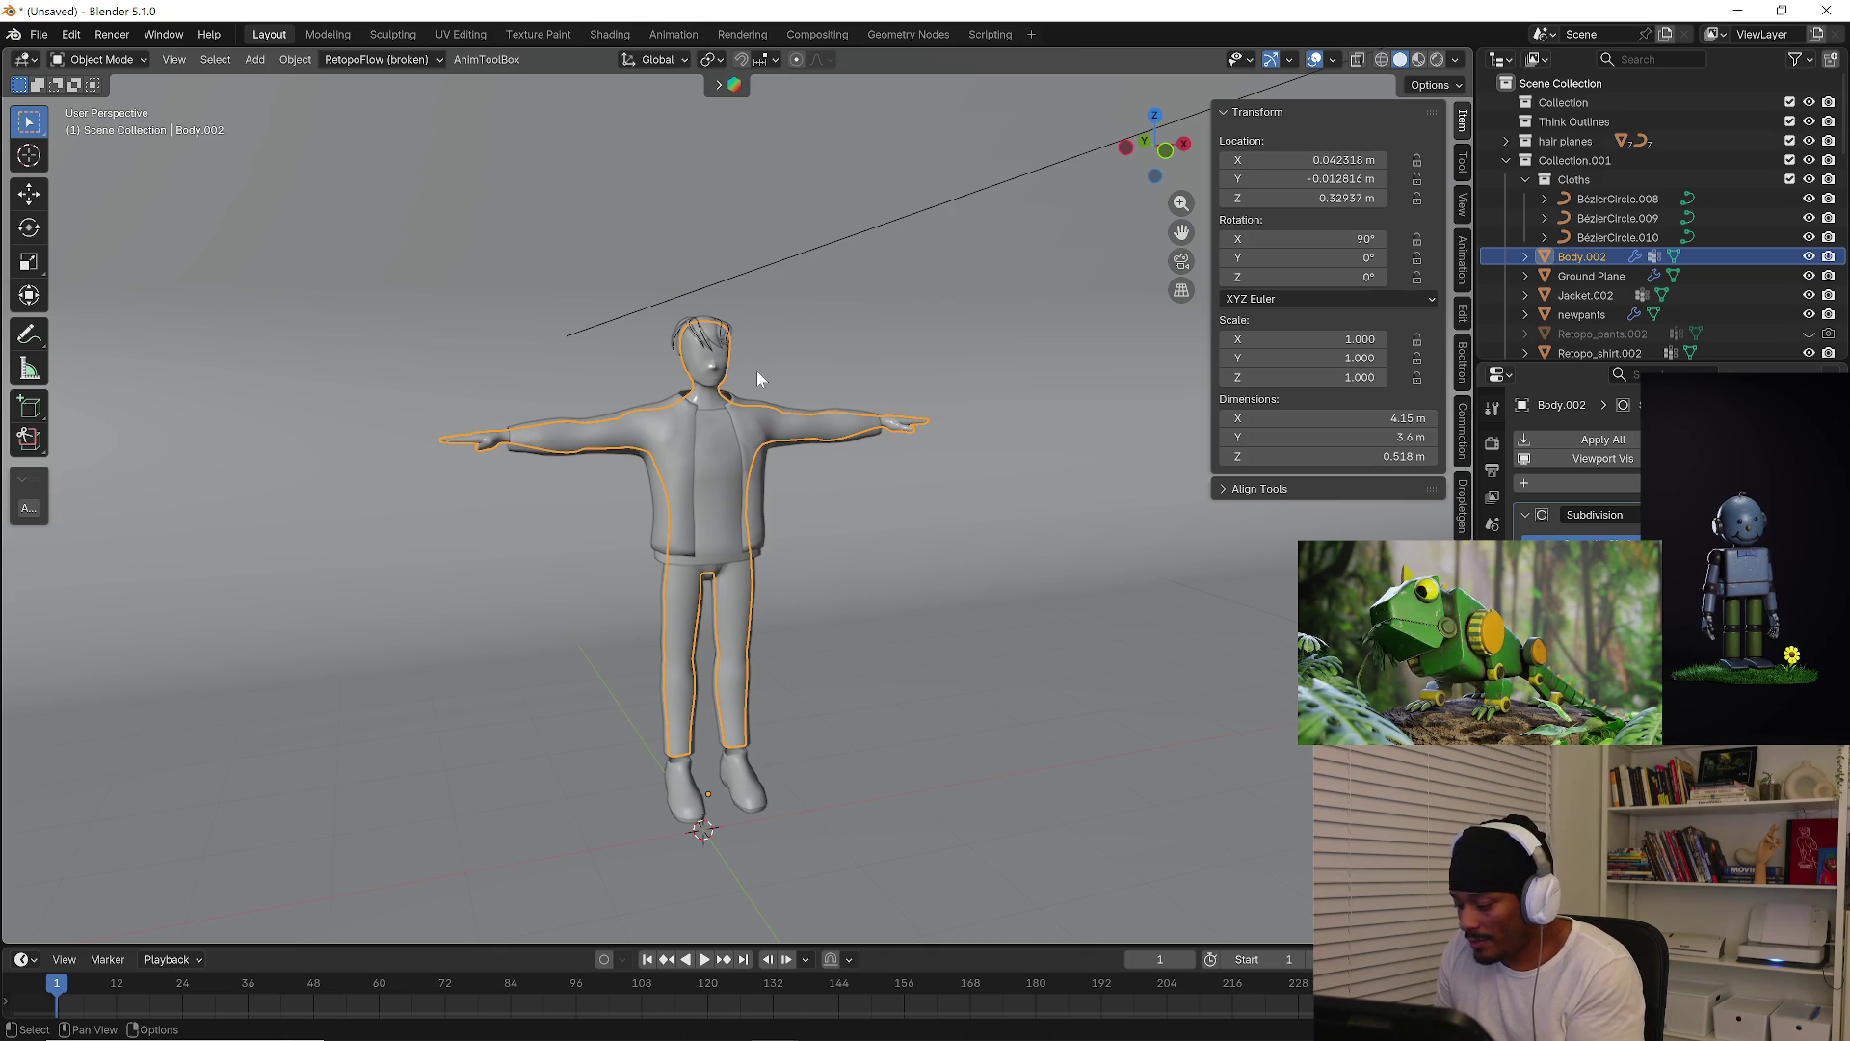
{"action": "scroll", "coordinate": [758, 378], "scroll_direction": "up", "scroll_amount": 6}
{"action": "mouse_move", "coordinate": [735, 247]}
{"action": "middle_mouse_down", "text": "shift"}
{"action": "mouse_move", "coordinate": [715, 409]}
{"action": "mouse_move", "coordinate": [790, 366]}
{"action": "mouse_move", "coordinate": [761, 231]}
{"action": "mouse_move", "coordinate": [756, 259]}
{"action": "middle_mouse_up", "text": "shift"}
{"action": "key", "text": "Tab"}
{"action": "left_click", "coordinate": [757, 259]}
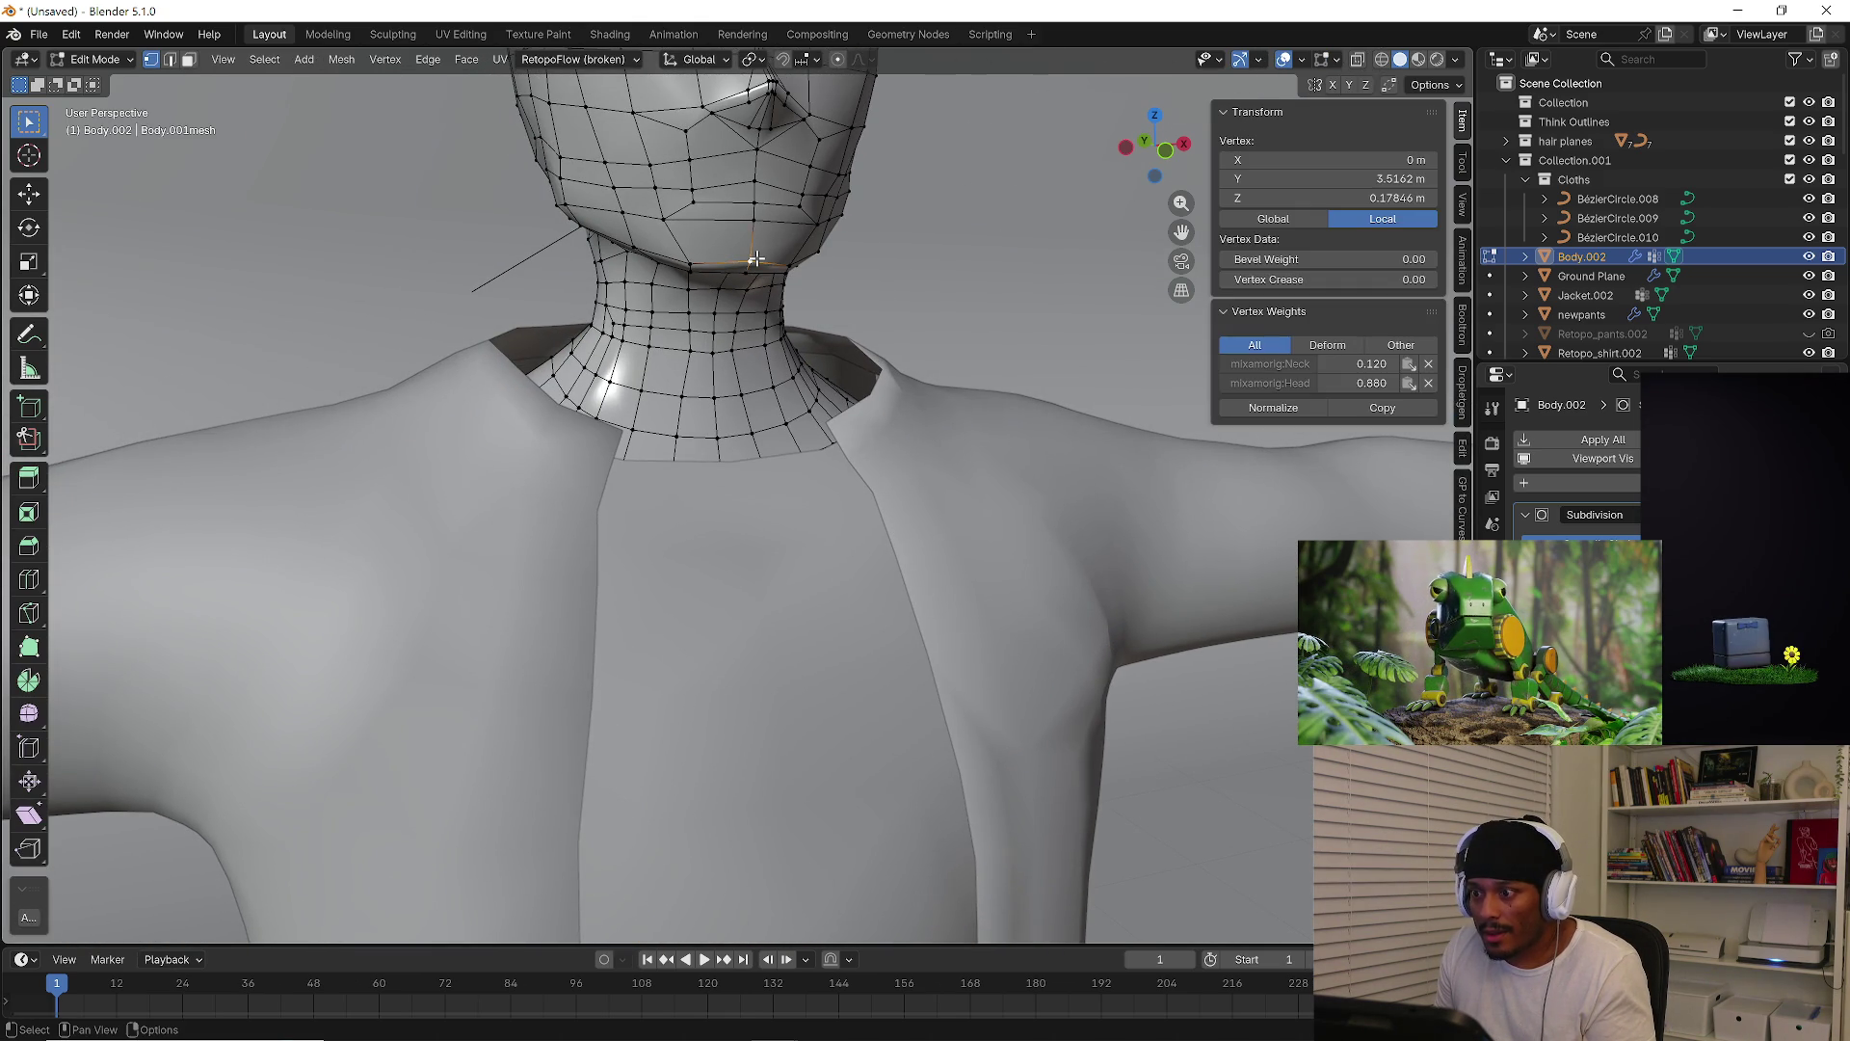
{"action": "key", "text": "period"}
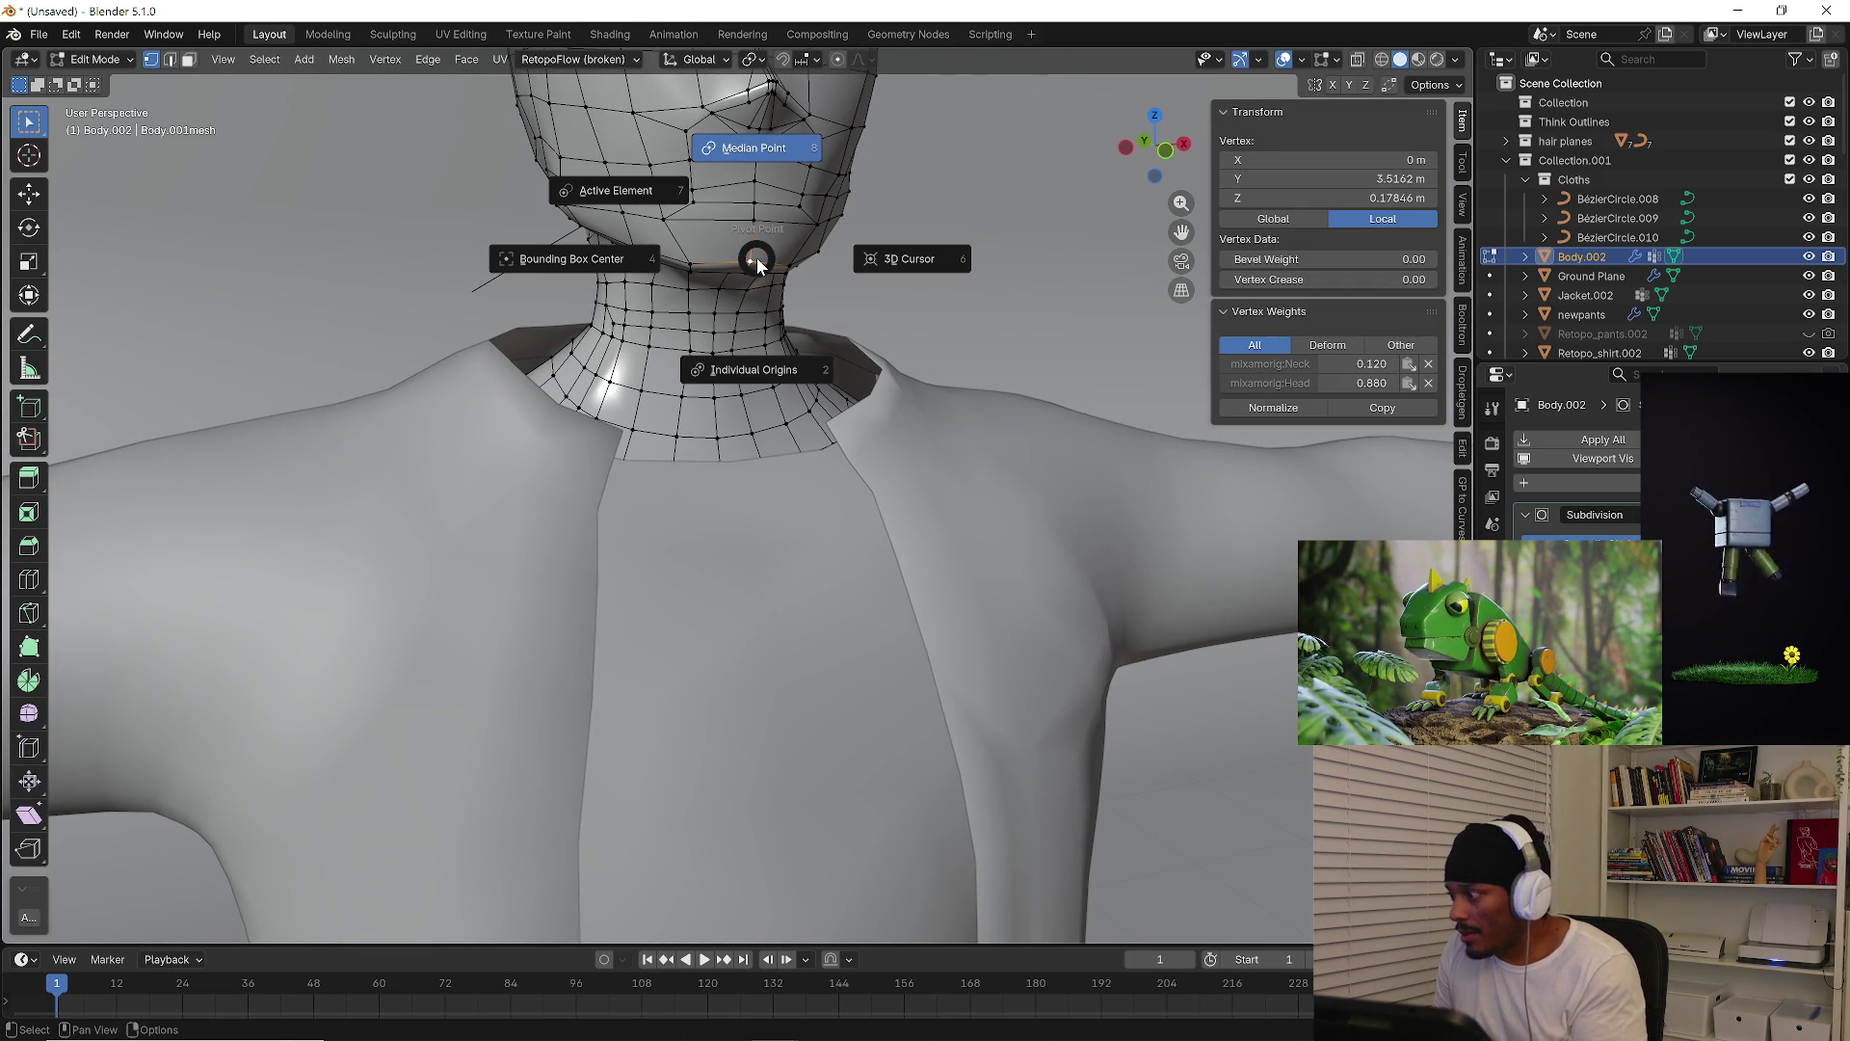
{"action": "key", "text": "Escape"}
{"action": "key", "text": "KP_Divide"}
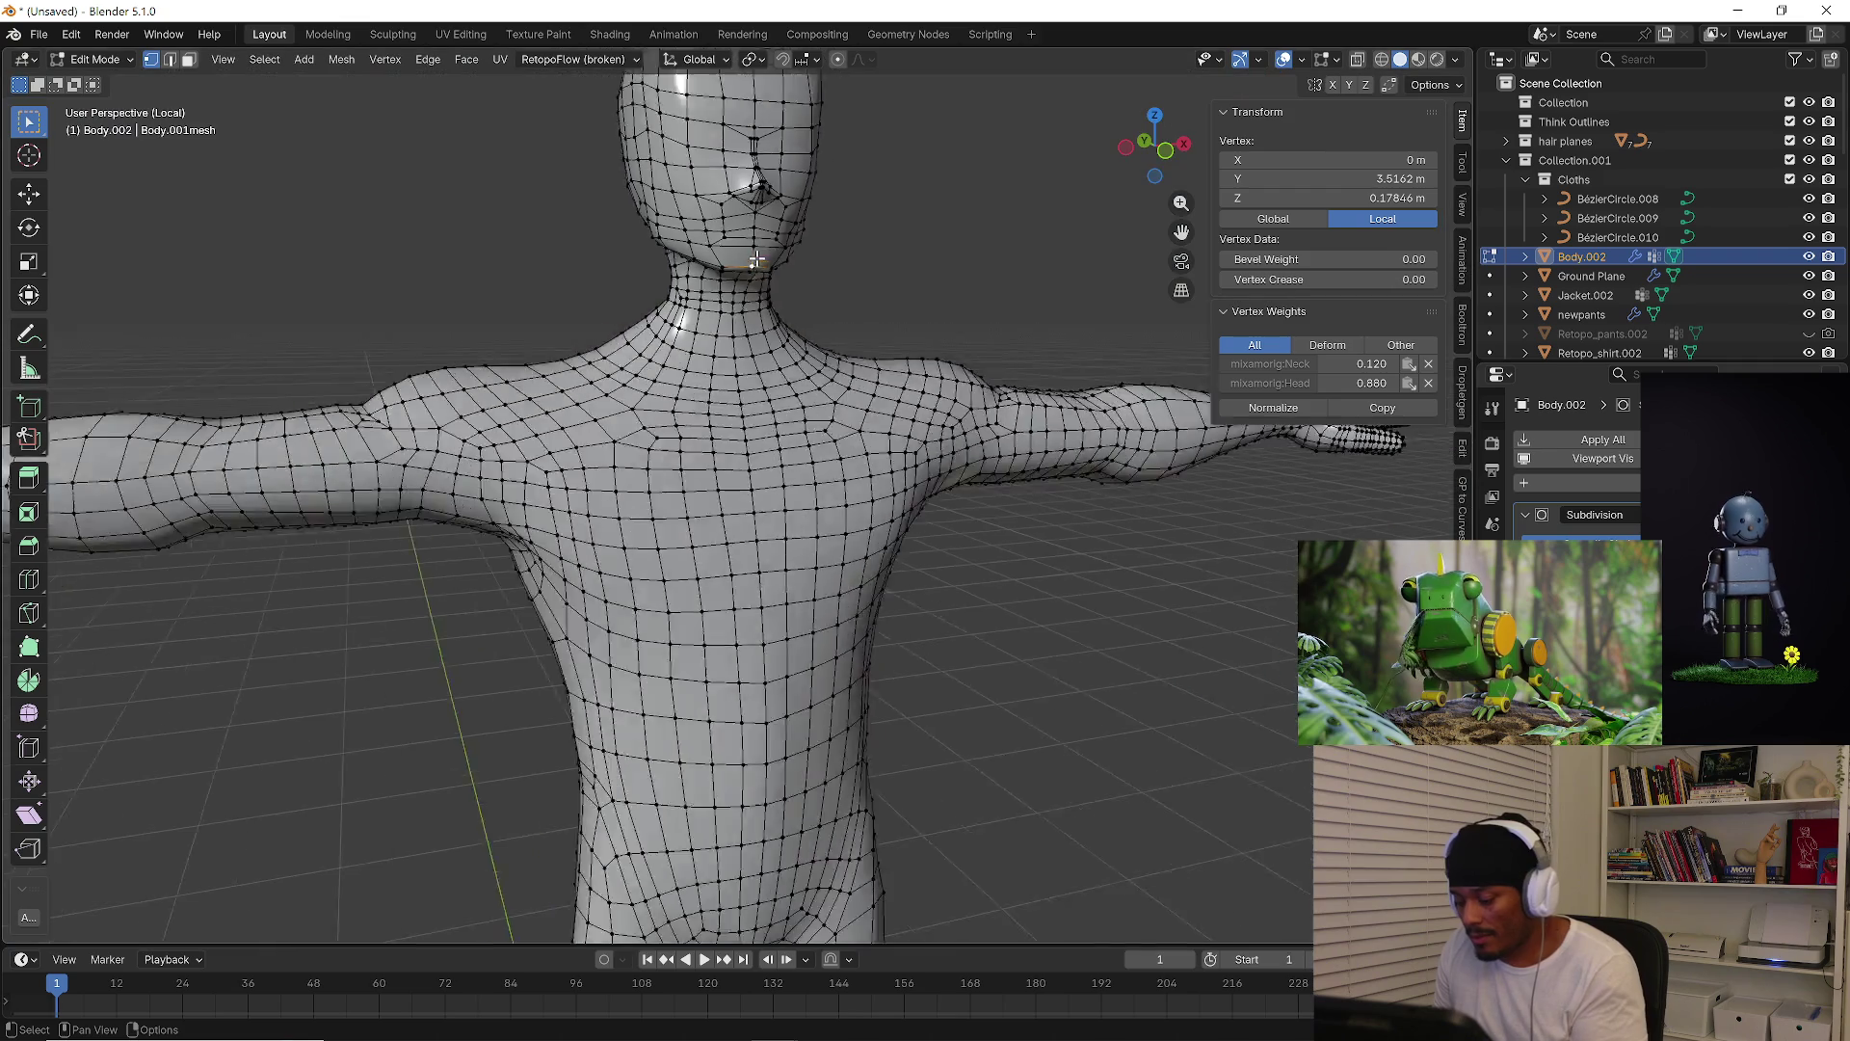
{"action": "mouse_move", "coordinate": [757, 258]}
{"action": "middle_mouse_down"}
{"action": "mouse_move", "coordinate": [771, 286]}
{"action": "mouse_move", "coordinate": [840, 292]}
{"action": "middle_mouse_up"}
{"action": "key", "text": "Tab"}
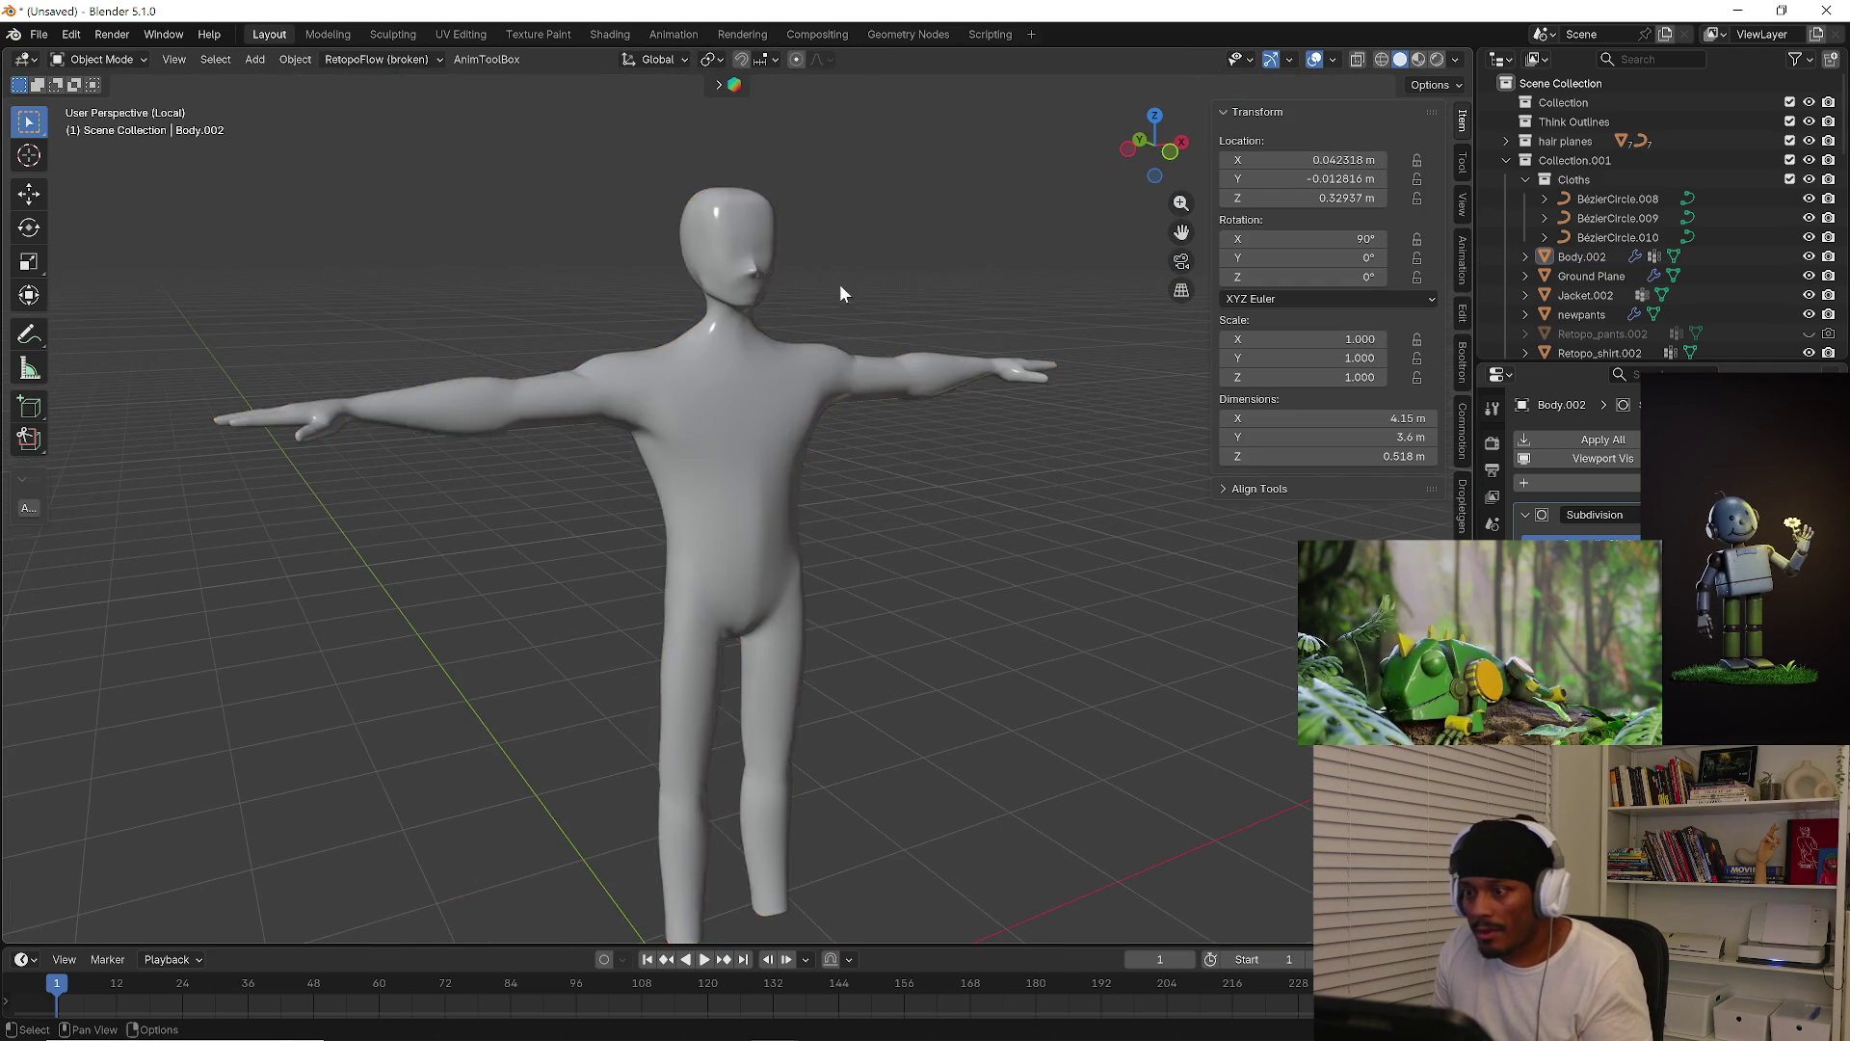
Select the body mesh and apply its modifier
{"action": "scroll", "coordinate": [840, 291], "scroll_direction": "up", "scroll_amount": 5}
{"action": "mouse_move", "coordinate": [784, 386]}
{"action": "middle_mouse_down"}
{"action": "mouse_move", "coordinate": [678, 385]}
{"action": "mouse_move", "coordinate": [694, 343]}
{"action": "mouse_move", "coordinate": [969, 376]}
{"action": "middle_mouse_up"}
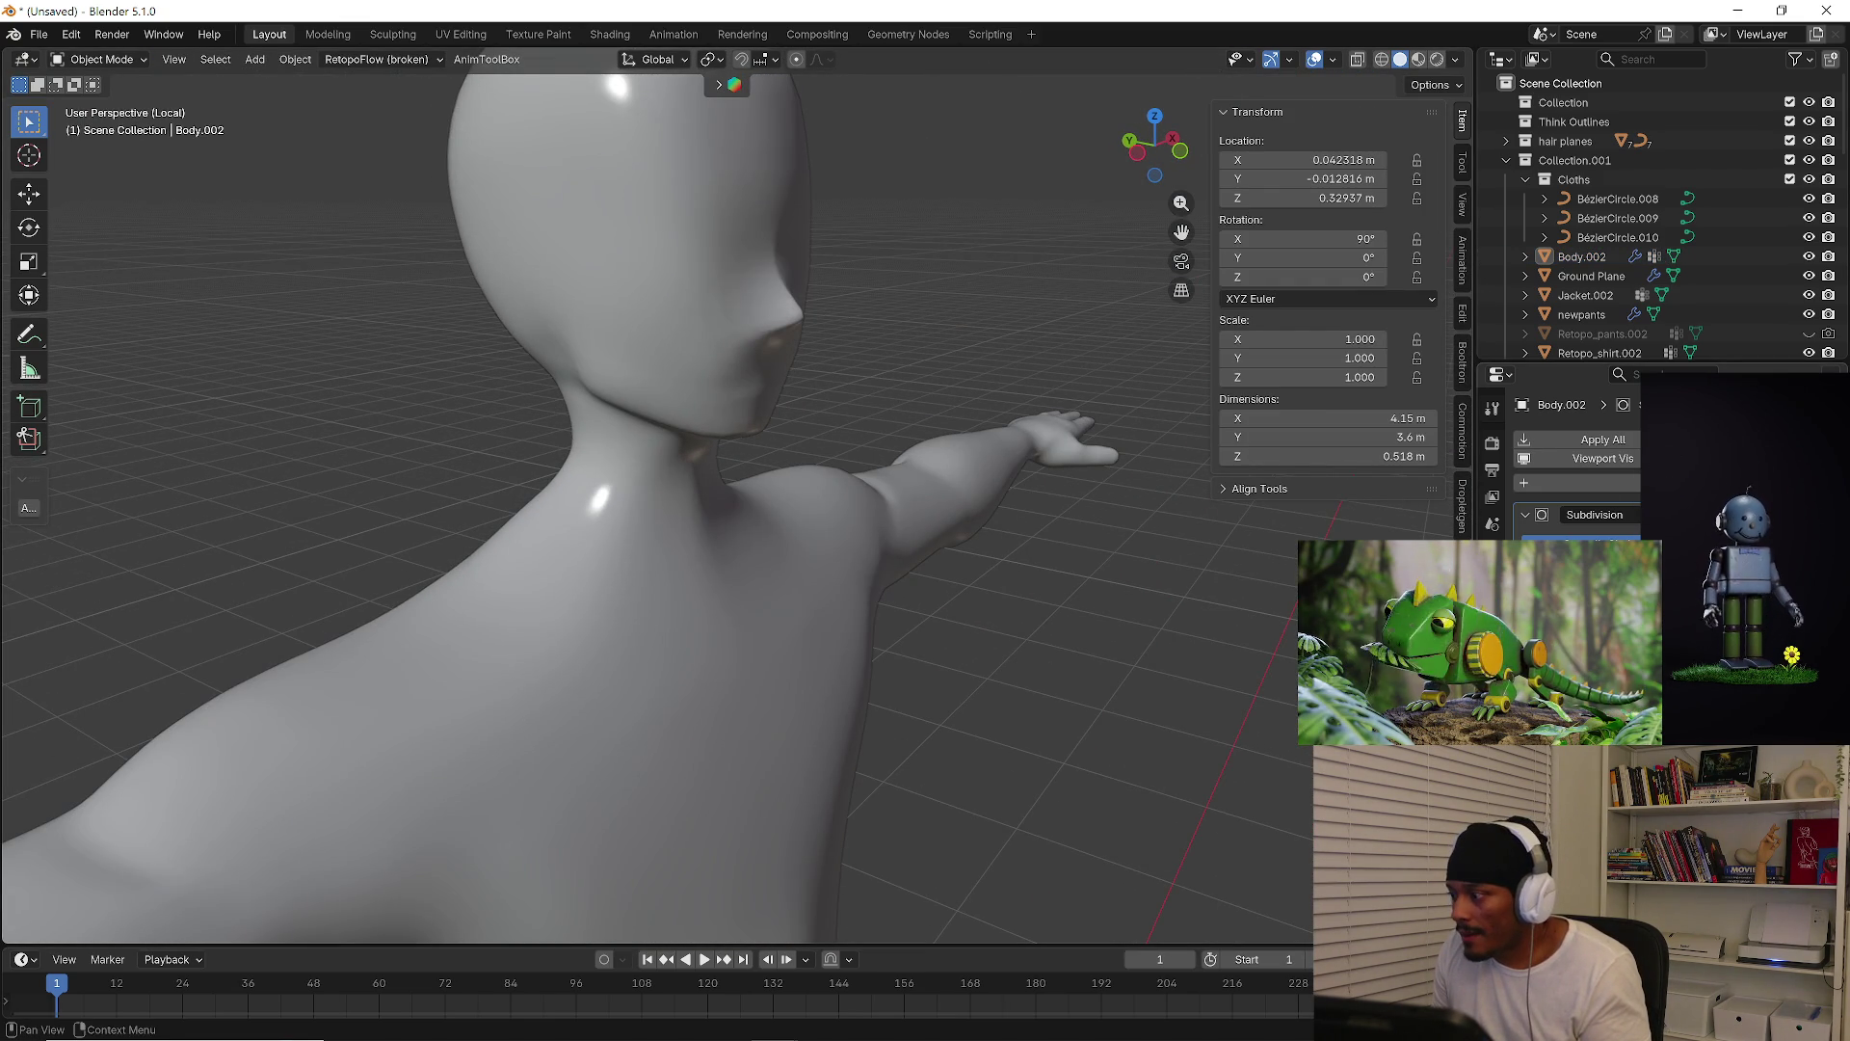
{"action": "middle_click_drag", "start_coordinate": [974, 501], "coordinate": [860, 484]}
{"action": "left_click", "coordinate": [905, 399]}
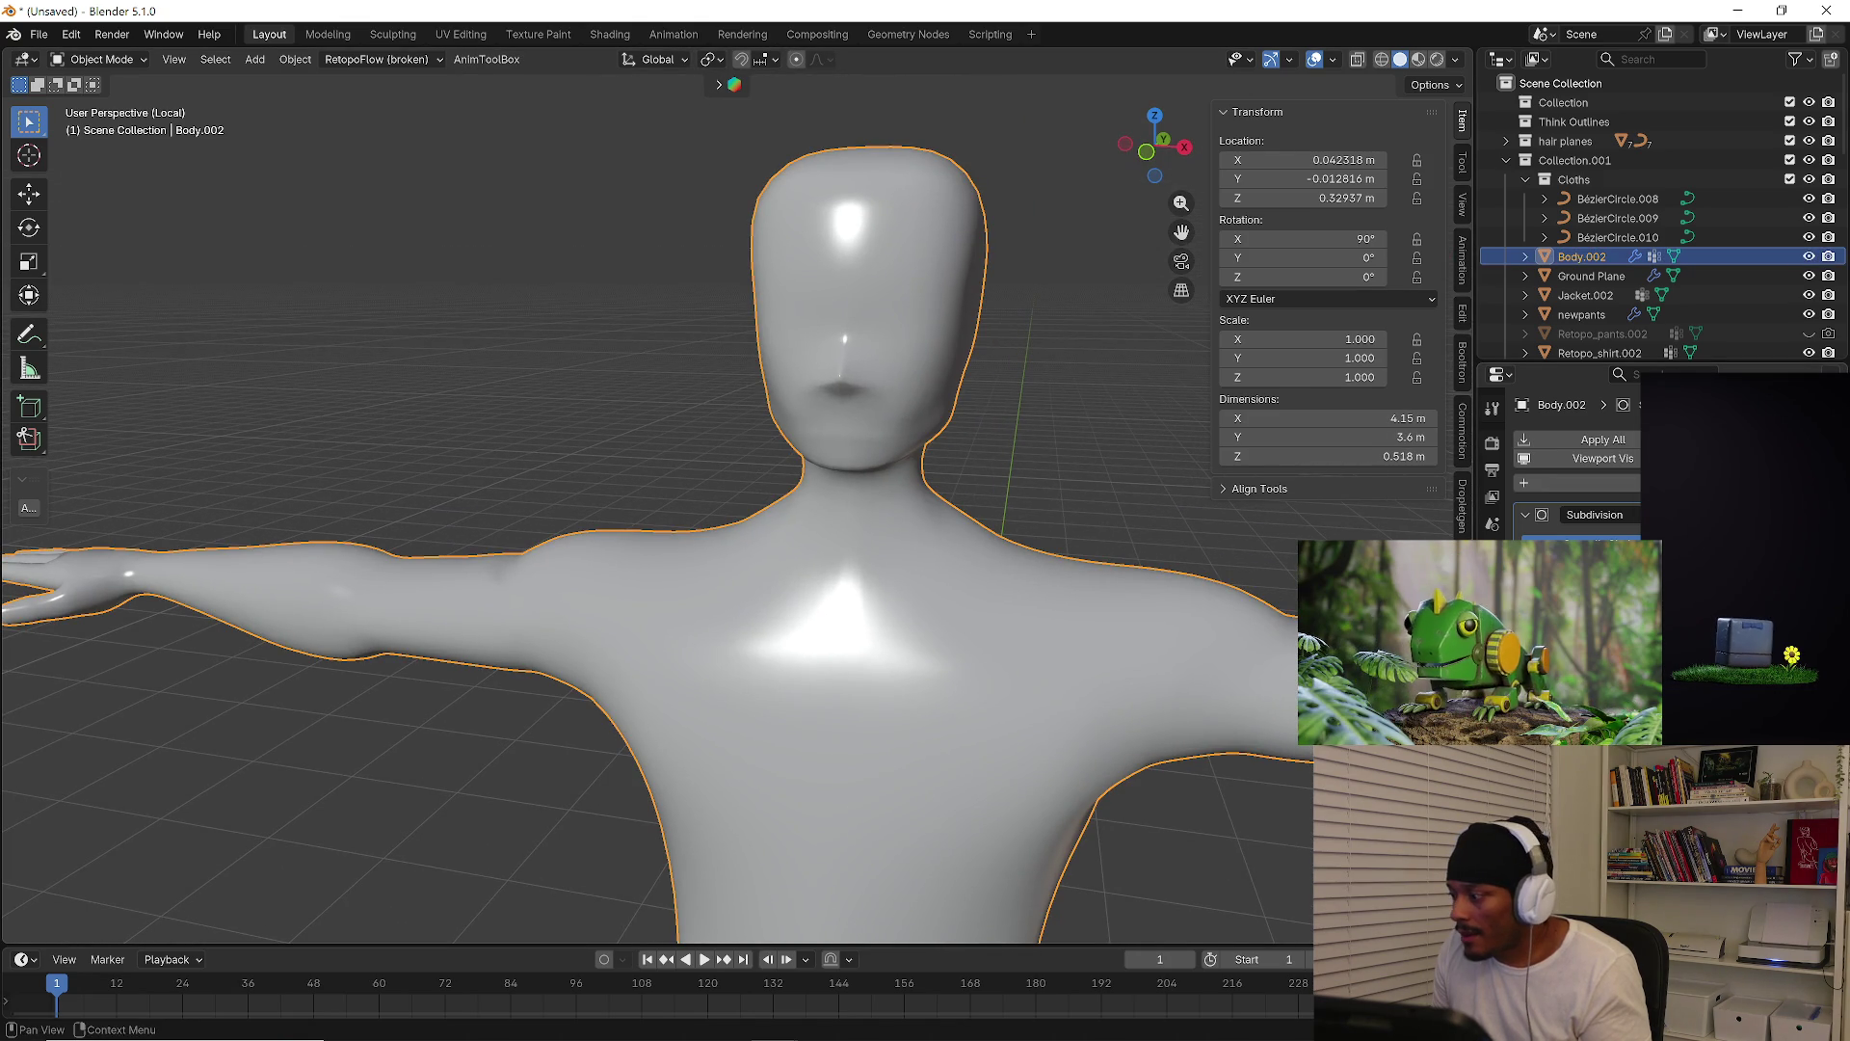
{"action": "key", "text": "ctrl+a"}
Review the applied body in Edit Mode, clear the jaw selection, and return to Object Mode
{"action": "key", "text": "Tab"}
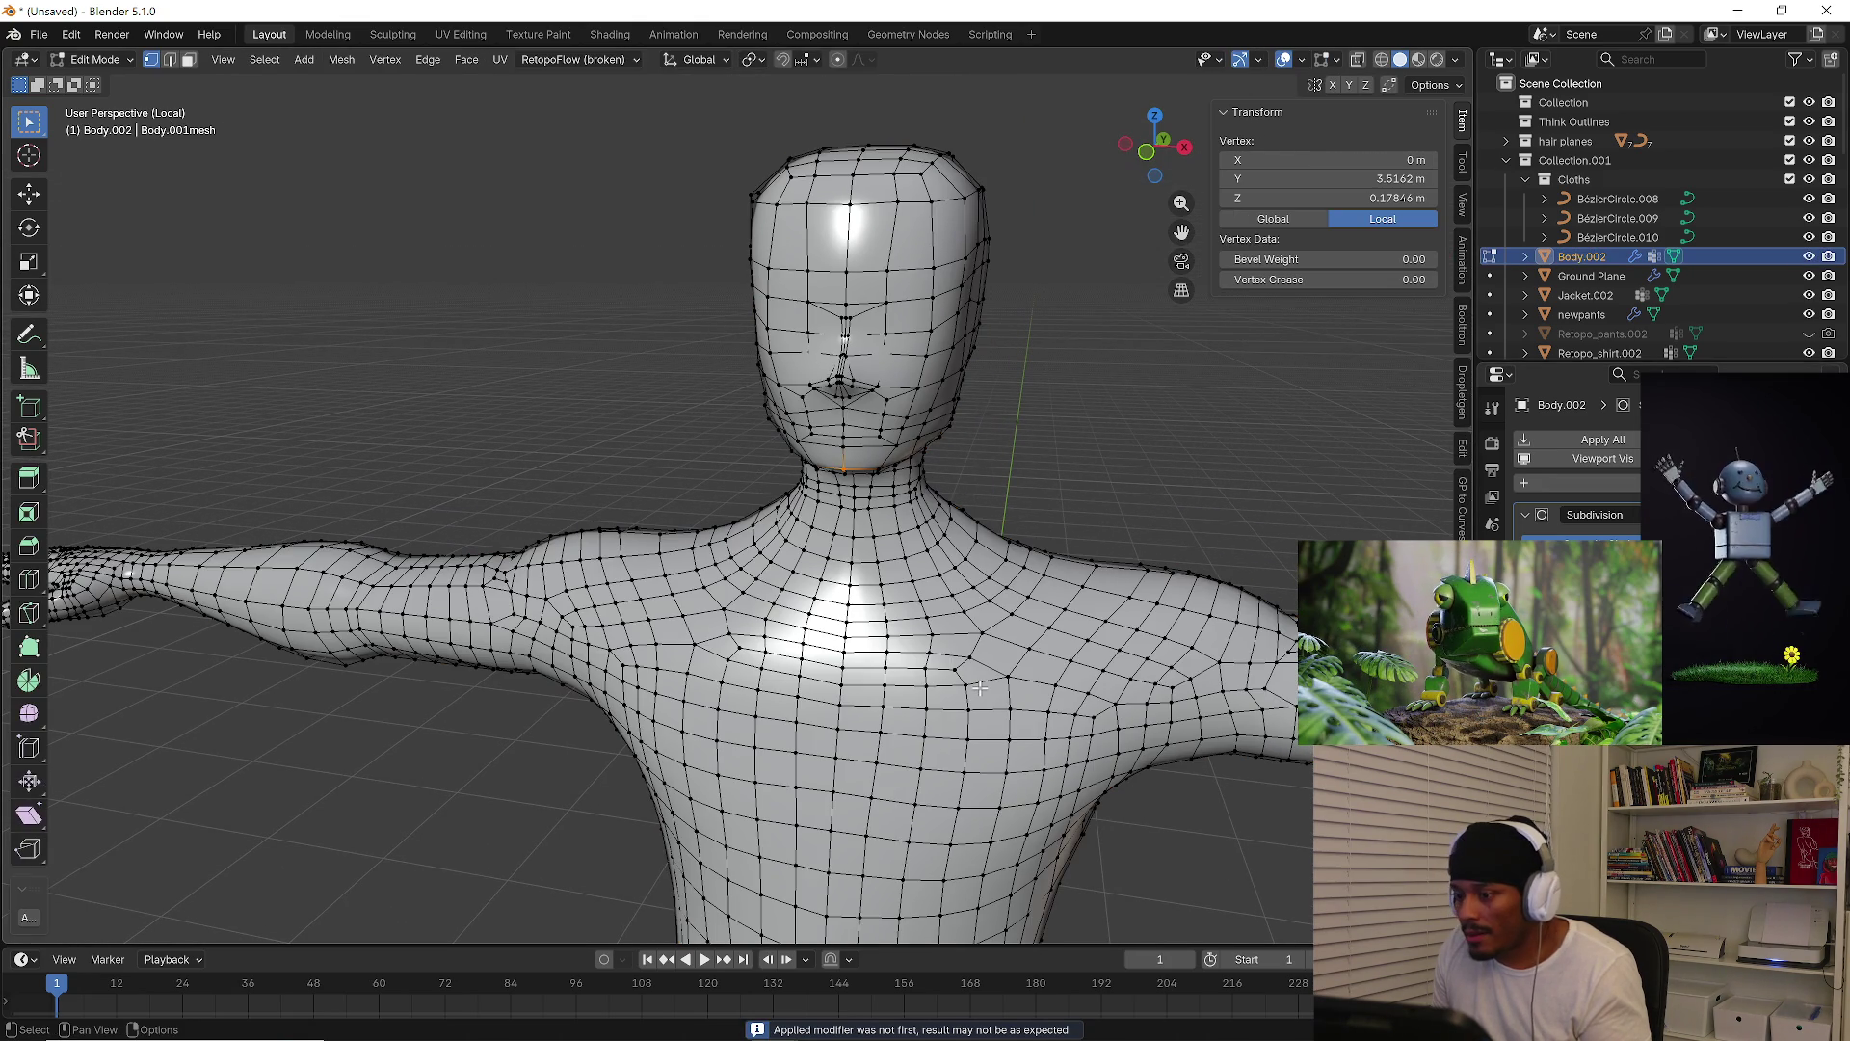
{"action": "key", "text": "Tab"}
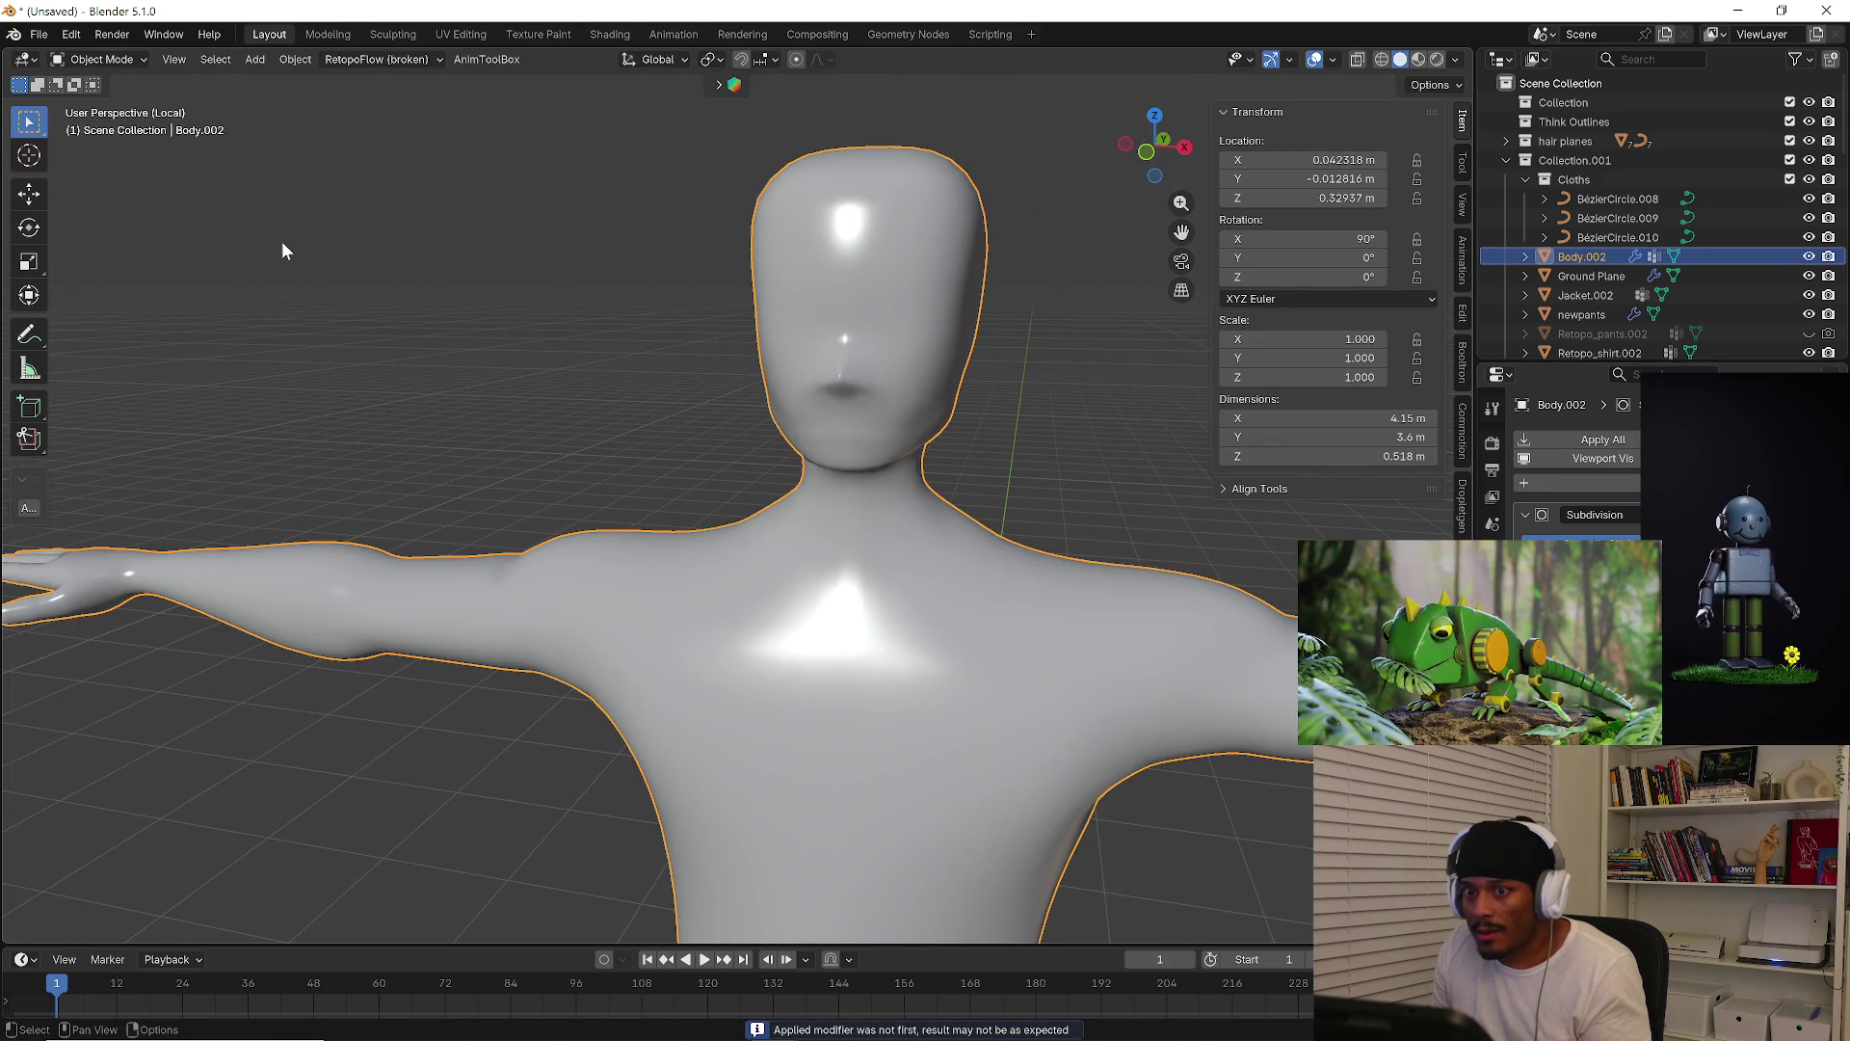
{"action": "key", "text": "Tab"}
{"action": "left_click", "coordinate": [369, 287]}
{"action": "left_click", "coordinate": [1302, 59]}
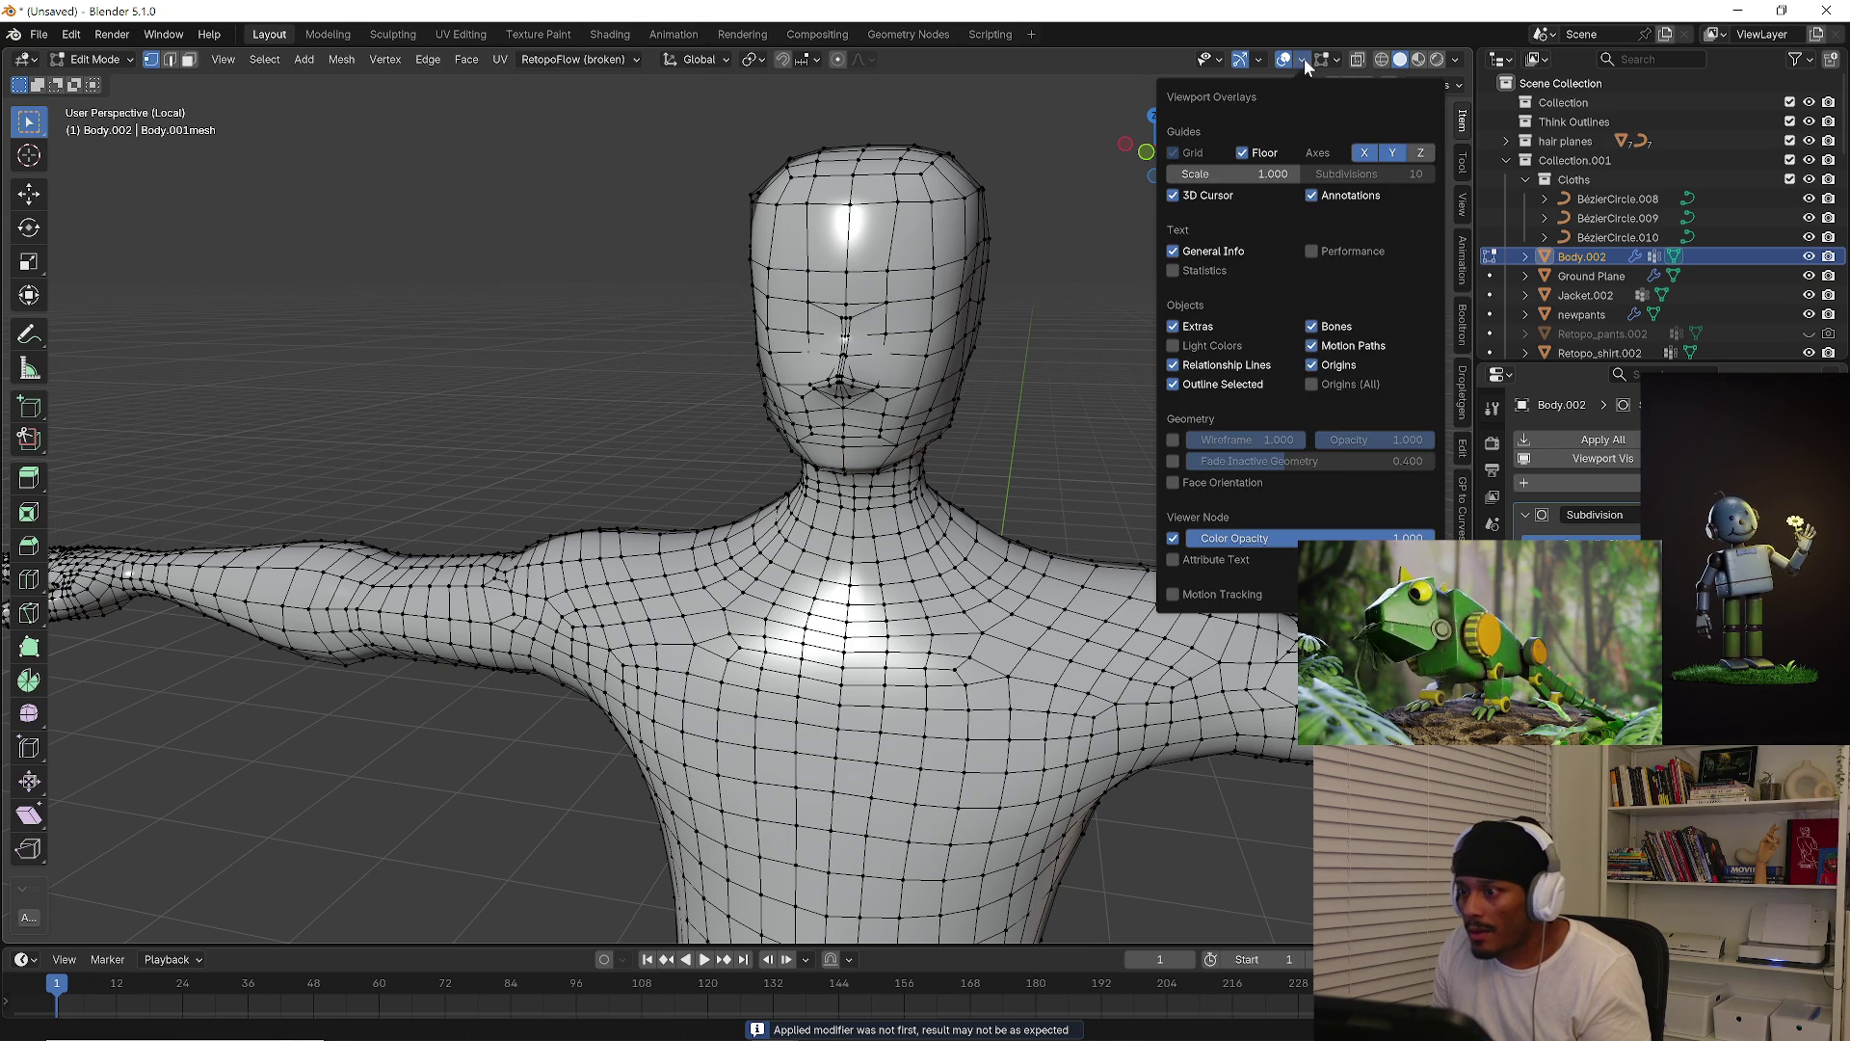
{"action": "scroll", "coordinate": [963, 434], "scroll_direction": "down", "scroll_amount": 2}
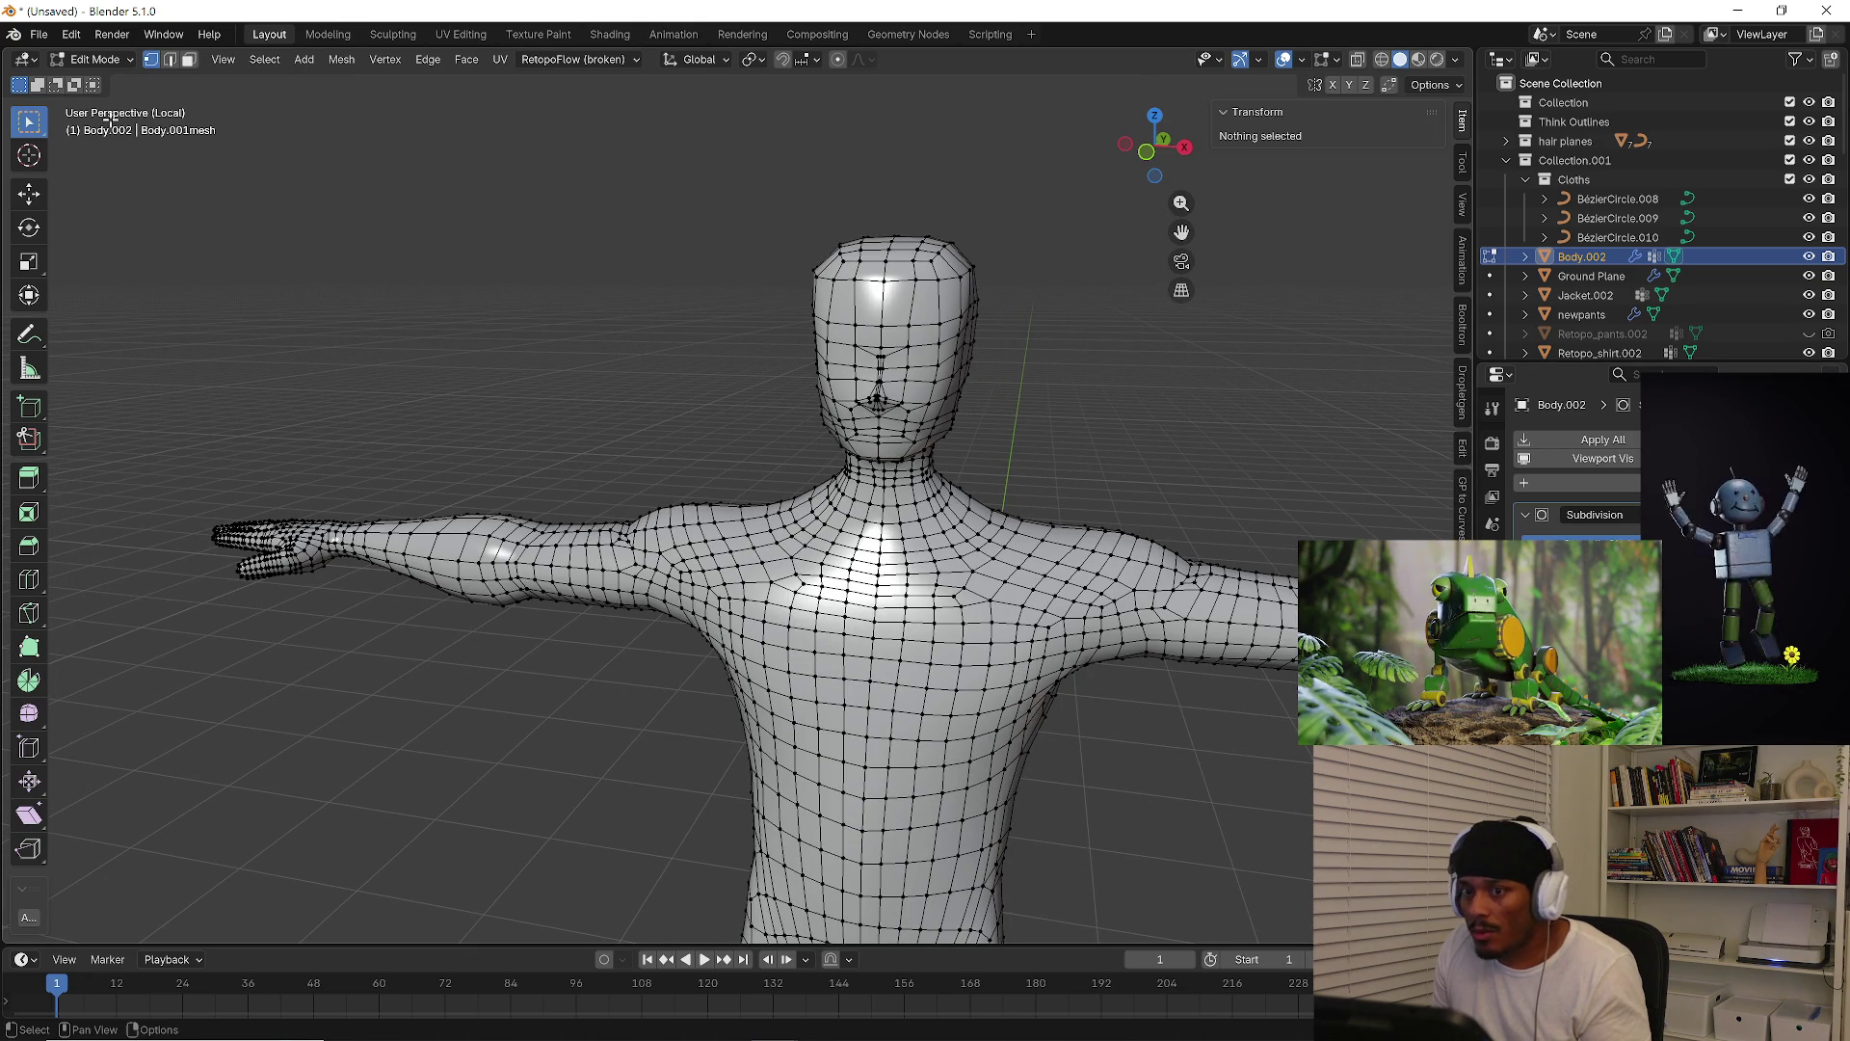
{"action": "left_click", "coordinate": [114, 60]}
{"action": "left_click", "coordinate": [108, 82]}
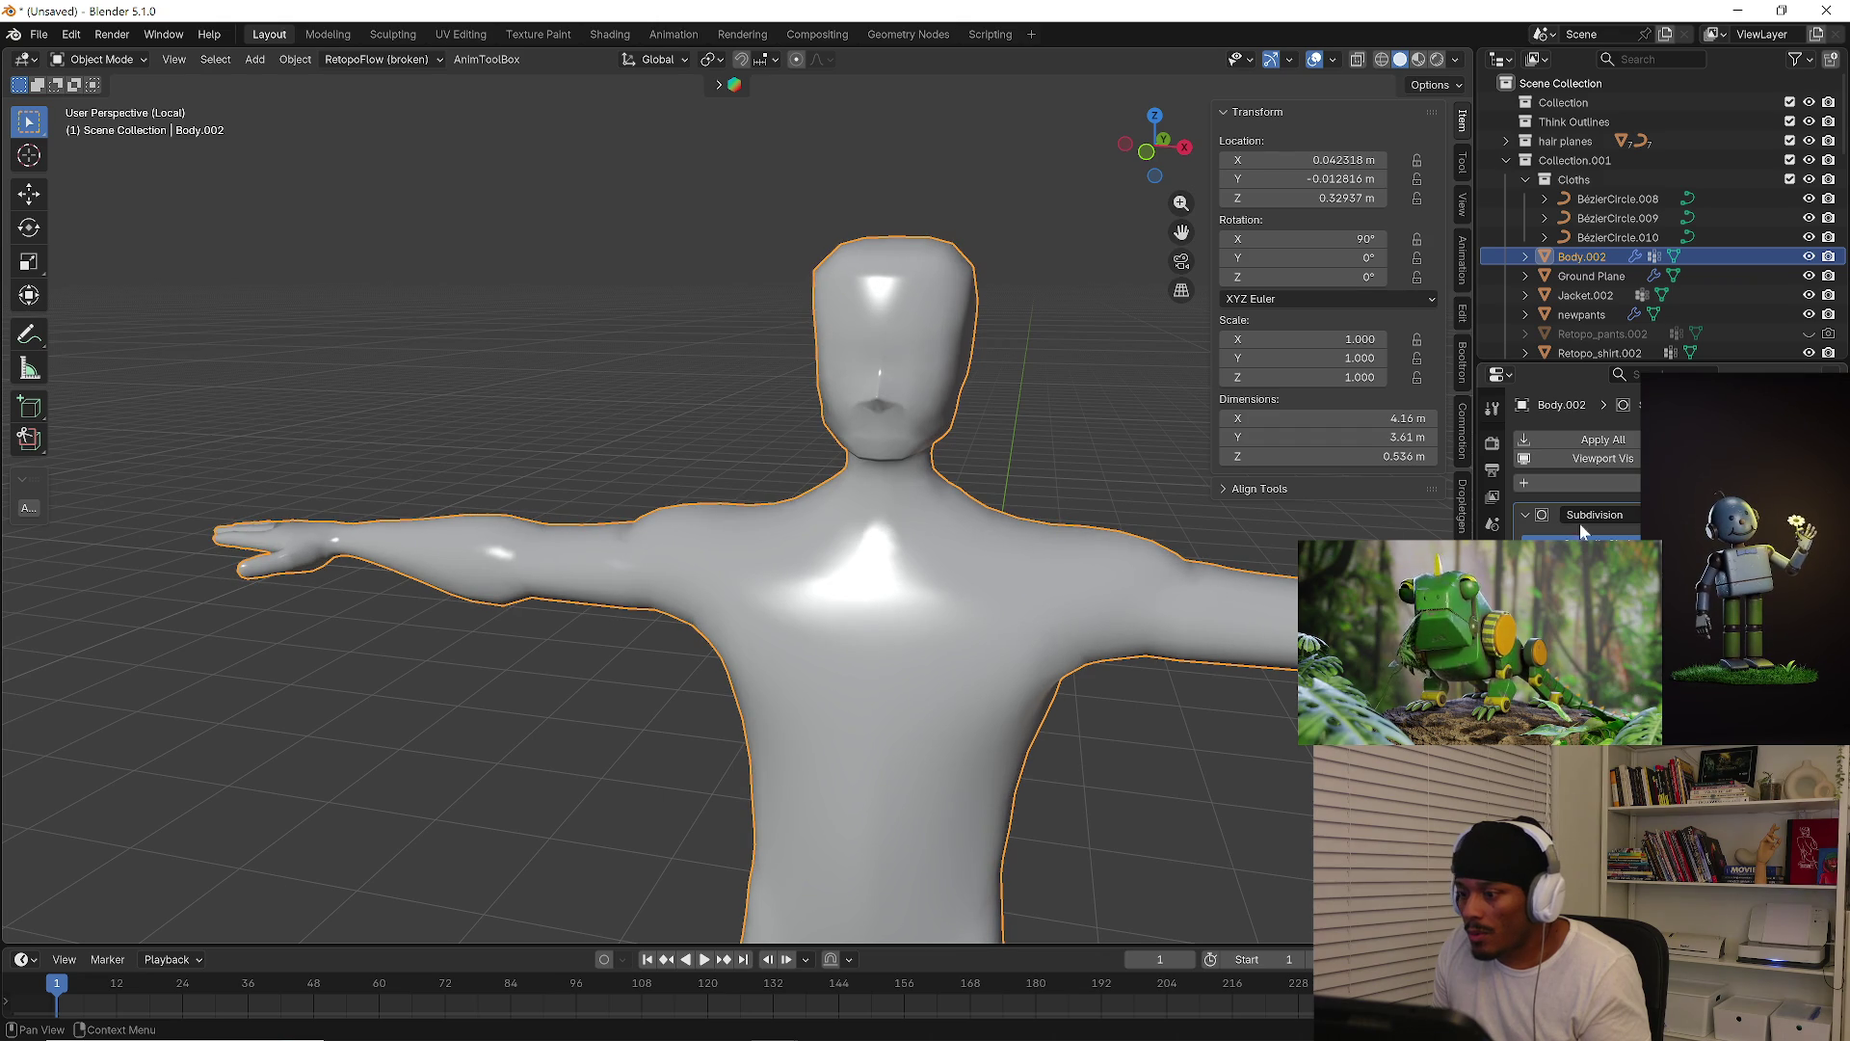
Compare the body before and after the change with undo and redo, ending undone
{"action": "mouse_move", "coordinate": [887, 685]}
{"action": "middle_mouse_down"}
{"action": "mouse_move", "coordinate": [962, 651]}
{"action": "mouse_move", "coordinate": [992, 598]}
{"action": "mouse_move", "coordinate": [1108, 621]}
{"action": "middle_mouse_up"}
{"action": "key", "text": "ctrl+z"}
{"action": "key", "text": "ctrl+shift+z"}
{"action": "key", "text": "ctrl+z"}
{"action": "key", "text": "ctrl+shift+z"}
{"action": "mouse_move", "coordinate": [850, 493]}
{"action": "middle_mouse_down"}
{"action": "mouse_move", "coordinate": [723, 459]}
{"action": "mouse_move", "coordinate": [886, 476]}
{"action": "middle_mouse_up"}
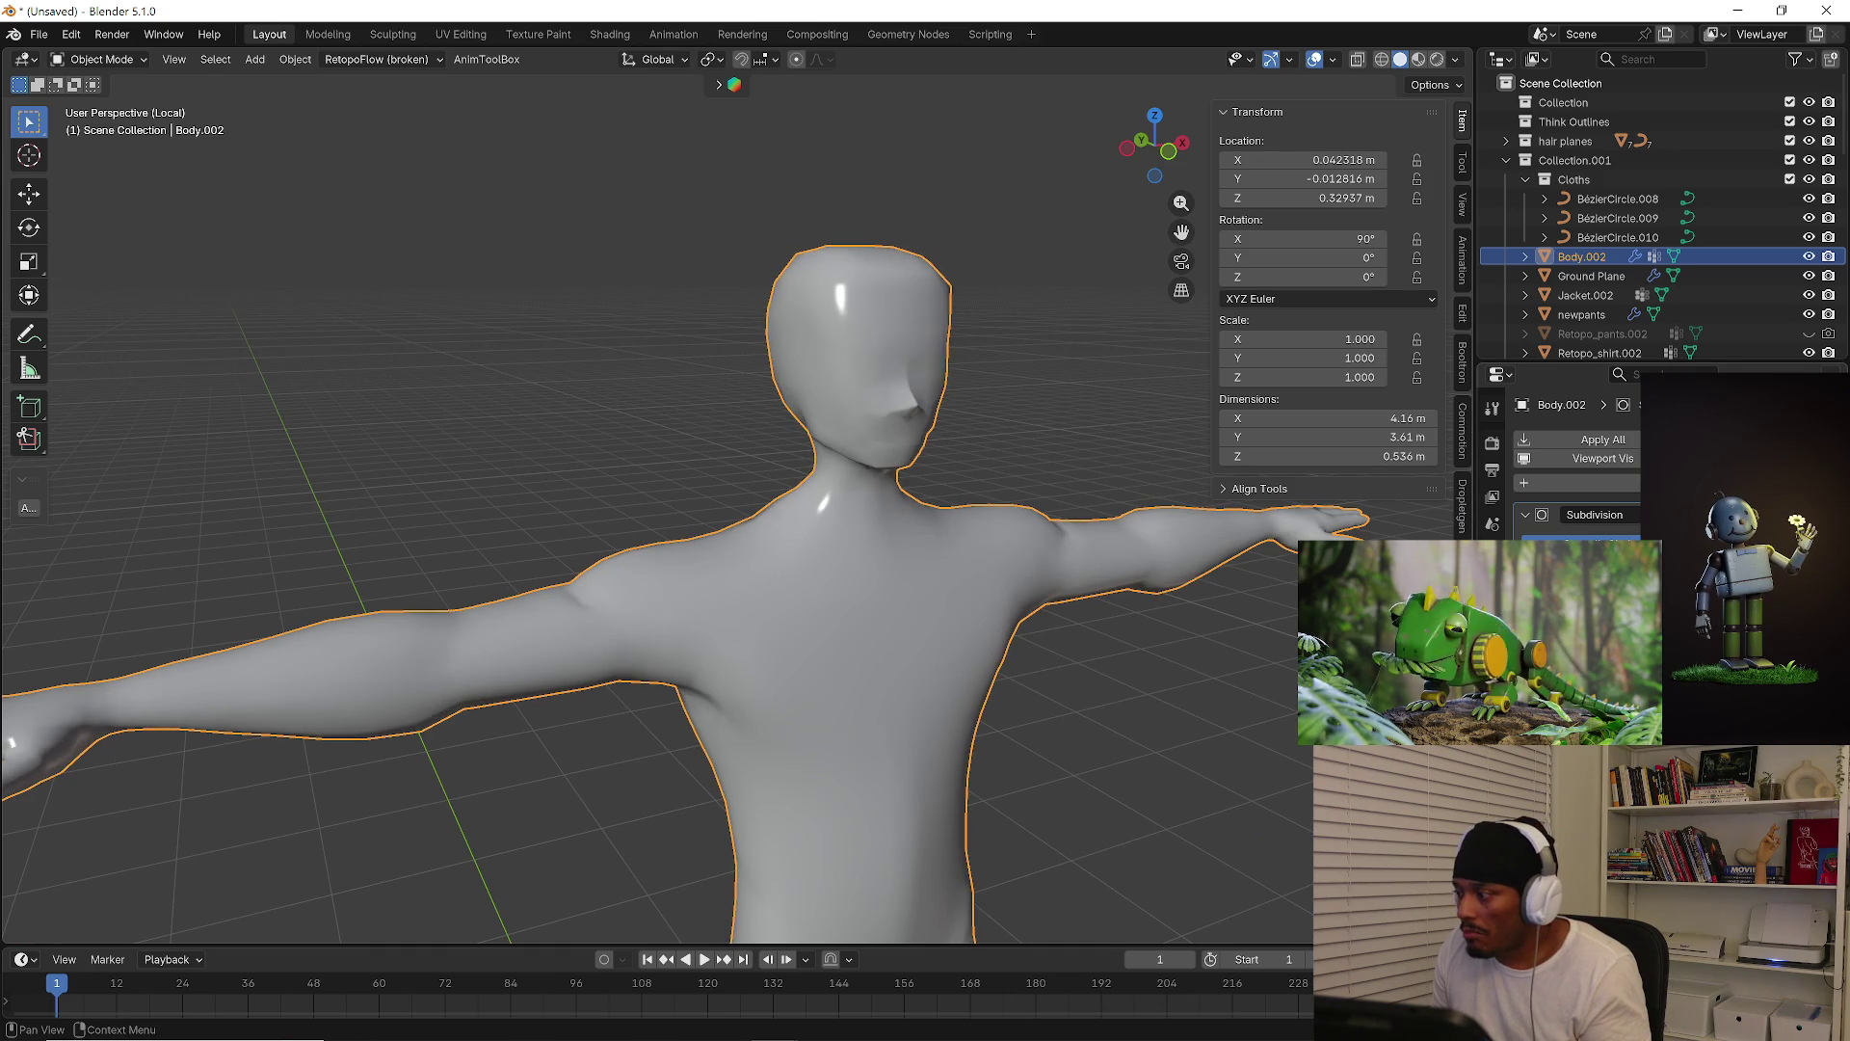
{"action": "key", "text": "ctrl+z"}
{"action": "scroll", "coordinate": [1234, 634], "scroll_direction": "down", "scroll_amount": 5}
{"action": "middle_click_drag", "start_coordinate": [1234, 634], "coordinate": [842, 638]}
Exit local view to restore the full character and open File > Save As
{"action": "key", "text": "KP_Divide"}
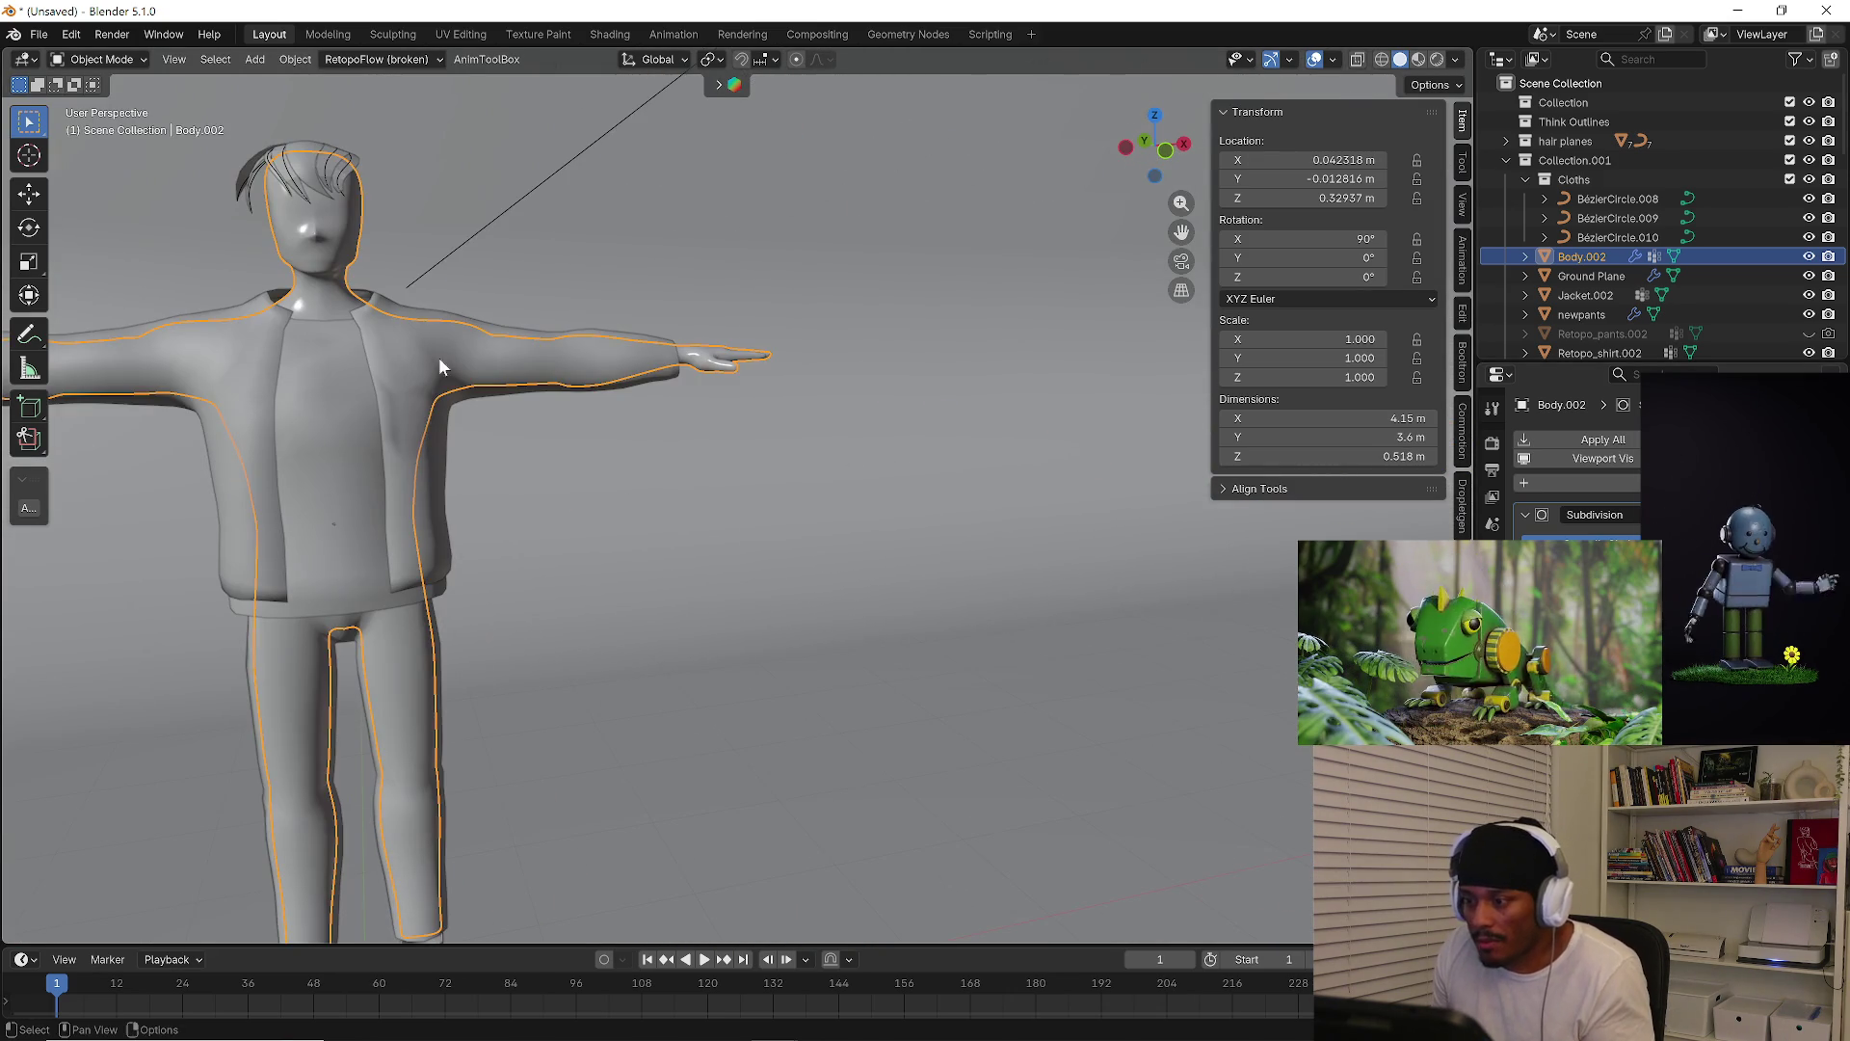
{"action": "left_click", "coordinate": [40, 34]}
{"action": "left_click", "coordinate": [129, 178]}
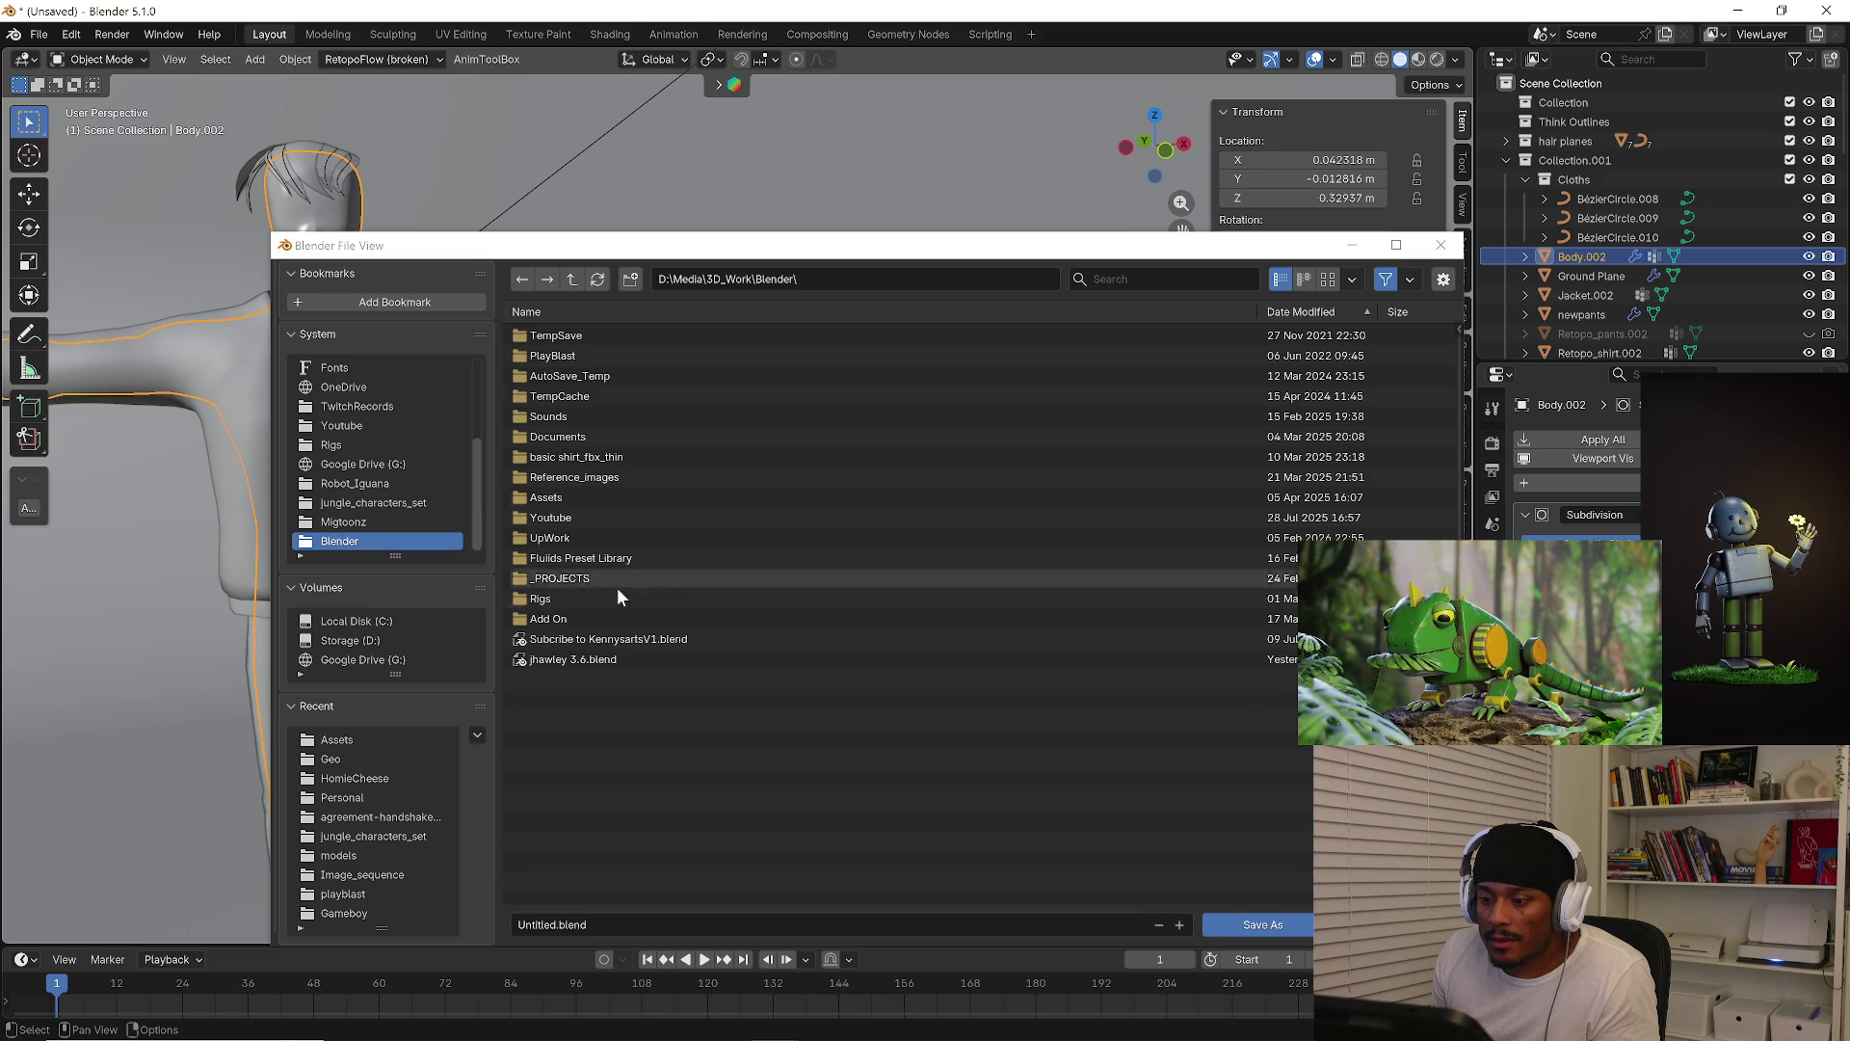
Abandon a first Save As attempt based on the 3.6 file's name and restart Save As
{"action": "left_click", "coordinate": [582, 660]}
{"action": "left_click", "coordinate": [1180, 923]}
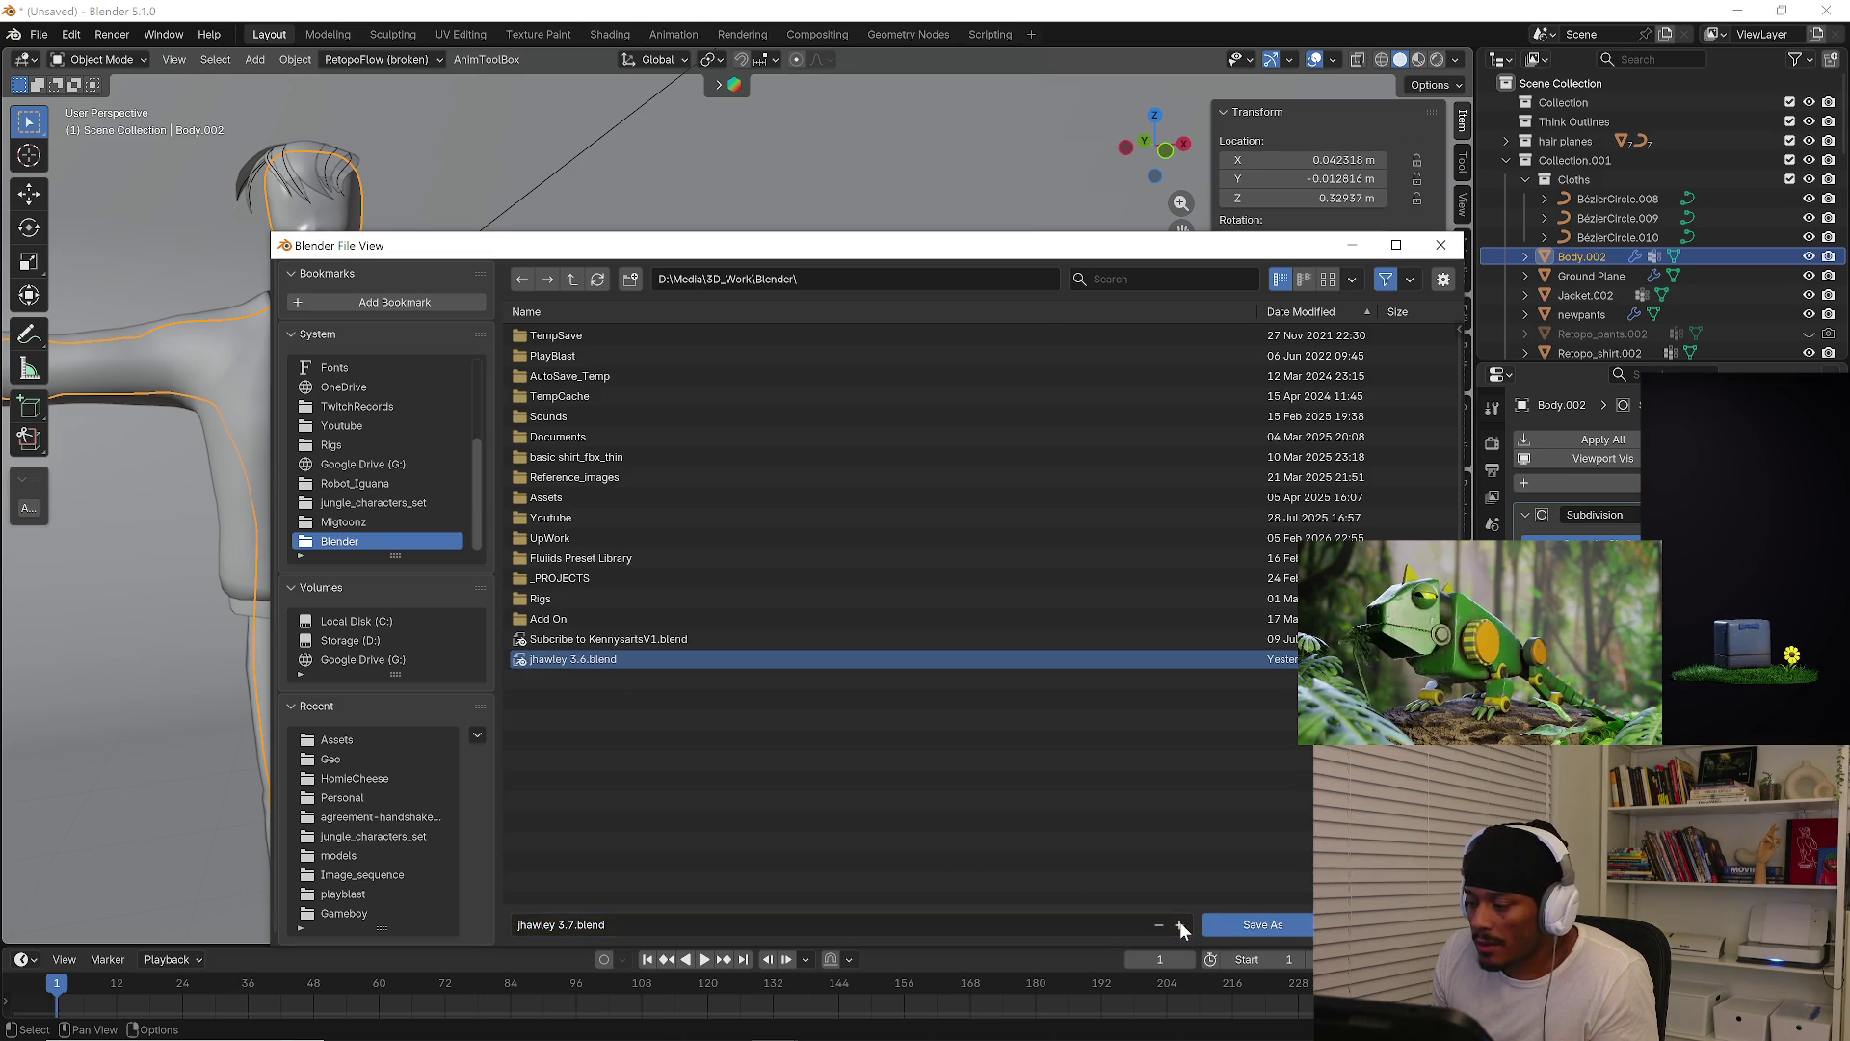
{"action": "key", "text": "Return"}
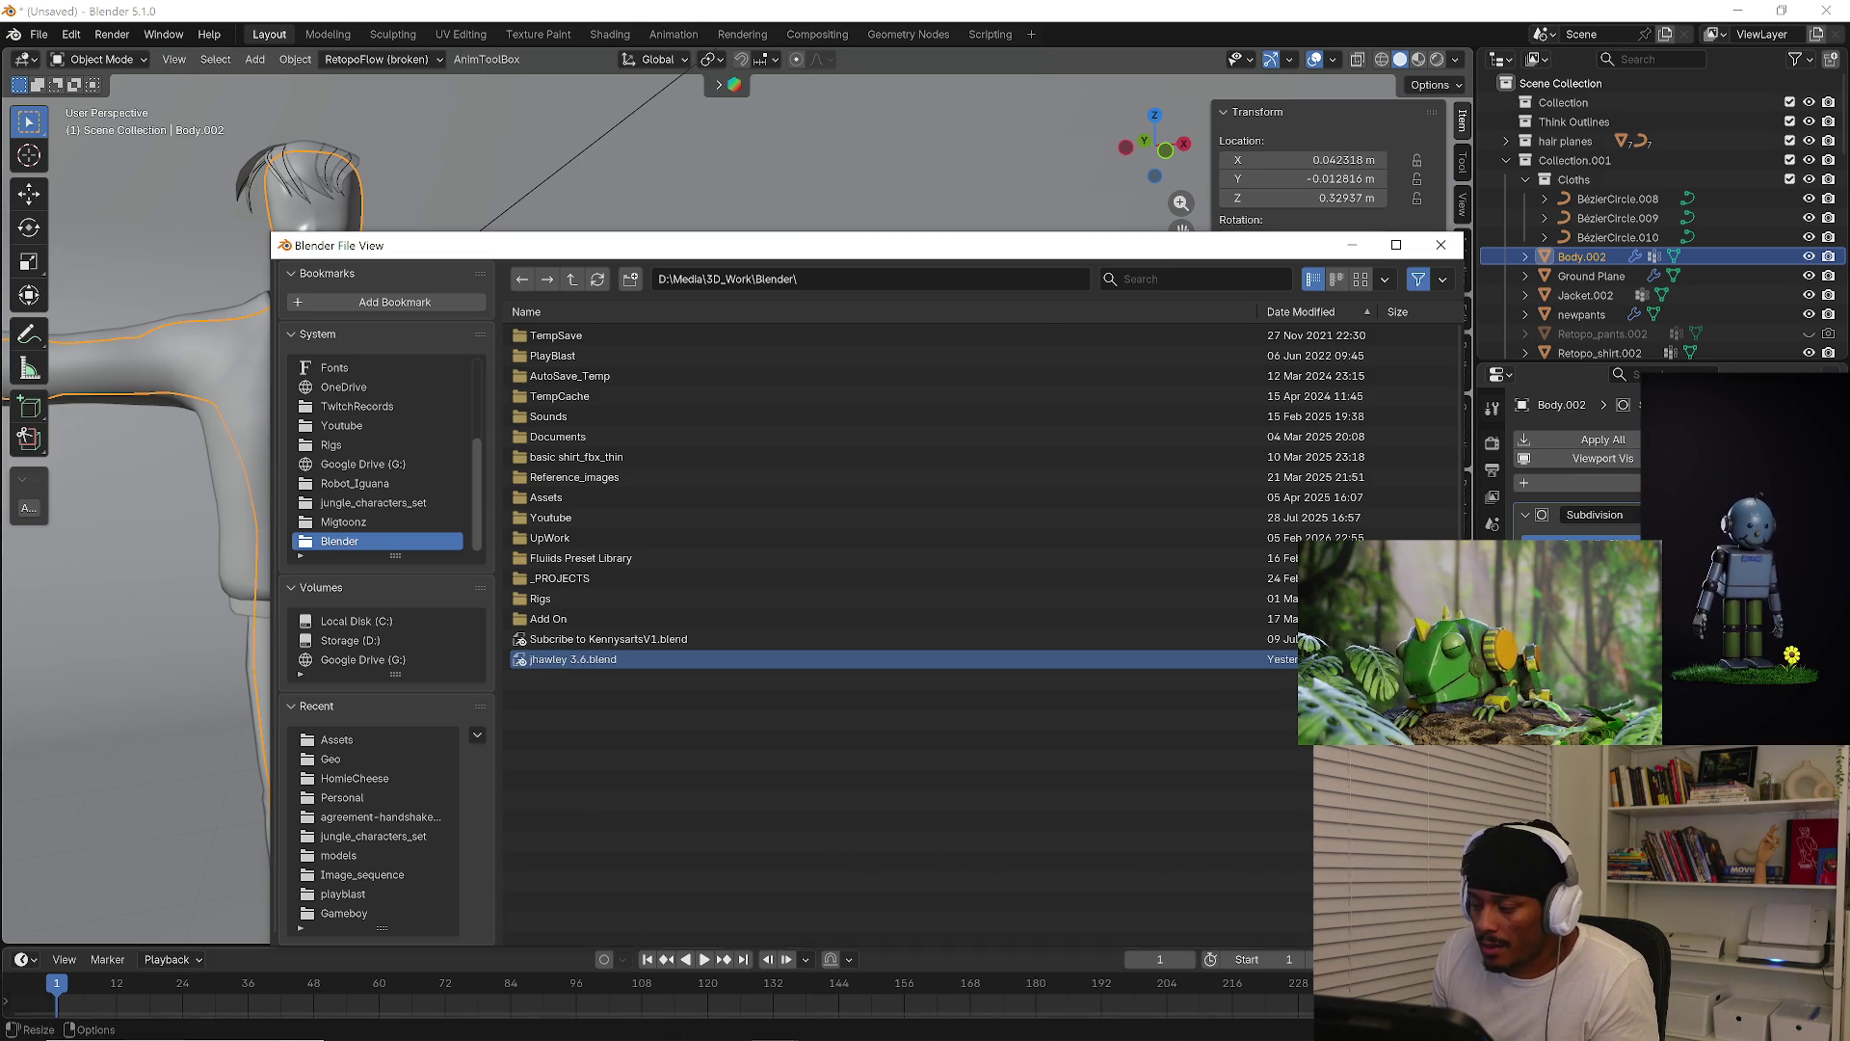
{"action": "left_click", "coordinate": [1441, 245]}
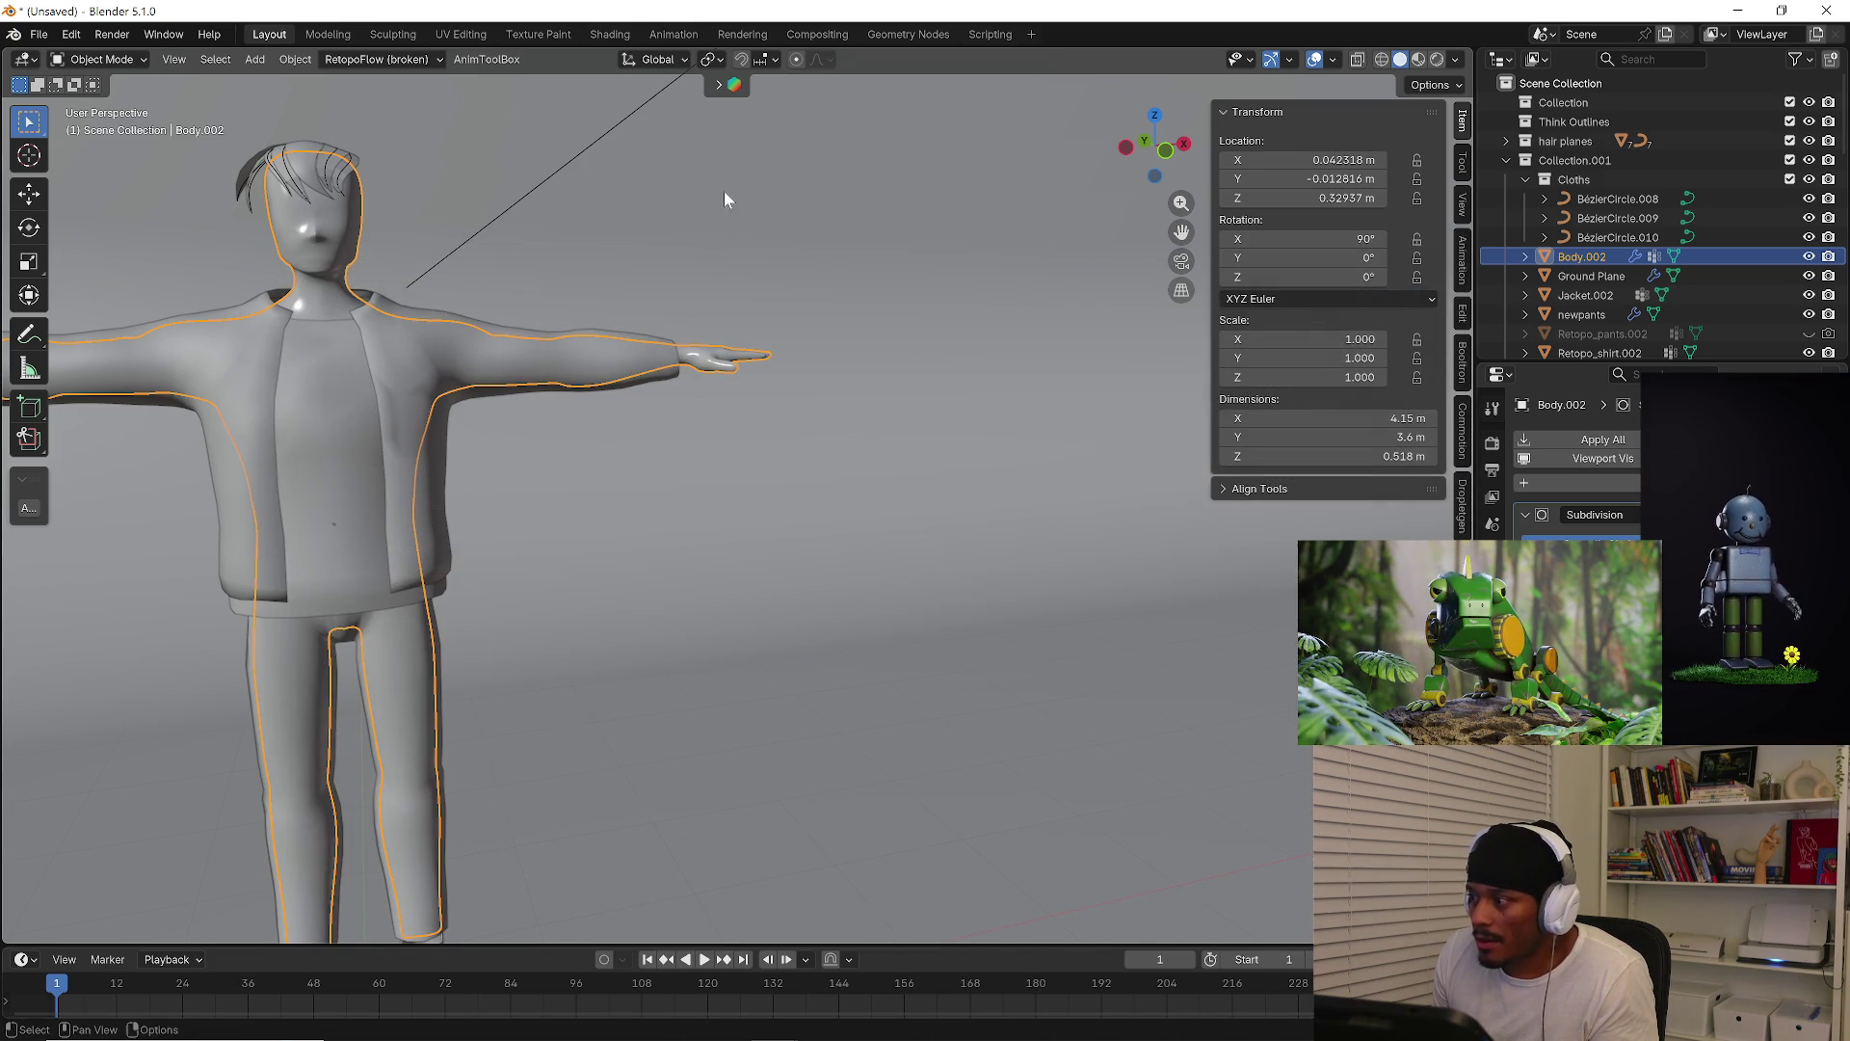
{"action": "left_click", "coordinate": [38, 34]}
{"action": "left_click", "coordinate": [133, 179]}
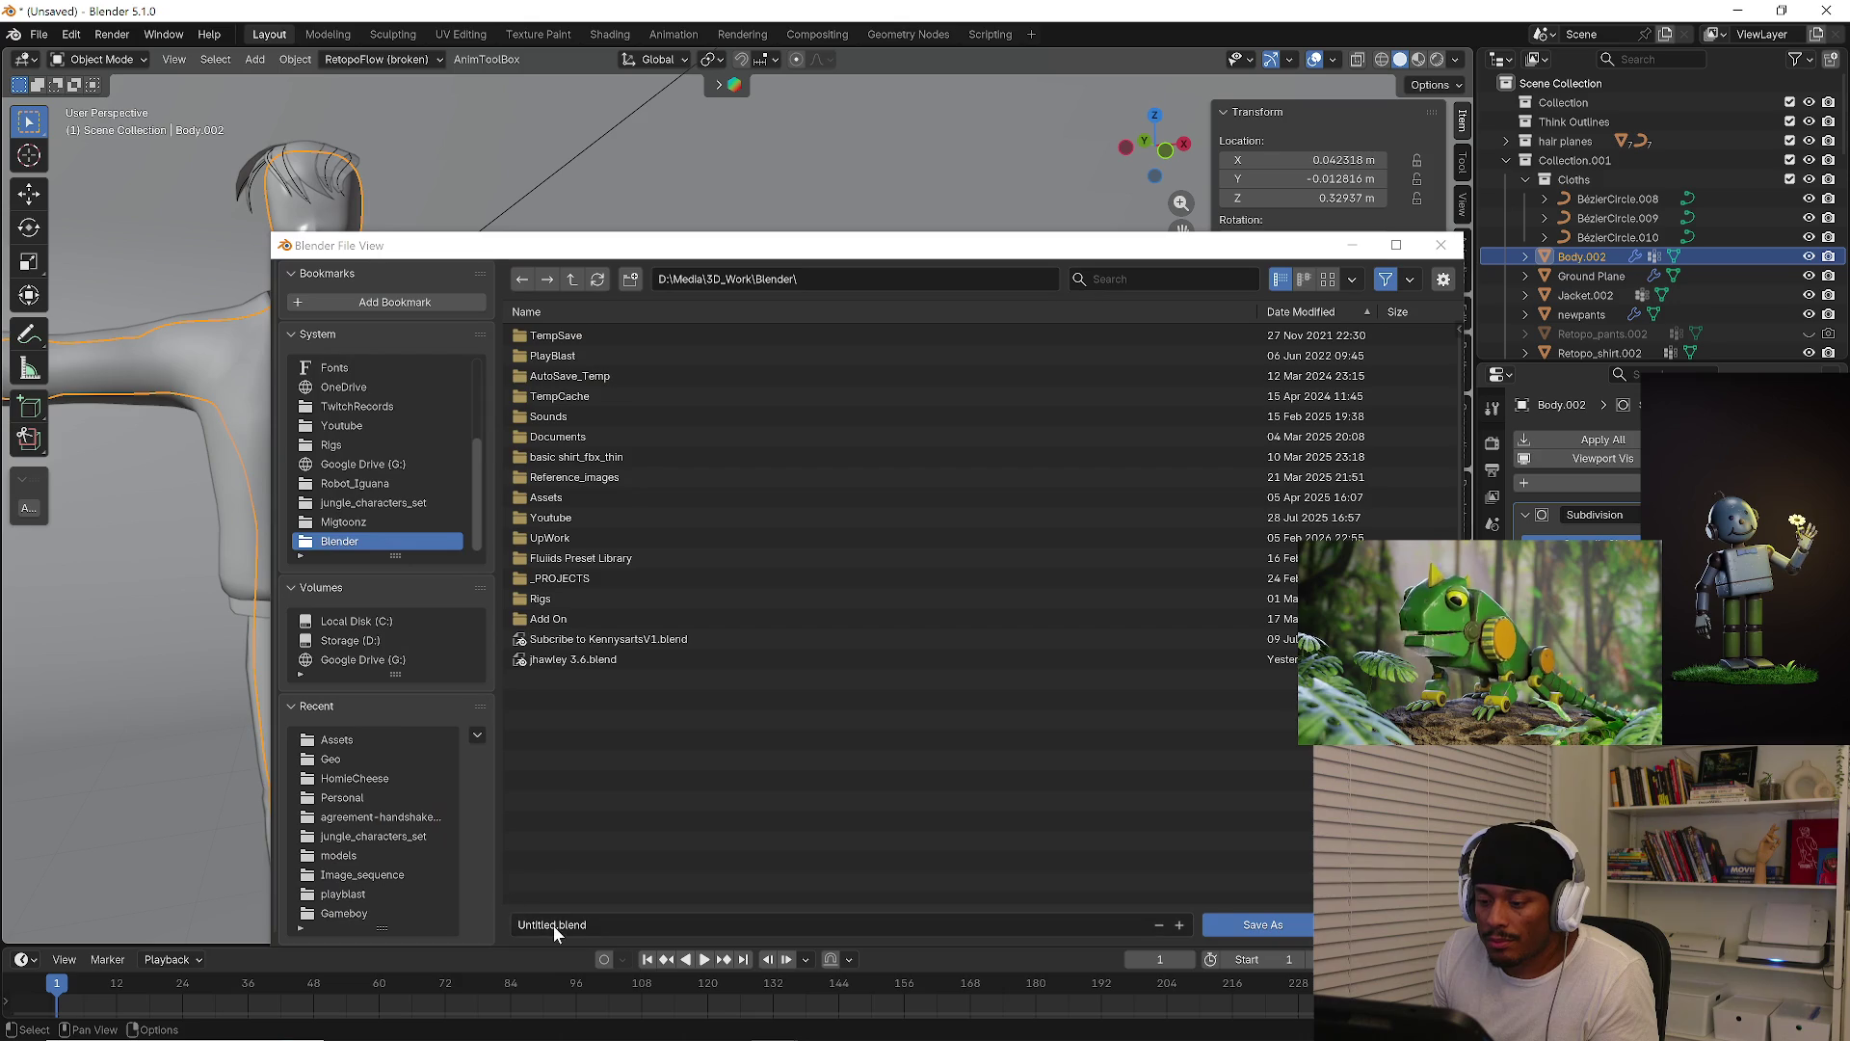
{"action": "left_click", "coordinate": [578, 659]}
{"action": "left_click", "coordinate": [576, 924]}
{"action": "left_click", "coordinate": [576, 924]}
{"action": "type", "text": "_v"}
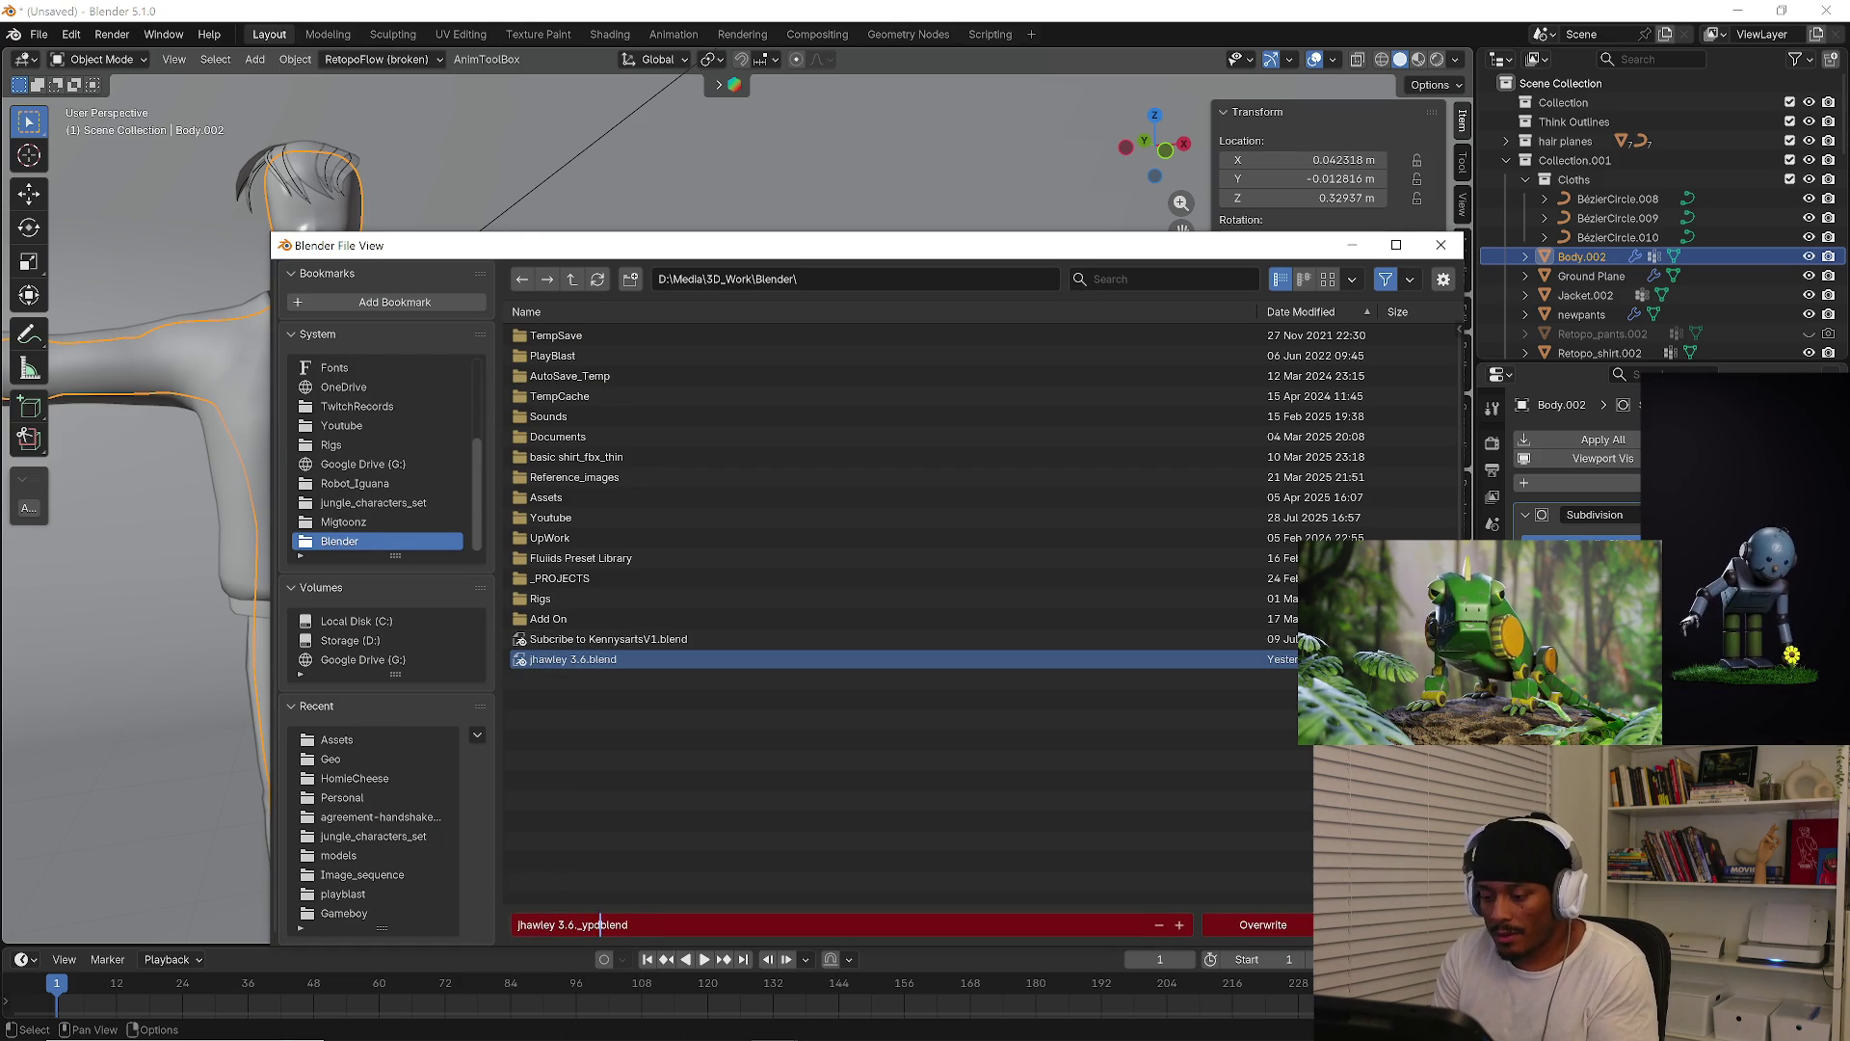
{"action": "type", "text": "UPDATED"}
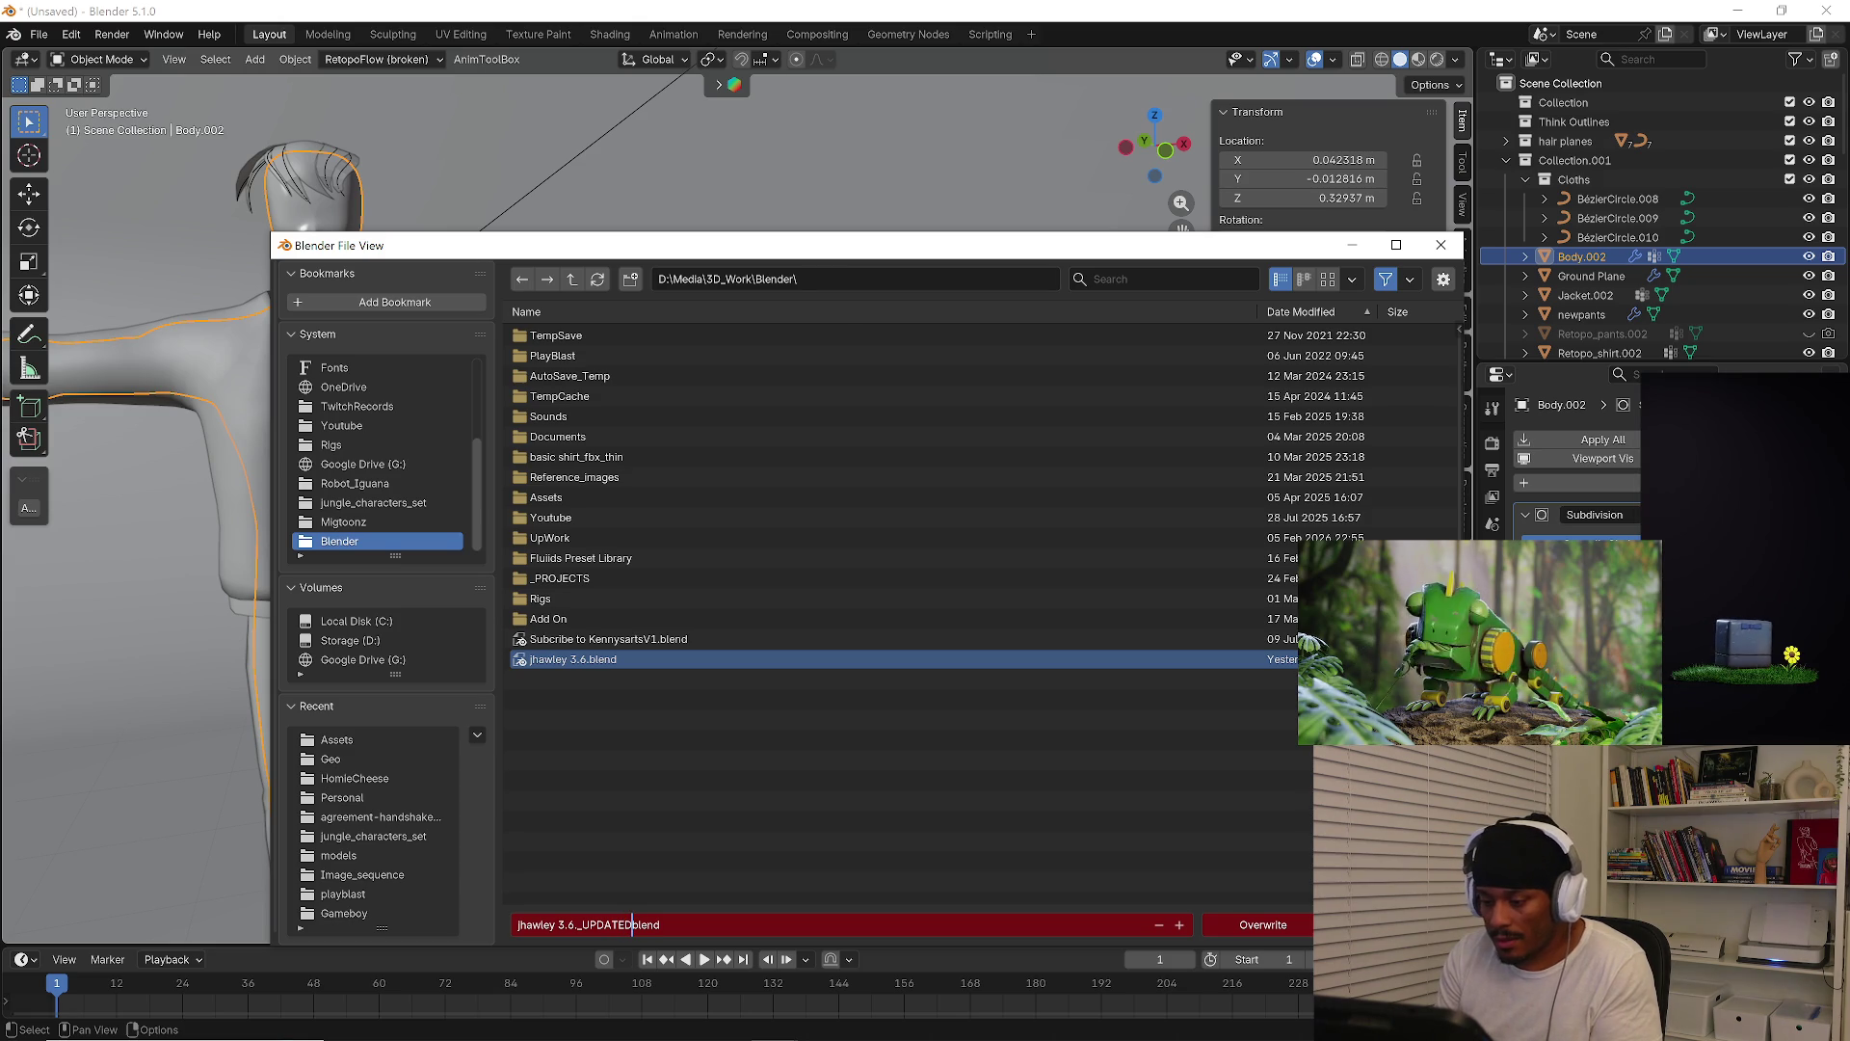
{"action": "key", "text": "End"}
{"action": "key", "text": "BackSpace"}
{"action": "key", "text": "BackSpace"}
{"action": "key", "text": "BackSpace"}
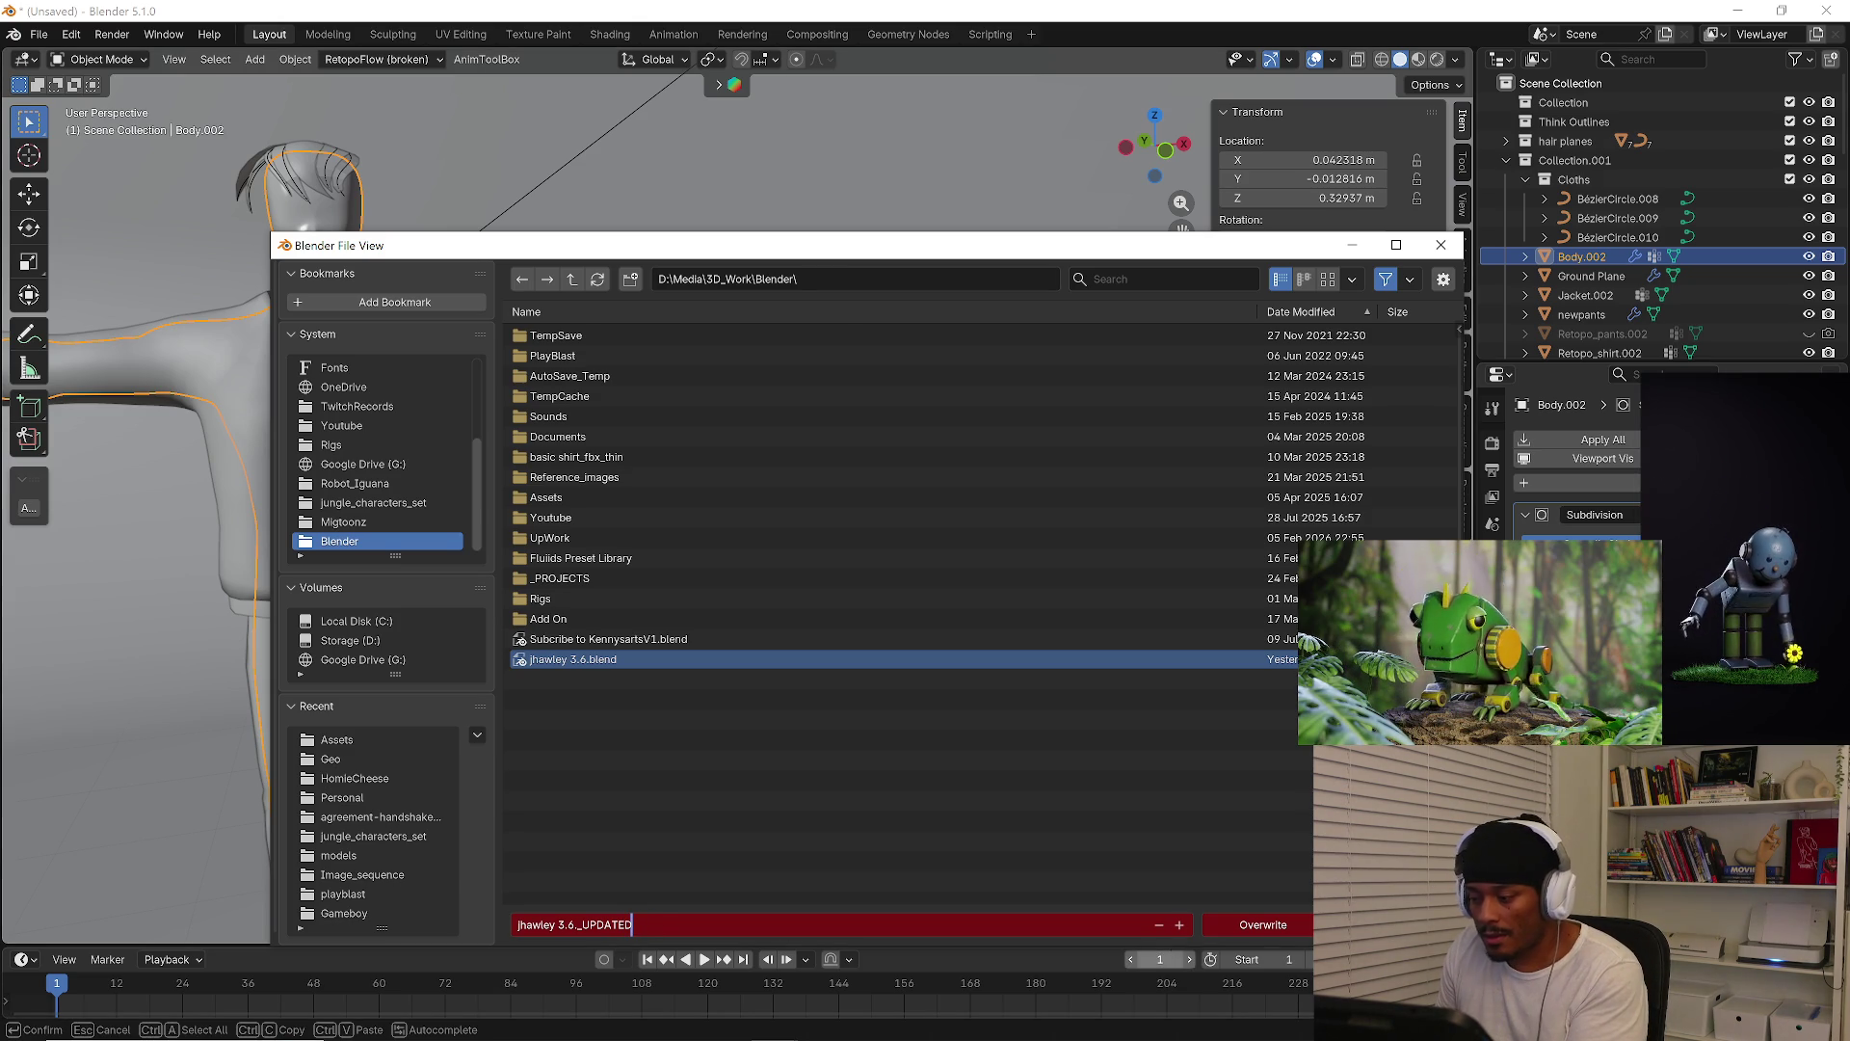
{"action": "key", "text": "Return"}
{"action": "key", "text": "KP_Add"}
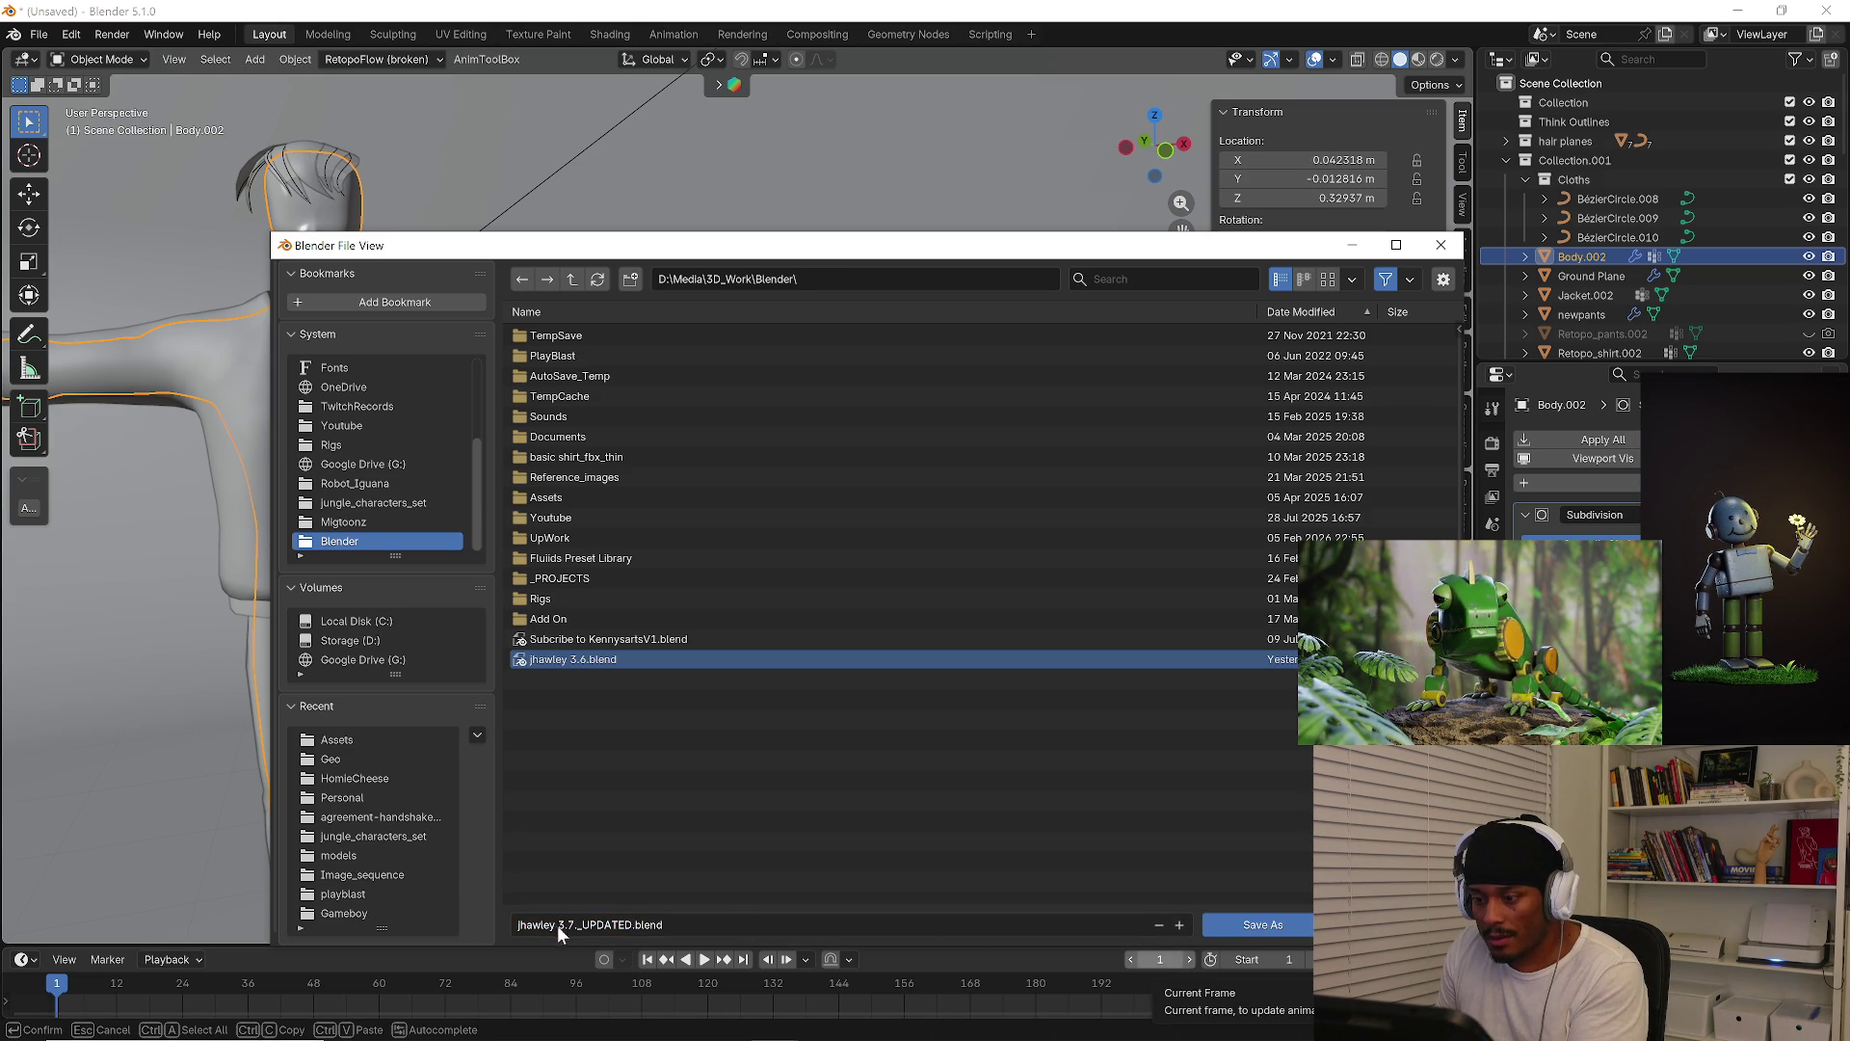
{"action": "left_click", "coordinate": [553, 923]}
{"action": "left_click", "coordinate": [575, 923]}
{"action": "key", "text": "BackSpace"}
{"action": "type", "text": "6"}
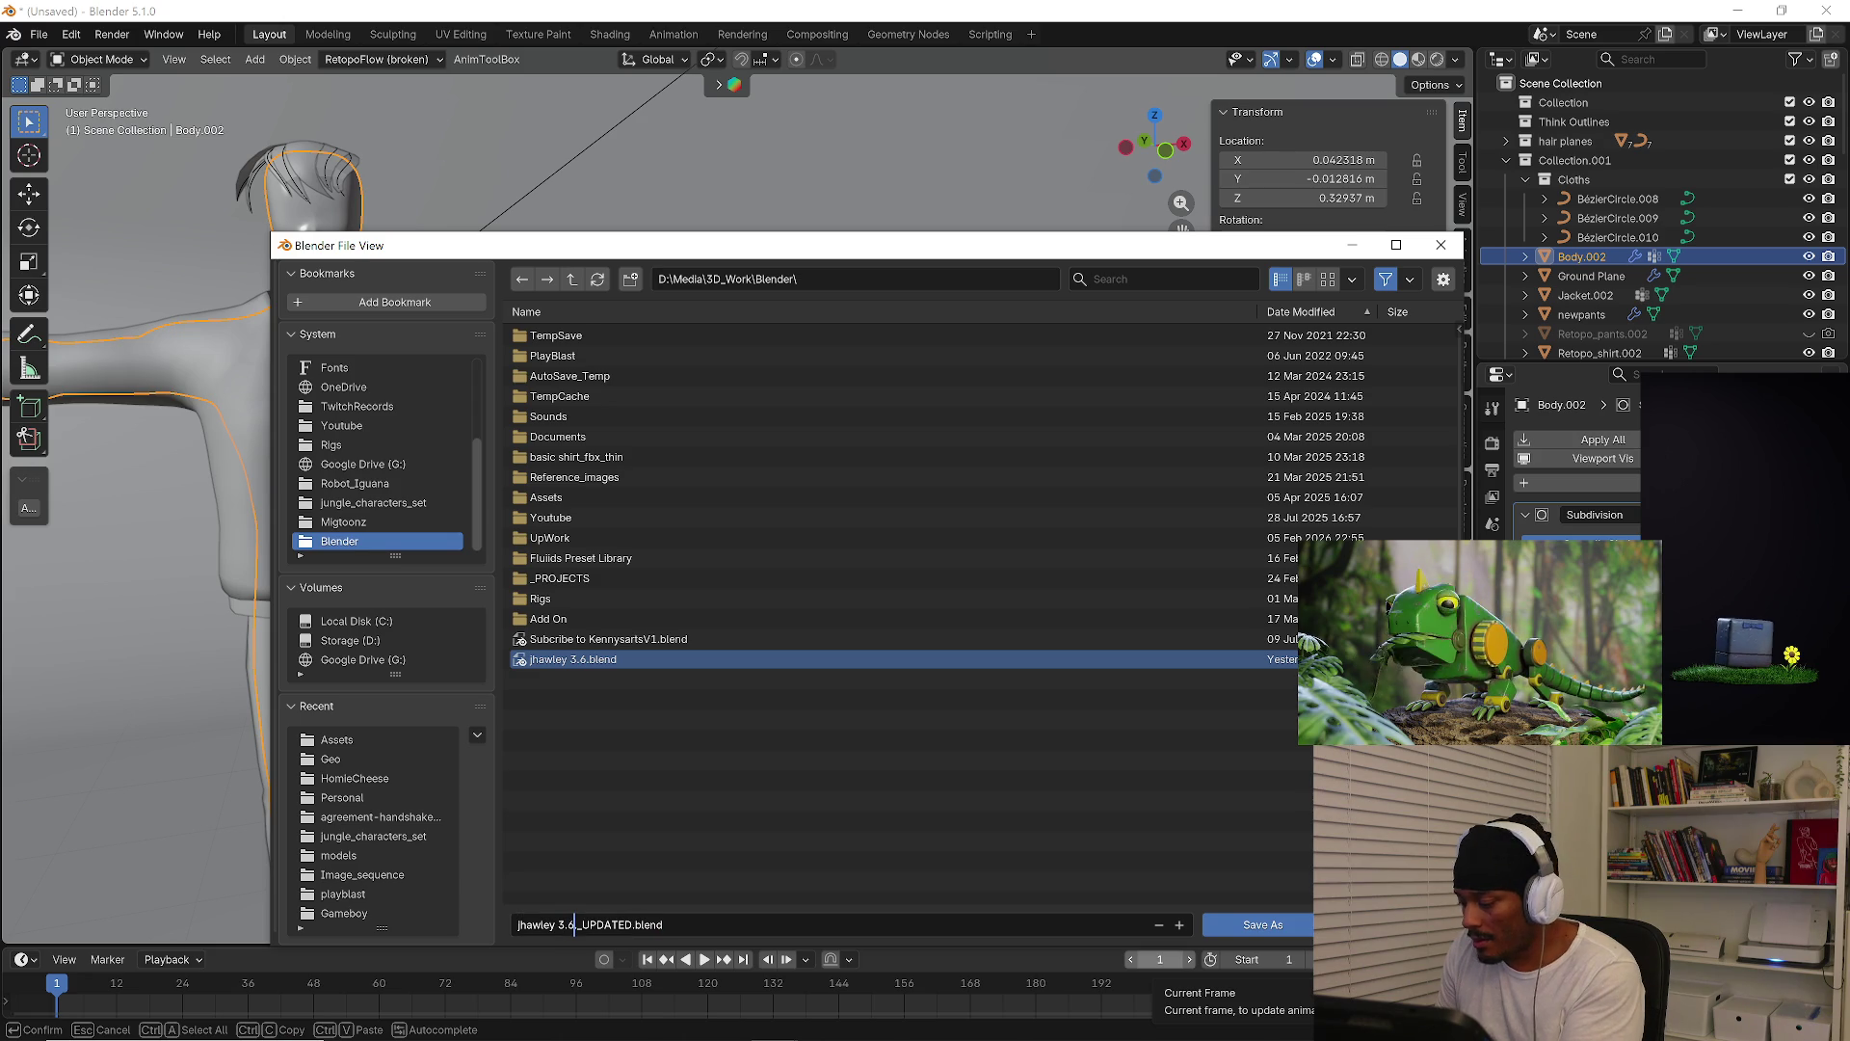
{"action": "left_click", "coordinate": [1245, 918]}
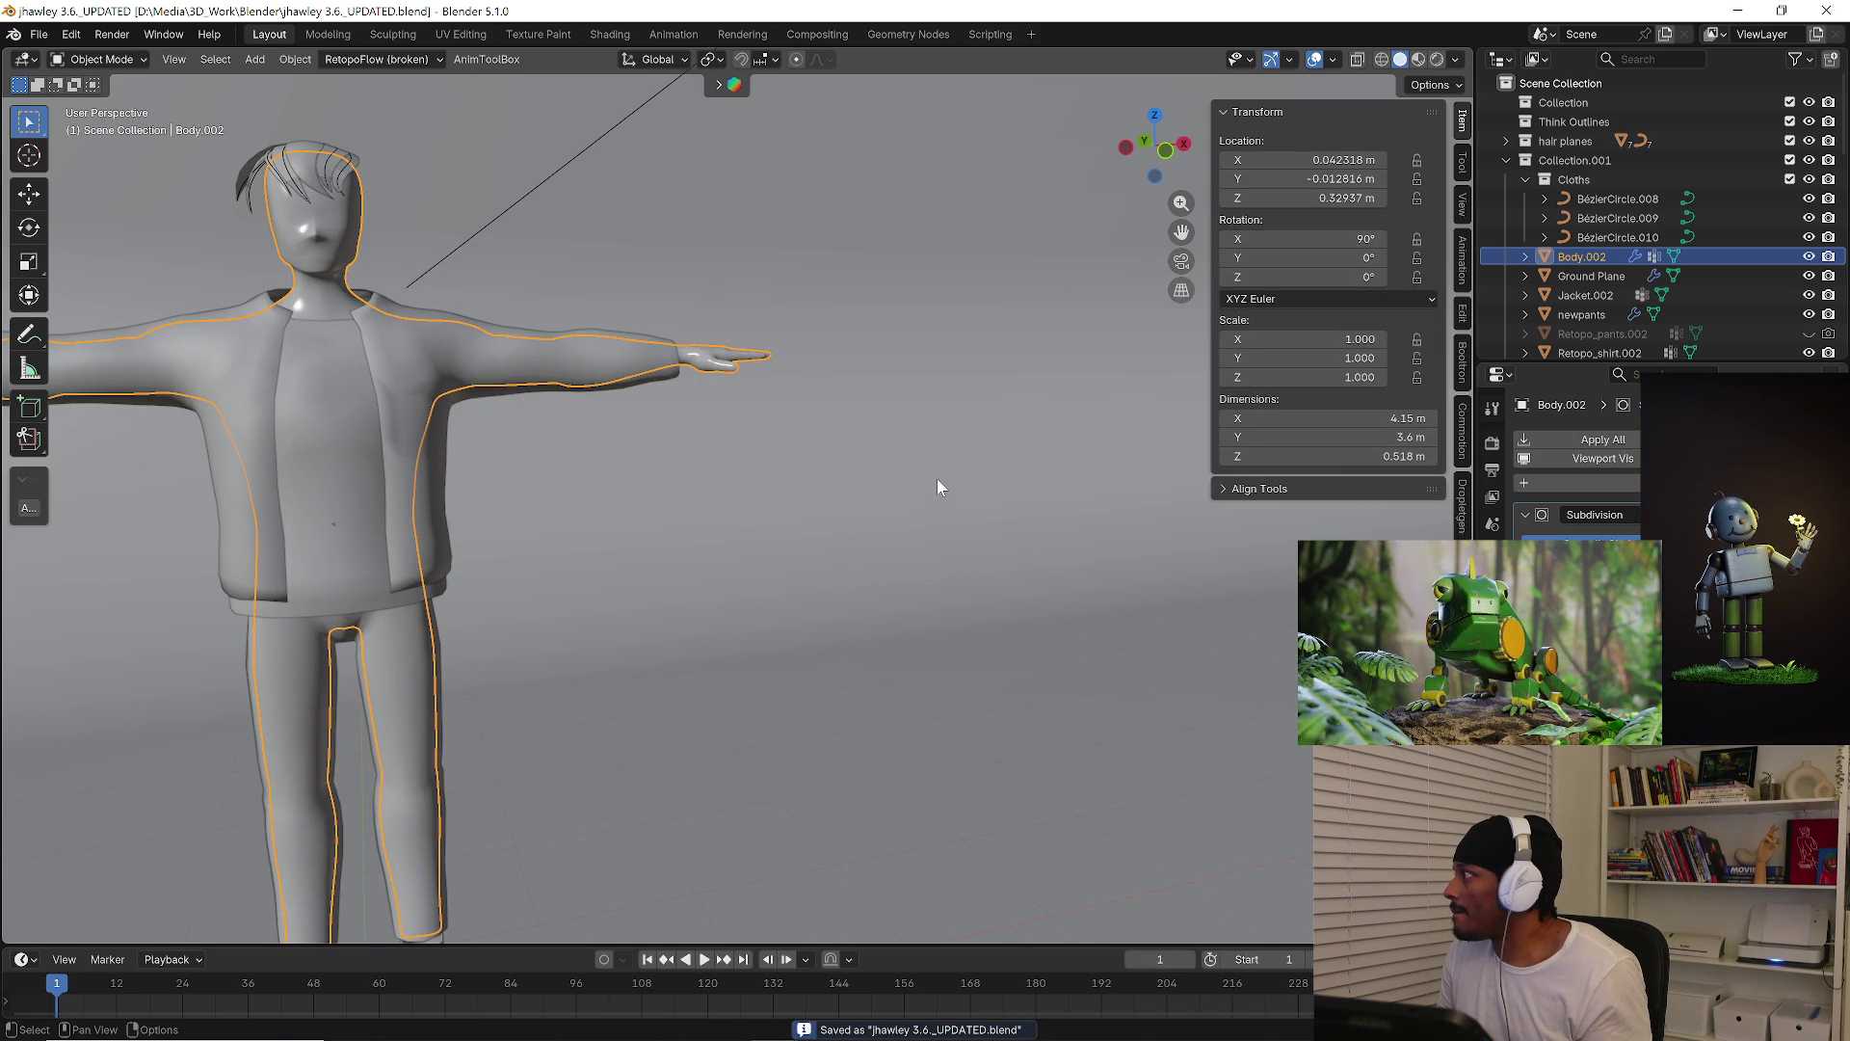
Orbit around the clothed character, select the Jacket.002 mesh, and bring up the File menu
{"action": "scroll", "coordinate": [937, 486], "scroll_direction": "down", "scroll_amount": 5}
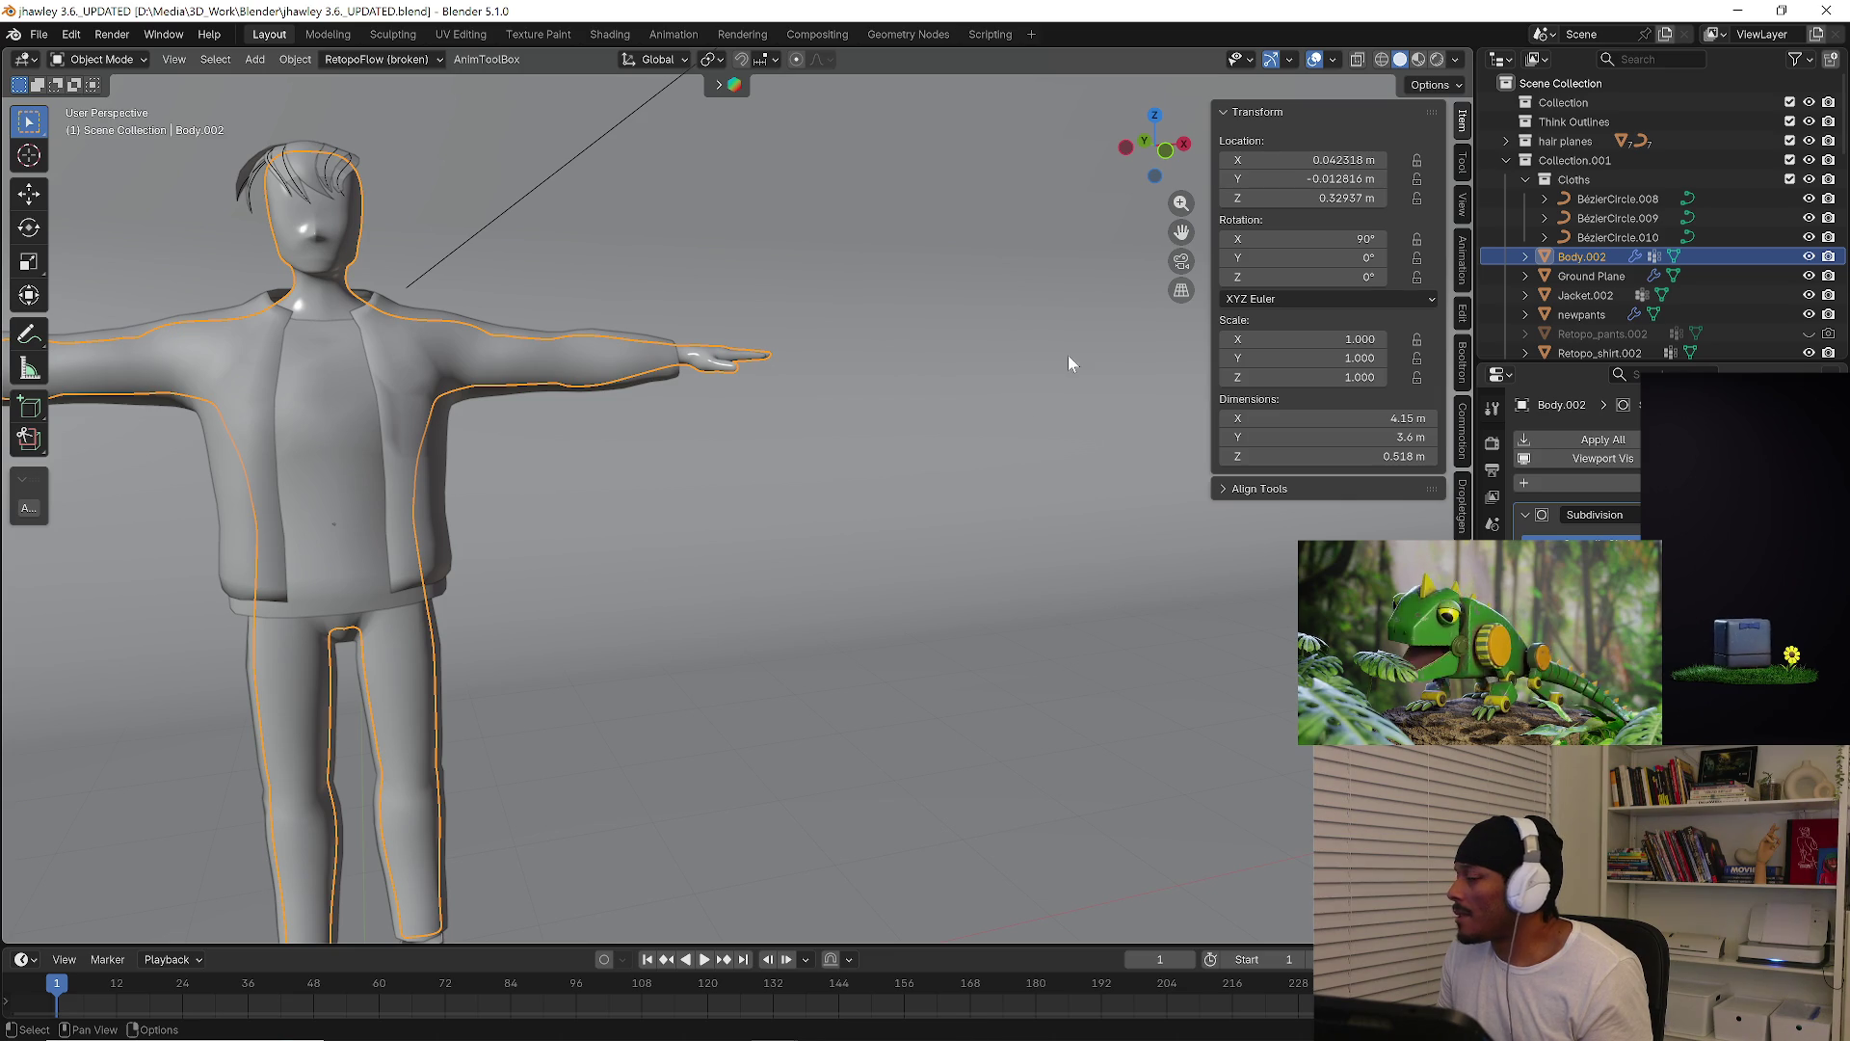
{"action": "middle_click_drag", "start_coordinate": [797, 459], "coordinate": [613, 461]}
{"action": "left_click", "coordinate": [613, 461]}
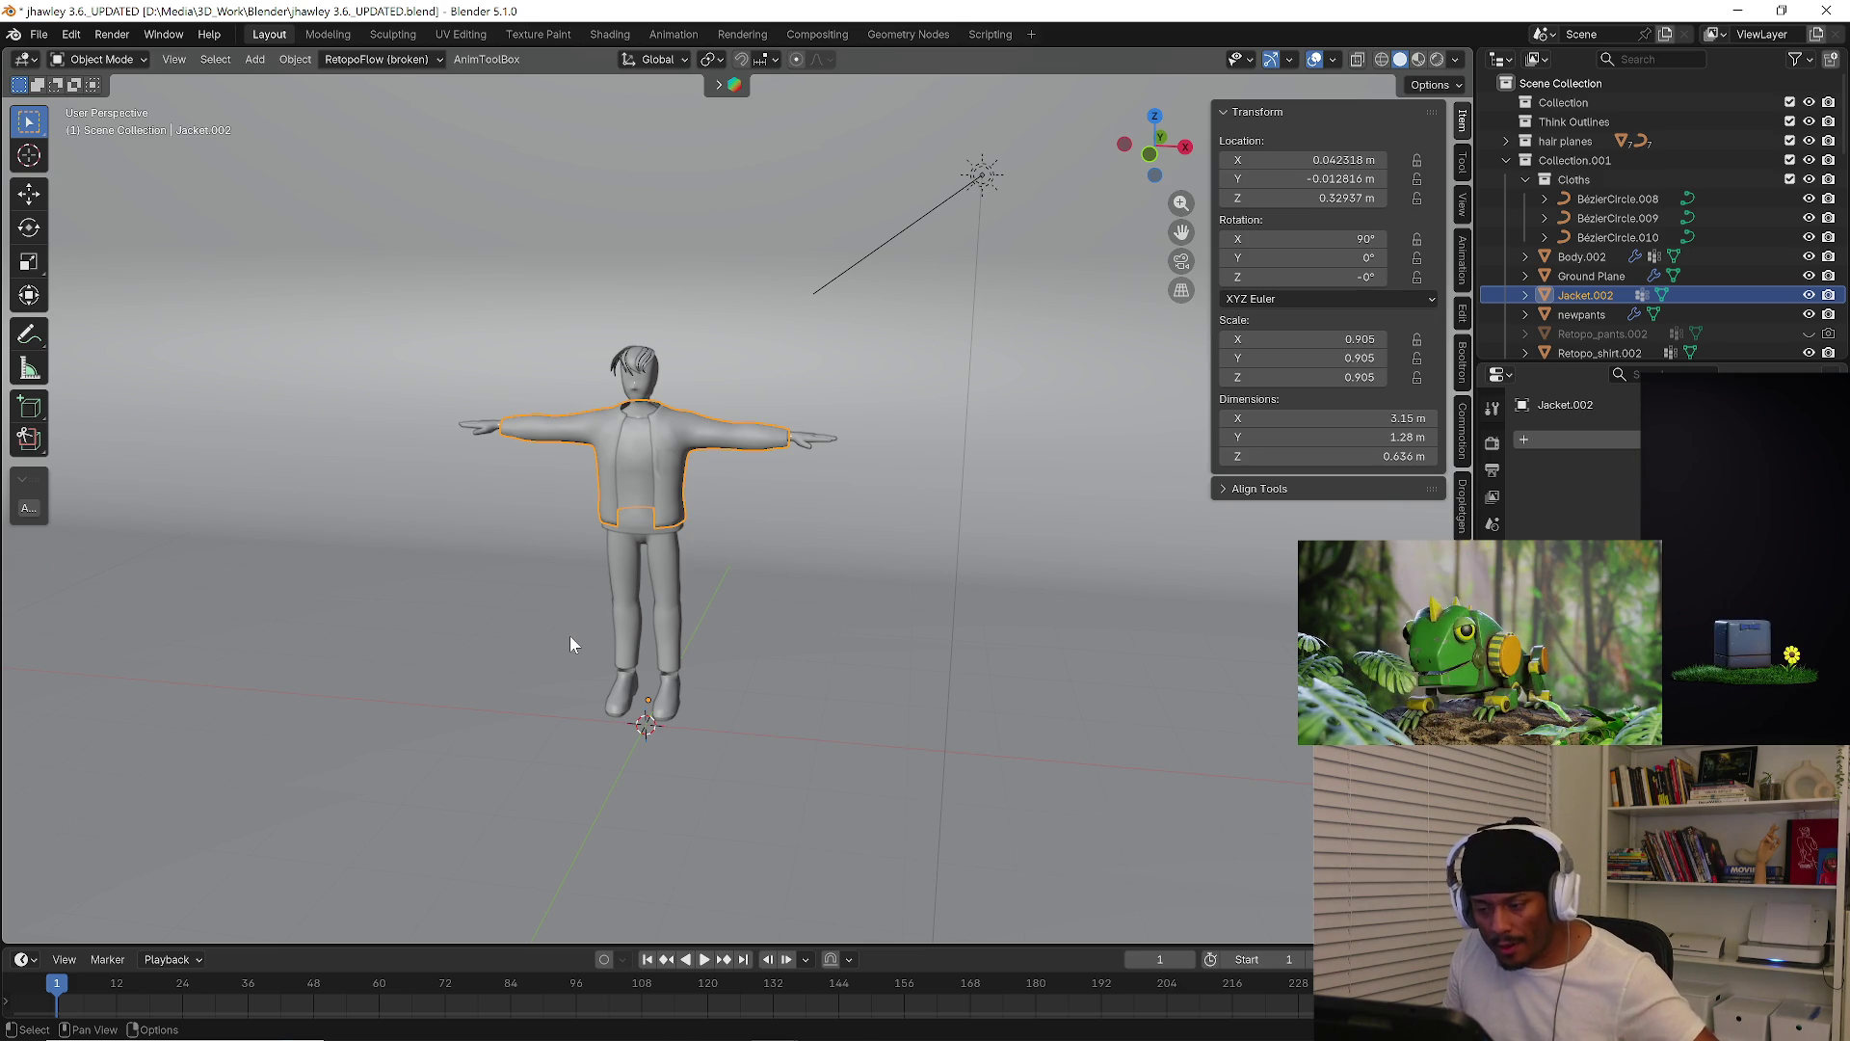
{"action": "left_click", "coordinate": [756, 540]}
{"action": "mouse_move", "coordinate": [714, 611]}
{"action": "middle_mouse_down"}
{"action": "mouse_move", "coordinate": [696, 492]}
{"action": "mouse_move", "coordinate": [615, 509]}
{"action": "mouse_move", "coordinate": [613, 493]}
{"action": "middle_mouse_up"}
{"action": "scroll", "coordinate": [693, 492], "scroll_direction": "up", "scroll_amount": 3}
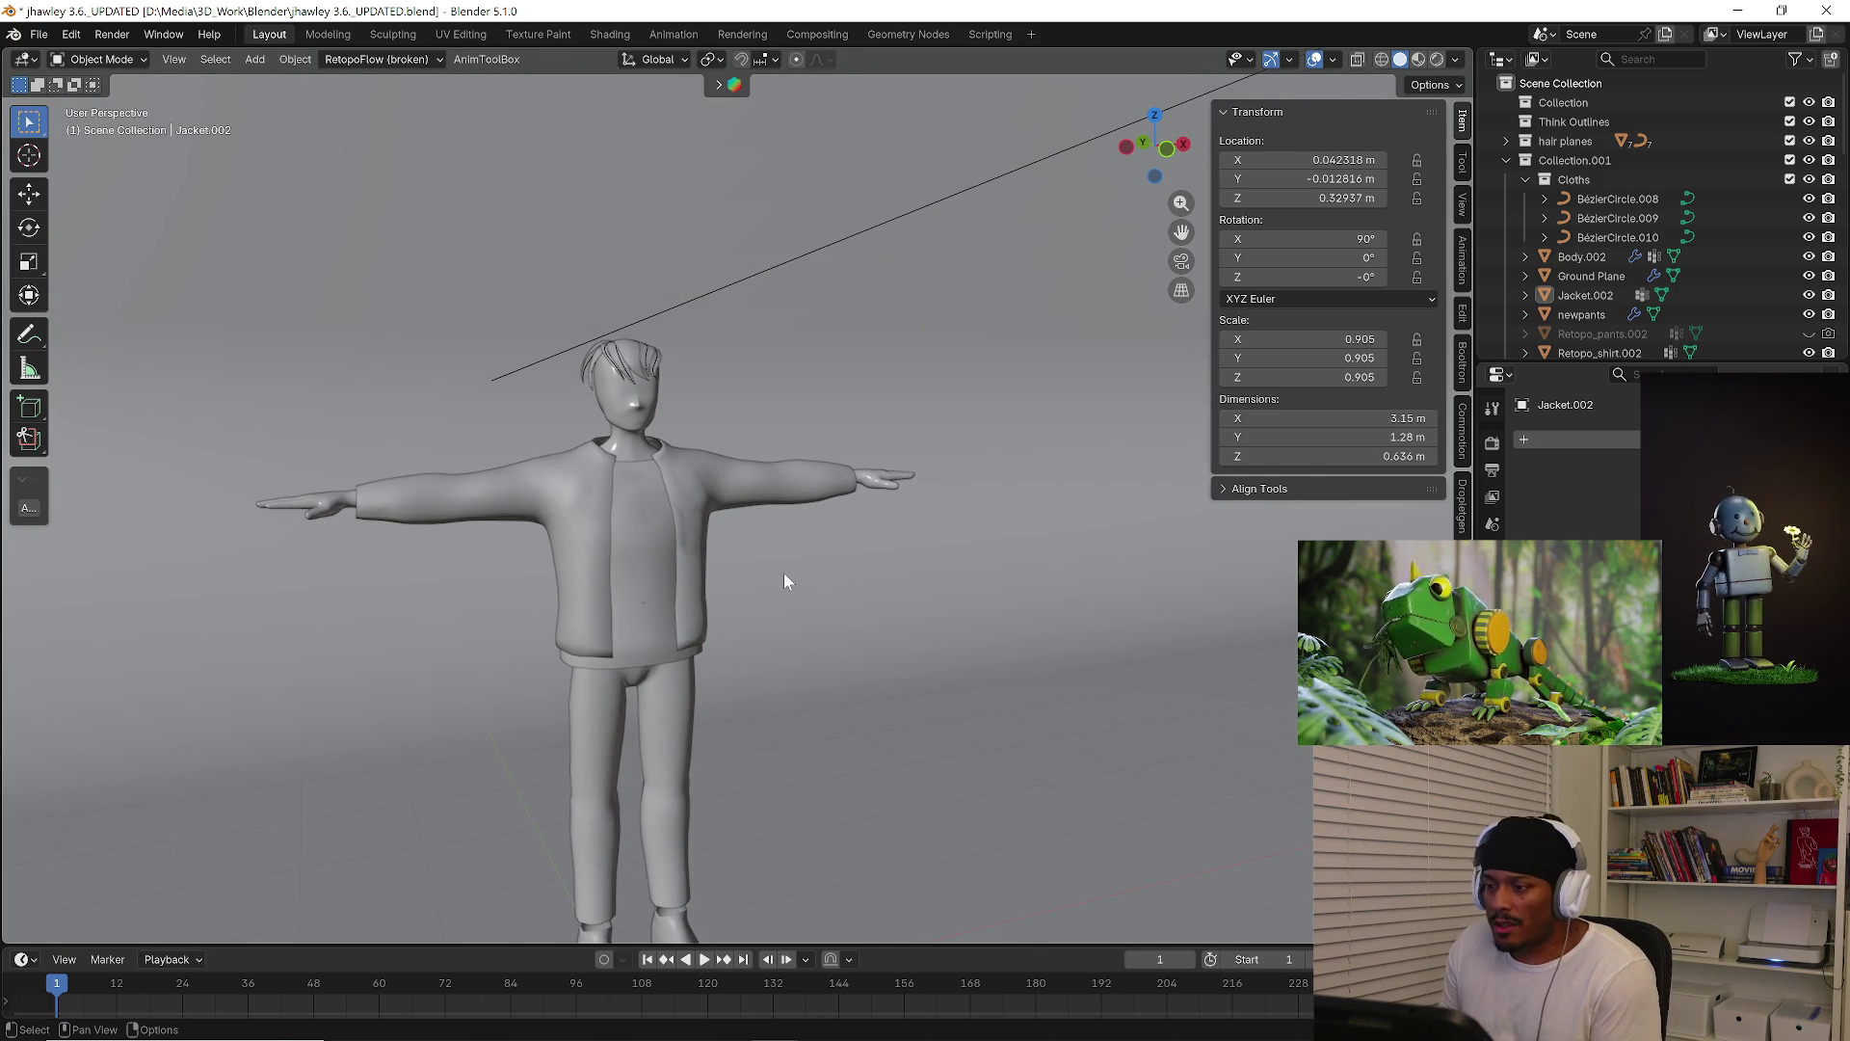
{"action": "mouse_move", "coordinate": [759, 611]}
{"action": "middle_mouse_down", "text": "shift"}
{"action": "mouse_move", "coordinate": [906, 588]}
{"action": "mouse_move", "coordinate": [951, 480]}
{"action": "mouse_move", "coordinate": [1020, 605]}
{"action": "mouse_move", "coordinate": [850, 520]}
{"action": "mouse_move", "coordinate": [929, 555]}
{"action": "mouse_move", "coordinate": [735, 538]}
{"action": "mouse_move", "coordinate": [754, 604]}
{"action": "middle_mouse_up", "text": "shift"}
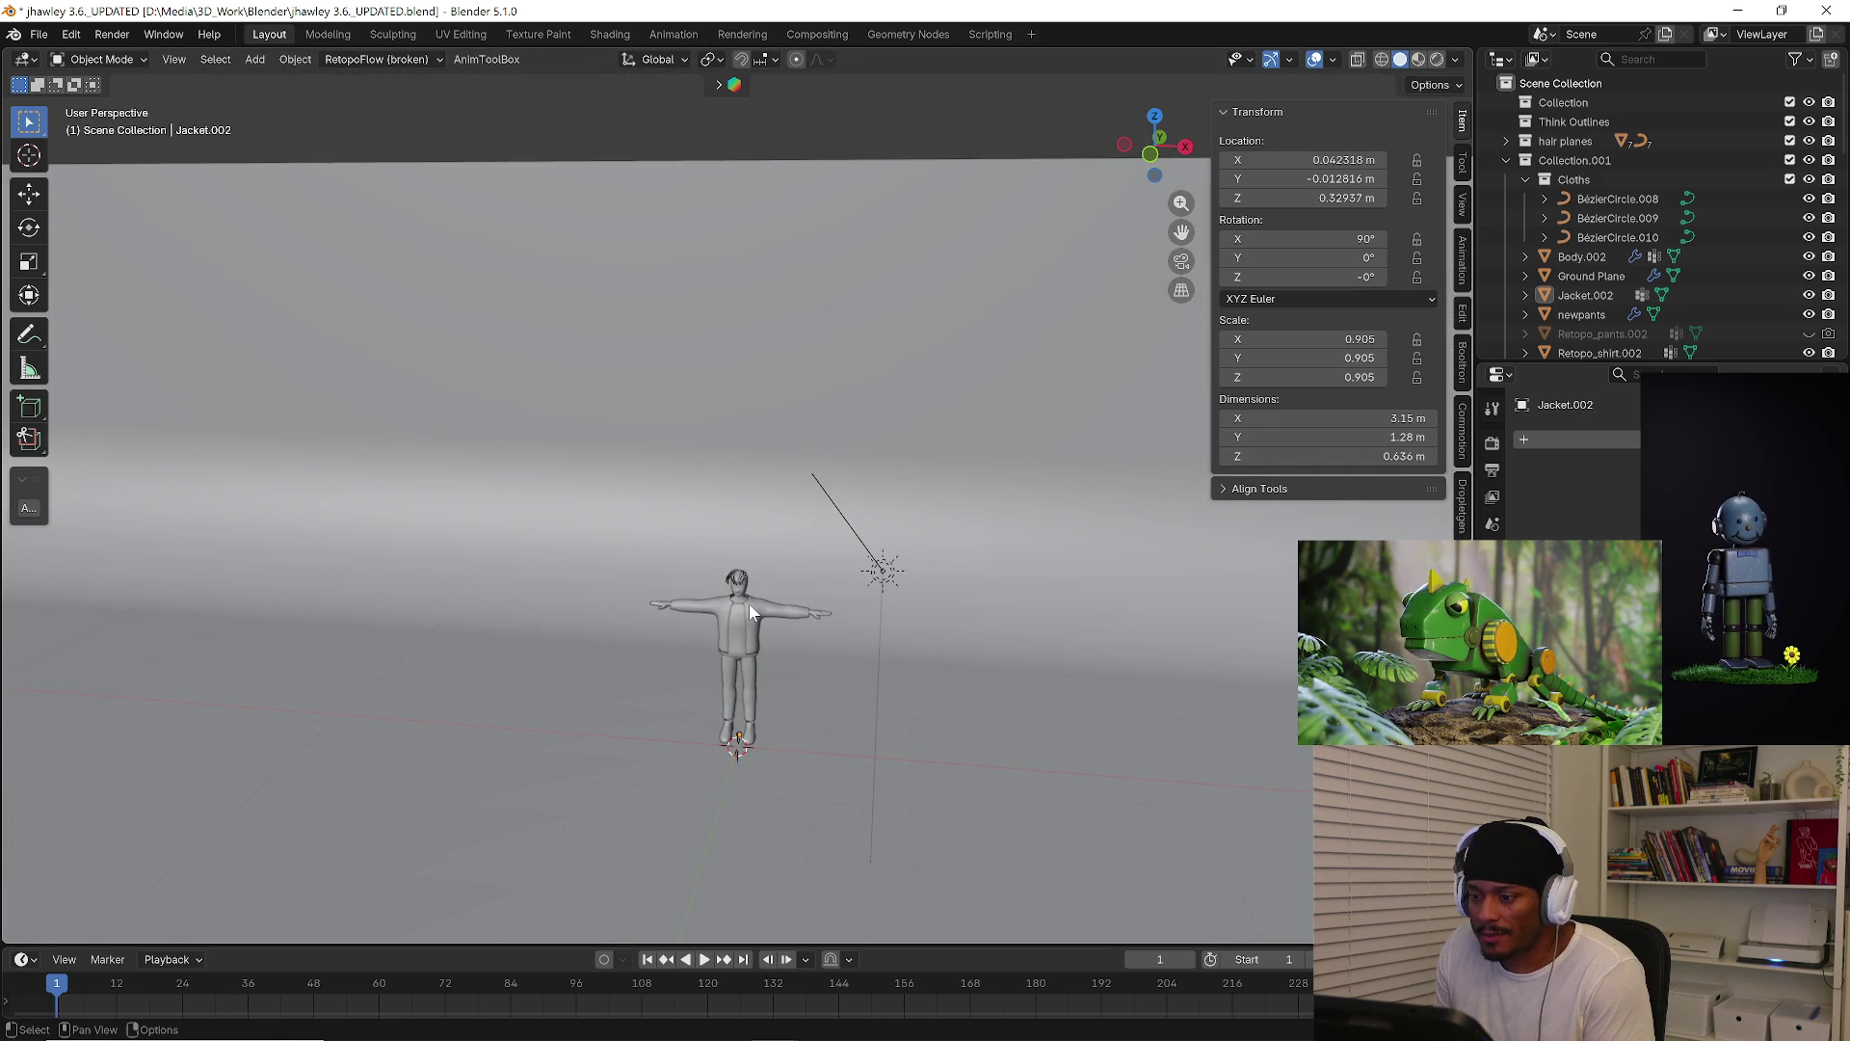
{"action": "left_click", "coordinate": [762, 632]}
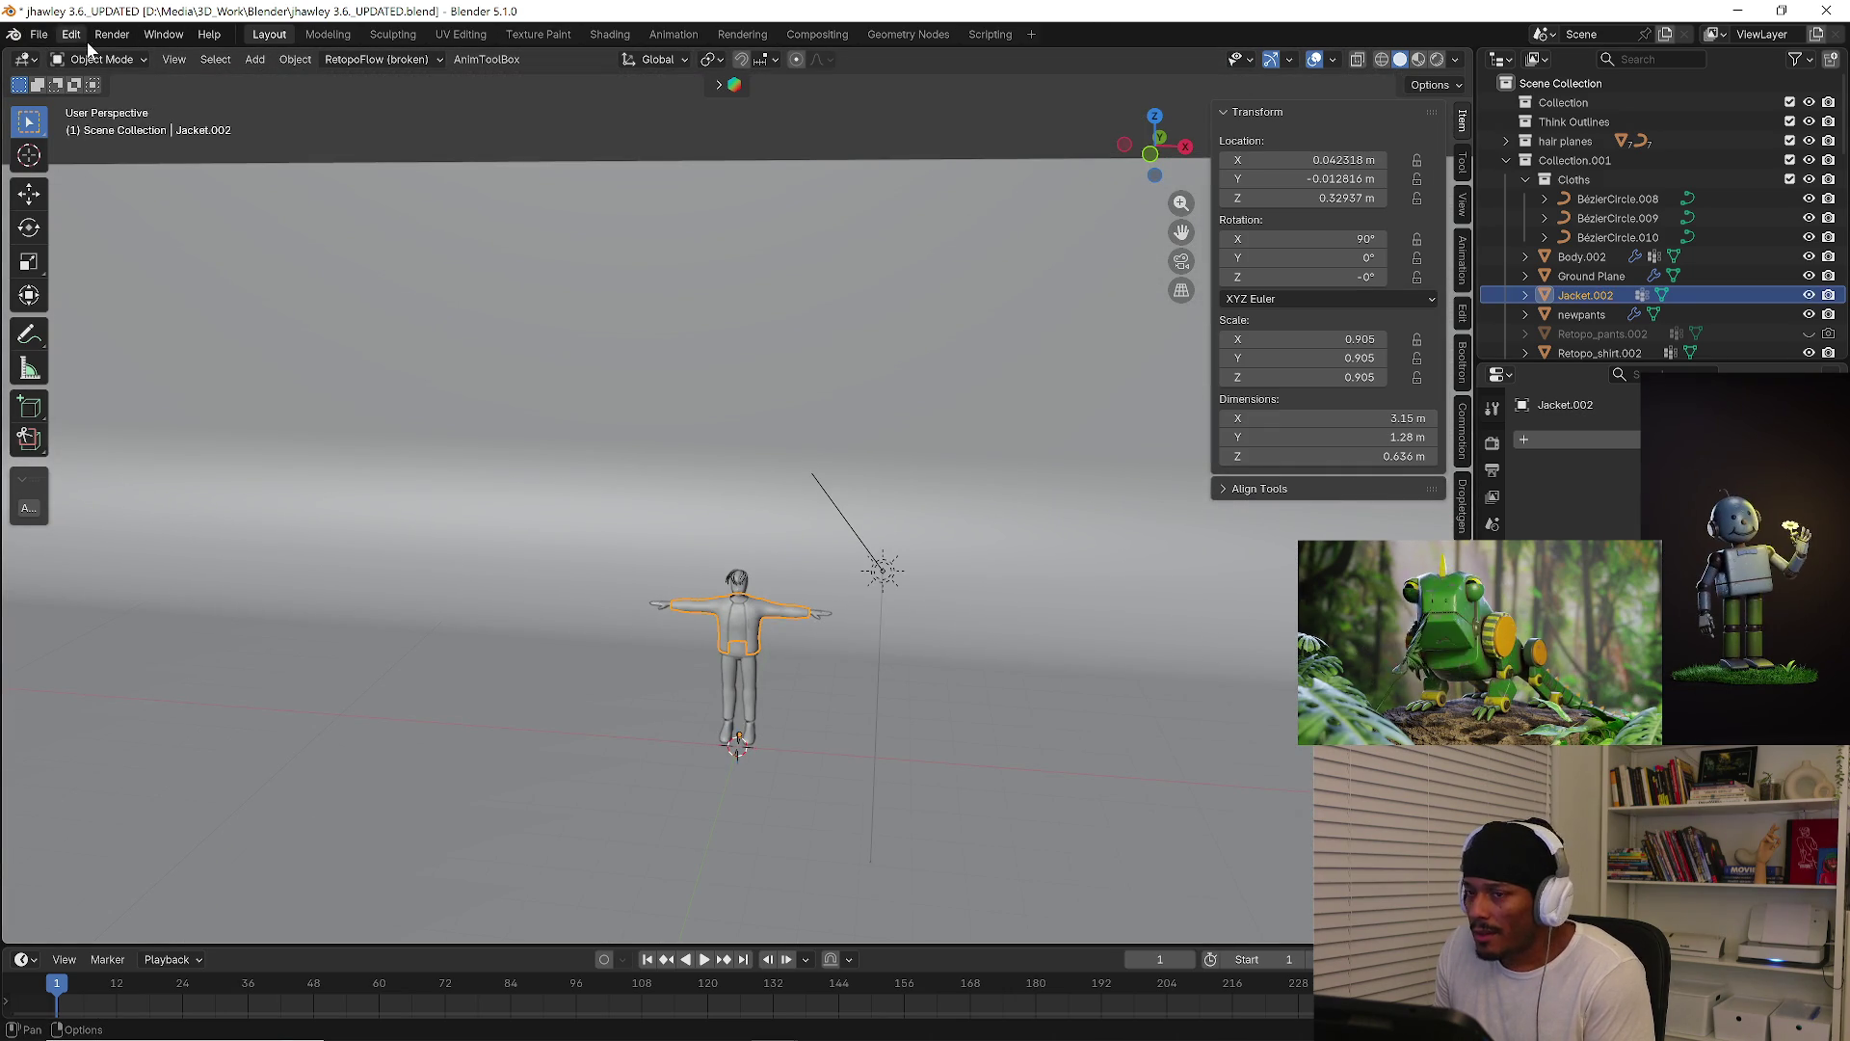
{"action": "left_click", "coordinate": [36, 36]}
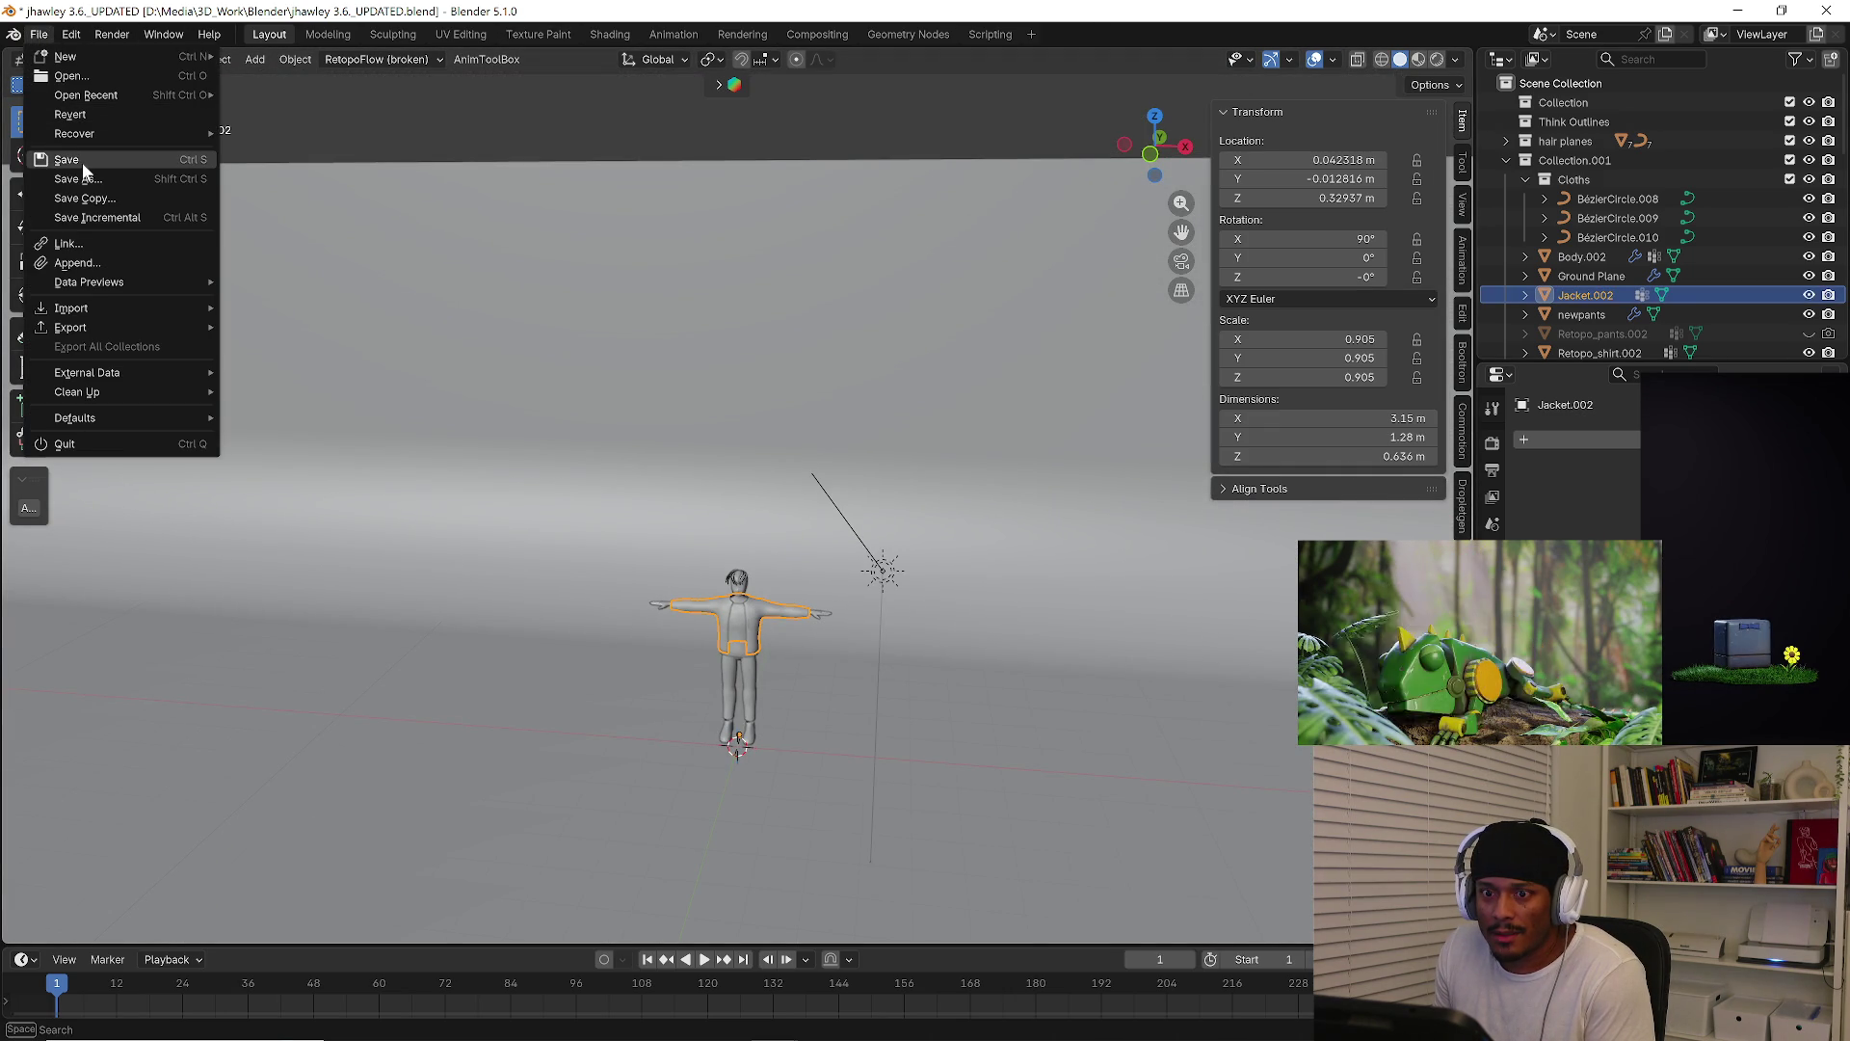
{"action": "left_click", "coordinate": [83, 162]}
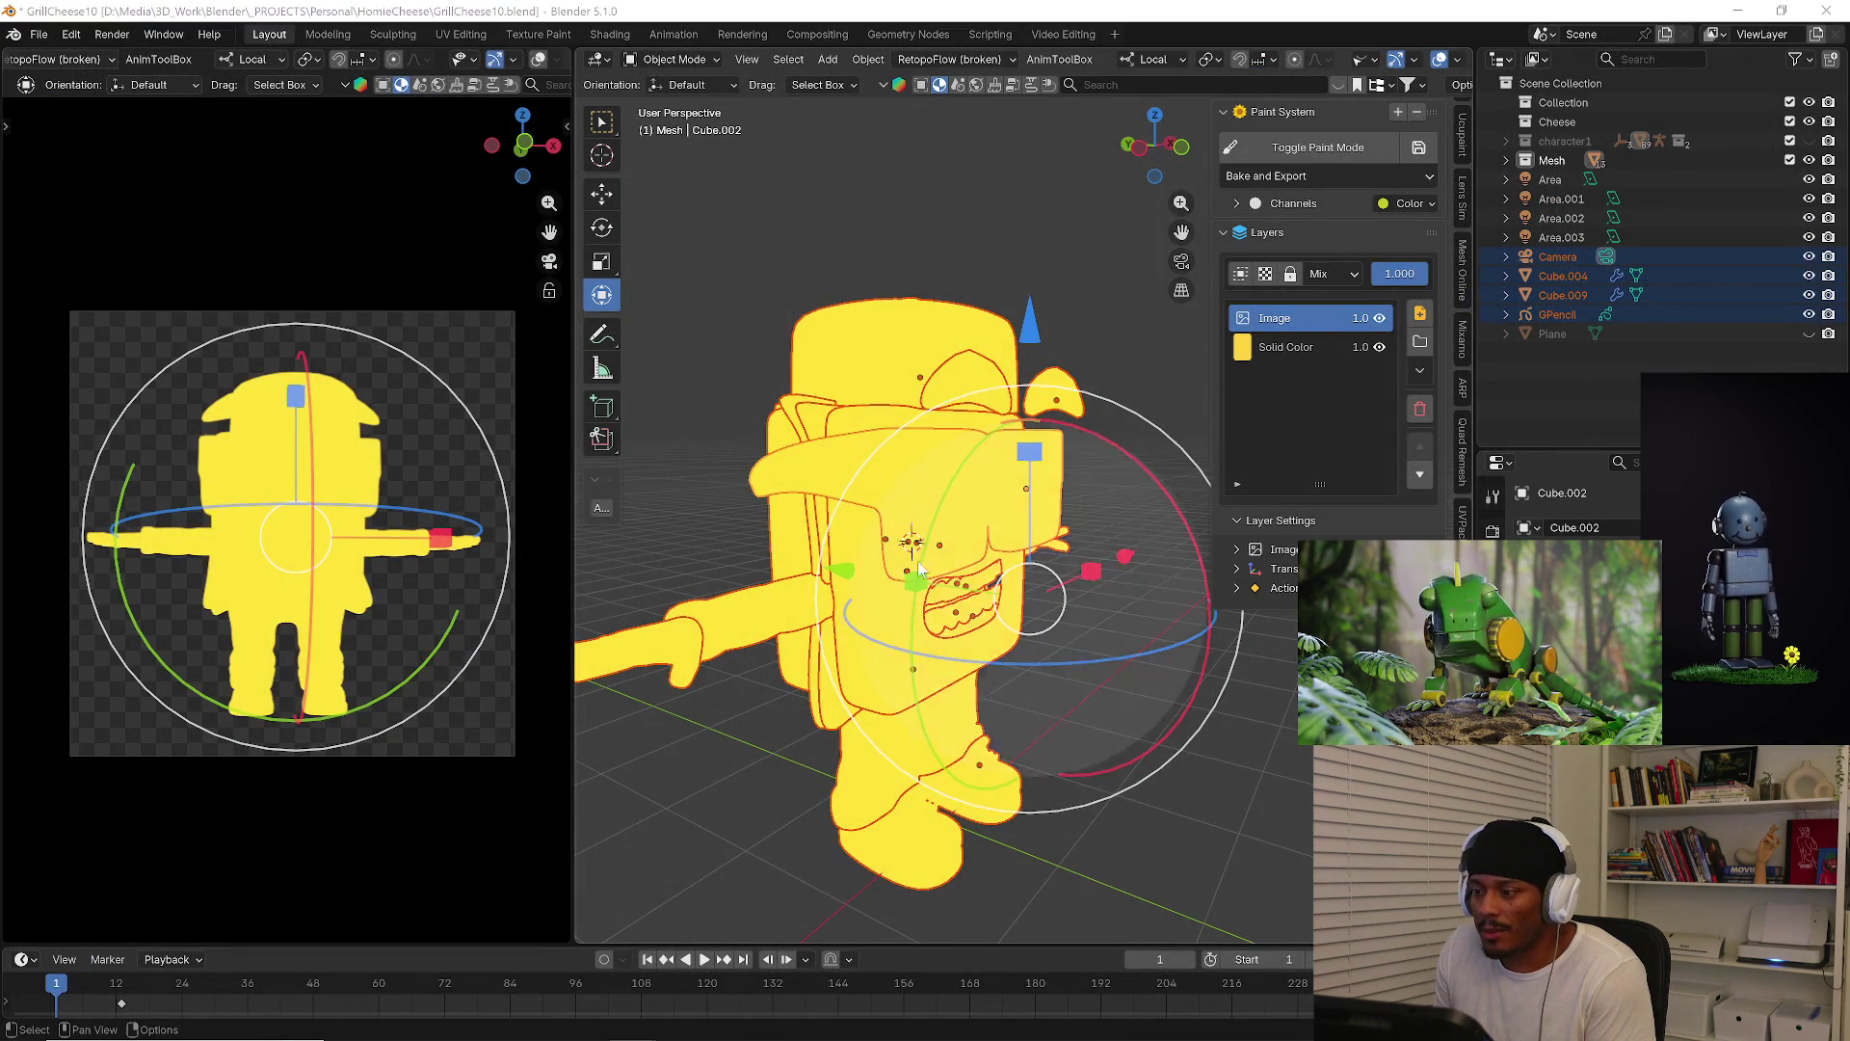
{"action": "mouse_move", "coordinate": [788, 1034]}
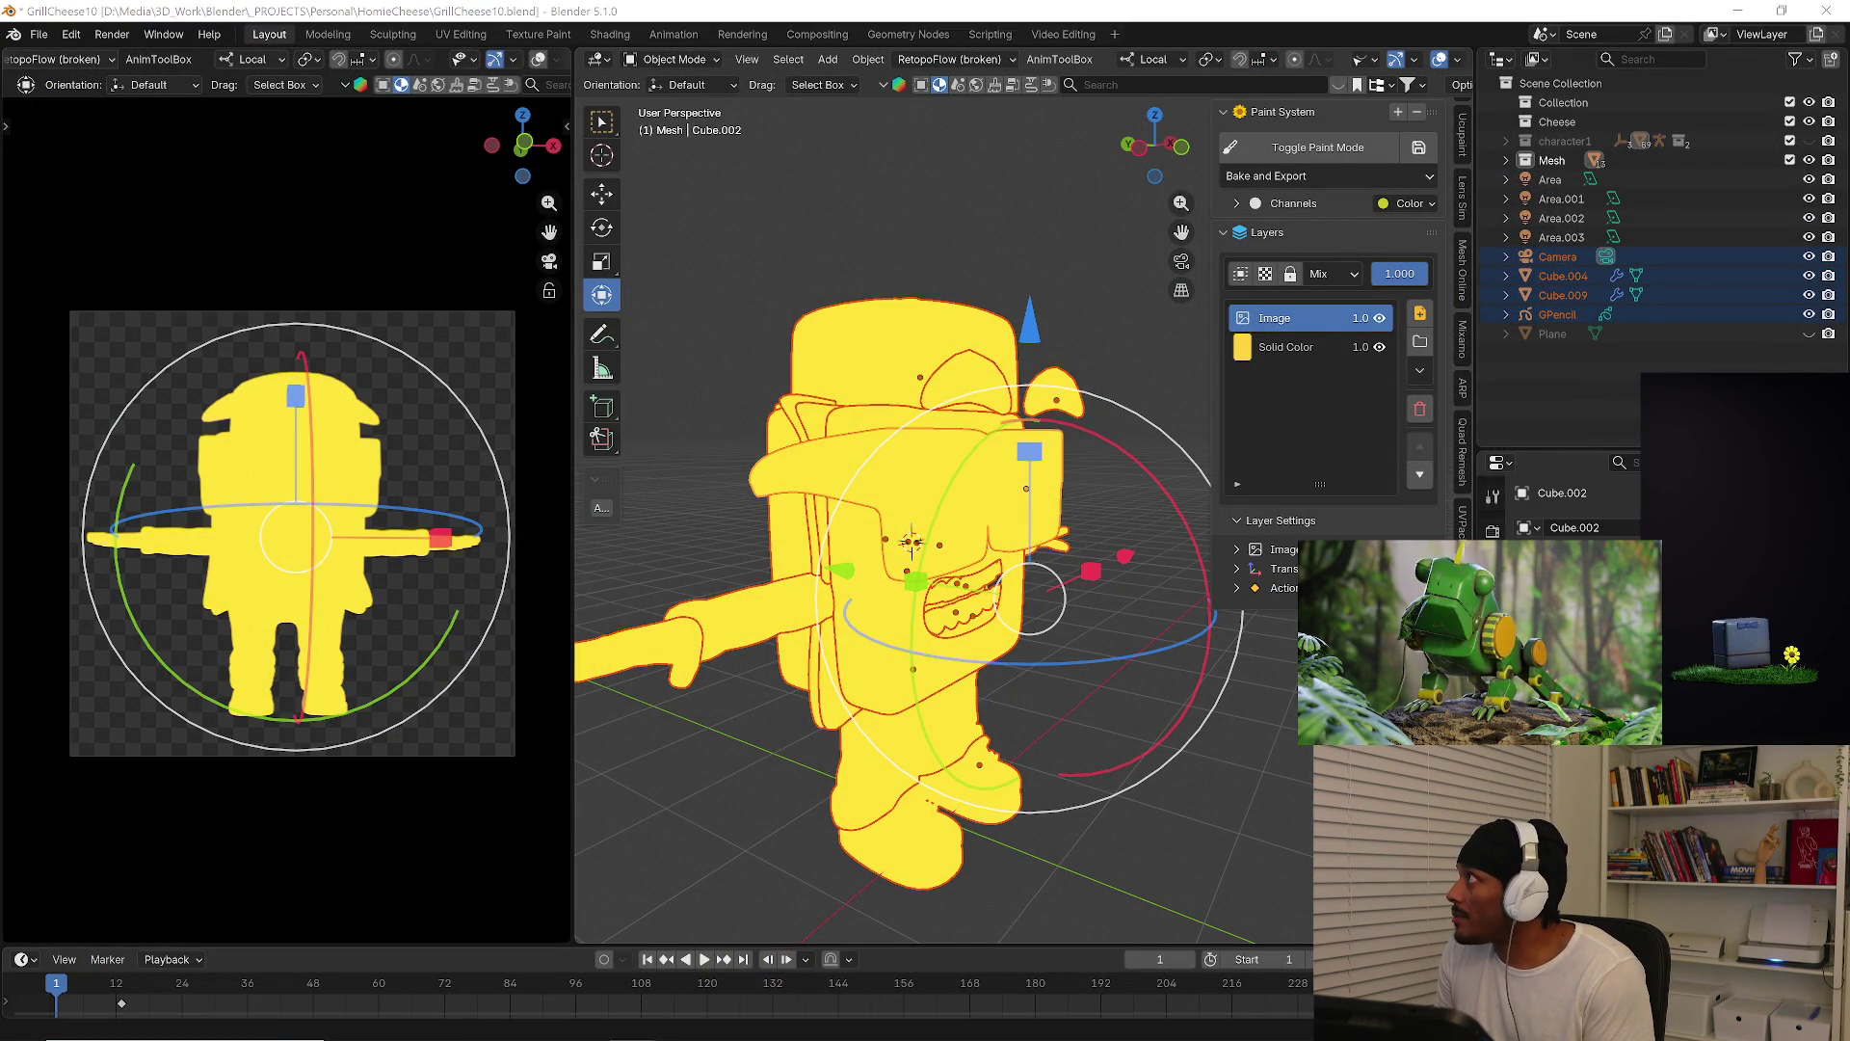
{"action": "mouse_move", "coordinate": [634, 1031]}
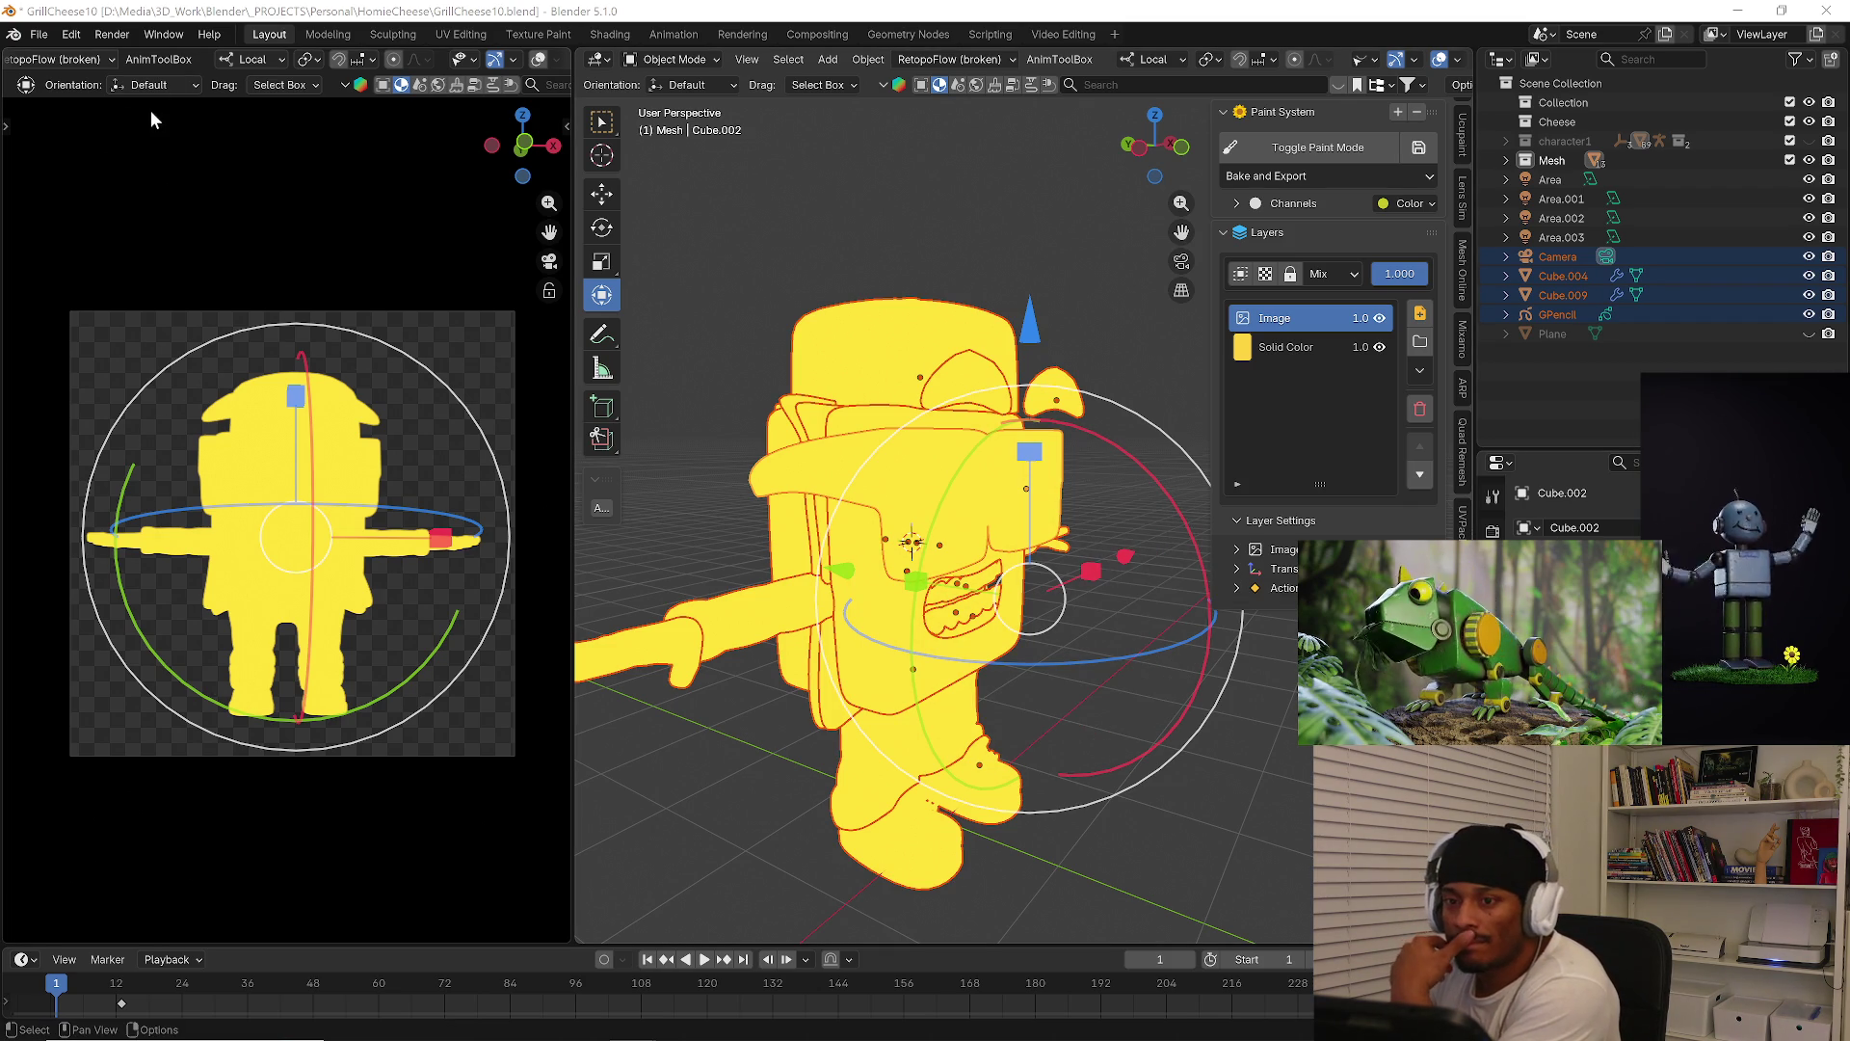
Save GrillCheese10 incrementally as GrillCheese11 and deselect everything in the scene
{"action": "left_click", "coordinate": [43, 33]}
{"action": "left_click", "coordinate": [132, 217]}
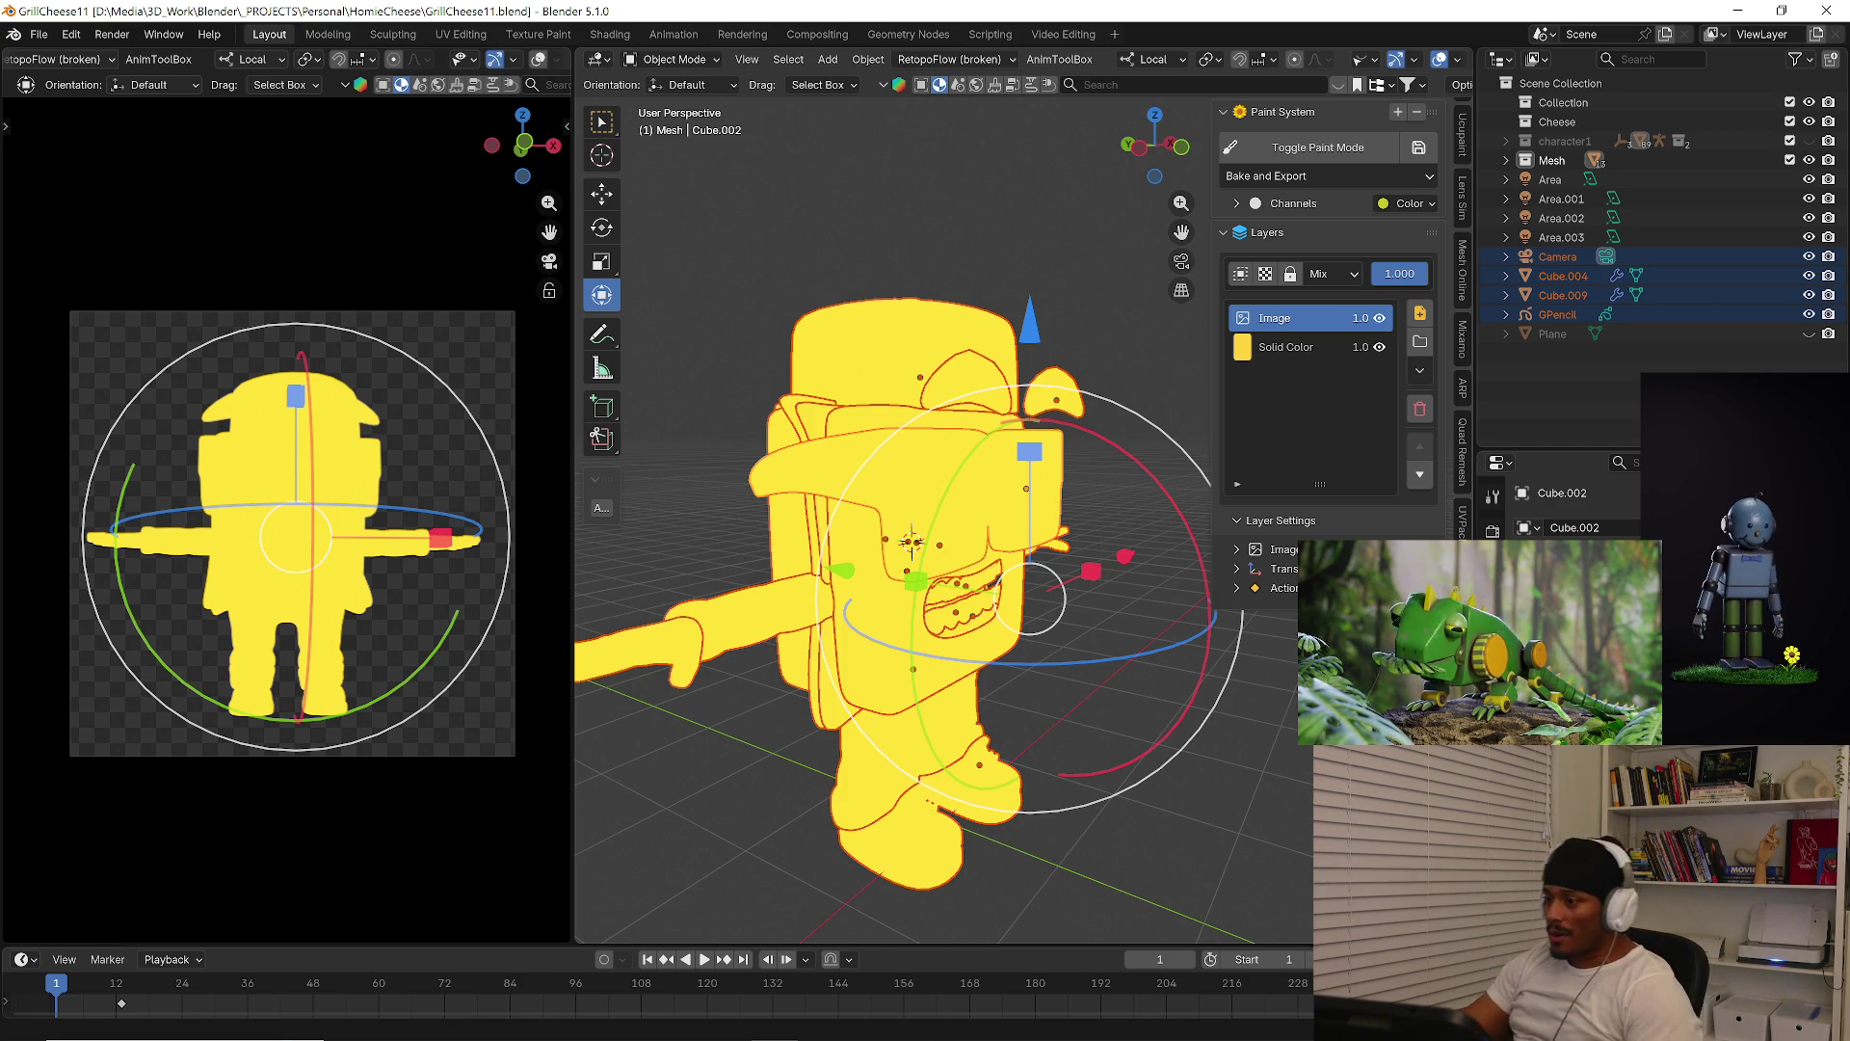
{"action": "left_click", "coordinate": [950, 233]}
Orbit close to the character and select the glasses, arms, then the Cube body object
{"action": "middle_click_drag", "start_coordinate": [1033, 235], "coordinate": [1015, 291]}
{"action": "middle_click_drag", "start_coordinate": [979, 426], "coordinate": [829, 607]}
{"action": "scroll", "coordinate": [829, 607], "scroll_direction": "up", "scroll_amount": 2}
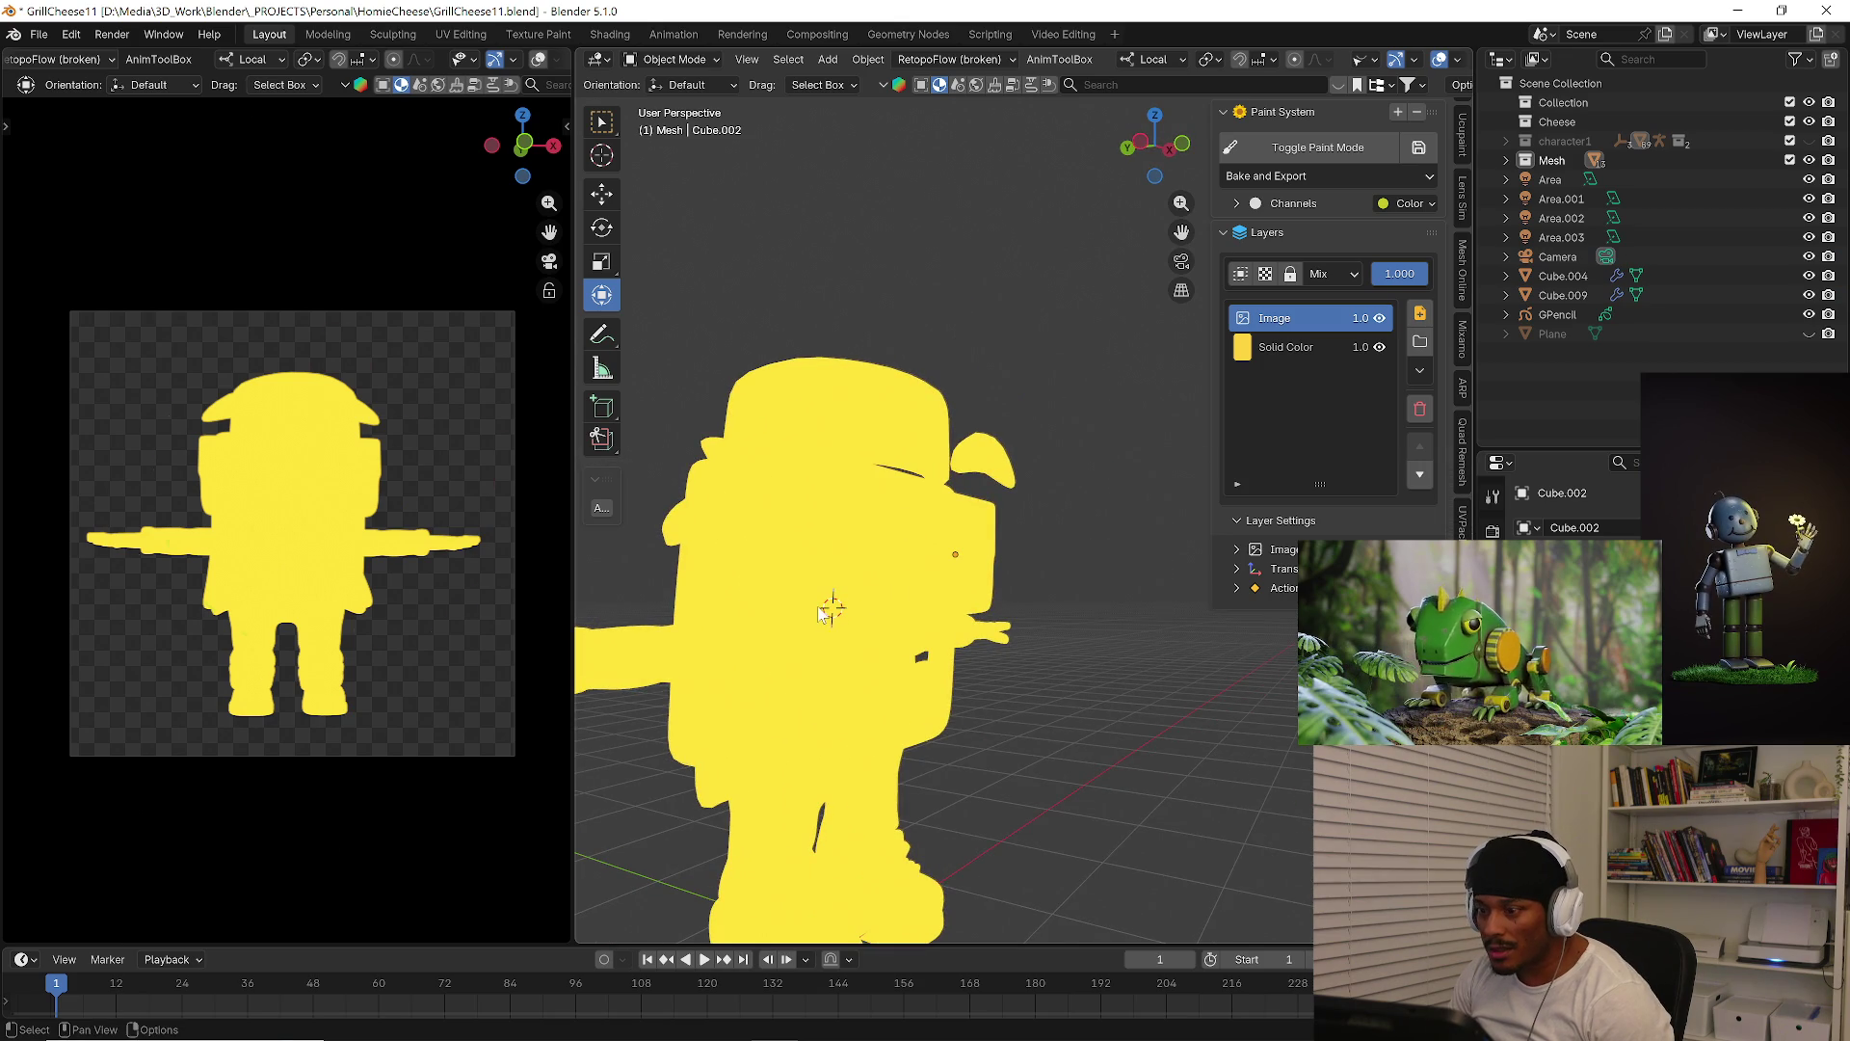
{"action": "left_click", "coordinate": [790, 602]}
{"action": "left_click", "coordinate": [746, 643]}
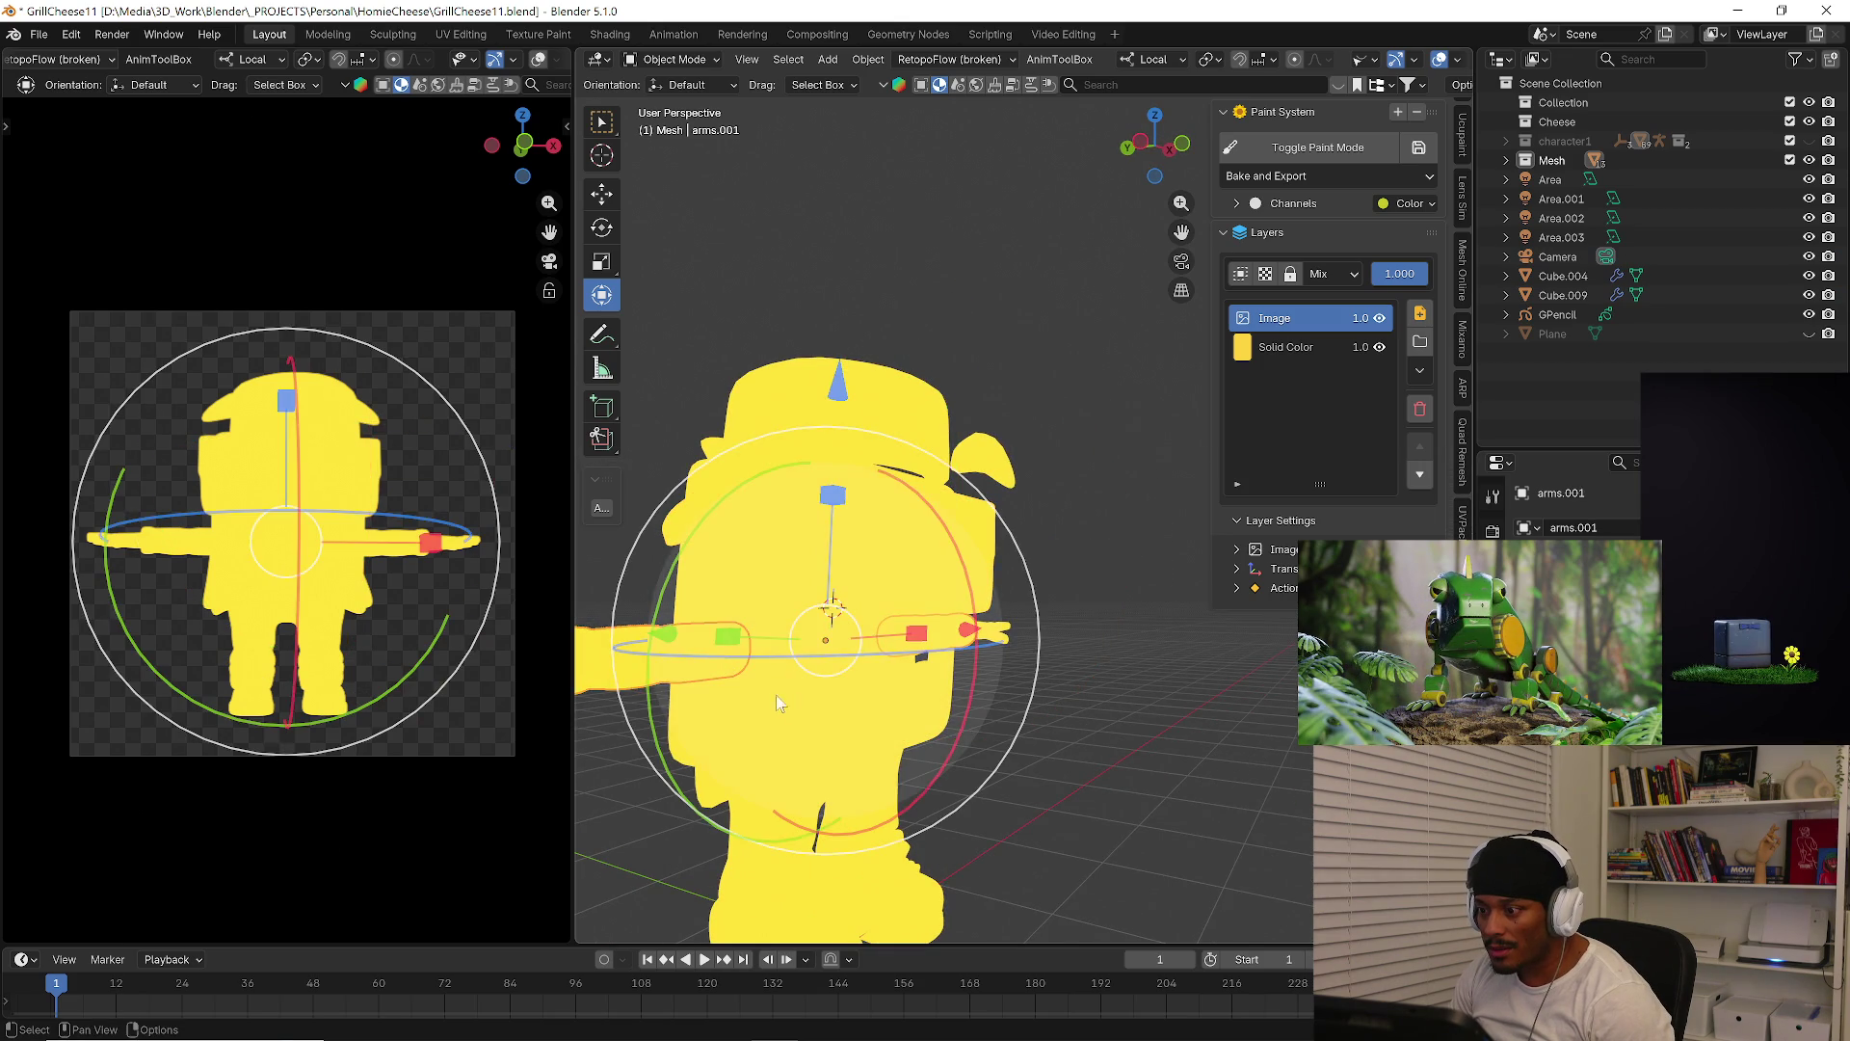
{"action": "left_click", "coordinate": [872, 672]}
{"action": "mouse_move", "coordinate": [910, 604]}
{"action": "middle_mouse_down"}
{"action": "mouse_move", "coordinate": [1057, 611]}
{"action": "mouse_move", "coordinate": [1239, 665]}
{"action": "mouse_move", "coordinate": [911, 621]}
{"action": "middle_mouse_up"}
{"action": "scroll", "coordinate": [909, 622], "scroll_direction": "up", "scroll_amount": 2}
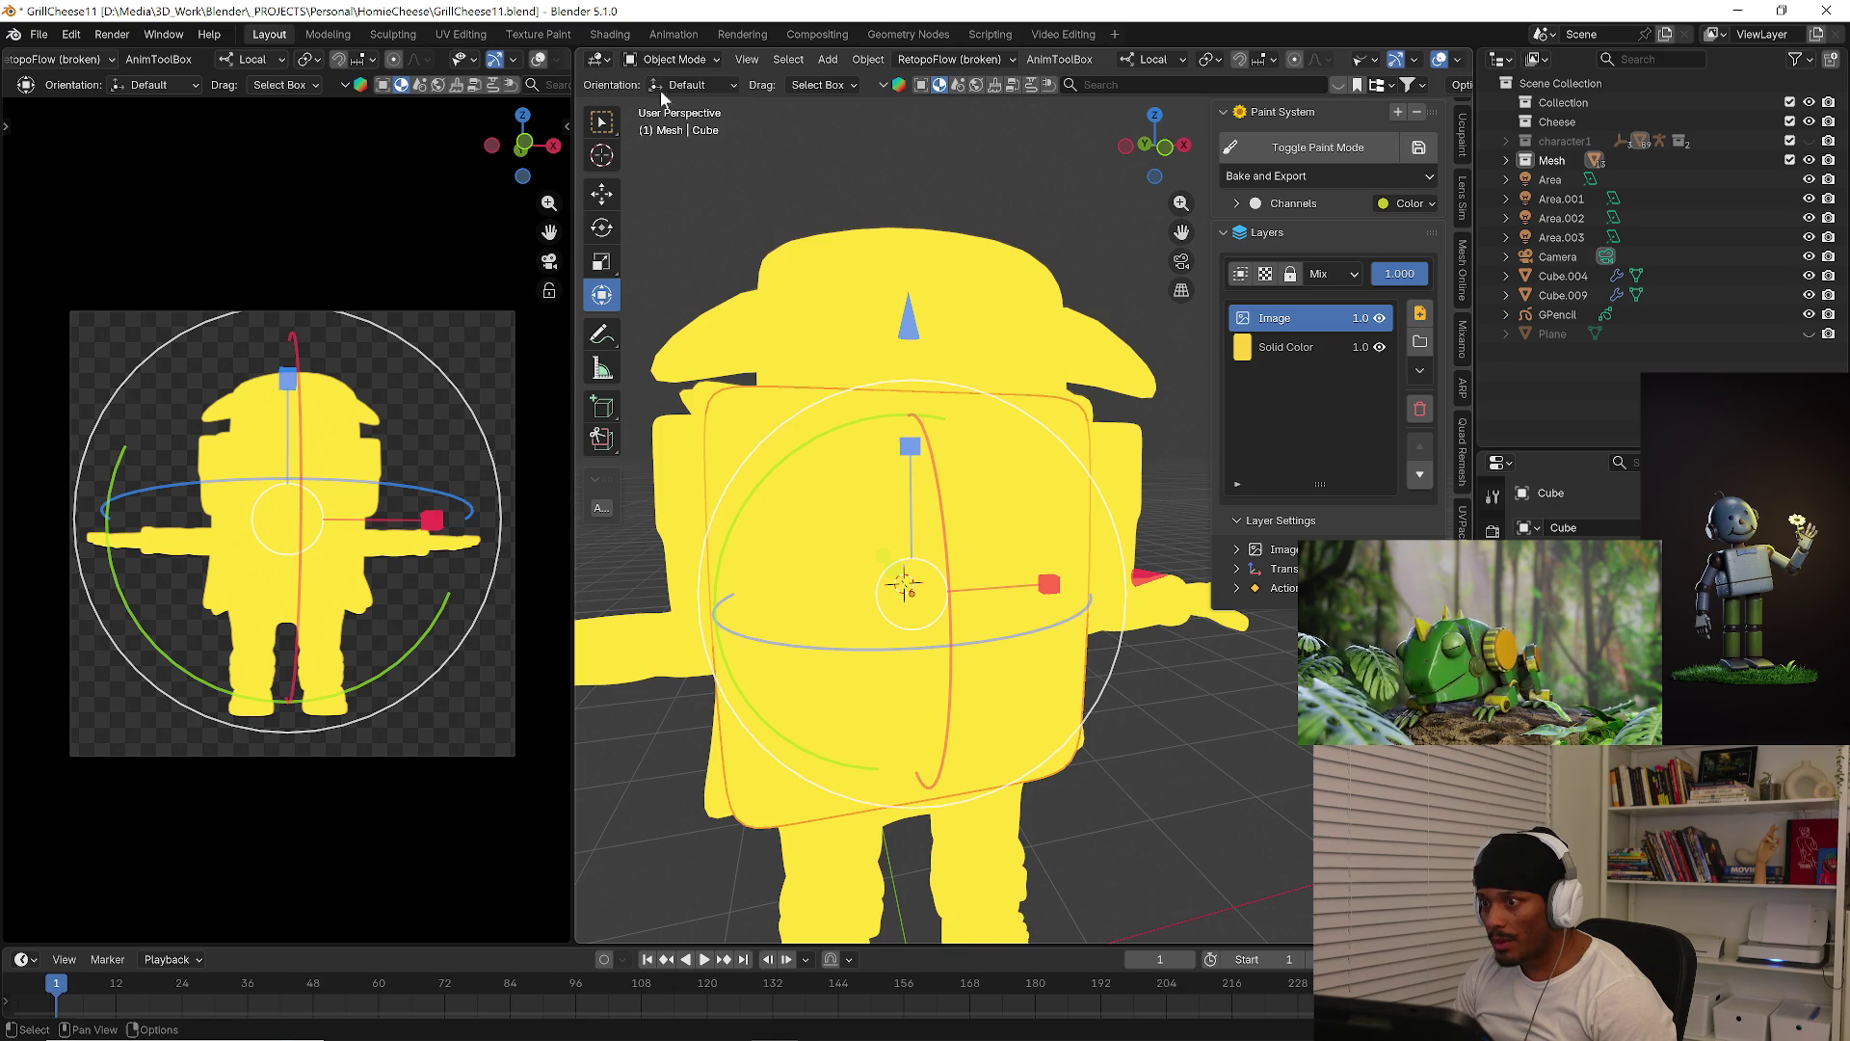
Put Cube.002 into Texture Paint mode, toggling back through Object Mode once
{"action": "left_click", "coordinate": [680, 60]}
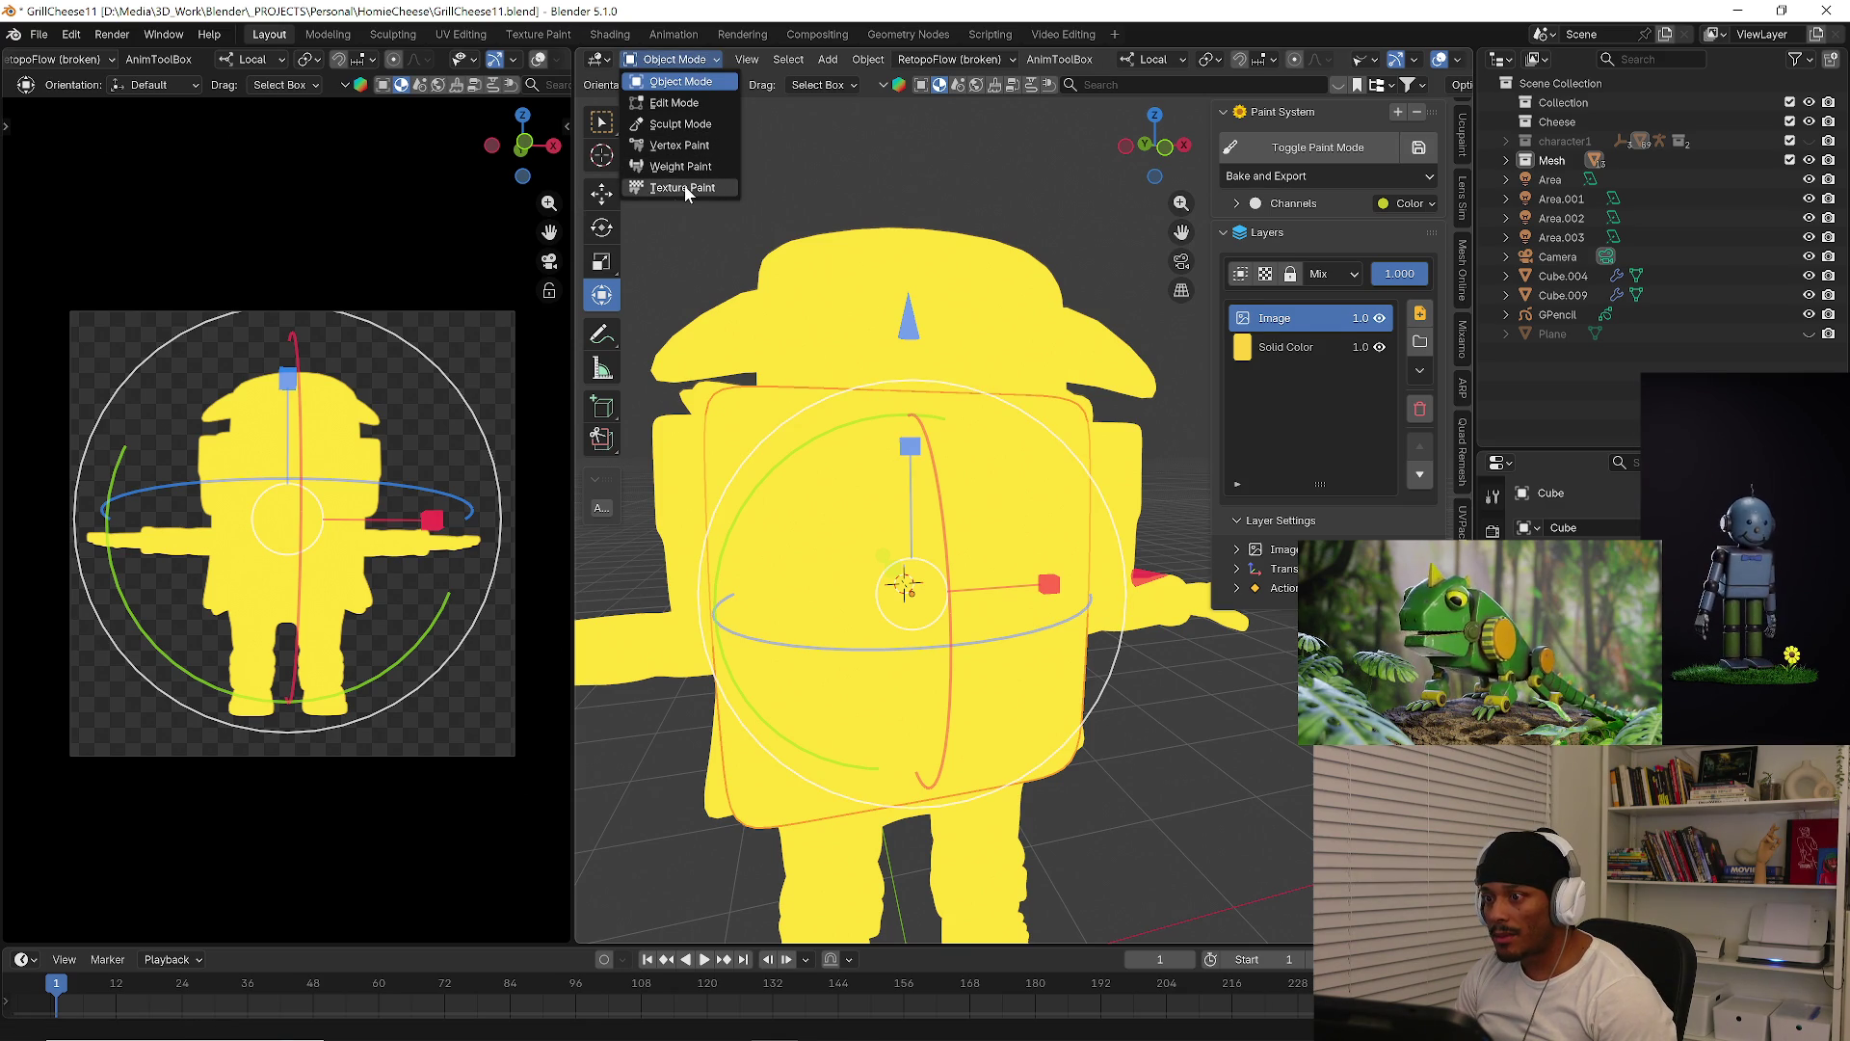
{"action": "left_click", "coordinate": [684, 187]}
{"action": "mouse_move", "coordinate": [871, 384]}
{"action": "middle_mouse_down"}
{"action": "mouse_move", "coordinate": [958, 459]}
{"action": "mouse_move", "coordinate": [1081, 419]}
{"action": "mouse_move", "coordinate": [809, 231]}
{"action": "middle_mouse_up"}
{"action": "left_click", "coordinate": [740, 62]}
{"action": "left_click", "coordinate": [741, 62]}
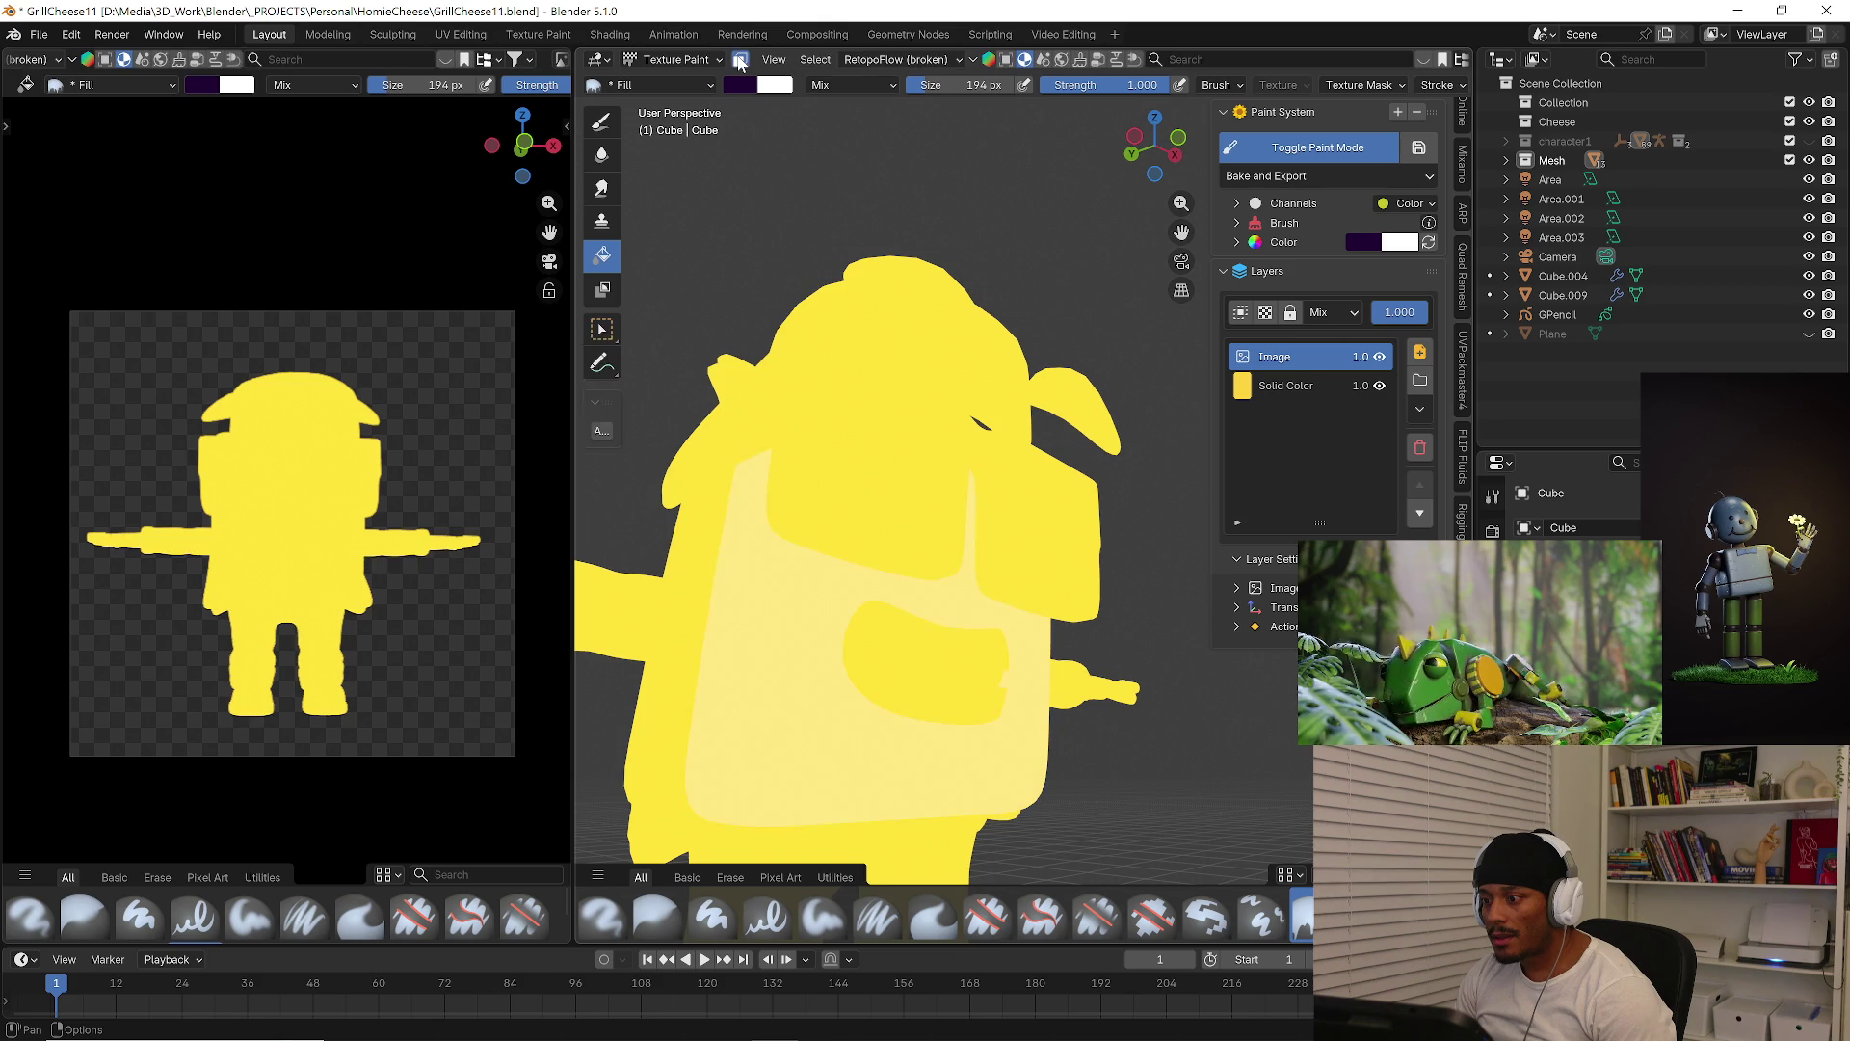
{"action": "left_click", "coordinate": [675, 59]}
{"action": "left_click", "coordinate": [674, 77]}
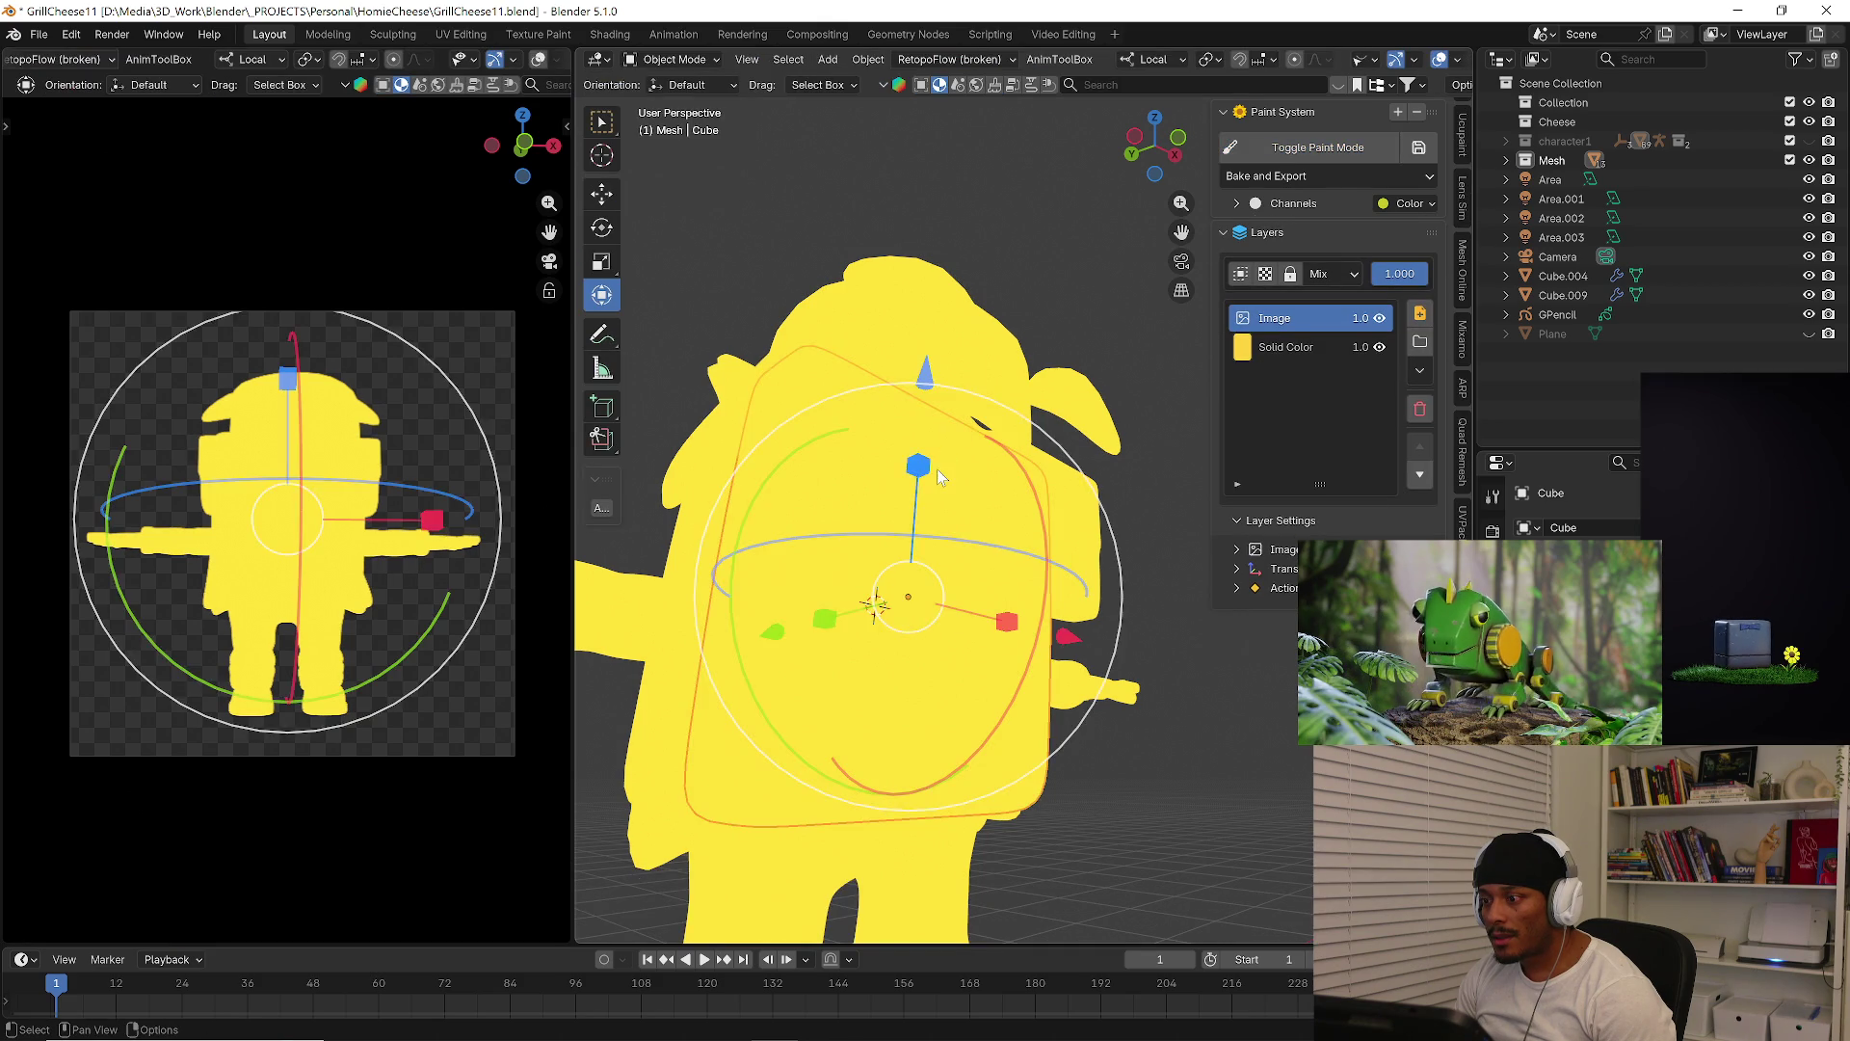
{"action": "left_click", "coordinate": [675, 58]}
{"action": "left_click", "coordinate": [681, 188]}
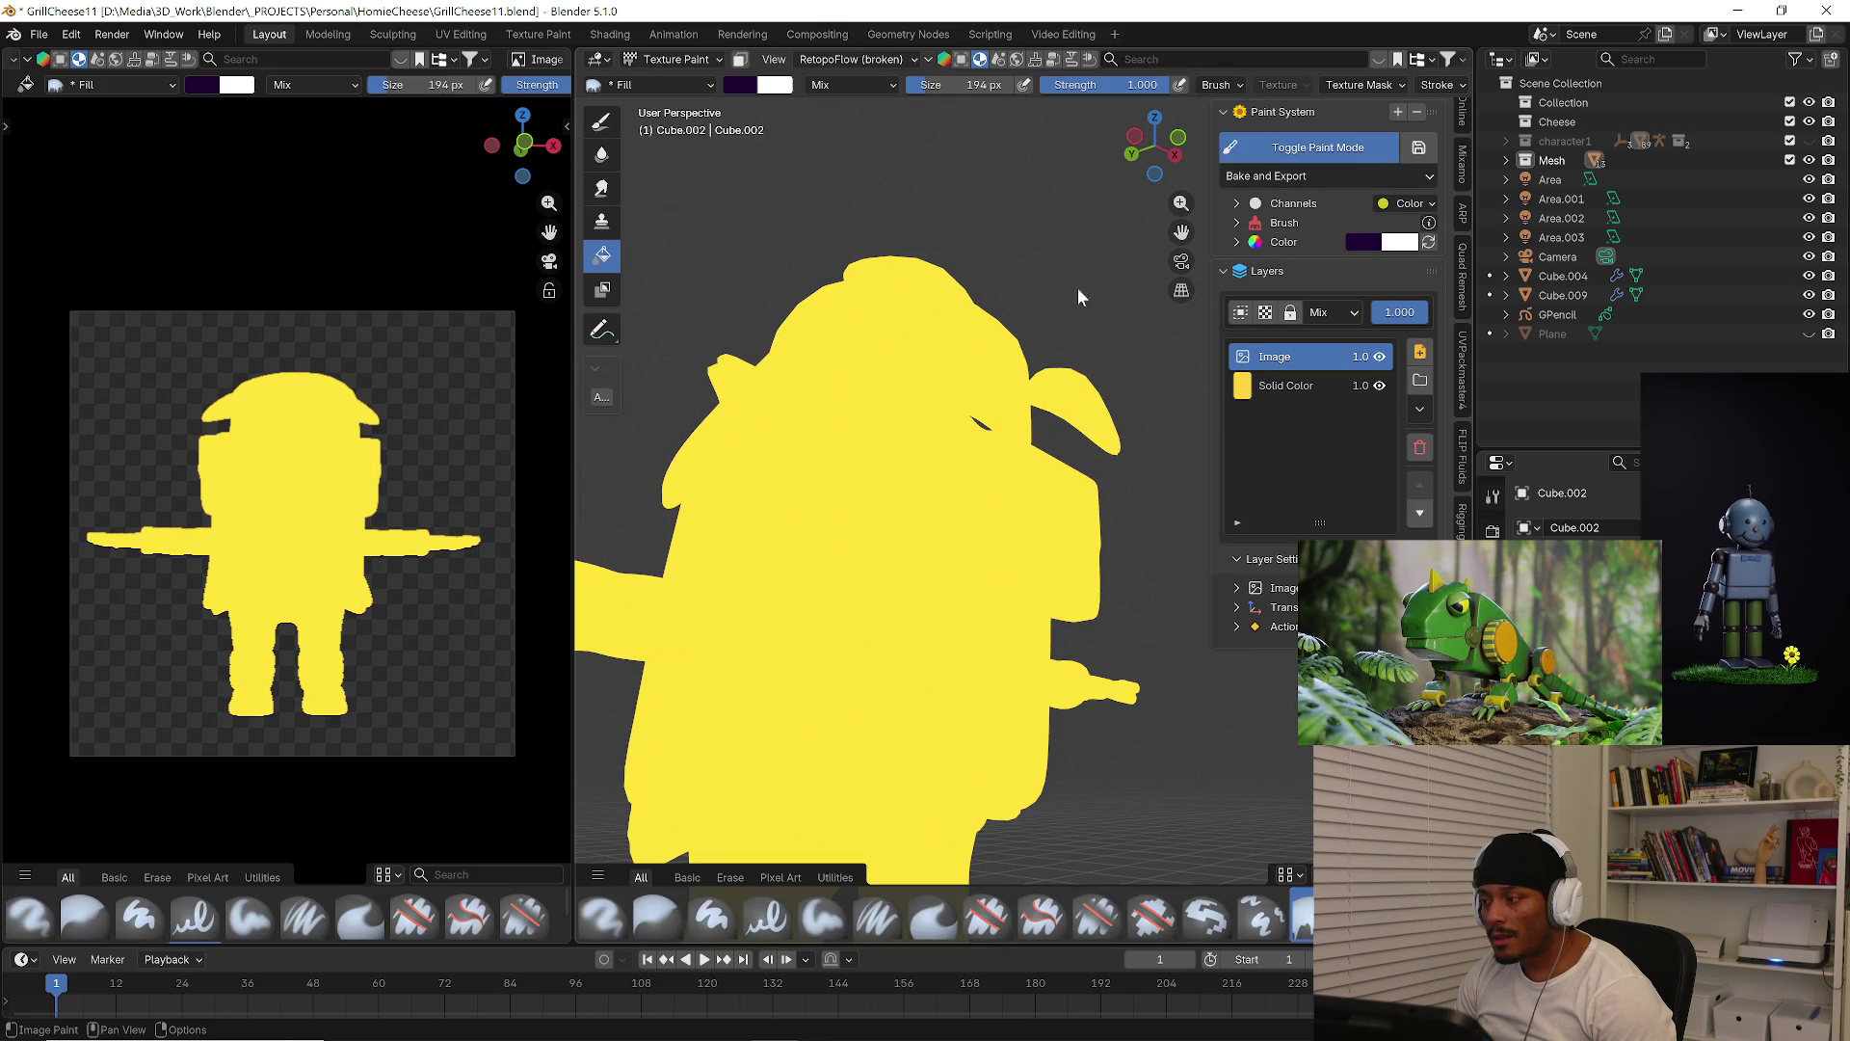
{"action": "middle_click_drag", "start_coordinate": [1006, 276], "coordinate": [1027, 351]}
Paint black strokes across the face with a hard black brush, undoing the first attempts
{"action": "left_click", "coordinate": [194, 916]}
{"action": "left_click_drag", "start_coordinate": [838, 457], "coordinate": [1014, 477]}
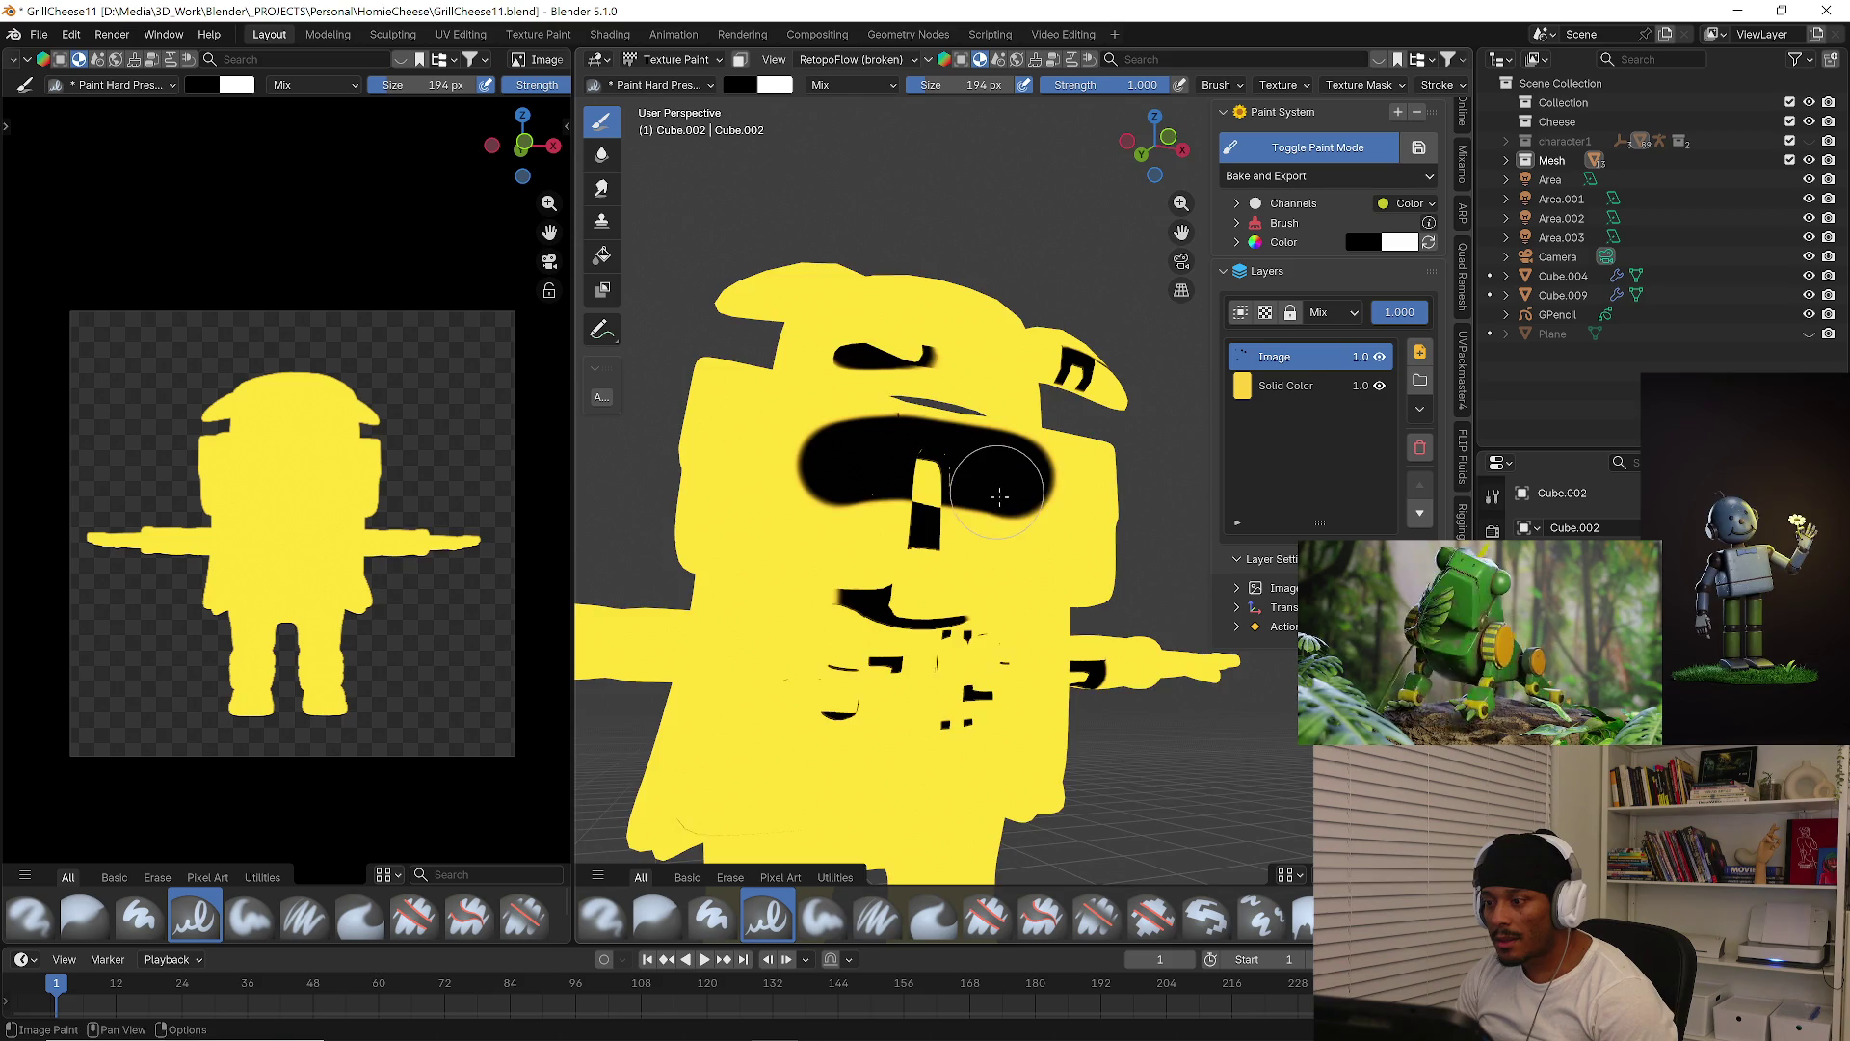
{"action": "middle_click_drag", "start_coordinate": [1015, 477], "coordinate": [1051, 528]}
{"action": "key", "text": "ctrl+z"}
{"action": "mouse_move", "coordinate": [1052, 528]}
{"action": "left_mouse_down"}
{"action": "mouse_move", "coordinate": [897, 486]}
{"action": "mouse_move", "coordinate": [940, 612]}
{"action": "left_mouse_up"}
{"action": "key", "text": "ctrl+z"}
{"action": "mouse_move", "coordinate": [818, 463]}
{"action": "left_mouse_down"}
{"action": "mouse_move", "coordinate": [855, 504]}
{"action": "mouse_move", "coordinate": [935, 466]}
{"action": "left_mouse_up"}
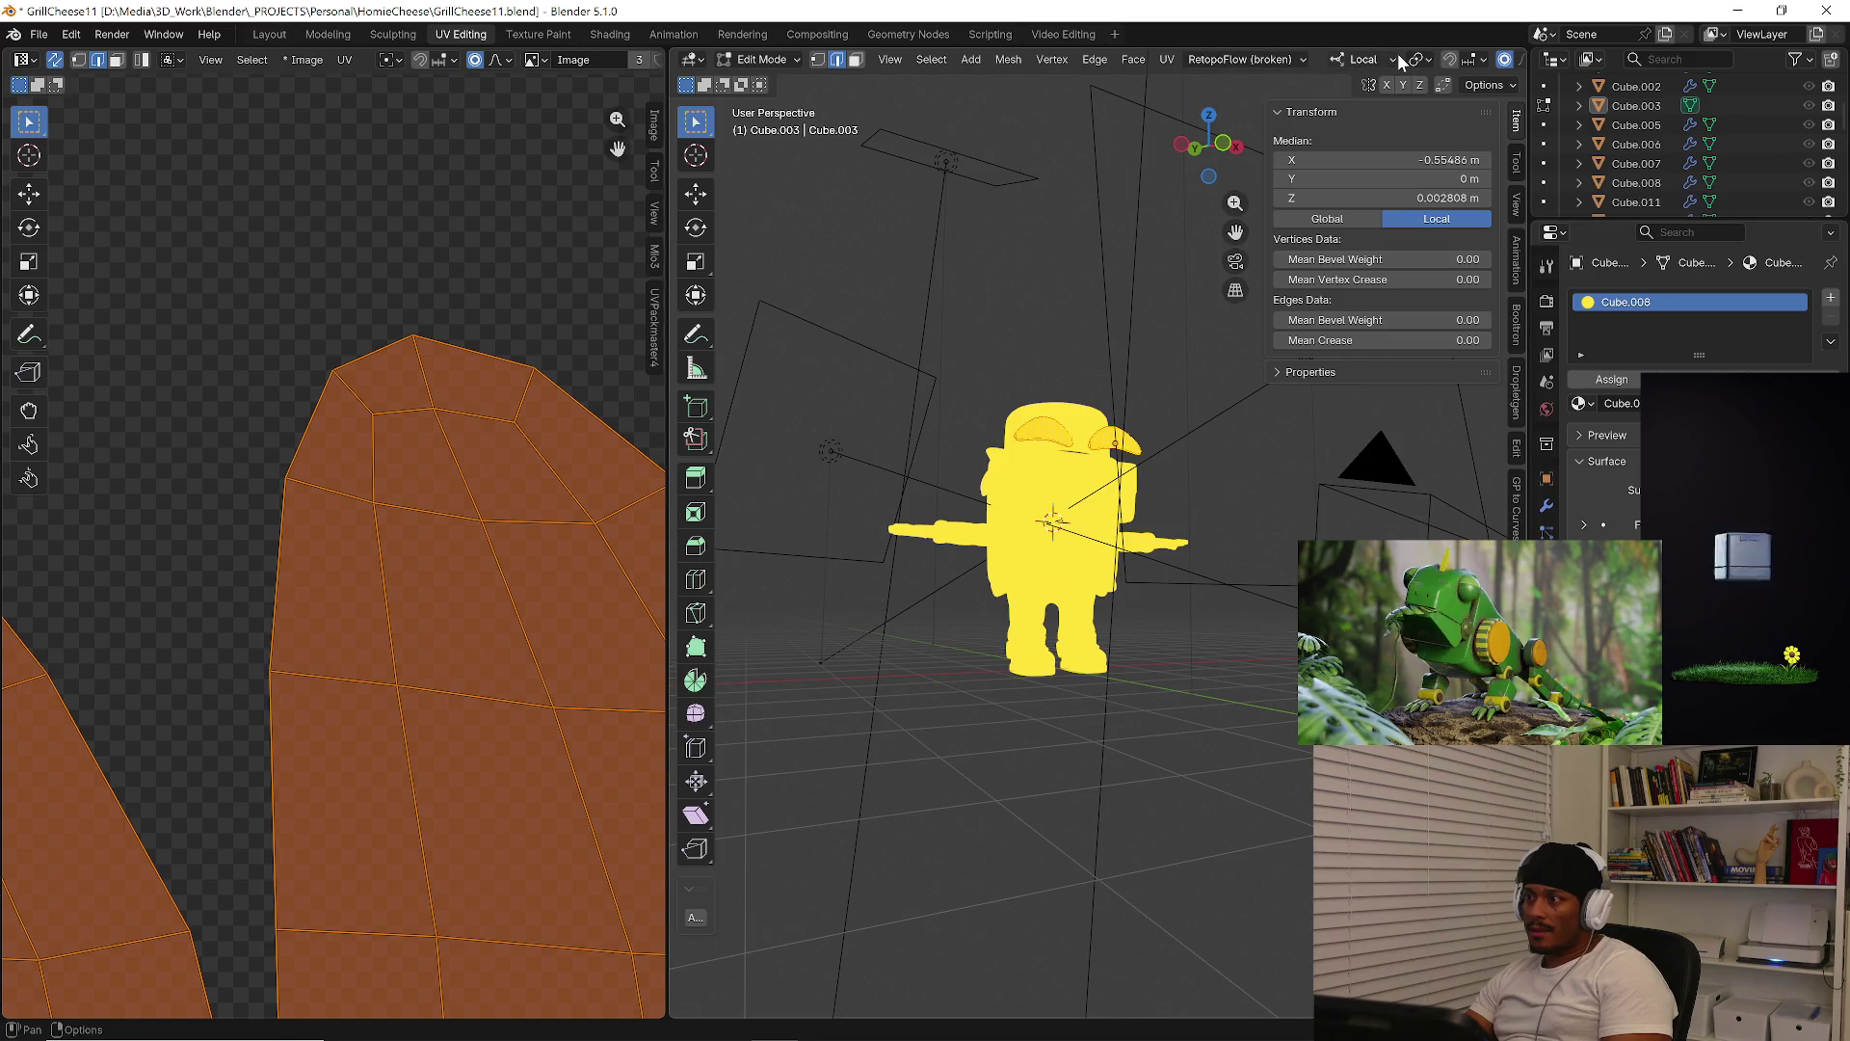
Hide all lights in the viewport via the Selectability & Visibility settings
{"action": "left_click", "coordinate": [1380, 60]}
{"action": "scroll", "coordinate": [1388, 66], "scroll_direction": "down", "scroll_amount": 5}
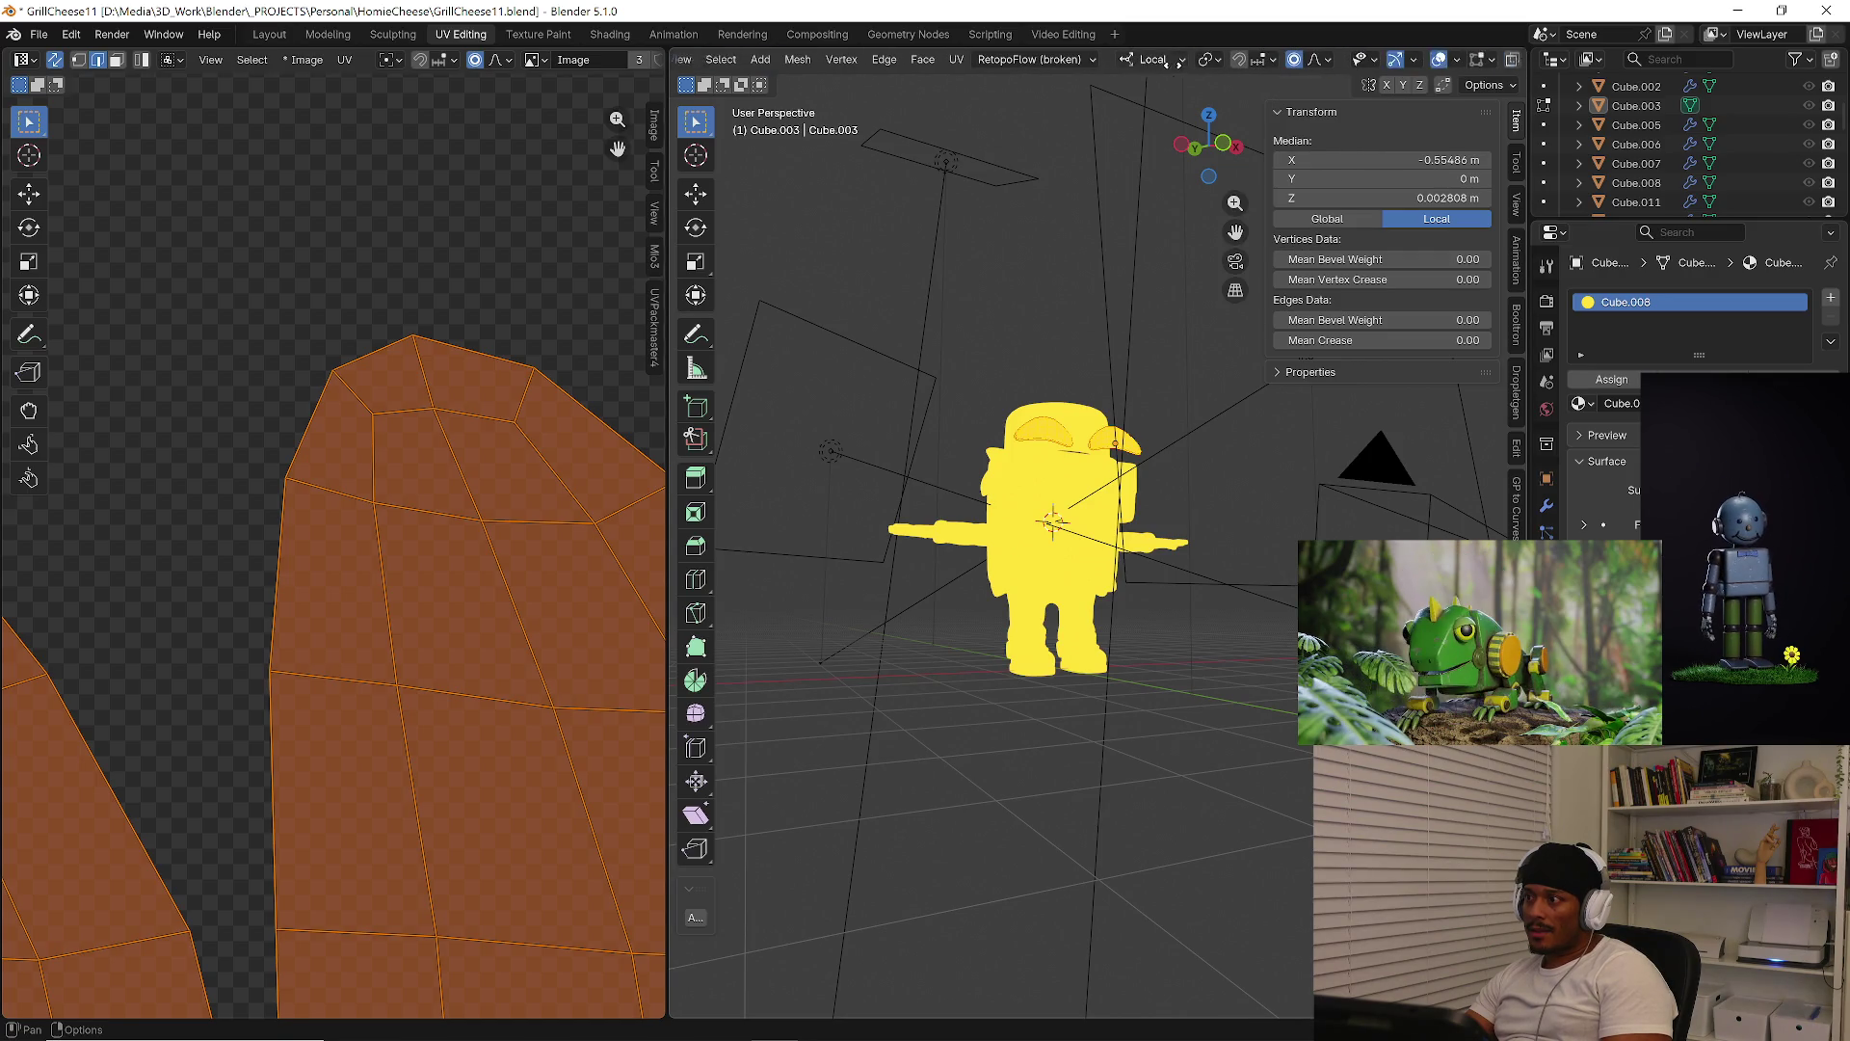
{"action": "left_click", "coordinate": [1361, 64]}
{"action": "left_click", "coordinate": [1307, 60]}
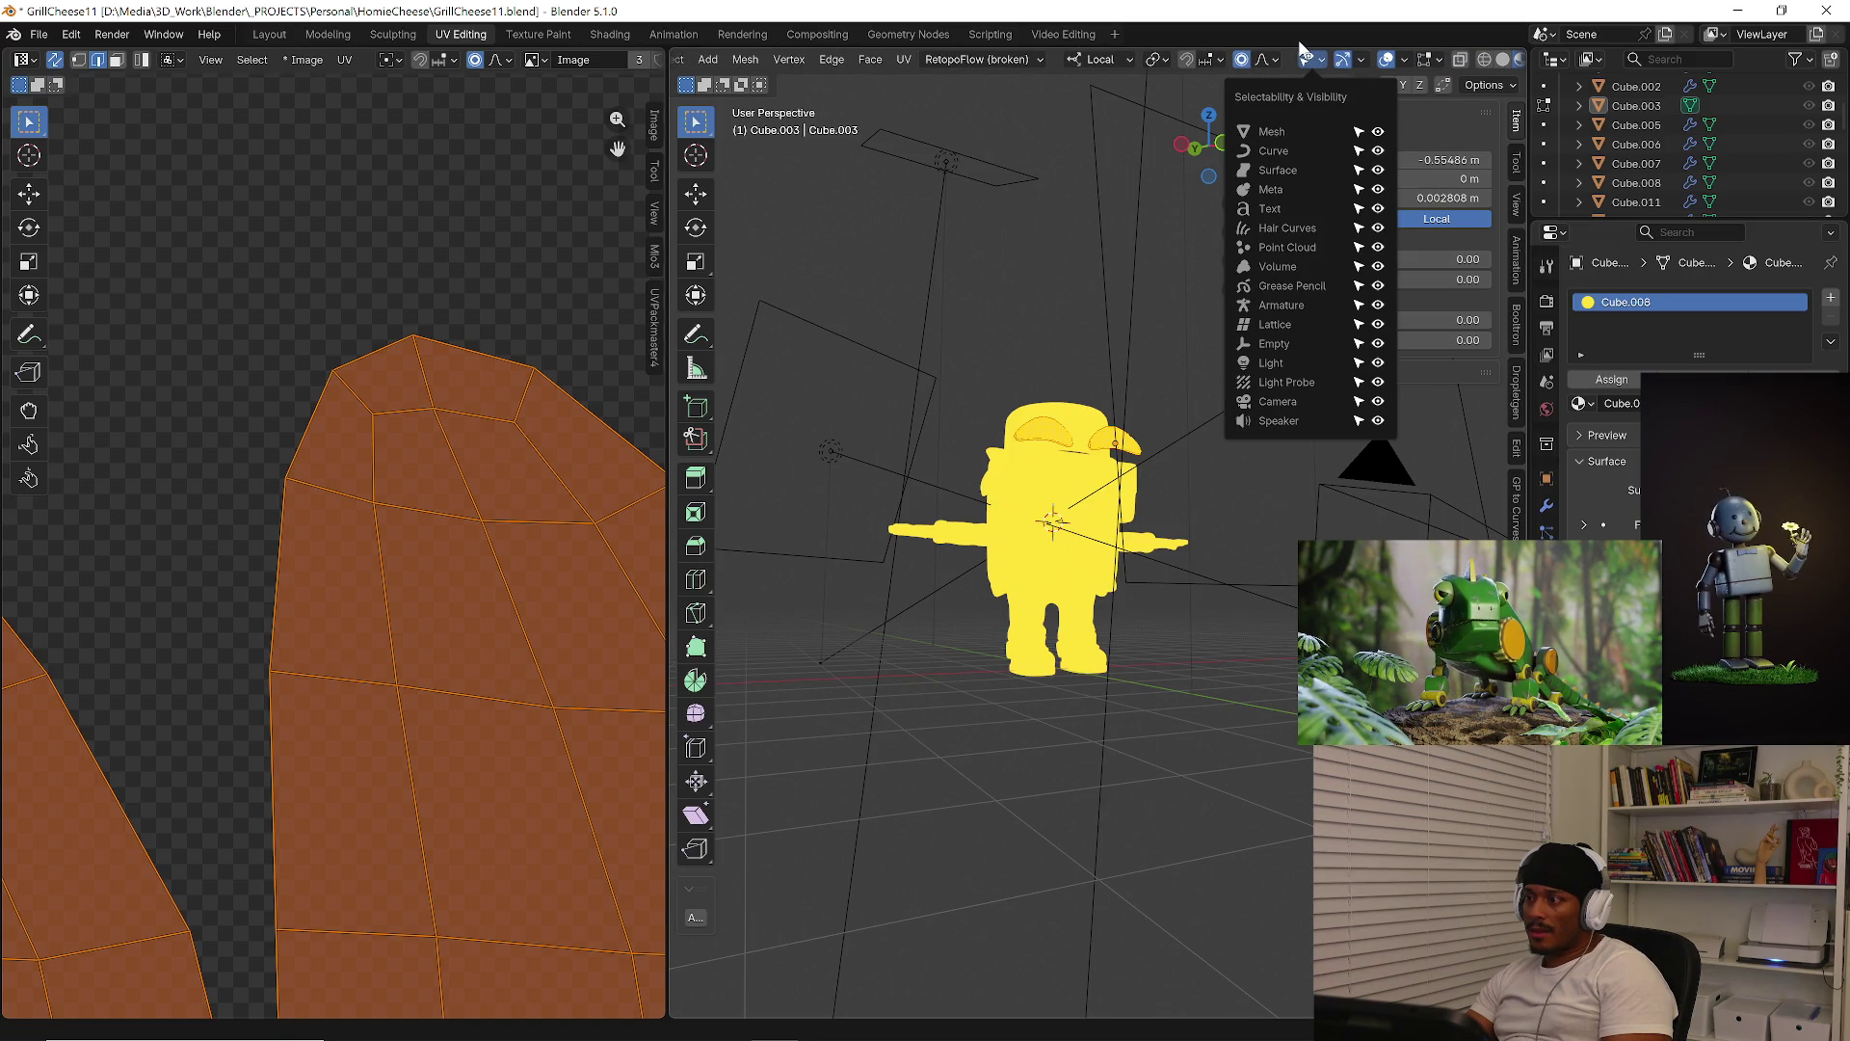
{"action": "left_click", "coordinate": [1378, 364]}
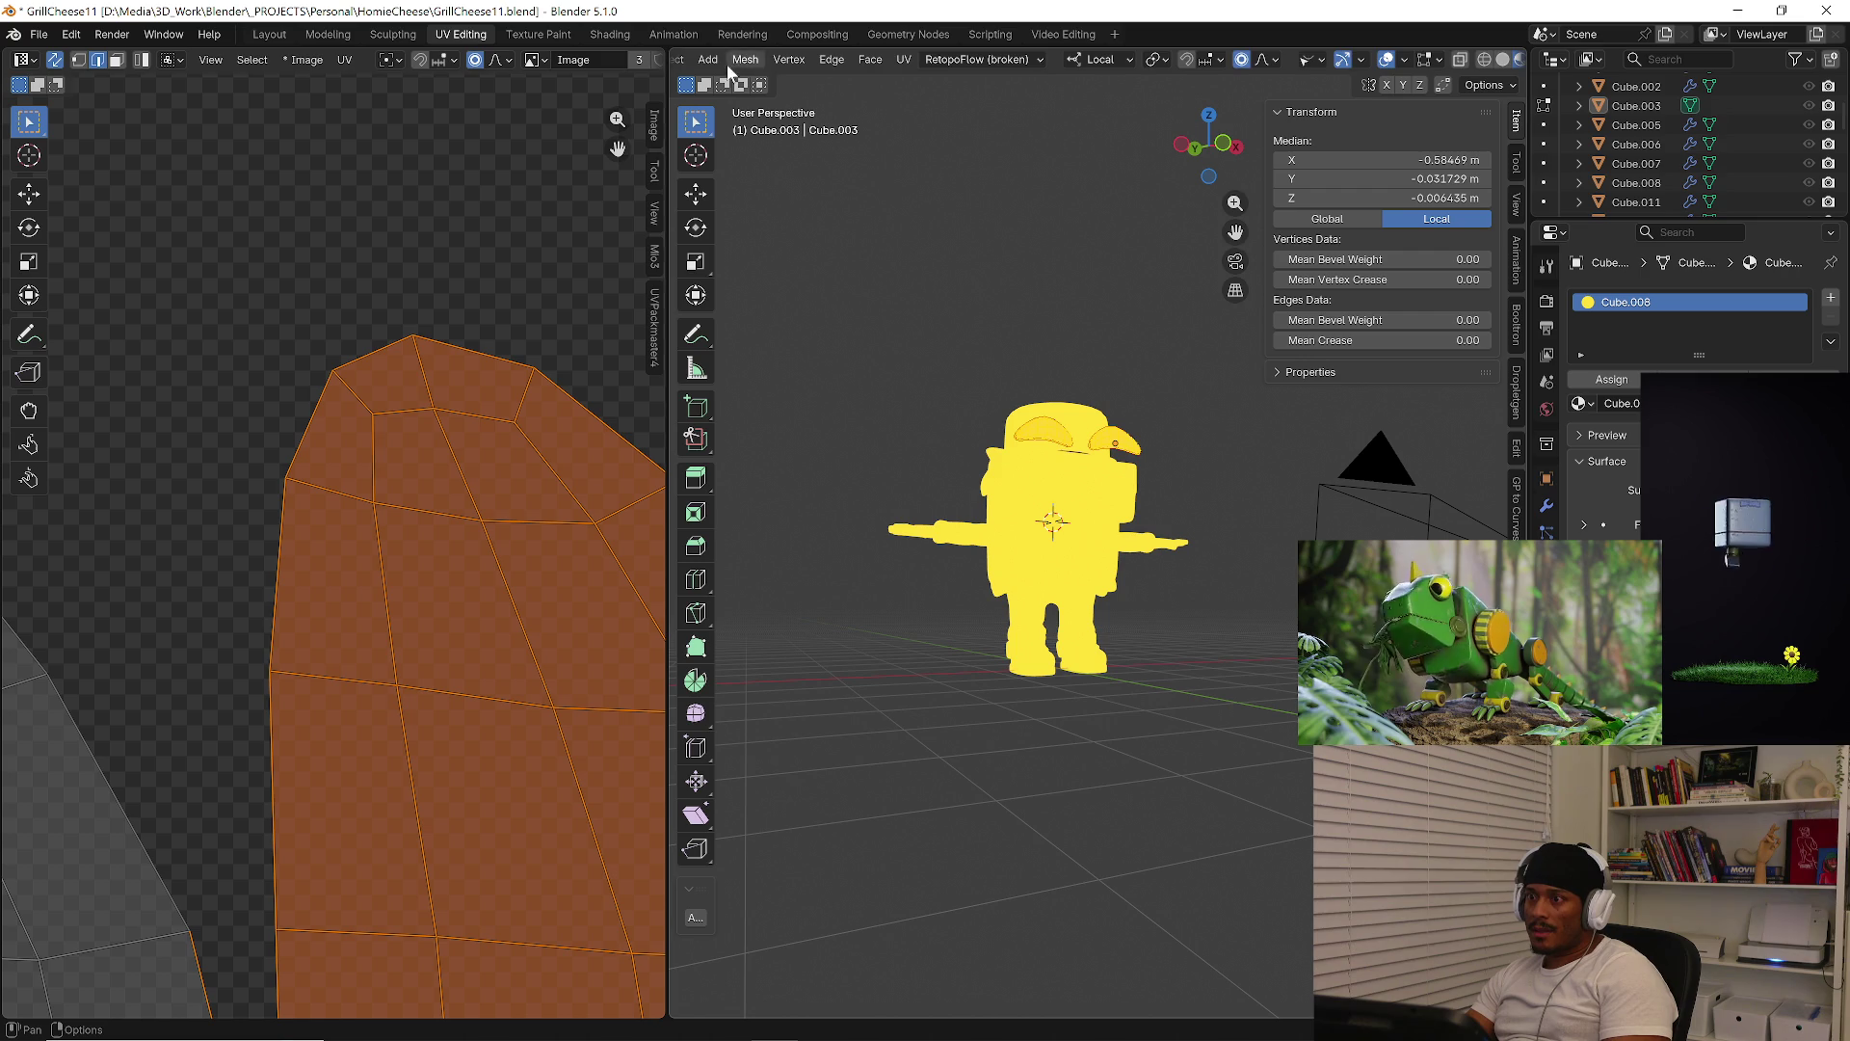
{"action": "scroll", "coordinate": [1339, 60], "scroll_direction": "up", "scroll_amount": 5}
Return to Object Mode and box-select all the character's cube objects
{"action": "left_click", "coordinate": [771, 60]}
{"action": "left_click", "coordinate": [772, 87]}
{"action": "mouse_move", "coordinate": [806, 341]}
{"action": "left_mouse_down"}
{"action": "mouse_move", "coordinate": [1147, 674]}
{"action": "mouse_move", "coordinate": [1200, 699]}
{"action": "left_mouse_up"}
{"action": "scroll", "coordinate": [314, 427], "scroll_direction": "down", "scroll_amount": 8}
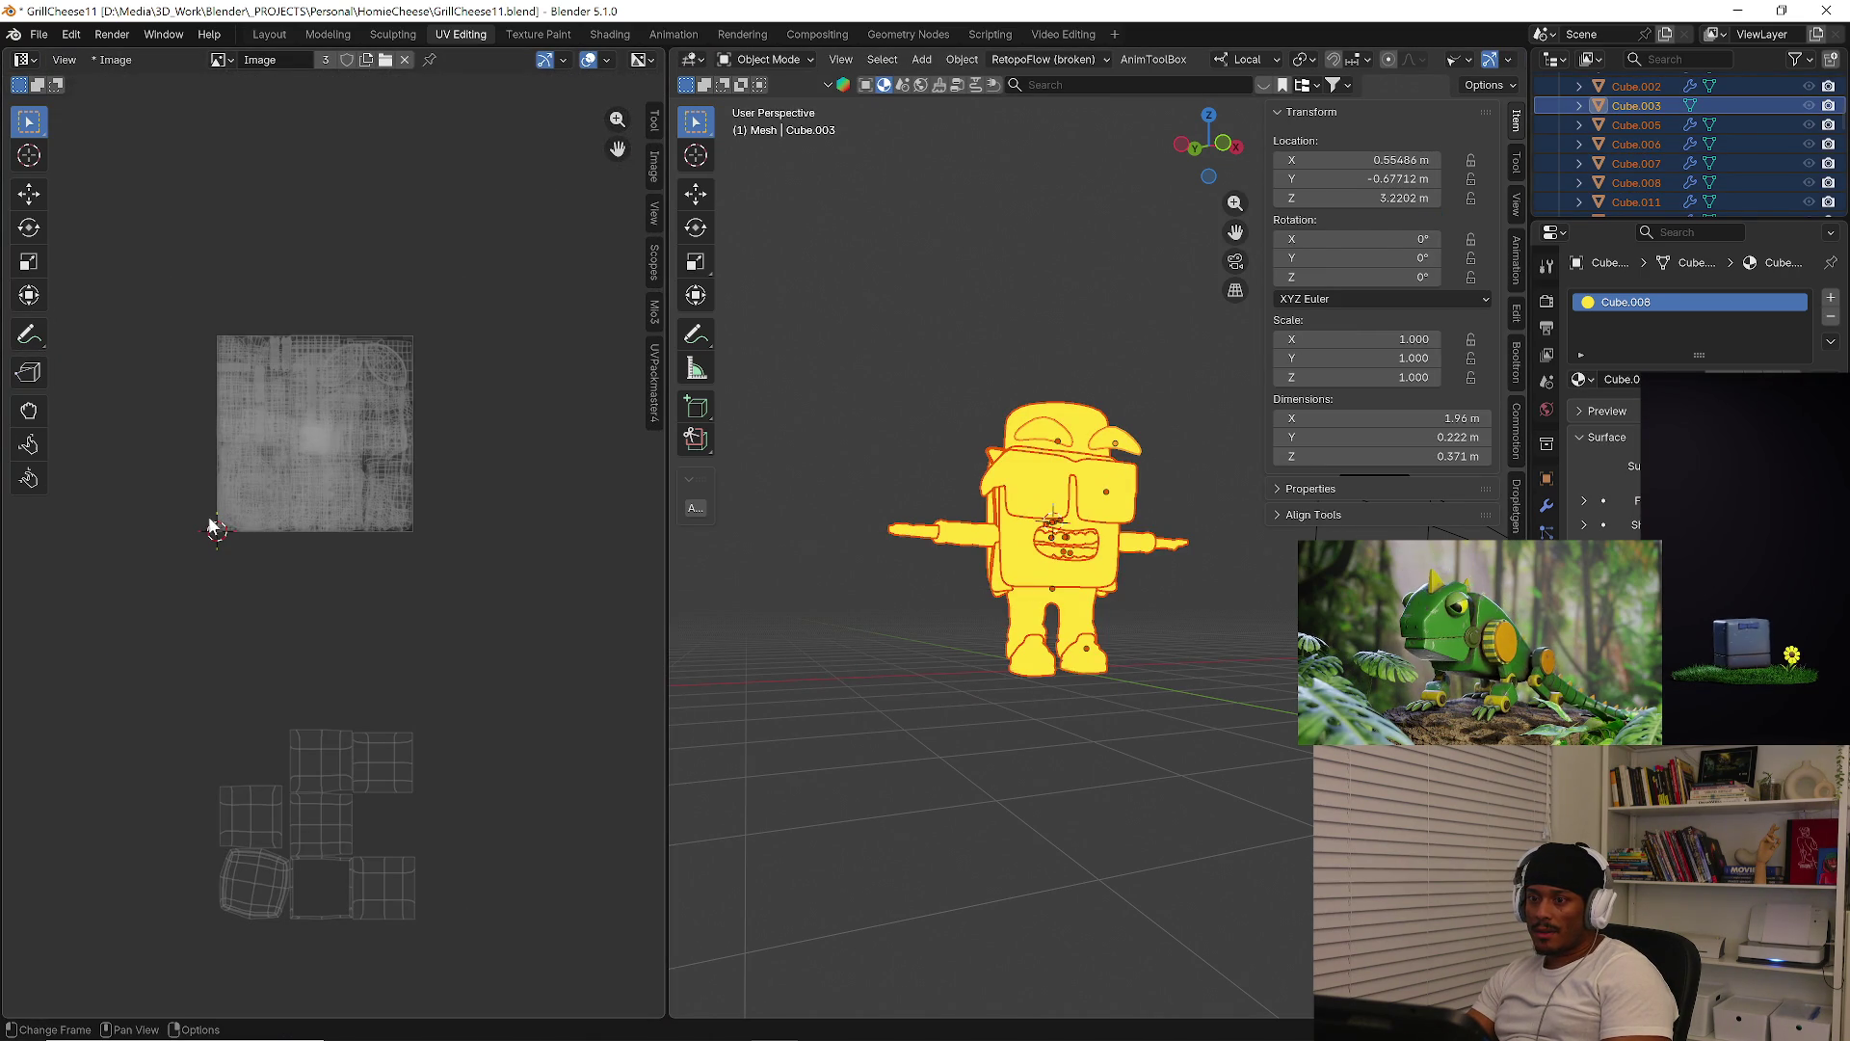
{"action": "middle_click_drag", "start_coordinate": [829, 463], "coordinate": [881, 485]}
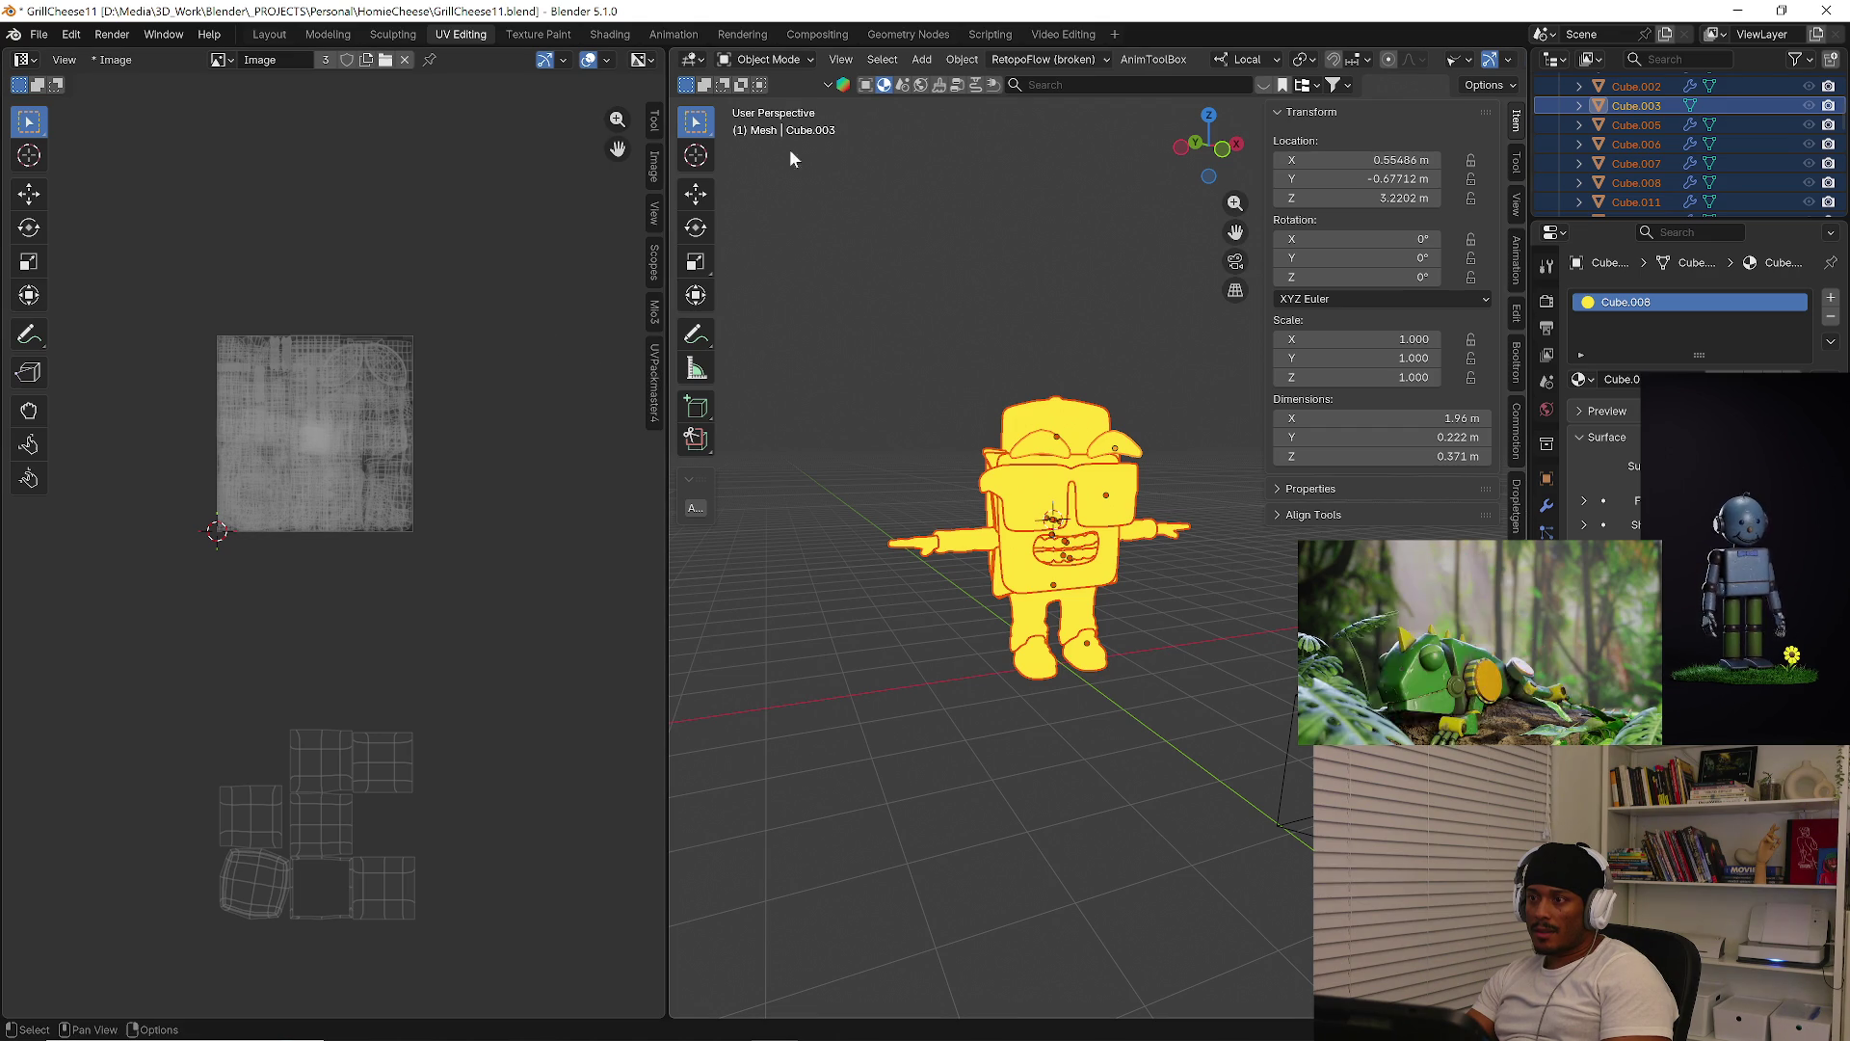
Enter Edit Mode on all selected meshes, select everything, and show UVPackmaster4 packing options
{"action": "left_click", "coordinate": [760, 60]}
{"action": "left_click", "coordinate": [774, 108]}
{"action": "key", "text": "a"}
{"action": "left_click", "coordinate": [951, 281]}
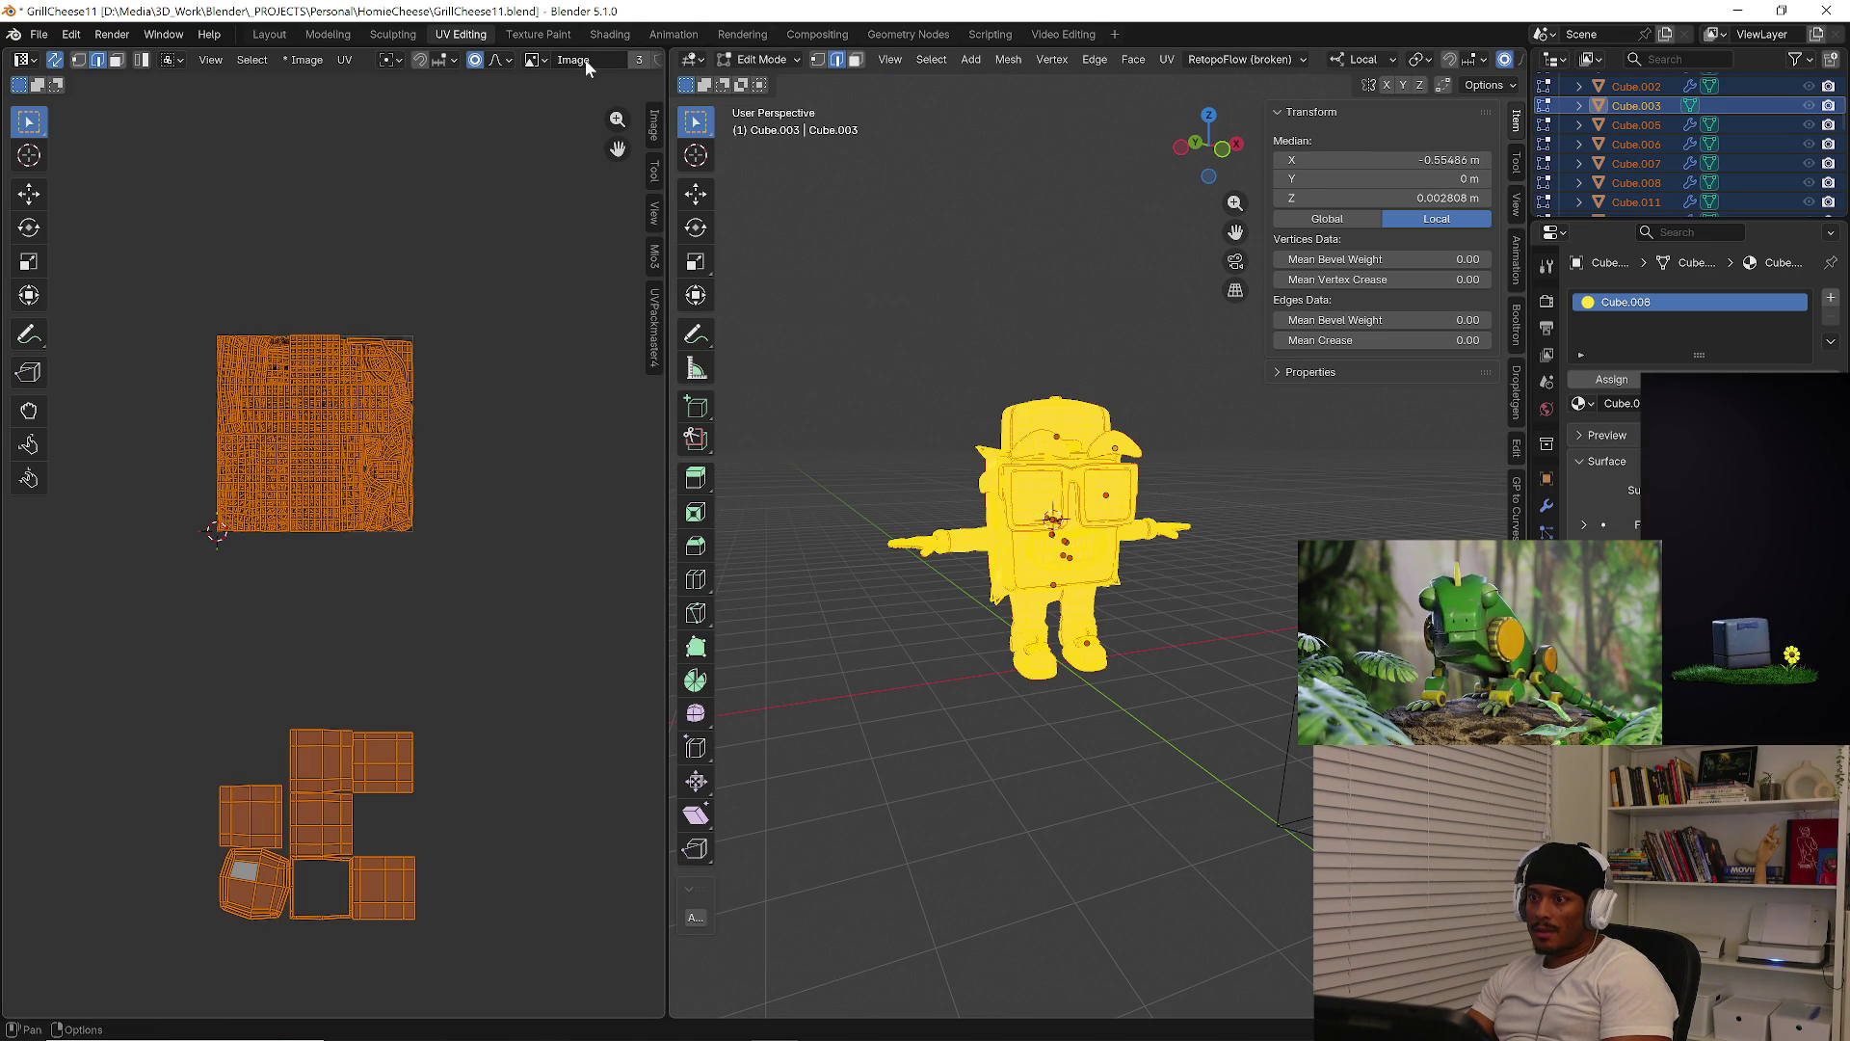
{"action": "left_click", "coordinate": [654, 329]}
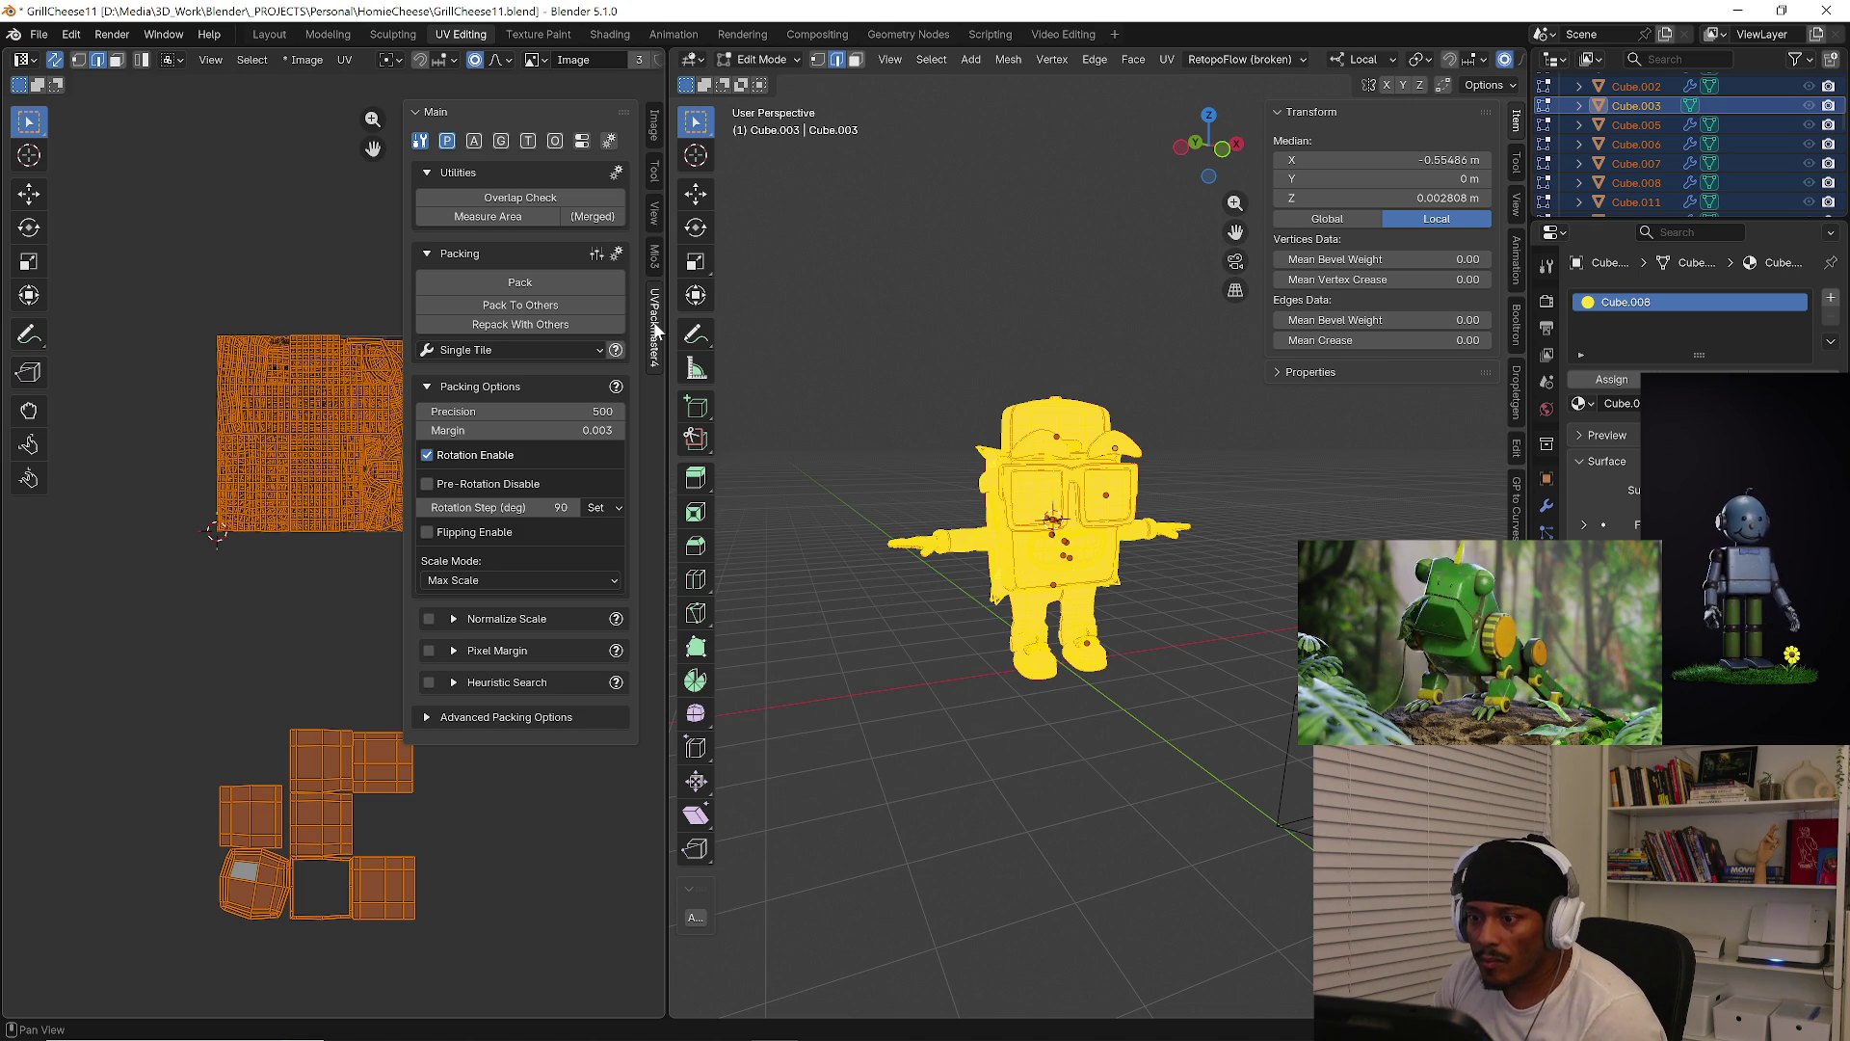
Run UVPackmaster4 Pack on all selected islands and zoom around the UV editor to check the tile
{"action": "left_click", "coordinate": [547, 281]}
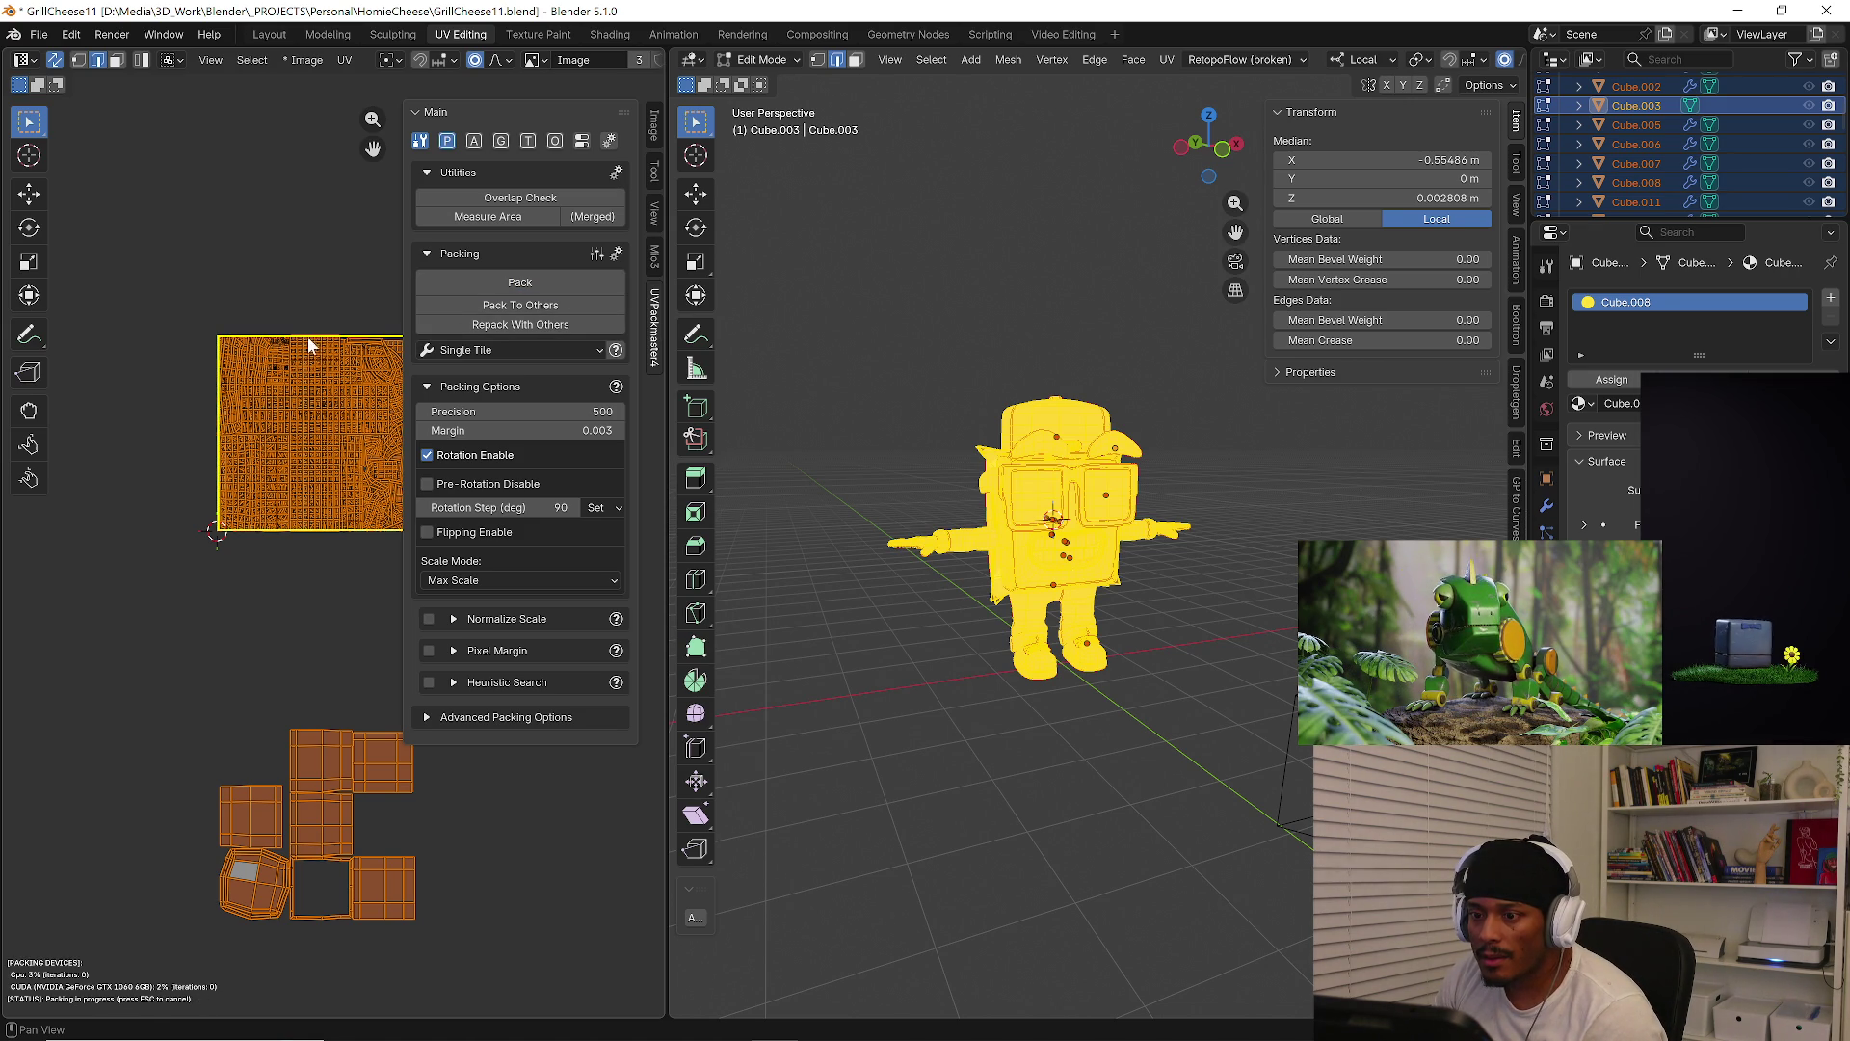
{"action": "left_click", "coordinate": [267, 548]}
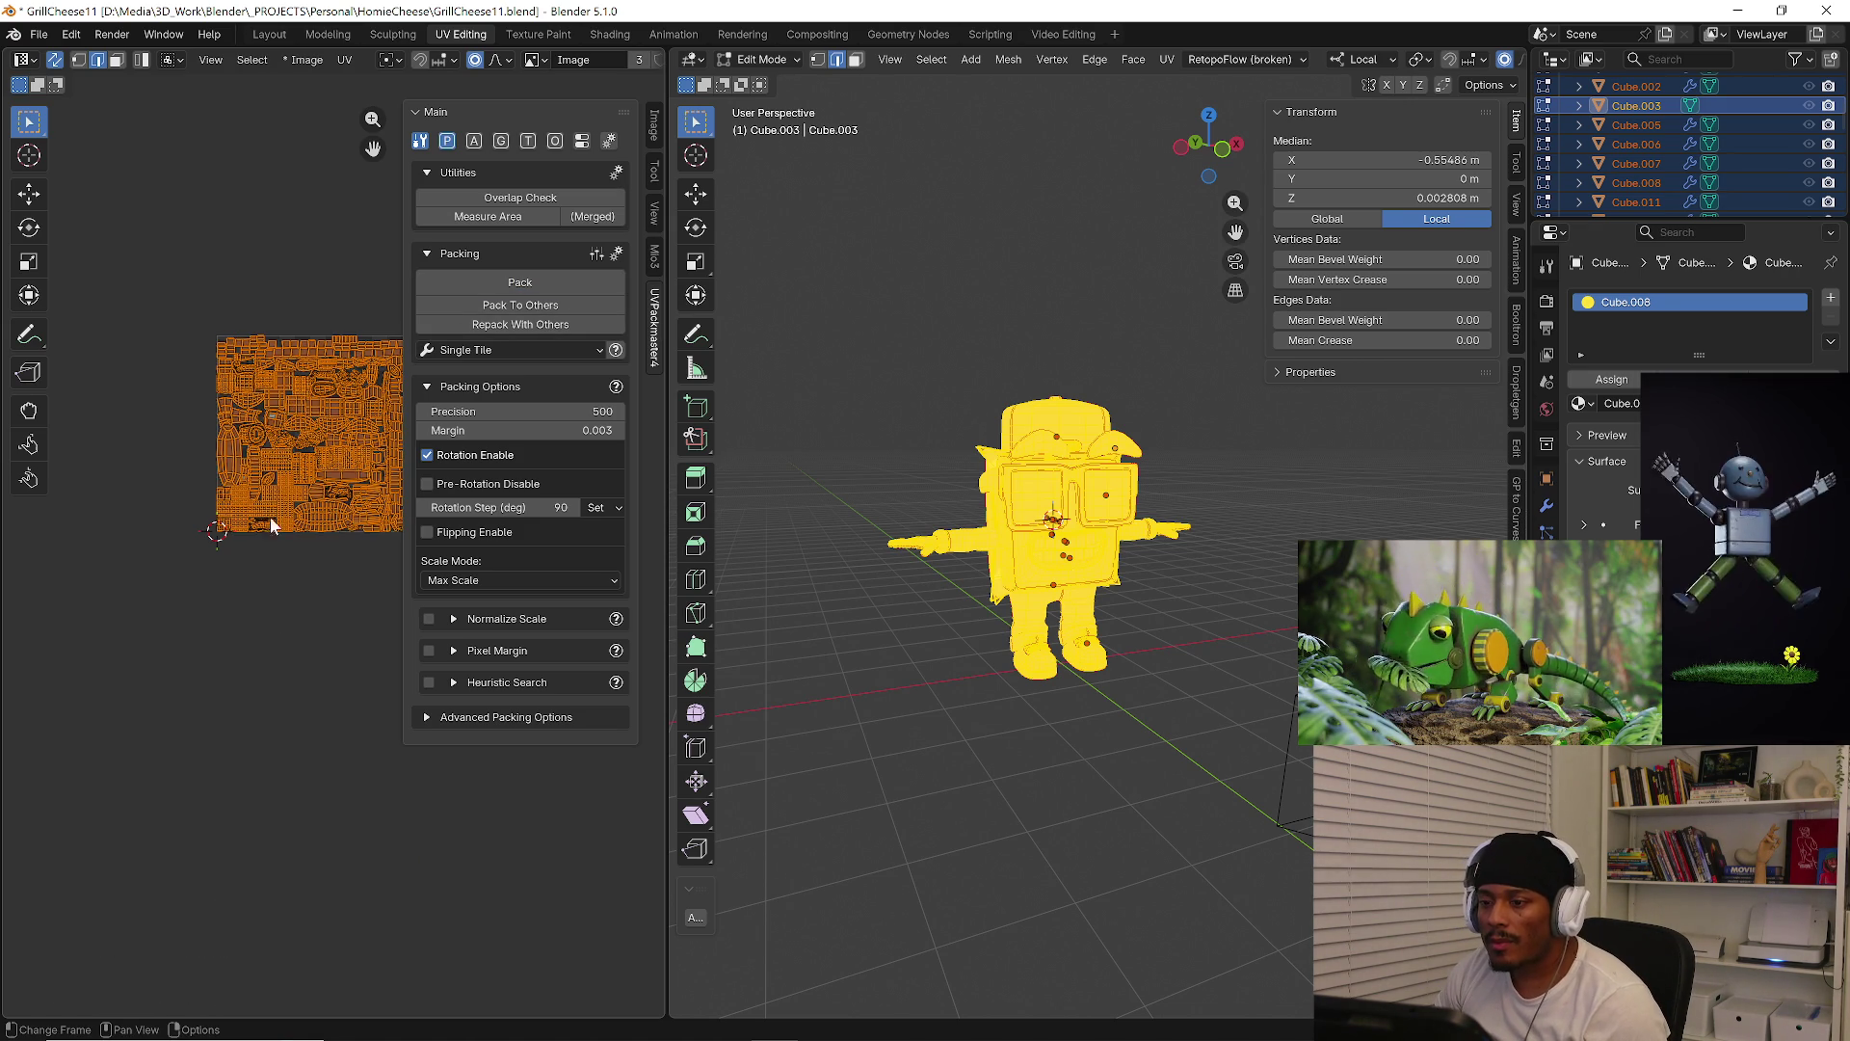
{"action": "scroll", "coordinate": [245, 631], "scroll_direction": "up", "scroll_amount": 4}
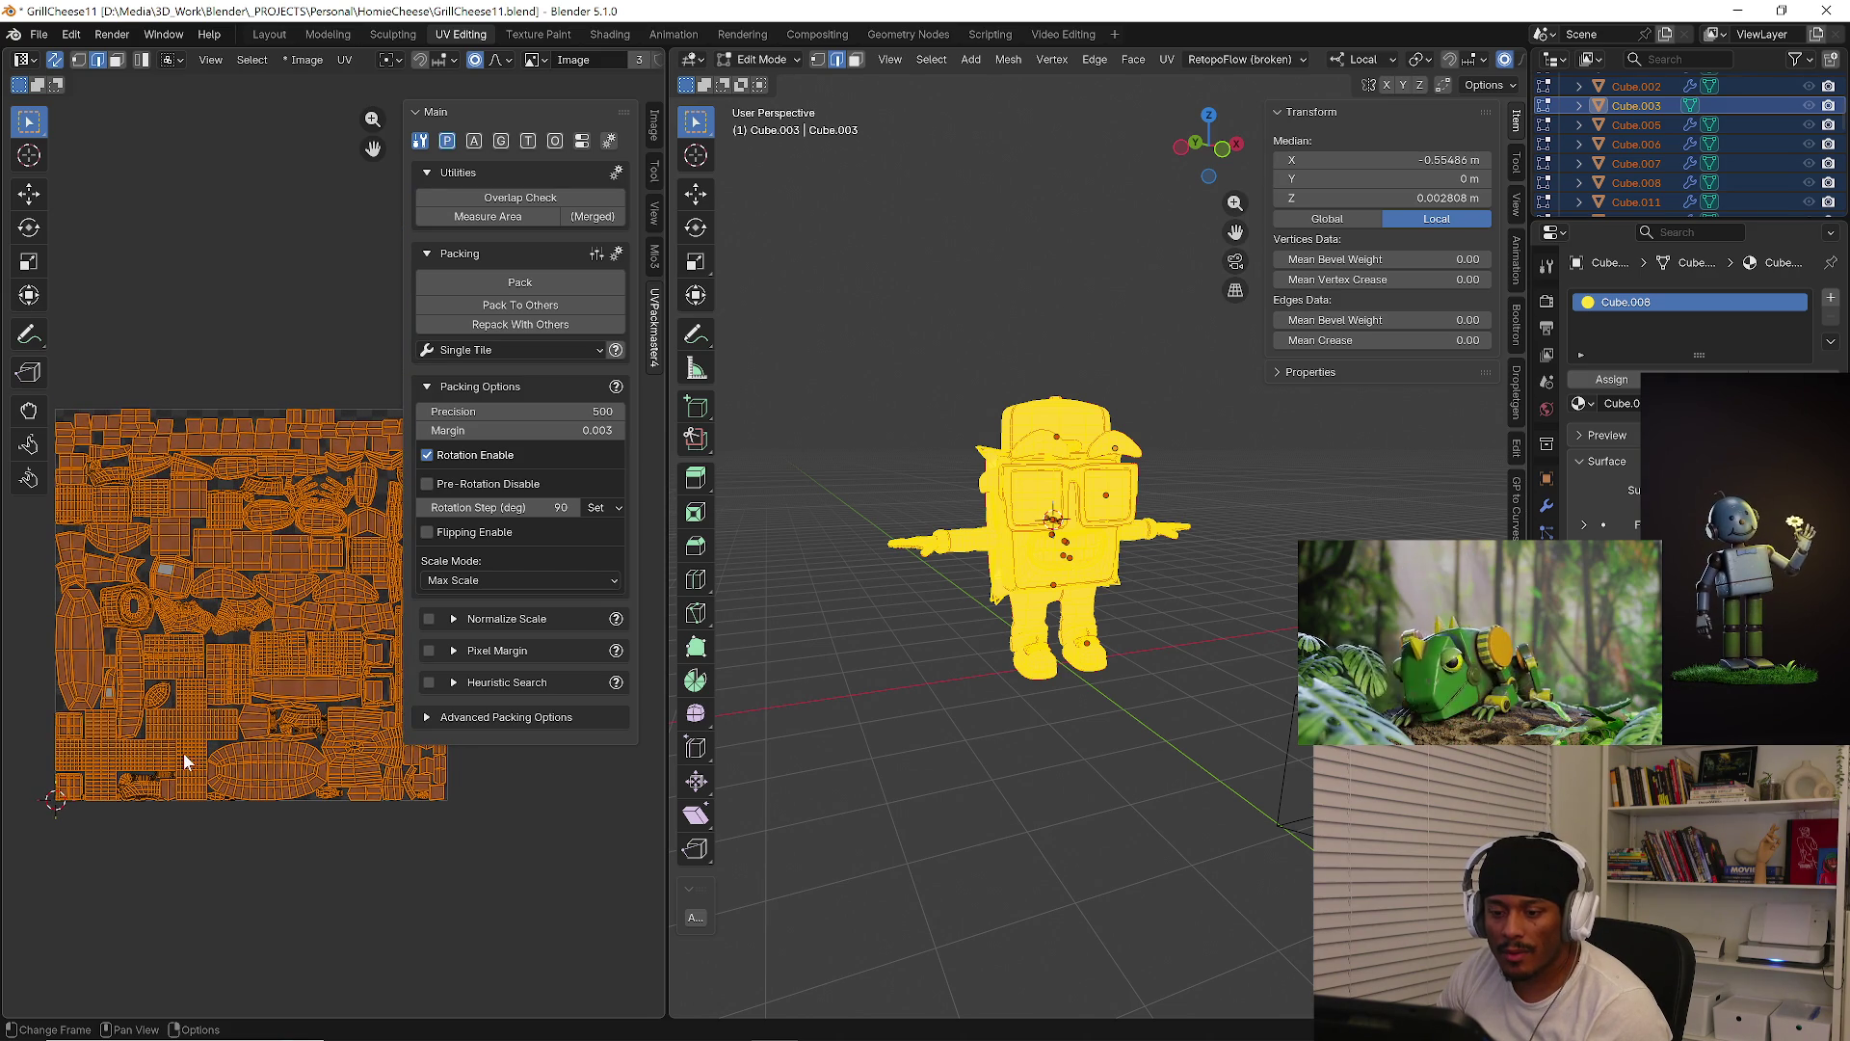
{"action": "scroll", "coordinate": [221, 626], "scroll_direction": "up", "scroll_amount": 1}
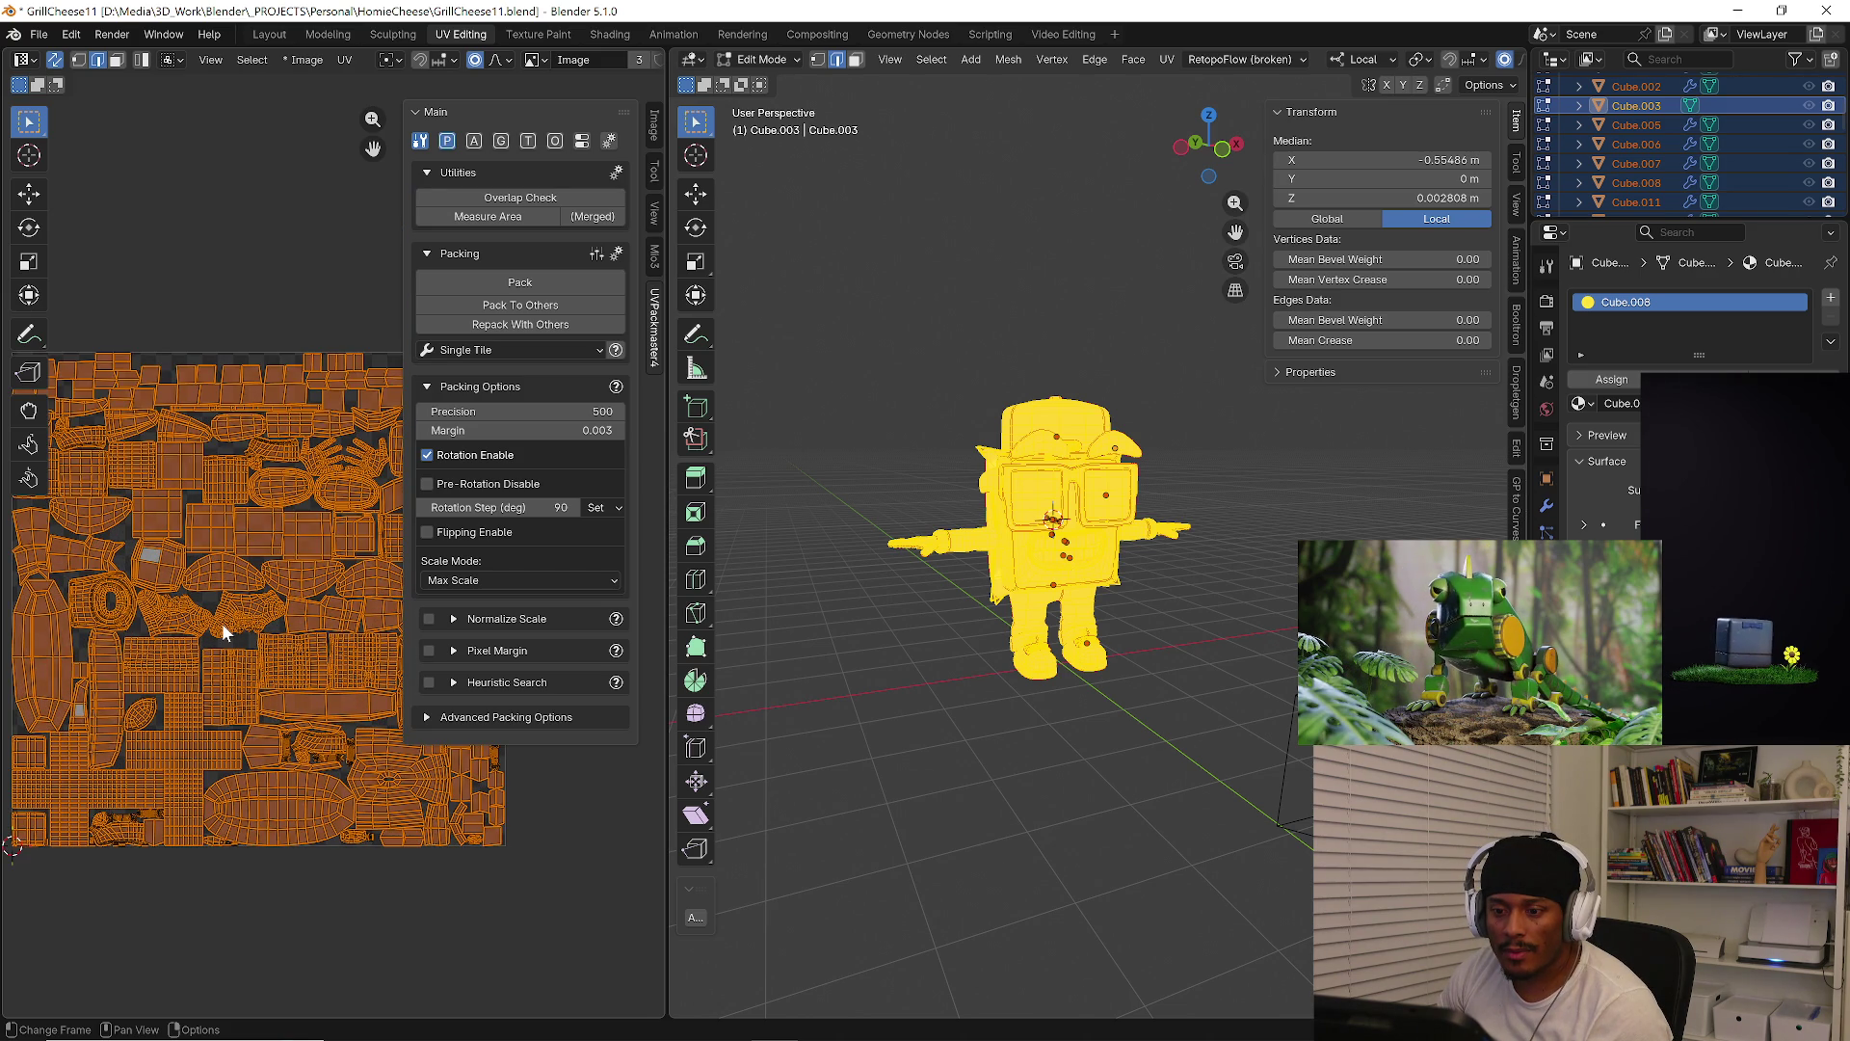
{"action": "middle_click_drag", "start_coordinate": [133, 718], "coordinate": [166, 798]}
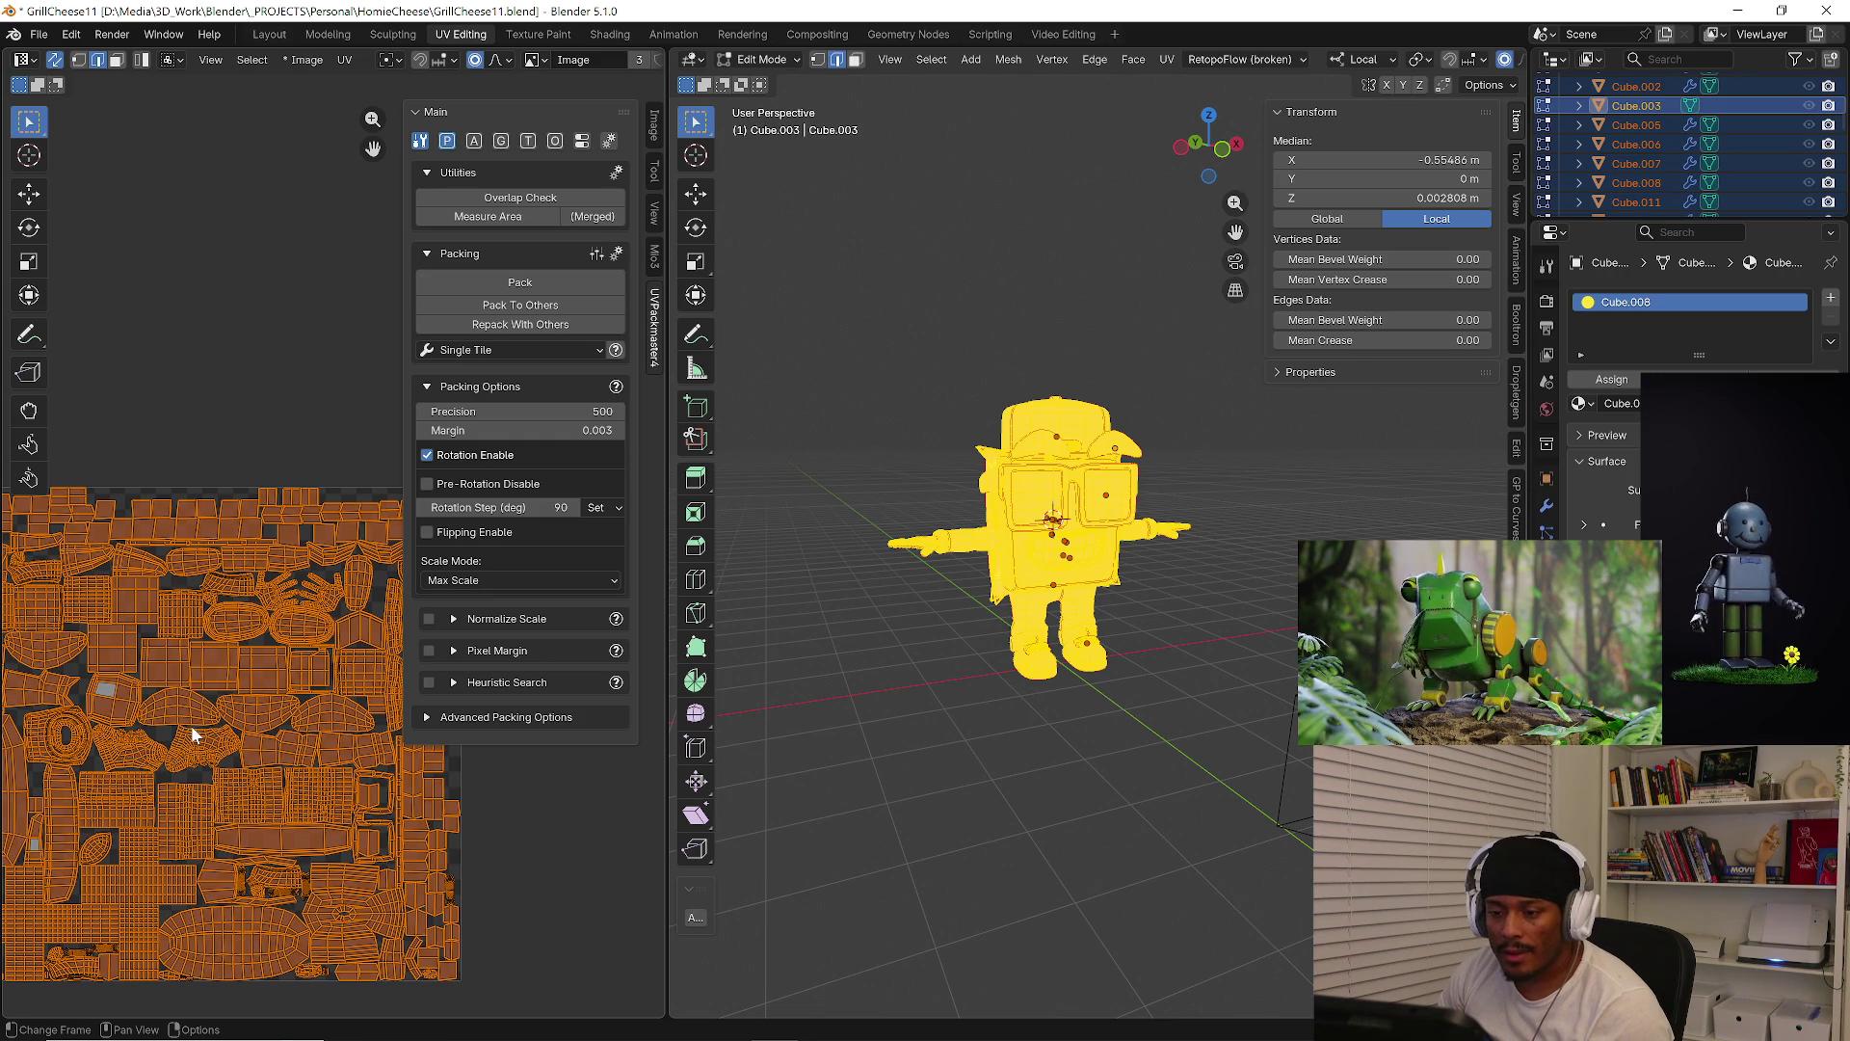
{"action": "mouse_move", "coordinate": [283, 663]}
{"action": "middle_mouse_down"}
{"action": "mouse_move", "coordinate": [262, 744]}
{"action": "mouse_move", "coordinate": [281, 615]}
{"action": "middle_mouse_up"}
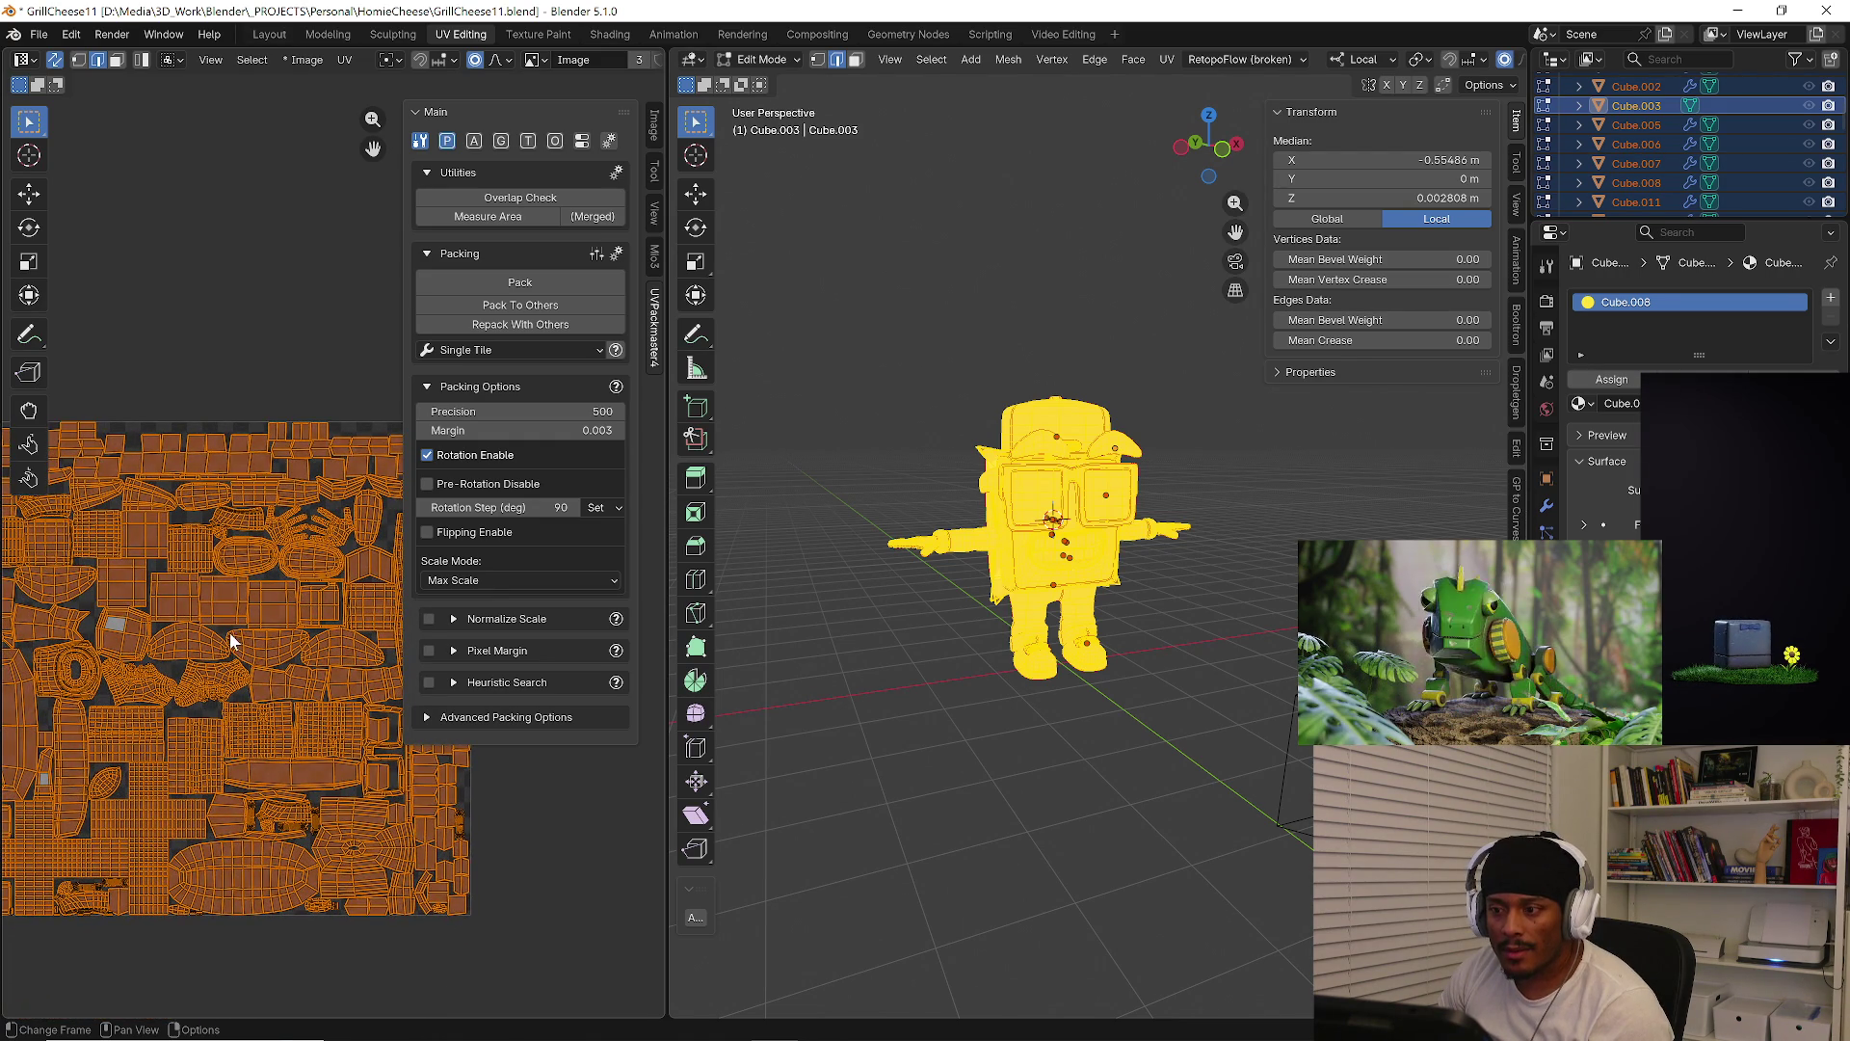
{"action": "scroll", "coordinate": [234, 645], "scroll_direction": "down", "scroll_amount": 4}
{"action": "scroll", "coordinate": [236, 644], "scroll_direction": "down", "scroll_amount": 2}
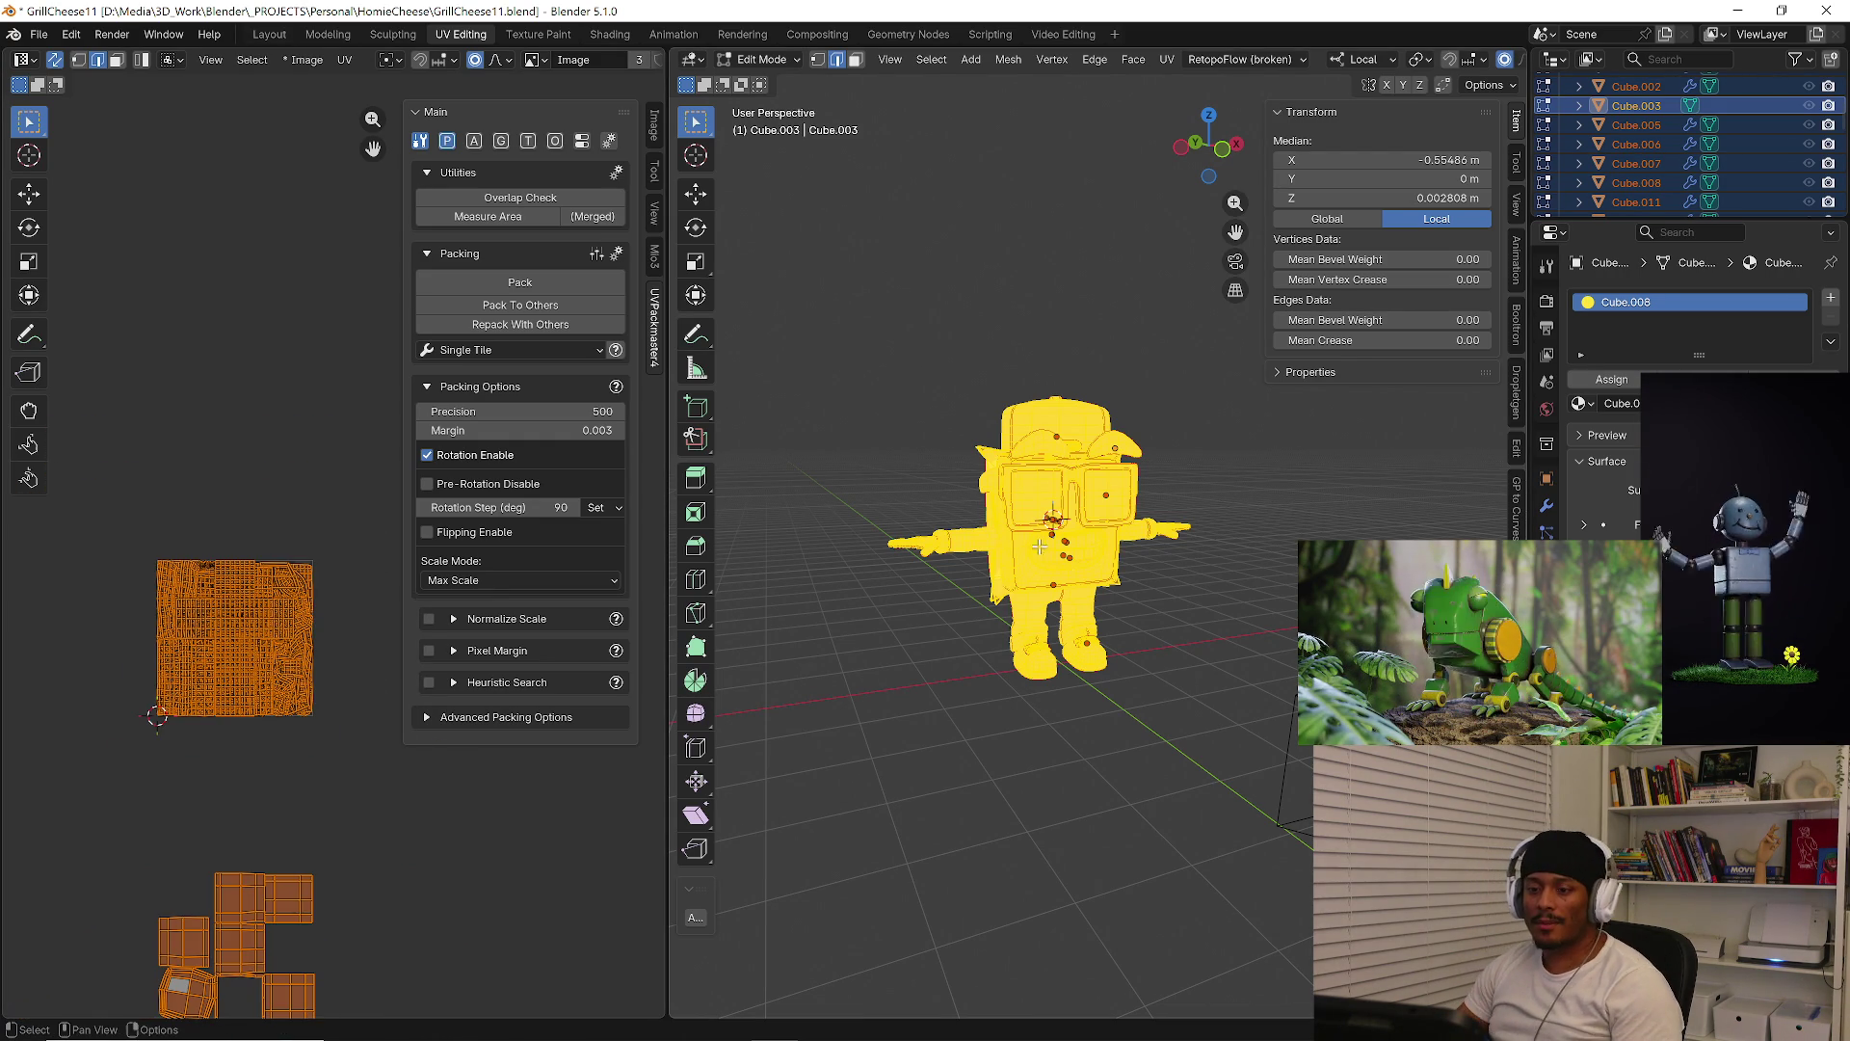
{"action": "key", "text": "ctrl+e"}
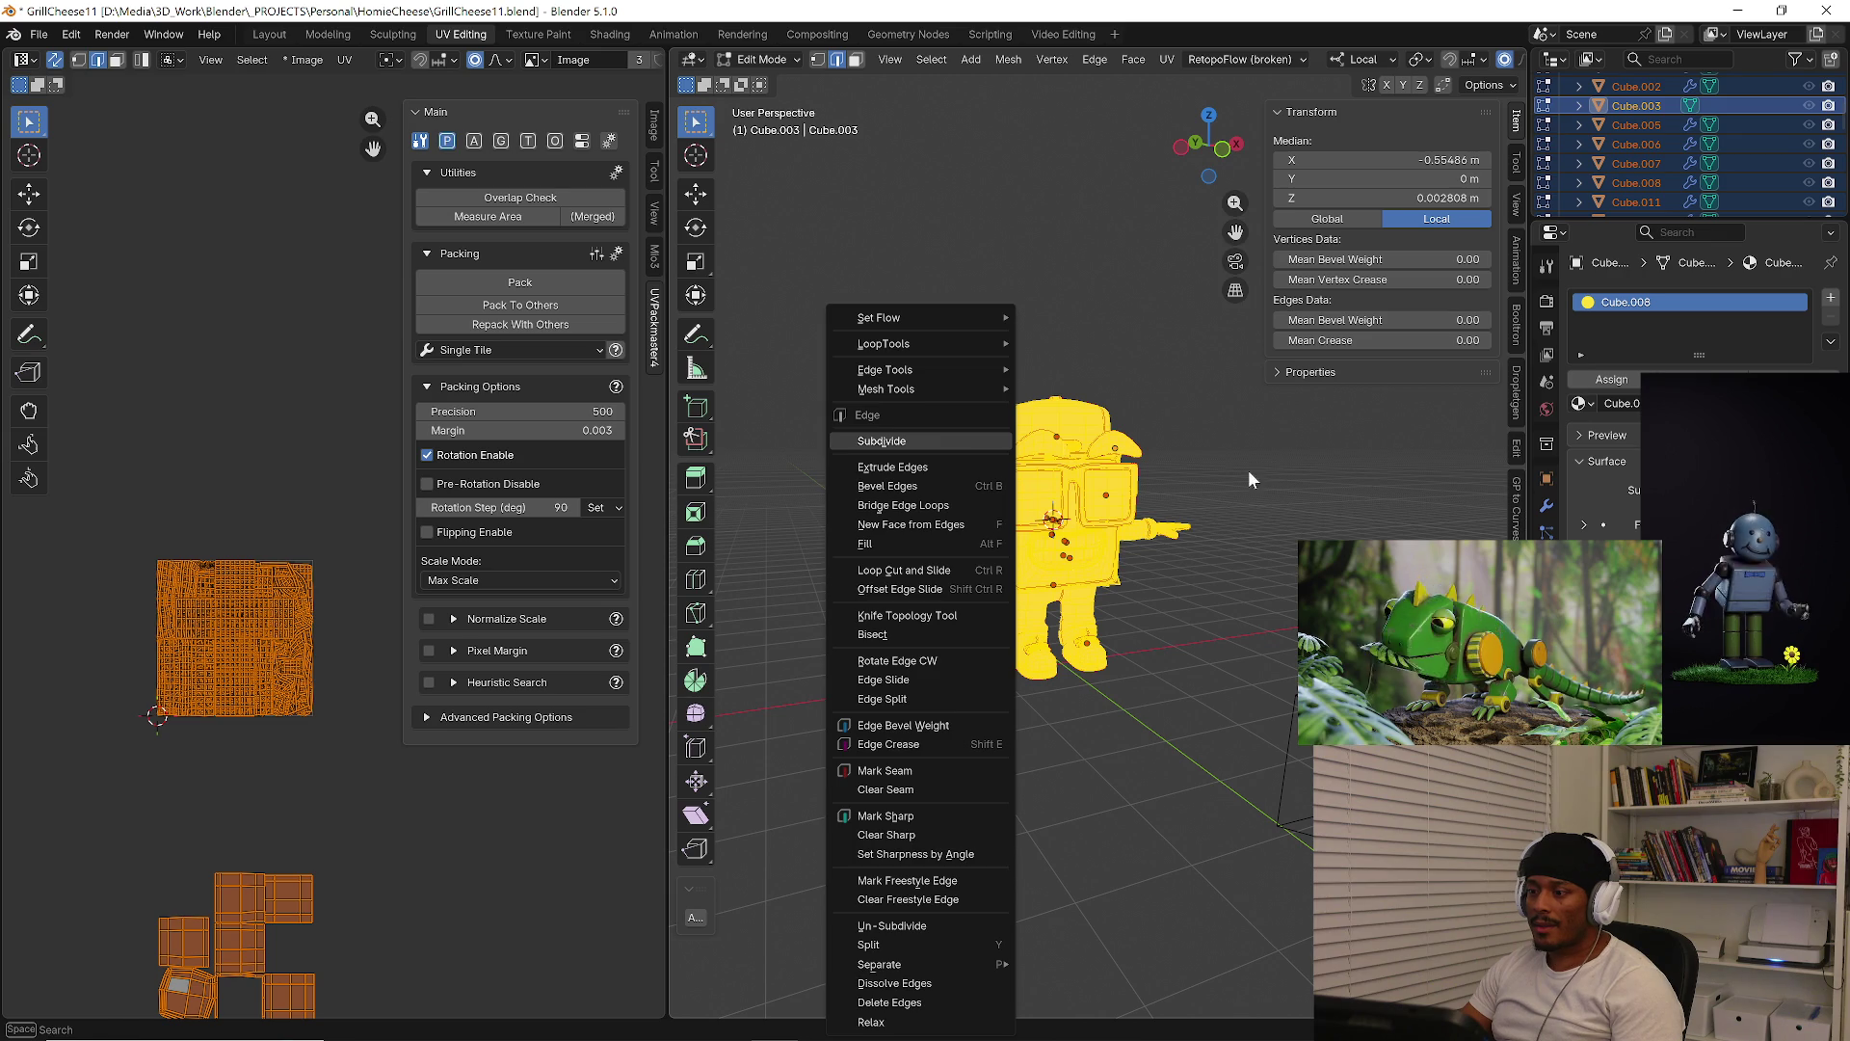
Lightmap Pack the selected faces' UVs, then Pack the islands into the UV tile
{"action": "key", "text": "Escape"}
{"action": "key", "text": "u"}
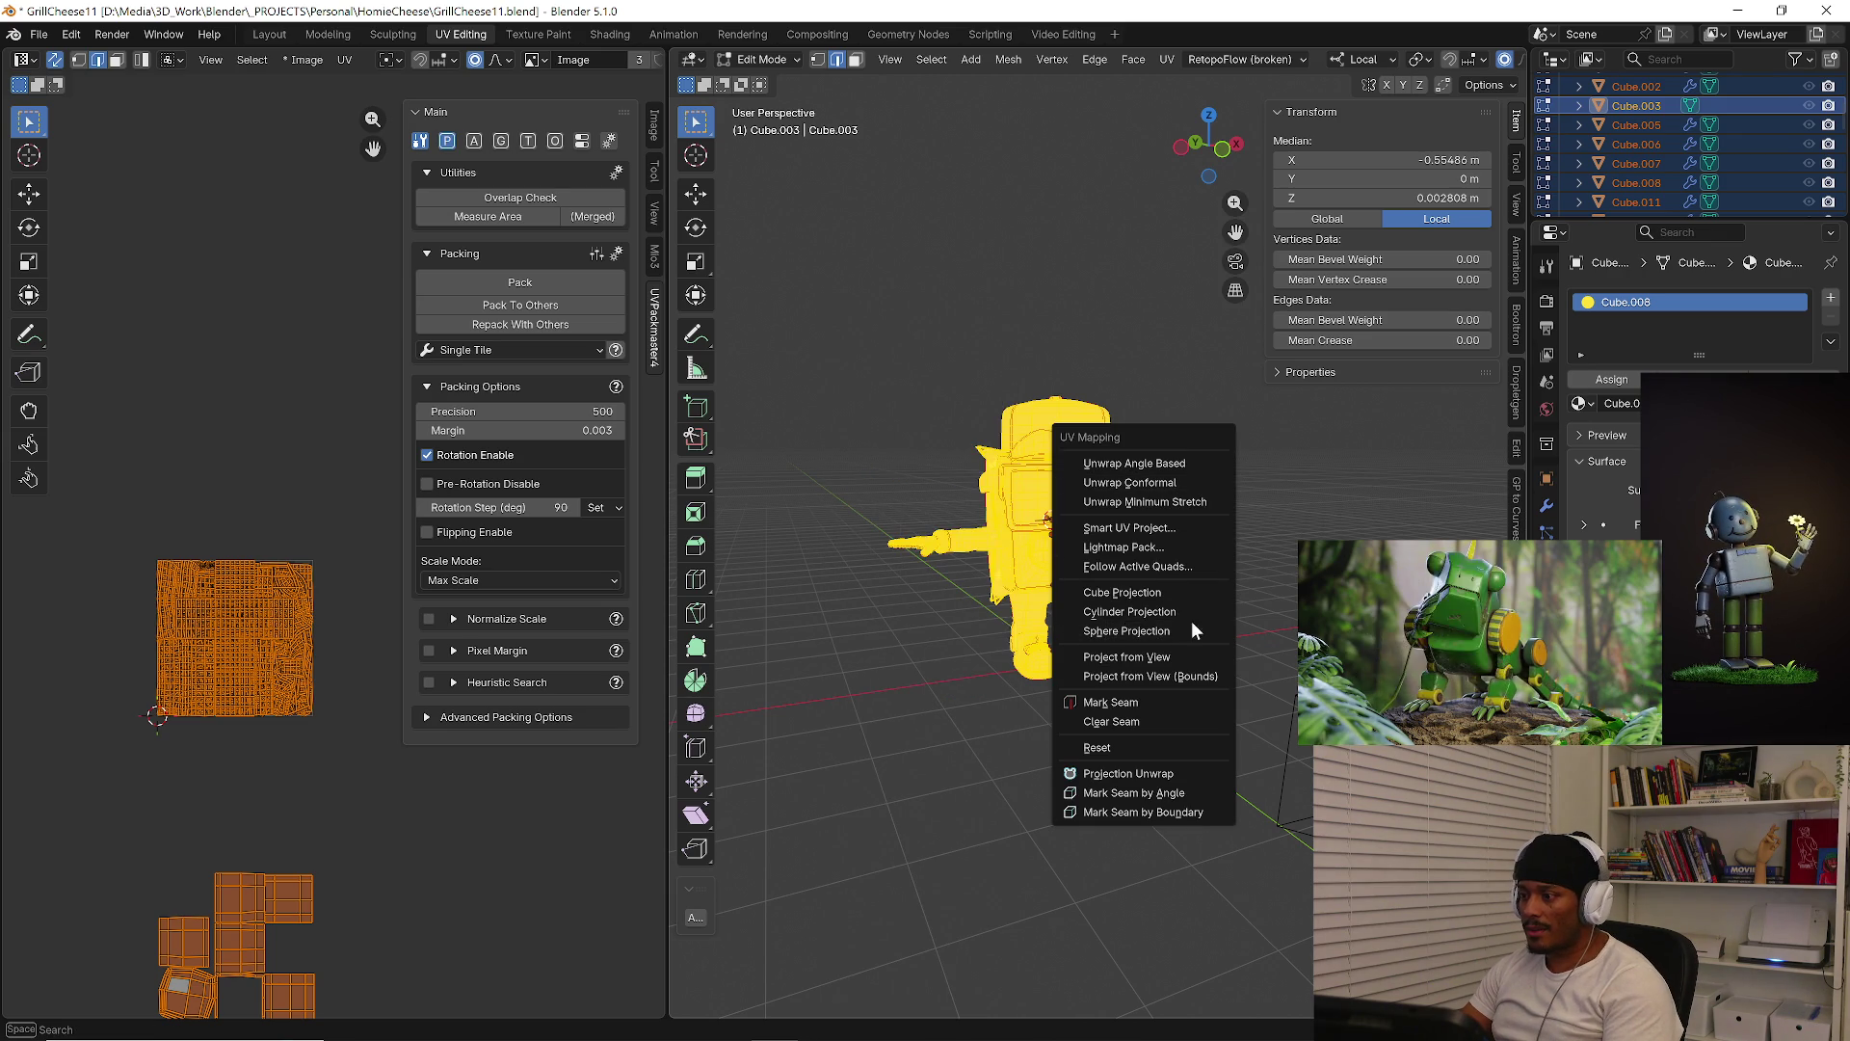
{"action": "left_click", "coordinate": [1205, 547]}
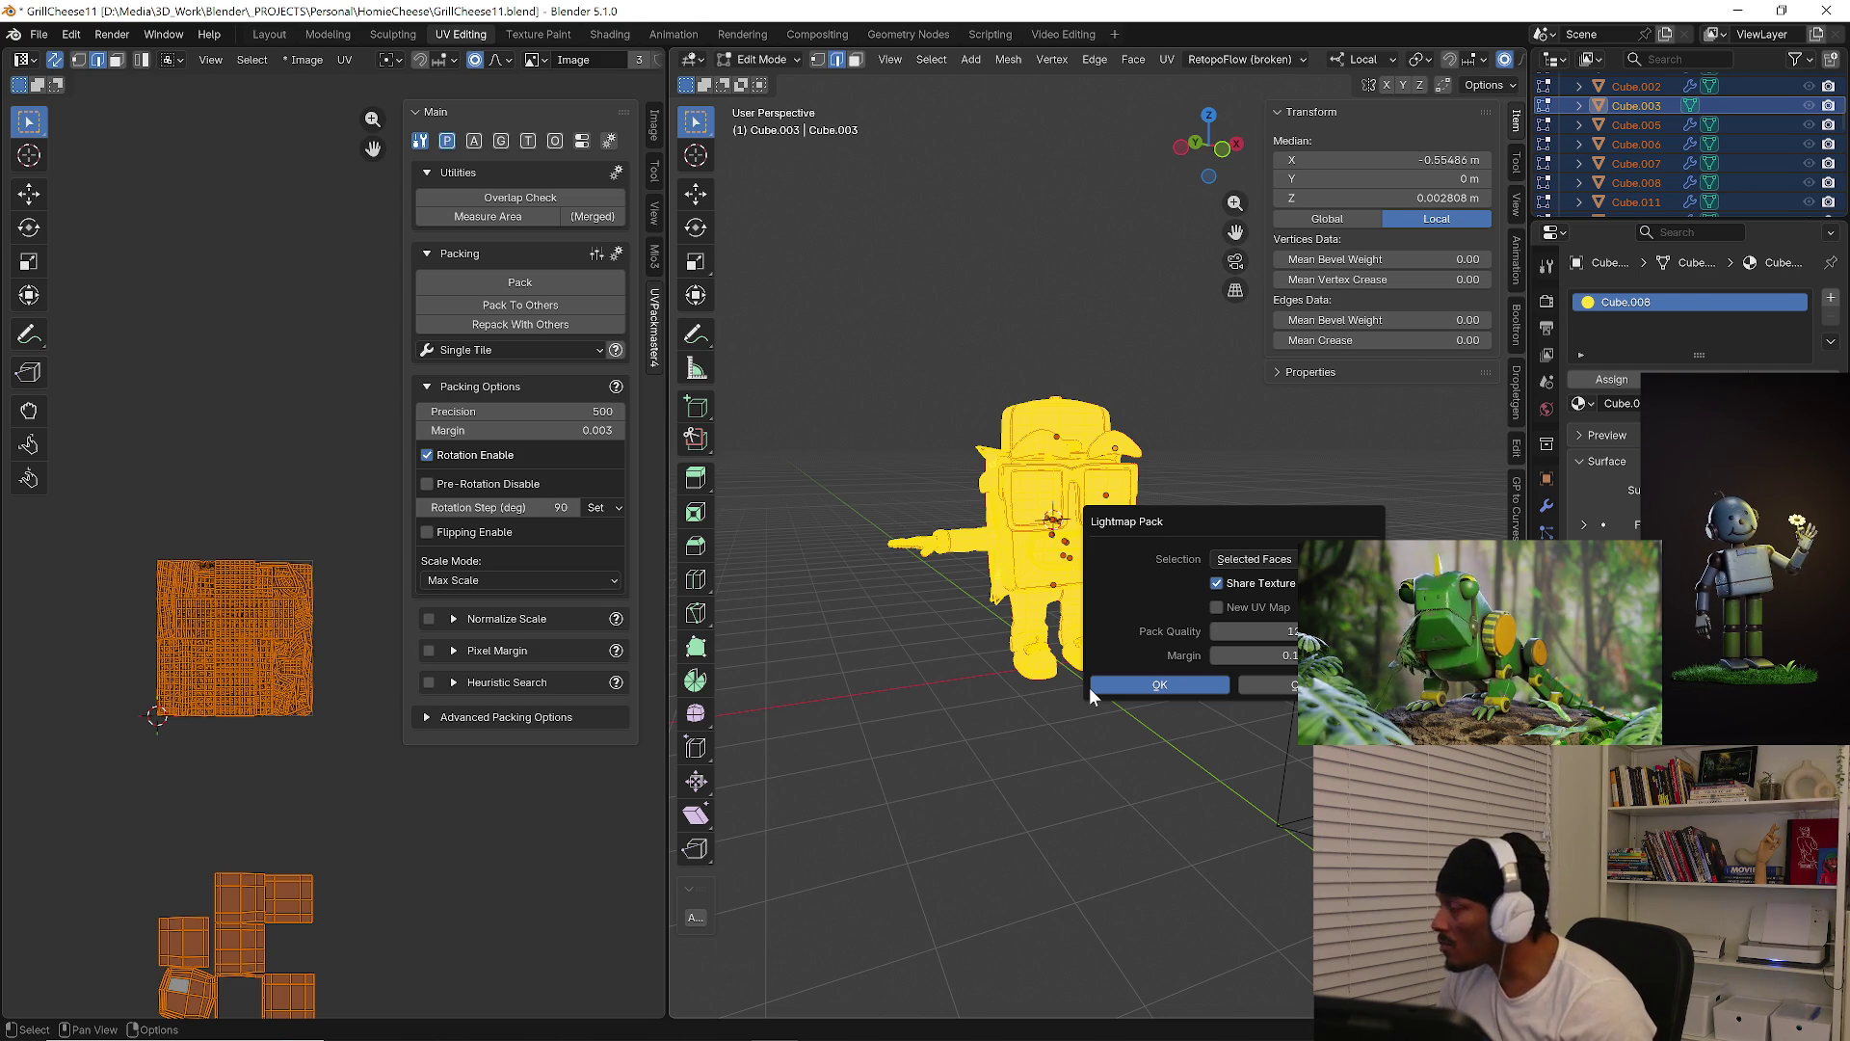
{"action": "left_click", "coordinate": [1154, 682]}
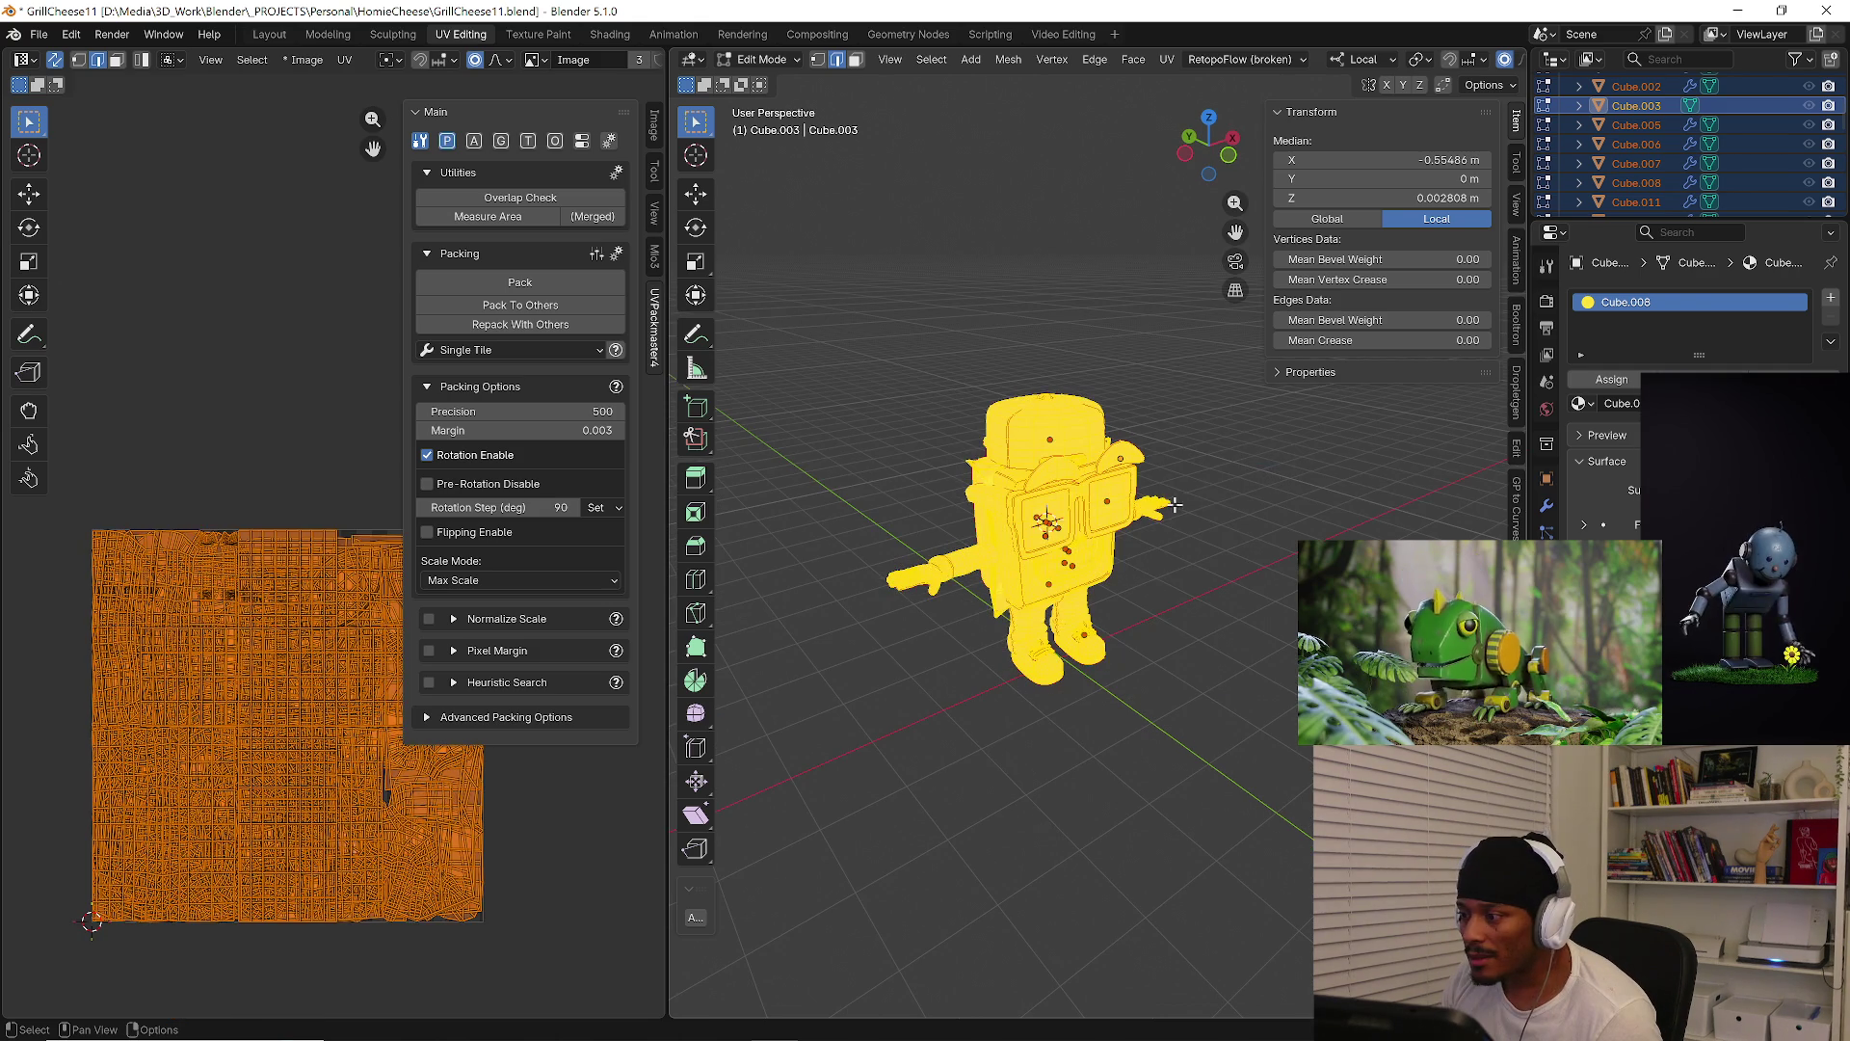
{"action": "left_click", "coordinate": [529, 278]}
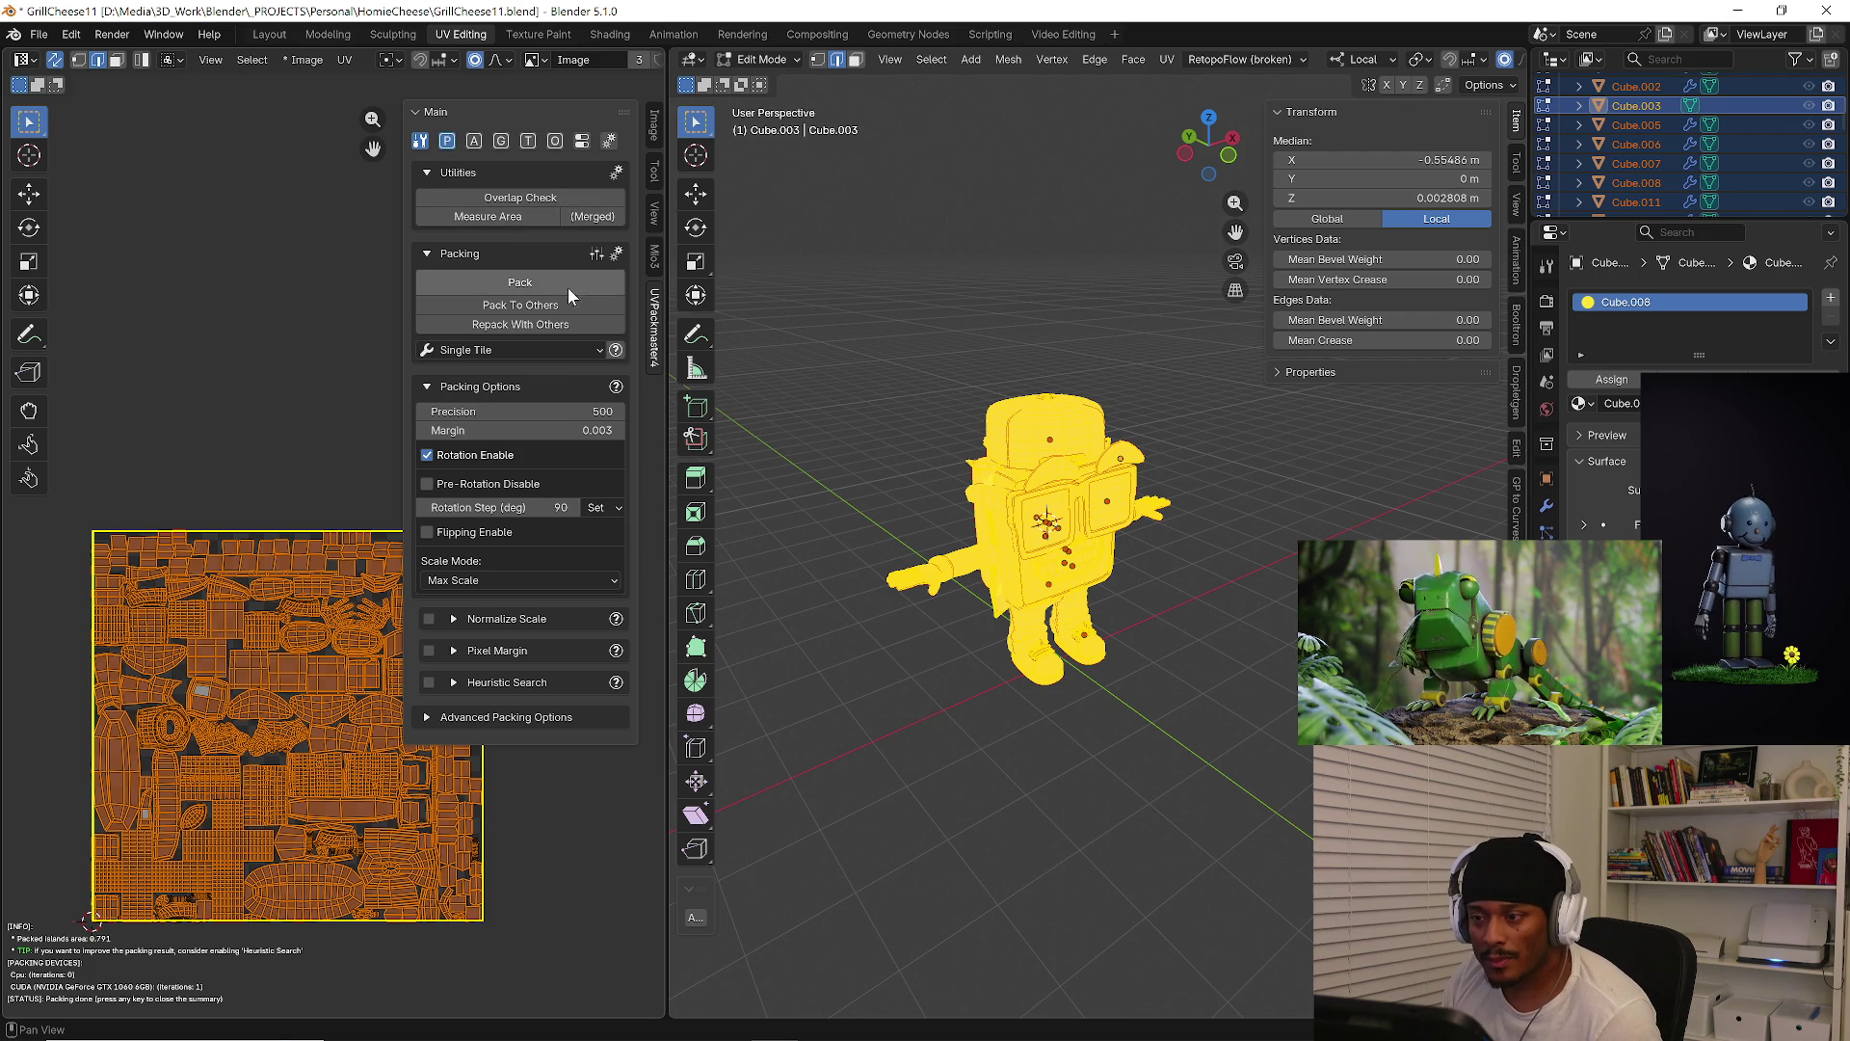
Inspect the packed UV square, deselect all, and pick a glasses part to view its UVs
{"action": "middle_click_drag", "start_coordinate": [1180, 648], "coordinate": [1002, 598]}
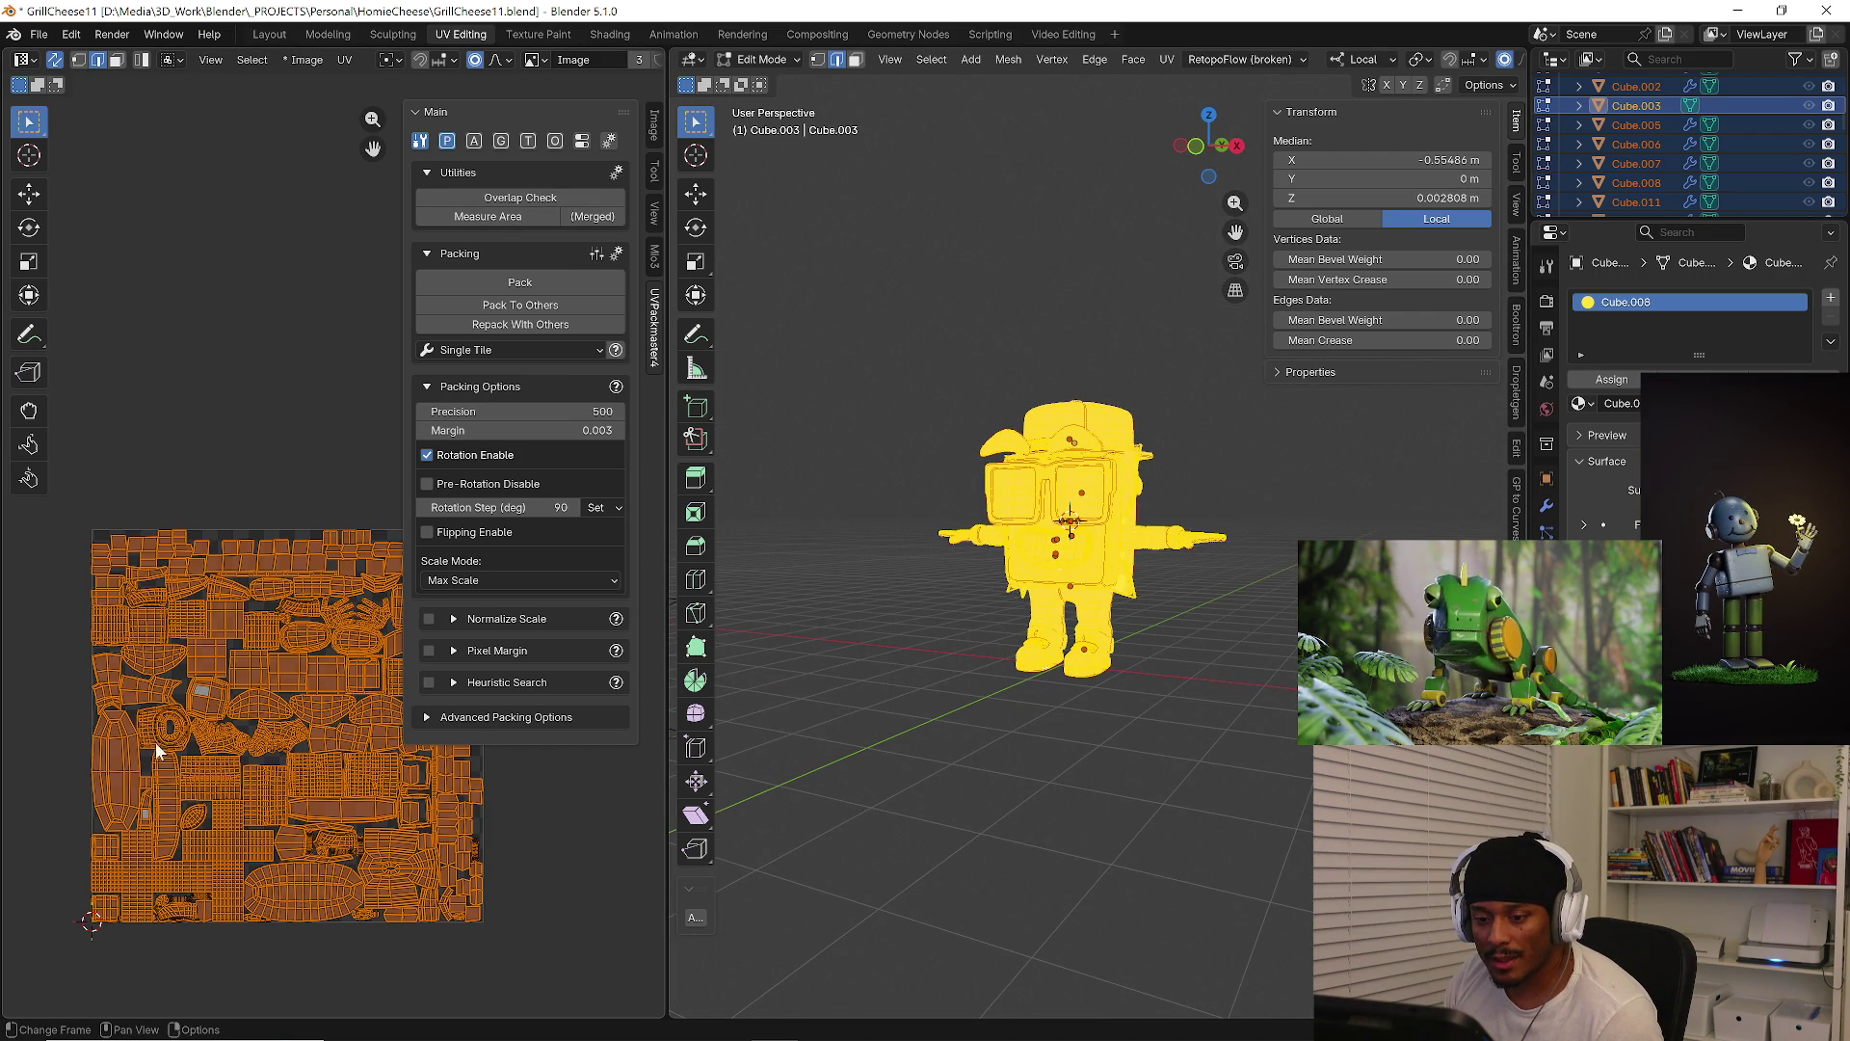
{"action": "scroll", "coordinate": [145, 754], "scroll_direction": "up", "scroll_amount": 8}
{"action": "scroll", "coordinate": [141, 756], "scroll_direction": "down", "scroll_amount": 8}
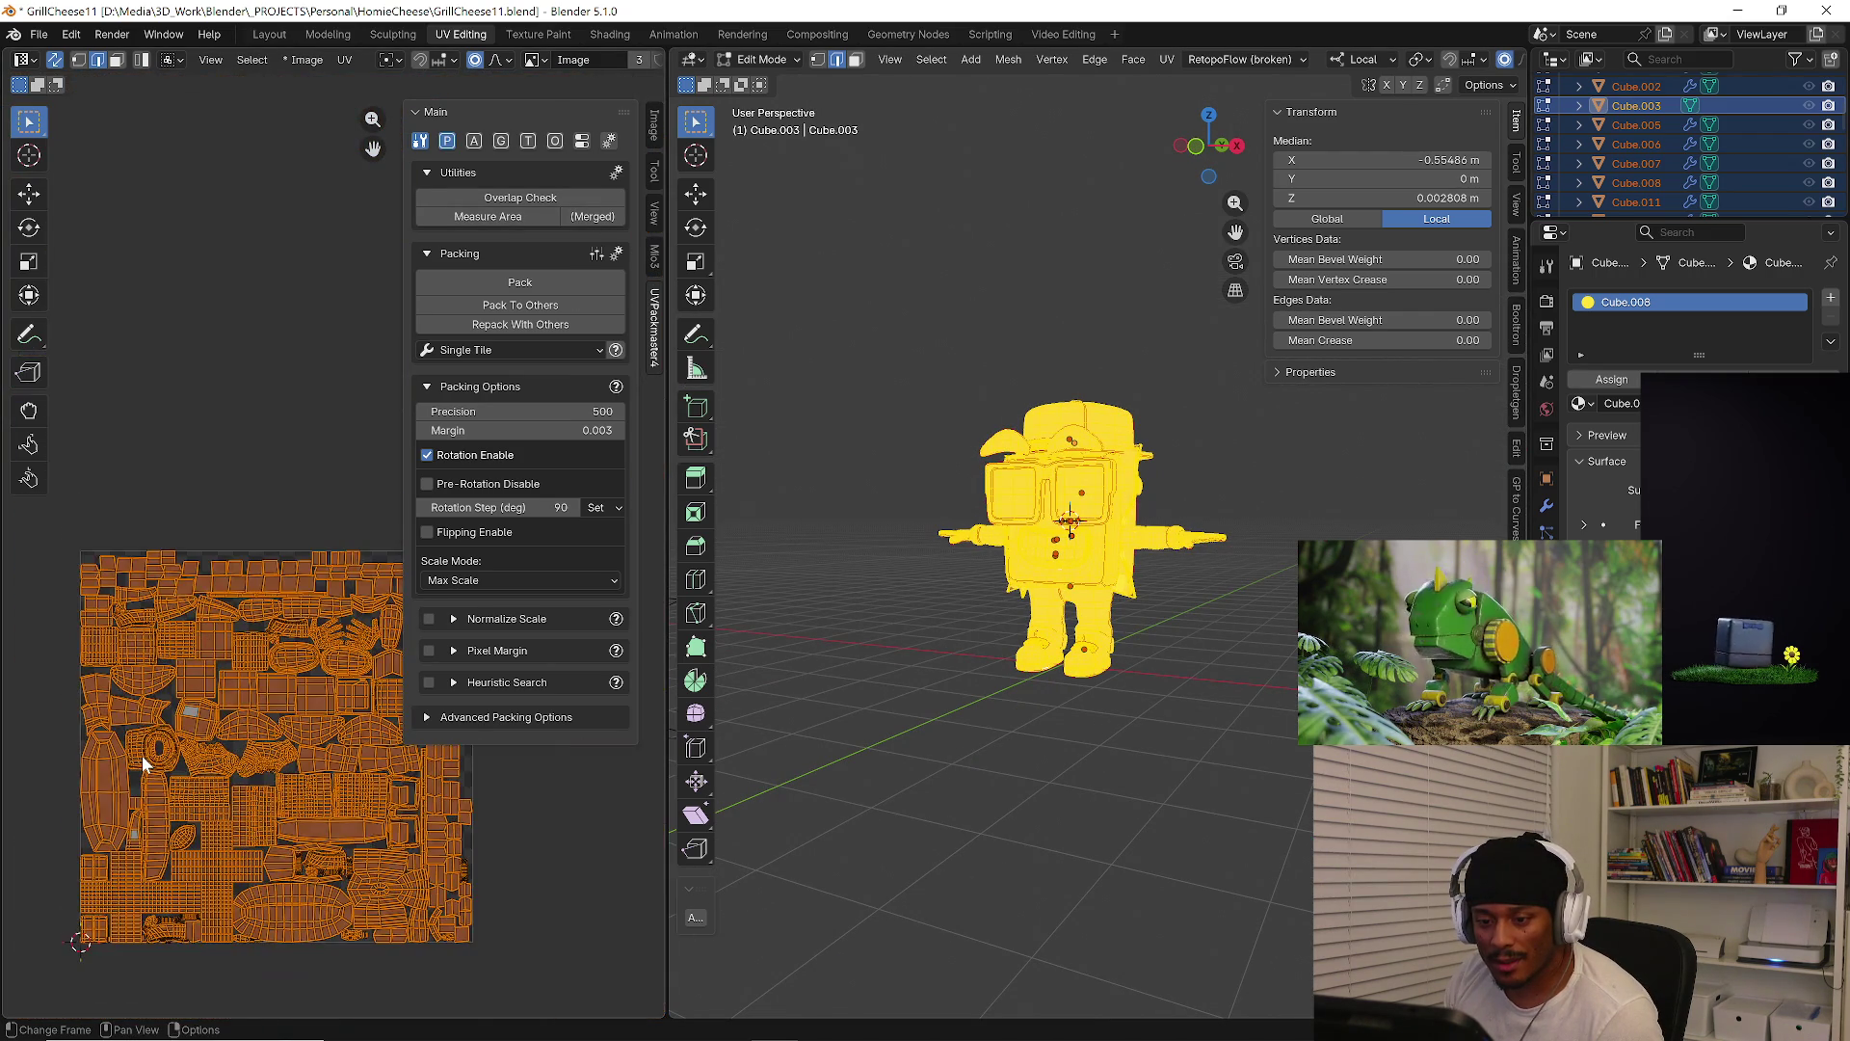
{"action": "scroll", "coordinate": [142, 755], "scroll_direction": "down", "scroll_amount": 5}
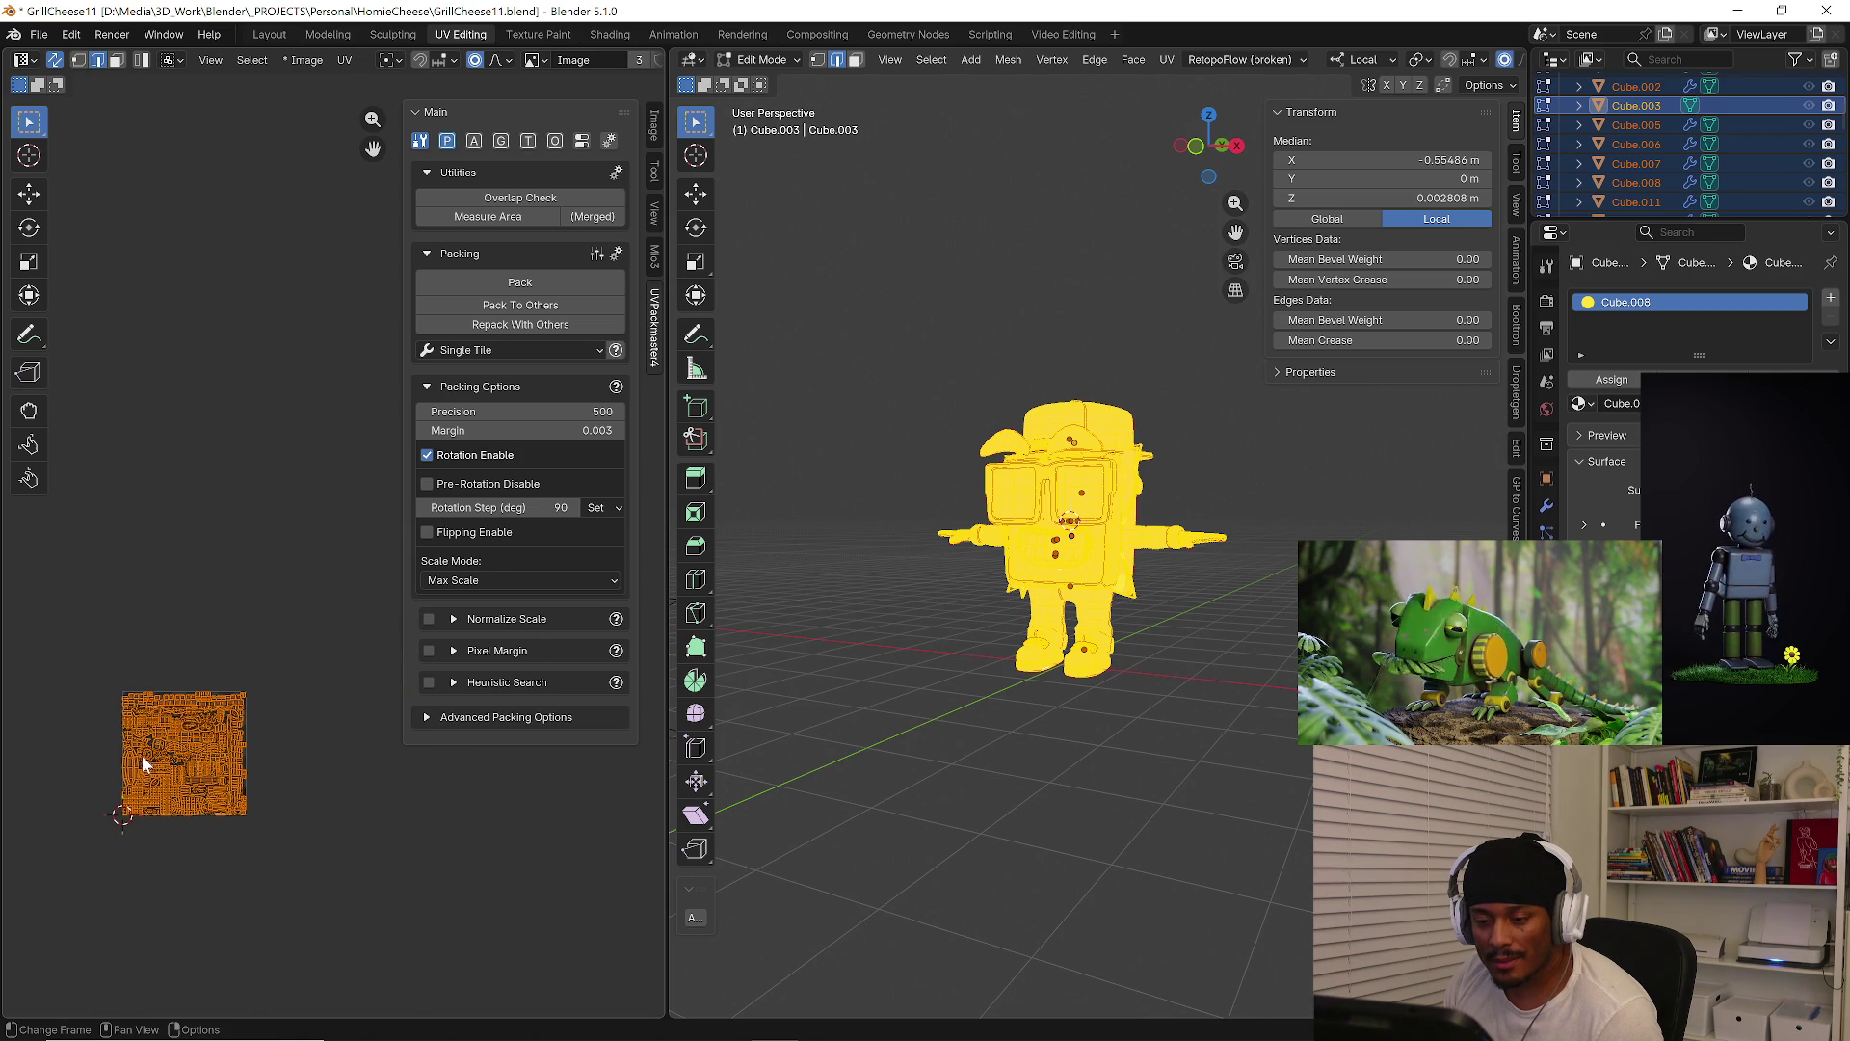
{"action": "key", "text": "ctrl+z"}
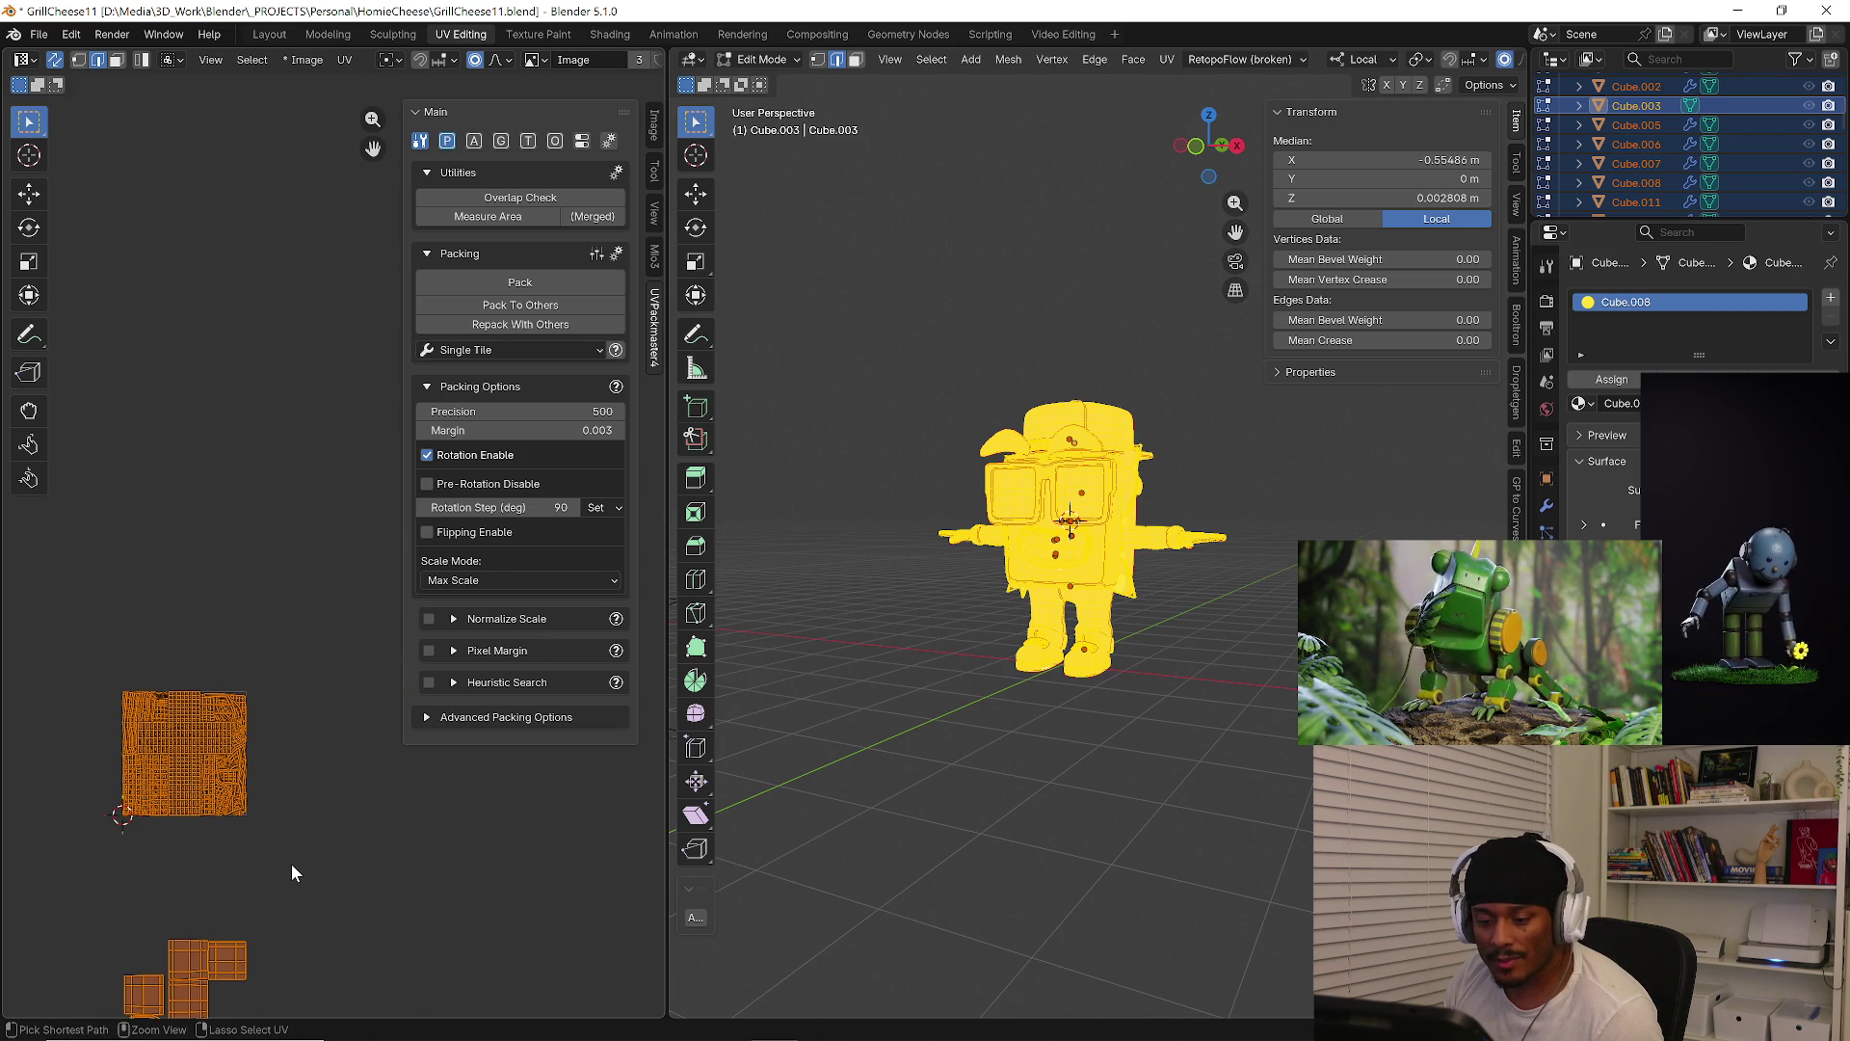
{"action": "middle_click_drag", "start_coordinate": [292, 864], "coordinate": [414, 818]}
{"action": "key", "text": "ctrl+z"}
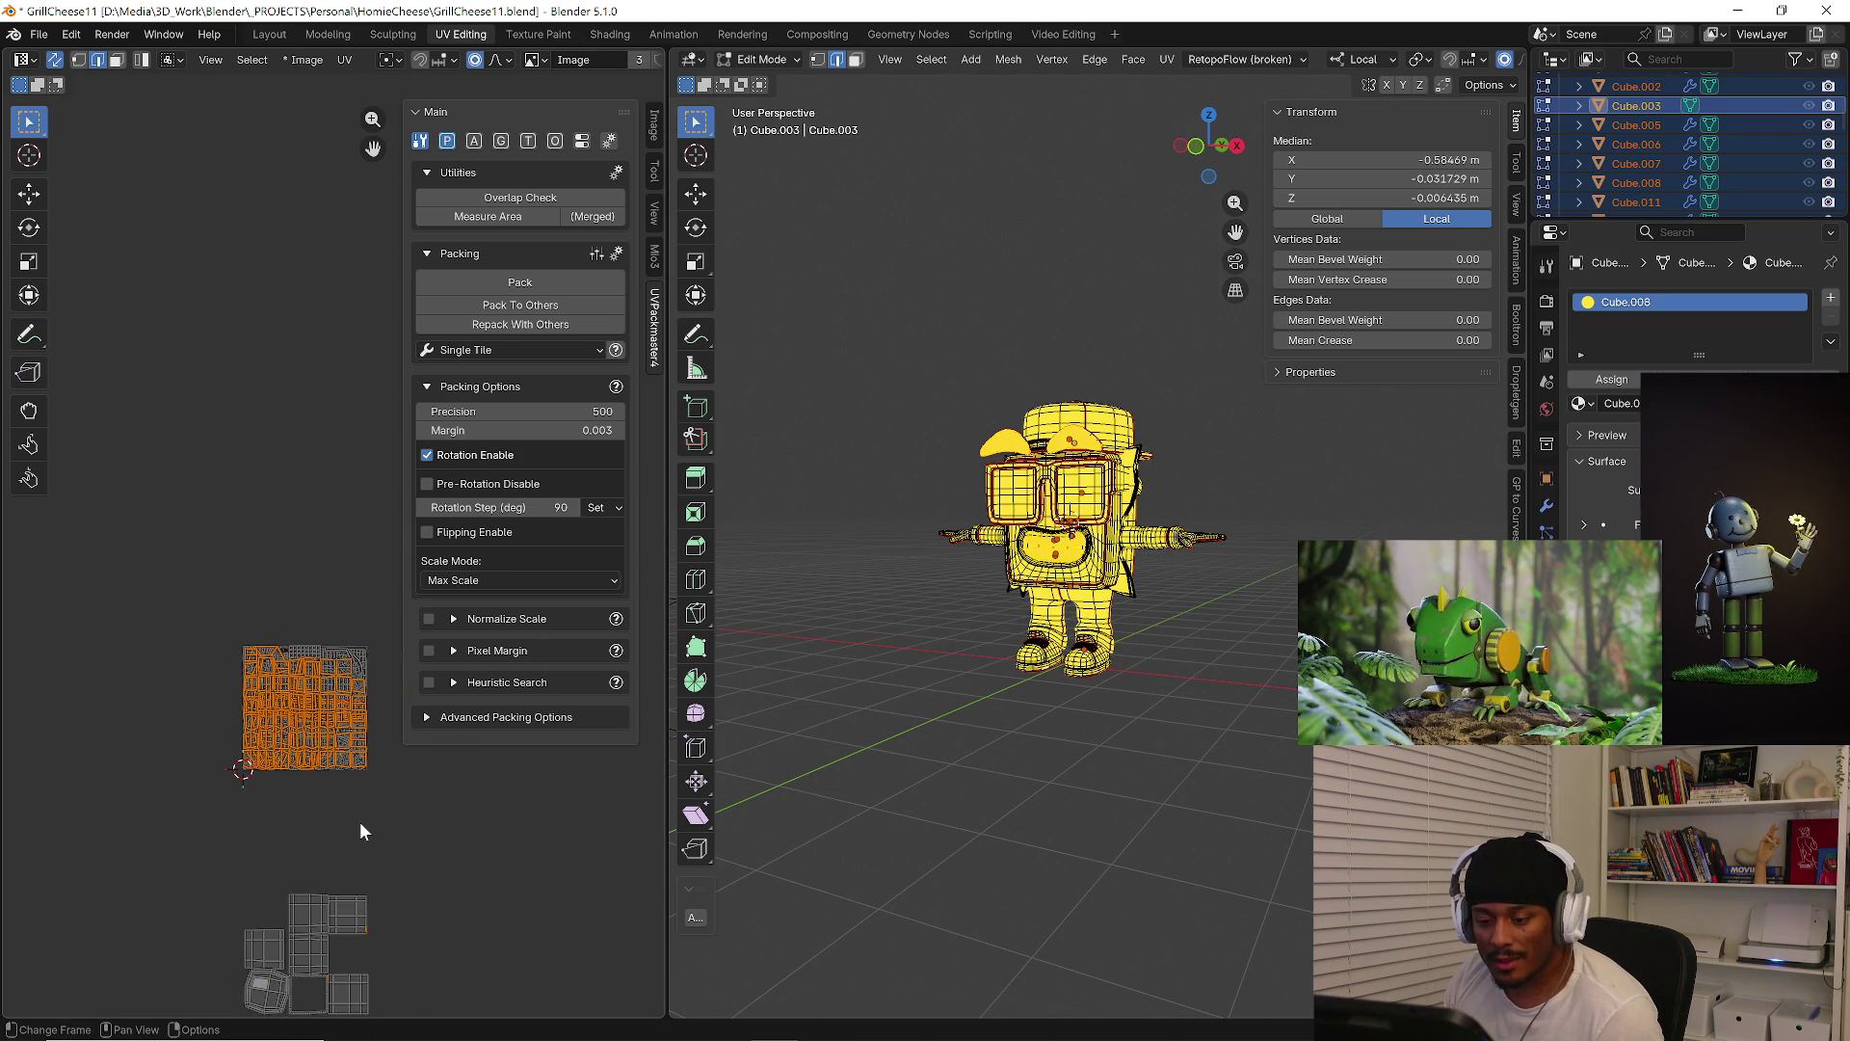
{"action": "scroll", "coordinate": [361, 821], "scroll_direction": "up", "scroll_amount": 3}
{"action": "key", "text": "alt+a"}
{"action": "left_click", "coordinate": [1067, 520]}
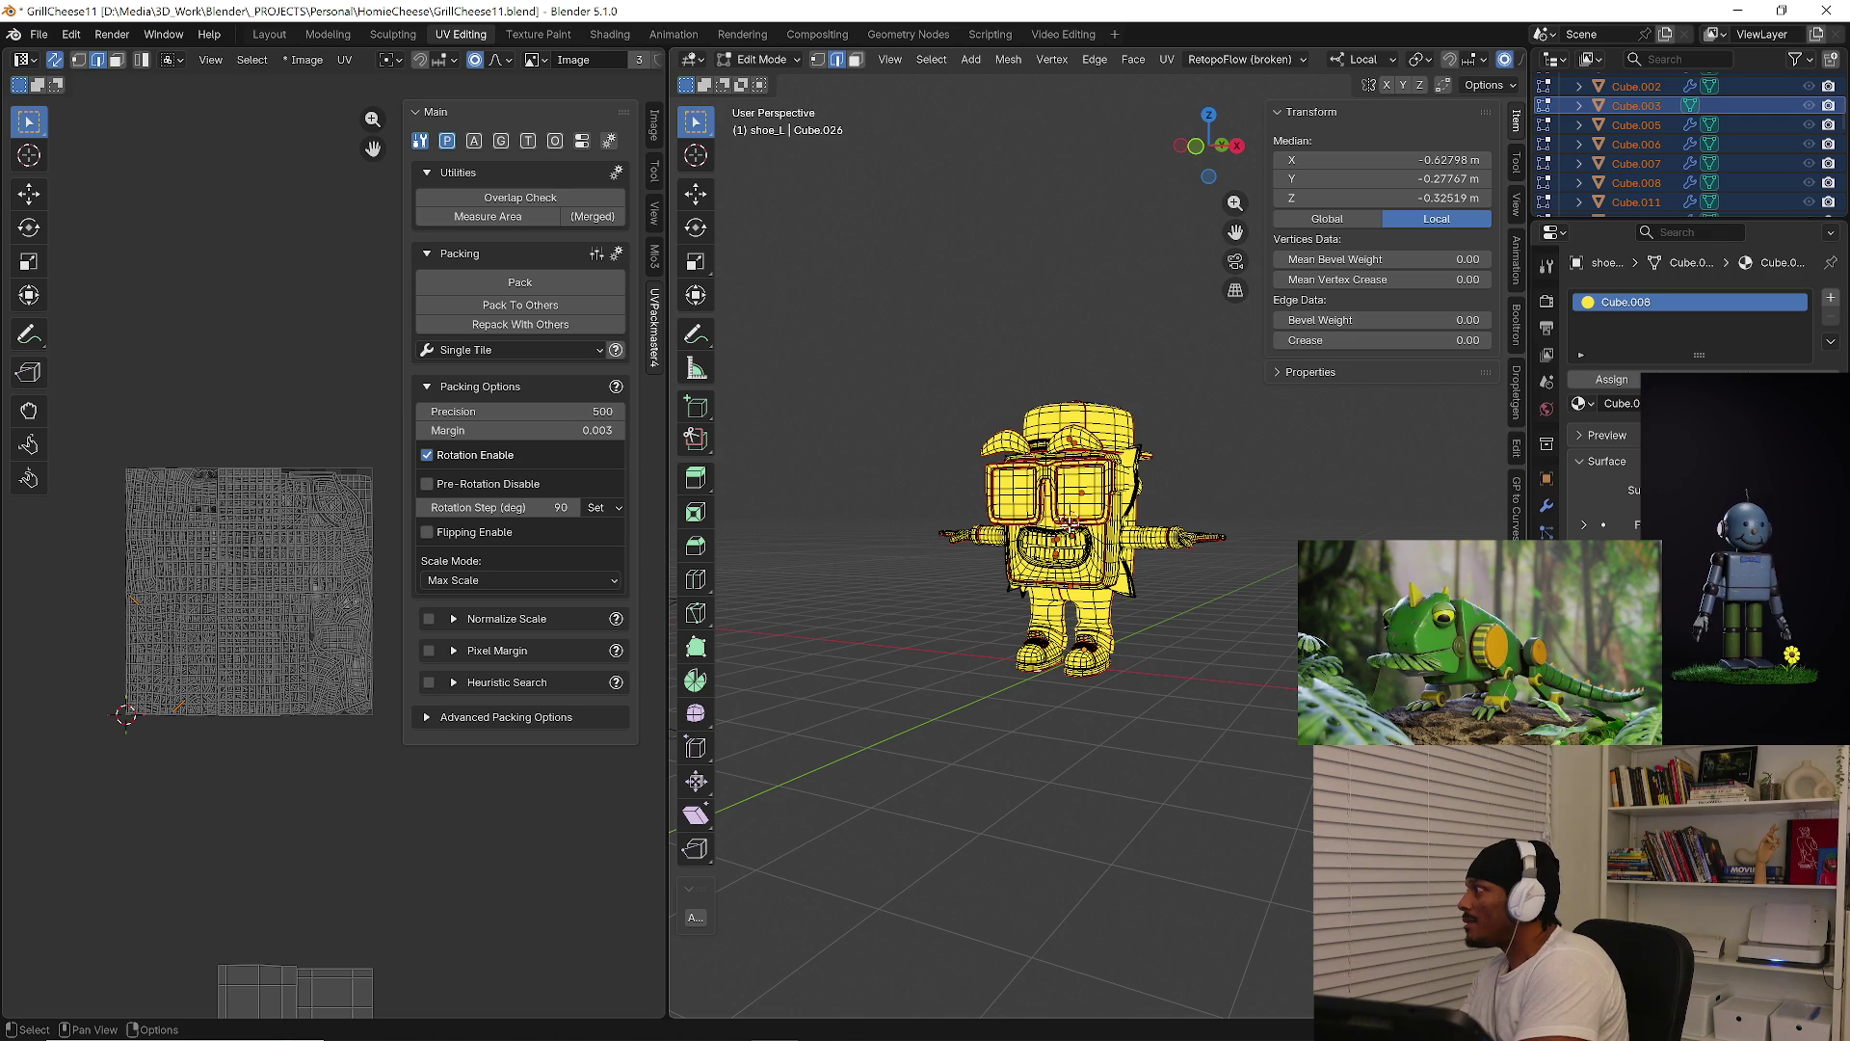
{"action": "scroll", "coordinate": [1070, 525], "scroll_direction": "up", "scroll_amount": 5}
{"action": "middle_click_drag", "start_coordinate": [1142, 540], "coordinate": [1138, 547]}
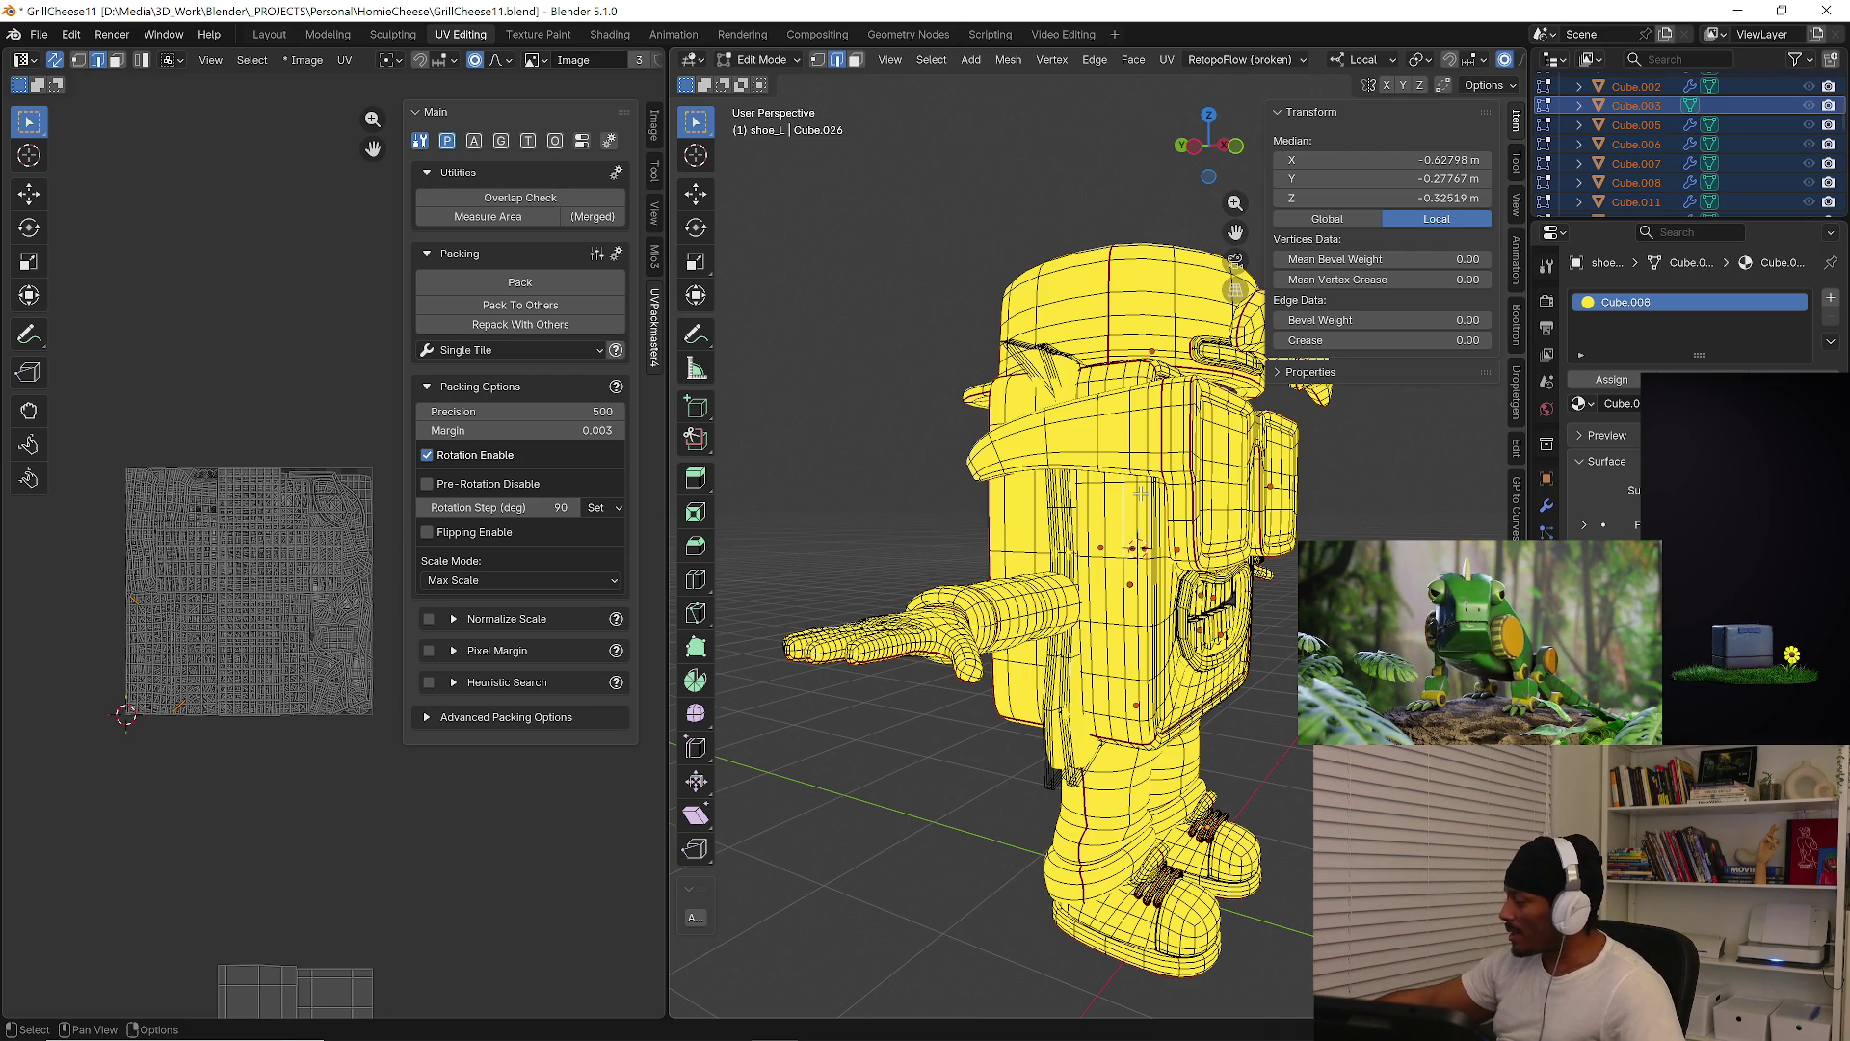
Bring the browser forward, close the open Instagram post, and scroll down the profile grid
{"action": "mouse_move", "coordinate": [678, 1015]}
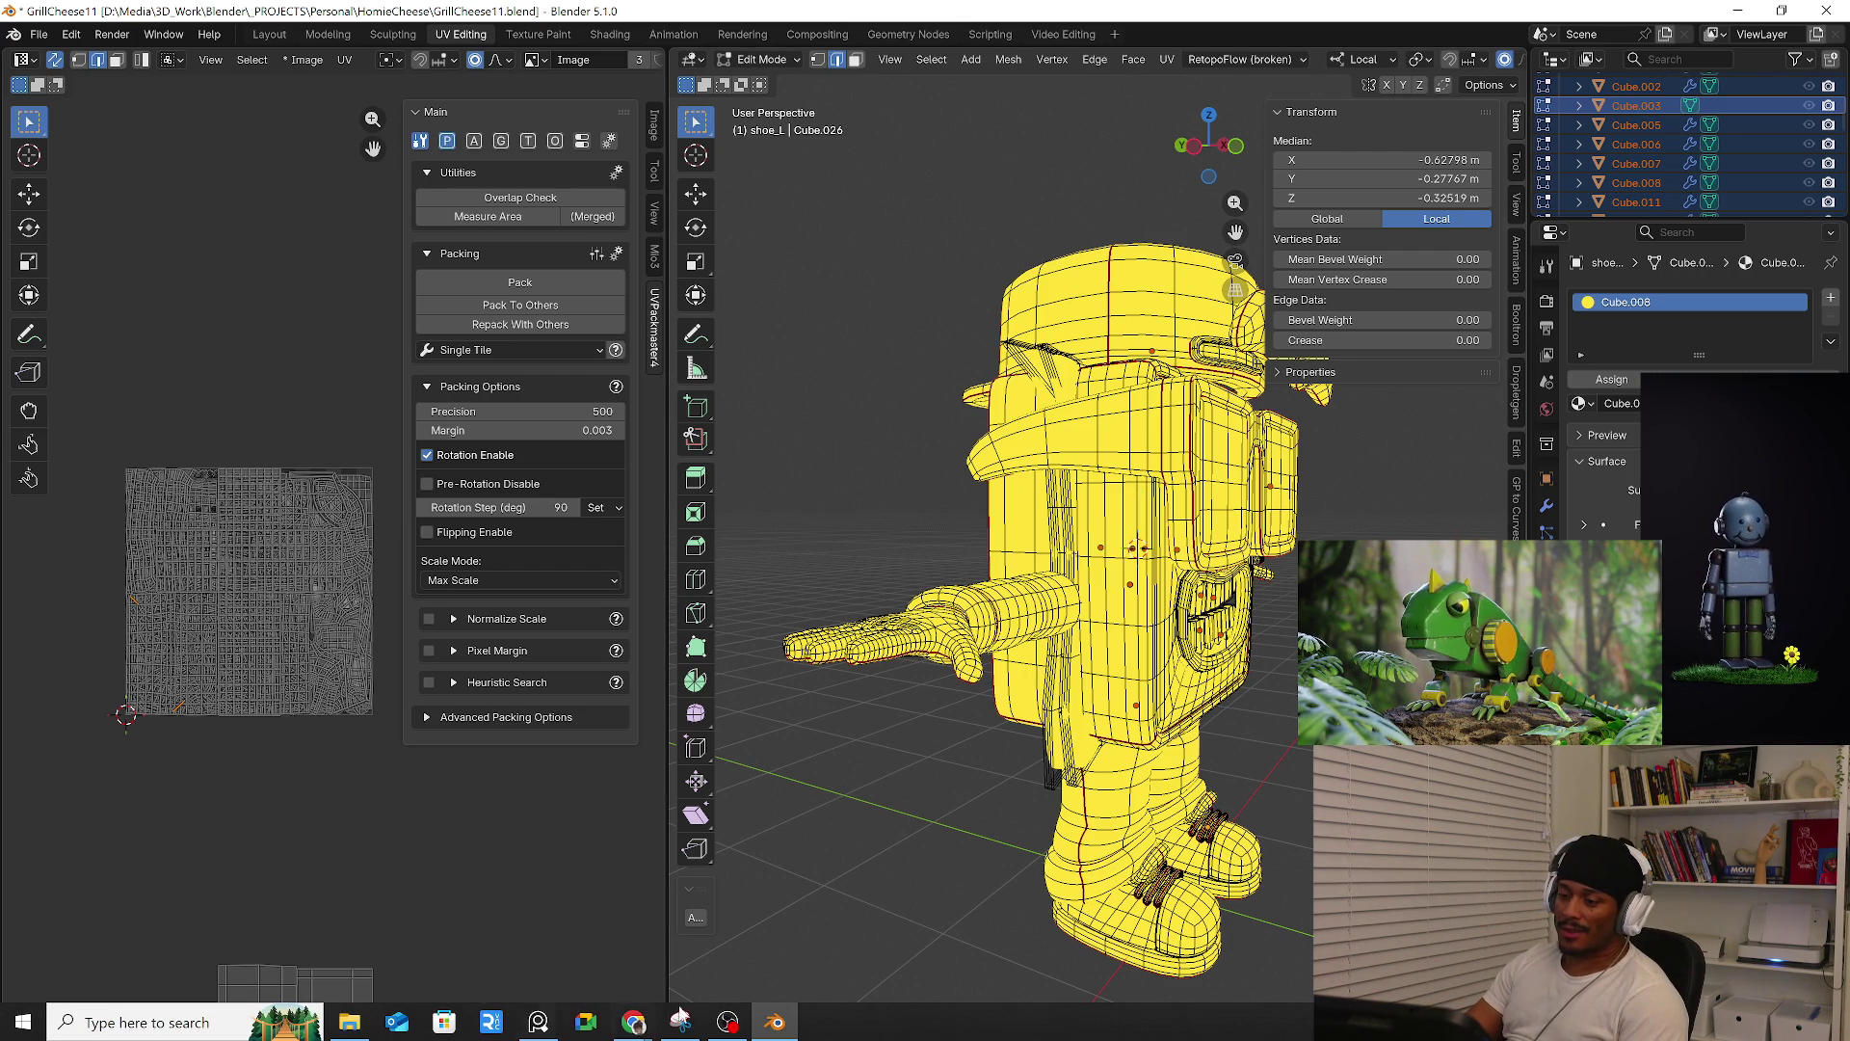
{"action": "left_click", "coordinate": [620, 962]}
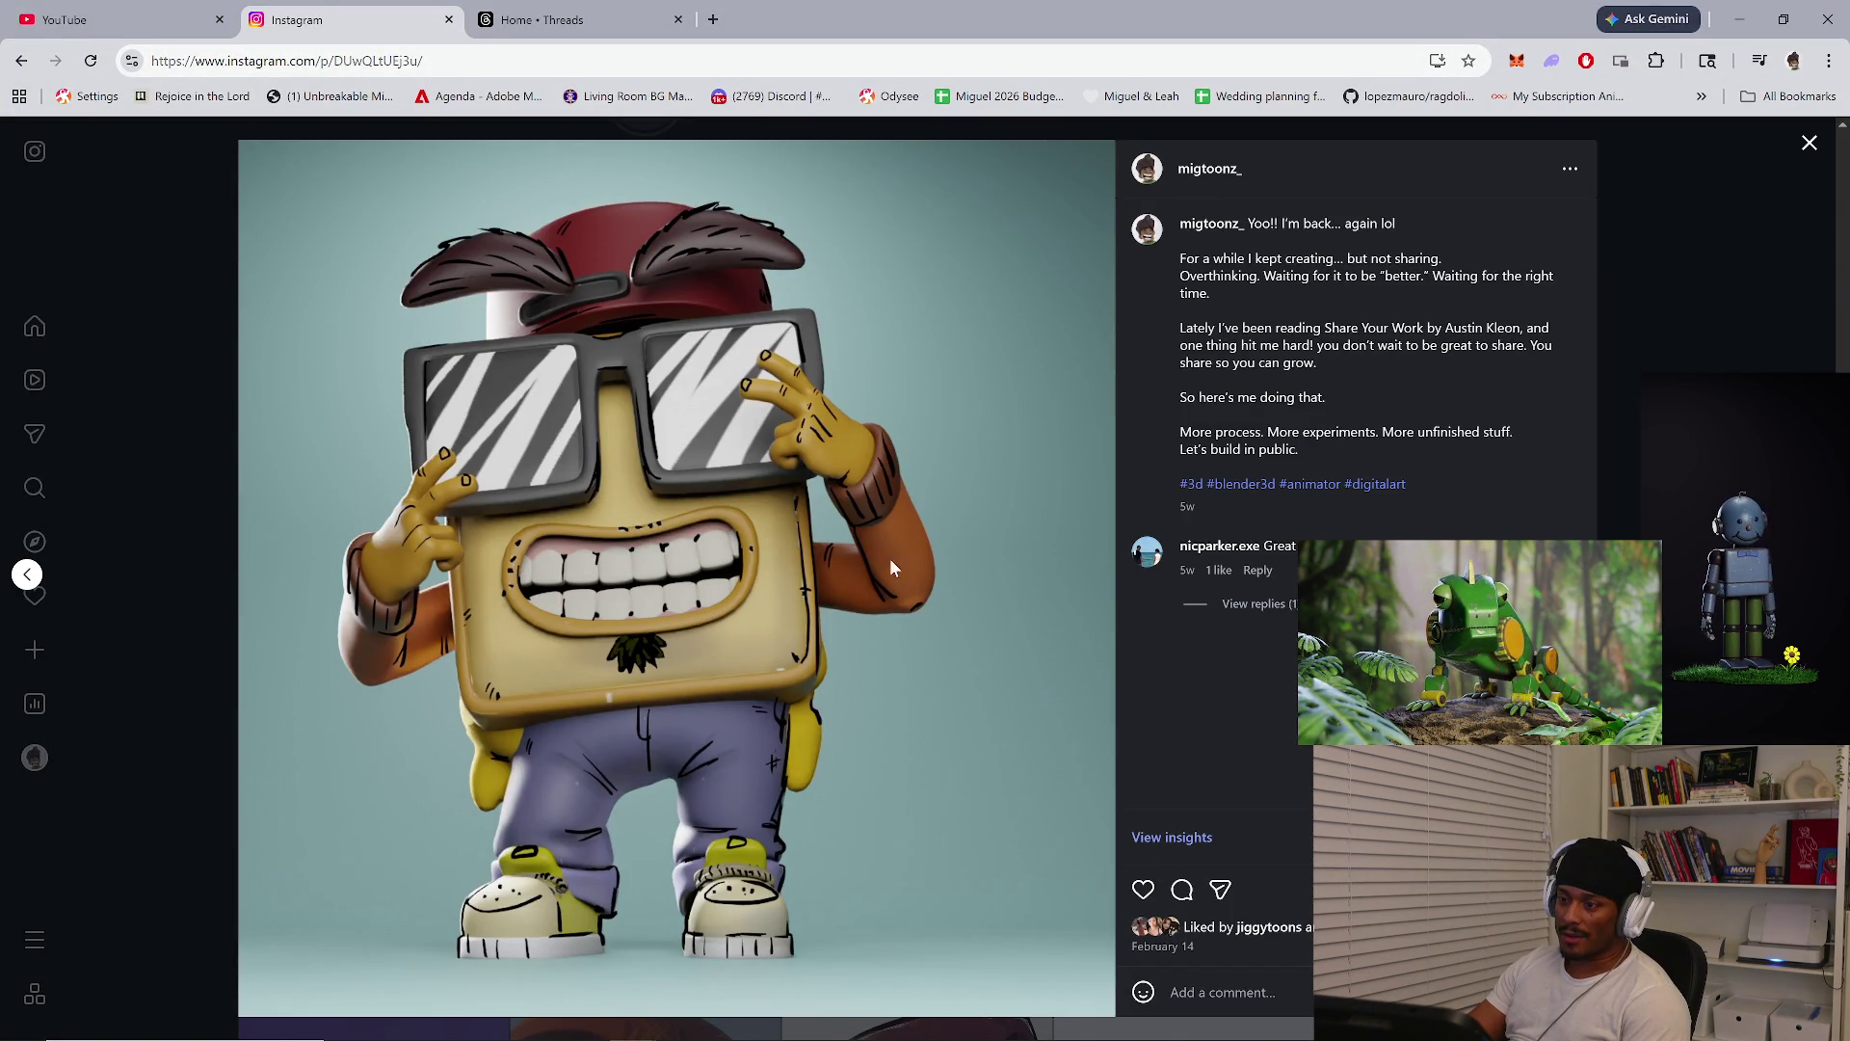
{"action": "left_click", "coordinate": [1658, 237]}
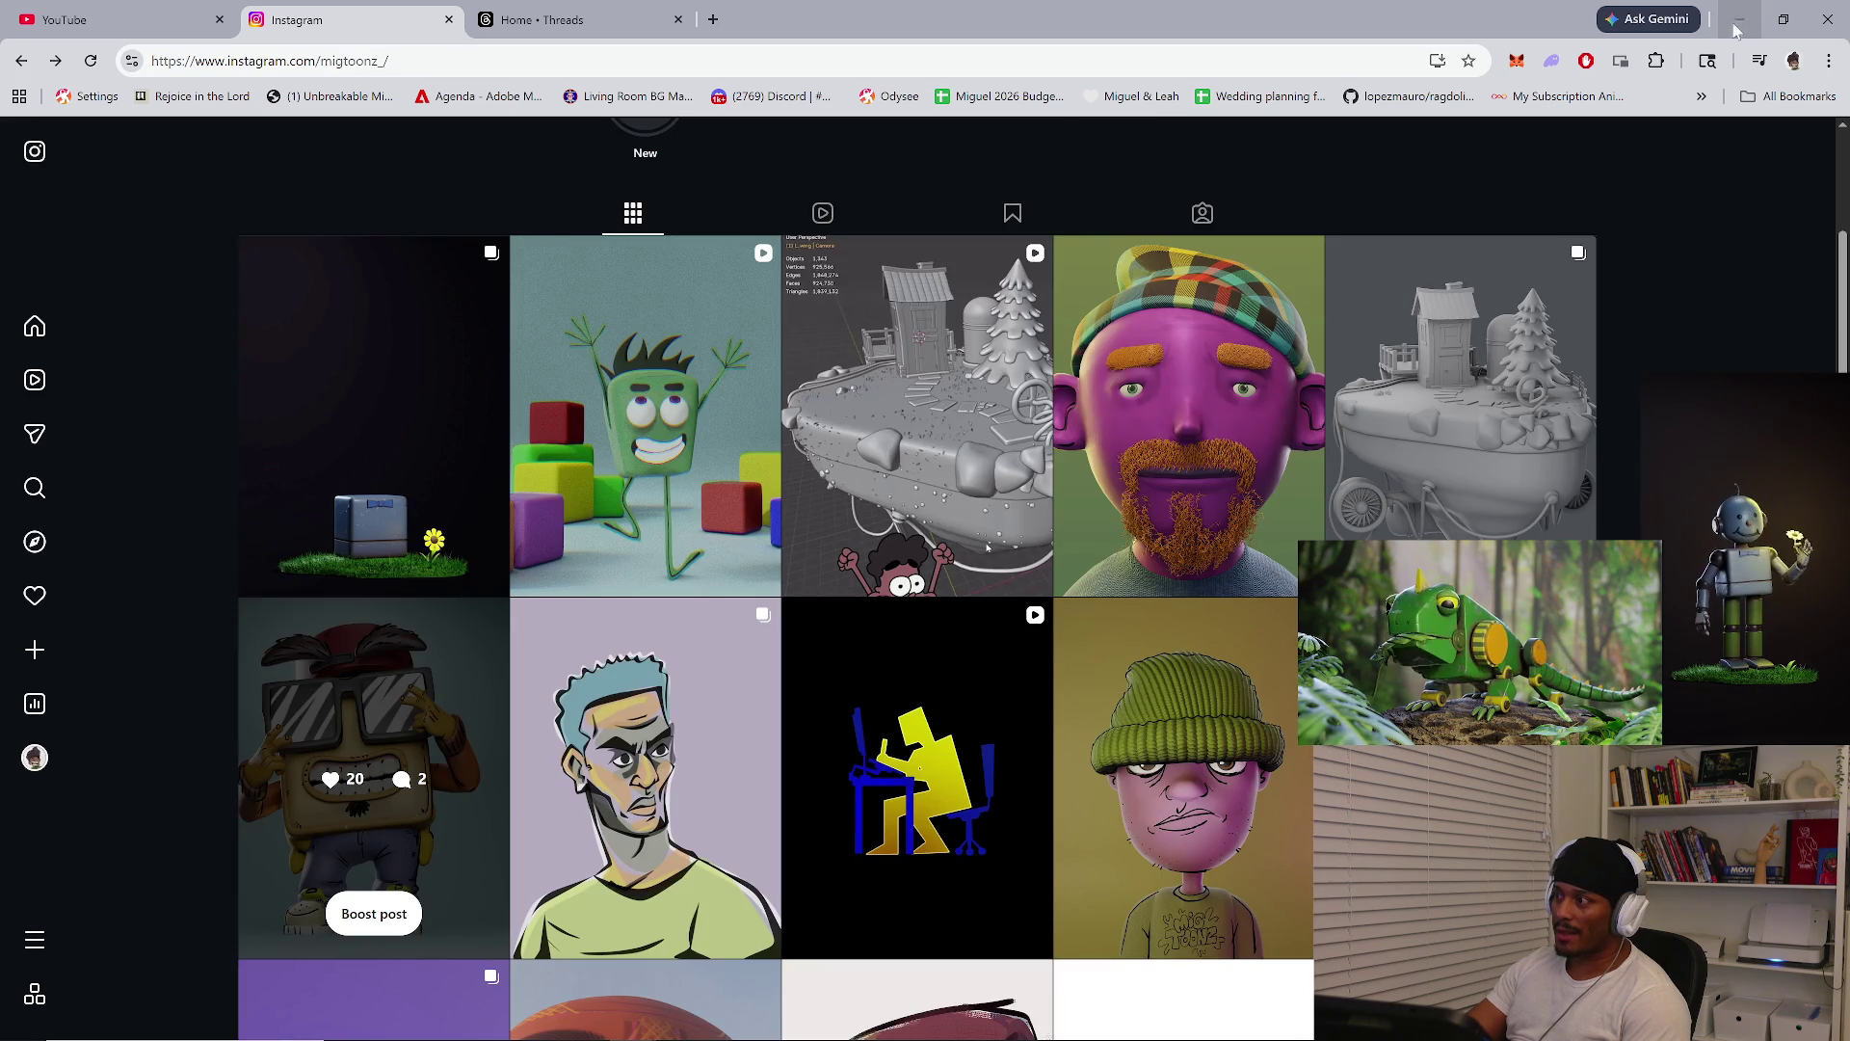
{"action": "scroll", "coordinate": [987, 546], "scroll_direction": "down", "scroll_amount": 5}
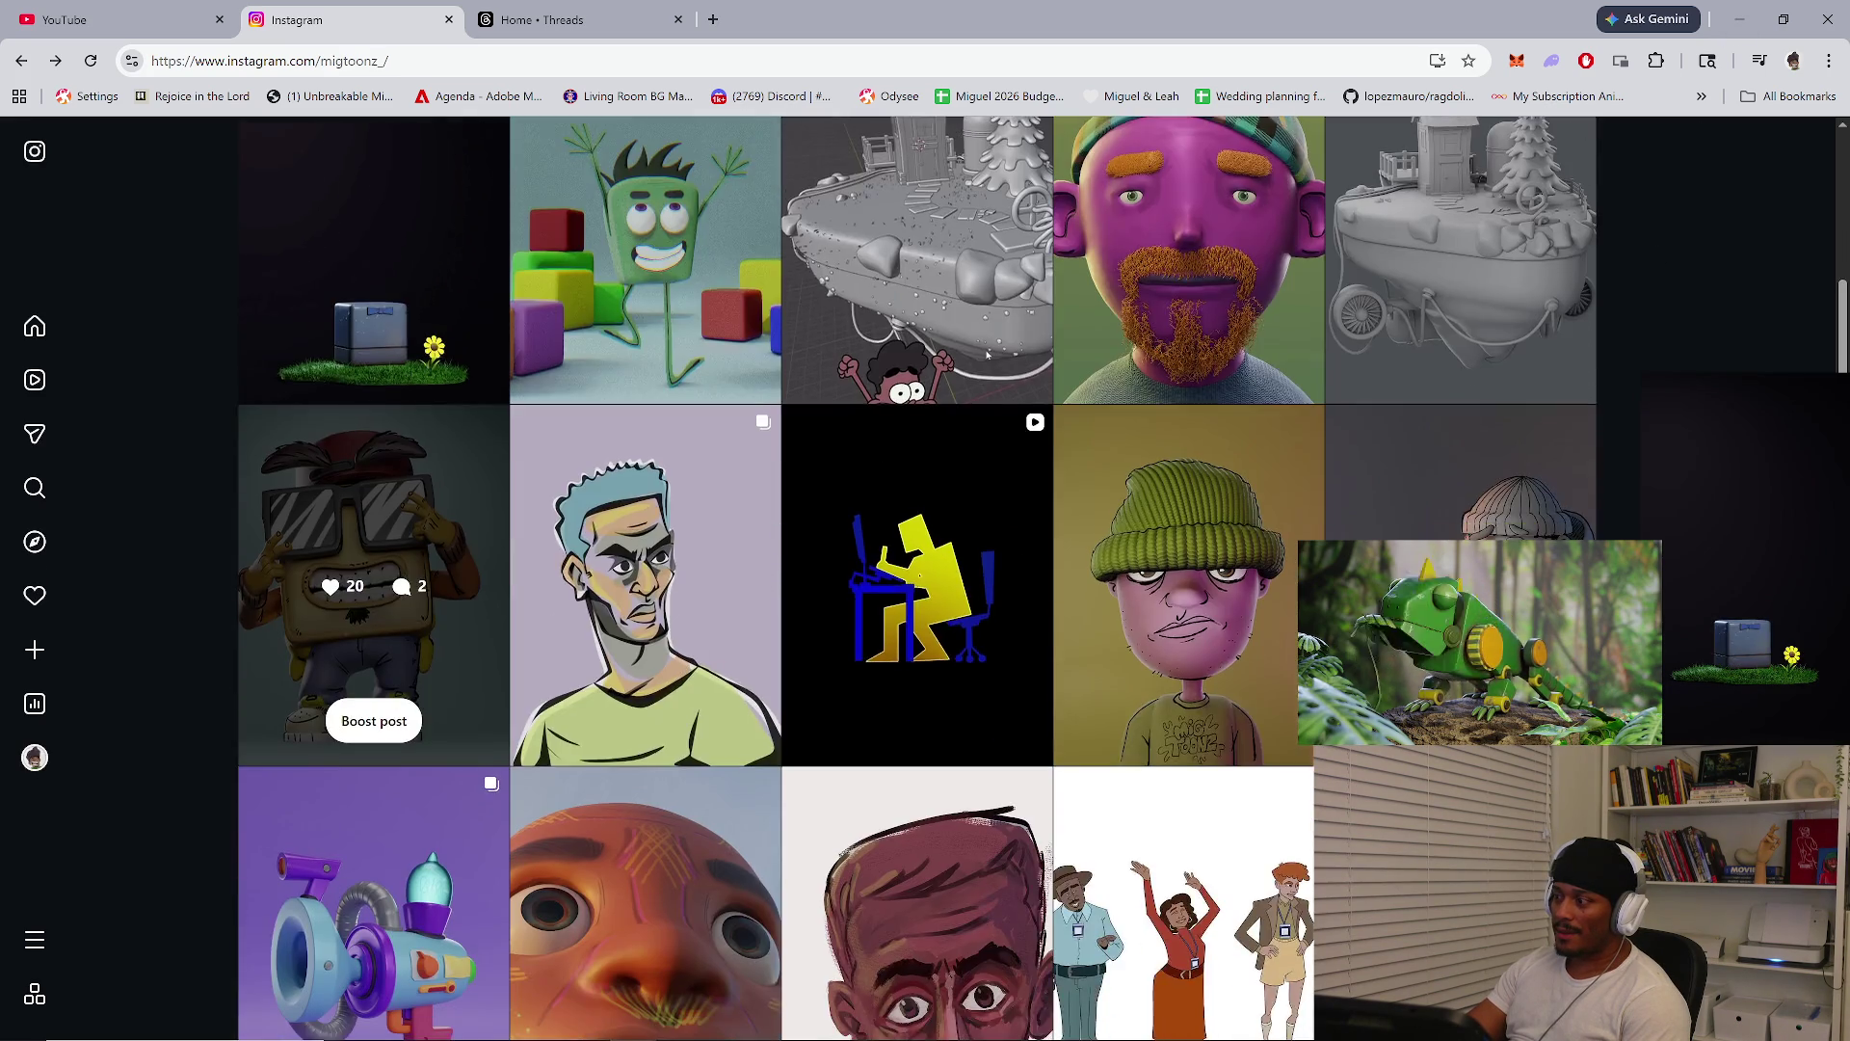
{"action": "scroll", "coordinate": [918, 579], "scroll_direction": "down", "scroll_amount": 10}
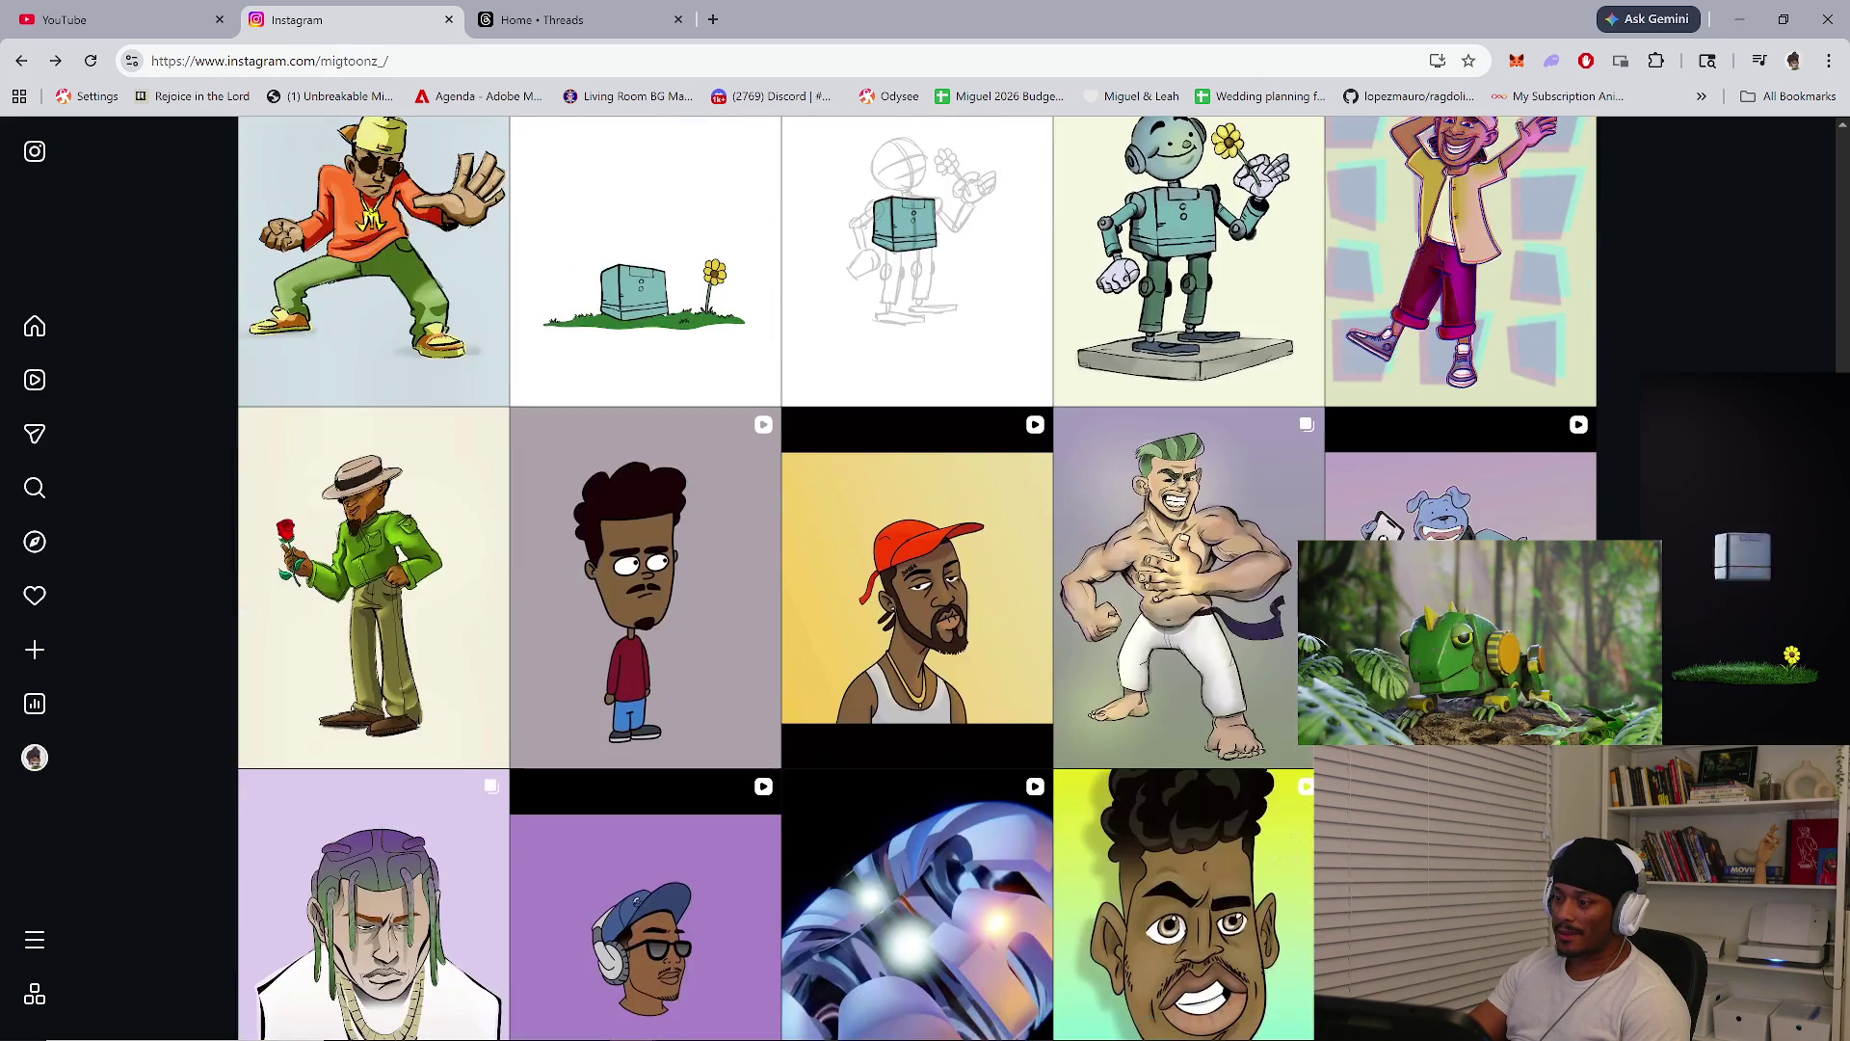
{"action": "scroll", "coordinate": [918, 579], "scroll_direction": "down", "scroll_amount": 5}
{"action": "scroll", "coordinate": [918, 578], "scroll_direction": "down", "scroll_amount": 3}
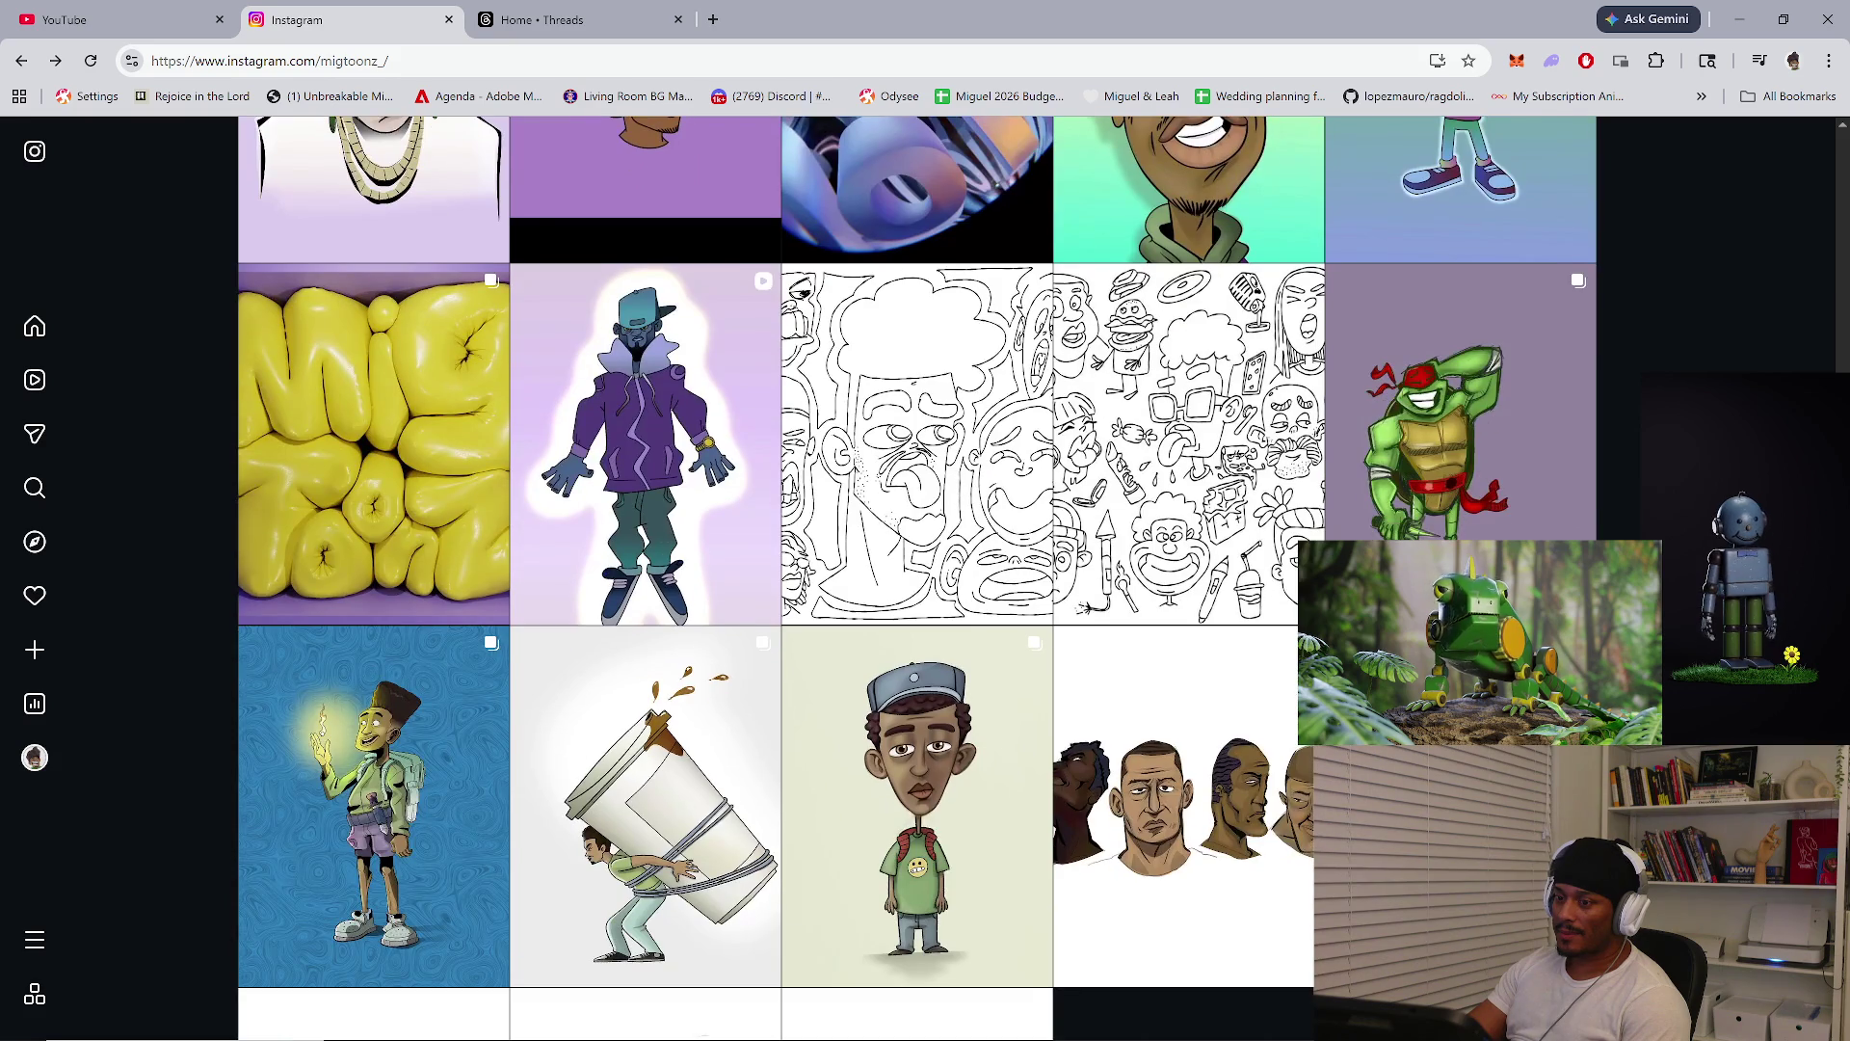
View the yellow inflated-letters post and the sandwich reel from the profile grid
{"action": "left_click", "coordinate": [484, 511]}
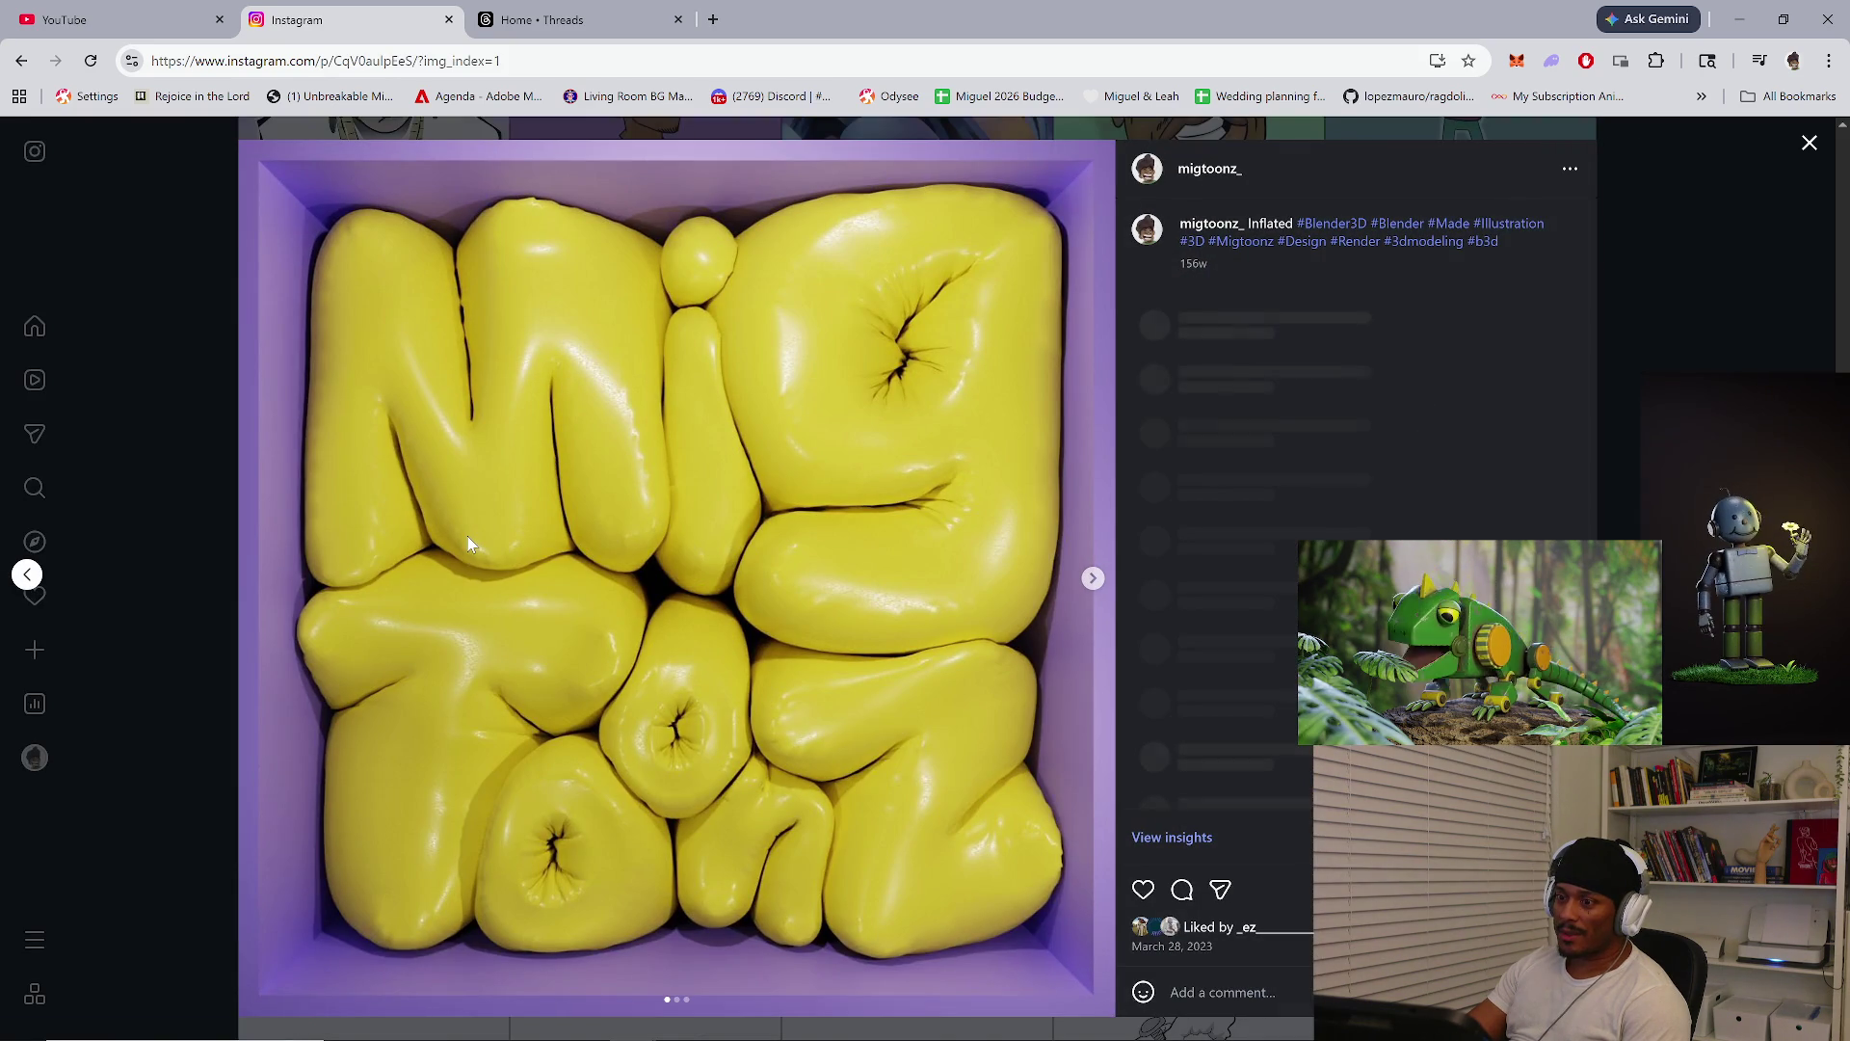
{"action": "left_click", "coordinate": [193, 703]}
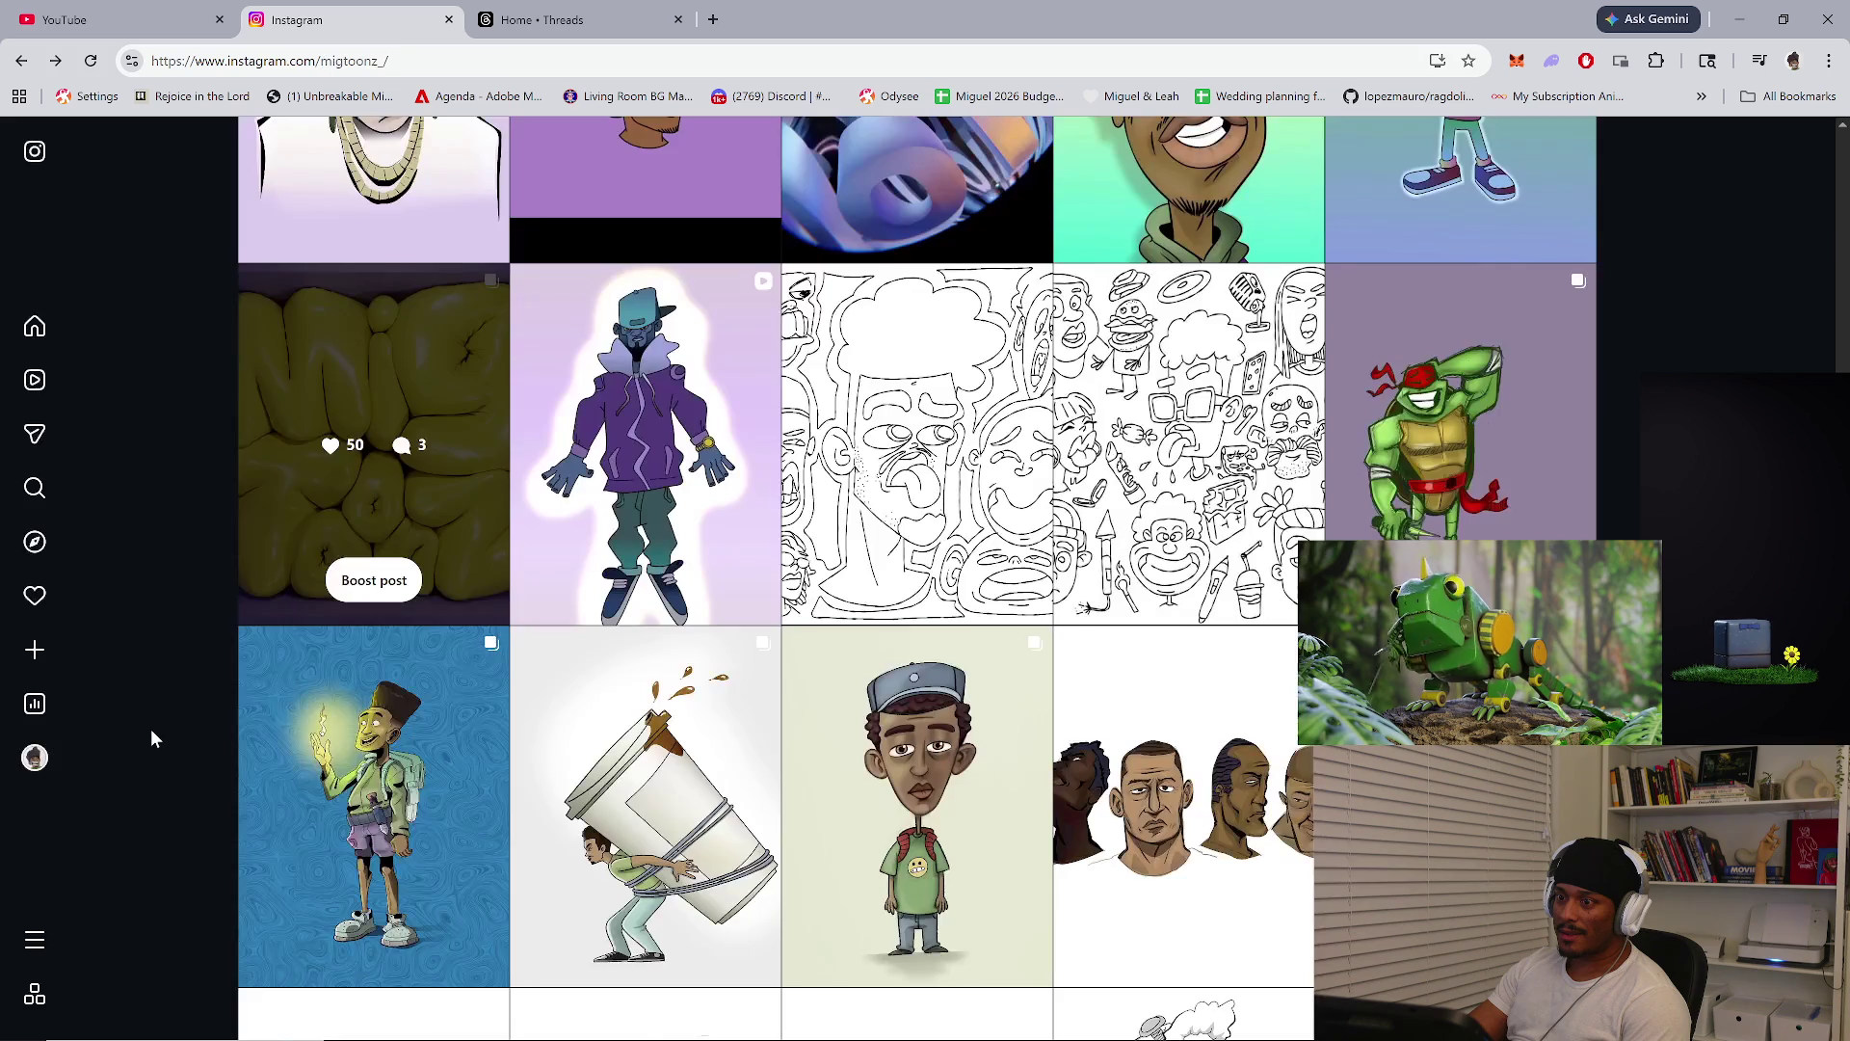
{"action": "scroll", "coordinate": [376, 711], "scroll_direction": "down", "scroll_amount": 3}
{"action": "scroll", "coordinate": [375, 711], "scroll_direction": "down", "scroll_amount": 5}
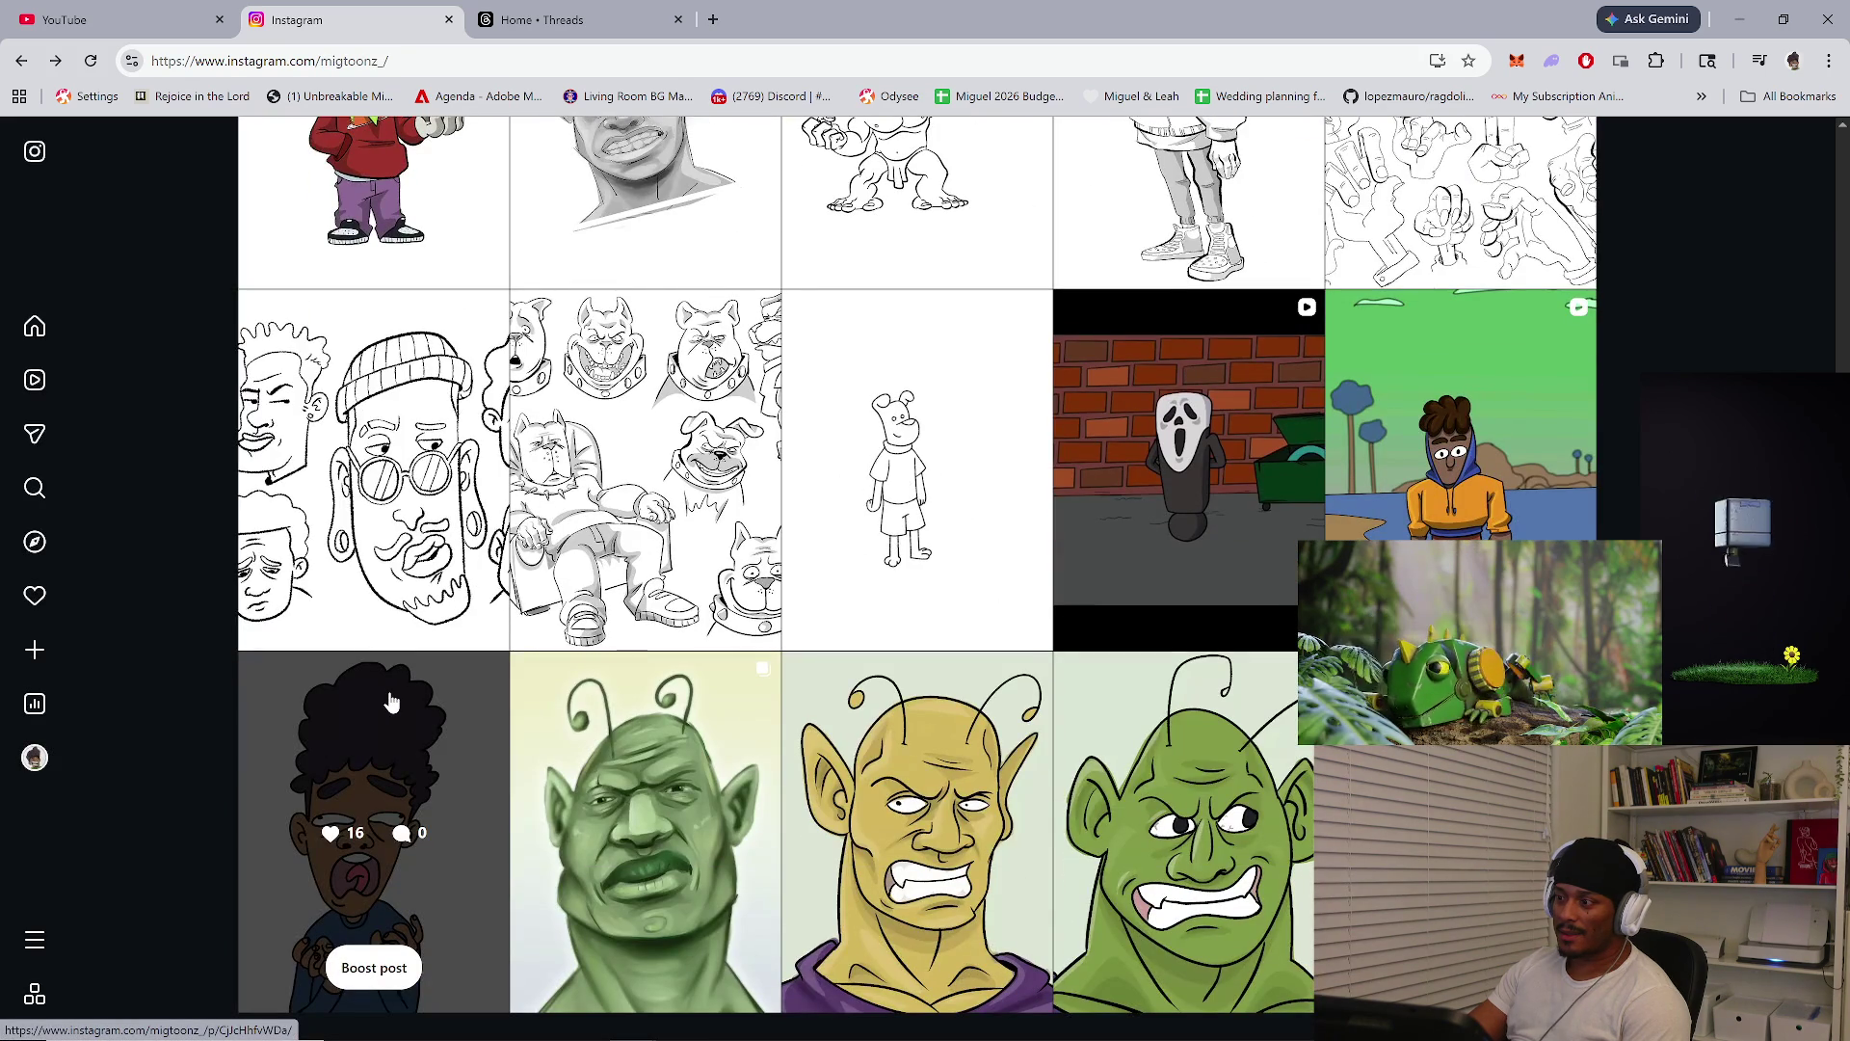
{"action": "scroll", "coordinate": [381, 708], "scroll_direction": "down", "scroll_amount": 4}
{"action": "scroll", "coordinate": [386, 703], "scroll_direction": "down", "scroll_amount": 4}
{"action": "scroll", "coordinate": [380, 709], "scroll_direction": "down", "scroll_amount": 3}
{"action": "left_click", "coordinate": [966, 492]}
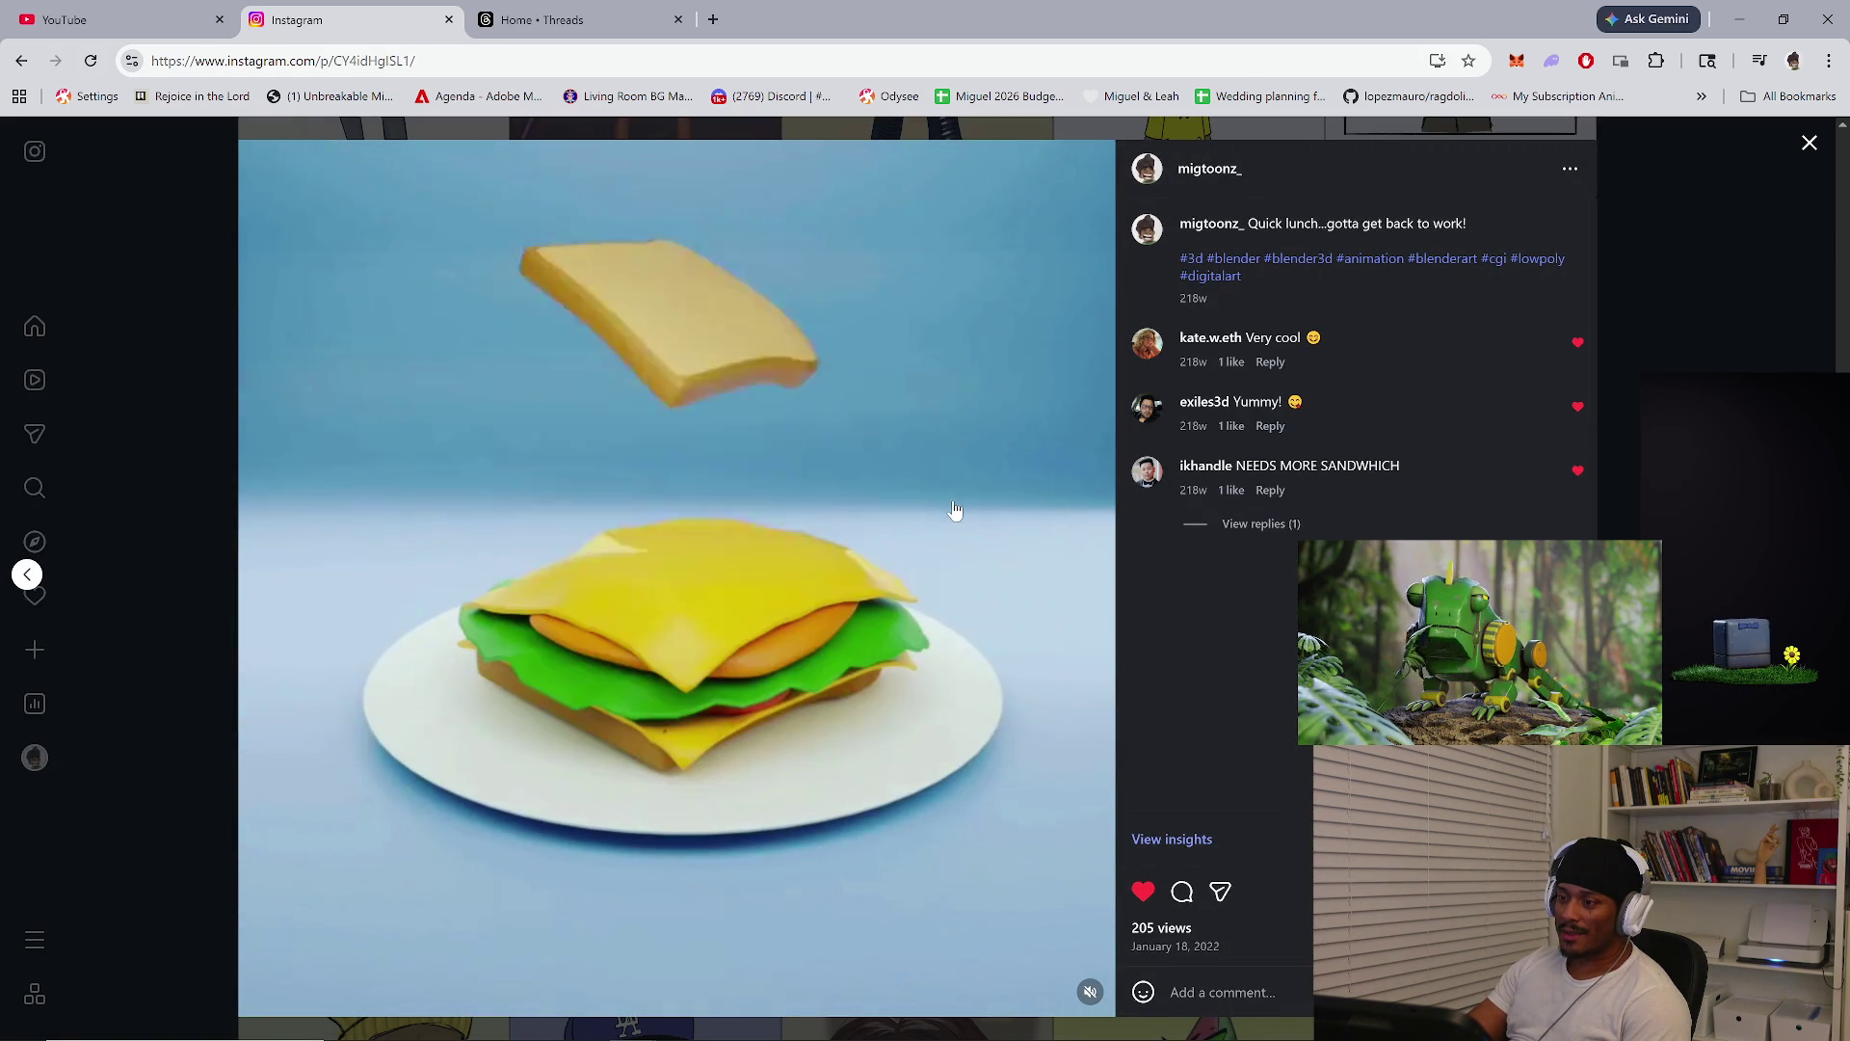
{"action": "left_click", "coordinate": [180, 777]}
View the sea-weed comic post, including its second sketch image
{"action": "scroll", "coordinate": [219, 757], "scroll_direction": "down", "scroll_amount": 4}
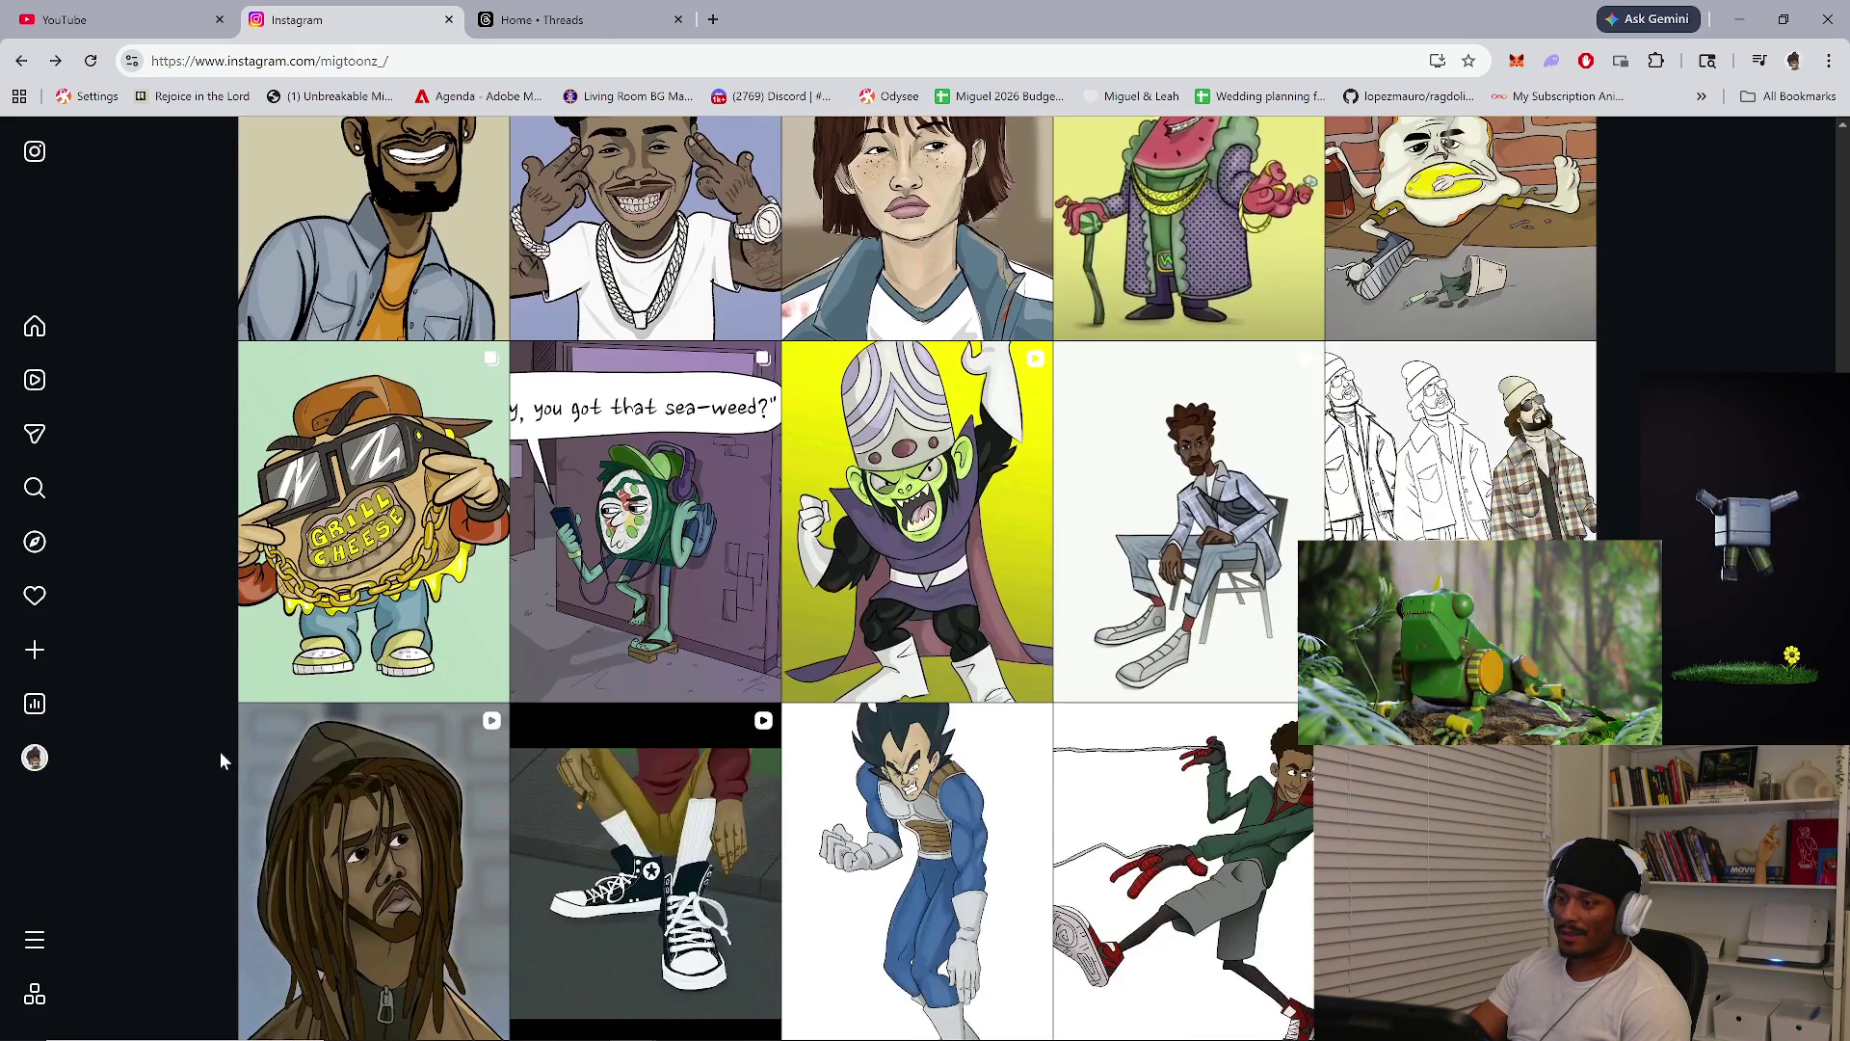
{"action": "scroll", "coordinate": [220, 756], "scroll_direction": "down", "scroll_amount": 2}
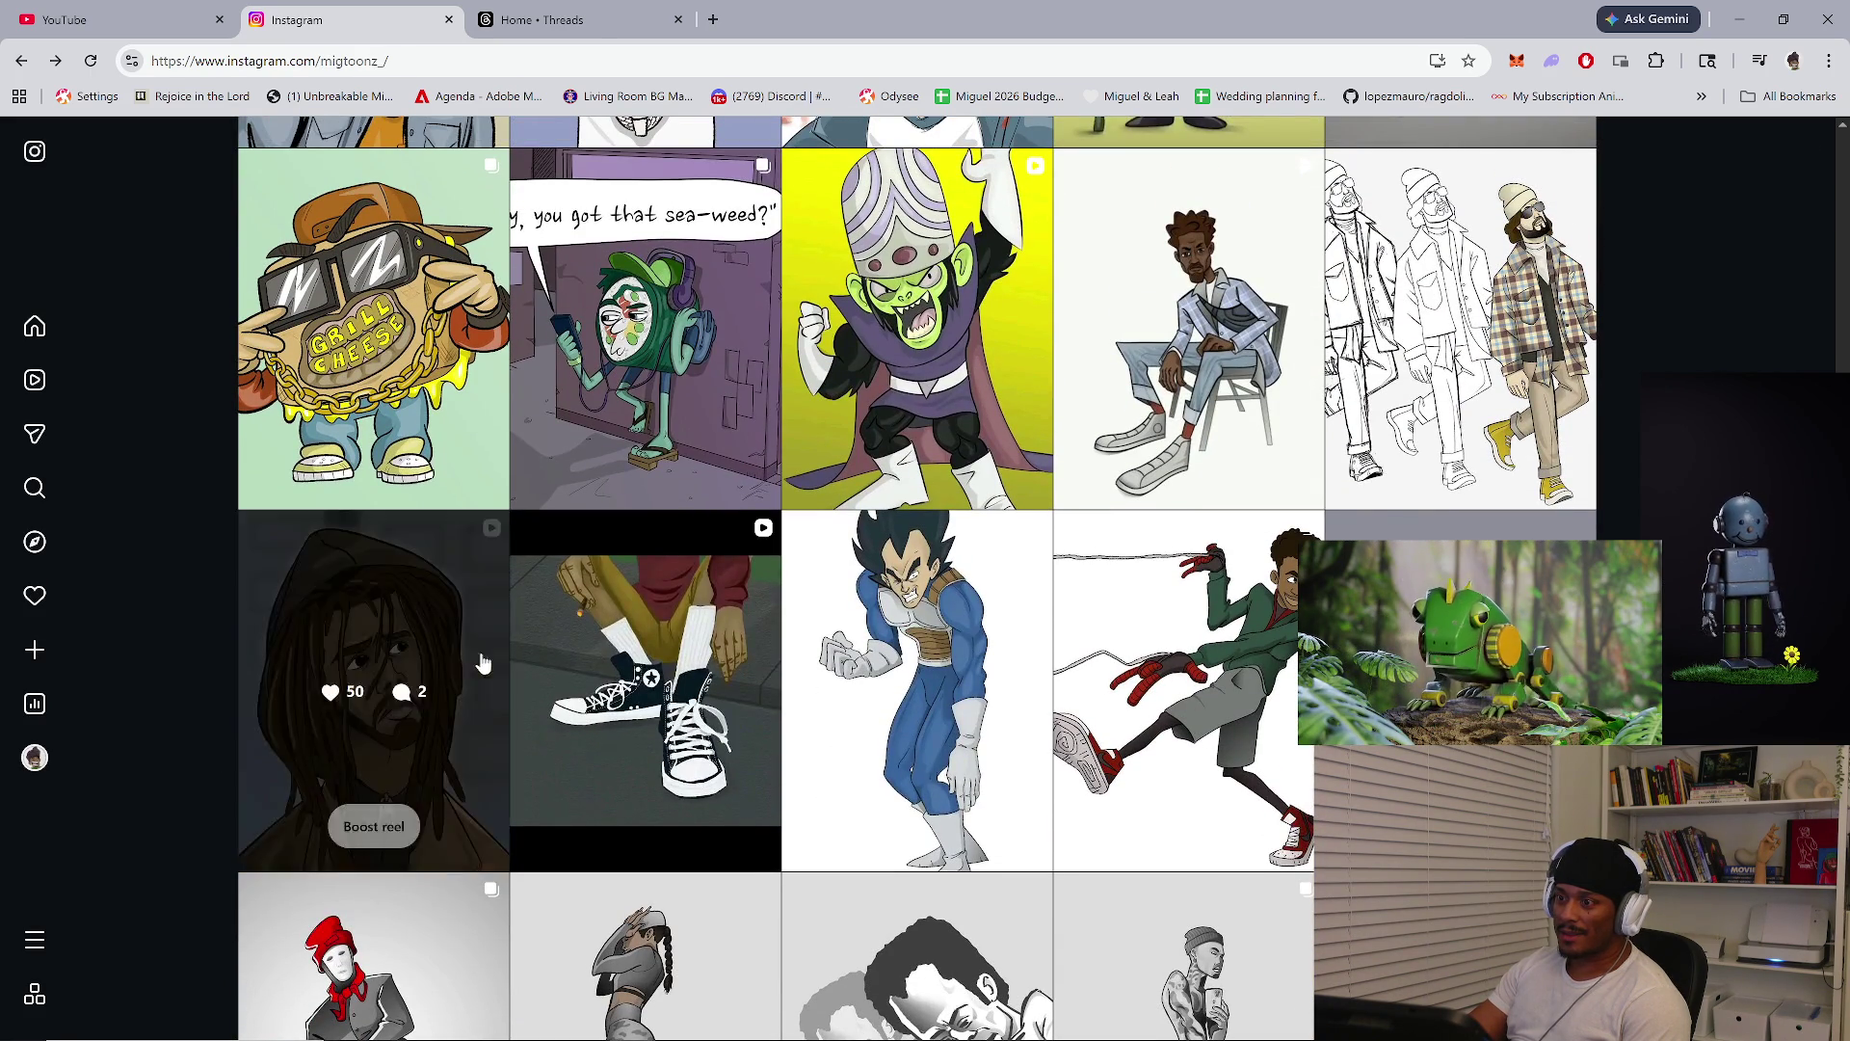
{"action": "left_click", "coordinate": [756, 407]}
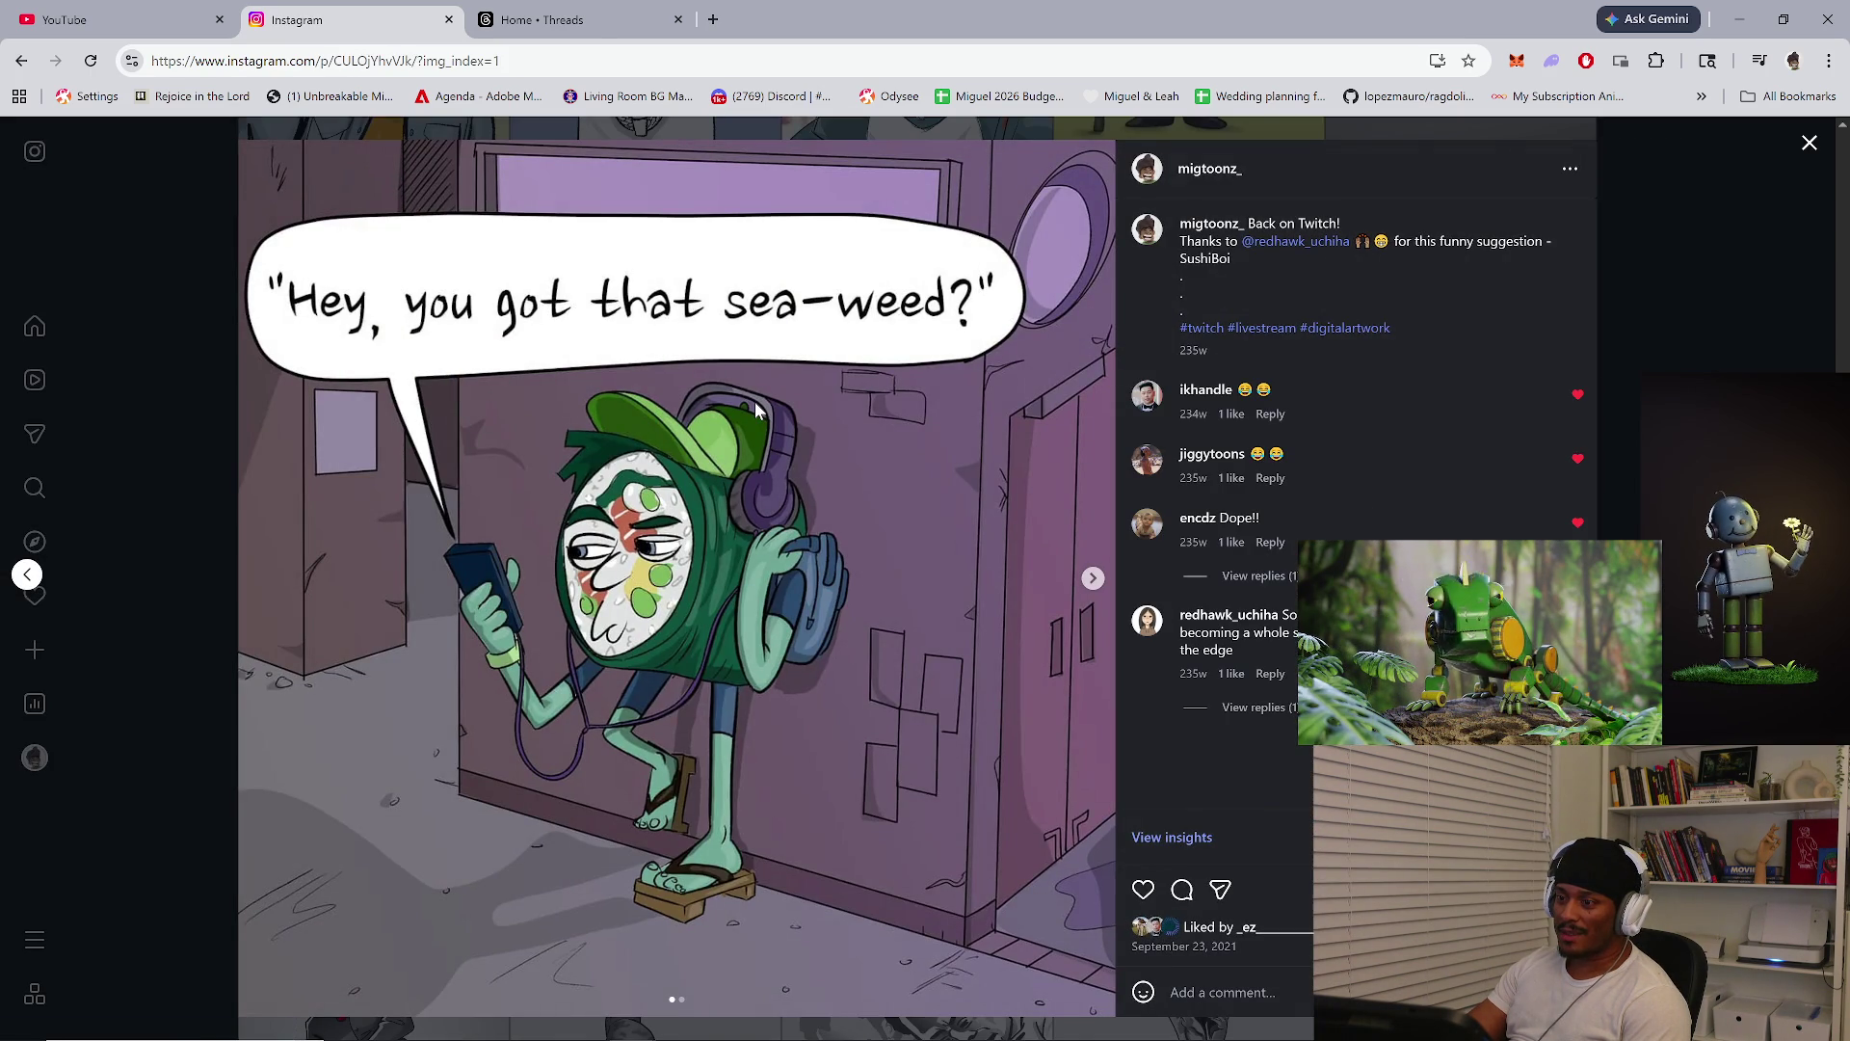
{"action": "left_click", "coordinate": [1101, 587]}
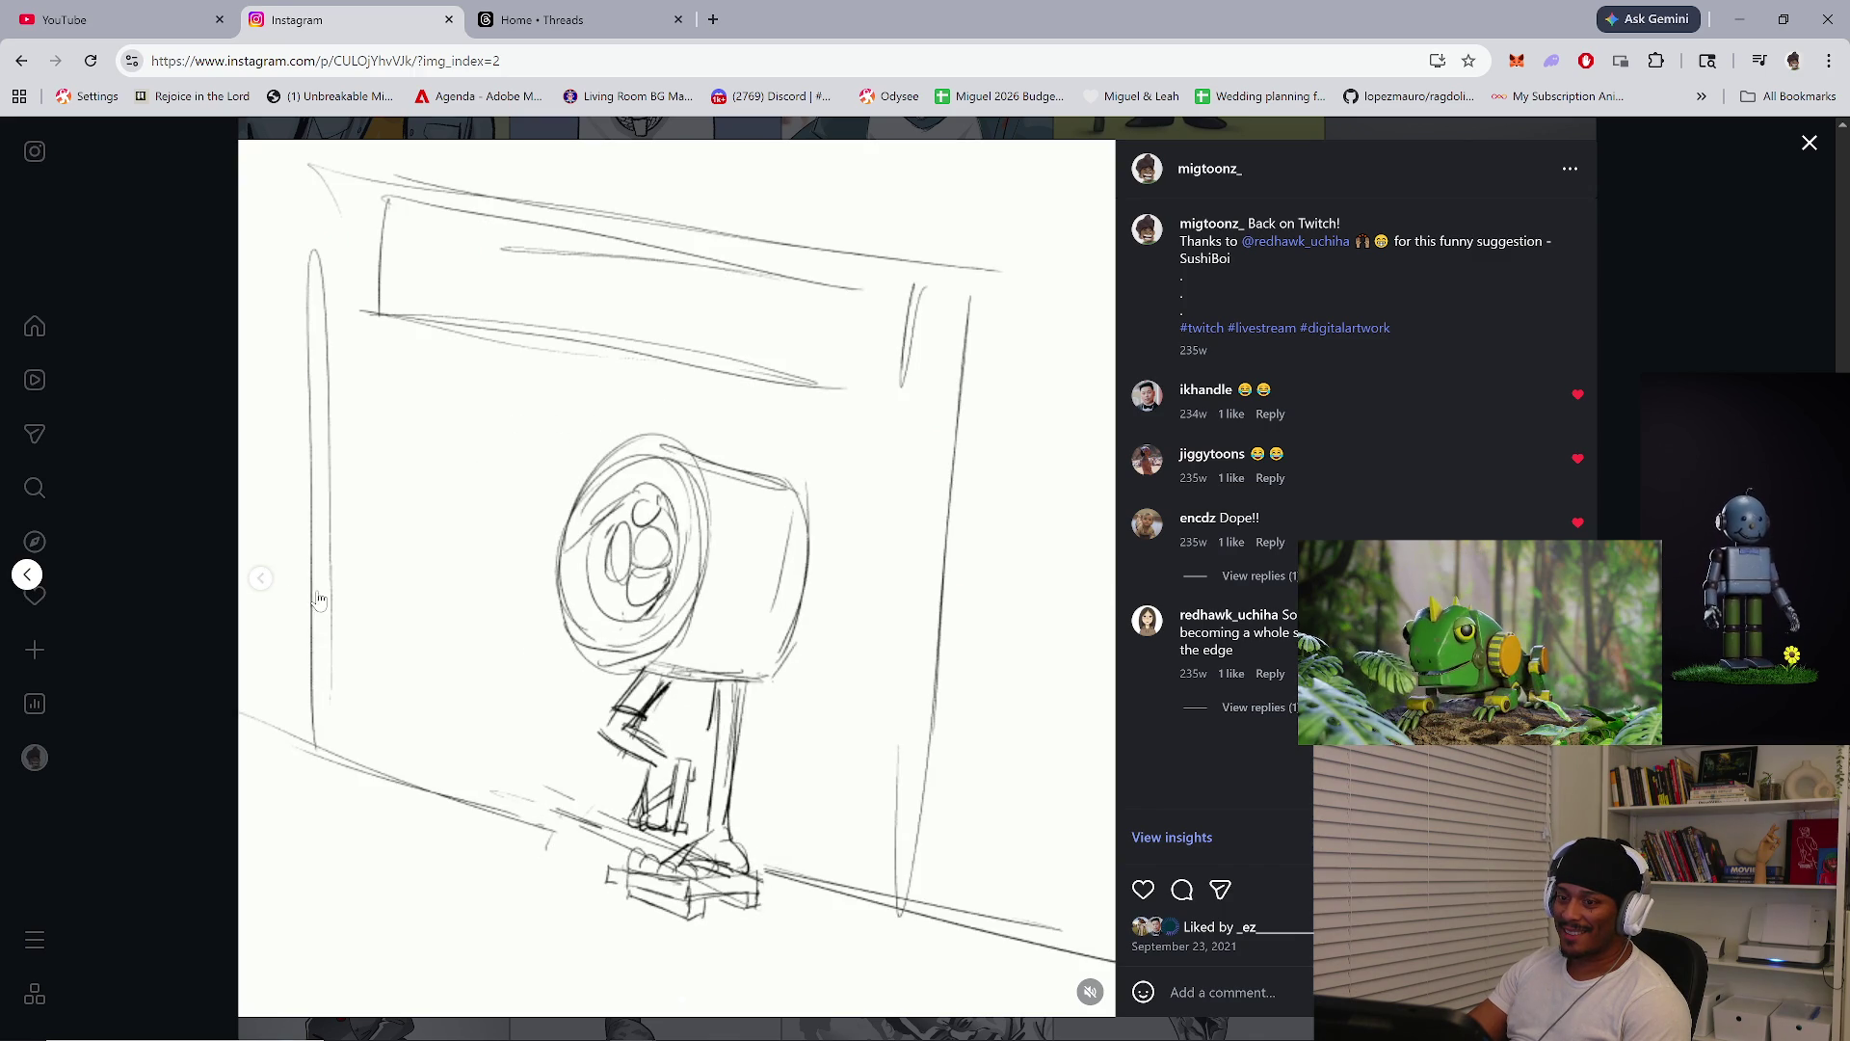
{"action": "left_click", "coordinate": [268, 584]}
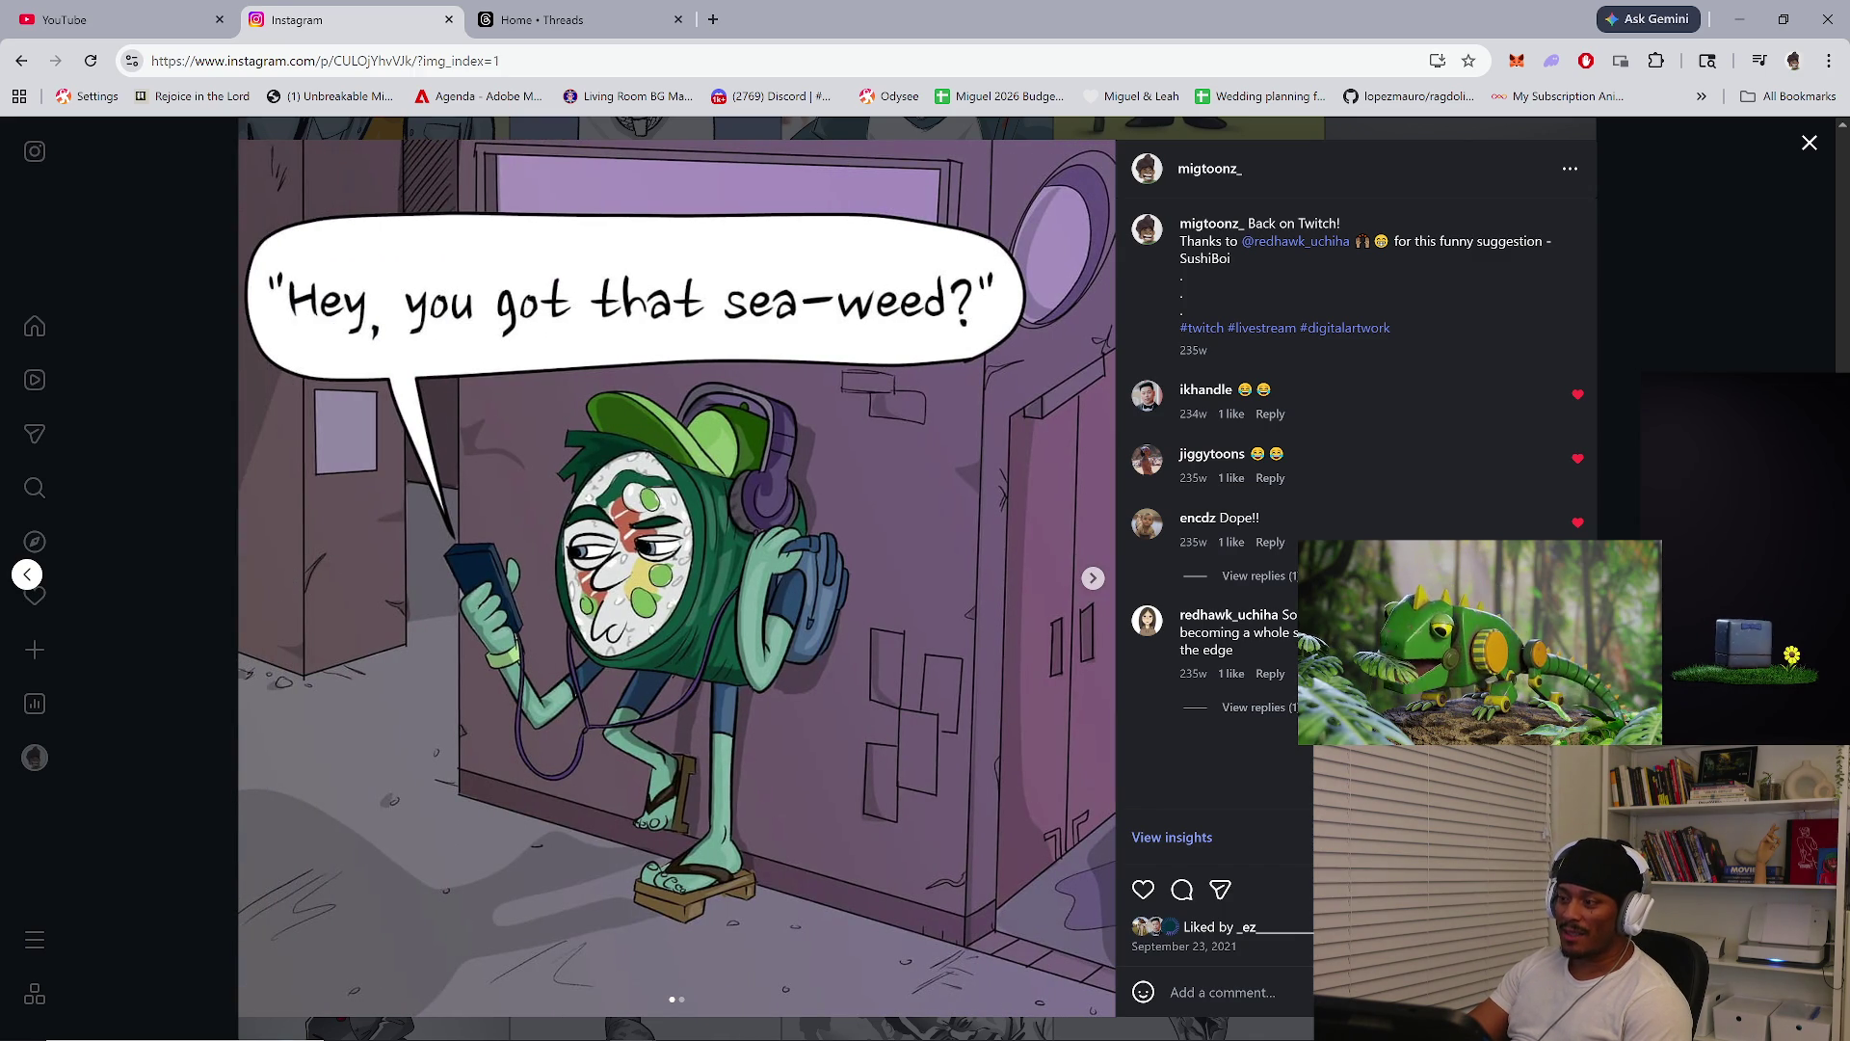
{"action": "left_click", "coordinate": [196, 690]}
Scroll further through the grid and view the puffer-jacket dog post
{"action": "scroll", "coordinate": [197, 690], "scroll_direction": "down", "scroll_amount": 15}
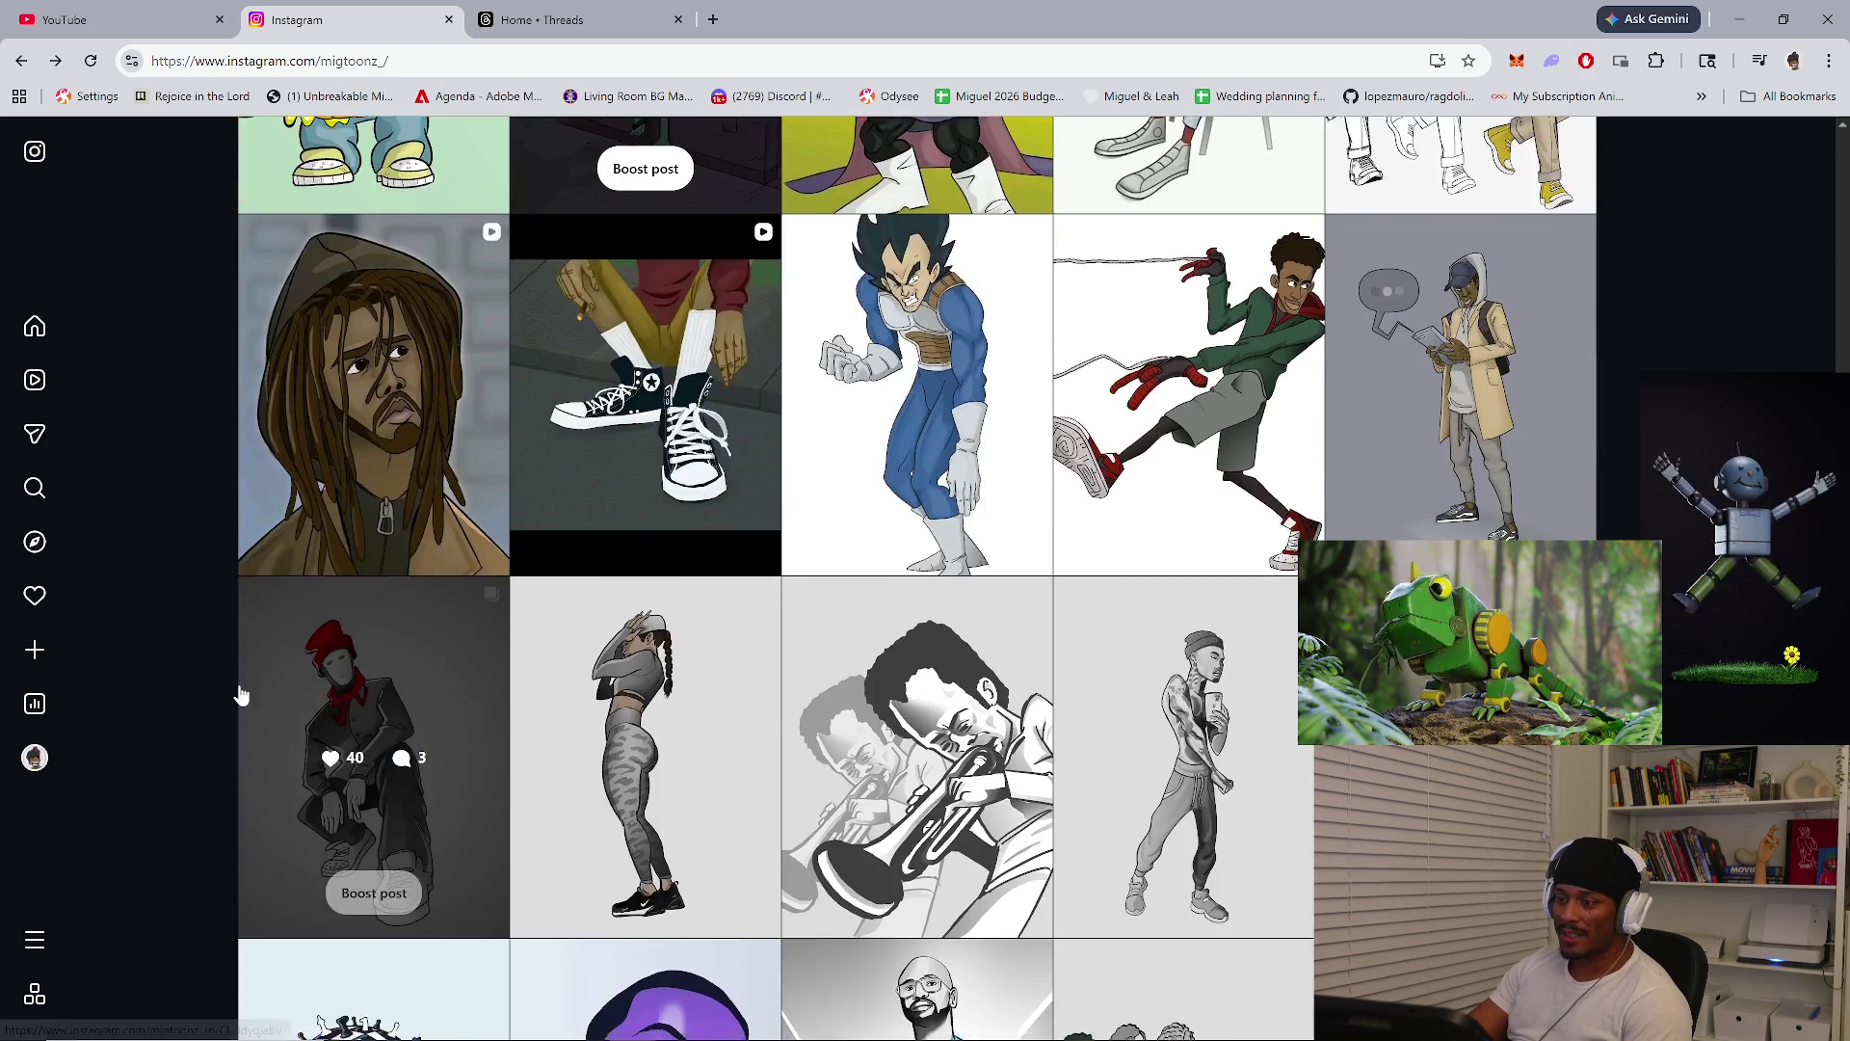
{"action": "scroll", "coordinate": [241, 694], "scroll_direction": "up", "scroll_amount": 2}
{"action": "scroll", "coordinate": [241, 694], "scroll_direction": "down", "scroll_amount": 2}
{"action": "scroll", "coordinate": [241, 694], "scroll_direction": "down", "scroll_amount": 2}
{"action": "scroll", "coordinate": [241, 694], "scroll_direction": "up", "scroll_amount": 4}
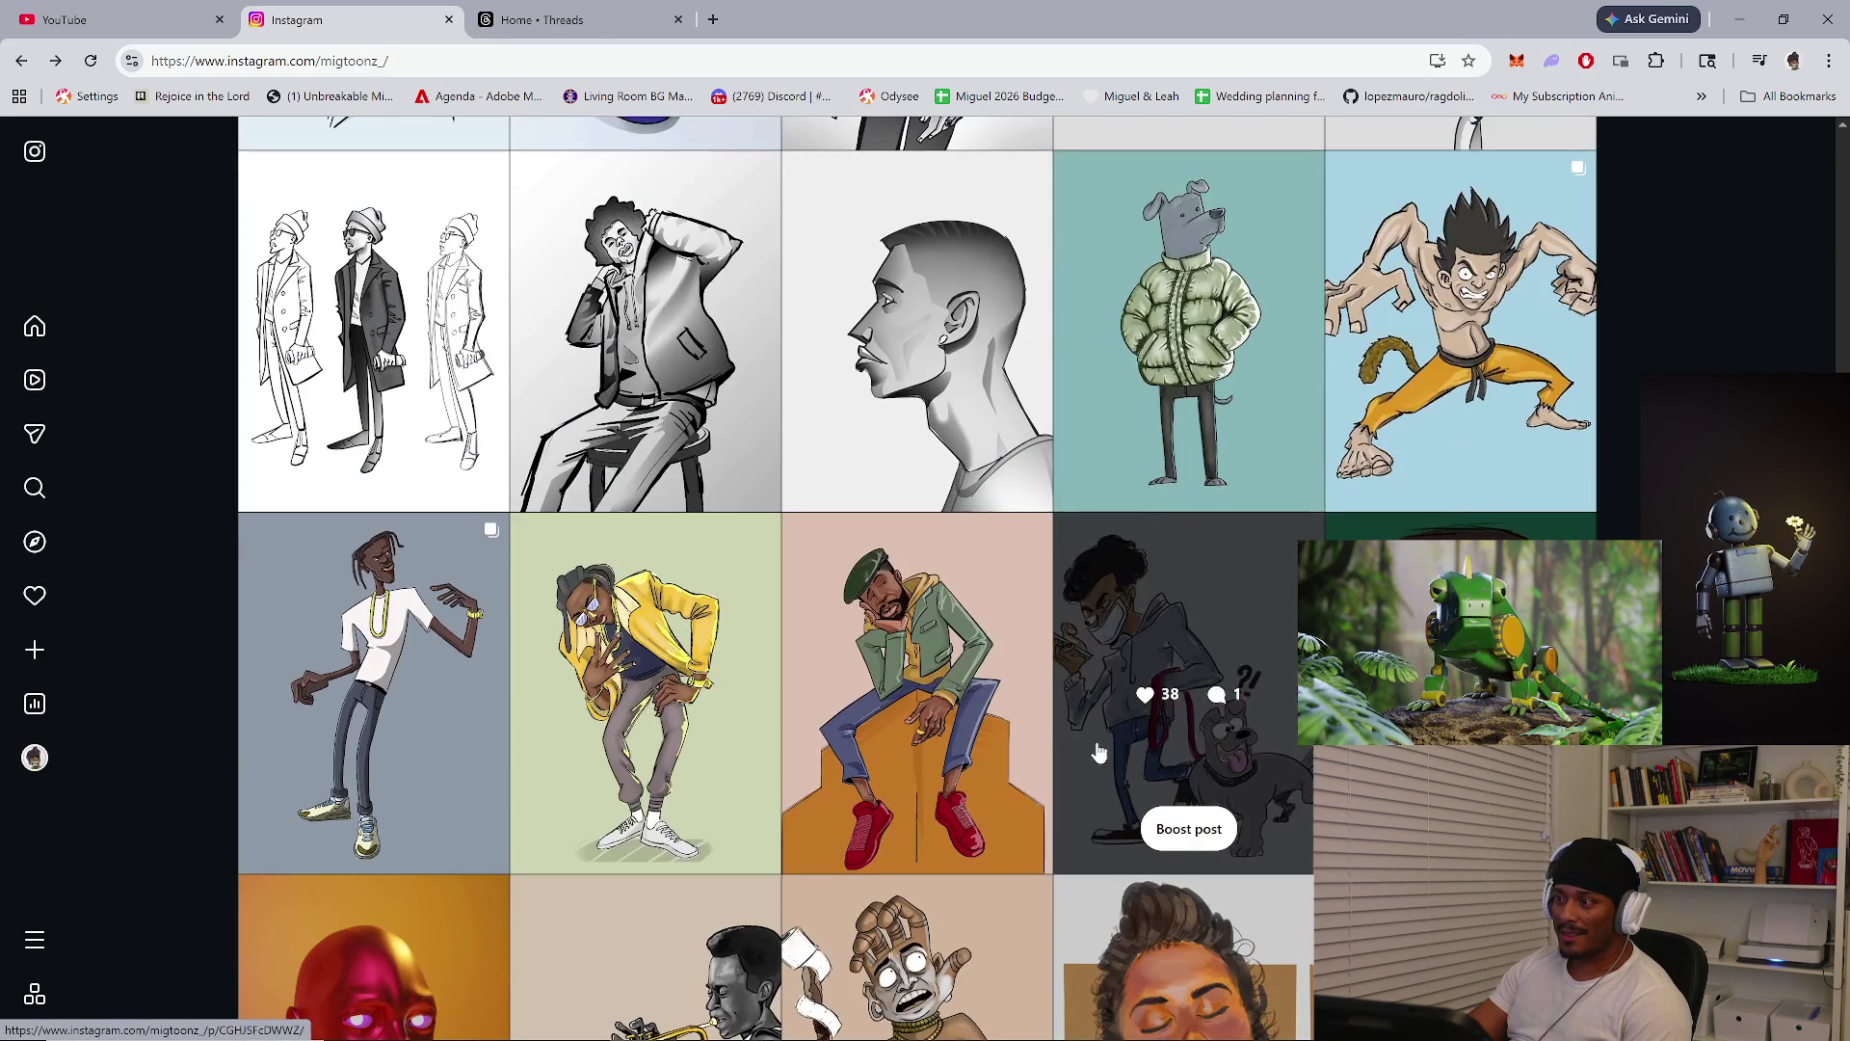
{"action": "left_click", "coordinate": [1254, 381]}
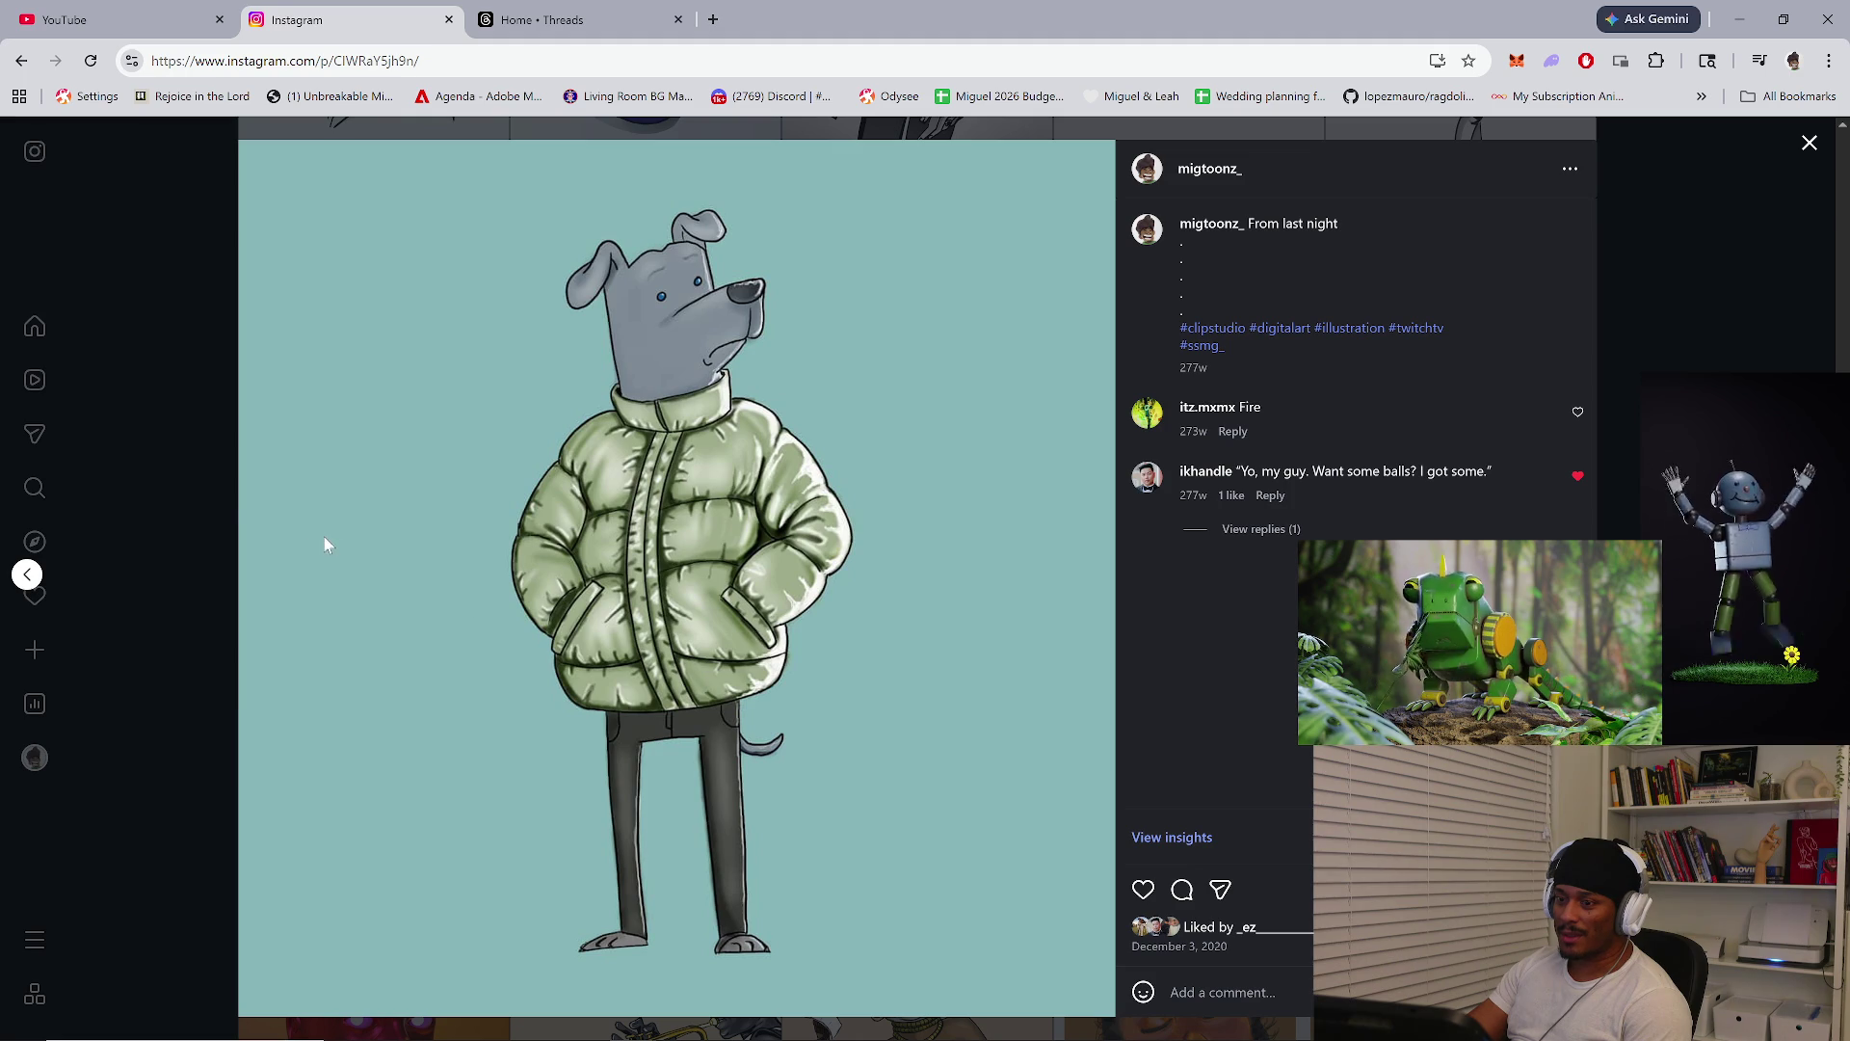
{"action": "left_click", "coordinate": [179, 478]}
Leave Instagram for Threads, then the YouTube home page, and minimize the browser
{"action": "scroll", "coordinate": [584, 562], "scroll_direction": "up", "scroll_amount": 20}
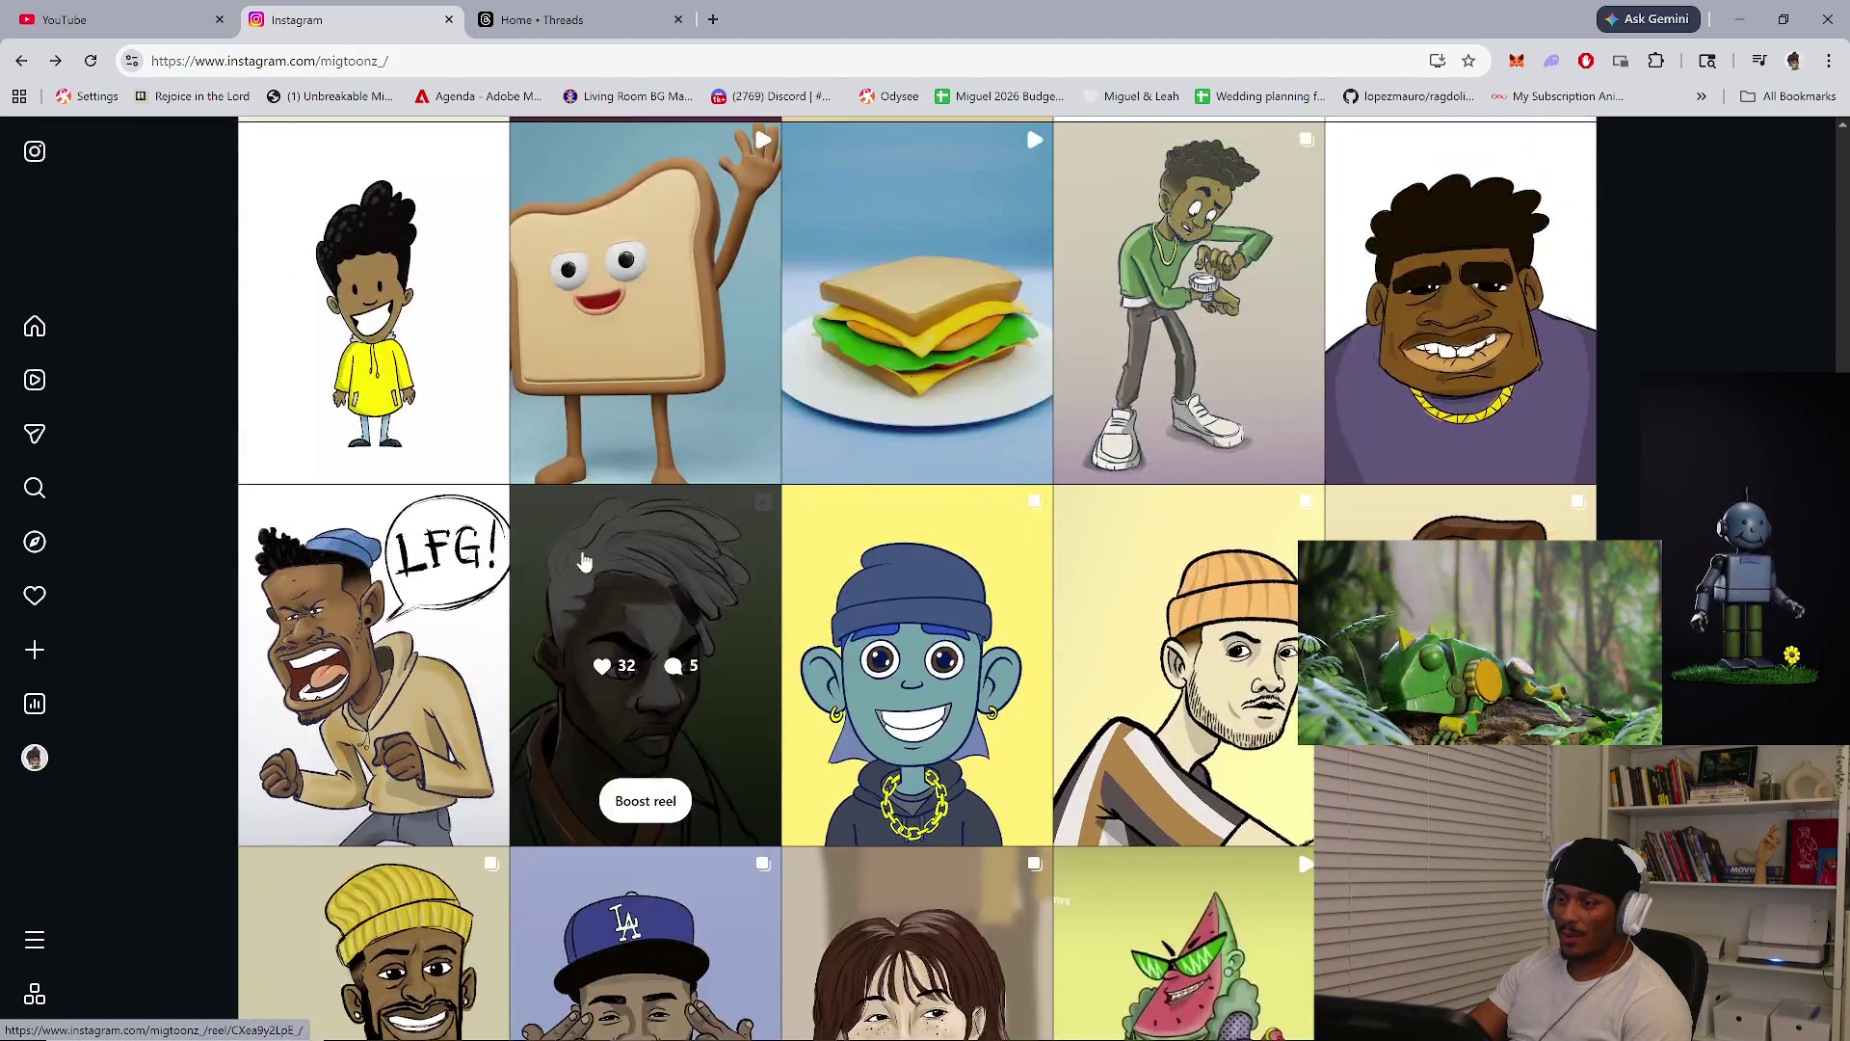
{"action": "scroll", "coordinate": [584, 562], "scroll_direction": "up", "scroll_amount": 20}
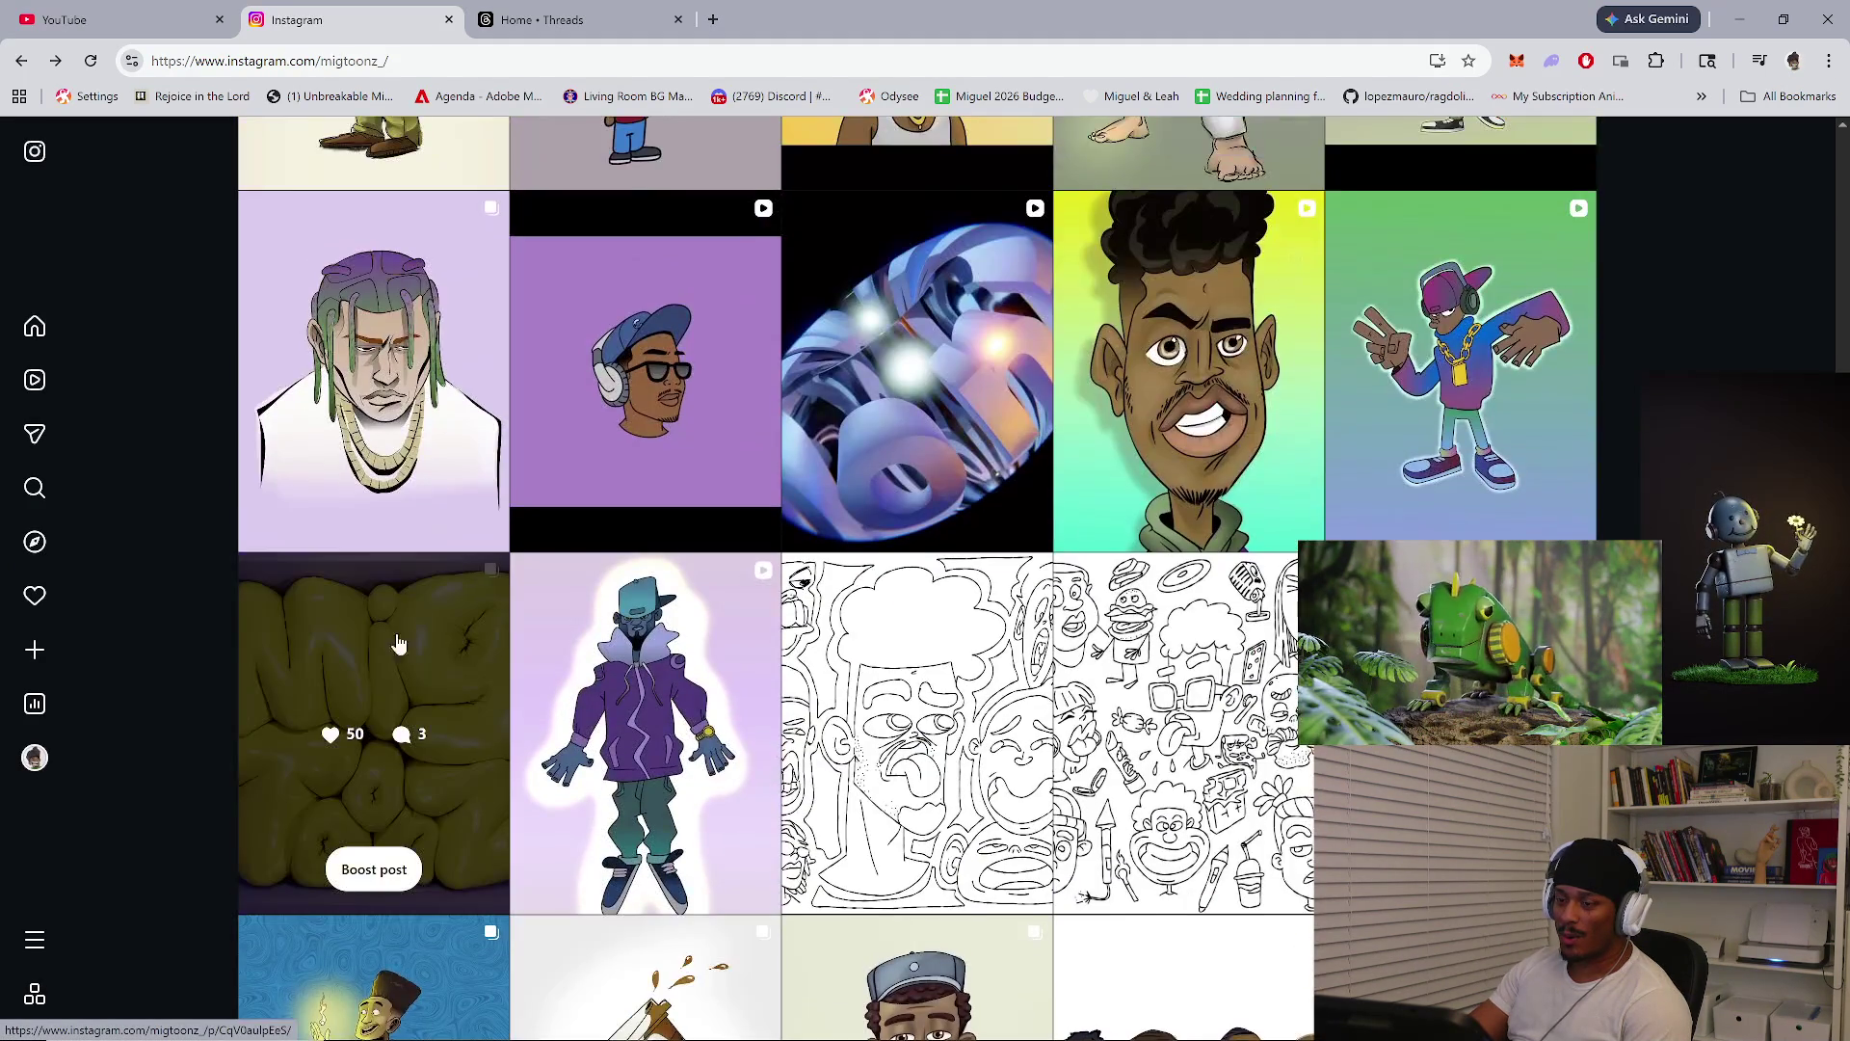
{"action": "scroll", "coordinate": [412, 656], "scroll_direction": "down", "scroll_amount": 12}
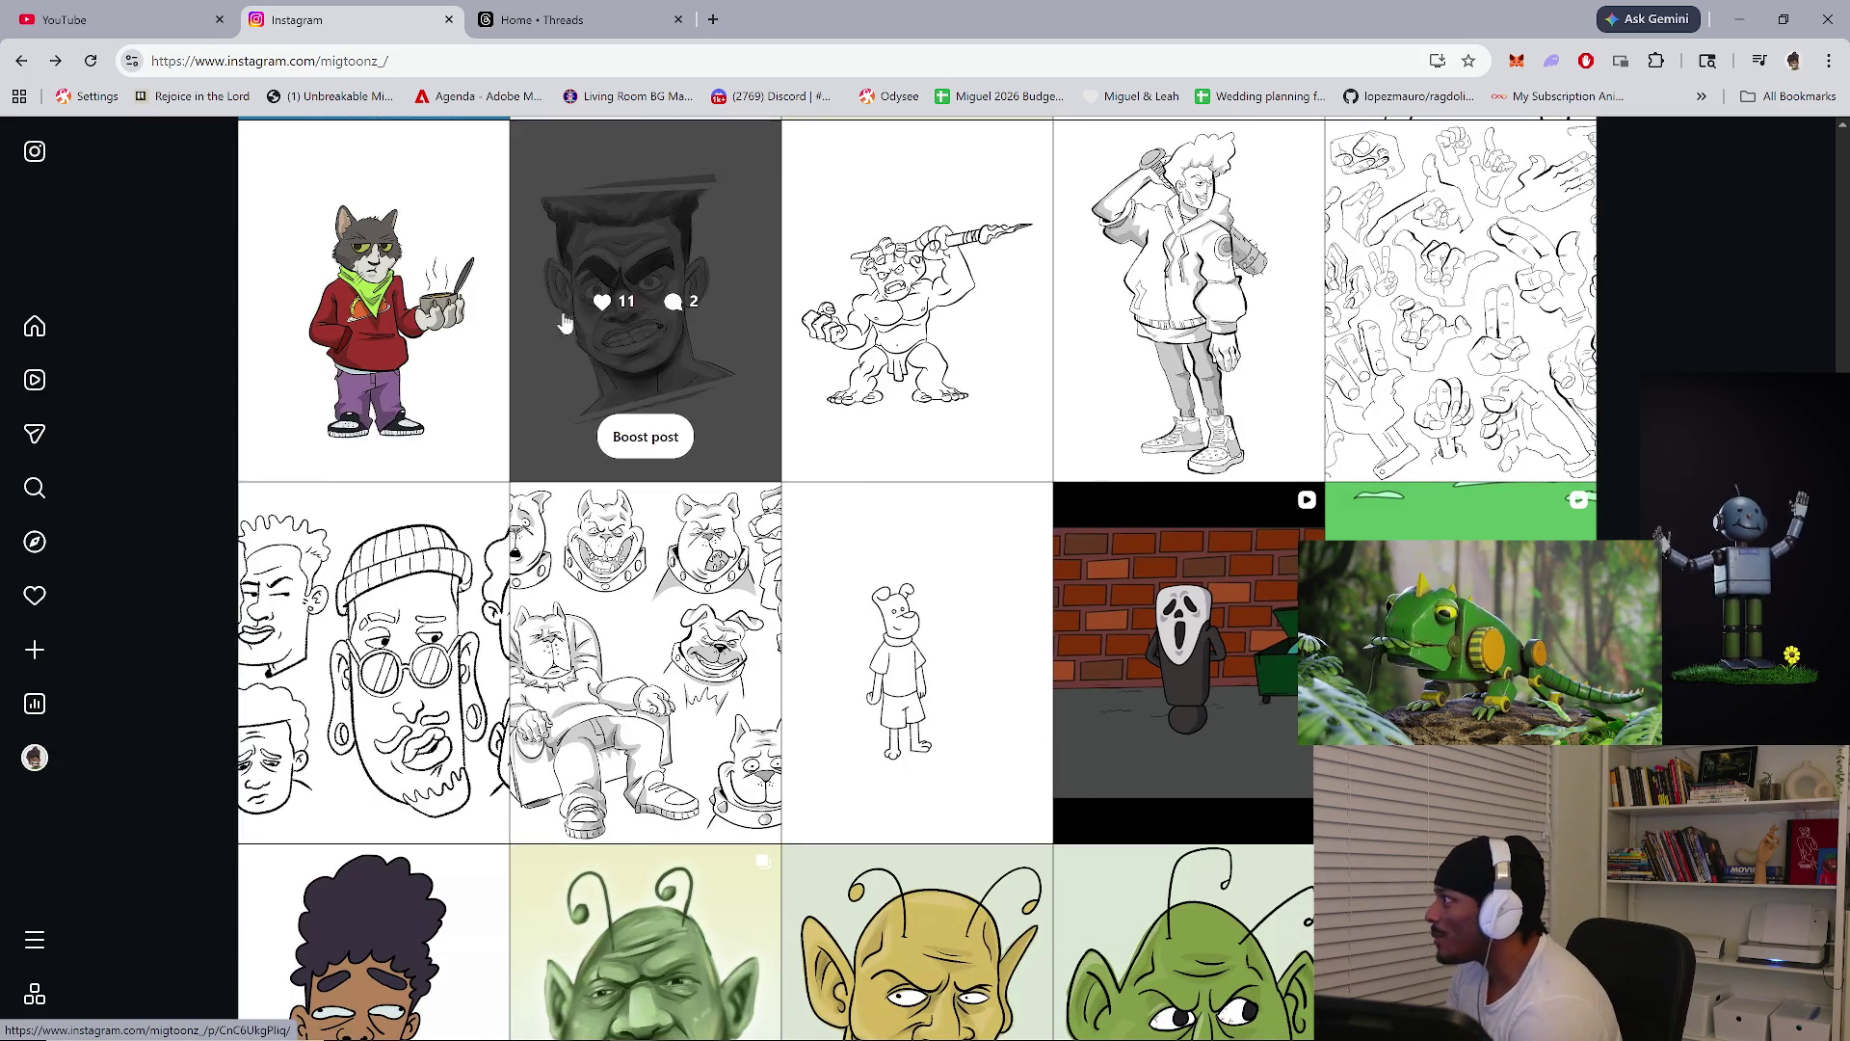
{"action": "scroll", "coordinate": [385, 575], "scroll_direction": "up", "scroll_amount": 20}
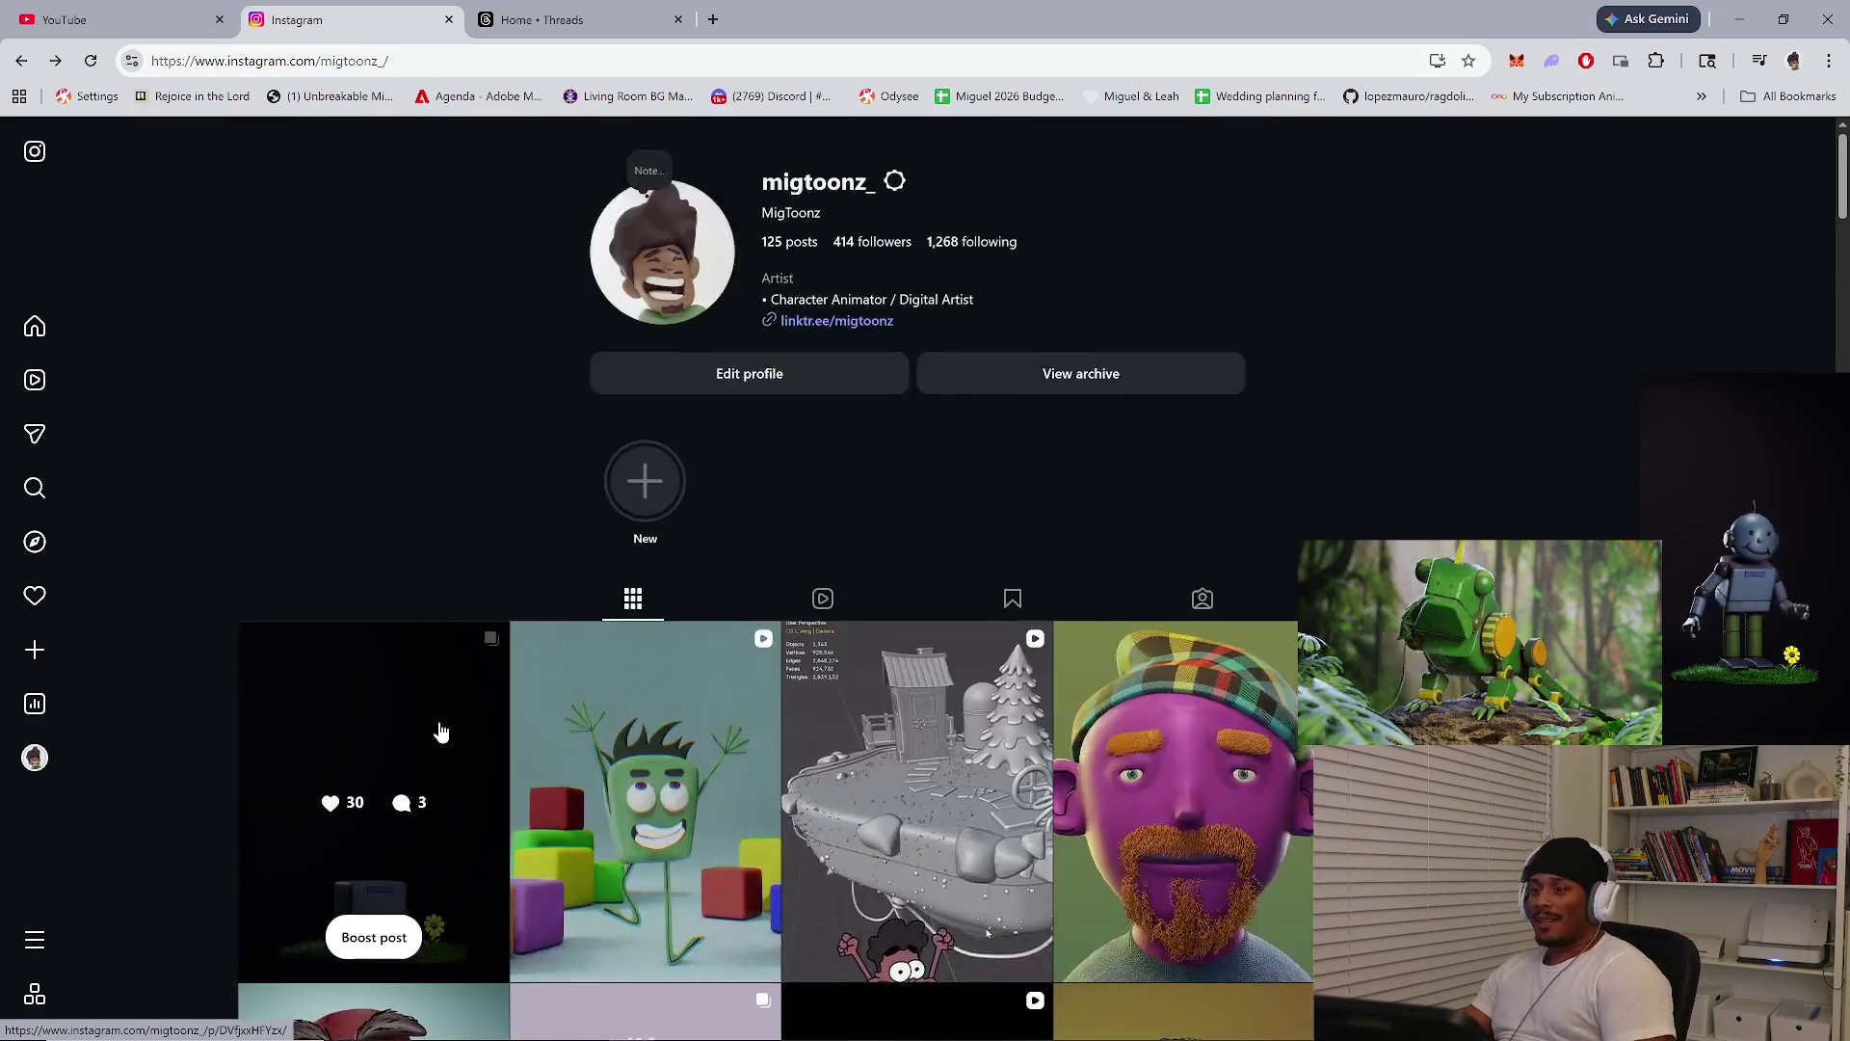
{"action": "left_click", "coordinate": [539, 20]}
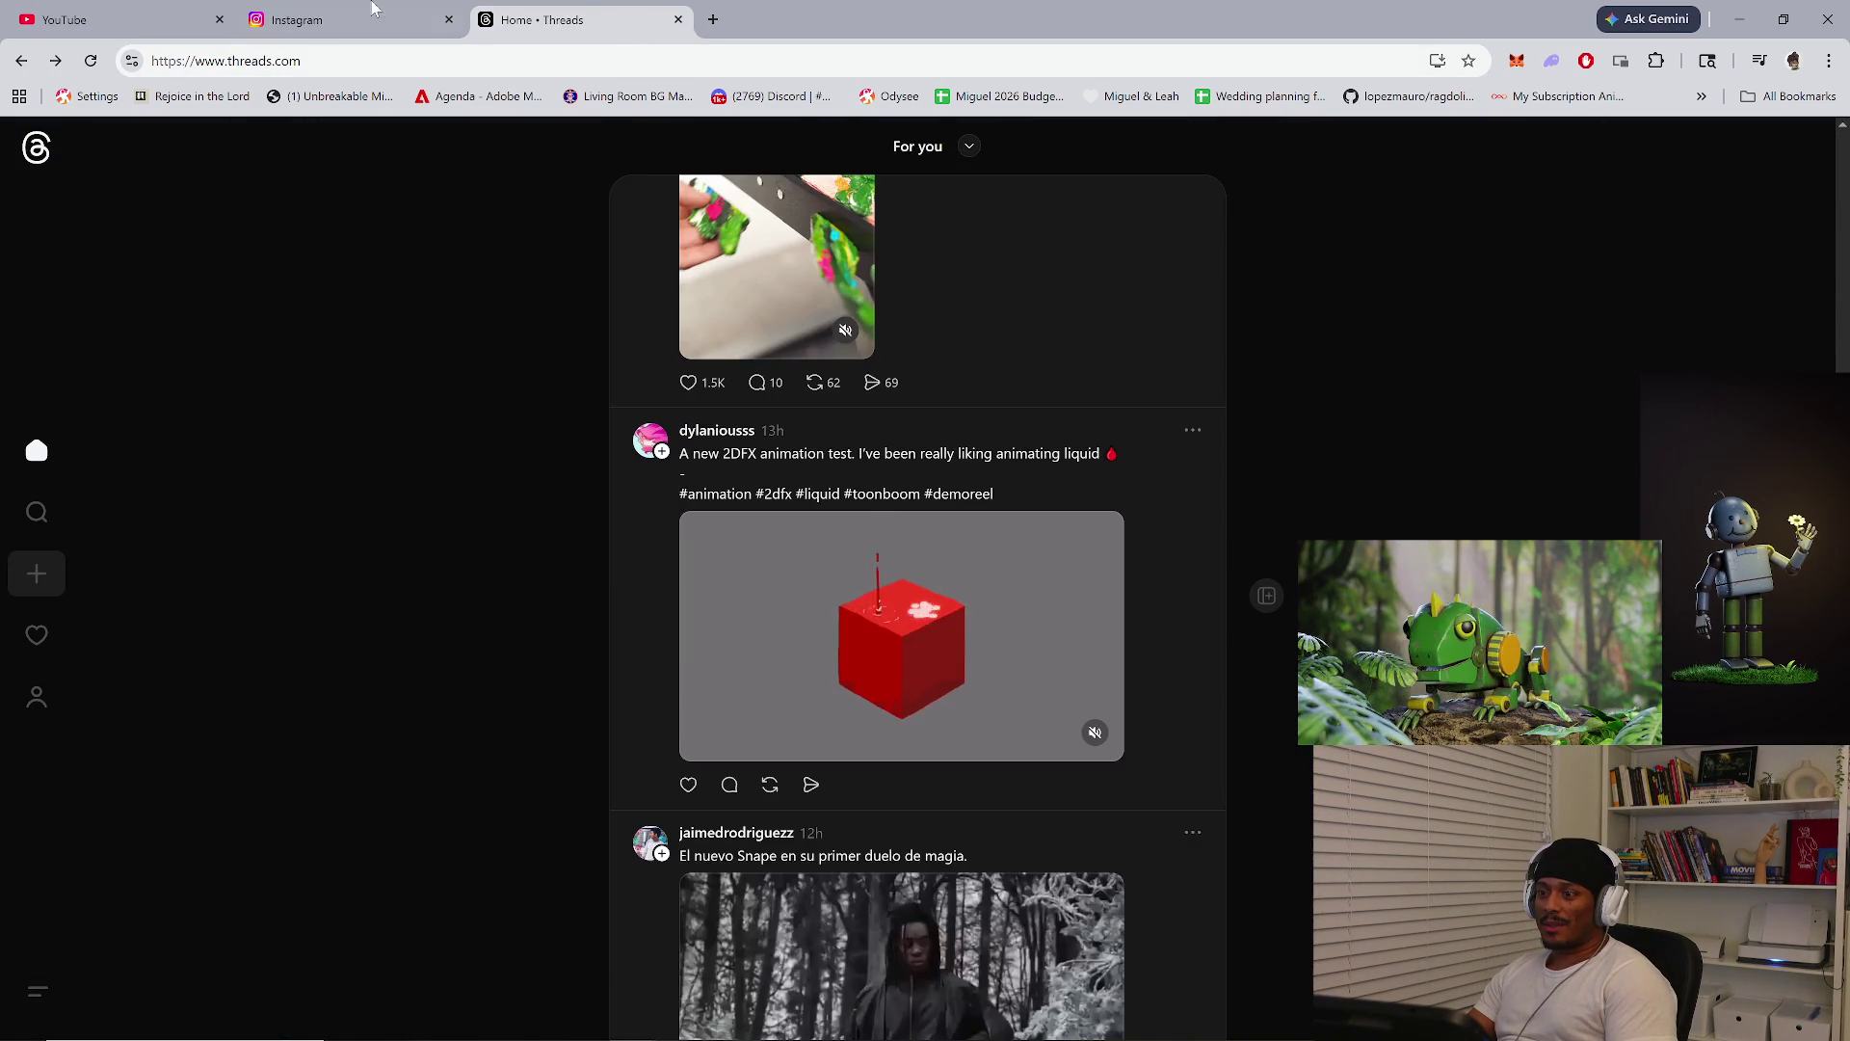
{"action": "left_click", "coordinate": [132, 16]}
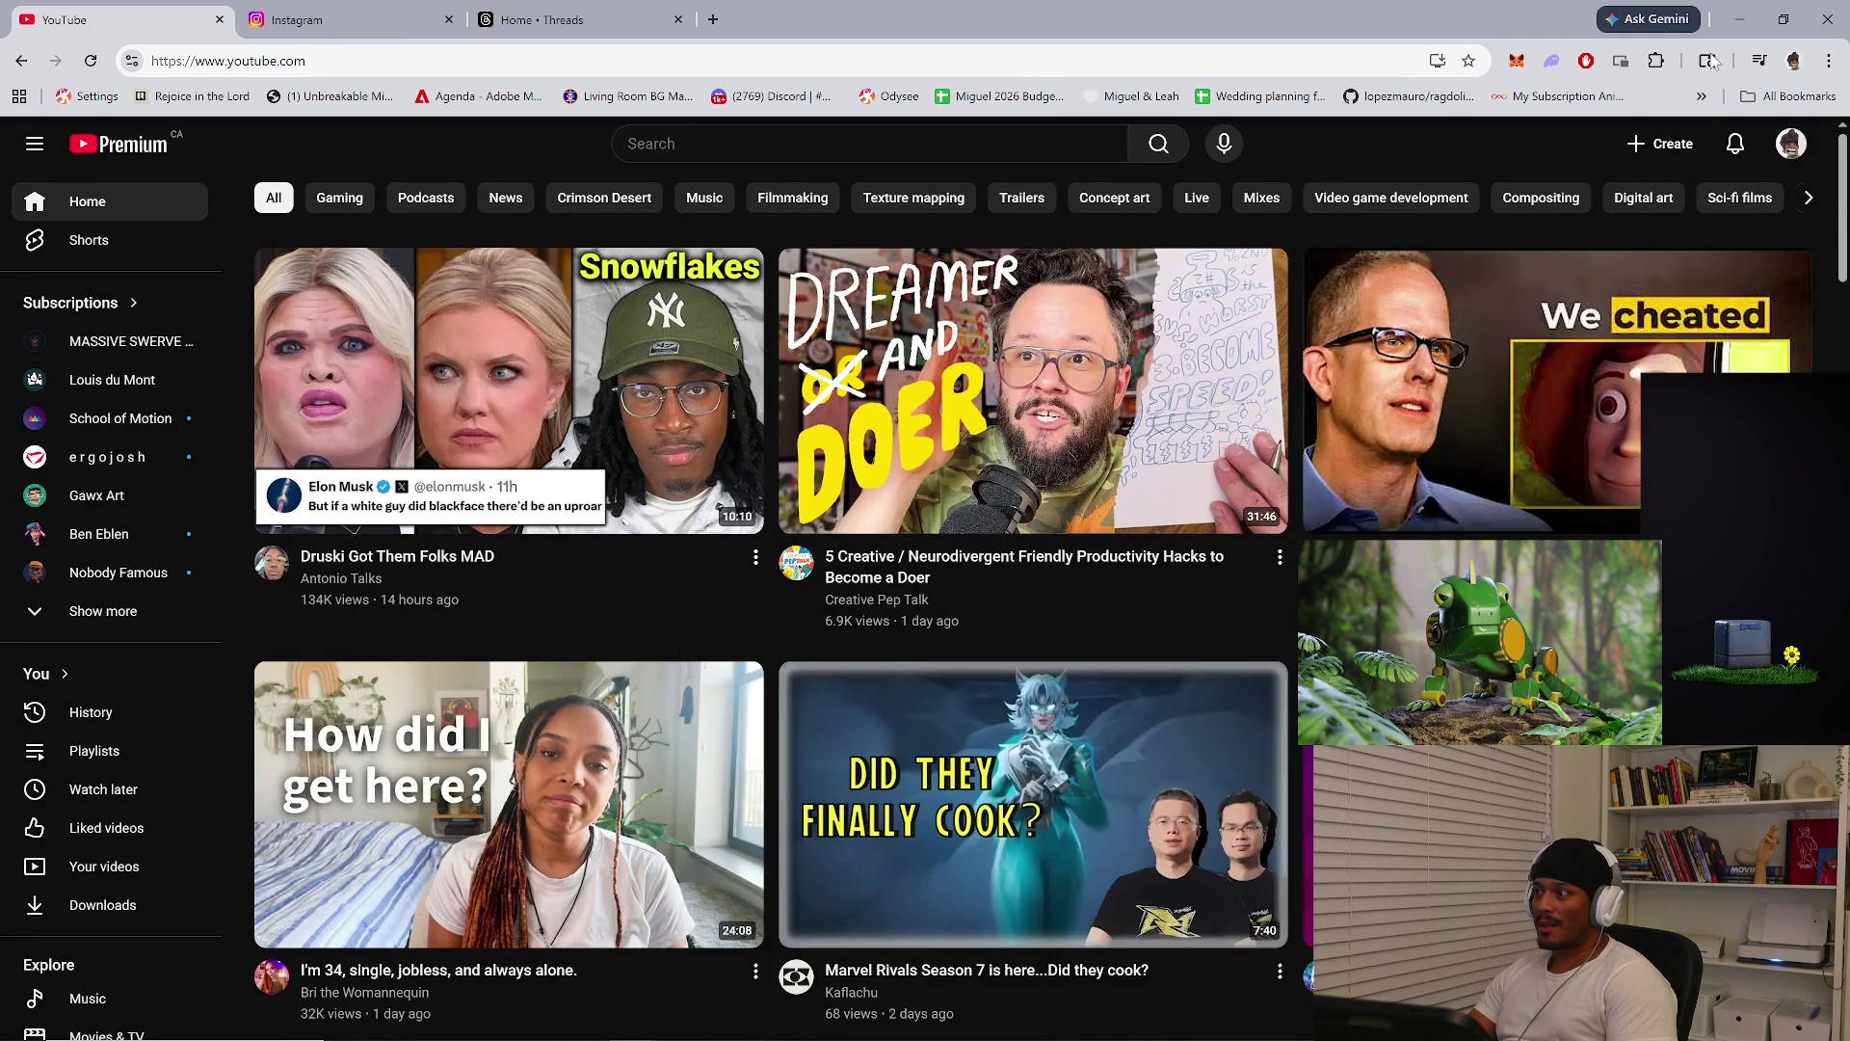
{"action": "left_click", "coordinate": [1735, 19]}
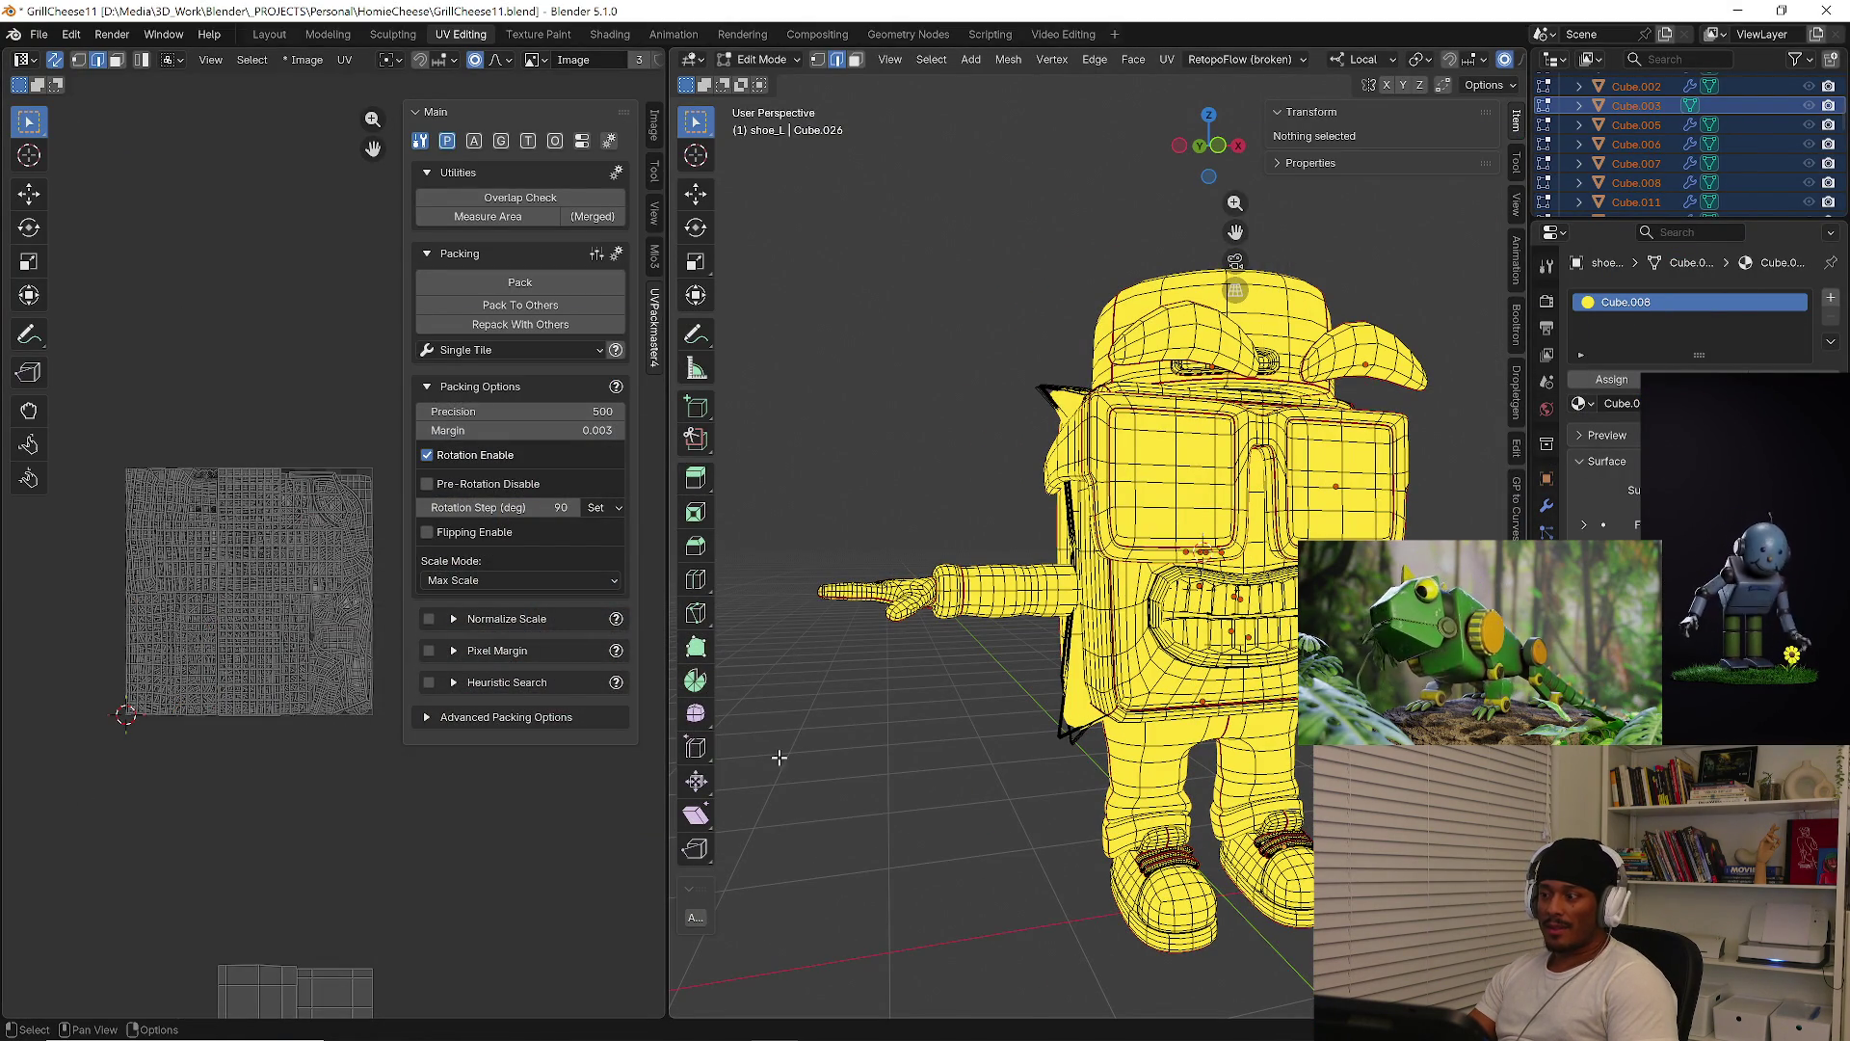
{"action": "key", "text": "q"}
{"action": "key", "text": "Escape"}
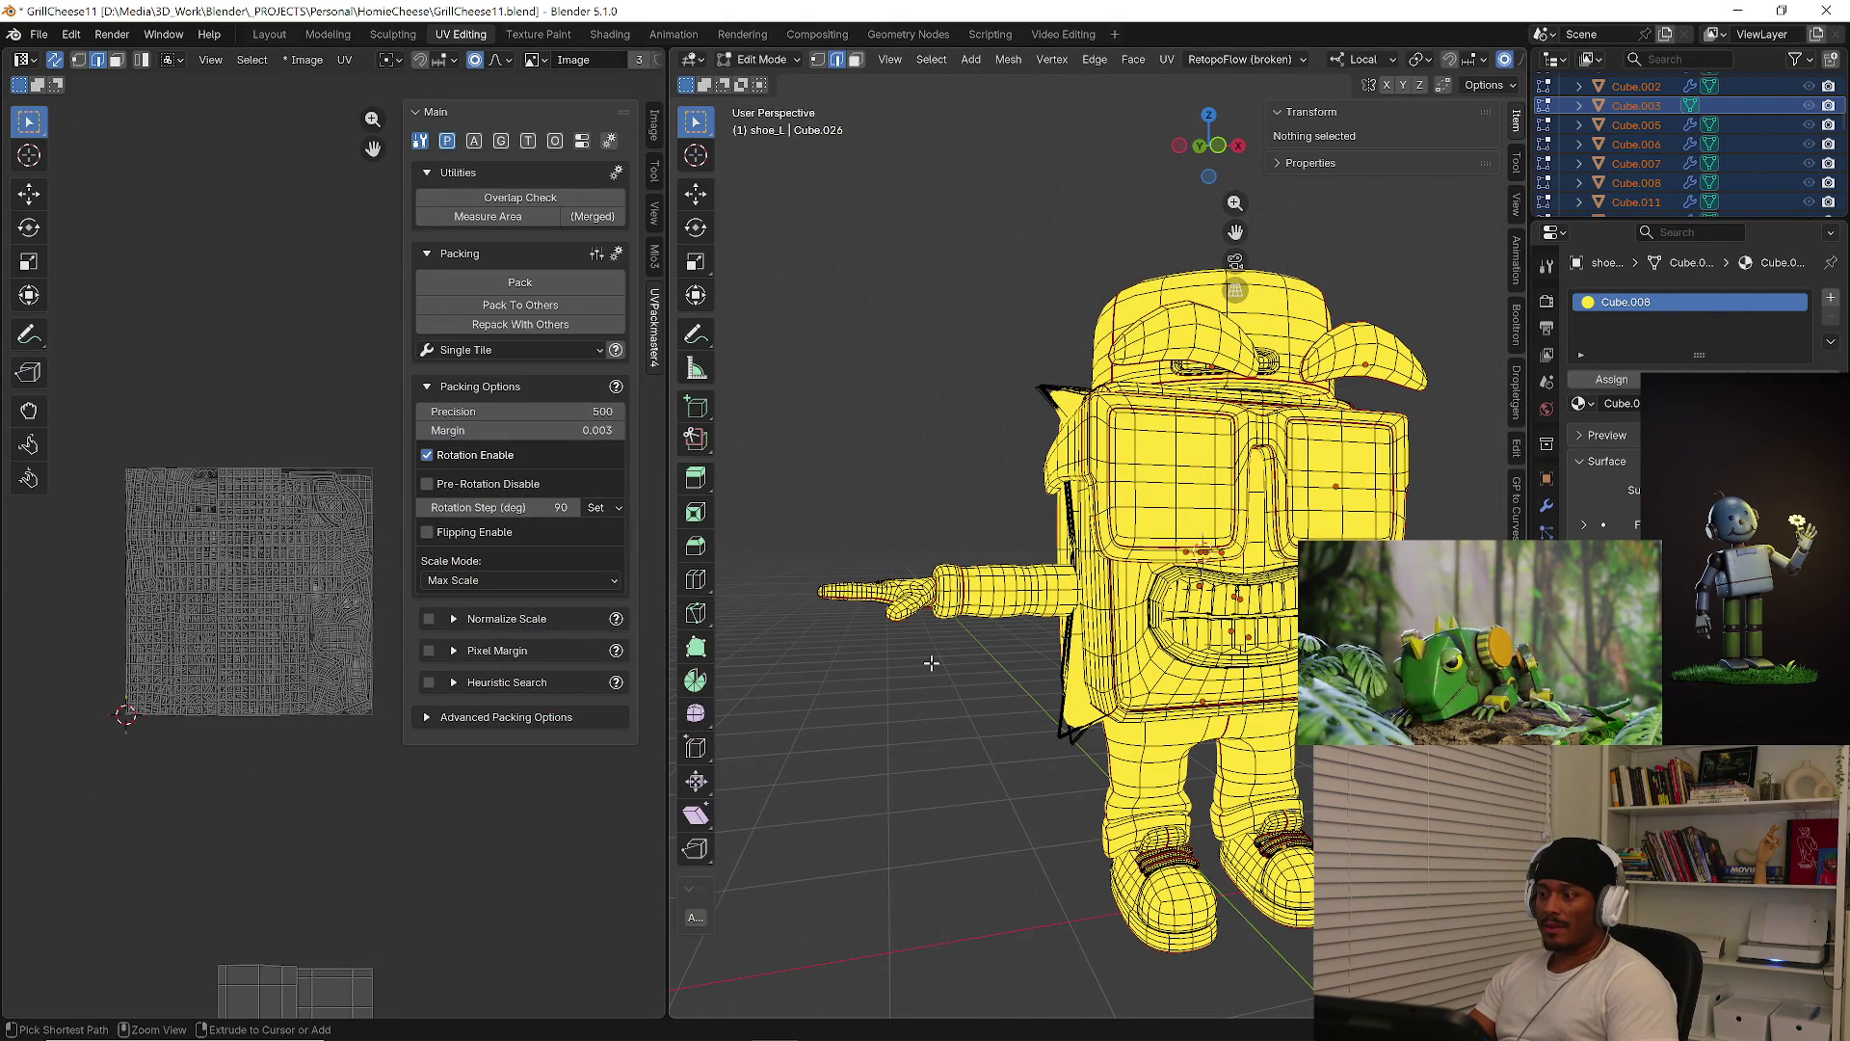
{"action": "key", "text": "a"}
{"action": "left_click", "coordinate": [1126, 553]}
{"action": "key", "text": "alt+a"}
{"action": "left_click", "coordinate": [1197, 632]}
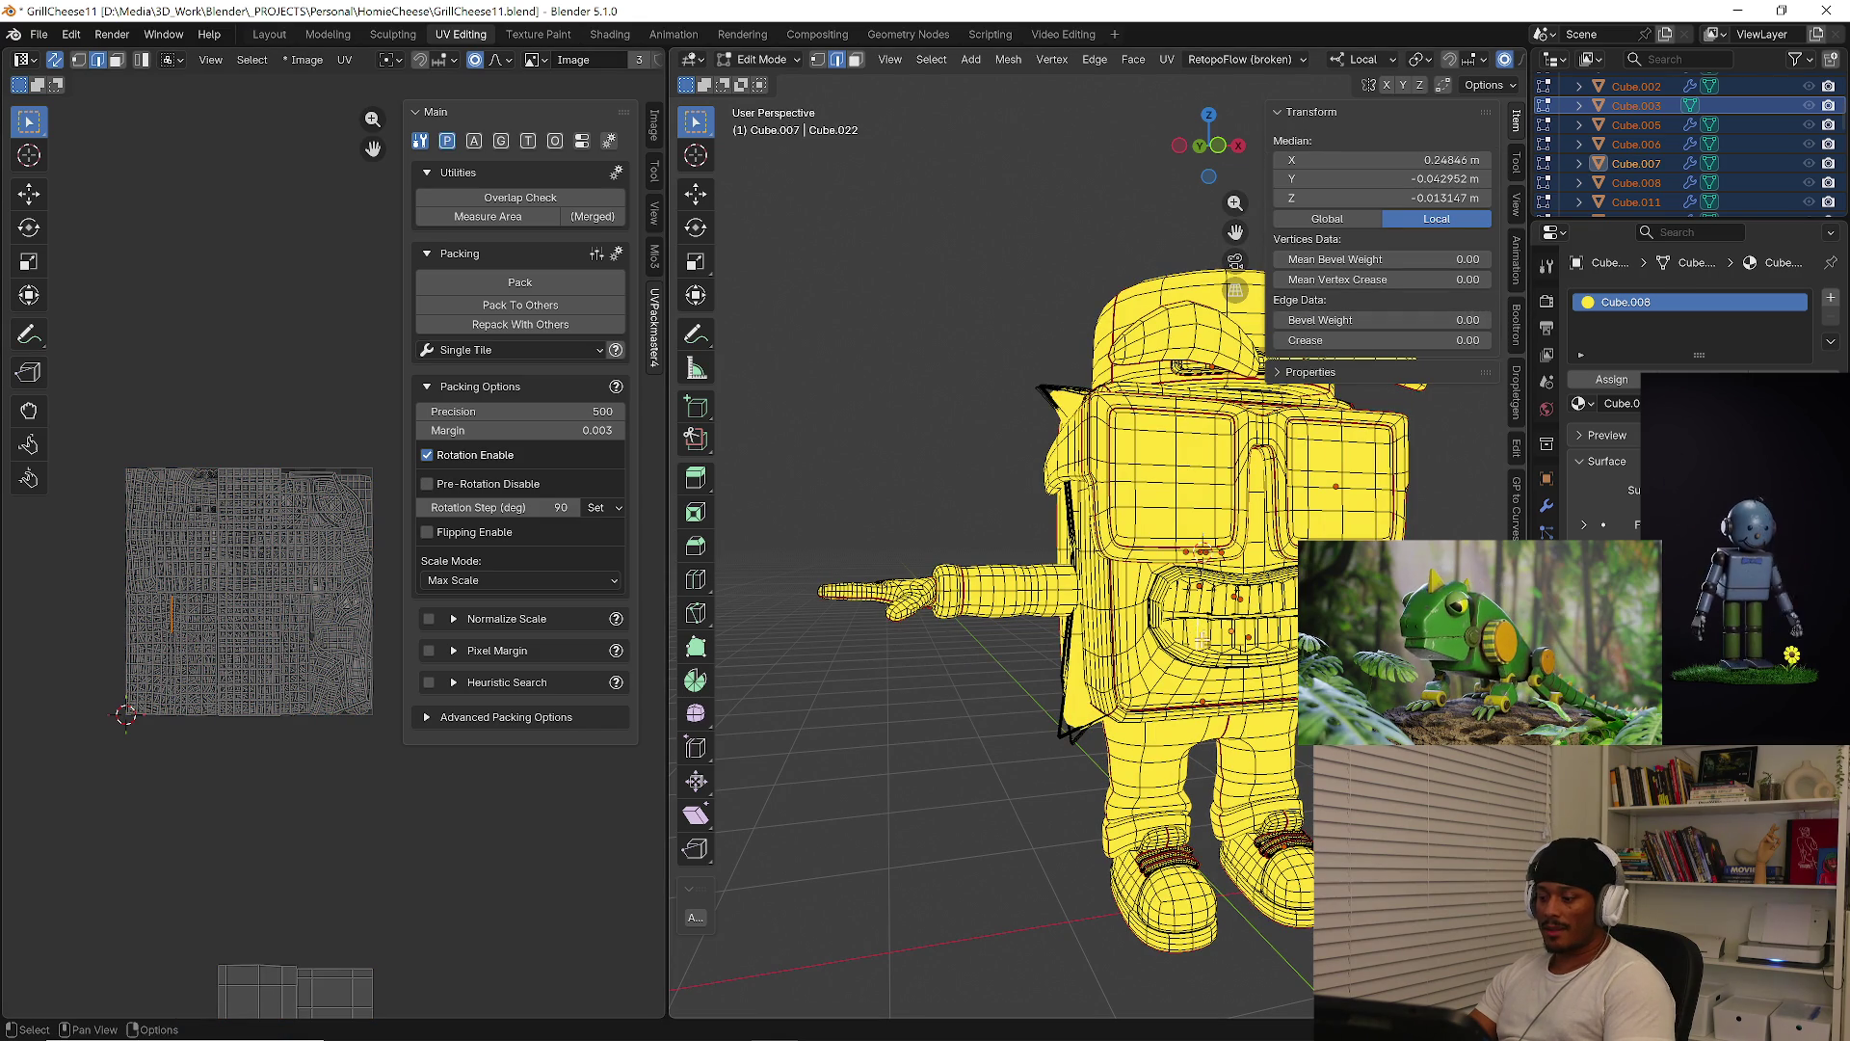
{"action": "key", "text": "ctrl+l"}
{"action": "key", "text": "l"}
{"action": "key", "text": "l"}
{"action": "left_click", "coordinate": [982, 822]}
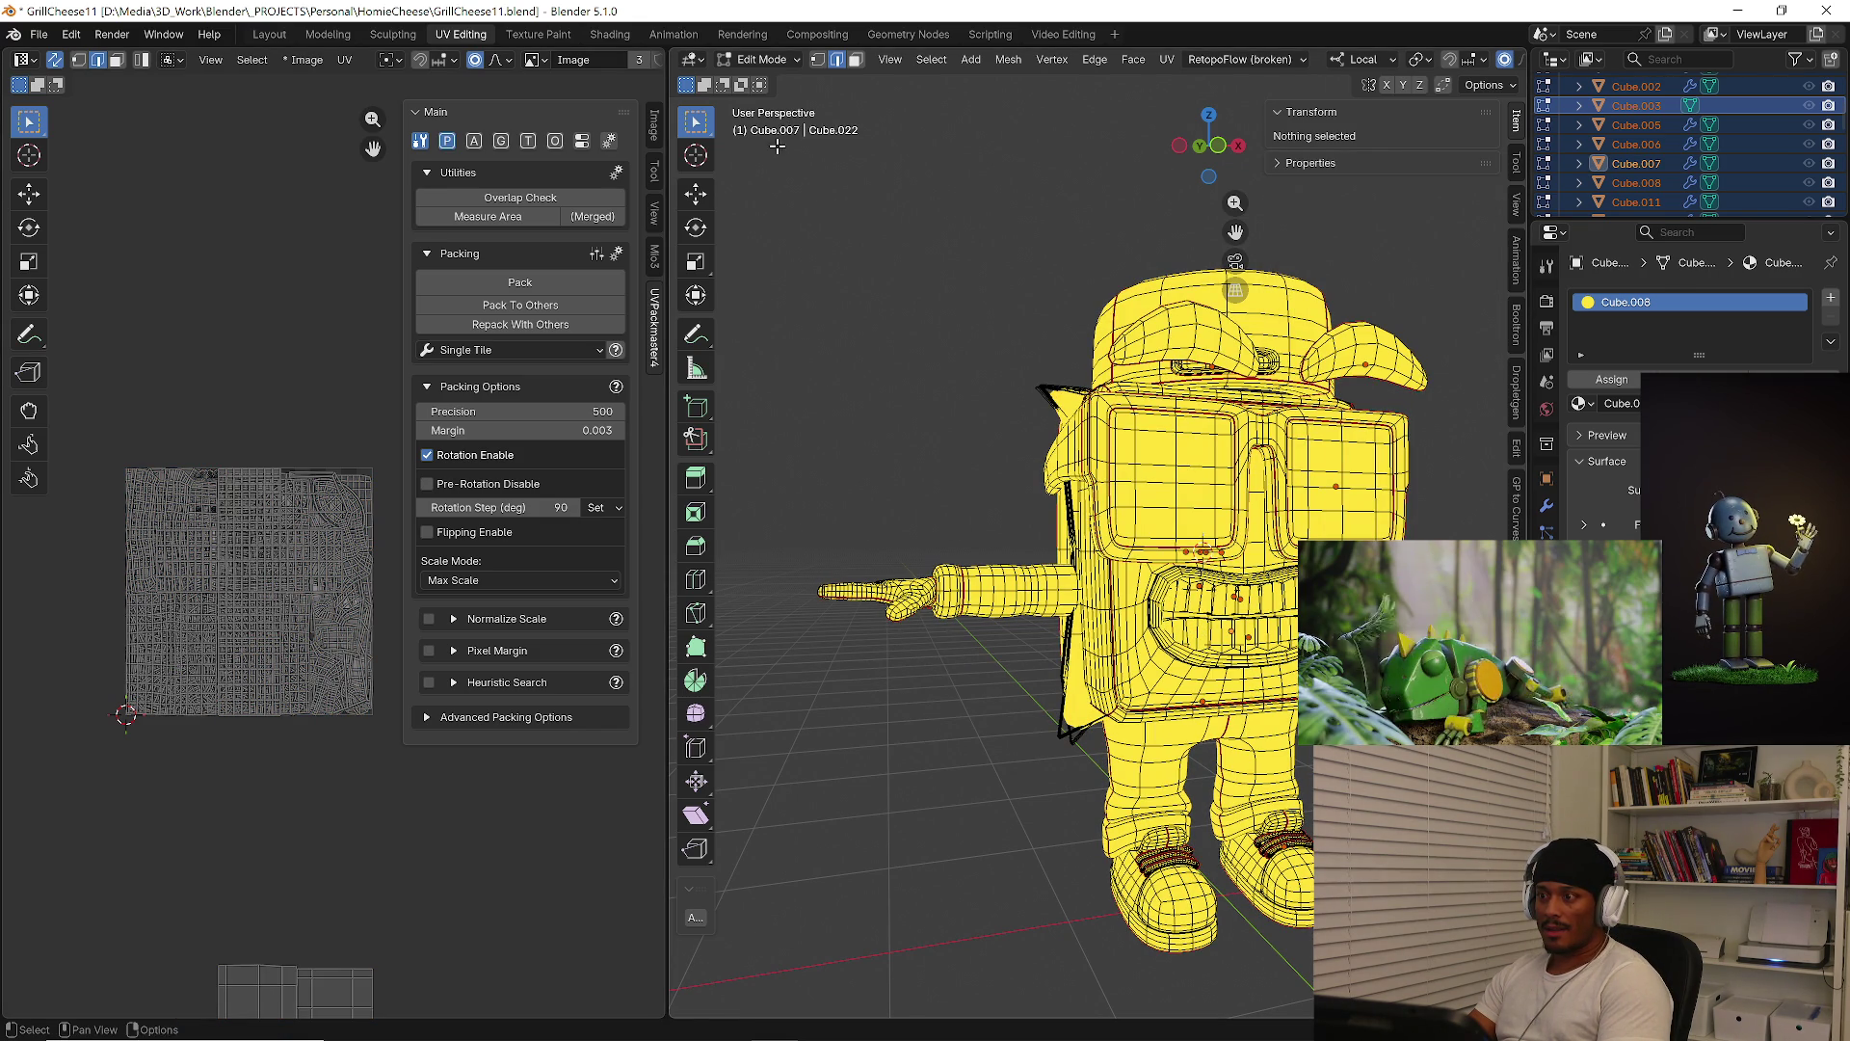
{"action": "left_click", "coordinate": [855, 60]}
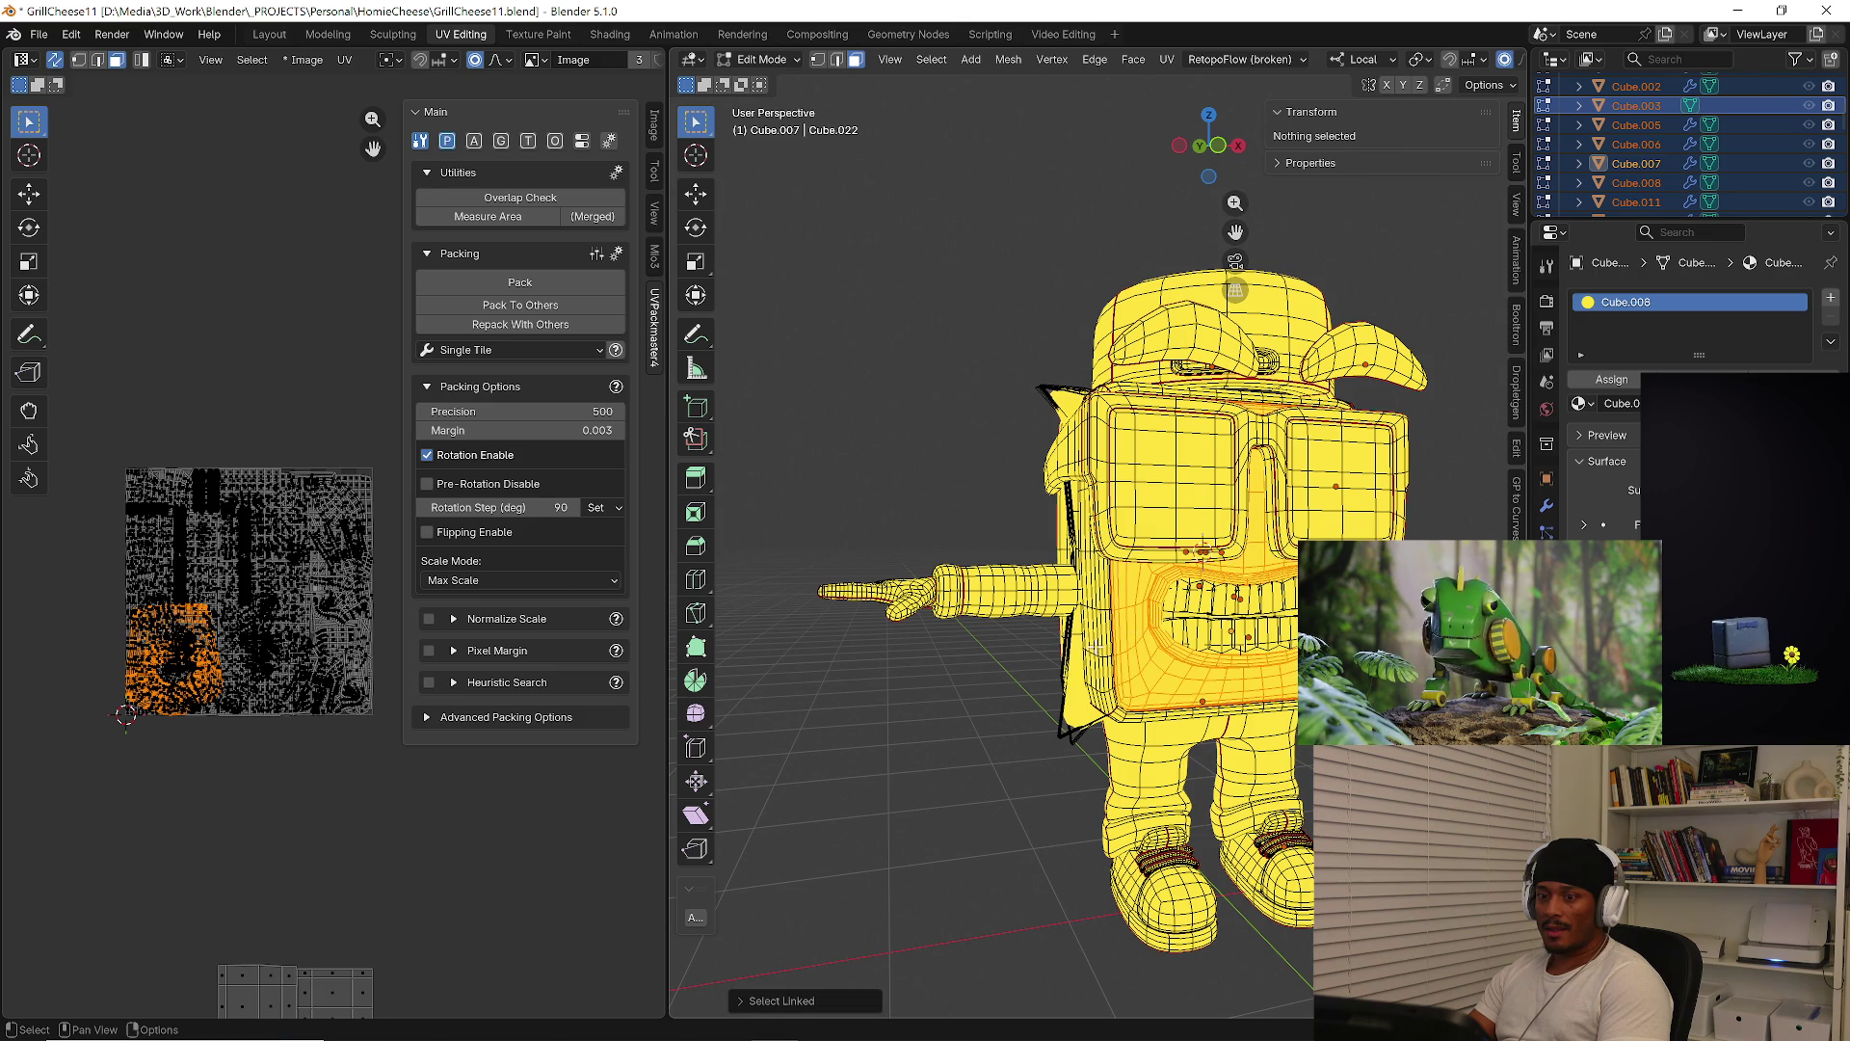
{"action": "key", "text": "l"}
{"action": "key", "text": "ctrl+z"}
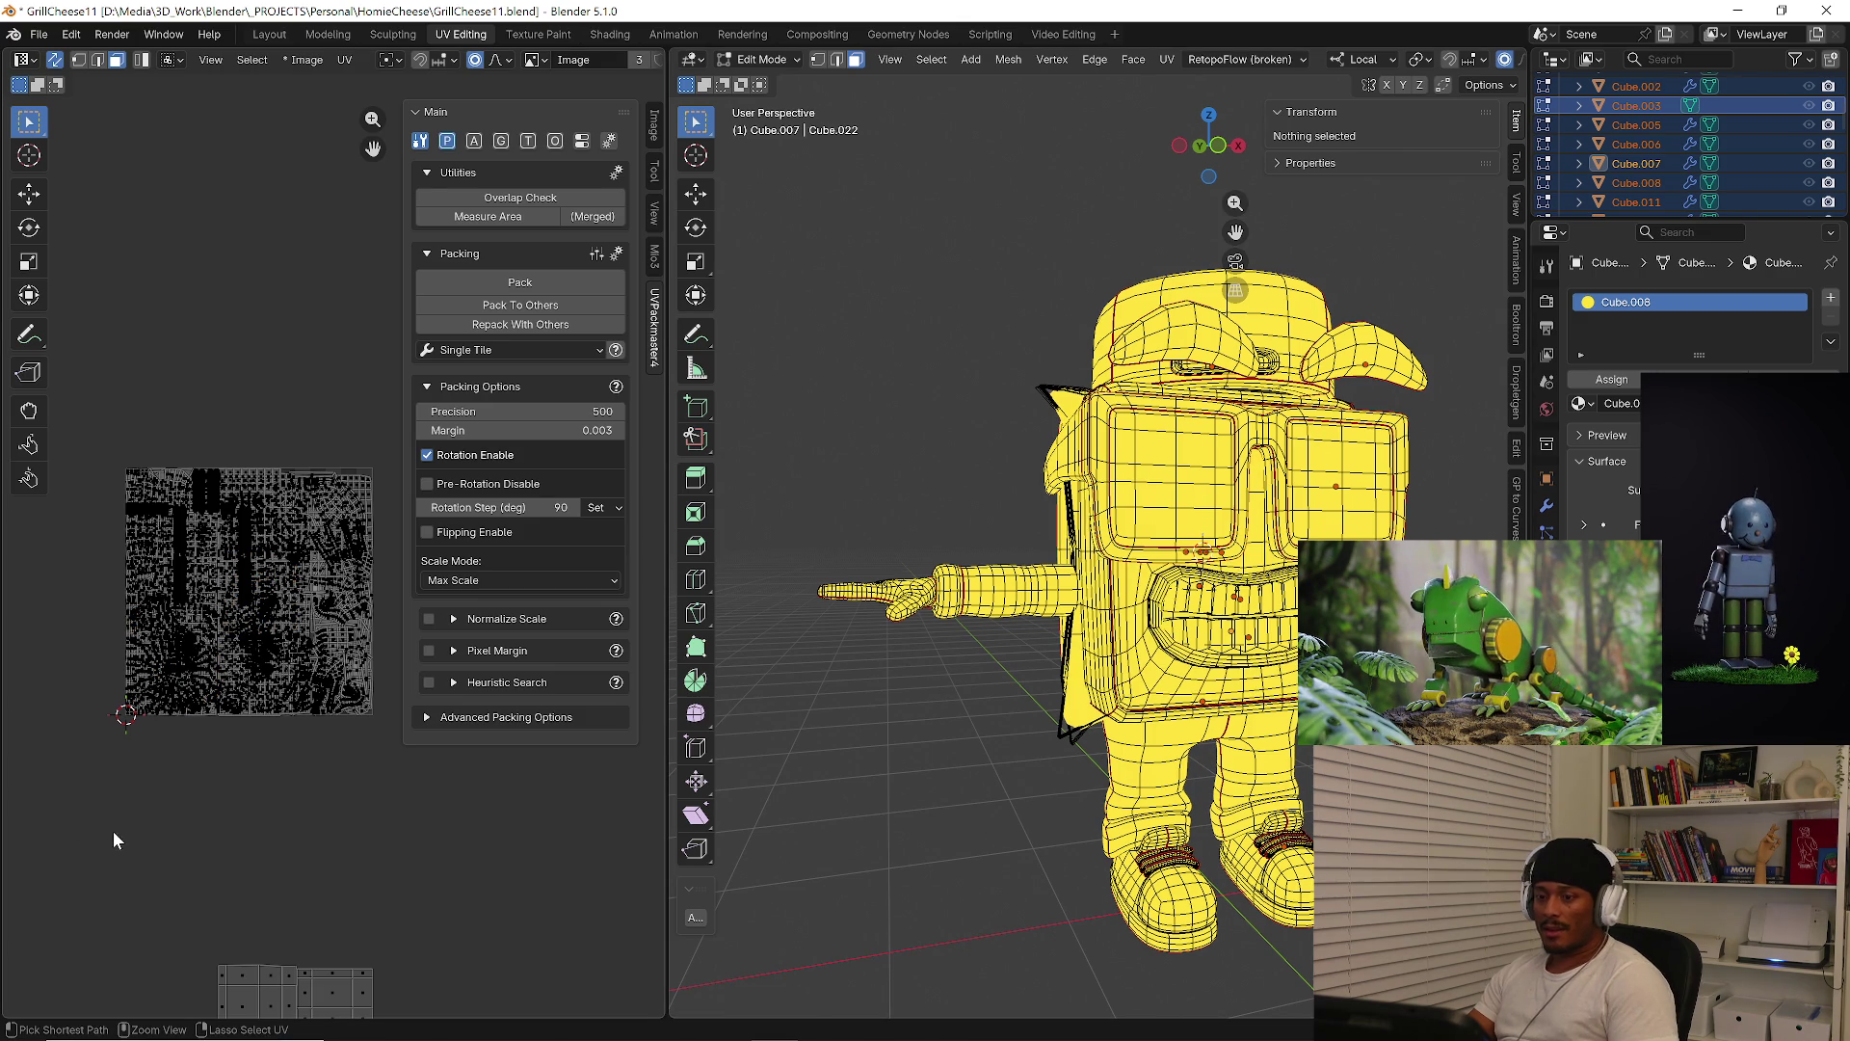
{"action": "key", "text": "ctrl+shift+z"}
{"action": "key", "text": "ctrl+z"}
{"action": "key", "text": "ctrl+z"}
{"action": "key", "text": "ctrl+z"}
{"action": "key", "text": "ctrl+z"}
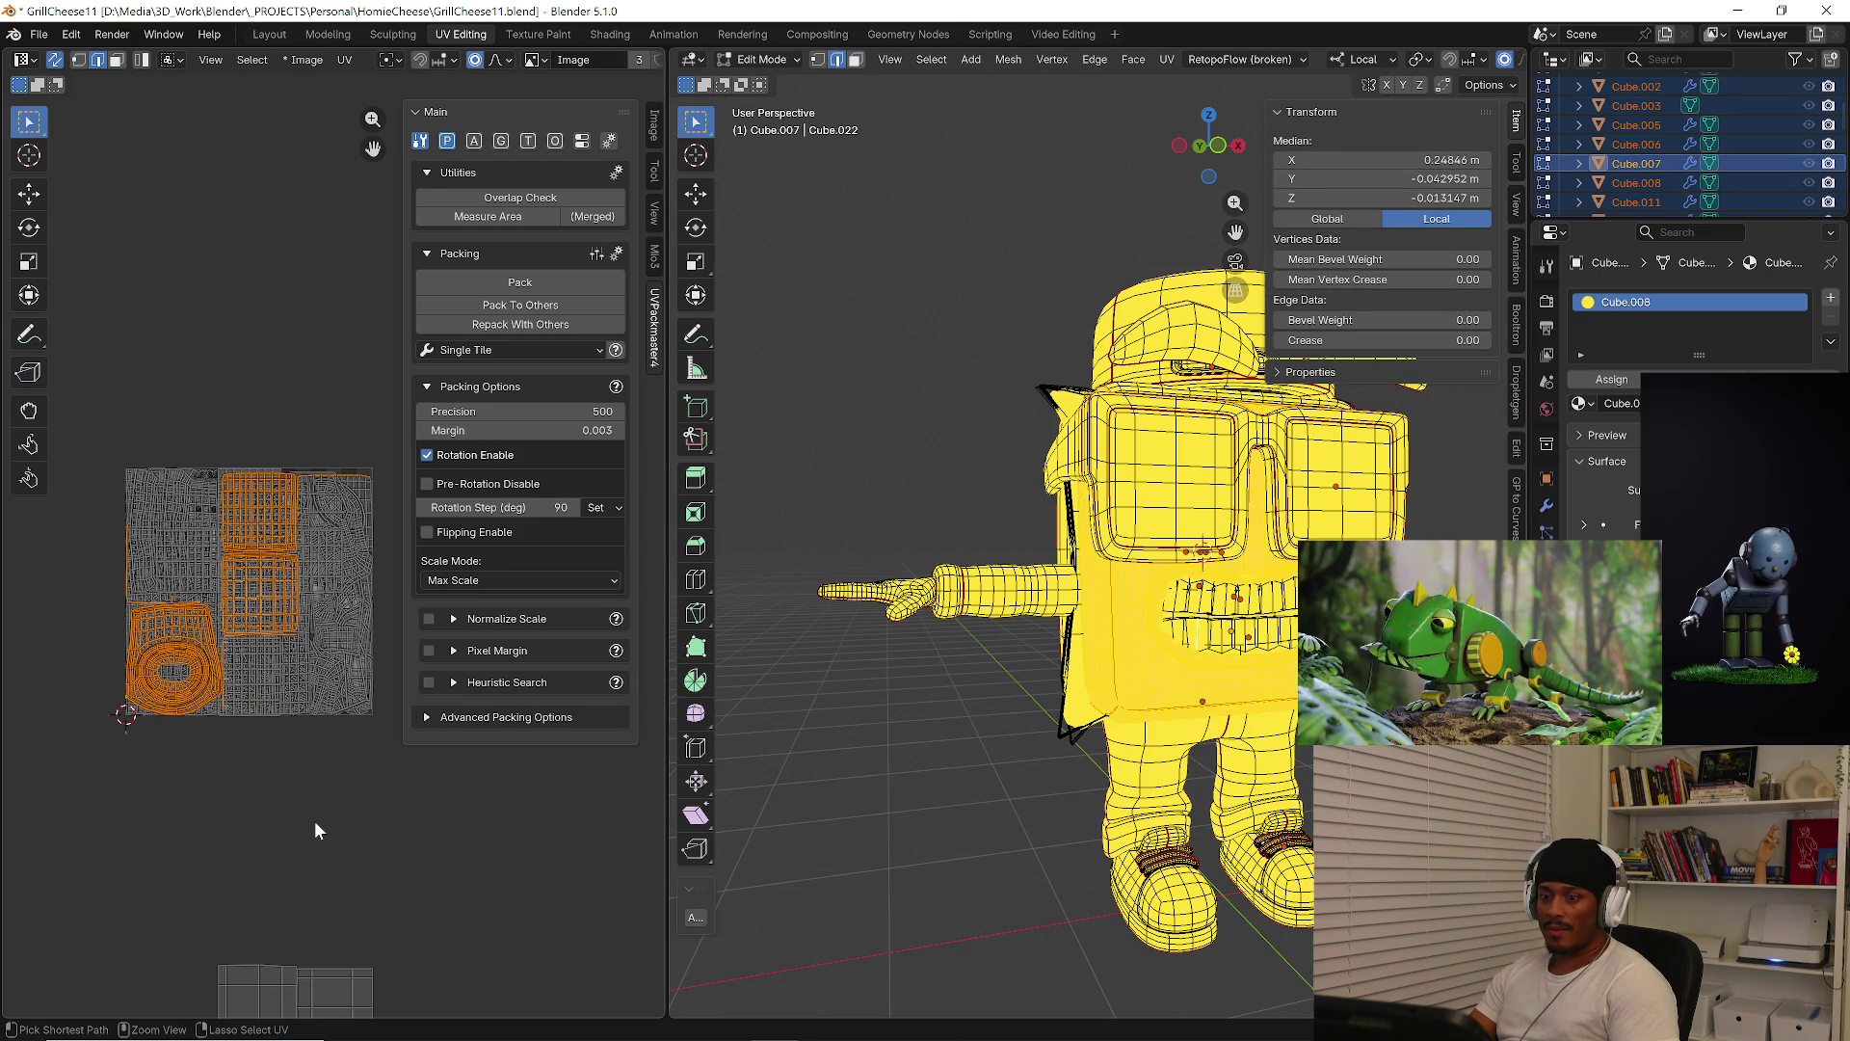
{"action": "key", "text": "ctrl+z"}
{"action": "key", "text": "ctrl+z"}
{"action": "key", "text": "ctrl+z"}
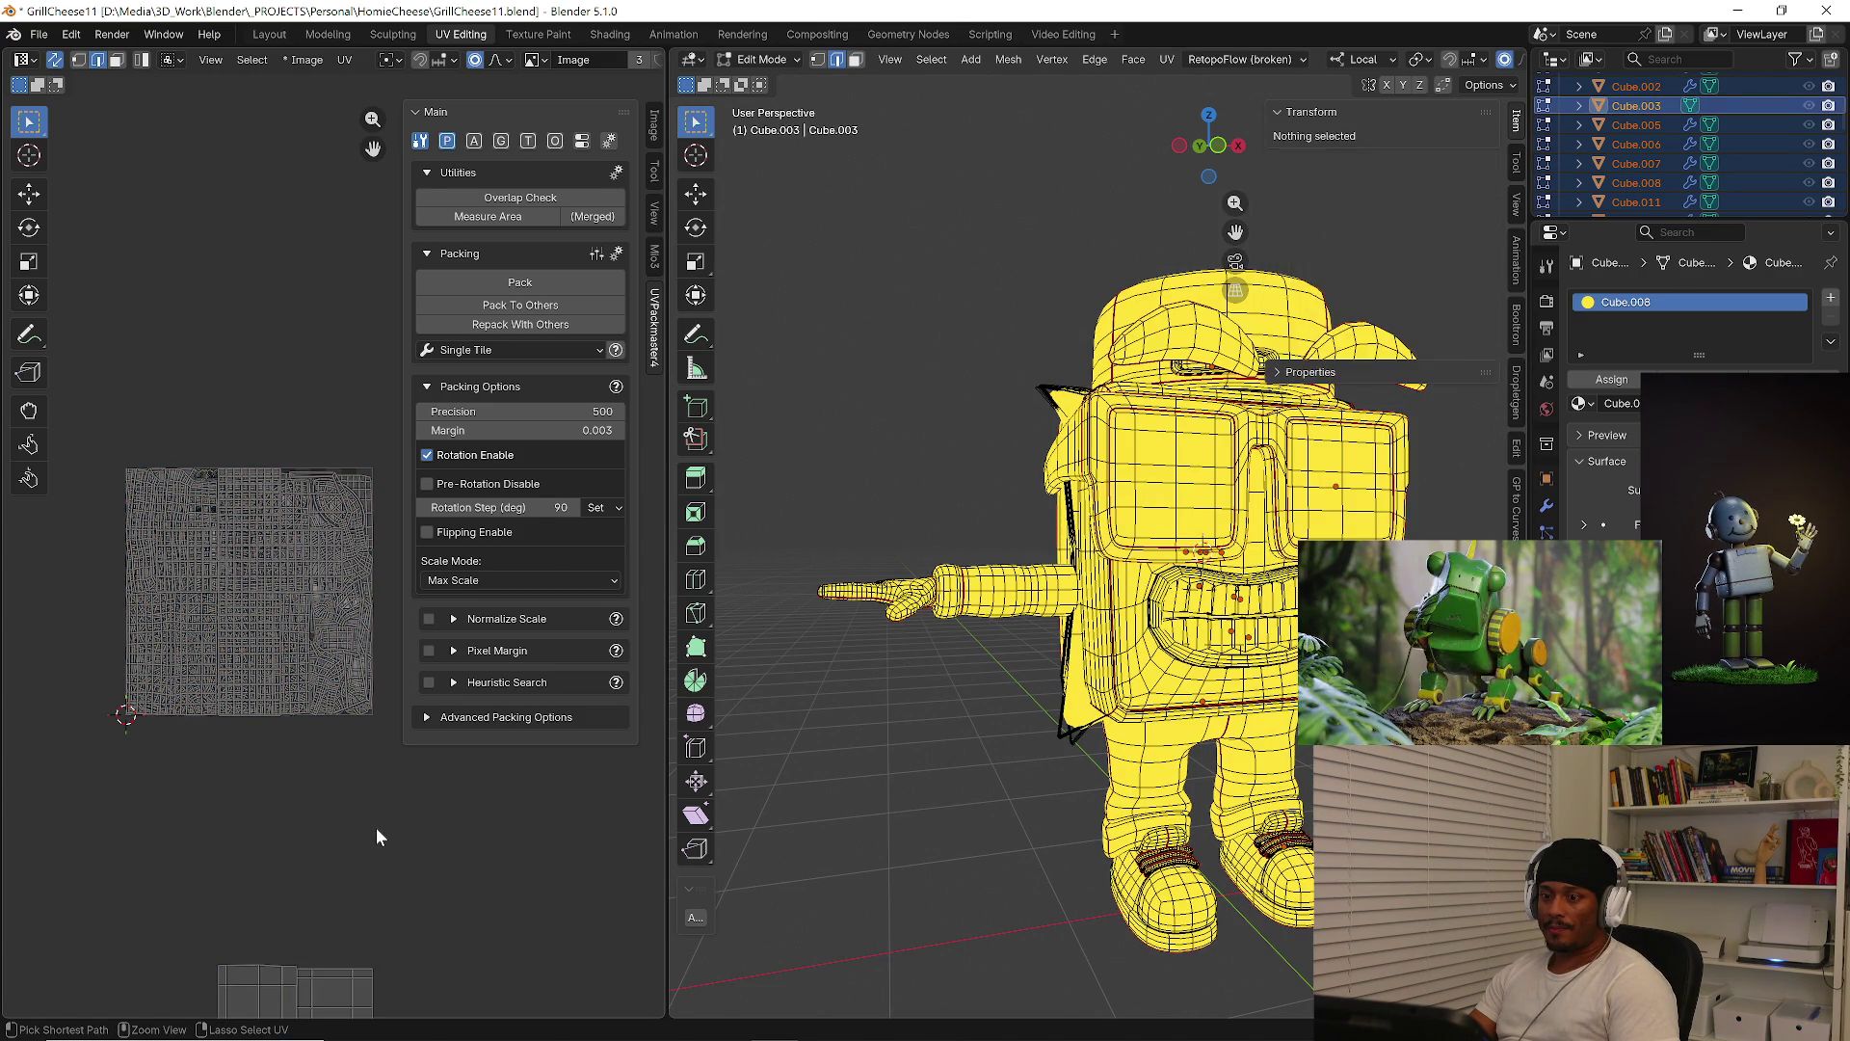
{"action": "key", "text": "ctrl+z"}
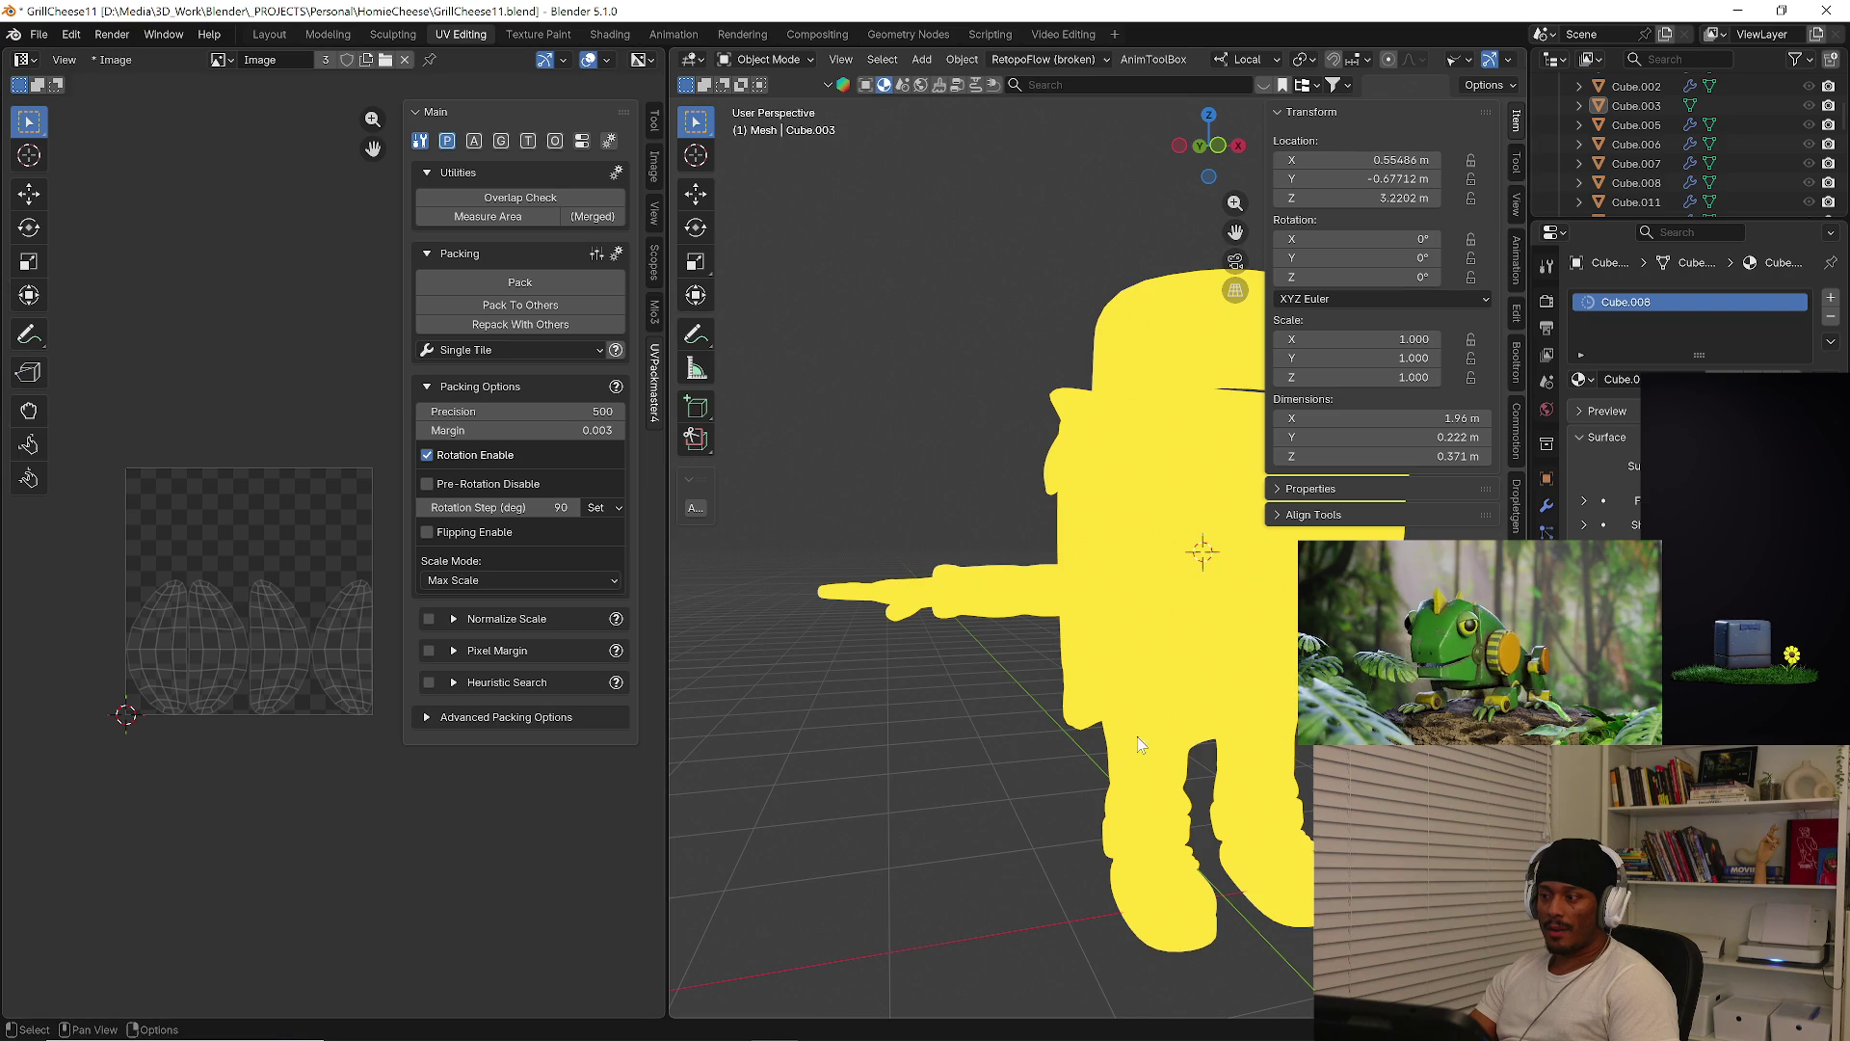
Add Cube.001 to the selection and edit its mesh, with the UV editor widened and side panel hidden
{"action": "left_click", "coordinate": [1160, 685]}
{"action": "mouse_move", "coordinate": [1148, 696]}
{"action": "middle_mouse_down"}
{"action": "mouse_move", "coordinate": [1284, 692]}
{"action": "mouse_move", "coordinate": [1179, 714]}
{"action": "middle_mouse_up"}
{"action": "left_click", "coordinate": [1097, 720], "text": "shift"}
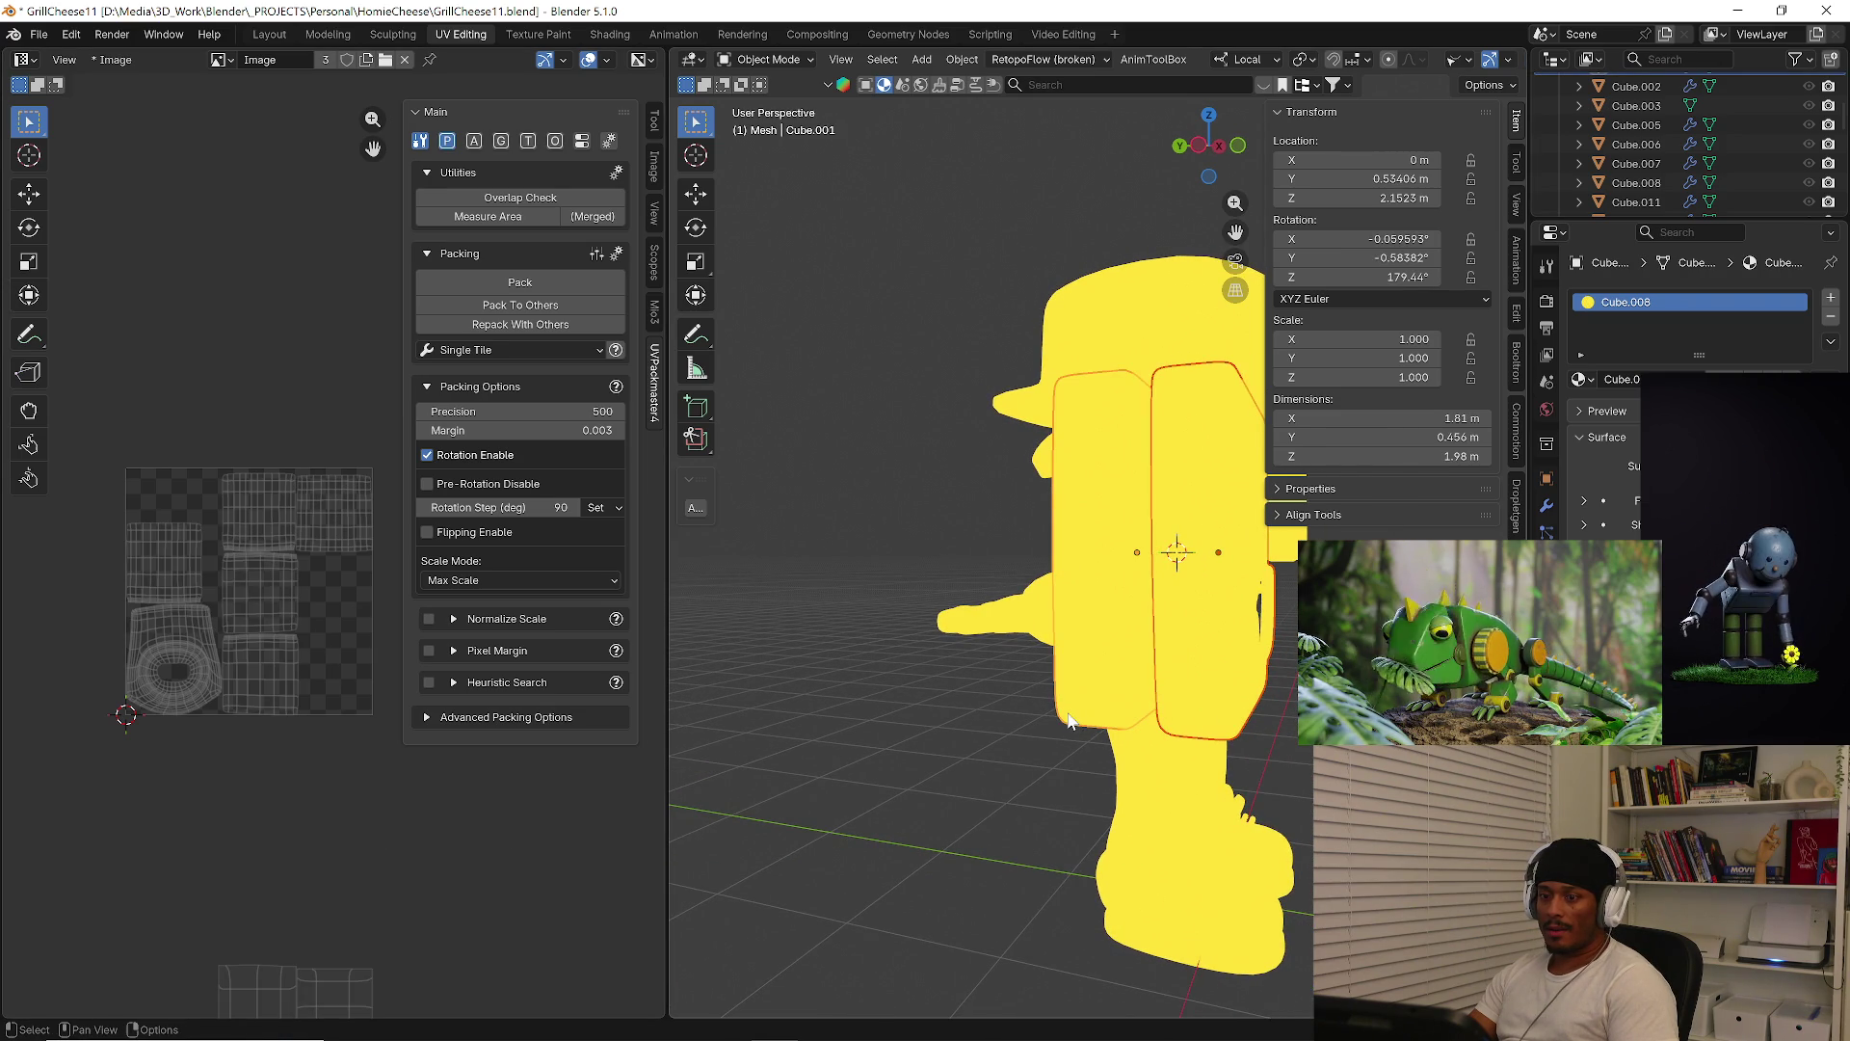
{"action": "scroll", "coordinate": [532, 862], "scroll_direction": "down", "scroll_amount": 1}
{"action": "mouse_move", "coordinate": [468, 785]}
{"action": "middle_mouse_down"}
{"action": "mouse_move", "coordinate": [290, 670]}
{"action": "mouse_move", "coordinate": [276, 707]}
{"action": "middle_mouse_up"}
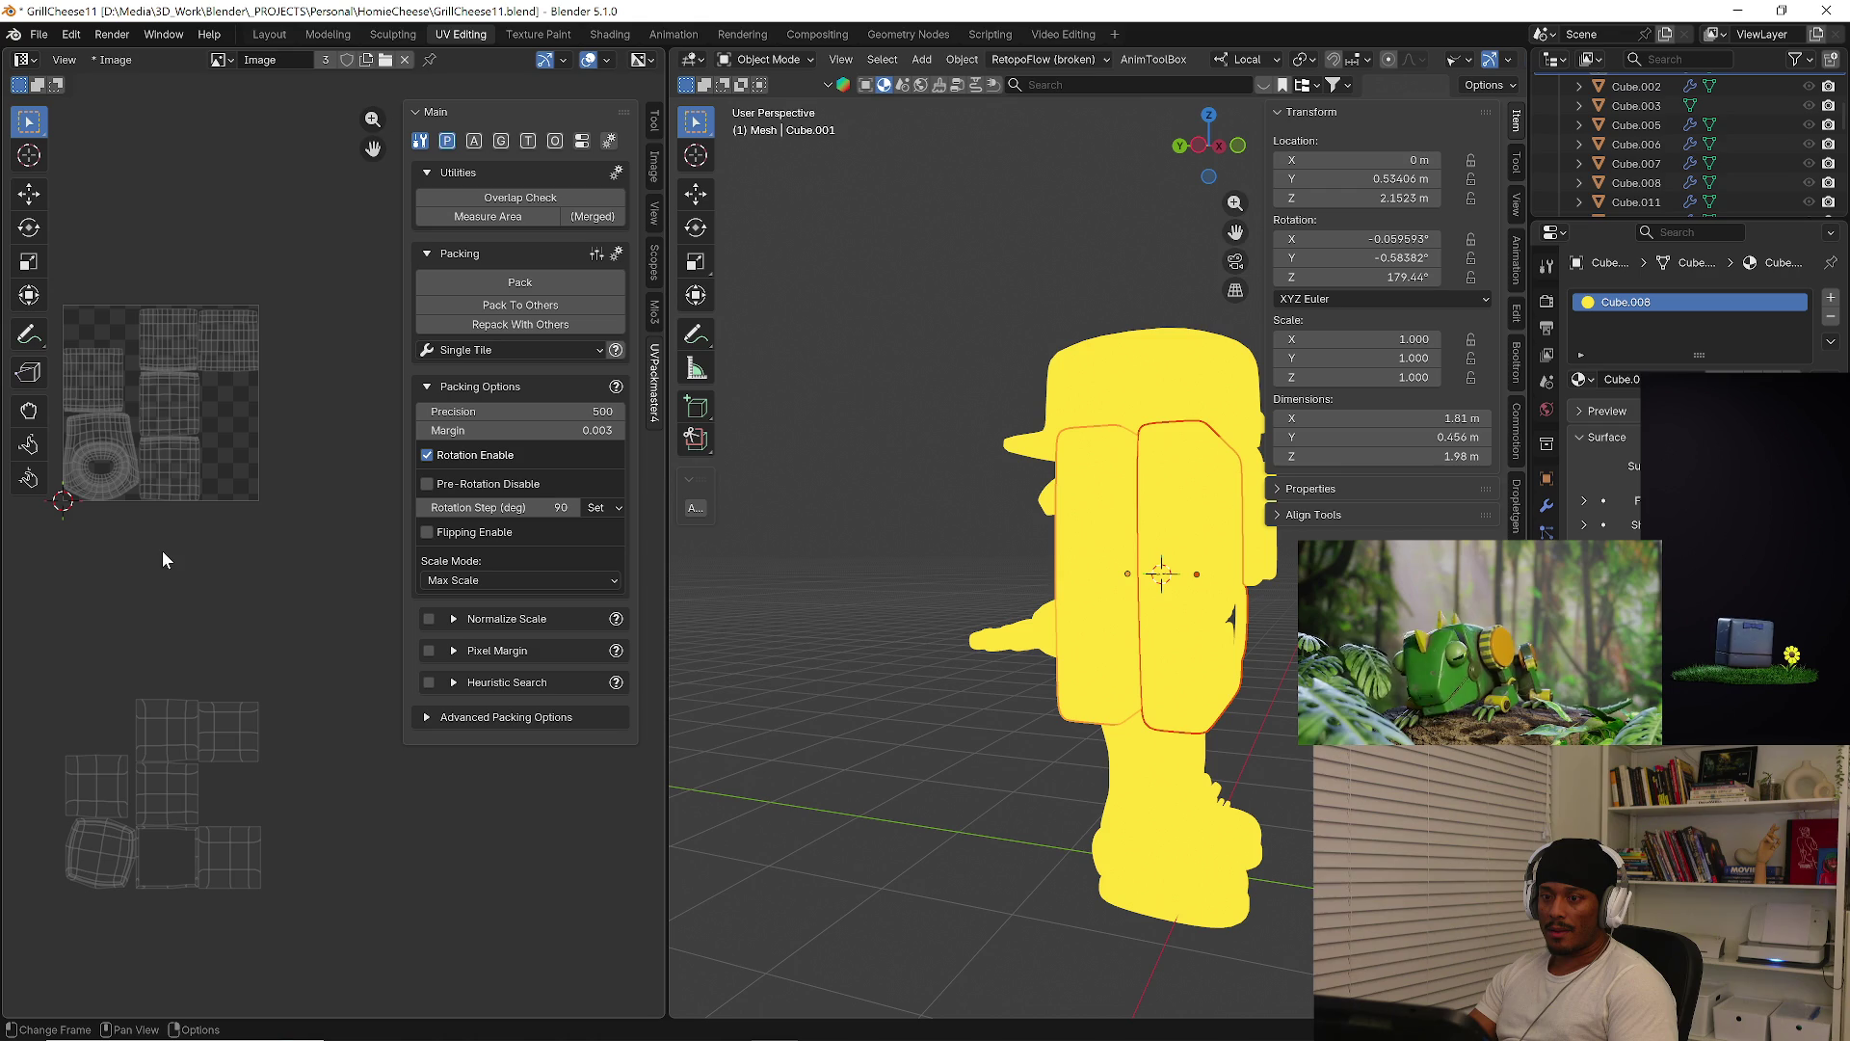
{"action": "left_click", "coordinate": [790, 60]}
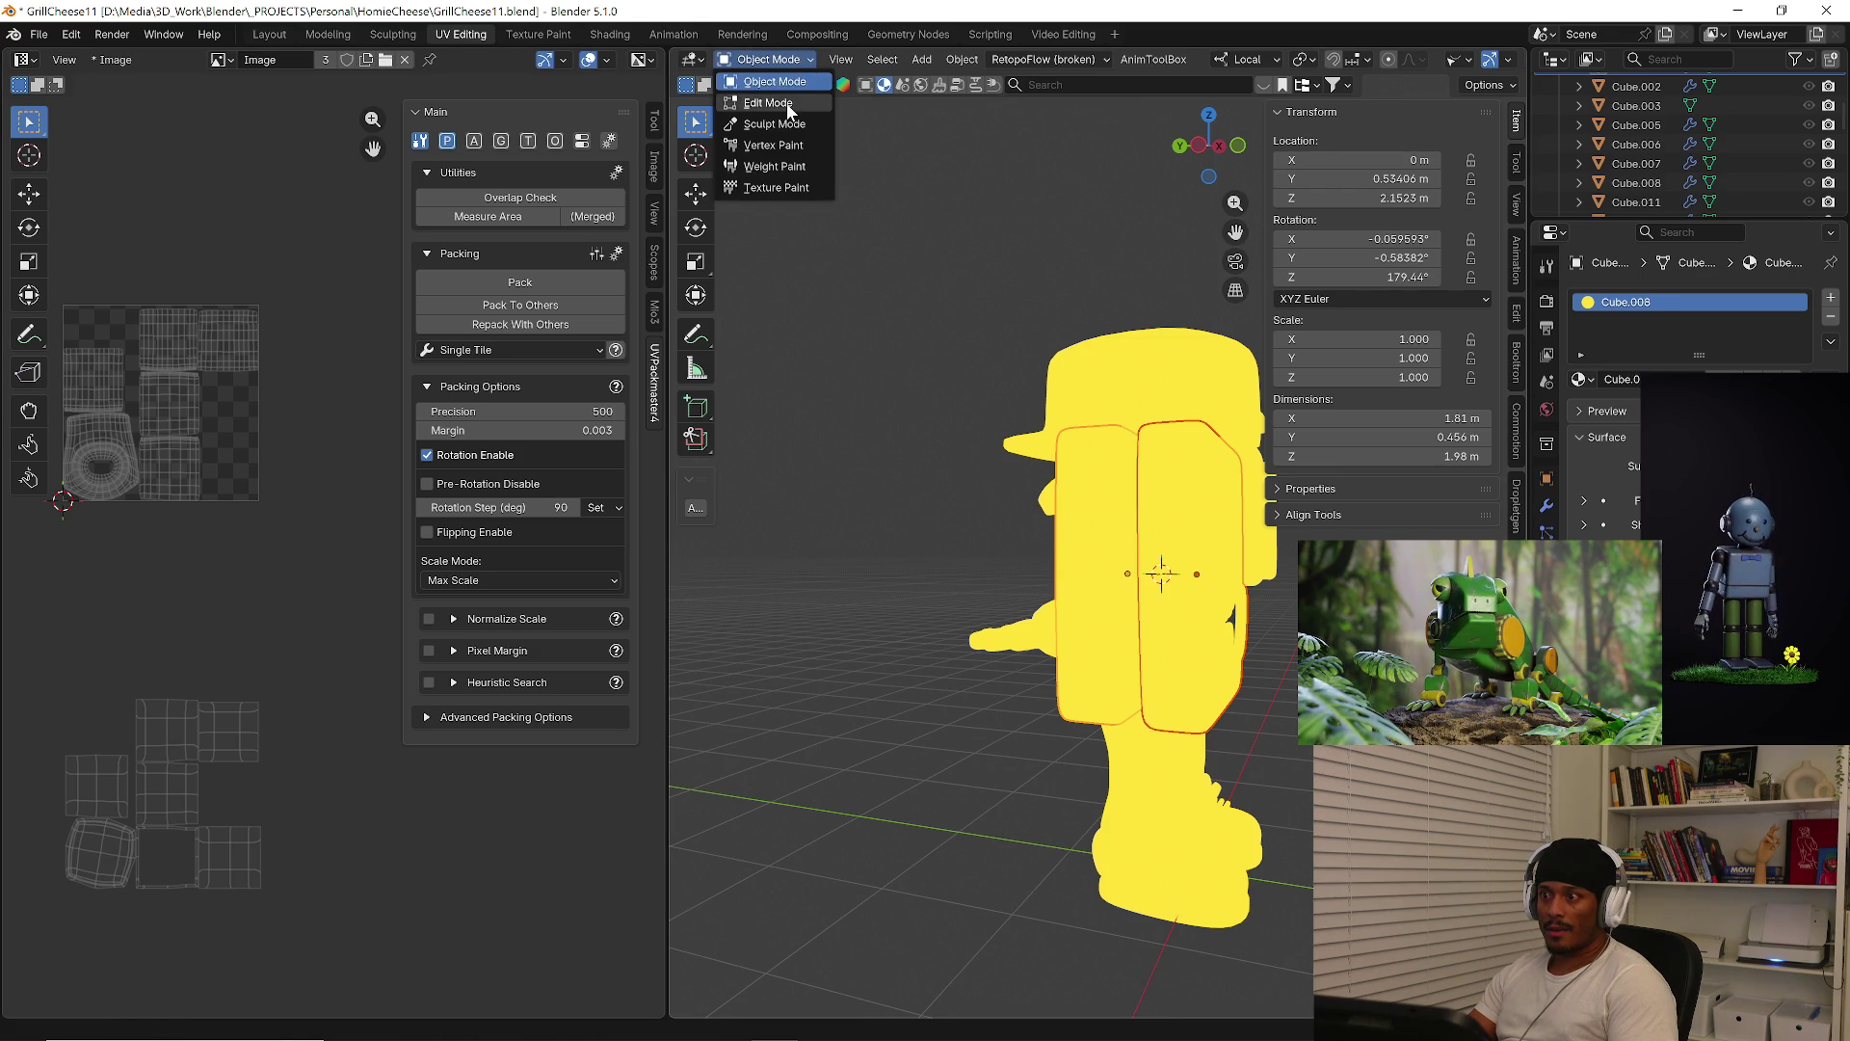
{"action": "left_click", "coordinate": [763, 101]}
{"action": "scroll", "coordinate": [250, 588], "scroll_direction": "down", "scroll_amount": 1}
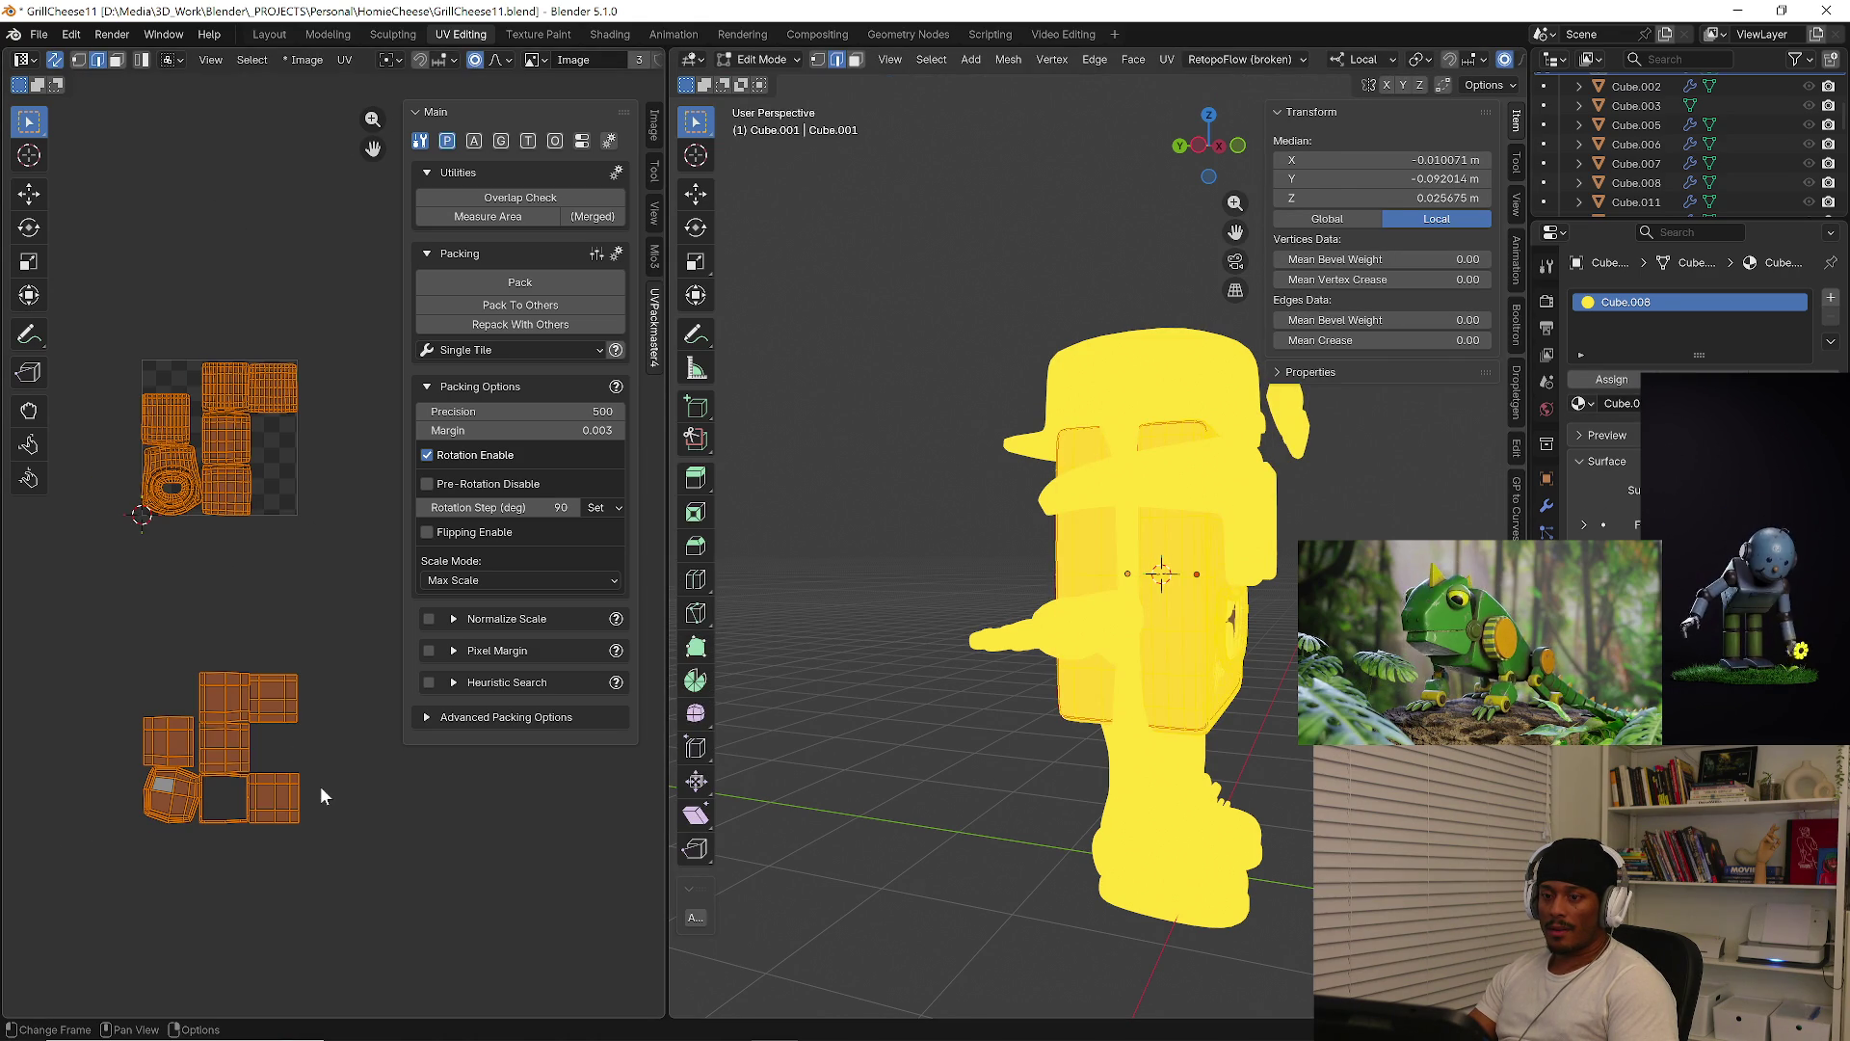
{"action": "left_click_drag", "start_coordinate": [665, 752], "coordinate": [882, 752]}
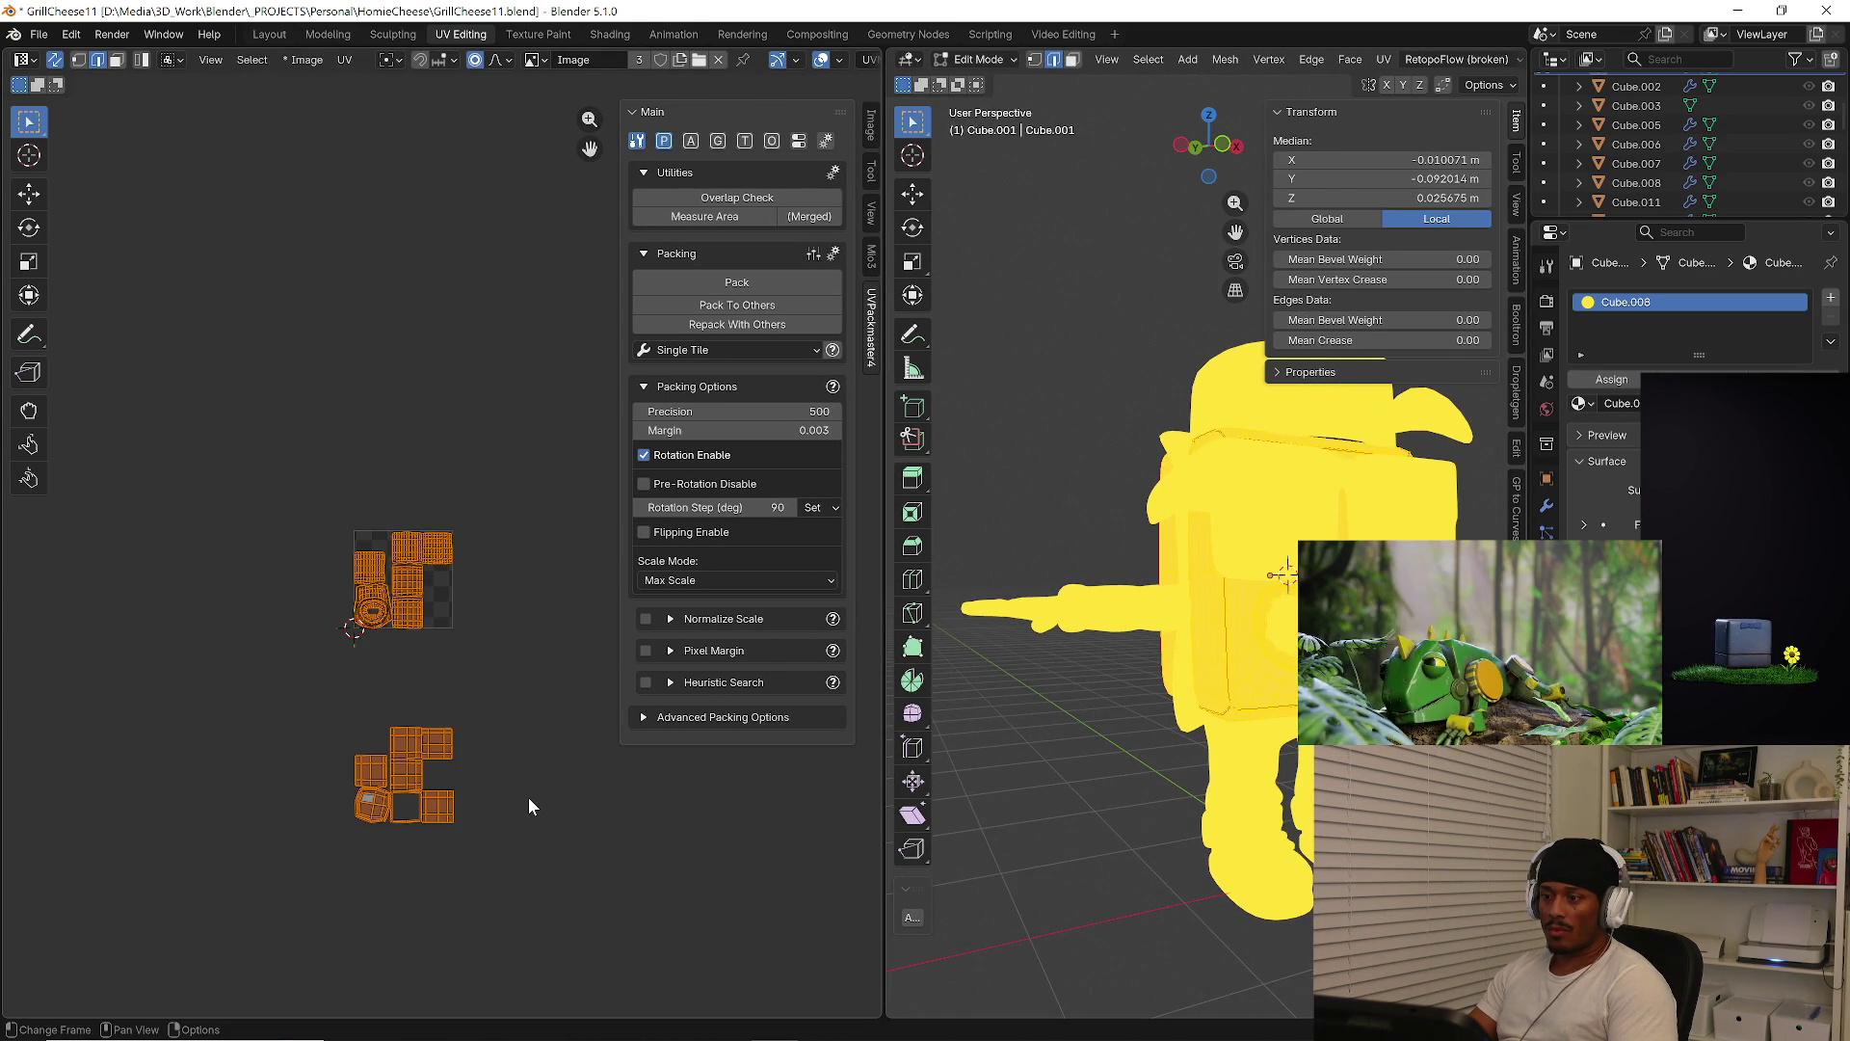
{"action": "scroll", "coordinate": [524, 802], "scroll_direction": "down", "scroll_amount": 2}
{"action": "key", "text": "n"}
{"action": "scroll", "coordinate": [532, 799], "scroll_direction": "up", "scroll_amount": 3}
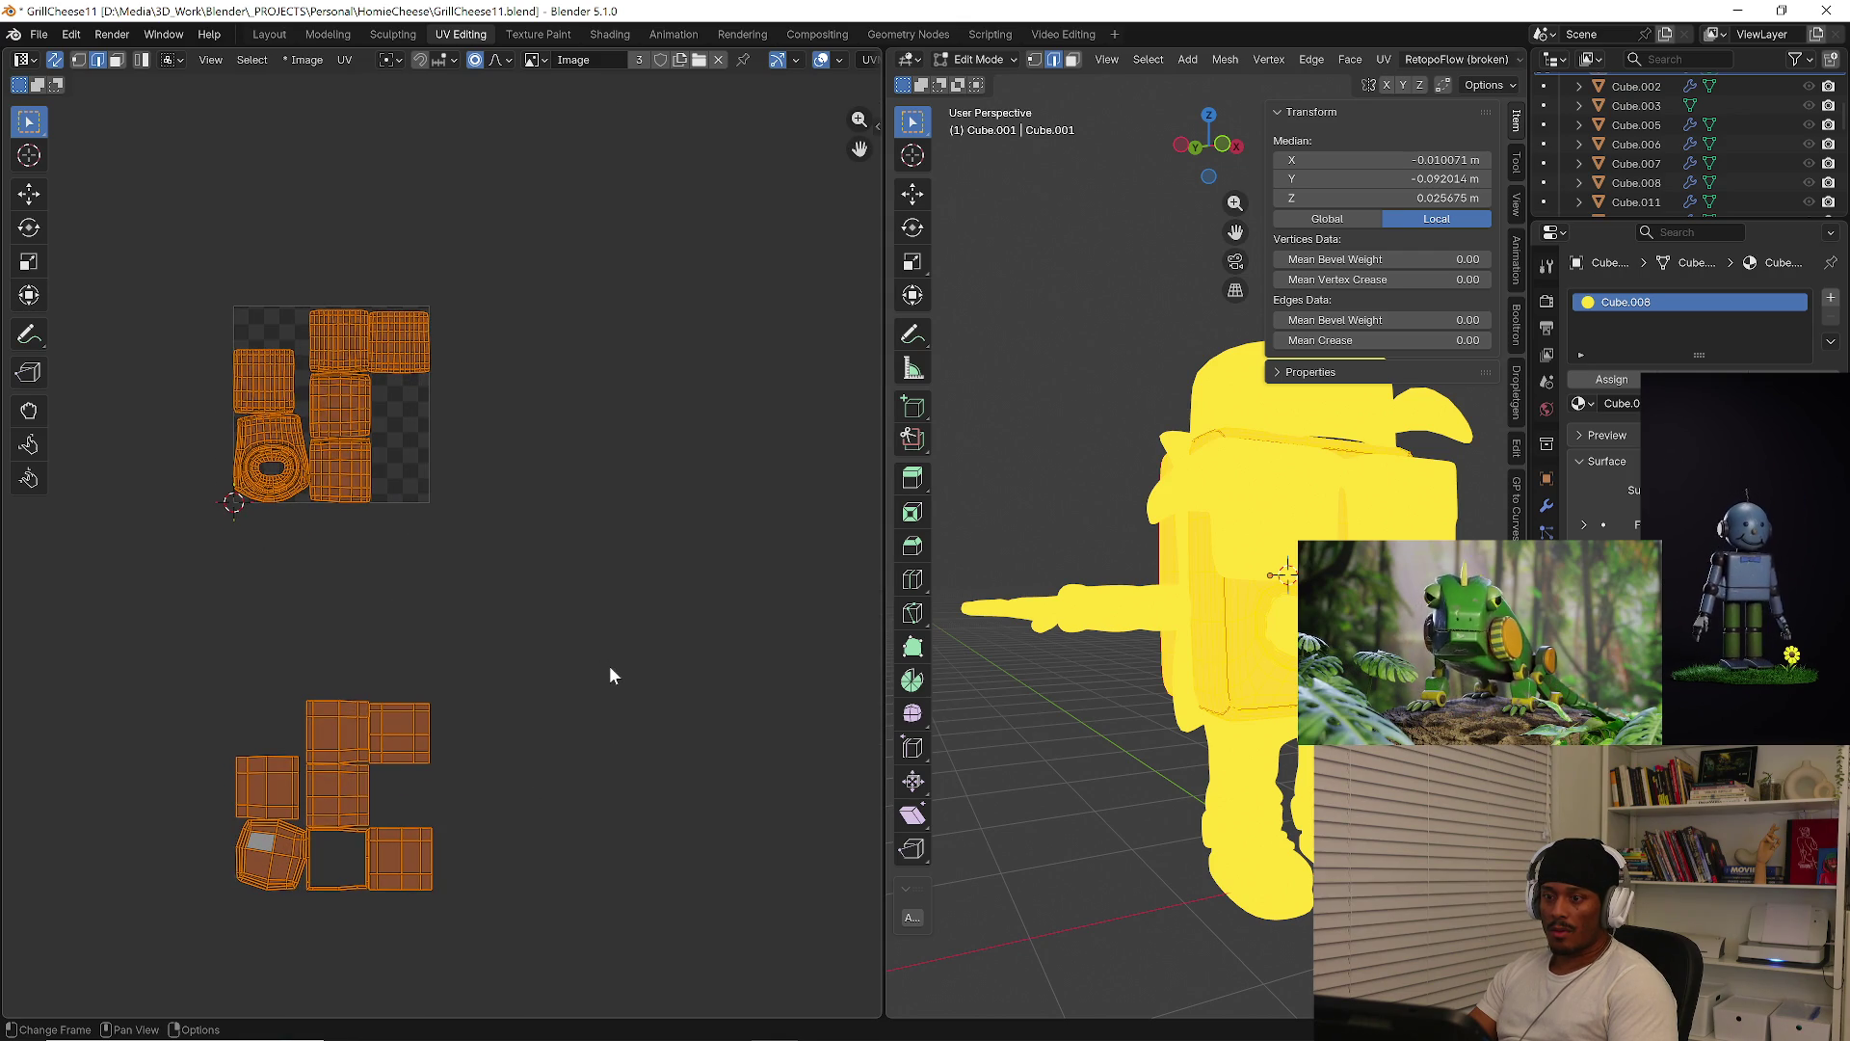
Turn off proportional editing and move the selected UV islands lower
{"action": "key", "text": "g"}
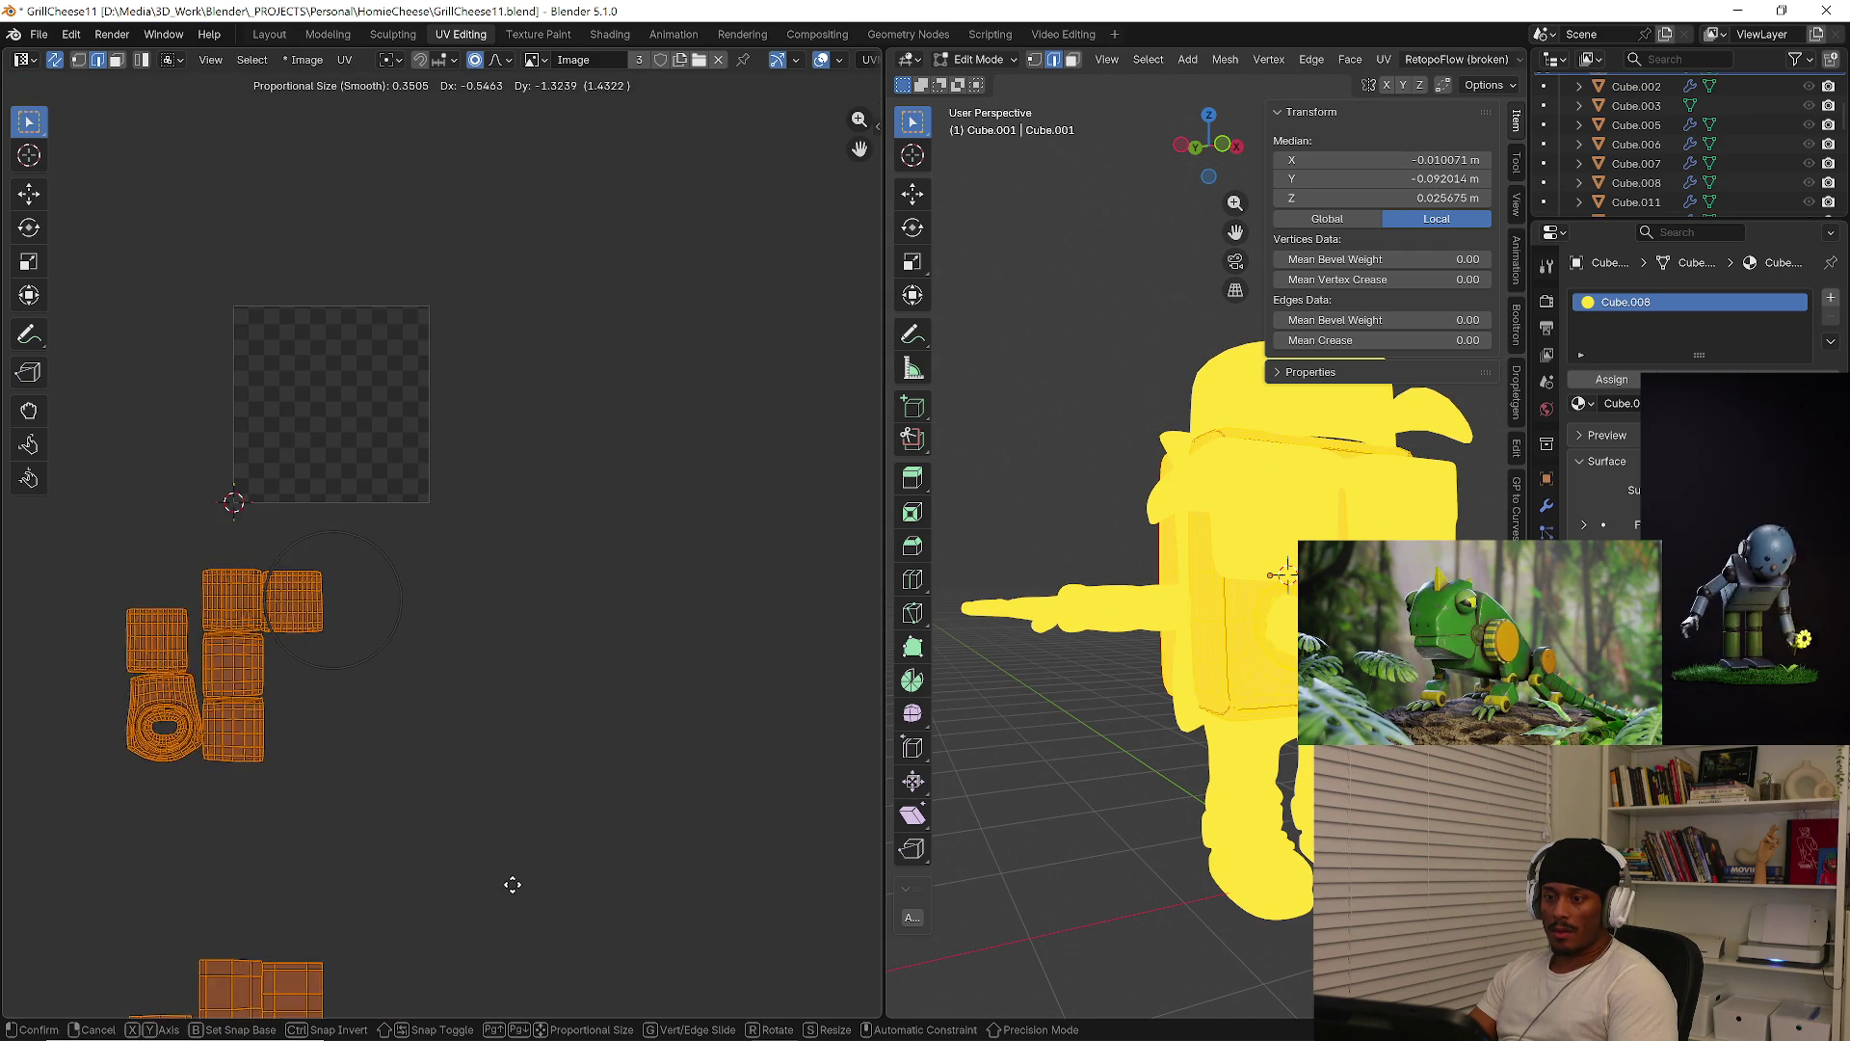
{"action": "right_click", "coordinate": [609, 684]}
{"action": "left_click", "coordinate": [478, 62]}
{"action": "key", "text": "g"}
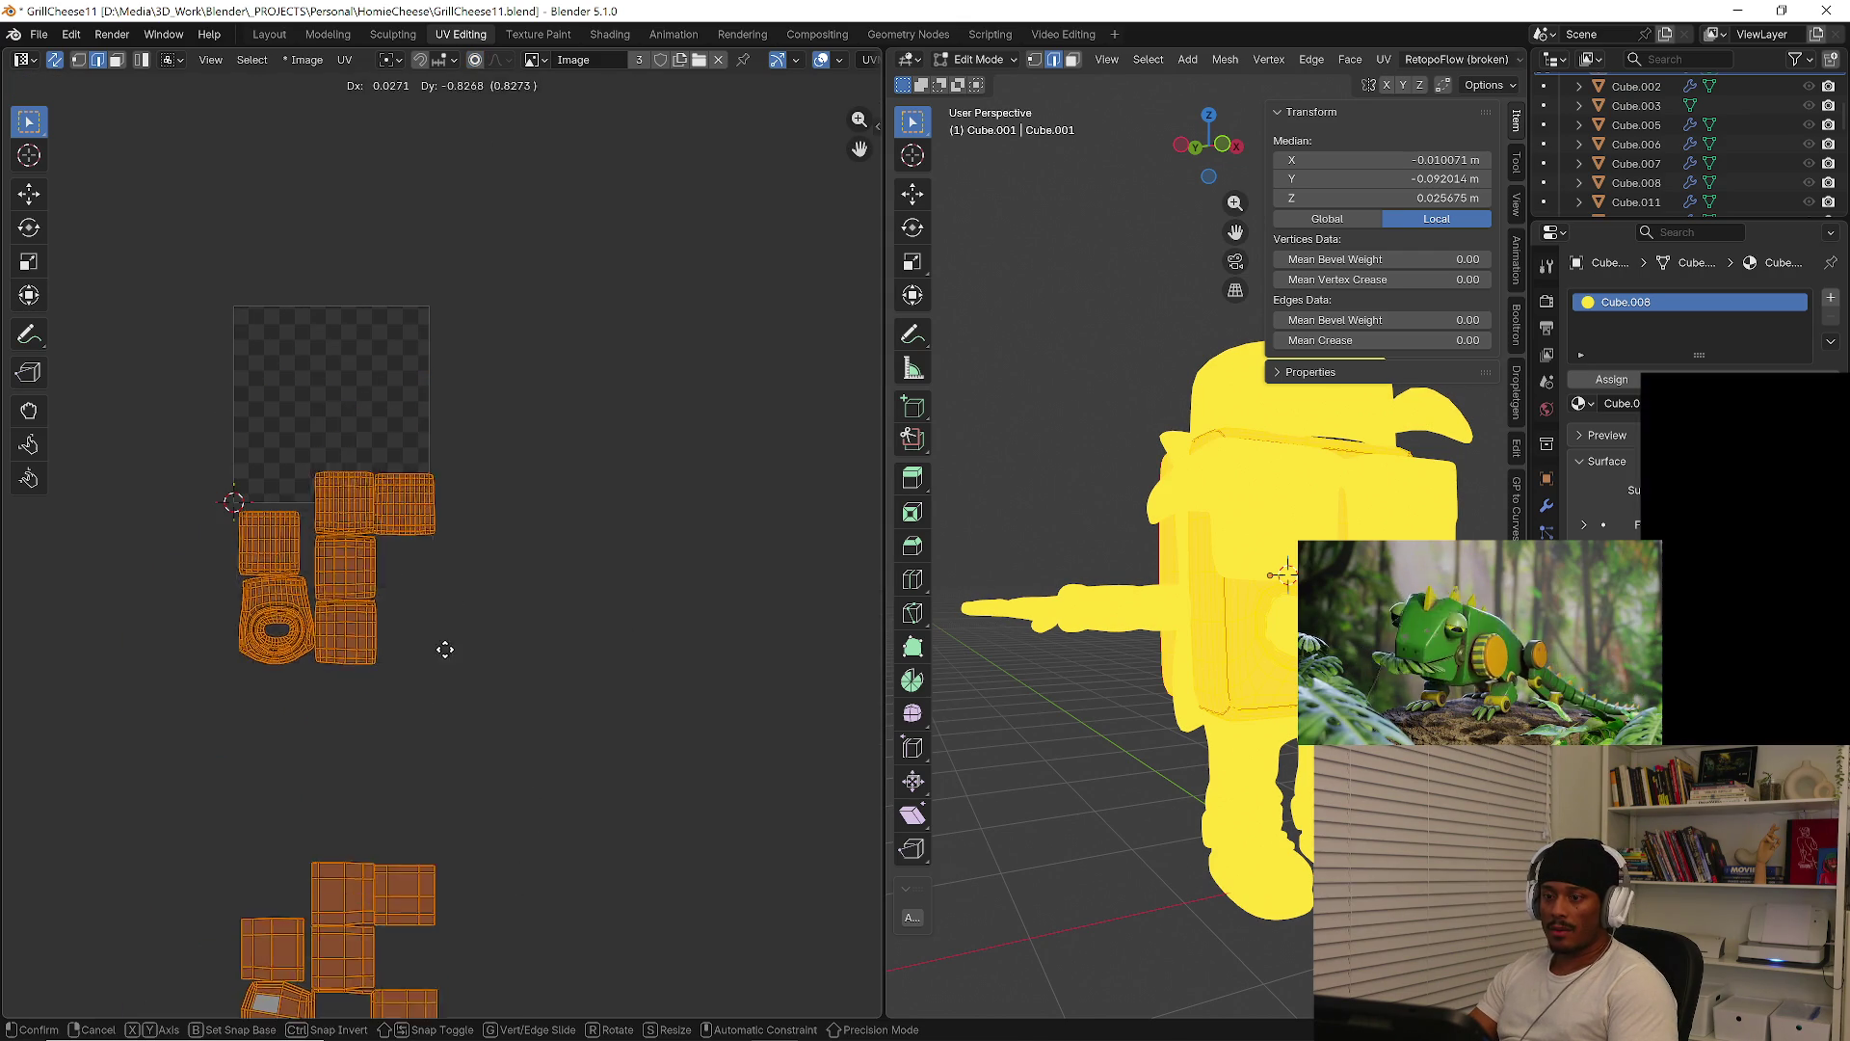
{"action": "left_click", "coordinate": [397, 715]}
Move the lower group of islands beside the other group
{"action": "left_click_drag", "start_coordinate": [179, 680], "coordinate": [496, 941]}
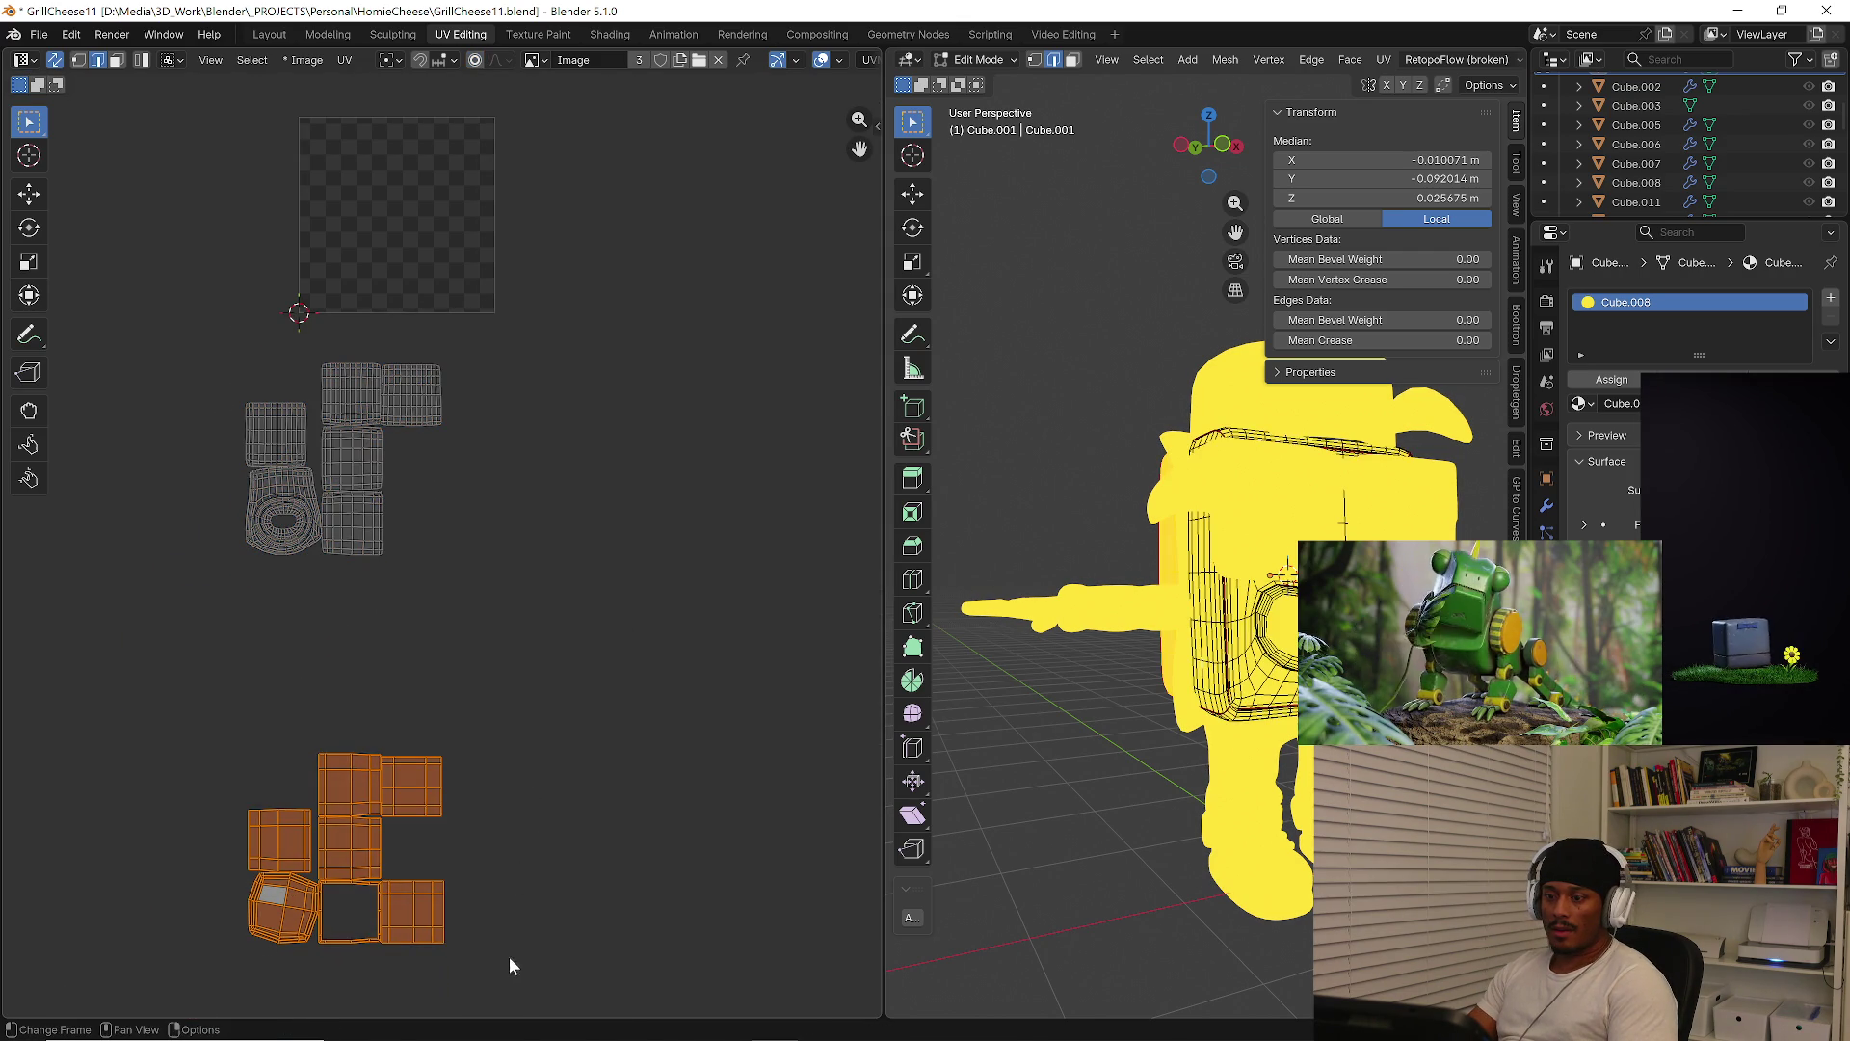
{"action": "key", "text": "g"}
{"action": "left_click", "coordinate": [672, 540]}
{"action": "middle_click_drag", "start_coordinate": [673, 540], "coordinate": [576, 725]}
{"action": "key", "text": "g"}
{"action": "left_click", "coordinate": [590, 591]}
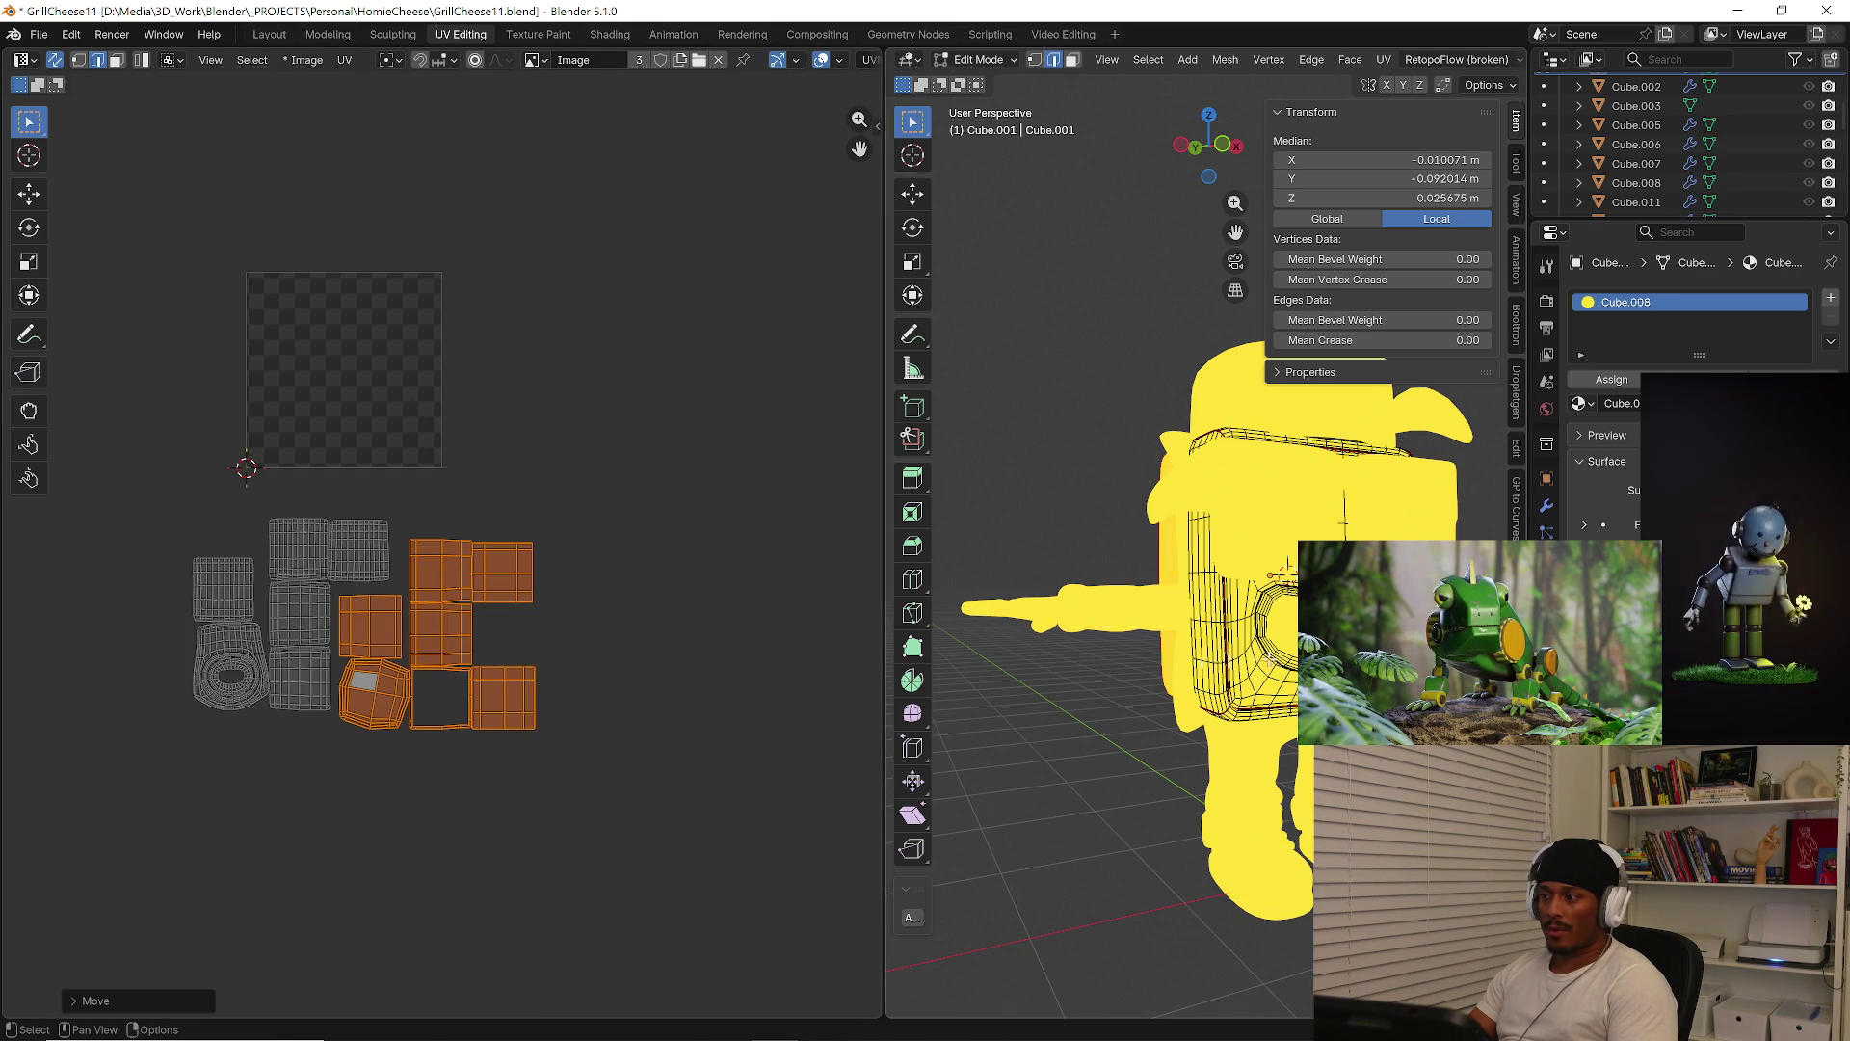
{"action": "middle_click_drag", "start_coordinate": [1176, 665], "coordinate": [1195, 671]}
{"action": "key", "text": "Tab"}
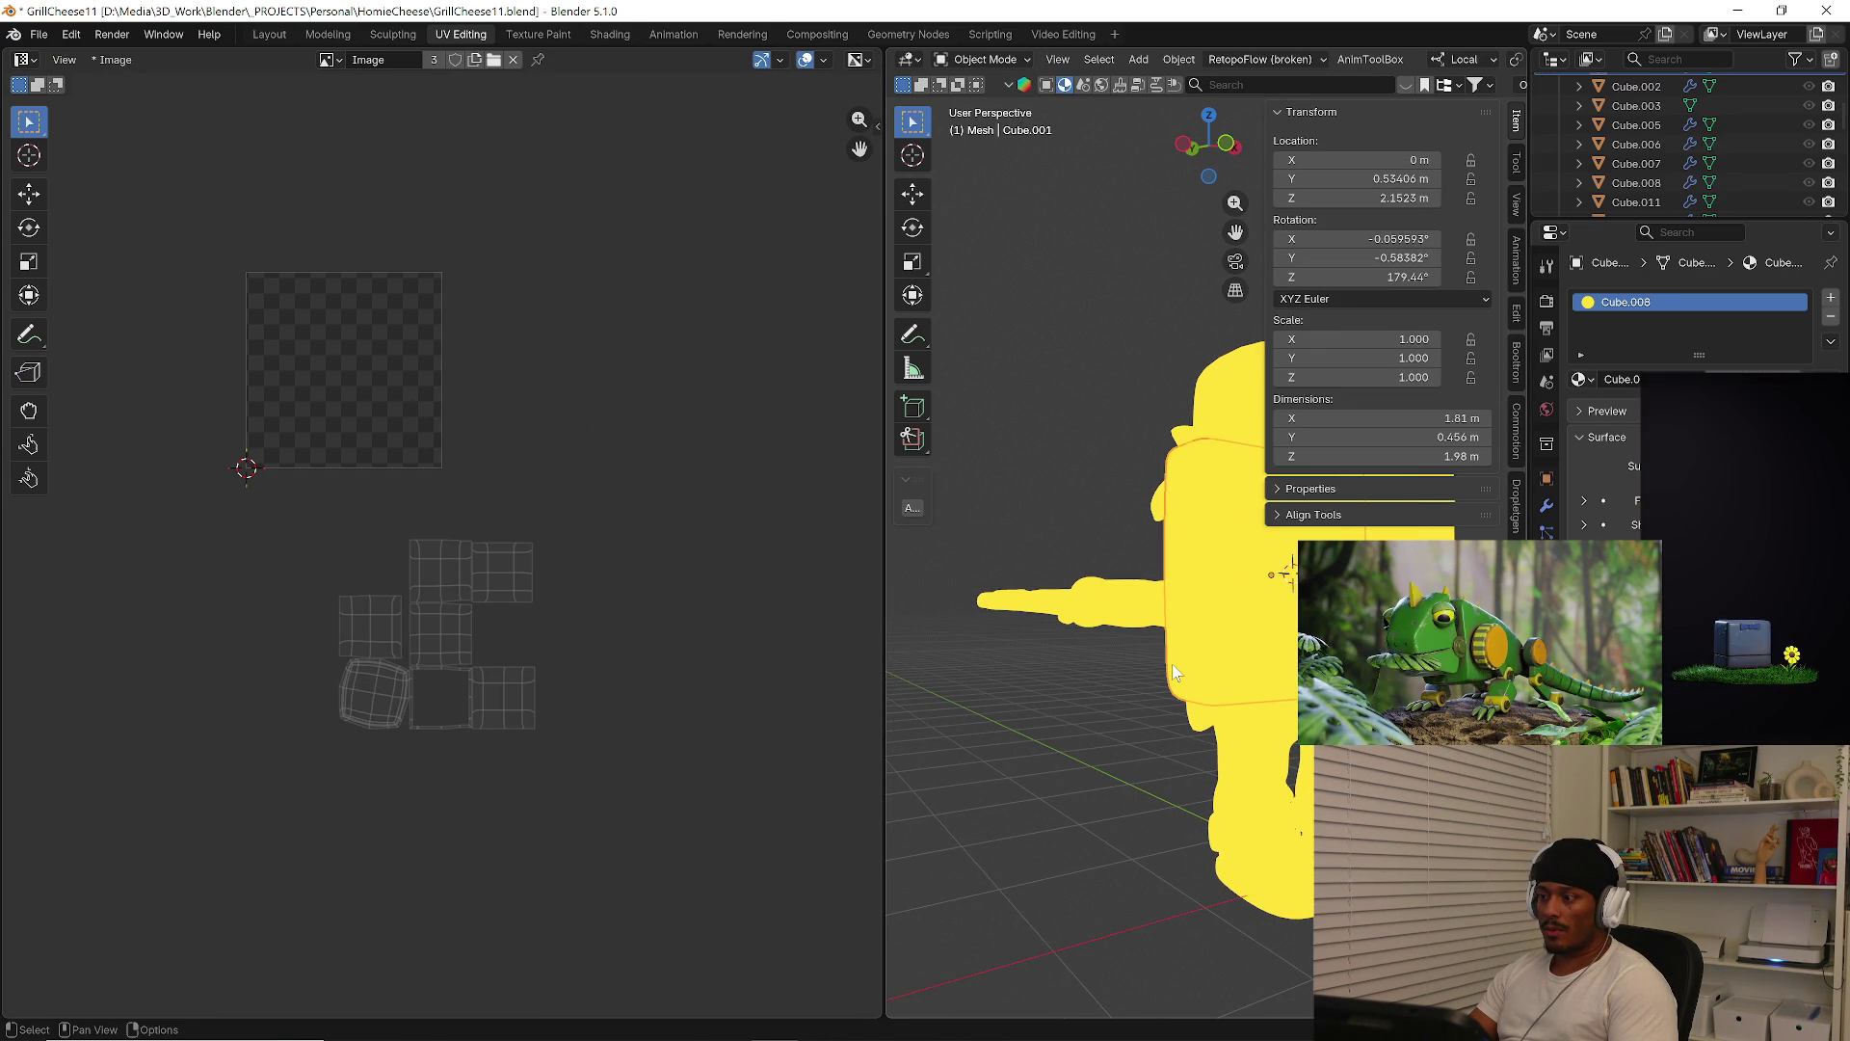
Move the Cube.008 leg's UV islands off to the right of the tile
{"action": "left_click", "coordinate": [1245, 767]}
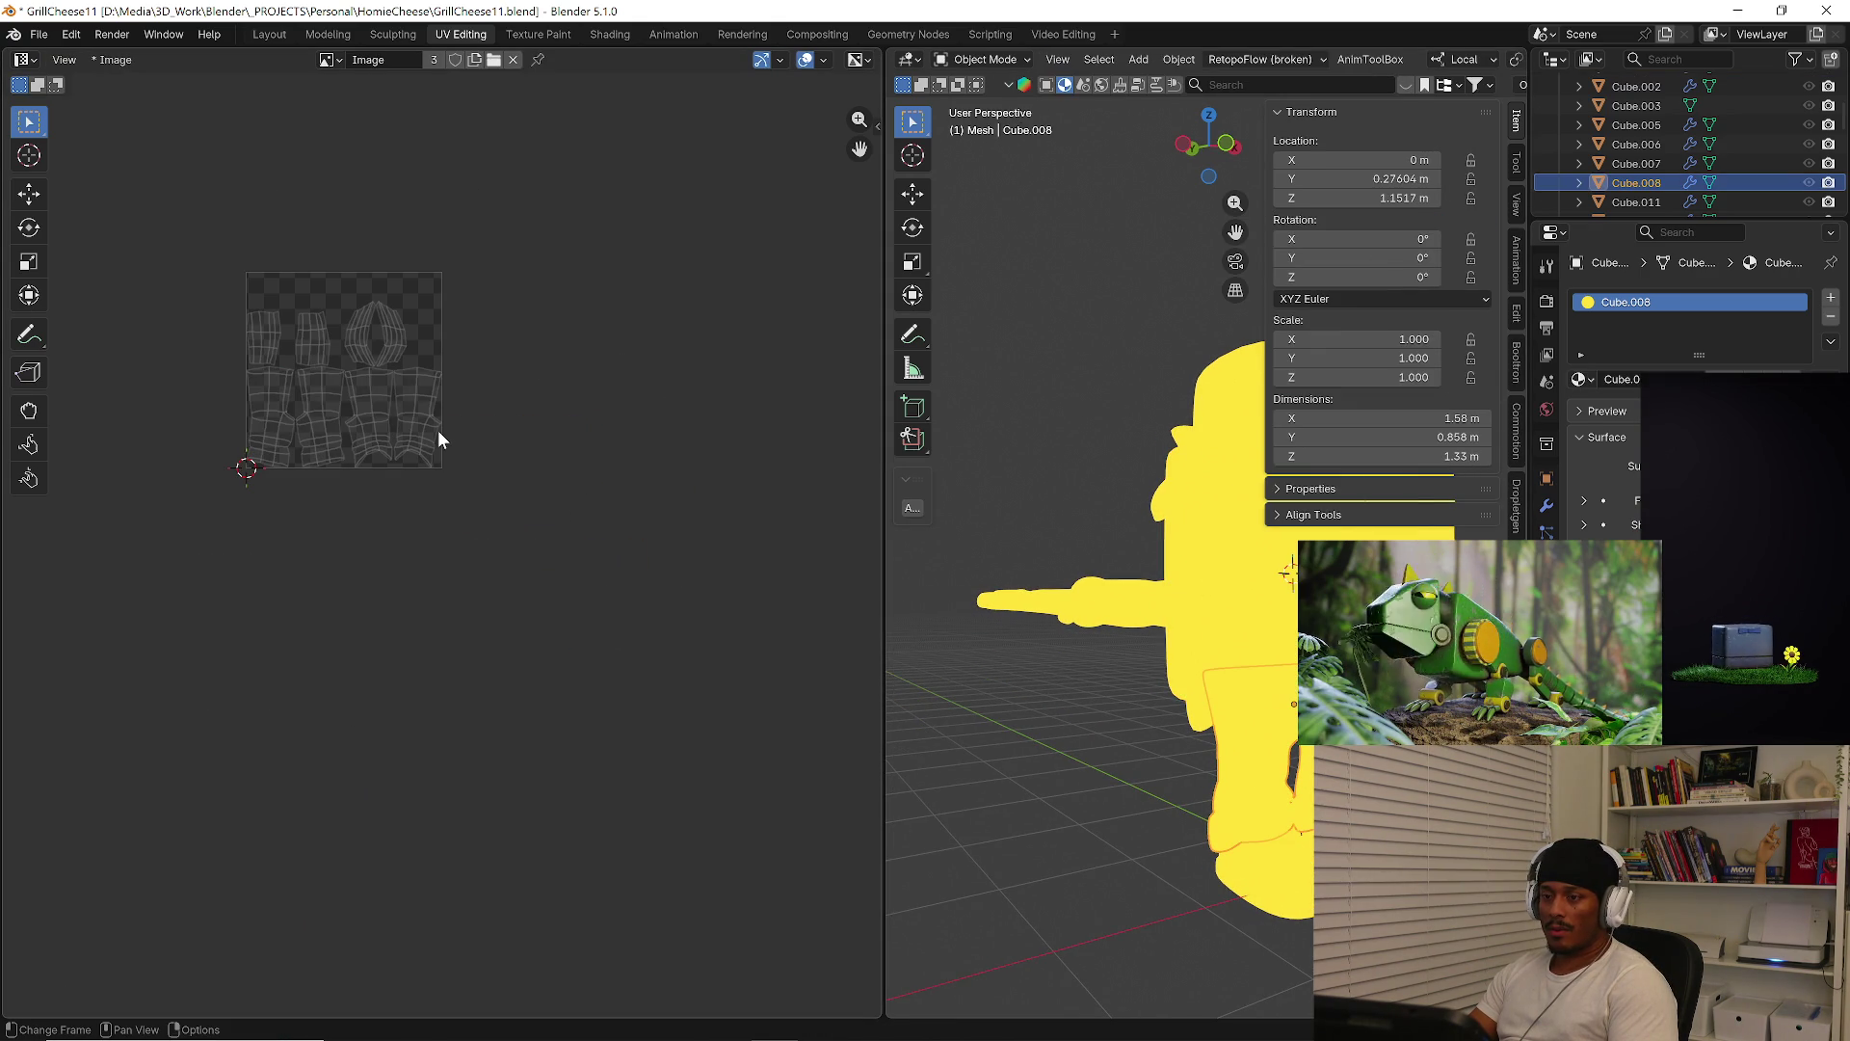
{"action": "key", "text": "Tab"}
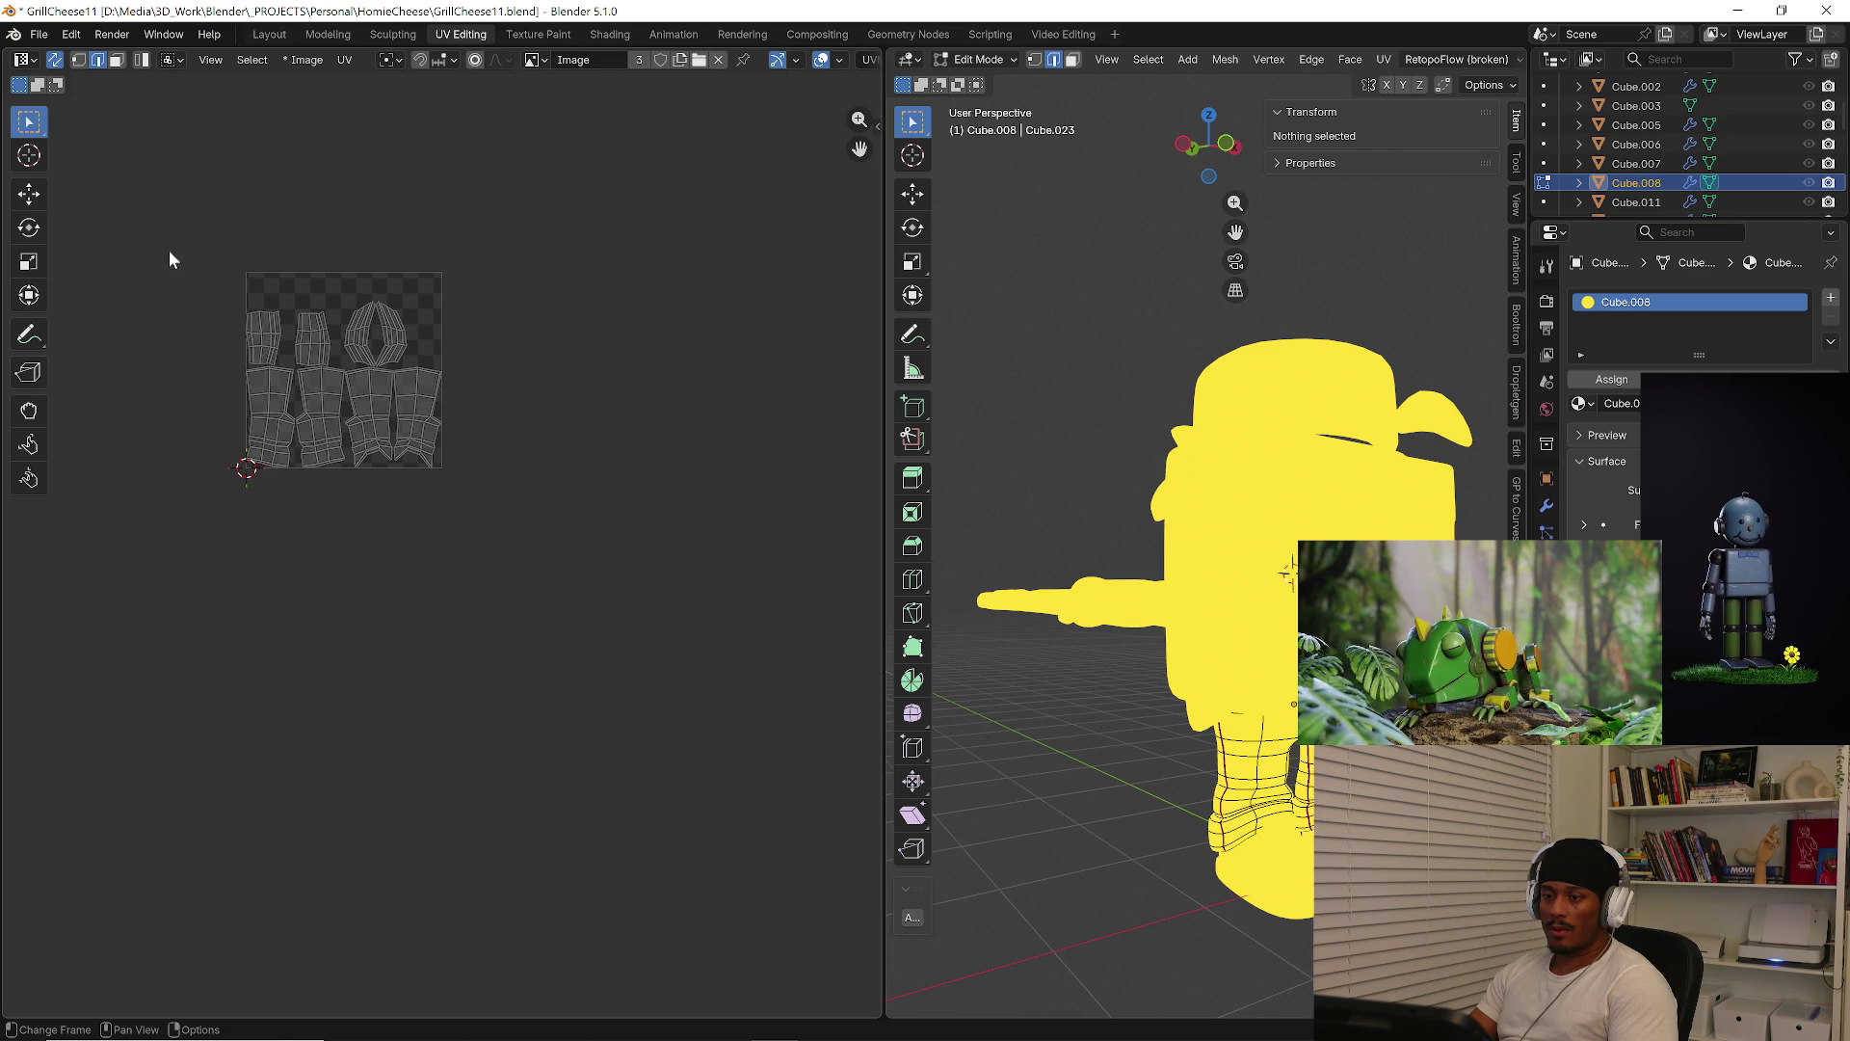
{"action": "left_click_drag", "start_coordinate": [170, 251], "coordinate": [480, 468]}
{"action": "key", "text": "g"}
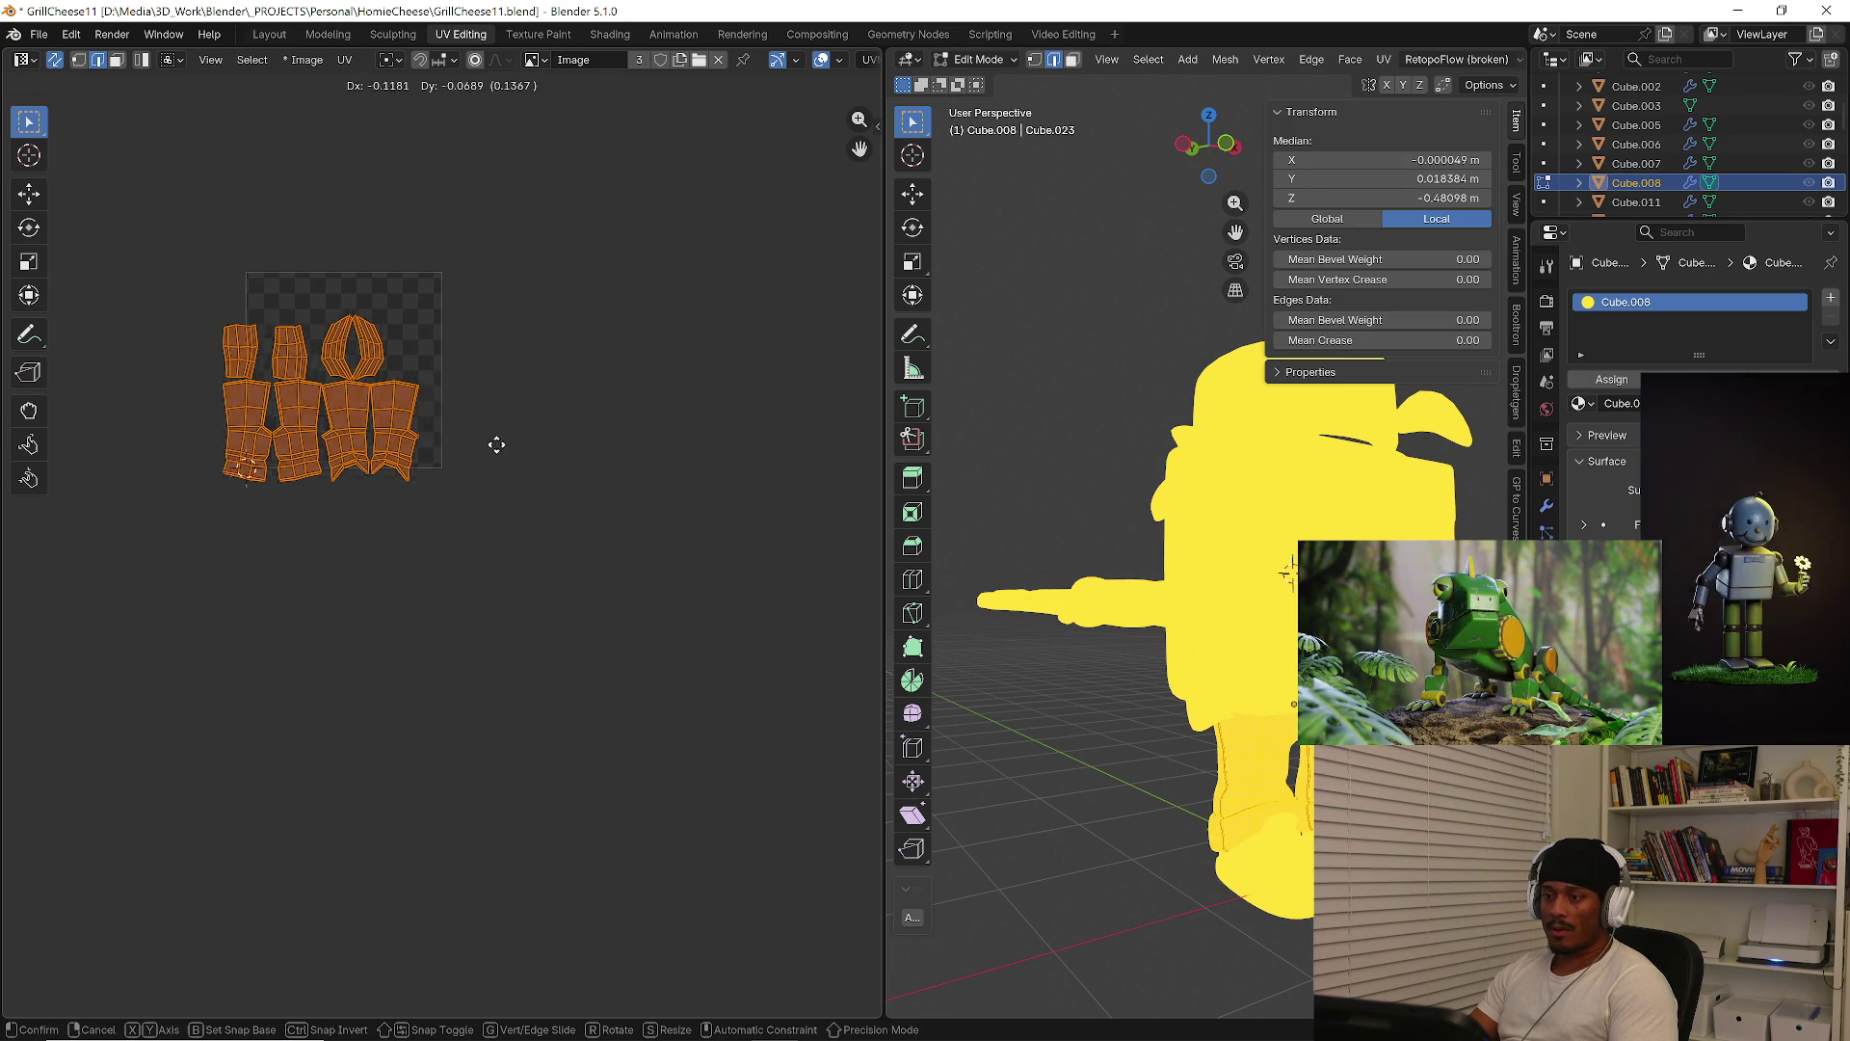
{"action": "left_click", "coordinate": [838, 373]}
{"action": "key", "text": "Tab"}
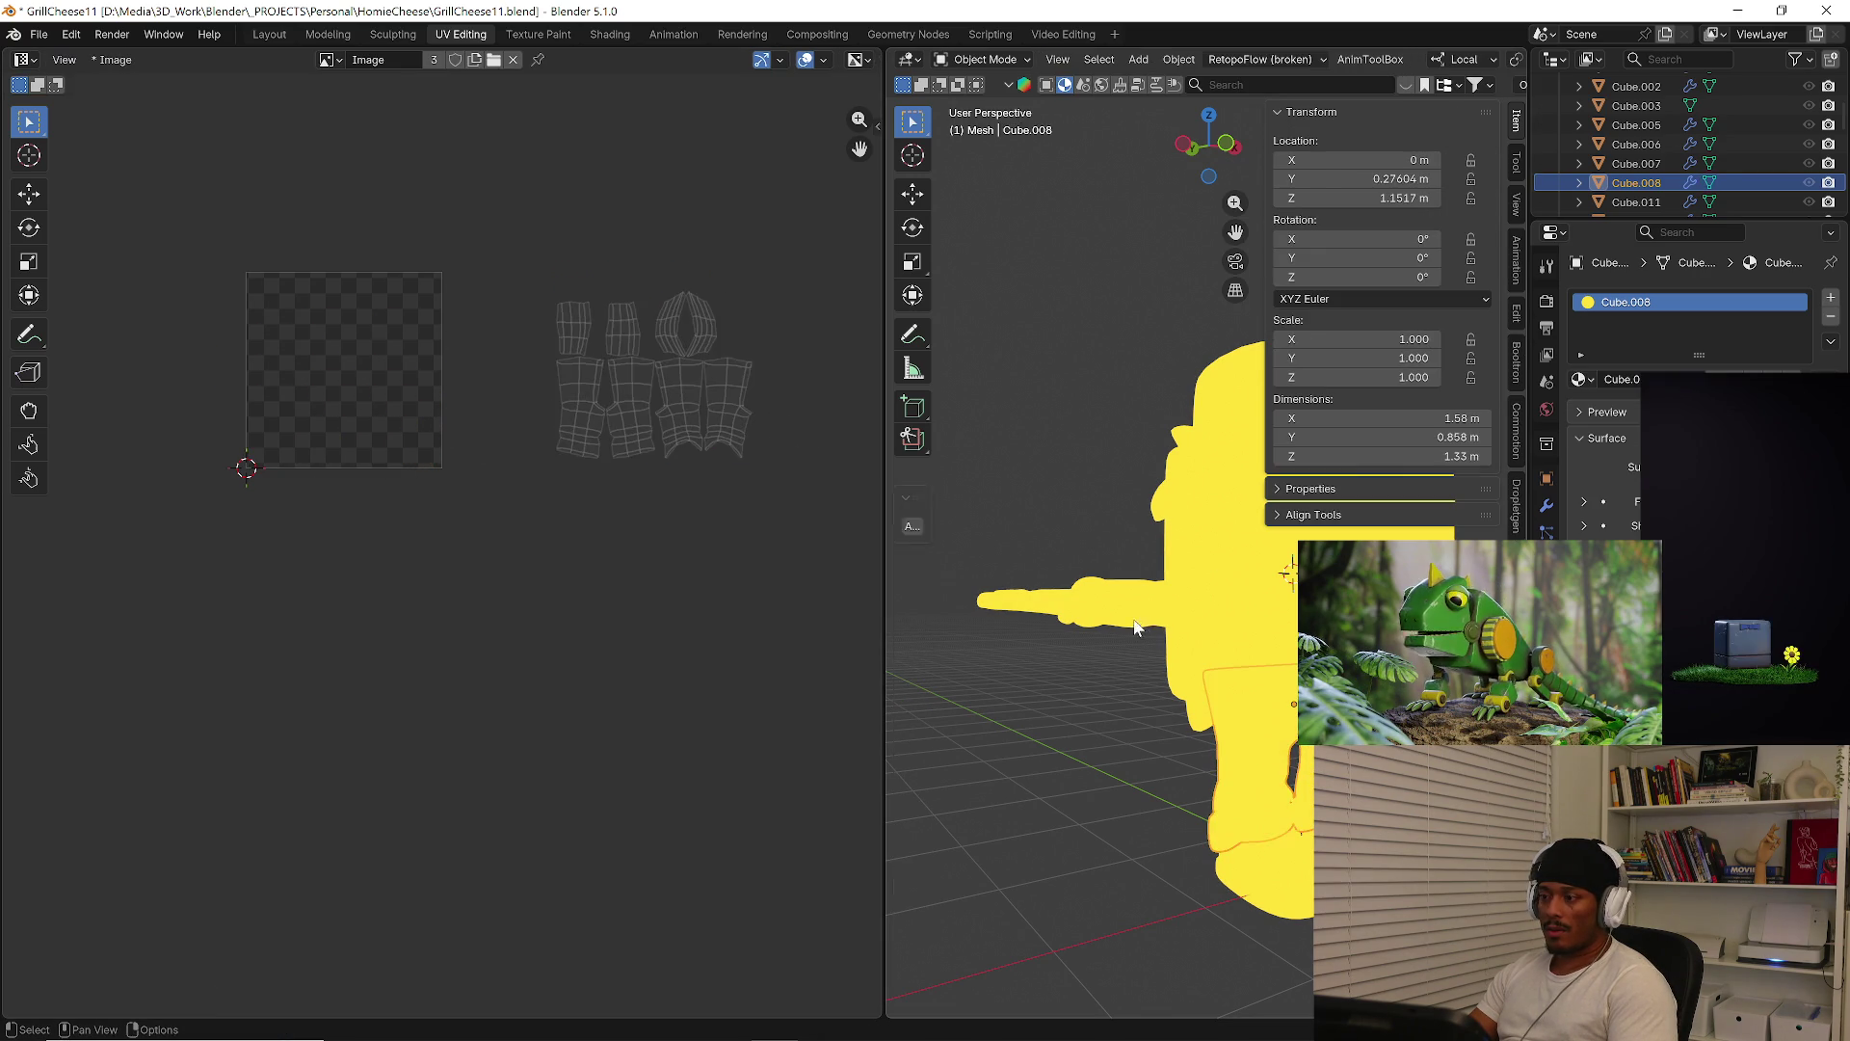
Move the arms.001 mesh's UV islands to the left of the tile
{"action": "left_click", "coordinate": [1141, 617]}
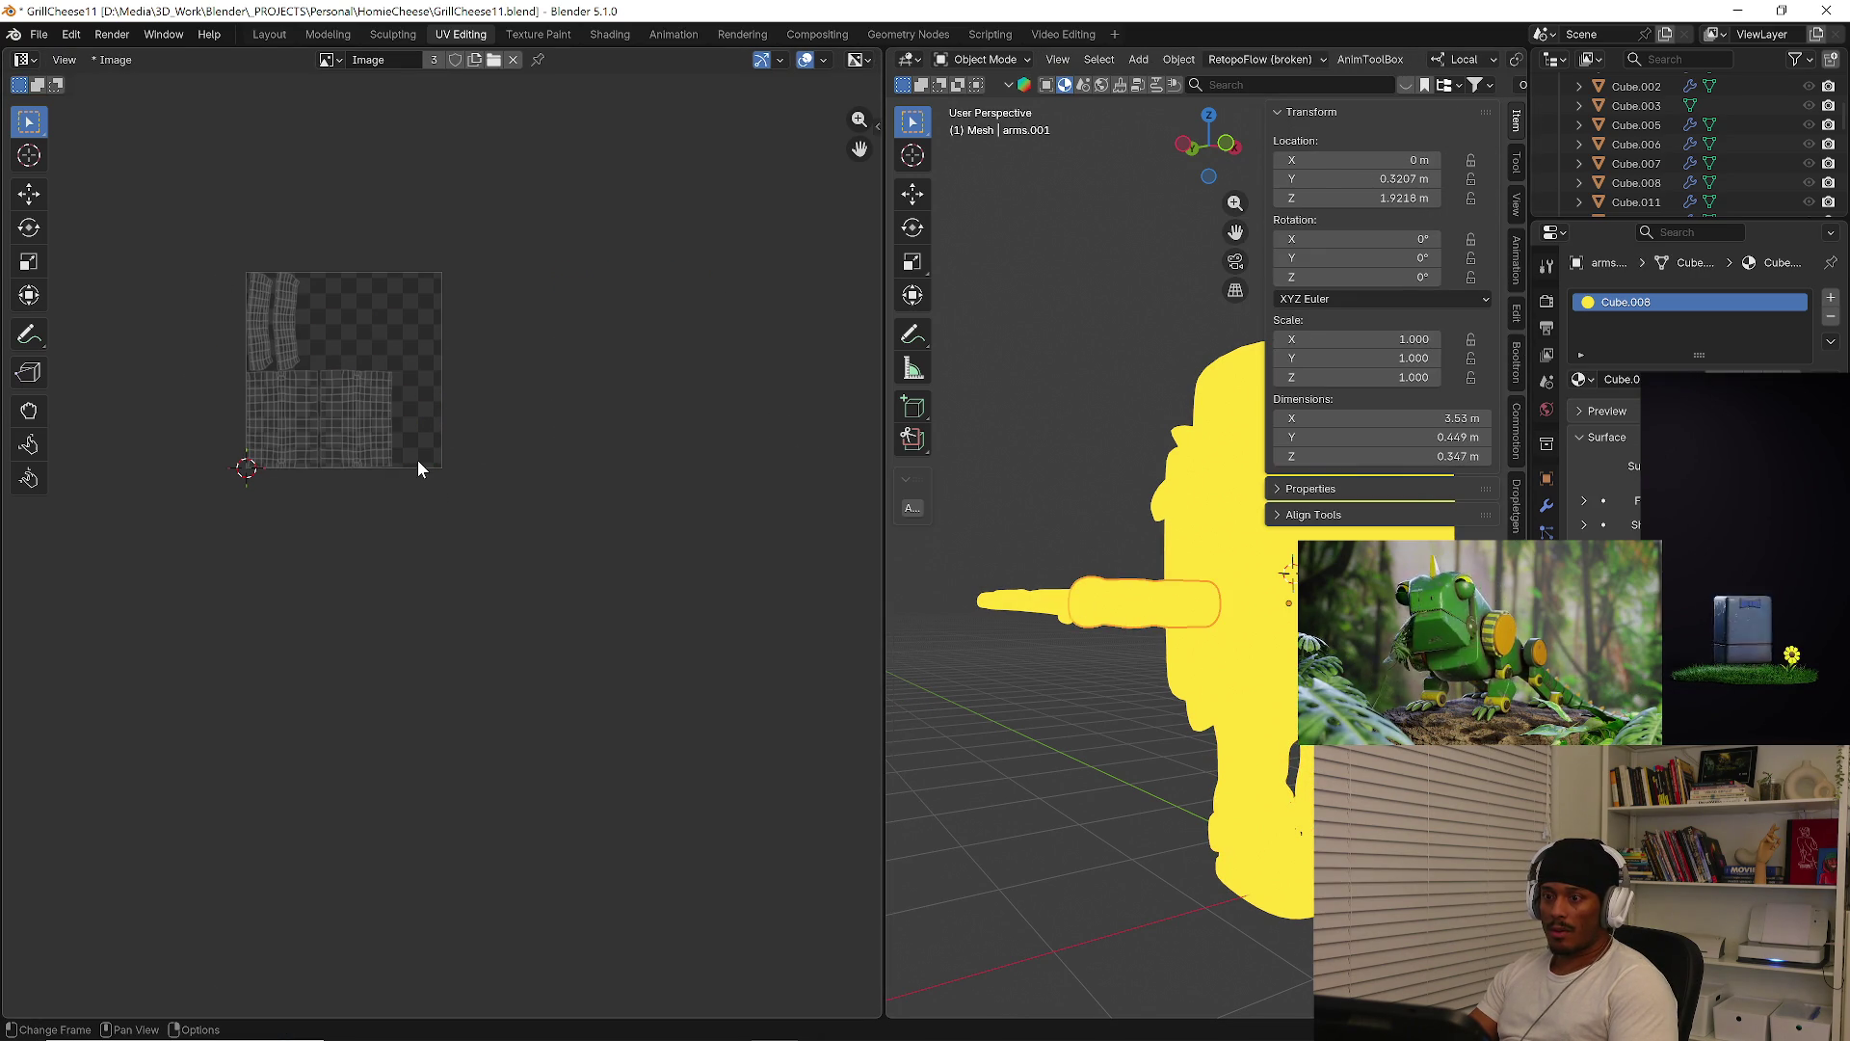
{"action": "key", "text": "Tab"}
{"action": "key", "text": "a"}
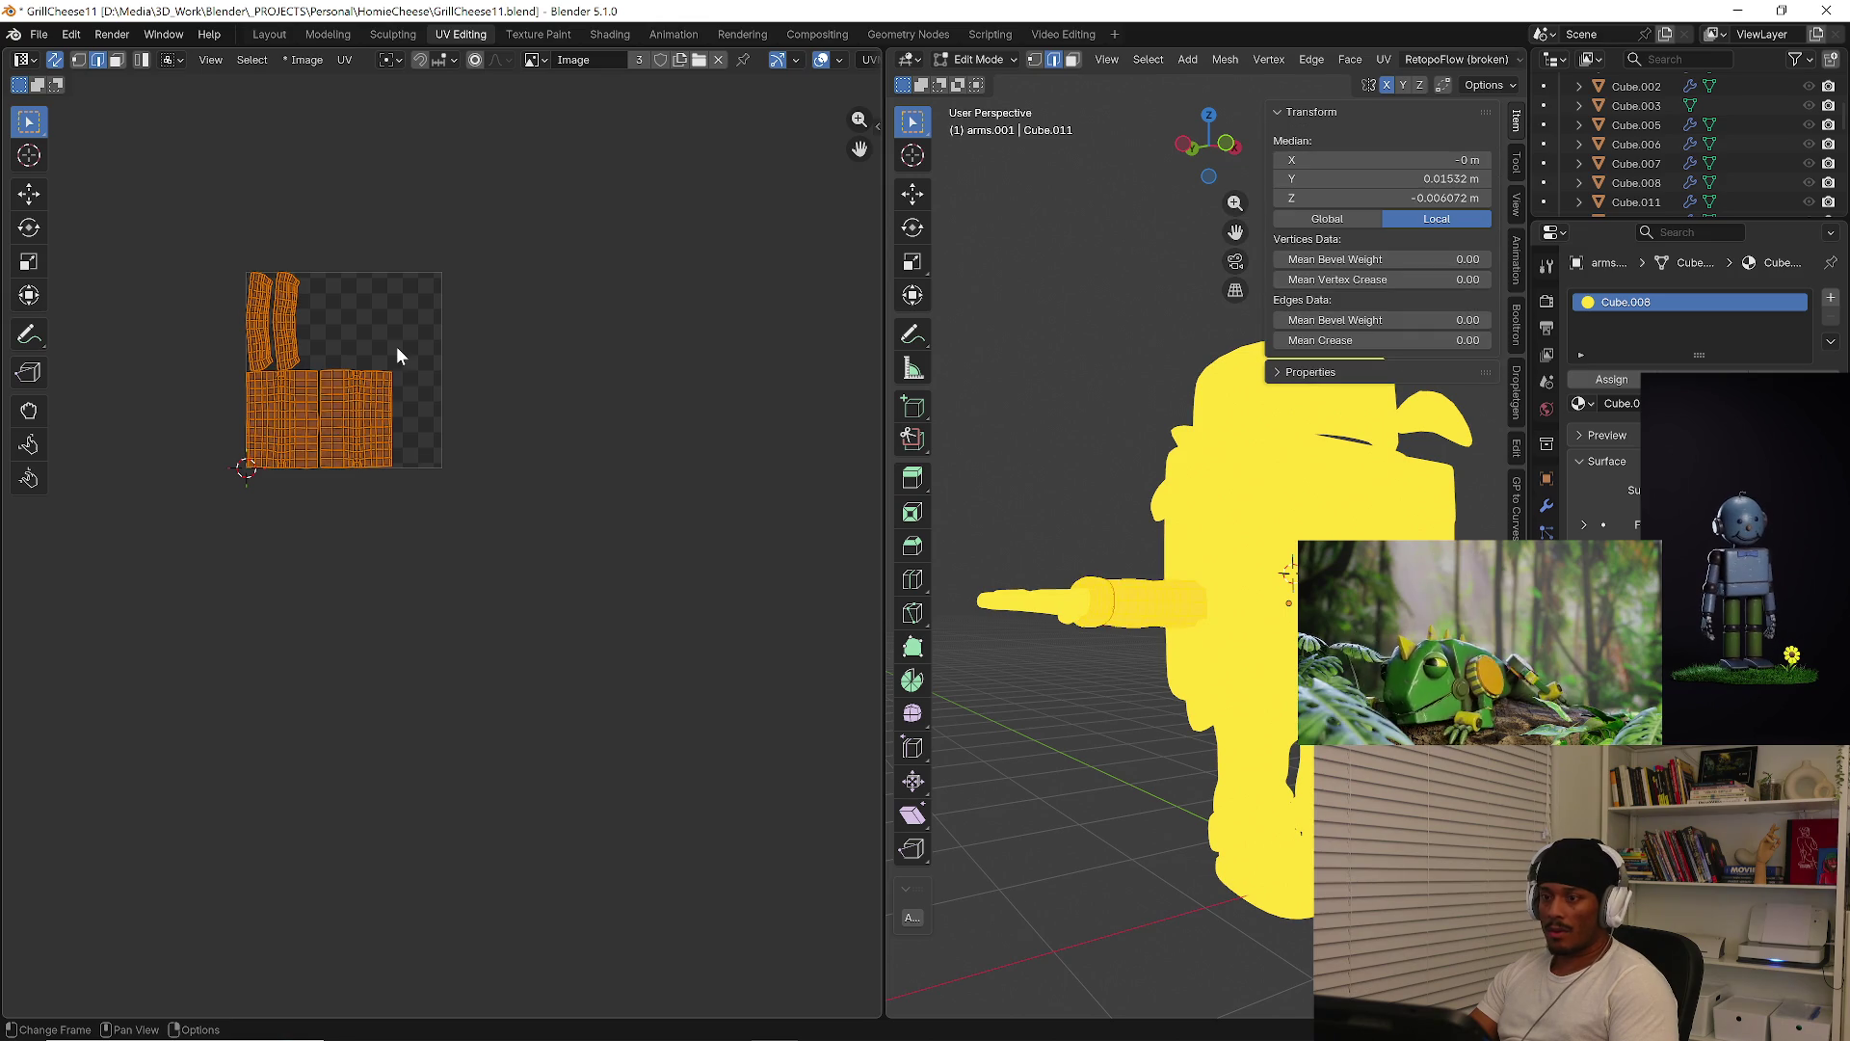
{"action": "key", "text": "g"}
{"action": "left_click", "coordinate": [285, 413]}
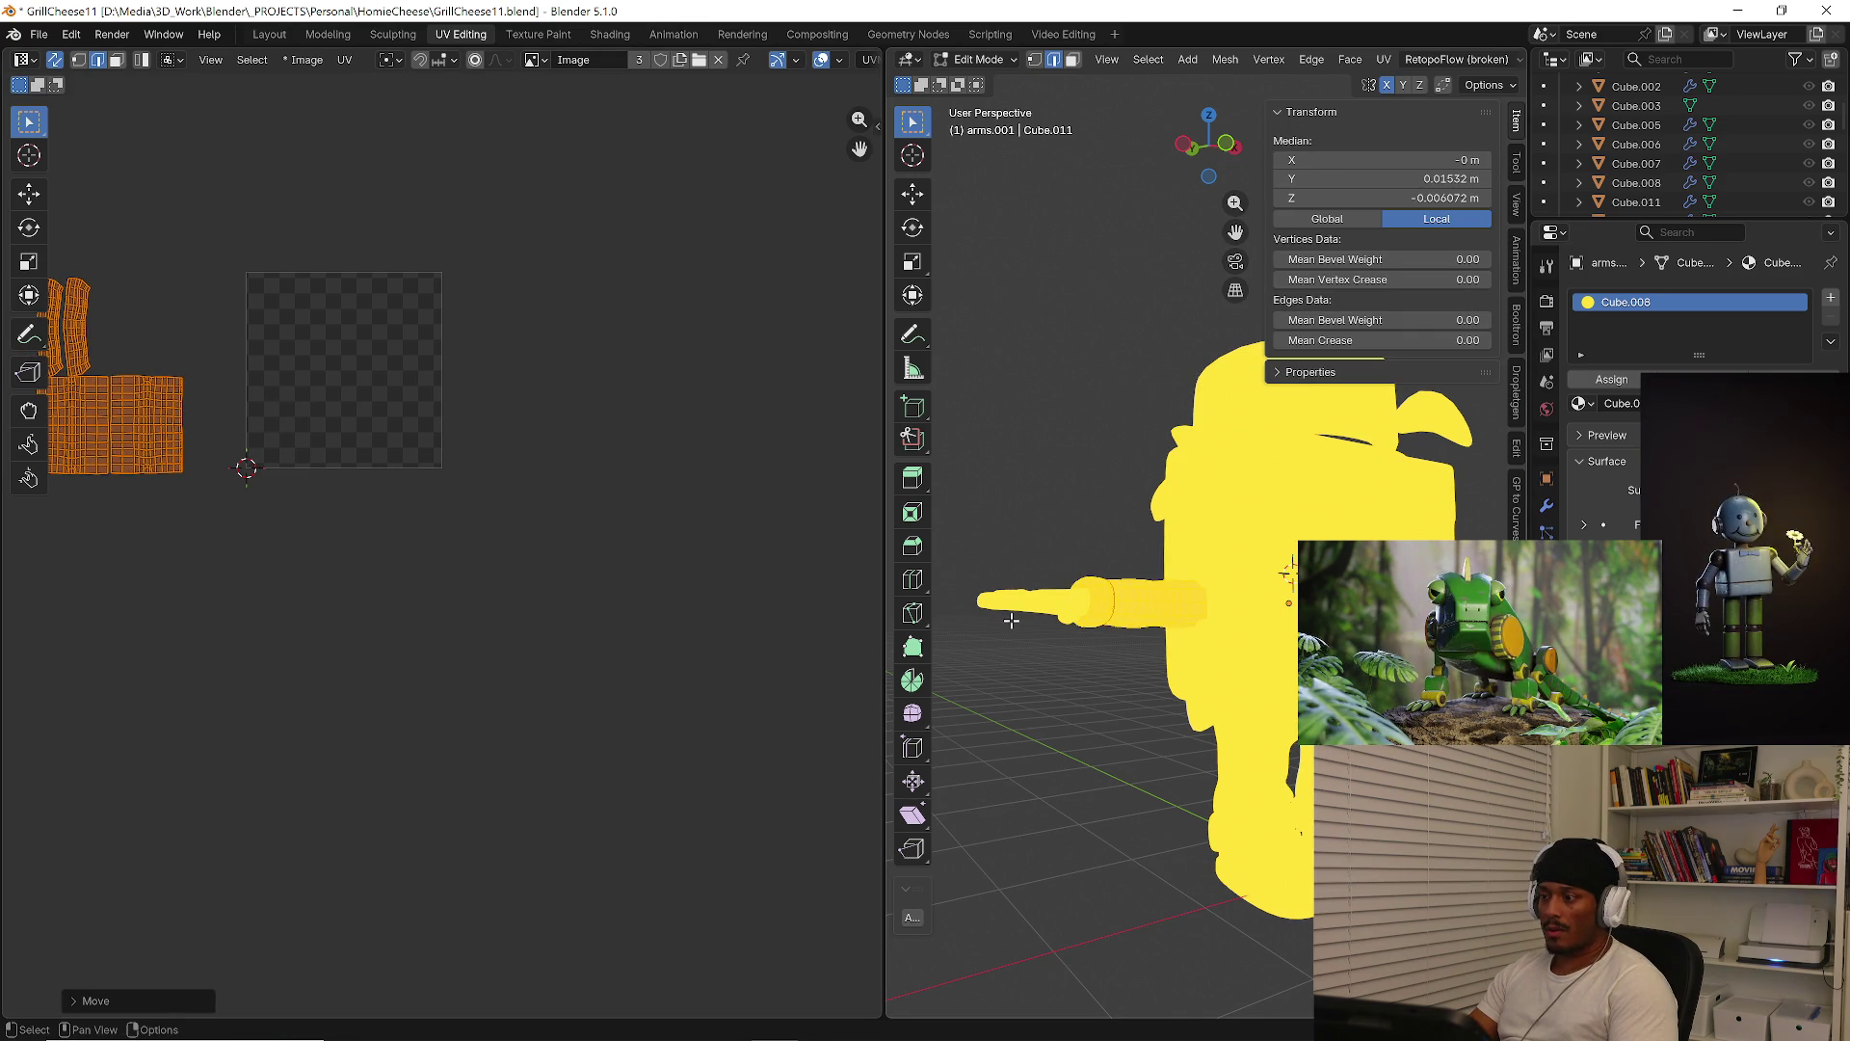
{"action": "key", "text": "Tab"}
Move the arms mesh's UV islands above the tile
{"action": "left_click", "coordinate": [1021, 610]}
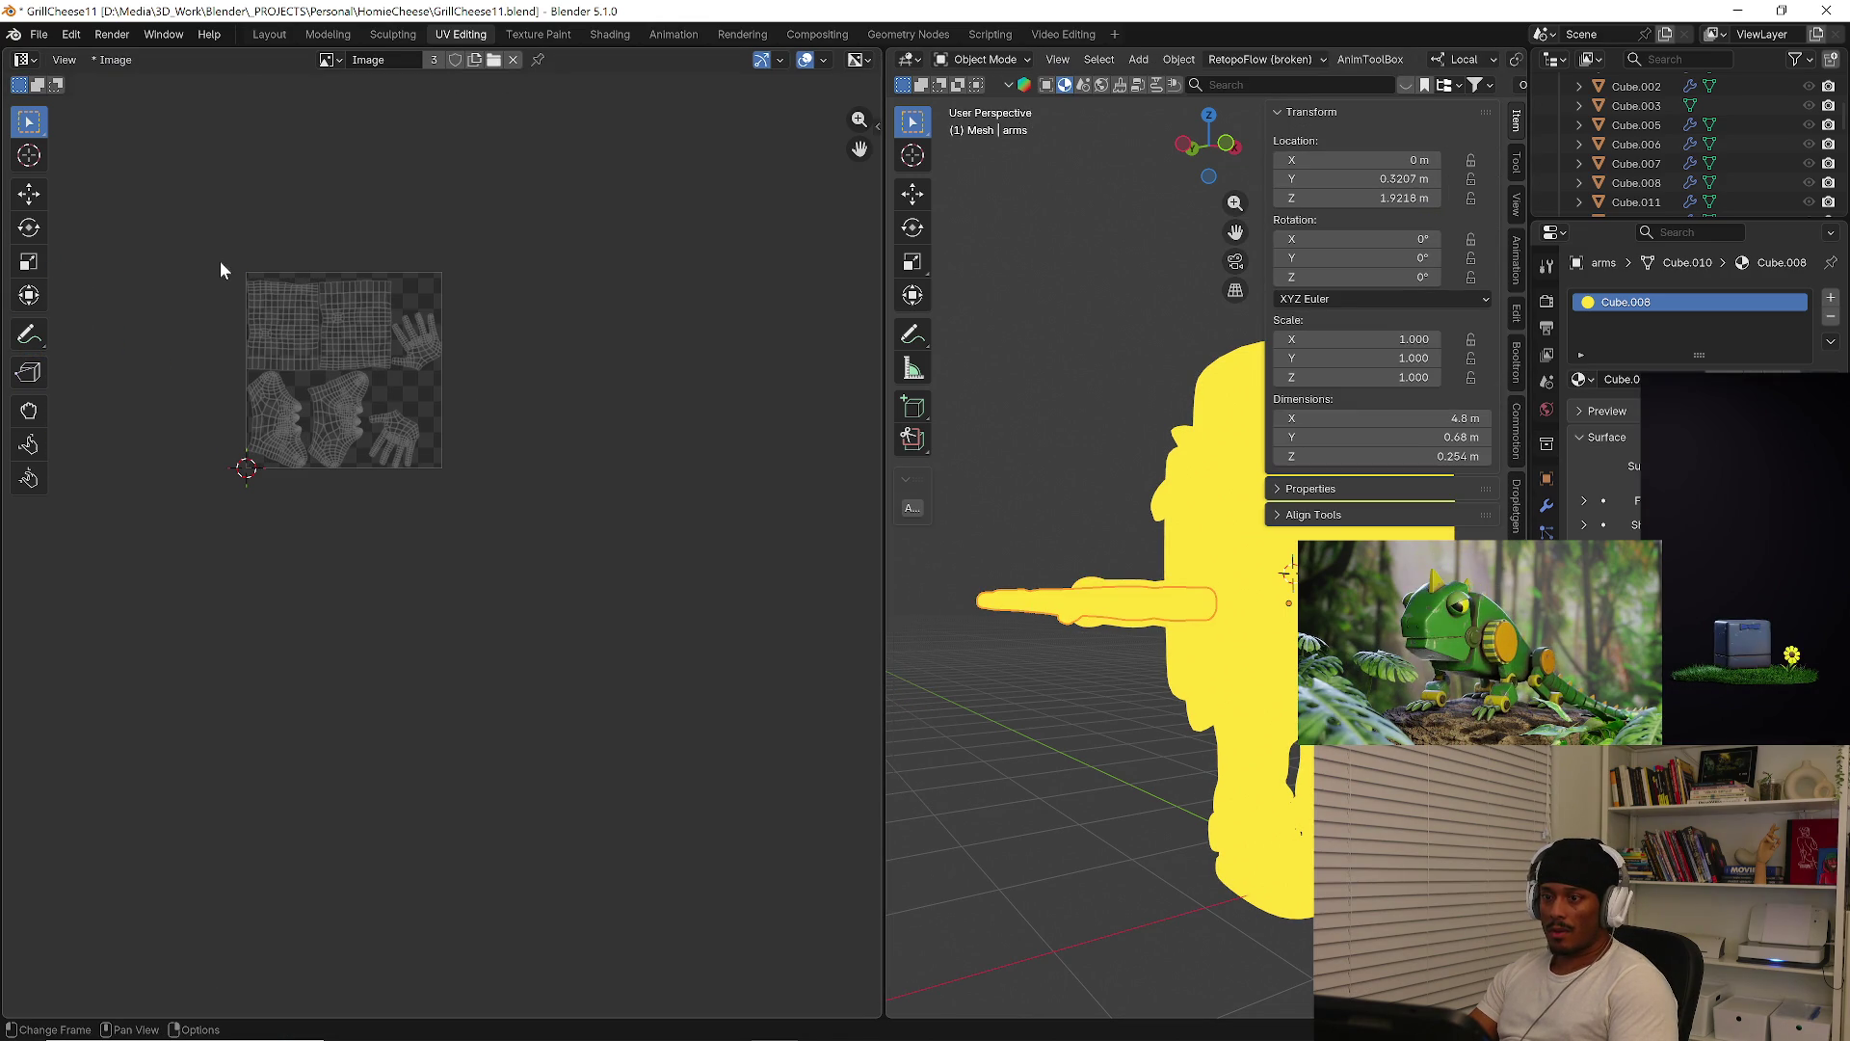
{"action": "key", "text": "Tab"}
{"action": "key", "text": "a"}
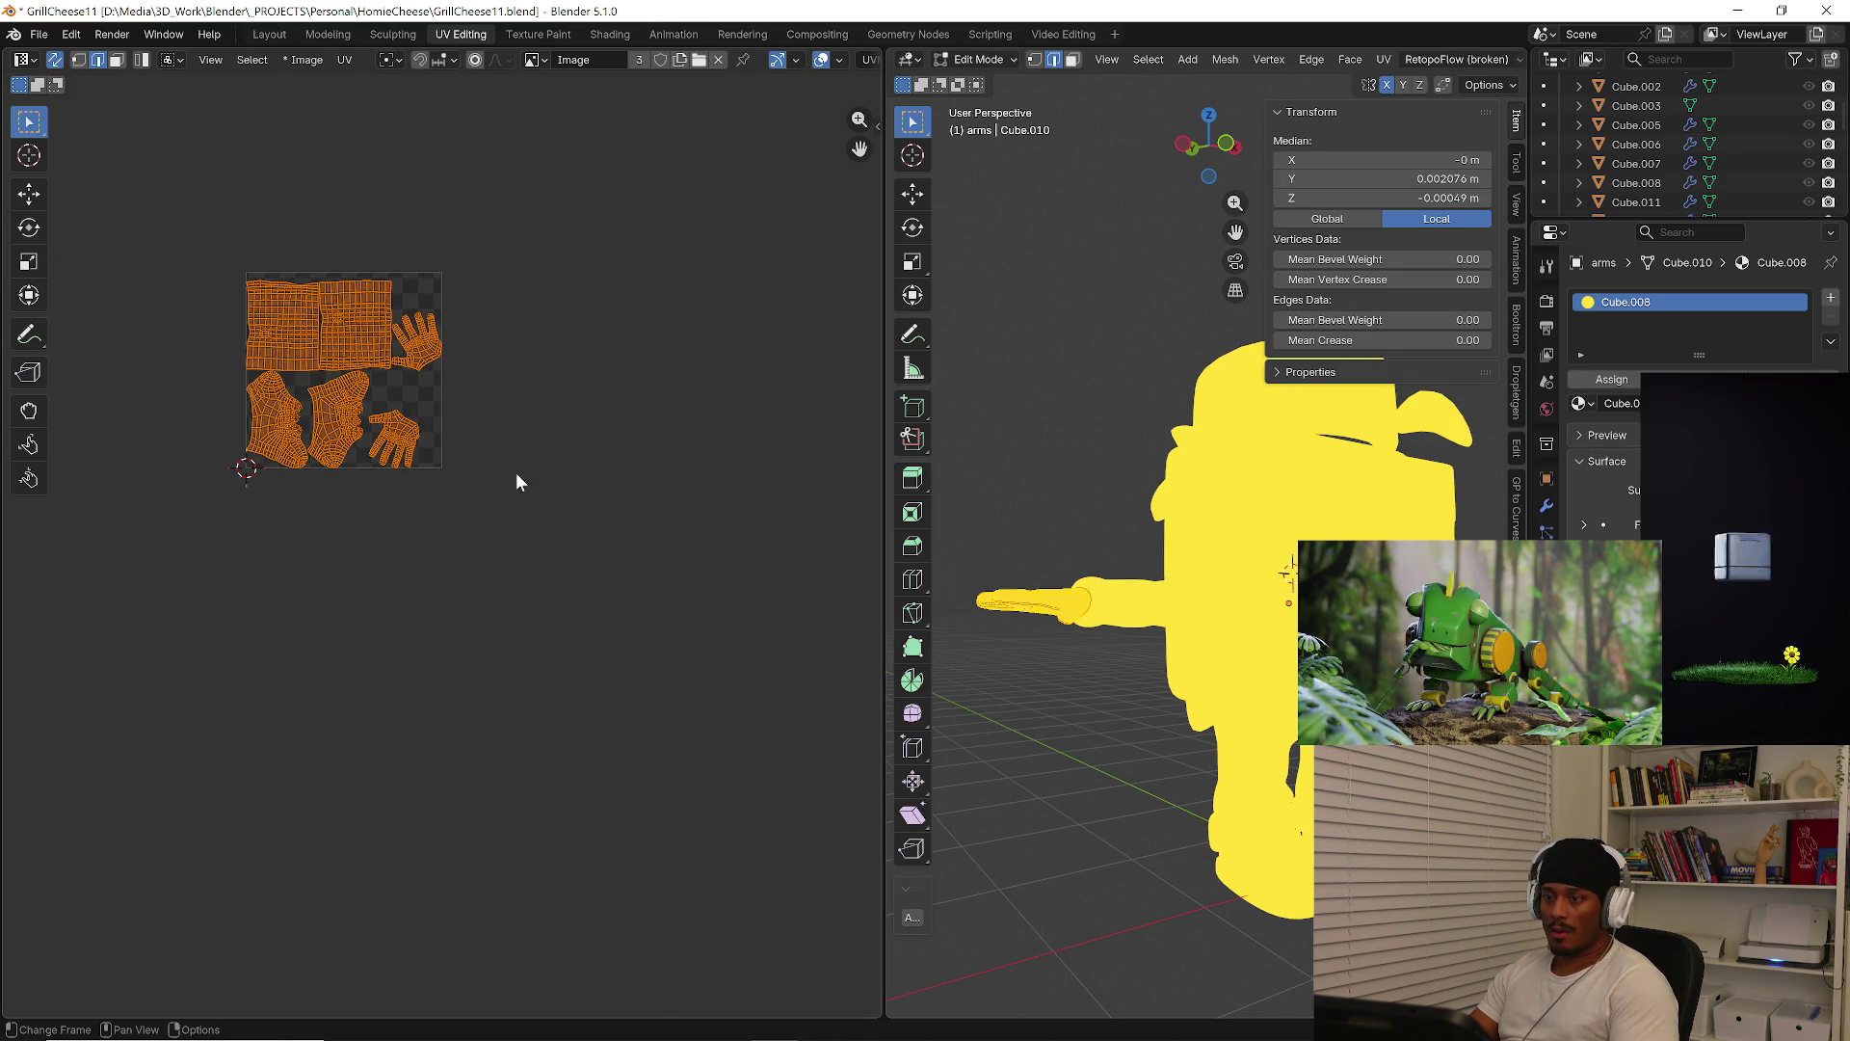
{"action": "scroll", "coordinate": [514, 545], "scroll_direction": "down", "scroll_amount": 2}
{"action": "key", "text": "g"}
{"action": "left_click", "coordinate": [518, 409]}
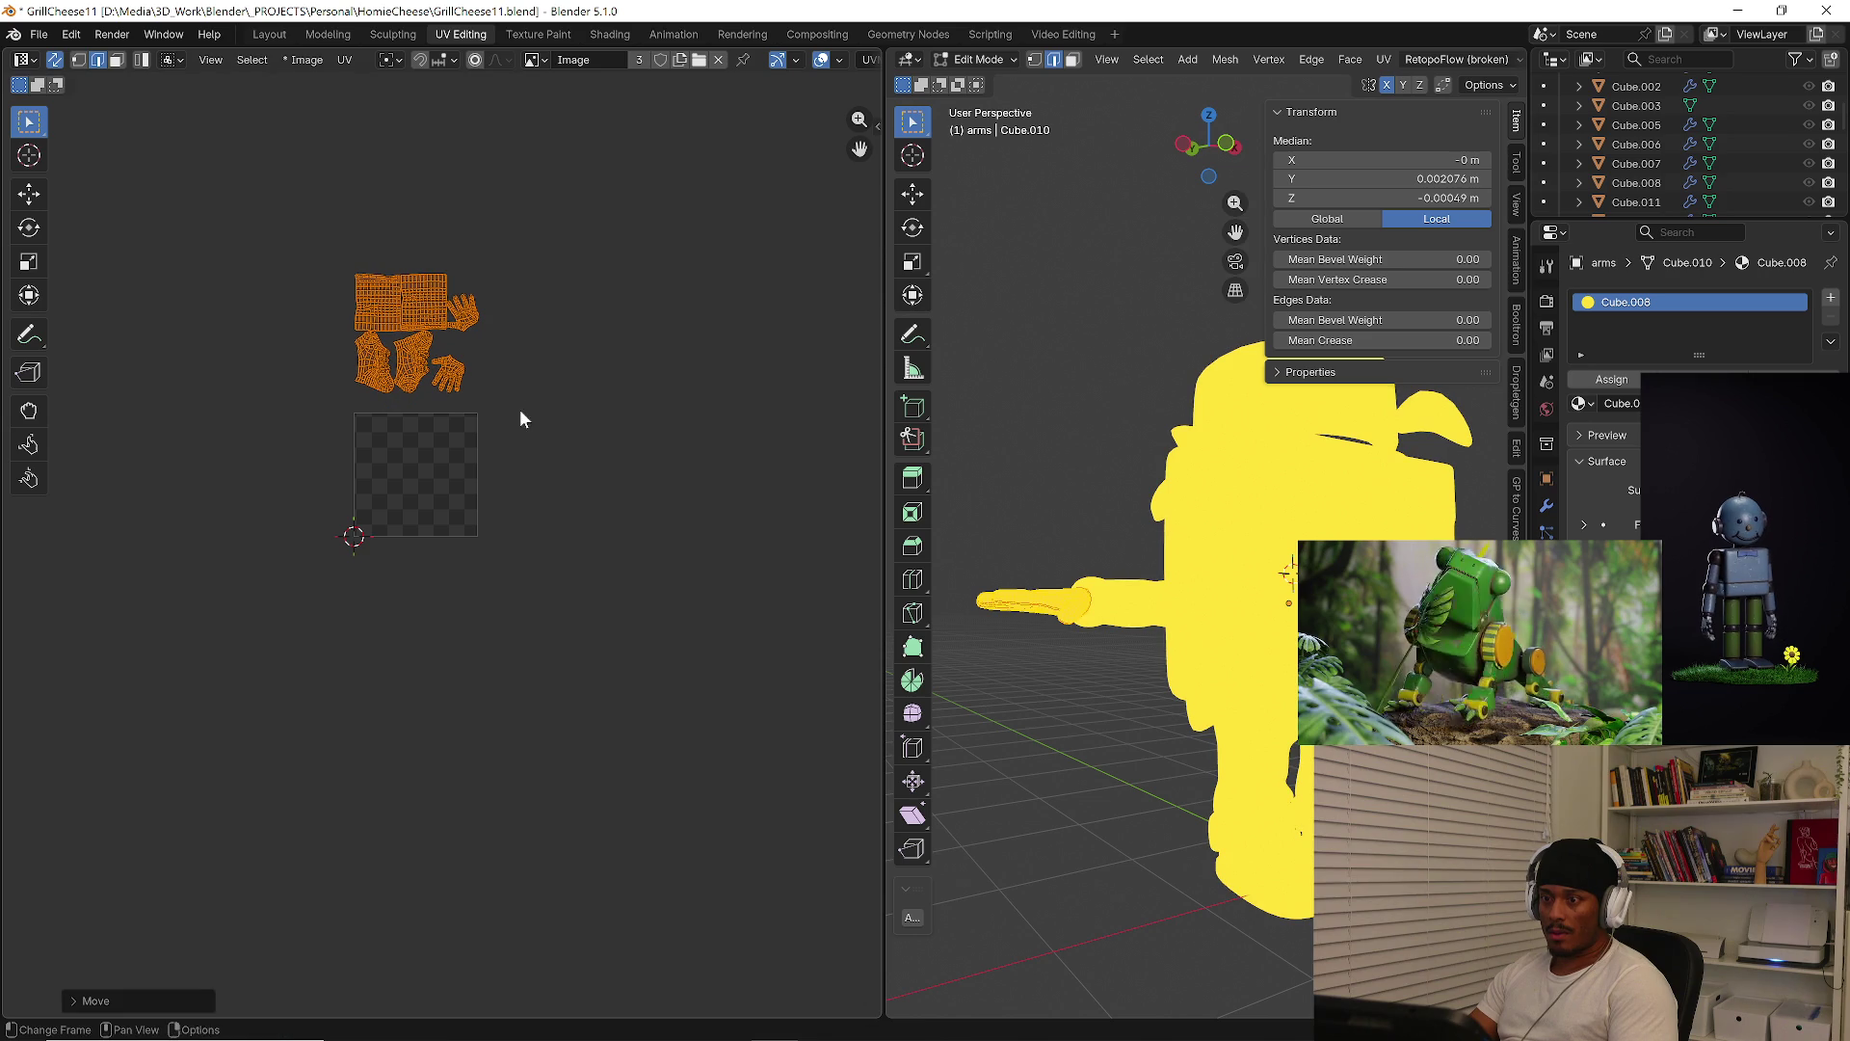
{"action": "key", "text": "Tab"}
Move the body mesh Cube.002's UV islands down-left of the tile
{"action": "left_click", "coordinate": [1203, 476]}
{"action": "middle_click_drag", "start_coordinate": [1203, 477], "coordinate": [1119, 550], "text": "shift"}
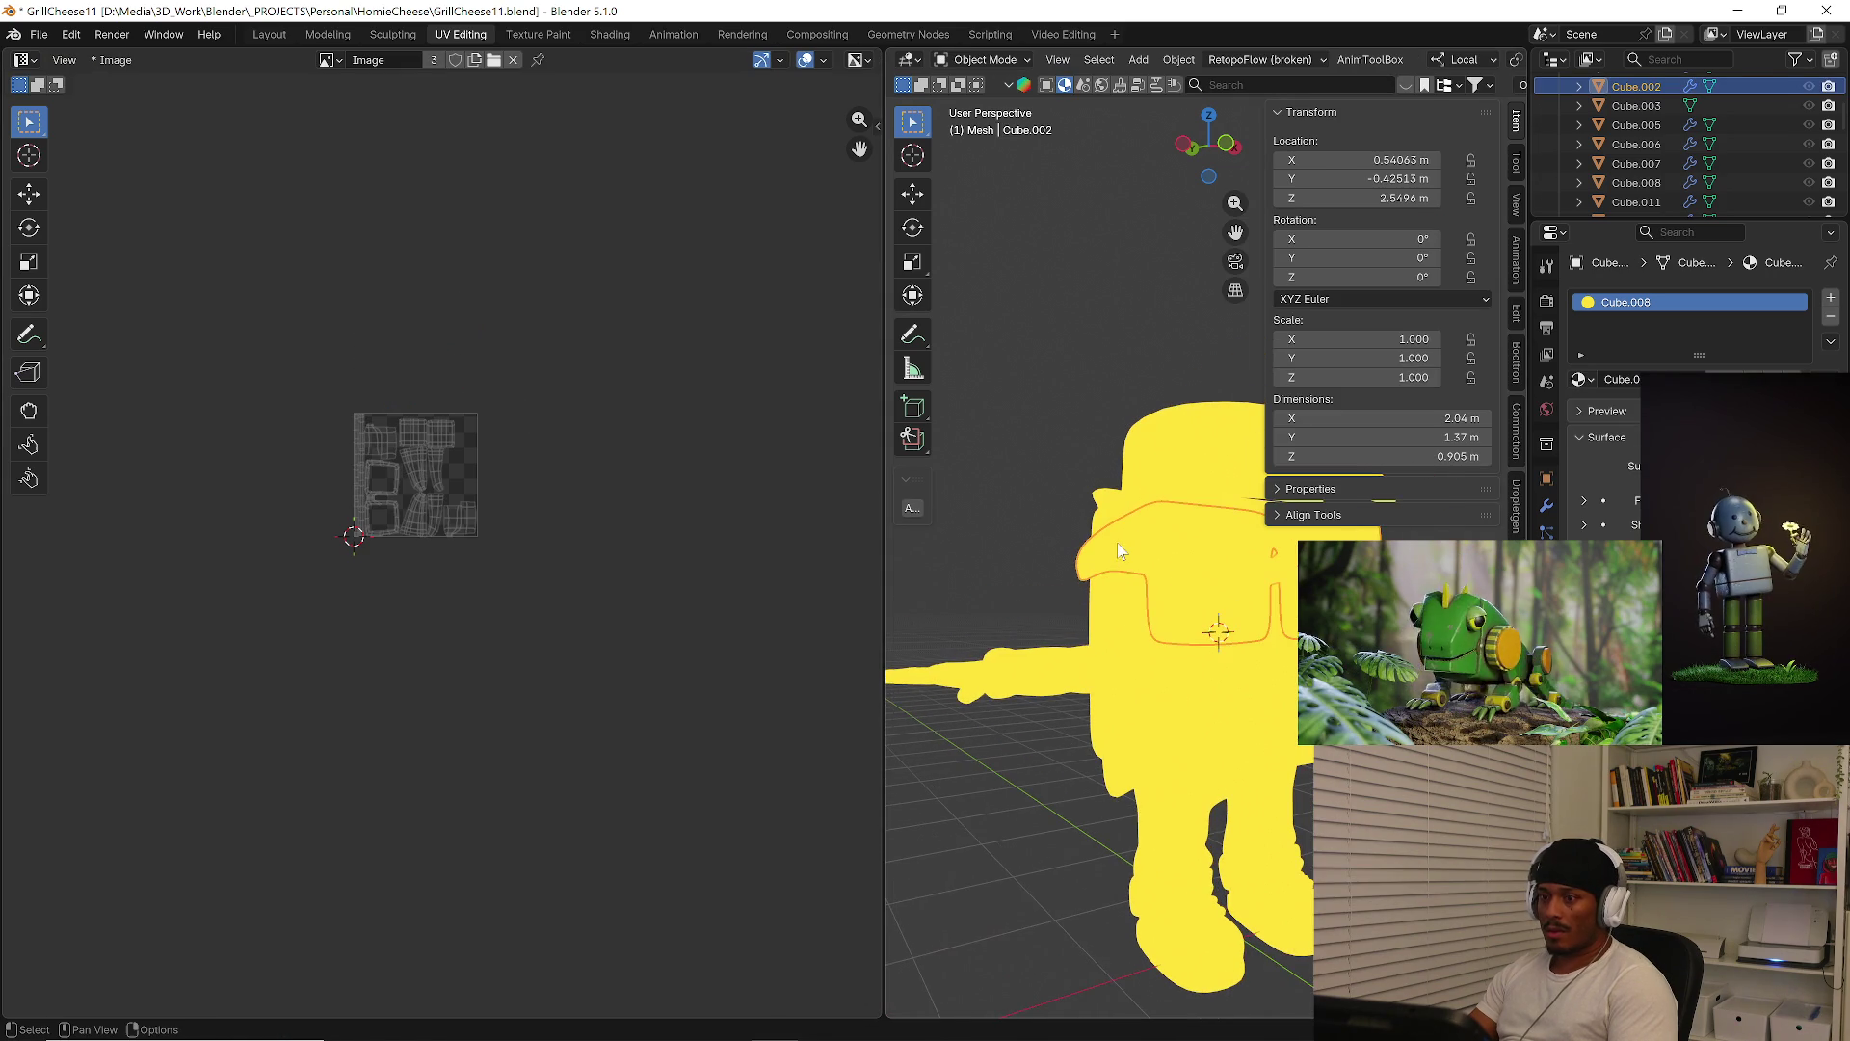
{"action": "key", "text": "Tab"}
{"action": "key", "text": "a"}
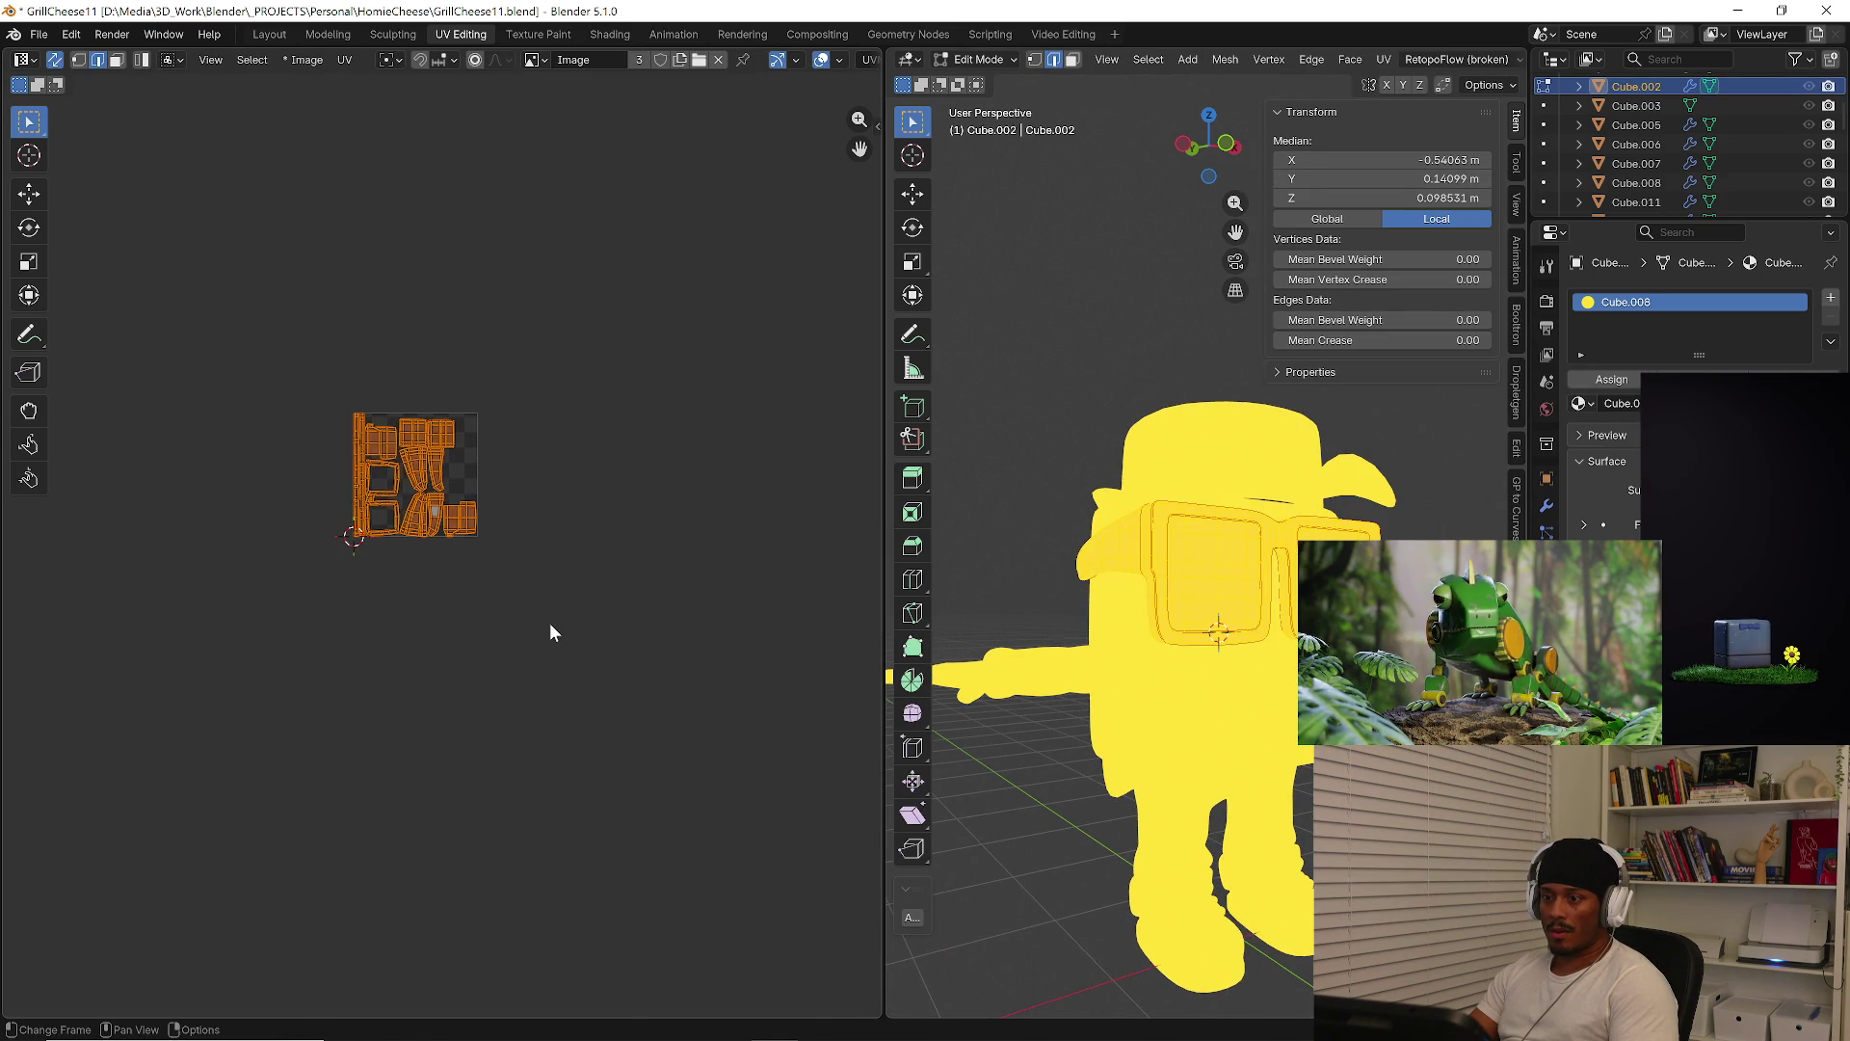
{"action": "key", "text": "g"}
{"action": "left_click", "coordinate": [307, 796]}
{"action": "key", "text": "Tab"}
Move Cube.003's UV islands up-right of the tile
{"action": "left_click", "coordinate": [1201, 465]}
{"action": "key", "text": "Tab"}
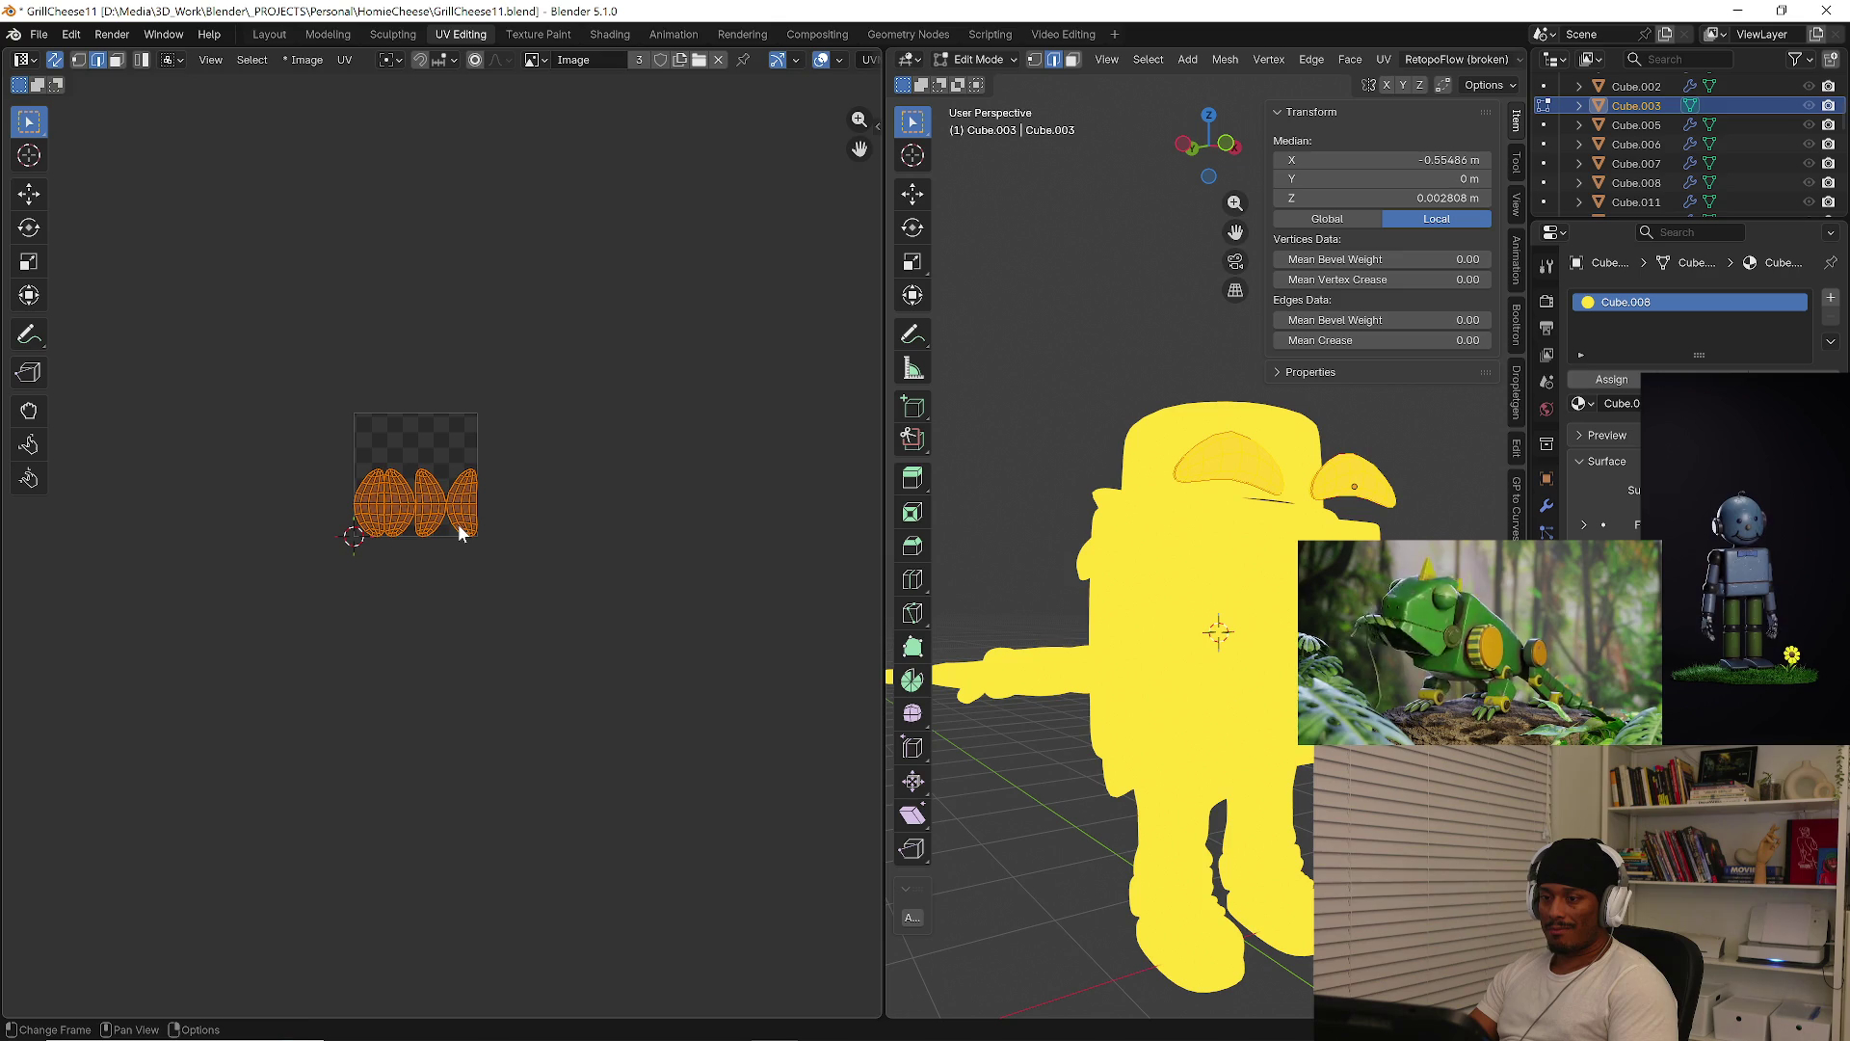
{"action": "key", "text": "g"}
{"action": "left_click", "coordinate": [718, 328]}
{"action": "key", "text": "Tab"}
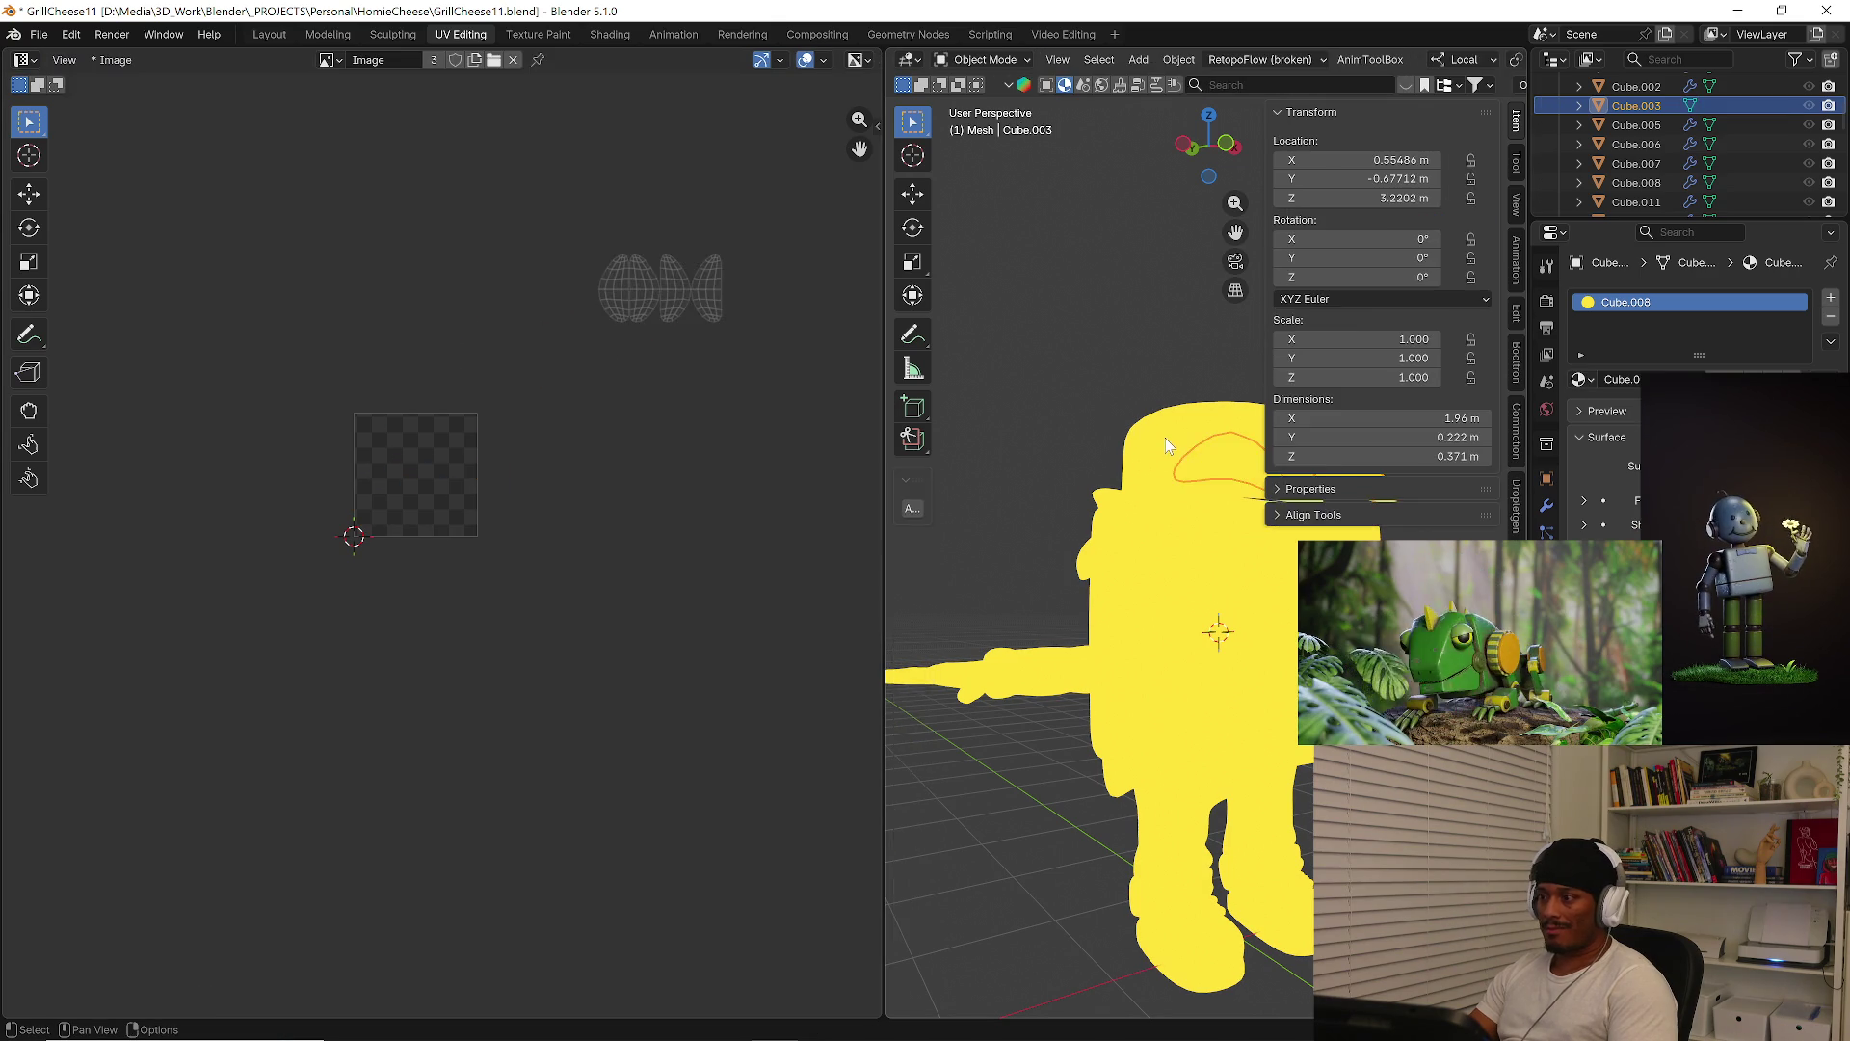
Move the hat mesh Cube.018's UV islands to the upper-left of the tile
{"action": "left_click", "coordinate": [1164, 439]}
{"action": "key", "text": "Tab"}
{"action": "key", "text": "a"}
{"action": "key", "text": "g"}
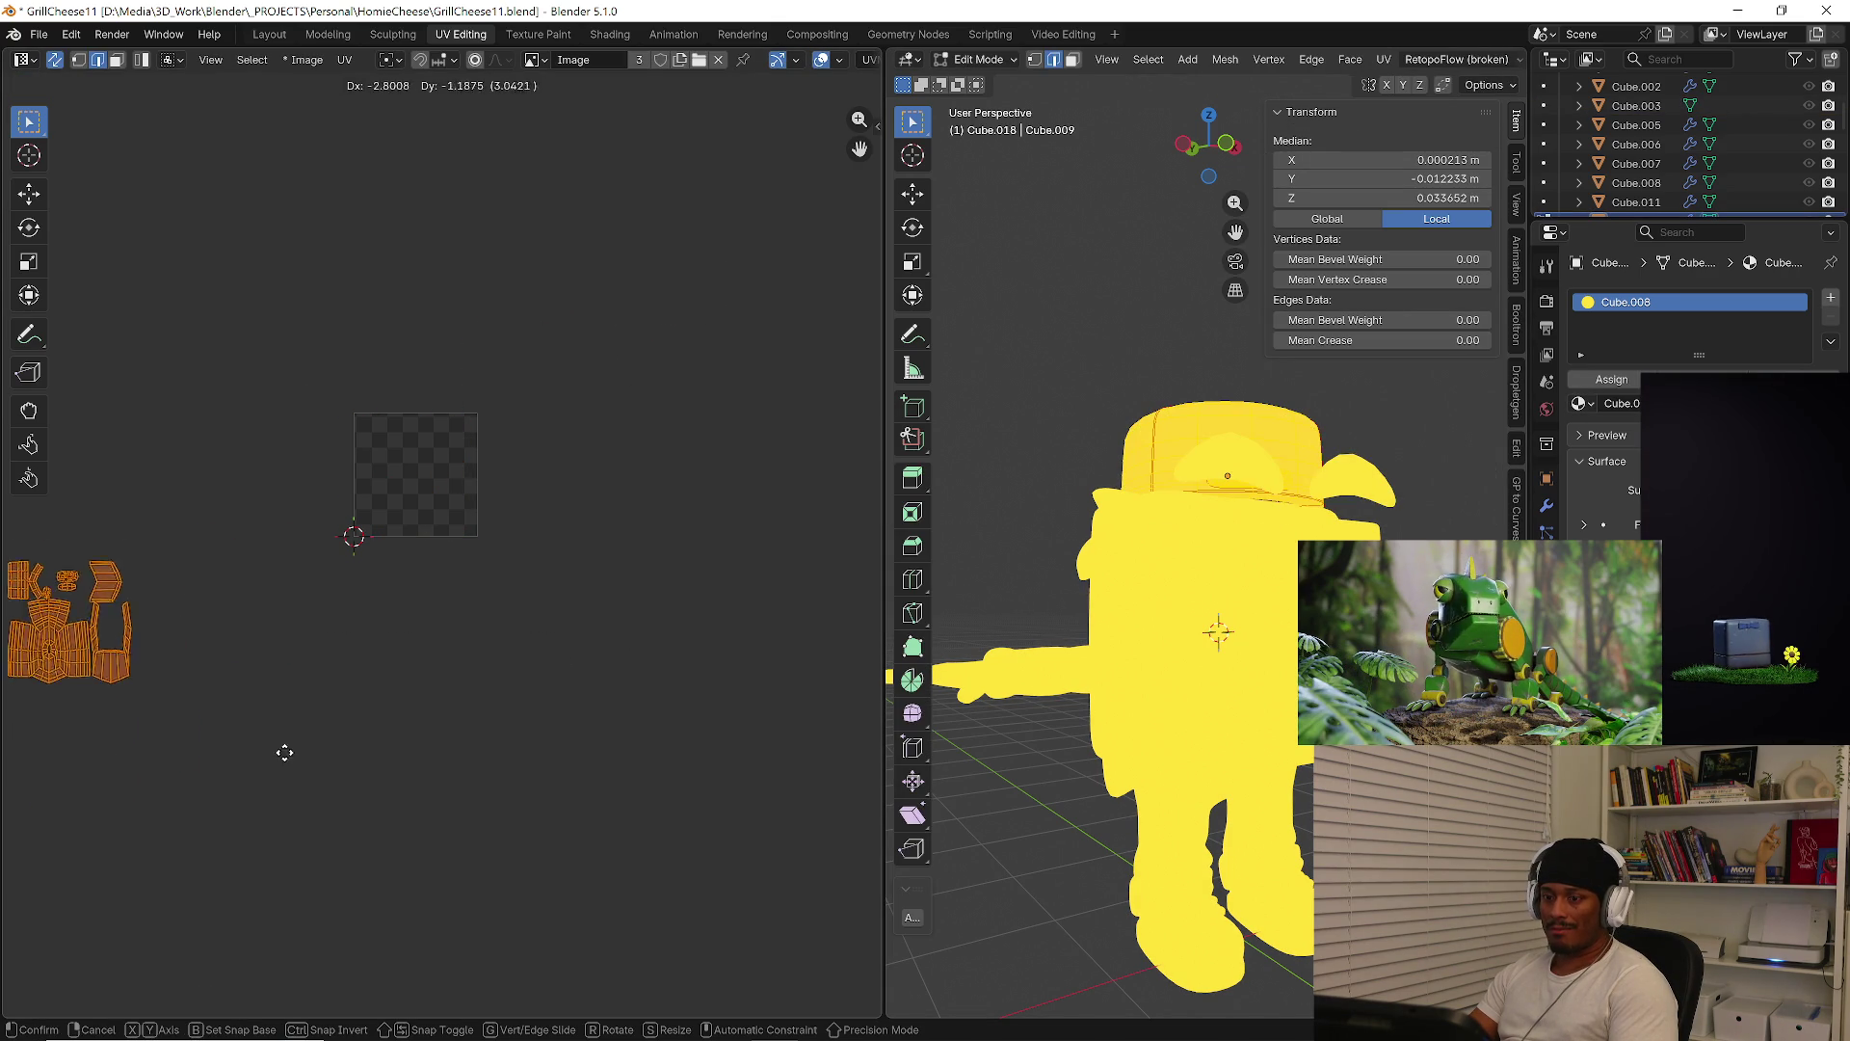
{"action": "left_click", "coordinate": [354, 360]}
{"action": "key", "text": "Tab"}
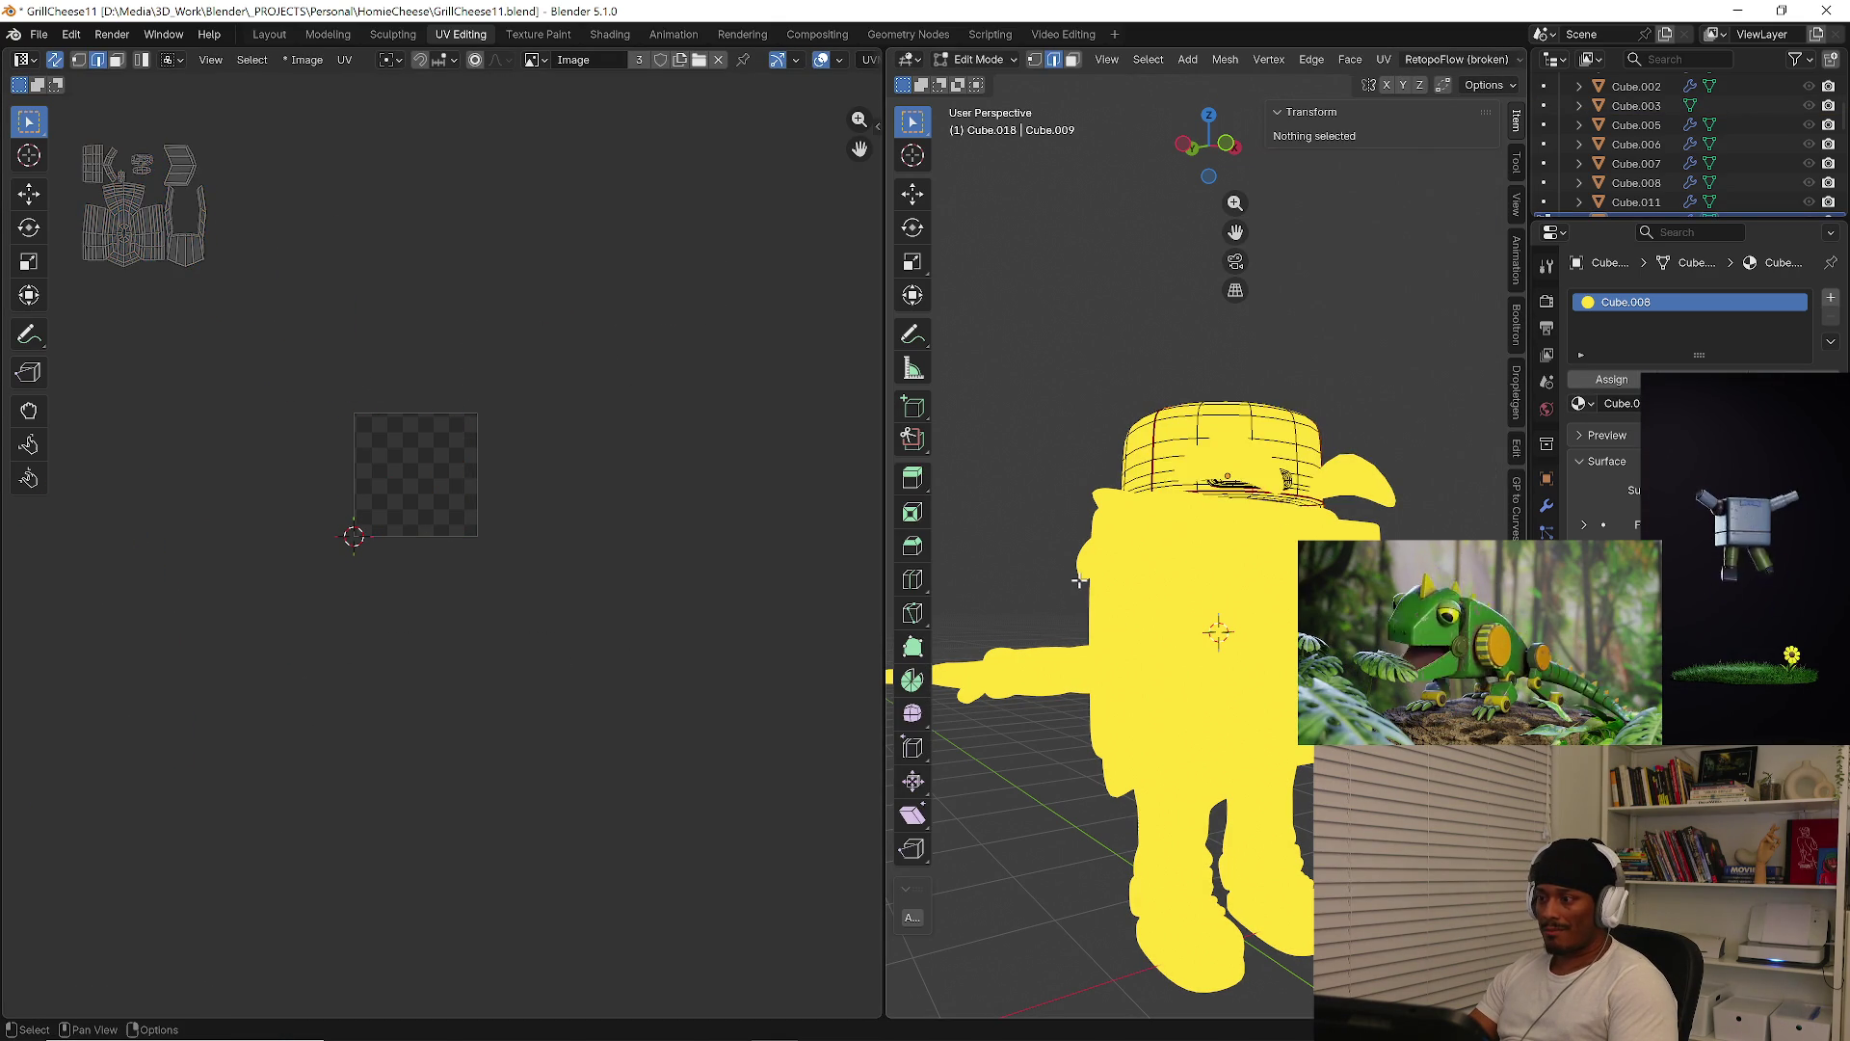
Move the left shoe's UV islands lower-right of the tile, then select all objects
{"action": "mouse_move", "coordinate": [1175, 673]}
{"action": "middle_mouse_down"}
{"action": "mouse_move", "coordinate": [1171, 594]}
{"action": "mouse_move", "coordinate": [1195, 598]}
{"action": "middle_mouse_up"}
{"action": "left_click", "coordinate": [1308, 952]}
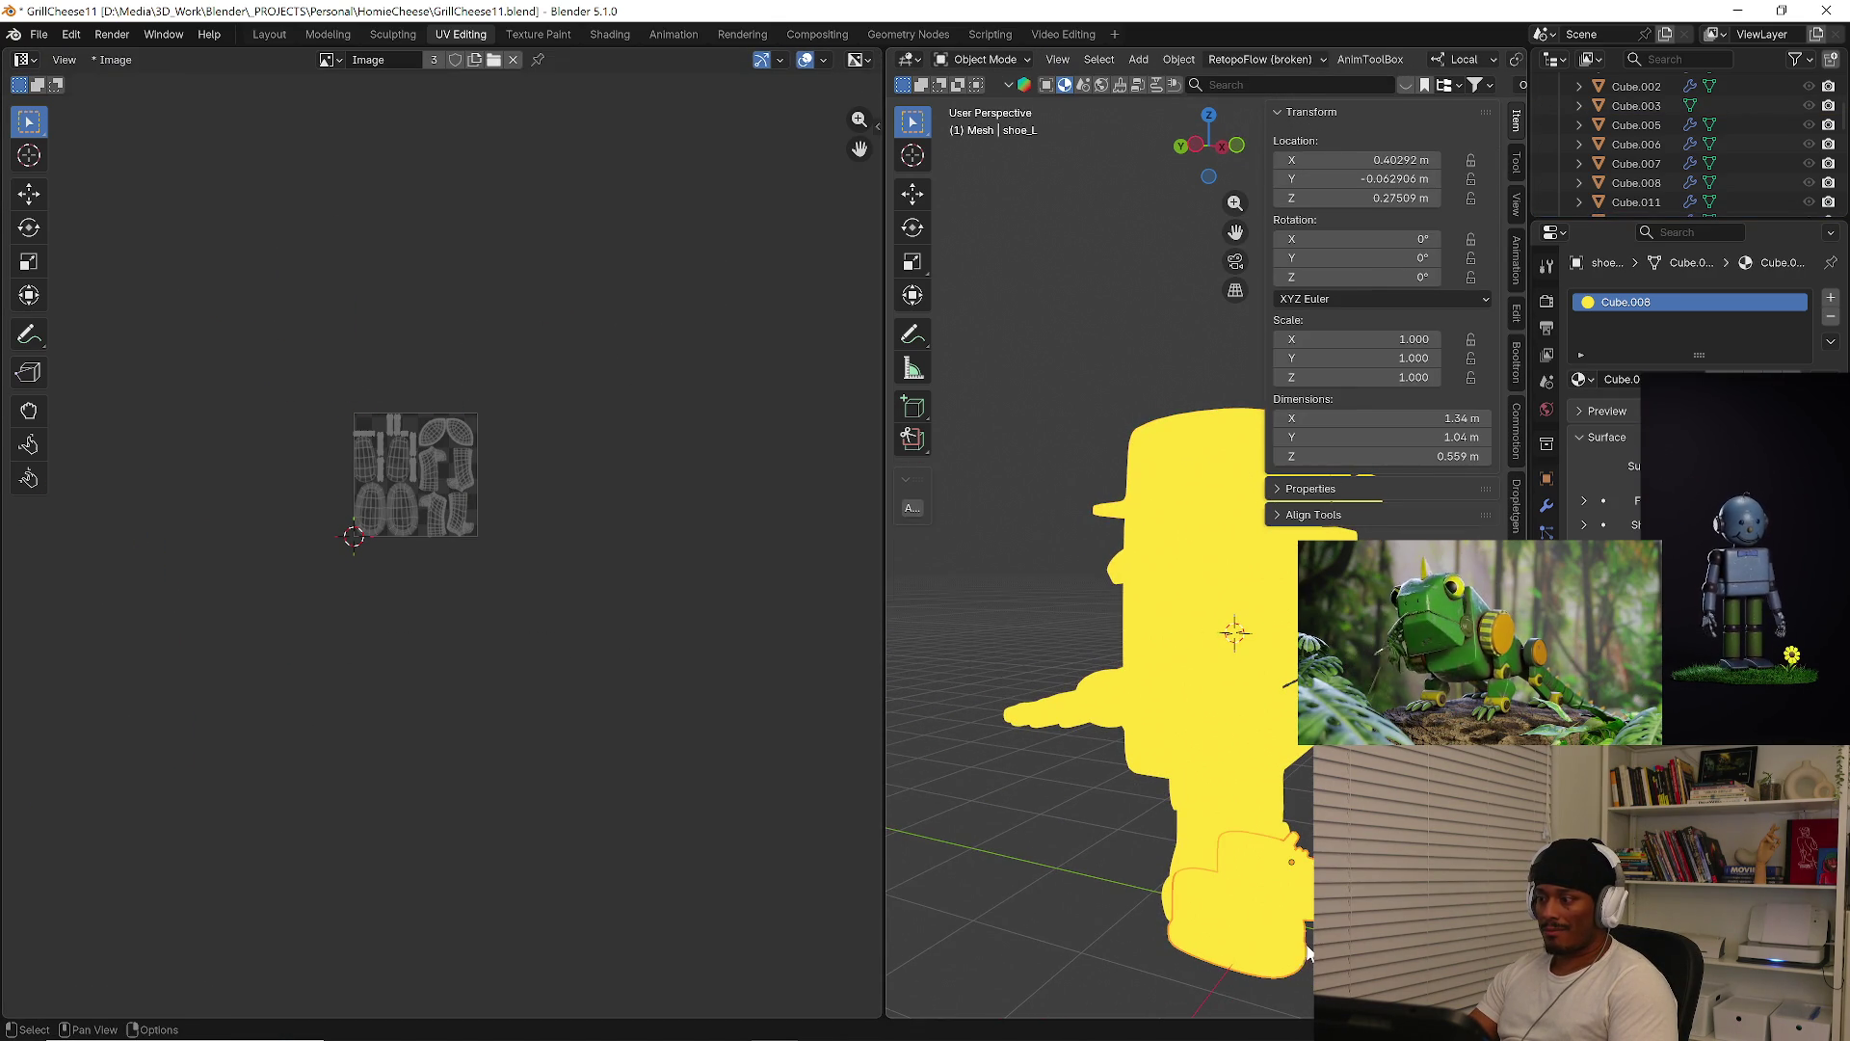
{"action": "key", "text": "Tab"}
{"action": "key", "text": "a"}
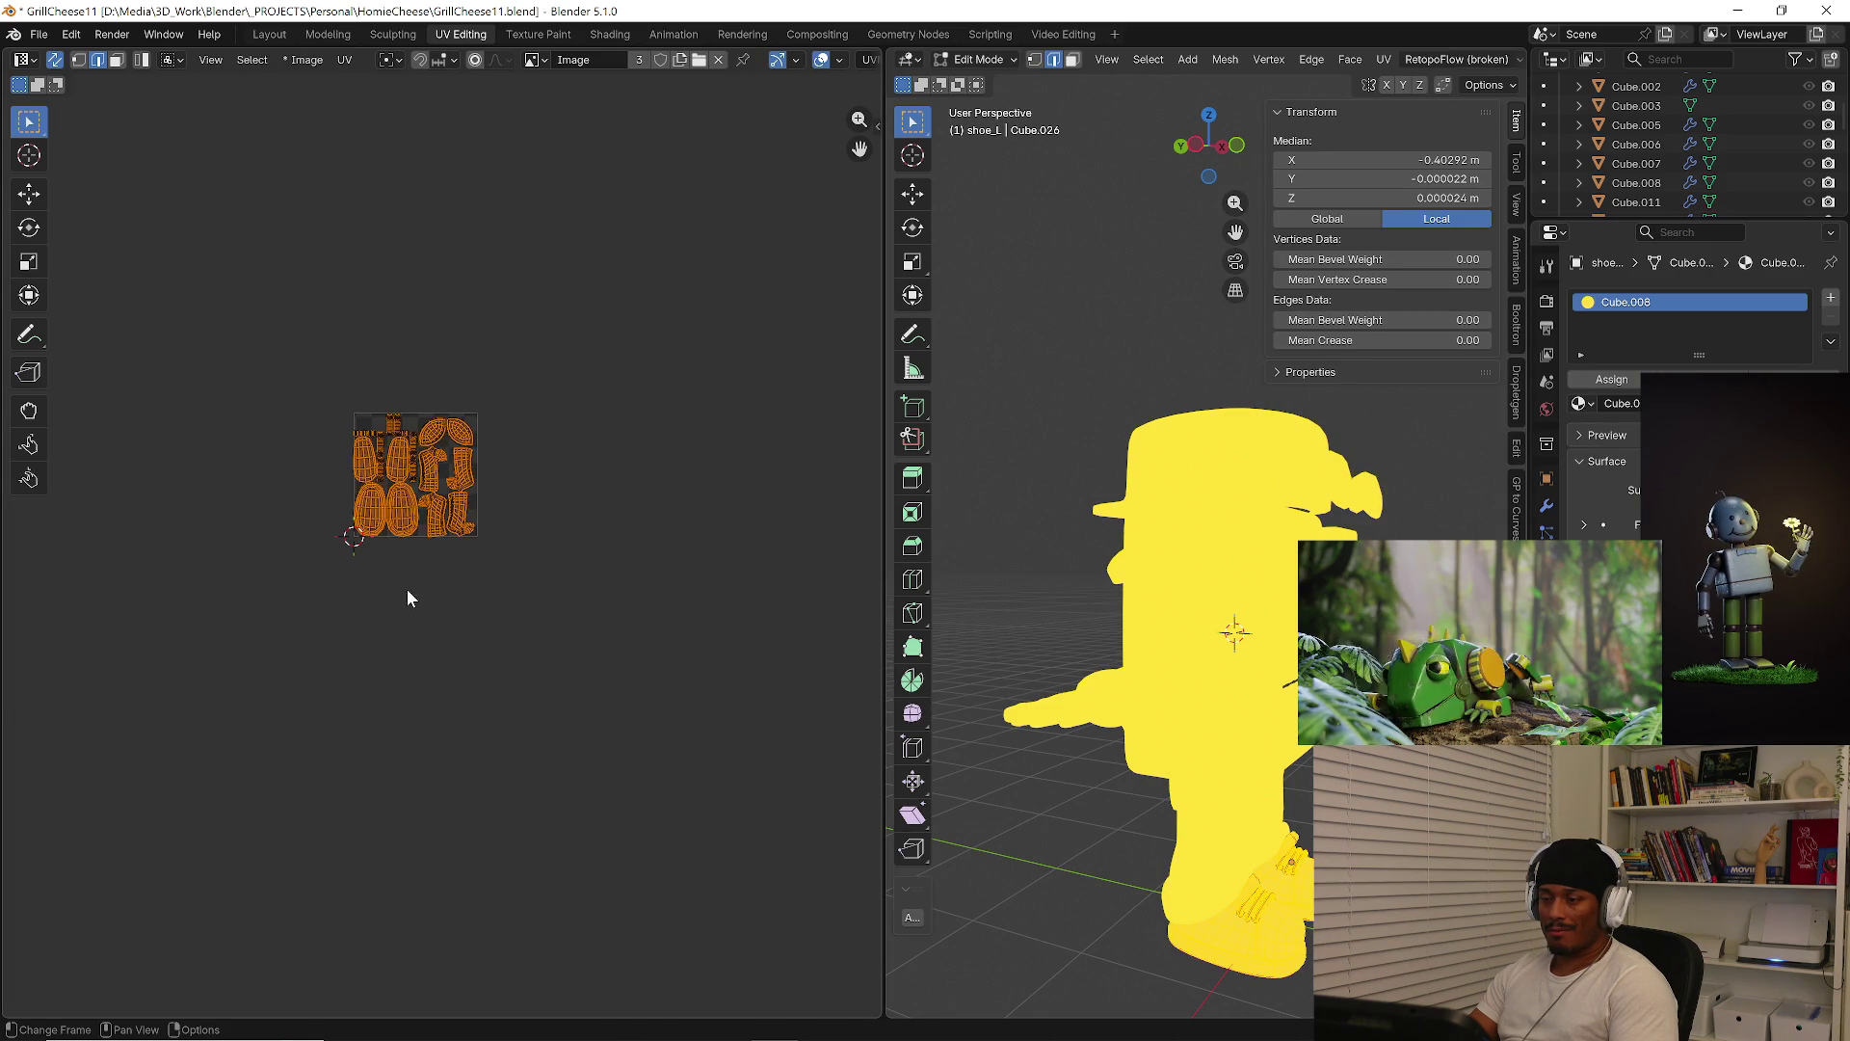
{"action": "key", "text": "g"}
{"action": "left_click", "coordinate": [727, 930]}
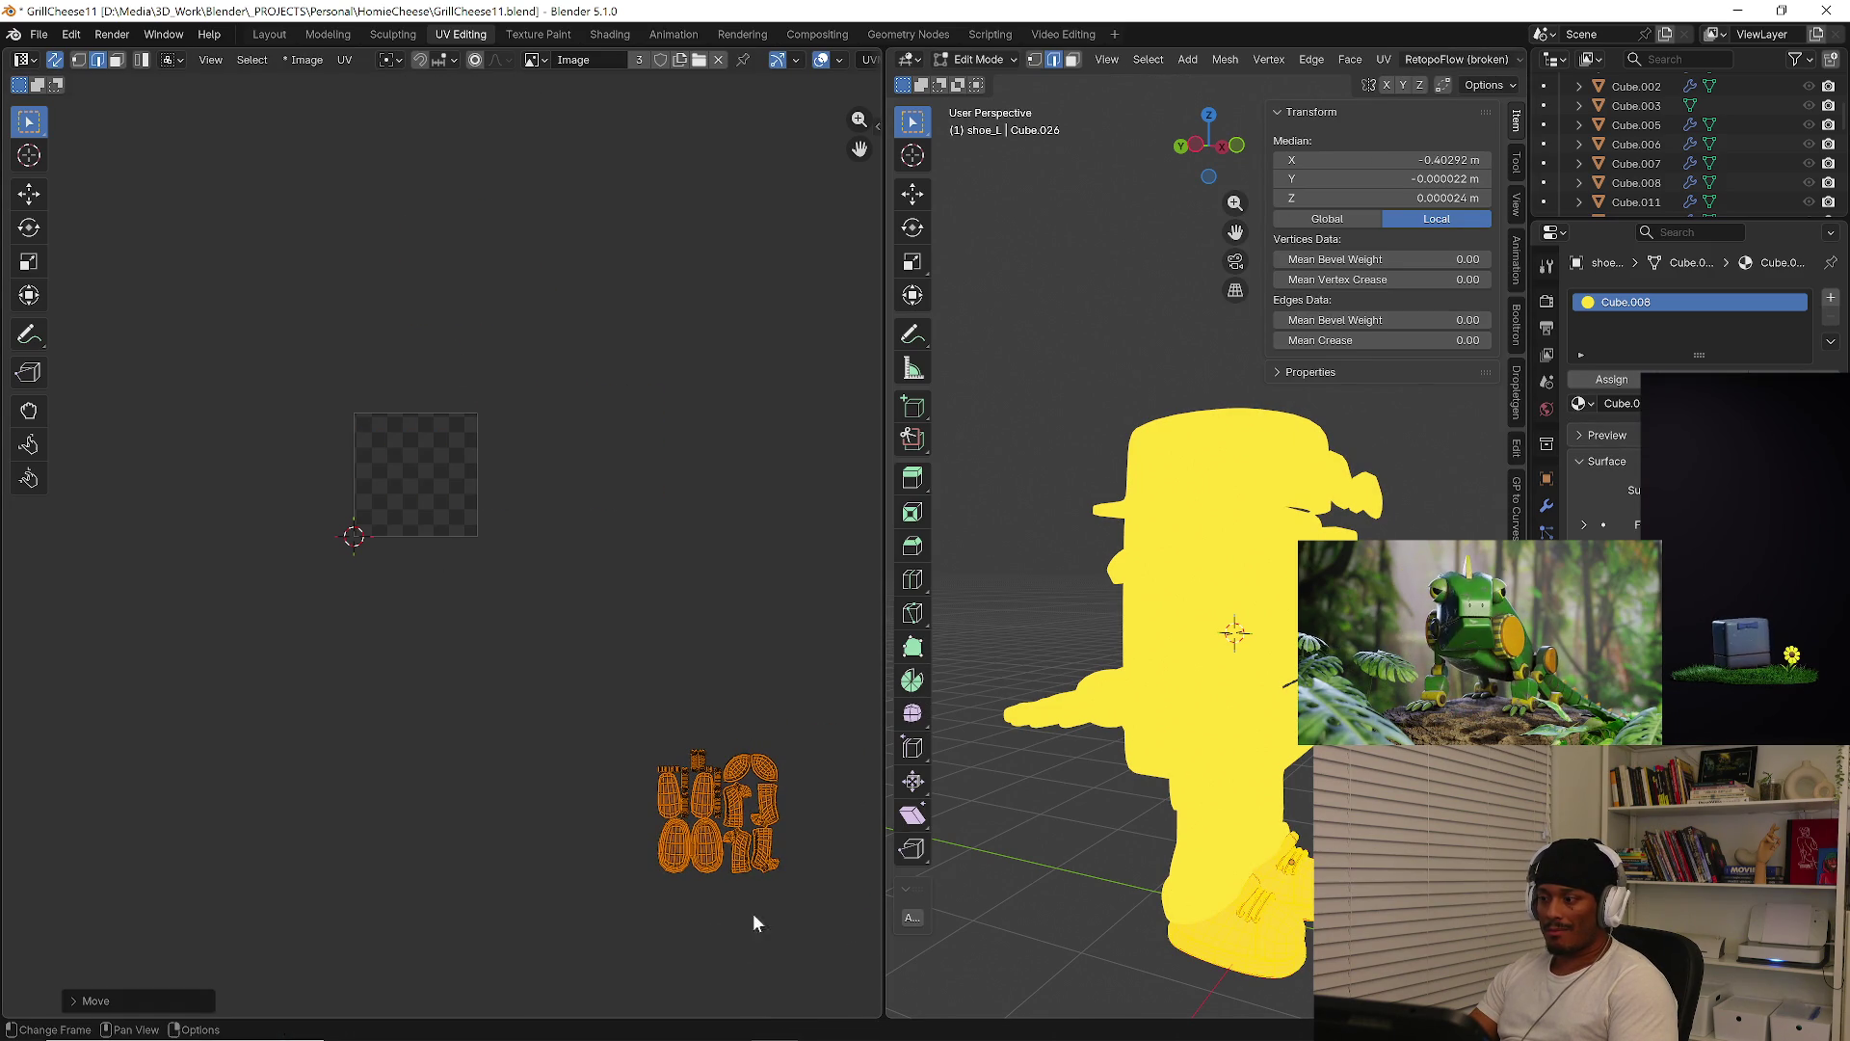
{"action": "key", "text": "Caps_Lock"}
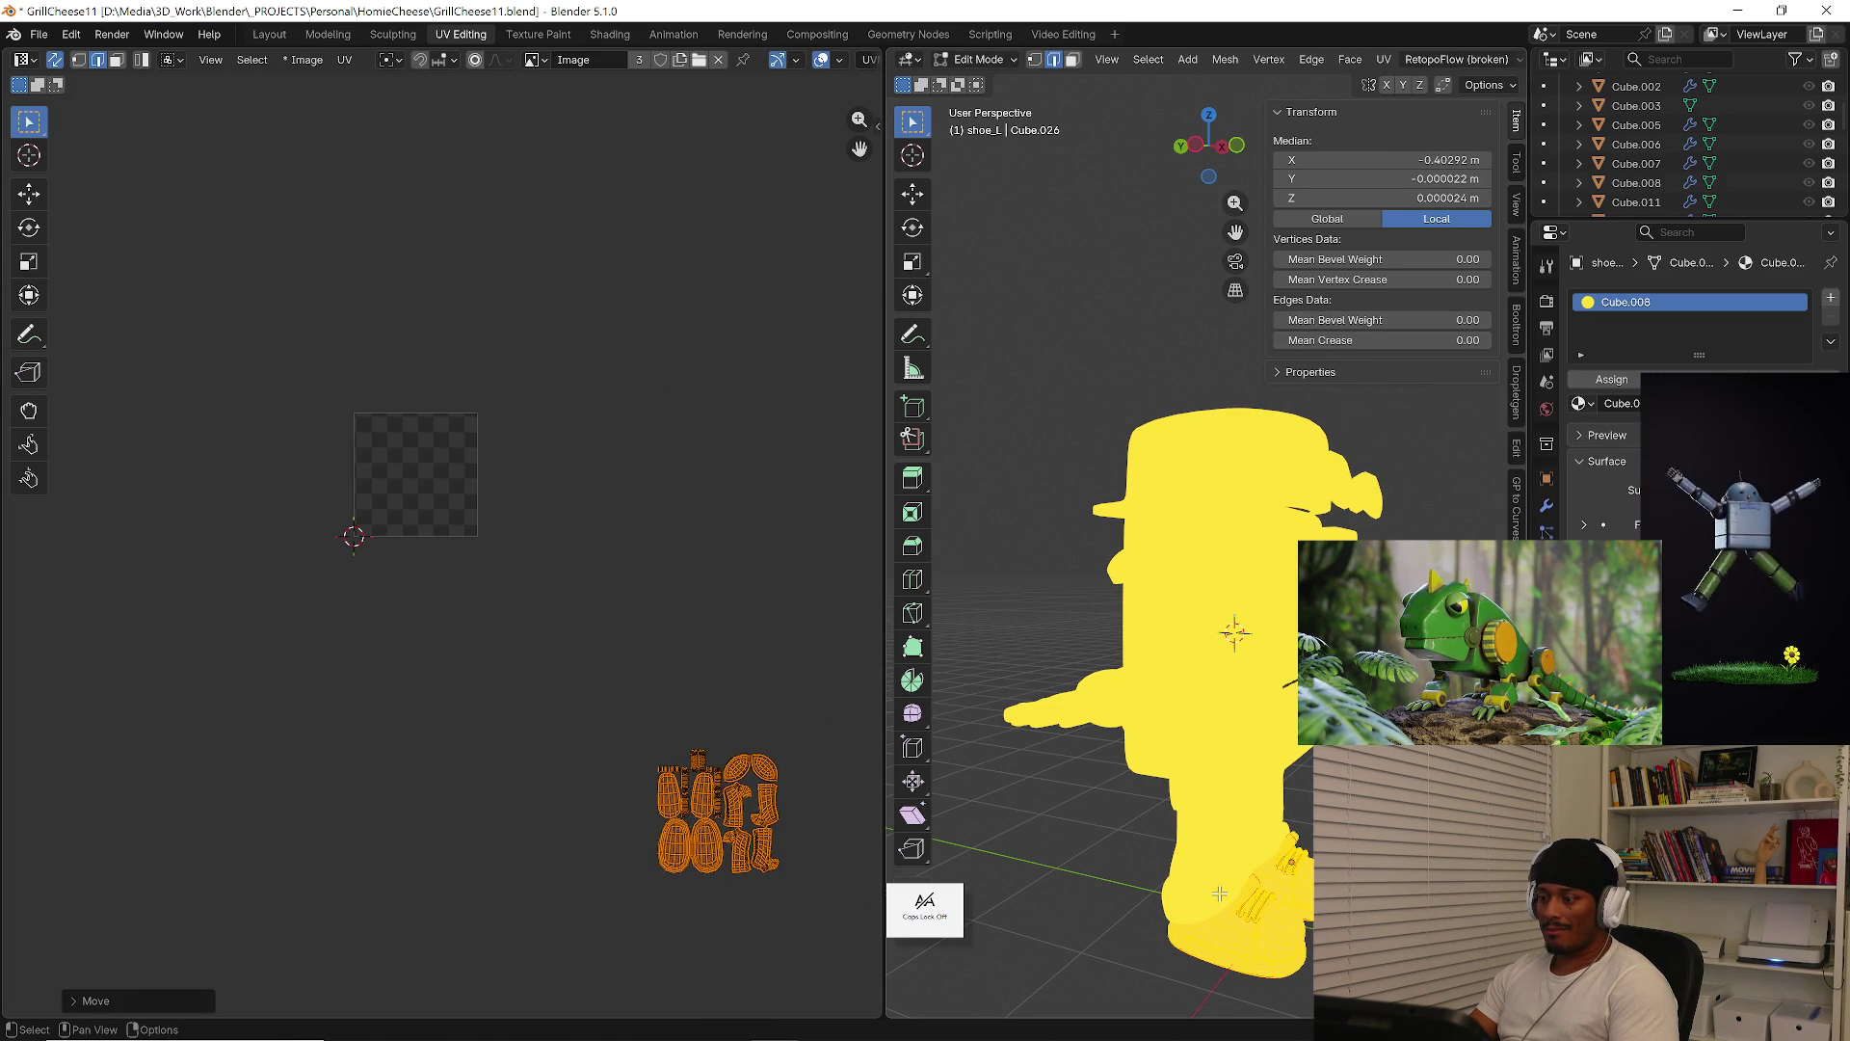
{"action": "key", "text": "Tab"}
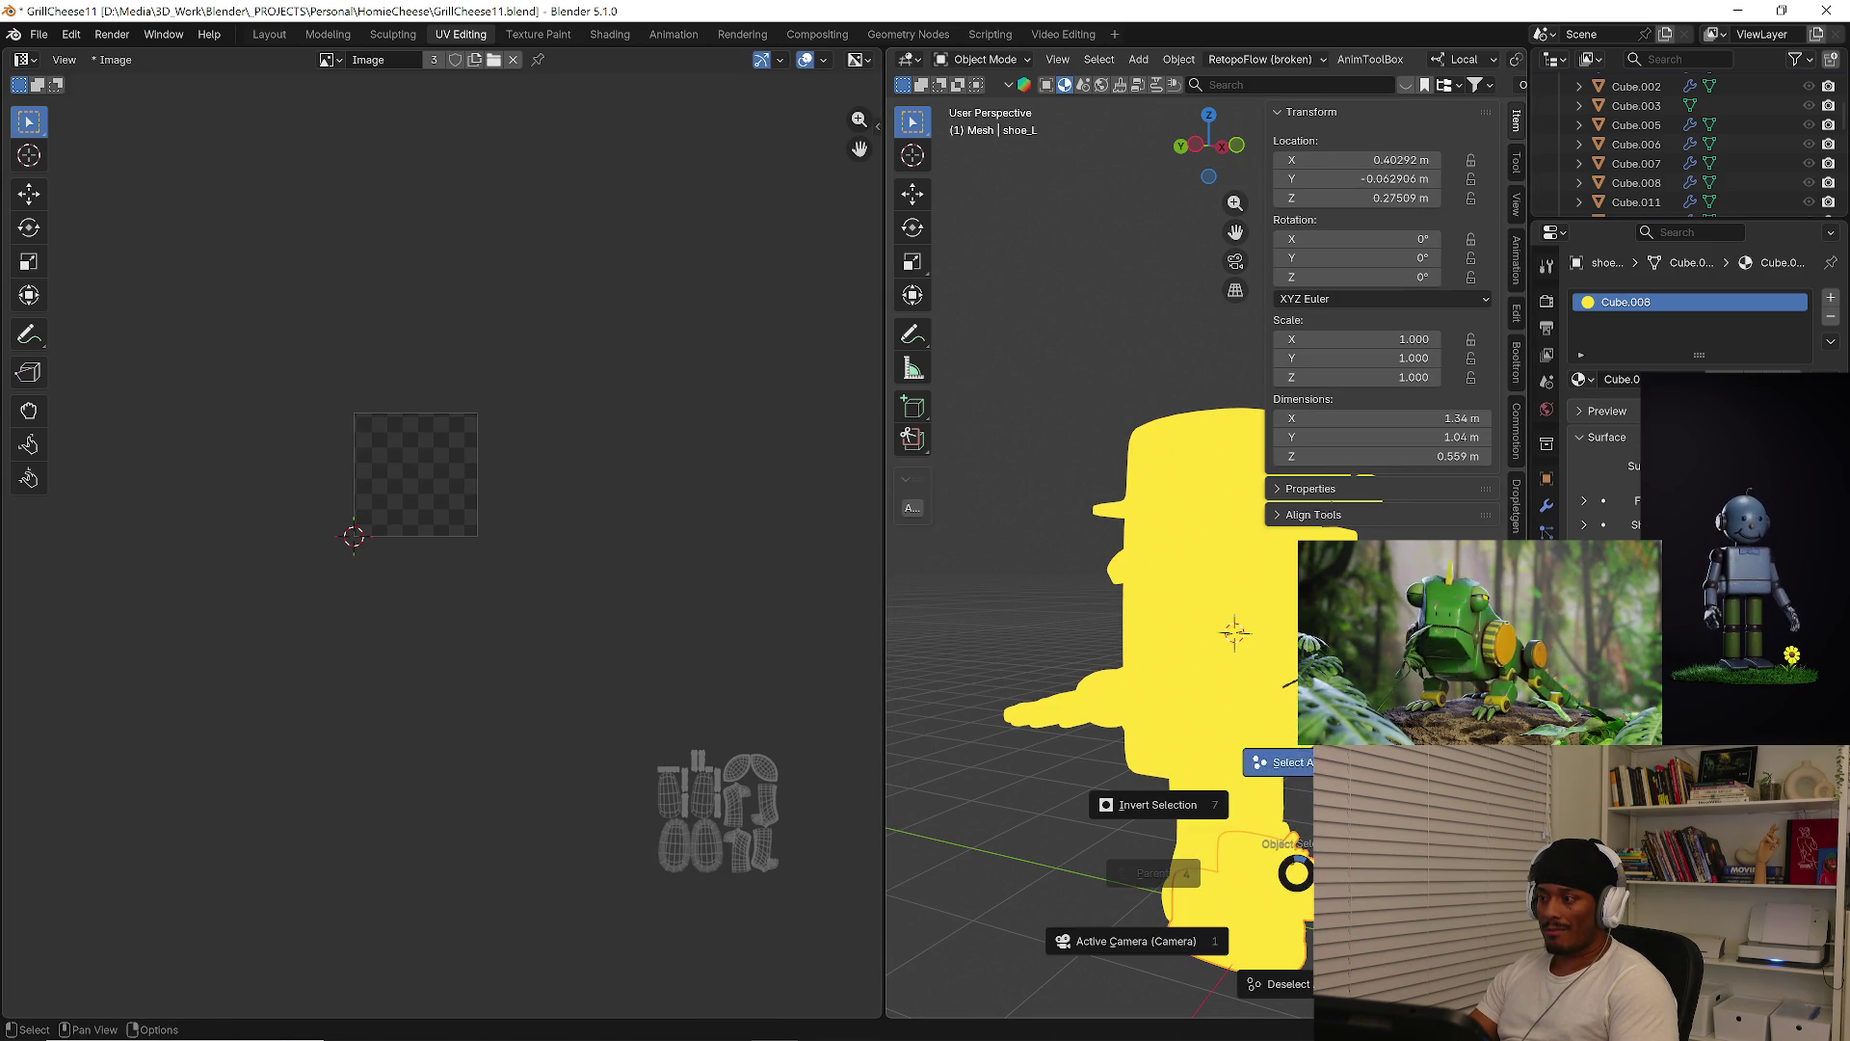
{"action": "key", "text": "a"}
{"action": "middle_click_drag", "start_coordinate": [1060, 627], "coordinate": [1089, 627]}
{"action": "scroll", "coordinate": [1089, 627], "scroll_direction": "up", "scroll_amount": 5}
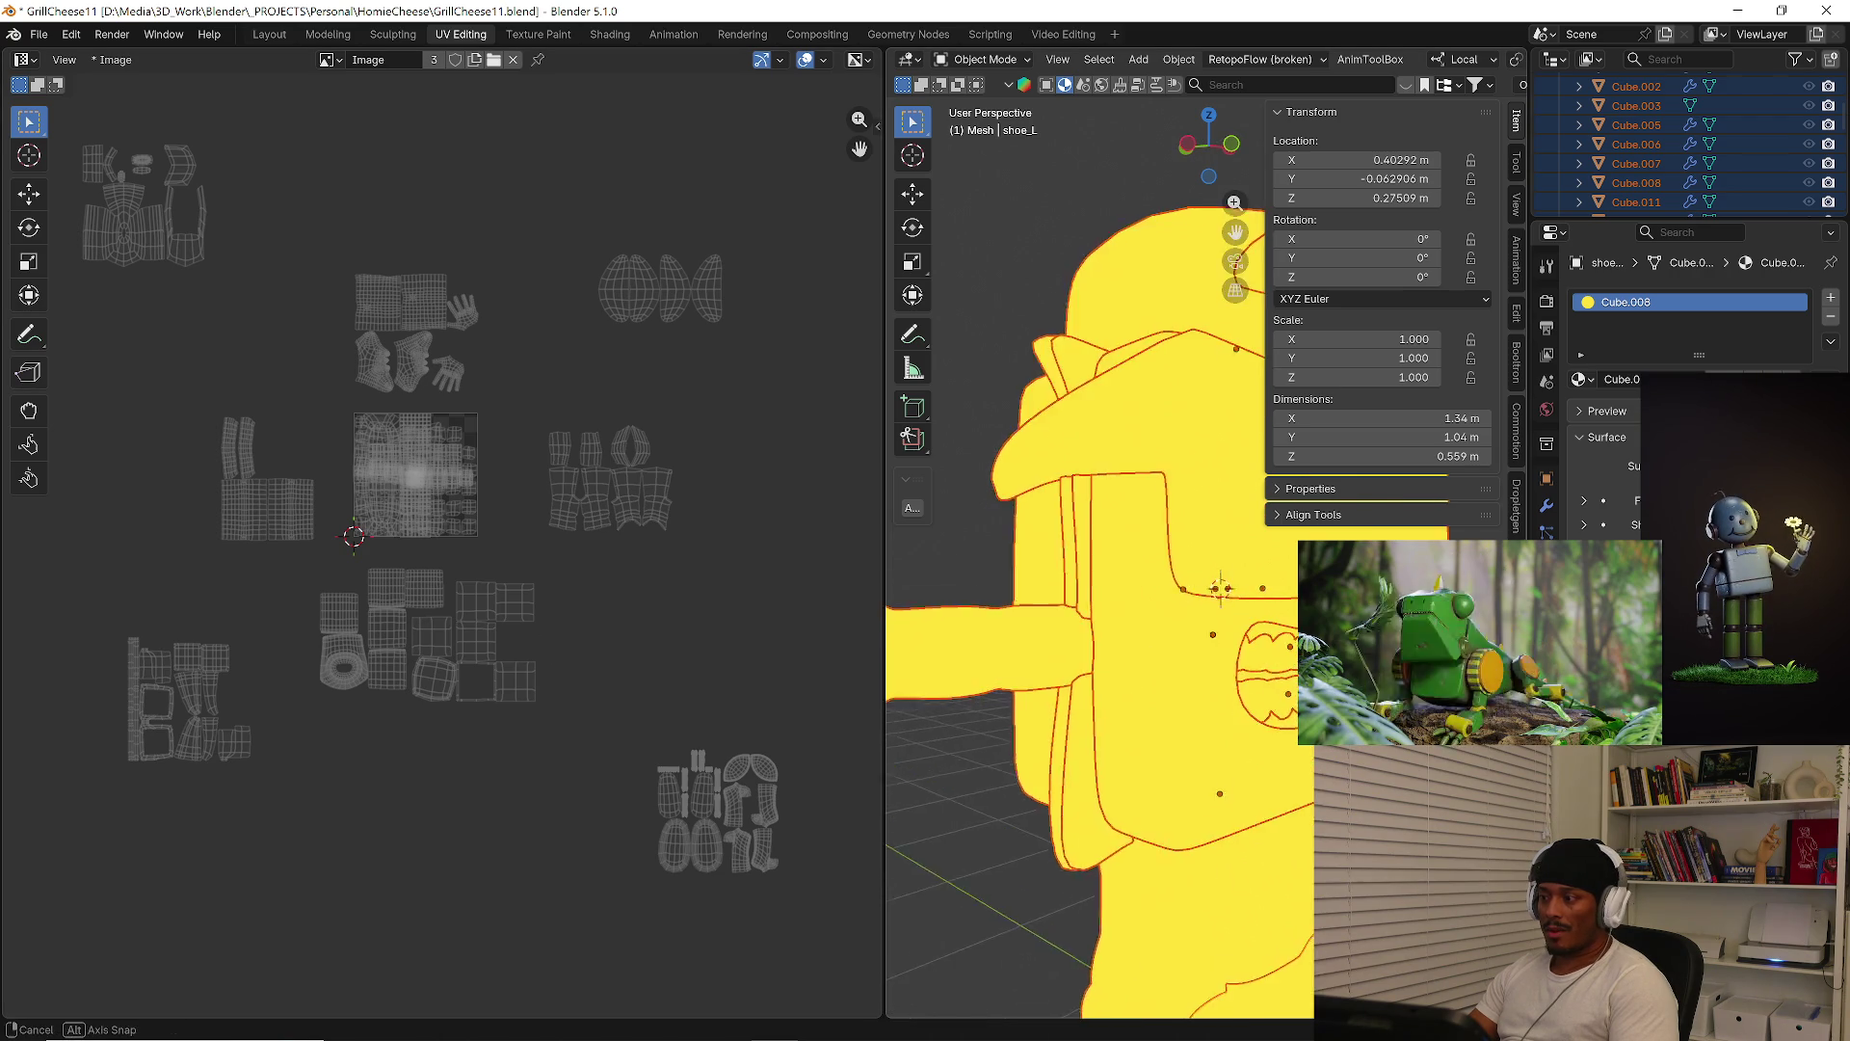
Select only the mouth piece Cube.007 and try shrinking its UV island, then undo it
{"action": "key", "text": "alt+a"}
{"action": "scroll", "coordinate": [1398, 559], "scroll_direction": "up", "scroll_amount": 3}
{"action": "left_click", "coordinate": [1127, 724]}
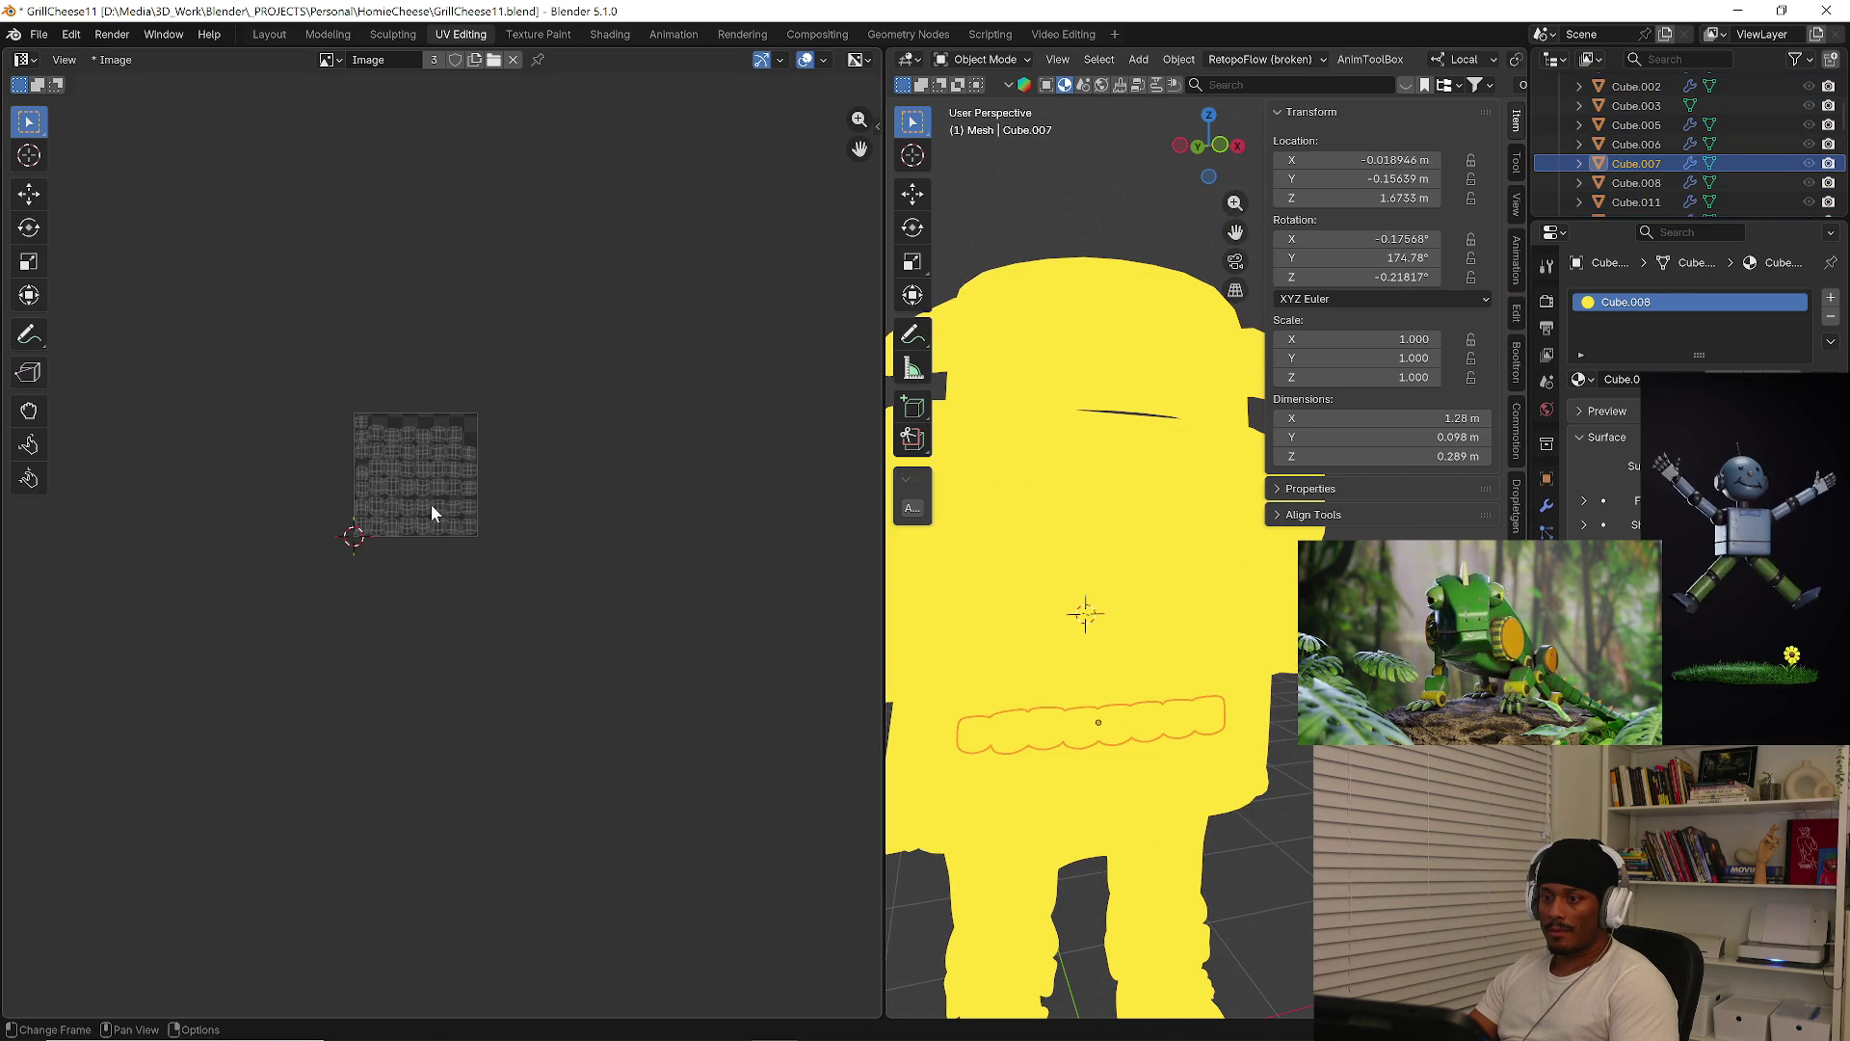
{"action": "key", "text": "Tab"}
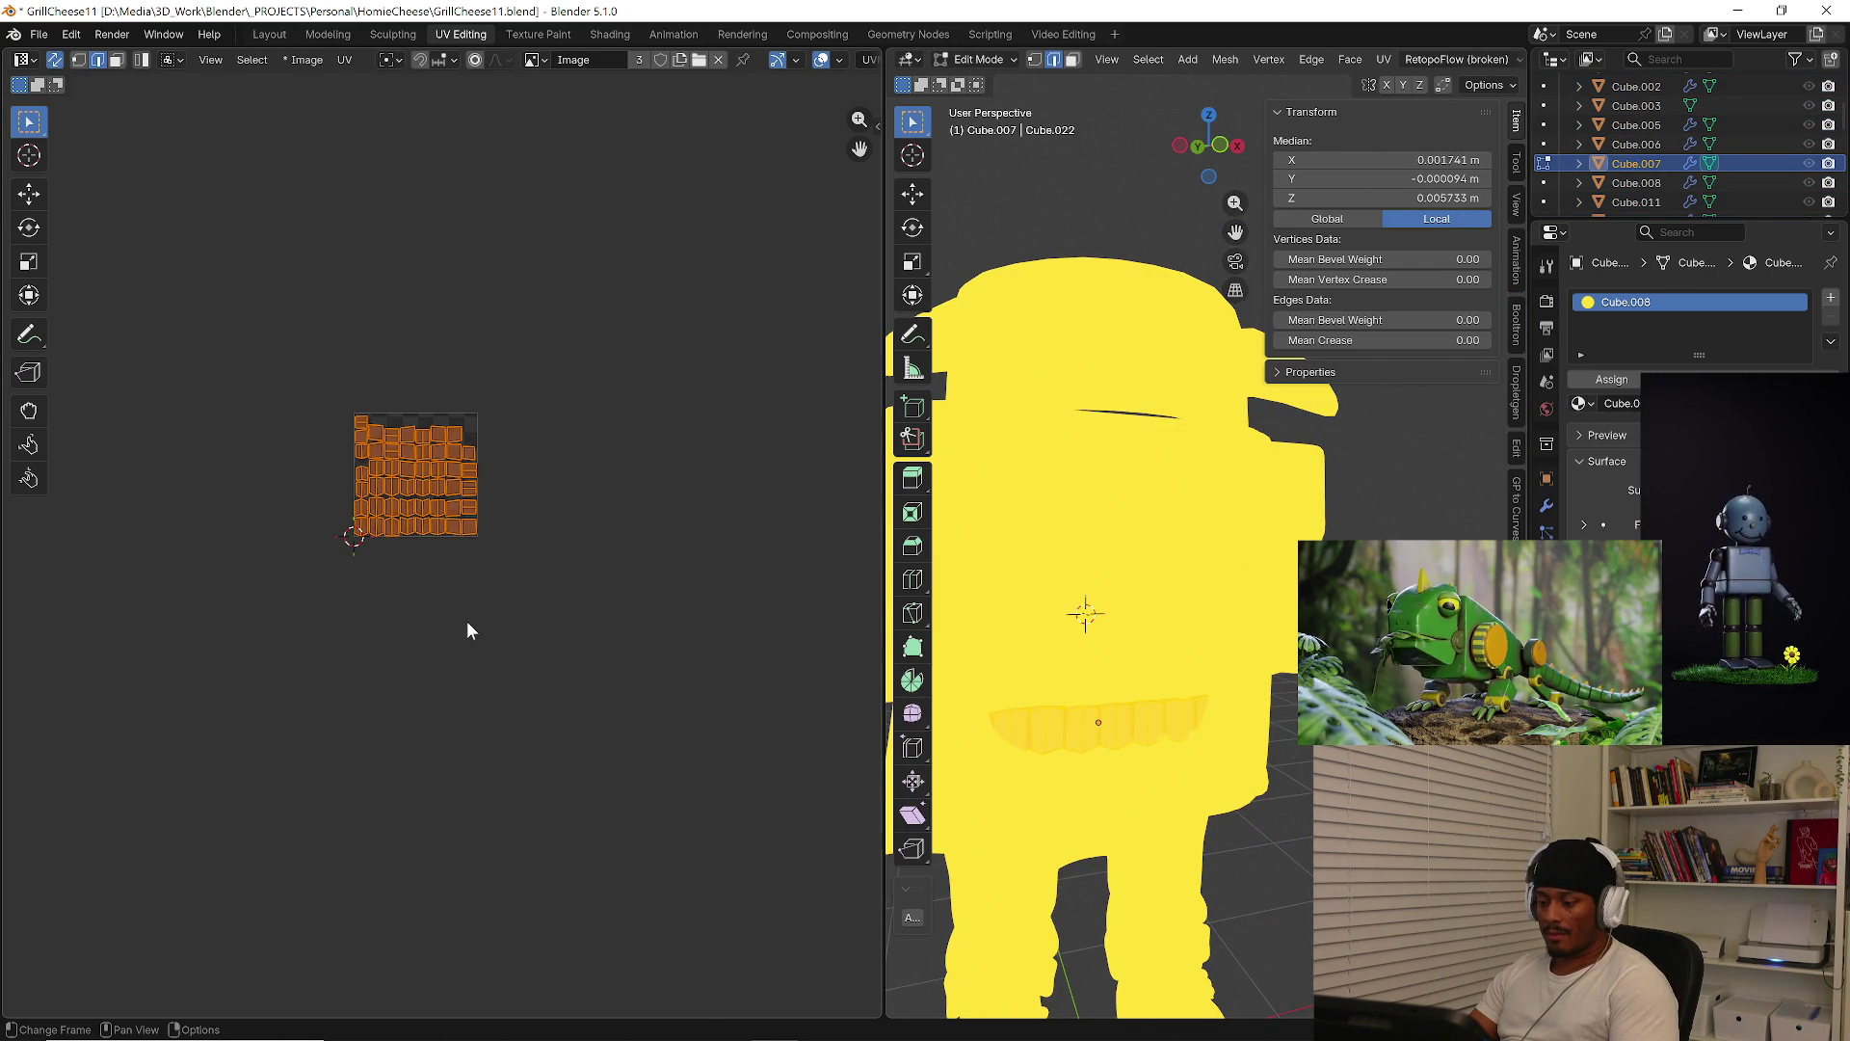
{"action": "key", "text": "s"}
{"action": "left_click", "coordinate": [512, 537]}
{"action": "mouse_move", "coordinate": [512, 537]}
{"action": "middle_mouse_down"}
{"action": "mouse_move", "coordinate": [541, 591]}
{"action": "mouse_move", "coordinate": [578, 524]}
{"action": "middle_mouse_up"}
{"action": "key", "text": "g"}
{"action": "left_click", "coordinate": [558, 623]}
{"action": "key", "text": "ctrl+p"}
Move the Cube.007 mouth UV island down-left, below the tile
{"action": "scroll", "coordinate": [557, 626], "scroll_direction": "down", "scroll_amount": 1}
{"action": "key", "text": "g"}
{"action": "left_click", "coordinate": [351, 826]}
{"action": "middle_click_drag", "start_coordinate": [373, 914], "coordinate": [450, 628]}
{"action": "key", "text": "g"}
{"action": "left_click", "coordinate": [463, 807]}
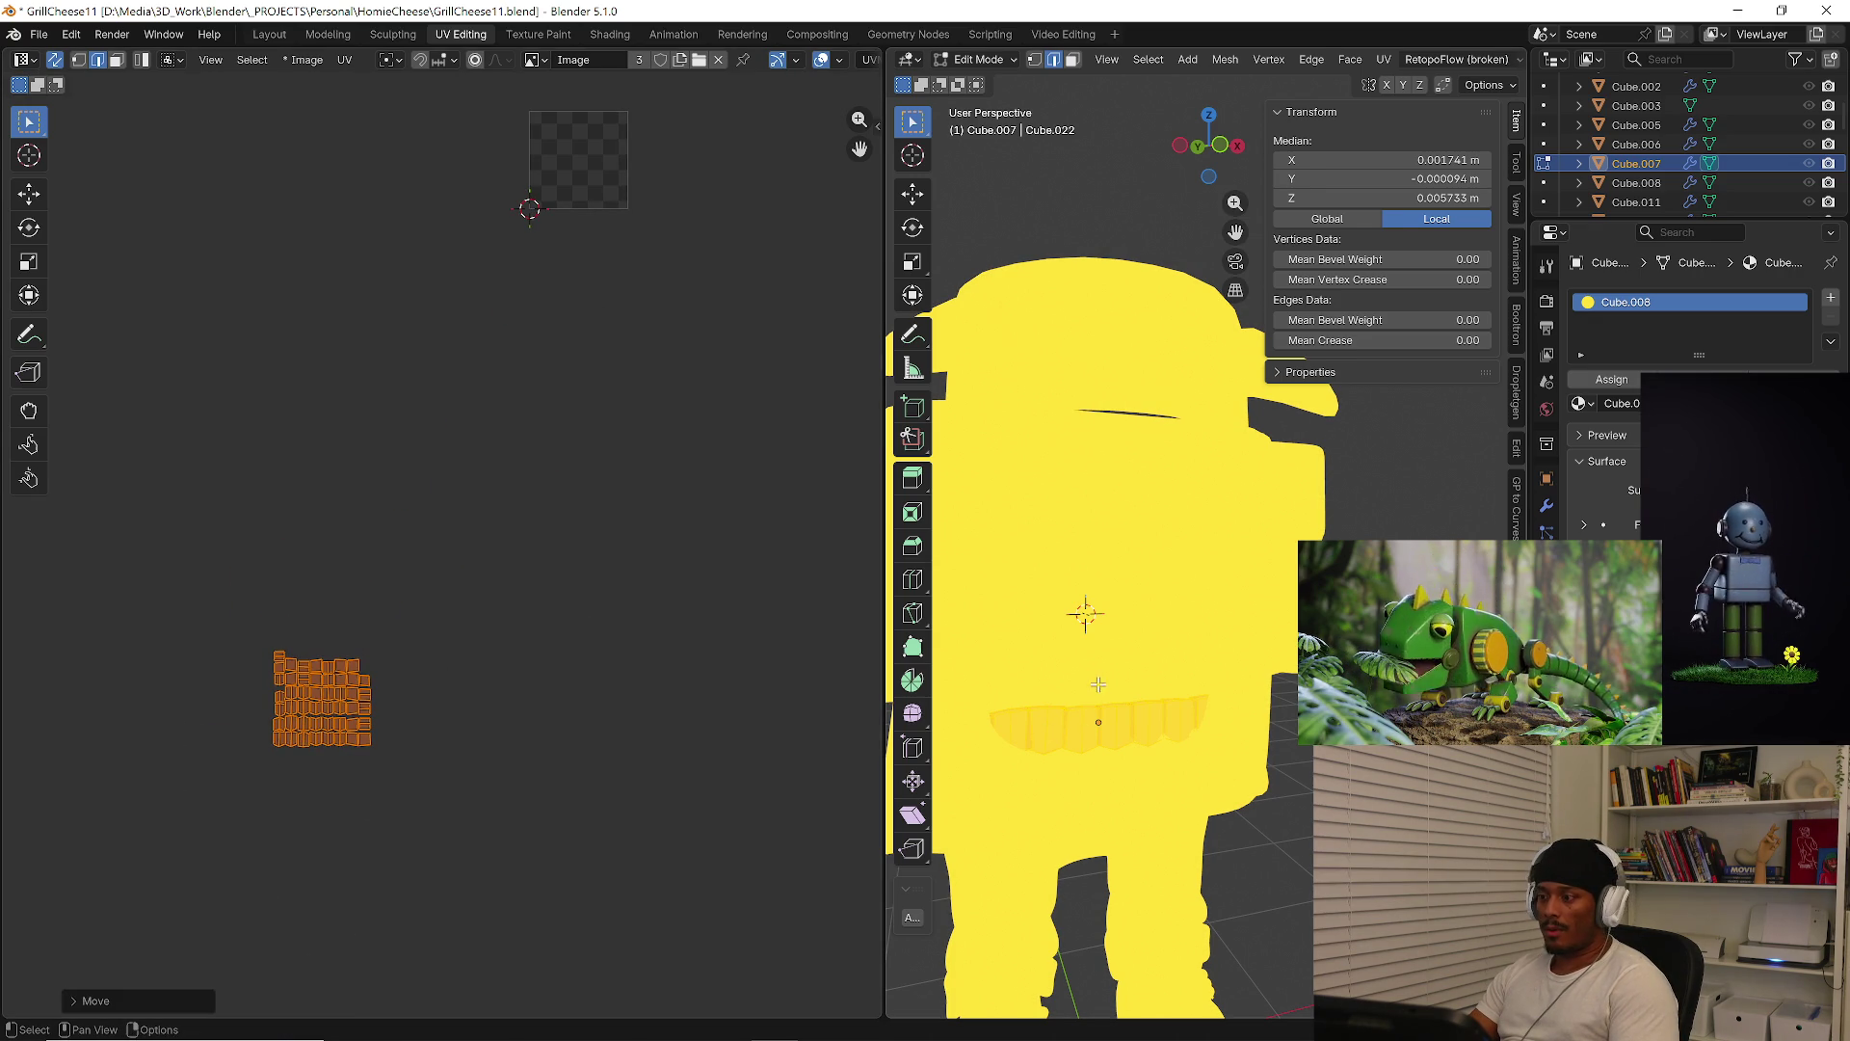
{"action": "key", "text": "Tab"}
Select the mouth object Cube.011 and switch the viewport to grey solid shading
{"action": "left_click", "coordinate": [1114, 659]}
{"action": "left_click", "coordinate": [1088, 677]}
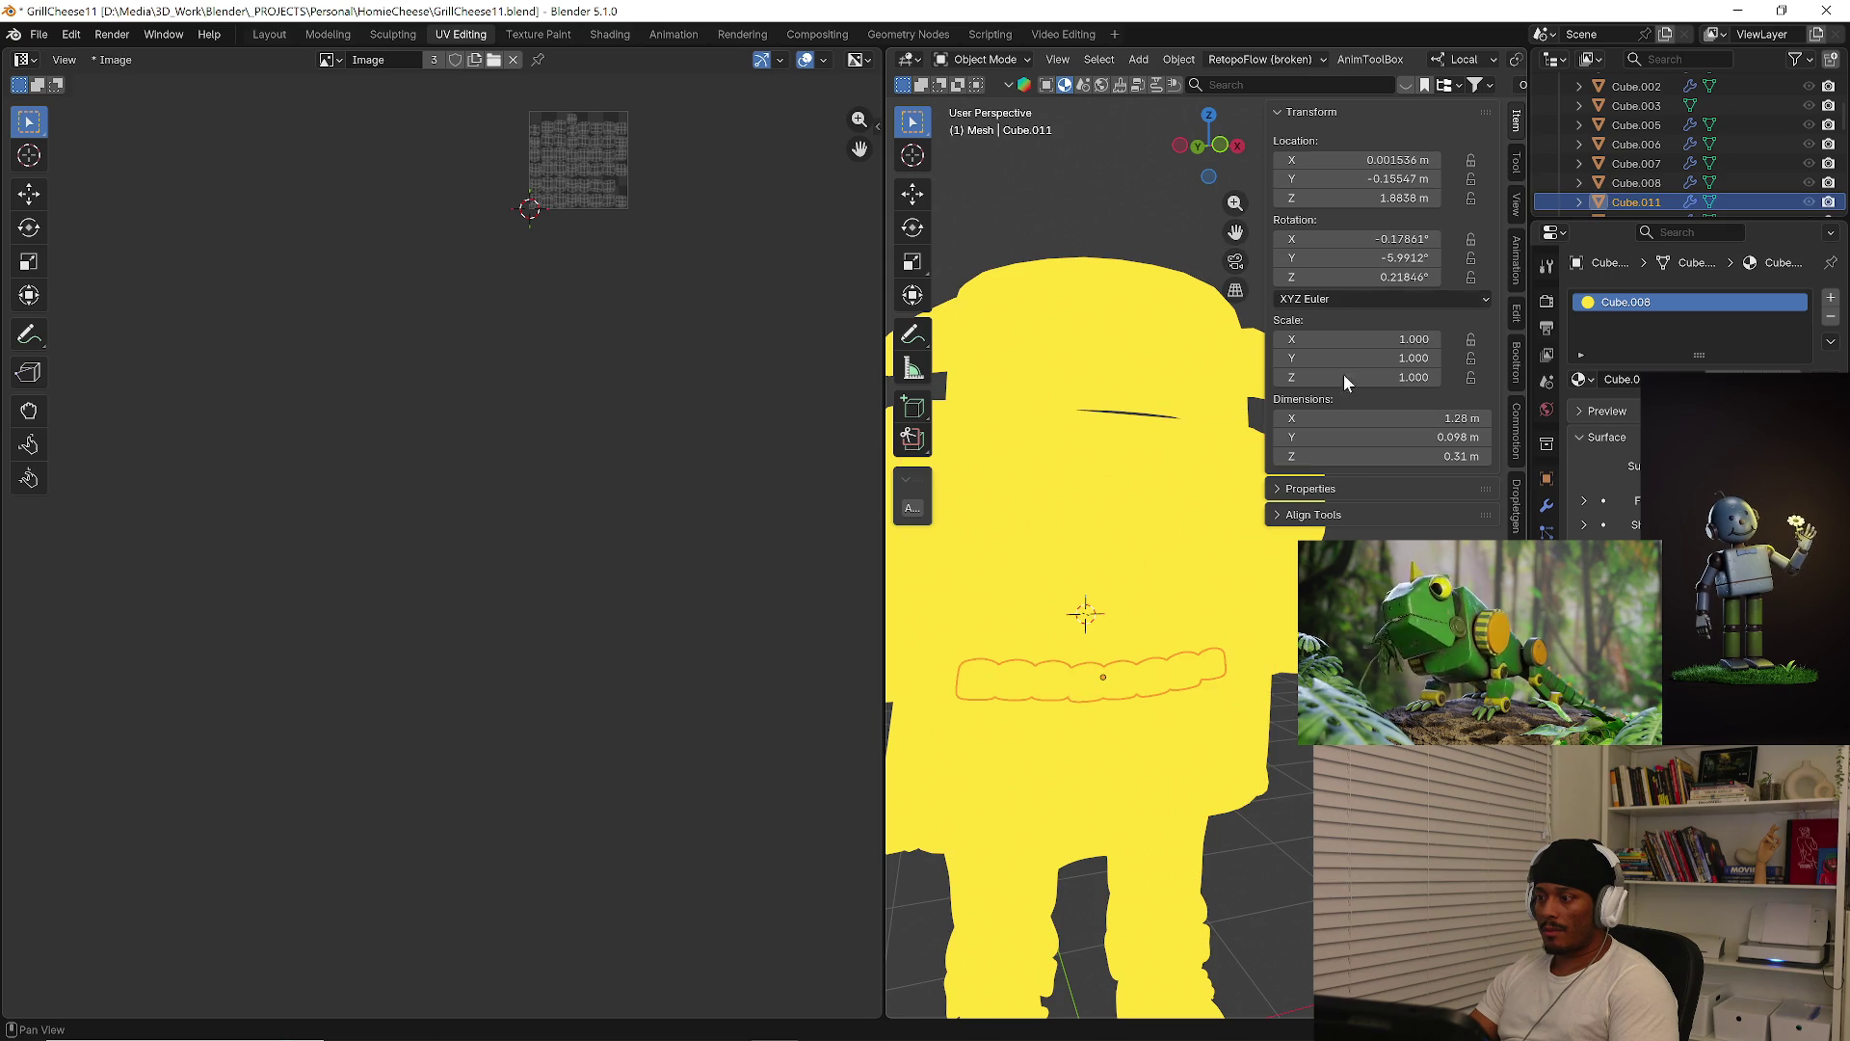
{"action": "scroll", "coordinate": [1182, 67], "scroll_direction": "down", "scroll_amount": 5}
{"action": "scroll", "coordinate": [1272, 62], "scroll_direction": "down", "scroll_amount": 3}
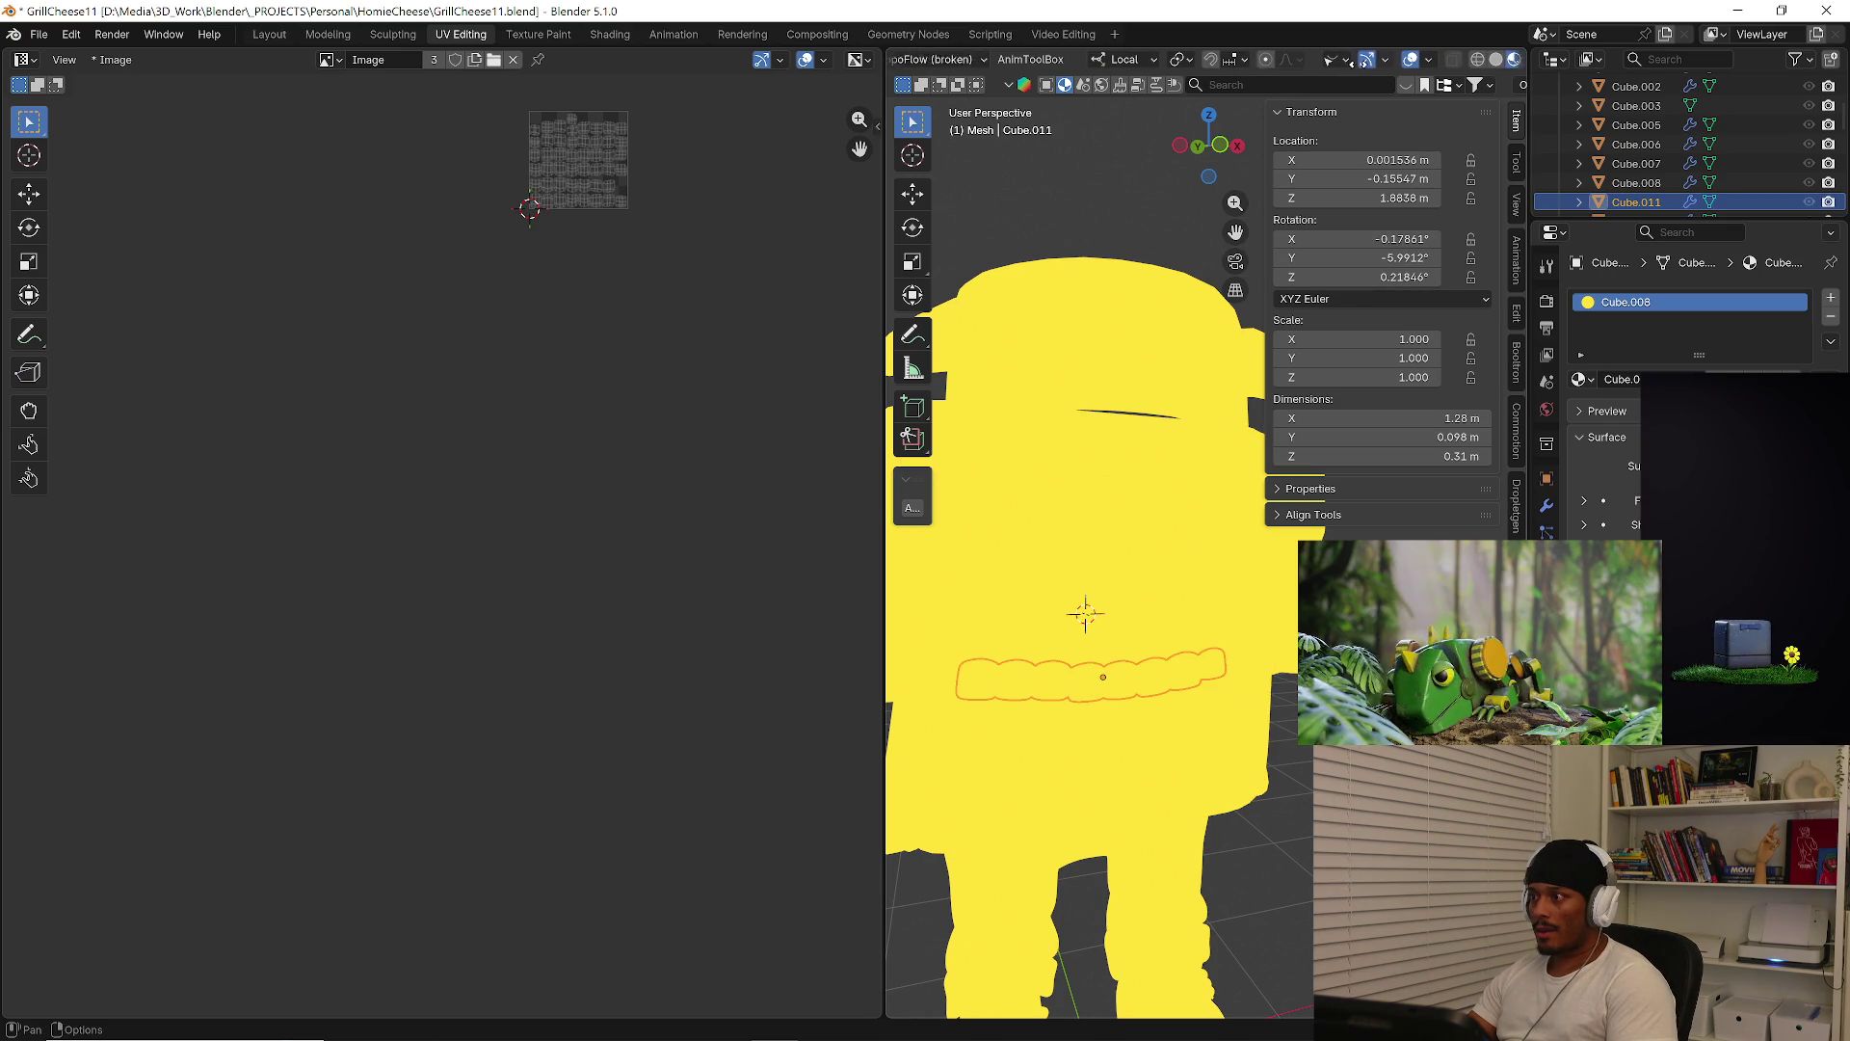
{"action": "left_click", "coordinate": [1456, 60]}
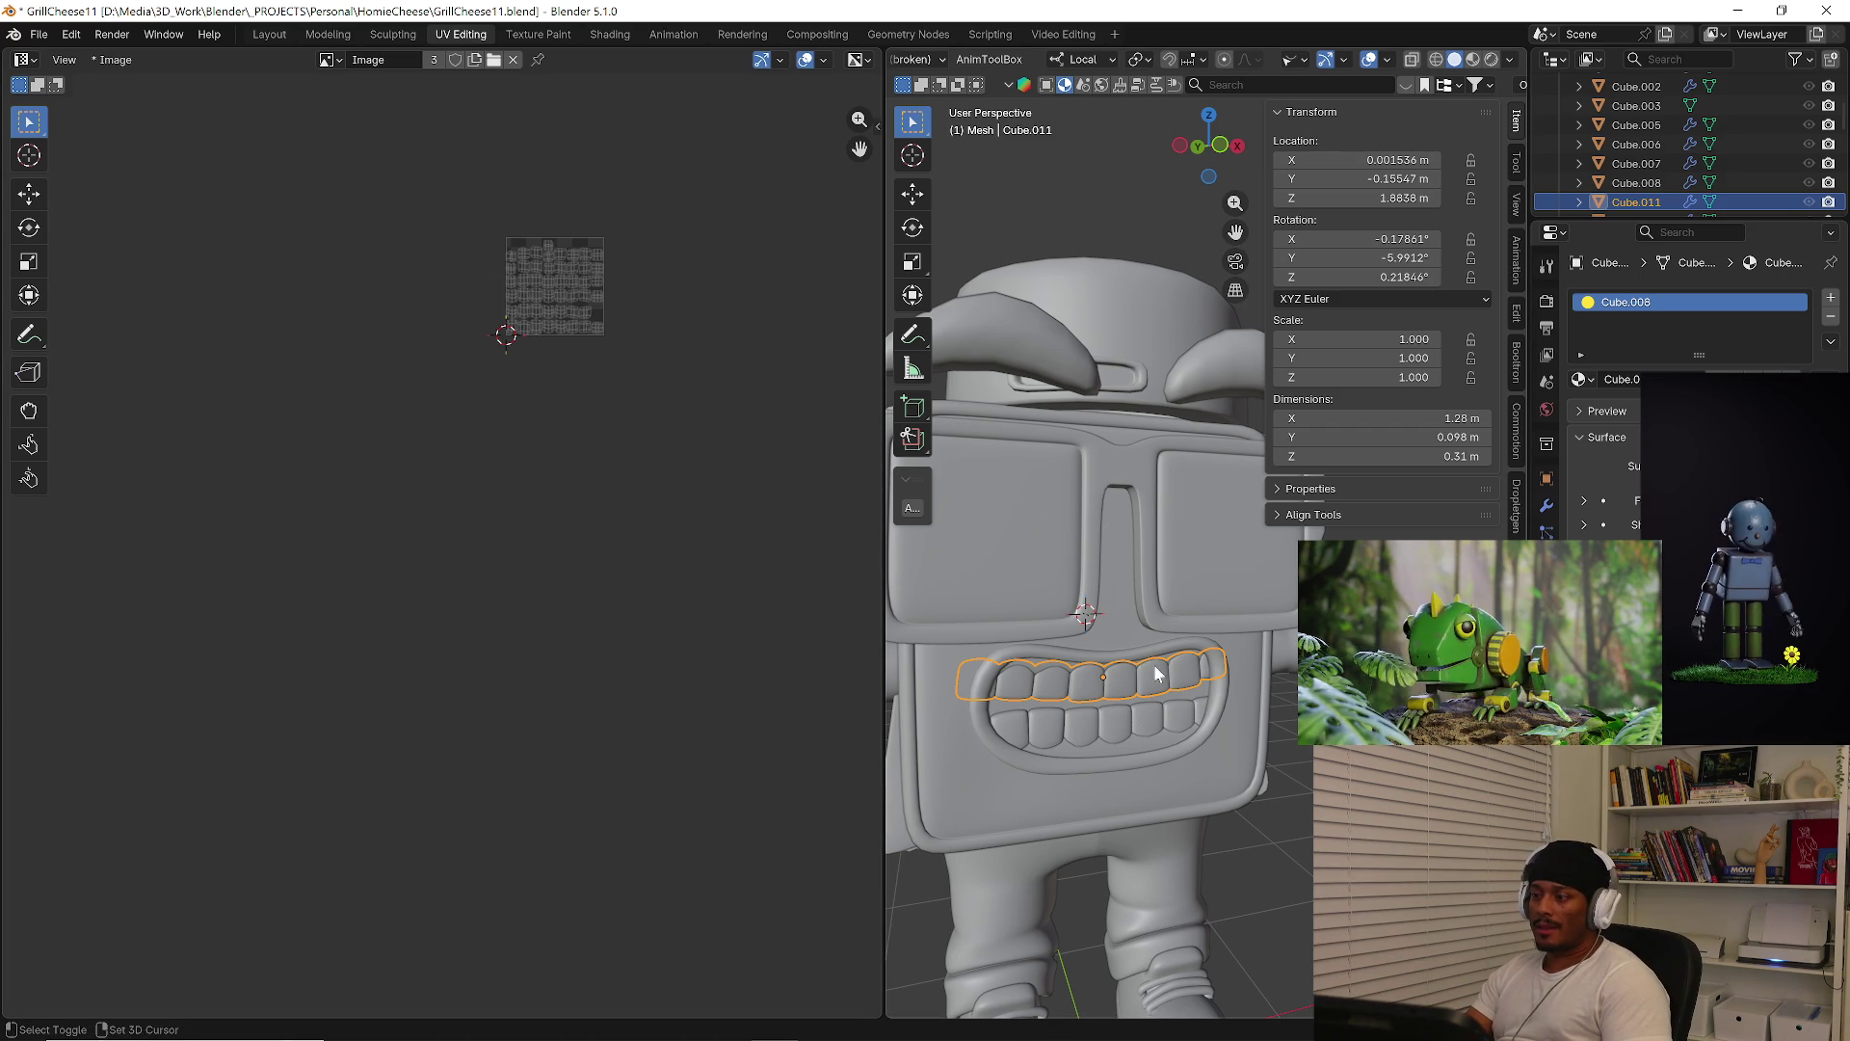
Move the upper teeth UV island beside the lower teeth island
{"action": "left_click", "coordinate": [1092, 690], "text": "shift"}
{"action": "scroll", "coordinate": [452, 339], "scroll_direction": "up", "scroll_amount": 1}
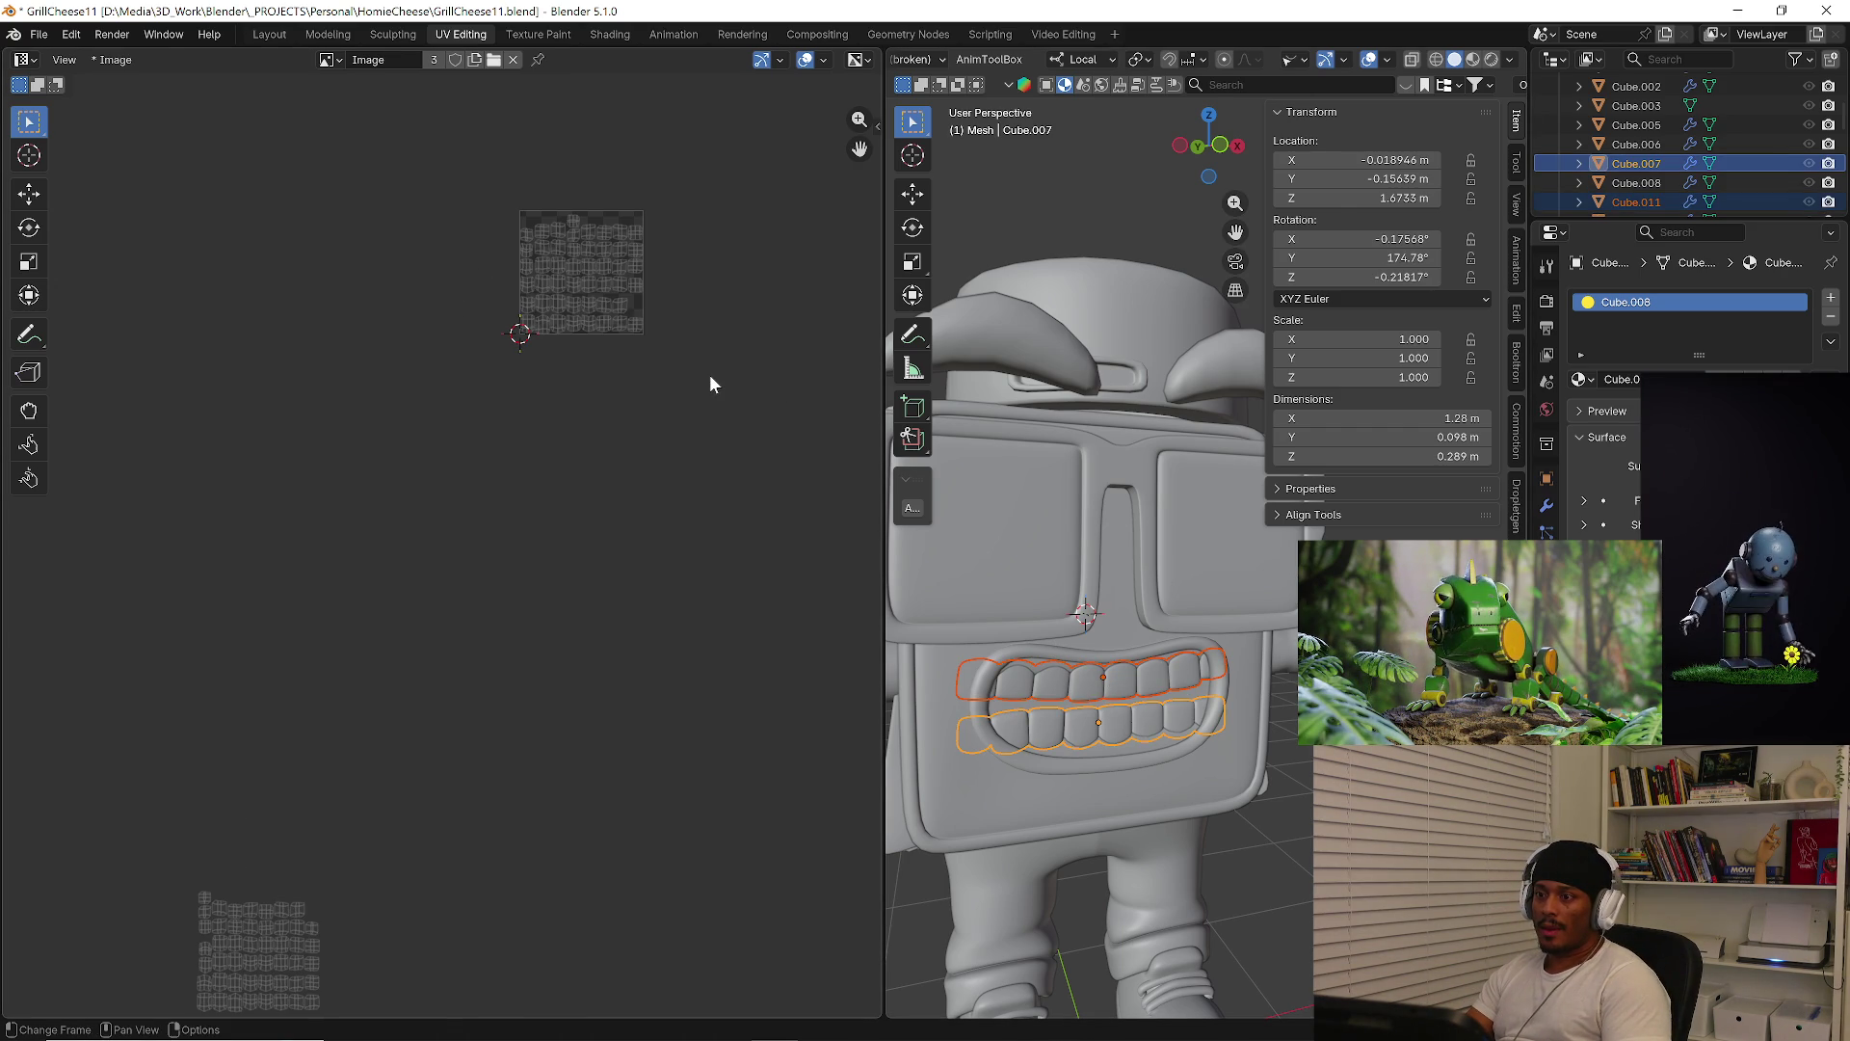
{"action": "key", "text": "Tab"}
{"action": "left_click_drag", "start_coordinate": [408, 139], "coordinate": [695, 393]}
{"action": "middle_click_drag", "start_coordinate": [417, 482], "coordinate": [411, 351]}
{"action": "key", "text": "g"}
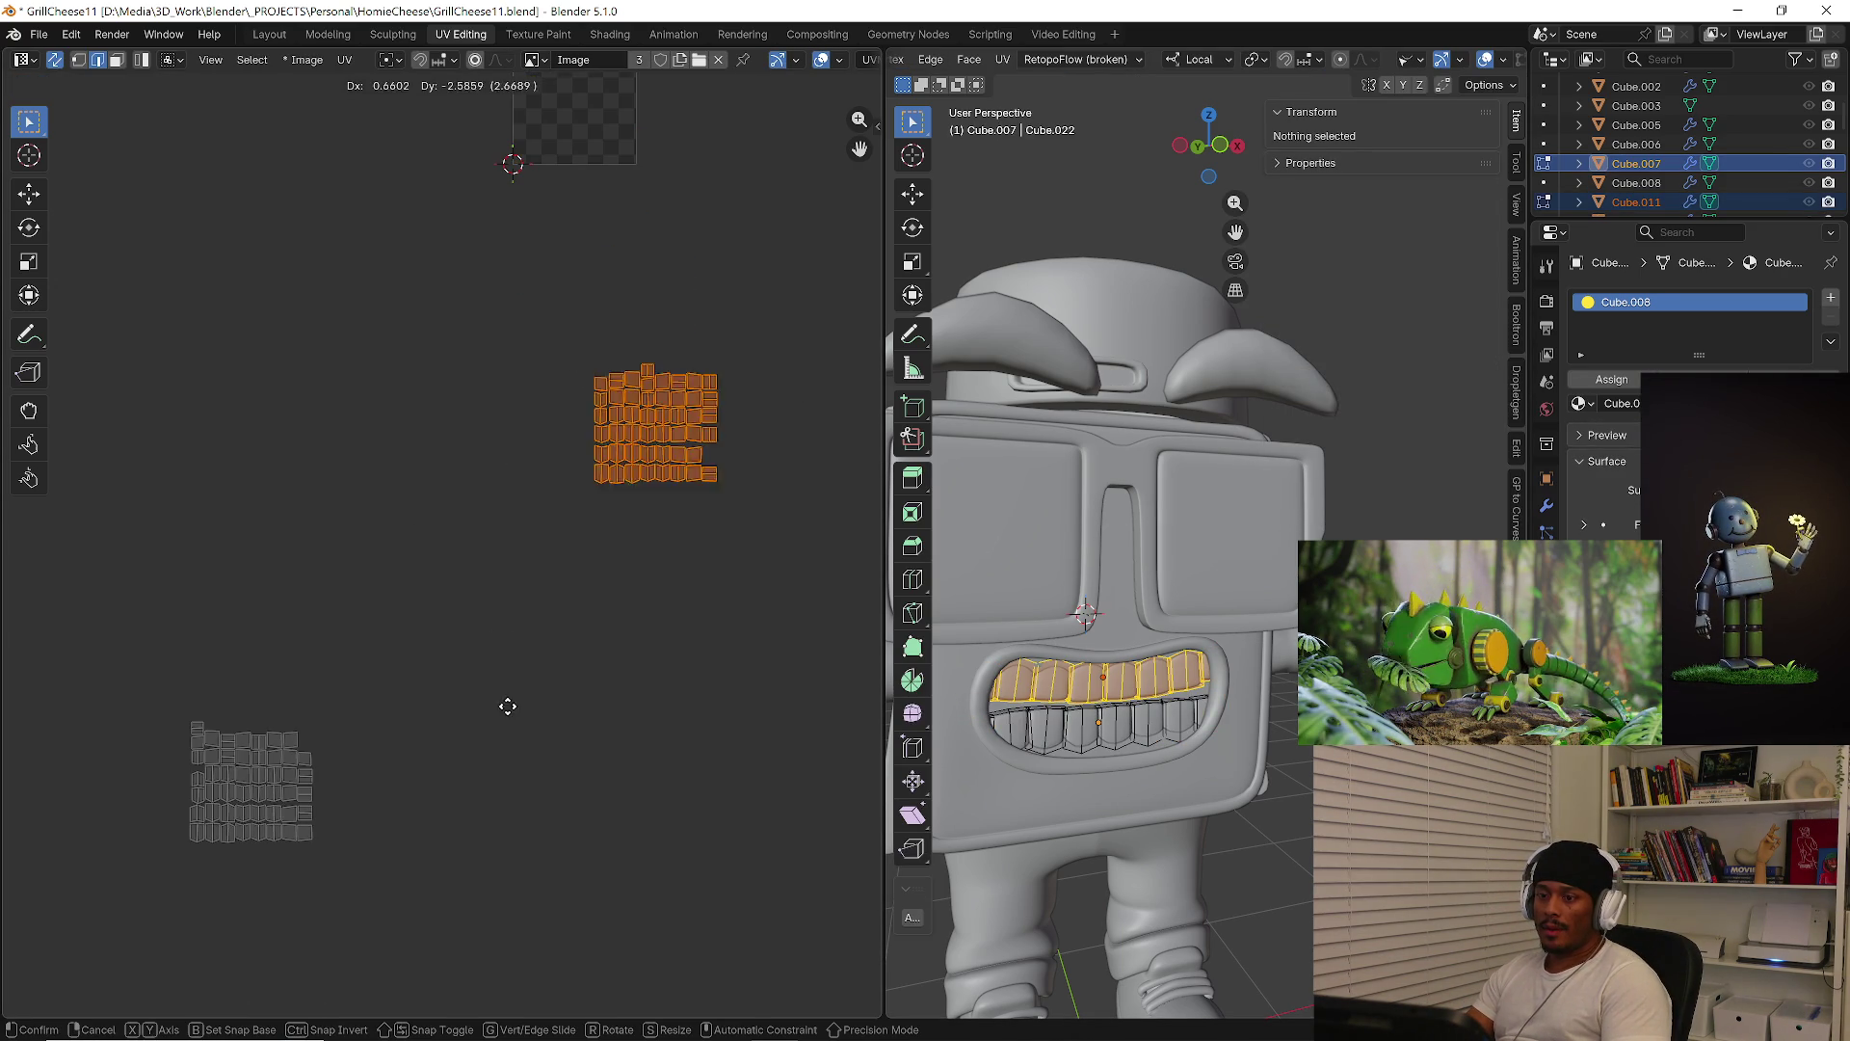
{"action": "left_click", "coordinate": [219, 992]}
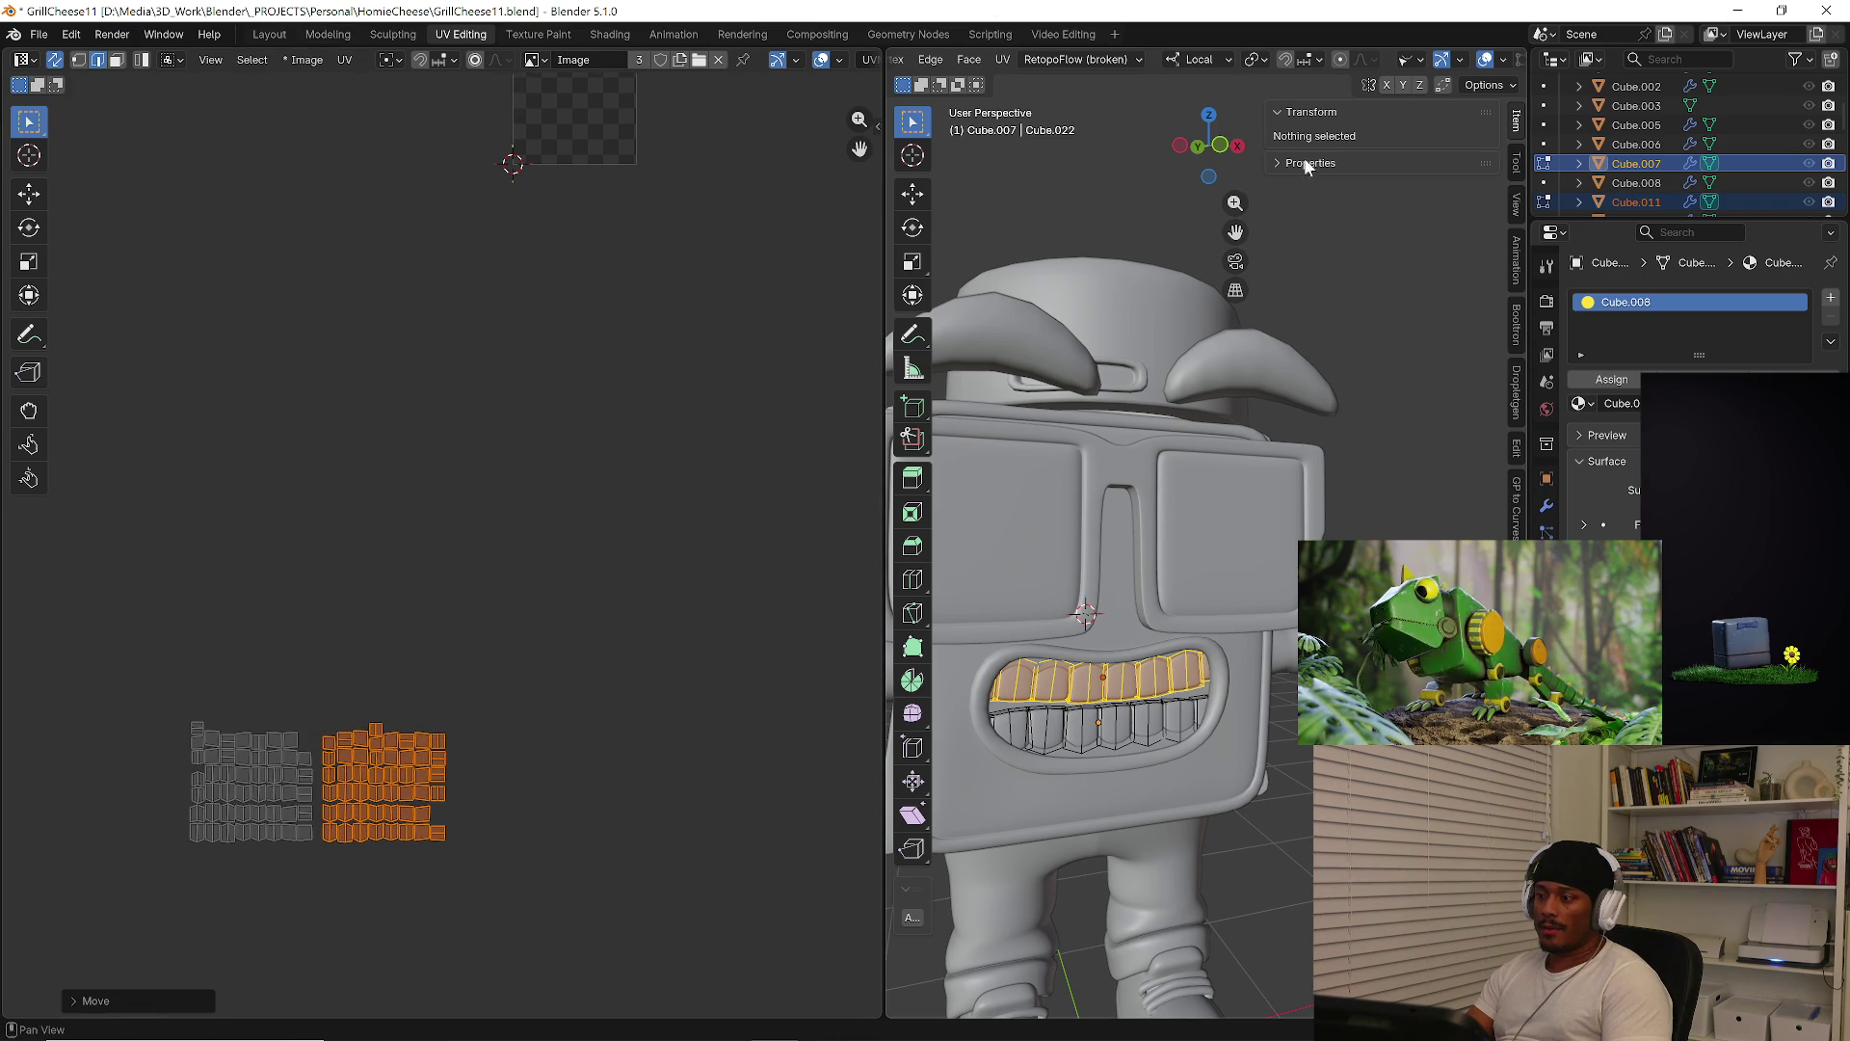
{"action": "key", "text": "Tab"}
Select both the lower and upper lip and inspect their UVs in Edit Mode
{"action": "left_click", "coordinate": [1126, 750]}
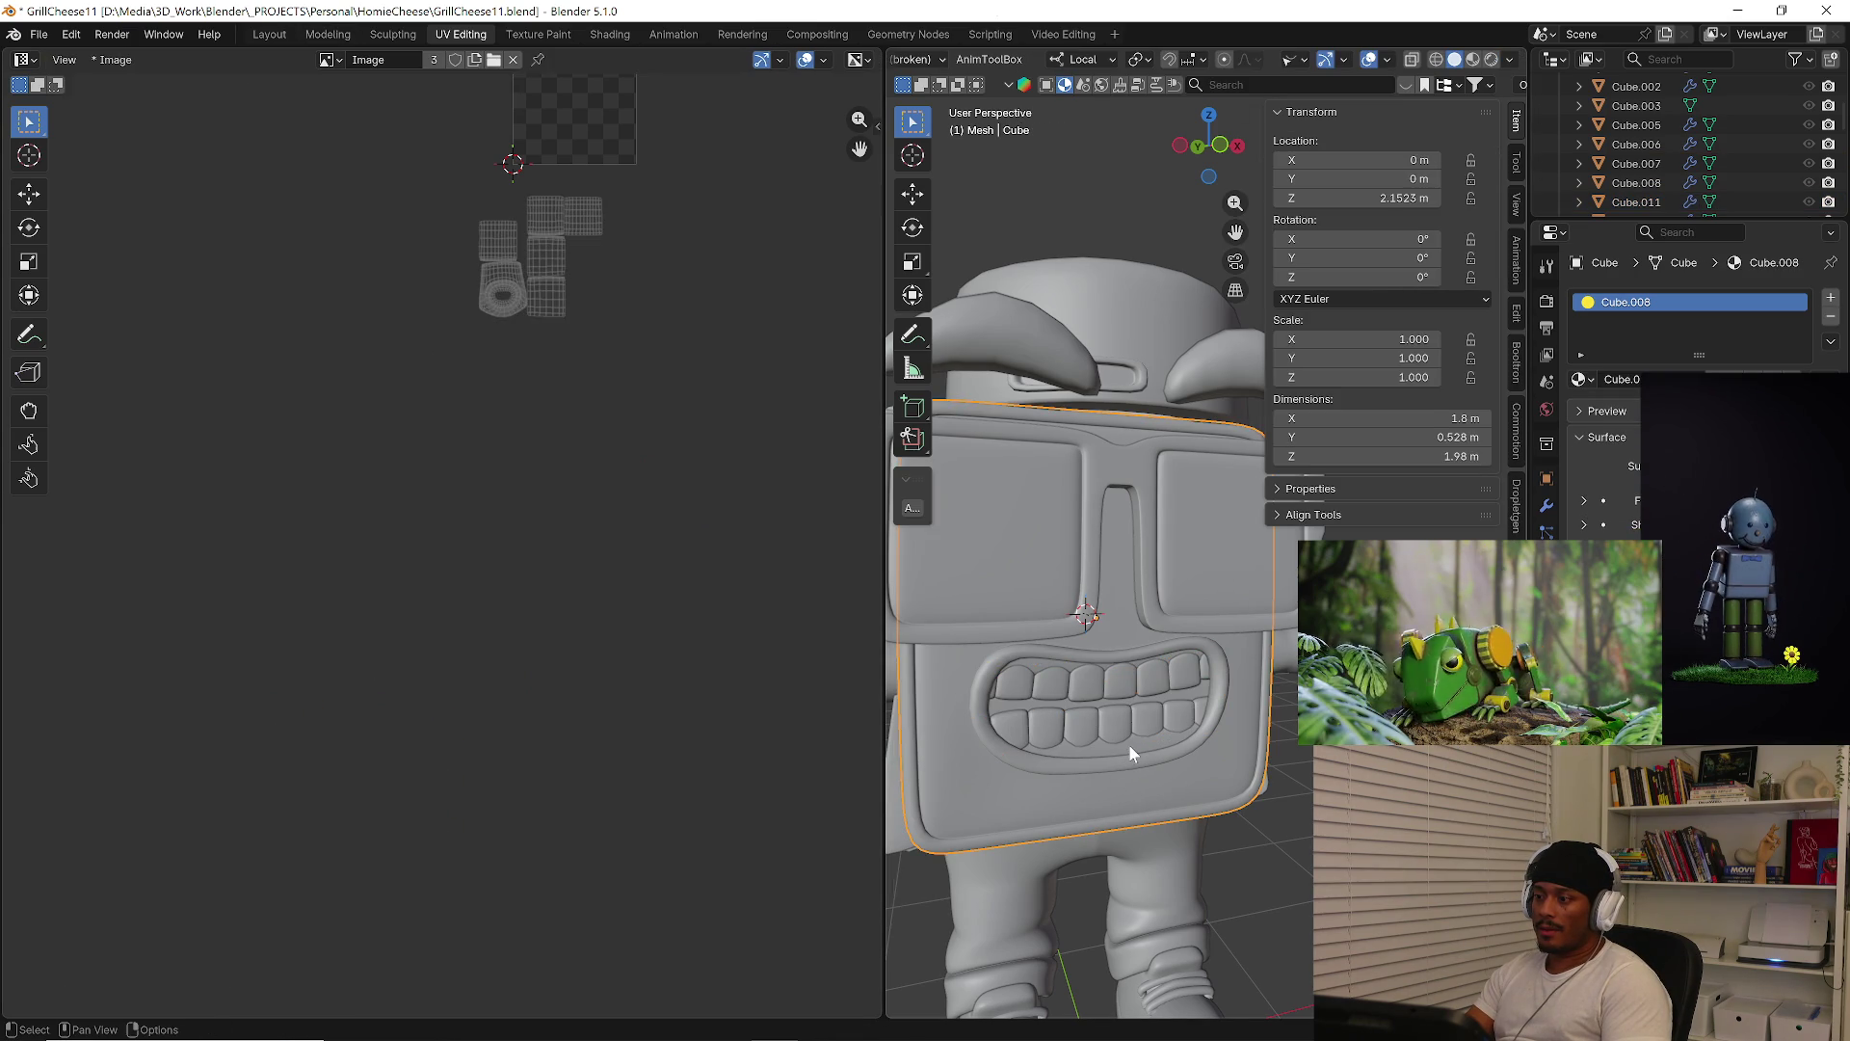
{"action": "middle_click_drag", "start_coordinate": [1130, 744], "coordinate": [1026, 635]}
{"action": "left_click", "coordinate": [1043, 640], "text": "shift"}
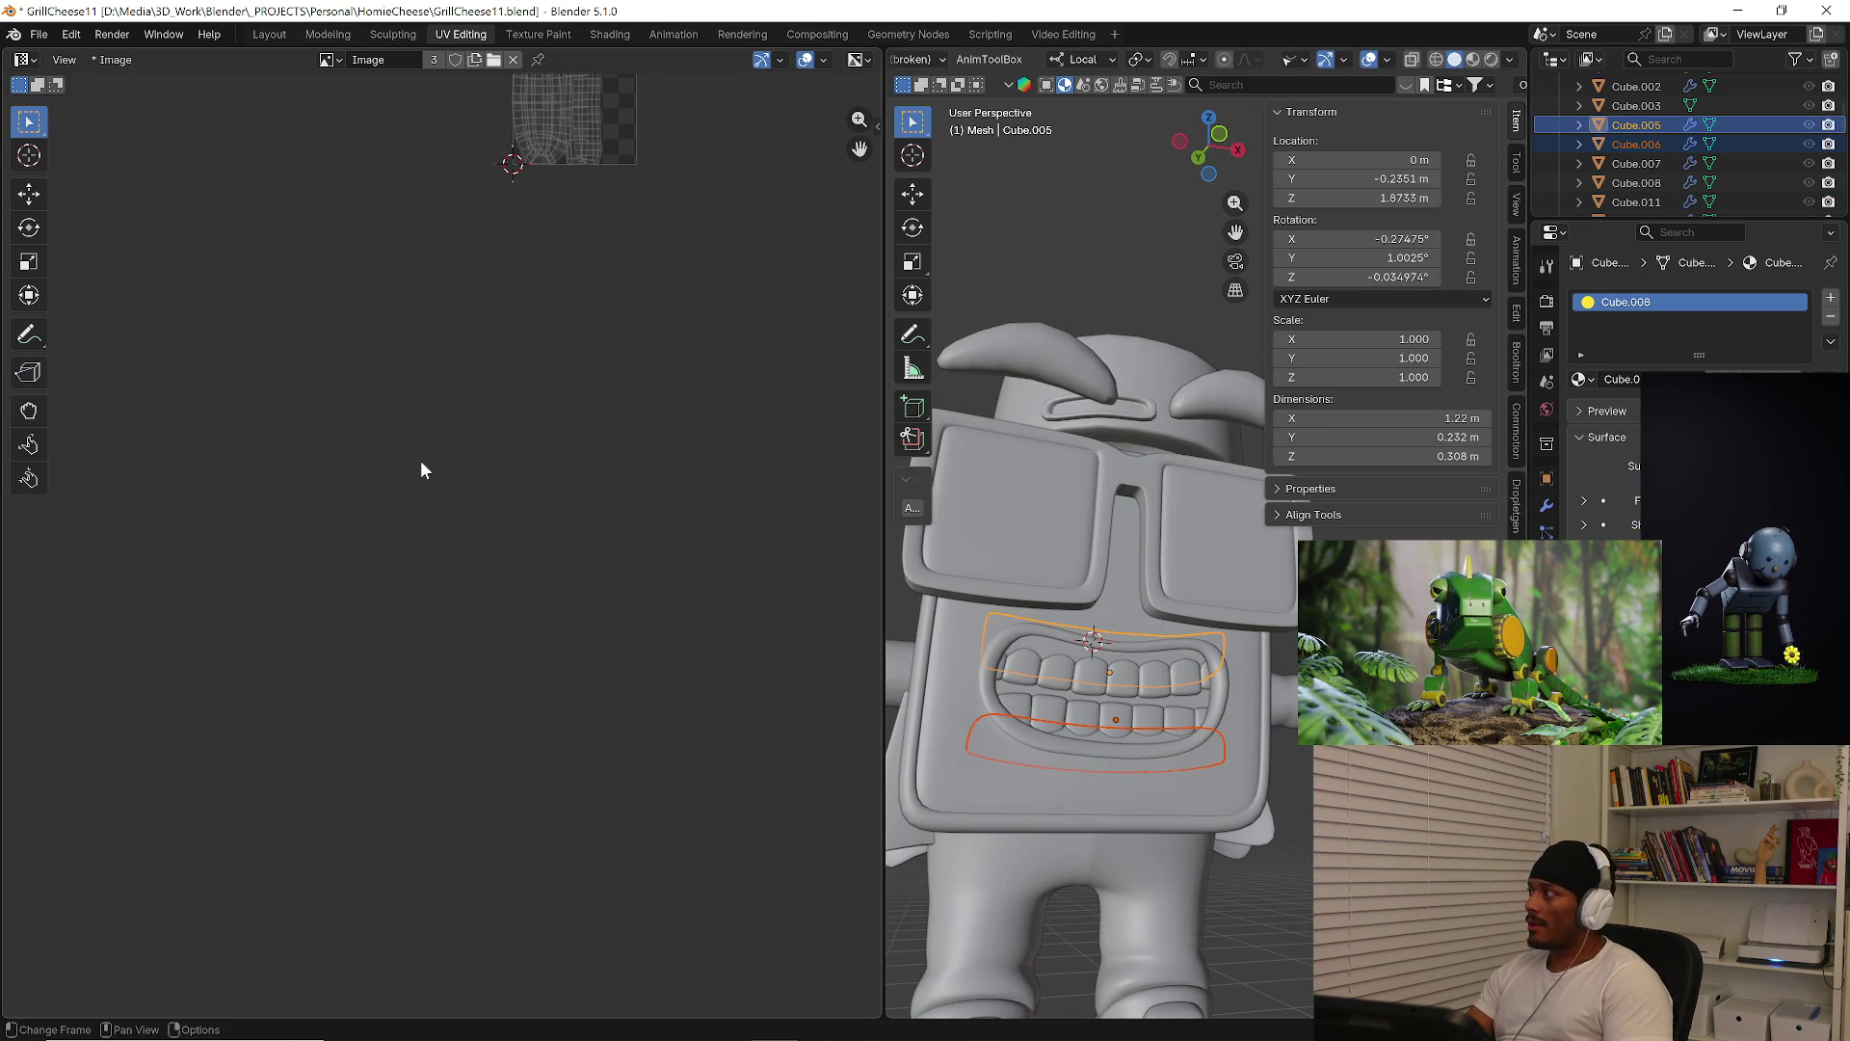
{"action": "scroll", "coordinate": [524, 366], "scroll_direction": "down", "scroll_amount": 2}
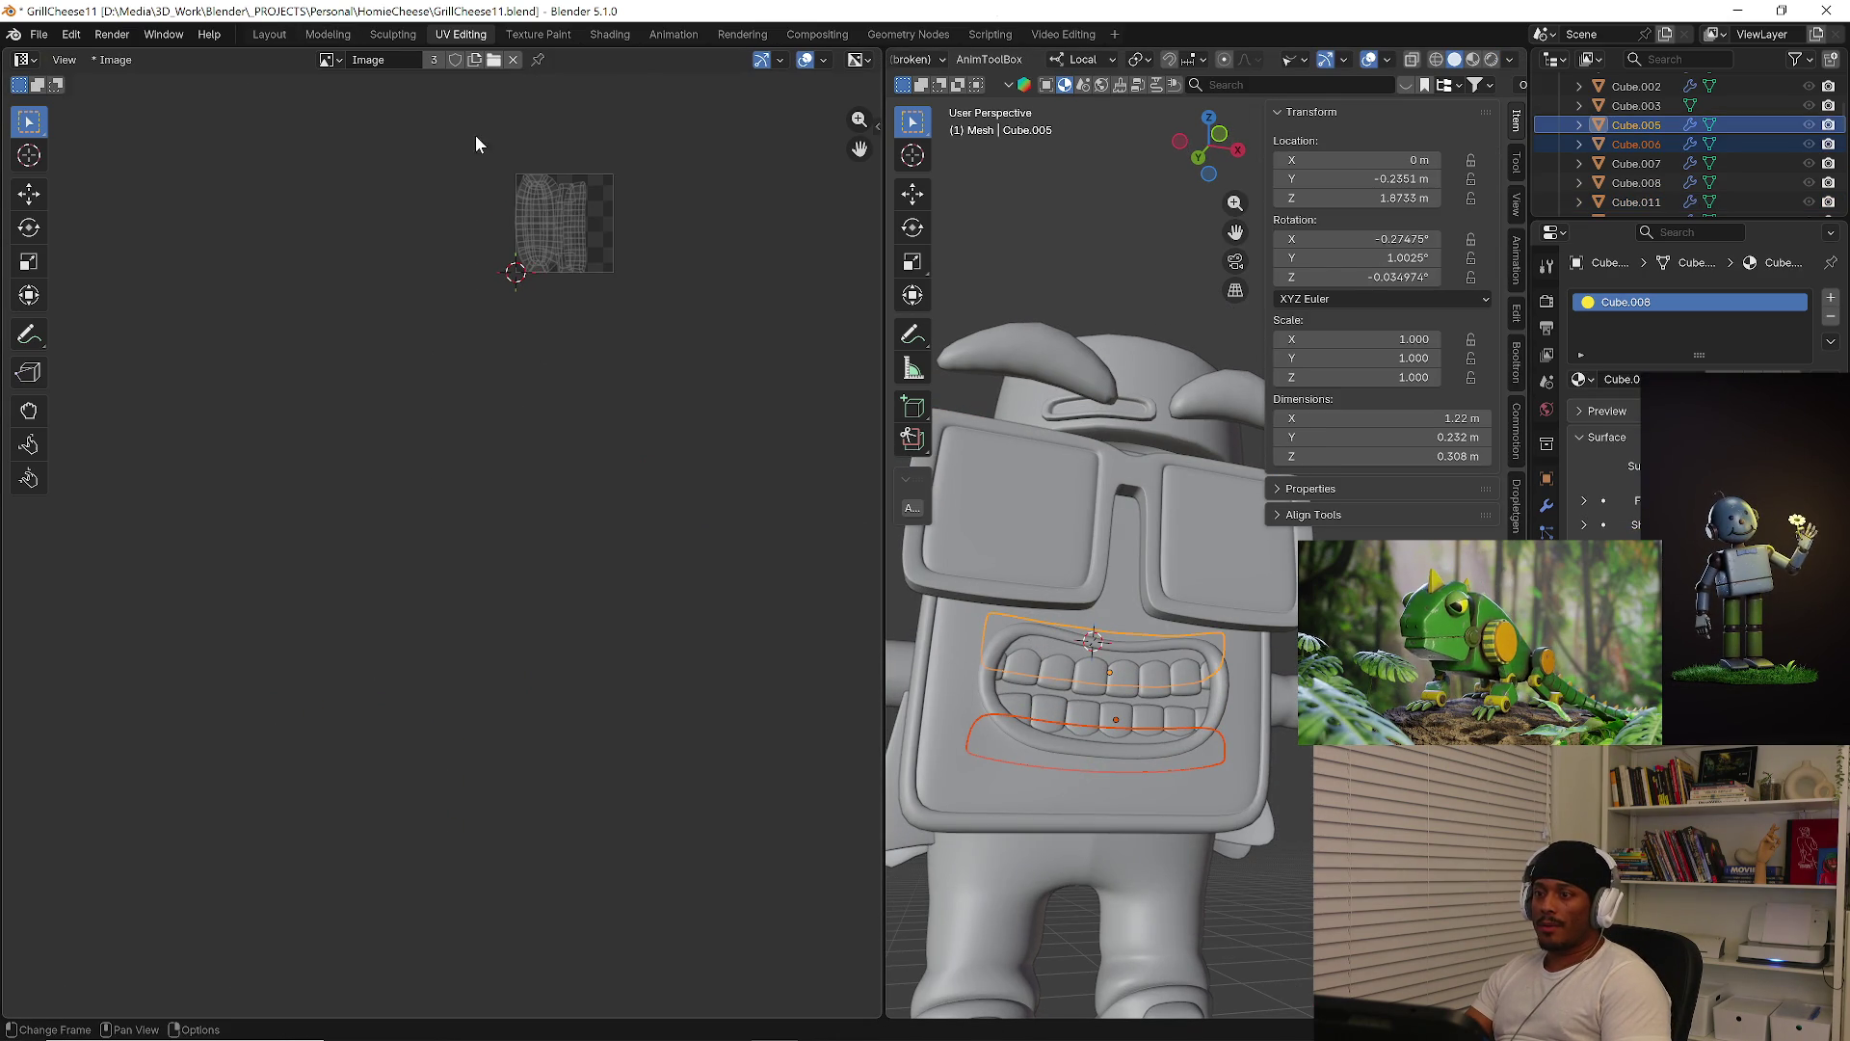
{"action": "key", "text": "Tab"}
{"action": "scroll", "coordinate": [484, 159], "scroll_direction": "up", "scroll_amount": 1}
{"action": "scroll", "coordinate": [520, 183], "scroll_direction": "up", "scroll_amount": 4}
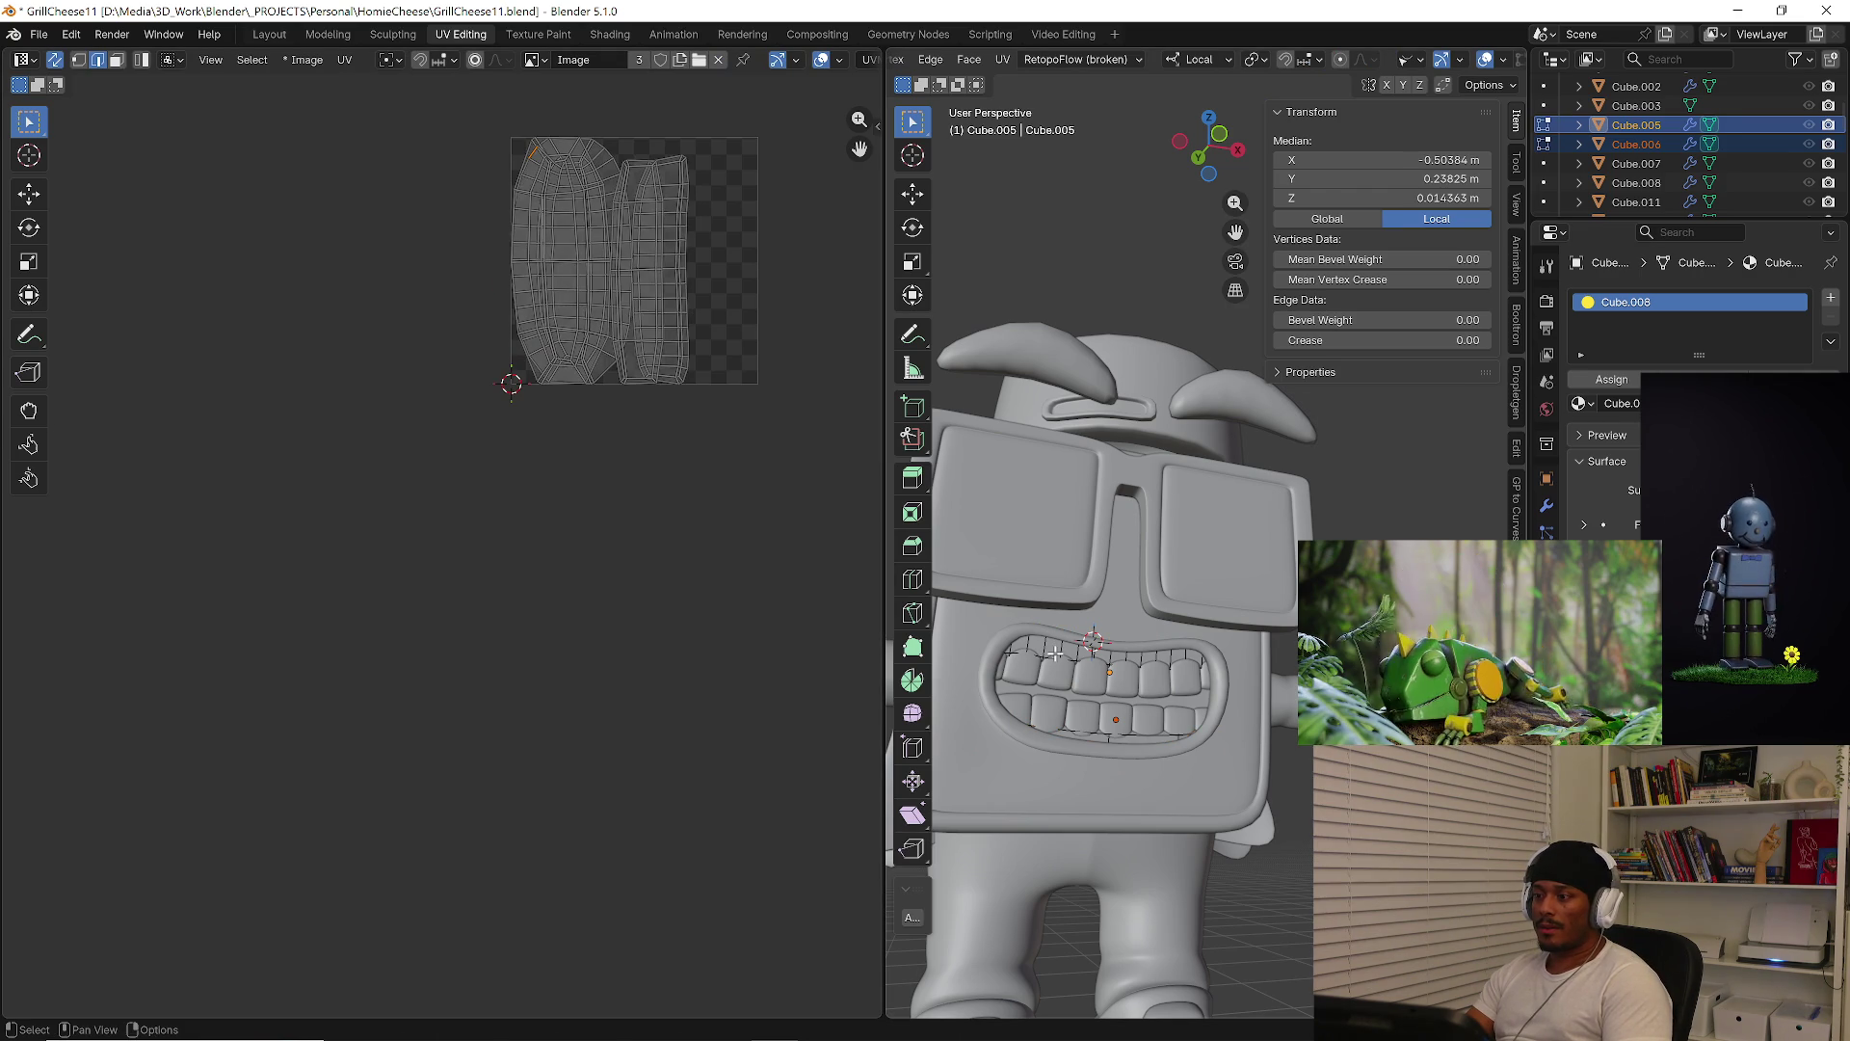
{"action": "key", "text": "Tab"}
Move all of the upper lip's UV islands below the tile
{"action": "left_click", "coordinate": [1054, 650]}
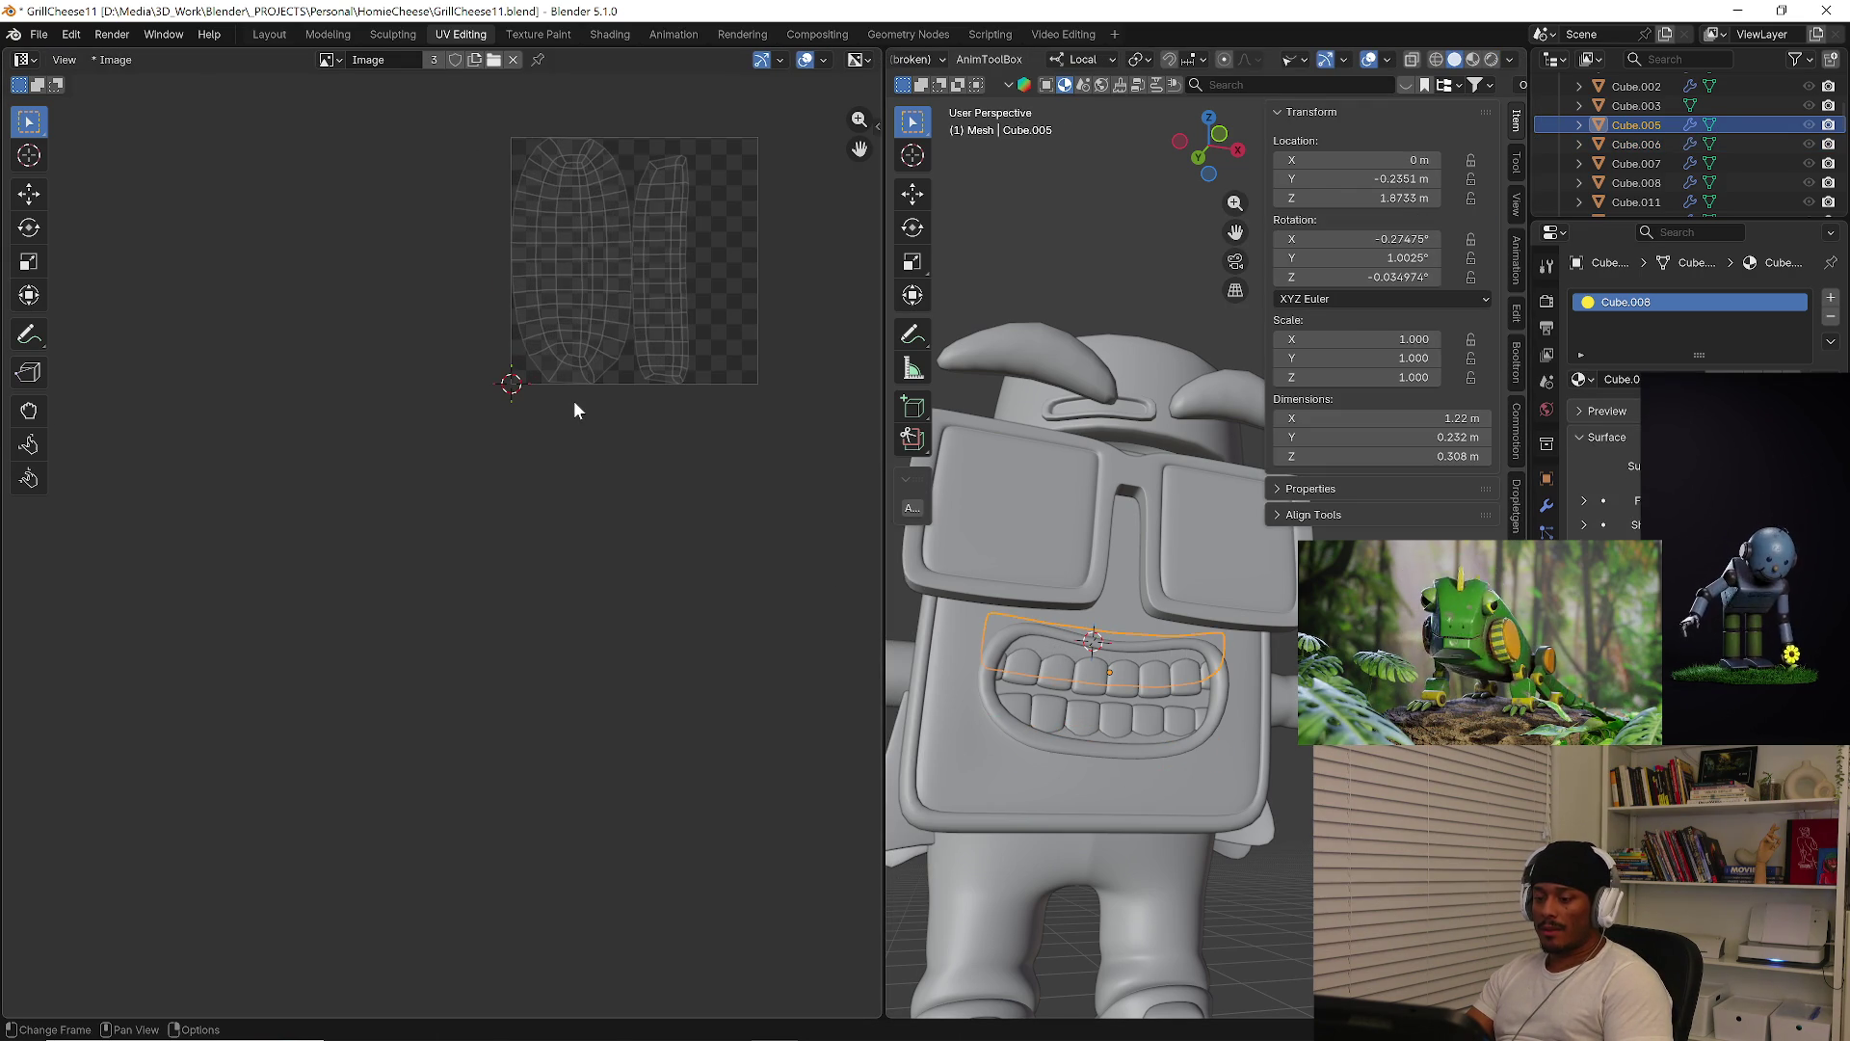
{"action": "key", "text": "Tab"}
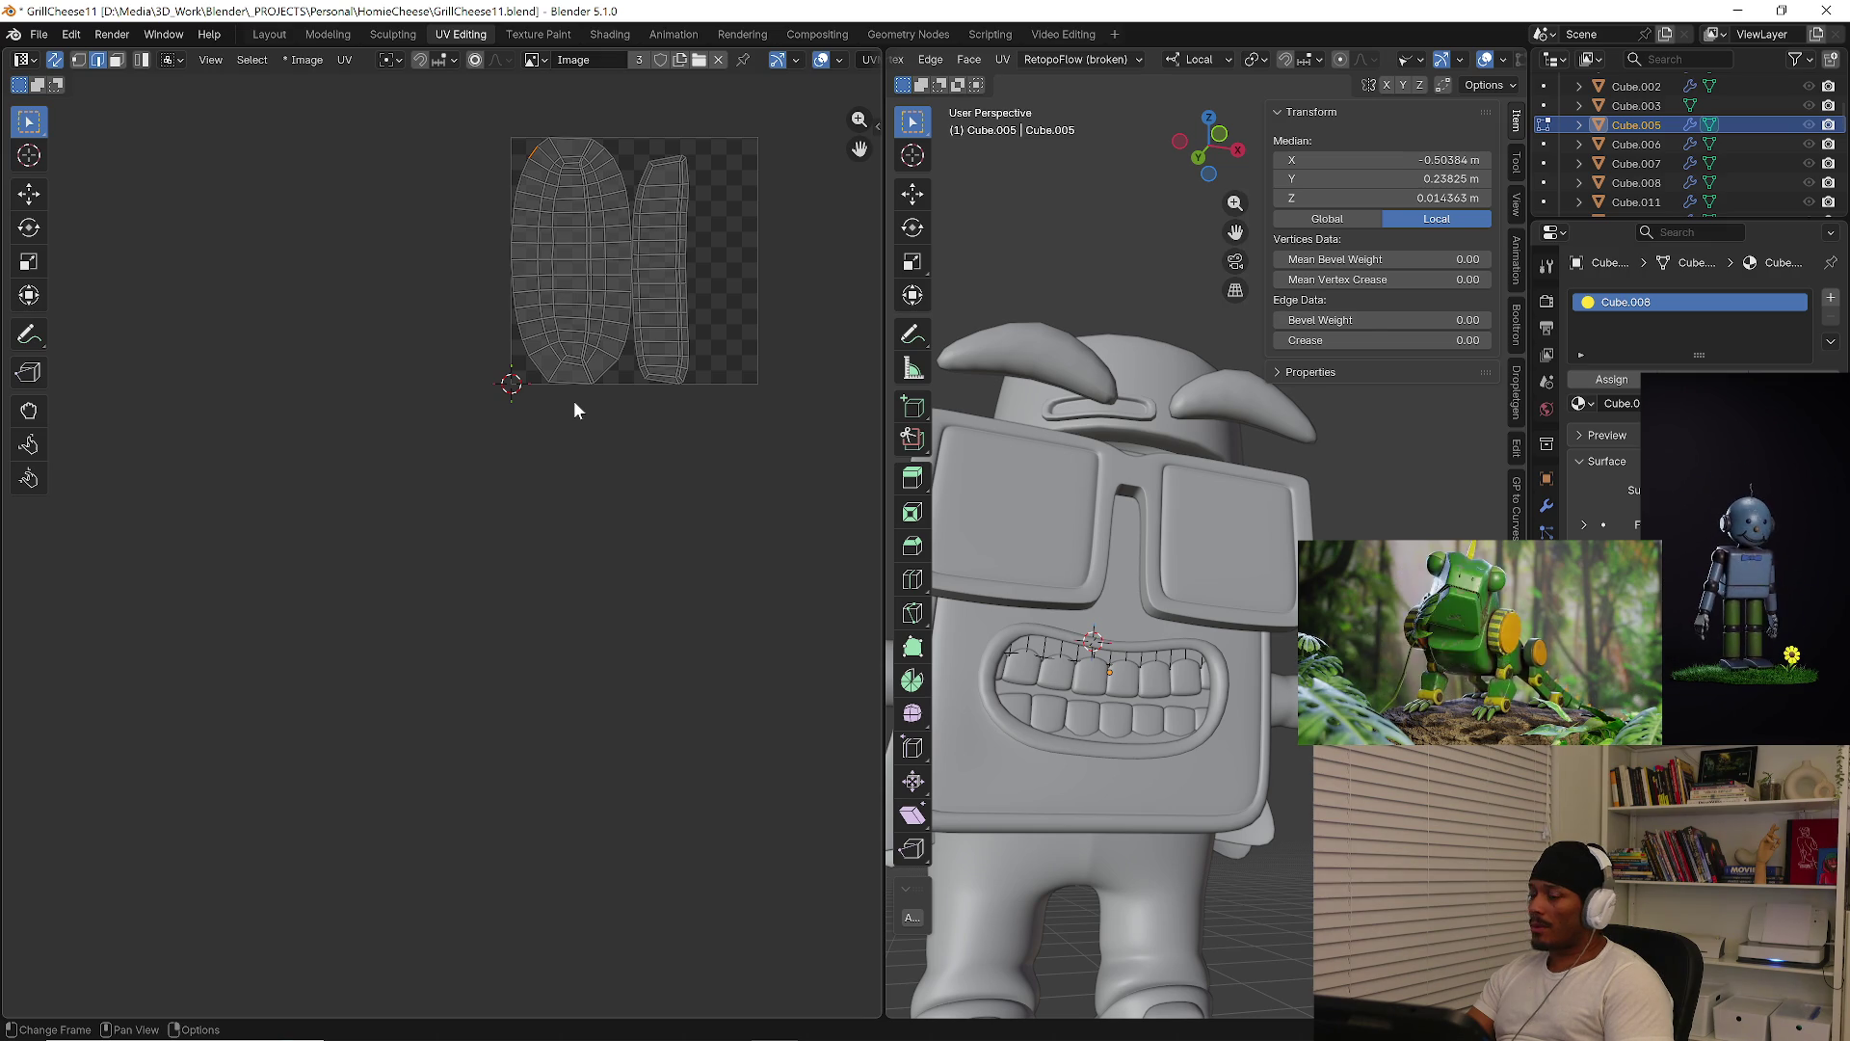
{"action": "key", "text": "a"}
{"action": "scroll", "coordinate": [584, 379], "scroll_direction": "down", "scroll_amount": 3}
{"action": "key", "text": "g"}
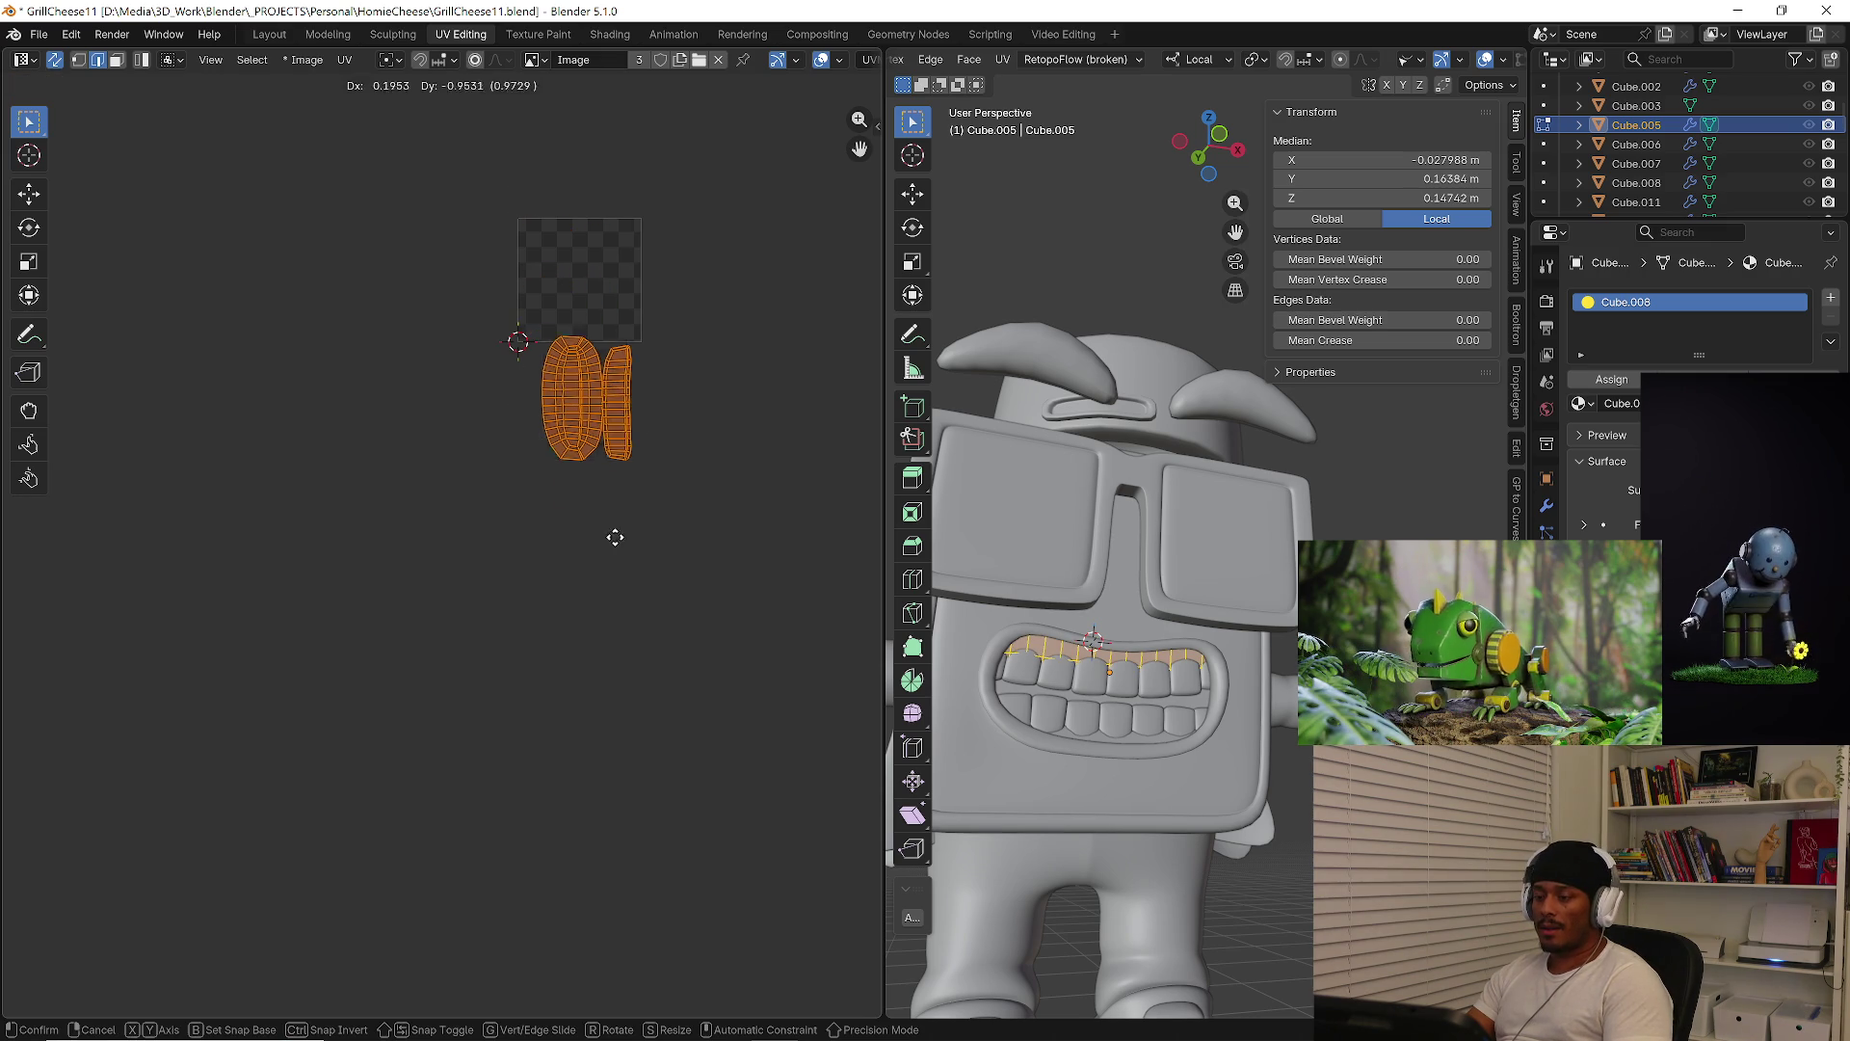
{"action": "left_click", "coordinate": [735, 661]}
{"action": "key", "text": "Tab"}
Move all of the lower lip's UV islands off to the lower right
{"action": "left_click", "coordinate": [1123, 740]}
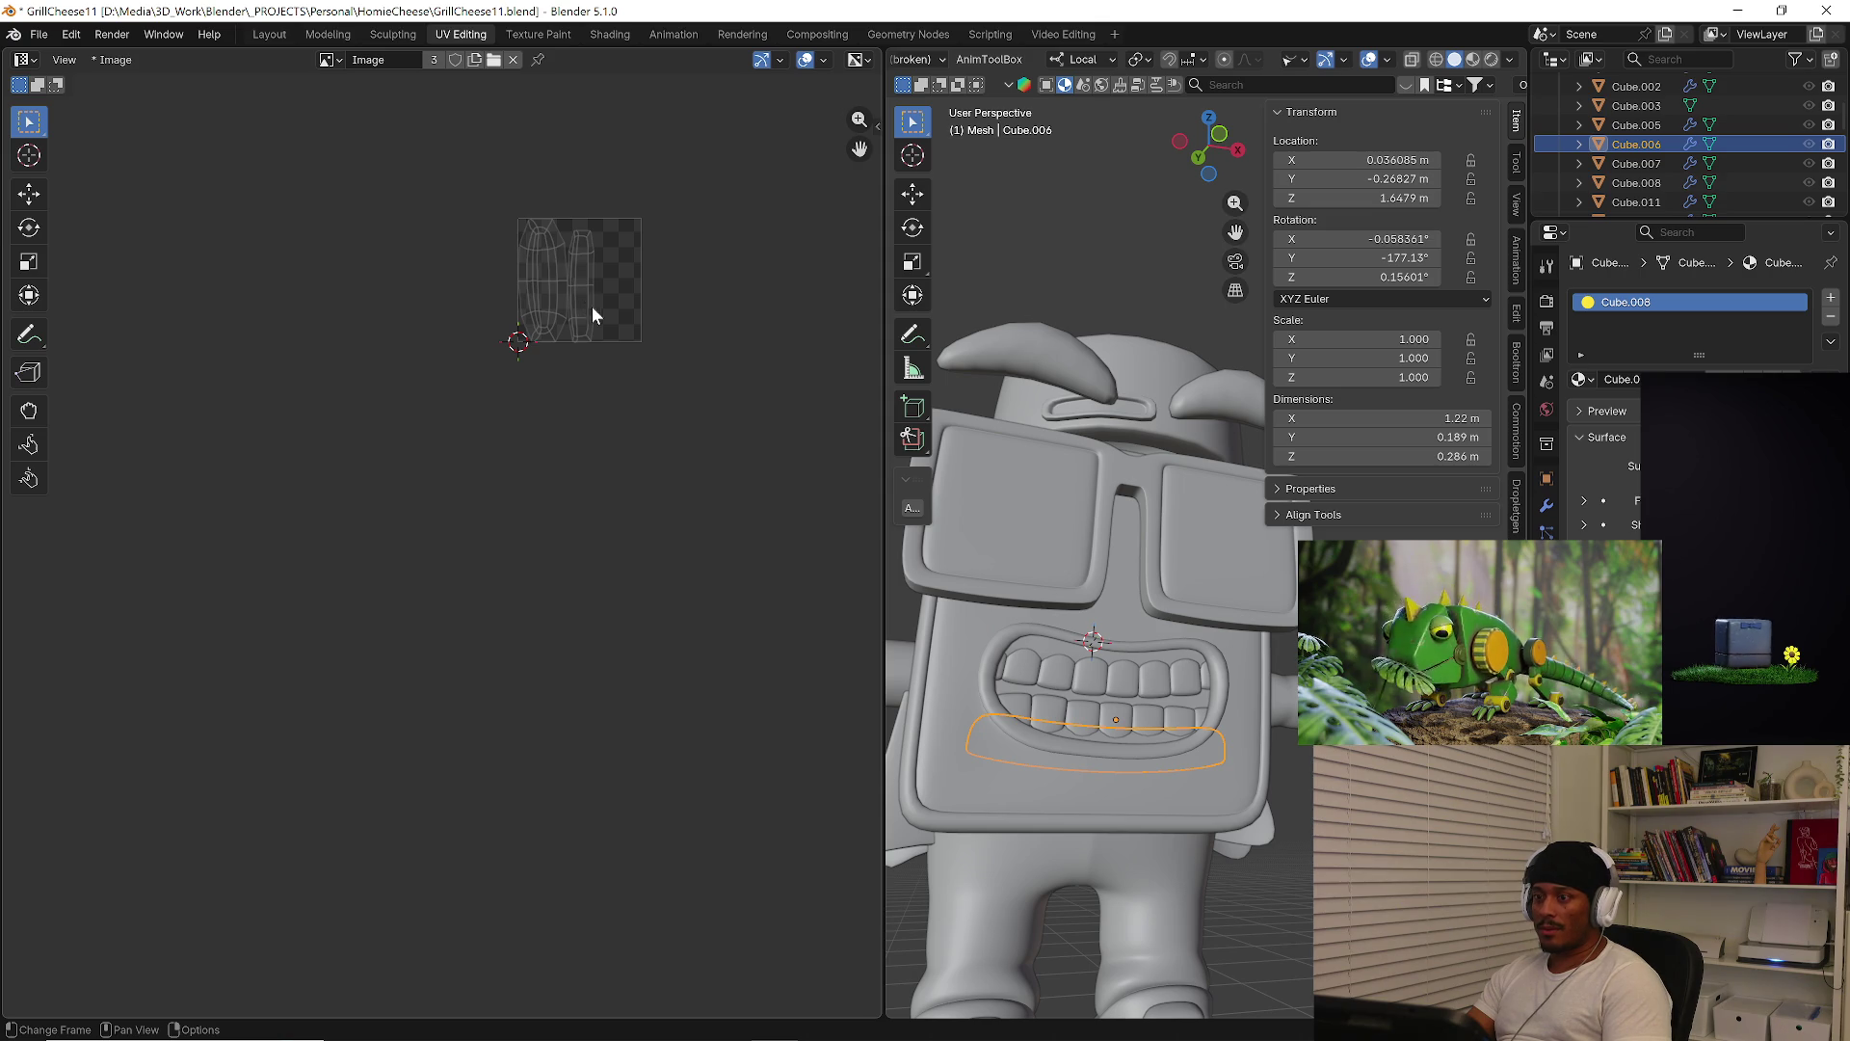
{"action": "key", "text": "Tab"}
{"action": "key", "text": "a"}
{"action": "key", "text": "g"}
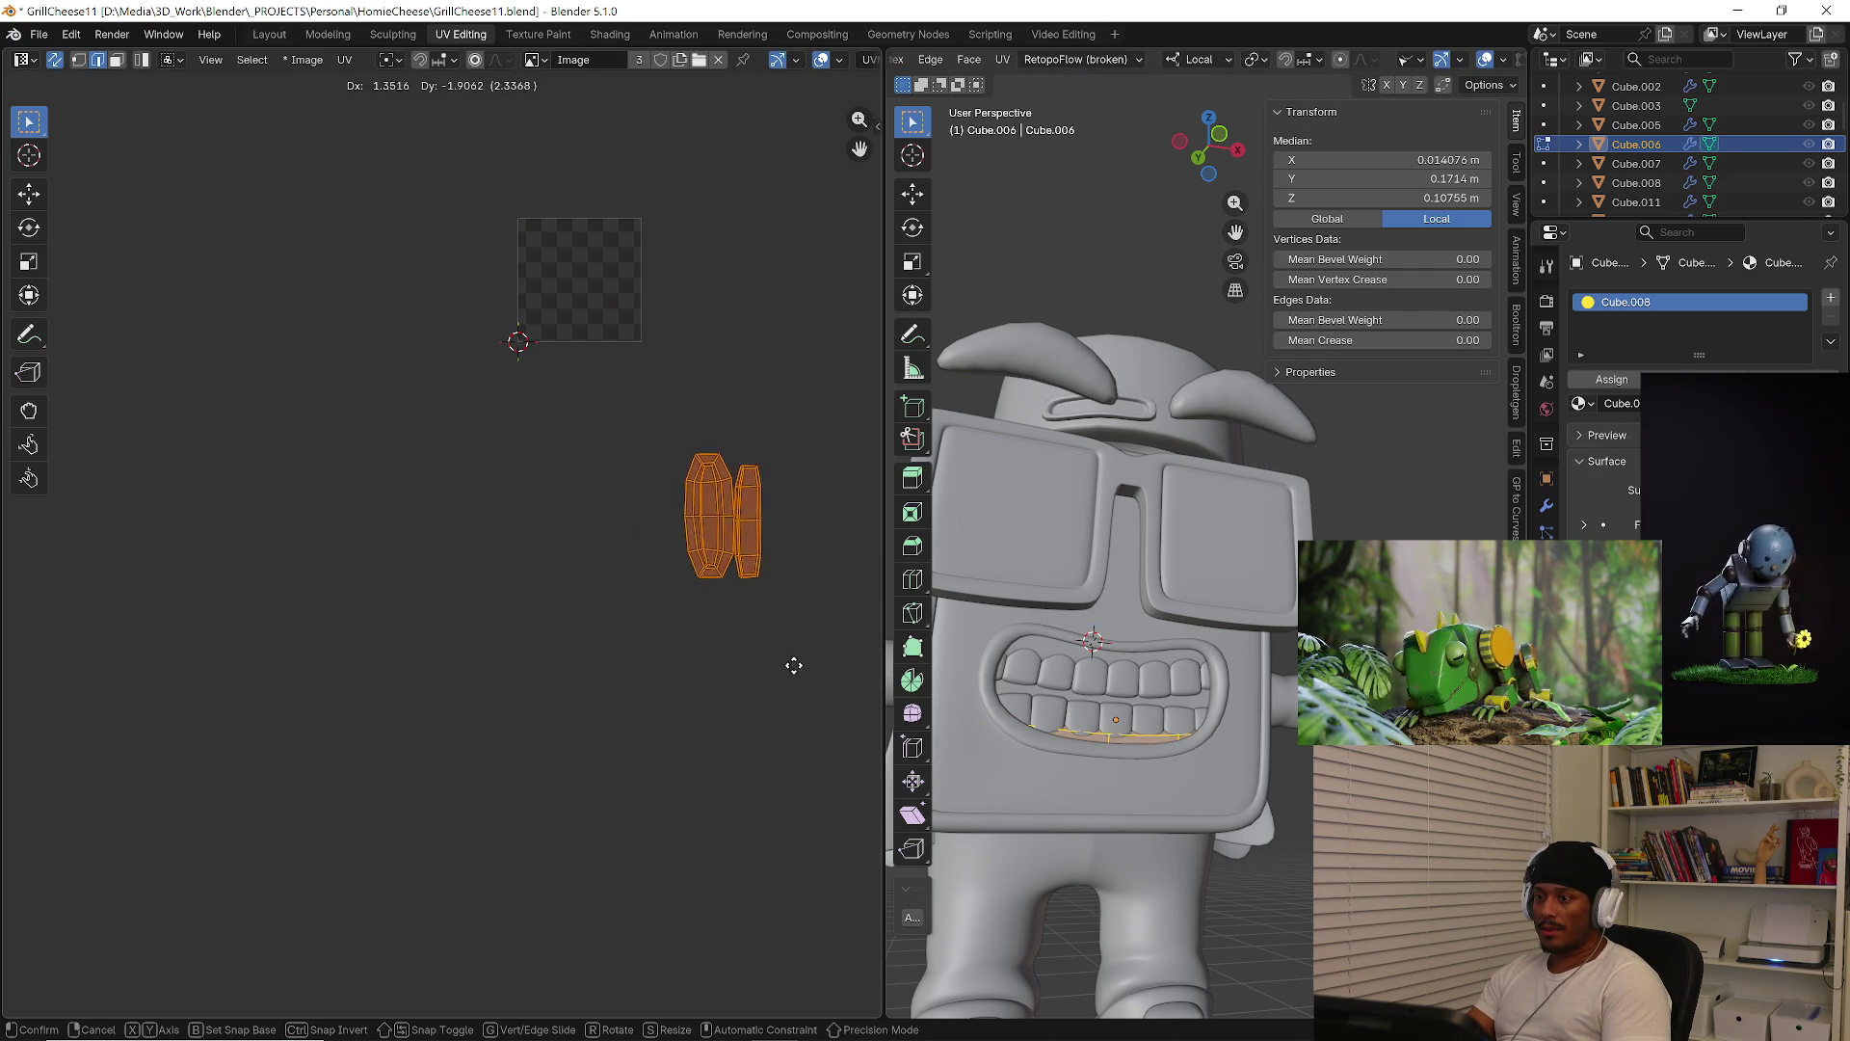
{"action": "left_click", "coordinate": [830, 628]}
{"action": "key", "text": "Tab"}
Check the UVs of the upper teeth, body, glasses and head one by one
{"action": "left_click", "coordinate": [1094, 694]}
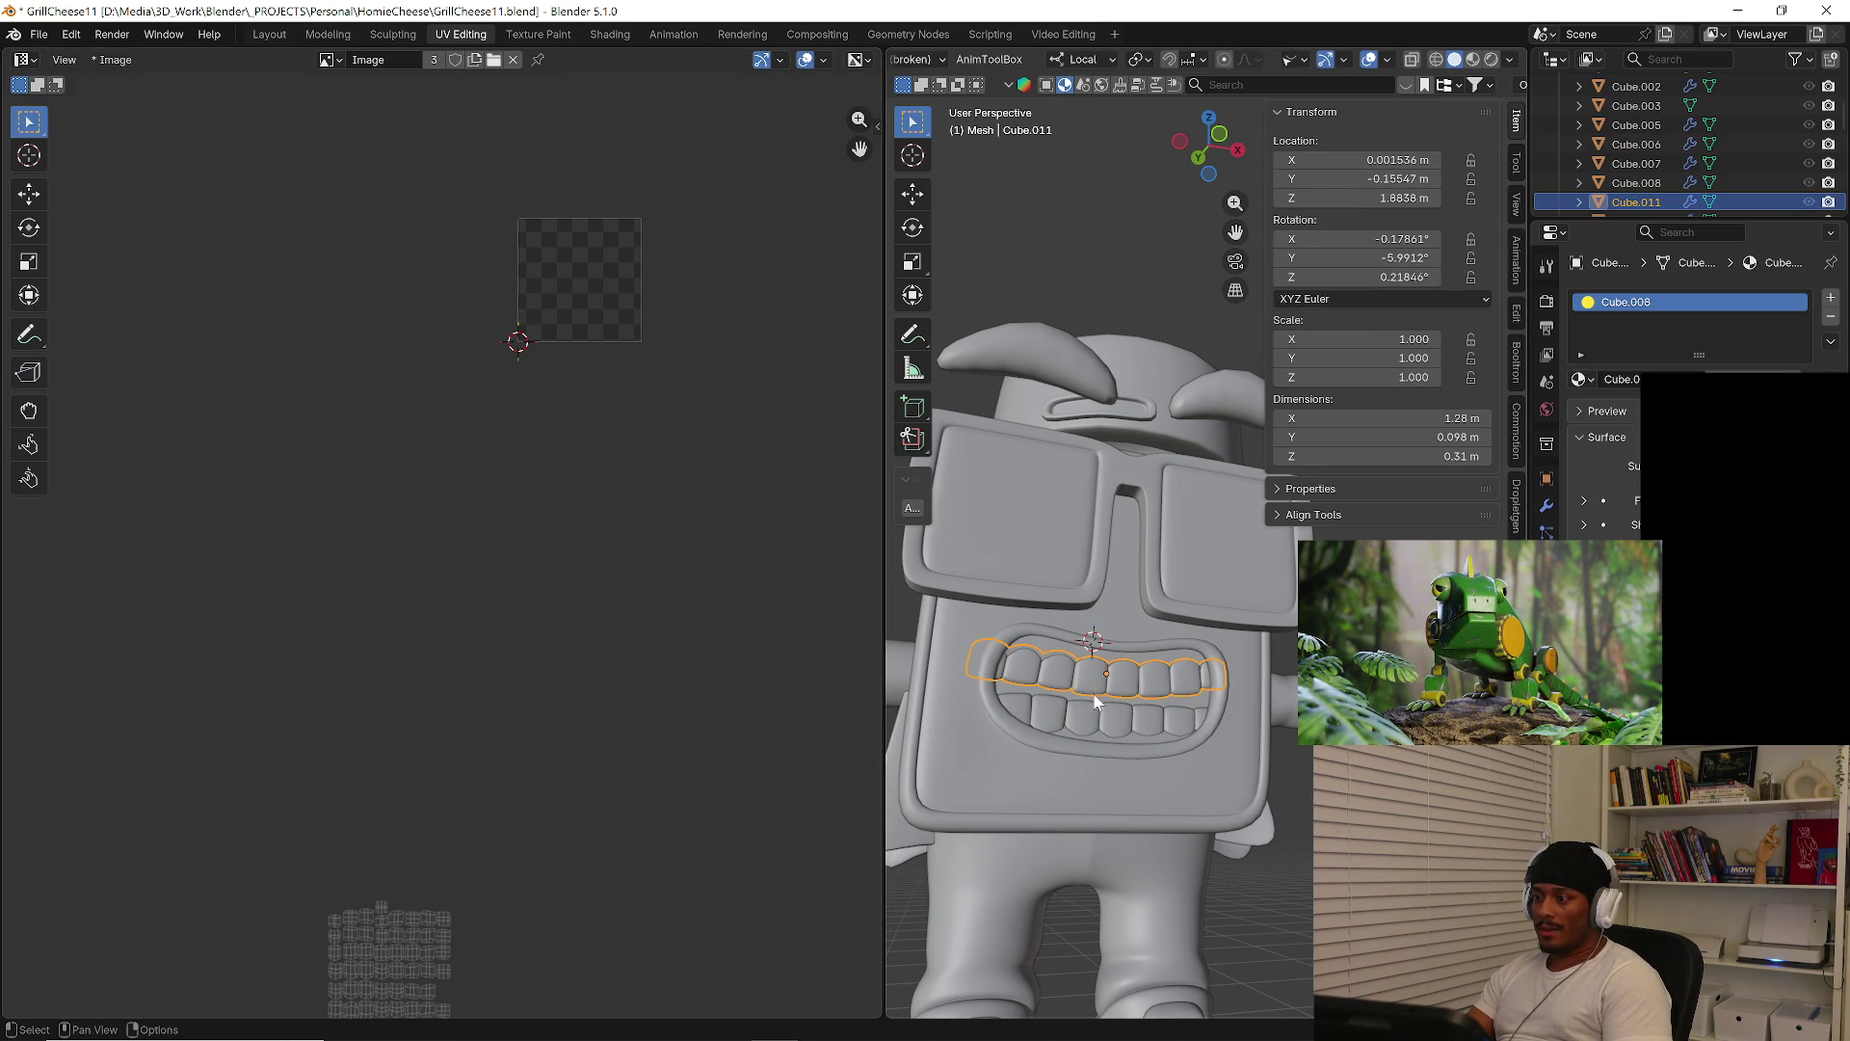
{"action": "left_click", "coordinate": [1094, 714], "text": "shift"}
{"action": "left_click", "coordinate": [1094, 713], "text": "shift"}
{"action": "left_click", "coordinate": [1090, 622]}
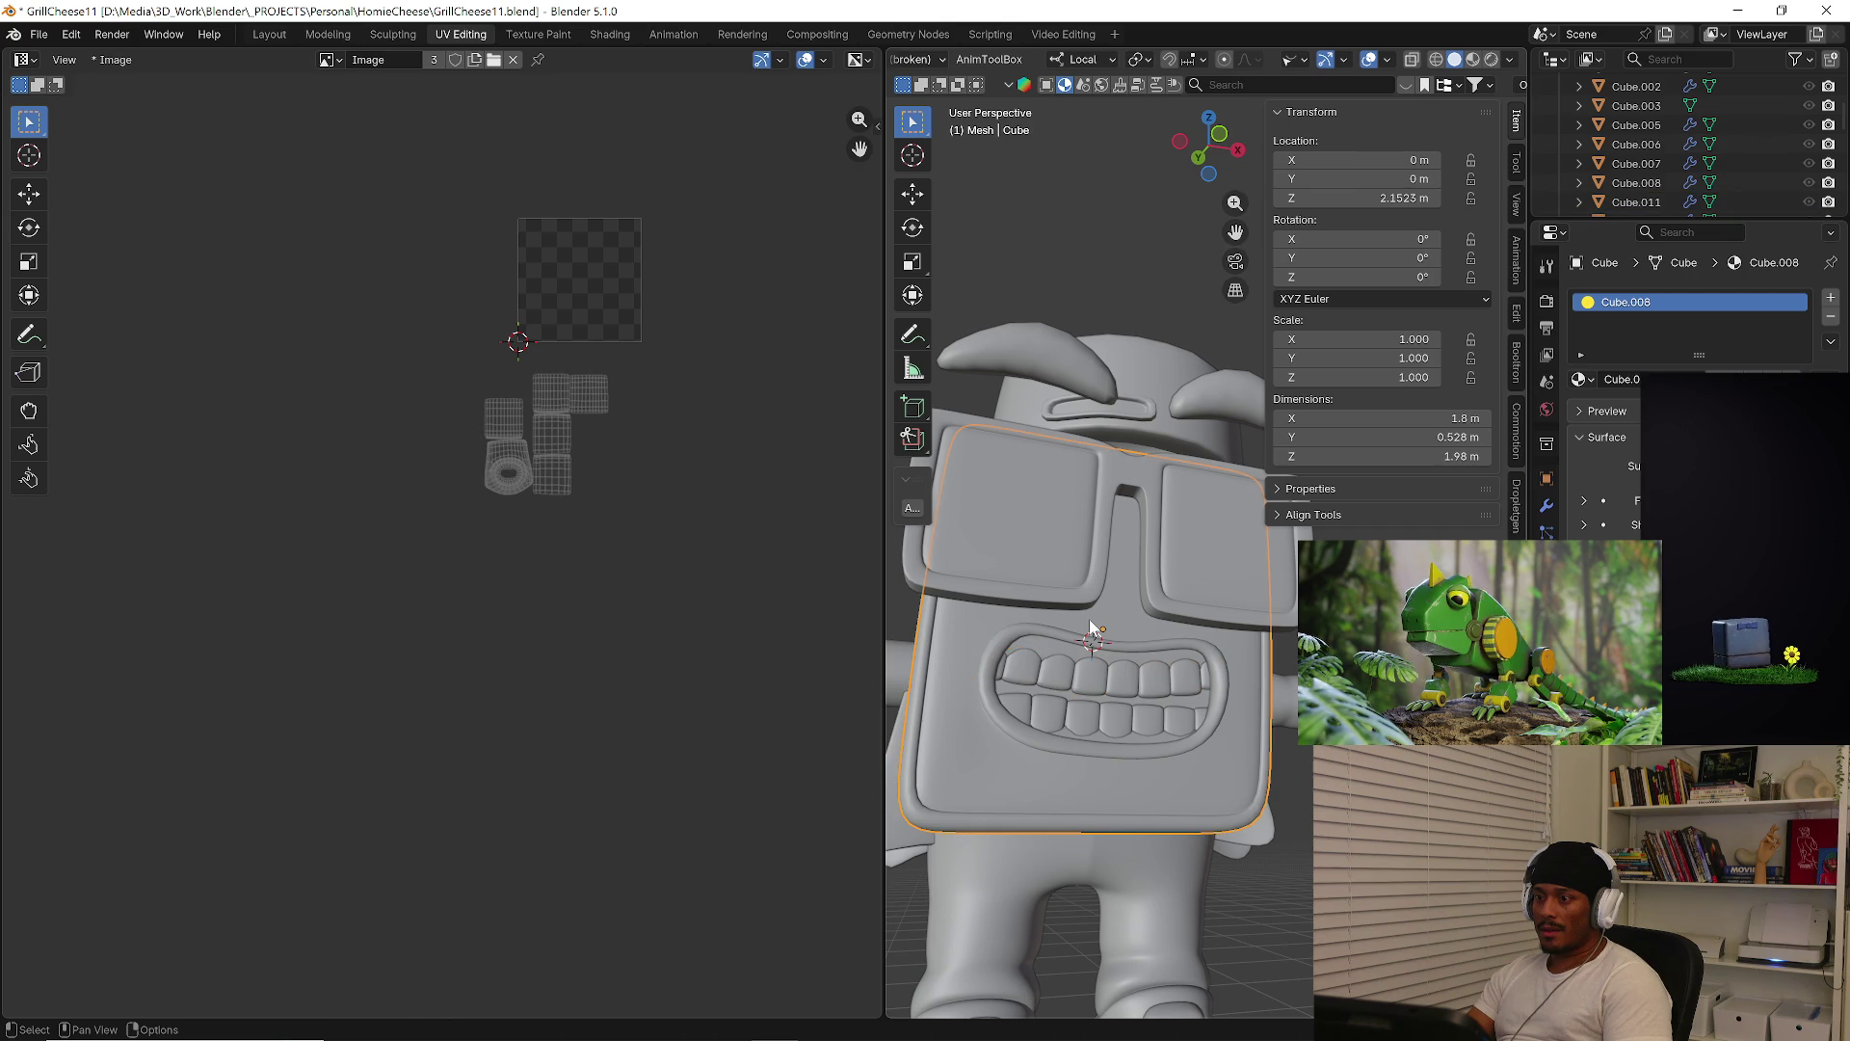
{"action": "left_click", "coordinate": [1161, 505]}
{"action": "left_click", "coordinate": [1147, 407]}
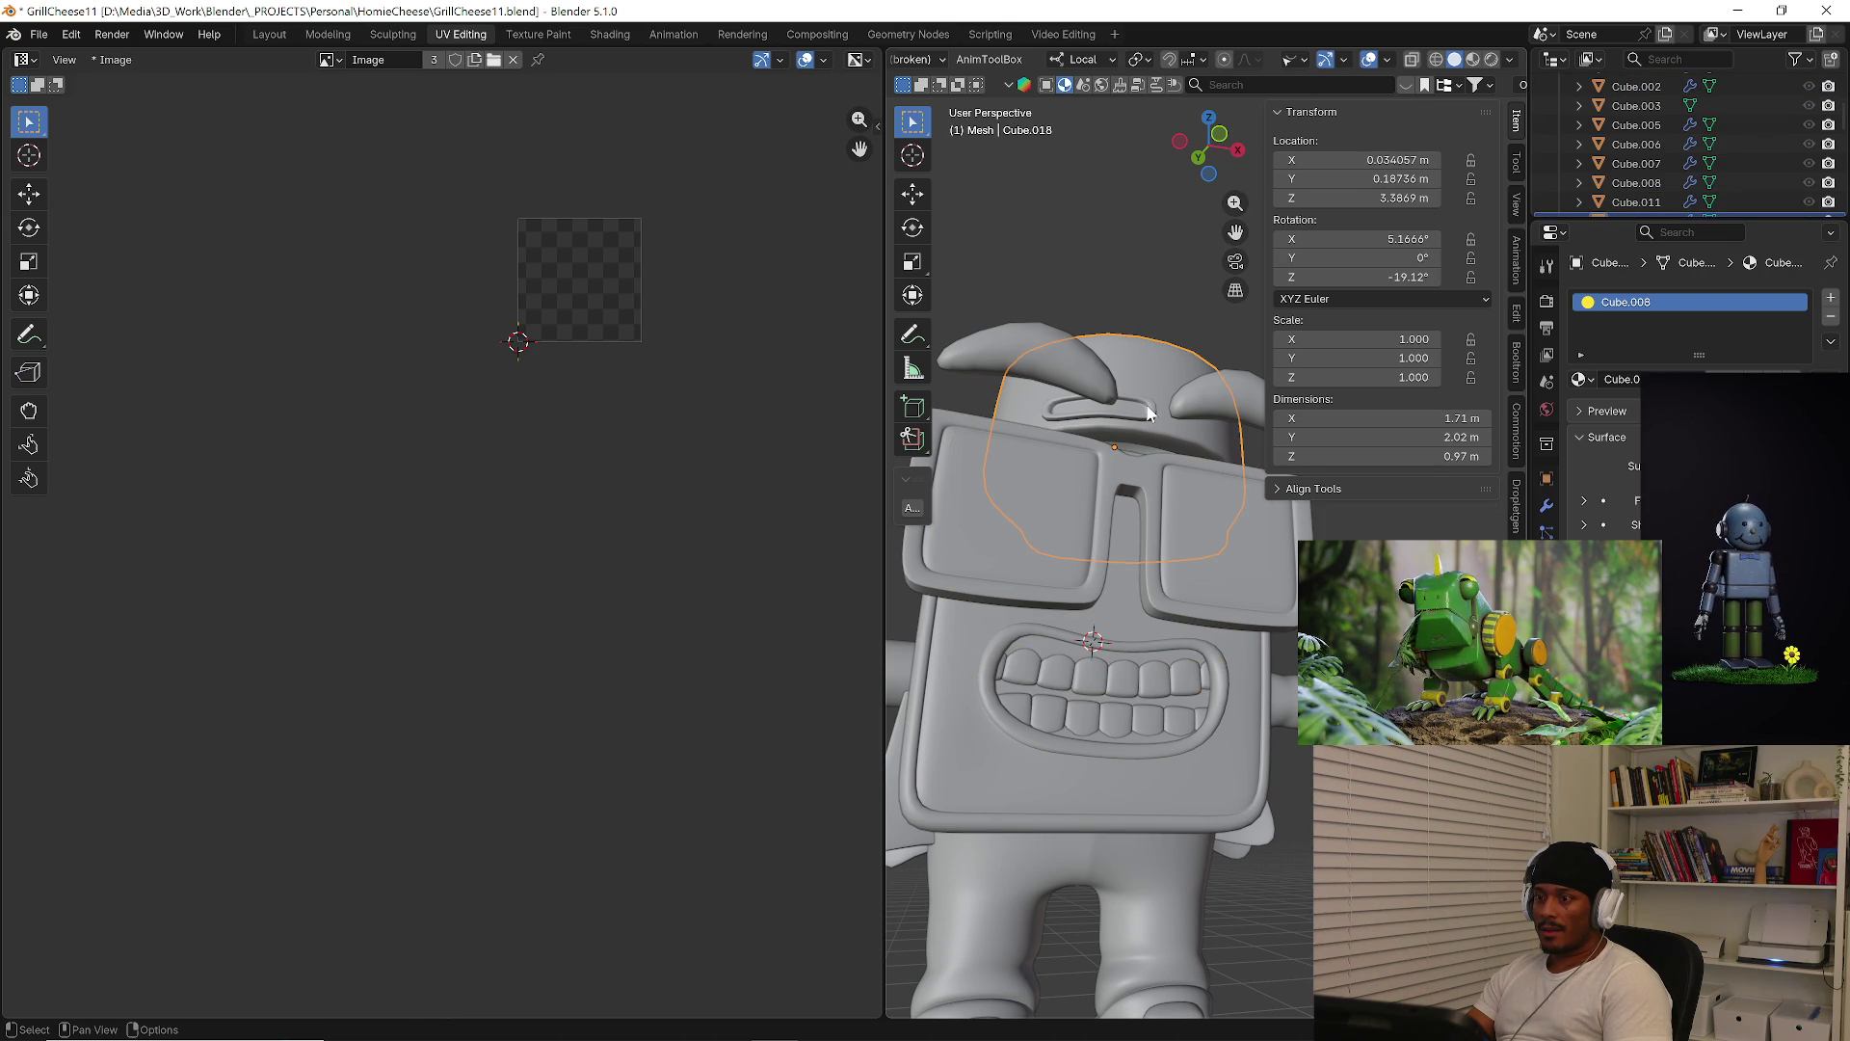
{"action": "key", "text": "Tab"}
{"action": "scroll", "coordinate": [517, 378], "scroll_direction": "down", "scroll_amount": 4}
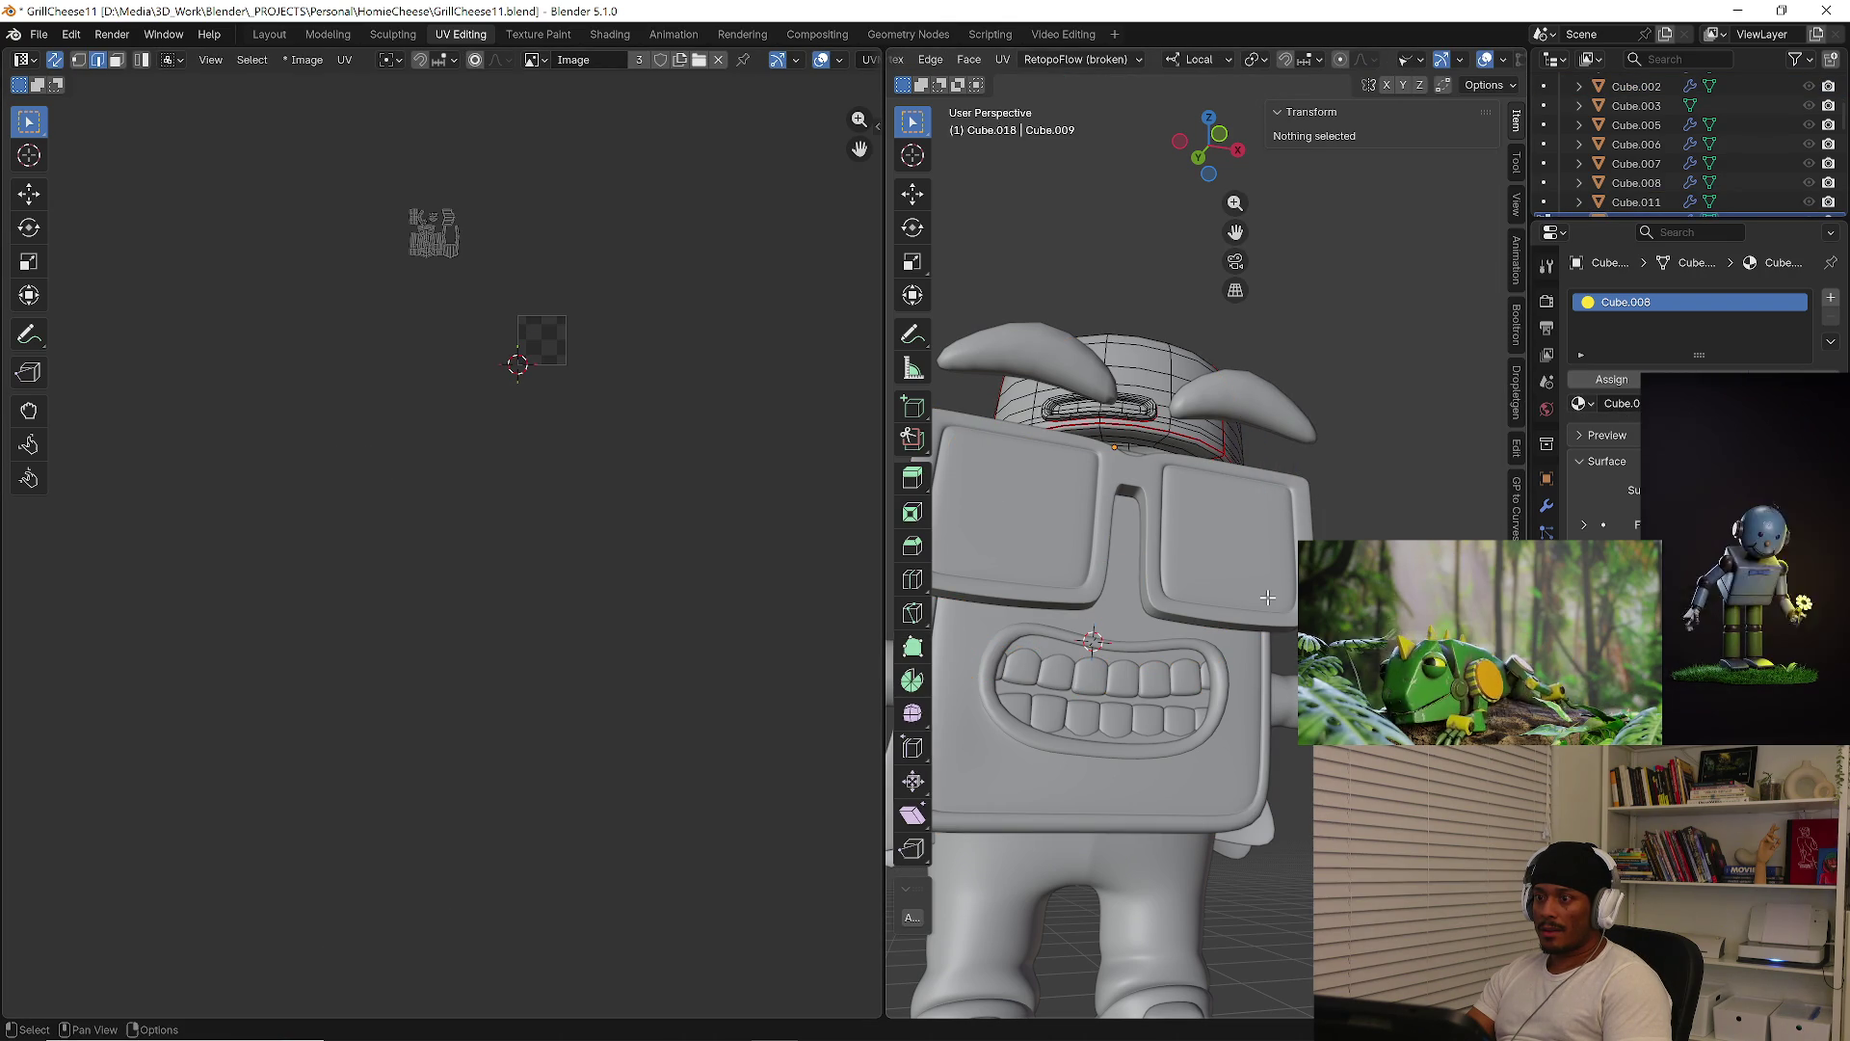
{"action": "scroll", "coordinate": [1265, 606], "scroll_direction": "down", "scroll_amount": 3}
{"action": "middle_click_drag", "start_coordinate": [1265, 606], "coordinate": [1249, 692]}
{"action": "key", "text": "Tab"}
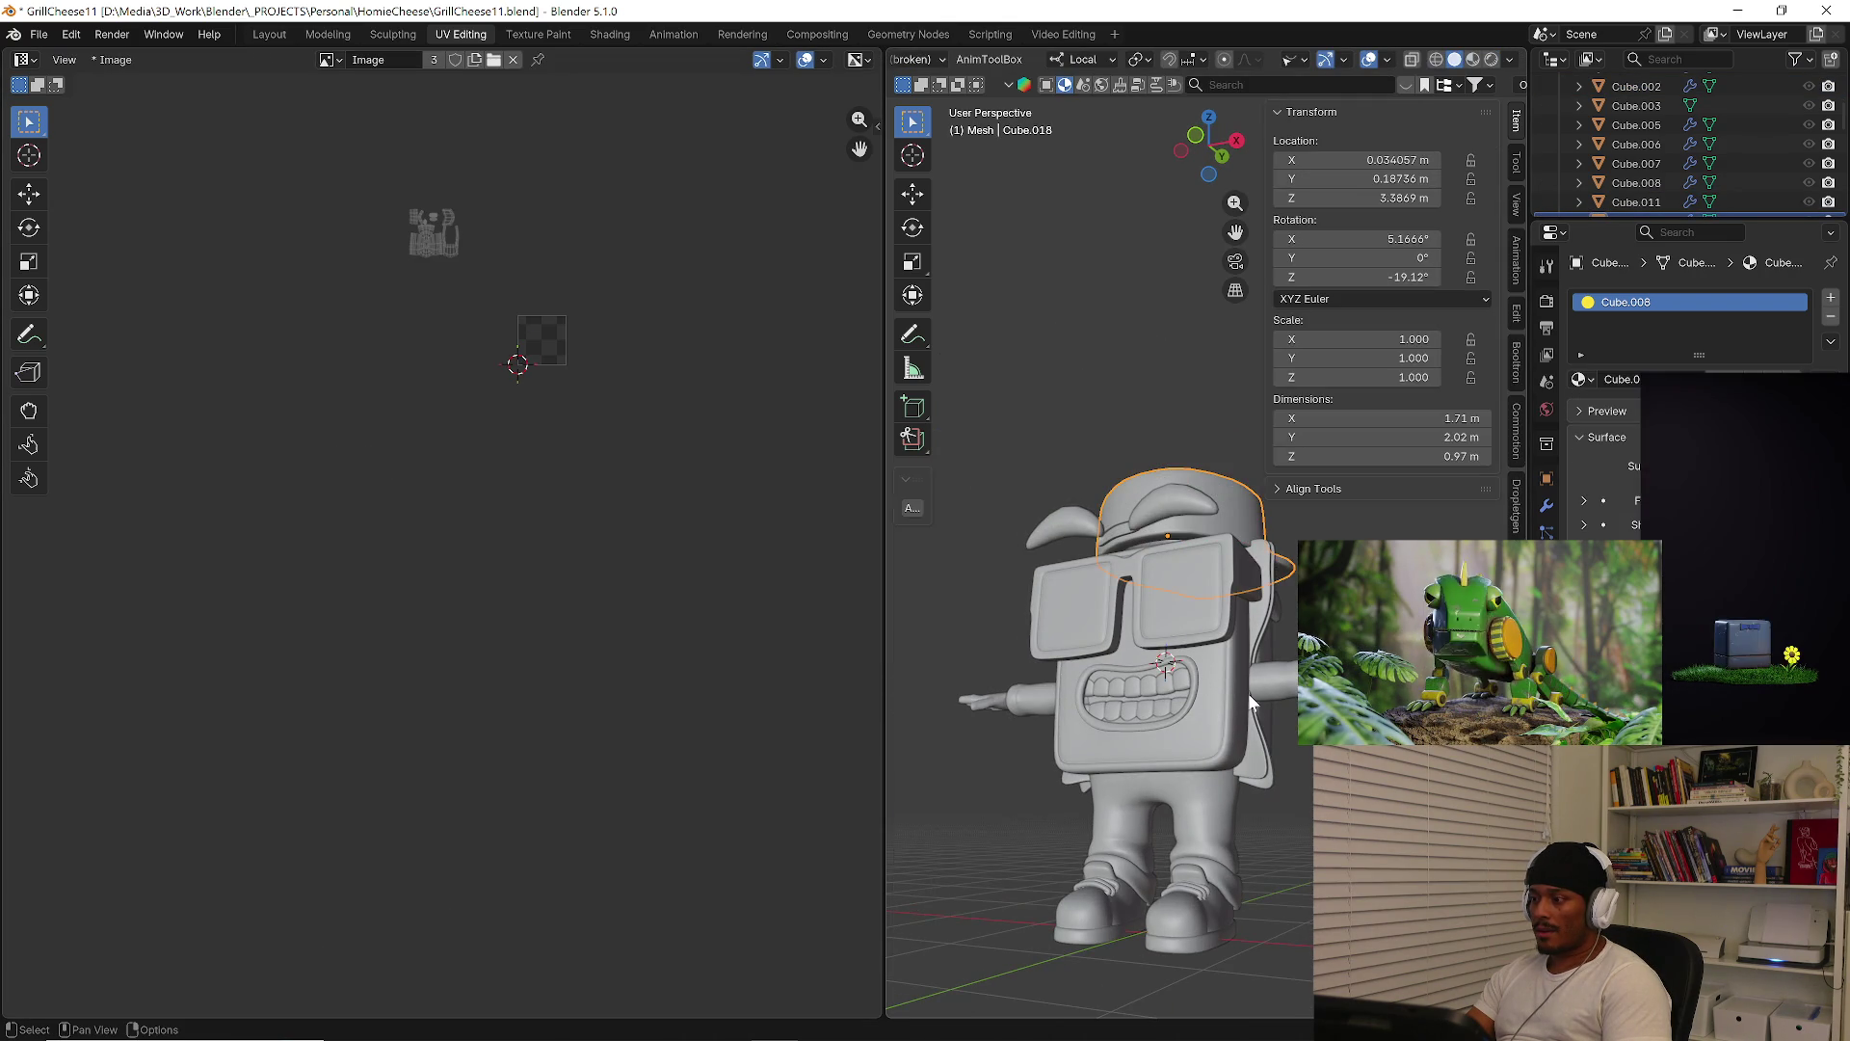
Select the arms, leg, shoes, then every object, and enter Edit Mode together
{"action": "left_click", "coordinate": [1263, 686]}
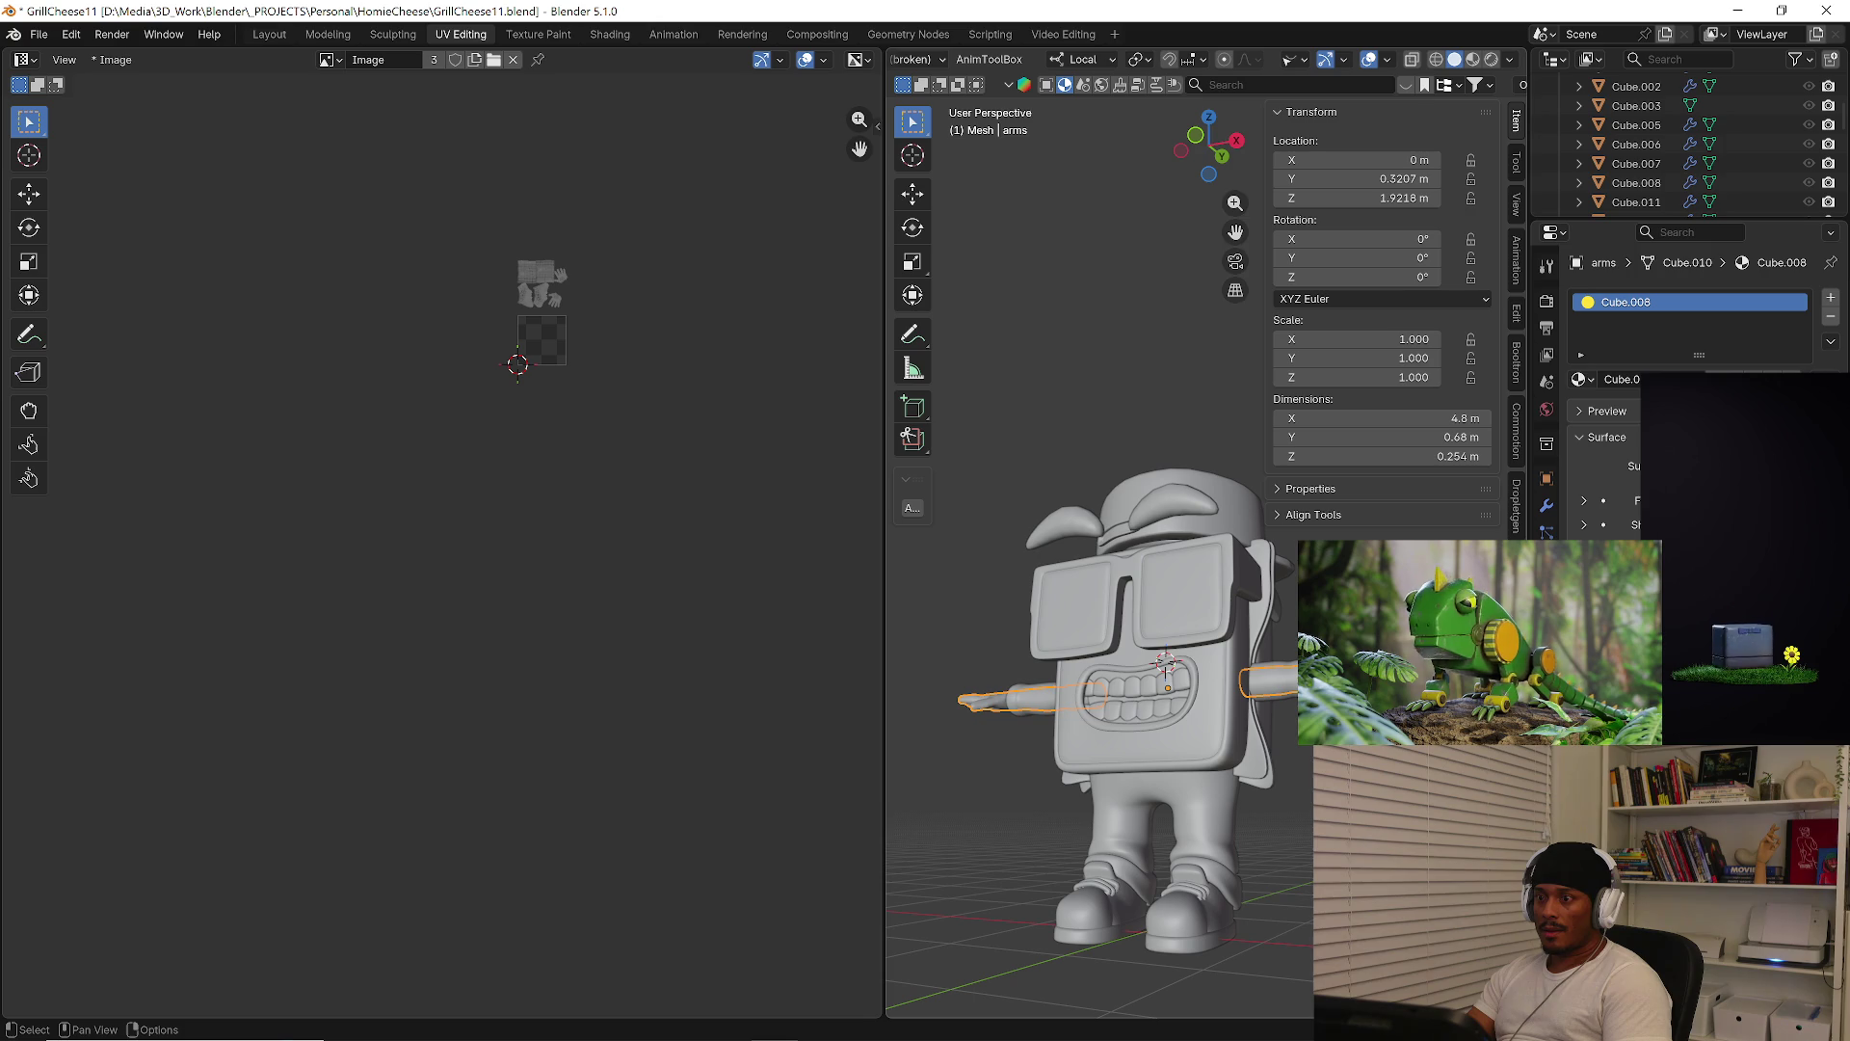
{"action": "left_click", "coordinate": [1213, 864]}
{"action": "left_click", "coordinate": [1205, 911]}
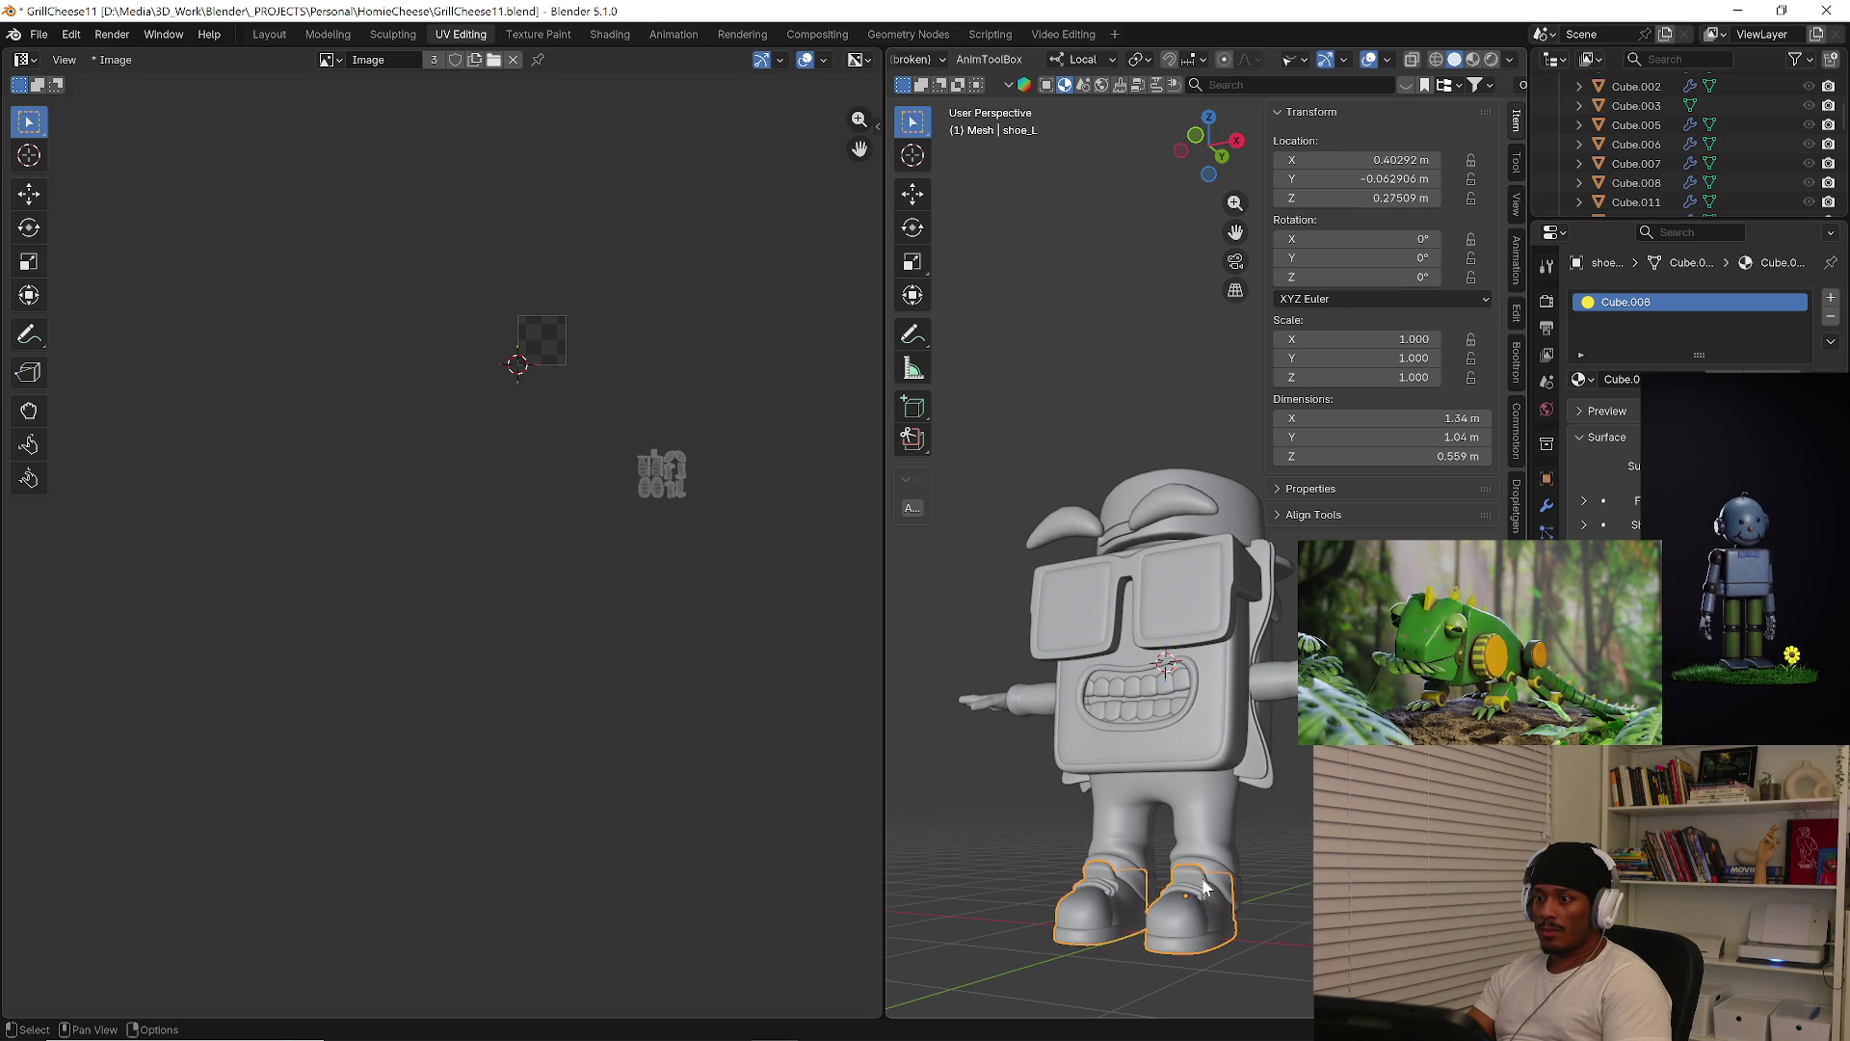
{"action": "middle_click_drag", "start_coordinate": [1206, 911], "coordinate": [1240, 883]}
{"action": "key", "text": "a"}
{"action": "key", "text": "Tab"}
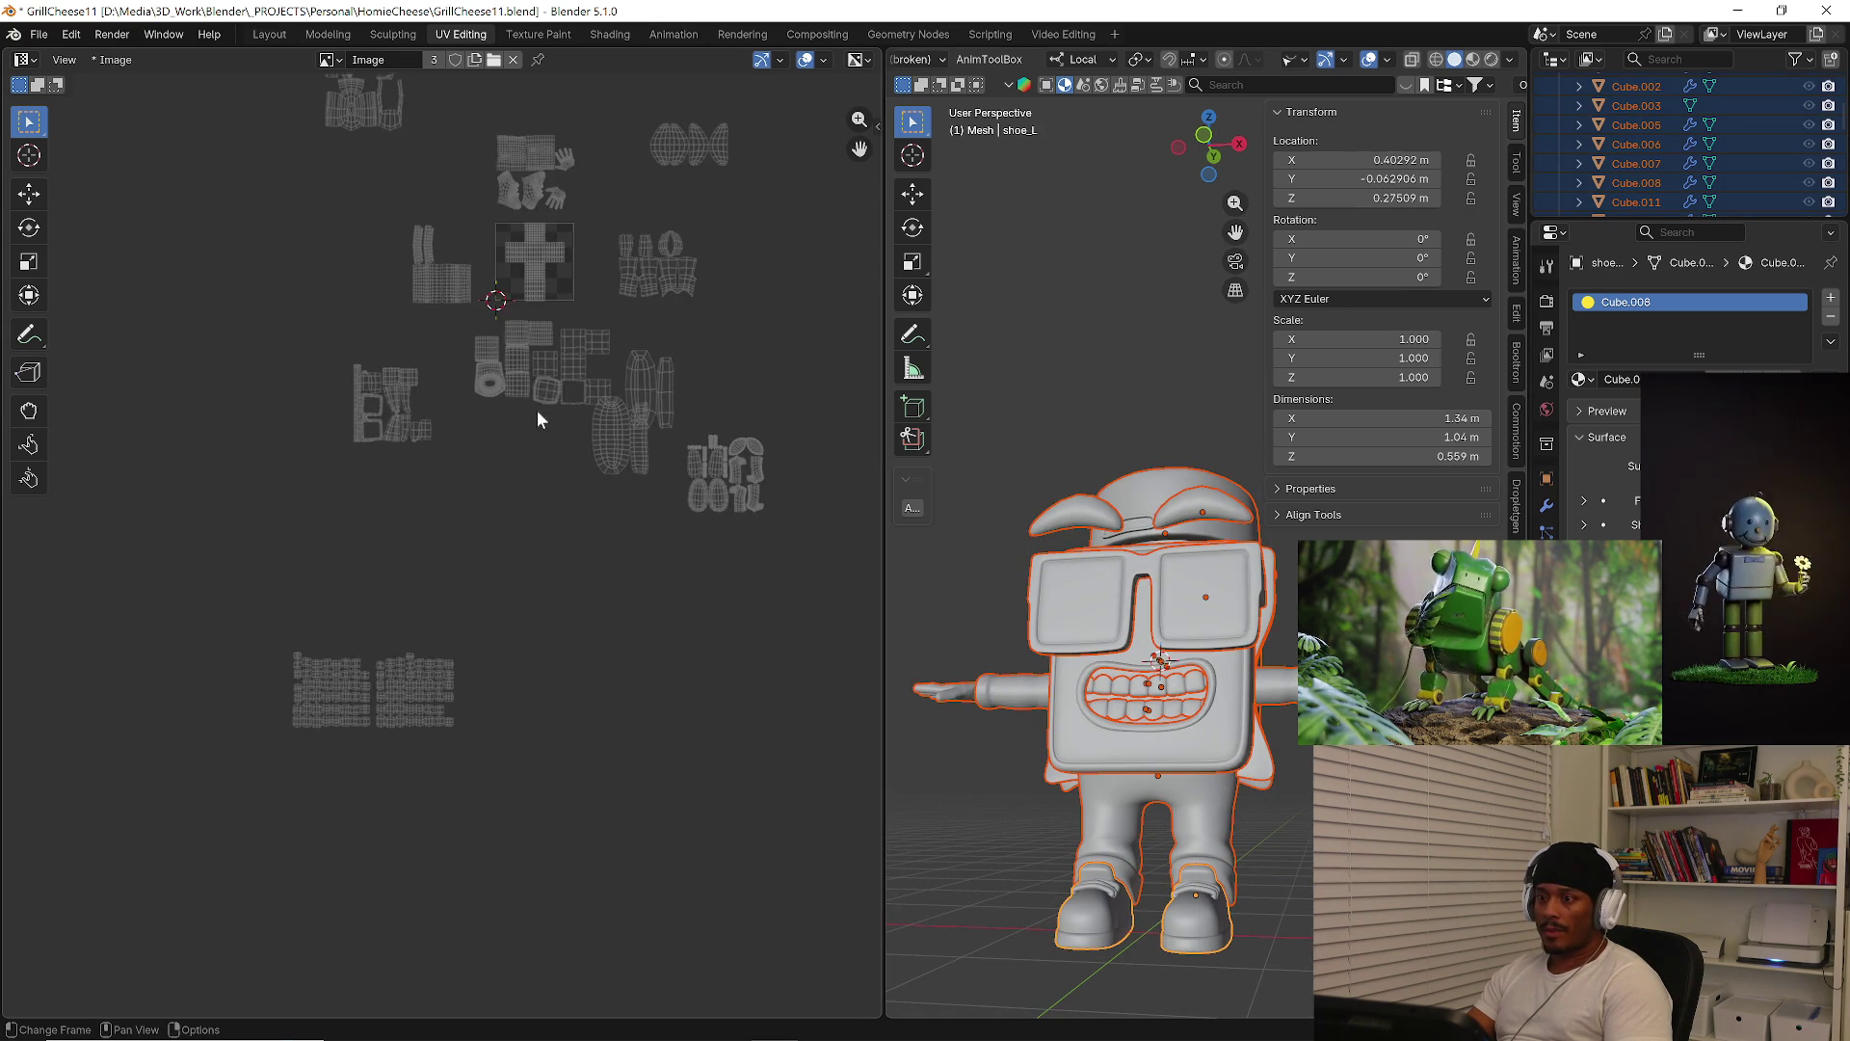
Select the cross-shaped UV island and find which character part uses it
{"action": "middle_click_drag", "start_coordinate": [929, 477], "coordinate": [1137, 477]}
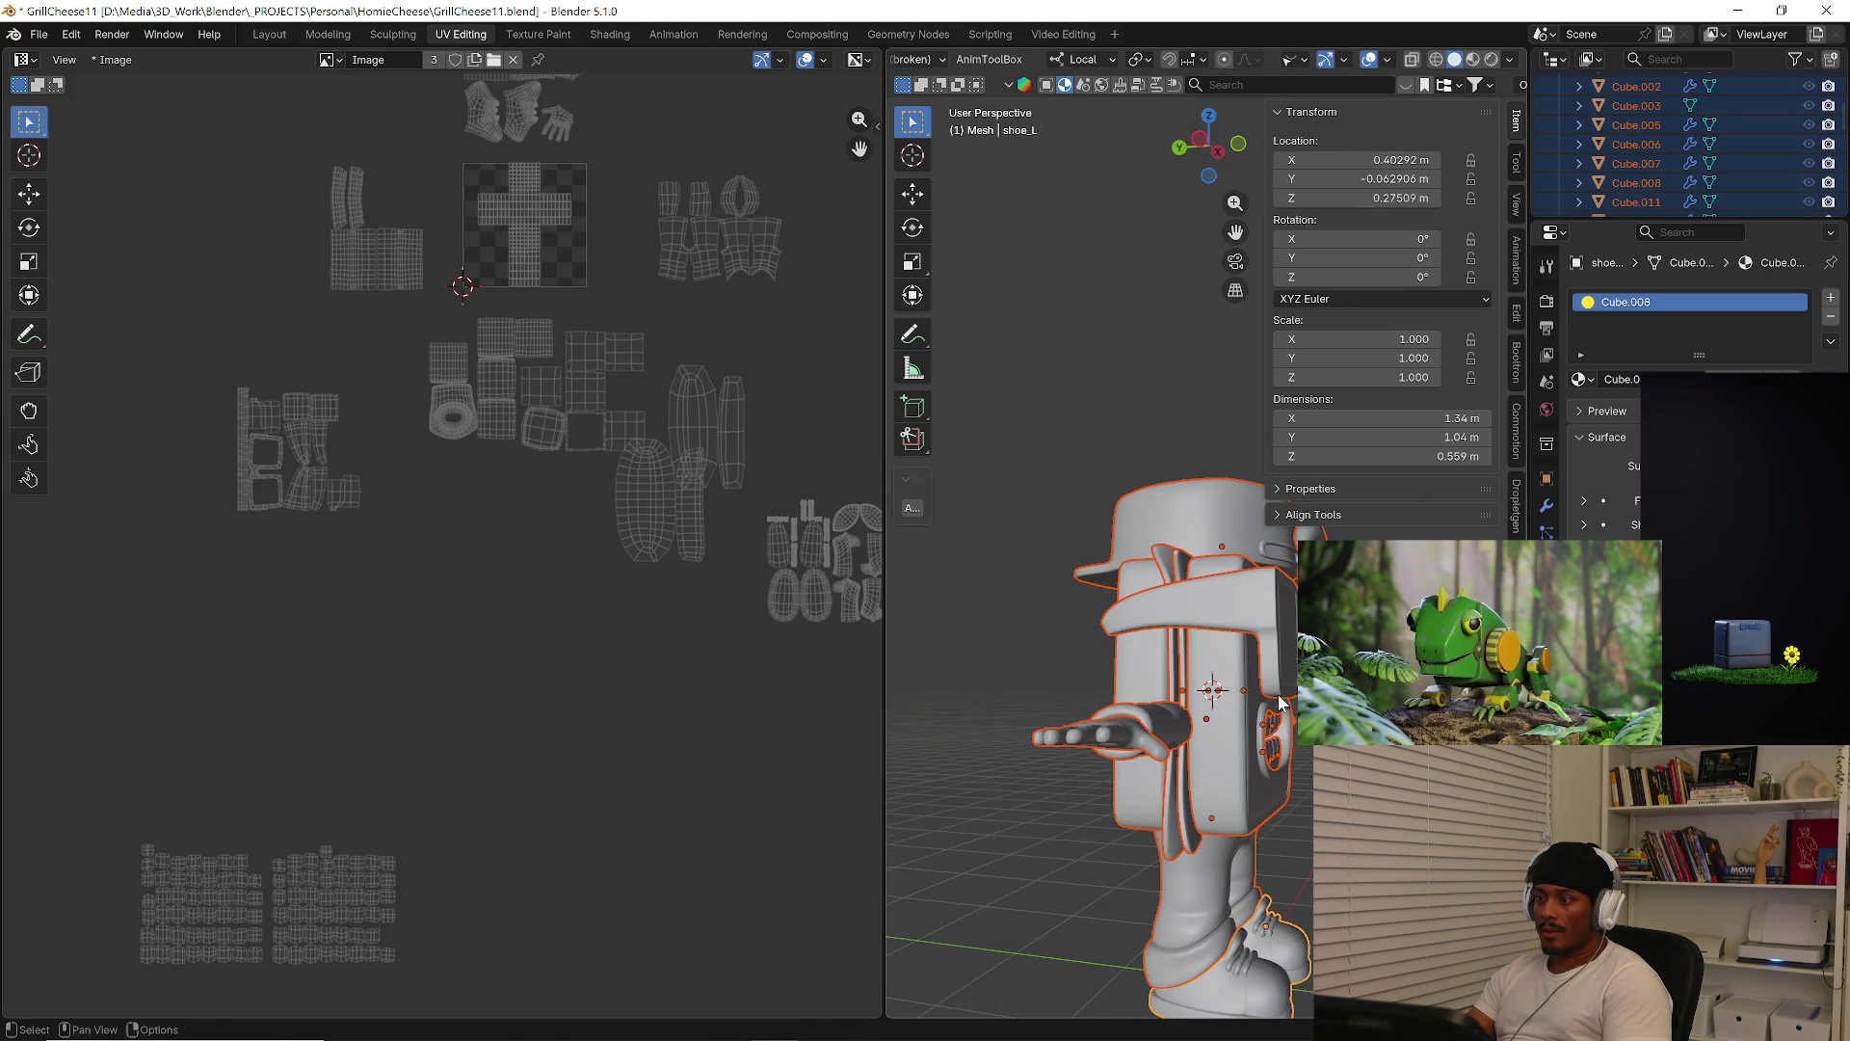
{"action": "scroll", "coordinate": [501, 192], "scroll_direction": "up", "scroll_amount": 2}
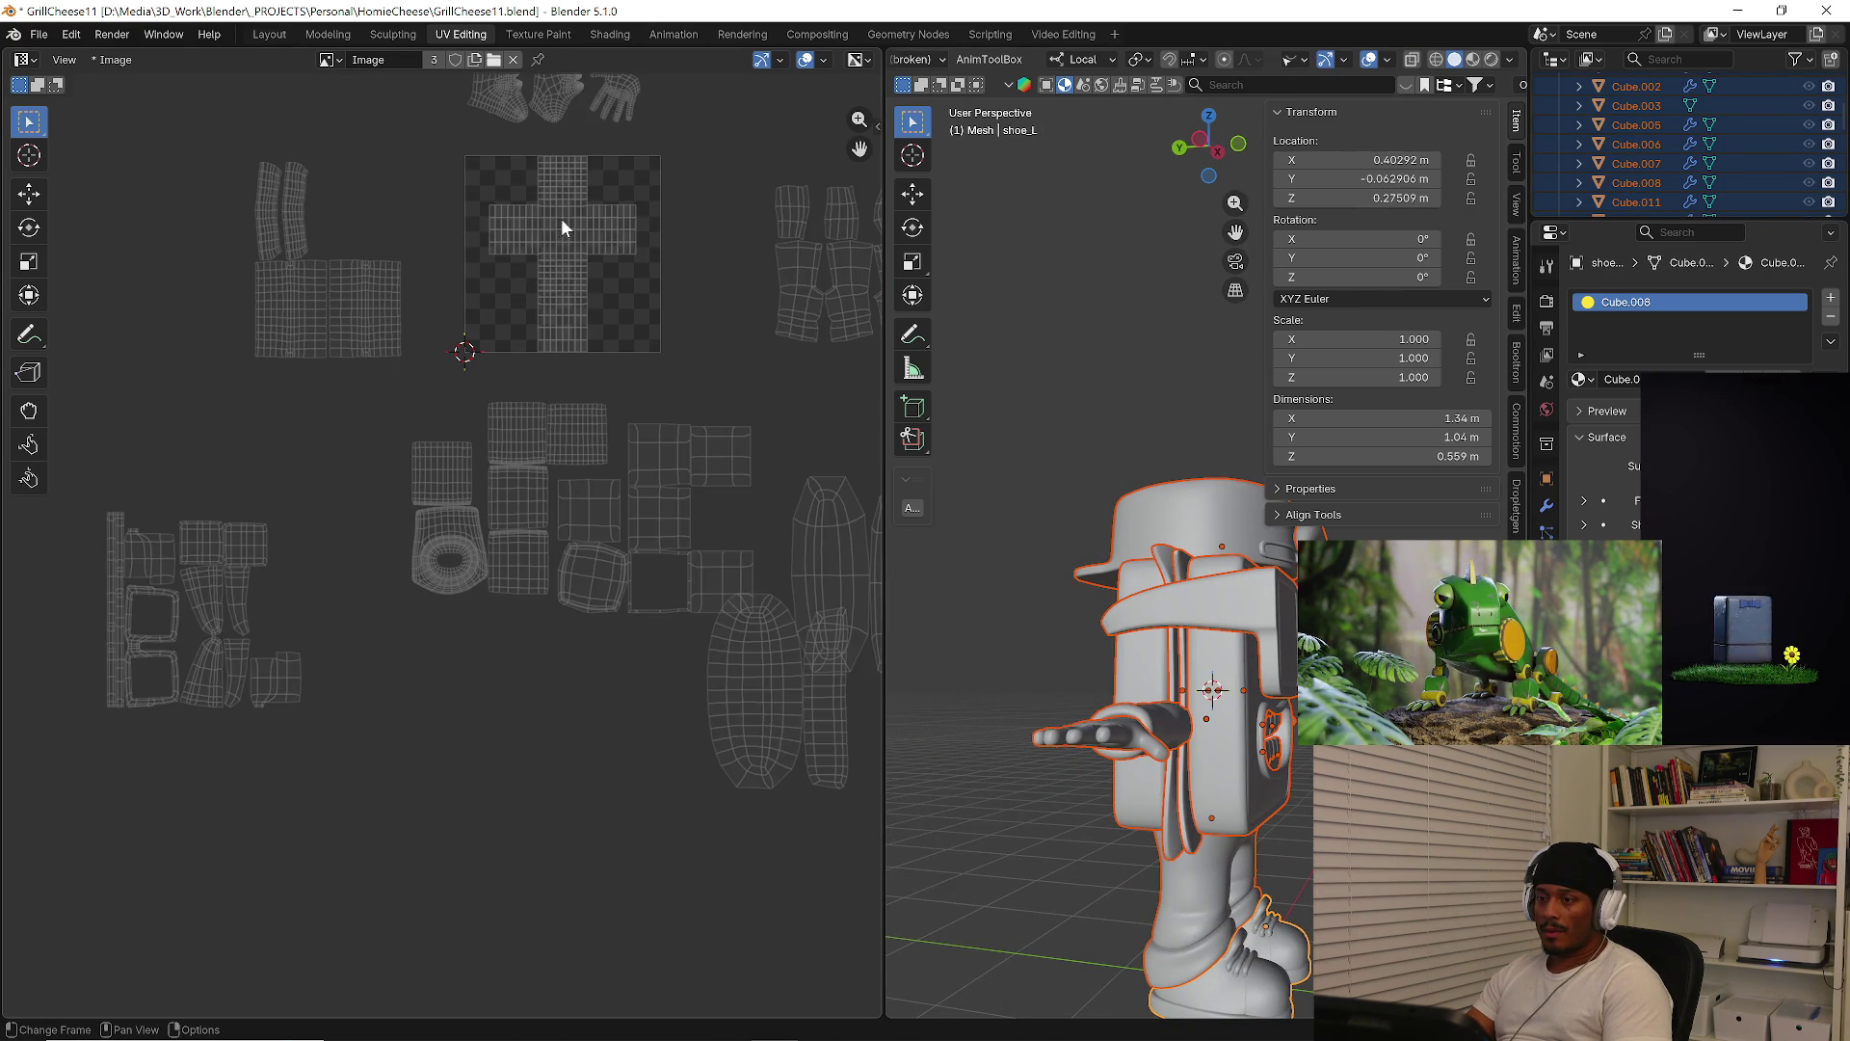
{"action": "key", "text": "Tab"}
{"action": "left_click_drag", "start_coordinate": [445, 176], "coordinate": [640, 229]}
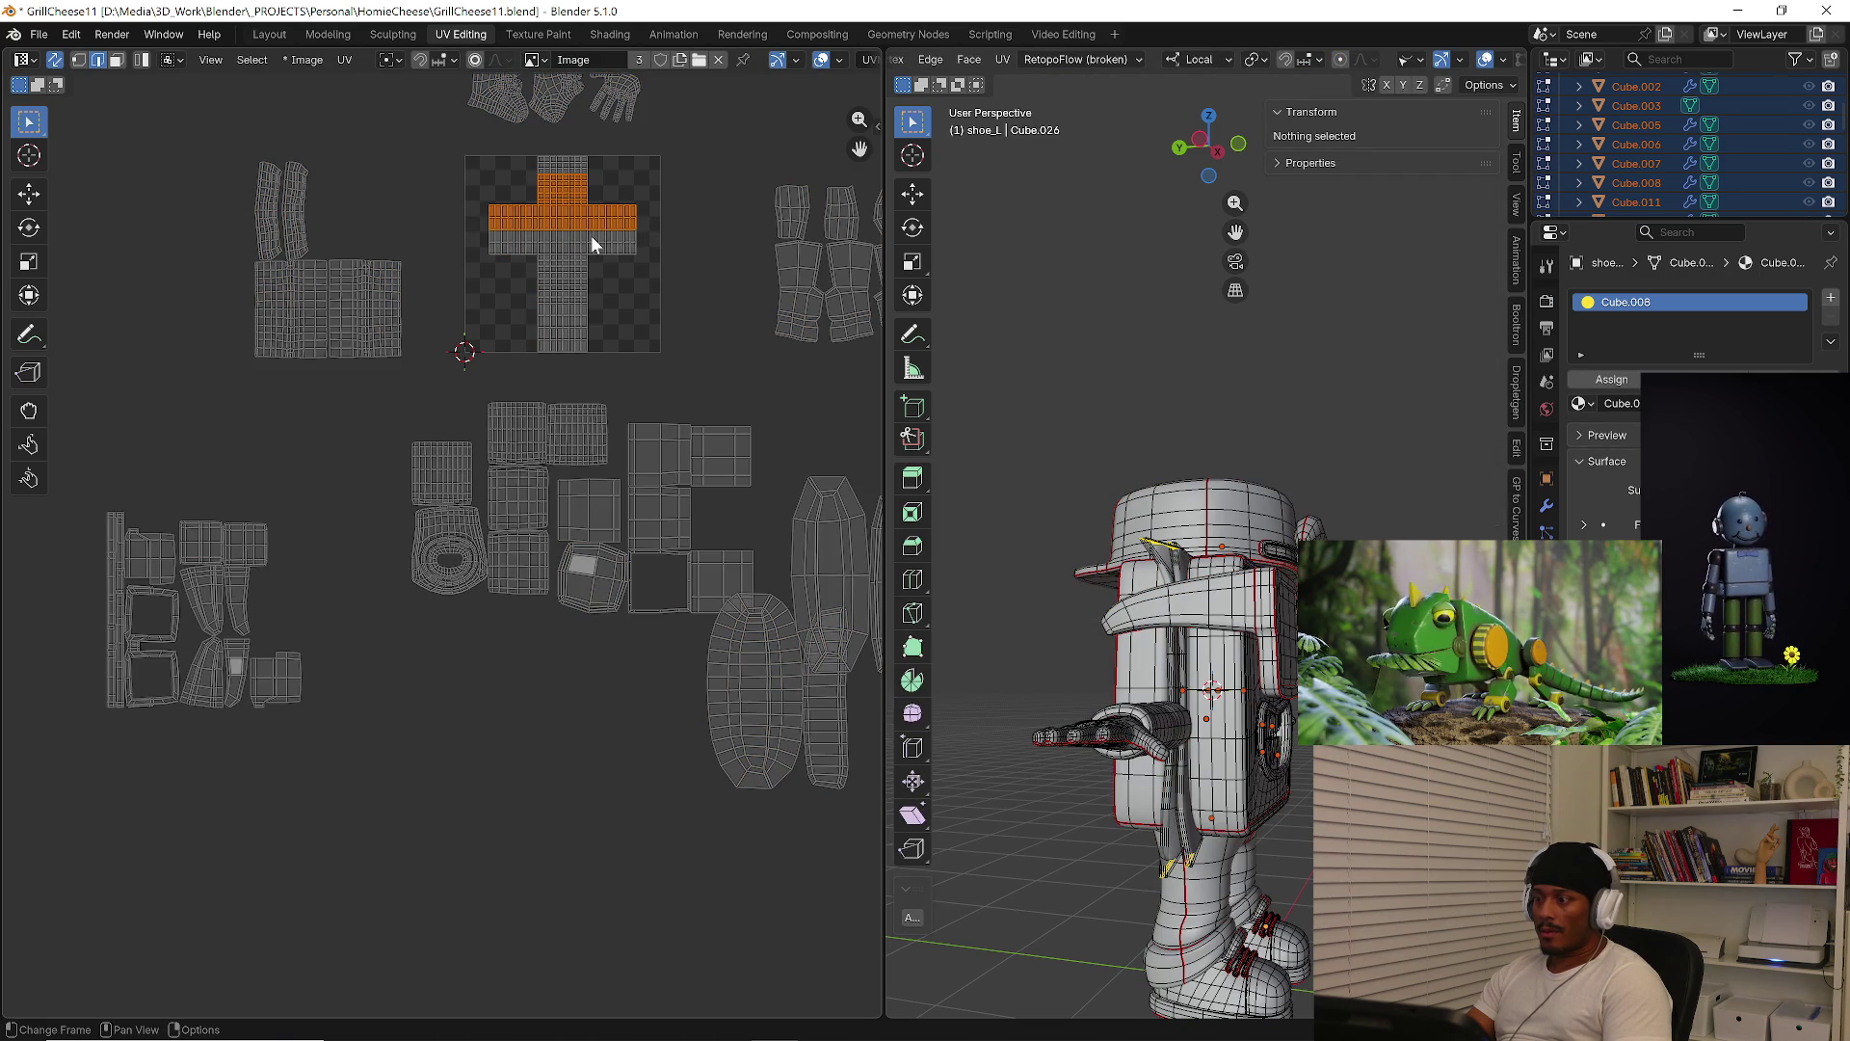
{"action": "key", "text": "l"}
{"action": "middle_click_drag", "start_coordinate": [1060, 434], "coordinate": [1137, 433]}
{"action": "middle_click_drag", "start_coordinate": [1205, 713], "coordinate": [1261, 721]}
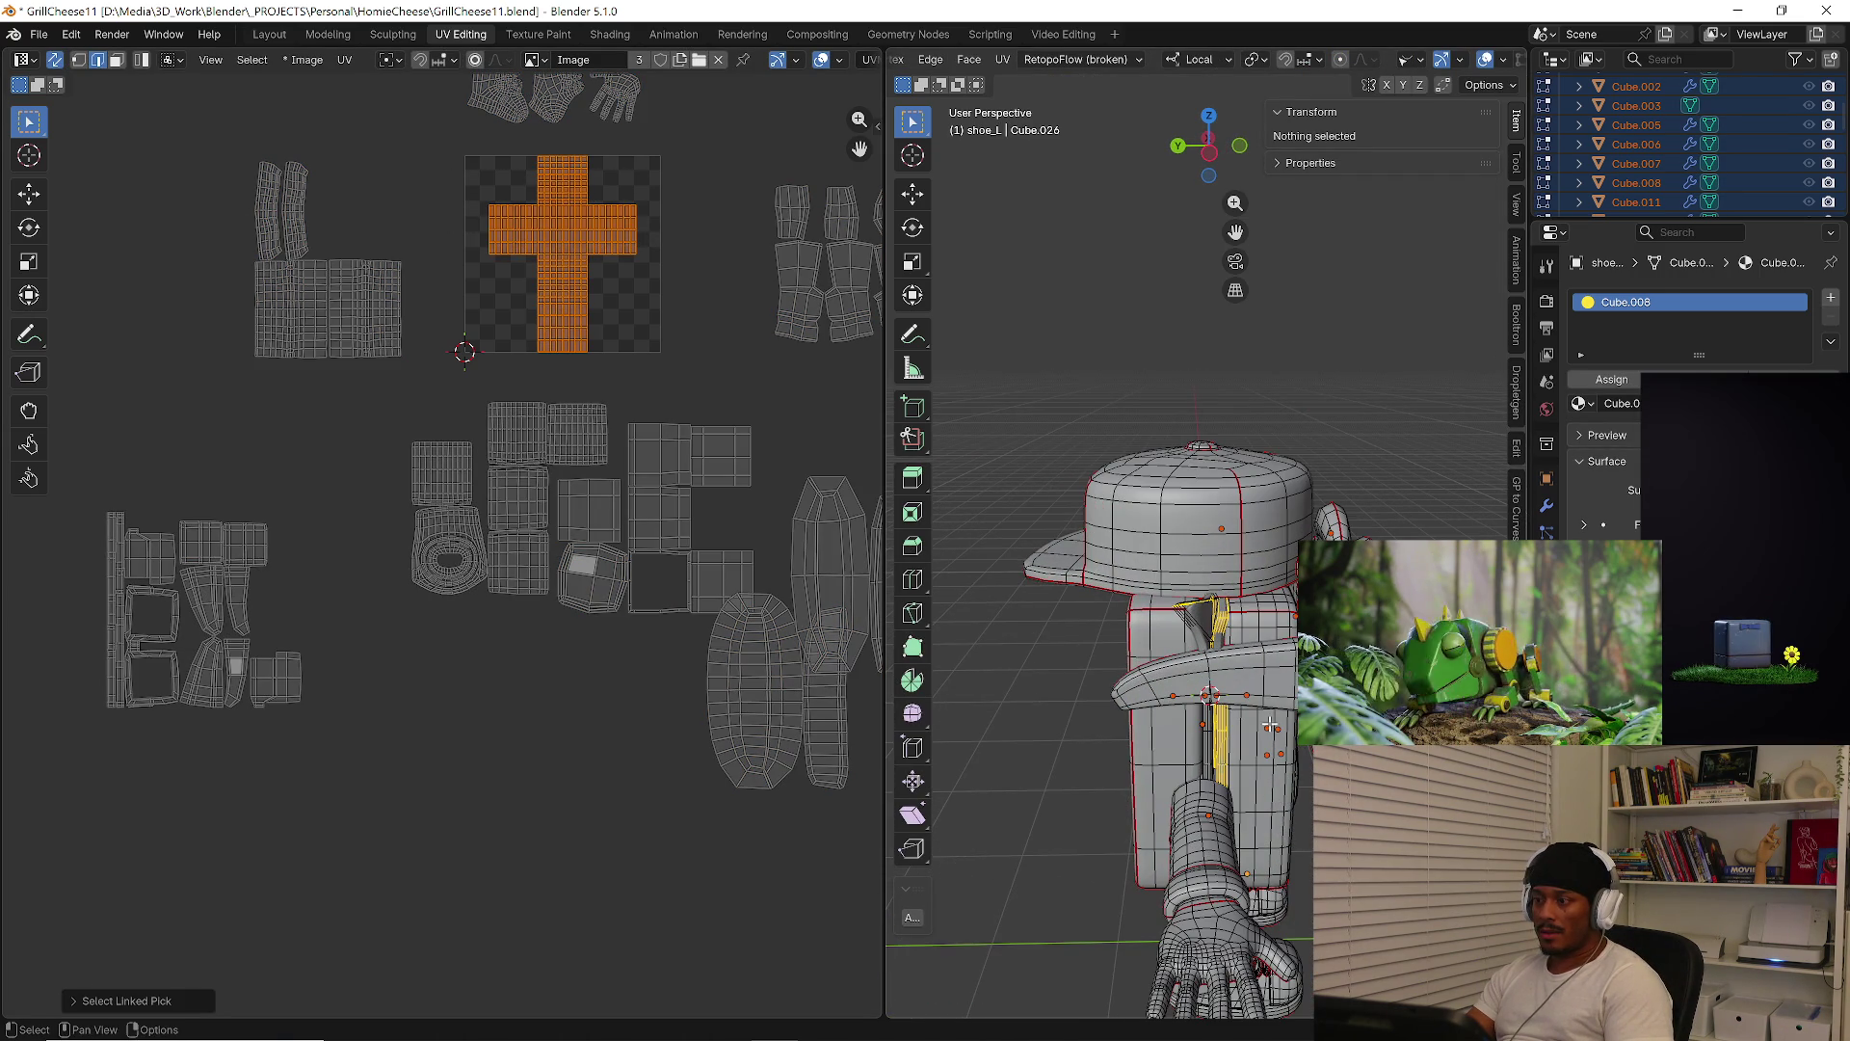
{"action": "key", "text": "Tab"}
Move the torso strip's cross island to the right of the tile
{"action": "left_click", "coordinate": [1217, 756]}
{"action": "left_click", "coordinate": [1204, 761]}
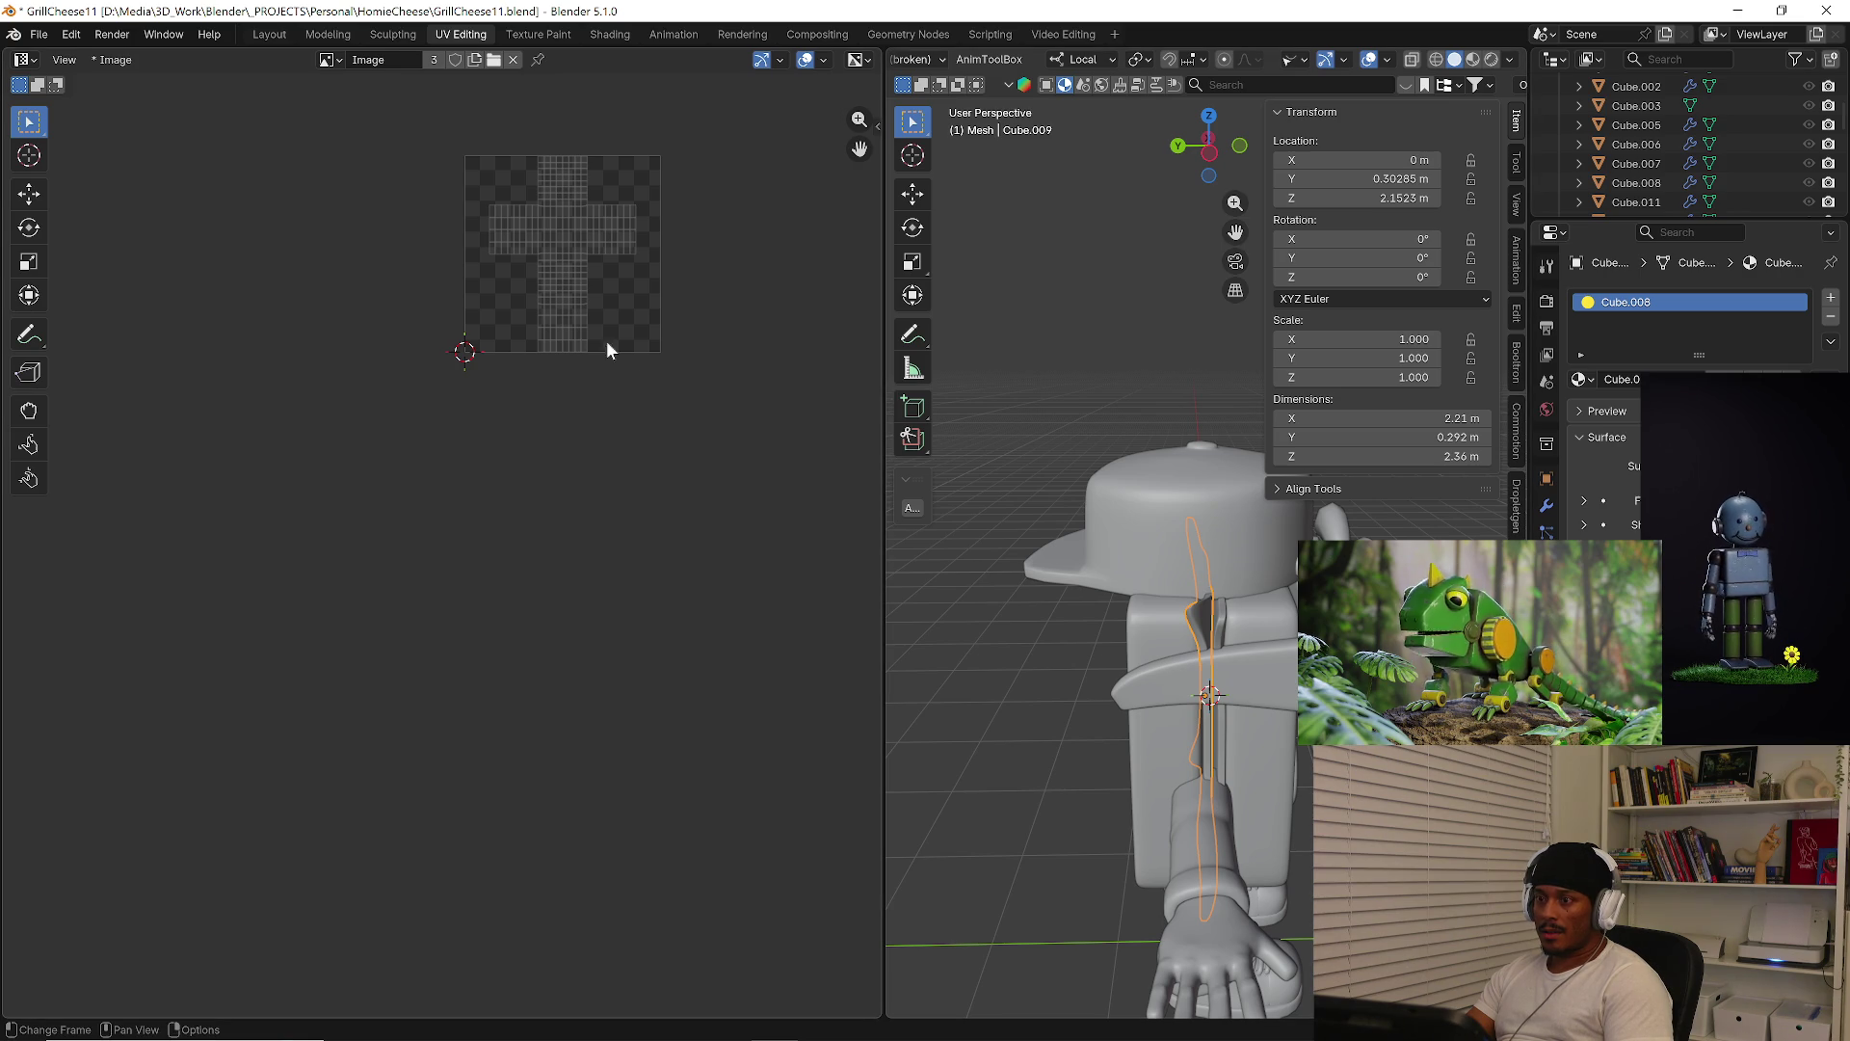
{"action": "key", "text": "Tab"}
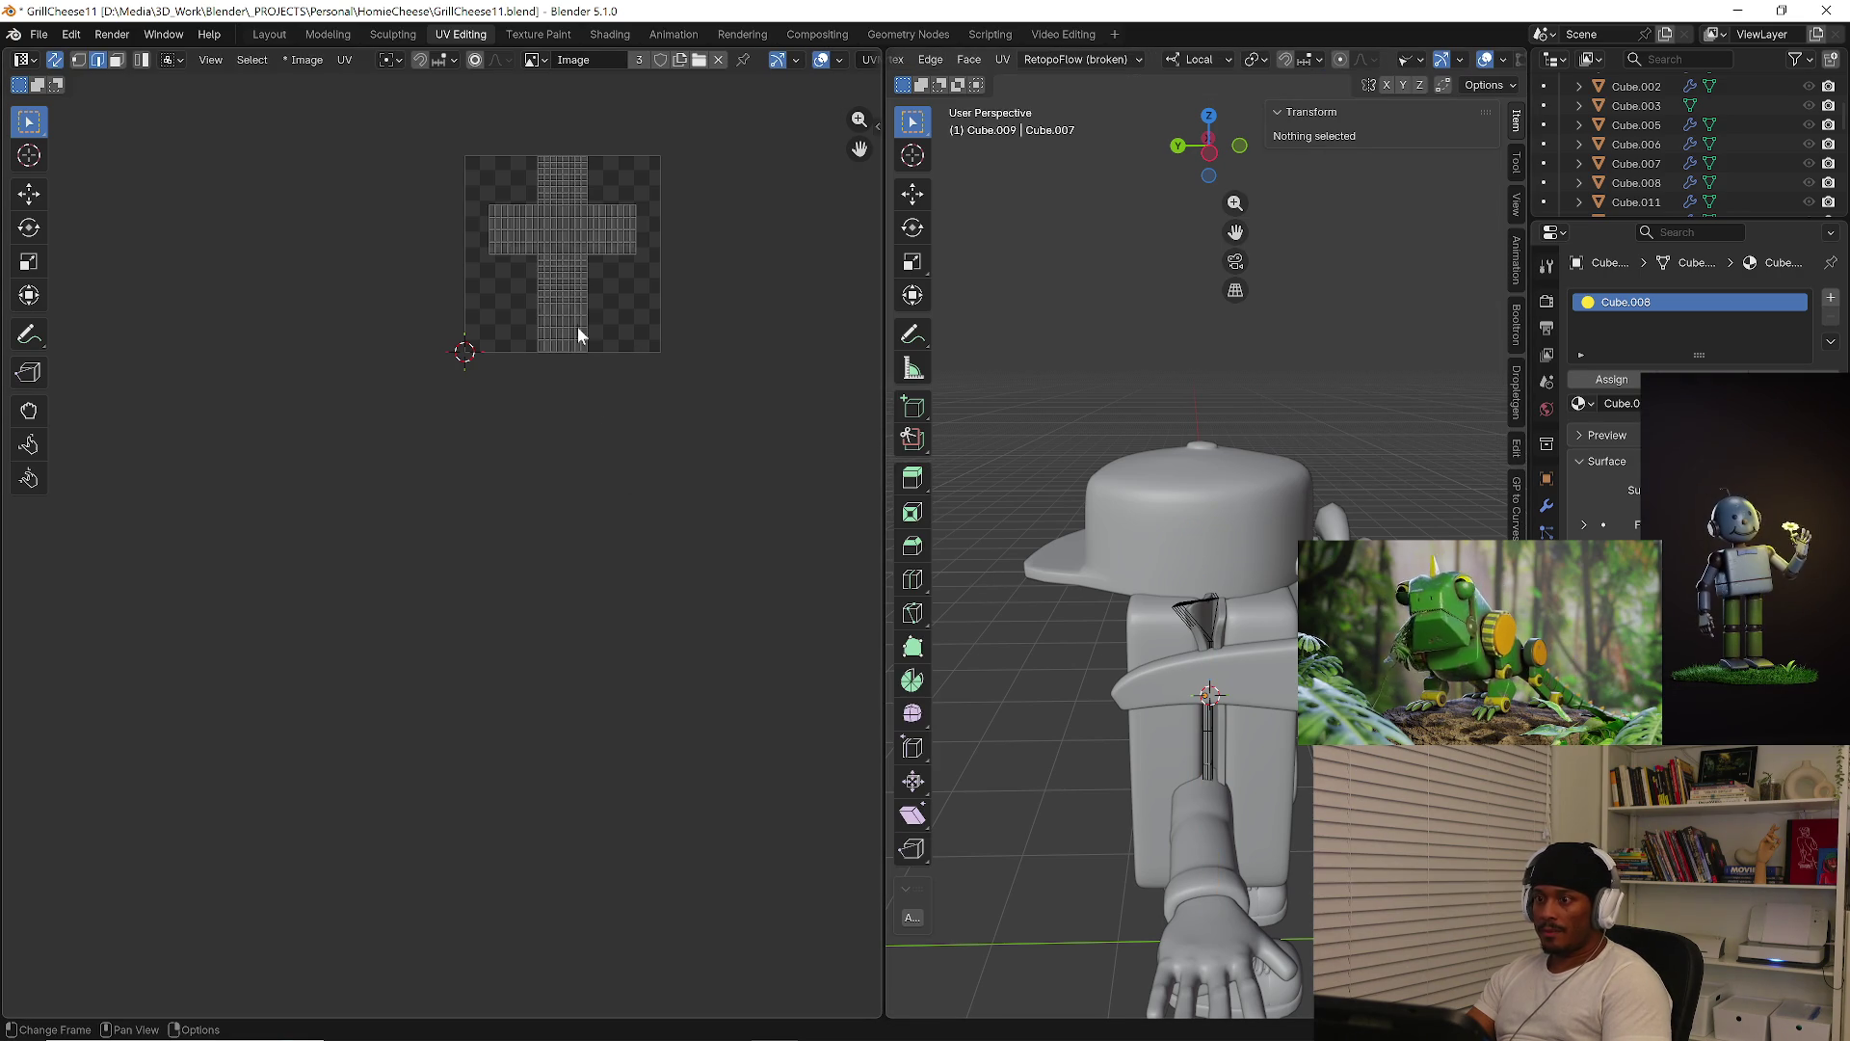
{"action": "key", "text": "a"}
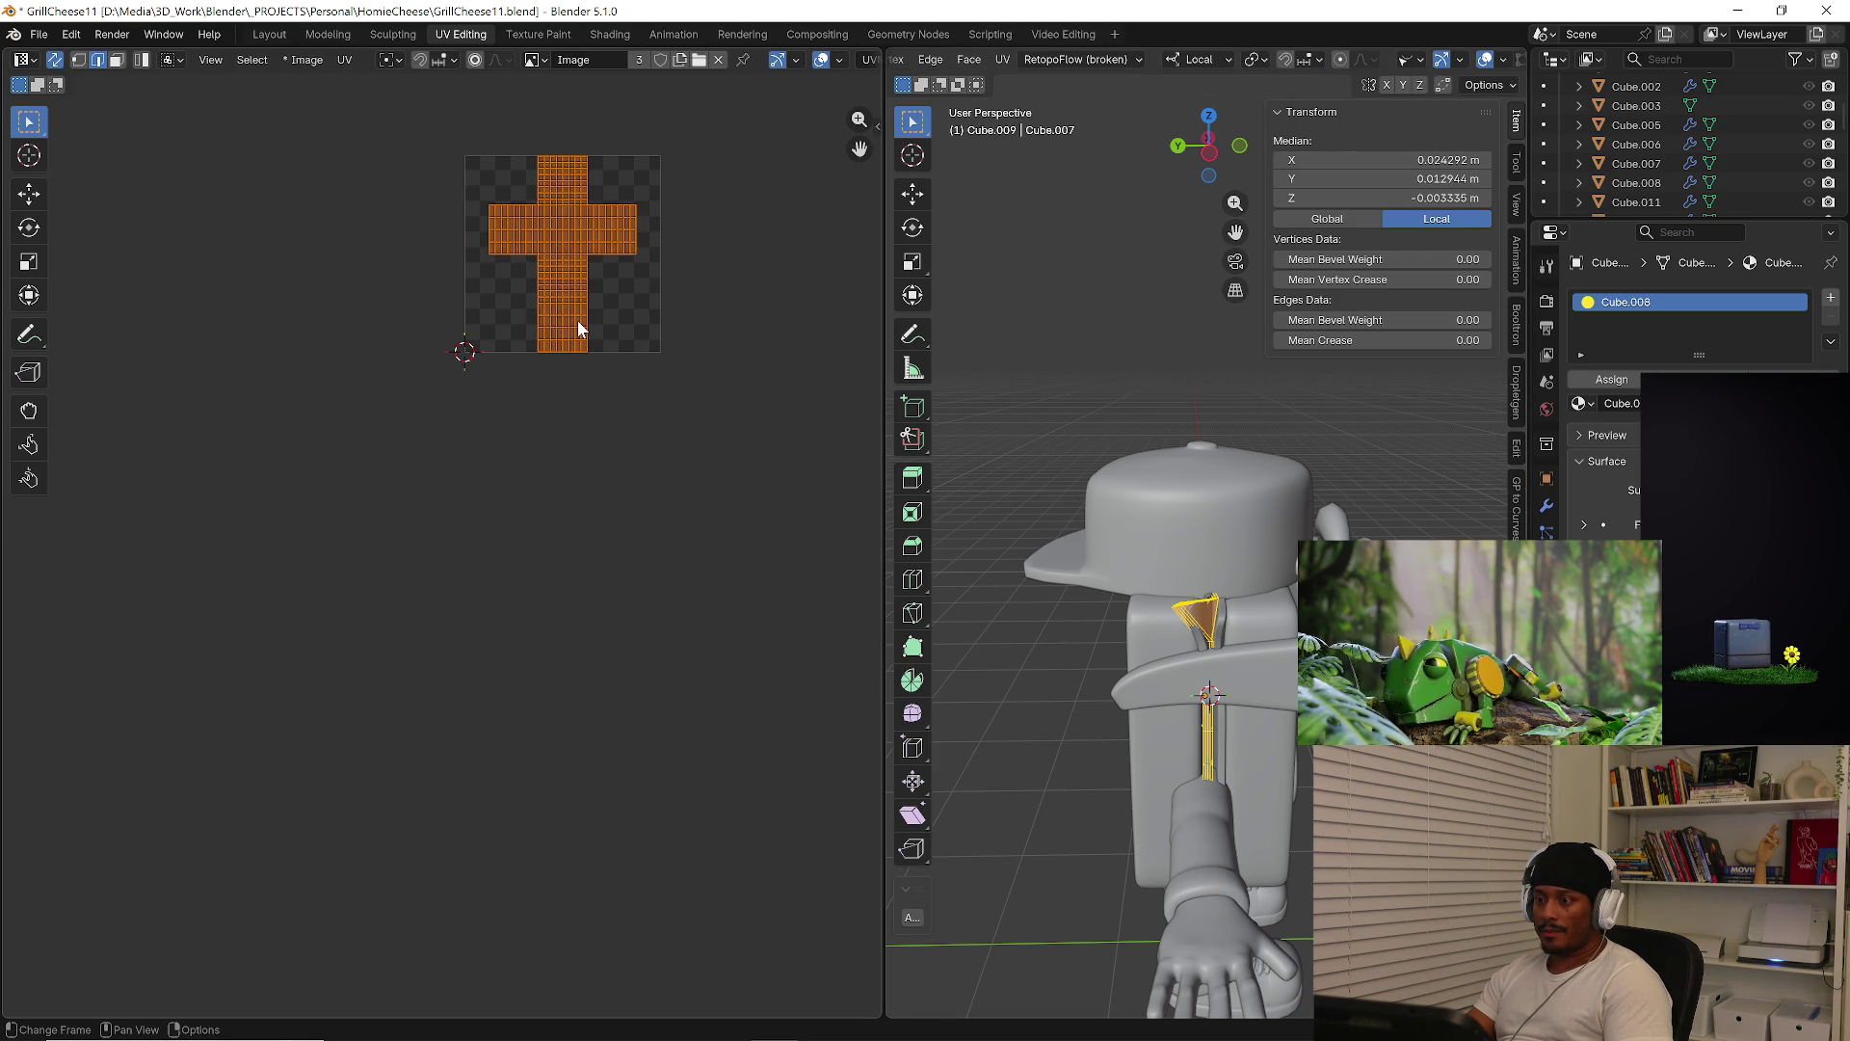
{"action": "key", "text": "g"}
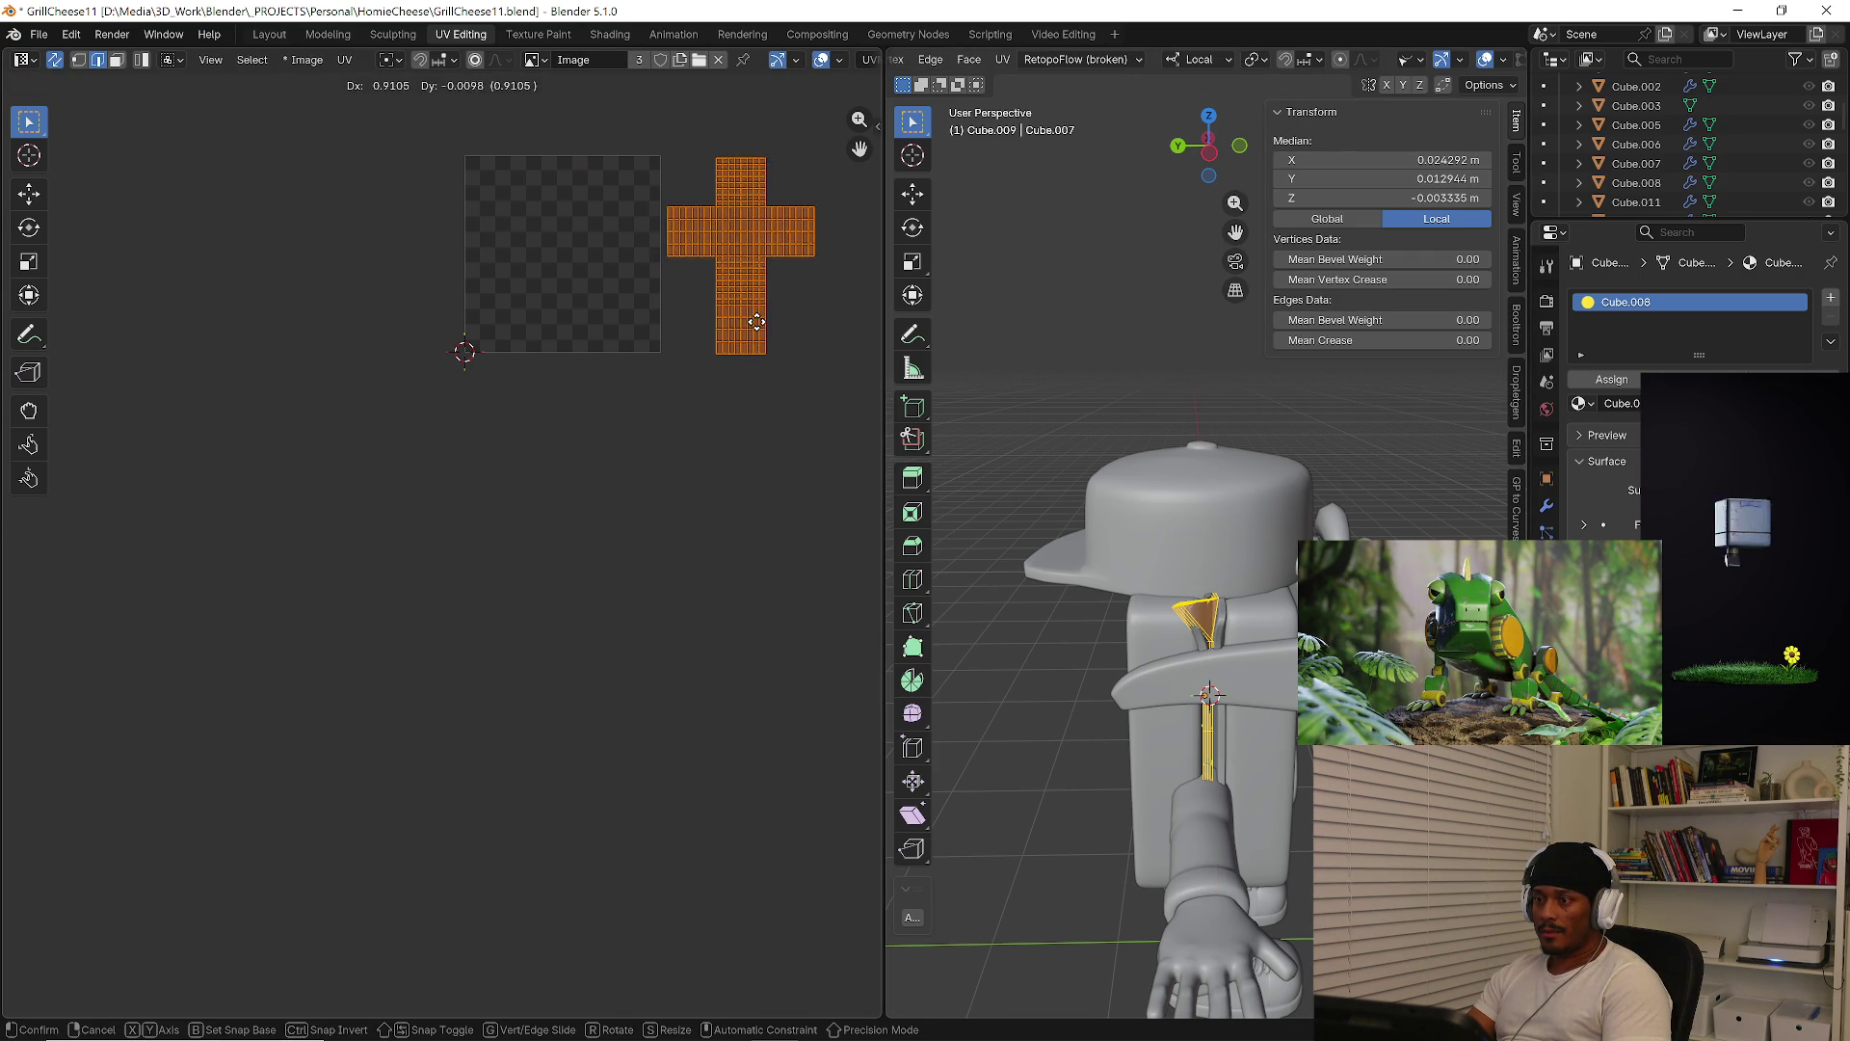
{"action": "left_click", "coordinate": [761, 323]}
{"action": "key", "text": "Tab"}
Move the other strip's and collar flap's cross islands to the lower left
{"action": "left_click", "coordinate": [1221, 725]}
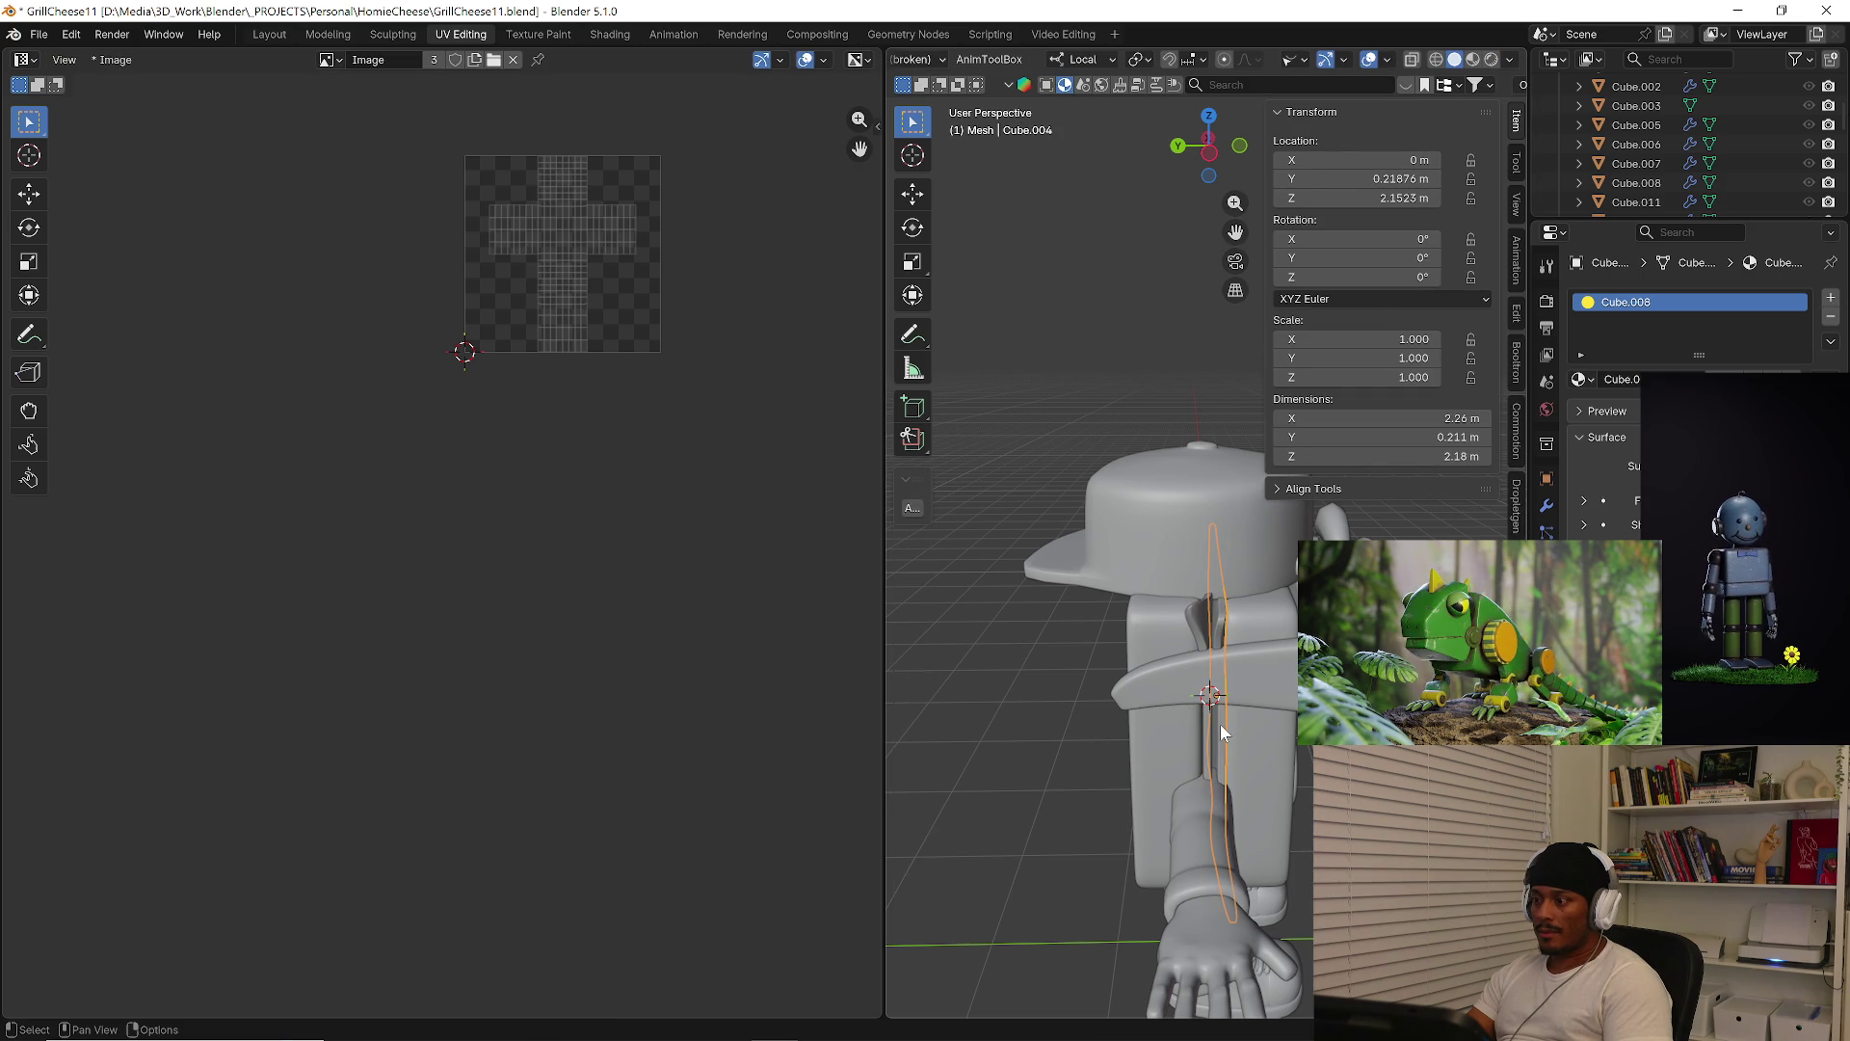
{"action": "left_click", "coordinate": [1199, 629], "text": "shift"}
{"action": "scroll", "coordinate": [568, 430], "scroll_direction": "down", "scroll_amount": 2}
{"action": "key", "text": "Tab"}
{"action": "left_click_drag", "start_coordinate": [500, 231], "coordinate": [788, 440]}
{"action": "scroll", "coordinate": [761, 449], "scroll_direction": "down", "scroll_amount": 3}
{"action": "middle_click_drag", "start_coordinate": [761, 448], "coordinate": [616, 436]}
{"action": "key", "text": "g"}
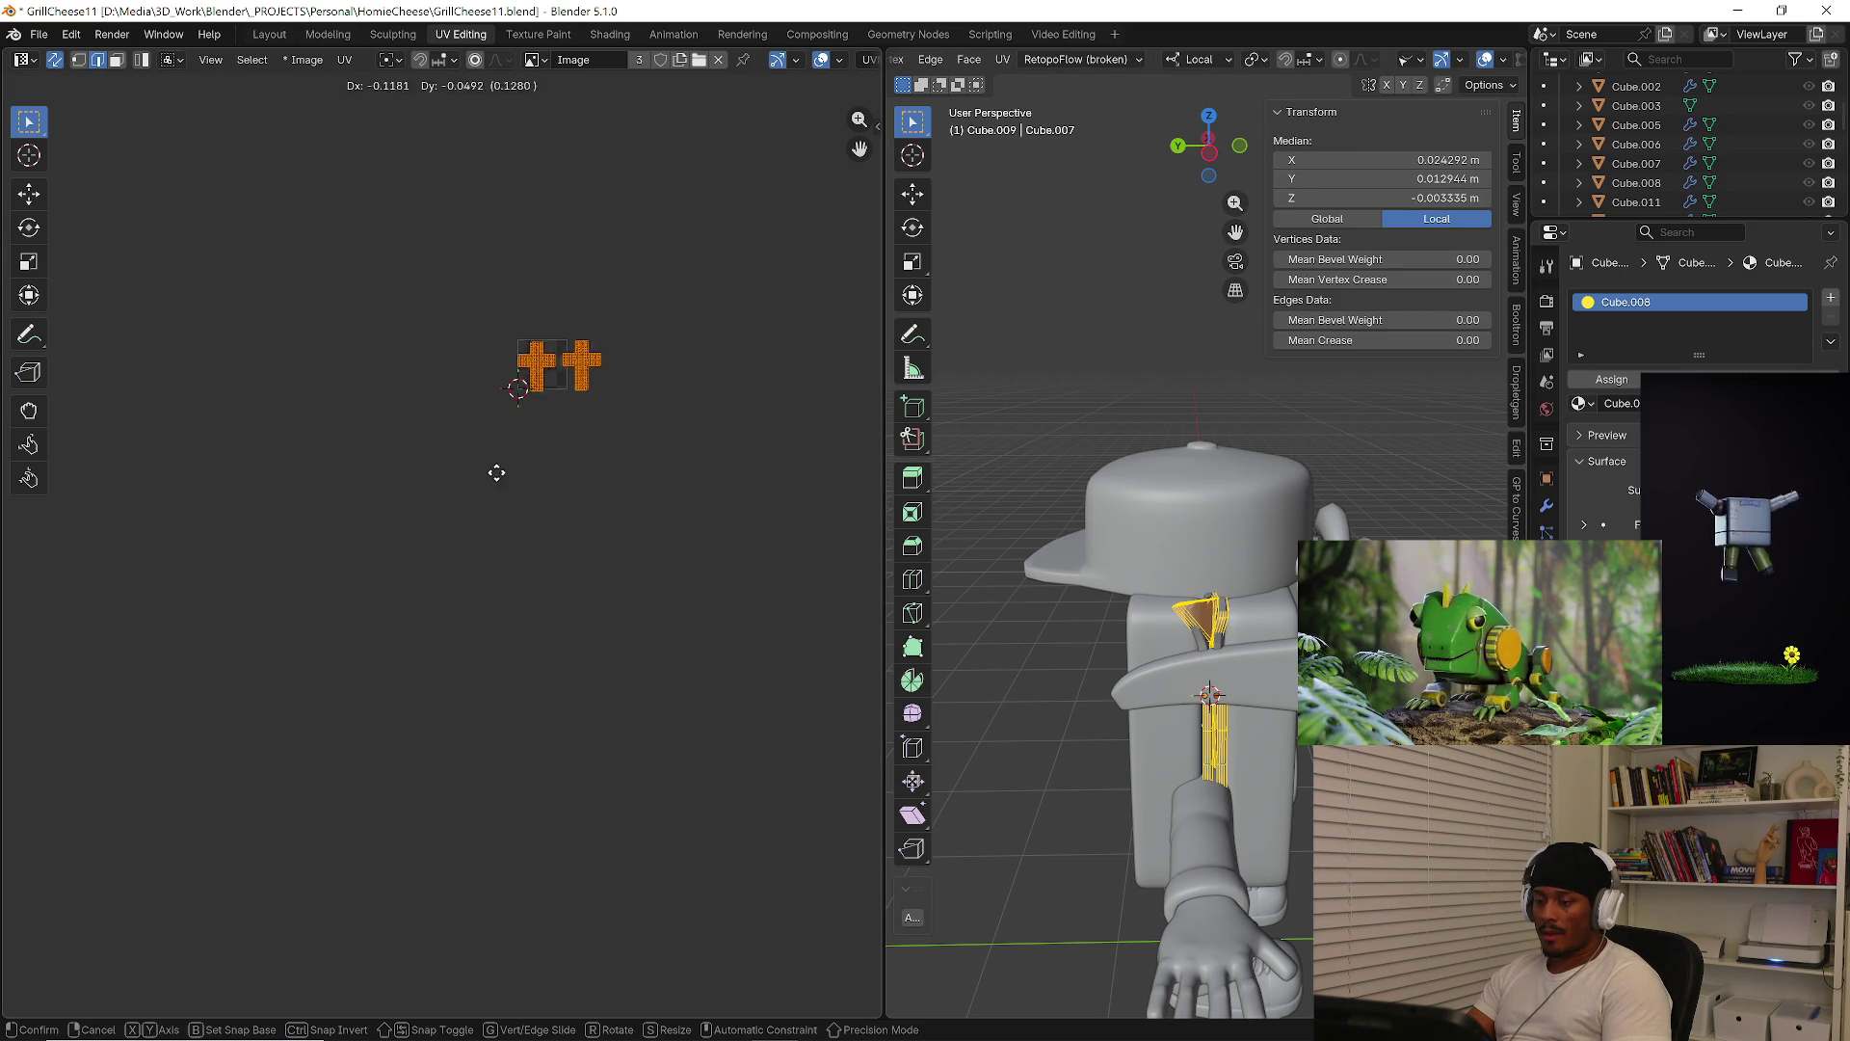
{"action": "left_click", "coordinate": [169, 710]}
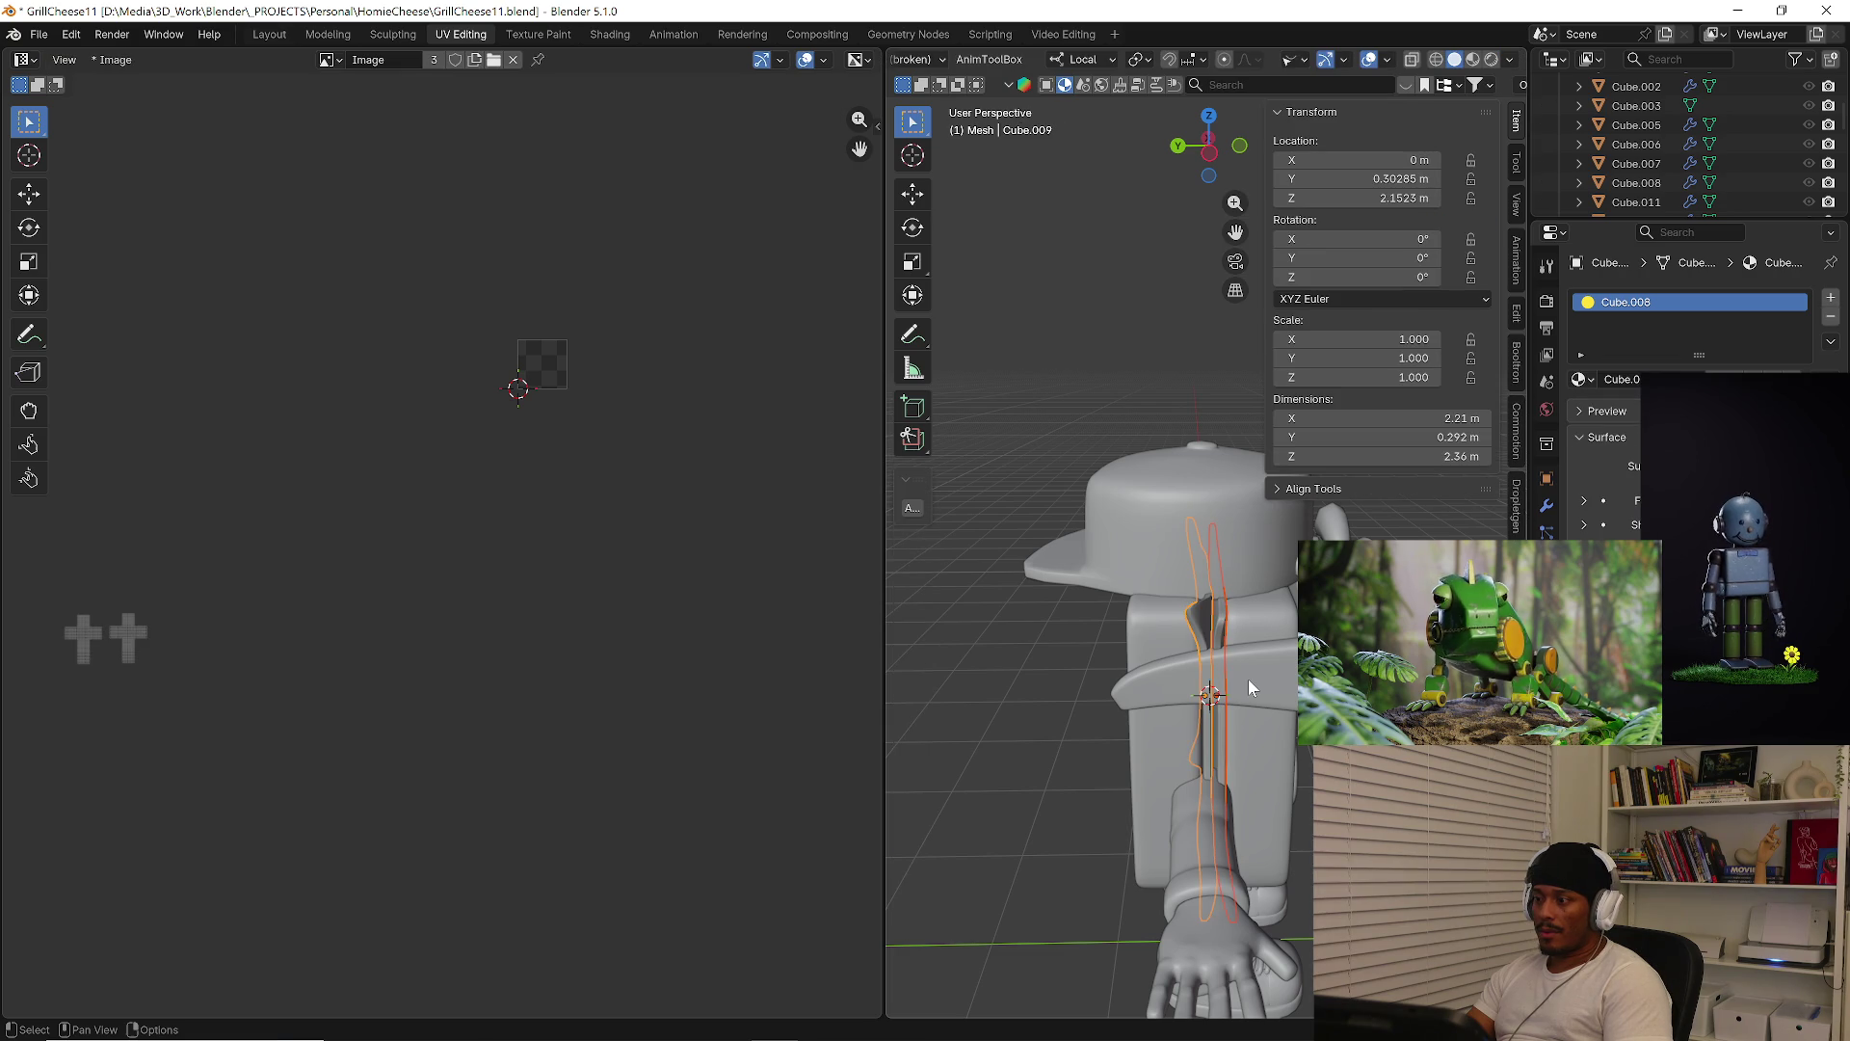
Select every object so all UV islands display together
{"action": "key", "text": "ctrl+Tab"}
{"action": "left_click", "coordinate": [1253, 594]}
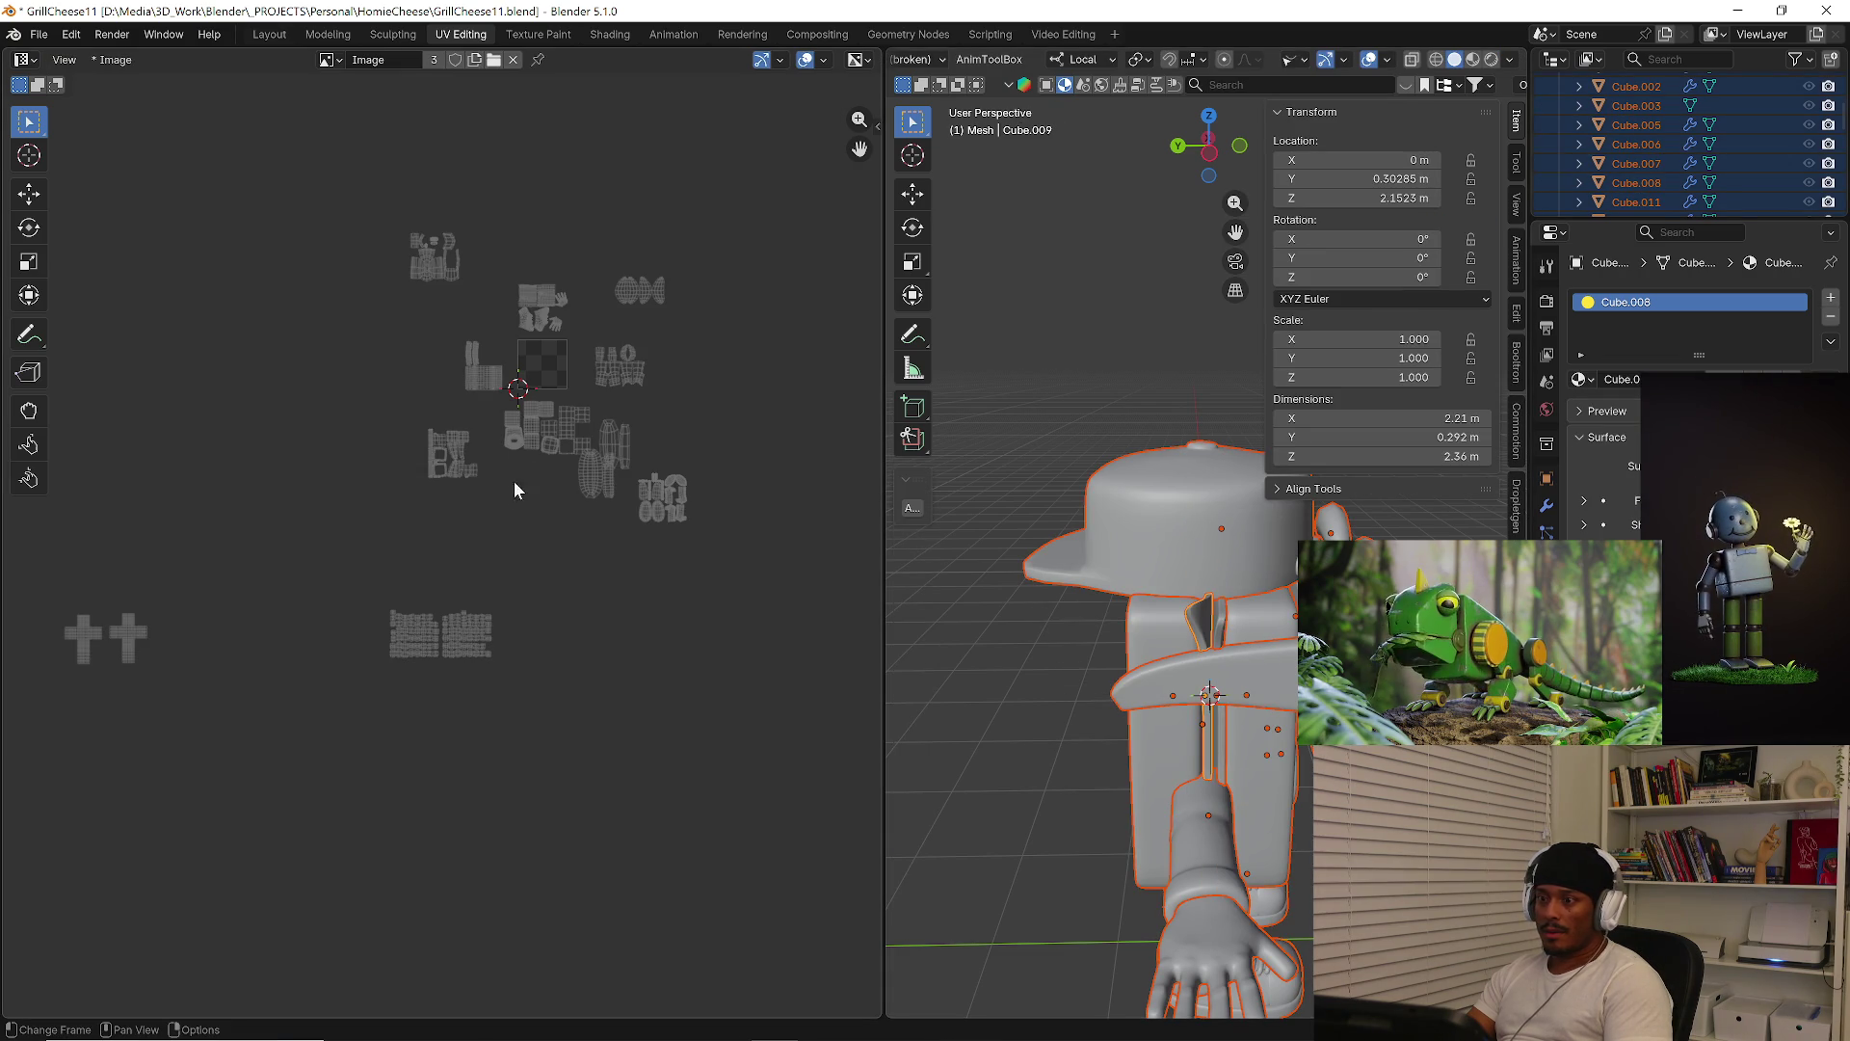
{"action": "scroll", "coordinate": [318, 567], "scroll_direction": "down", "scroll_amount": 3}
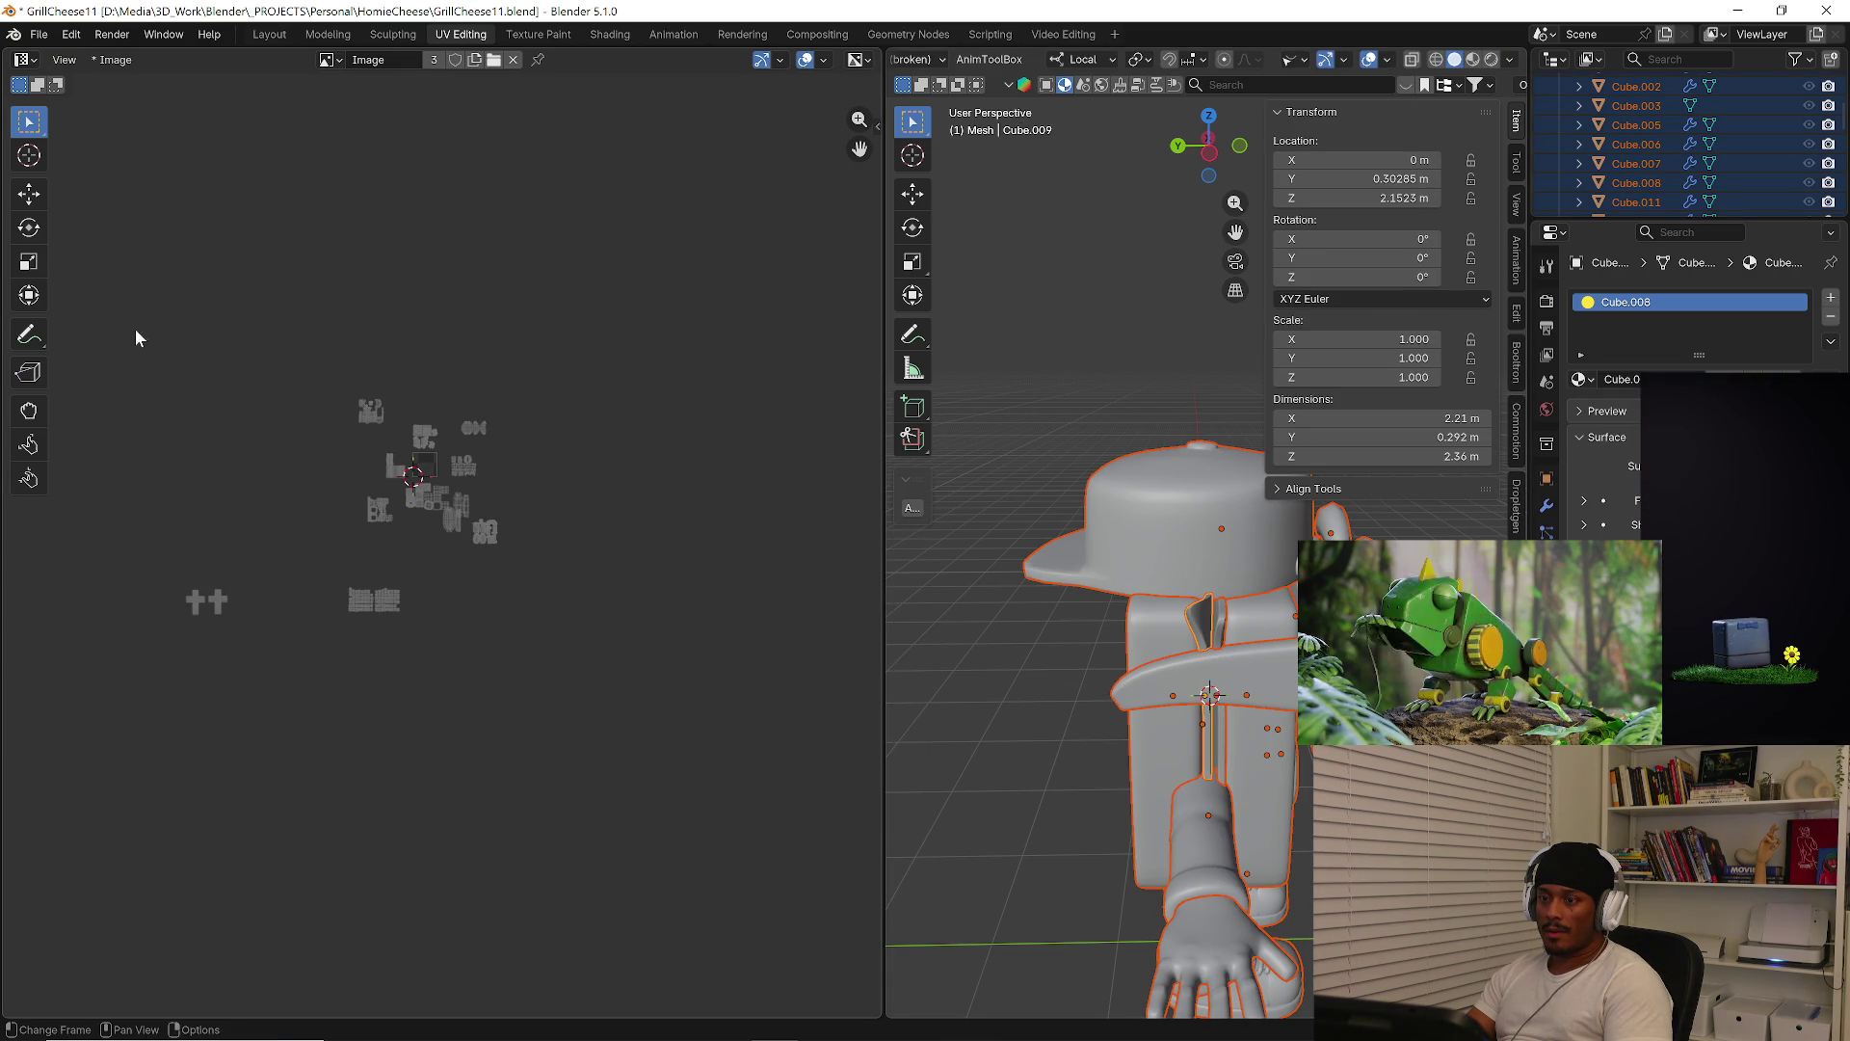
{"action": "scroll", "coordinate": [193, 443], "scroll_direction": "up", "scroll_amount": 2}
In edit mode, reposition the two cross islands and move the small bottom islands higher up
{"action": "key", "text": "Tab"}
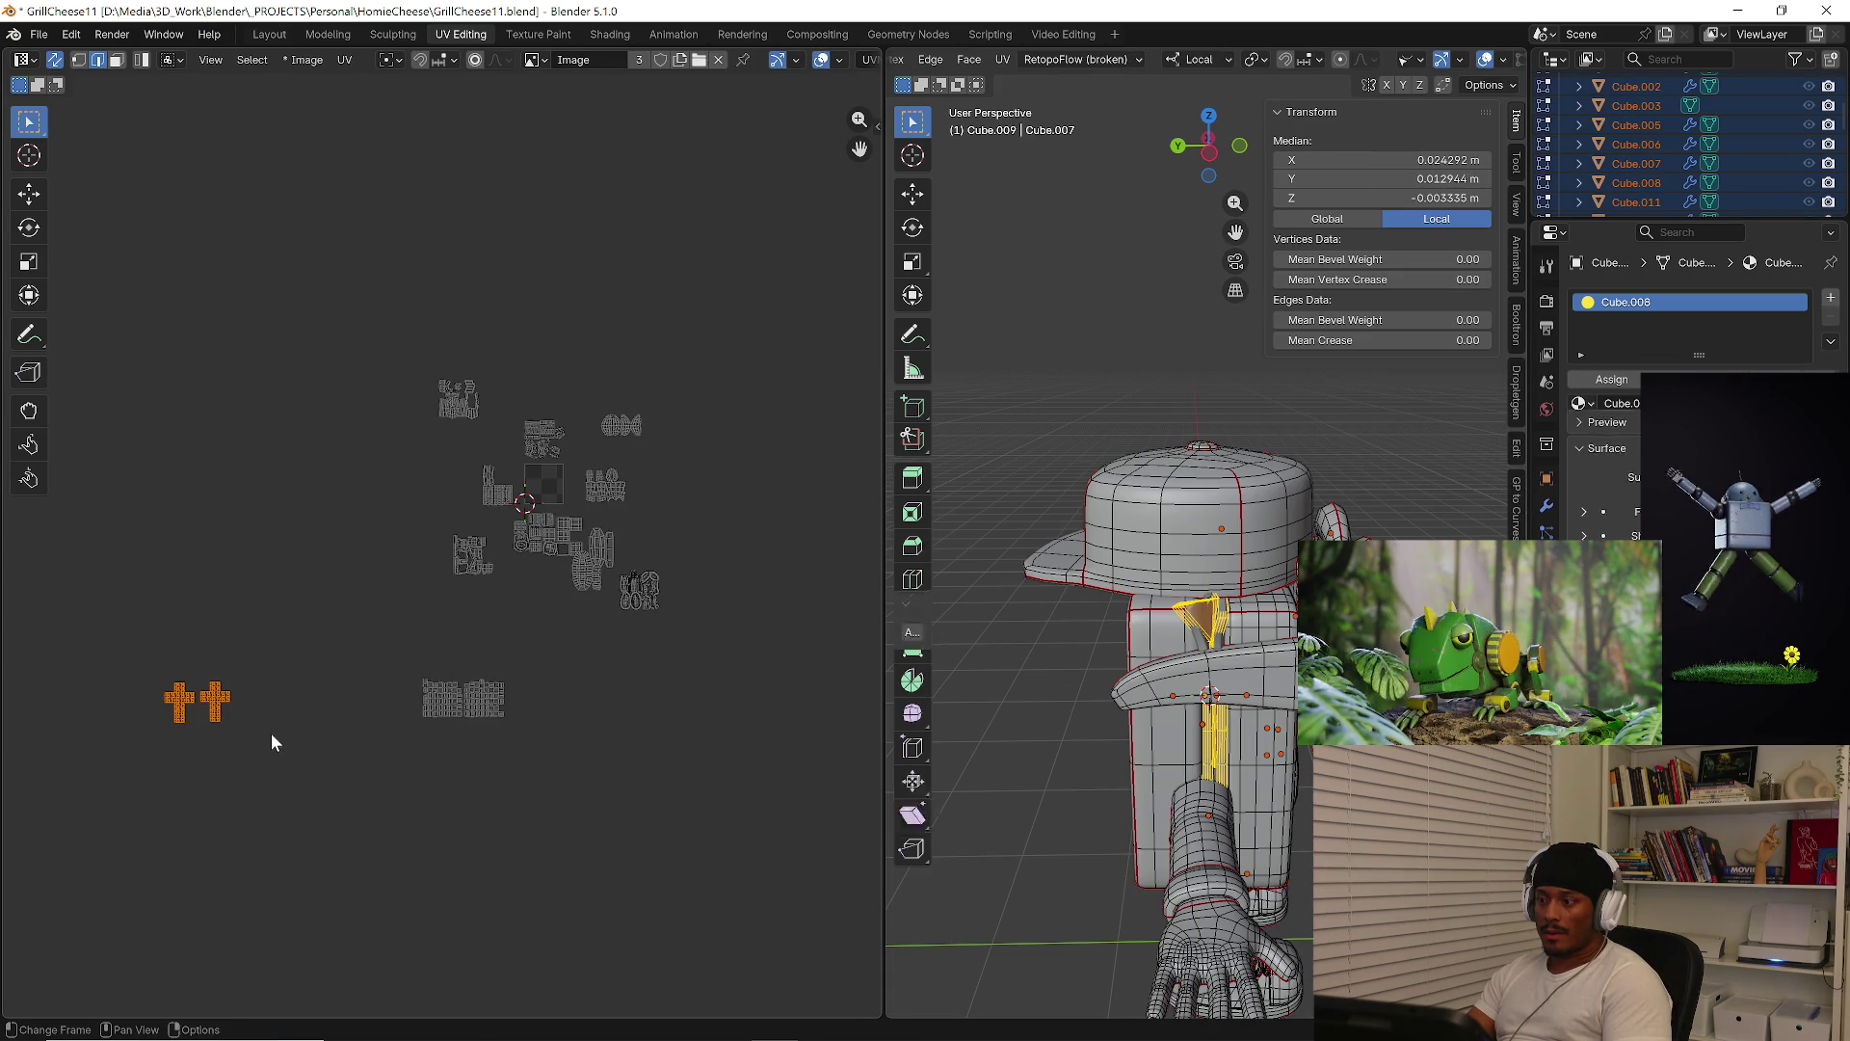
{"action": "key", "text": "g"}
{"action": "left_click", "coordinate": [506, 680]}
{"action": "left_click_drag", "start_coordinate": [372, 661], "coordinate": [568, 747]}
{"action": "key", "text": "g"}
{"action": "left_click", "coordinate": [568, 706]}
Shrink the small islands twice and move them nearer the other islands
{"action": "scroll", "coordinate": [555, 645], "scroll_direction": "up", "scroll_amount": 4}
{"action": "key", "text": "s"}
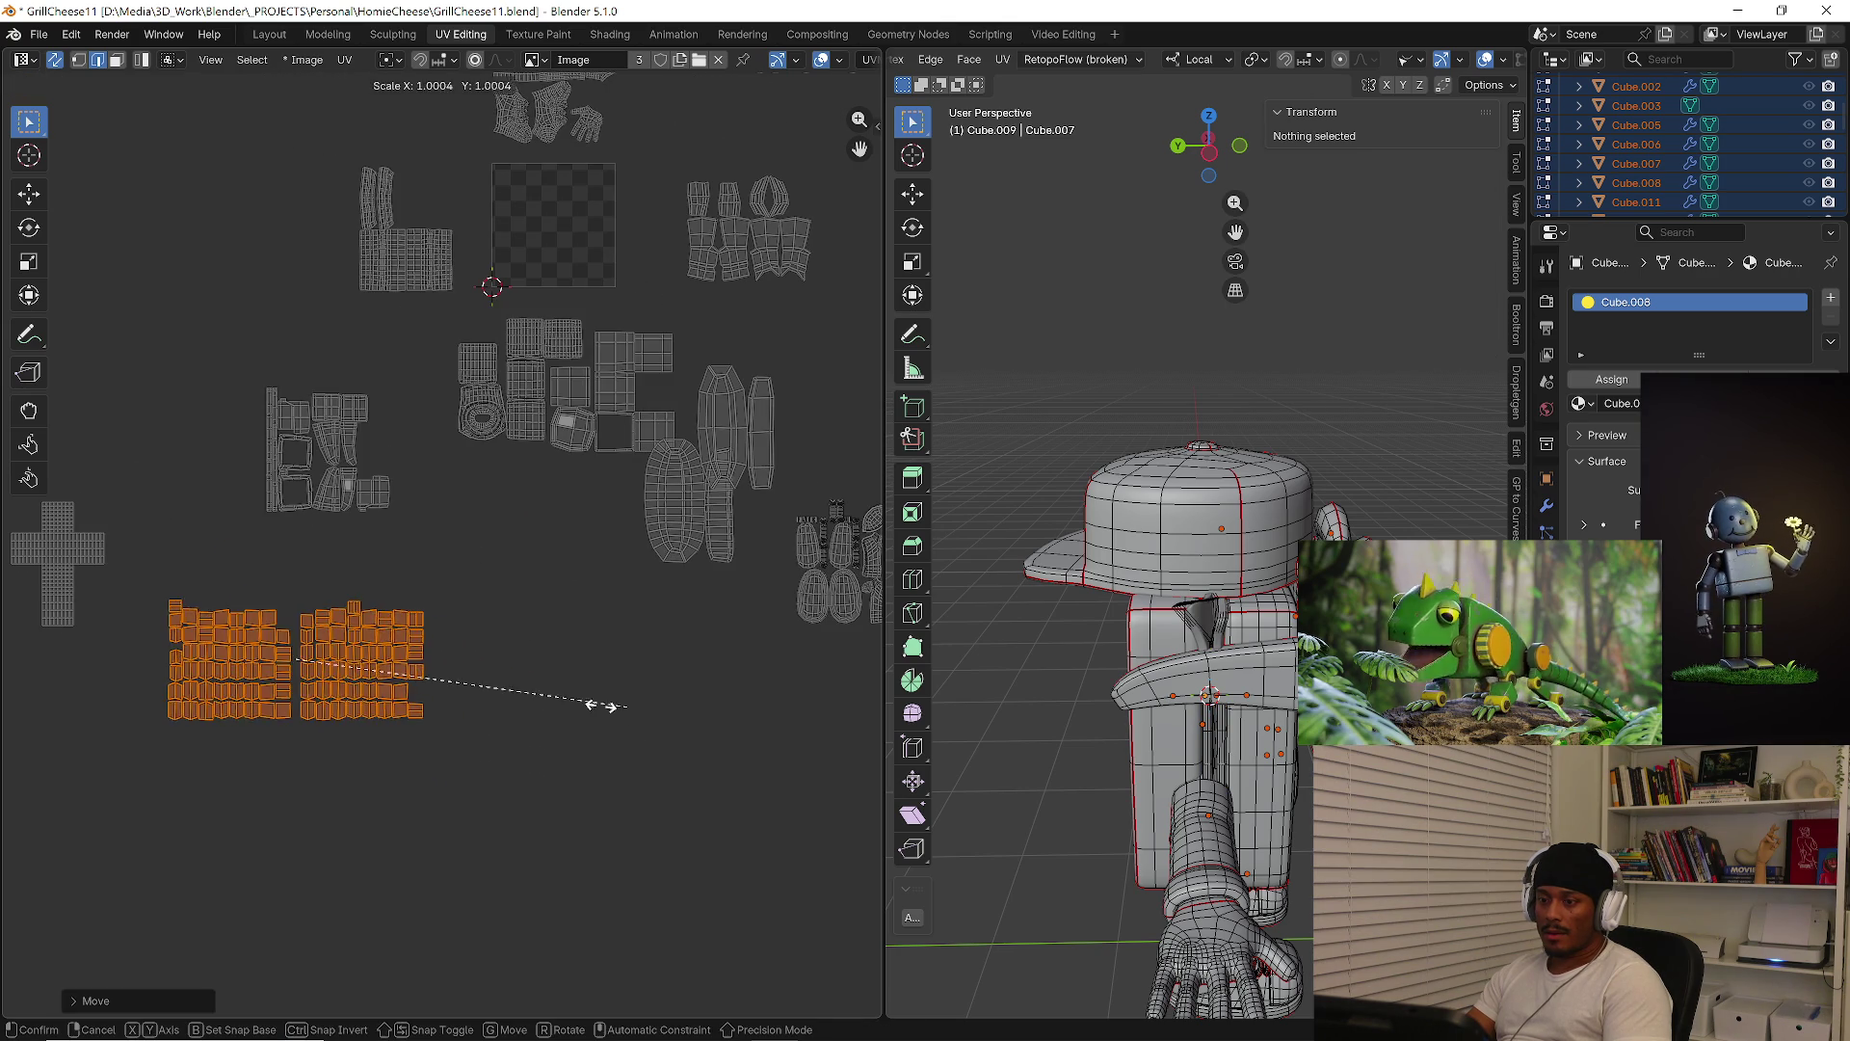
{"action": "left_click", "coordinate": [496, 690]}
{"action": "scroll", "coordinate": [573, 768], "scroll_direction": "up", "scroll_amount": 2}
{"action": "key", "text": "g"}
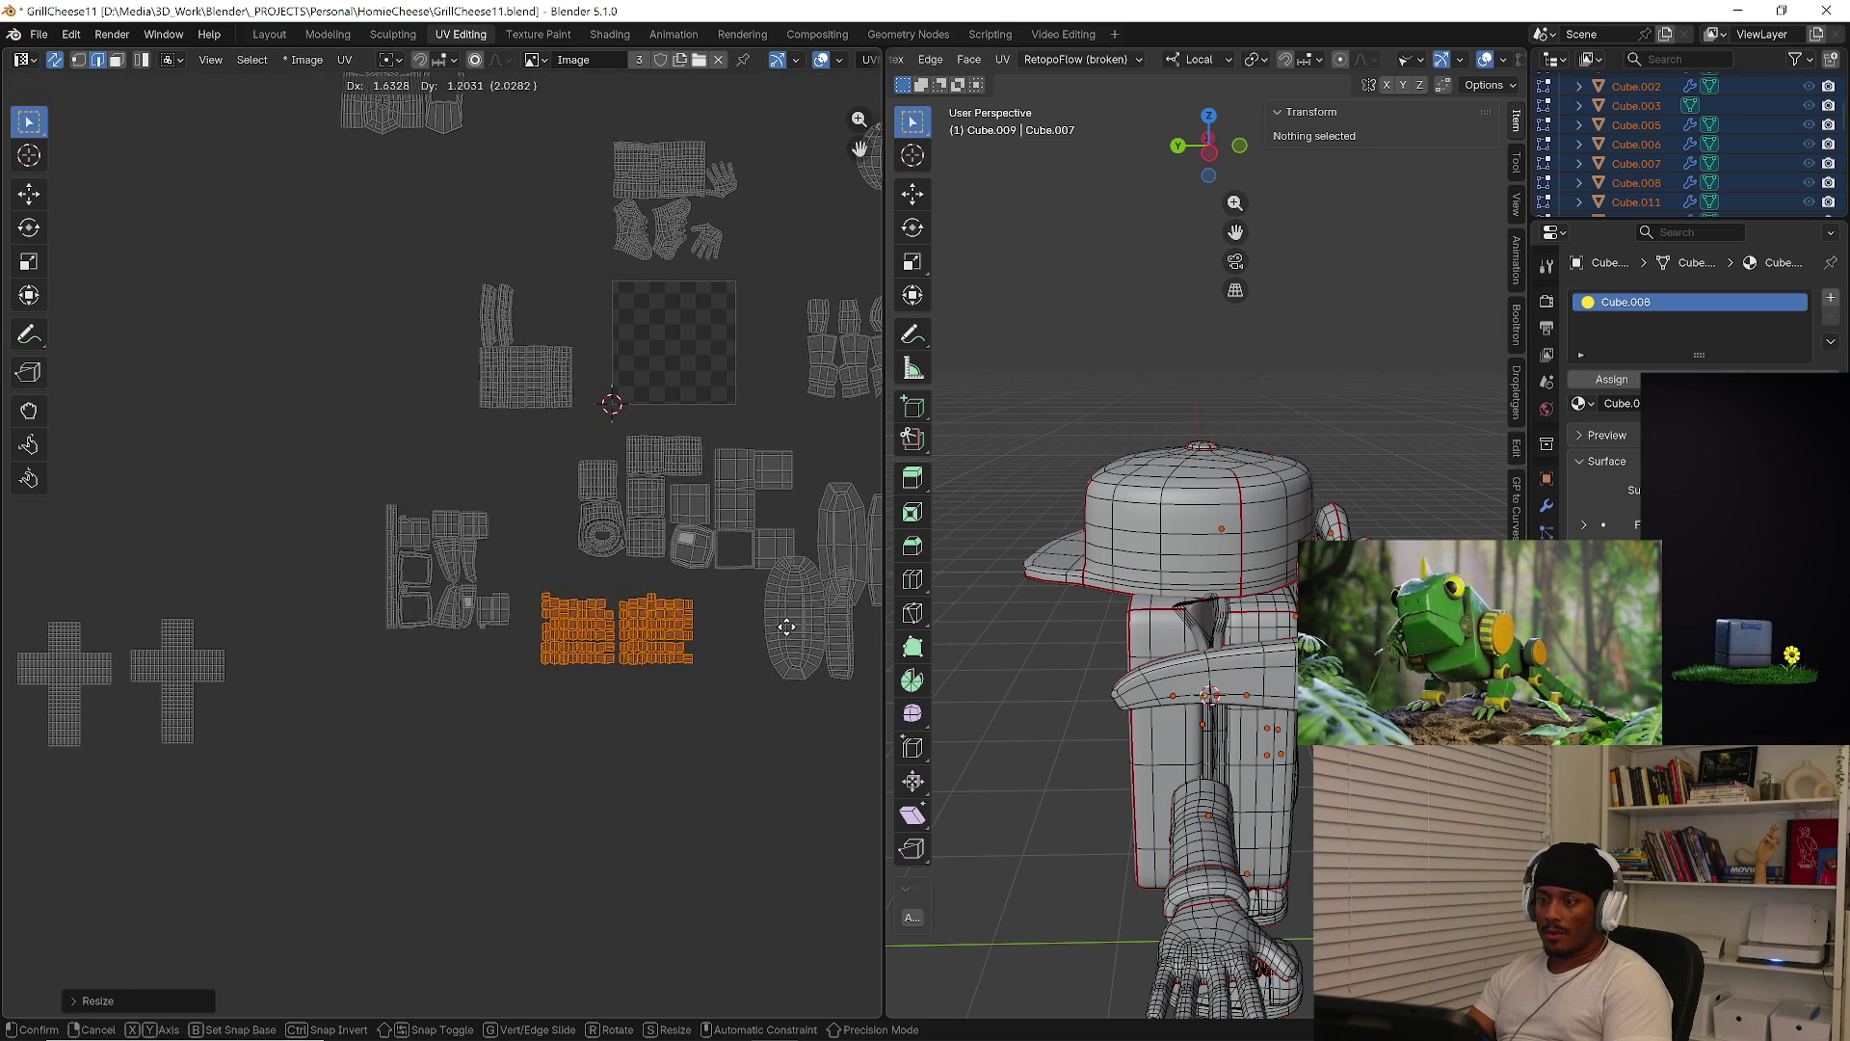
{"action": "left_click", "coordinate": [808, 628]}
{"action": "scroll", "coordinate": [655, 636], "scroll_direction": "up", "scroll_amount": 2}
{"action": "key", "text": "s"}
{"action": "left_click", "coordinate": [666, 645]}
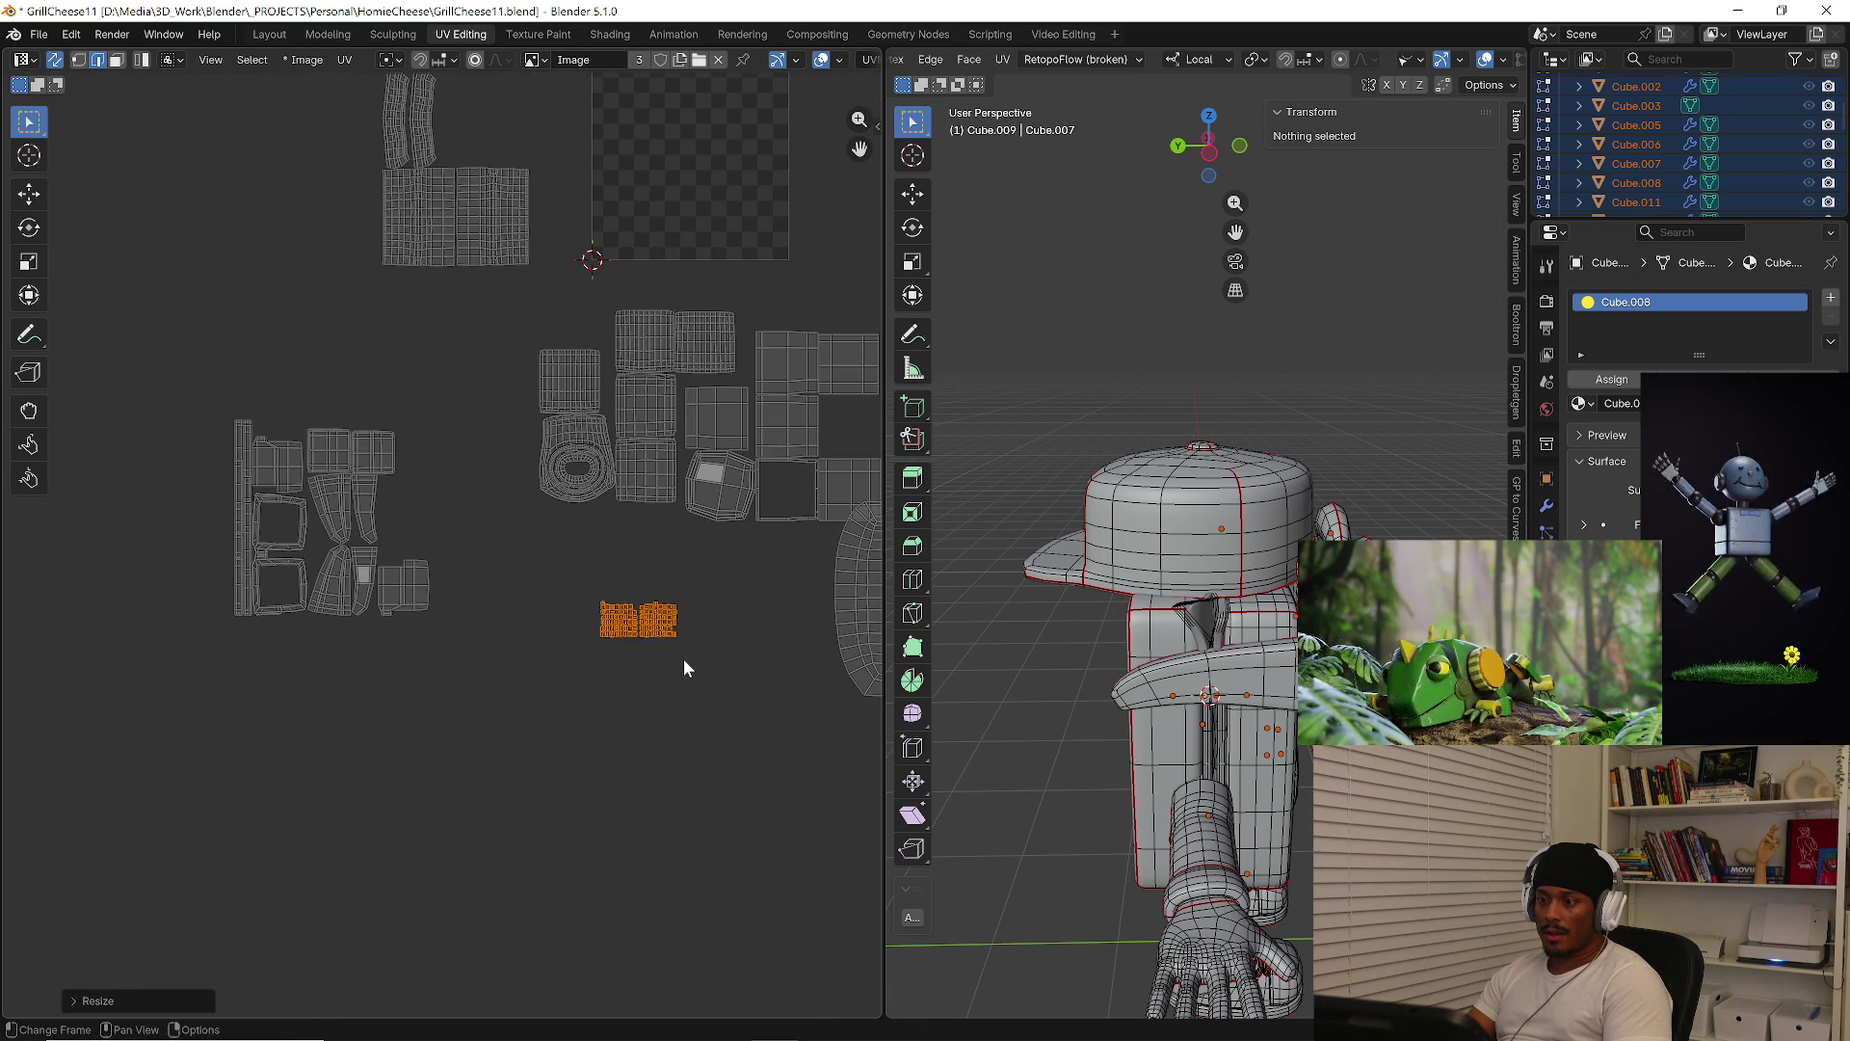
{"action": "left_click", "coordinate": [631, 598]}
Select the two cross-shaped islands, shrink them, and move them right toward the tile
{"action": "scroll", "coordinate": [491, 665], "scroll_direction": "down", "scroll_amount": 2}
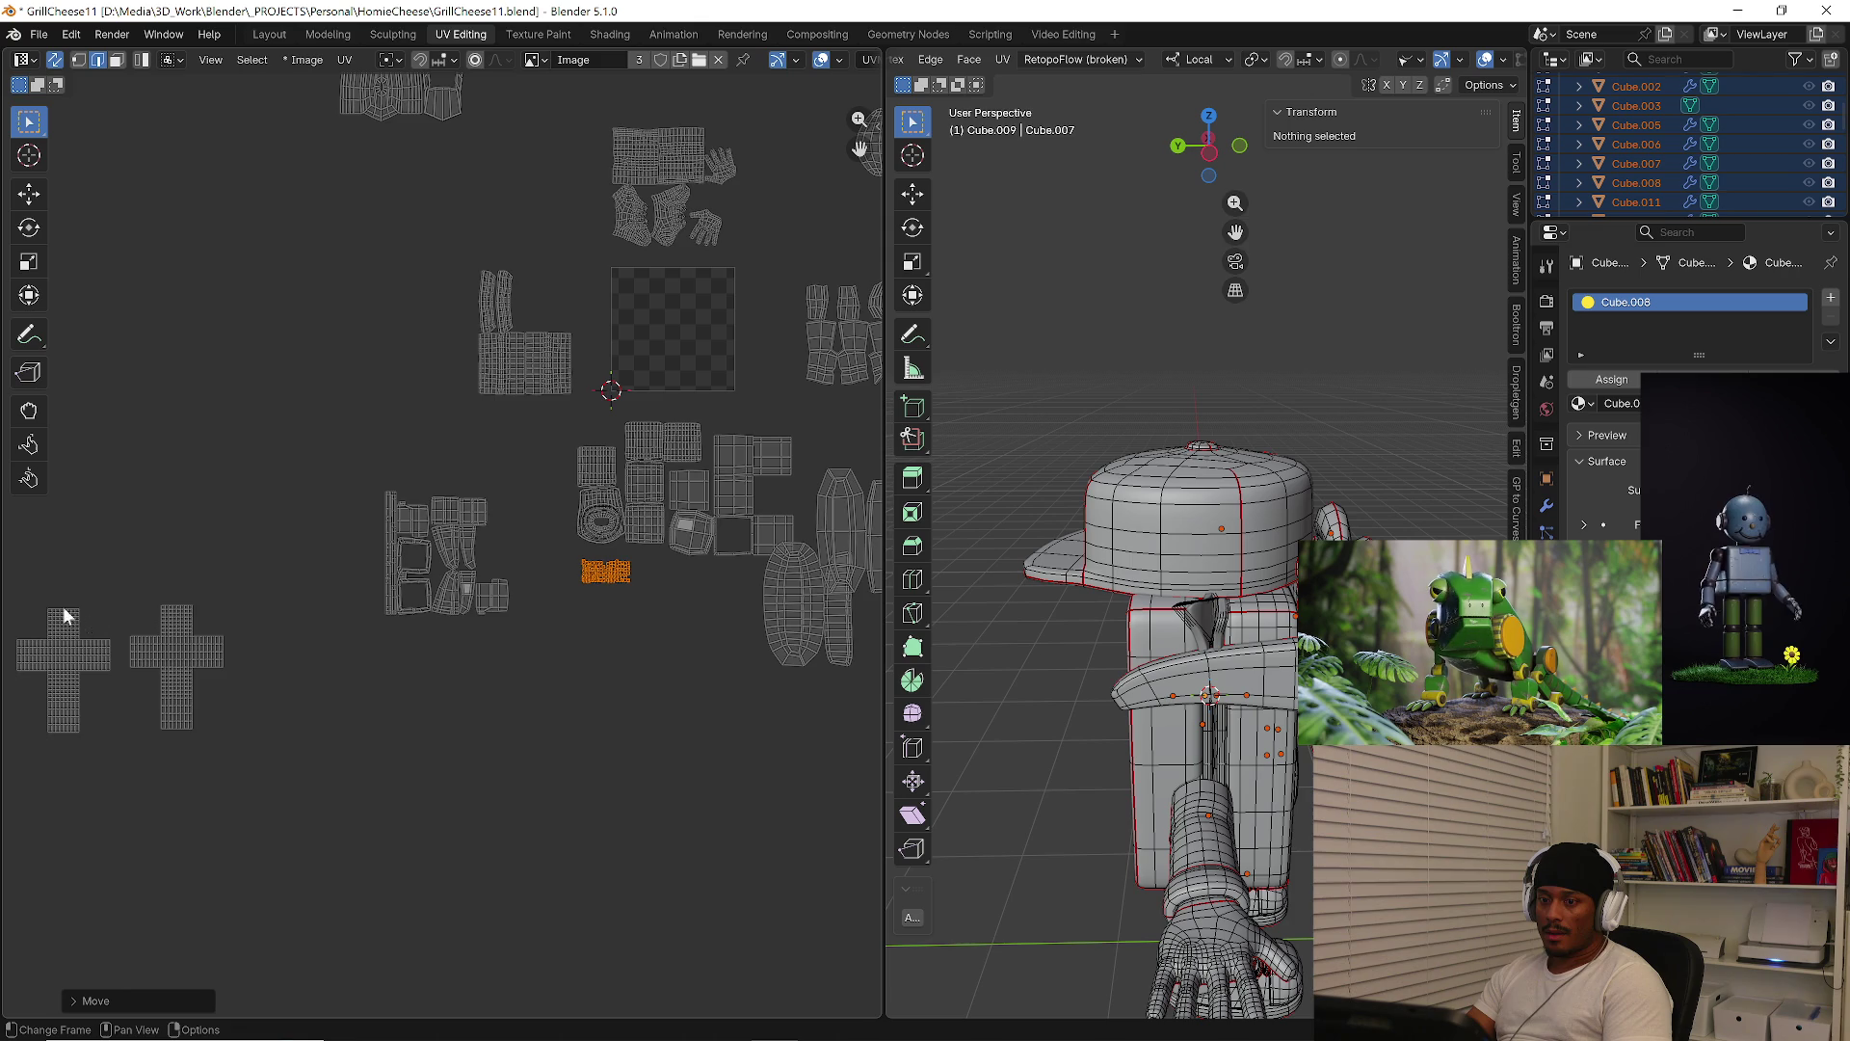
{"action": "scroll", "coordinate": [54, 599], "scroll_direction": "left", "scroll_amount": 2, "text": "ctrl"}
{"action": "left_click_drag", "start_coordinate": [45, 574], "coordinate": [372, 771]}
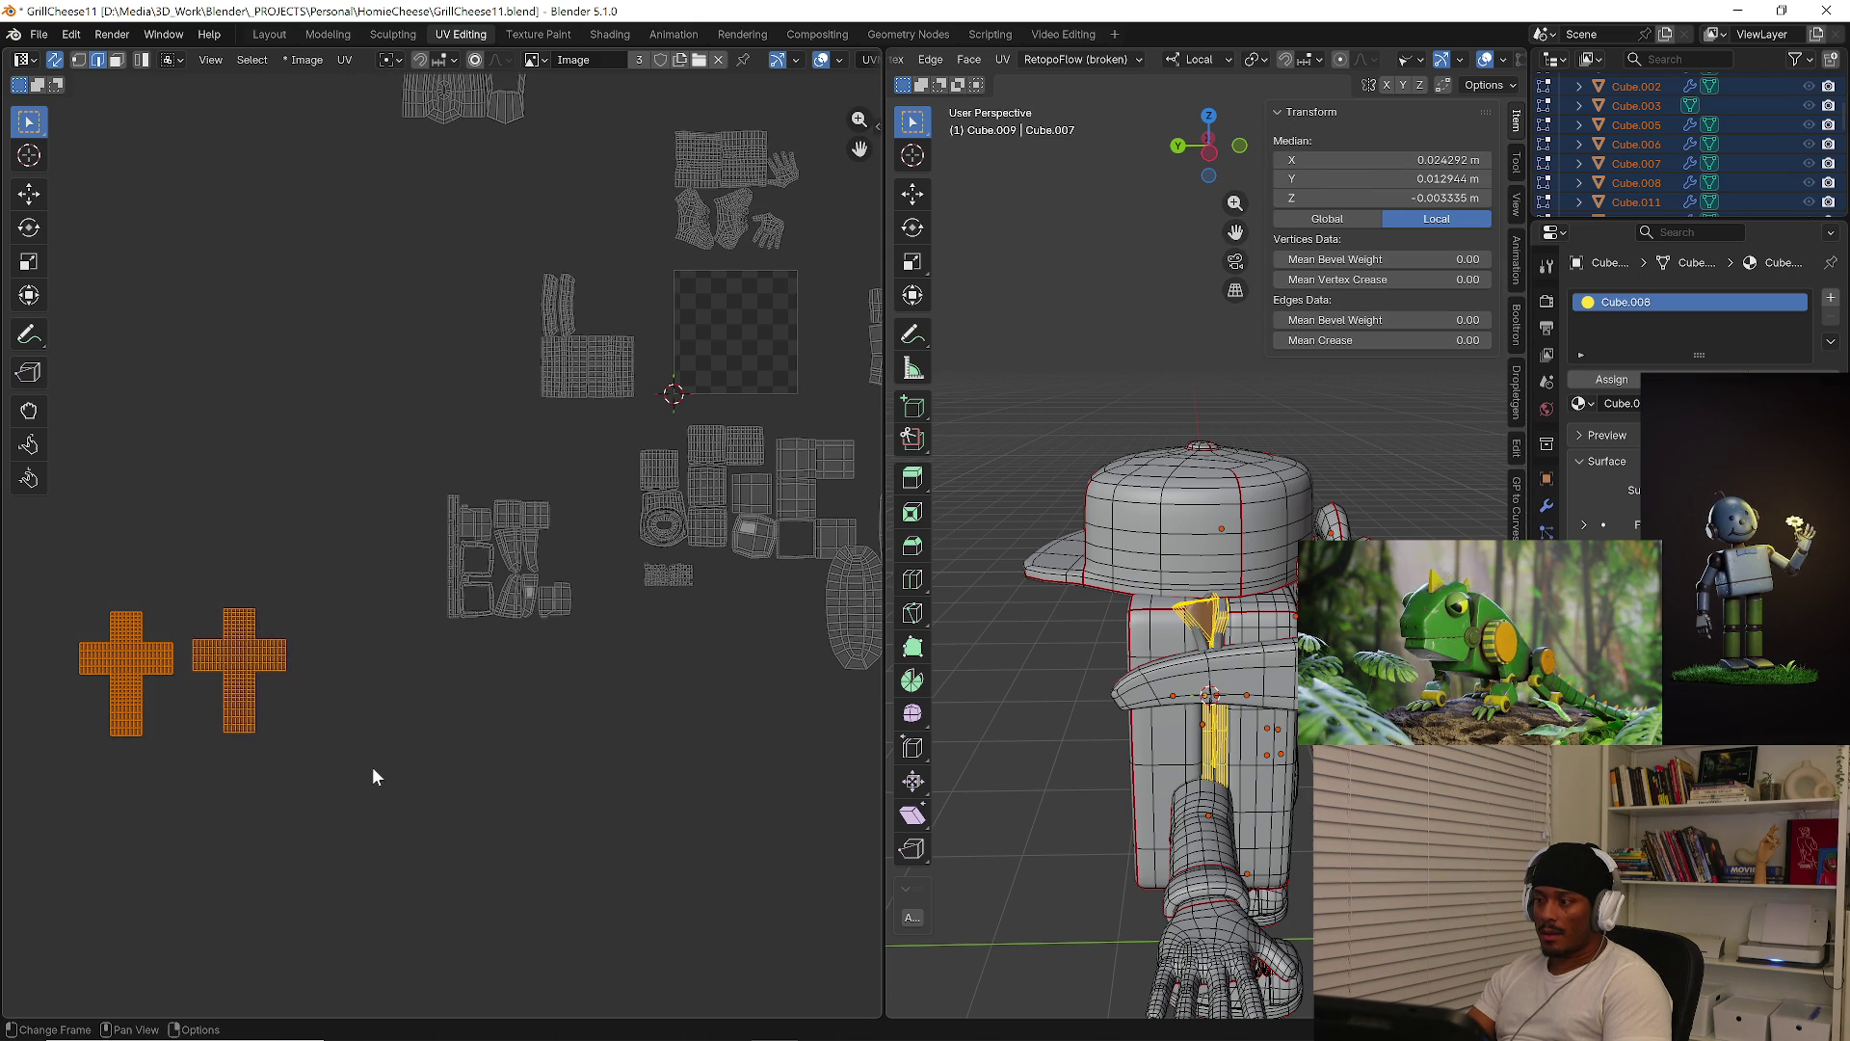
{"action": "key", "text": "g"}
{"action": "left_click", "coordinate": [762, 841]}
{"action": "key", "text": "s"}
{"action": "left_click", "coordinate": [637, 764]}
{"action": "middle_click_drag", "start_coordinate": [637, 765], "coordinate": [480, 863]}
{"action": "key", "text": "g"}
{"action": "left_click", "coordinate": [621, 736]}
{"action": "middle_click_drag", "start_coordinate": [621, 737], "coordinate": [569, 861]}
Shrink the island left of the UV tile and place it beside the tile
{"action": "left_click_drag", "start_coordinate": [280, 454], "coordinate": [439, 639]}
{"action": "key", "text": "s"}
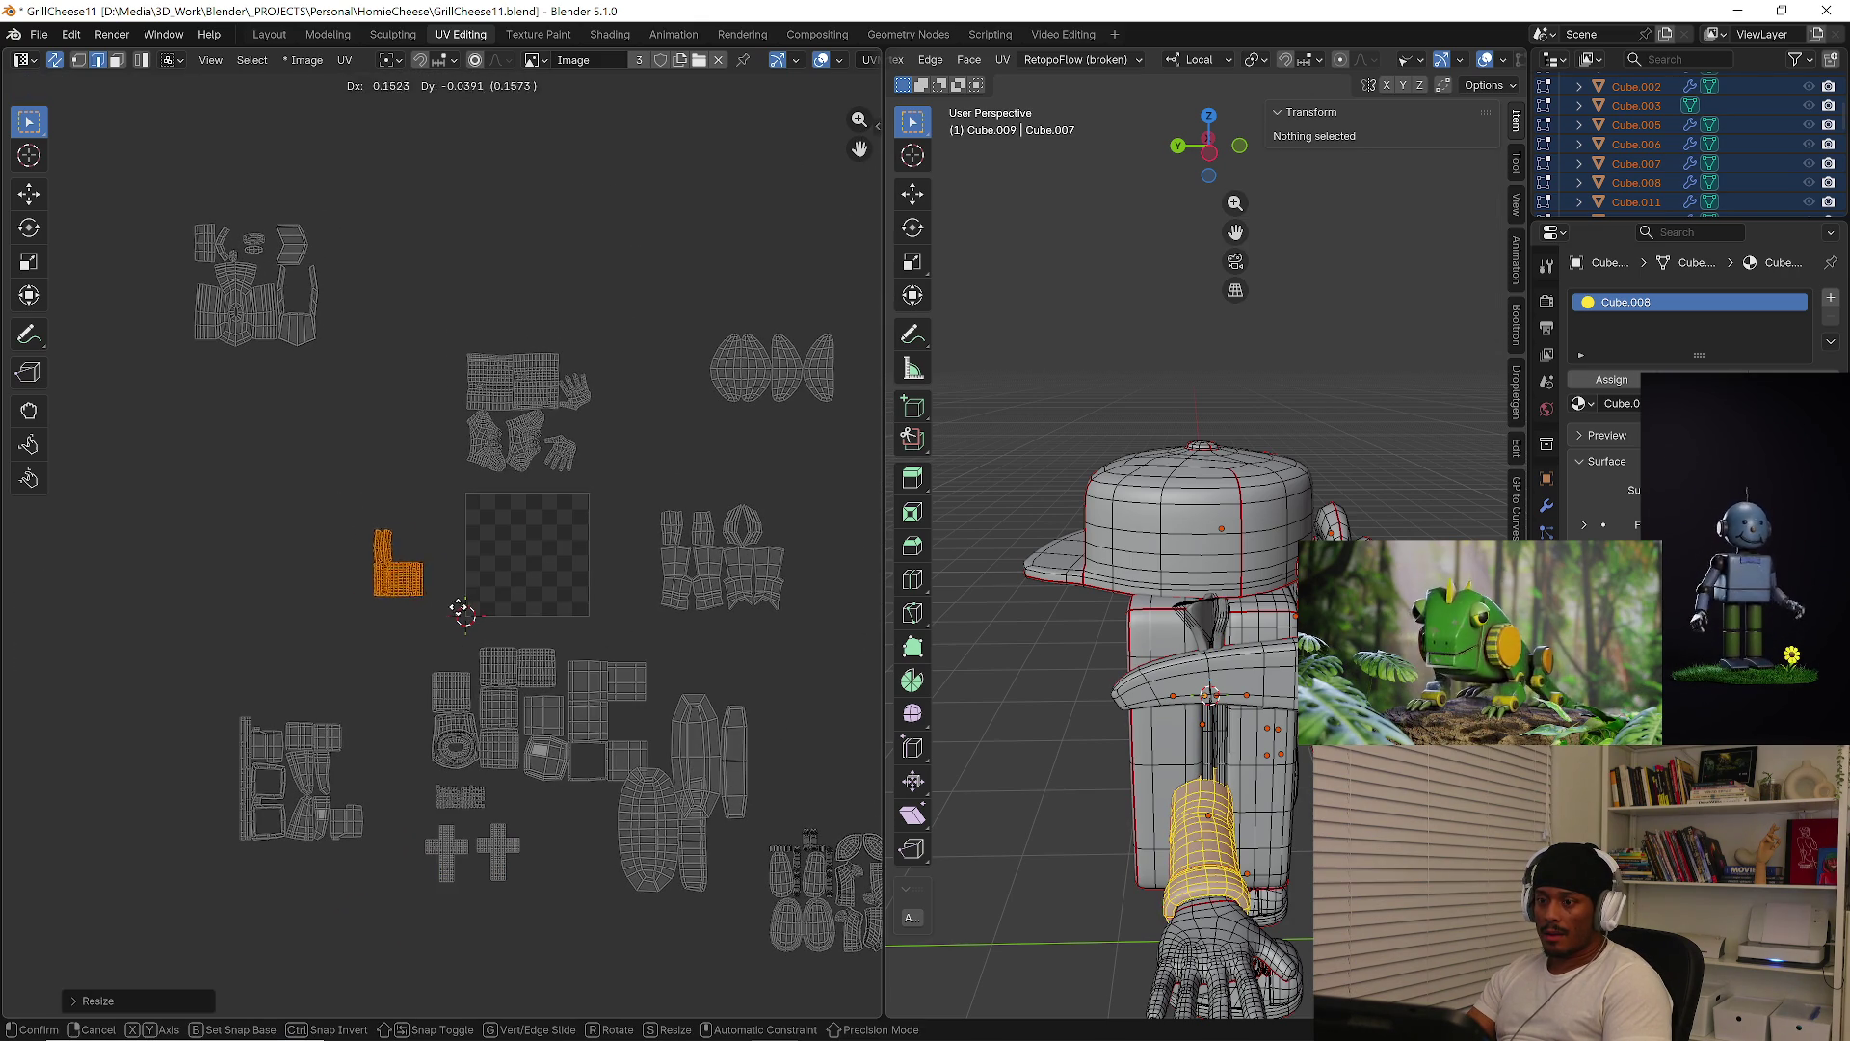
{"action": "left_click", "coordinate": [465, 614]}
{"action": "mouse_move", "coordinate": [464, 615]}
{"action": "middle_mouse_down"}
{"action": "mouse_move", "coordinate": [439, 647]}
{"action": "mouse_move", "coordinate": [400, 647]}
{"action": "middle_mouse_up"}
{"action": "scroll", "coordinate": [580, 779], "scroll_direction": "up", "scroll_amount": 3}
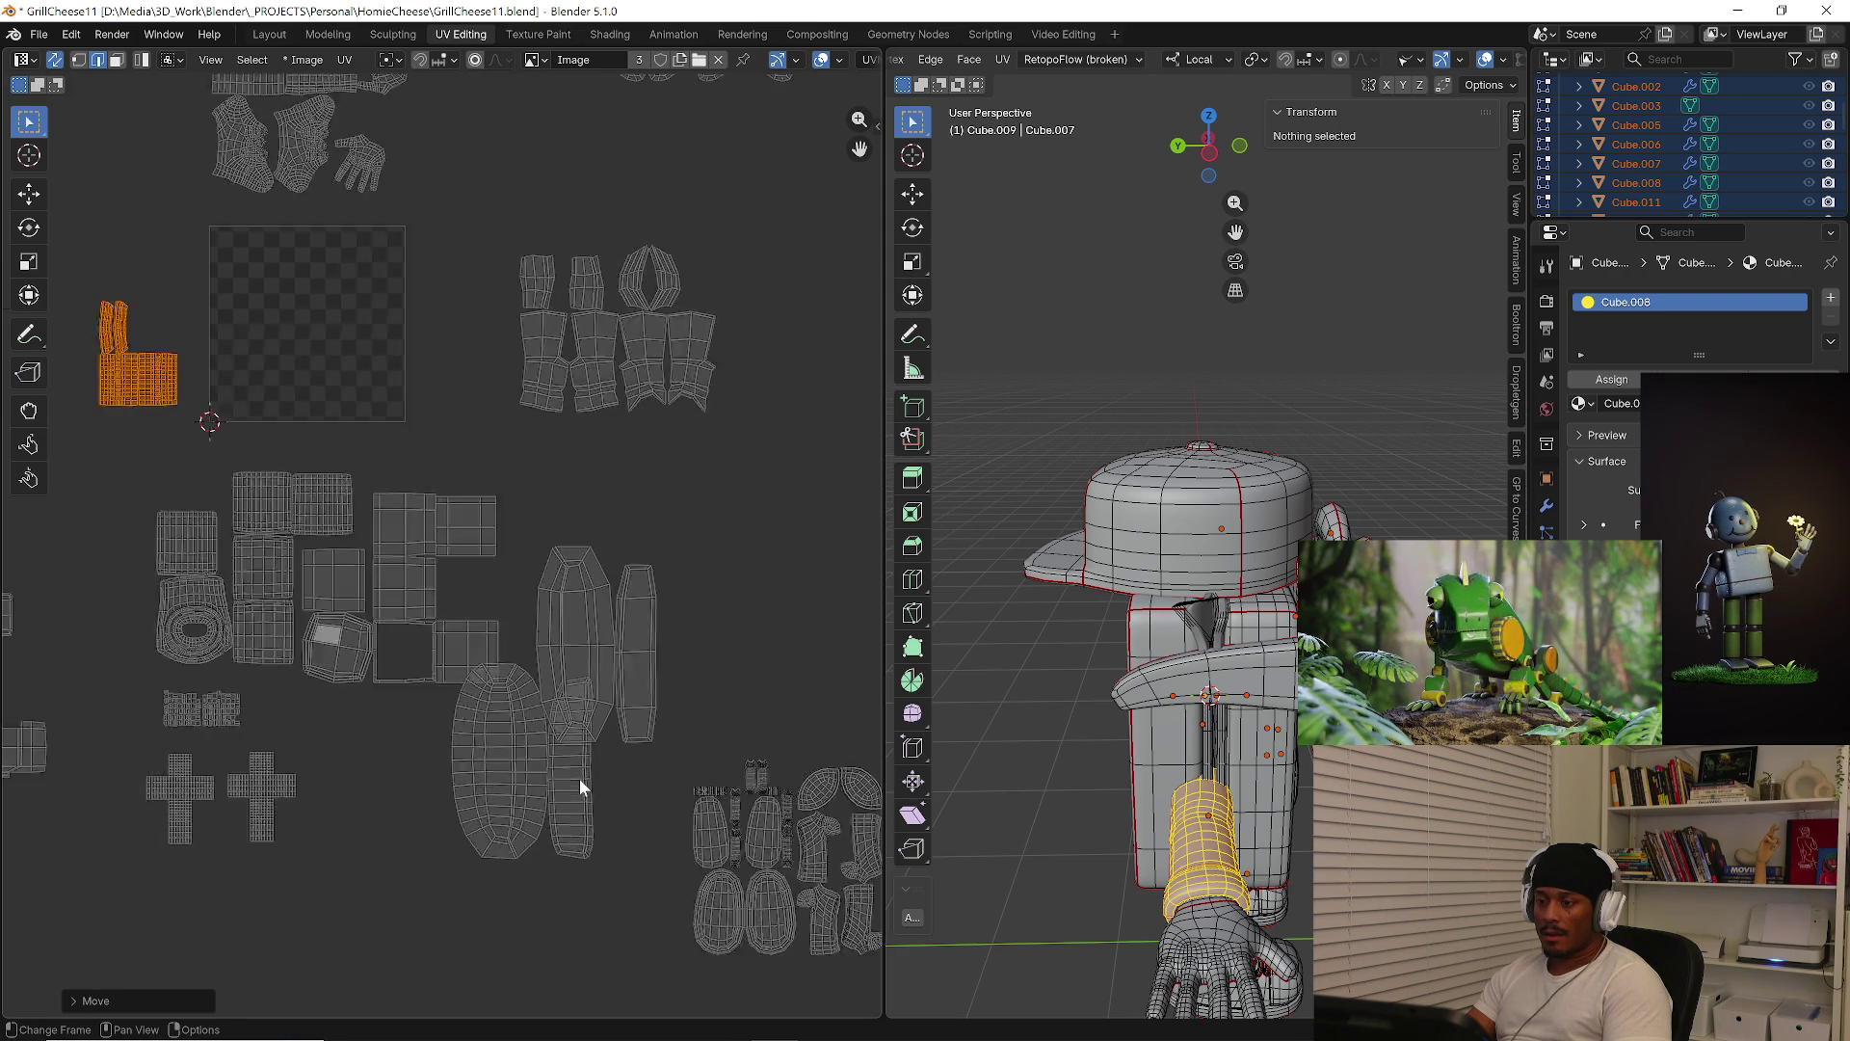
Select the large oval and narrow islands and shift them slightly left
{"action": "key", "text": "l"}
{"action": "key", "text": "shift+l"}
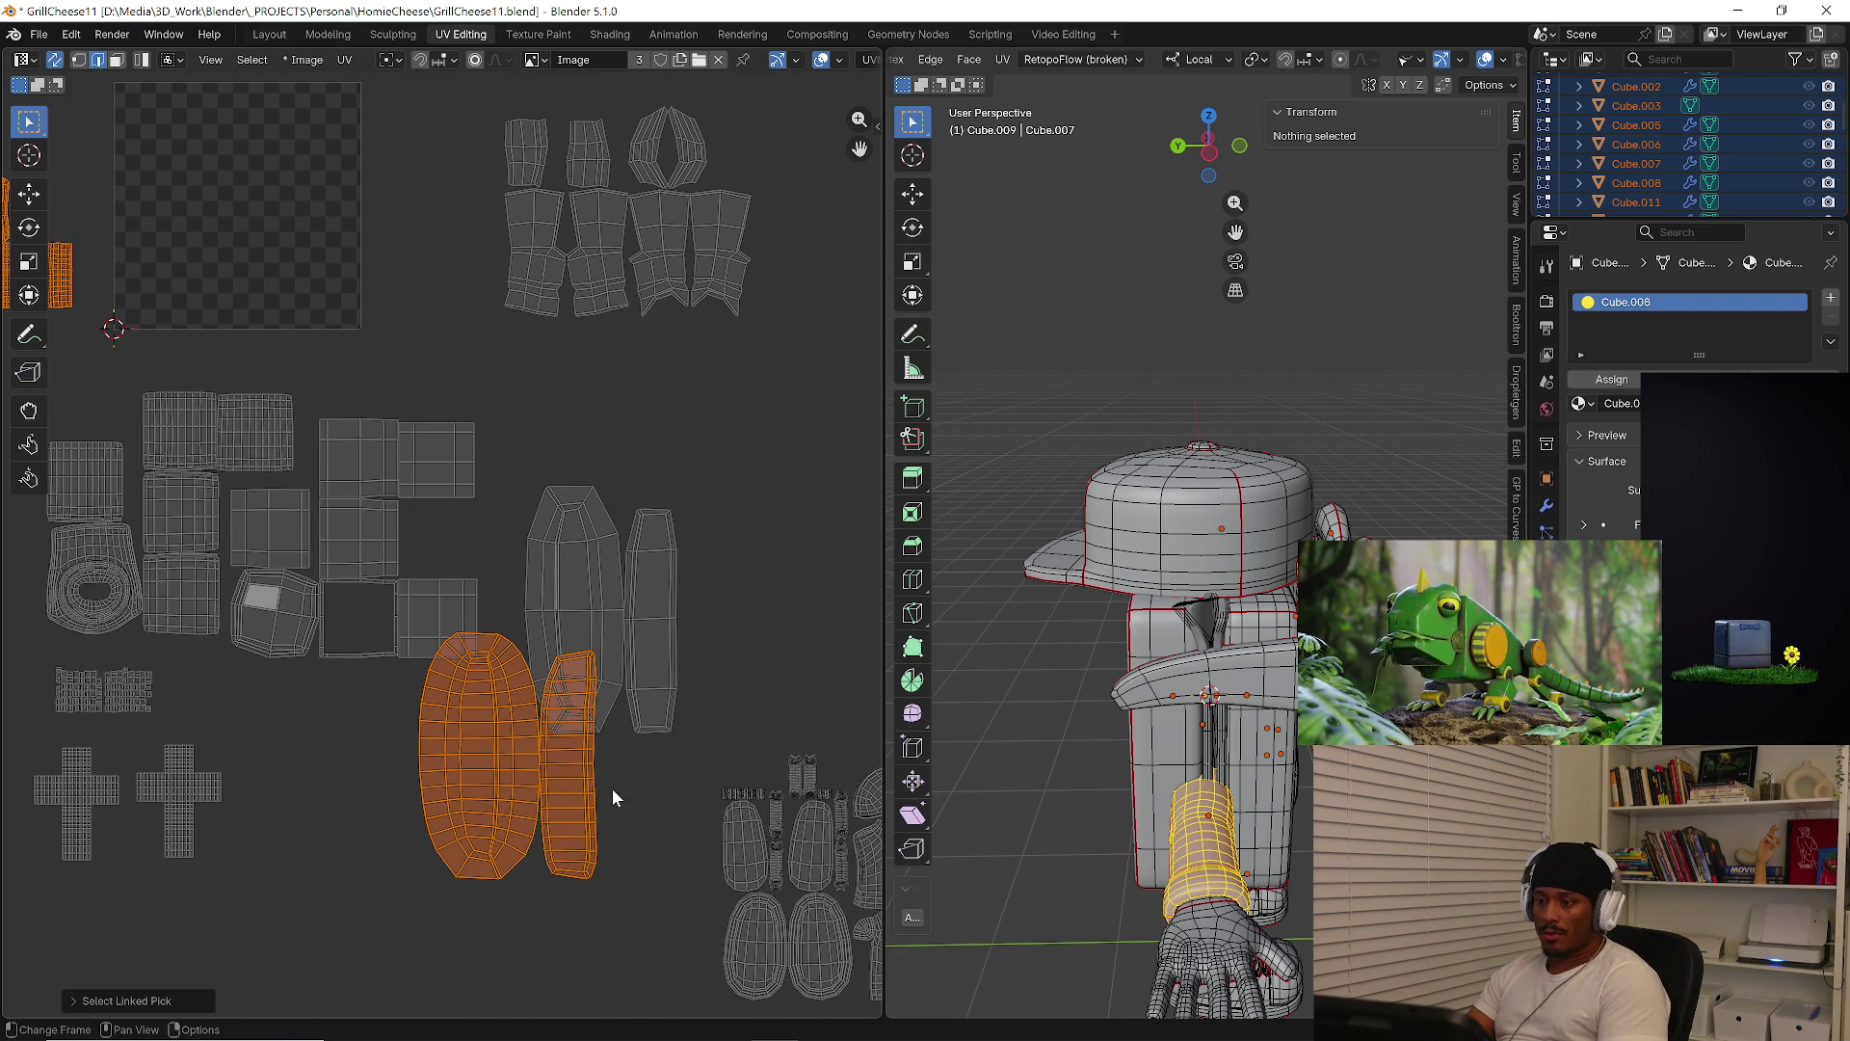
{"action": "key", "text": "g"}
{"action": "key", "text": "Escape"}
{"action": "left_click", "coordinate": [739, 721]}
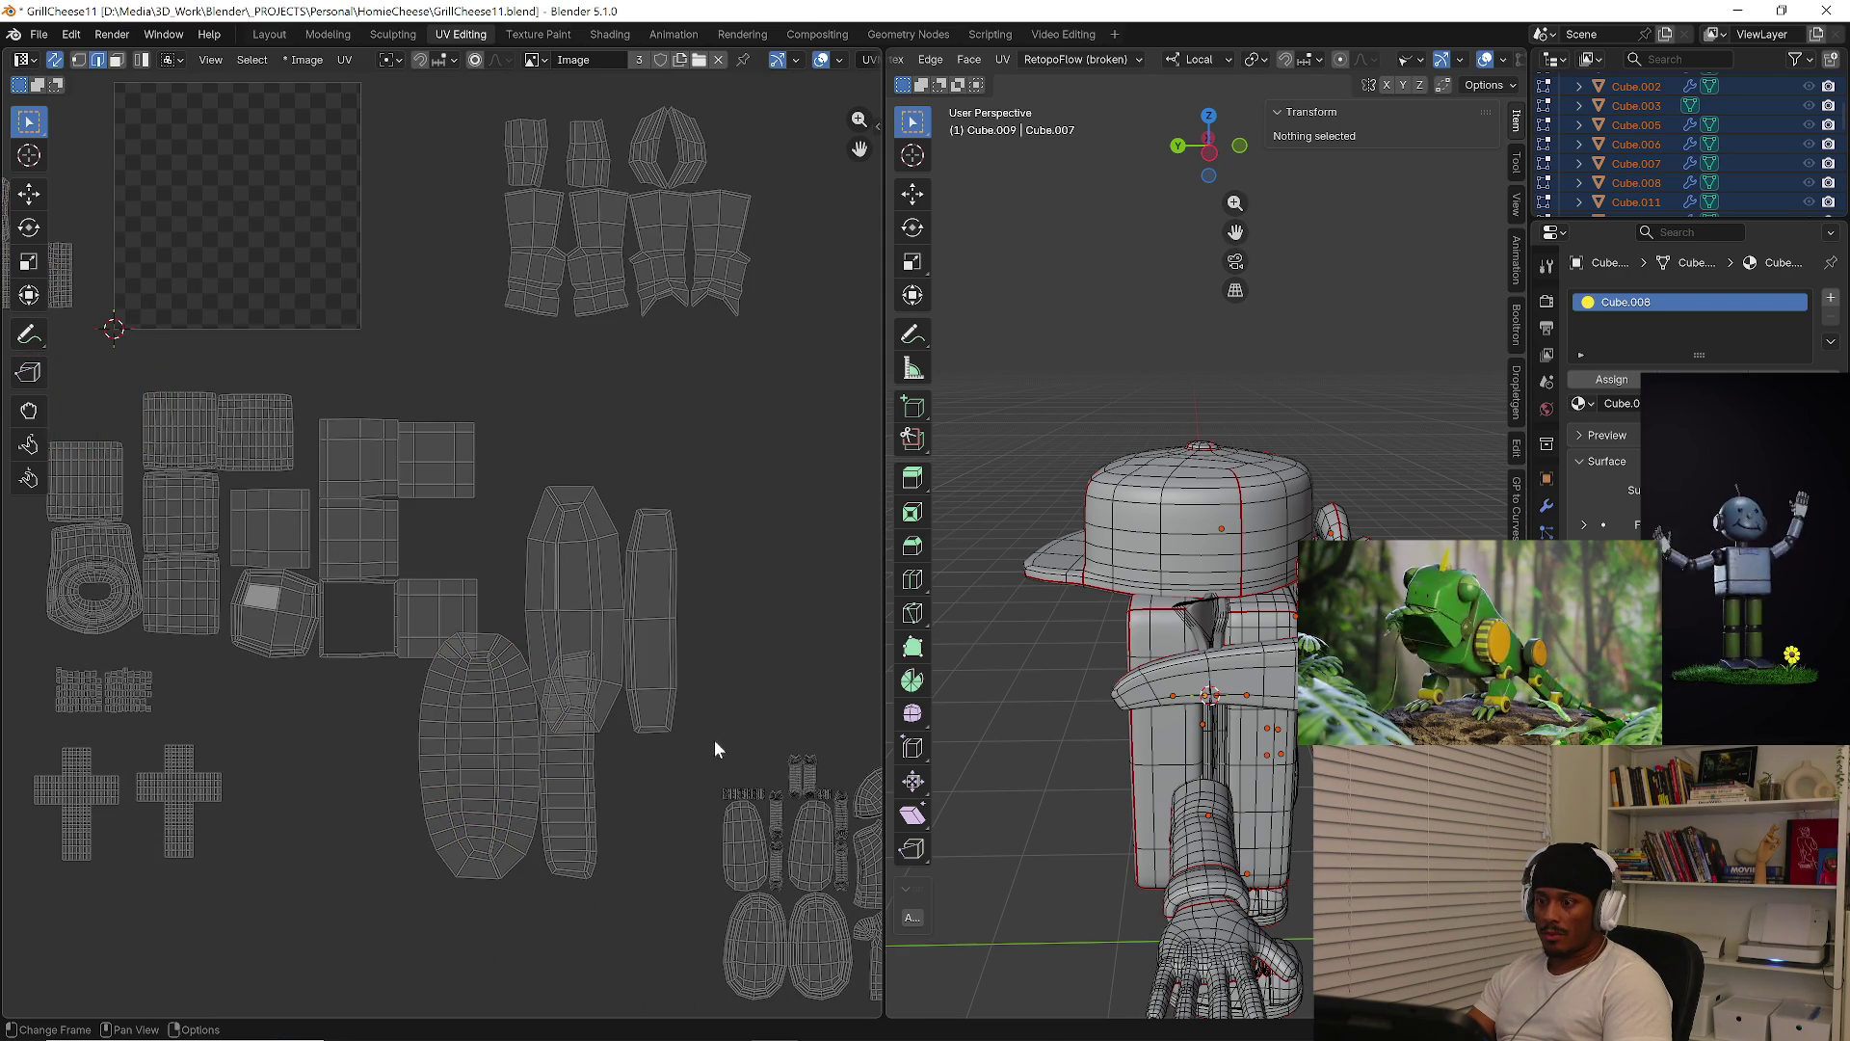
{"action": "key", "text": "l"}
{"action": "key", "text": "shift+l"}
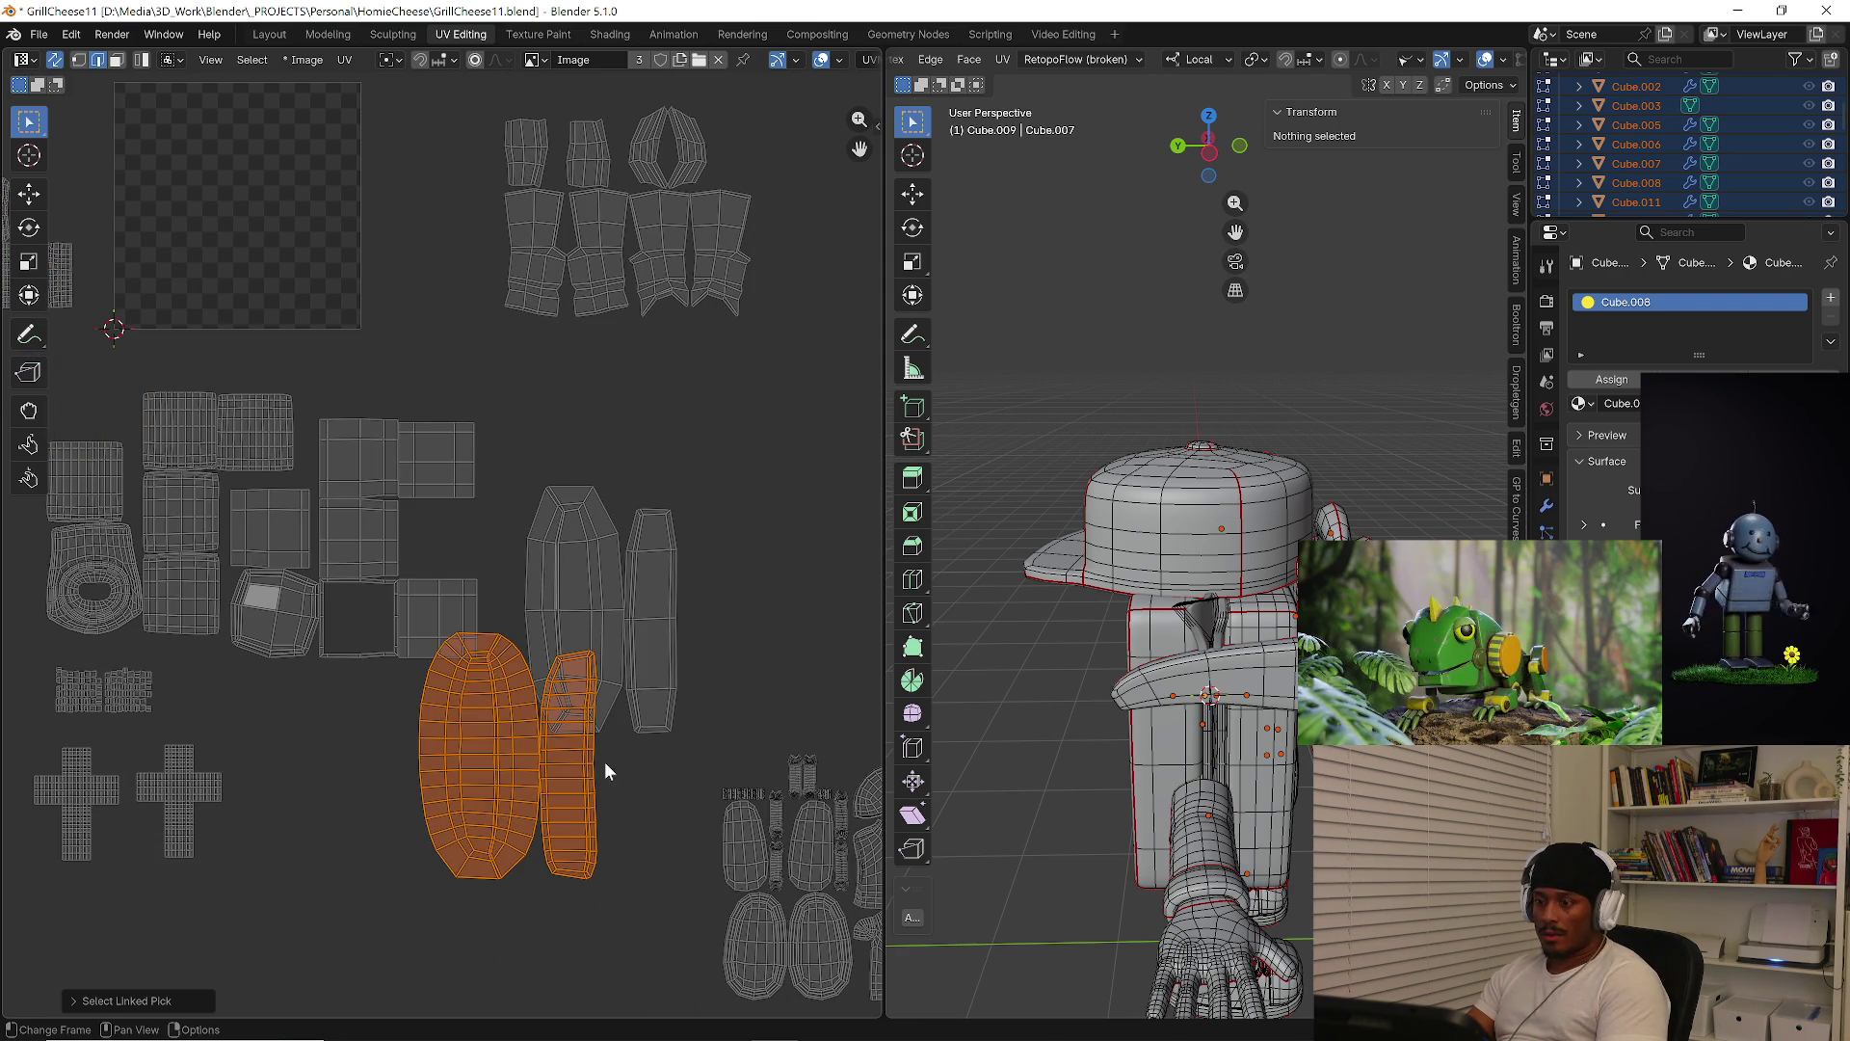
{"action": "middle_click_drag", "start_coordinate": [607, 768], "coordinate": [596, 729]}
{"action": "key", "text": "g"}
{"action": "left_click", "coordinate": [679, 839]}
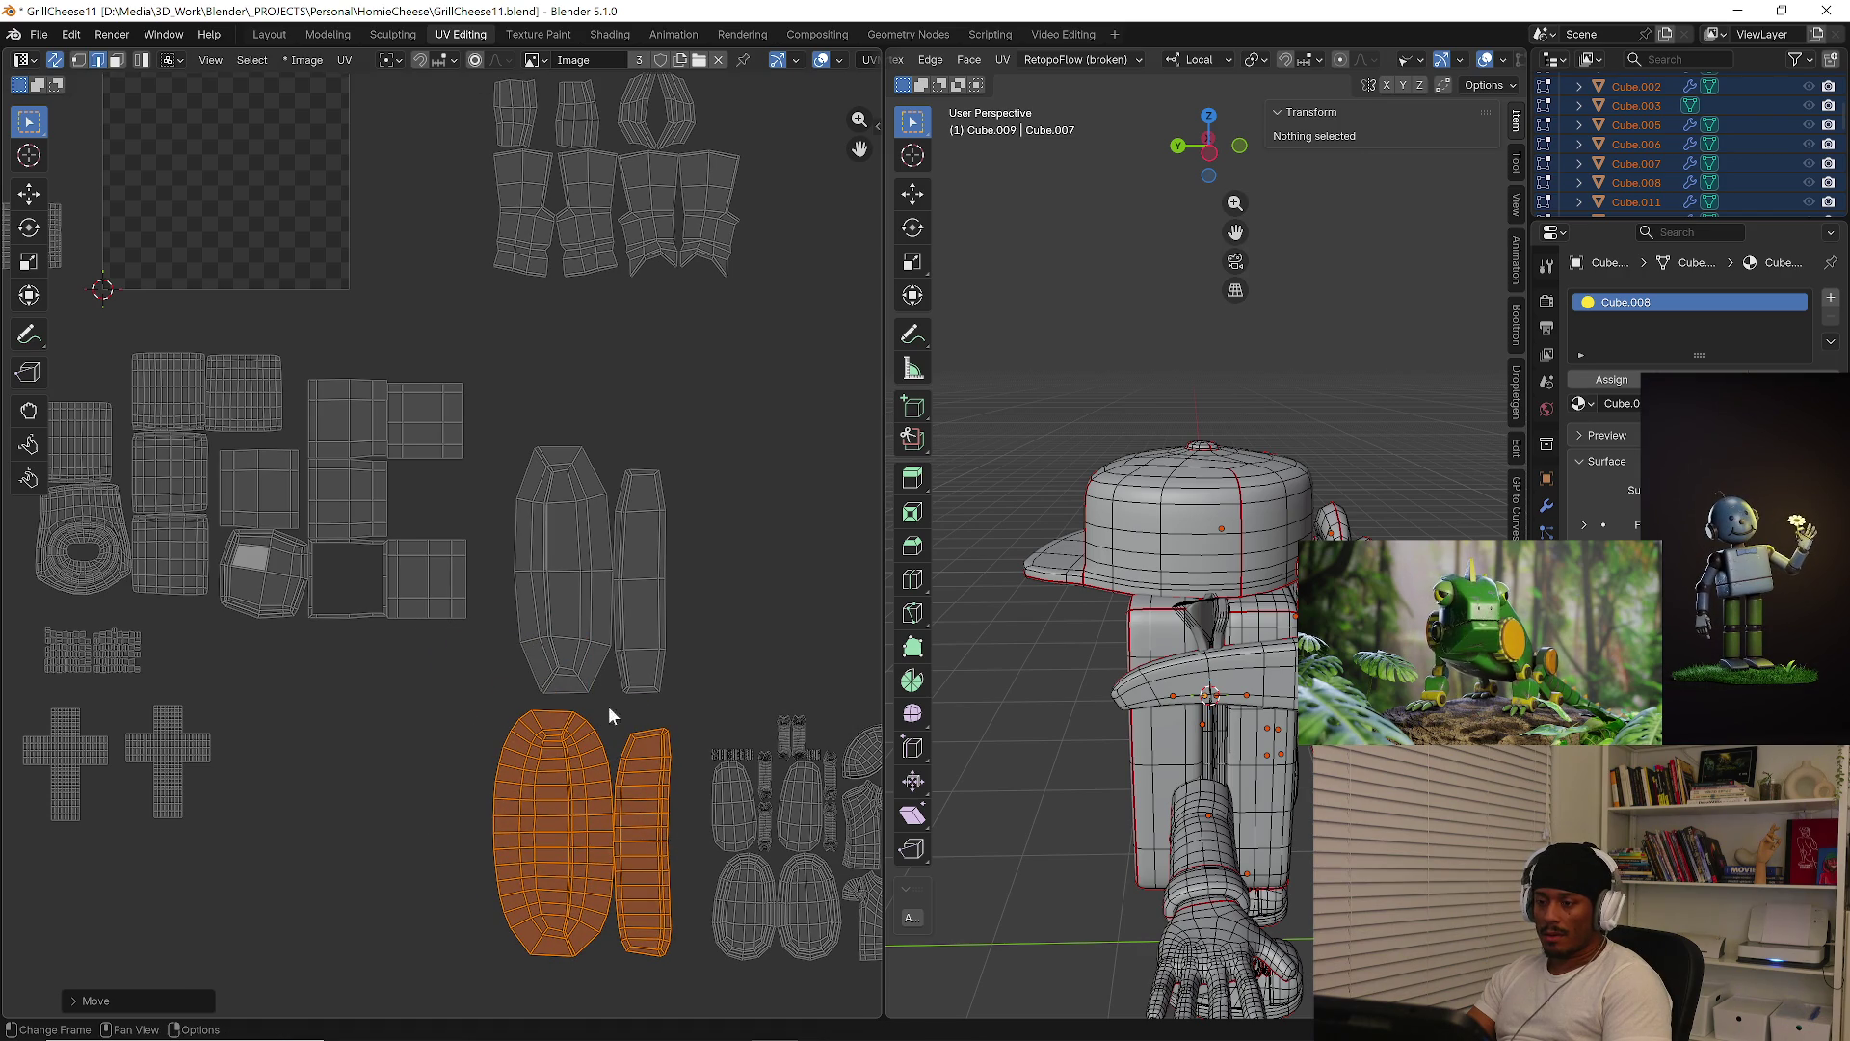
Shrink the four oval islands twice and move them far to the left
{"action": "key", "text": "l"}
{"action": "key", "text": "l"}
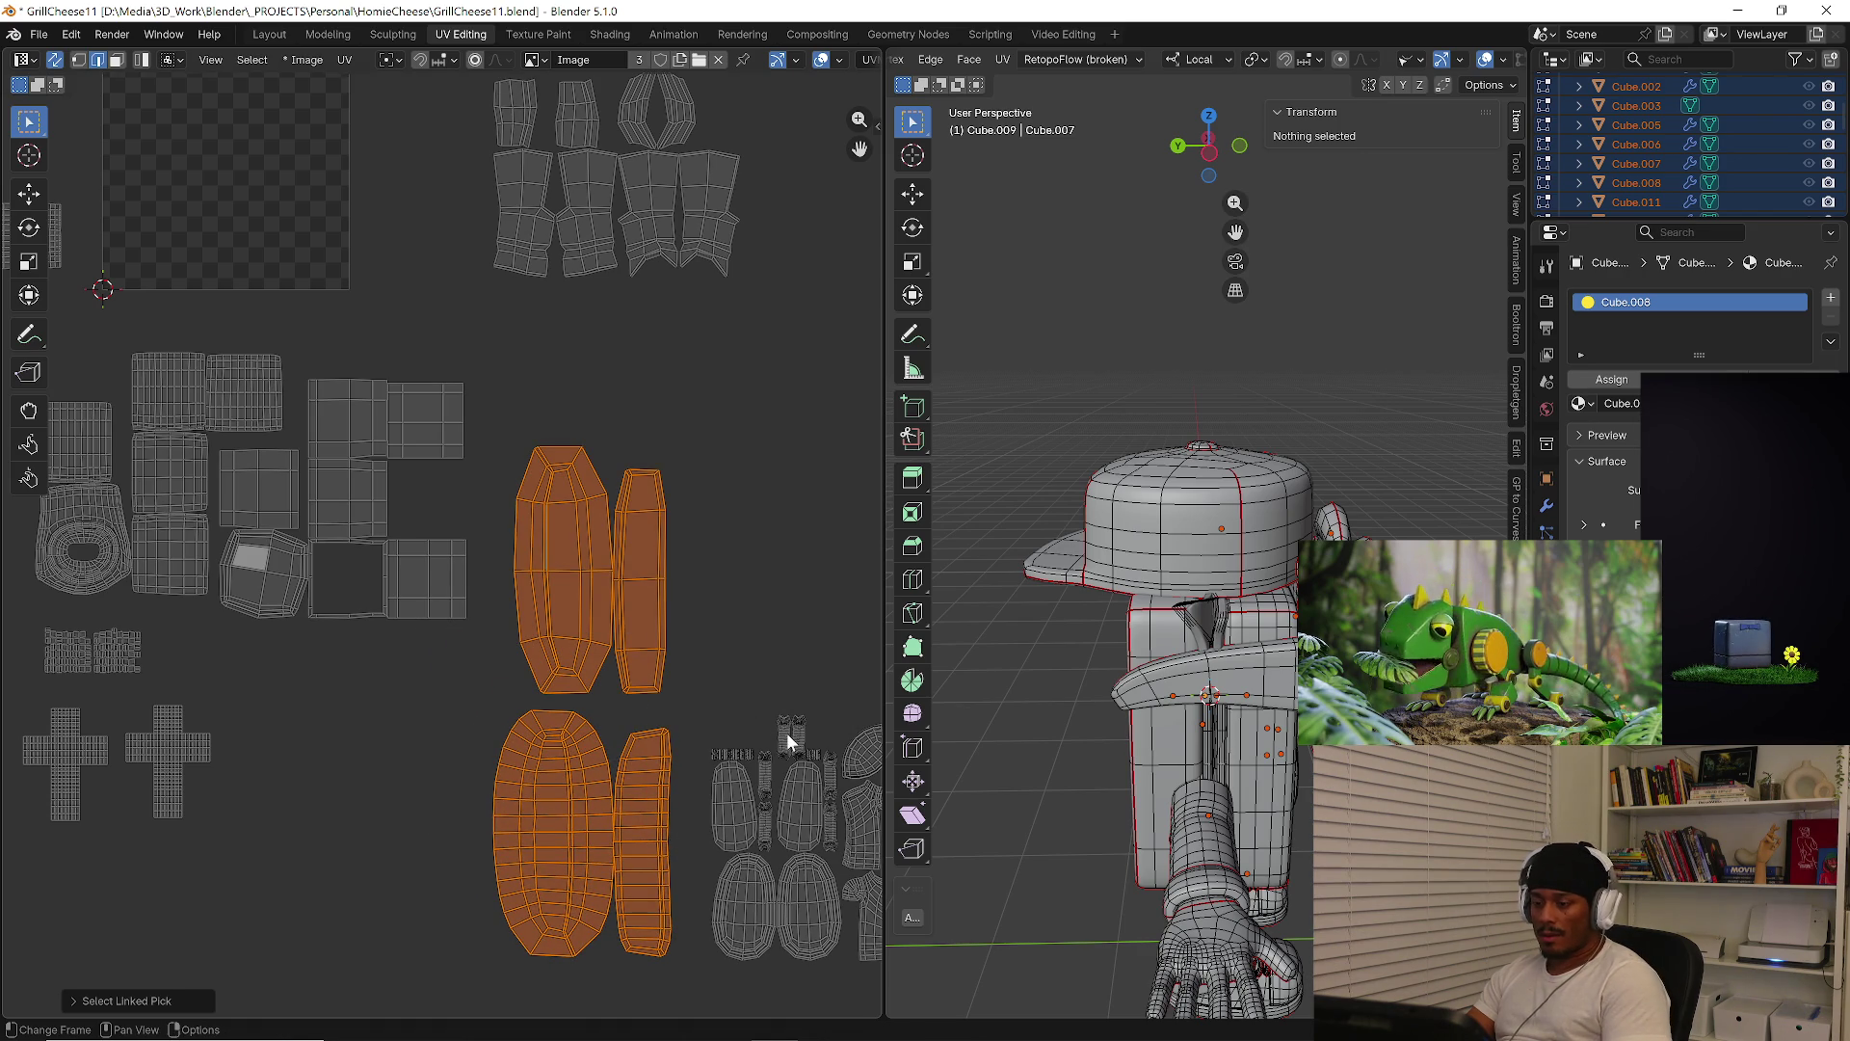
{"action": "key", "text": "s"}
{"action": "left_click", "coordinate": [640, 661]}
{"action": "key", "text": "g"}
{"action": "left_click", "coordinate": [338, 699]}
{"action": "key", "text": "s"}
{"action": "left_click", "coordinate": [472, 772]}
Box-select another island group, move it to the left and shrink it
{"action": "middle_click_drag", "start_coordinate": [578, 760], "coordinate": [366, 692]}
{"action": "left_click_drag", "start_coordinate": [372, 655], "coordinate": [827, 979]}
{"action": "key", "text": "g"}
{"action": "left_click", "coordinate": [463, 878]}
{"action": "mouse_move", "coordinate": [512, 859]}
{"action": "middle_mouse_down"}
{"action": "mouse_move", "coordinate": [689, 906]}
{"action": "mouse_move", "coordinate": [692, 564]}
{"action": "mouse_move", "coordinate": [588, 719]}
{"action": "middle_mouse_up"}
{"action": "key", "text": "s"}
{"action": "left_click", "coordinate": [598, 826]}
Move the right-hand islands lower and further left, then shrink and narrow them
{"action": "left_click_drag", "start_coordinate": [443, 322], "coordinate": [737, 597]}
{"action": "mouse_move", "coordinate": [1012, 626]}
{"action": "middle_mouse_down"}
{"action": "mouse_move", "coordinate": [983, 598]}
{"action": "mouse_move", "coordinate": [1079, 592]}
{"action": "middle_mouse_up"}
{"action": "middle_click_drag", "start_coordinate": [525, 569], "coordinate": [642, 527]}
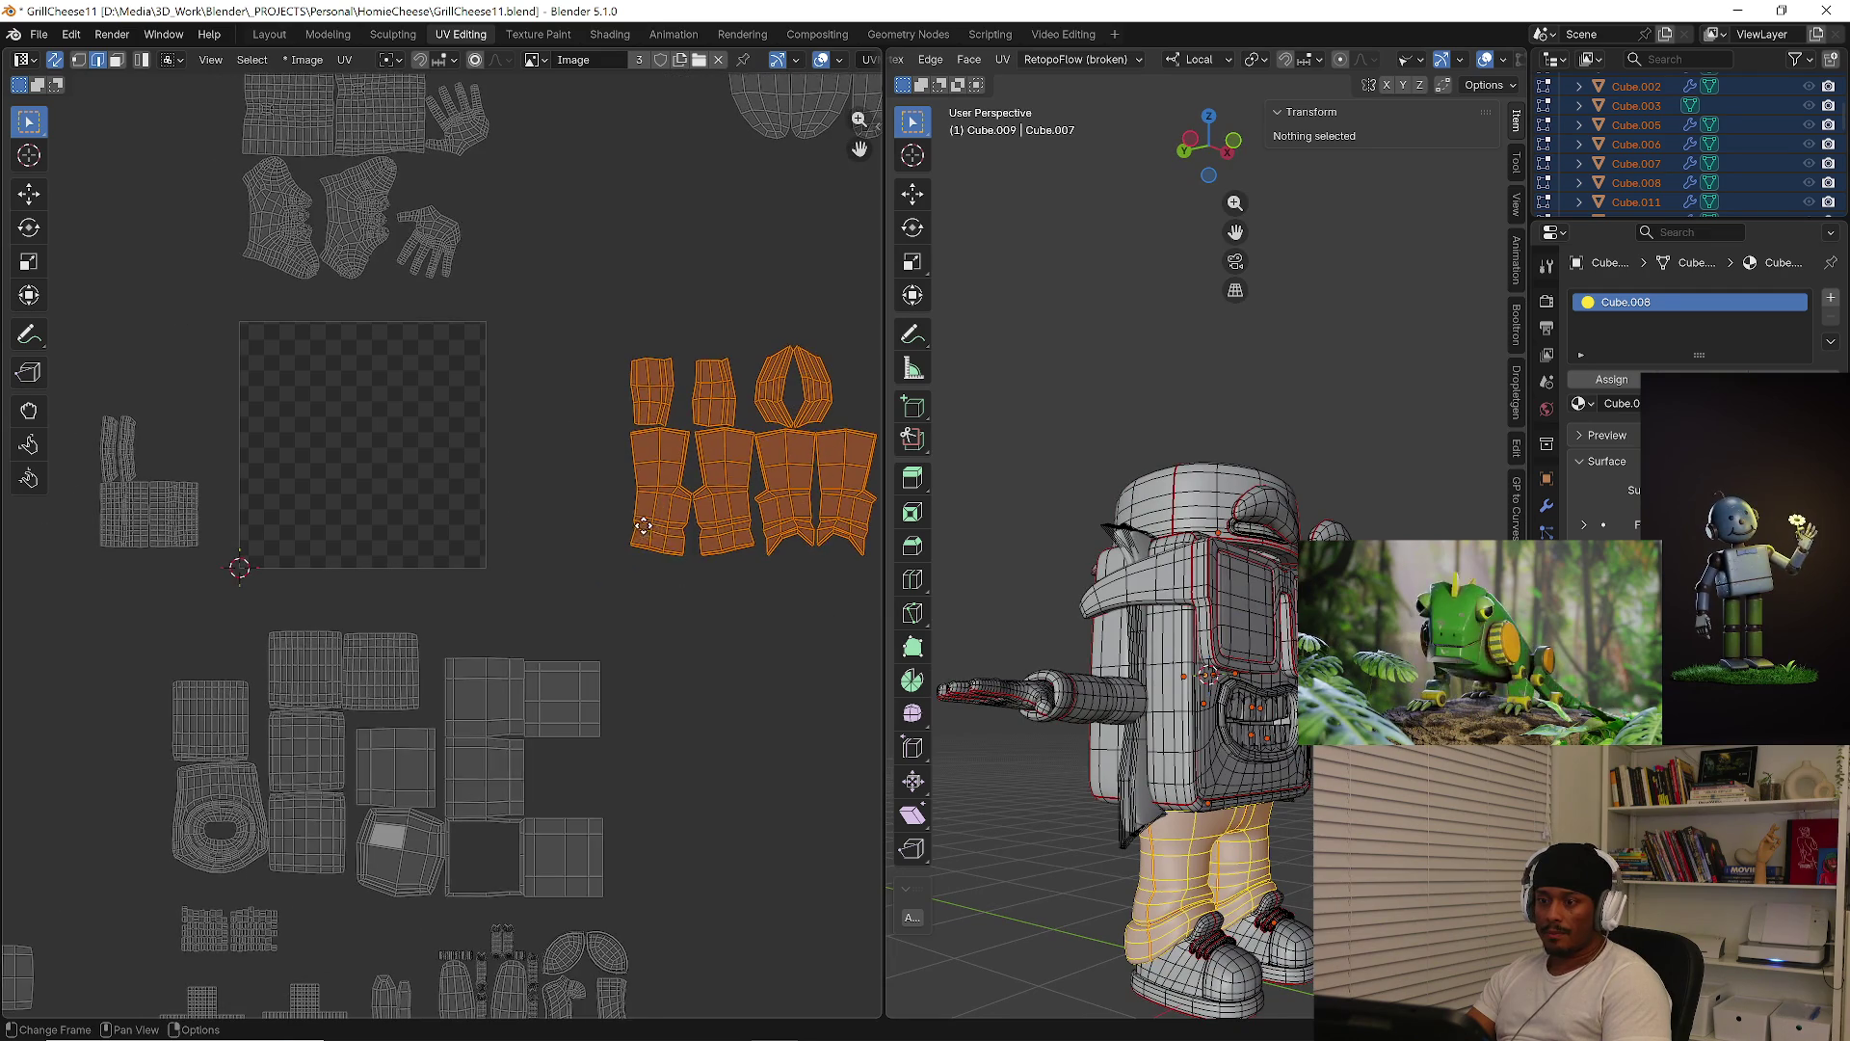
{"action": "key", "text": "g"}
{"action": "left_click", "coordinate": [578, 665]}
{"action": "key", "text": "s"}
{"action": "left_click", "coordinate": [765, 675]}
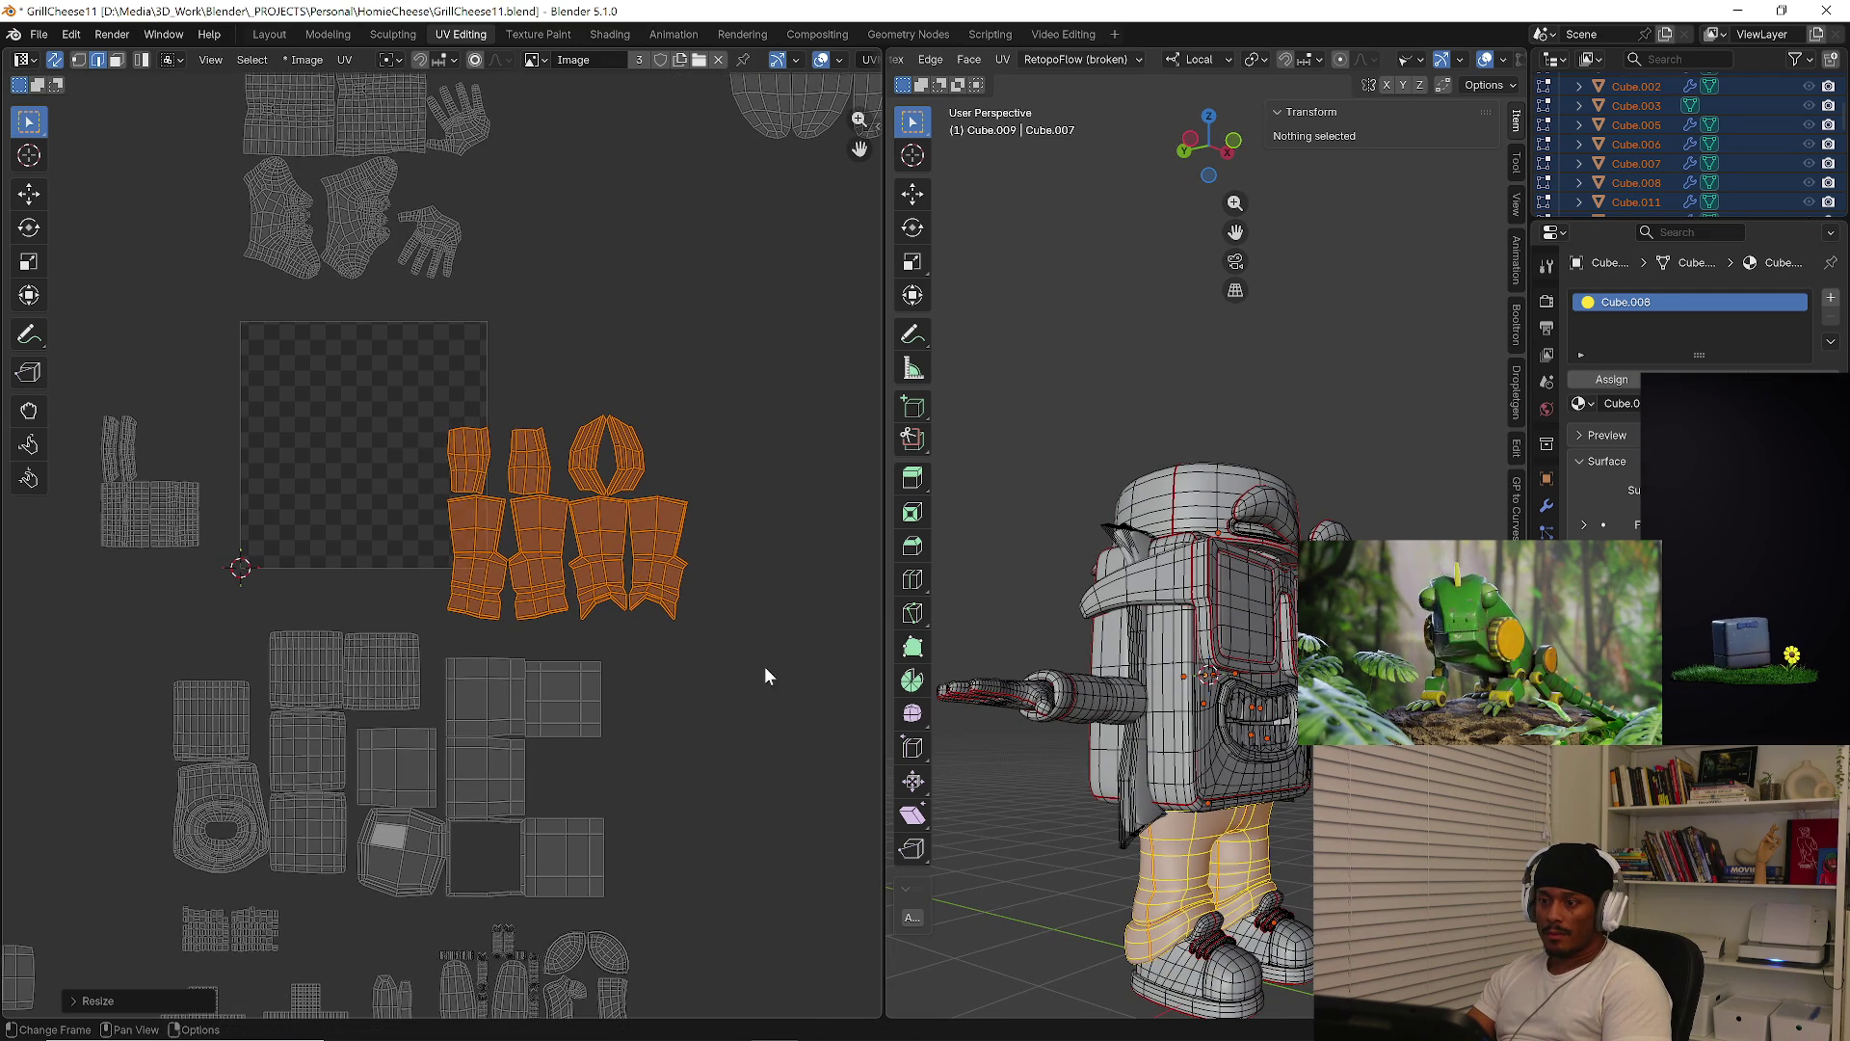
{"action": "key", "text": "s"}
{"action": "left_click", "coordinate": [726, 671]}
{"action": "key", "text": "g"}
{"action": "left_click", "coordinate": [717, 680]}
Shrink the top island group, move it down onto the UV tile, and select the left islands
{"action": "mouse_move", "coordinate": [717, 680]}
{"action": "middle_mouse_down"}
{"action": "mouse_move", "coordinate": [810, 781]}
{"action": "mouse_move", "coordinate": [835, 878]}
{"action": "middle_mouse_up"}
{"action": "left_click_drag", "start_coordinate": [302, 162], "coordinate": [651, 547]}
{"action": "key", "text": "s"}
{"action": "left_click", "coordinate": [674, 502]}
{"action": "key", "text": "g"}
{"action": "left_click", "coordinate": [630, 853]}
{"action": "left_click_drag", "start_coordinate": [127, 576], "coordinate": [323, 783]}
Place the left islands beside the cluster, then move and shrink the three top oval islands
{"action": "key", "text": "g"}
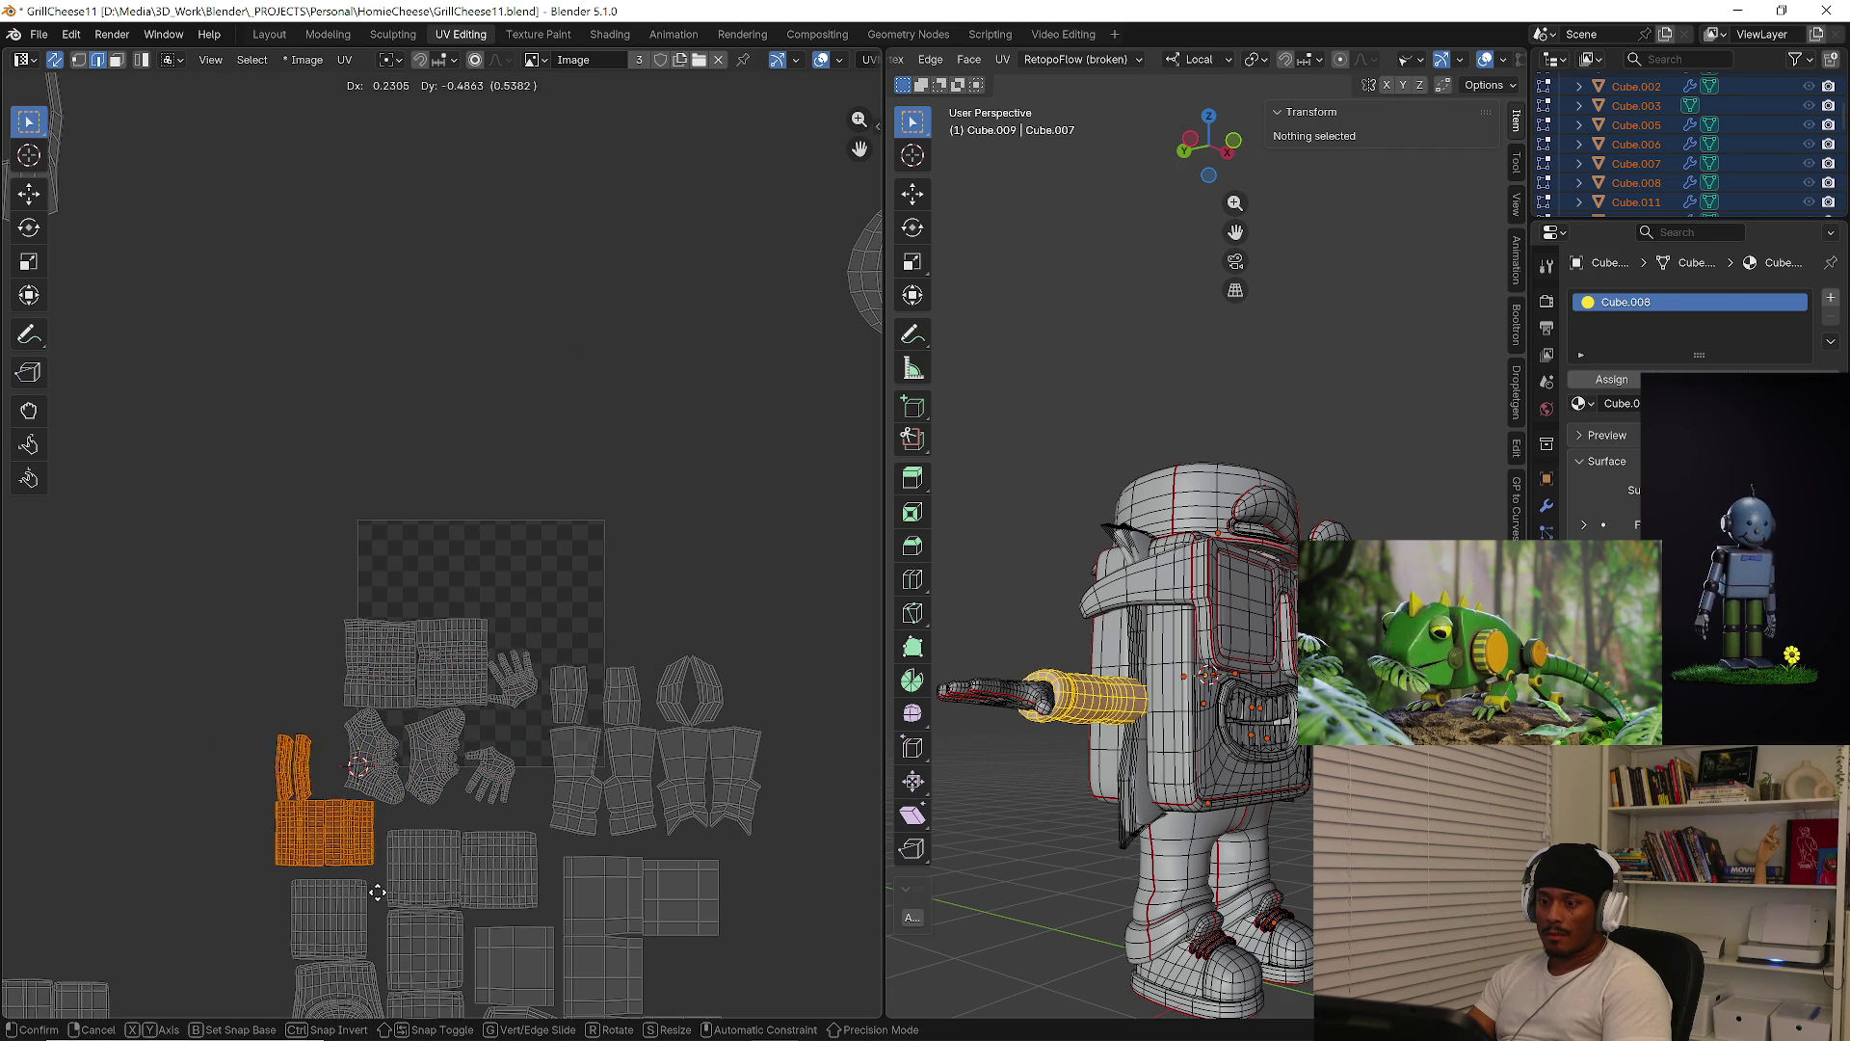
{"action": "left_click", "coordinate": [379, 892]}
{"action": "scroll", "coordinate": [373, 892], "scroll_direction": "right", "scroll_amount": 5, "text": "ctrl"}
{"action": "scroll", "coordinate": [482, 655], "scroll_direction": "up", "scroll_amount": 2, "text": "shift"}
{"action": "left_click_drag", "start_coordinate": [578, 226], "coordinate": [867, 452]}
{"action": "key", "text": "g"}
{"action": "left_click", "coordinate": [691, 698]}
{"action": "key", "text": "s"}
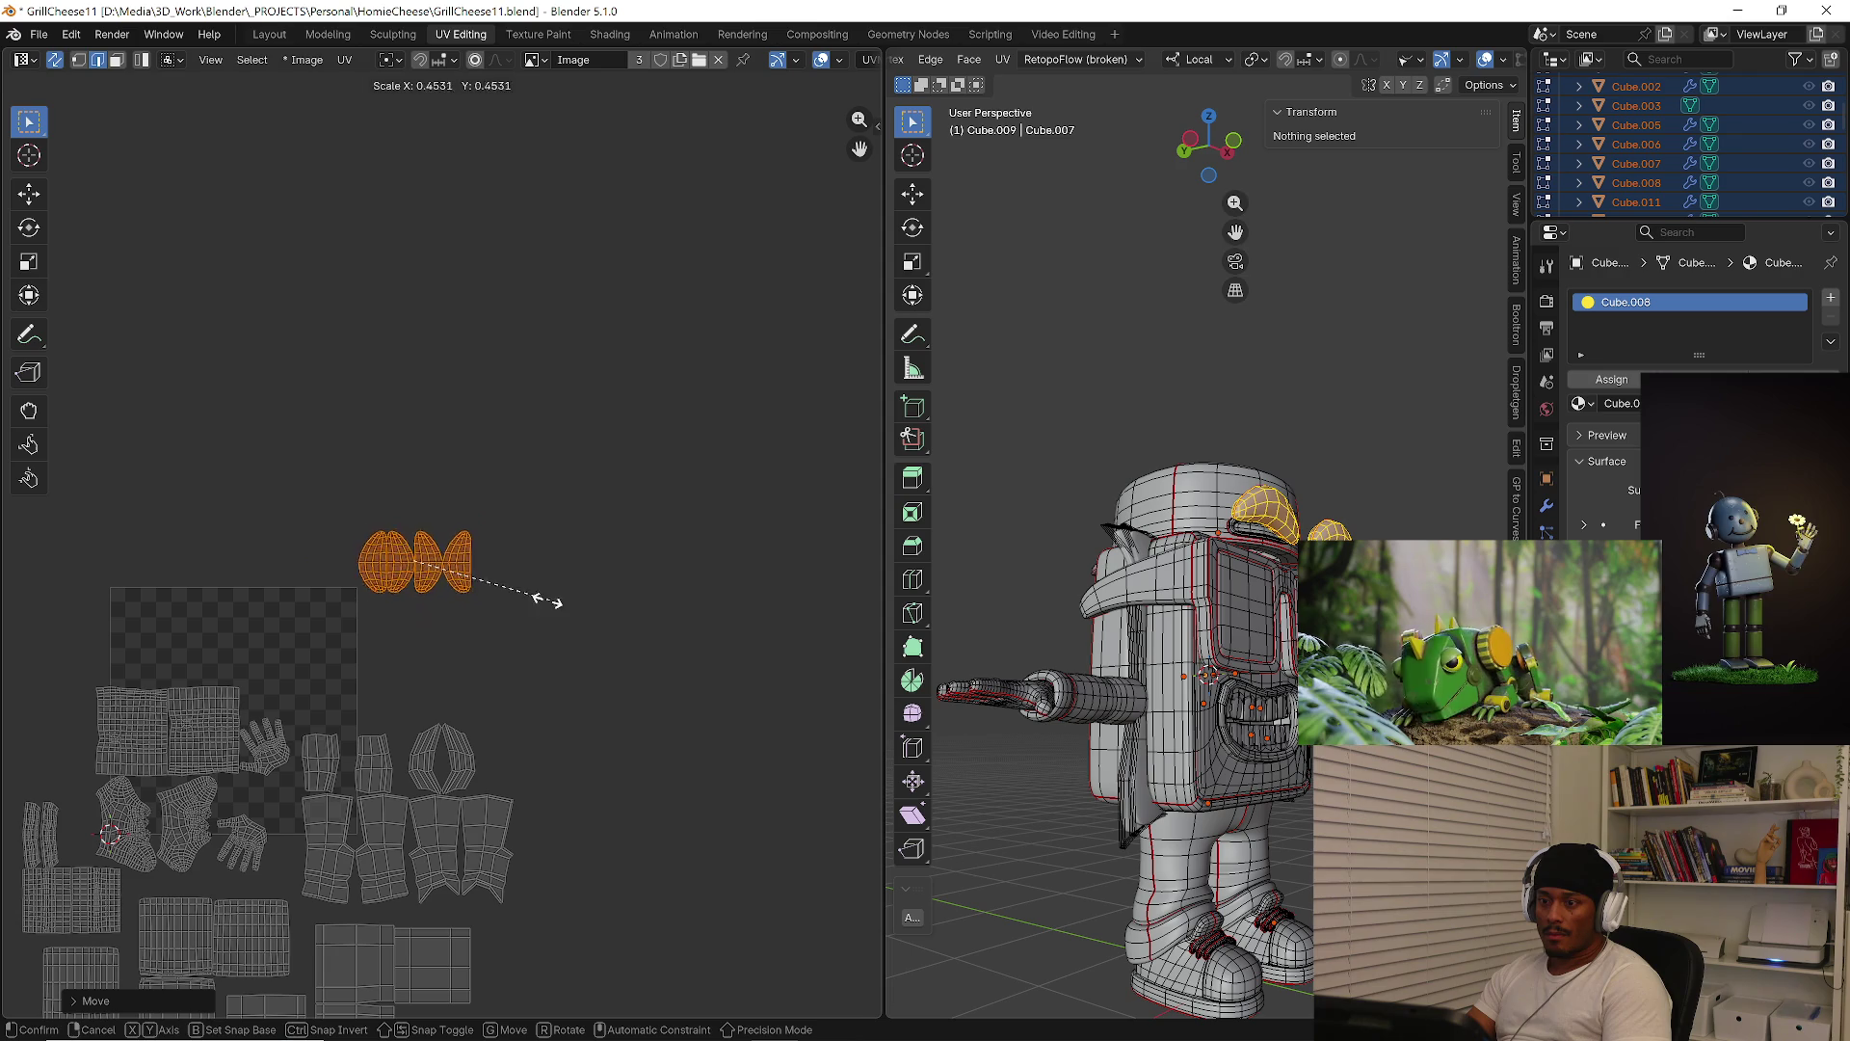
{"action": "left_click", "coordinate": [511, 614]}
Move the three oval islands above the tile cluster and shrink them further
{"action": "key", "text": "g"}
{"action": "left_click", "coordinate": [442, 734]}
{"action": "key", "text": "s"}
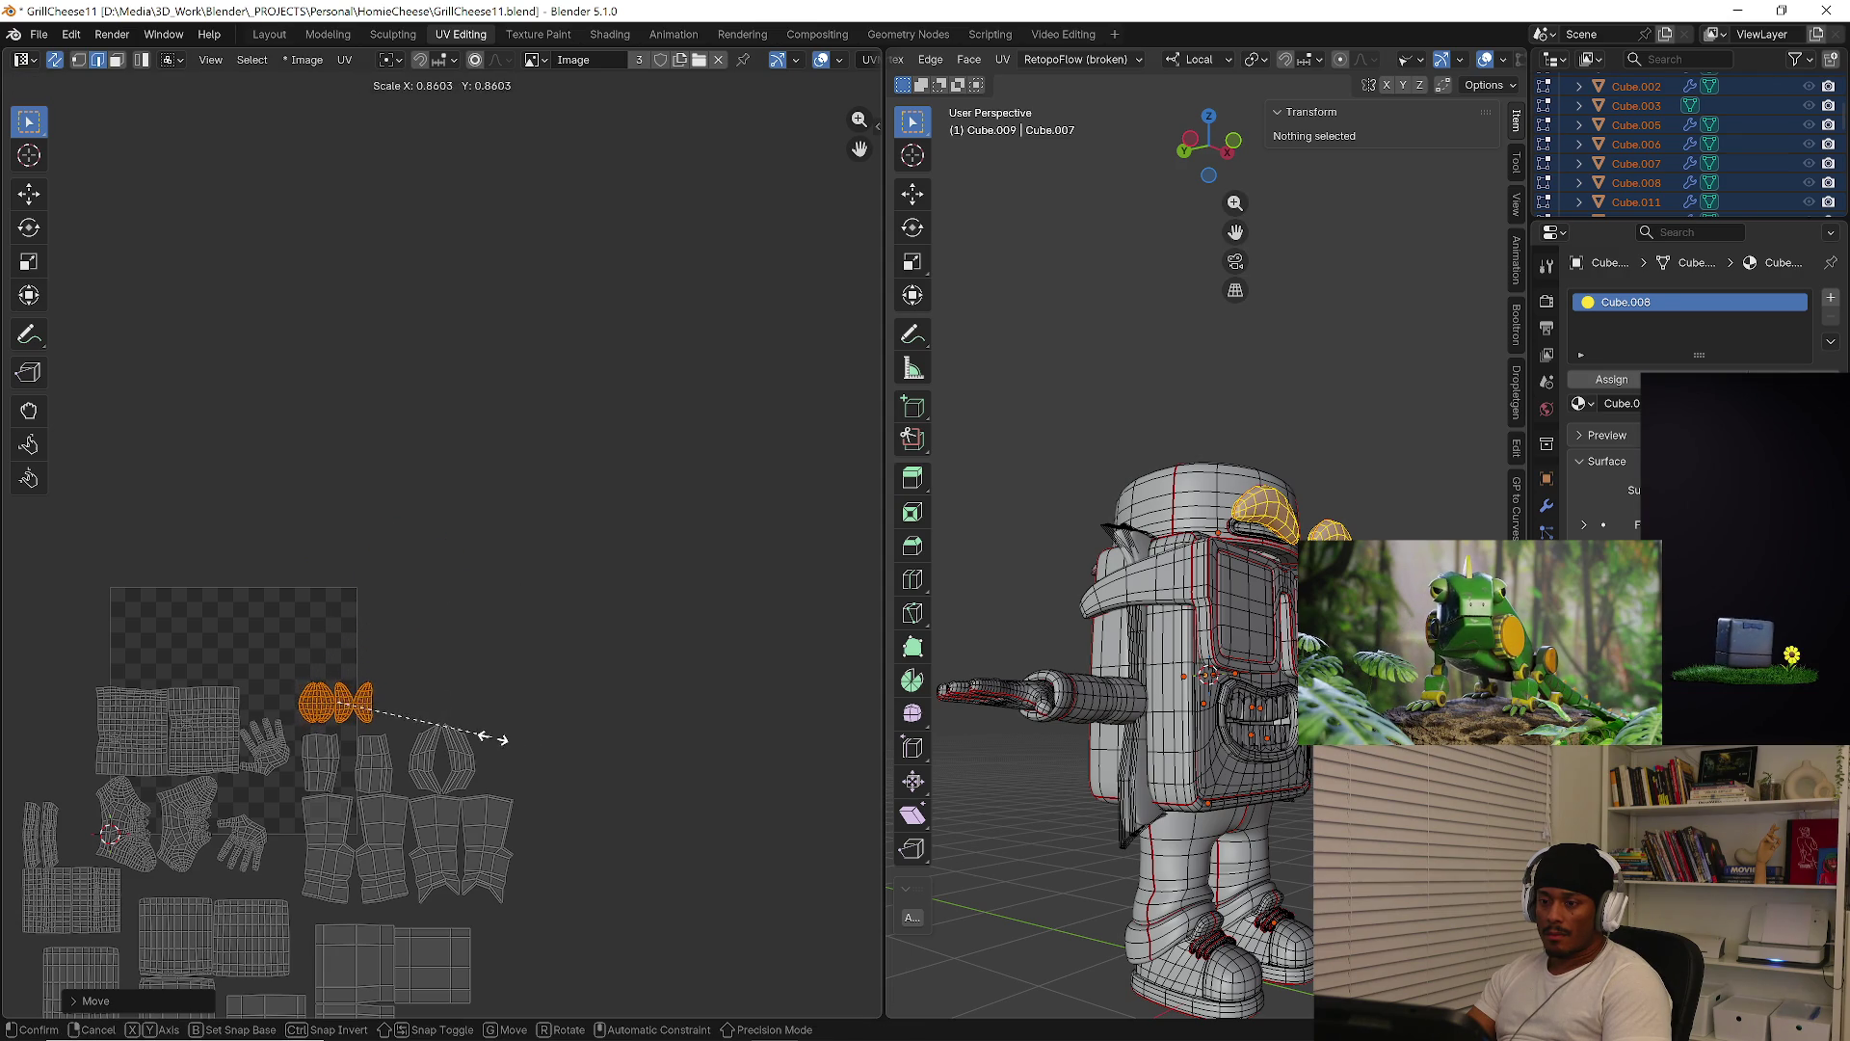
{"action": "middle_click_drag", "start_coordinate": [512, 725], "coordinate": [599, 494]}
{"action": "scroll", "coordinate": [648, 710], "scroll_direction": "down", "scroll_amount": 1}
{"action": "scroll", "coordinate": [229, 633], "scroll_direction": "up", "scroll_amount": 1}
{"action": "middle_click_drag", "start_coordinate": [229, 632], "coordinate": [310, 624]}
Move the left island group up and right, then shrink it
{"action": "left_click_drag", "start_coordinate": [119, 537], "coordinate": [420, 853]}
{"action": "key", "text": "g"}
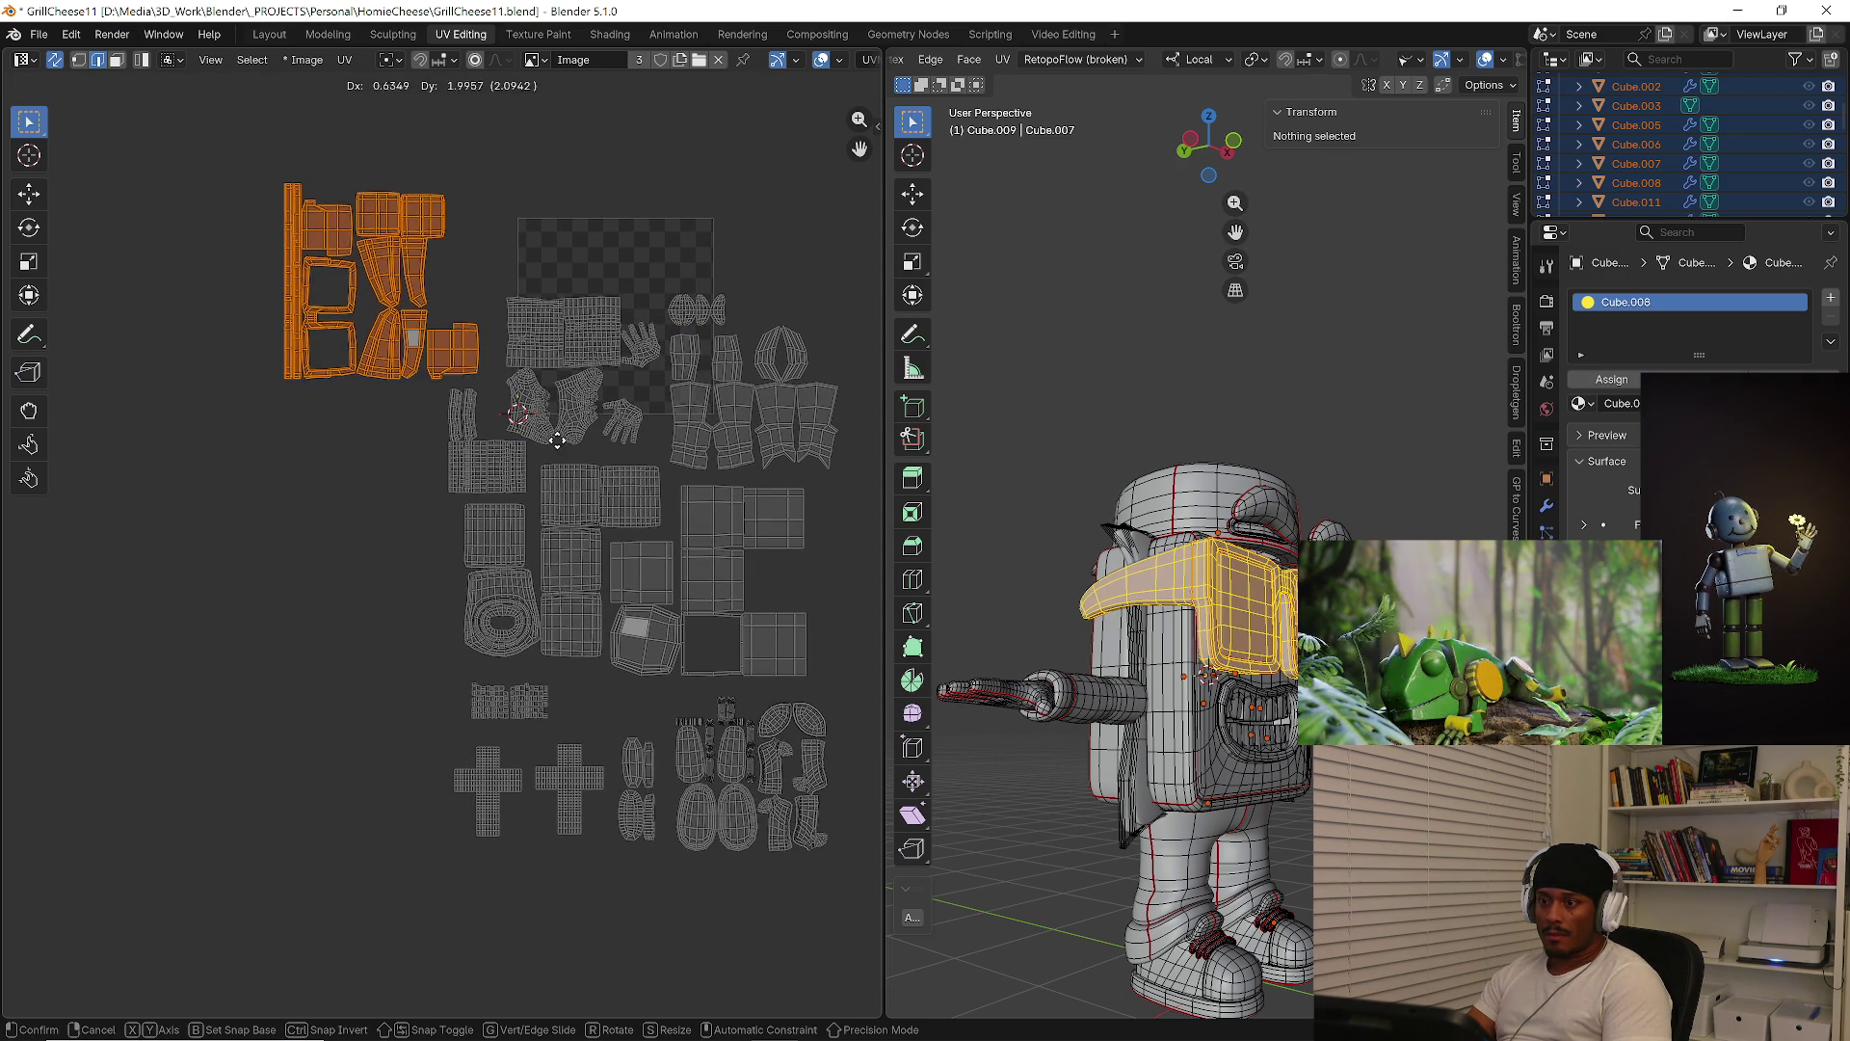
{"action": "left_click", "coordinate": [570, 422]}
{"action": "key", "text": "s"}
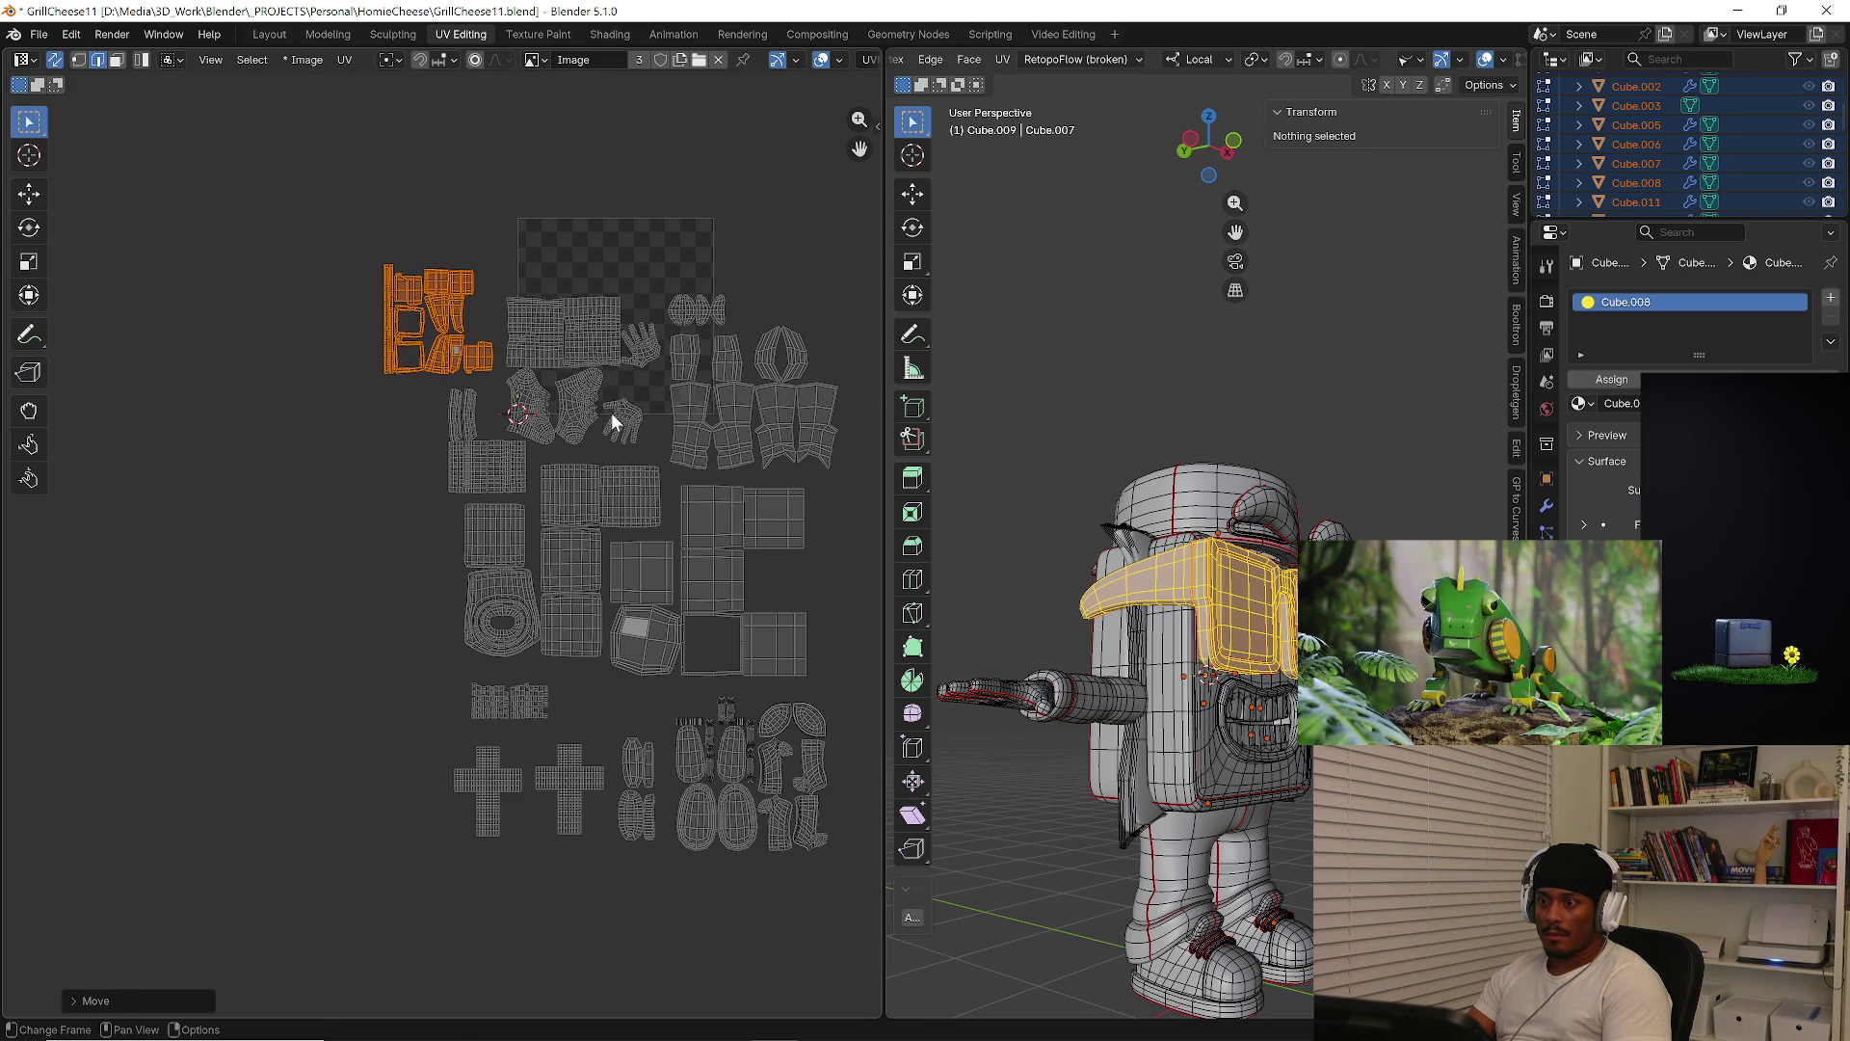
{"action": "left_click", "coordinate": [611, 410]}
{"action": "scroll", "coordinate": [611, 410], "scroll_direction": "down", "scroll_amount": 1}
{"action": "scroll", "coordinate": [395, 511], "scroll_direction": "down", "scroll_amount": 1}
Move the top-left island group down and right, next to the main cluster
{"action": "middle_click_drag", "start_coordinate": [108, 237], "coordinate": [240, 483]}
{"action": "left_click_drag", "start_coordinate": [125, 271], "coordinate": [388, 493]}
{"action": "key", "text": "g"}
{"action": "left_click", "coordinate": [654, 625]}
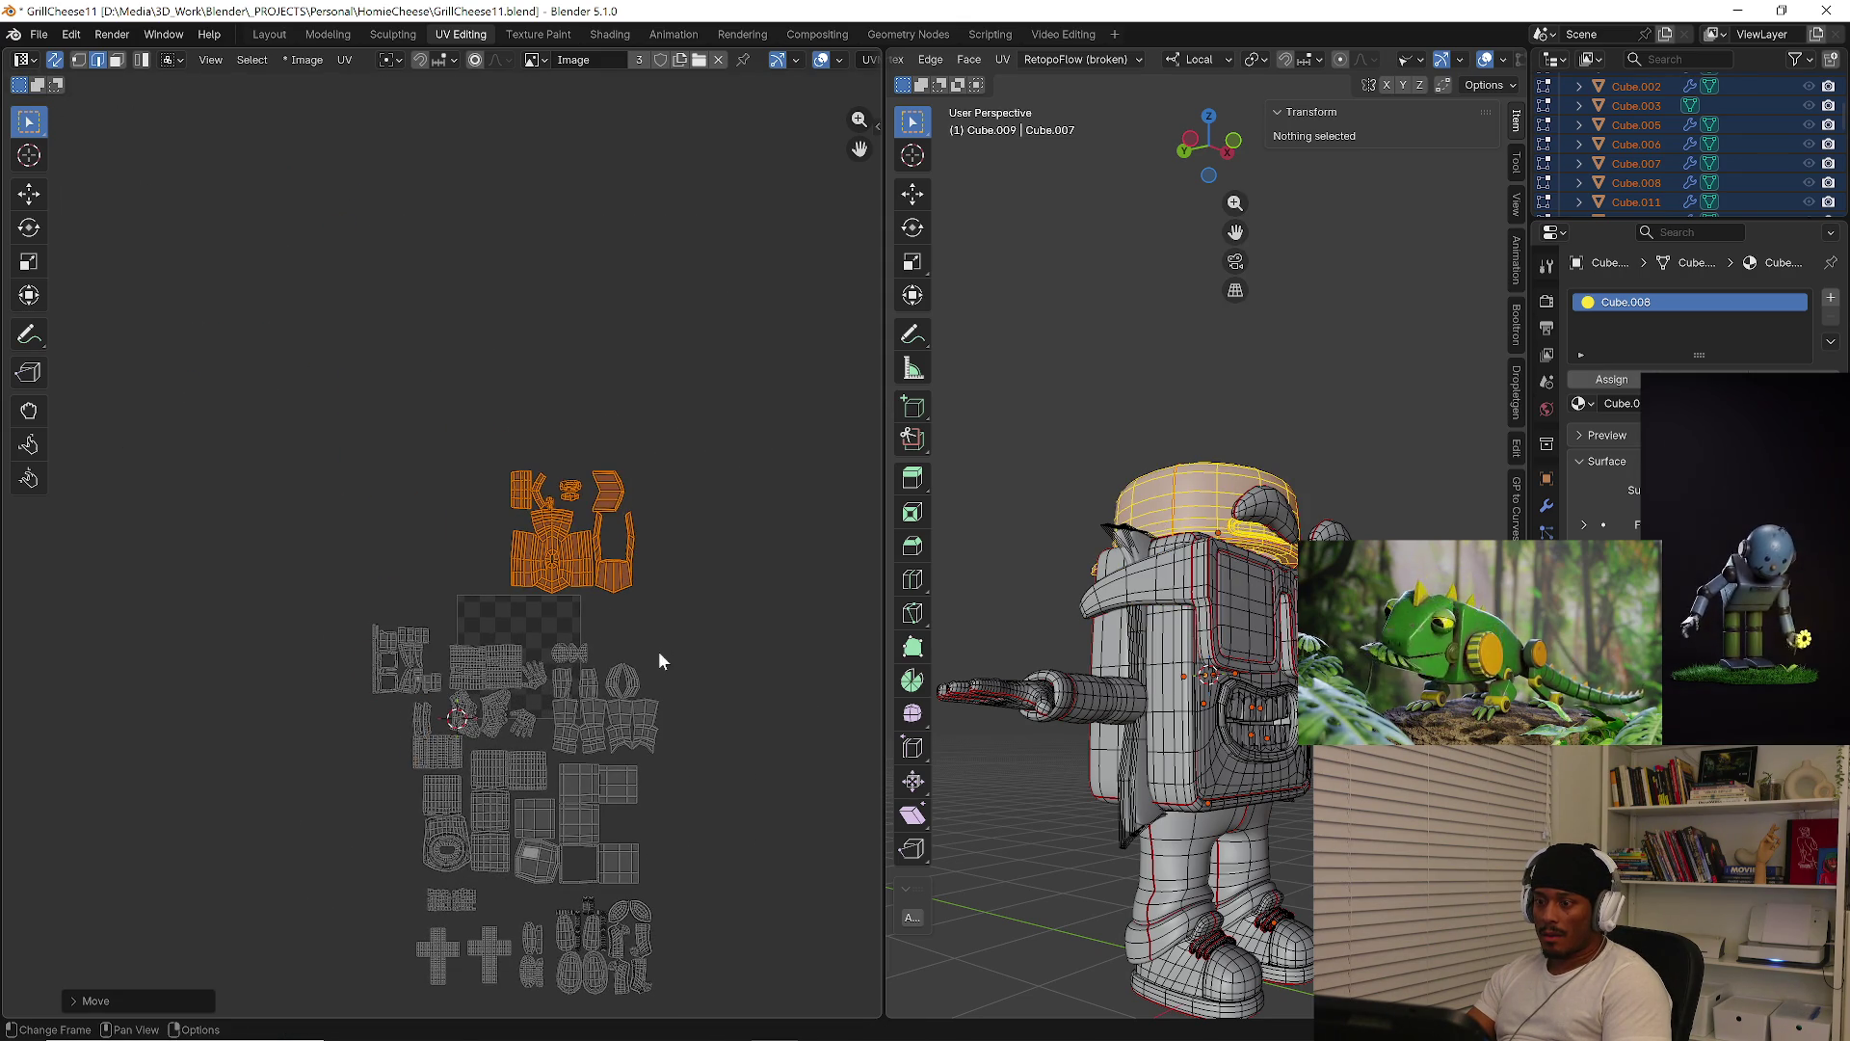
{"action": "middle_click_drag", "start_coordinate": [703, 712], "coordinate": [649, 622]}
{"action": "key", "text": "g"}
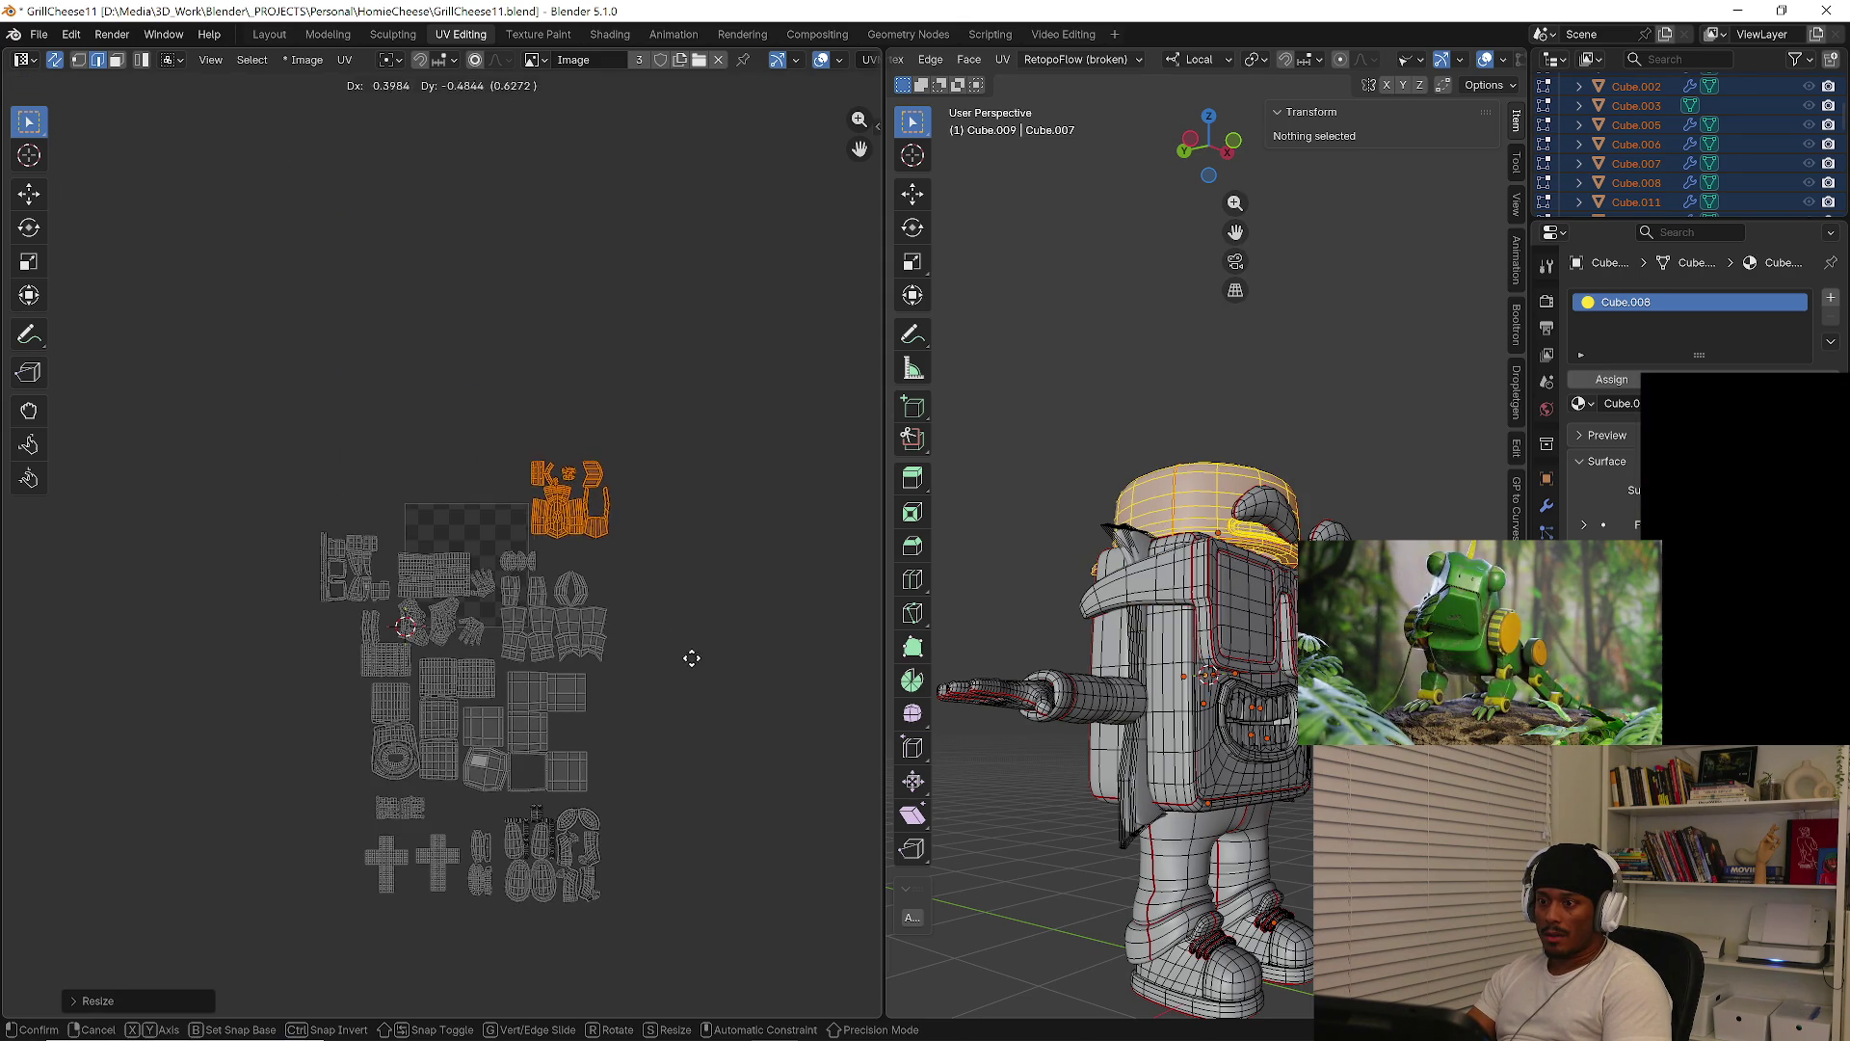
{"action": "left_click", "coordinate": [703, 690]}
{"action": "scroll", "coordinate": [566, 632], "scroll_direction": "up", "scroll_amount": 2}
{"action": "middle_click_drag", "start_coordinate": [565, 633], "coordinate": [655, 600]}
Scale all UV islands together to 0.6119 and move the compact layout over the tile
{"action": "left_click_drag", "start_coordinate": [175, 307], "coordinate": [721, 946]}
{"action": "key", "text": "s"}
{"action": "left_click", "coordinate": [622, 783]}
{"action": "key", "text": "g"}
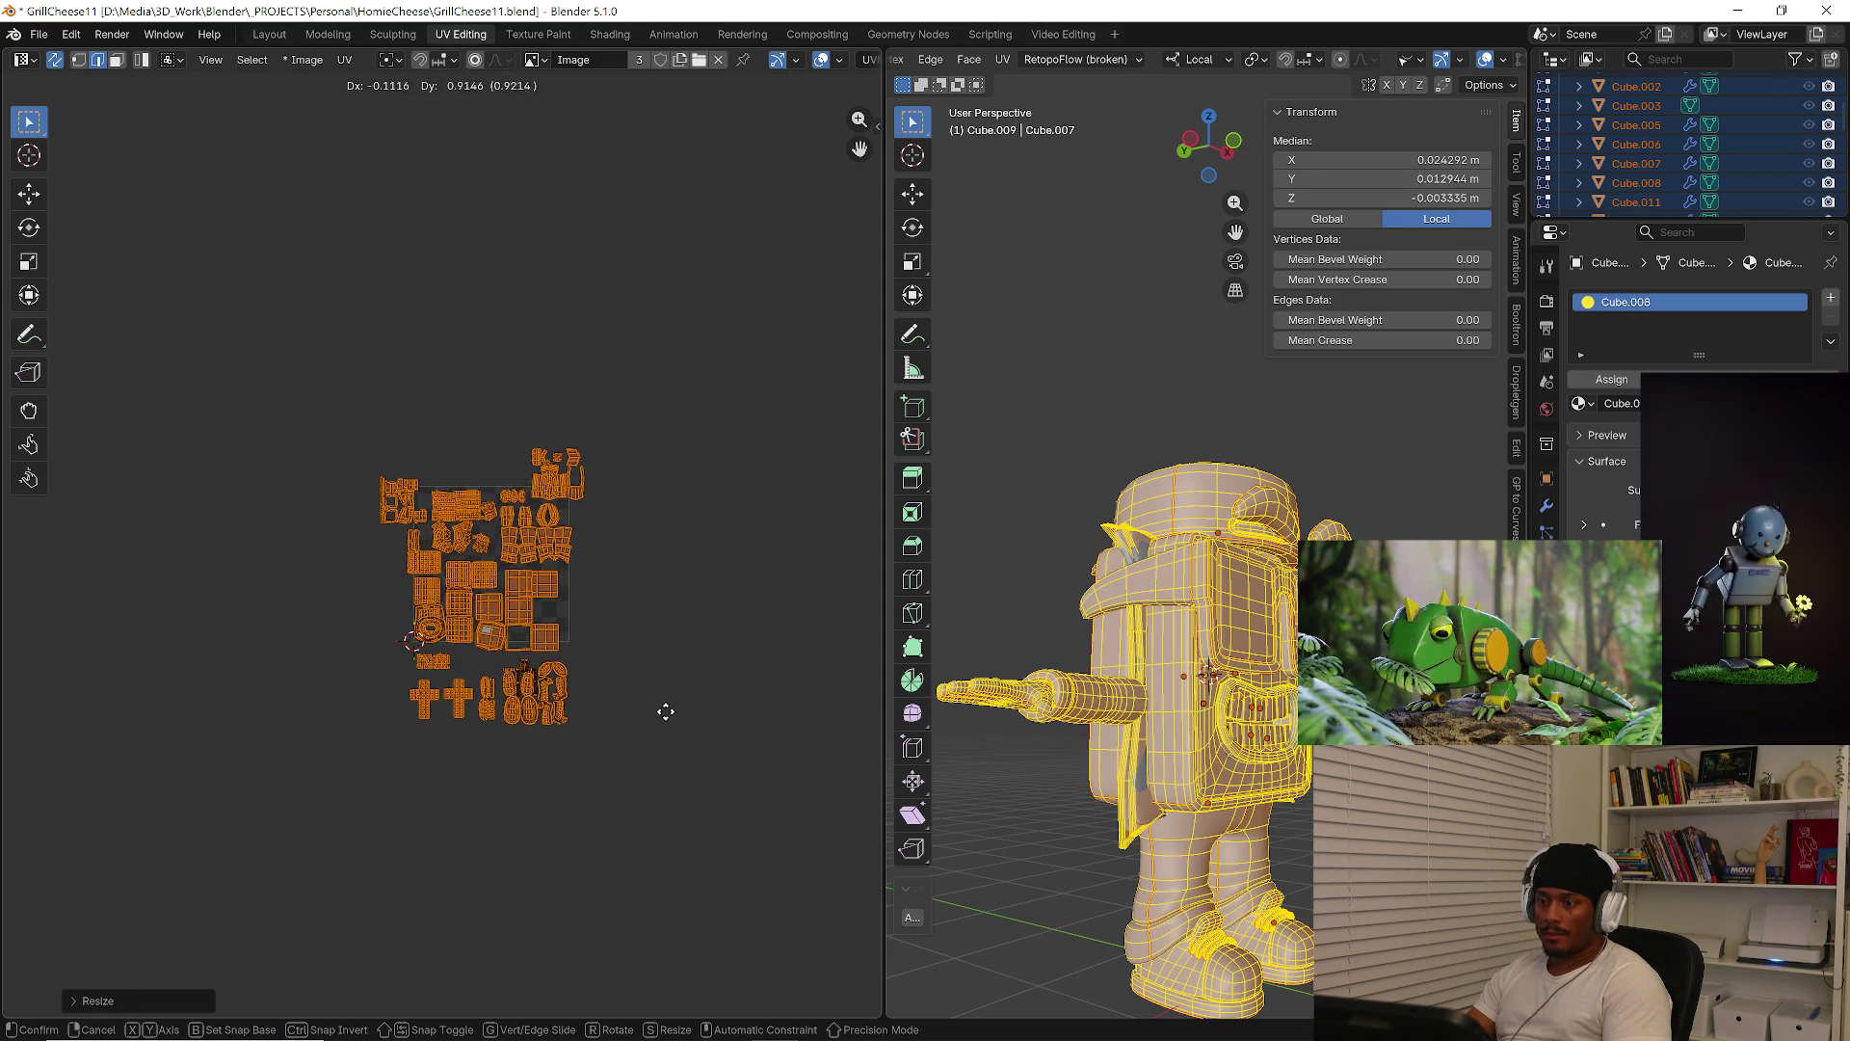
{"action": "left_click", "coordinate": [627, 725]}
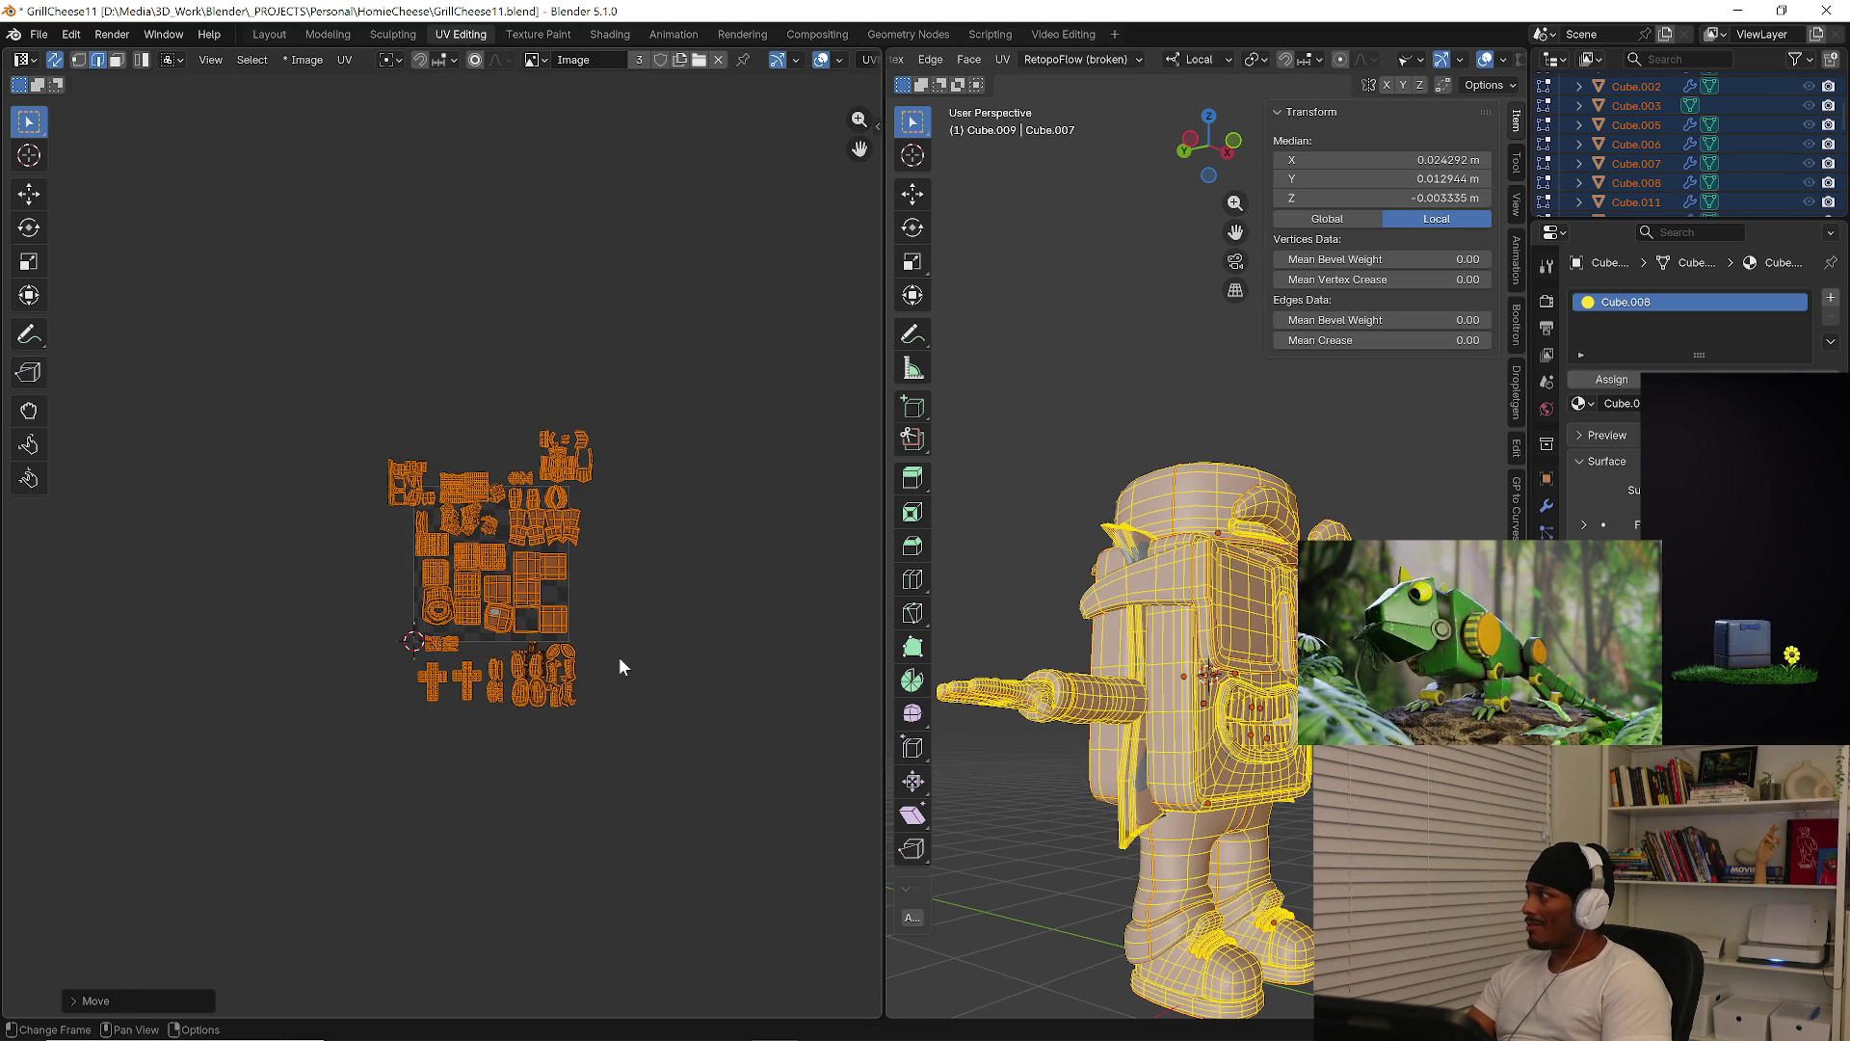
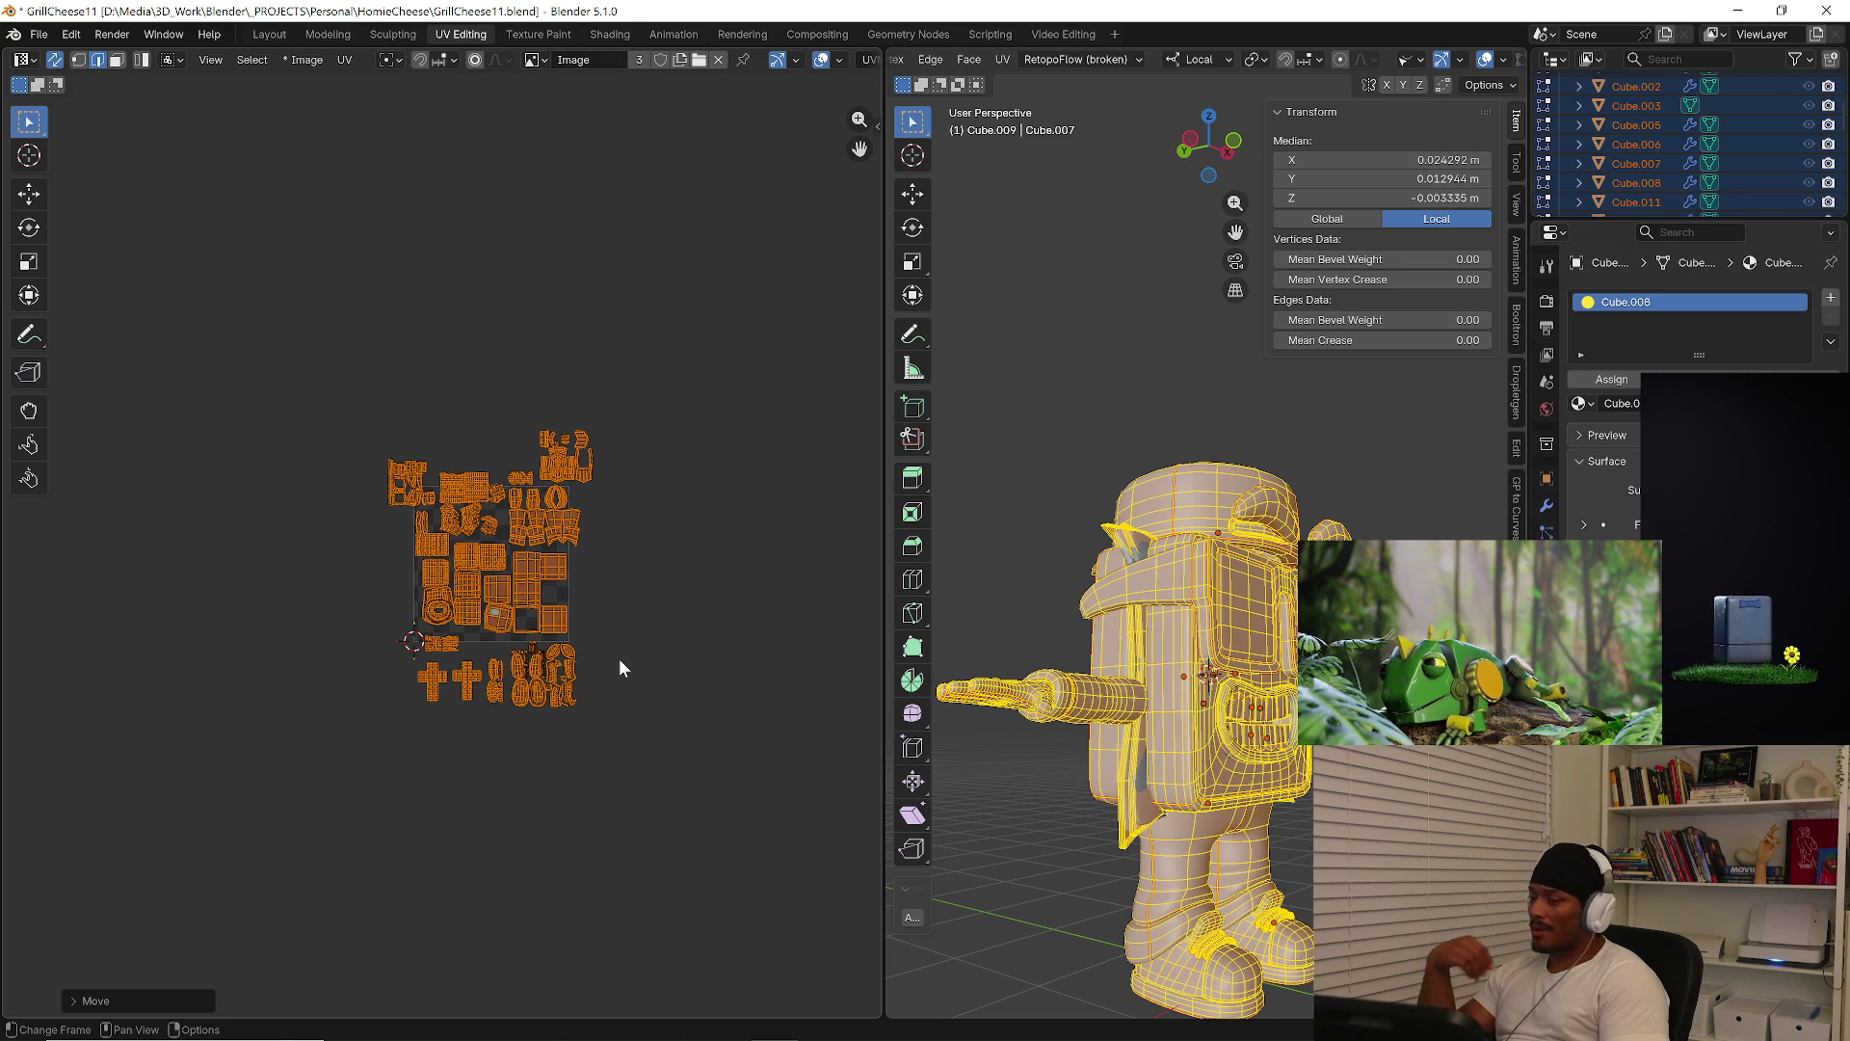
Pack the UV islands, then scale and move them to sit mostly within the UV square
{"action": "scroll", "coordinate": [644, 624], "scroll_direction": "up", "scroll_amount": 5}
{"action": "middle_click_drag", "start_coordinate": [389, 500], "coordinate": [425, 526]}
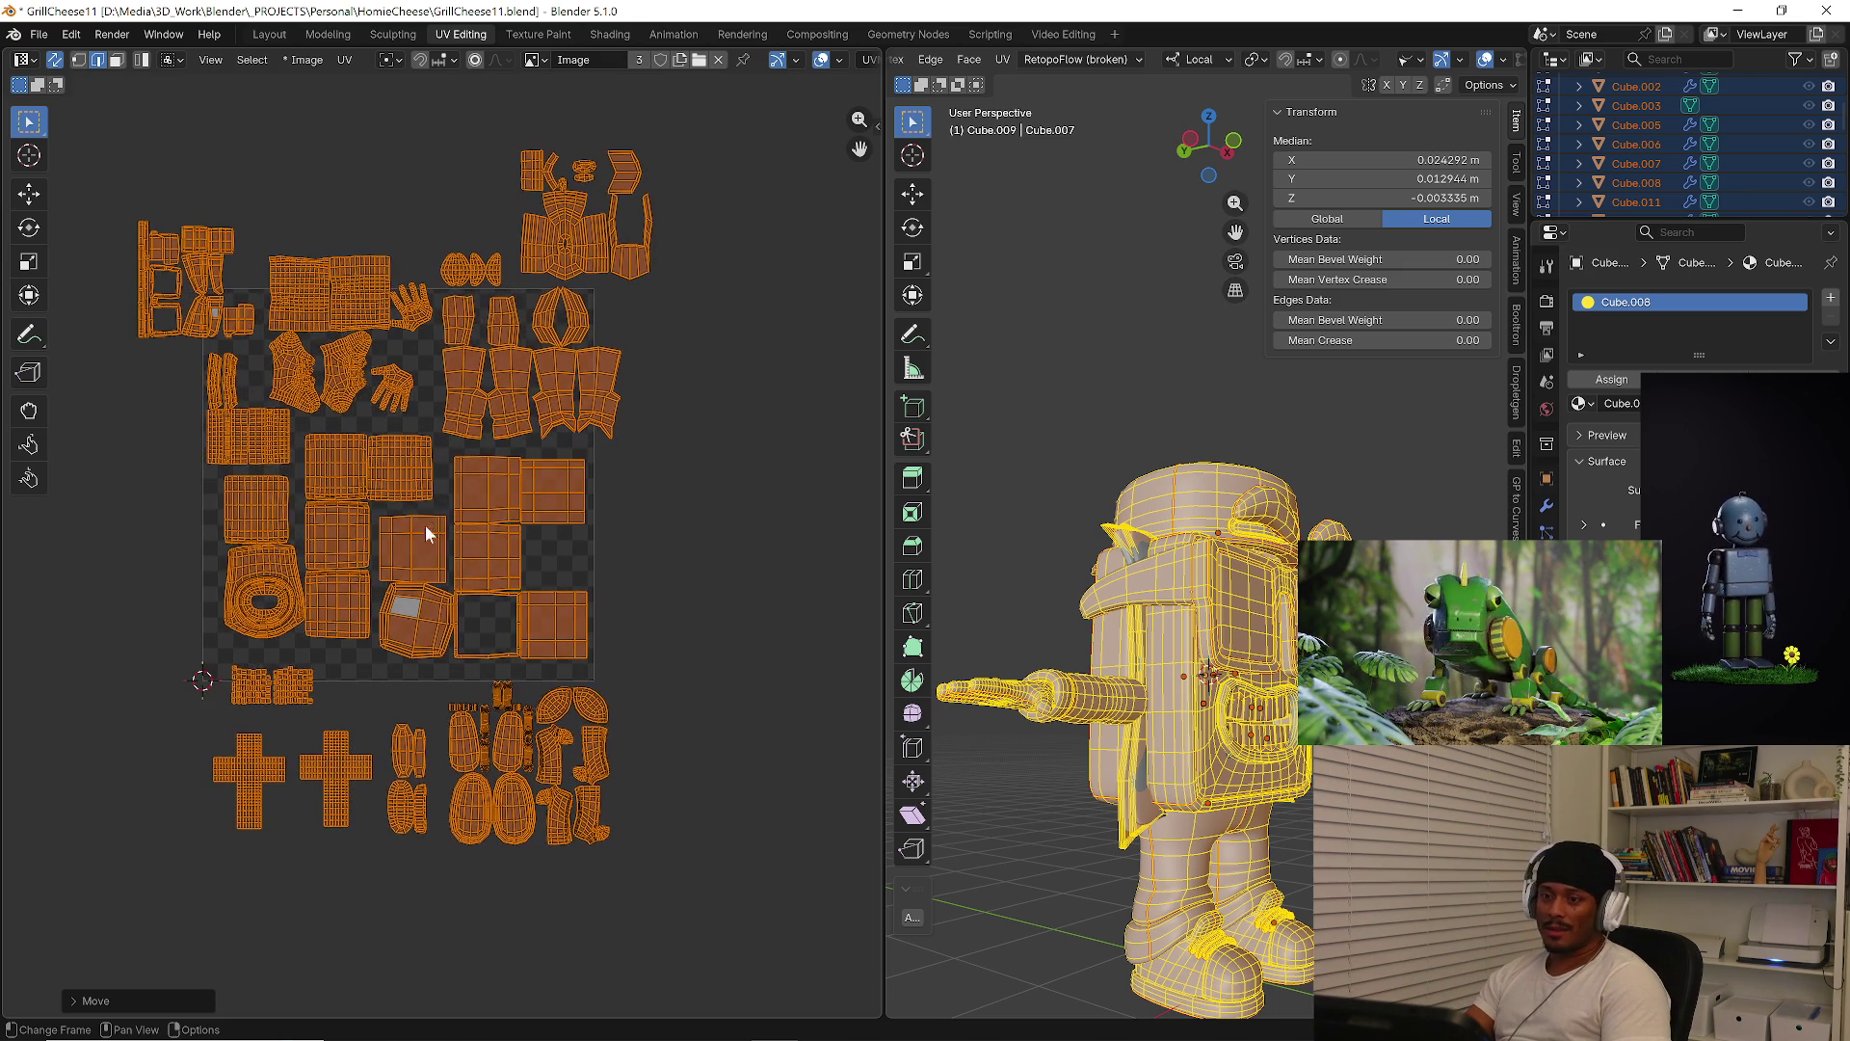
{"action": "key", "text": "ctrl+p"}
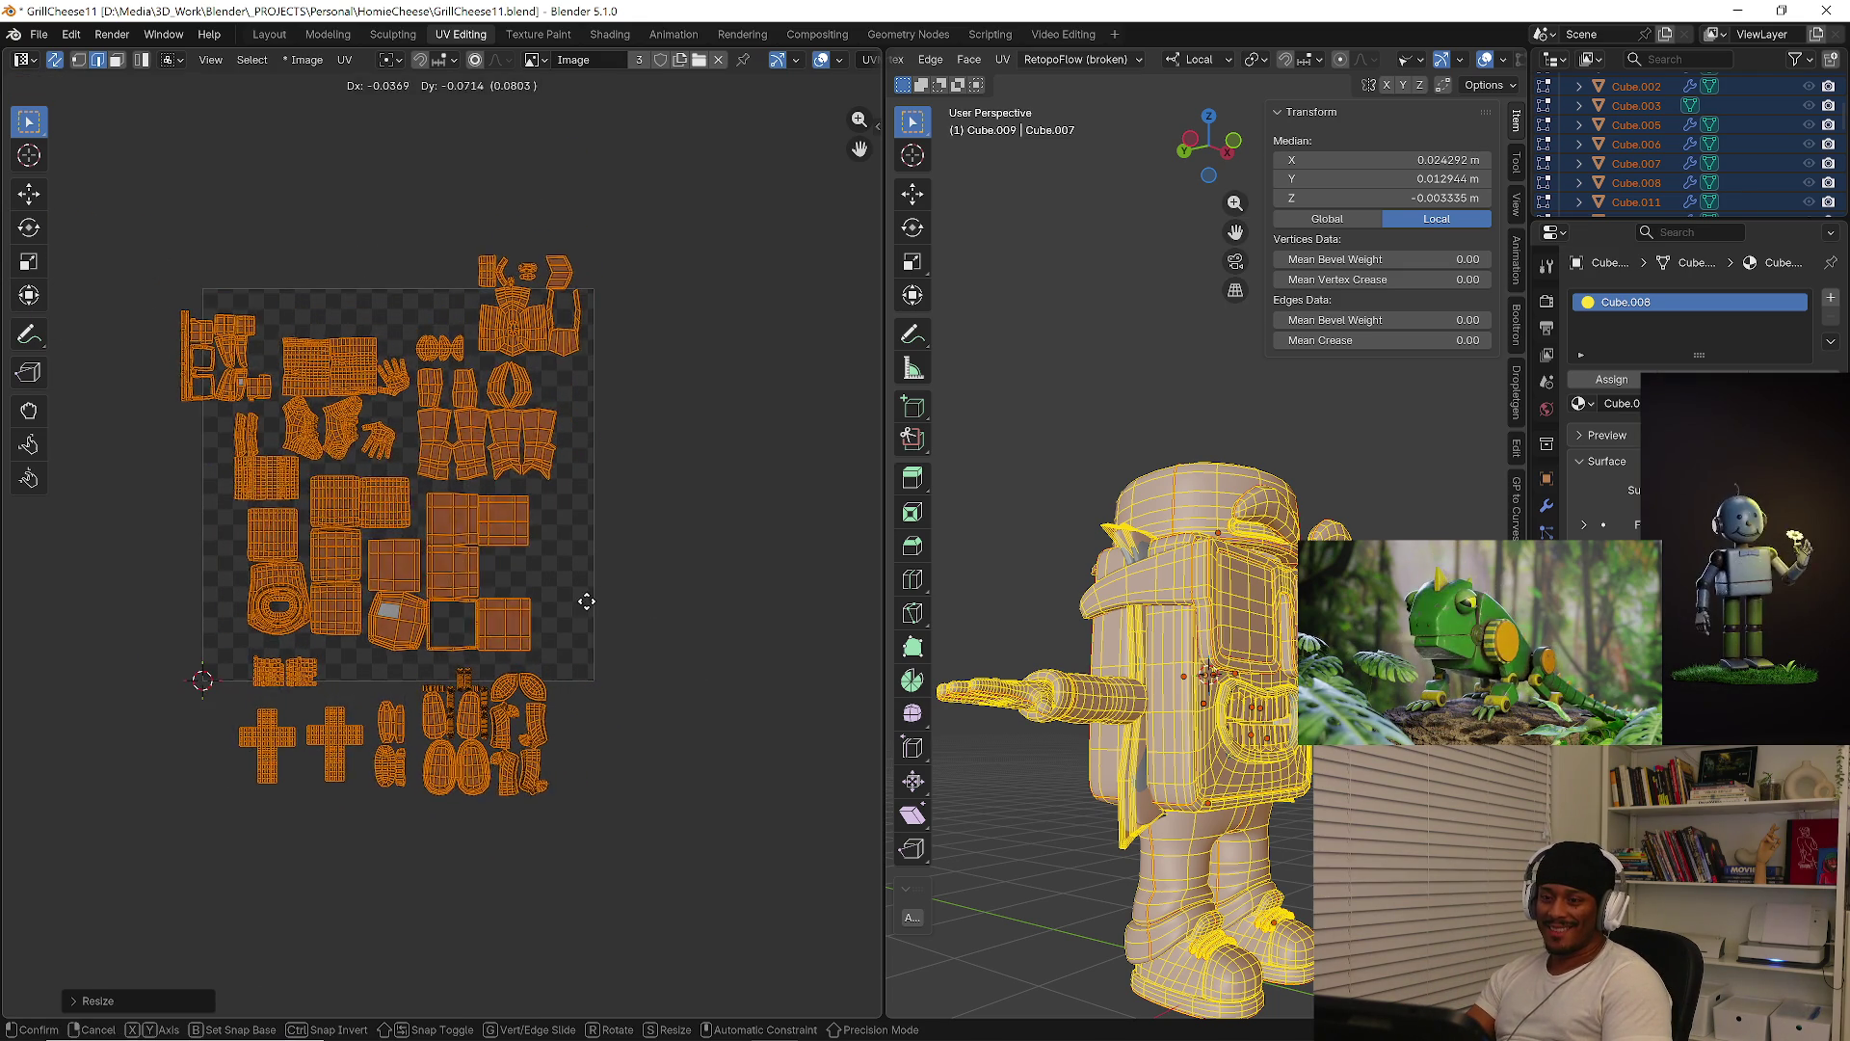
{"action": "key", "text": "s"}
{"action": "left_click", "coordinate": [642, 636]}
{"action": "key", "text": "g"}
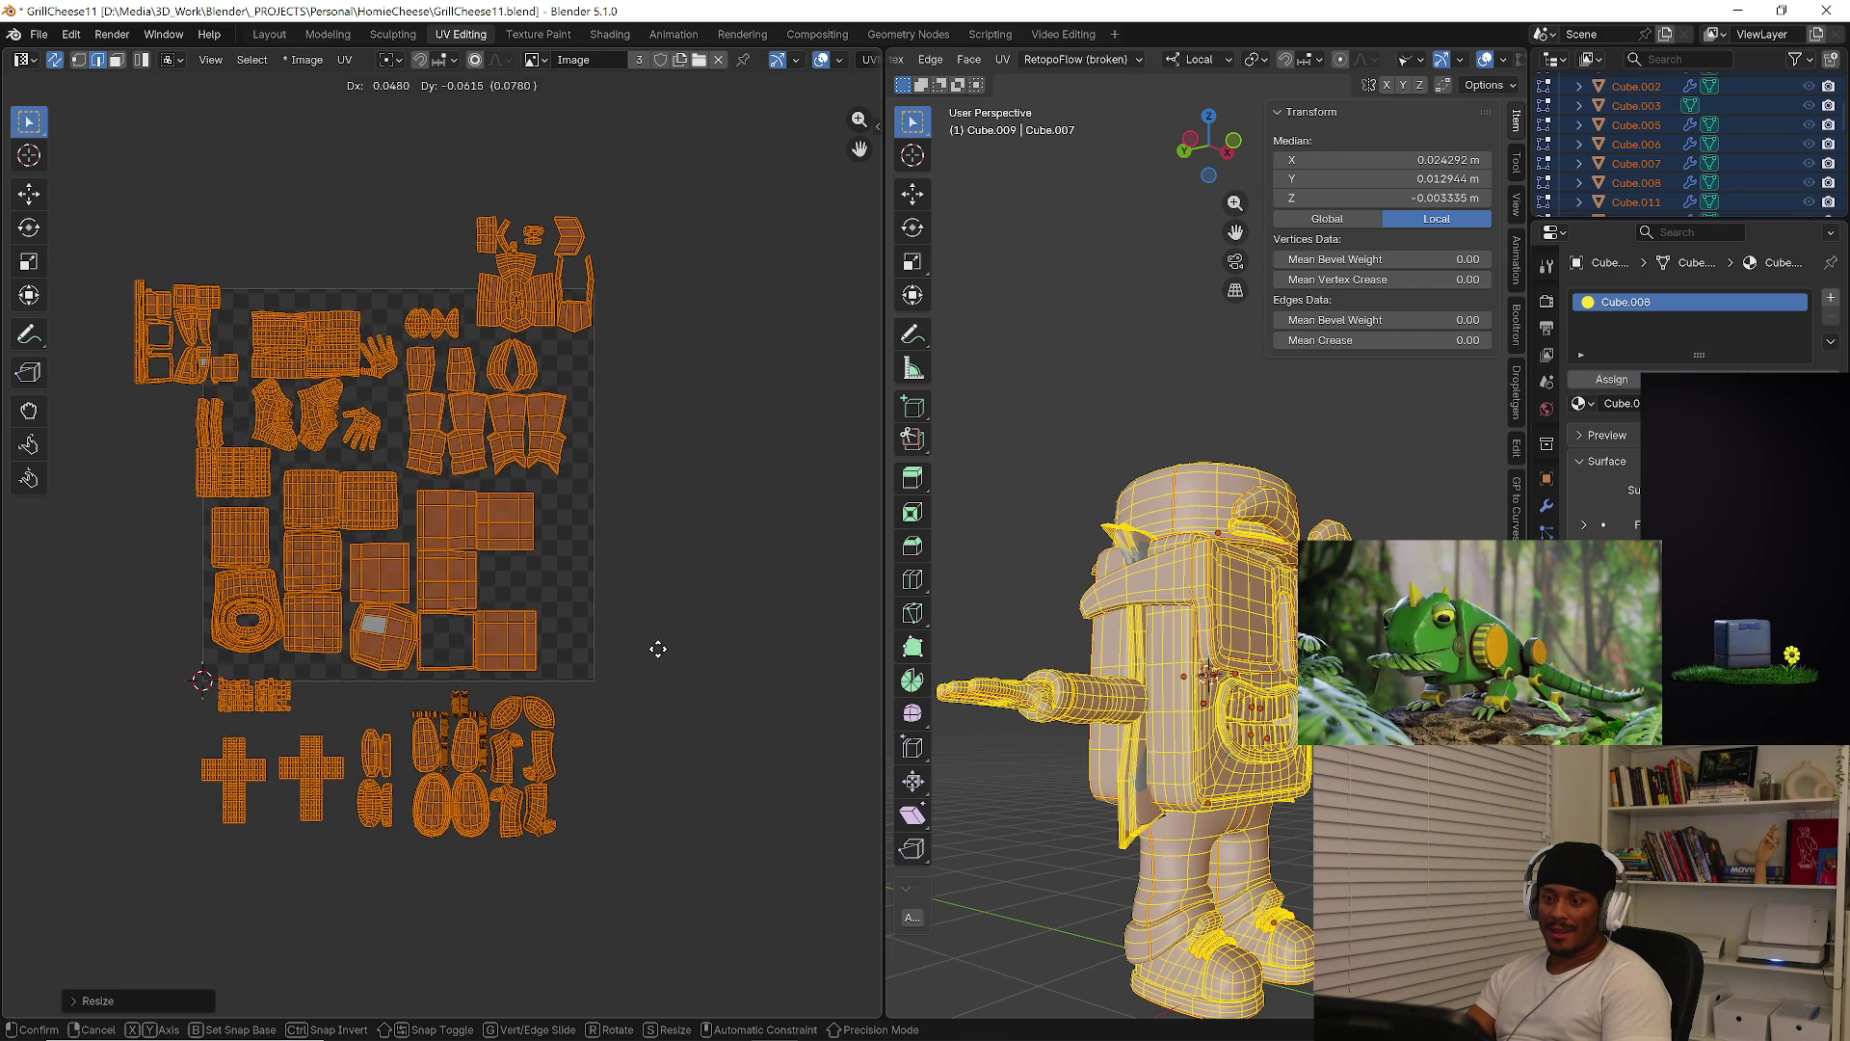
{"action": "left_click", "coordinate": [657, 645]}
{"action": "key", "text": "s"}
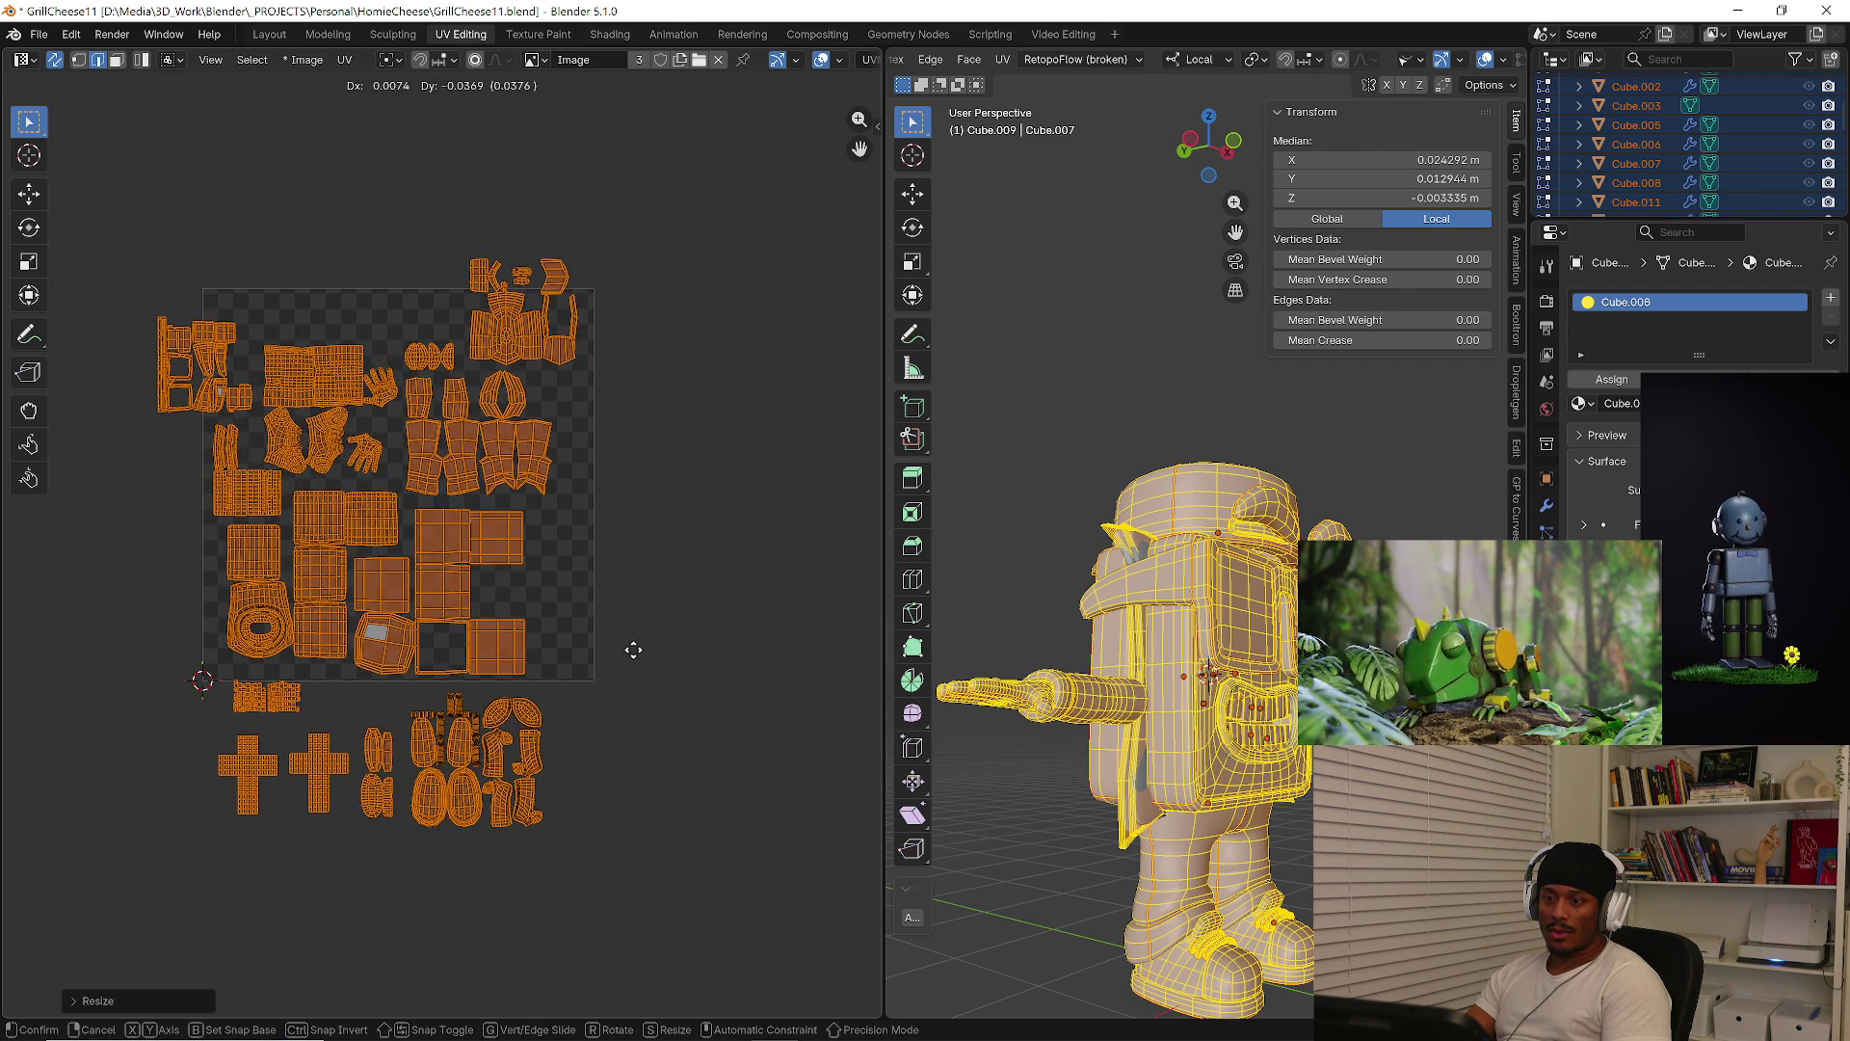
{"action": "left_click", "coordinate": [658, 563]}
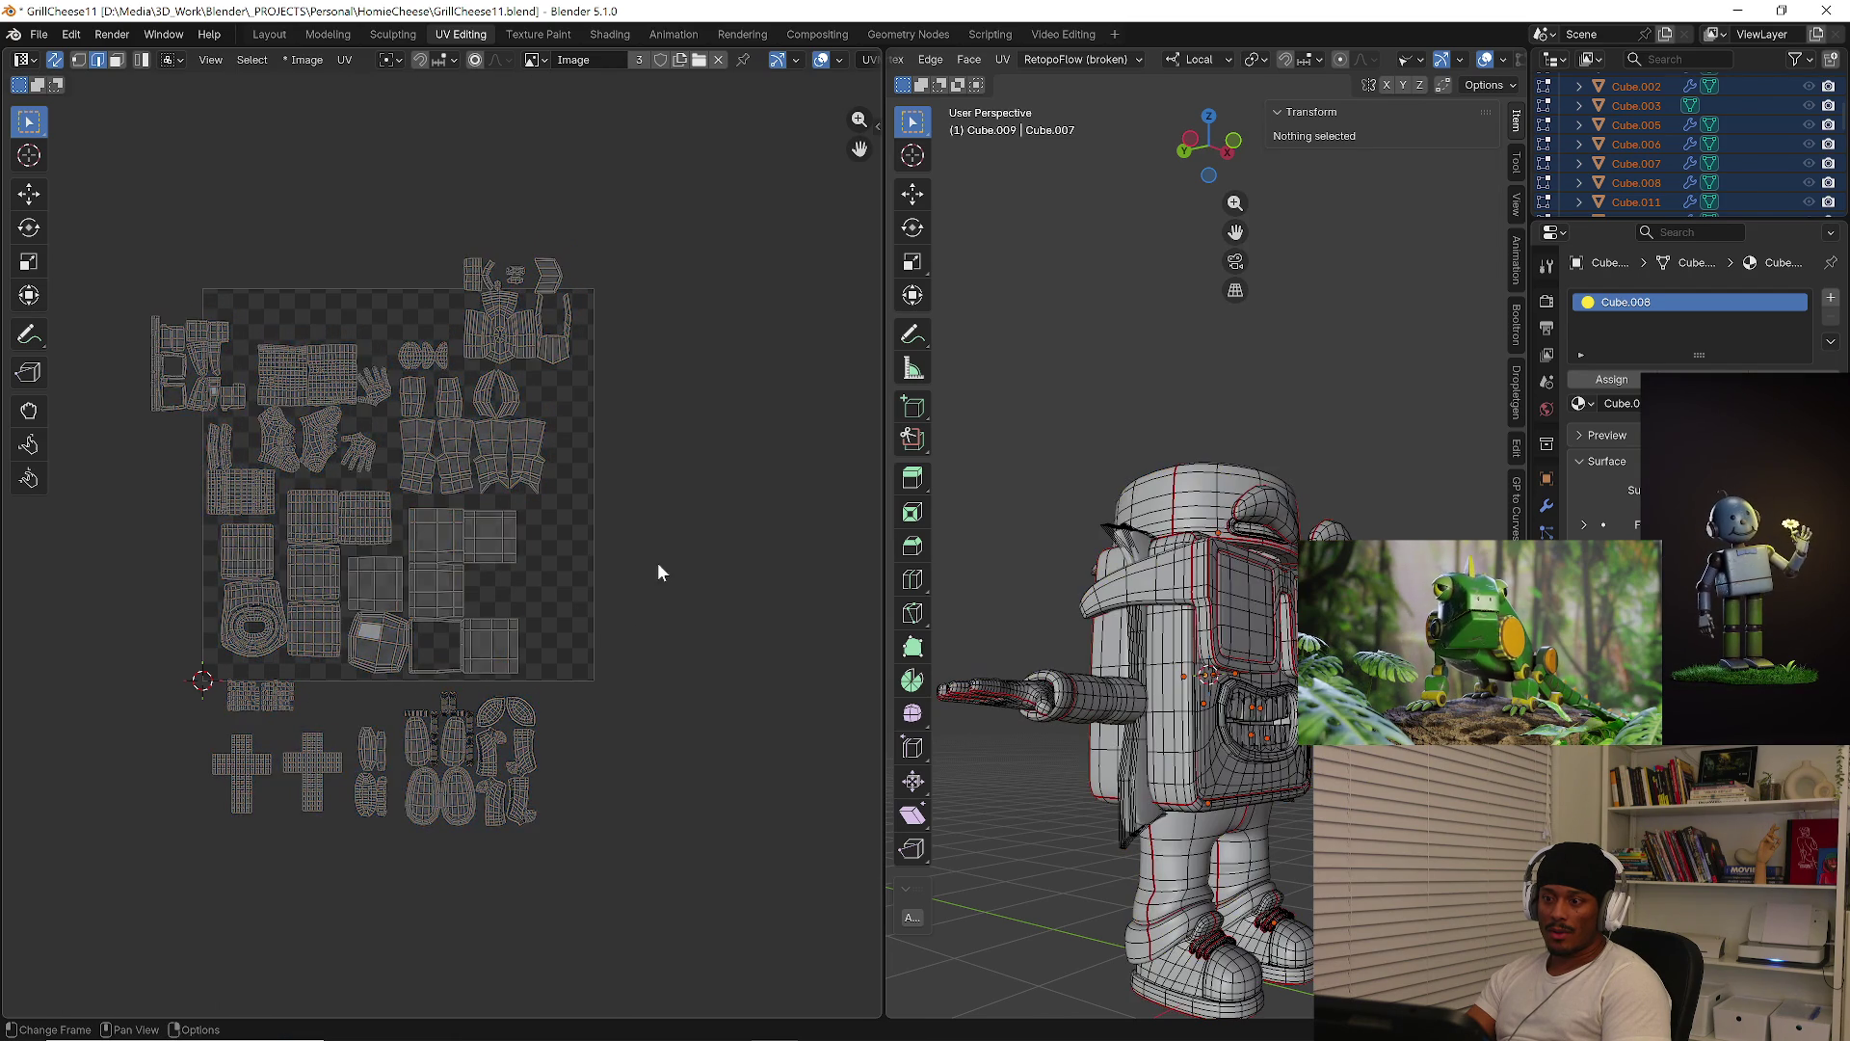
Rotate the left cross-shaped island upright and place it beside the other cross
{"action": "scroll", "coordinate": [519, 544], "scroll_direction": "up", "scroll_amount": 4}
{"action": "scroll", "coordinate": [376, 566], "scroll_direction": "up", "scroll_amount": 2}
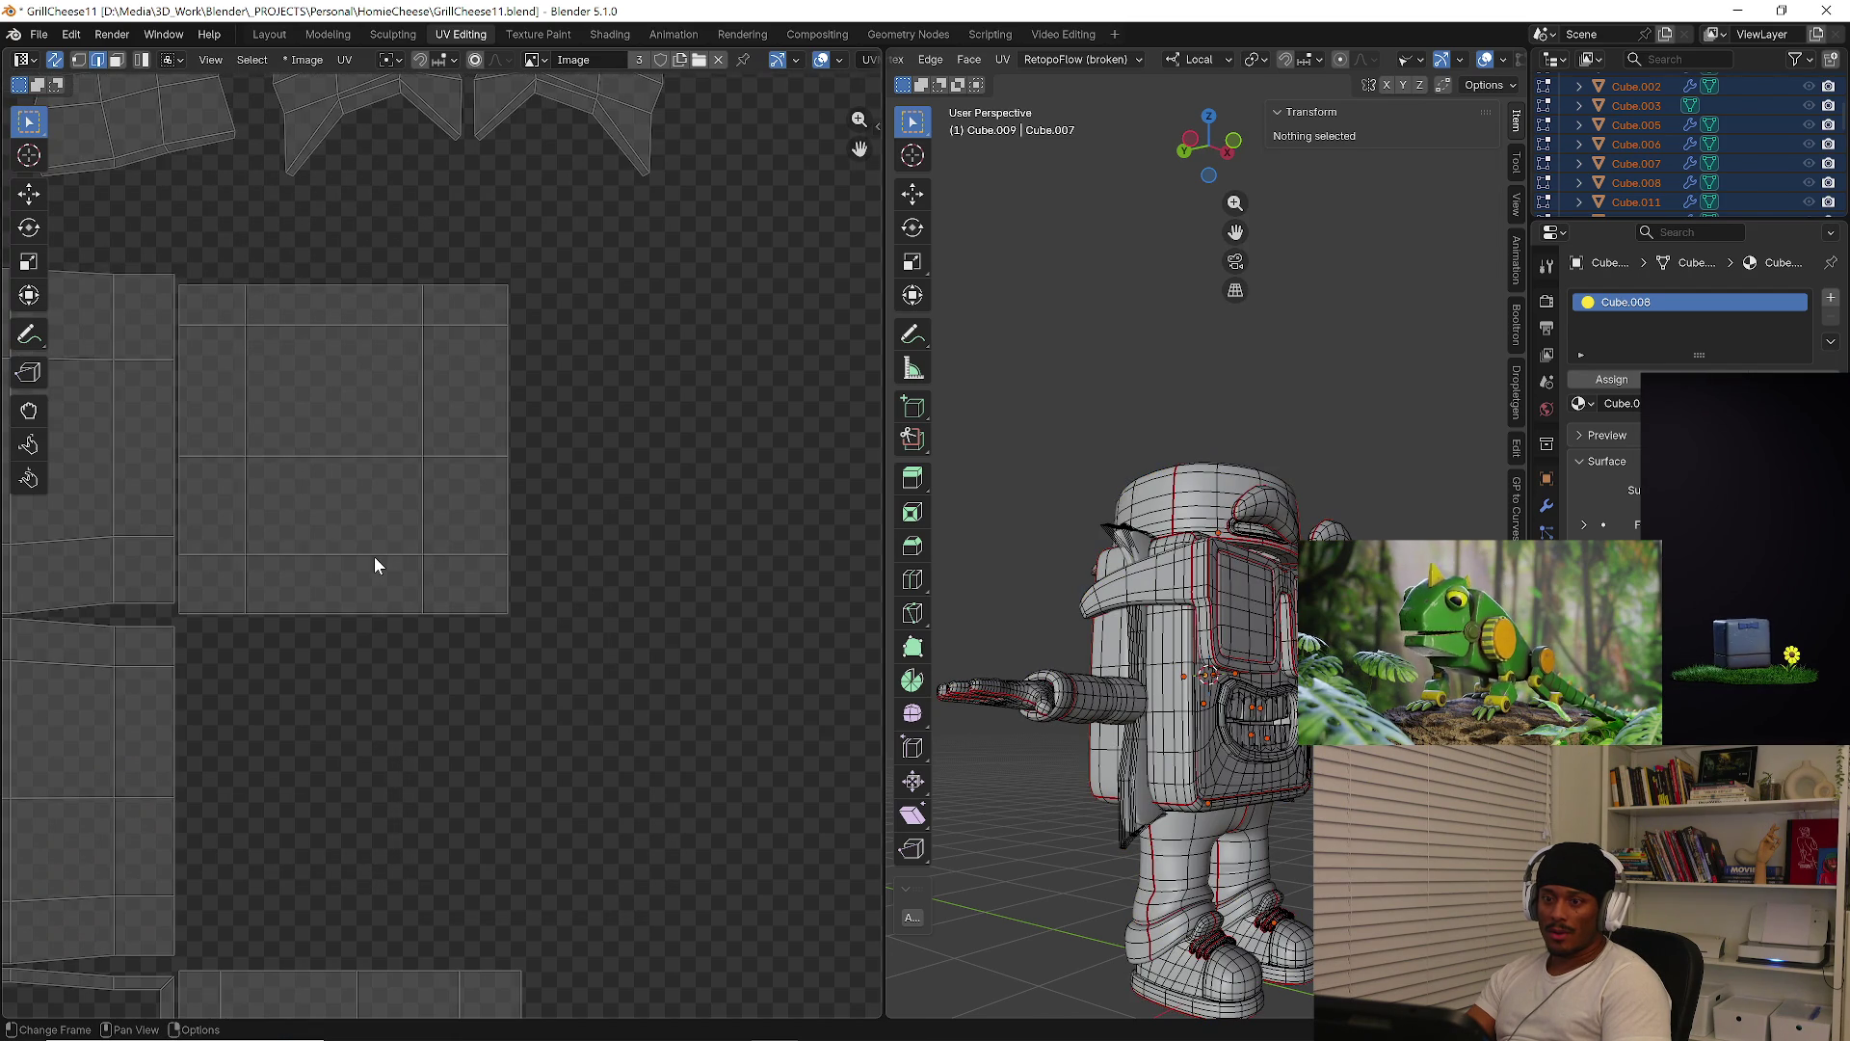
{"action": "scroll", "coordinate": [374, 561], "scroll_direction": "down", "scroll_amount": 3}
{"action": "scroll", "coordinate": [360, 567], "scroll_direction": "down", "scroll_amount": 2}
{"action": "scroll", "coordinate": [376, 646], "scroll_direction": "down", "scroll_amount": 1}
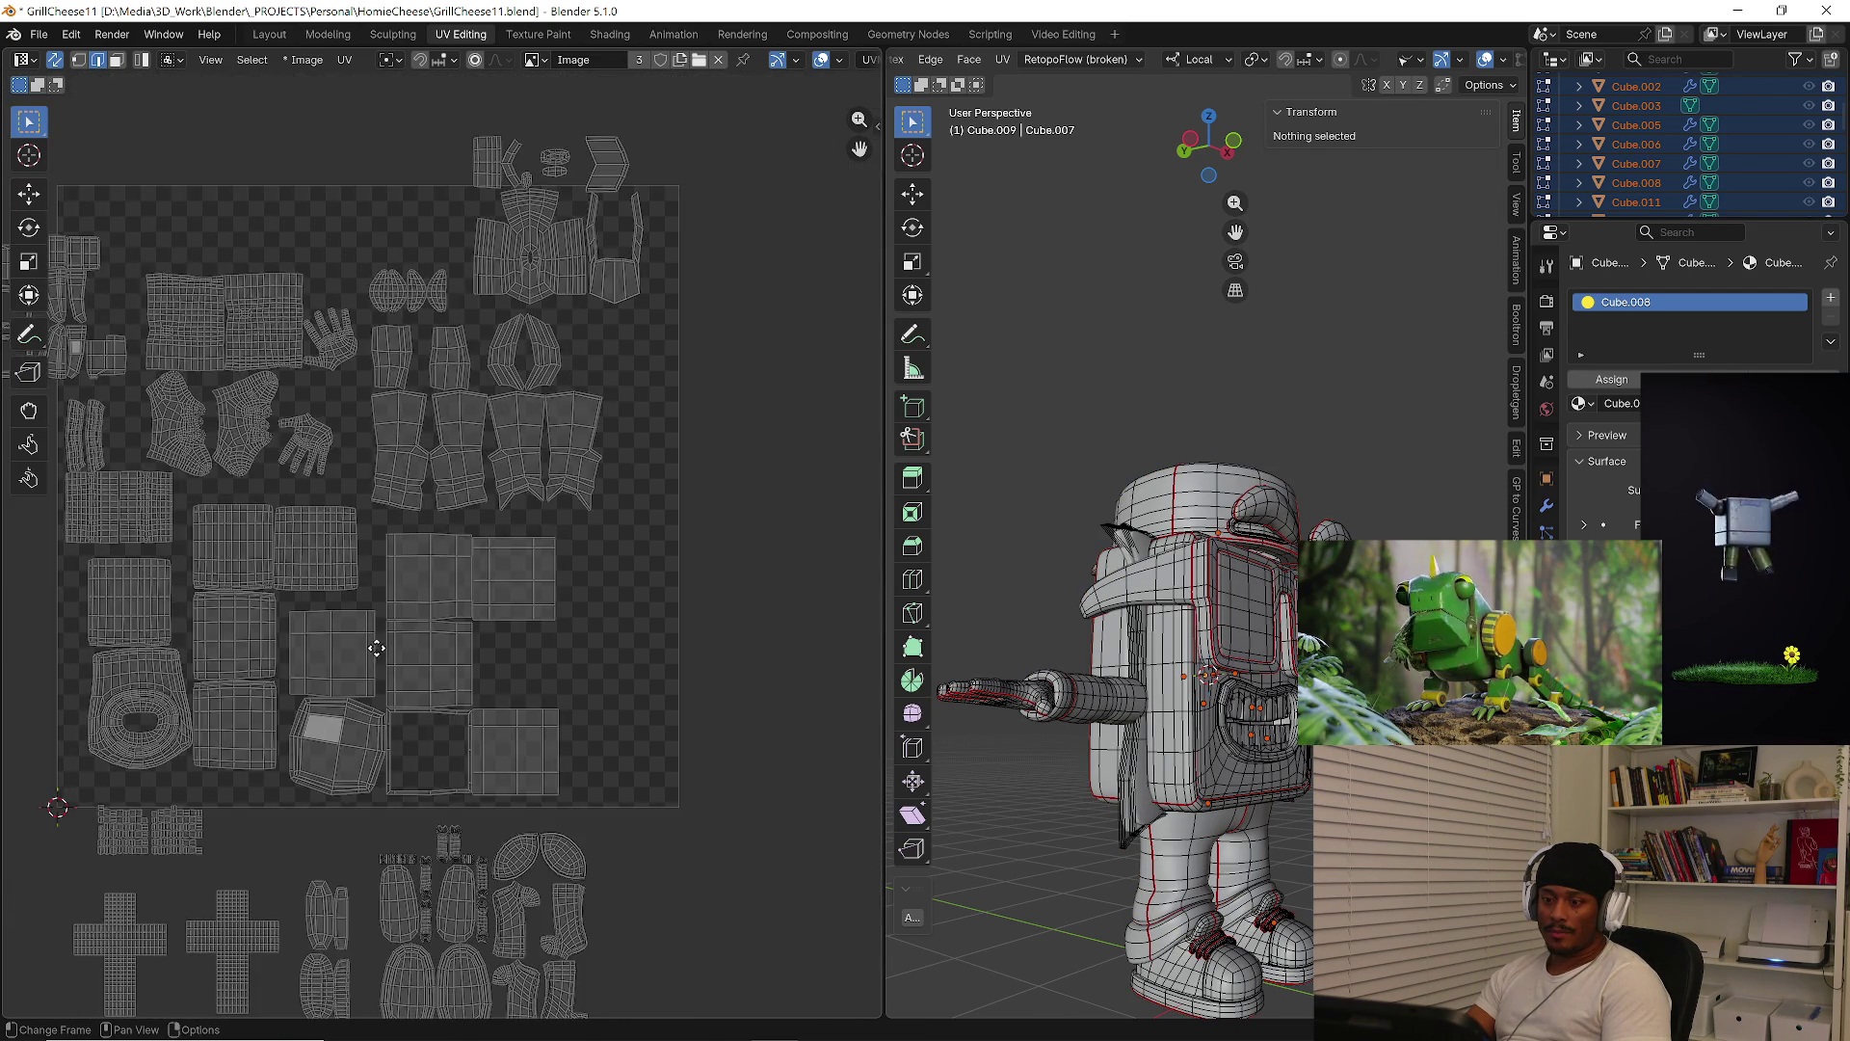
{"action": "middle_click_drag", "start_coordinate": [377, 648], "coordinate": [451, 561]}
{"action": "scroll", "coordinate": [131, 827], "scroll_direction": "up", "scroll_amount": 2}
{"action": "mouse_move", "coordinate": [113, 789]}
{"action": "left_mouse_down"}
{"action": "mouse_move", "coordinate": [204, 856]}
{"action": "mouse_move", "coordinate": [316, 998]}
{"action": "left_mouse_up"}
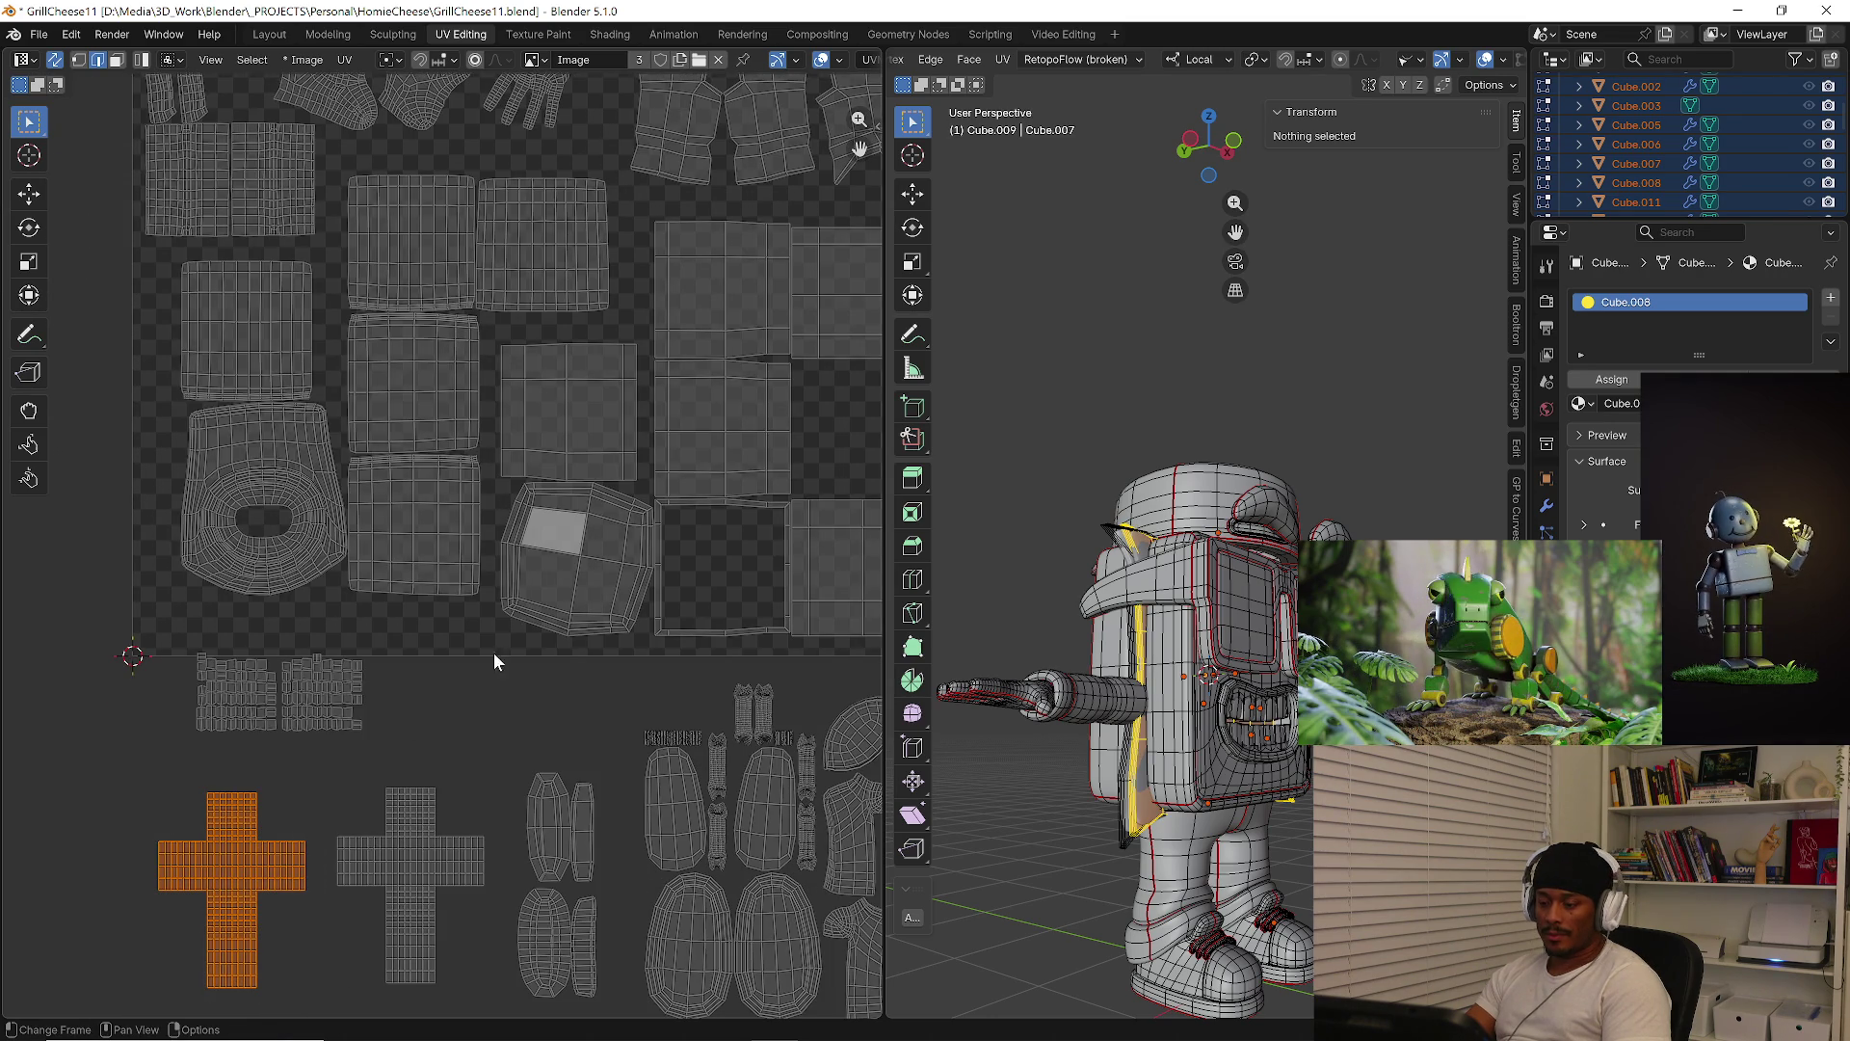
{"action": "key", "text": "r"}
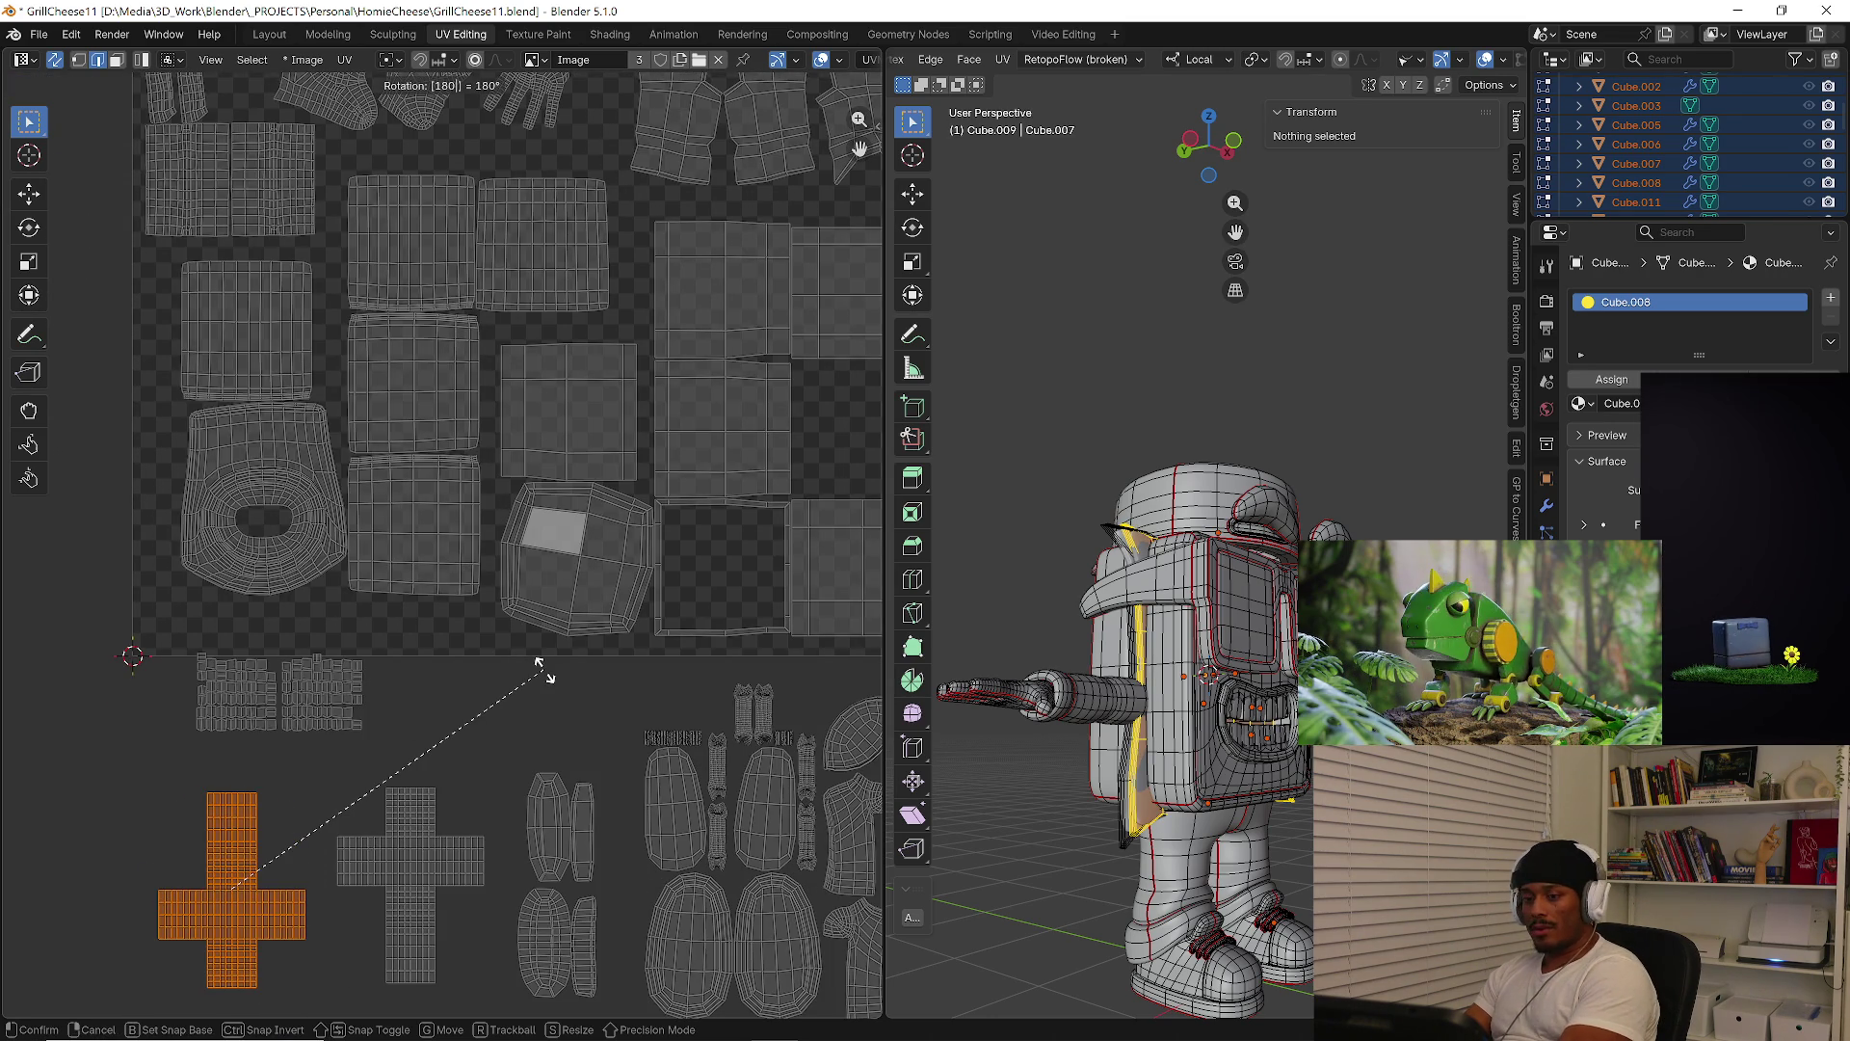
{"action": "left_click", "coordinate": [537, 663]}
{"action": "key", "text": "g"}
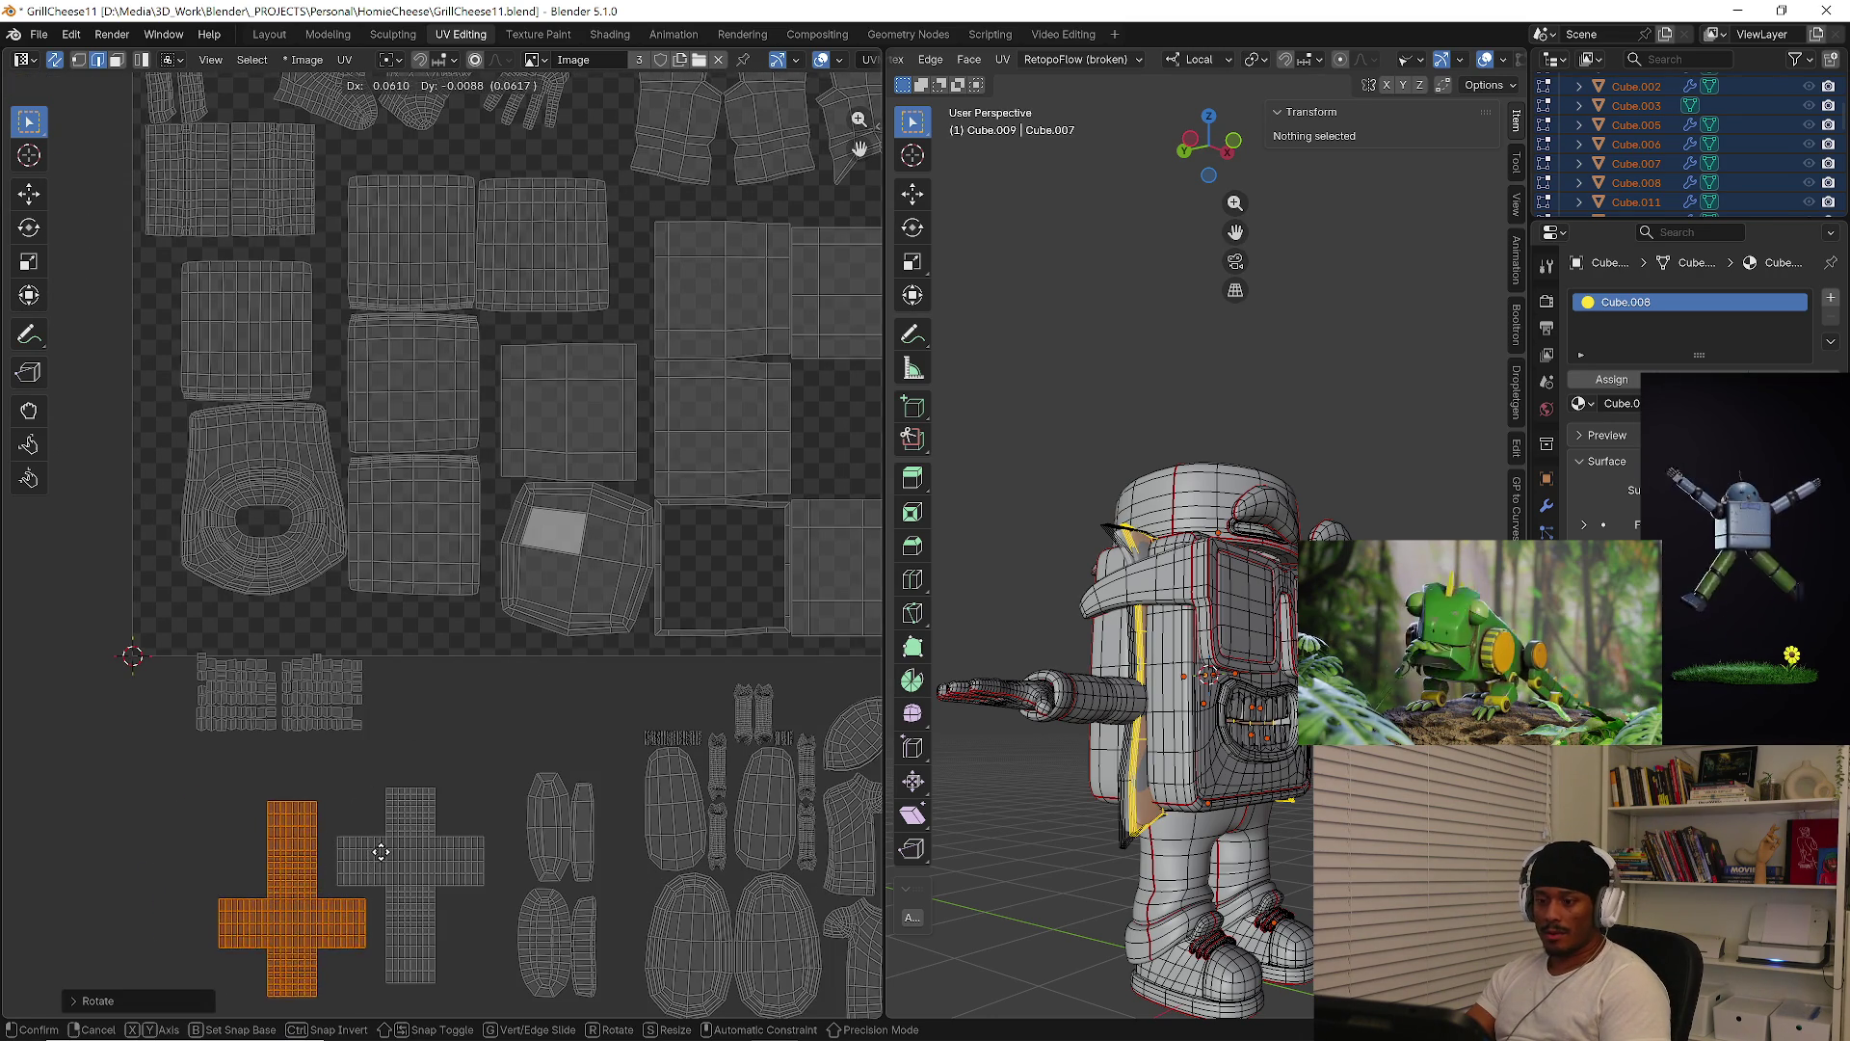
{"action": "left_click", "coordinate": [388, 848]}
Shrink both cross islands and fit them into an empty slot in the UV square
{"action": "left_click", "coordinate": [399, 861]}
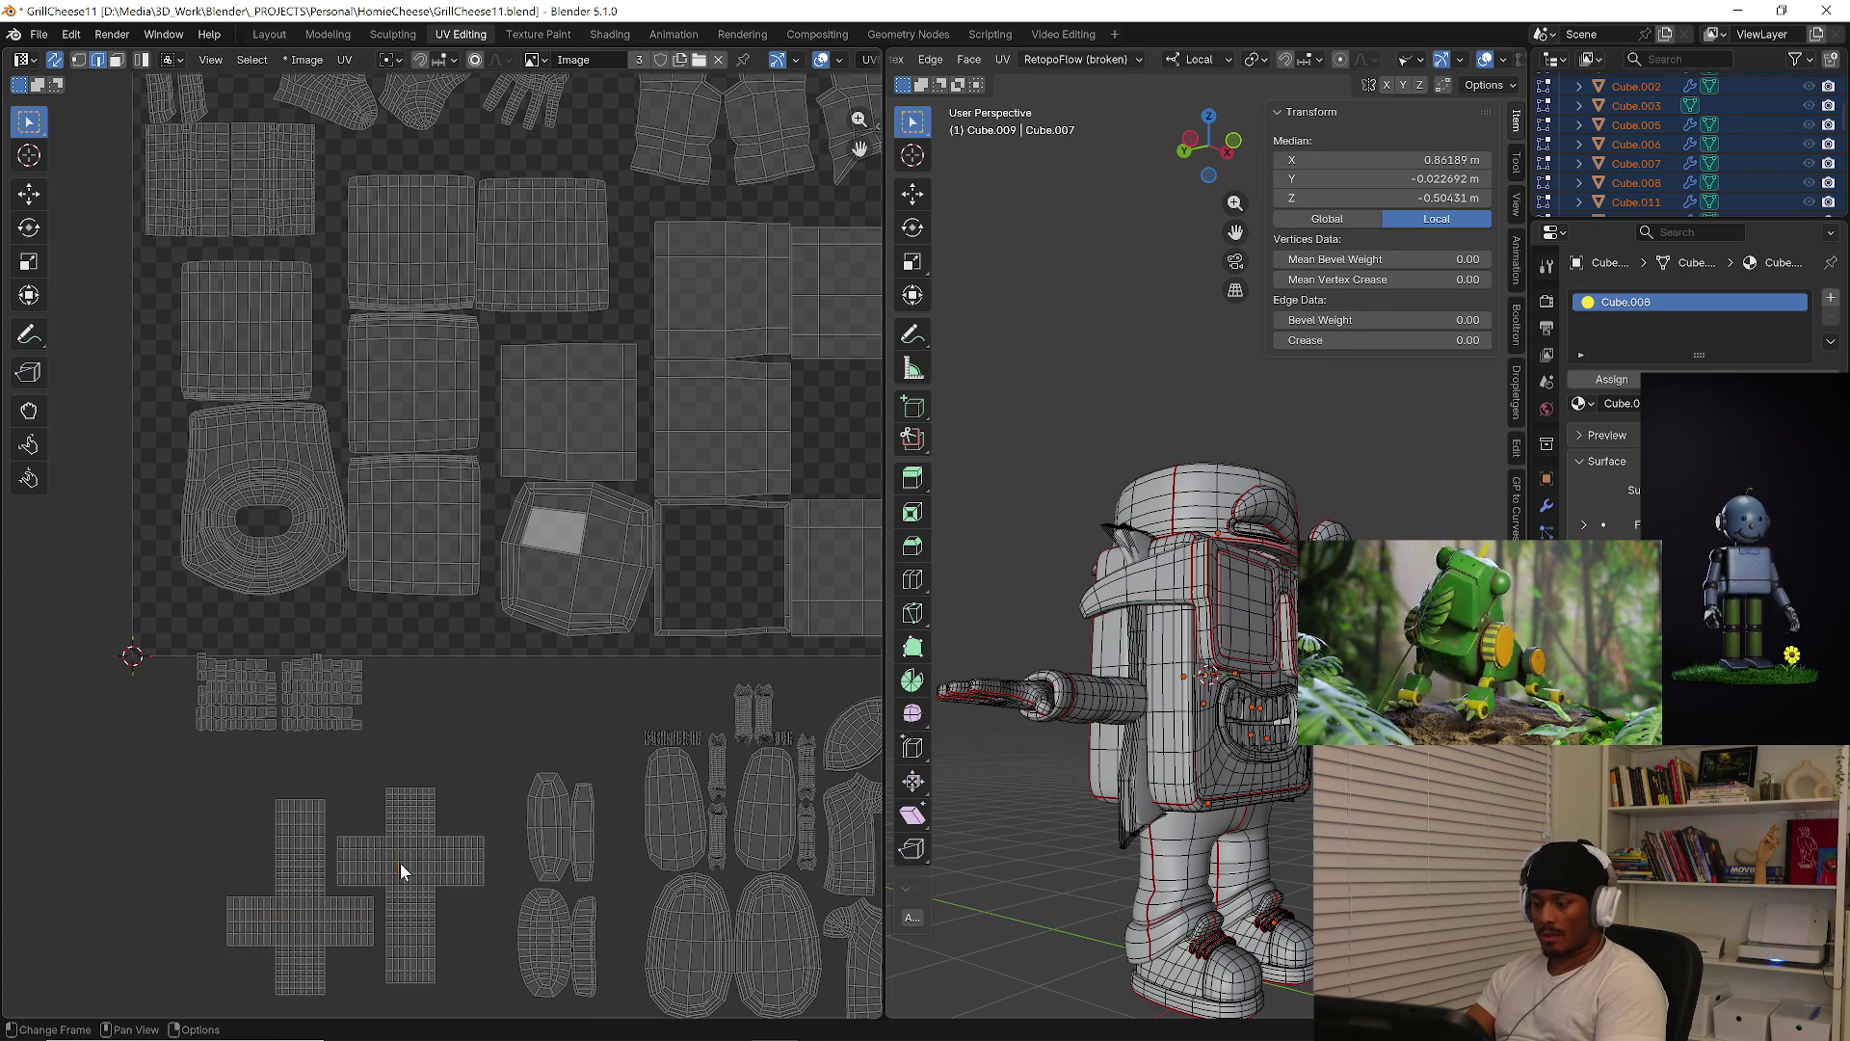
{"action": "key", "text": "l"}
{"action": "key", "text": "l"}
{"action": "key", "text": "s"}
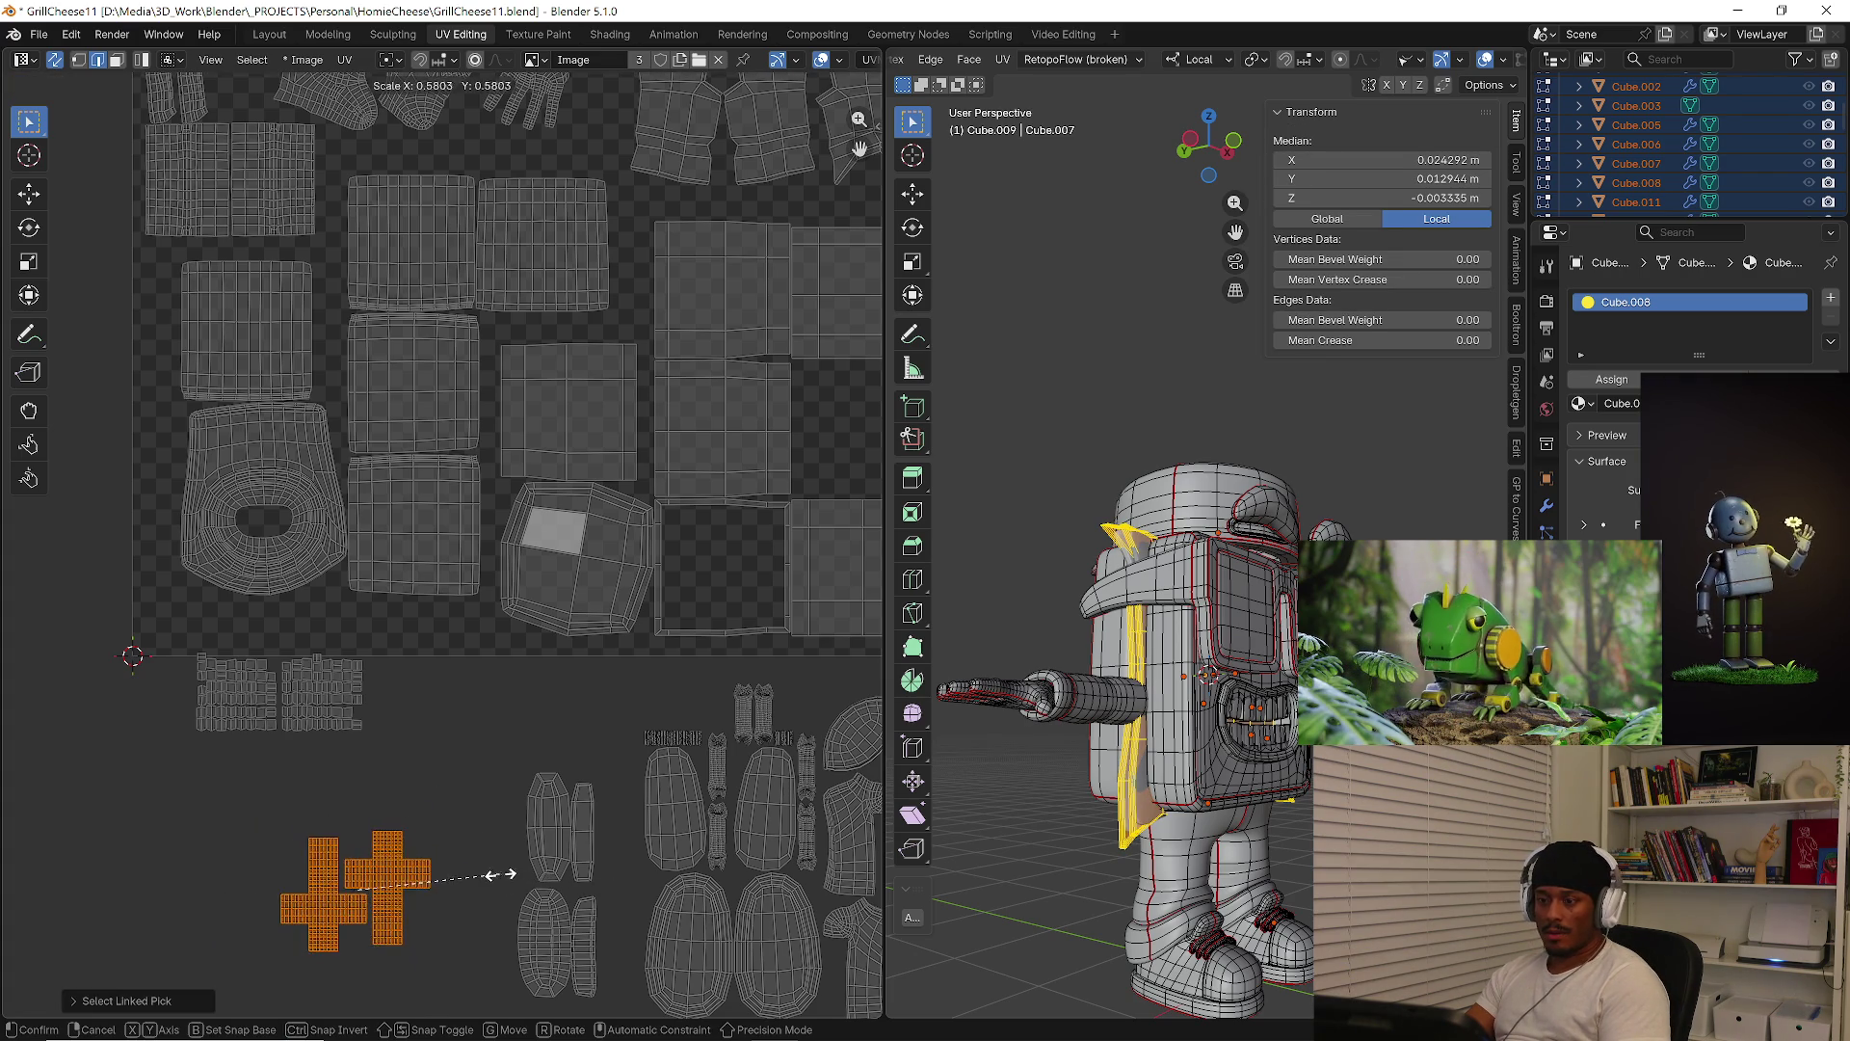
{"action": "left_click", "coordinate": [495, 875]}
{"action": "key", "text": "g"}
{"action": "left_click", "coordinate": [867, 554]}
{"action": "middle_click_drag", "start_coordinate": [867, 555], "coordinate": [695, 597]}
{"action": "key", "text": "s"}
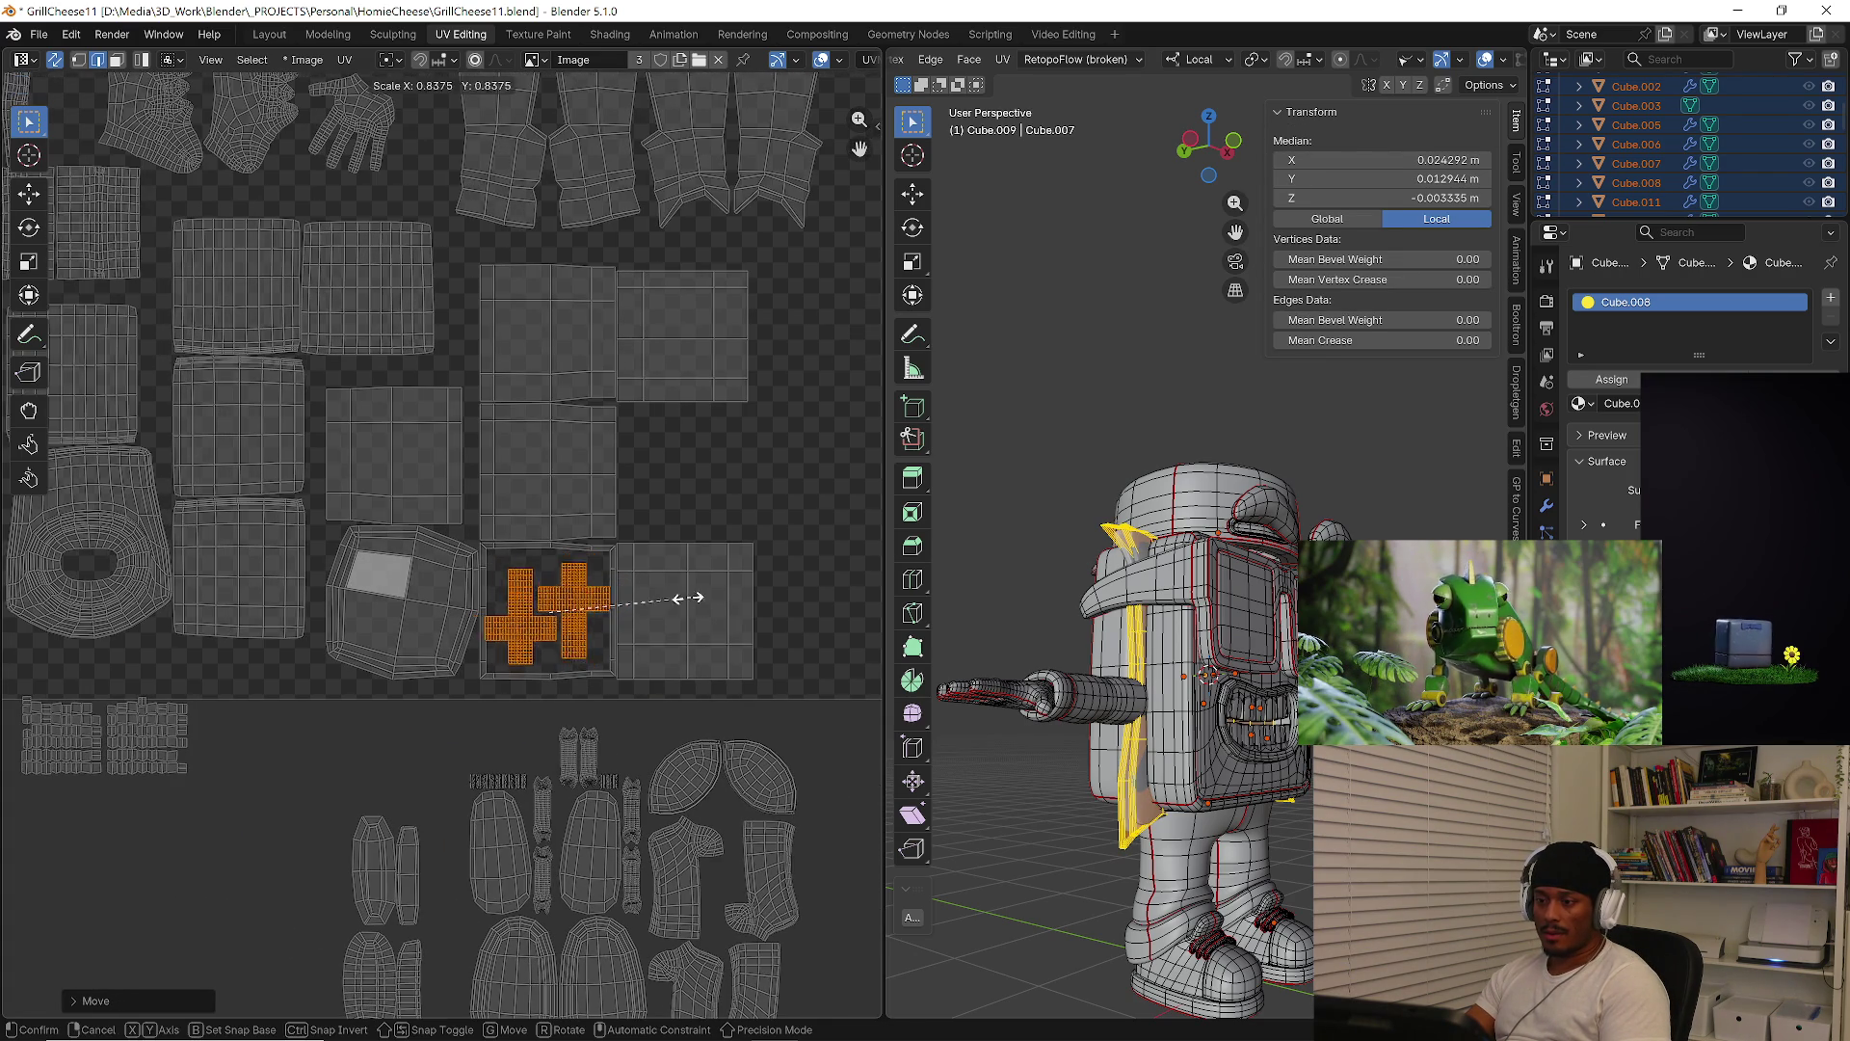
{"action": "scroll", "coordinate": [672, 609], "scroll_direction": "down", "scroll_amount": 3}
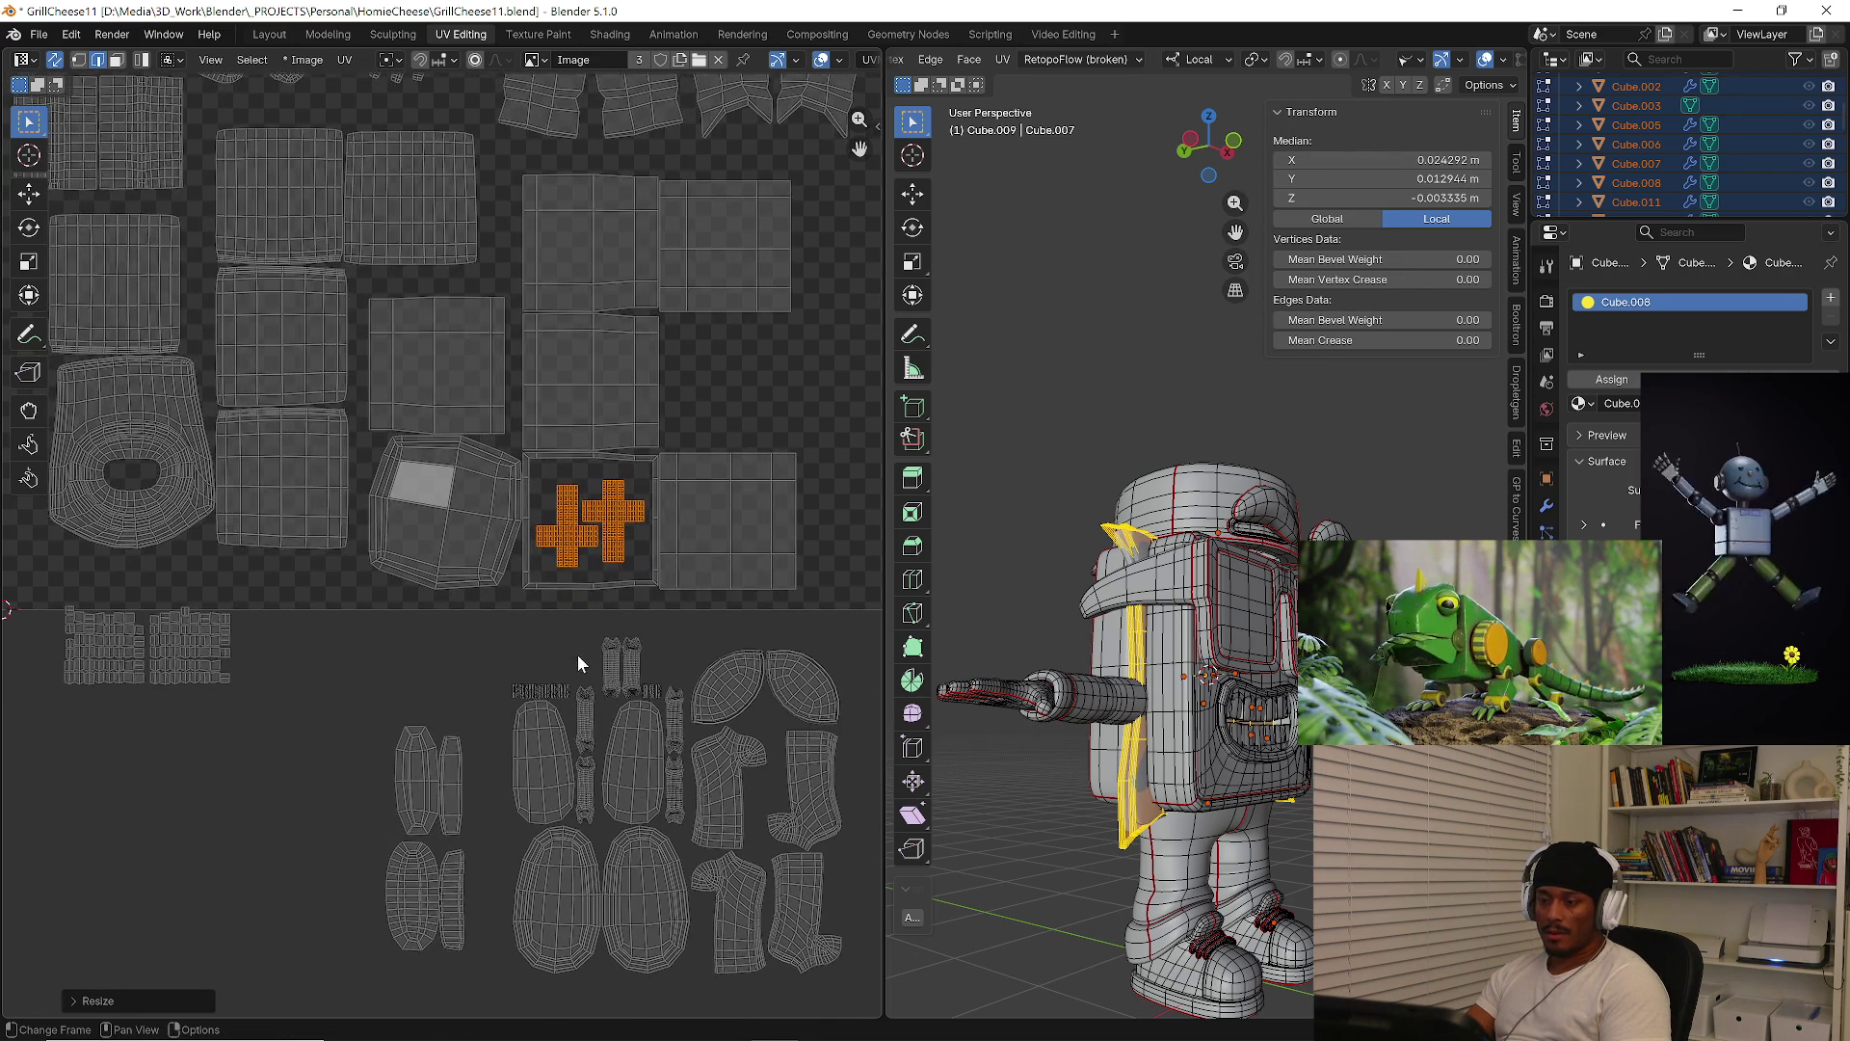
Move the small island cluster into the UV square's lower-right corner
{"action": "left_click", "coordinate": [177, 729]}
{"action": "middle_click_drag", "start_coordinate": [177, 729], "coordinate": [385, 829]}
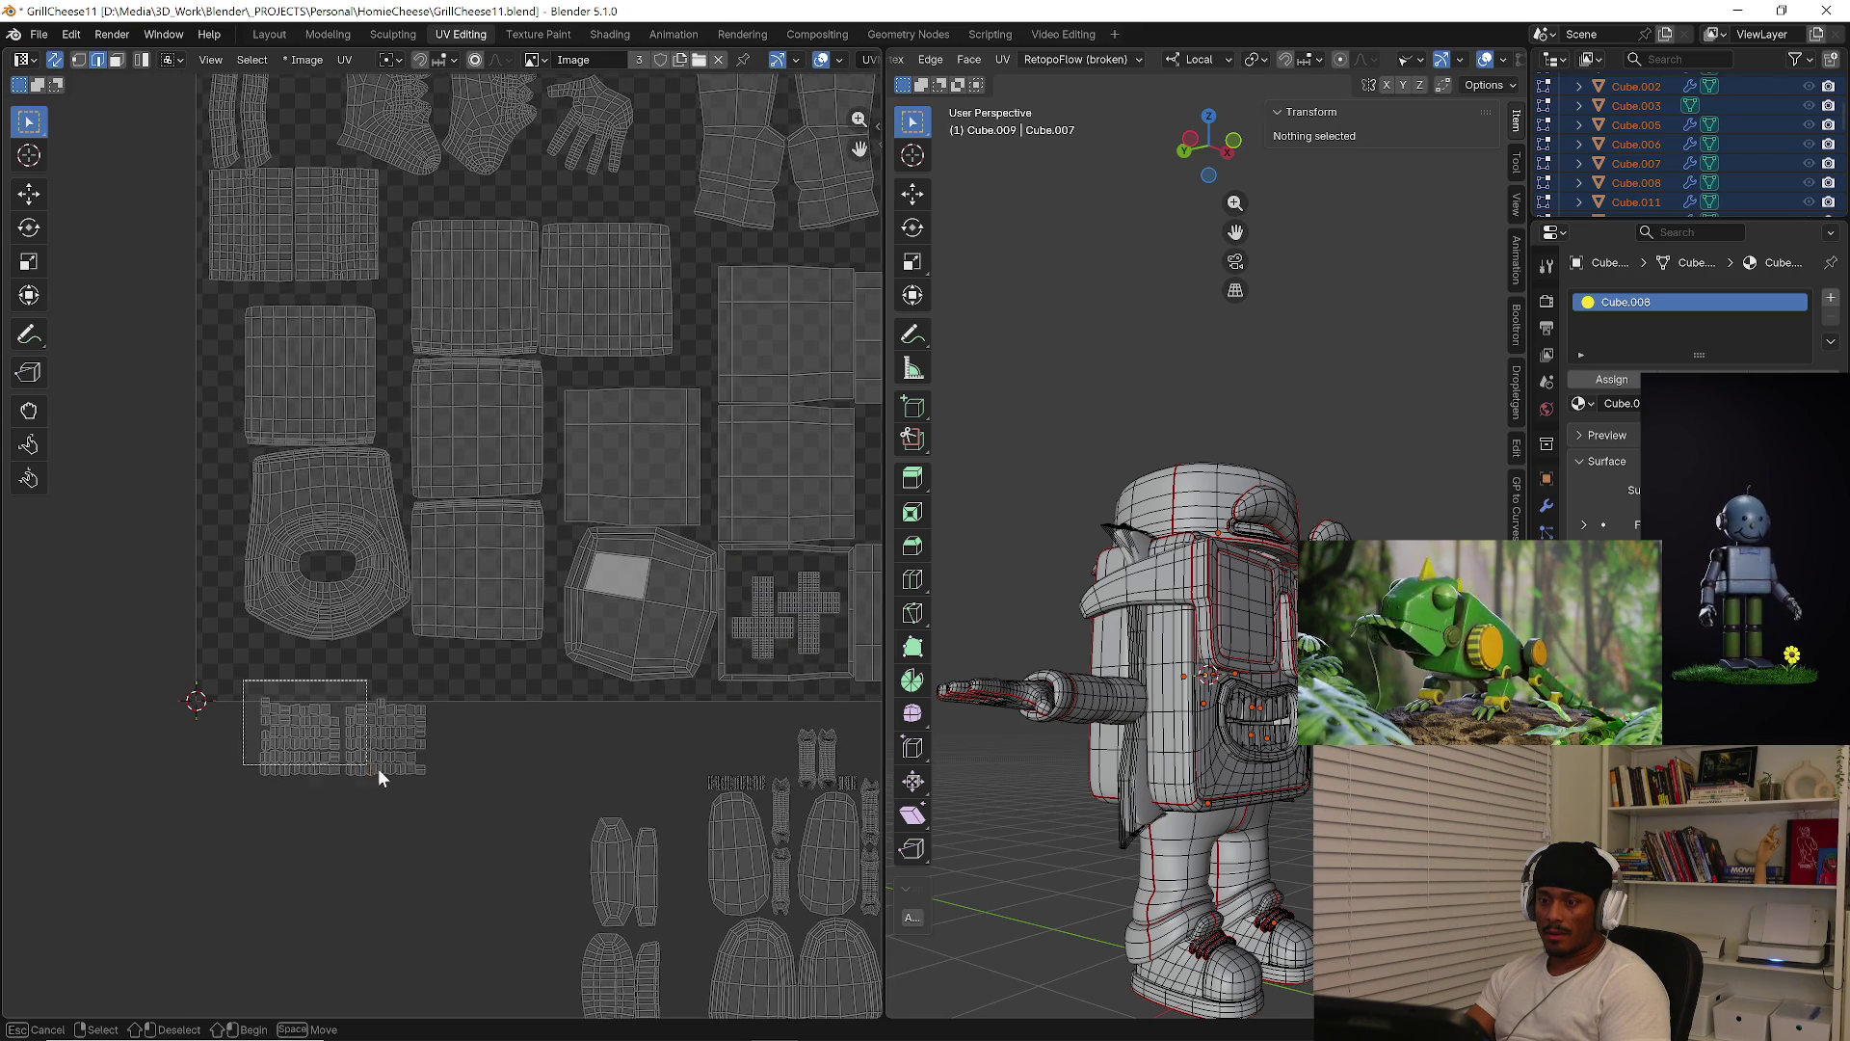
{"action": "left_click_drag", "start_coordinate": [305, 733], "coordinate": [443, 802]}
{"action": "middle_click_drag", "start_coordinate": [444, 802], "coordinate": [356, 859]}
{"action": "key", "text": "g"}
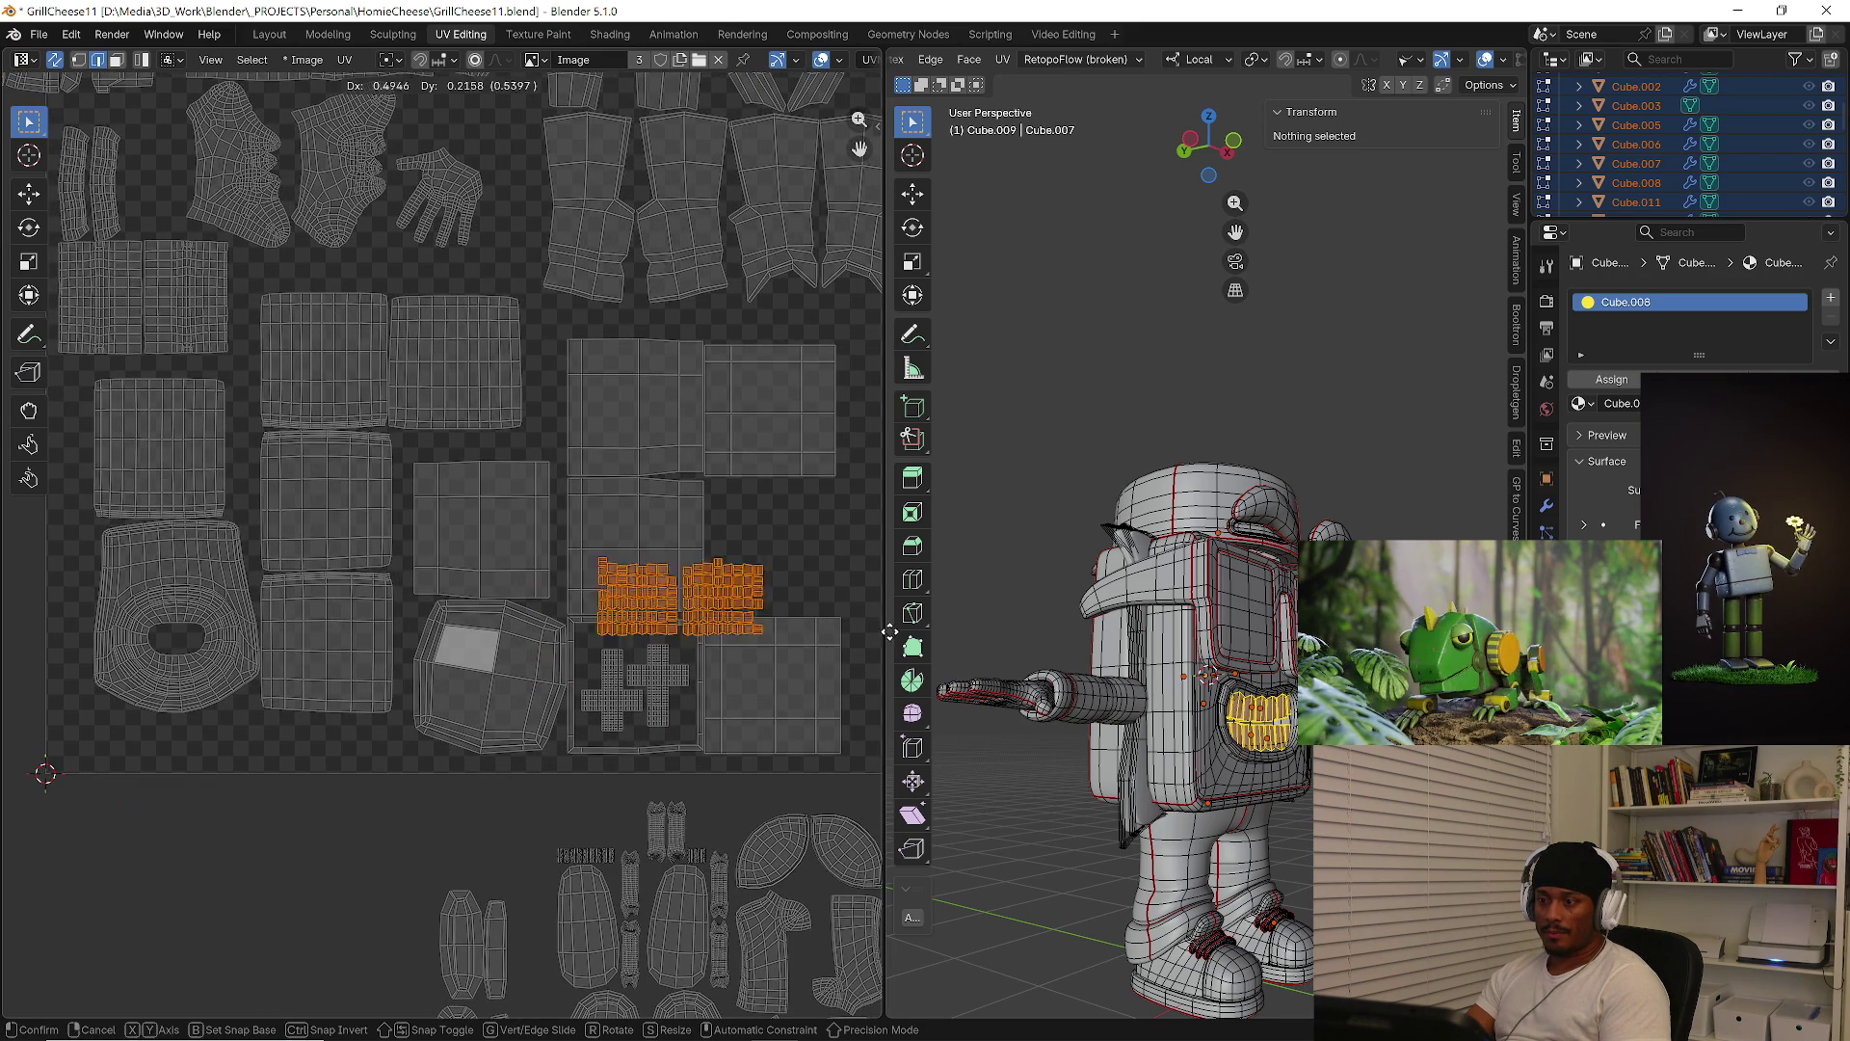
{"action": "left_click", "coordinate": [108, 592]}
{"action": "mouse_move", "coordinate": [368, 630]}
{"action": "middle_mouse_down"}
{"action": "mouse_move", "coordinate": [313, 695]}
{"action": "mouse_move", "coordinate": [126, 778]}
{"action": "middle_mouse_up"}
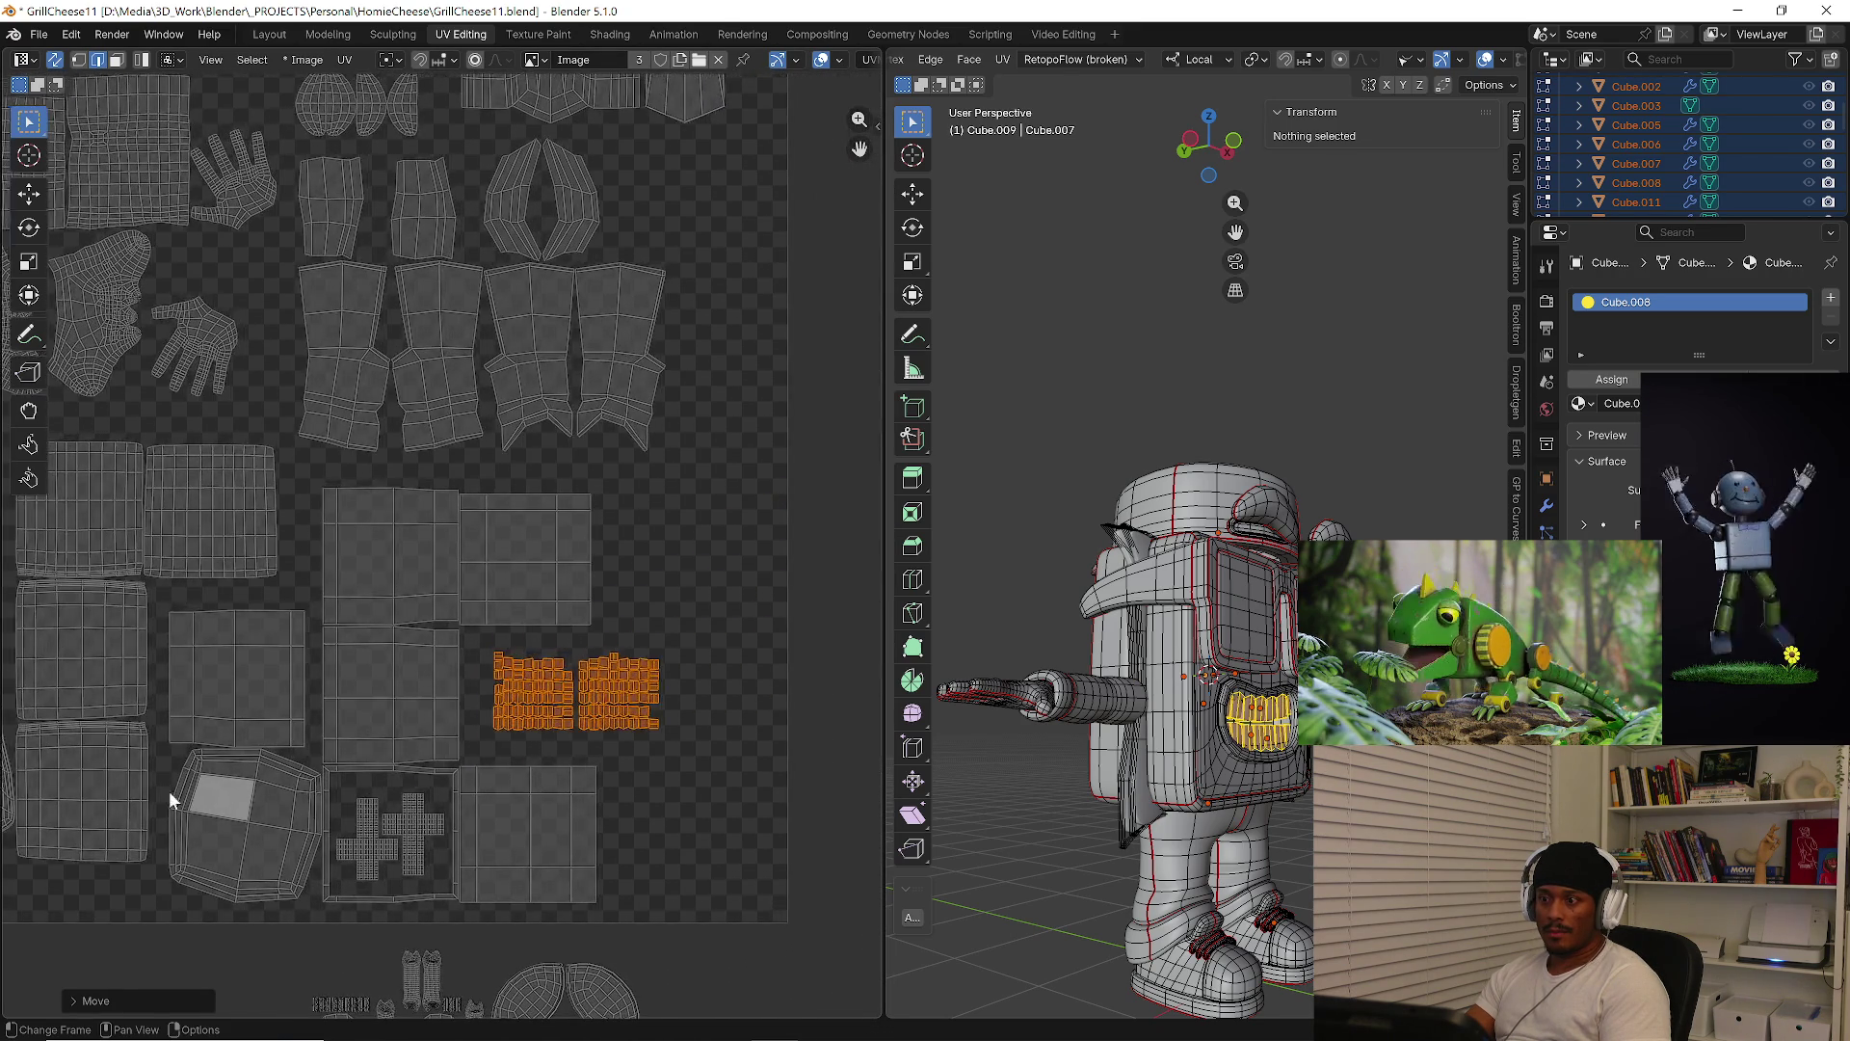
{"action": "key", "text": "g"}
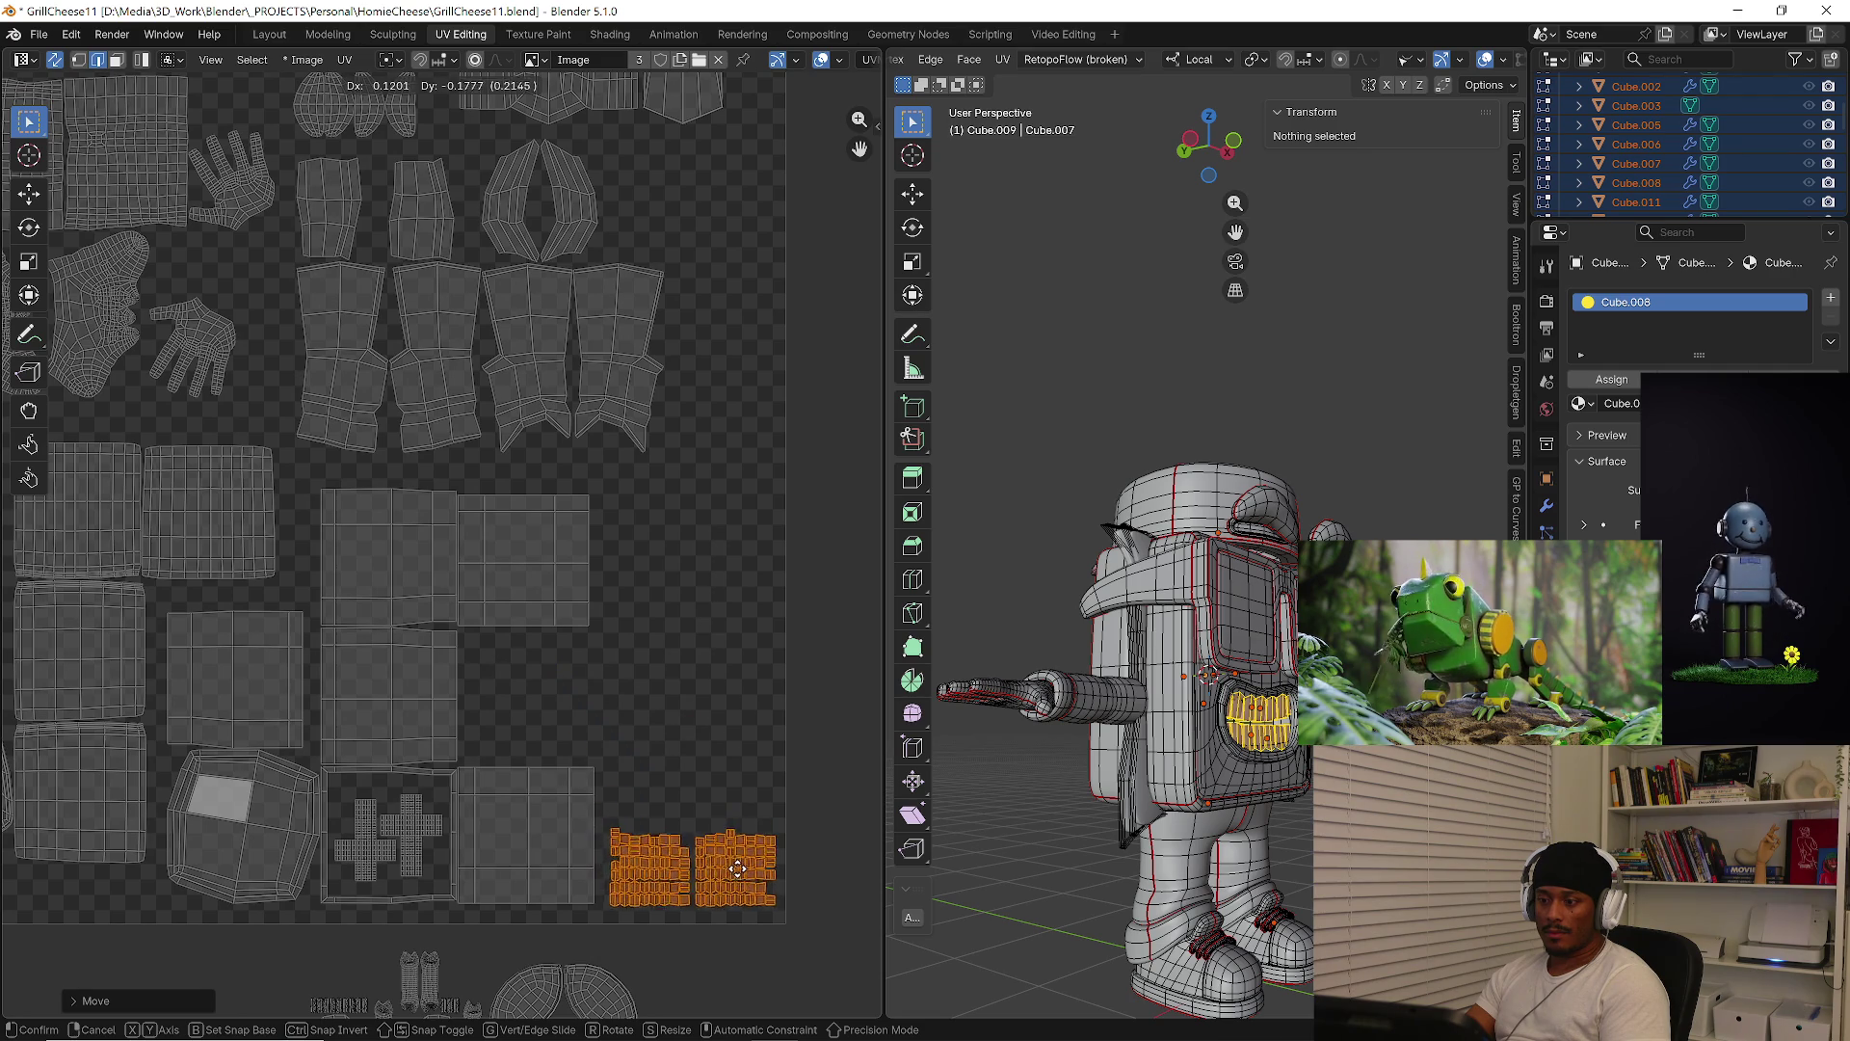
{"action": "middle_click_drag", "start_coordinate": [755, 914], "coordinate": [687, 665]}
{"action": "scroll", "coordinate": [702, 760], "scroll_direction": "down", "scroll_amount": 3}
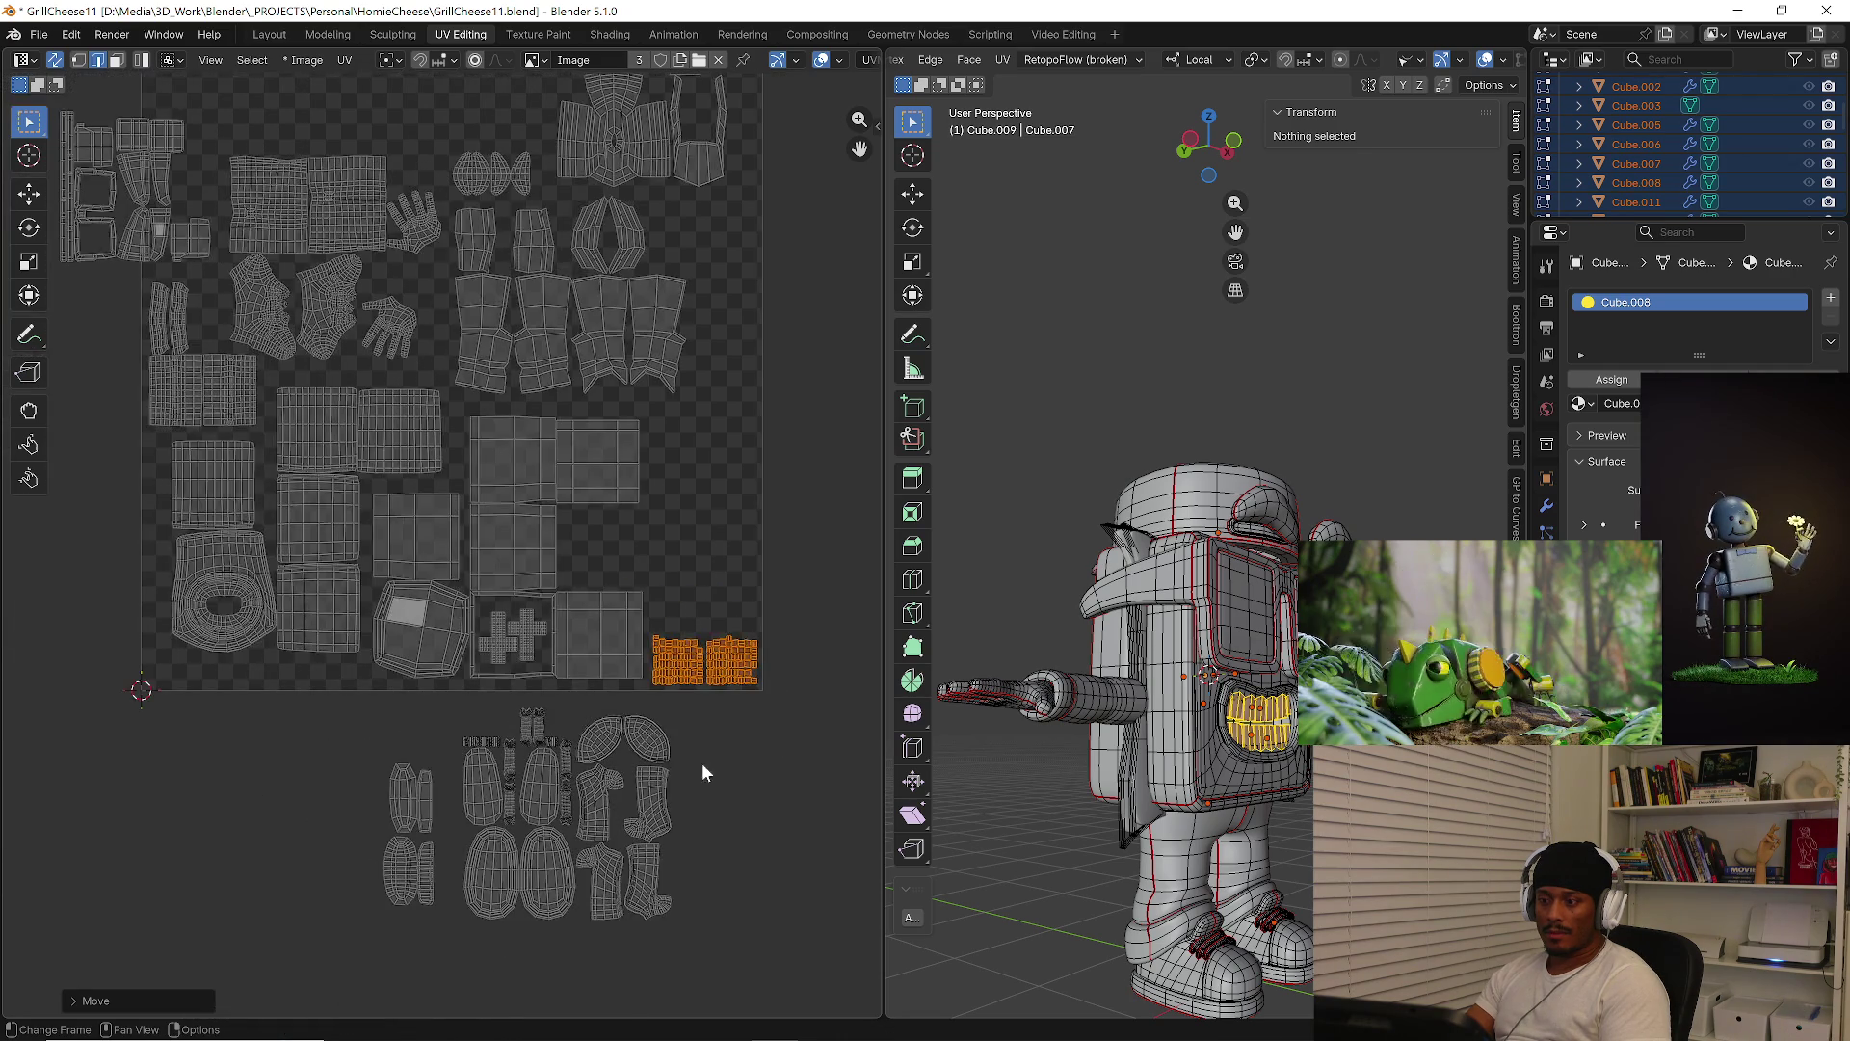
{"action": "scroll", "coordinate": [692, 798], "scroll_direction": "up", "scroll_amount": 2}
Shrink and rotate the small islands below the square, placing them in its bottom-left corner
{"action": "left_click_drag", "start_coordinate": [246, 736], "coordinate": [376, 959]}
{"action": "key", "text": "s"}
{"action": "left_click", "coordinate": [416, 868]}
{"action": "middle_click_drag", "start_coordinate": [331, 863], "coordinate": [515, 872]}
{"action": "key", "text": "g"}
{"action": "left_click", "coordinate": [289, 732]}
{"action": "key", "text": "r"}
{"action": "left_click", "coordinate": [355, 852]}
{"action": "key", "text": "g"}
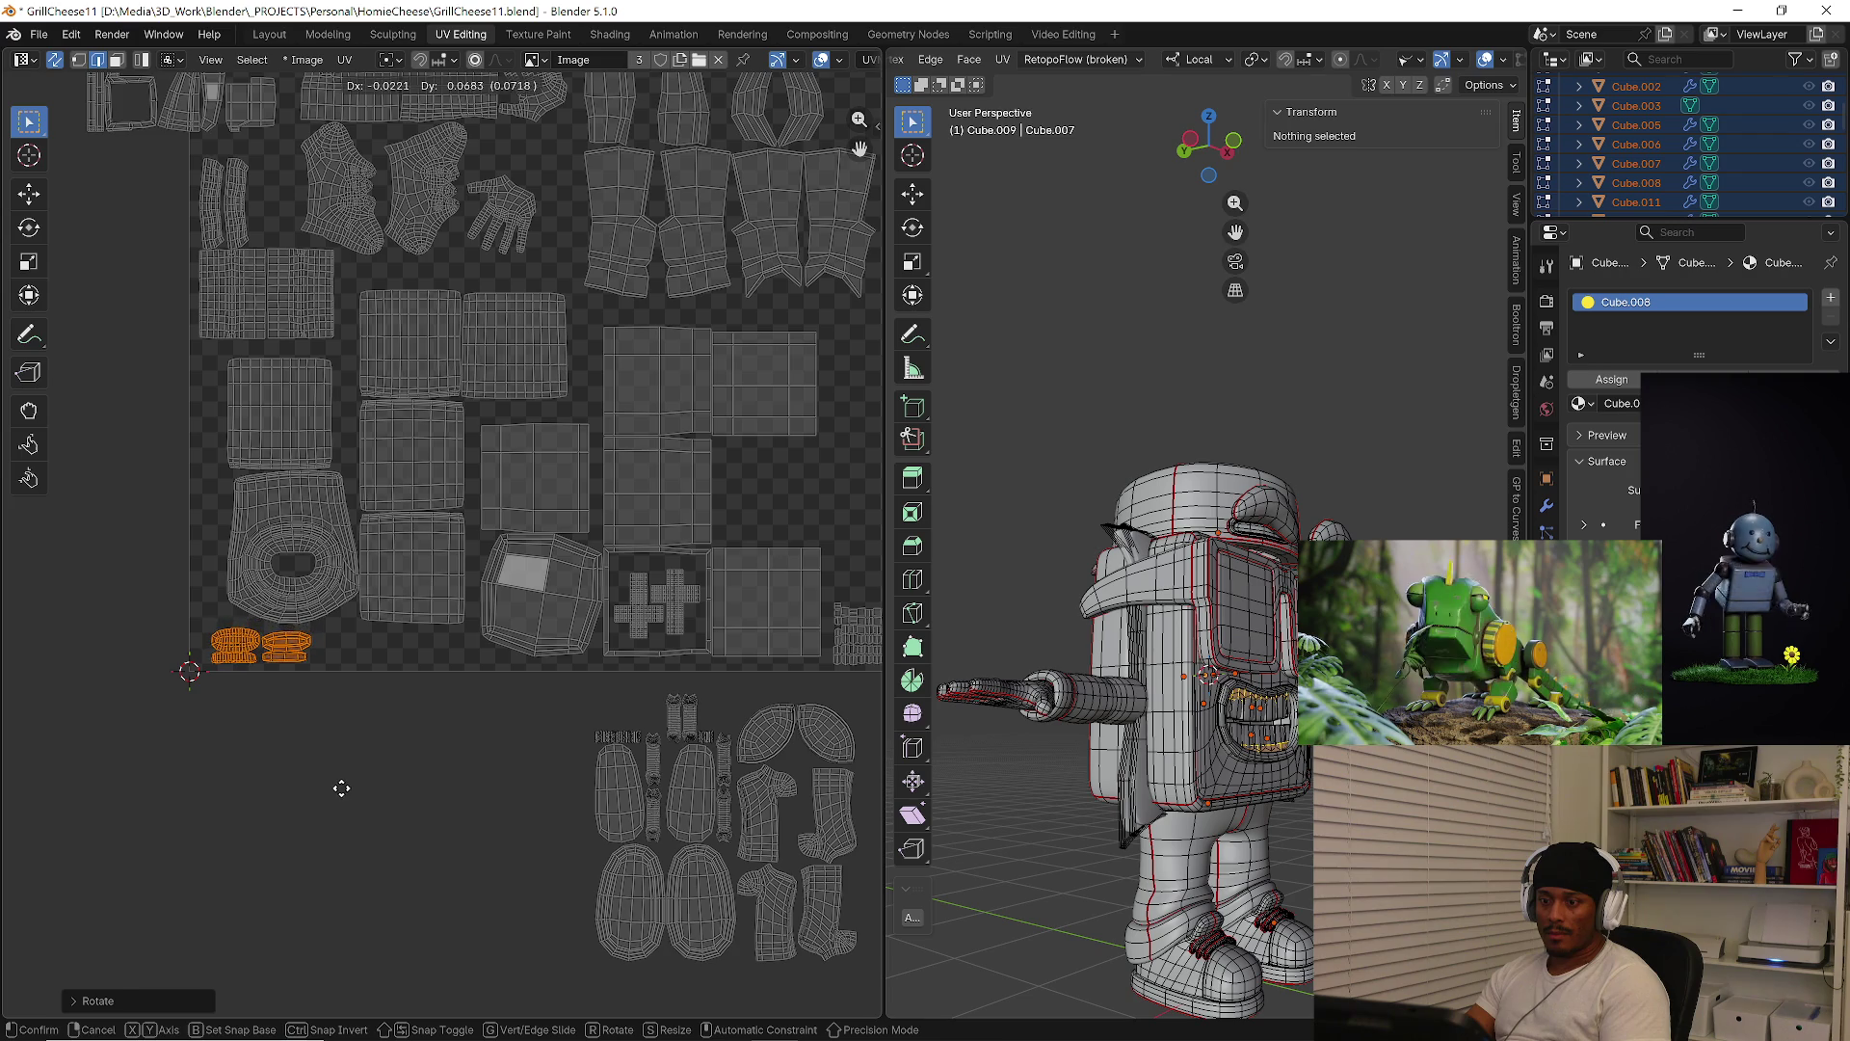
{"action": "left_click", "coordinate": [341, 789]}
{"action": "scroll", "coordinate": [286, 650], "scroll_direction": "up", "scroll_amount": 3}
Rotate one hand island to point up-right and place it beside the other hand
{"action": "scroll", "coordinate": [489, 505], "scroll_direction": "up", "scroll_amount": 1}
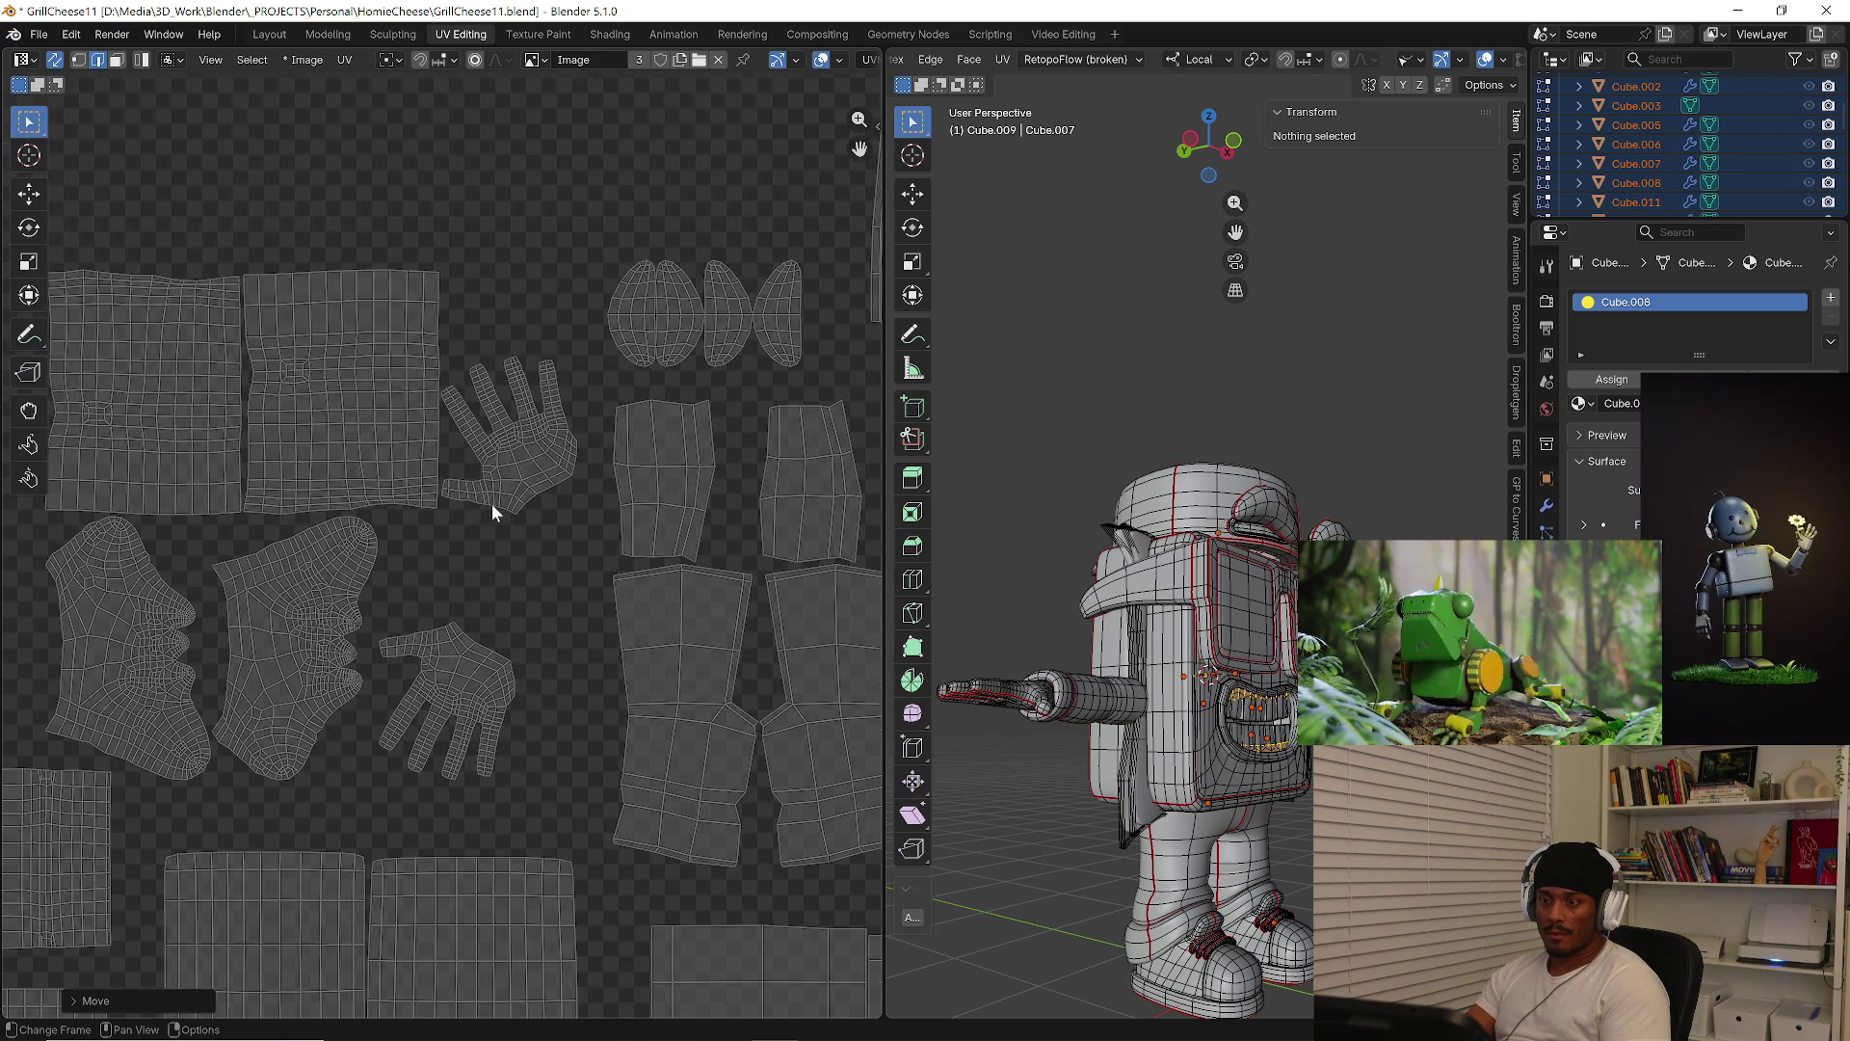
{"action": "key", "text": "l"}
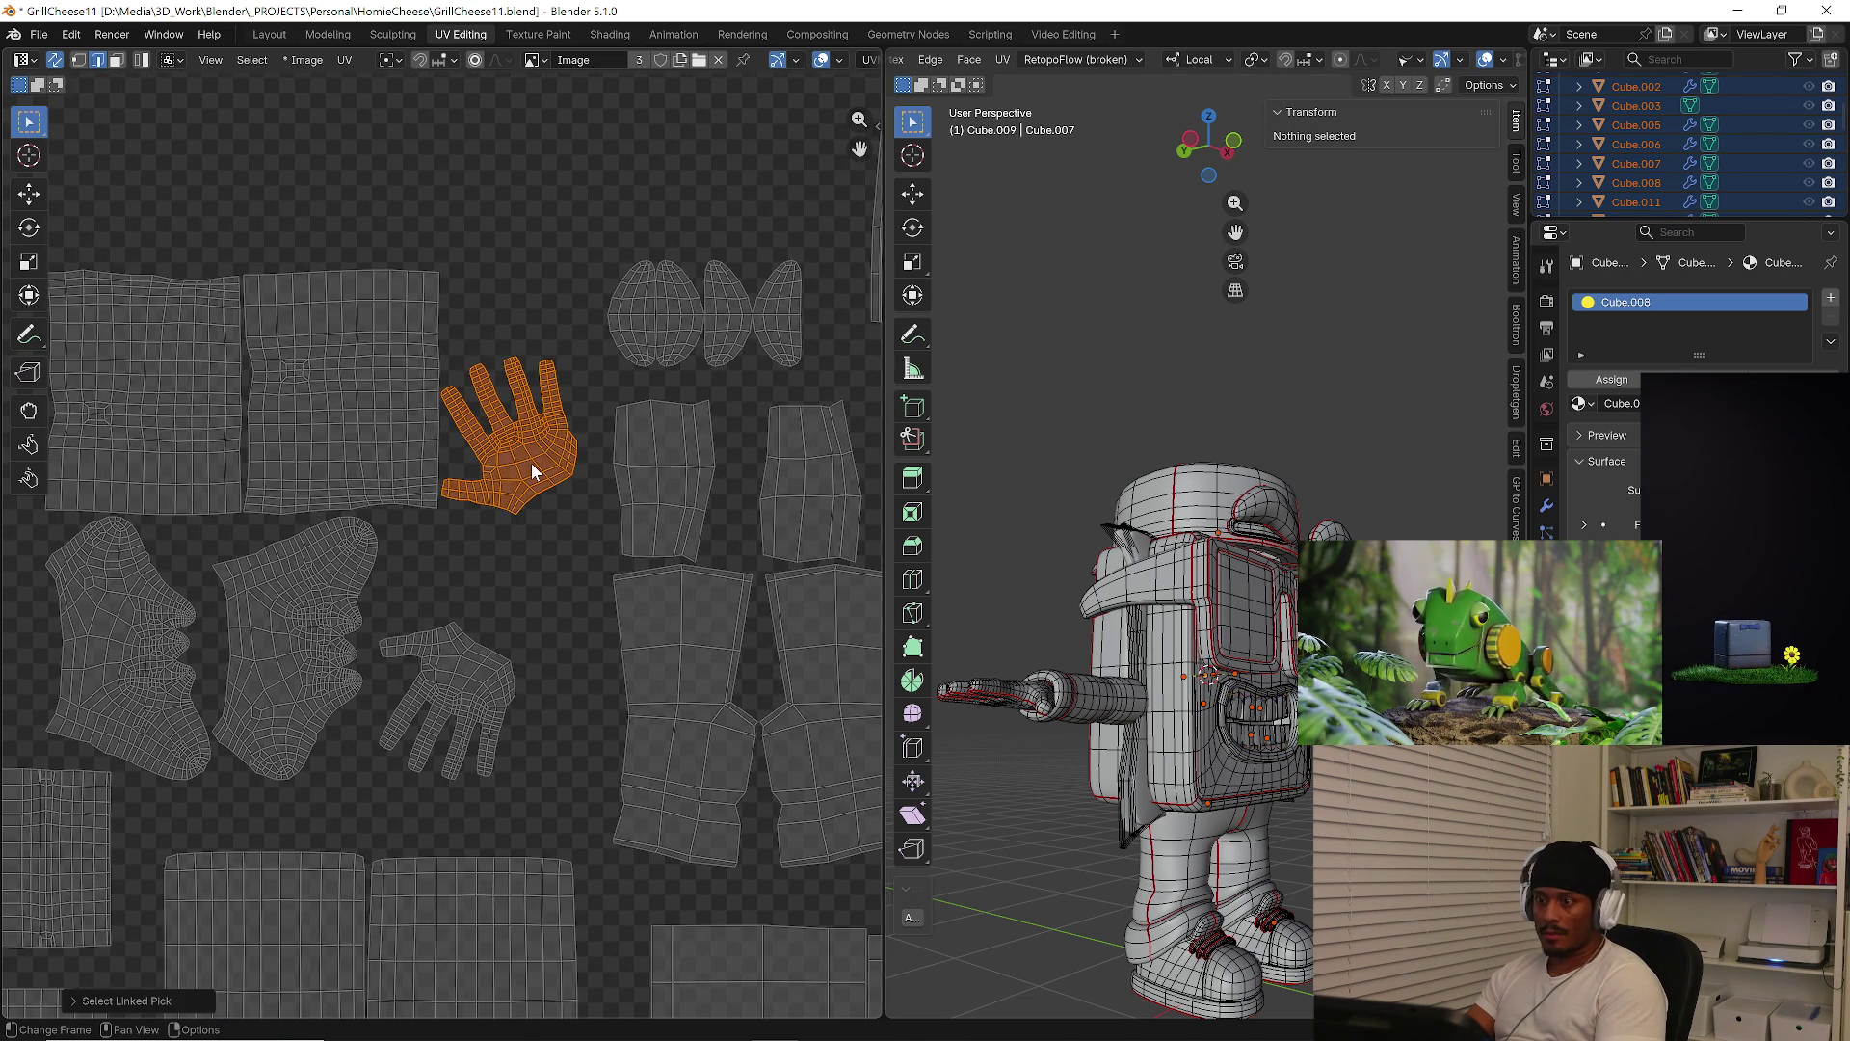
{"action": "key", "text": "g"}
{"action": "key", "text": "r"}
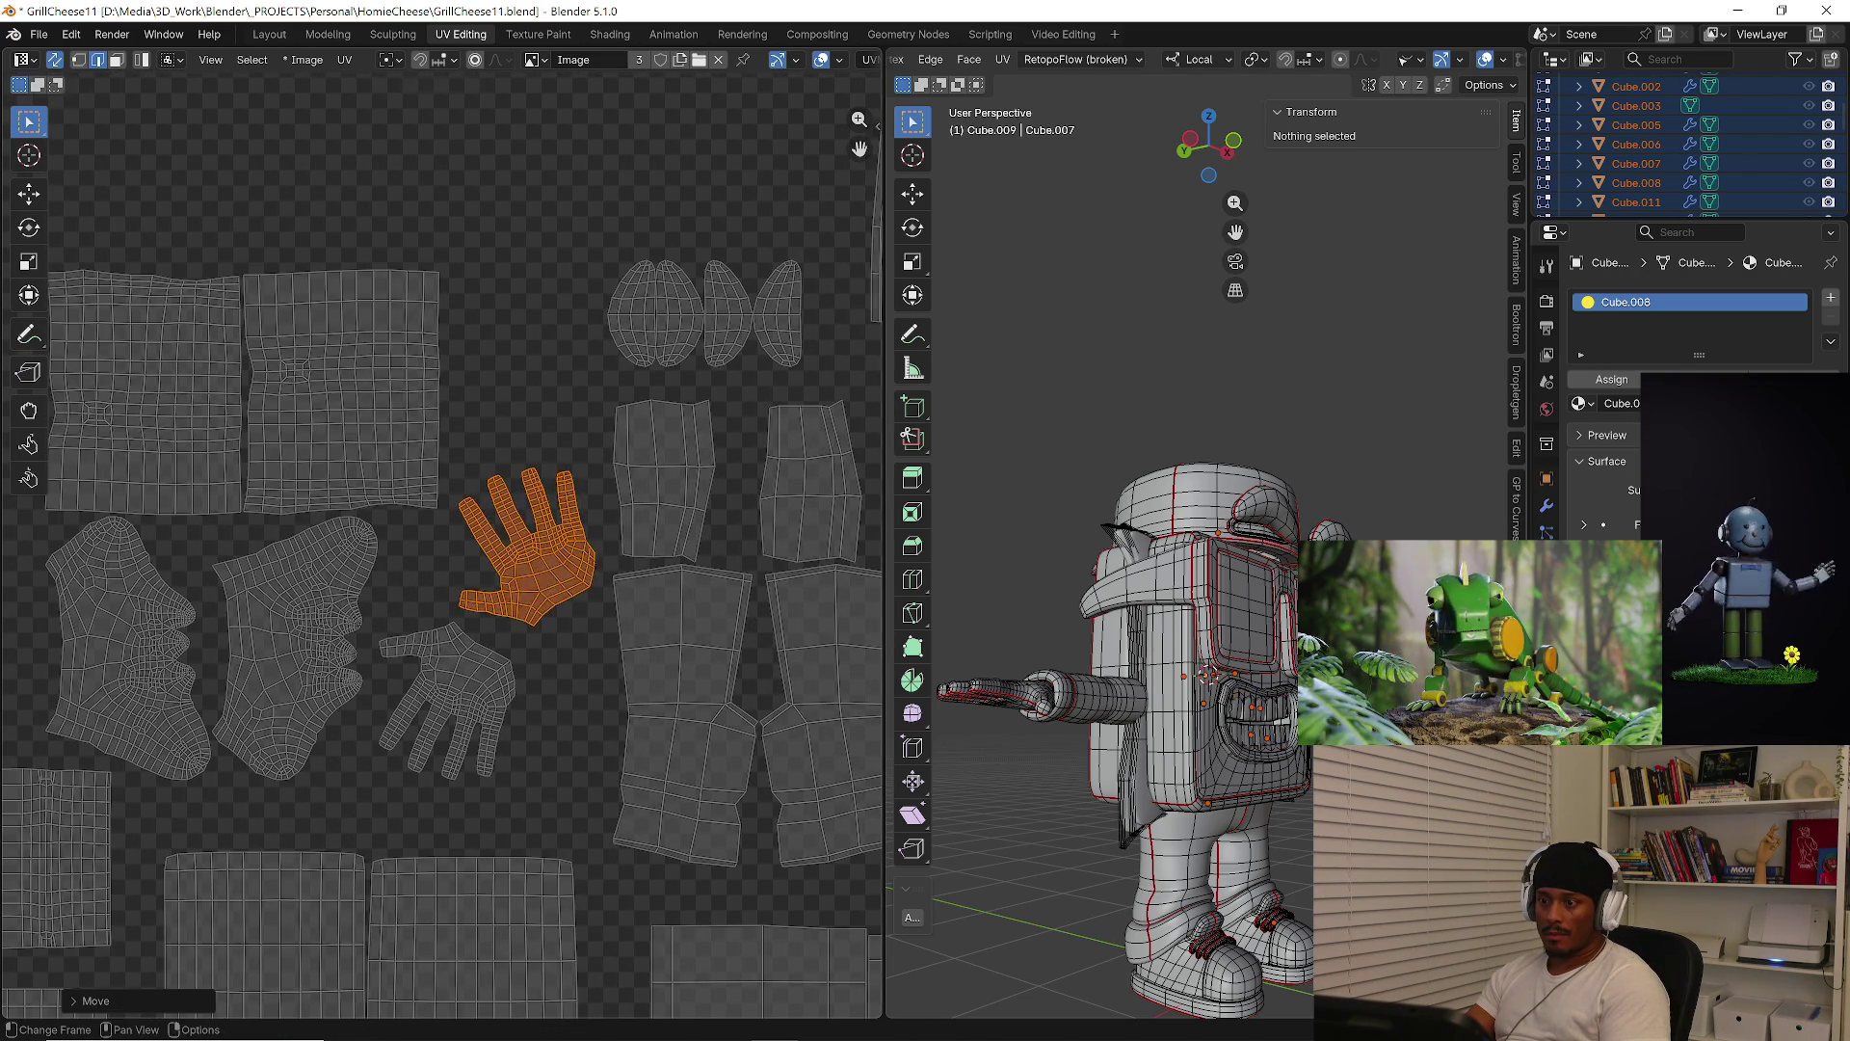
{"action": "left_click", "coordinate": [564, 627]}
{"action": "key", "text": "g"}
{"action": "left_click", "coordinate": [527, 633]}
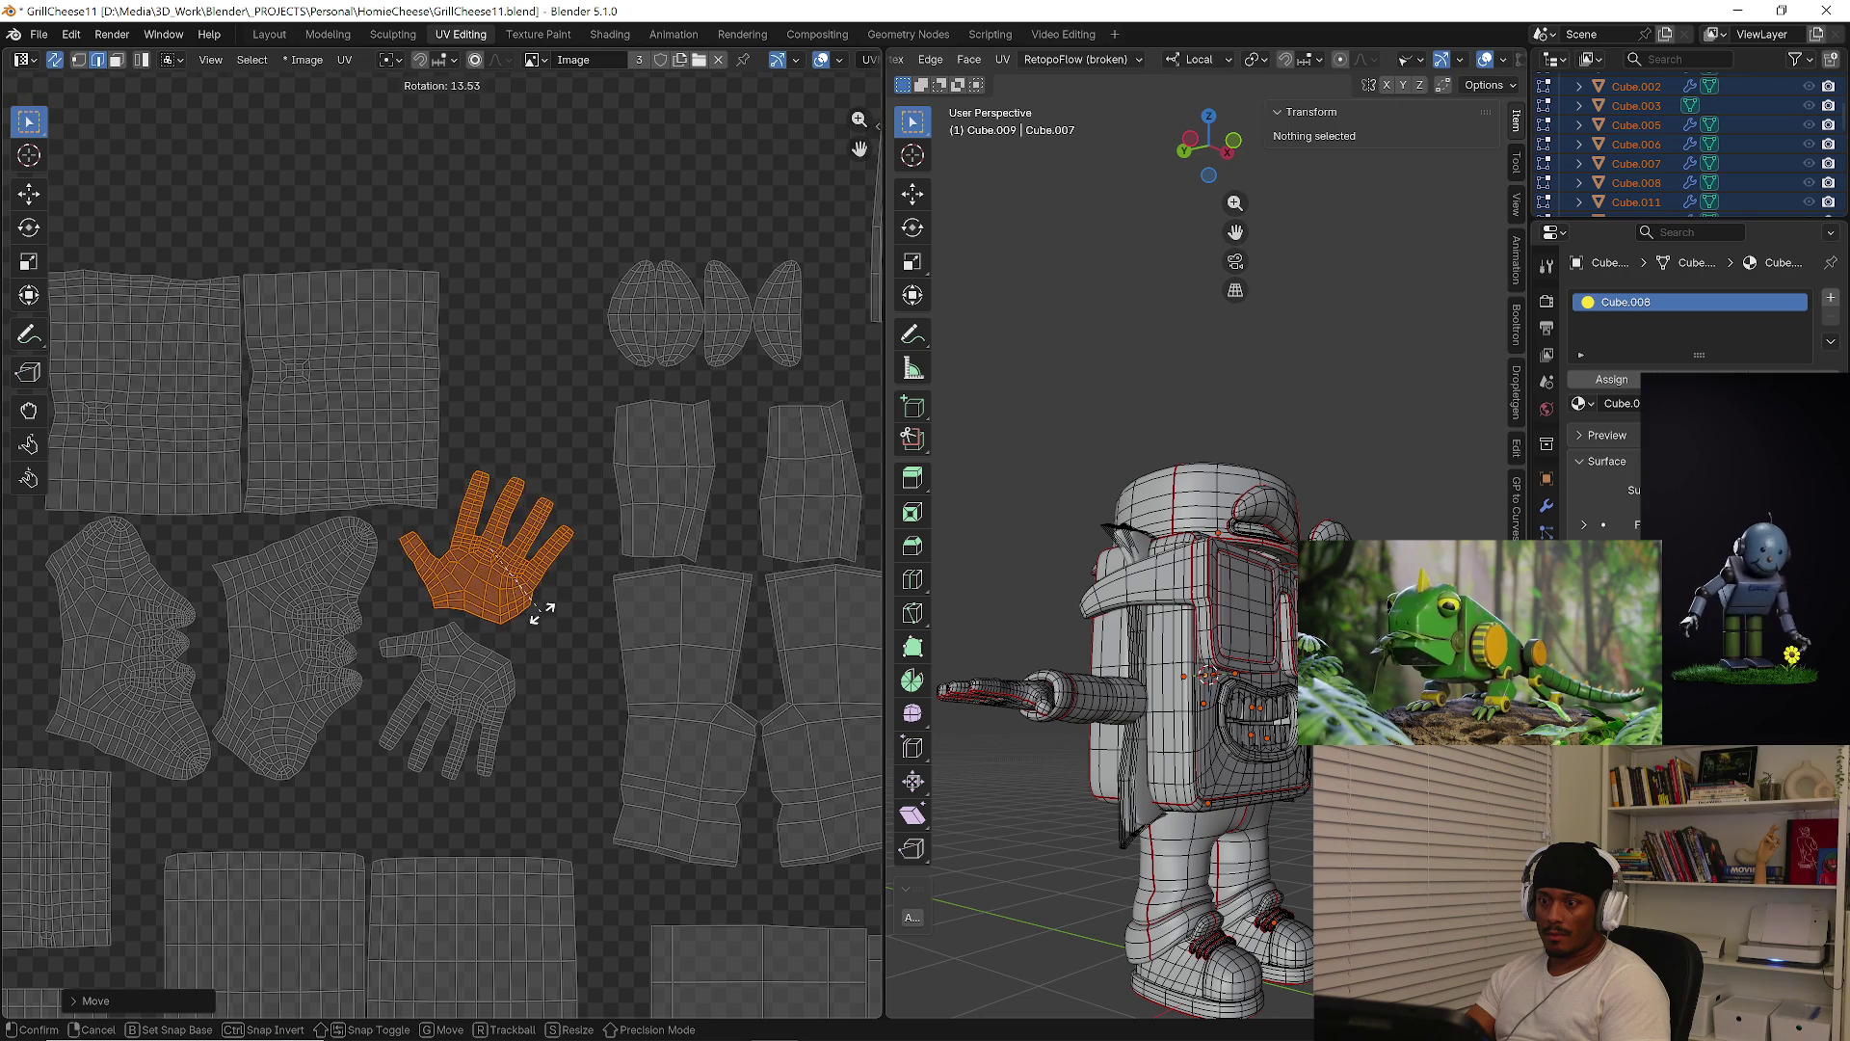
Move the islands lying left of the UV square further left
{"action": "scroll", "coordinate": [484, 605], "scroll_direction": "down", "scroll_amount": 2}
{"action": "scroll", "coordinate": [484, 604], "scroll_direction": "up", "scroll_amount": 3}
{"action": "scroll", "coordinate": [483, 605], "scroll_direction": "left", "scroll_amount": 4}
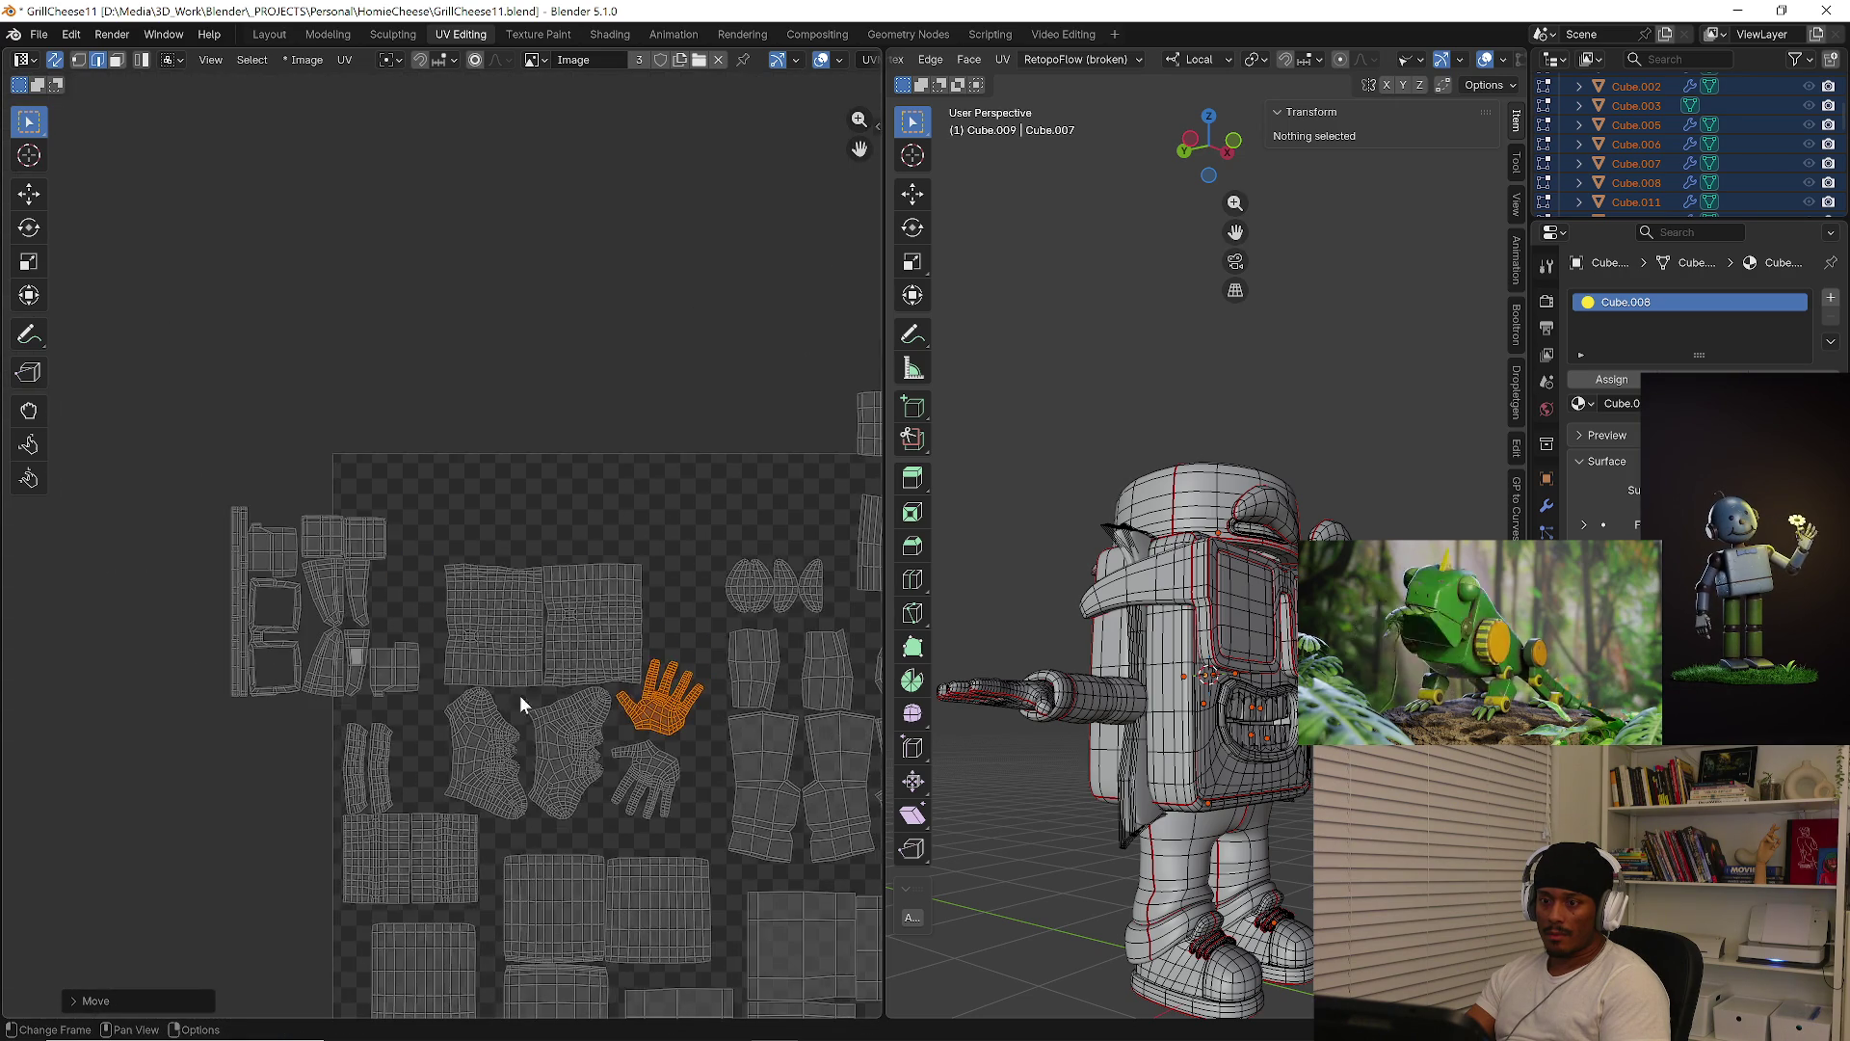
{"action": "scroll", "coordinate": [540, 607], "scroll_direction": "up", "scroll_amount": 5}
{"action": "scroll", "coordinate": [569, 588], "scroll_direction": "down", "scroll_amount": 5}
{"action": "left_click_drag", "start_coordinate": [175, 449], "coordinate": [449, 681]}
{"action": "key", "text": "g"}
{"action": "left_click", "coordinate": [244, 628]}
{"action": "scroll", "coordinate": [298, 715], "scroll_direction": "up", "scroll_amount": 2}
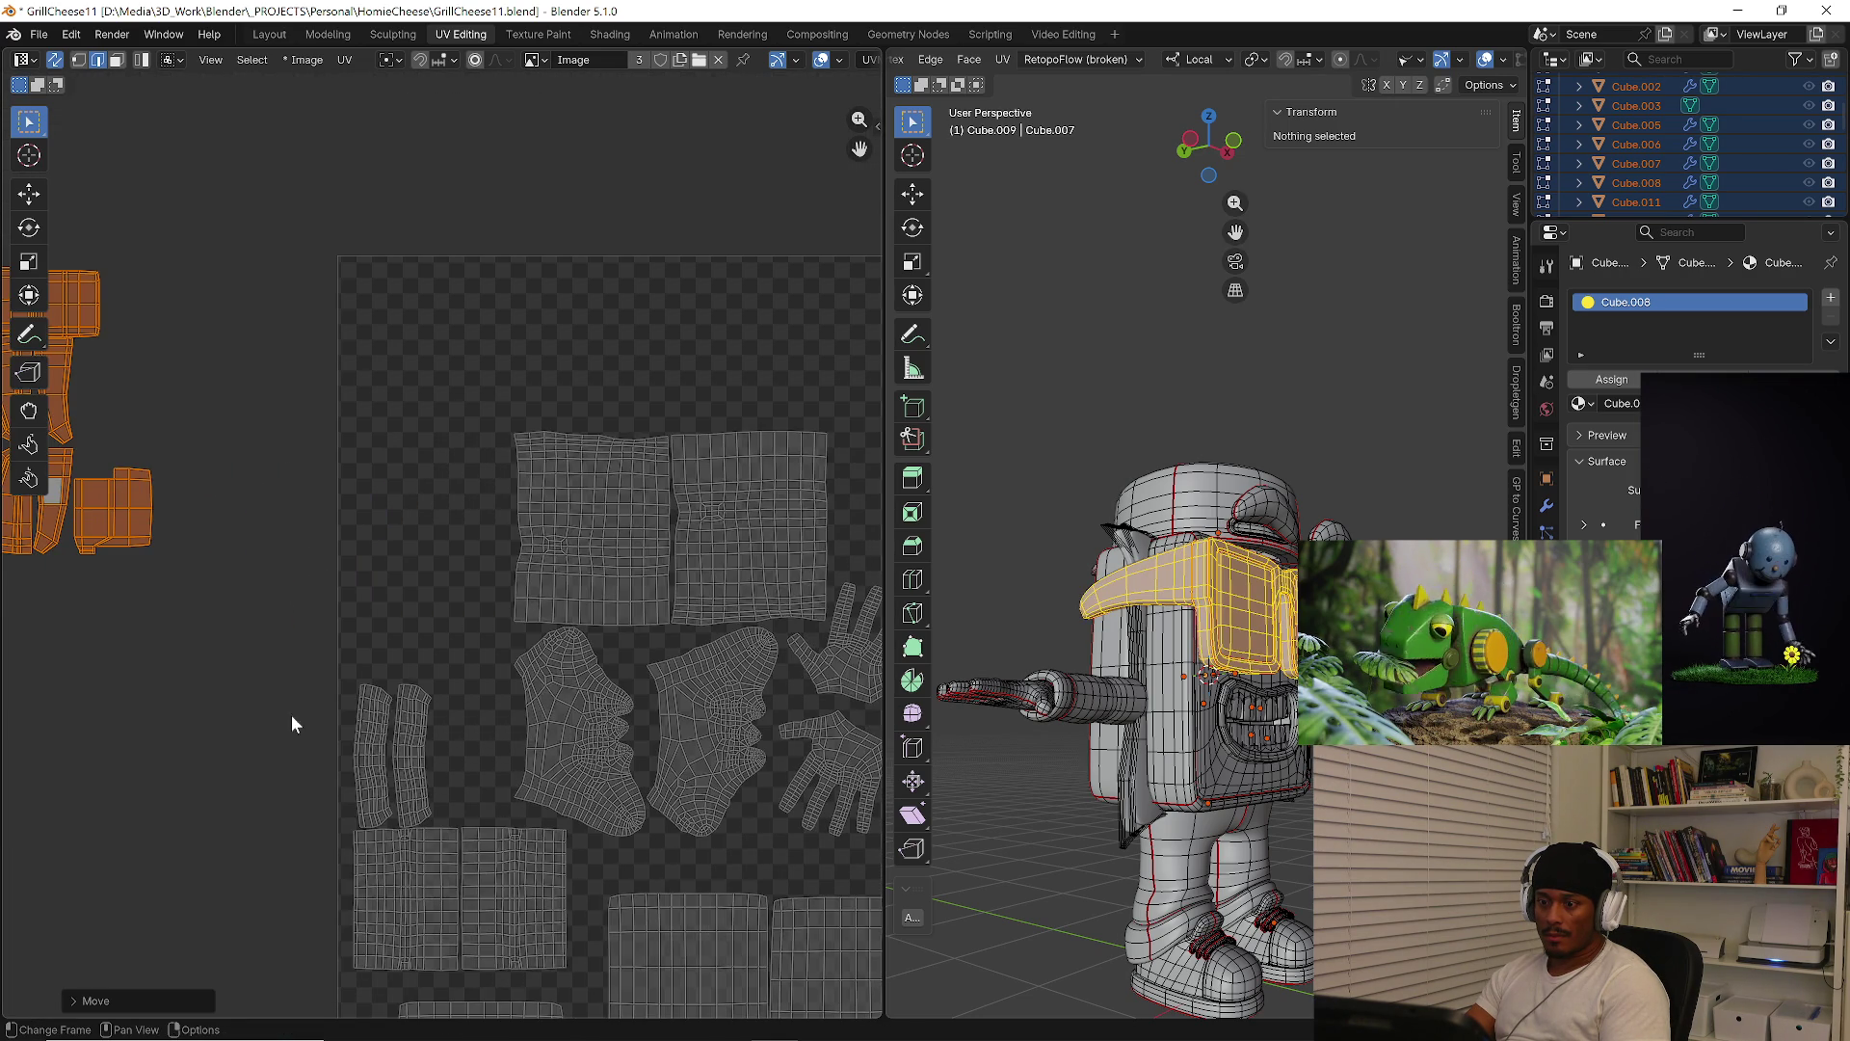
{"action": "left_click", "coordinate": [355, 749]}
Park the two curved strip islands to the left of the UV square
{"action": "key", "text": "l"}
{"action": "key", "text": "l"}
{"action": "scroll", "coordinate": [438, 771], "scroll_direction": "down", "scroll_amount": 3}
{"action": "middle_click_drag", "start_coordinate": [384, 699], "coordinate": [381, 610]}
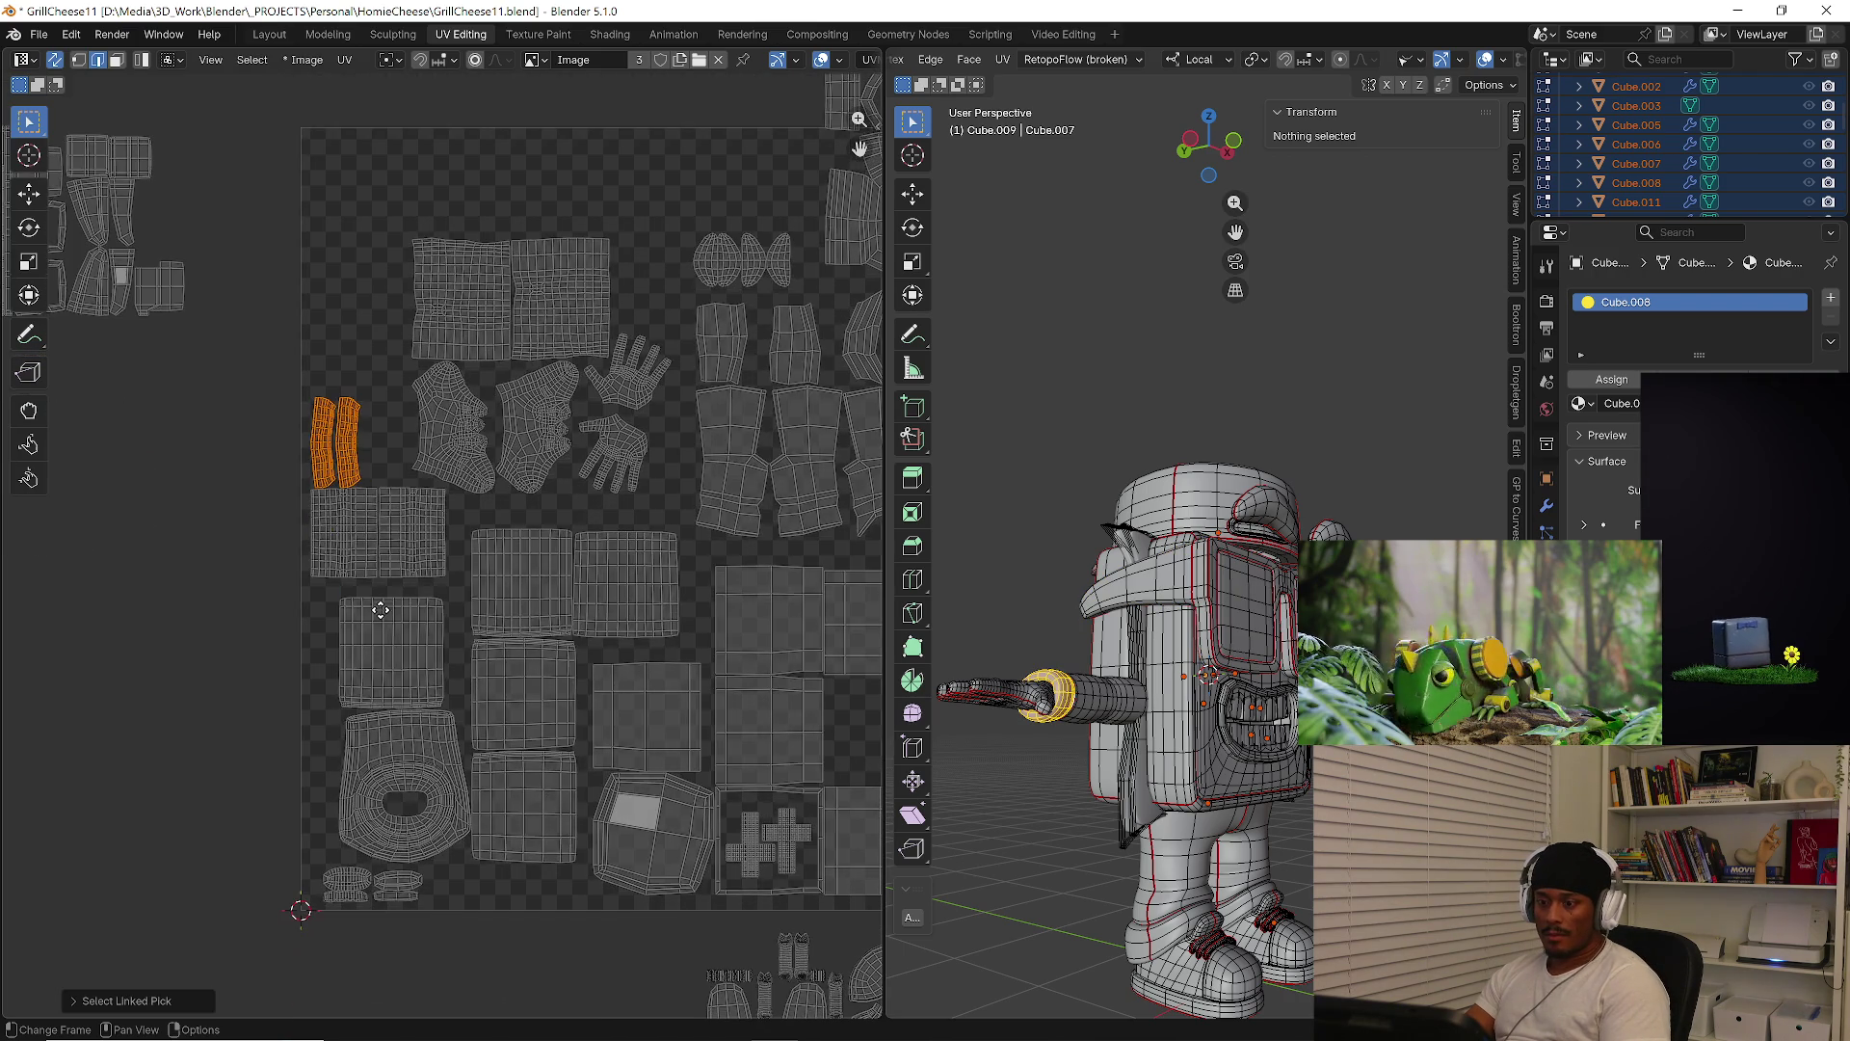
{"action": "scroll", "coordinate": [339, 763], "scroll_direction": "up", "scroll_amount": 2}
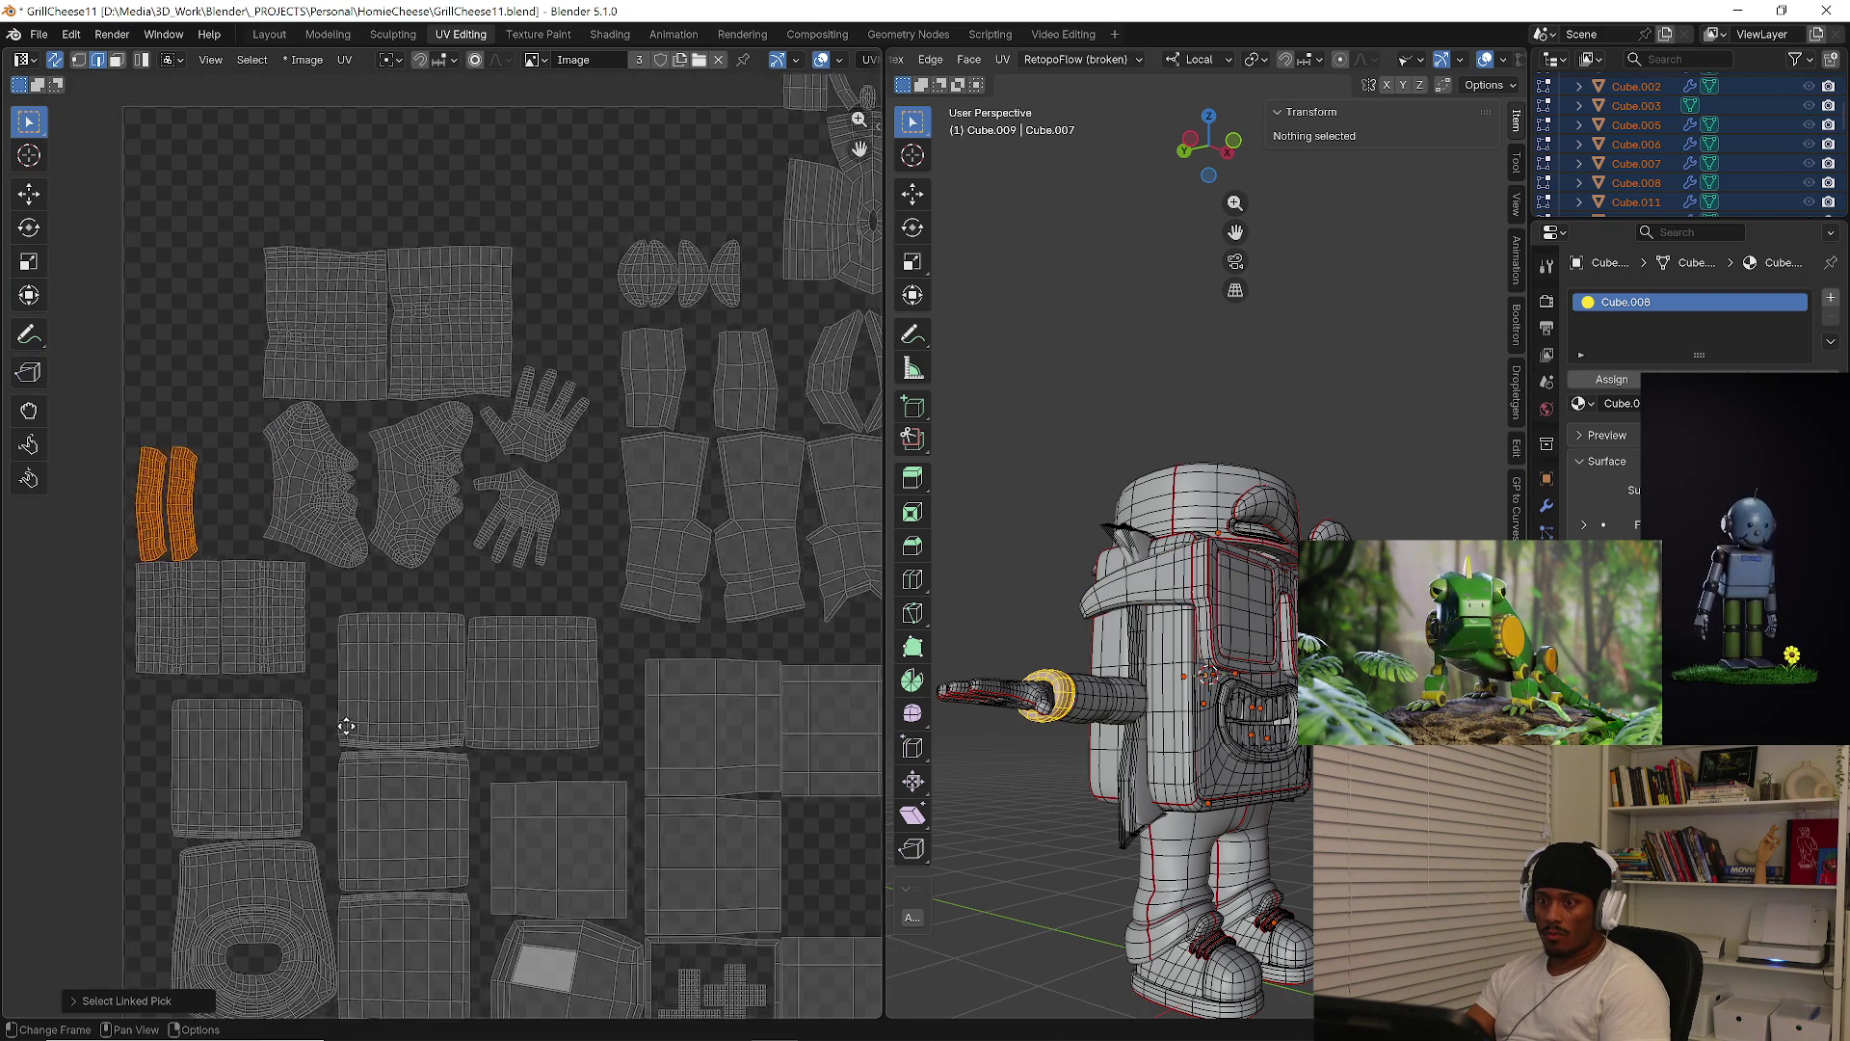
{"action": "key", "text": "g"}
{"action": "left_click", "coordinate": [357, 590]}
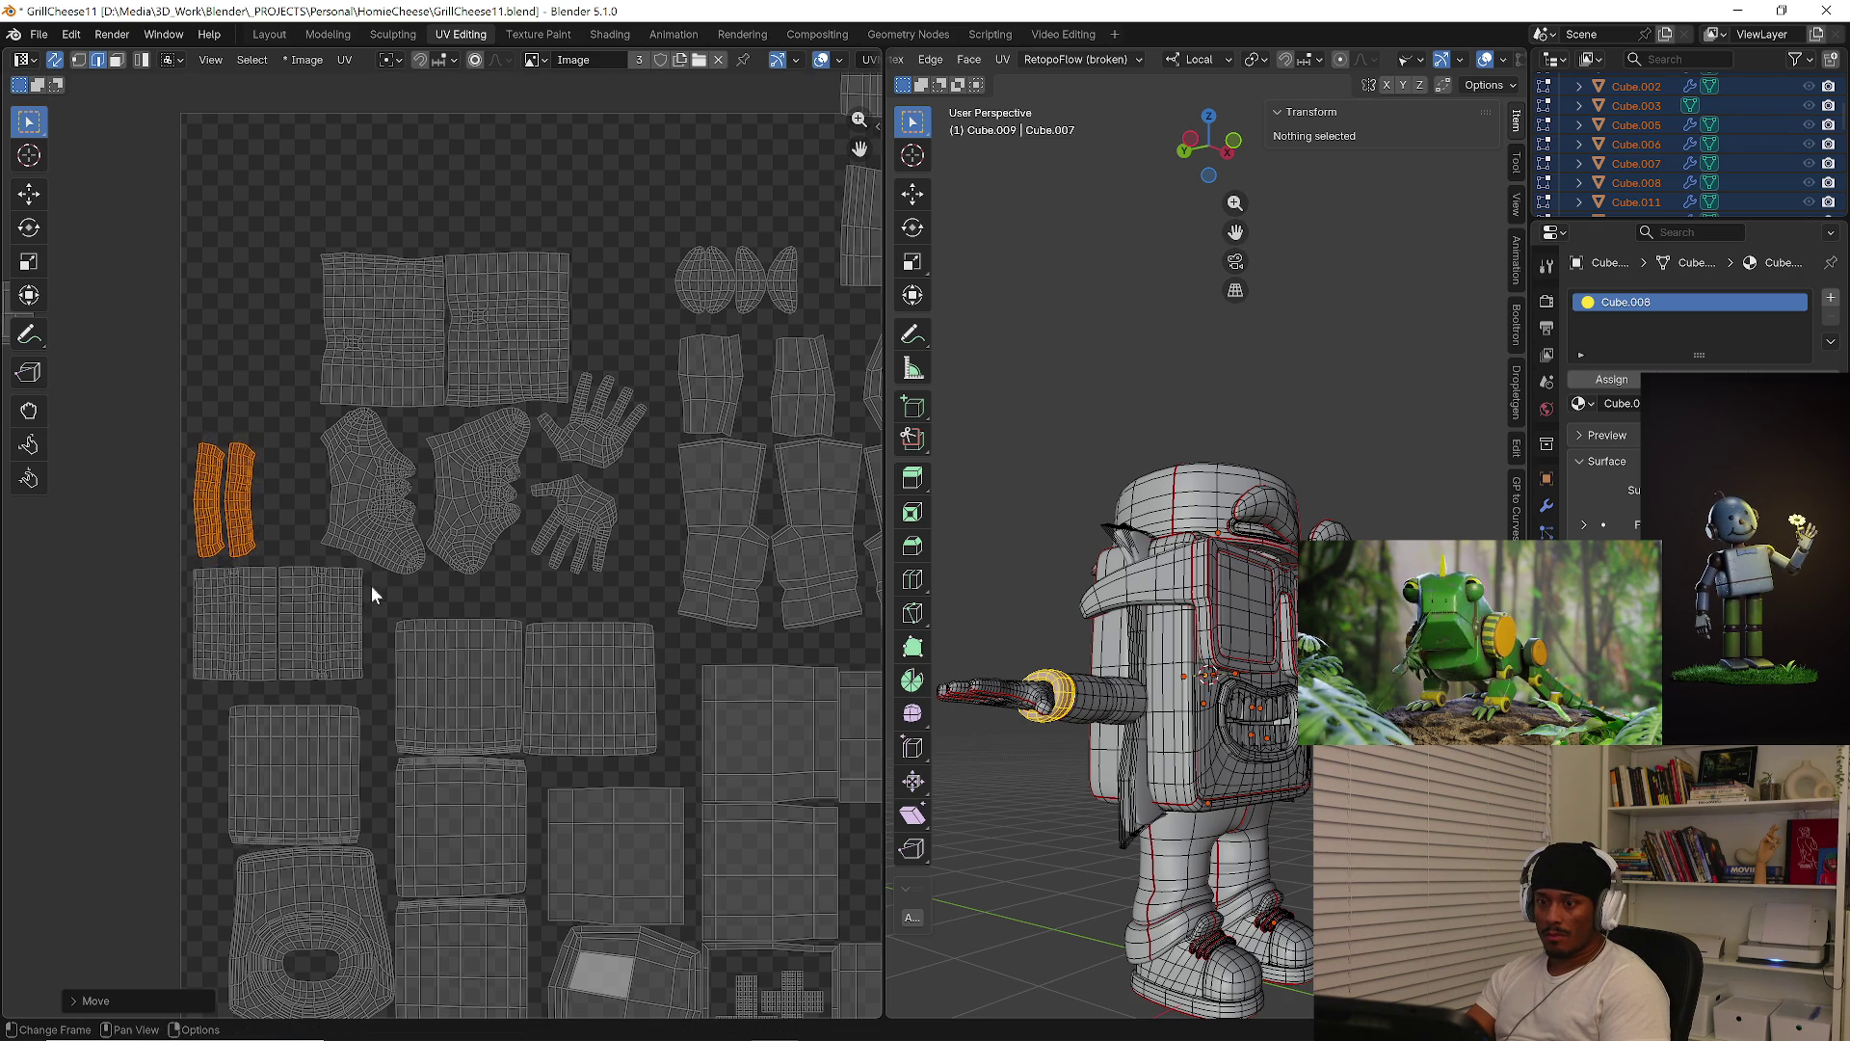
{"action": "scroll", "coordinate": [399, 595], "scroll_direction": "down", "scroll_amount": 2}
{"action": "mouse_move", "coordinate": [399, 595]}
{"action": "middle_mouse_down"}
{"action": "mouse_move", "coordinate": [244, 582]}
{"action": "mouse_move", "coordinate": [382, 557]}
{"action": "middle_mouse_up"}
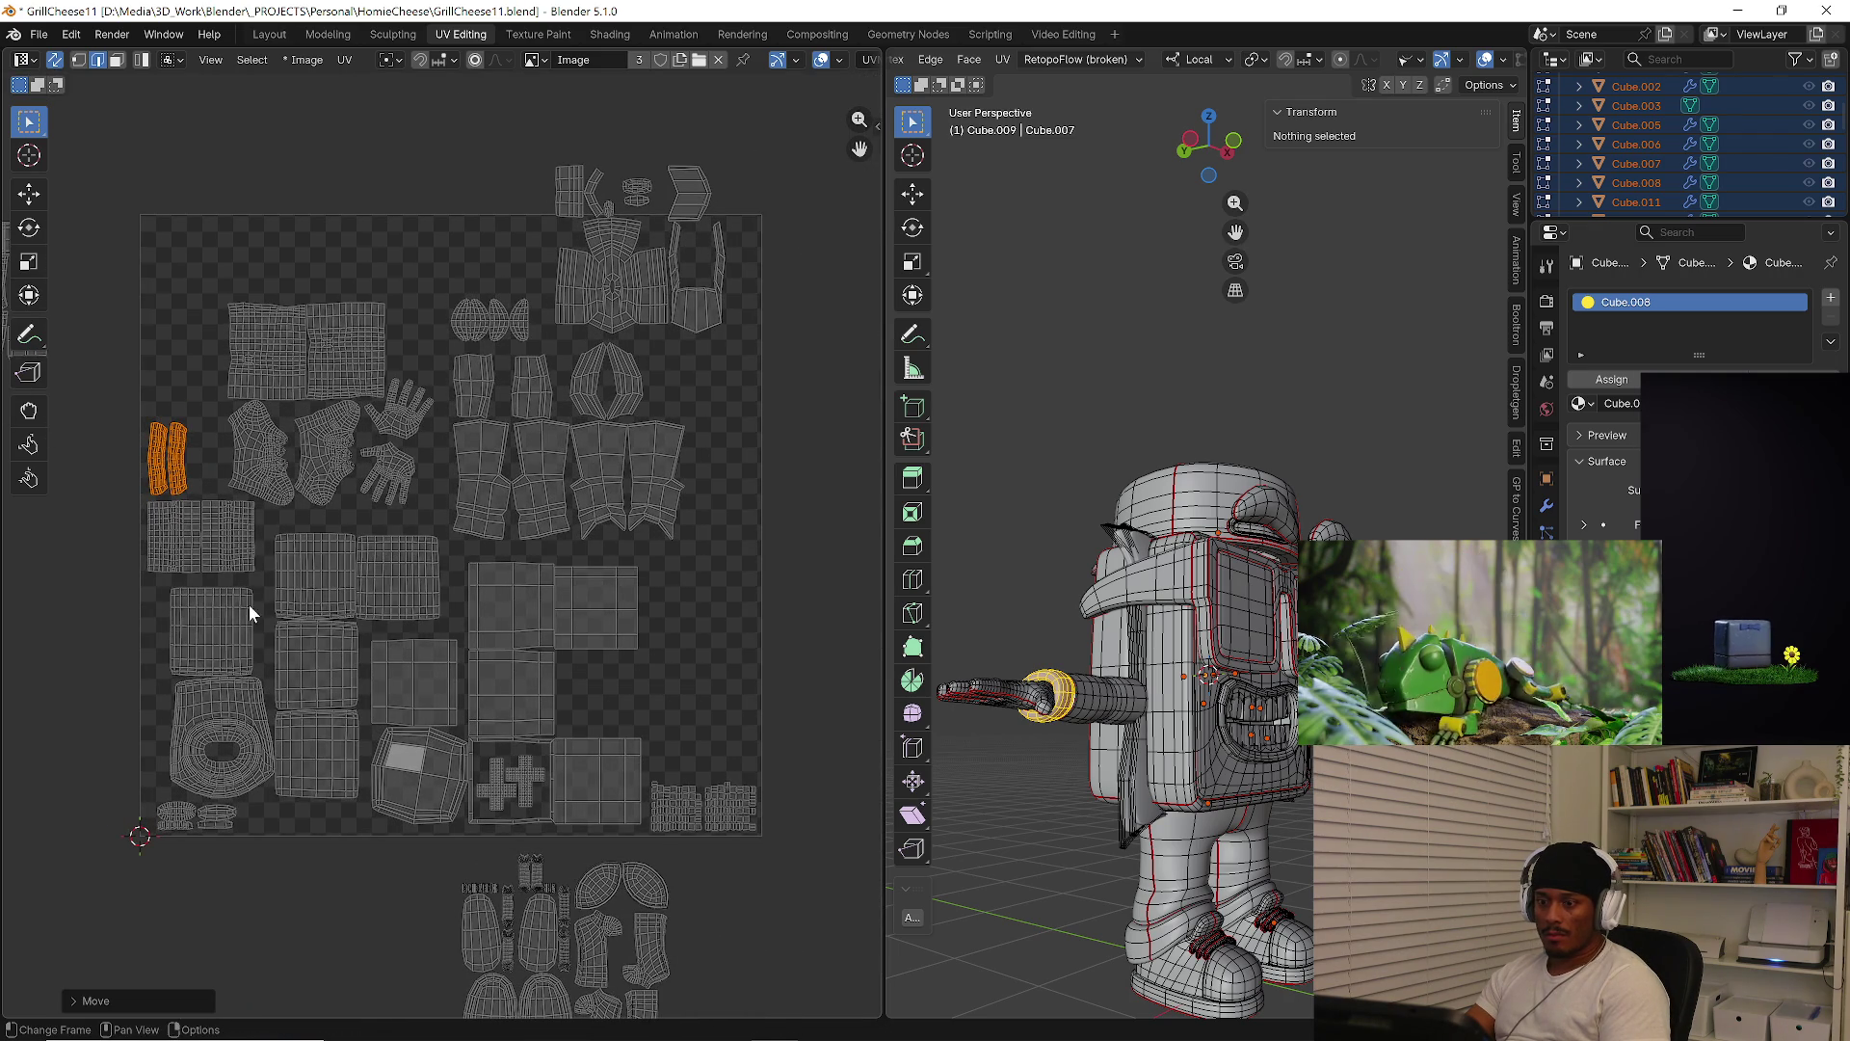
{"action": "middle_click_drag", "start_coordinate": [234, 542], "coordinate": [416, 629]}
{"action": "key", "text": "g"}
{"action": "left_click", "coordinate": [393, 391]}
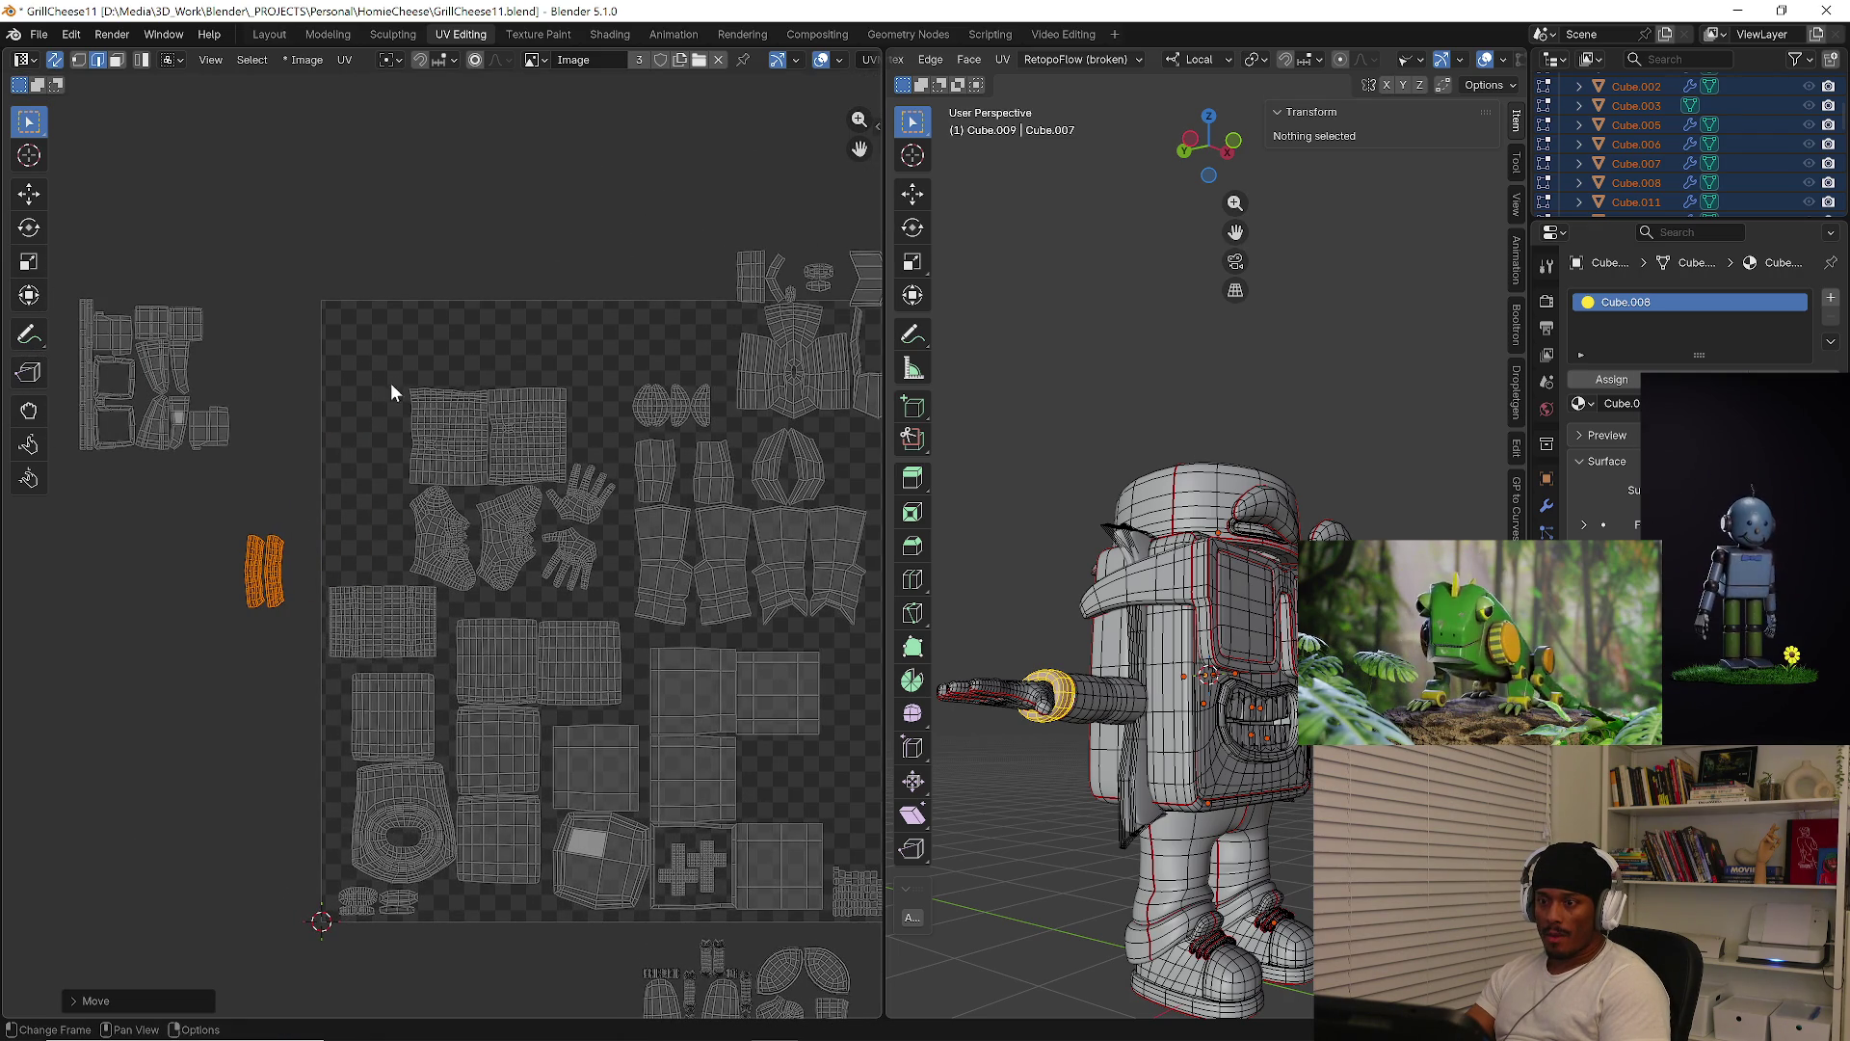
{"action": "scroll", "coordinate": [430, 524], "scroll_direction": "up", "scroll_amount": 3}
Move the two face islands to the top and shift the body islands down-left
{"action": "left_click", "coordinate": [477, 576]}
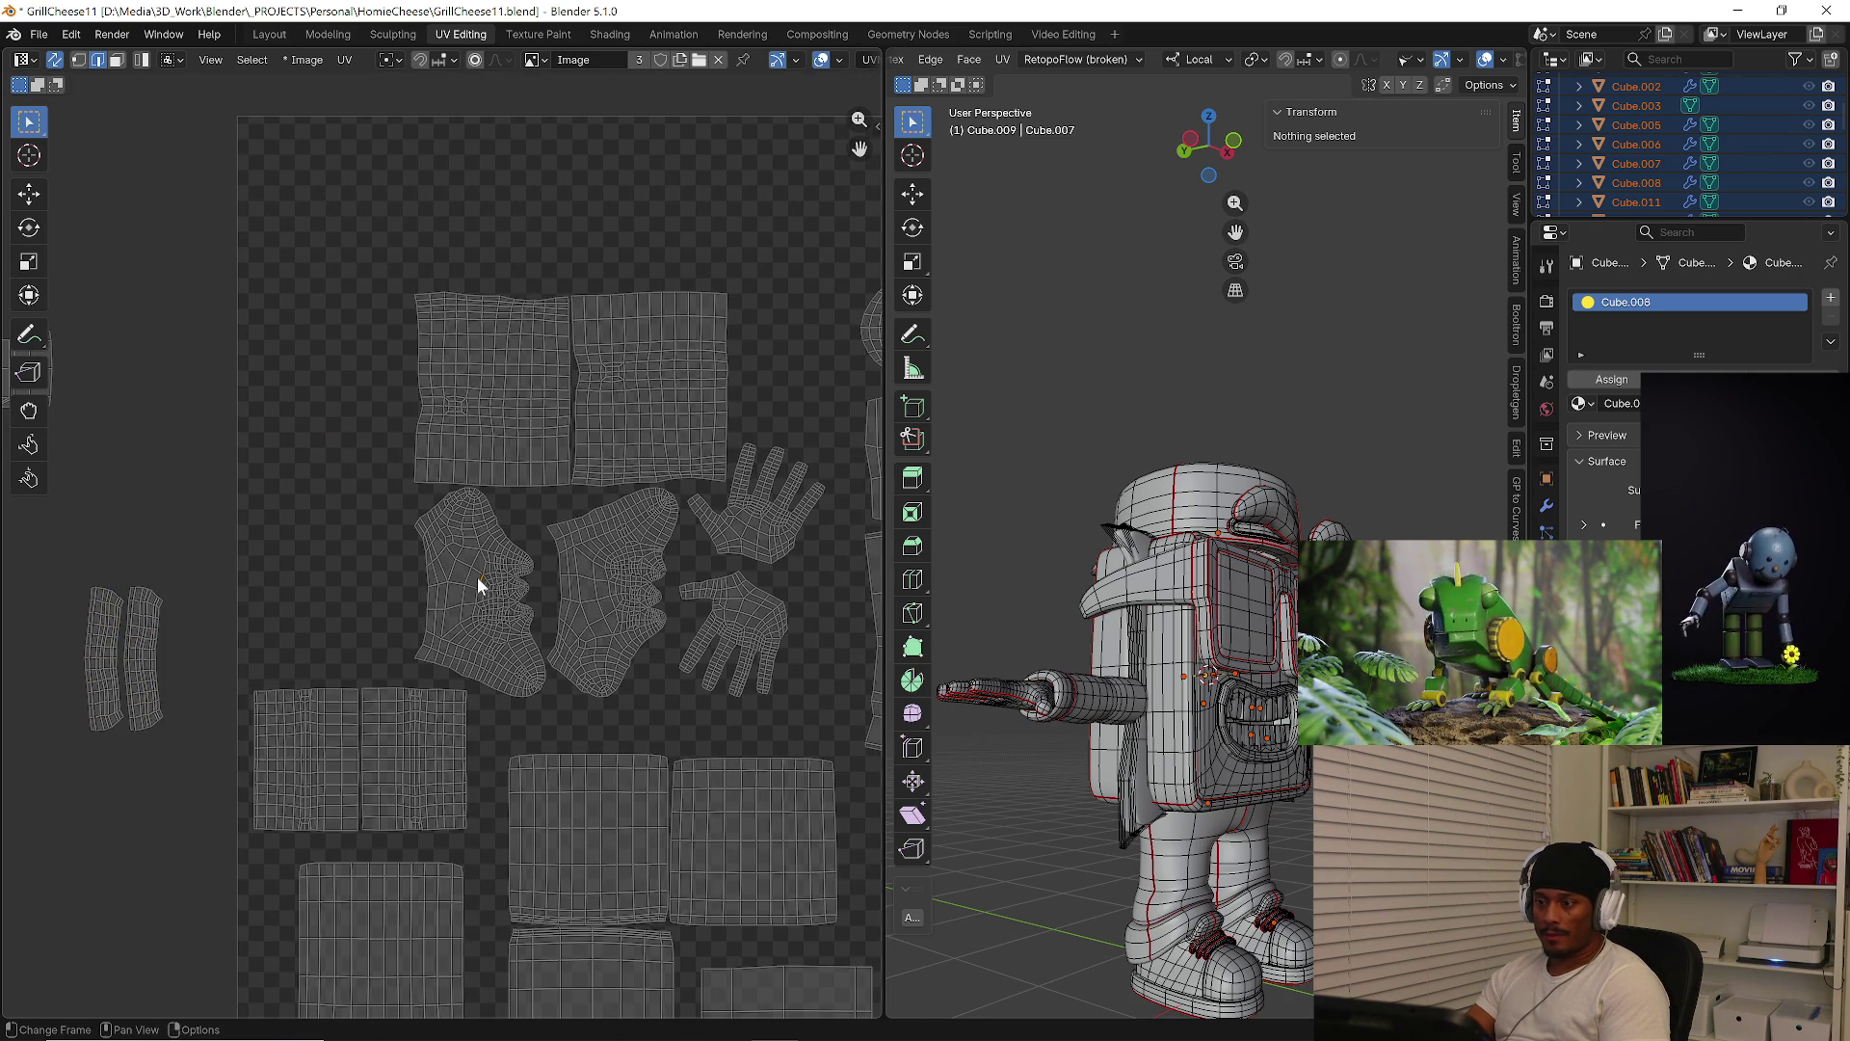
{"action": "key", "text": "l"}
{"action": "key", "text": "l"}
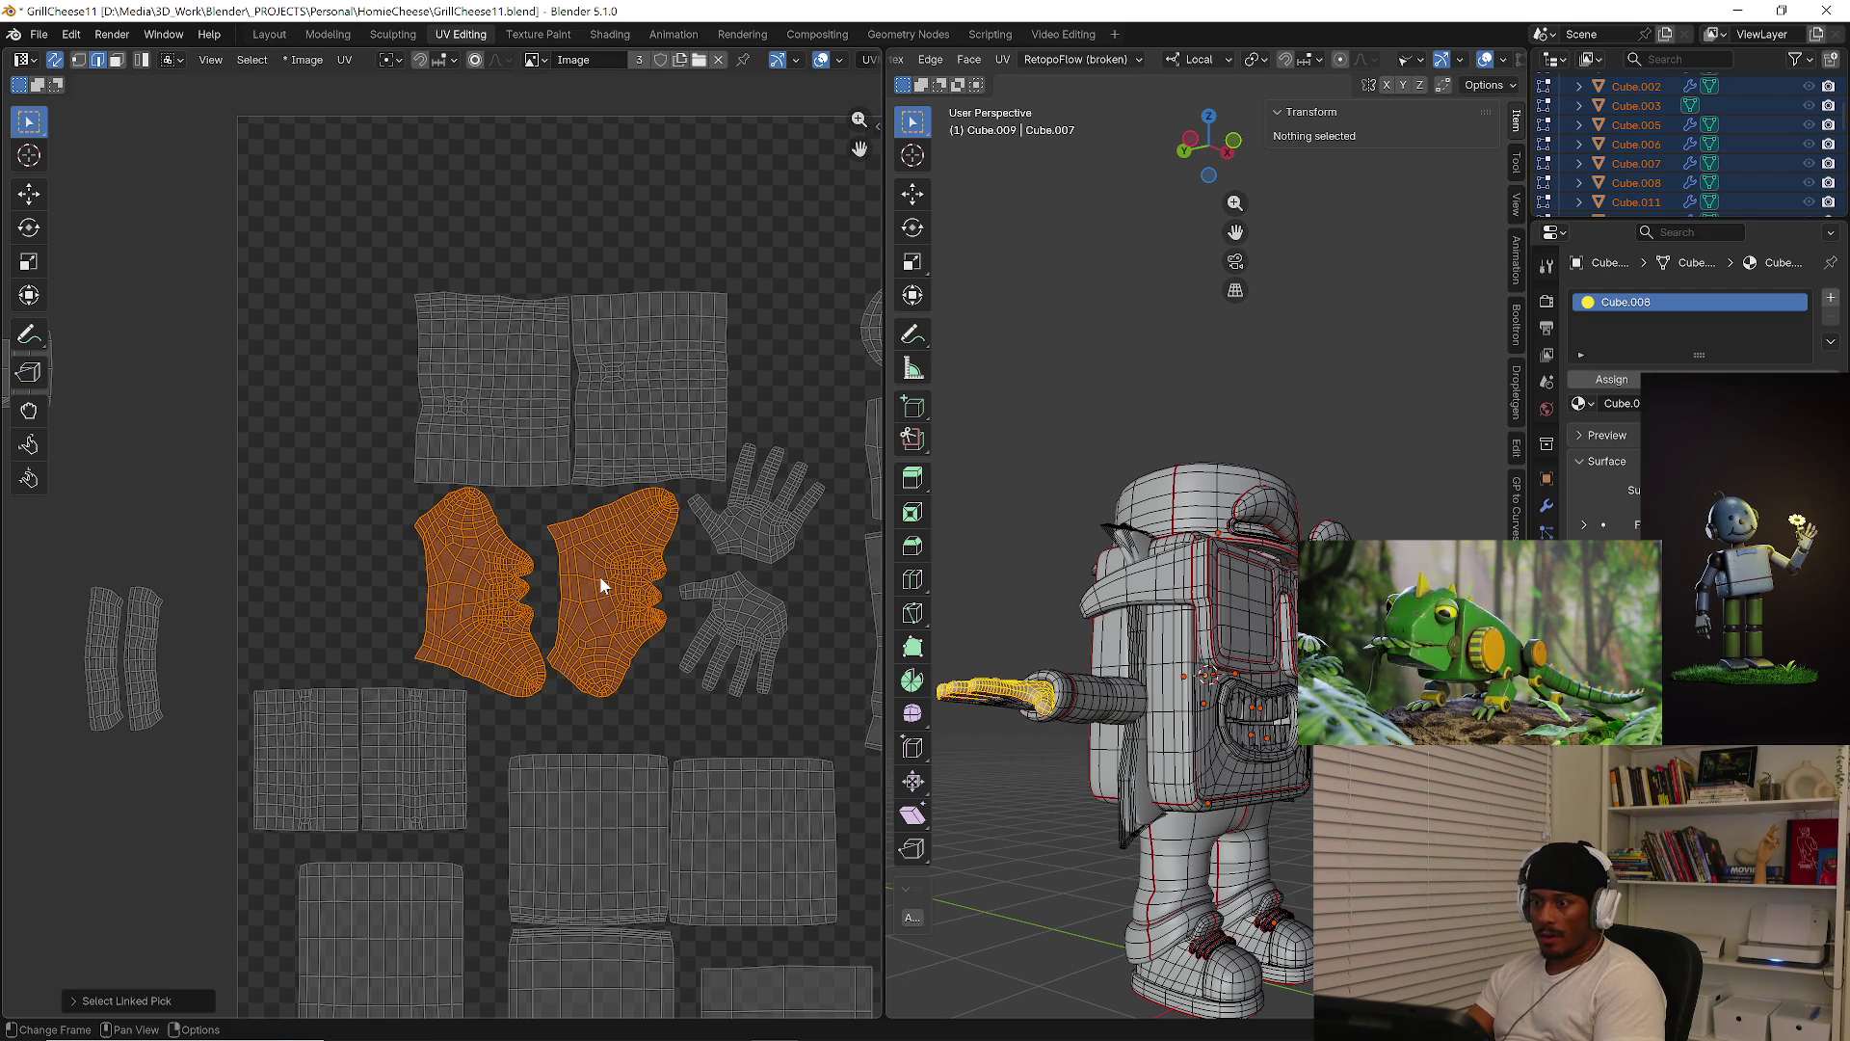
{"action": "key", "text": "g"}
{"action": "left_click", "coordinate": [617, 159]}
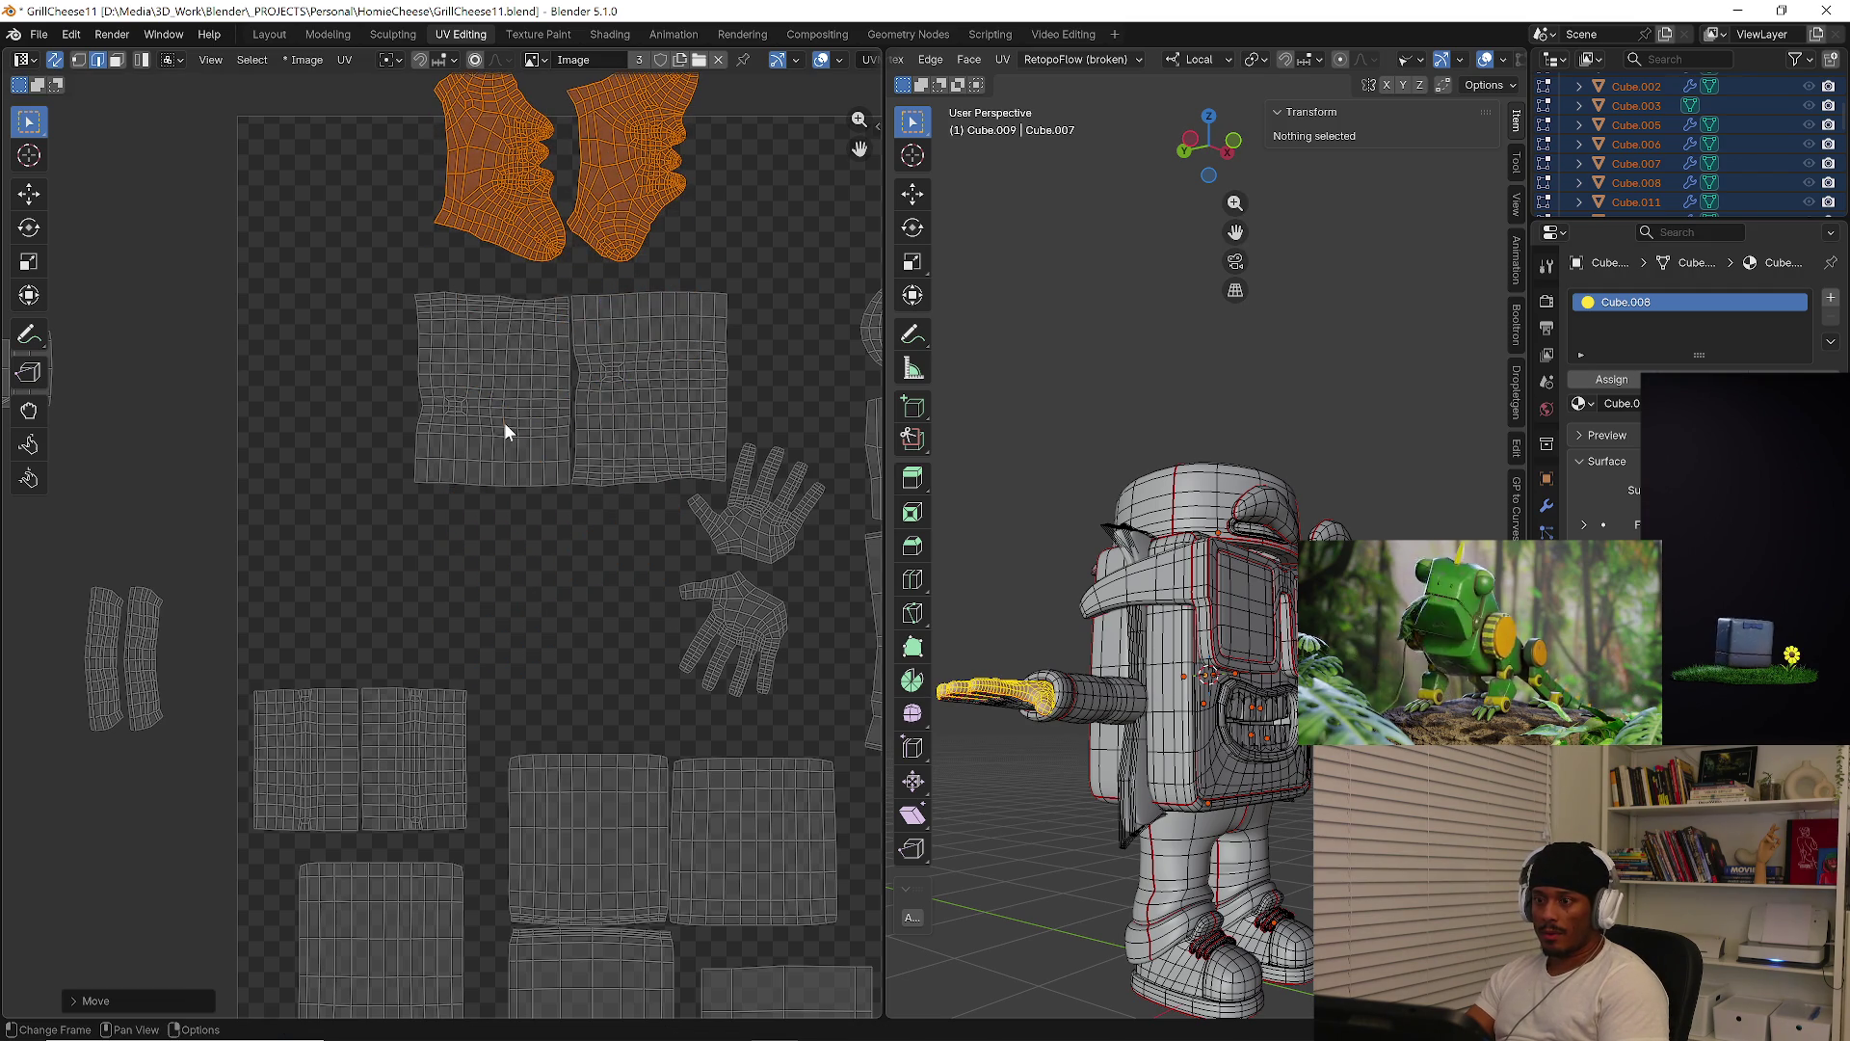
{"action": "key", "text": "alt+a"}
{"action": "key", "text": "l"}
{"action": "key", "text": "l"}
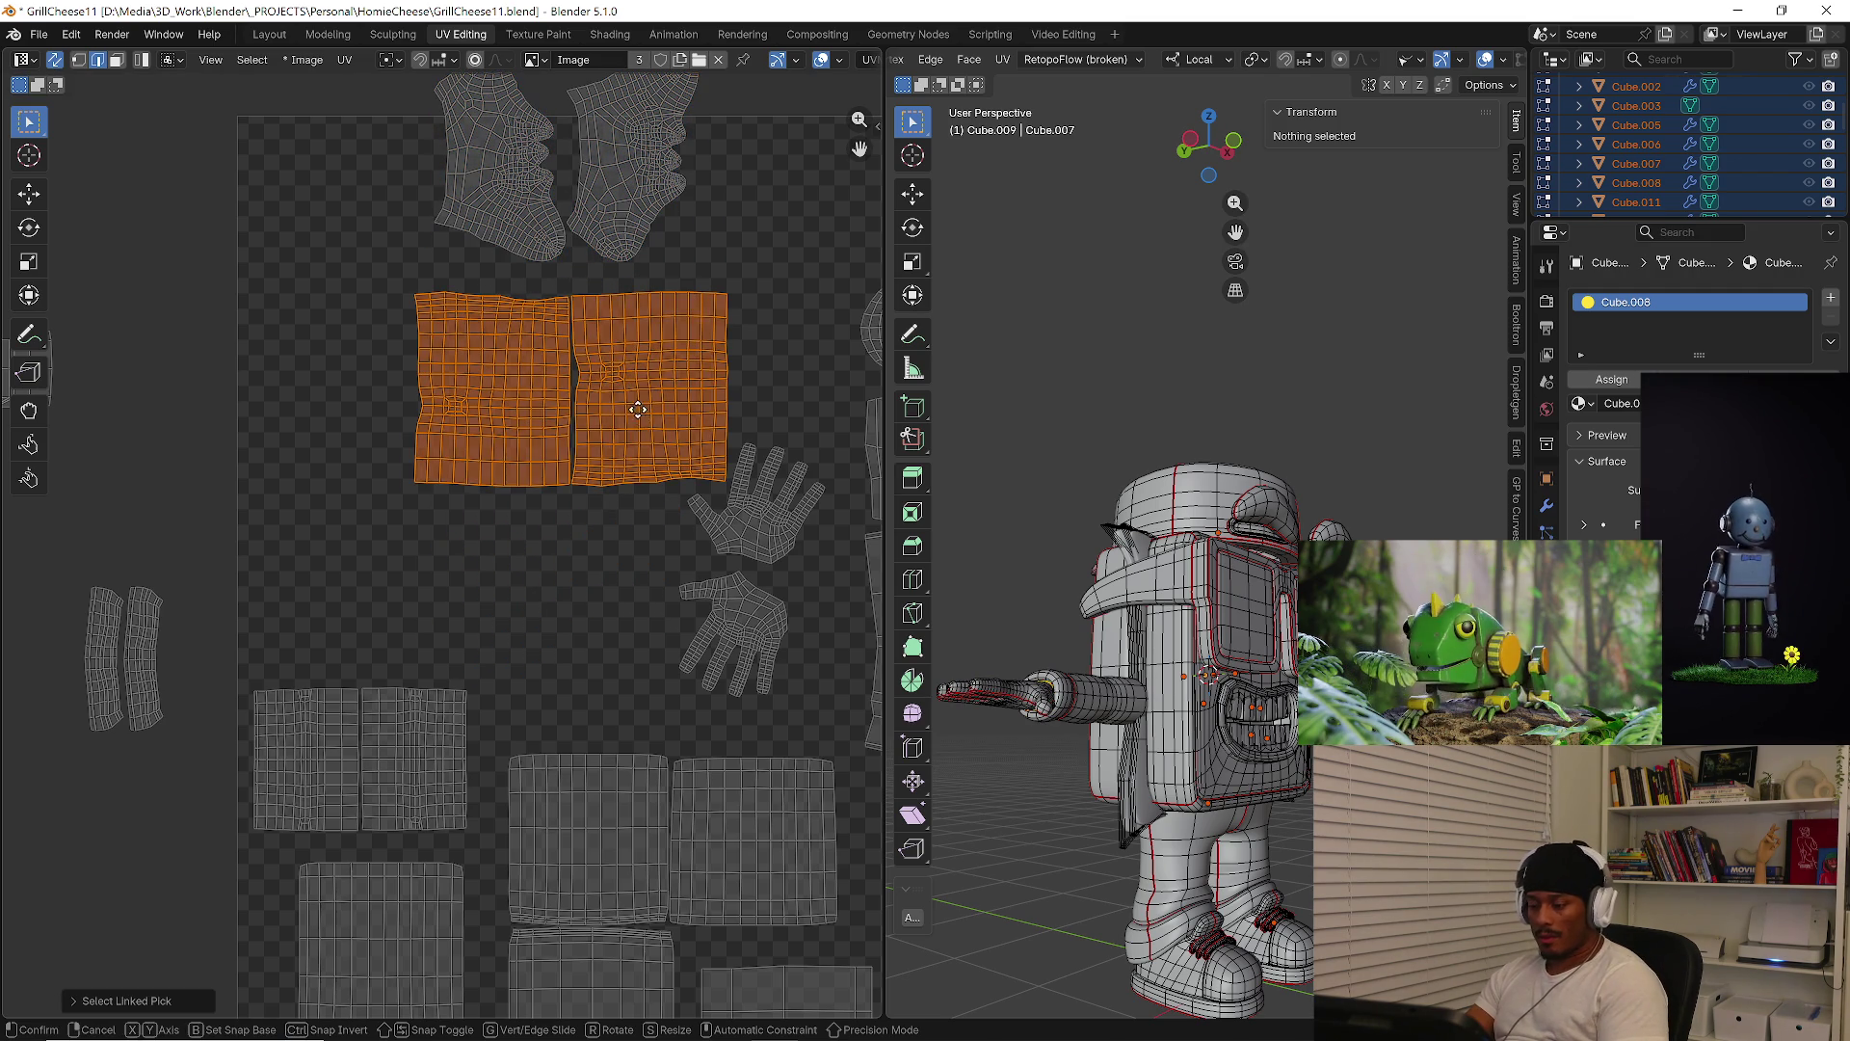
{"action": "key", "text": "g"}
{"action": "left_click", "coordinate": [471, 600]}
Bring the left-side islands into the square and place the head islands beside them
{"action": "middle_click_drag", "start_coordinate": [436, 517], "coordinate": [399, 580]}
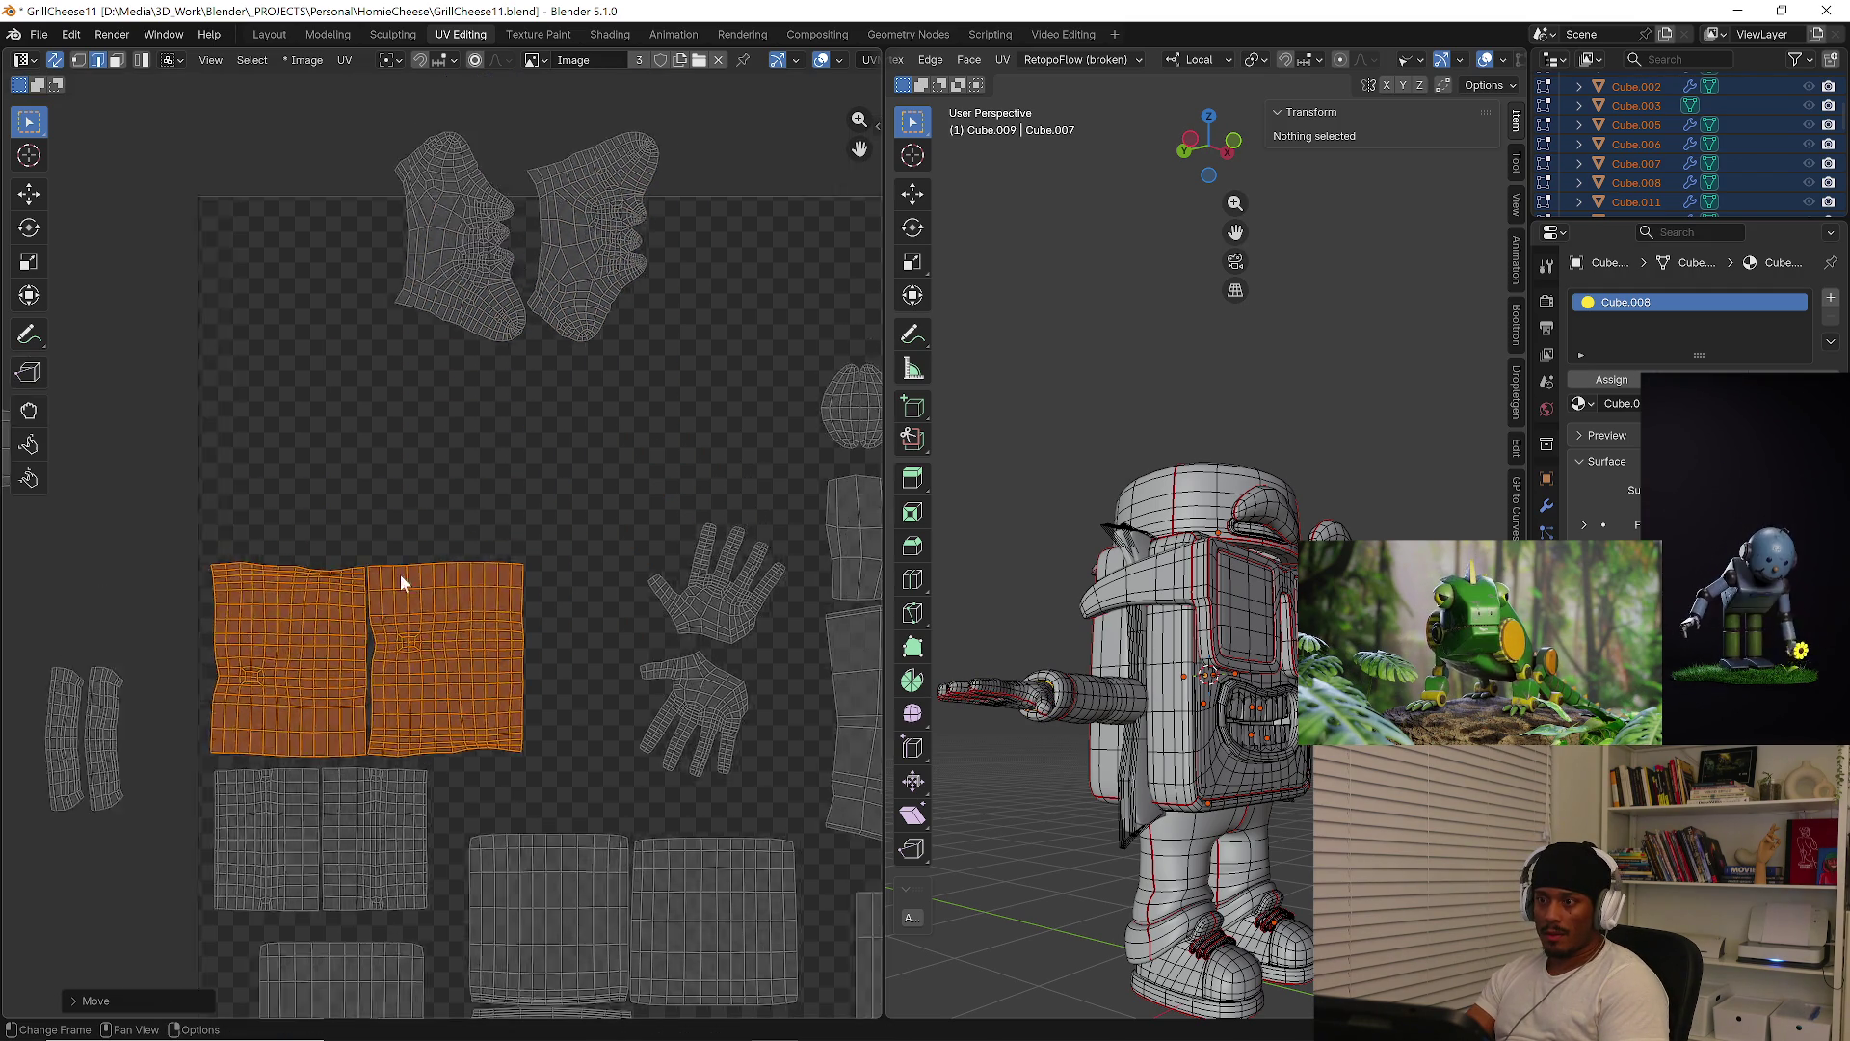
{"action": "scroll", "coordinate": [399, 581], "scroll_direction": "down", "scroll_amount": 3}
{"action": "left_click_drag", "start_coordinate": [338, 301], "coordinate": [584, 502]}
{"action": "scroll", "coordinate": [297, 392], "scroll_direction": "left", "scroll_amount": 5}
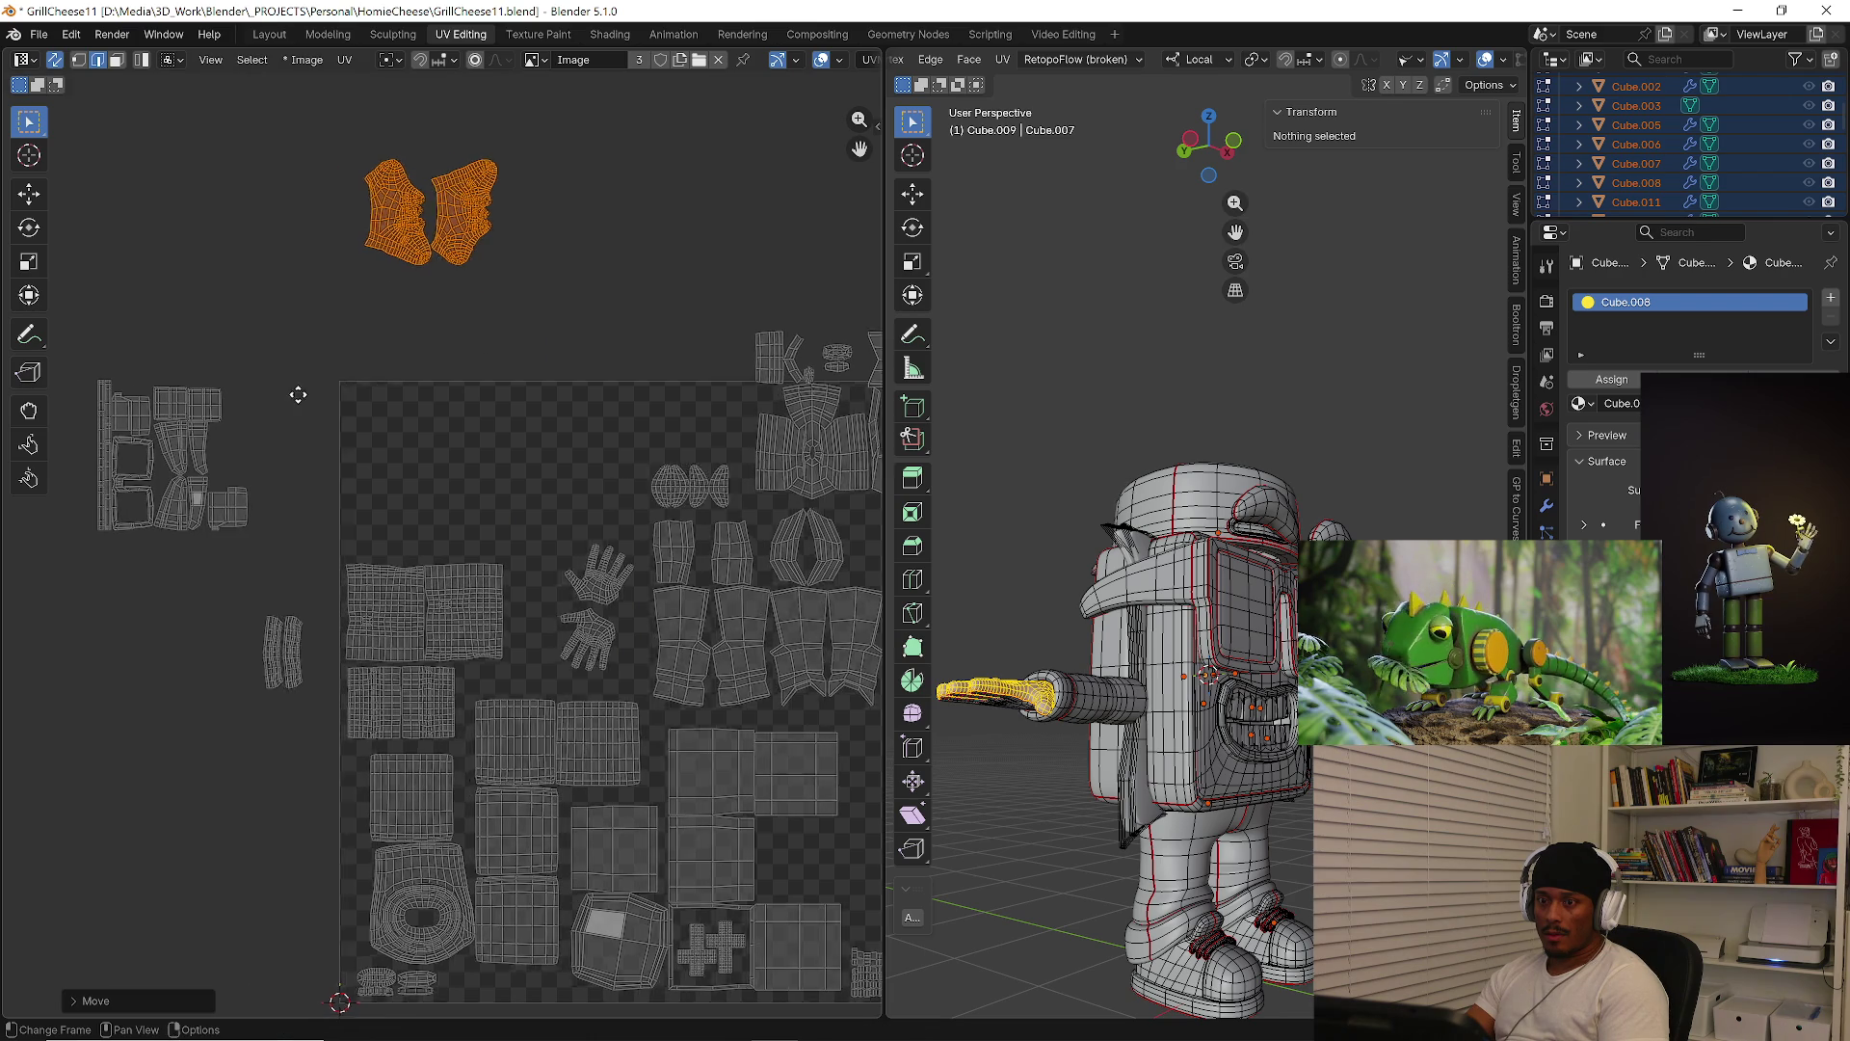
{"action": "left_click_drag", "start_coordinate": [119, 356], "coordinate": [326, 567]}
{"action": "key", "text": "g"}
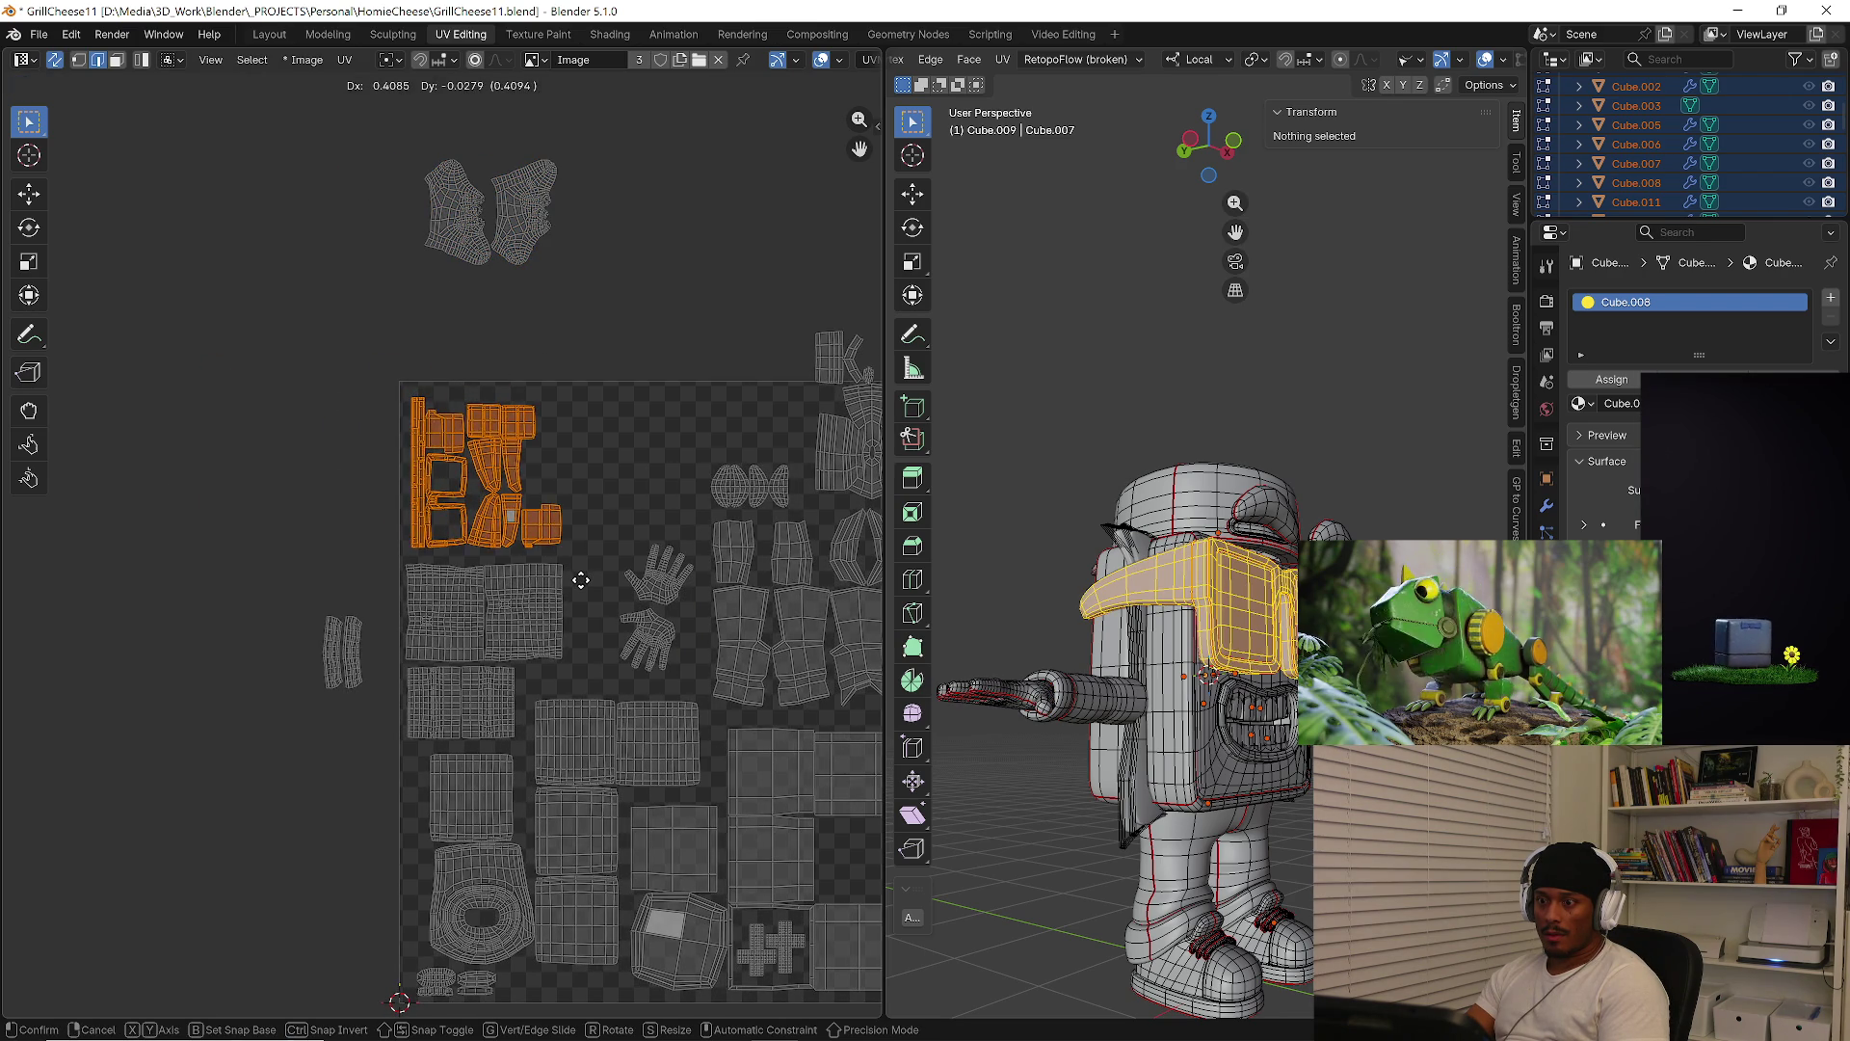
{"action": "left_click", "coordinate": [576, 578]}
{"action": "middle_click_drag", "start_coordinate": [577, 578], "coordinate": [480, 610]}
{"action": "left_click_drag", "start_coordinate": [280, 170], "coordinate": [542, 374]}
{"action": "key", "text": "g"}
{"action": "left_click", "coordinate": [694, 605]}
Move the outer arm islands into the UV square
{"action": "left_click_drag", "start_coordinate": [216, 599], "coordinate": [294, 752]}
{"action": "key", "text": "g"}
{"action": "left_click", "coordinate": [505, 558]}
{"action": "scroll", "coordinate": [415, 477], "scroll_direction": "up", "scroll_amount": 8}
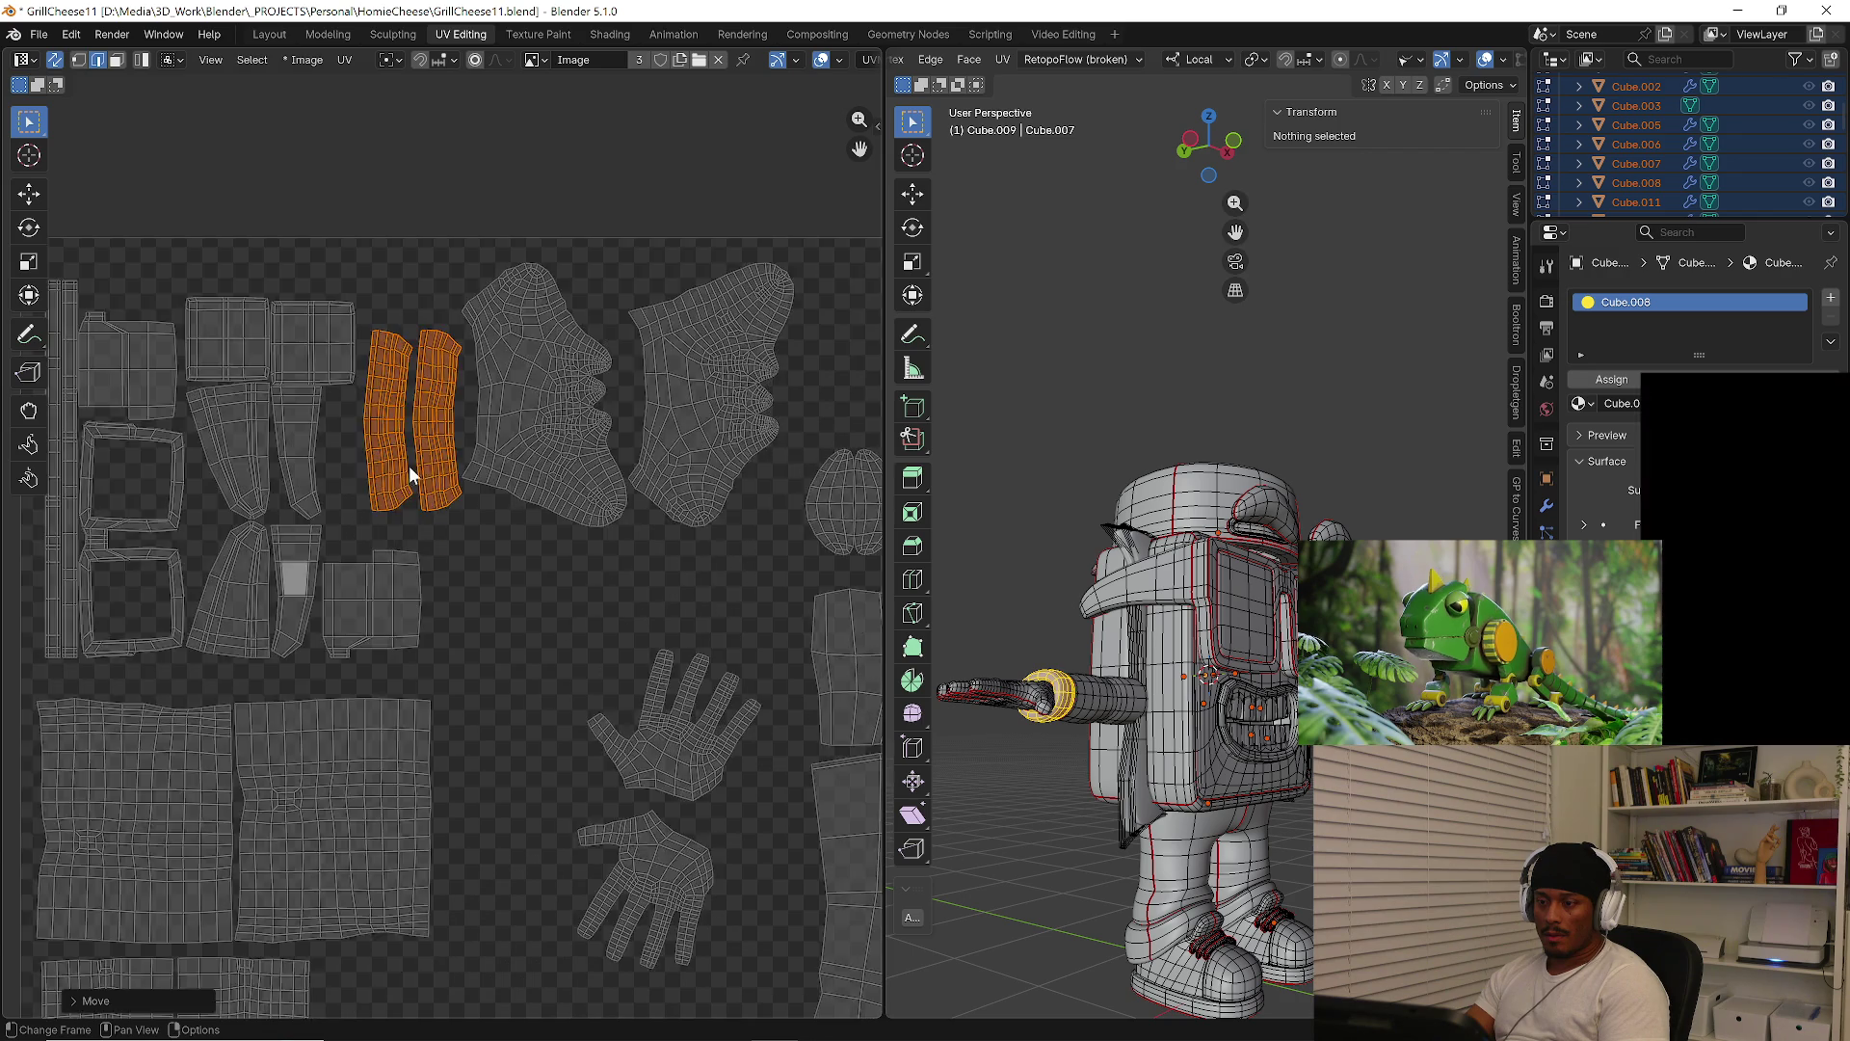
{"action": "scroll", "coordinate": [401, 498], "scroll_direction": "down", "scroll_amount": 10}
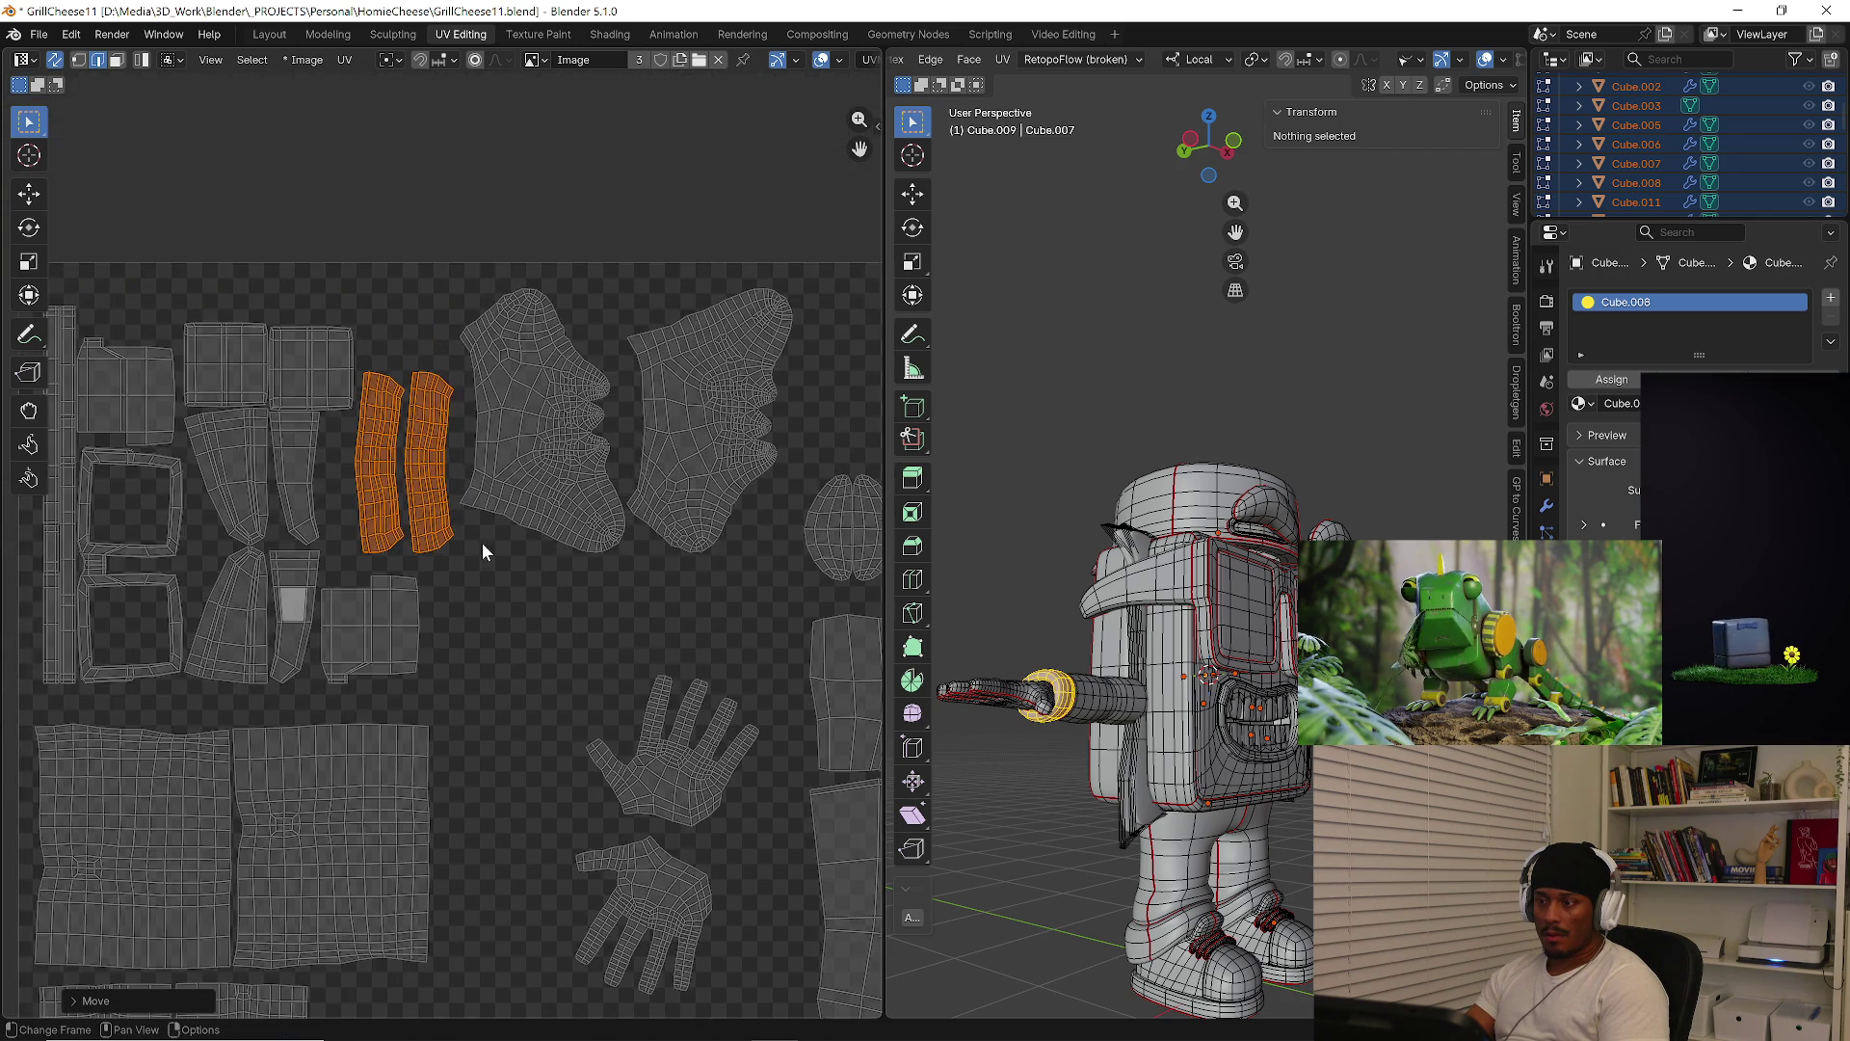
{"action": "scroll", "coordinate": [337, 559], "scroll_direction": "up", "scroll_amount": 3}
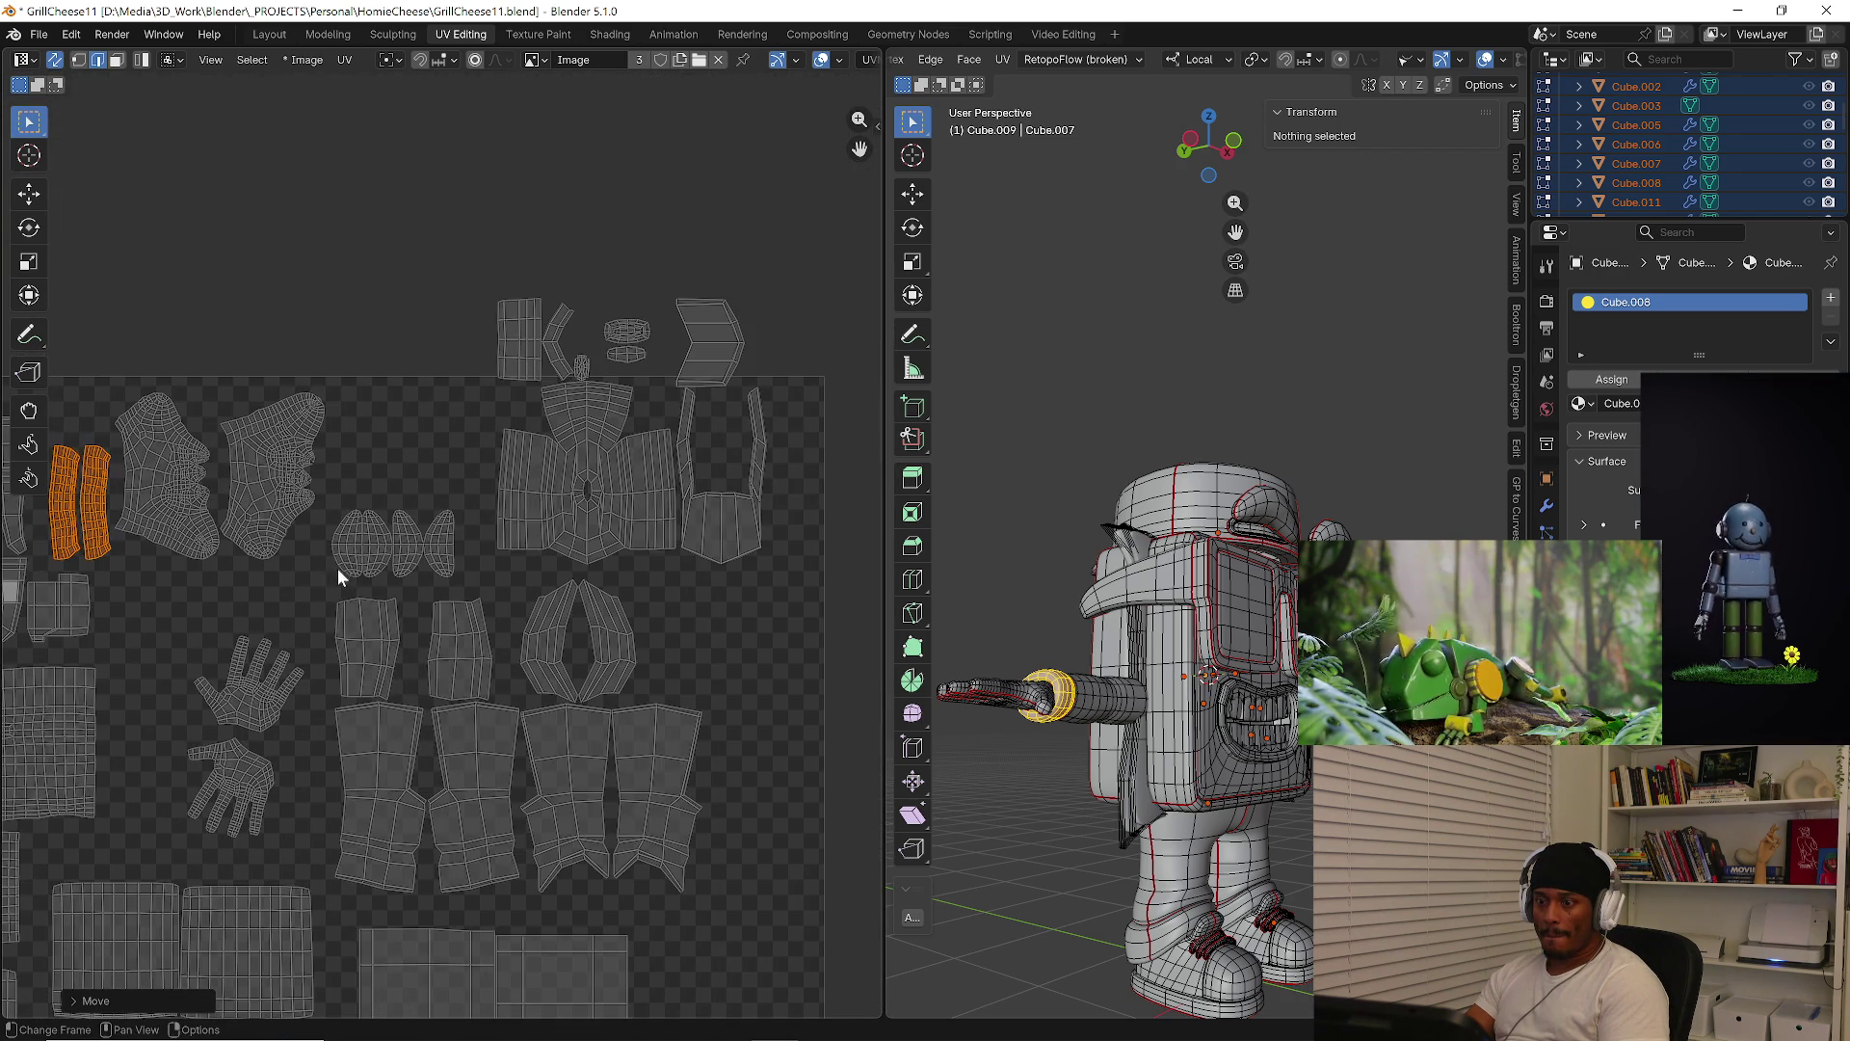
Enlarge the two hand islands and shift them further left
{"action": "left_click_drag", "start_coordinate": [133, 617], "coordinate": [313, 859]}
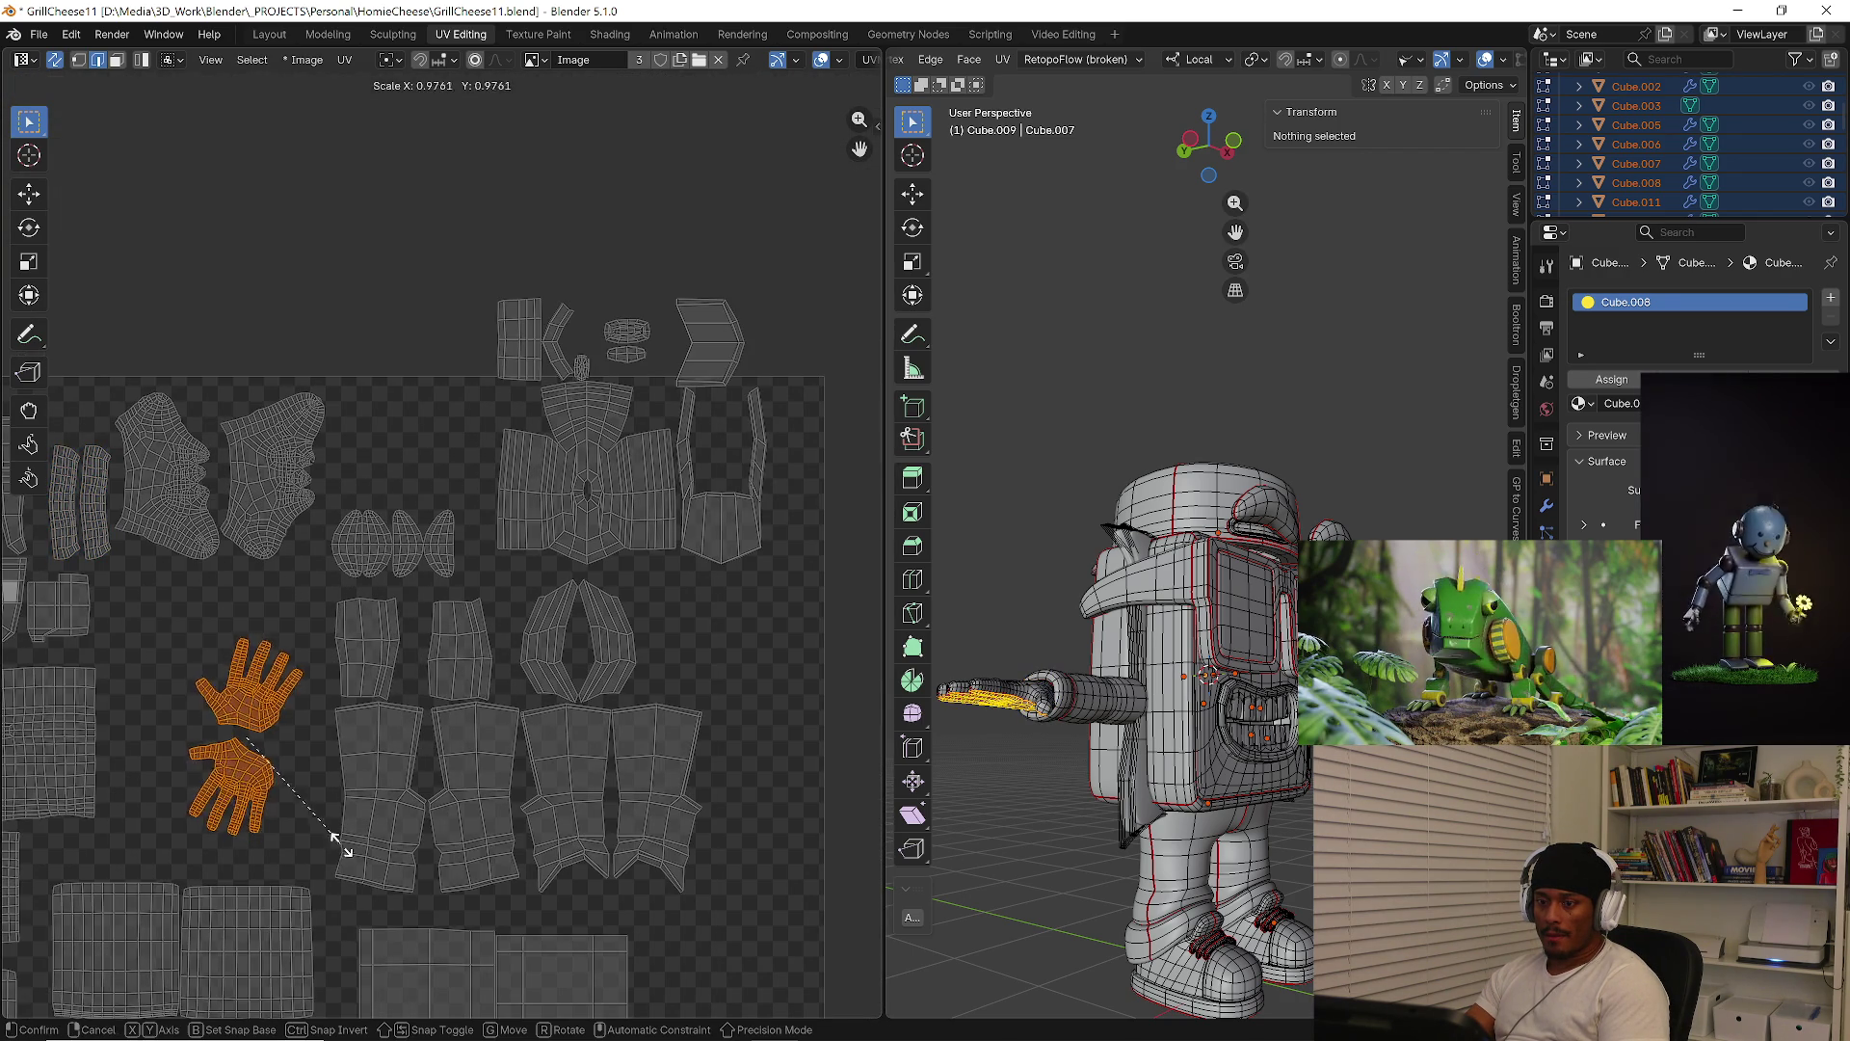
{"action": "key", "text": "s"}
{"action": "left_click", "coordinate": [376, 846]}
{"action": "key", "text": "g"}
{"action": "left_click", "coordinate": [322, 856]}
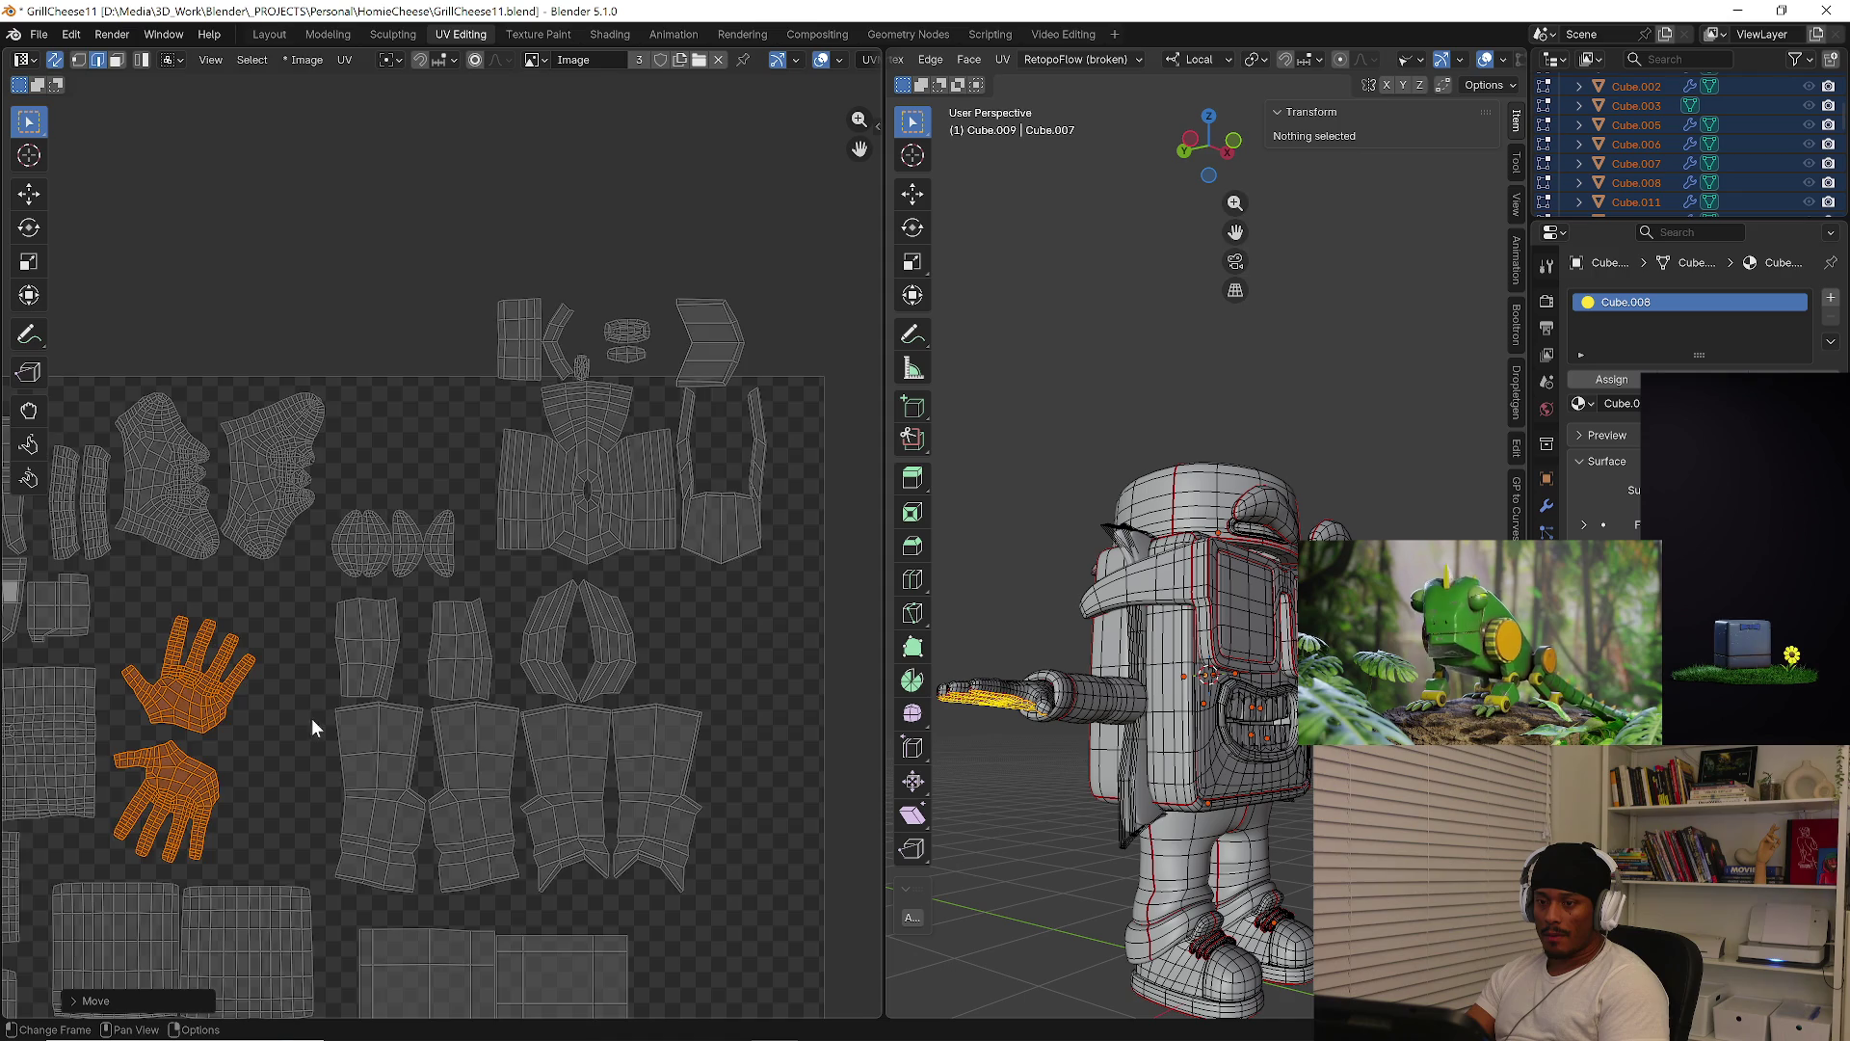
{"action": "scroll", "coordinate": [311, 719], "scroll_direction": "down", "scroll_amount": 1}
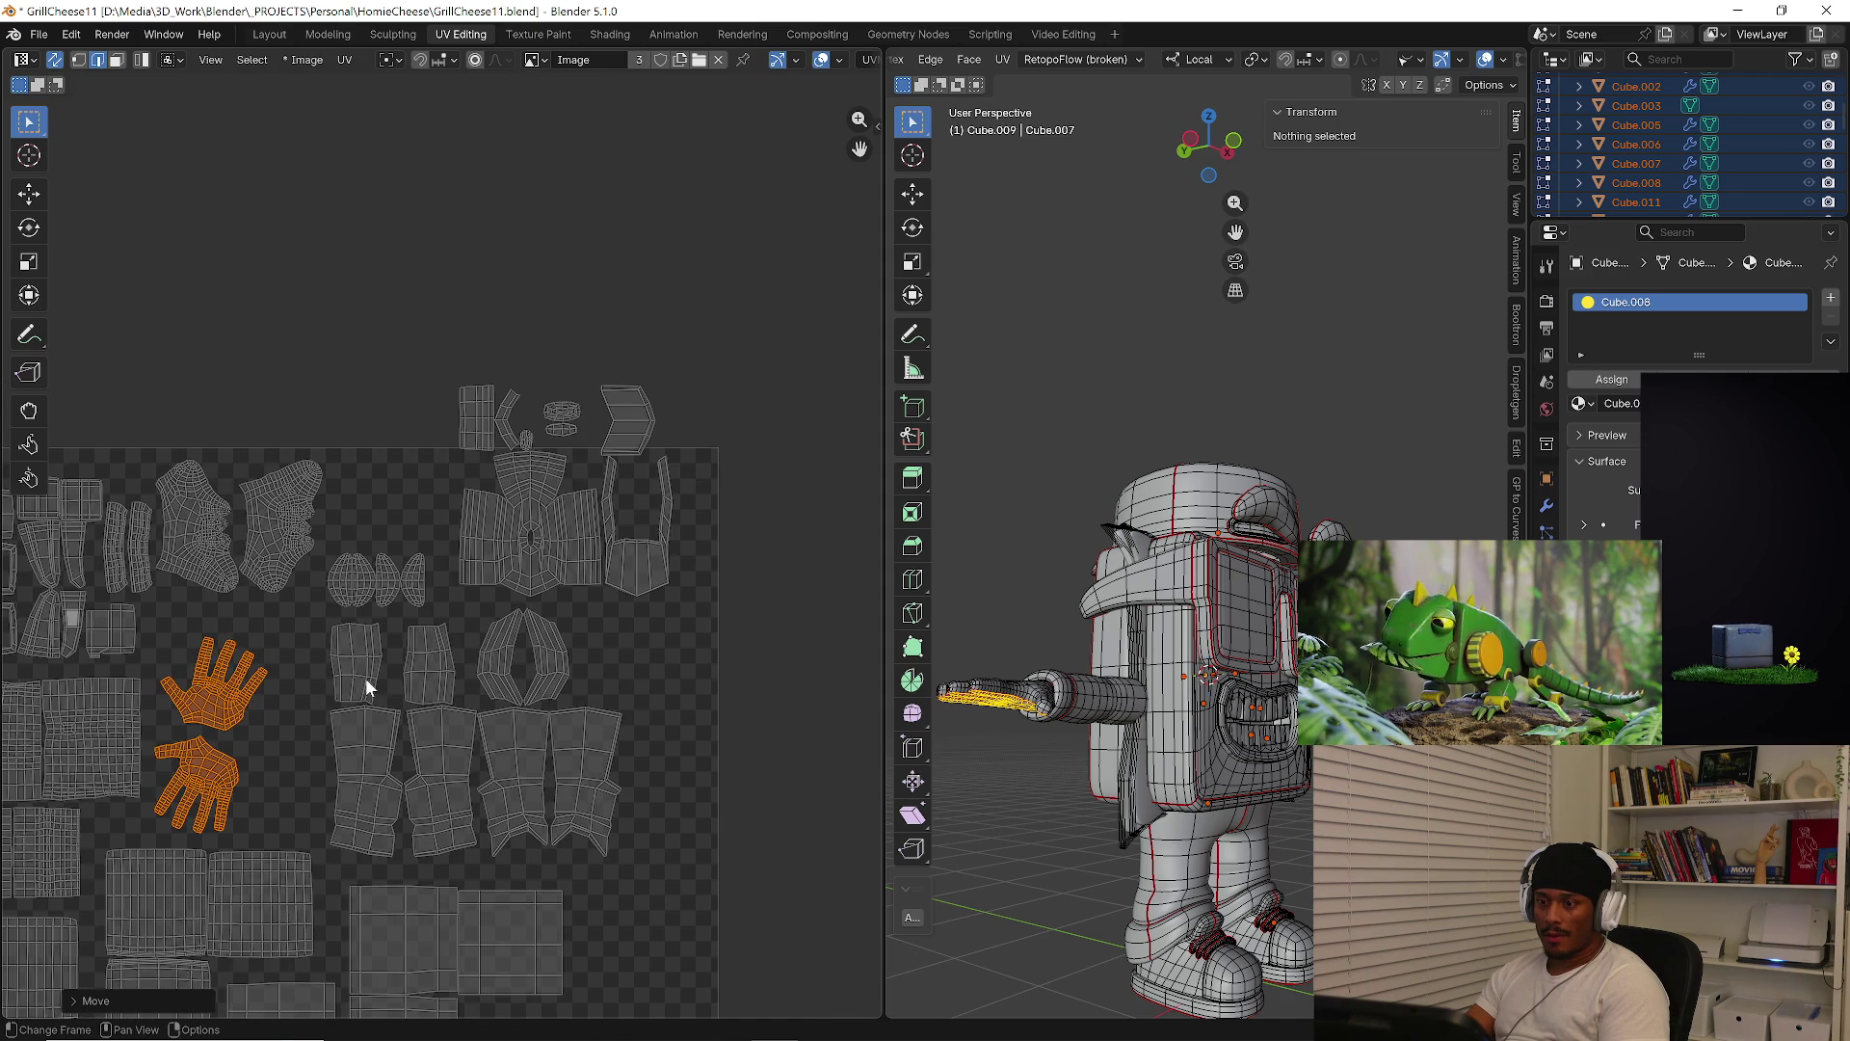
{"action": "key", "text": "alt+a"}
Shift all the leg islands slightly to the left
{"action": "key", "text": "l"}
{"action": "key", "text": "l"}
{"action": "key", "text": "l"}
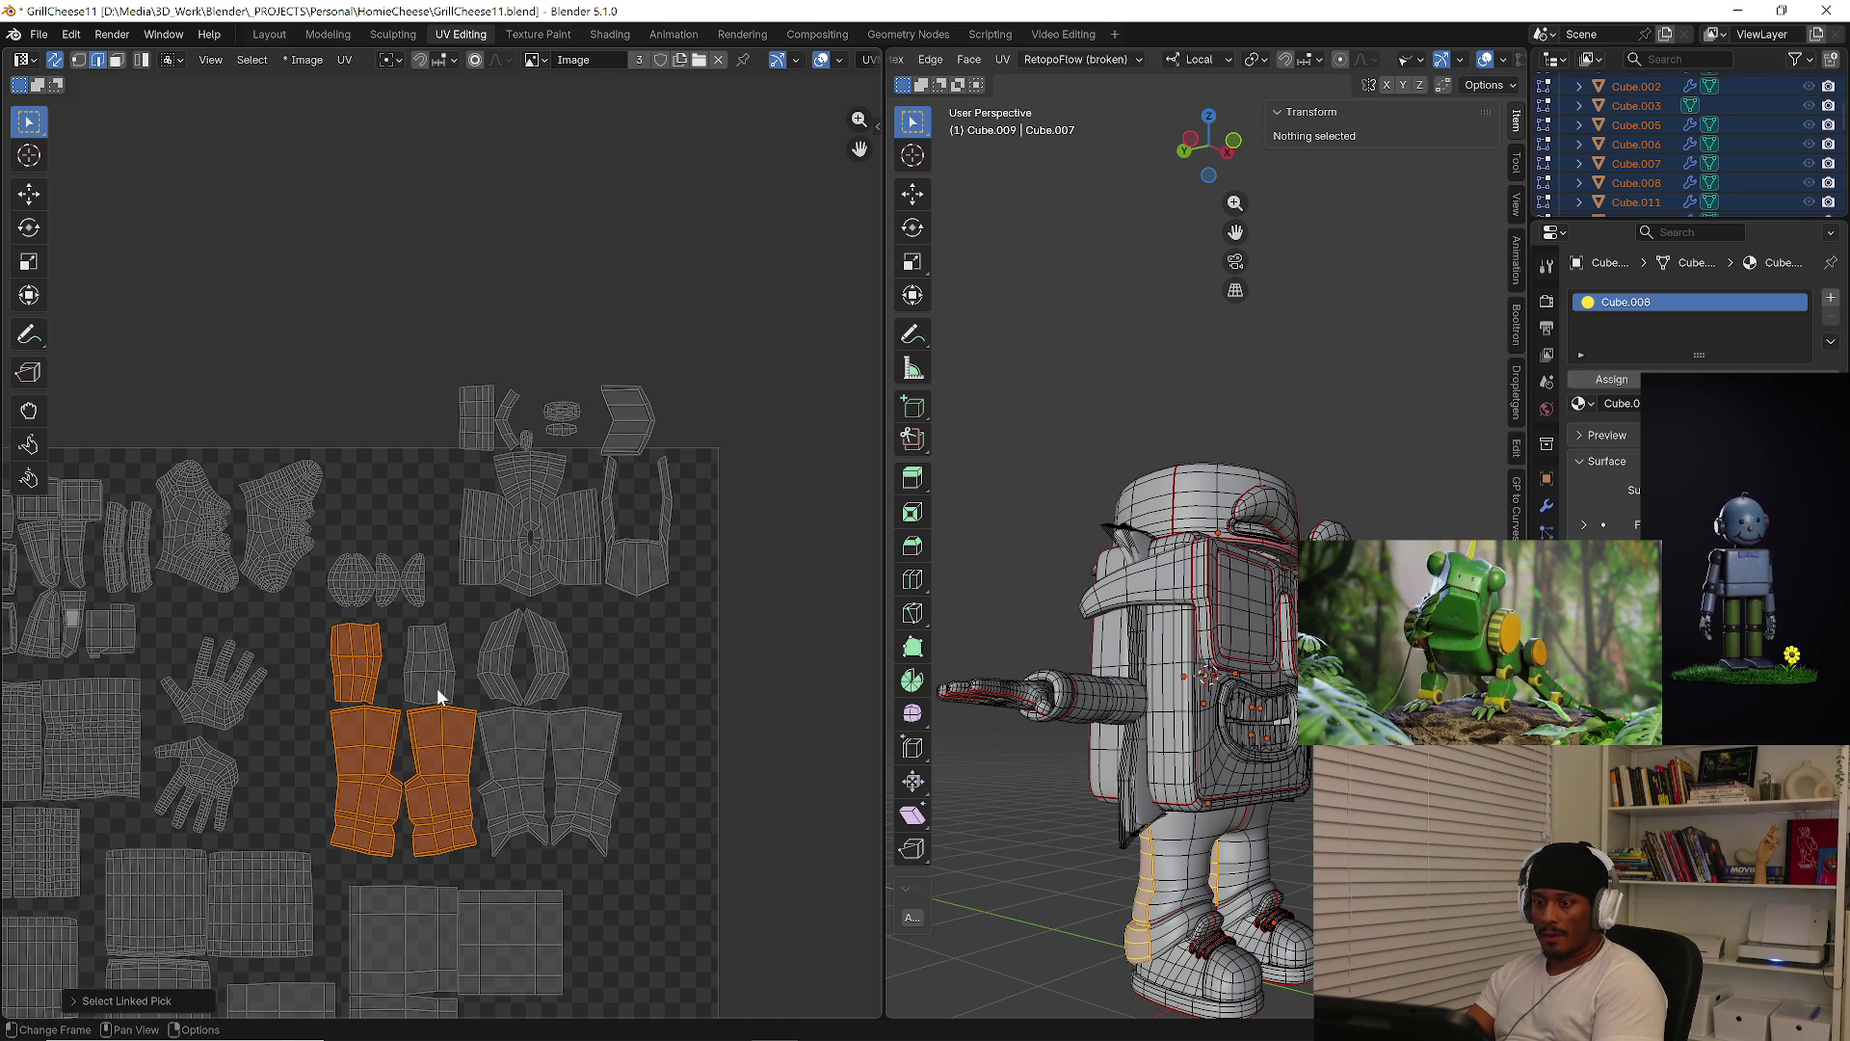
{"action": "key", "text": "l"}
{"action": "key", "text": "l"}
{"action": "key", "text": "l"}
{"action": "key", "text": "l"}
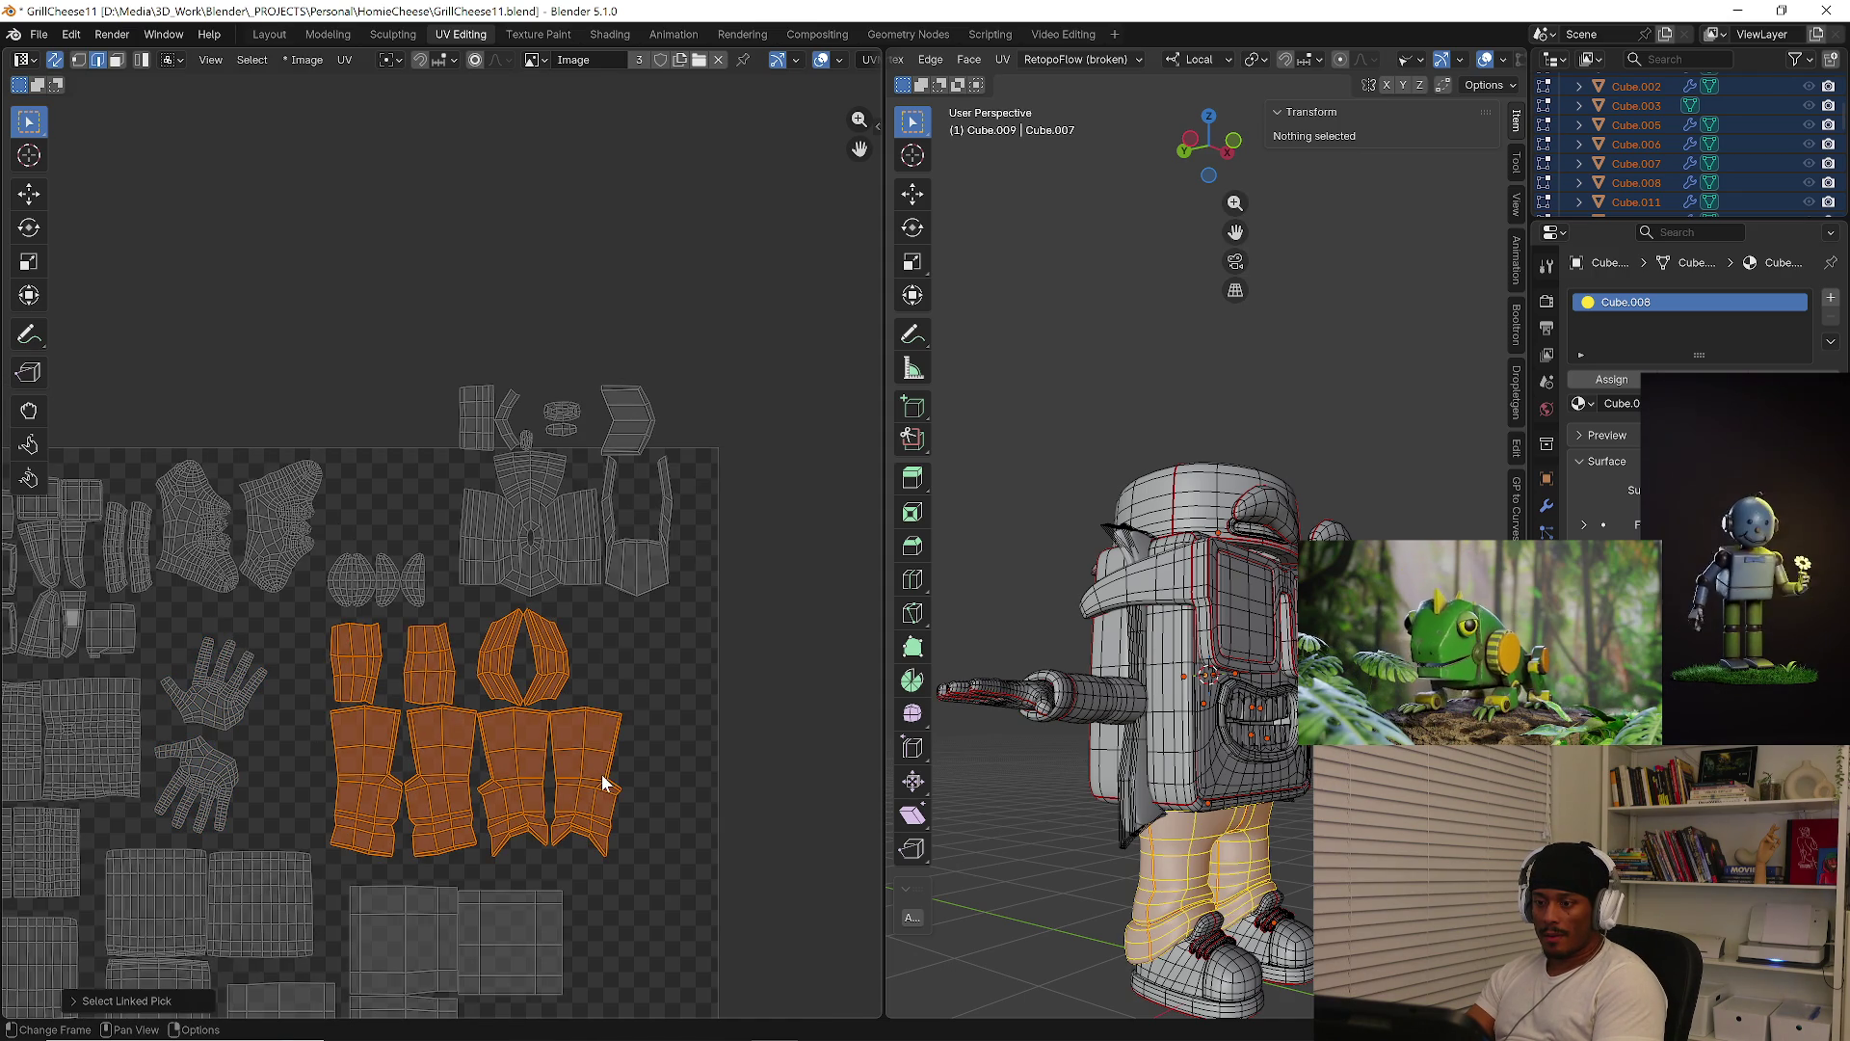
{"action": "key", "text": "g"}
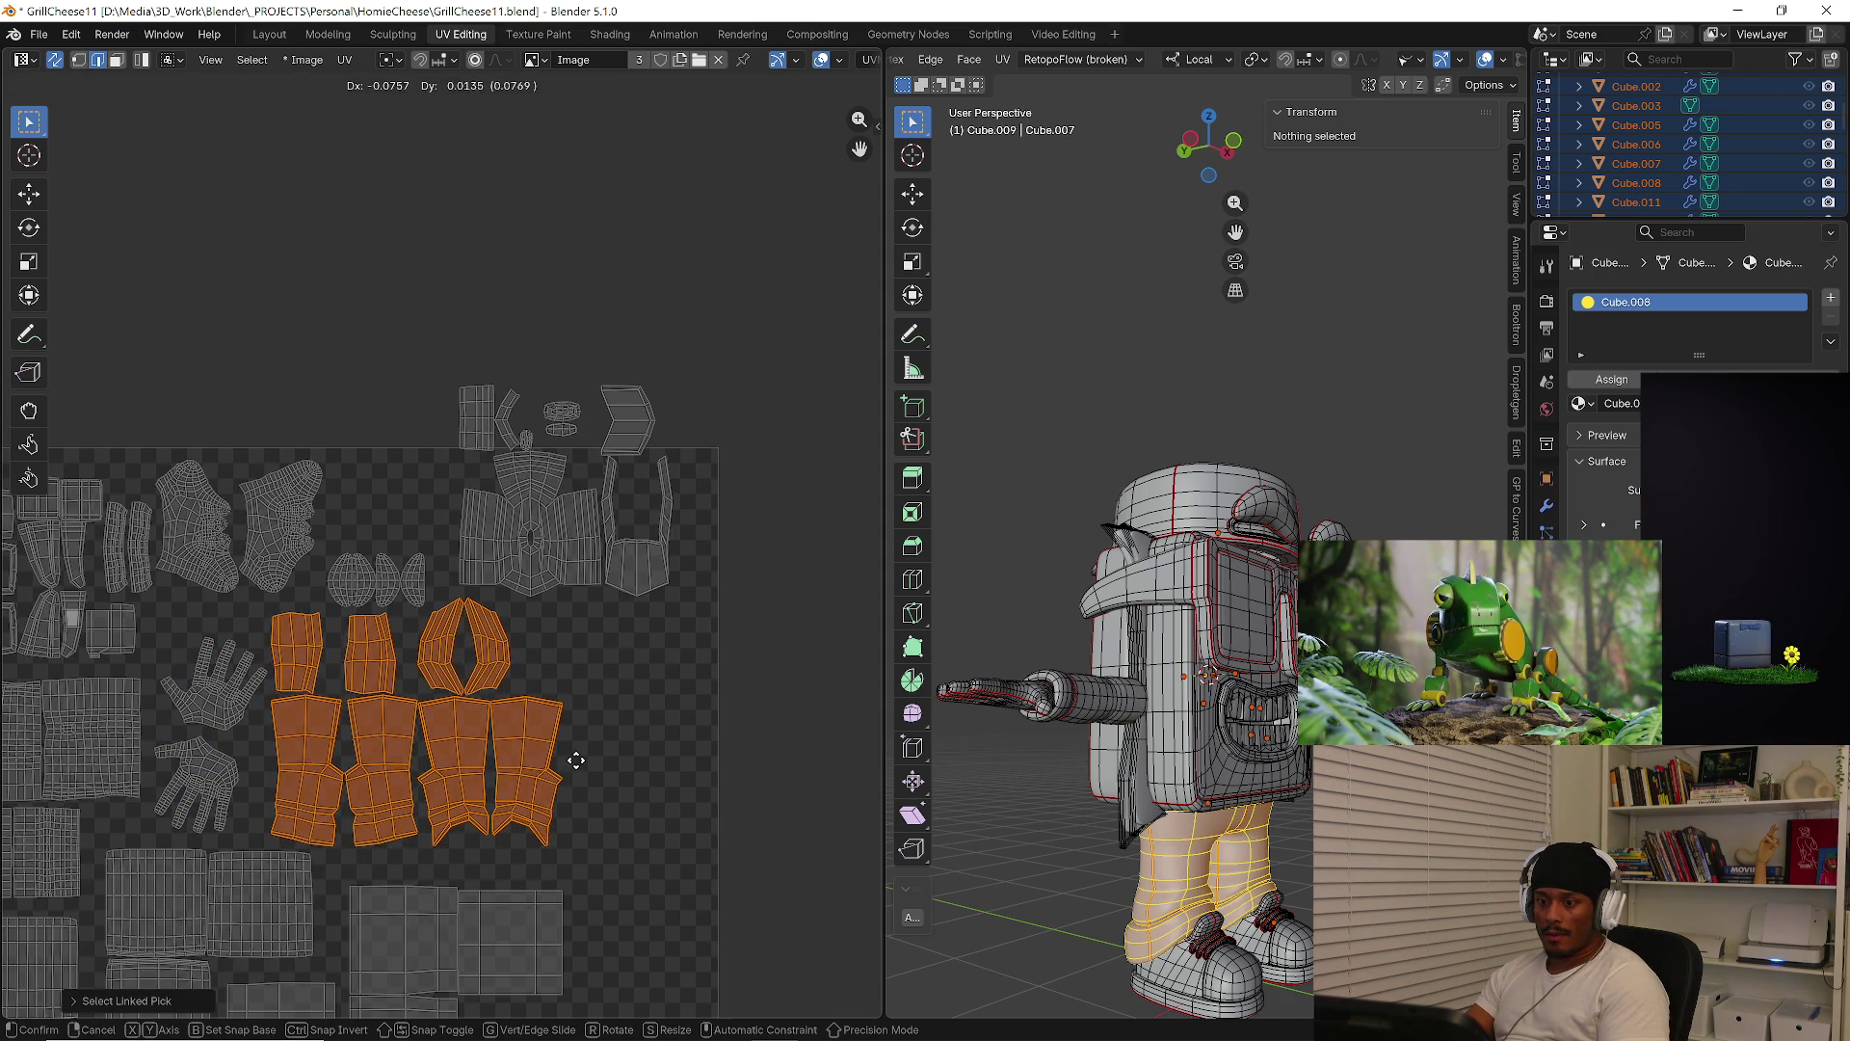
{"action": "left_click", "coordinate": [576, 760]}
{"action": "key", "text": "alt+a"}
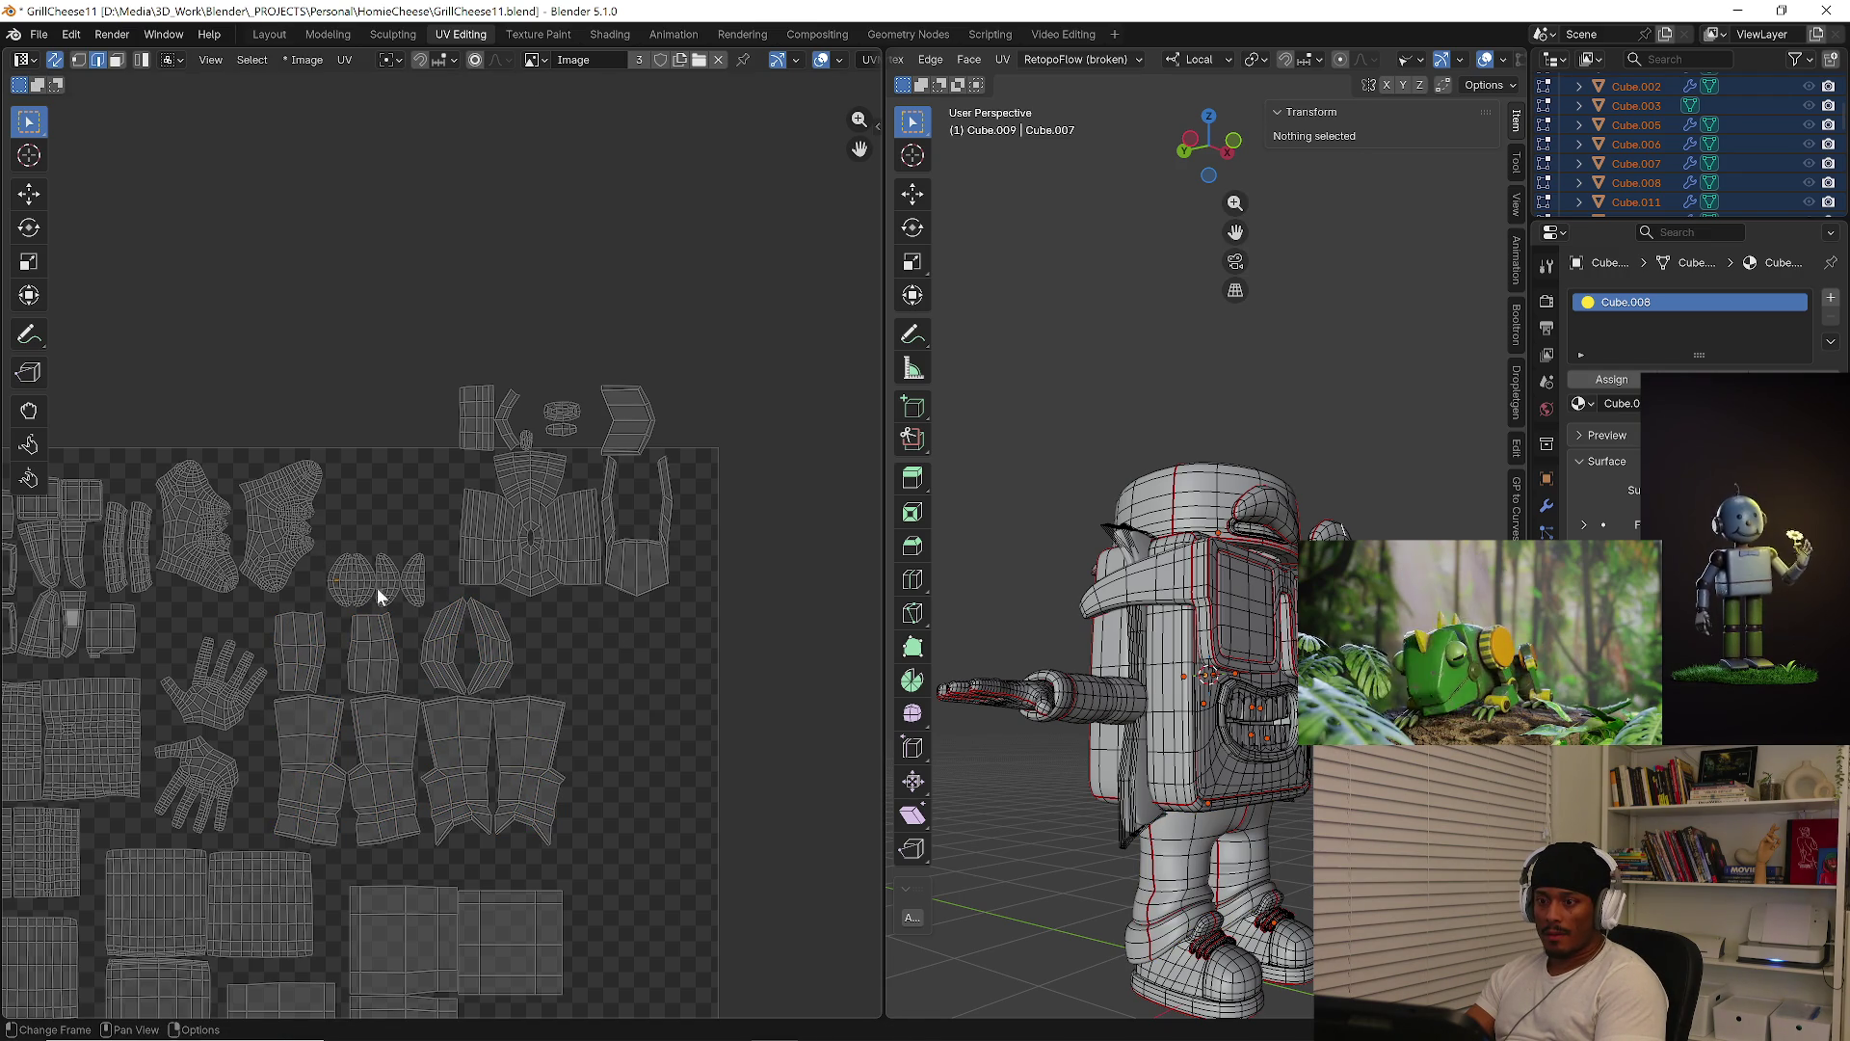
Place the two small round islands into an empty slot in the lower right
{"action": "key", "text": "l"}
{"action": "key", "text": "l"}
{"action": "mouse_move", "coordinate": [355, 591]}
{"action": "left_mouse_down"}
{"action": "mouse_move", "coordinate": [300, 613]}
{"action": "mouse_move", "coordinate": [540, 848]}
{"action": "mouse_move", "coordinate": [595, 877]}
{"action": "left_mouse_up"}
{"action": "scroll", "coordinate": [594, 877], "scroll_direction": "down", "scroll_amount": 2}
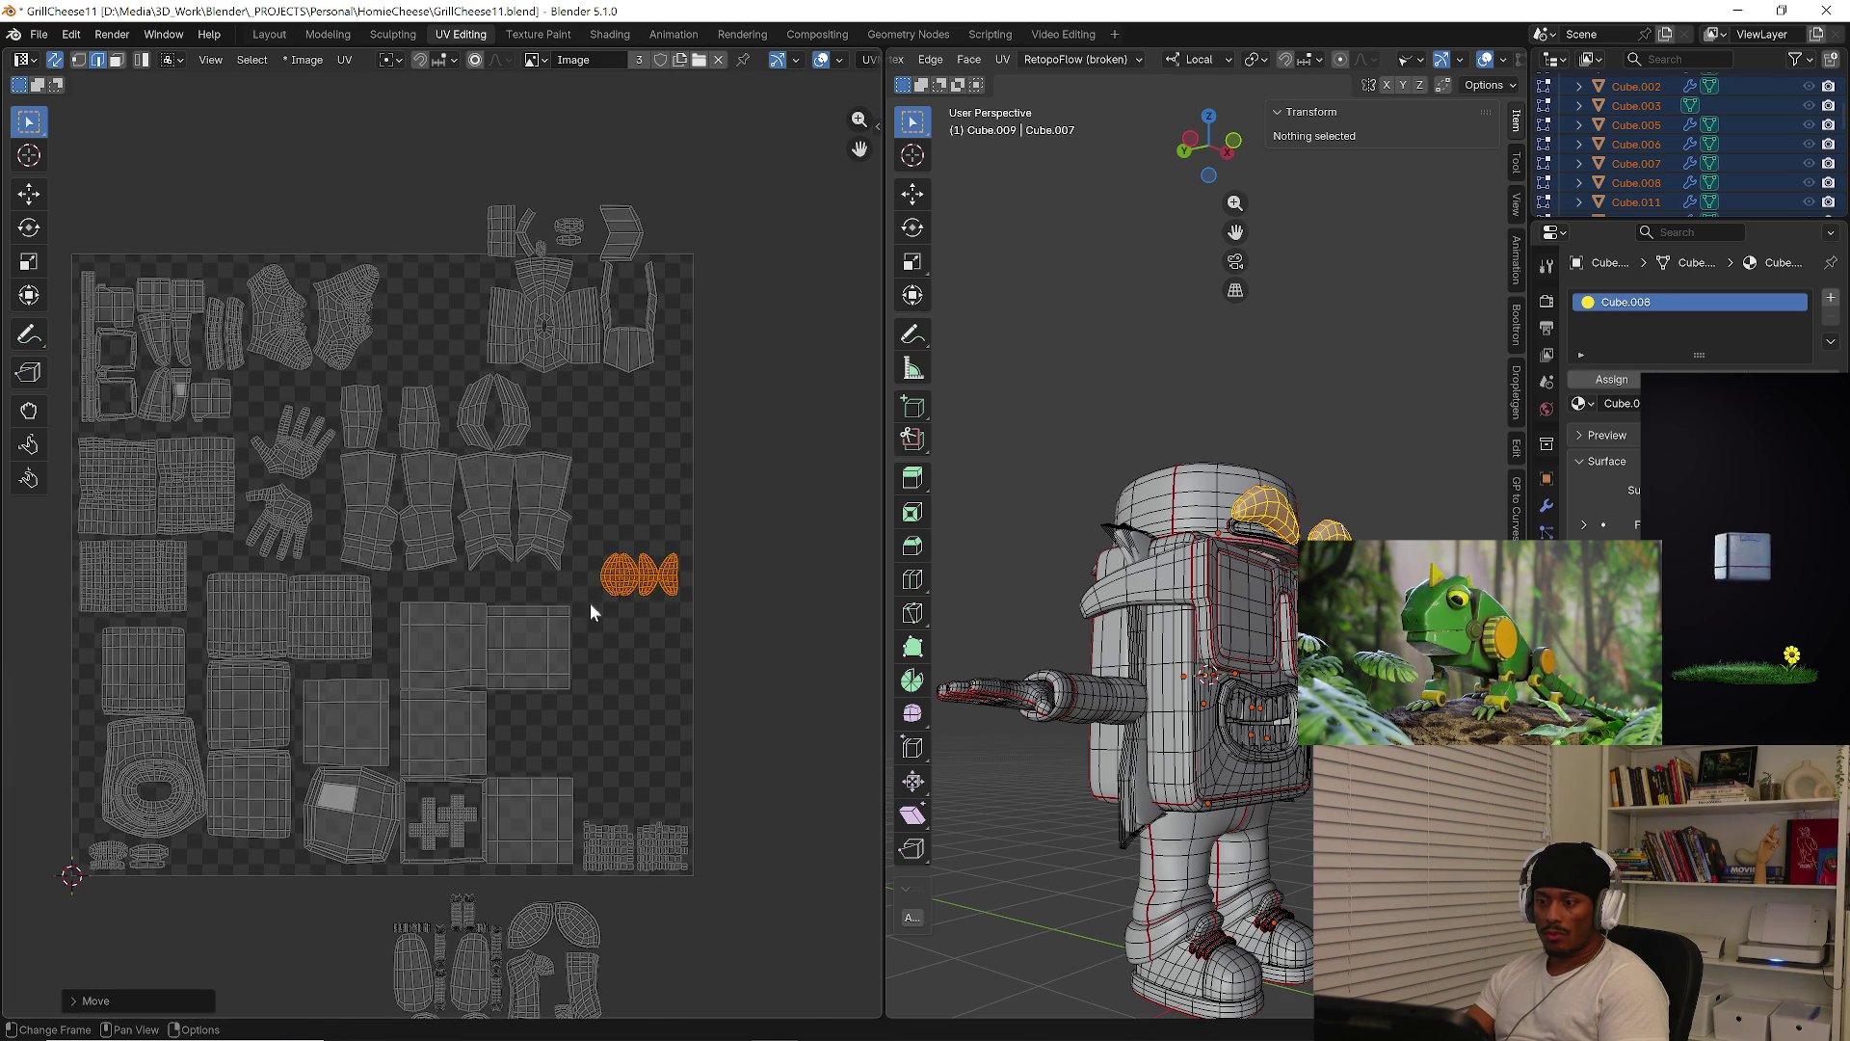
{"action": "key", "text": "g"}
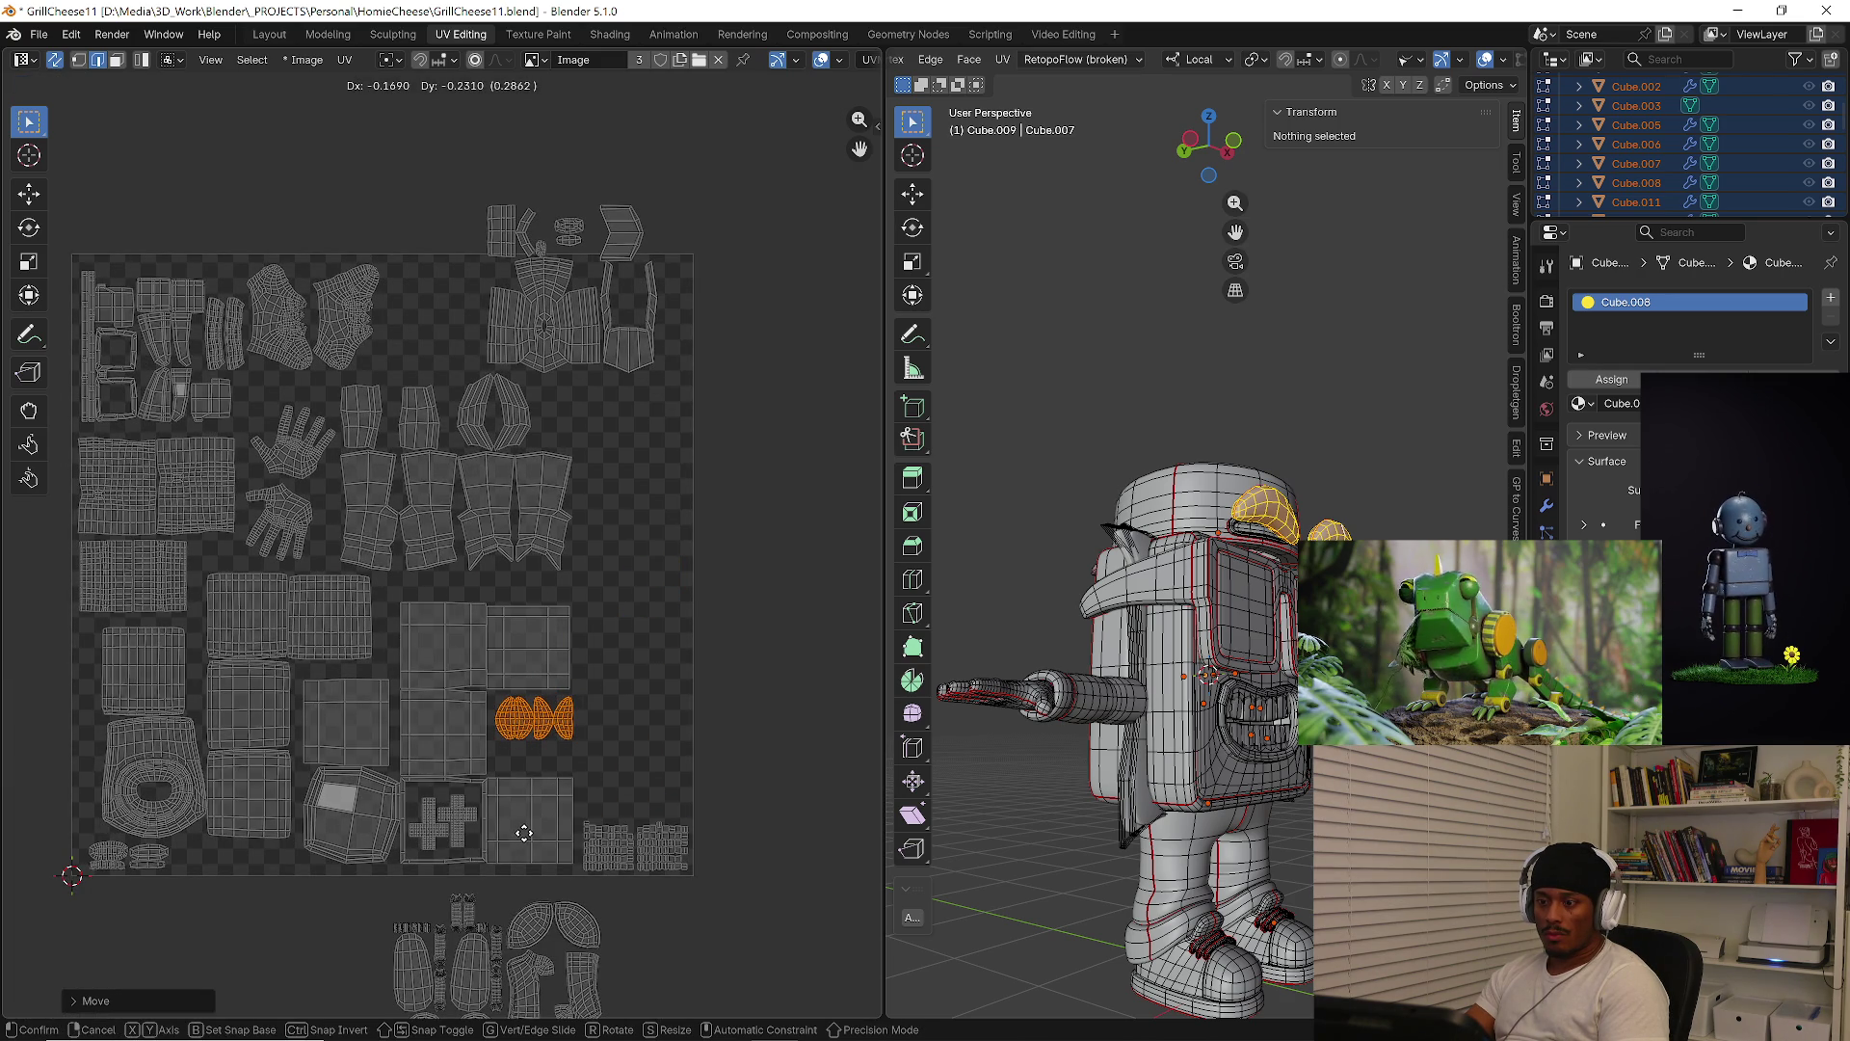
{"action": "left_click", "coordinate": [523, 834]}
{"action": "scroll", "coordinate": [659, 588], "scroll_direction": "down", "scroll_amount": 5, "text": "shift"}
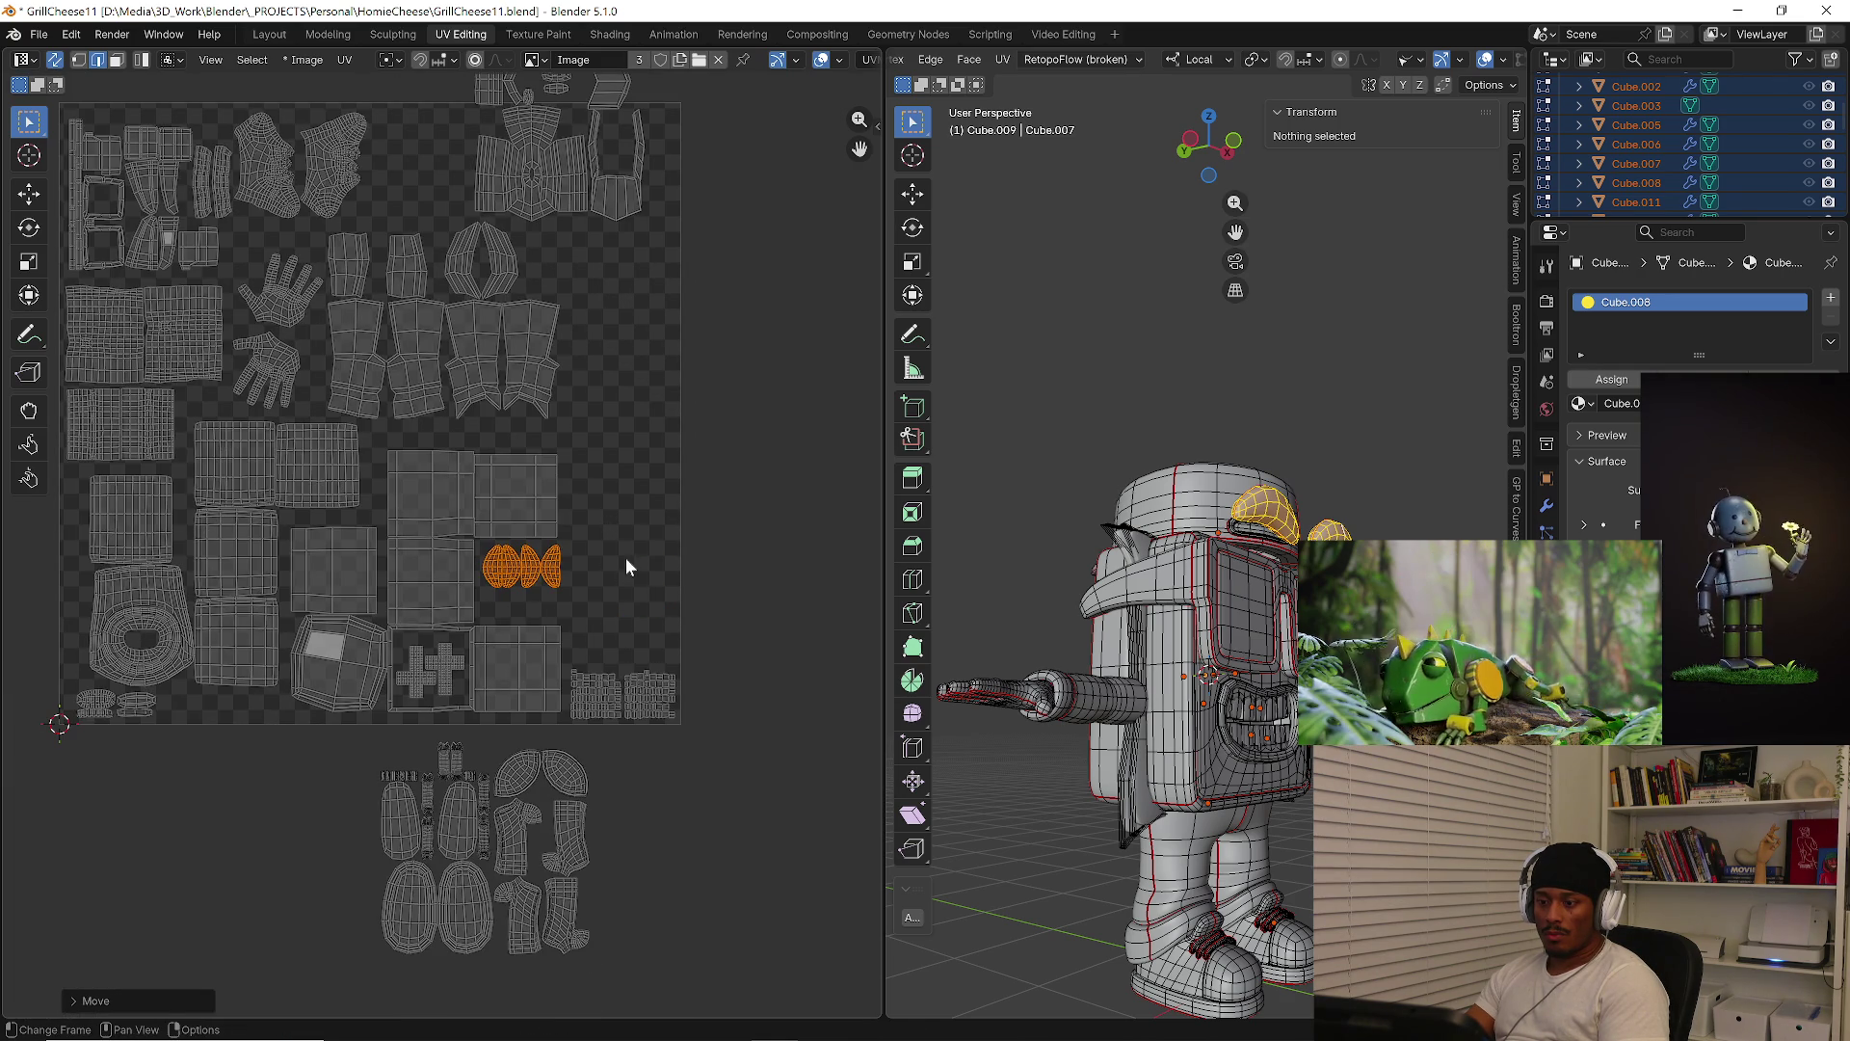
{"action": "left_click", "coordinate": [732, 814]}
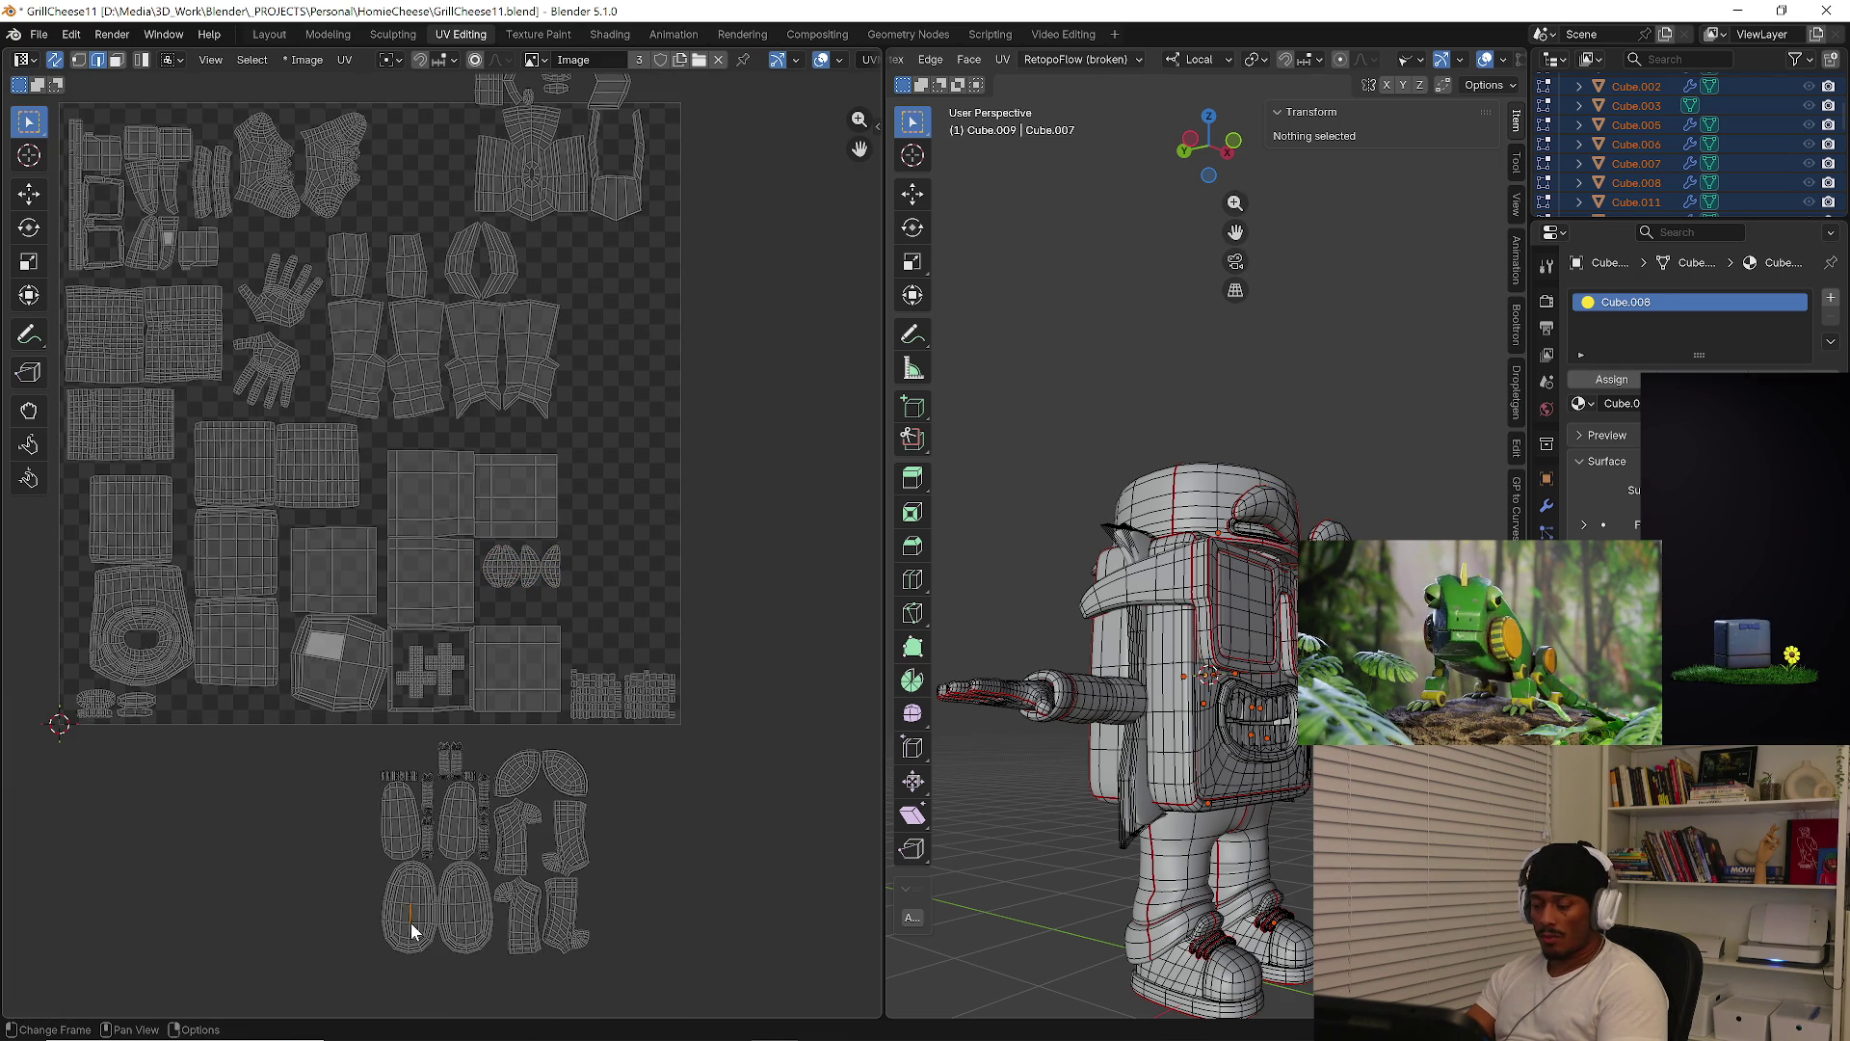
Fit the shoe sole islands at the square's right edge and upper shoe islands top-right, then show packing options
{"action": "key", "text": "l"}
{"action": "key", "text": "g"}
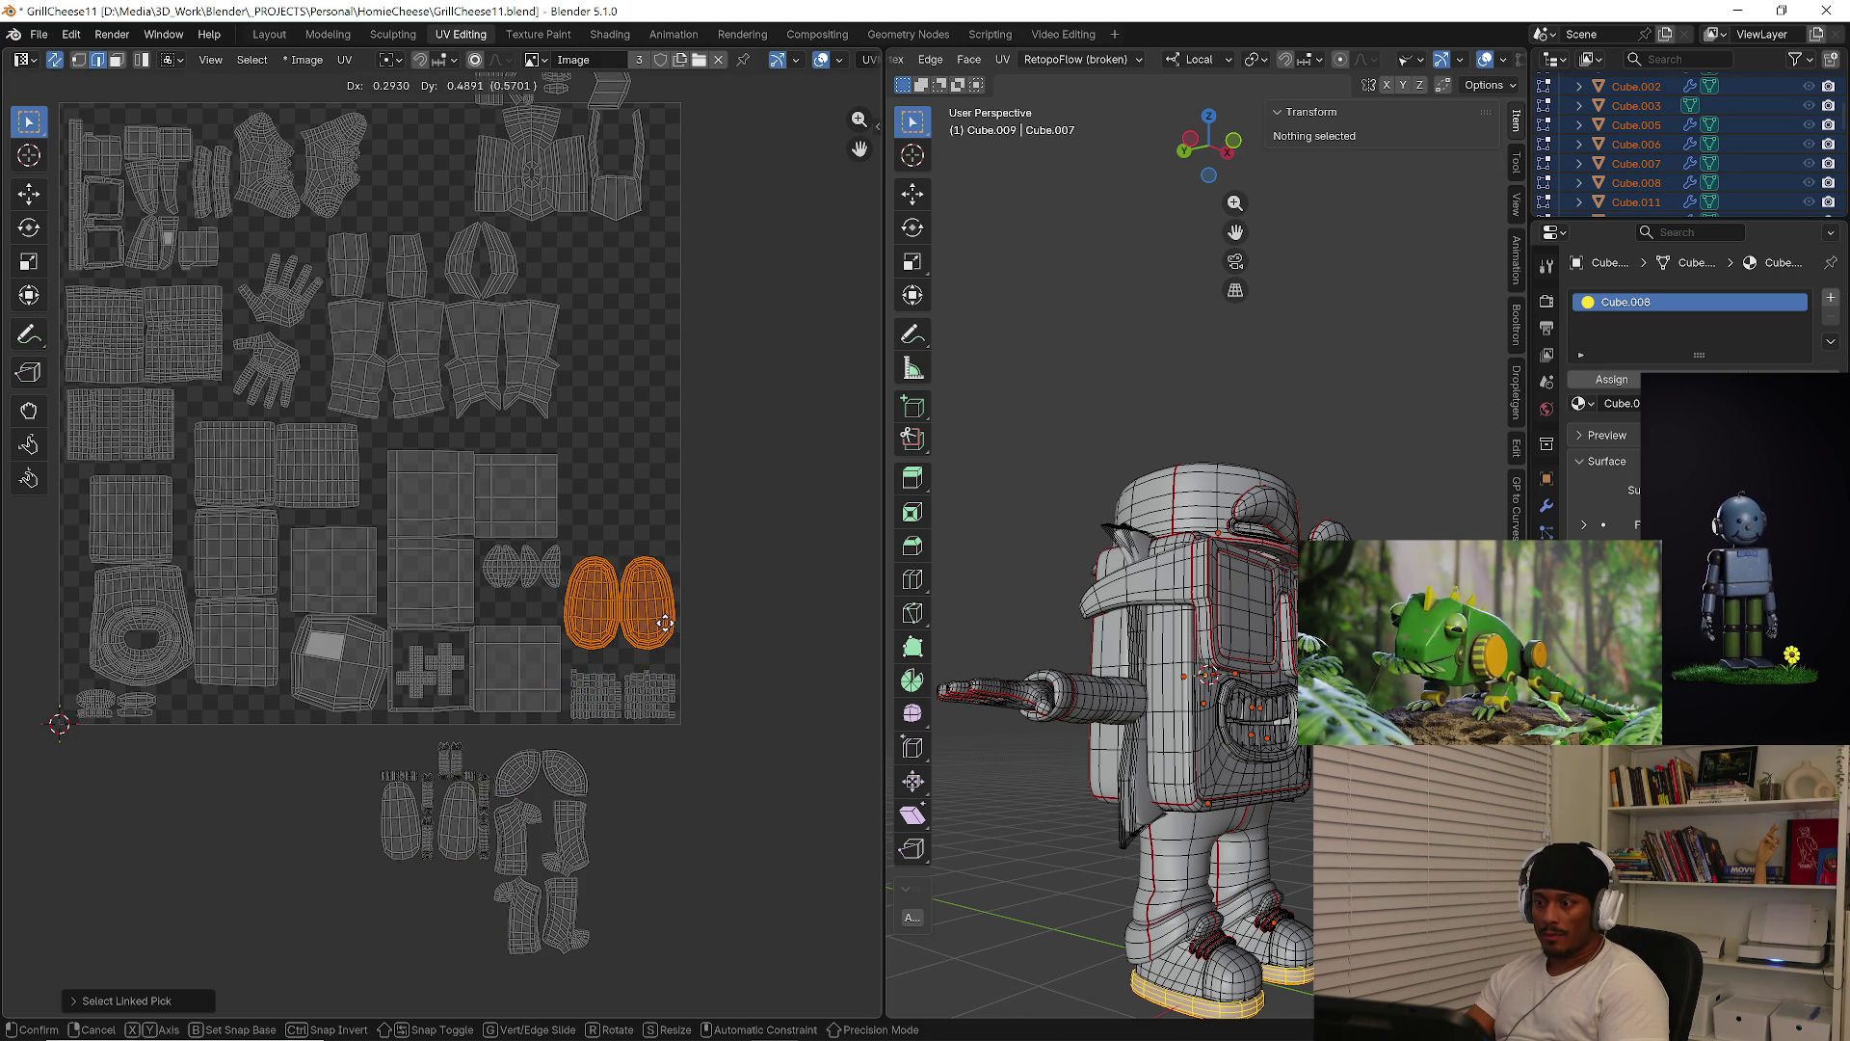
{"action": "left_click", "coordinate": [665, 623]}
{"action": "left_click", "coordinate": [627, 882]}
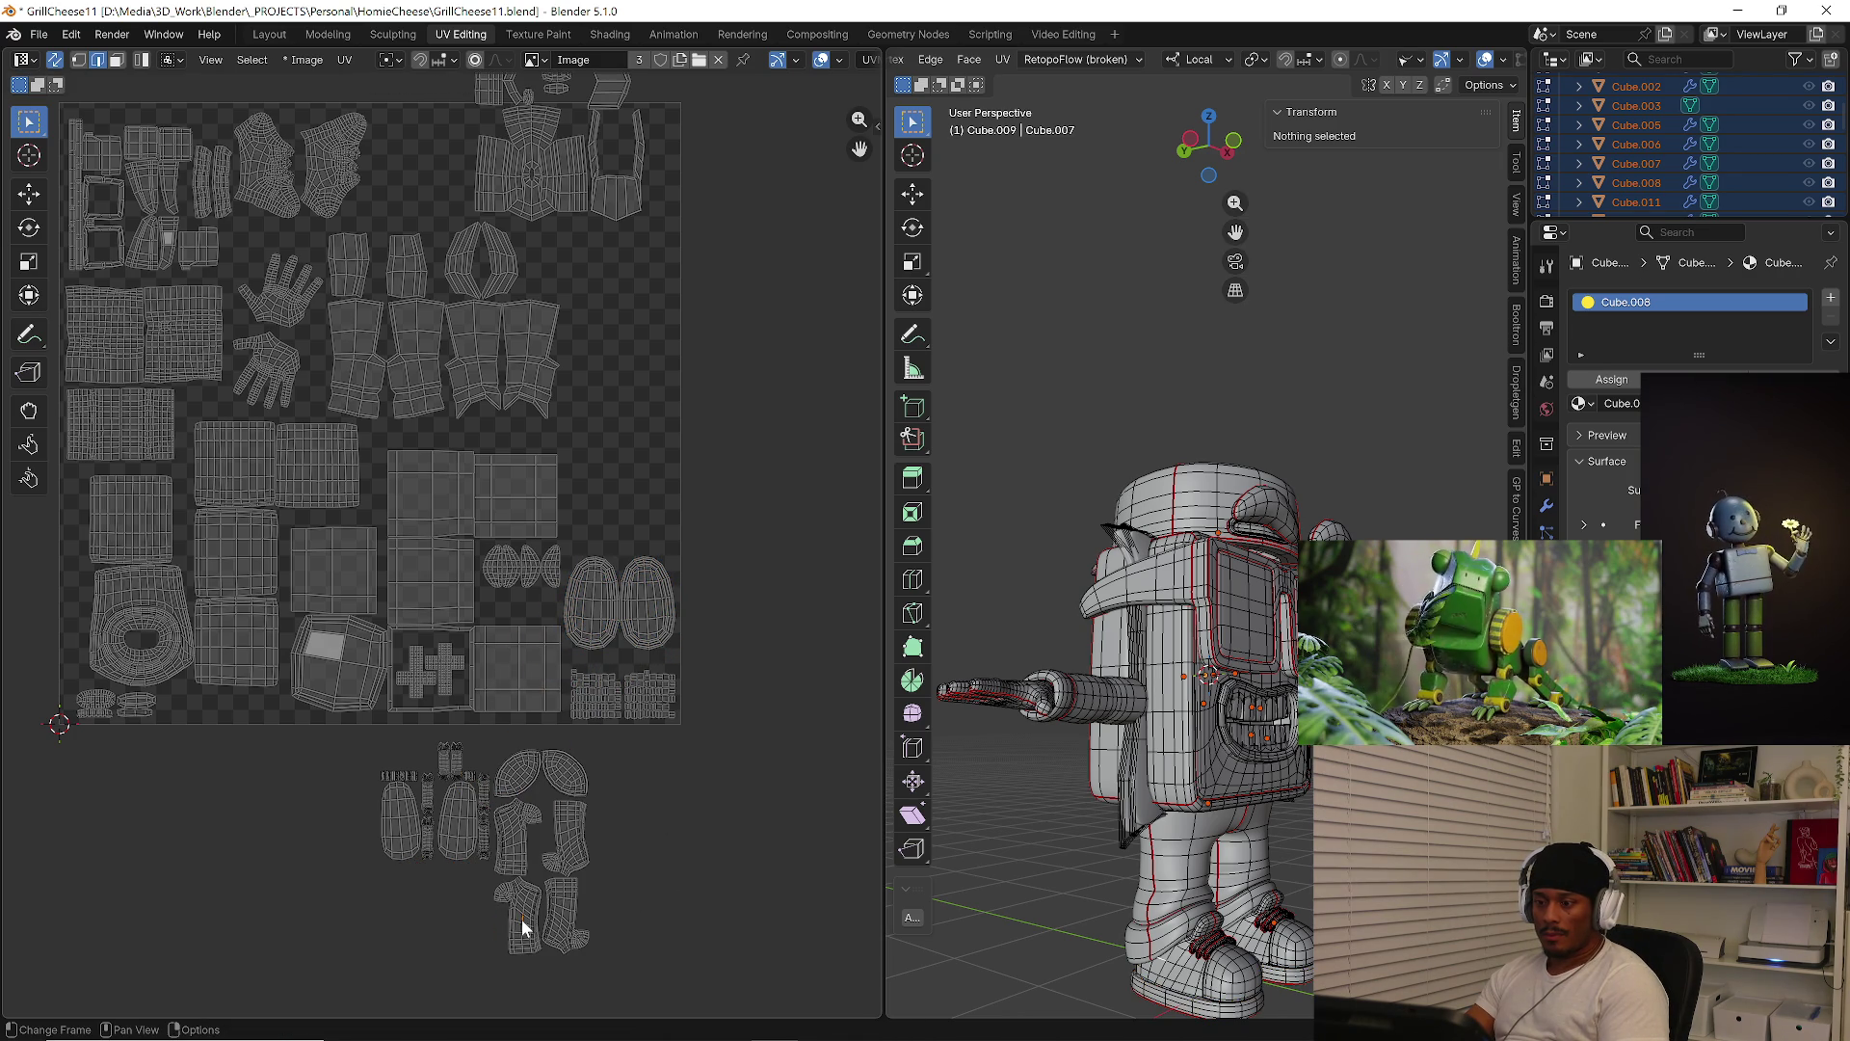
{"action": "key", "text": "l"}
{"action": "key", "text": "g"}
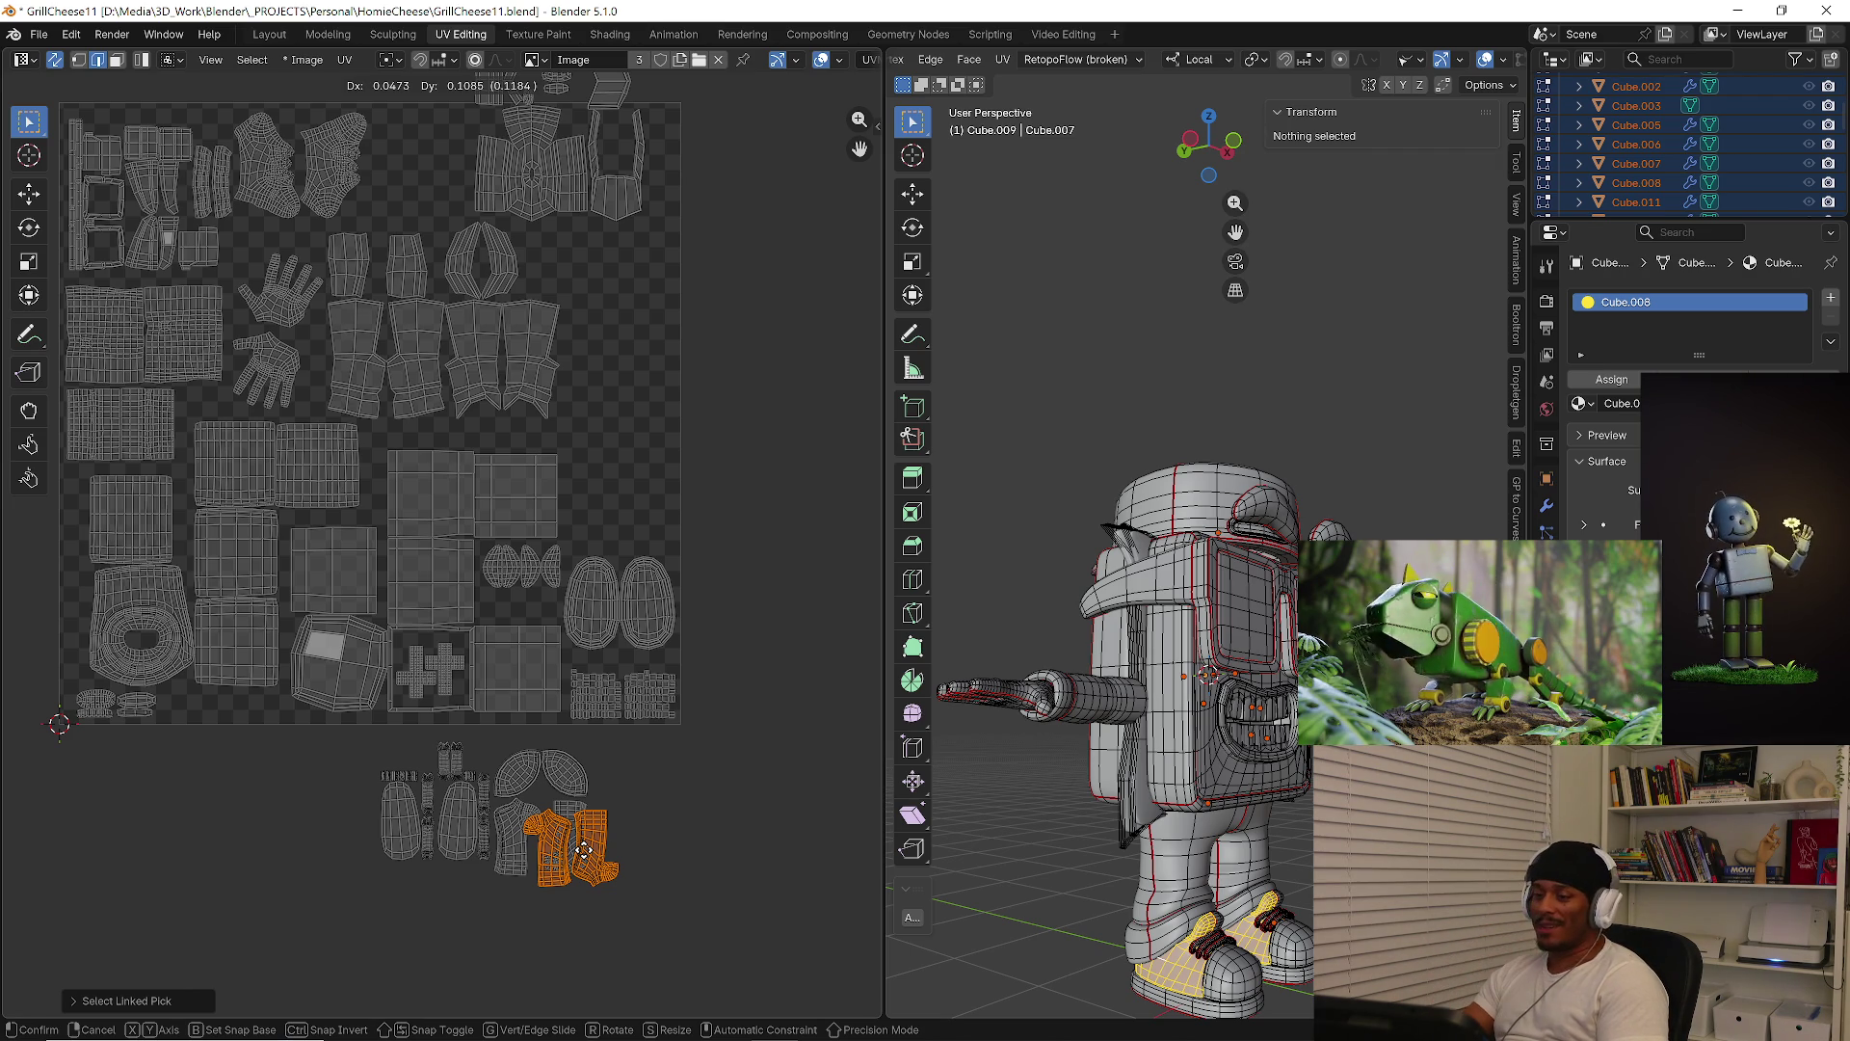
{"action": "left_click", "coordinate": [636, 507]}
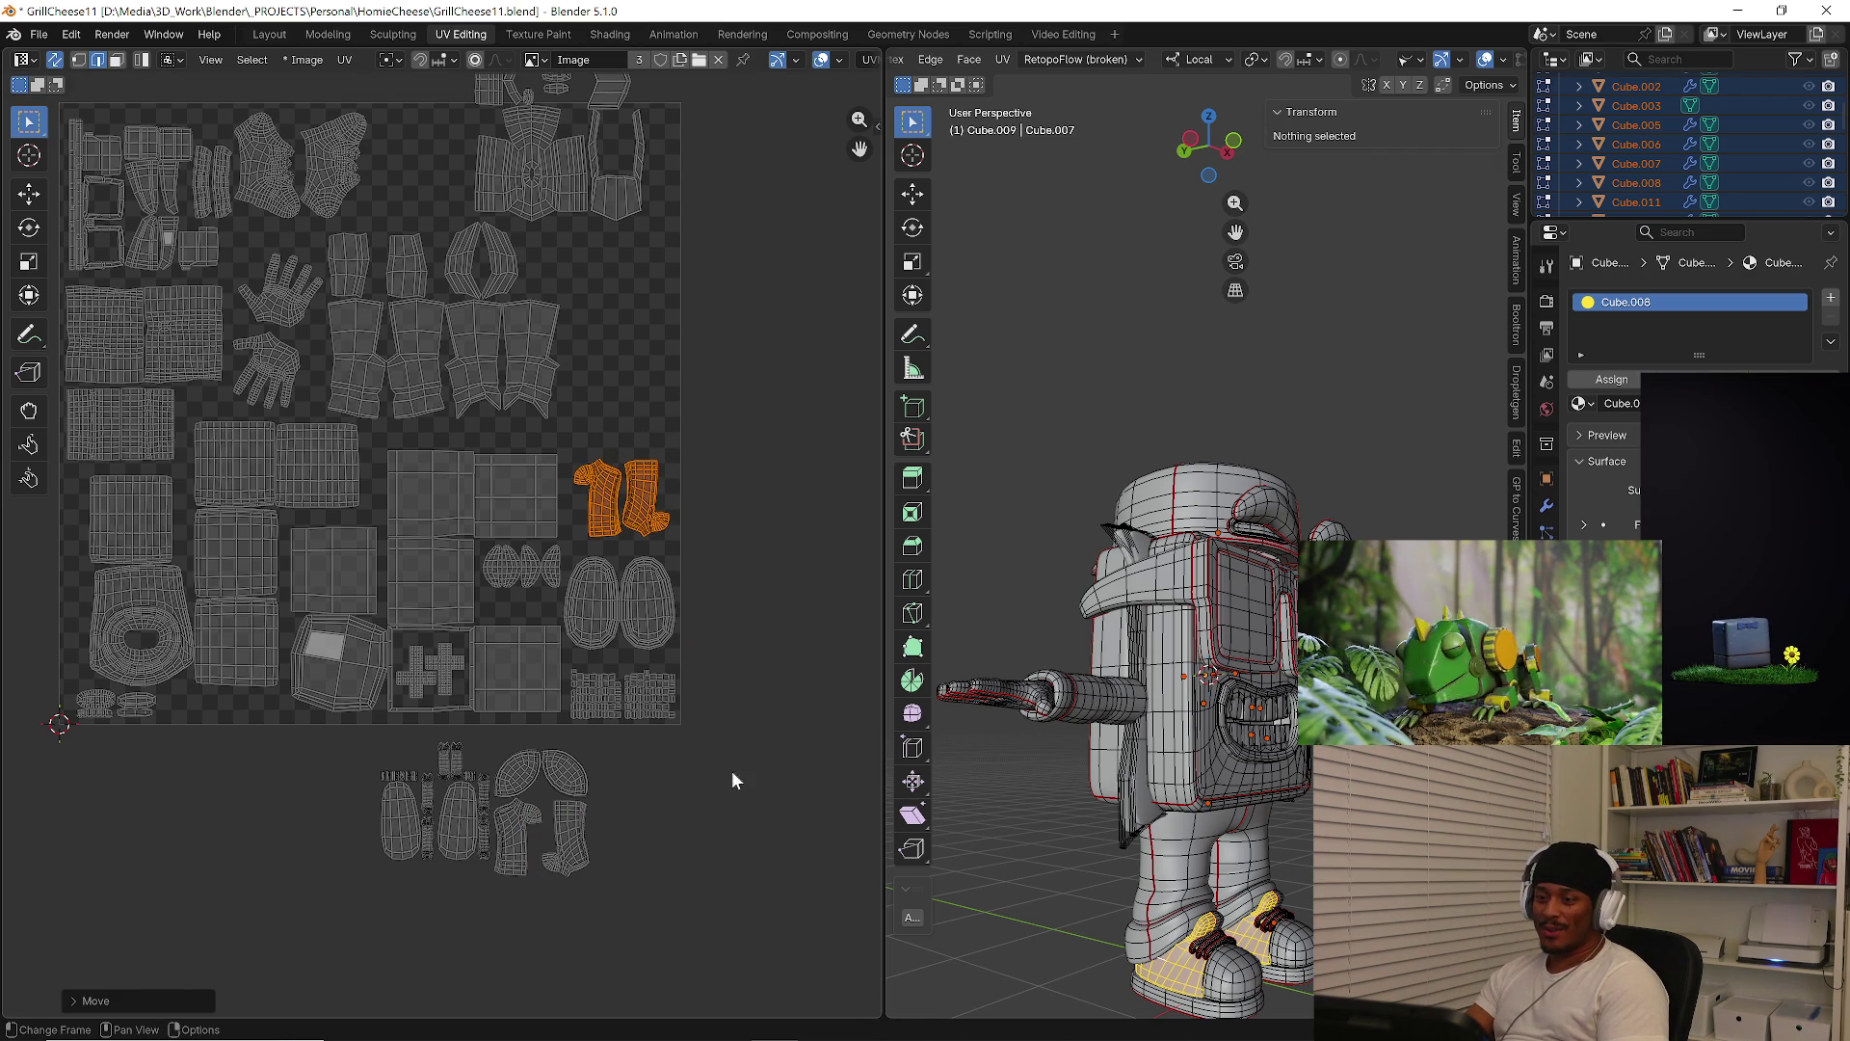
{"action": "key", "text": "n"}
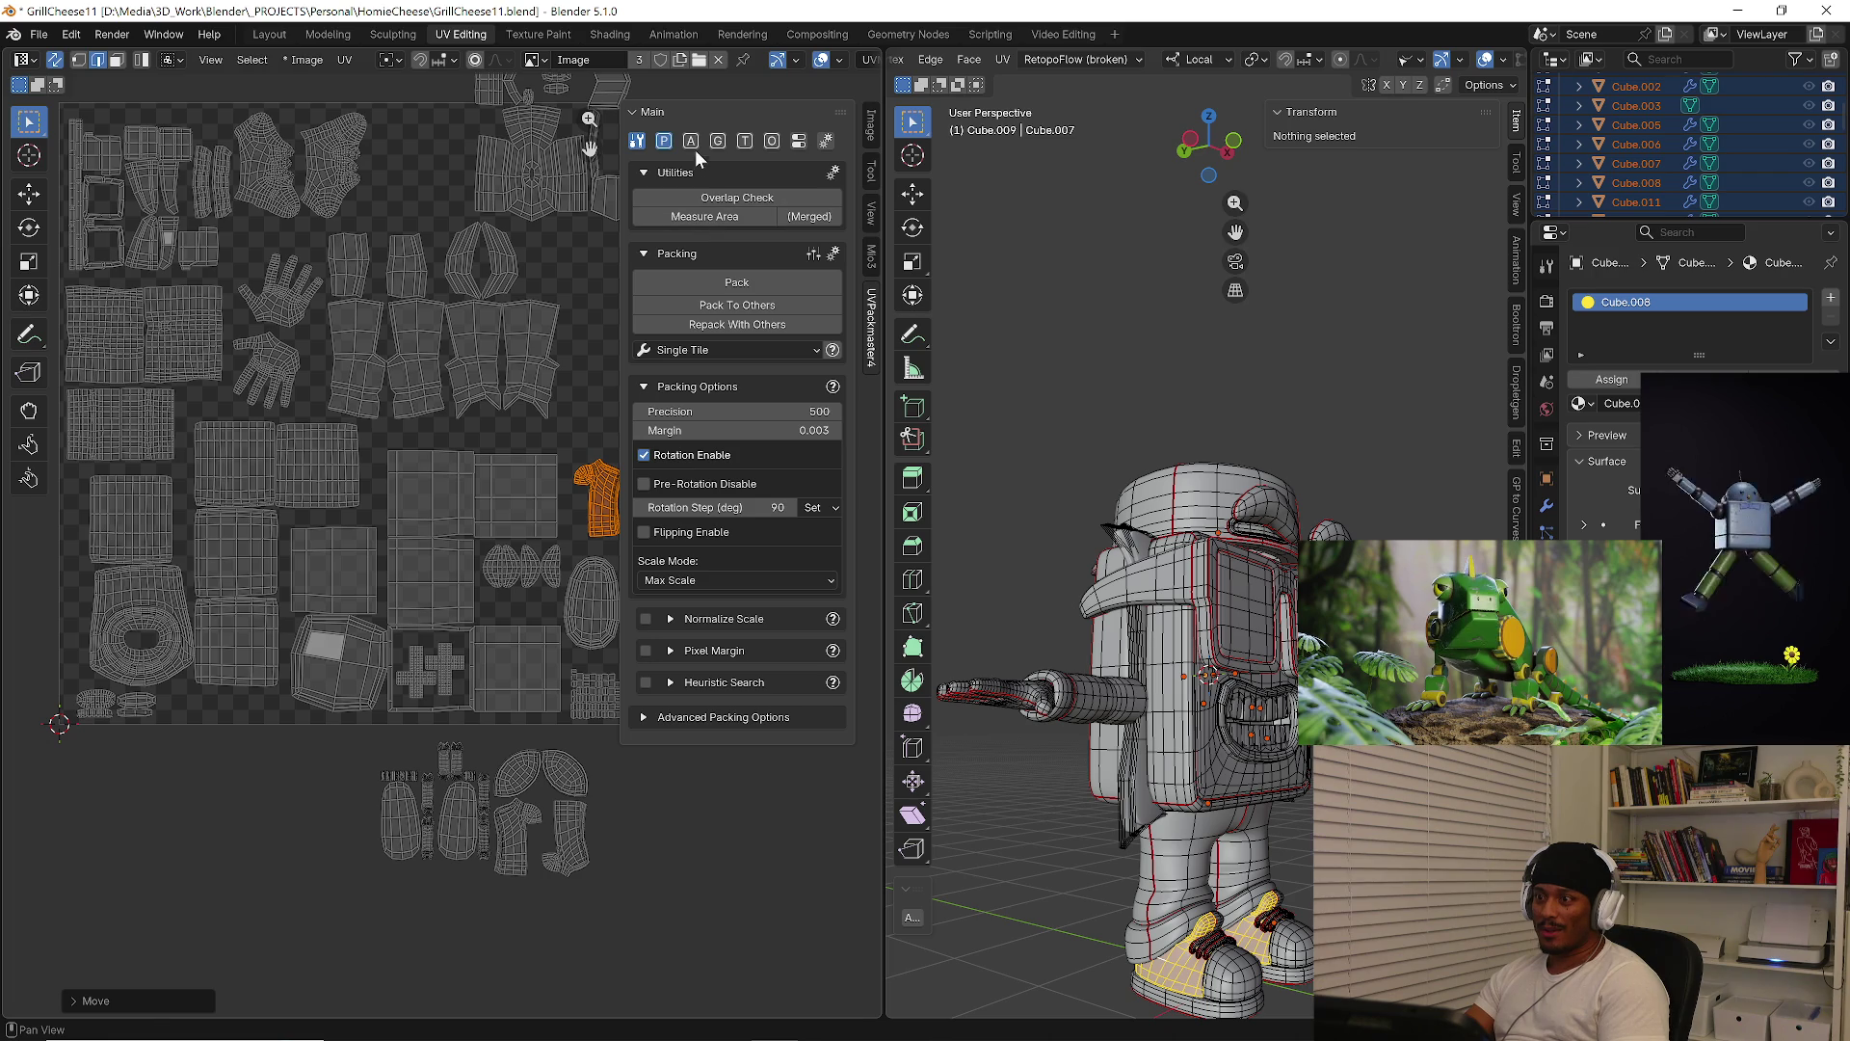
Hide the packing settings and move the toe cap islands to the top right of the layout
{"action": "key", "text": "n"}
{"action": "scroll", "coordinate": [680, 835], "scroll_direction": "up", "scroll_amount": 4}
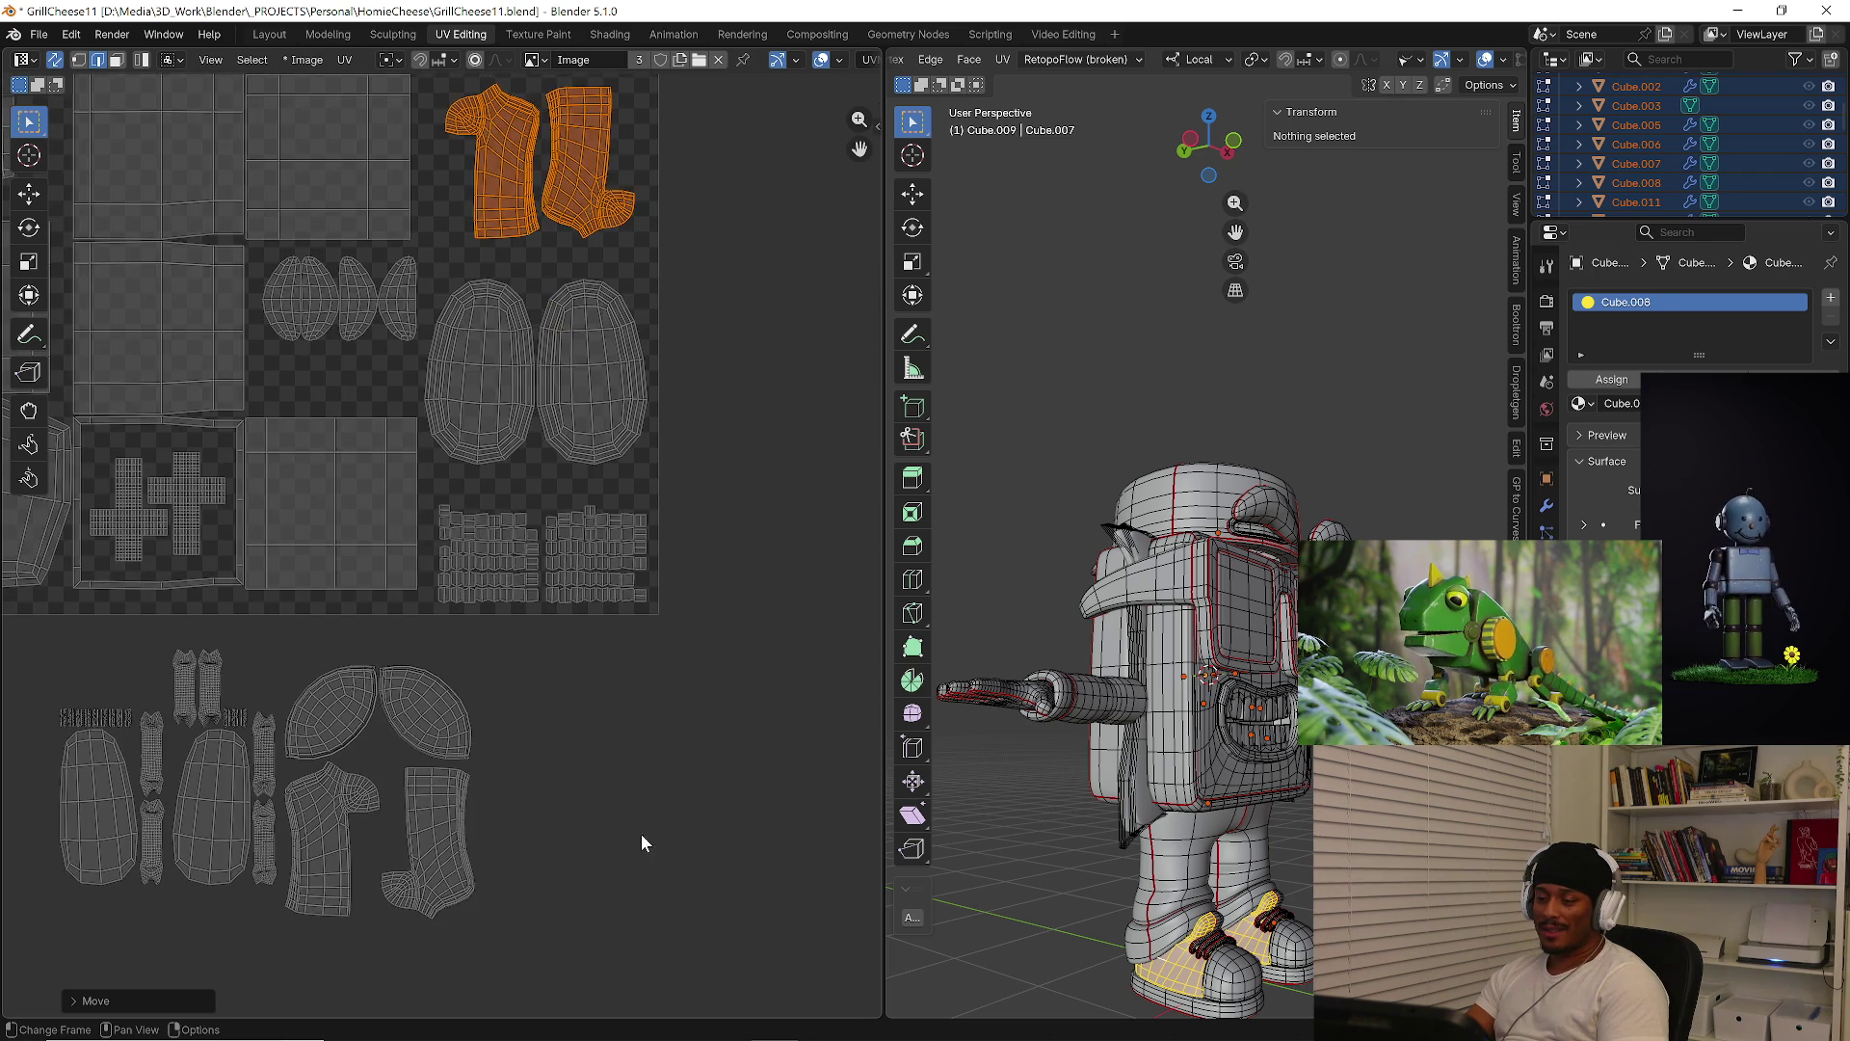
{"action": "left_click", "coordinate": [406, 714]}
{"action": "key", "text": "l"}
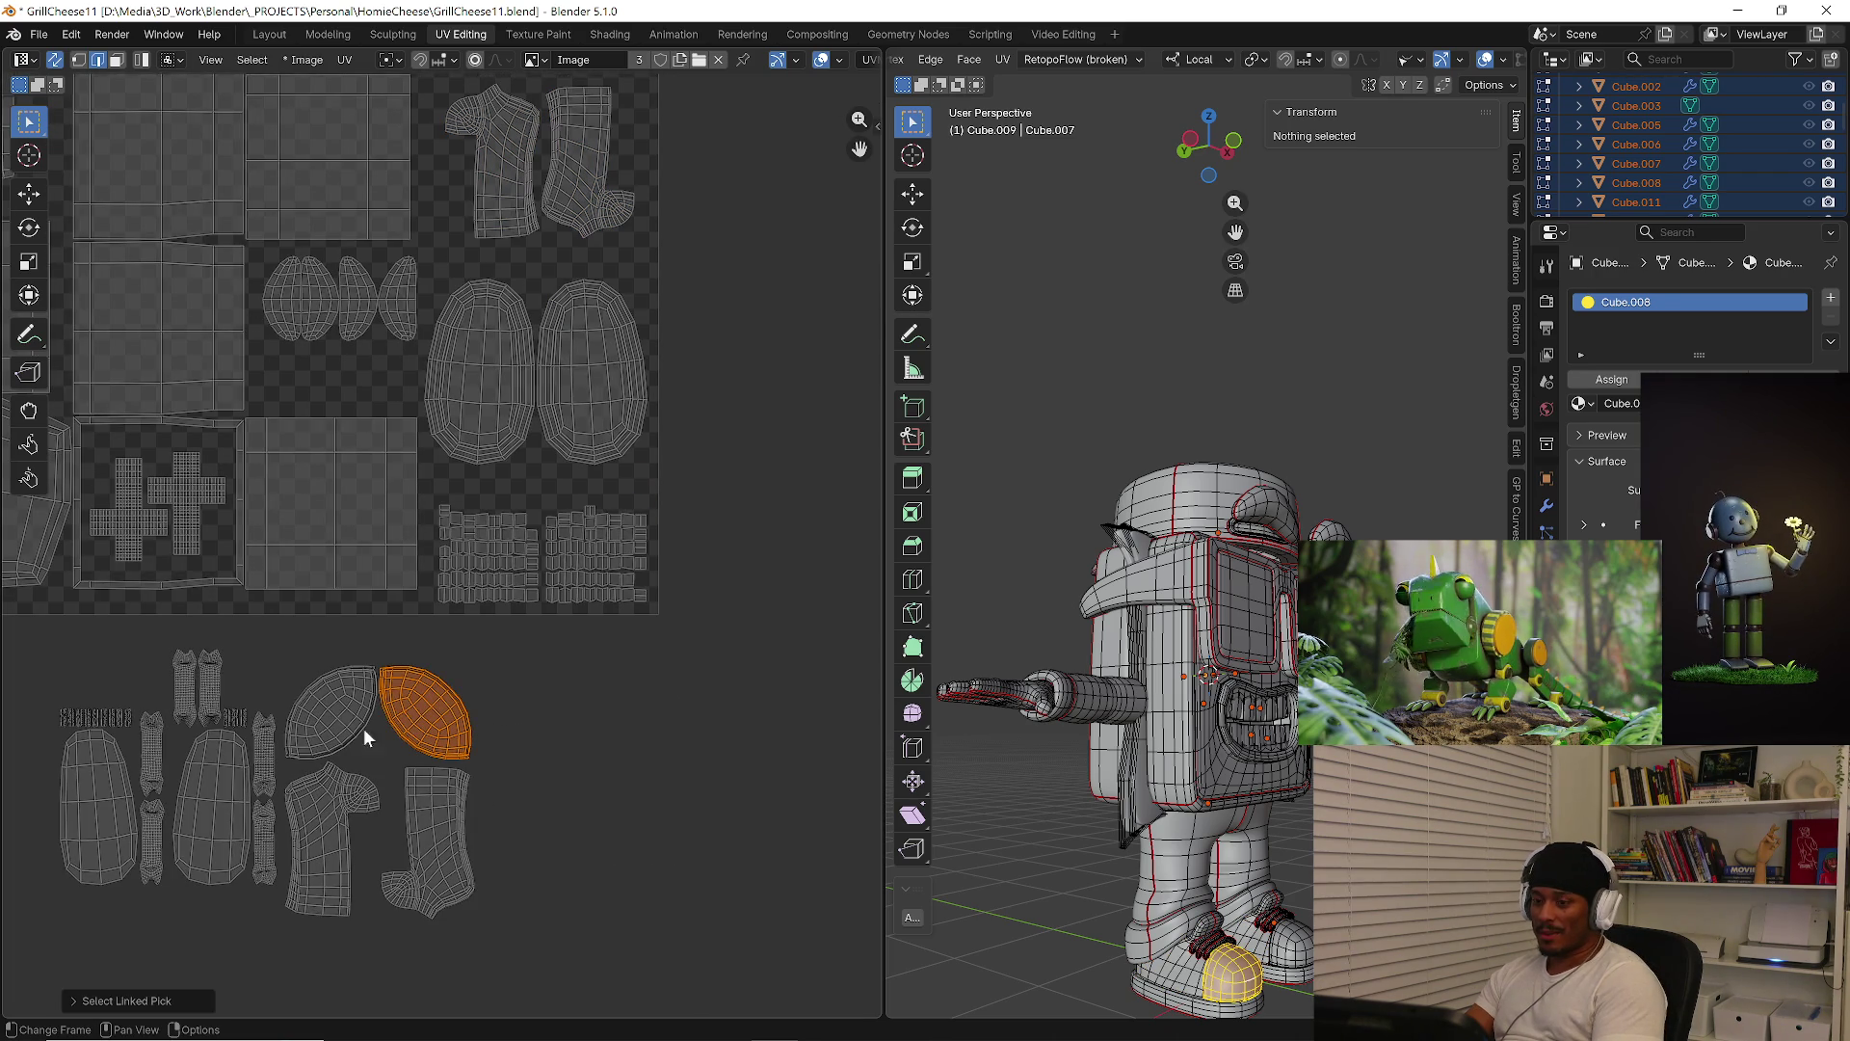
{"action": "key", "text": "g"}
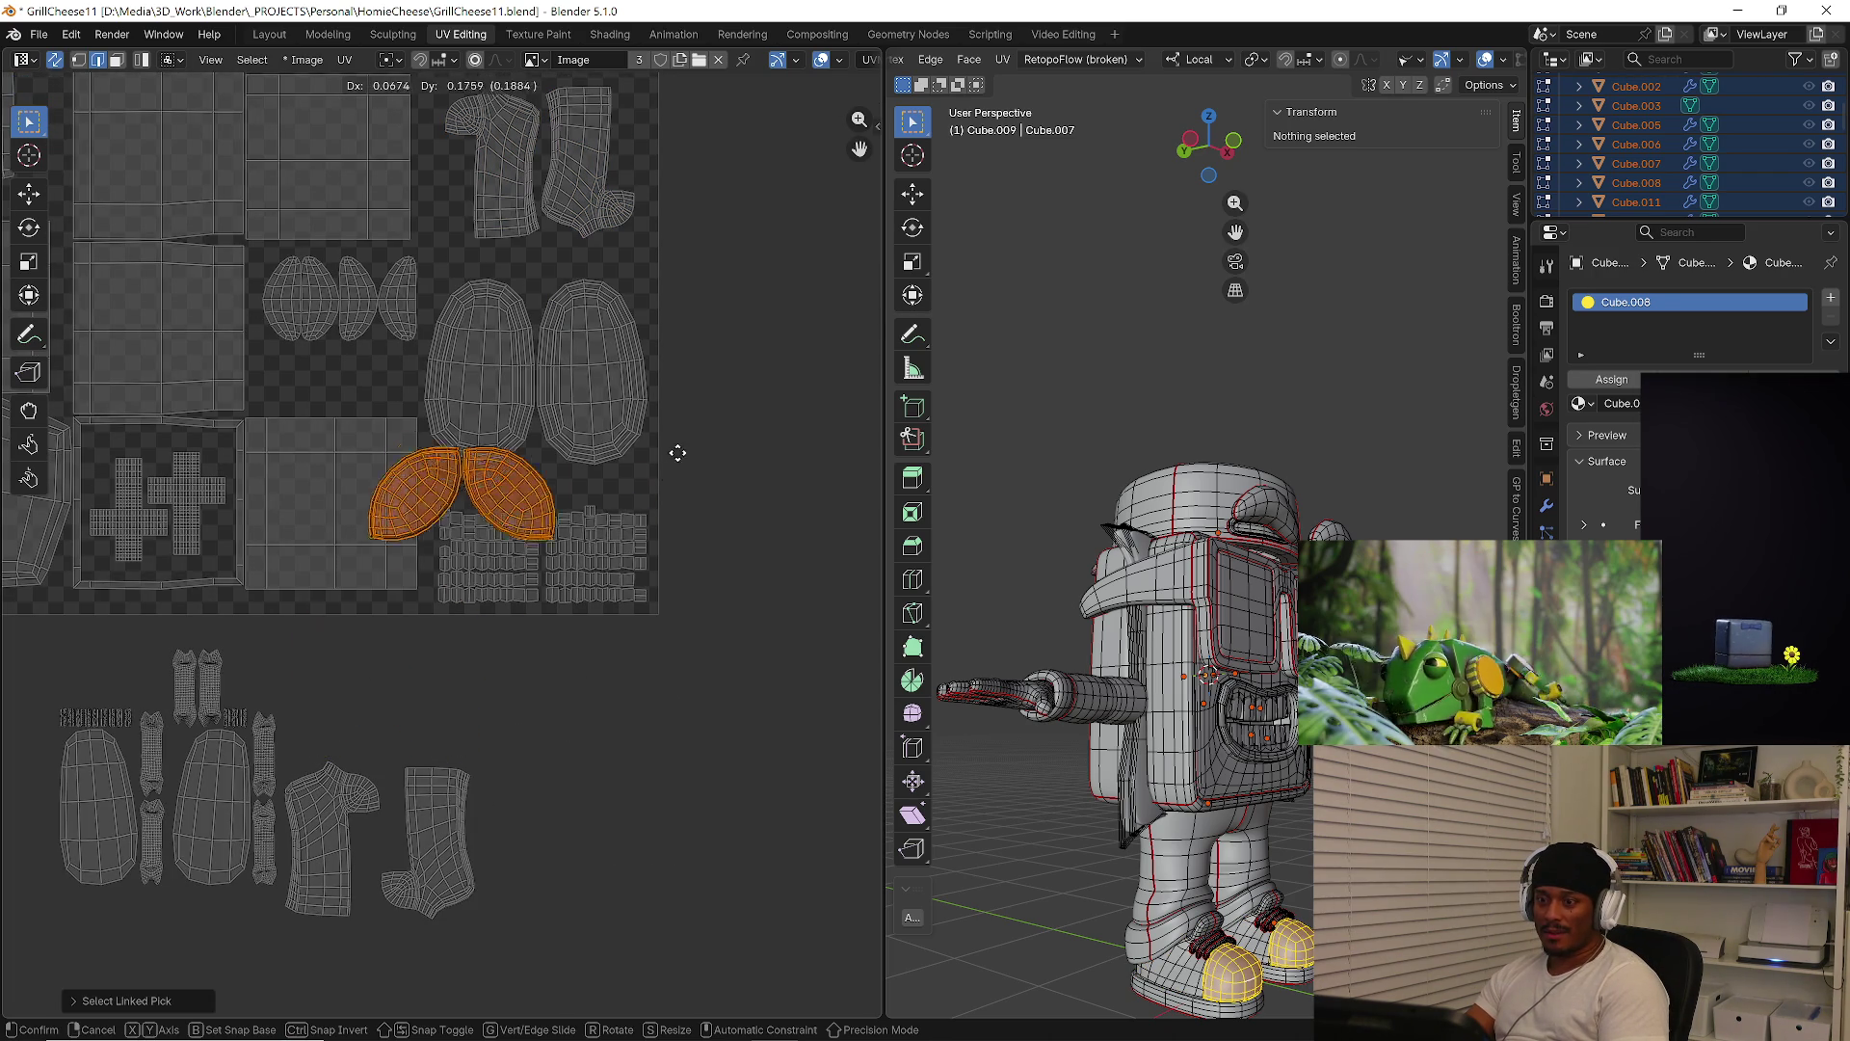
{"action": "left_click", "coordinate": [868, 294]}
{"action": "mouse_move", "coordinate": [867, 294]}
{"action": "middle_mouse_down"}
{"action": "mouse_move", "coordinate": [674, 686]}
{"action": "mouse_move", "coordinate": [665, 771]}
{"action": "middle_mouse_up"}
{"action": "left_click_drag", "start_coordinate": [665, 771], "coordinate": [511, 545]}
{"action": "scroll", "coordinate": [511, 545], "scroll_direction": "down", "scroll_amount": 10}
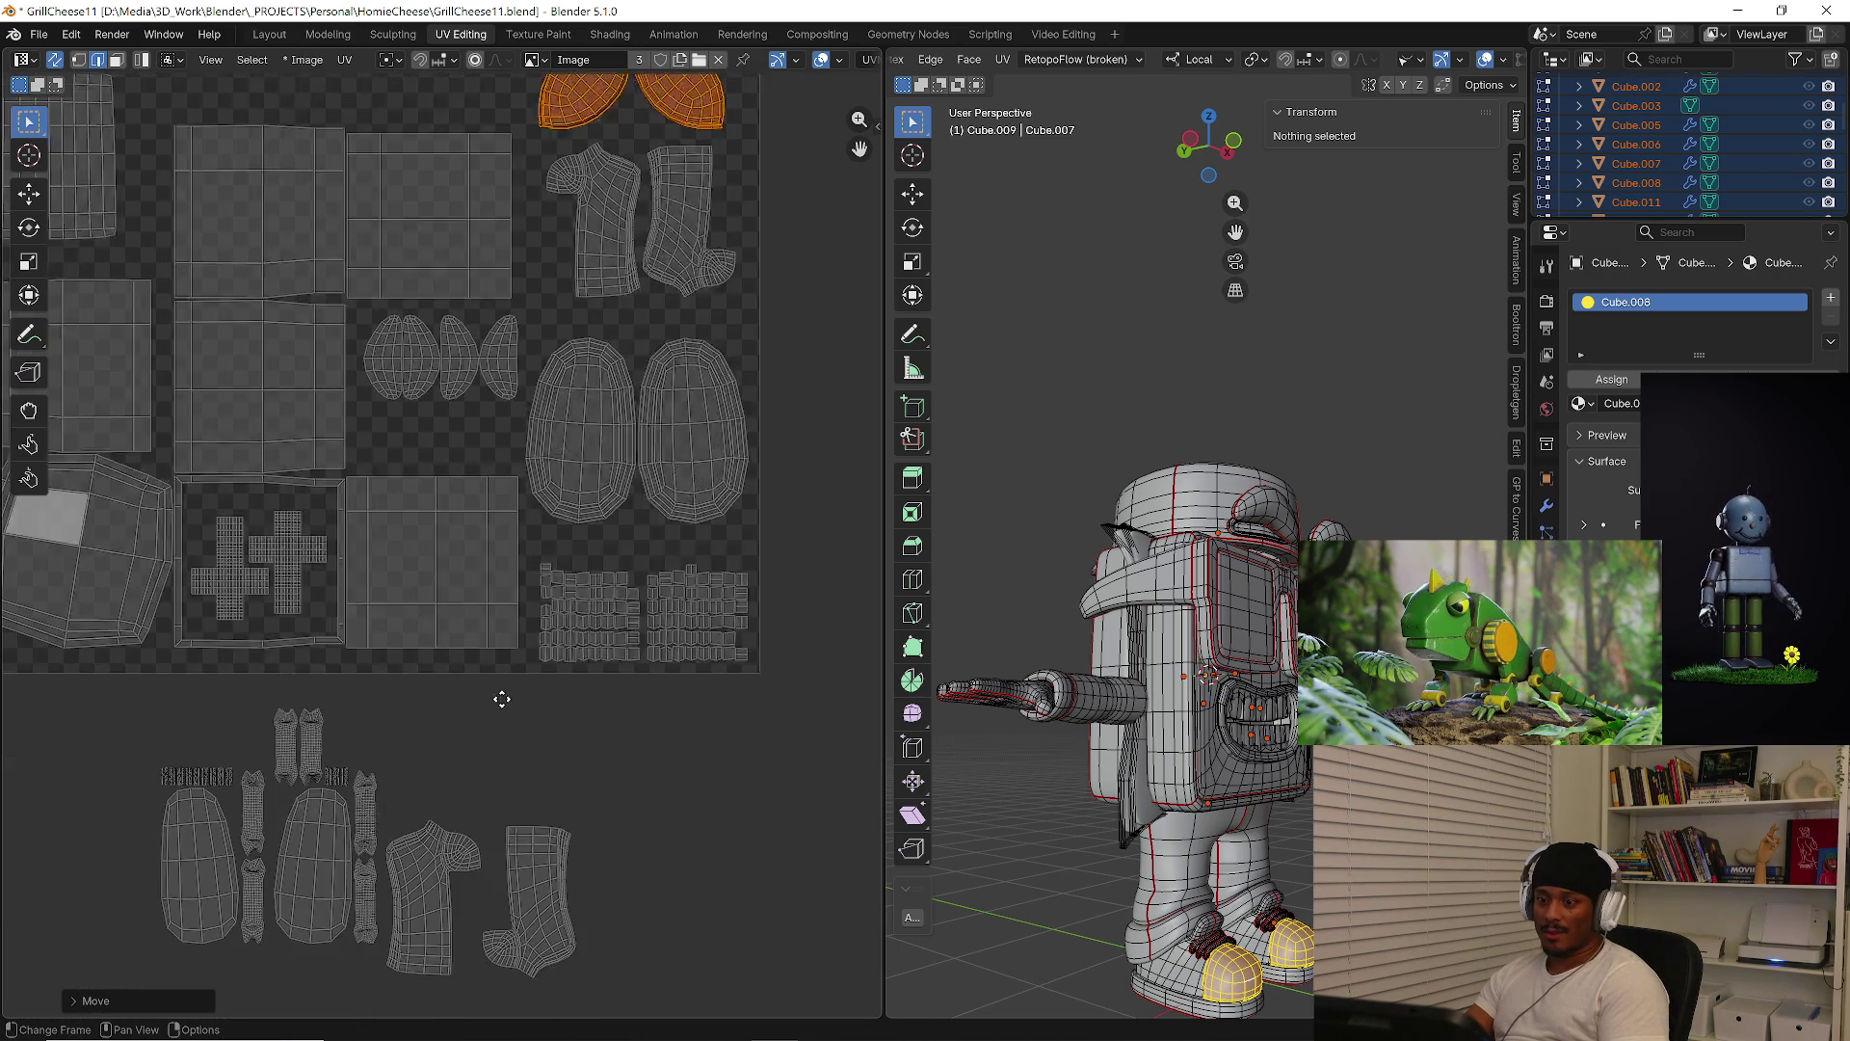
Select both boot islands and move them above the eye islands
{"action": "key", "text": "l"}
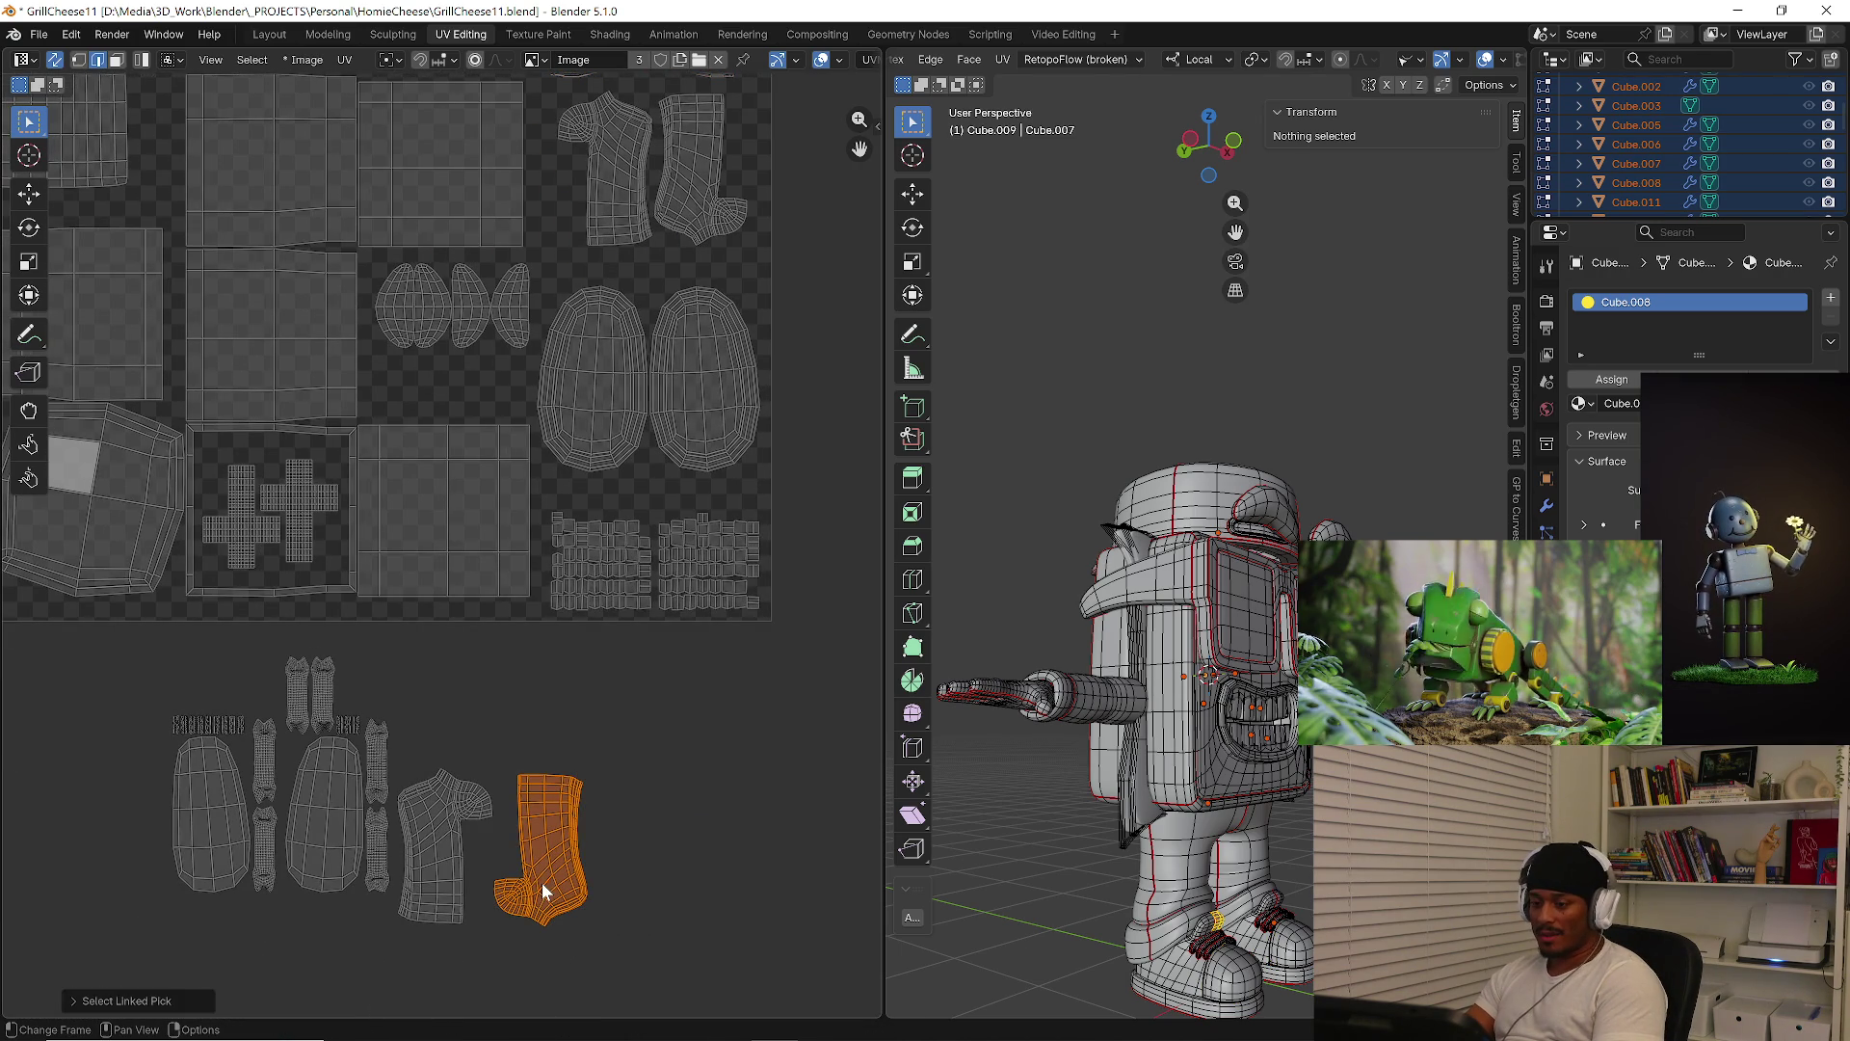
{"action": "key", "text": "l"}
{"action": "middle_click_drag", "start_coordinate": [644, 652], "coordinate": [674, 859]}
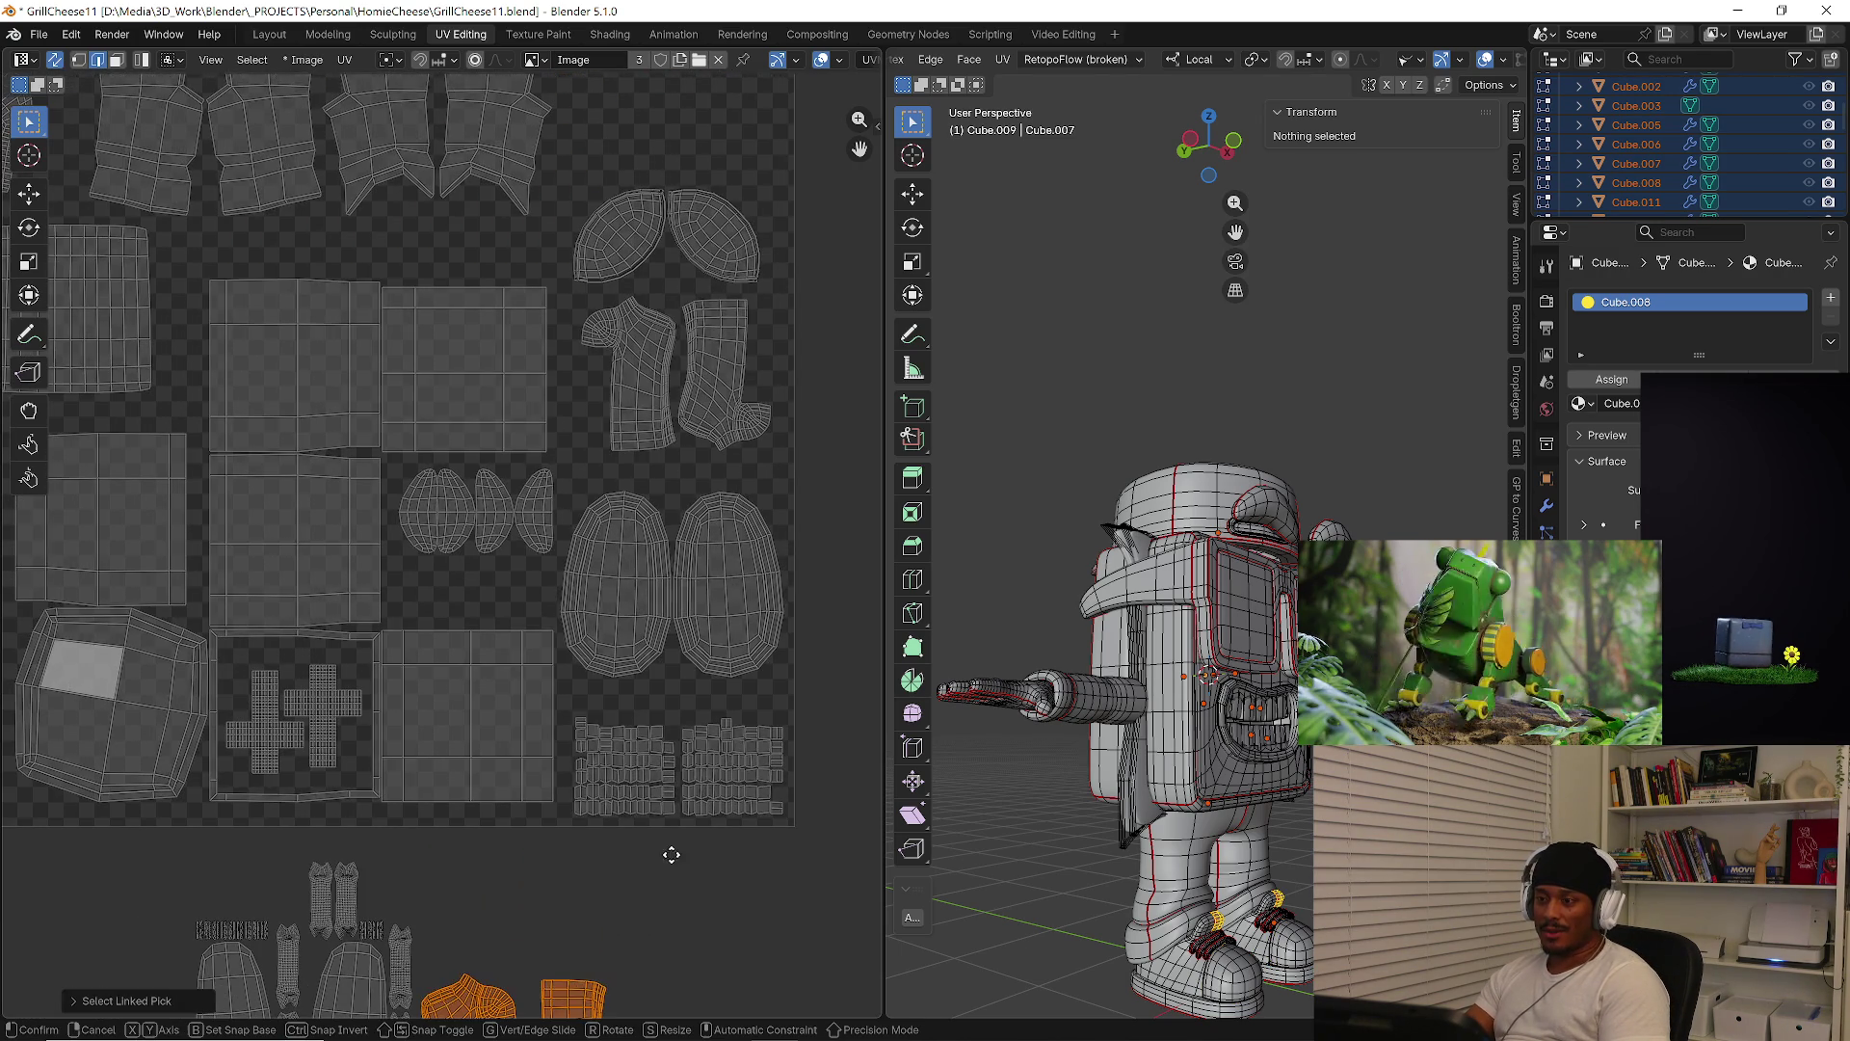
{"action": "key", "text": "g"}
{"action": "left_click", "coordinate": [747, 321]}
{"action": "key", "text": "g"}
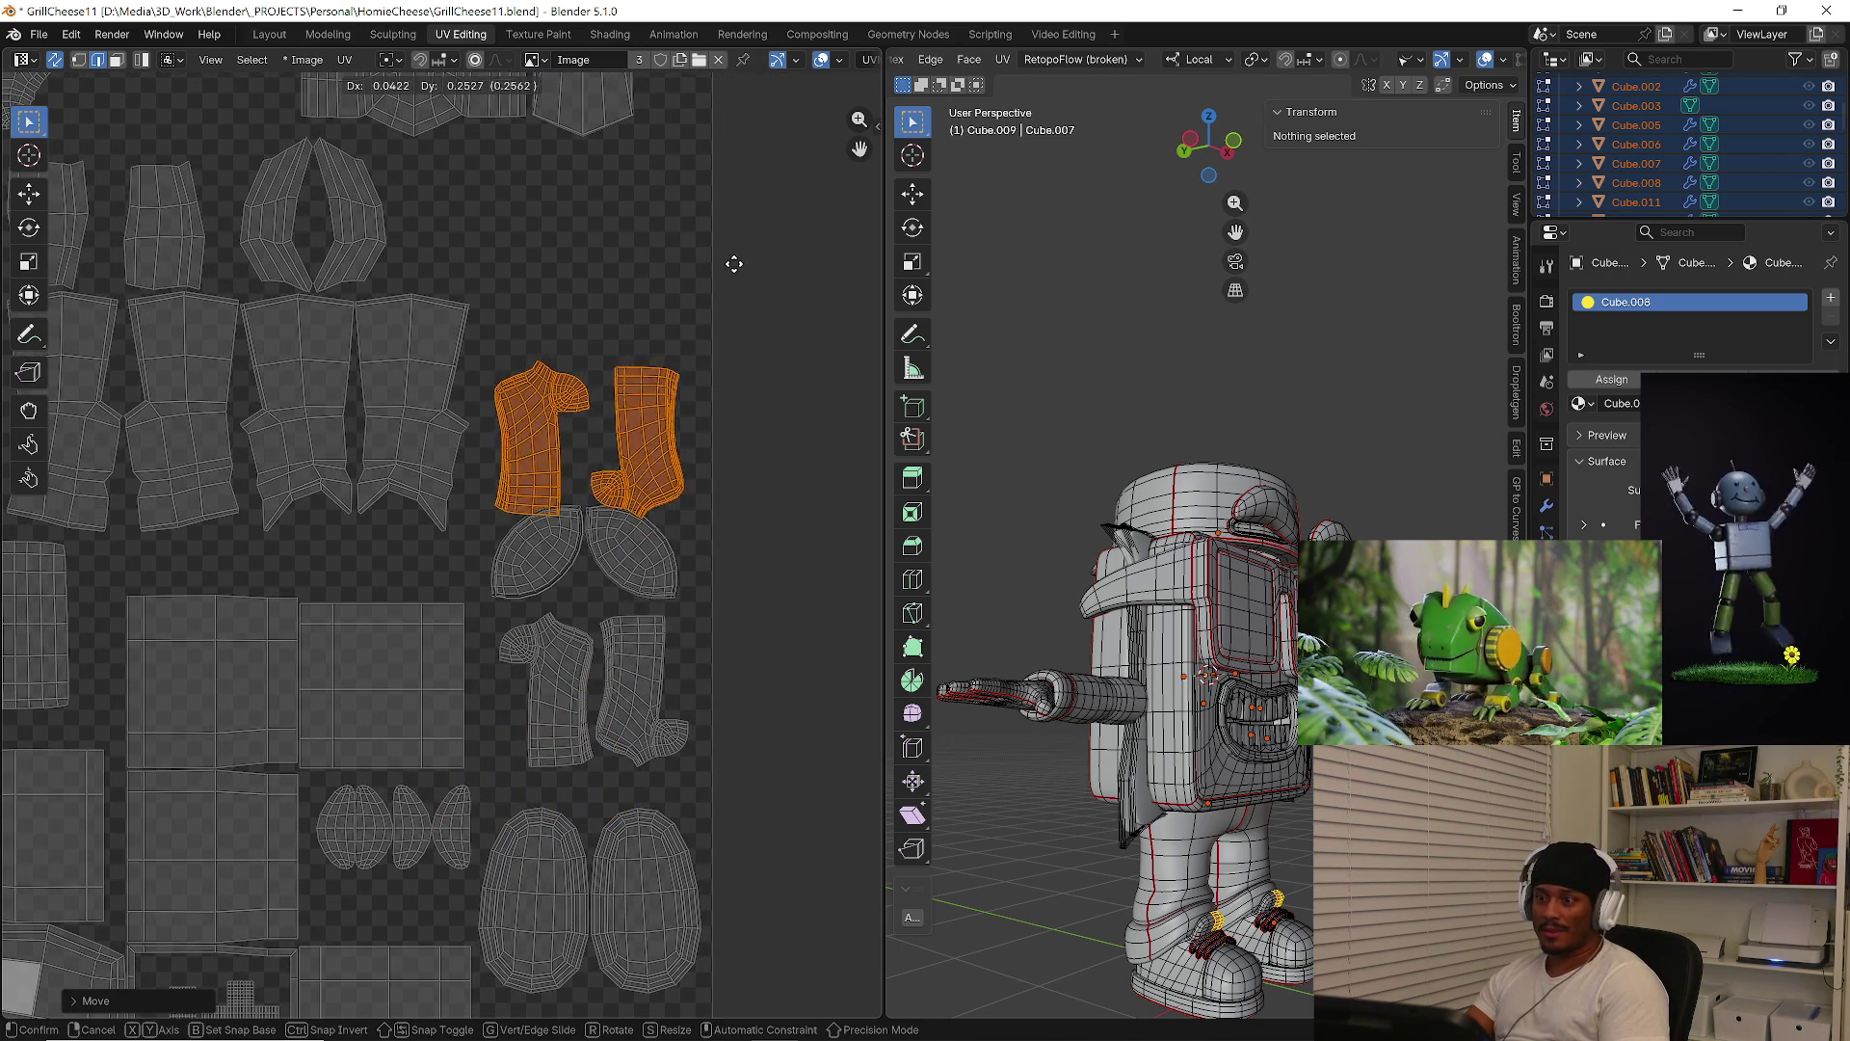
{"action": "left_click", "coordinate": [733, 234]}
{"action": "scroll", "coordinate": [476, 554], "scroll_direction": "down", "scroll_amount": 6, "text": "shift"}
Move the sole islands out to the right of the UV tile
{"action": "left_click_drag", "start_coordinate": [103, 632], "coordinate": [443, 872]}
{"action": "scroll", "coordinate": [404, 860], "scroll_direction": "down", "scroll_amount": 5}
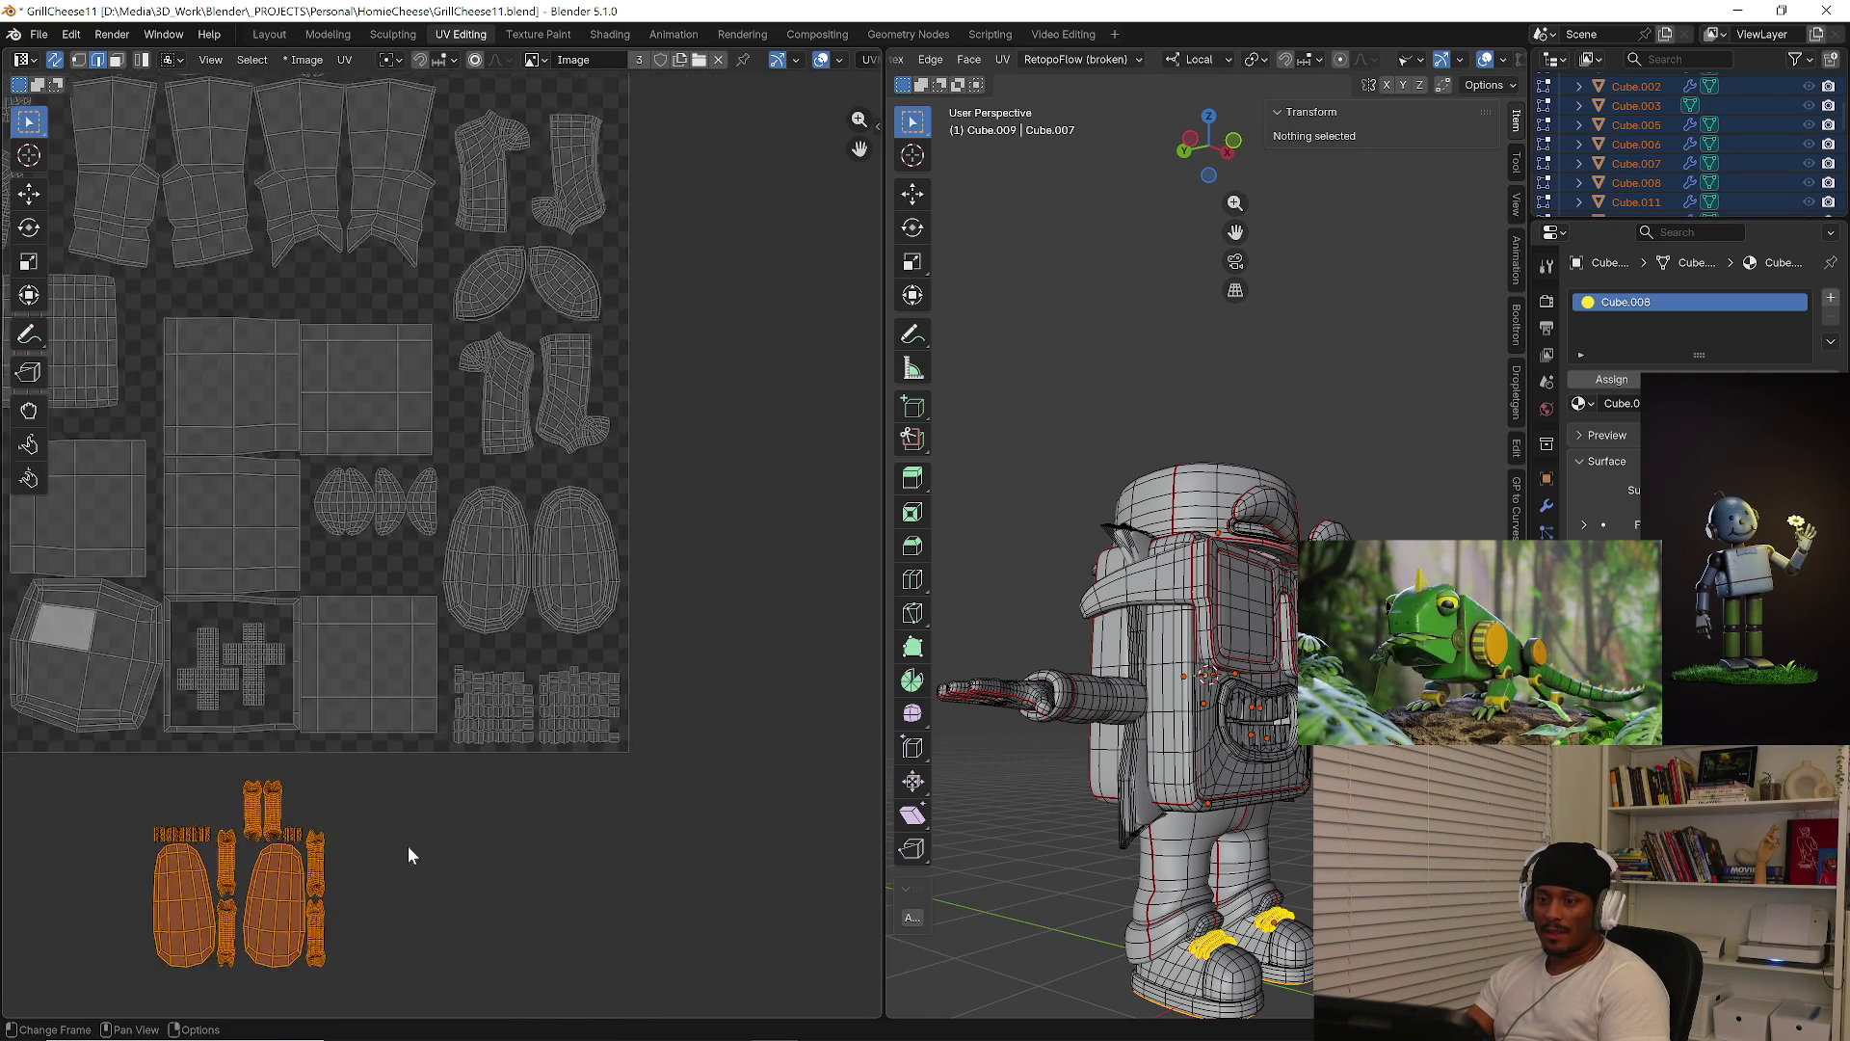
{"action": "key", "text": "g"}
{"action": "left_click", "coordinate": [558, 418]}
{"action": "scroll", "coordinate": [557, 434], "scroll_direction": "up", "scroll_amount": 4}
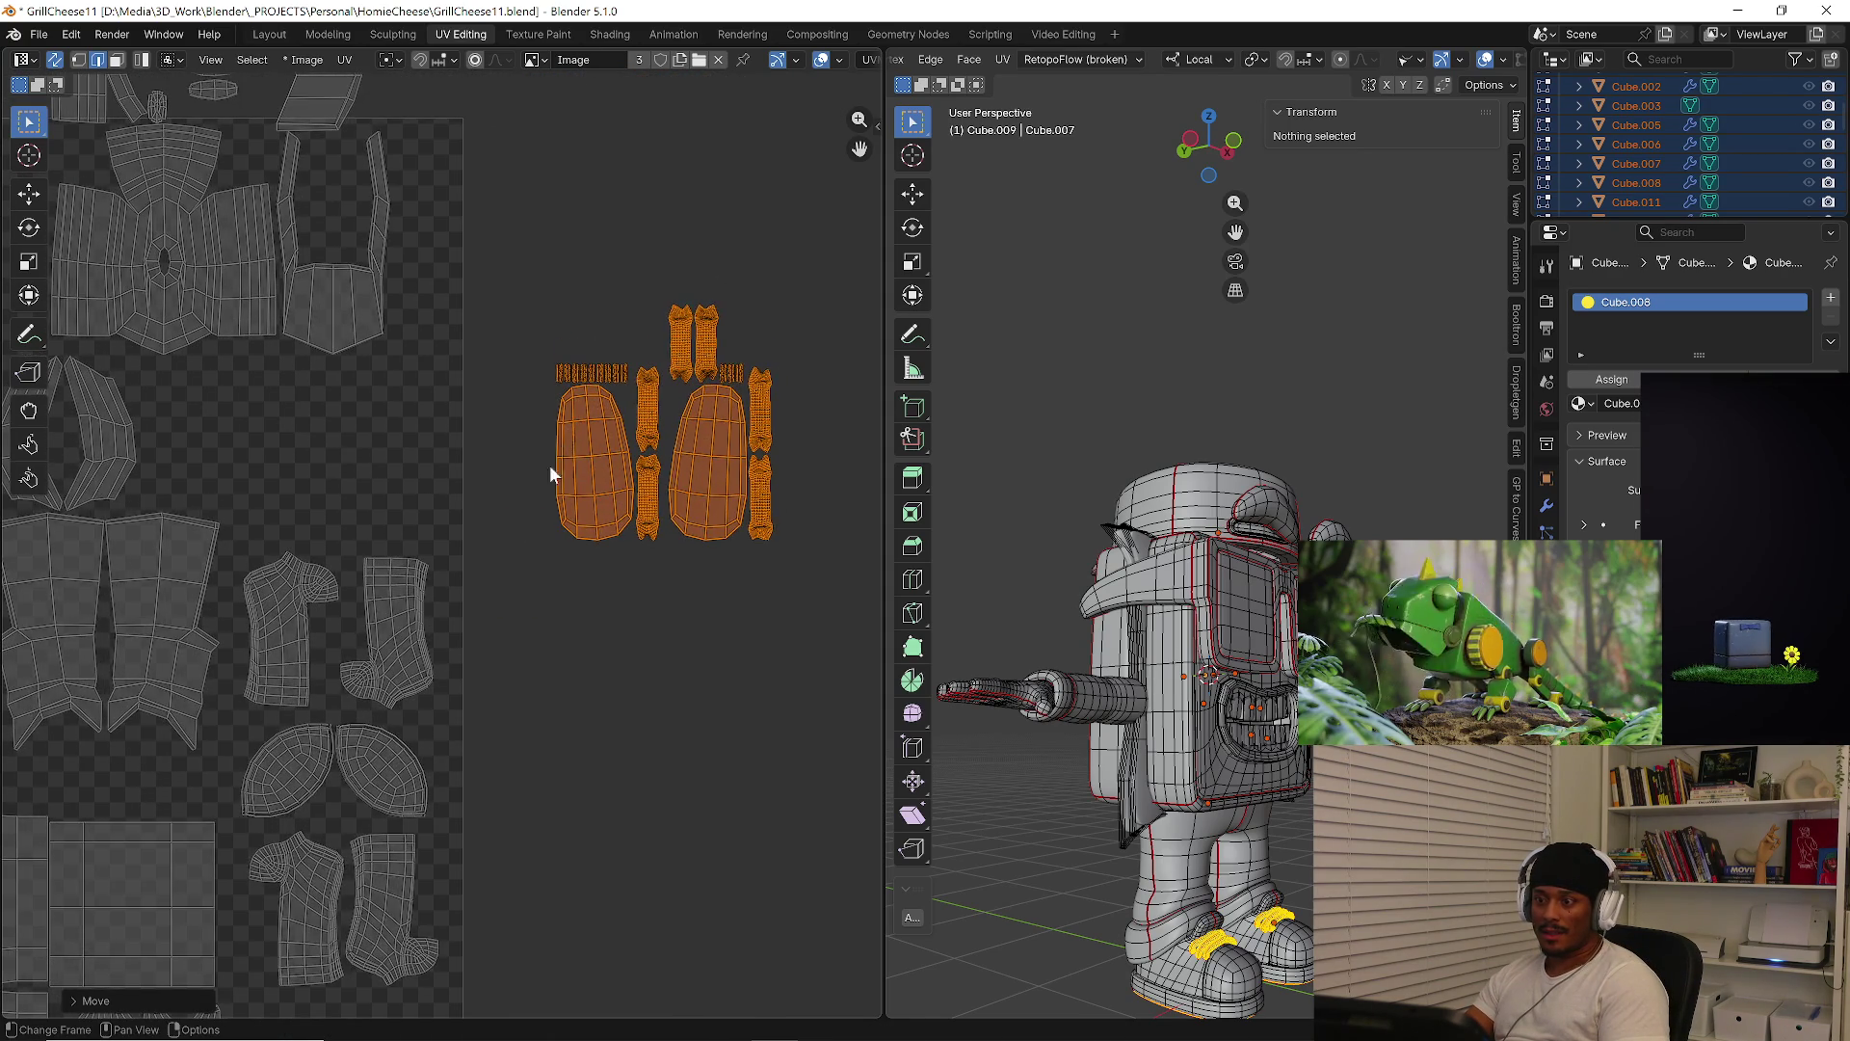
{"action": "key", "text": "alt+a"}
{"action": "scroll", "coordinate": [583, 482], "scroll_direction": "up", "scroll_amount": 2}
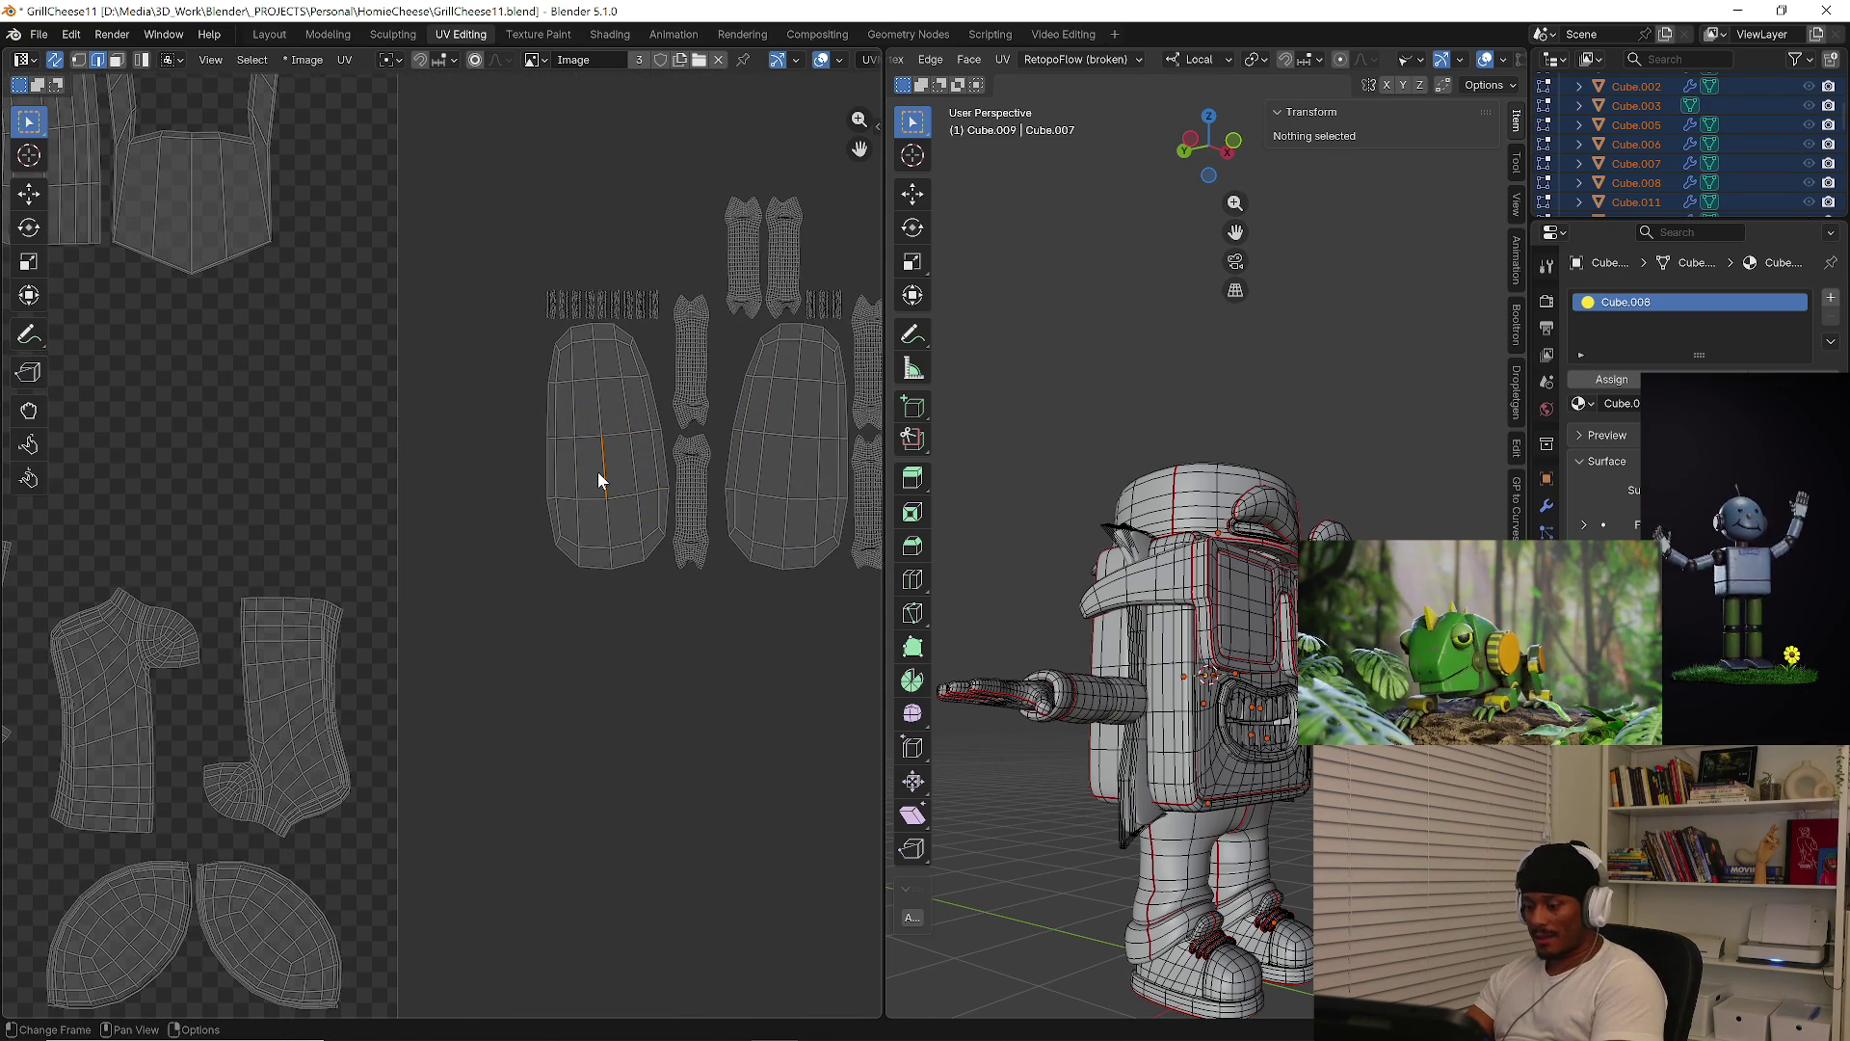
Place the two oval sole islands back inside the tile
{"action": "key", "text": "l"}
{"action": "key", "text": "l"}
{"action": "key", "text": "g"}
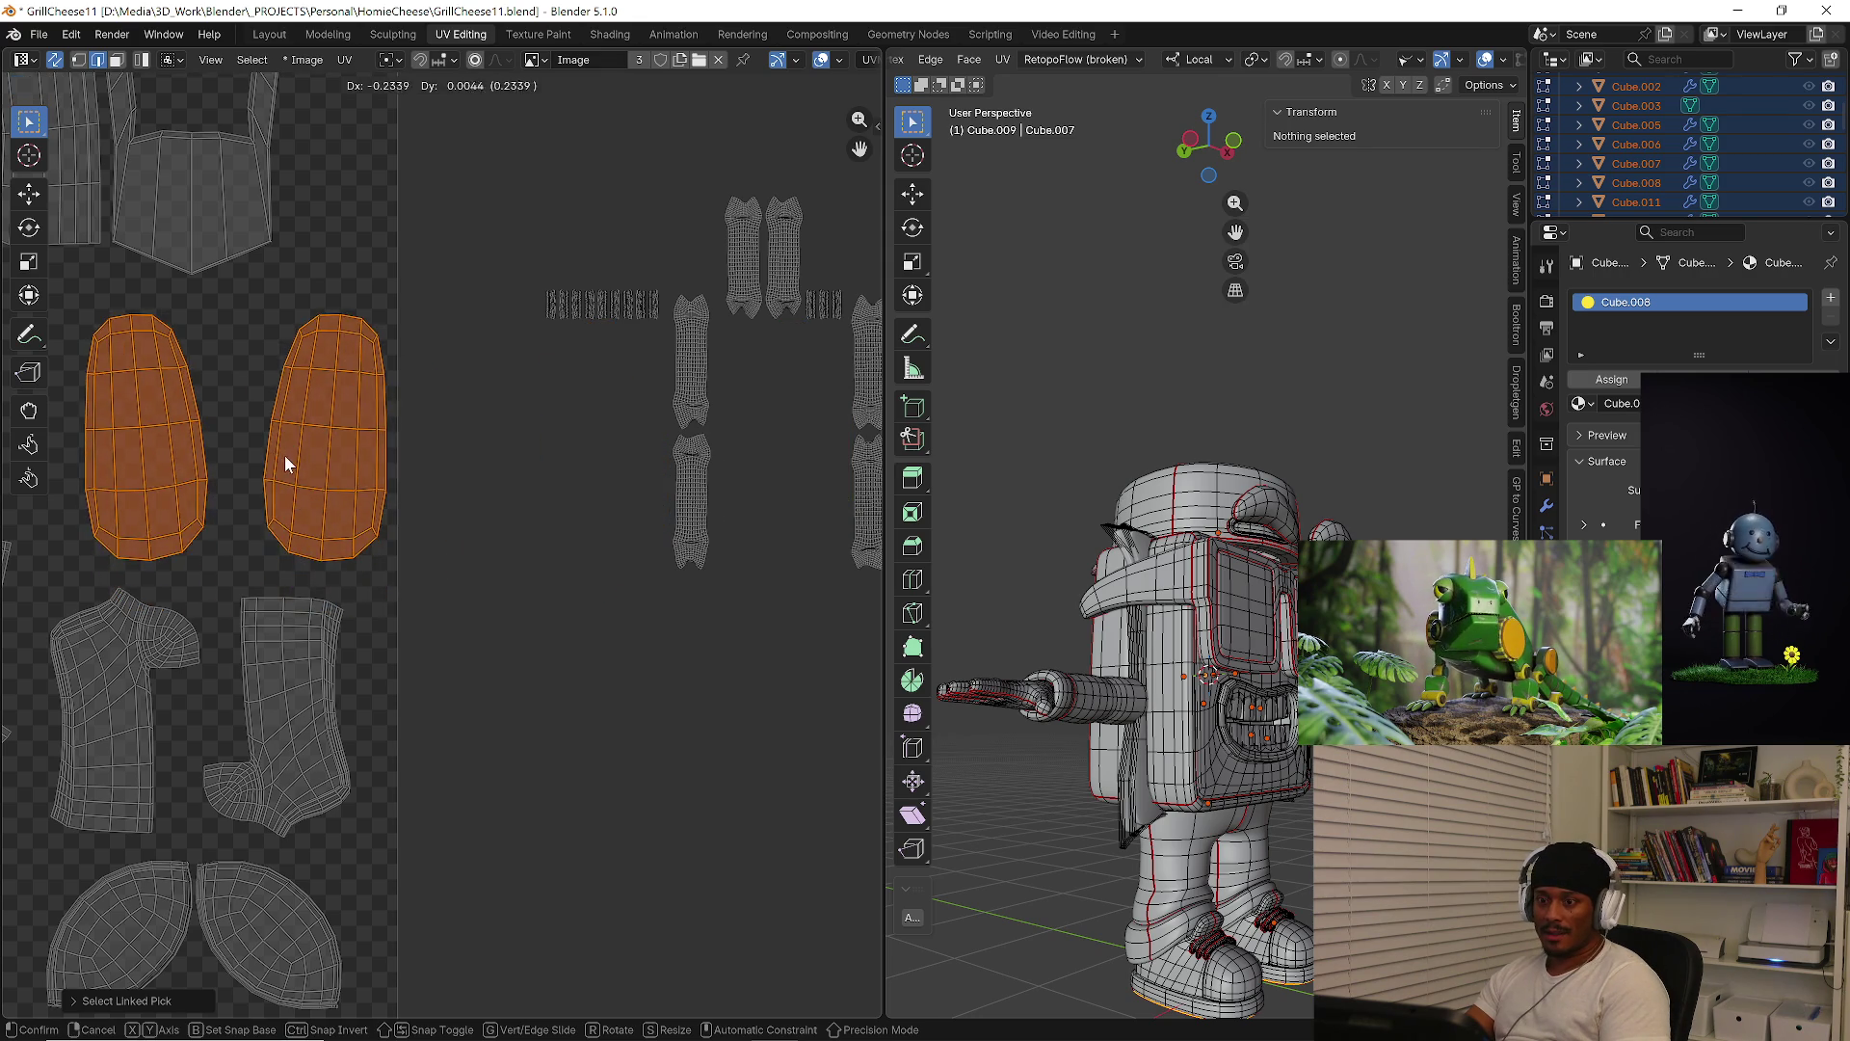
{"action": "left_click", "coordinate": [275, 520]}
{"action": "scroll", "coordinate": [279, 525], "scroll_direction": "down", "scroll_amount": 4}
{"action": "key", "text": "alt+a"}
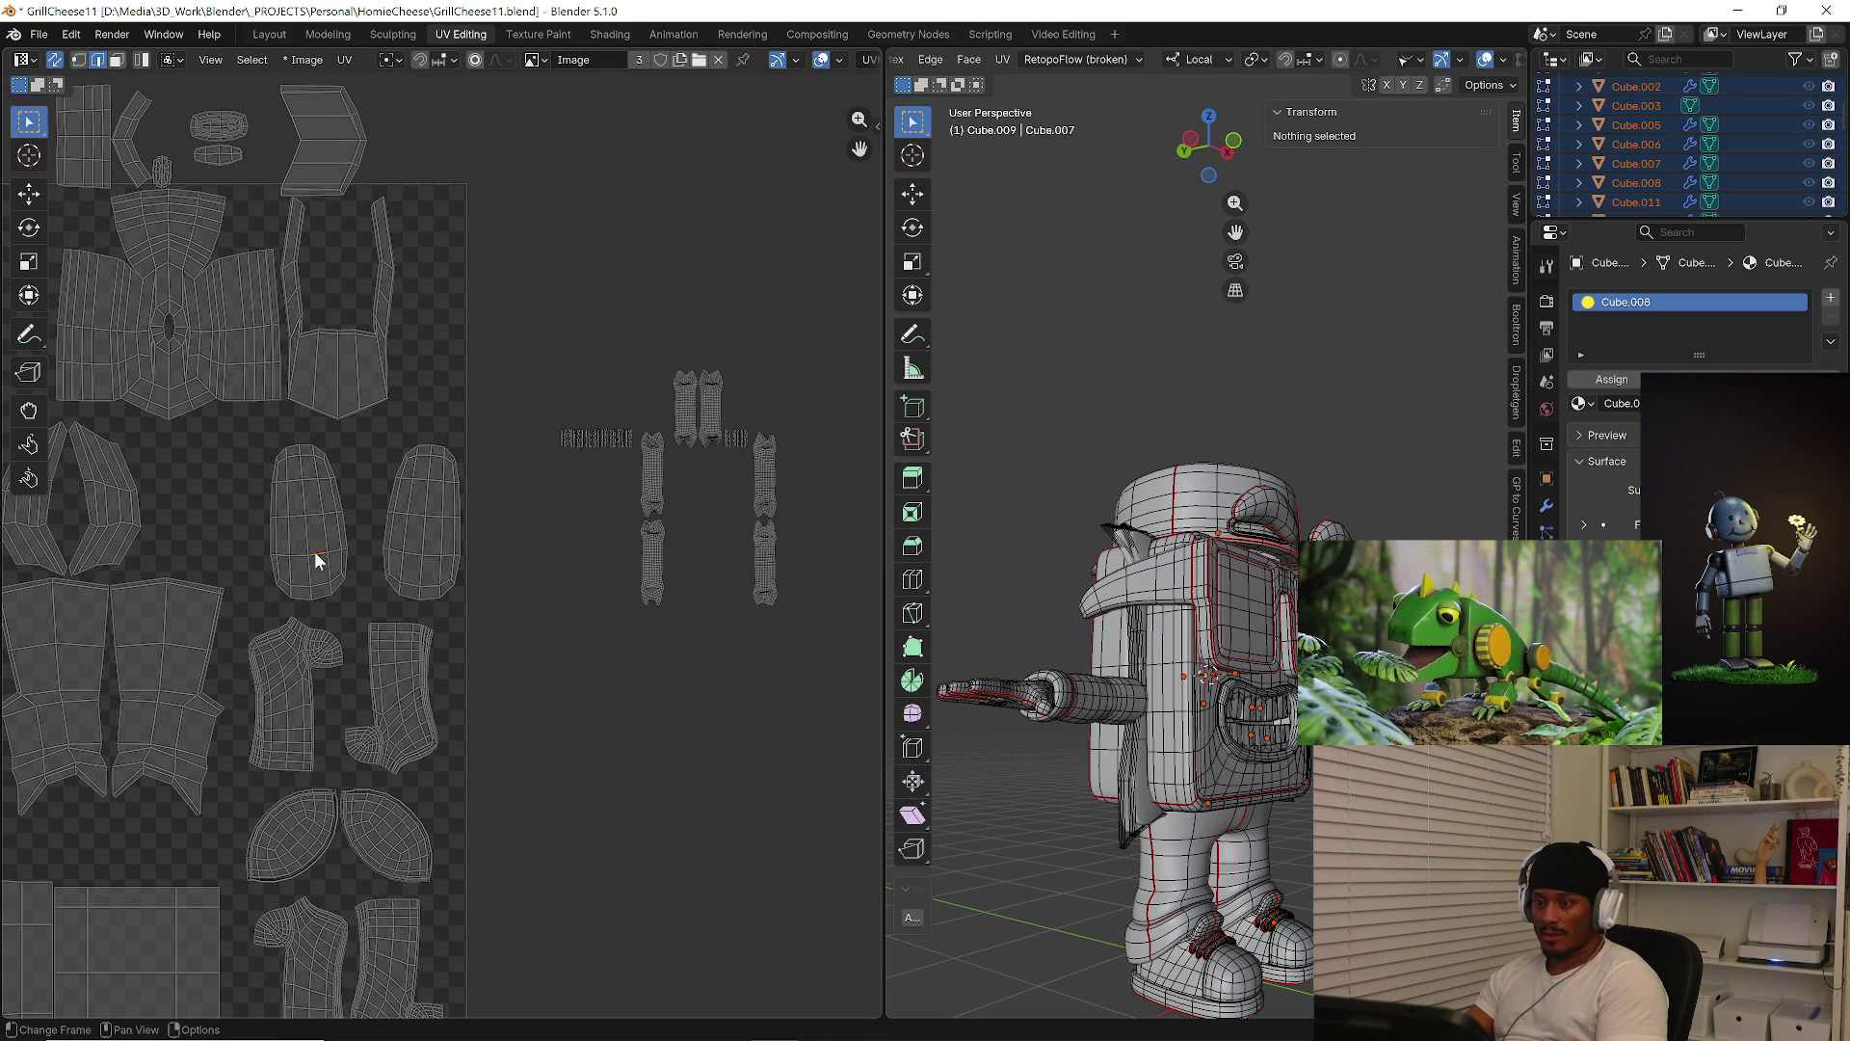
Select the thin strip islands lying outside the tile
{"action": "key", "text": "l"}
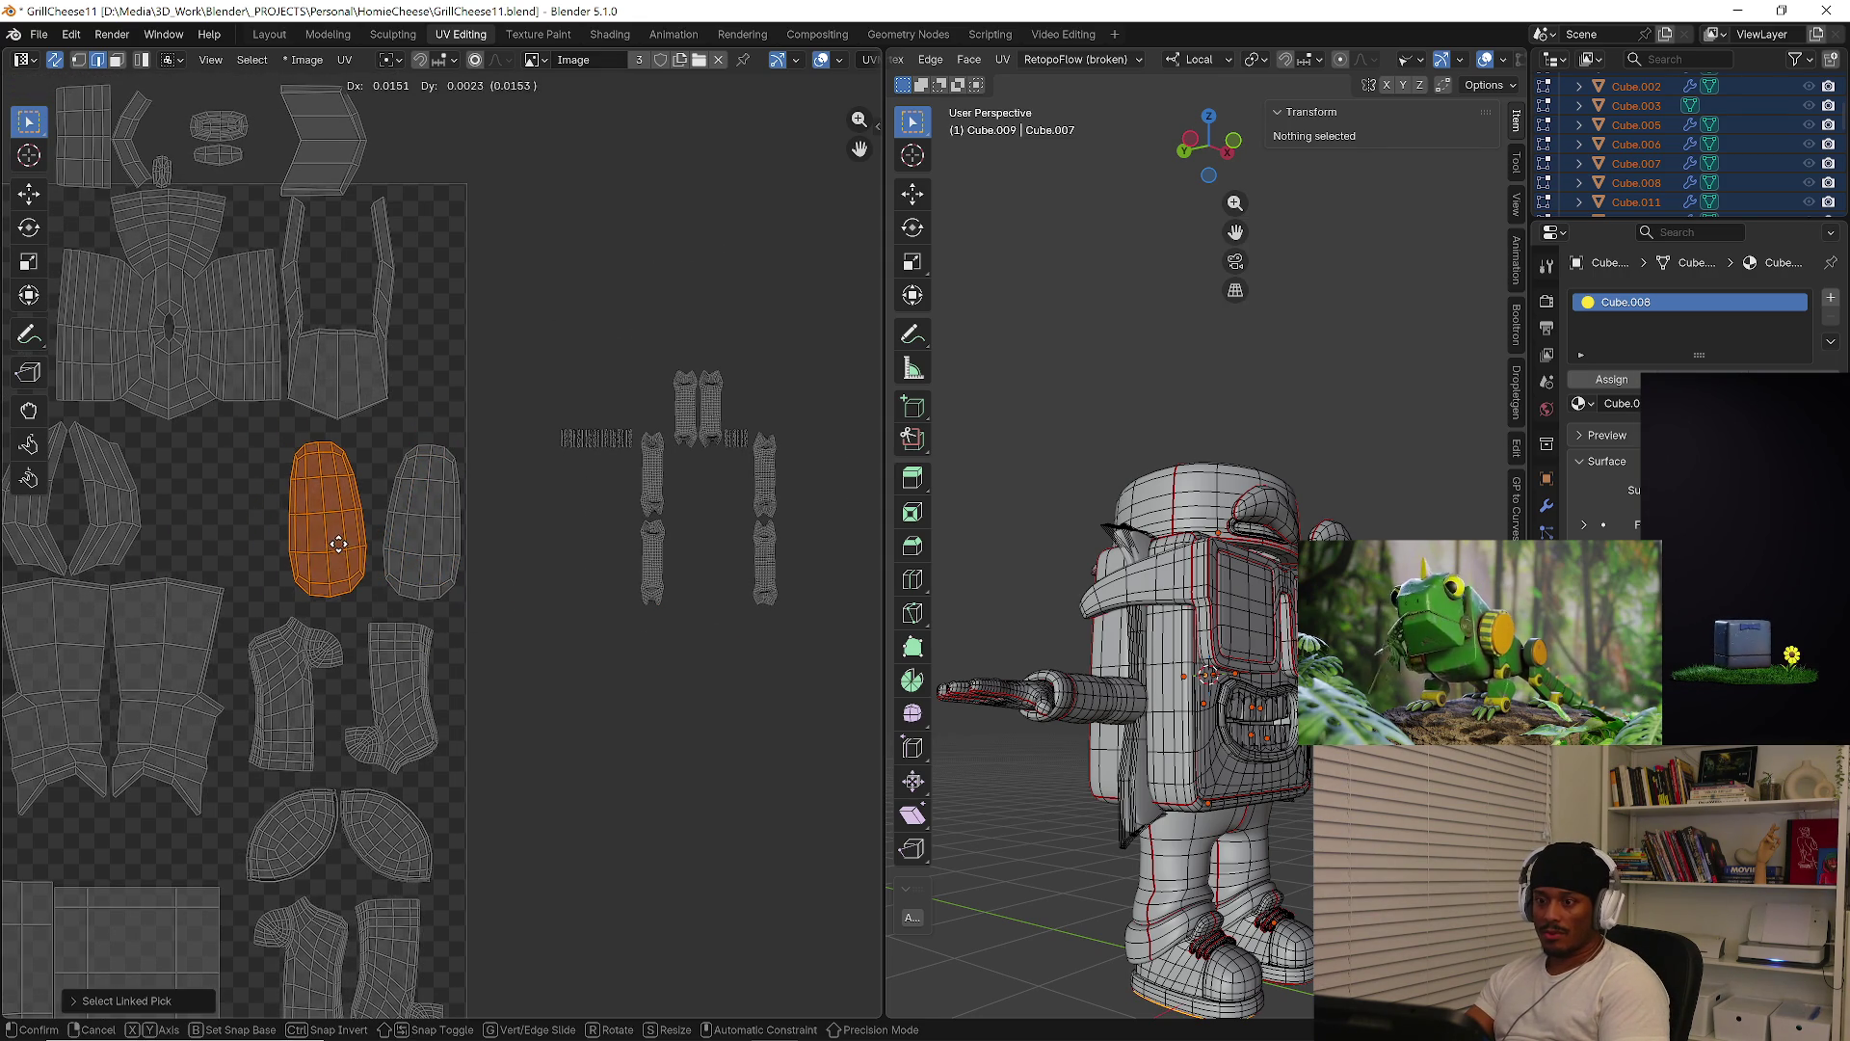
{"action": "key", "text": "alt+a"}
{"action": "scroll", "coordinate": [628, 453], "scroll_direction": "up", "scroll_amount": 5}
{"action": "scroll", "coordinate": [625, 454], "scroll_direction": "down", "scroll_amount": 3}
{"action": "left_click_drag", "start_coordinate": [248, 384], "coordinate": [576, 561]}
{"action": "scroll", "coordinate": [318, 628], "scroll_direction": "down", "scroll_amount": 2}
Move the strip islands beside the upper island pair
{"action": "key", "text": "g"}
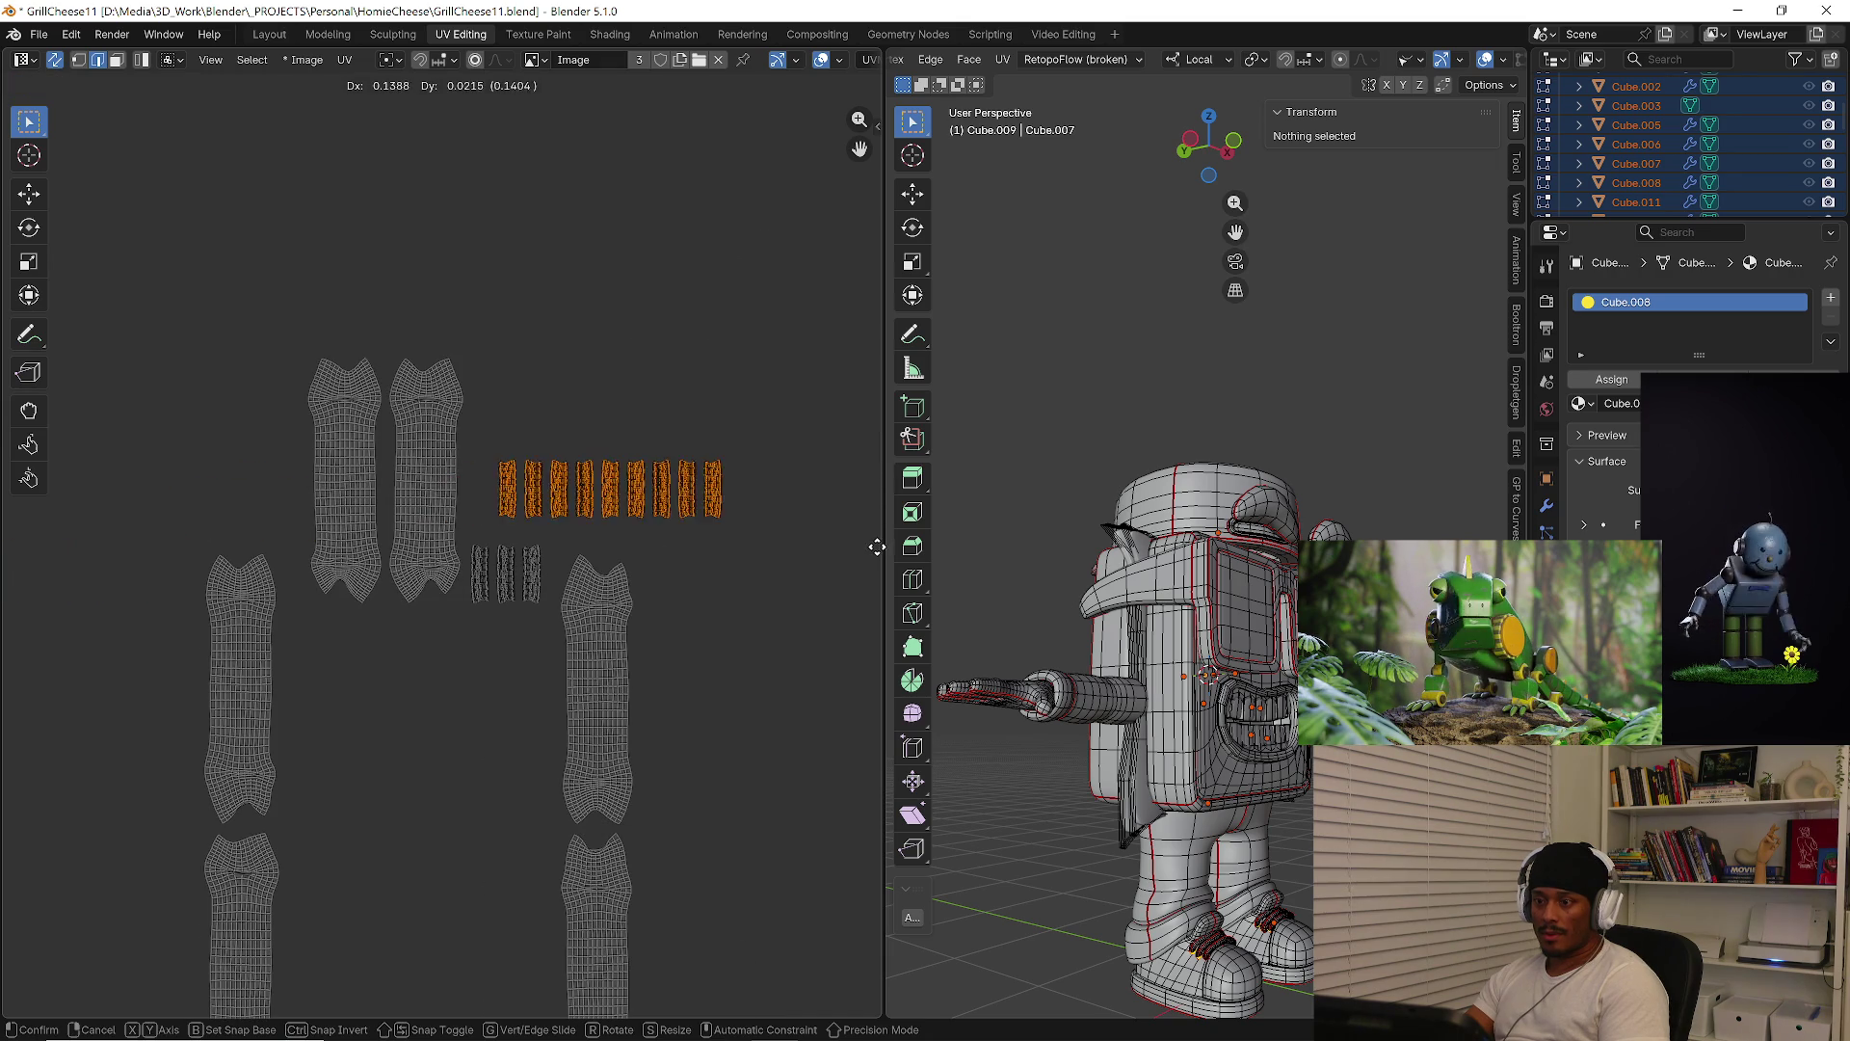
{"action": "left_click", "coordinate": [847, 552]}
{"action": "scroll", "coordinate": [598, 607], "scroll_direction": "down", "scroll_amount": 2}
{"action": "left_click", "coordinate": [450, 644]}
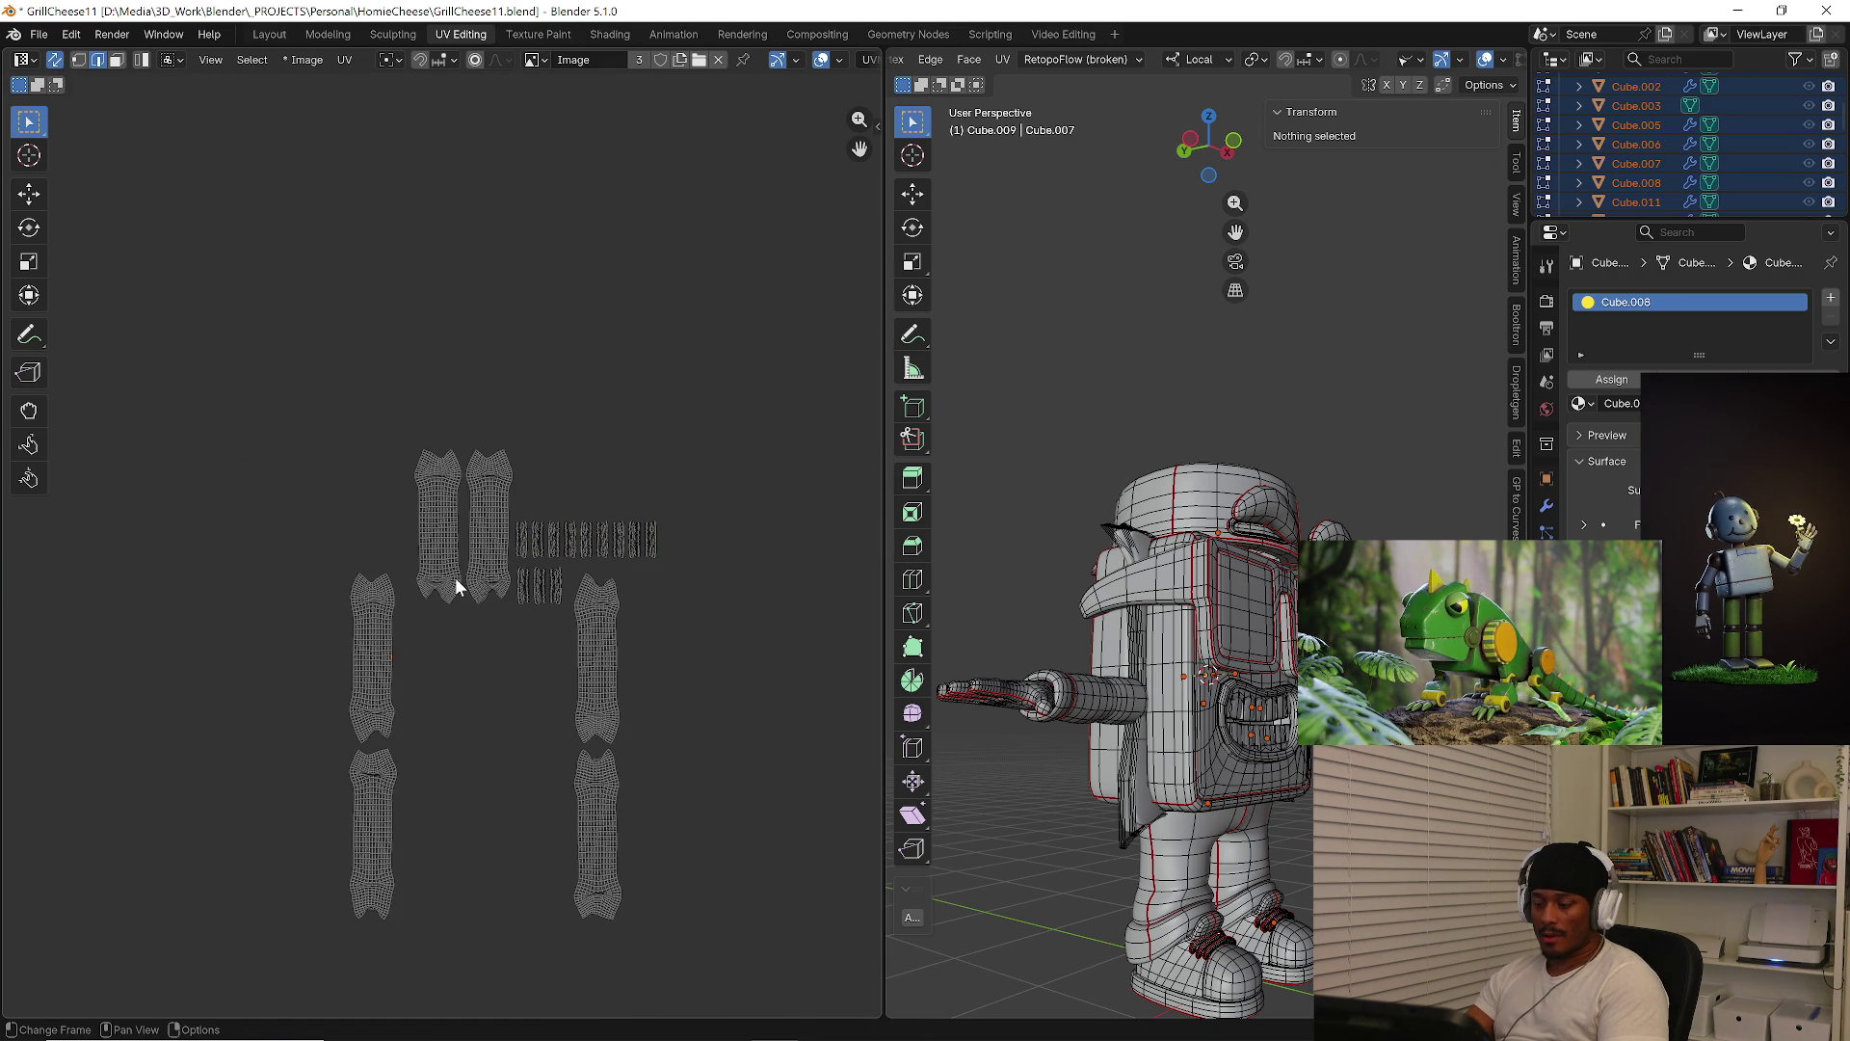
Move the two upper strips beside the grey islands
{"action": "key", "text": "l"}
{"action": "key", "text": "l"}
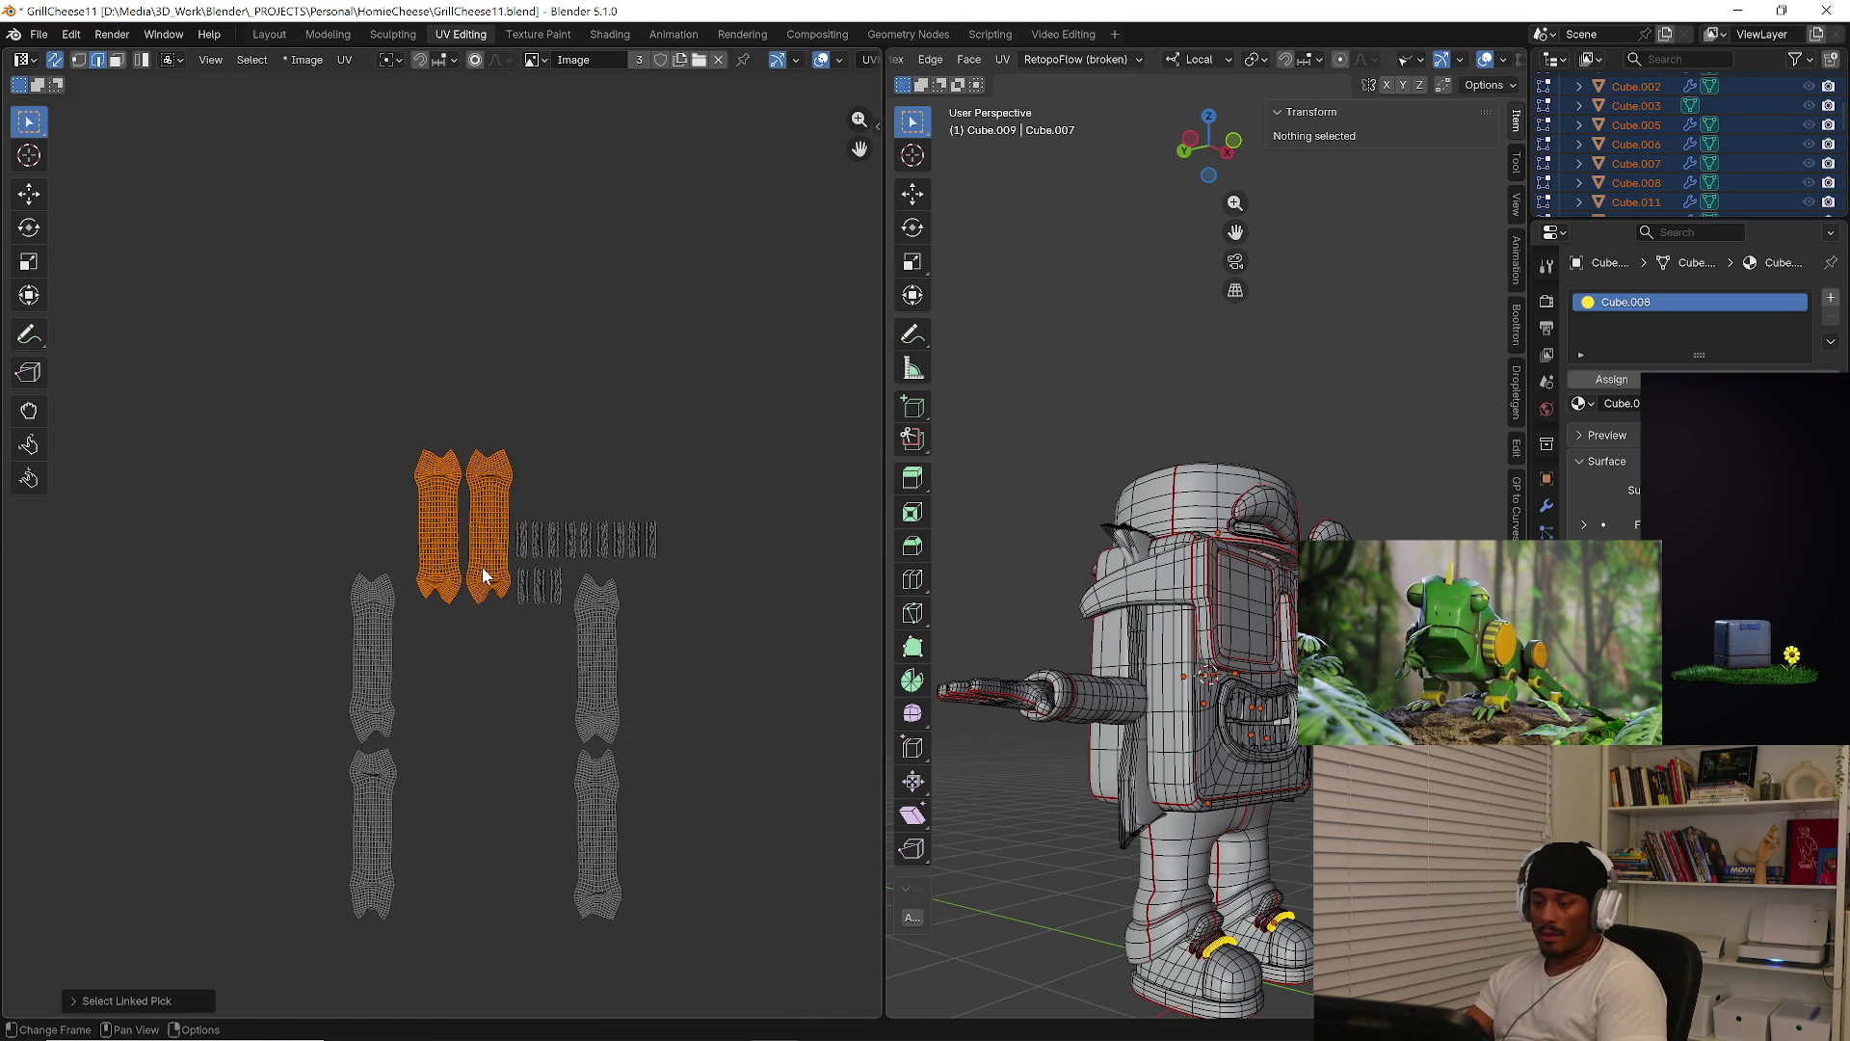
{"action": "key", "text": "g"}
{"action": "left_click", "coordinate": [253, 769]}
{"action": "left_click", "coordinate": [481, 704]}
Line up the right-hand strips in the middle column
{"action": "key", "text": "l"}
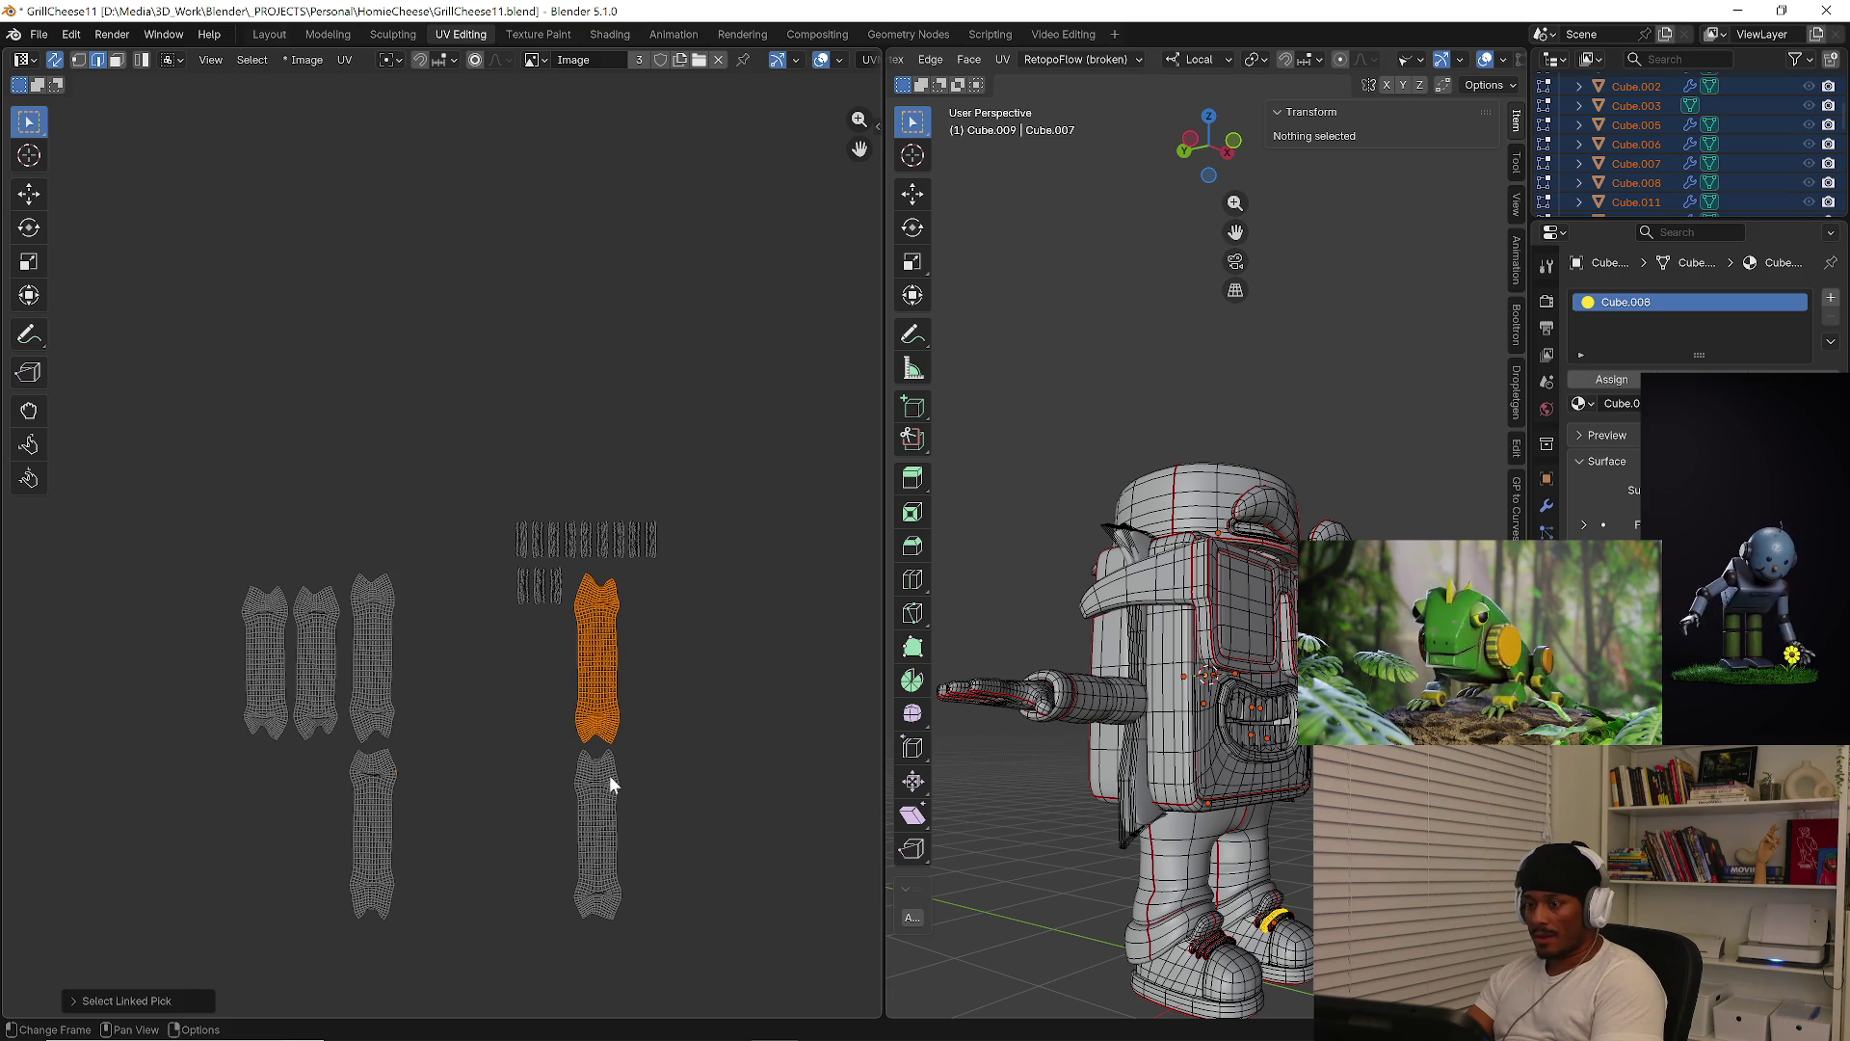
{"action": "key", "text": "l"}
{"action": "left_click", "coordinate": [683, 767]}
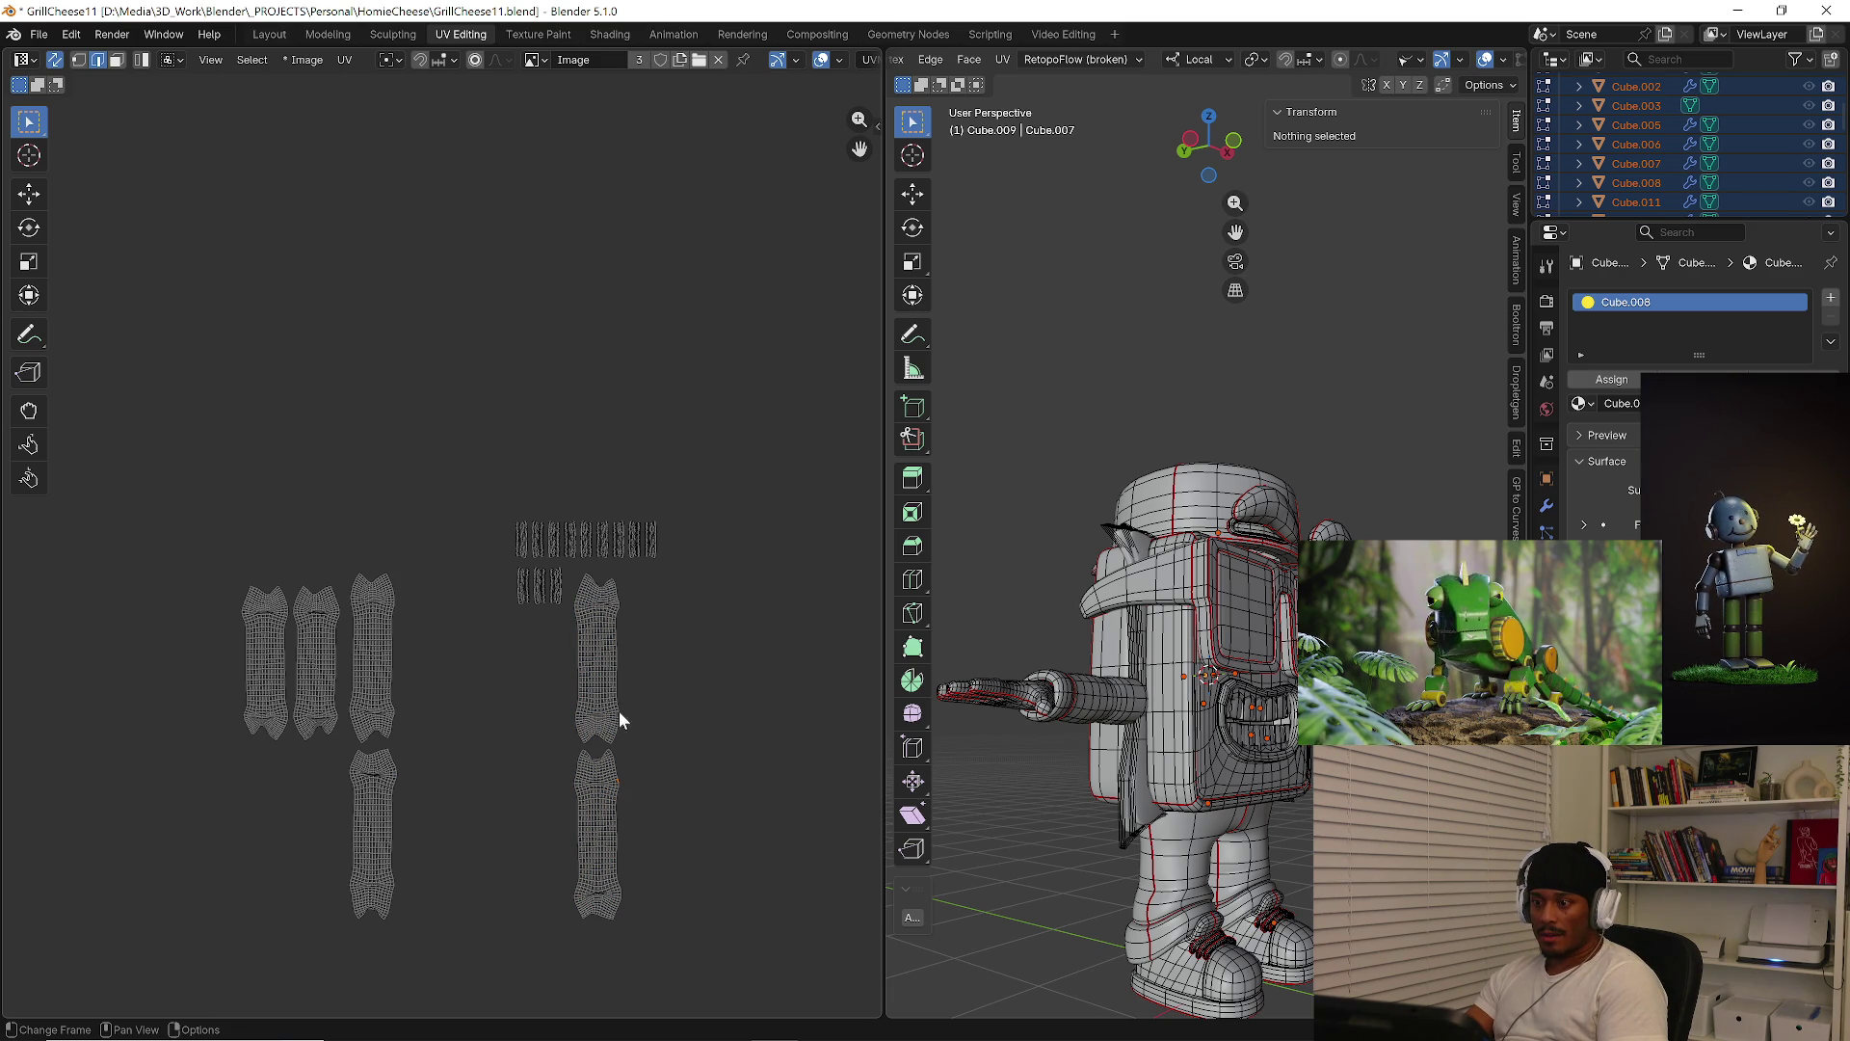
{"action": "key", "text": "l"}
{"action": "key", "text": "l"}
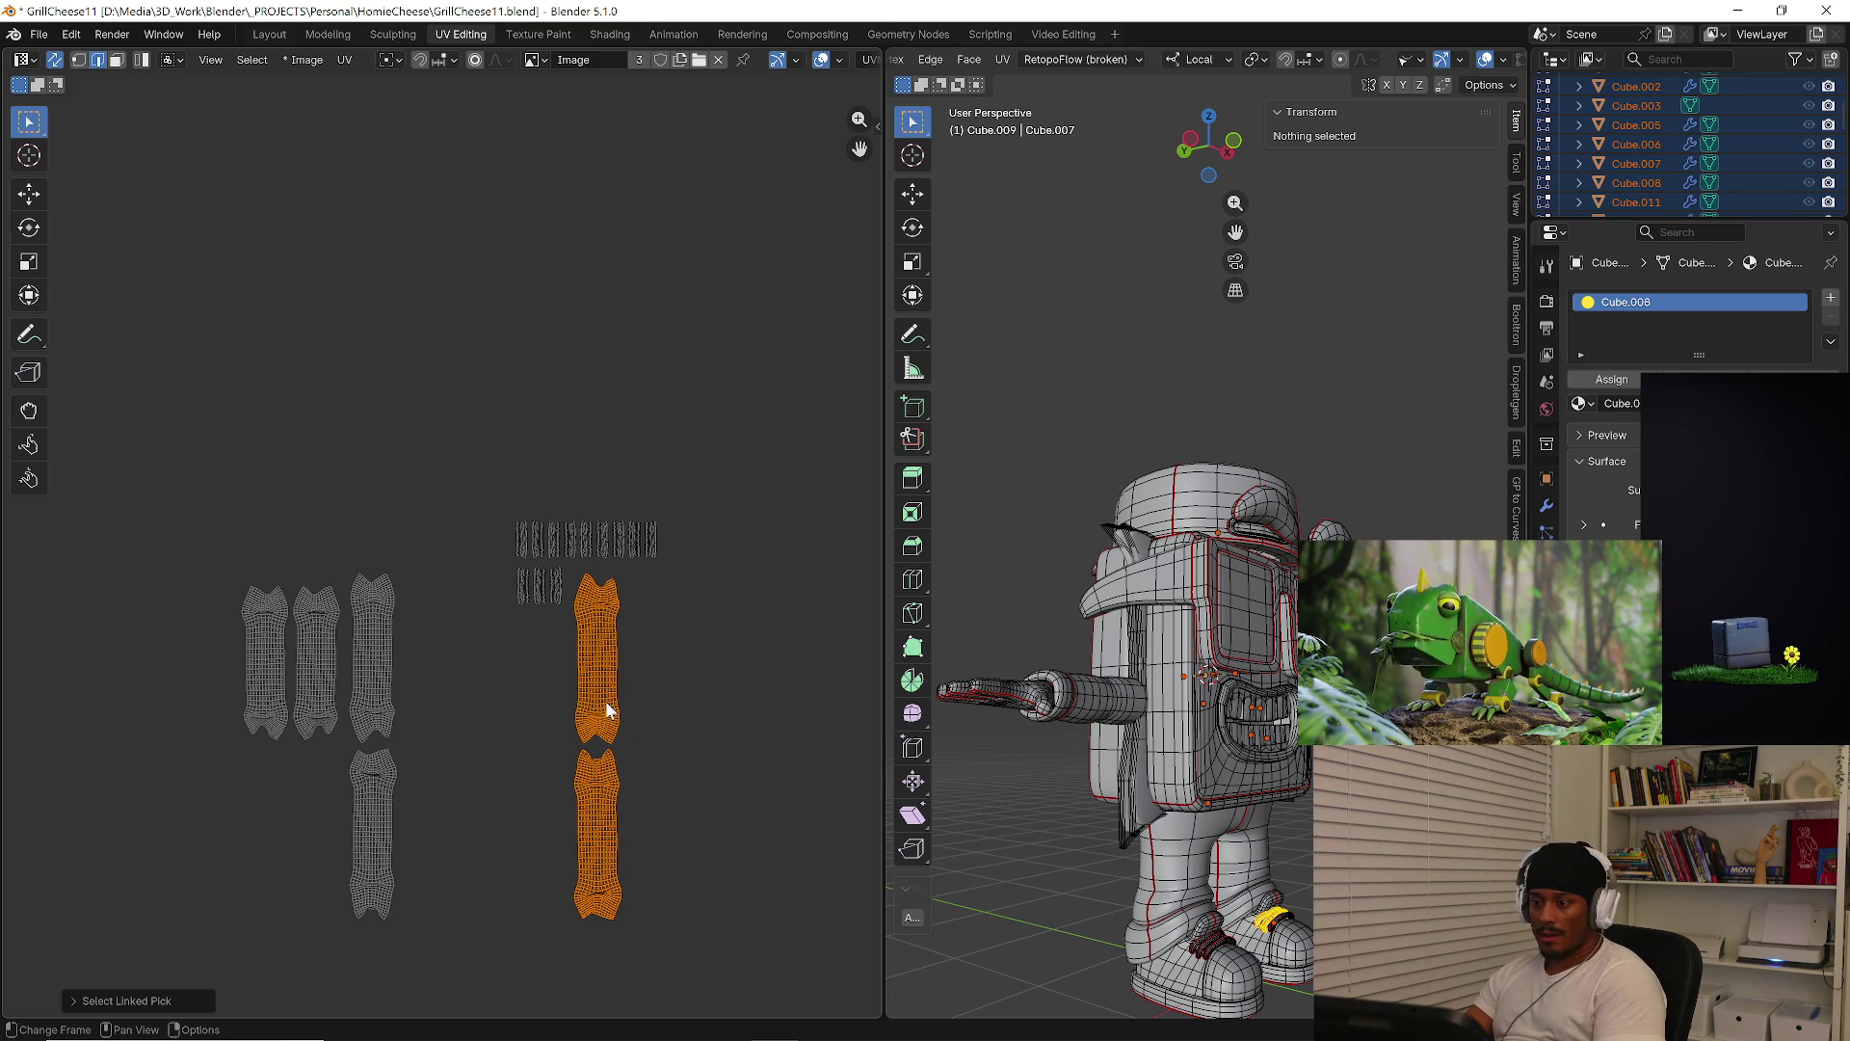
{"action": "key", "text": "g"}
{"action": "left_click", "coordinate": [437, 708]}
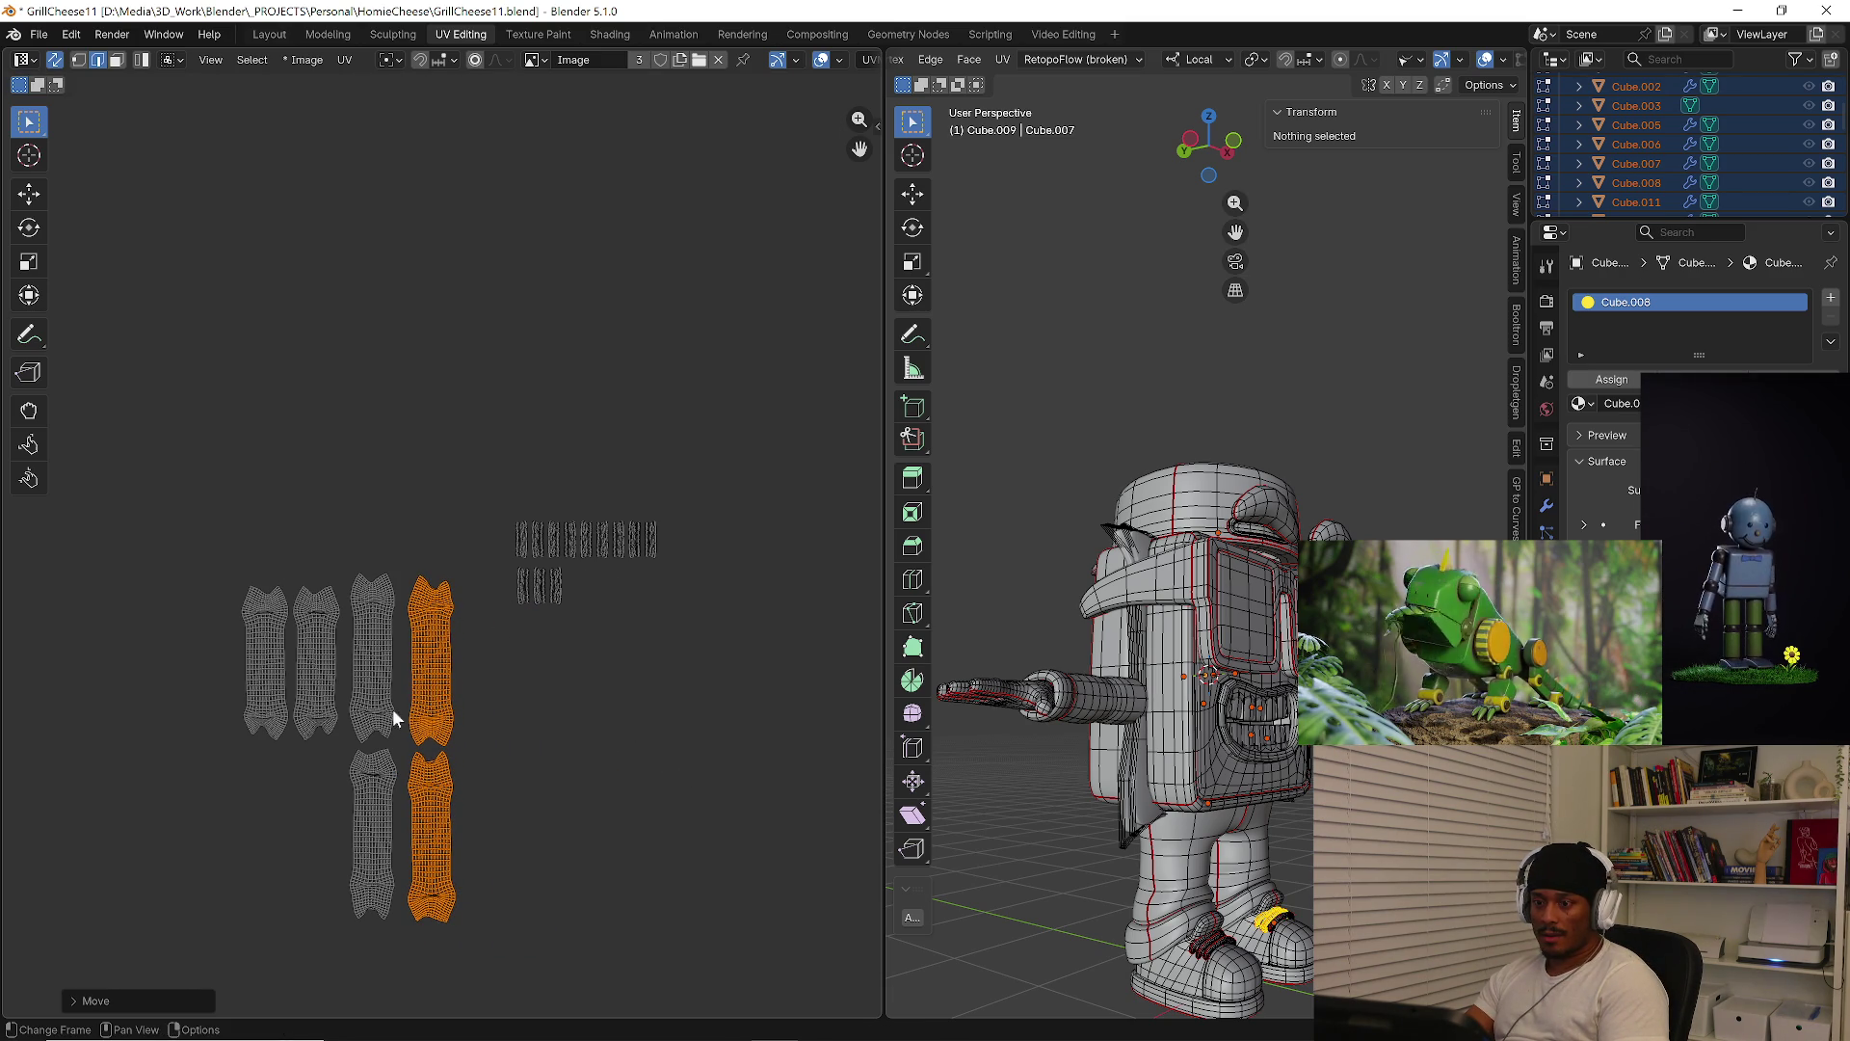
Select the two middle-column strips and start moving them toward the tile
{"action": "key", "text": "l"}
{"action": "key", "text": "l"}
{"action": "scroll", "coordinate": [397, 789], "scroll_direction": "down", "scroll_amount": 6}
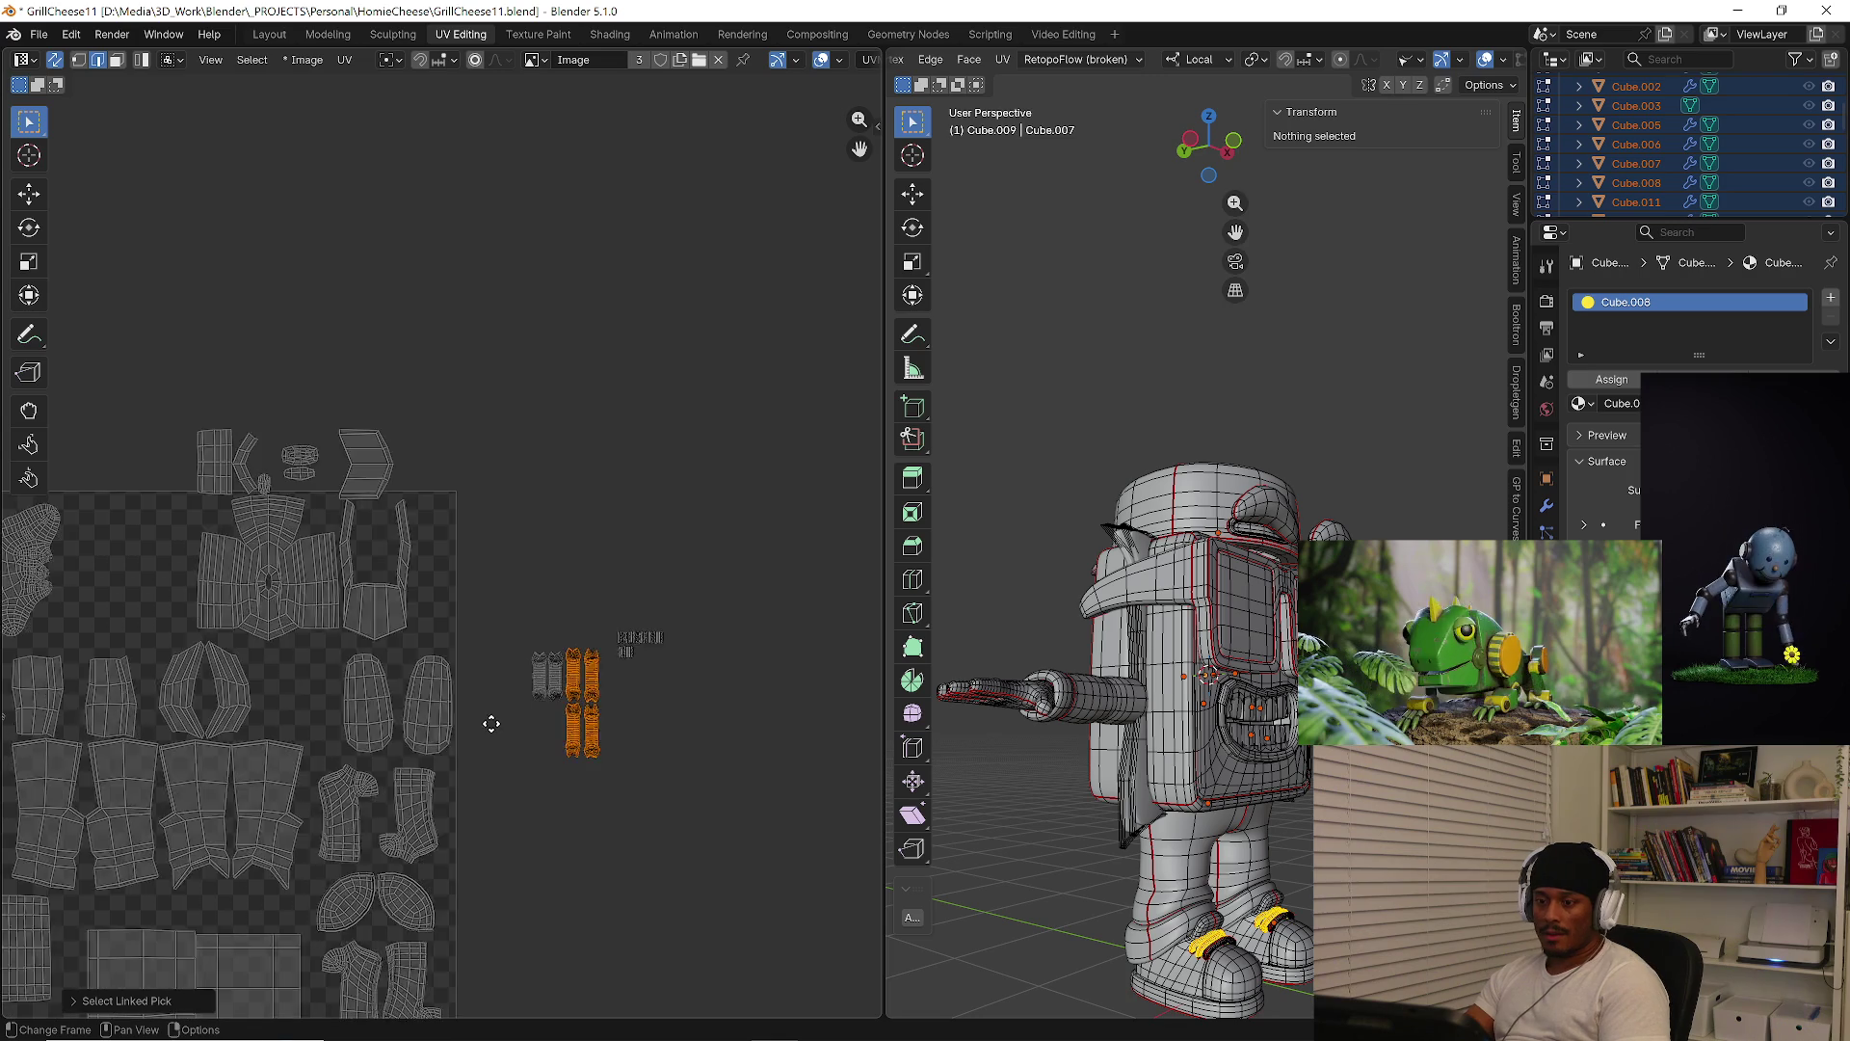
{"action": "middle_click_drag", "start_coordinate": [532, 745], "coordinate": [577, 694]}
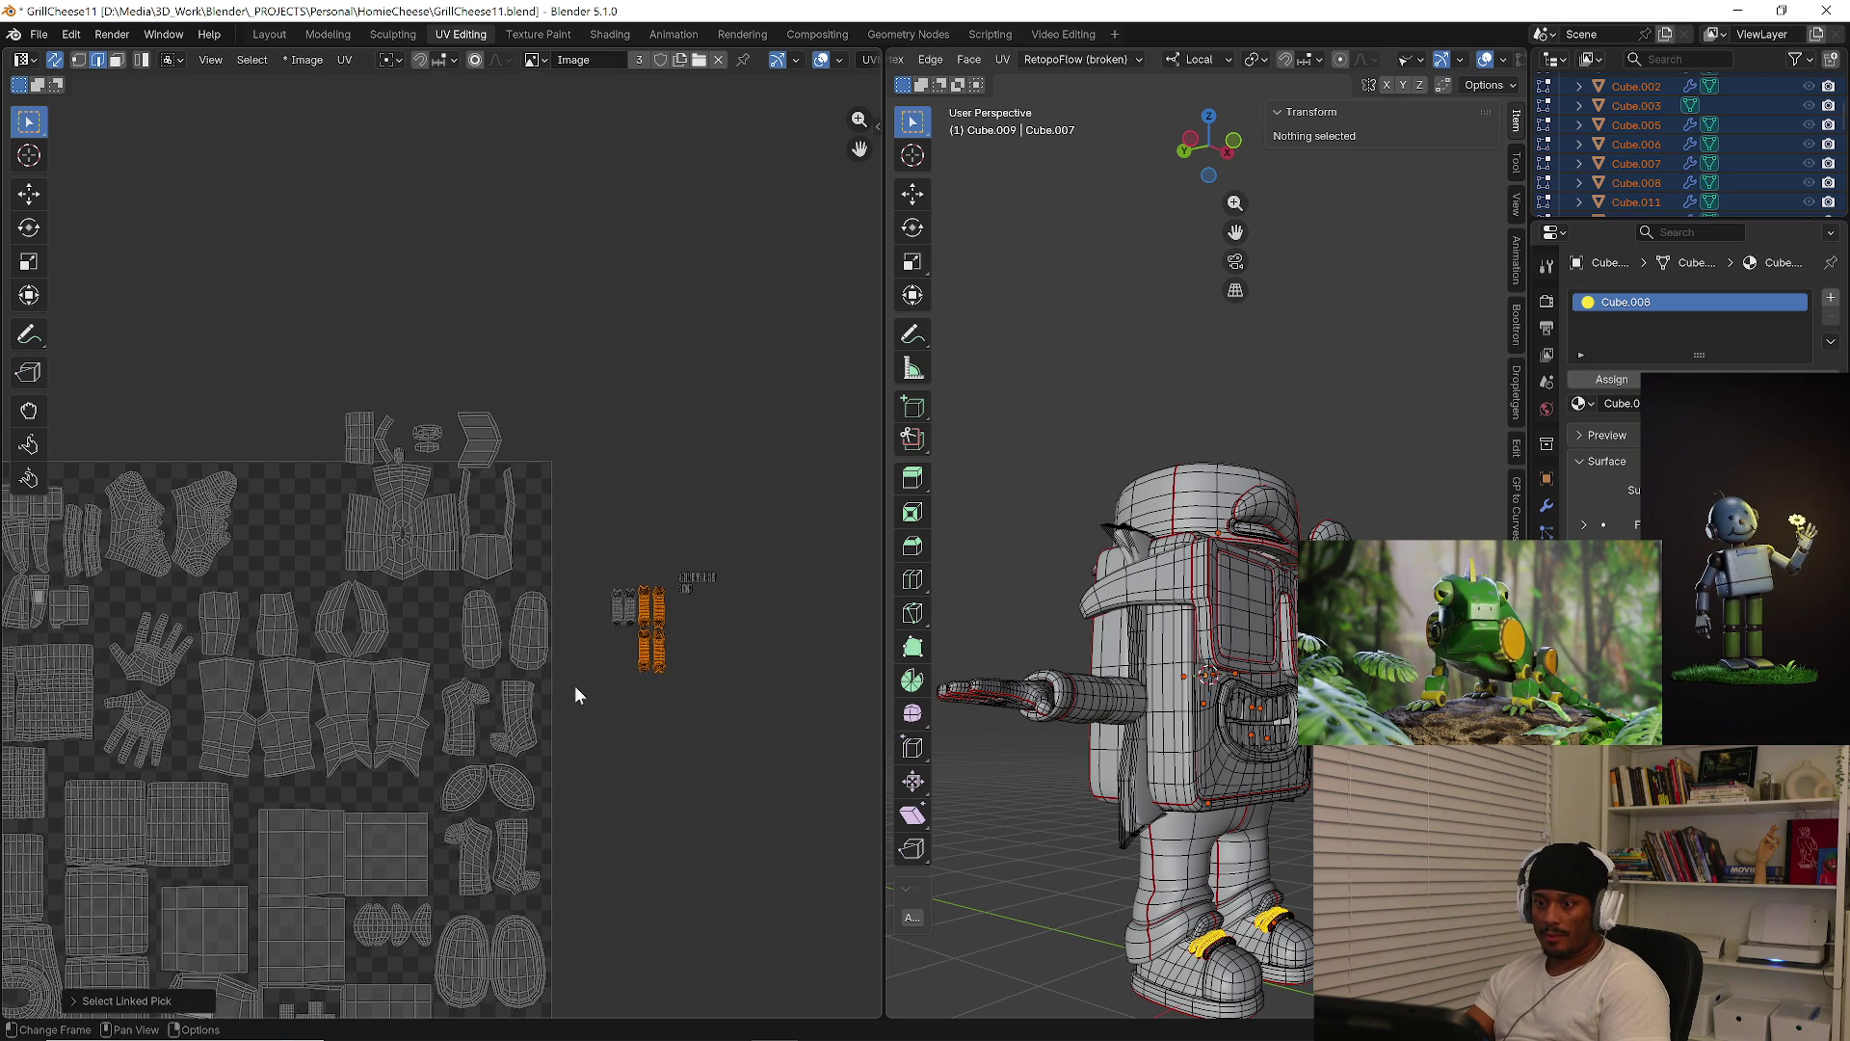
{"action": "scroll", "coordinate": [616, 644], "scroll_direction": "up", "scroll_amount": 1}
{"action": "key", "text": "g"}
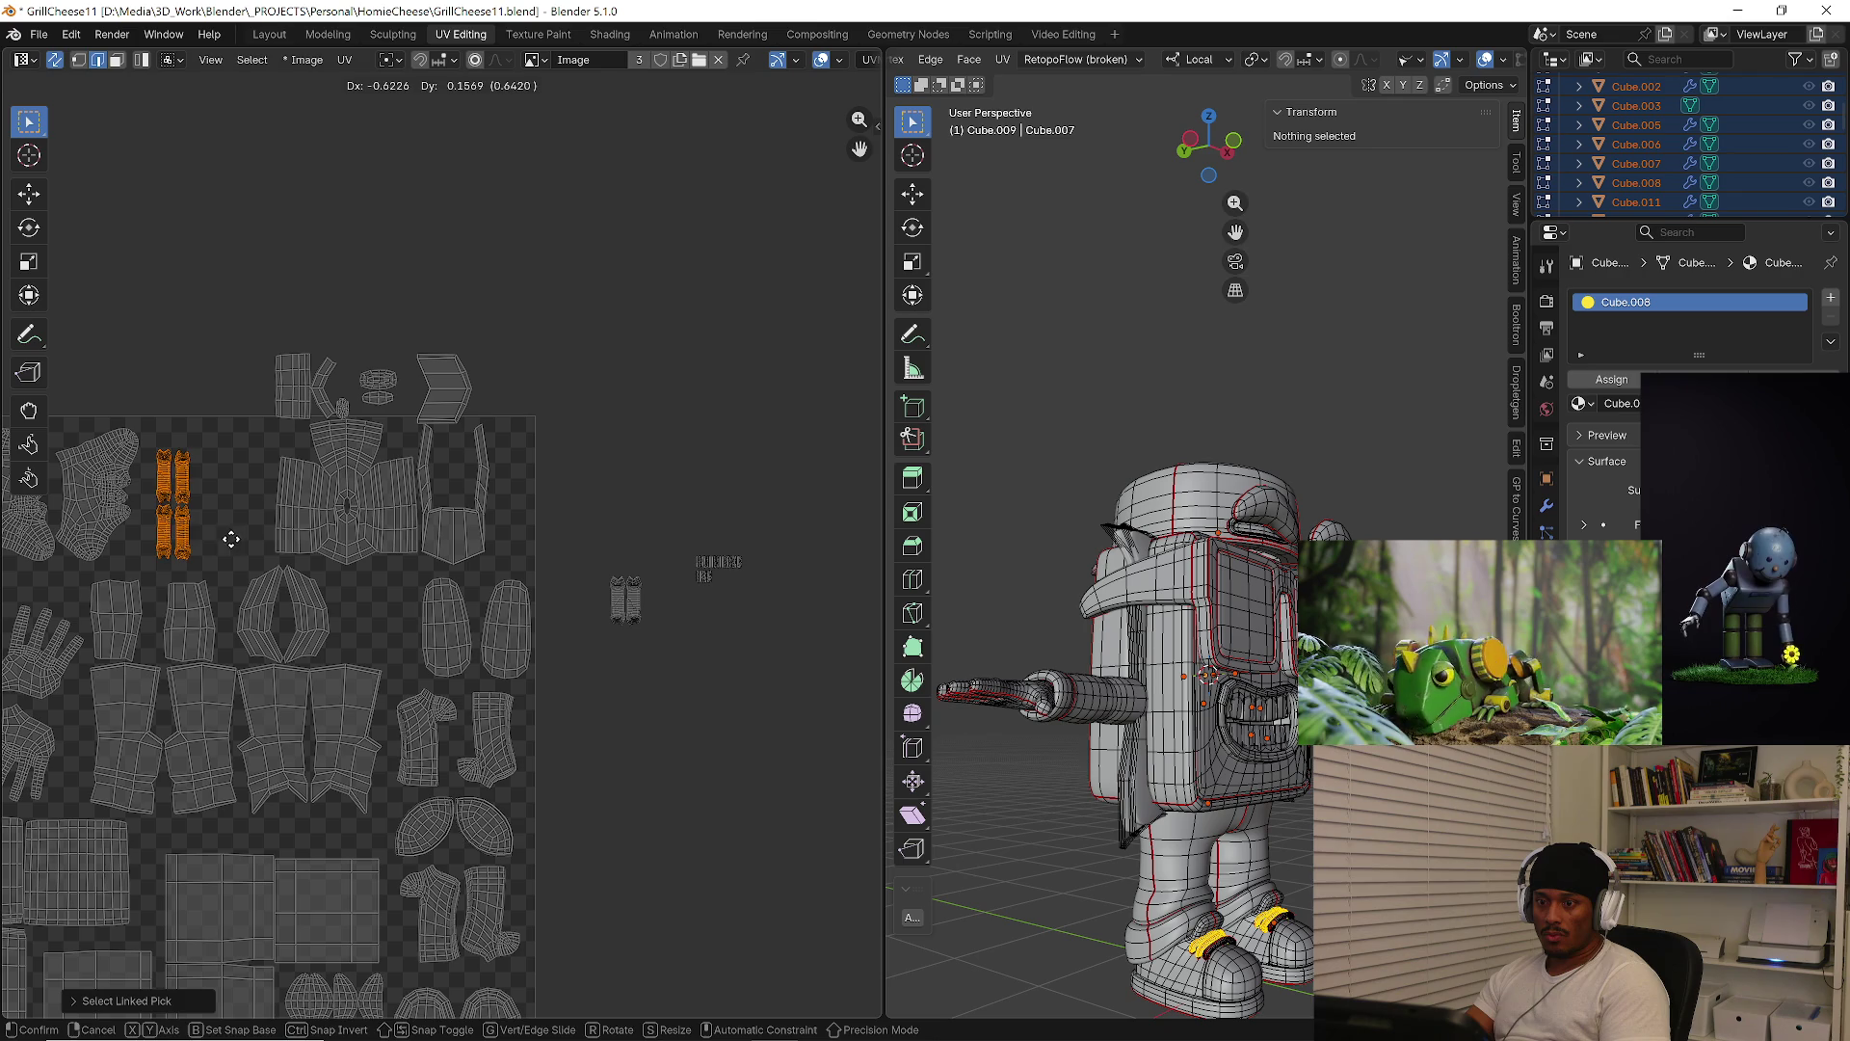
Drop the strips in the tile's upper left and fit two small islands into gaps
{"action": "left_click", "coordinate": [231, 535]}
{"action": "left_click_drag", "start_coordinate": [596, 567], "coordinate": [714, 661]}
{"action": "key", "text": "g"}
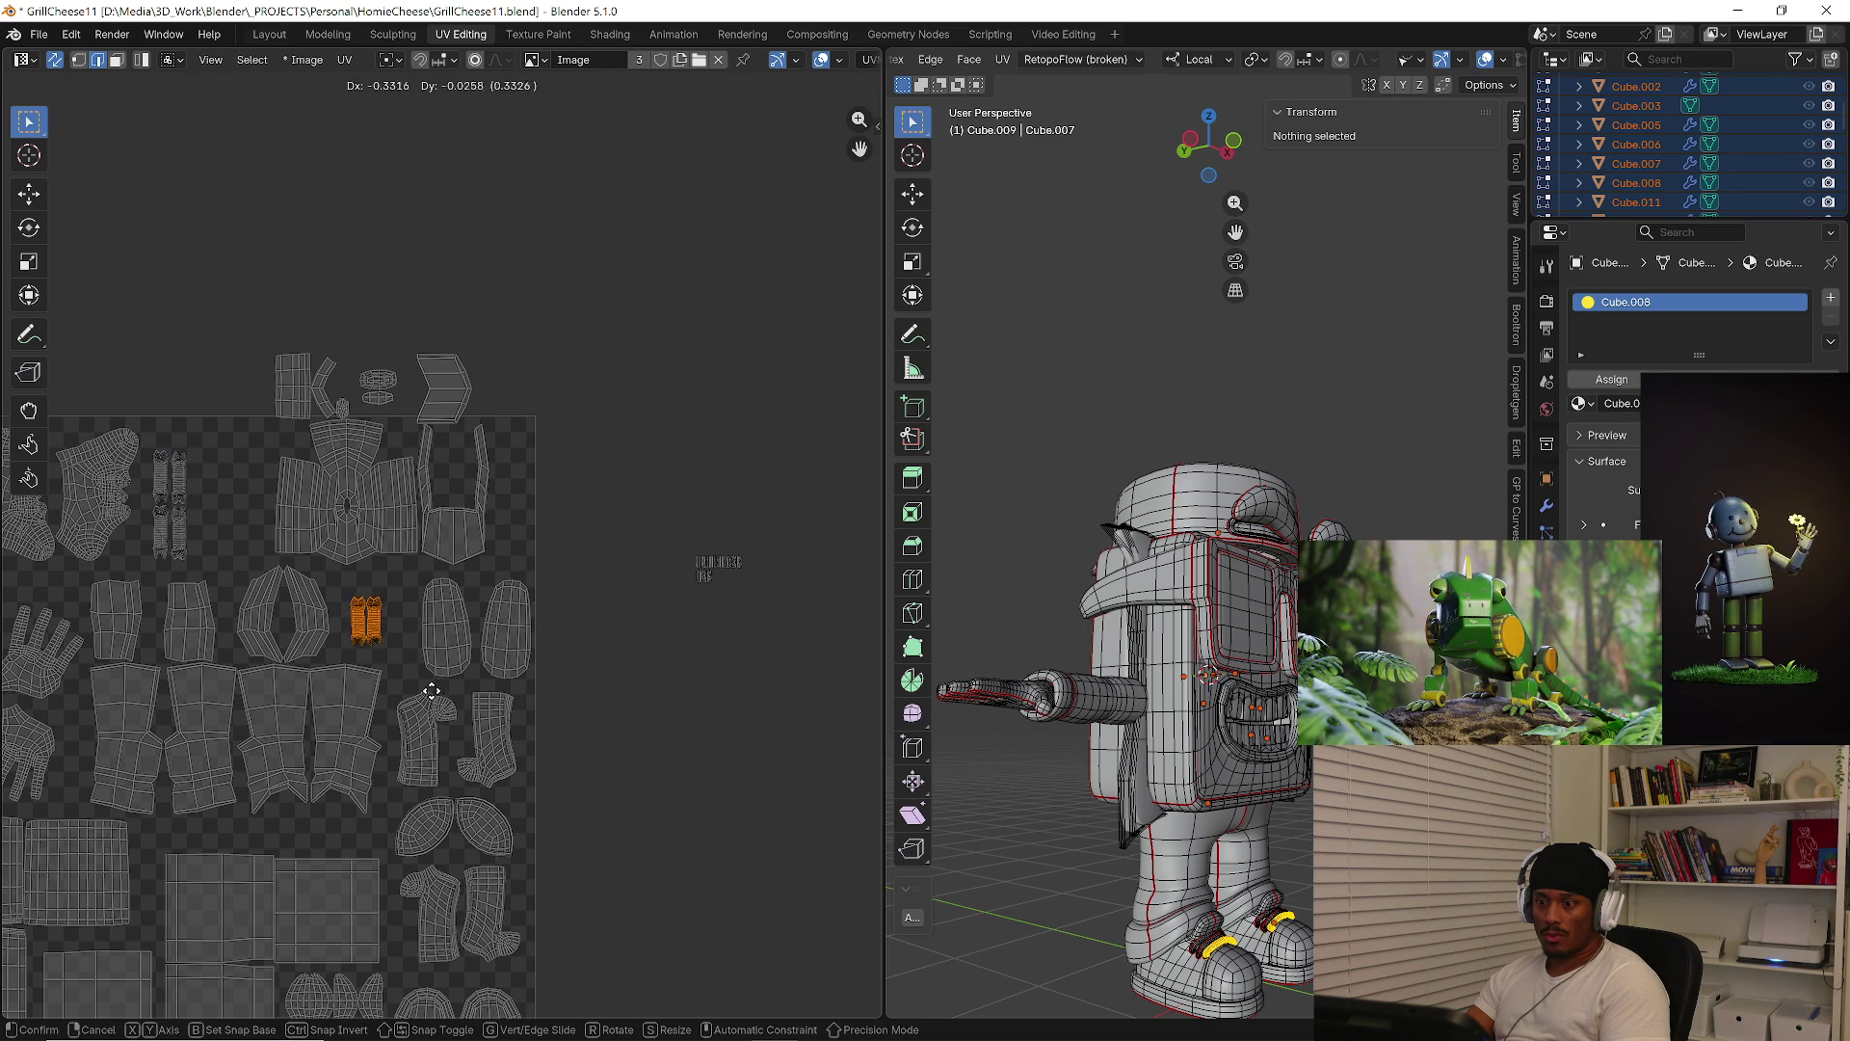
{"action": "left_click", "coordinate": [455, 718]}
{"action": "left_click_drag", "start_coordinate": [647, 532], "coordinate": [792, 624]}
{"action": "key", "text": "g"}
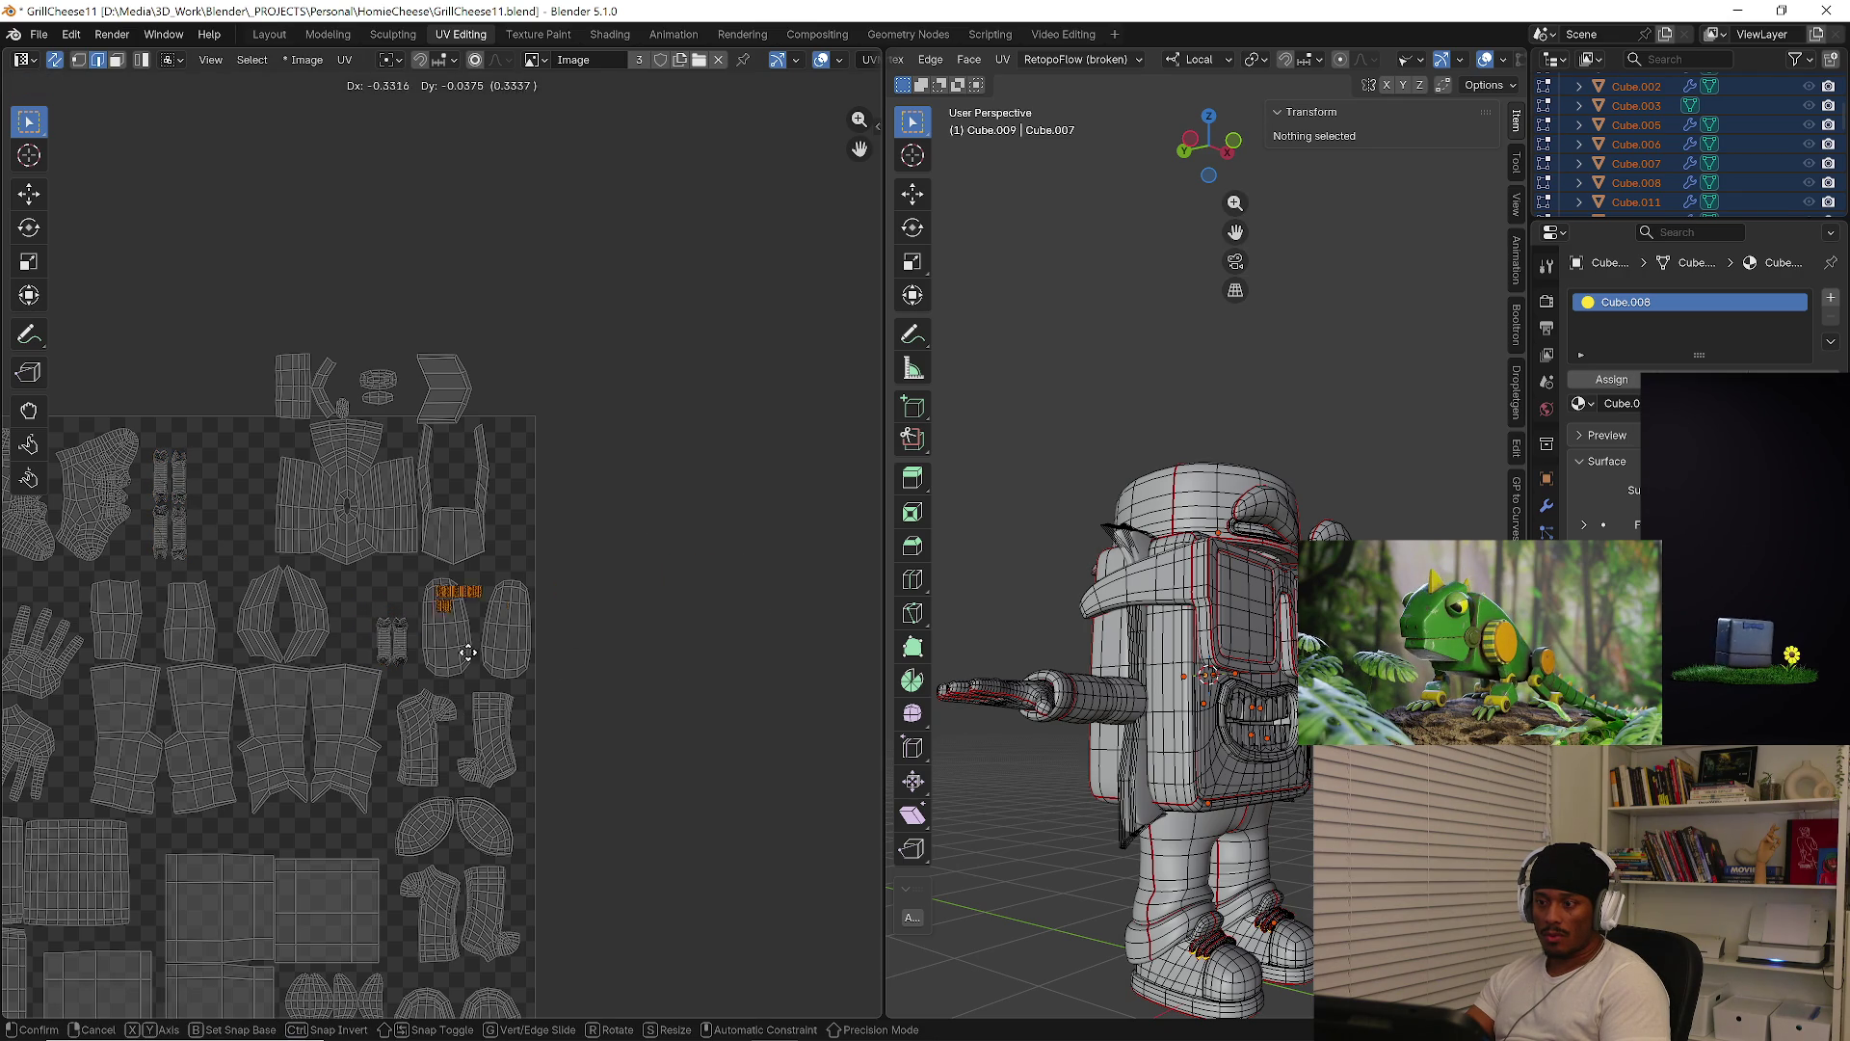
{"action": "left_click", "coordinate": [446, 663]}
Move the U-shaped island to the tile edge
{"action": "middle_click_drag", "start_coordinate": [467, 563], "coordinate": [518, 642]}
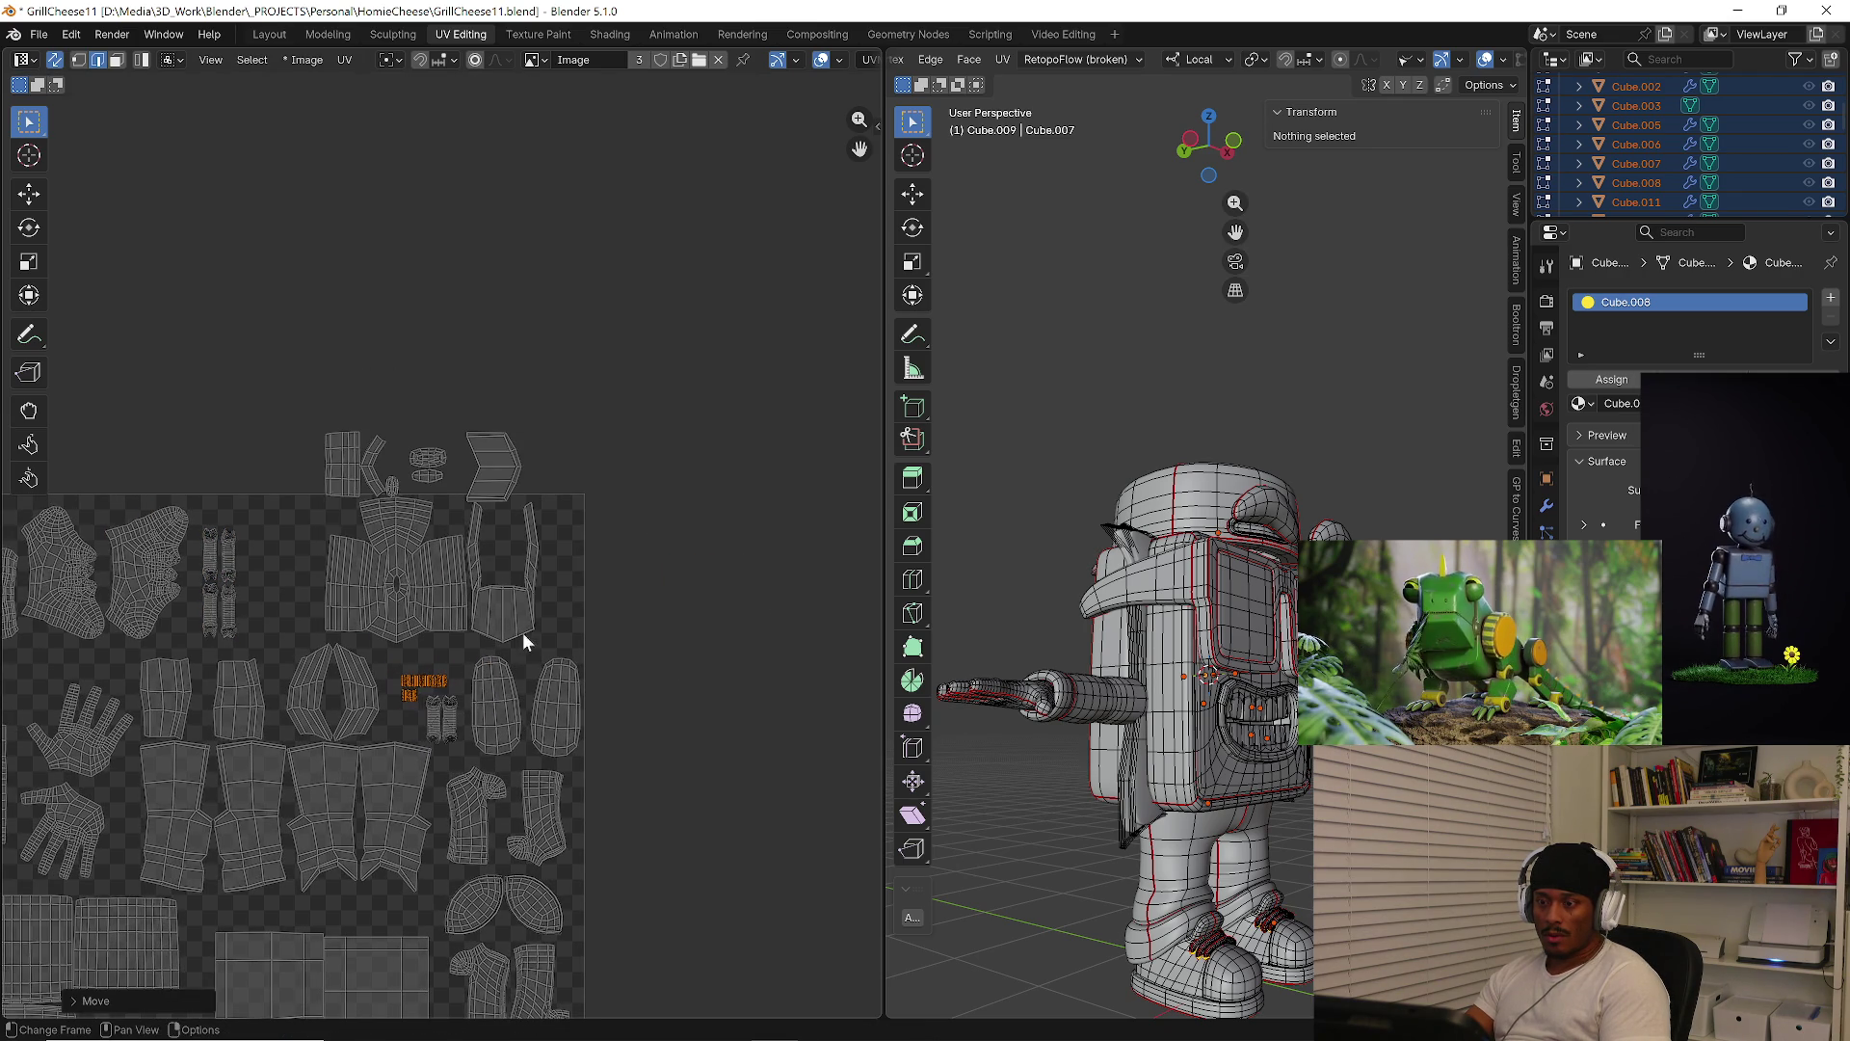
{"action": "key", "text": "l"}
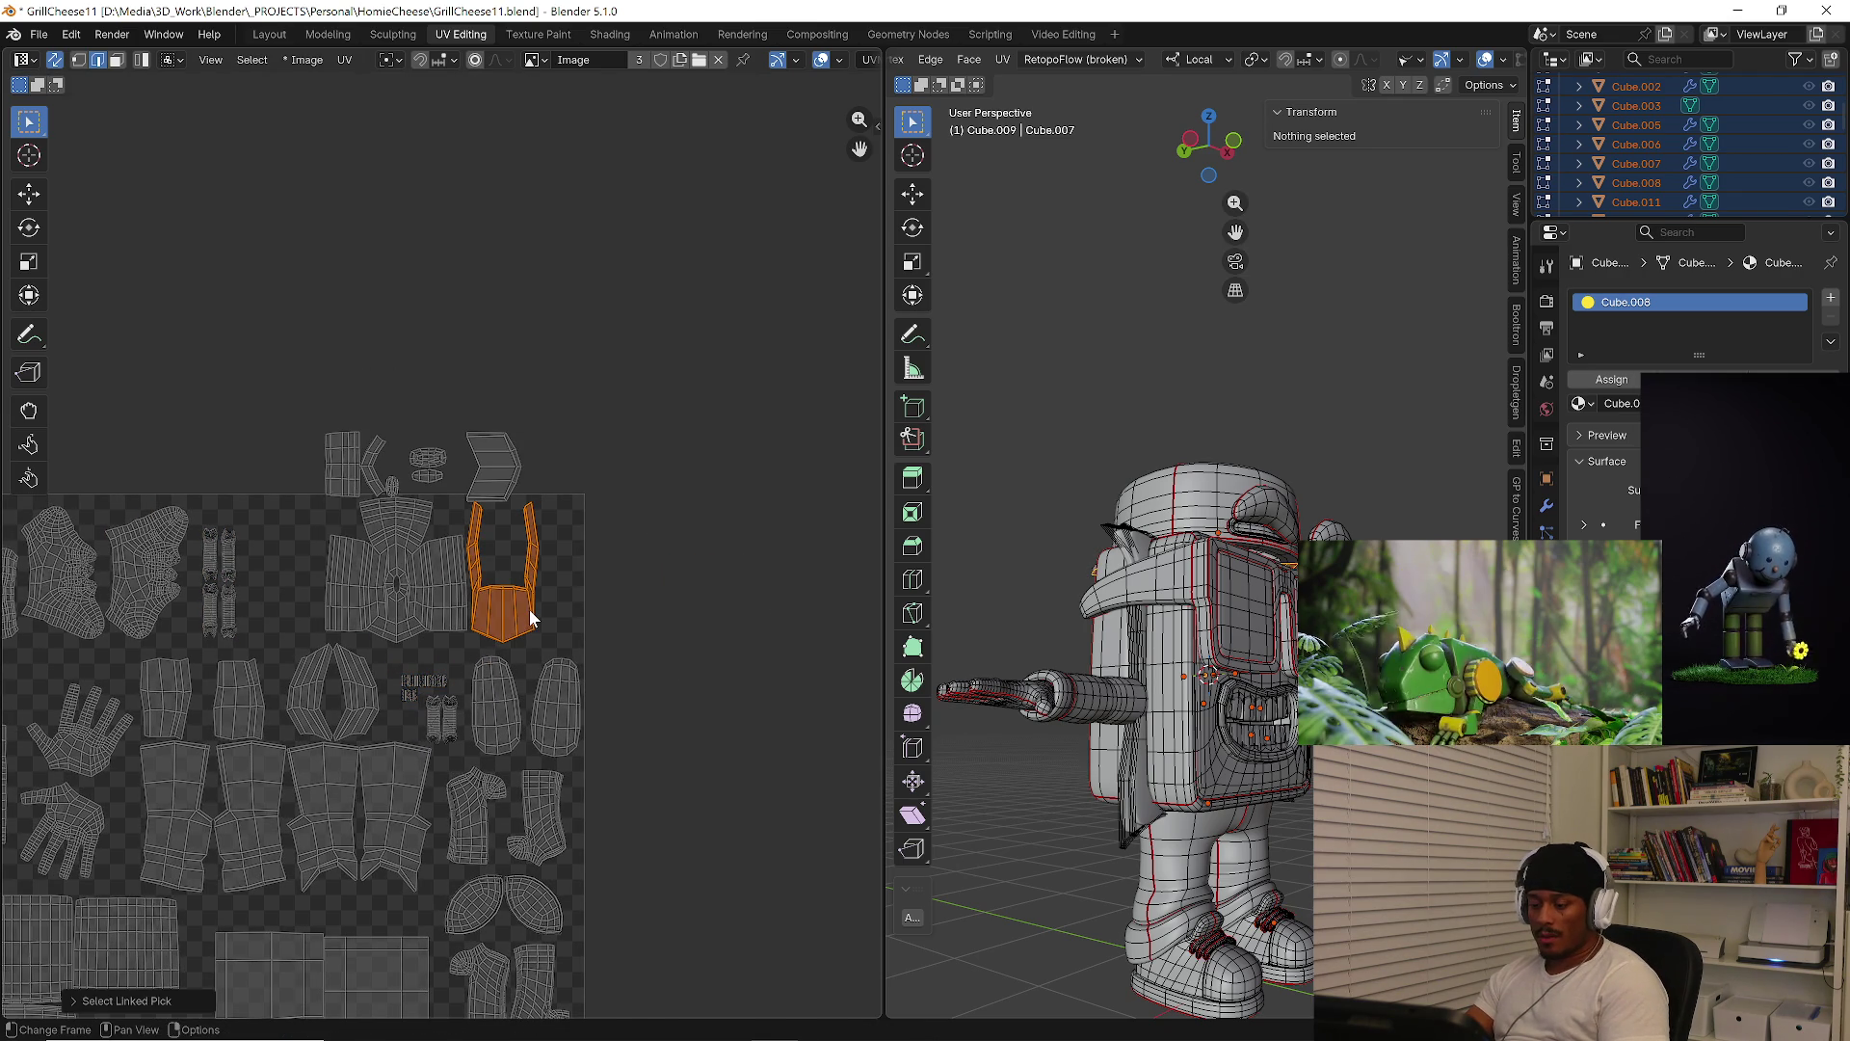
{"action": "key", "text": "g"}
{"action": "left_click", "coordinate": [567, 622]}
Shift the shirt island lower and to the right
{"action": "middle_click_drag", "start_coordinate": [437, 595], "coordinate": [574, 643]}
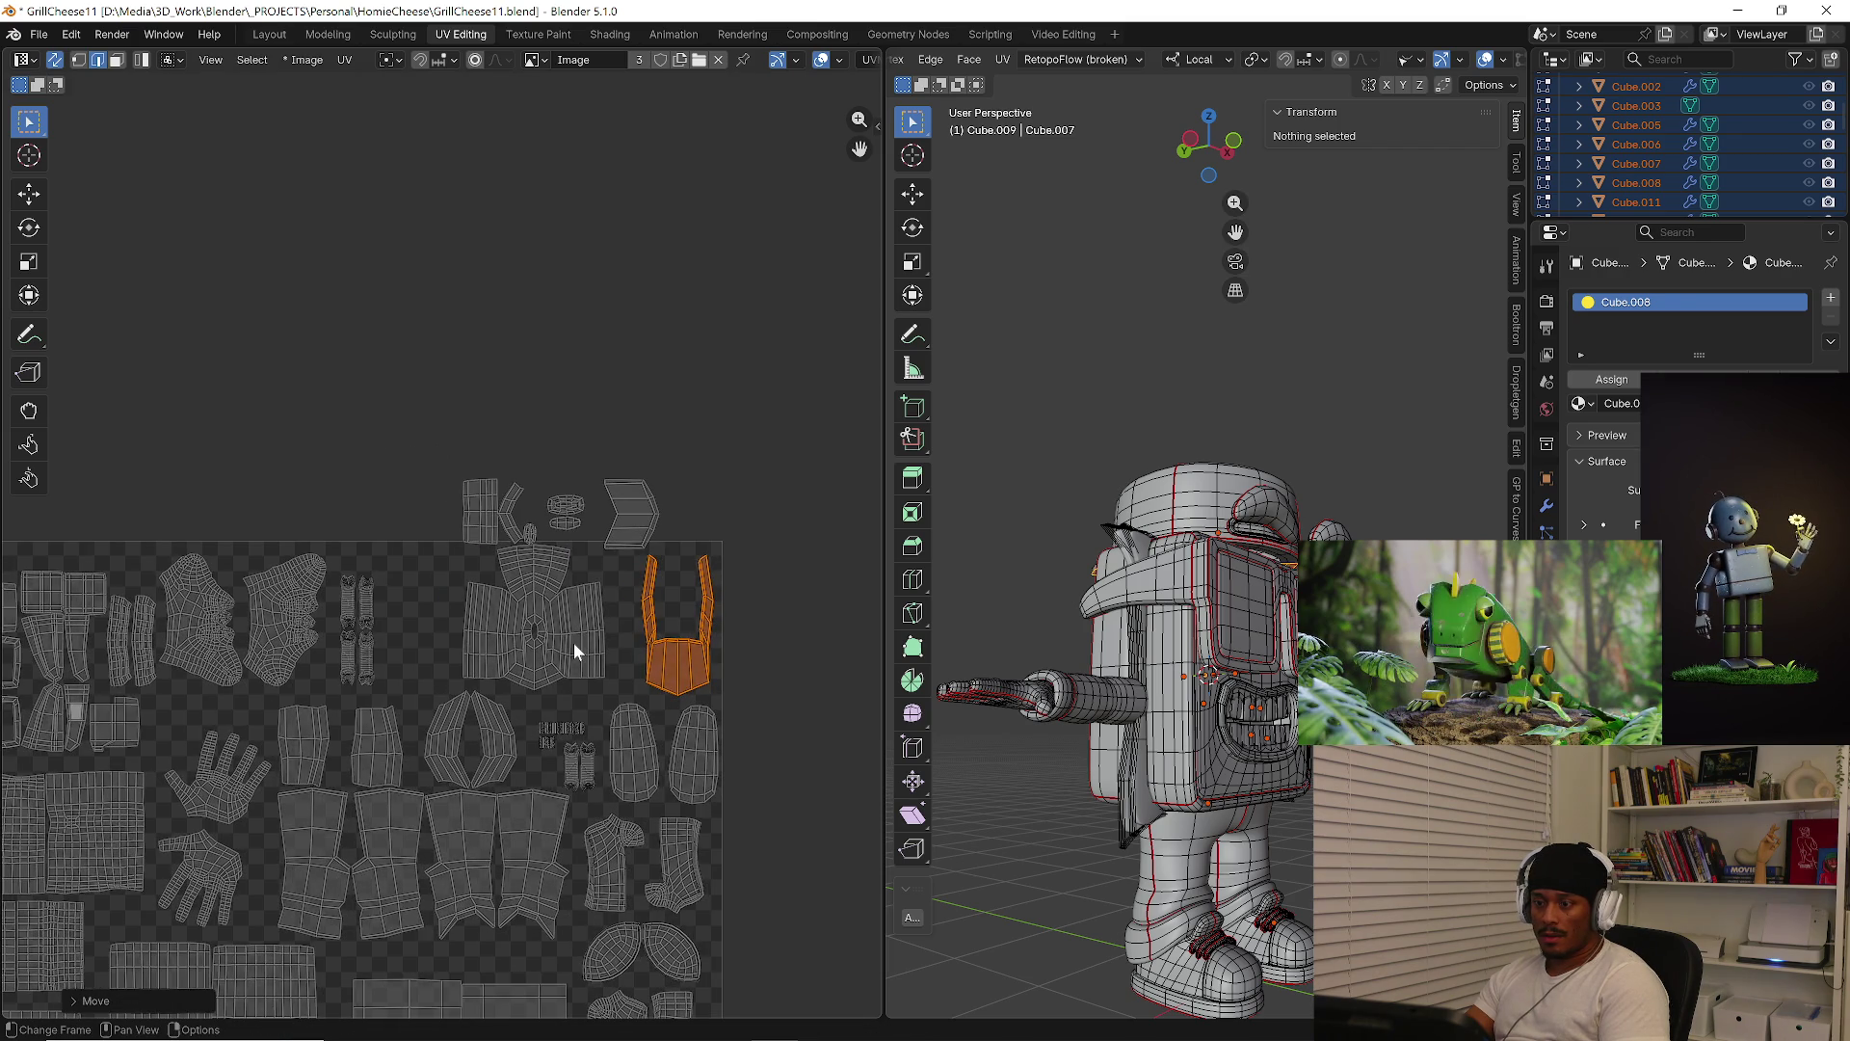
{"action": "key", "text": "l"}
{"action": "scroll", "coordinate": [574, 644], "scroll_direction": "up", "scroll_amount": 4}
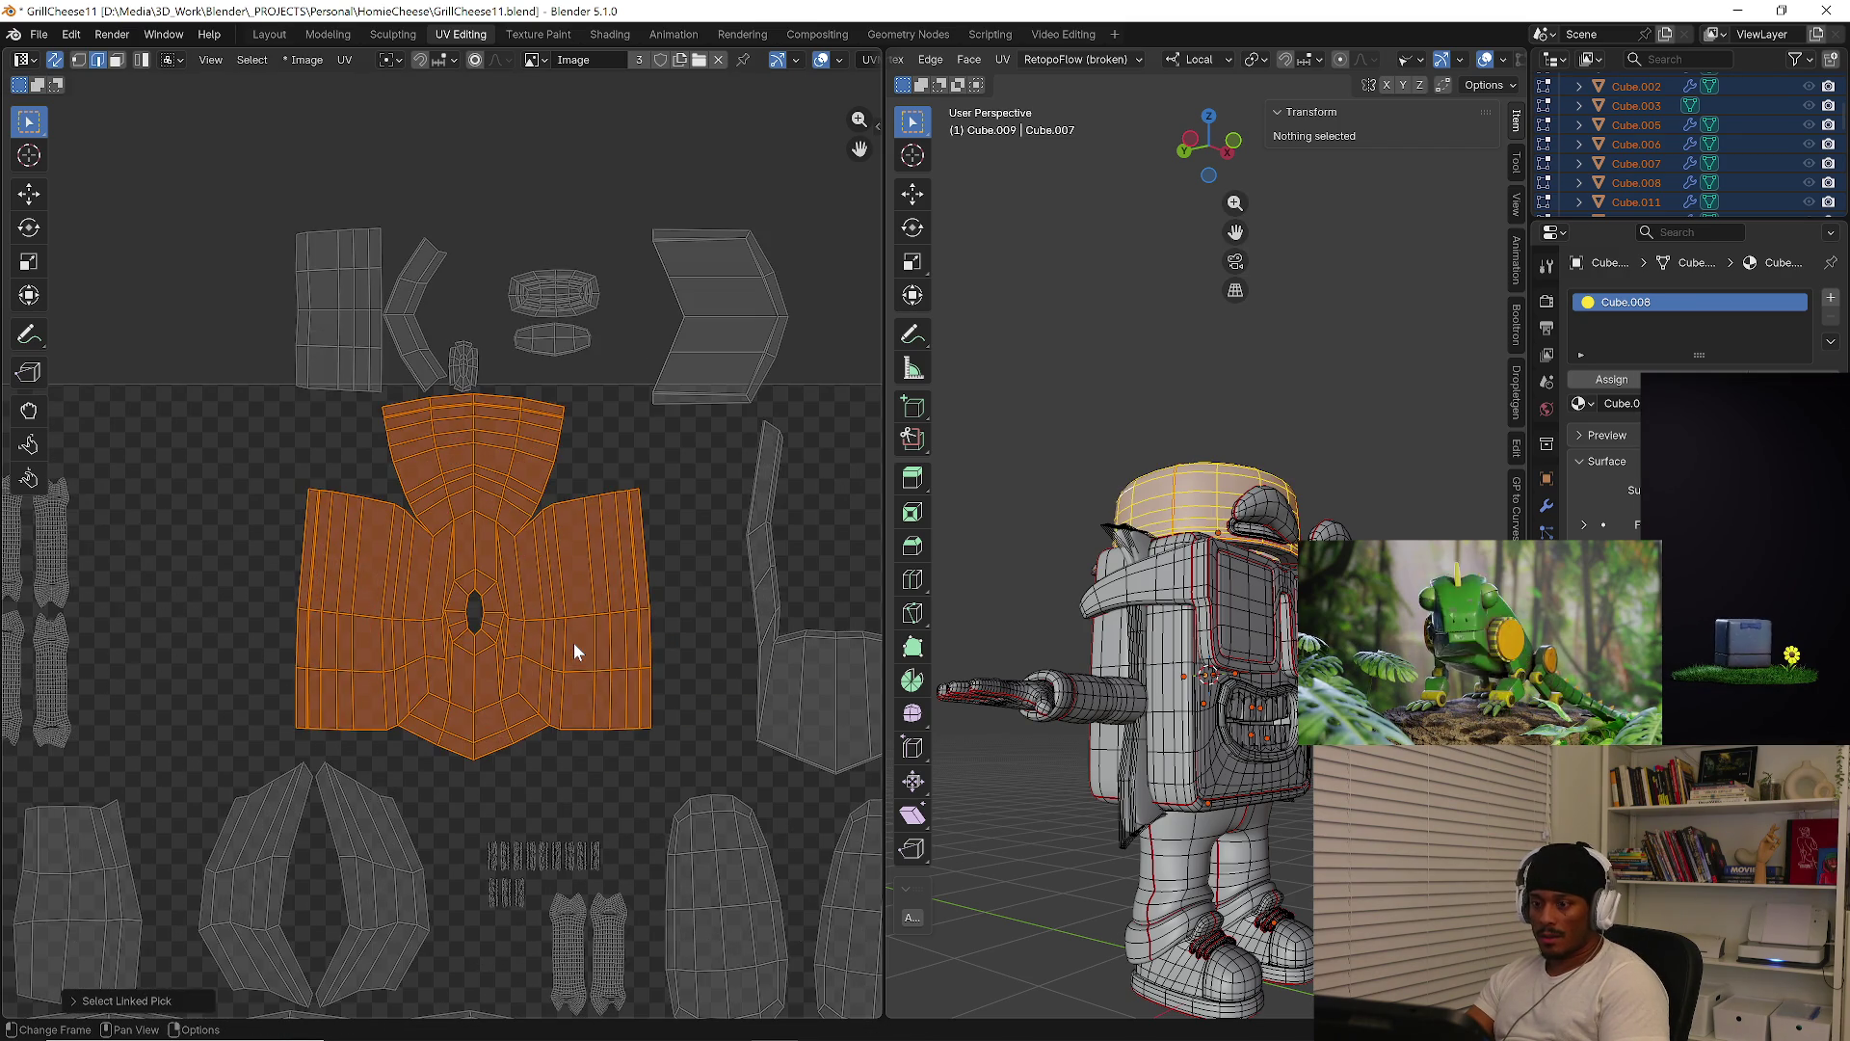
{"action": "key", "text": "g"}
{"action": "left_click", "coordinate": [640, 675]}
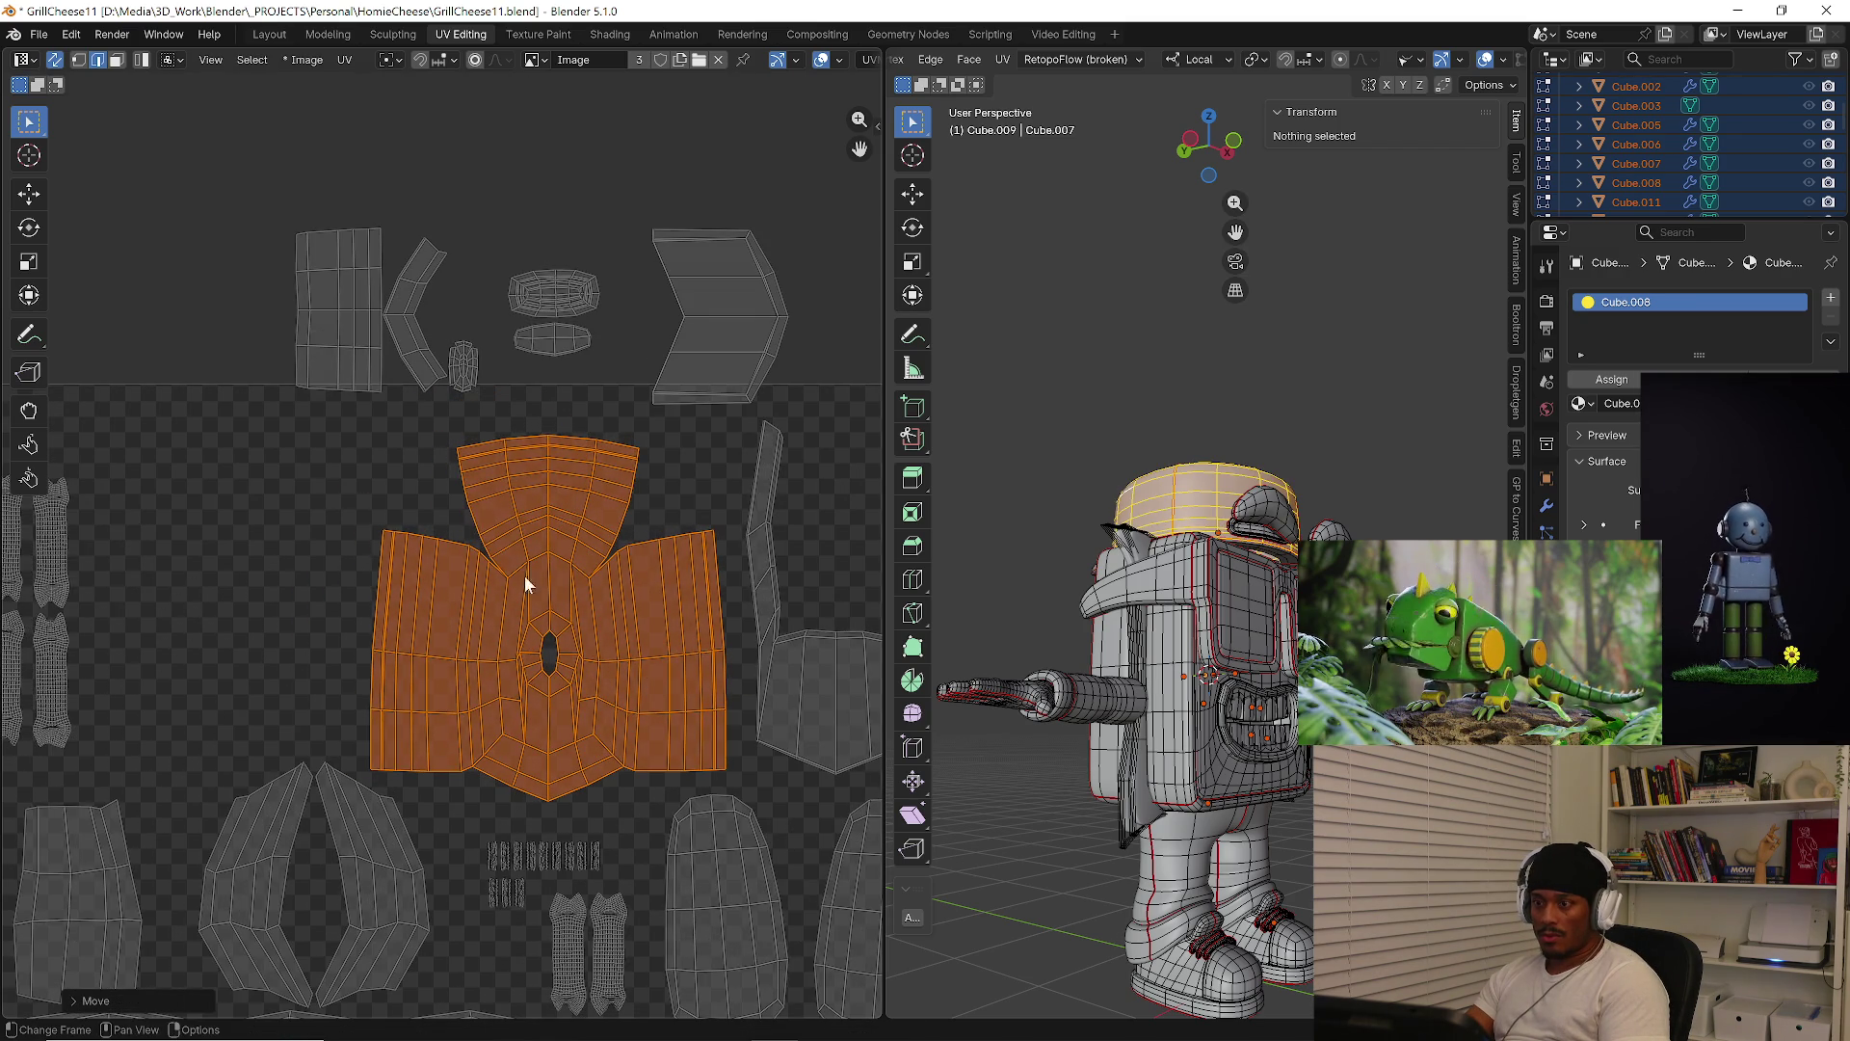
Move the small islands down-left and the K-shaped islands beside the shirt
{"action": "left_click_drag", "start_coordinate": [240, 188], "coordinate": [601, 399]}
{"action": "key", "text": "g"}
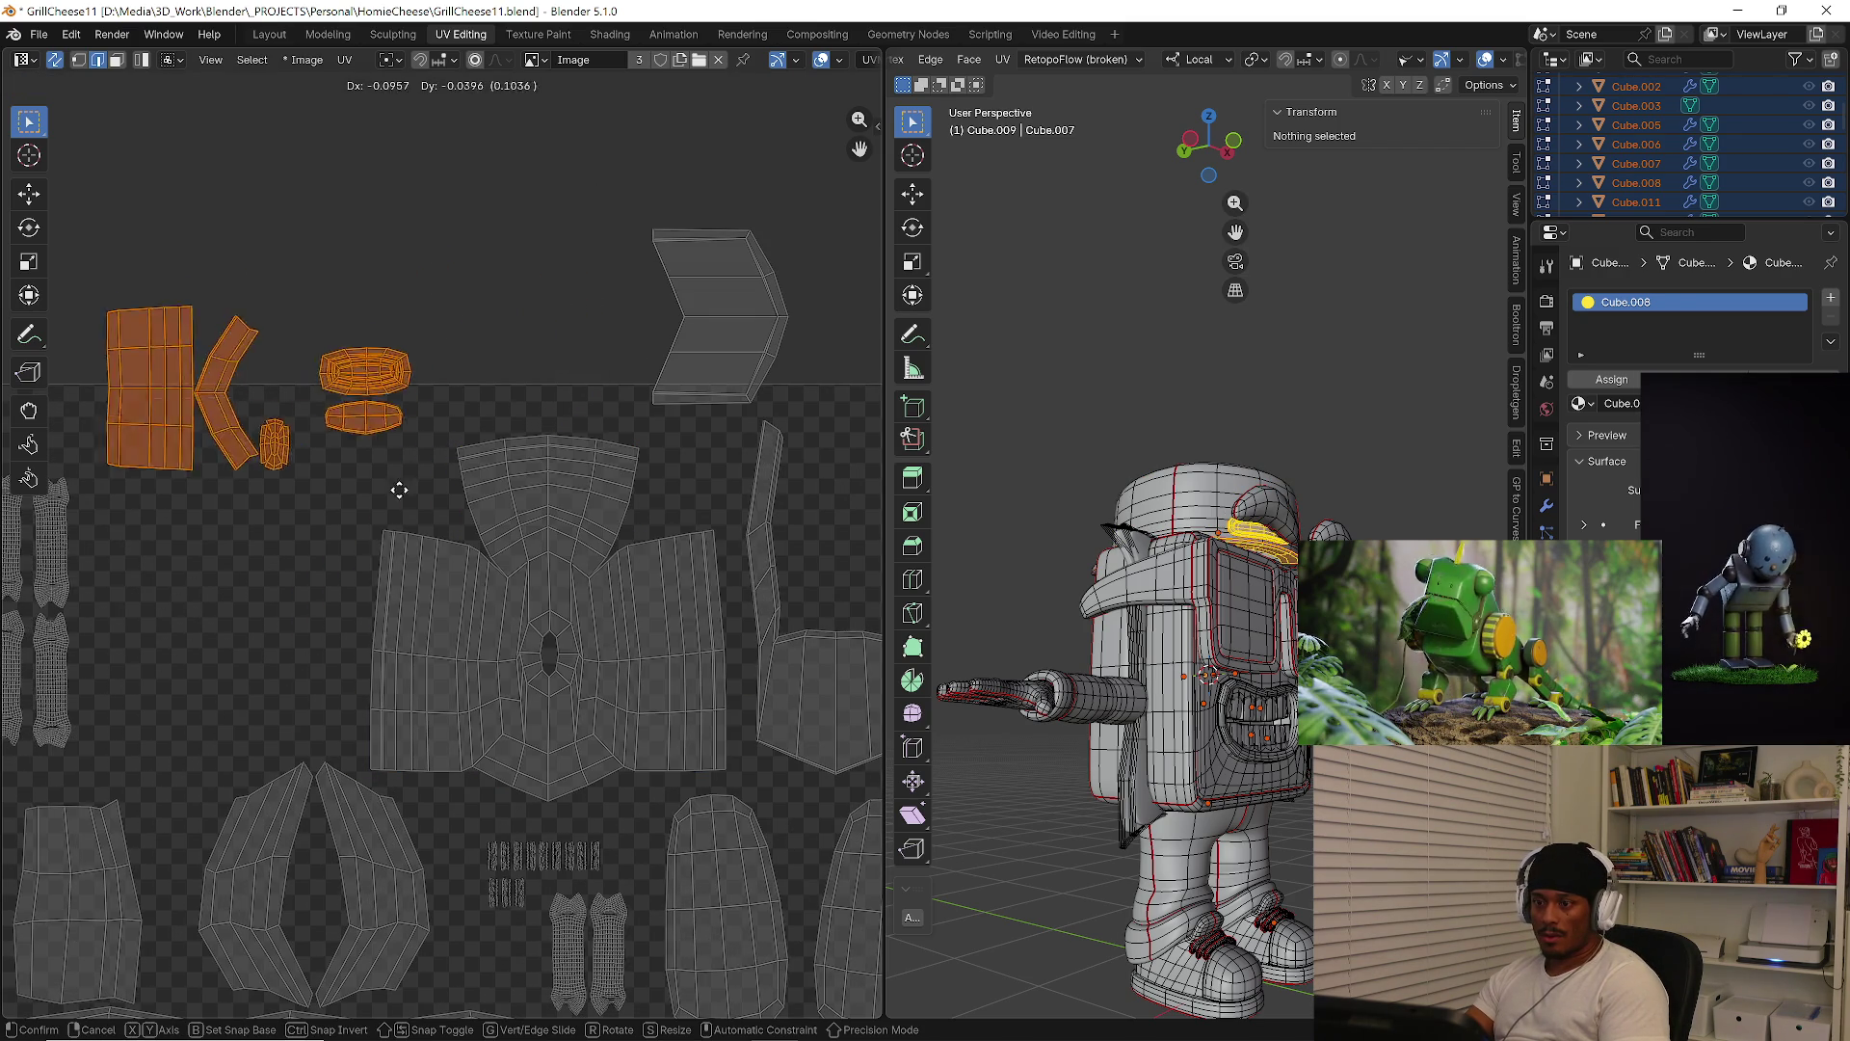
{"action": "left_click", "coordinate": [421, 555]}
{"action": "left_click_drag", "start_coordinate": [80, 342], "coordinate": [284, 580]}
{"action": "key", "text": "g"}
{"action": "left_click", "coordinate": [357, 767]}
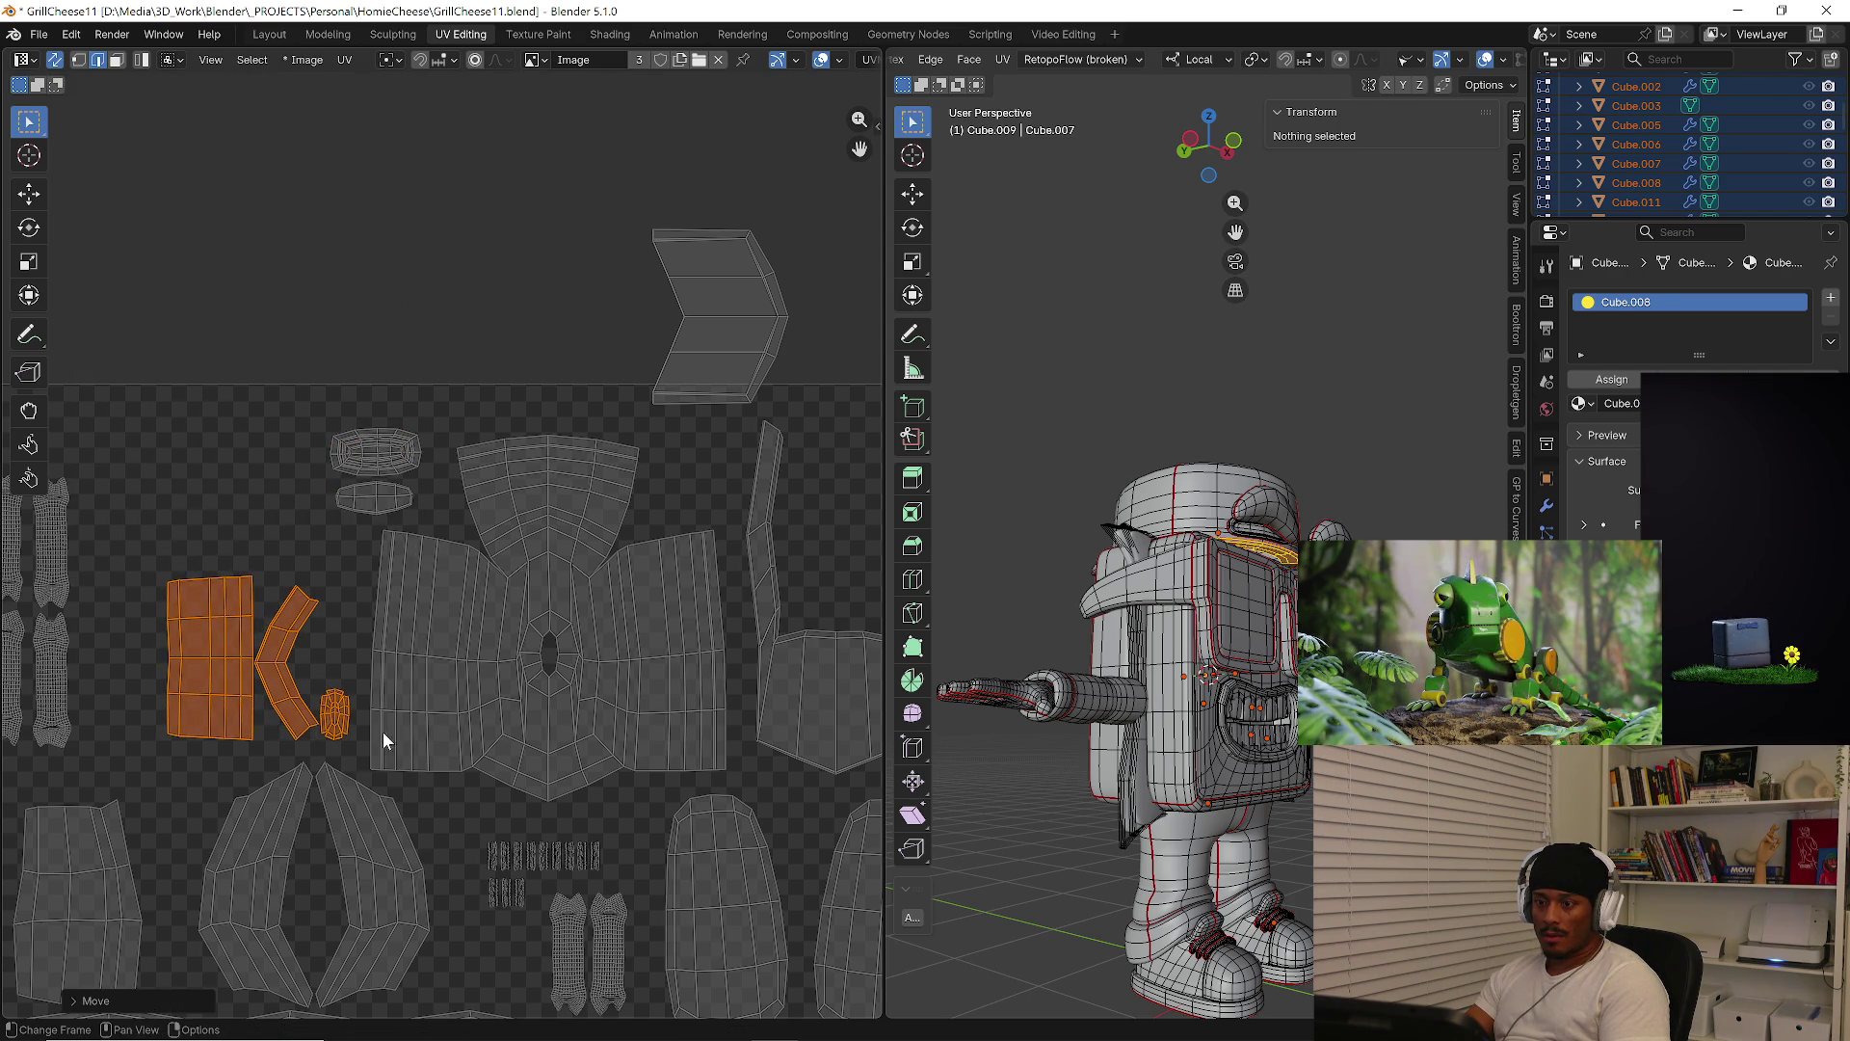
Bring the chevron island into the tile and group it with the K islands
{"action": "left_click_drag", "start_coordinate": [617, 145], "coordinate": [817, 402]}
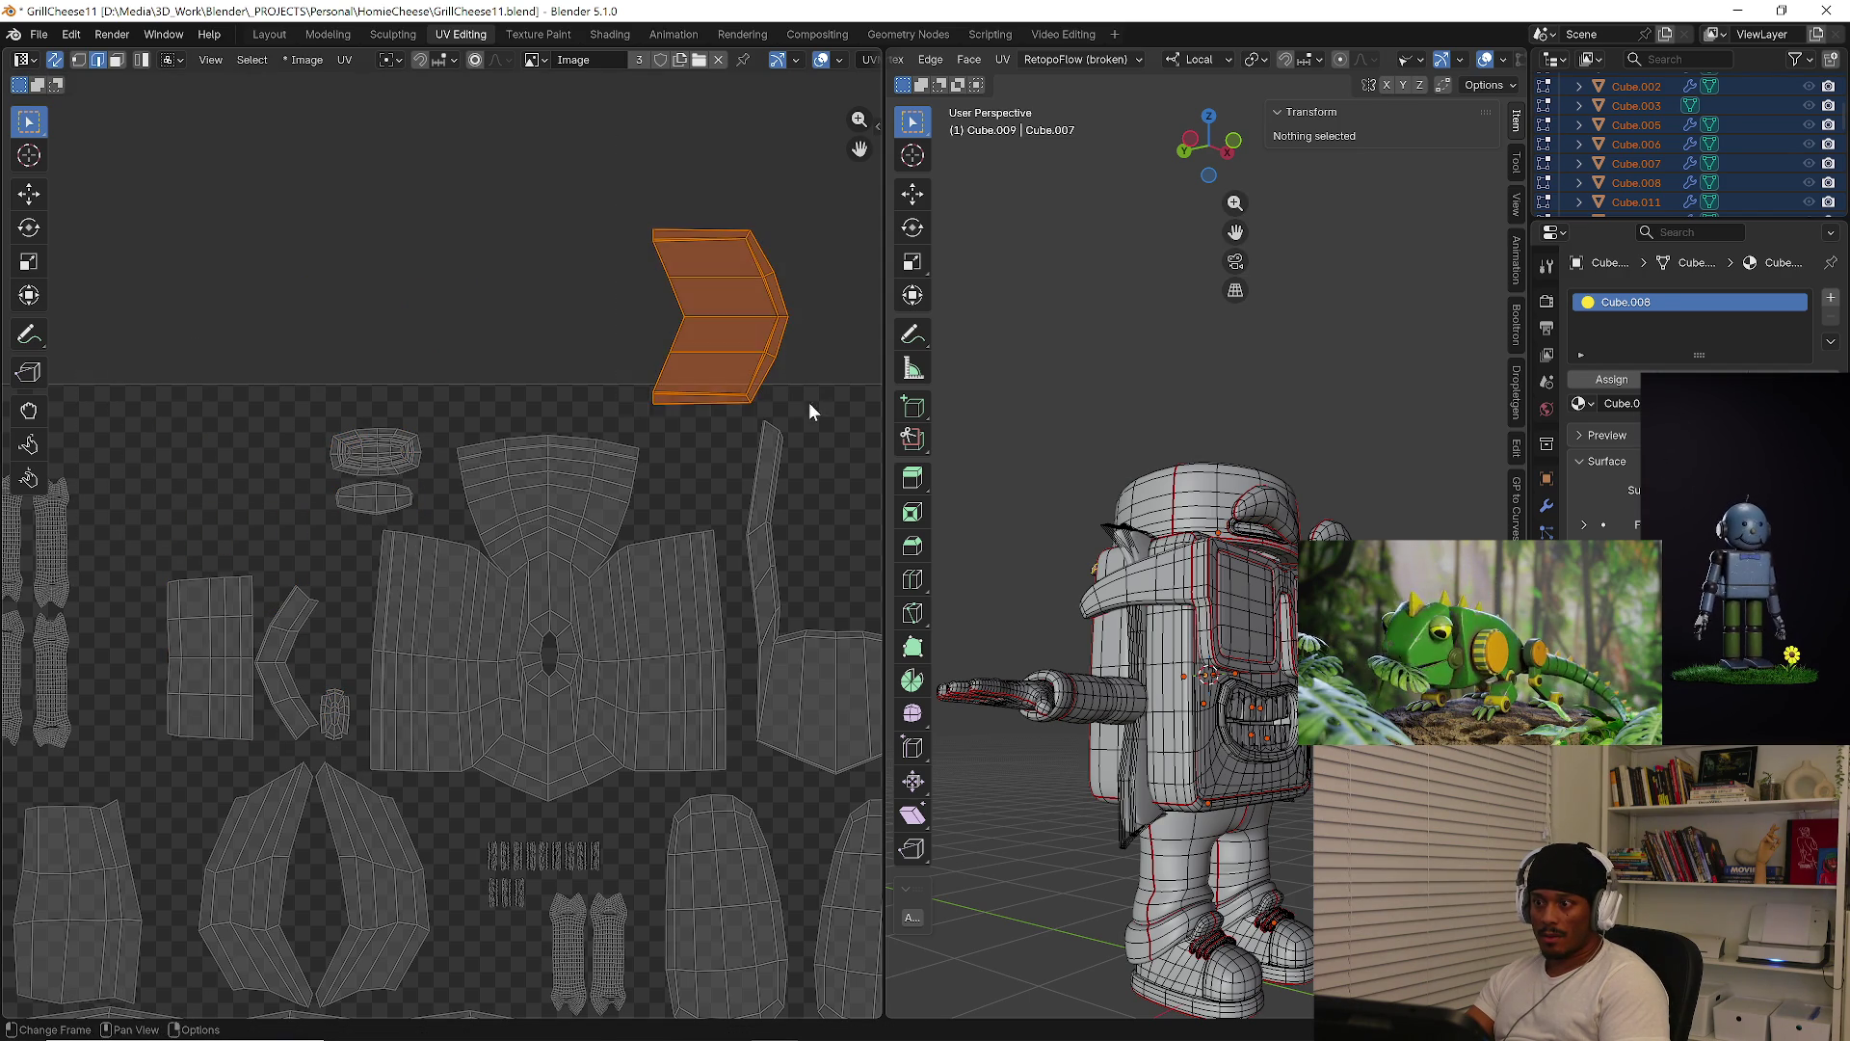
{"action": "key", "text": "g"}
{"action": "left_click", "coordinate": [314, 559]}
{"action": "scroll", "coordinate": [309, 568], "scroll_direction": "down", "scroll_amount": 2}
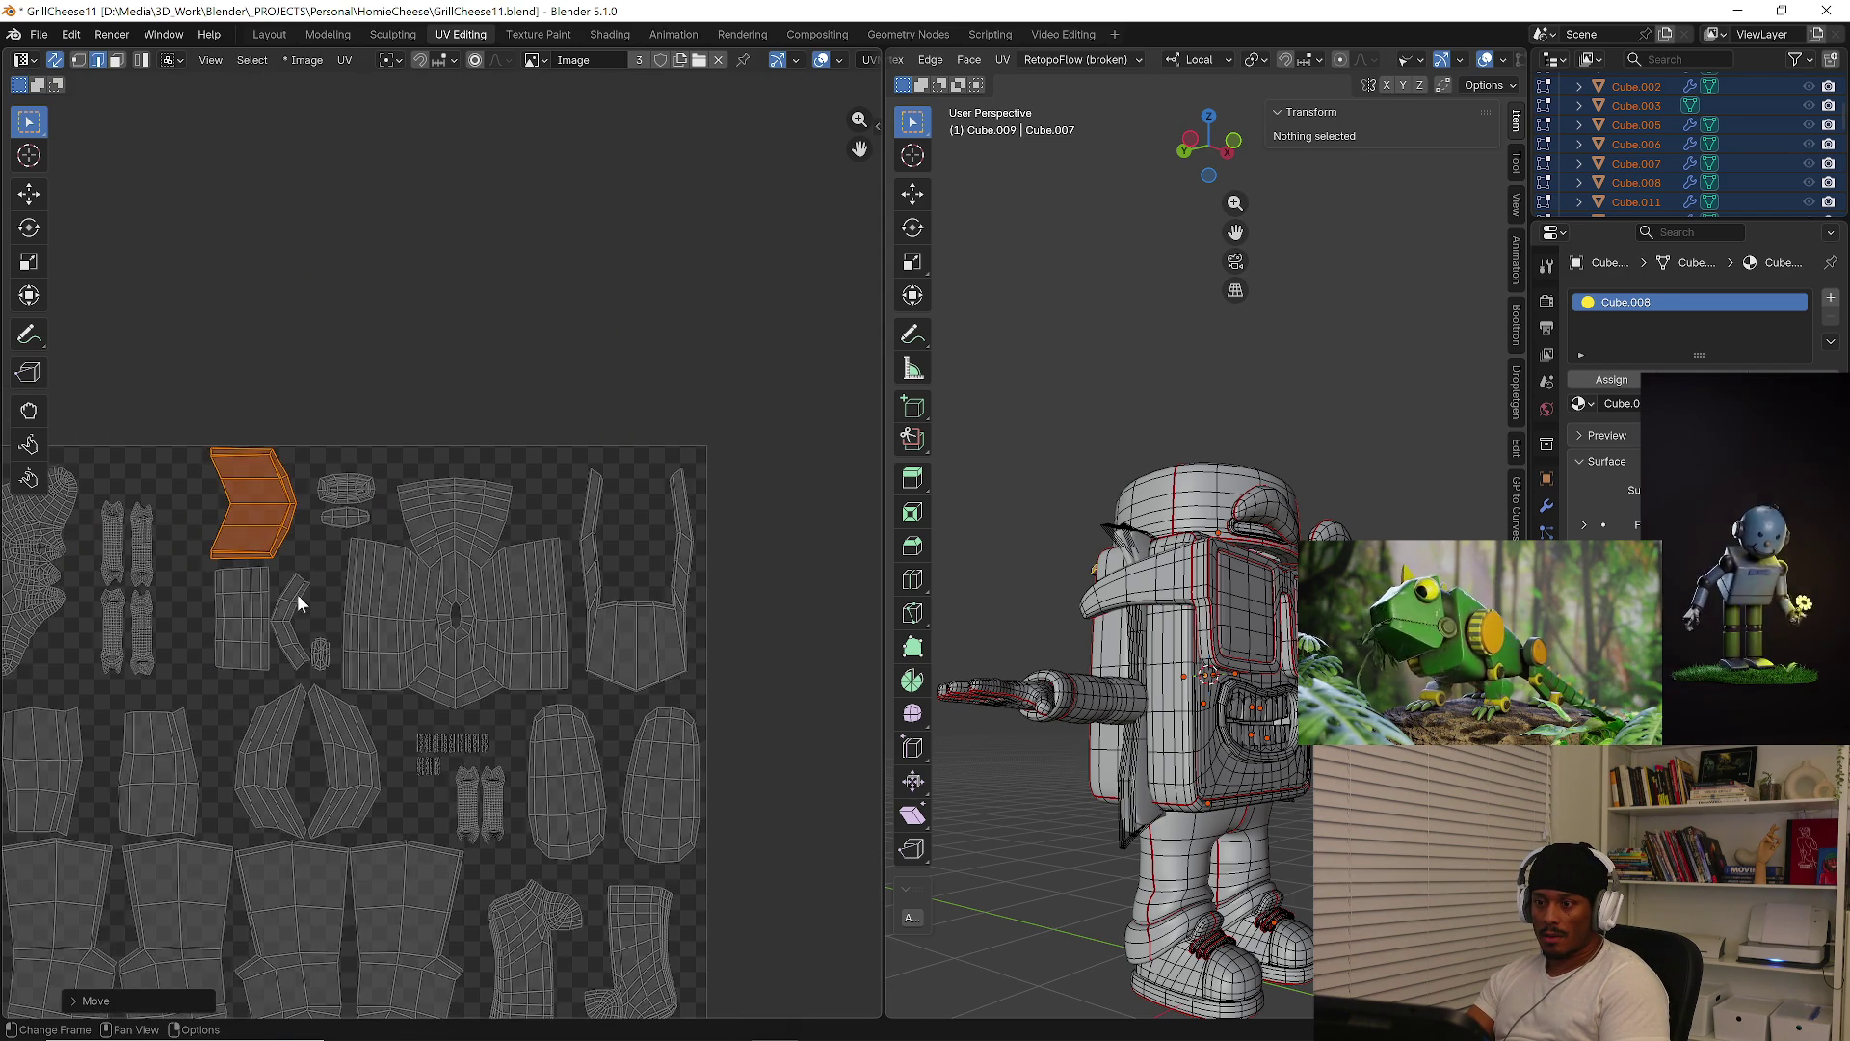
{"action": "middle_click_drag", "start_coordinate": [303, 577], "coordinate": [363, 587]}
{"action": "key", "text": "l"}
{"action": "key", "text": "l"}
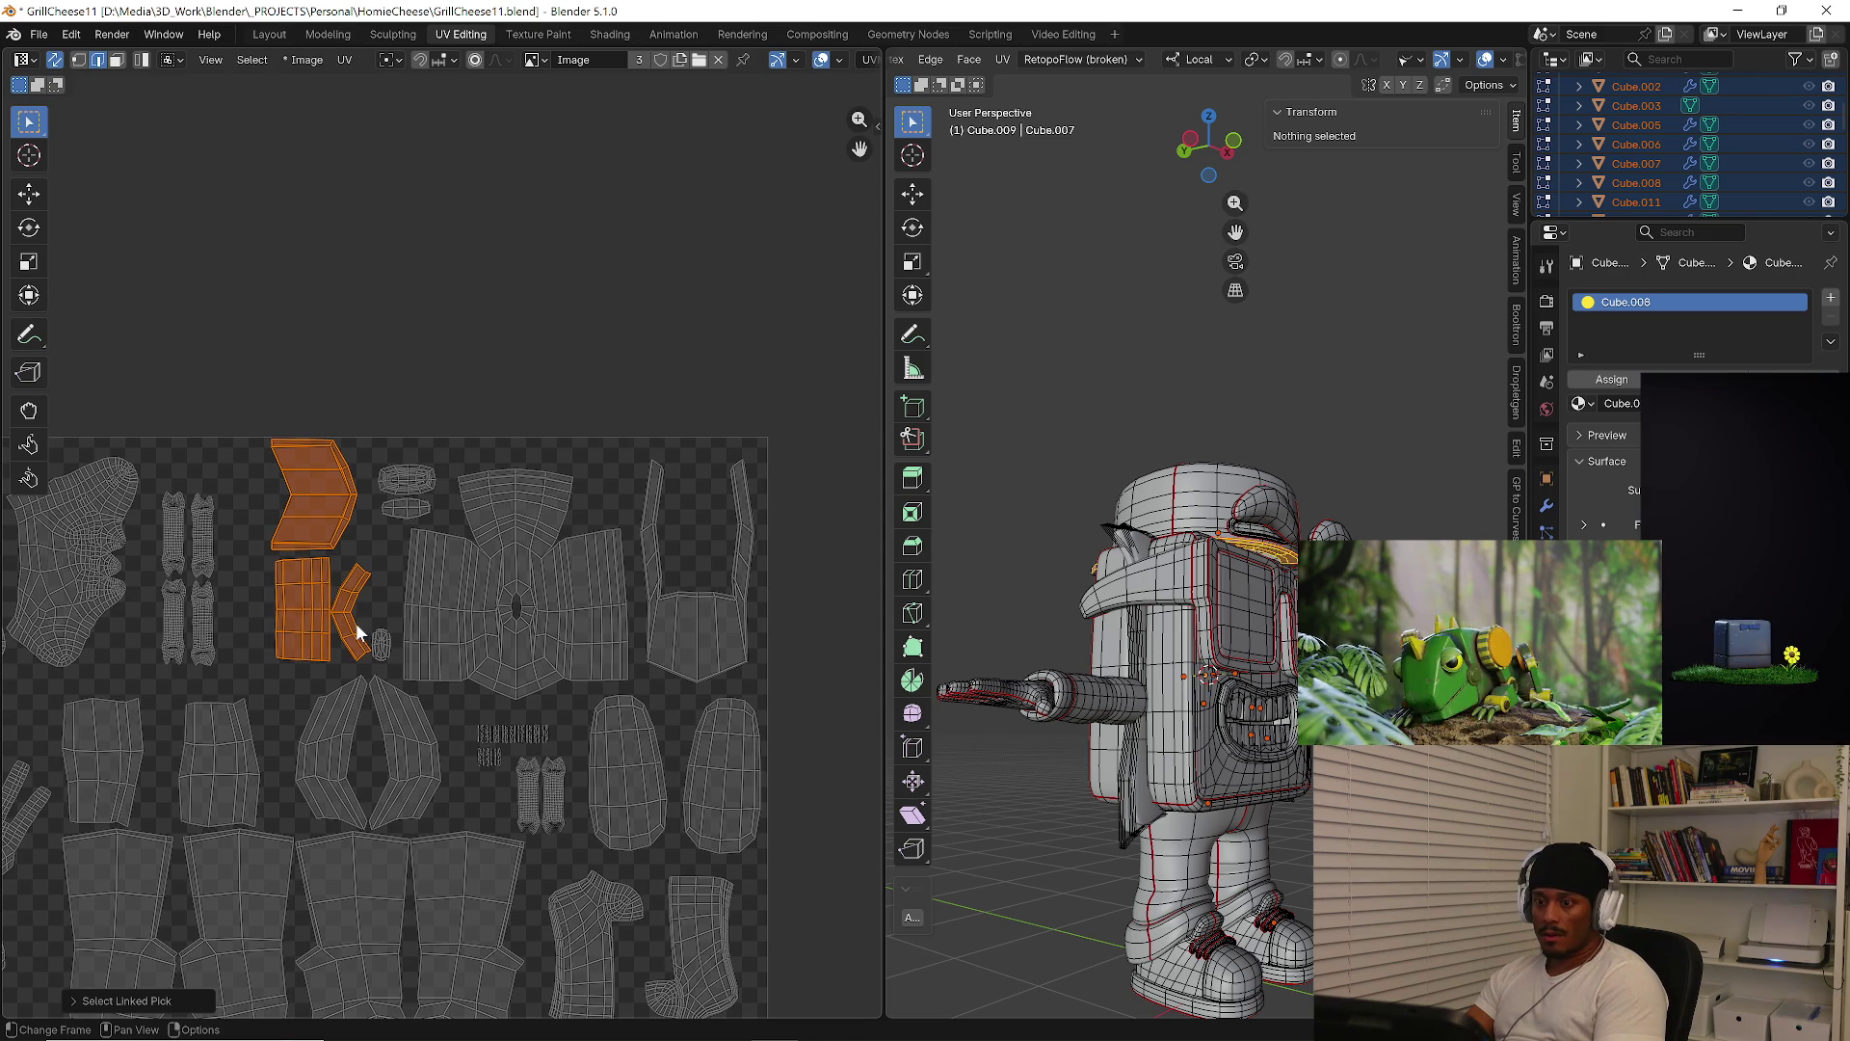
{"action": "key", "text": "g"}
{"action": "left_click", "coordinate": [347, 633]}
{"action": "scroll", "coordinate": [352, 636], "scroll_direction": "down", "scroll_amount": 10}
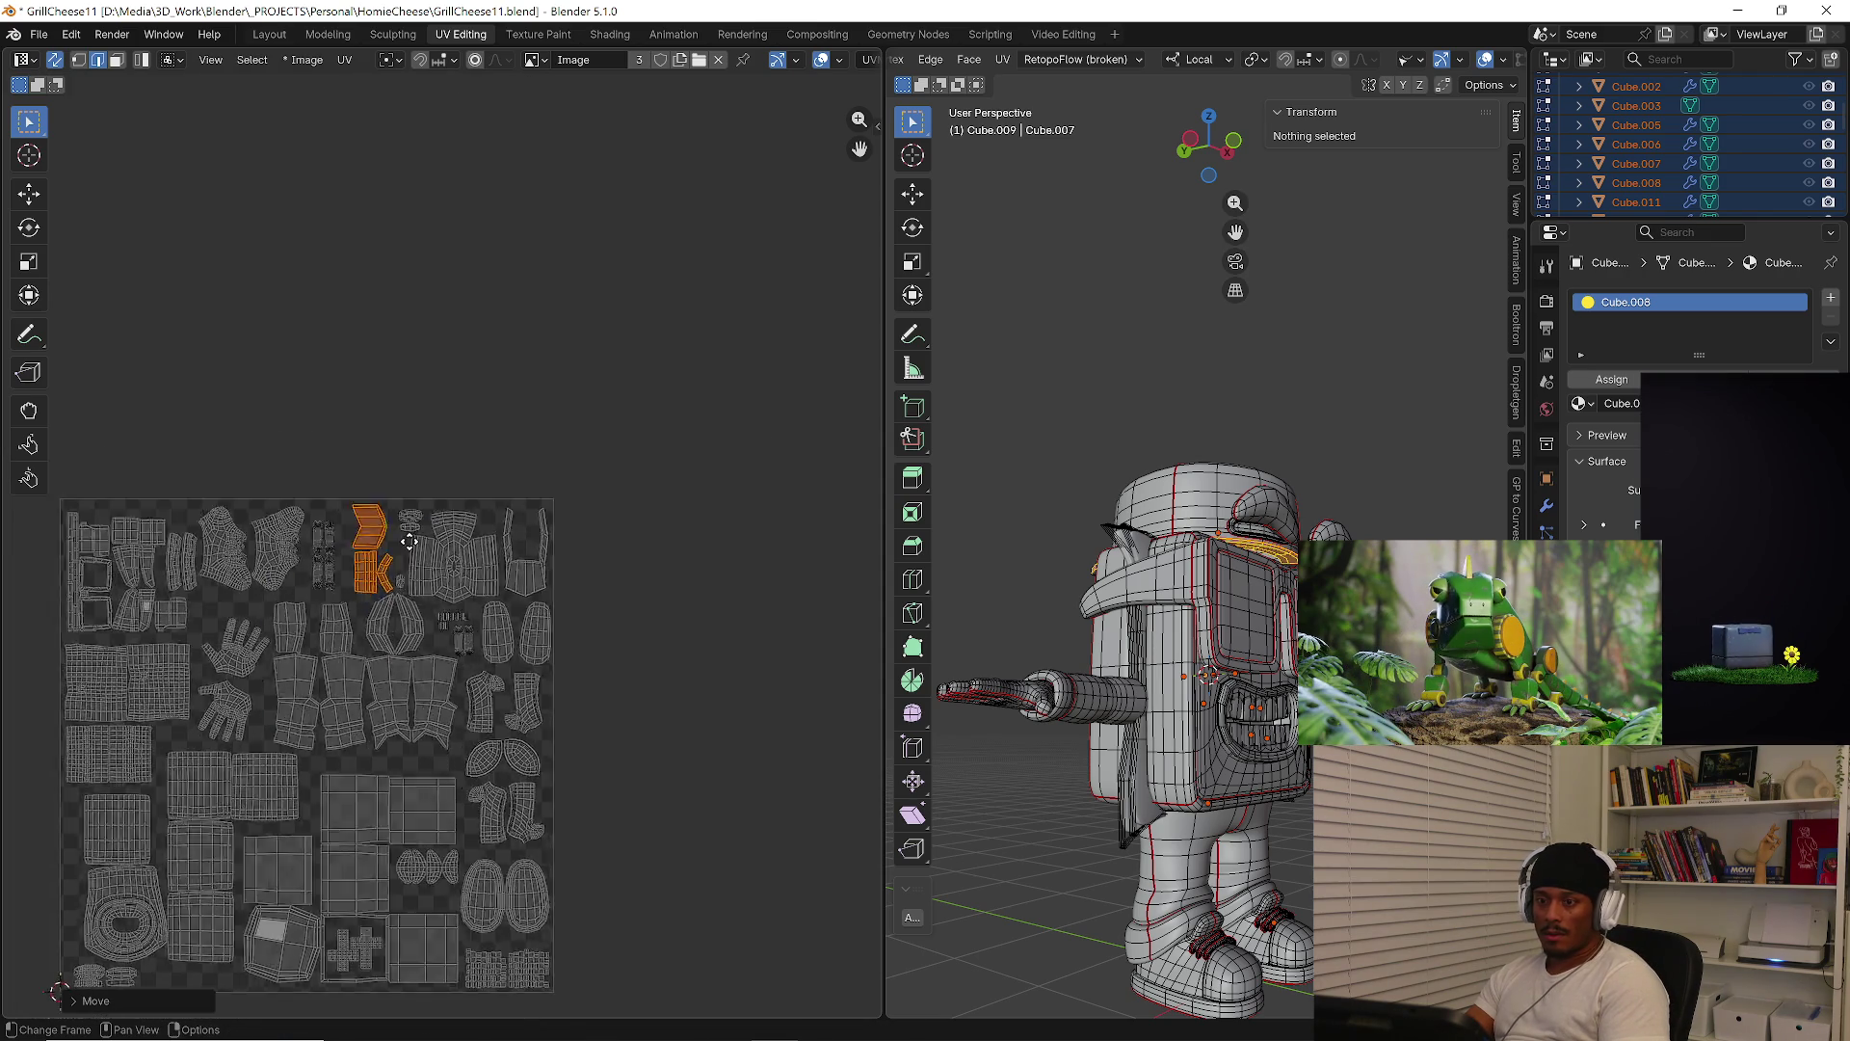
{"action": "scroll", "coordinate": [438, 640], "scroll_direction": "up", "scroll_amount": 9}
Select all UVs and orbit the model to check its side
{"action": "key", "text": "a"}
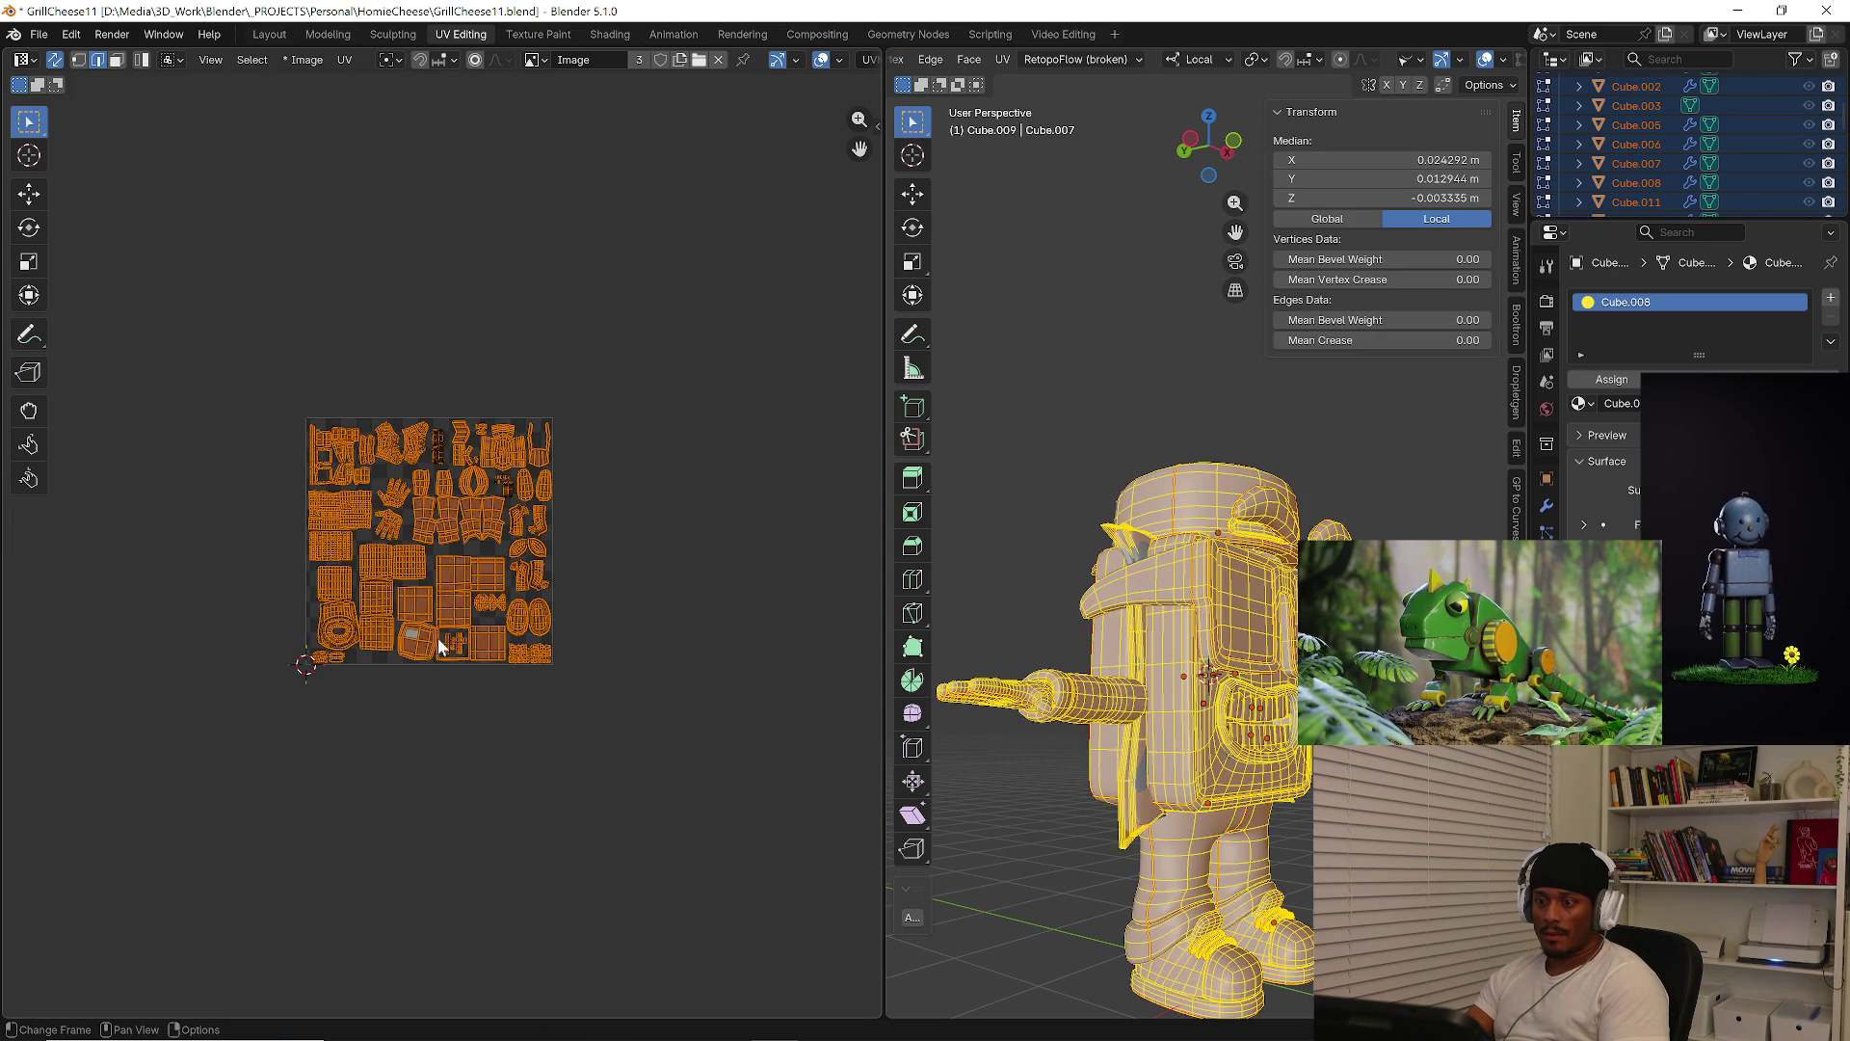
{"action": "mouse_move", "coordinate": [1087, 718]}
{"action": "middle_mouse_down"}
{"action": "mouse_move", "coordinate": [1022, 718]}
{"action": "mouse_move", "coordinate": [1108, 714]}
{"action": "middle_mouse_up"}
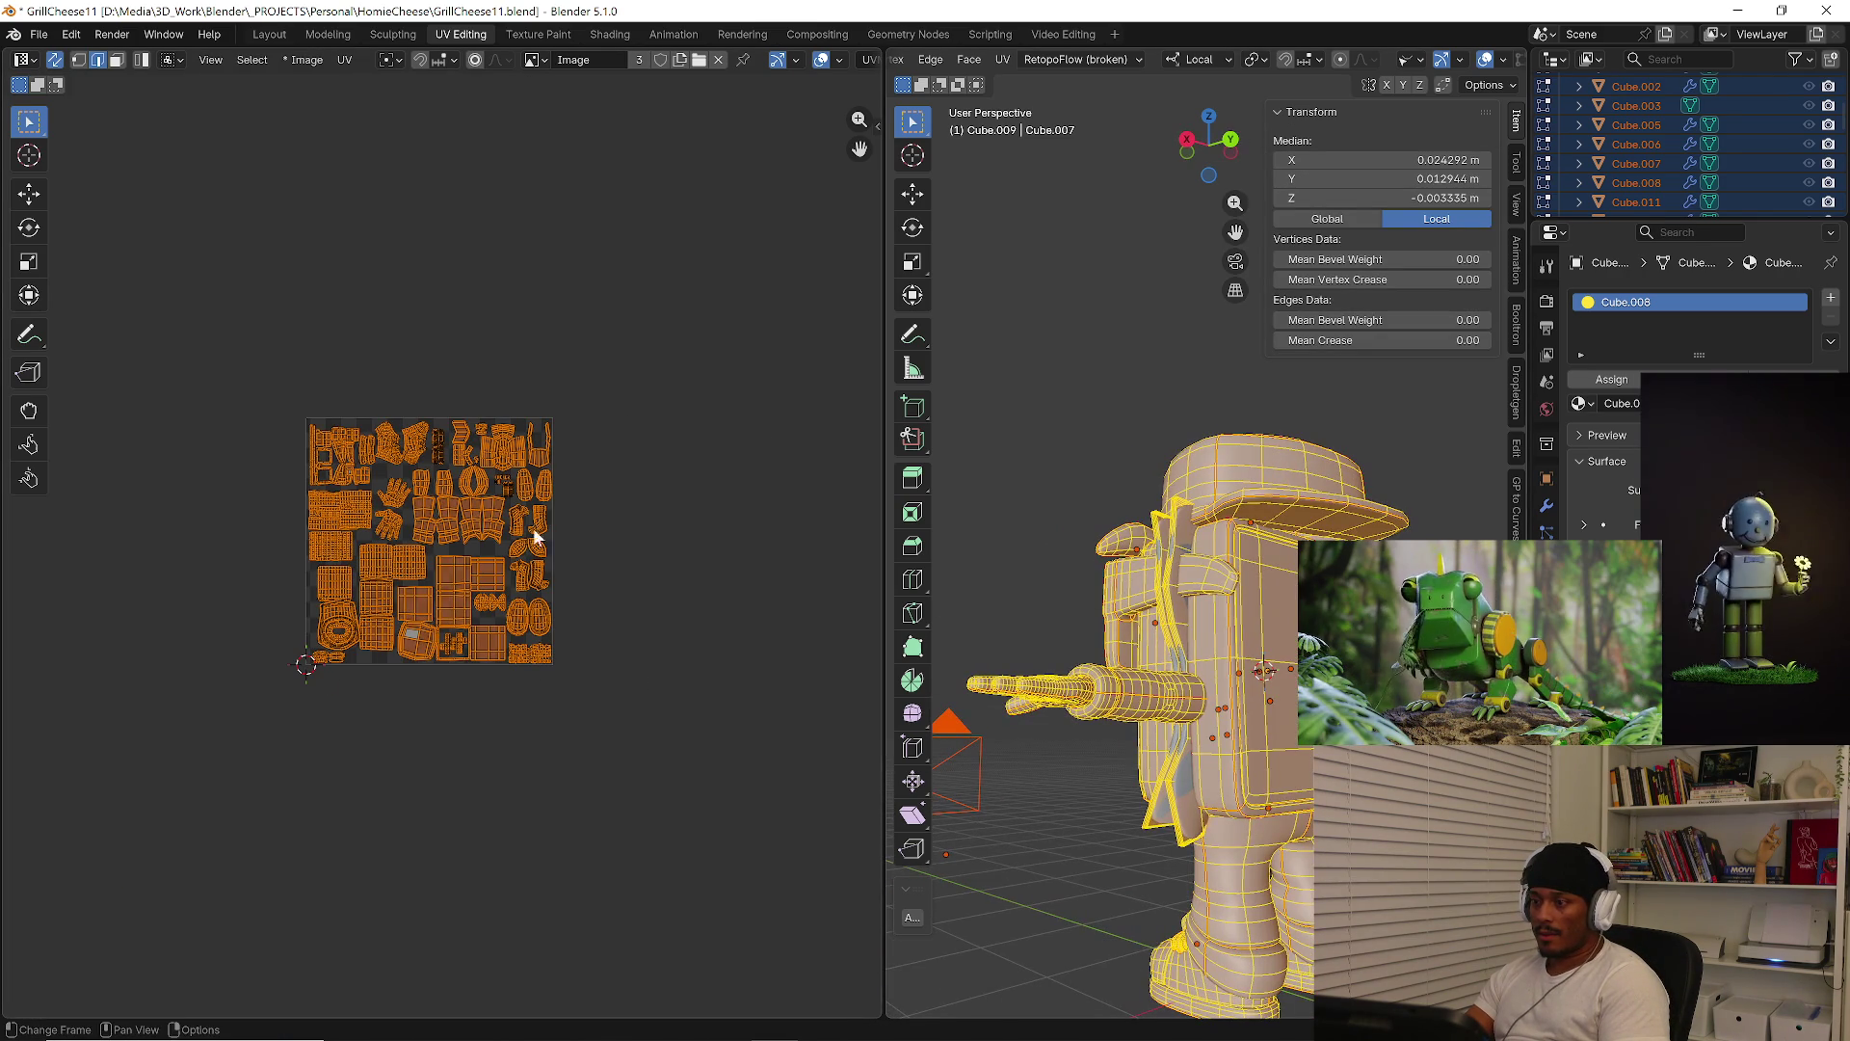
{"action": "scroll", "coordinate": [463, 555], "scroll_direction": "up", "scroll_amount": 4}
{"action": "scroll", "coordinate": [266, 644], "scroll_direction": "up", "scroll_amount": 4}
{"action": "scroll", "coordinate": [275, 680], "scroll_direction": "down", "scroll_amount": 2}
Select the linked body panel islands and check them on the model
{"action": "mouse_move", "coordinate": [351, 609]}
{"action": "middle_mouse_down"}
{"action": "mouse_move", "coordinate": [535, 695]}
{"action": "mouse_move", "coordinate": [367, 642]}
{"action": "middle_mouse_up"}
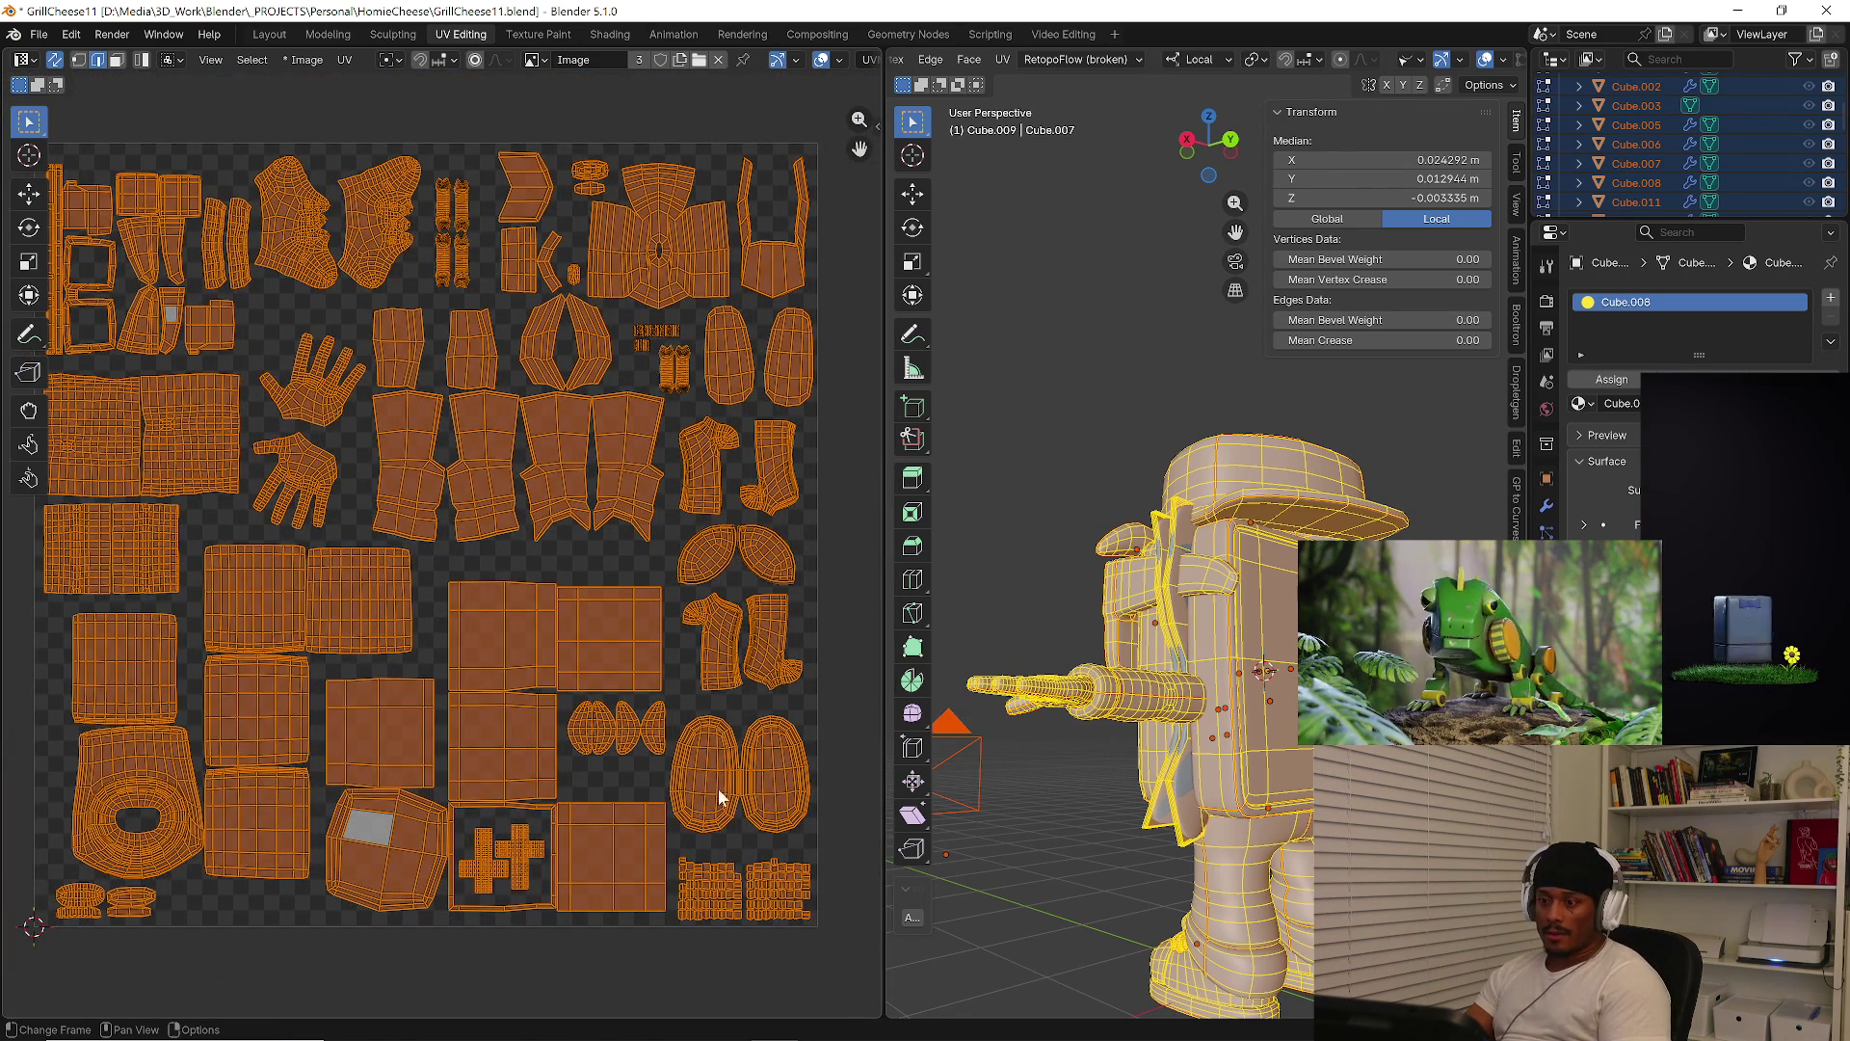
{"action": "left_click", "coordinate": [696, 843]}
{"action": "key", "text": "l"}
{"action": "key", "text": "l"}
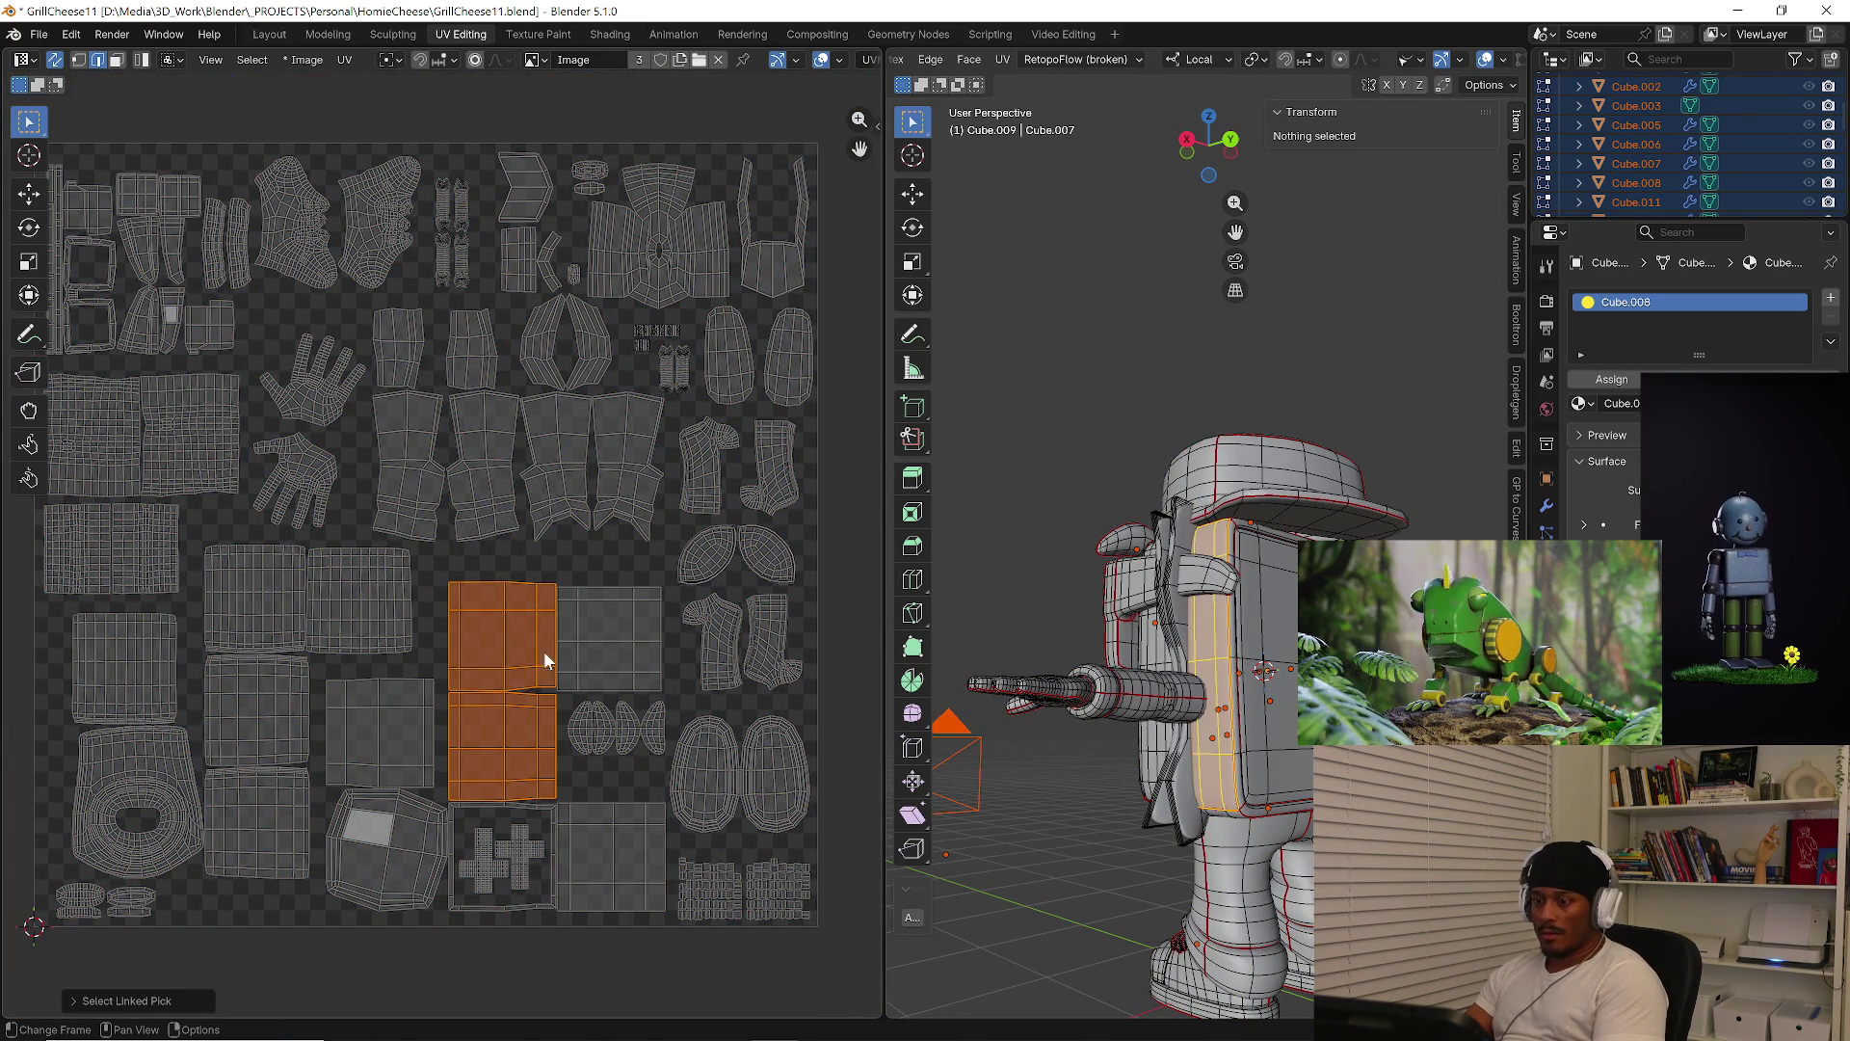
{"action": "key", "text": "l"}
{"action": "middle_click_drag", "start_coordinate": [1156, 675], "coordinate": [1291, 682]}
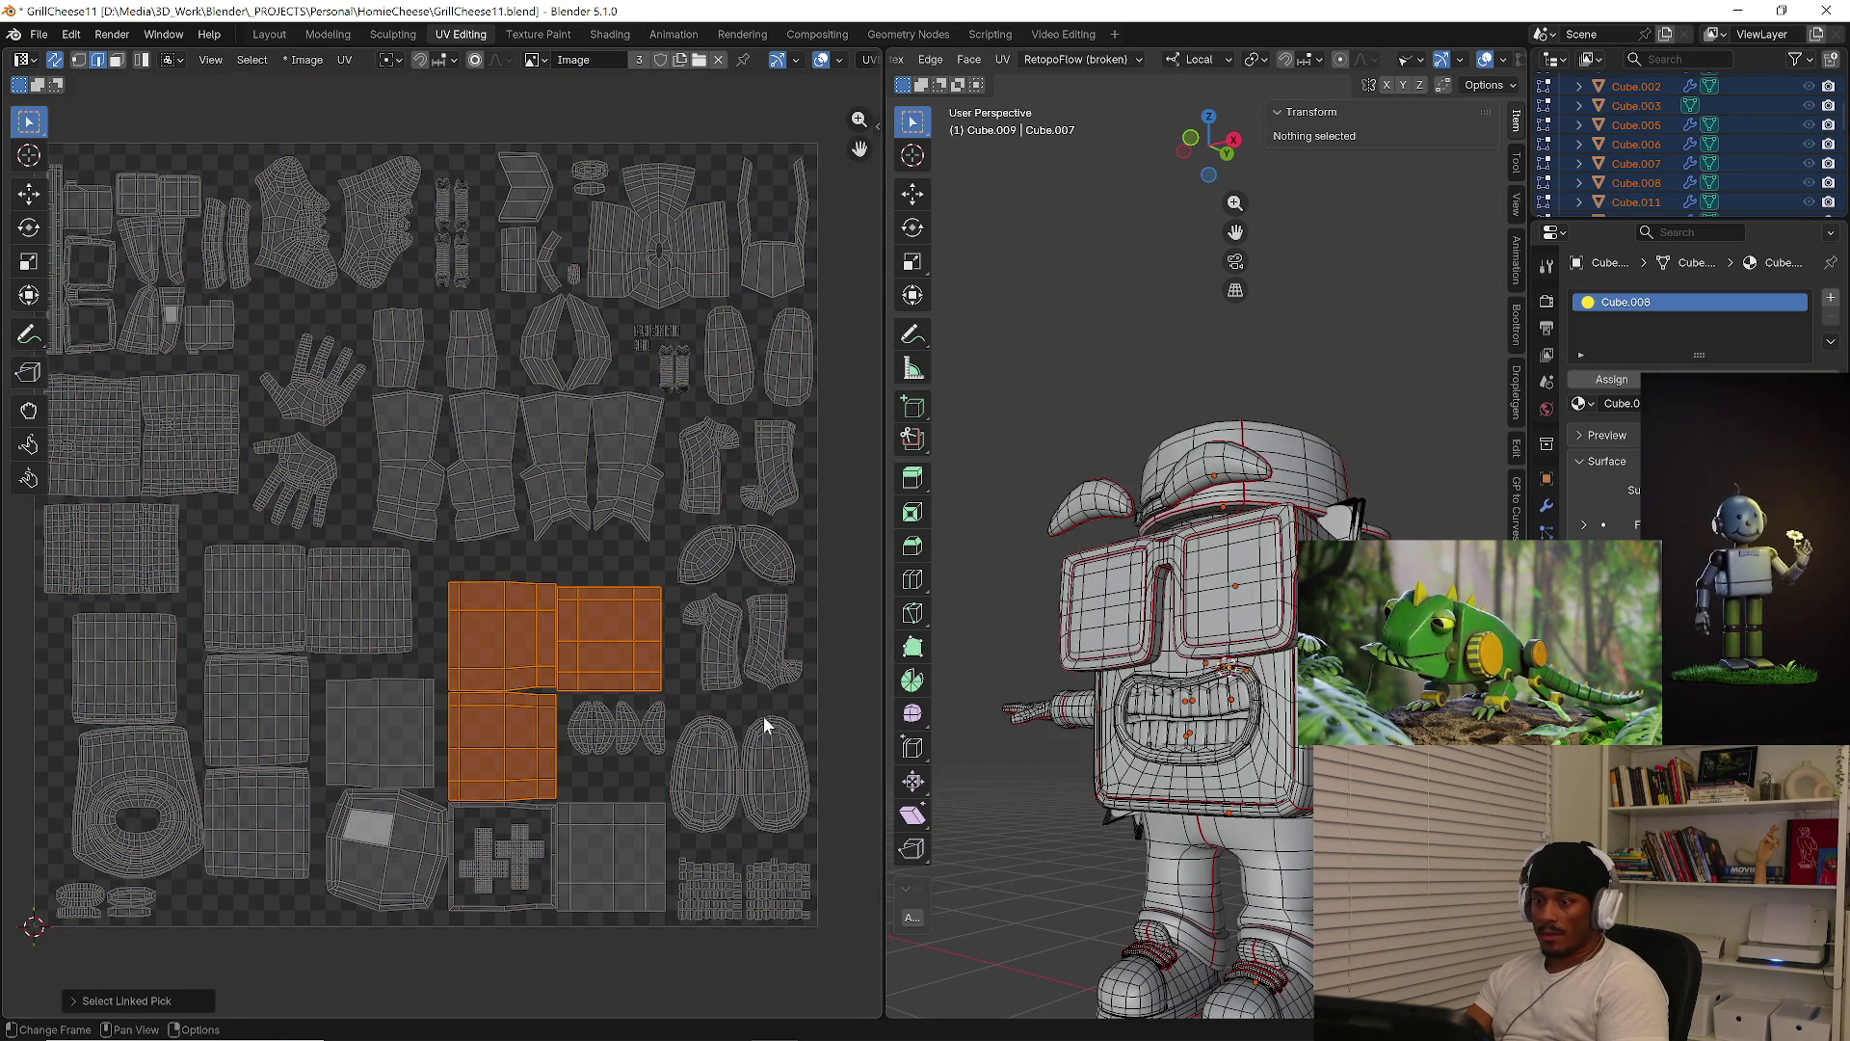
{"action": "mouse_move", "coordinate": [1137, 761]}
{"action": "middle_mouse_down"}
{"action": "mouse_move", "coordinate": [1241, 772]}
{"action": "mouse_move", "coordinate": [1242, 626]}
{"action": "middle_mouse_up"}
{"action": "key", "text": "KP_Divide"}
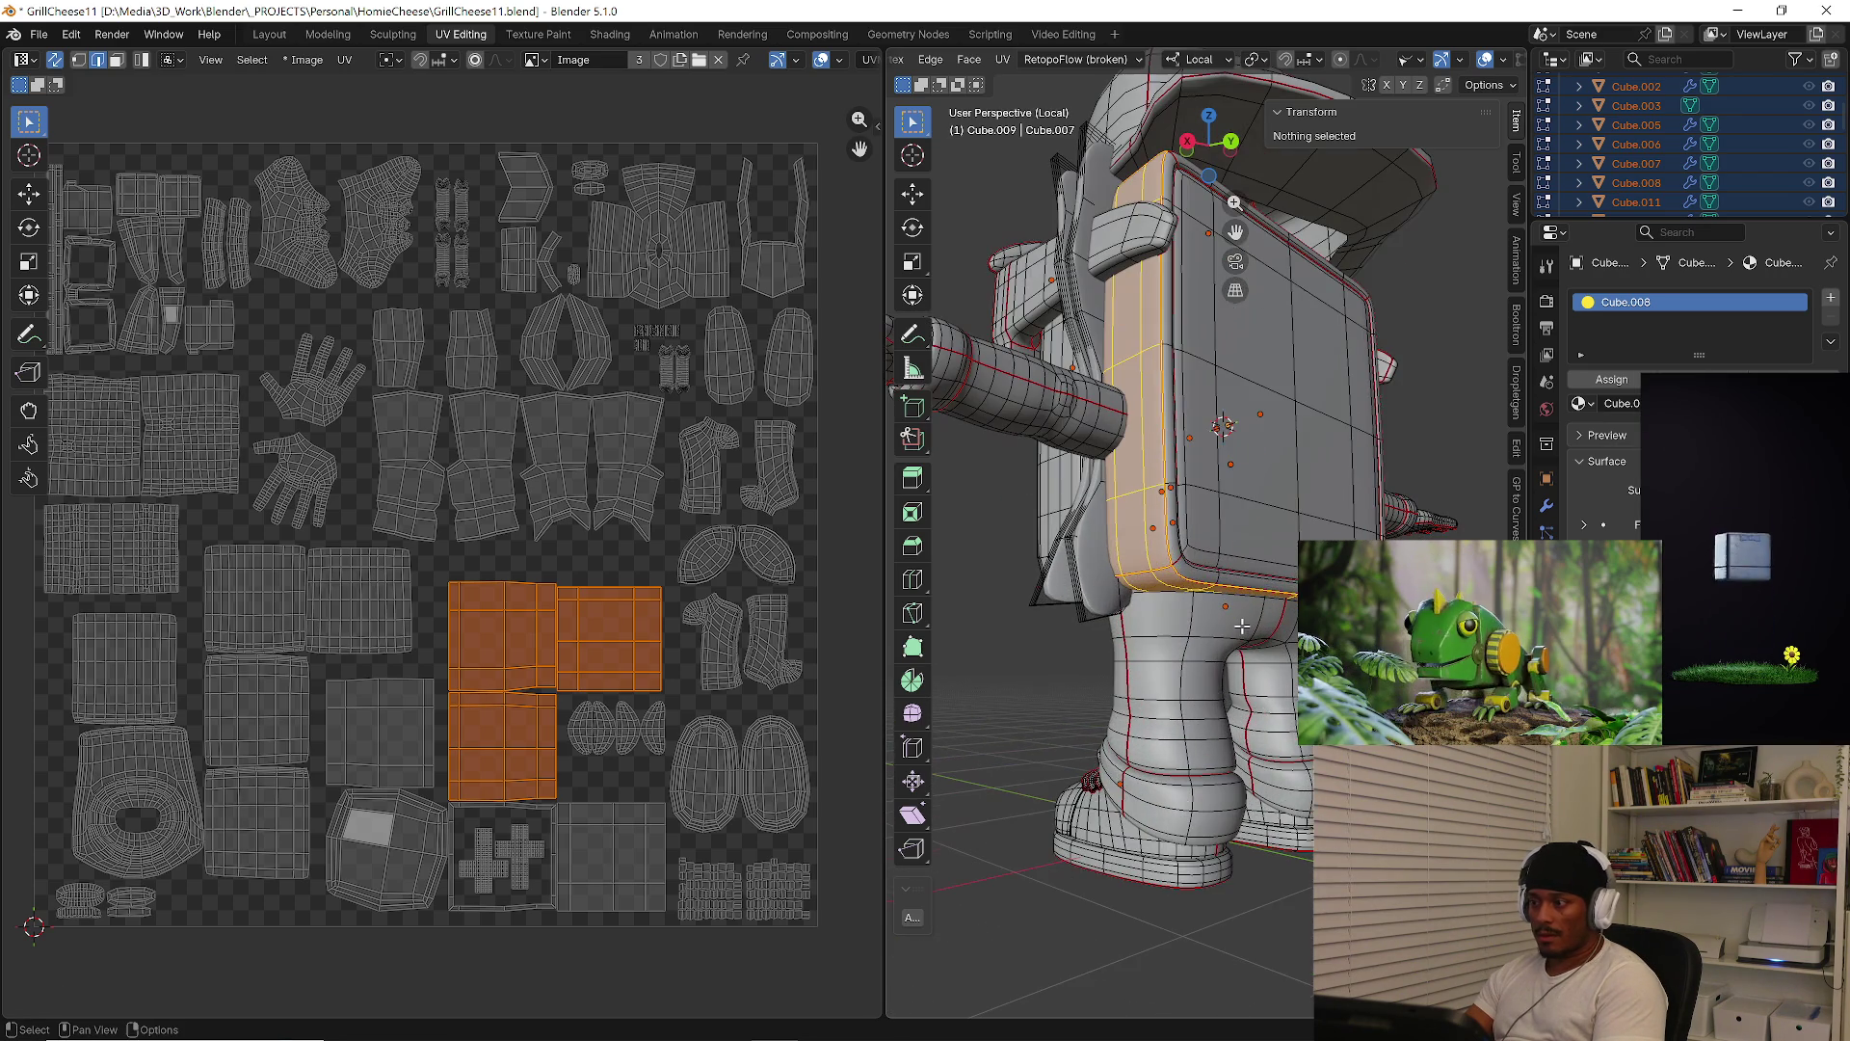
{"action": "key", "text": "KP_Divide"}
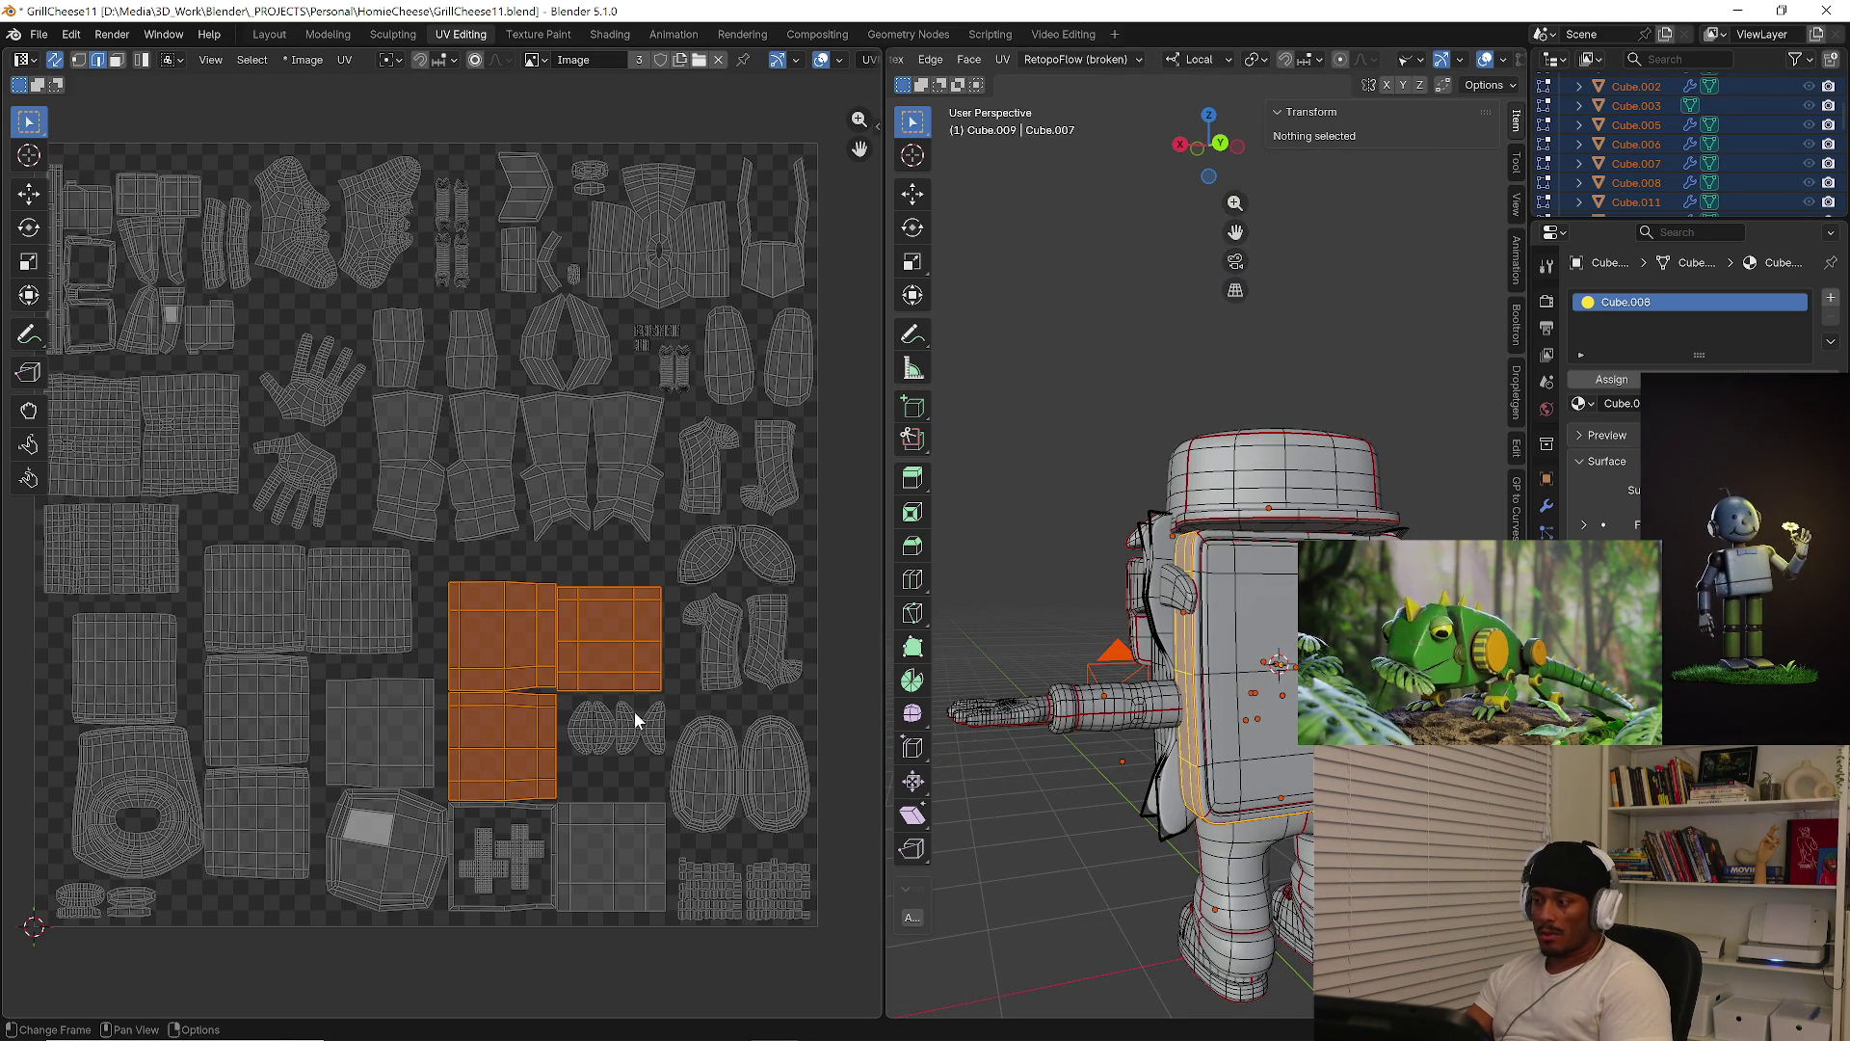
Scale the body panel islands down and nudge them up and left
{"action": "key", "text": "s"}
{"action": "left_click", "coordinate": [694, 714]}
{"action": "key", "text": "g"}
{"action": "left_click", "coordinate": [690, 686]}
{"action": "key", "text": "s"}
{"action": "left_click", "coordinate": [651, 694]}
{"action": "key", "text": "g"}
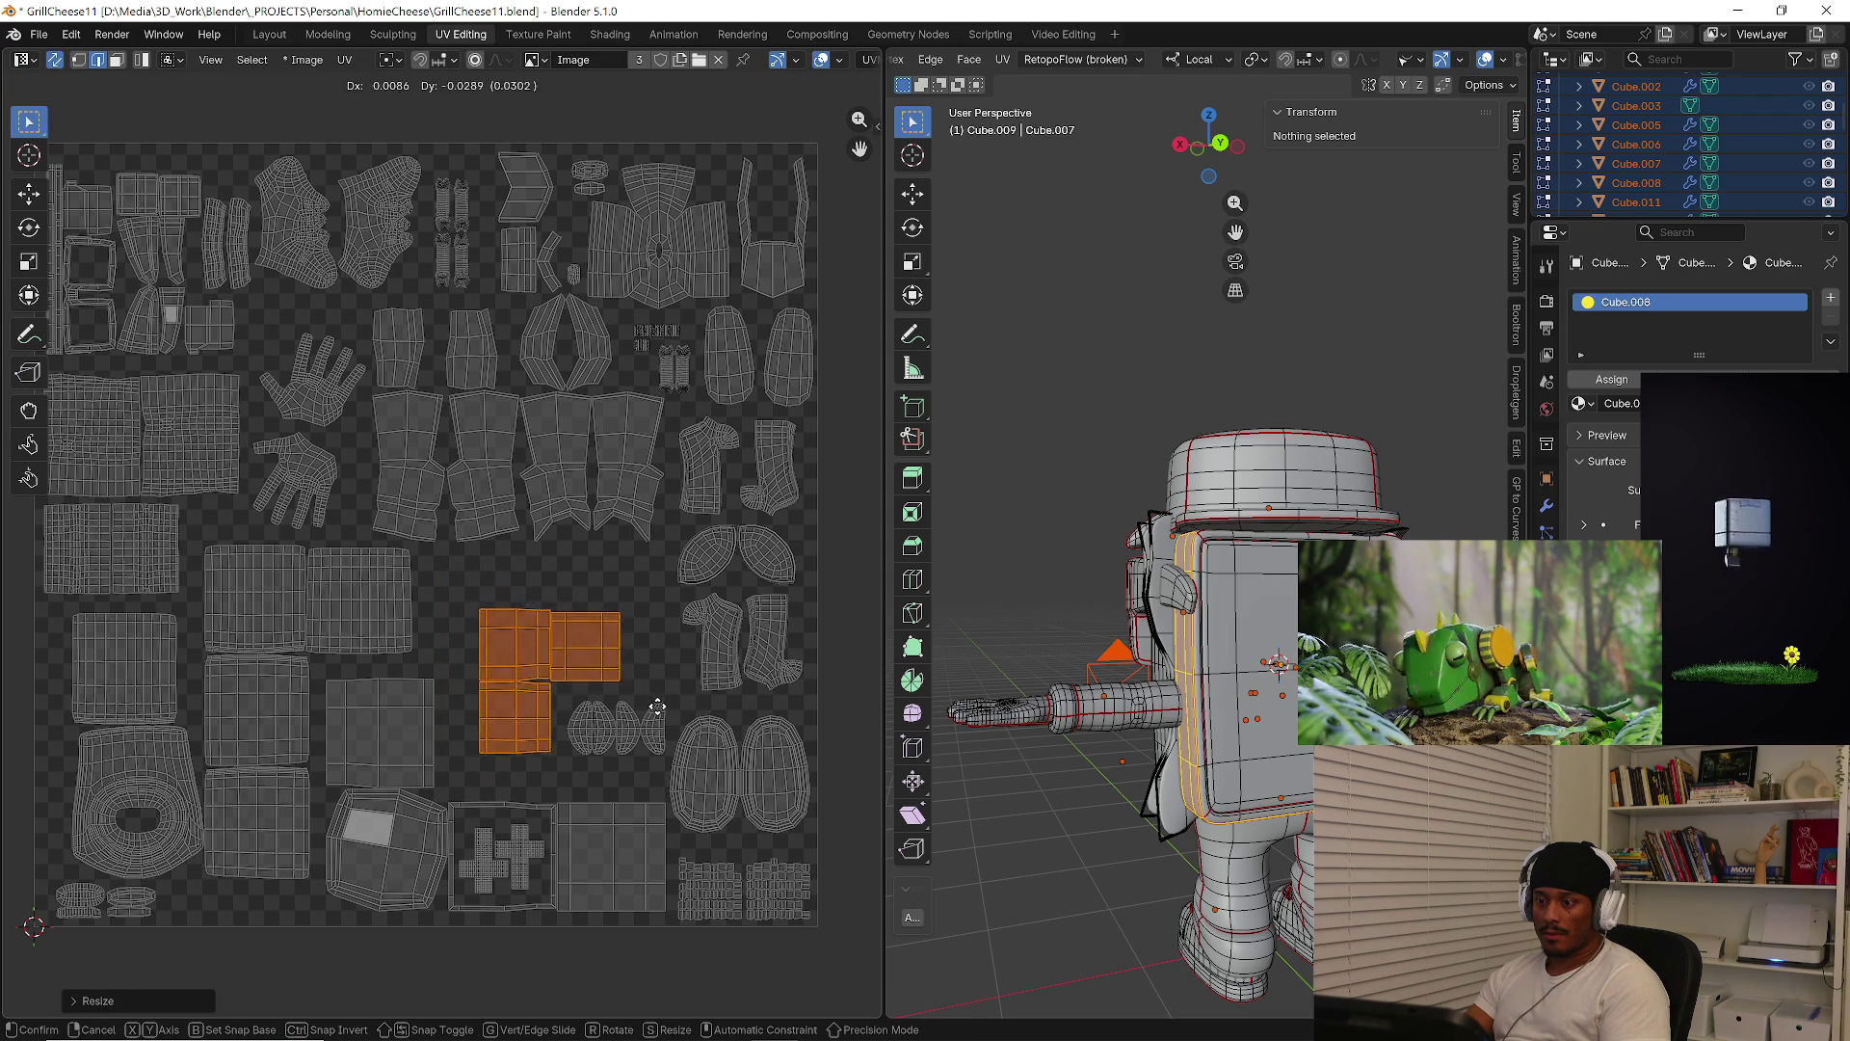
{"action": "left_click", "coordinate": [664, 713]}
Select the square islands and others to verify their placement on the model
{"action": "key", "text": "alt+a"}
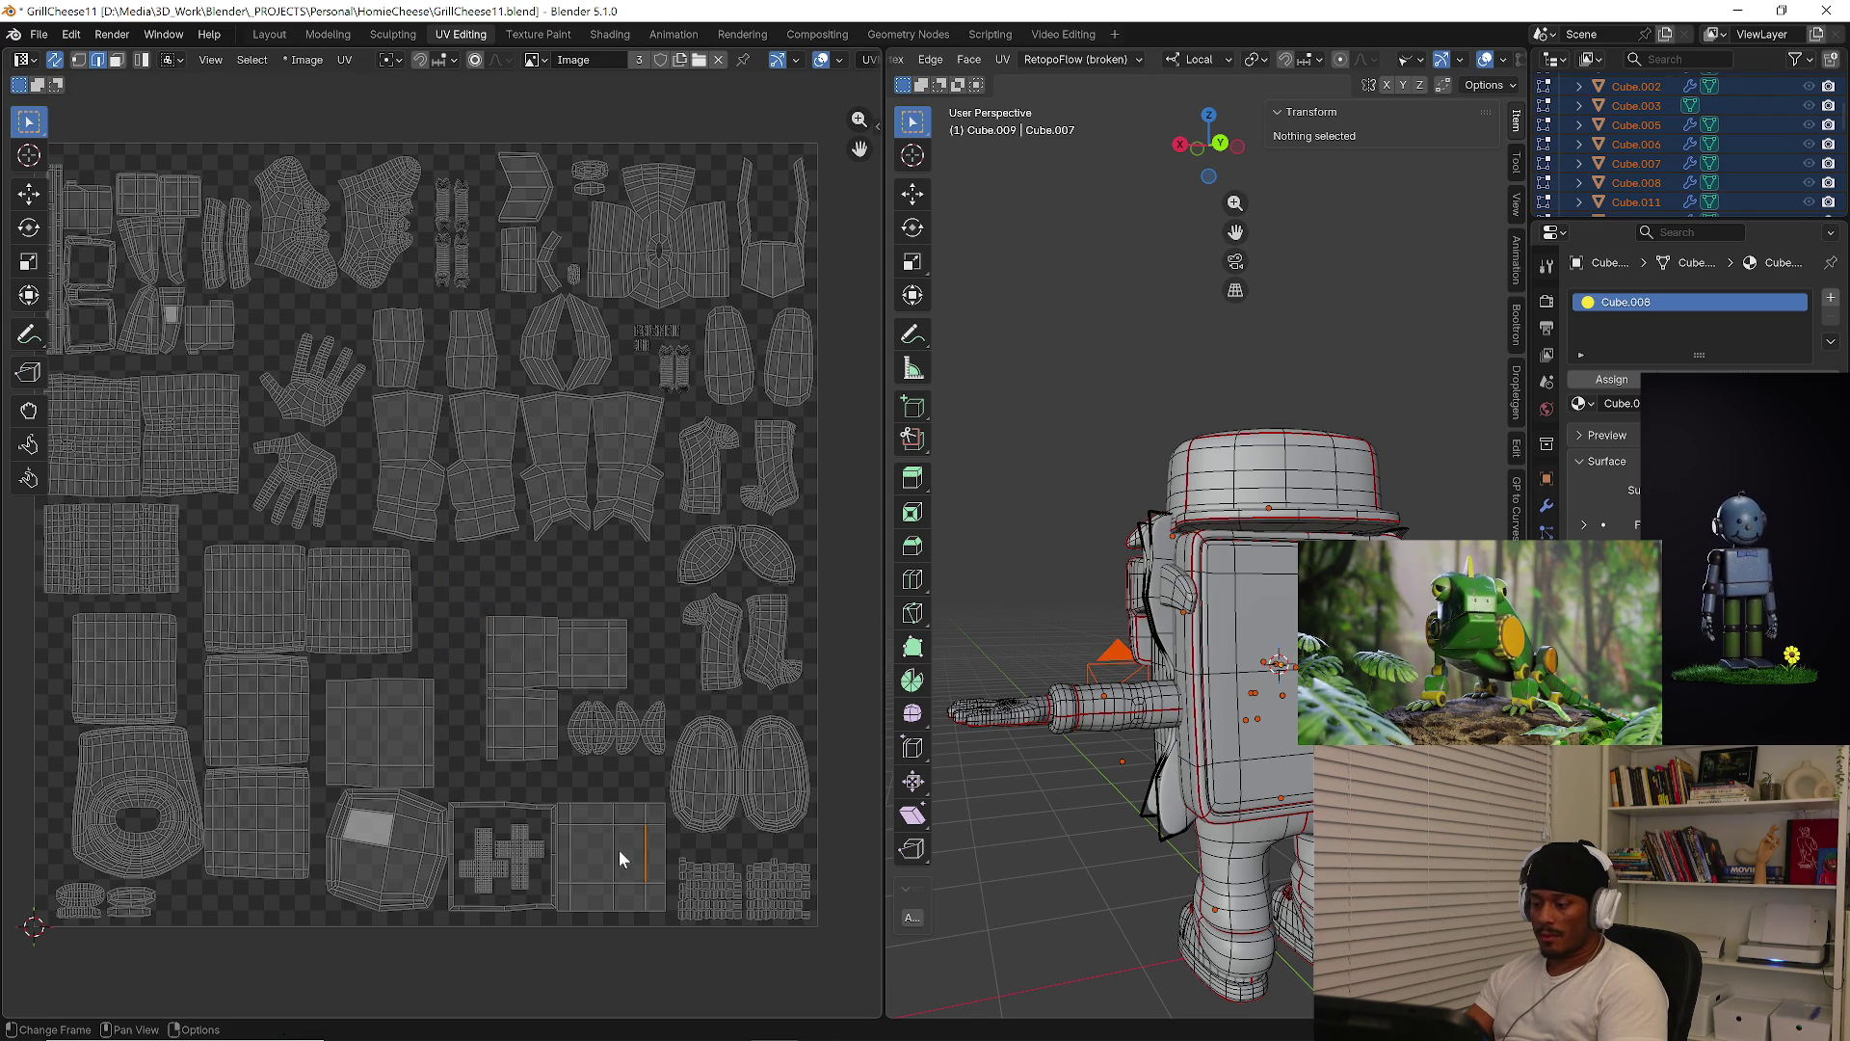
{"action": "key", "text": "l"}
{"action": "mouse_move", "coordinate": [1089, 674]}
{"action": "middle_mouse_down"}
{"action": "mouse_move", "coordinate": [1156, 682]}
{"action": "mouse_move", "coordinate": [1089, 687]}
{"action": "mouse_move", "coordinate": [1108, 587]}
{"action": "middle_mouse_up"}
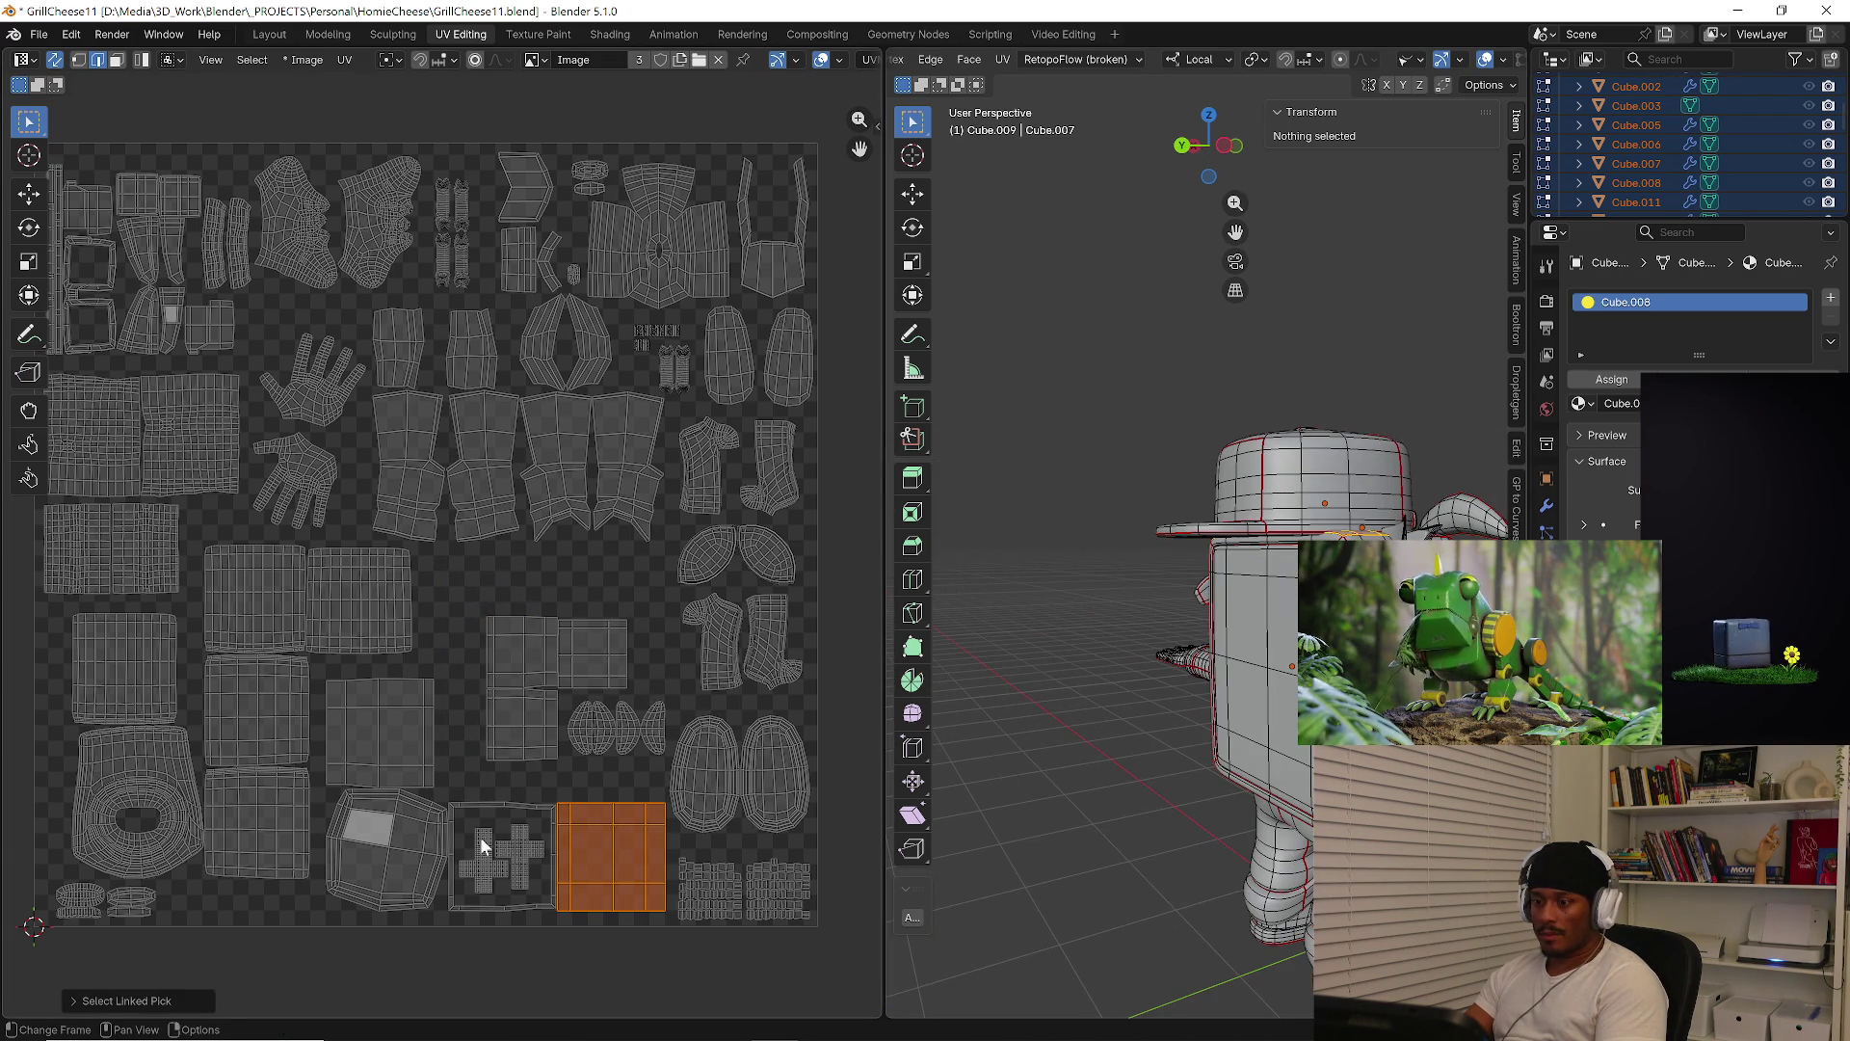
{"action": "key", "text": "l"}
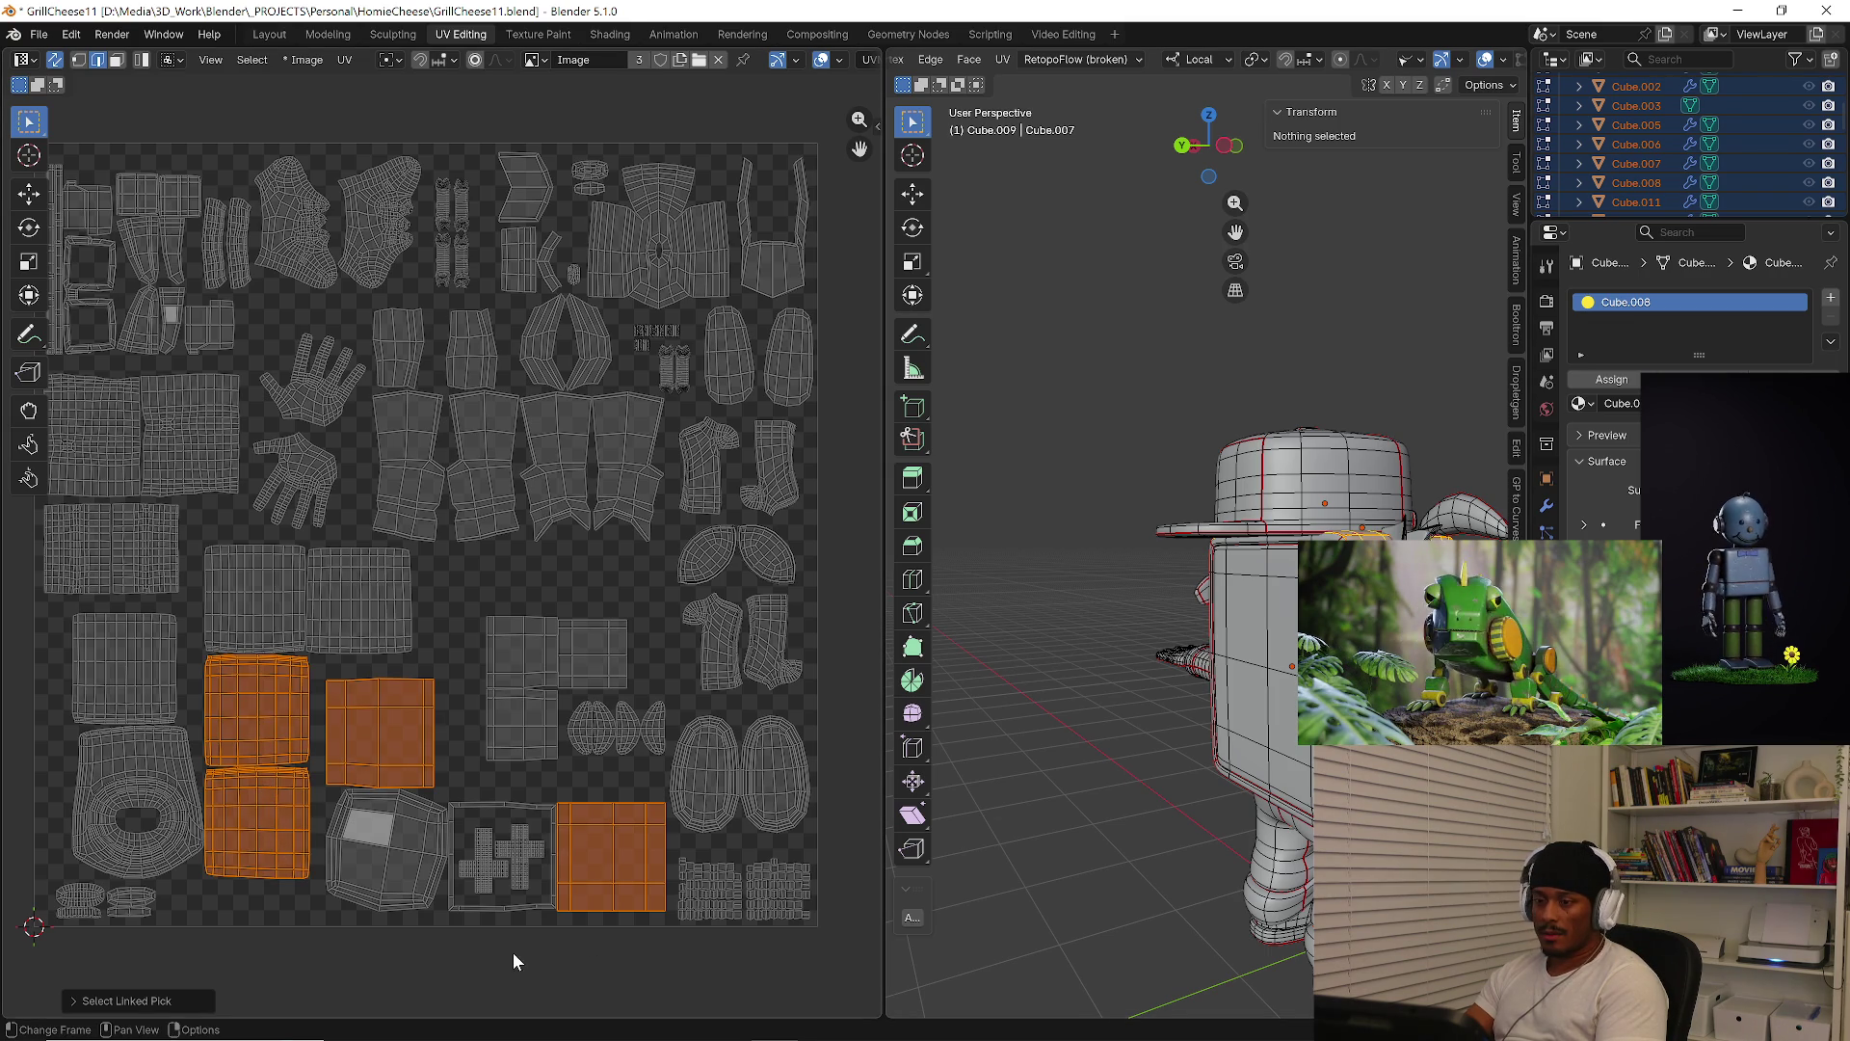
{"action": "left_click", "coordinate": [511, 918]}
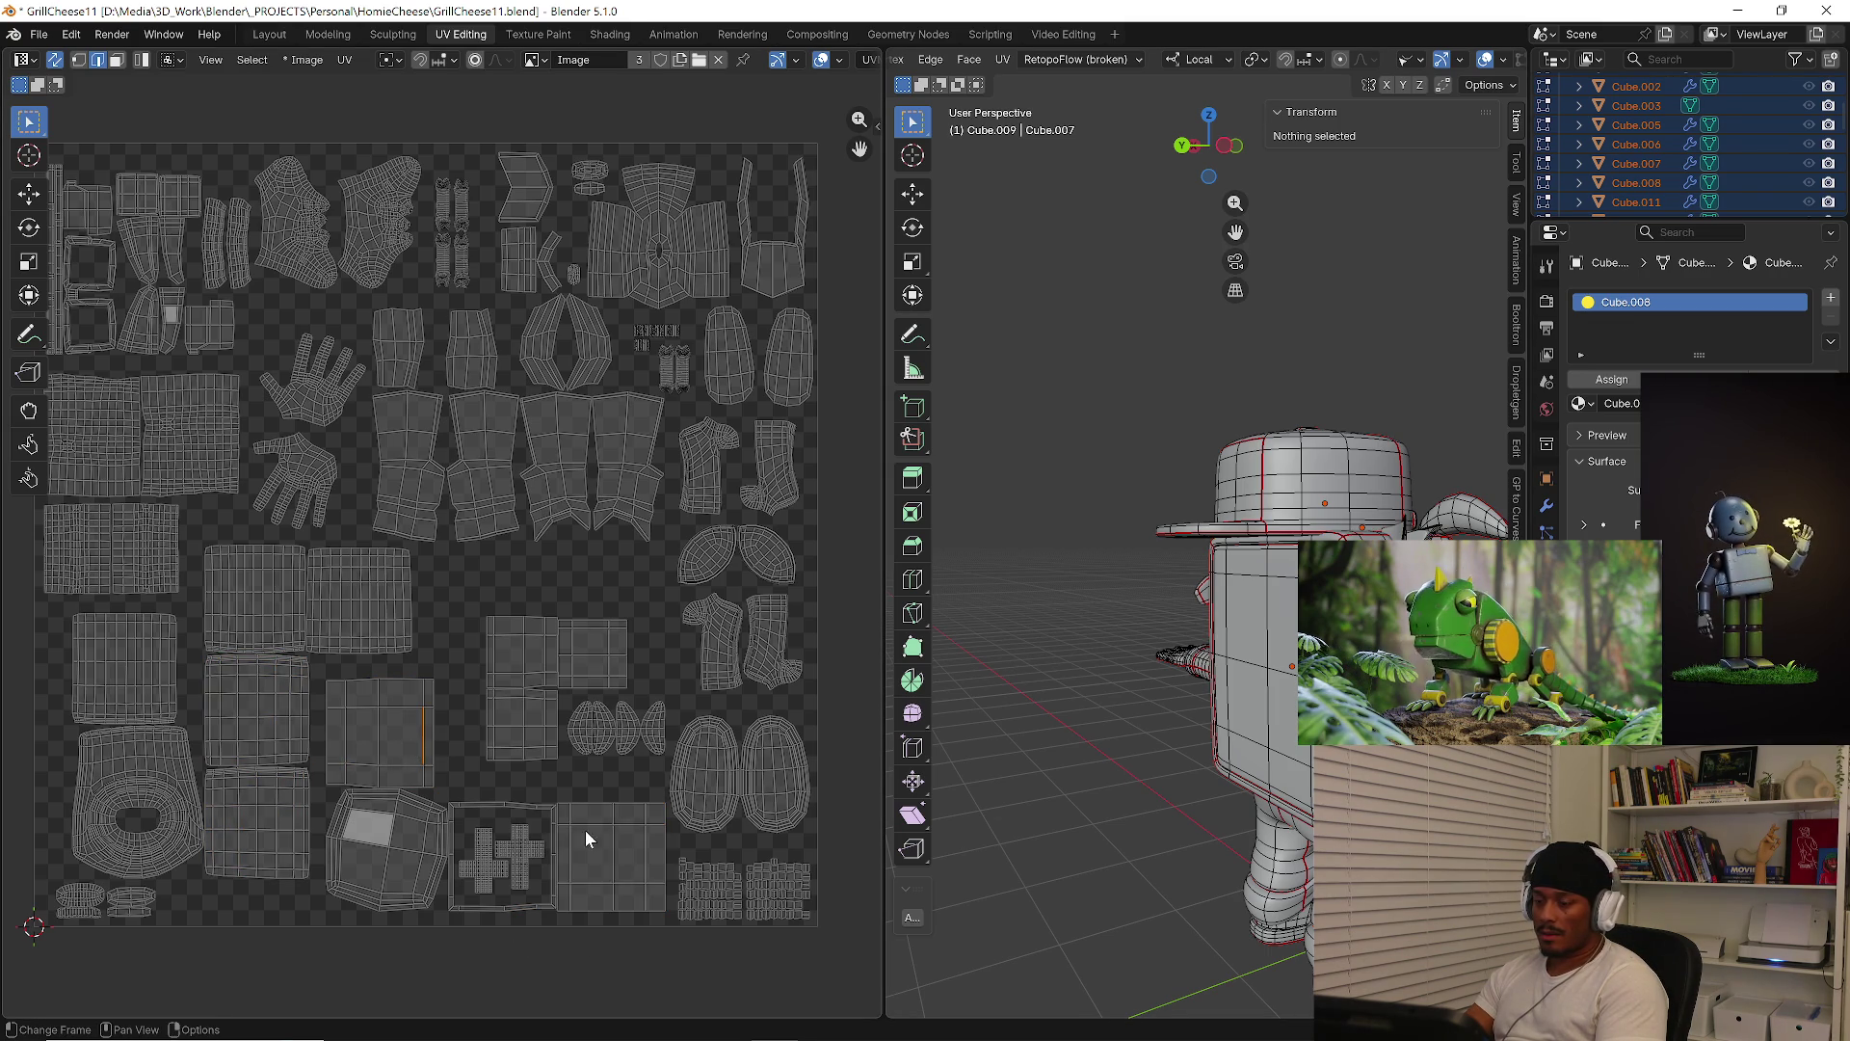
{"action": "key", "text": "l"}
{"action": "key", "text": "l"}
{"action": "key", "text": "l"}
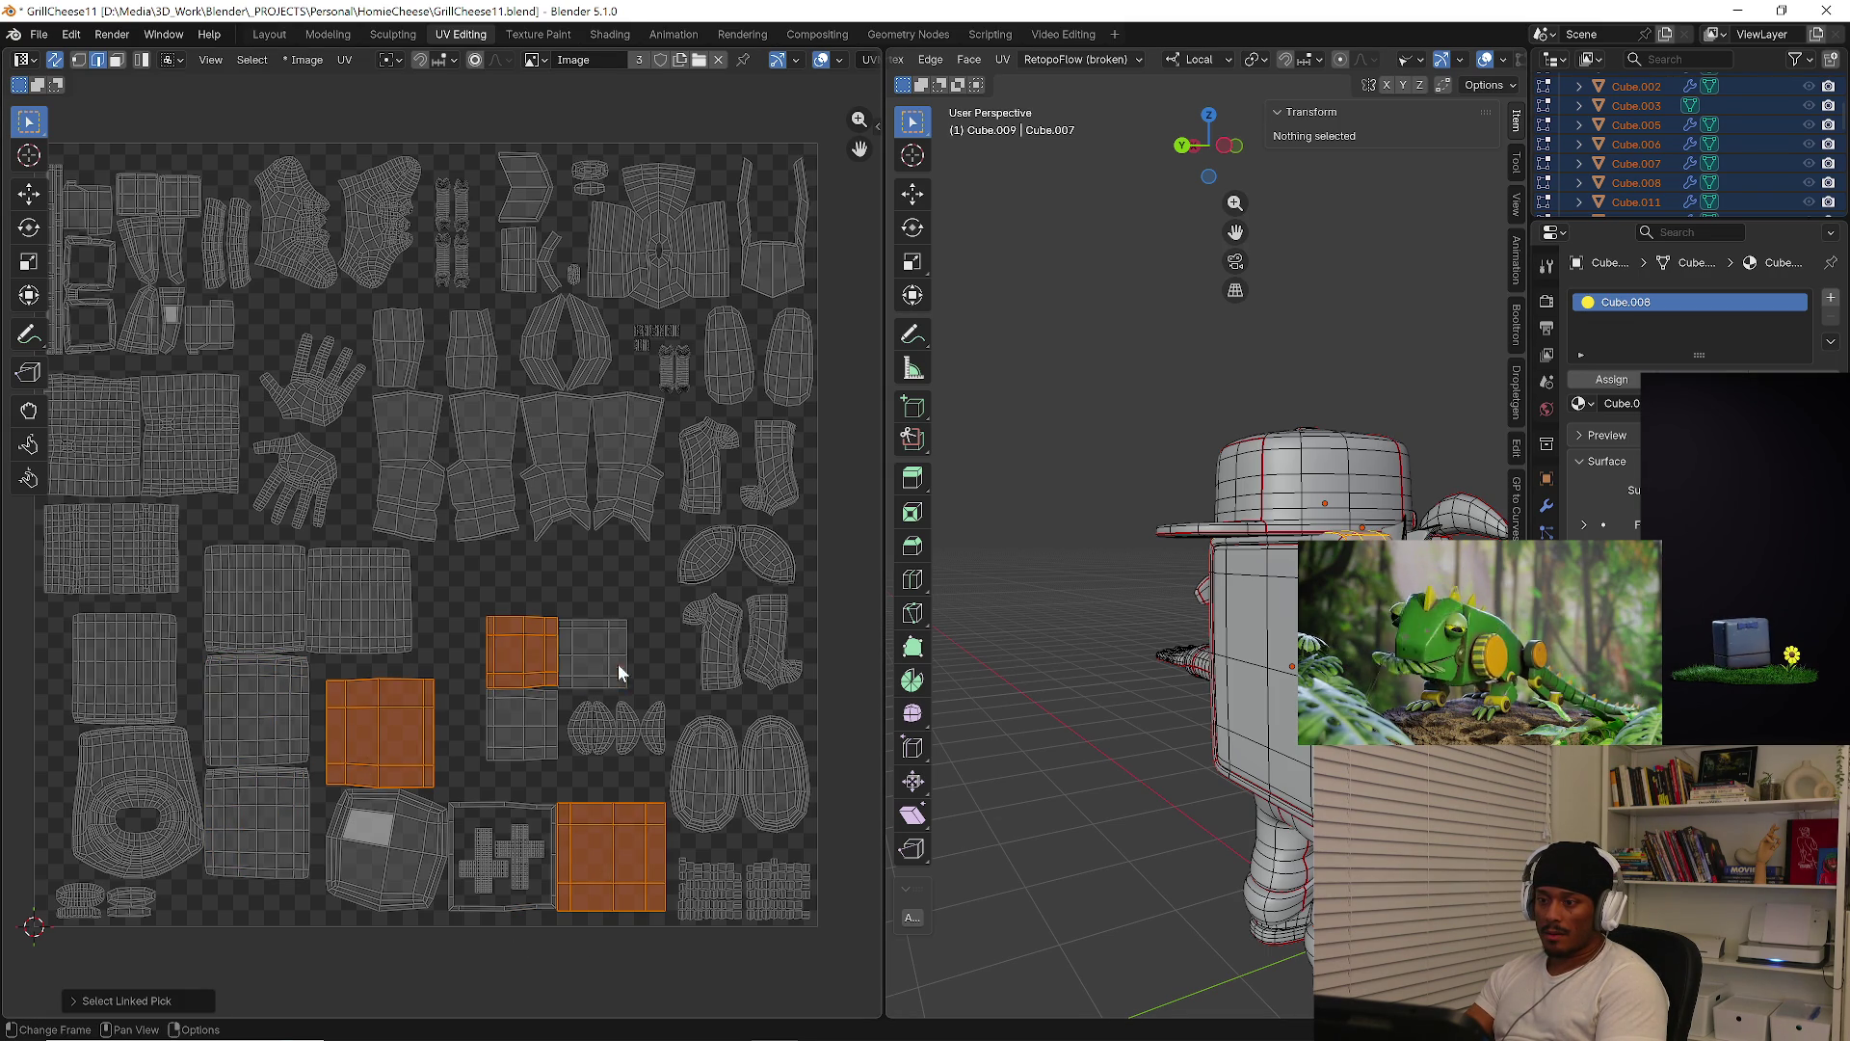
{"action": "key", "text": "l"}
{"action": "key", "text": "l"}
{"action": "mouse_move", "coordinate": [1196, 617]}
{"action": "middle_mouse_down"}
{"action": "mouse_move", "coordinate": [1253, 627]}
{"action": "mouse_move", "coordinate": [1191, 793]}
{"action": "middle_mouse_up"}
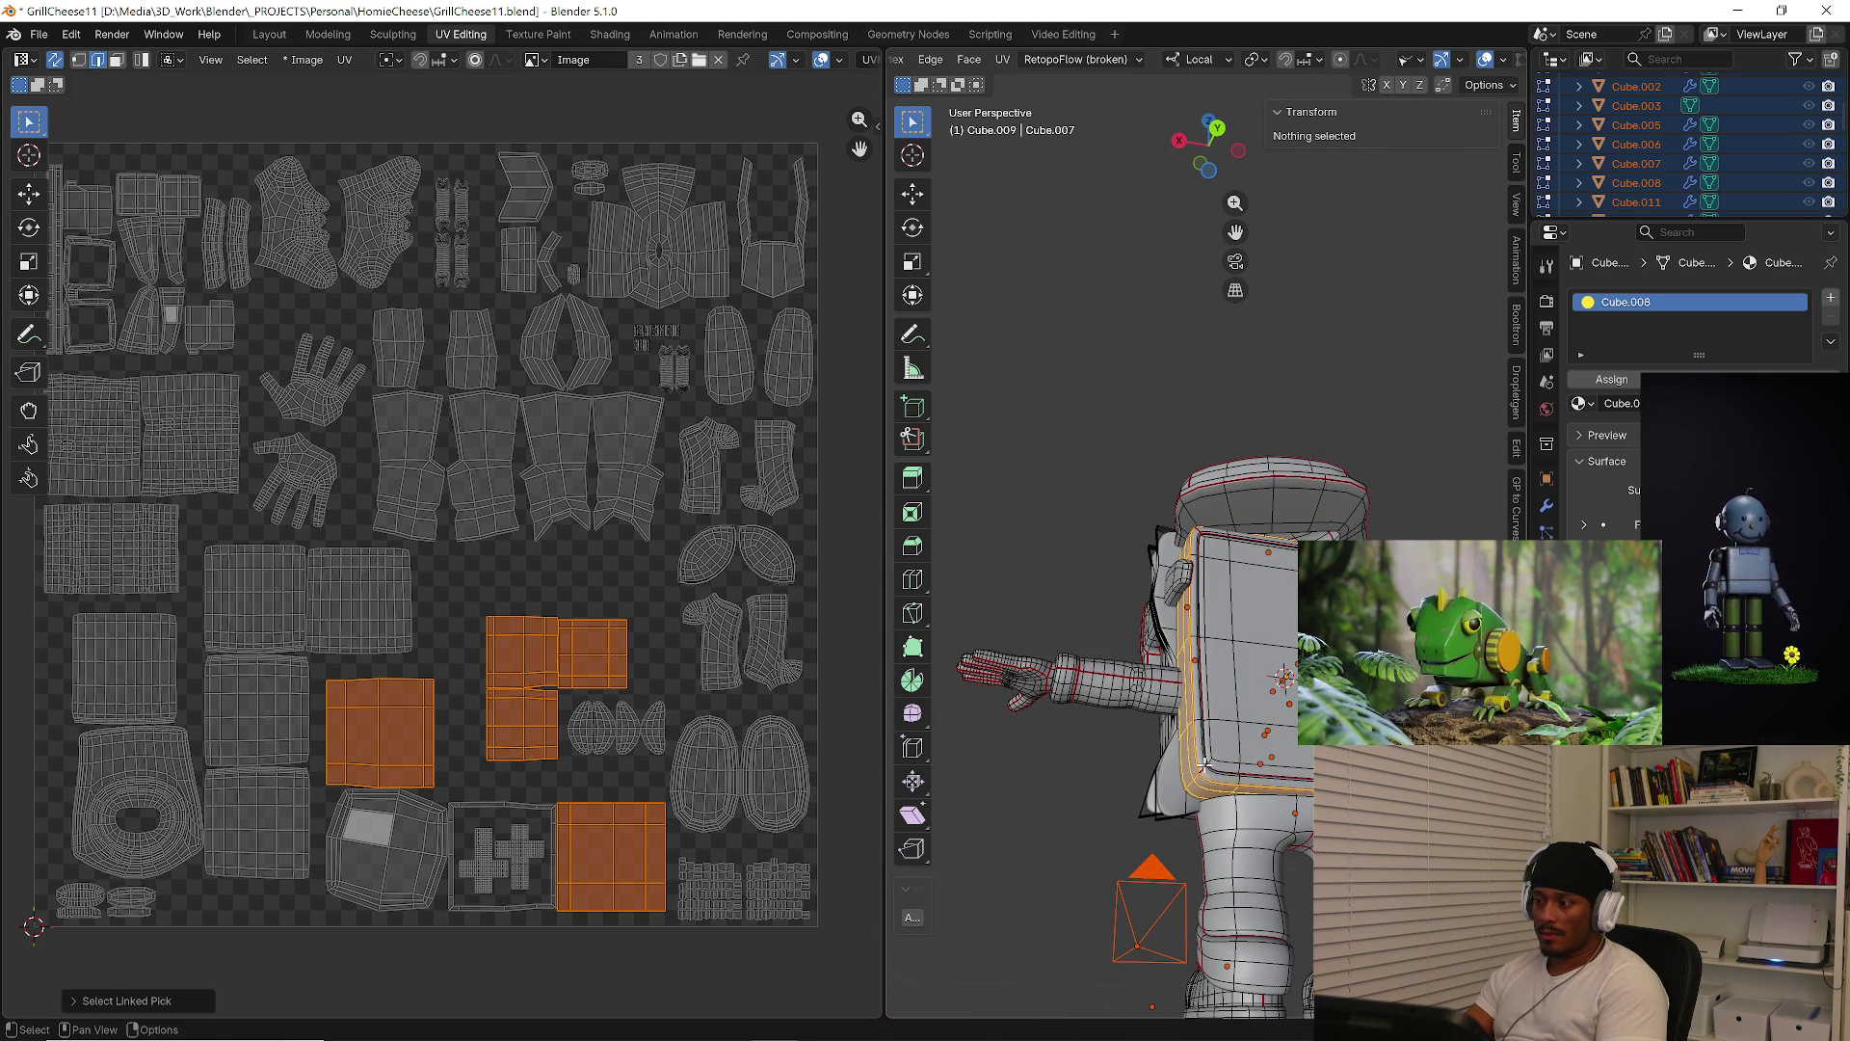
Undo the recent island selections to restore the original island size
{"action": "scroll", "coordinate": [537, 678], "scroll_direction": "up", "scroll_amount": 2}
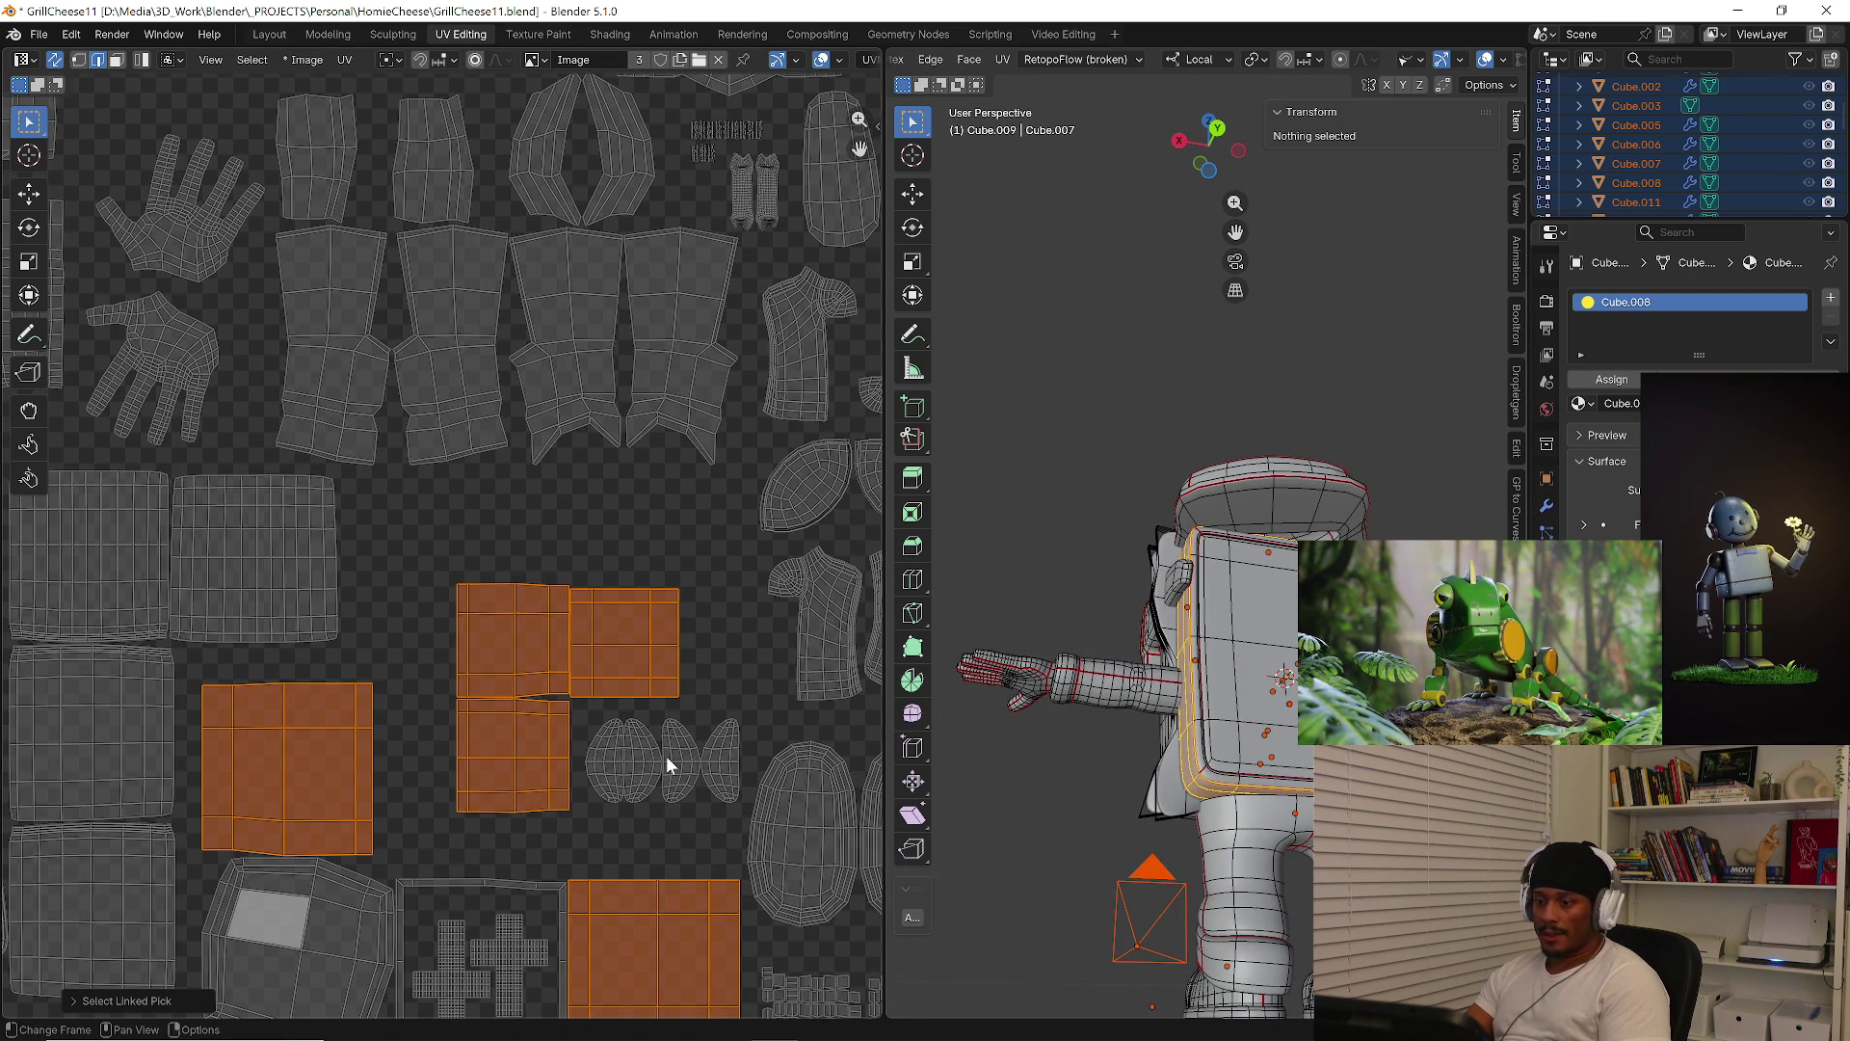
{"action": "key", "text": "ctrl+z"}
{"action": "key", "text": "ctrl+z"}
{"action": "key", "text": "ctrl+z"}
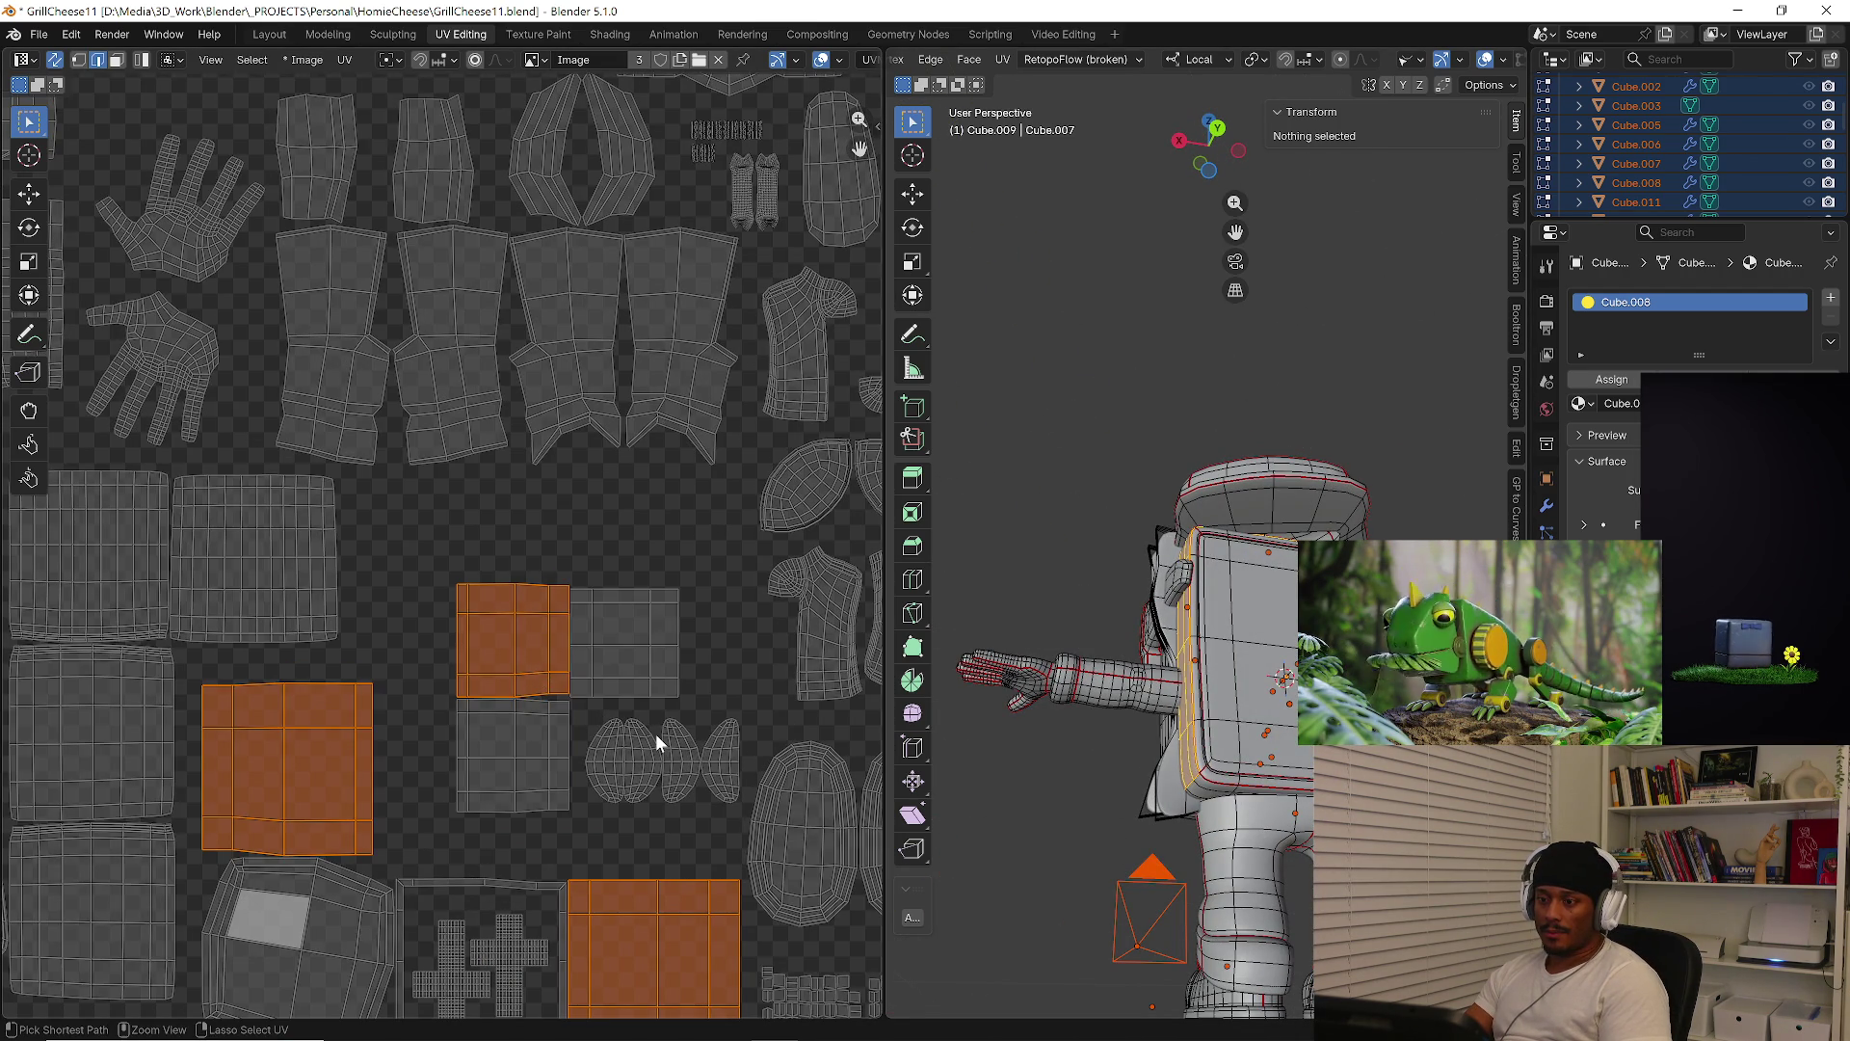
{"action": "key", "text": "ctrl+z"}
{"action": "key", "text": "ctrl+z"}
{"action": "key", "text": "ctrl+z"}
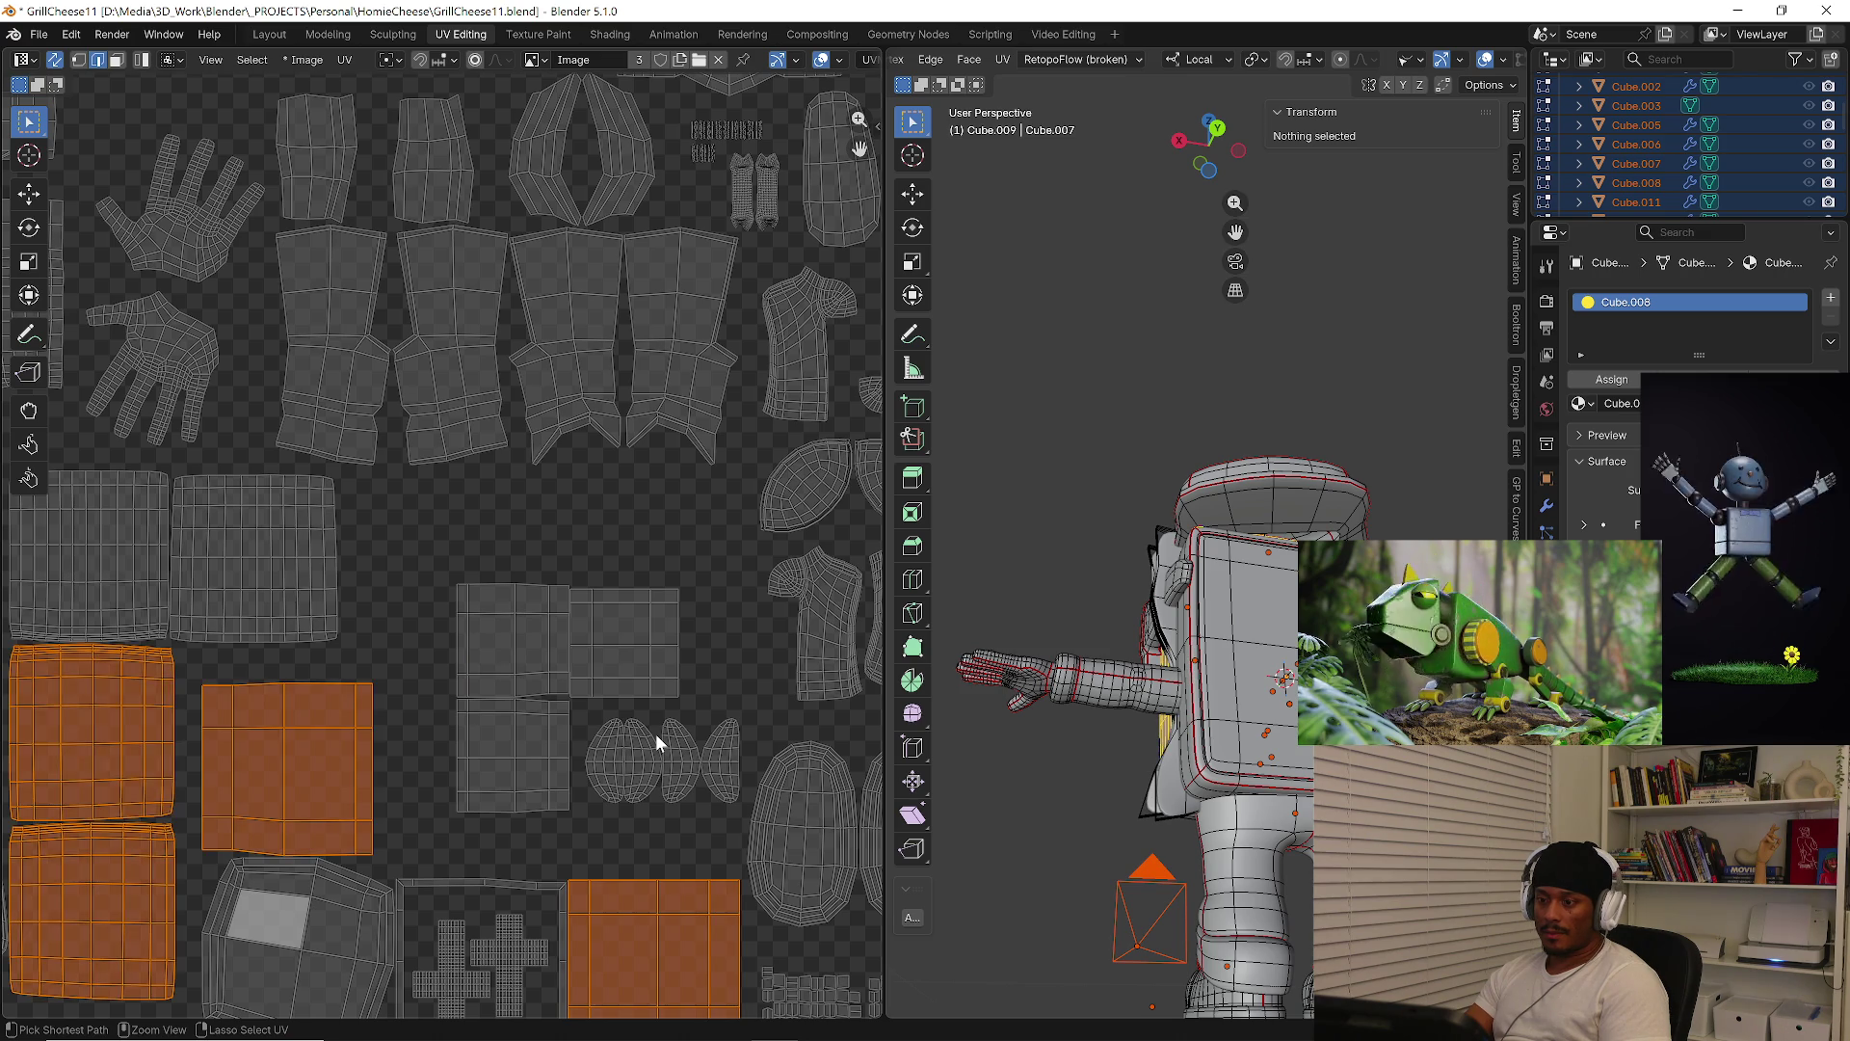
{"action": "key", "text": "ctrl+z"}
{"action": "key", "text": "ctrl+z"}
{"action": "key", "text": "ctrl+z"}
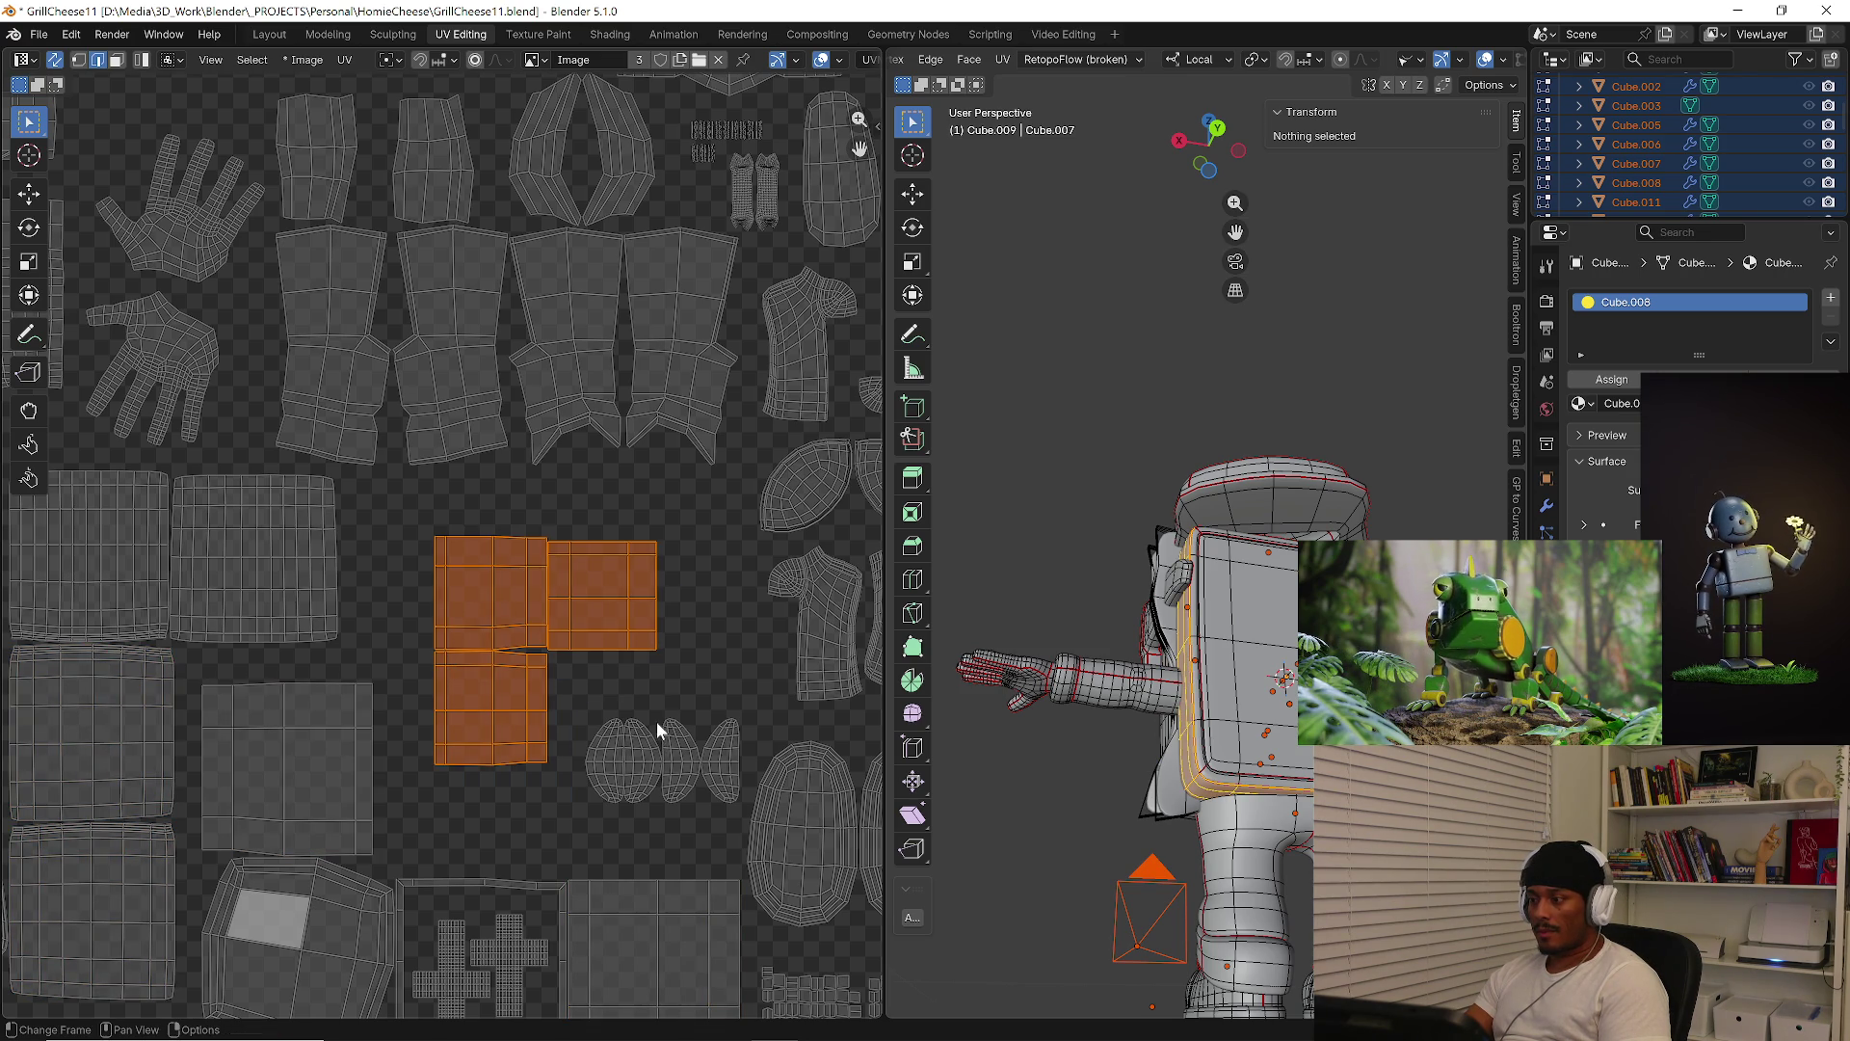
Add two more body islands to the selection with L and shrink the selected islands
{"action": "middle_click_drag", "start_coordinate": [1213, 753], "coordinate": [1251, 753]}
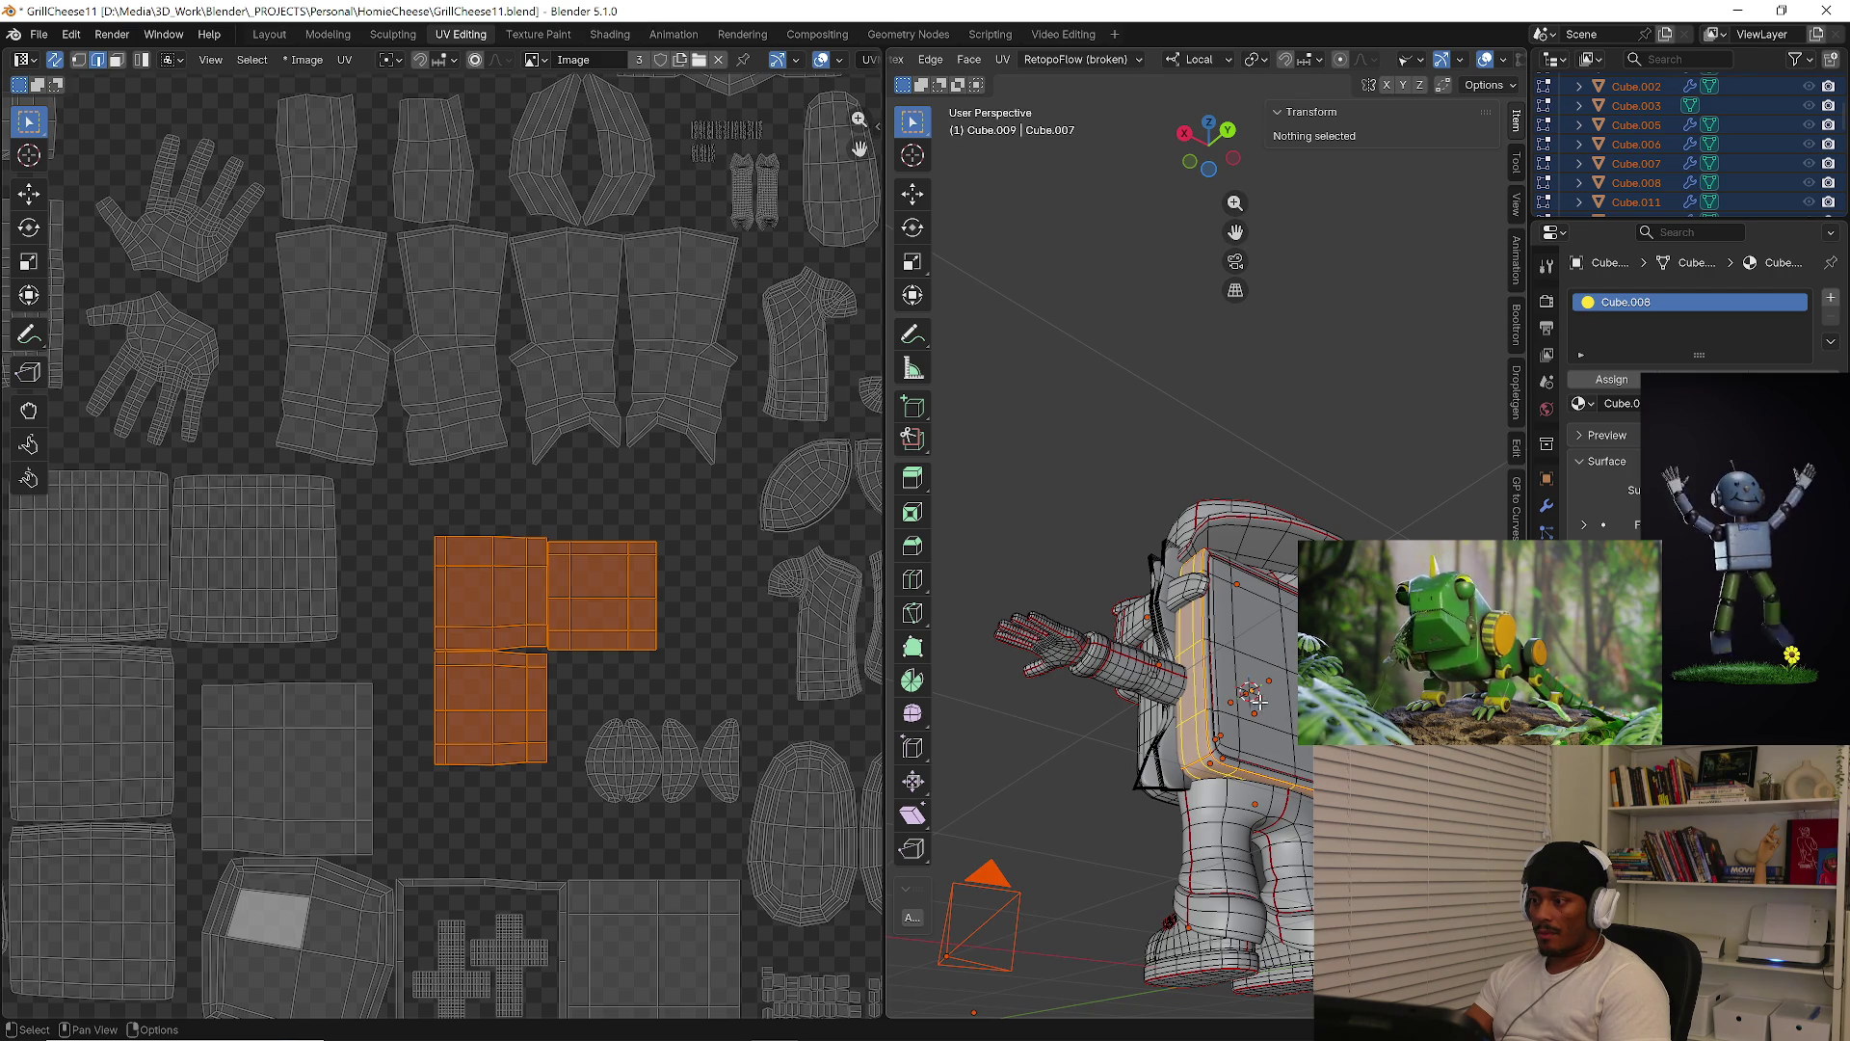
{"action": "middle_click_drag", "start_coordinate": [701, 729], "coordinate": [640, 611]}
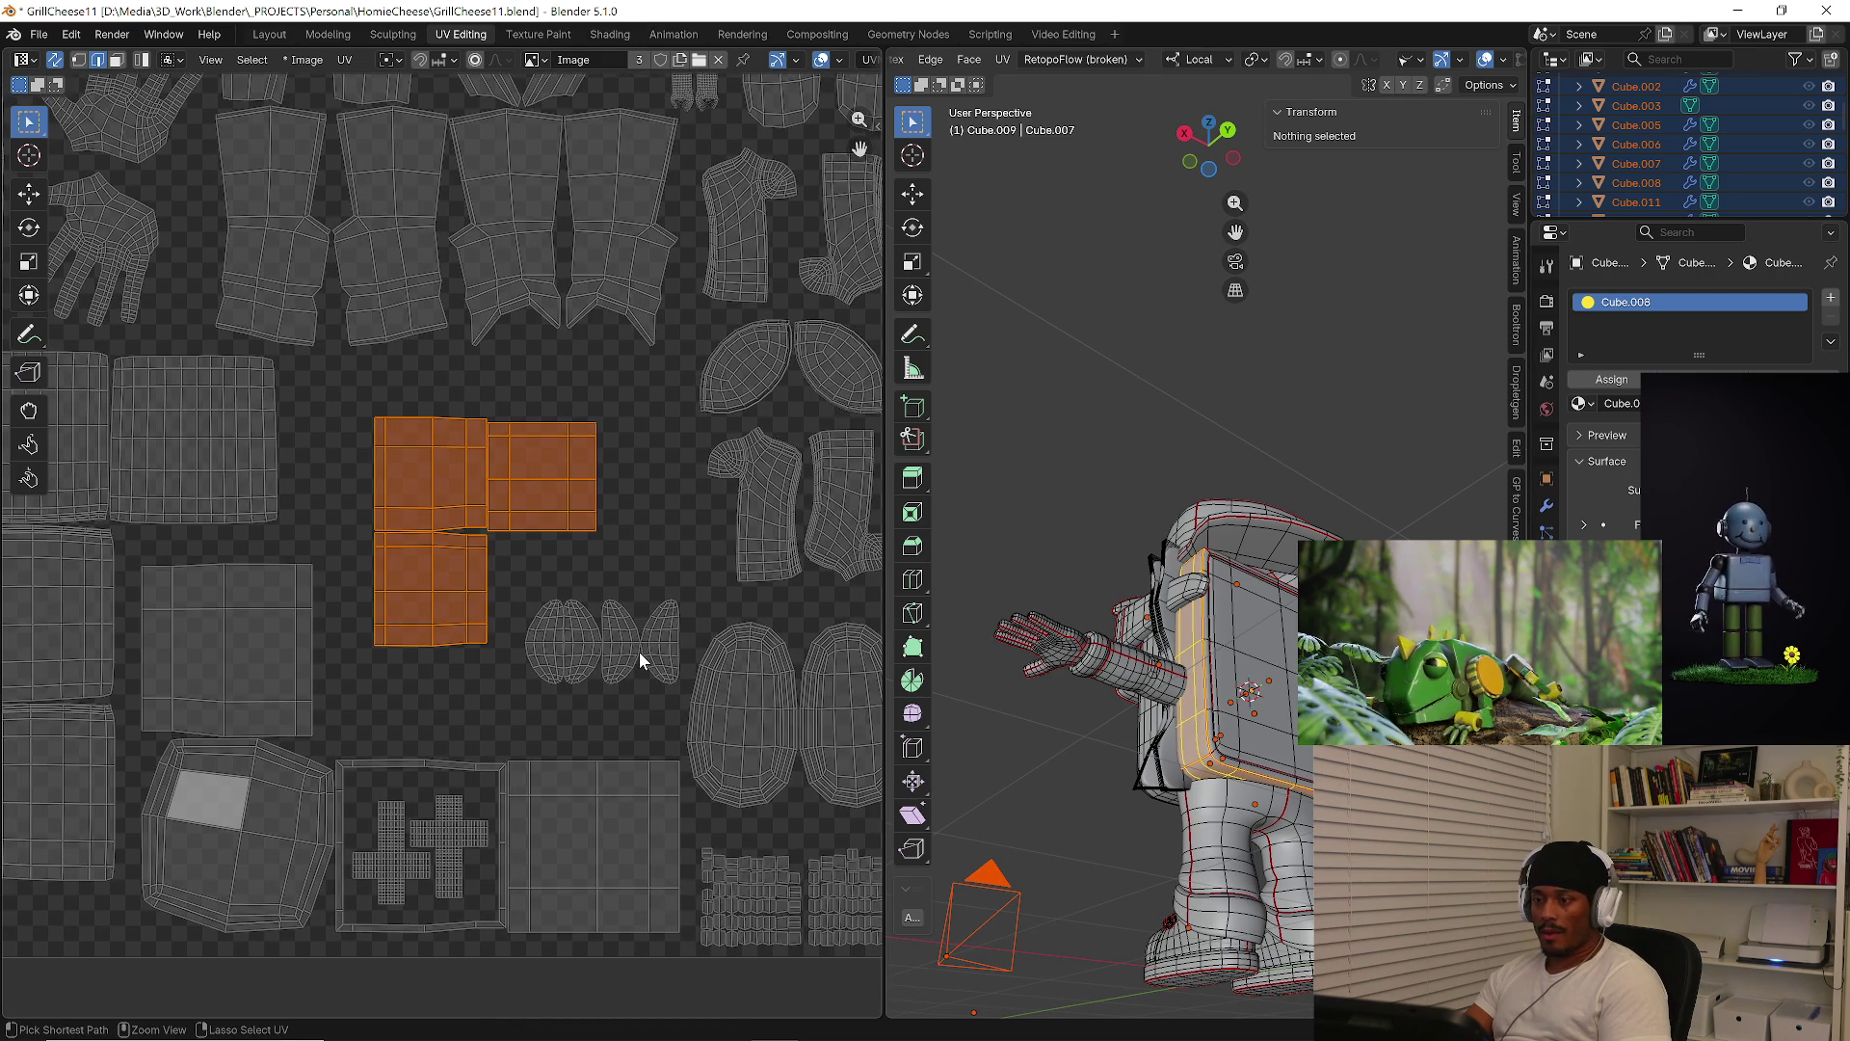
{"action": "key", "text": "s"}
{"action": "left_click", "coordinate": [622, 732]}
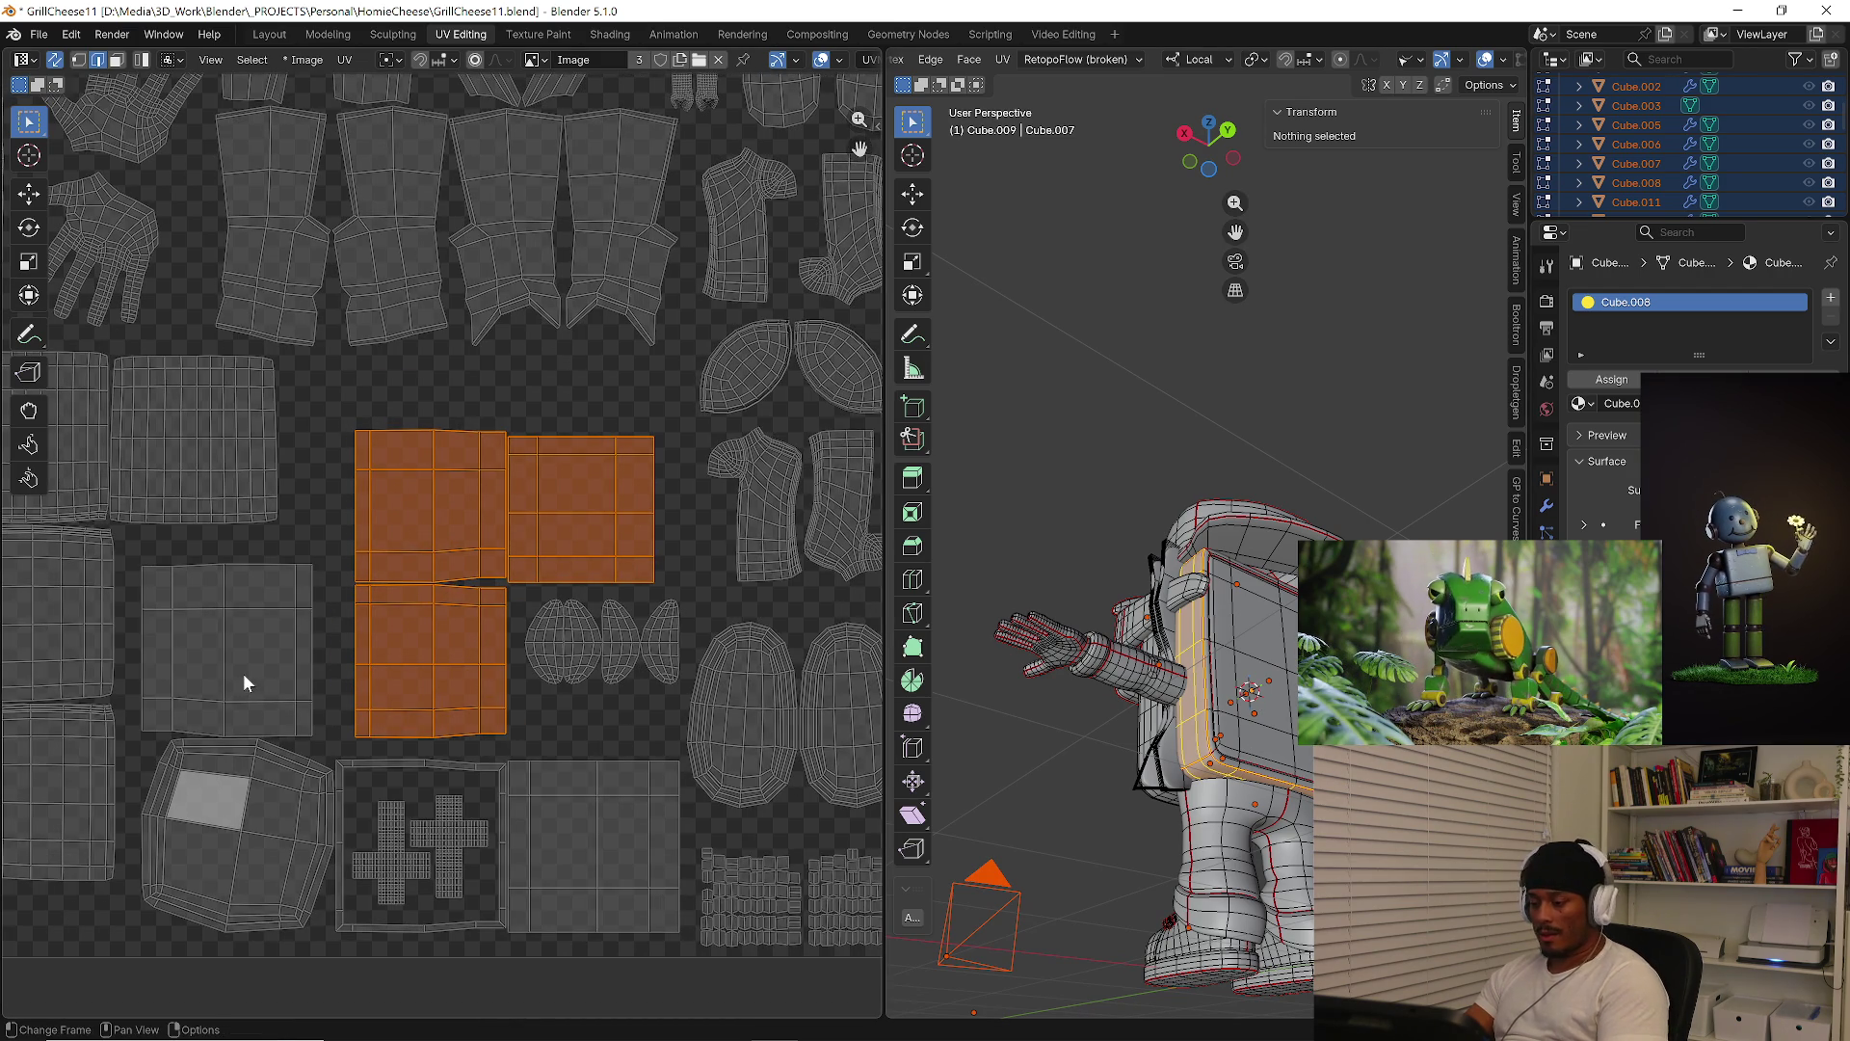
{"action": "key", "text": "l"}
{"action": "key", "text": "l"}
{"action": "key", "text": "Home"}
{"action": "key", "text": "s"}
{"action": "left_click", "coordinate": [681, 784]}
Move the selected islands out below the UV square
{"action": "middle_click_drag", "start_coordinate": [575, 916], "coordinate": [640, 711]}
{"action": "key", "text": "g"}
{"action": "left_click", "coordinate": [592, 974]}
{"action": "left_click", "coordinate": [679, 843]}
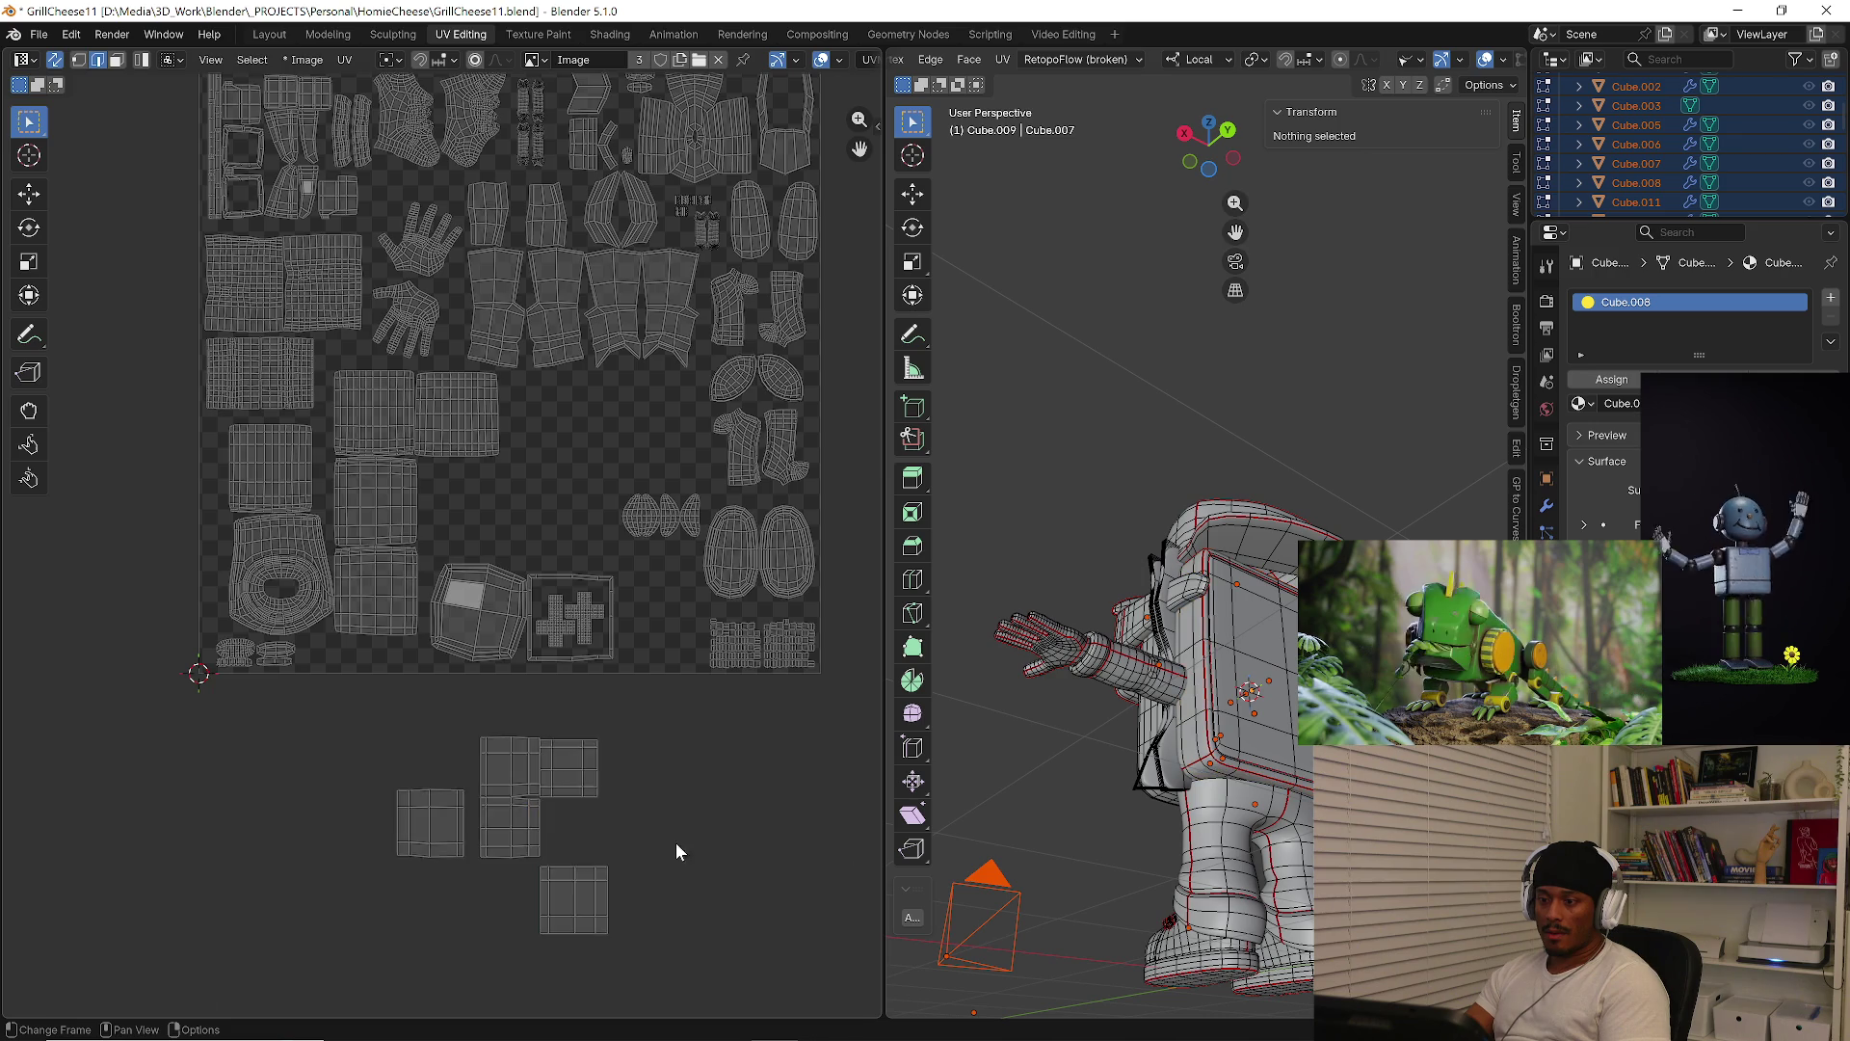
{"action": "scroll", "coordinate": [679, 843], "scroll_direction": "up", "scroll_amount": 2}
Move two islands up beside the others at the upper right
{"action": "key", "text": "l"}
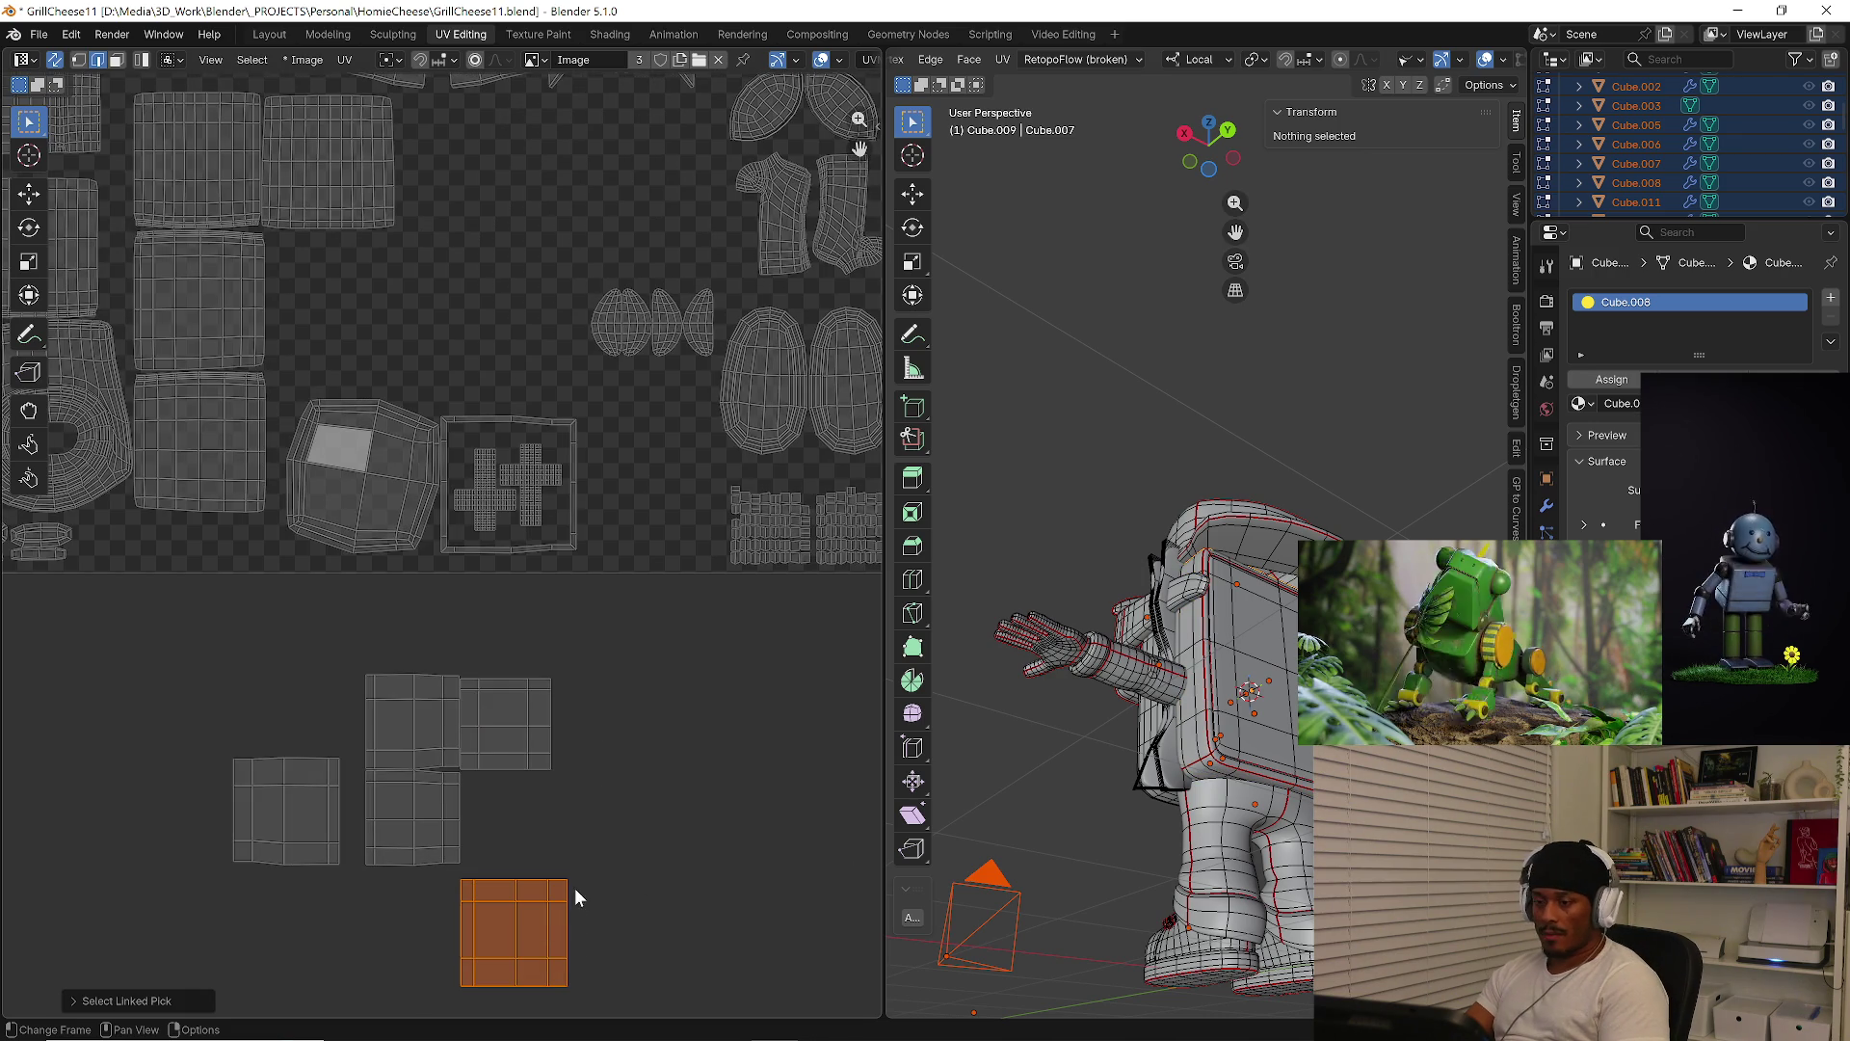
{"action": "key", "text": "g"}
{"action": "left_click", "coordinate": [576, 794]}
{"action": "left_click_drag", "start_coordinate": [161, 703], "coordinate": [347, 891]}
{"action": "key", "text": "g"}
{"action": "left_click", "coordinate": [672, 805]}
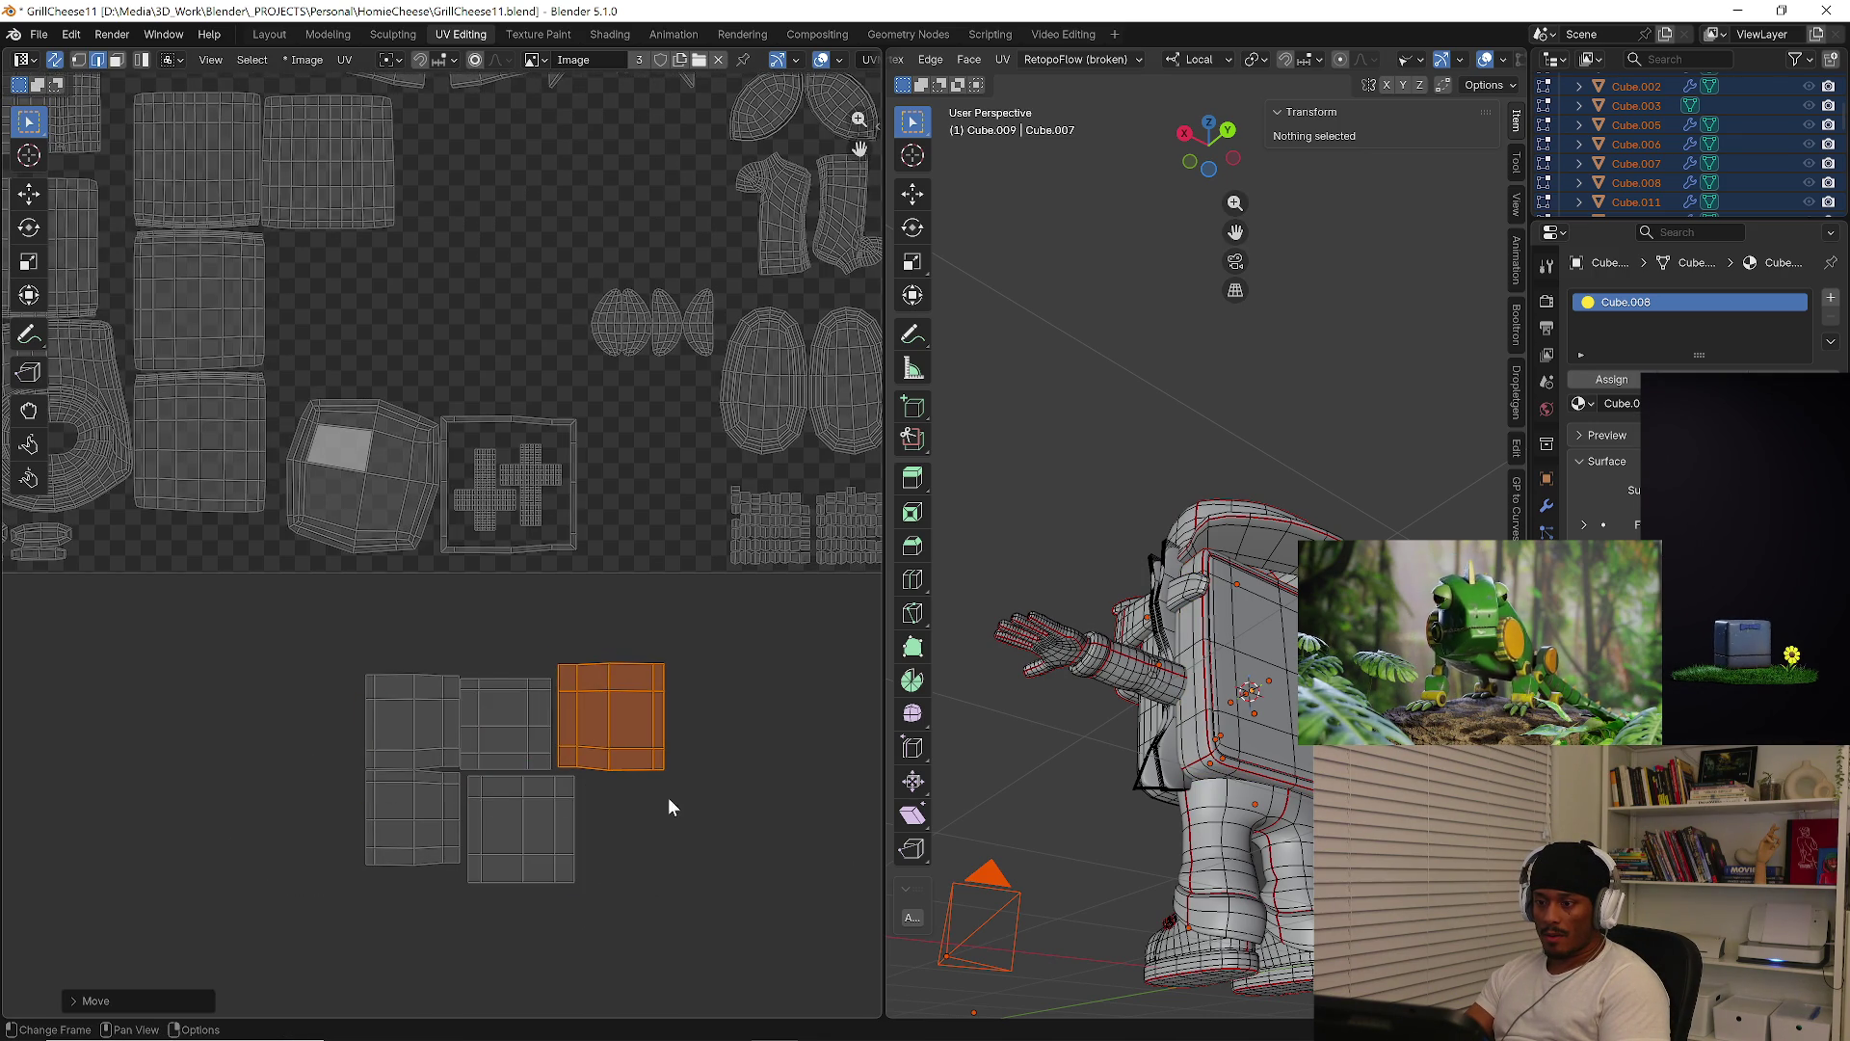
Nudge another island into line with the group
{"action": "scroll", "coordinate": [449, 749], "scroll_direction": "up", "scroll_amount": 4}
{"action": "scroll", "coordinate": [535, 680], "scroll_direction": "up", "scroll_amount": 2}
{"action": "scroll", "coordinate": [645, 666], "scroll_direction": "down", "scroll_amount": 2}
{"action": "left_click", "coordinate": [645, 667]}
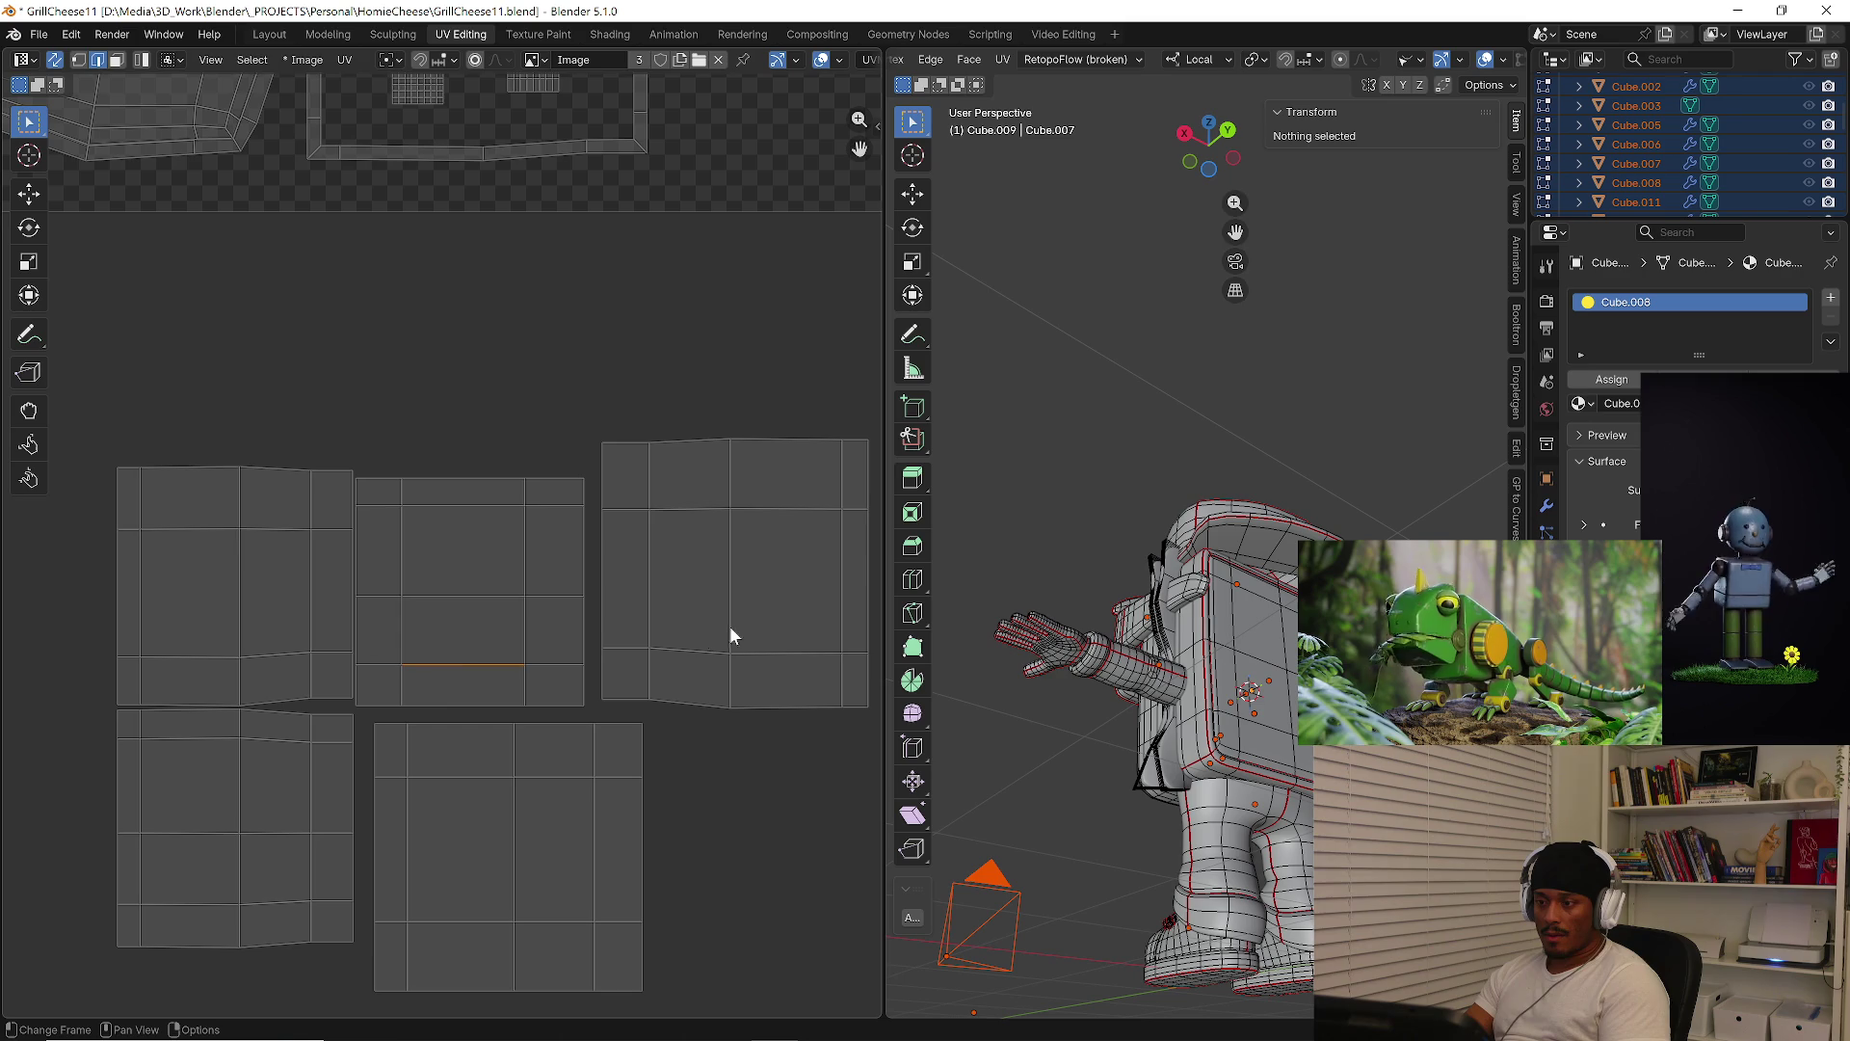
{"action": "key", "text": "l"}
{"action": "key", "text": "g"}
{"action": "left_click", "coordinate": [724, 638]}
Nudge the bottom-left island down and to the left
{"action": "middle_click_drag", "start_coordinate": [371, 742], "coordinate": [409, 723]}
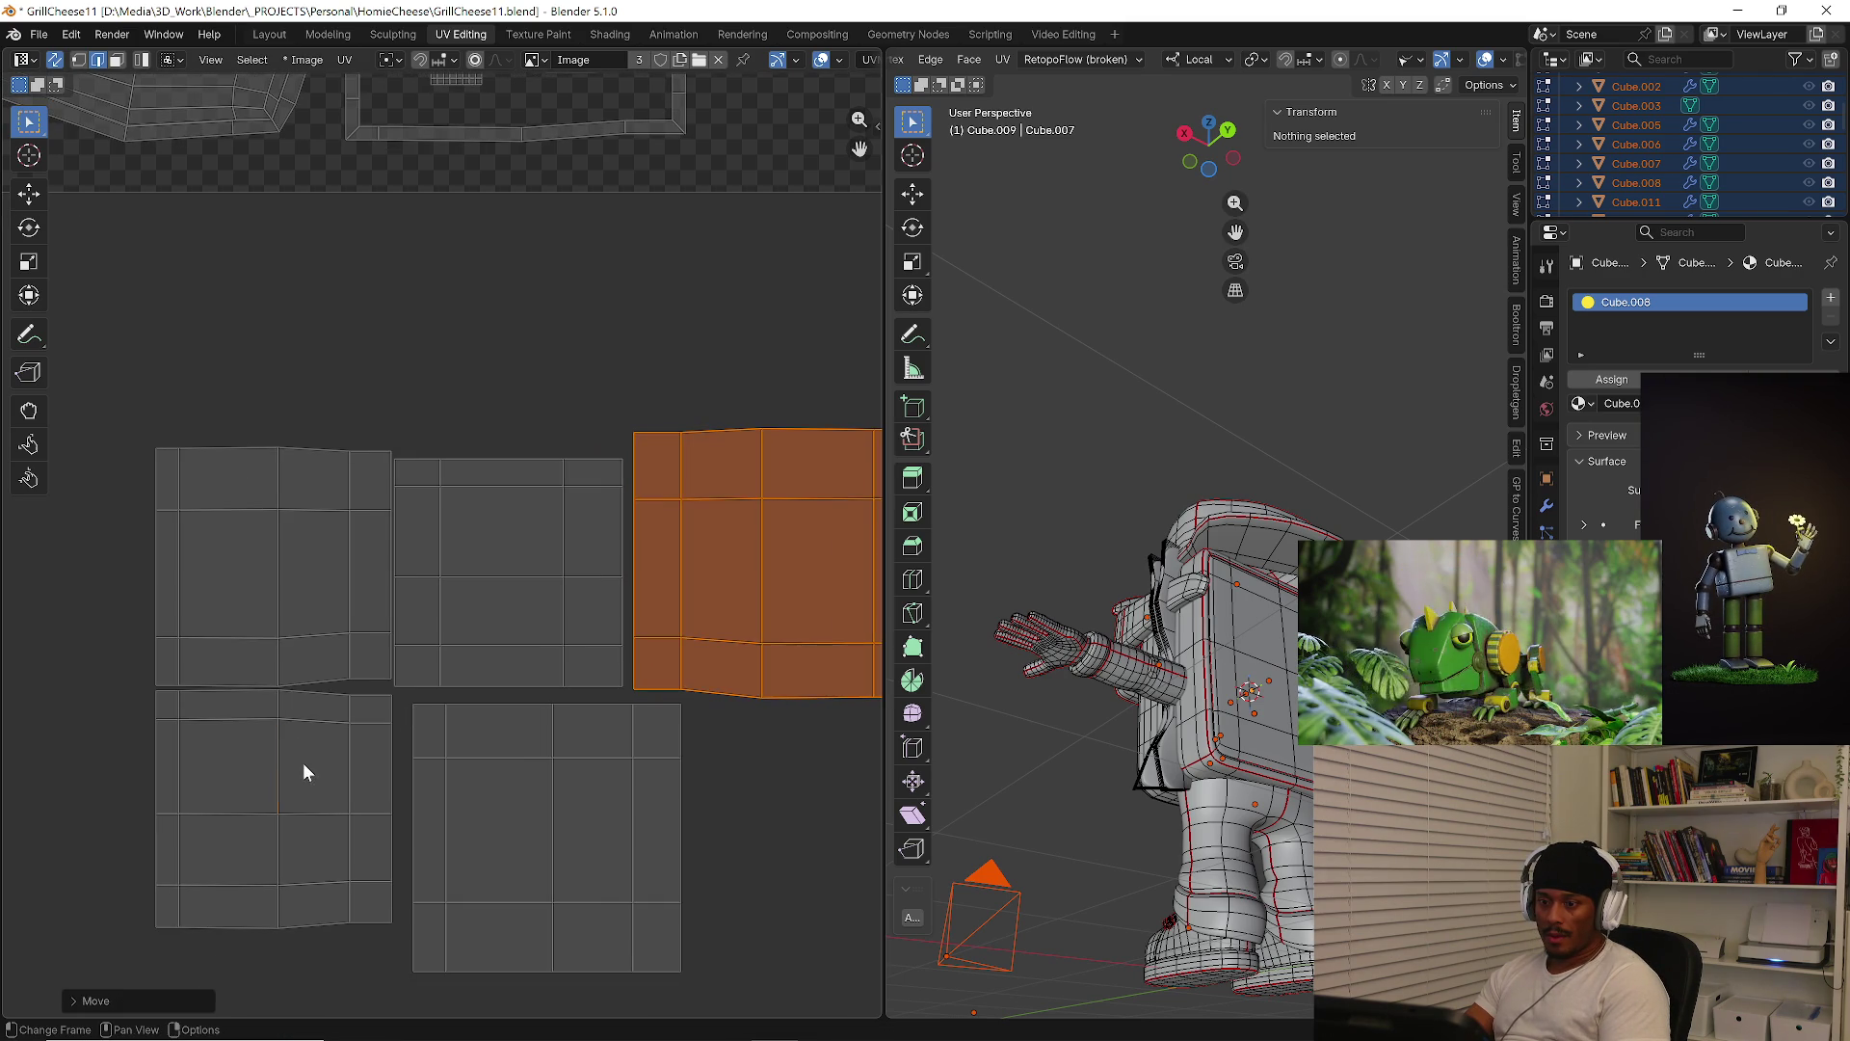
{"action": "left_click", "coordinate": [322, 777]}
{"action": "key", "text": "l"}
{"action": "key", "text": "g"}
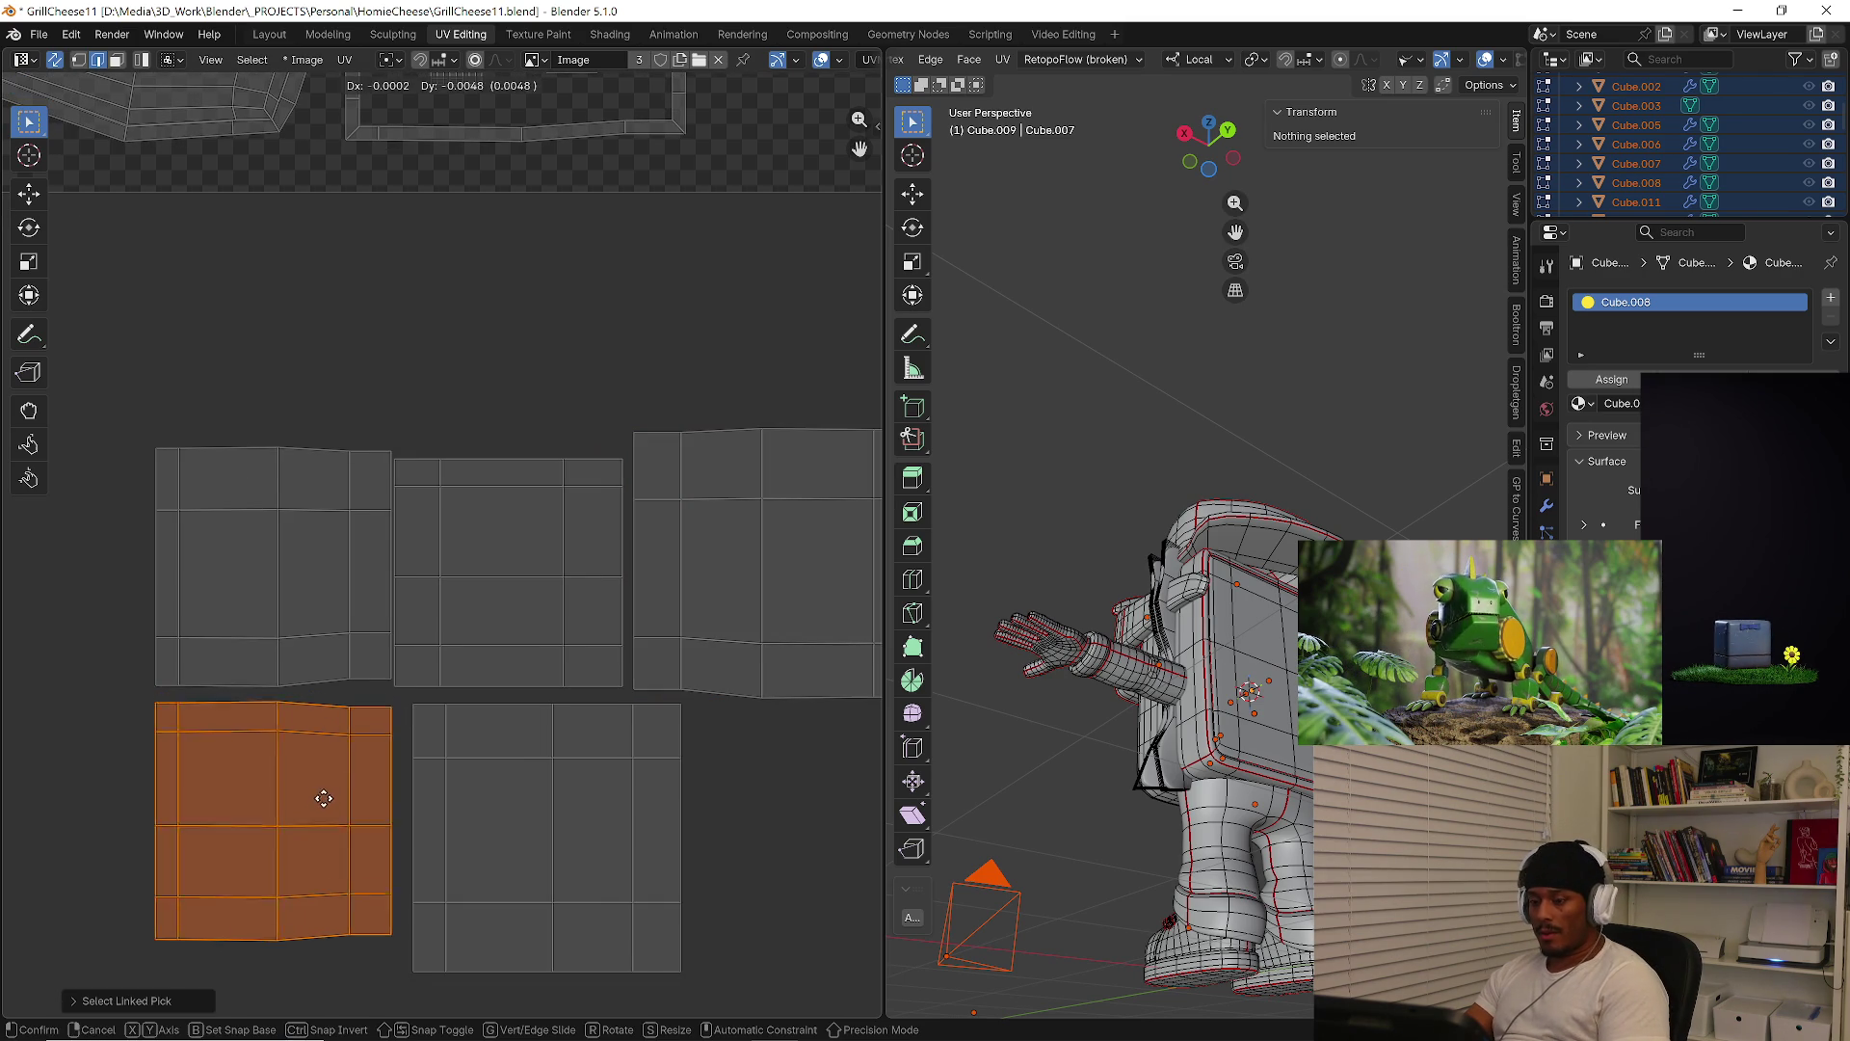
{"action": "left_click", "coordinate": [320, 798]}
{"action": "scroll", "coordinate": [503, 778], "scroll_direction": "down", "scroll_amount": 5}
Box-select the rearranged six-island group, shrink it, and place it inside the UV tile's gap
{"action": "mouse_move", "coordinate": [260, 566]}
{"action": "left_mouse_down"}
{"action": "mouse_move", "coordinate": [720, 841]}
{"action": "mouse_move", "coordinate": [696, 790]}
{"action": "left_mouse_up"}
{"action": "left_click", "coordinate": [401, 653]}
{"action": "left_click_drag", "start_coordinate": [349, 620], "coordinate": [743, 879]}
{"action": "key", "text": "s"}
{"action": "left_click", "coordinate": [690, 847]}
{"action": "key", "text": "g"}
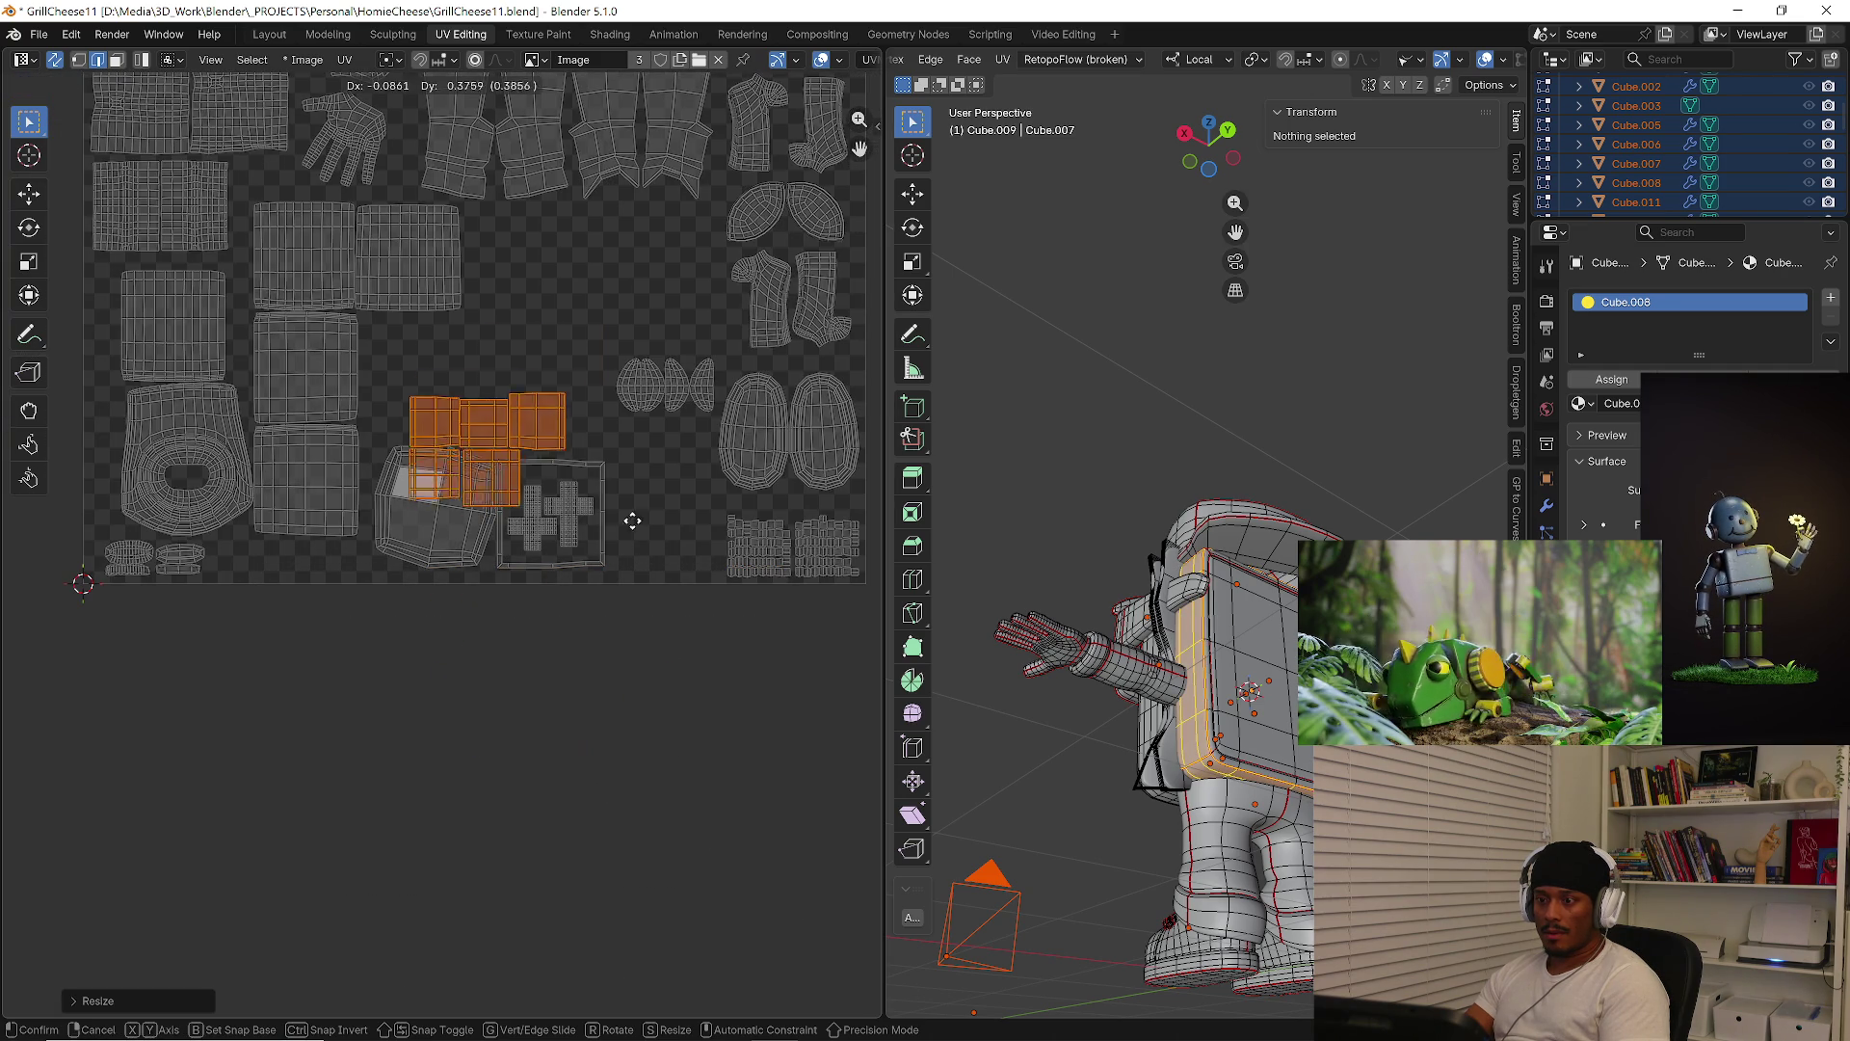
{"action": "left_click", "coordinate": [696, 374]}
{"action": "middle_click_drag", "start_coordinate": [644, 474], "coordinate": [549, 633]}
{"action": "scroll", "coordinate": [550, 675], "scroll_direction": "down", "scroll_amount": 2}
{"action": "scroll", "coordinate": [487, 736], "scroll_direction": "up", "scroll_amount": 2}
{"action": "left_click", "coordinate": [416, 768]}
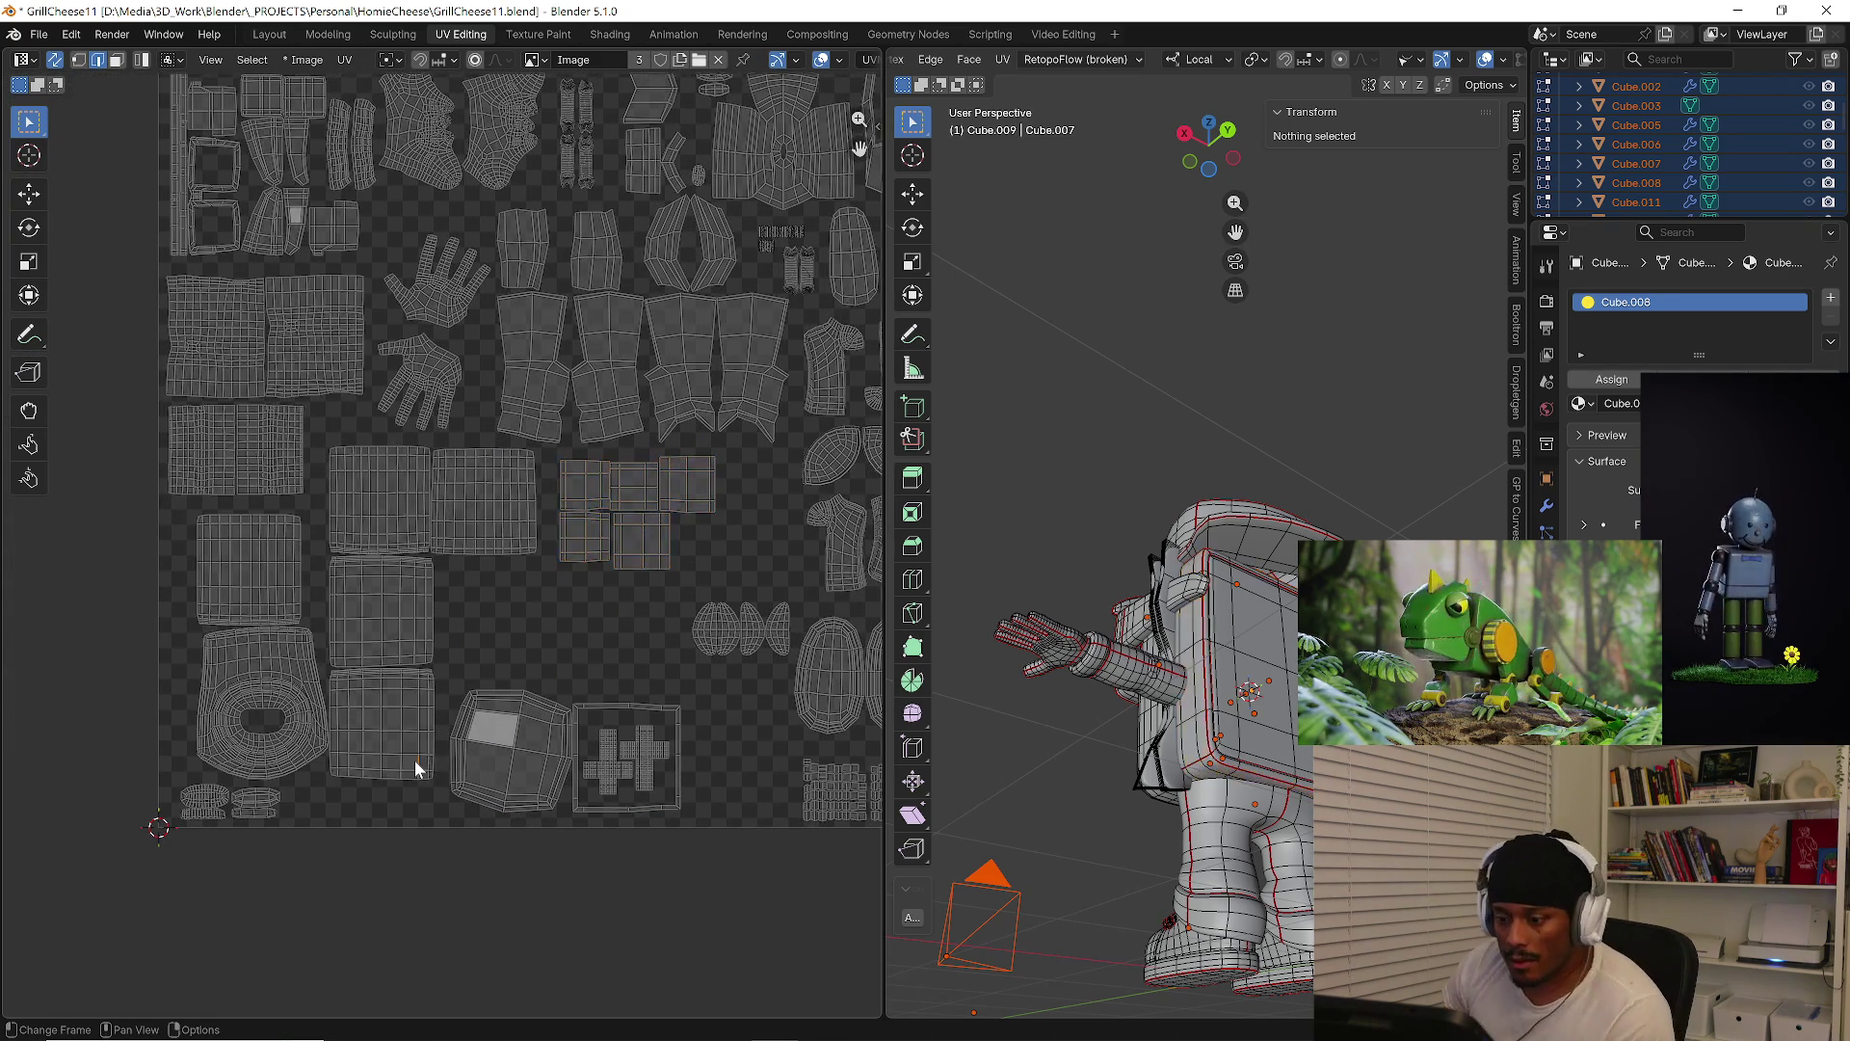
Move a square island up-right, then scale four square islands down
{"action": "key", "text": "l"}
{"action": "key", "text": "g"}
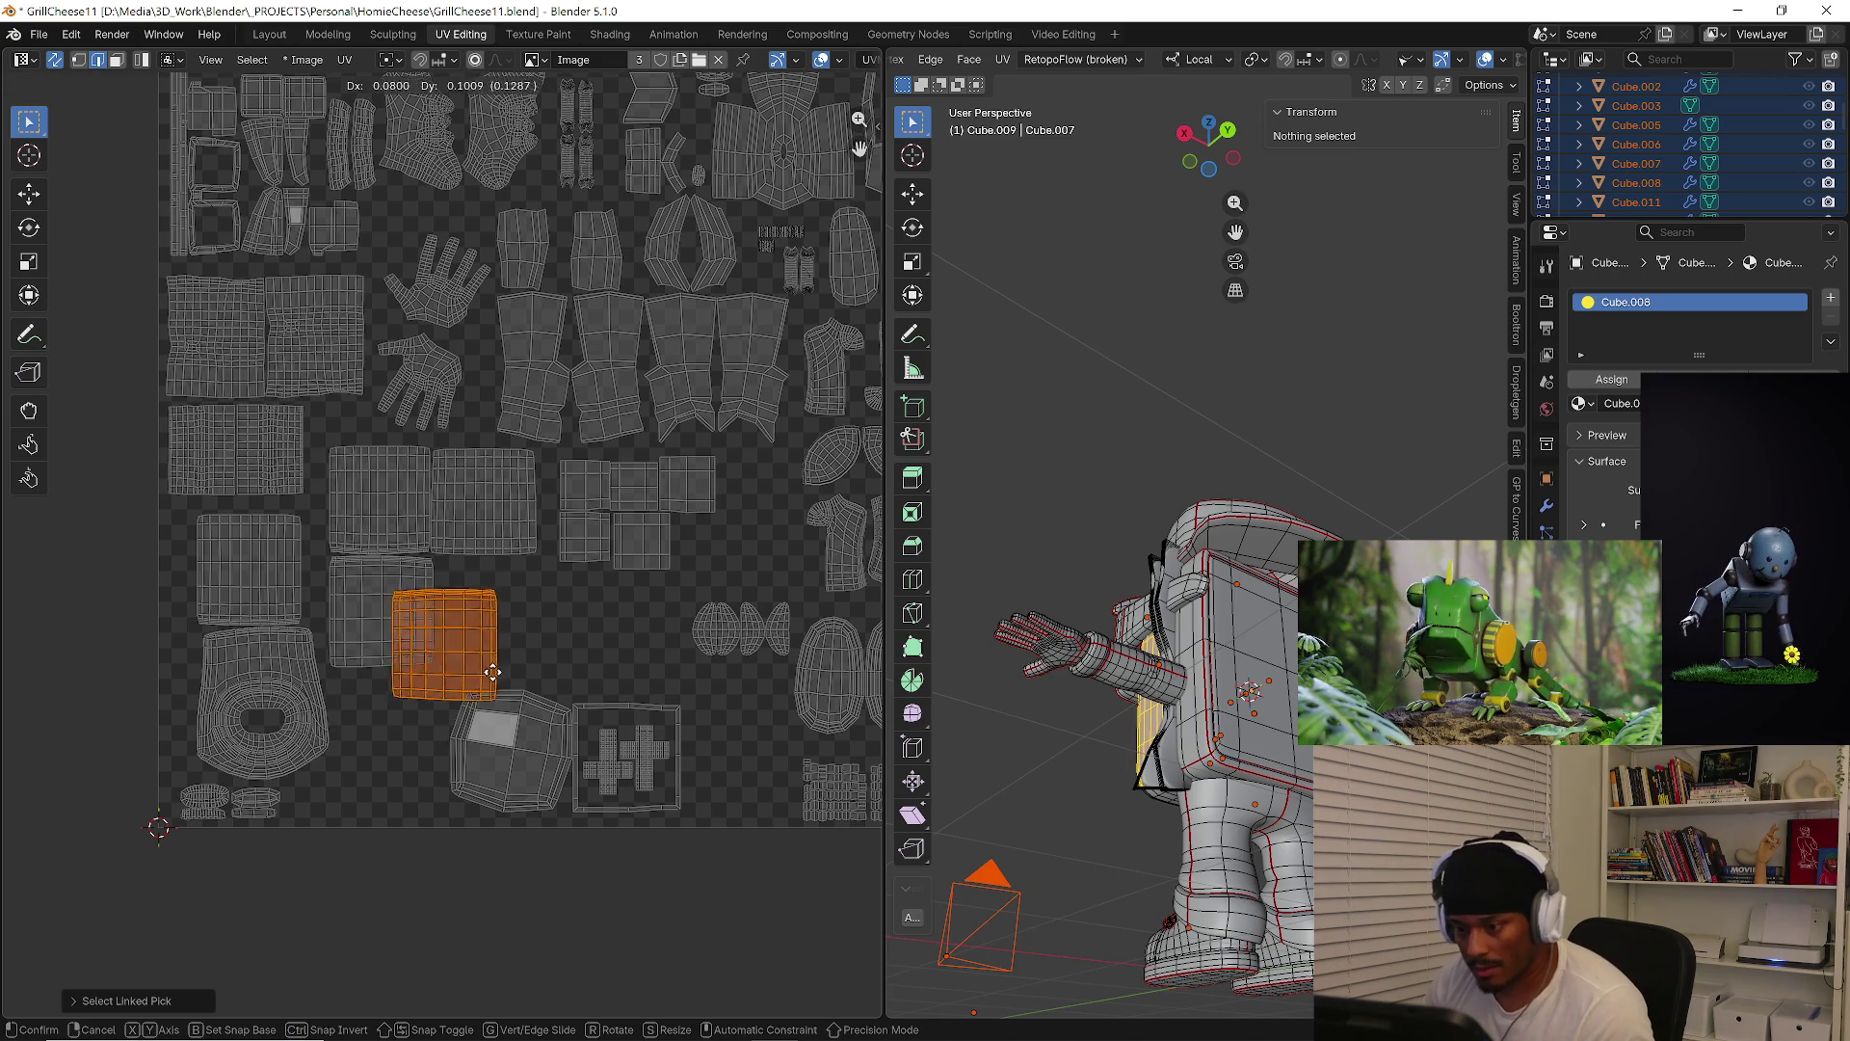
{"action": "left_click", "coordinate": [525, 660]}
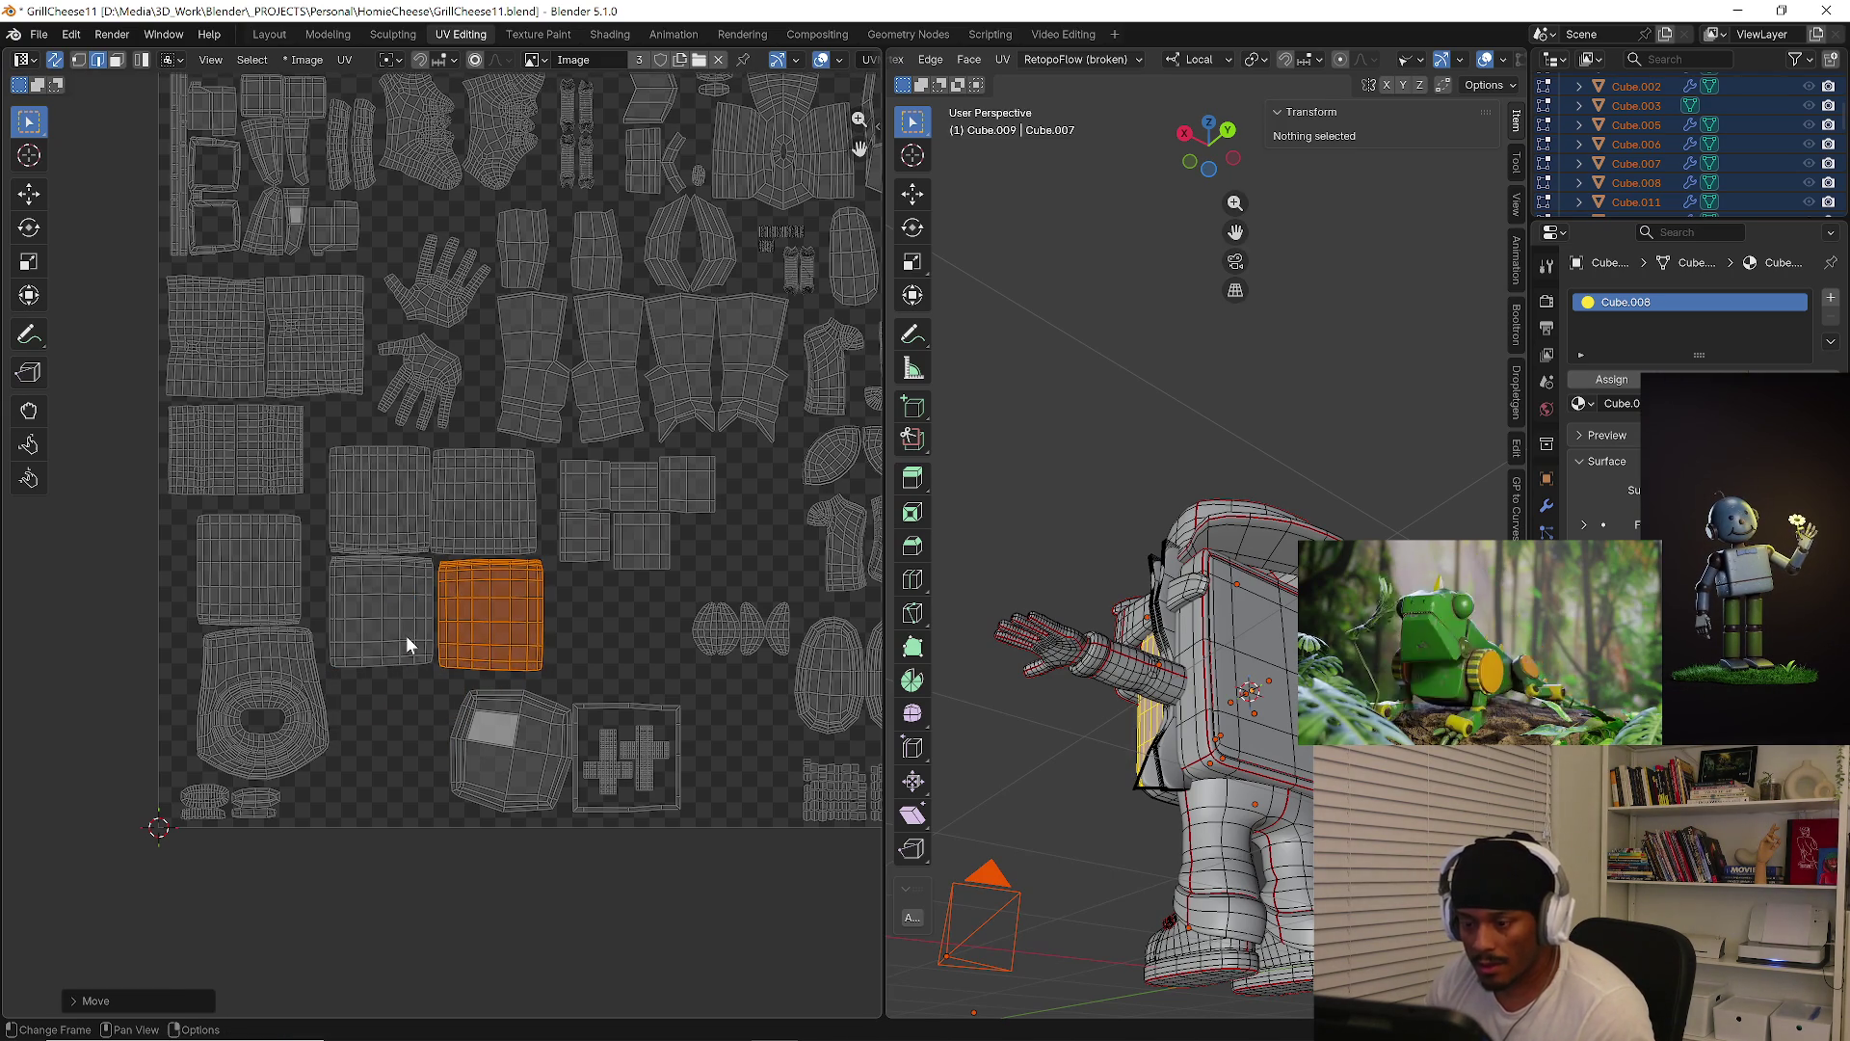
{"action": "key", "text": "l"}
{"action": "key", "text": "l"}
{"action": "middle_click_drag", "start_coordinate": [1060, 405], "coordinate": [1156, 405]}
{"action": "key", "text": "s"}
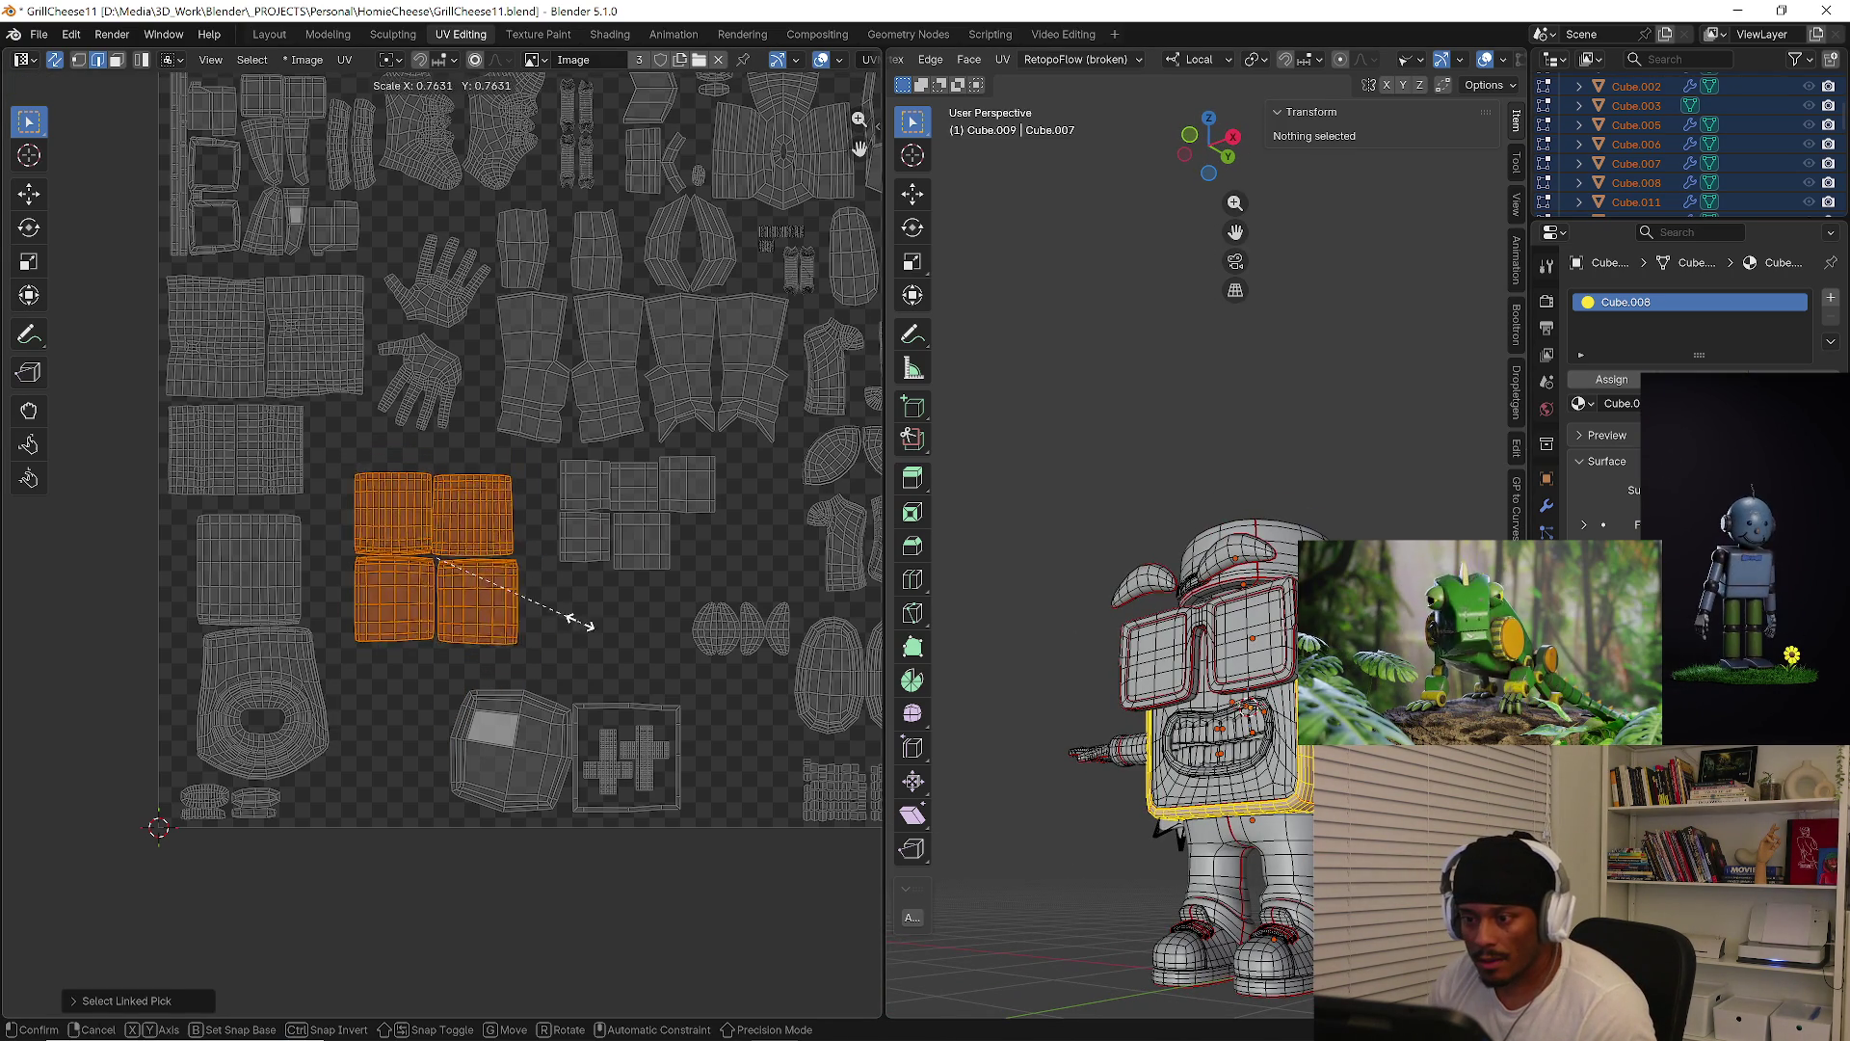
{"action": "left_click", "coordinate": [595, 603]}
{"action": "left_click", "coordinate": [372, 650]}
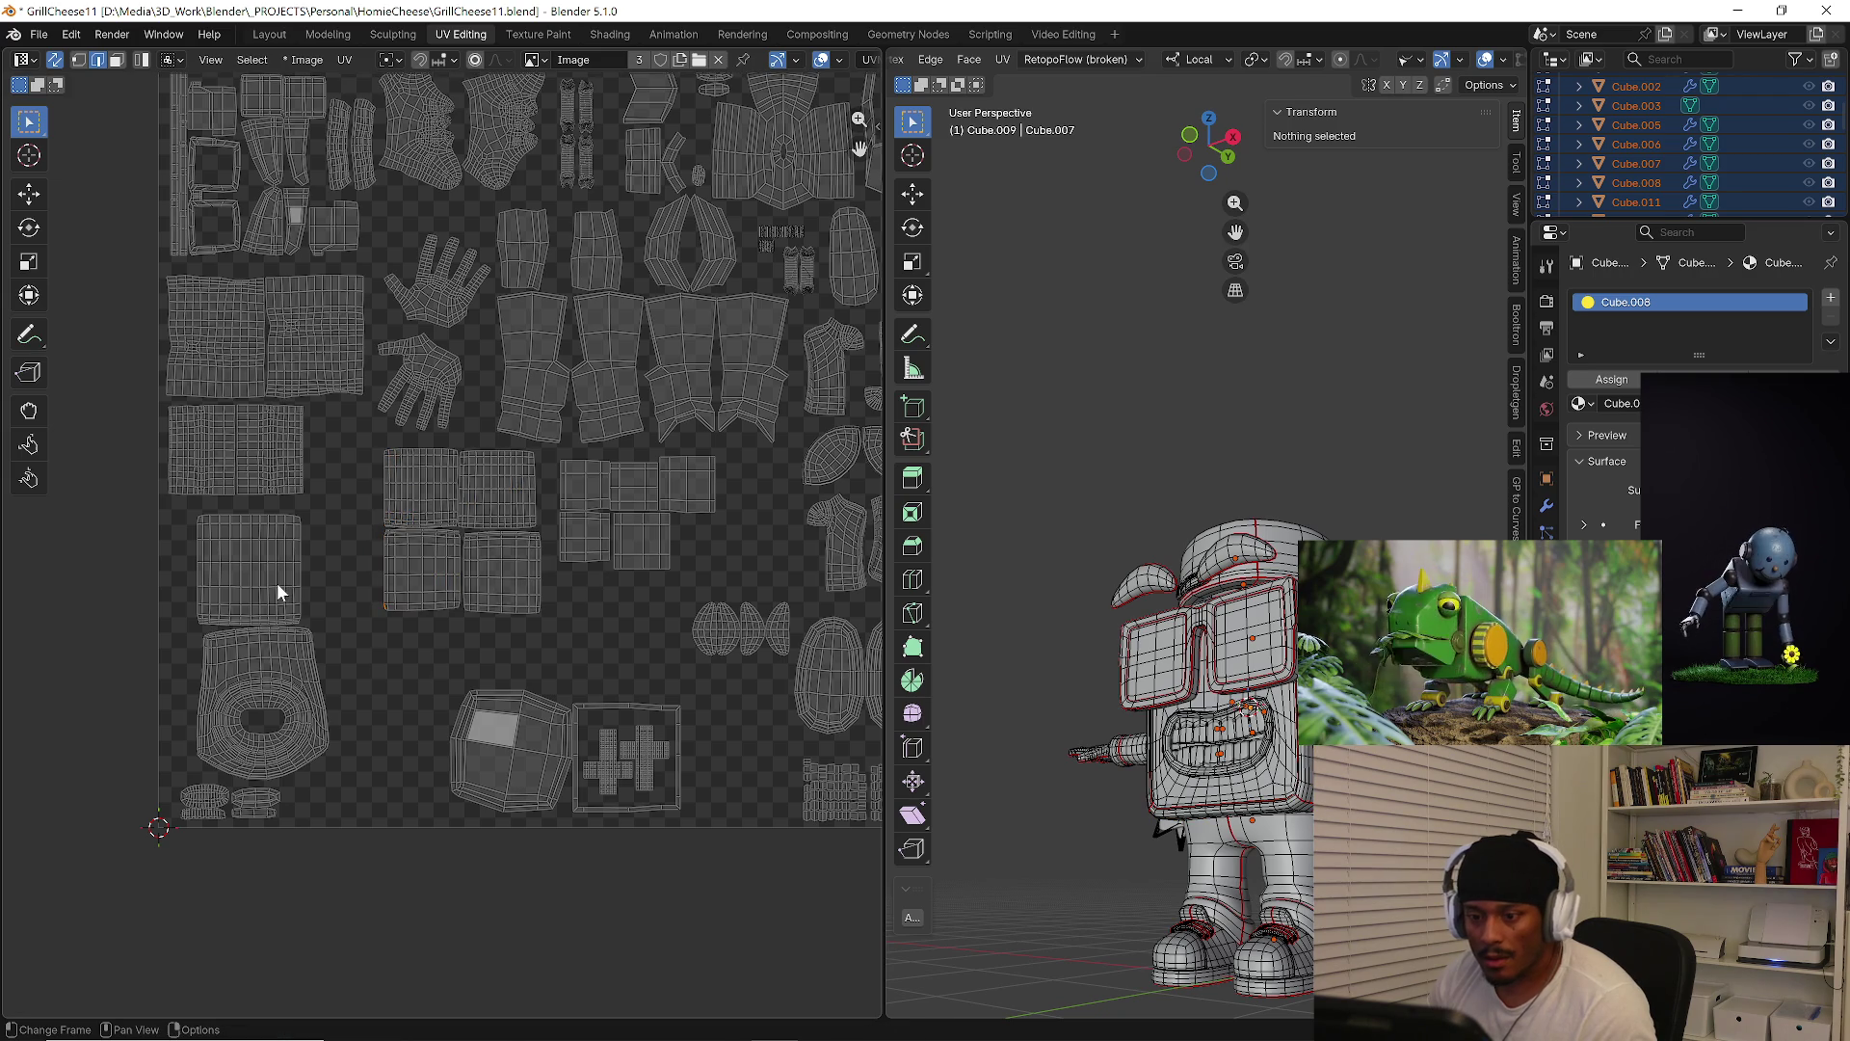
Try selecting the upper and square islands, then undo those selection changes
{"action": "key", "text": "l"}
{"action": "middle_click_drag", "start_coordinate": [978, 687], "coordinate": [140, 675]}
{"action": "key", "text": "l"}
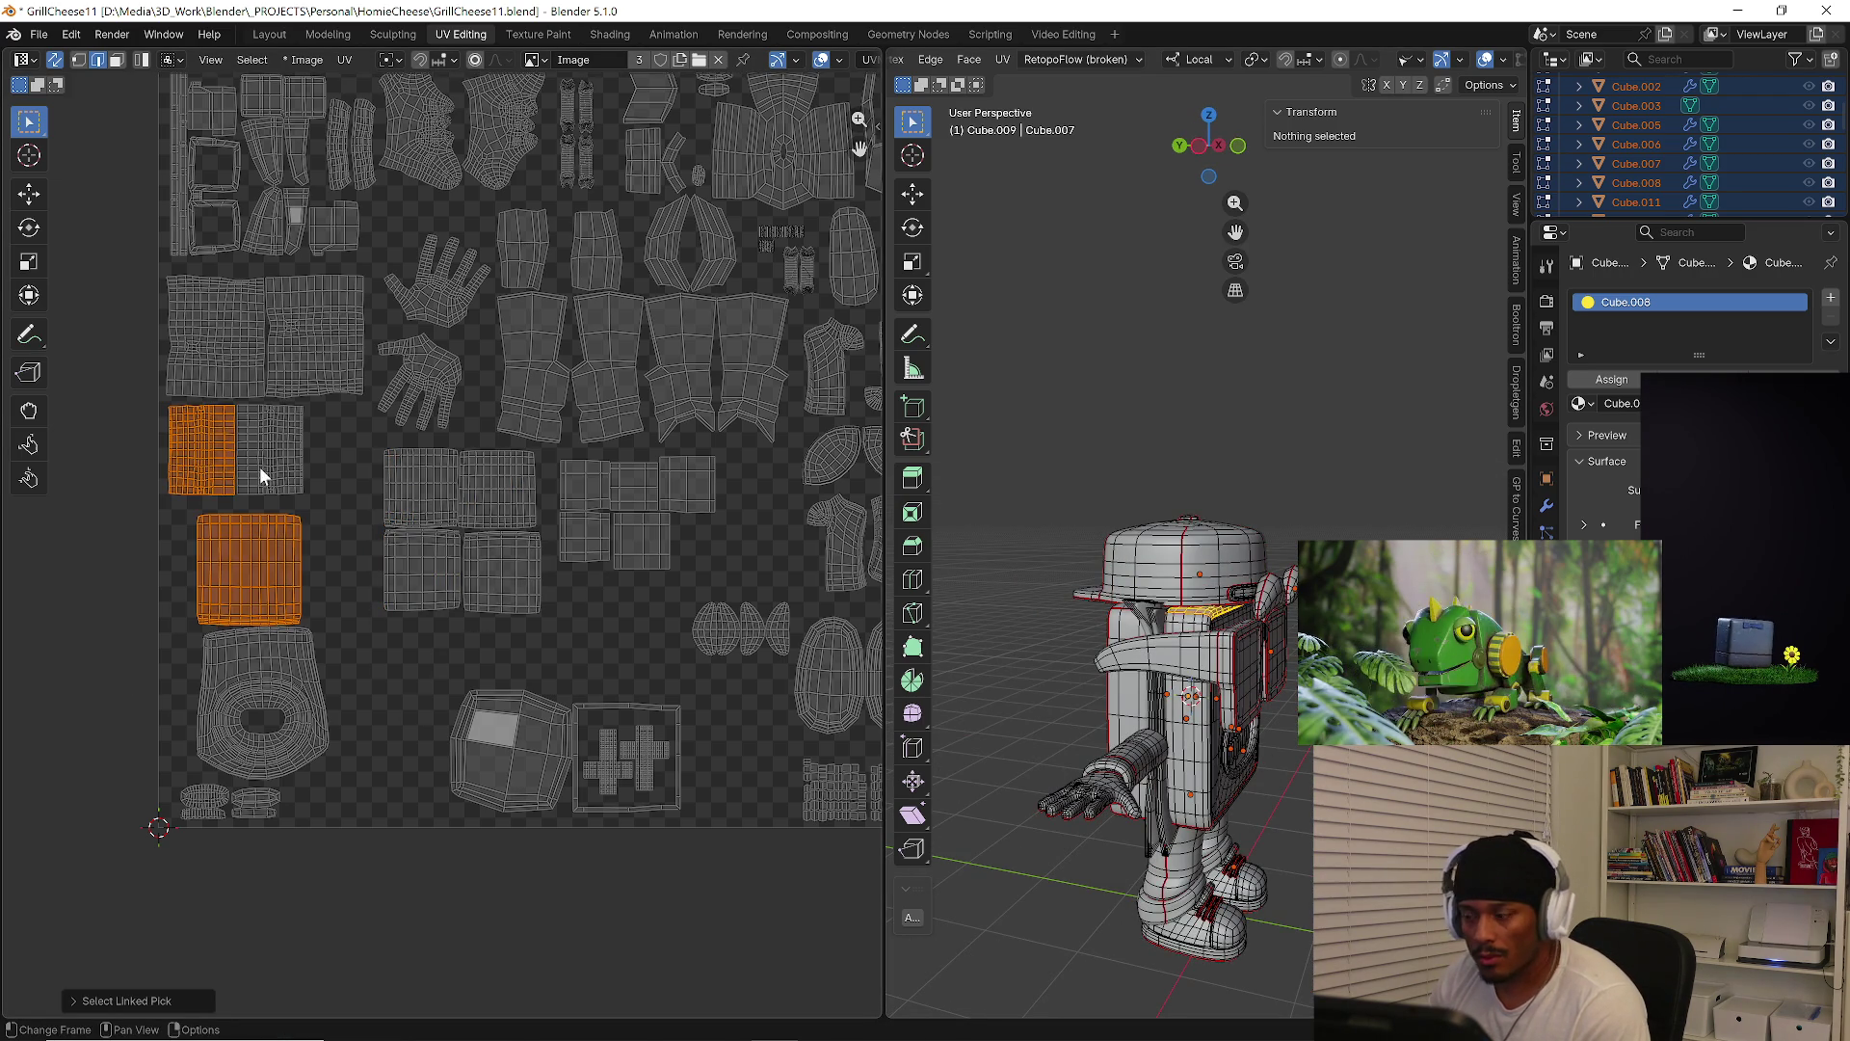
{"action": "key", "text": "l"}
{"action": "left_click", "coordinate": [159, 600]}
{"action": "key", "text": "l"}
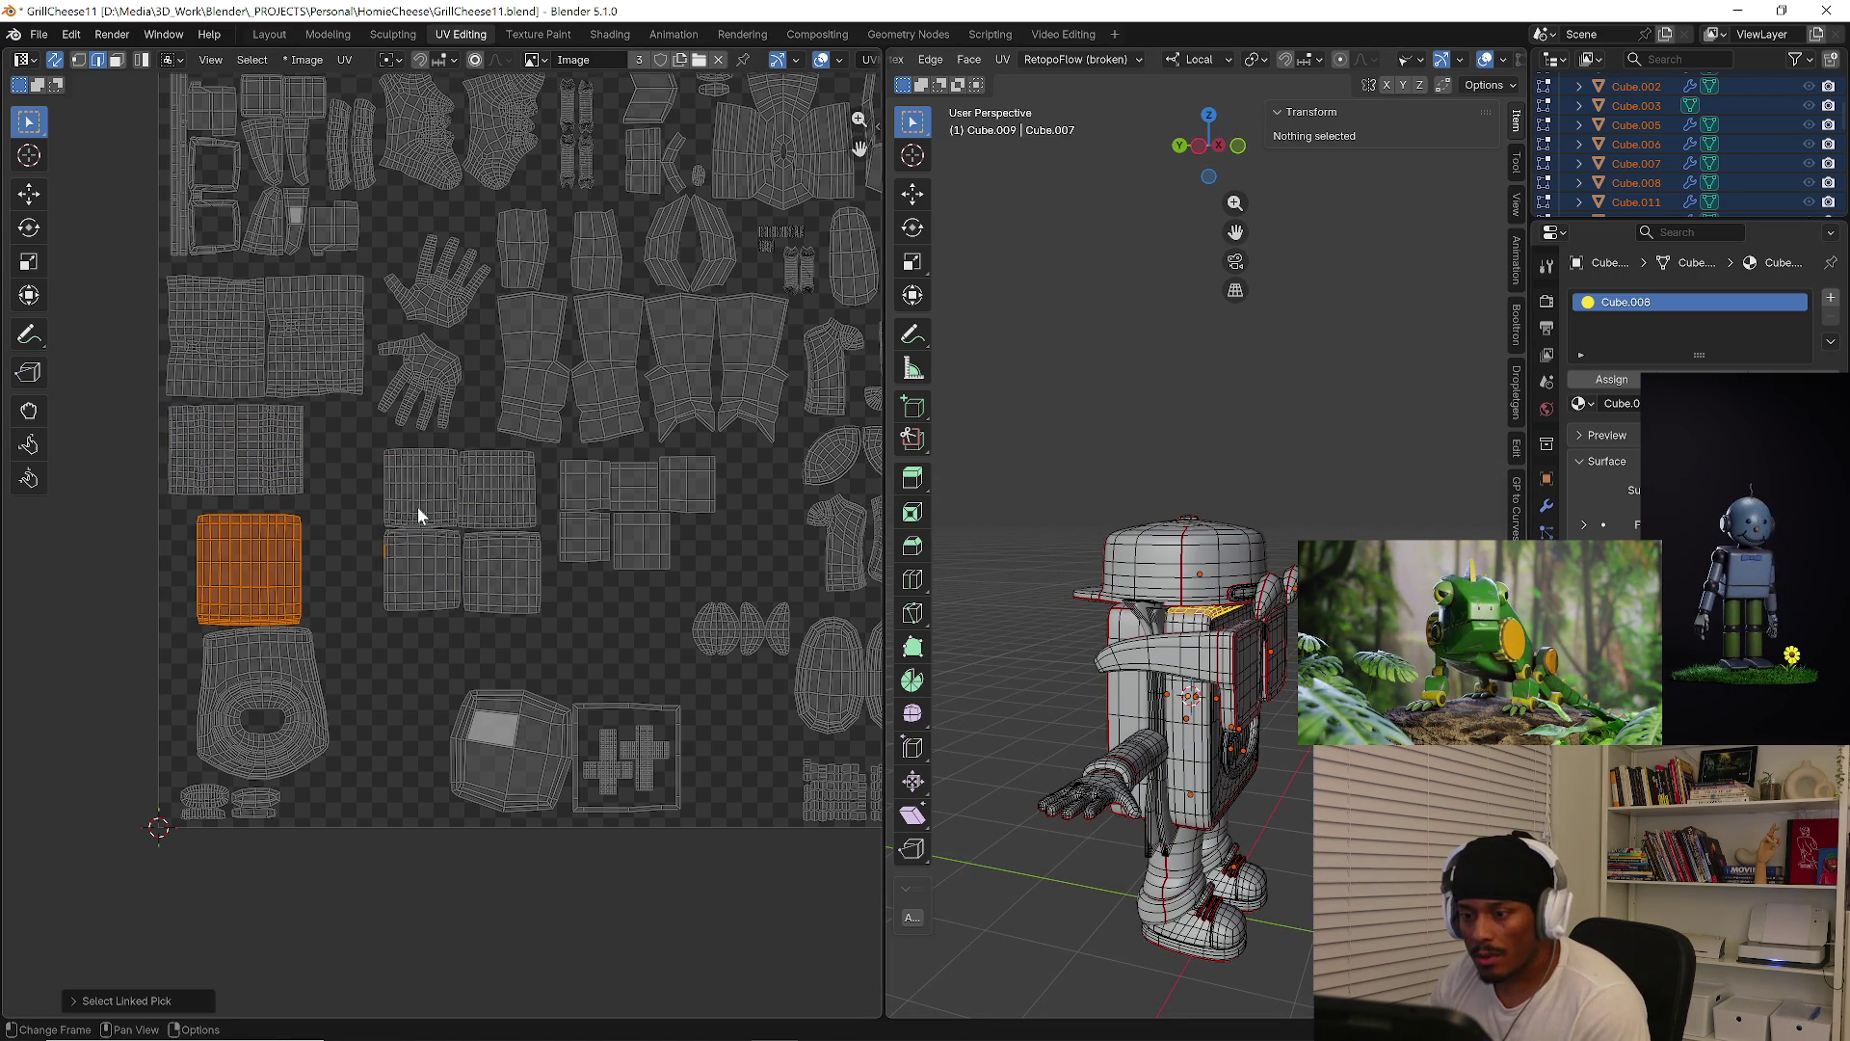
{"action": "key", "text": "l"}
{"action": "key", "text": "l"}
{"action": "left_click", "coordinate": [376, 607]}
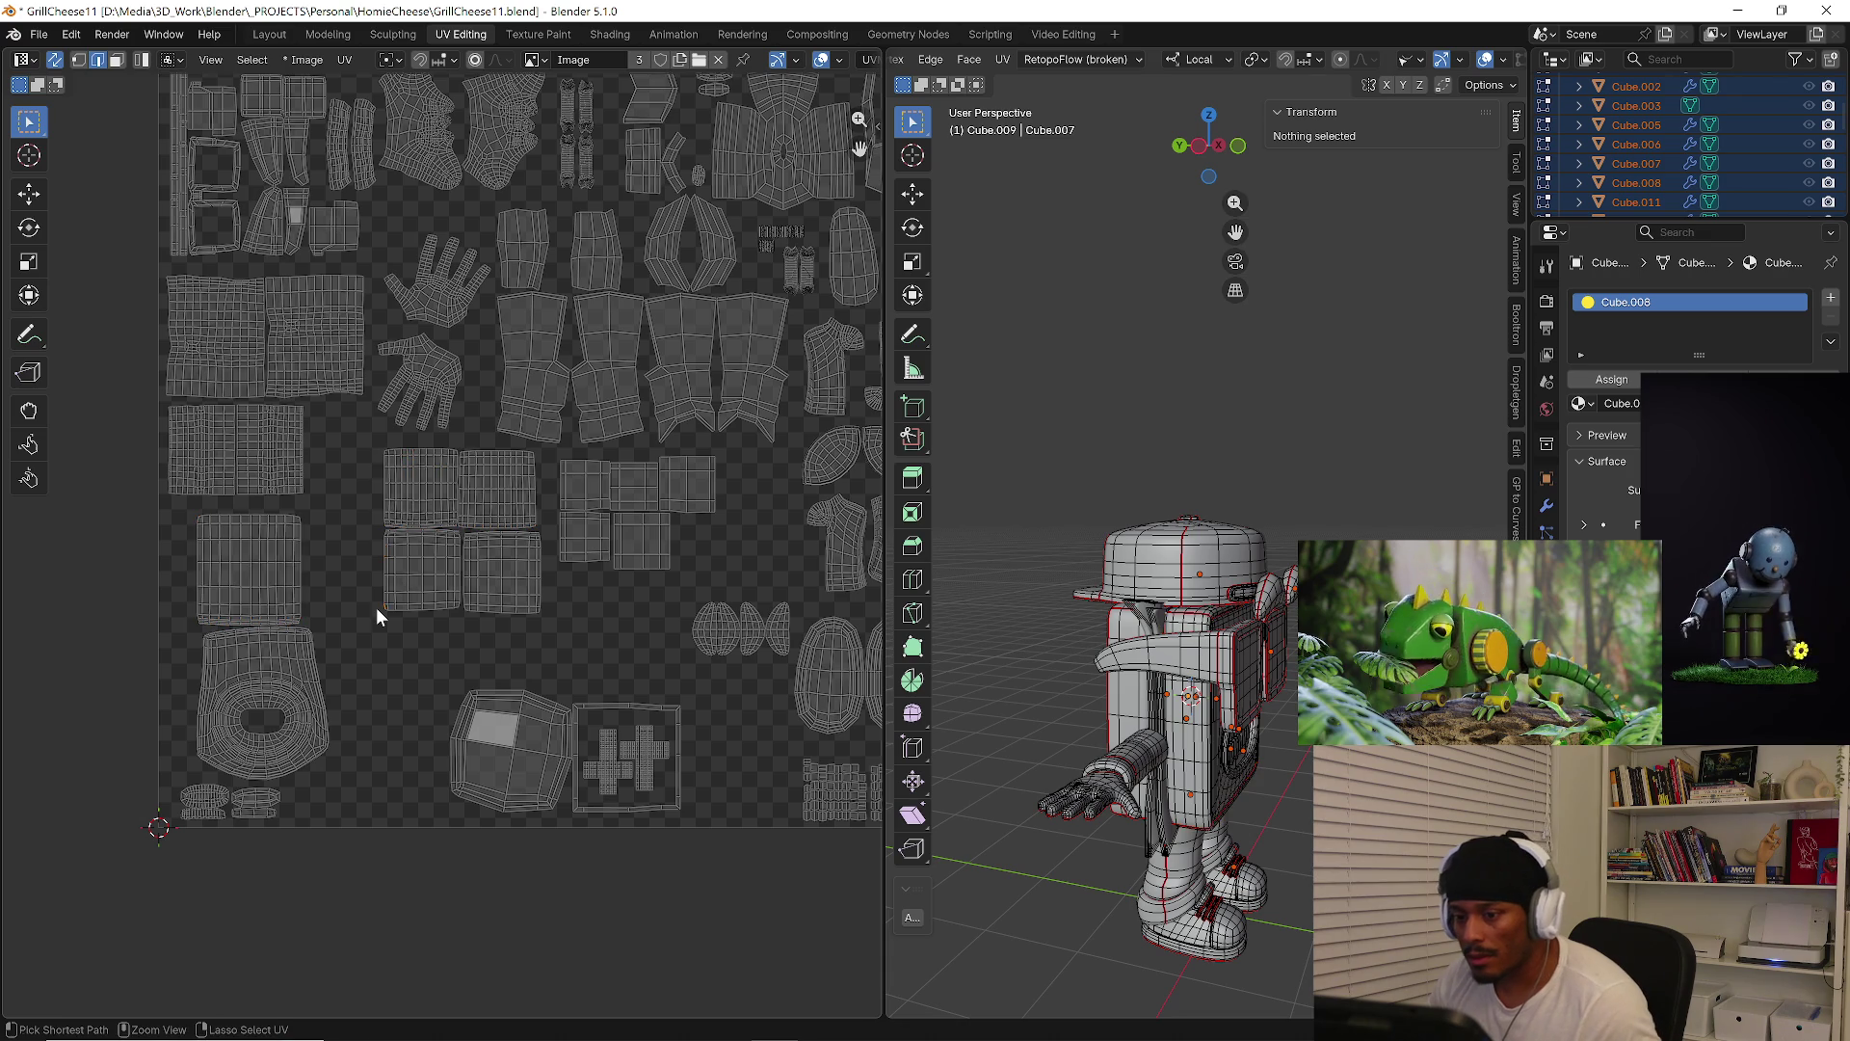
{"action": "key", "text": "ctrl+z"}
{"action": "key", "text": "ctrl+z"}
{"action": "key", "text": "ctrl+z"}
{"action": "key", "text": "ctrl+z"}
{"action": "key", "text": "ctrl+z"}
{"action": "key", "text": "ctrl+z"}
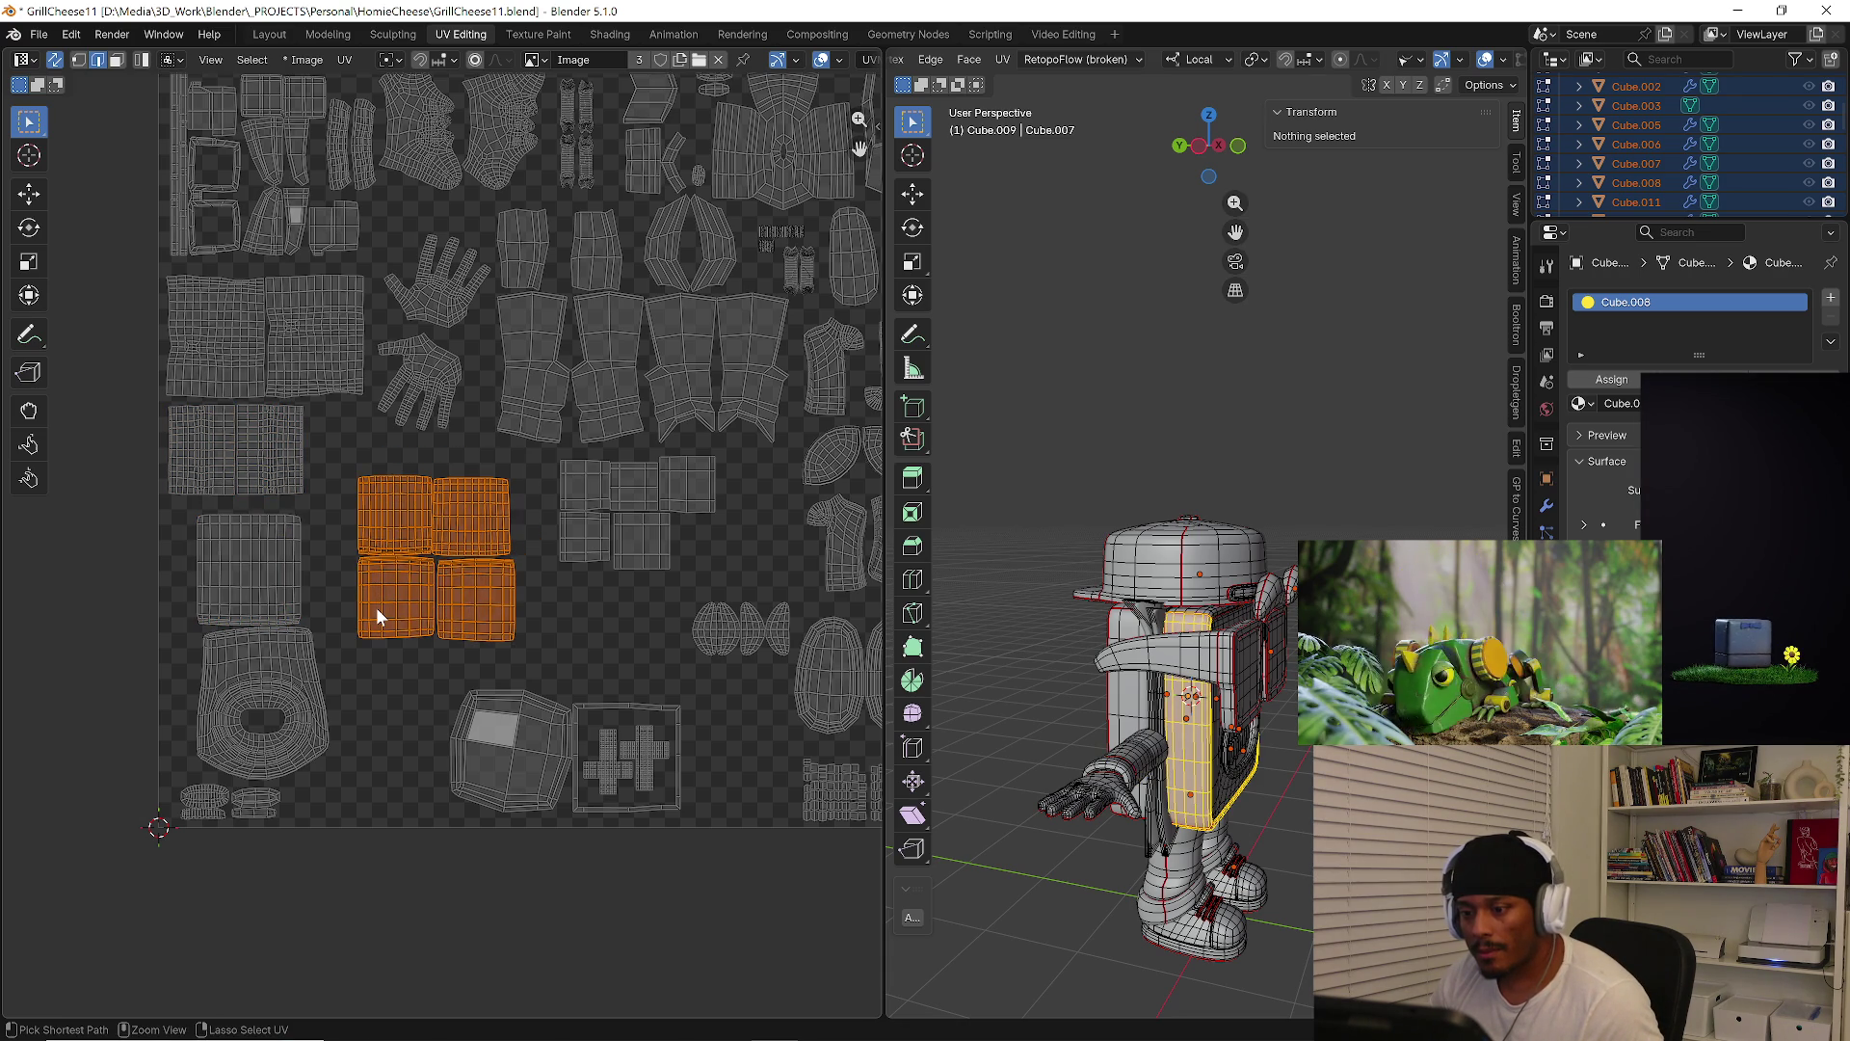
{"action": "key", "text": "ctrl+z"}
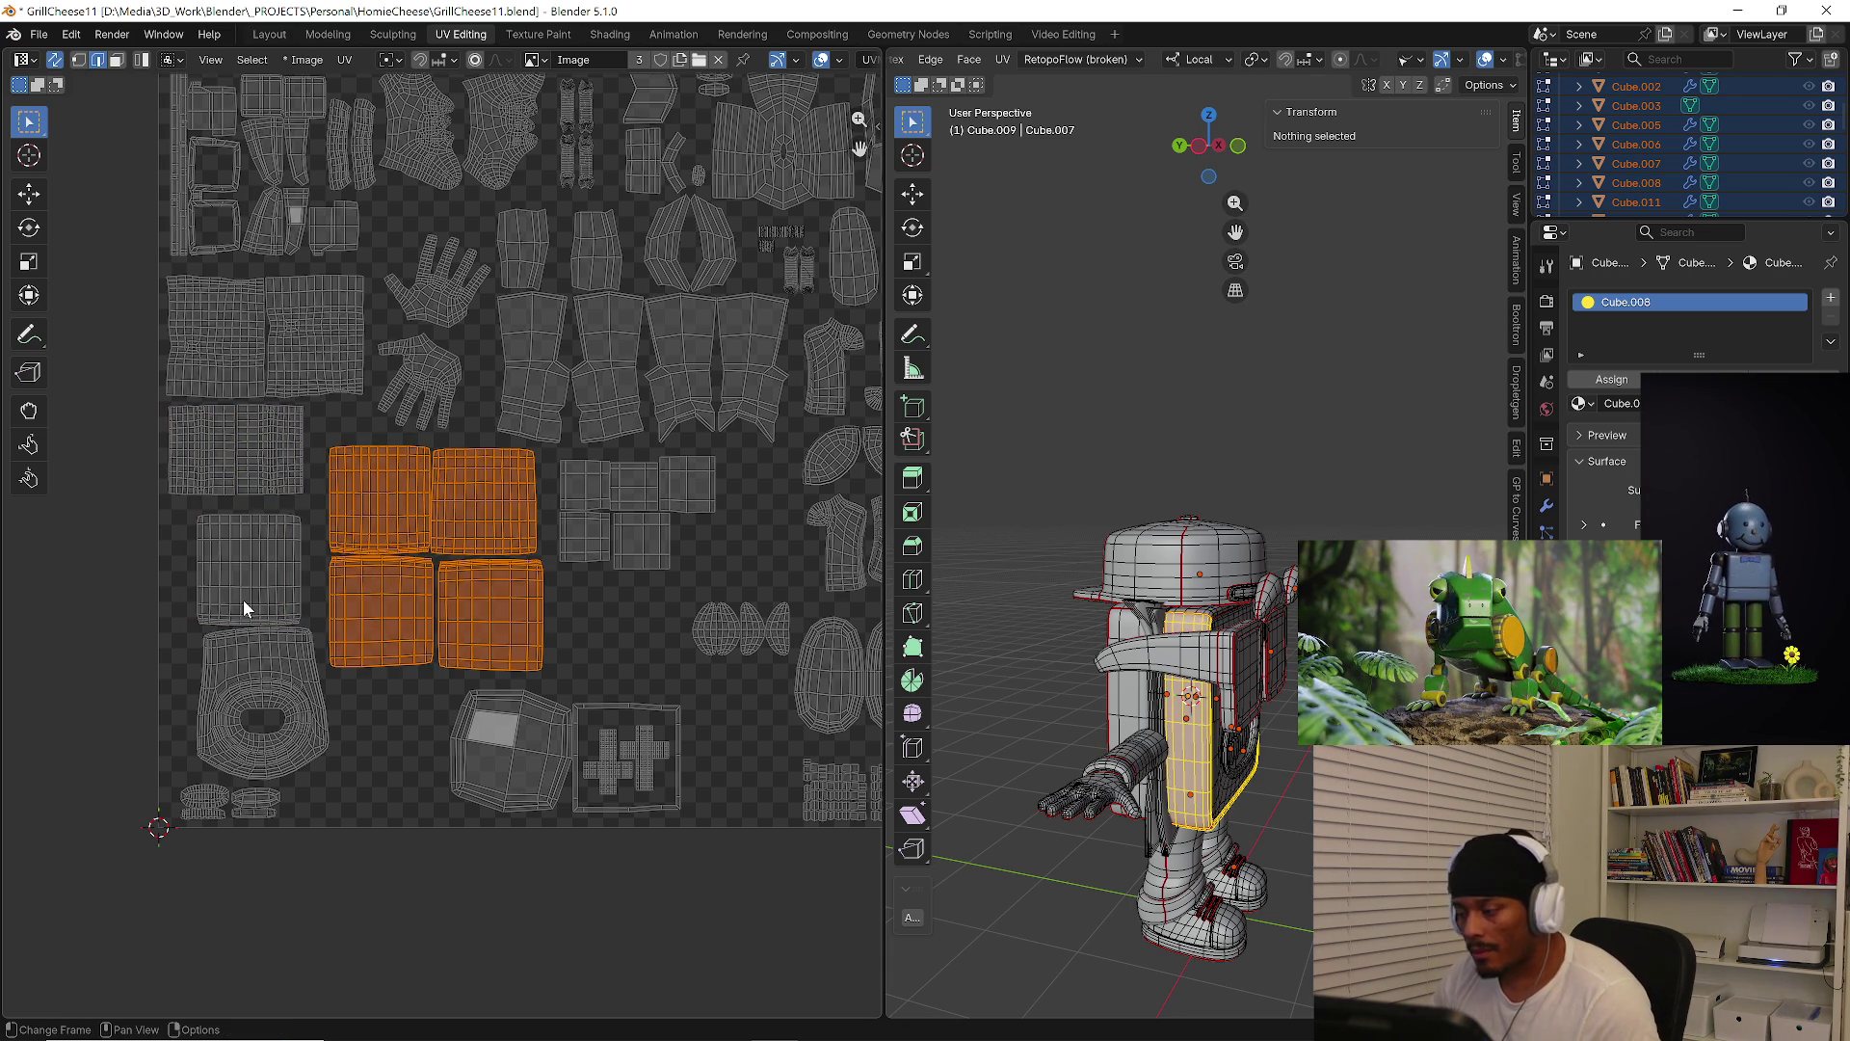
Shrink the selected square islands and move them to a new position
{"action": "key", "text": "l"}
{"action": "mouse_move", "coordinate": [964, 742]}
{"action": "middle_mouse_down"}
{"action": "mouse_move", "coordinate": [1122, 774]}
{"action": "mouse_move", "coordinate": [964, 752]}
{"action": "middle_mouse_up"}
{"action": "key", "text": "s"}
{"action": "left_click", "coordinate": [522, 619]}
{"action": "key", "text": "g"}
{"action": "left_click", "coordinate": [594, 591]}
{"action": "key", "text": "alt+a"}
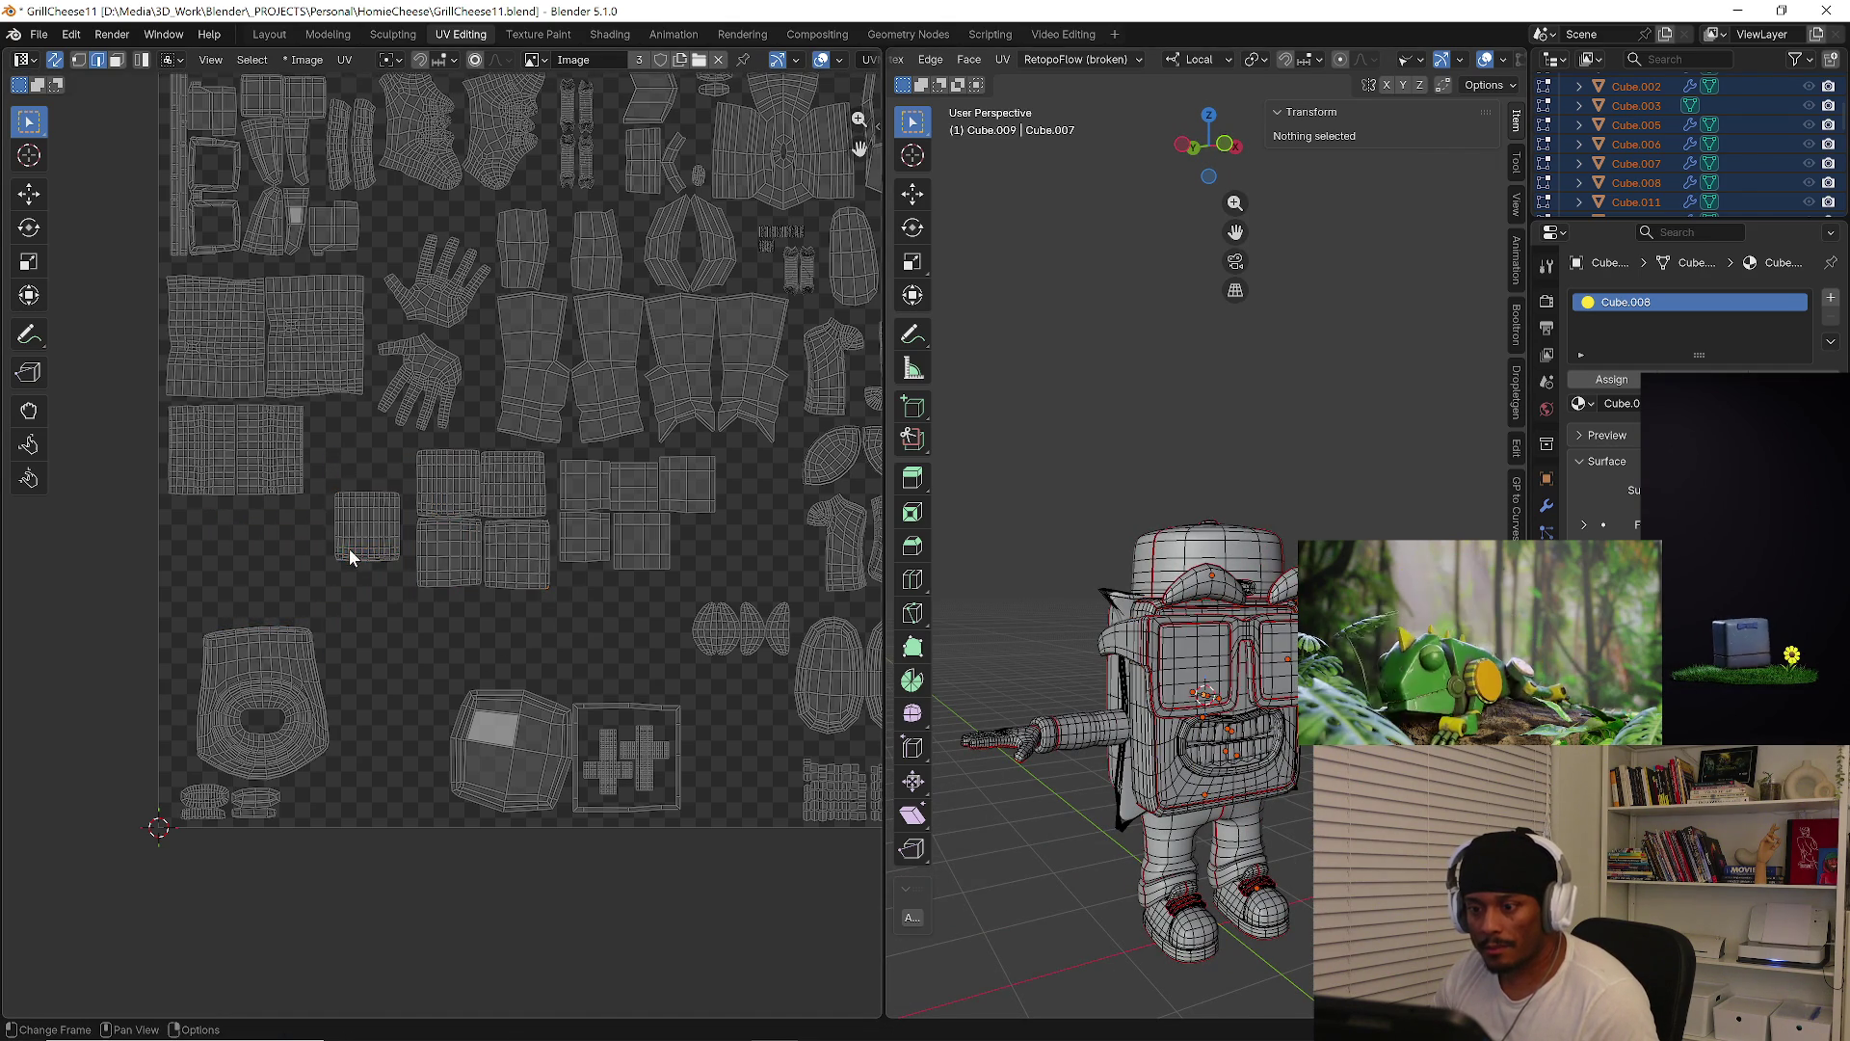
Move one UV island upward to clear space
{"action": "key", "text": "l"}
{"action": "key", "text": "g"}
{"action": "left_click", "coordinate": [367, 547]}
{"action": "key", "text": "alt+a"}
Scale the ring-shaped face island up about 1.42x and position it in the lower-left area
{"action": "key", "text": "l"}
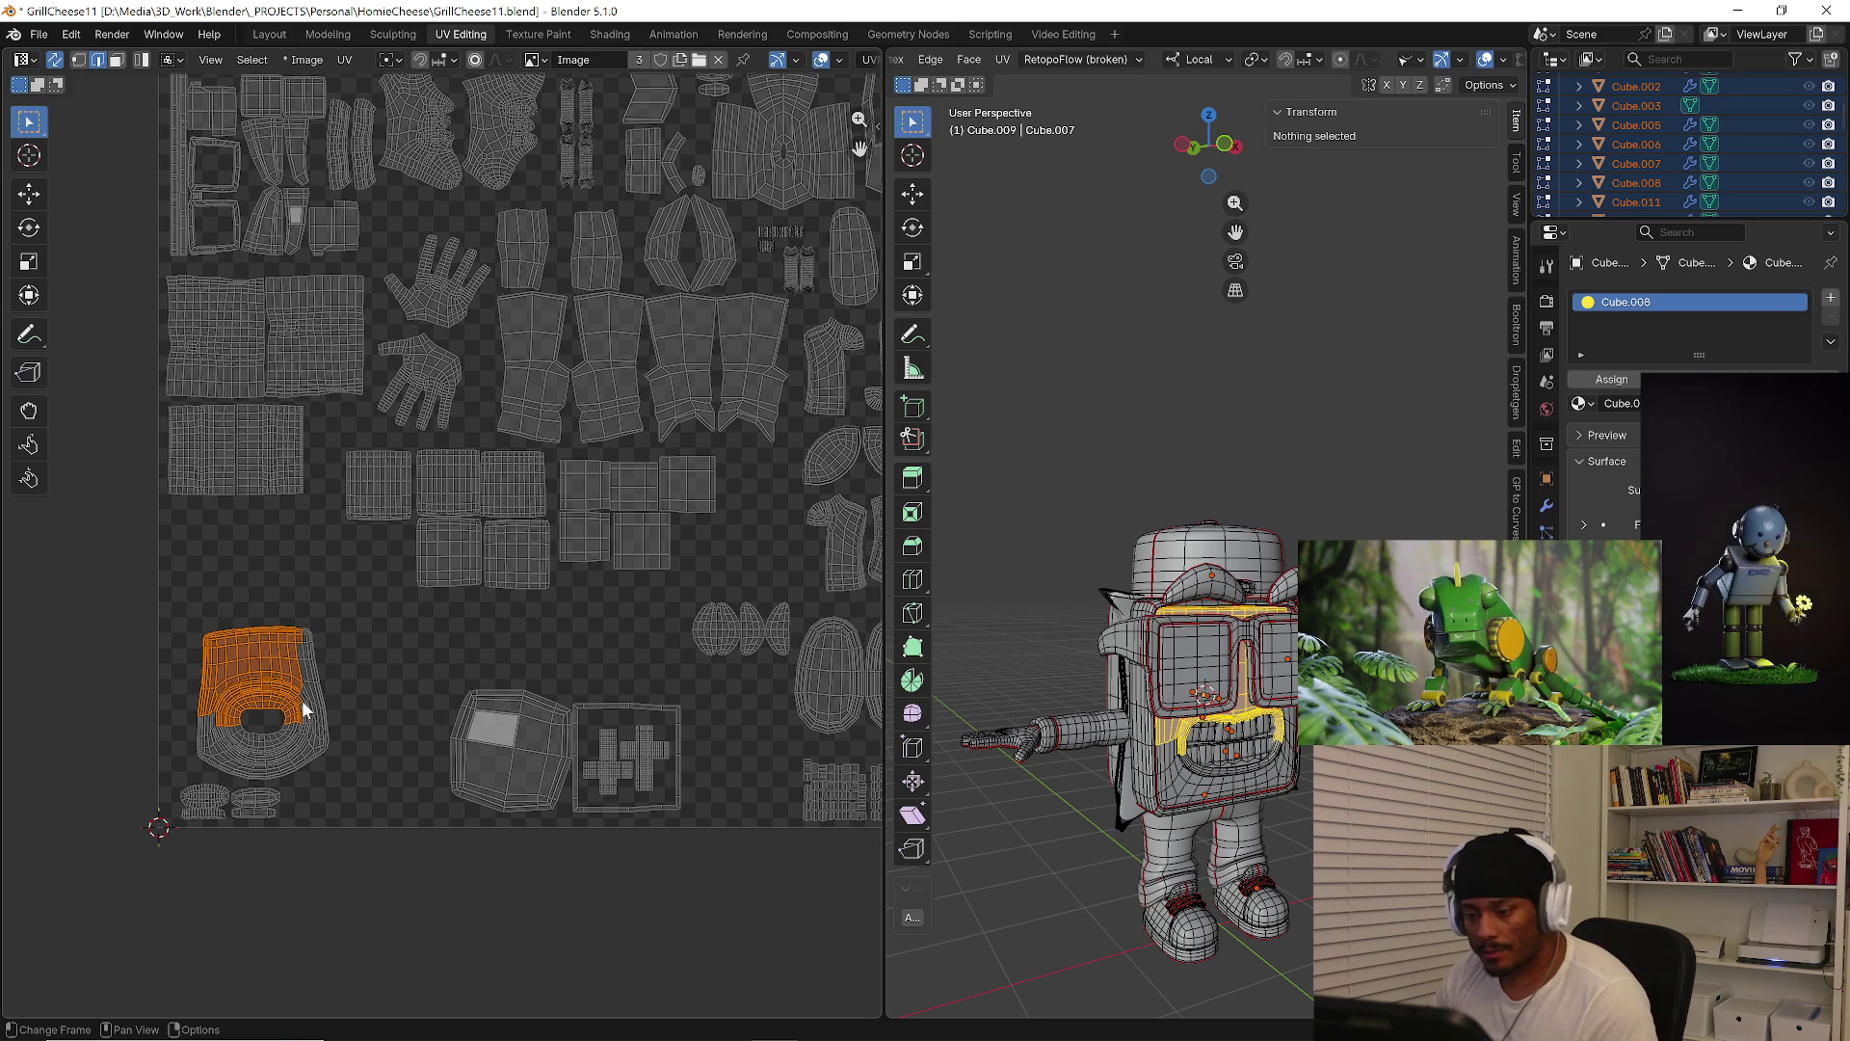
{"action": "key", "text": "l"}
{"action": "key", "text": "s"}
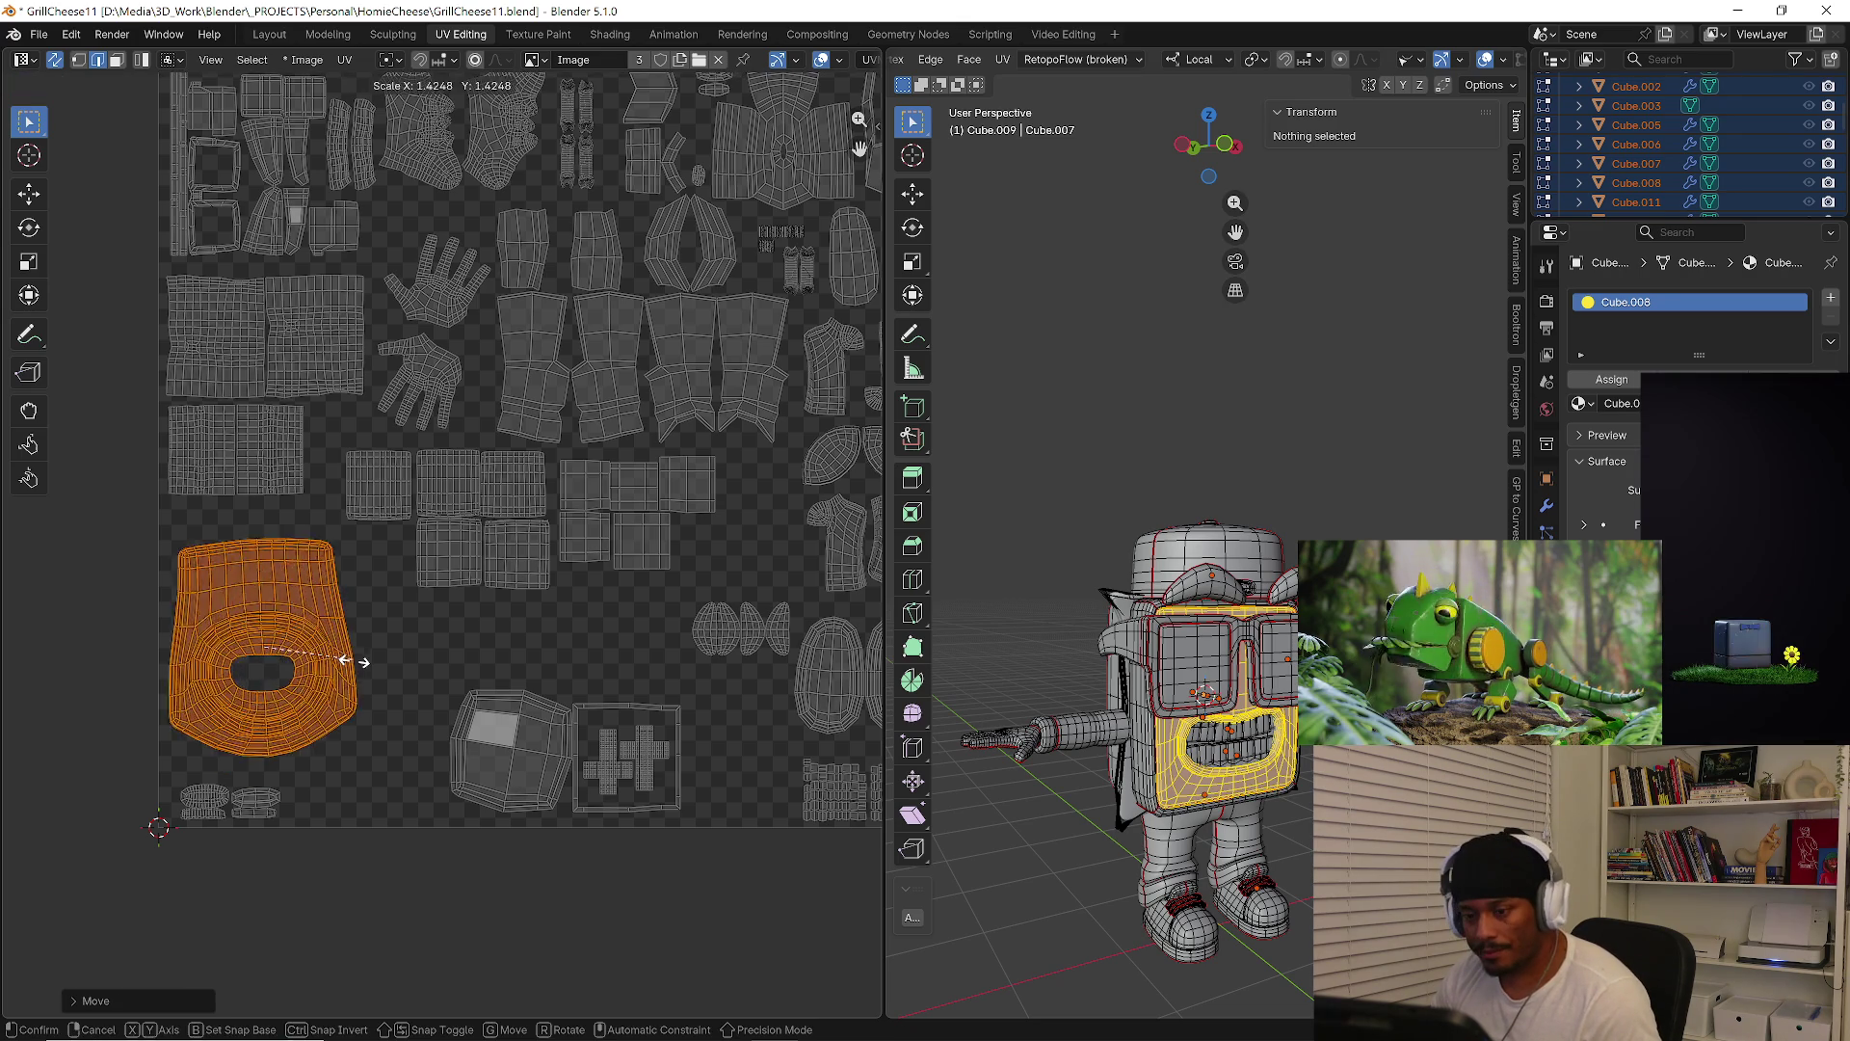
{"action": "left_click", "coordinate": [371, 665]}
{"action": "key", "text": "g"}
{"action": "left_click", "coordinate": [383, 670]}
{"action": "key", "text": "s"}
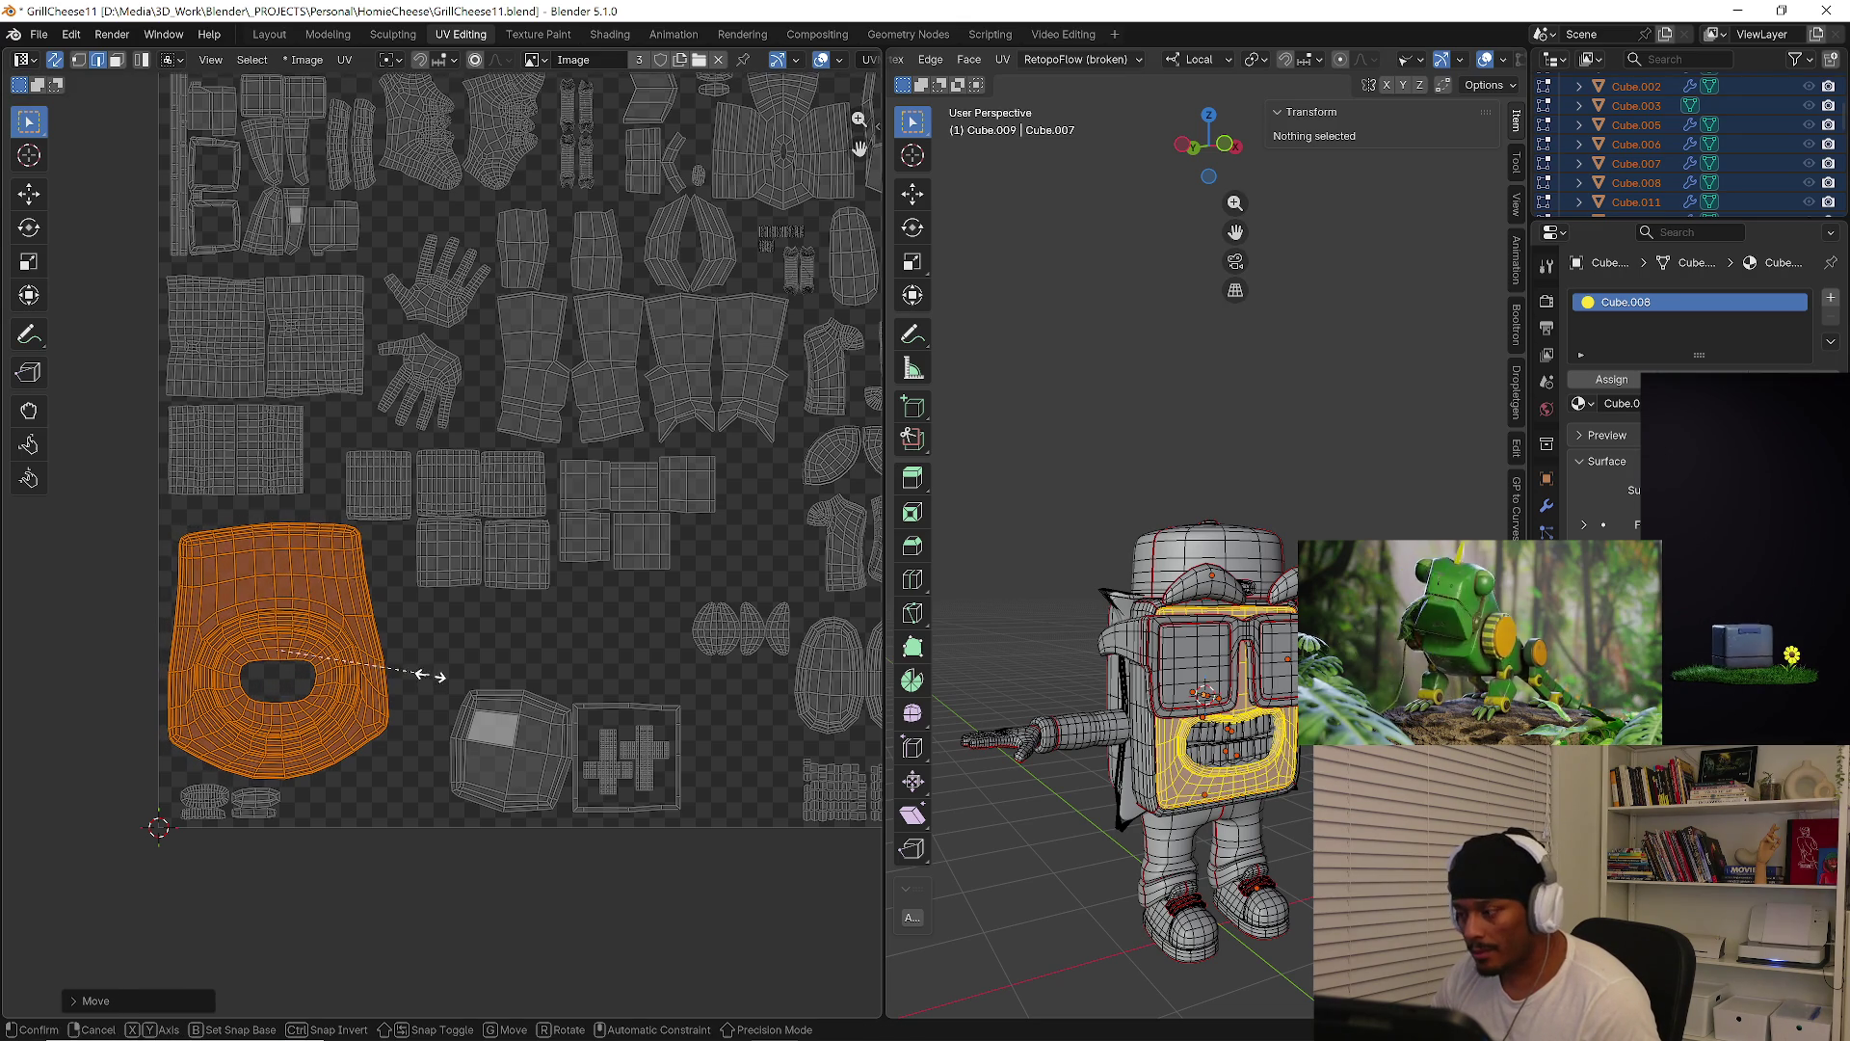
{"action": "left_click", "coordinate": [439, 680]}
{"action": "key", "text": "g"}
{"action": "left_click", "coordinate": [440, 665]}
{"action": "key", "text": "g"}
{"action": "left_click", "coordinate": [465, 689]}
{"action": "left_click_drag", "start_coordinate": [425, 658], "coordinate": [551, 840]}
{"action": "mouse_move", "coordinate": [964, 800]}
{"action": "middle_mouse_down"}
{"action": "mouse_move", "coordinate": [1116, 796]}
{"action": "mouse_move", "coordinate": [983, 782]}
{"action": "mouse_move", "coordinate": [781, 841]}
{"action": "middle_mouse_up"}
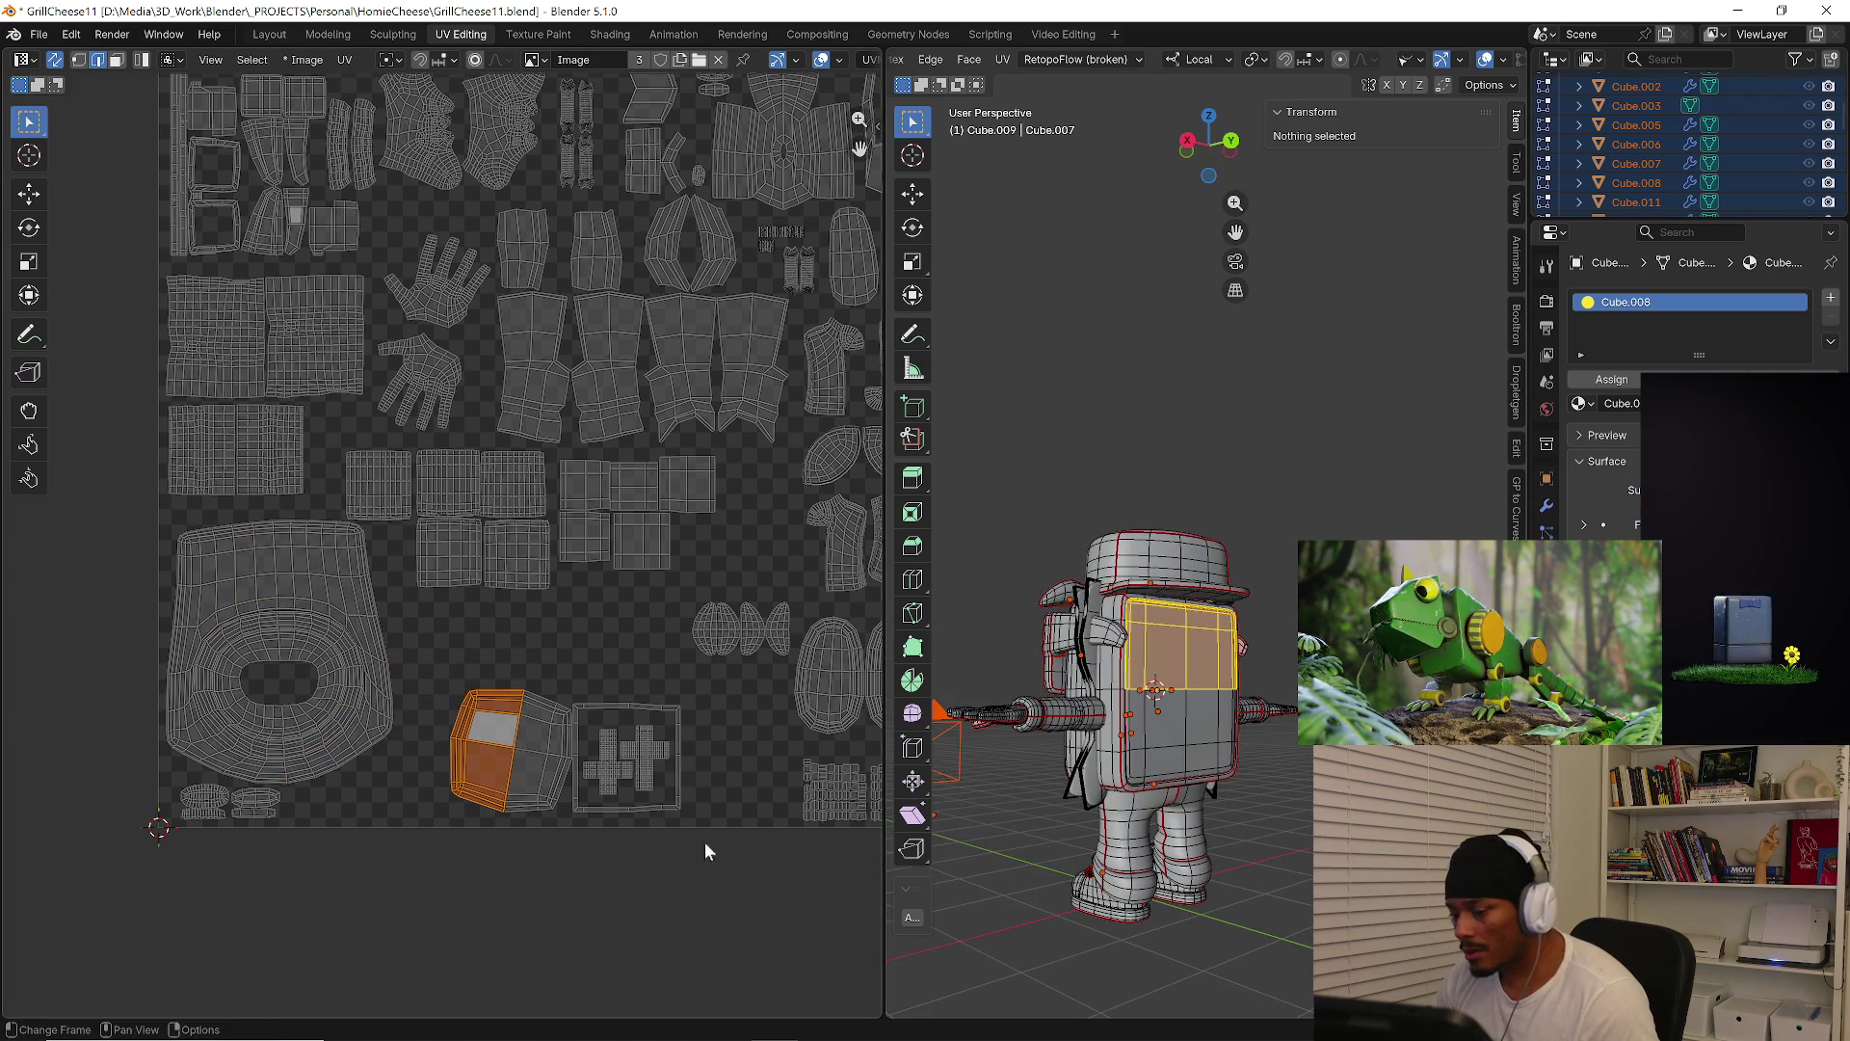
Rotate the small cube island slightly, move it up and shrink it
{"action": "key", "text": "alt+a"}
{"action": "key", "text": "l"}
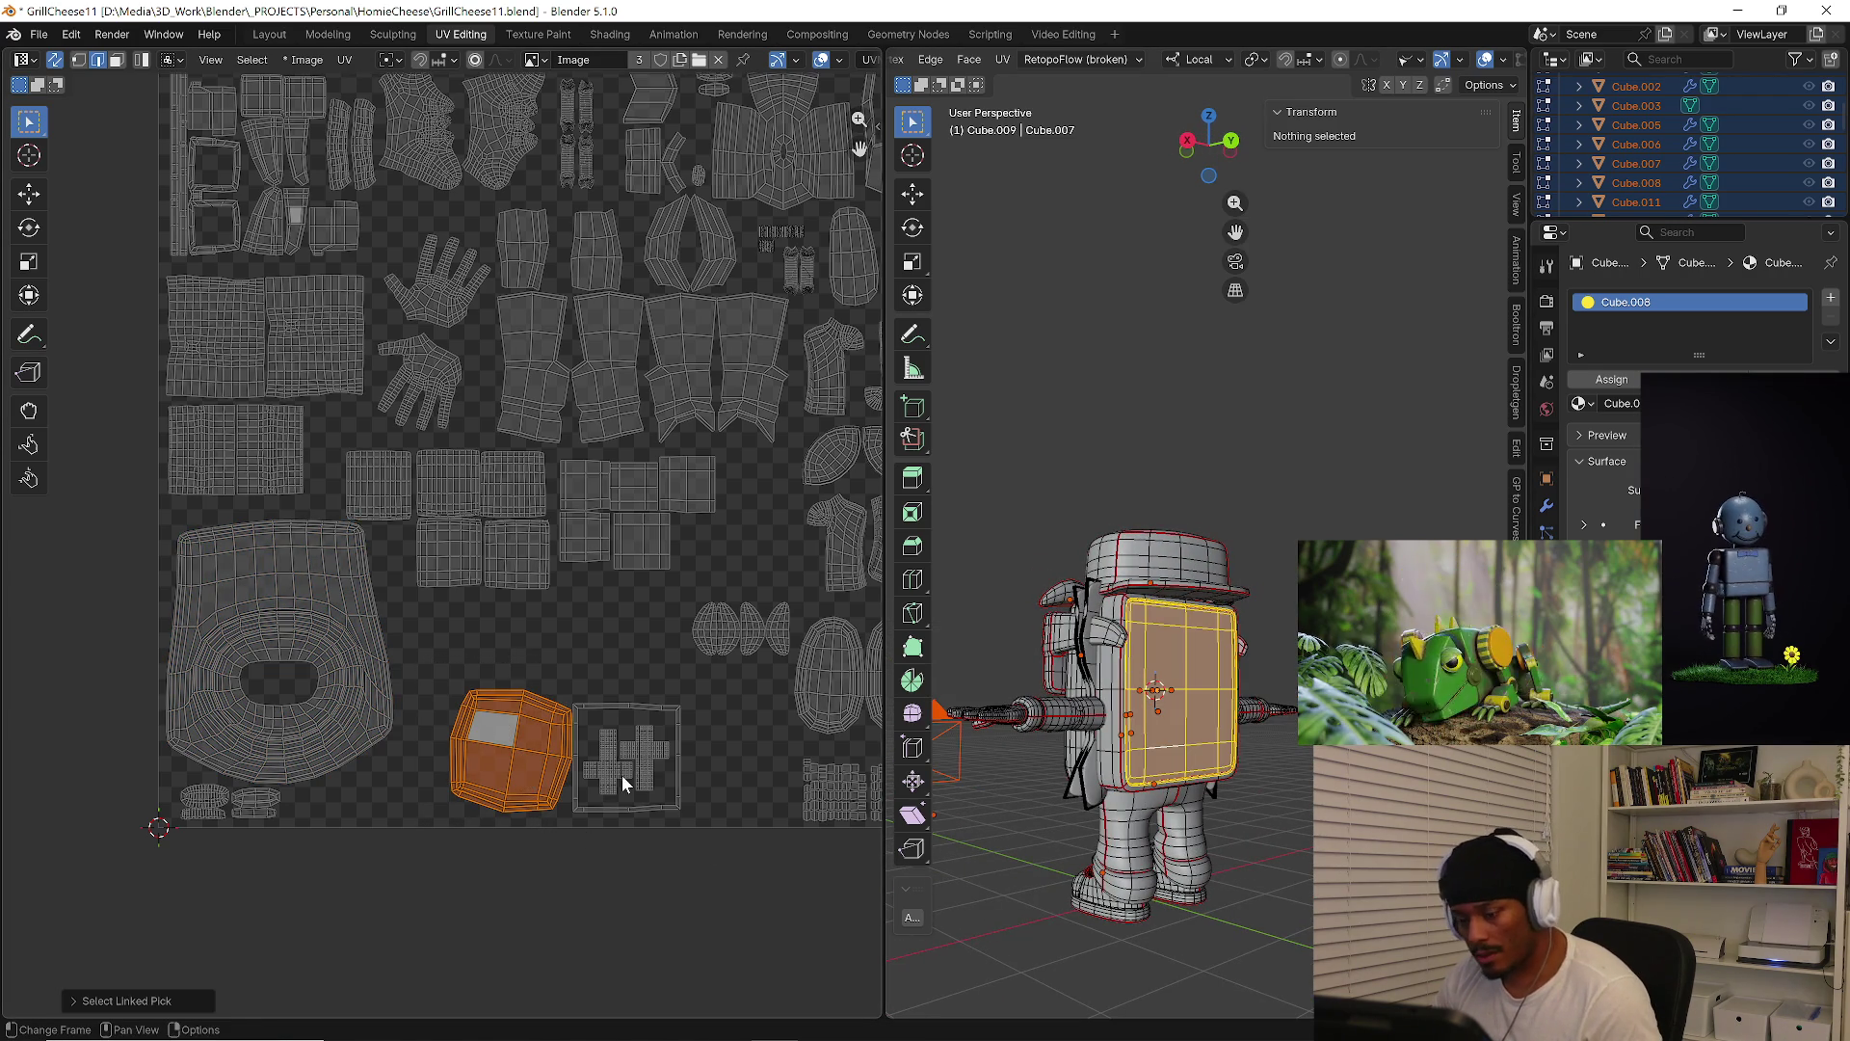
{"action": "key", "text": "r"}
{"action": "left_click", "coordinate": [672, 761]}
{"action": "key", "text": "g"}
{"action": "left_click", "coordinate": [645, 680]}
{"action": "key", "text": "g"}
{"action": "left_click", "coordinate": [703, 694]}
{"action": "key", "text": "s"}
{"action": "left_click", "coordinate": [680, 696]}
Move the cube island up-right into a free gap, shrinking it further to fit
{"action": "key", "text": "g"}
{"action": "left_click", "coordinate": [833, 614]}
{"action": "key", "text": "s"}
{"action": "left_click", "coordinate": [761, 586]}
{"action": "key", "text": "g"}
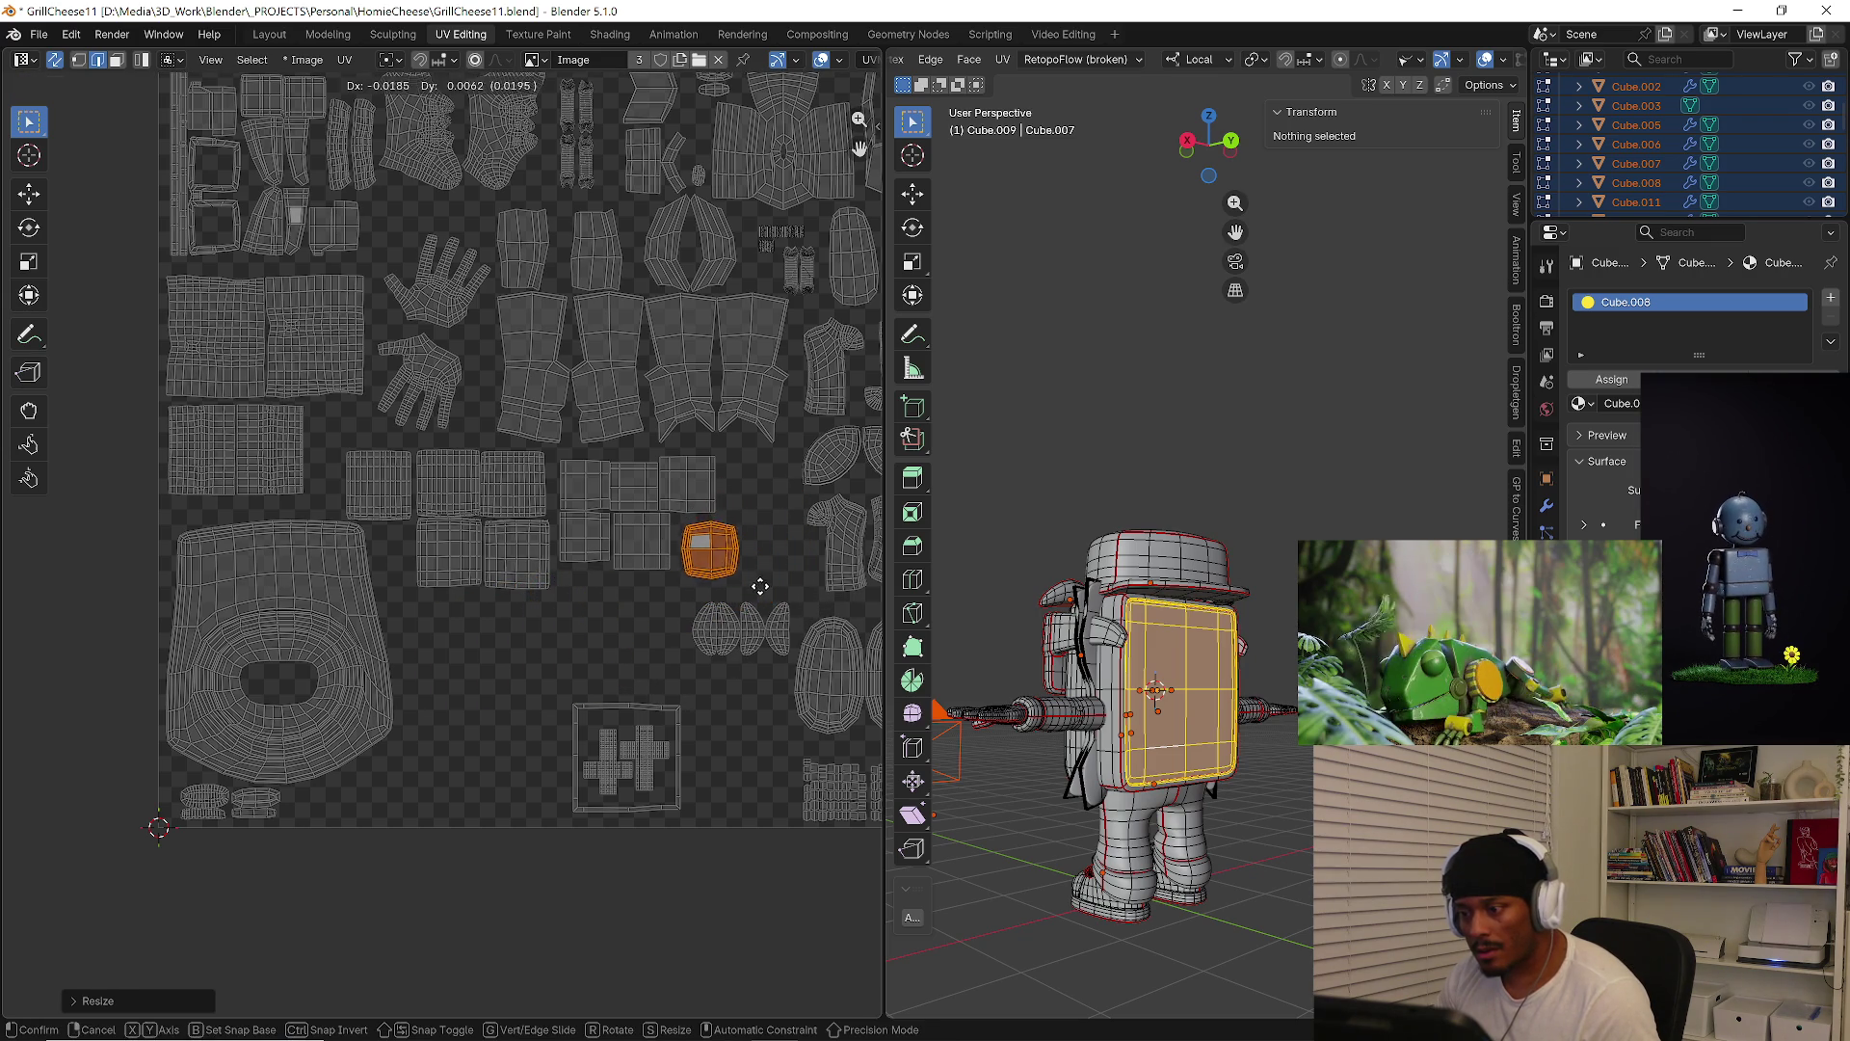
{"action": "left_click", "coordinate": [756, 580]}
{"action": "scroll", "coordinate": [424, 694], "scroll_direction": "down", "scroll_amount": 3}
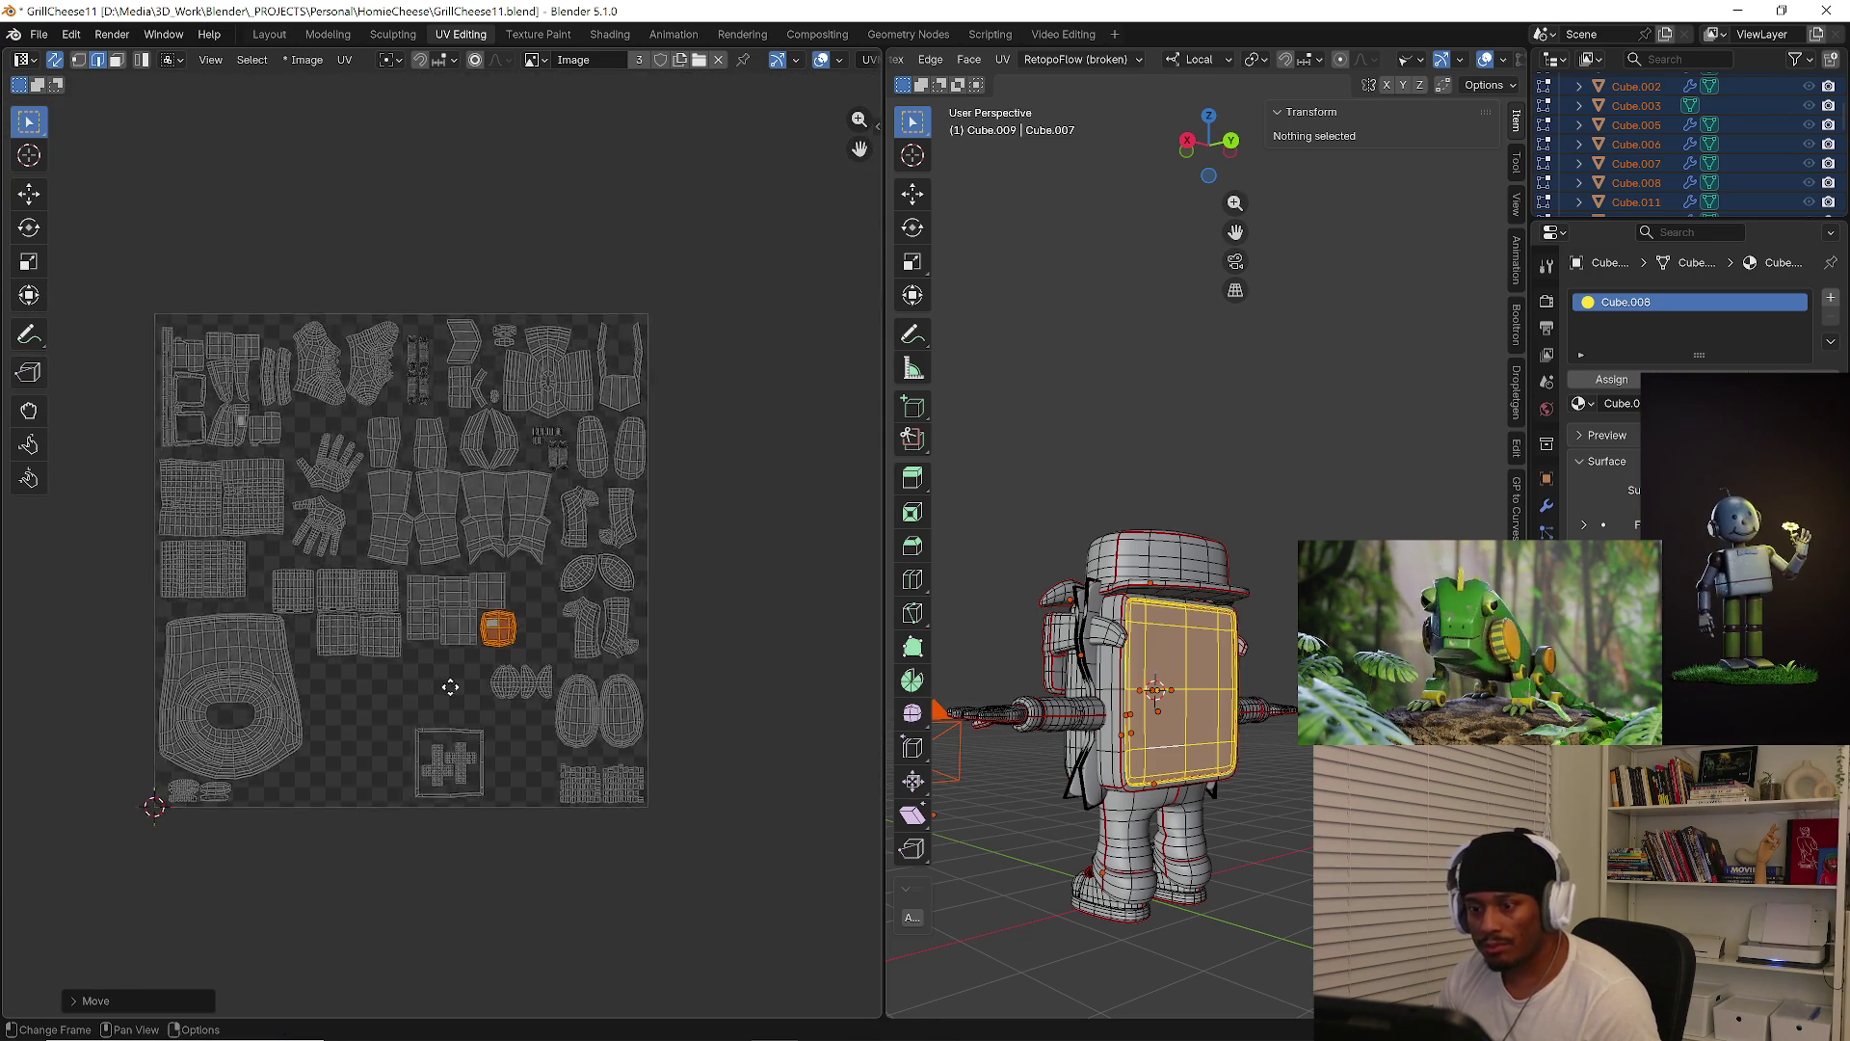
{"action": "scroll", "coordinate": [416, 536], "scroll_direction": "up", "scroll_amount": 1}
Move both hand islands down toward the bottom of the layout and shift them right
{"action": "key", "text": "alt+a"}
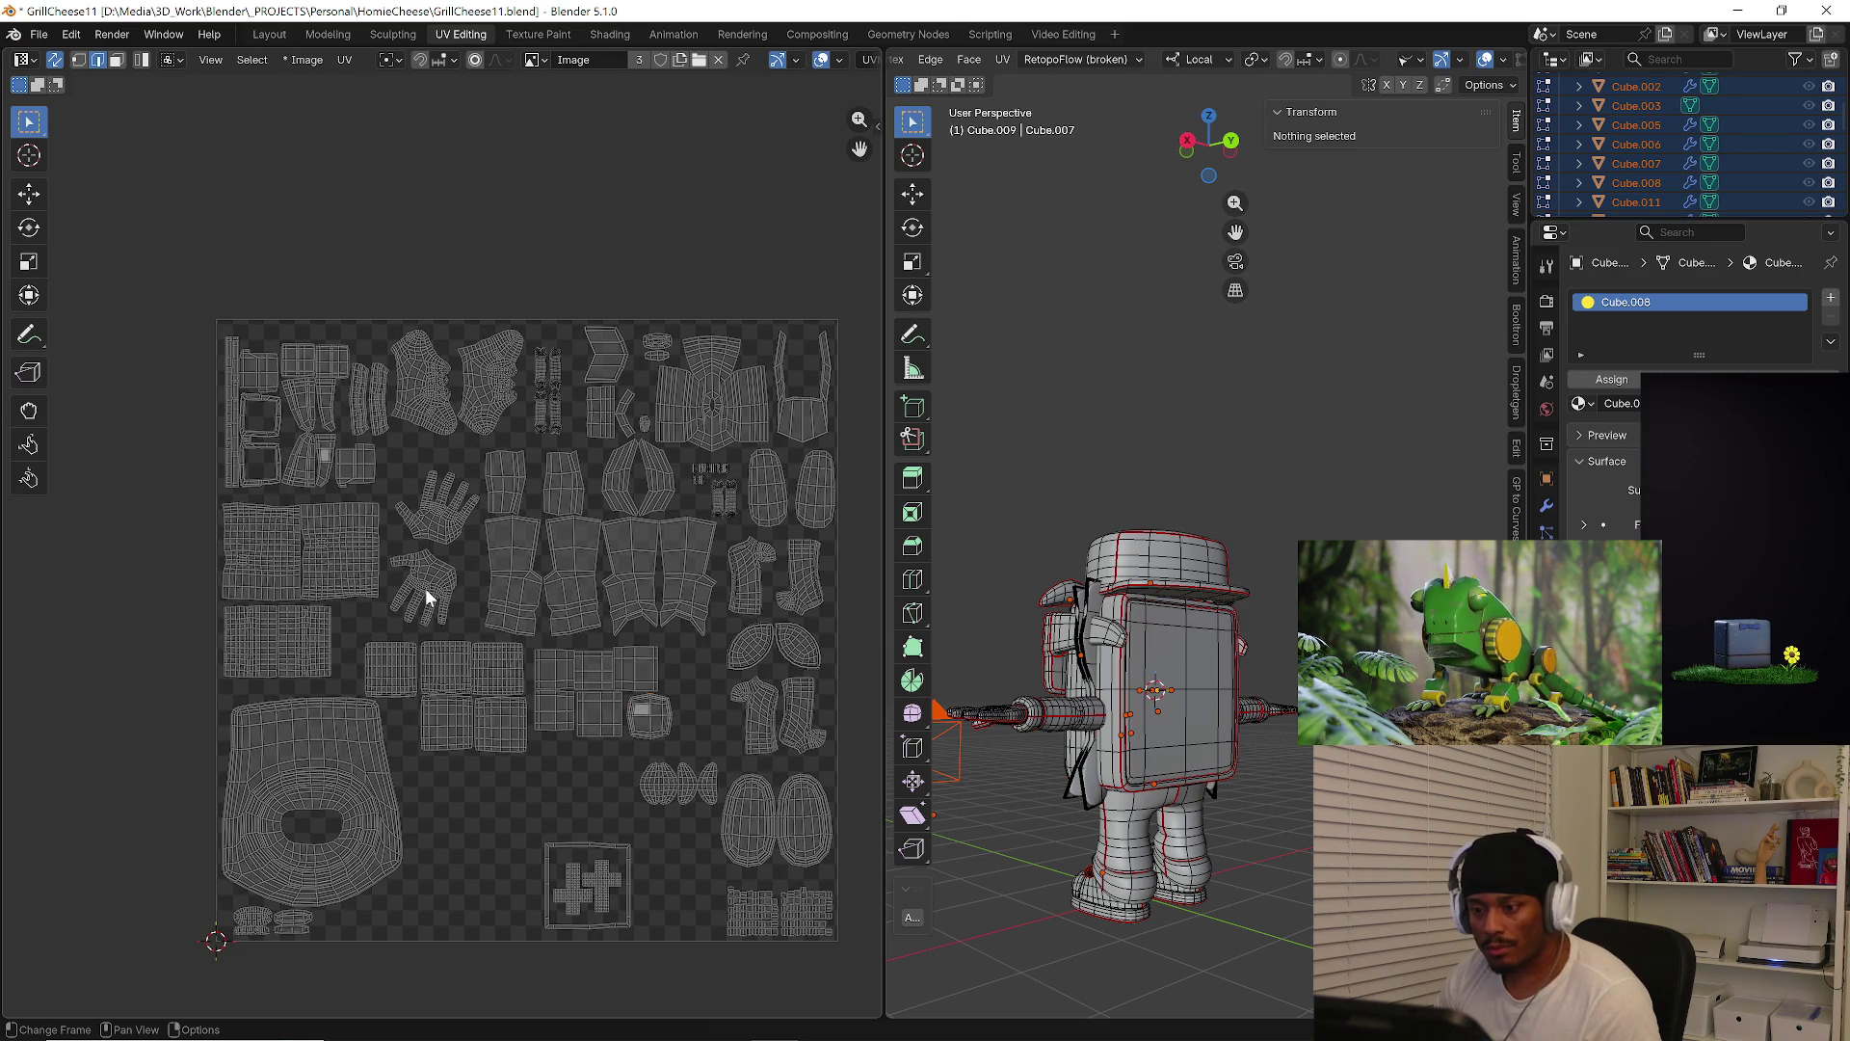
{"action": "key", "text": "l"}
{"action": "key", "text": "l"}
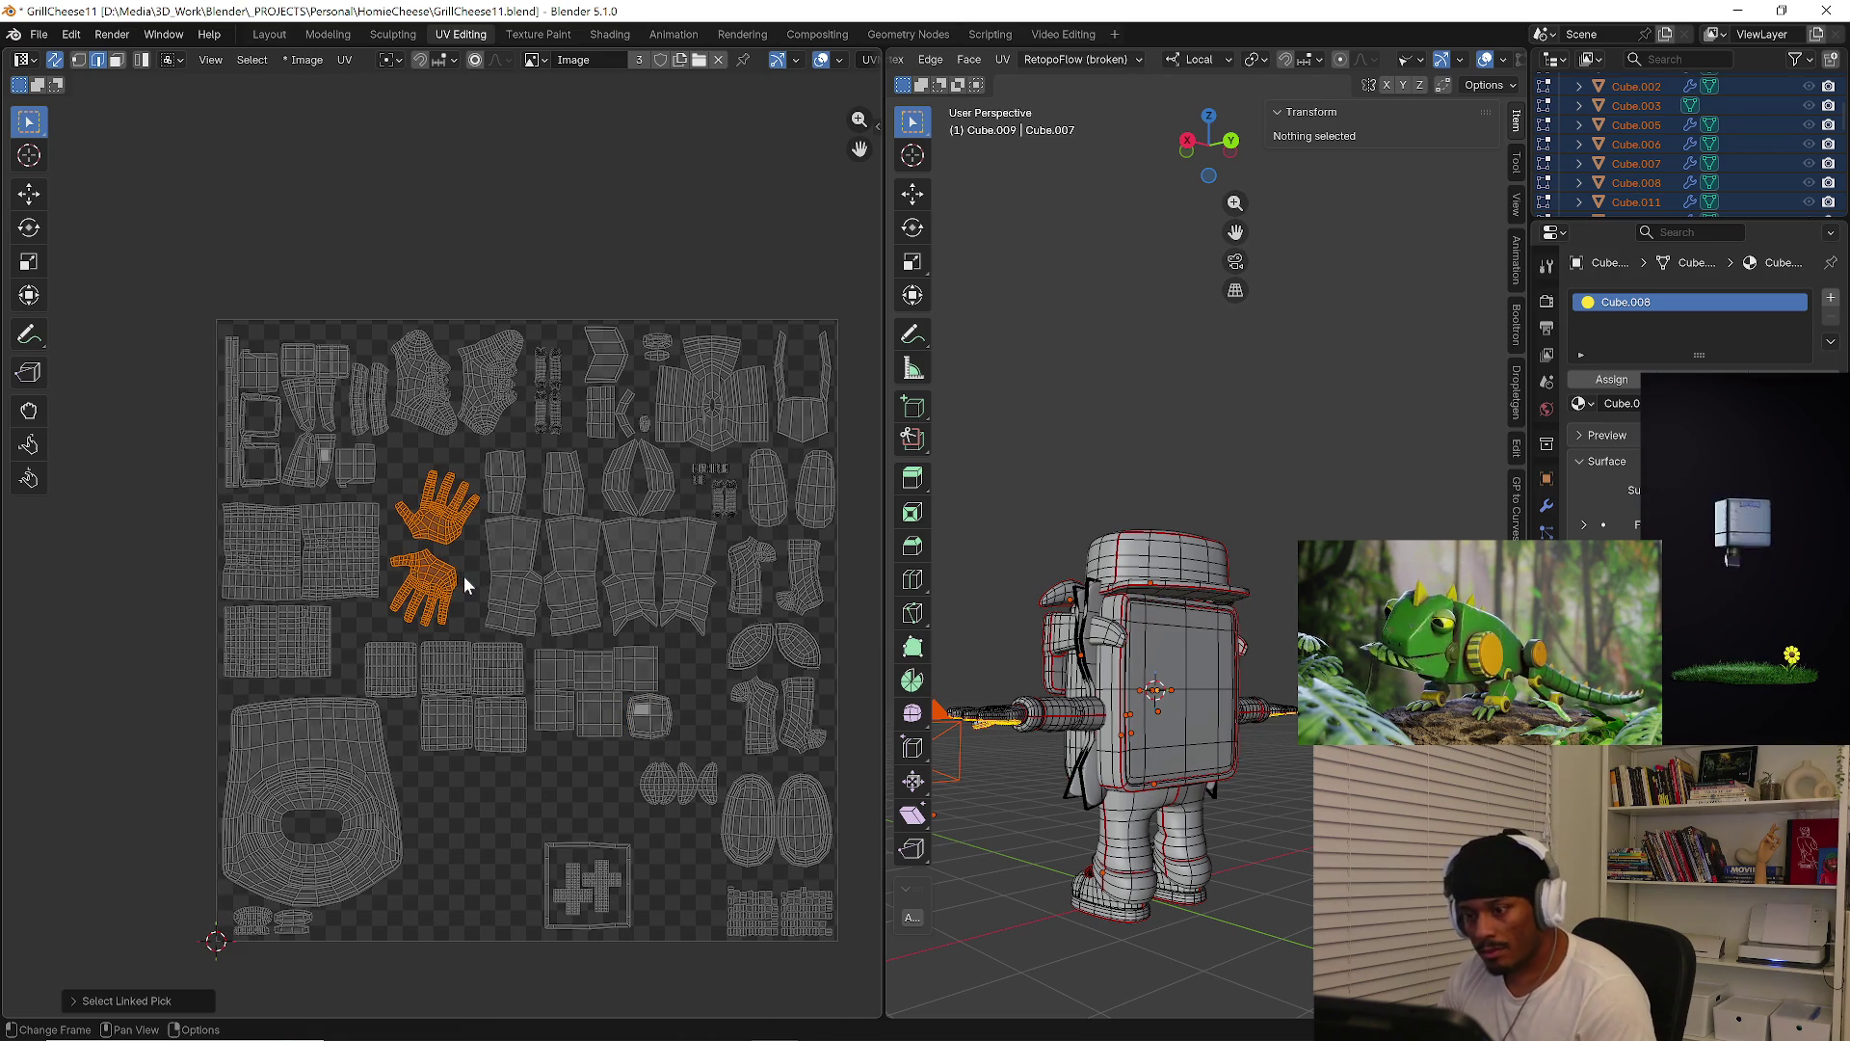
{"action": "key", "text": "g"}
{"action": "left_click", "coordinate": [500, 866]}
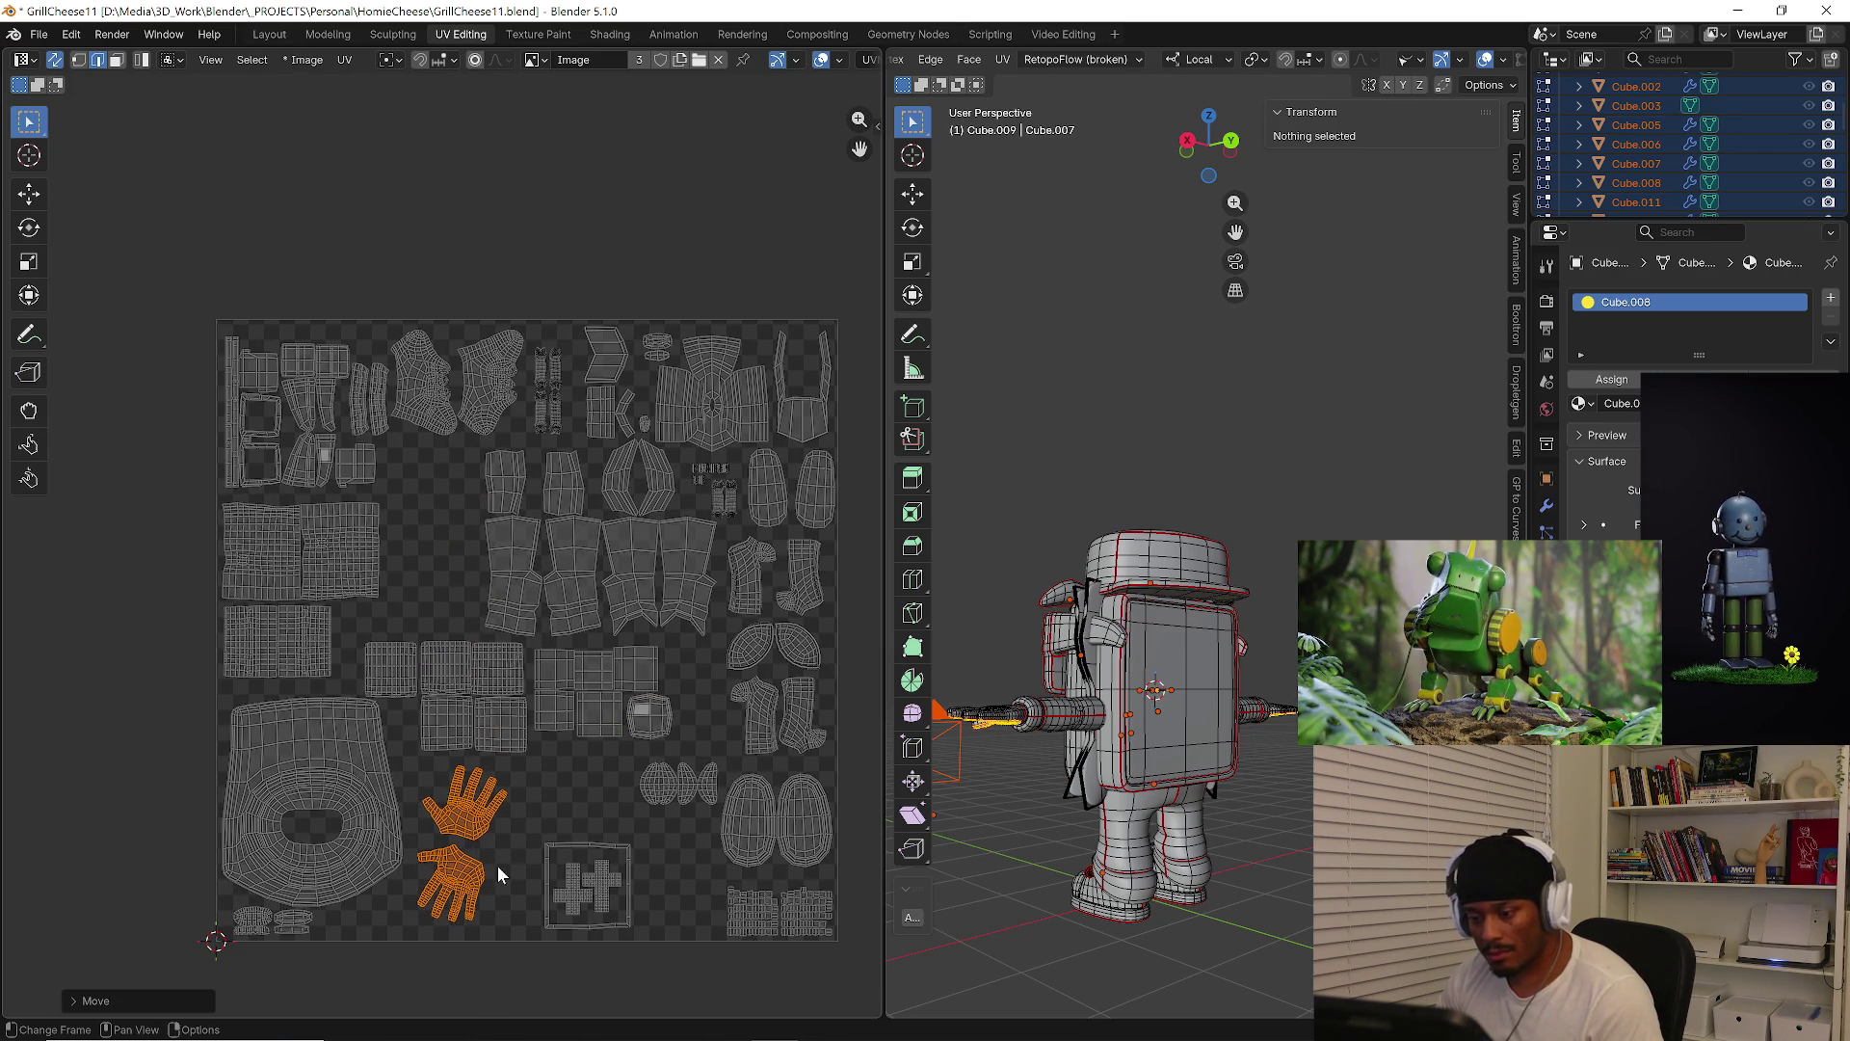
{"action": "key", "text": "g"}
{"action": "left_click", "coordinate": [521, 885]}
{"action": "left_click", "coordinate": [522, 885]}
Rotate the lower hand island and move it left along the bottom
{"action": "key", "text": "l"}
{"action": "key", "text": "r"}
{"action": "left_click", "coordinate": [552, 980]}
{"action": "key", "text": "g"}
{"action": "left_click", "coordinate": [531, 895]}
{"action": "key", "text": "r"}
{"action": "left_click", "coordinate": [575, 882]}
{"action": "left_click", "coordinate": [525, 827]}
Rotate the upper hand island and move it down-left beside the other hand
{"action": "key", "text": "l"}
{"action": "key", "text": "r"}
{"action": "left_click", "coordinate": [631, 848]}
{"action": "key", "text": "g"}
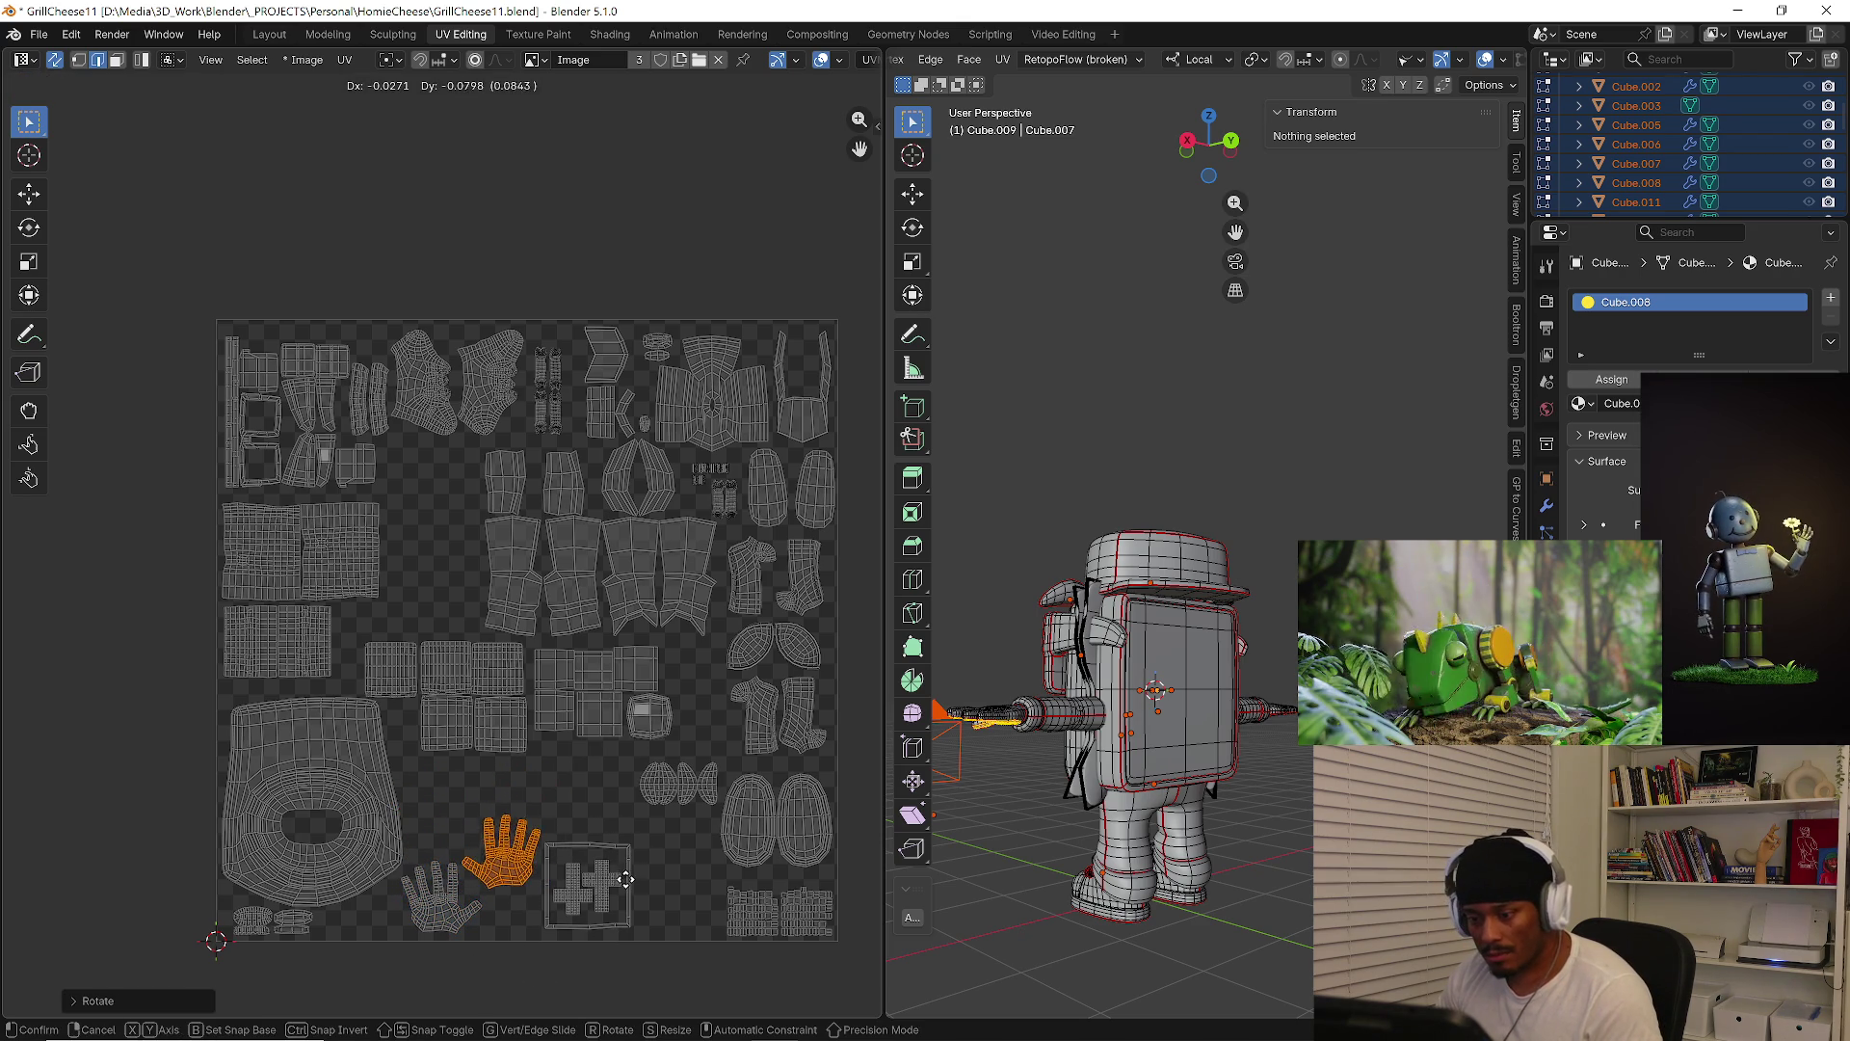
{"action": "left_click", "coordinate": [576, 840]}
Scale both hand islands up, position them, and adjust the lower hand's placement
{"action": "left_click", "coordinate": [455, 909], "text": "shift"}
{"action": "key", "text": "s"}
{"action": "left_click", "coordinate": [569, 881]}
{"action": "key", "text": "g"}
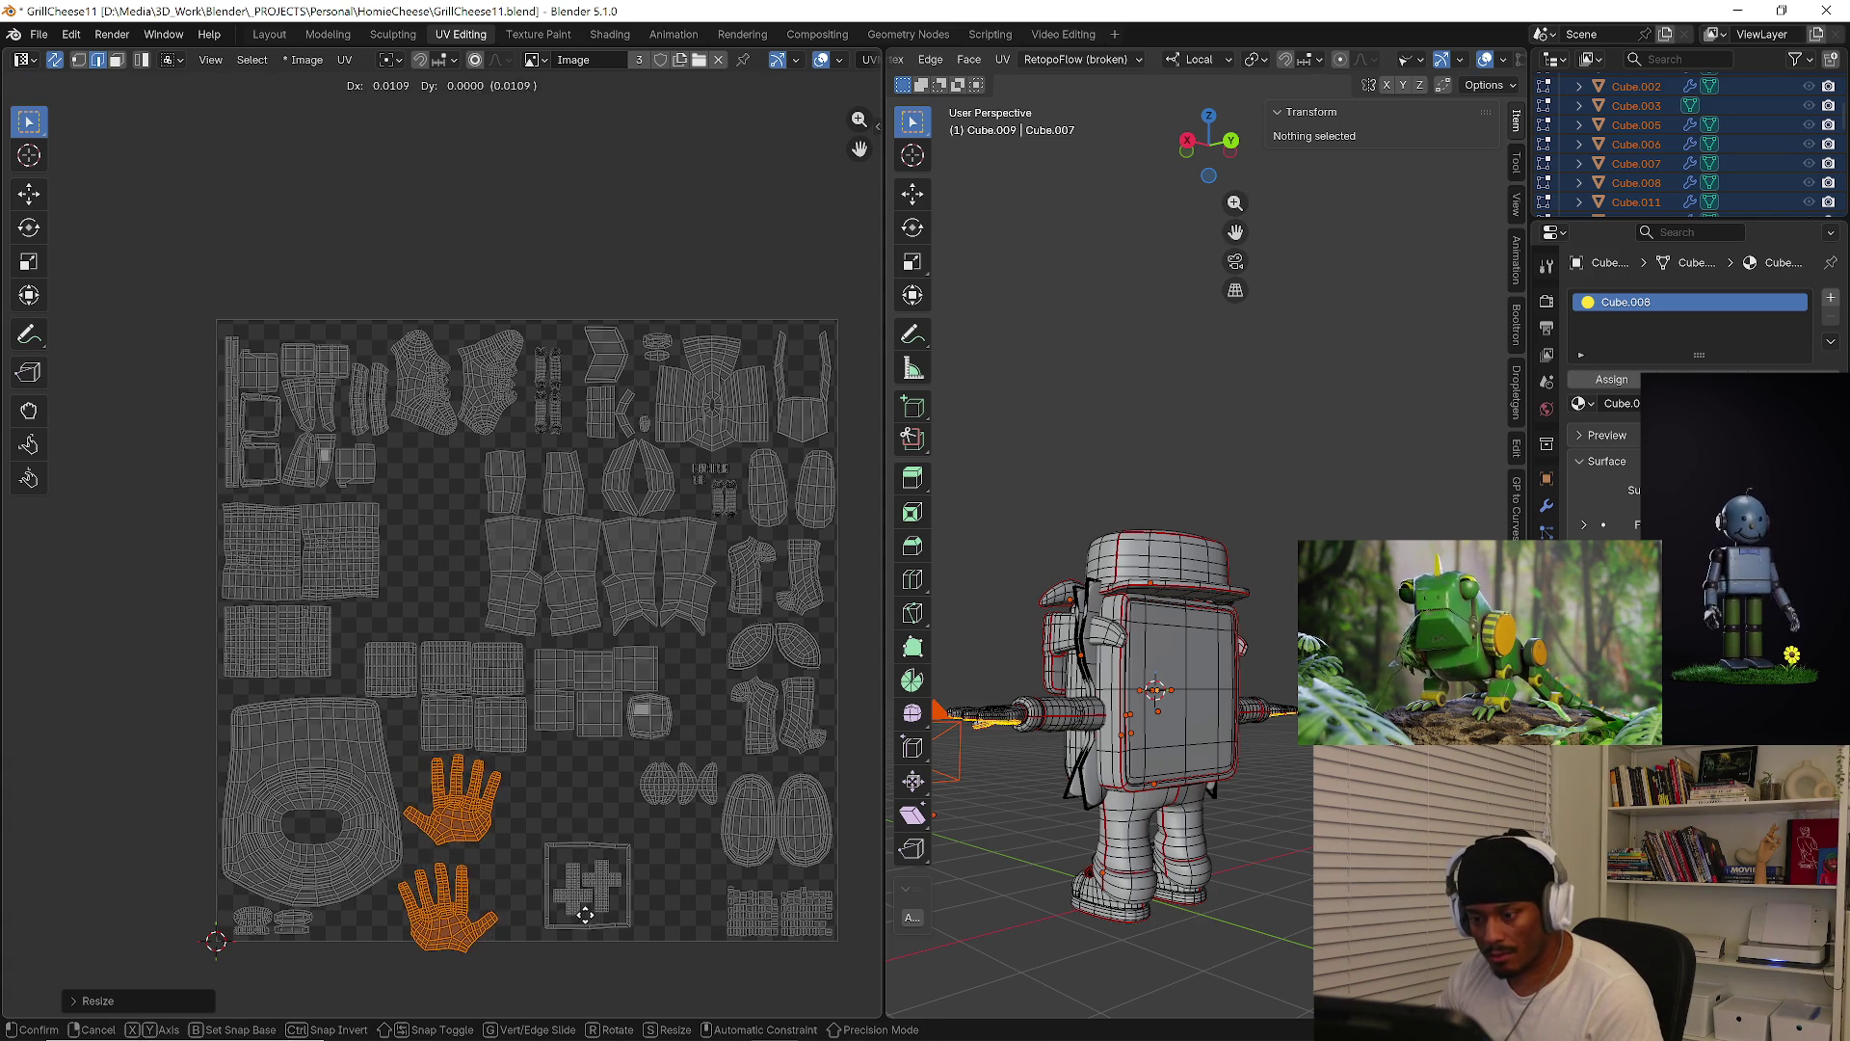
{"action": "left_click", "coordinate": [585, 915]}
{"action": "left_click", "coordinate": [466, 937]}
{"action": "key", "text": "l"}
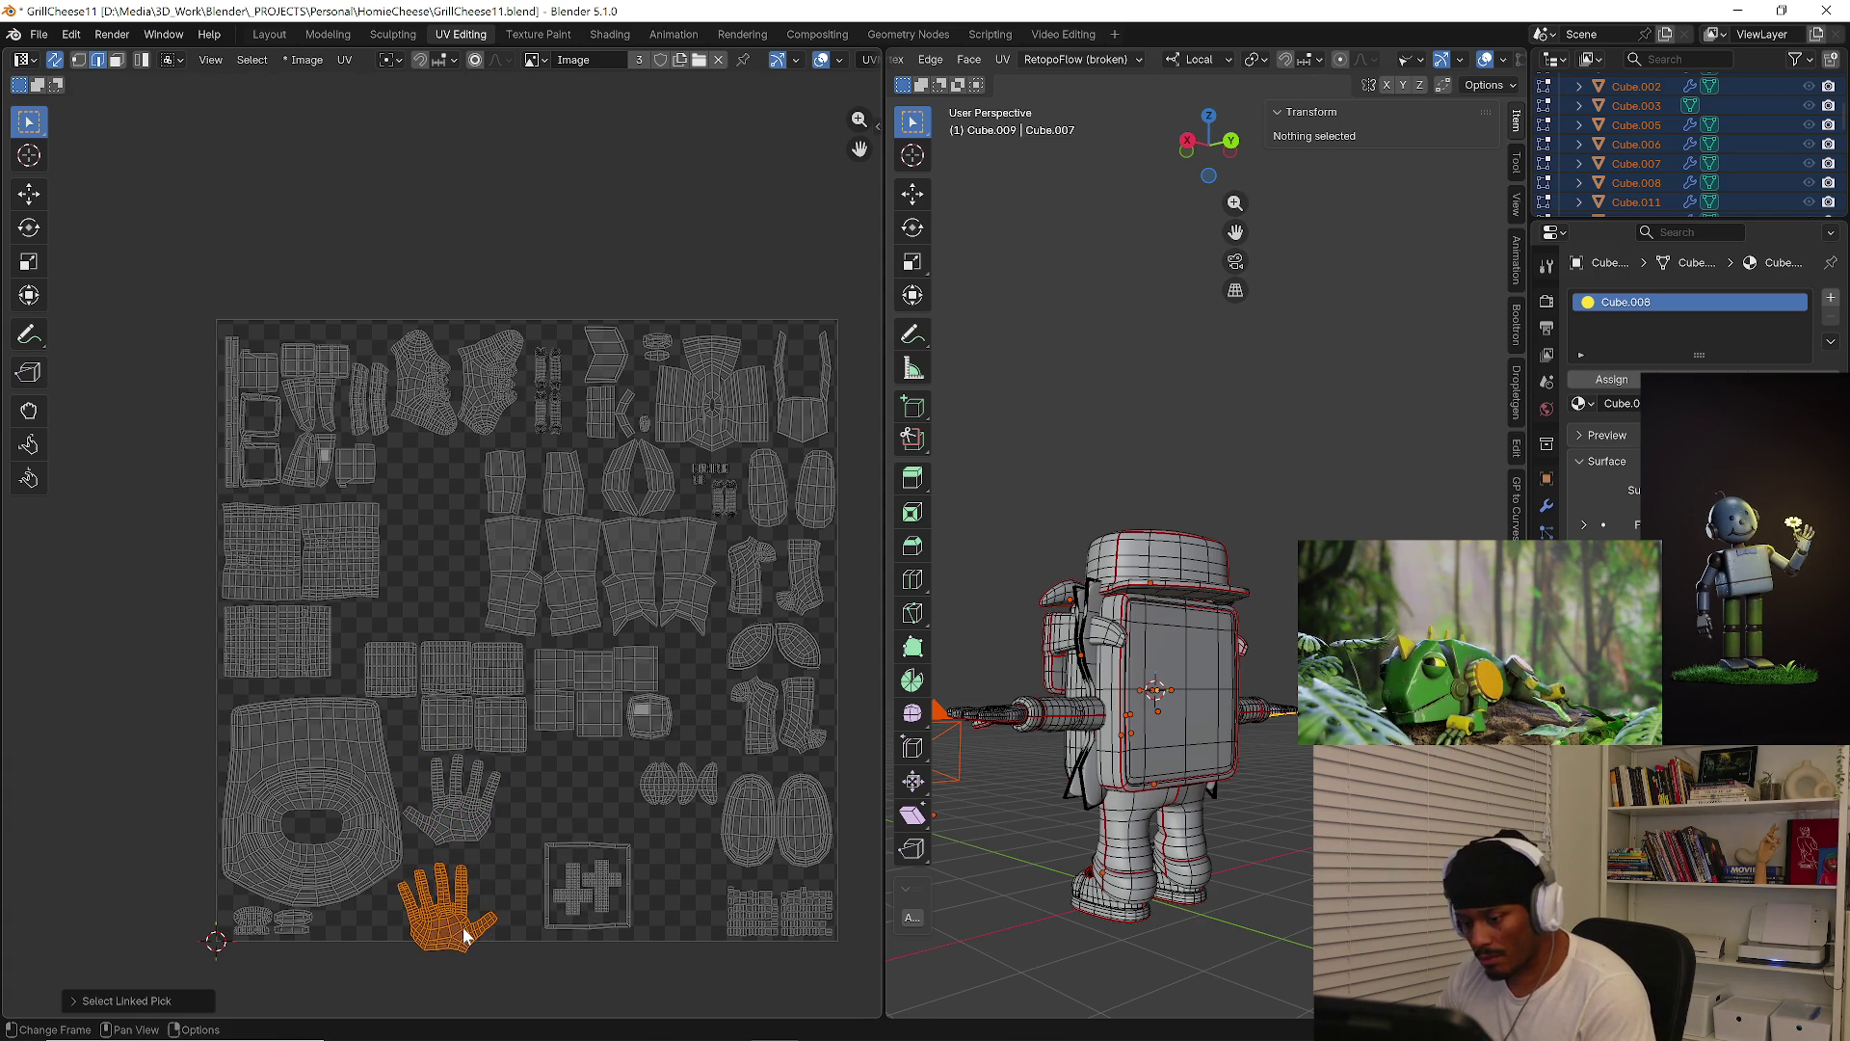
{"action": "key", "text": "g"}
{"action": "left_click", "coordinate": [488, 915]}
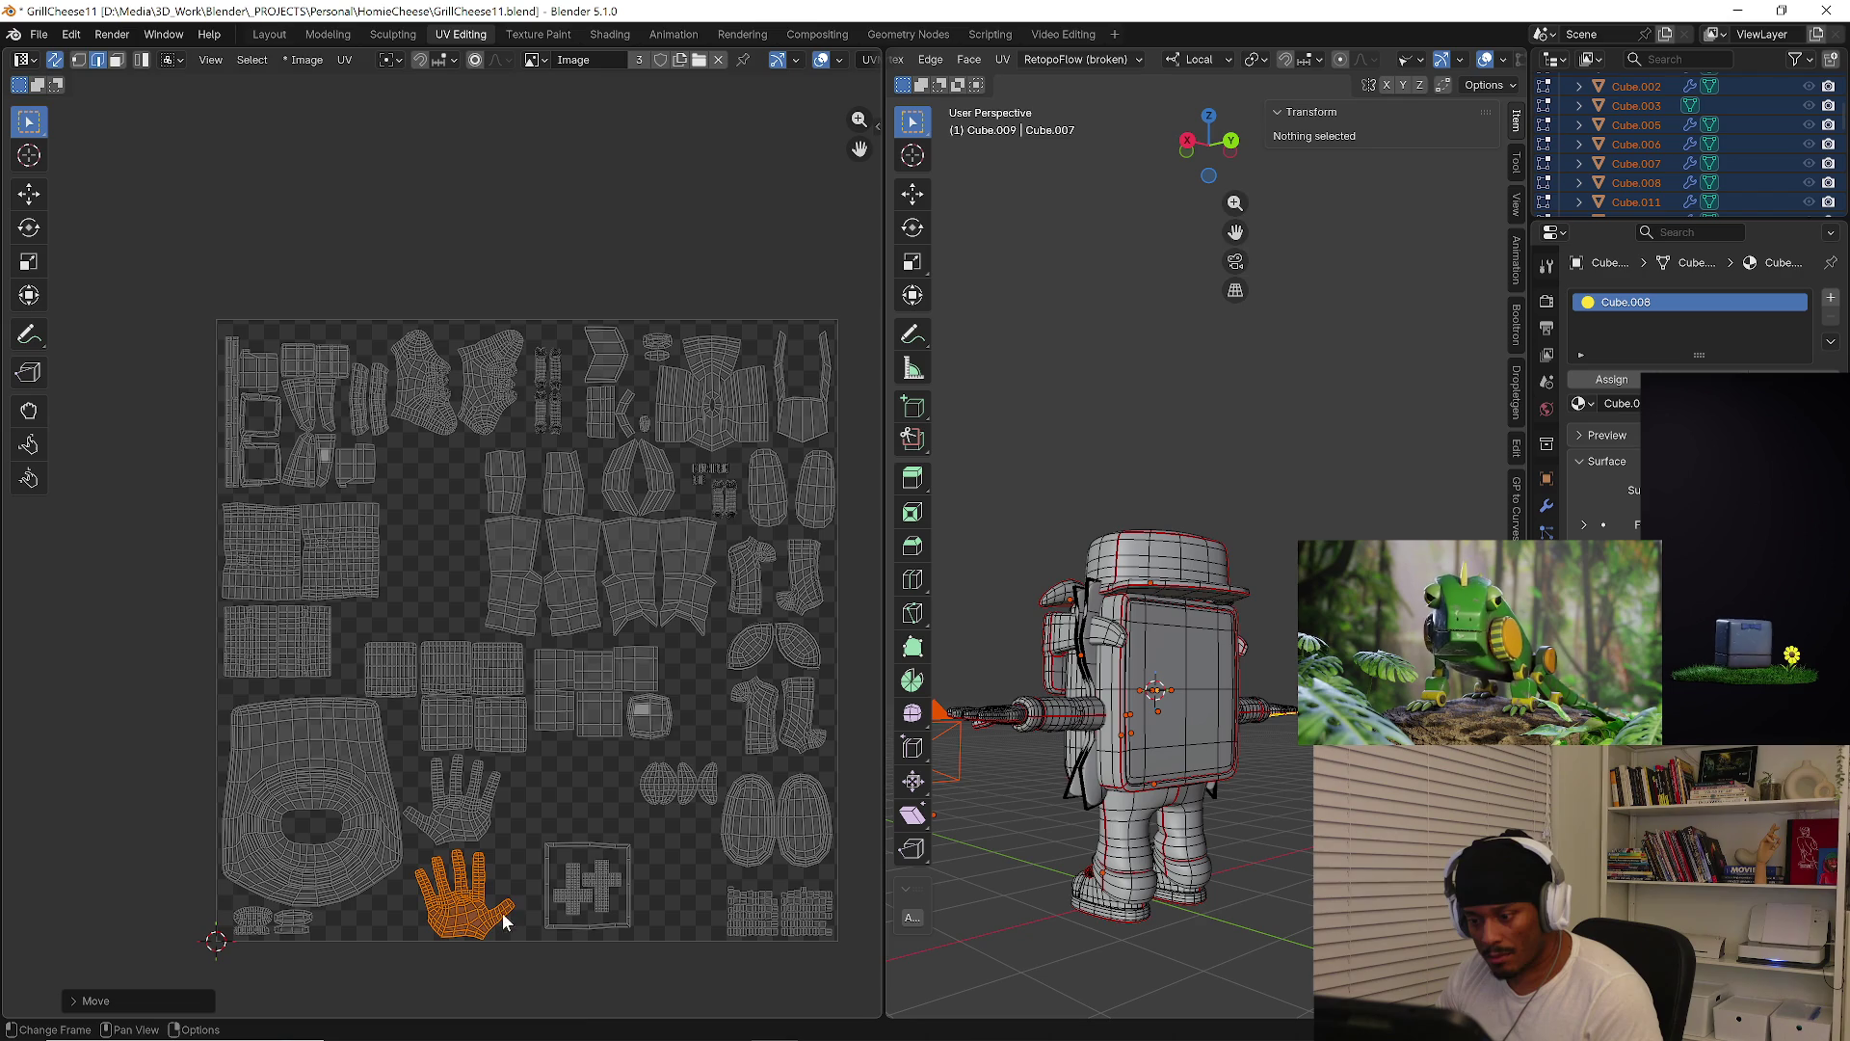
Check the arm islands, then resize the plus-shaped island
{"action": "middle_click_drag", "start_coordinate": [672, 814], "coordinate": [640, 894]}
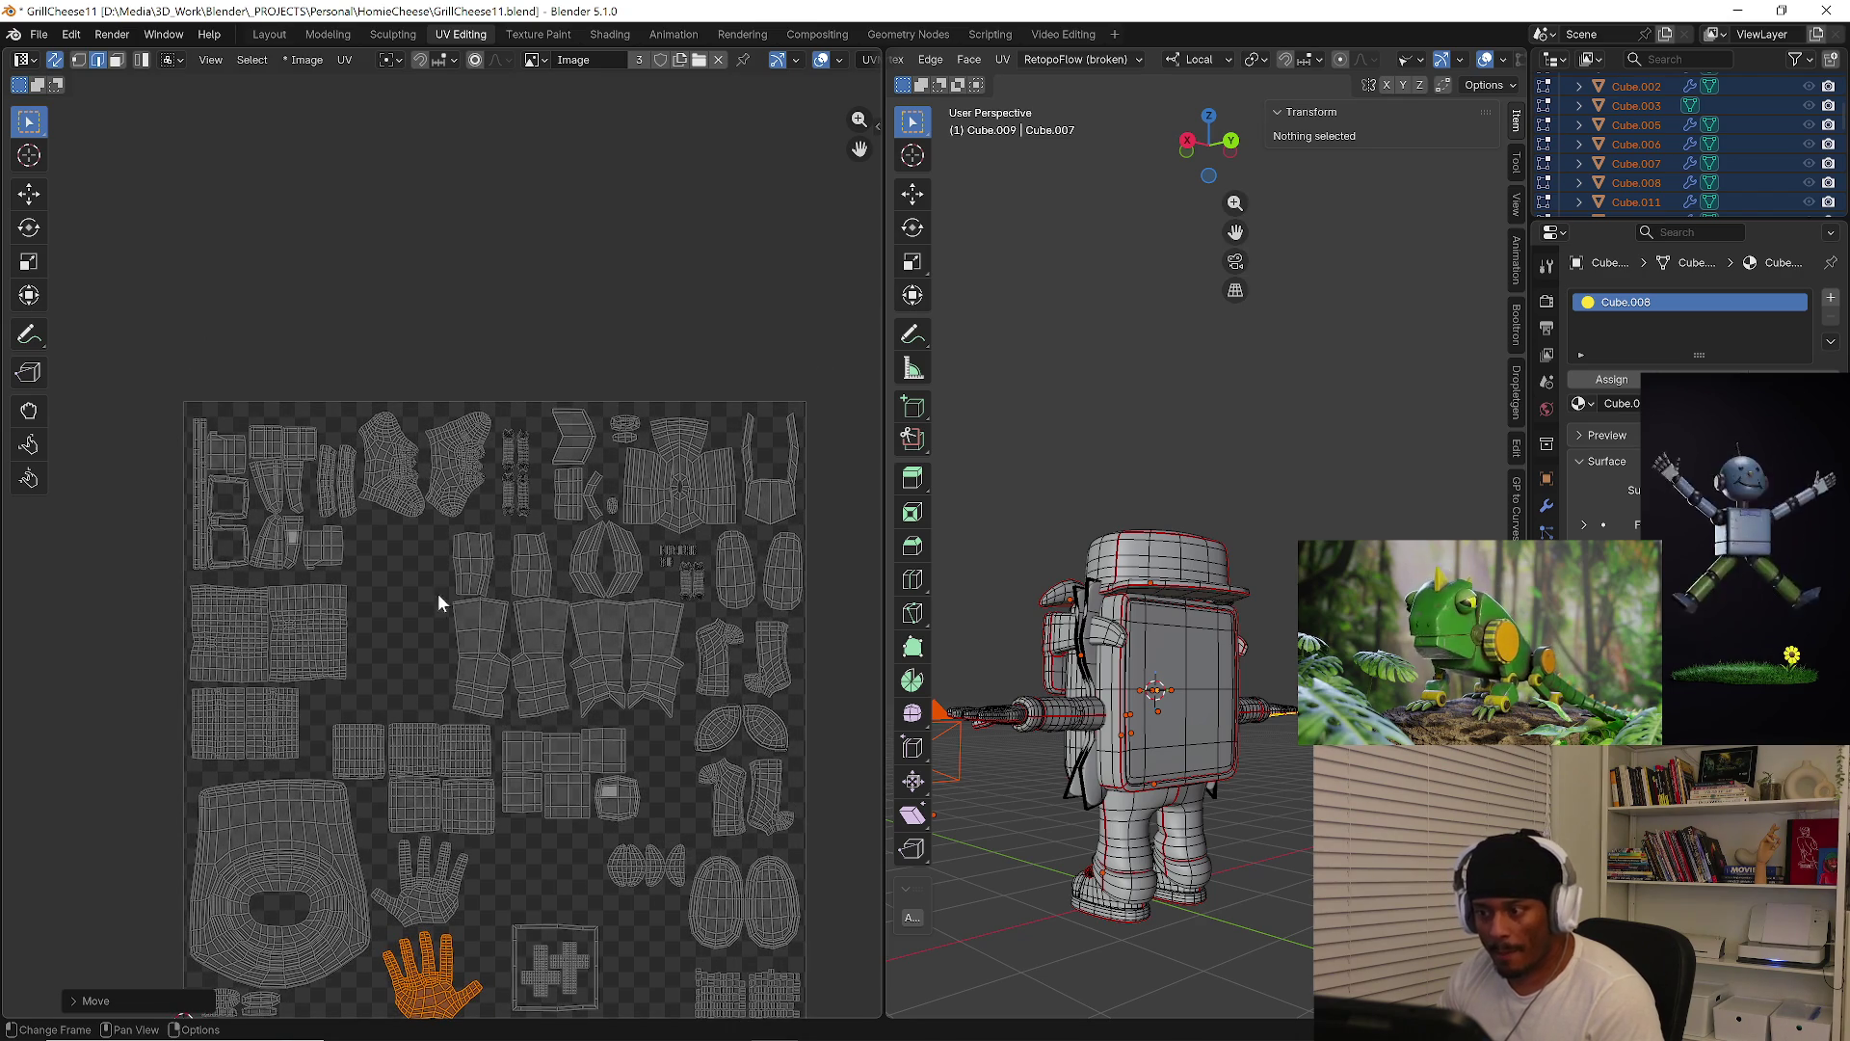
{"action": "left_click", "coordinate": [354, 536]}
{"action": "key", "text": "l"}
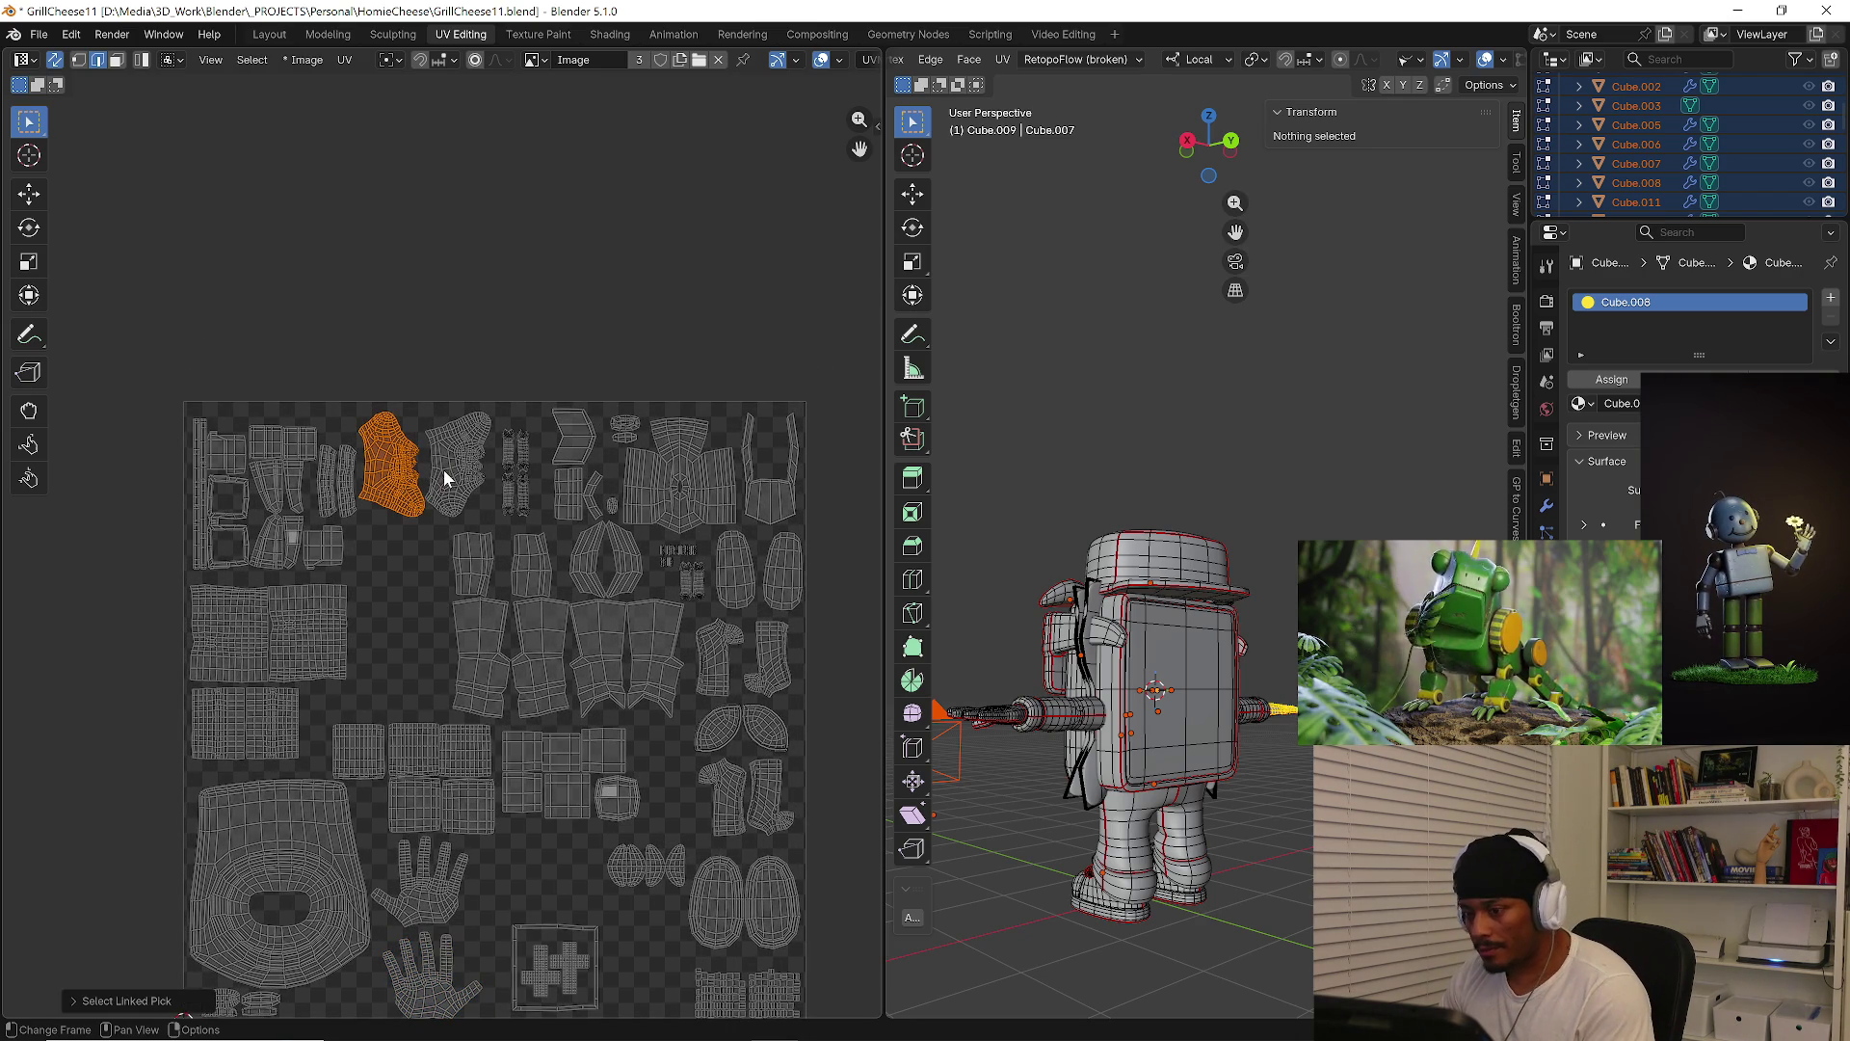
{"action": "key", "text": "l"}
{"action": "key", "text": "alt+a"}
{"action": "middle_click_drag", "start_coordinate": [462, 475], "coordinate": [340, 309]}
{"action": "left_click", "coordinate": [434, 792]}
{"action": "key", "text": "g"}
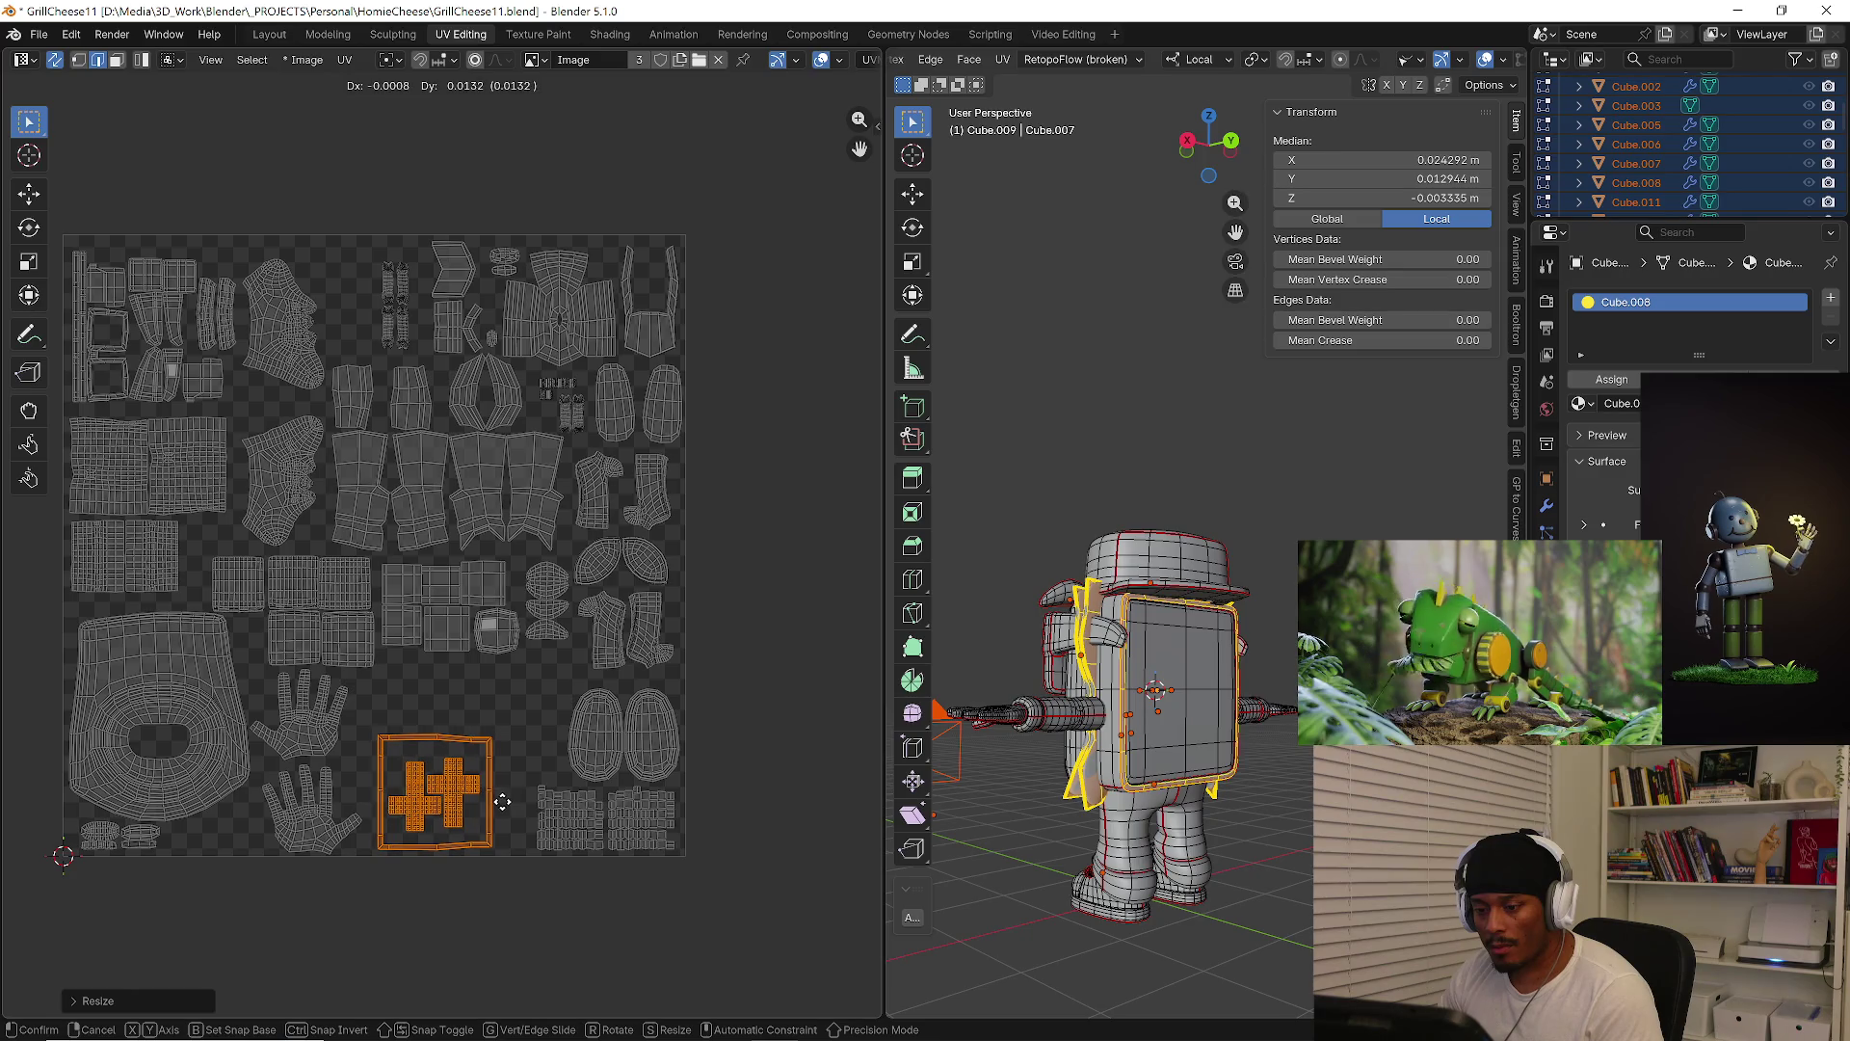
{"action": "left_click", "coordinate": [496, 798]}
{"action": "middle_click_drag", "start_coordinate": [473, 695], "coordinate": [485, 785]}
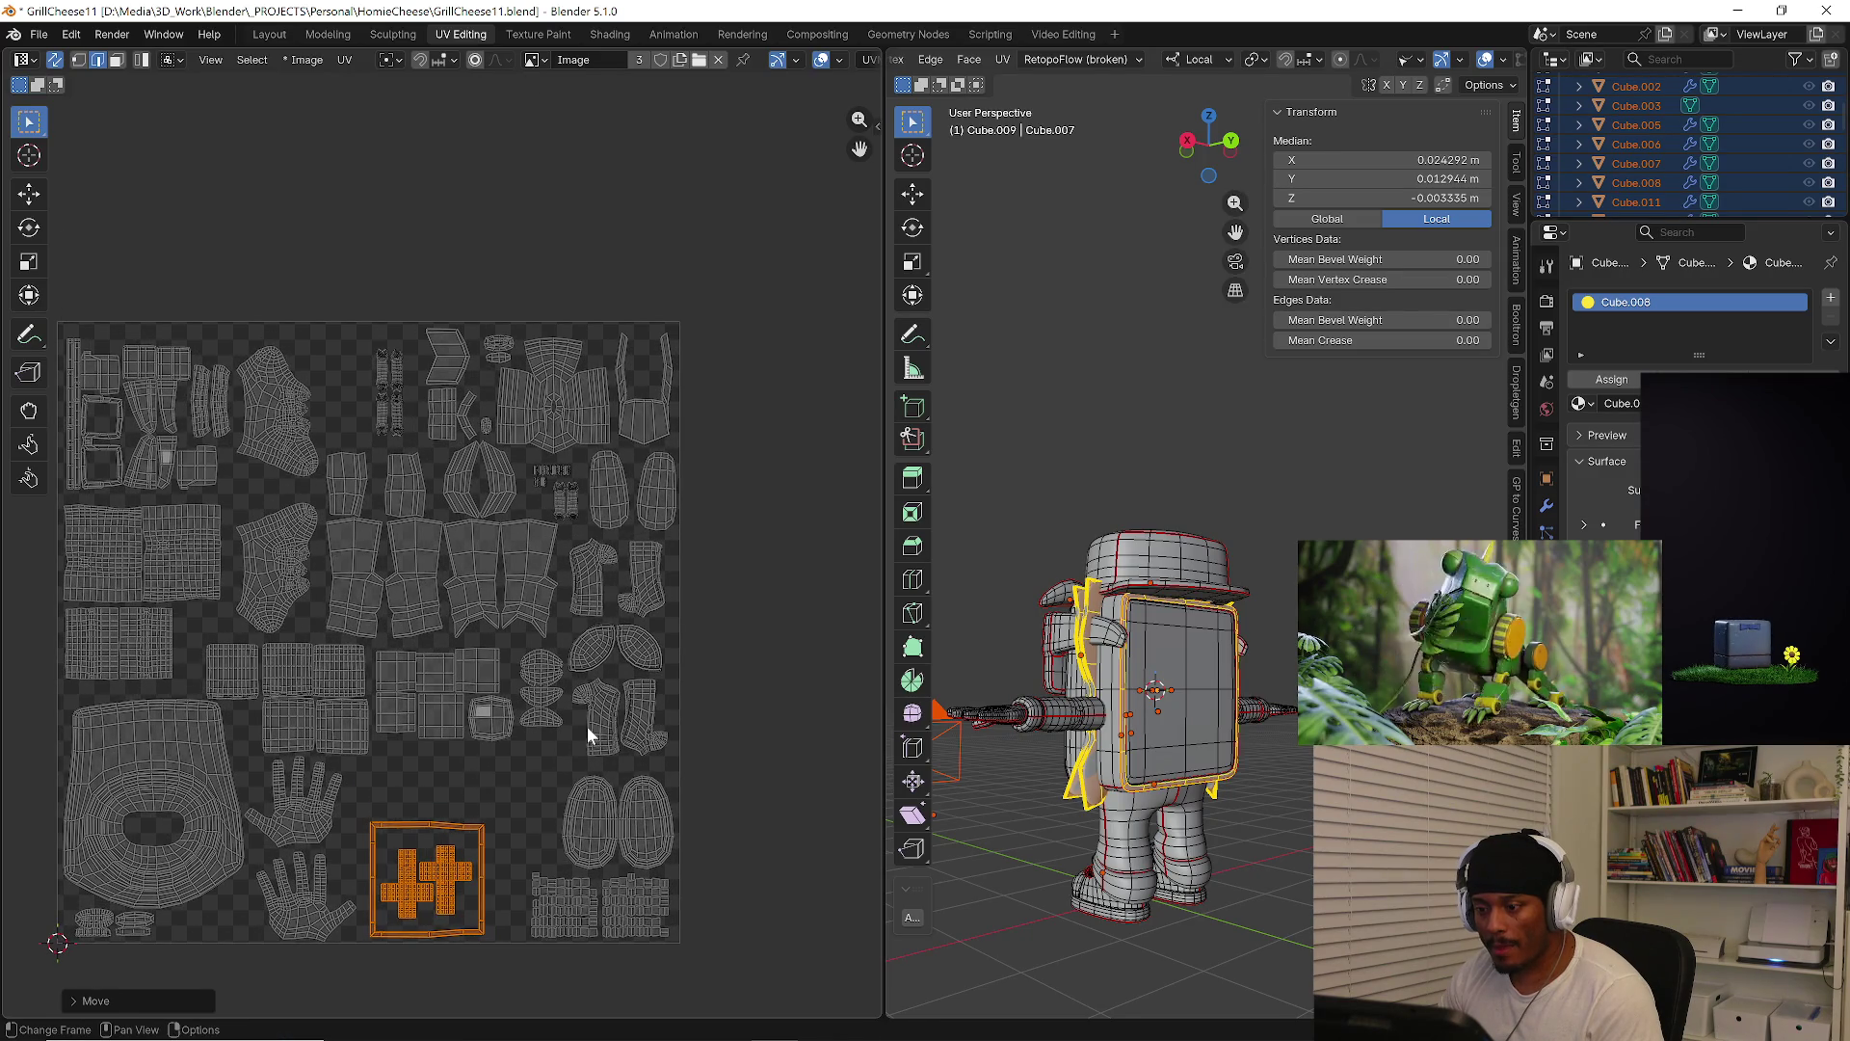
{"action": "key", "text": "alt+a"}
Select the boot islands and enlarge them slightly
{"action": "key", "text": "l"}
{"action": "key", "text": "l"}
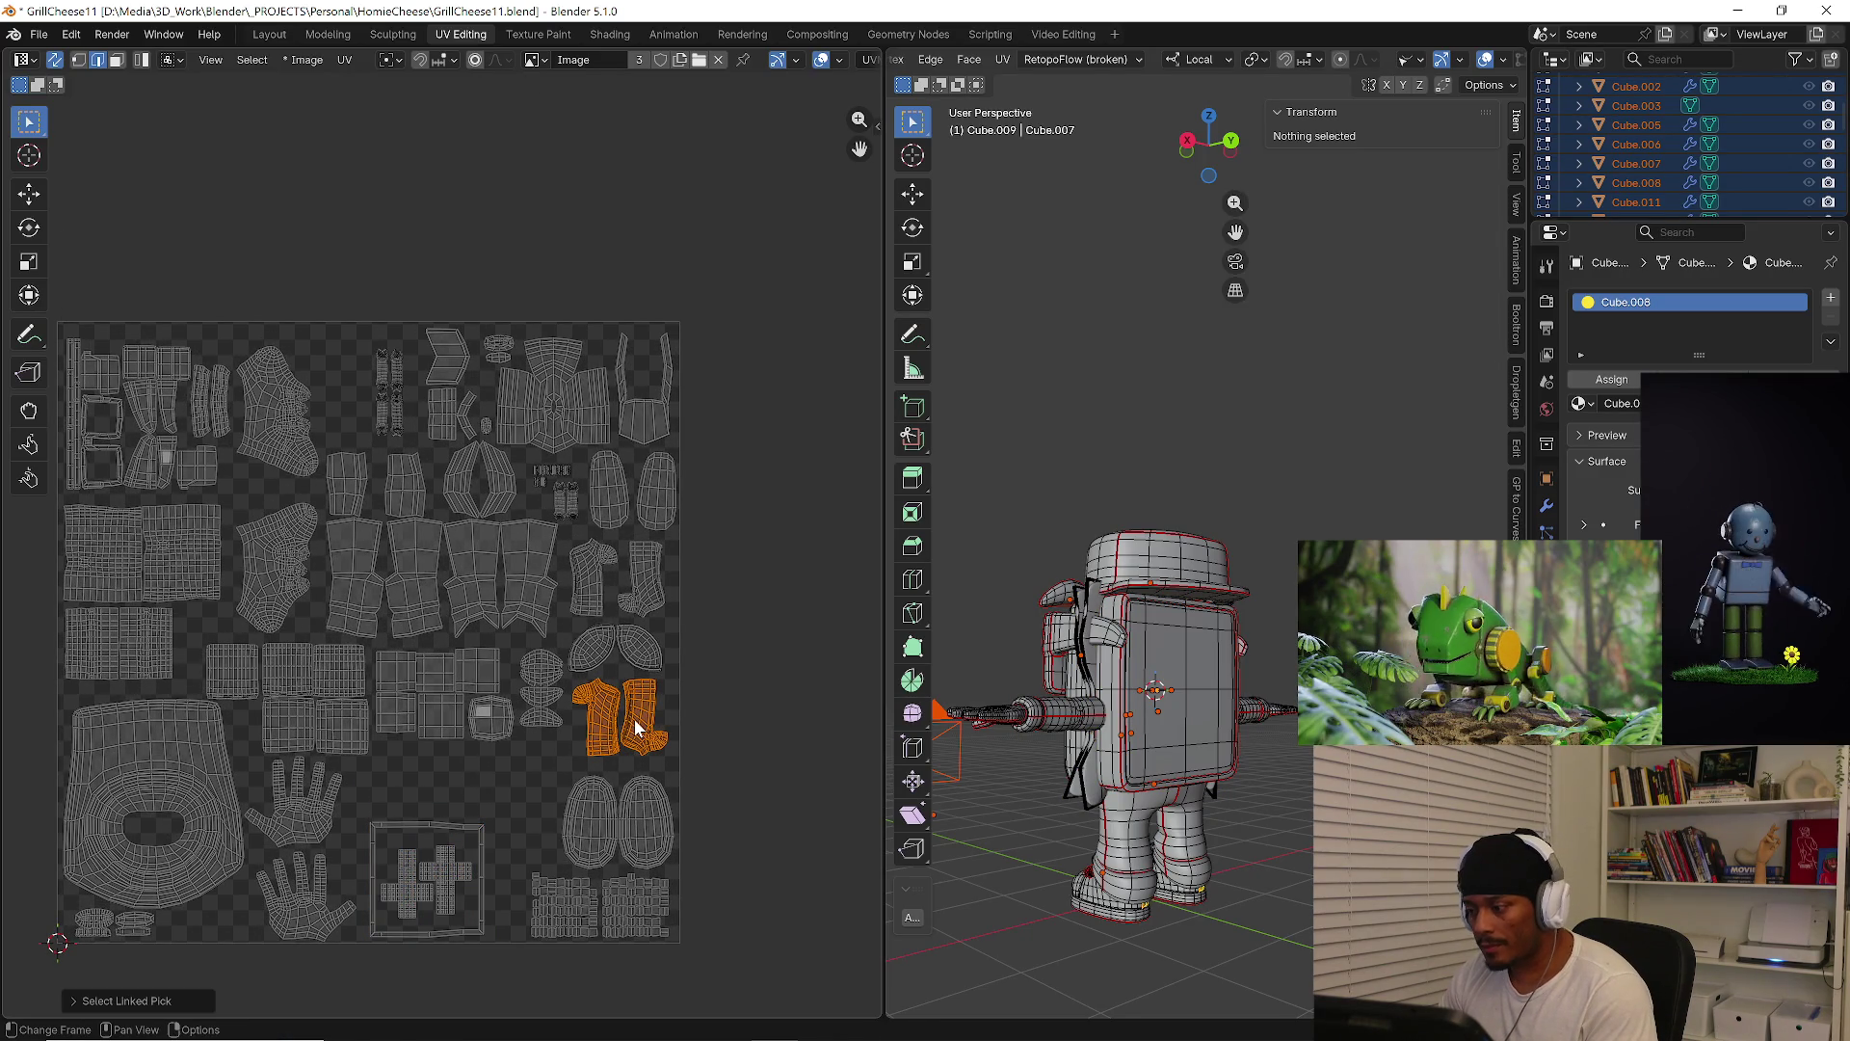
{"action": "key", "text": "KP_9"}
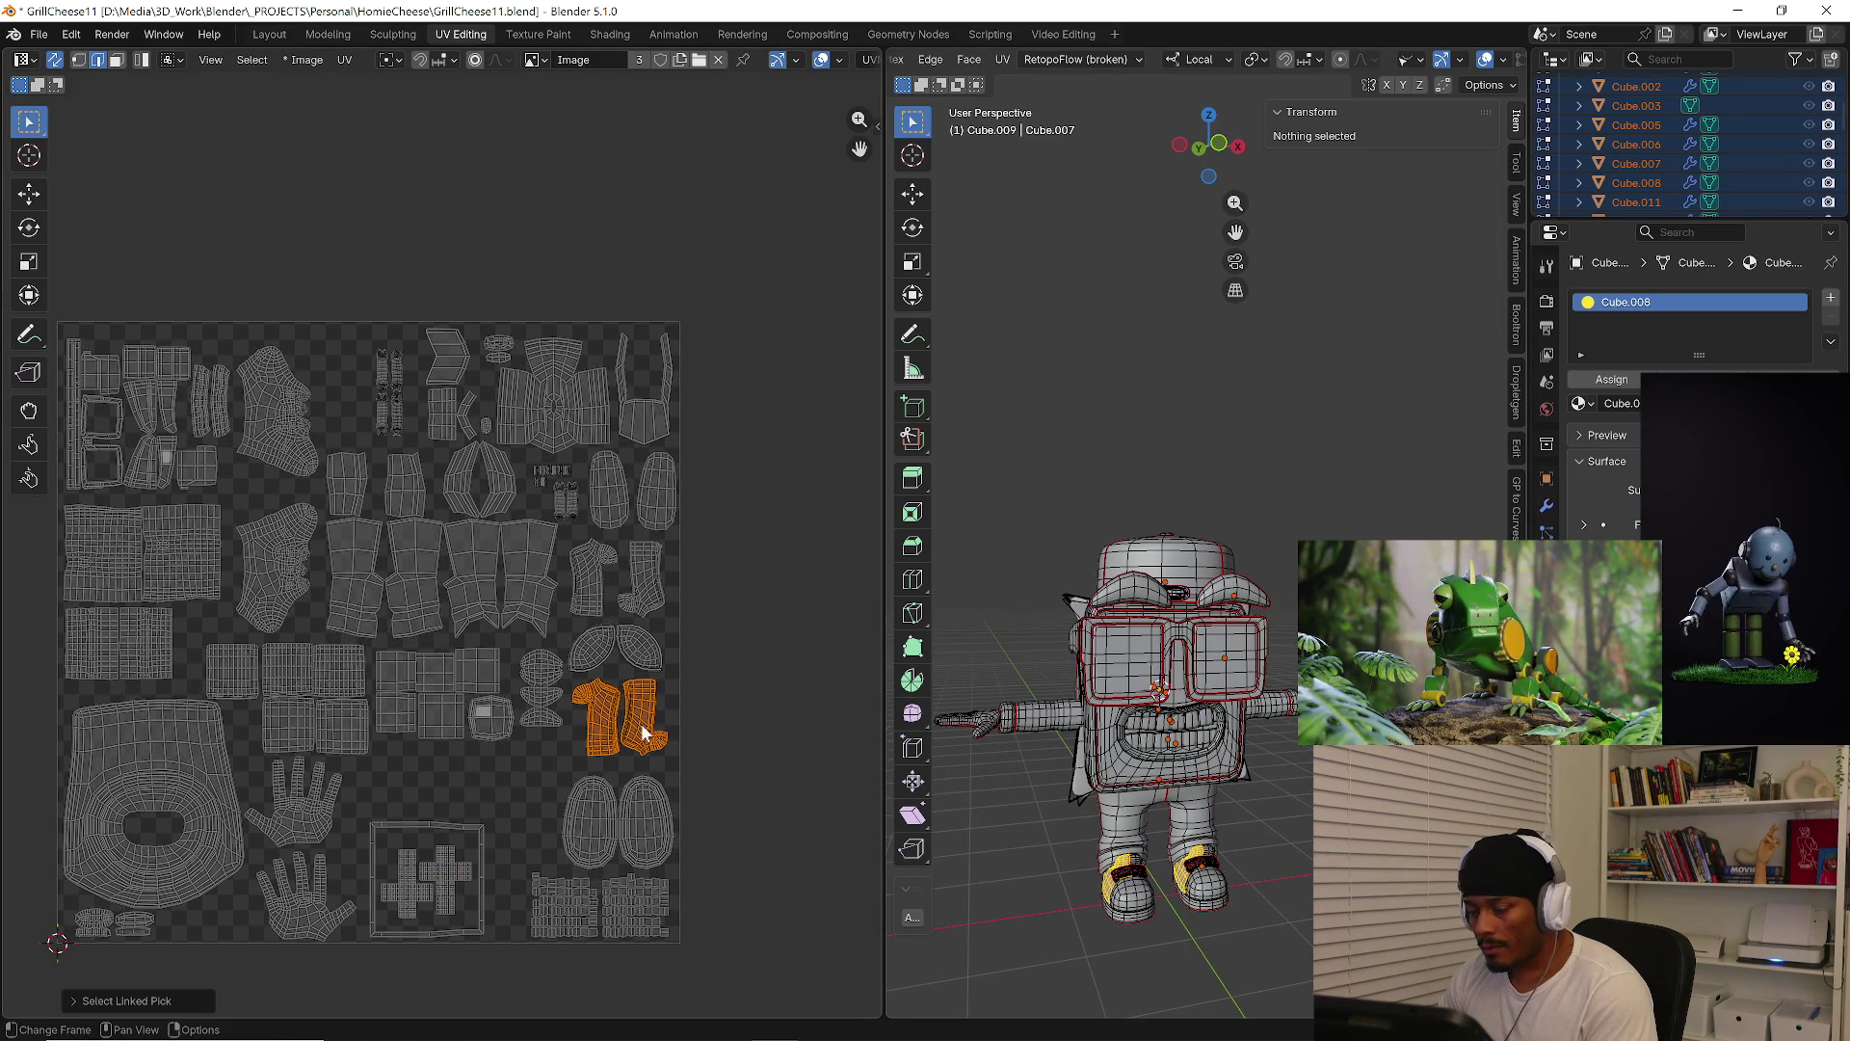
{"action": "key", "text": "l"}
{"action": "key", "text": "l"}
{"action": "key", "text": "l"}
{"action": "key", "text": "l"}
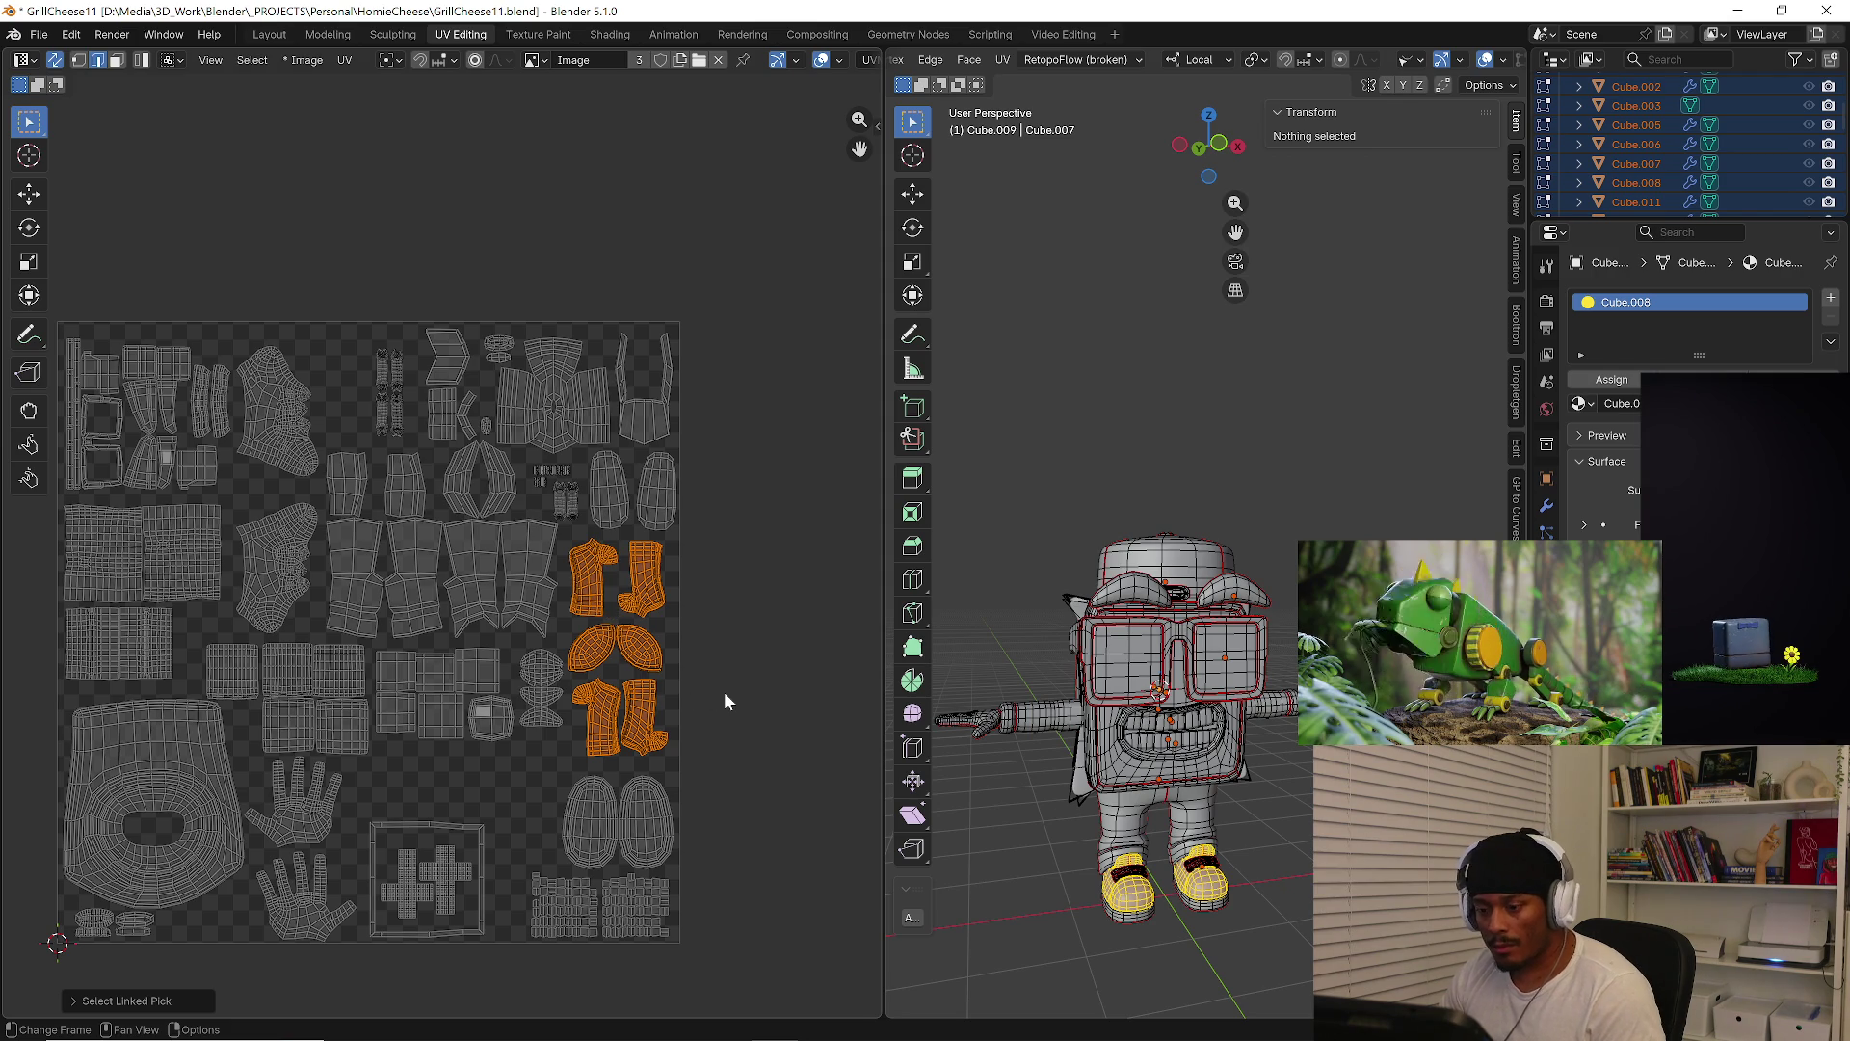
{"action": "scroll", "coordinate": [724, 691], "scroll_direction": "up", "scroll_amount": 3}
{"action": "key", "text": "s"}
{"action": "left_click", "coordinate": [725, 719]}
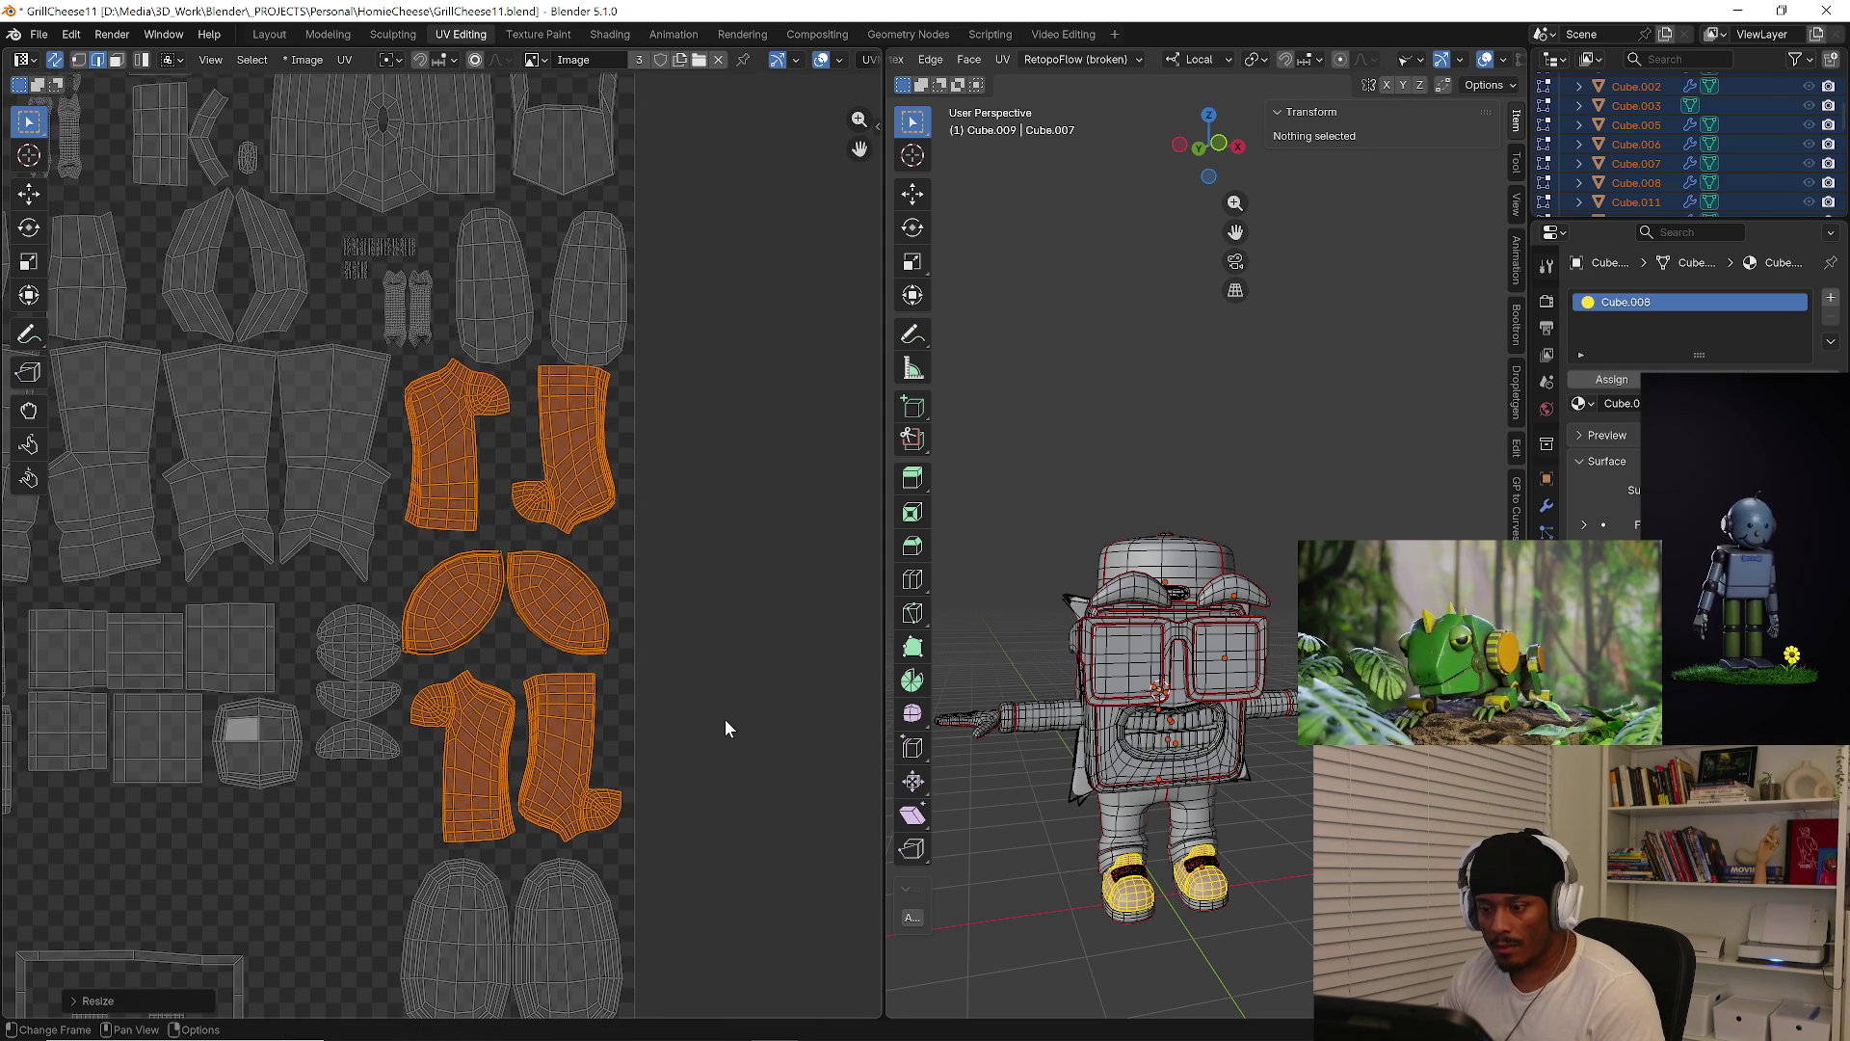
{"action": "key", "text": "alt+a"}
Move the upright boot-shaped island down slightly into the free gap
{"action": "key", "text": "l"}
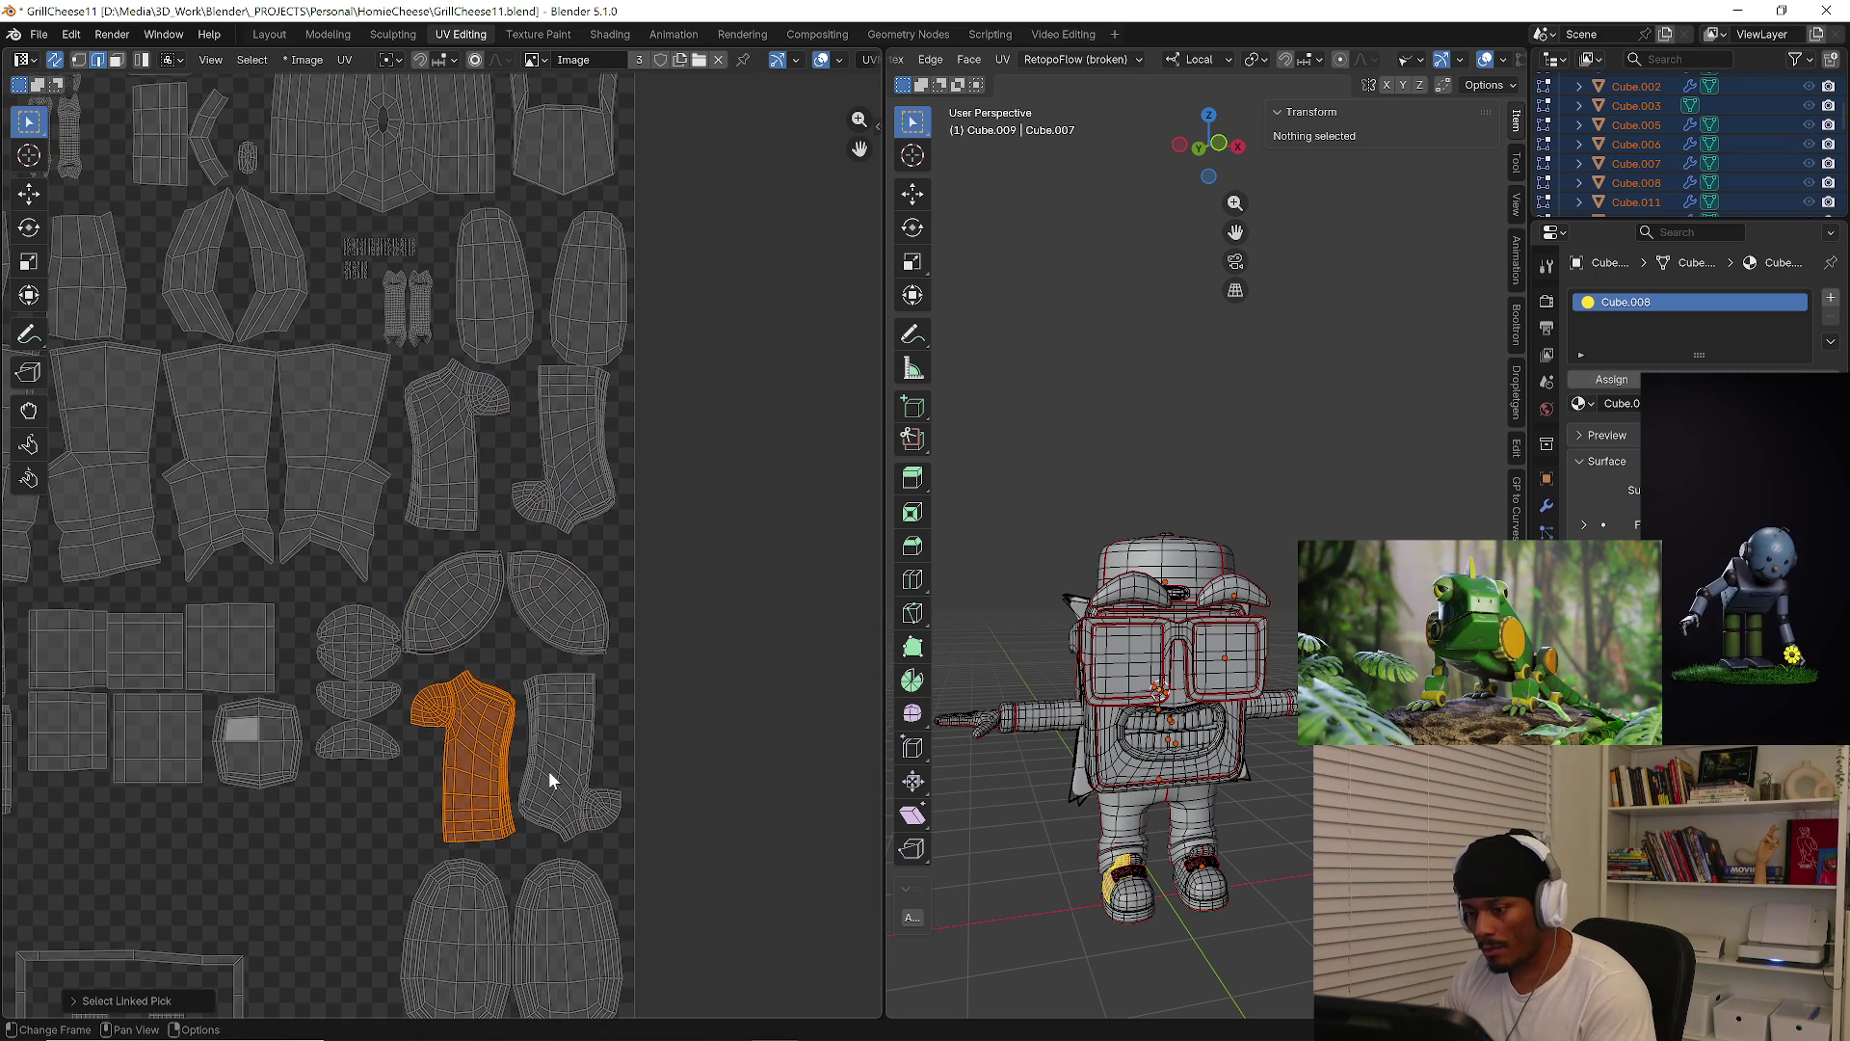
{"action": "key", "text": "l"}
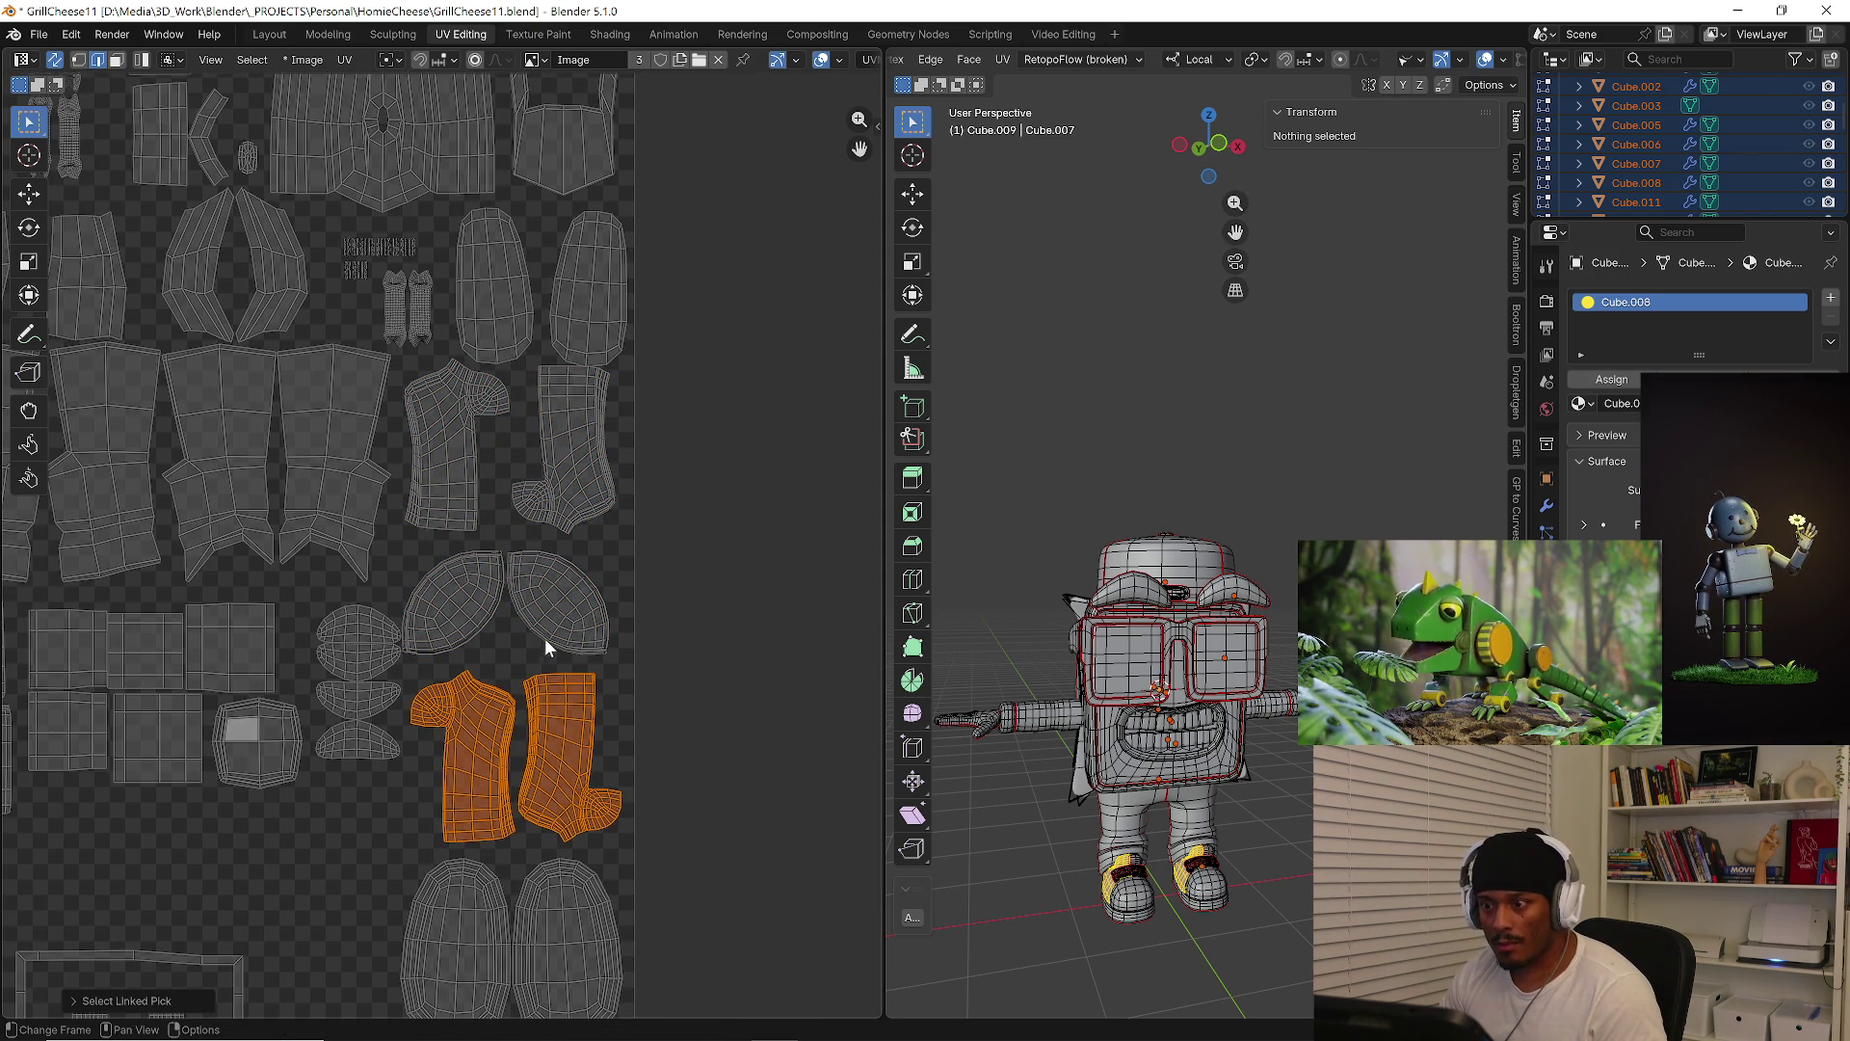
{"action": "left_click", "coordinate": [586, 513]}
{"action": "key", "text": "l"}
{"action": "key", "text": "g"}
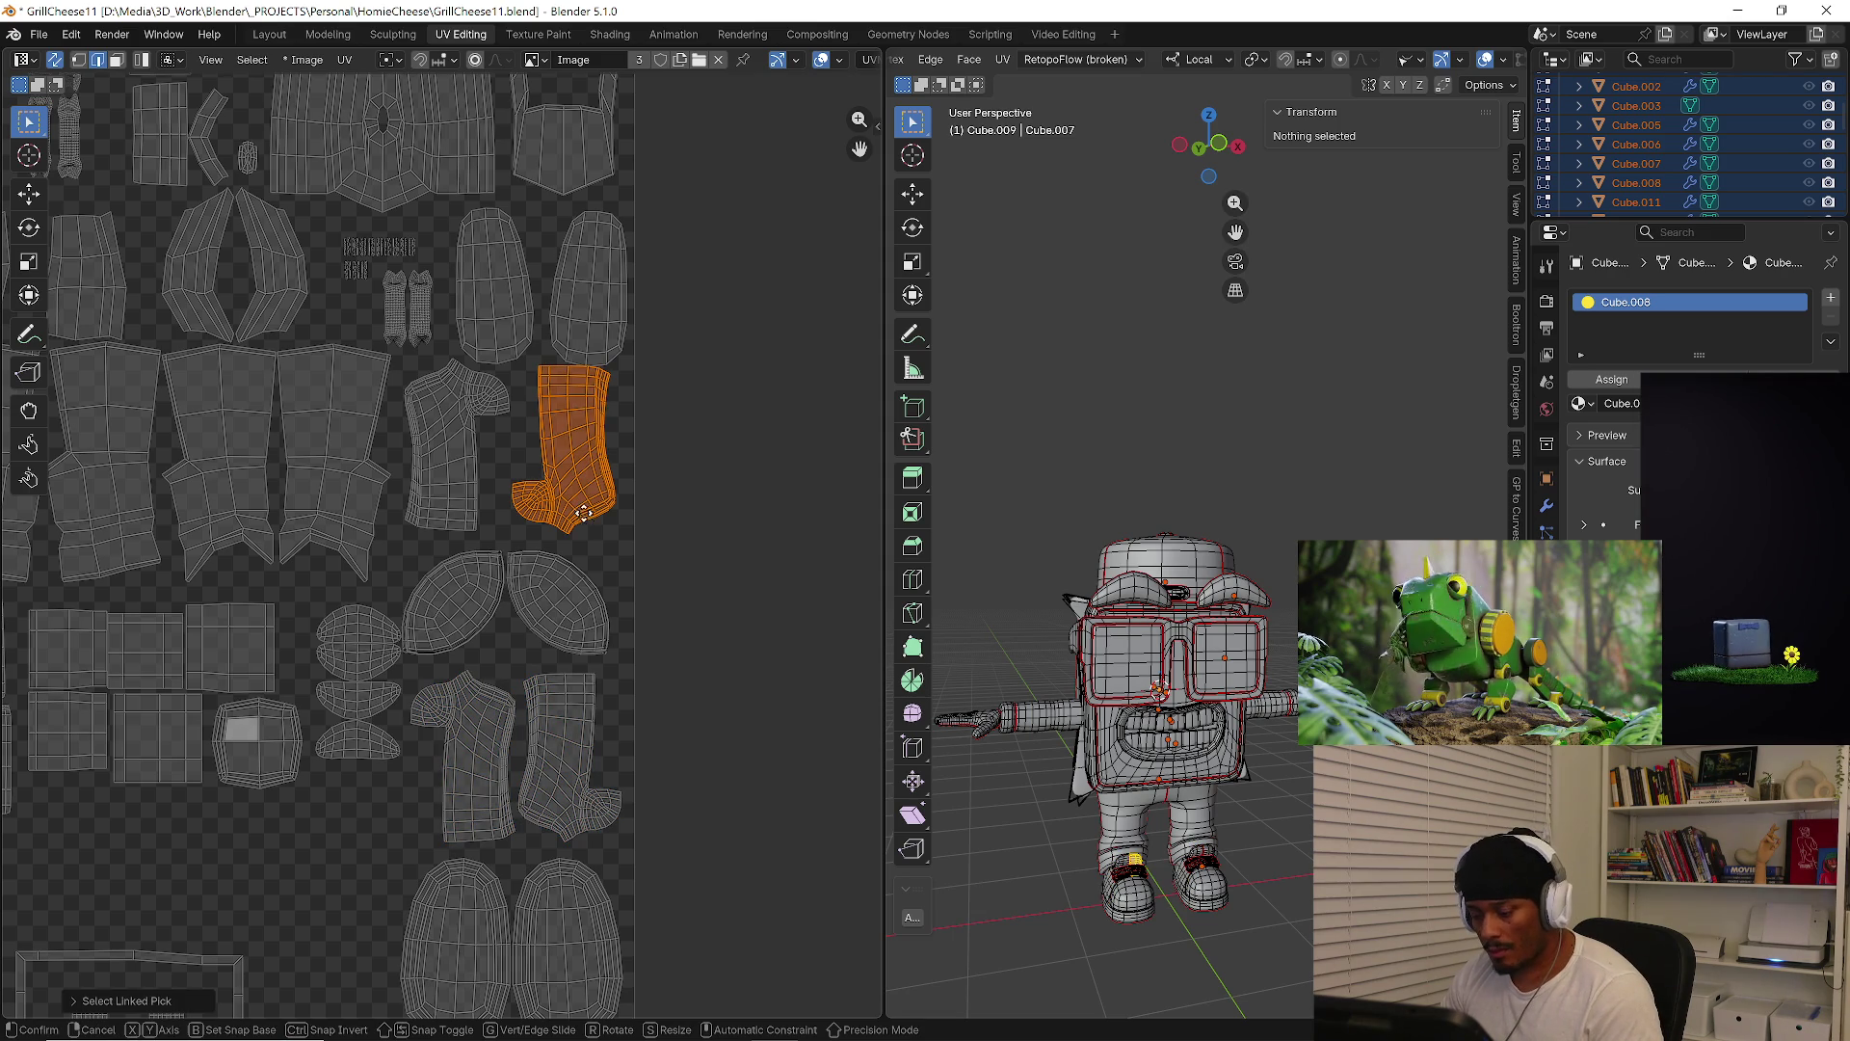
{"action": "left_click", "coordinate": [586, 528]}
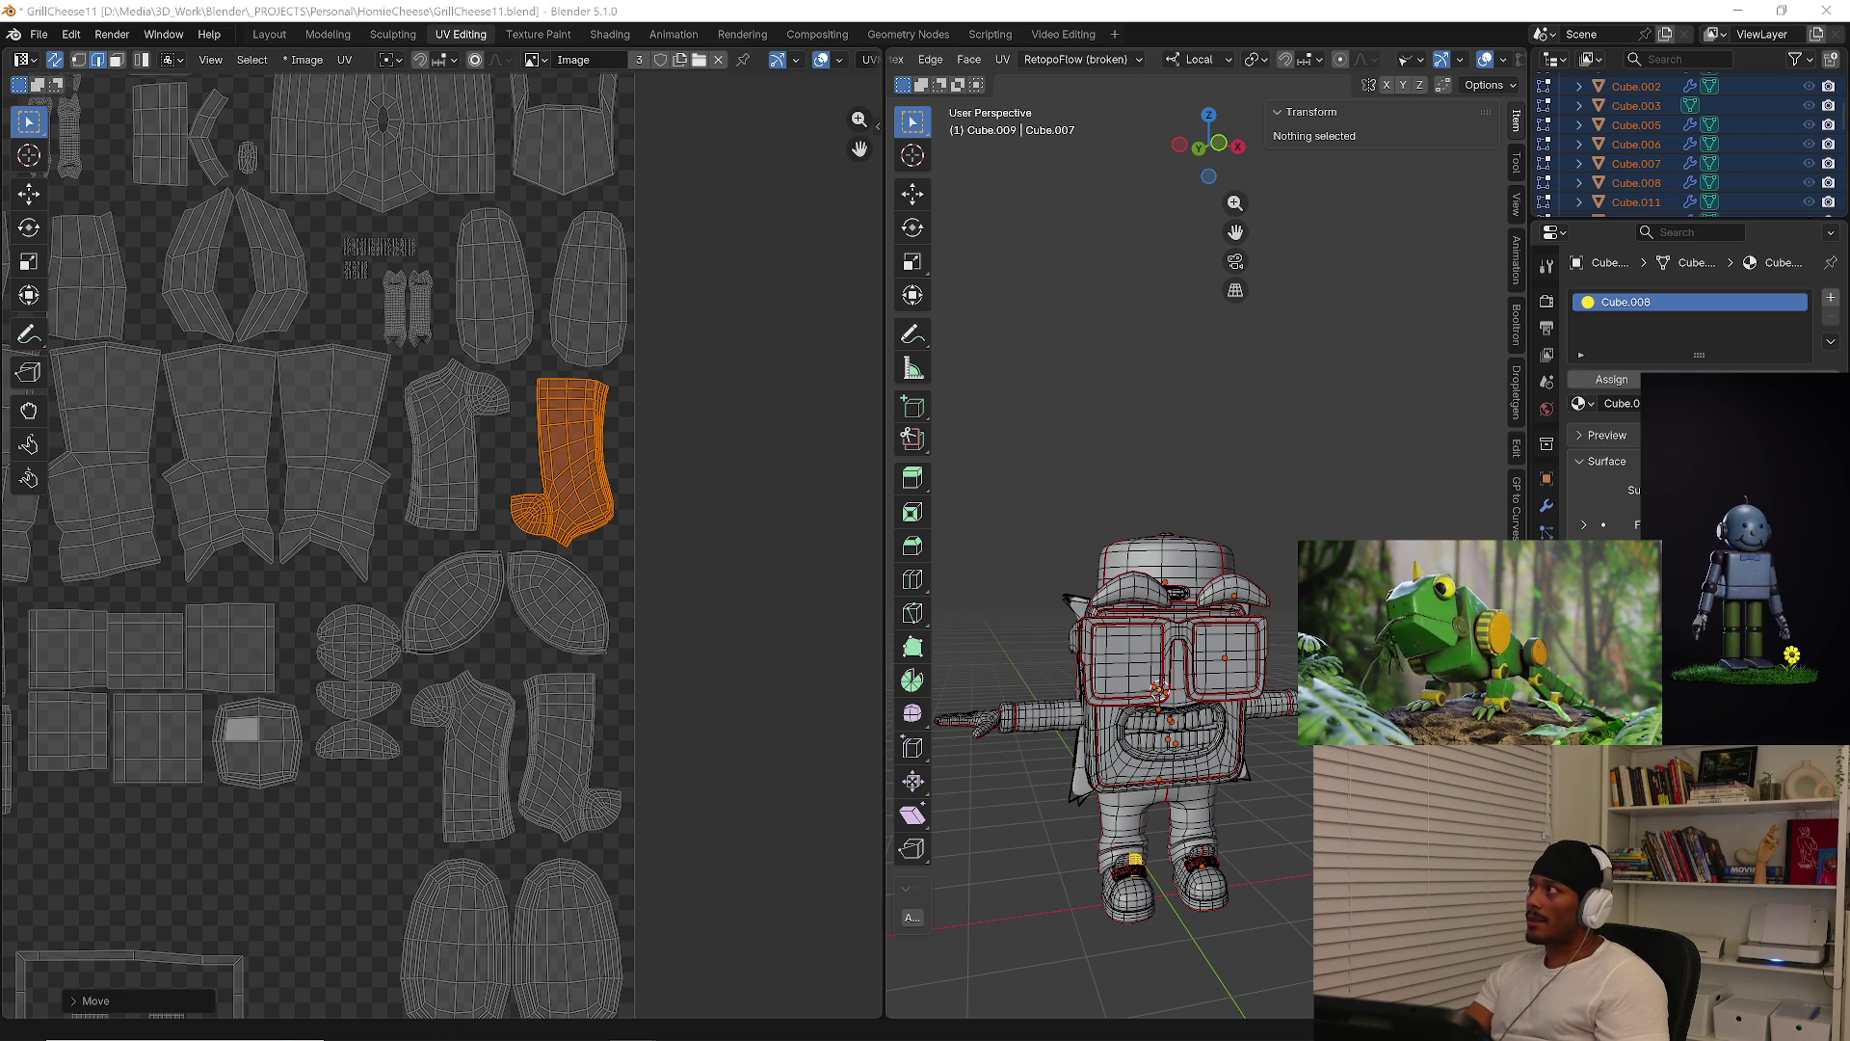
{"action": "scroll", "coordinate": [519, 507], "scroll_direction": "down", "scroll_amount": 3}
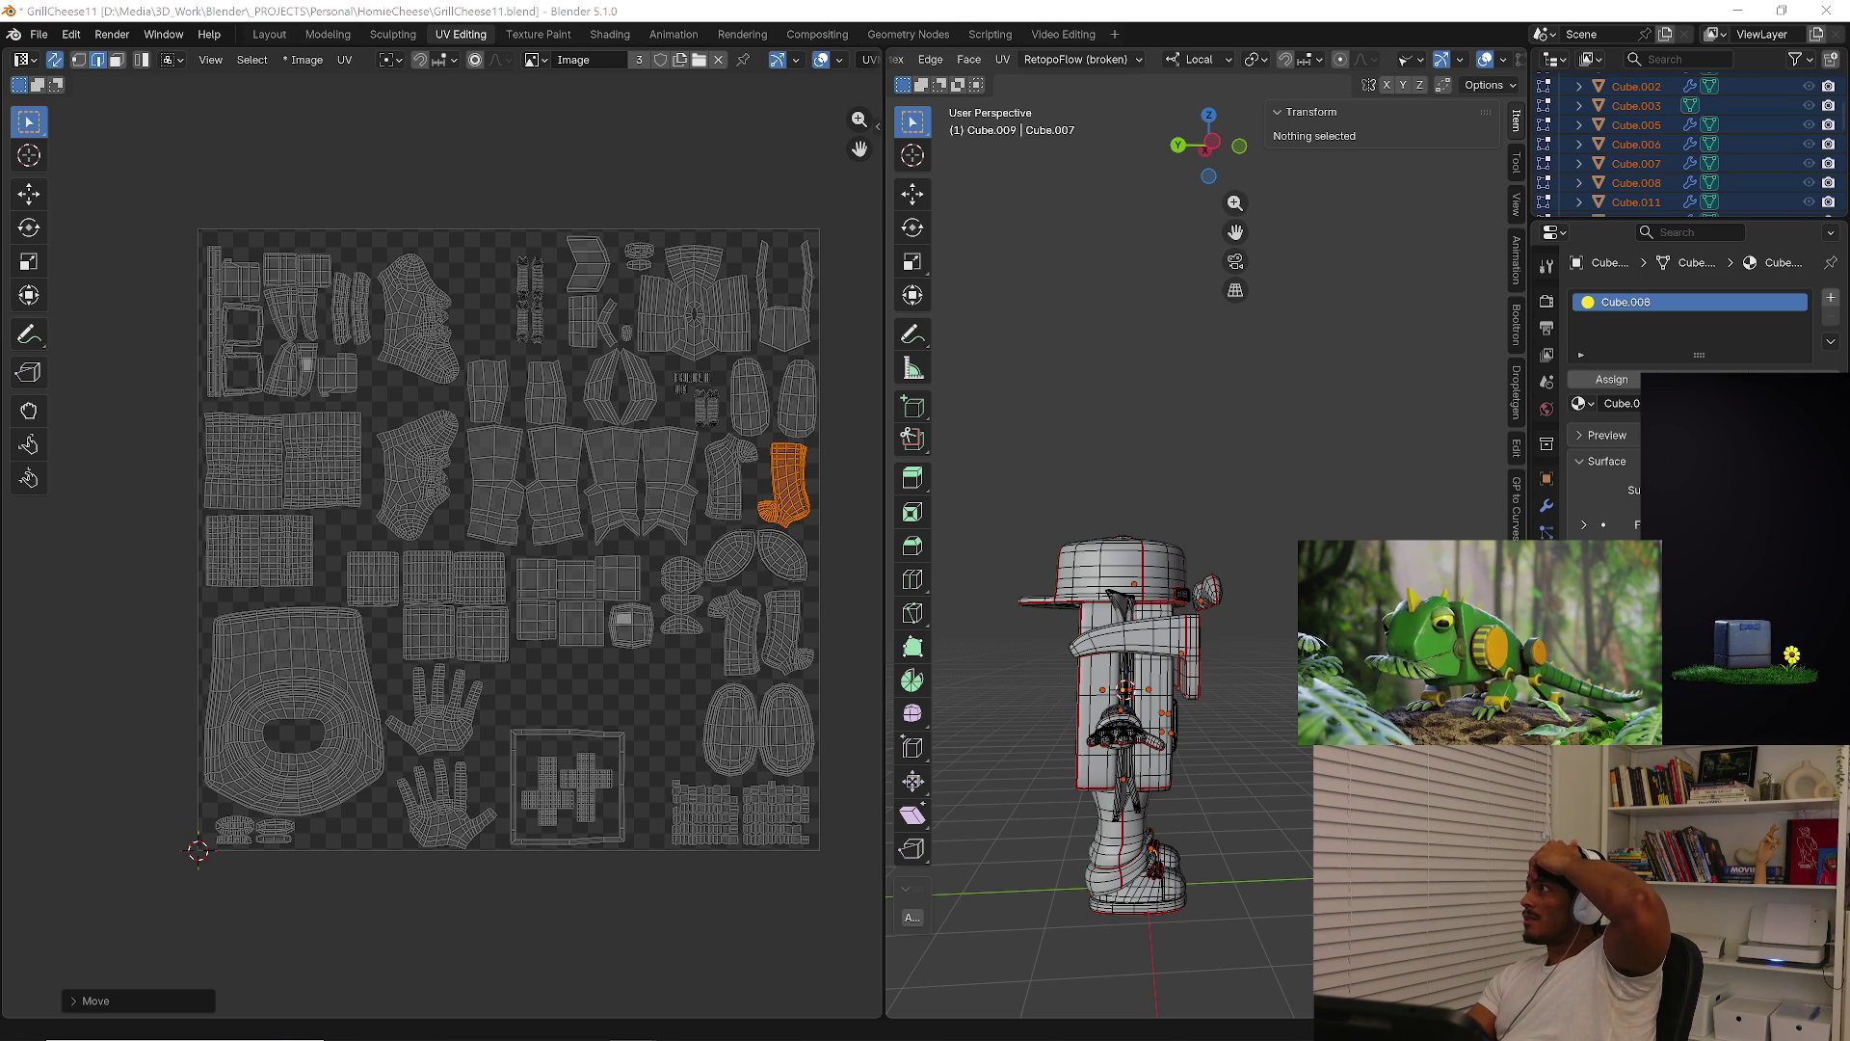
Select all the tall strip islands and move them outside the UV square
{"action": "left_click", "coordinate": [613, 711]}
{"action": "mouse_move", "coordinate": [1282, 678]}
{"action": "middle_mouse_down"}
{"action": "mouse_move", "coordinate": [1092, 660]}
{"action": "mouse_move", "coordinate": [1082, 582]}
{"action": "mouse_move", "coordinate": [1050, 578]}
{"action": "middle_mouse_up"}
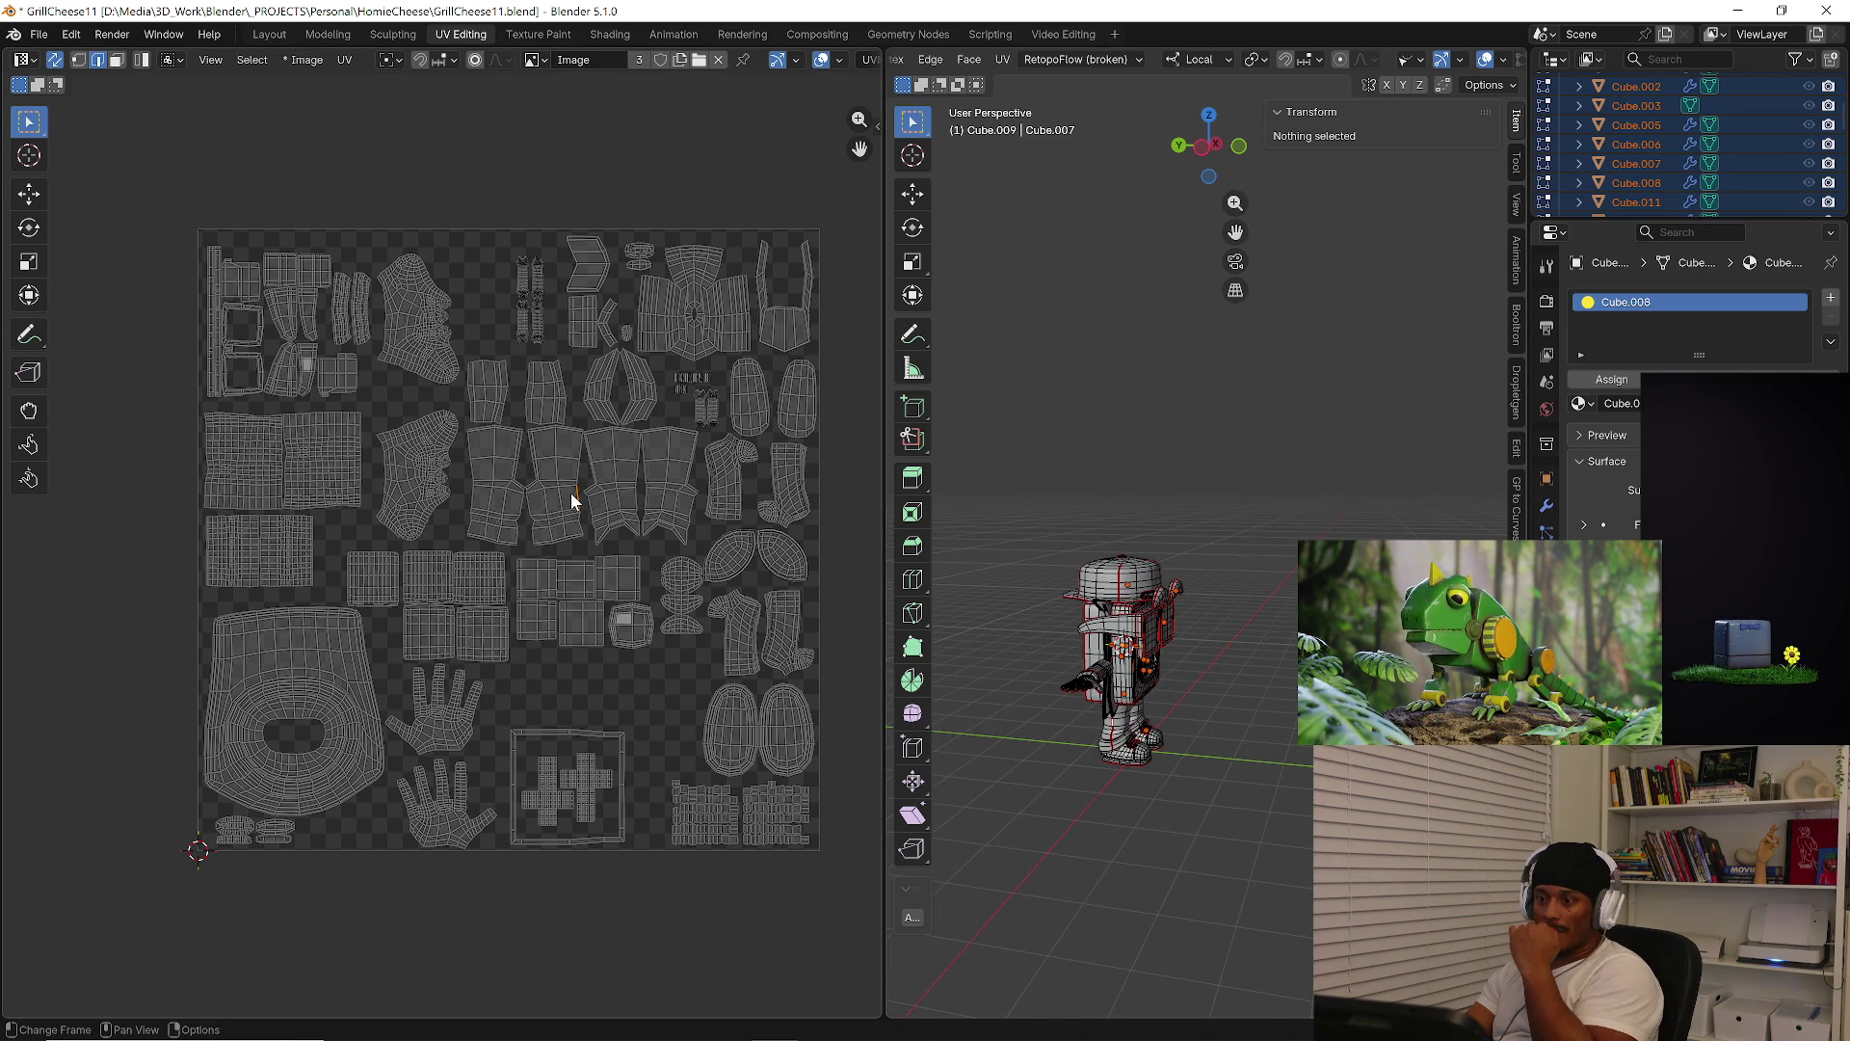
{"action": "key", "text": "l"}
{"action": "key", "text": "l"}
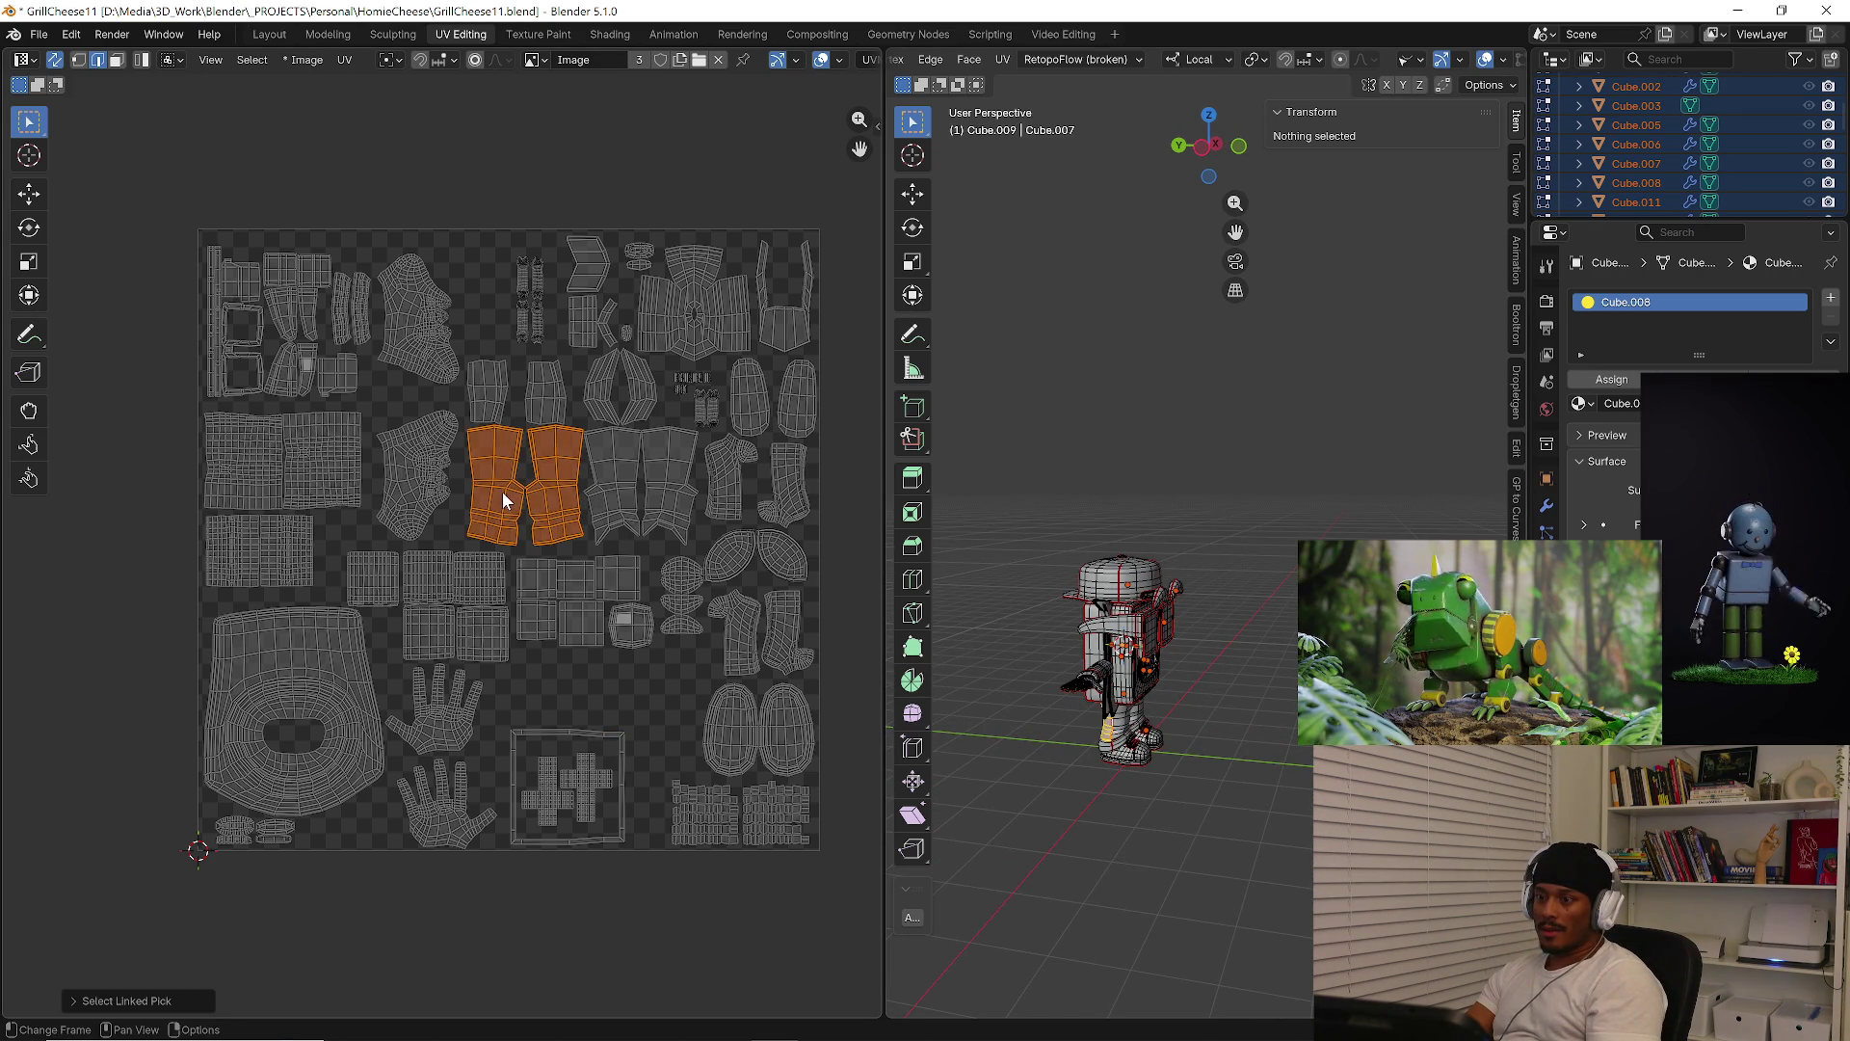
{"action": "key", "text": "l"}
{"action": "key", "text": "l"}
{"action": "key", "text": "l"}
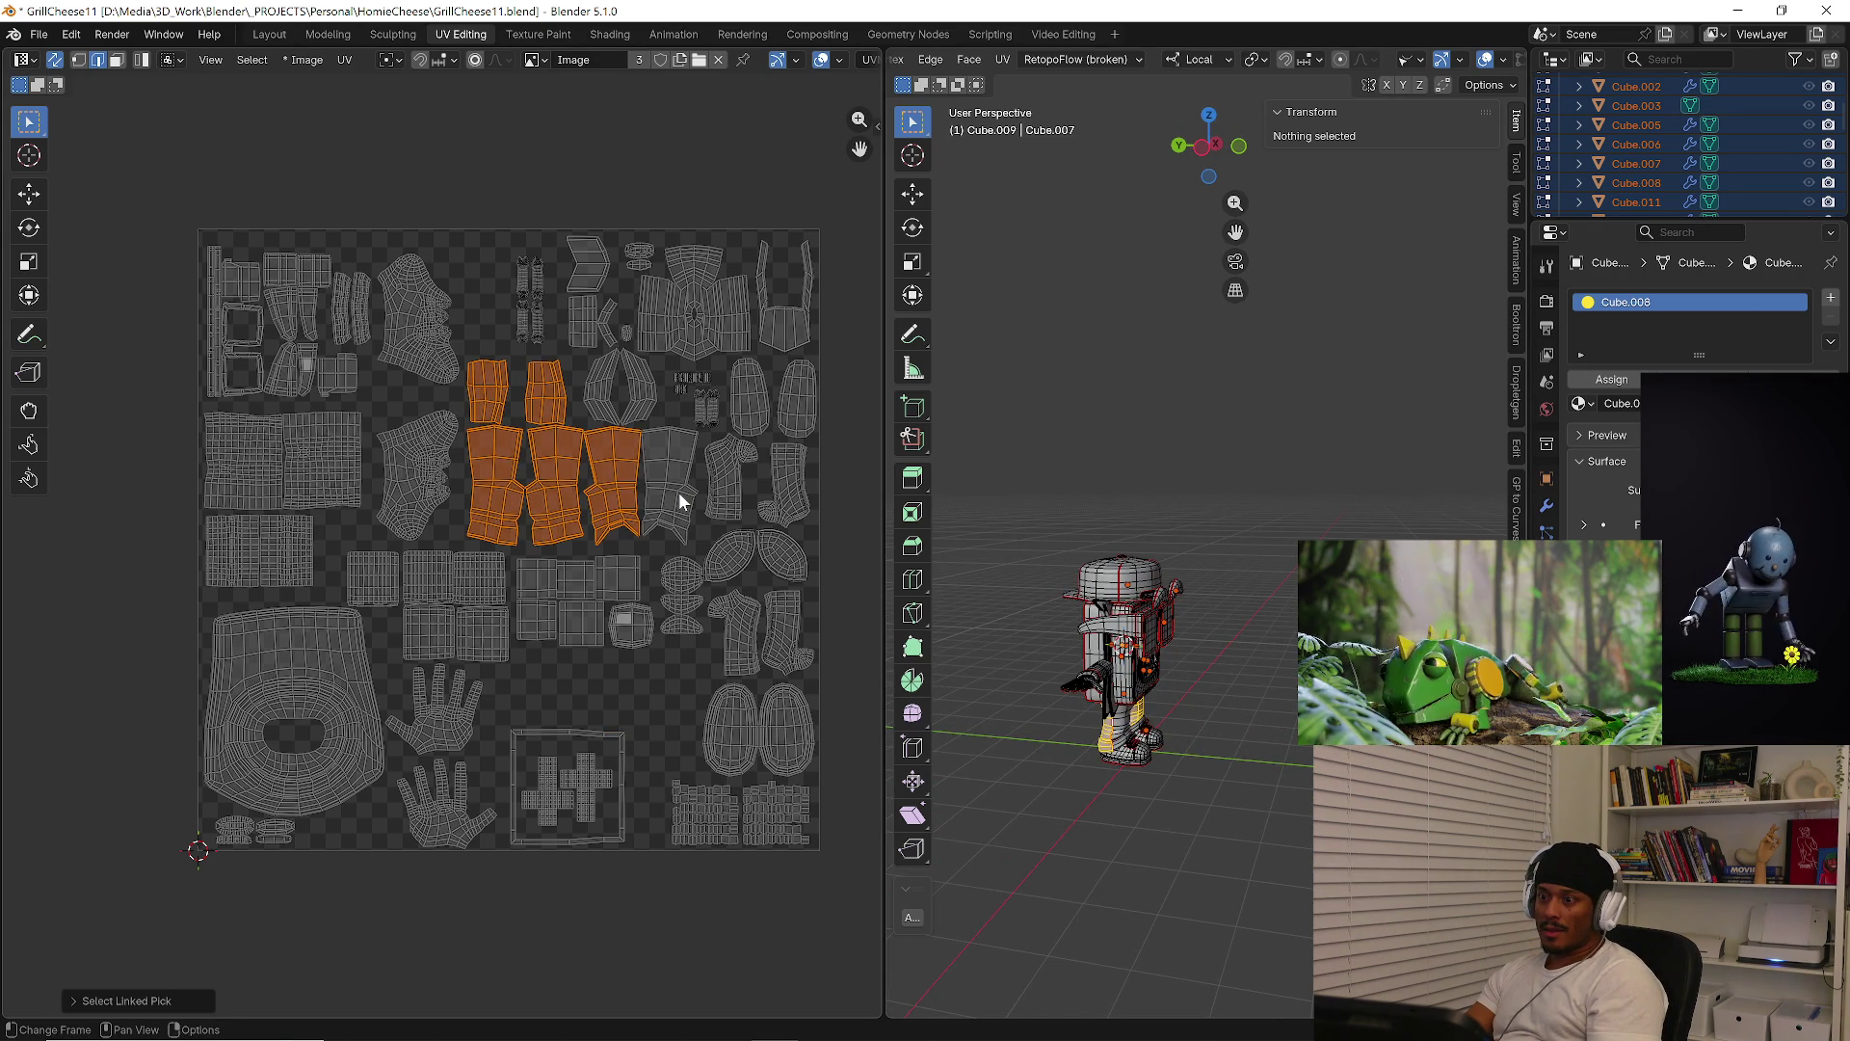
{"action": "key", "text": "l"}
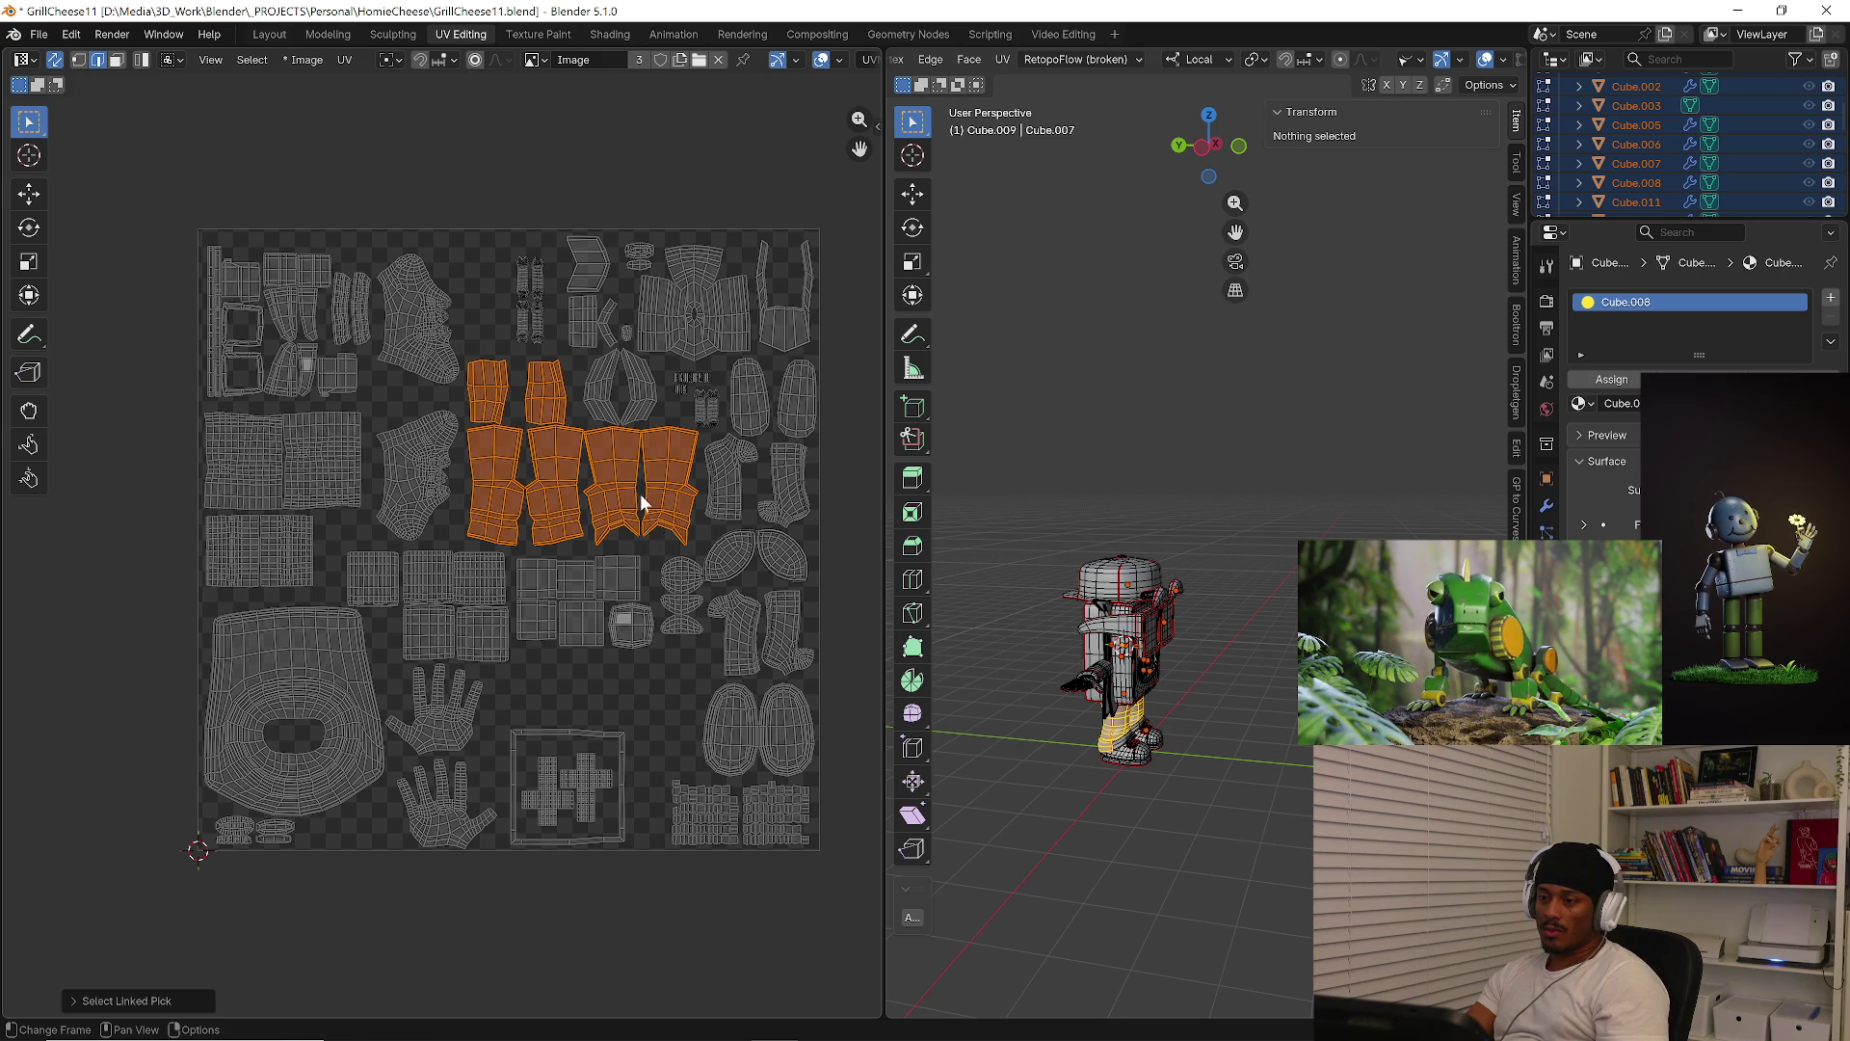
{"action": "middle_click_drag", "start_coordinate": [643, 501], "coordinate": [521, 520]}
{"action": "key", "text": "g"}
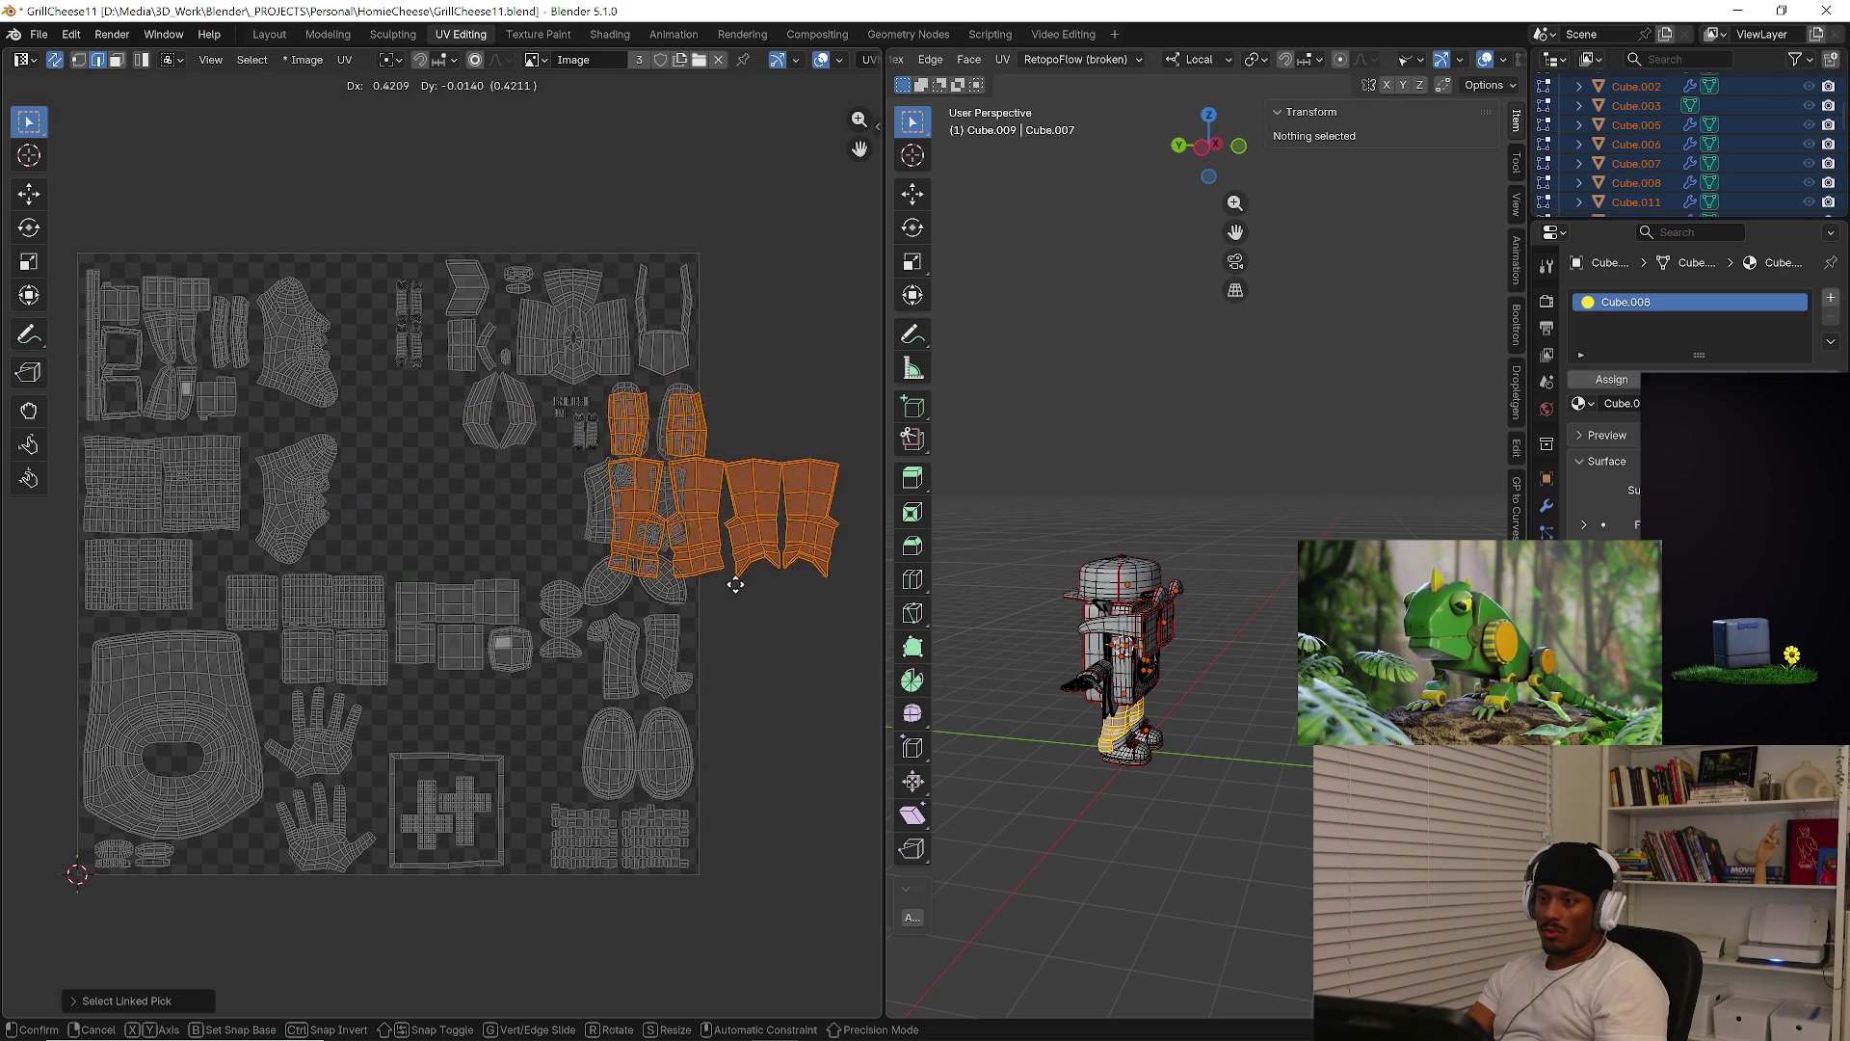
{"action": "left_click", "coordinate": [798, 597]}
Move the block of square islands up-left within the layout
{"action": "left_click", "coordinate": [405, 607]}
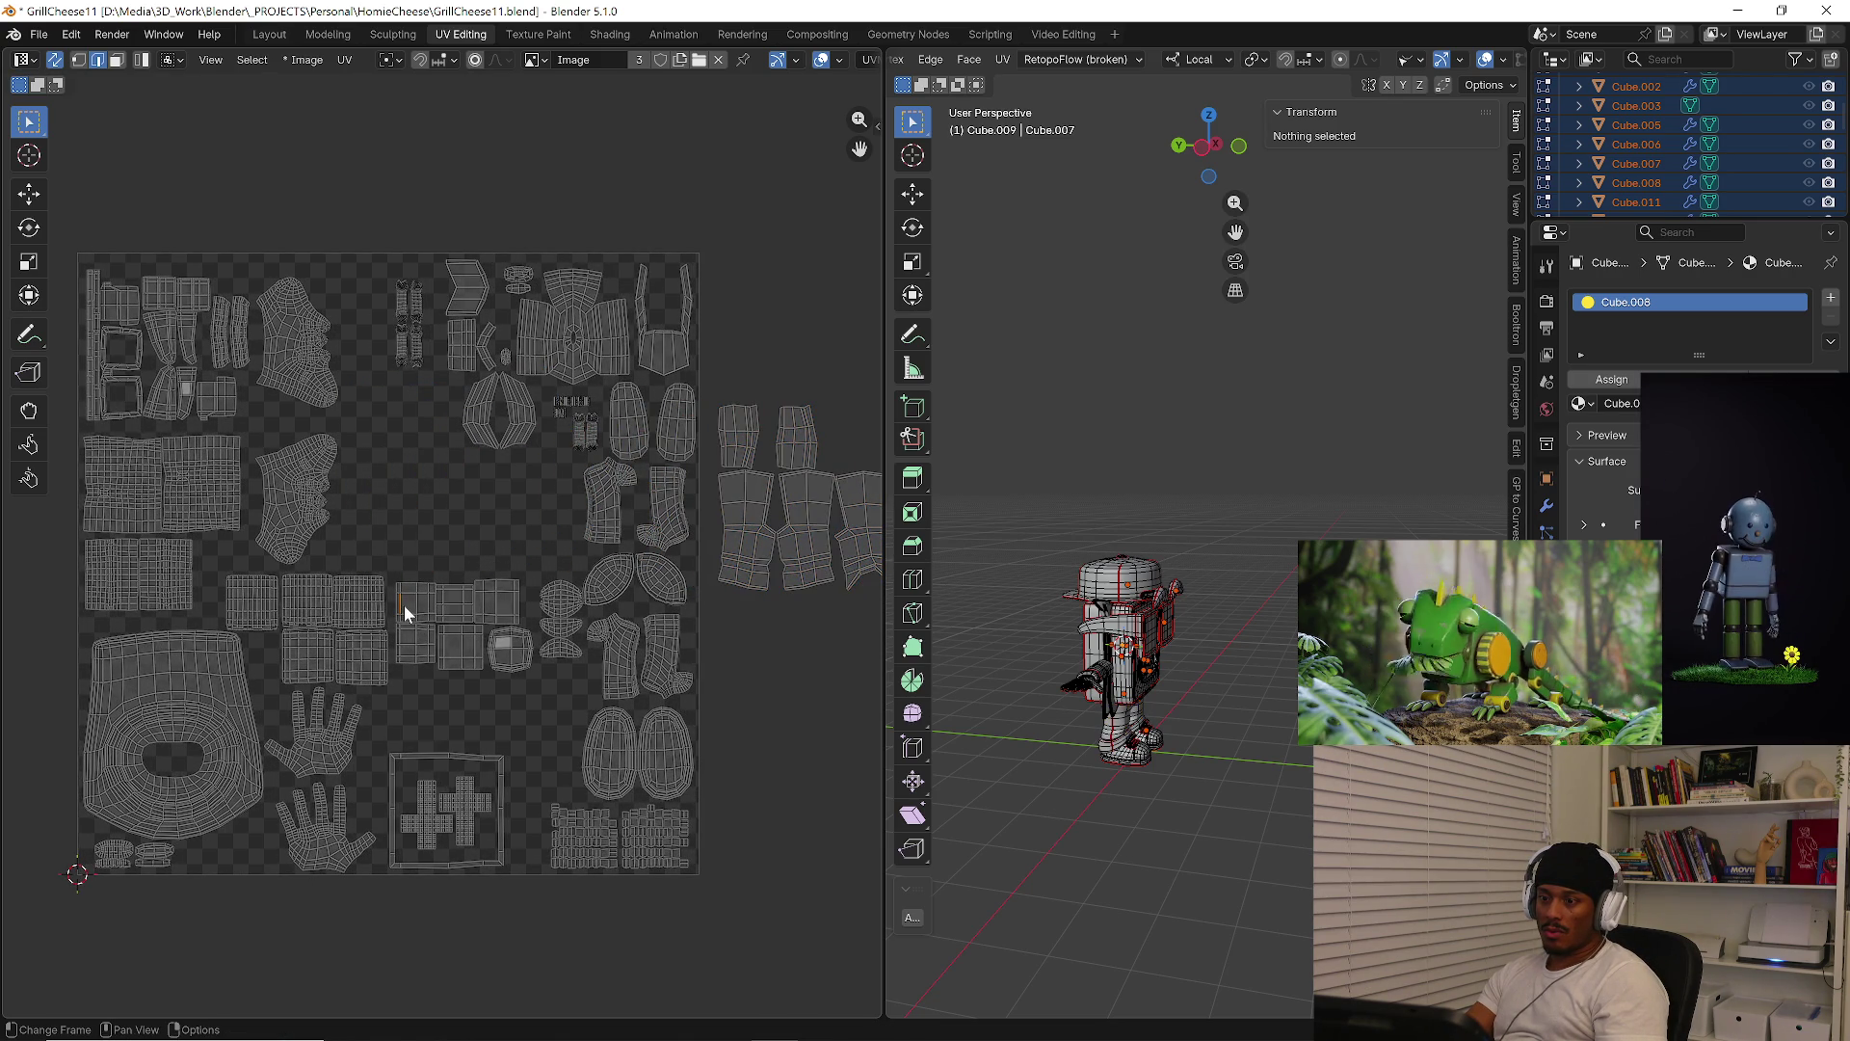
{"action": "key", "text": "l"}
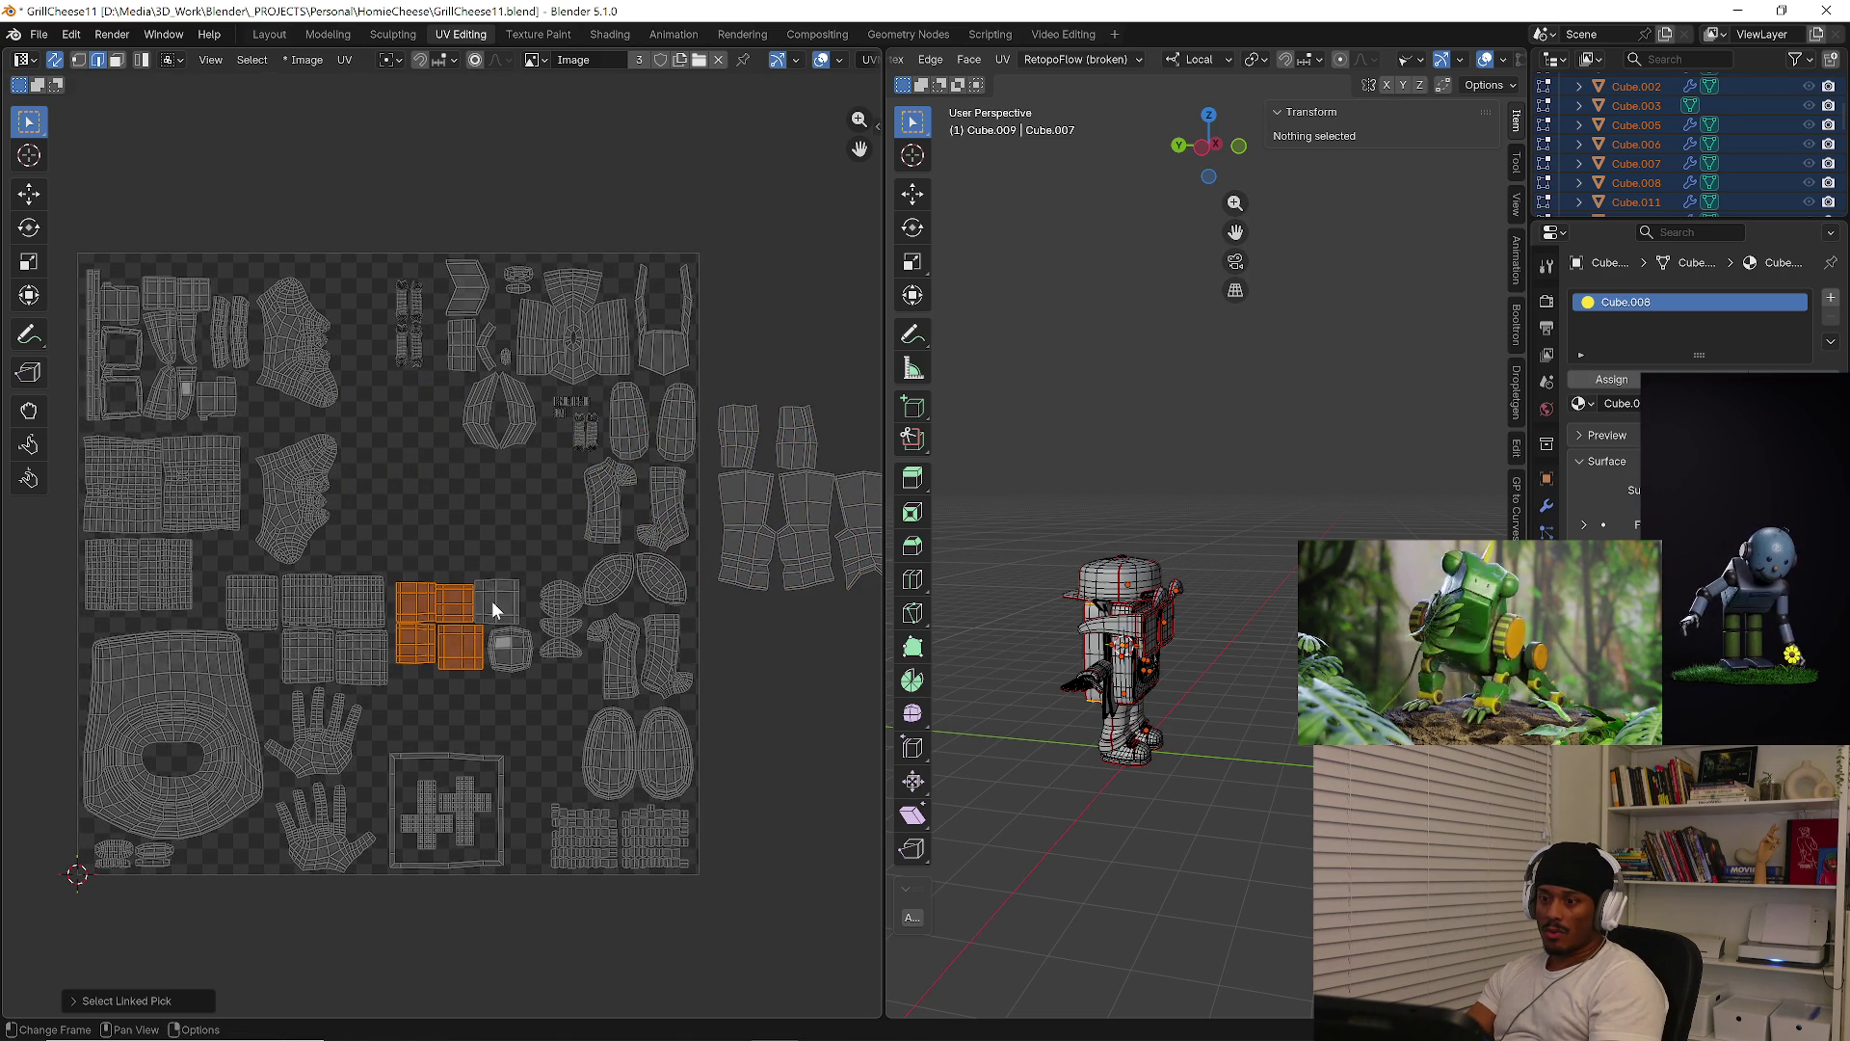
{"action": "key", "text": "g"}
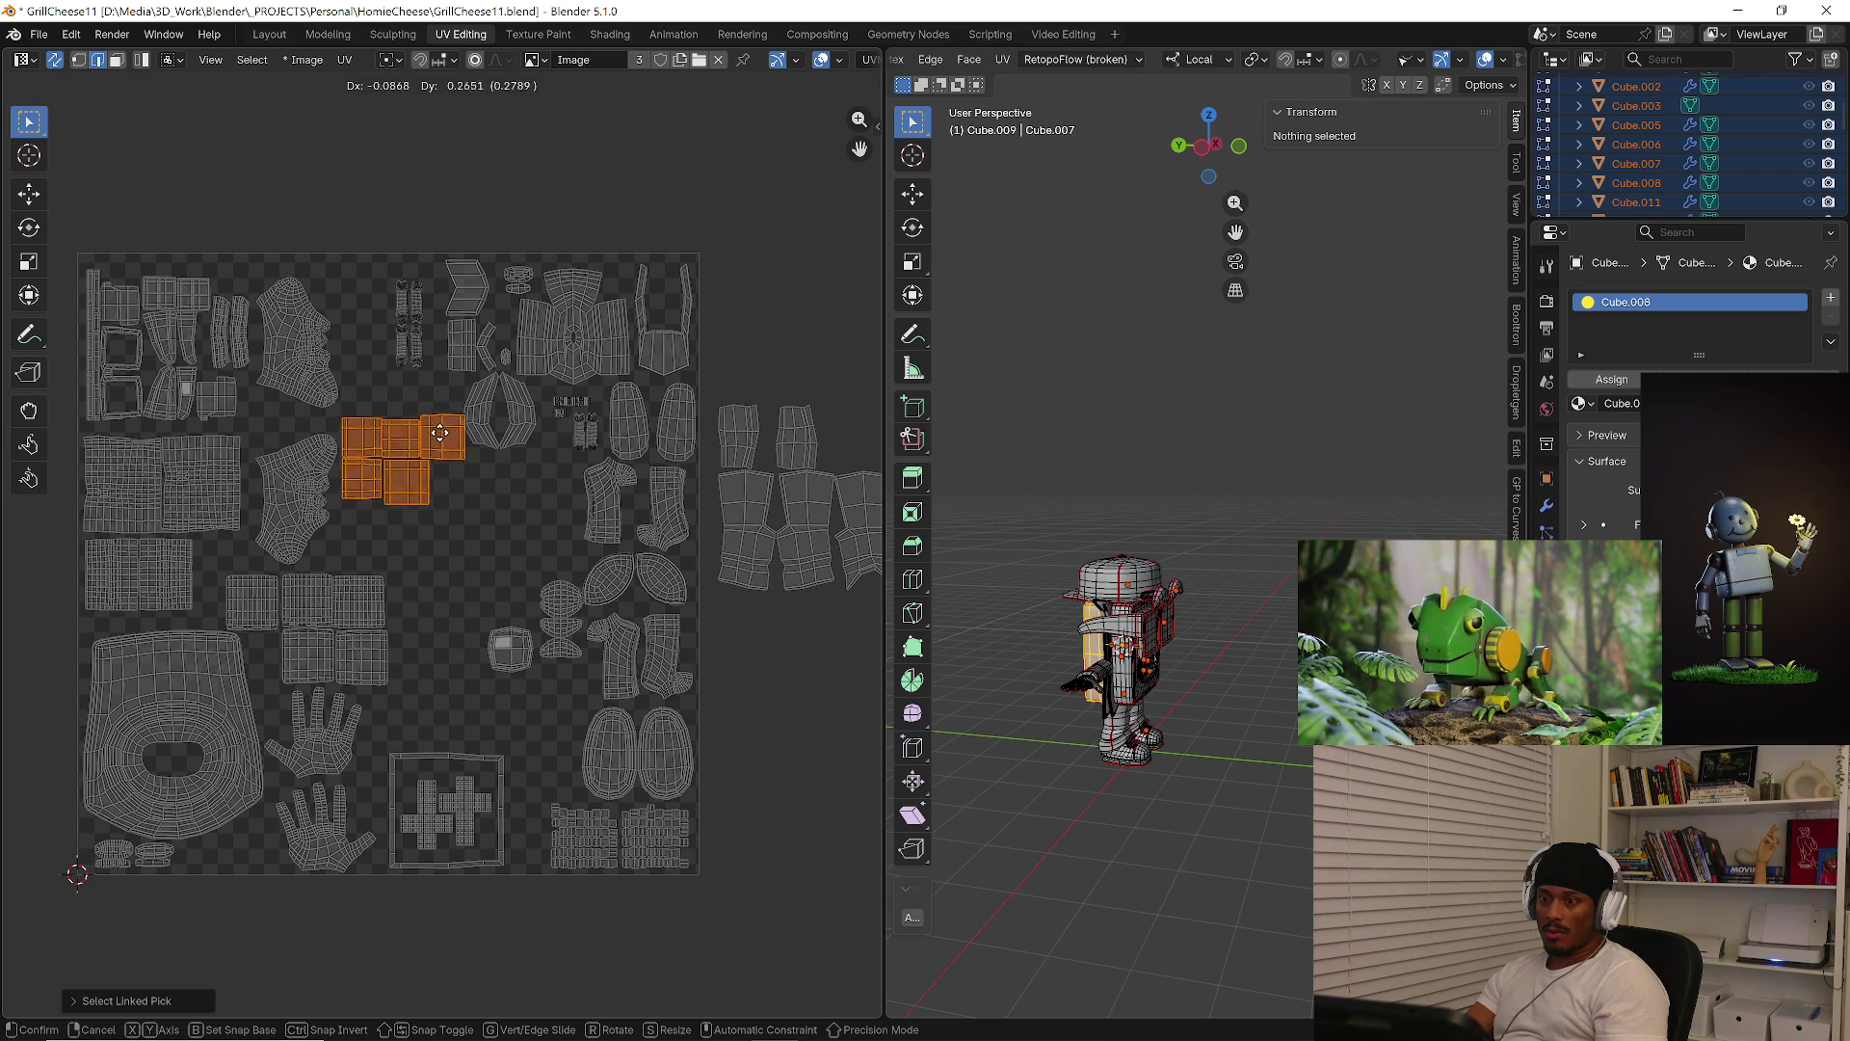
{"action": "scroll", "coordinate": [442, 405], "scroll_direction": "up", "scroll_amount": 3}
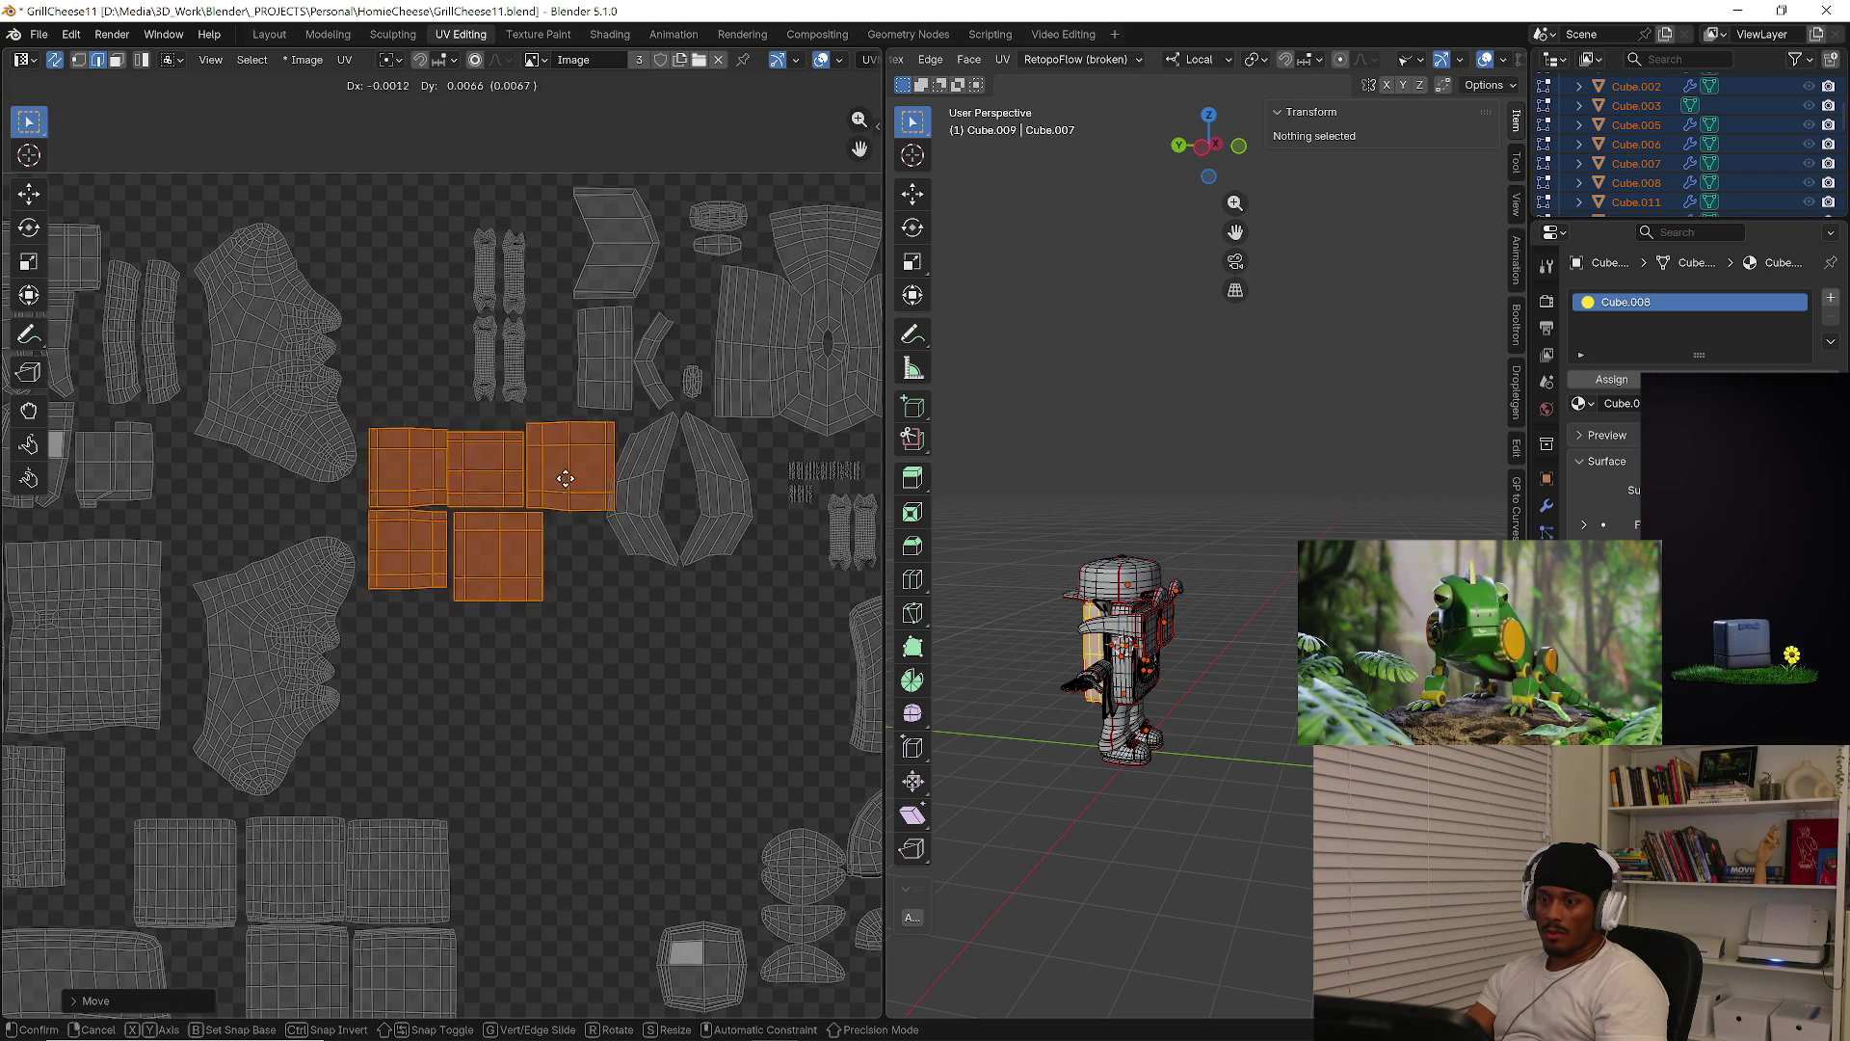
{"action": "left_click", "coordinate": [560, 475]}
Move both halves of the diamond island outside the square, below the strip islands
{"action": "key", "text": "alt+a"}
{"action": "key", "text": "l"}
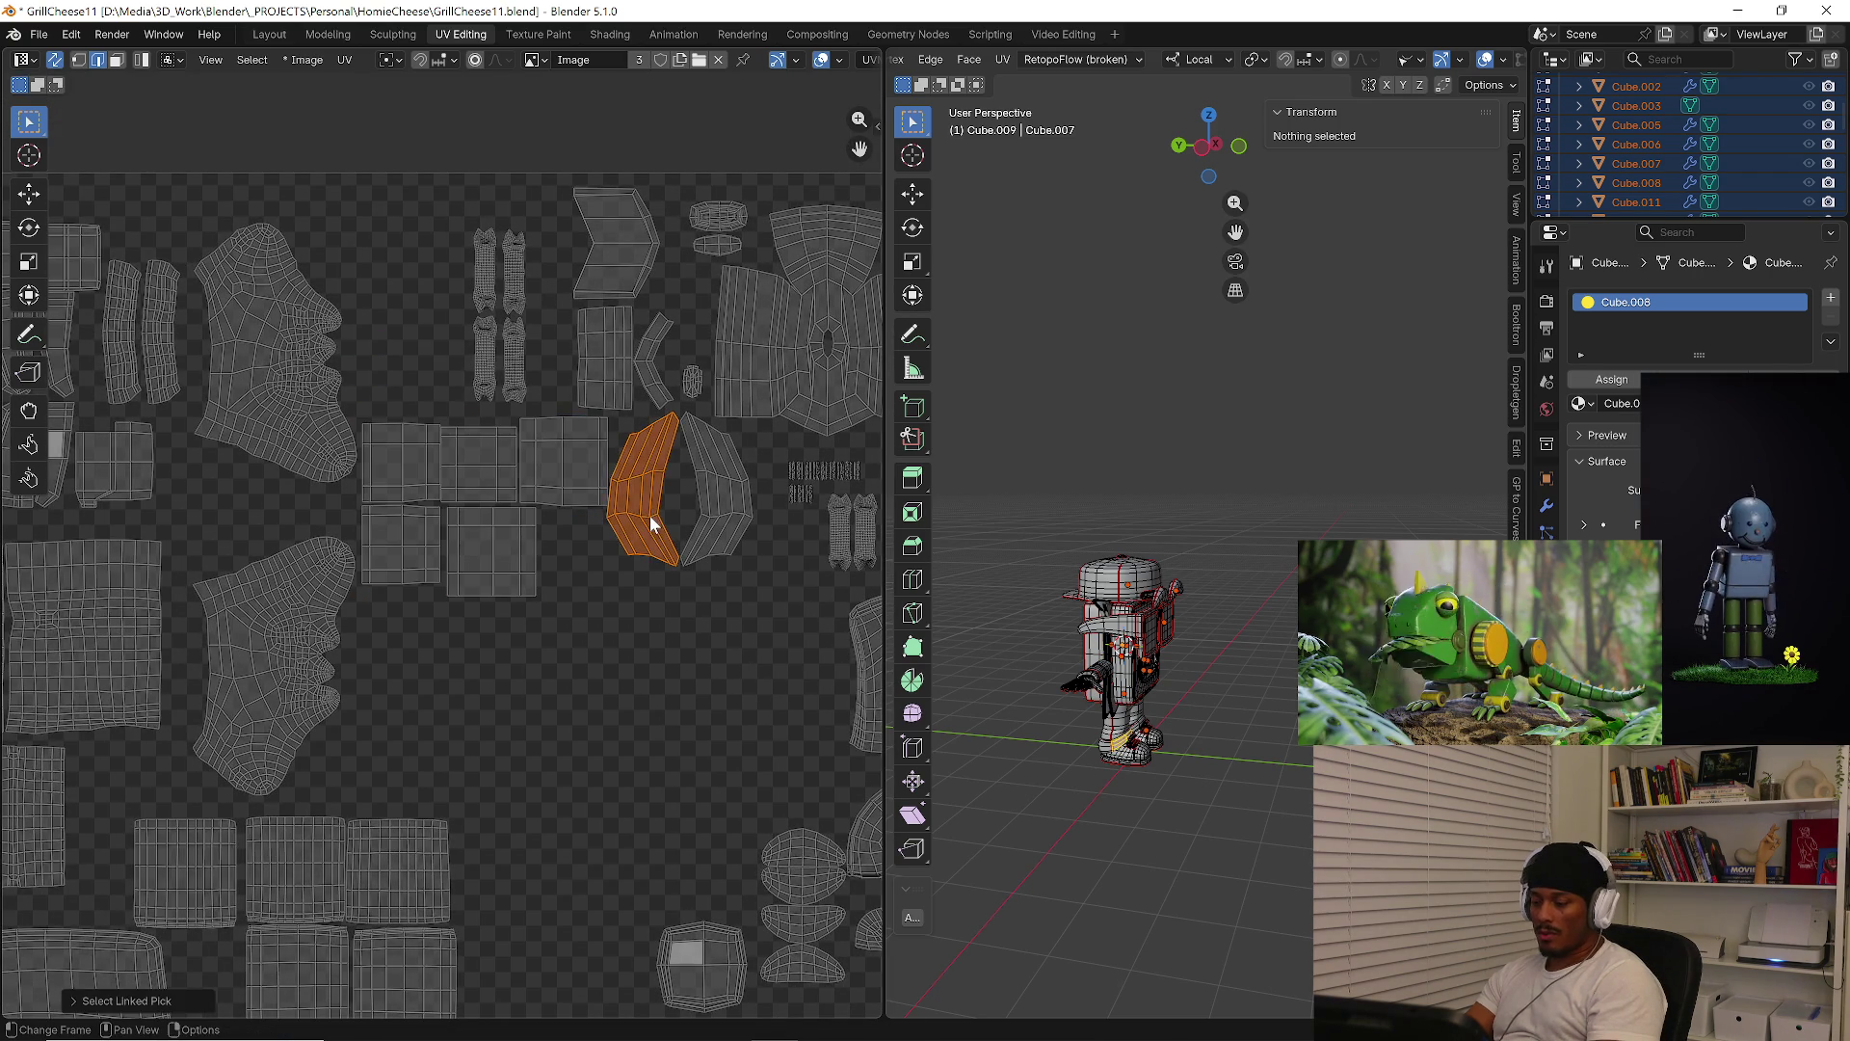
{"action": "scroll", "coordinate": [739, 563], "scroll_direction": "down", "scroll_amount": 2}
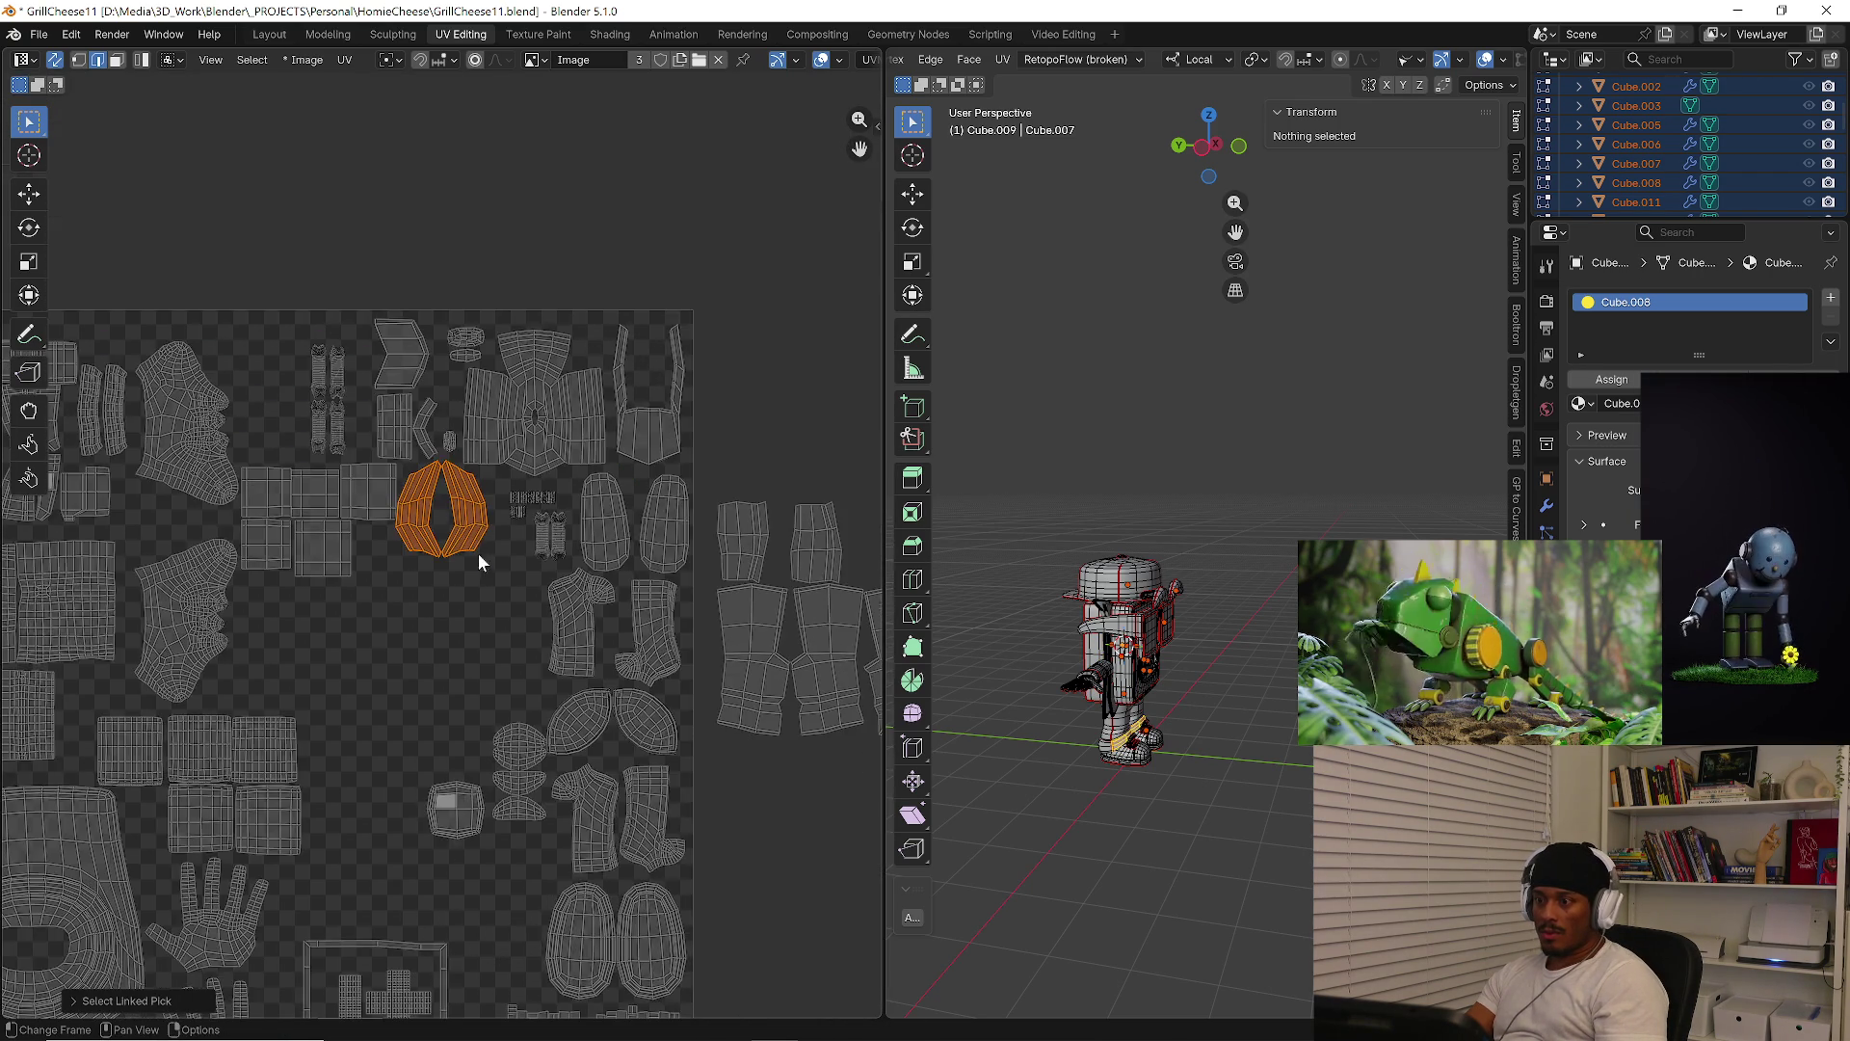
{"action": "middle_click_drag", "start_coordinate": [504, 590], "coordinate": [445, 563]}
{"action": "key", "text": "g"}
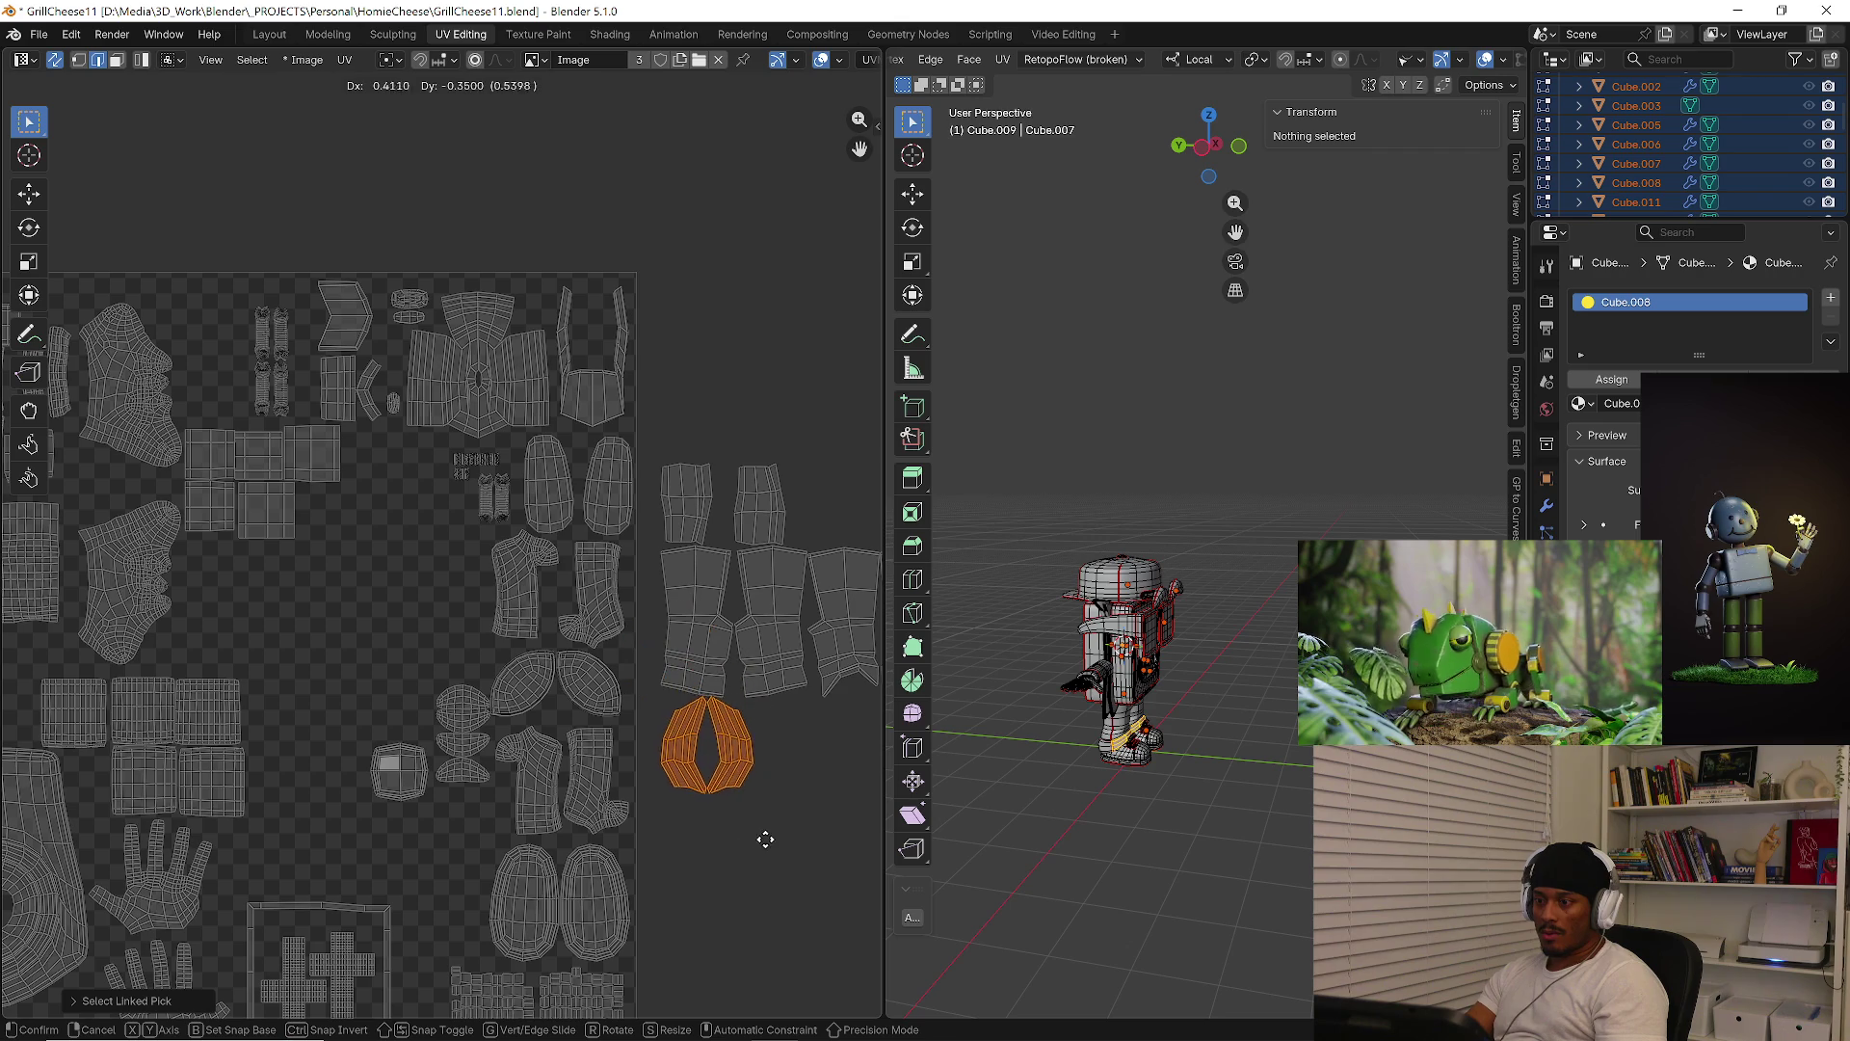
{"action": "left_click", "coordinate": [794, 827]}
Enlarge the strip and diamond islands together while they sit outside the square
{"action": "scroll", "coordinate": [491, 747], "scroll_direction": "down", "scroll_amount": 2}
{"action": "mouse_move", "coordinate": [854, 490]}
{"action": "left_mouse_down"}
{"action": "mouse_move", "coordinate": [538, 839]}
{"action": "mouse_move", "coordinate": [588, 800]}
{"action": "left_mouse_up"}
{"action": "key", "text": "s"}
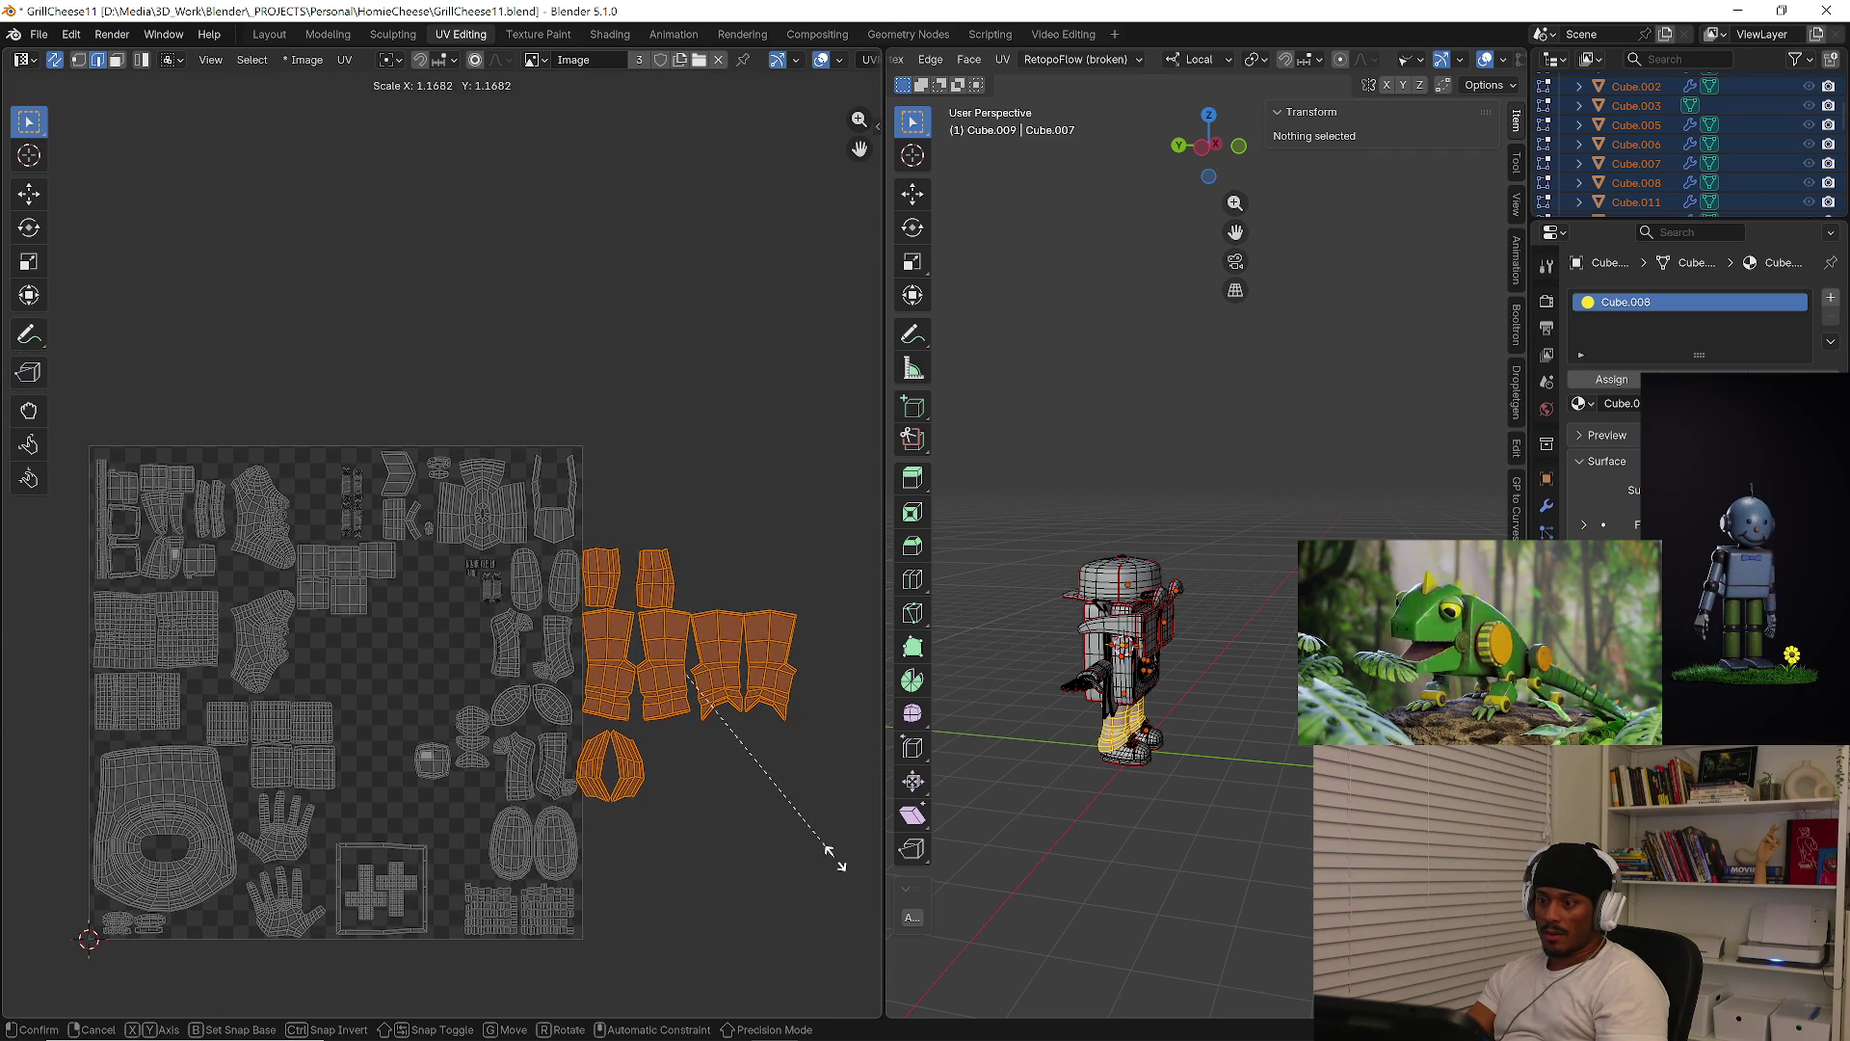
{"action": "left_click", "coordinate": [801, 855]}
{"action": "key", "text": "g"}
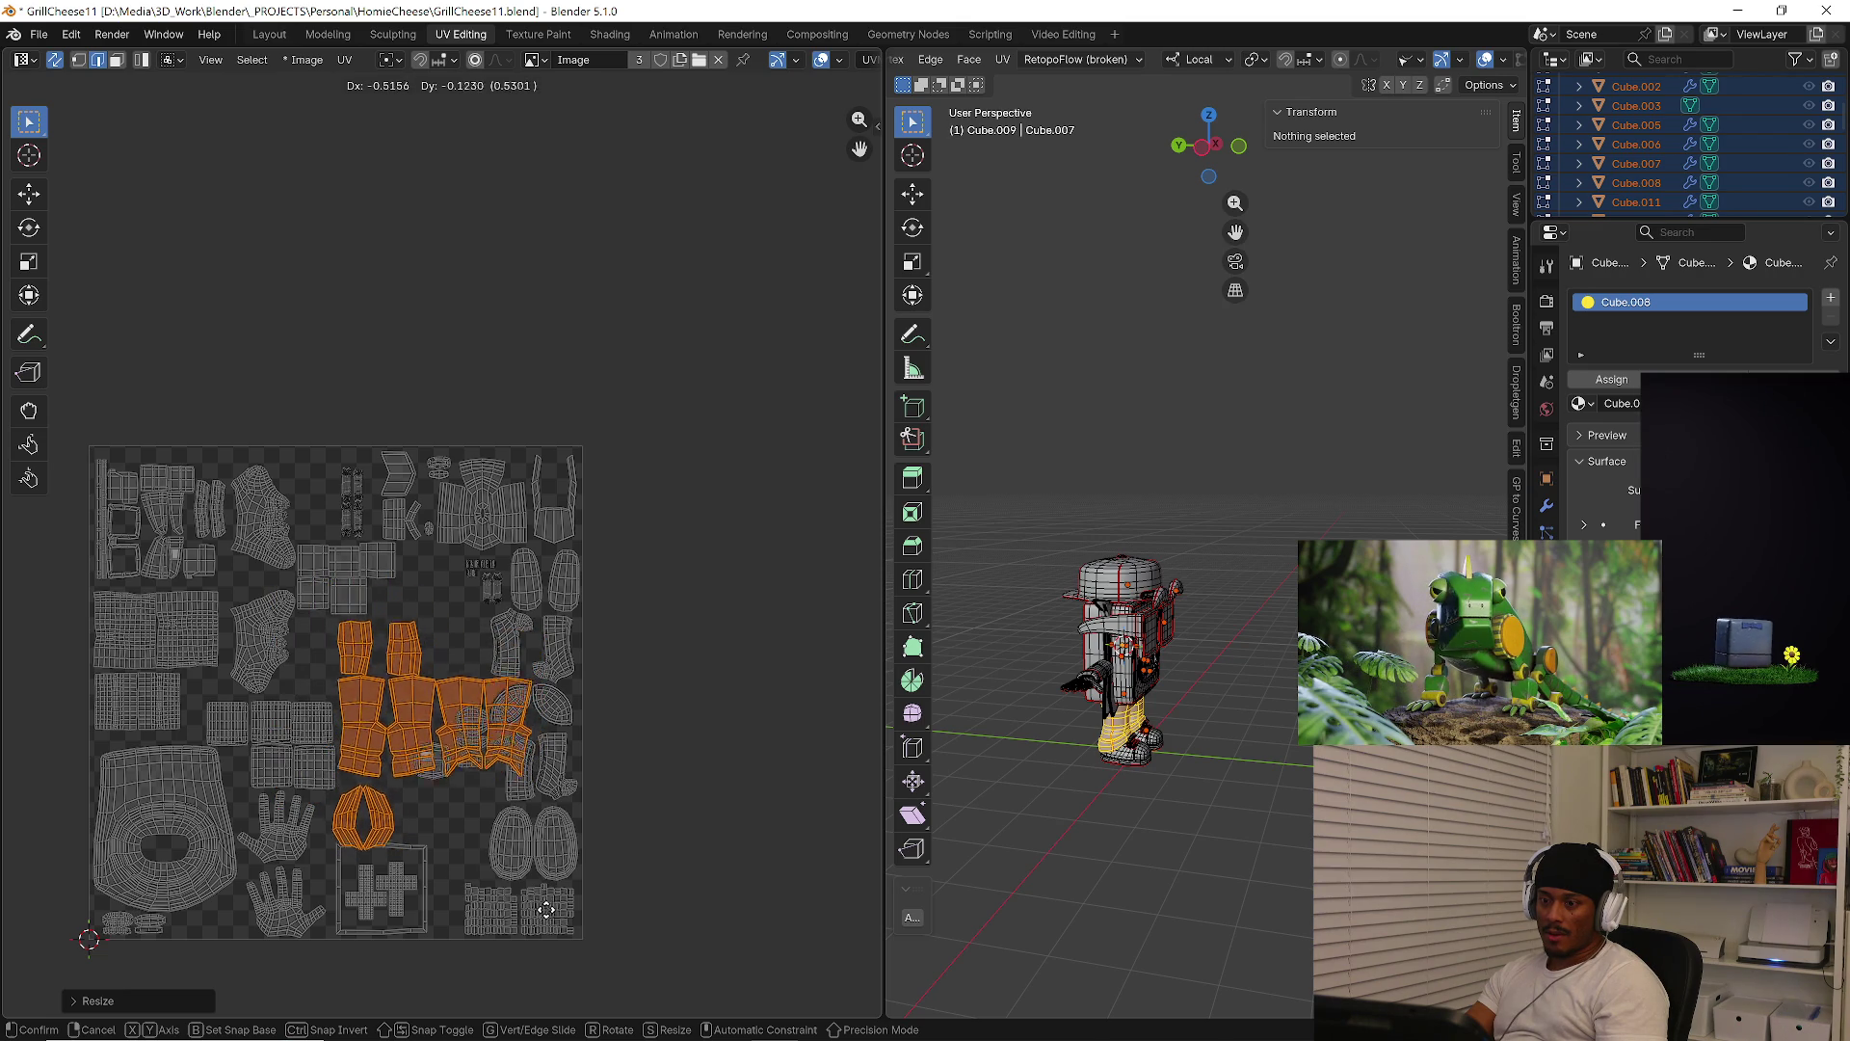
{"action": "left_click", "coordinate": [796, 856]}
{"action": "scroll", "coordinate": [490, 773], "scroll_direction": "up", "scroll_amount": 3}
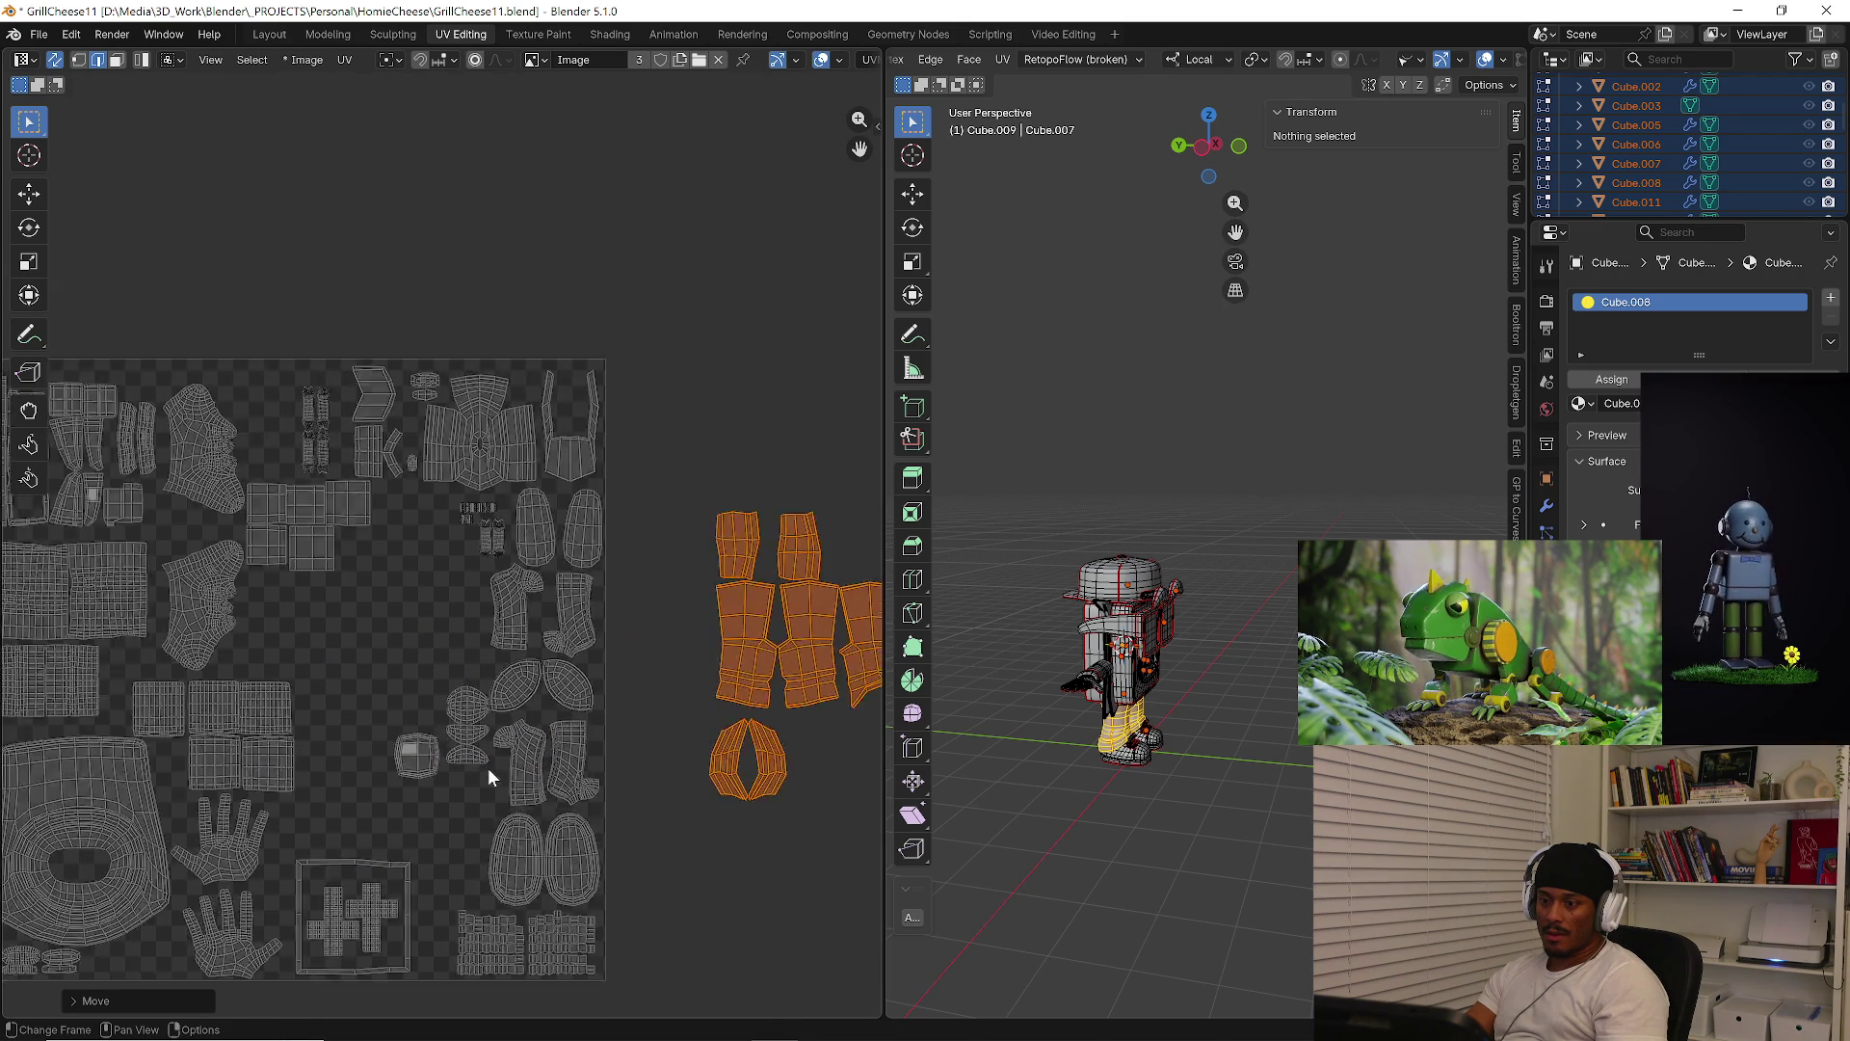
{"action": "mouse_move", "coordinate": [353, 607]}
{"action": "left_mouse_down"}
{"action": "mouse_move", "coordinate": [495, 793]}
{"action": "mouse_move", "coordinate": [328, 769]}
{"action": "mouse_move", "coordinate": [362, 788]}
{"action": "mouse_move", "coordinate": [410, 757]}
{"action": "left_mouse_up"}
Park the small cube and sphere islands above the square, then move the enlarged islands inside
{"action": "key", "text": "l"}
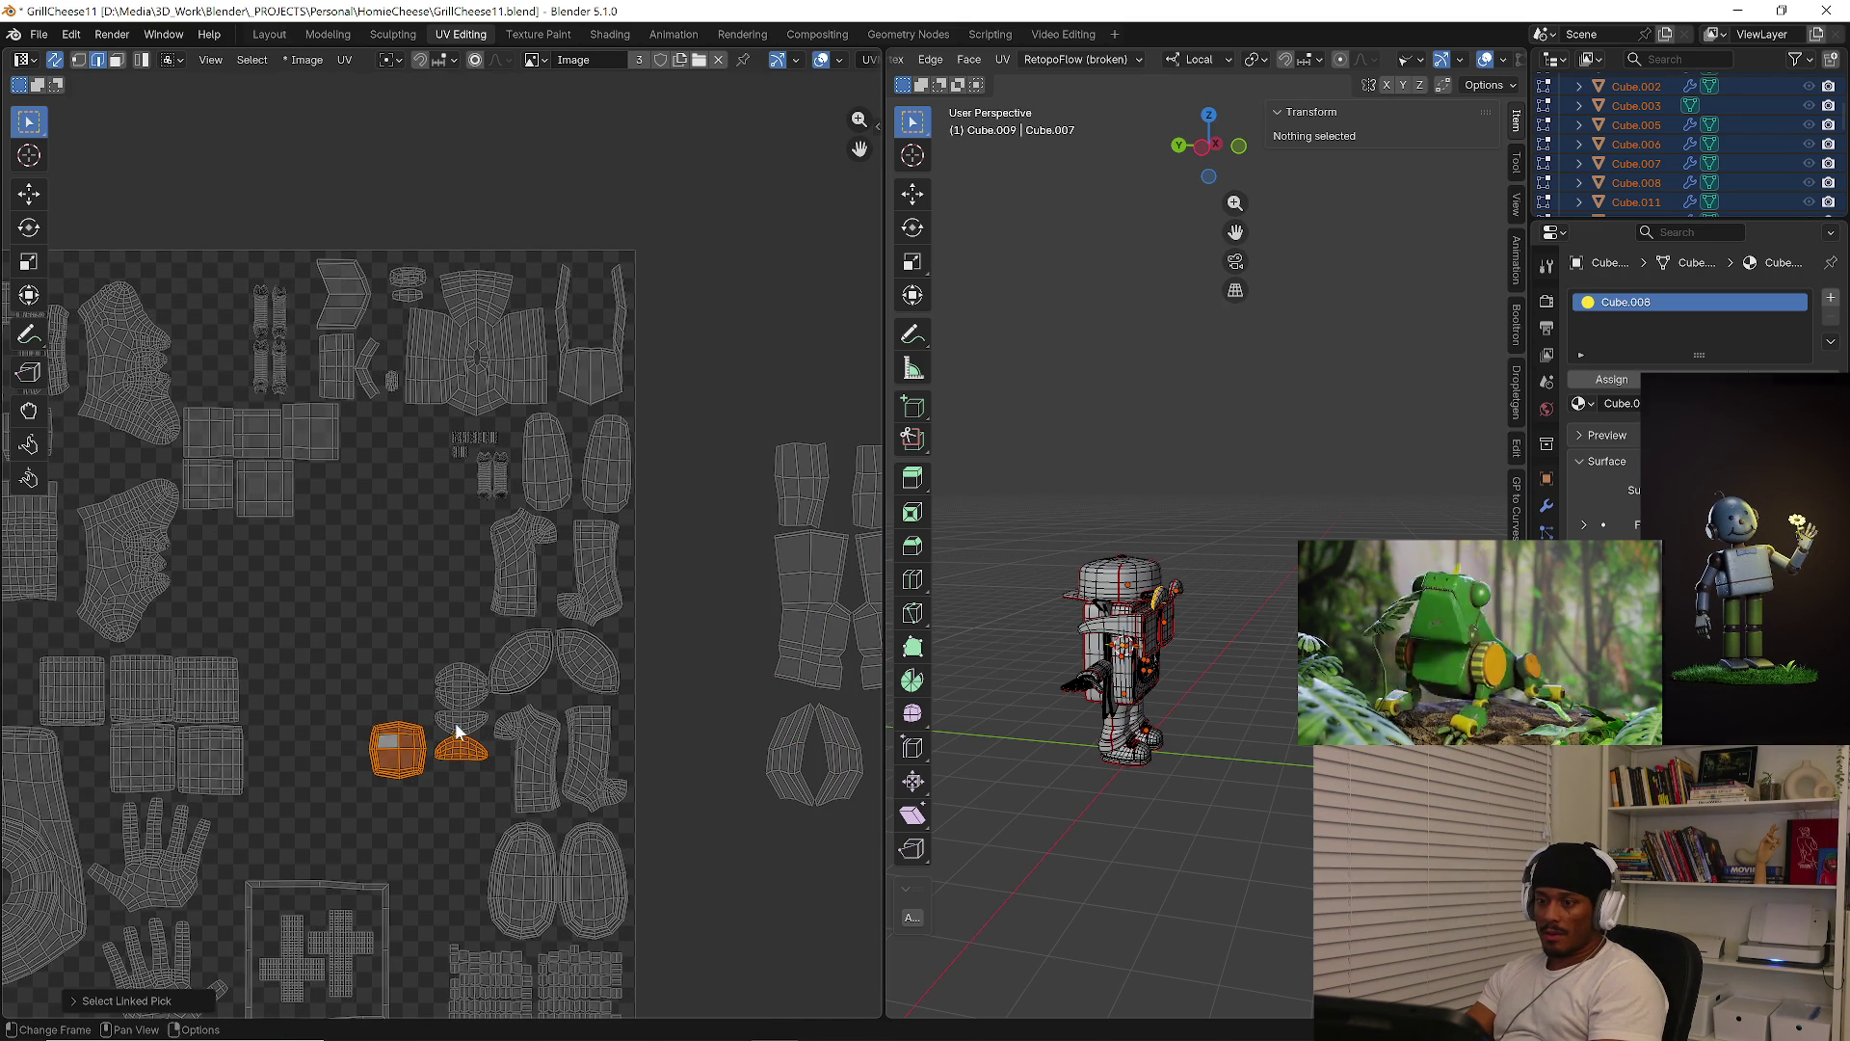
{"action": "key", "text": "l"}
{"action": "key", "text": "l"}
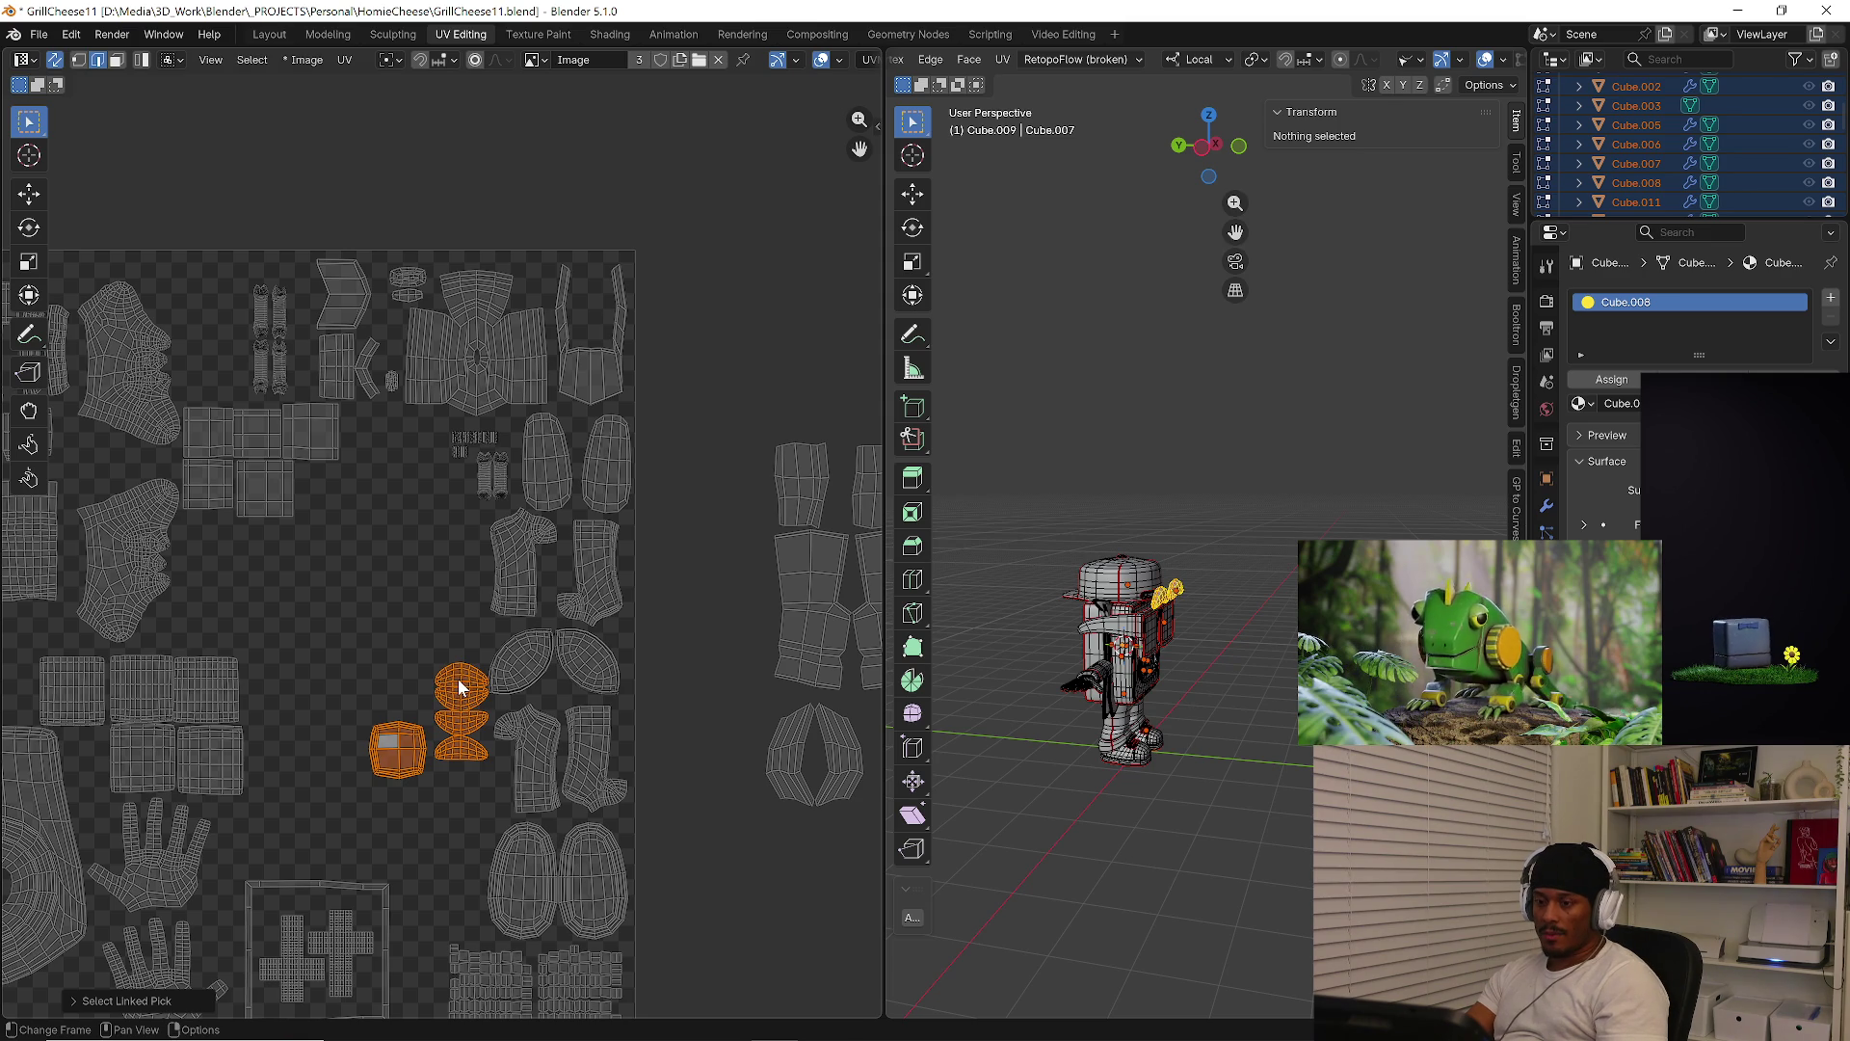
{"action": "key", "text": "g"}
{"action": "left_click", "coordinate": [233, 139]}
{"action": "scroll", "coordinate": [537, 511], "scroll_direction": "down", "scroll_amount": 2}
{"action": "left_click_drag", "start_coordinate": [647, 396], "coordinate": [881, 782]}
{"action": "key", "text": "g"}
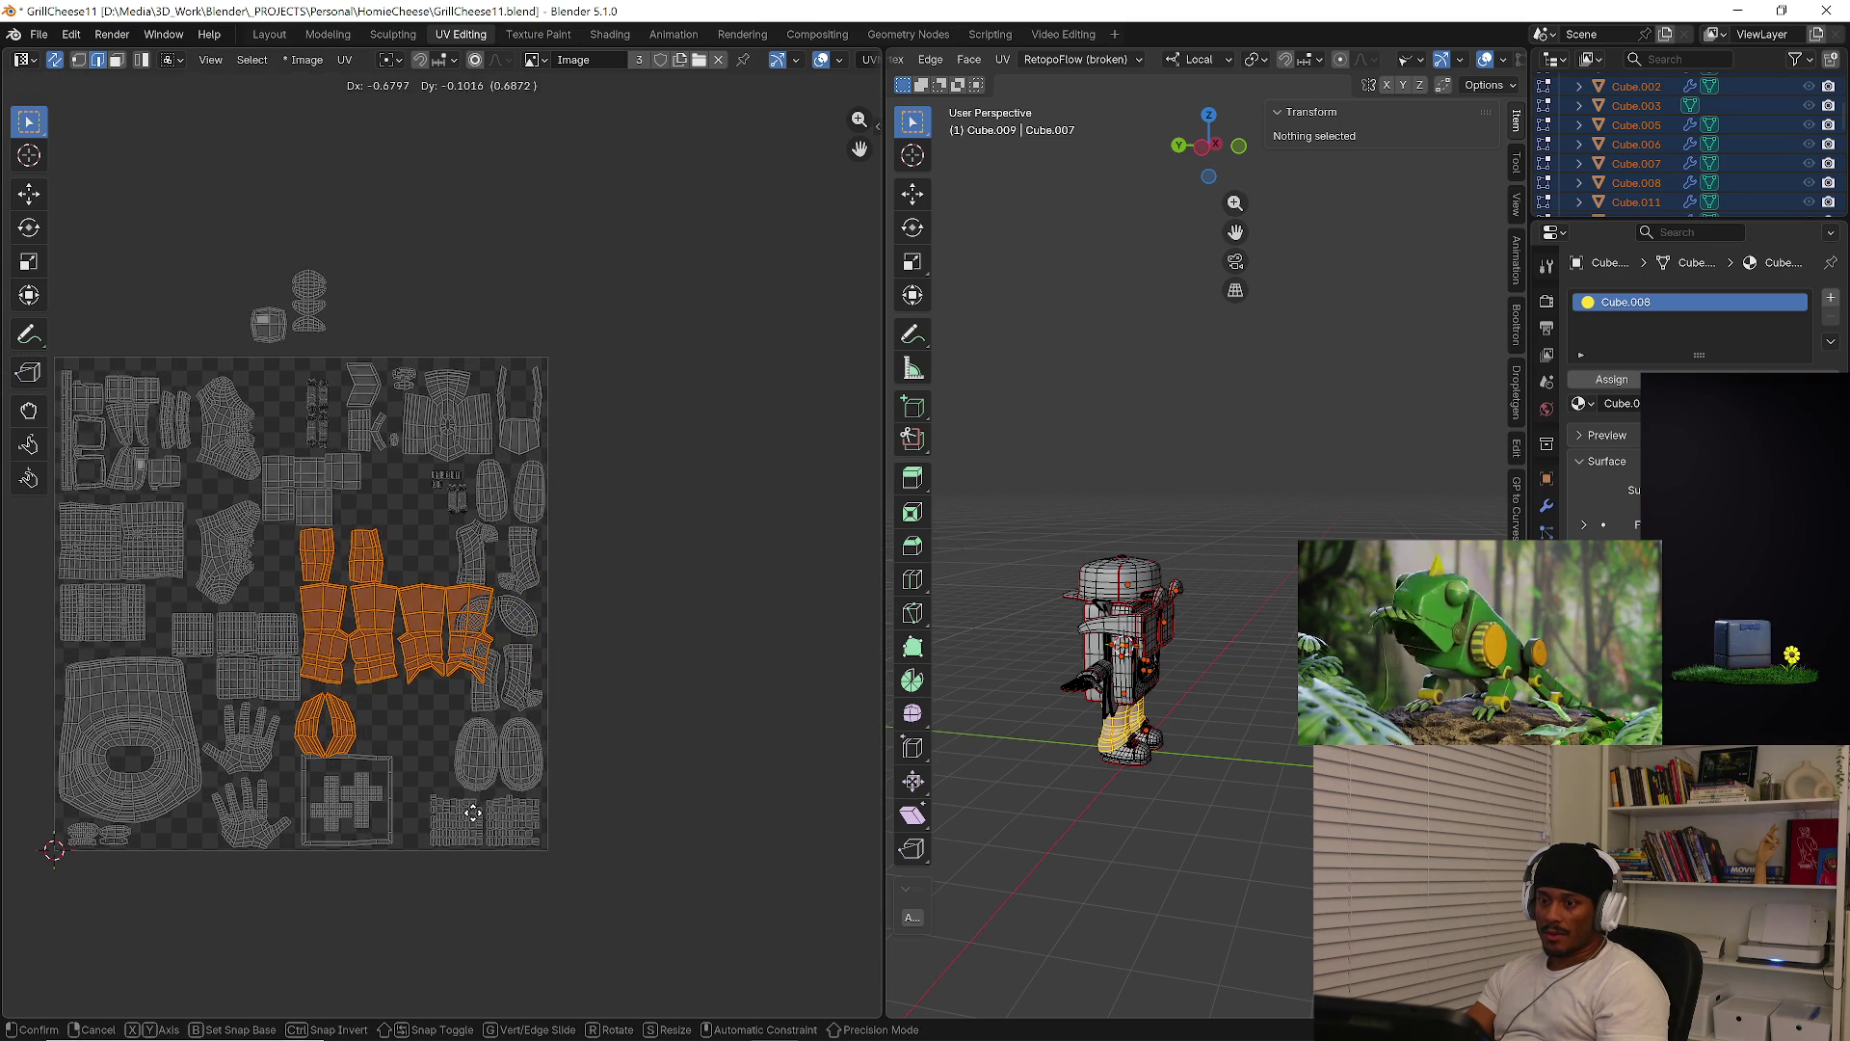
Place the middle islands and move the diamond island up among the top islands
{"action": "left_click", "coordinate": [476, 817]}
{"action": "scroll", "coordinate": [328, 708], "scroll_direction": "up", "scroll_amount": 2}
{"action": "left_click", "coordinate": [432, 712]}
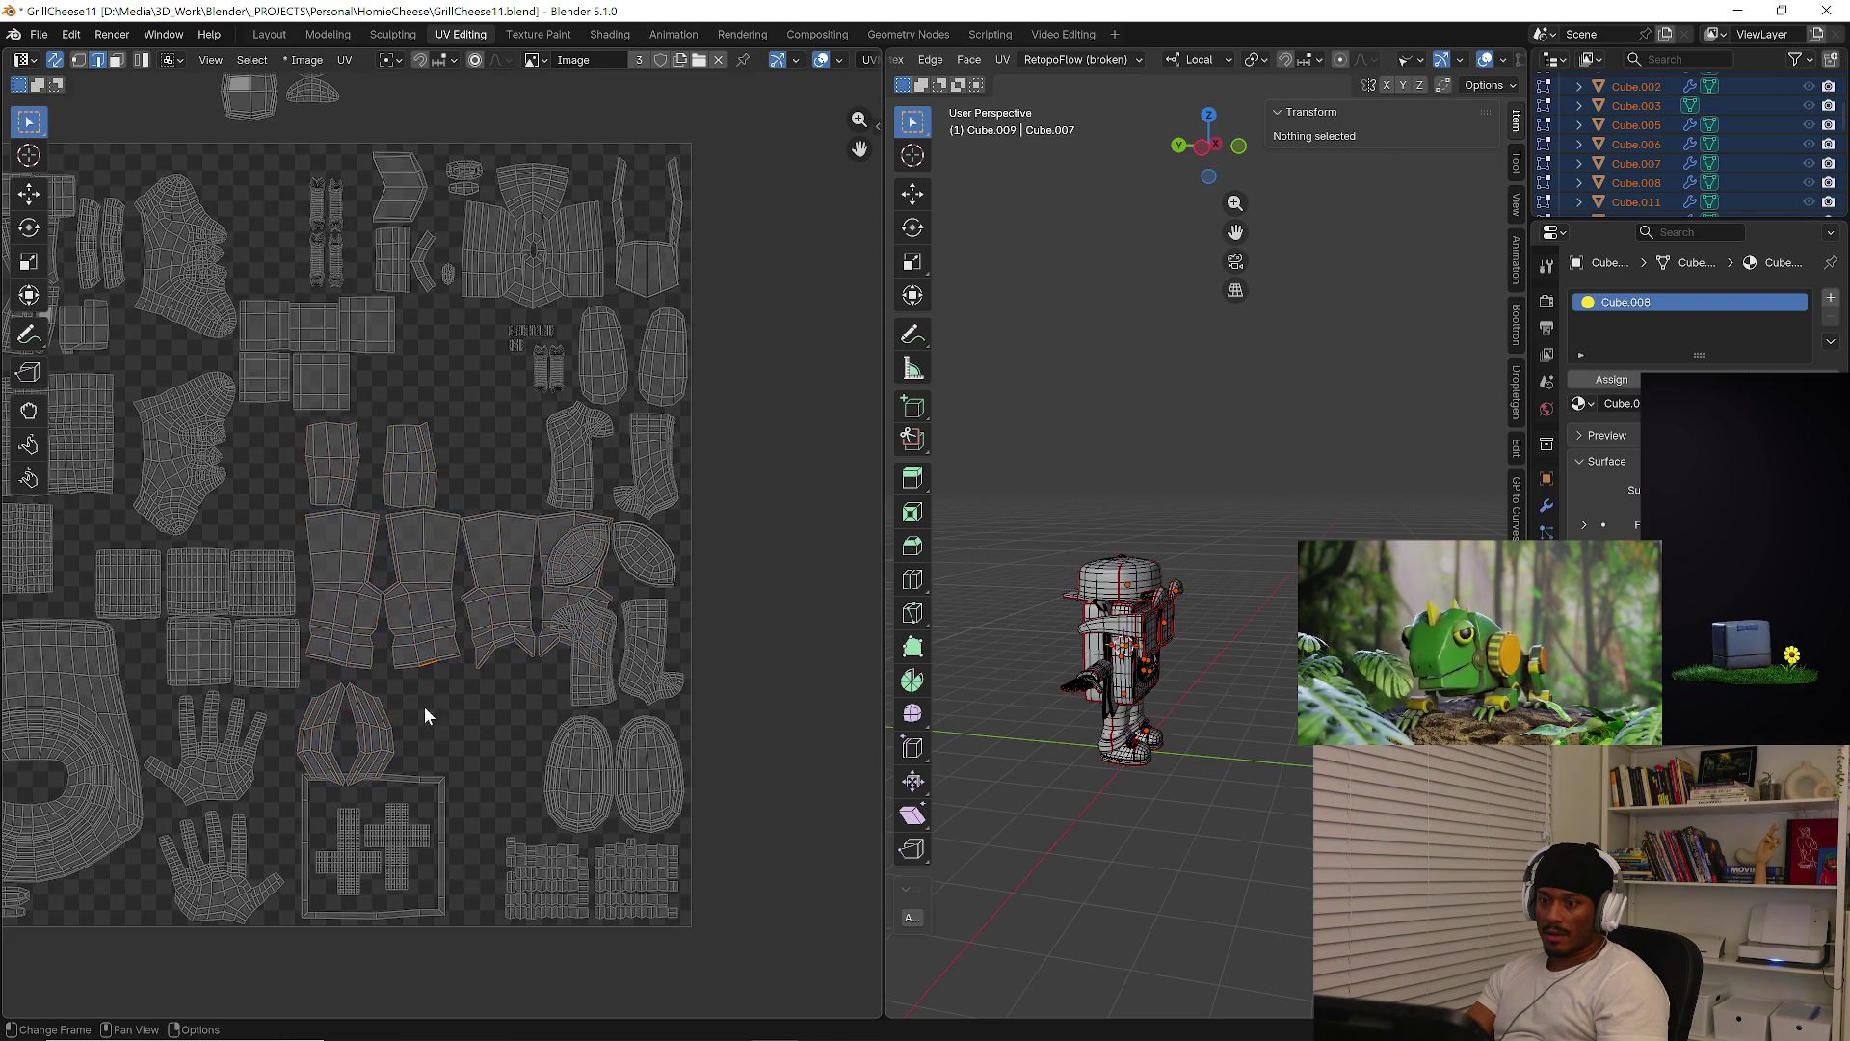
{"action": "key", "text": "l"}
{"action": "key", "text": "shift+l"}
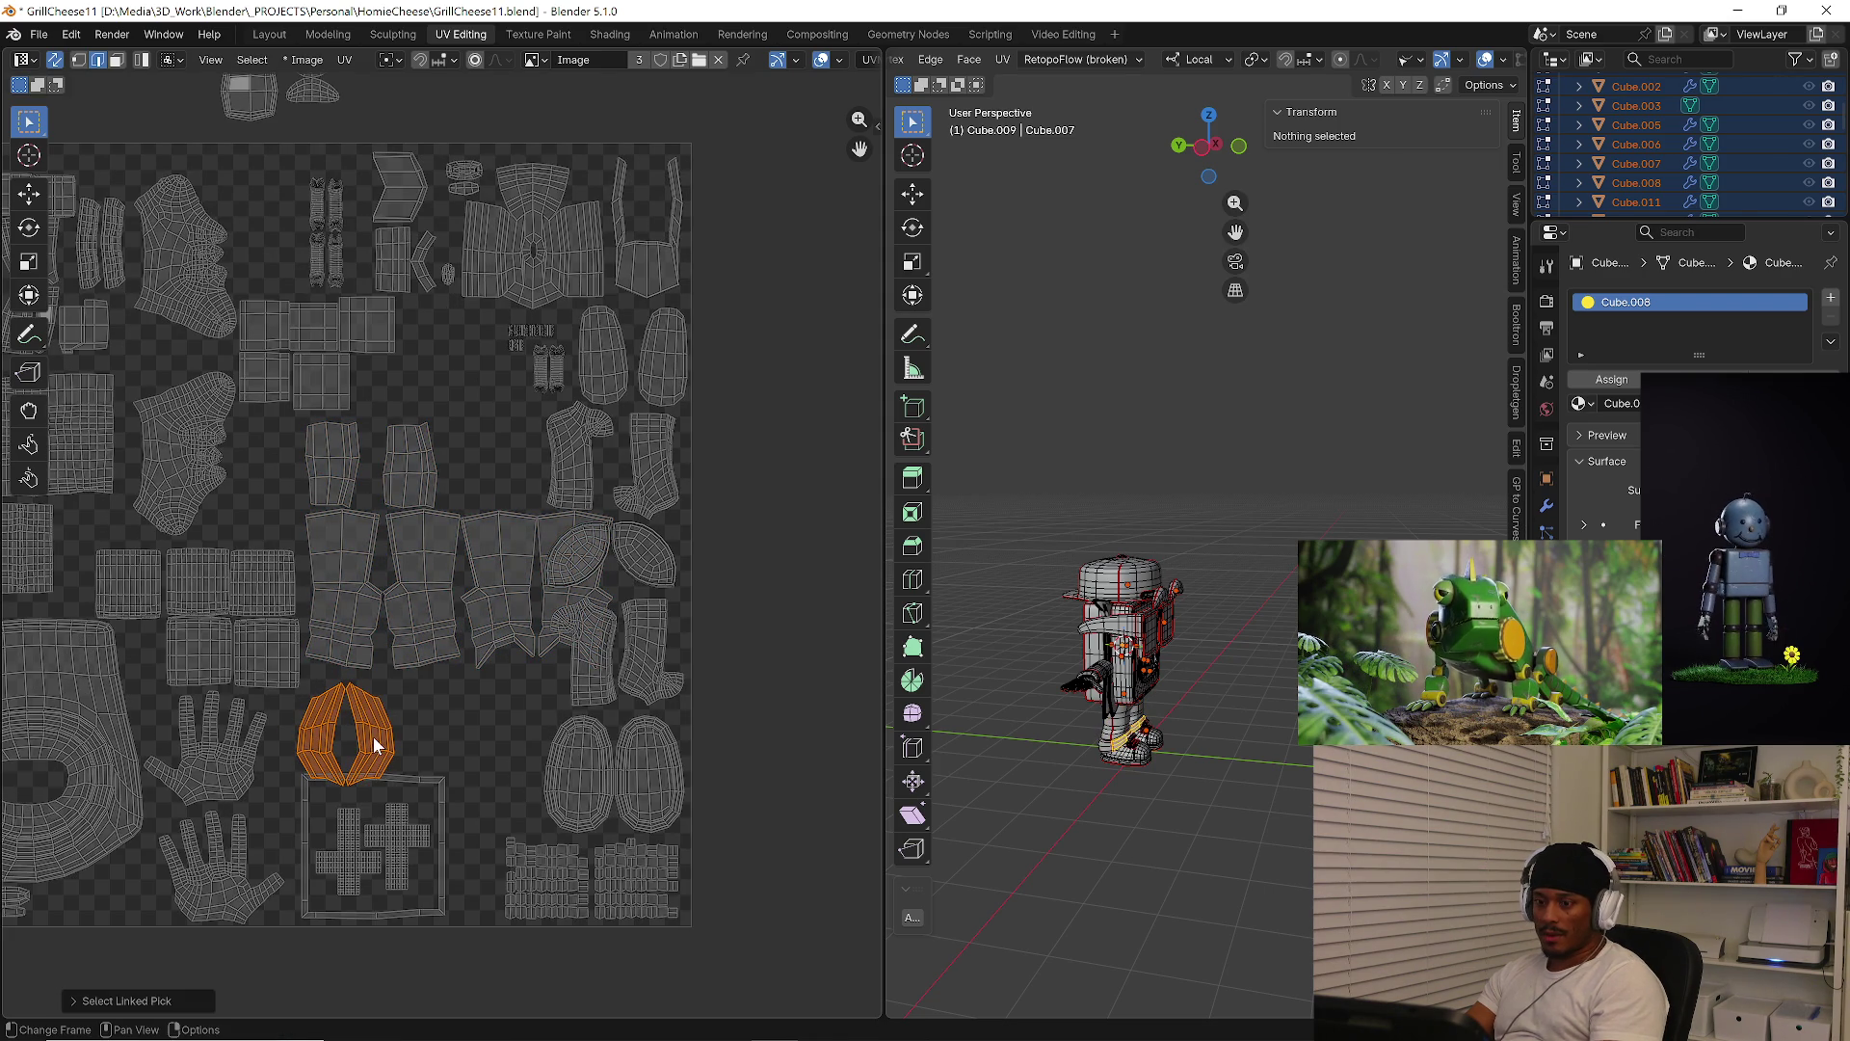
{"action": "key", "text": "g"}
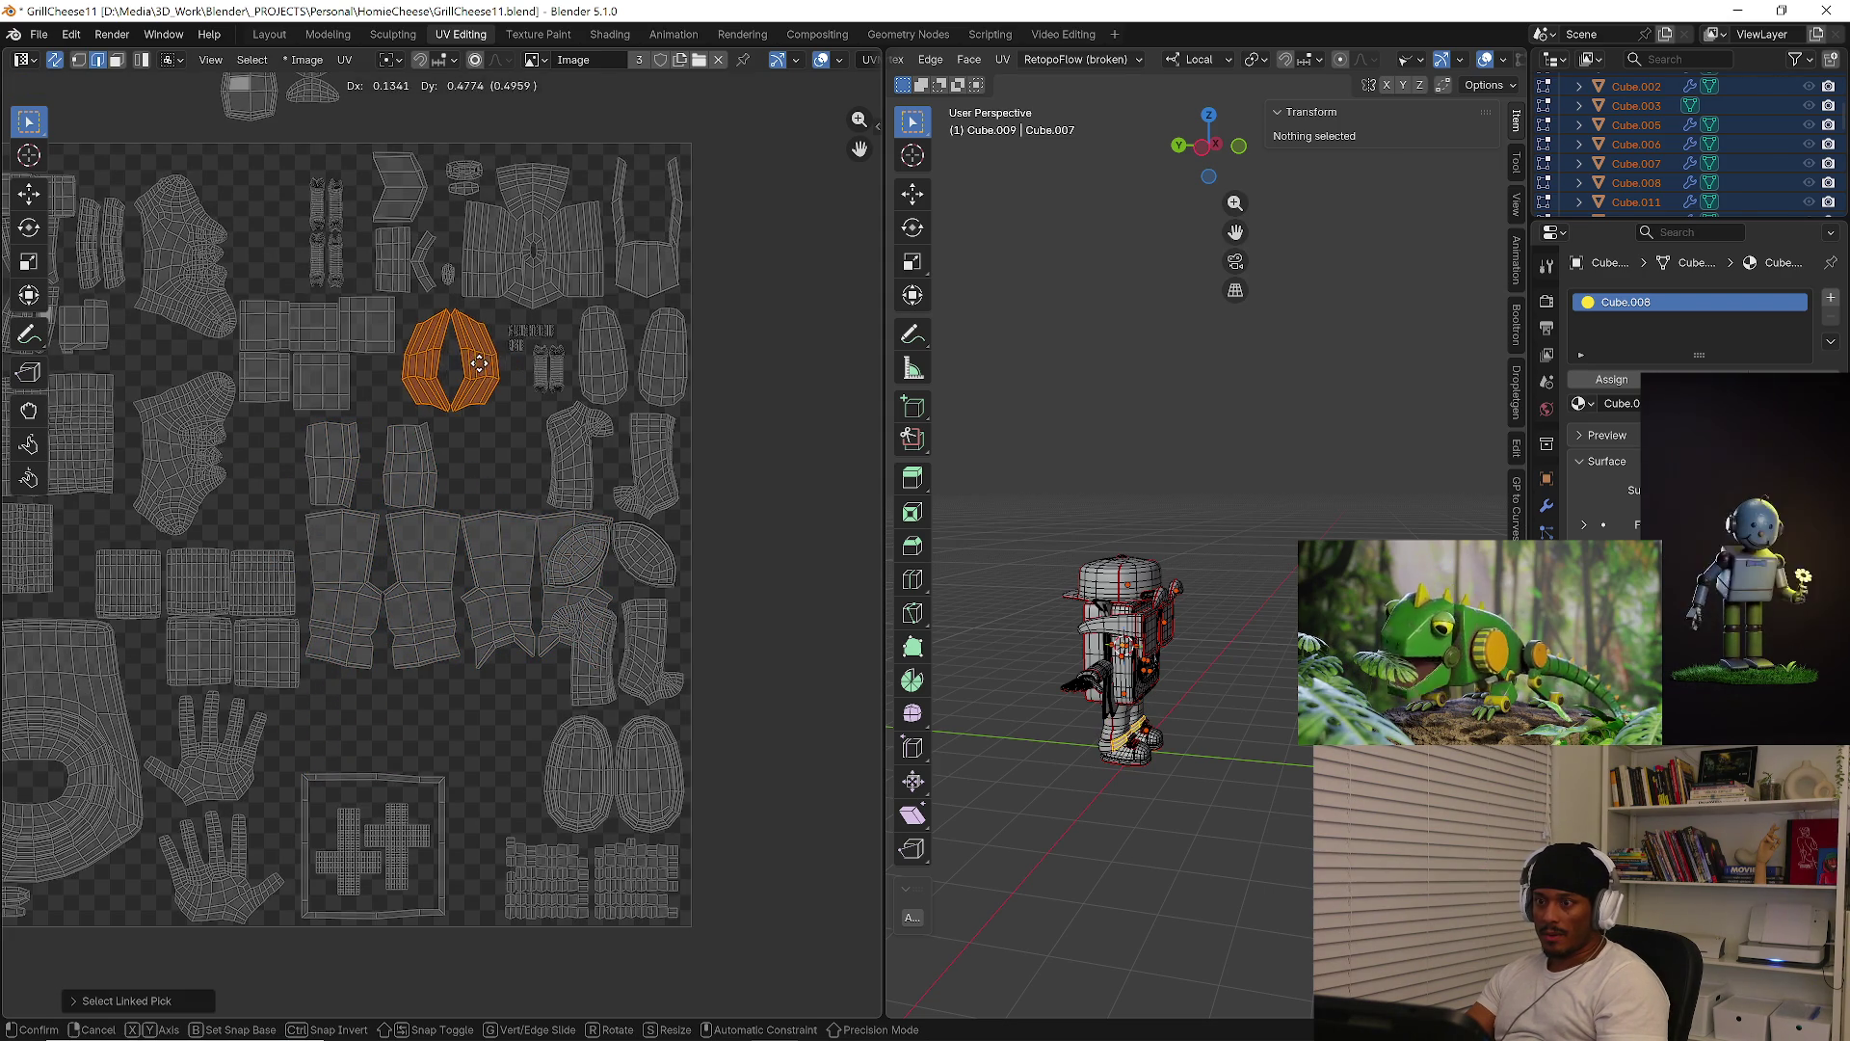
{"action": "left_click", "coordinate": [484, 362]}
Move the tall boot-shaped island down-left and rotate it into place
{"action": "key", "text": "alt+a"}
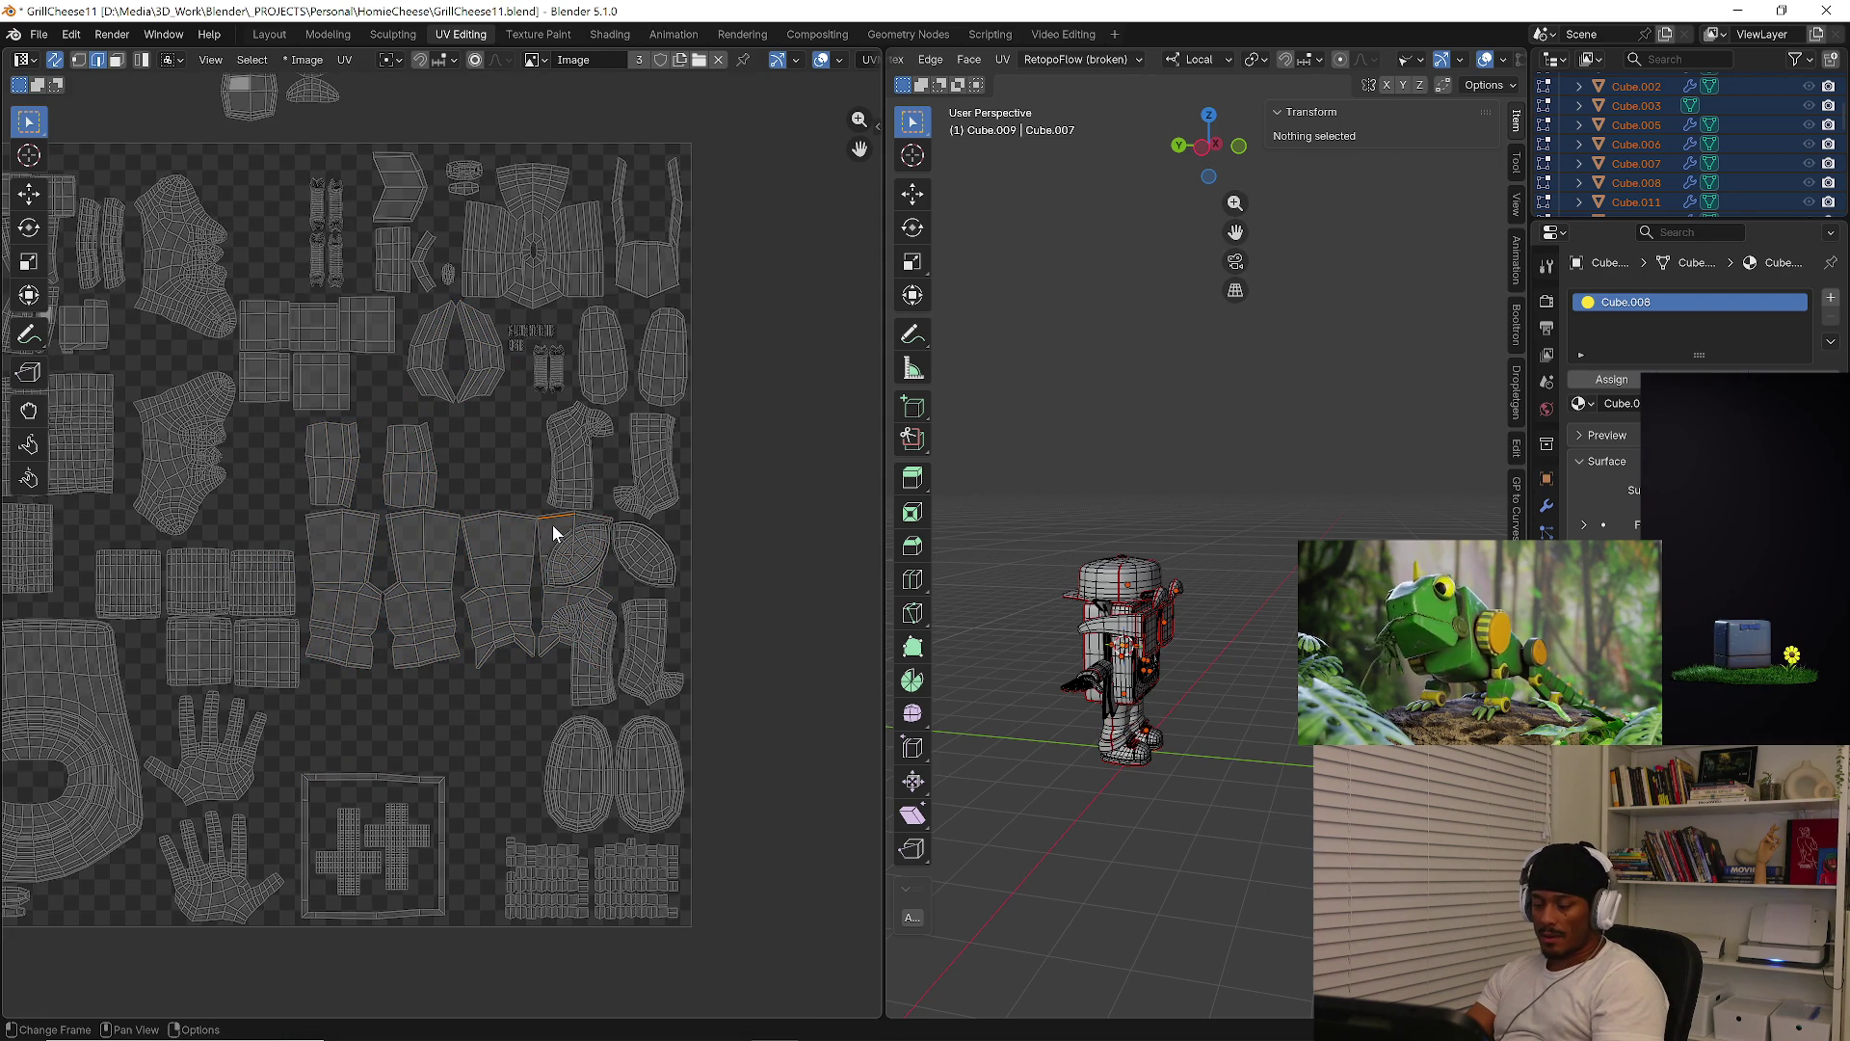
{"action": "key", "text": "l"}
{"action": "key", "text": "g"}
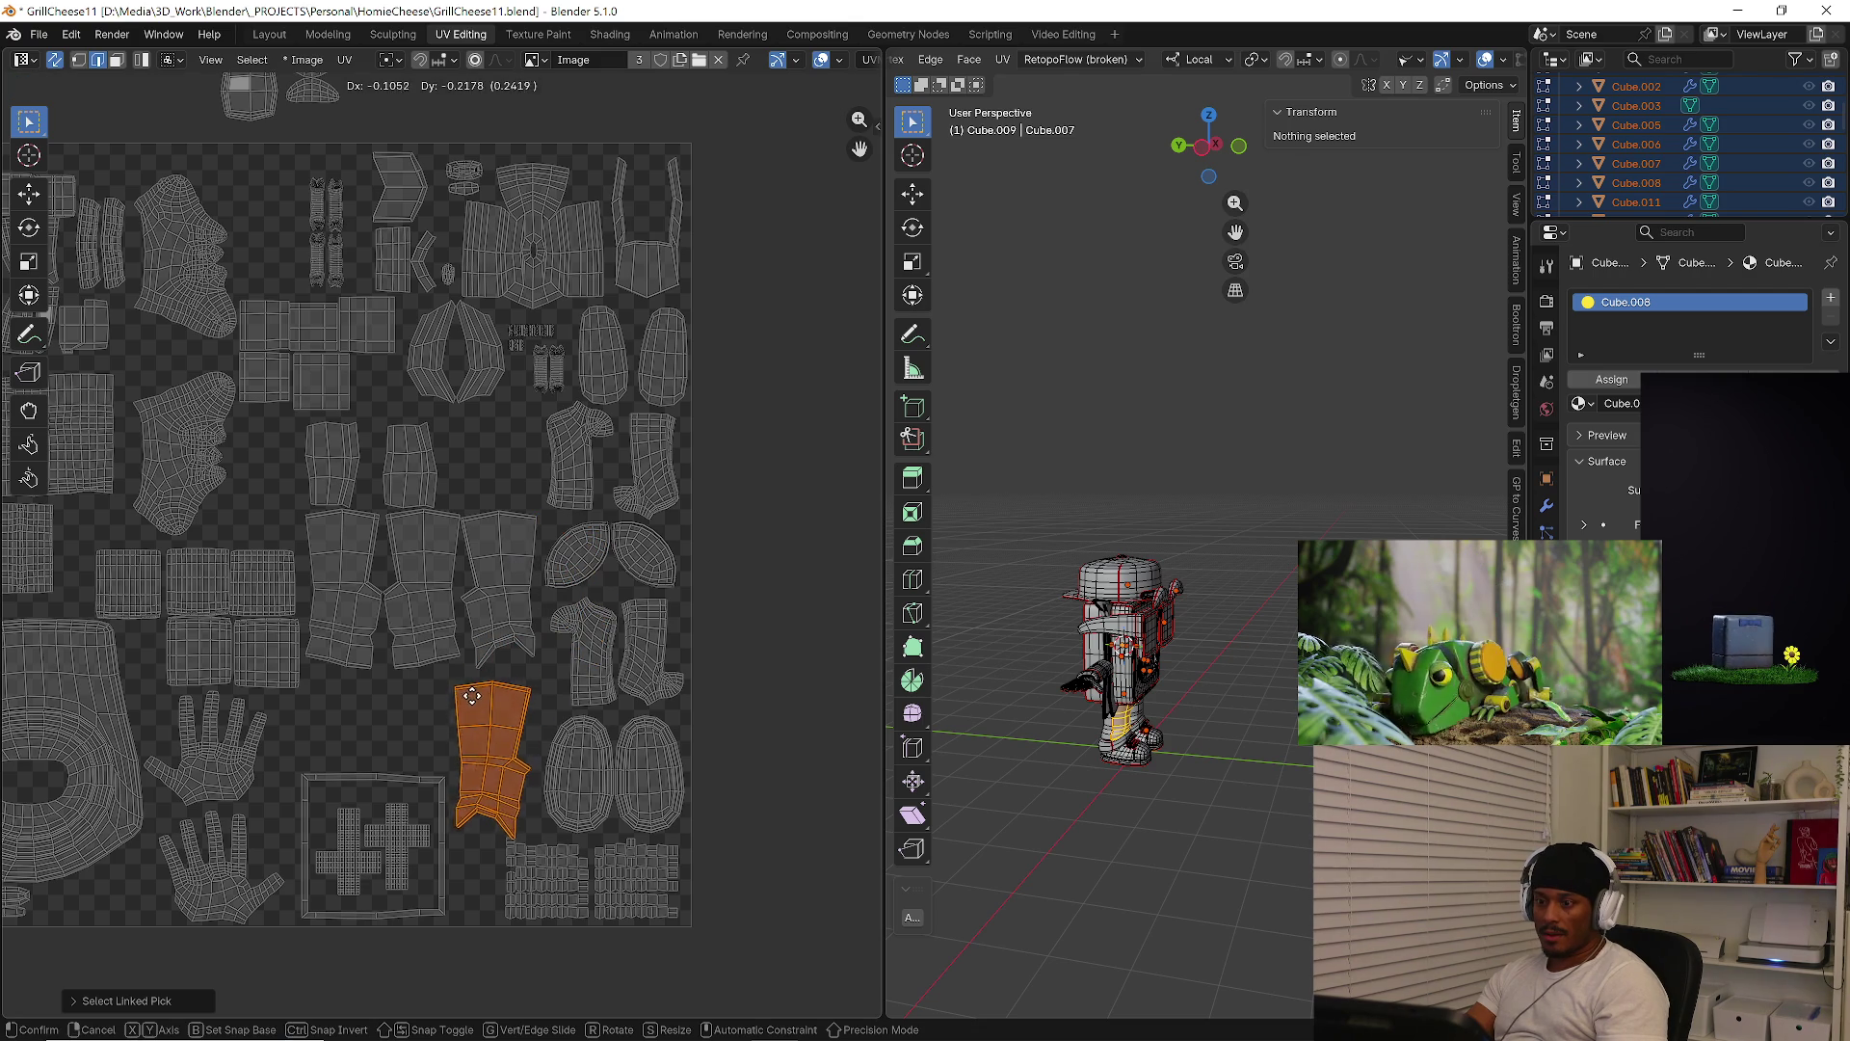
{"action": "left_click", "coordinate": [475, 692]}
{"action": "key", "text": "r"}
{"action": "left_click", "coordinate": [628, 712]}
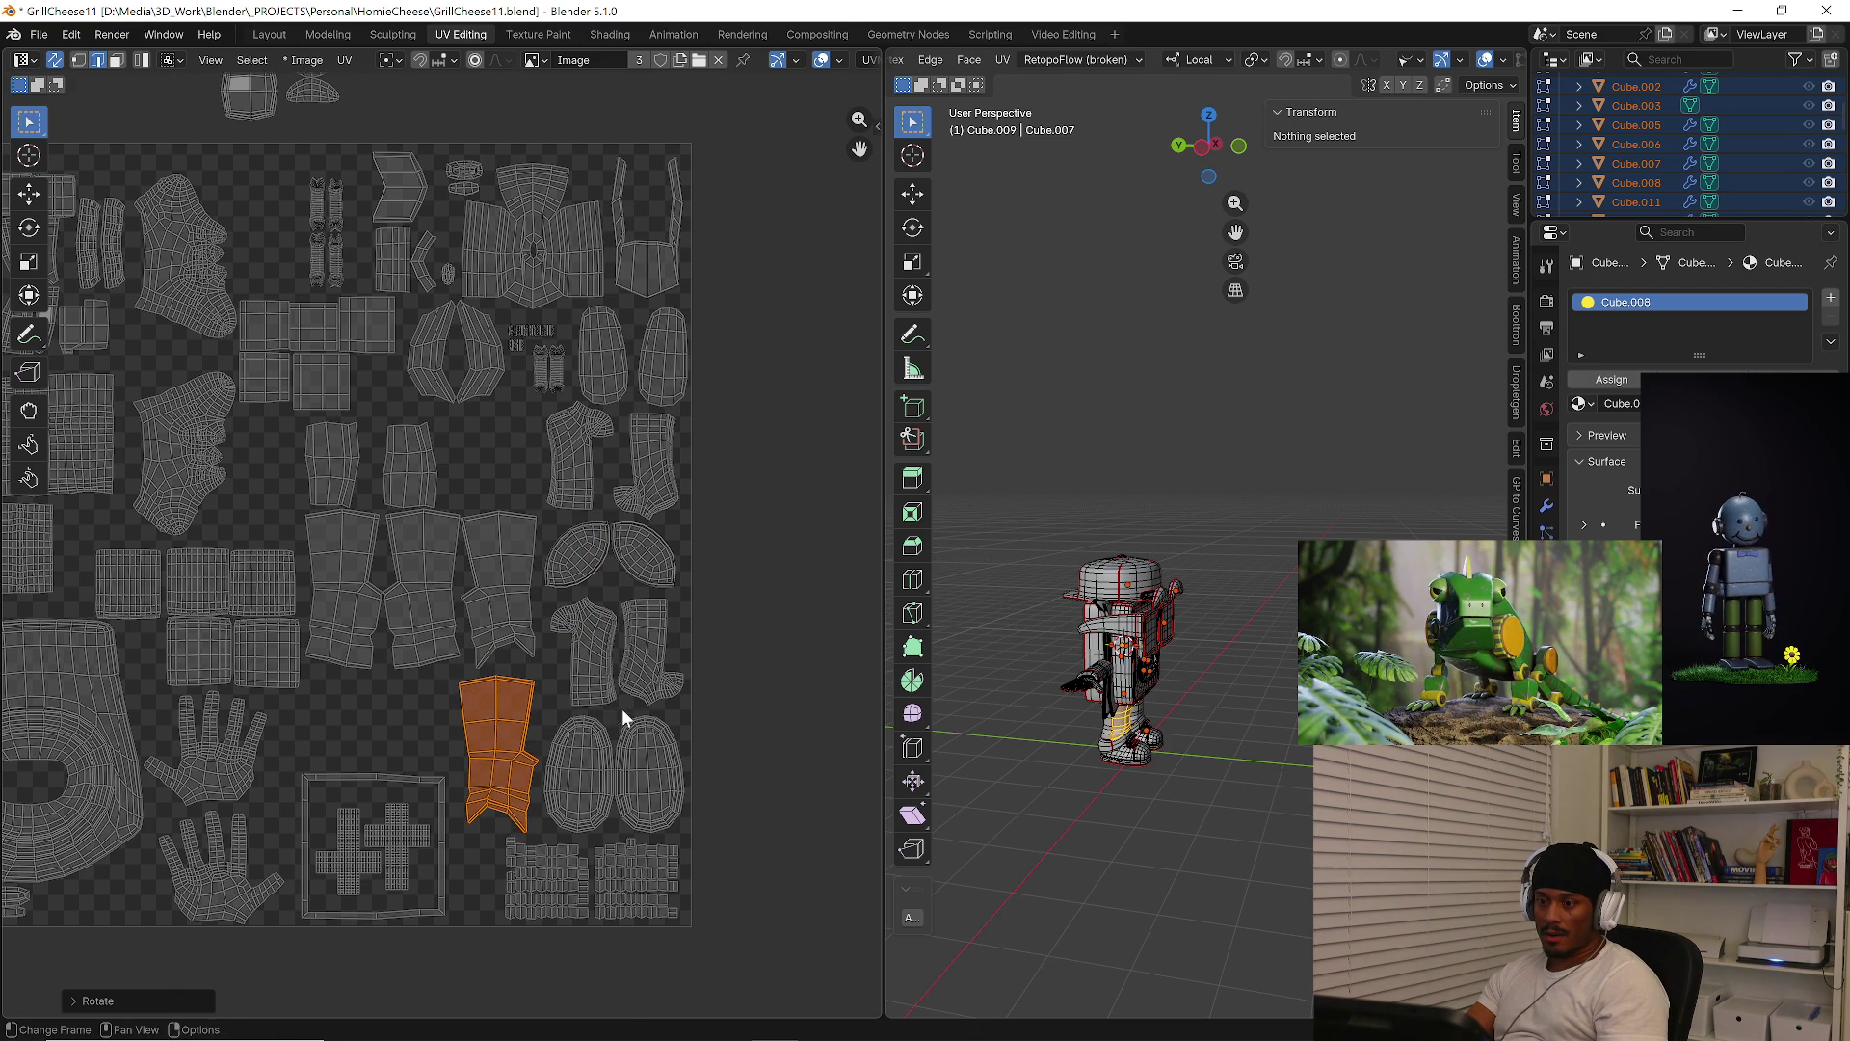
Move the small sphere and cube islands into the layout beside the left islands
{"action": "scroll", "coordinate": [472, 553], "scroll_direction": "up", "scroll_amount": 10}
{"action": "scroll", "coordinate": [438, 449], "scroll_direction": "down", "scroll_amount": 6}
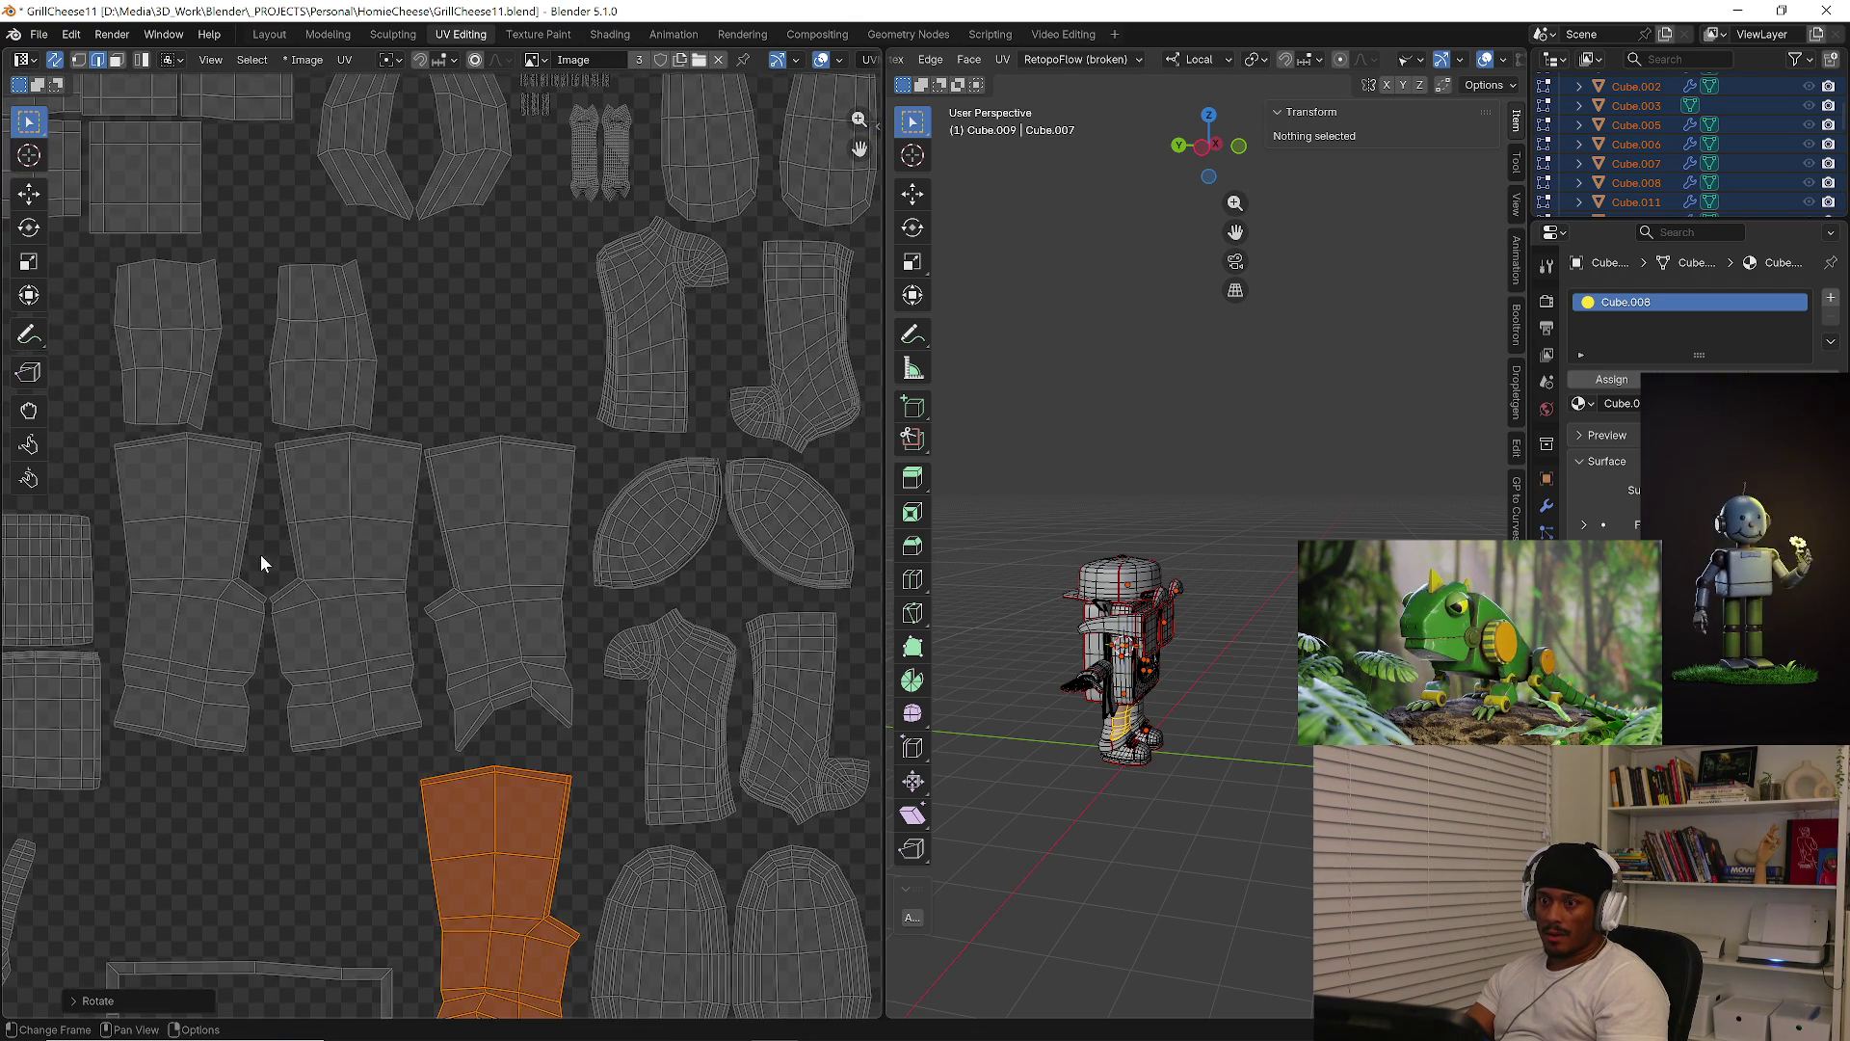
{"action": "scroll", "coordinate": [252, 680], "scroll_direction": "up", "scroll_amount": 7}
{"action": "scroll", "coordinate": [297, 678], "scroll_direction": "down", "scroll_amount": 8}
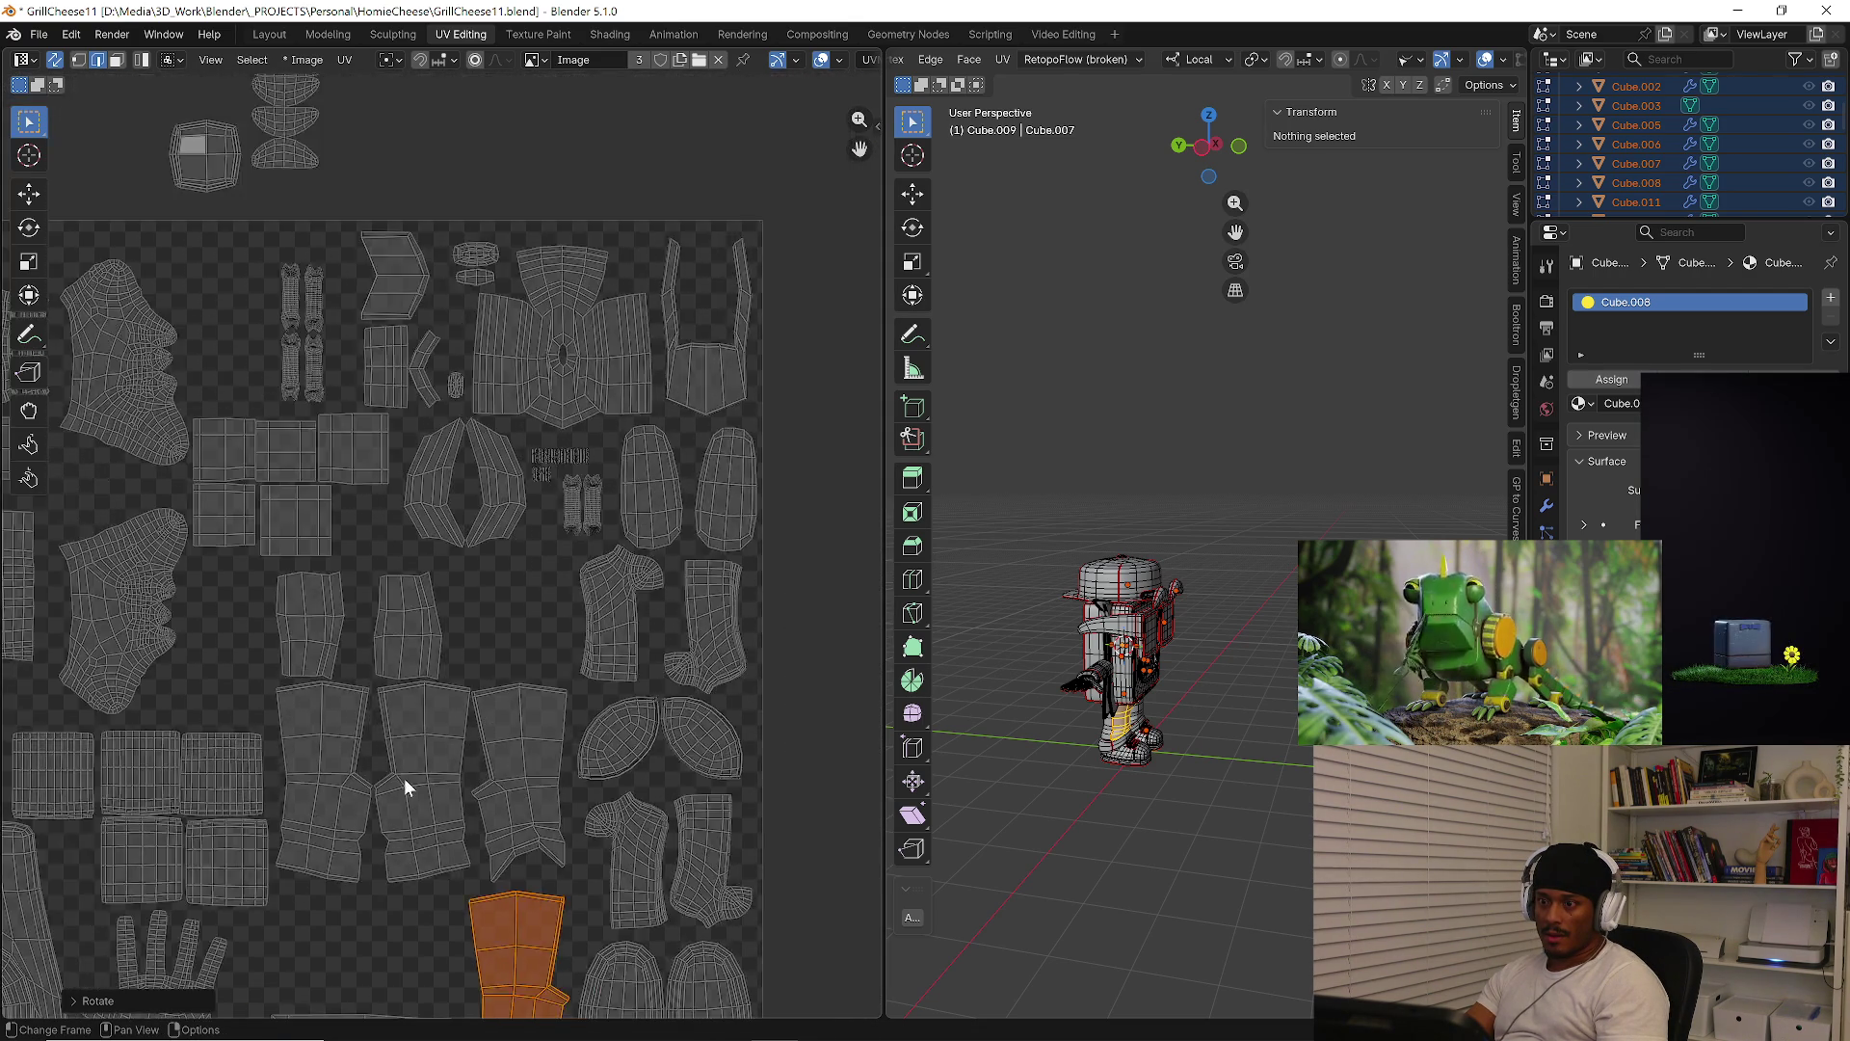
{"action": "scroll", "coordinate": [327, 337], "scroll_direction": "up", "scroll_amount": 2}
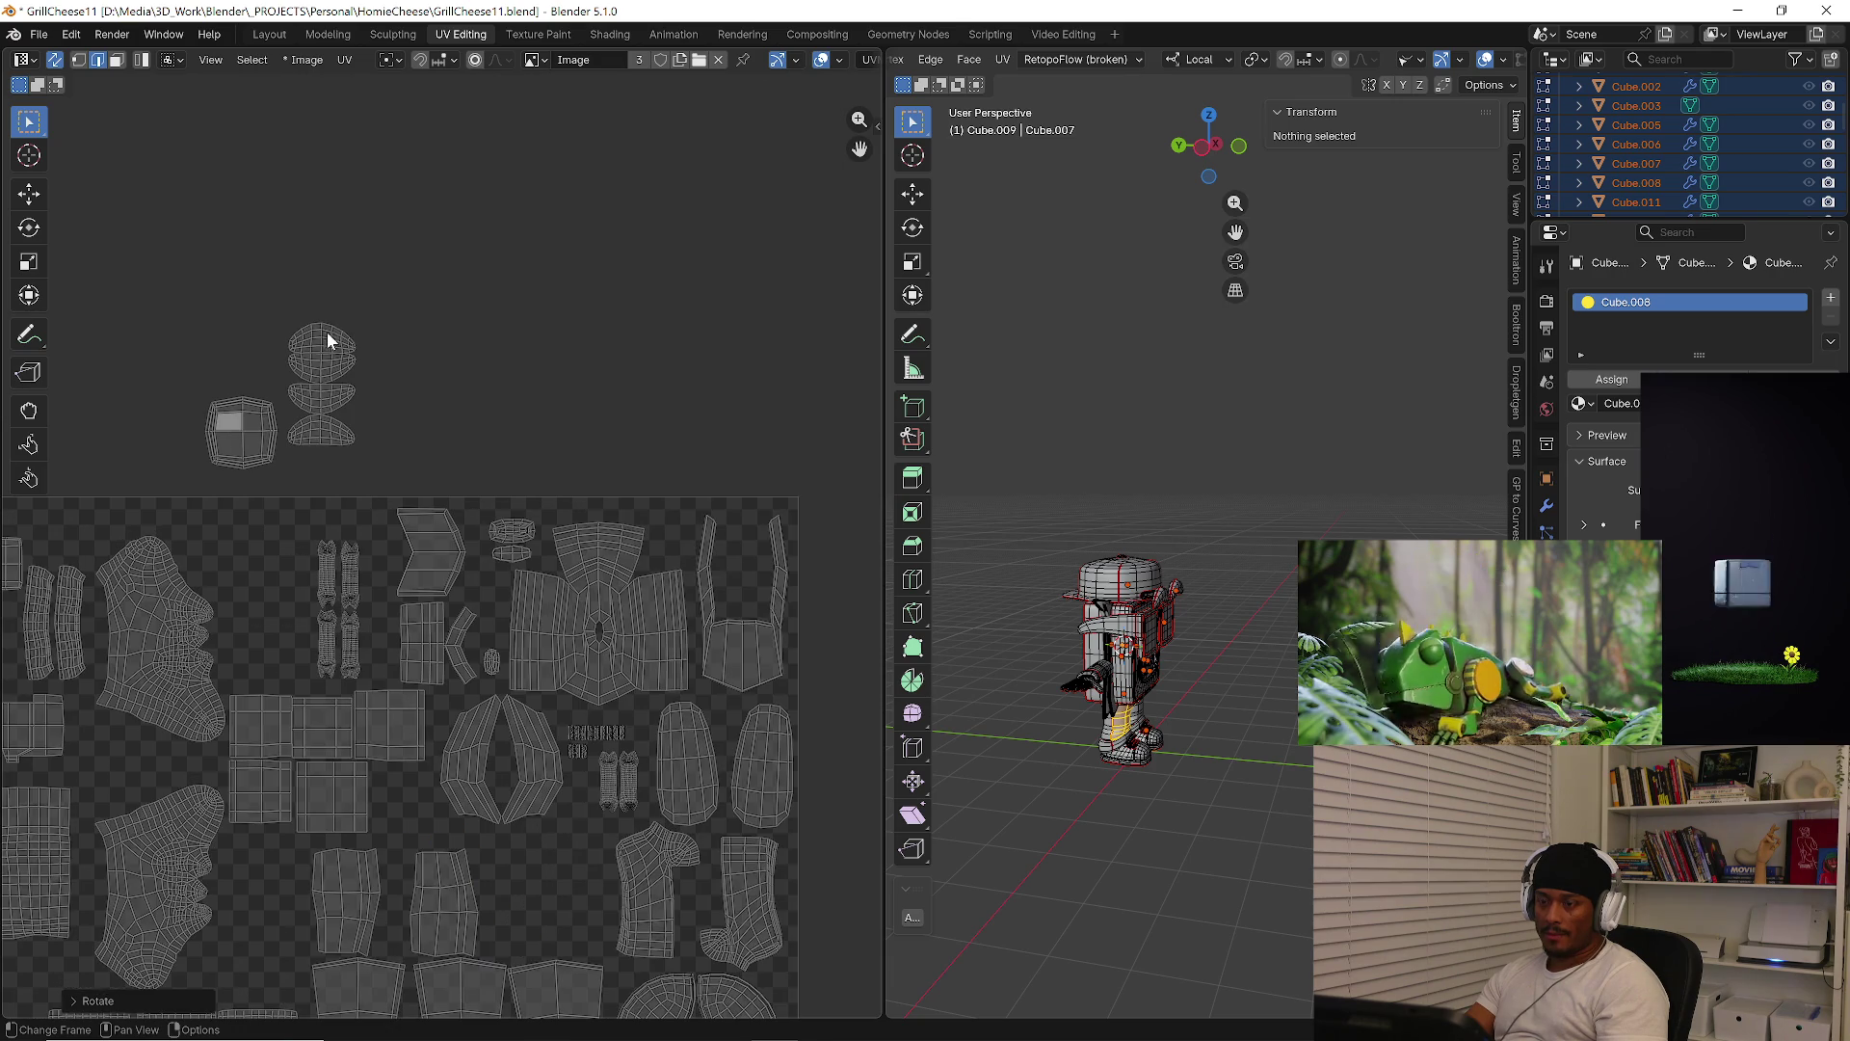
{"action": "key", "text": "l"}
{"action": "key", "text": "l"}
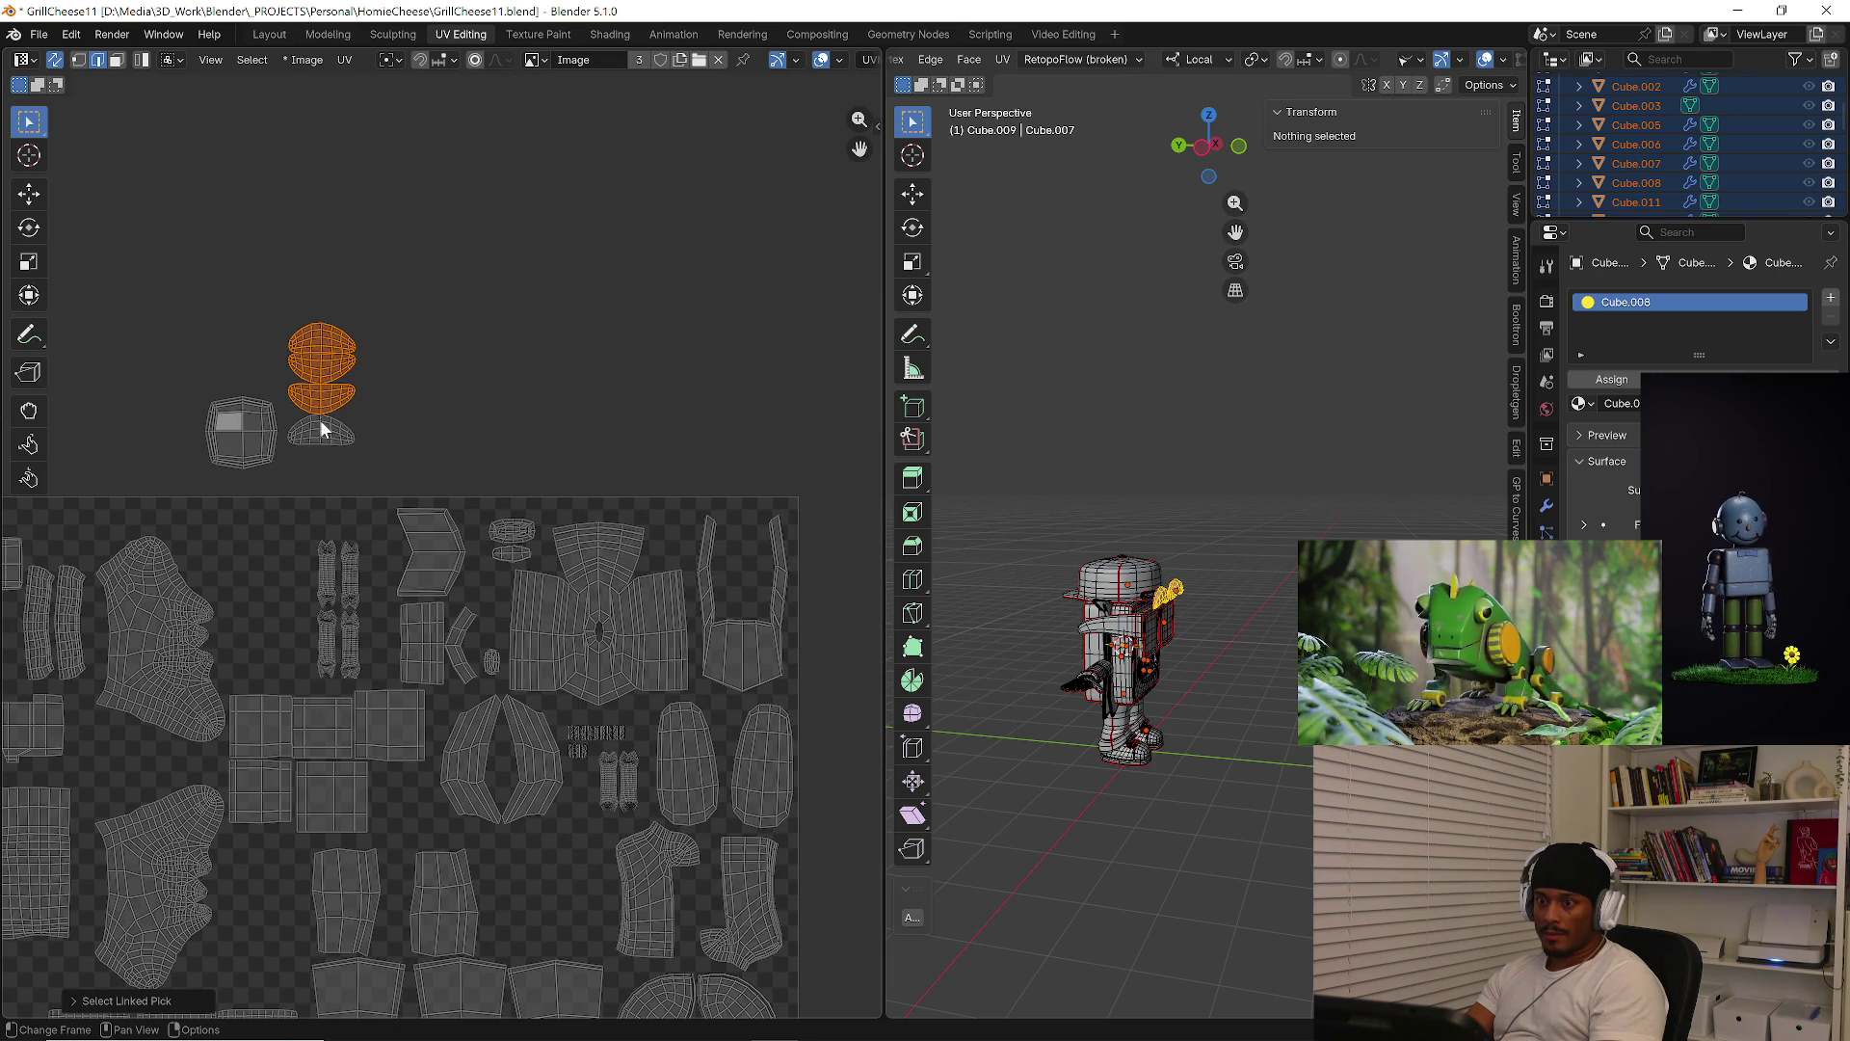
{"action": "mouse_move", "coordinate": [328, 446]}
{"action": "left_mouse_down"}
{"action": "mouse_move", "coordinate": [484, 631]}
{"action": "mouse_move", "coordinate": [584, 945]}
{"action": "left_mouse_up"}
{"action": "left_click_drag", "start_coordinate": [183, 362], "coordinate": [320, 492]}
{"action": "key", "text": "g"}
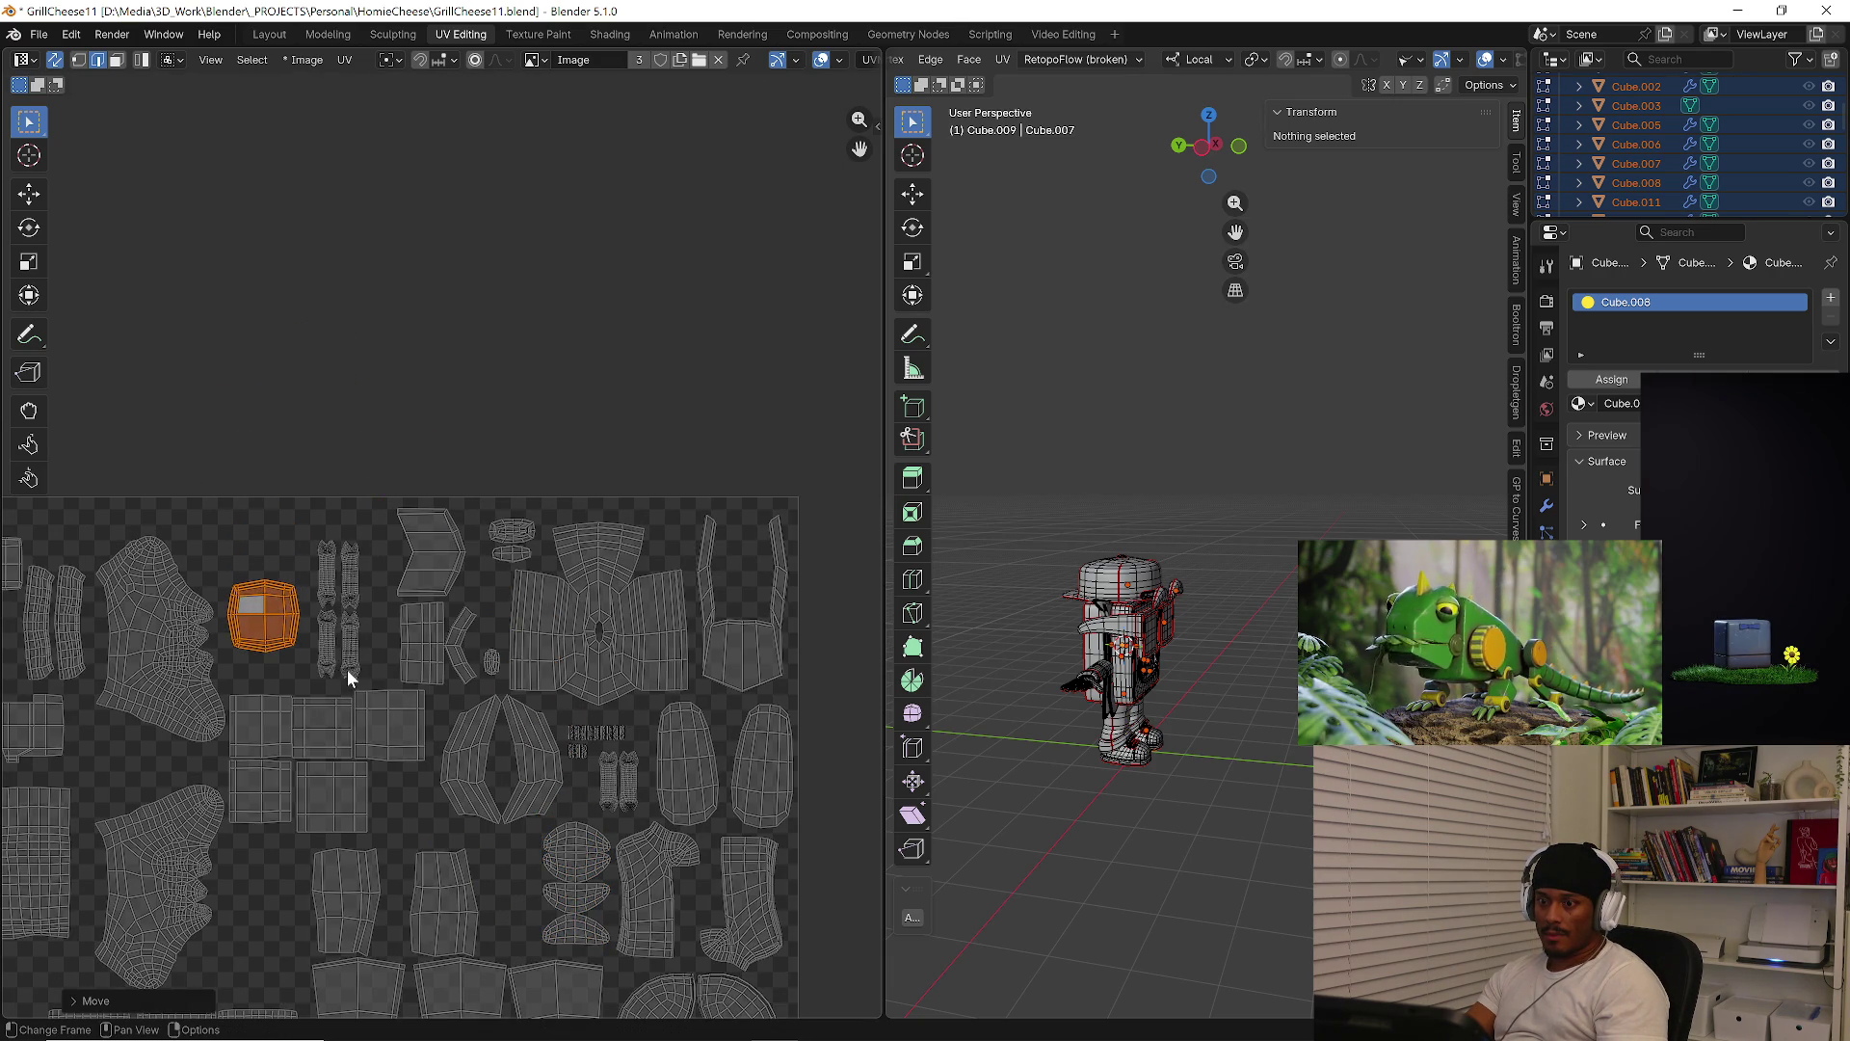
{"action": "left_click", "coordinate": [347, 669]}
Pan and zoom across the packed UV layout, then open the File menu
{"action": "middle_click_drag", "start_coordinate": [379, 622], "coordinate": [393, 575]}
{"action": "scroll", "coordinate": [393, 576], "scroll_direction": "down", "scroll_amount": 2}
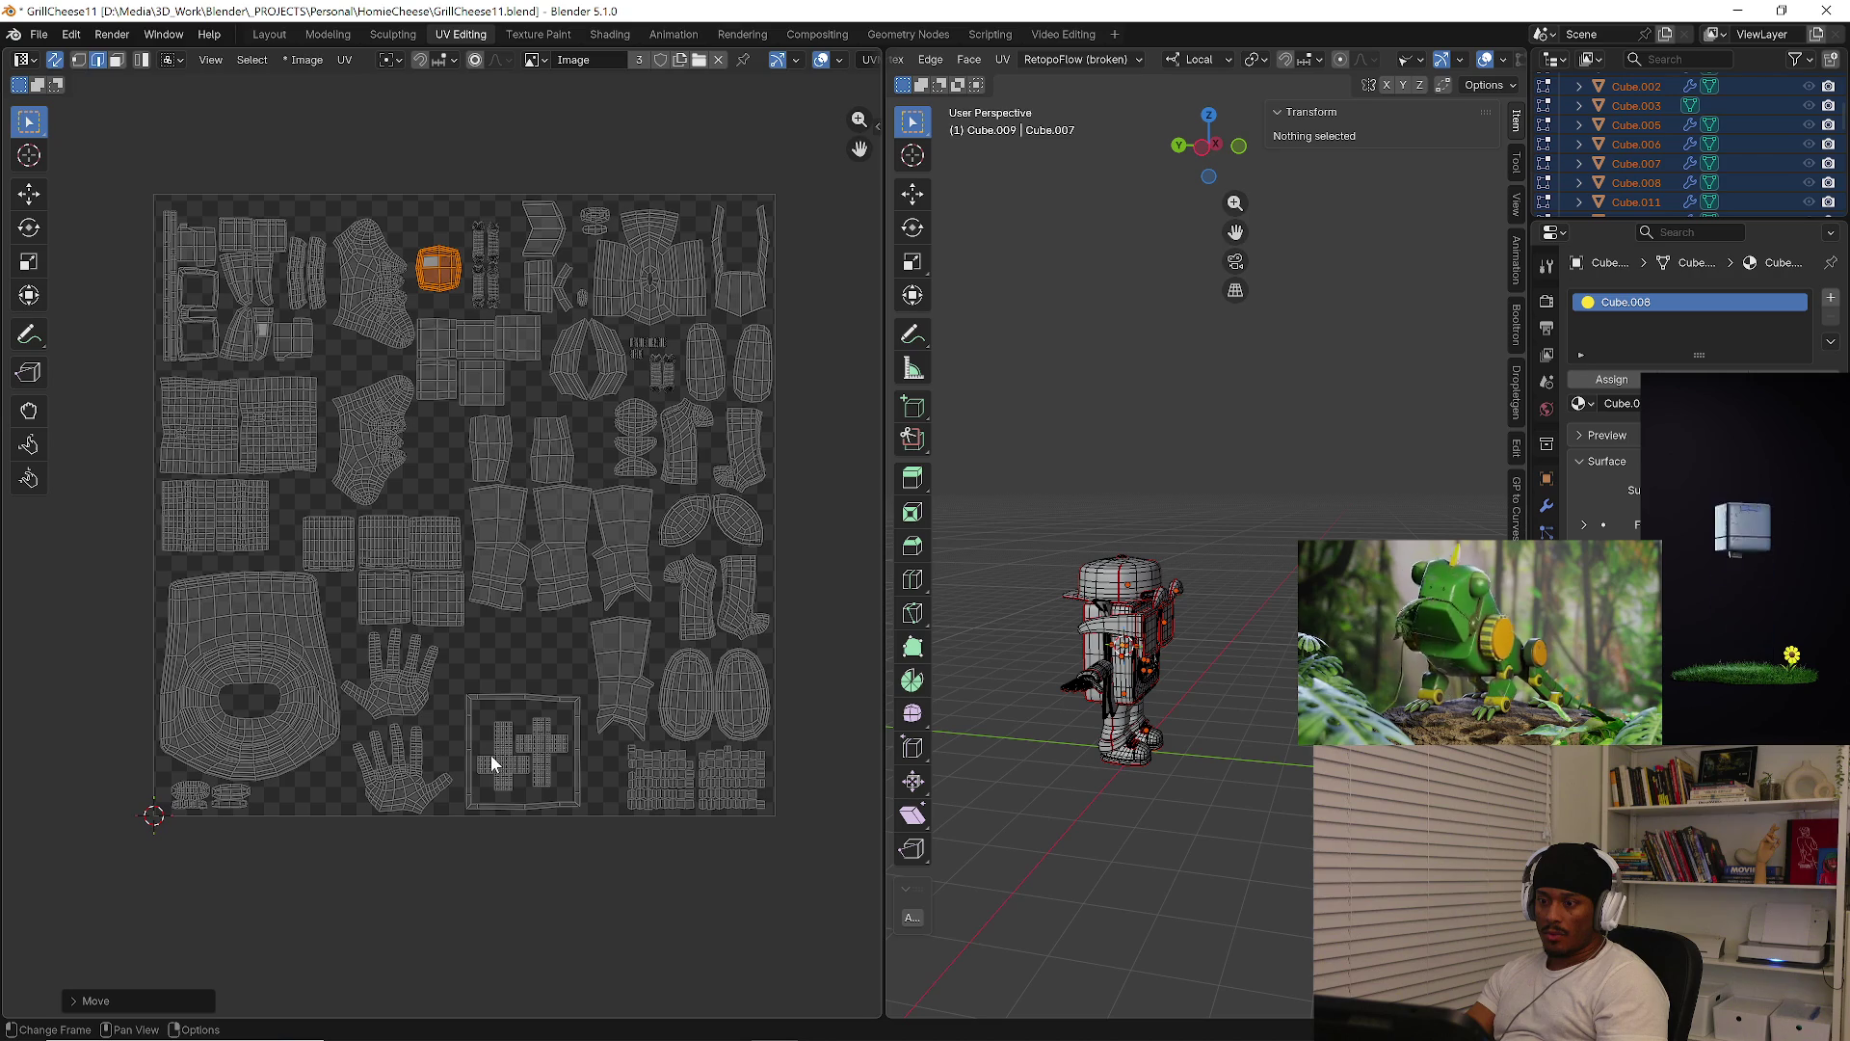
{"action": "scroll", "coordinate": [512, 603], "scroll_direction": "up", "scroll_amount": 2}
{"action": "scroll", "coordinate": [520, 575], "scroll_direction": "right", "scroll_amount": 2}
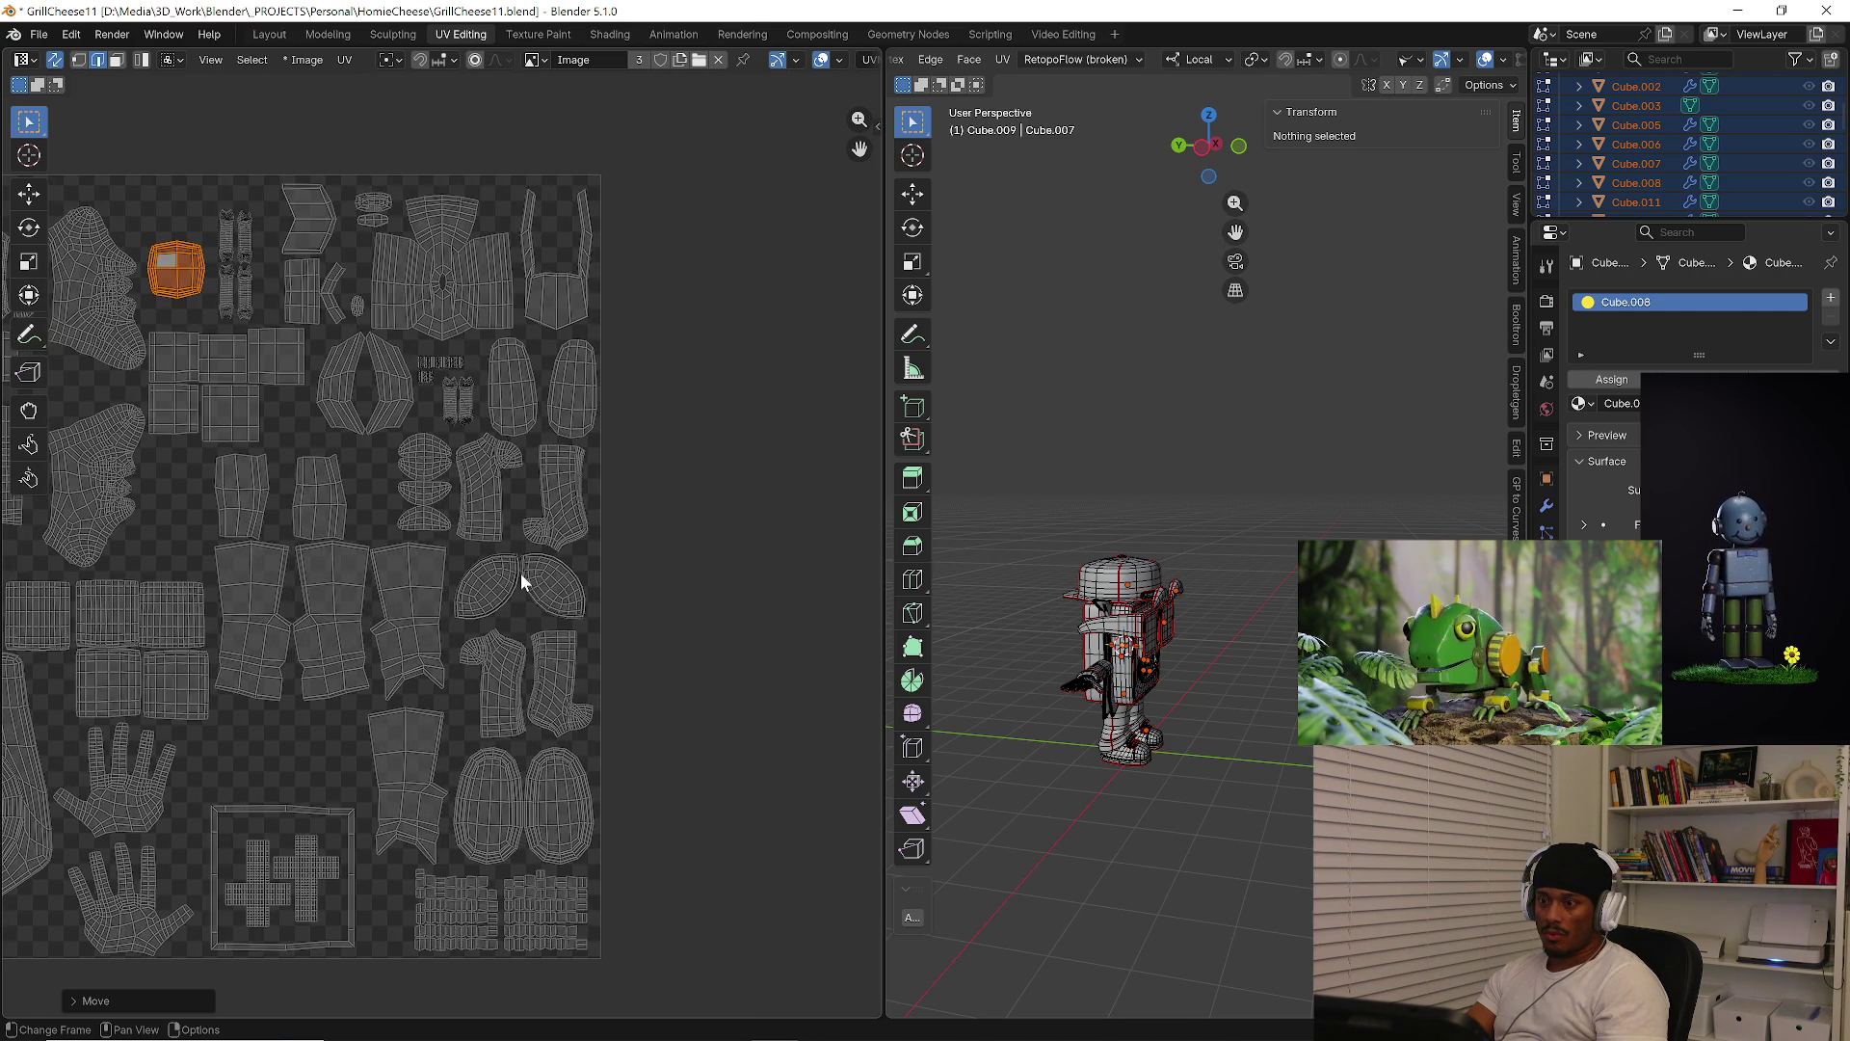
{"action": "middle_click_drag", "start_coordinate": [485, 432], "coordinate": [513, 536]}
{"action": "left_click", "coordinate": [536, 506]}
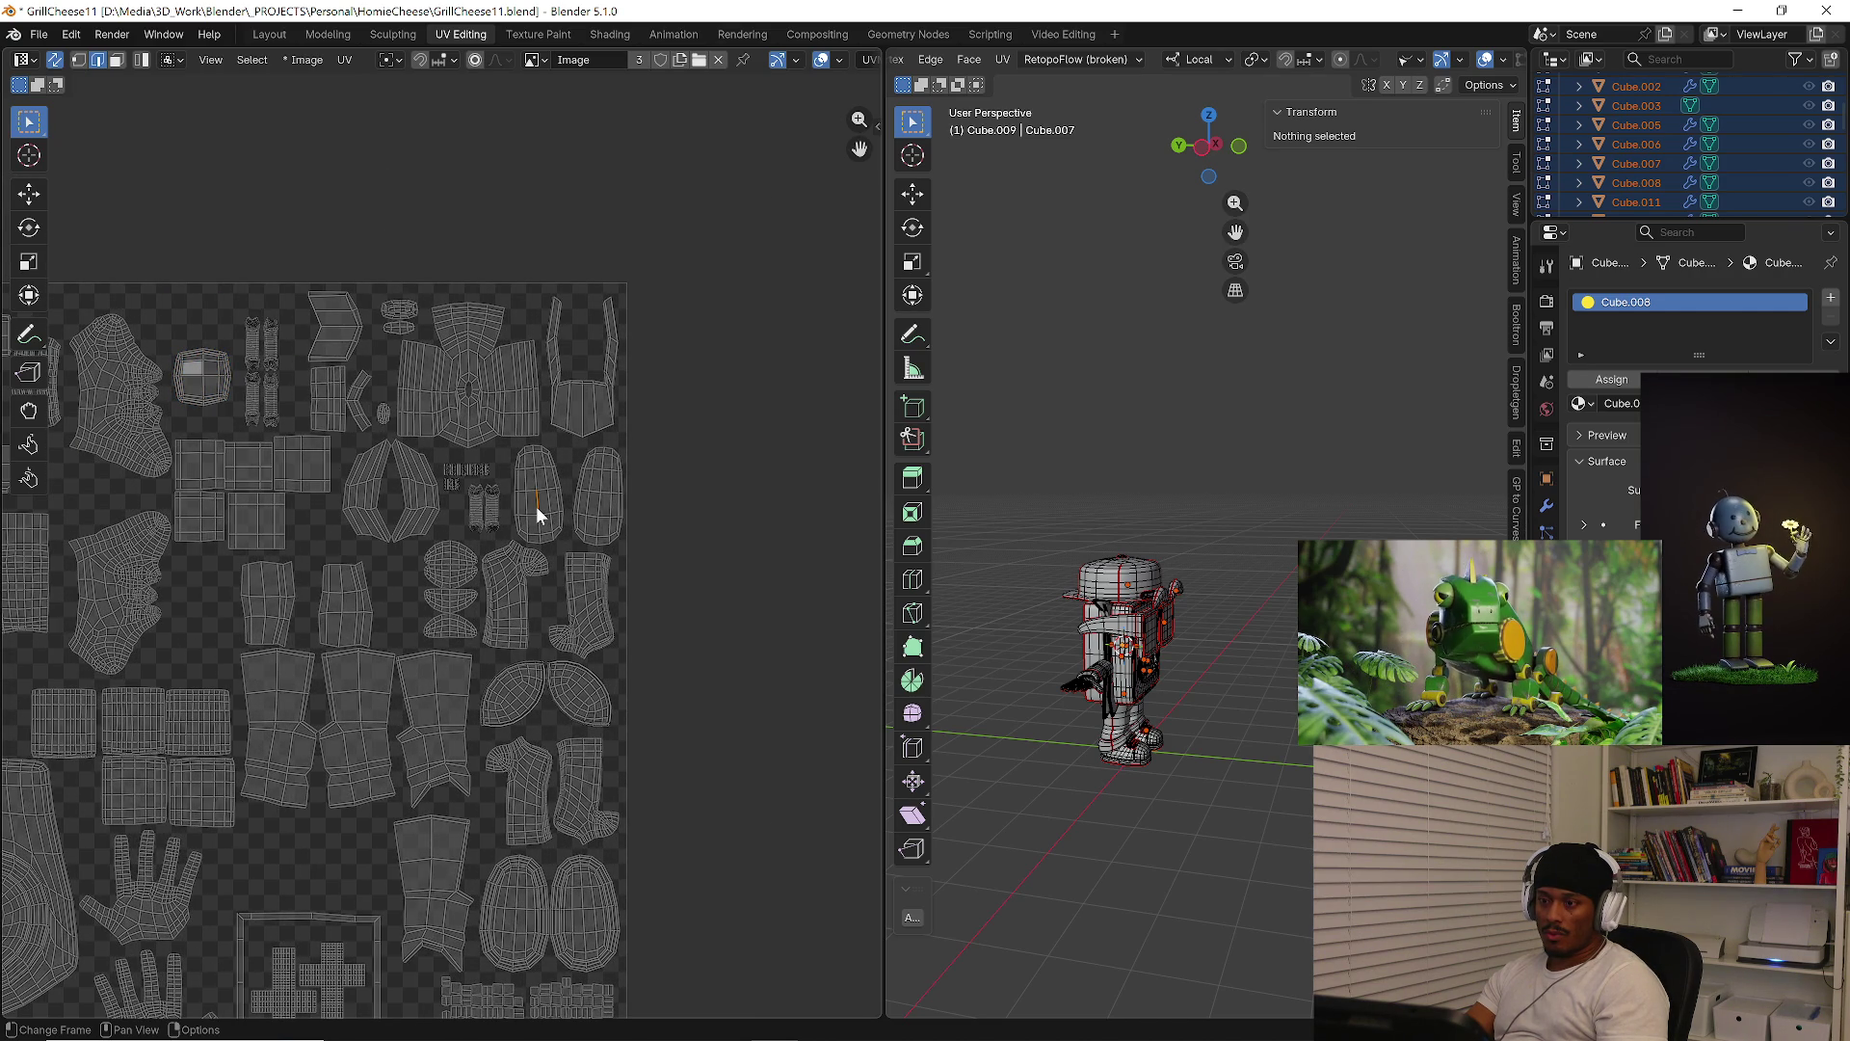
{"action": "scroll", "coordinate": [498, 397], "scroll_direction": "down", "scroll_amount": 2}
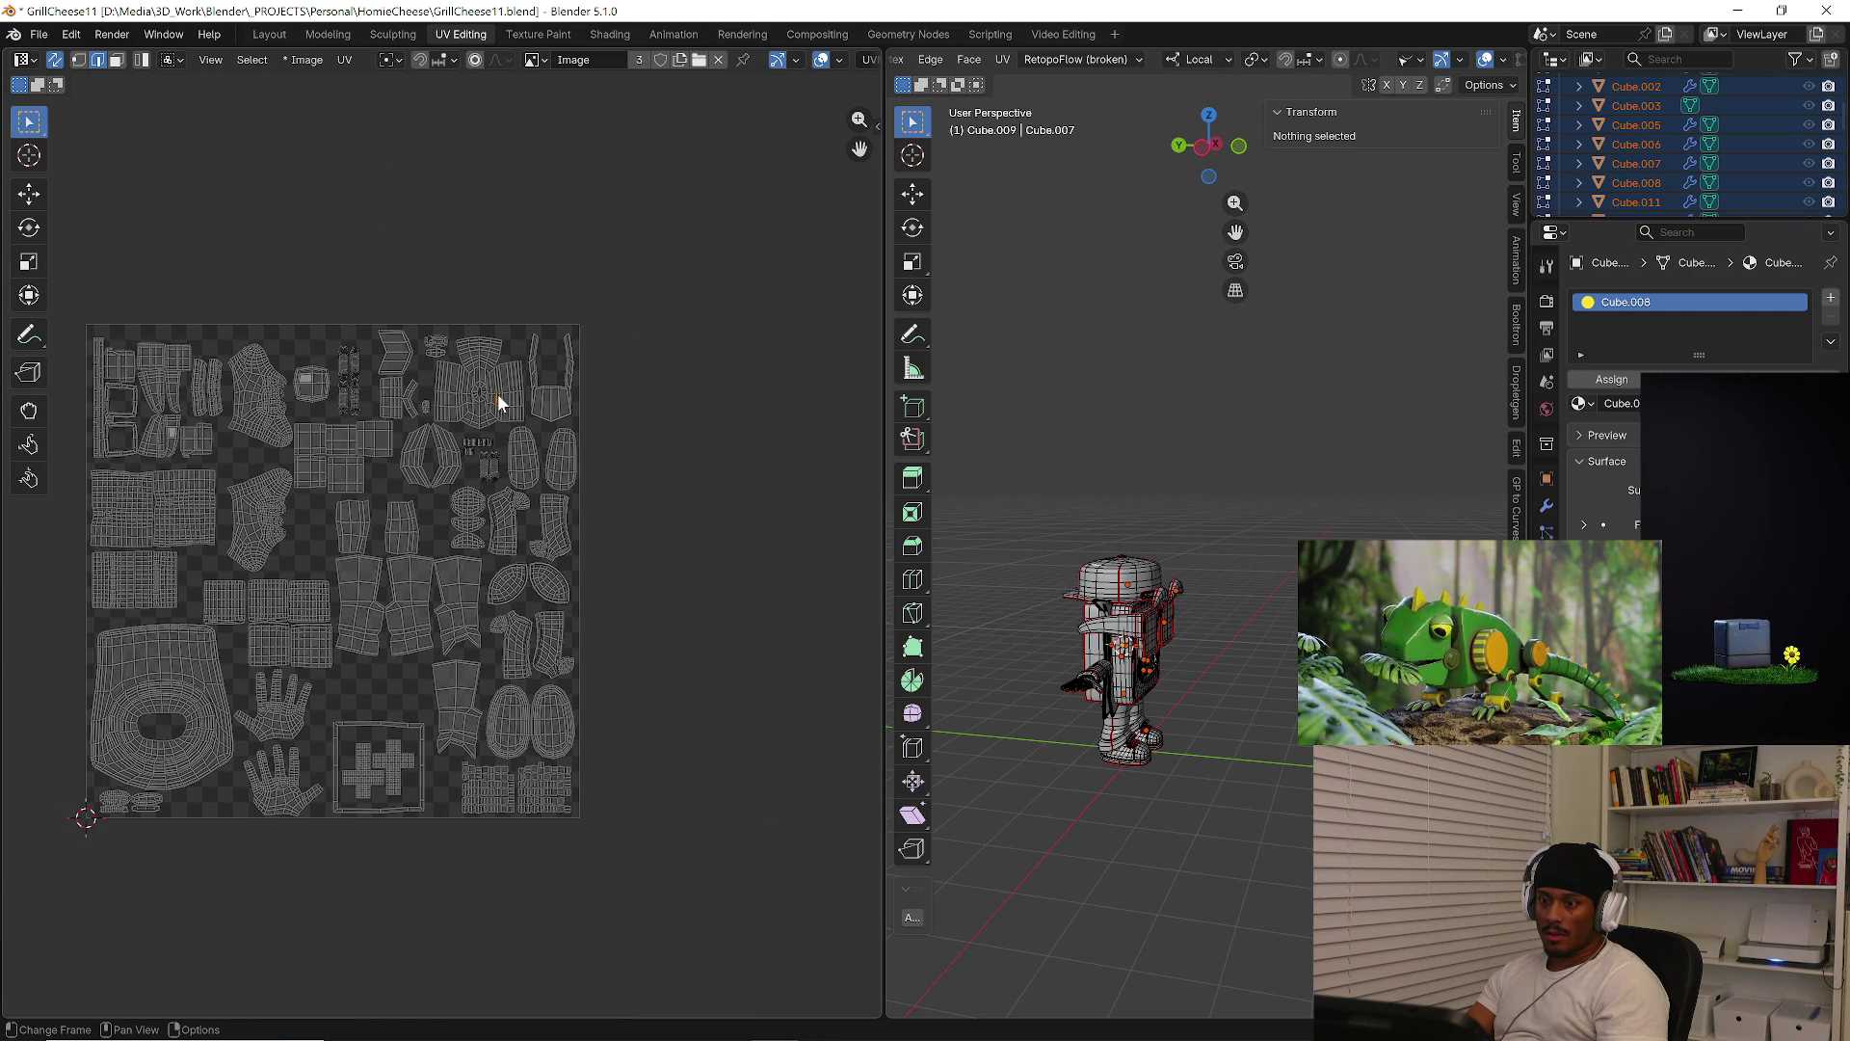
{"action": "scroll", "coordinate": [499, 403], "scroll_direction": "up", "scroll_amount": 1}
{"action": "middle_click_drag", "start_coordinate": [218, 669], "coordinate": [447, 628]}
{"action": "scroll", "coordinate": [359, 748], "scroll_direction": "up", "scroll_amount": 3}
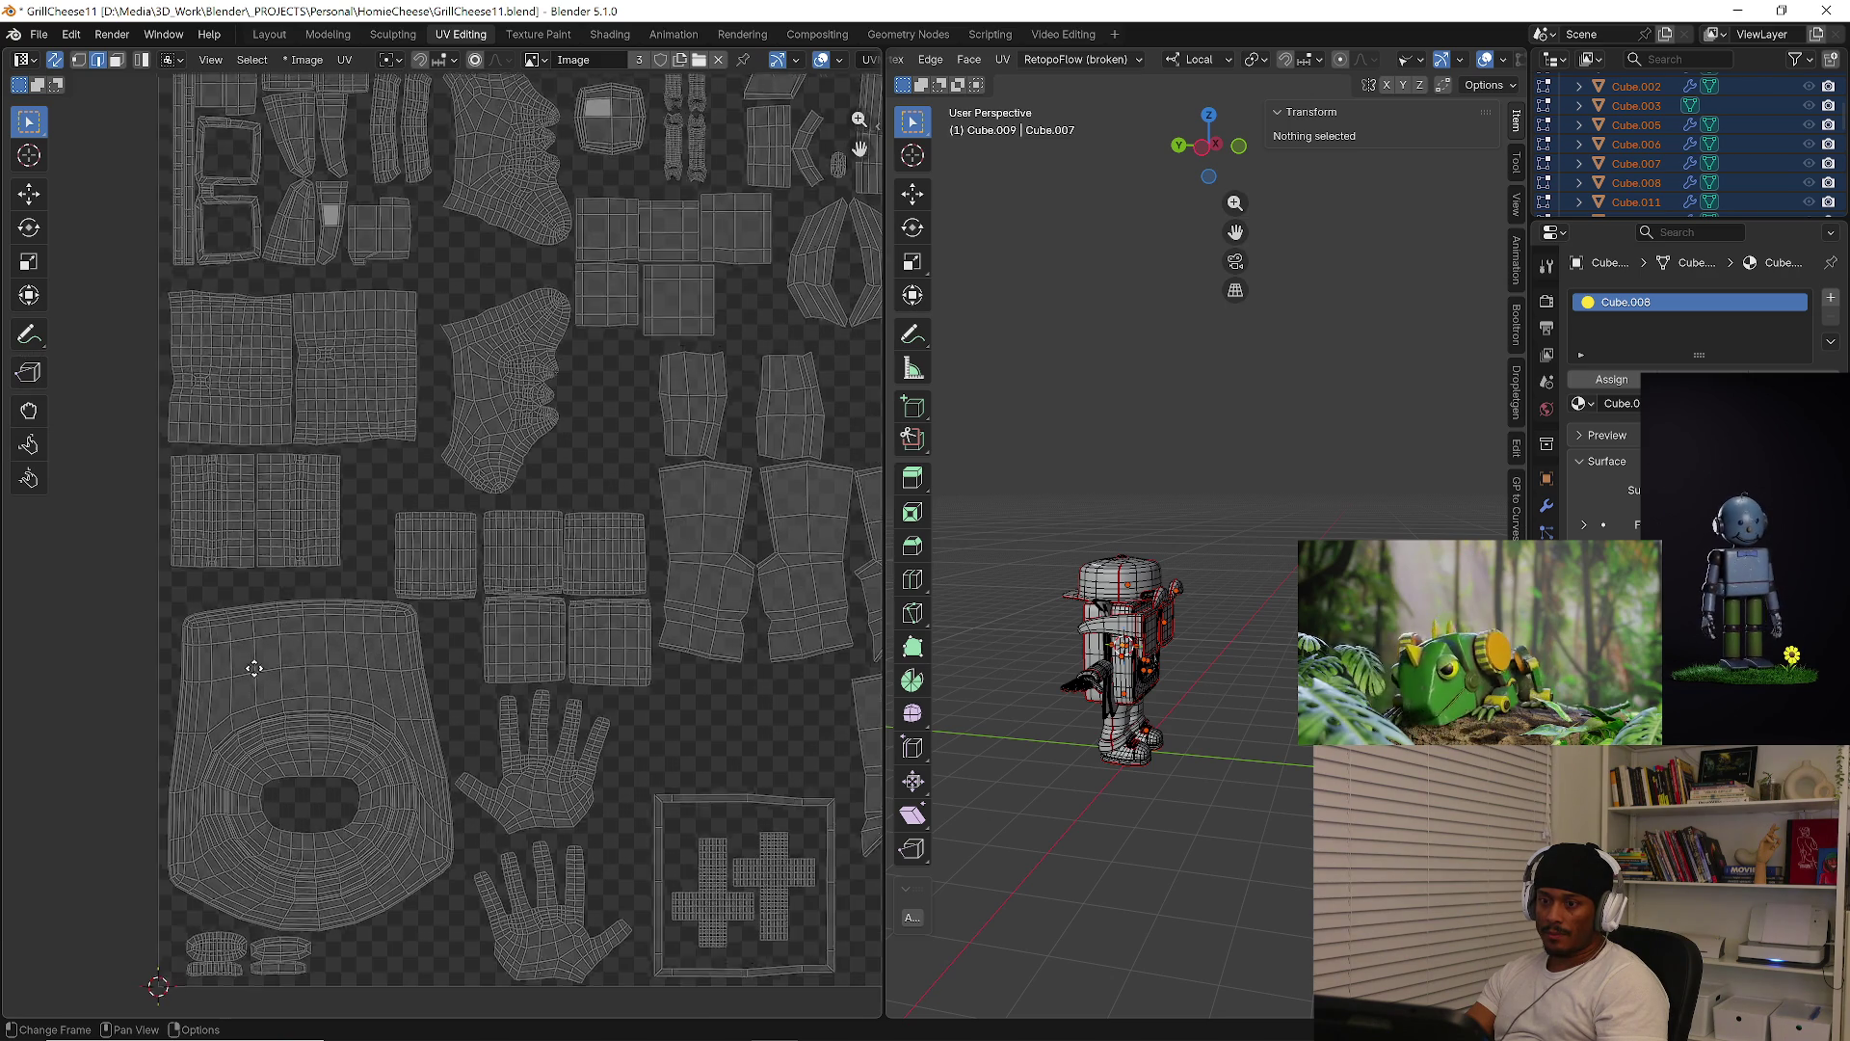
{"action": "scroll", "coordinate": [355, 667], "scroll_direction": "down", "scroll_amount": 2}
{"action": "middle_click_drag", "start_coordinate": [363, 550], "coordinate": [261, 632]}
{"action": "scroll", "coordinate": [401, 545], "scroll_direction": "down", "scroll_amount": 2}
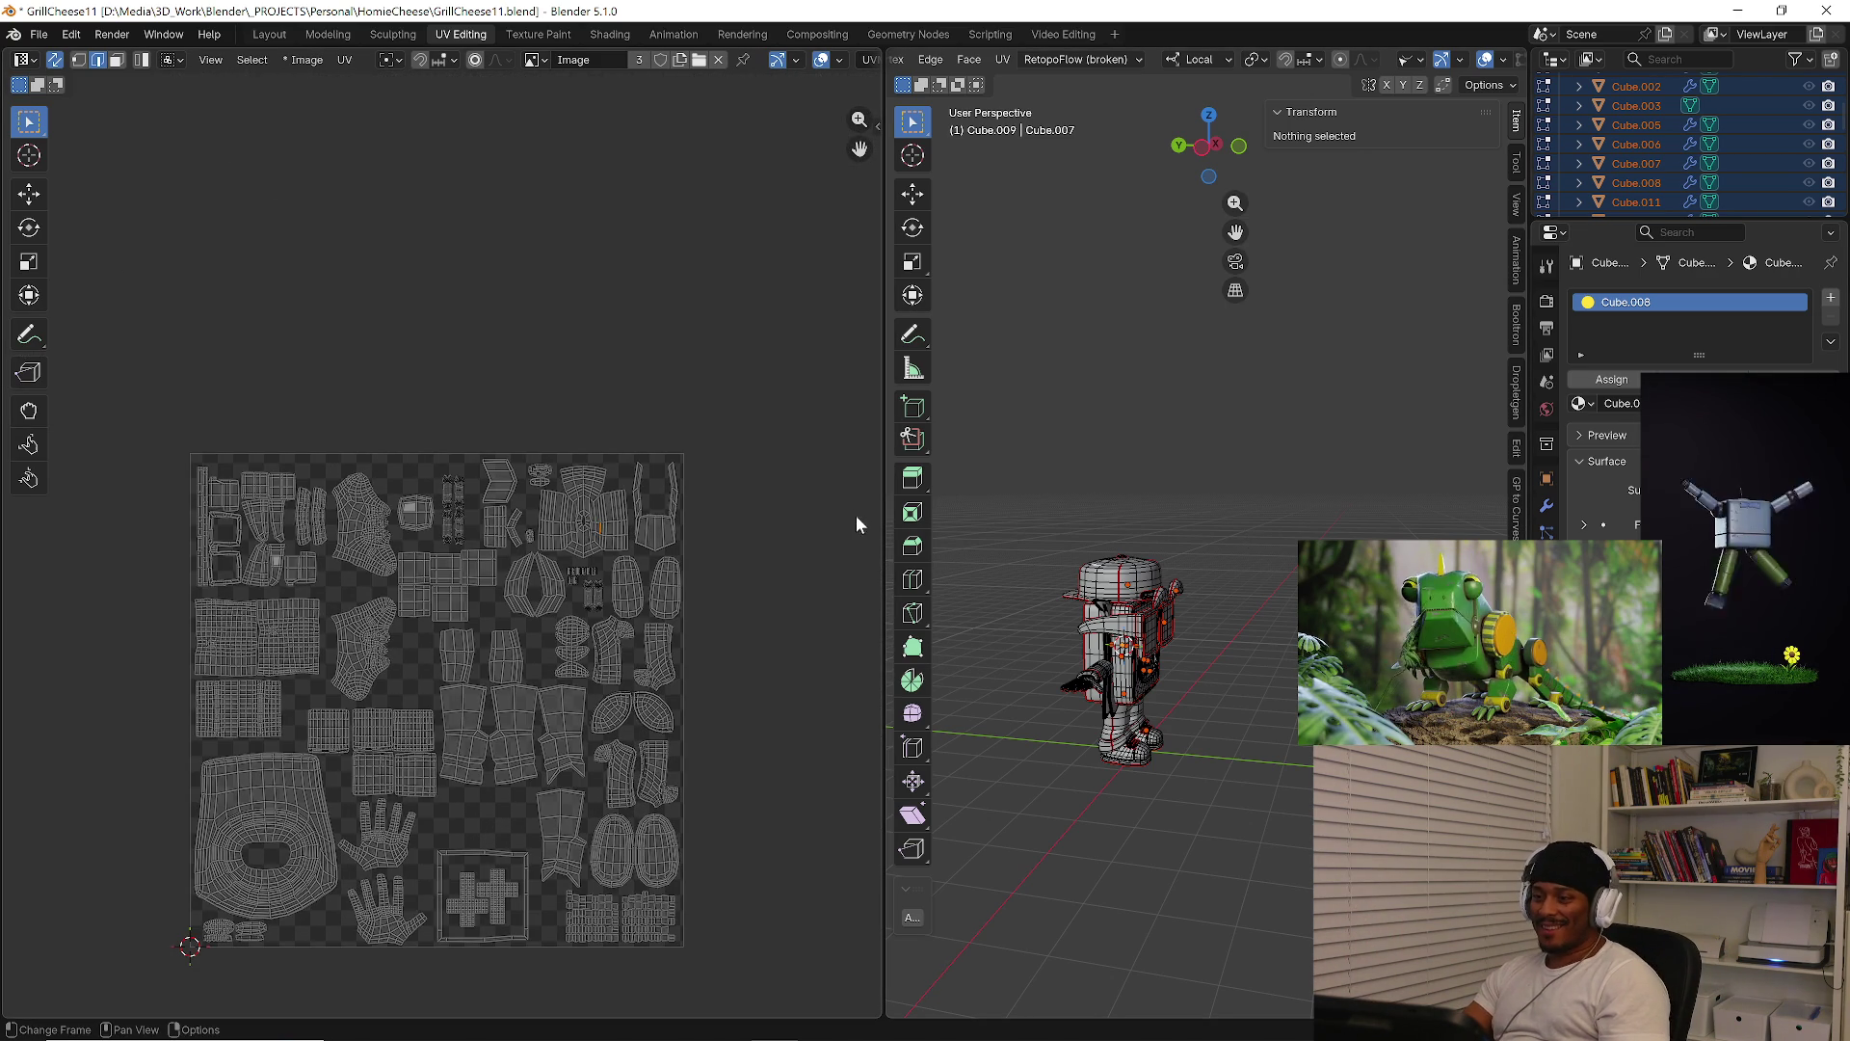
{"action": "left_click", "coordinate": [39, 34]}
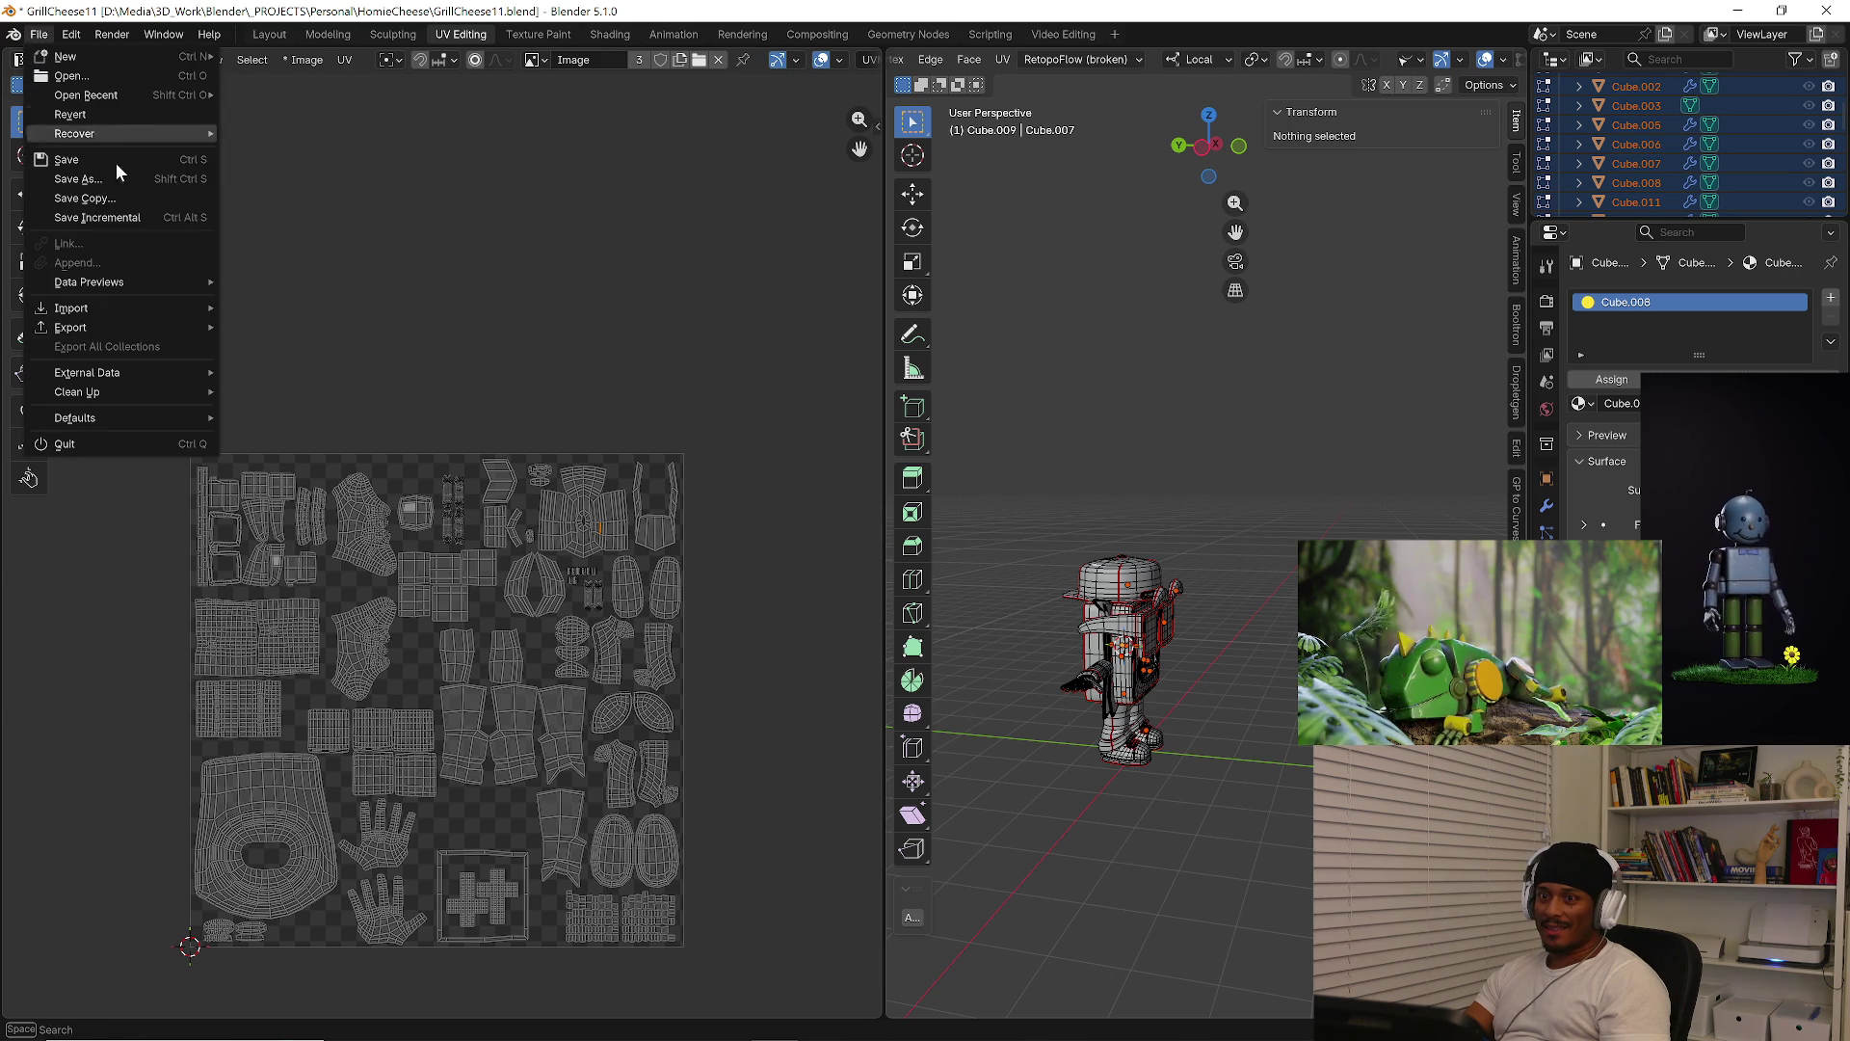
Save an incremental version as GrillCheese12.blend and select the glasses in Layout
{"action": "left_click", "coordinate": [112, 217]}
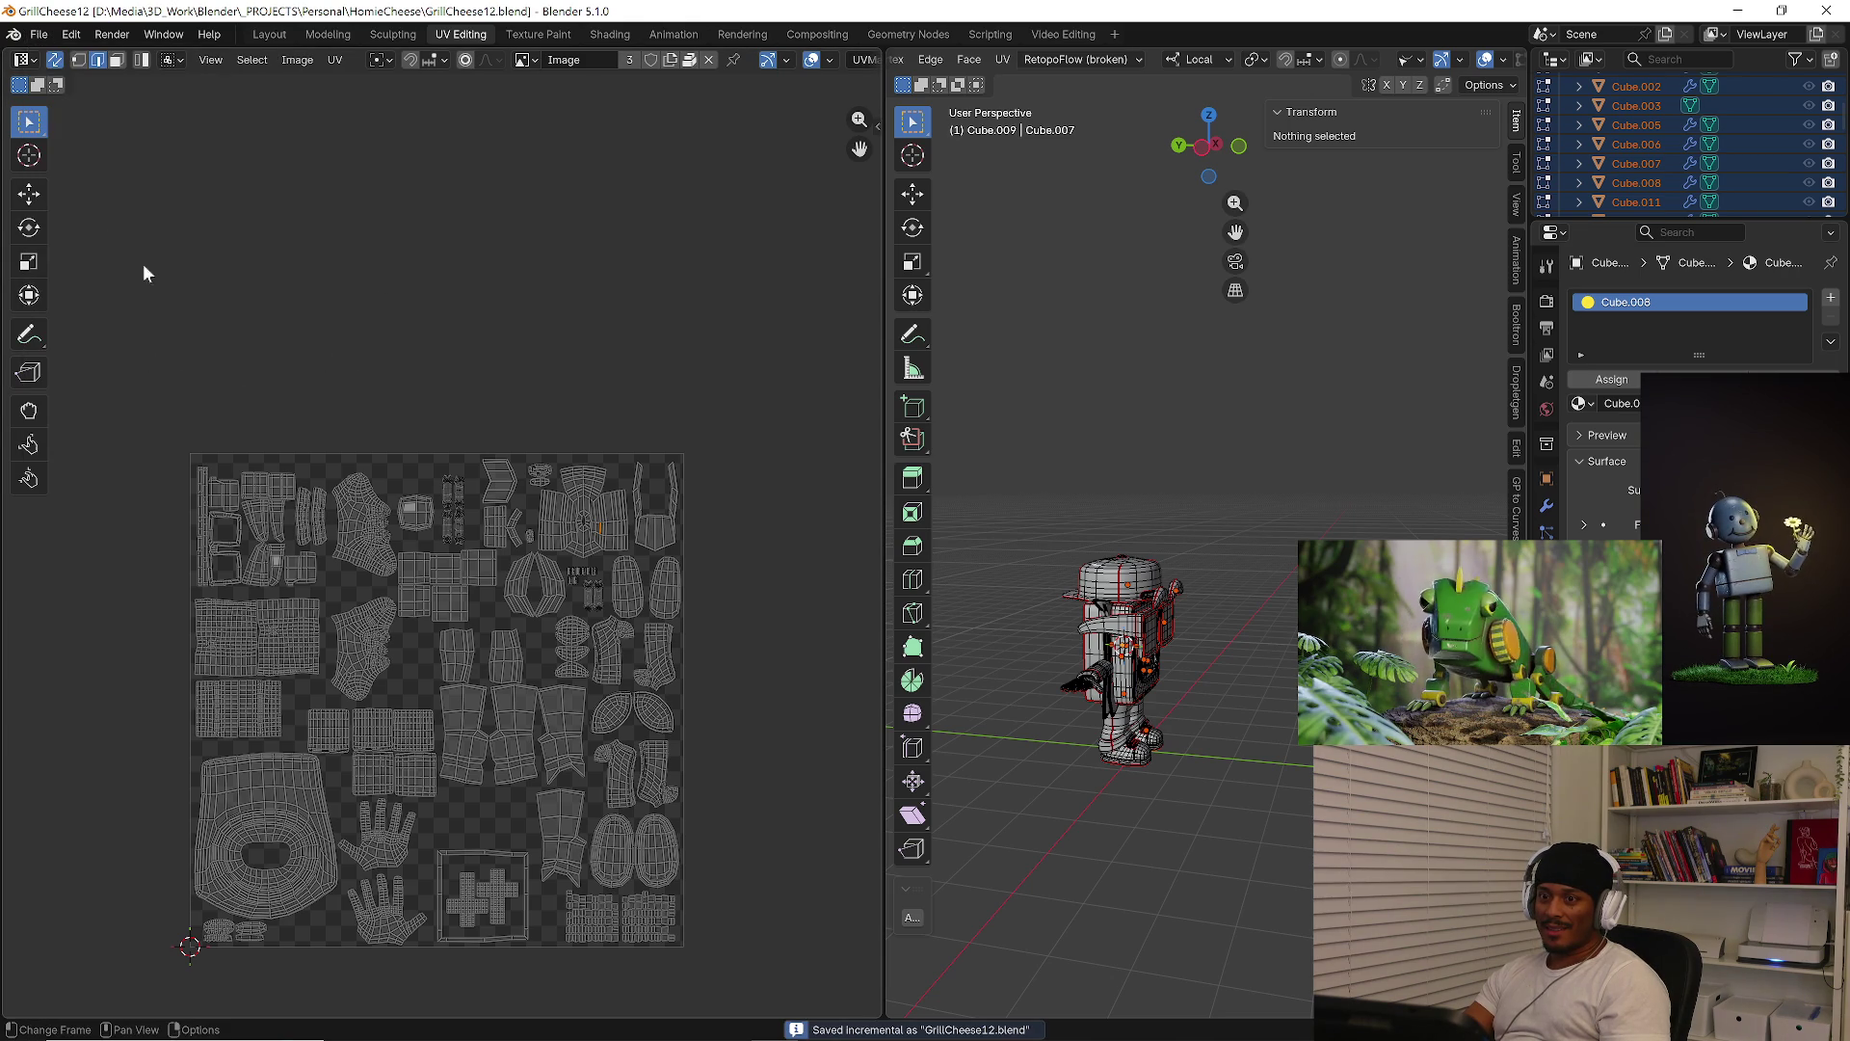
{"action": "left_click", "coordinate": [269, 34]}
{"action": "middle_click_drag", "start_coordinate": [958, 449], "coordinate": [917, 468]}
{"action": "left_click", "coordinate": [834, 427]}
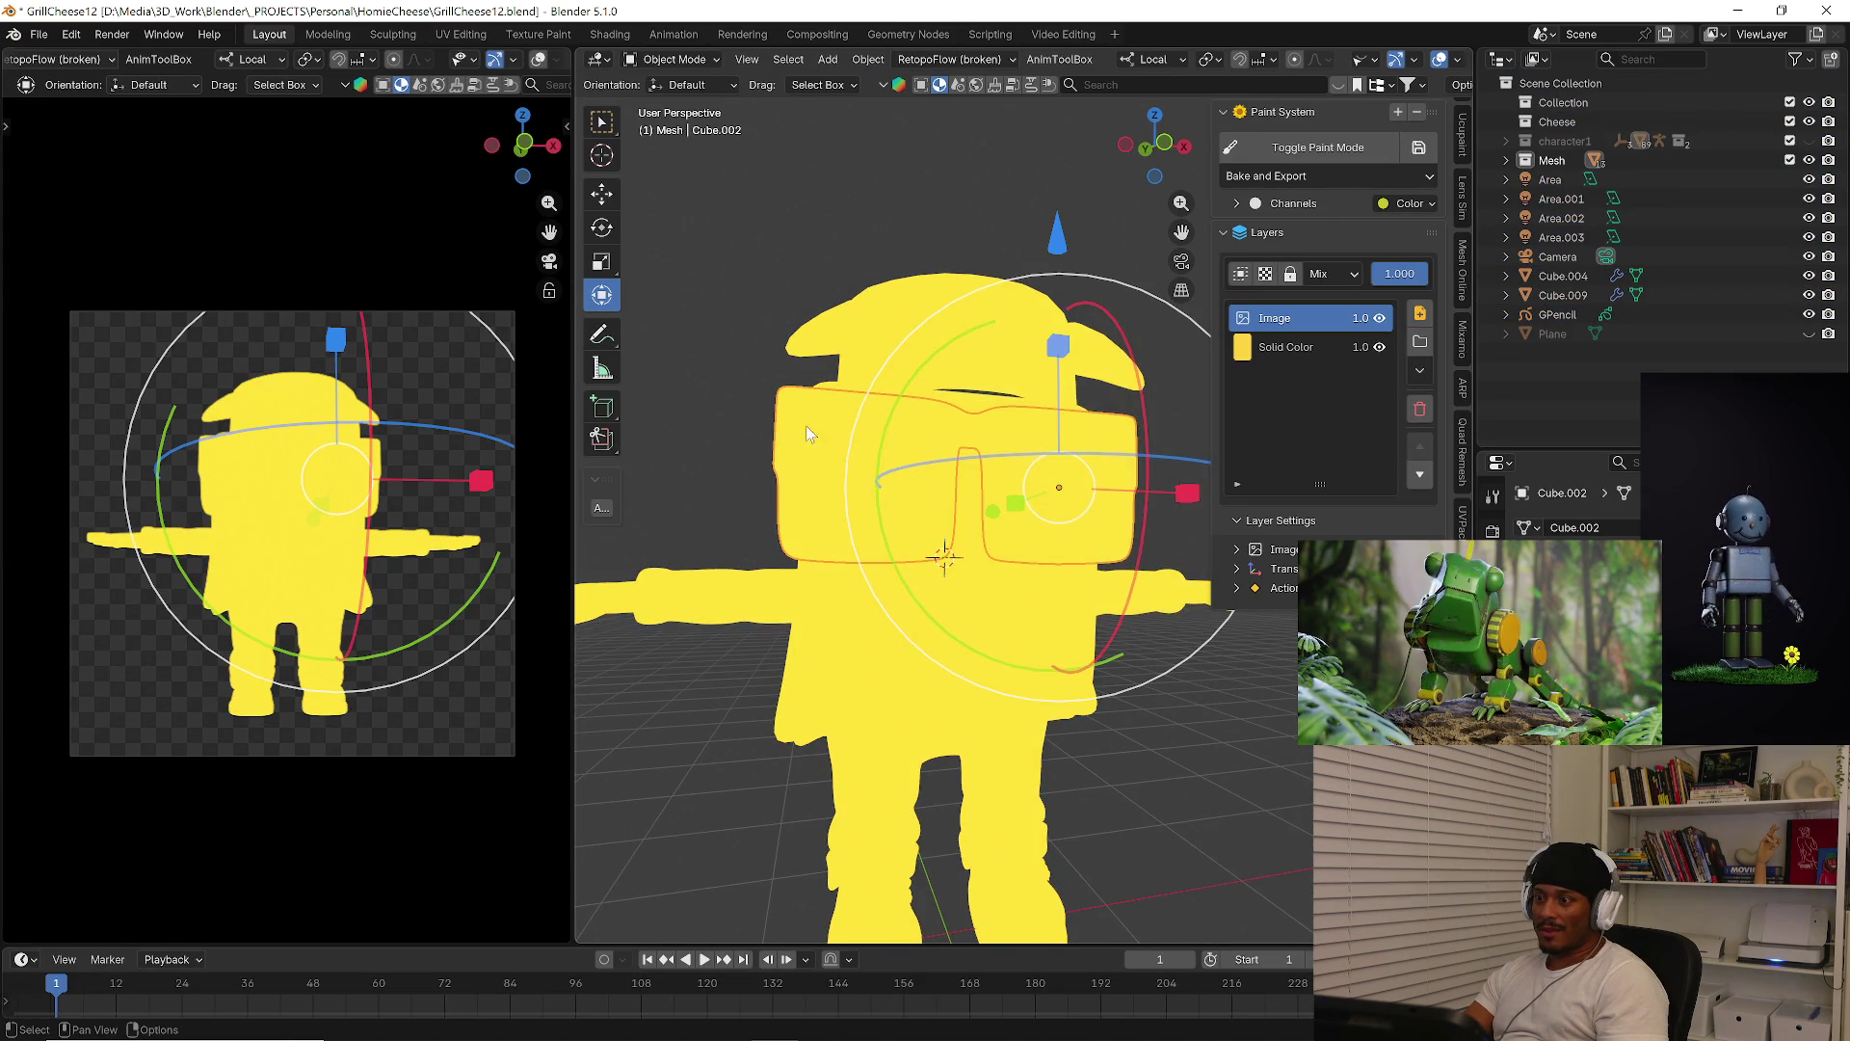
Rename the glasses' Image paint layer to base_colors and enter Texture Paint mode
{"action": "middle_click_drag", "start_coordinate": [807, 433], "coordinate": [841, 431]}
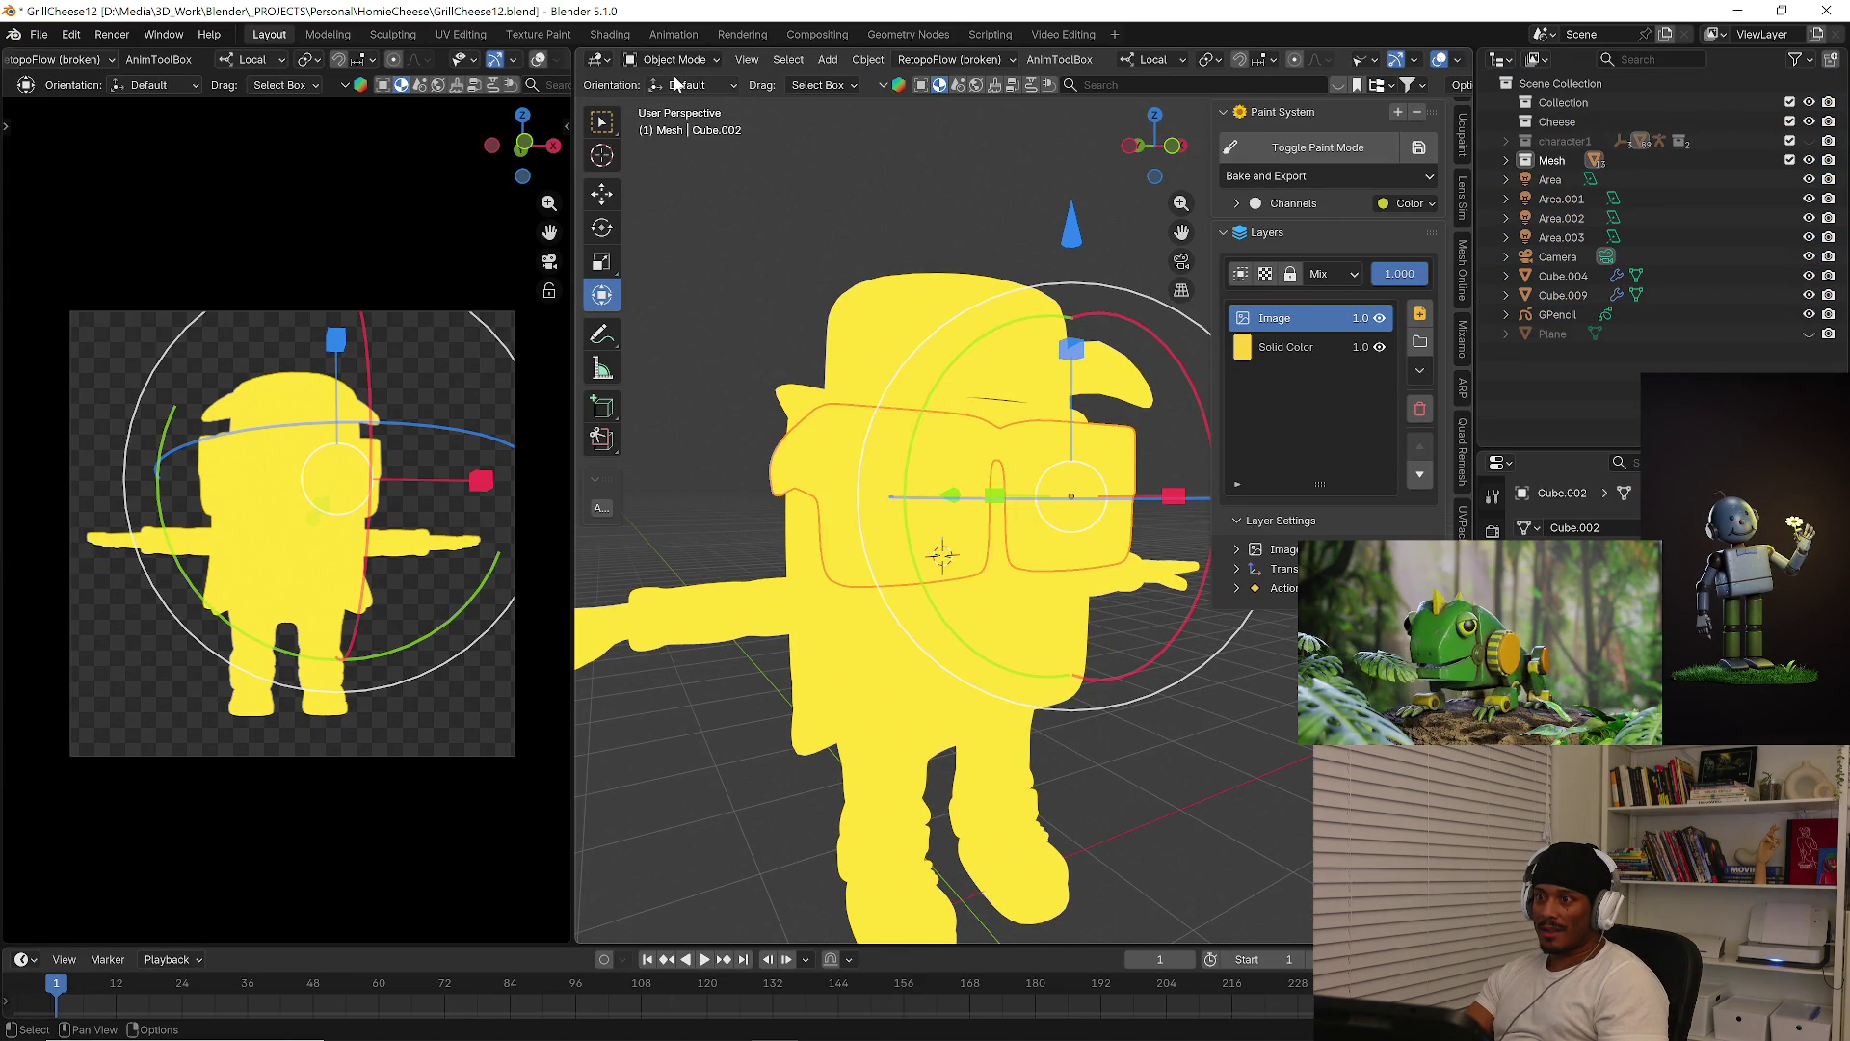
{"action": "double_click", "coordinate": [1280, 326]}
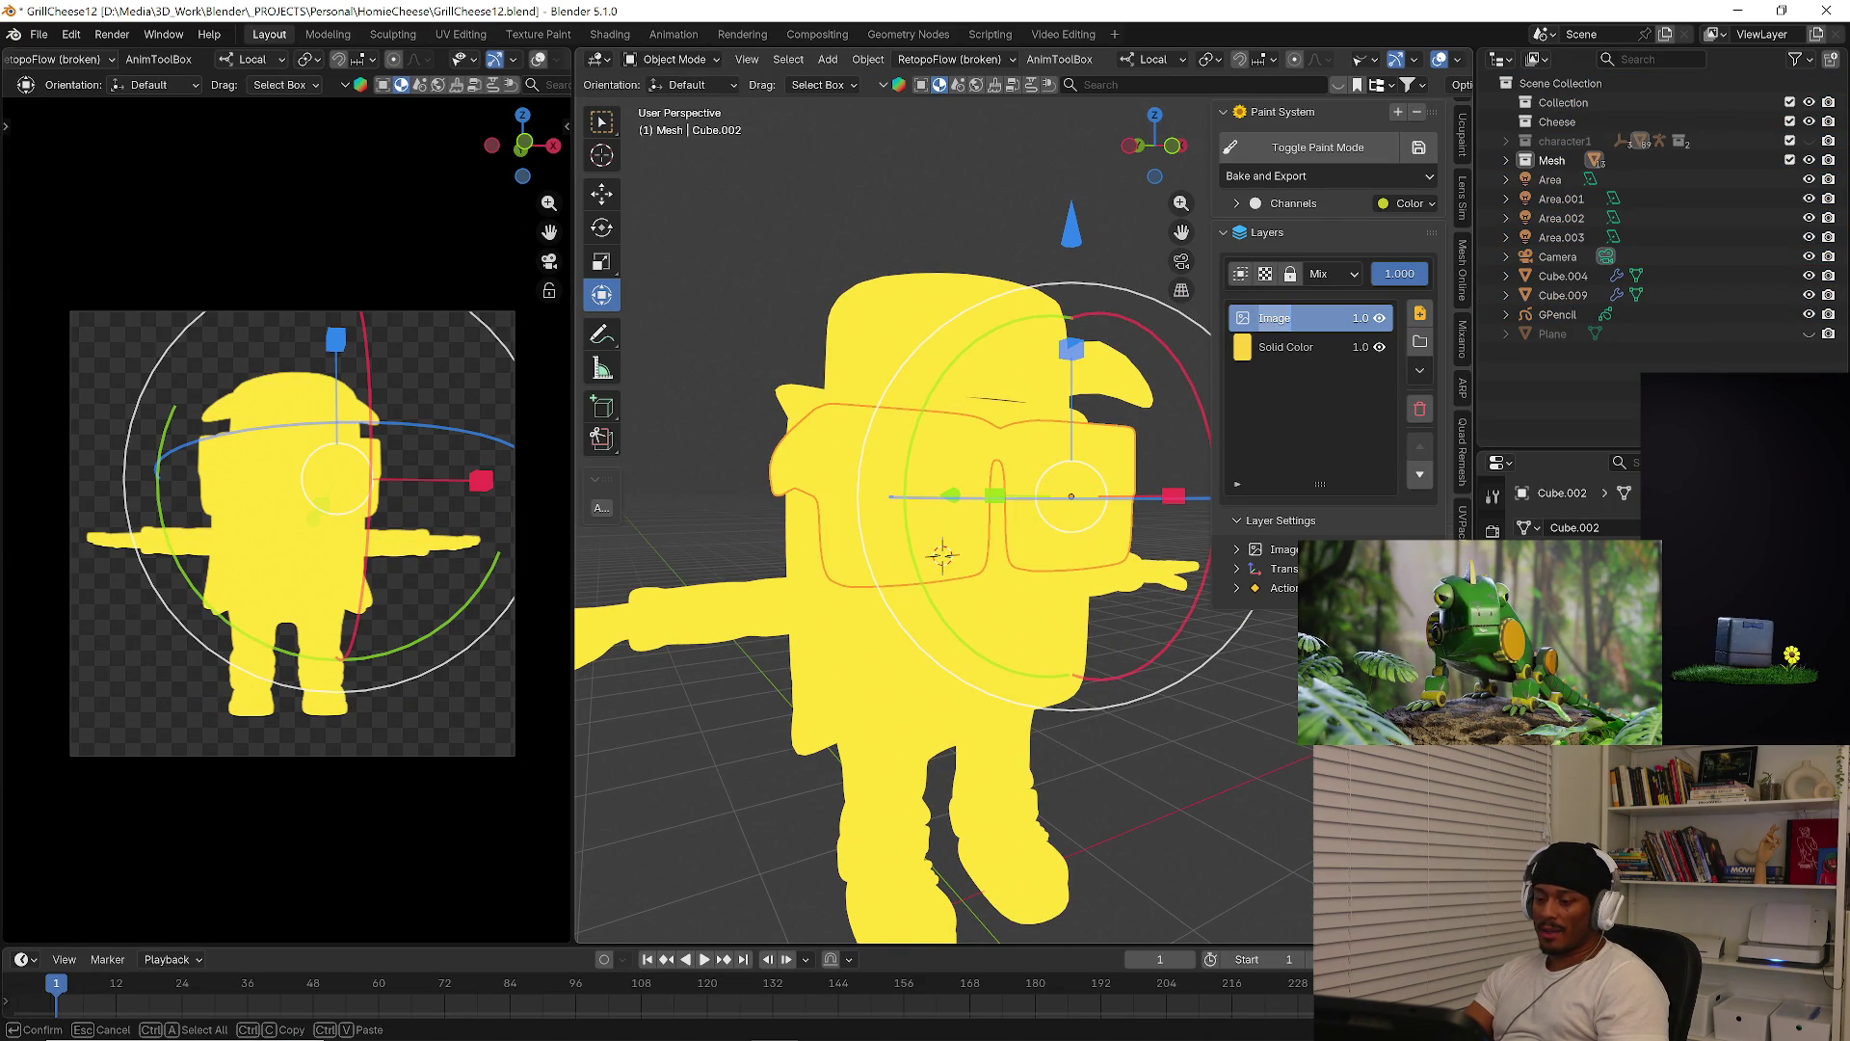
{"action": "type", "text": "base_colors"}
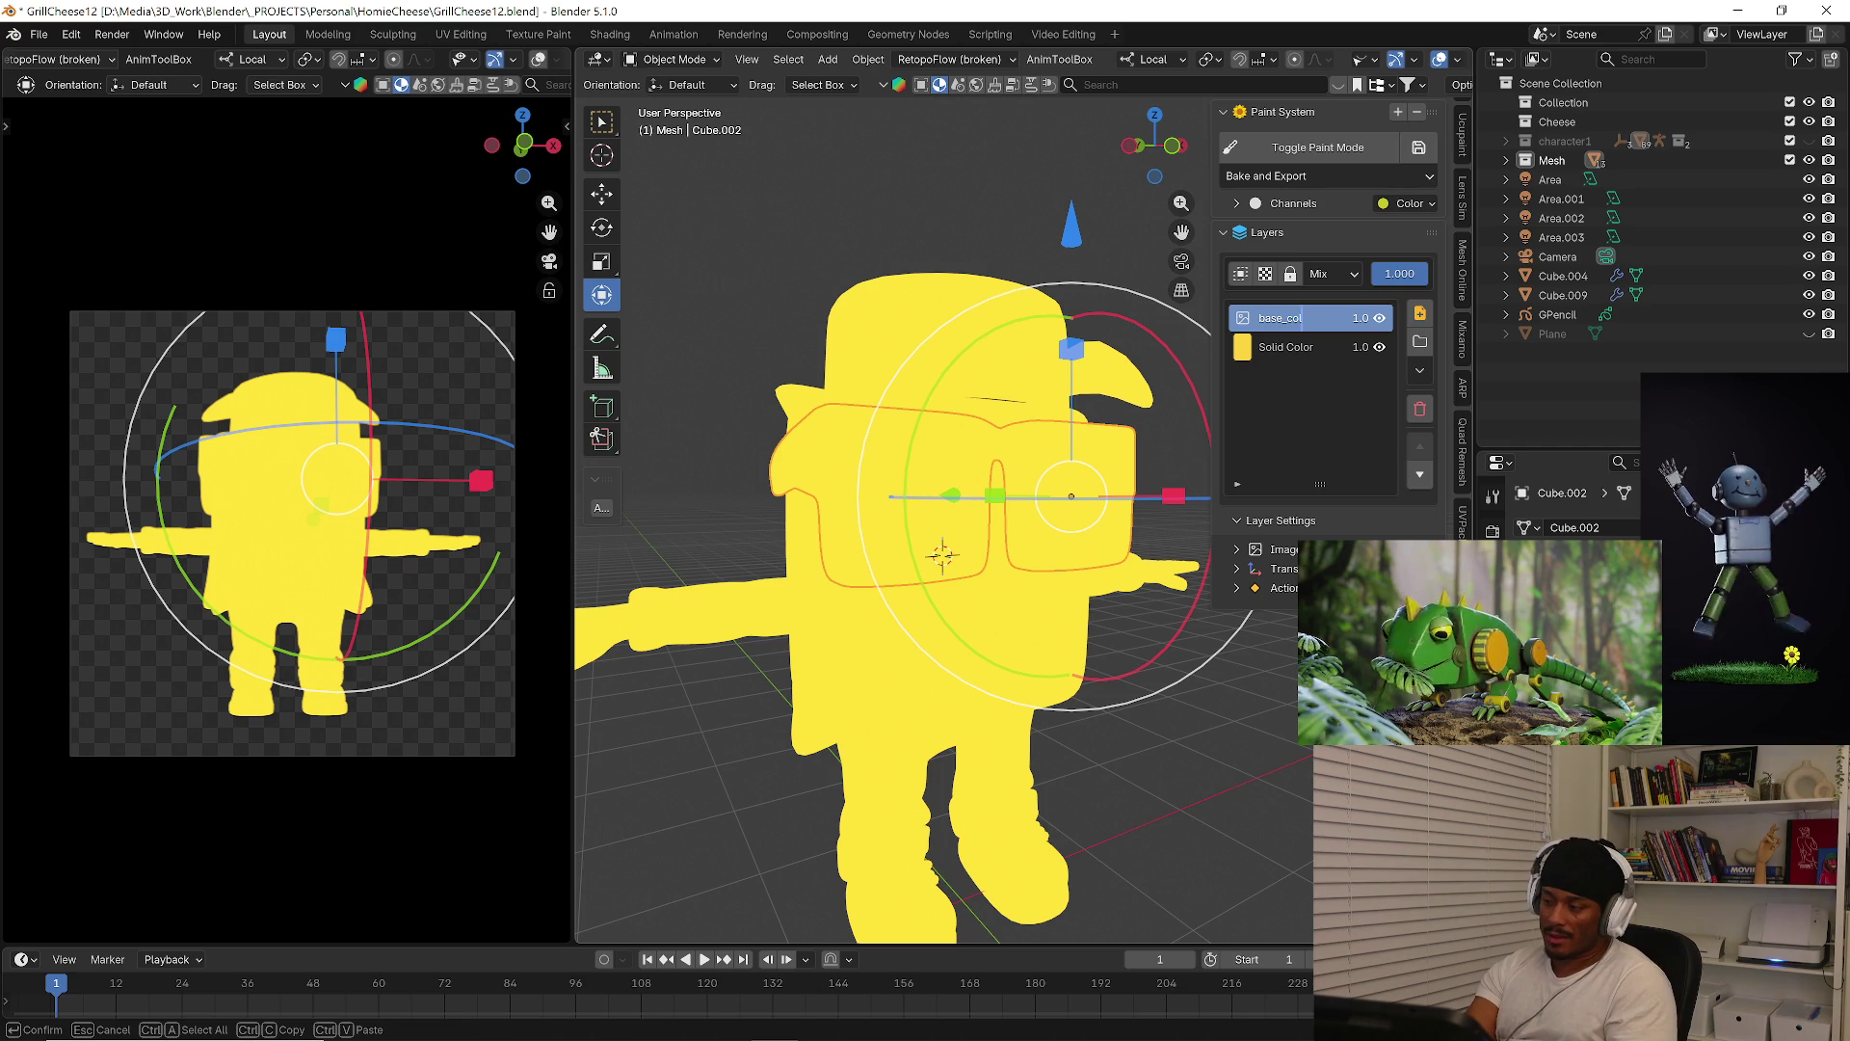
{"action": "key", "text": "Return"}
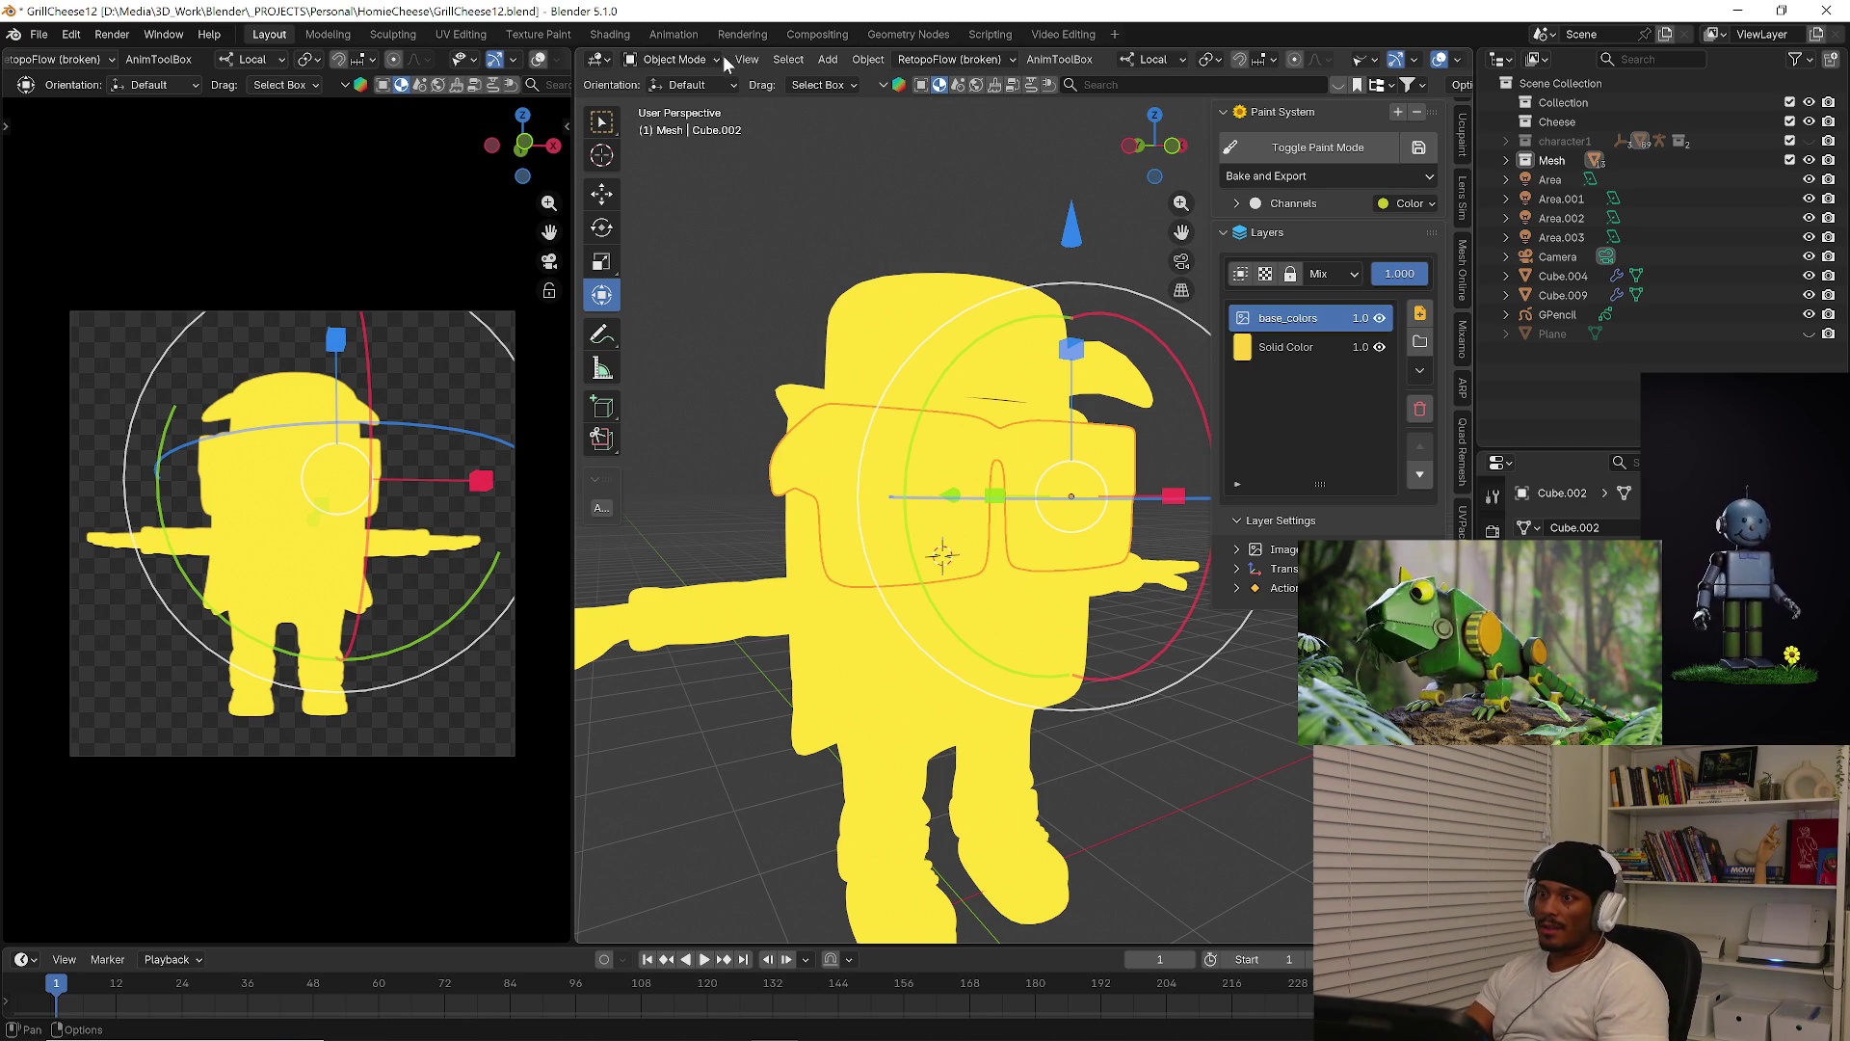
{"action": "left_click", "coordinate": [713, 59]}
{"action": "left_click", "coordinate": [700, 189]}
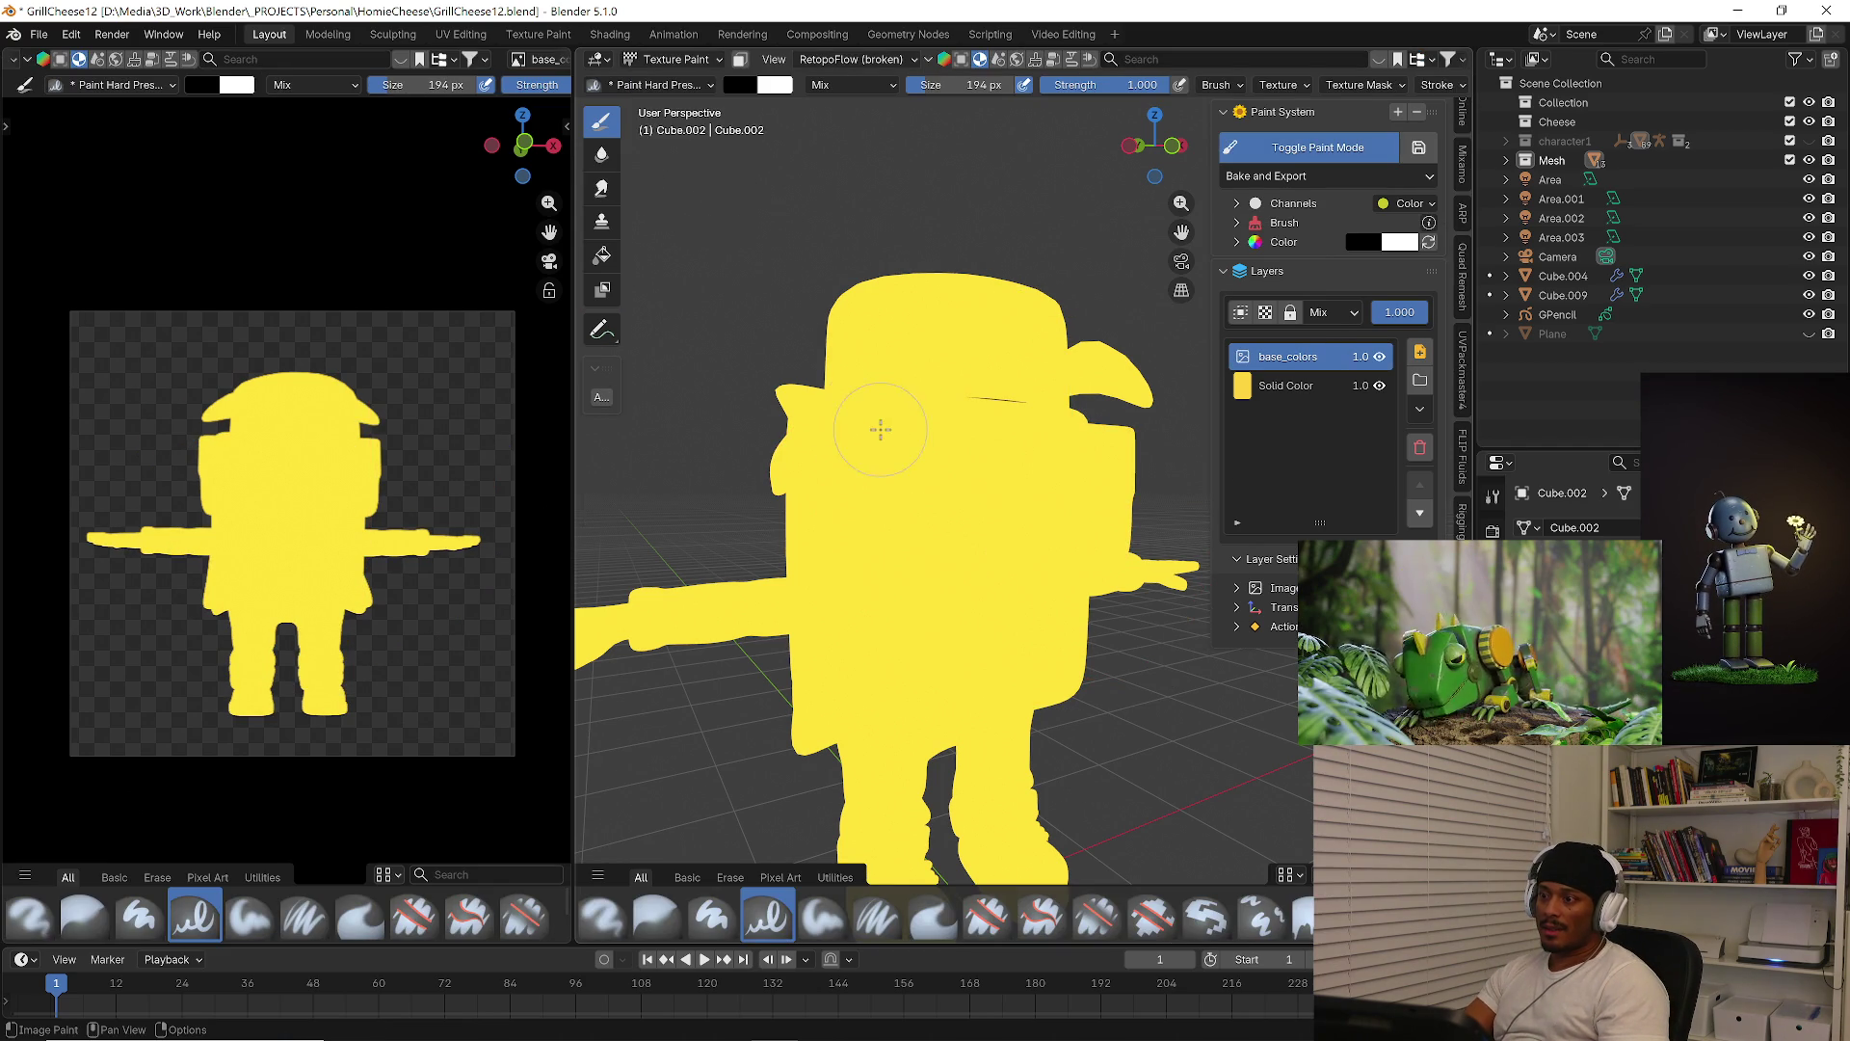
Fill the glasses with dark purple using the Fill tool
{"action": "left_click", "coordinate": [605, 258]}
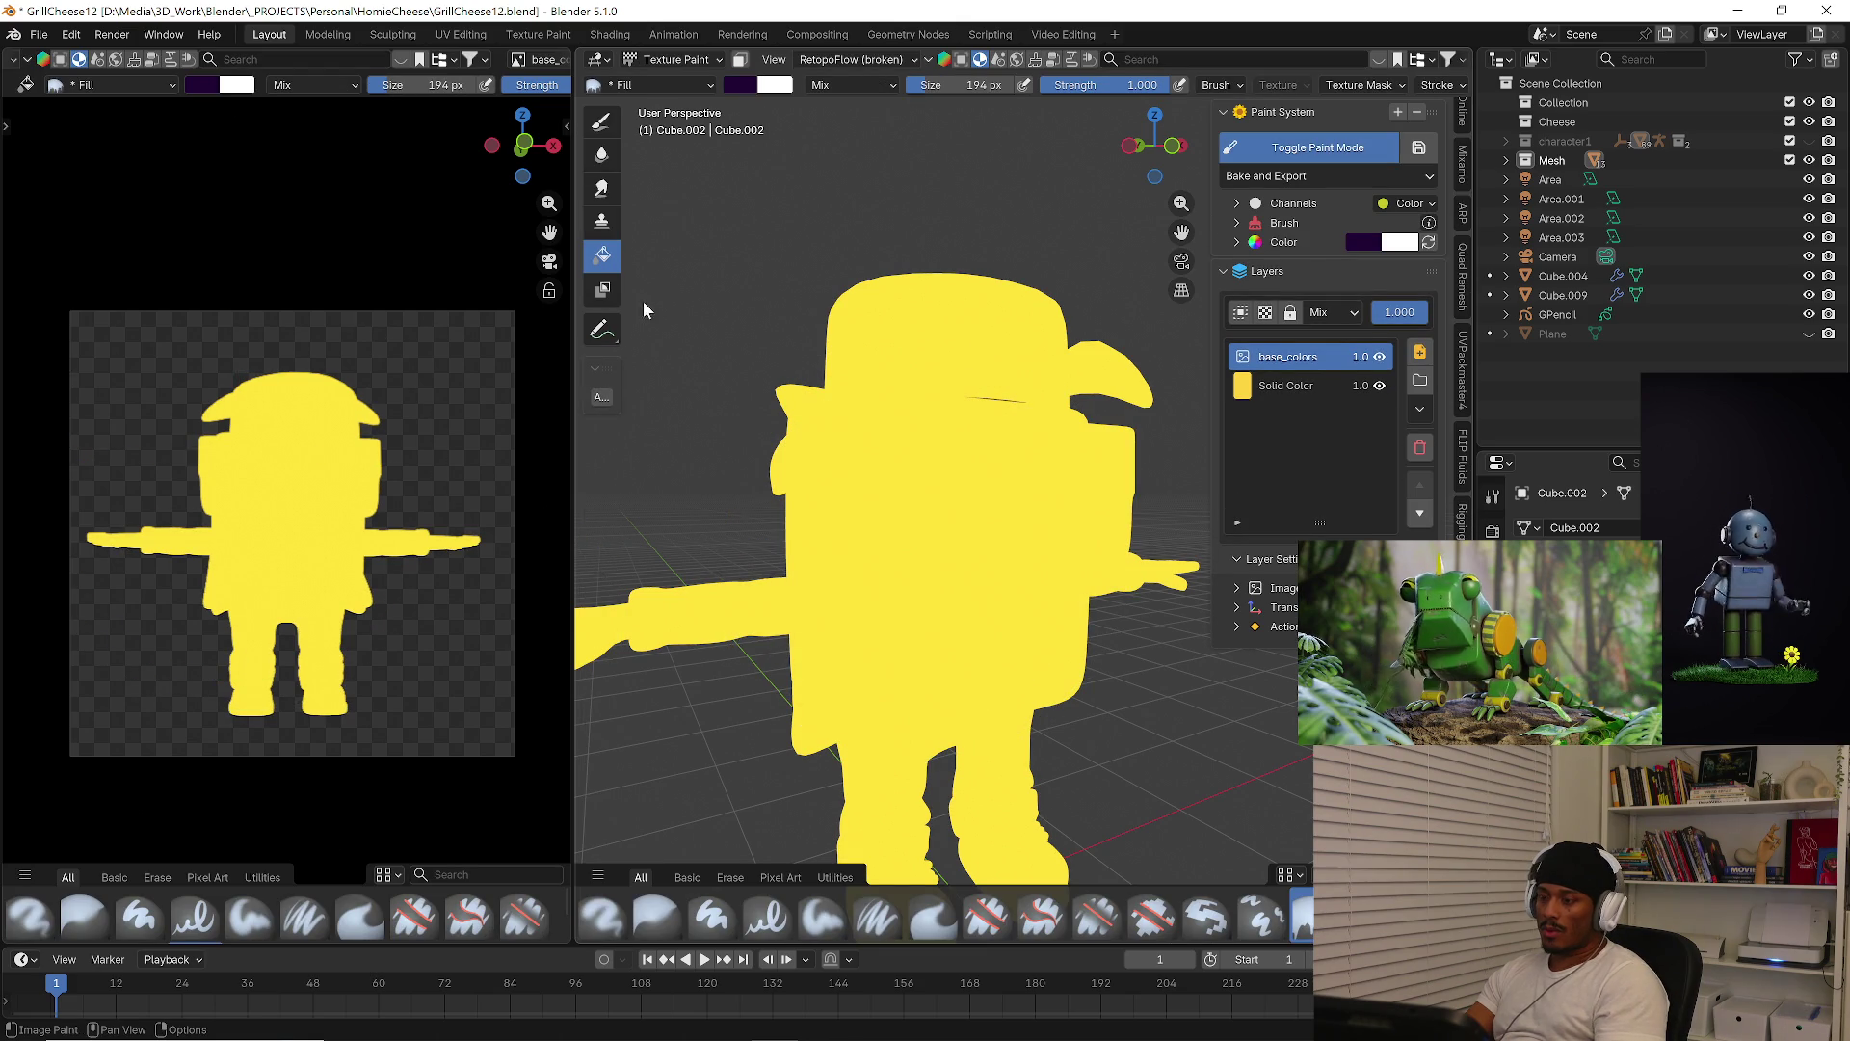
{"action": "left_click", "coordinate": [905, 488]}
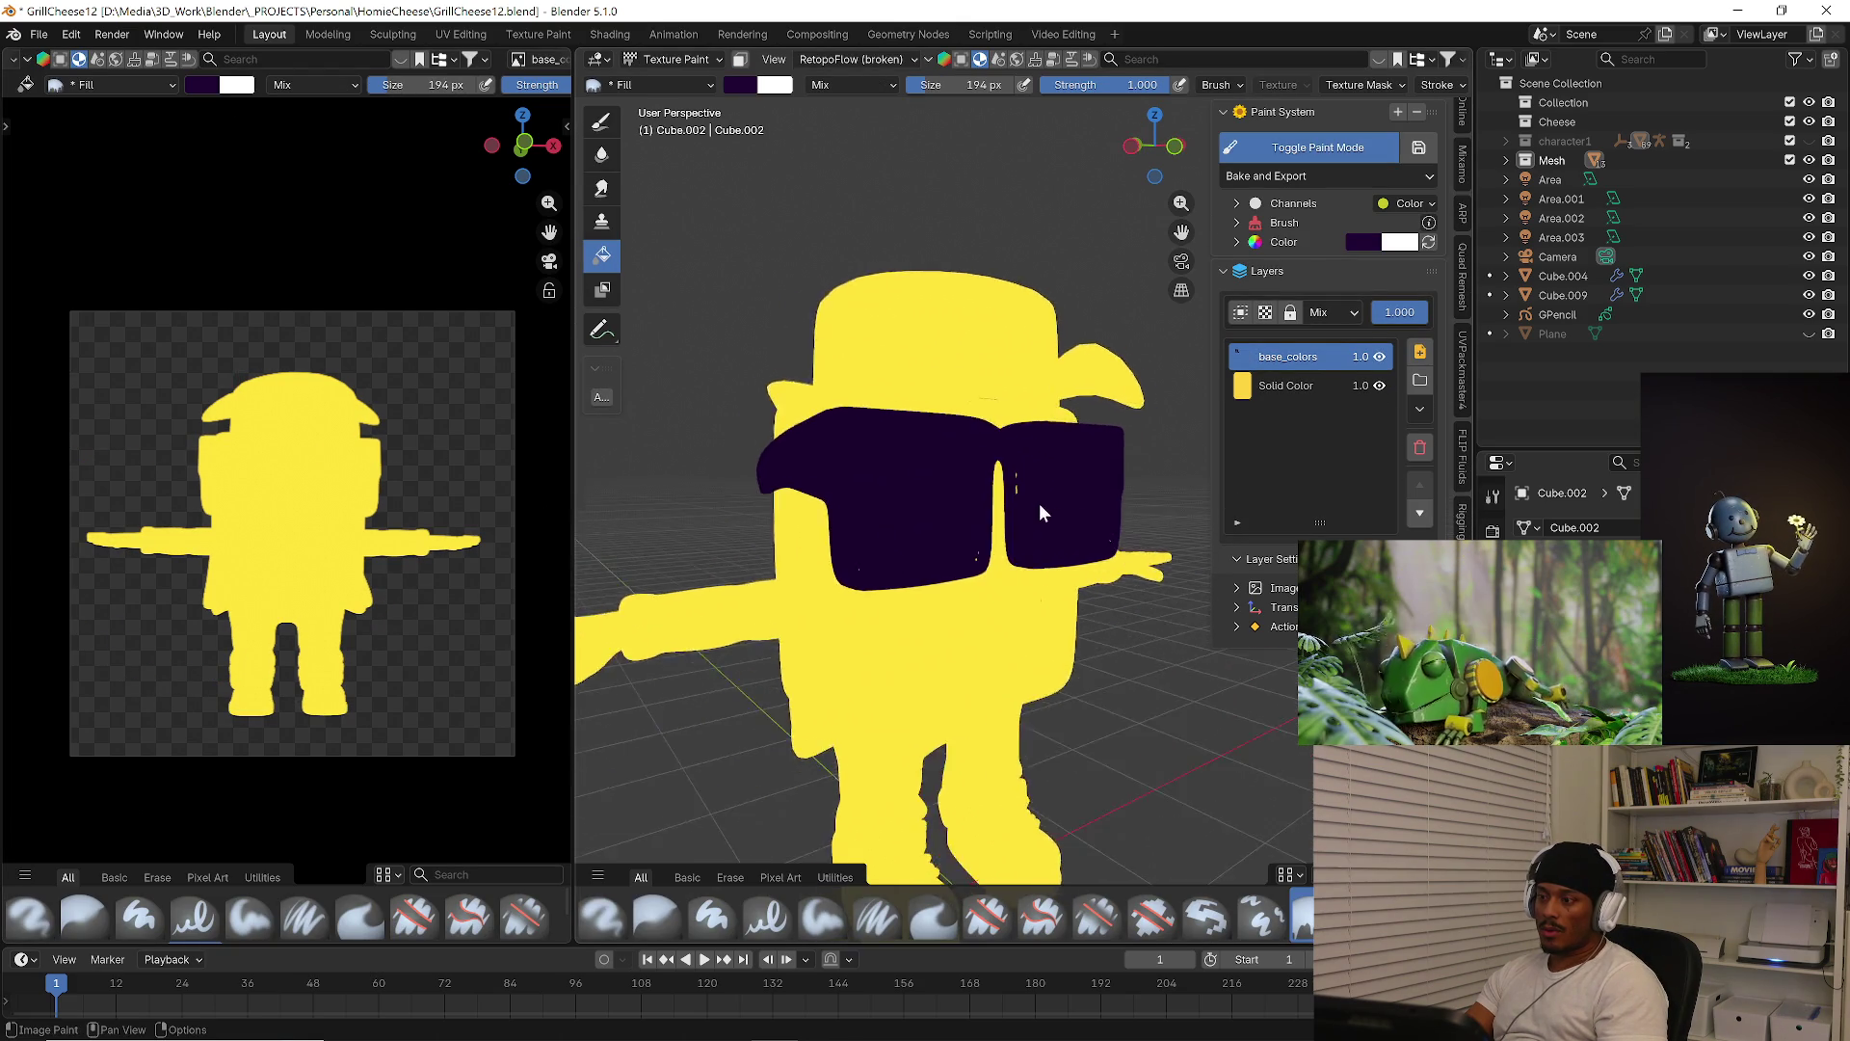
{"action": "scroll", "coordinate": [1037, 505], "scroll_direction": "up", "scroll_amount": 5}
{"action": "left_click", "coordinate": [968, 482]}
Check the purple glasses close up in the UV Editing workspace's texture paint view
{"action": "key", "text": "Tab"}
{"action": "mouse_move", "coordinate": [967, 460]}
{"action": "middle_mouse_down"}
{"action": "mouse_move", "coordinate": [1058, 478]}
{"action": "mouse_move", "coordinate": [838, 566]}
{"action": "mouse_move", "coordinate": [842, 483]}
{"action": "mouse_move", "coordinate": [757, 476]}
{"action": "mouse_move", "coordinate": [969, 460]}
{"action": "mouse_move", "coordinate": [1064, 425]}
{"action": "mouse_move", "coordinate": [876, 380]}
{"action": "mouse_move", "coordinate": [848, 405]}
{"action": "middle_mouse_up"}
{"action": "left_click", "coordinate": [449, 34]}
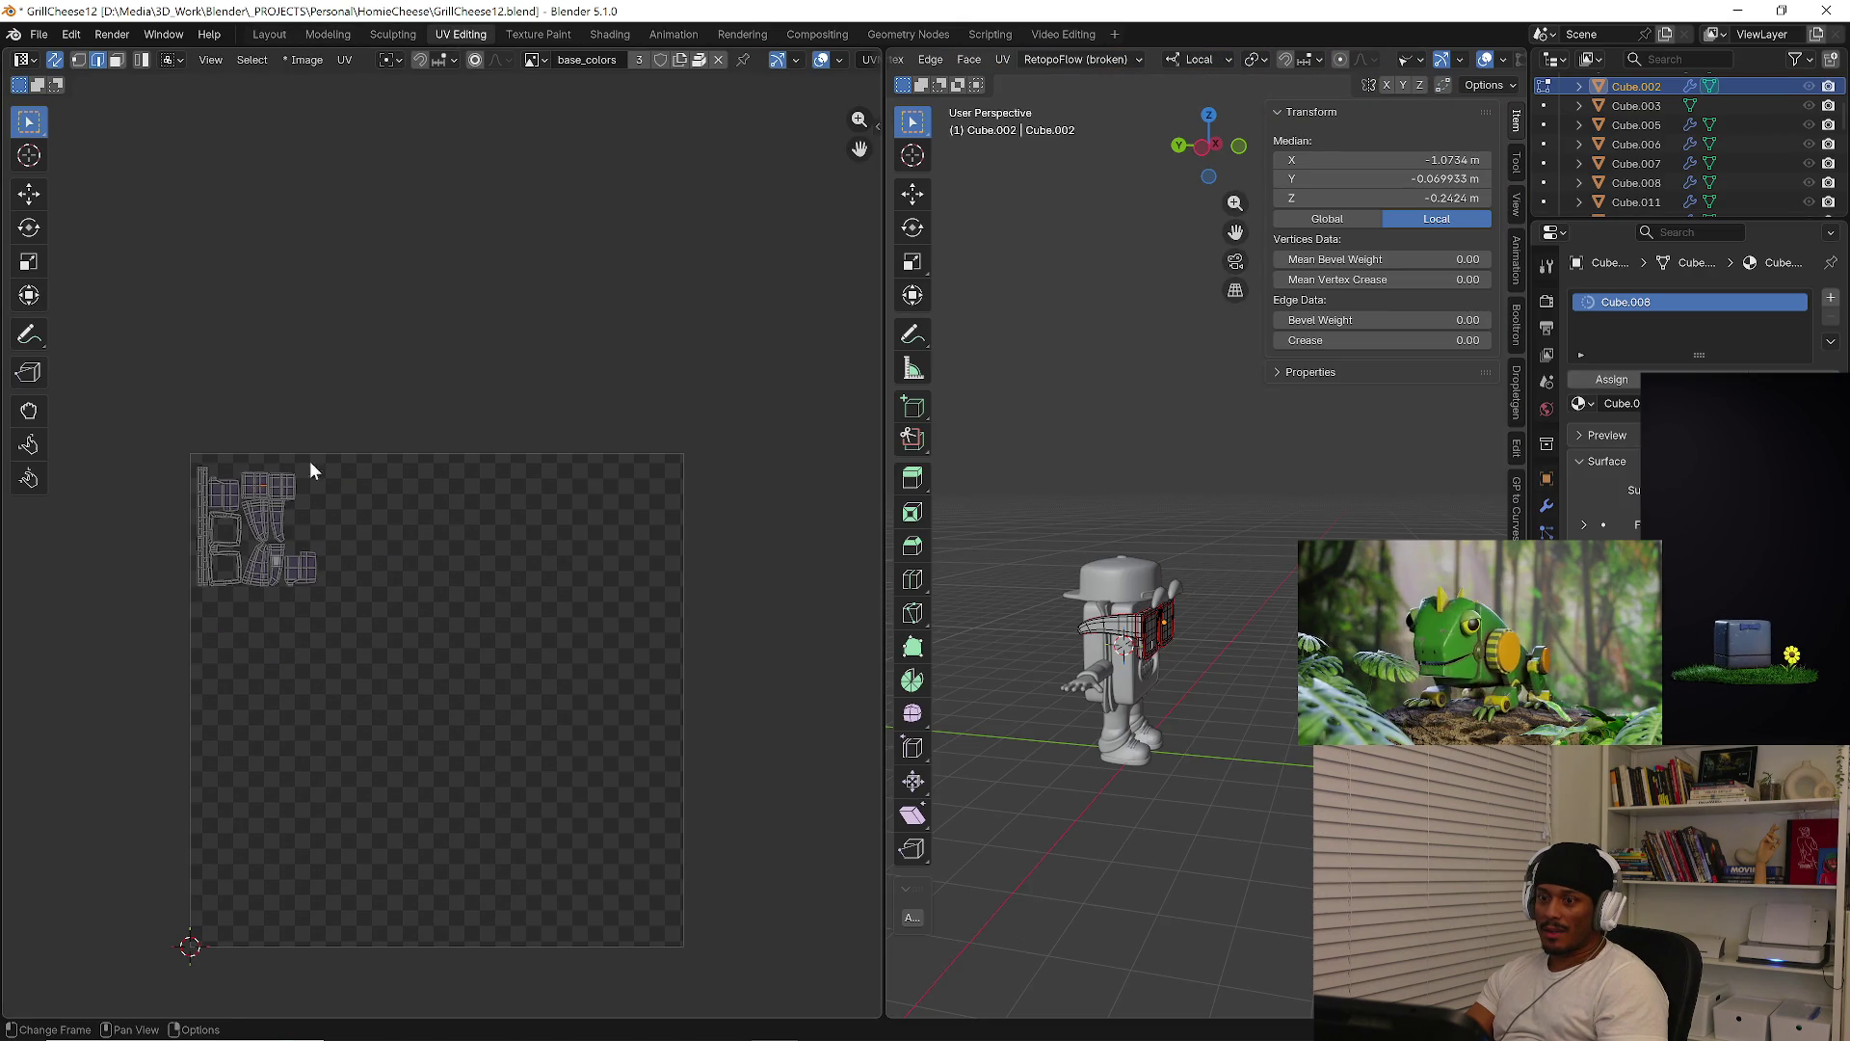
{"action": "scroll", "coordinate": [271, 516], "scroll_direction": "up", "scroll_amount": 2}
{"action": "key", "text": "ctrl+Tab"}
{"action": "scroll", "coordinate": [280, 511], "scroll_direction": "down", "scroll_amount": 4}
{"action": "mouse_move", "coordinate": [1118, 627]}
{"action": "middle_mouse_down"}
{"action": "mouse_move", "coordinate": [1225, 620]}
{"action": "mouse_move", "coordinate": [1003, 648]}
{"action": "mouse_move", "coordinate": [1177, 661]}
{"action": "mouse_move", "coordinate": [965, 676]}
{"action": "mouse_move", "coordinate": [1210, 656]}
{"action": "mouse_move", "coordinate": [1095, 682]}
{"action": "middle_mouse_up"}
{"action": "scroll", "coordinate": [1156, 616], "scroll_direction": "up", "scroll_amount": 6}
{"action": "scroll", "coordinate": [1095, 682], "scroll_direction": "up", "scroll_amount": 4}
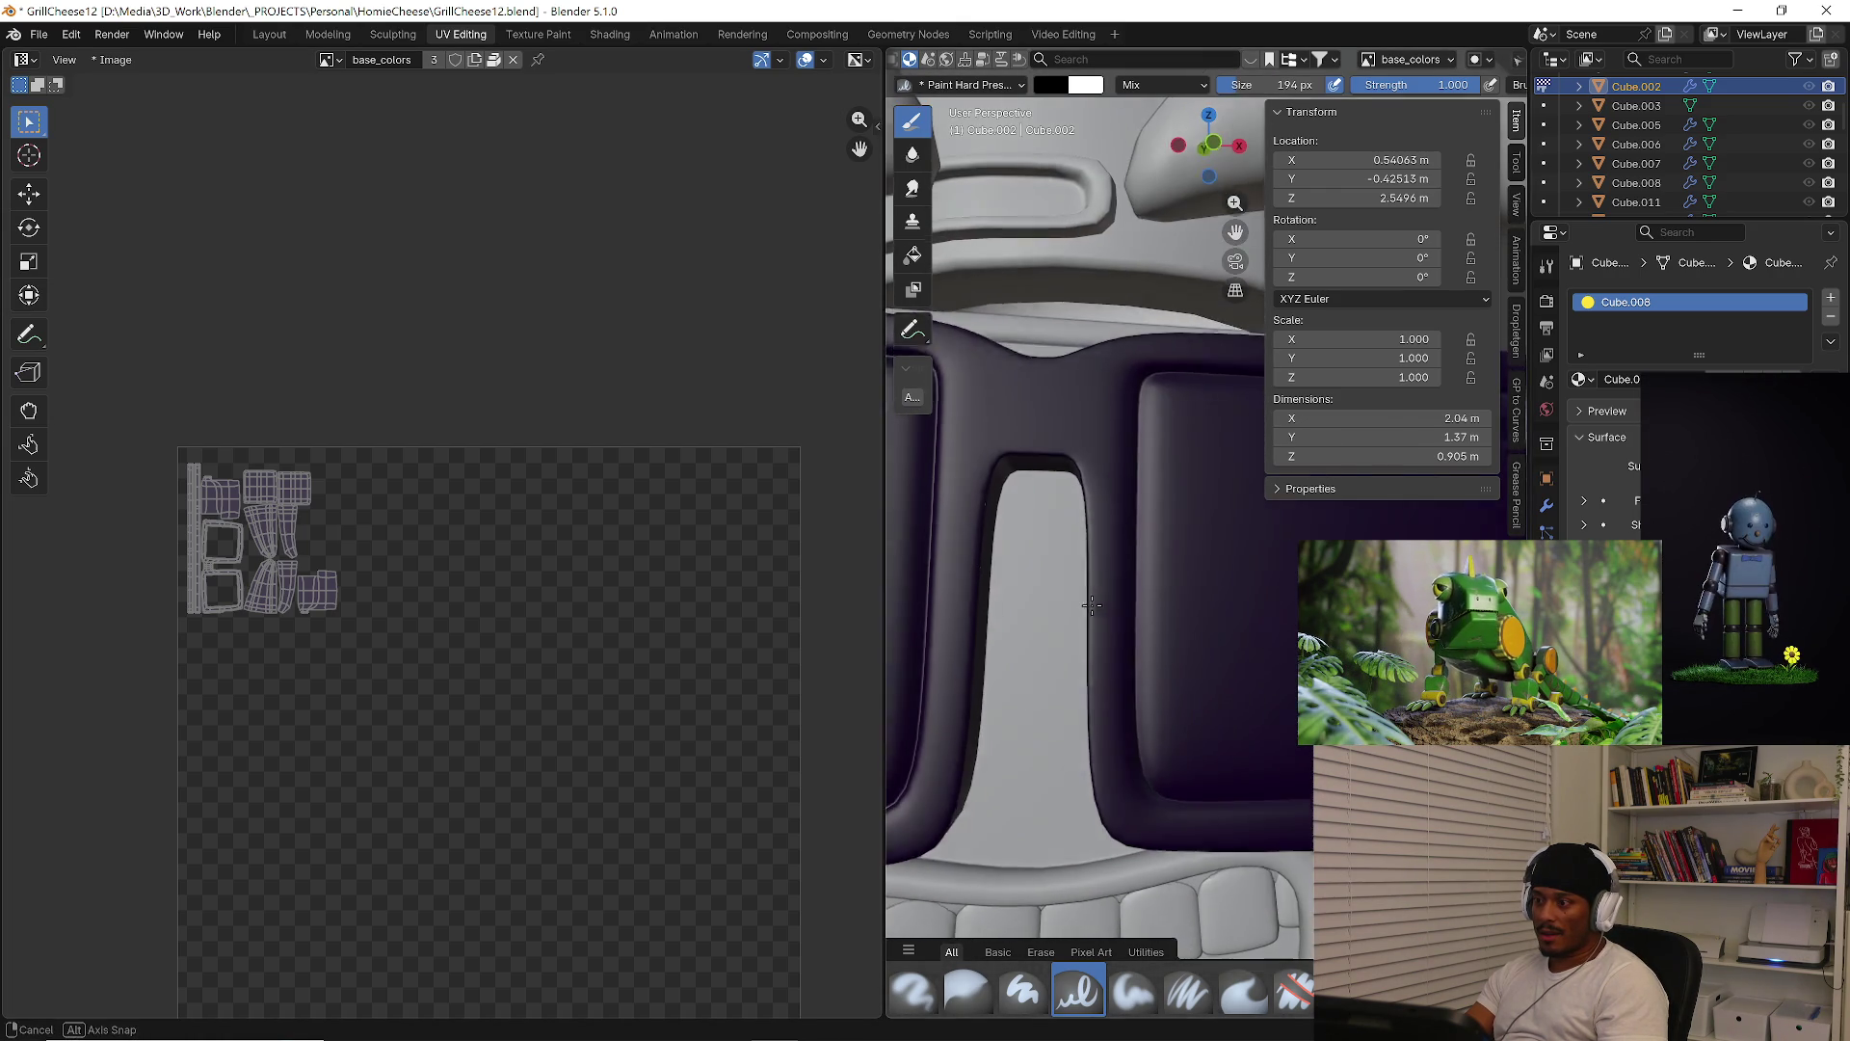
Widen and orbit the view, then return to Layout with the glasses Cube.002 in Edit Mode
{"action": "left_click_drag", "start_coordinate": [884, 573], "coordinate": [487, 562]}
{"action": "scroll", "coordinate": [723, 524], "scroll_direction": "down", "scroll_amount": 2}
{"action": "mouse_move", "coordinate": [723, 524]}
{"action": "middle_mouse_down"}
{"action": "mouse_move", "coordinate": [837, 497]}
{"action": "mouse_move", "coordinate": [973, 537]}
{"action": "mouse_move", "coordinate": [859, 636]}
{"action": "mouse_move", "coordinate": [888, 591]}
{"action": "mouse_move", "coordinate": [1073, 573]}
{"action": "mouse_move", "coordinate": [1107, 477]}
{"action": "mouse_move", "coordinate": [974, 444]}
{"action": "mouse_move", "coordinate": [848, 376]}
{"action": "mouse_move", "coordinate": [762, 270]}
{"action": "middle_mouse_up"}
{"action": "scroll", "coordinate": [1073, 573], "scroll_direction": "down", "scroll_amount": 3}
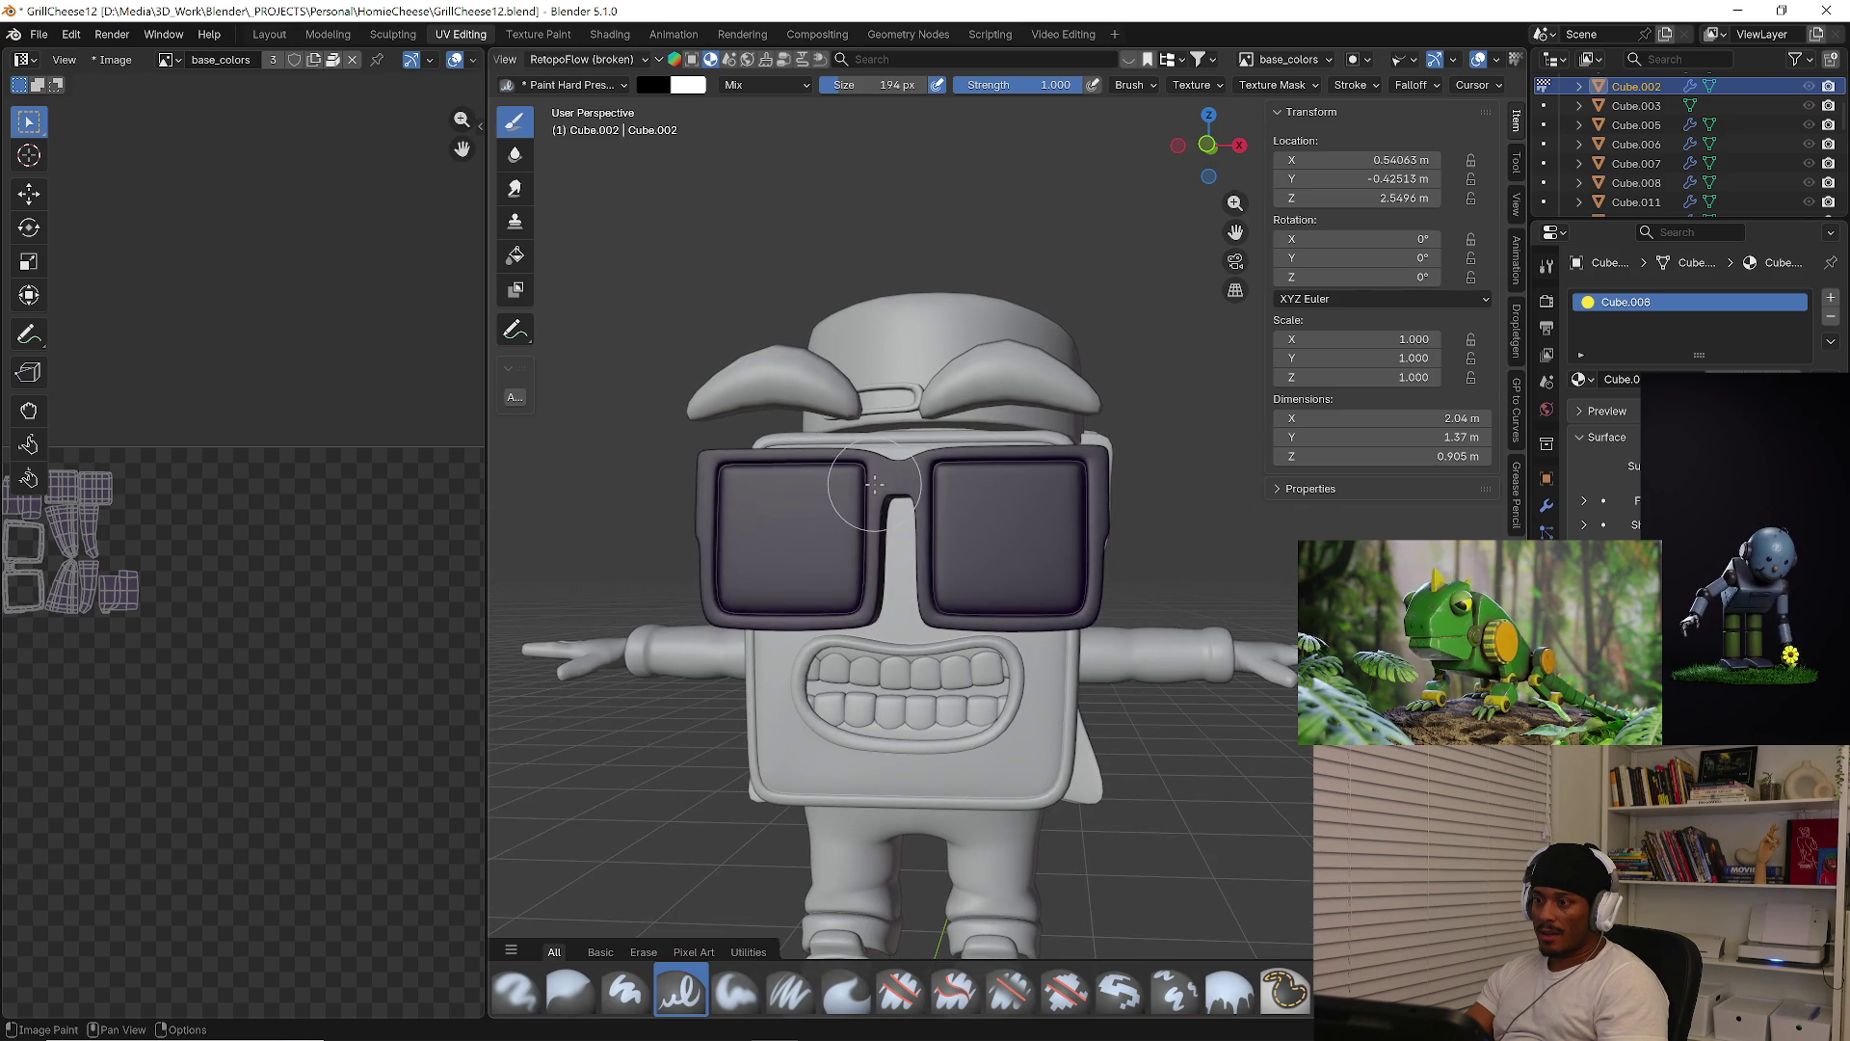
{"action": "key", "text": "Tab"}
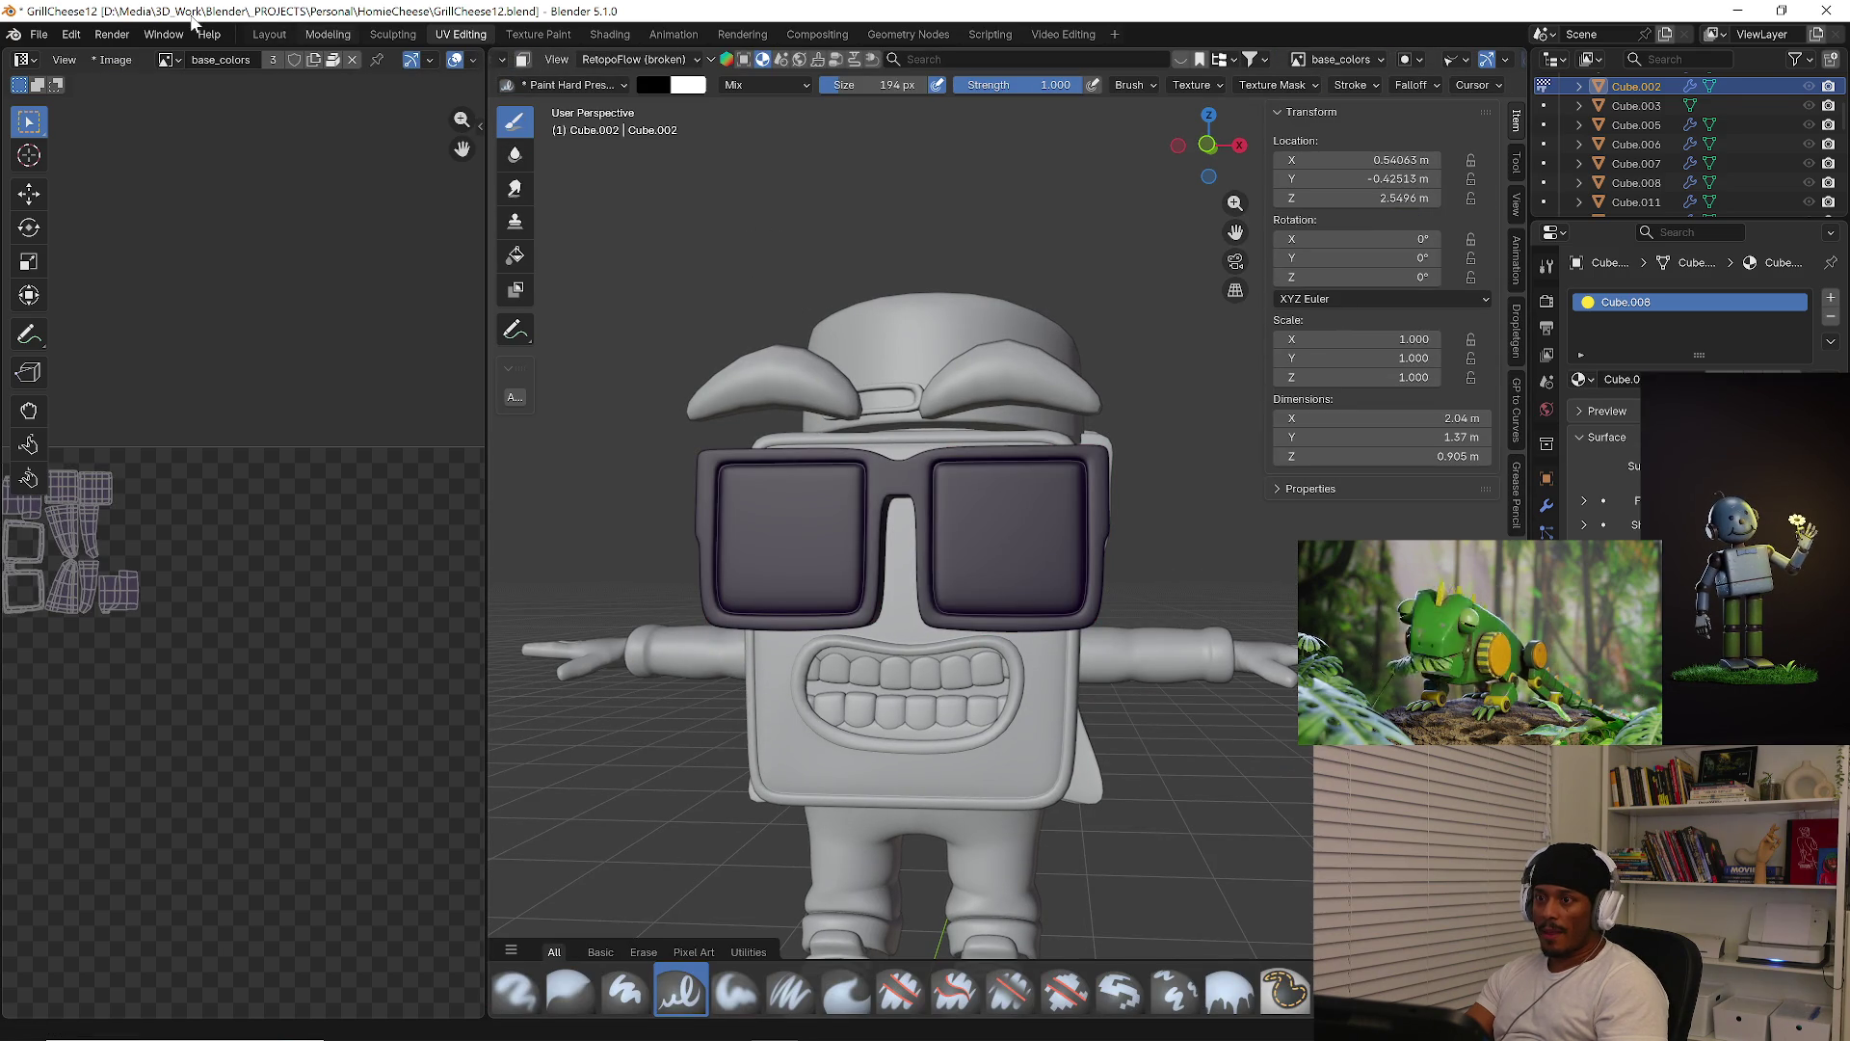
{"action": "left_click", "coordinate": [269, 33]}
{"action": "mouse_move", "coordinate": [771, 412]}
{"action": "middle_mouse_down"}
{"action": "mouse_move", "coordinate": [1064, 450]}
{"action": "mouse_move", "coordinate": [856, 438]}
{"action": "middle_mouse_up"}
{"action": "key", "text": "Tab"}
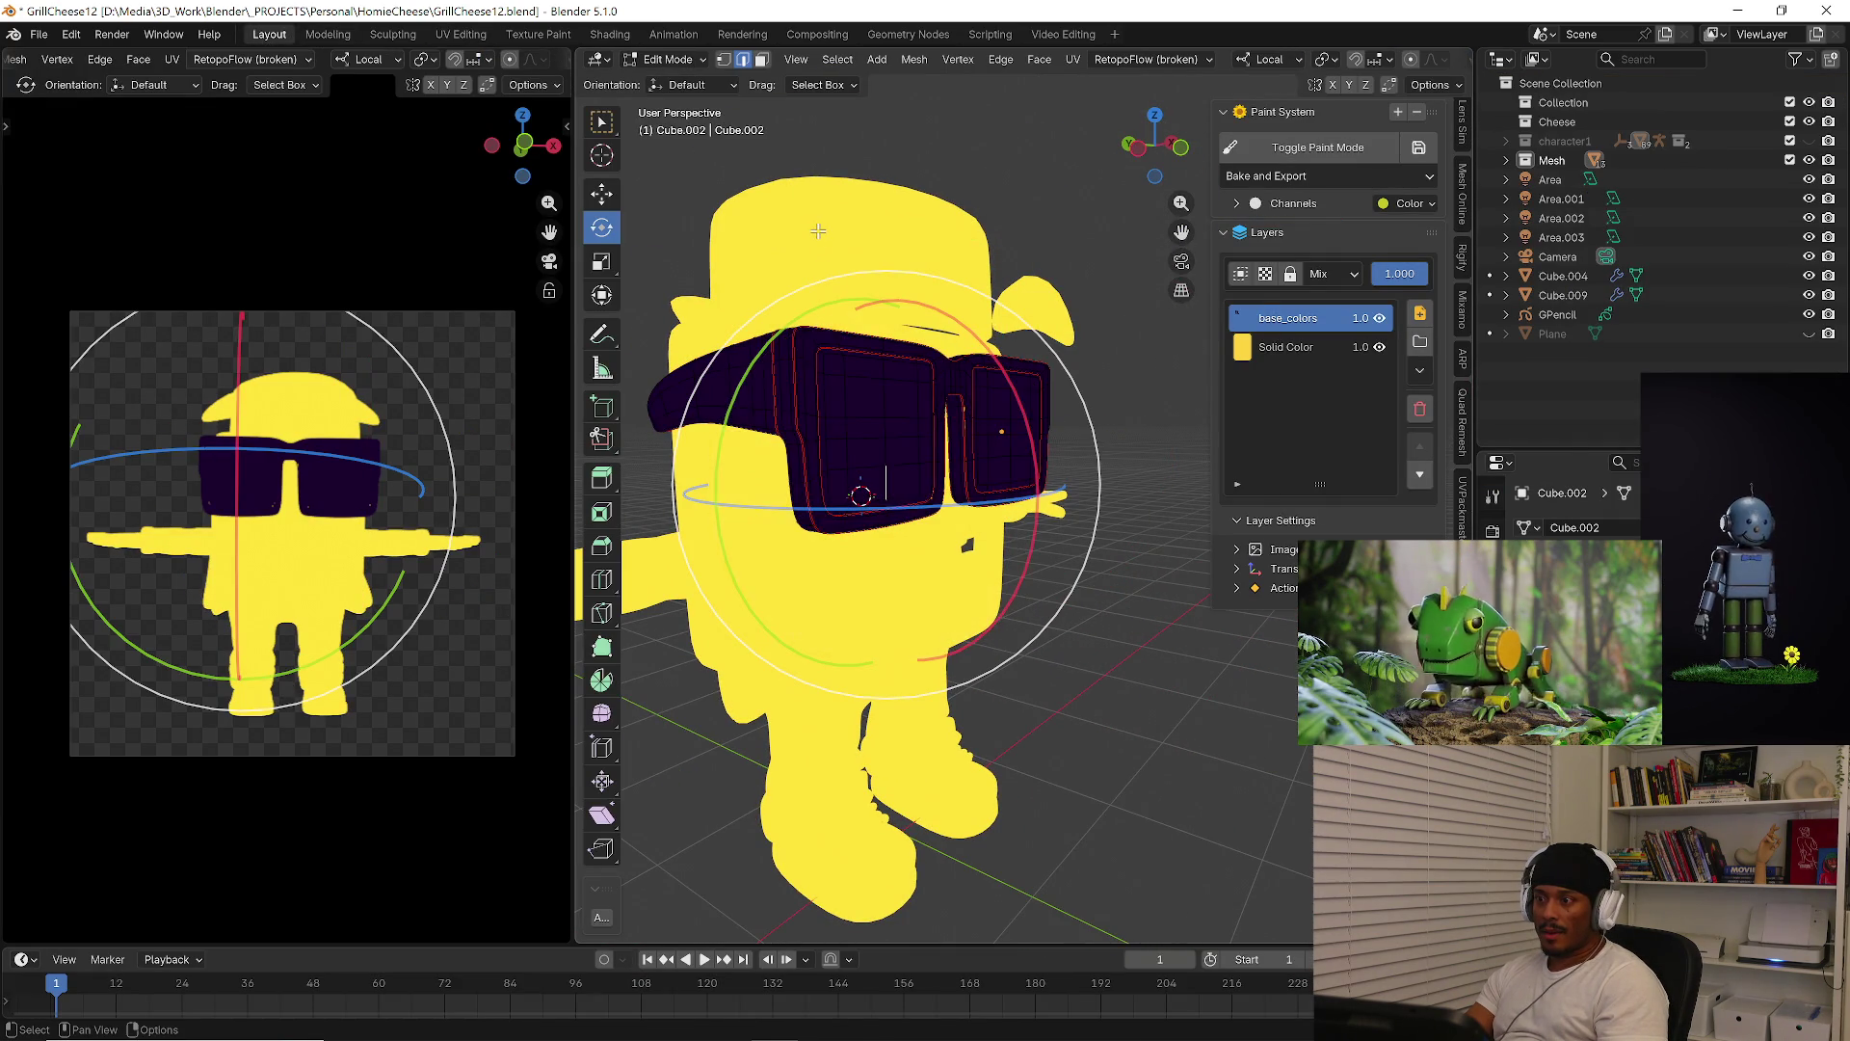
Select the hat and switch it into Texture Paint mode
{"action": "left_click", "coordinate": [668, 59]}
{"action": "left_click", "coordinate": [665, 75]}
{"action": "left_click", "coordinate": [871, 257]}
{"action": "scroll", "coordinate": [819, 217], "scroll_direction": "down", "scroll_amount": 3}
{"action": "mouse_move", "coordinate": [871, 257]}
{"action": "middle_mouse_down"}
{"action": "mouse_move", "coordinate": [819, 217]}
{"action": "mouse_move", "coordinate": [867, 224]}
{"action": "middle_mouse_up"}
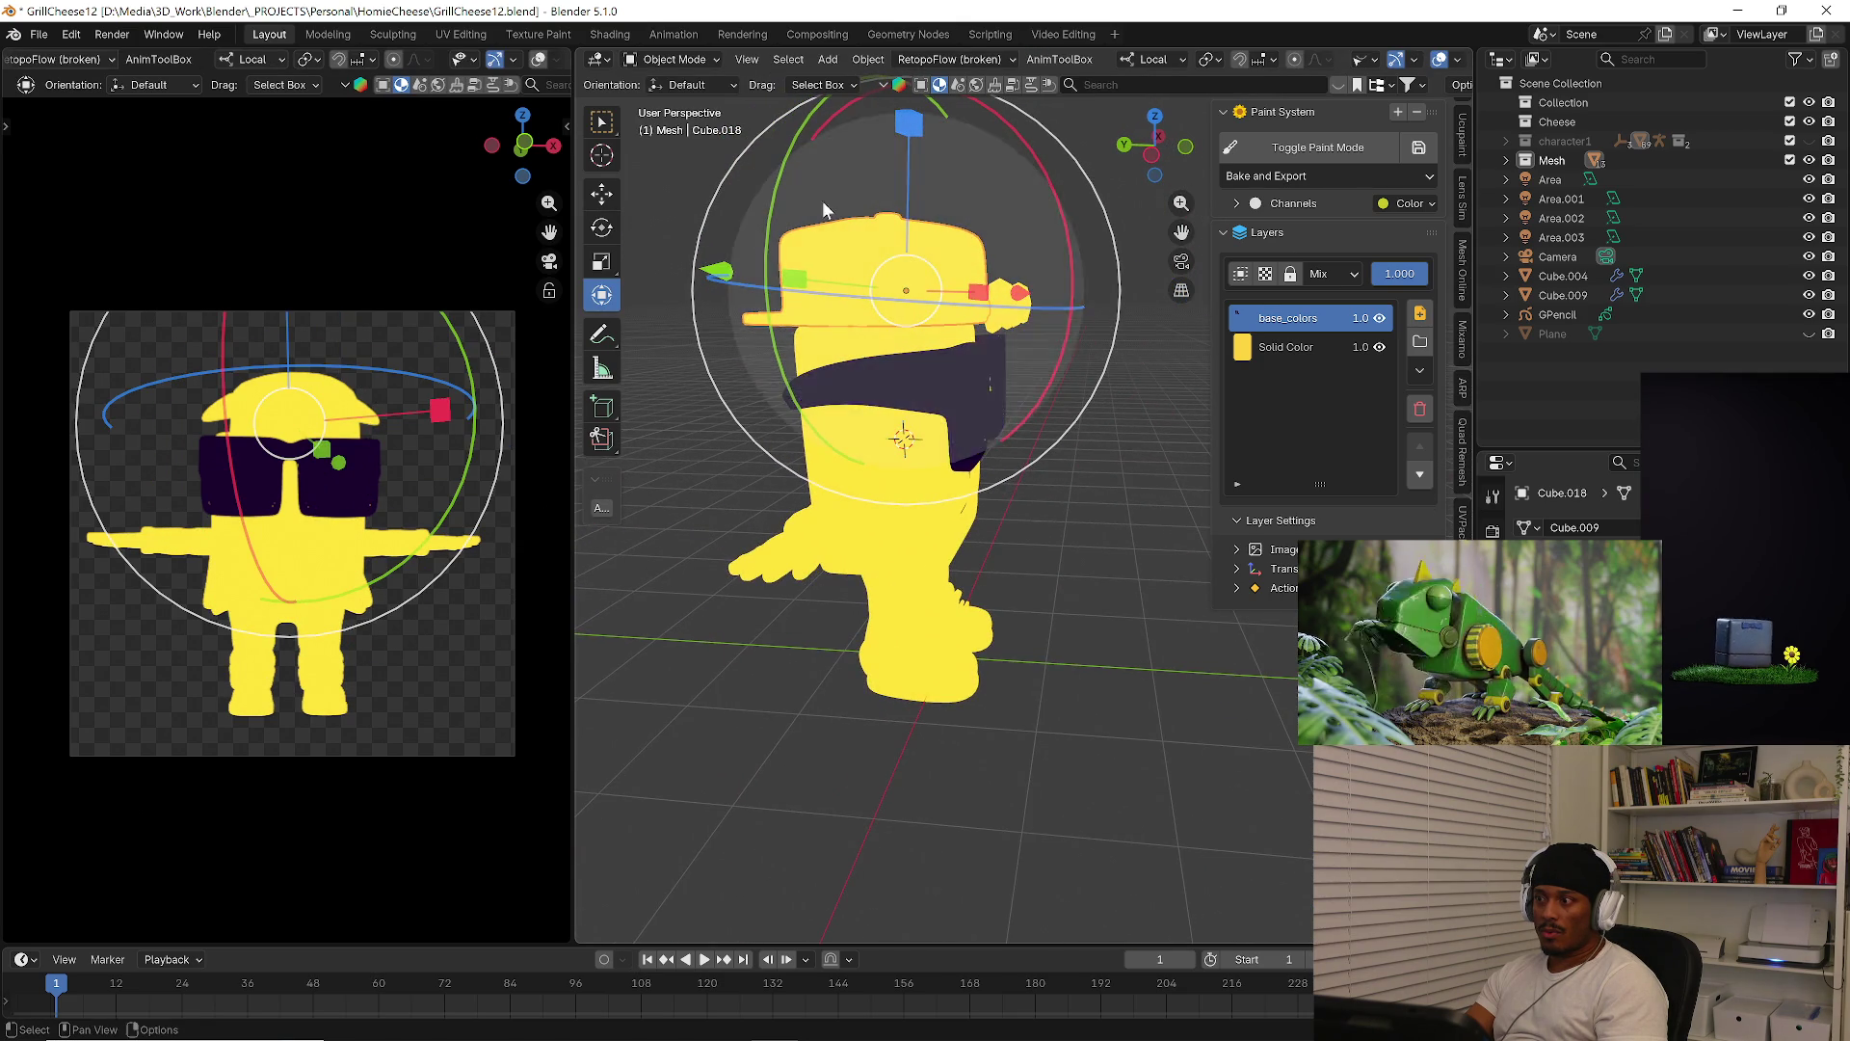
{"action": "left_click", "coordinate": [674, 59]}
{"action": "left_click", "coordinate": [703, 188]}
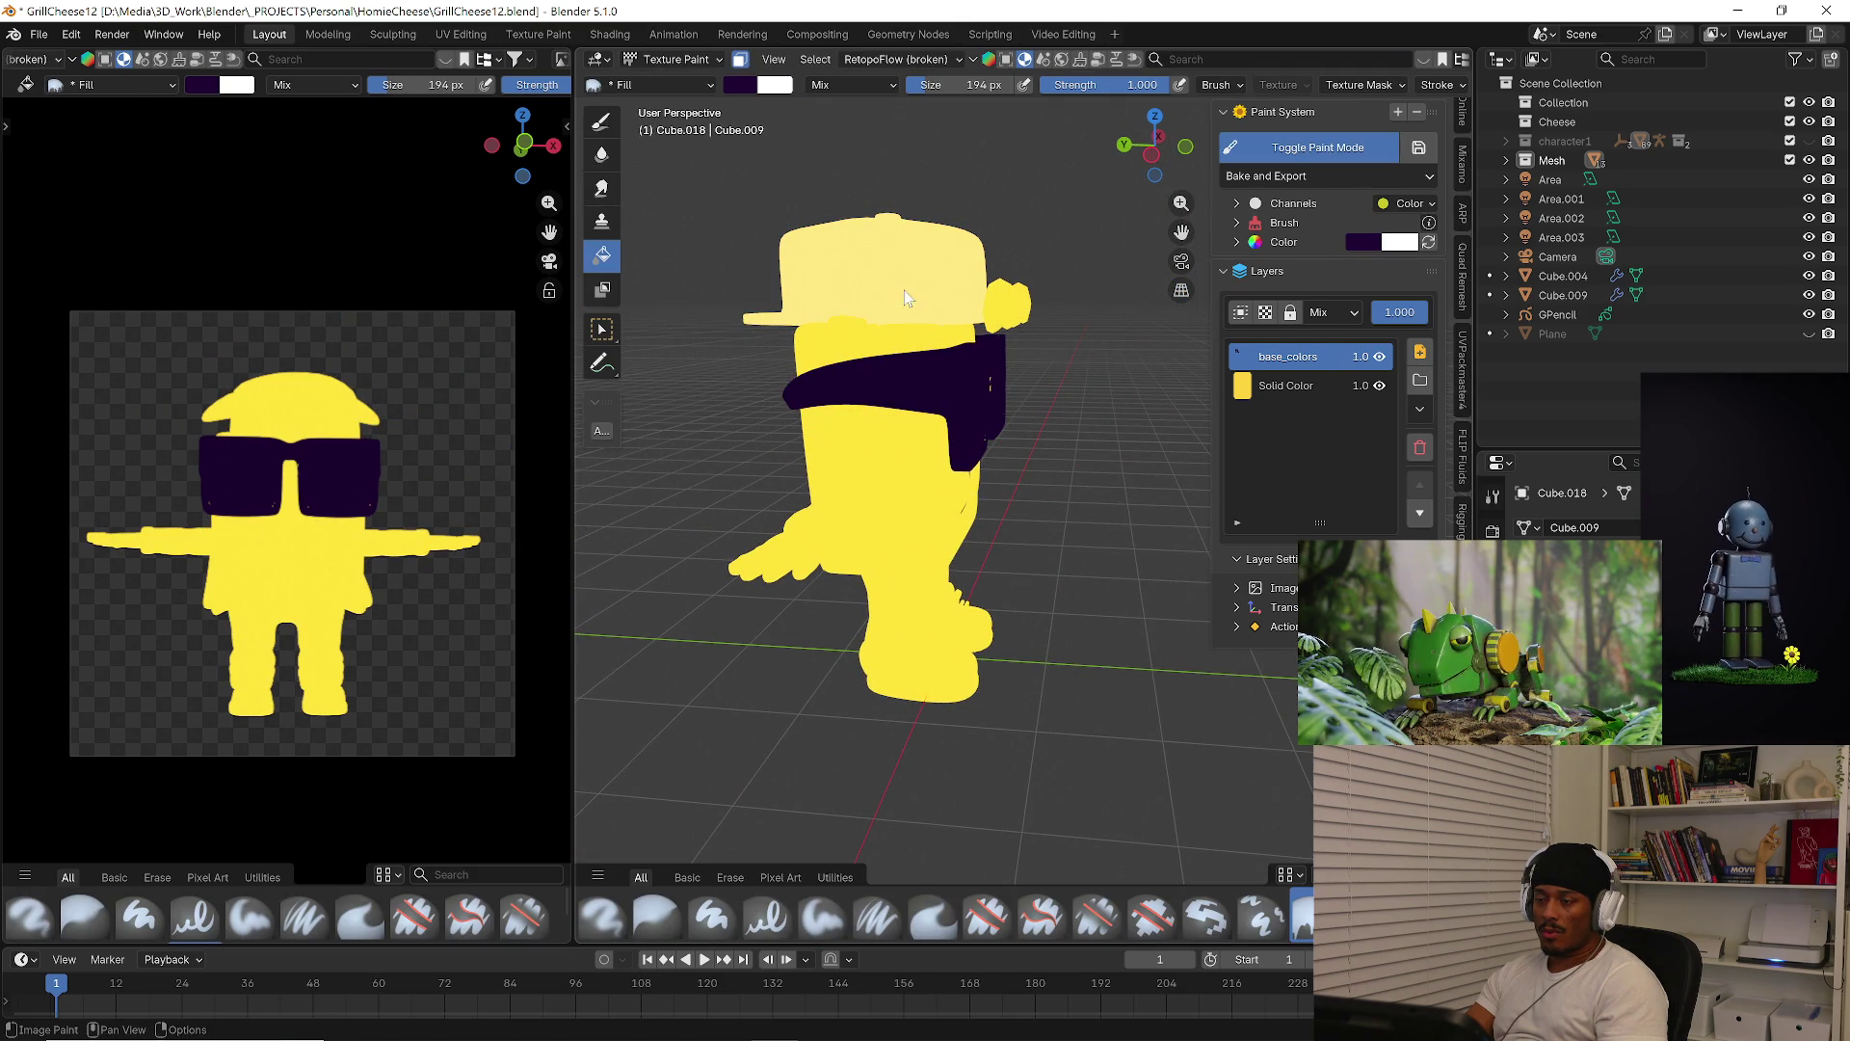
Paste red as the paint colour, turn off face masking, and fill the hat top red
{"action": "left_click", "coordinate": [736, 83]}
{"action": "key", "text": "ctrl+v"}
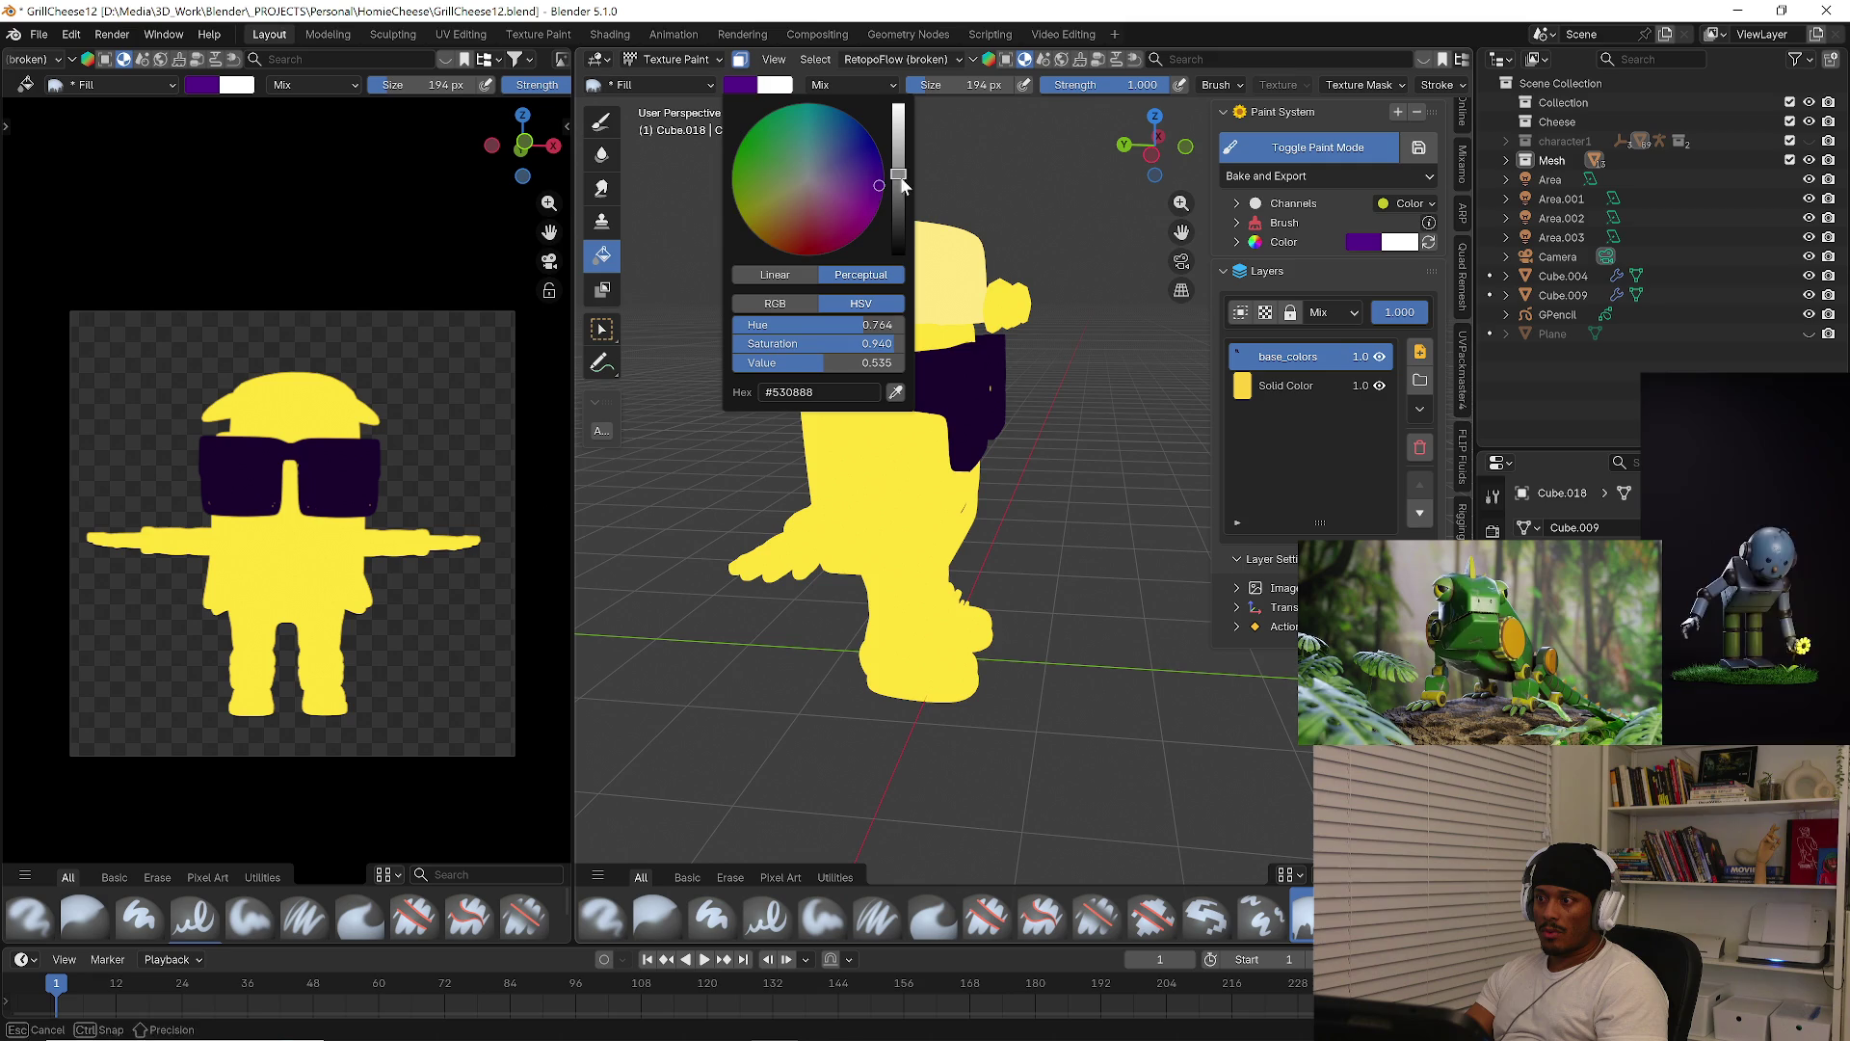
{"action": "scroll", "coordinate": [867, 203], "scroll_direction": "up", "scroll_amount": 2}
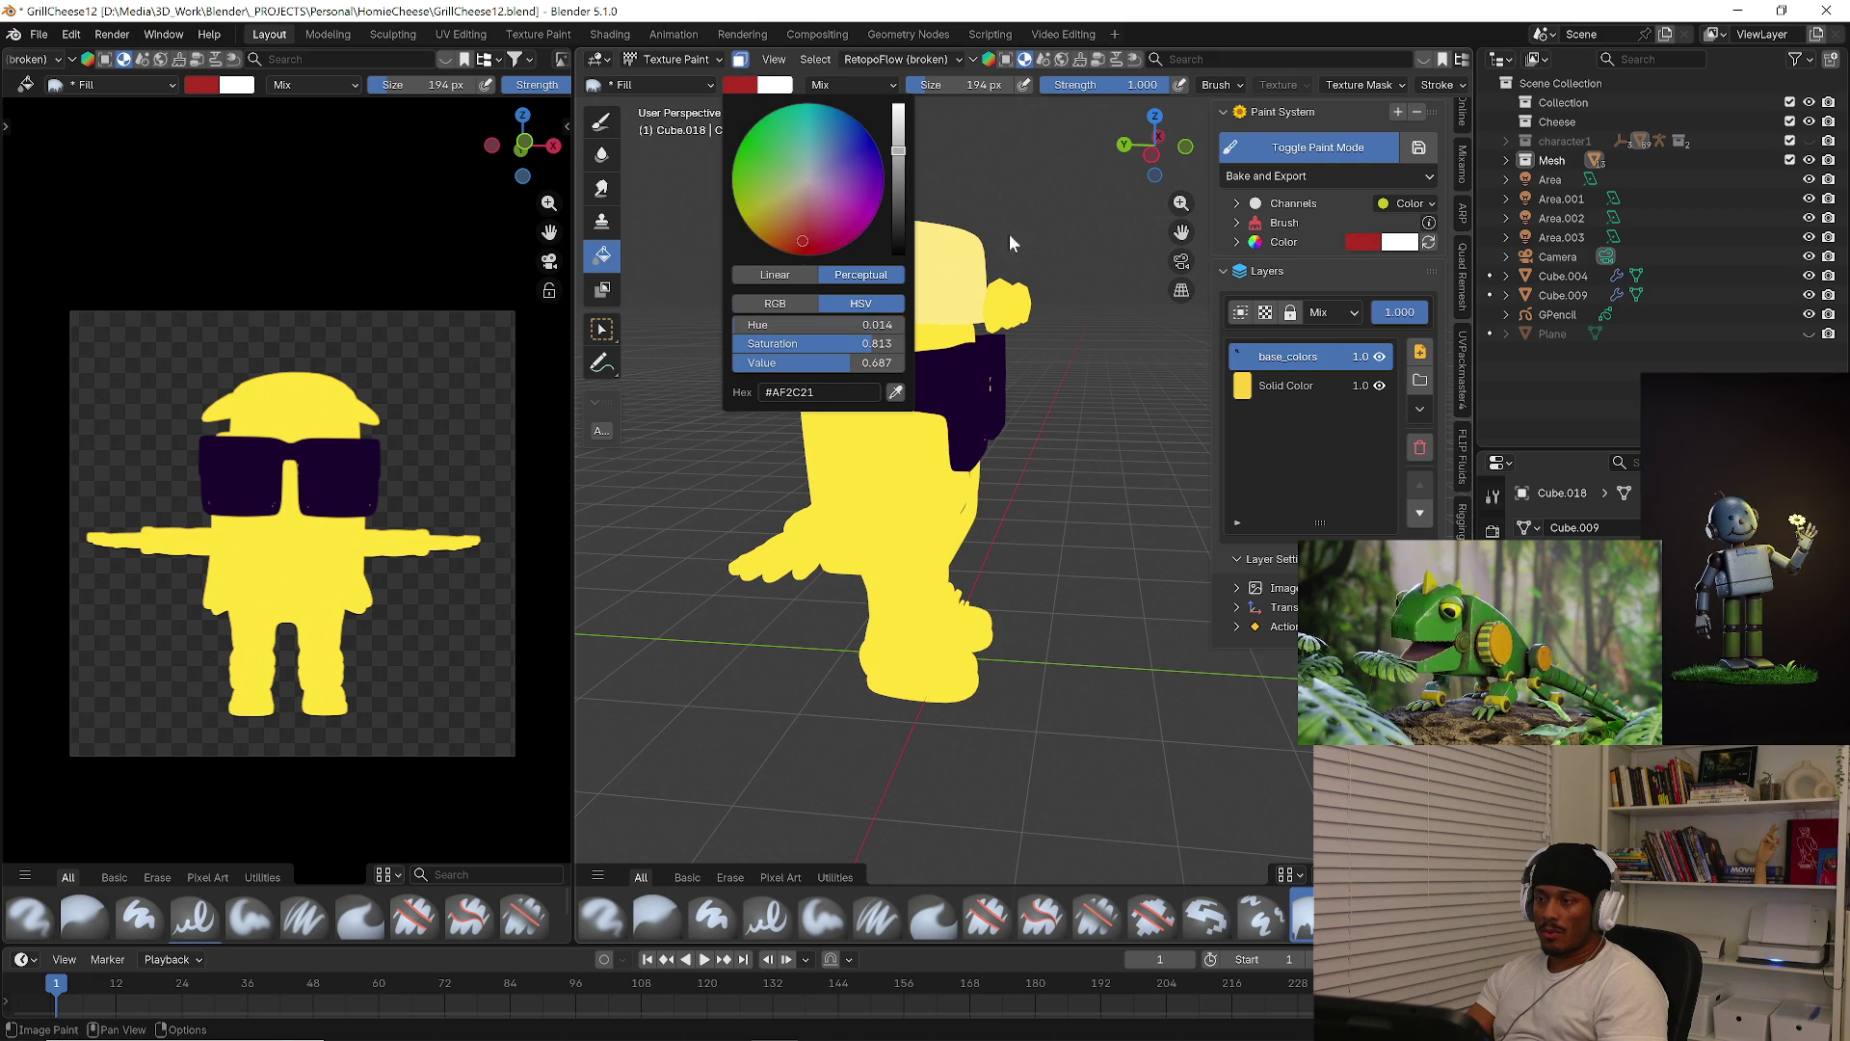
{"action": "mouse_move", "coordinate": [981, 288]}
{"action": "middle_mouse_down"}
{"action": "mouse_move", "coordinate": [903, 286]}
{"action": "mouse_move", "coordinate": [830, 340]}
{"action": "mouse_move", "coordinate": [892, 264]}
{"action": "middle_mouse_up"}
{"action": "scroll", "coordinate": [892, 264], "scroll_direction": "up", "scroll_amount": 1}
{"action": "middle_click_drag", "start_coordinate": [925, 367], "coordinate": [776, 156]}
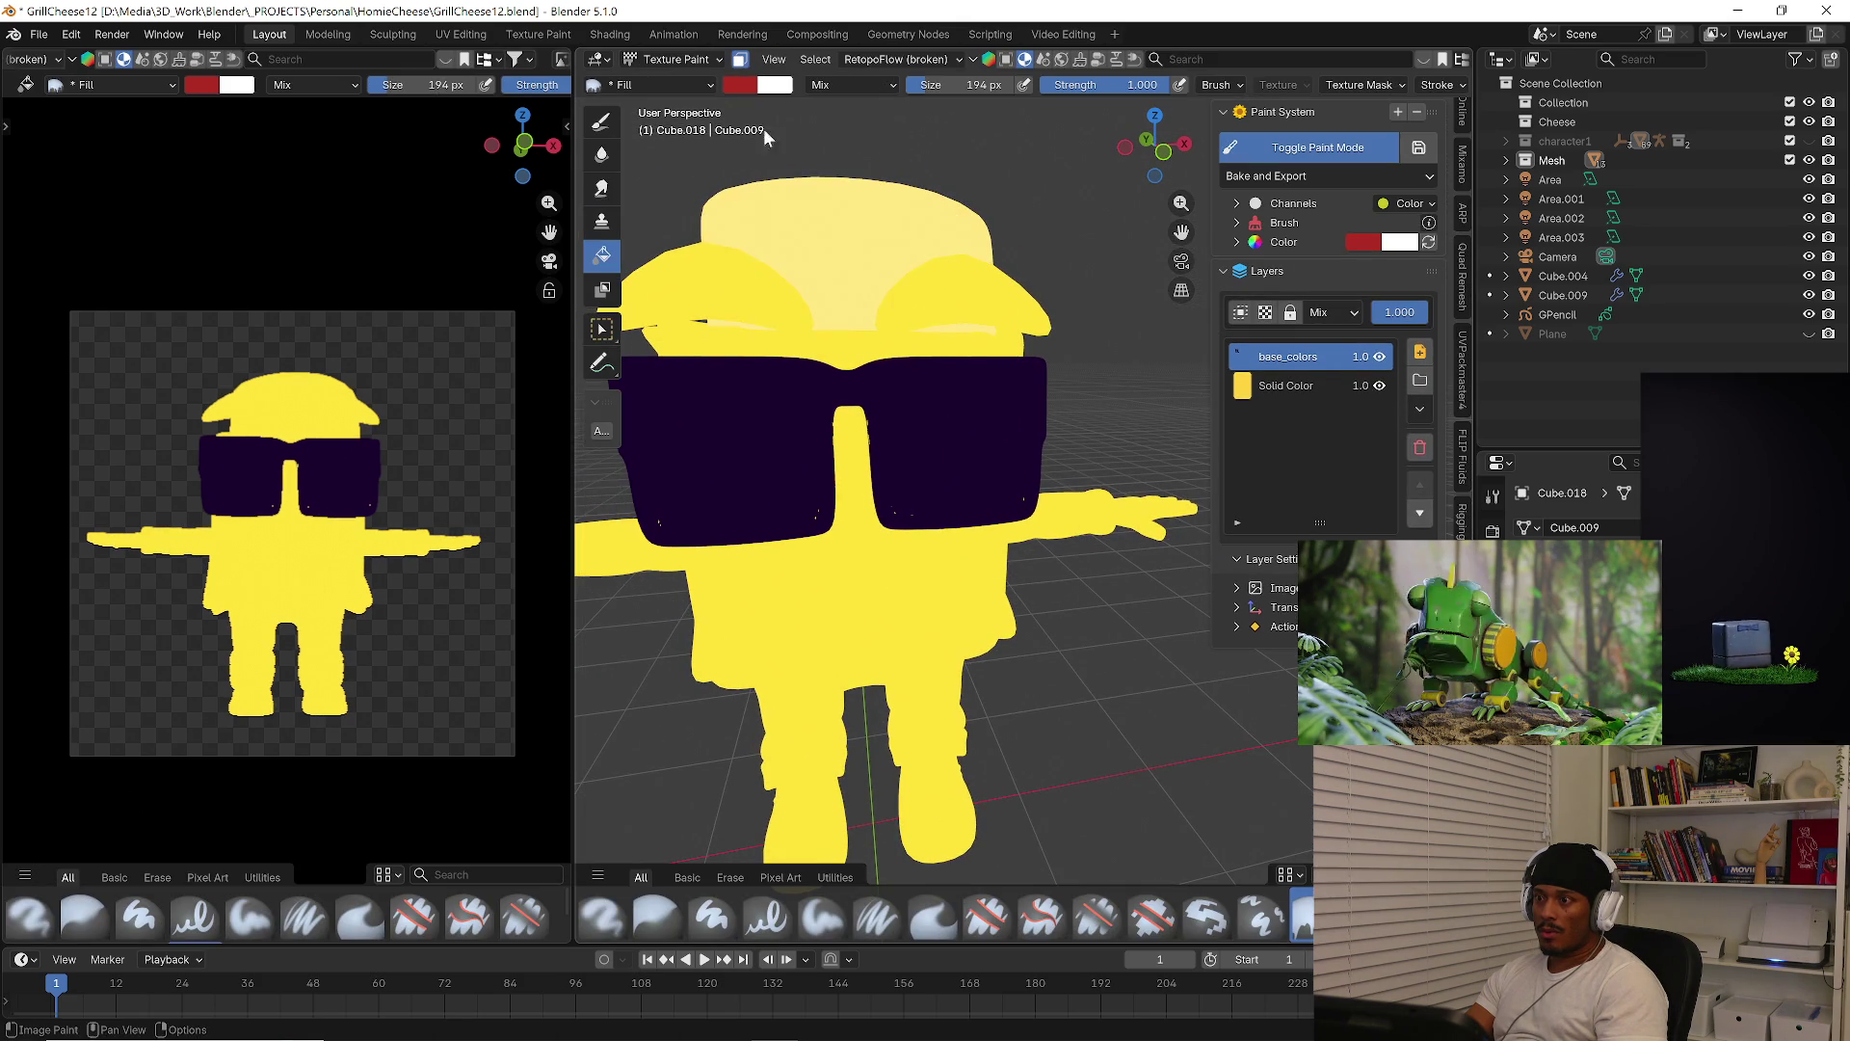
{"action": "left_click", "coordinate": [743, 61]}
{"action": "left_click", "coordinate": [811, 222]}
Select the pants, enter Texture Paint, and fill them slate blue (#4C6080)
{"action": "mouse_move", "coordinate": [813, 223]}
{"action": "middle_mouse_down"}
{"action": "mouse_move", "coordinate": [998, 235]}
{"action": "mouse_move", "coordinate": [934, 308]}
{"action": "mouse_move", "coordinate": [1101, 327]}
{"action": "mouse_move", "coordinate": [835, 311]}
{"action": "middle_mouse_up"}
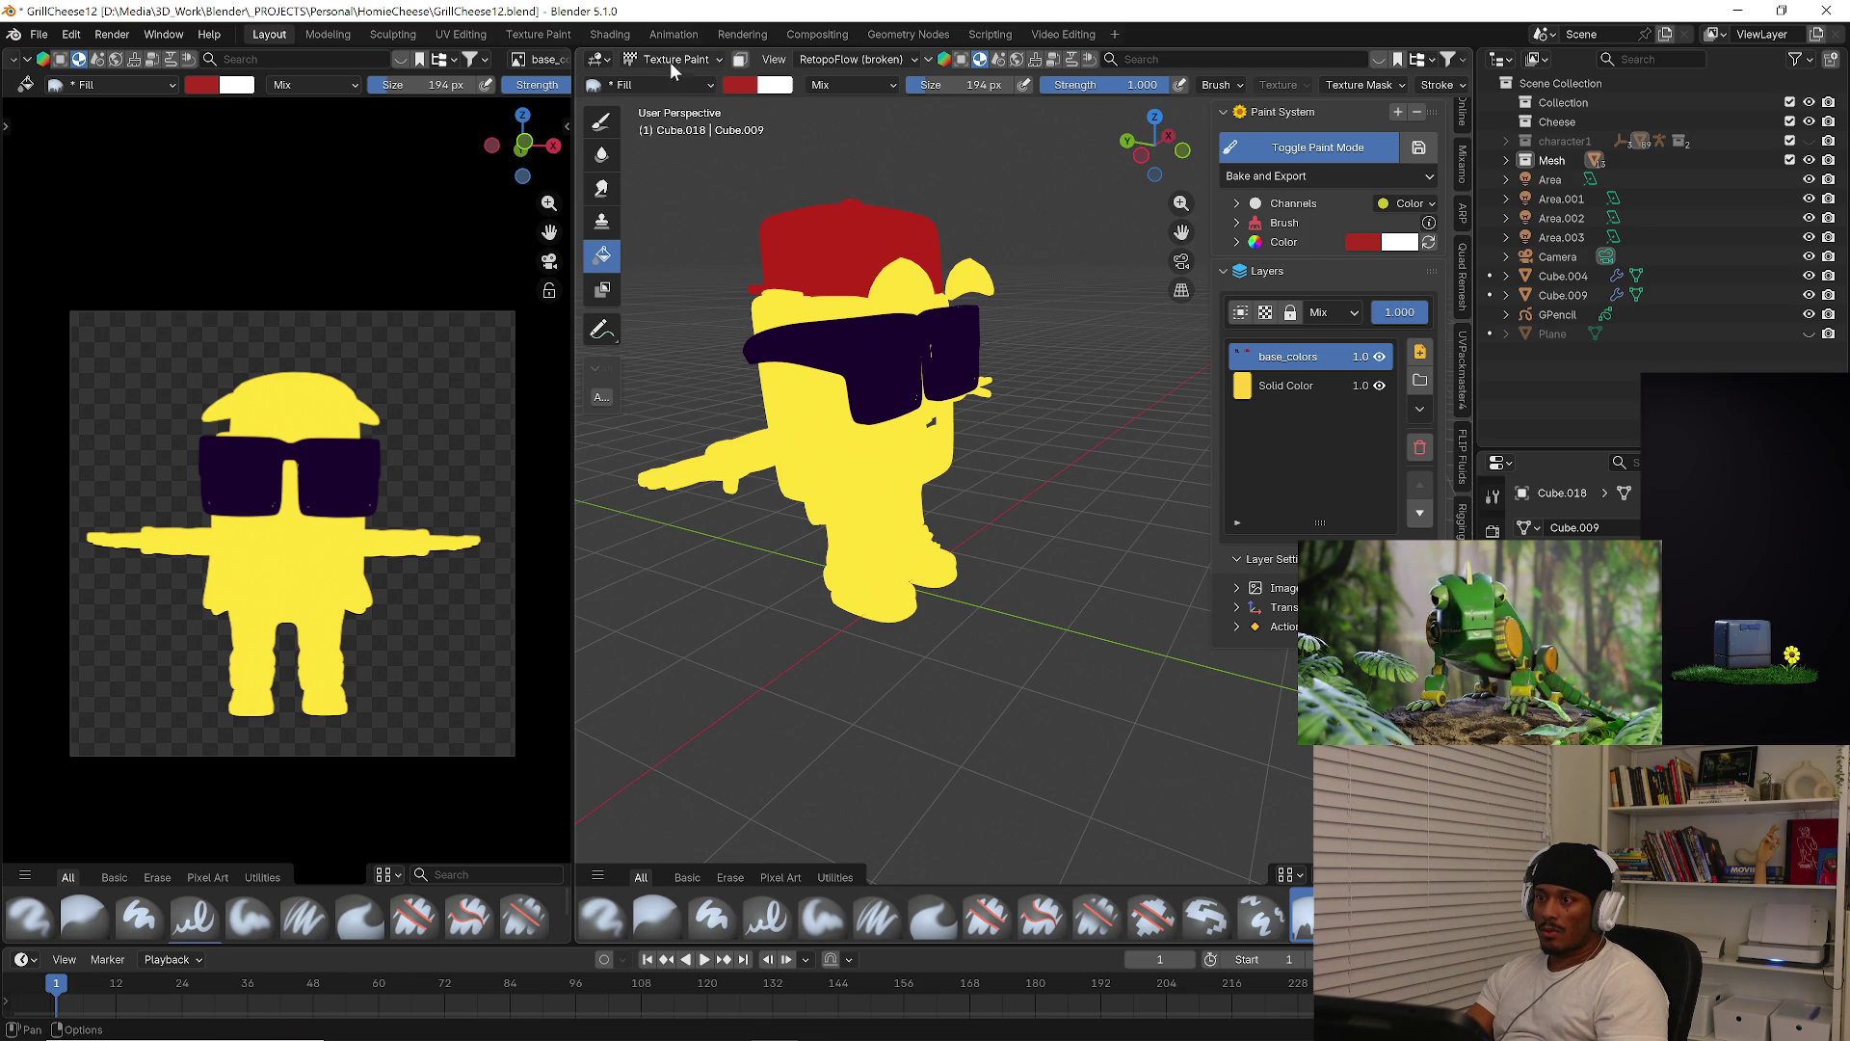
{"action": "key", "text": "ctrl+Tab"}
{"action": "left_click", "coordinate": [862, 434]}
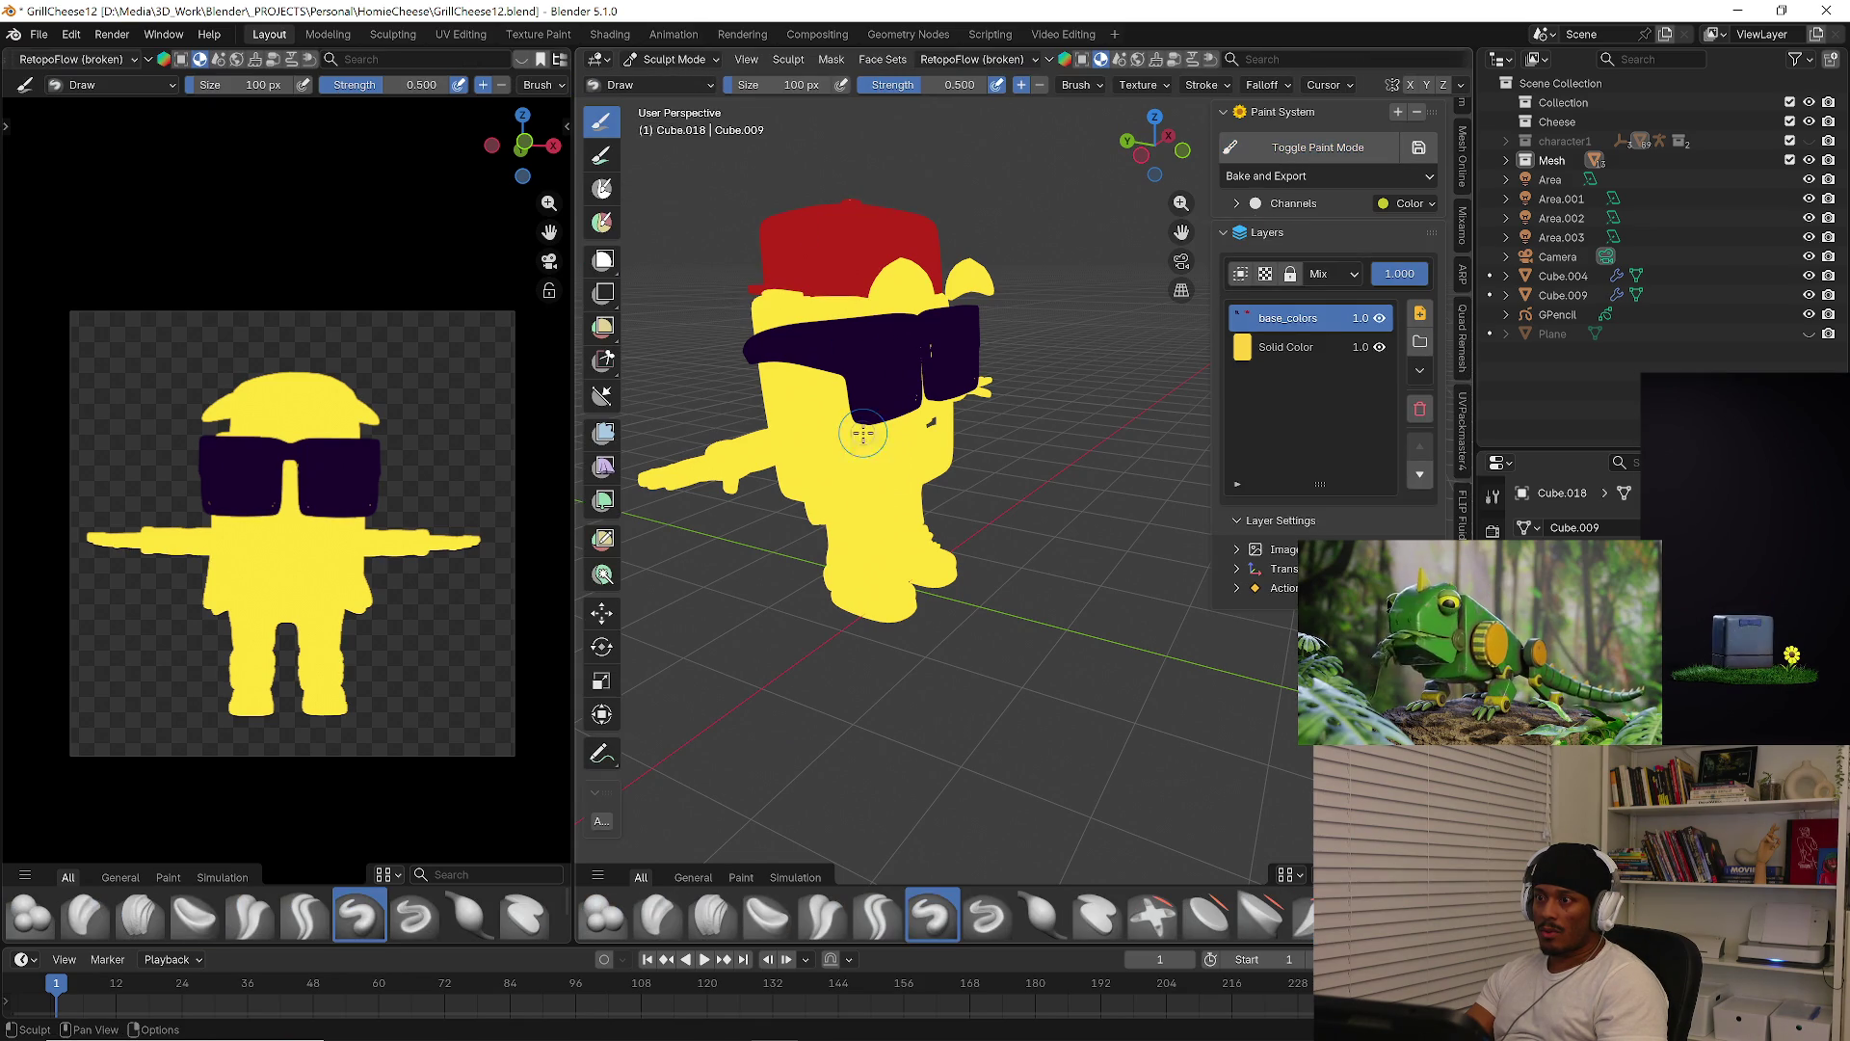
{"action": "key", "text": "ctrl+Tab"}
{"action": "left_click", "coordinate": [848, 491]}
{"action": "left_click", "coordinate": [864, 542]}
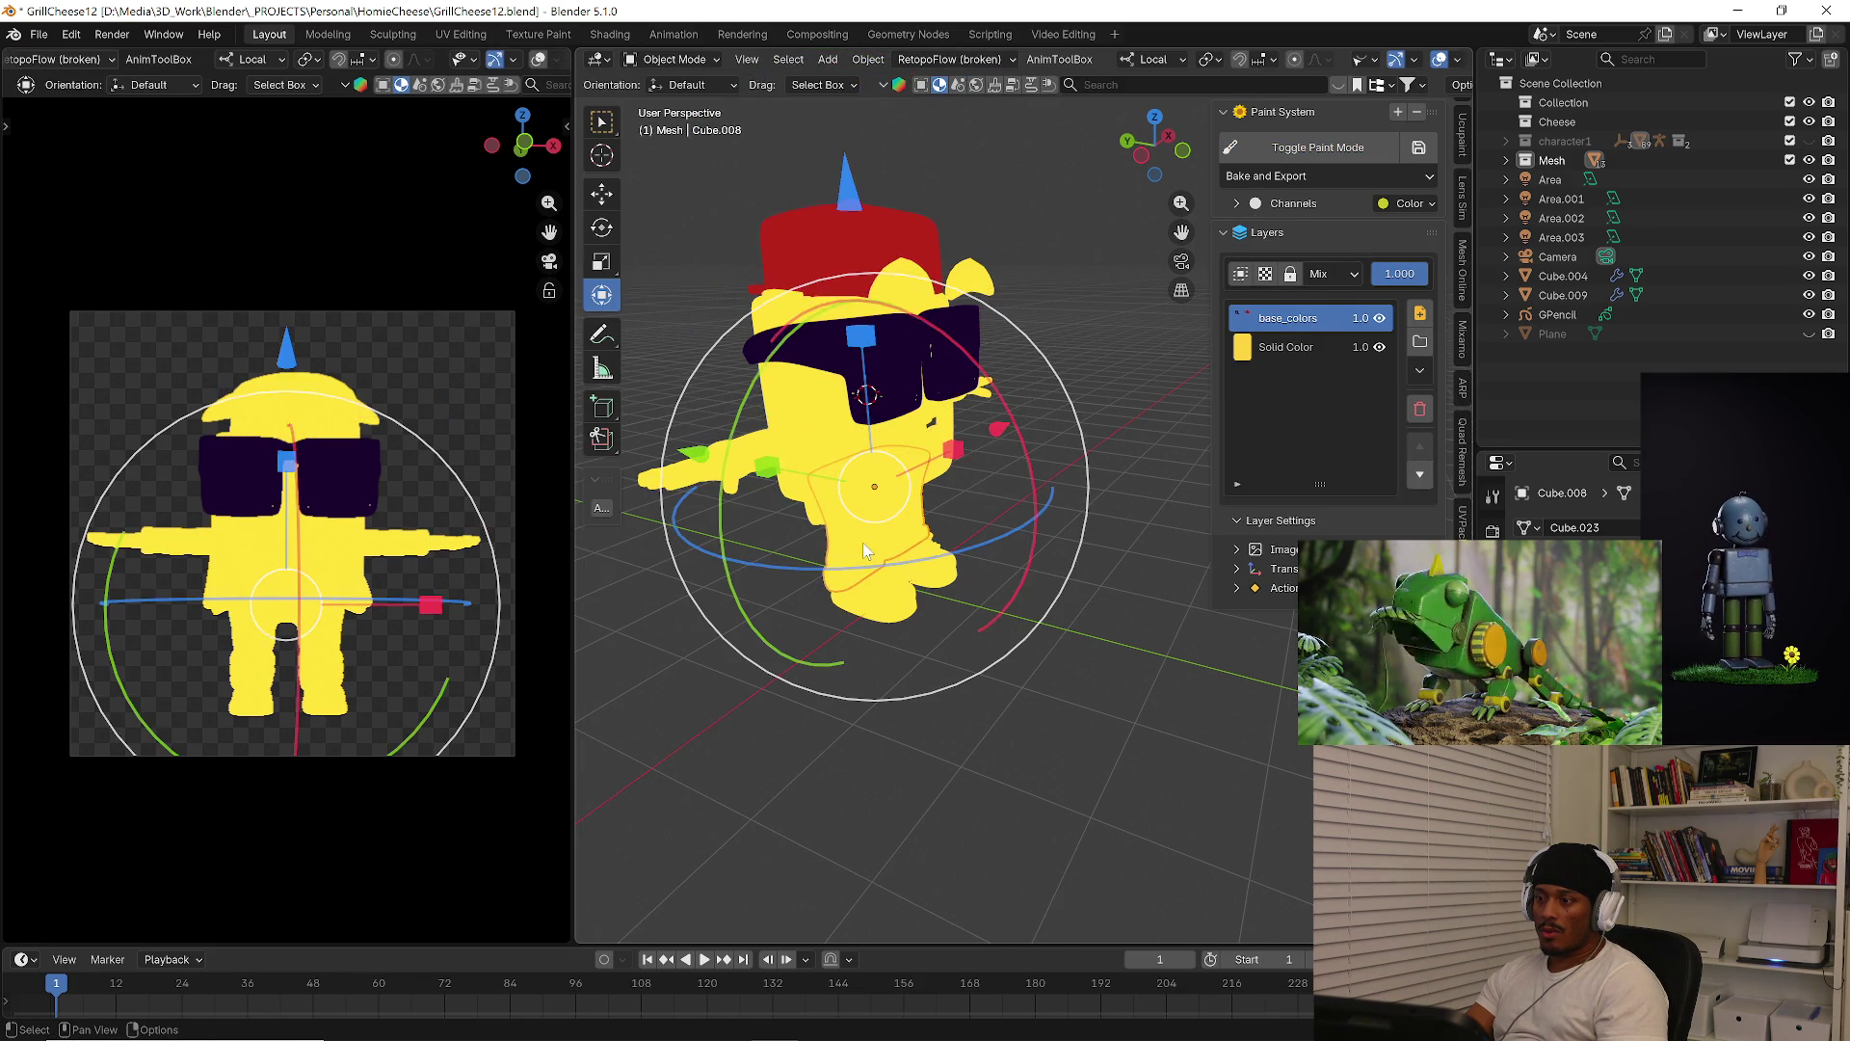
{"action": "key", "text": "Tab"}
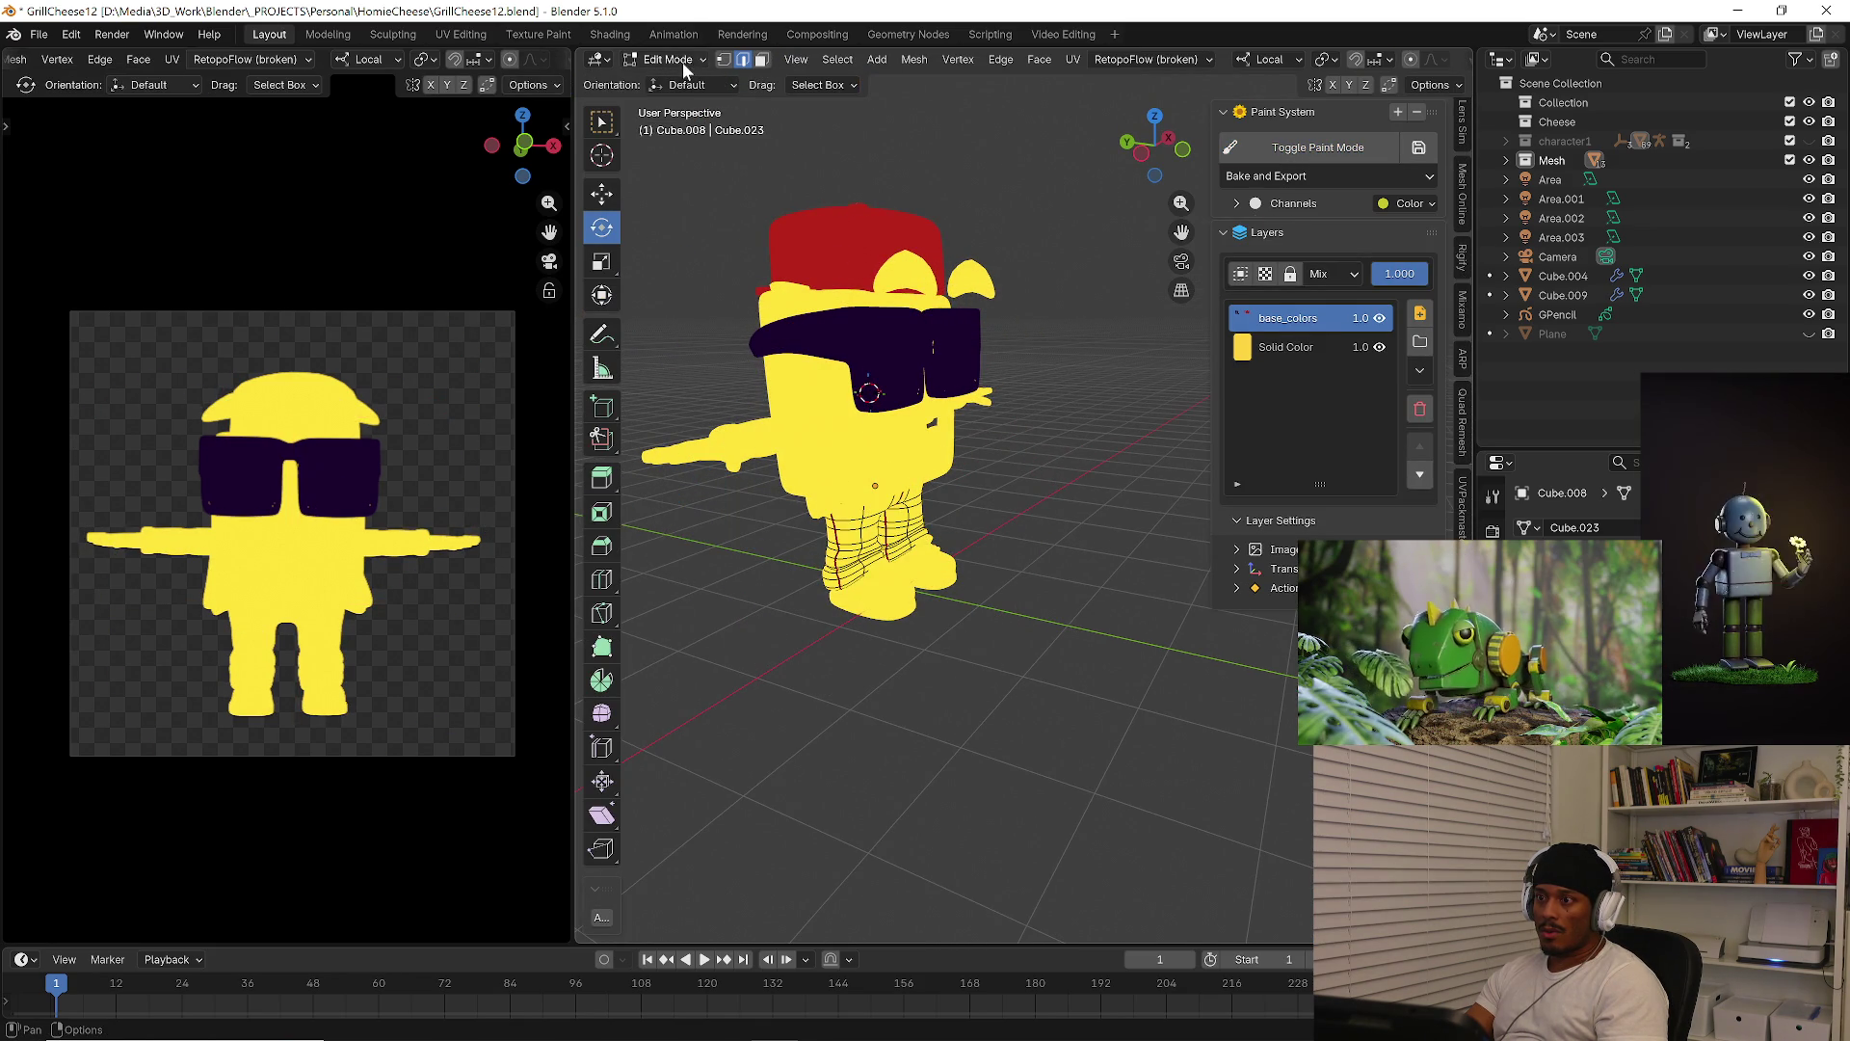
{"action": "left_click", "coordinate": [682, 61]}
{"action": "left_click", "coordinate": [694, 195]}
{"action": "left_click", "coordinate": [734, 86]}
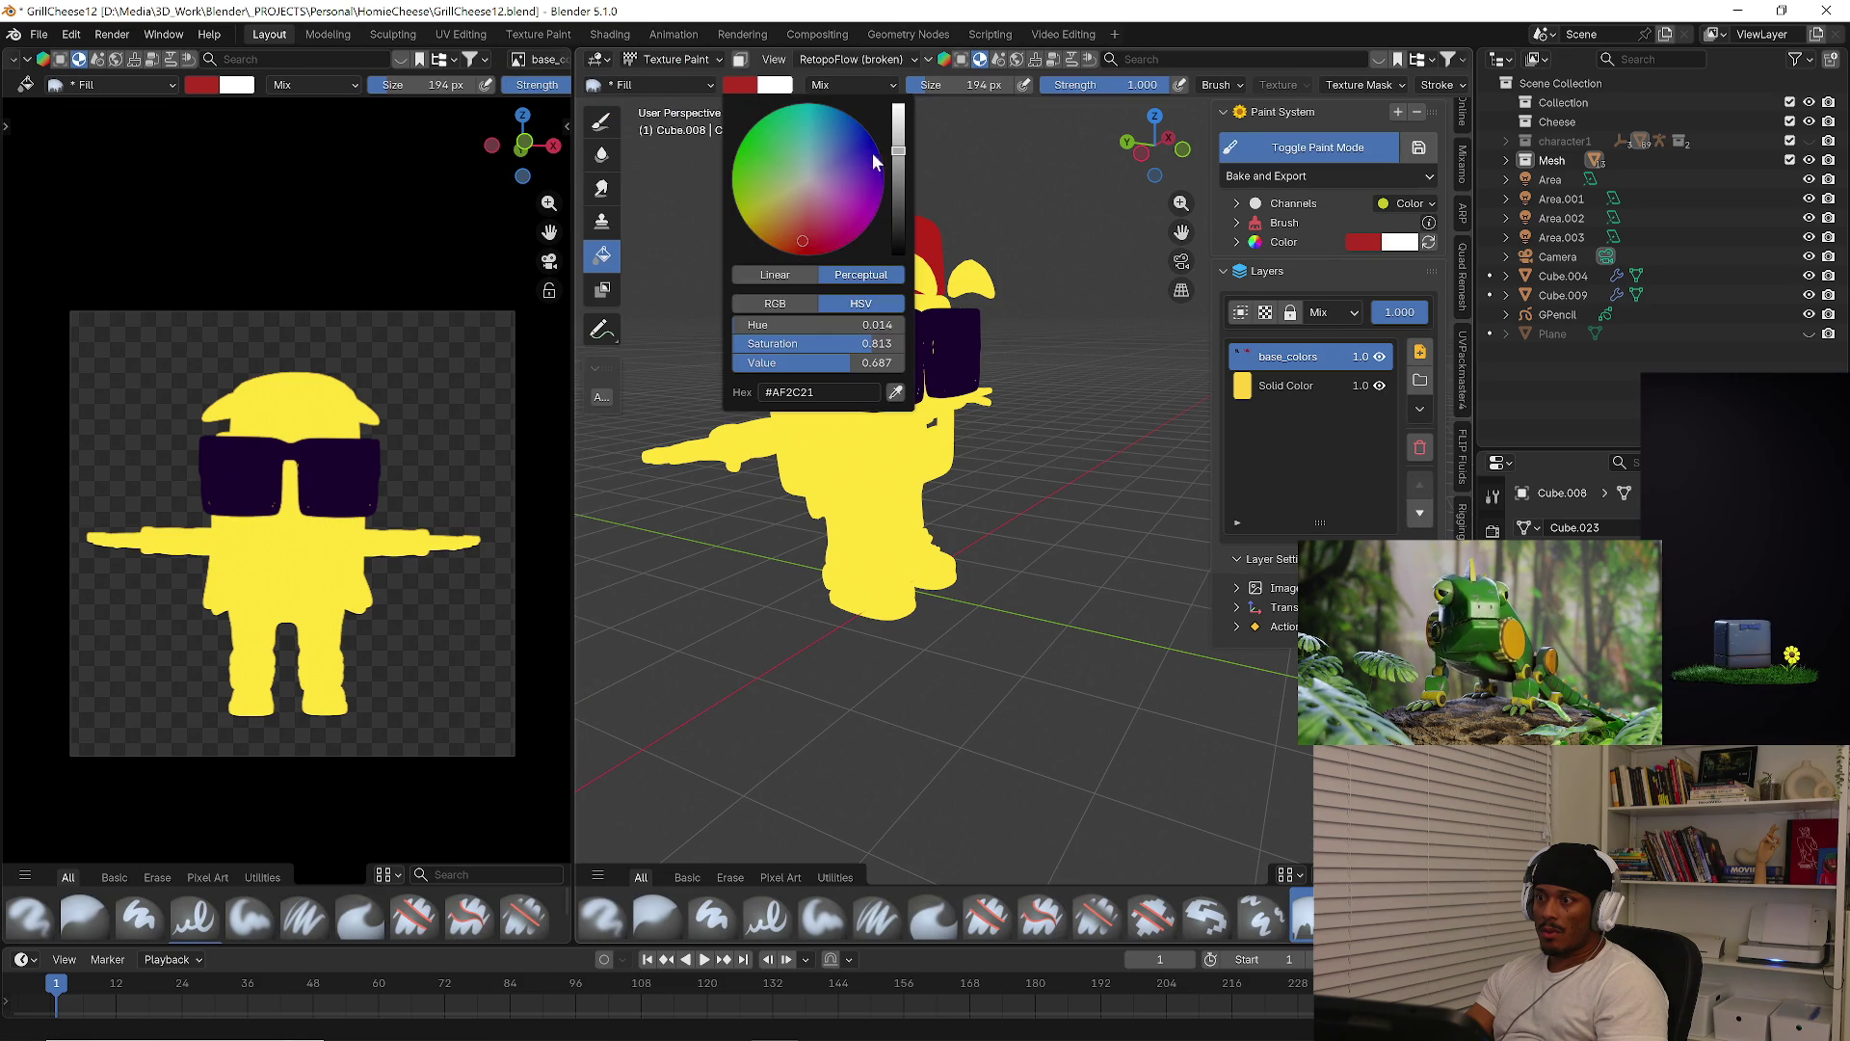
{"action": "left_click_drag", "start_coordinate": [835, 158], "coordinate": [827, 156]}
{"action": "left_click", "coordinate": [865, 543]}
Select the arms object and switch it into Texture Paint mode
{"action": "mouse_move", "coordinate": [956, 520]}
{"action": "middle_mouse_down"}
{"action": "mouse_move", "coordinate": [791, 449]}
{"action": "mouse_move", "coordinate": [908, 510]}
{"action": "mouse_move", "coordinate": [800, 415]}
{"action": "middle_mouse_up"}
{"action": "mouse_move", "coordinate": [677, 130]}
{"action": "middle_mouse_down"}
{"action": "mouse_move", "coordinate": [732, 258]}
{"action": "mouse_move", "coordinate": [718, 193]}
{"action": "middle_mouse_up"}
{"action": "left_click", "coordinate": [668, 60]}
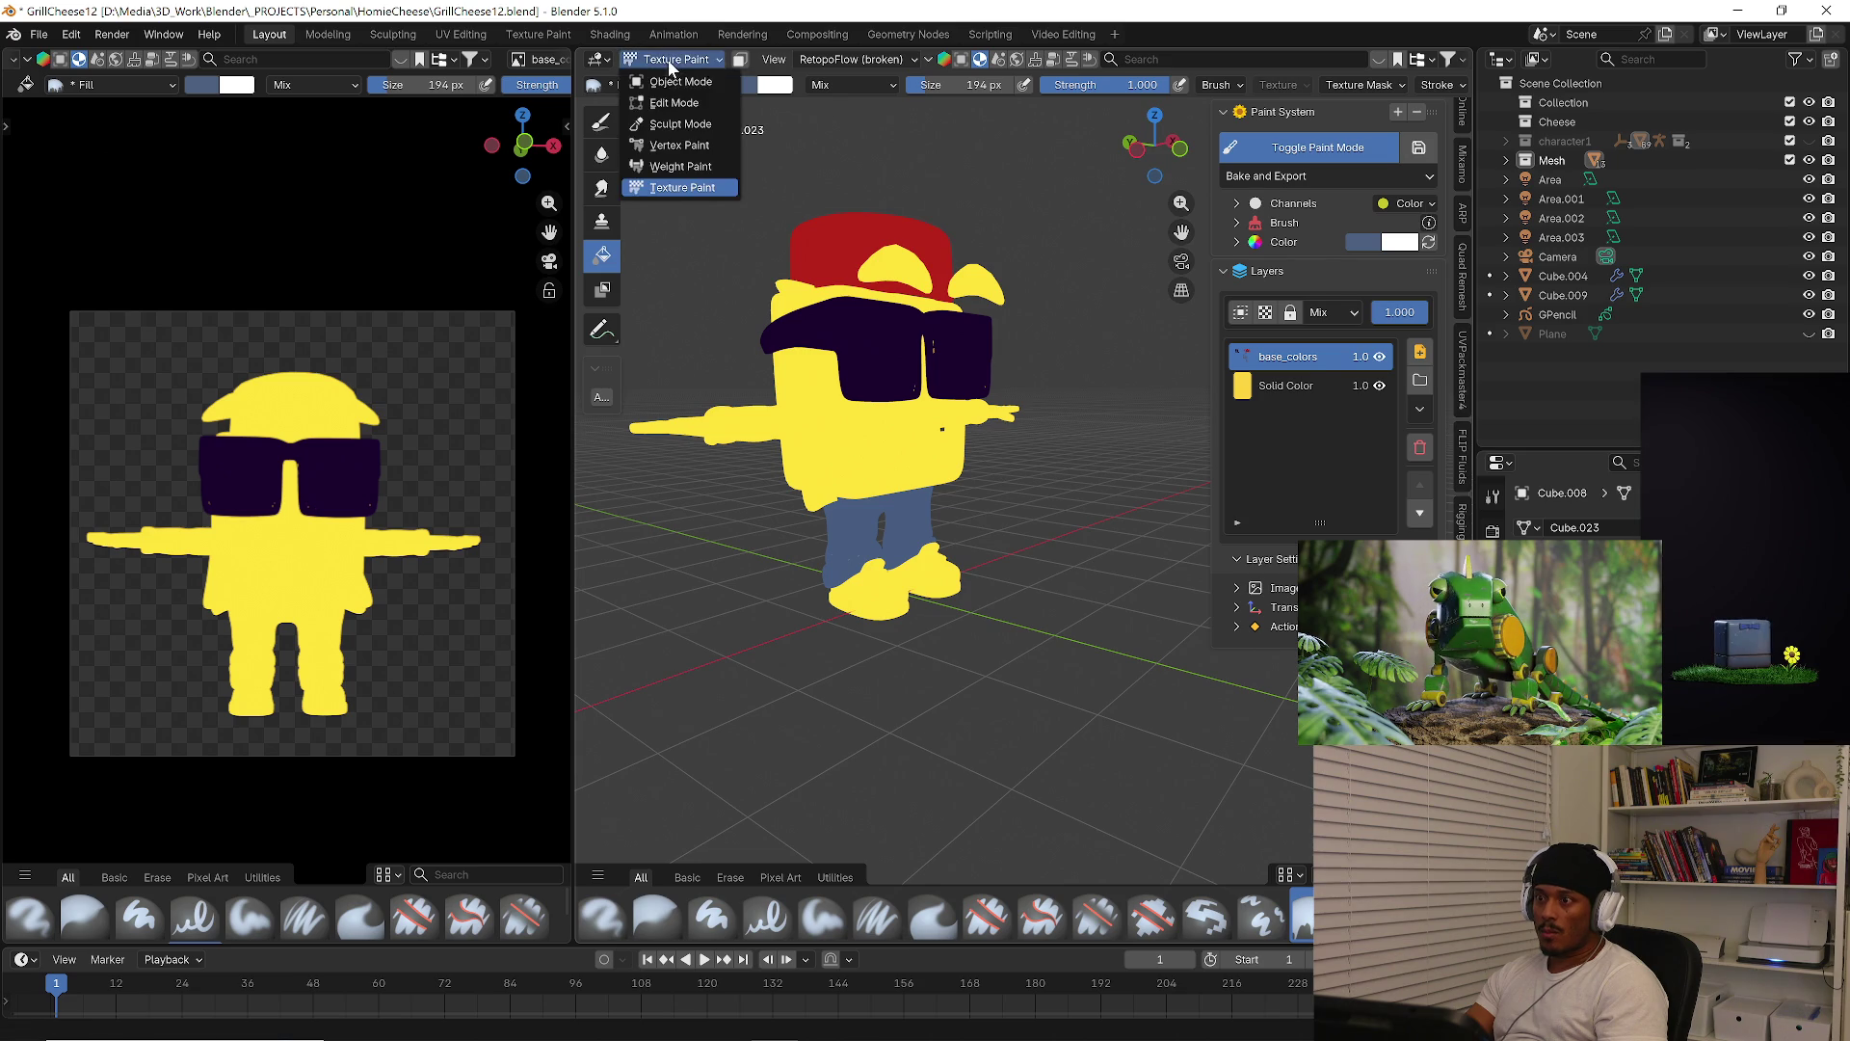
{"action": "left_click", "coordinate": [674, 79]}
{"action": "left_click", "coordinate": [756, 419]}
{"action": "key", "text": "Tab"}
{"action": "left_click", "coordinate": [667, 62]}
{"action": "left_click", "coordinate": [694, 189]}
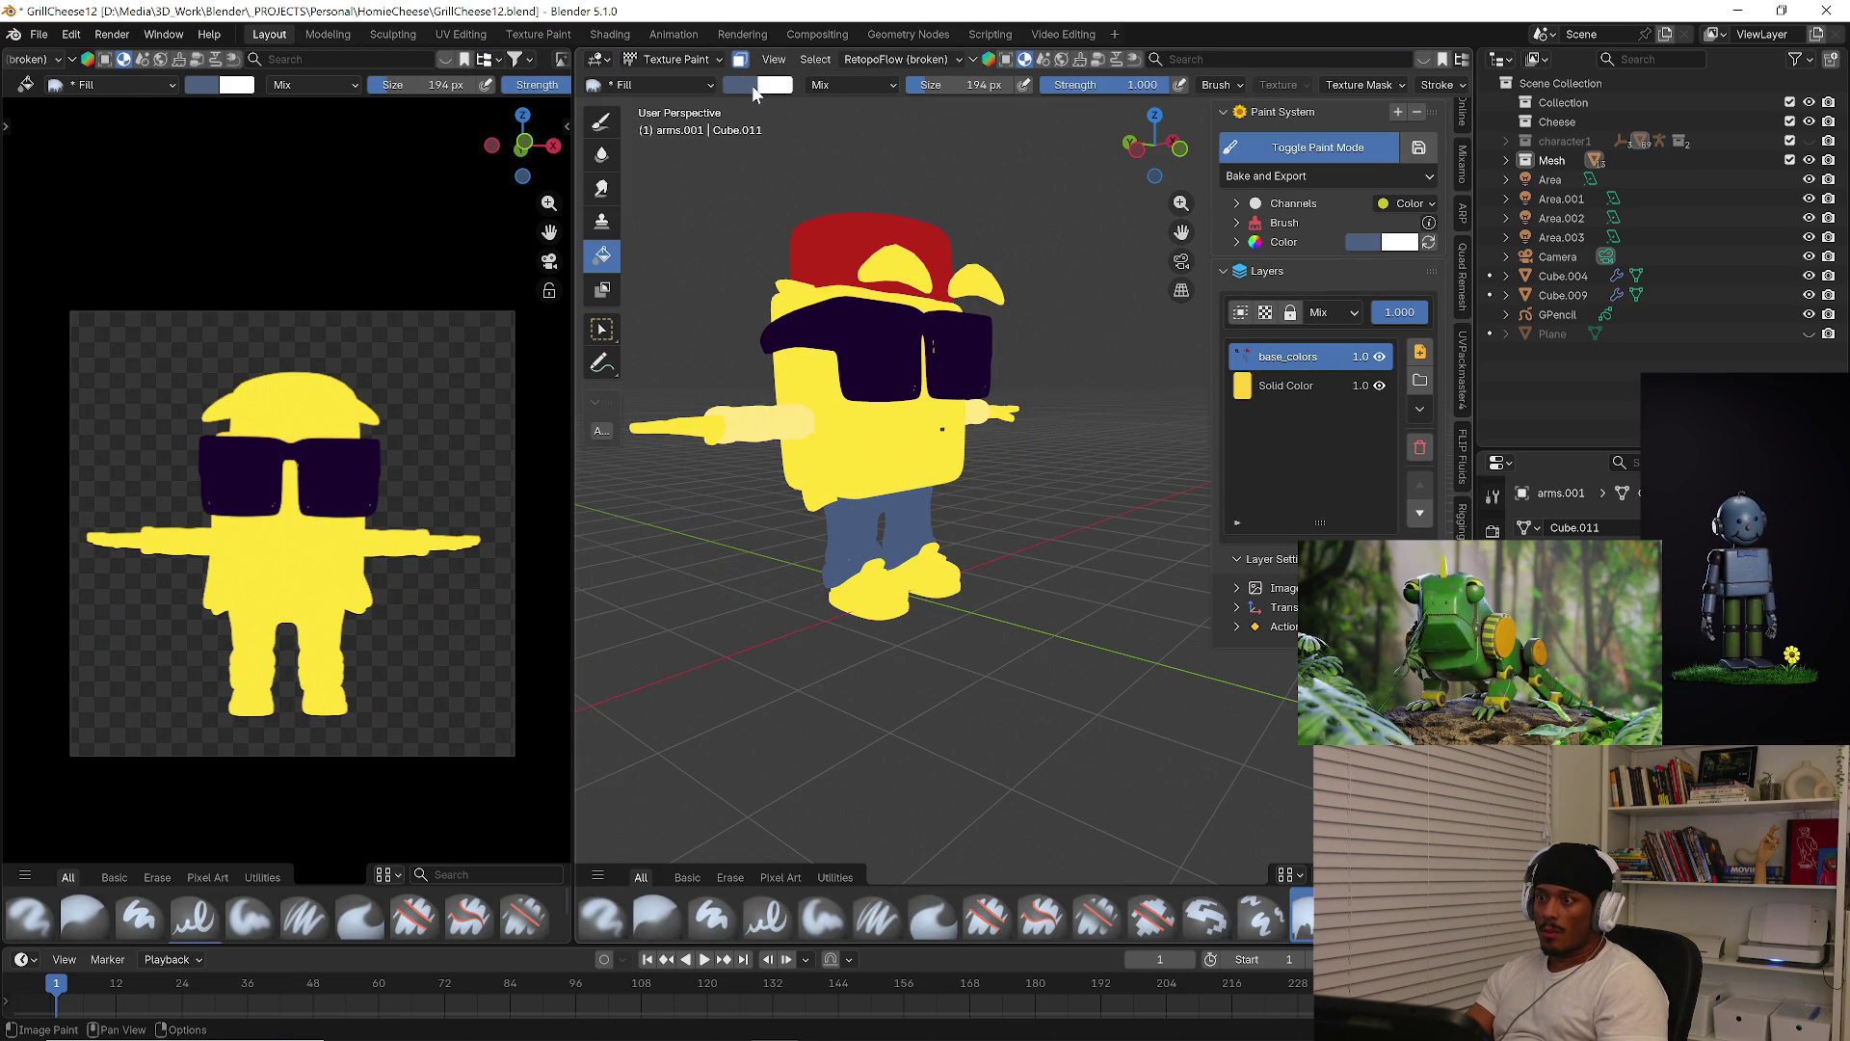
Set the arms' paint colour to an orange-brown skin tone
{"action": "left_click", "coordinate": [748, 87]}
{"action": "left_click_drag", "start_coordinate": [812, 209], "coordinate": [797, 227]}
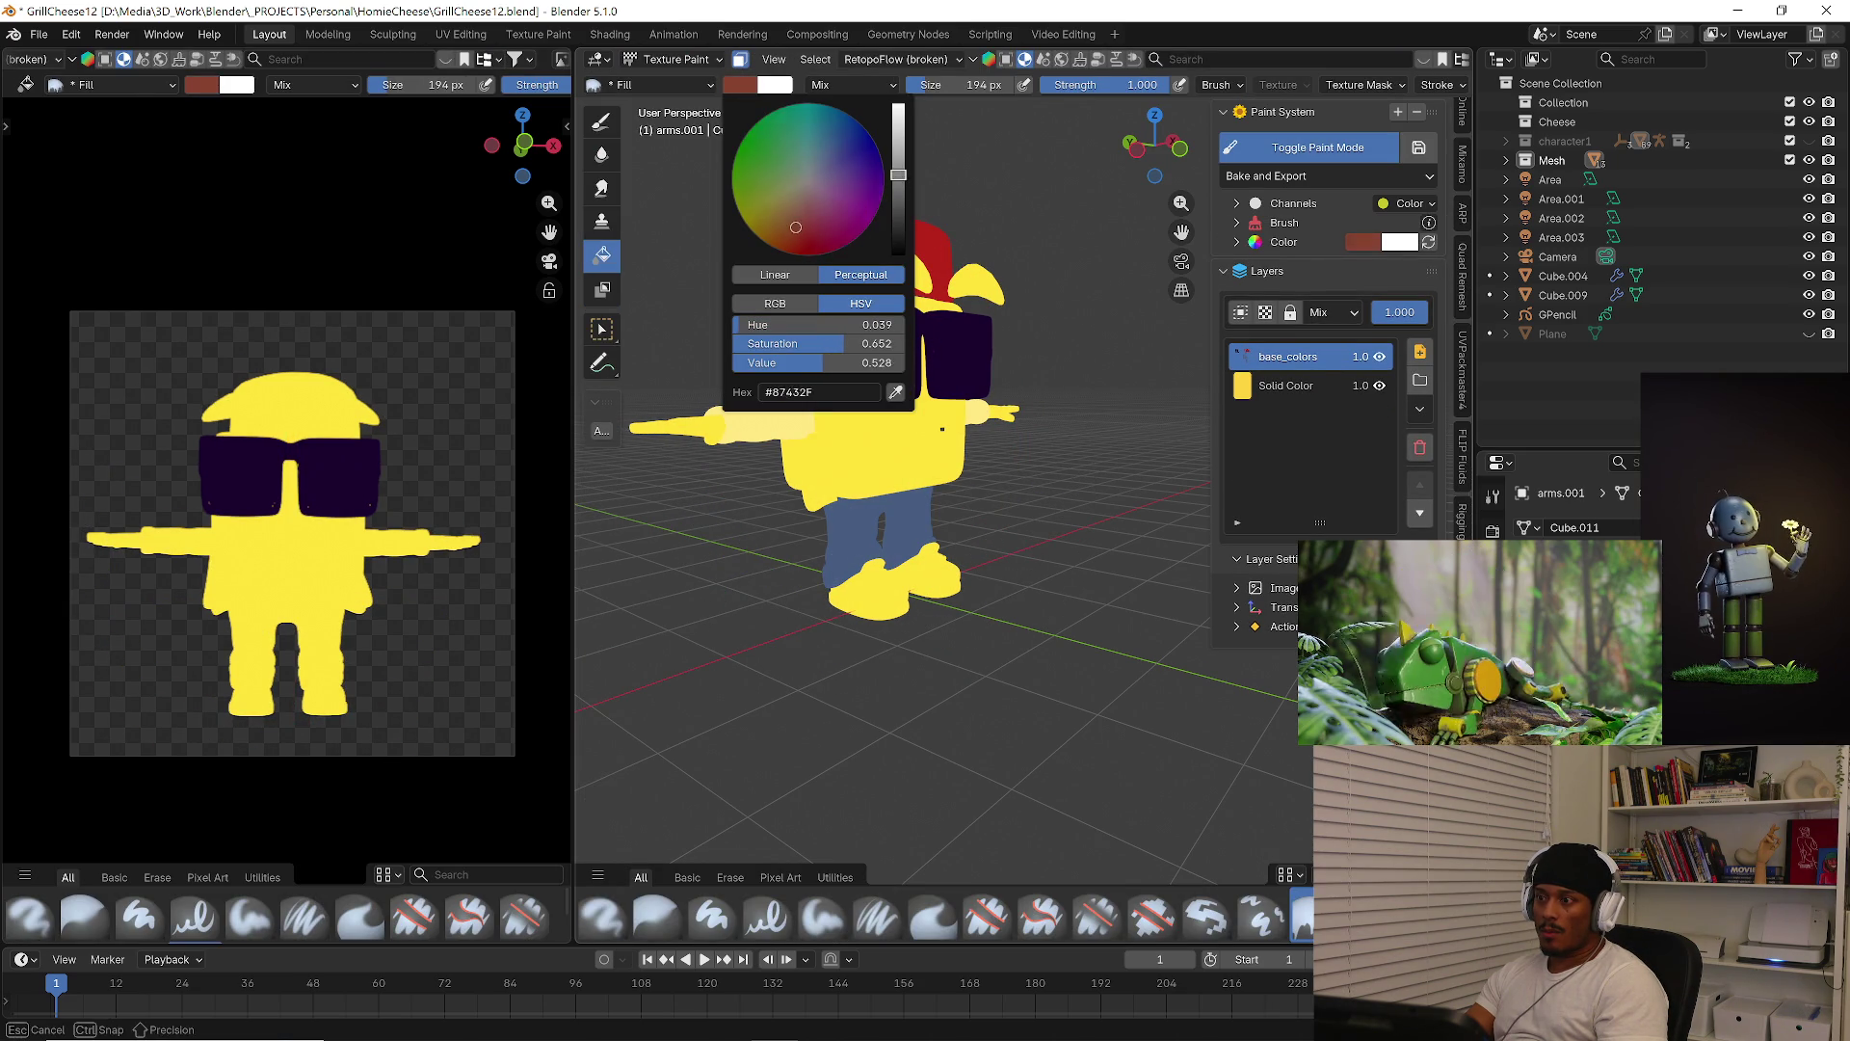
{"action": "scroll", "coordinate": [800, 222], "scroll_direction": "up", "scroll_amount": 5}
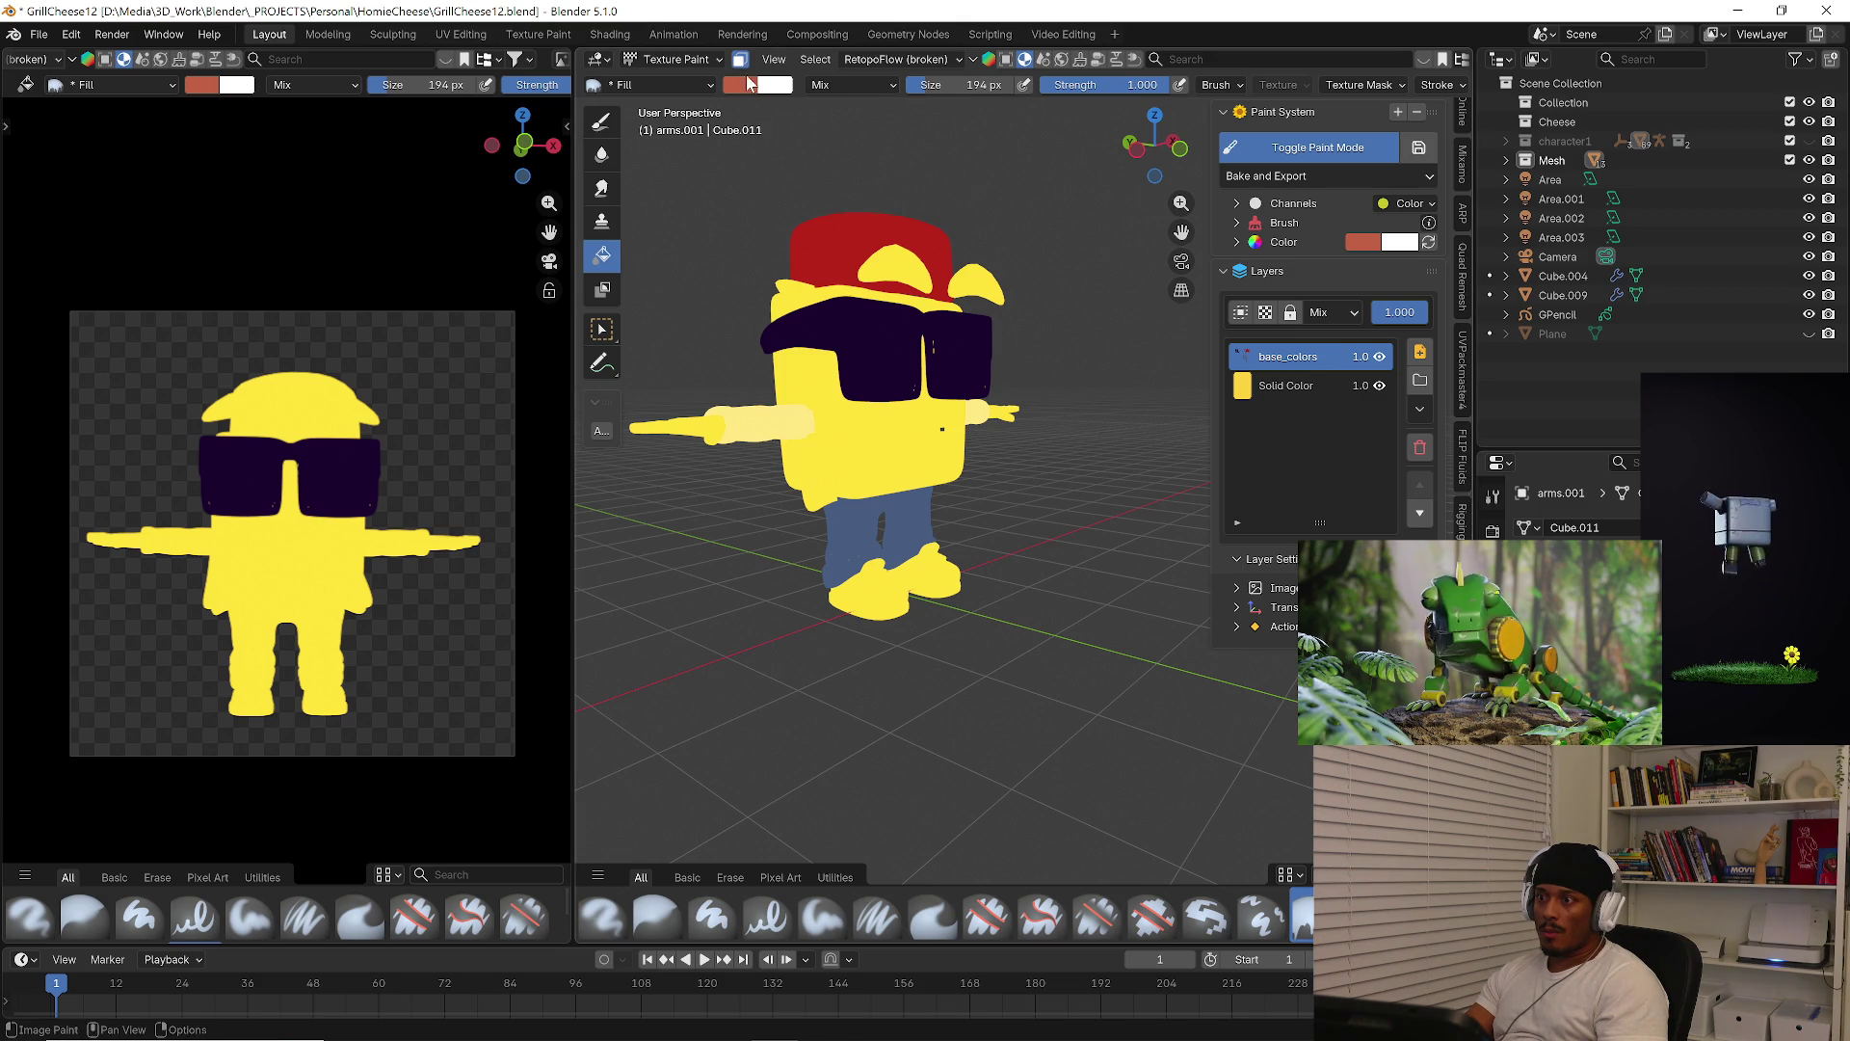
{"action": "mouse_move", "coordinate": [758, 445]}
{"action": "middle_mouse_down"}
{"action": "mouse_move", "coordinate": [995, 488]}
{"action": "mouse_move", "coordinate": [756, 462]}
{"action": "mouse_move", "coordinate": [935, 473]}
{"action": "mouse_move", "coordinate": [825, 455]}
{"action": "middle_mouse_up"}
{"action": "scroll", "coordinate": [825, 451], "scroll_direction": "up", "scroll_amount": 2}
Select the shoe, enter Texture Paint, and fill the shoes bright green
{"action": "left_click", "coordinate": [676, 59]}
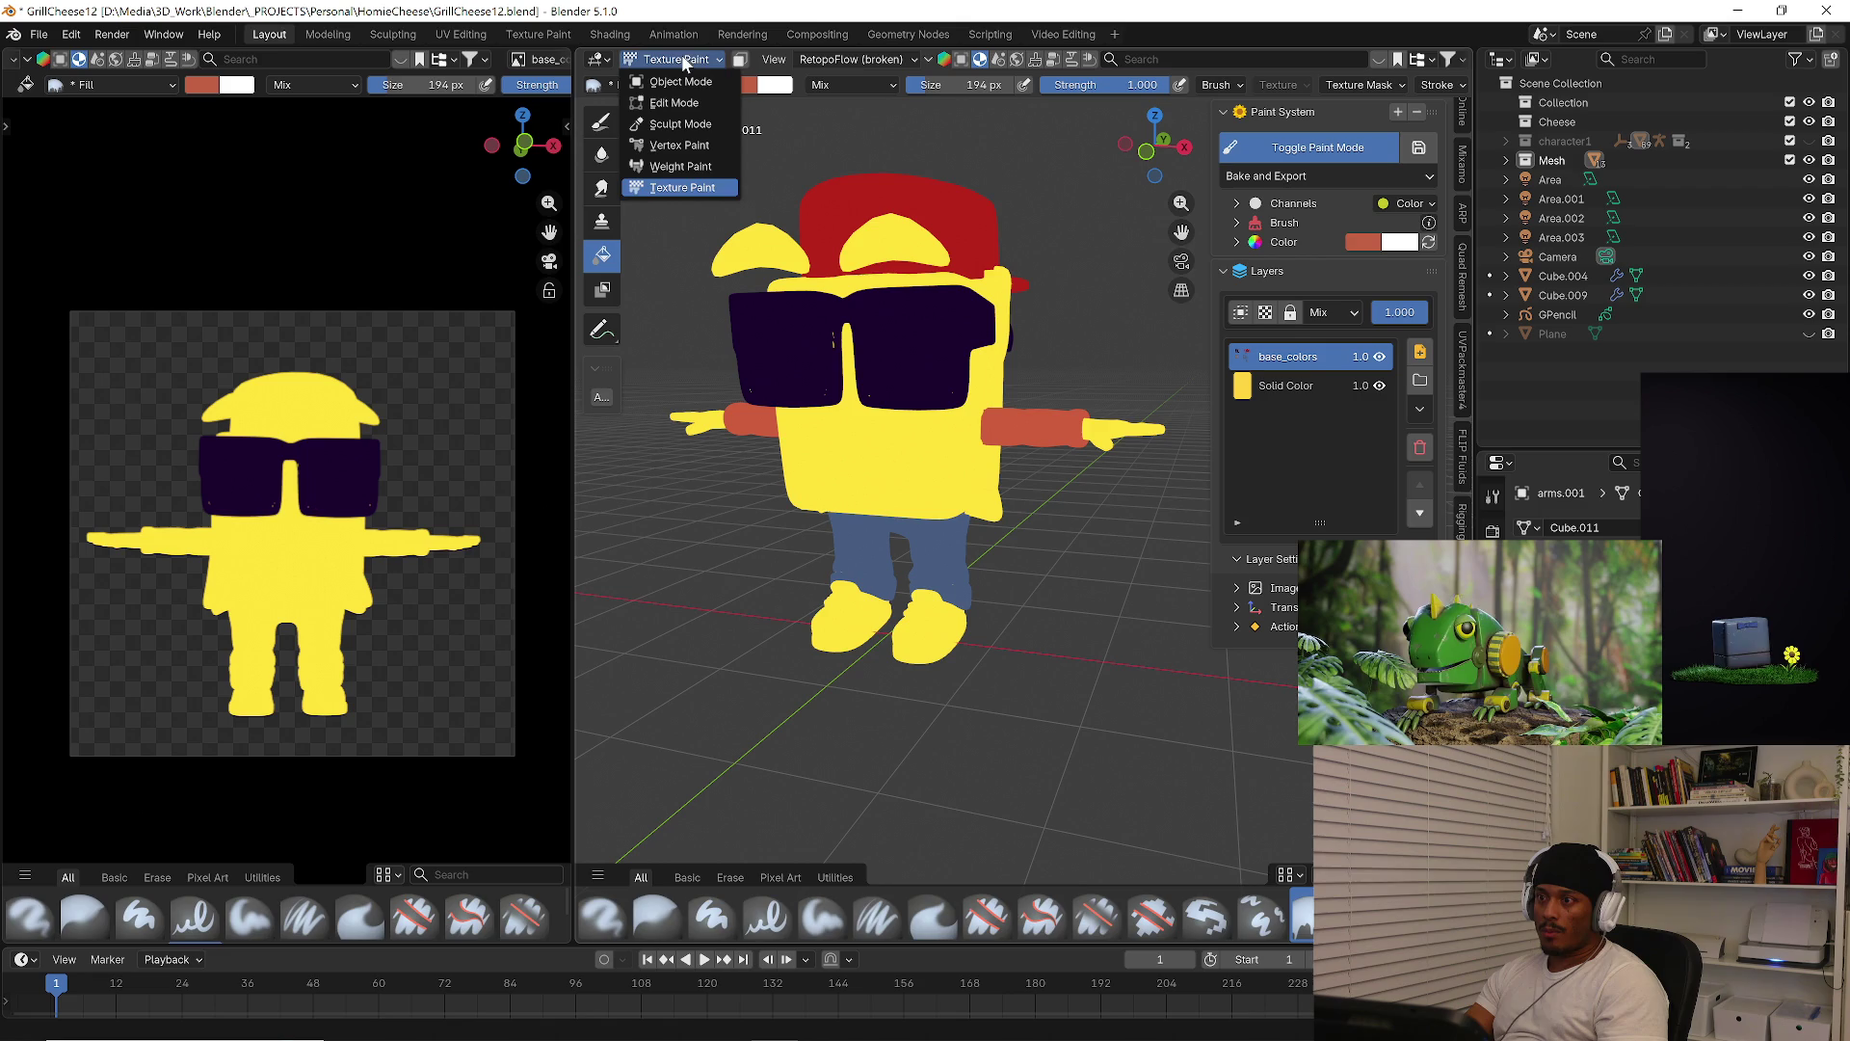
{"action": "left_click", "coordinate": [672, 83]}
{"action": "middle_click_drag", "start_coordinate": [867, 539], "coordinate": [1029, 642]}
{"action": "left_click", "coordinate": [939, 607]}
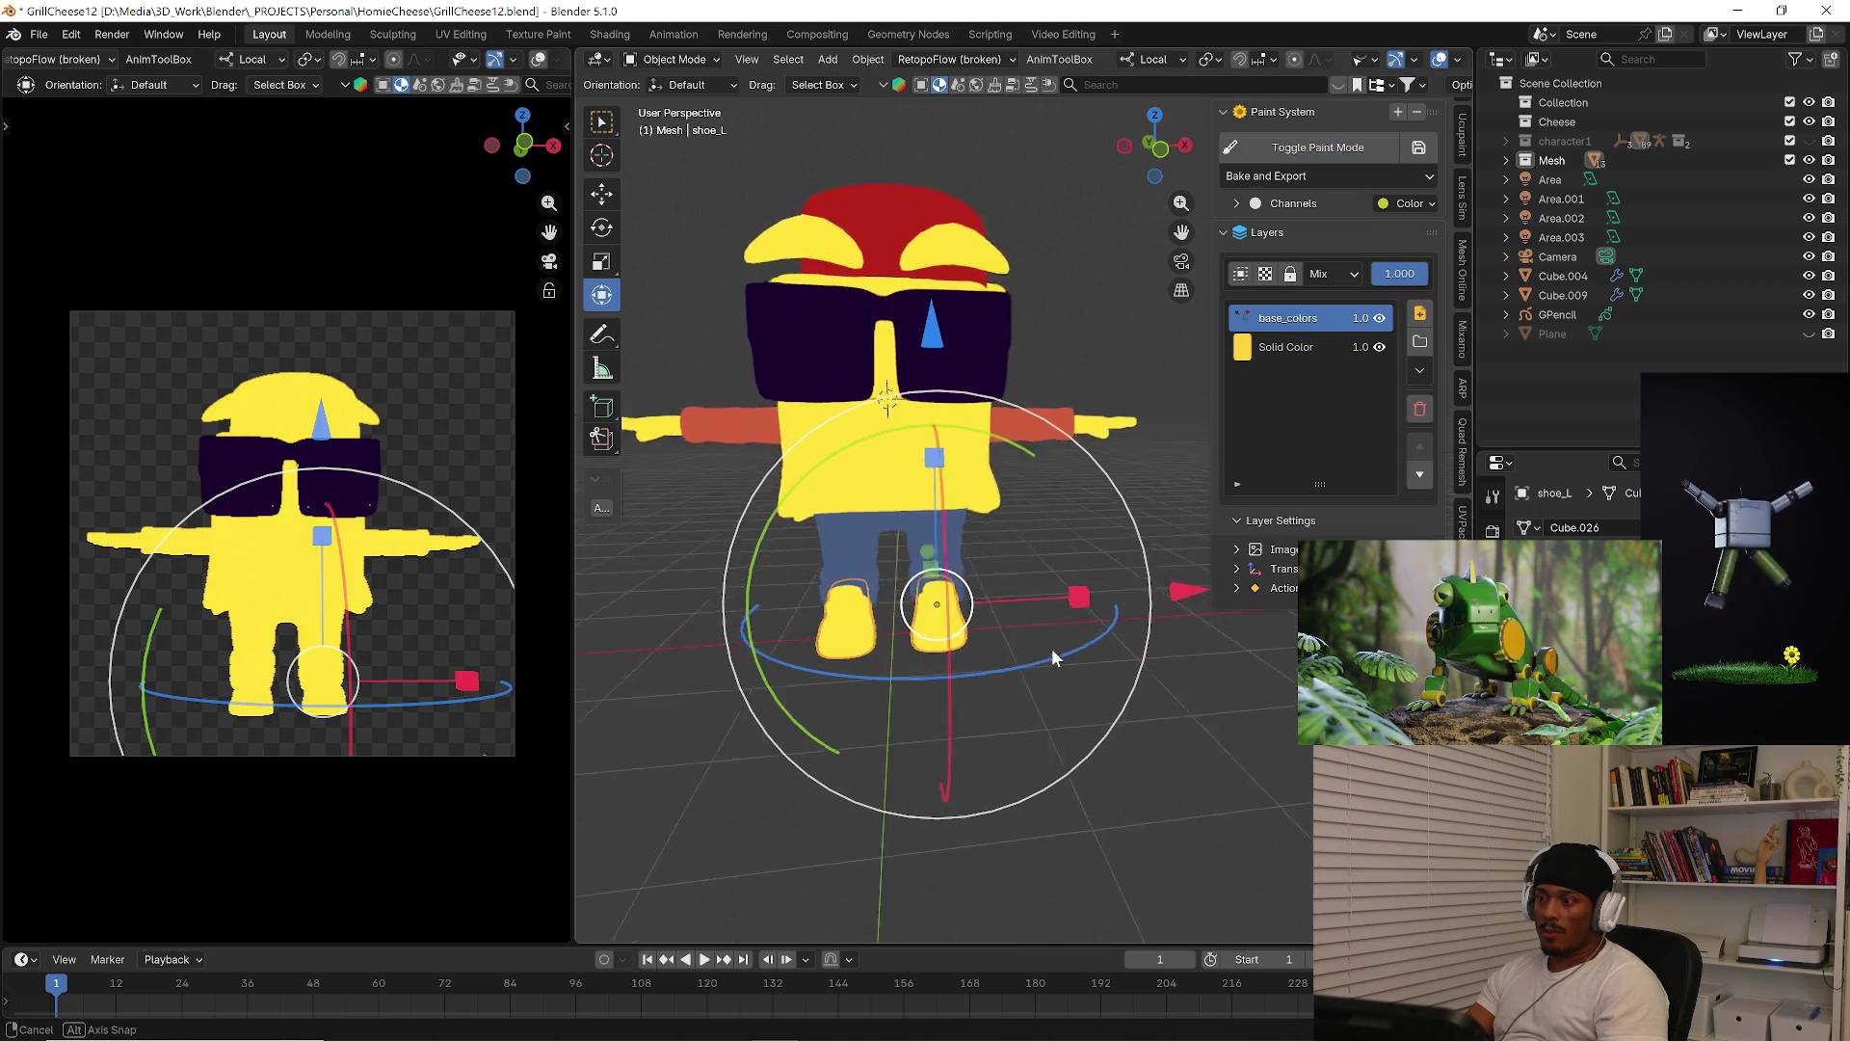
{"action": "left_click", "coordinate": [695, 61]}
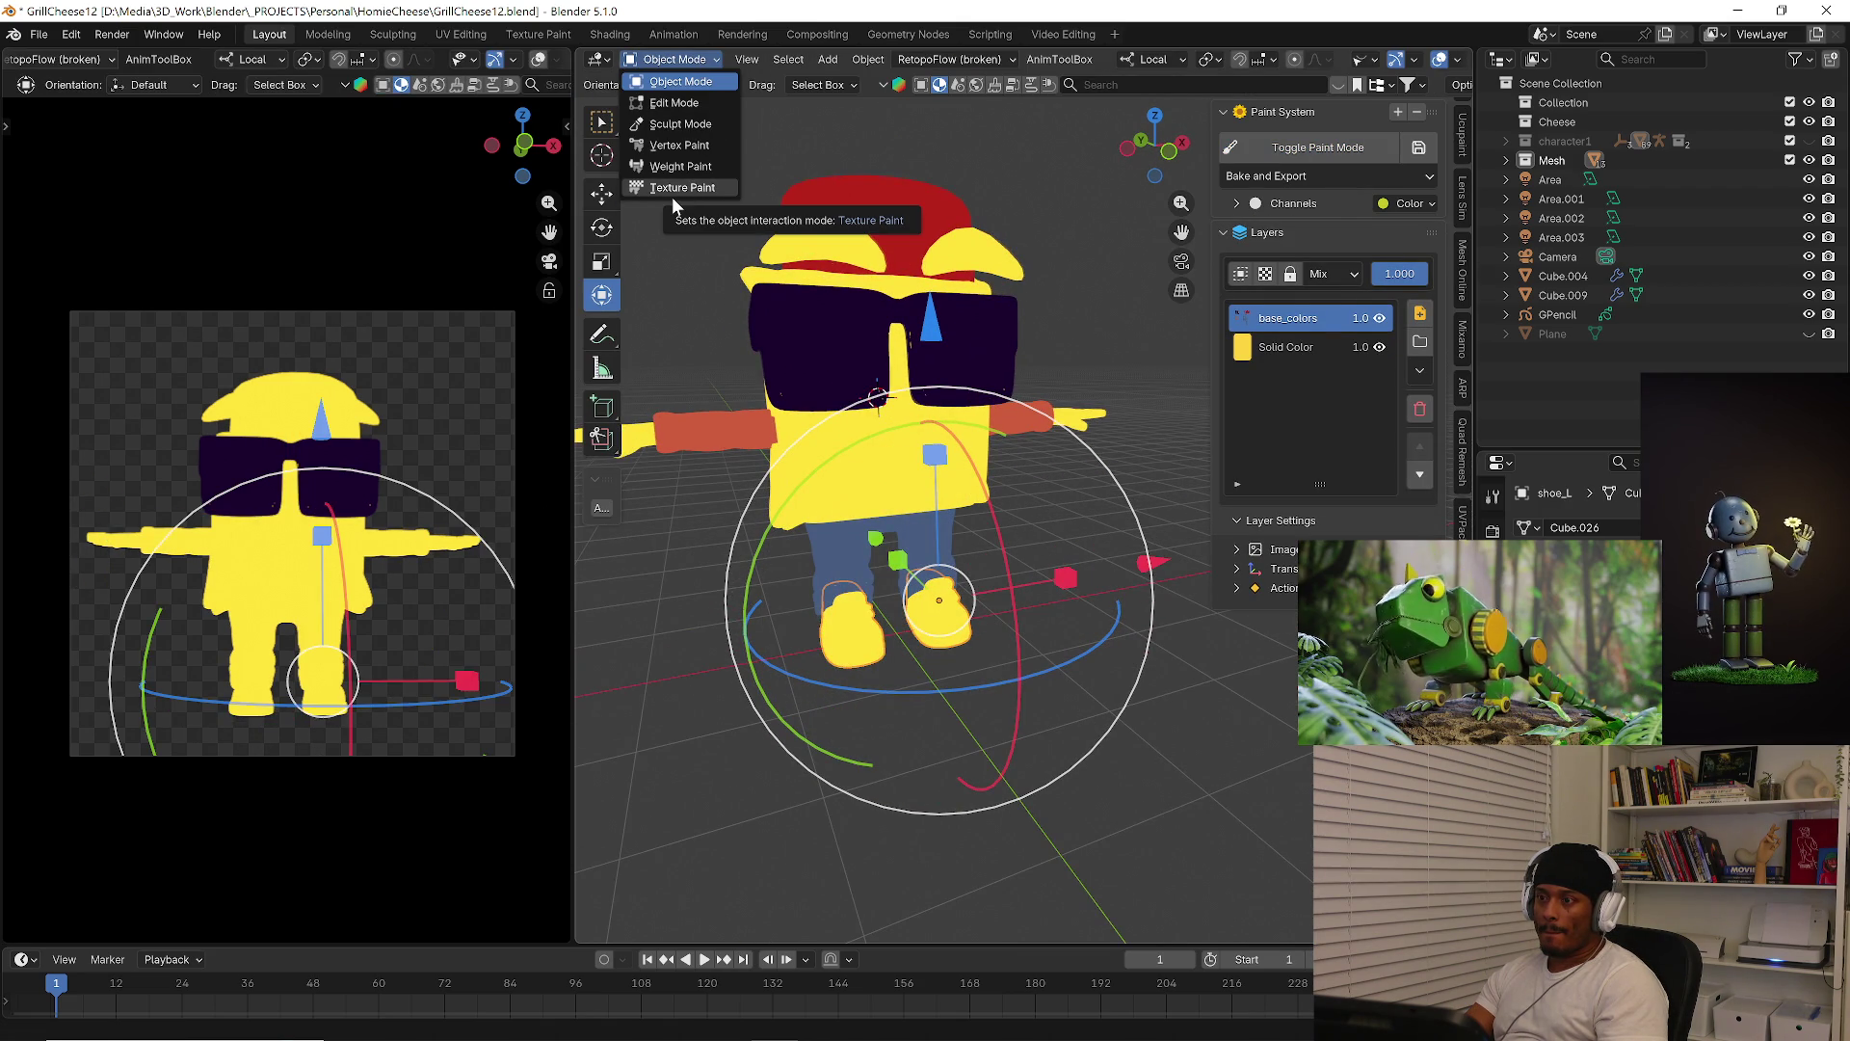
{"action": "left_click", "coordinate": [673, 195]}
{"action": "left_click", "coordinate": [738, 87]}
{"action": "left_click_drag", "start_coordinate": [765, 141], "coordinate": [771, 157]}
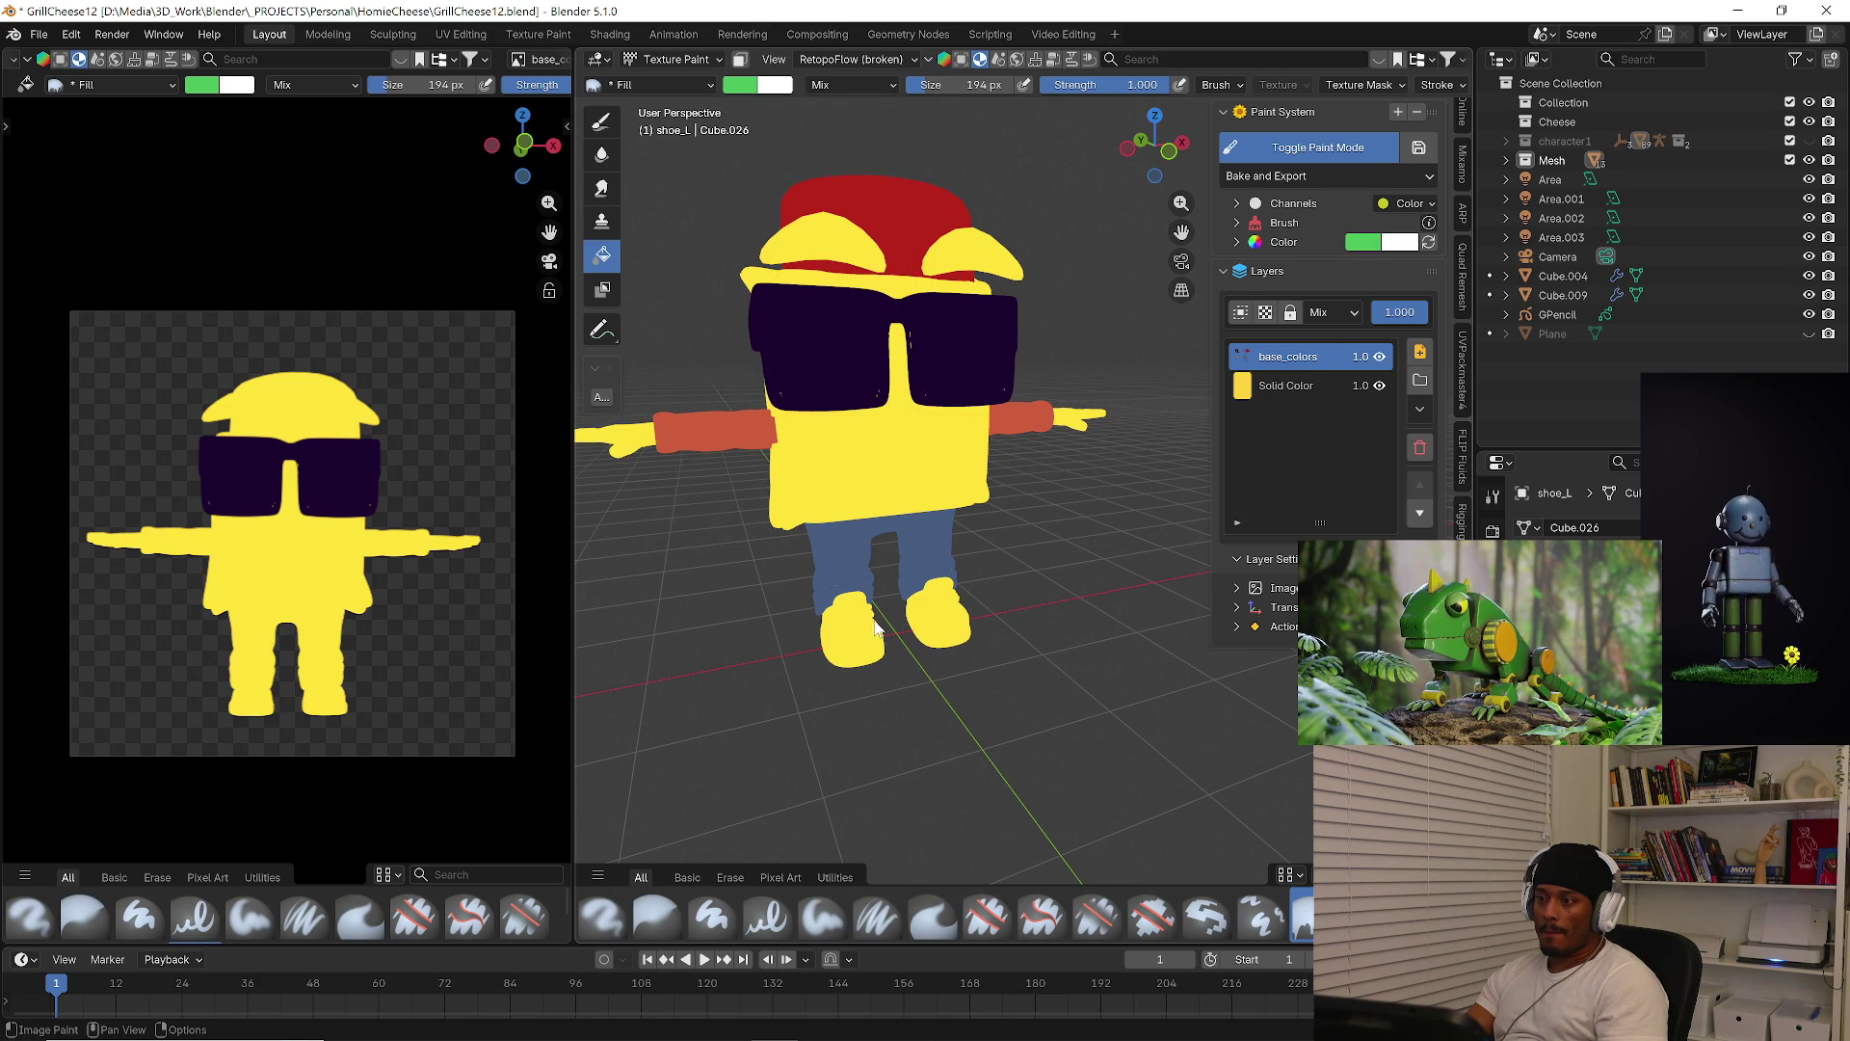
{"action": "left_click", "coordinate": [860, 647]}
{"action": "mouse_move", "coordinate": [860, 648]}
{"action": "middle_mouse_down"}
{"action": "mouse_move", "coordinate": [1067, 599]}
{"action": "mouse_move", "coordinate": [867, 569]}
{"action": "mouse_move", "coordinate": [698, 455]}
{"action": "mouse_move", "coordinate": [669, 281]}
{"action": "middle_mouse_up"}
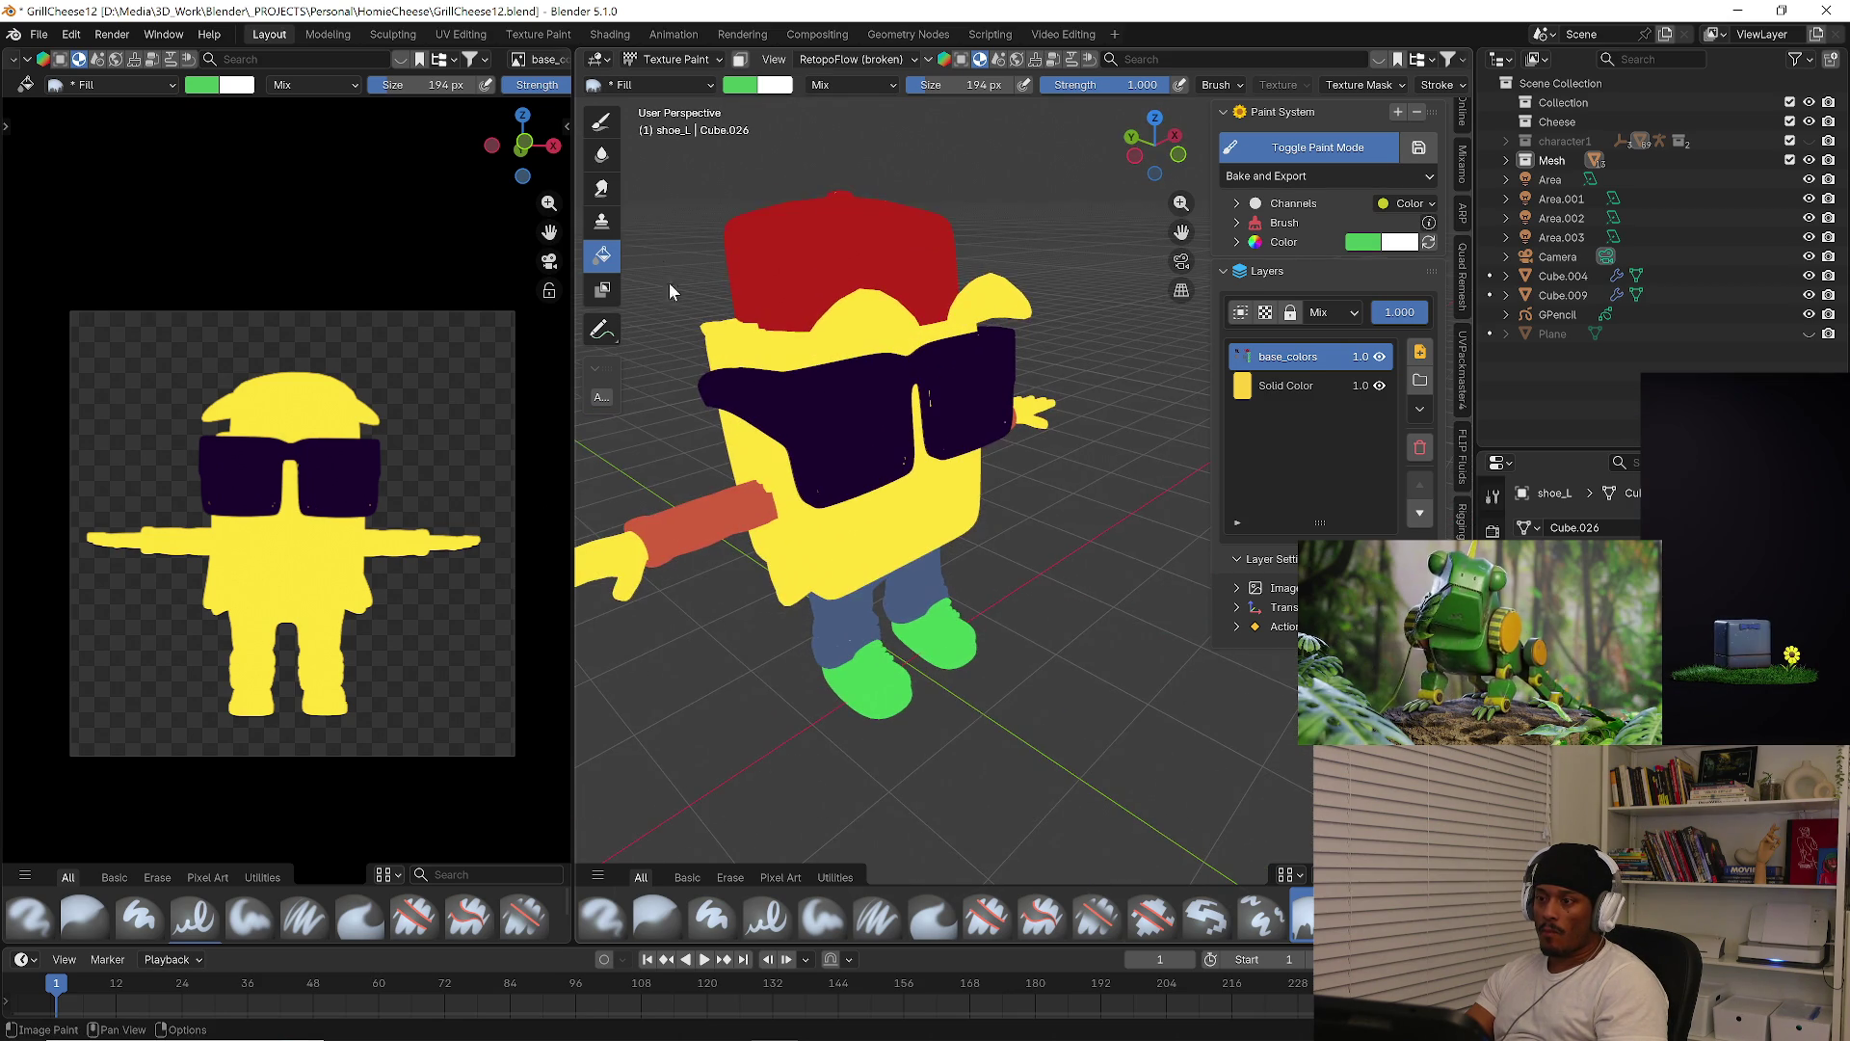
Select head piece Cube.003 in Texture Paint and set a deep purple (#1A094F) brow colour
{"action": "left_click", "coordinate": [685, 63]}
{"action": "left_click", "coordinate": [685, 75]}
{"action": "middle_click_drag", "start_coordinate": [892, 424], "coordinate": [869, 286]}
{"action": "left_click", "coordinate": [869, 285]}
{"action": "left_click", "coordinate": [684, 60]}
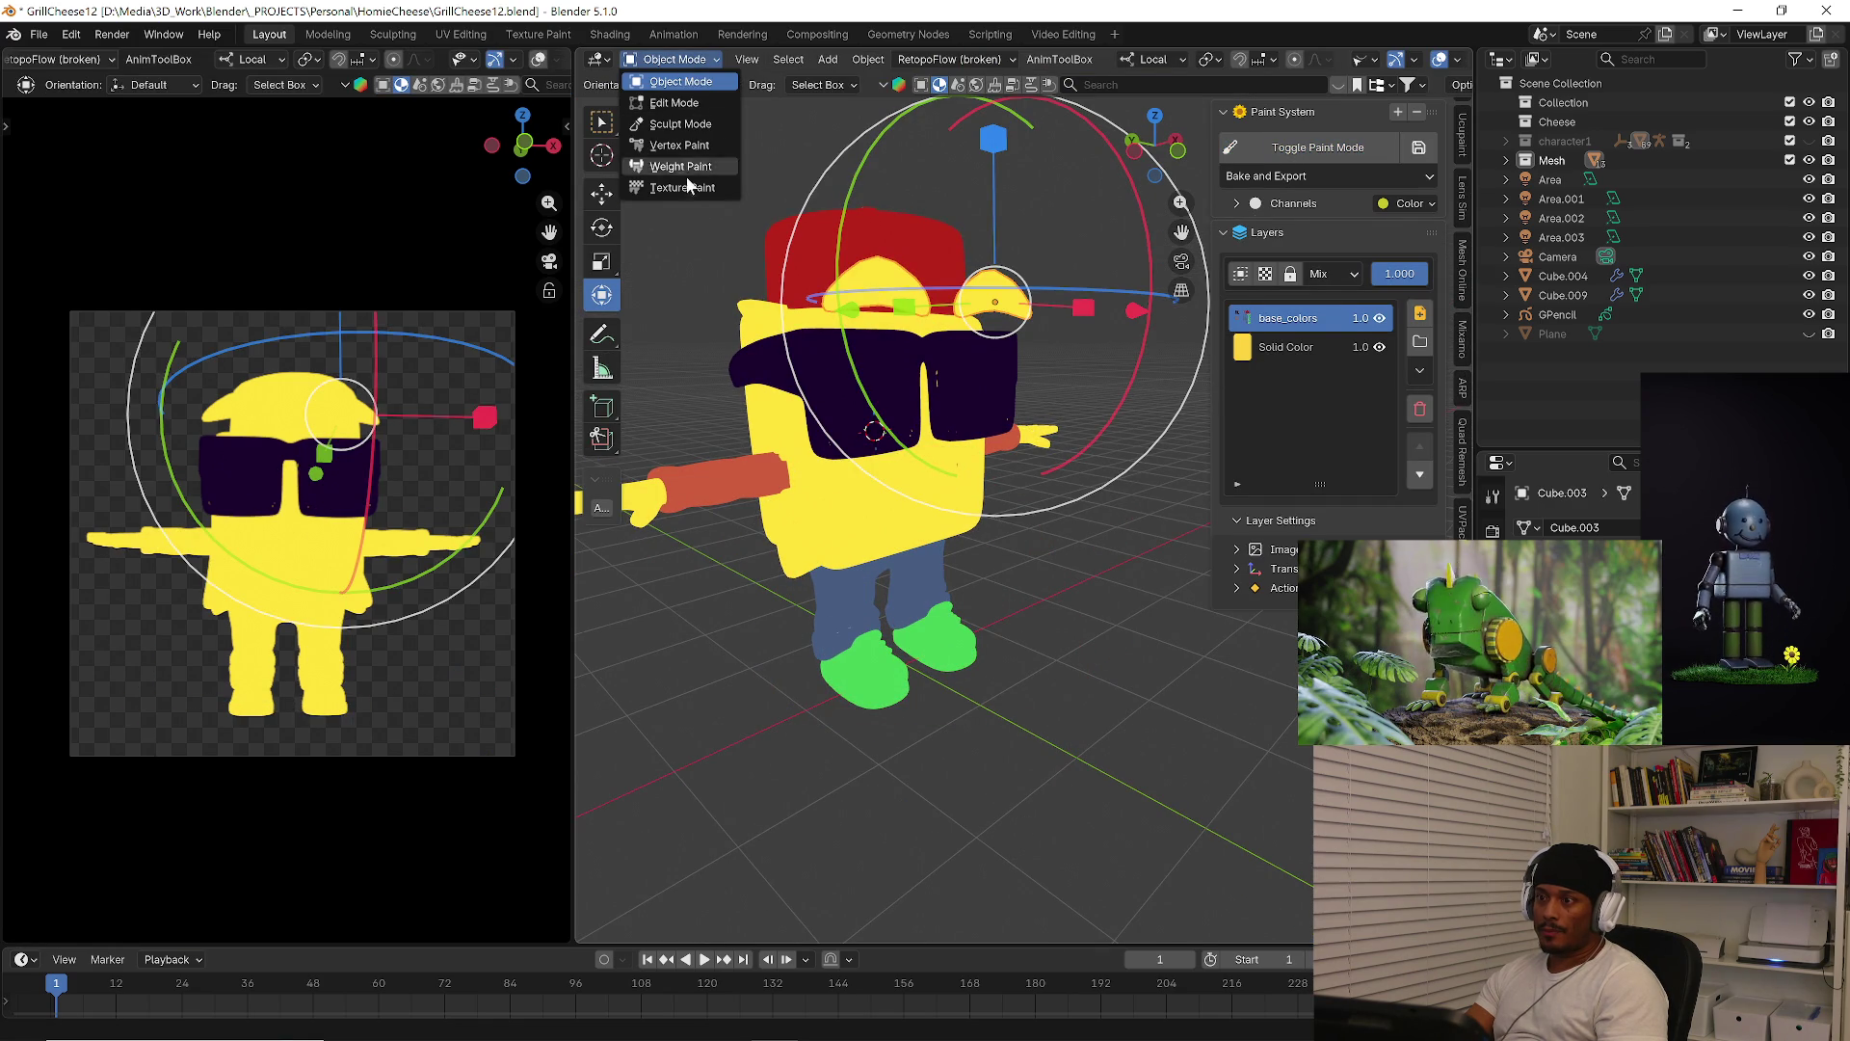
{"action": "left_click", "coordinate": [684, 183]}
{"action": "left_click", "coordinate": [747, 84]}
{"action": "left_click", "coordinate": [872, 161]}
{"action": "left_click_drag", "start_coordinate": [897, 140], "coordinate": [897, 208]}
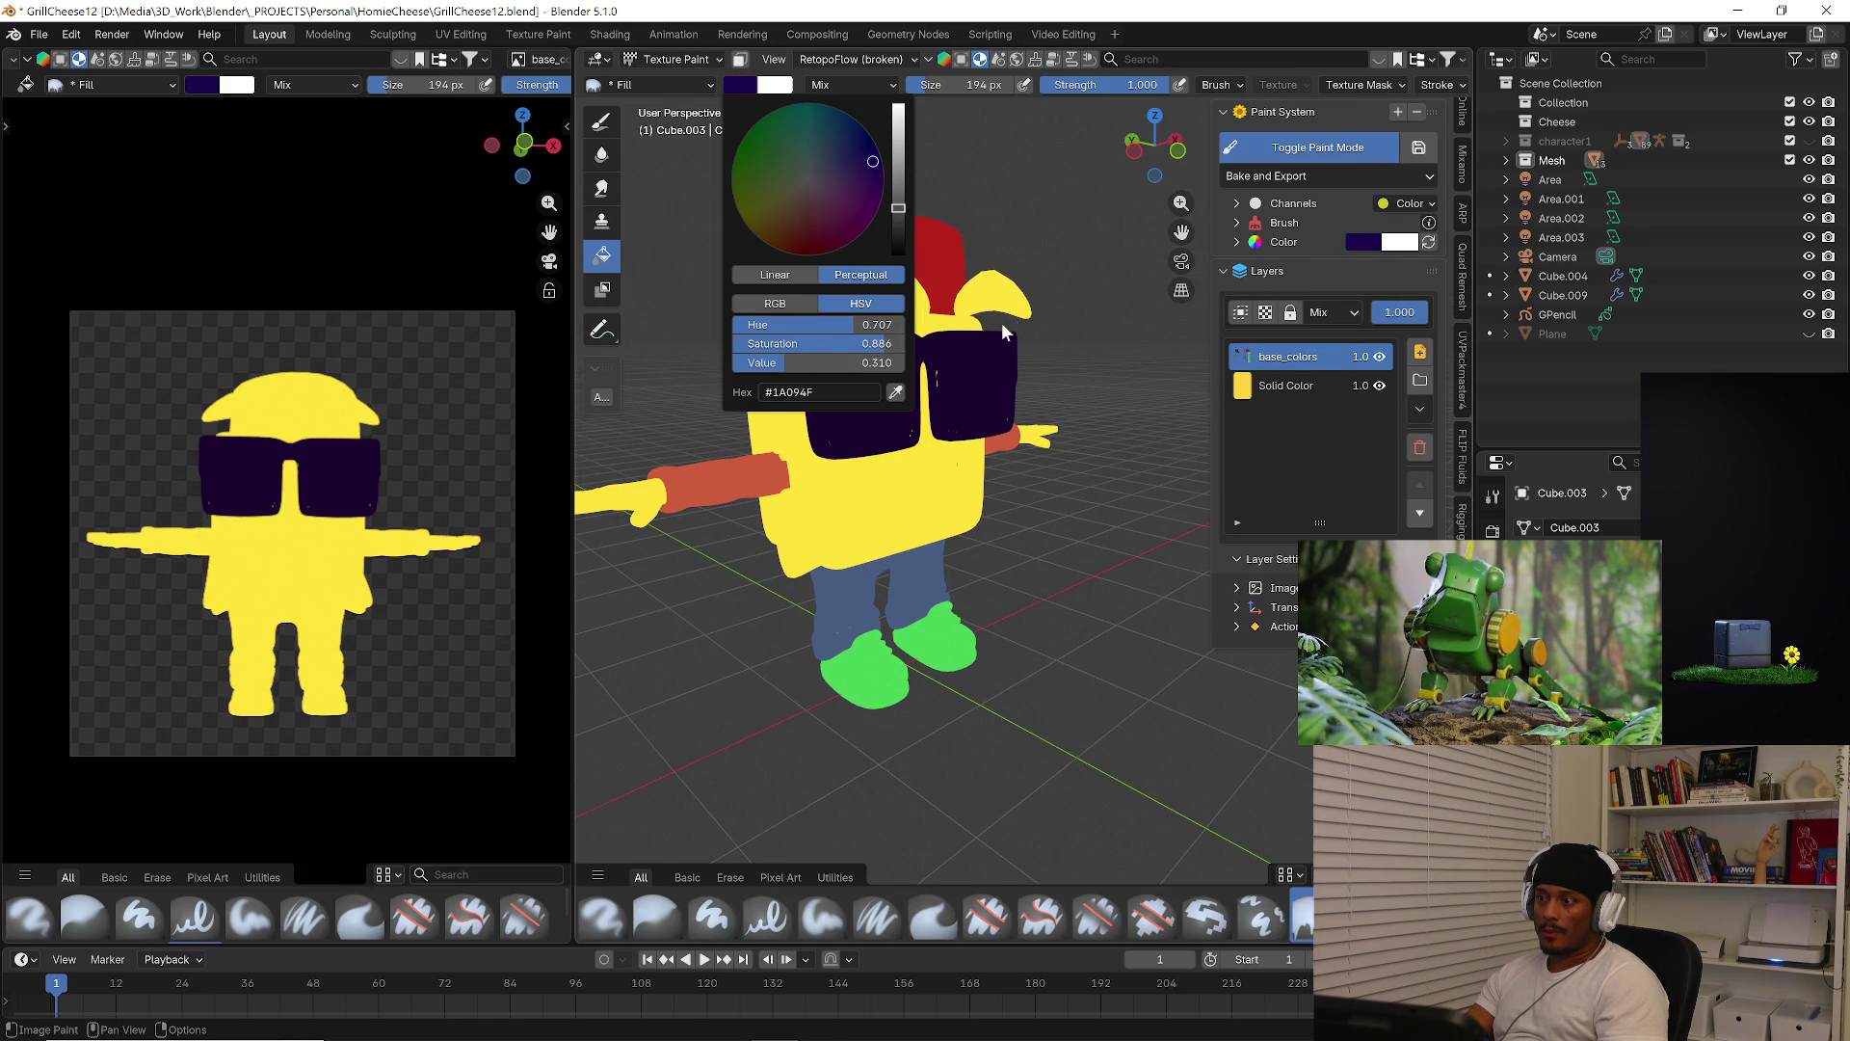
{"action": "mouse_move", "coordinate": [1066, 318]}
{"action": "middle_mouse_down"}
{"action": "mouse_move", "coordinate": [824, 328]}
{"action": "mouse_move", "coordinate": [859, 347]}
{"action": "middle_mouse_up"}
Select the body object Cube in Texture Paint and mix a tan skin-tone paint colour
{"action": "left_click", "coordinate": [675, 58]}
{"action": "left_click", "coordinate": [680, 91]}
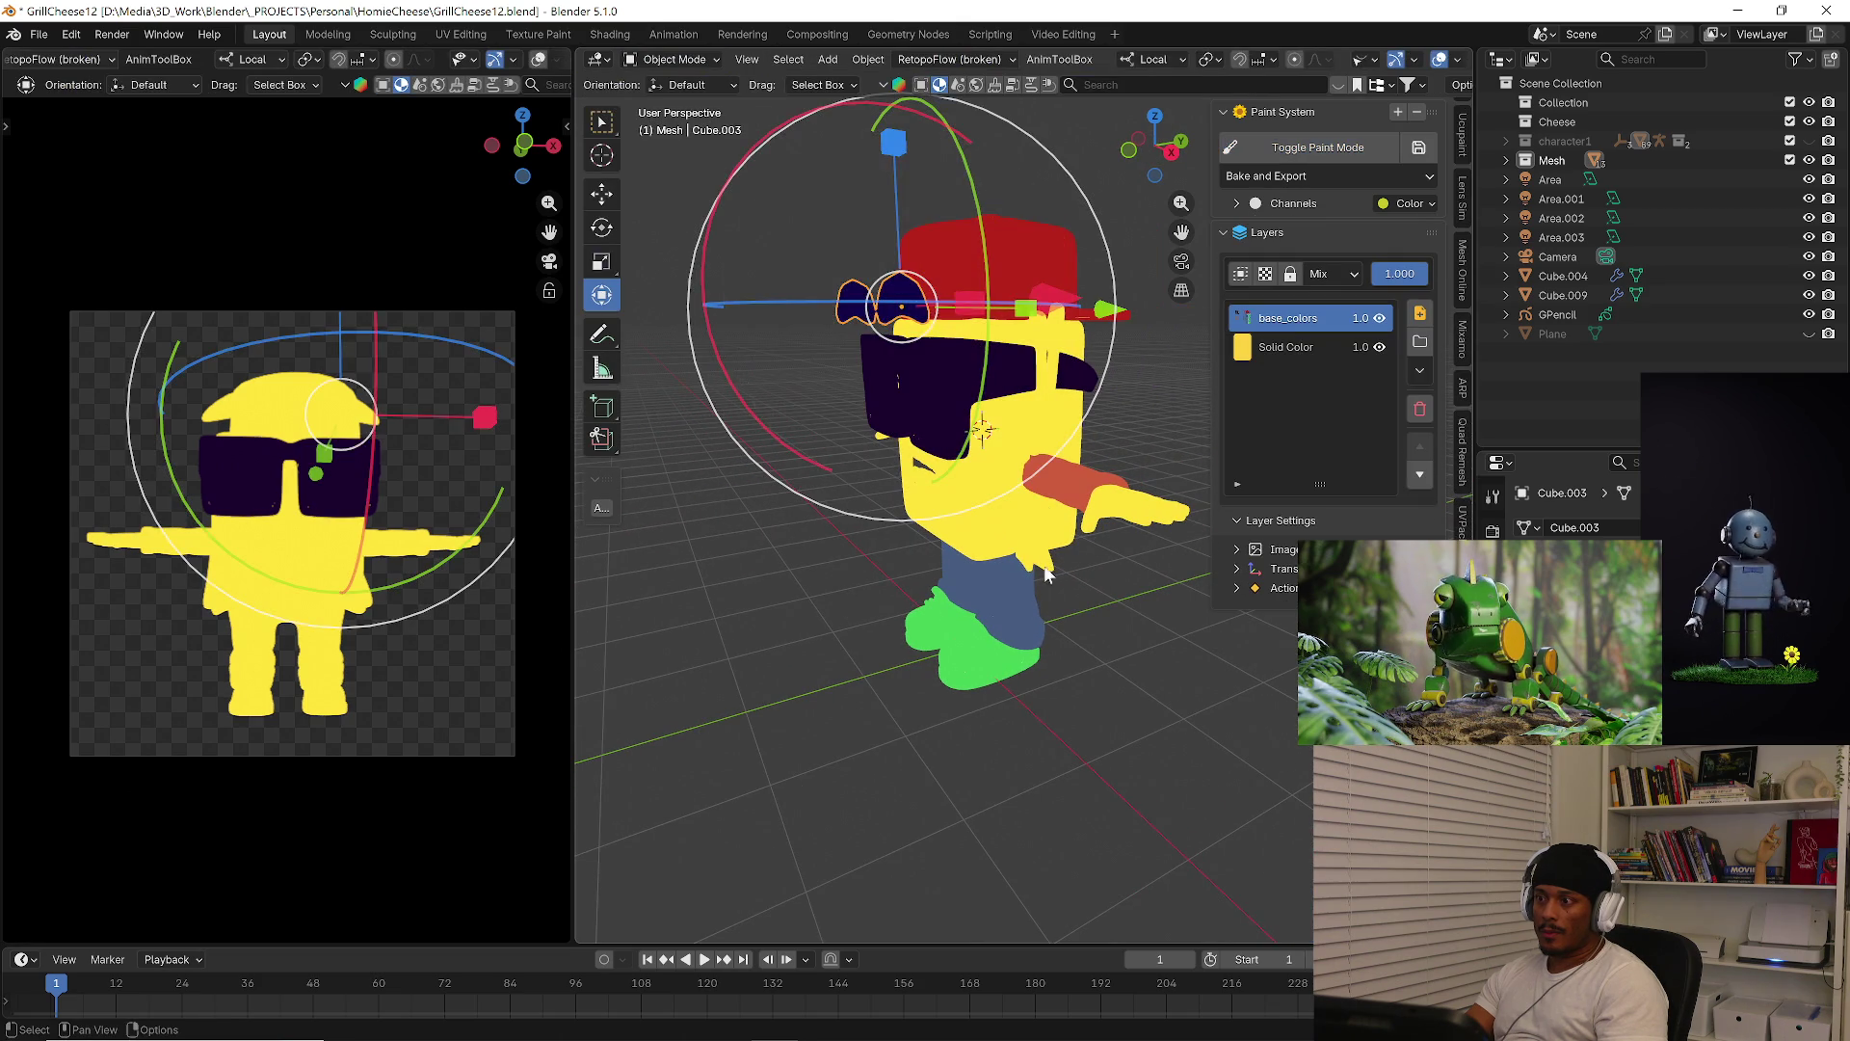
{"action": "left_click", "coordinate": [981, 528]}
{"action": "mouse_move", "coordinate": [982, 529]}
{"action": "middle_mouse_down"}
{"action": "mouse_move", "coordinate": [834, 460]}
{"action": "mouse_move", "coordinate": [650, 195]}
{"action": "middle_mouse_up"}
{"action": "left_click", "coordinate": [679, 59]}
{"action": "left_click", "coordinate": [685, 191]}
{"action": "left_click", "coordinate": [744, 84]}
{"action": "left_click_drag", "start_coordinate": [810, 218], "coordinate": [795, 234]}
{"action": "left_click_drag", "start_coordinate": [898, 209], "coordinate": [898, 150]}
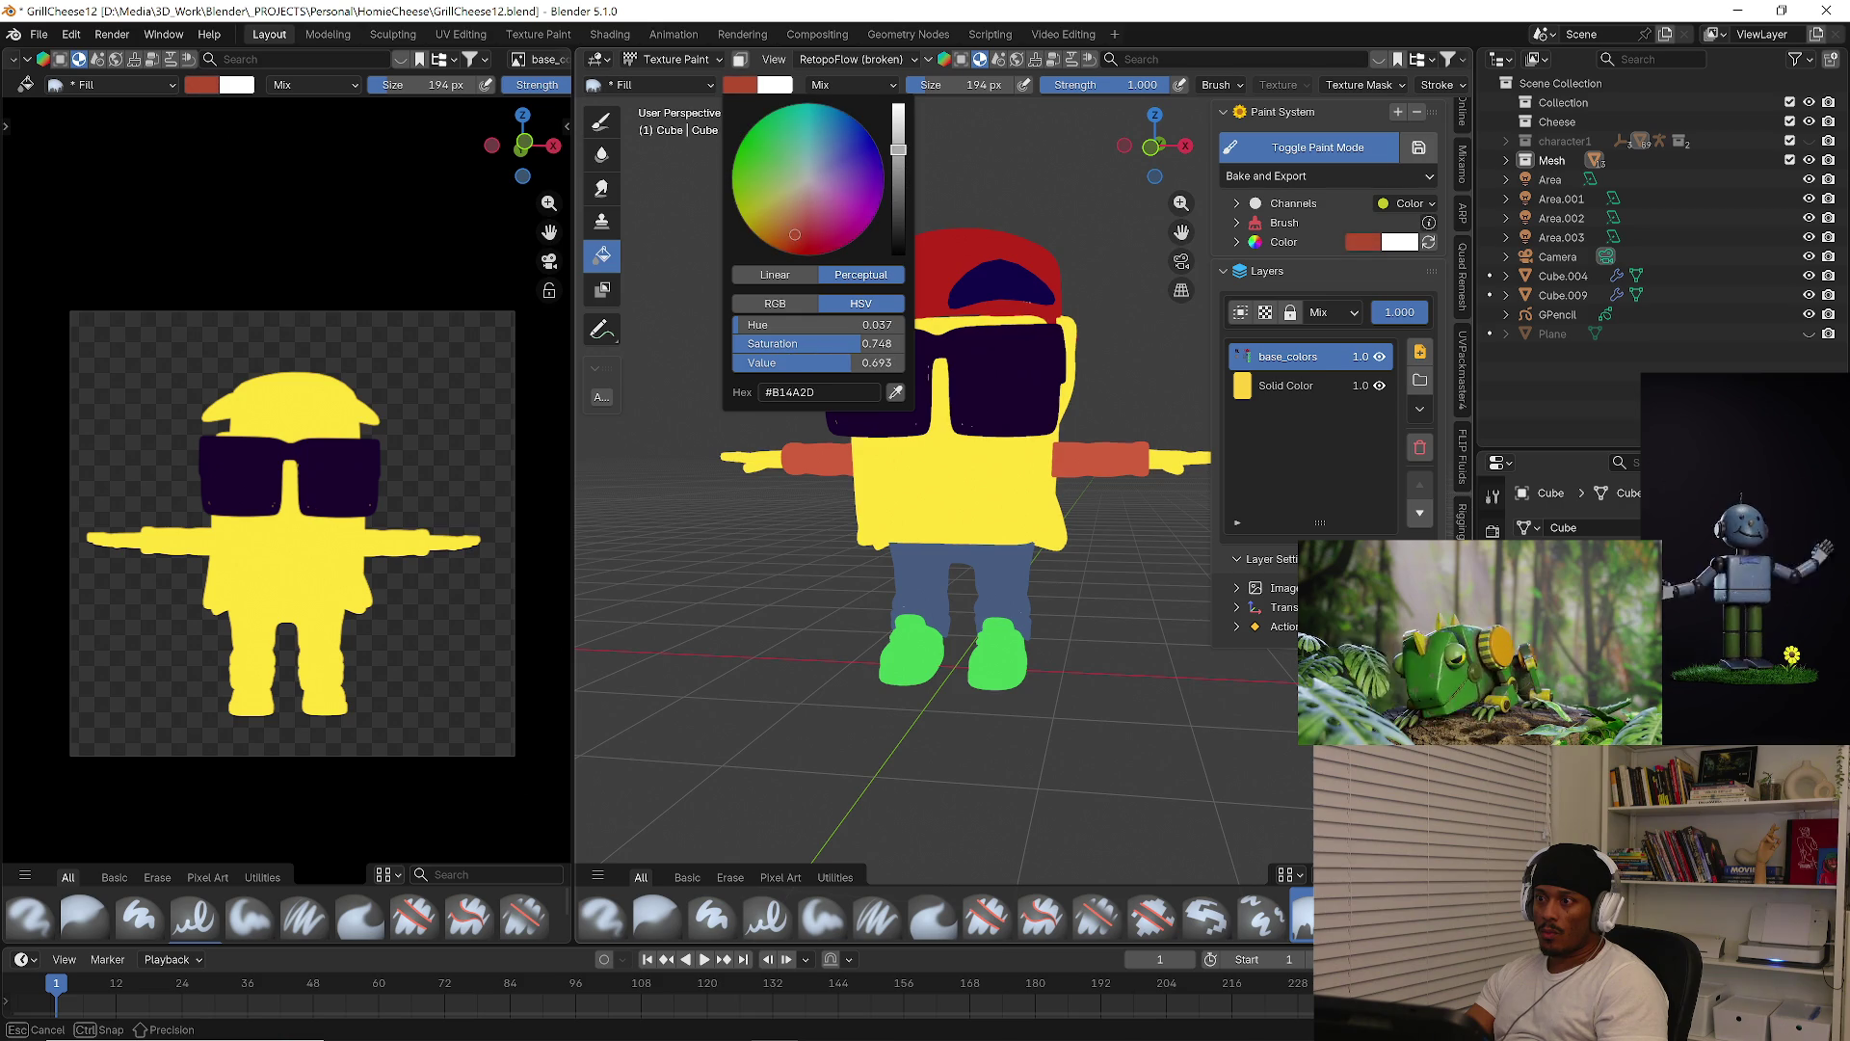
{"action": "left_click_drag", "start_coordinate": [838, 343], "coordinate": [815, 343]}
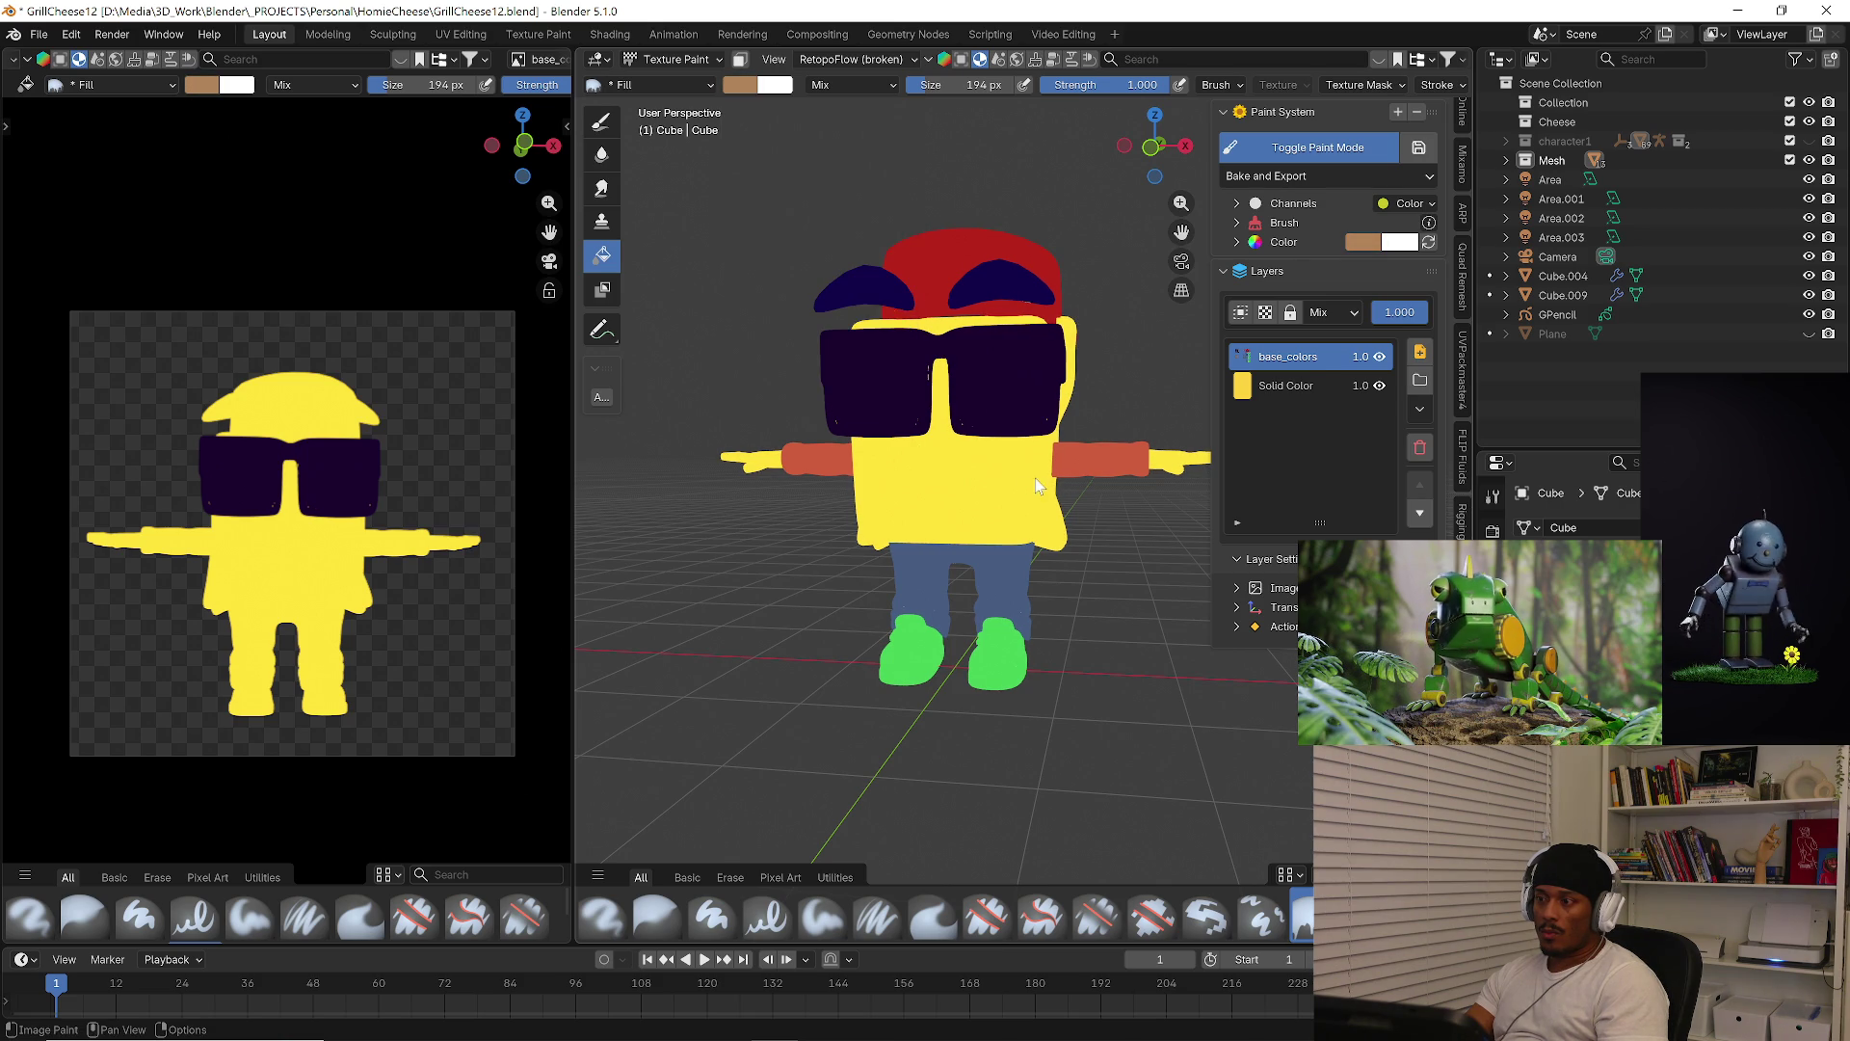
Fill the character's face and body with tan using the Fill brush, then return to Object Mode
{"action": "left_click", "coordinate": [1014, 493]}
{"action": "mouse_move", "coordinate": [1071, 520]}
{"action": "middle_mouse_down"}
{"action": "mouse_move", "coordinate": [939, 503]}
{"action": "mouse_move", "coordinate": [1142, 498]}
{"action": "mouse_move", "coordinate": [936, 495]}
{"action": "middle_mouse_up"}
{"action": "key", "text": "Tab"}
{"action": "key", "text": "ctrl+Tab"}
{"action": "left_click", "coordinate": [846, 575]}
Select Cube.001 and switch it into Texture Paint mode
{"action": "left_click", "coordinate": [1010, 540]}
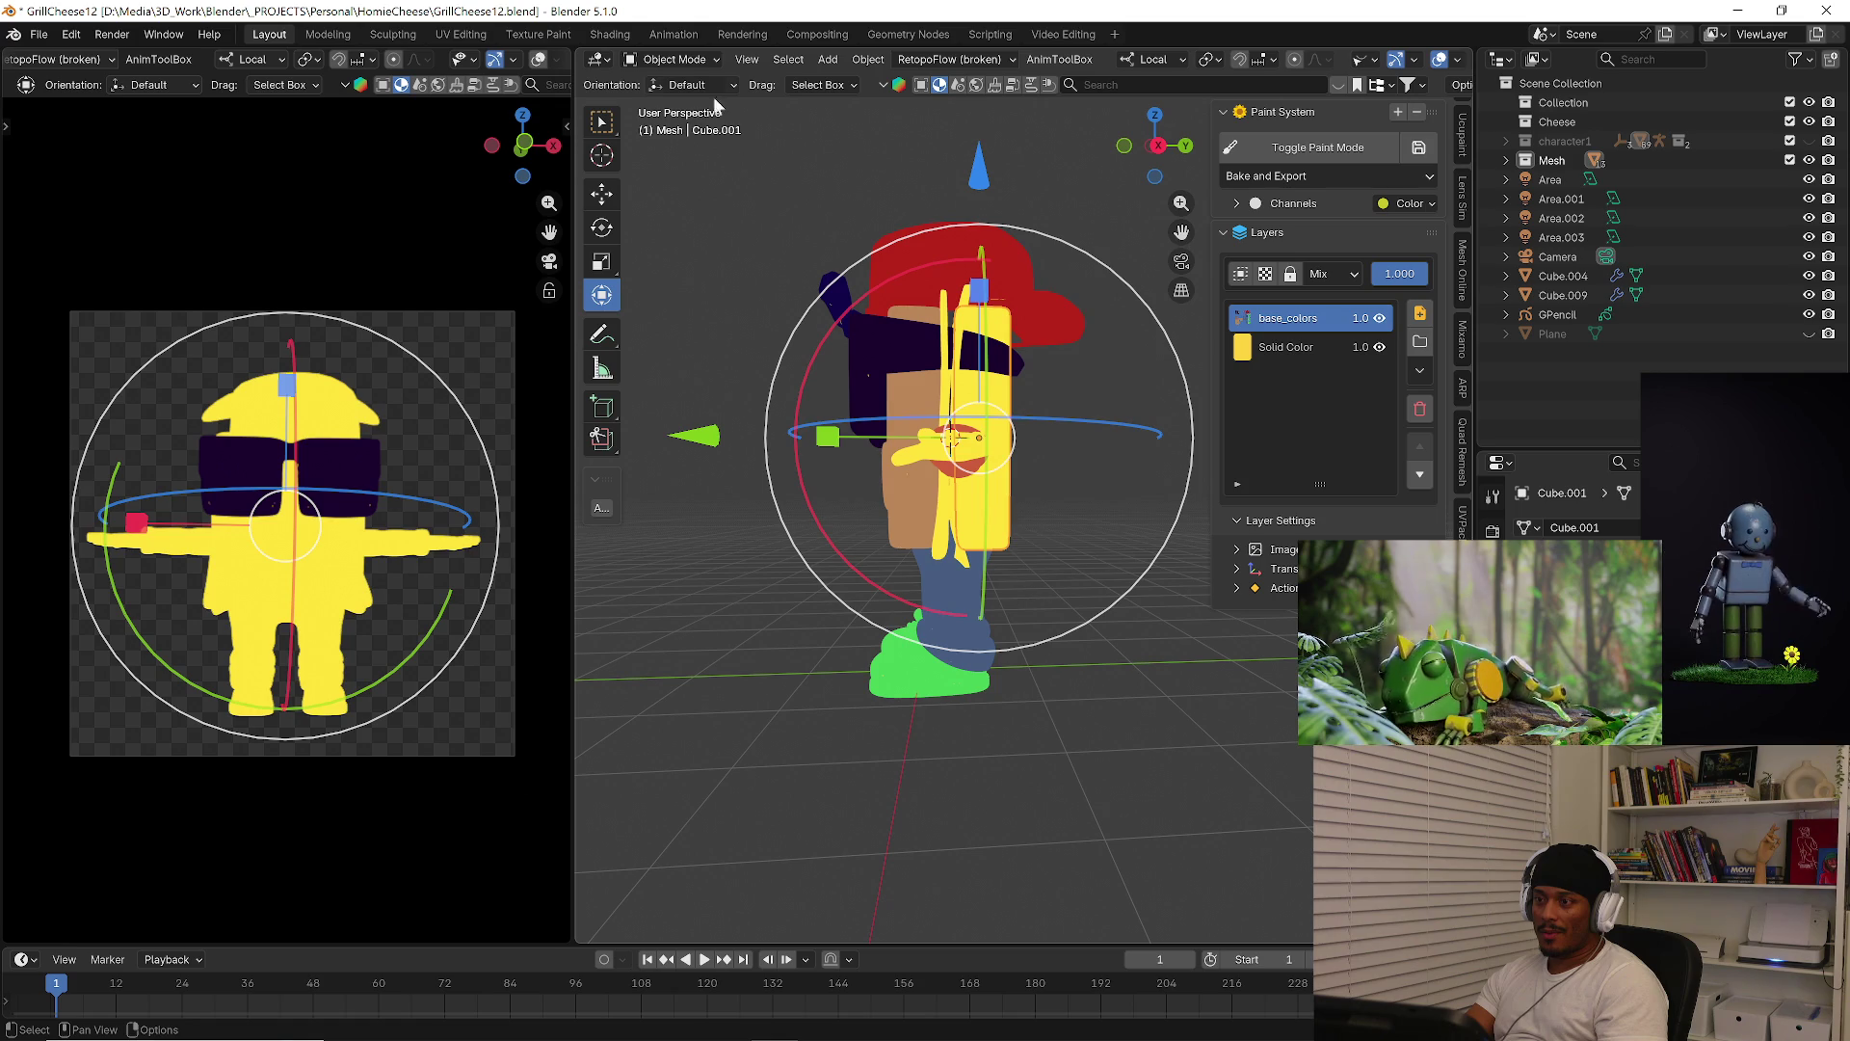
{"action": "left_click", "coordinate": [674, 58]}
{"action": "left_click", "coordinate": [674, 186]}
{"action": "mouse_move", "coordinate": [1010, 513]}
{"action": "middle_mouse_down"}
{"action": "mouse_move", "coordinate": [1025, 500]}
{"action": "mouse_move", "coordinate": [731, 487]}
{"action": "mouse_move", "coordinate": [1008, 516]}
{"action": "mouse_move", "coordinate": [1036, 496]}
{"action": "middle_mouse_up"}
Return to Object Mode, select Cube.004 and put it in Texture Paint mode
{"action": "key", "text": "Tab"}
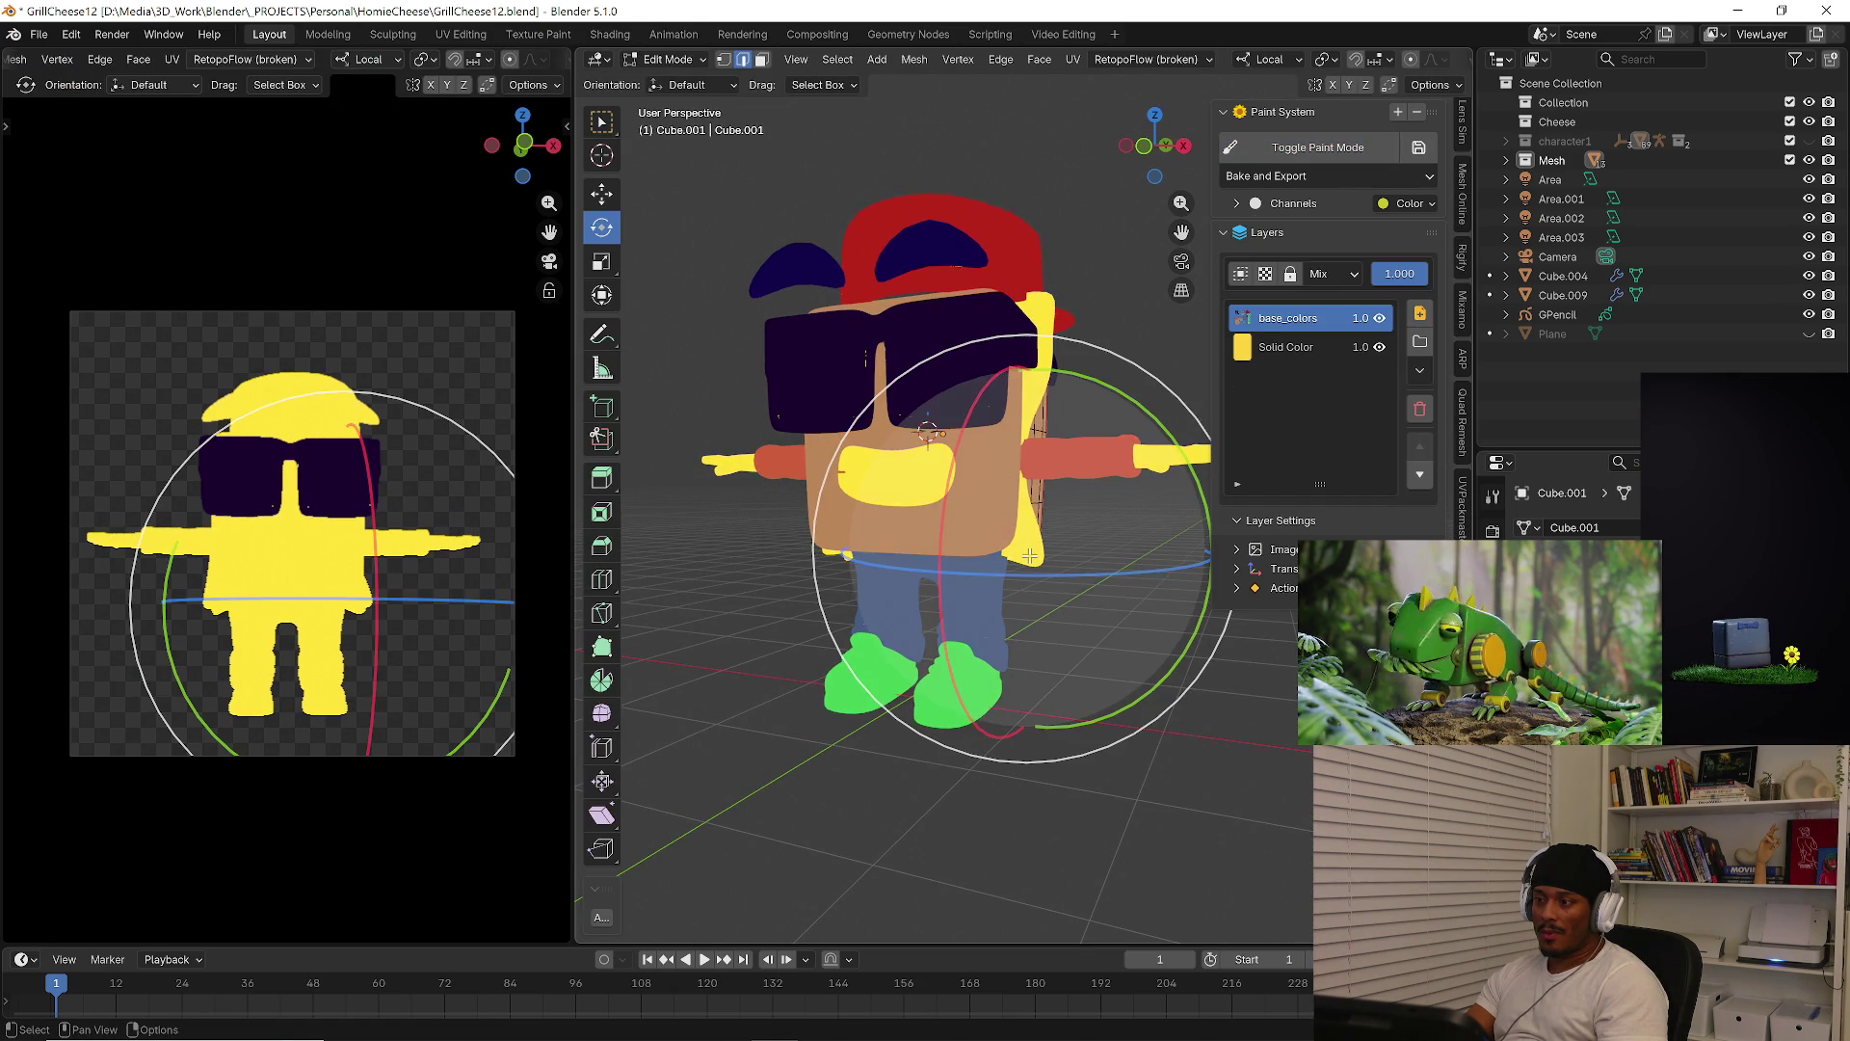
{"action": "key", "text": "ctrl+Tab"}
{"action": "left_click", "coordinate": [1029, 559]}
{"action": "left_click", "coordinate": [1030, 561]}
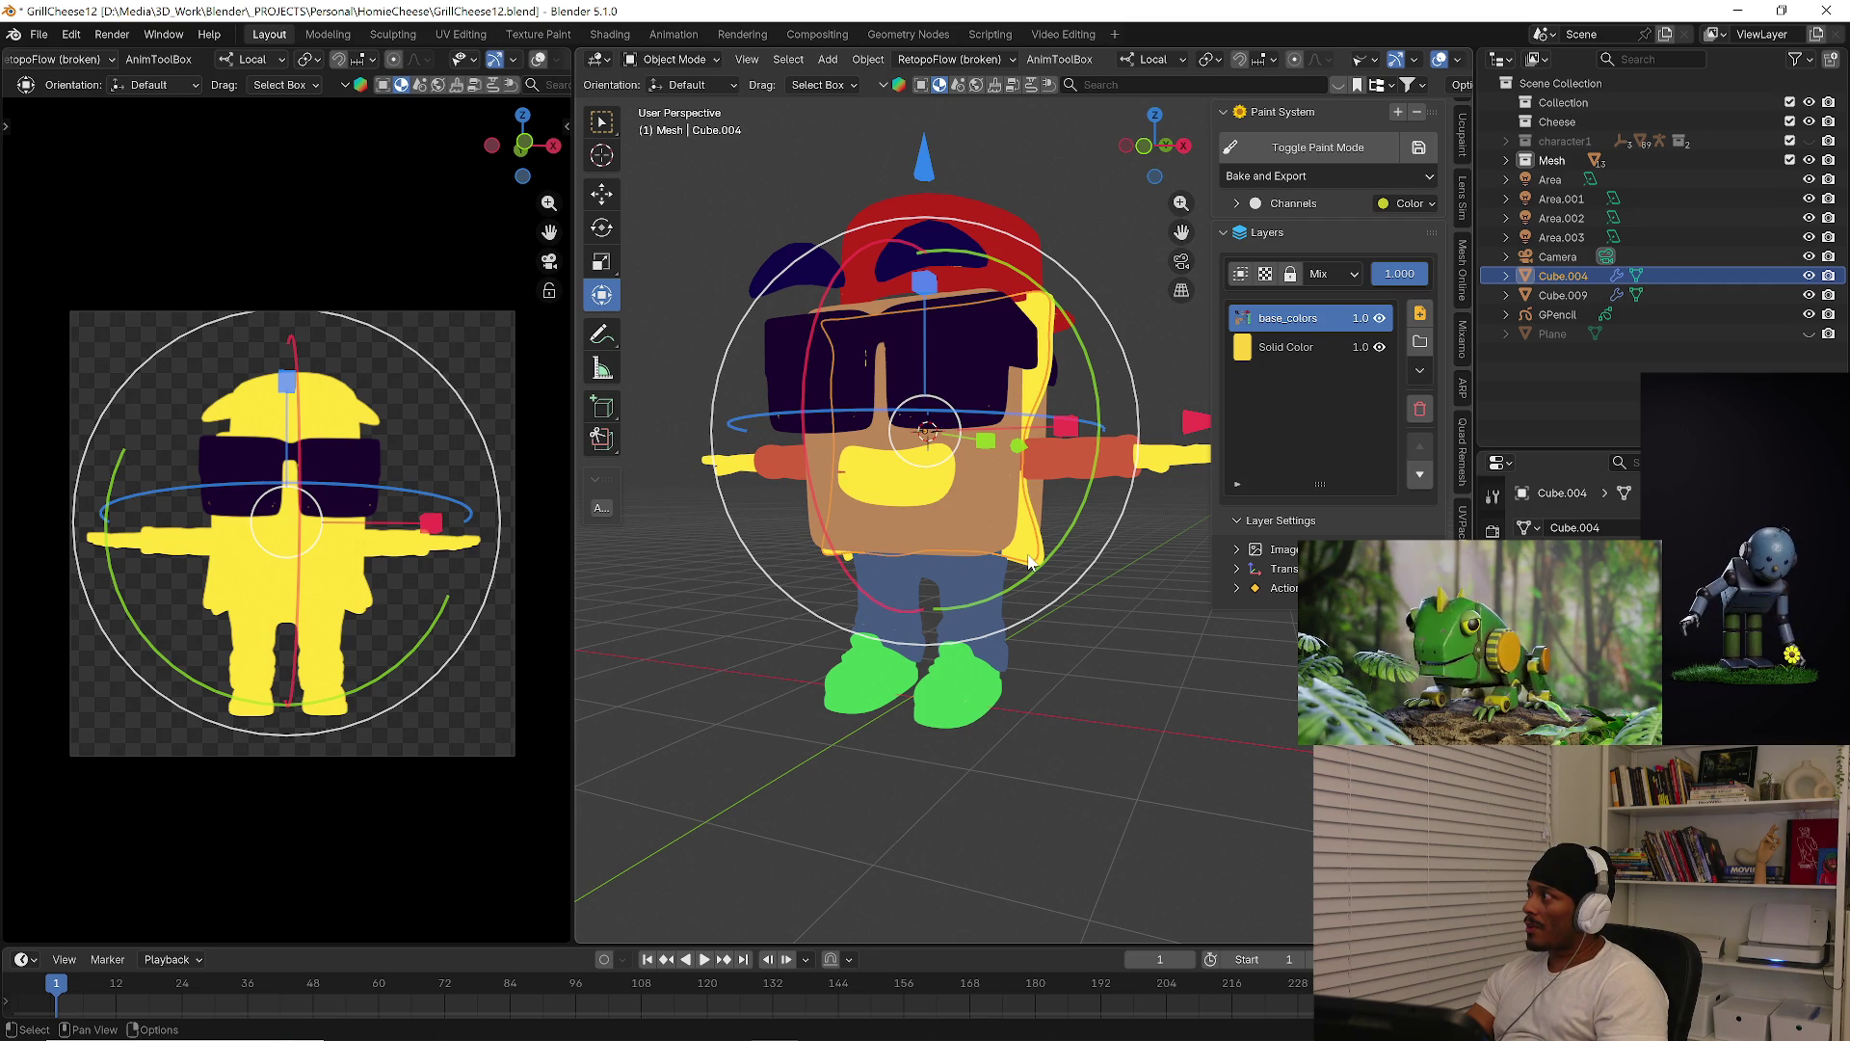
{"action": "left_click", "coordinate": [675, 59]}
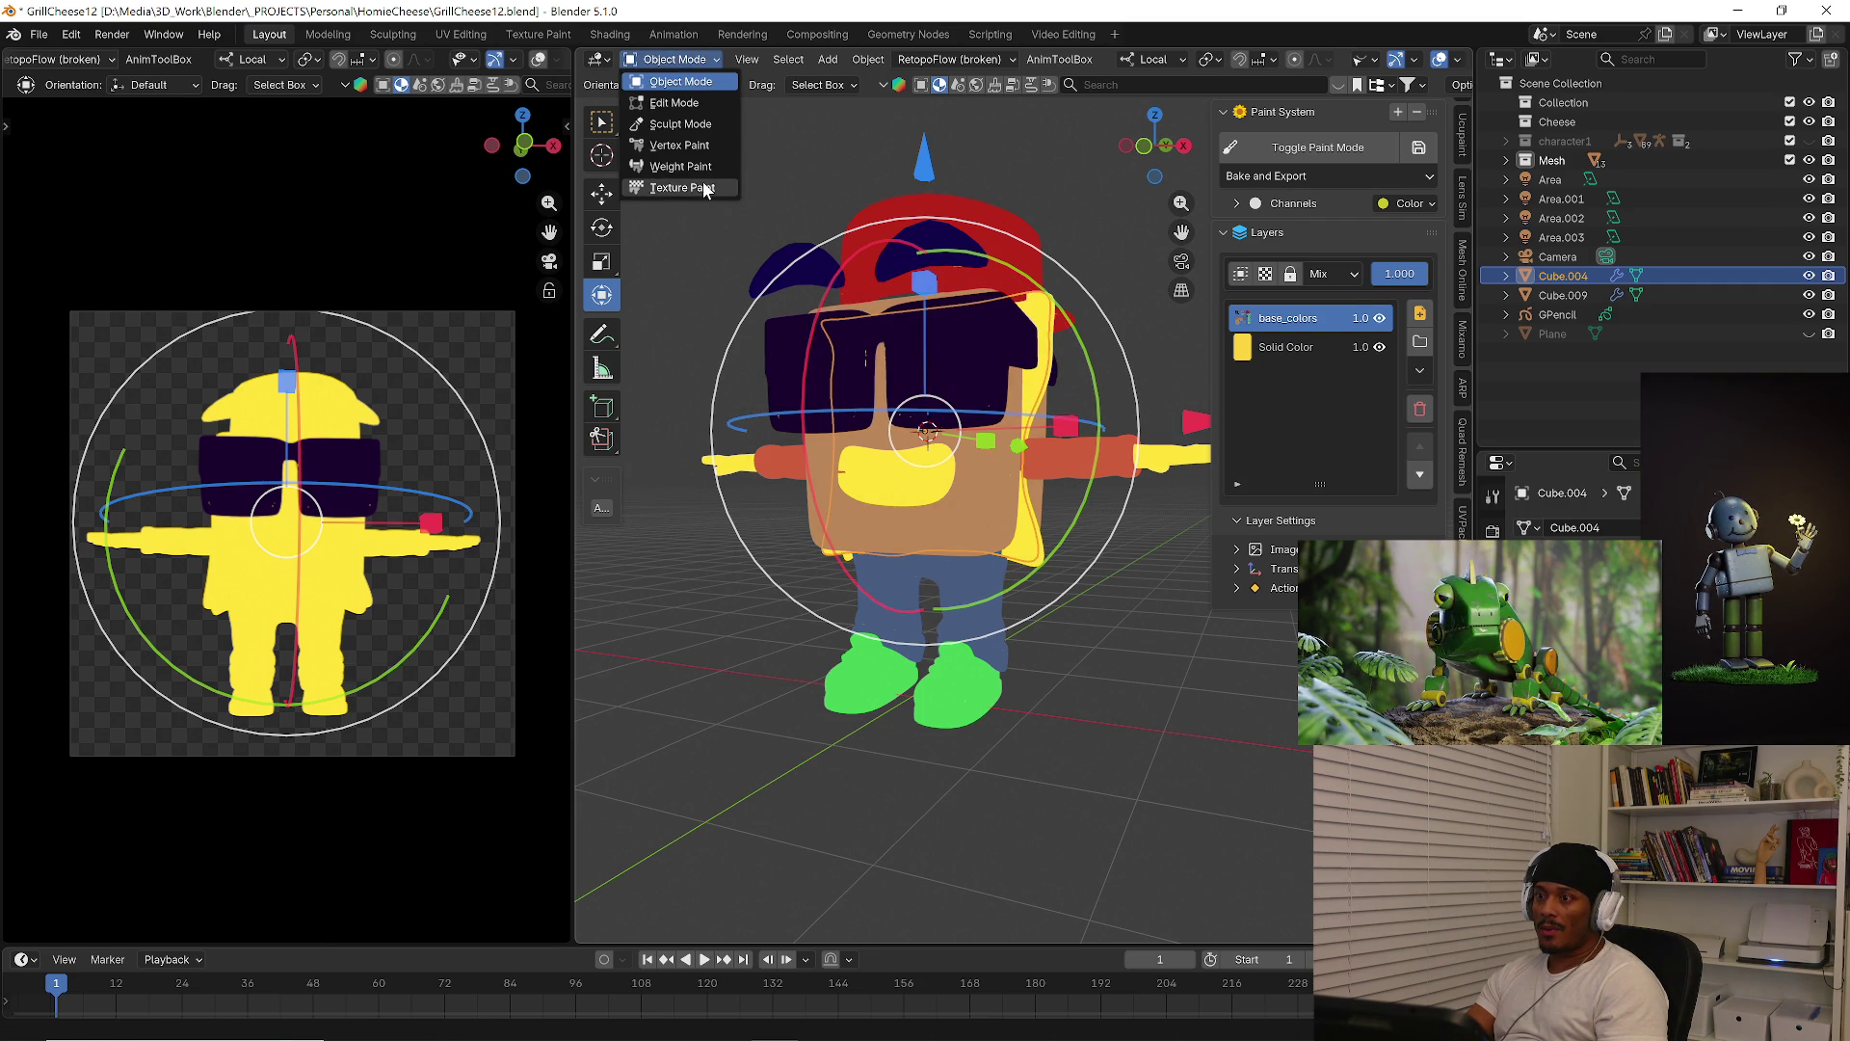
{"action": "left_click", "coordinate": [703, 189]}
{"action": "middle_click_drag", "start_coordinate": [904, 264], "coordinate": [761, 133]}
Set the brush colour to golden yellow (#F7BF3B), then select Cube.009 in Object Mode
{"action": "left_click", "coordinate": [743, 86]}
{"action": "left_click_drag", "start_coordinate": [788, 218], "coordinate": [768, 222]}
{"action": "mouse_move", "coordinate": [900, 151]}
{"action": "left_mouse_down"}
{"action": "mouse_move", "coordinate": [901, 178]}
{"action": "mouse_move", "coordinate": [900, 108]}
{"action": "left_mouse_up"}
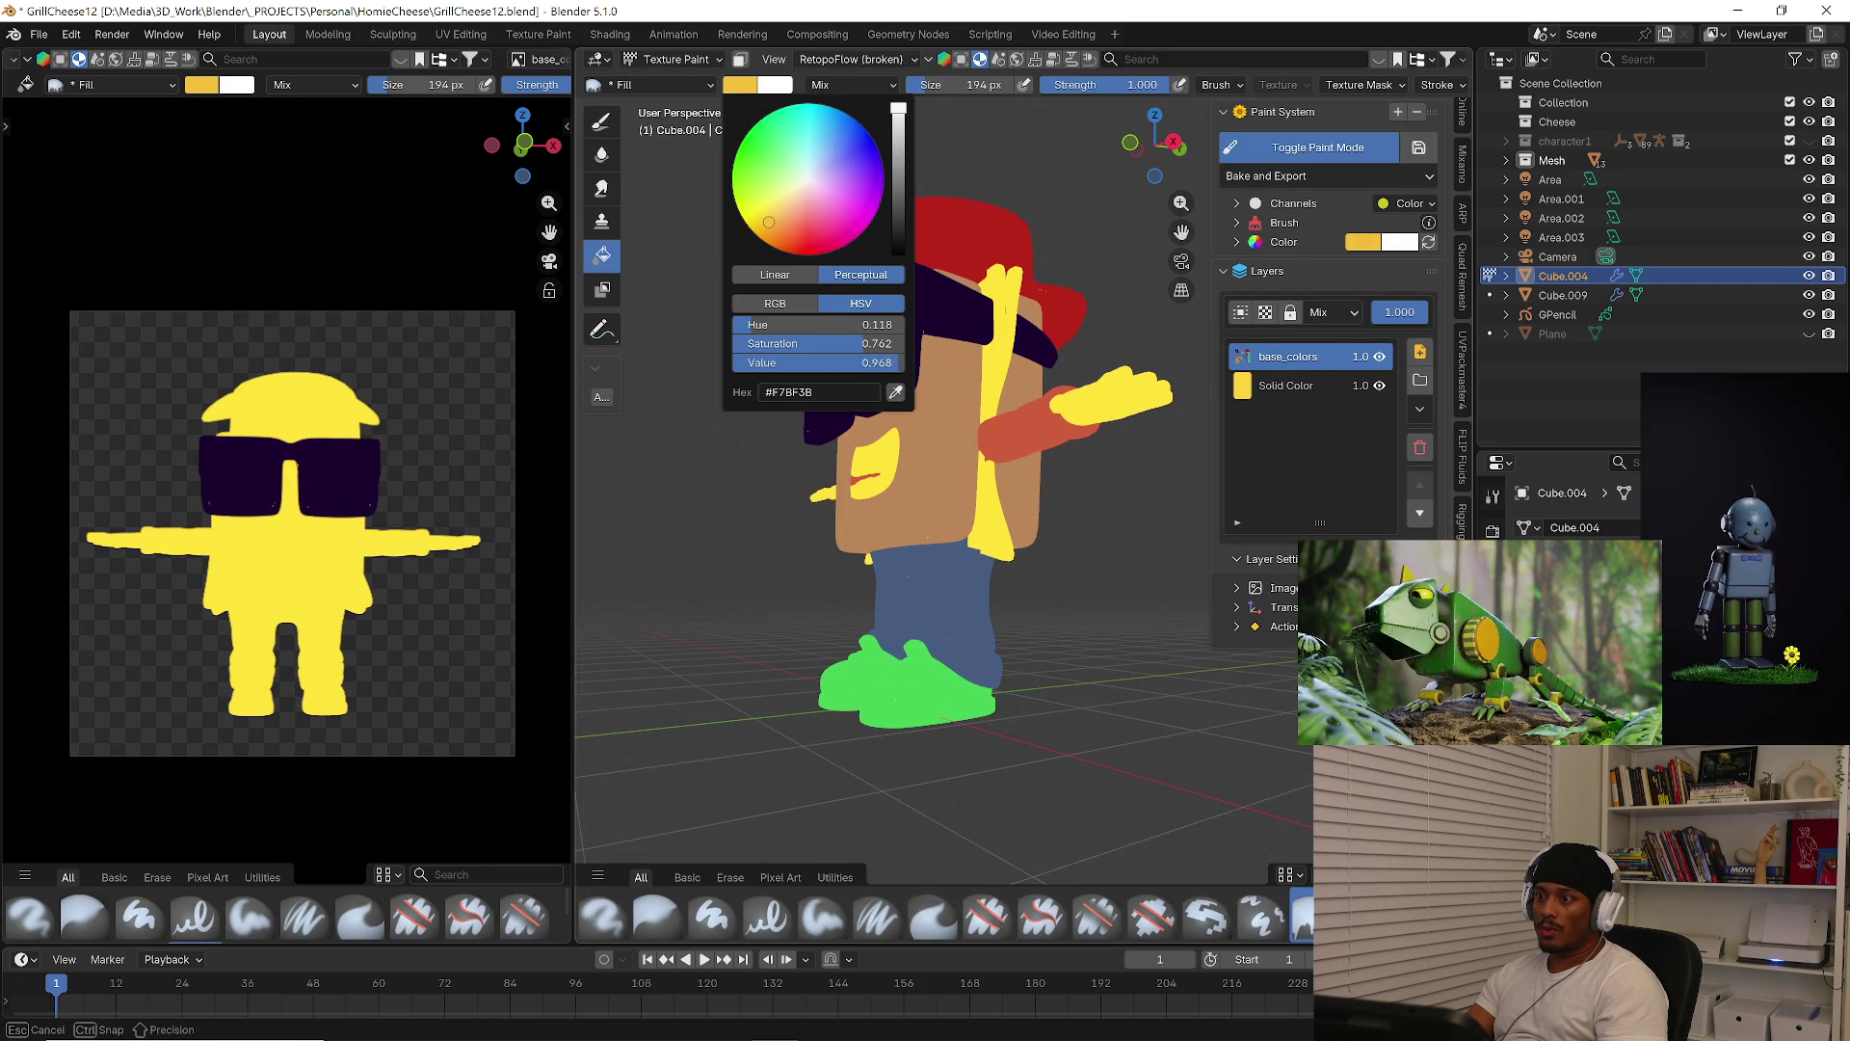
{"action": "middle_click_drag", "start_coordinate": [995, 564], "coordinate": [988, 552]}
{"action": "key", "text": "ctrl+Tab"}
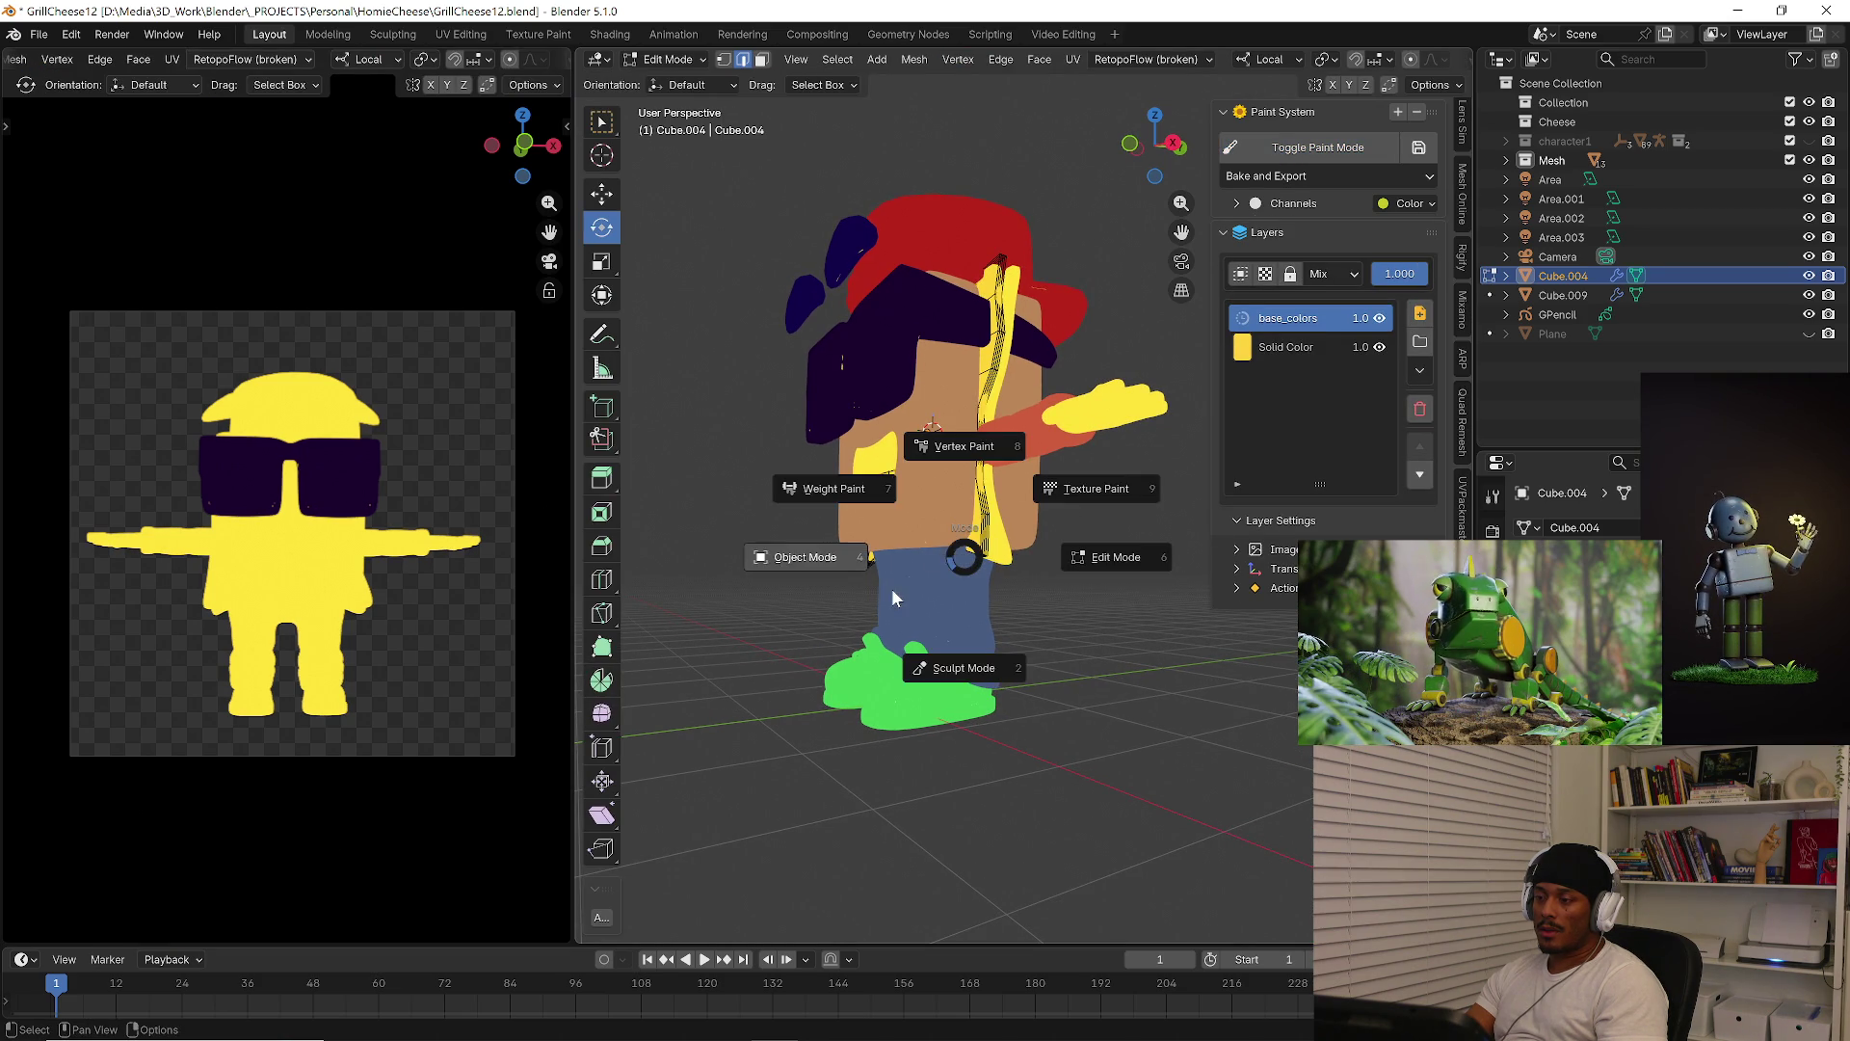
{"action": "left_click", "coordinate": [892, 588]}
{"action": "left_click", "coordinate": [1018, 567]}
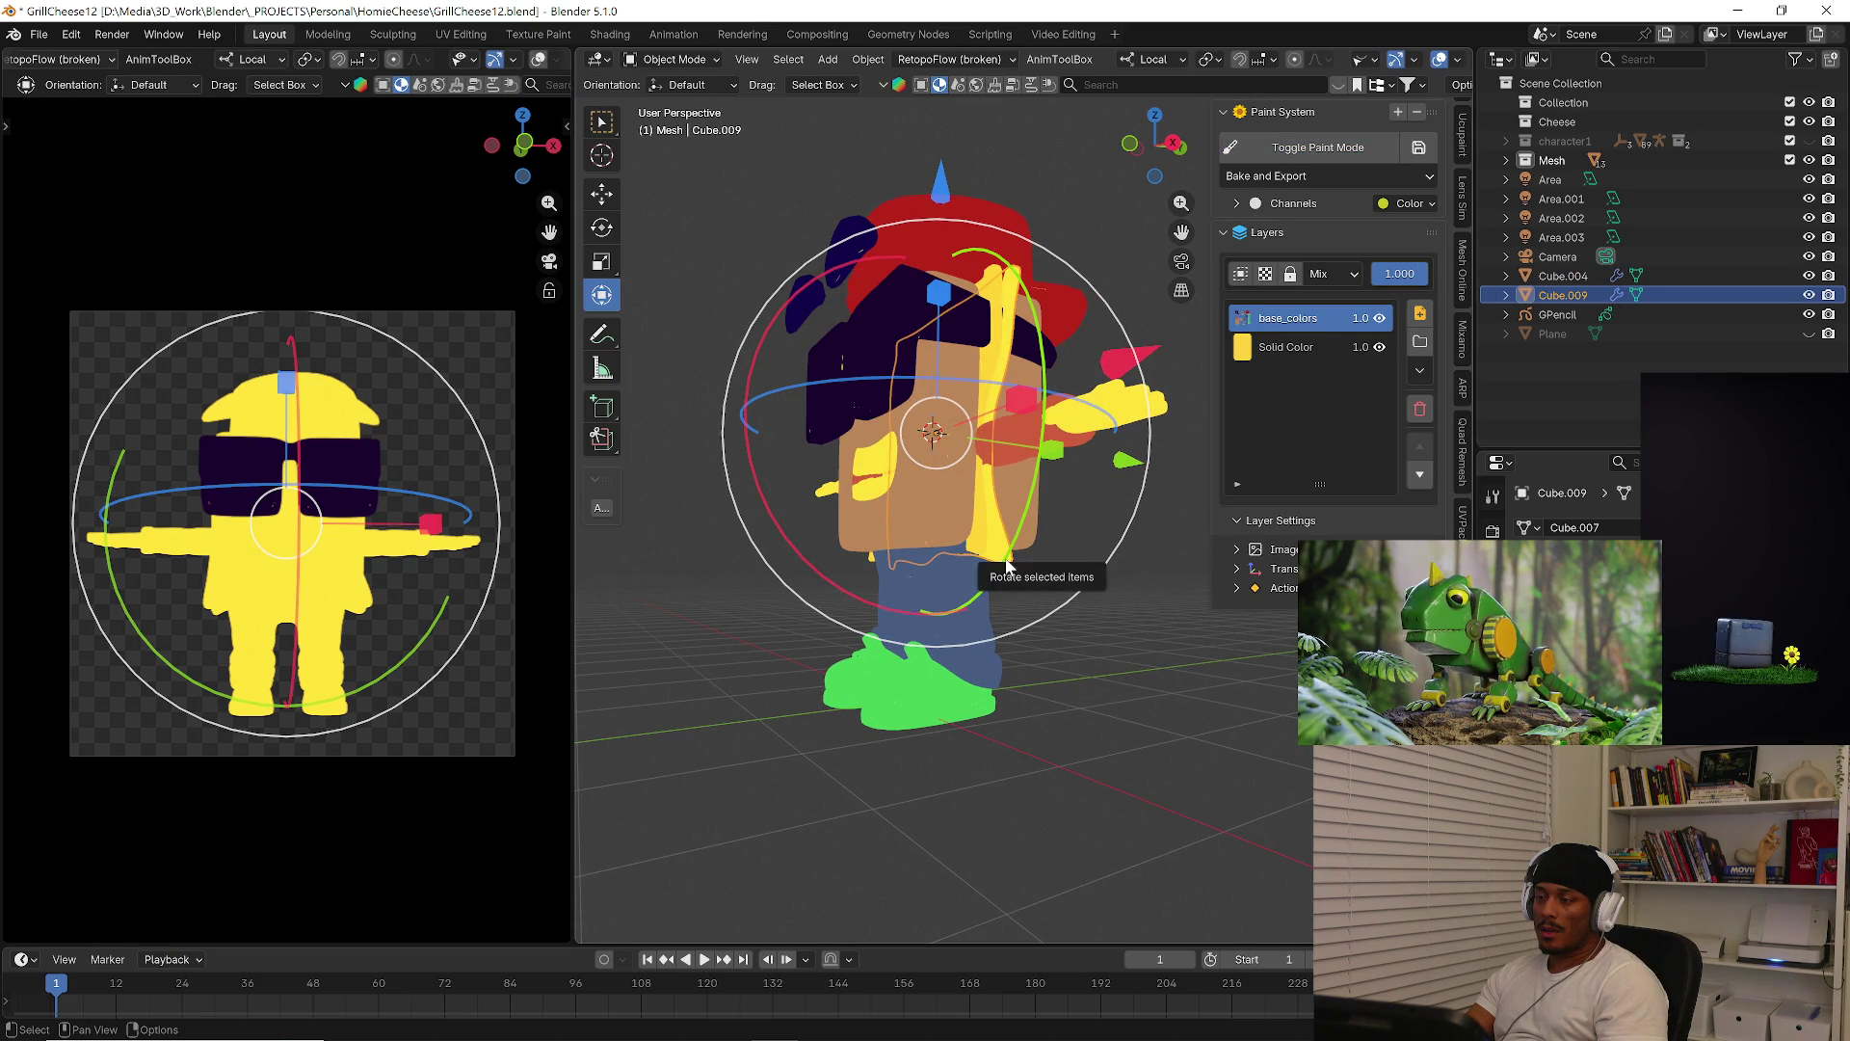
Enter Texture Paint to inspect the character's rear, then go back to Object Mode
{"action": "key", "text": "ctrl+Tab"}
{"action": "left_click", "coordinate": [1122, 542]}
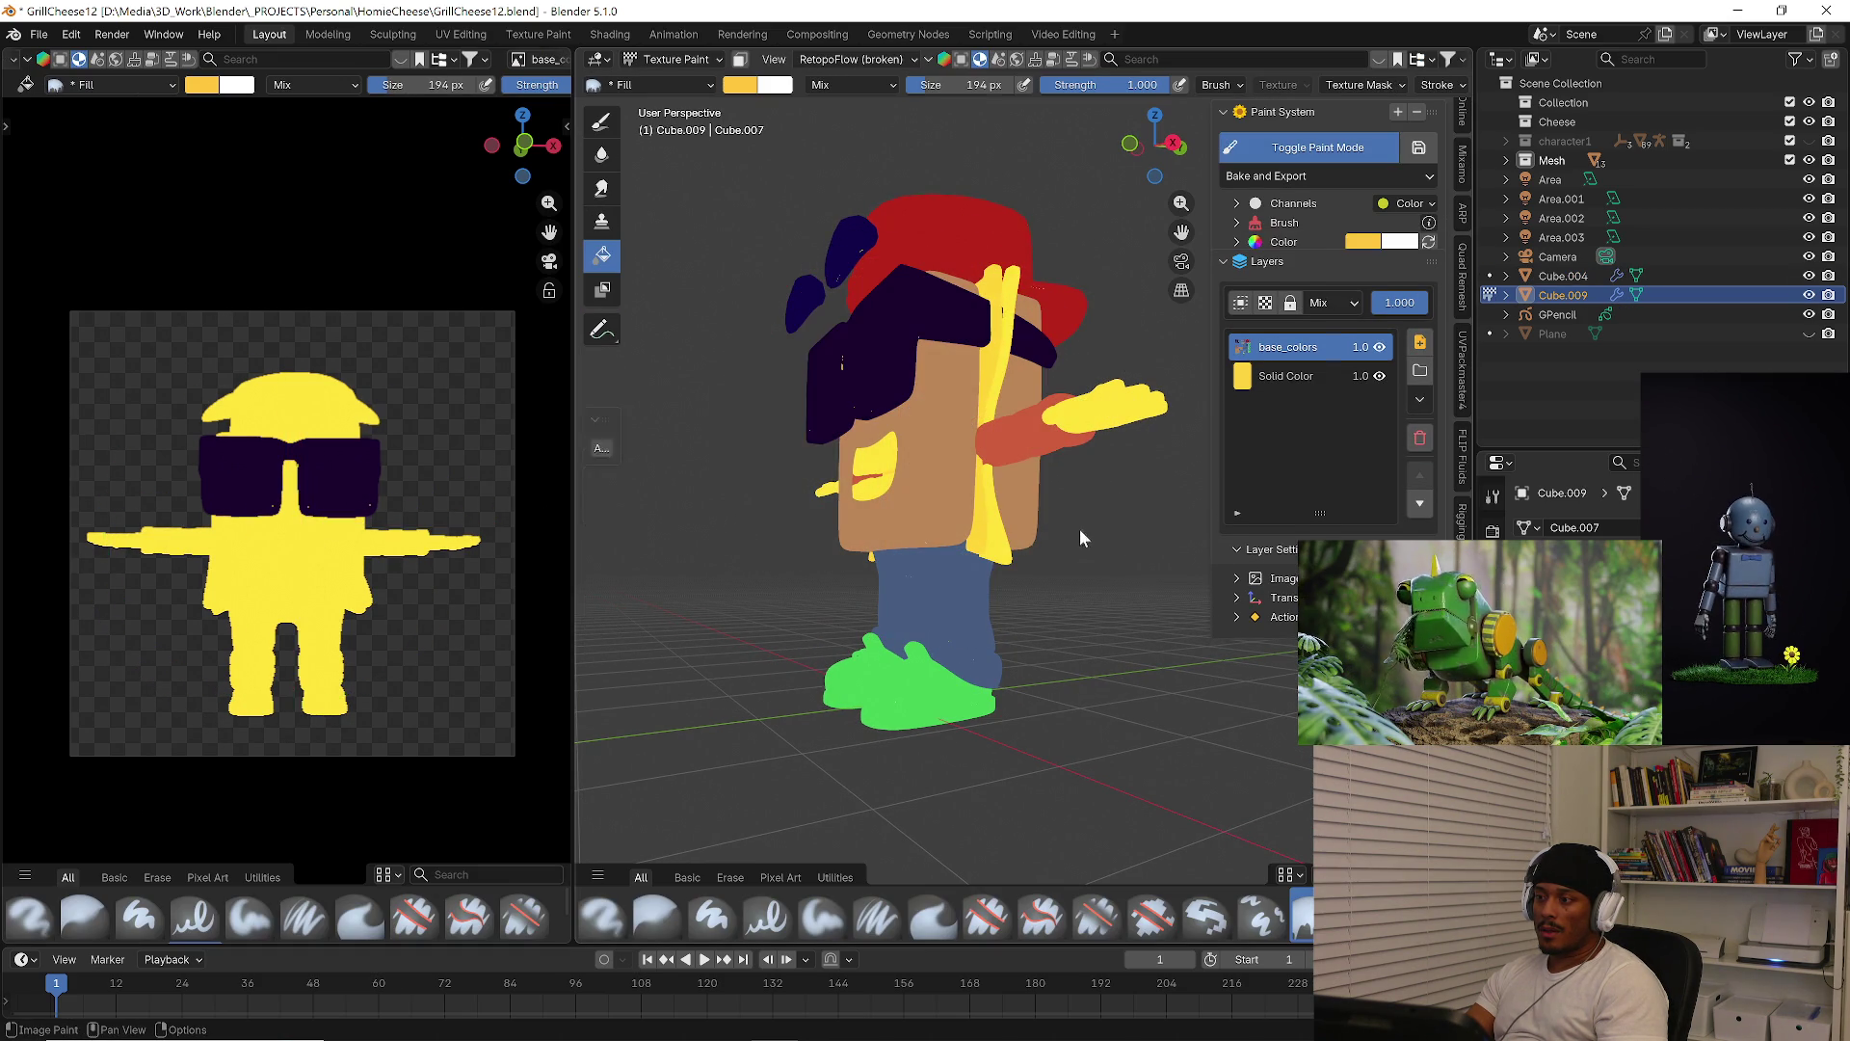
{"action": "mouse_move", "coordinate": [969, 563]}
{"action": "middle_mouse_down"}
{"action": "mouse_move", "coordinate": [743, 587]}
{"action": "mouse_move", "coordinate": [1092, 599]}
{"action": "middle_mouse_up"}
{"action": "scroll", "coordinate": [953, 533], "scroll_direction": "up", "scroll_amount": 5}
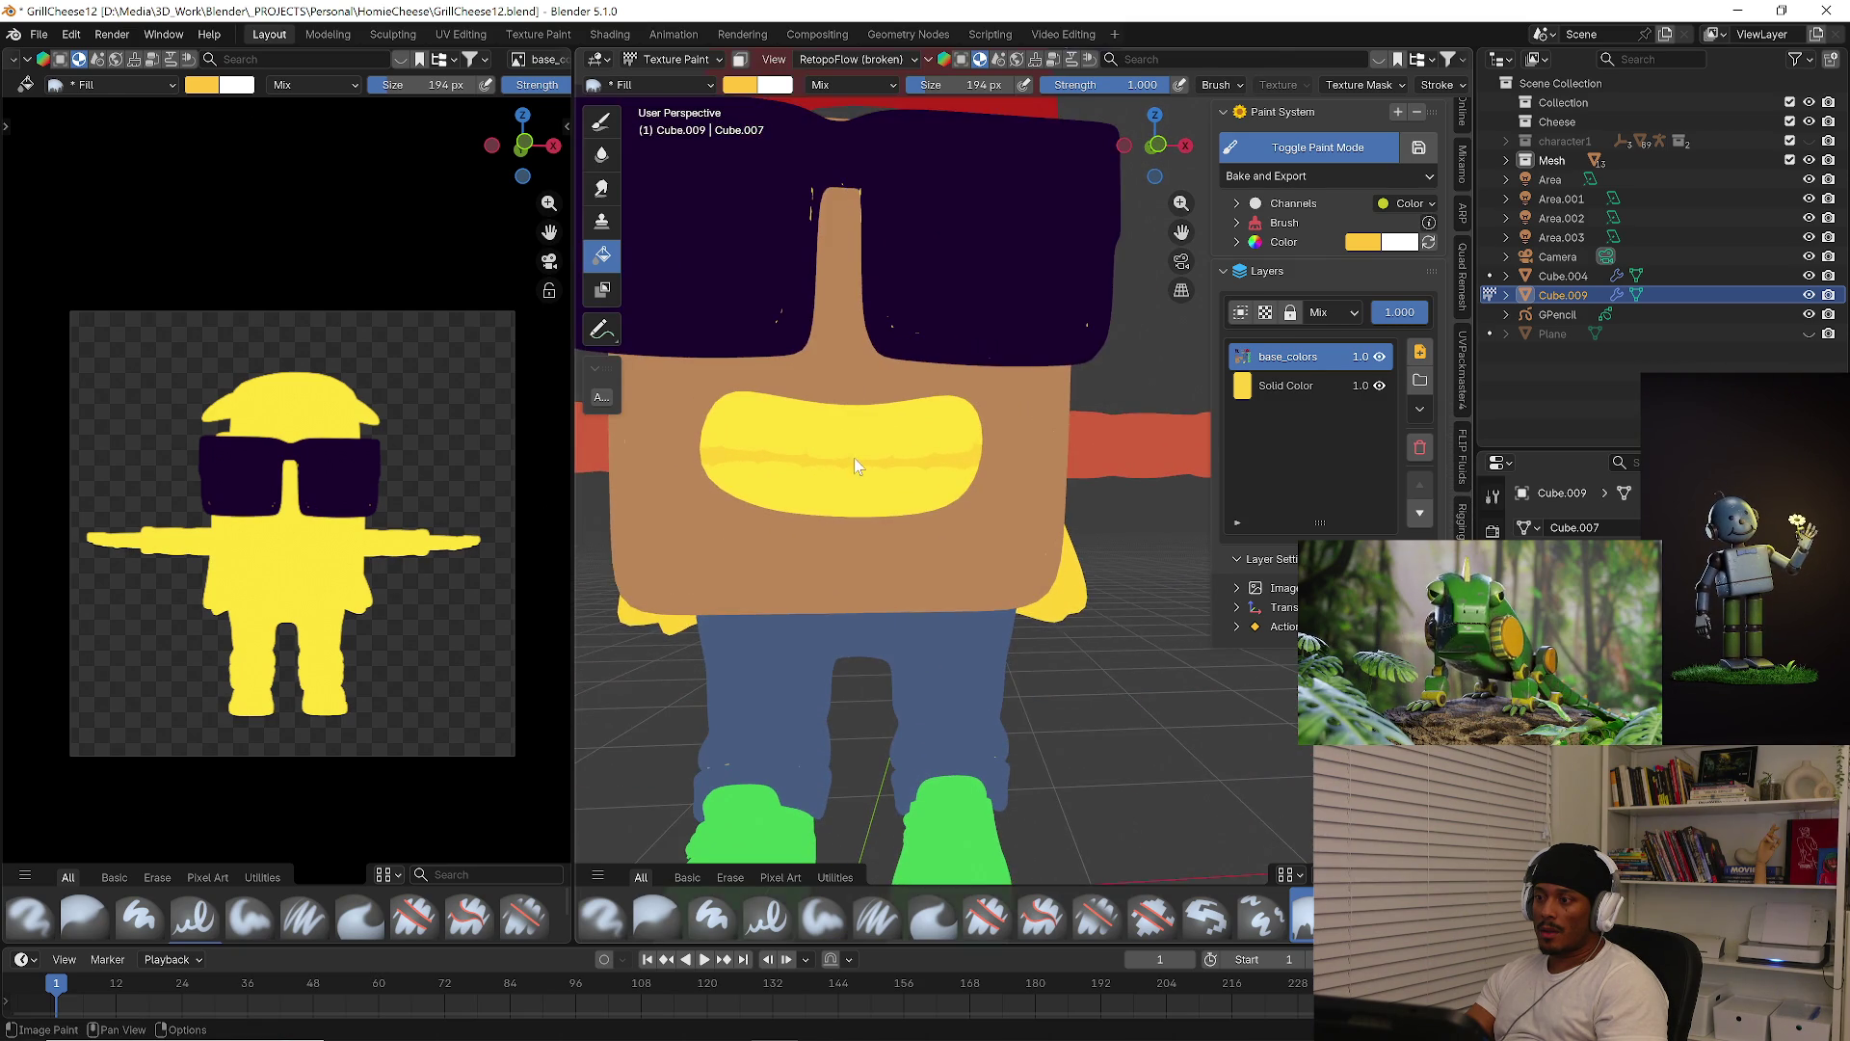
{"action": "key", "text": "Tab"}
{"action": "key", "text": "ctrl+Tab"}
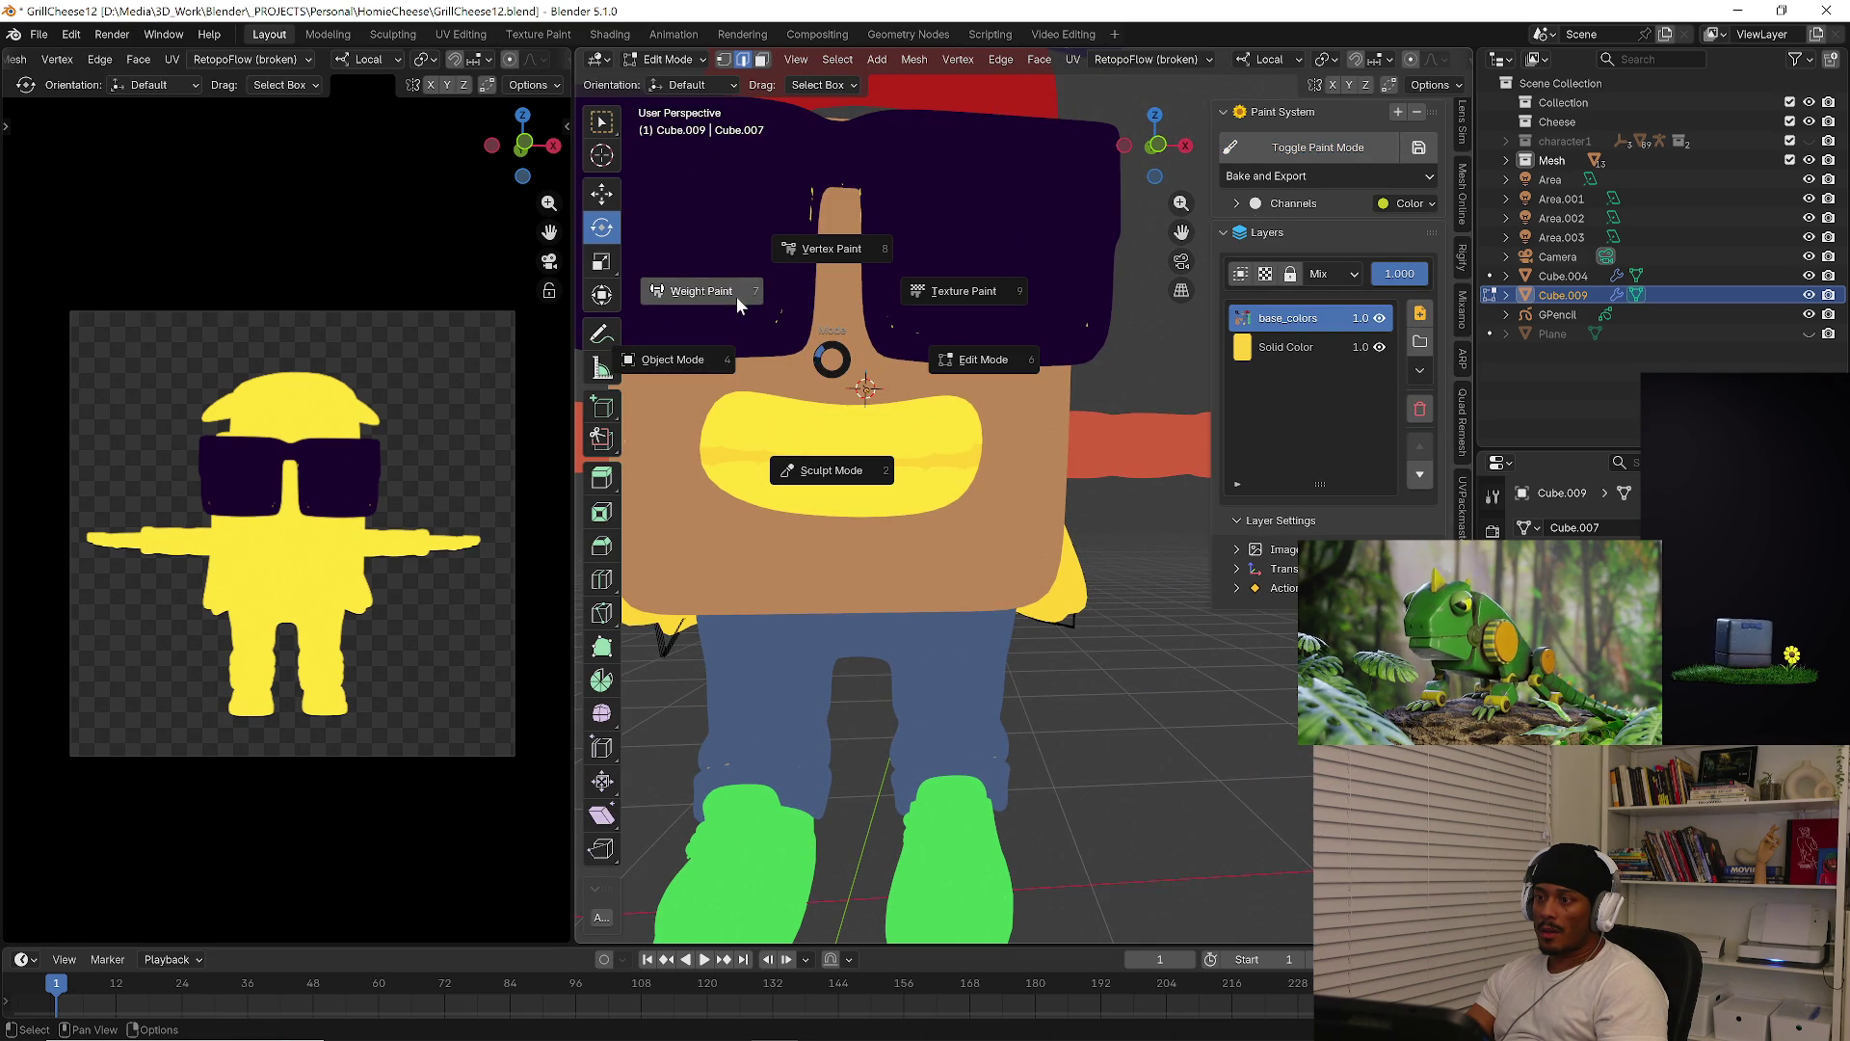
{"action": "left_click", "coordinate": [688, 386]}
Select the lower teeth, set the brush to off-white #FFF8F0 and fill them
{"action": "left_click", "coordinate": [819, 420]}
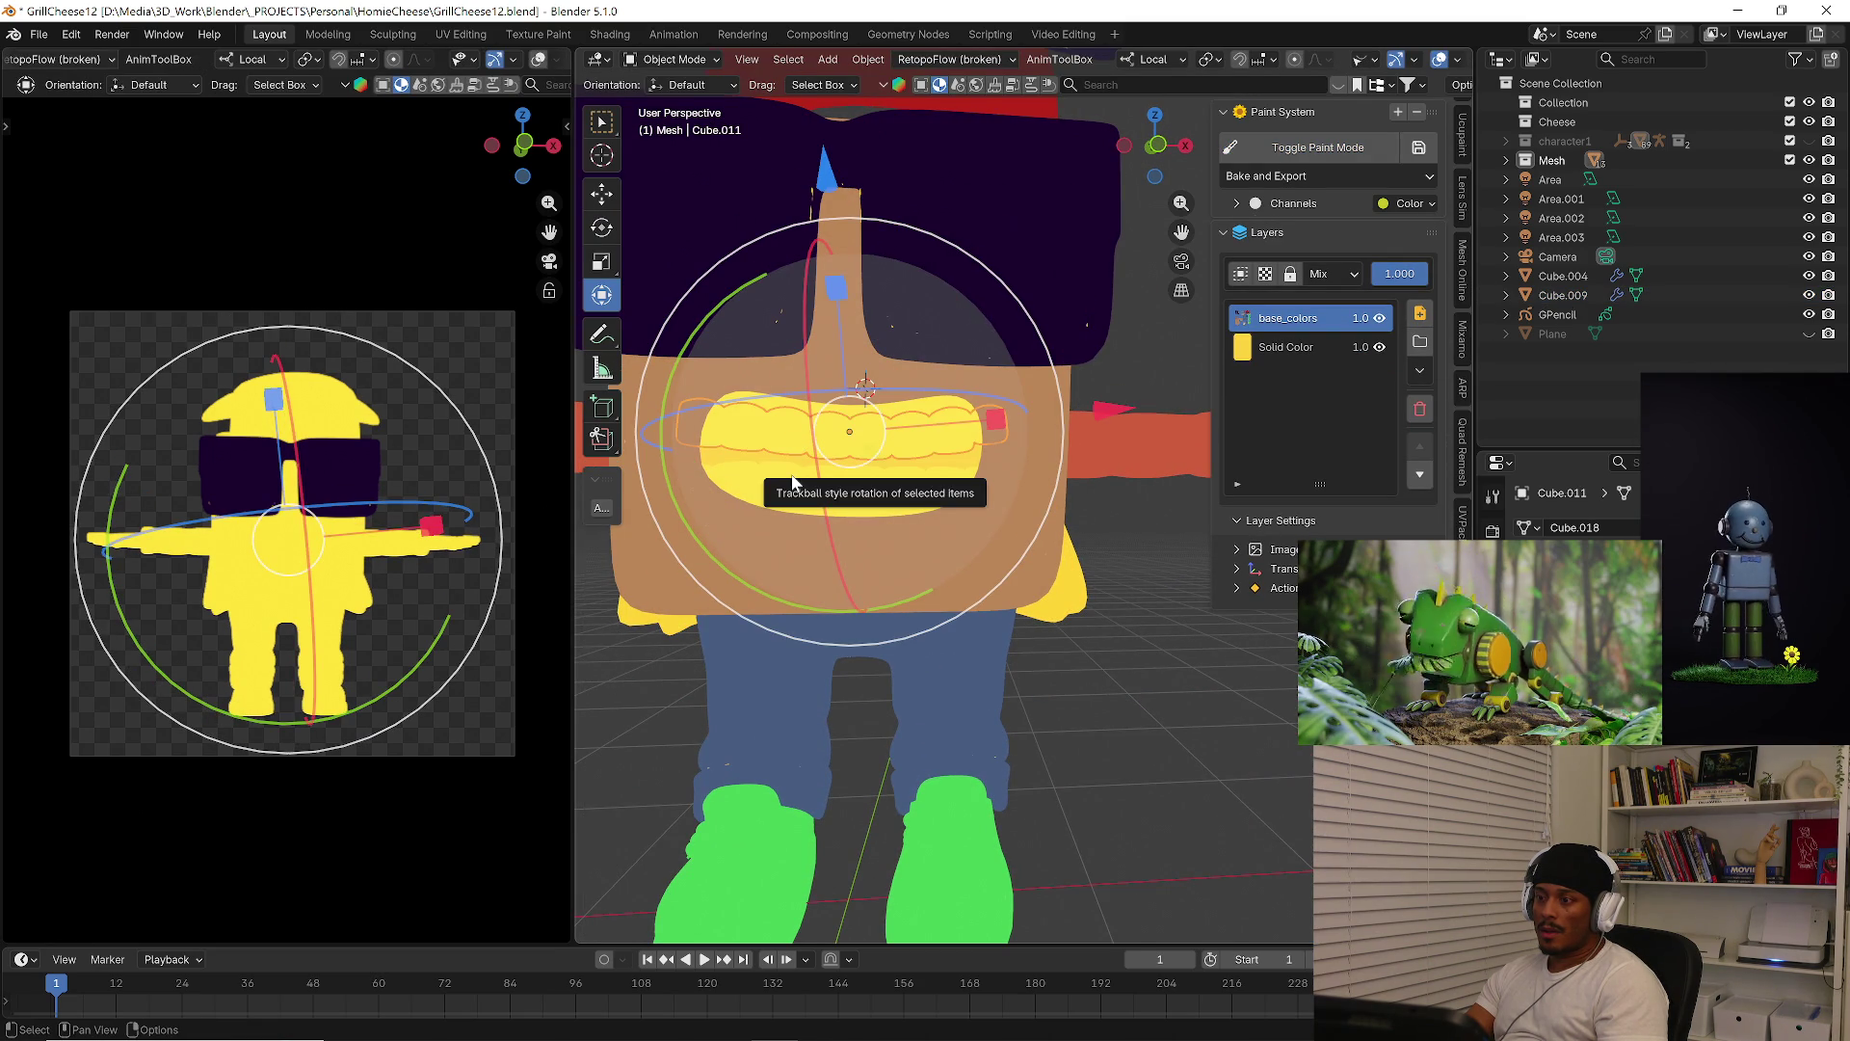
{"action": "key", "text": "Tab"}
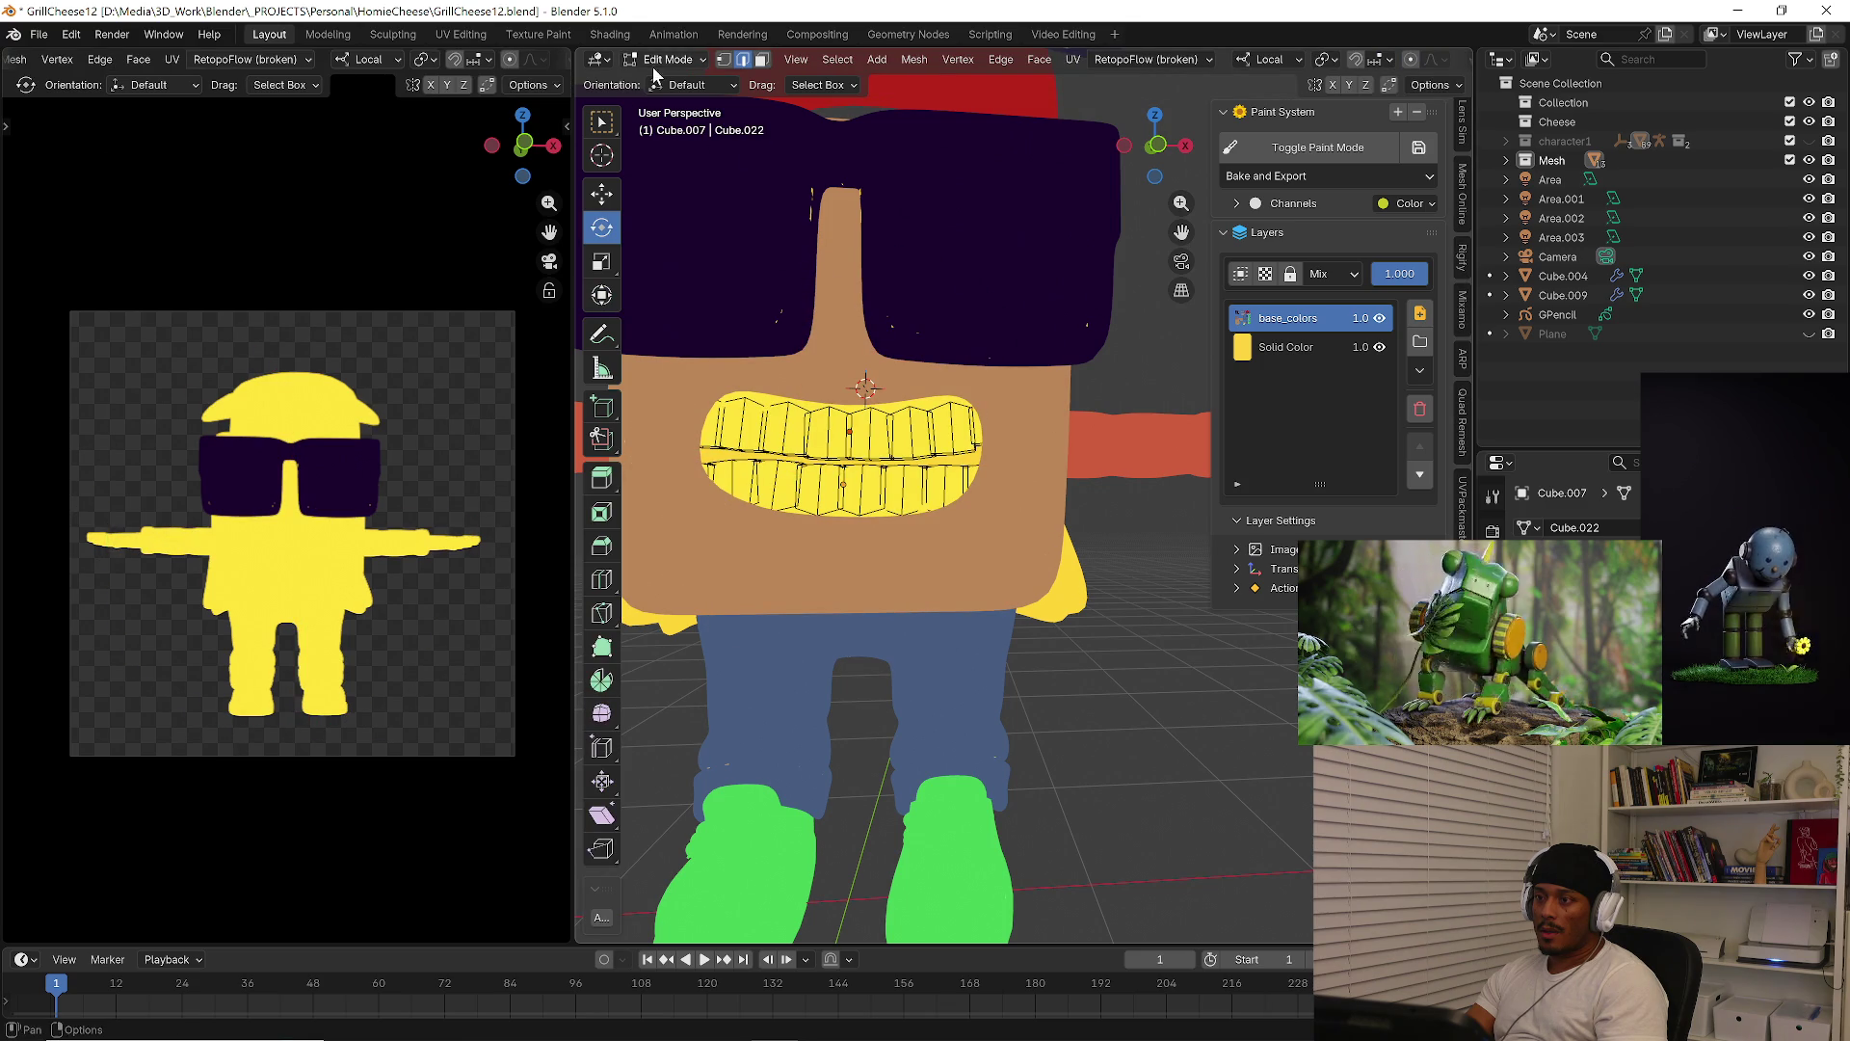
{"action": "left_click", "coordinate": [655, 61]}
{"action": "left_click", "coordinate": [672, 187]}
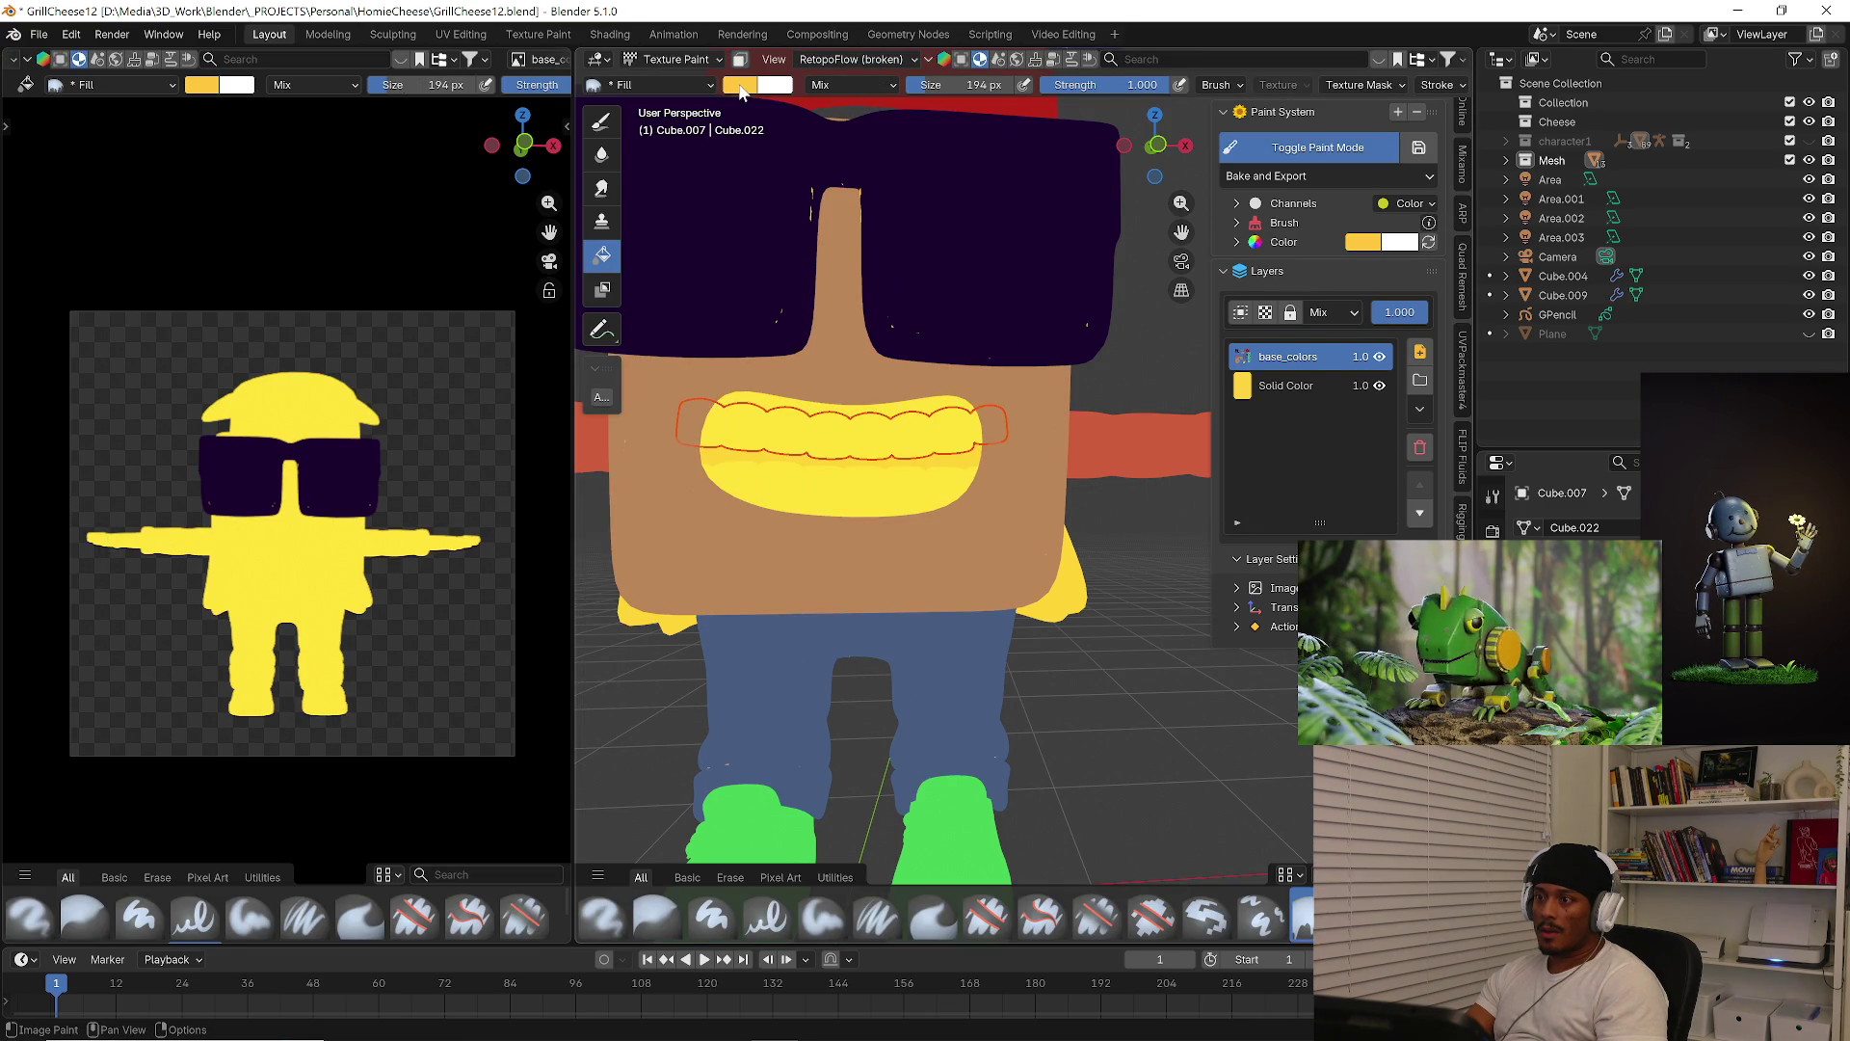
{"action": "left_click", "coordinate": [741, 85]}
{"action": "left_click_drag", "start_coordinate": [776, 196], "coordinate": [806, 183]}
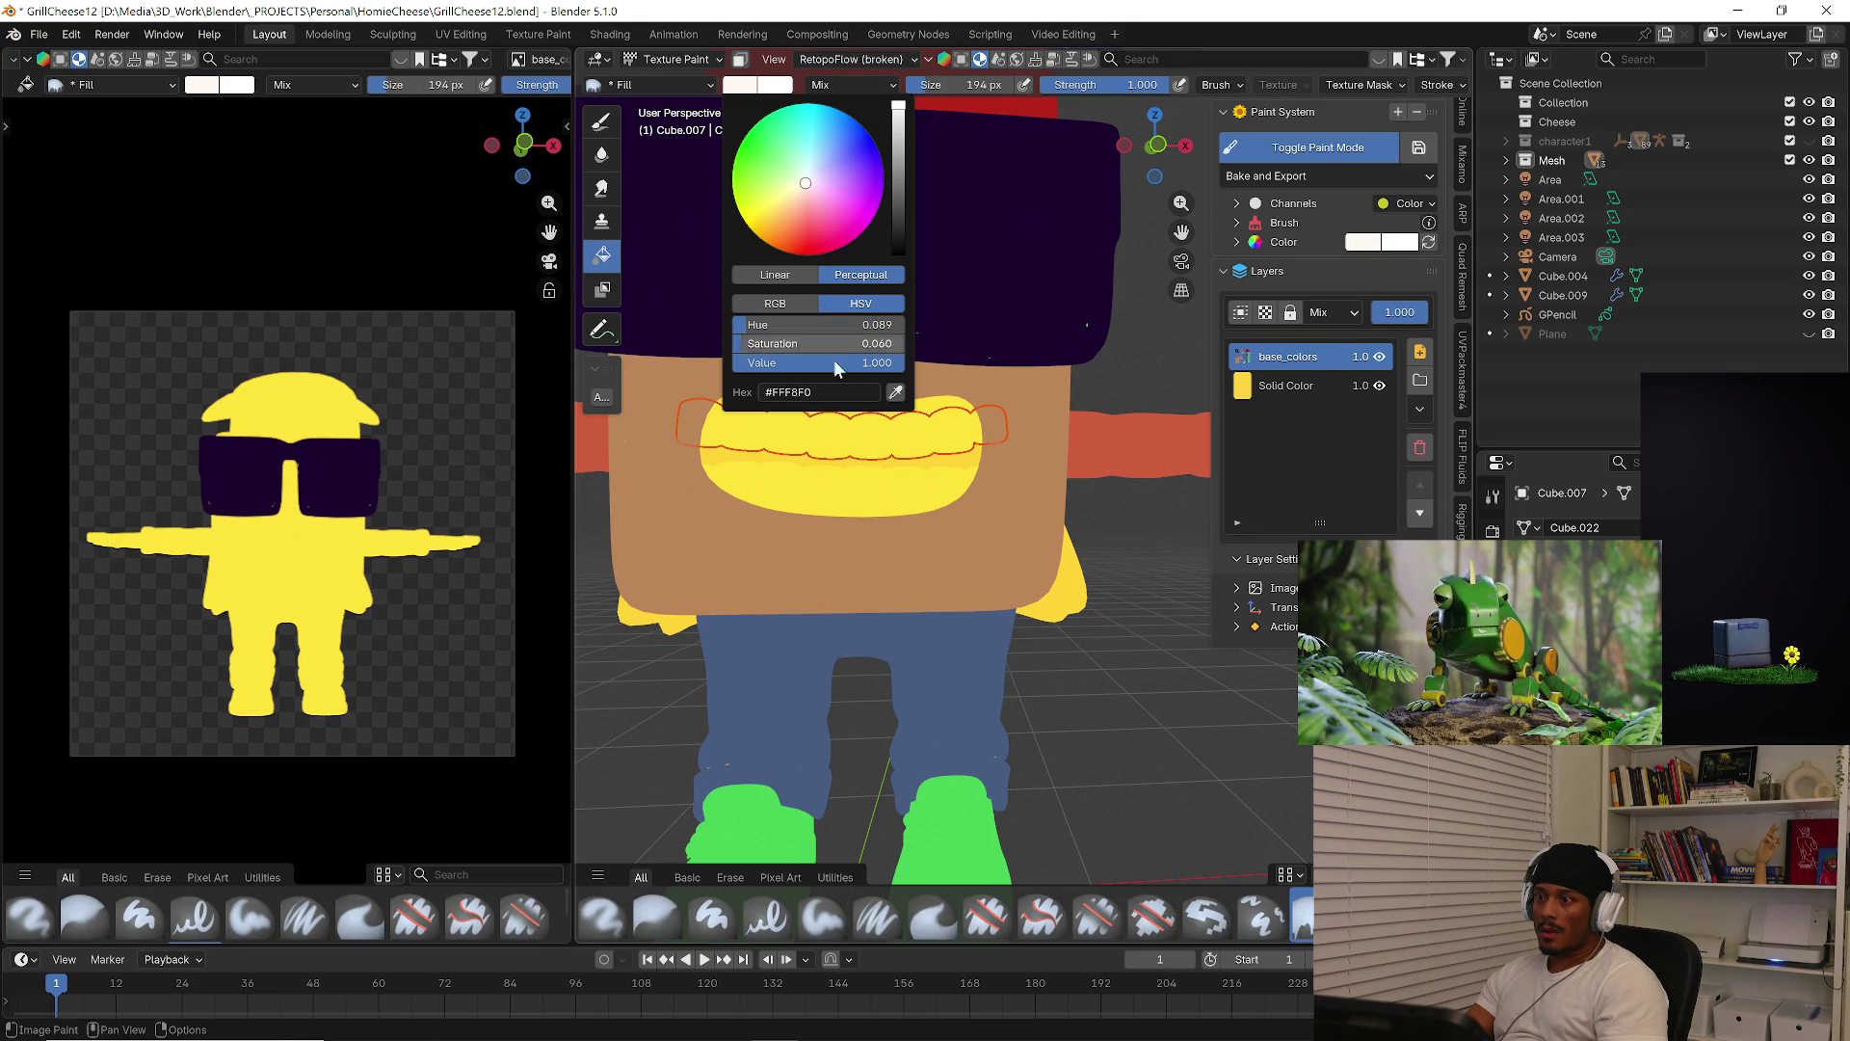
{"action": "left_click", "coordinate": [892, 469]}
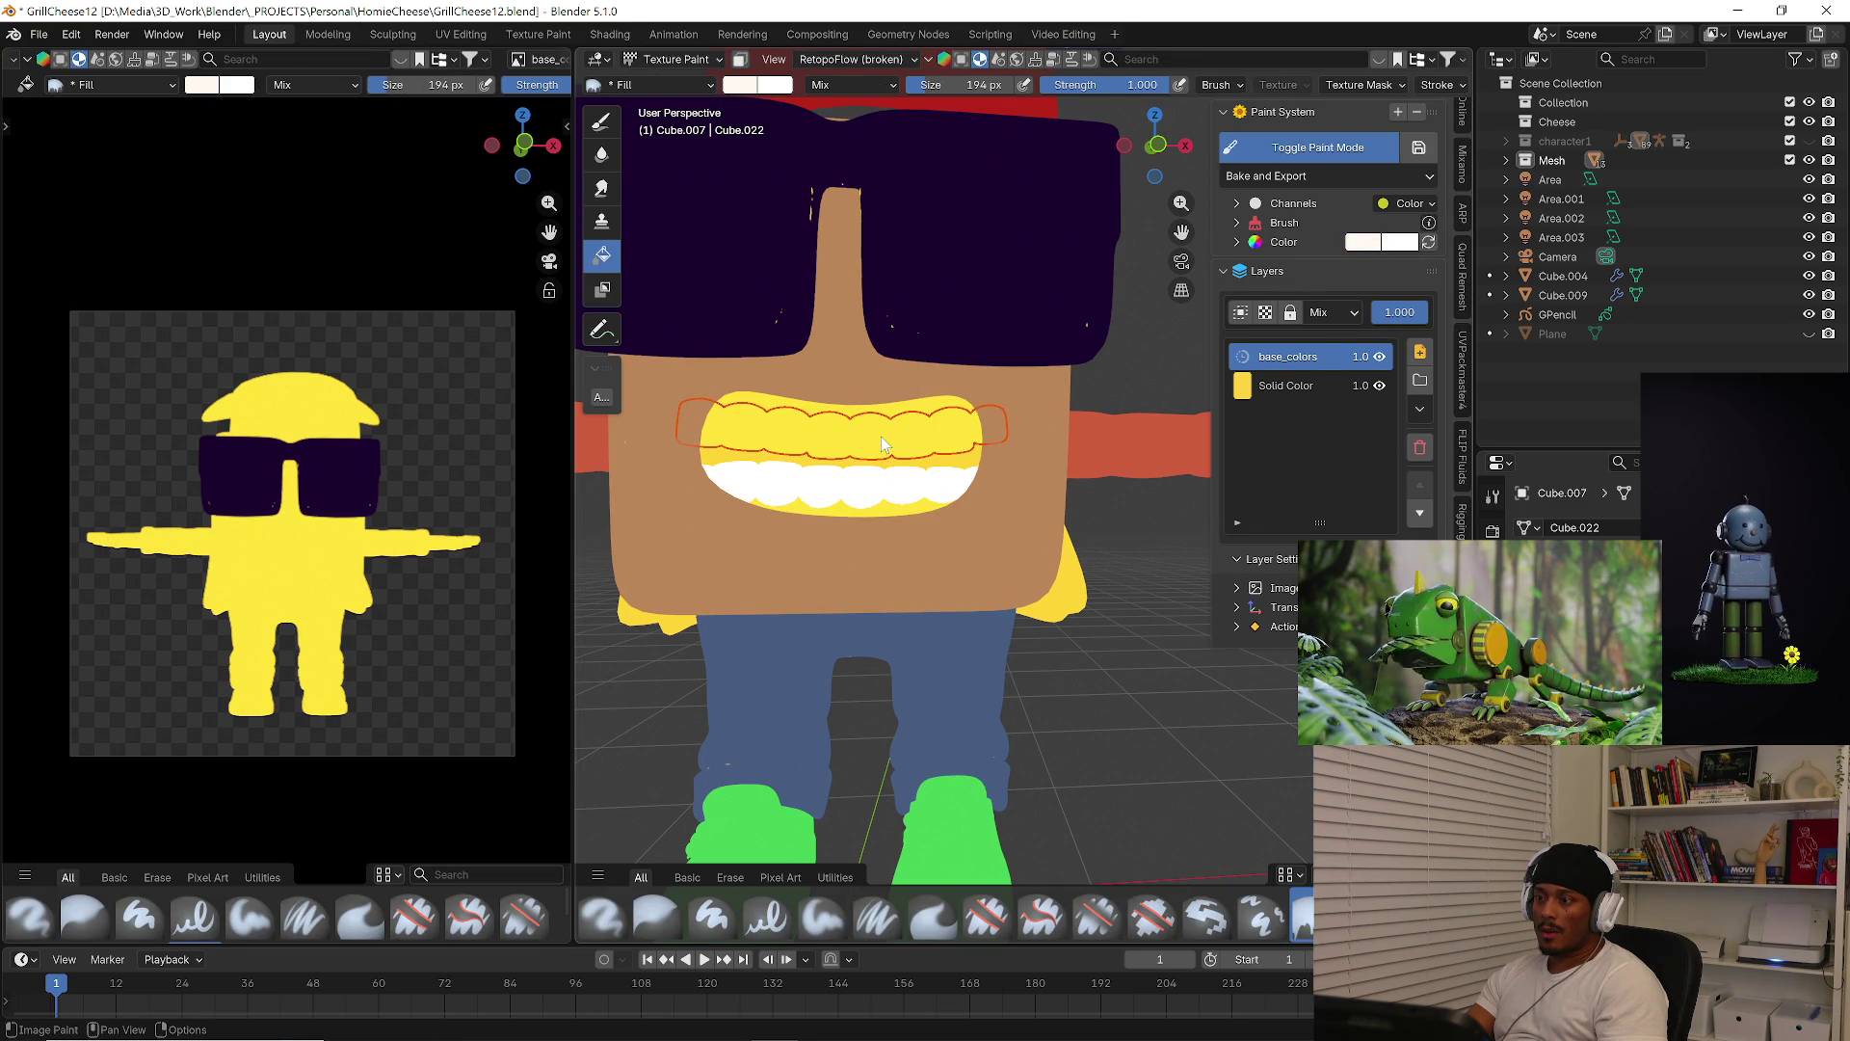
Select the upper teeth Cube.011 and fill them off-white in Texture Paint
{"action": "key", "text": "Tab"}
{"action": "key", "text": "ctrl+Tab"}
{"action": "left_click", "coordinate": [824, 485]}
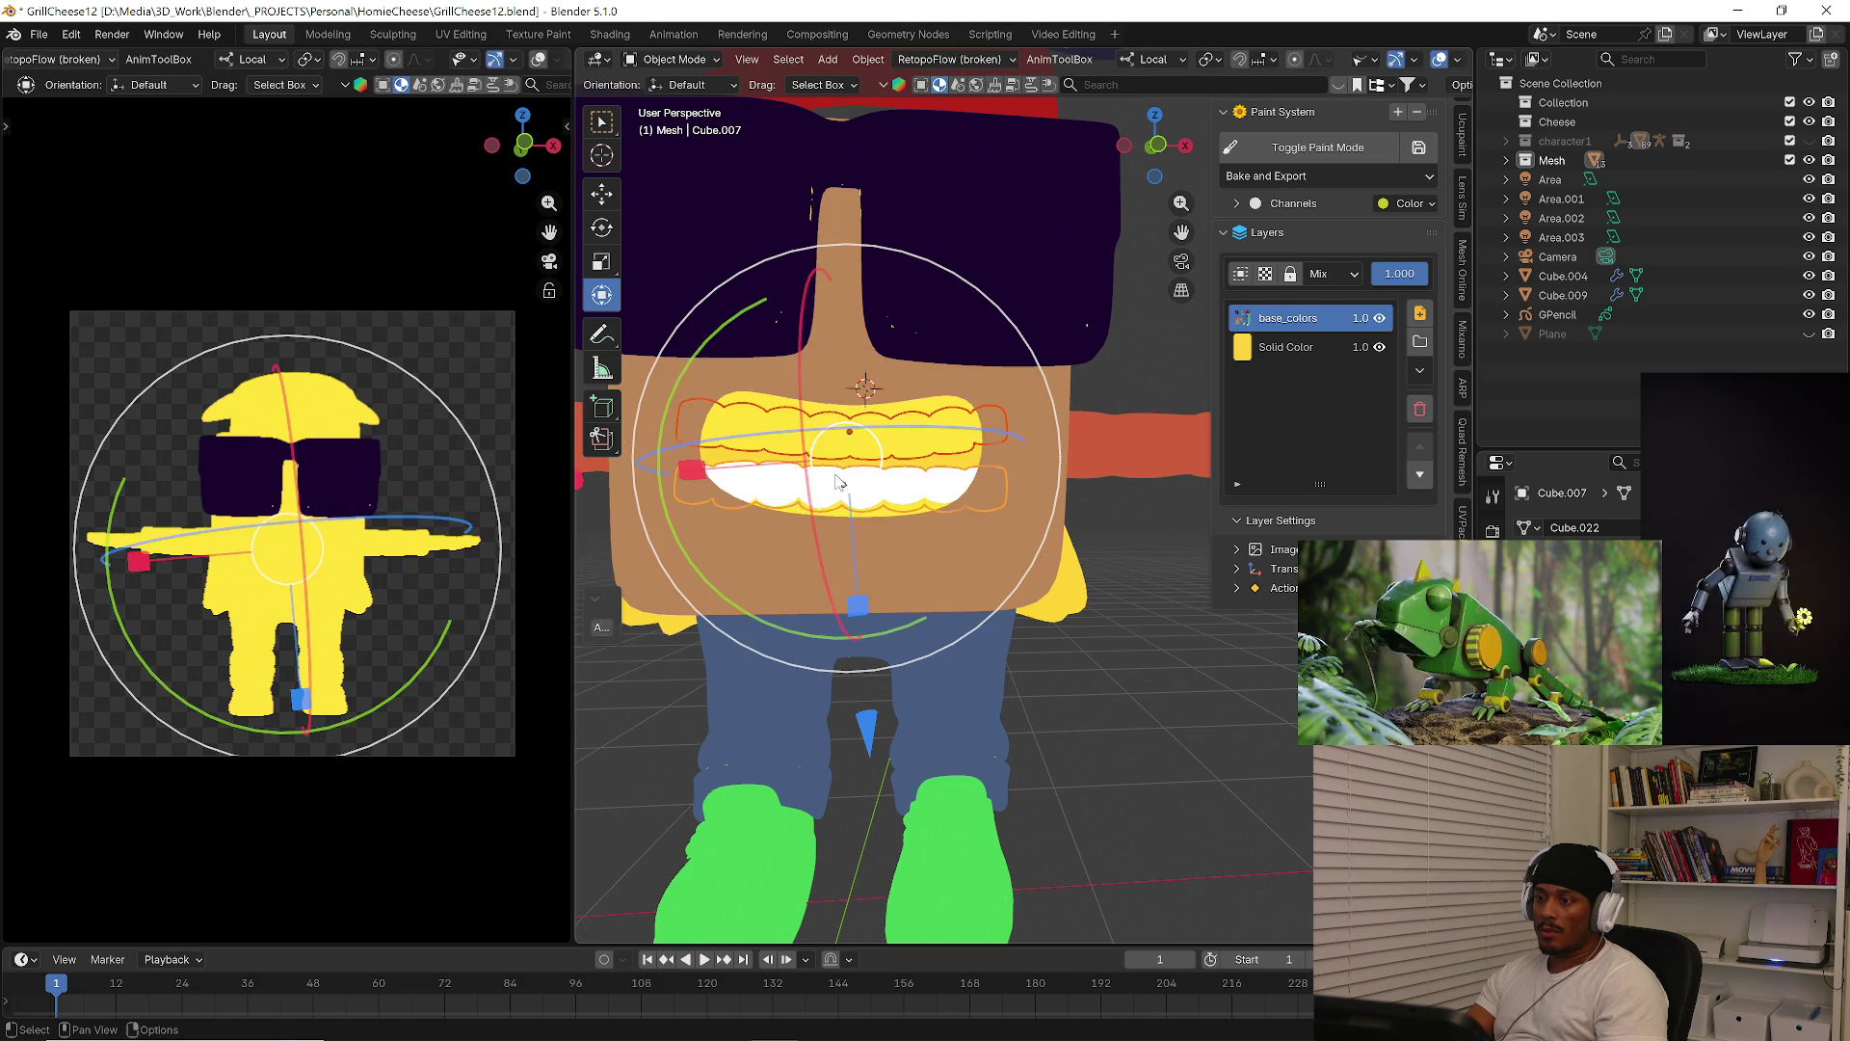
{"action": "left_click", "coordinate": [901, 431]}
{"action": "left_click", "coordinate": [688, 62]}
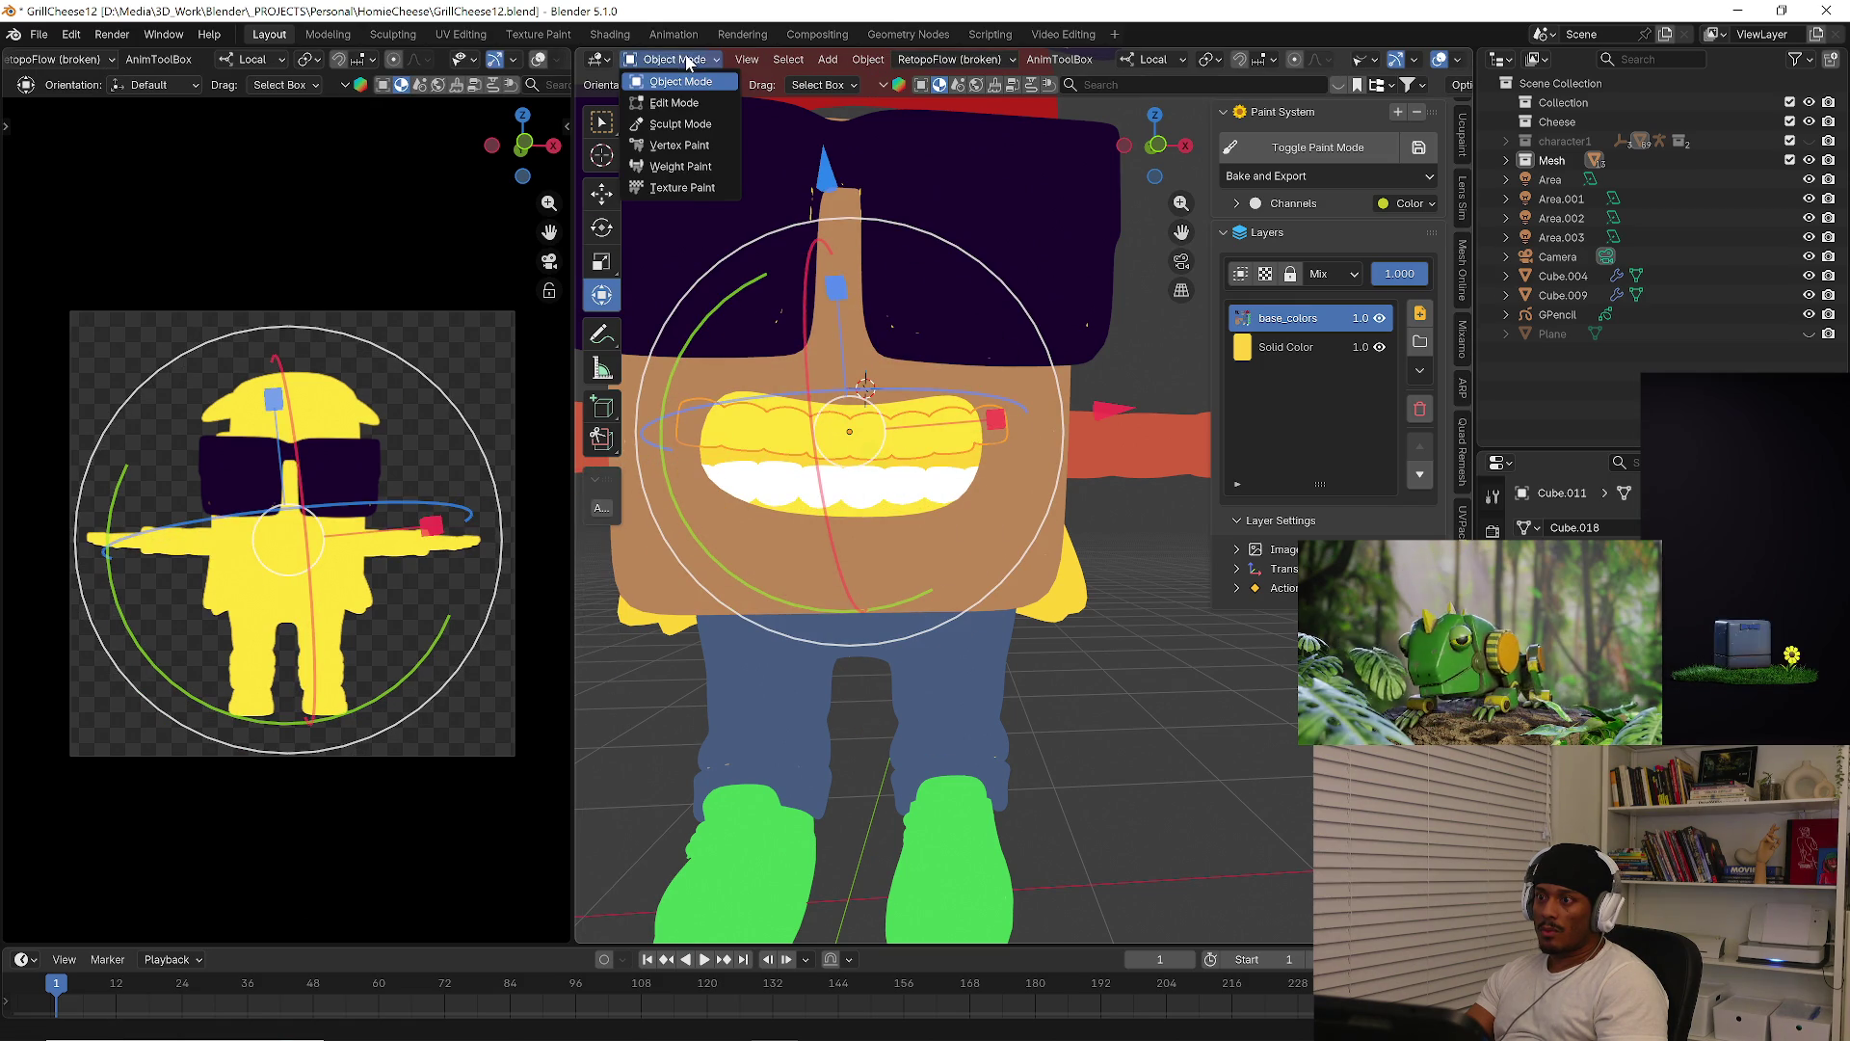
{"action": "left_click", "coordinate": [683, 187]}
{"action": "left_click", "coordinate": [911, 435]}
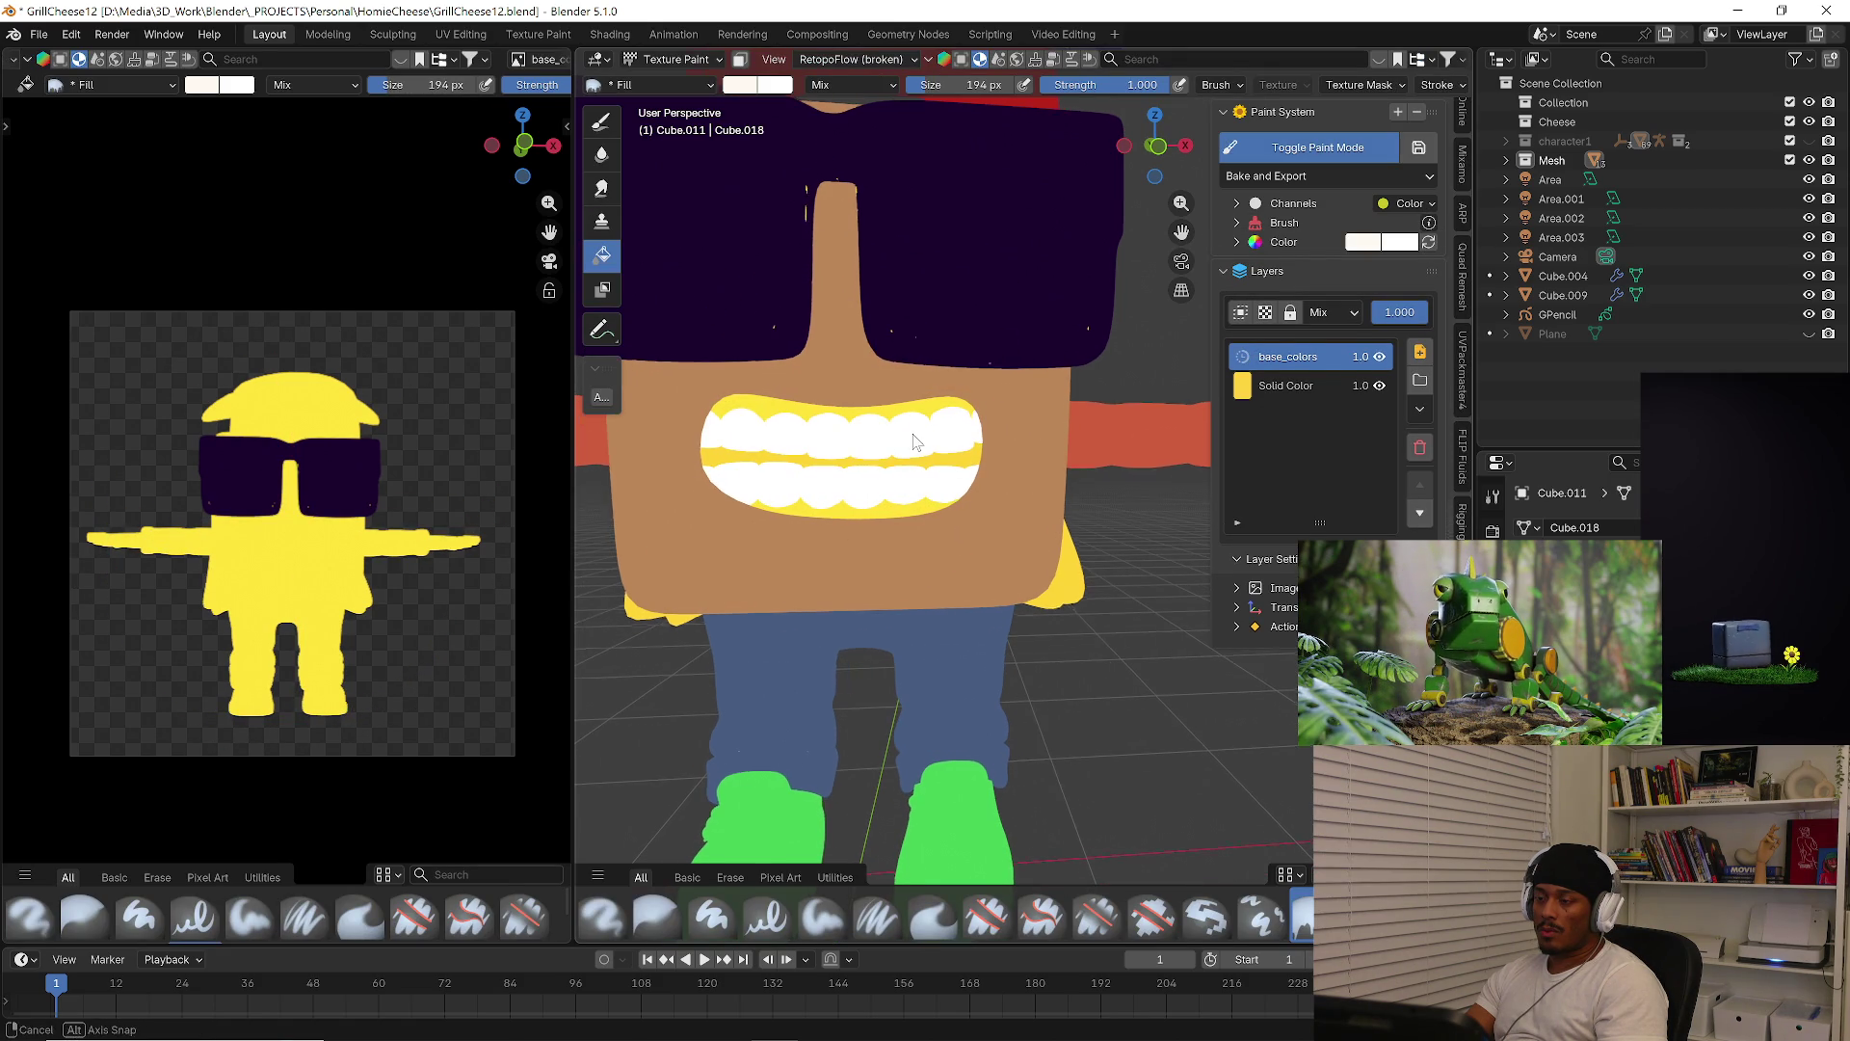
Select the gums object Cube.005 and put it in Texture Paint mode
{"action": "left_click", "coordinate": [663, 64]}
{"action": "left_click", "coordinate": [665, 89]}
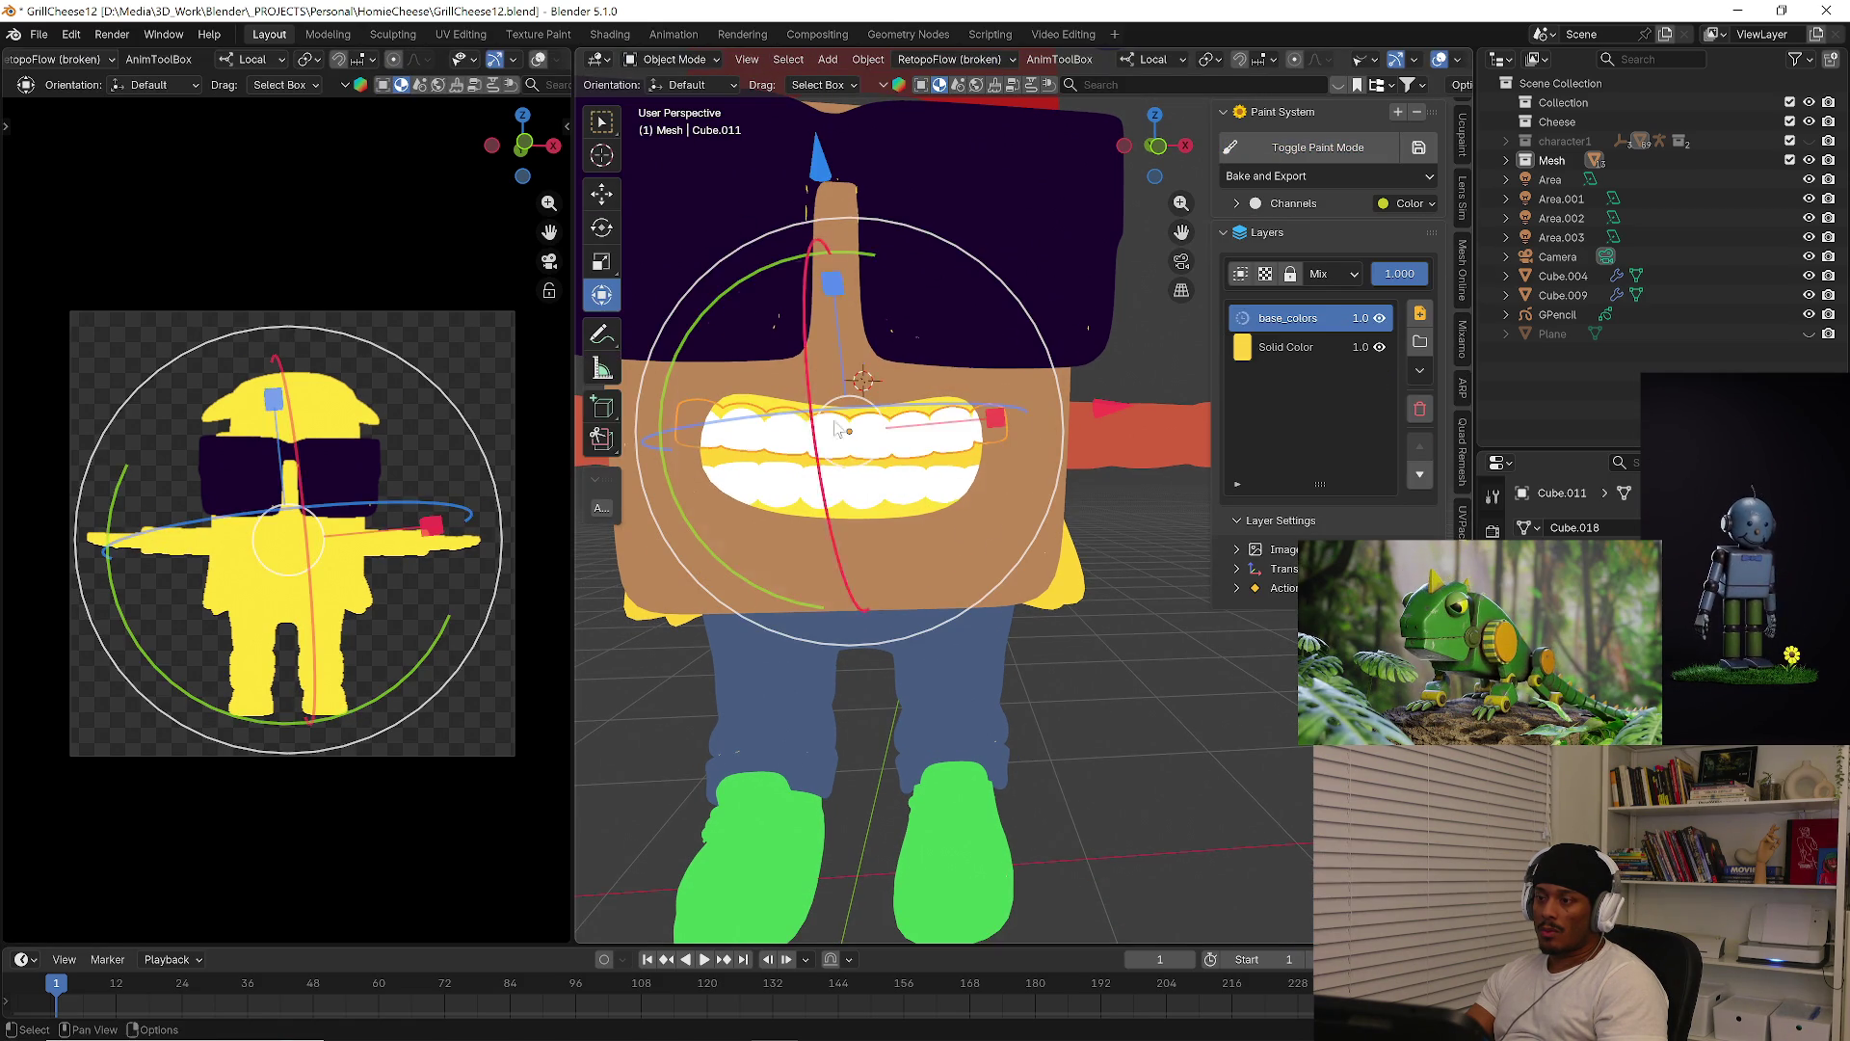
{"action": "left_click", "coordinate": [922, 425]}
{"action": "key", "text": "ctrl+Tab"}
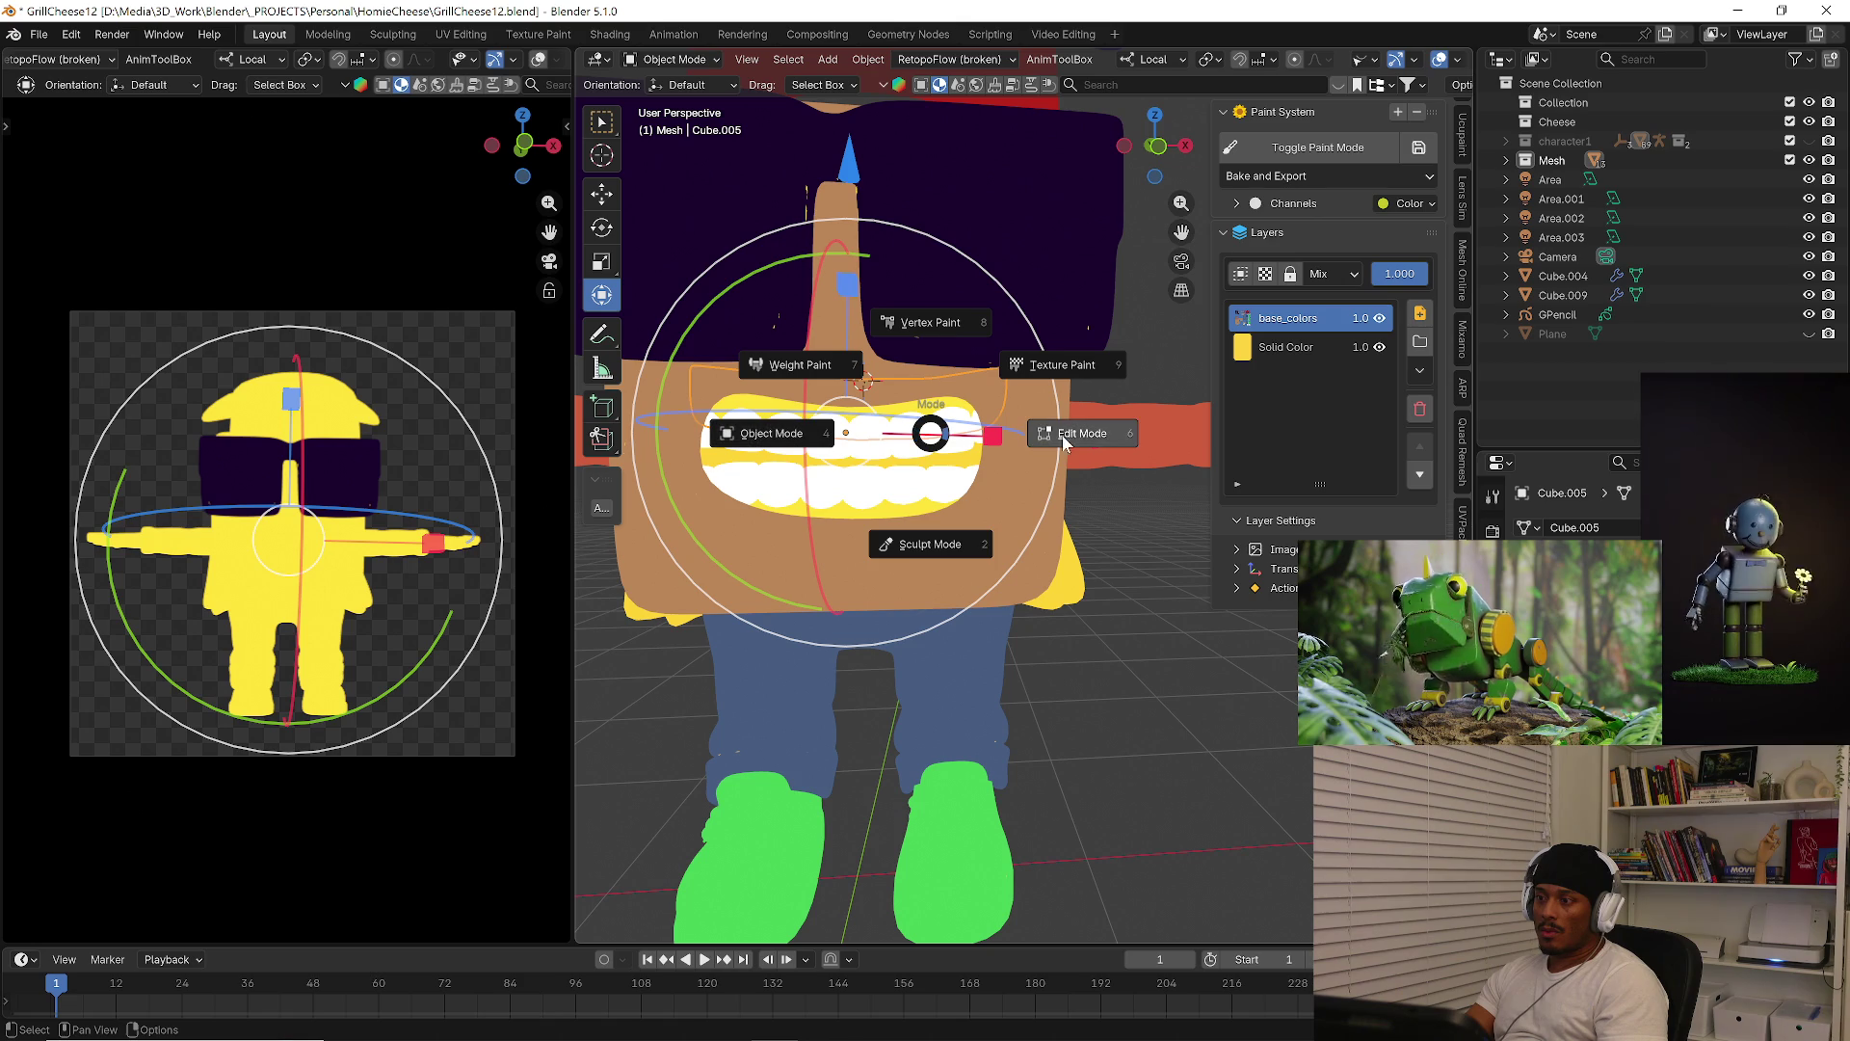
{"action": "left_click", "coordinate": [1056, 370]}
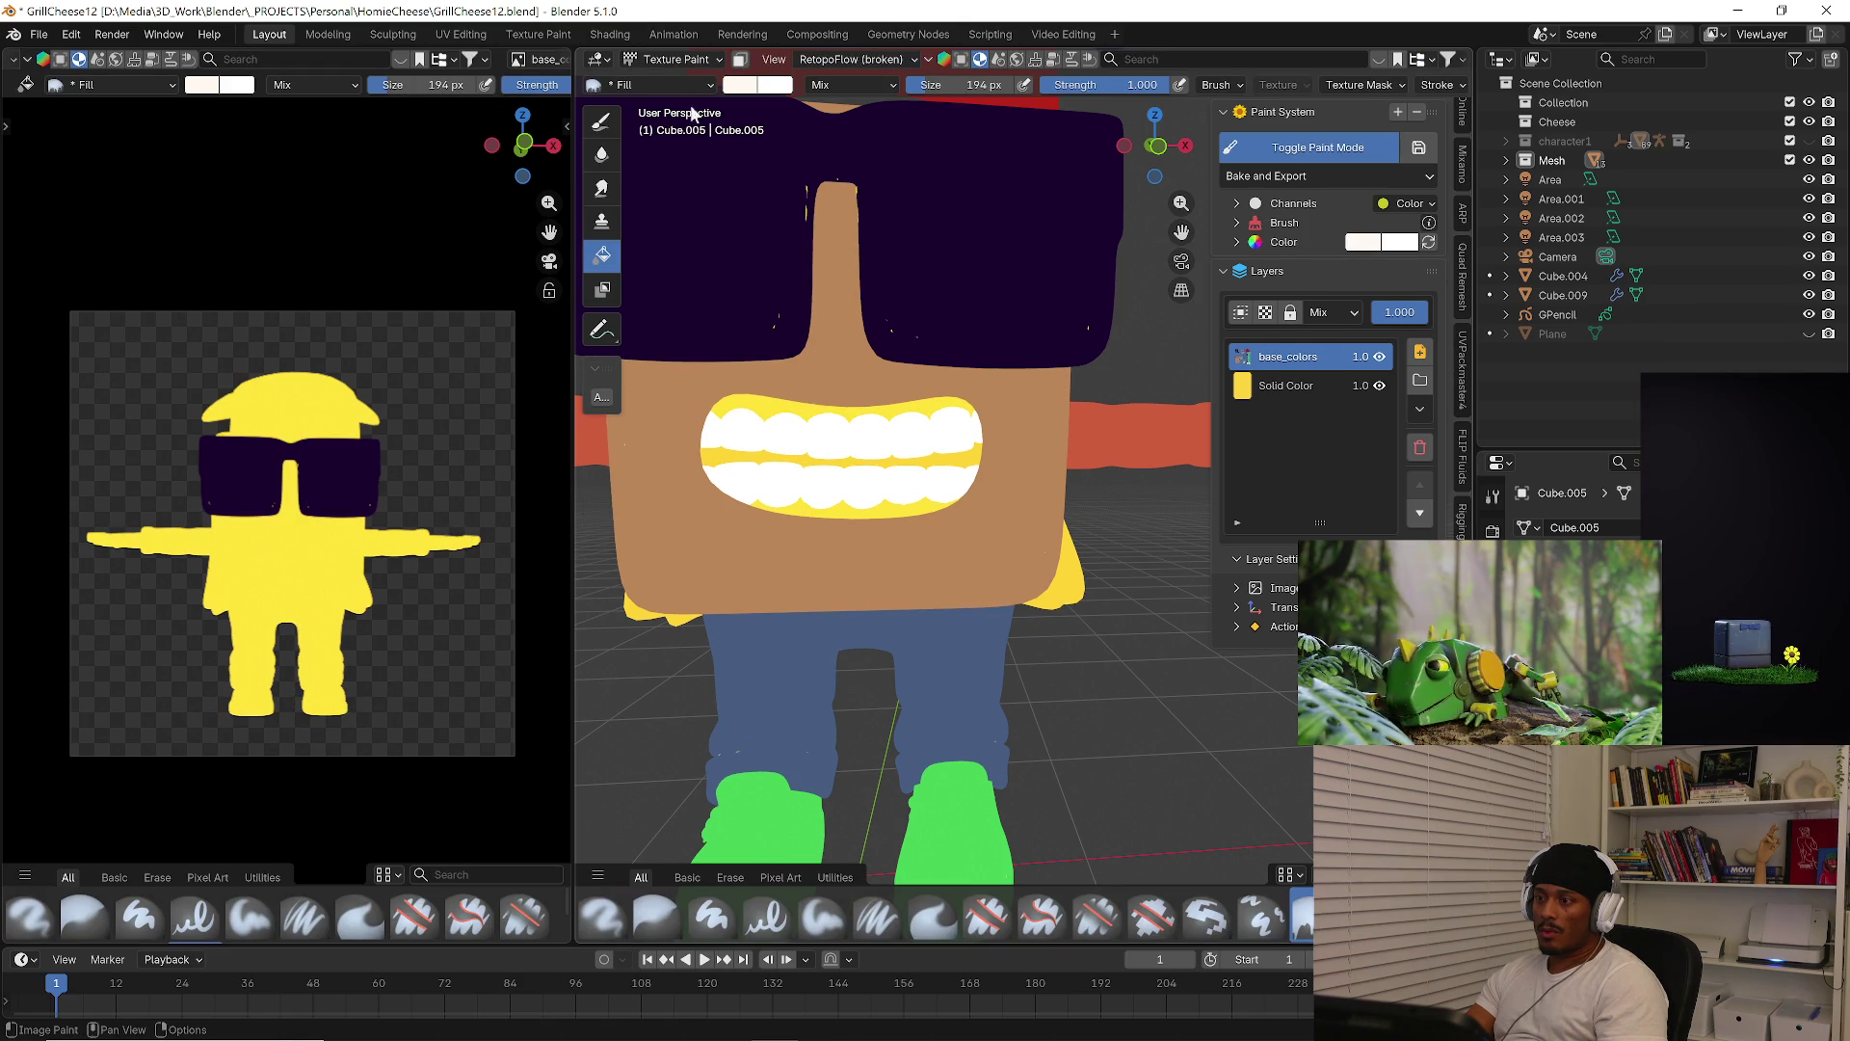
Set the brush to a pale pink gum tone and fill the gums
{"action": "left_click", "coordinate": [739, 85]}
{"action": "left_click_drag", "start_coordinate": [802, 185], "coordinate": [812, 198]}
{"action": "mouse_move", "coordinate": [898, 118]}
{"action": "left_mouse_down"}
{"action": "mouse_move", "coordinate": [900, 159]}
{"action": "mouse_move", "coordinate": [903, 140]}
{"action": "left_mouse_up"}
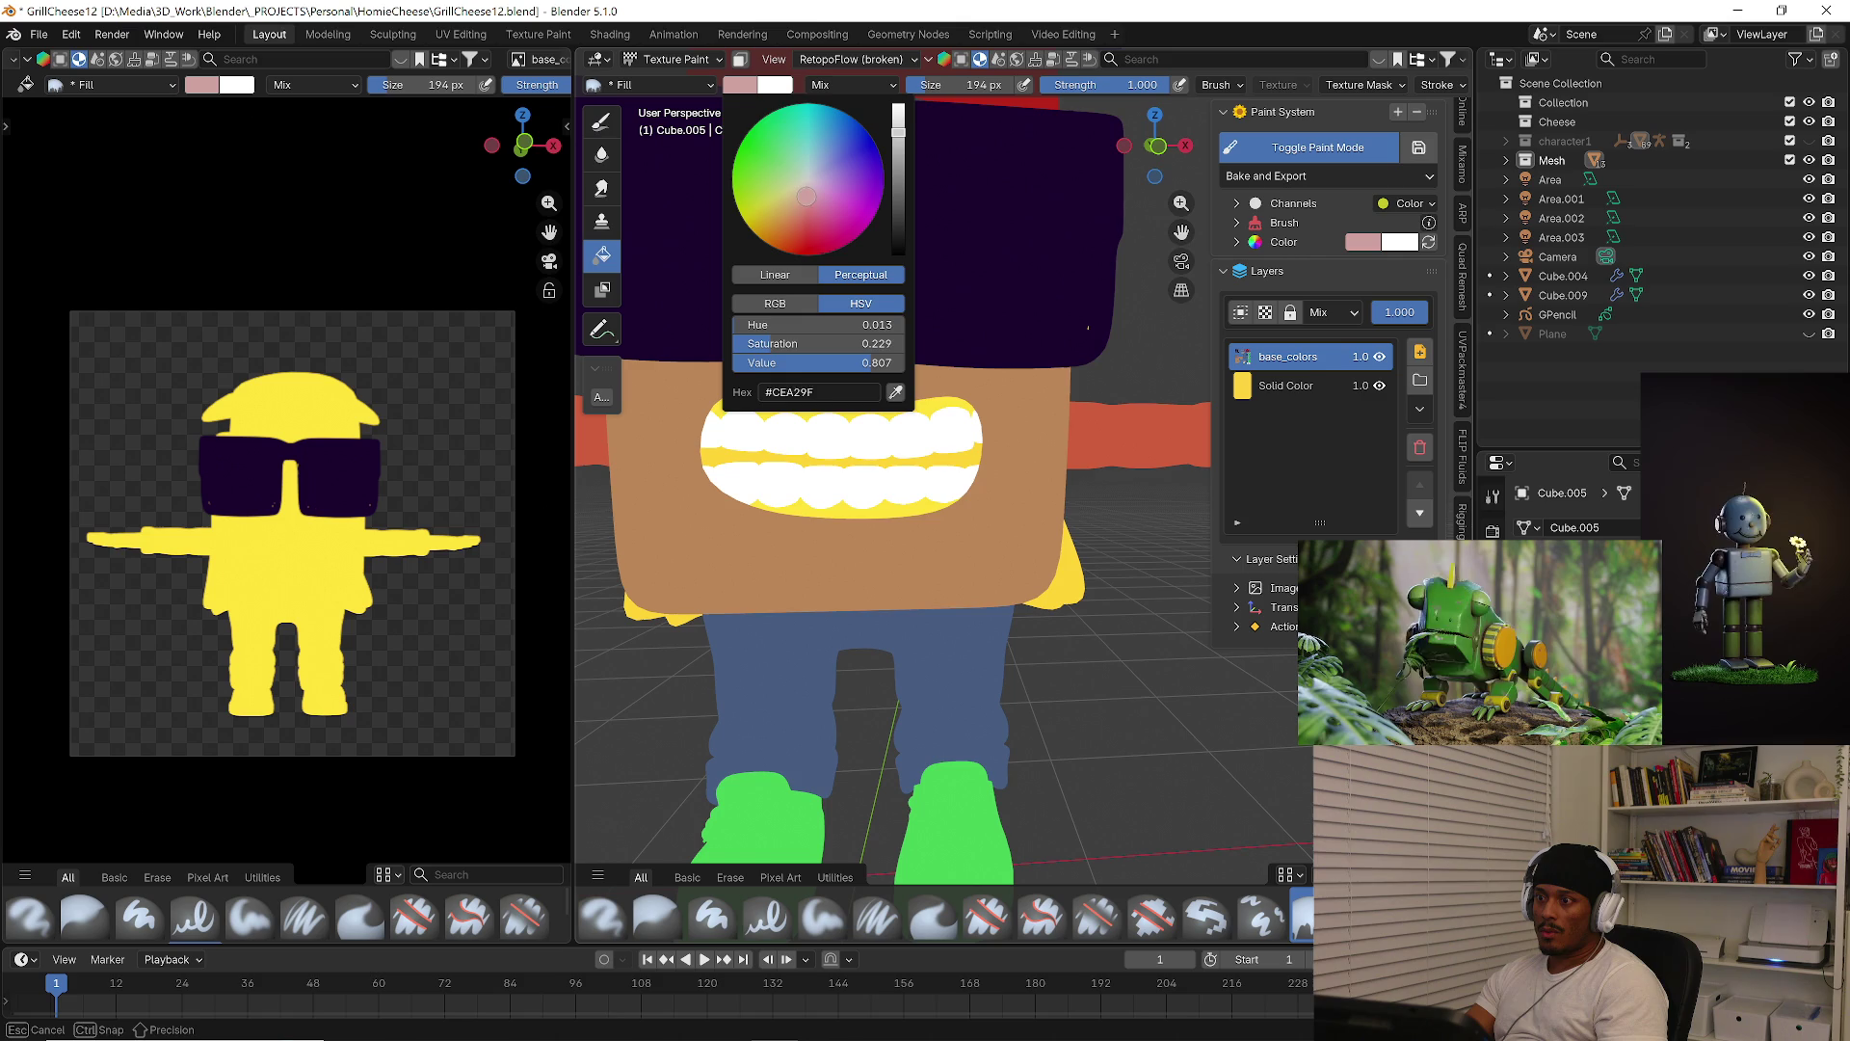
{"action": "left_click", "coordinate": [954, 413]}
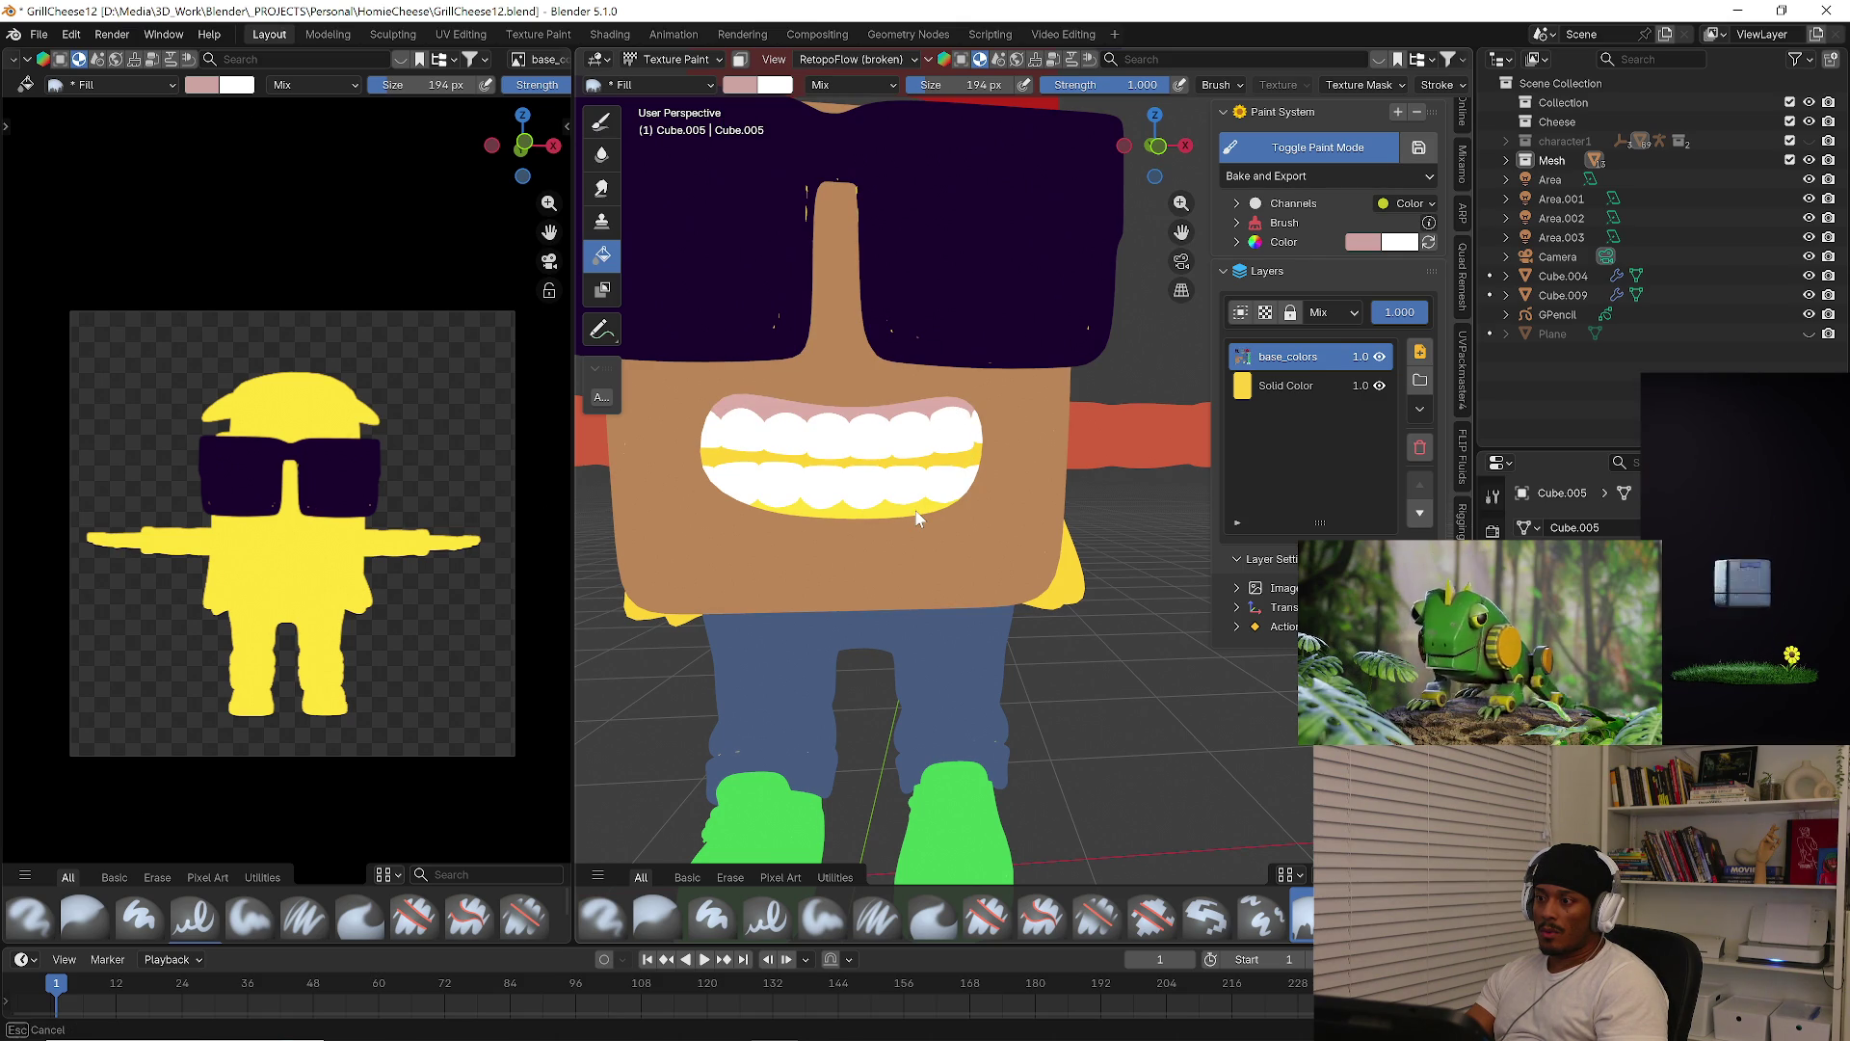
Reselect the teeth object in Texture Paint and orbit to check the painted grin
{"action": "key", "text": "Tab"}
{"action": "key", "text": "ctrl+Tab"}
{"action": "left_click", "coordinate": [723, 509]}
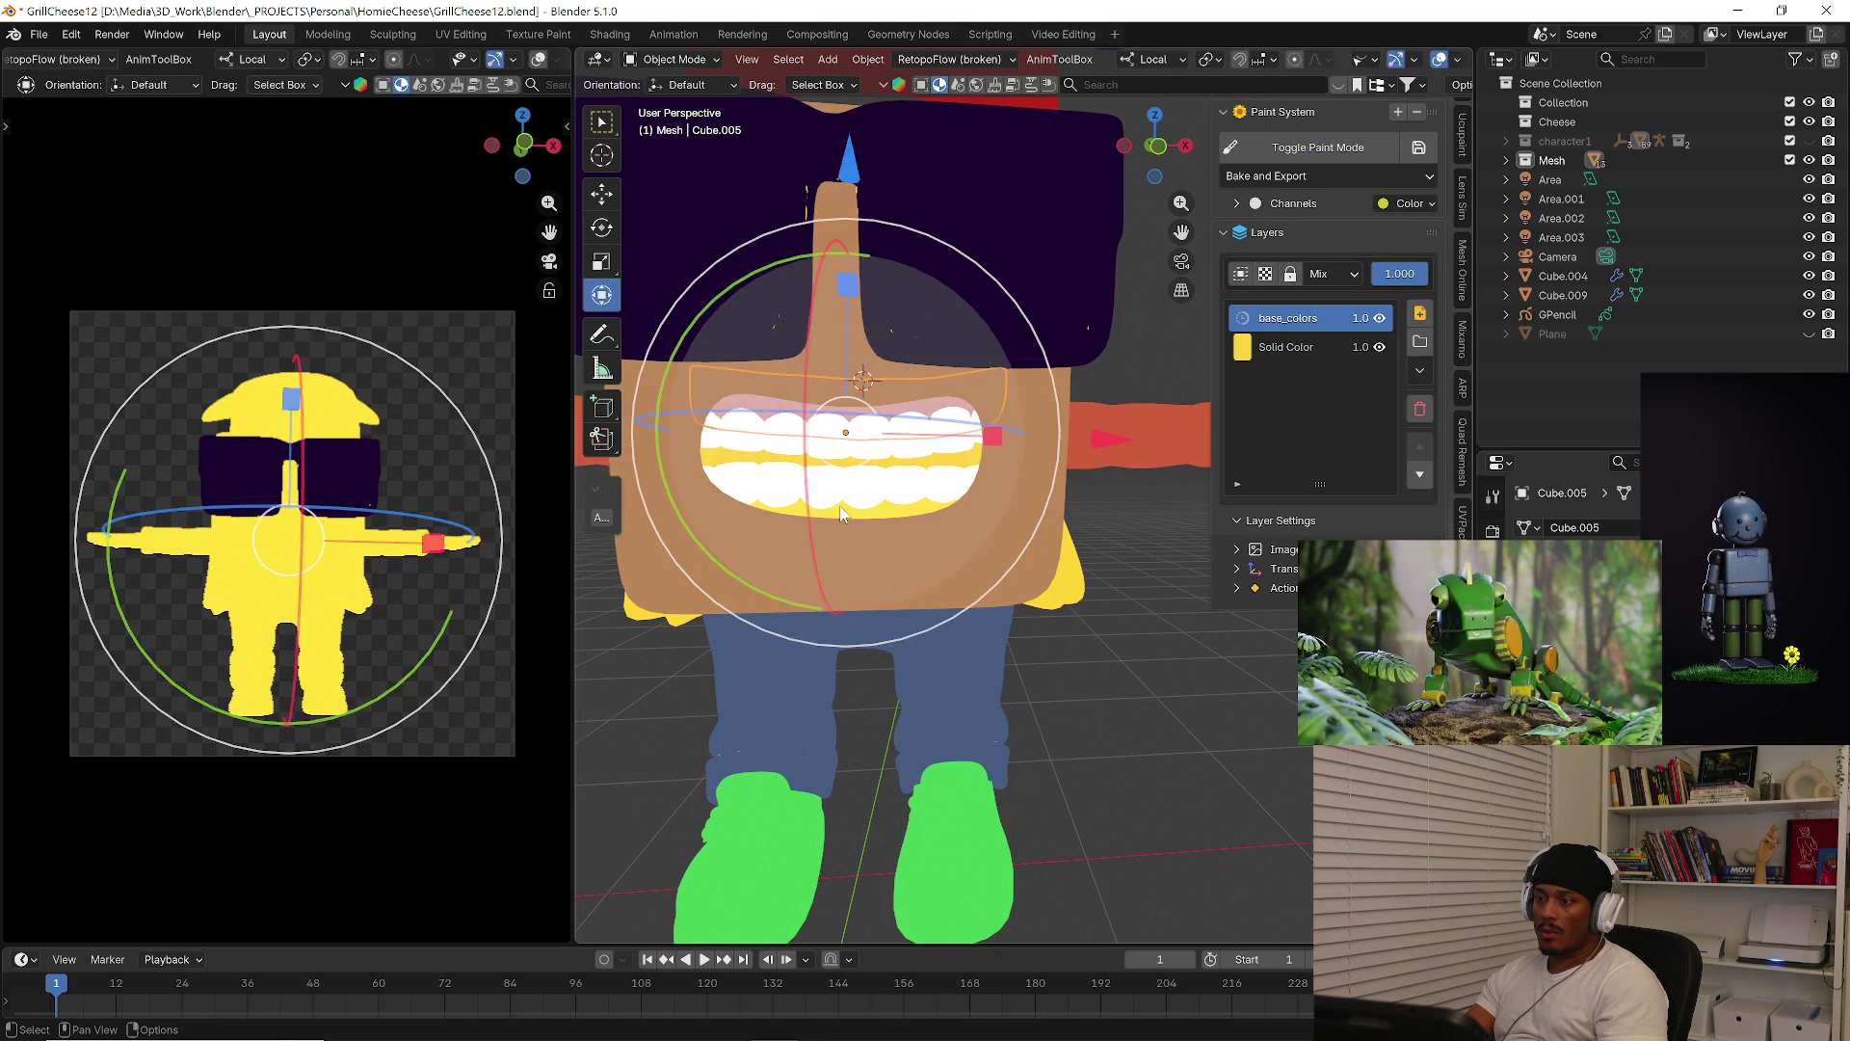
{"action": "left_click", "coordinate": [853, 521]}
{"action": "key", "text": "ctrl+Tab"}
{"action": "left_click", "coordinate": [922, 513]}
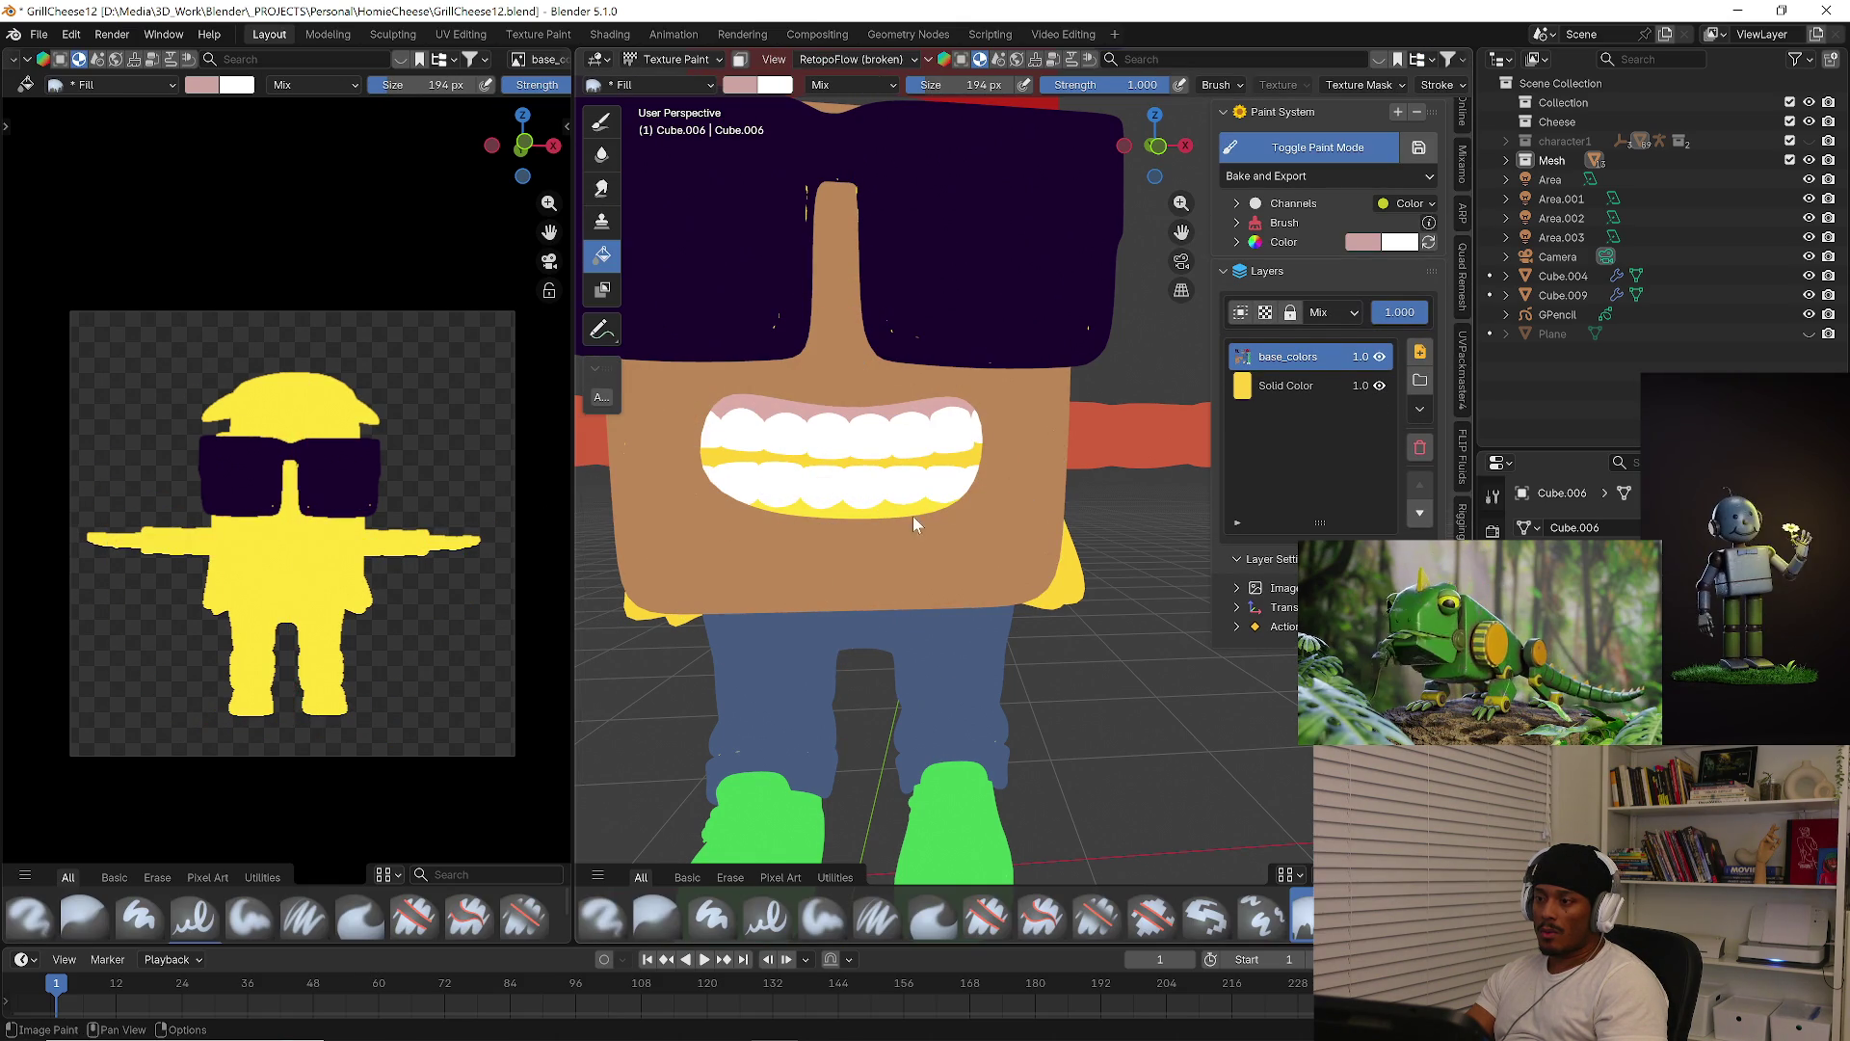
{"action": "middle_click_drag", "start_coordinate": [906, 515], "coordinate": [827, 467]}
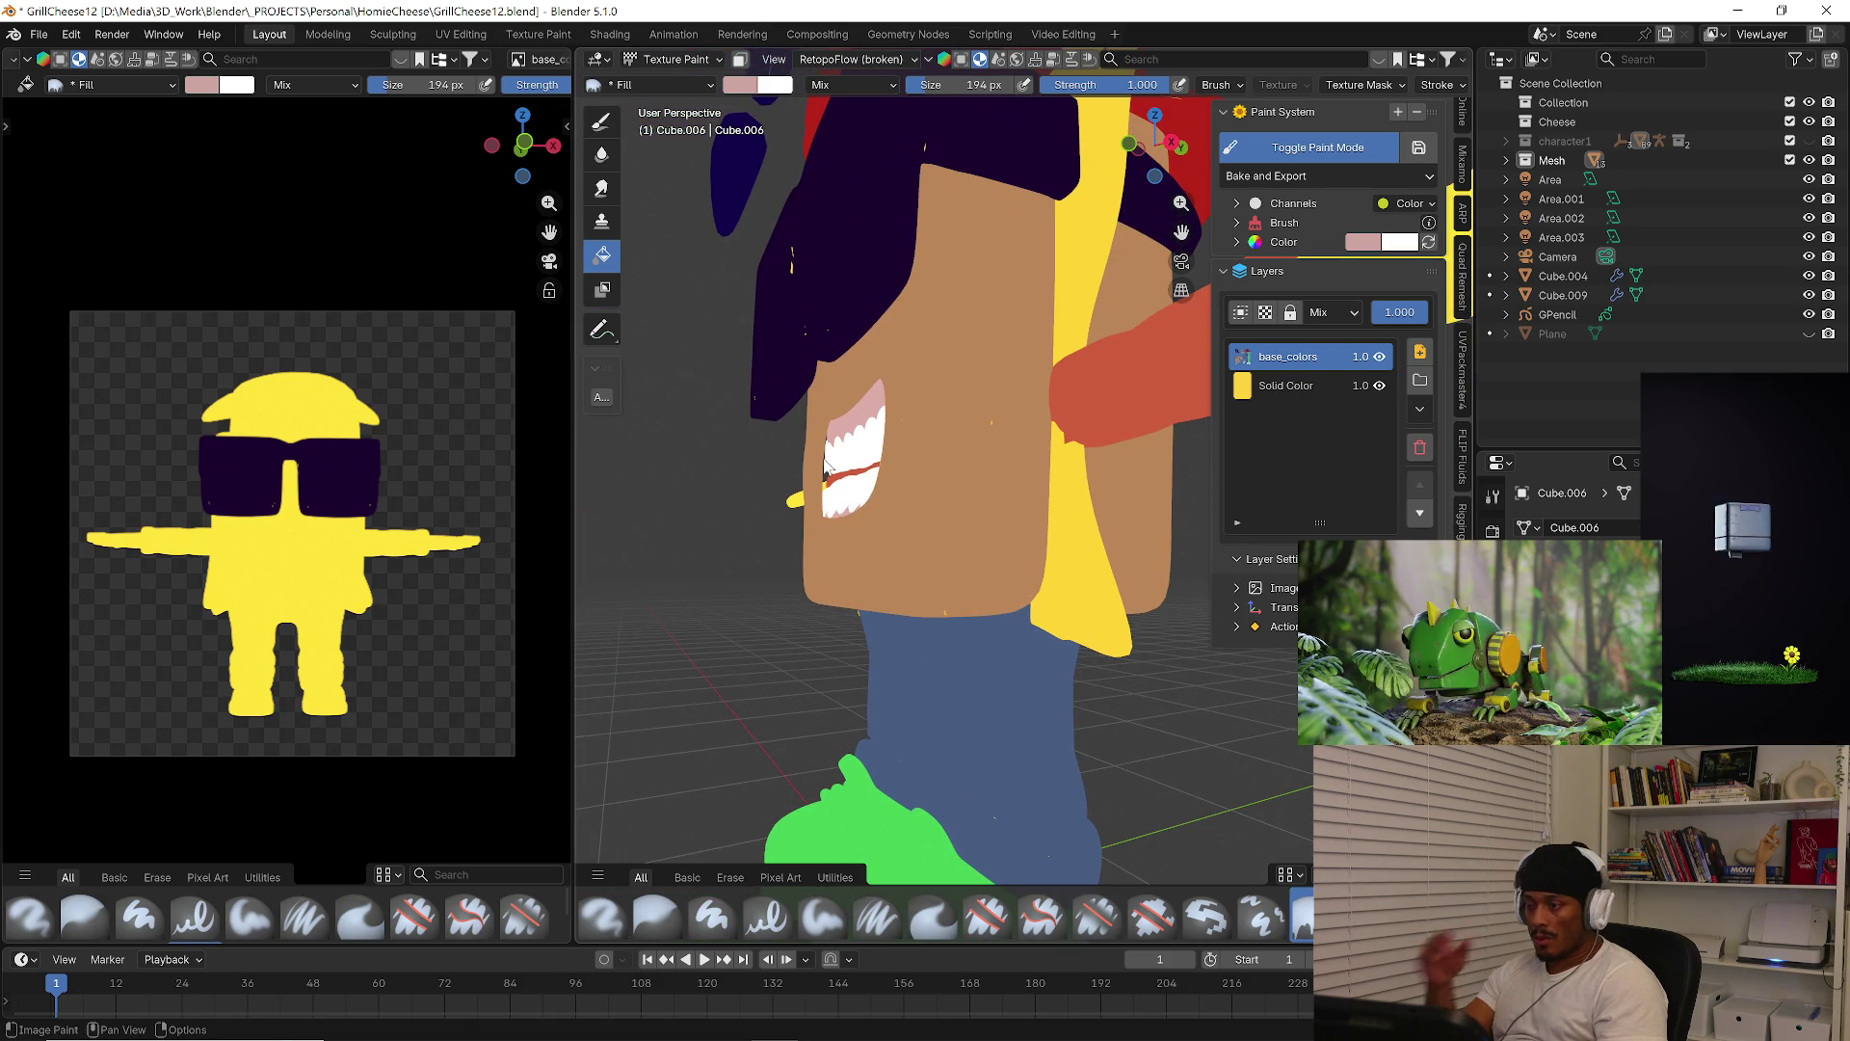
{"action": "mouse_move", "coordinate": [826, 466]}
{"action": "middle_mouse_down"}
{"action": "mouse_move", "coordinate": [1050, 495]}
{"action": "mouse_move", "coordinate": [875, 563]}
{"action": "mouse_move", "coordinate": [864, 489]}
{"action": "middle_mouse_up"}
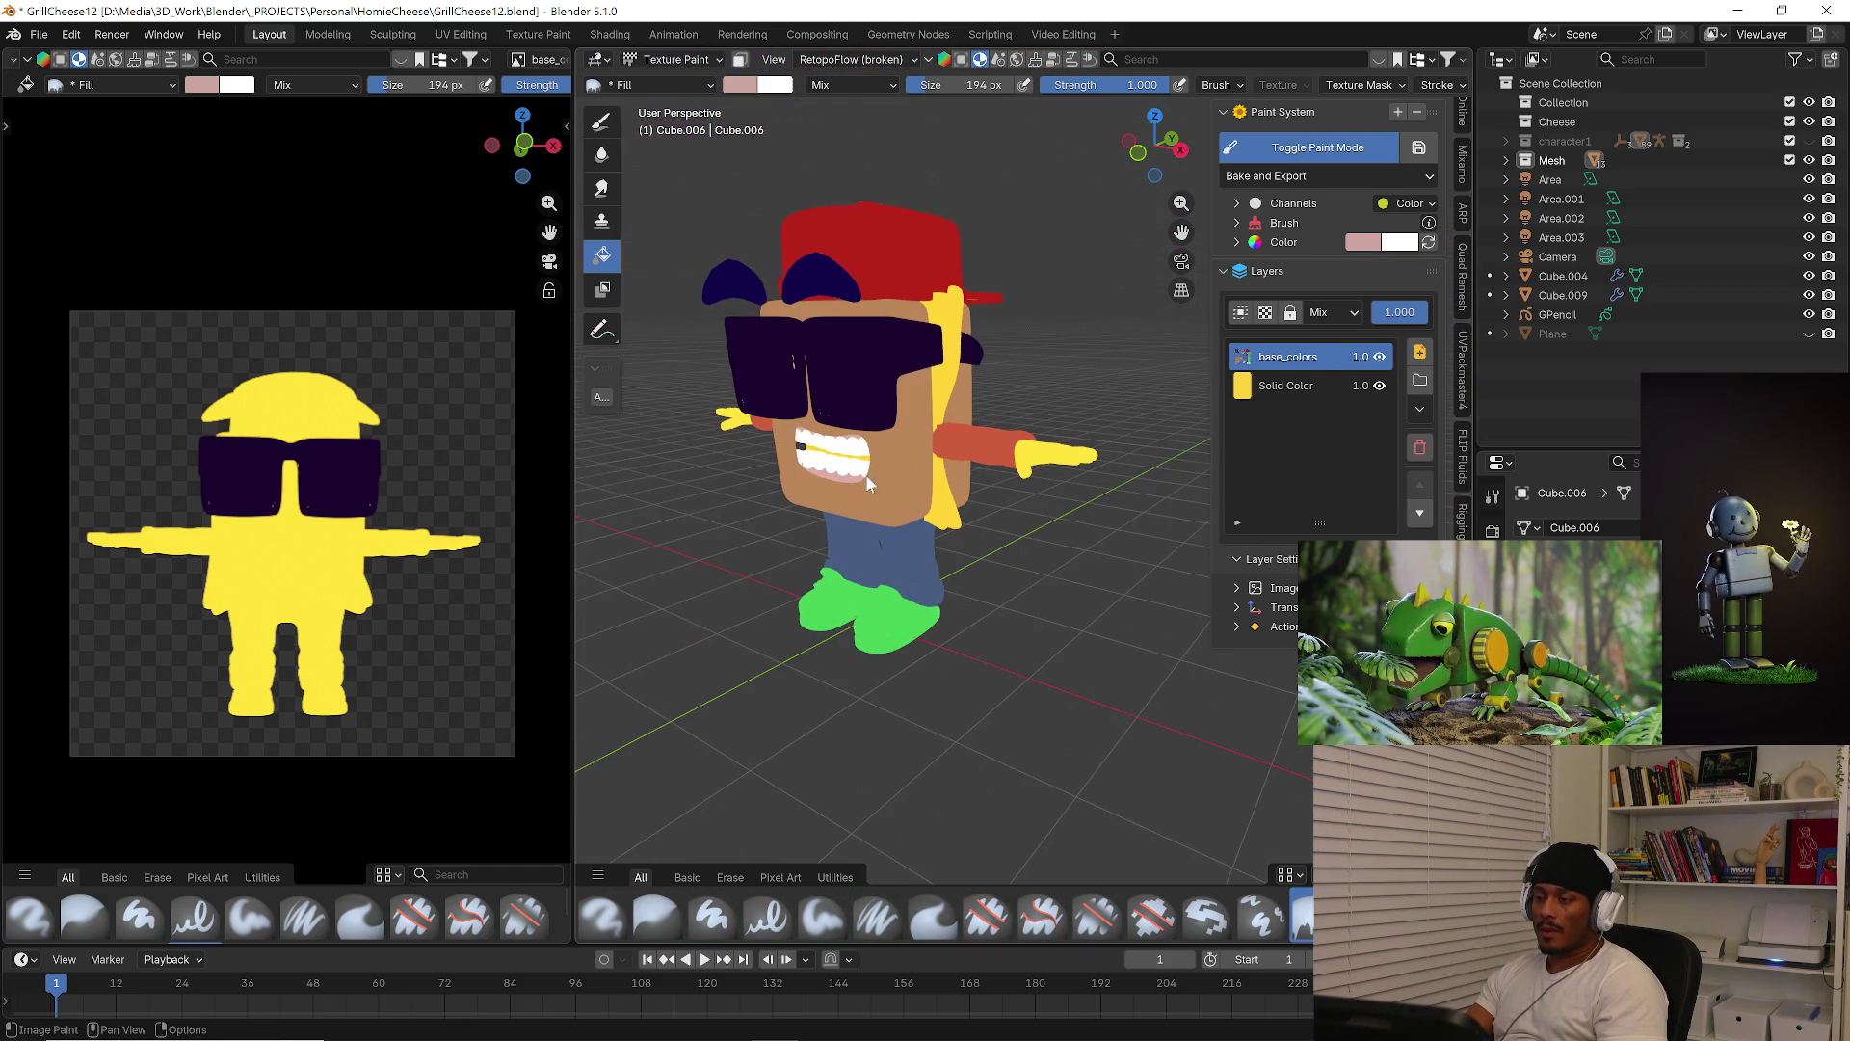
Return to Object Mode and make the arms mesh the active object
{"action": "left_click", "coordinate": [675, 59]}
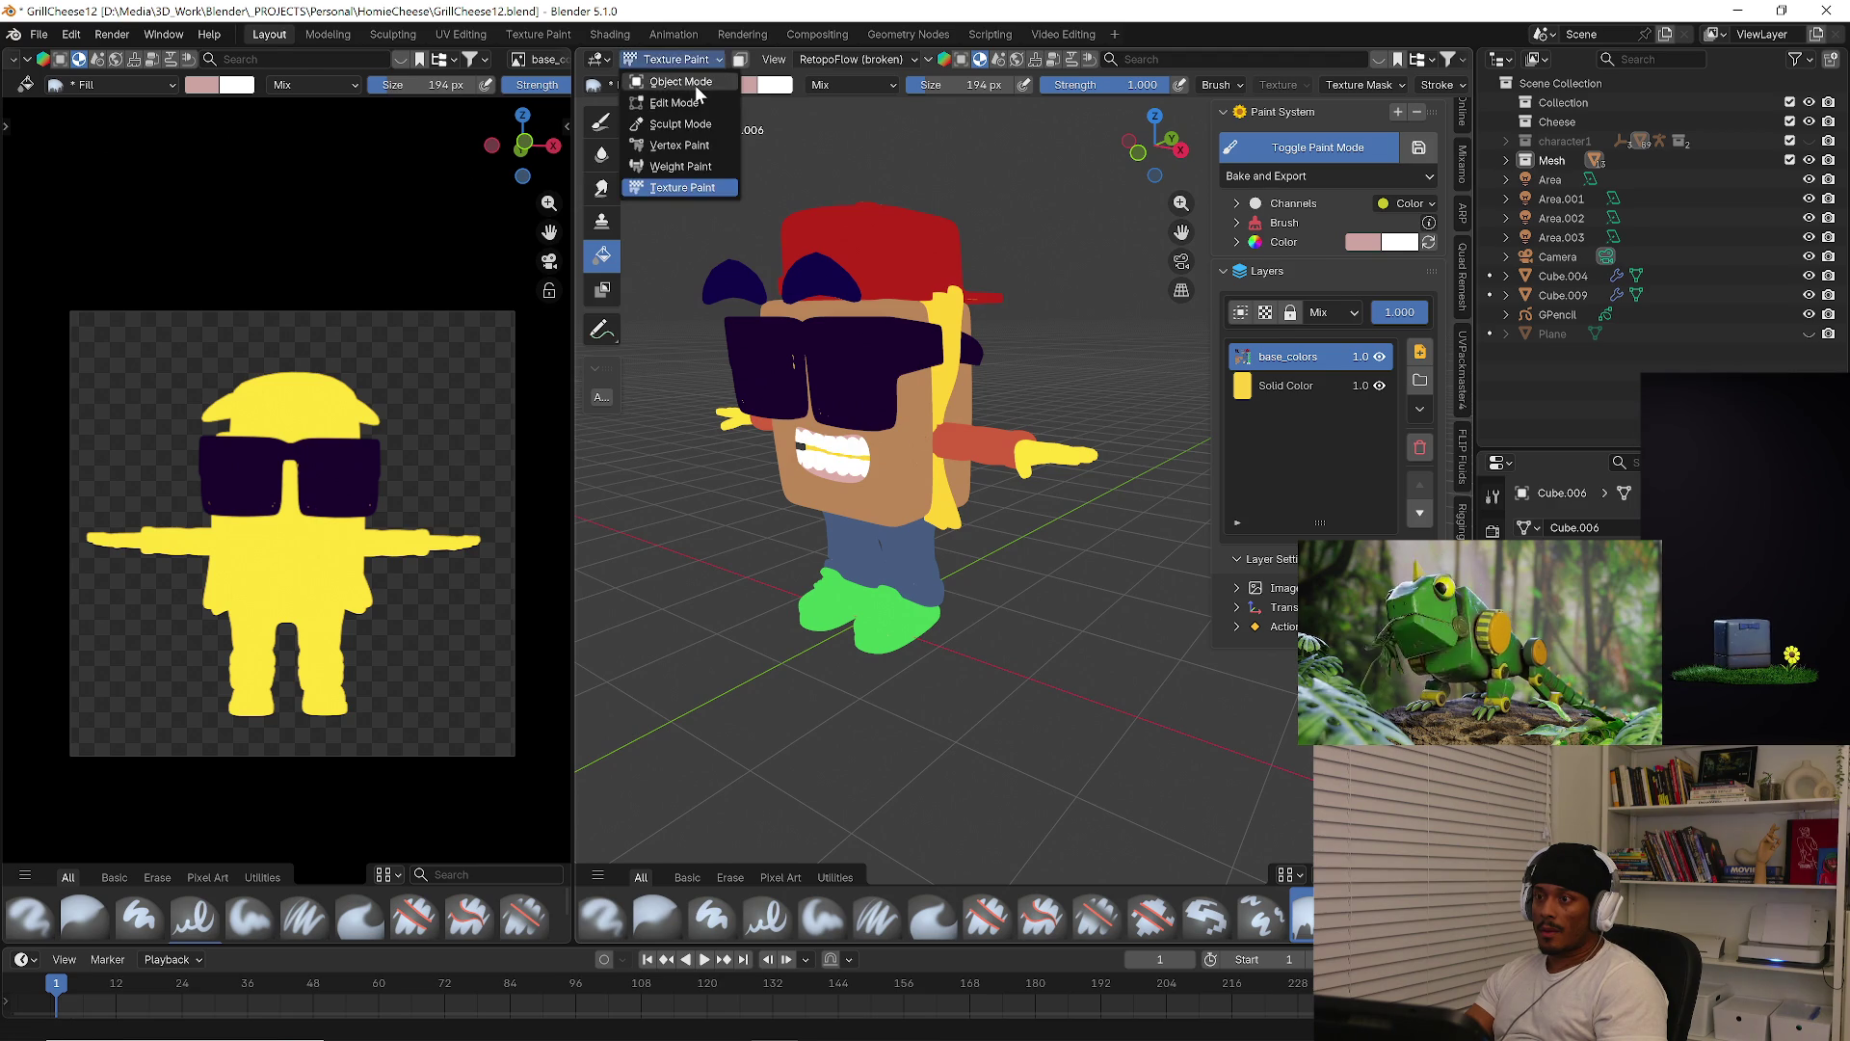
{"action": "left_click", "coordinate": [699, 92]}
{"action": "left_click", "coordinate": [1068, 457]}
{"action": "mouse_move", "coordinate": [1068, 457]}
{"action": "middle_mouse_down"}
{"action": "mouse_move", "coordinate": [1025, 314]}
{"action": "mouse_move", "coordinate": [973, 405]}
{"action": "middle_mouse_up"}
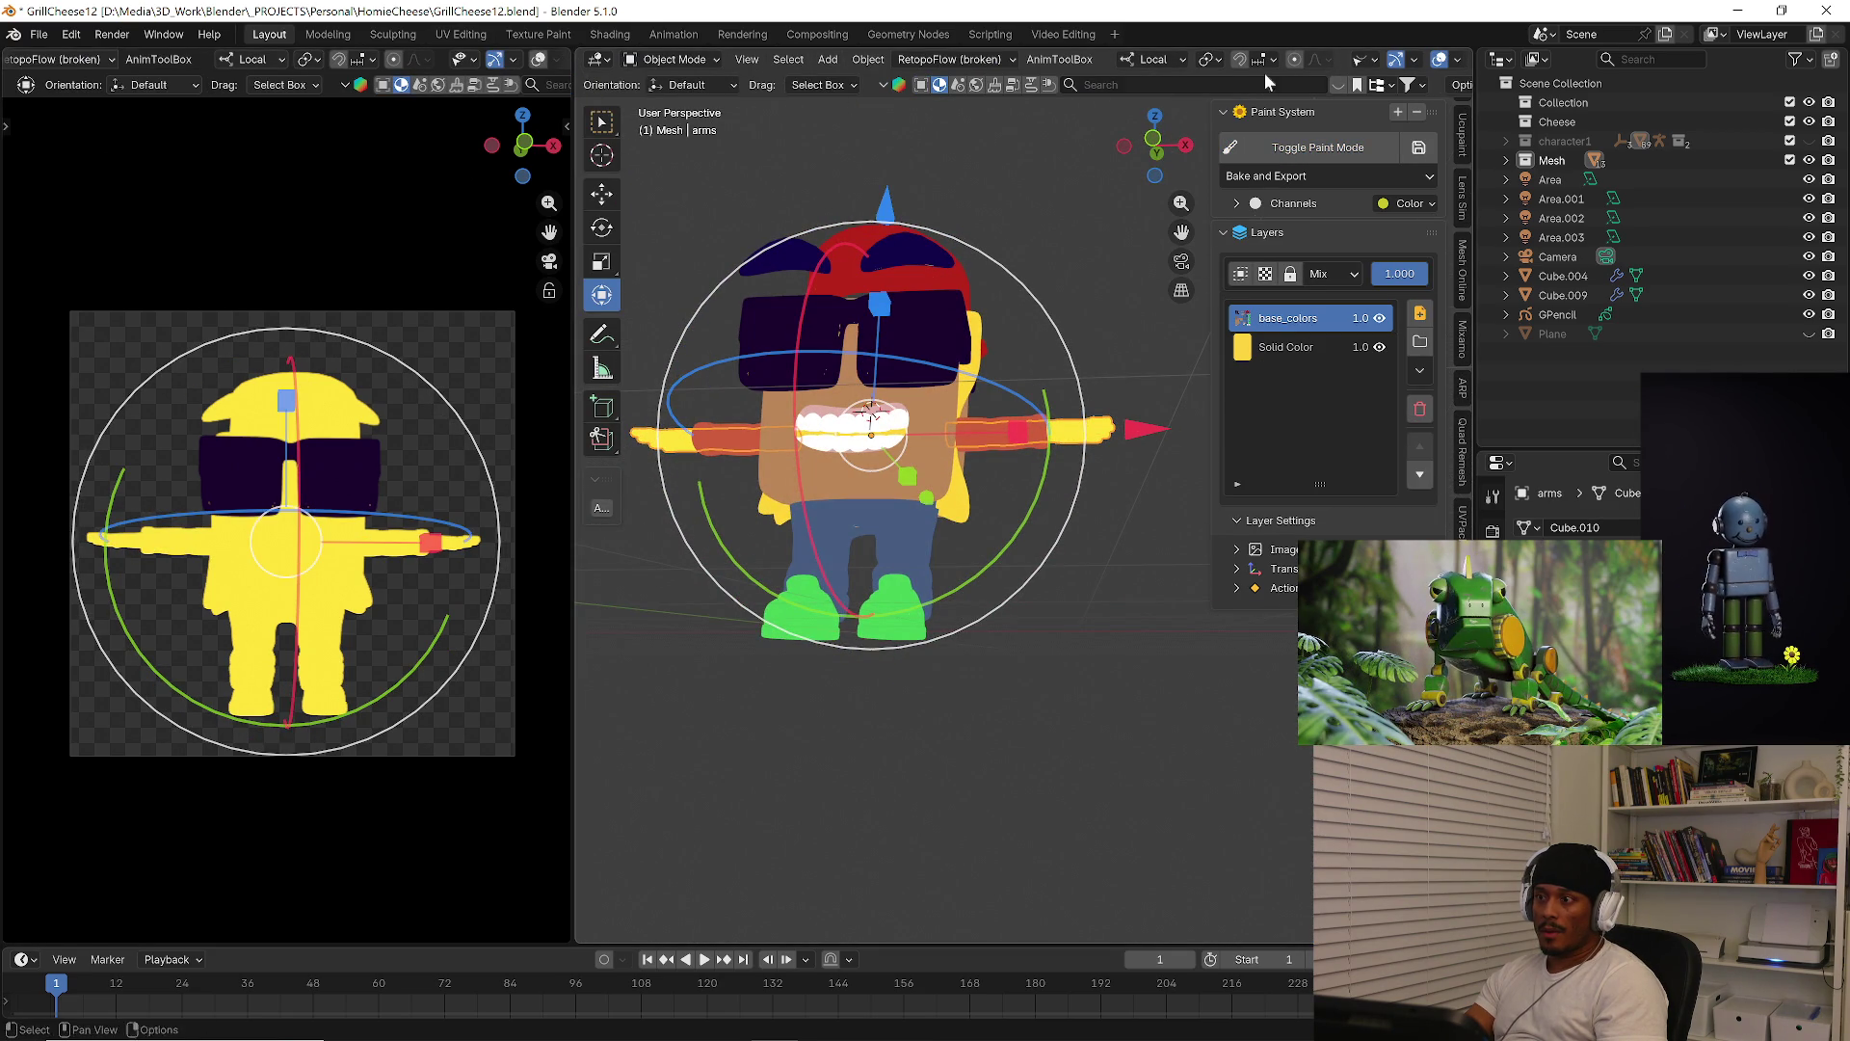
Toggle solid and material preview shading, and check the arms' texture paint and bake options
{"action": "scroll", "coordinate": [1359, 62], "scroll_direction": "down", "scroll_amount": 3}
{"action": "left_click", "coordinate": [1403, 60]}
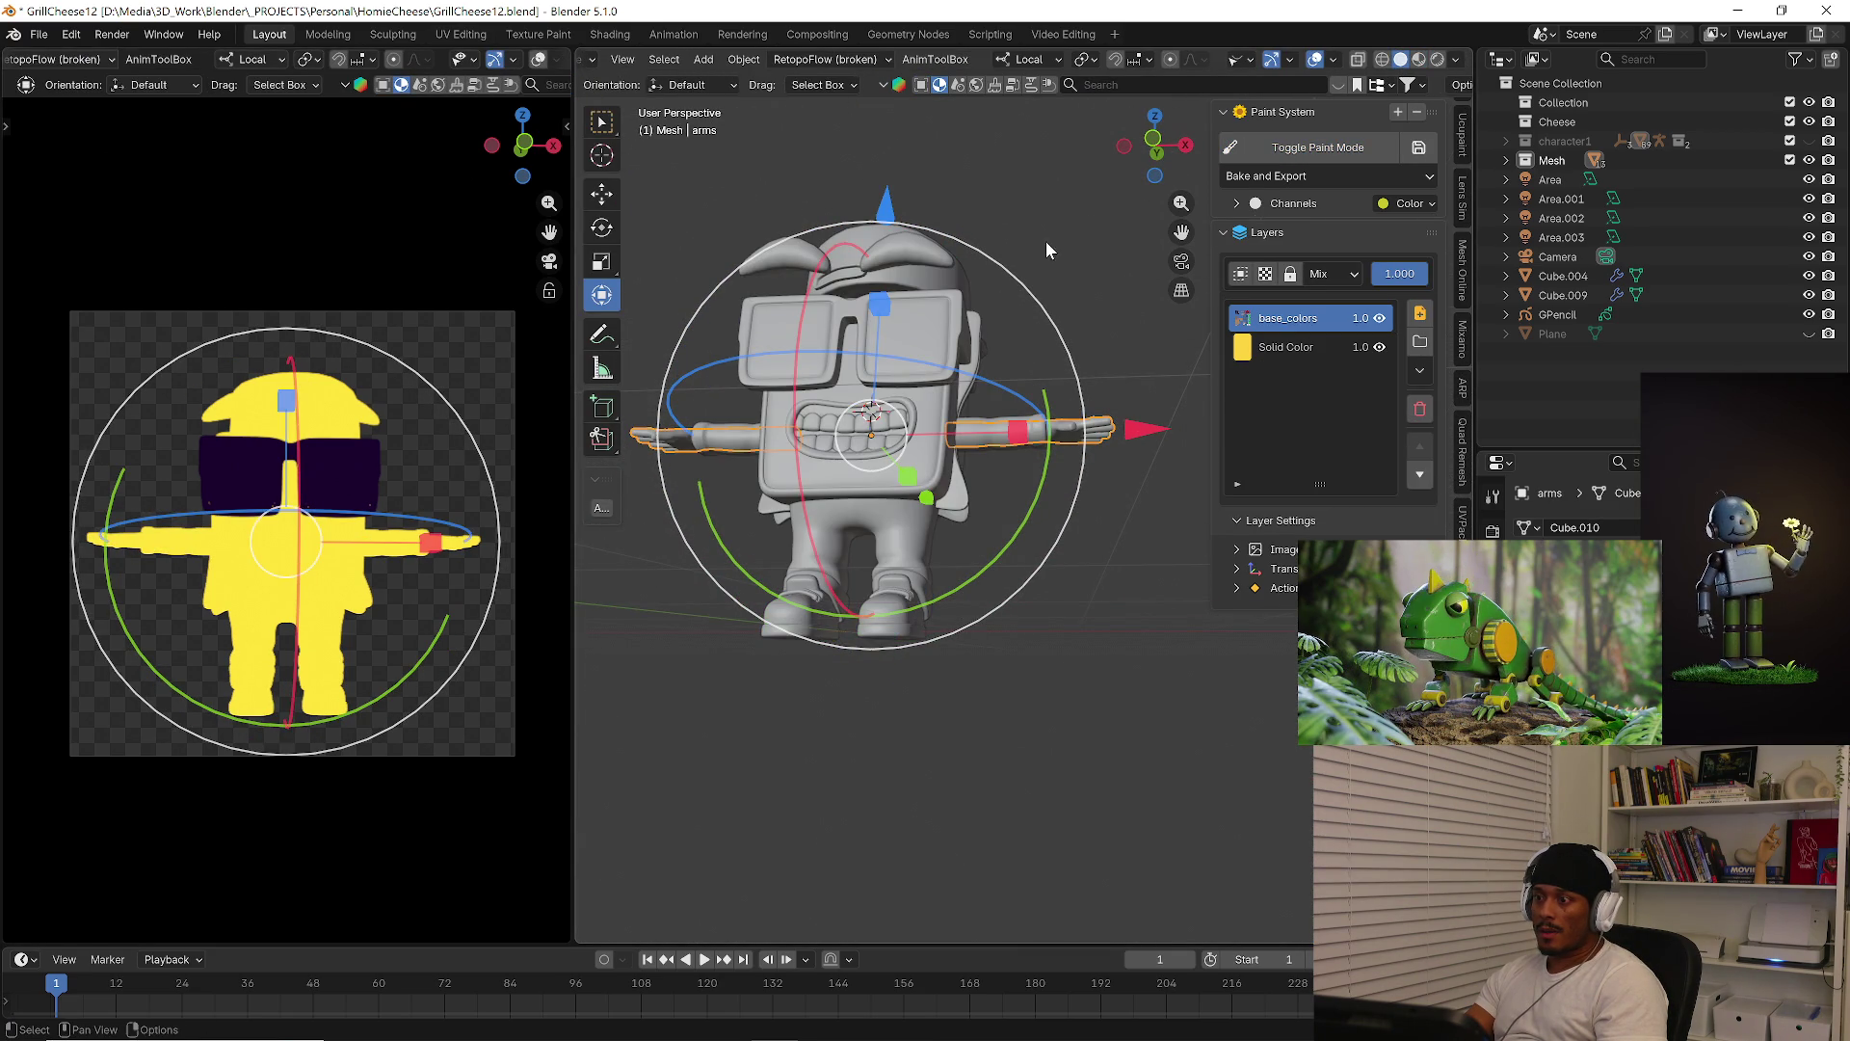
{"action": "left_click", "coordinate": [1421, 60]}
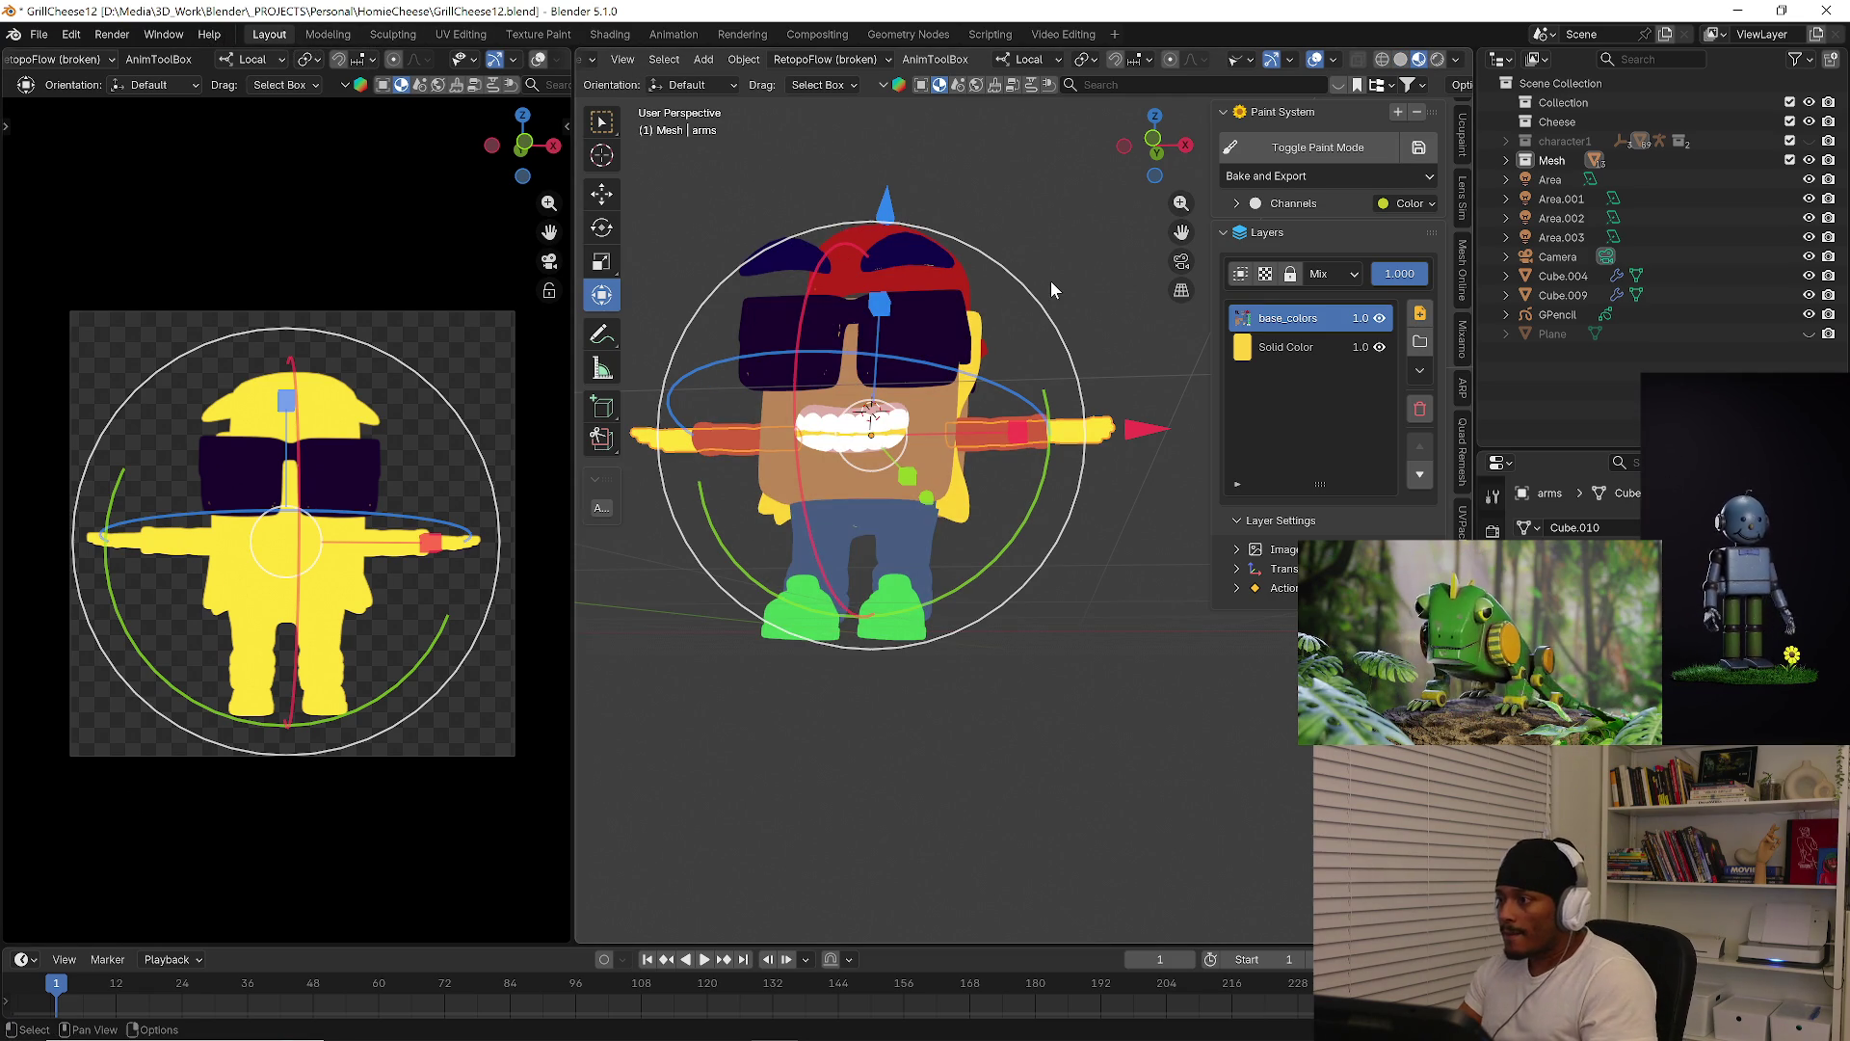
{"action": "left_click", "coordinate": [1321, 154]}
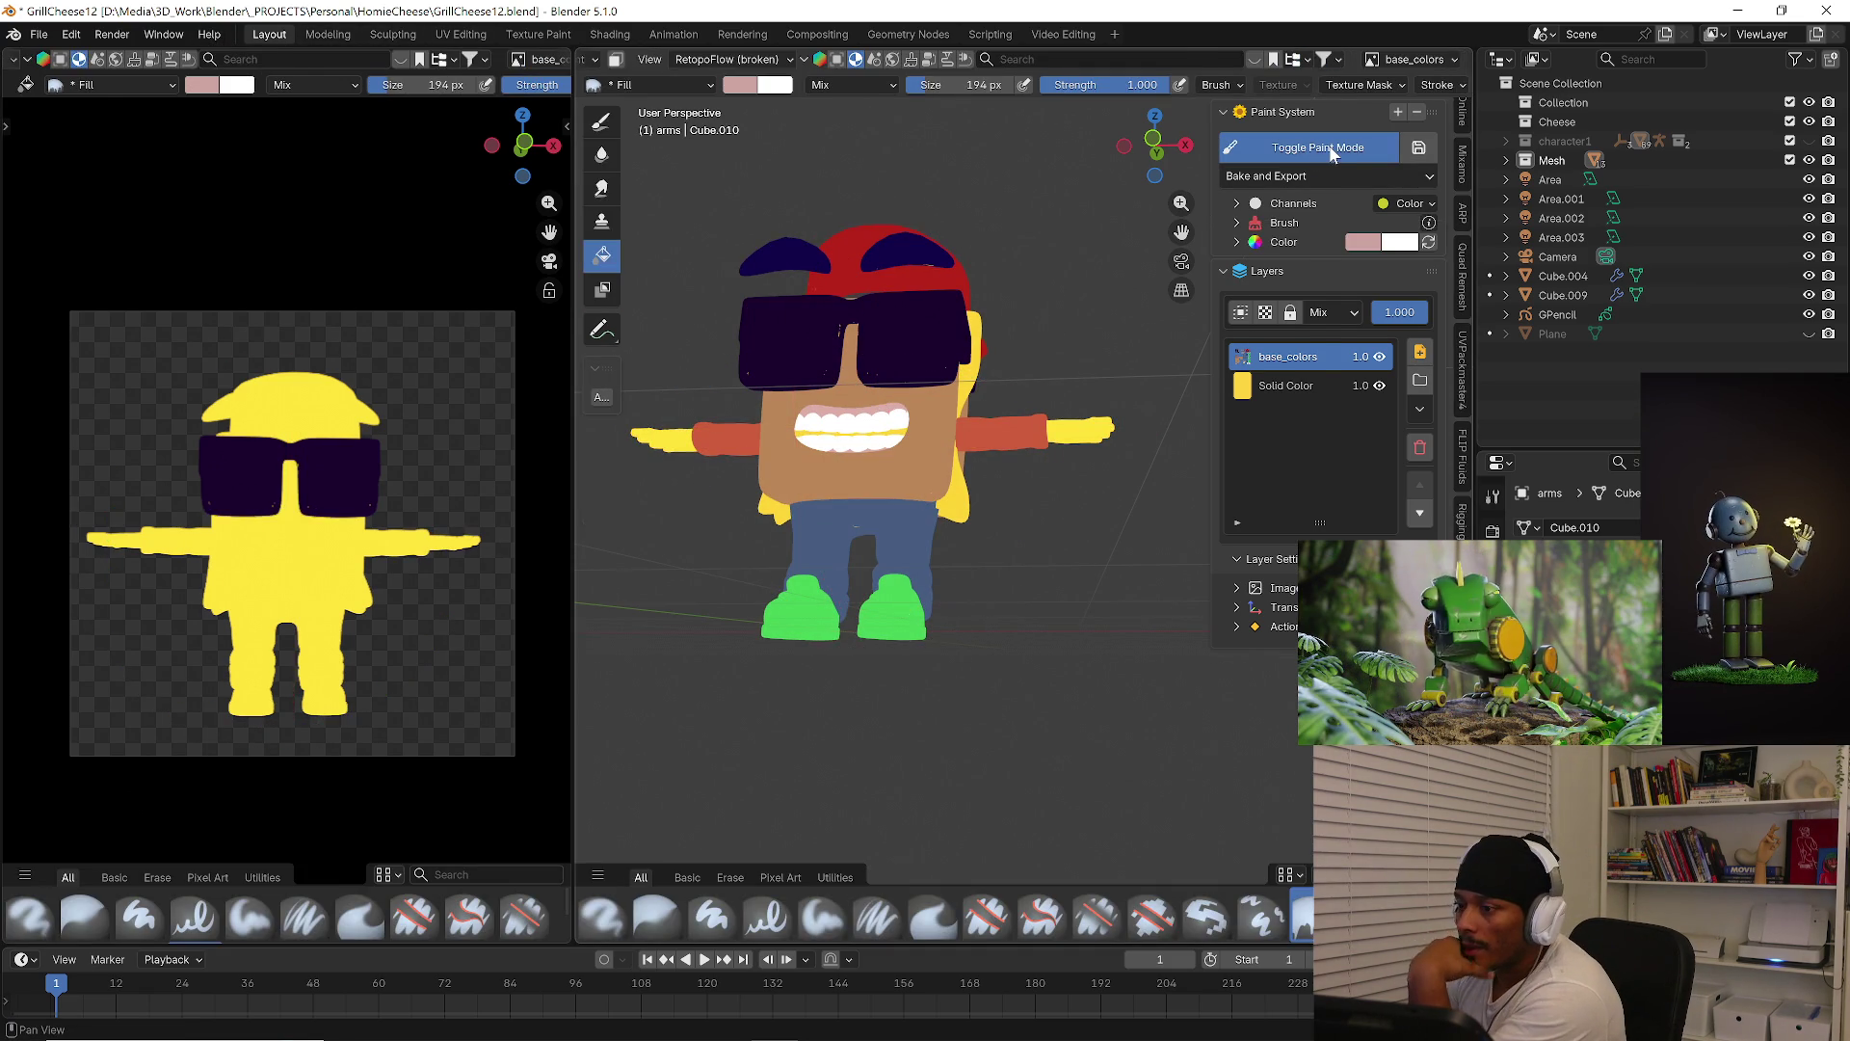
{"action": "left_click", "coordinate": [1321, 154]}
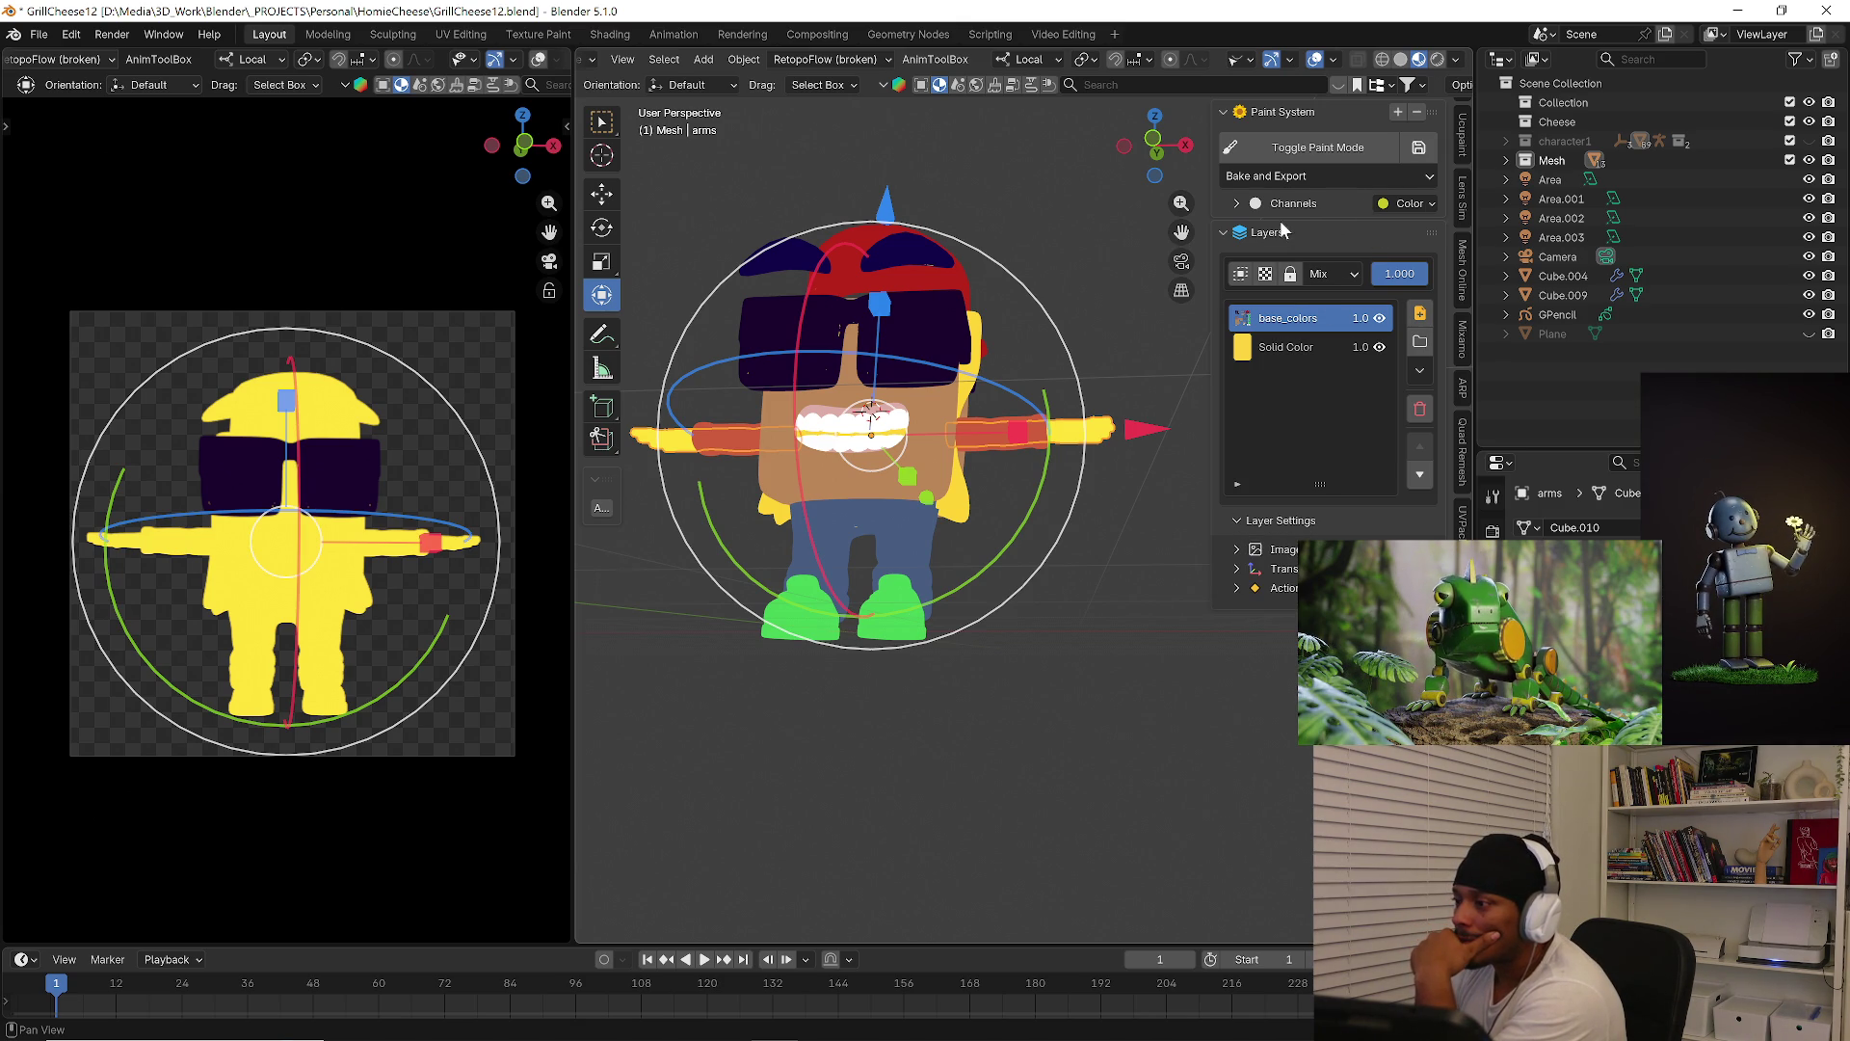
{"action": "left_click", "coordinate": [1345, 174]}
{"action": "left_click", "coordinate": [1346, 175]}
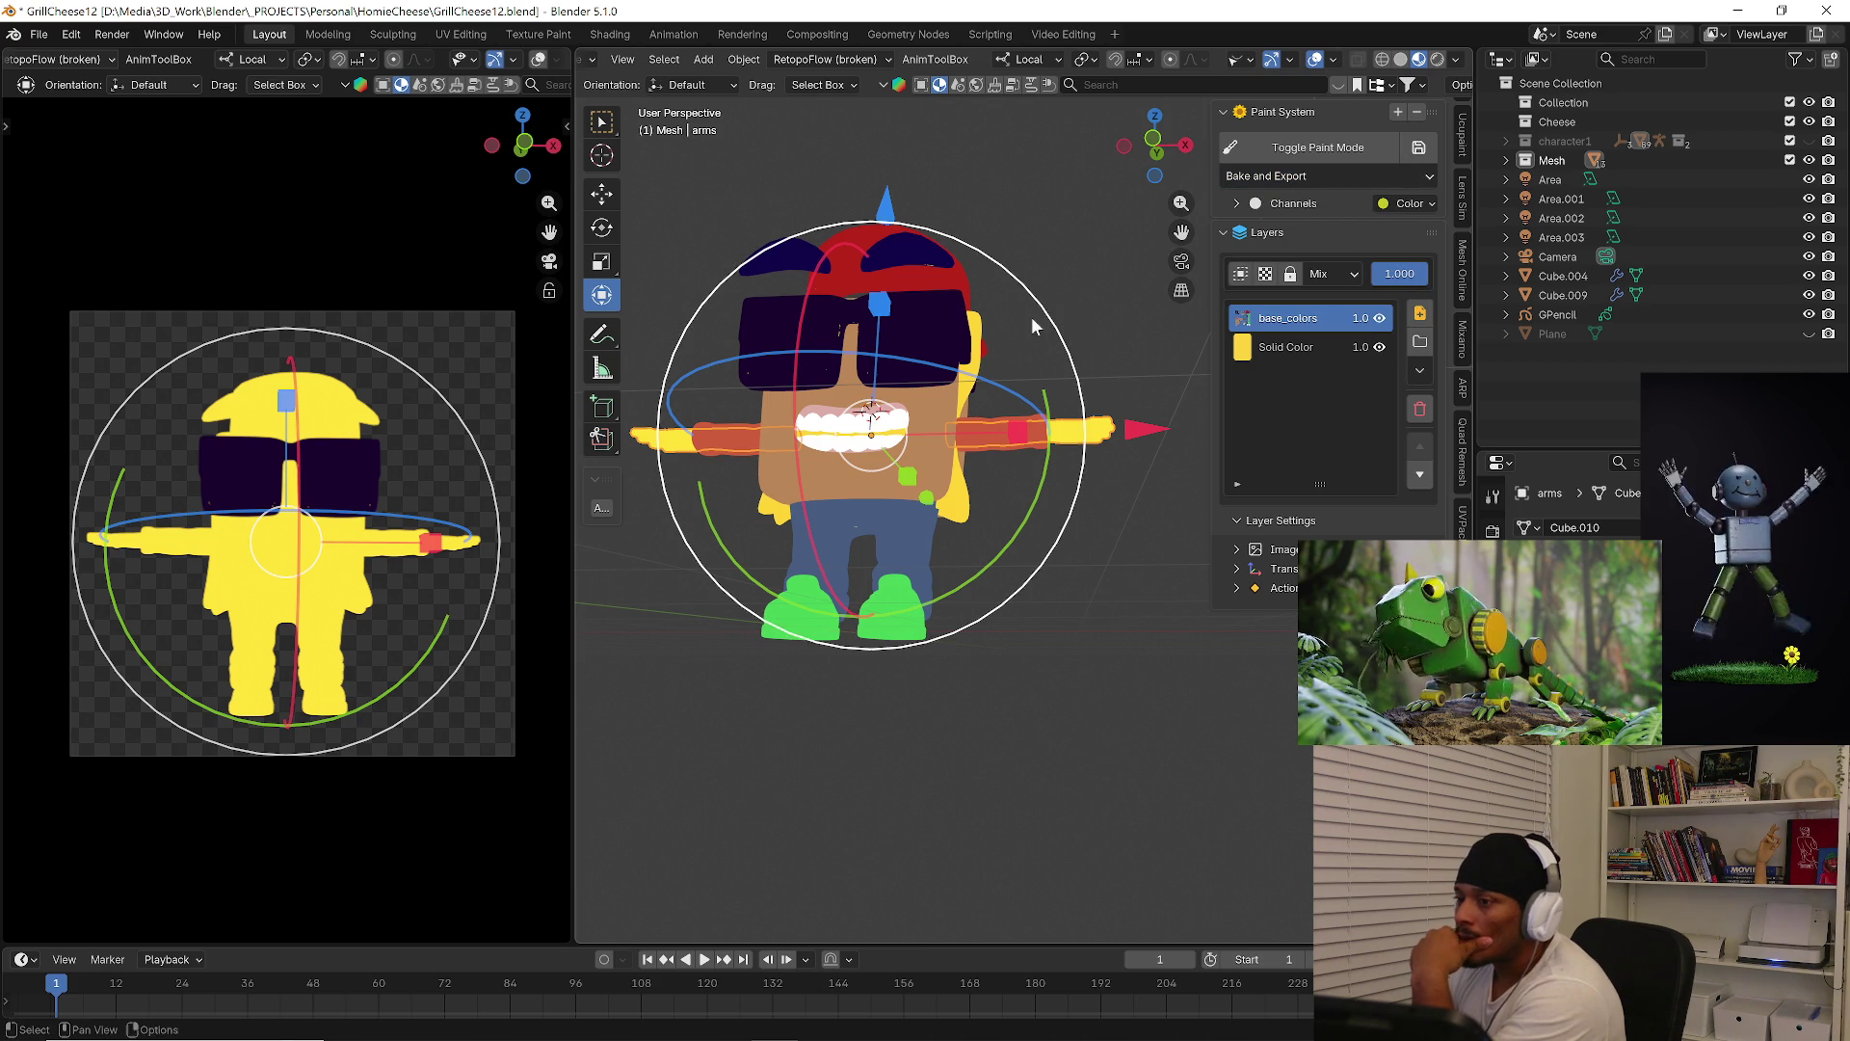
Inspect the layer Action settings and the Color paint channel settings in the Paint System panel
{"action": "middle_click_drag", "start_coordinate": [1034, 314], "coordinate": [1057, 380]}
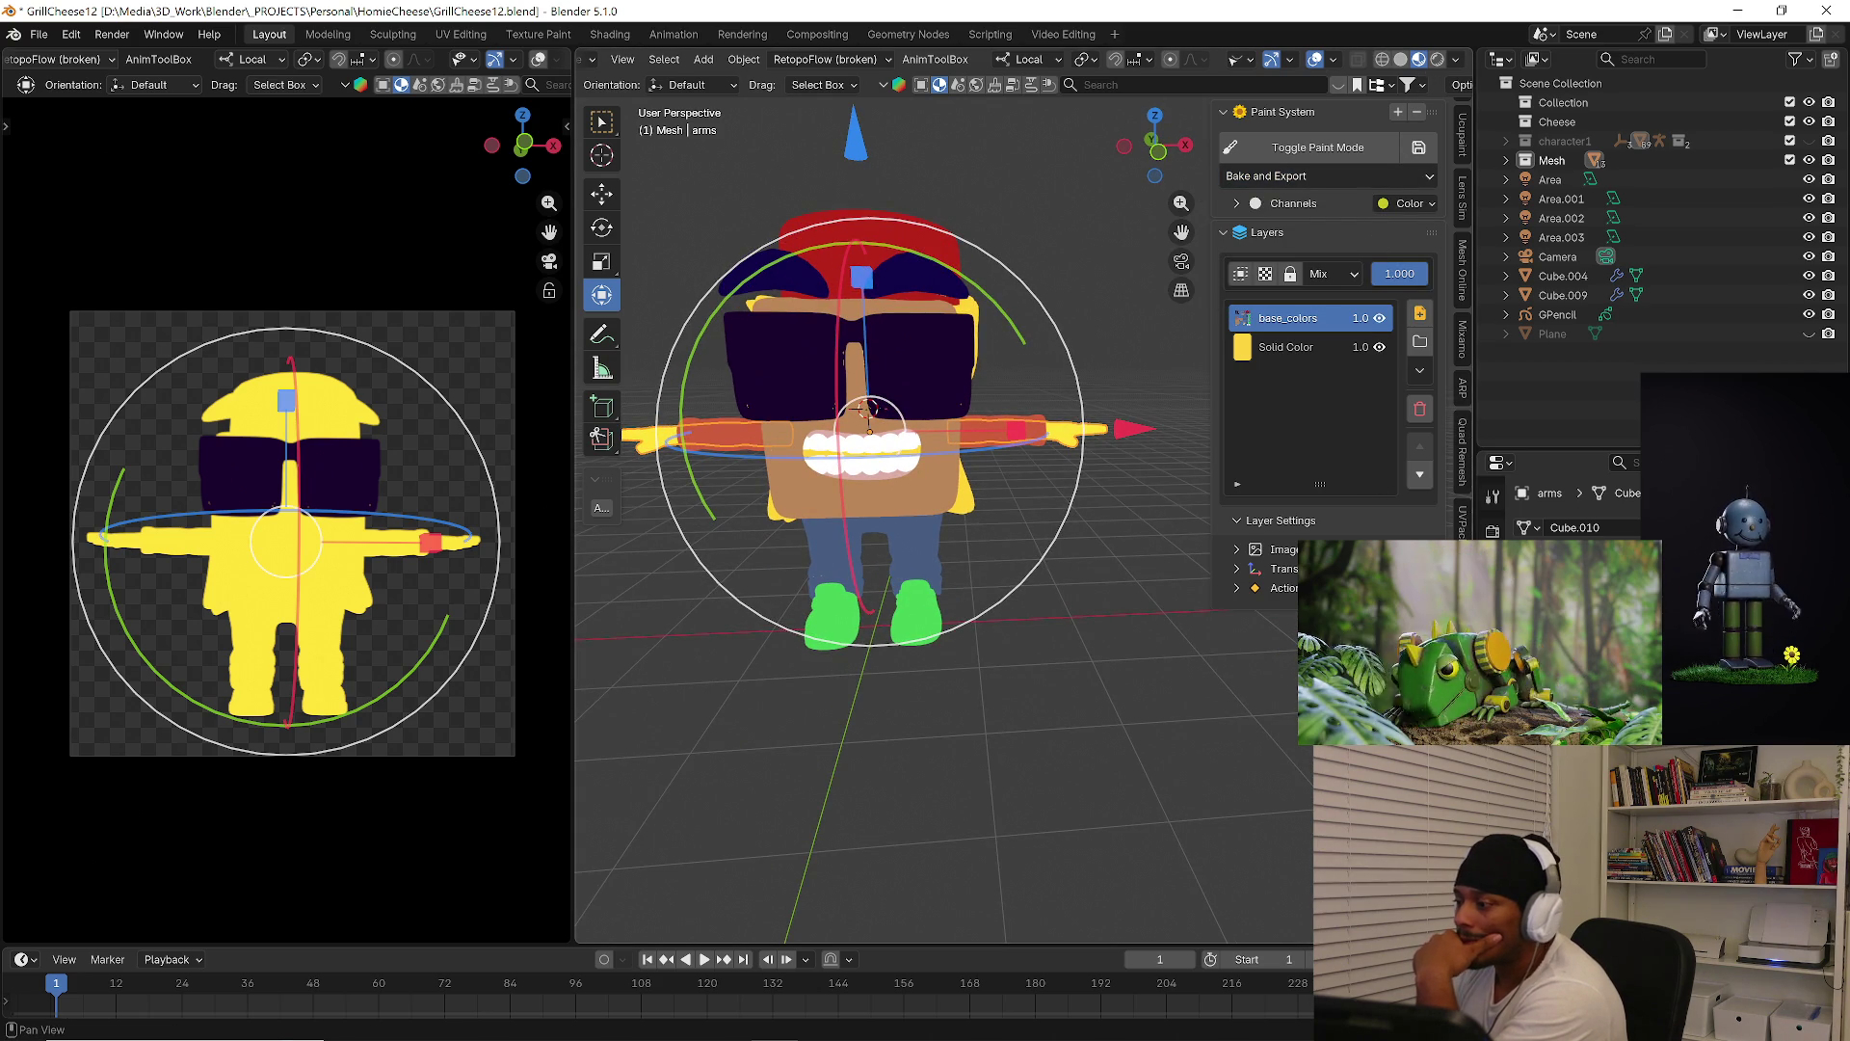
{"action": "left_click", "coordinate": [1237, 589]}
{"action": "left_click", "coordinate": [1235, 589]}
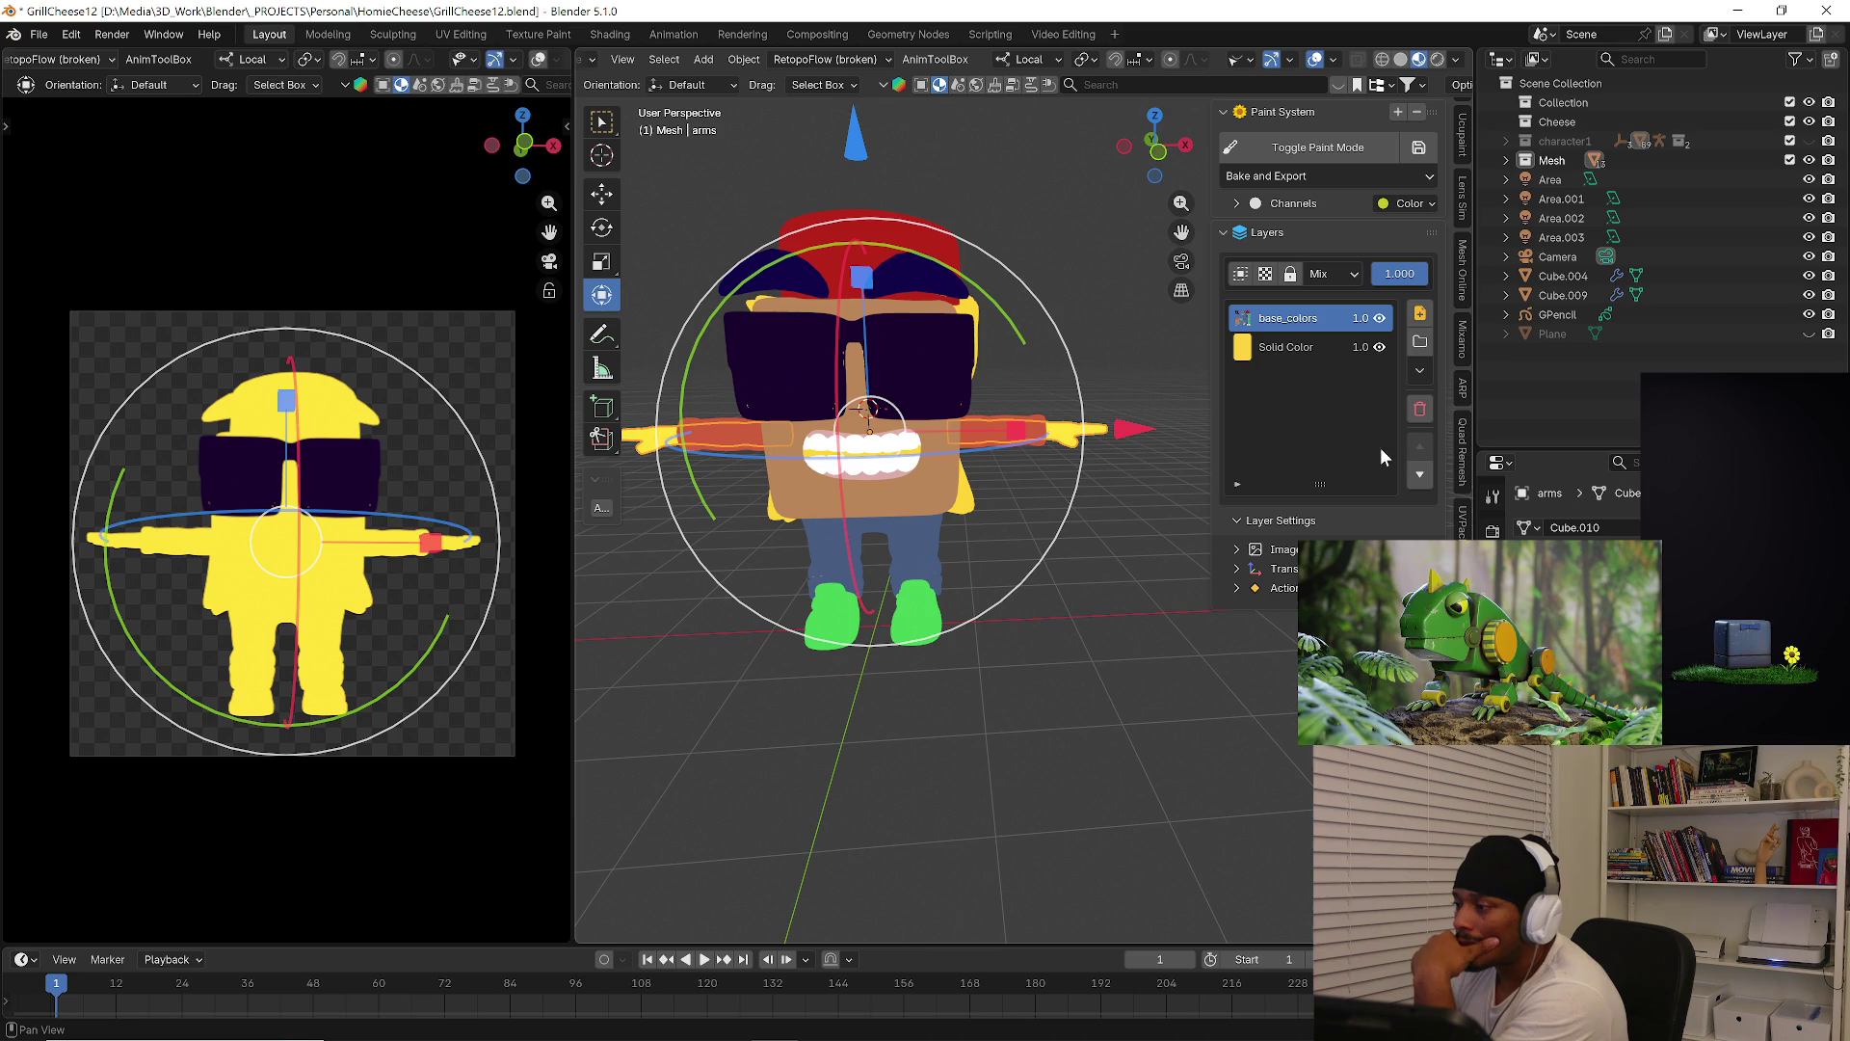
{"action": "left_click", "coordinate": [1262, 206]}
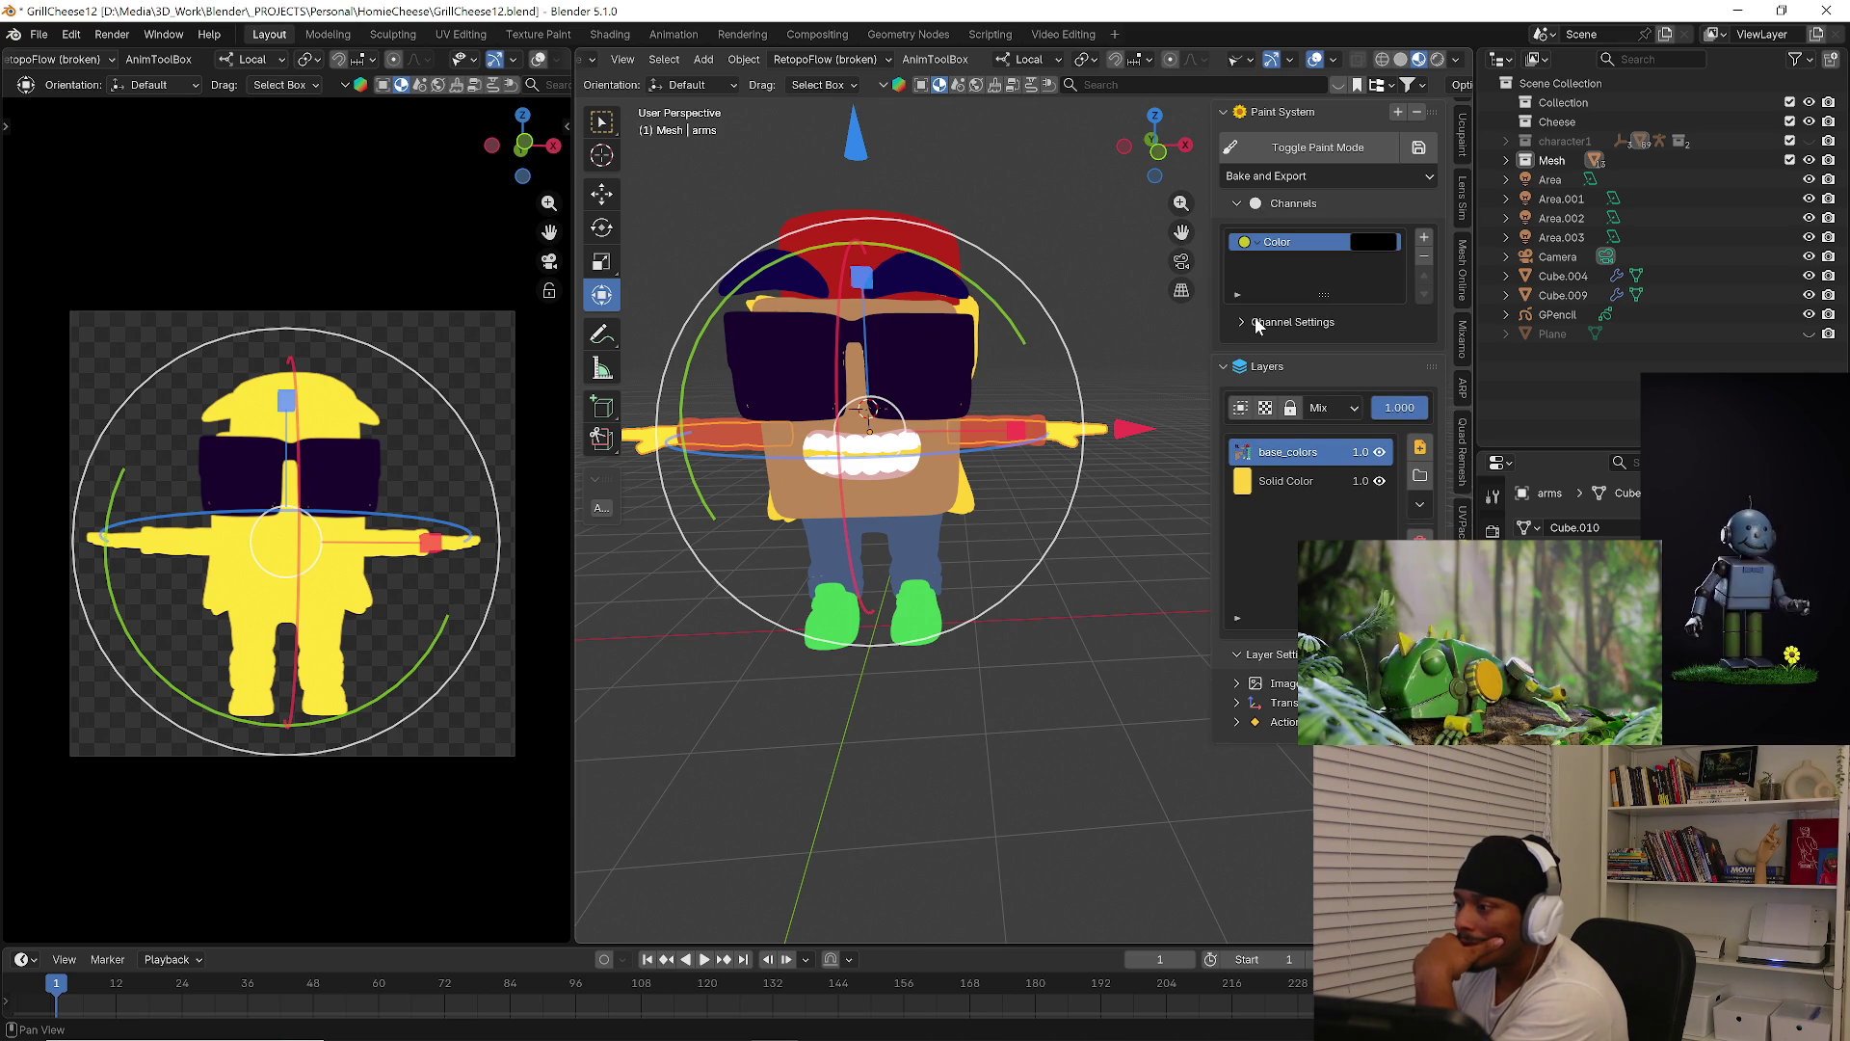
{"action": "left_click", "coordinate": [1257, 324]}
{"action": "left_click", "coordinate": [1255, 322]}
{"action": "left_click", "coordinate": [1240, 204]}
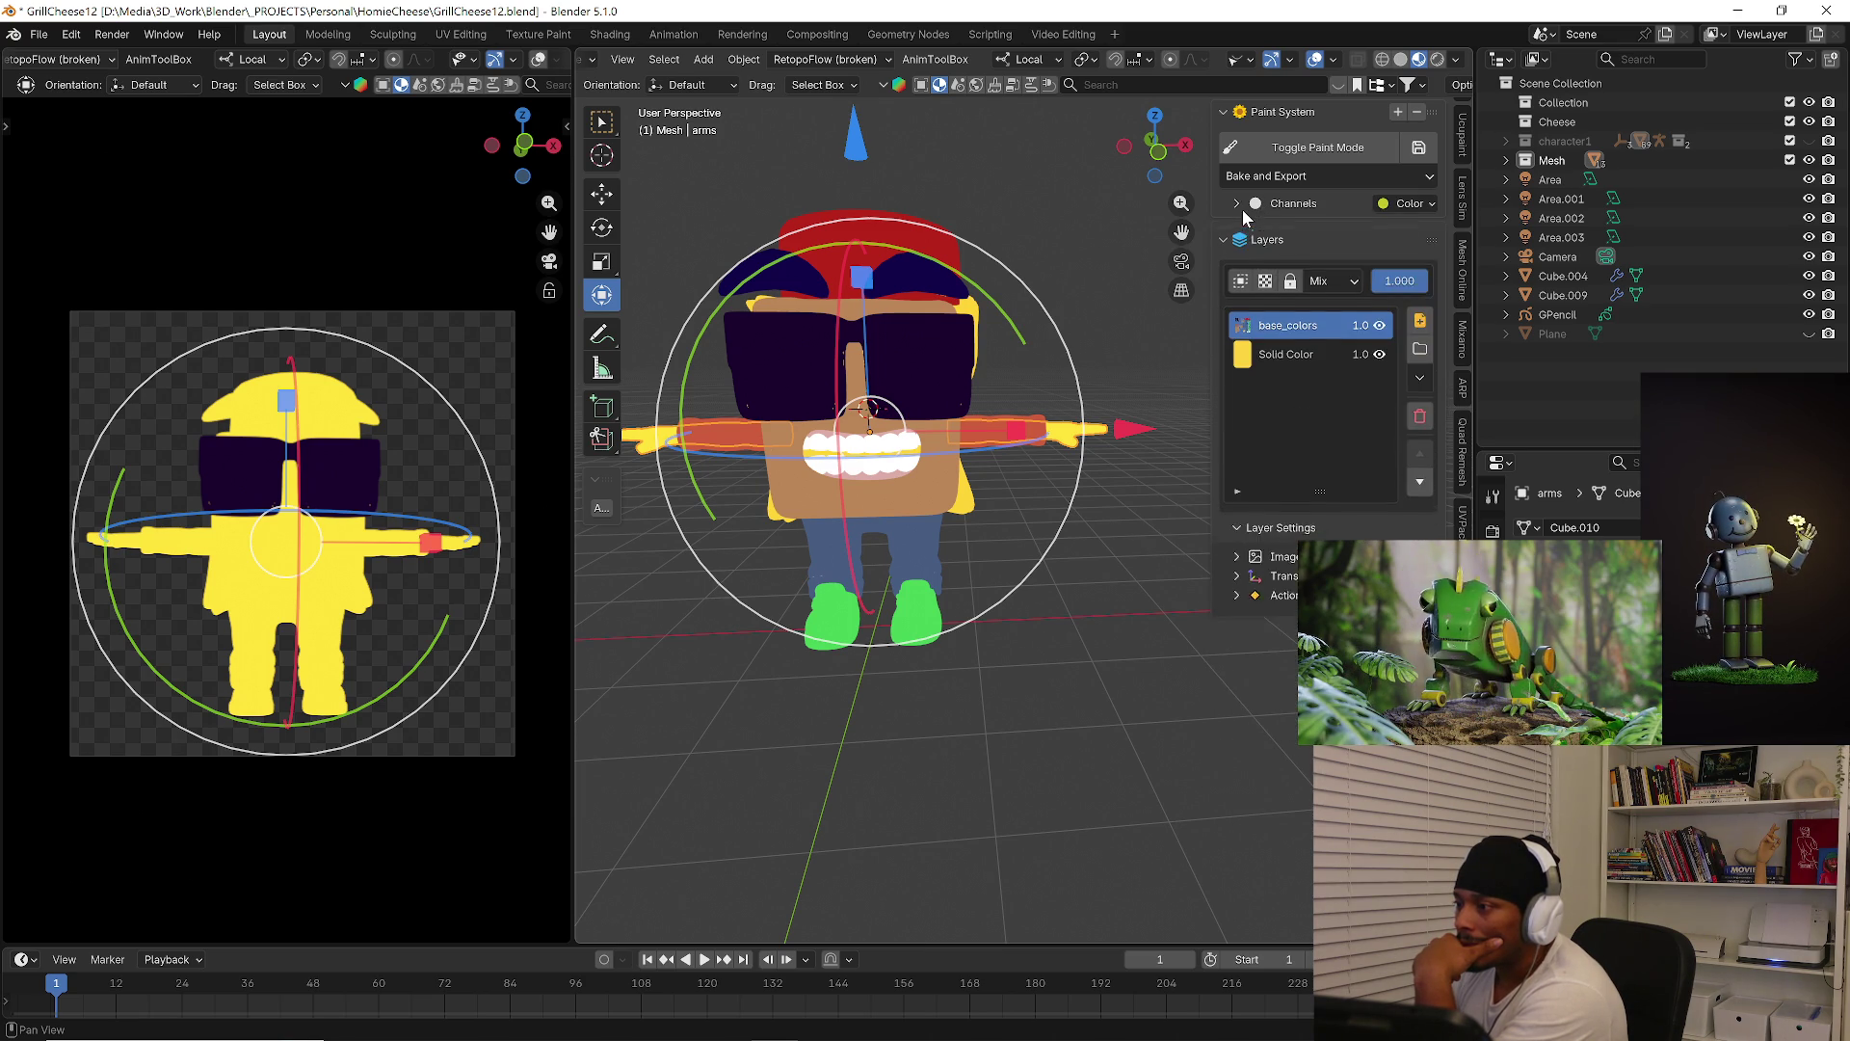
Toggle clipping on the base_colors layer, then lock and unlock it
{"action": "left_click", "coordinate": [1241, 275]}
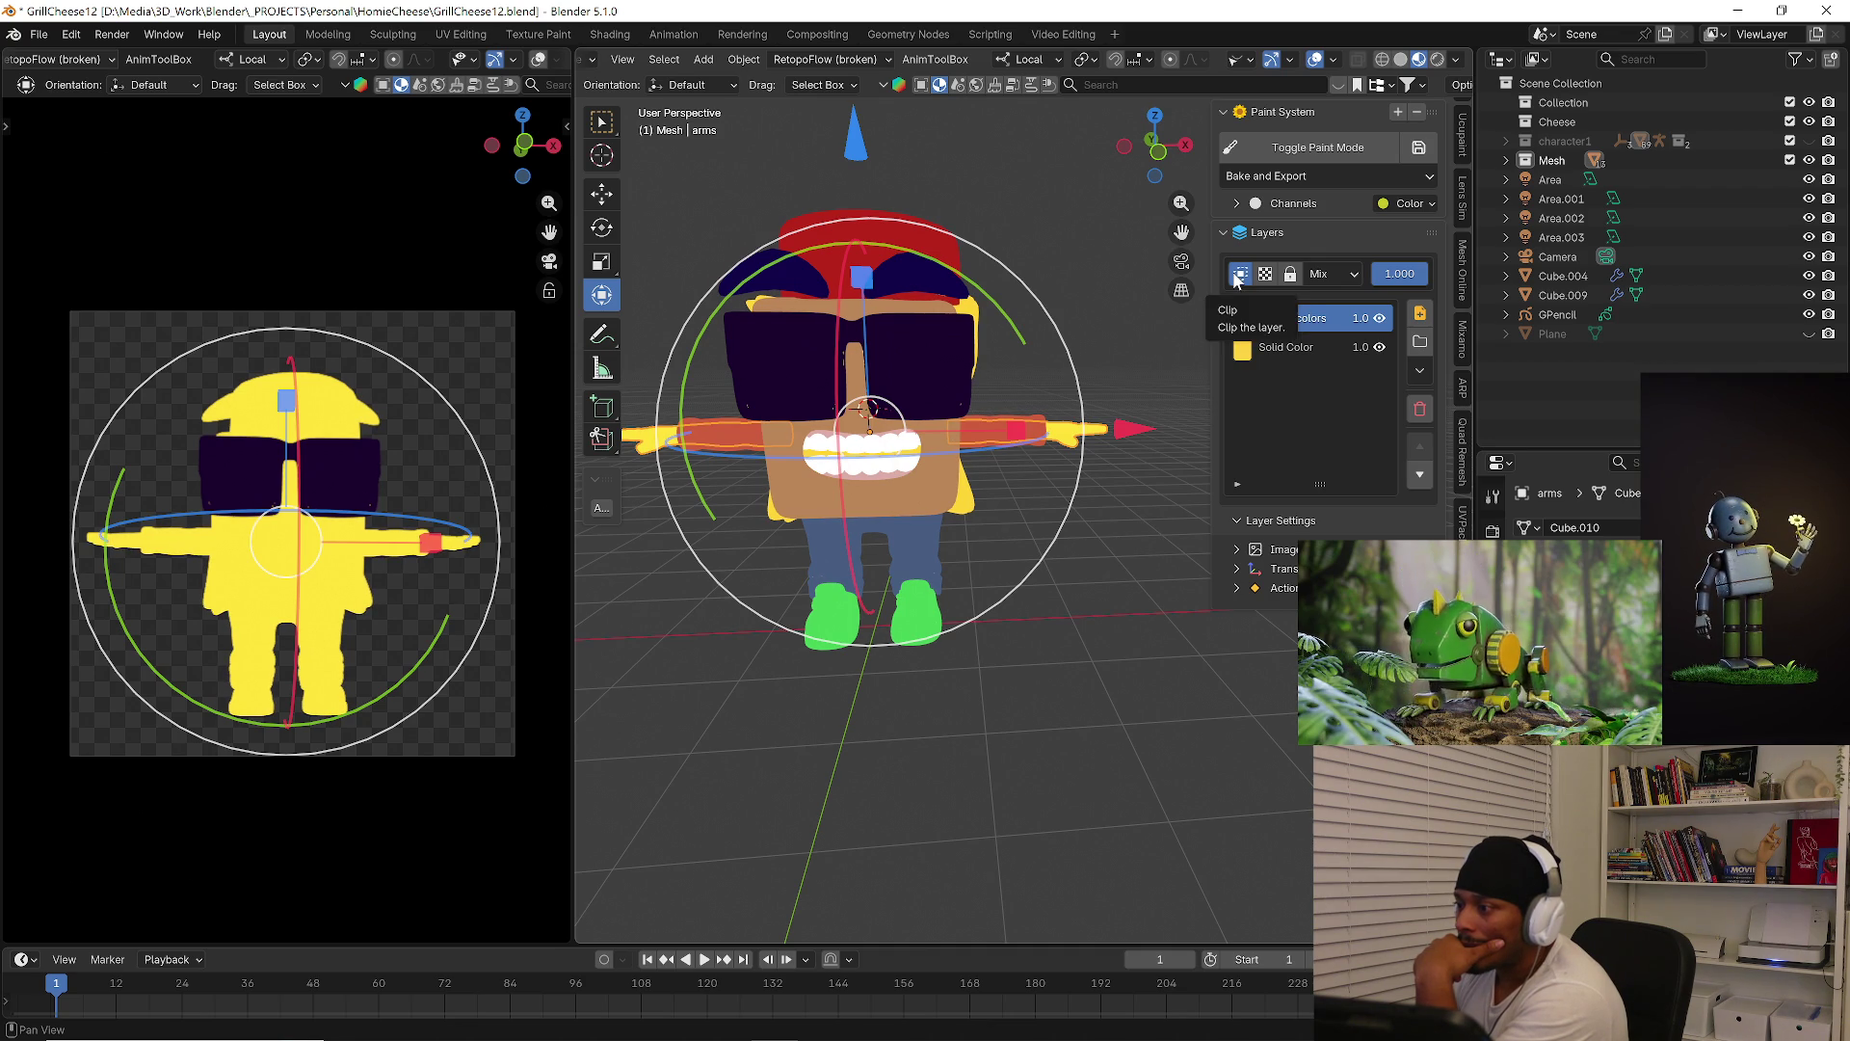
{"action": "mouse_move", "coordinate": [1077, 366]}
{"action": "middle_mouse_down"}
{"action": "mouse_move", "coordinate": [1145, 341]}
{"action": "mouse_move", "coordinate": [1108, 384]}
{"action": "mouse_move", "coordinate": [986, 382]}
{"action": "middle_mouse_up"}
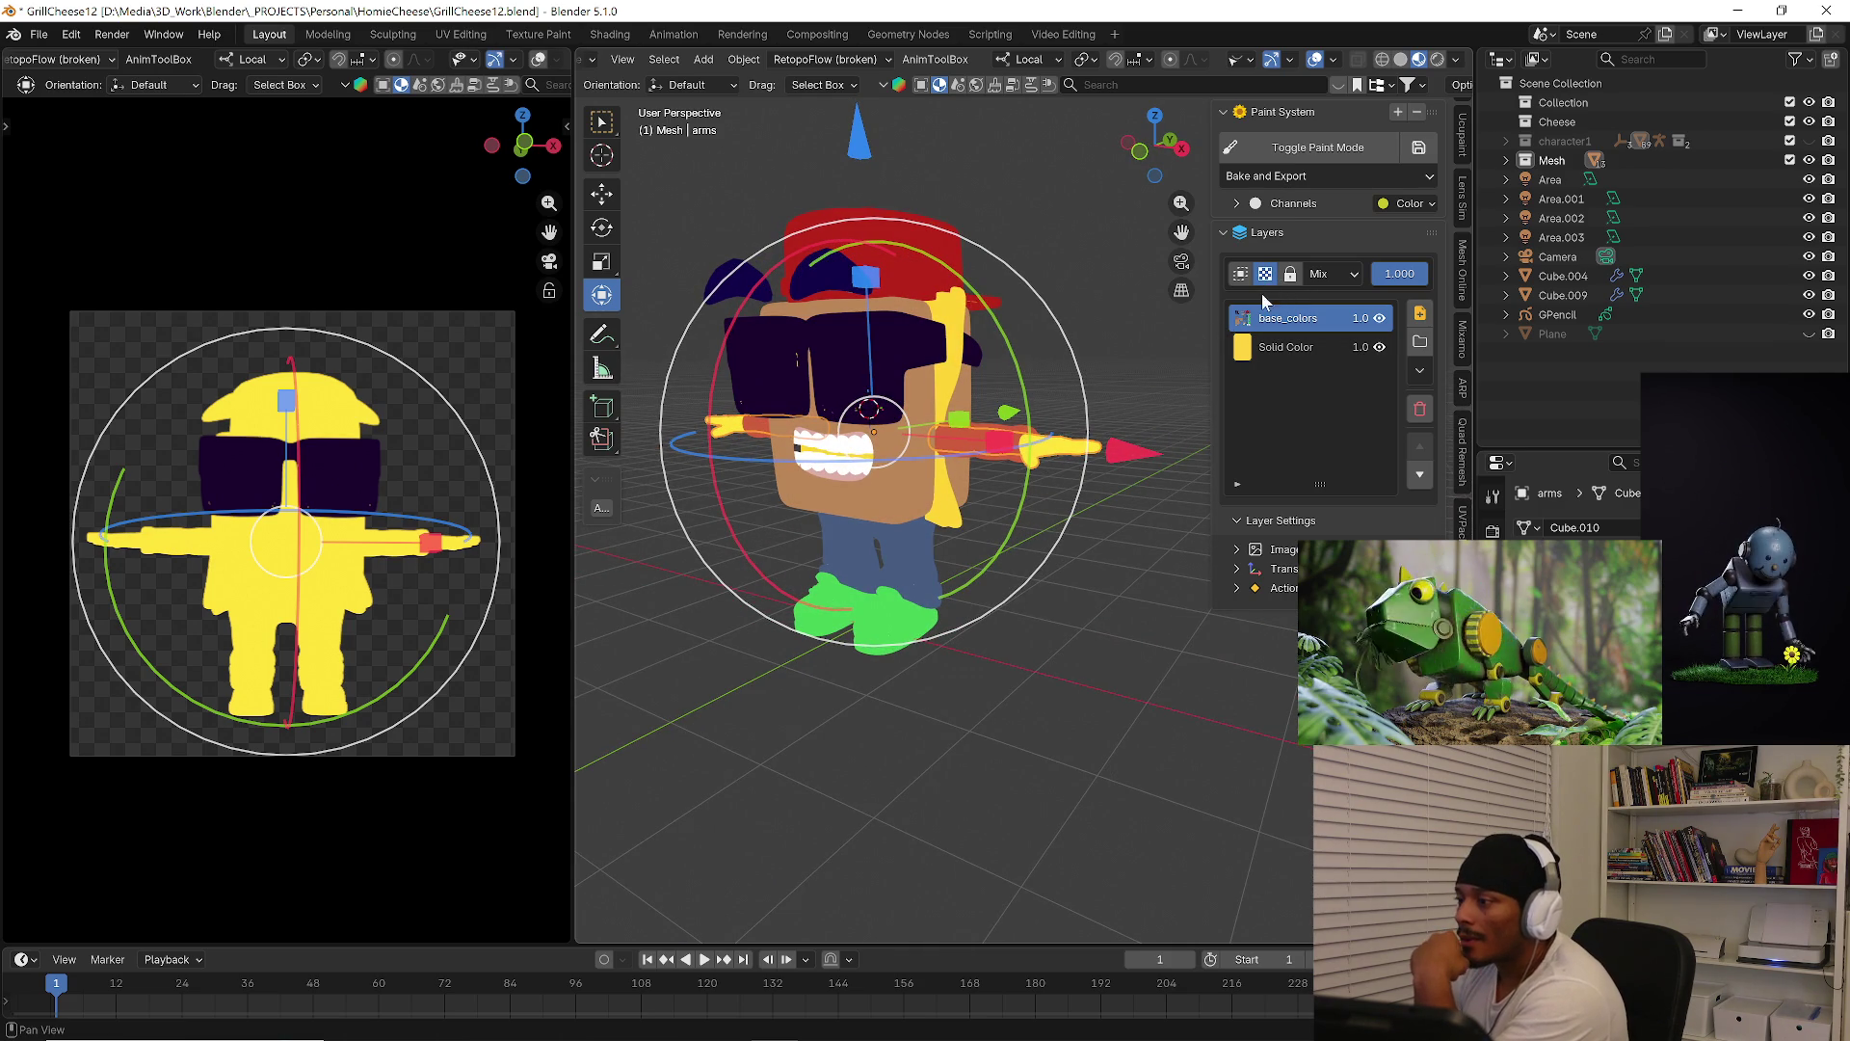
{"action": "left_click", "coordinate": [1290, 276]}
{"action": "left_click", "coordinate": [1291, 275]}
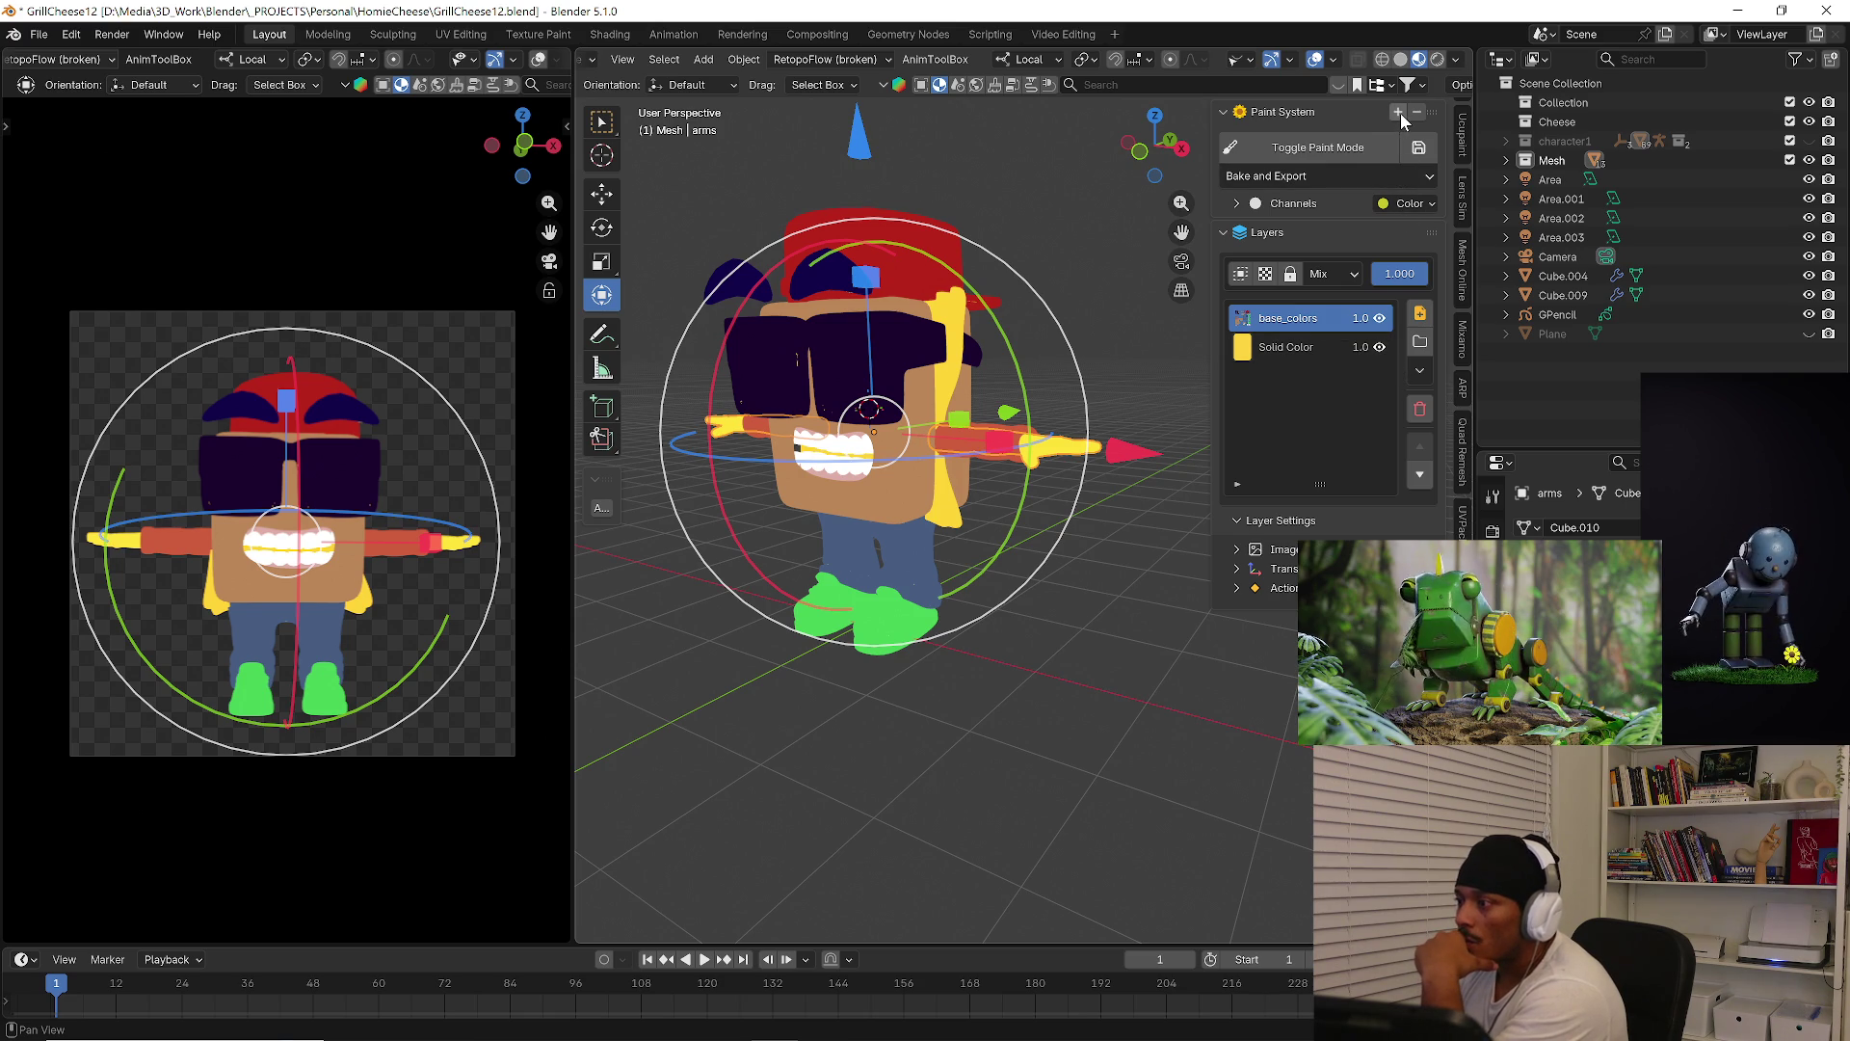
Collapse the Paint System panel and cycle the main view between solid and material preview
{"action": "left_click", "coordinate": [1226, 113]}
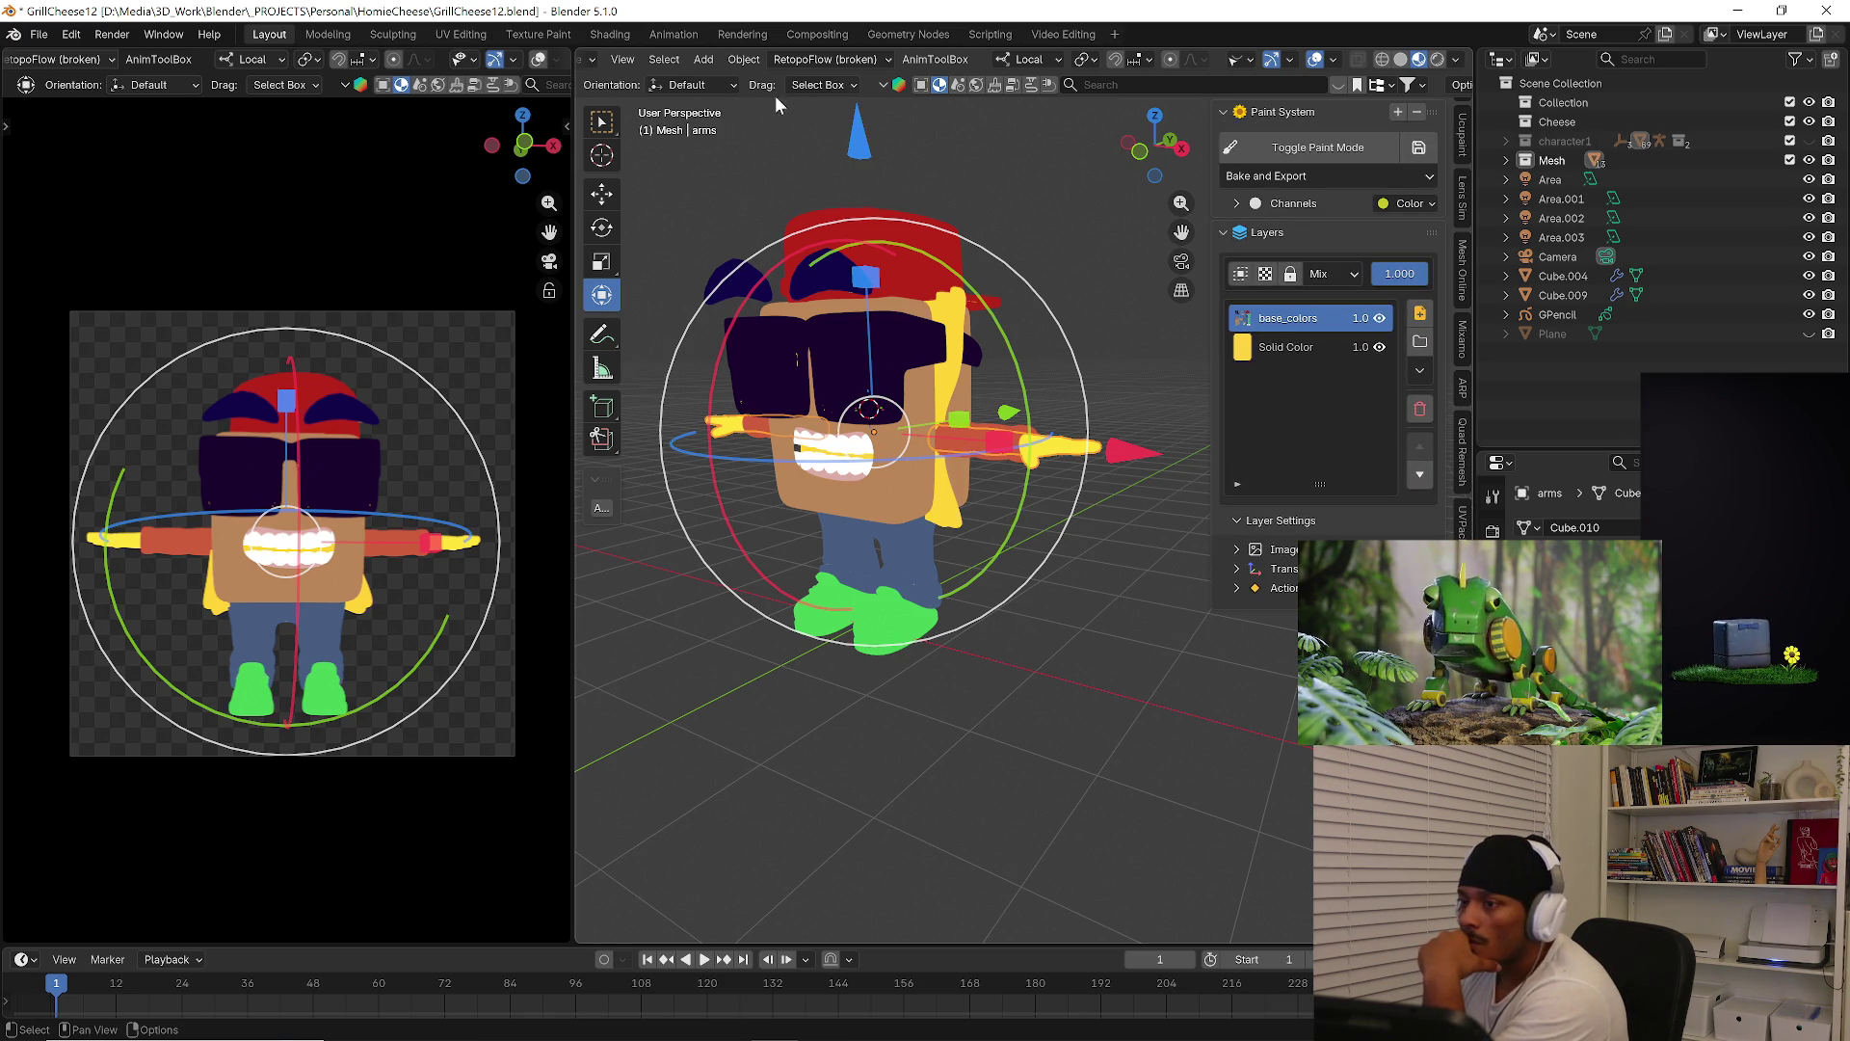
{"action": "left_click", "coordinate": [1402, 61]}
{"action": "left_click", "coordinate": [1419, 59]}
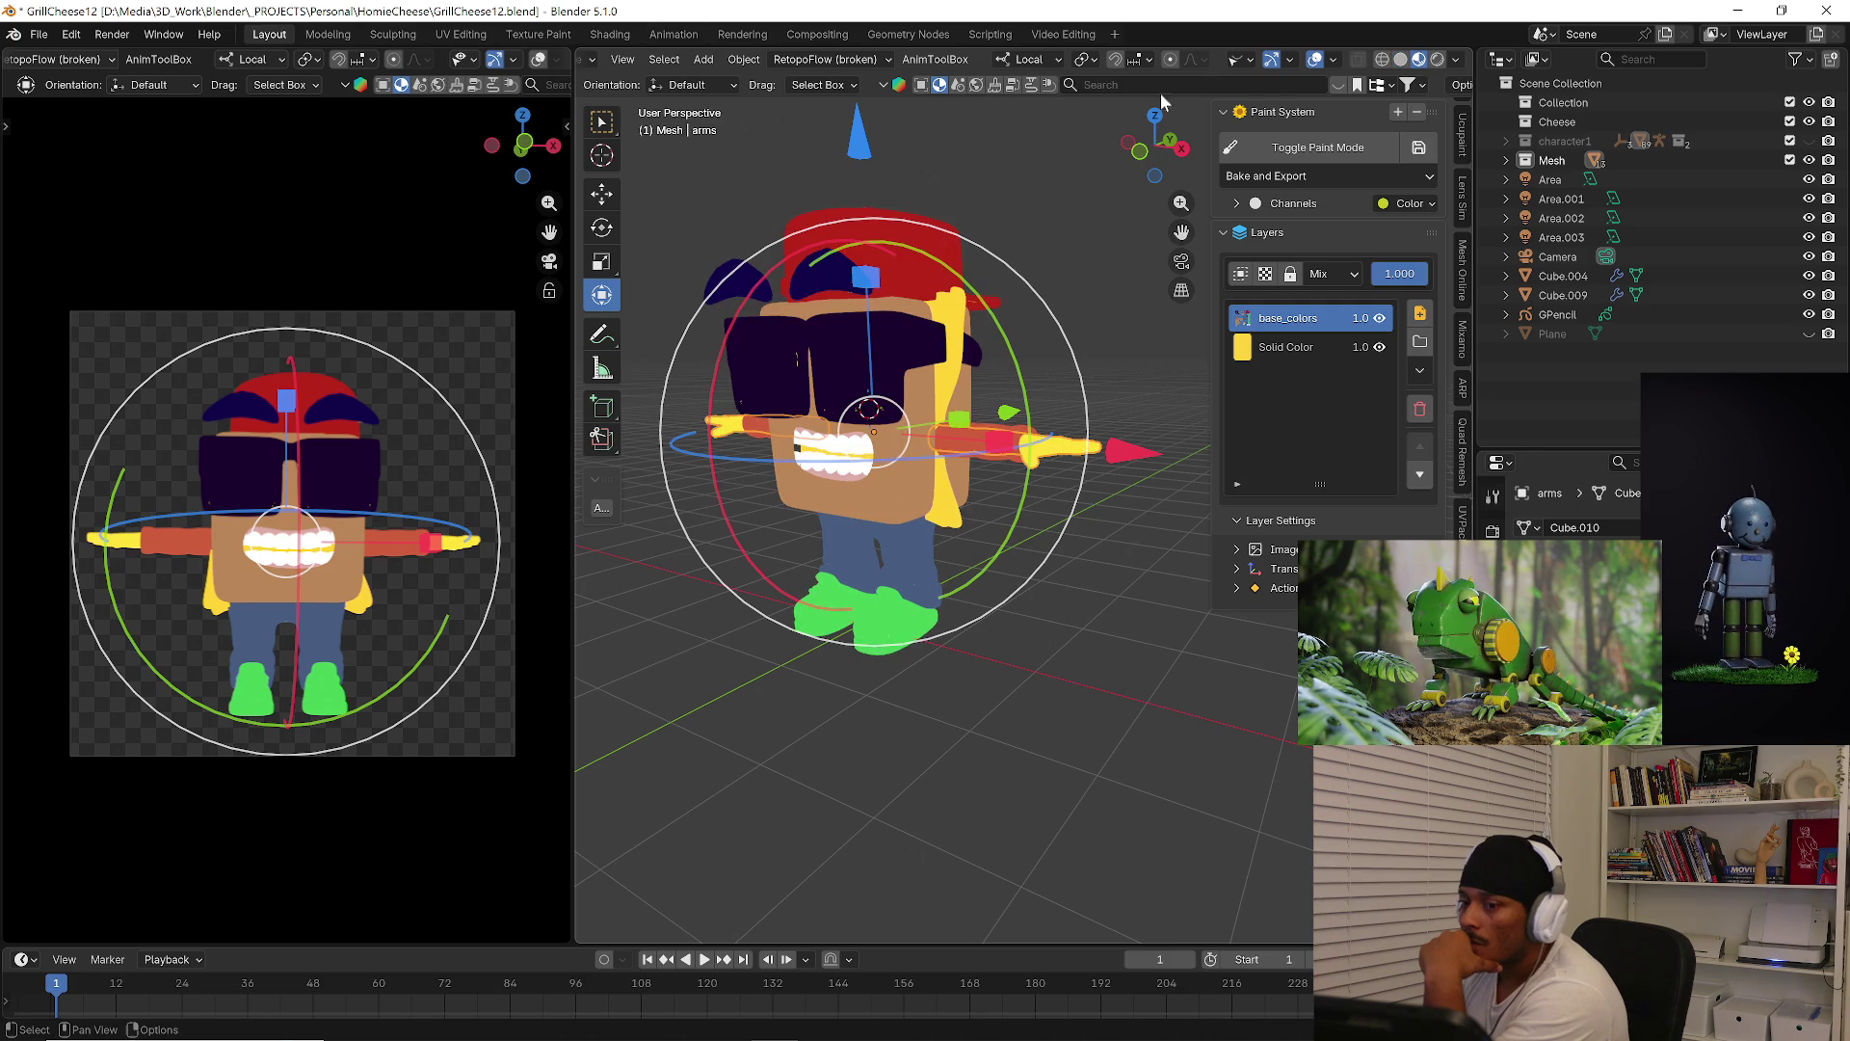
{"action": "scroll", "coordinate": [494, 63], "scroll_direction": "down", "scroll_amount": 3}
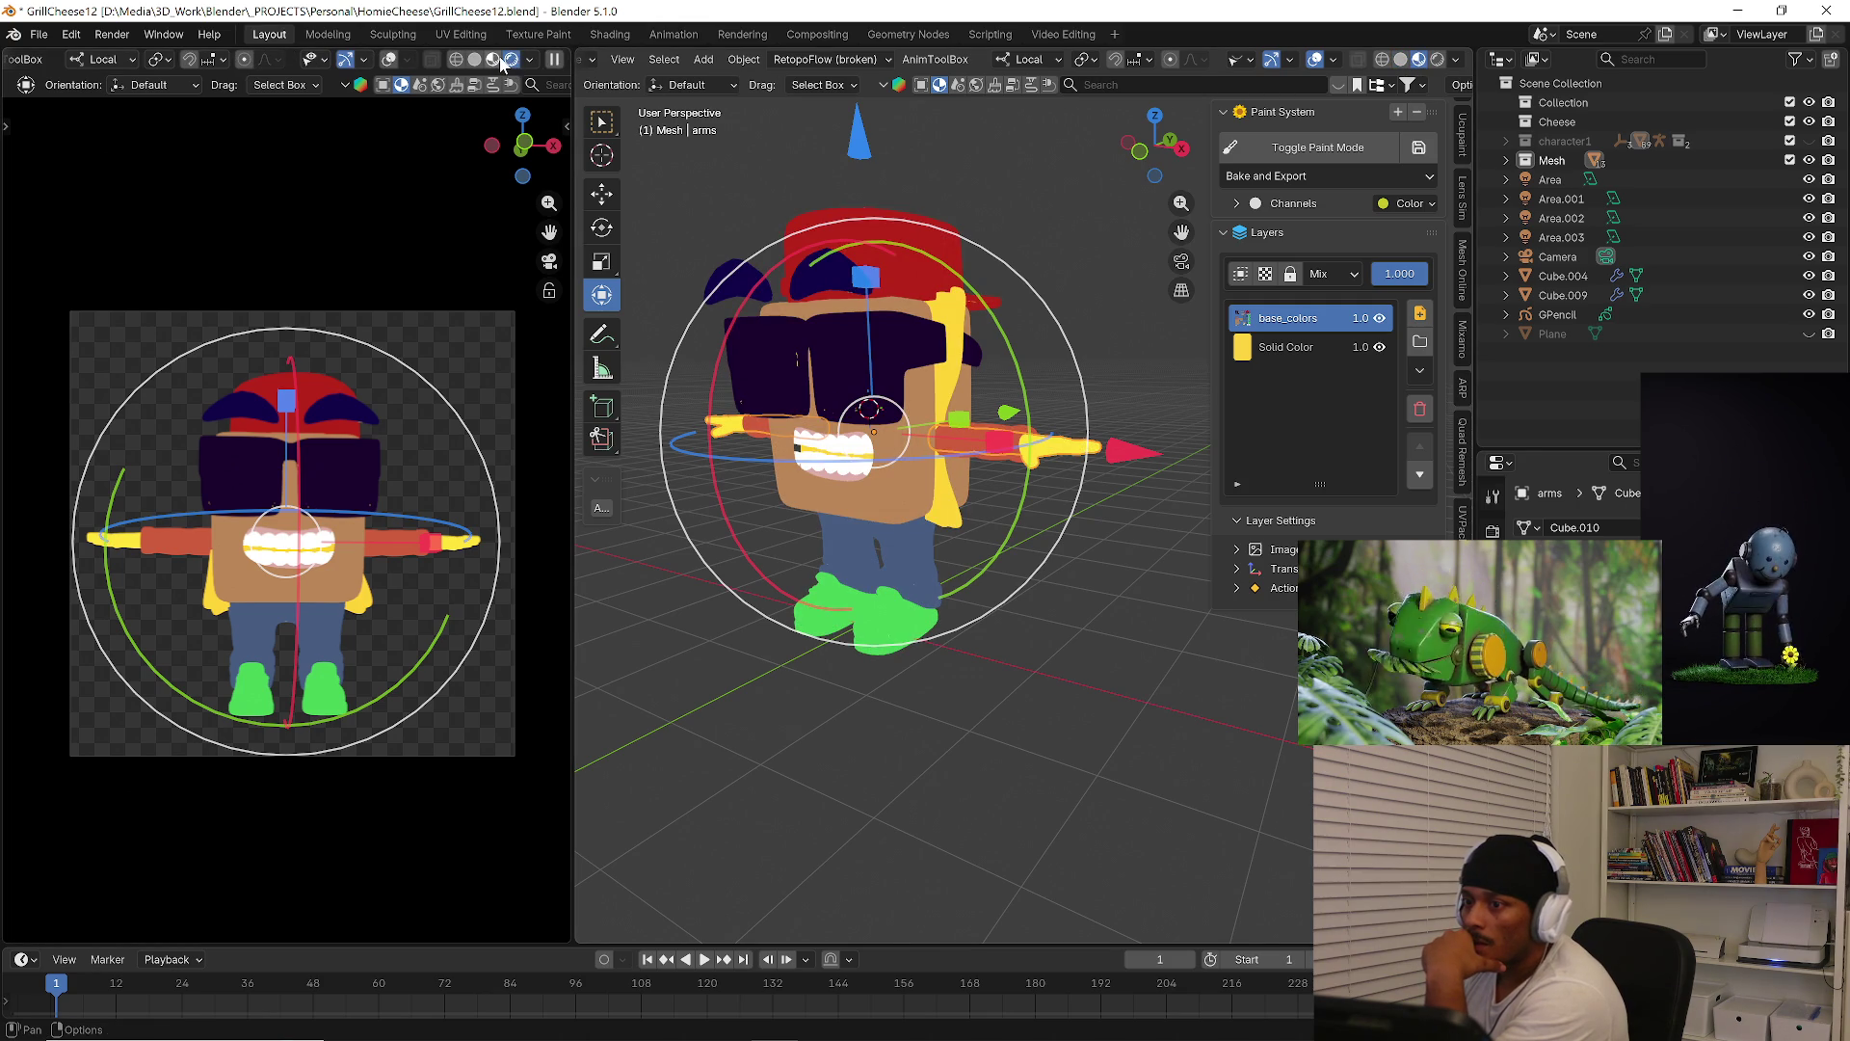
{"action": "scroll", "coordinate": [502, 64], "scroll_direction": "up", "scroll_amount": 1}
Cycle the camera preview through solid and rendered shading, ending on Material Preview
{"action": "left_click", "coordinate": [499, 61]}
{"action": "left_click", "coordinate": [537, 61]}
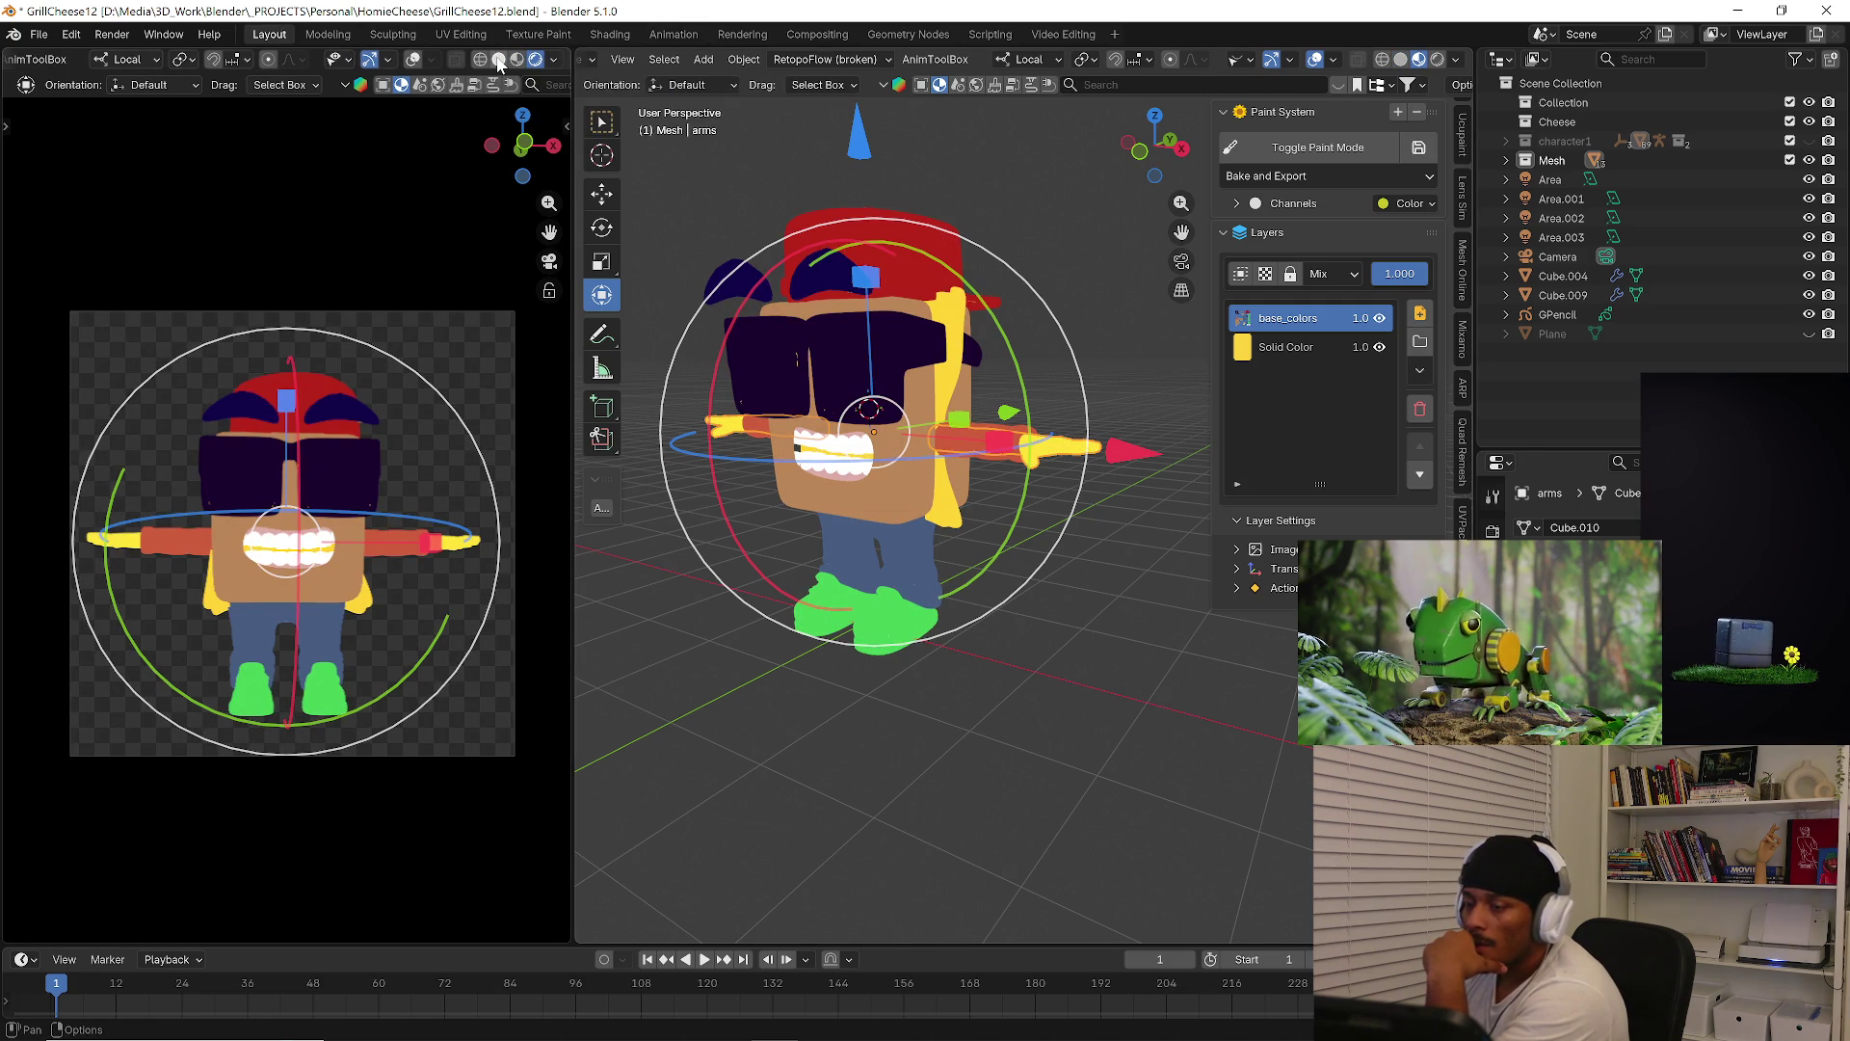
{"action": "left_click", "coordinate": [499, 61]}
{"action": "left_click", "coordinate": [517, 61]}
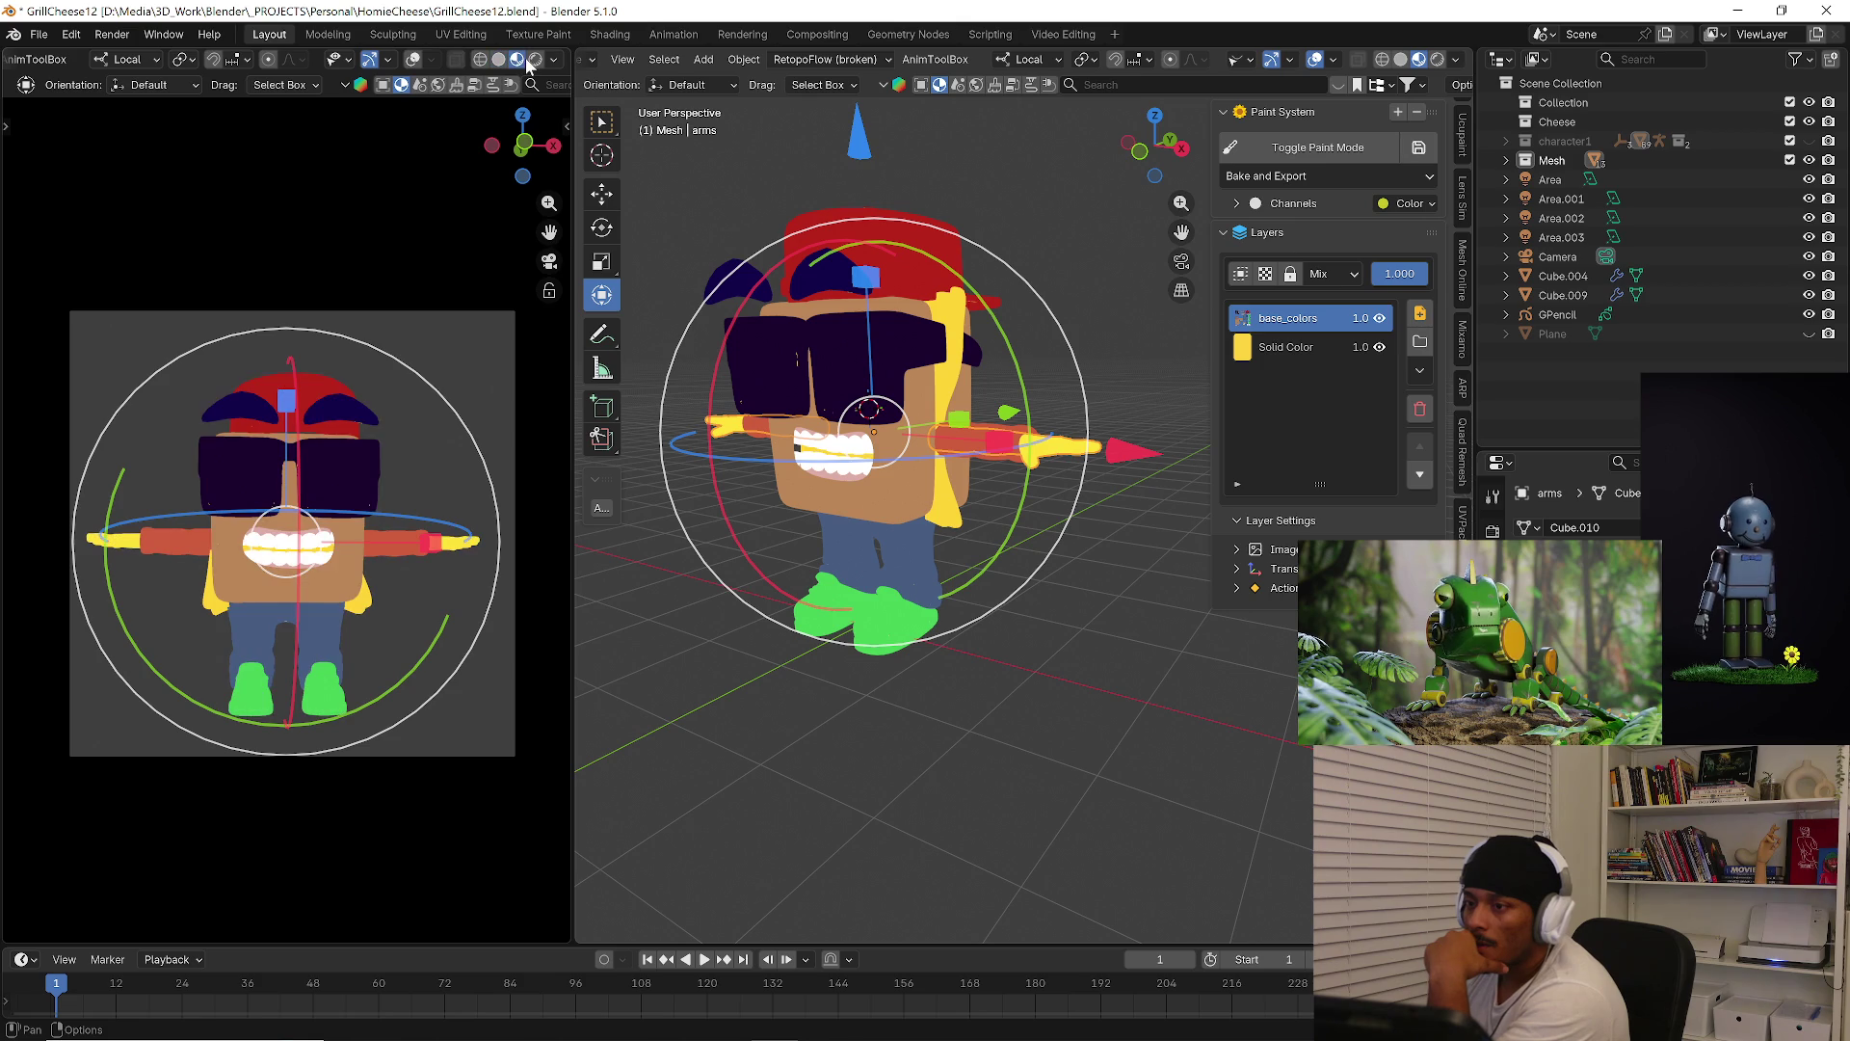
Deselect the arms and switch to the Sculpting workspace
{"action": "scroll", "coordinate": [708, 61], "scroll_direction": "up", "scroll_amount": 5}
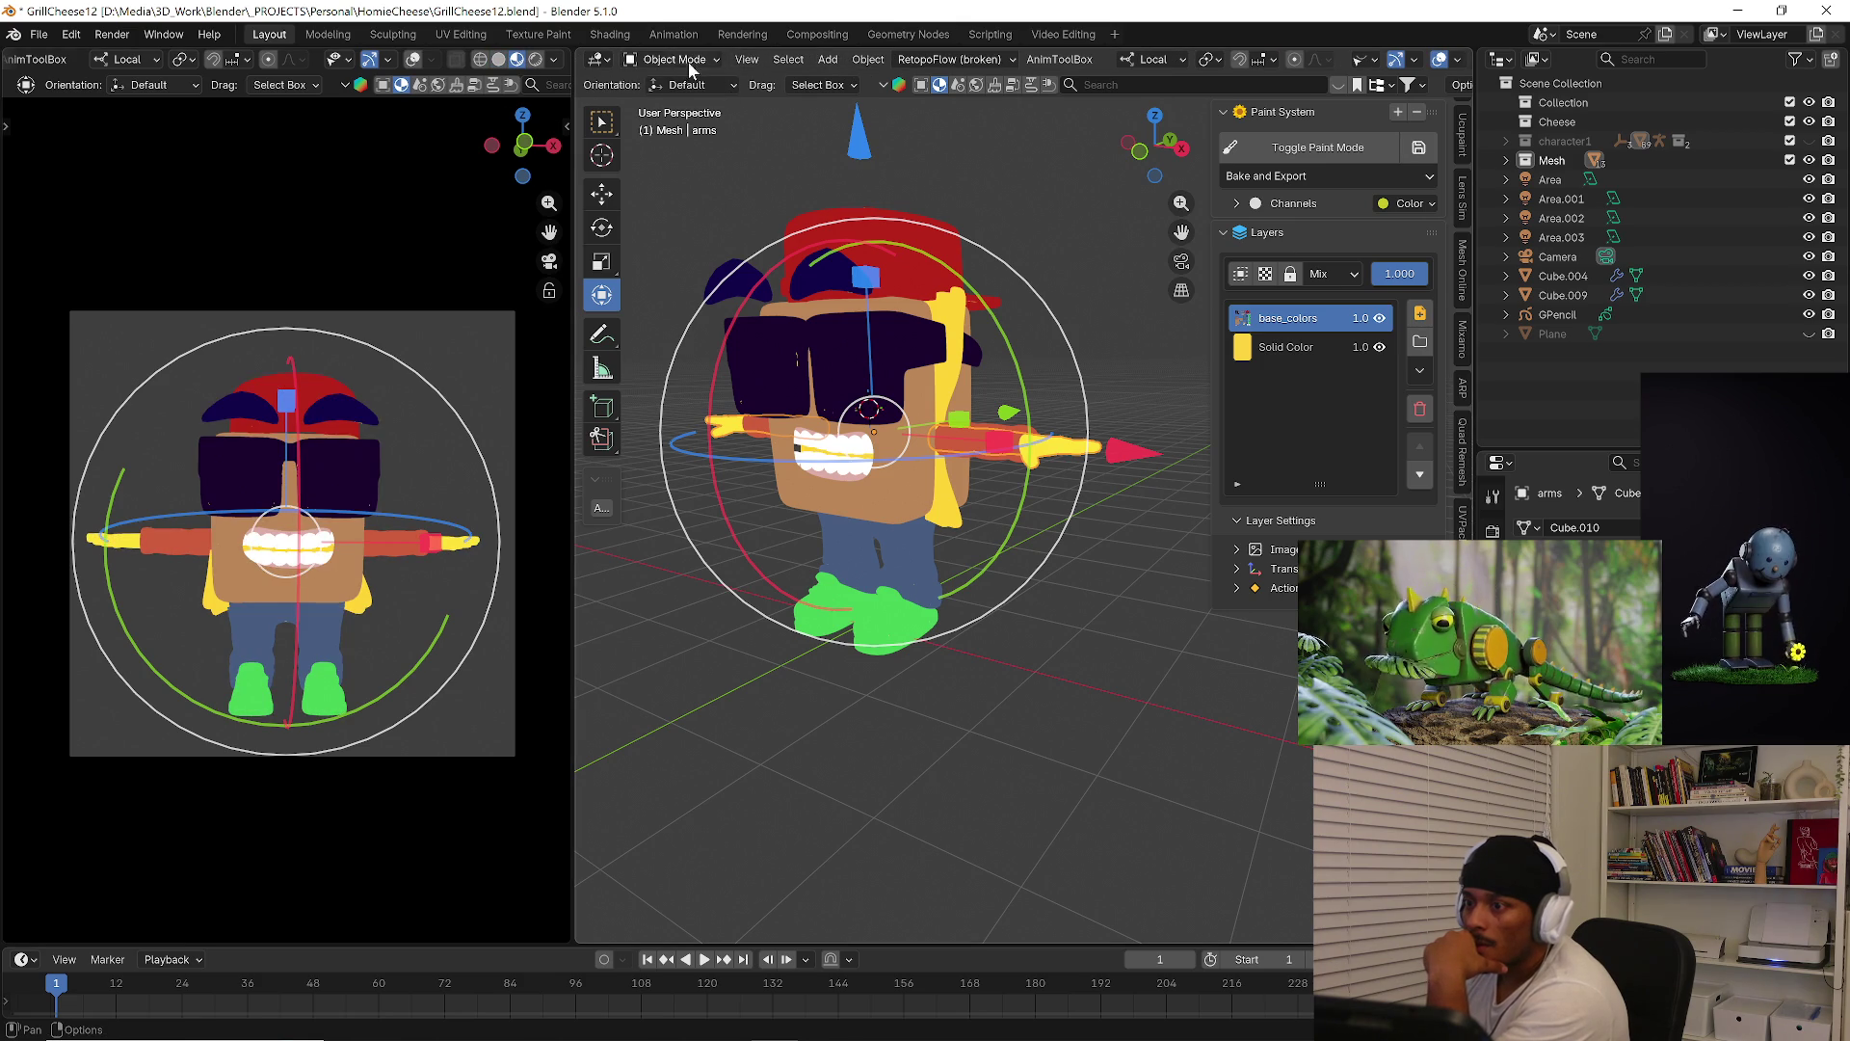
{"action": "left_click", "coordinate": [706, 64]}
{"action": "left_click", "coordinate": [729, 198]}
{"action": "scroll", "coordinate": [934, 230], "scroll_direction": "up", "scroll_amount": 8}
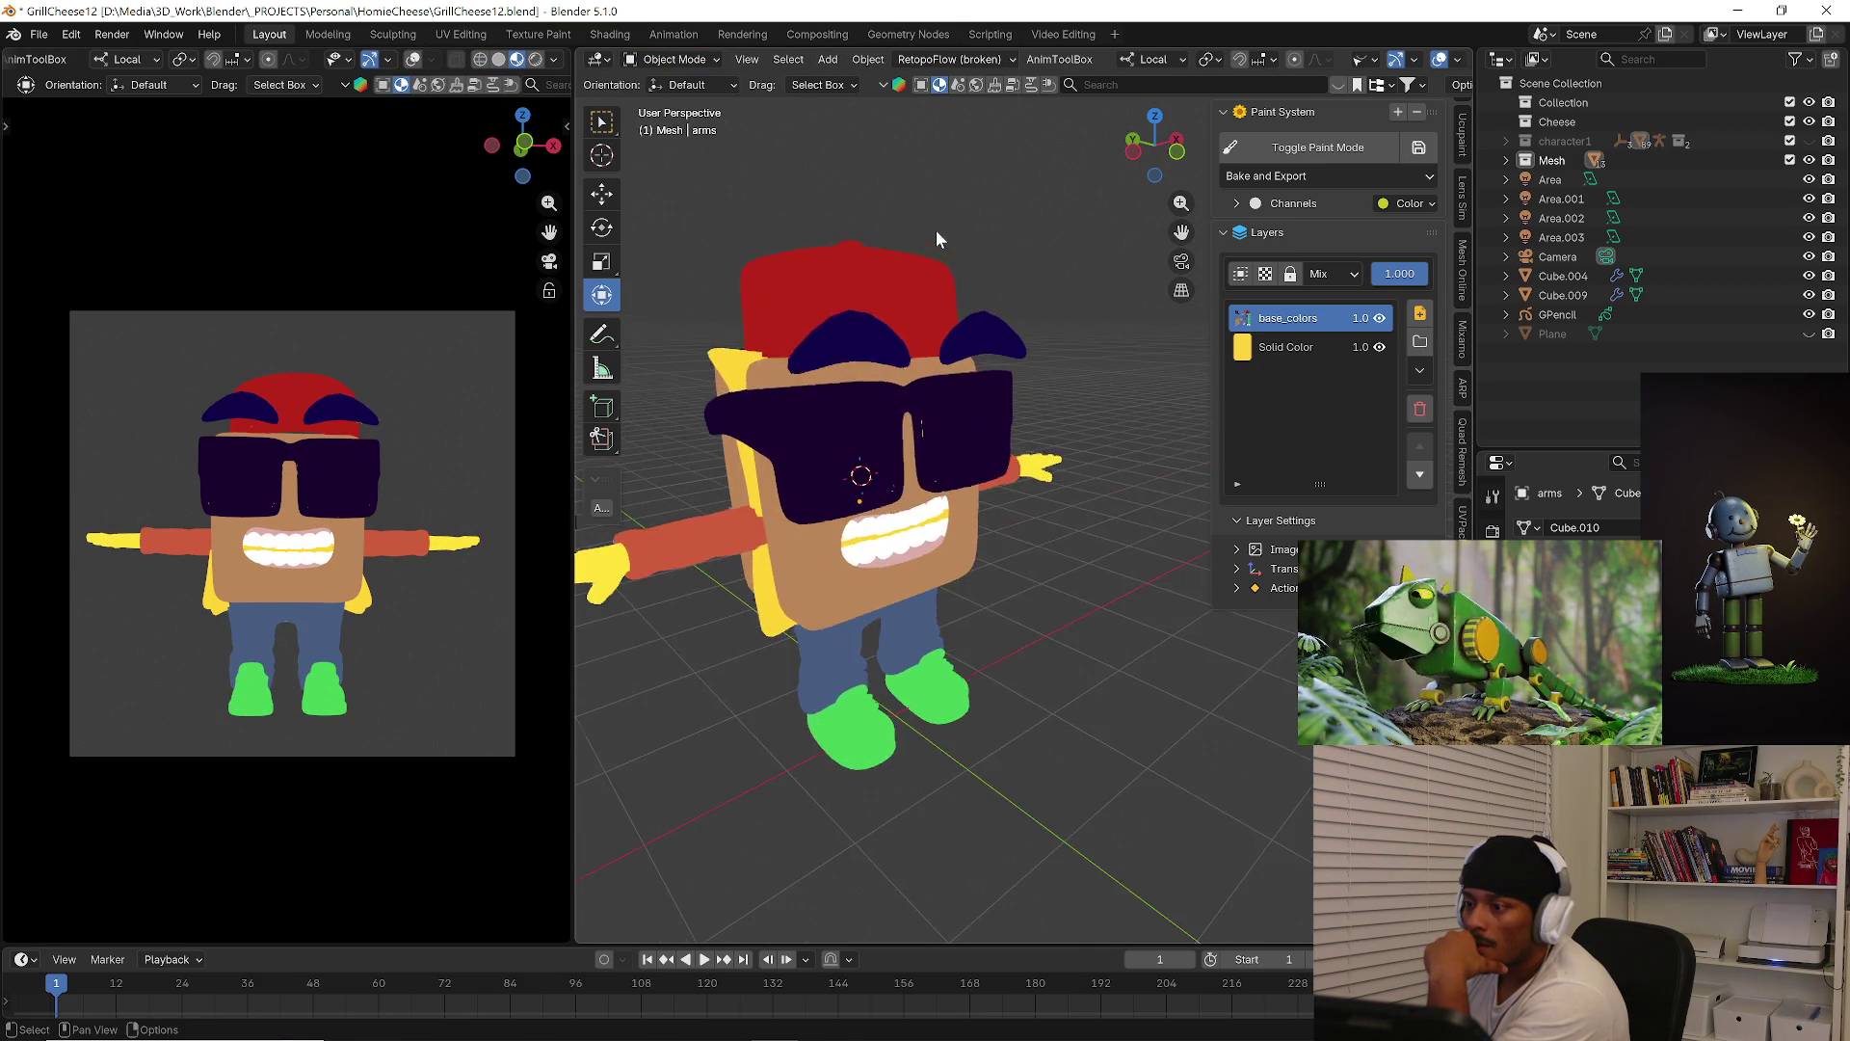
{"action": "left_click", "coordinate": [394, 33]}
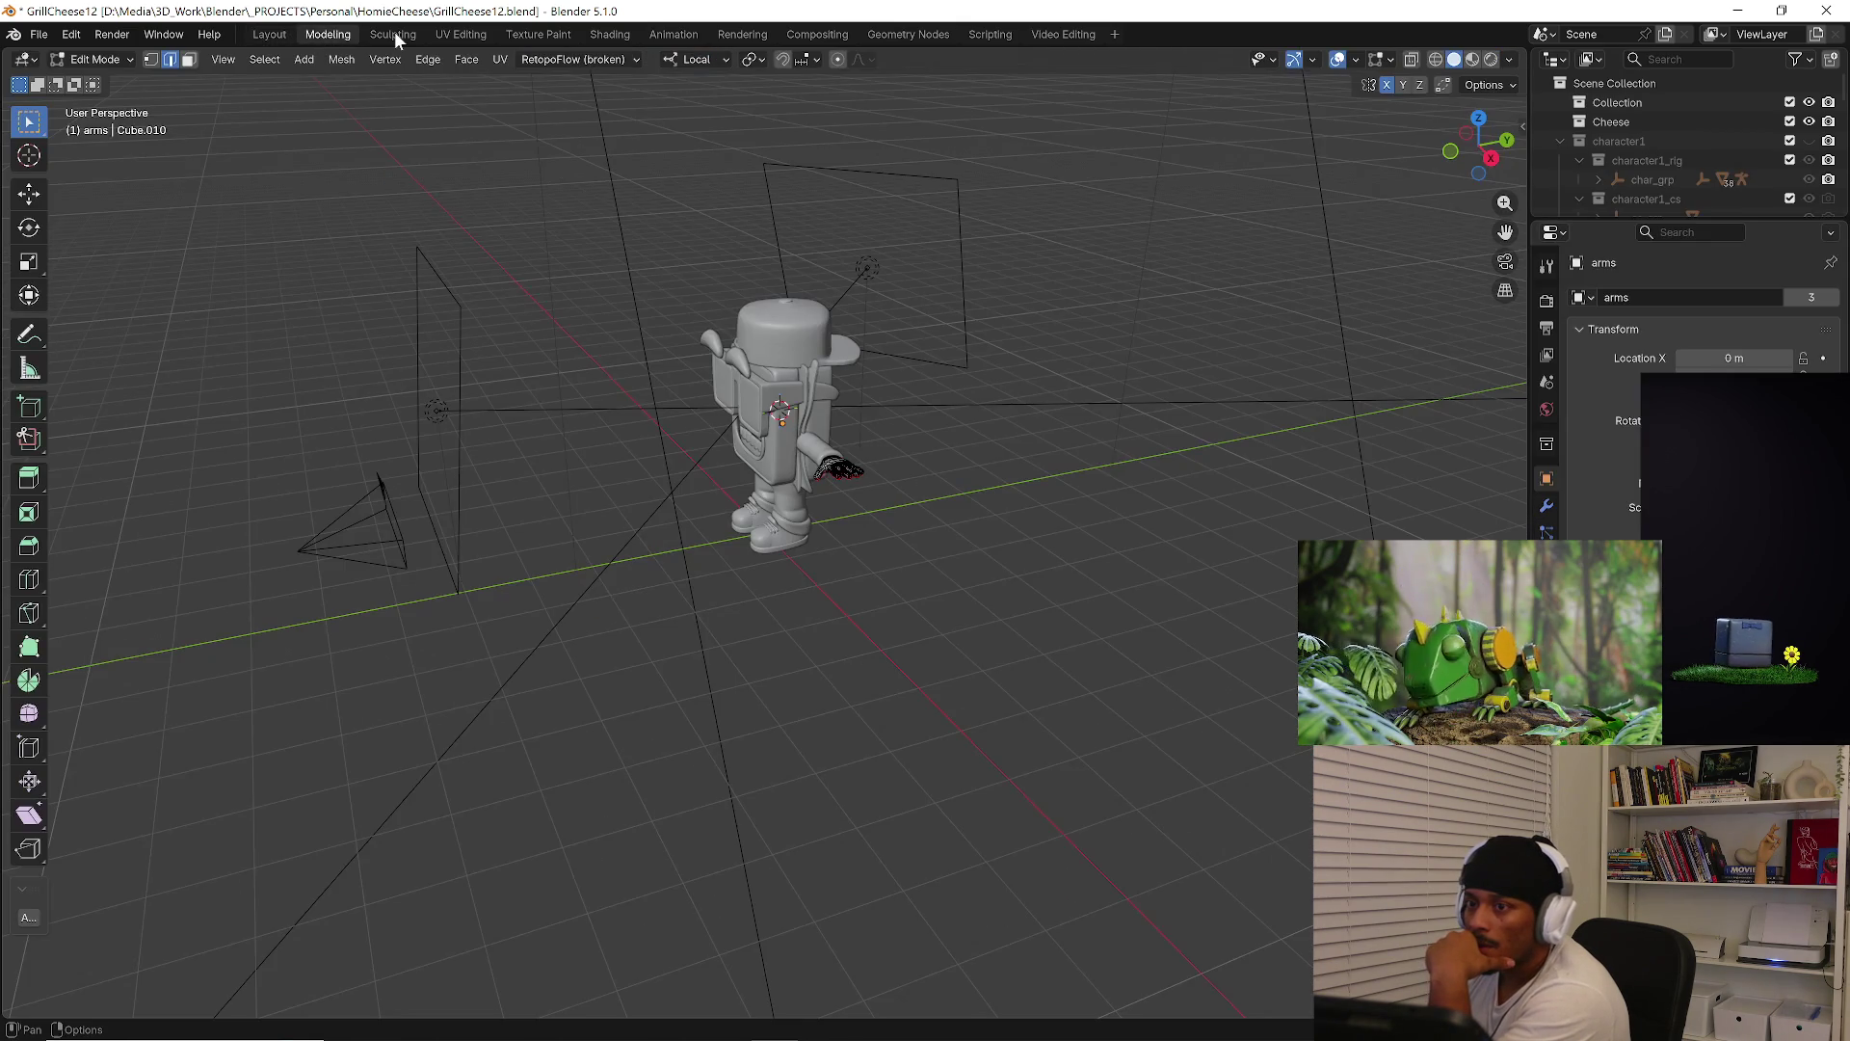
In the Shading workspace, orbit close to the character's face and select the sunglasses
{"action": "left_click", "coordinate": [602, 34]}
{"action": "middle_click_drag", "start_coordinate": [735, 350], "coordinate": [842, 332]}
{"action": "scroll", "coordinate": [699, 408], "scroll_direction": "up", "scroll_amount": 5}
{"action": "scroll", "coordinate": [700, 409], "scroll_direction": "down", "scroll_amount": 4}
{"action": "middle_click_drag", "start_coordinate": [699, 409], "coordinate": [934, 366]}
{"action": "scroll", "coordinate": [711, 246], "scroll_direction": "up", "scroll_amount": 4}
{"action": "scroll", "coordinate": [875, 154], "scroll_direction": "up", "scroll_amount": 3}
{"action": "scroll", "coordinate": [875, 157], "scroll_direction": "down", "scroll_amount": 4}
{"action": "left_click", "coordinate": [902, 219]}
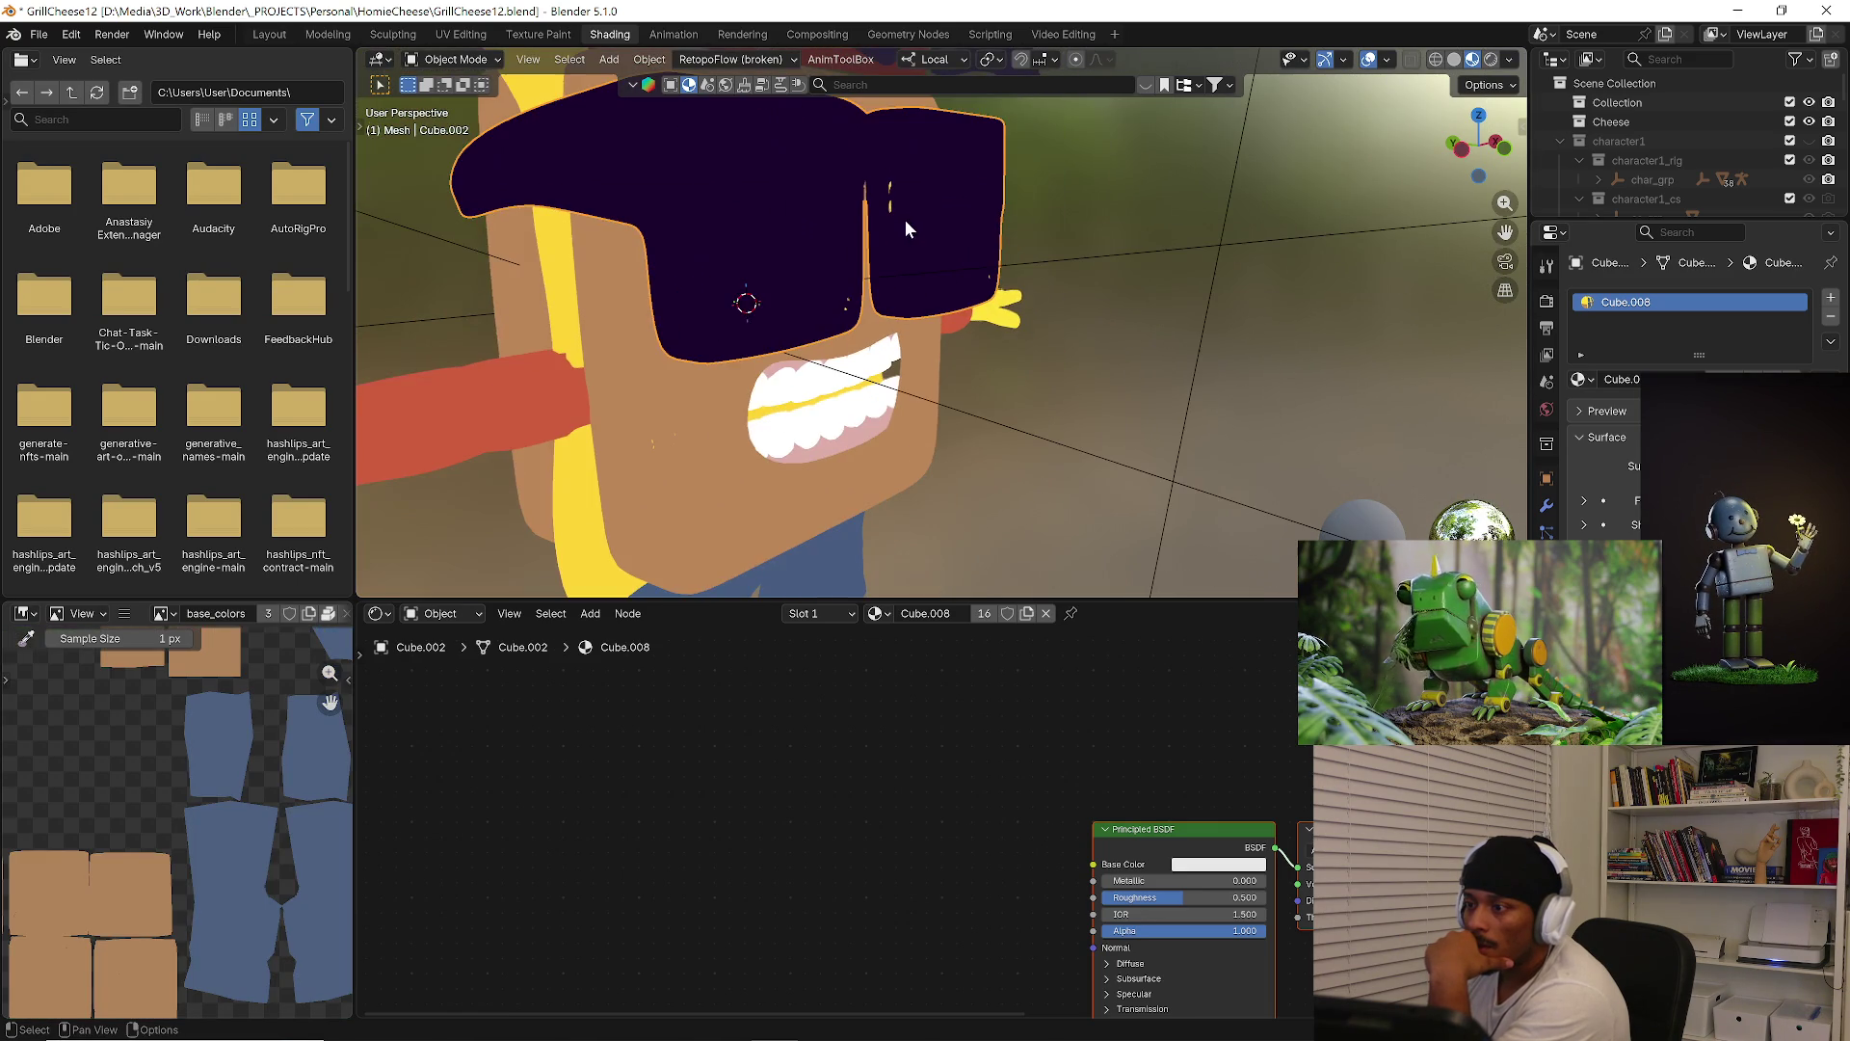
Set viewport shading to Rendered and orbit to a front view of the face
{"action": "left_click", "coordinate": [1454, 59]}
{"action": "left_click", "coordinate": [1473, 59]}
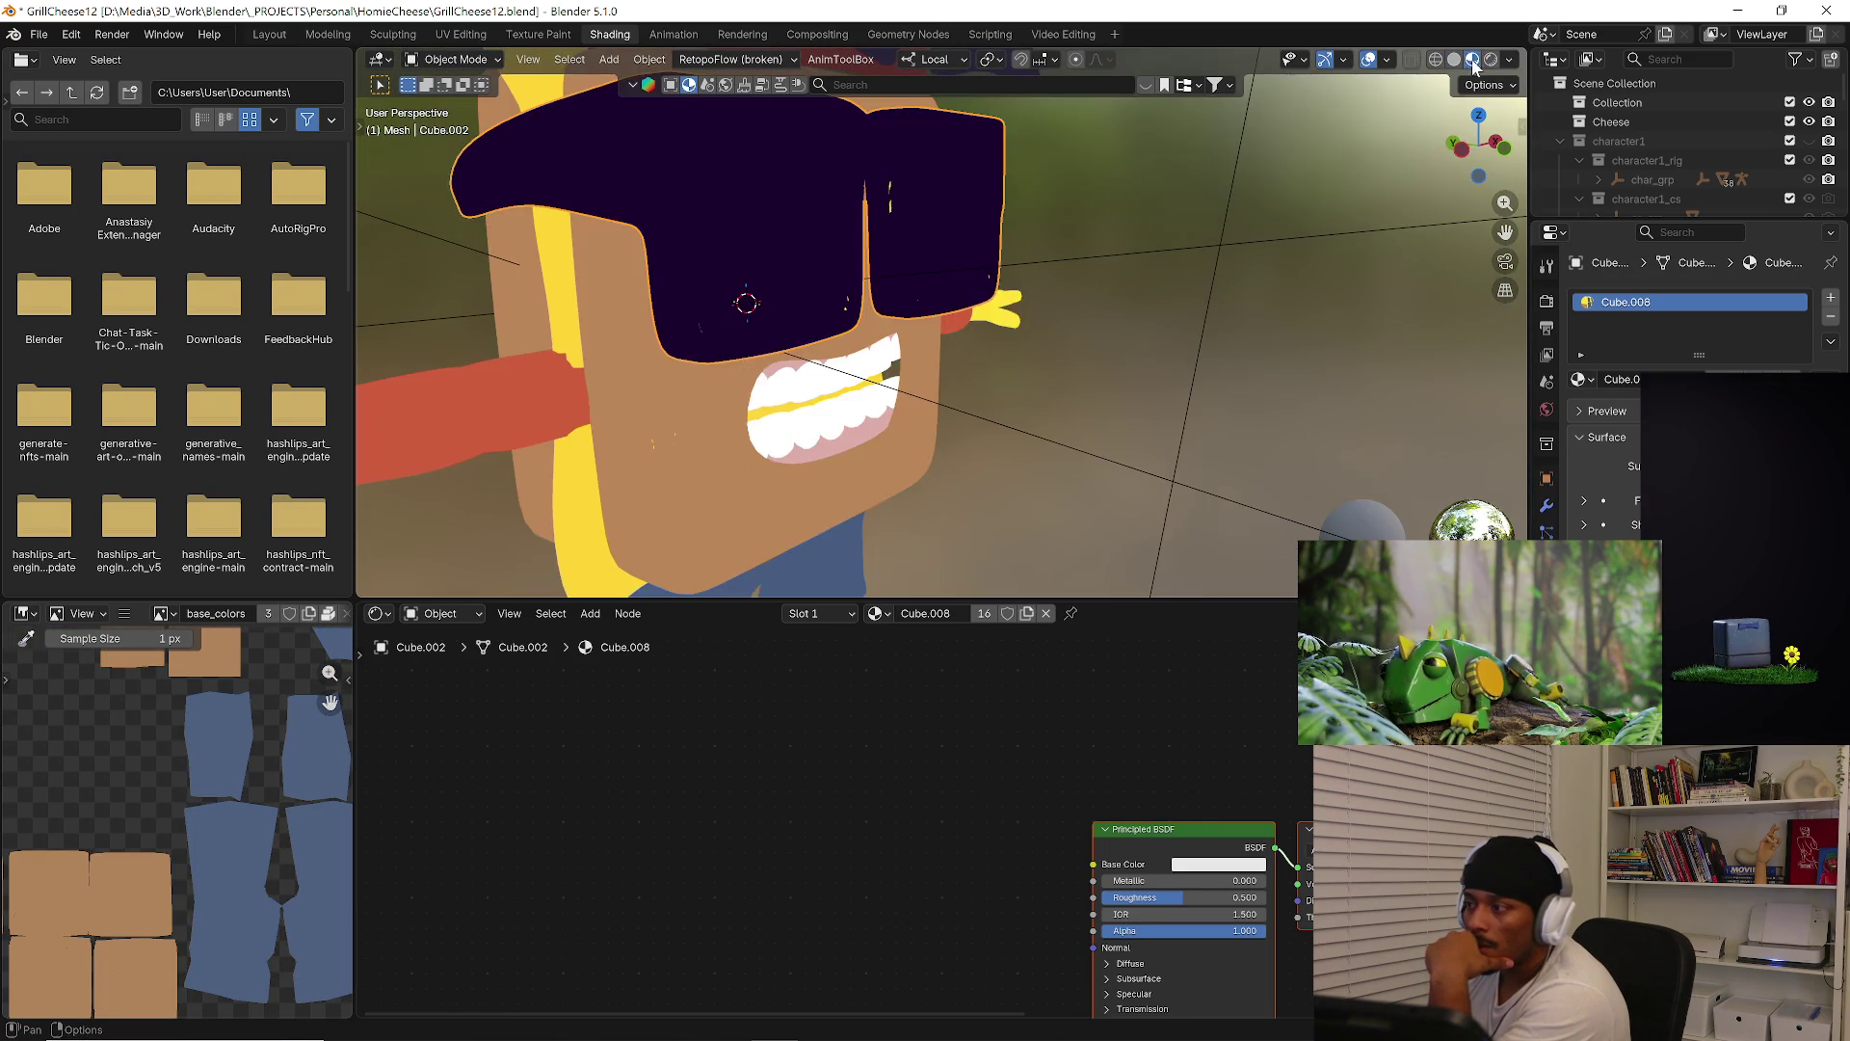
{"action": "left_click", "coordinate": [1491, 59]}
{"action": "mouse_move", "coordinate": [1089, 275]}
{"action": "middle_mouse_down"}
{"action": "mouse_move", "coordinate": [1055, 295]}
{"action": "mouse_move", "coordinate": [669, 314]}
{"action": "mouse_move", "coordinate": [876, 332]}
{"action": "mouse_move", "coordinate": [769, 347]}
{"action": "mouse_move", "coordinate": [721, 294]}
{"action": "mouse_move", "coordinate": [951, 338]}
{"action": "middle_mouse_up"}
{"action": "scroll", "coordinate": [748, 321], "scroll_direction": "up", "scroll_amount": 3}
{"action": "middle_click_drag", "start_coordinate": [748, 321], "coordinate": [836, 361]}
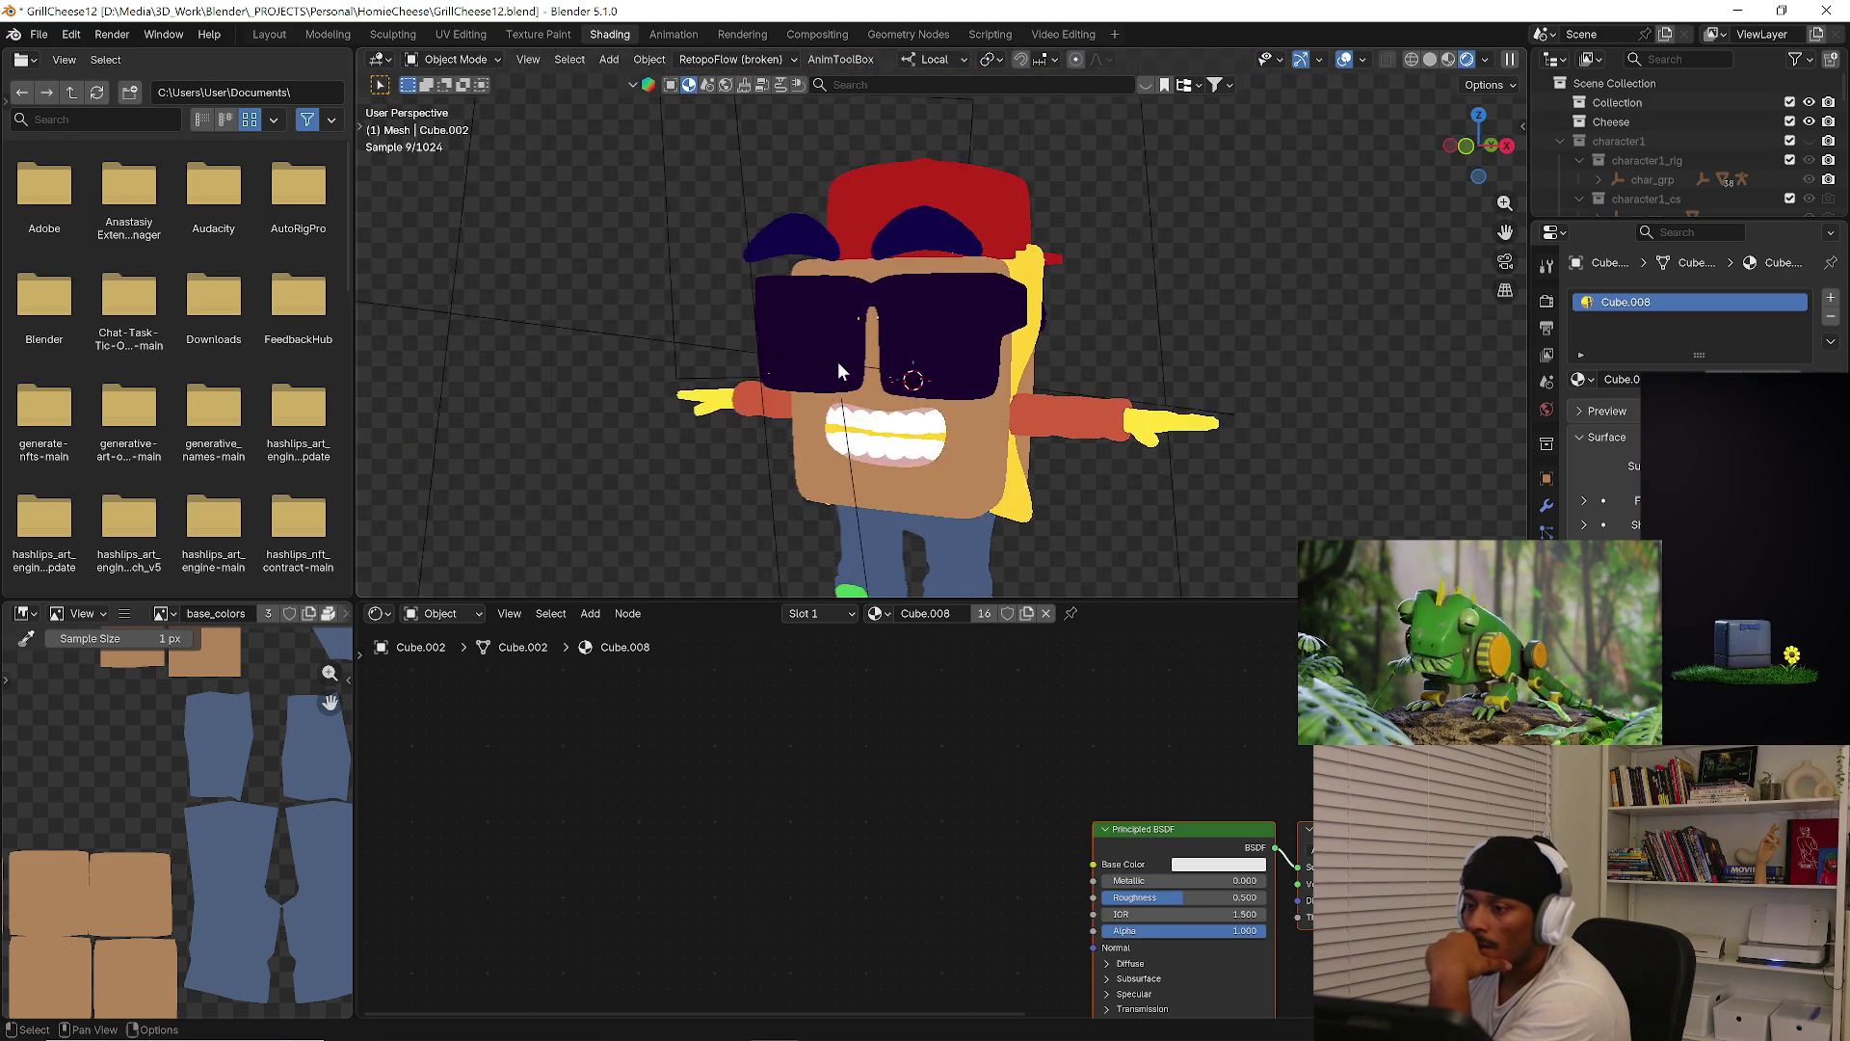
{"action": "scroll", "coordinate": [850, 327], "scroll_direction": "up", "scroll_amount": 4}
{"action": "left_click", "coordinate": [878, 328]}
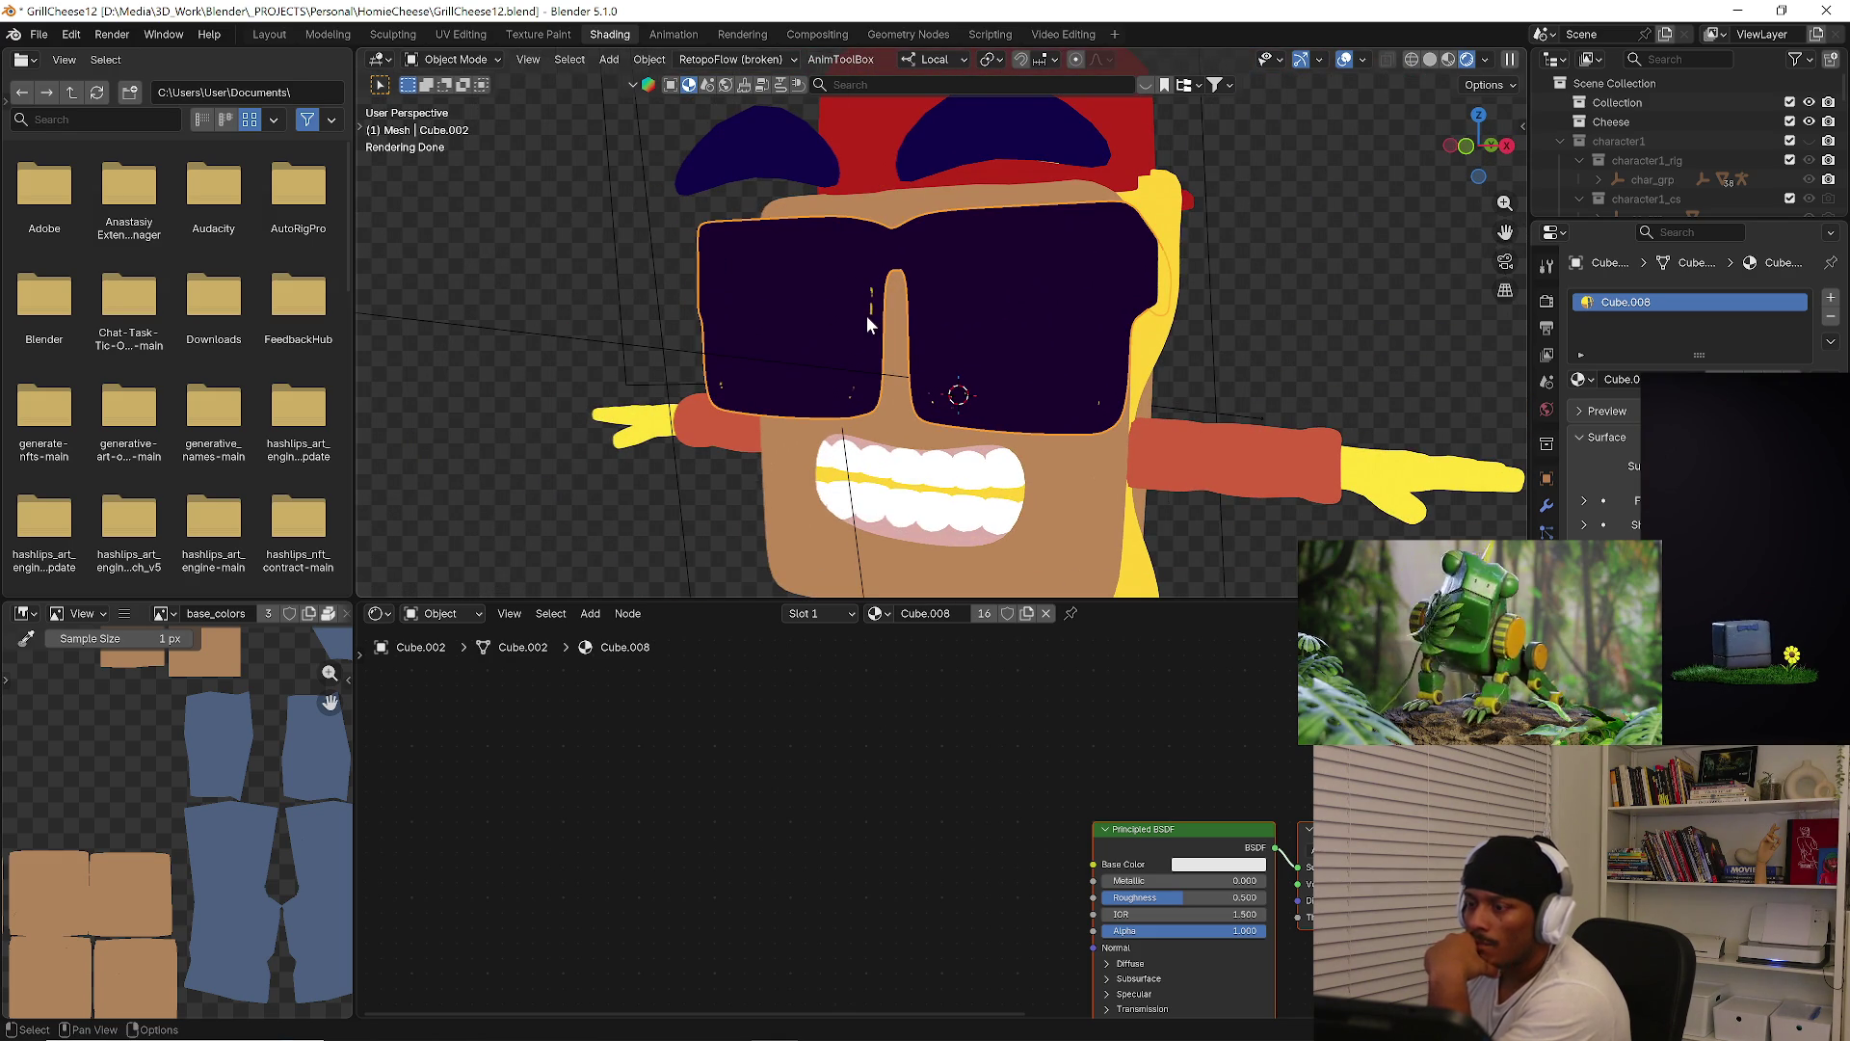